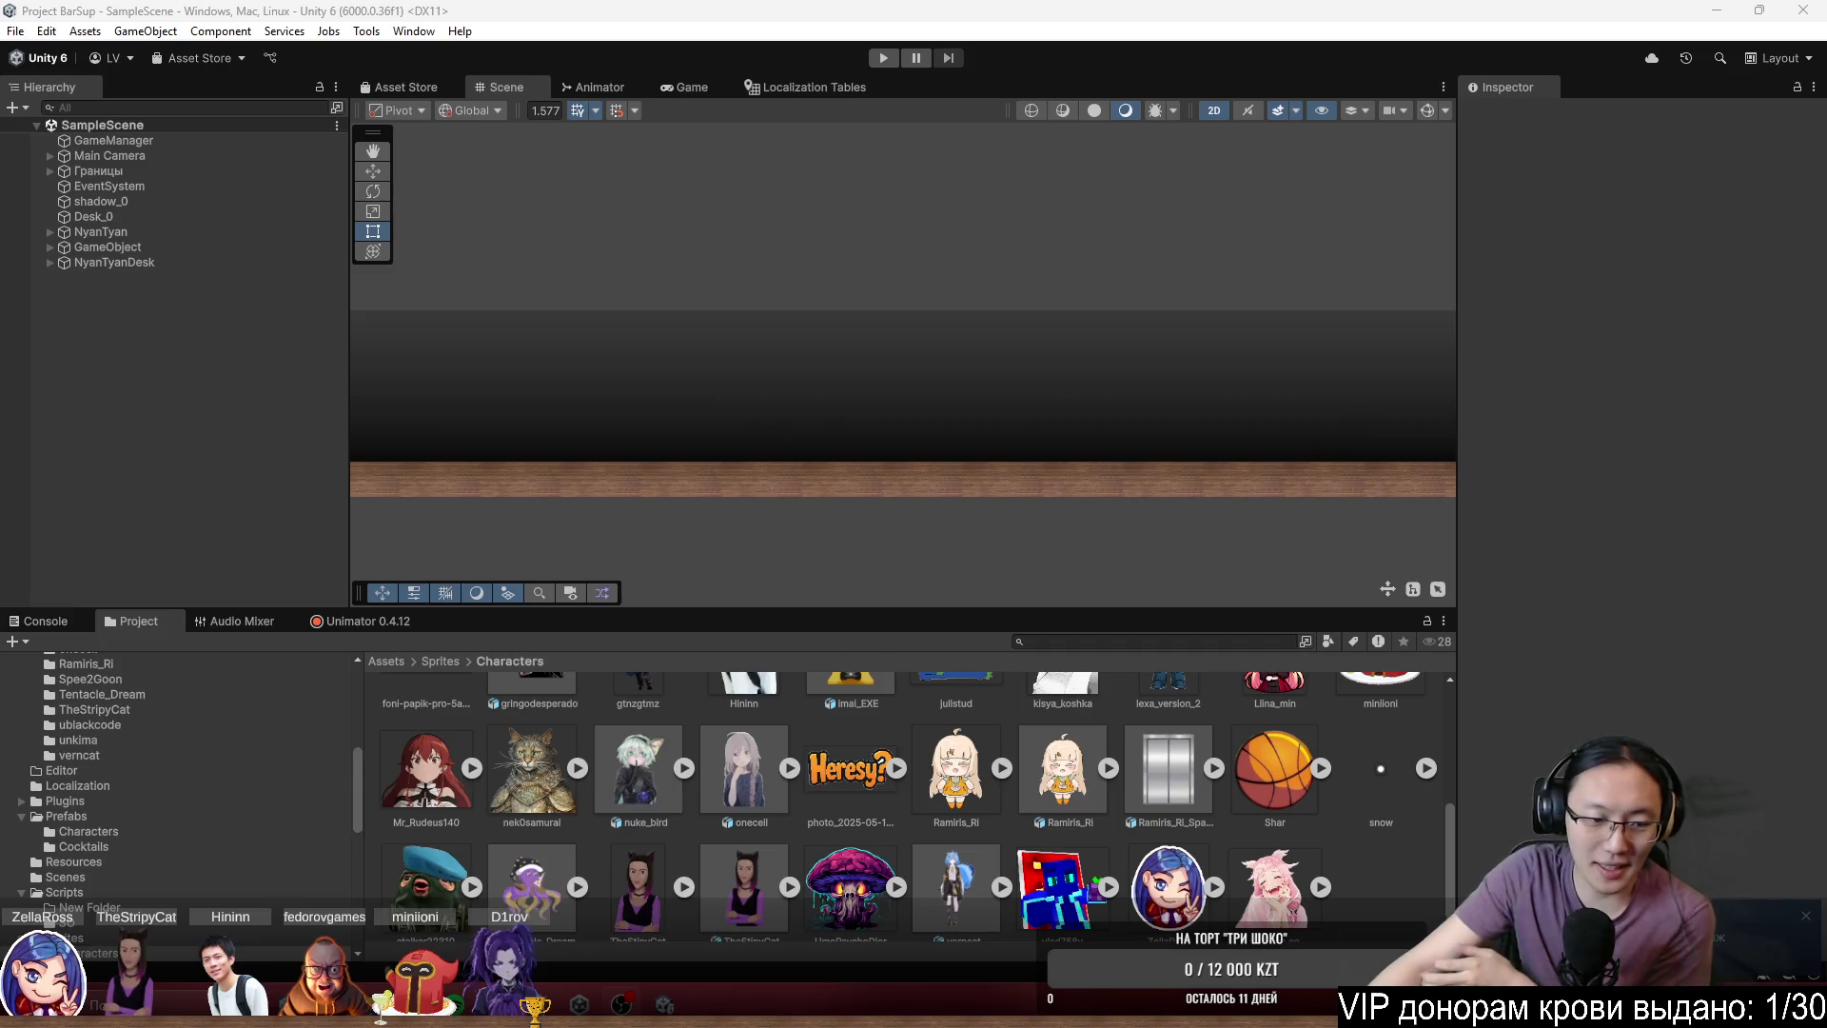
Launch Discord from the Windows Start search so its Friends online list appears
key("super")
type("discord")
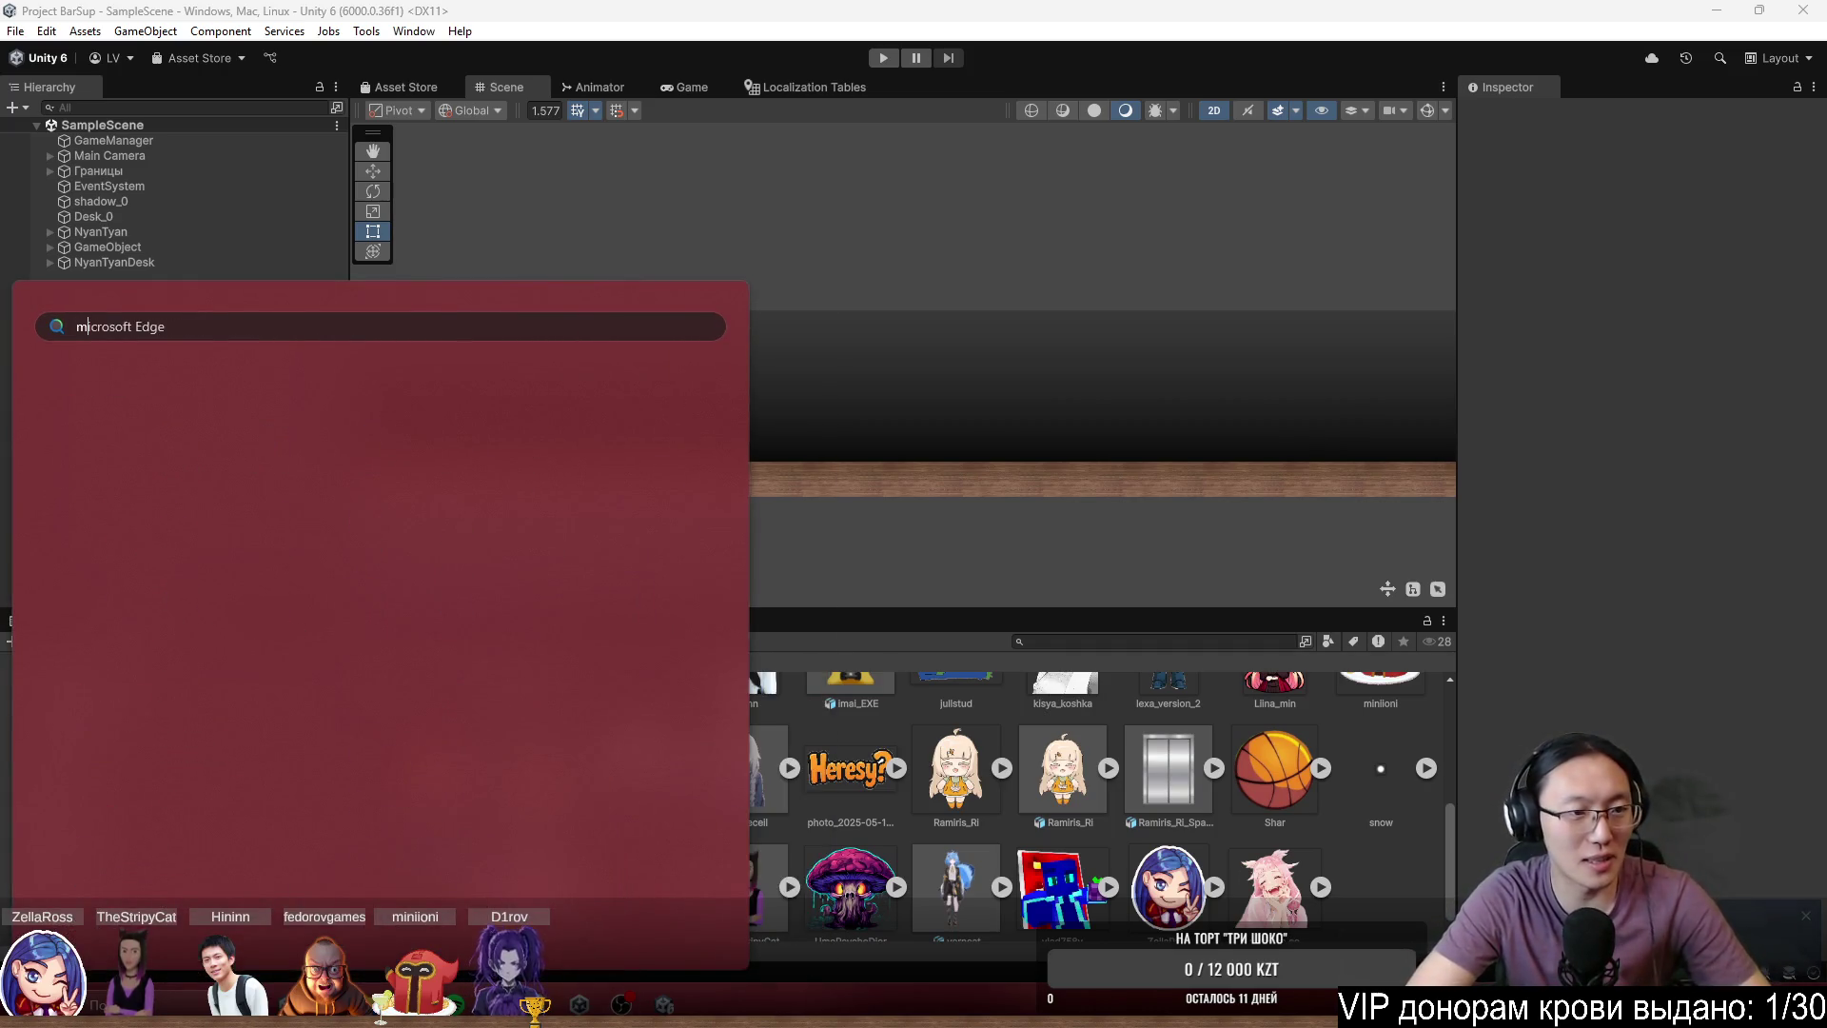
key("Return")
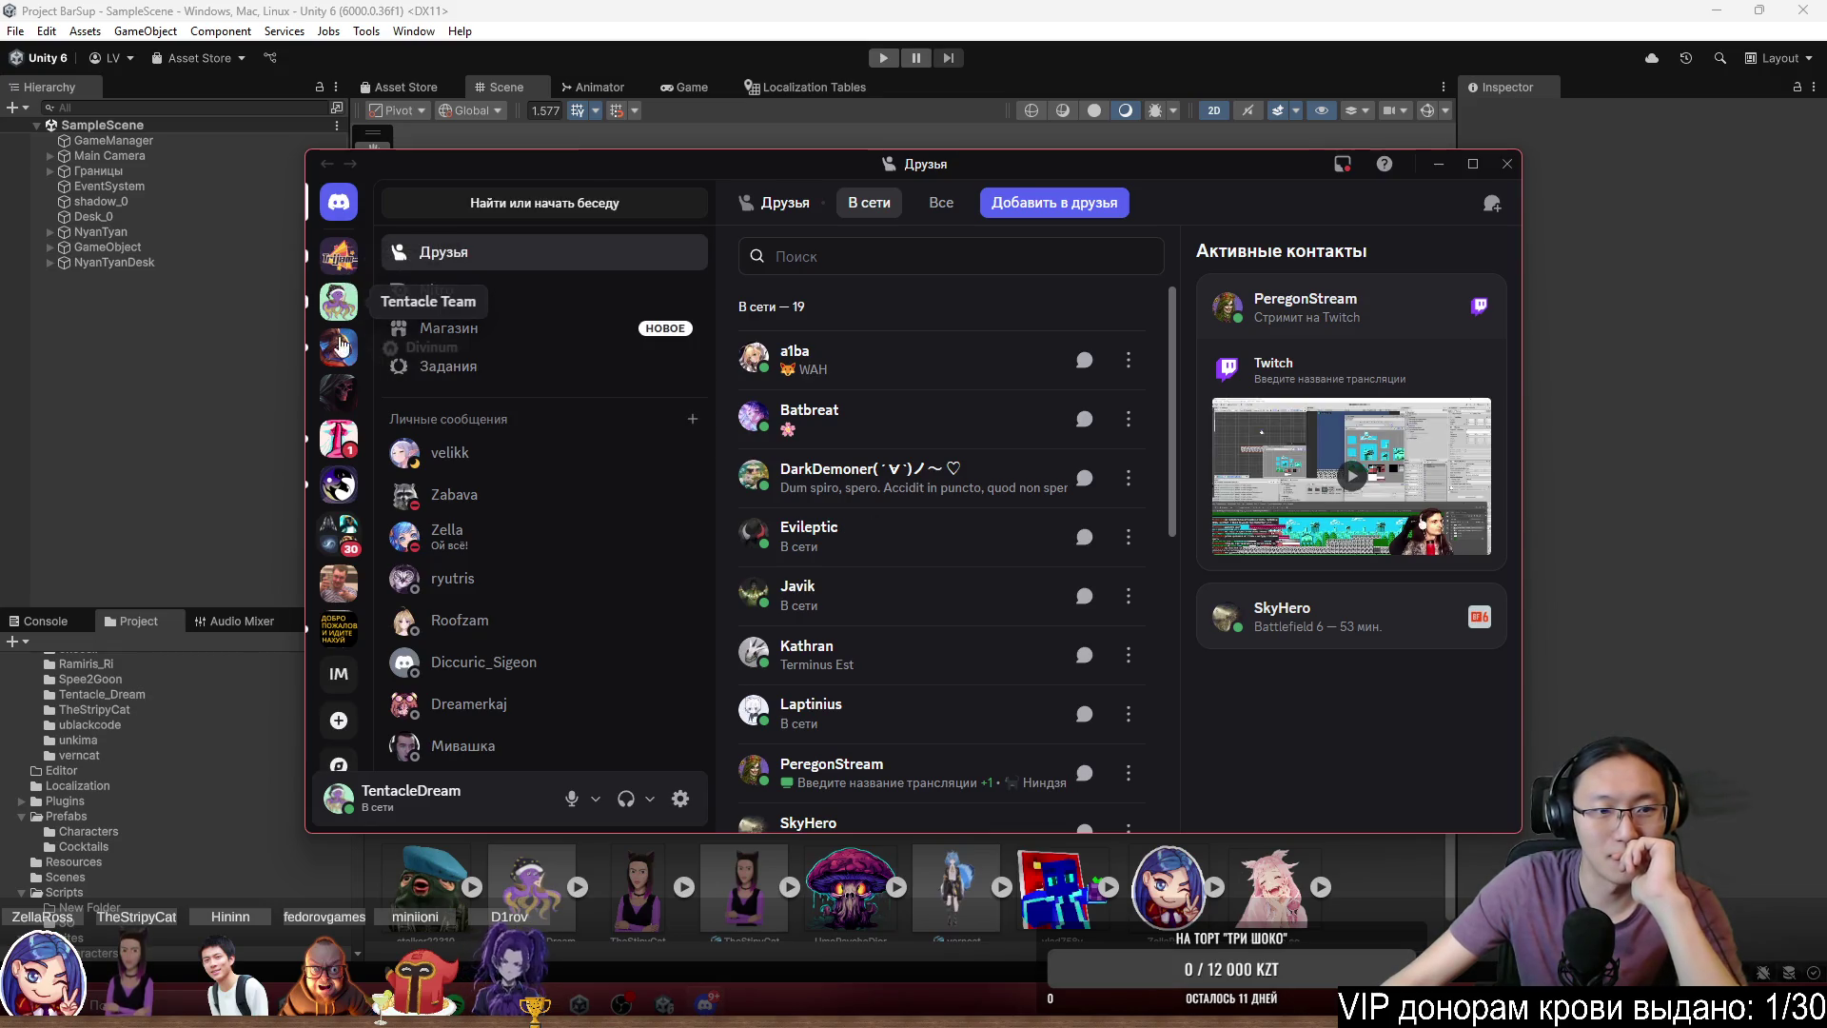
scroll(513, 637, "down", 3)
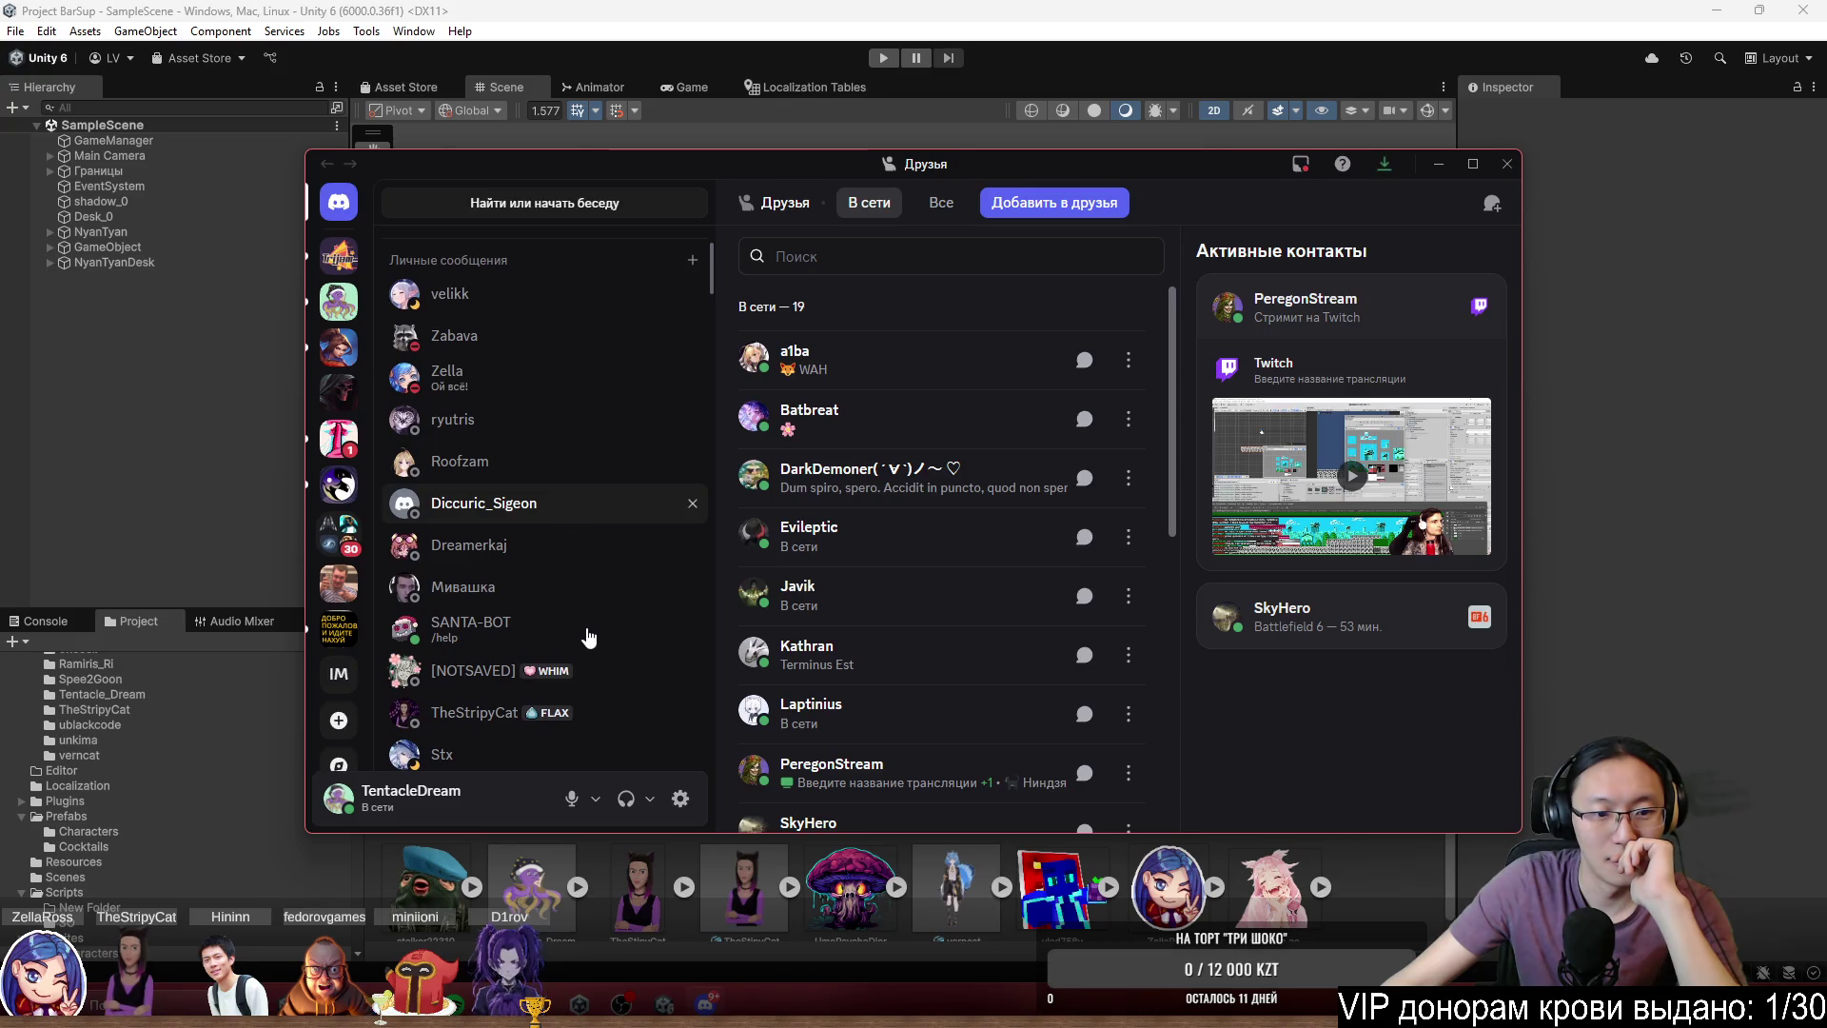
Turn off Discord streamer mode (Отключить) so full names are shown
scroll(505, 571, "down", 3)
scroll(499, 618, "down", 3)
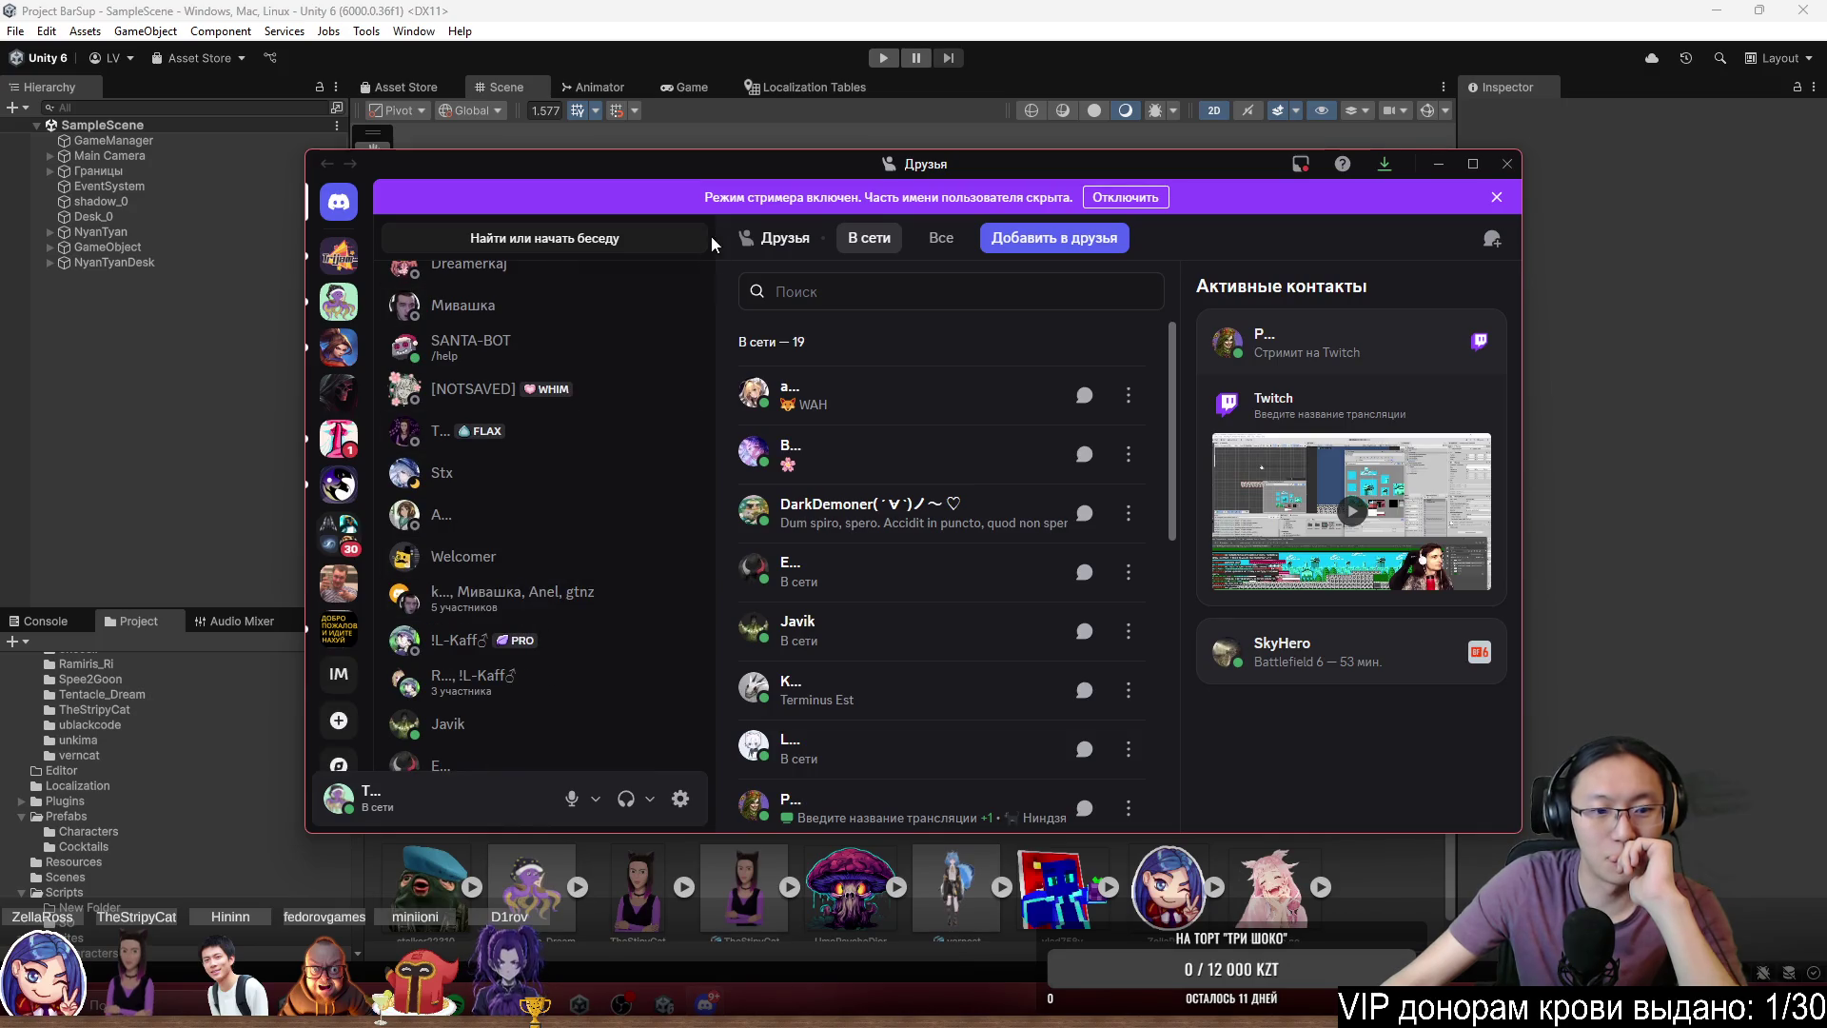
left_click(1126, 197)
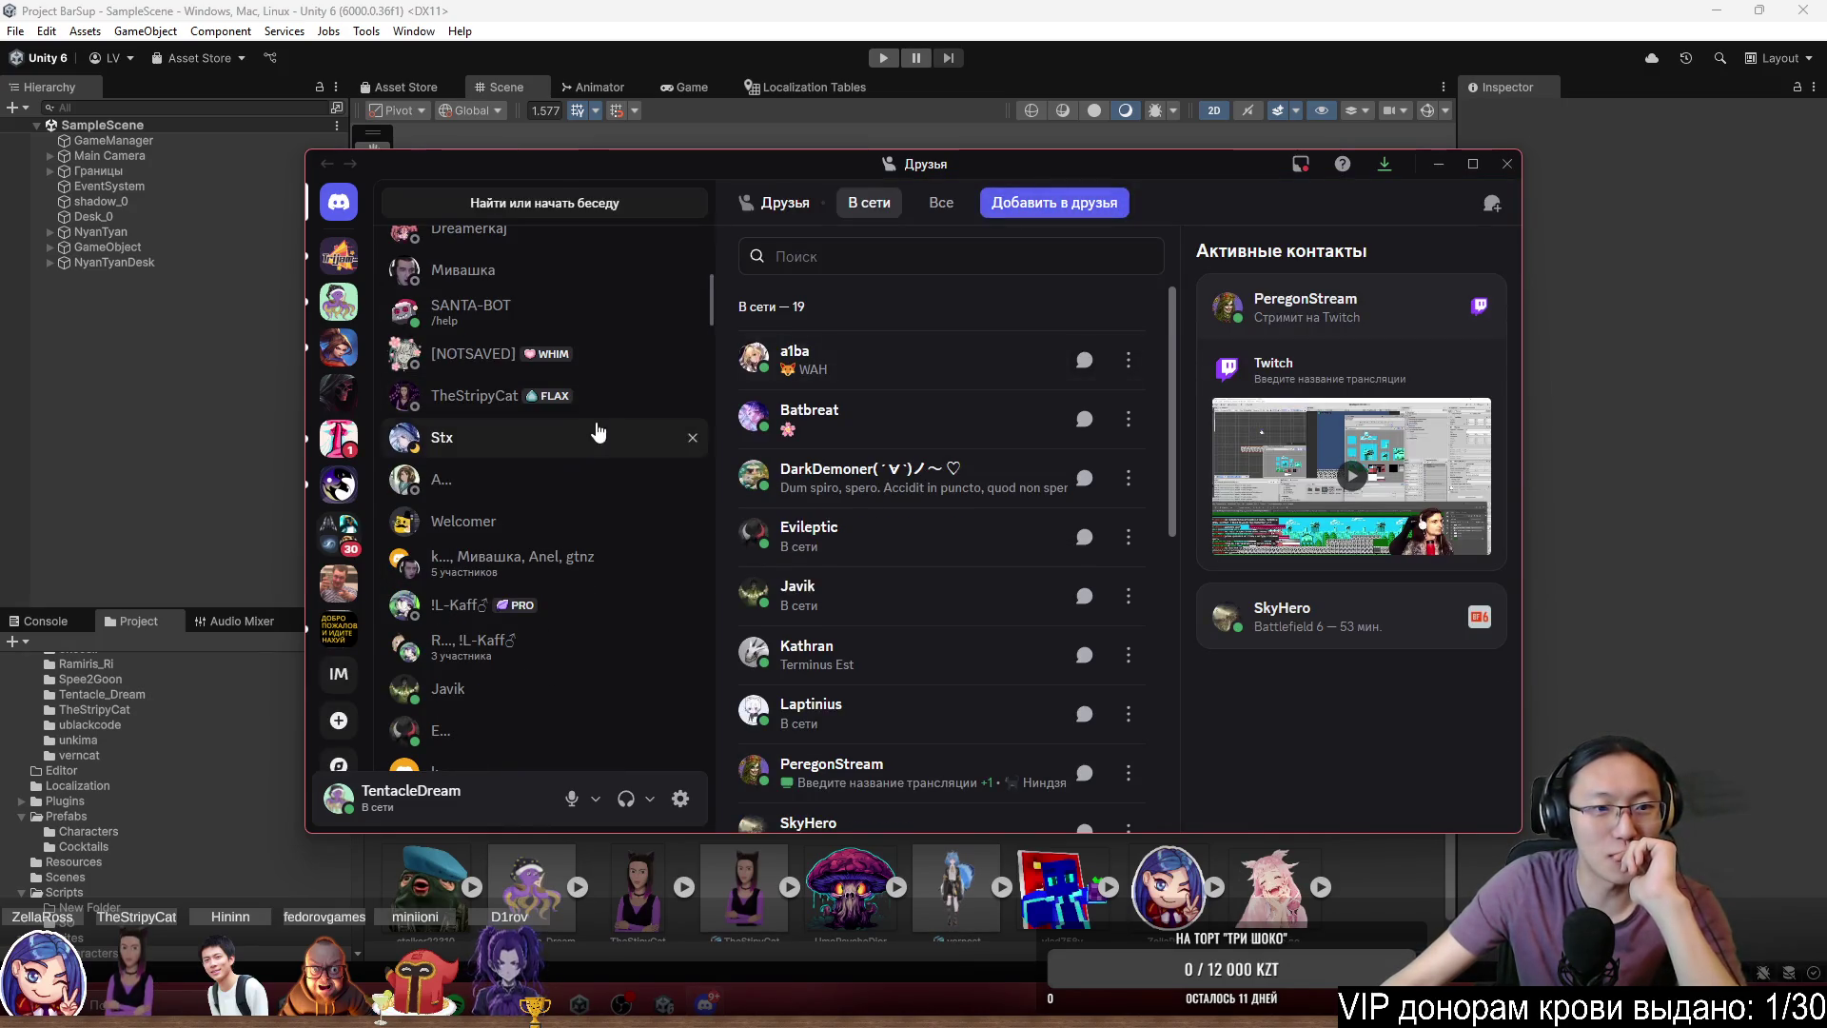
scroll(582, 552, "down", 3)
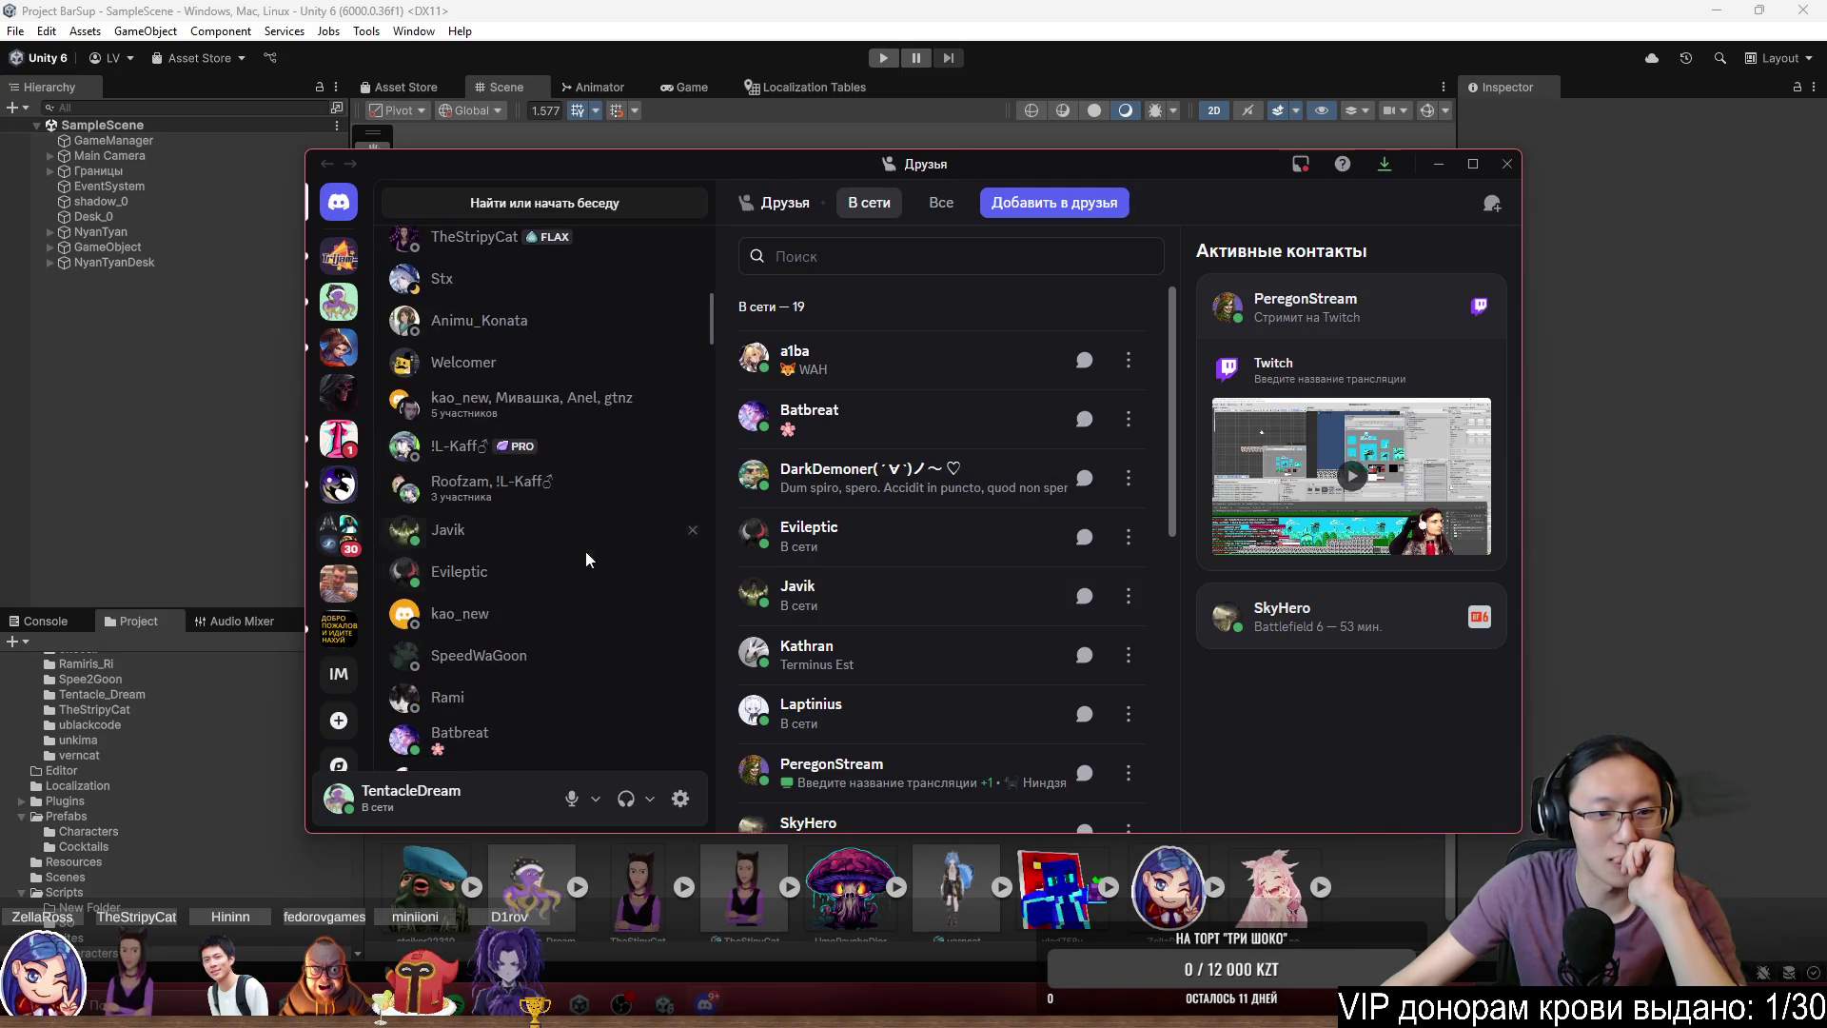
scroll(588, 571, "down", 3)
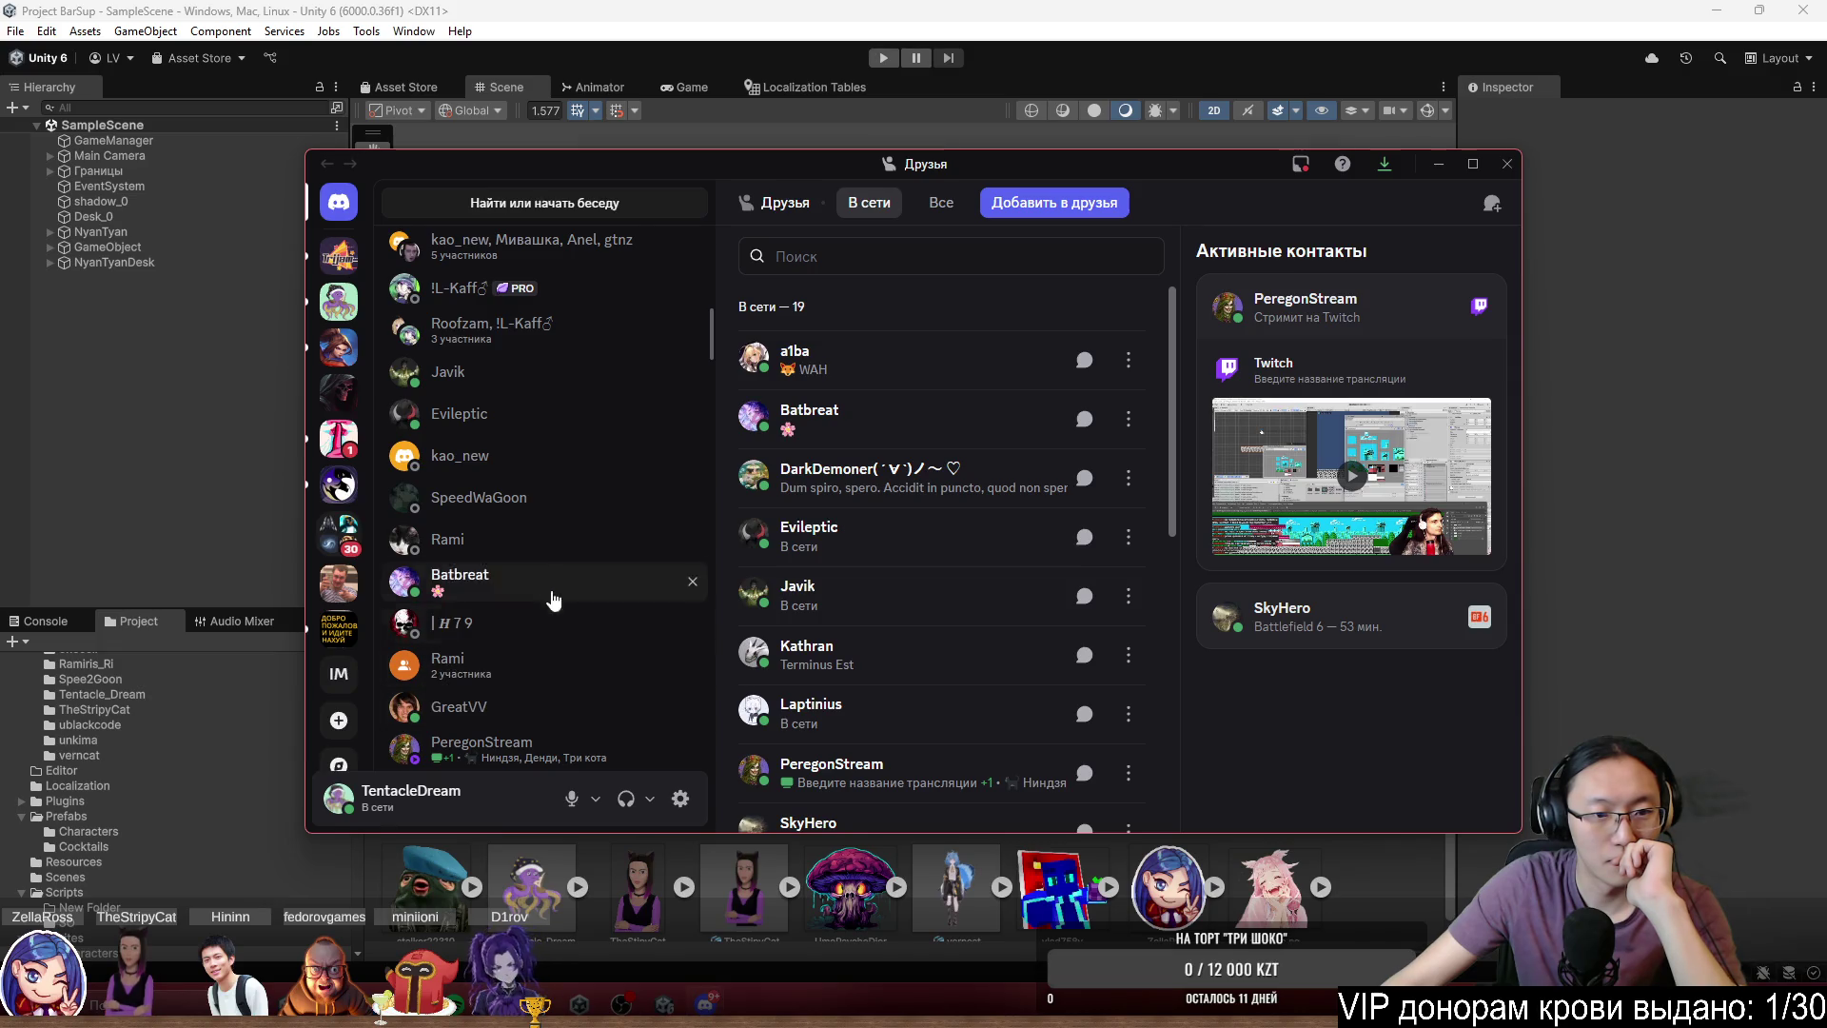
Open the direct-message conversation with the Welcomer bot
scroll(518, 475, "up", 3)
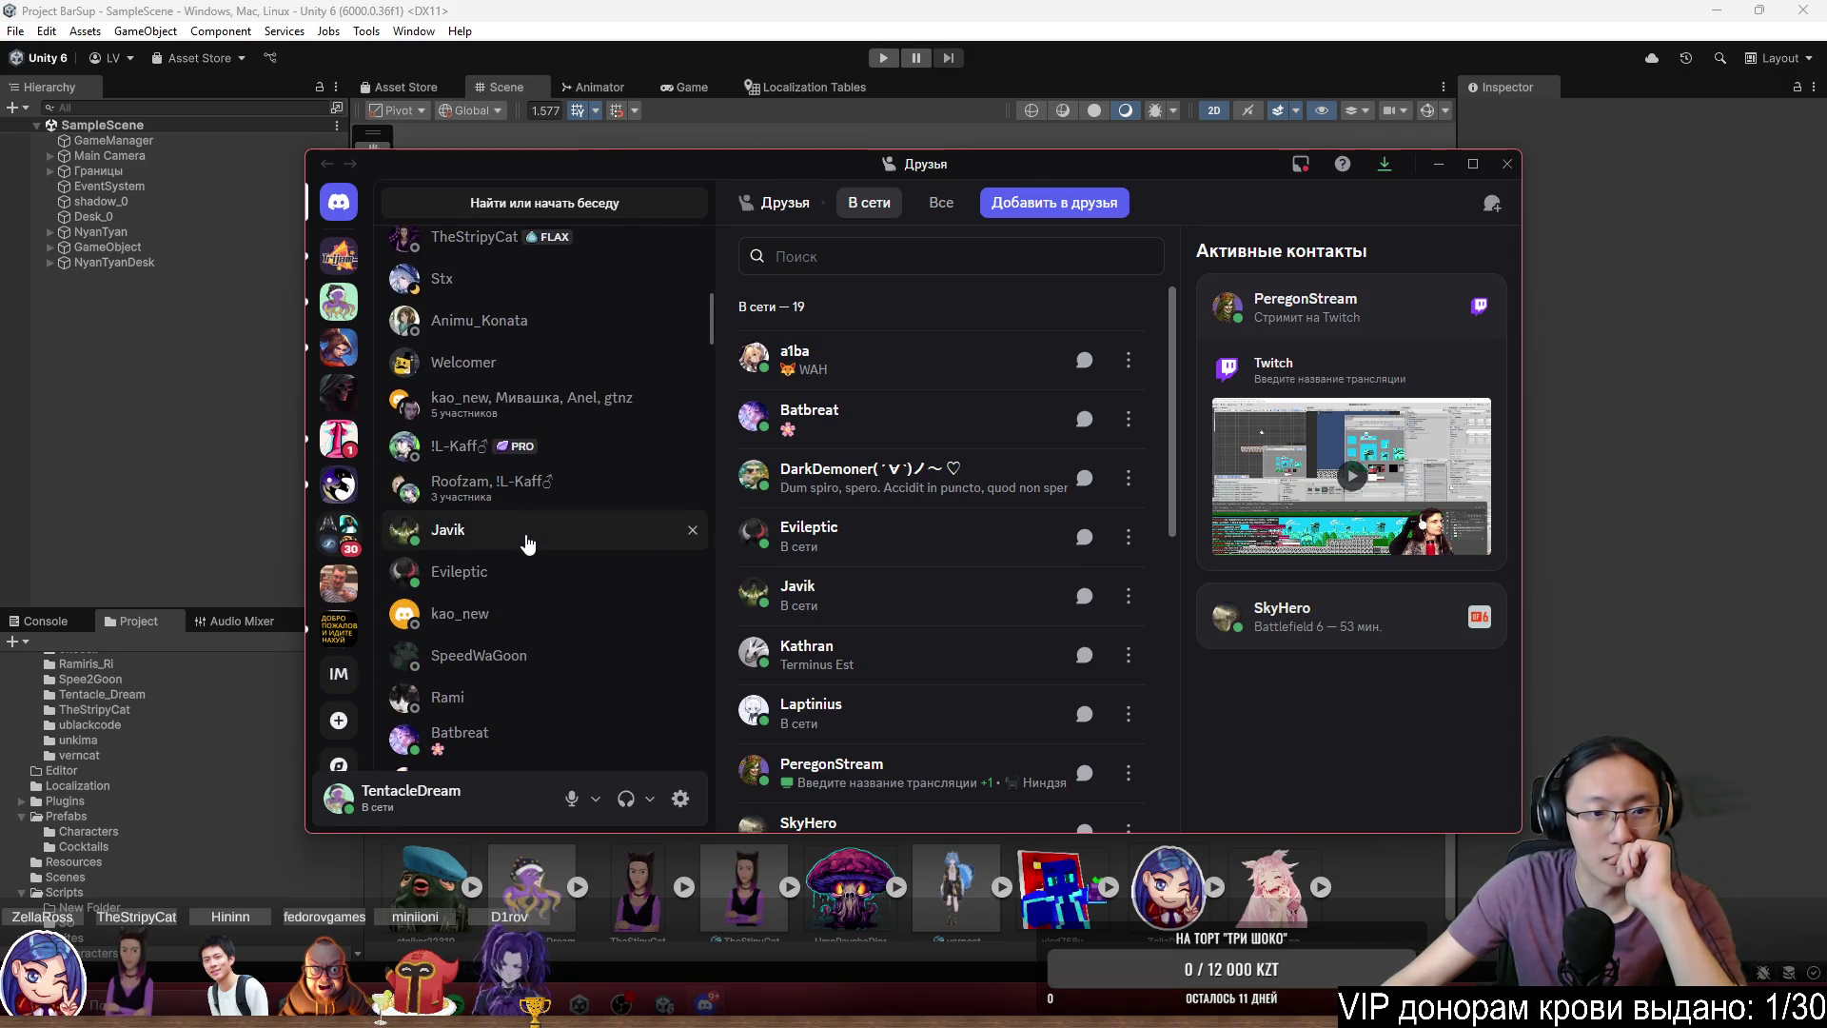
scroll(528, 542, "up", 3)
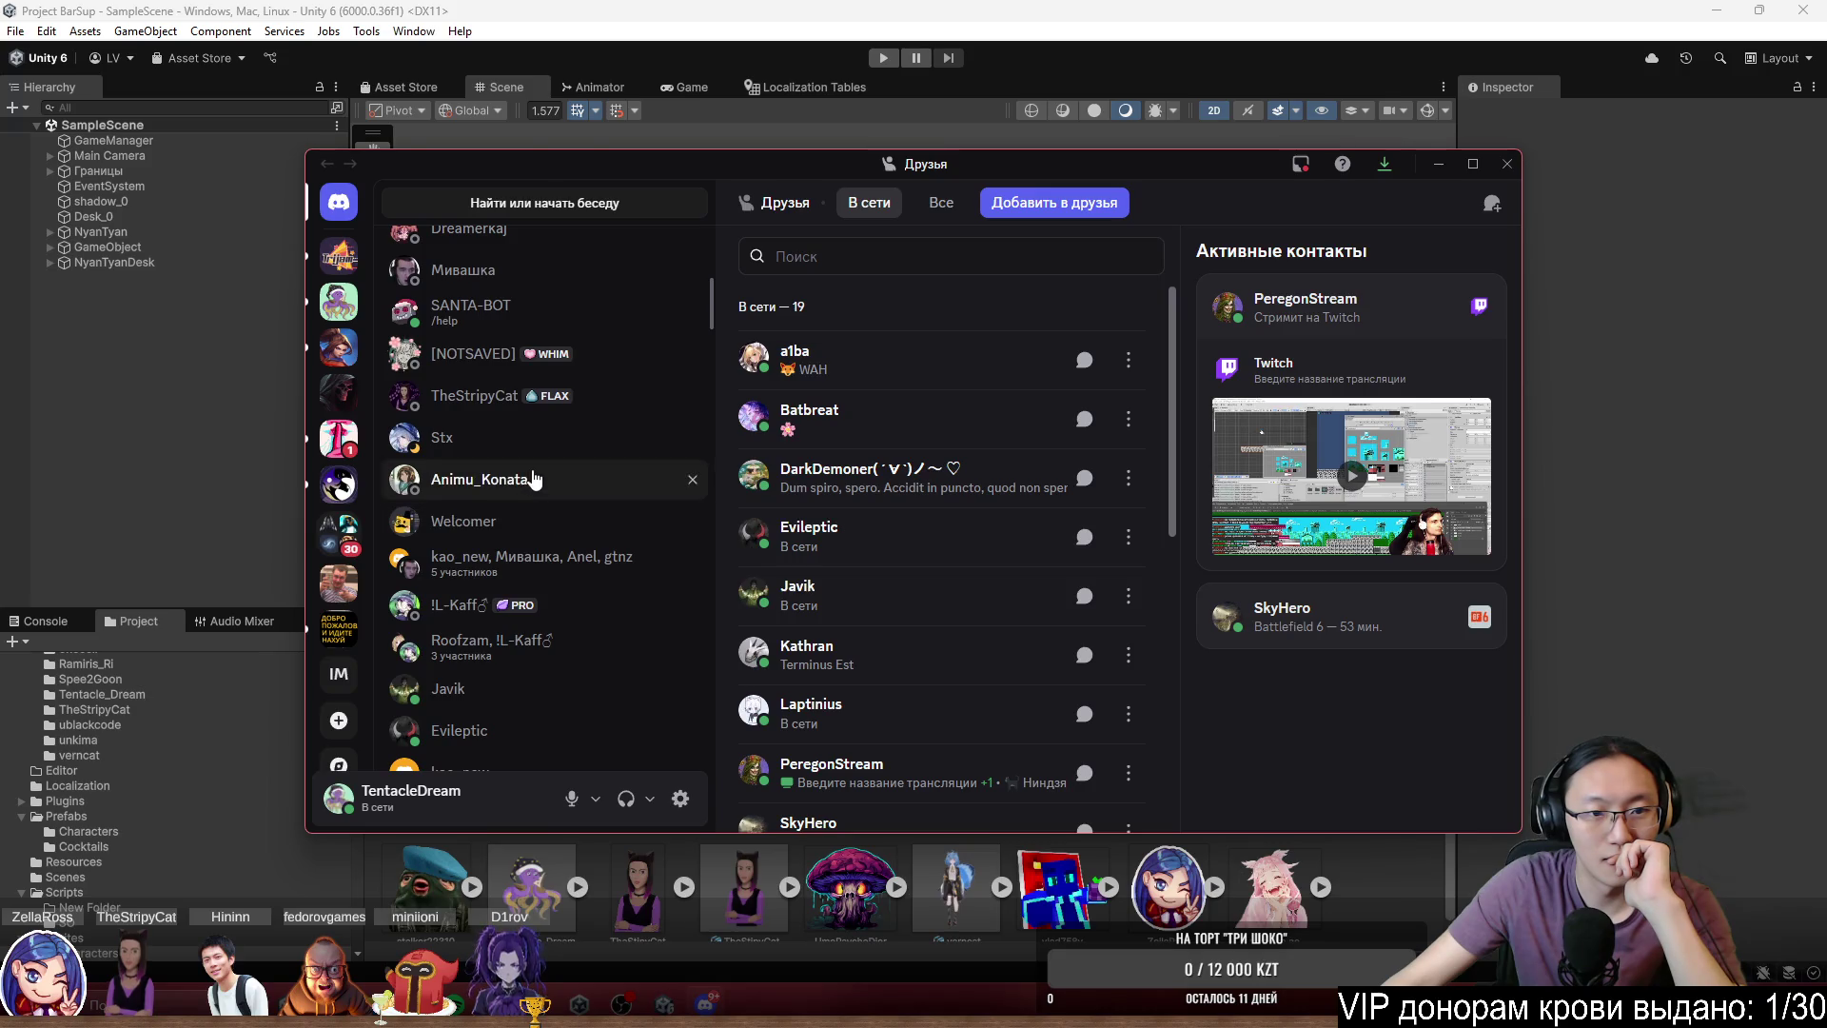
scroll(535, 478, "up", 6)
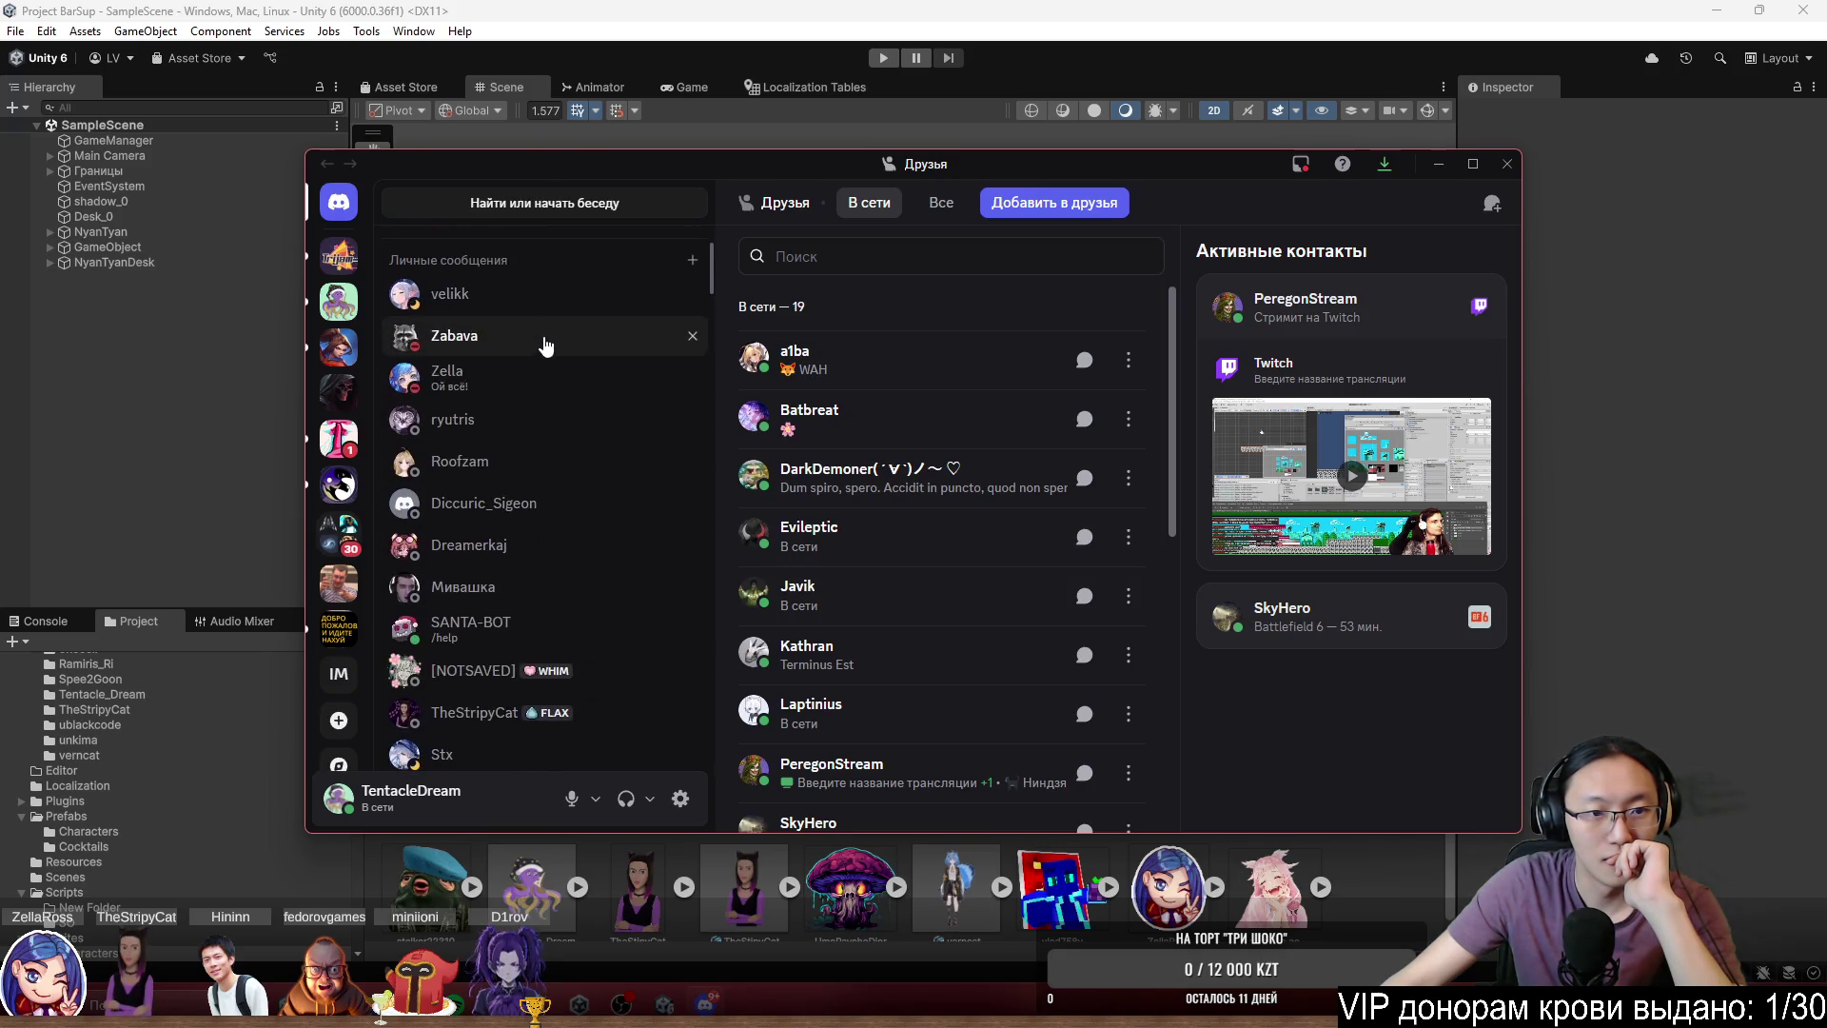
scroll(557, 381, "up", 3)
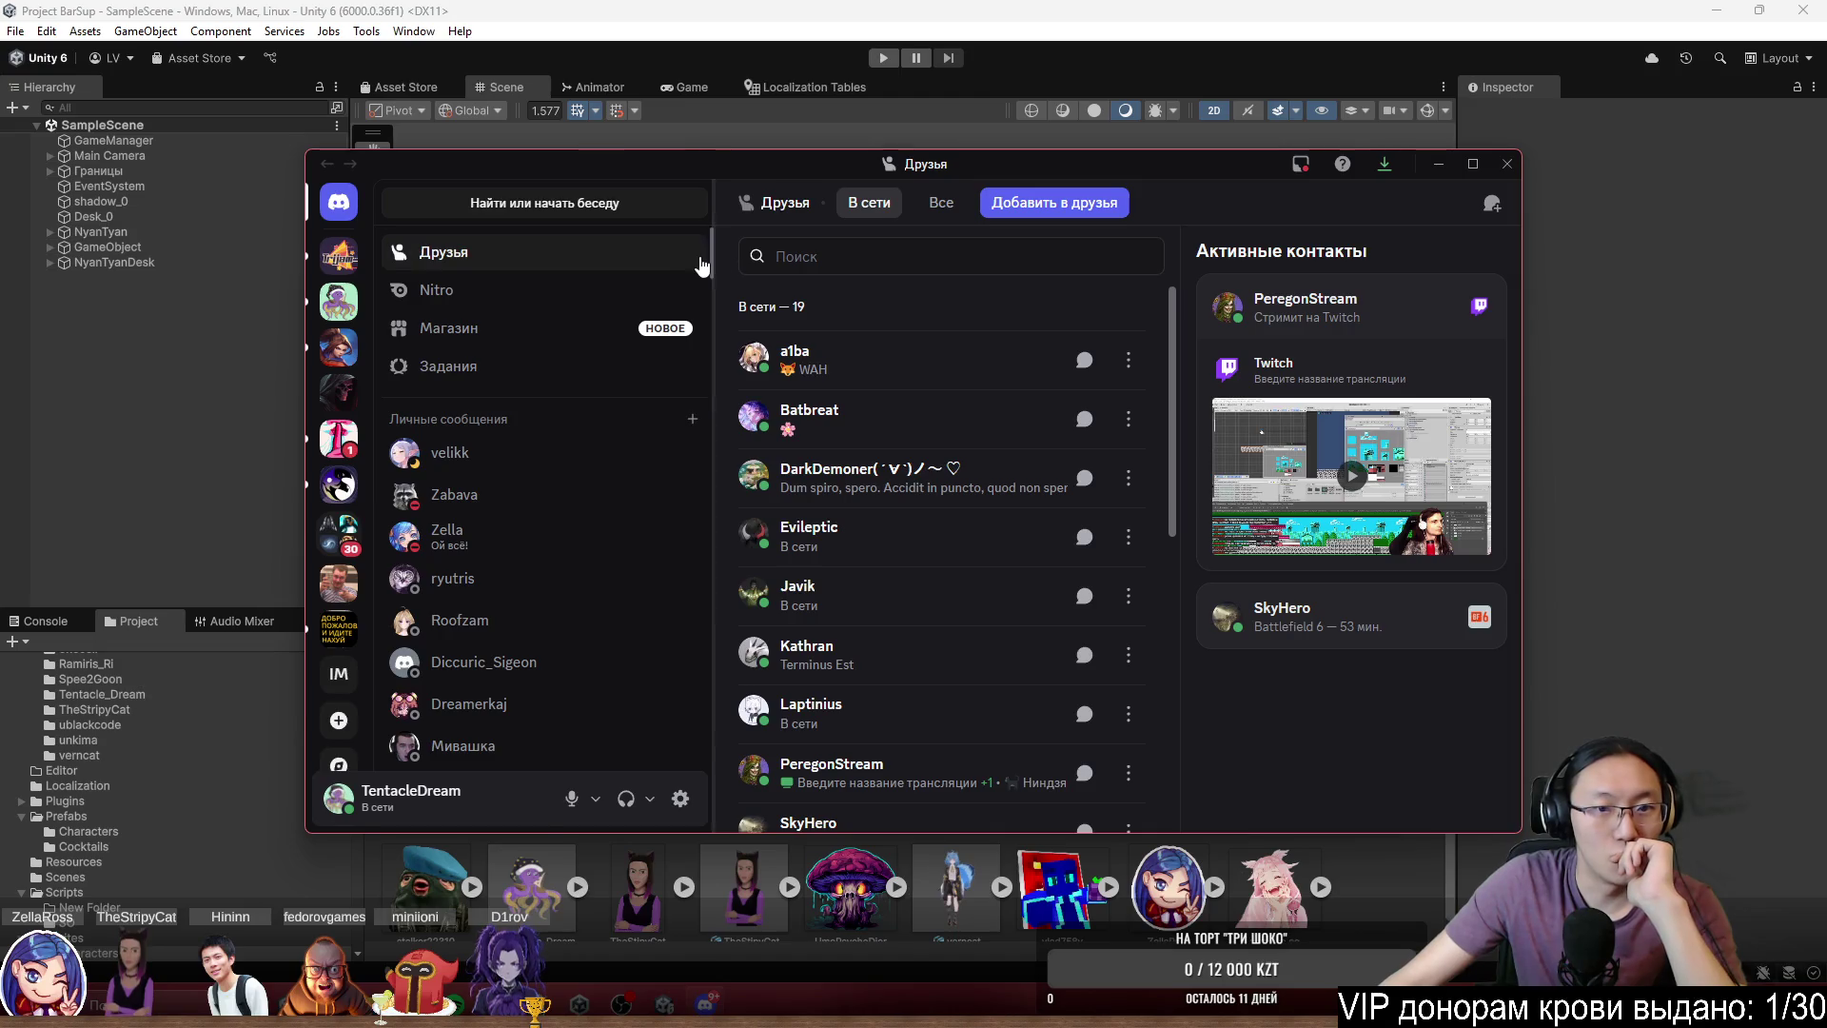
left_click_drag(710, 257, 725, 300)
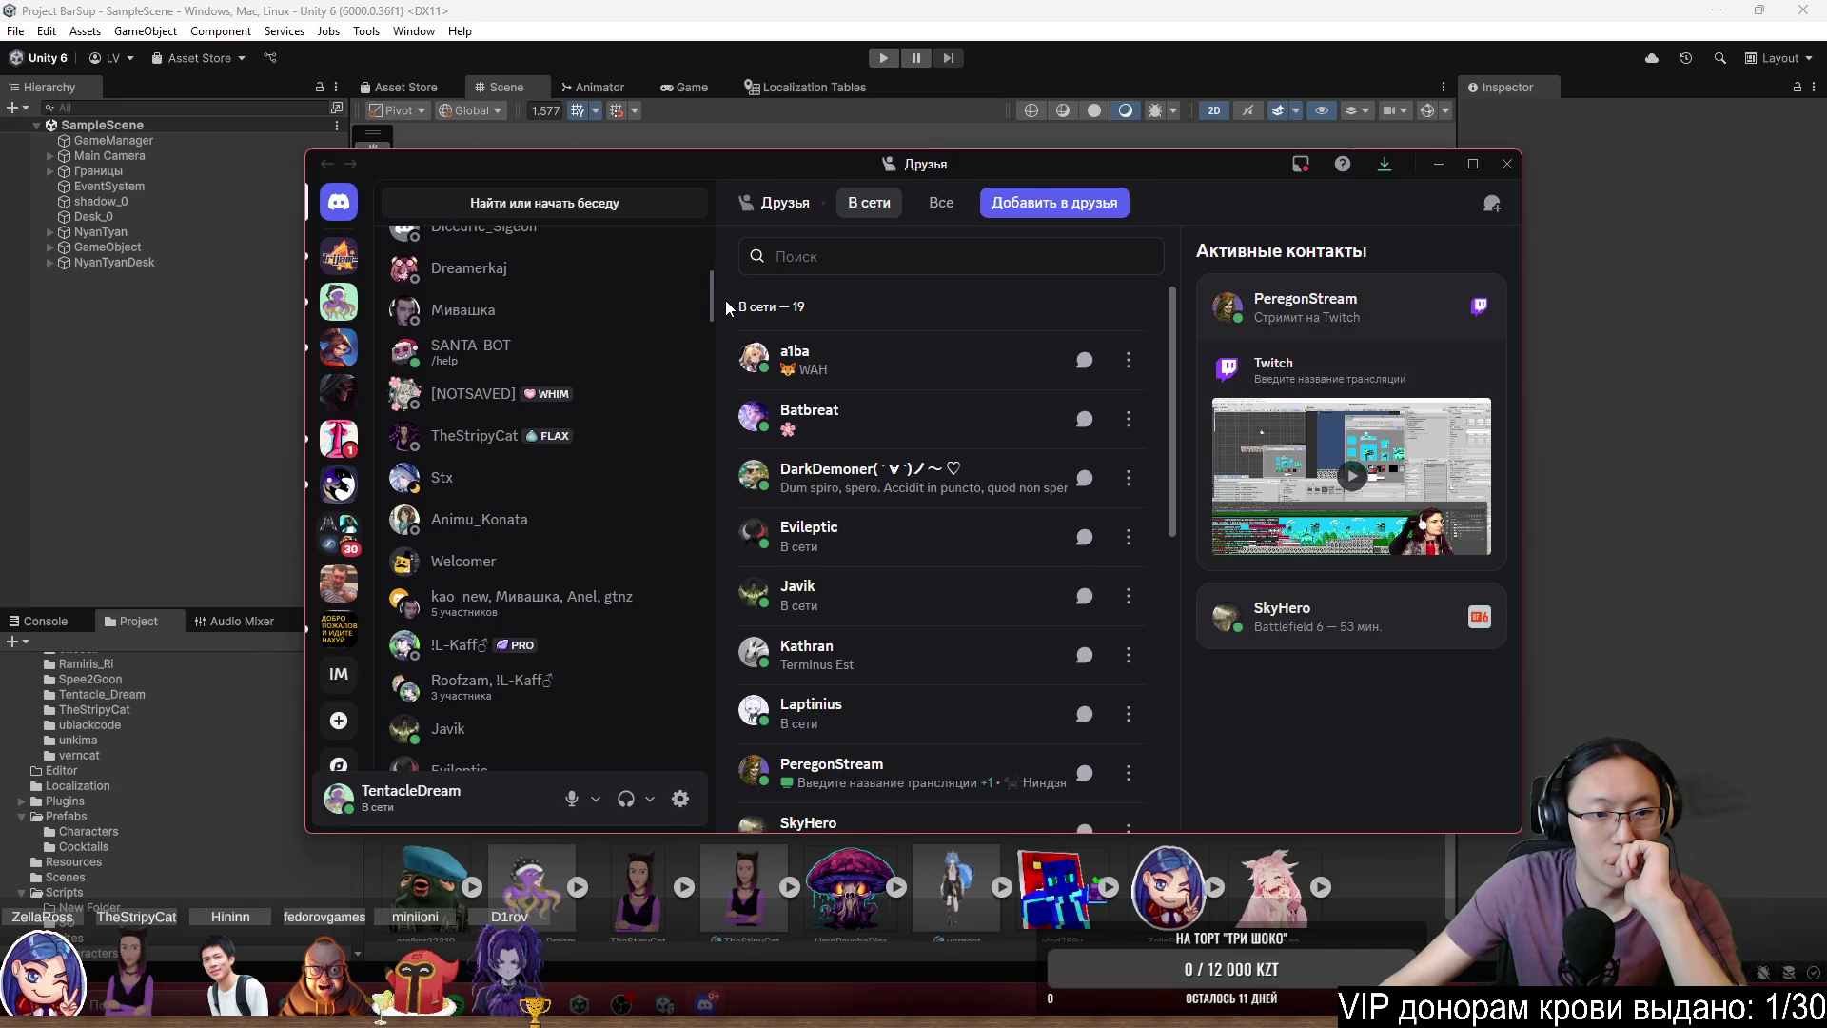
left_click(569, 563)
scroll(564, 582, "down", 2)
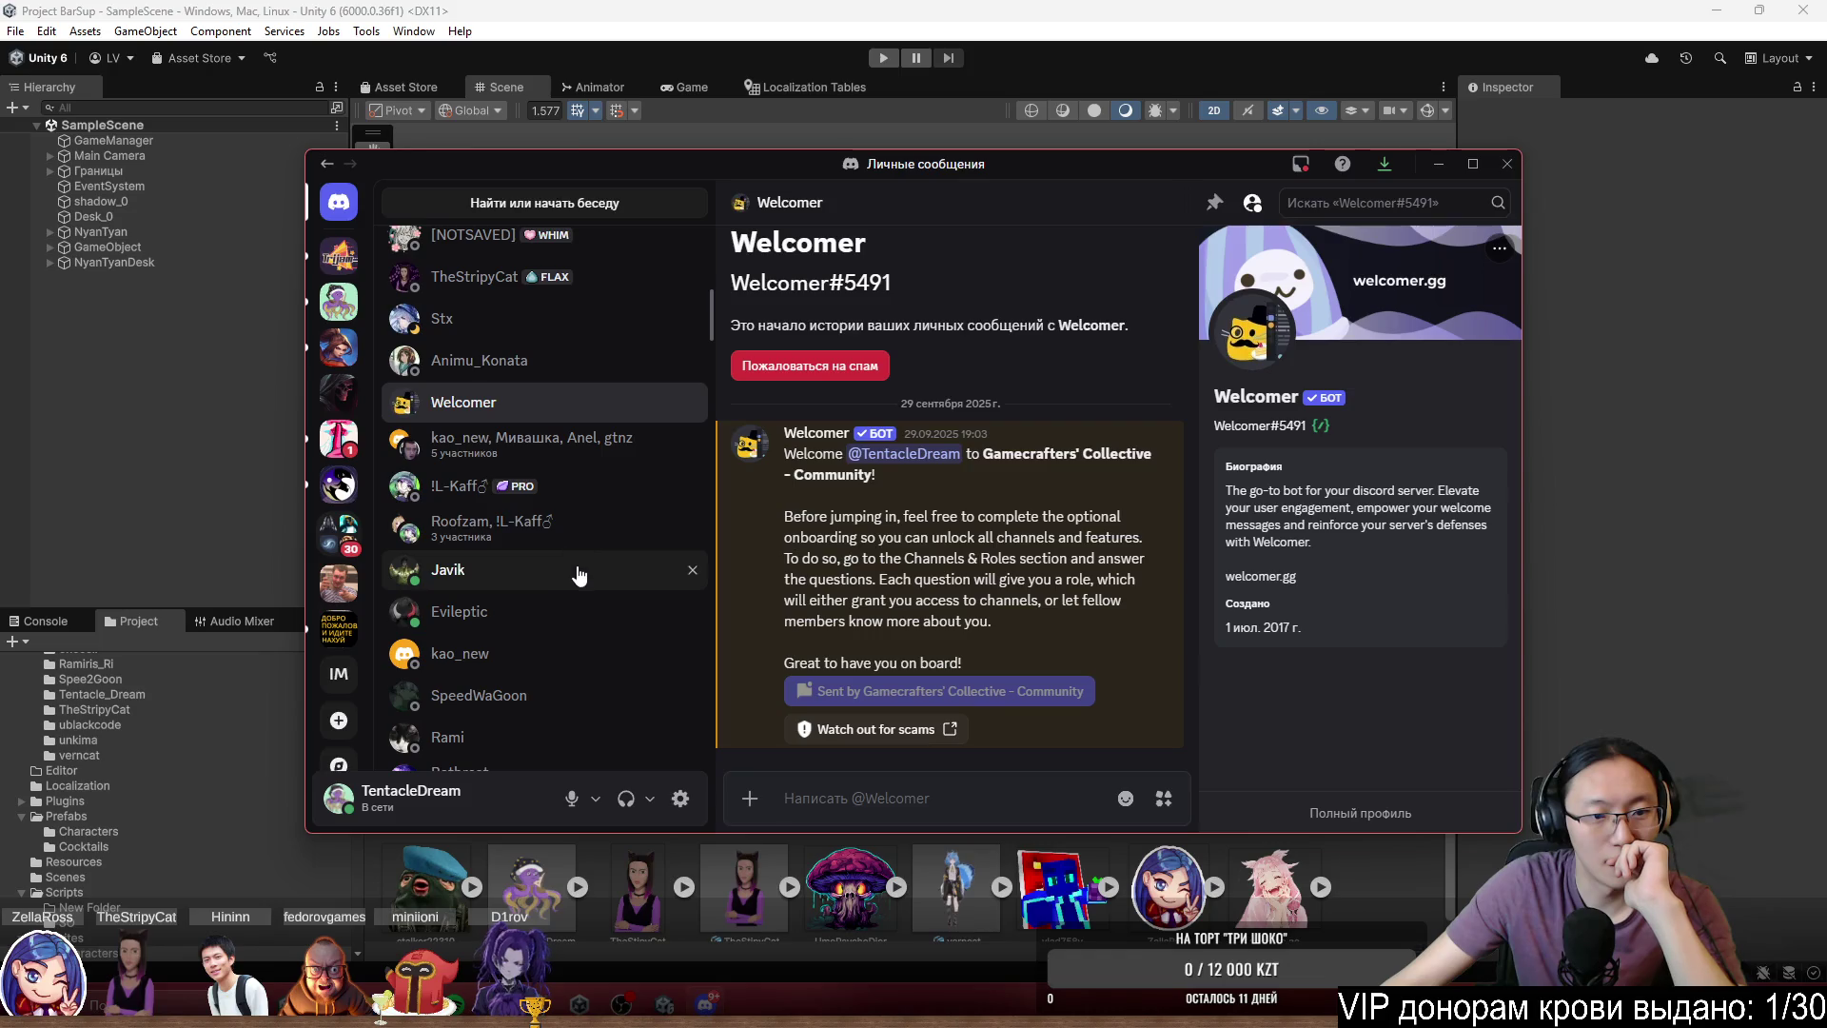
Browse several contacts' direct conversations, including the game studio's chat
left_click(584, 586)
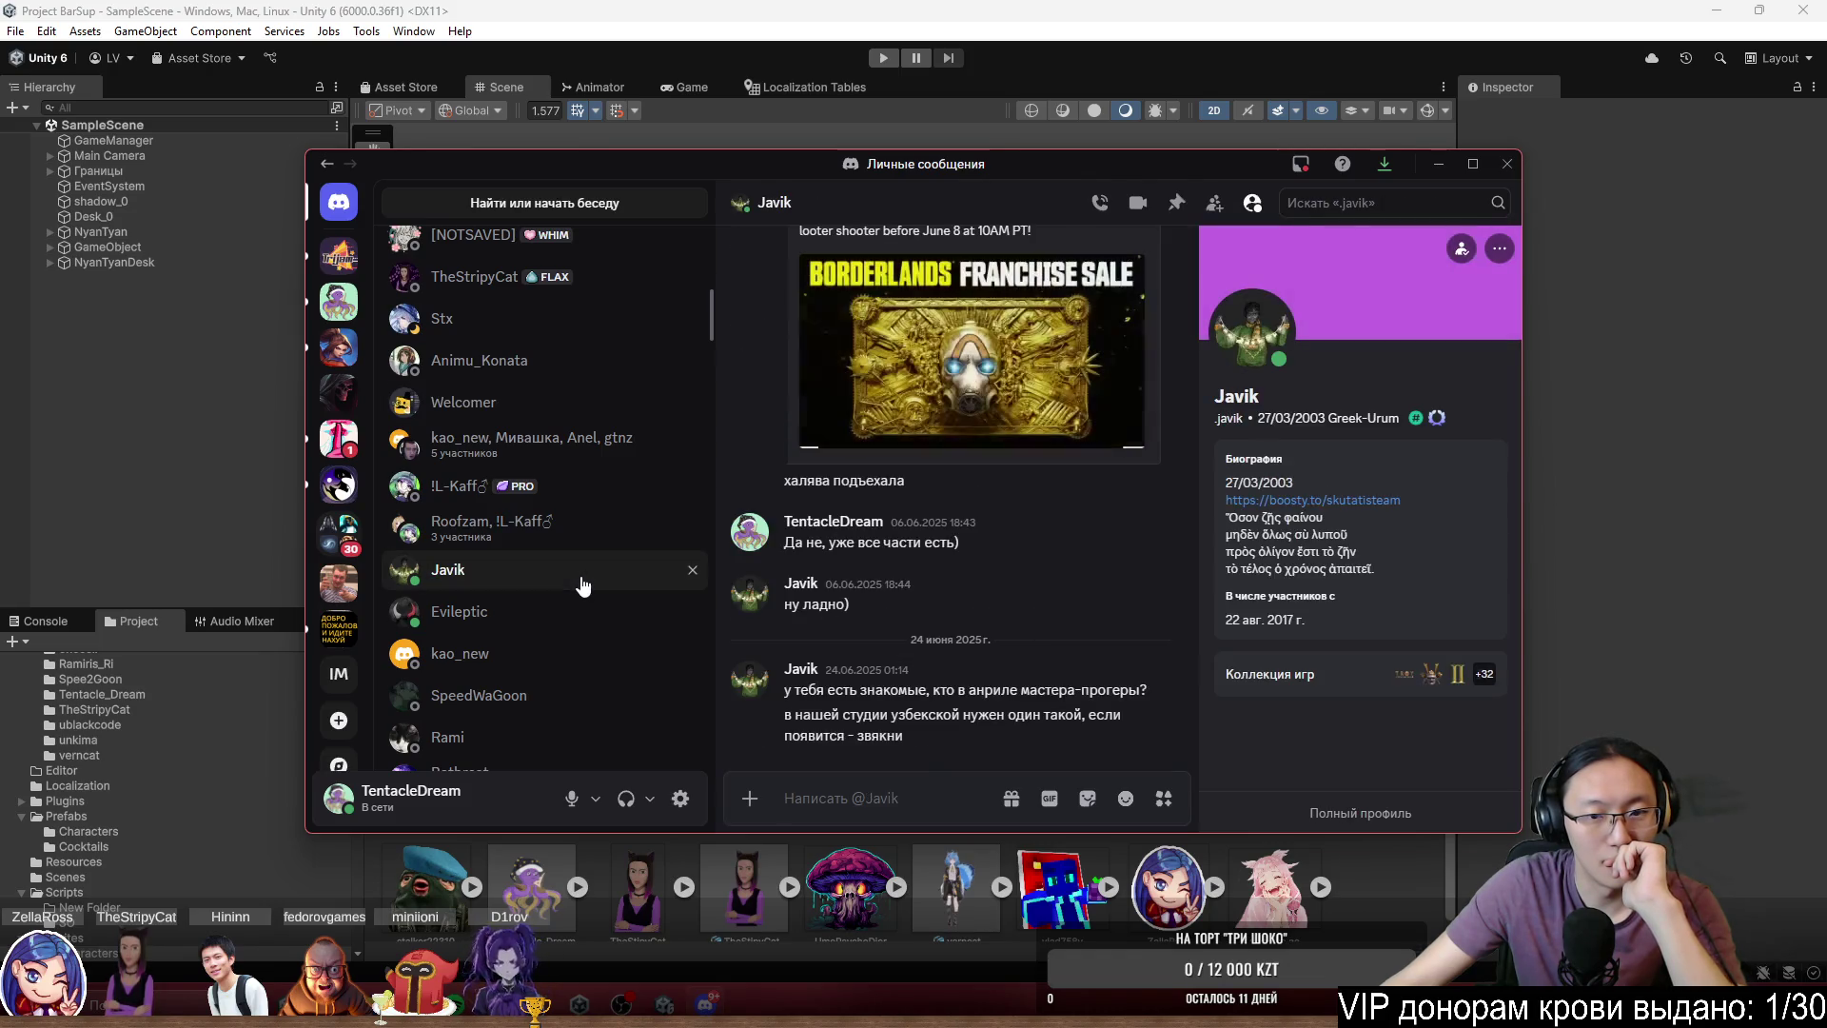
scroll(572, 576, "down", 2)
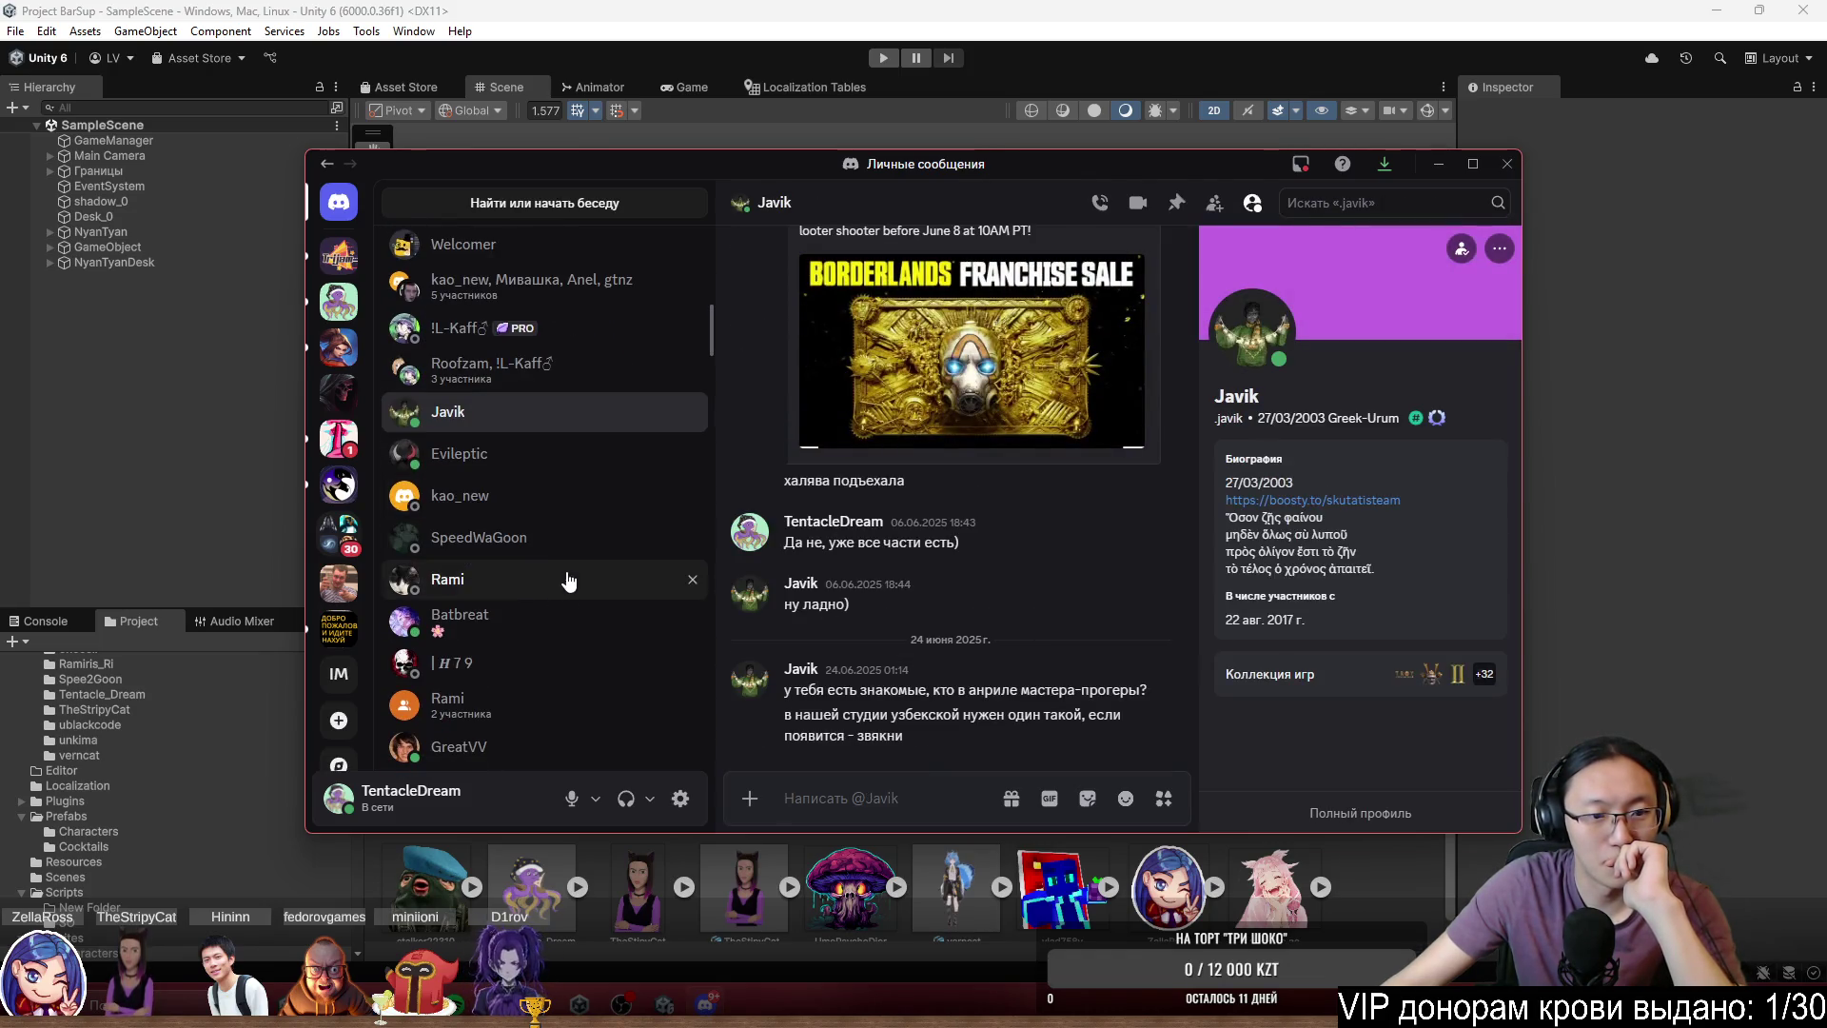
left_click(581, 674)
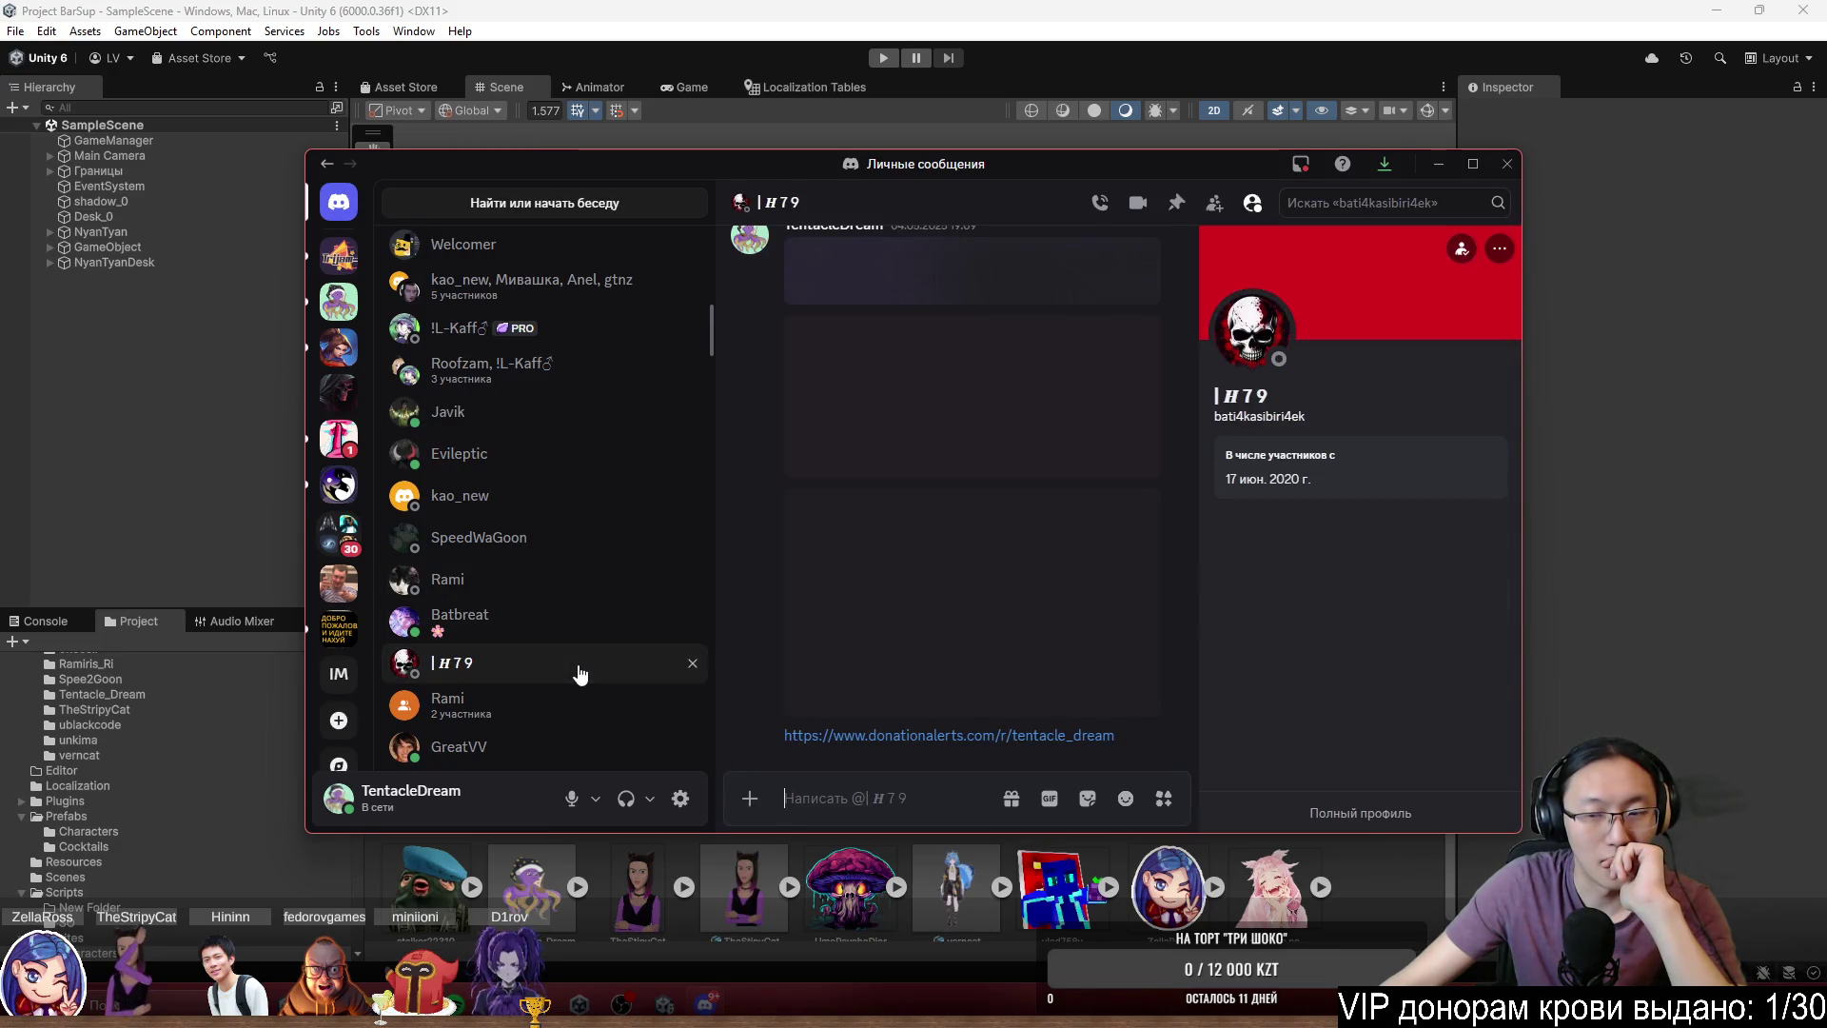
scroll(577, 666, "down", 2)
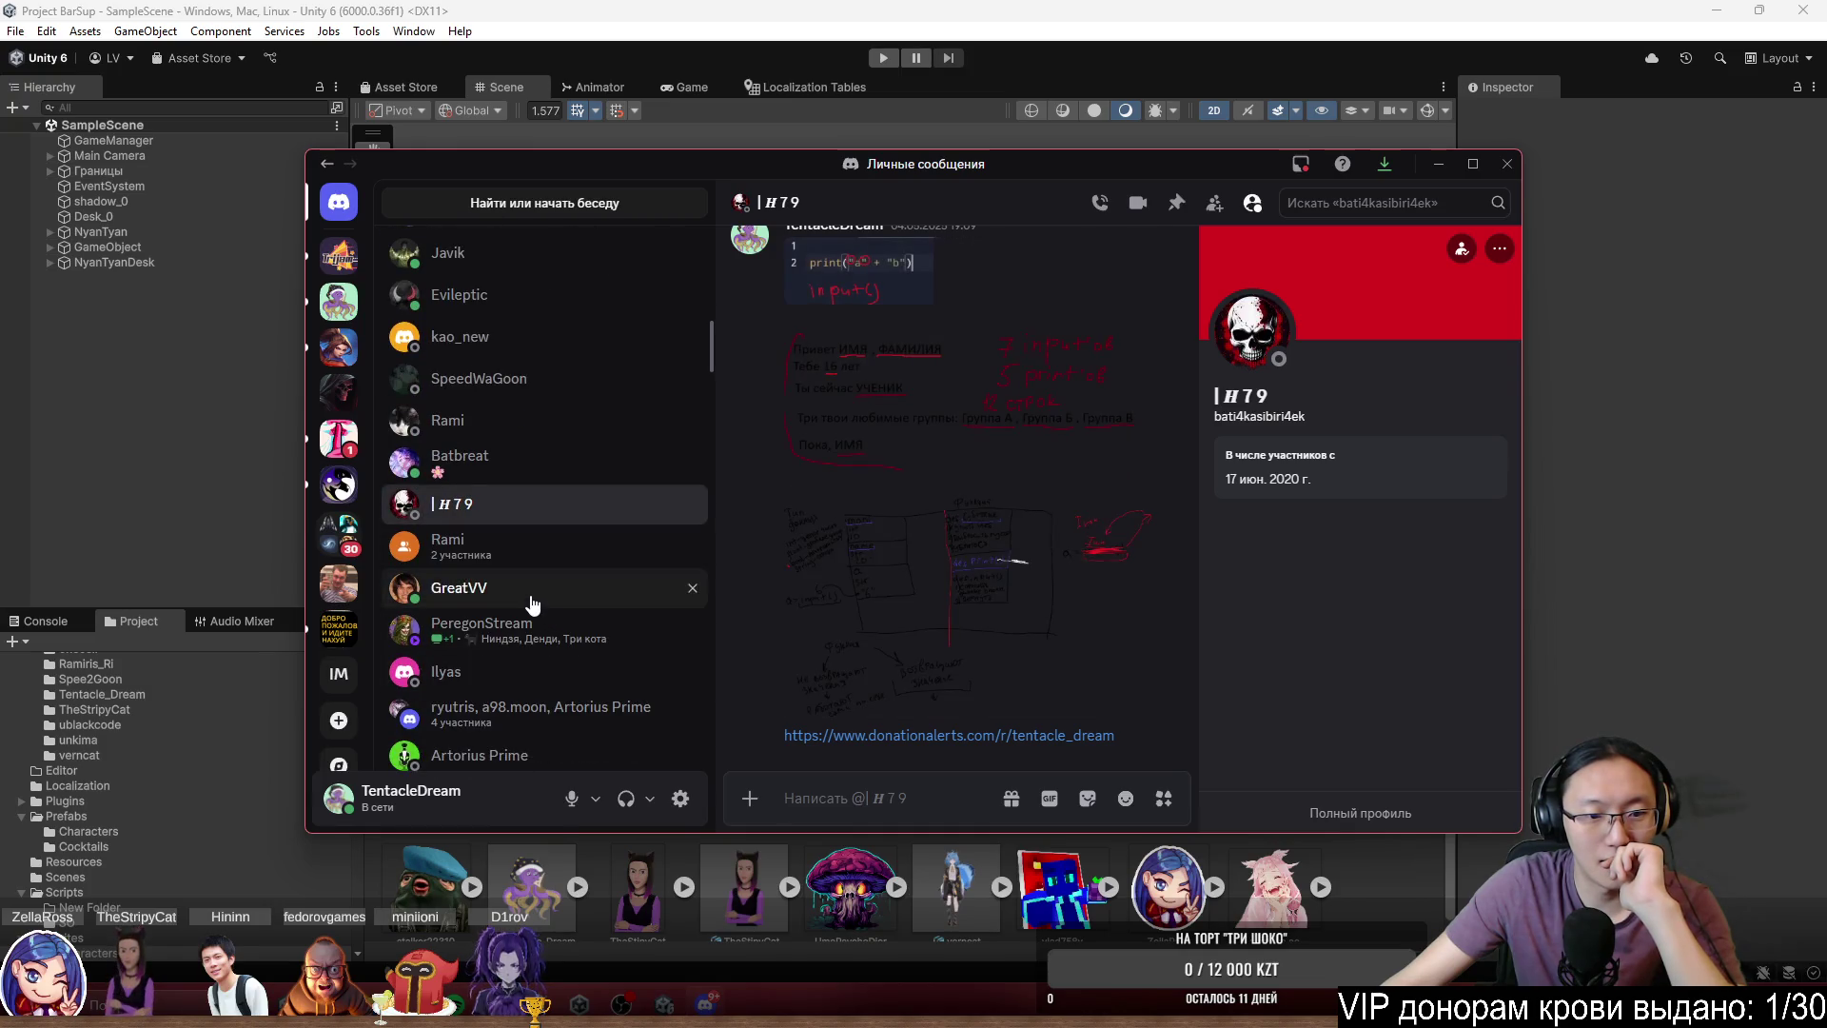
scroll(560, 671, "down", 2)
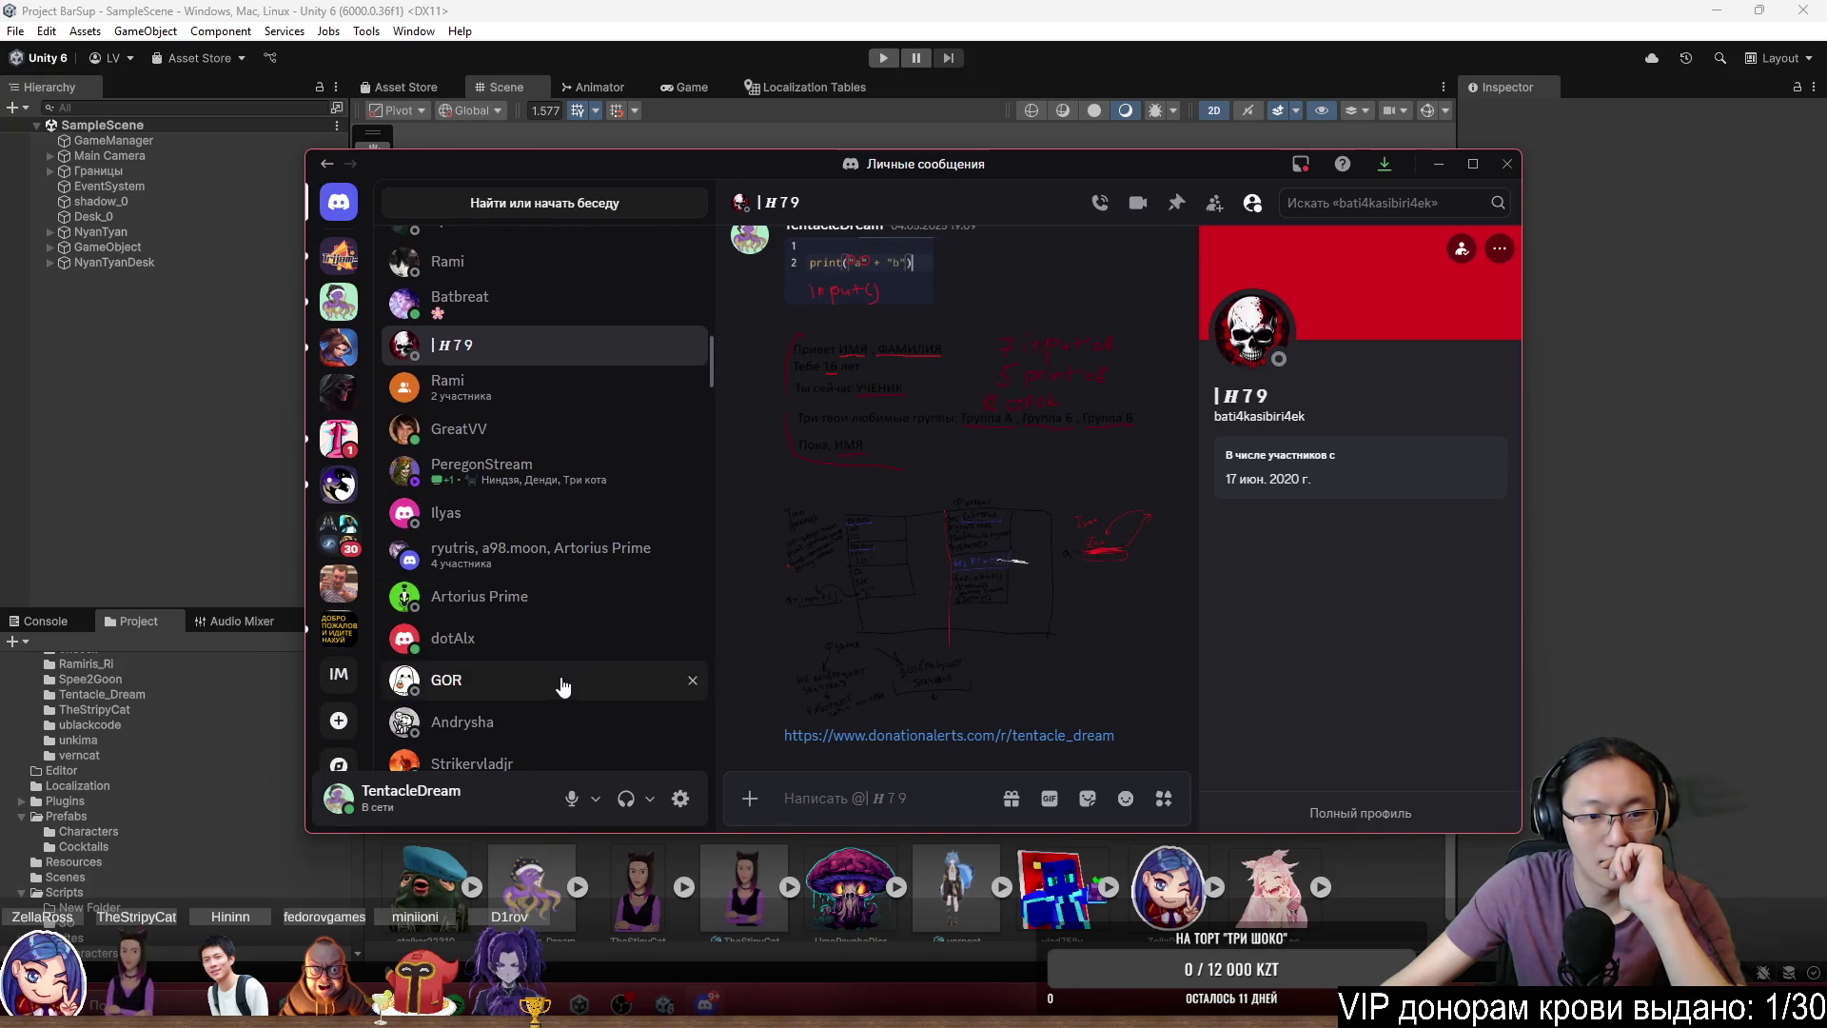
scroll(563, 687, "down", 2)
left_click(548, 584)
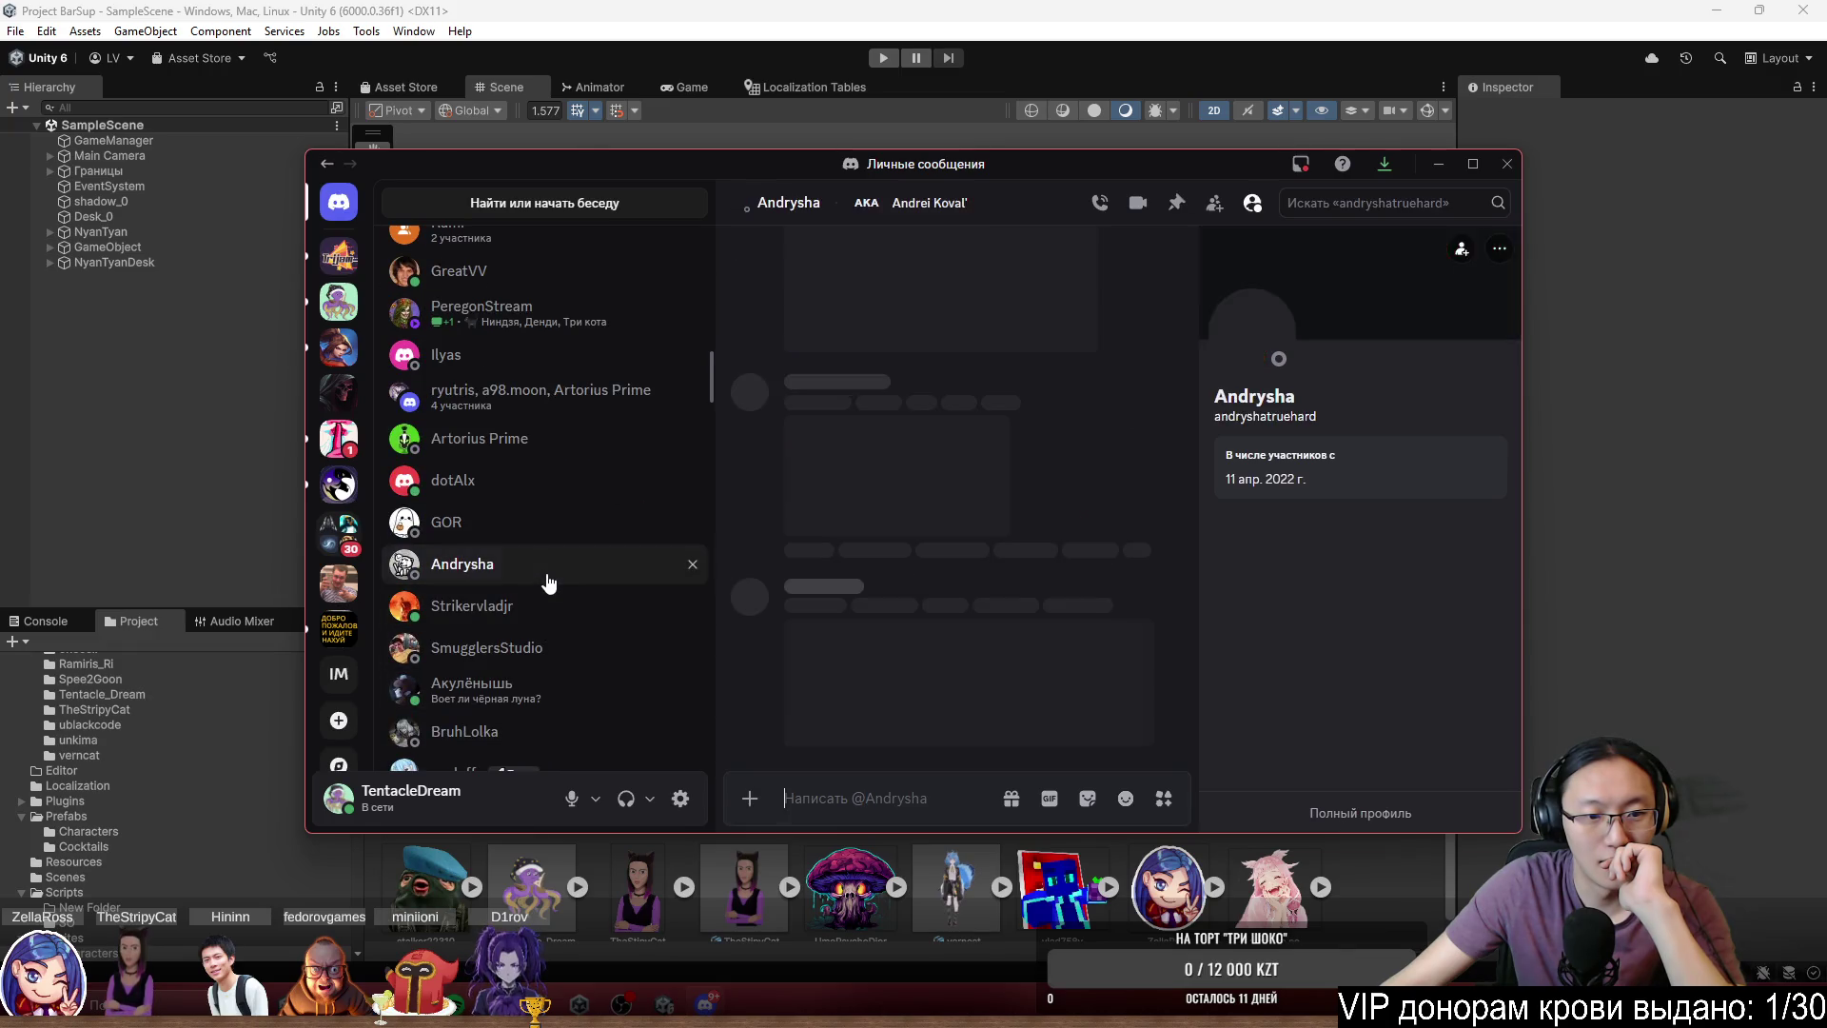
left_click(562, 648)
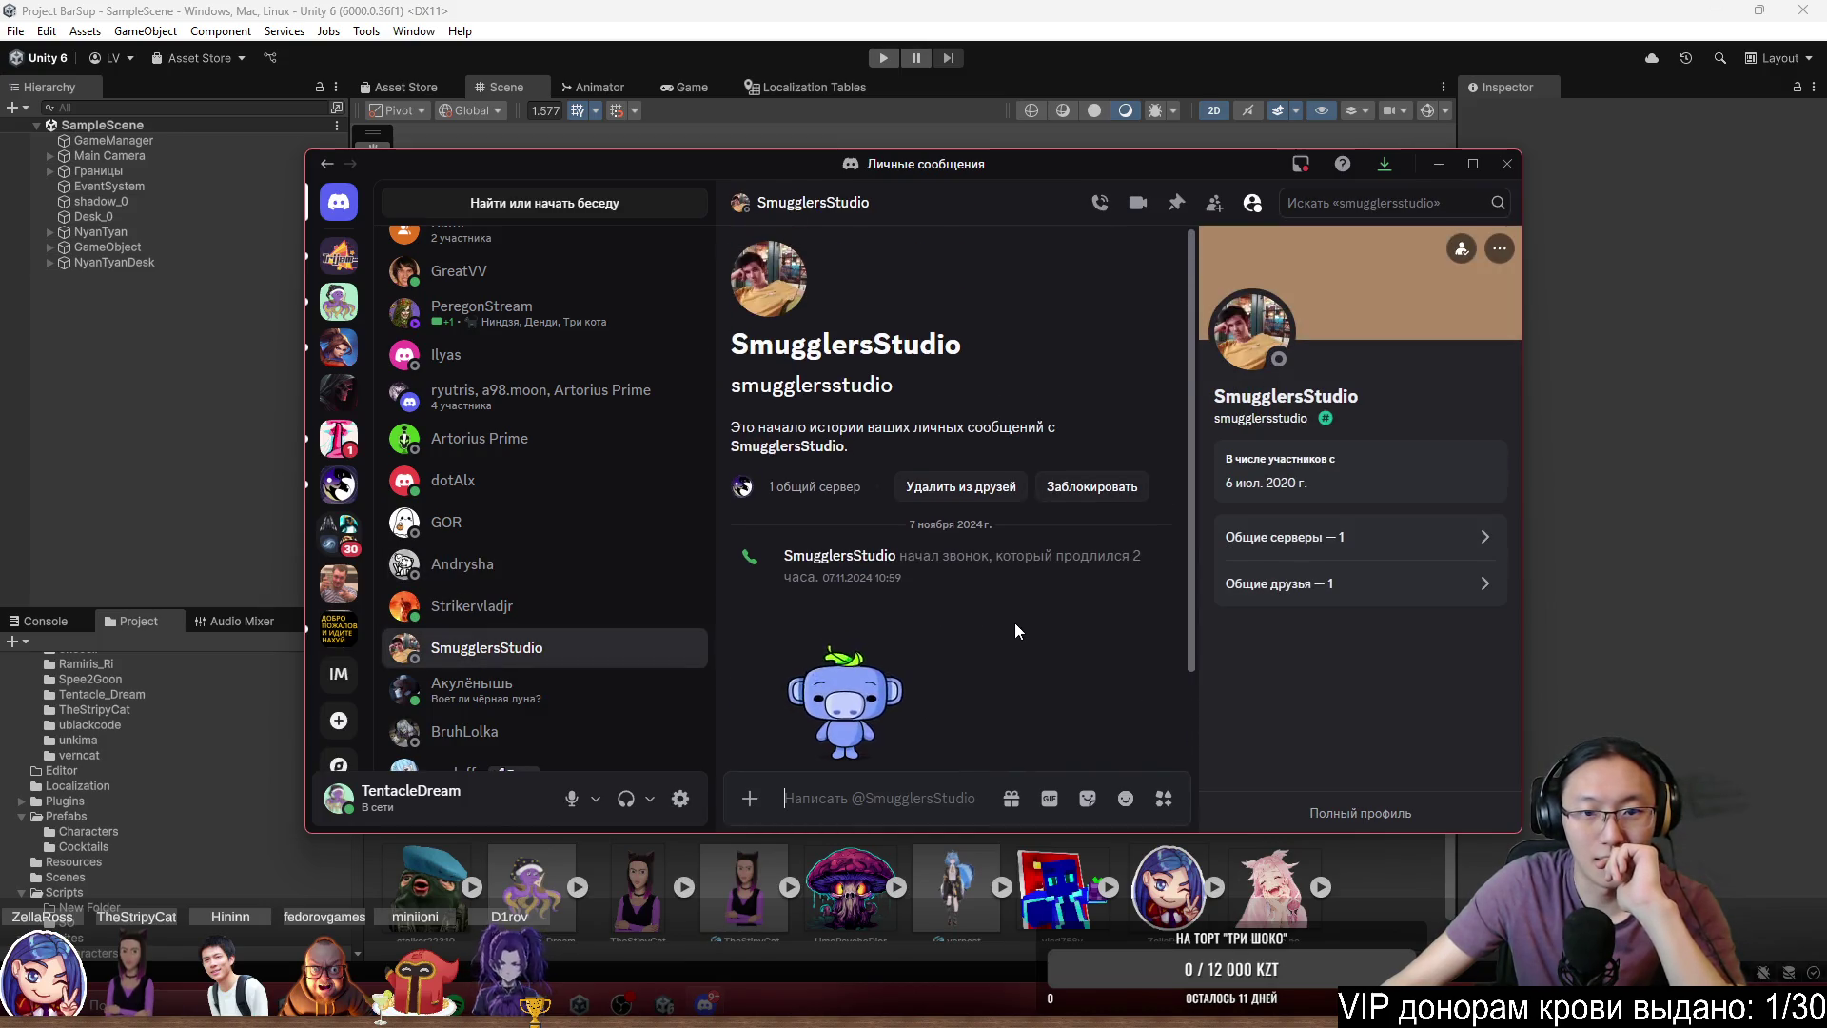
left_click(557, 569)
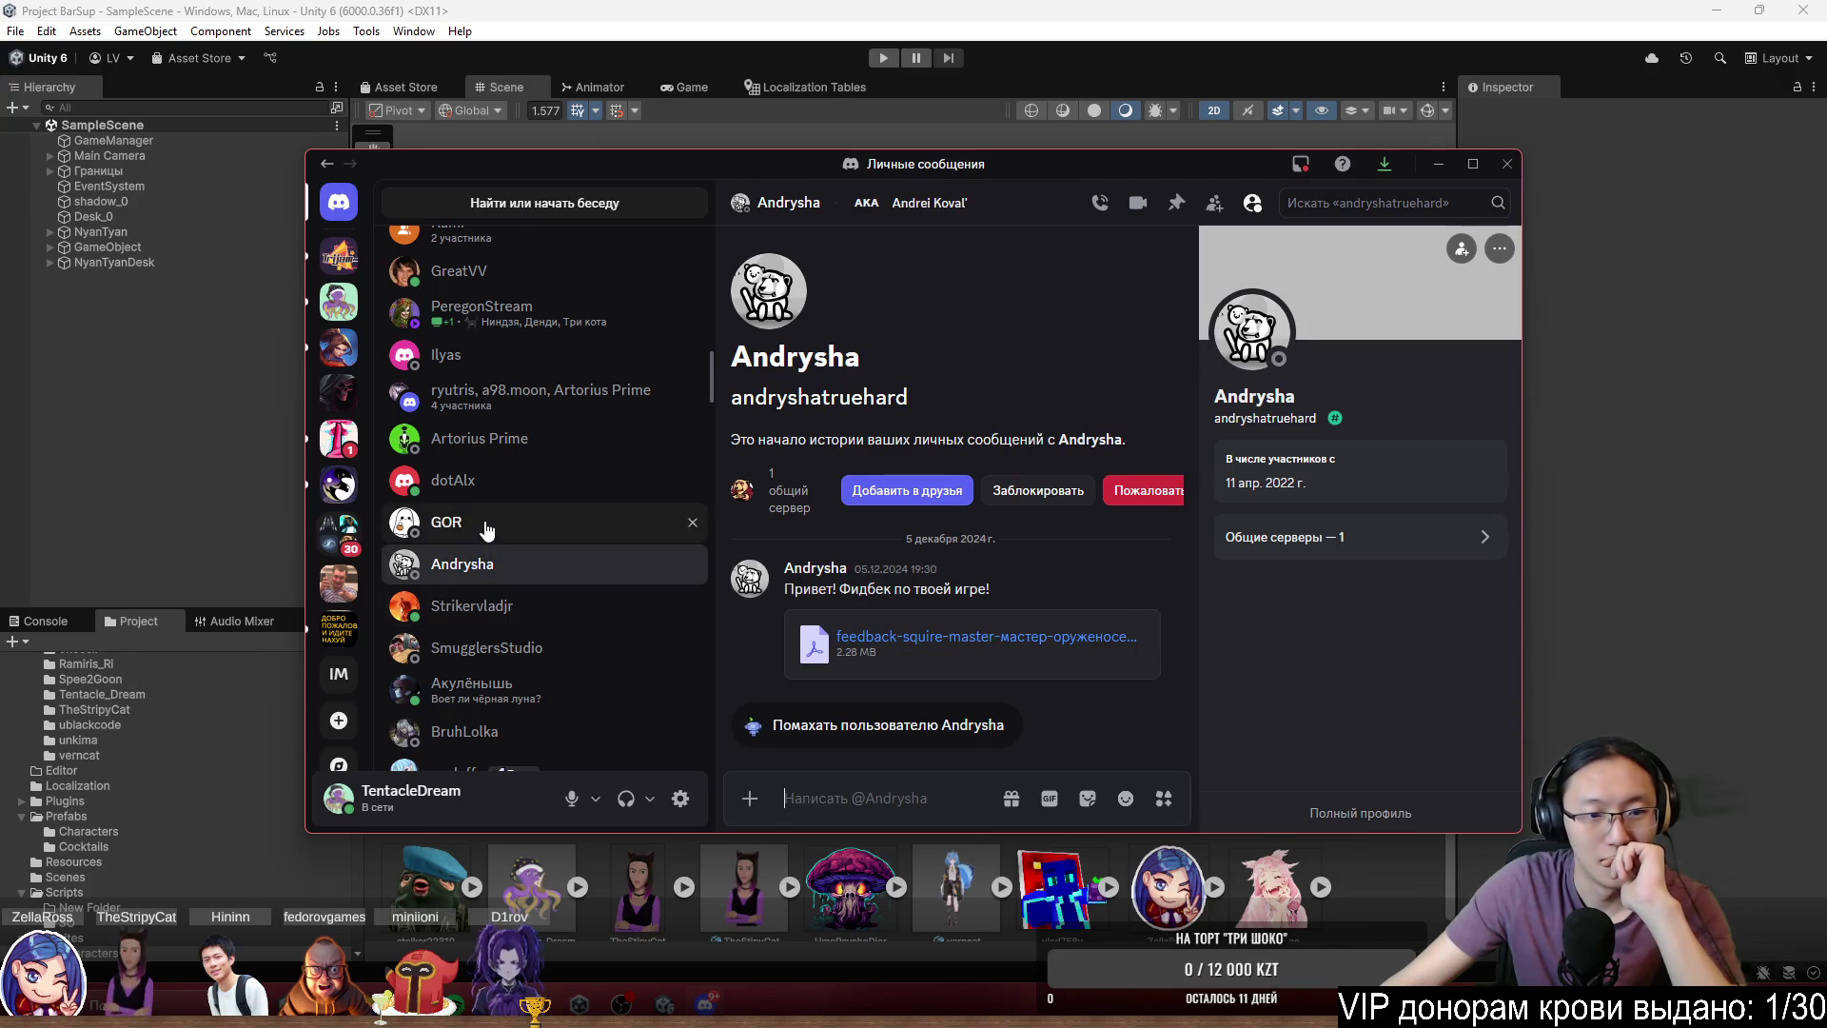
Open the Divinum server's #general channel from the server list
scroll(529, 597, "down", 2)
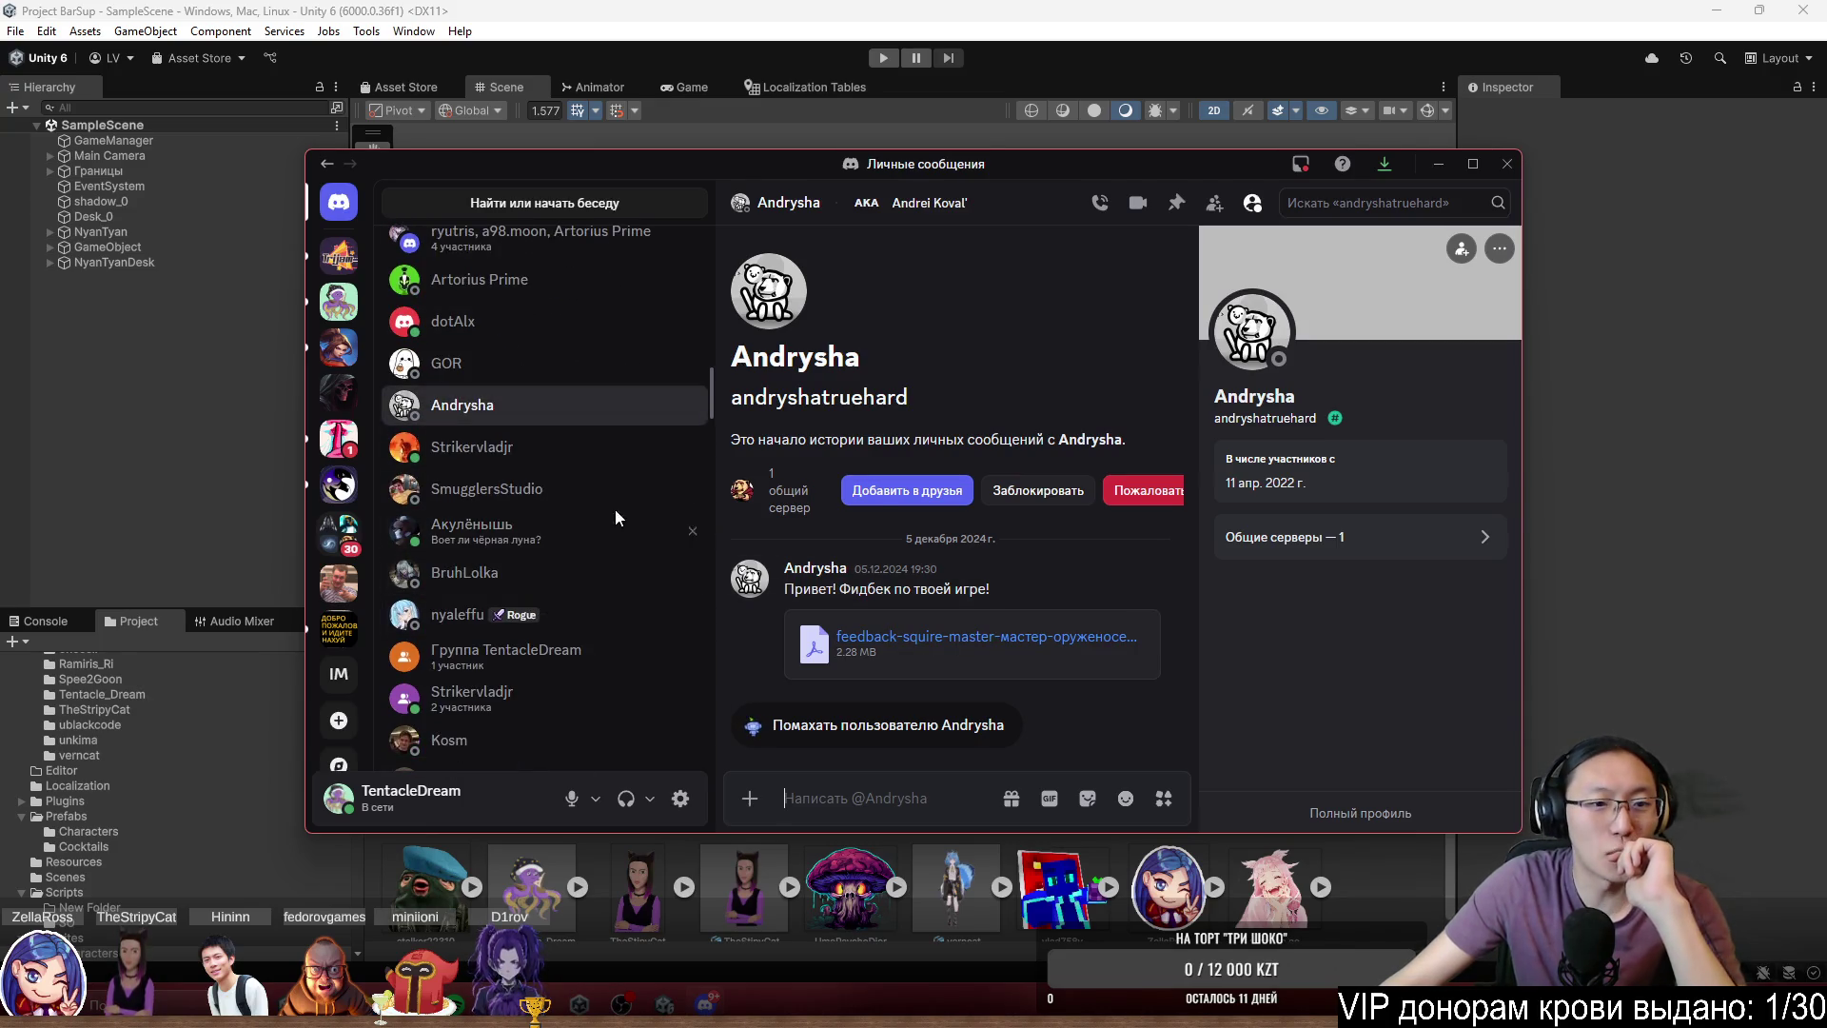
scroll(576, 623, "down", 2)
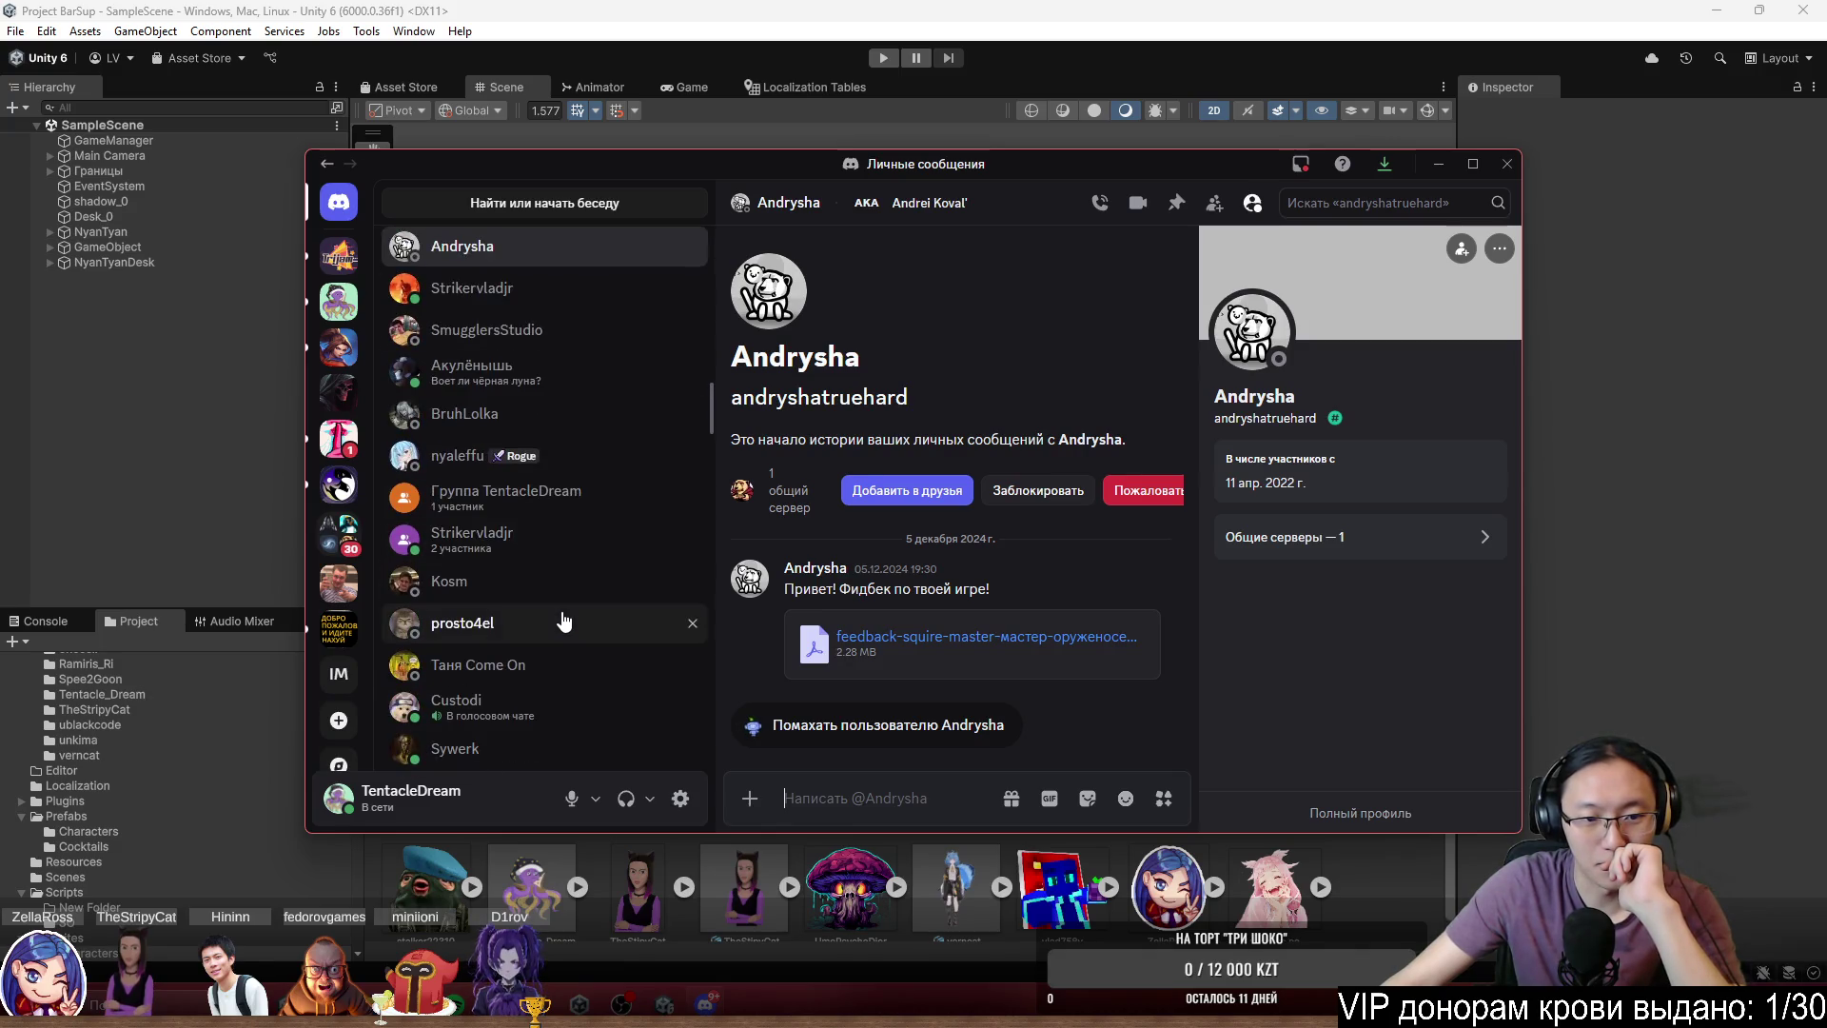
scroll(564, 620, "down", 2)
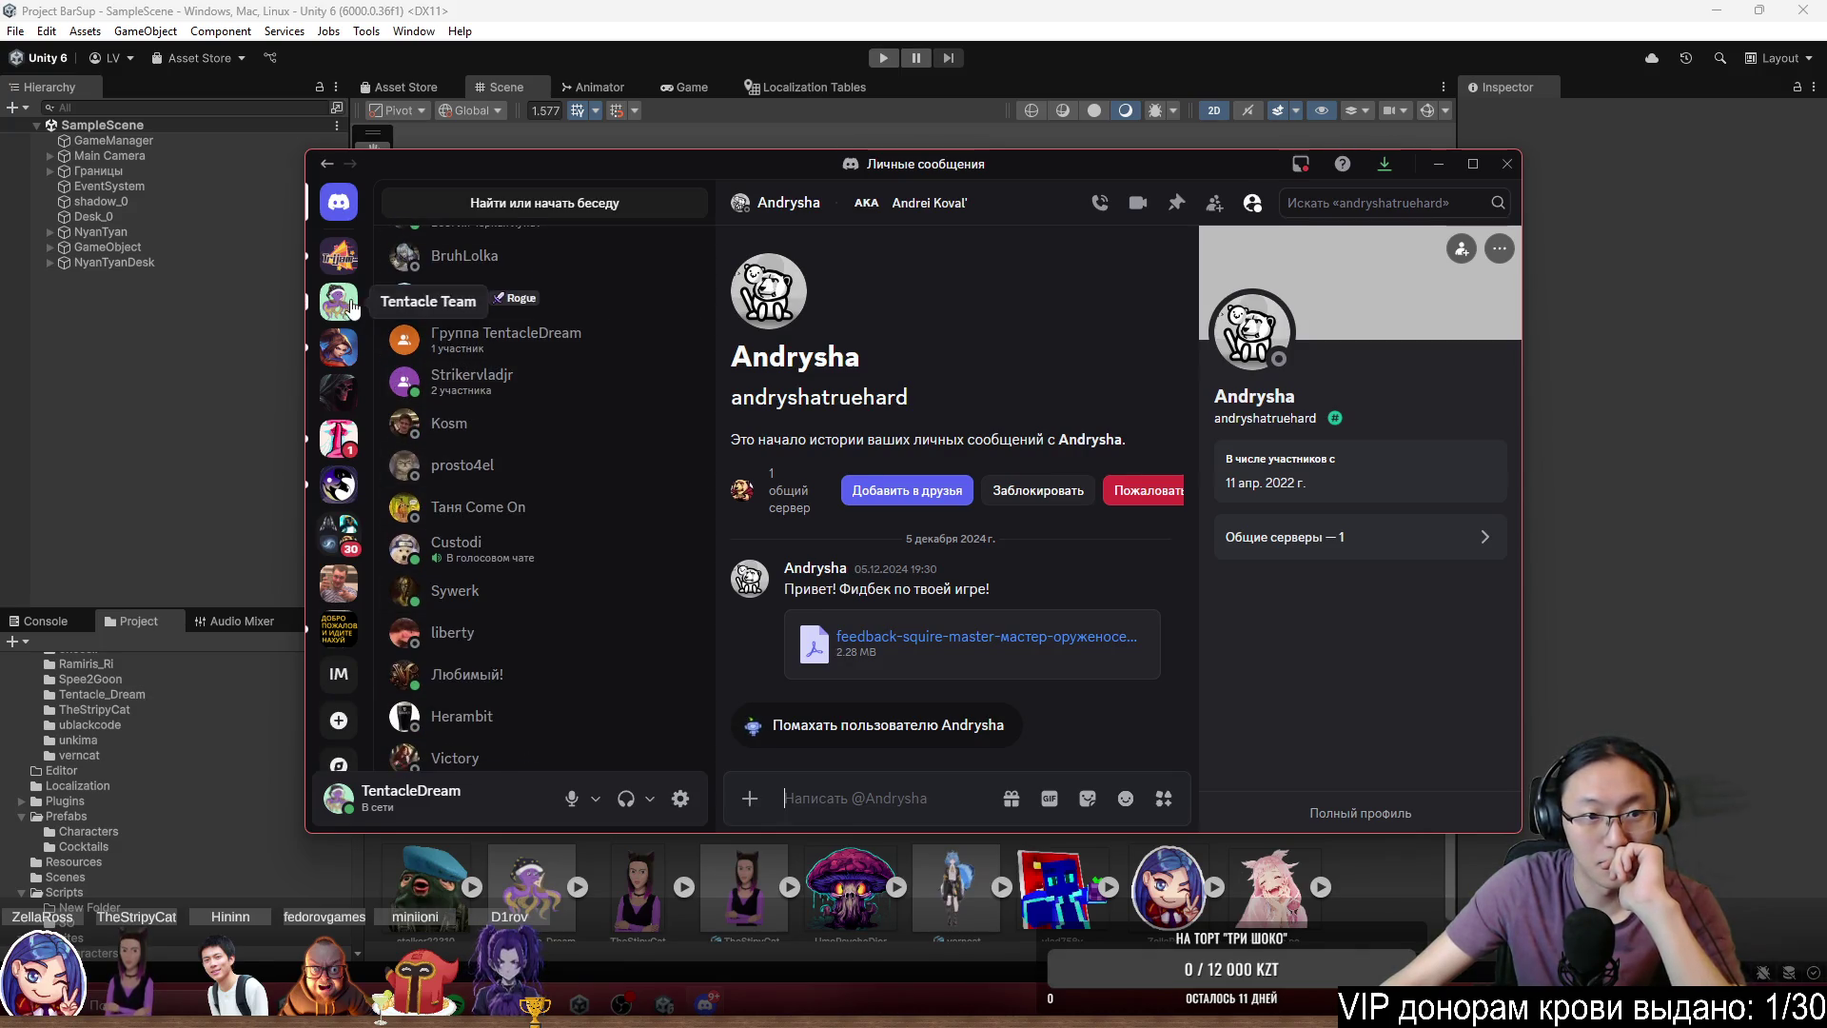
left_click(336, 367)
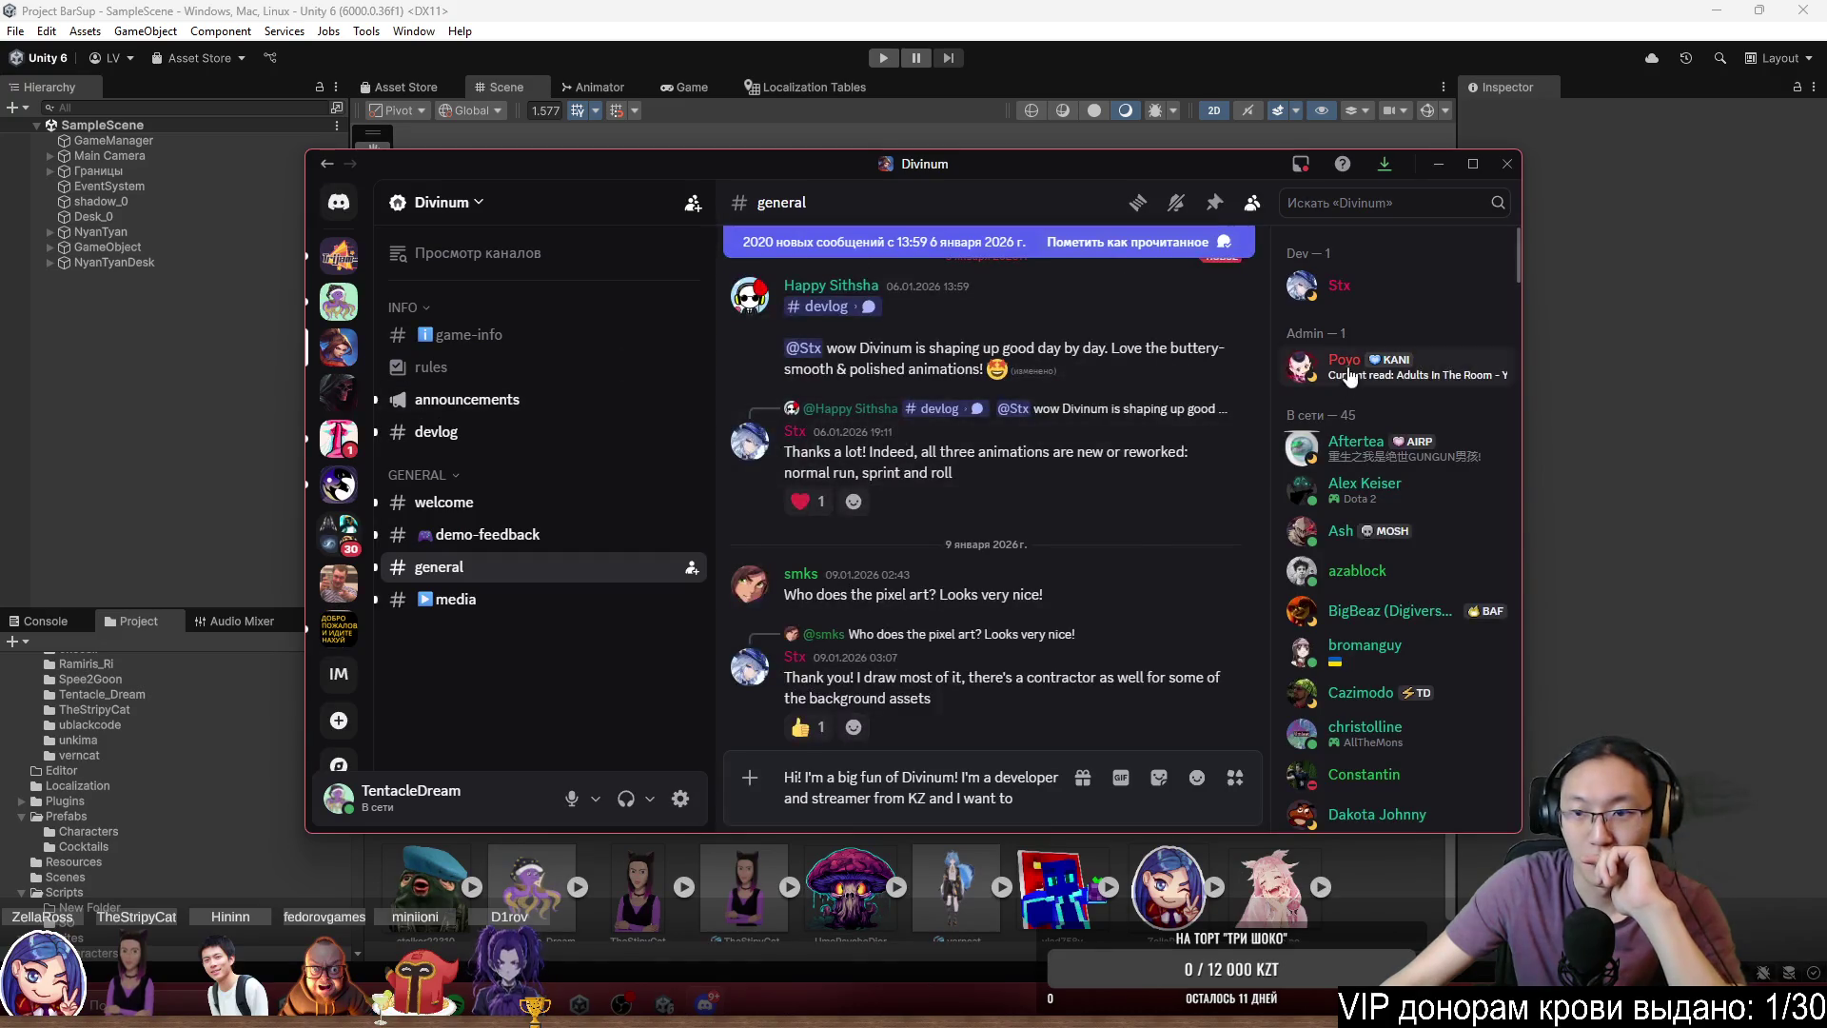
Find the Divinum developer's chat via 'stx' search and view the 'Демо уже доступно!' banner full size
left_click(1344, 296)
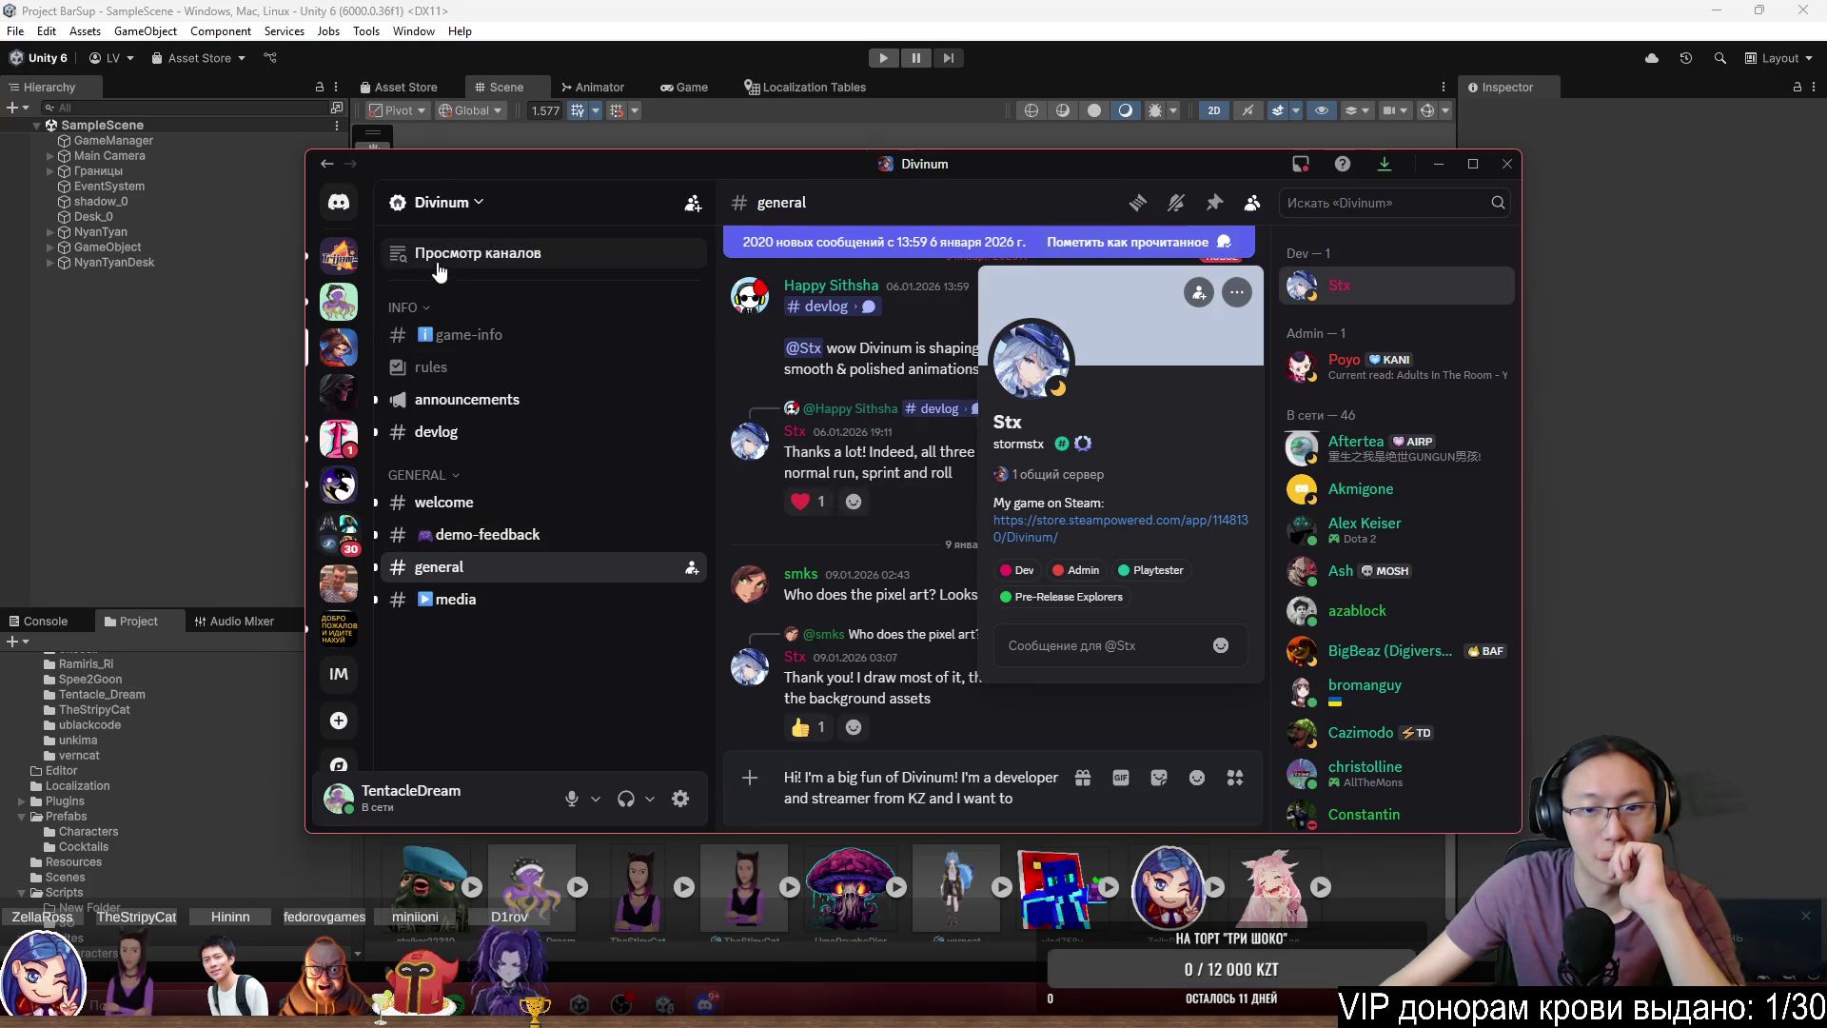
left_click(338, 201)
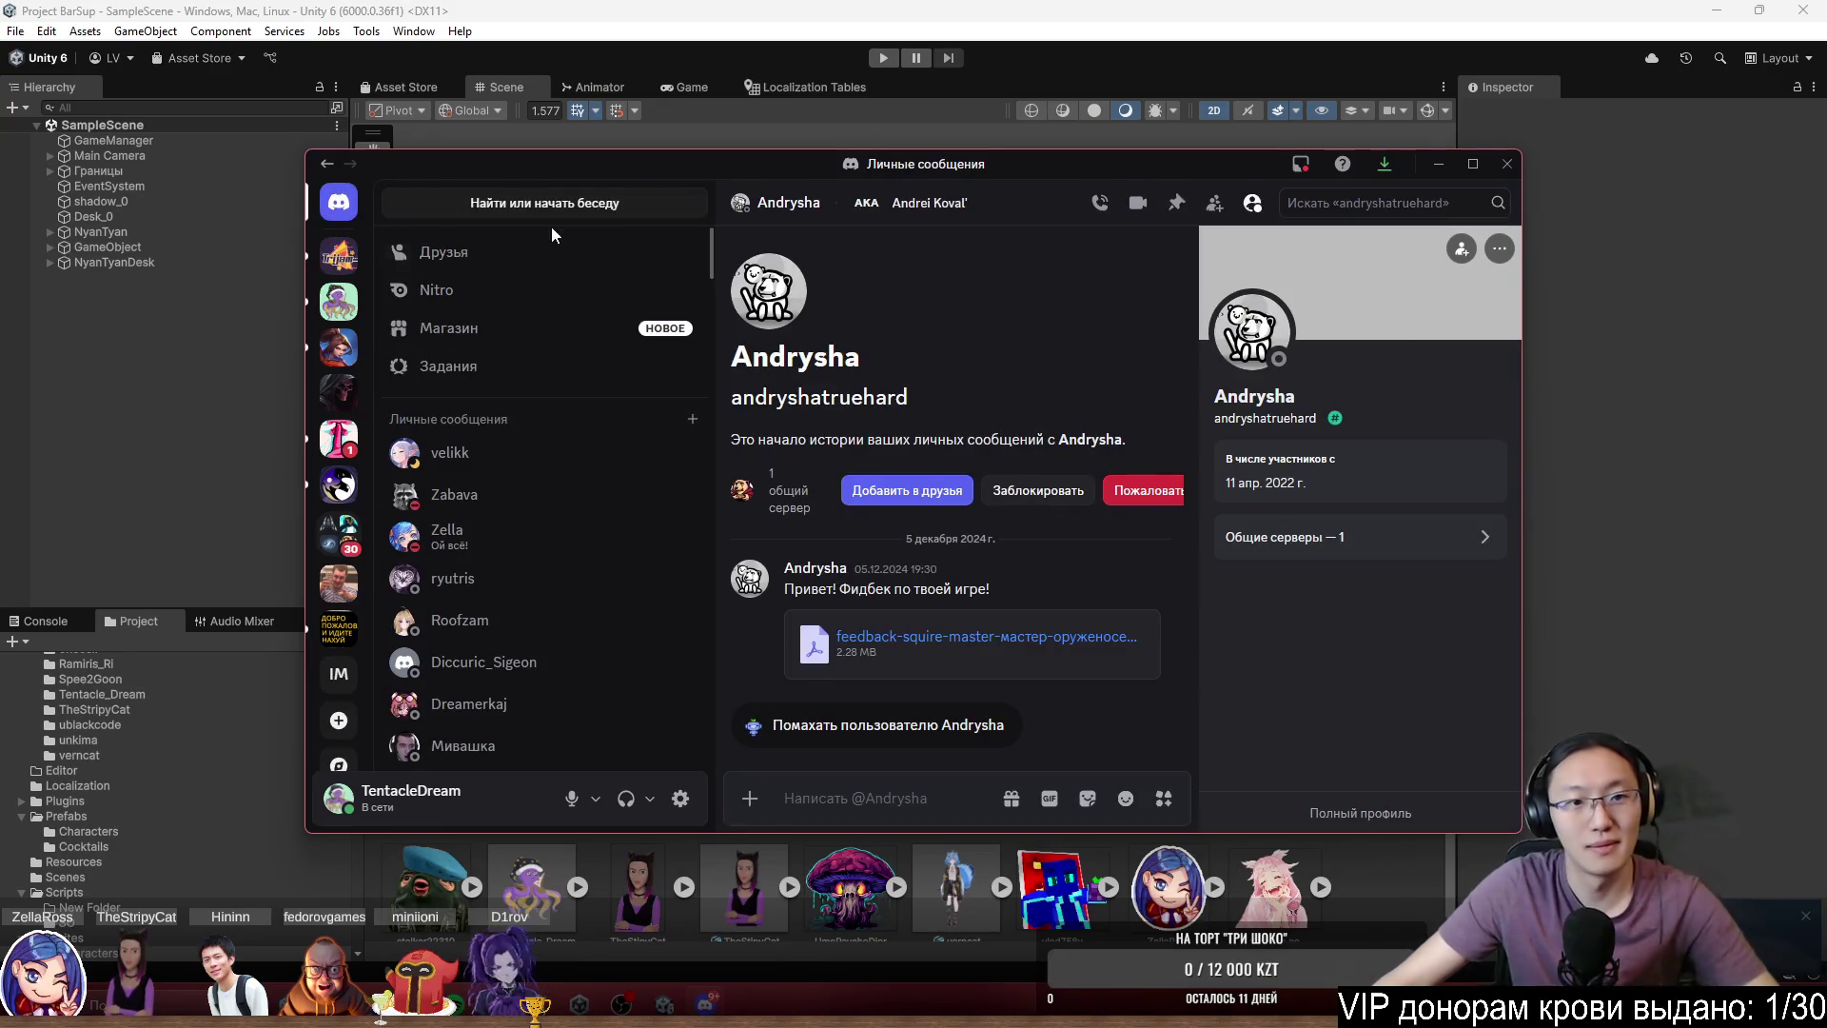
left_click(586, 204)
type("stx")
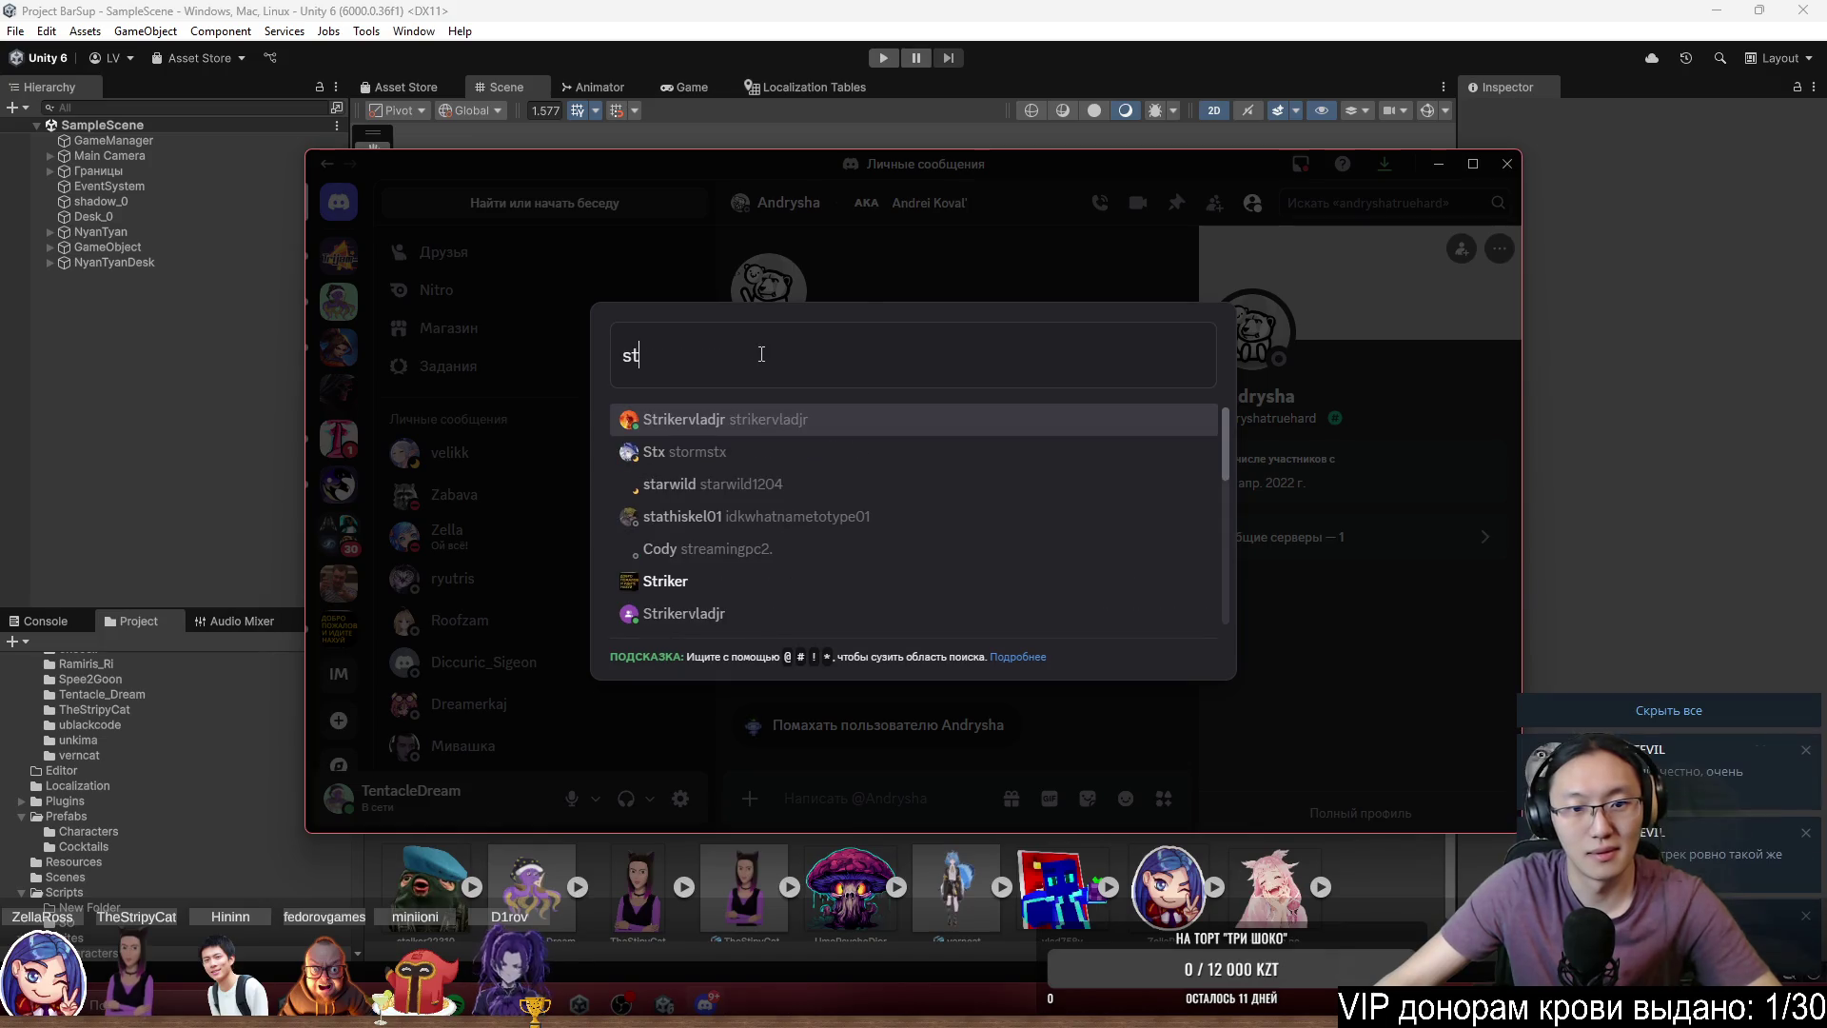
left_click(701, 425)
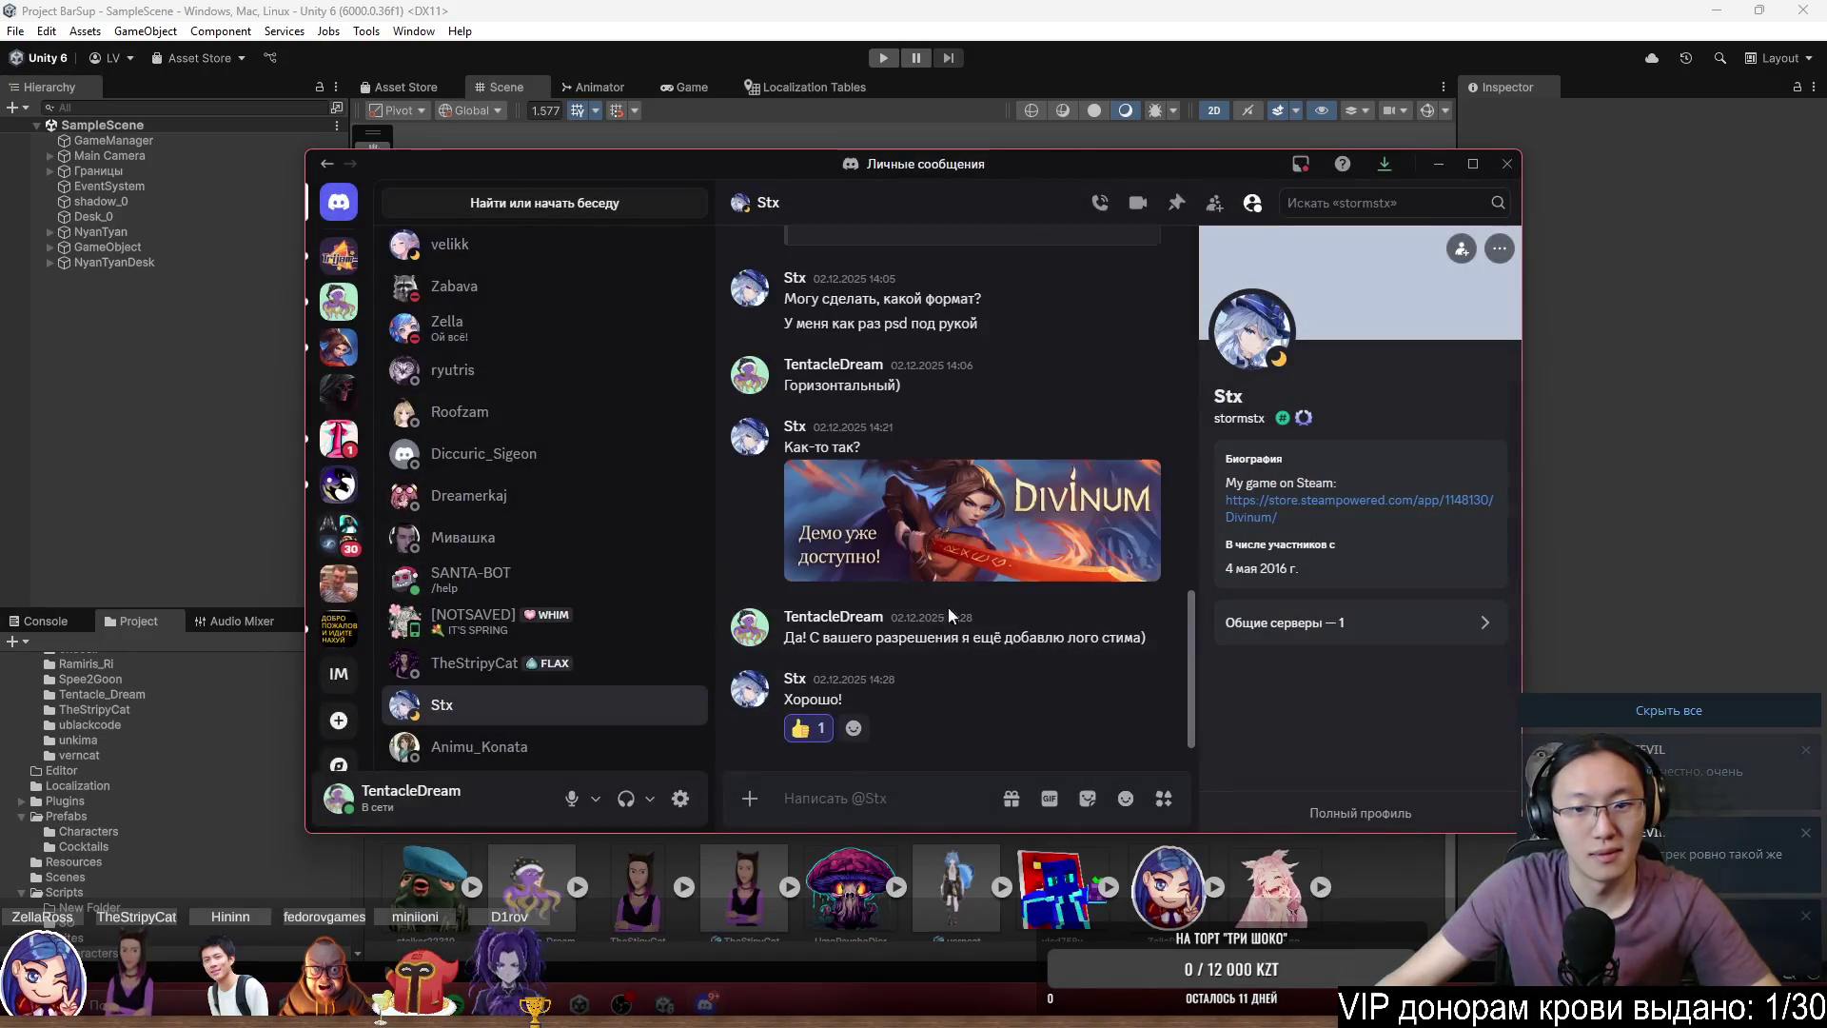
left_click(983, 509)
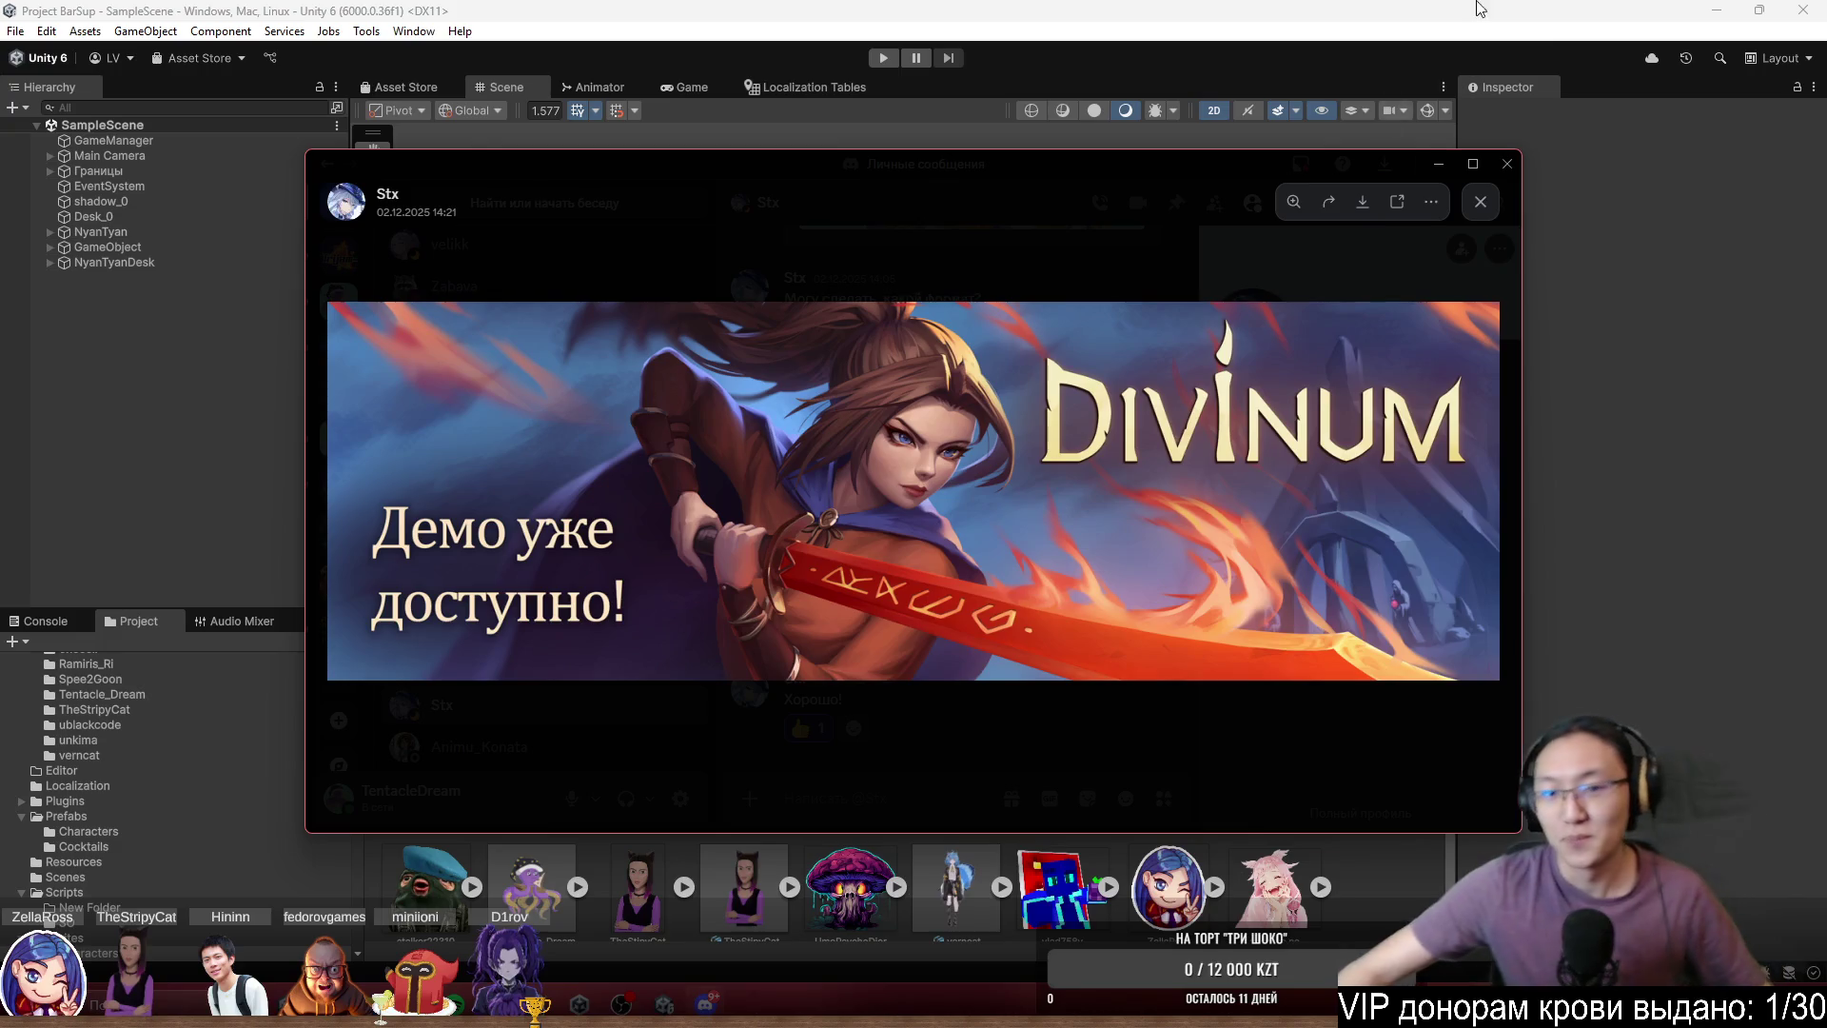
left_click(1507, 164)
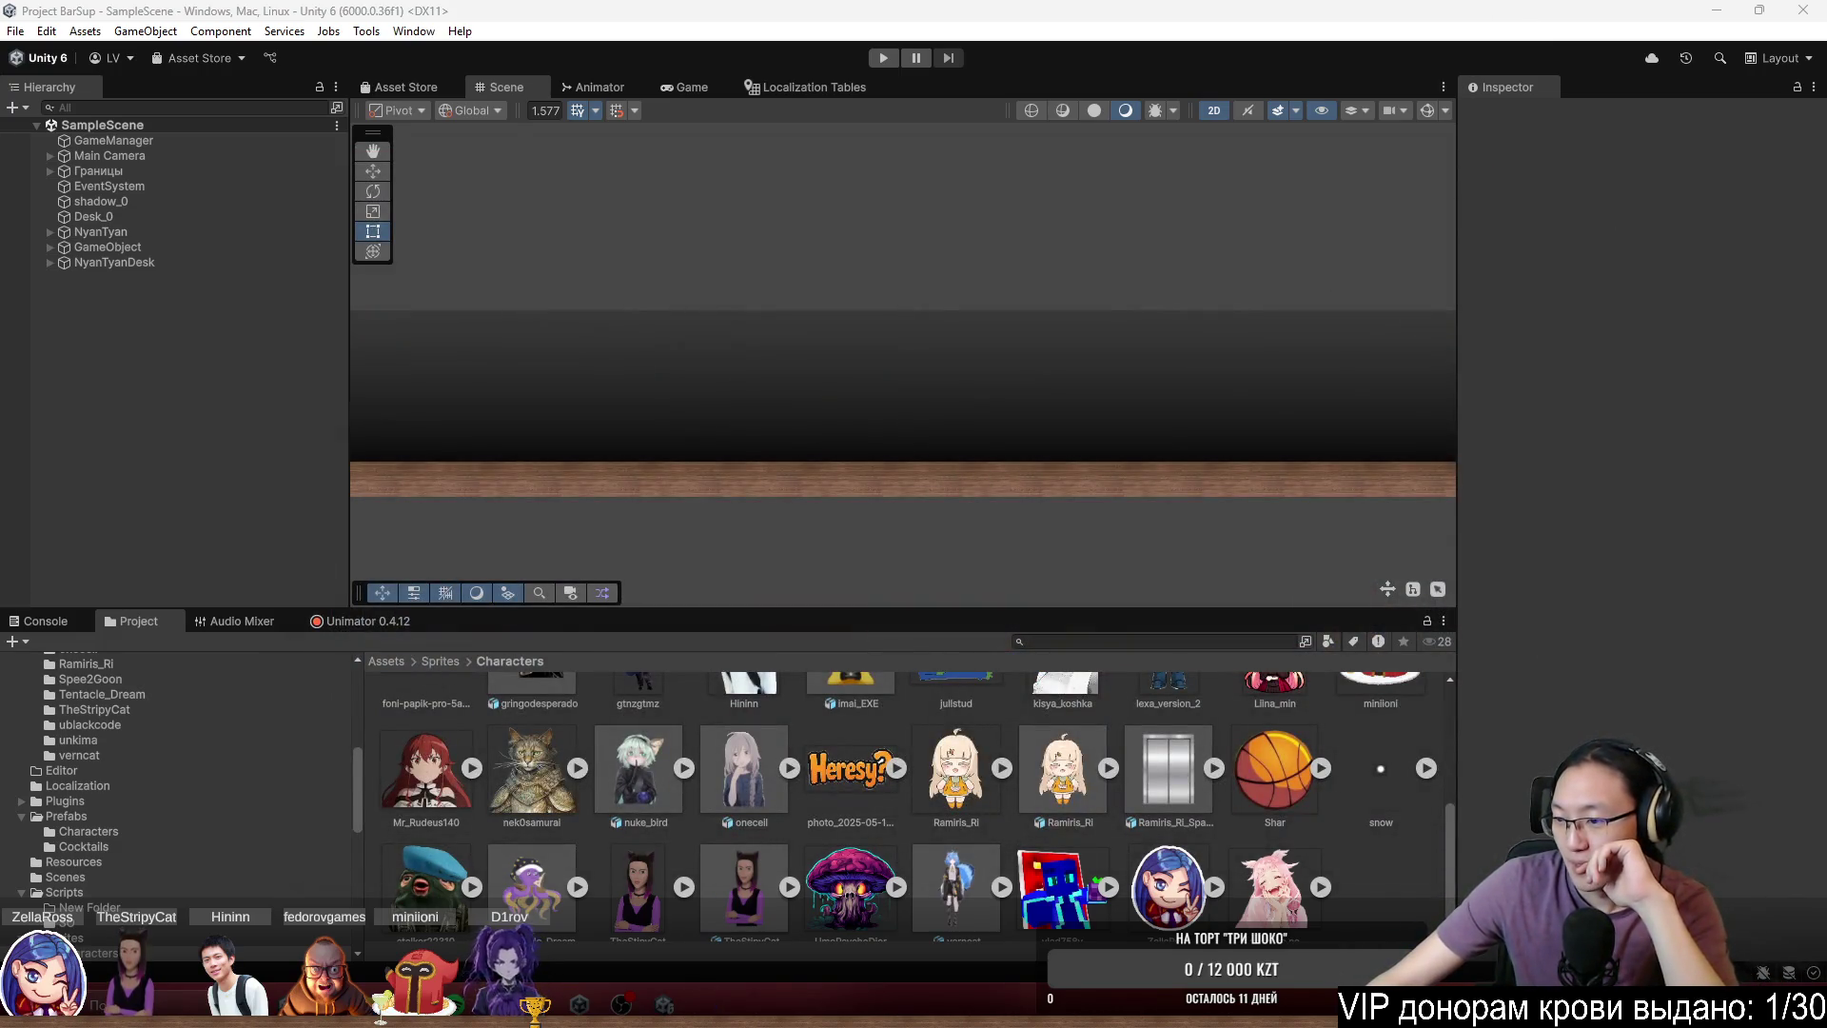
Switch from the Unity Scene view to the Telegram window showing 'moldwasher' search results
scroll(883, 470, "down", 5)
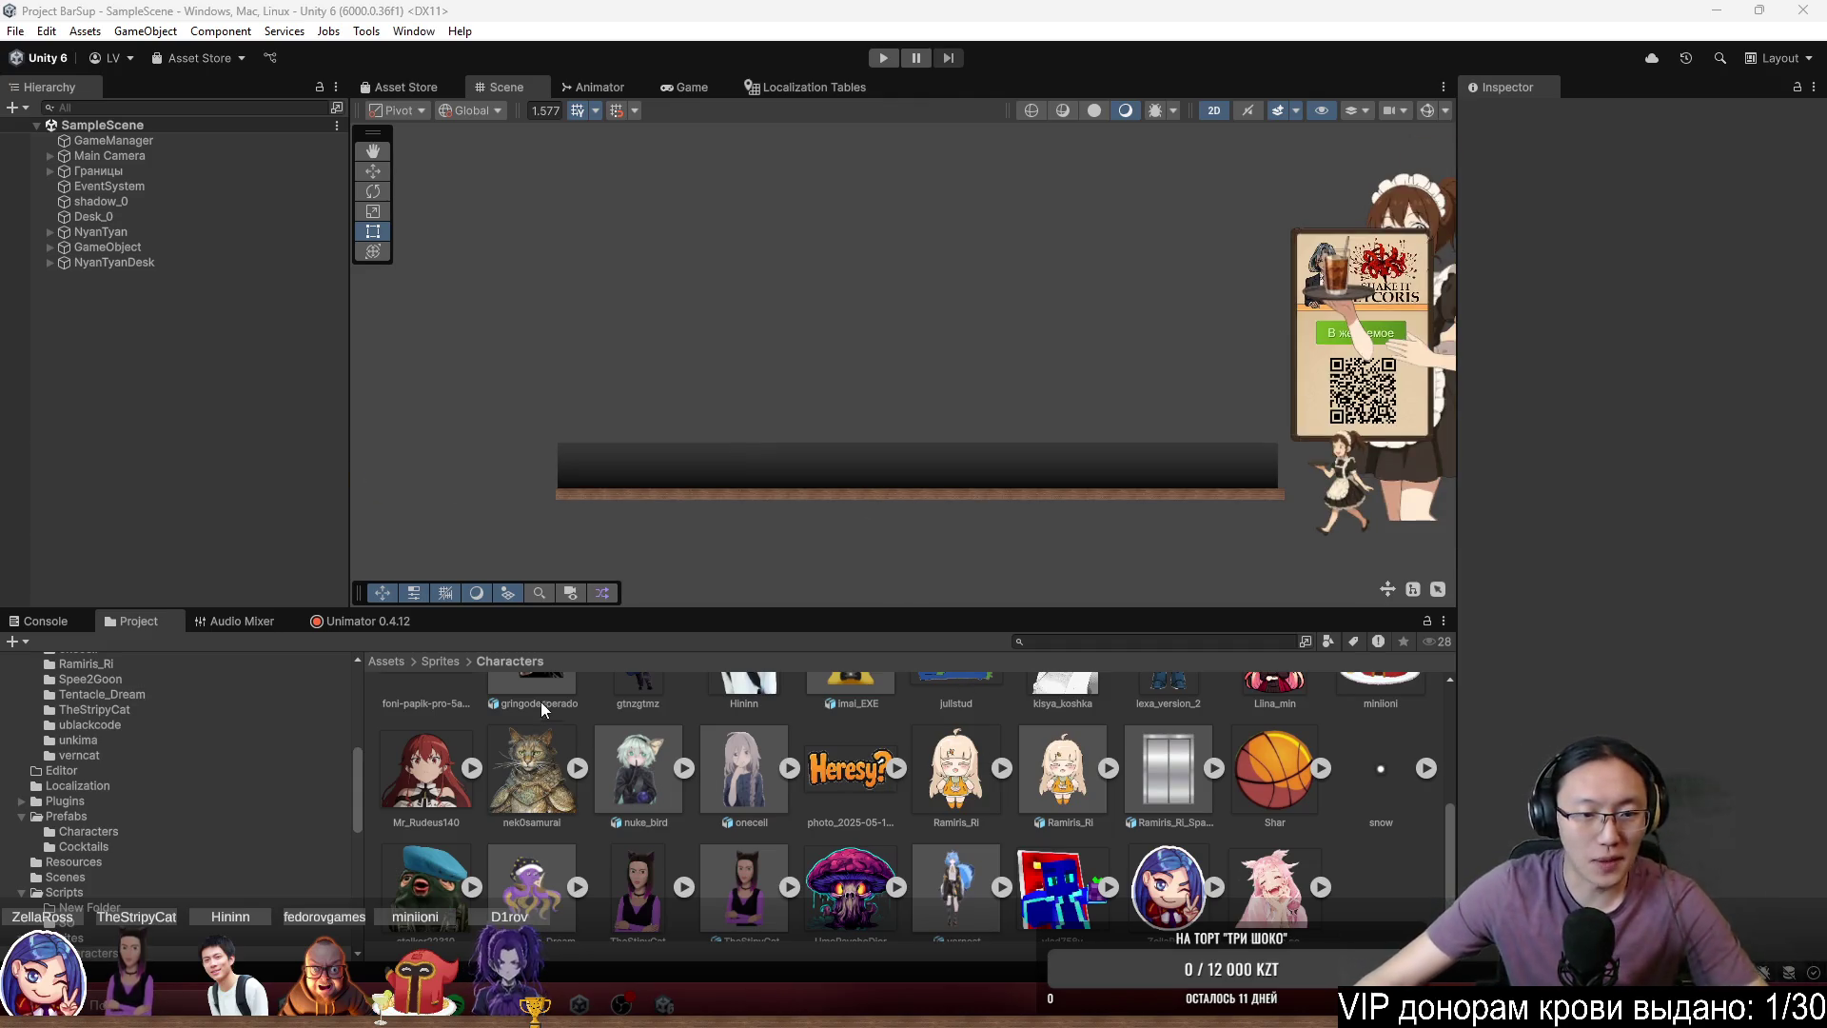
left_click_drag(1047, 392, 963, 384)
scroll(963, 385, "up", 4)
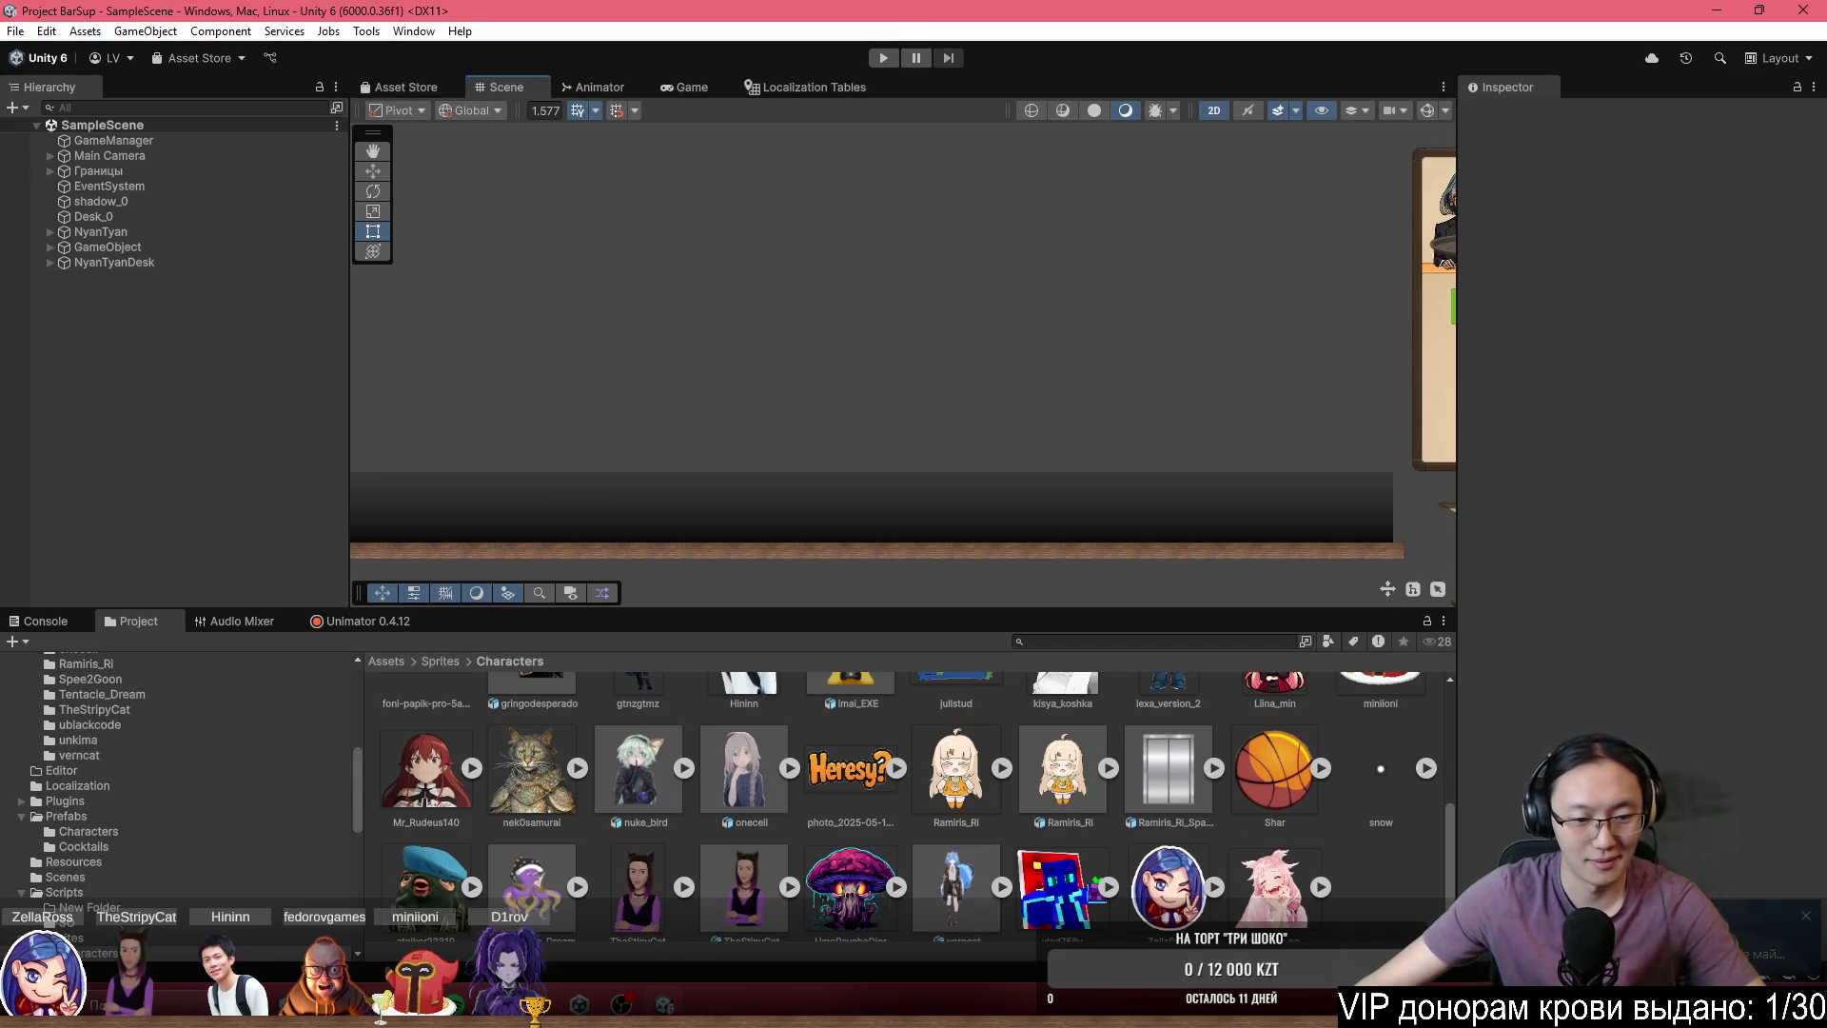
key("alt+Tab")
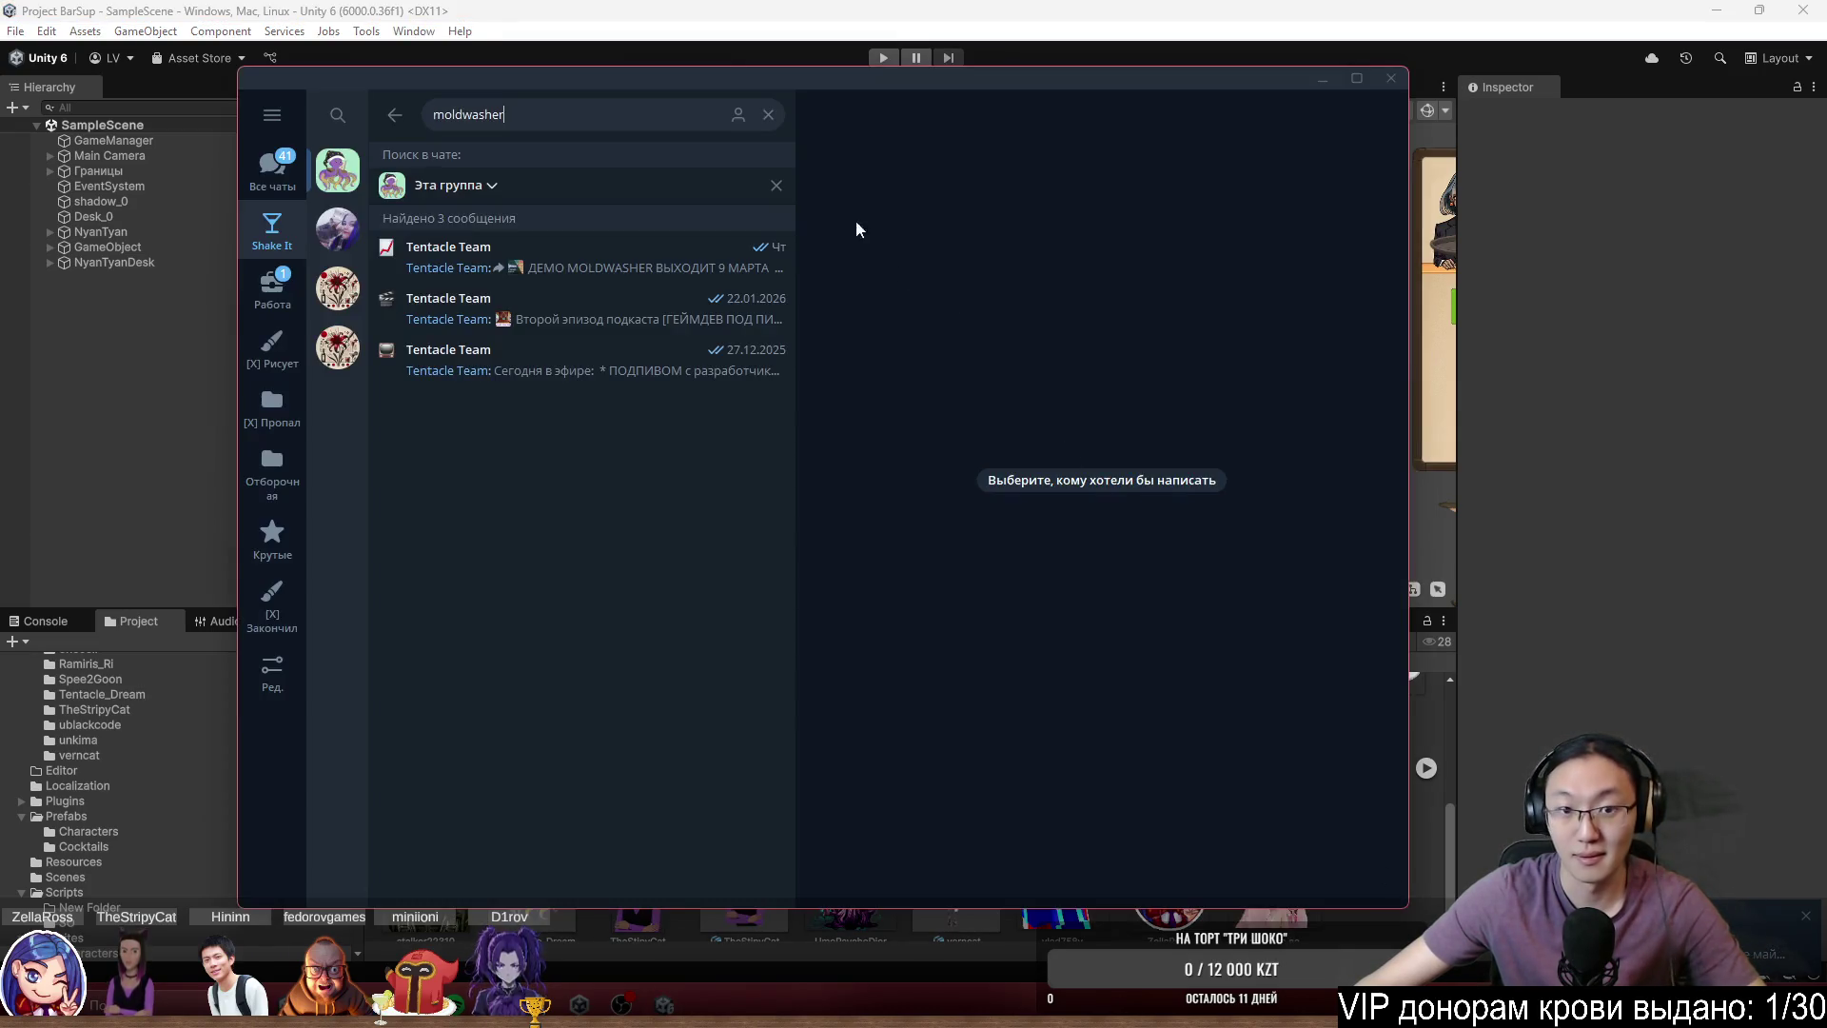
Hide the Telegram window to bring the Unity editor back into view
key("alt+Tab")
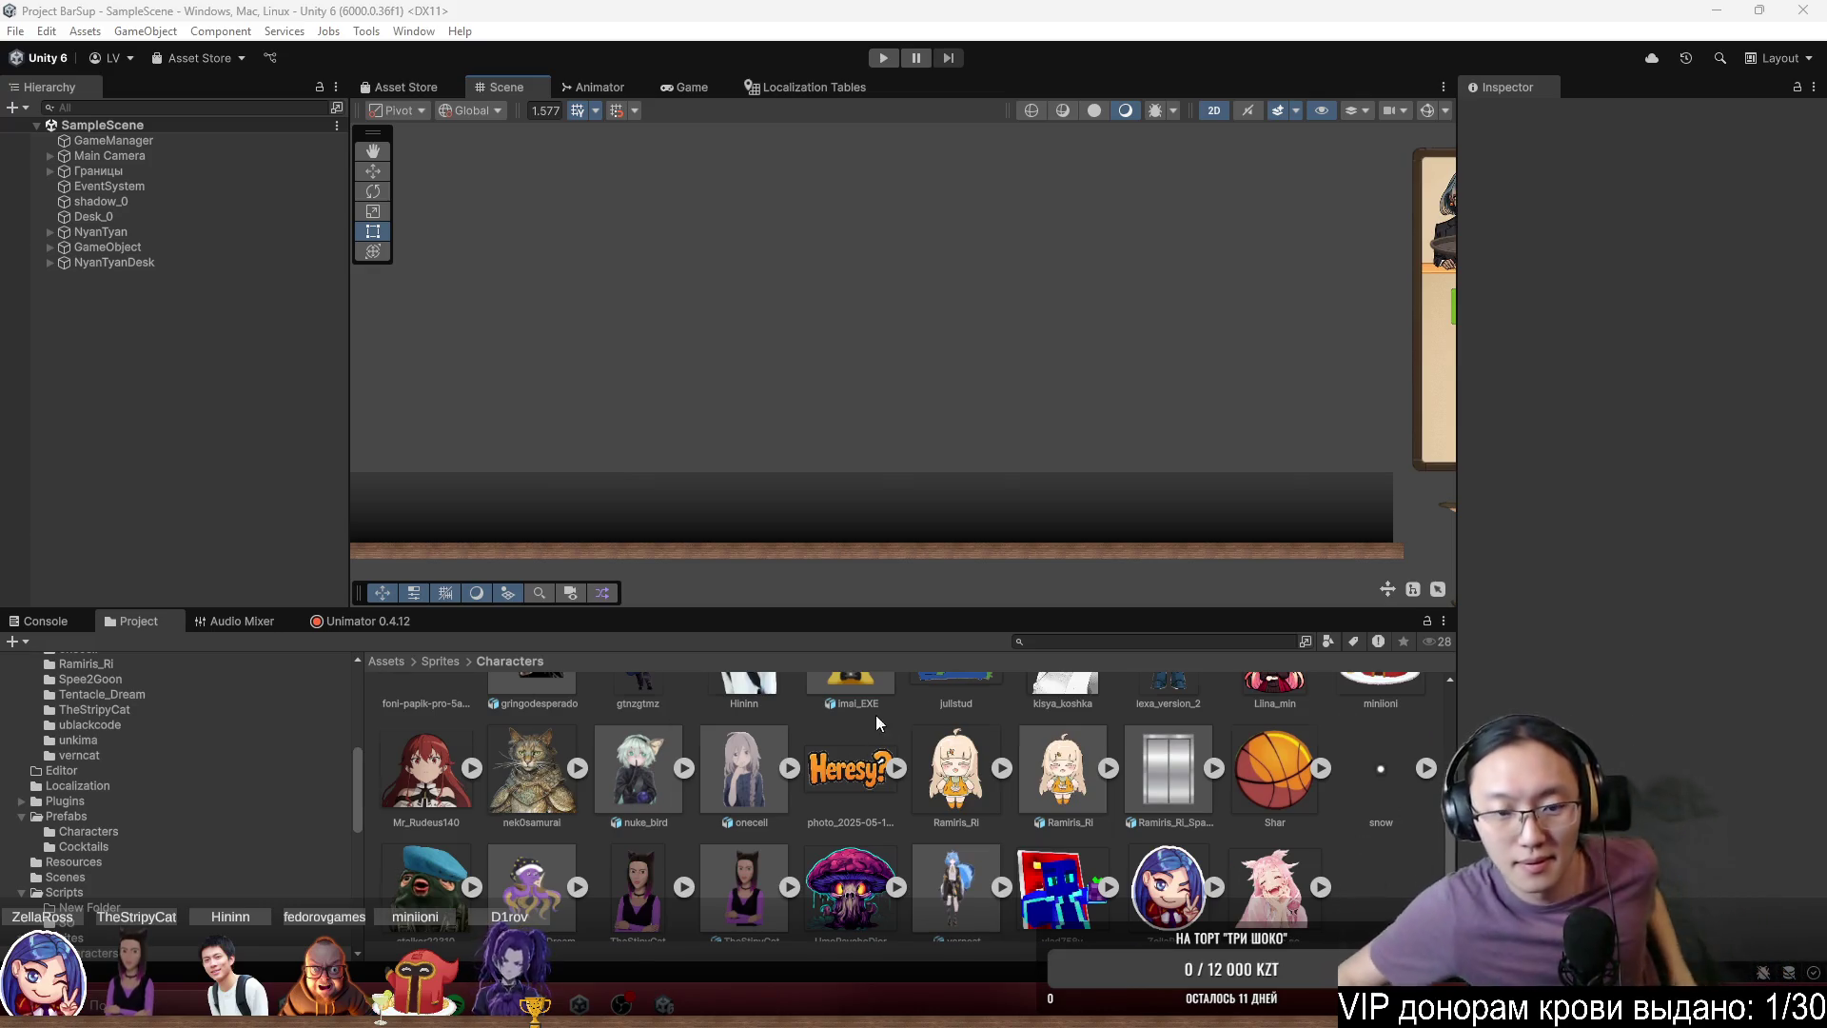
Scroll Unity's Characters sprites grid to the top and switch to the Telegram Desktop downloads folder
scroll(875, 715, "up", 5)
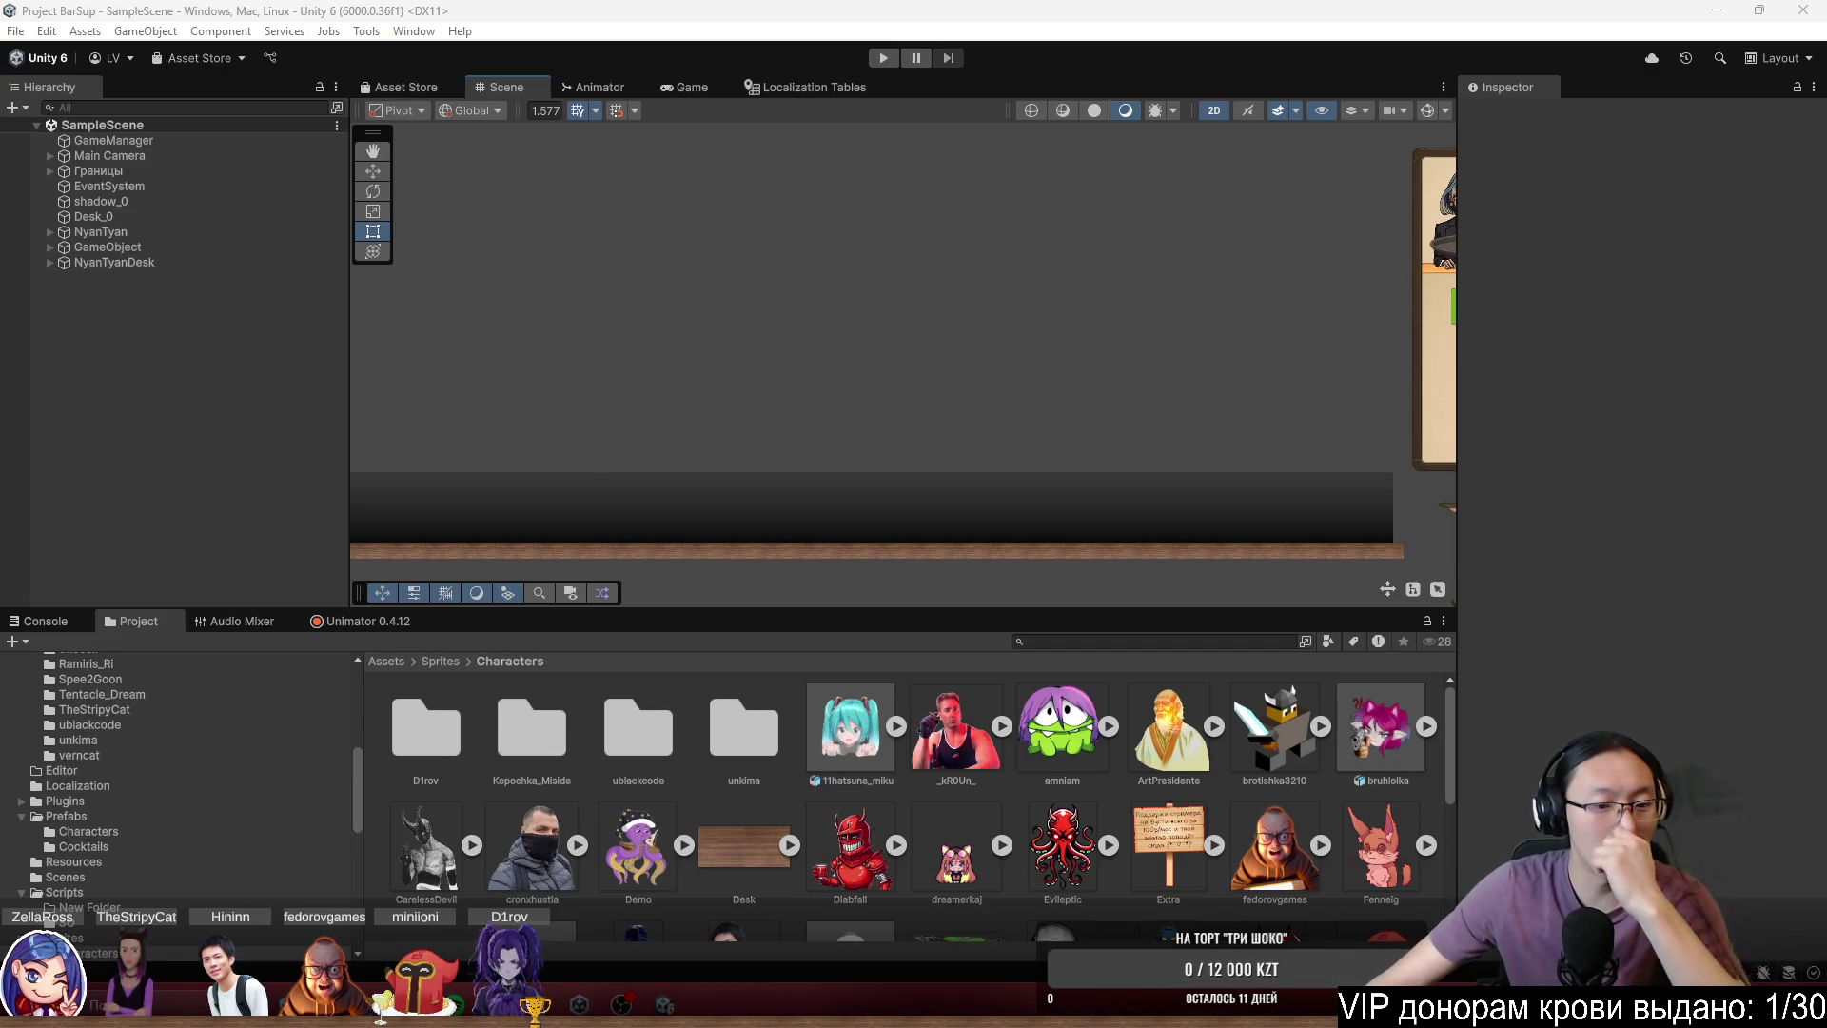
mouse_move(565, 1006)
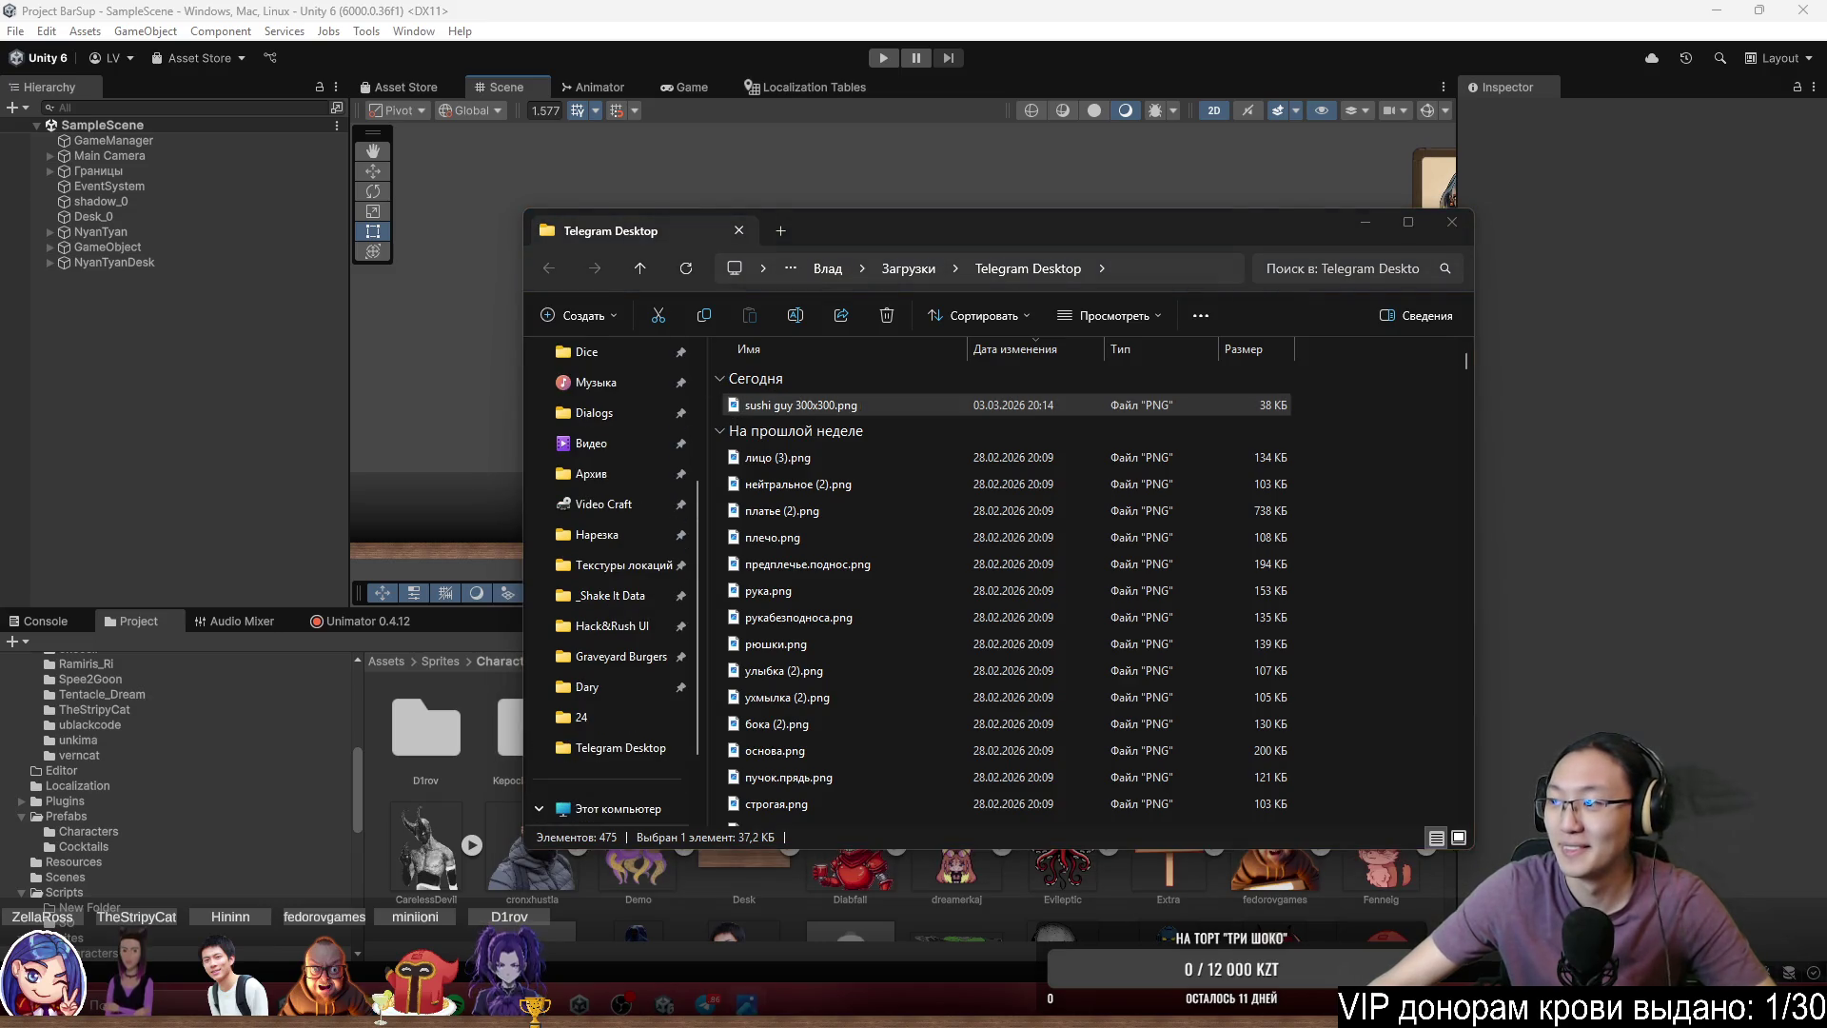
Preview sushi guy 300x300.png in Photos, then close the preview
double_click(961, 404)
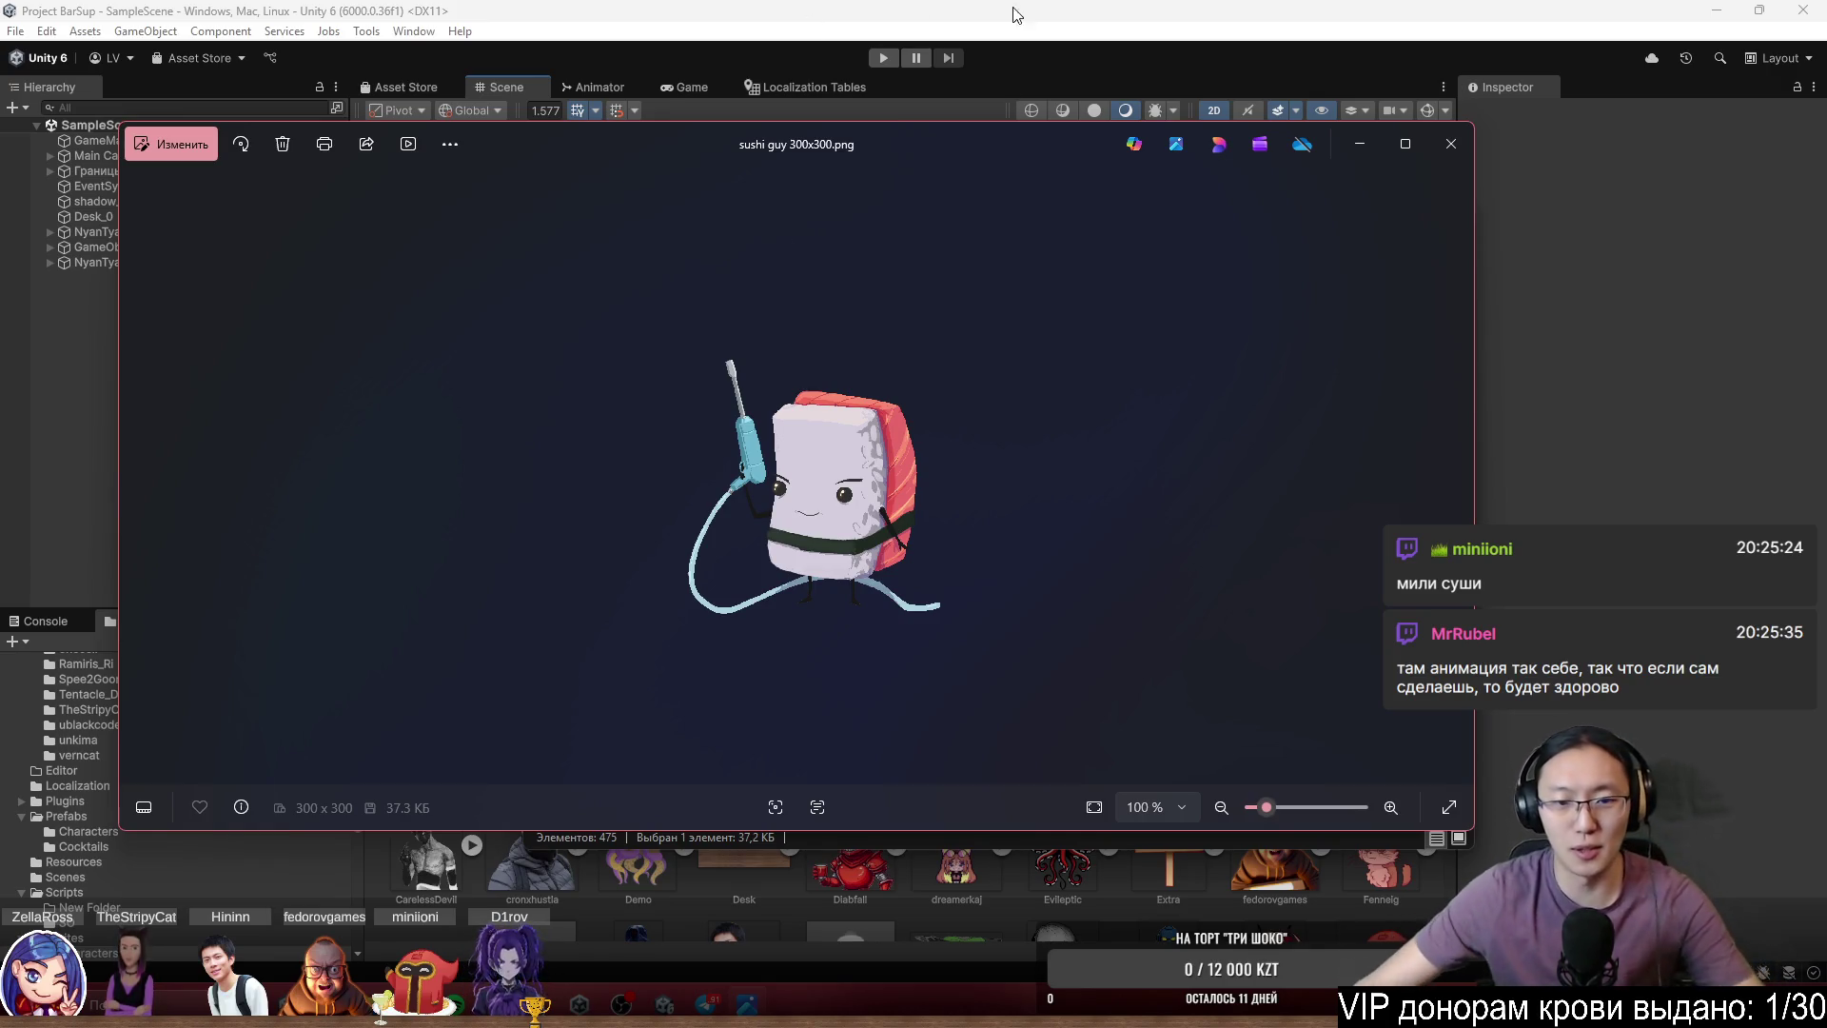
scroll(733, 502, "up", 4)
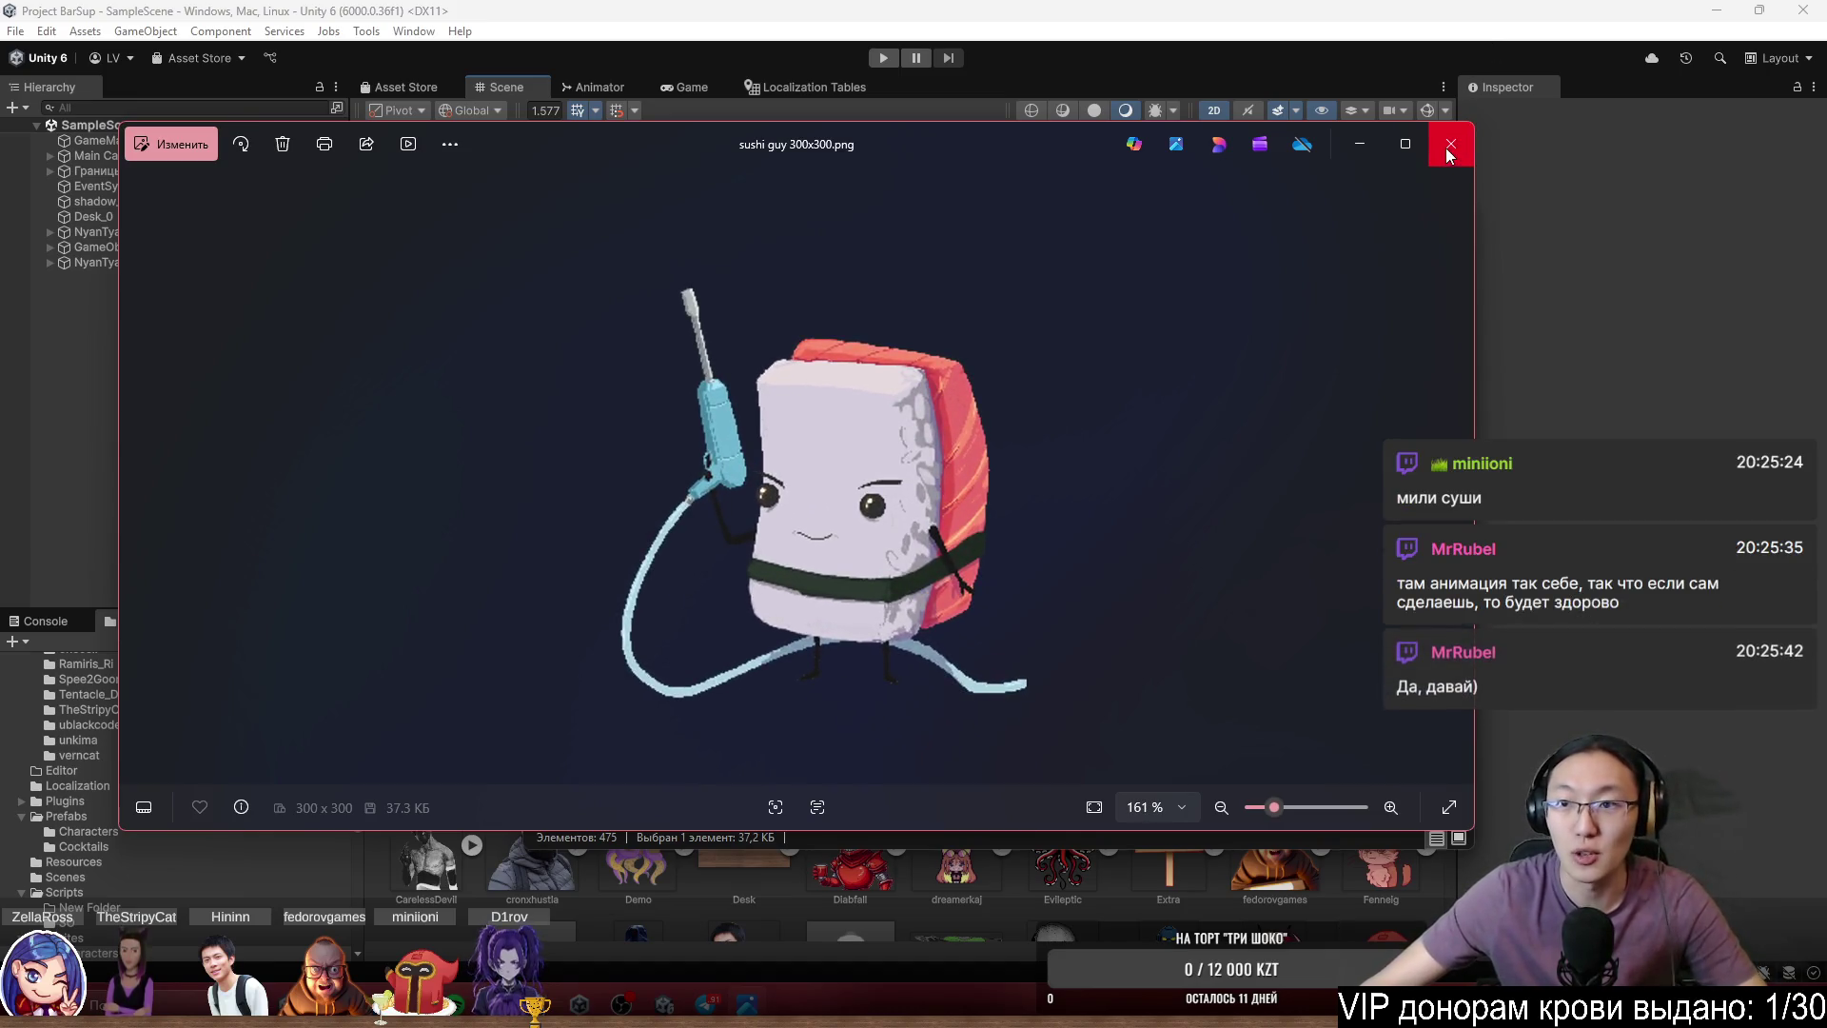
key("Escape")
Open sushi guy 300x300.png in Adobe Photoshop 2025, assigning the sRGB working profile
right_click(843, 398)
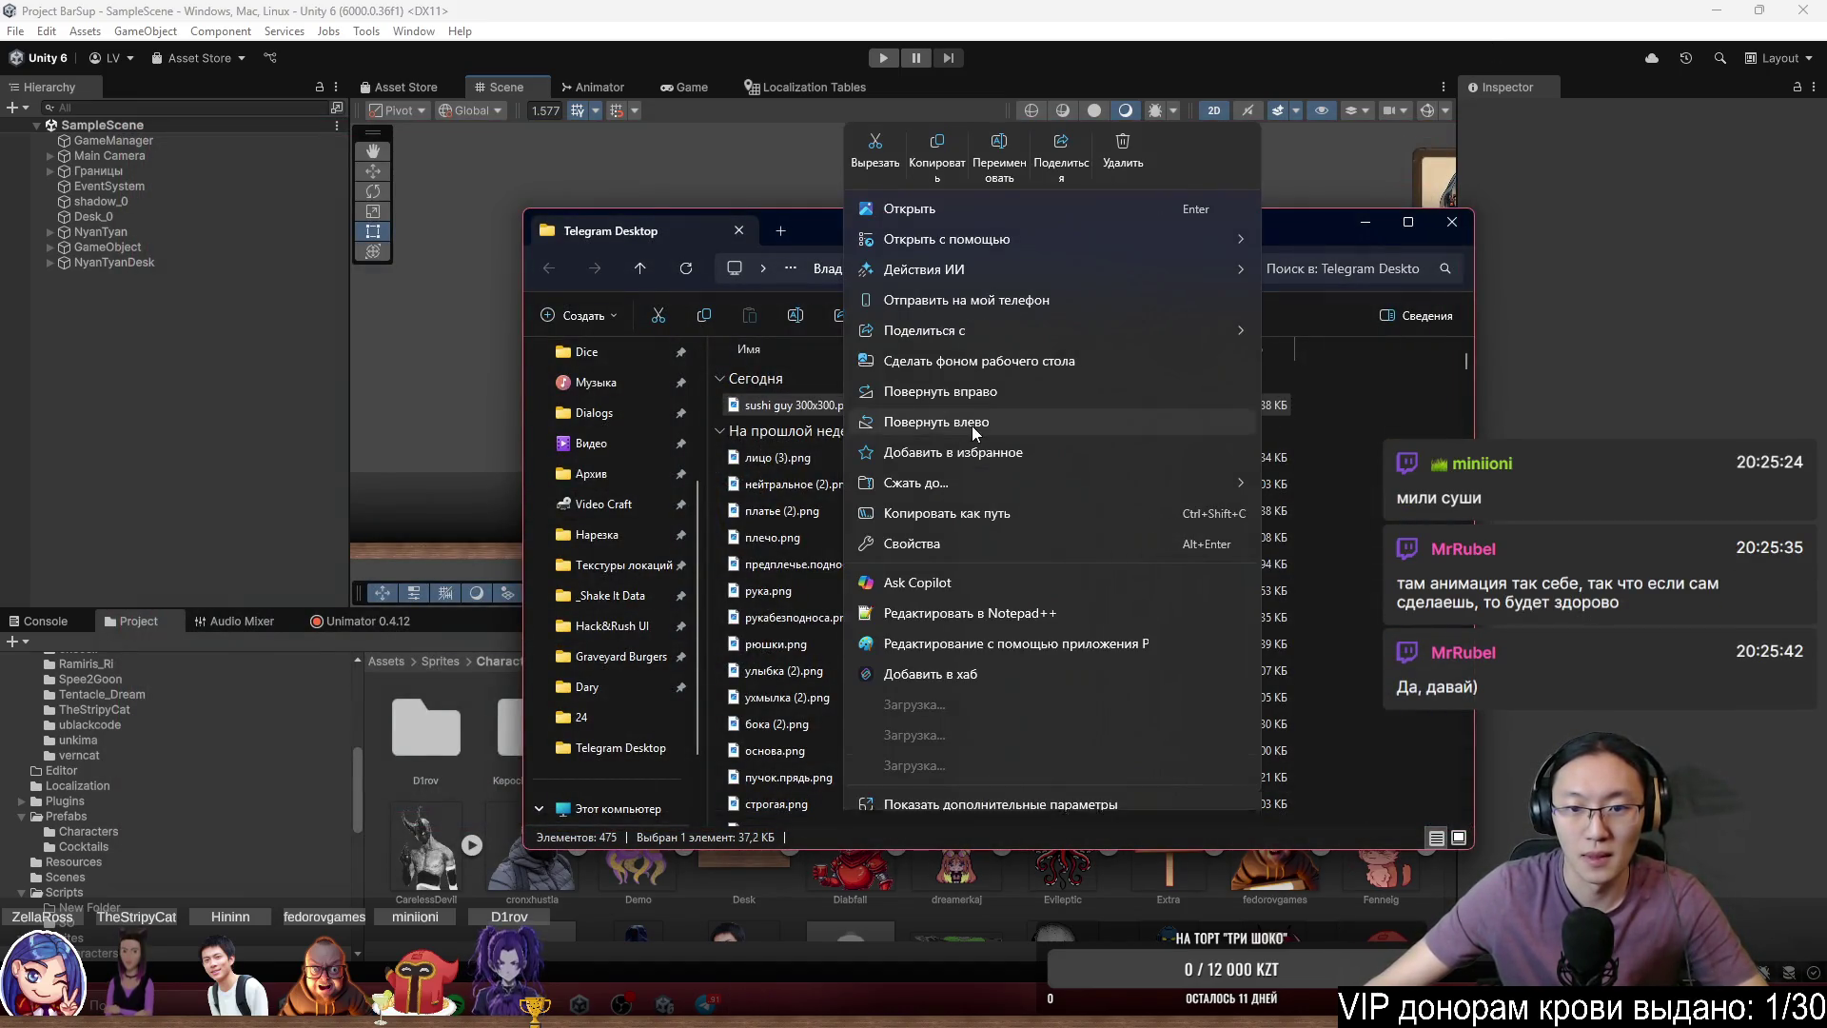
mouse_move(1025, 242)
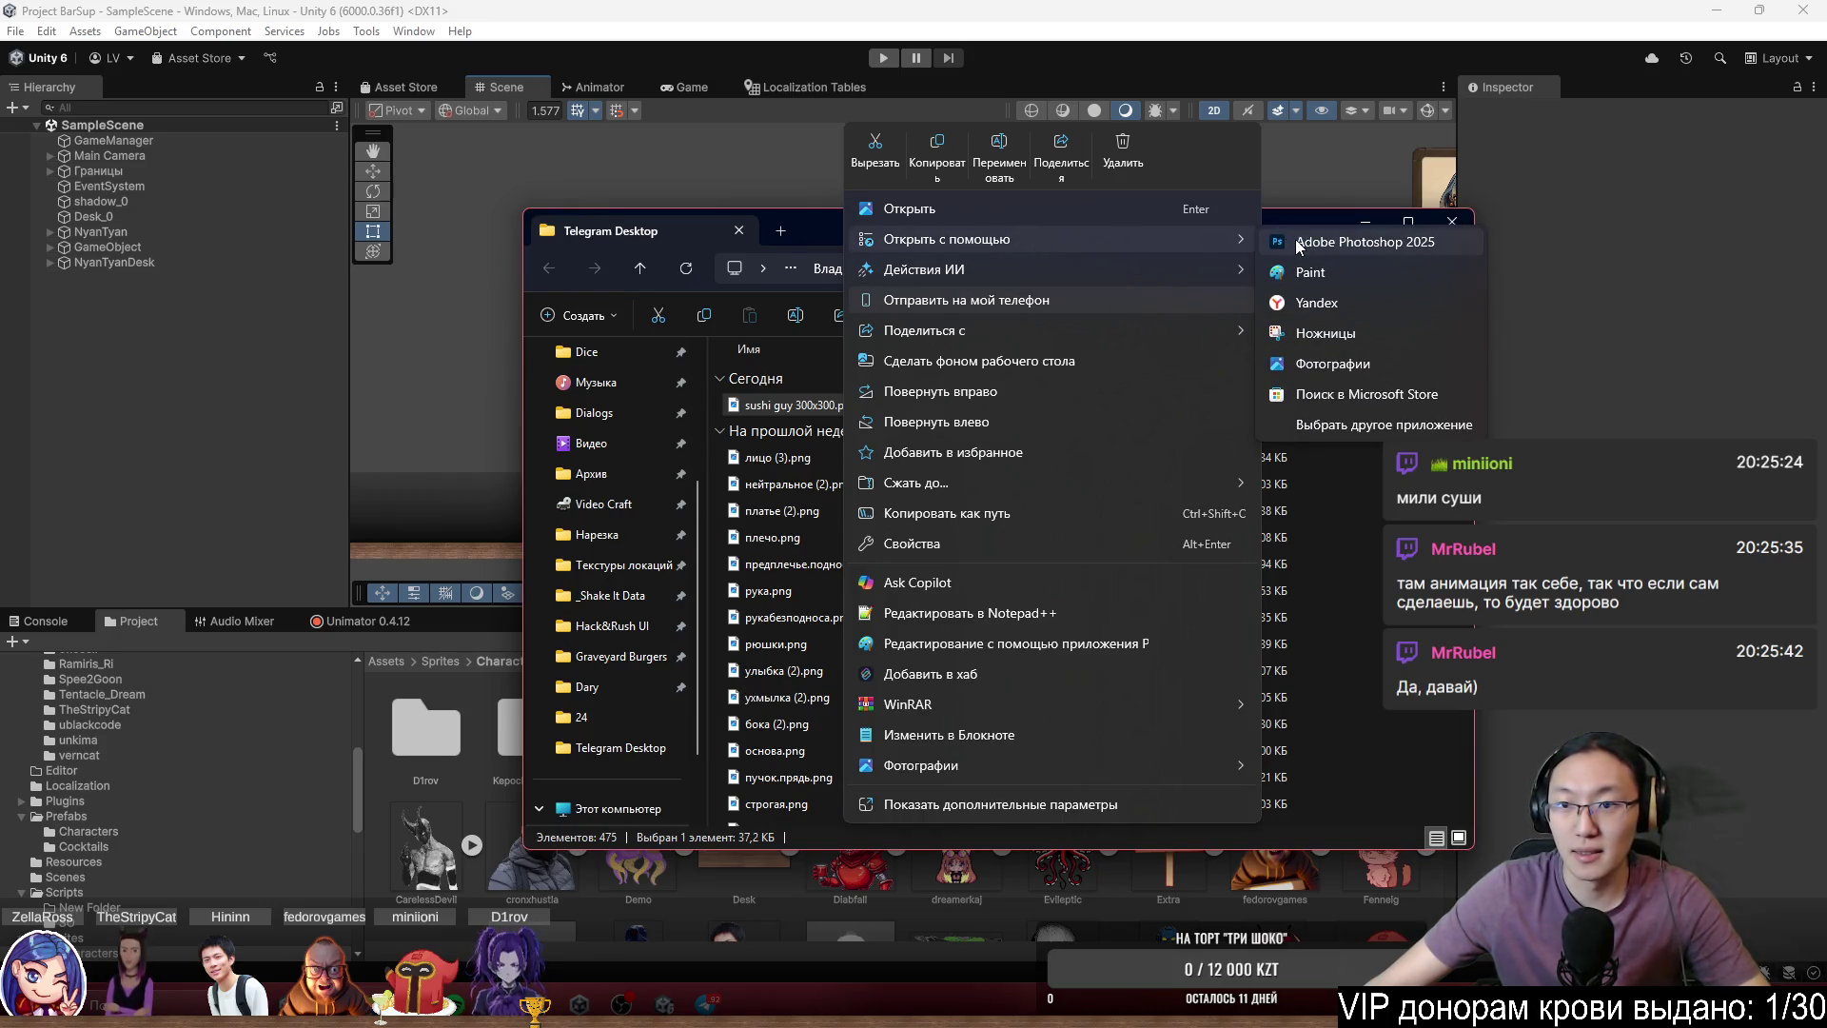
left_click(1294, 242)
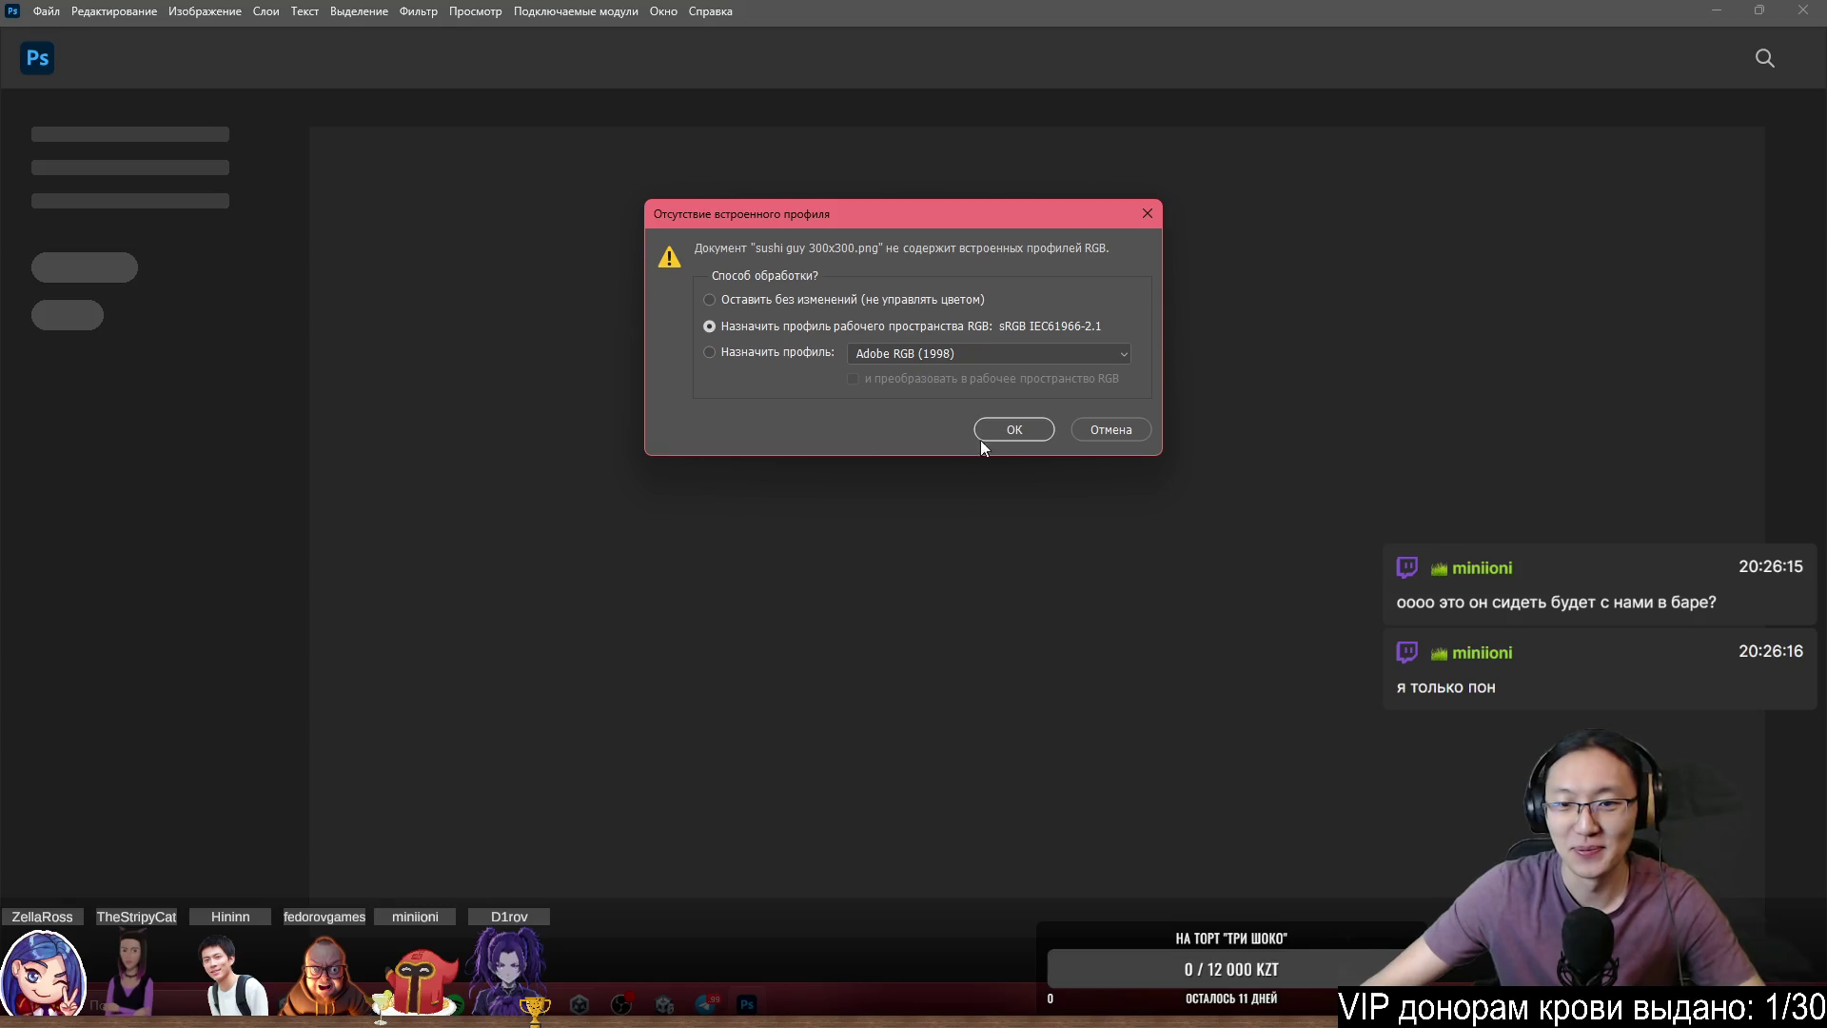
left_click(1014, 429)
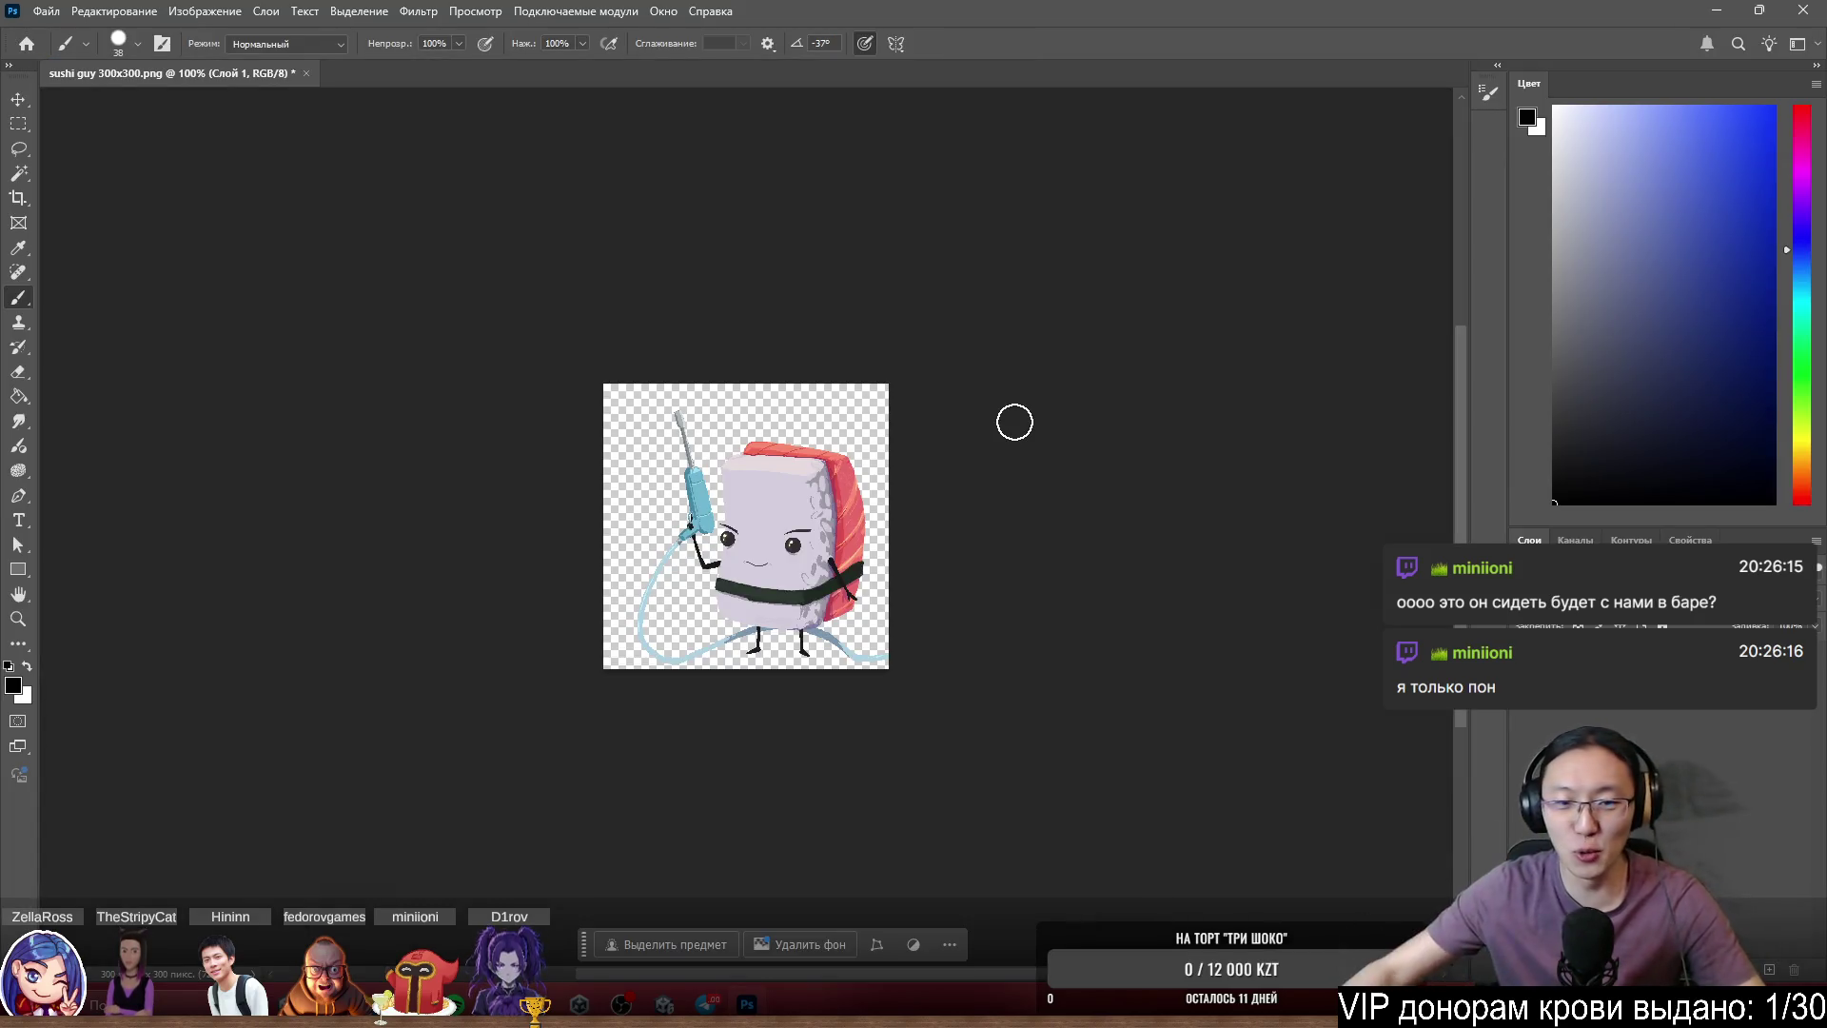
Add a new empty layer, Слой 2, and set pure red as the paint colour
scroll(1014, 422, "up", 2)
left_click(1769, 968)
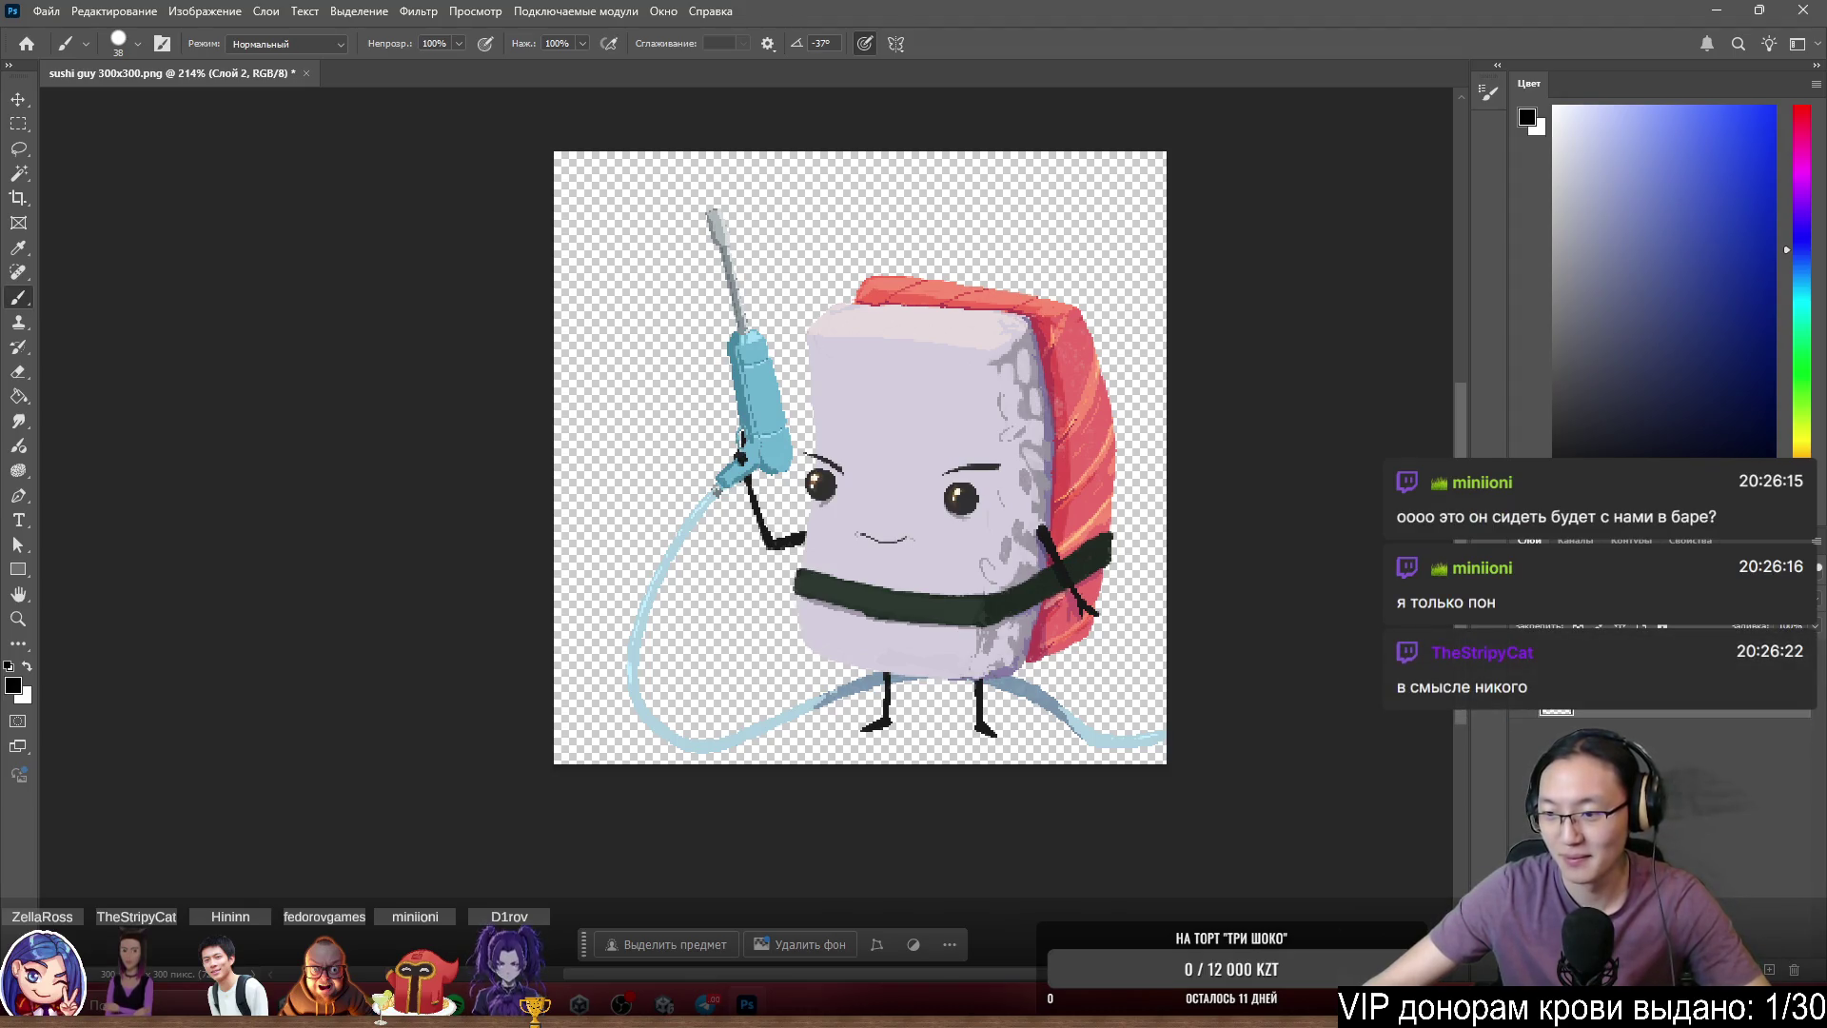
left_click(1803, 107)
left_click(1772, 107)
Paint the whole new layer solid red as the sushi character's background
mouse_move(685, 475)
left_mouse_down()
mouse_move(775, 294)
mouse_move(583, 489)
left_mouse_up()
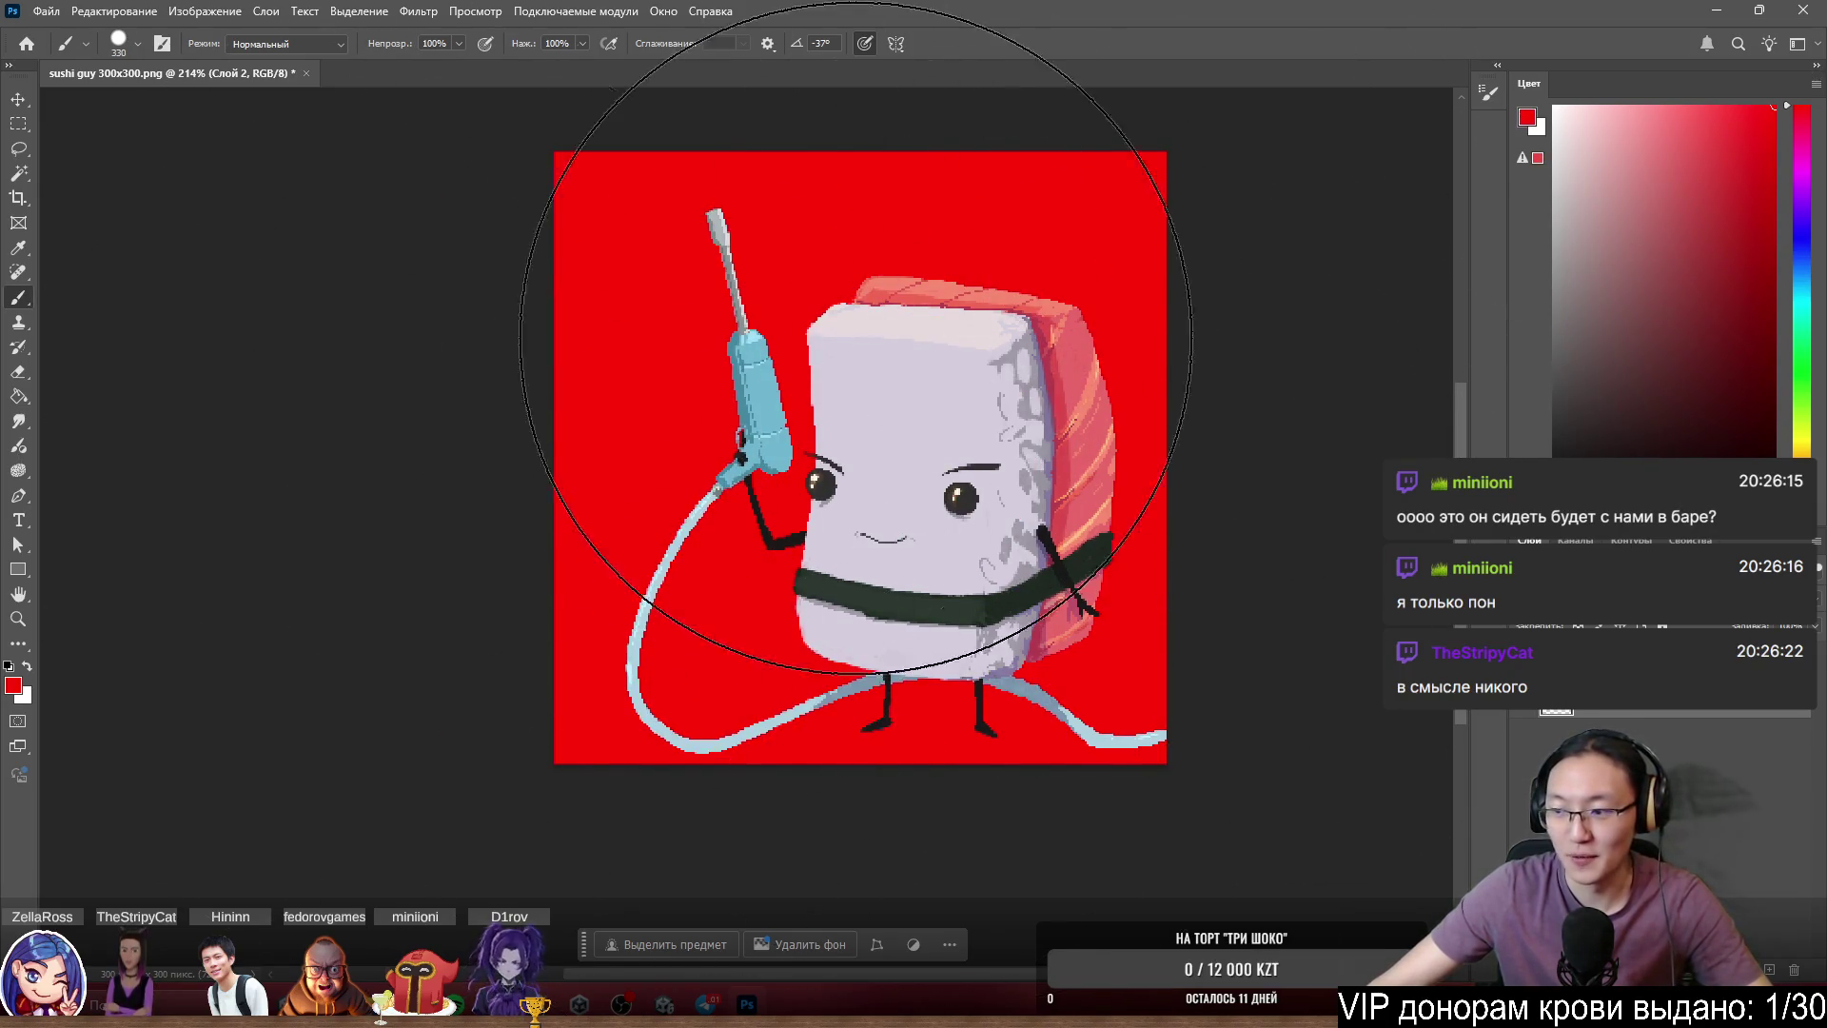
scroll(666, 570, "down", 3)
scroll(856, 571, "up", 4)
scroll(951, 533, "up", 5)
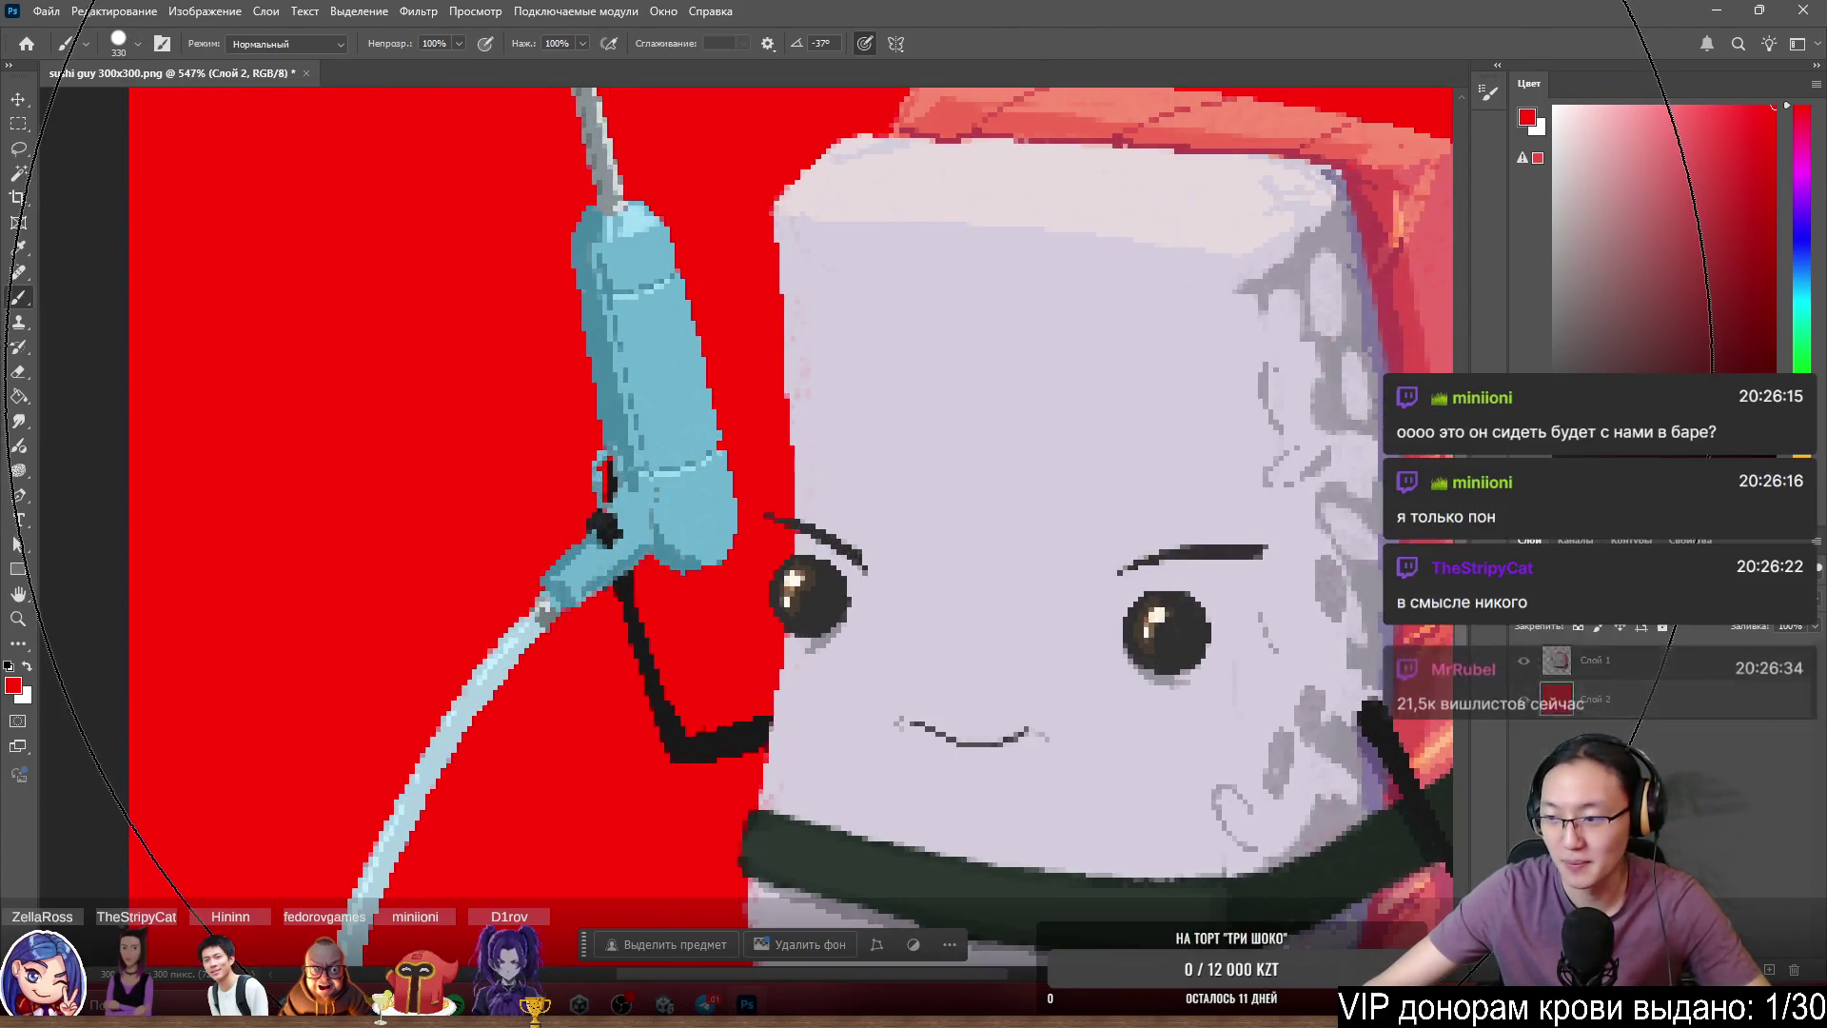
scroll(856, 399, "down", 3)
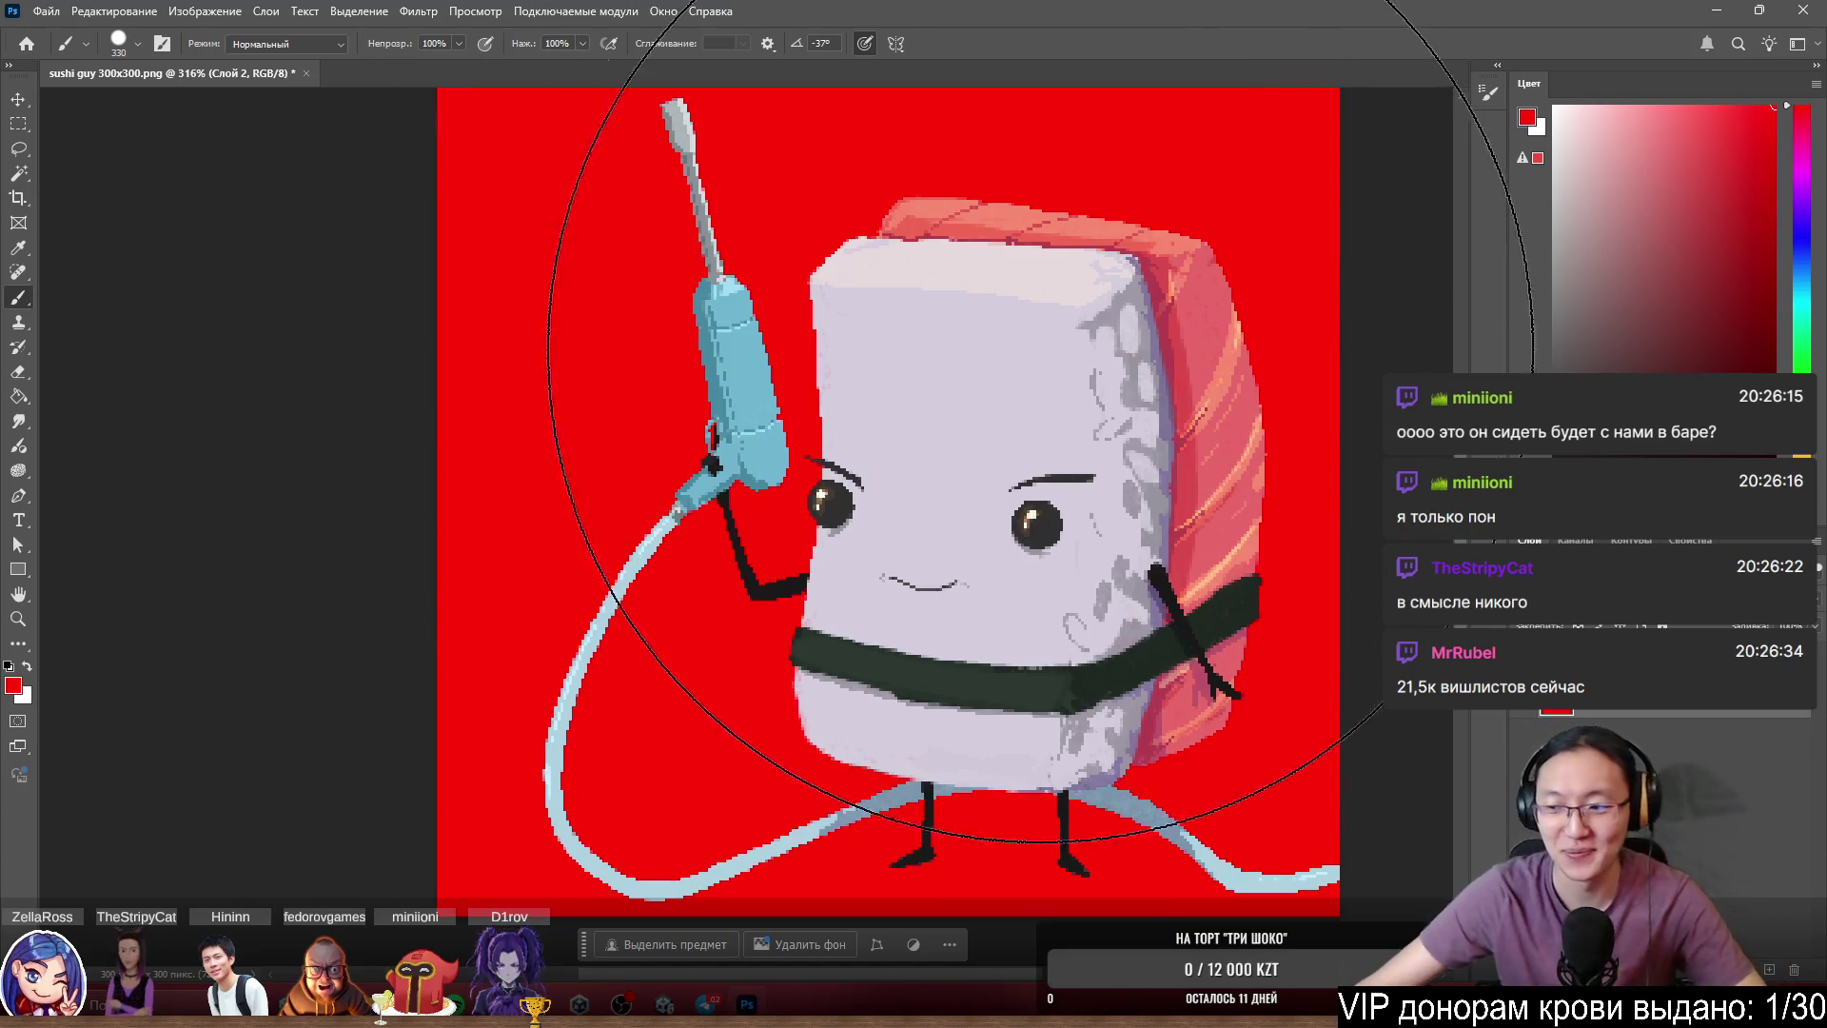
scroll(1133, 435, "down", 2)
scroll(1135, 441, "down", 2)
scroll(1137, 445, "up", 4)
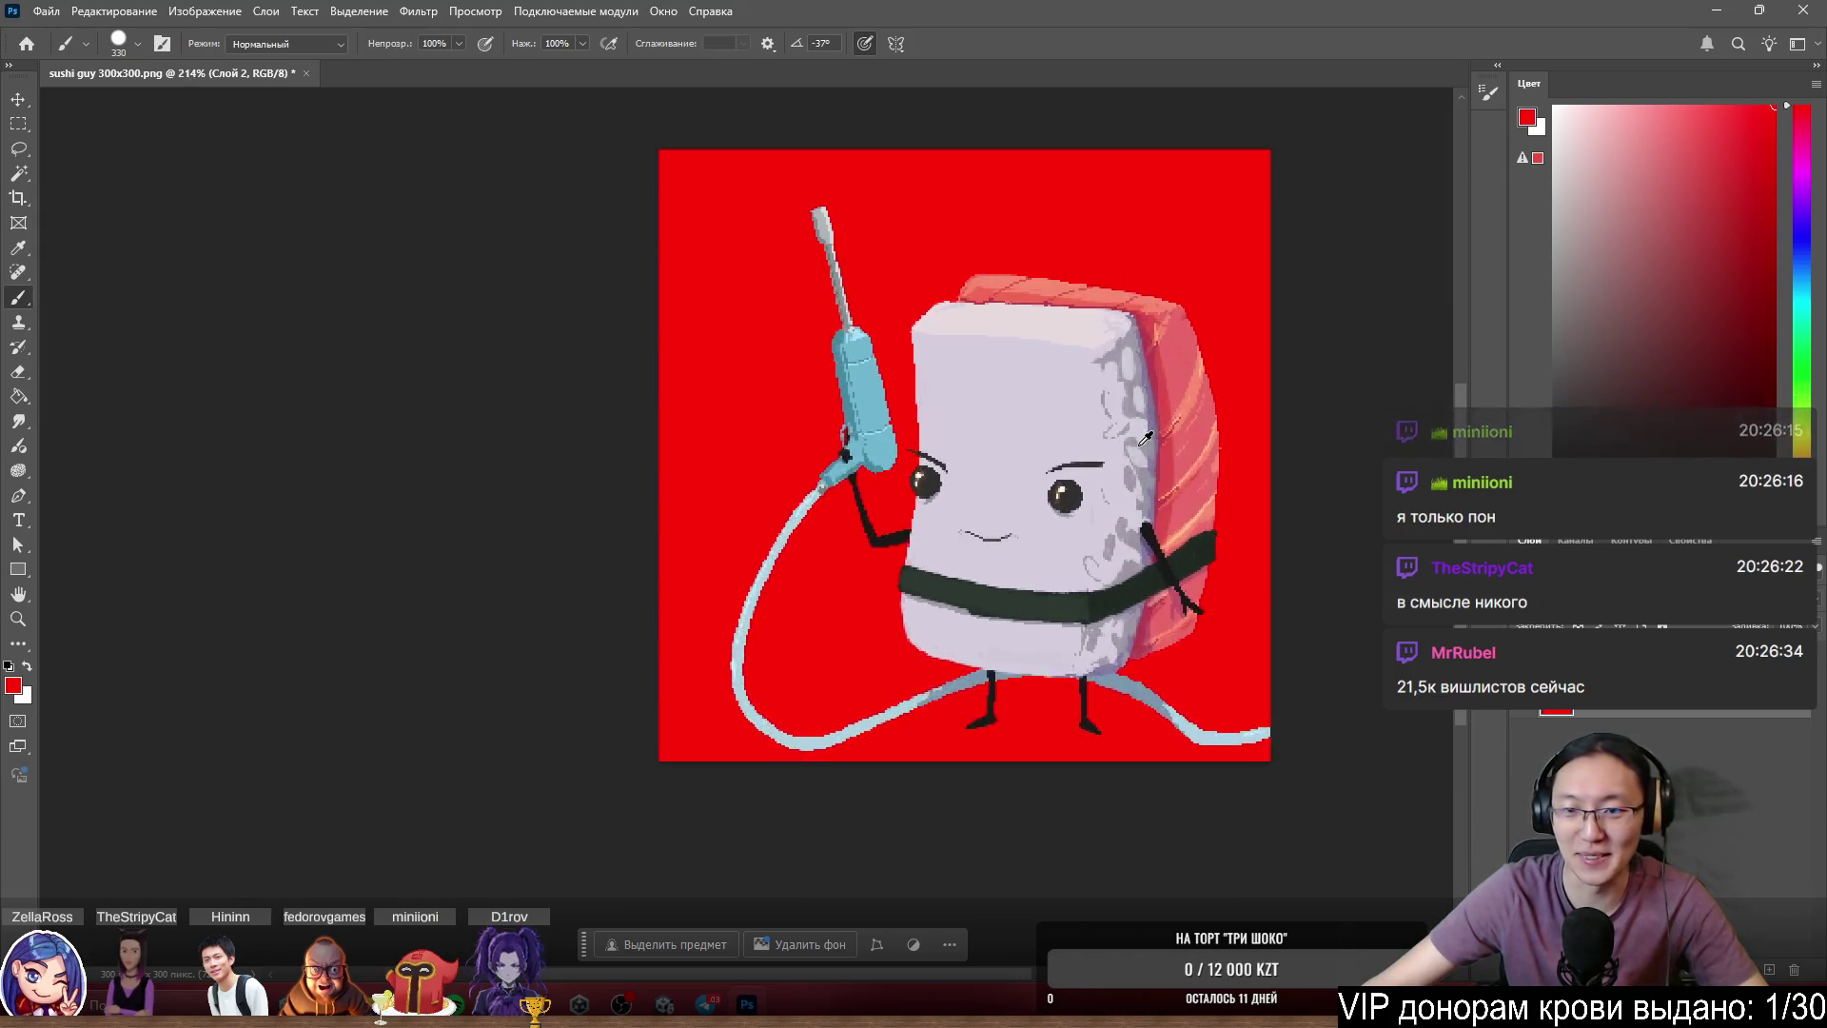
scroll(1147, 458, "down", 1)
scroll(1148, 458, "up", 1)
scroll(1094, 452, "down", 2)
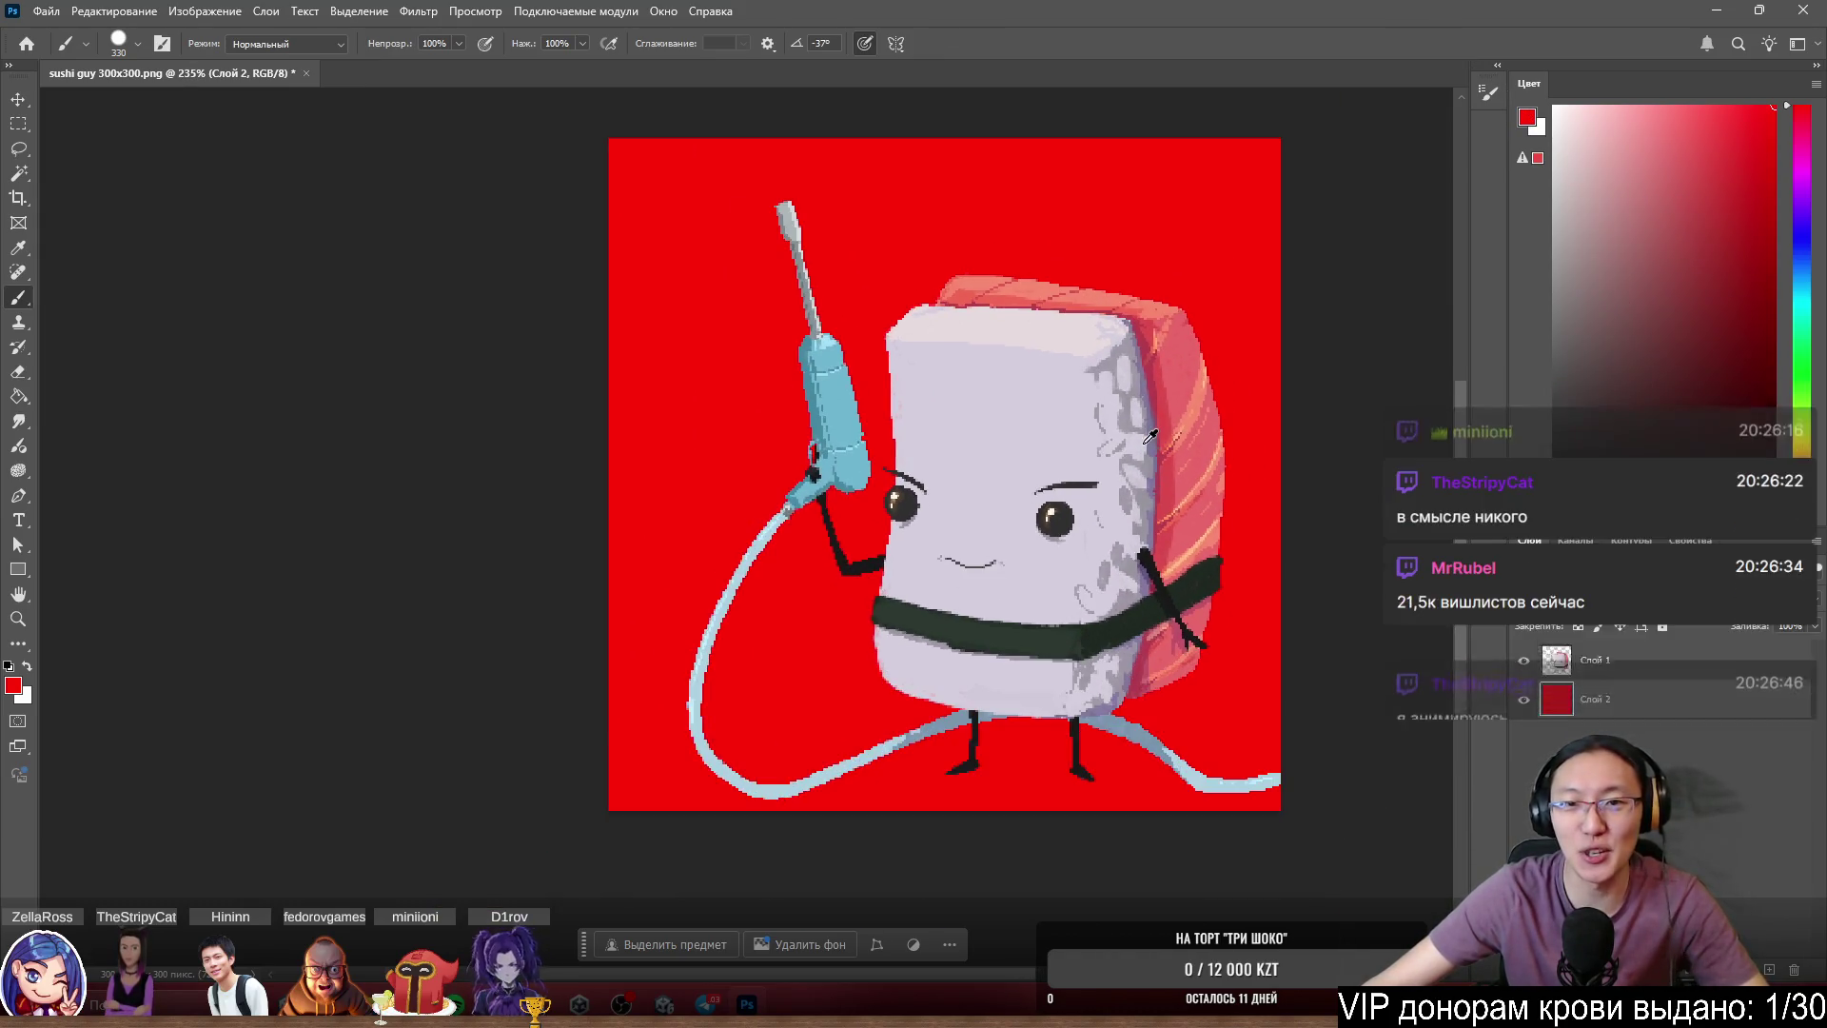
scroll(1051, 448, "up", 3)
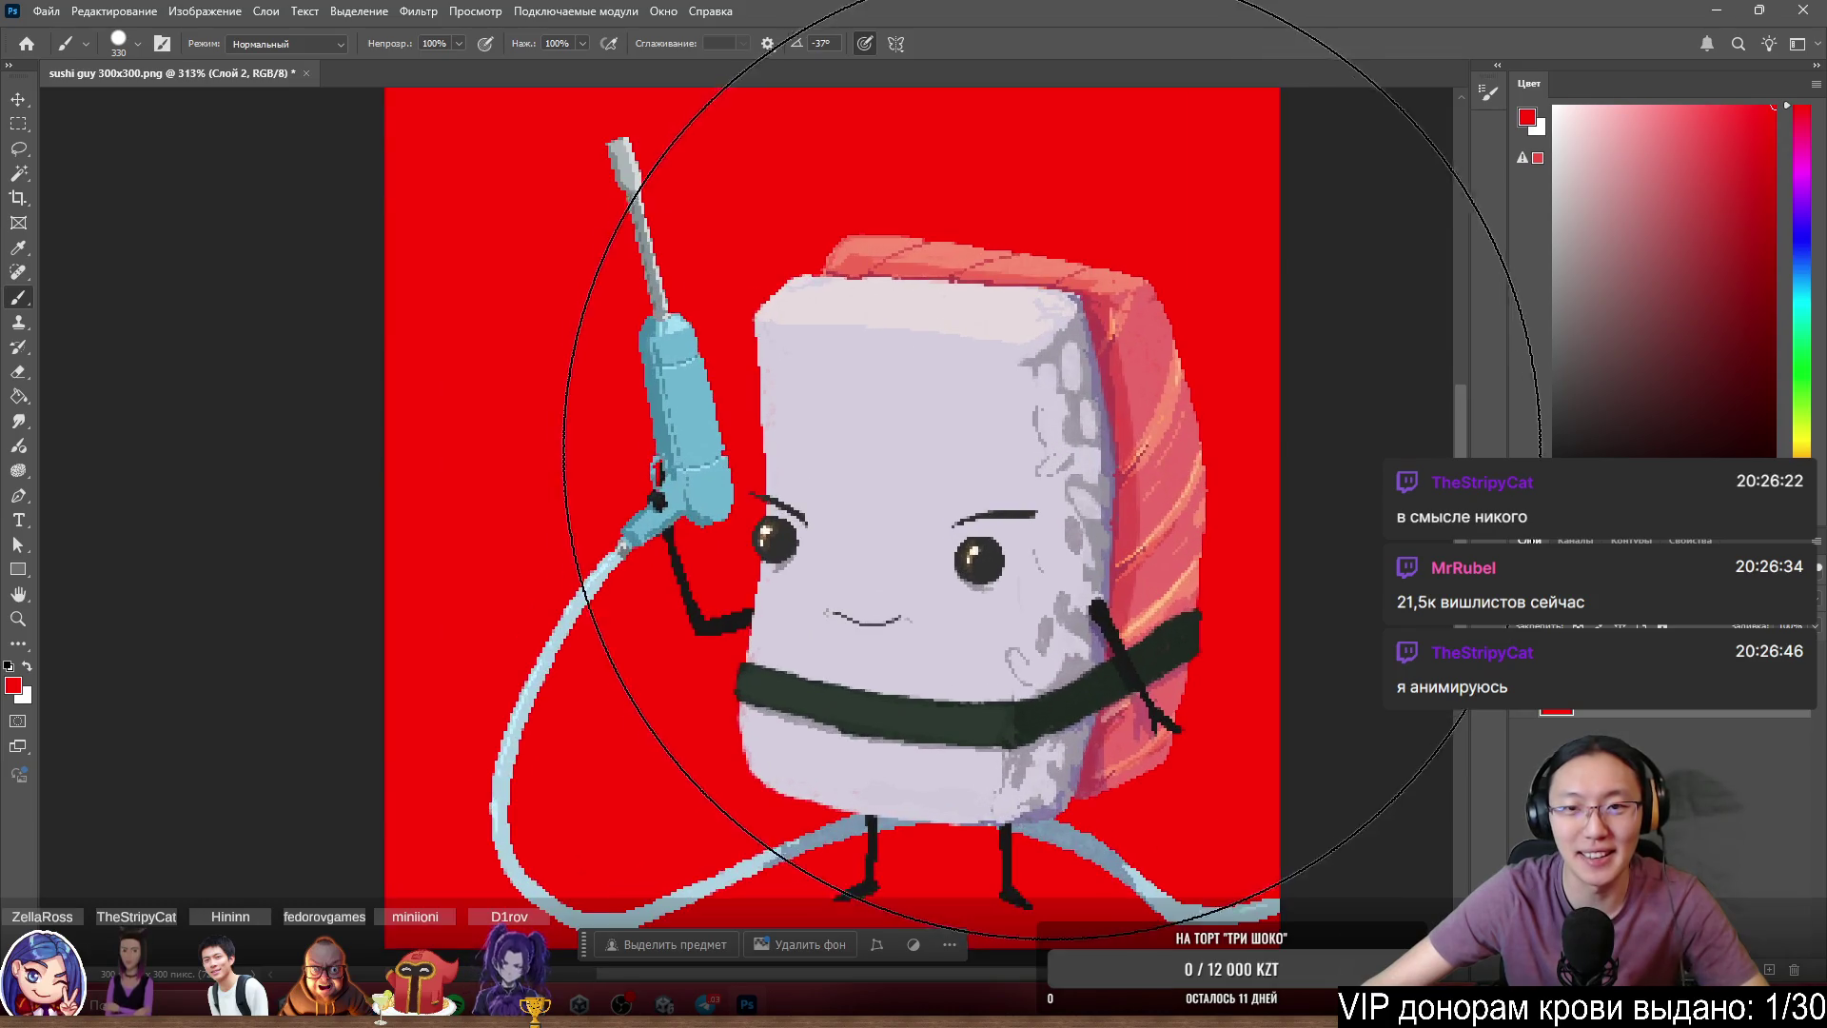
scroll(1089, 489, "down", 3)
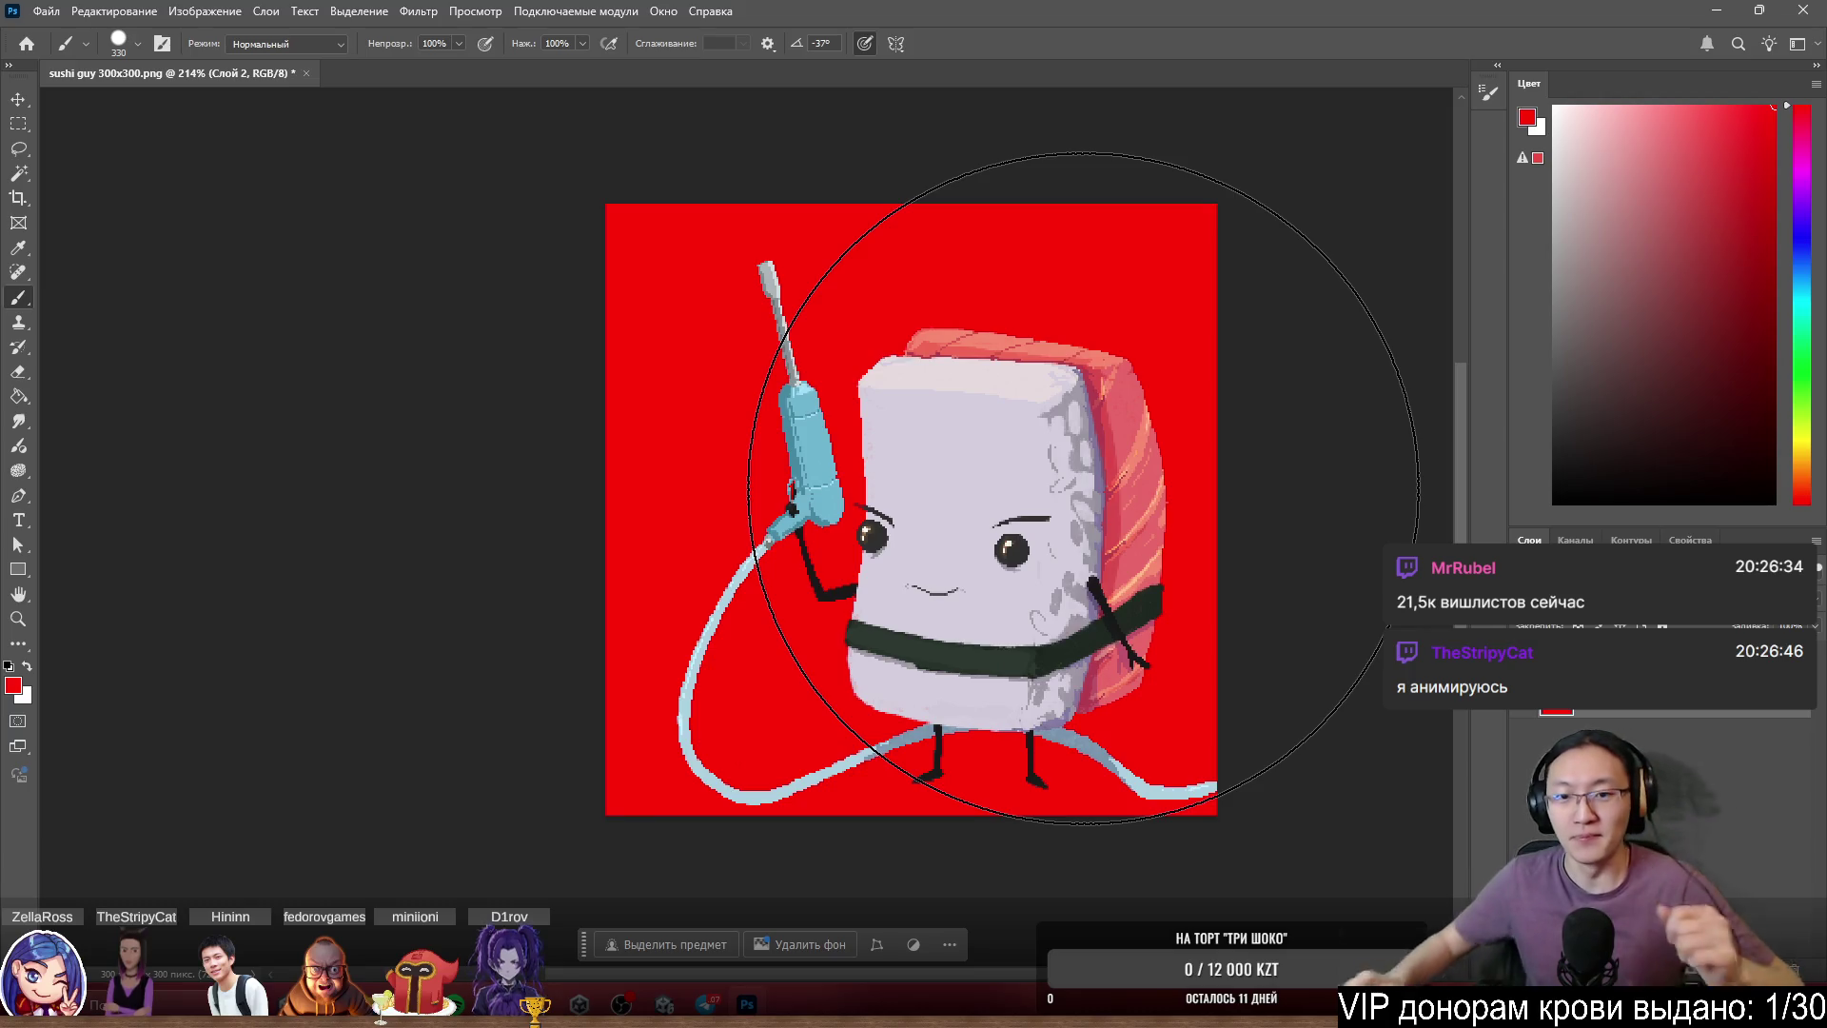
scroll(890, 651, "up", 2)
scroll(899, 648, "down", 3)
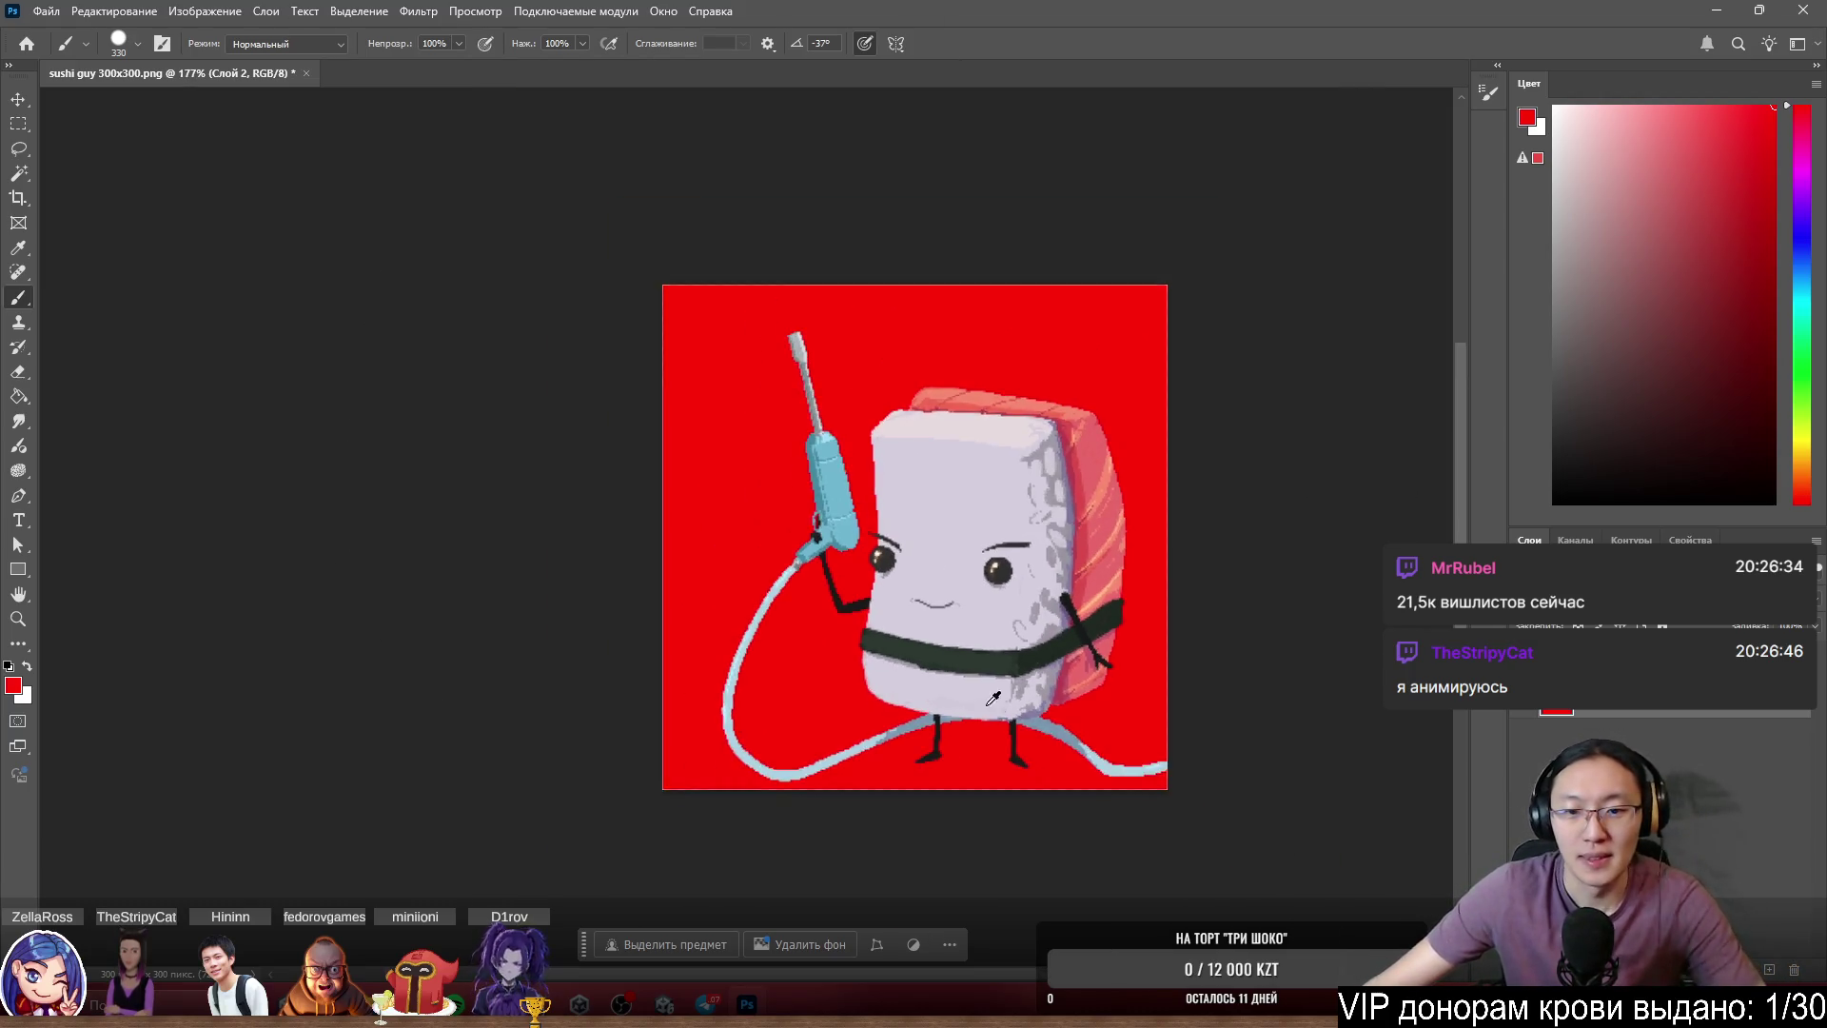
scroll(1122, 771, "up", 2)
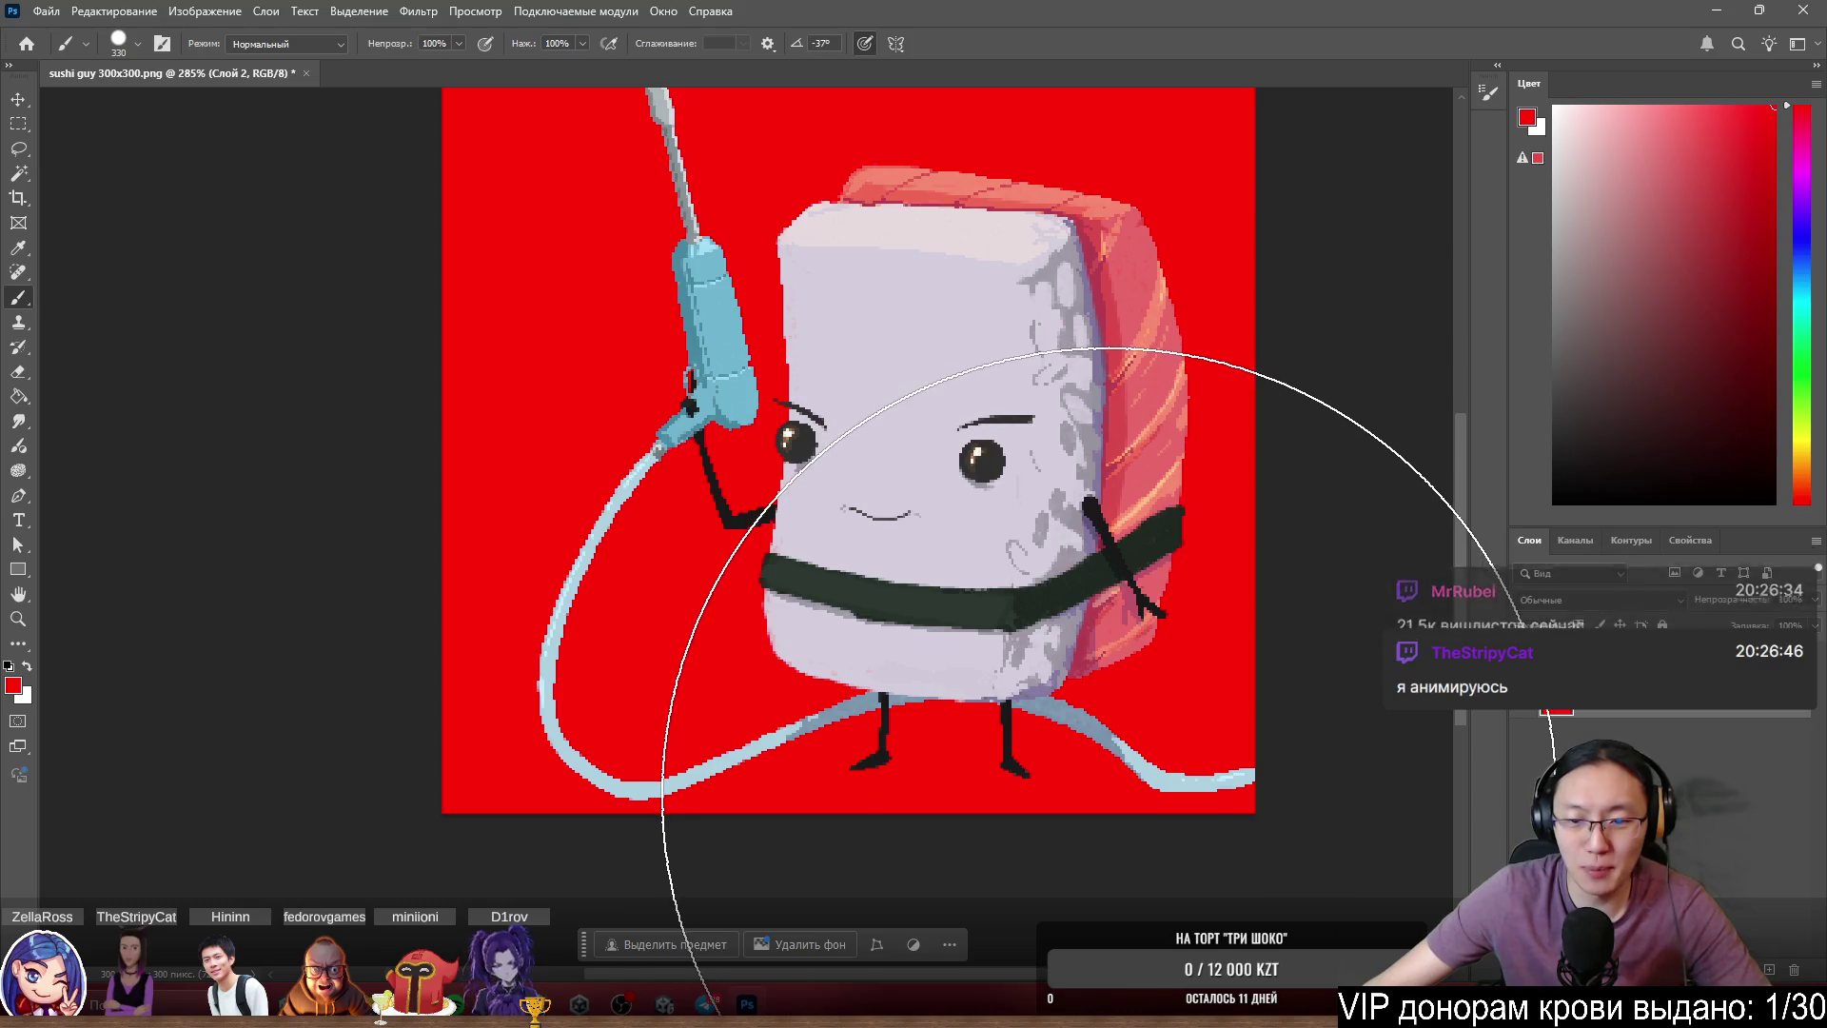
scroll(1108, 756, "up", 2)
Select the Eraser and set it to hard-edged Pencil mode
key("w")
scroll(1206, 740, "up", 2)
key("e")
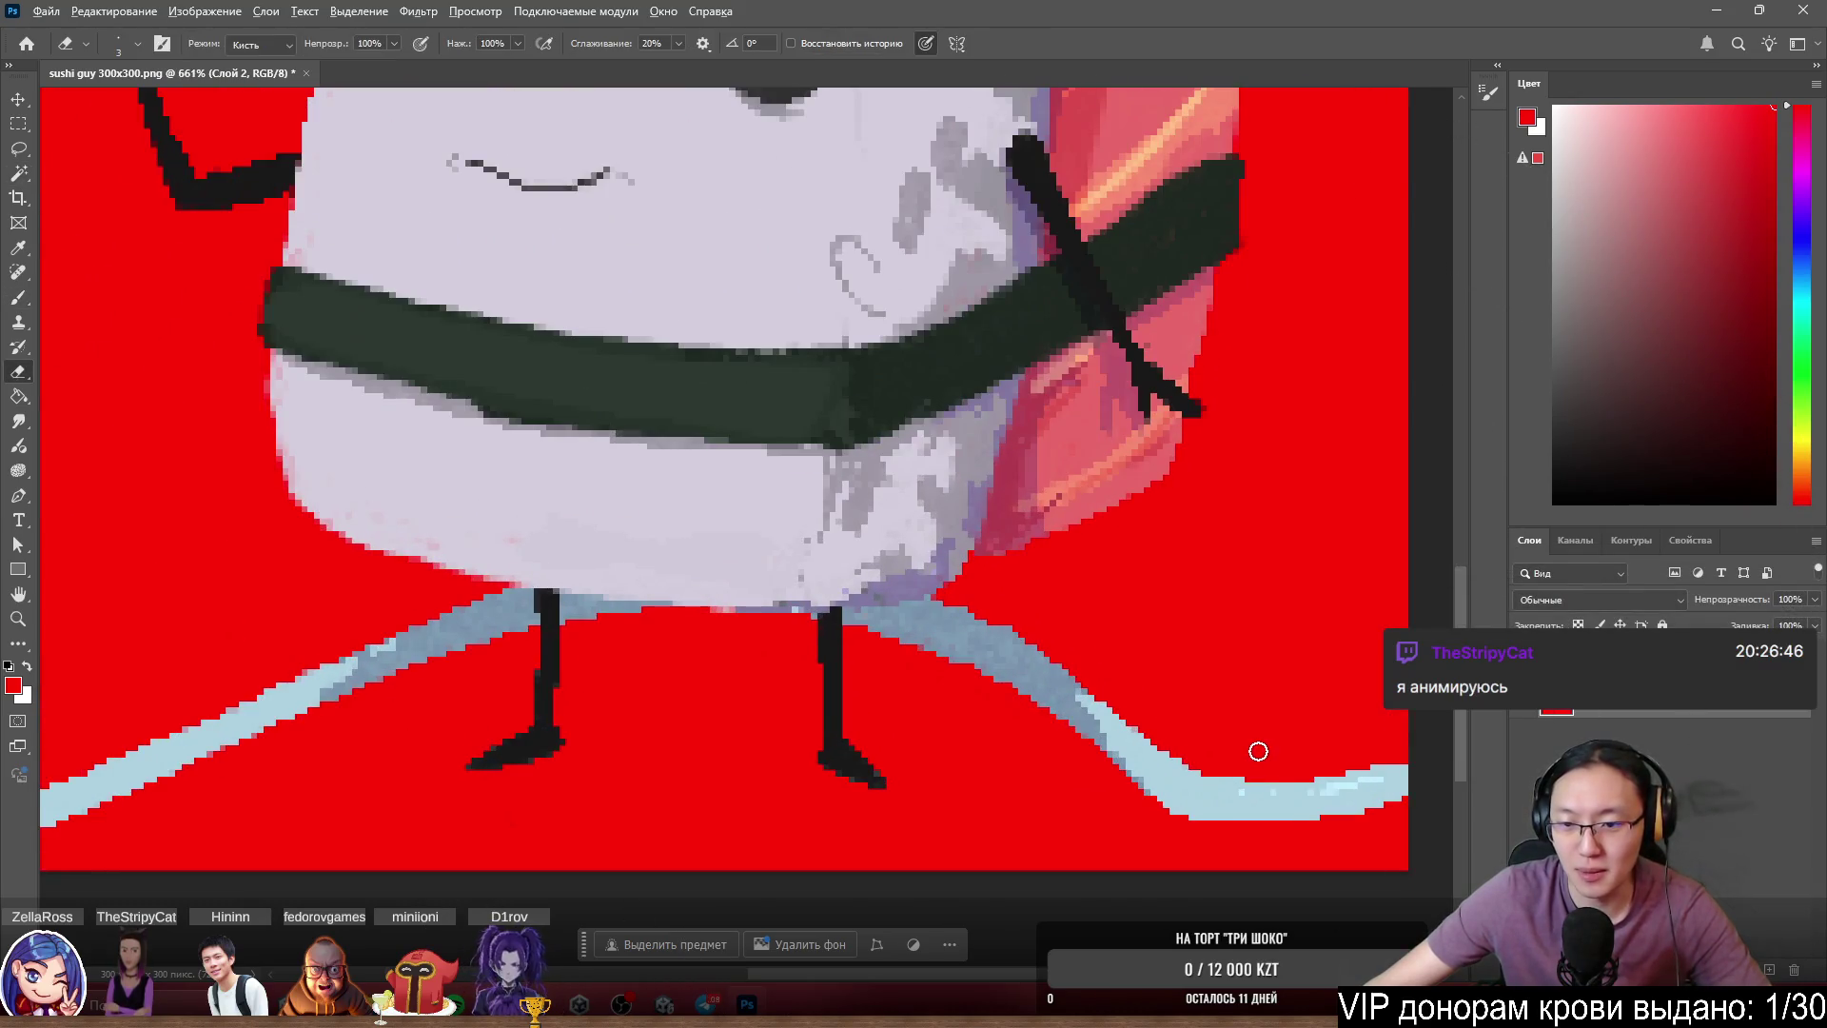
right_click(27, 383)
left_click(262, 45)
left_click(262, 45)
left_click(252, 73)
Undo an accidental erase on the red layer and switch to the character layer Слой 1
mouse_move(1389, 771)
left_mouse_down()
mouse_move(1110, 828)
mouse_move(1047, 818)
left_mouse_up()
key("ctrl+z")
key("alt+bracketleft")
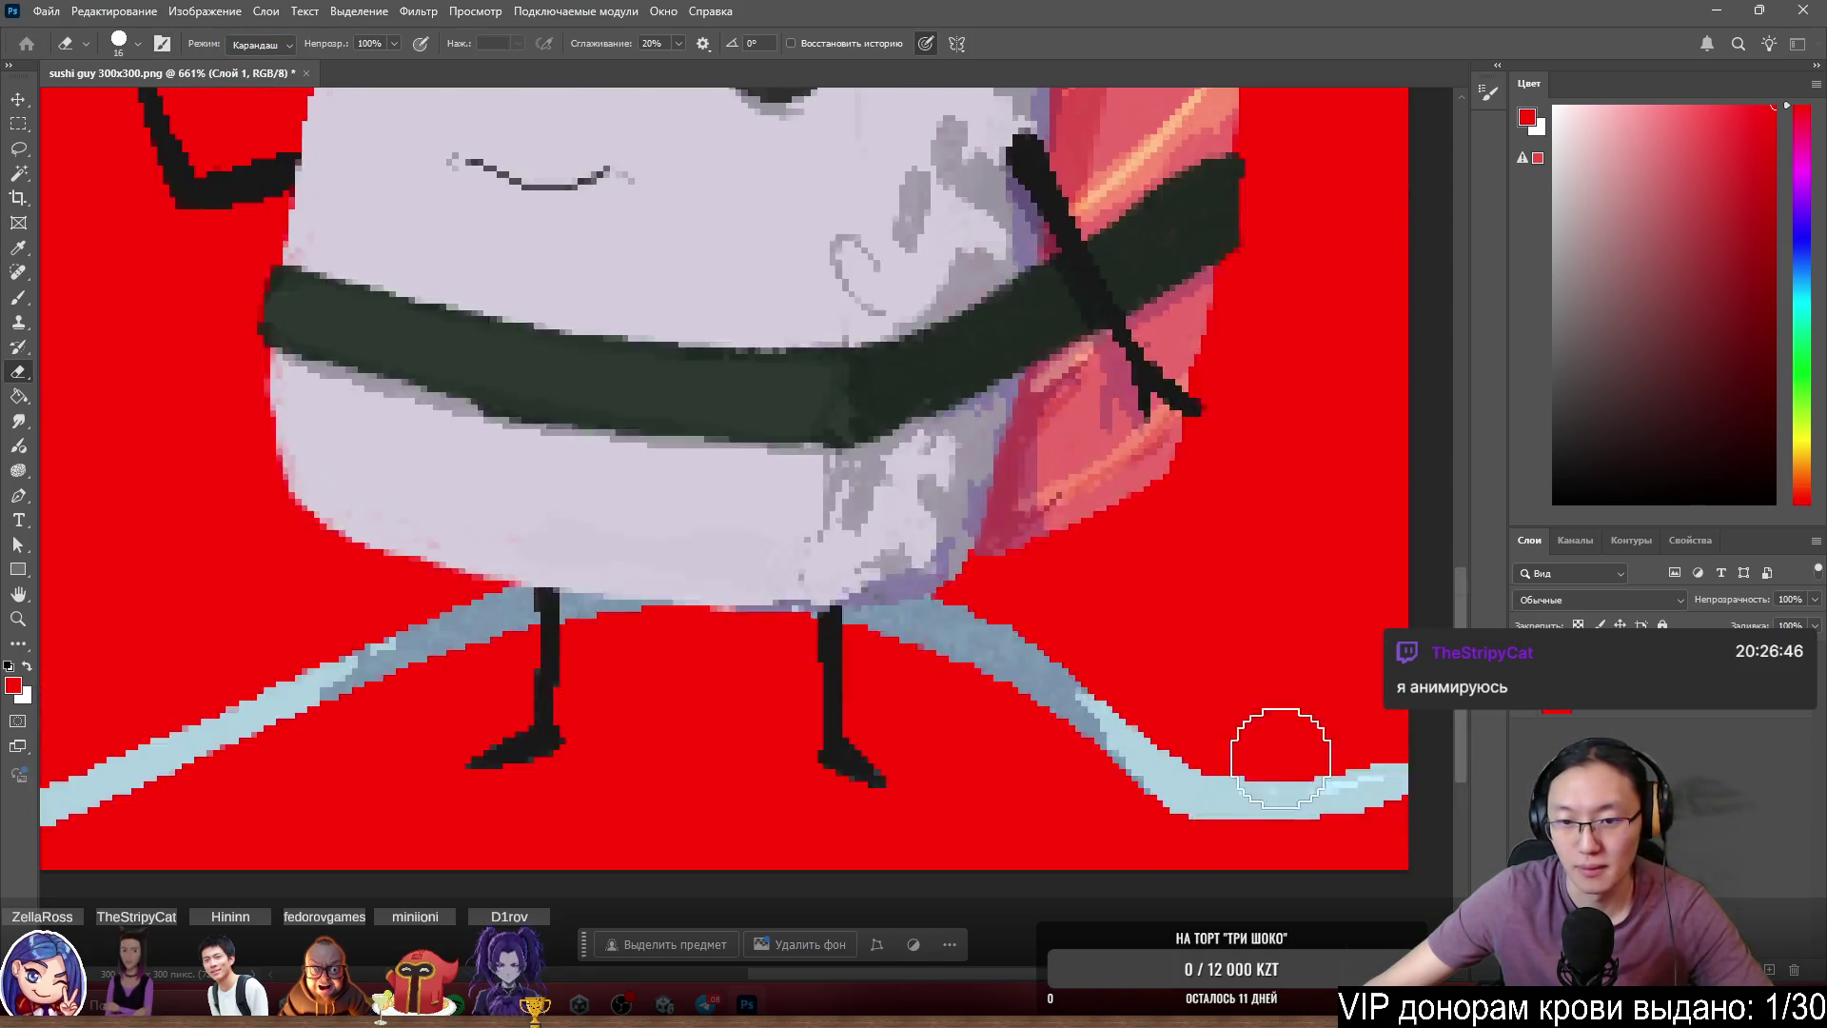
Erase the blue ground line and stray blue pixels near the sushi guy's leg
mouse_move(1274, 751)
left_mouse_down()
mouse_move(1357, 787)
mouse_move(1048, 722)
mouse_move(1013, 677)
mouse_move(934, 653)
left_mouse_up()
scroll(937, 657, "up", 5)
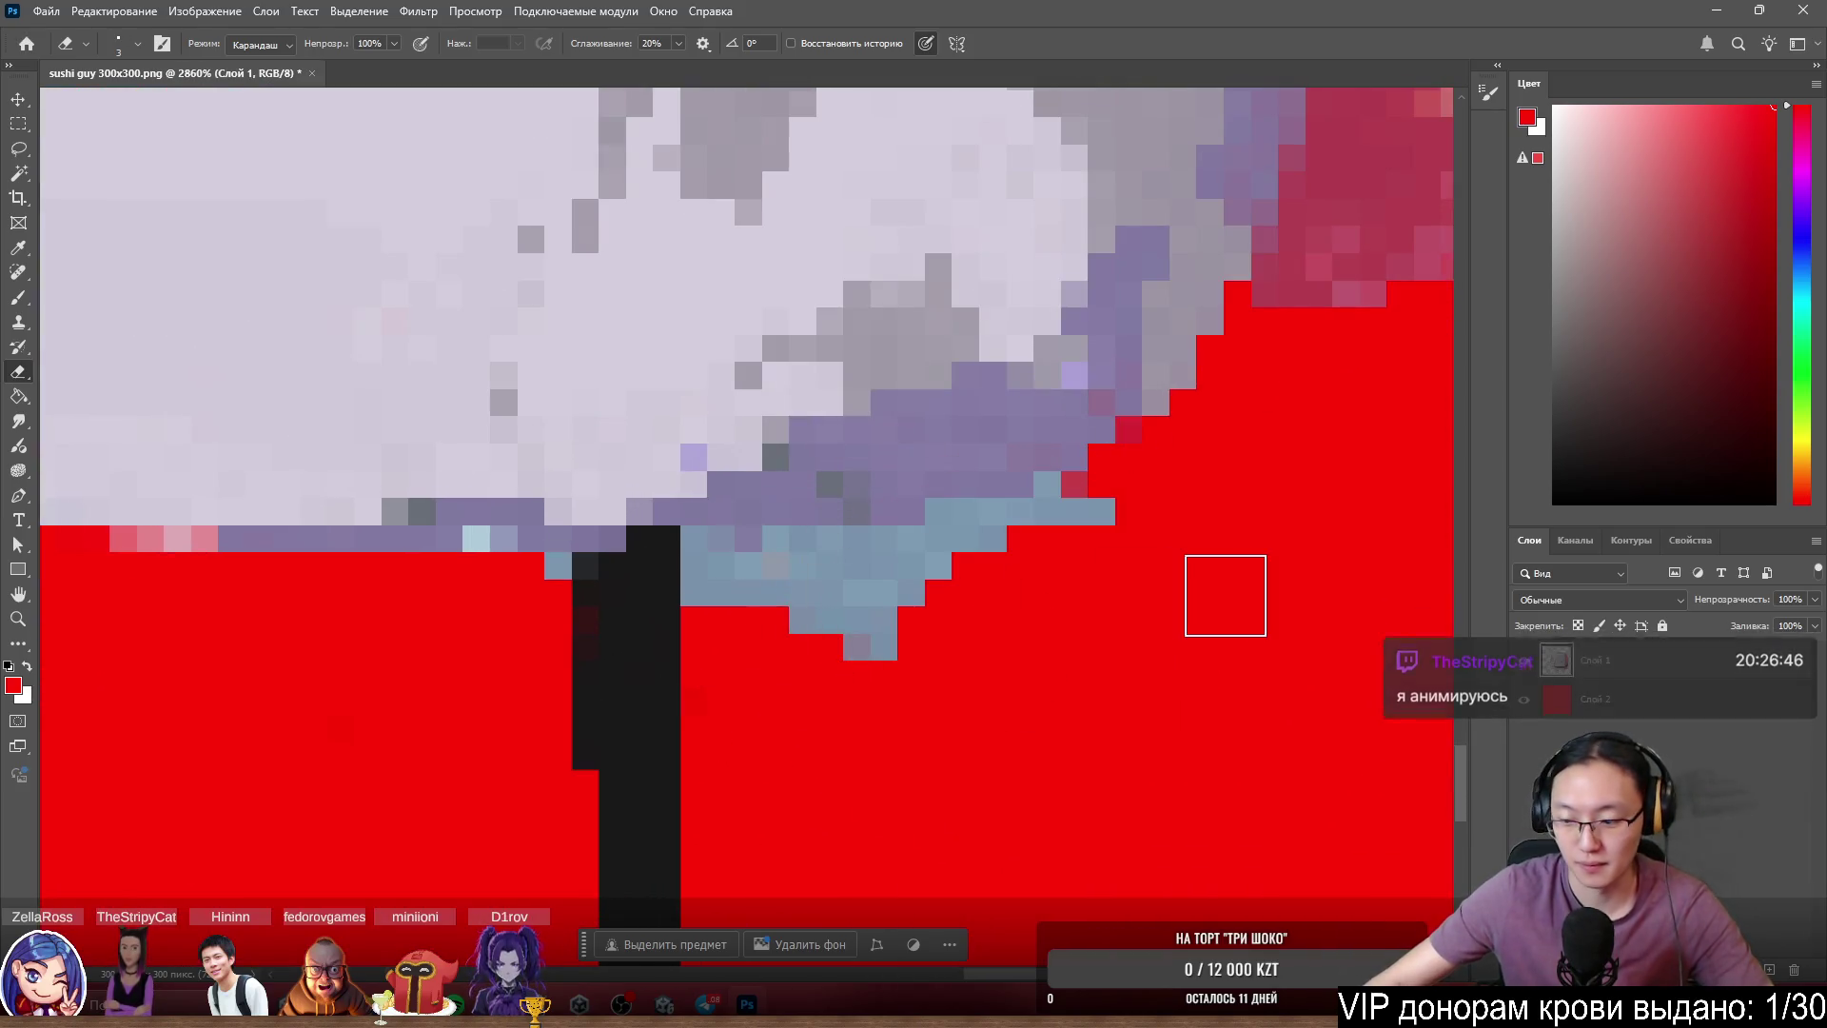
mouse_move(1069, 551)
left_mouse_down()
mouse_move(1075, 524)
mouse_move(722, 573)
mouse_move(860, 677)
mouse_move(901, 681)
left_mouse_up()
left_click(528, 586)
scroll(862, 760, "down", 5)
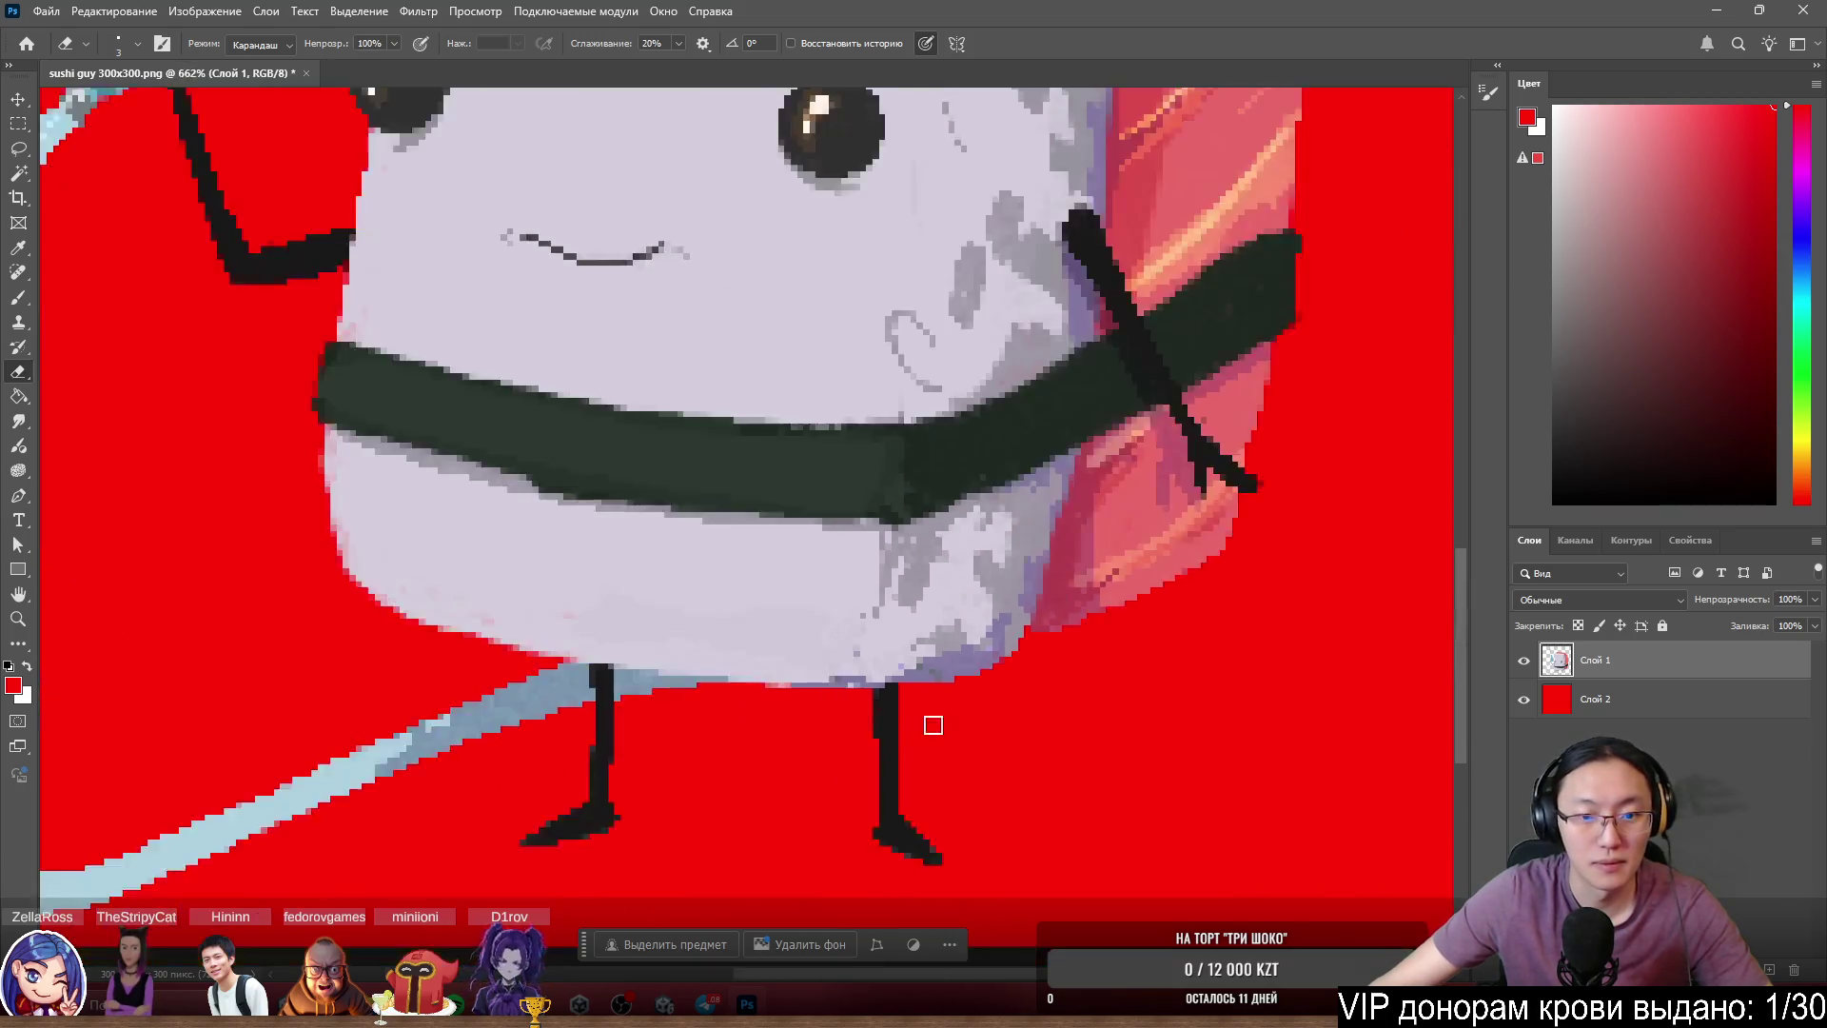
scroll(929, 721, "up", 3)
mouse_move(653, 754)
left_mouse_down()
mouse_move(746, 665)
mouse_move(922, 656)
mouse_move(1160, 585)
left_mouse_up()
With a smaller eraser, remove the blue strip beside the black leg
key("bracketleft")
key("bracketleft")
scroll(767, 620, "up", 4)
key("bracketleft")
key("bracketleft")
key("bracketleft")
key("bracketleft")
key("bracketleft")
key("bracketleft")
left_click_drag(1211, 493, 1239, 473)
scroll(624, 608, "right", 5)
mouse_move(1047, 594)
left_mouse_down()
mouse_move(918, 576)
mouse_move(911, 639)
mouse_move(947, 576)
mouse_move(1063, 601)
mouse_move(1023, 562)
mouse_move(1310, 627)
left_mouse_up()
scroll(1310, 627, "down", 10)
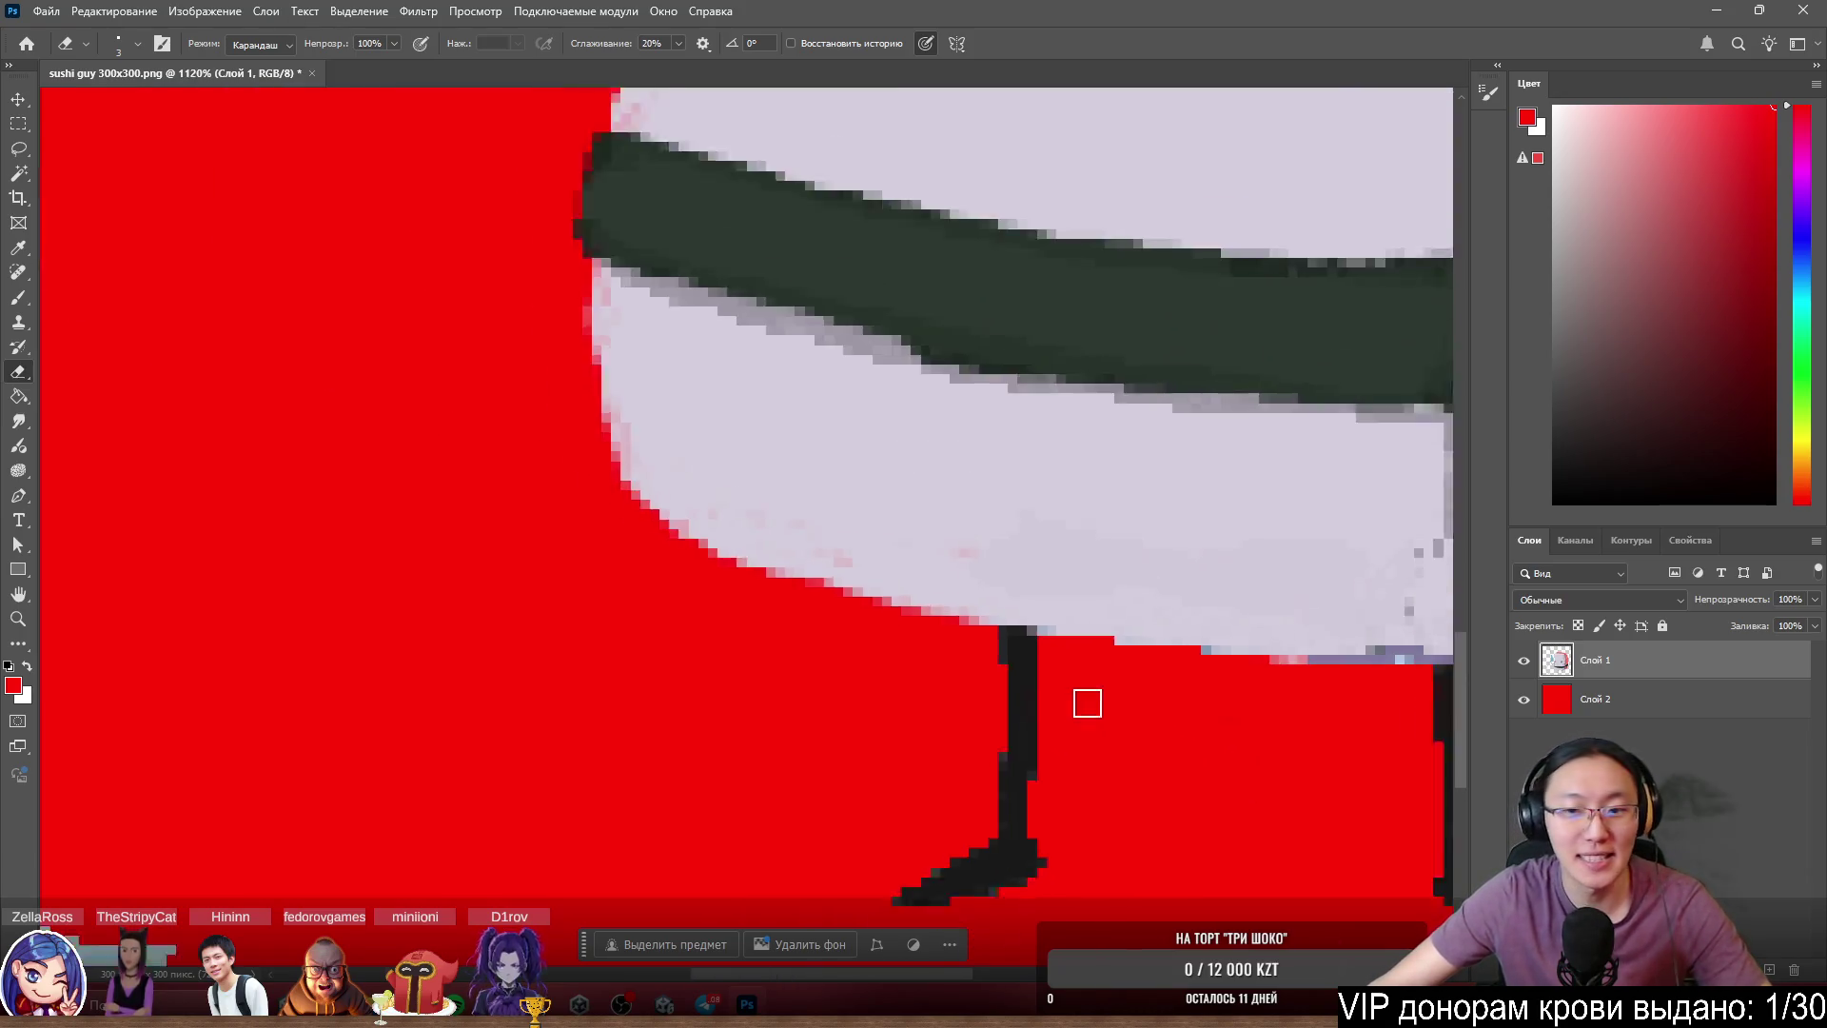
scroll(733, 653, "up", 3)
Switch to the Brush and sample the cord's light blue as the paint colour
key("bracketright")
key("bracketright")
key("bracketright")
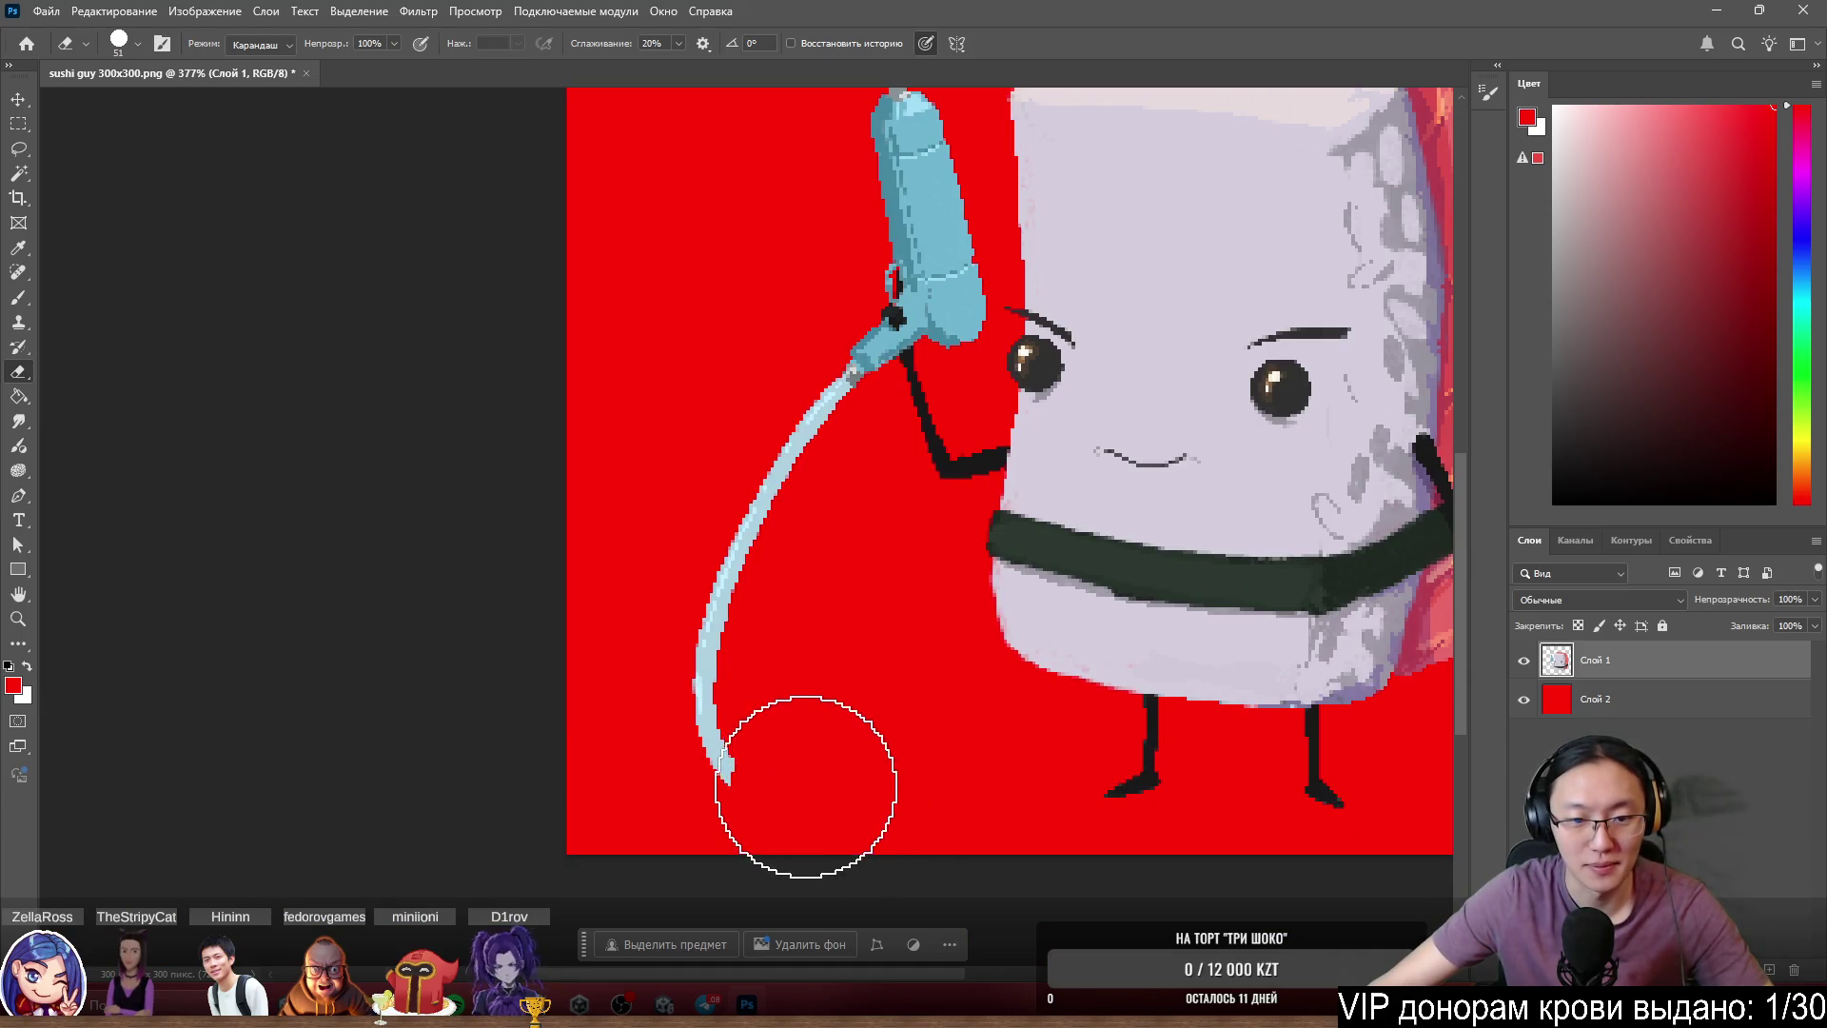
scroll(701, 842, "up", 3)
key("b")
left_click(709, 572, "alt")
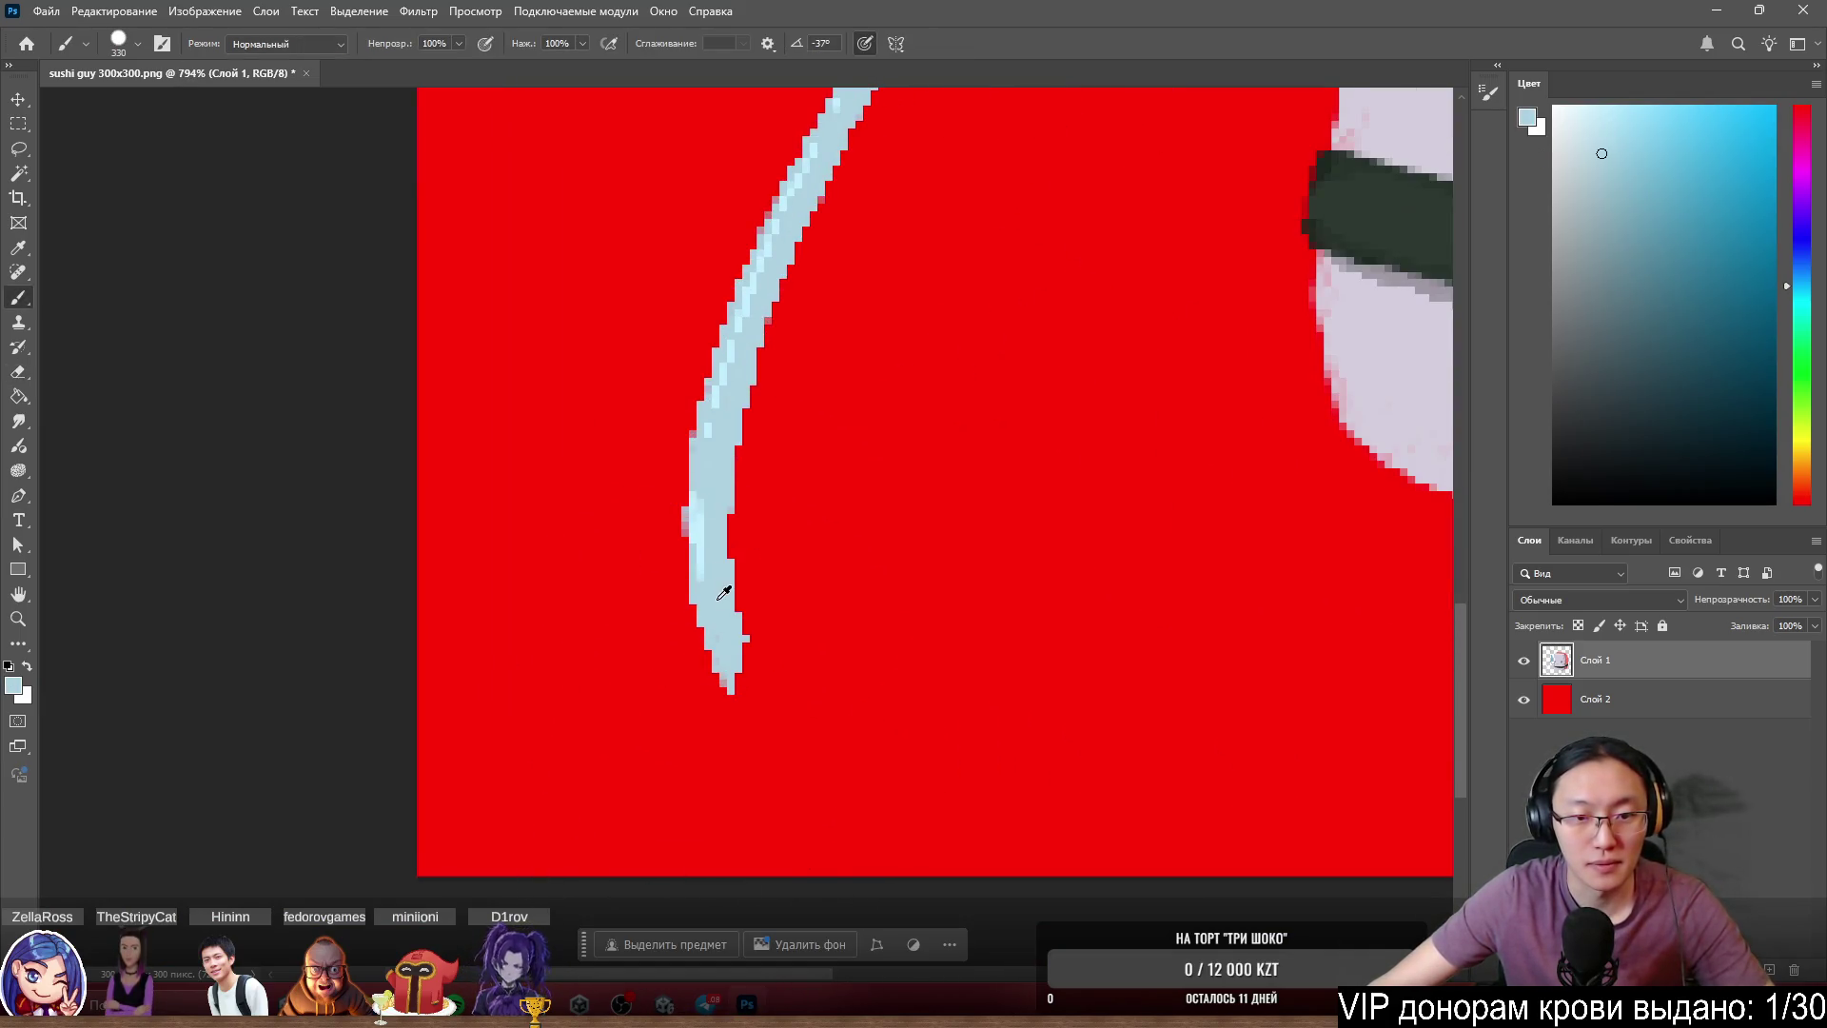
Switch to the Pencil tool with a brush size of 52
scroll(713, 657, "up", 2)
scroll(713, 657, "down", 1)
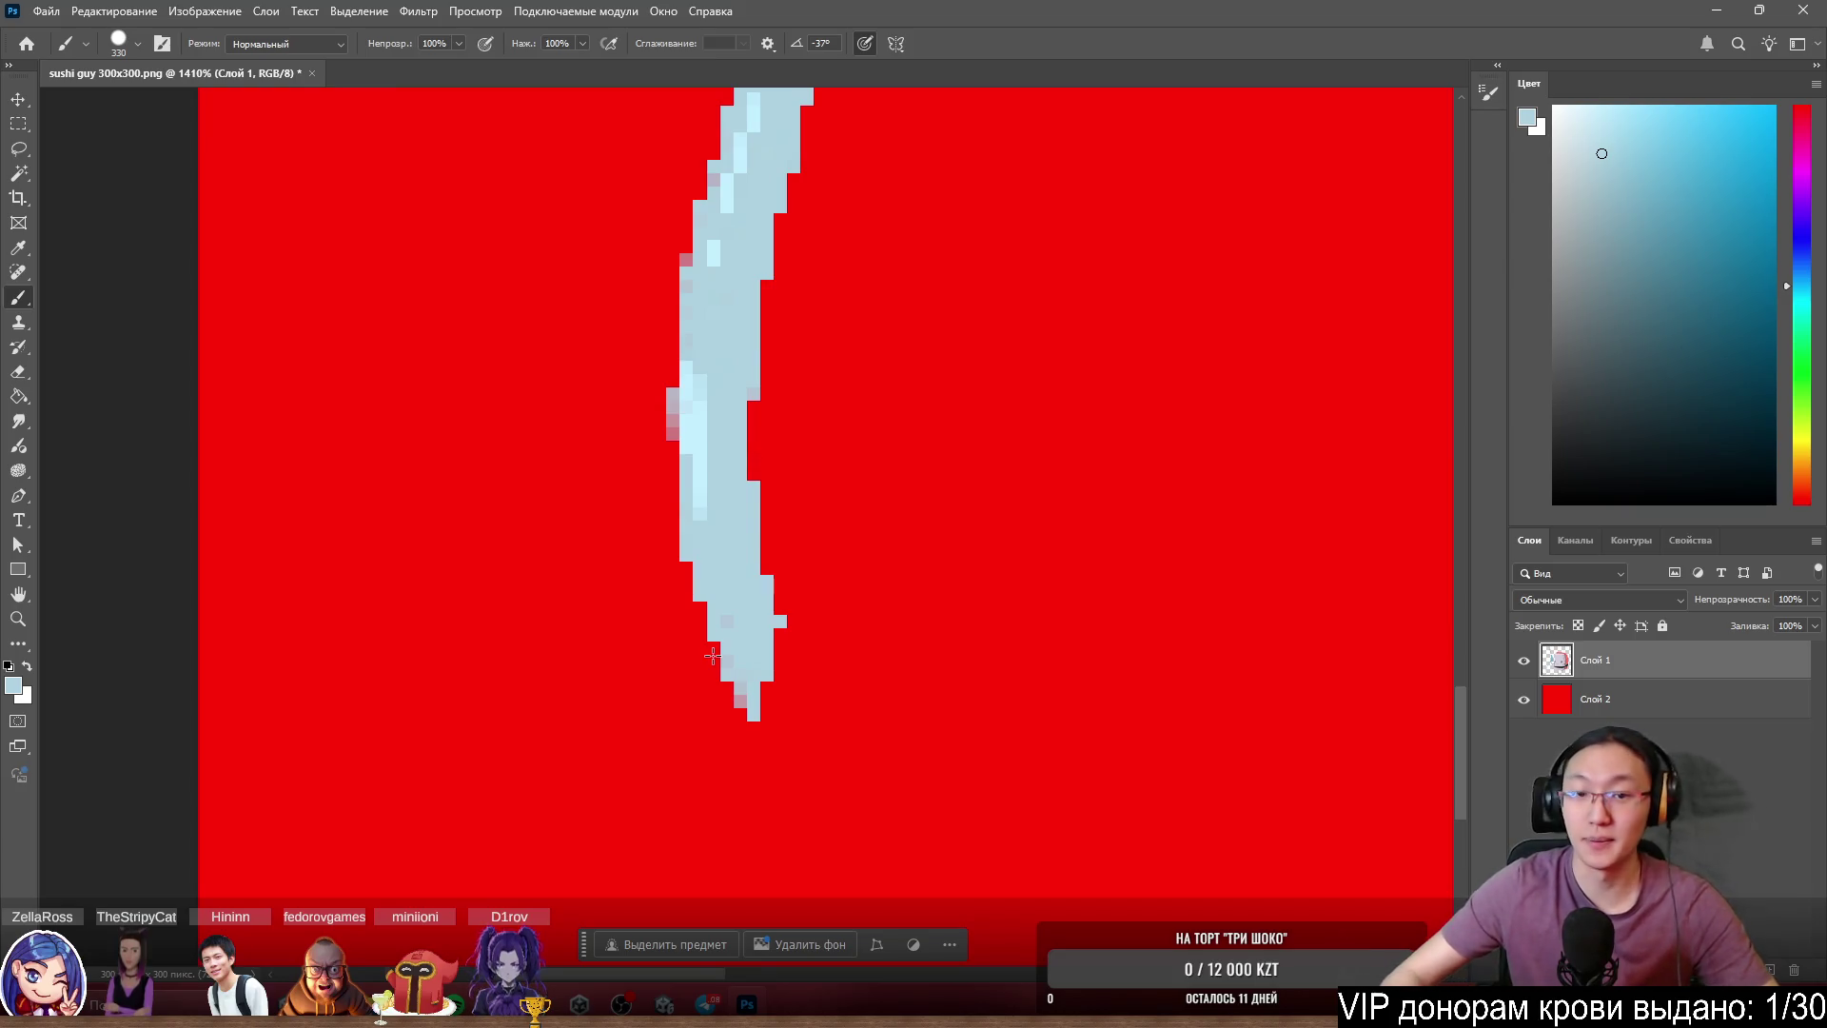
scroll(1021, 509, "down", 1)
mouse_move(1021, 508)
left_mouse_down()
mouse_move(935, 600)
mouse_move(719, 640)
mouse_move(906, 563)
mouse_move(571, 599)
left_mouse_up()
scroll(909, 573, "up", 3)
right_click(18, 297)
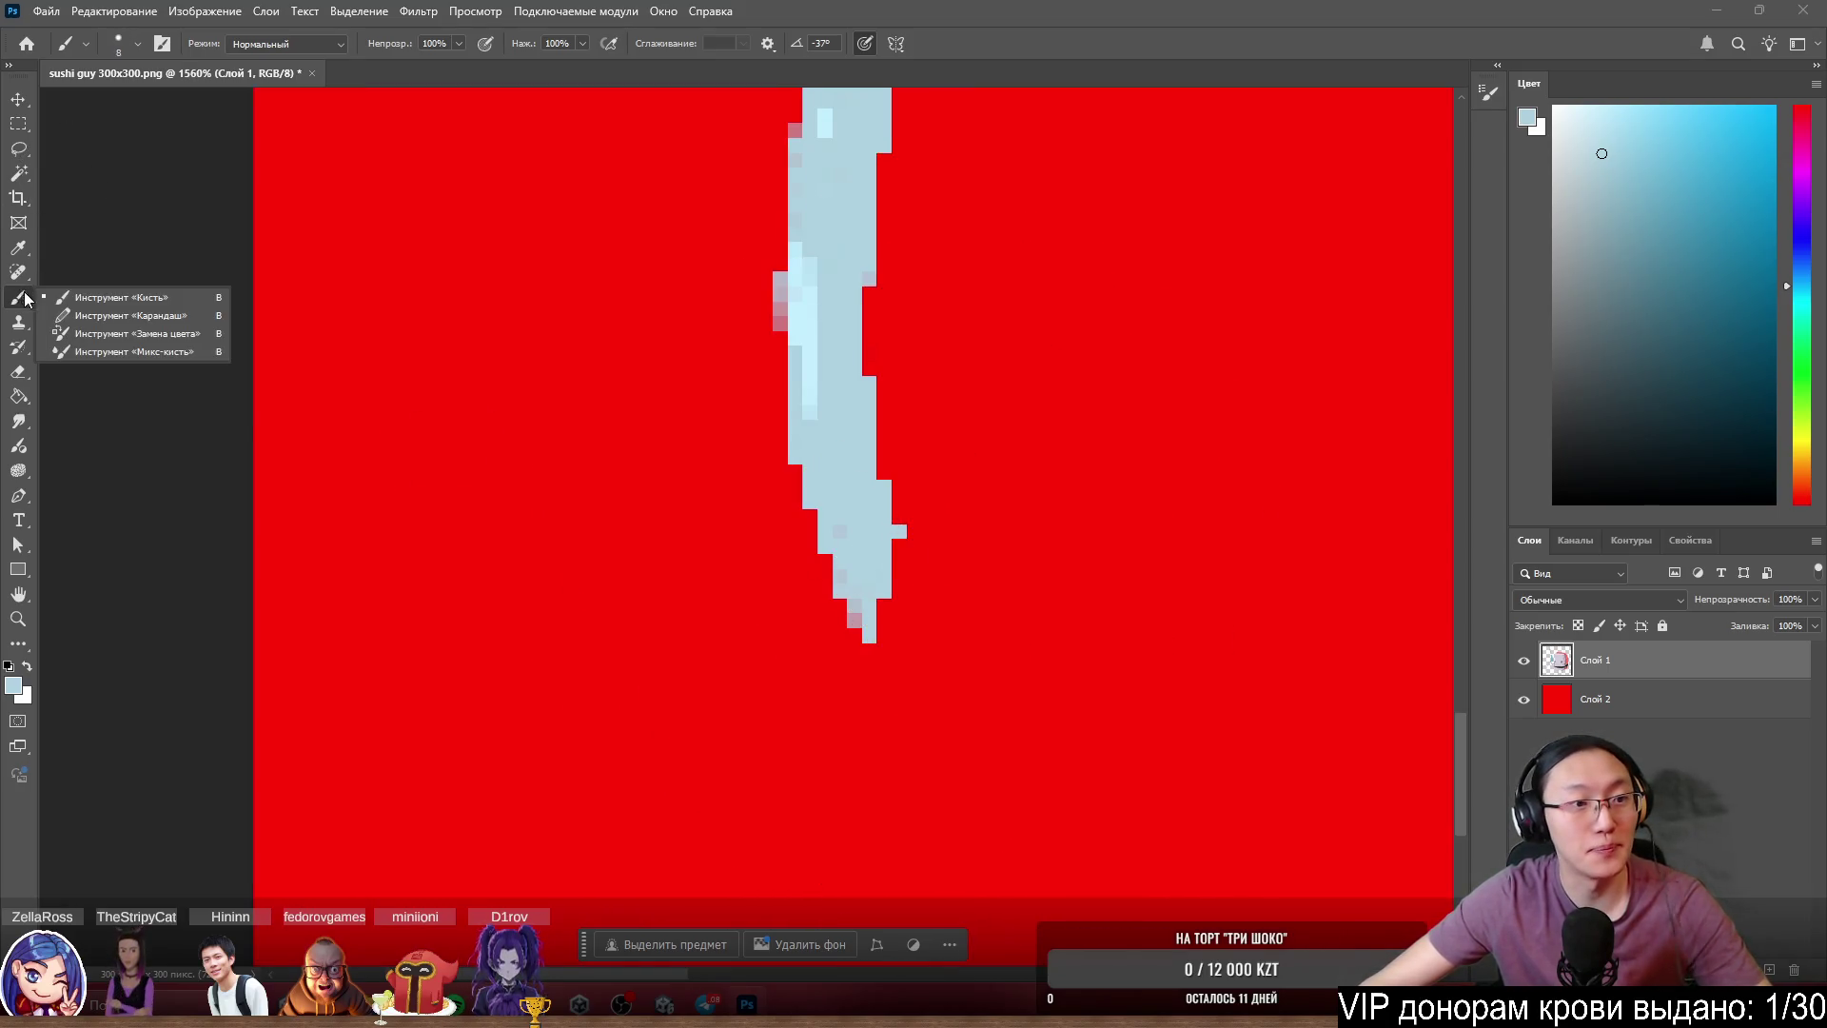
left_click(115, 317)
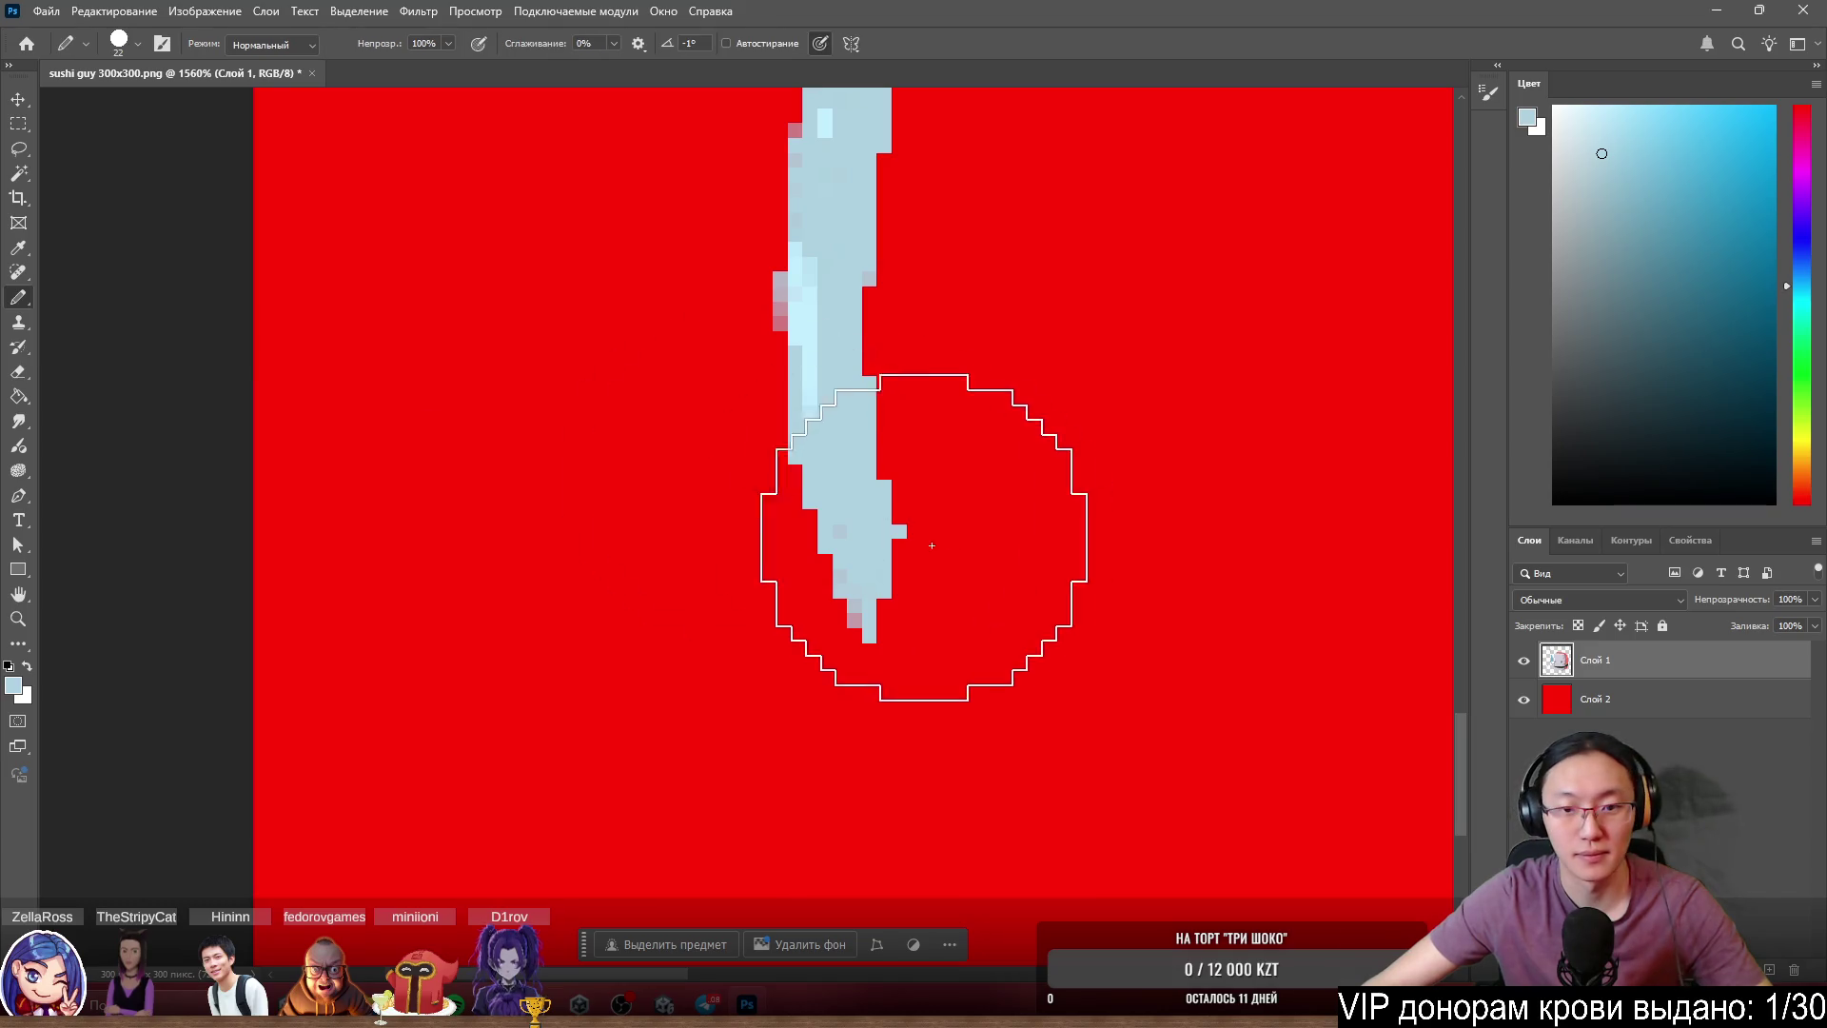
Draw a curved light-blue cord extension down toward the bottom of the image
scroll(881, 544, "up", 3)
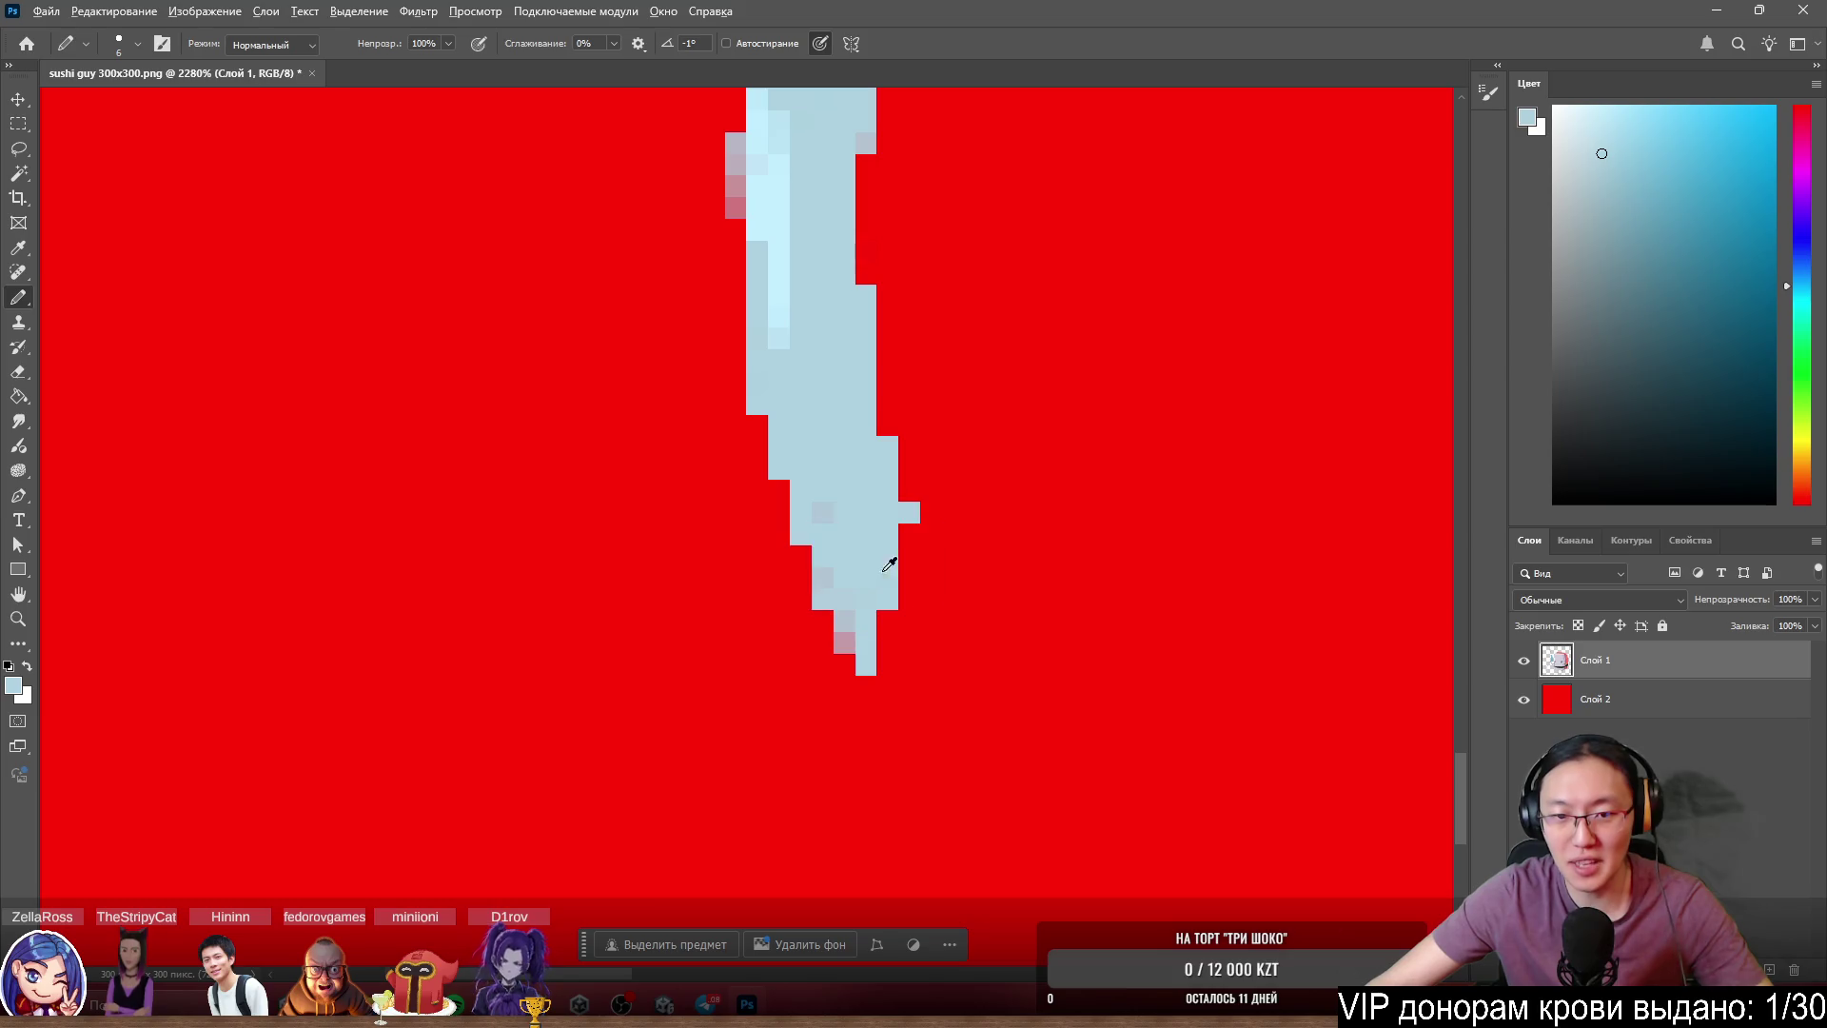
scroll(940, 588, "down", 3)
scroll(998, 522, "down", 2)
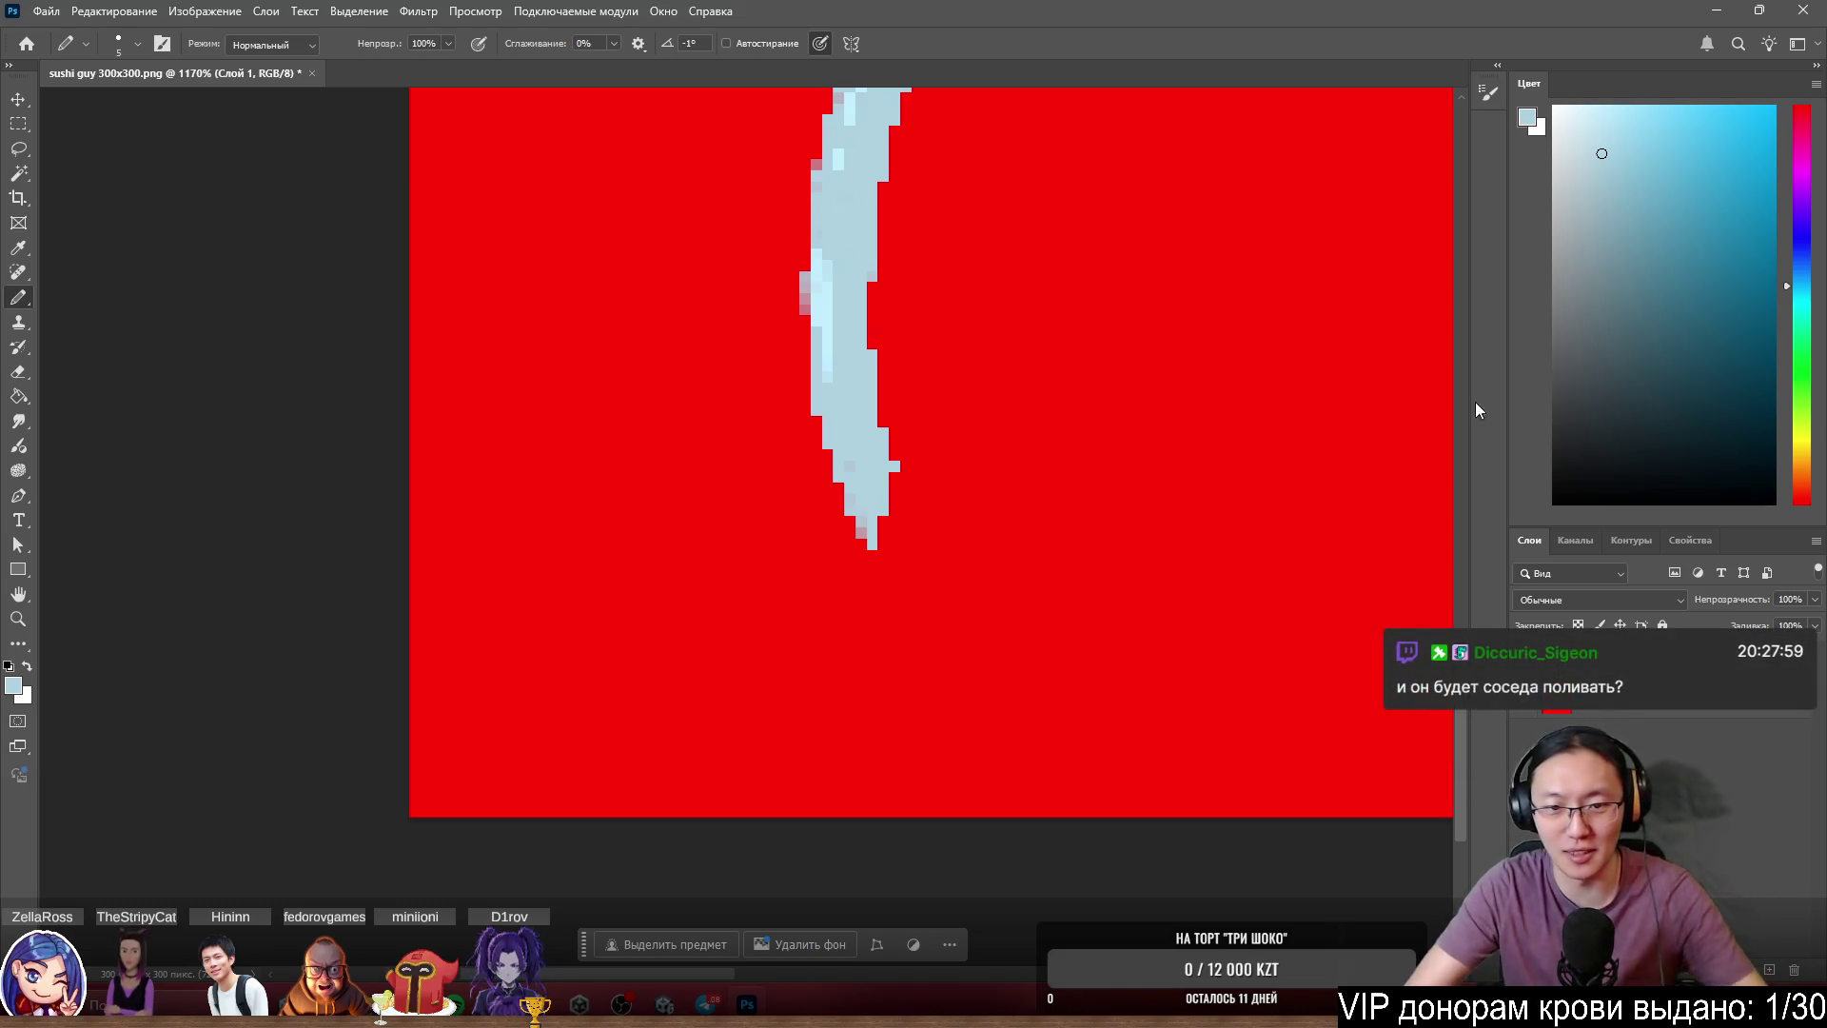
left_click(873, 471, "shift")
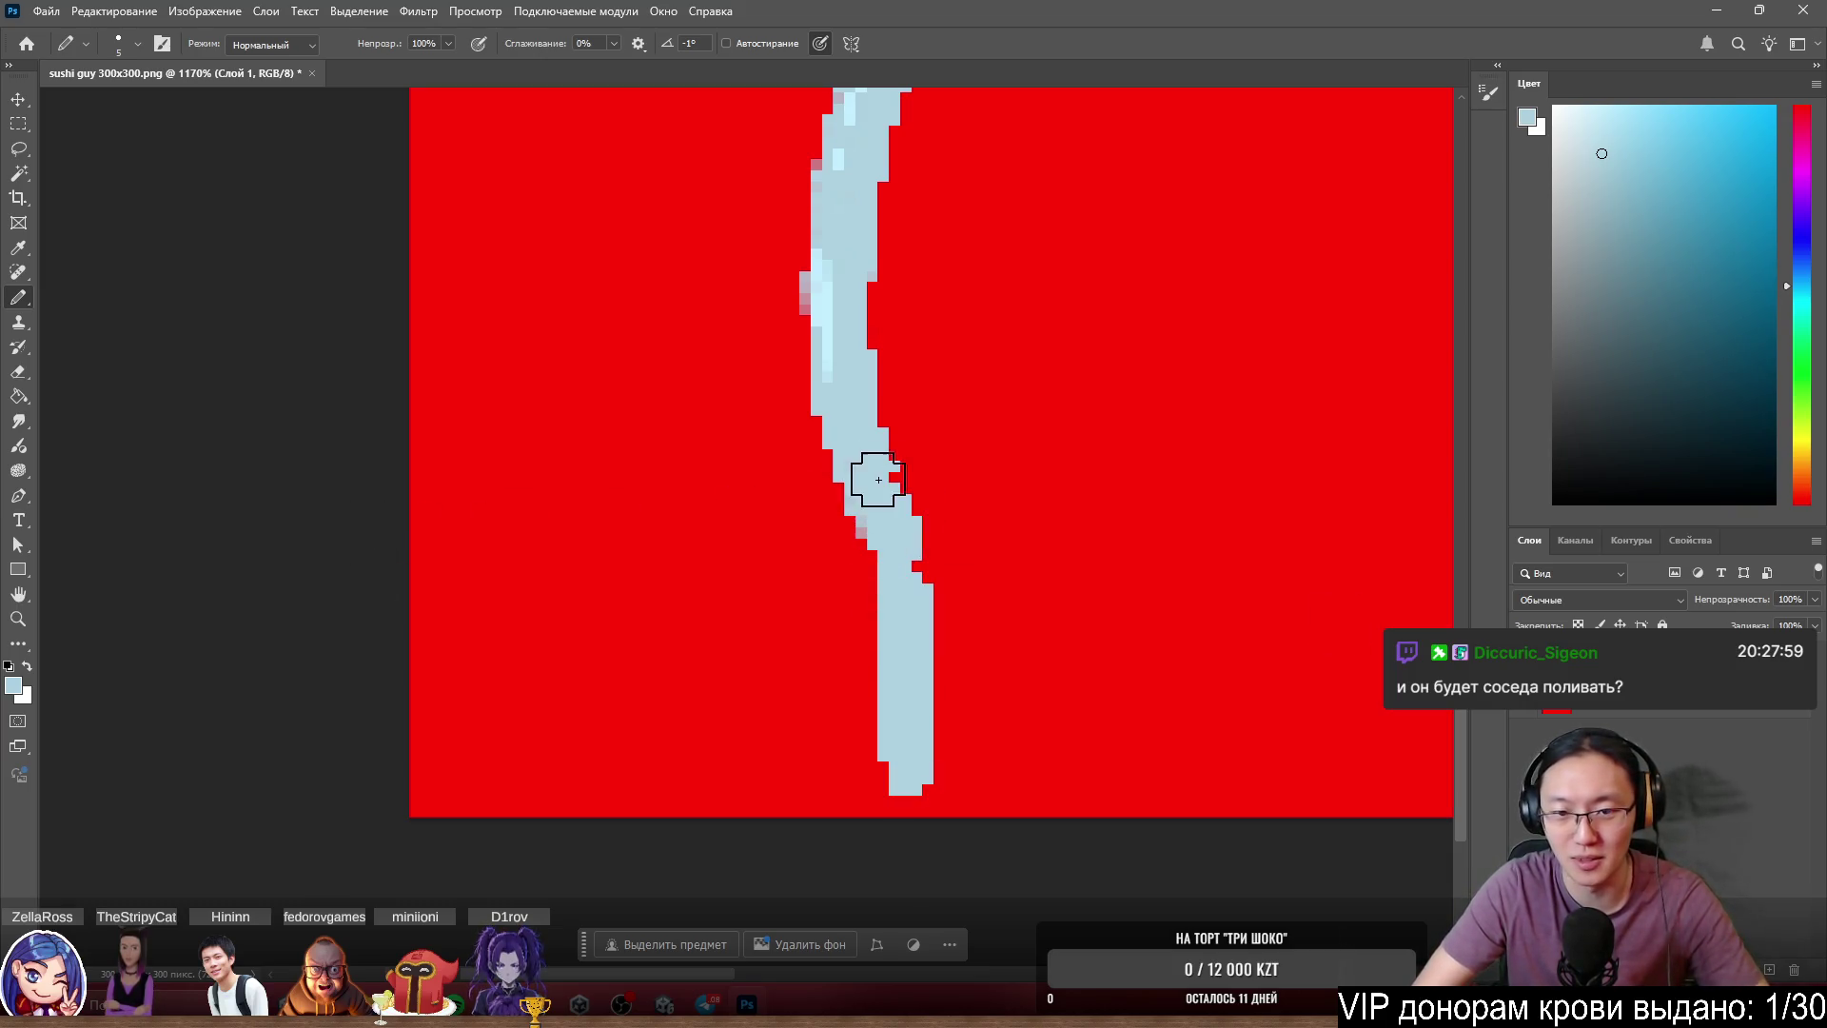
key("ctrl+z")
left_click_drag(868, 480, 961, 808)
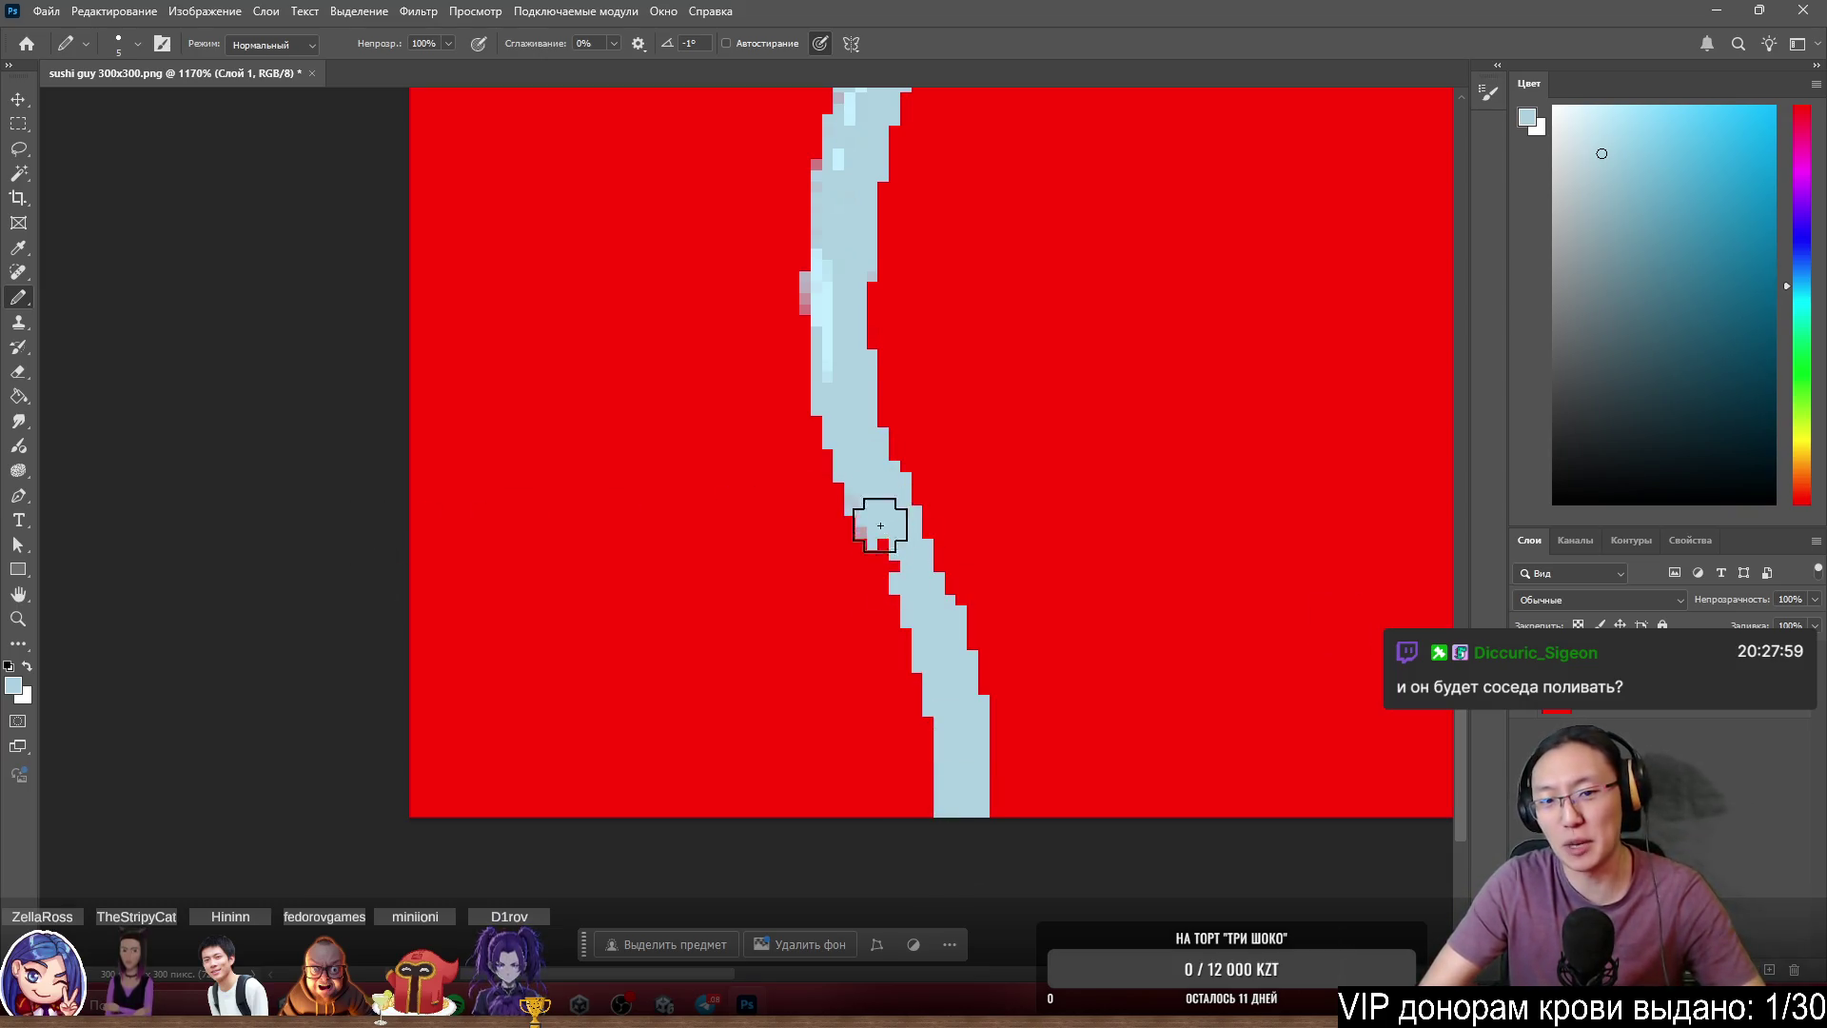
Erase stray pixels along the cord's edges with the eraser shrunk to 7
key("e")
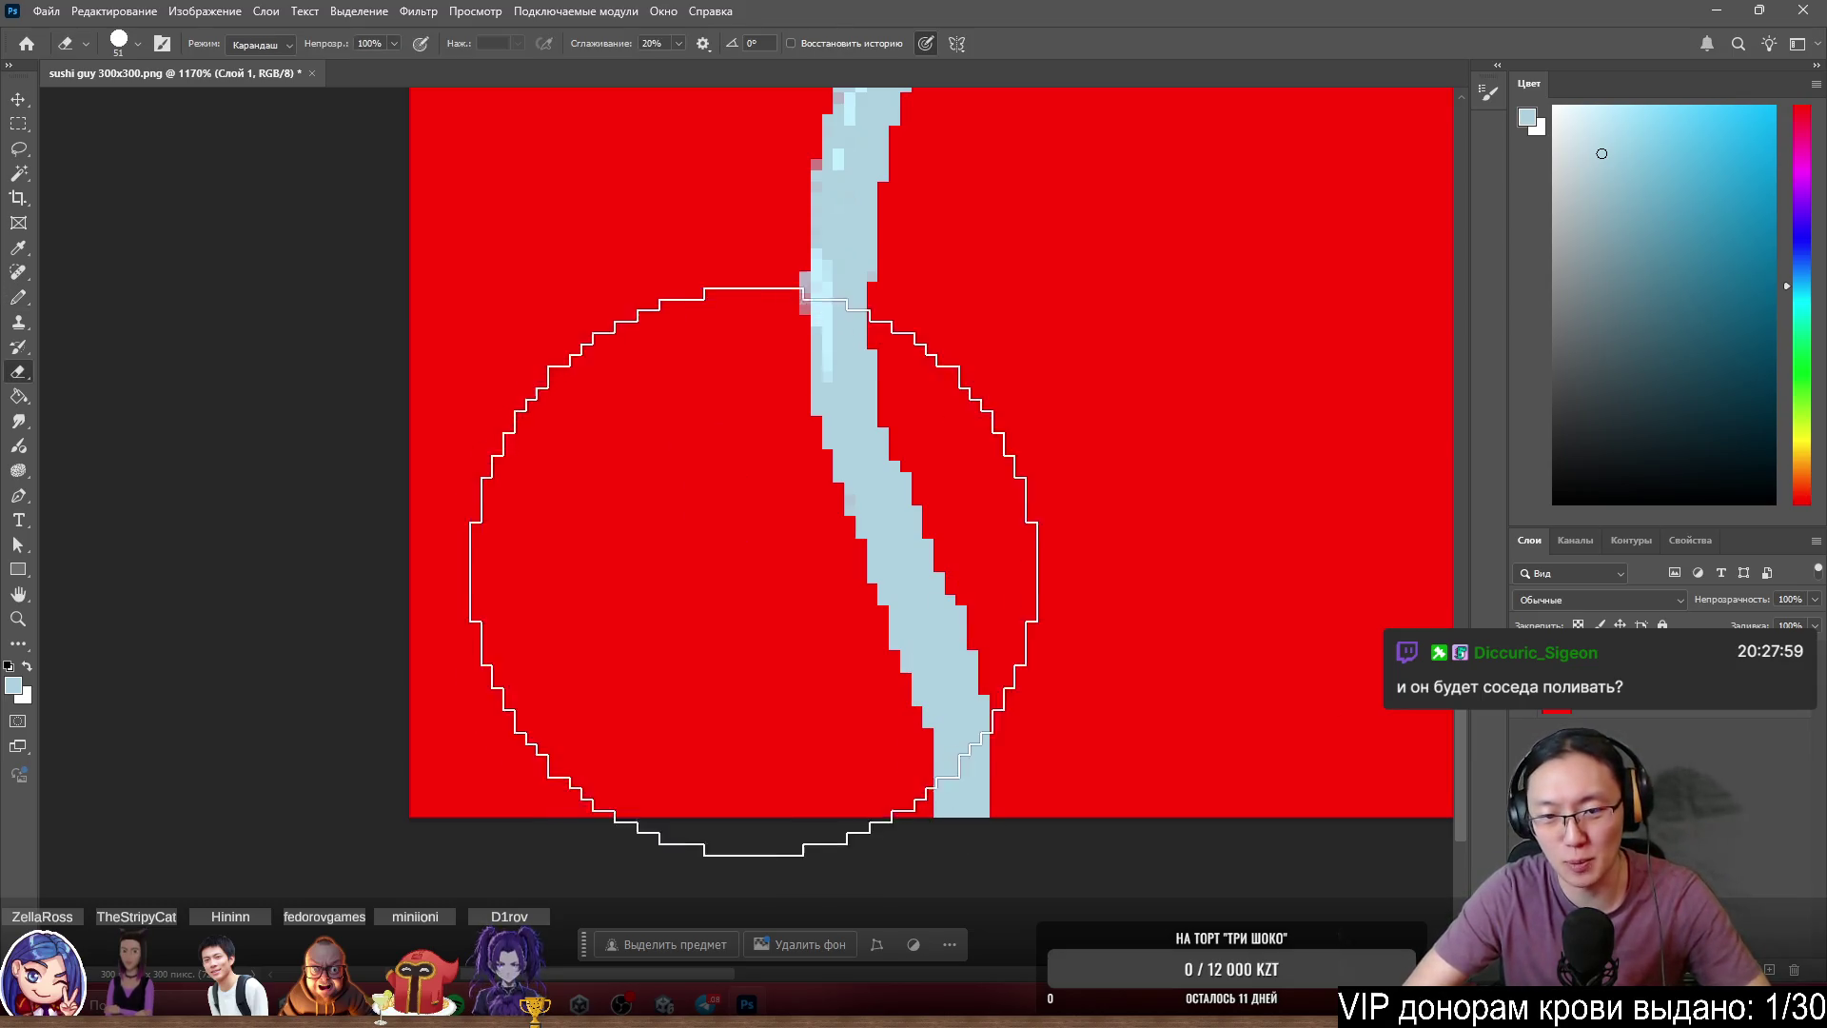
left_click_drag(697, 653, 566, 707)
left_click_drag(775, 681, 679, 676)
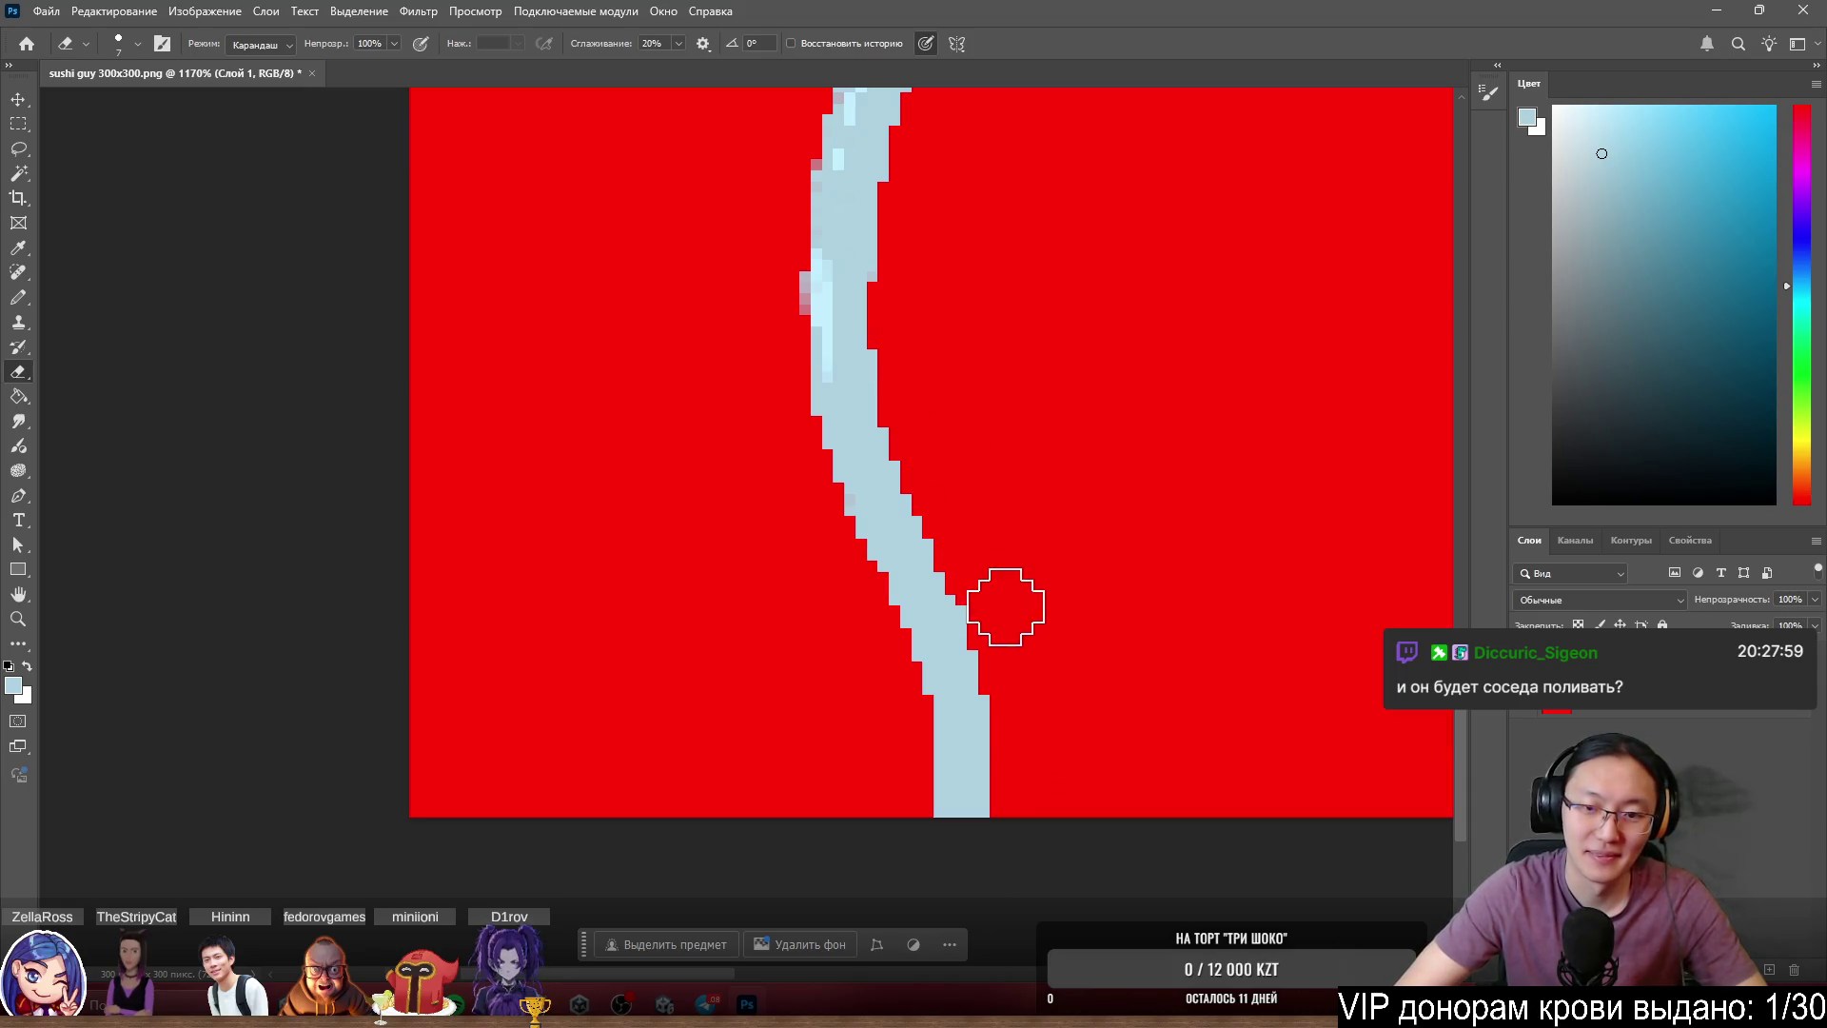
key("b")
scroll(978, 543, "down", 5)
scroll(737, 528, "down", 3)
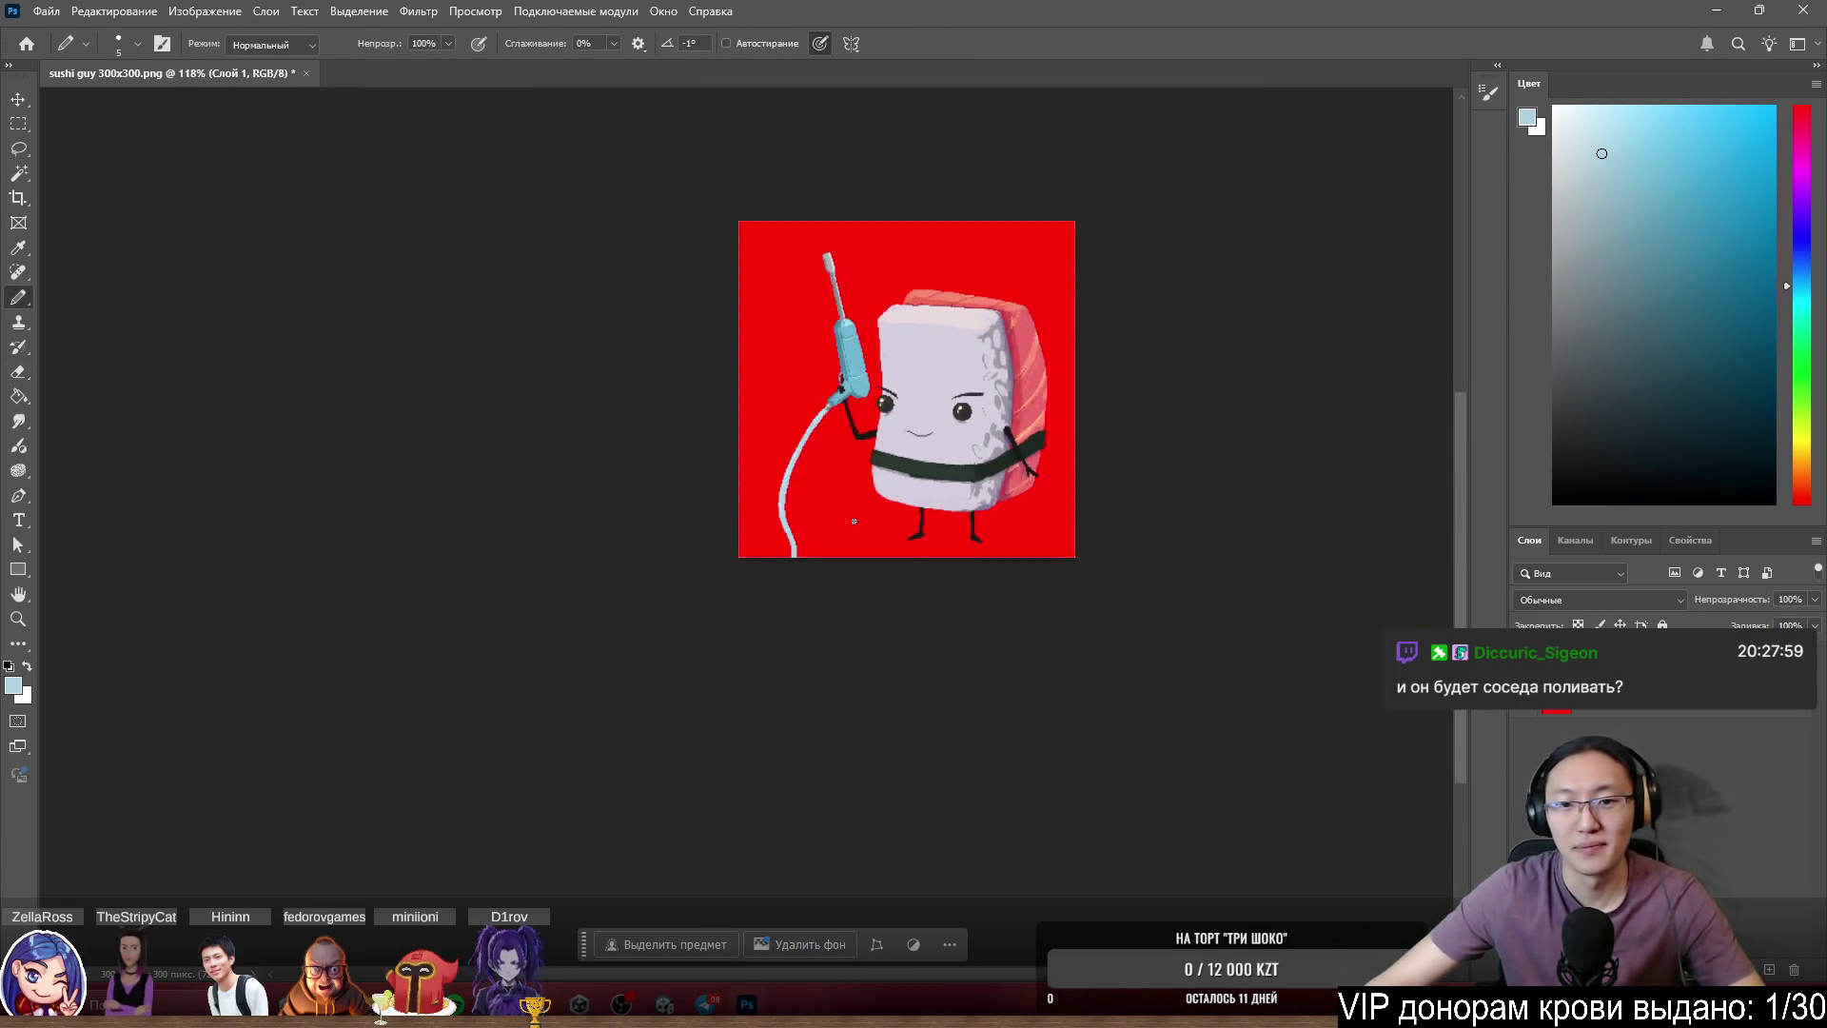
Crop the canvas taller by extending its bottom edge downward
scroll(960, 285, "up", 2)
scroll(792, 766, "down", 3)
key("c")
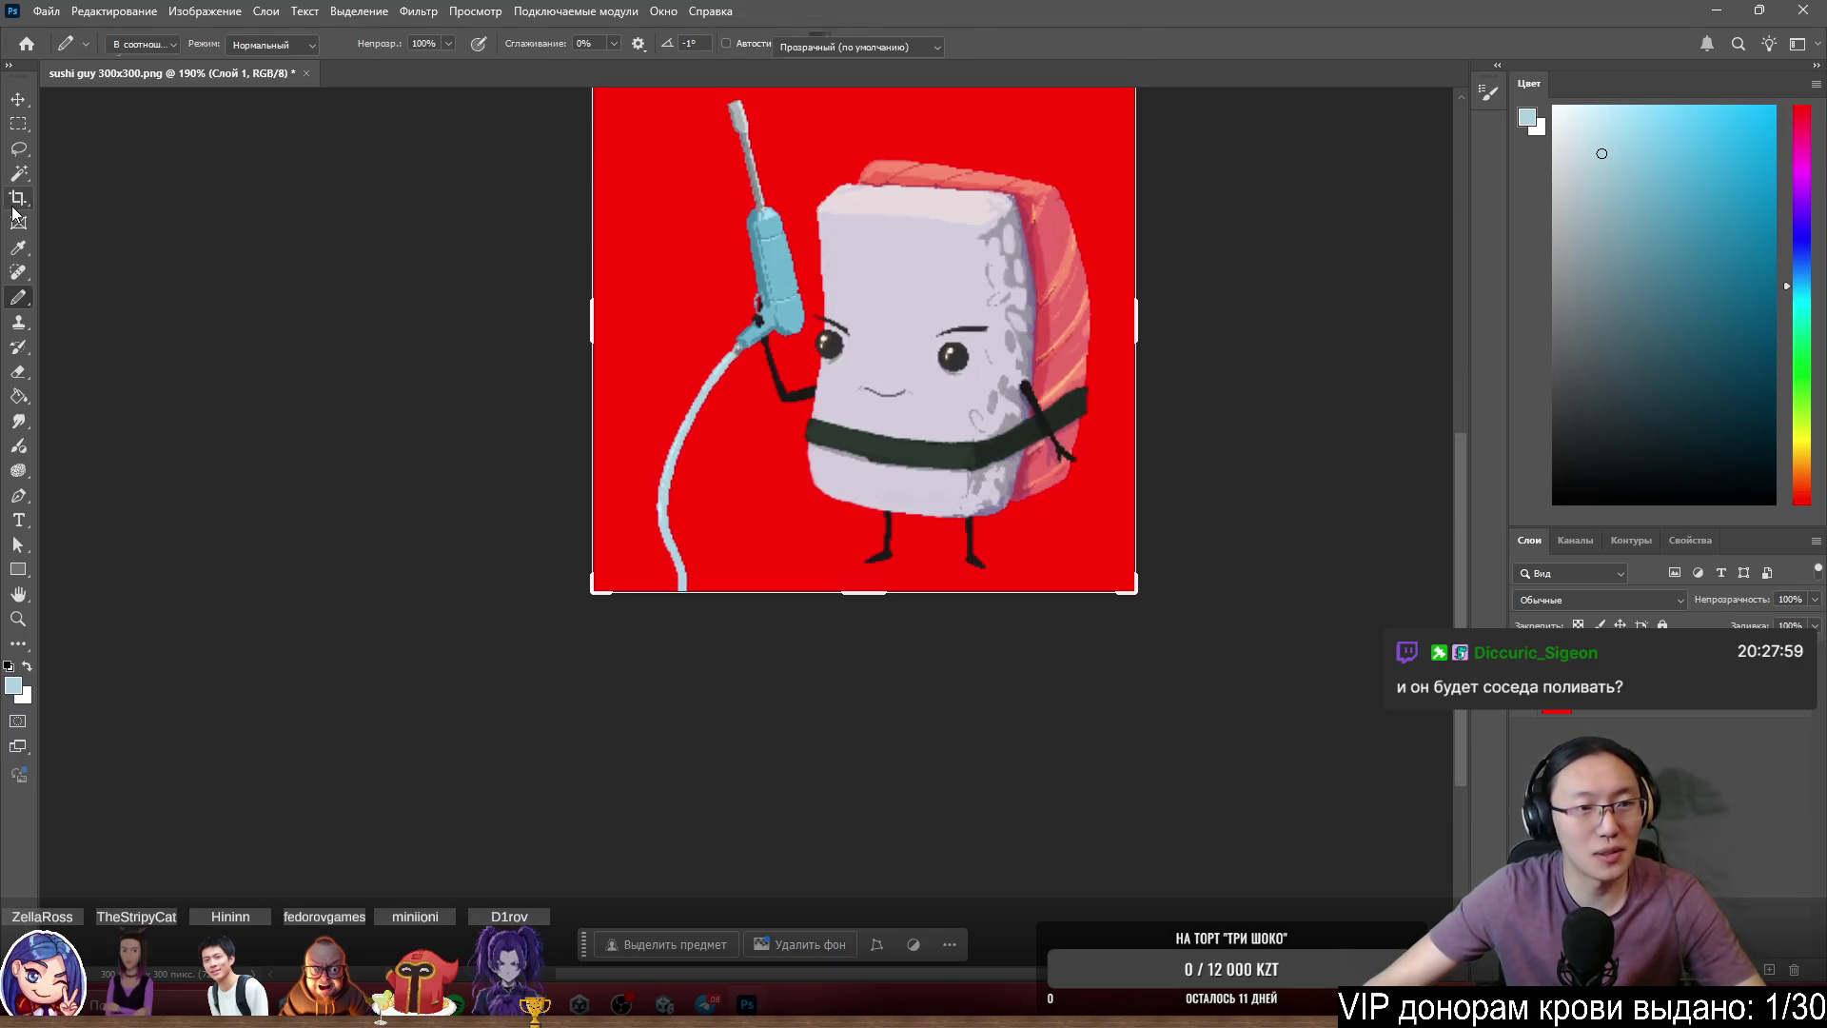
left_click_drag(884, 591, 873, 836)
key("Return")
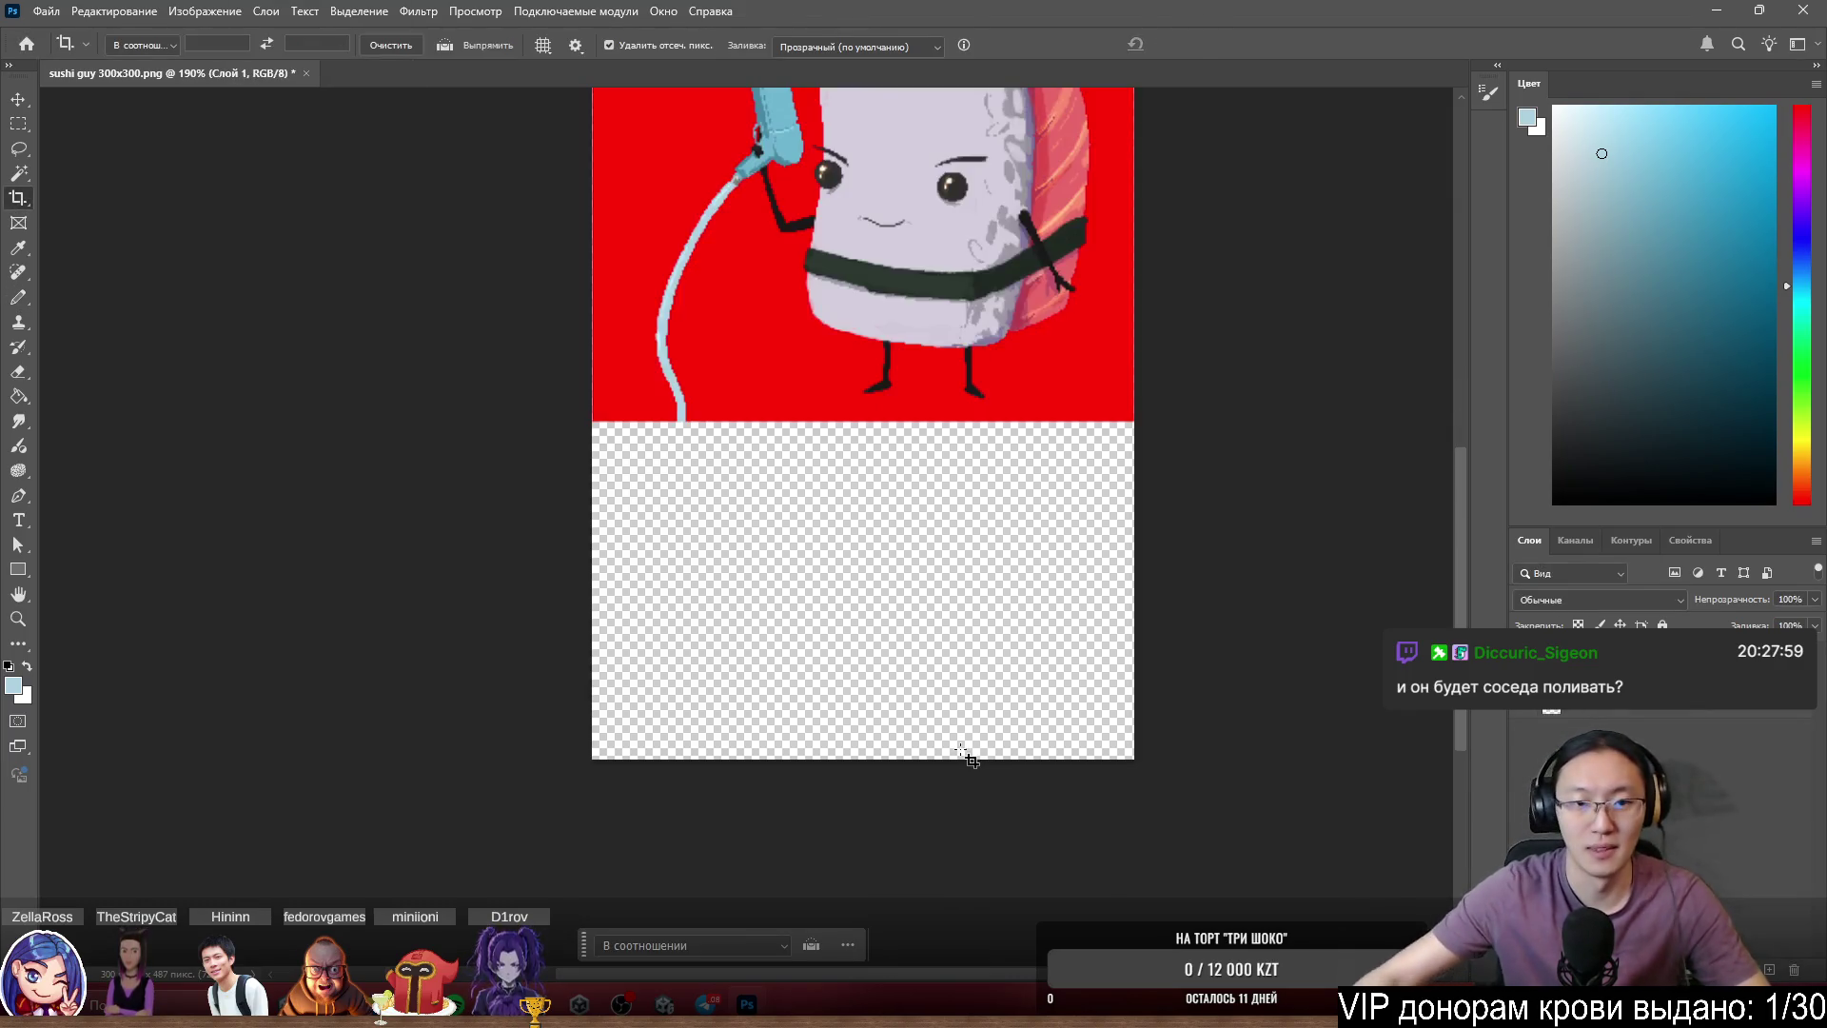
scroll(653, 571, "up", 3)
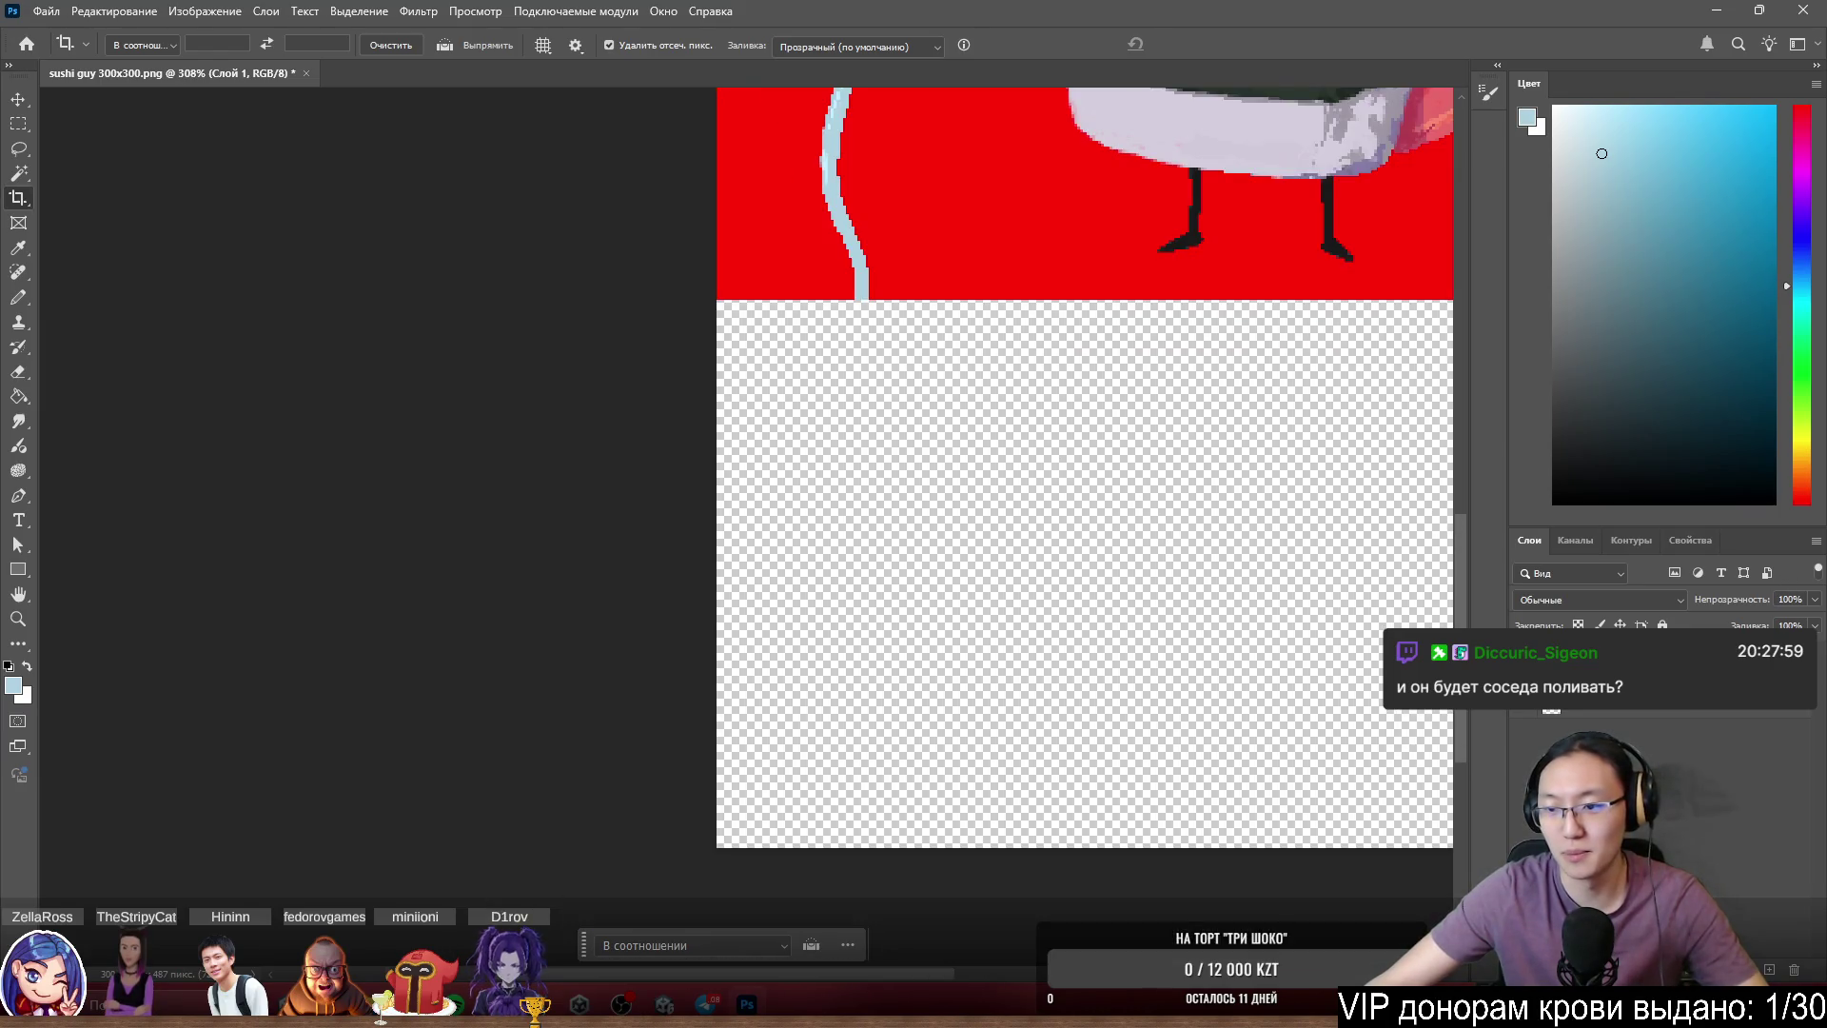
Paint the new empty lower area red, then set the pencil size to 6
key("b")
mouse_move(999, 252)
left_mouse_down()
mouse_move(1305, 571)
mouse_move(1345, 530)
left_mouse_up()
scroll(788, 381, "down", 3)
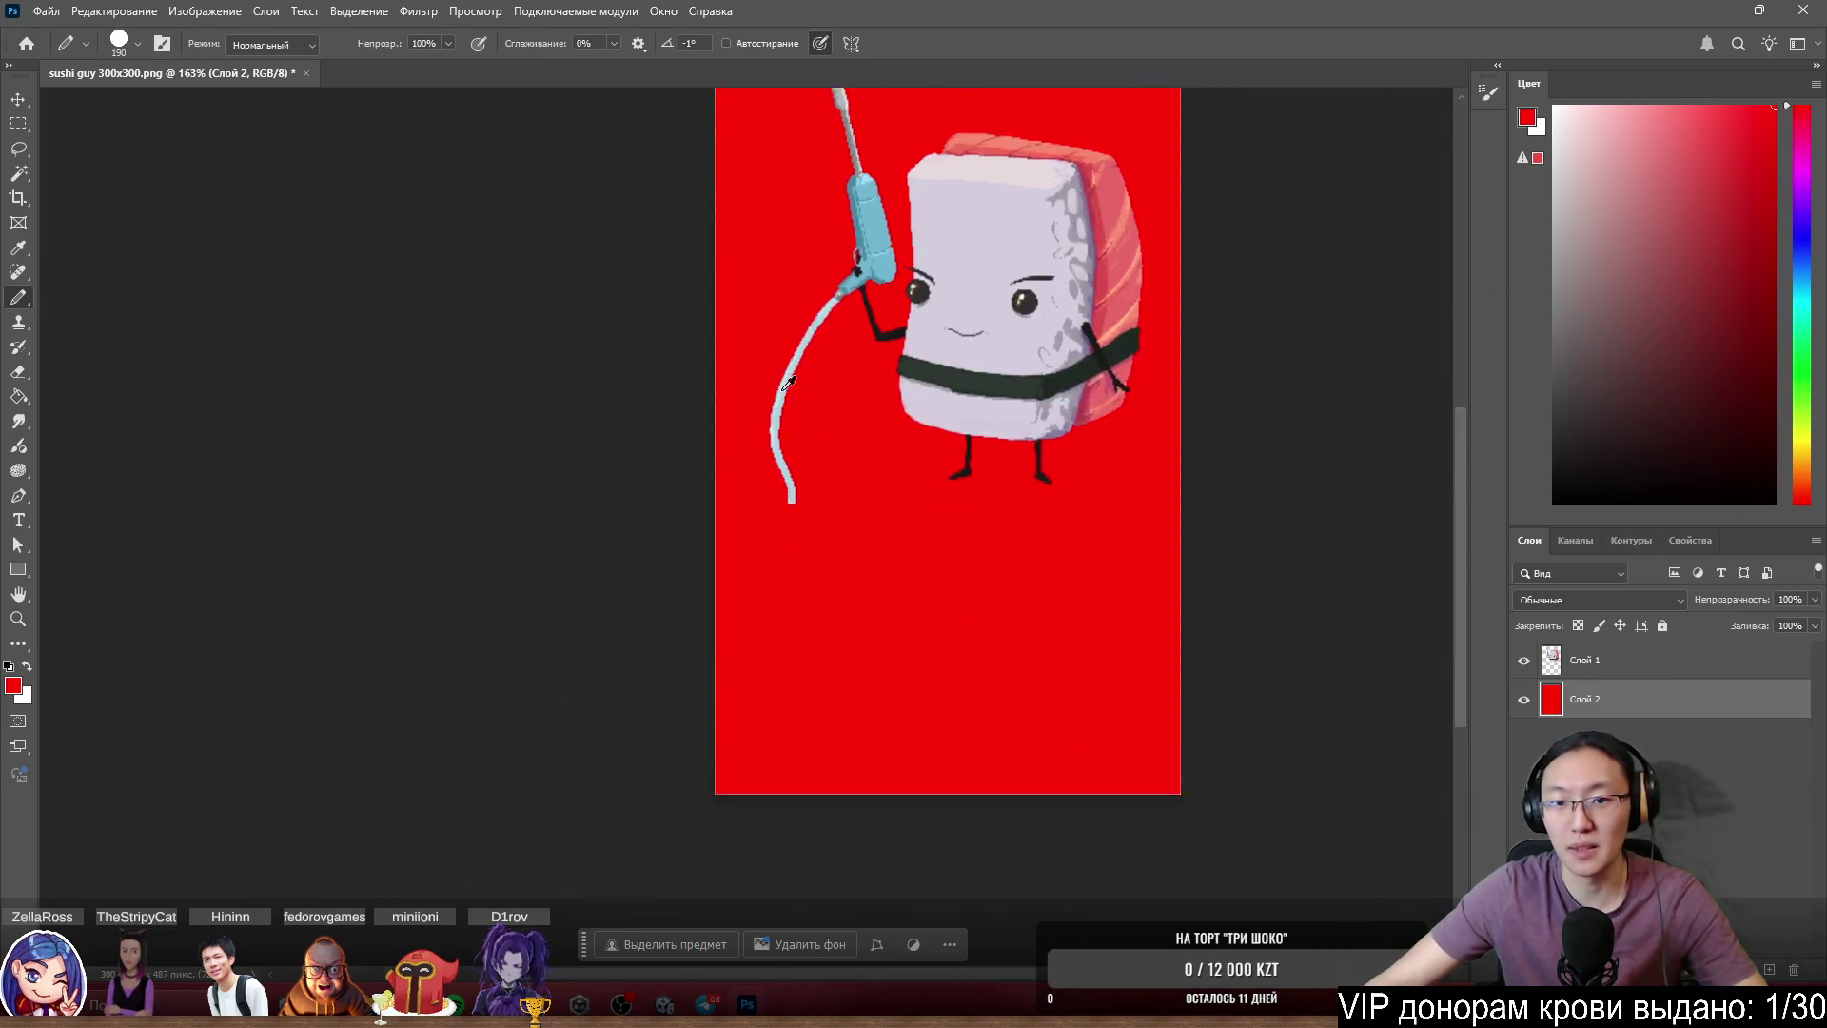
scroll(788, 380, "up", 10)
scroll(701, 539, "down", 2)
scroll(850, 623, "up", 5)
left_click_drag(911, 544, 748, 580)
mouse_move(905, 535)
left_mouse_down()
mouse_move(927, 554)
mouse_move(921, 580)
left_mouse_up()
scroll(929, 574, "down", 2)
scroll(914, 552, "down", 5)
scroll(928, 528, "up", 1)
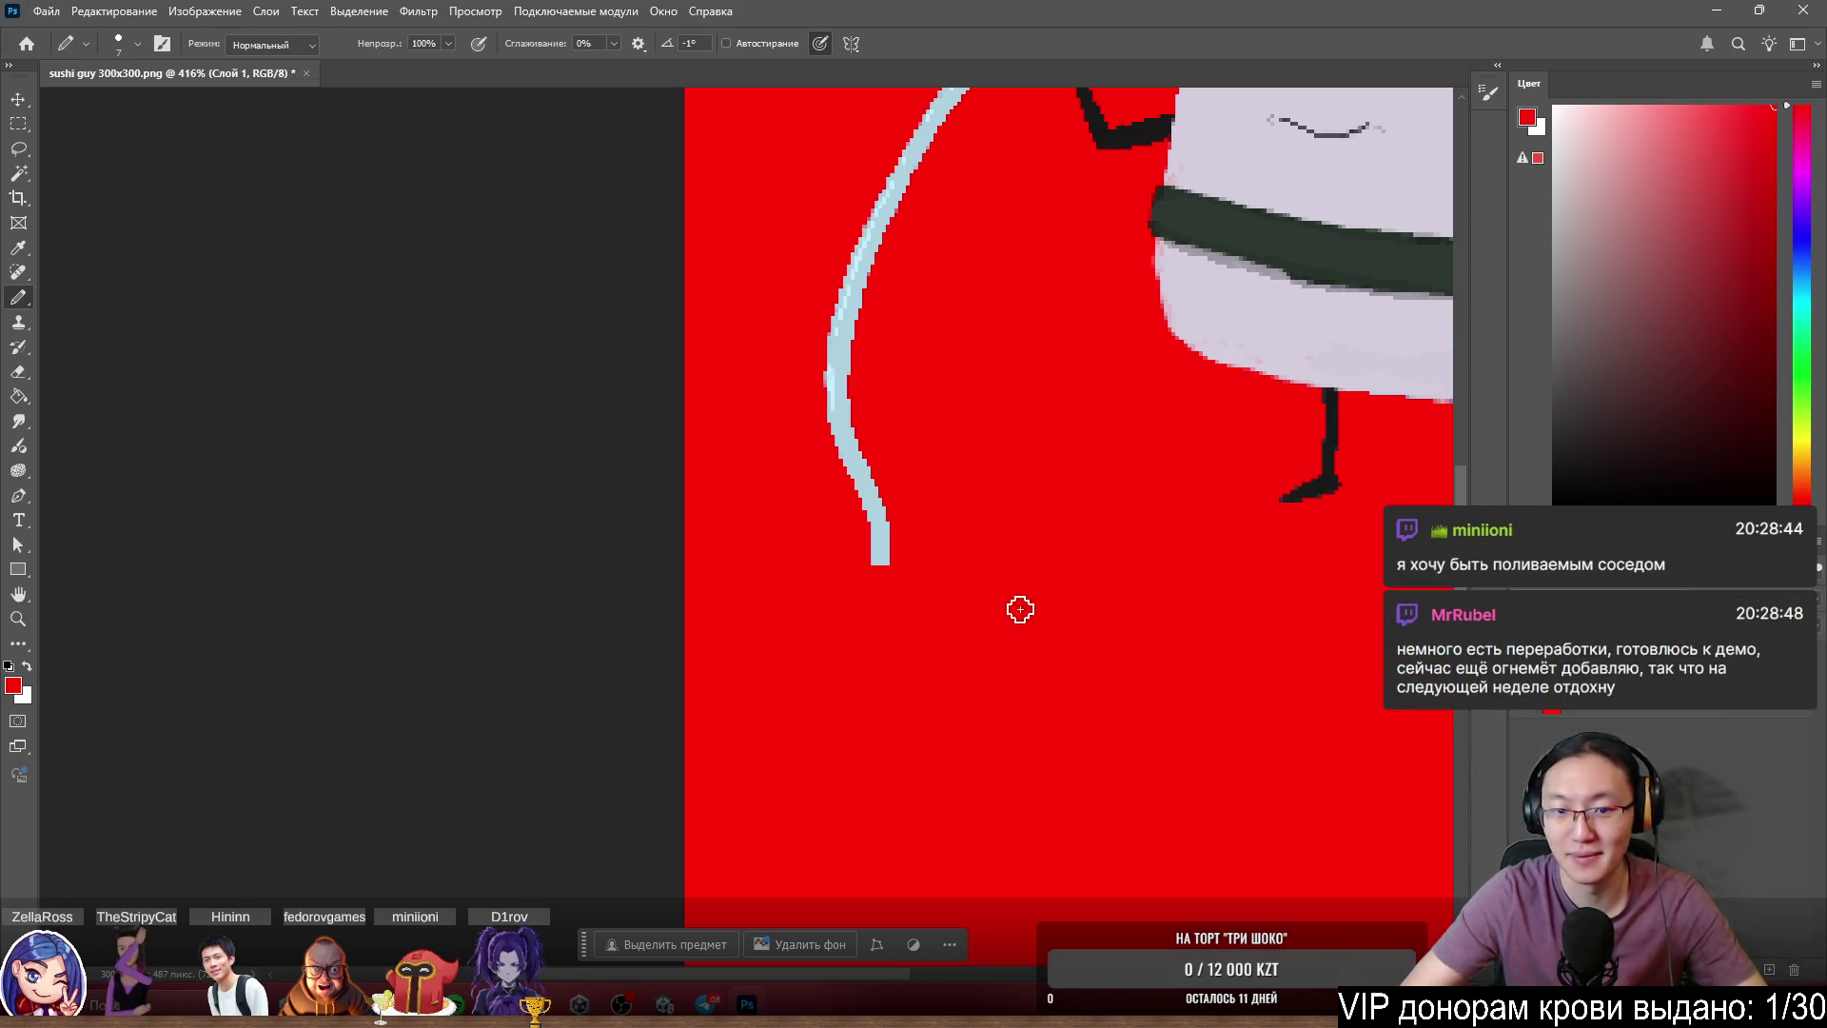
Sample the cord's light blue and draw its curved continuation down-right toward the image bottom
left_click(892, 536, "alt")
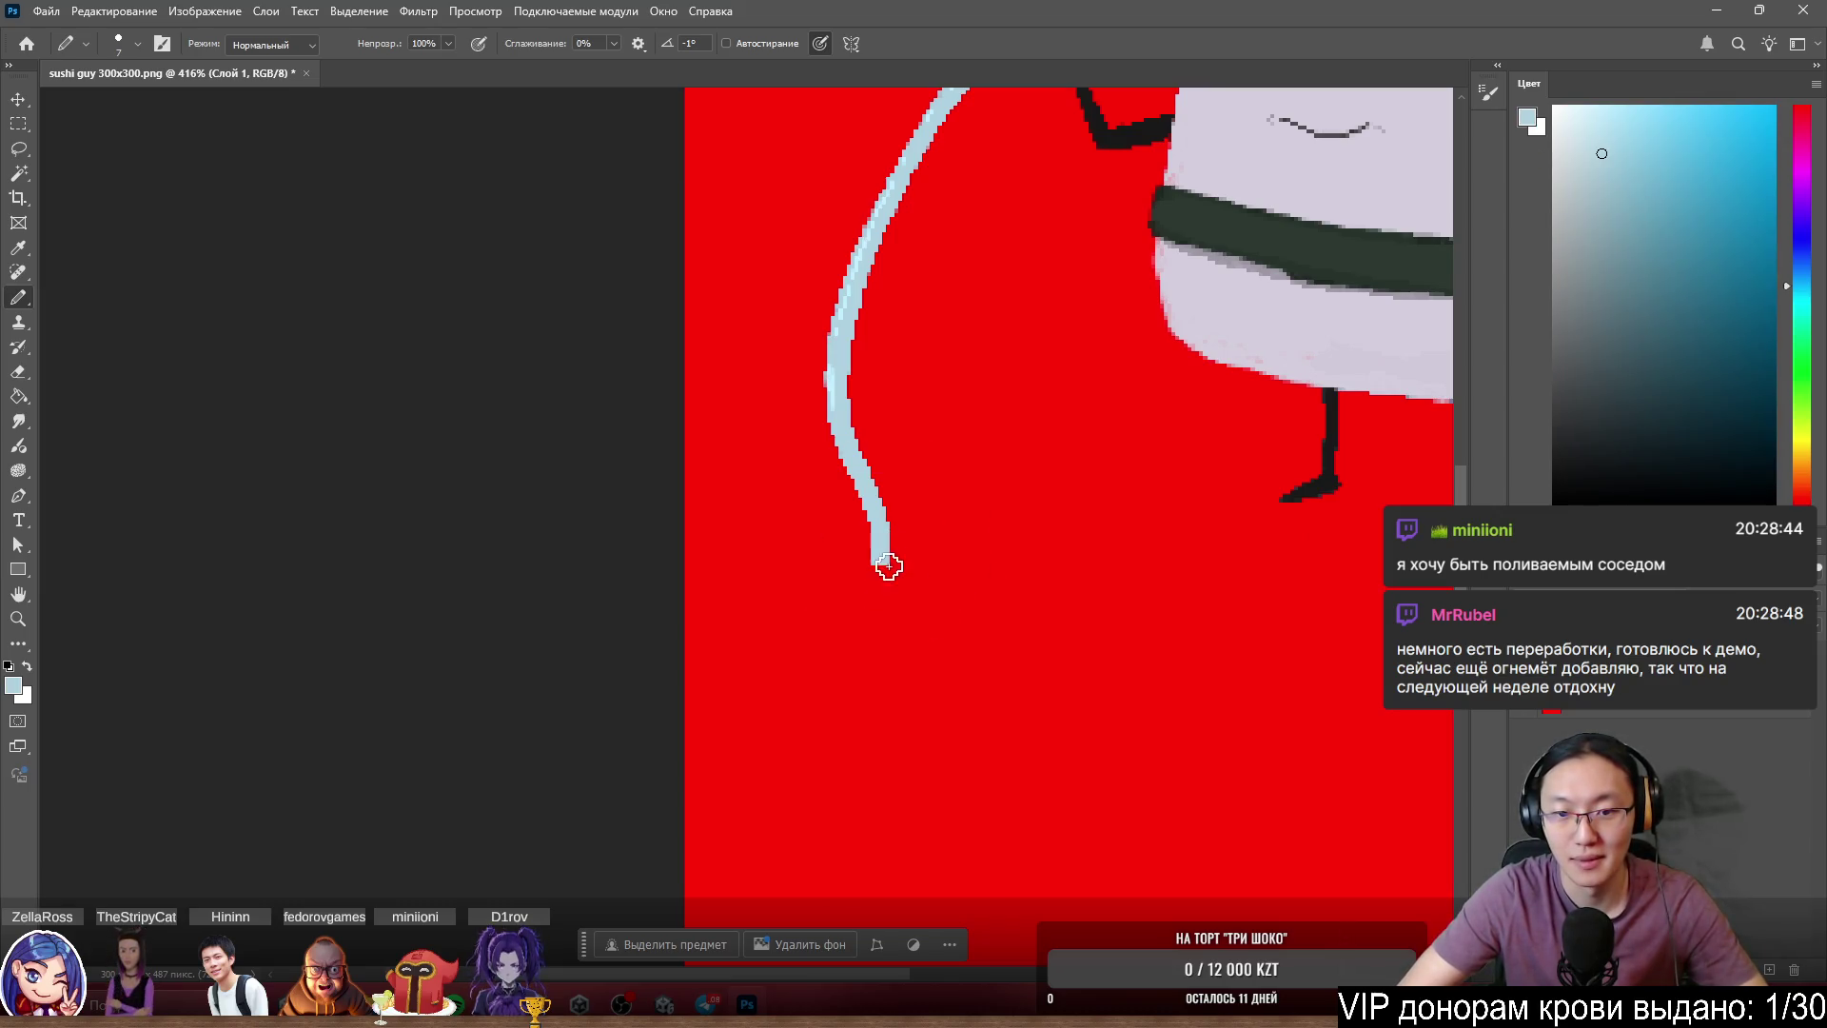
left_click_drag(885, 561, 877, 682)
key("ctrl+z")
left_click_drag(888, 551, 888, 757)
key("ctrl+z")
left_click_drag(883, 566, 924, 816)
key("ctrl+z")
left_click_drag(886, 571, 929, 808)
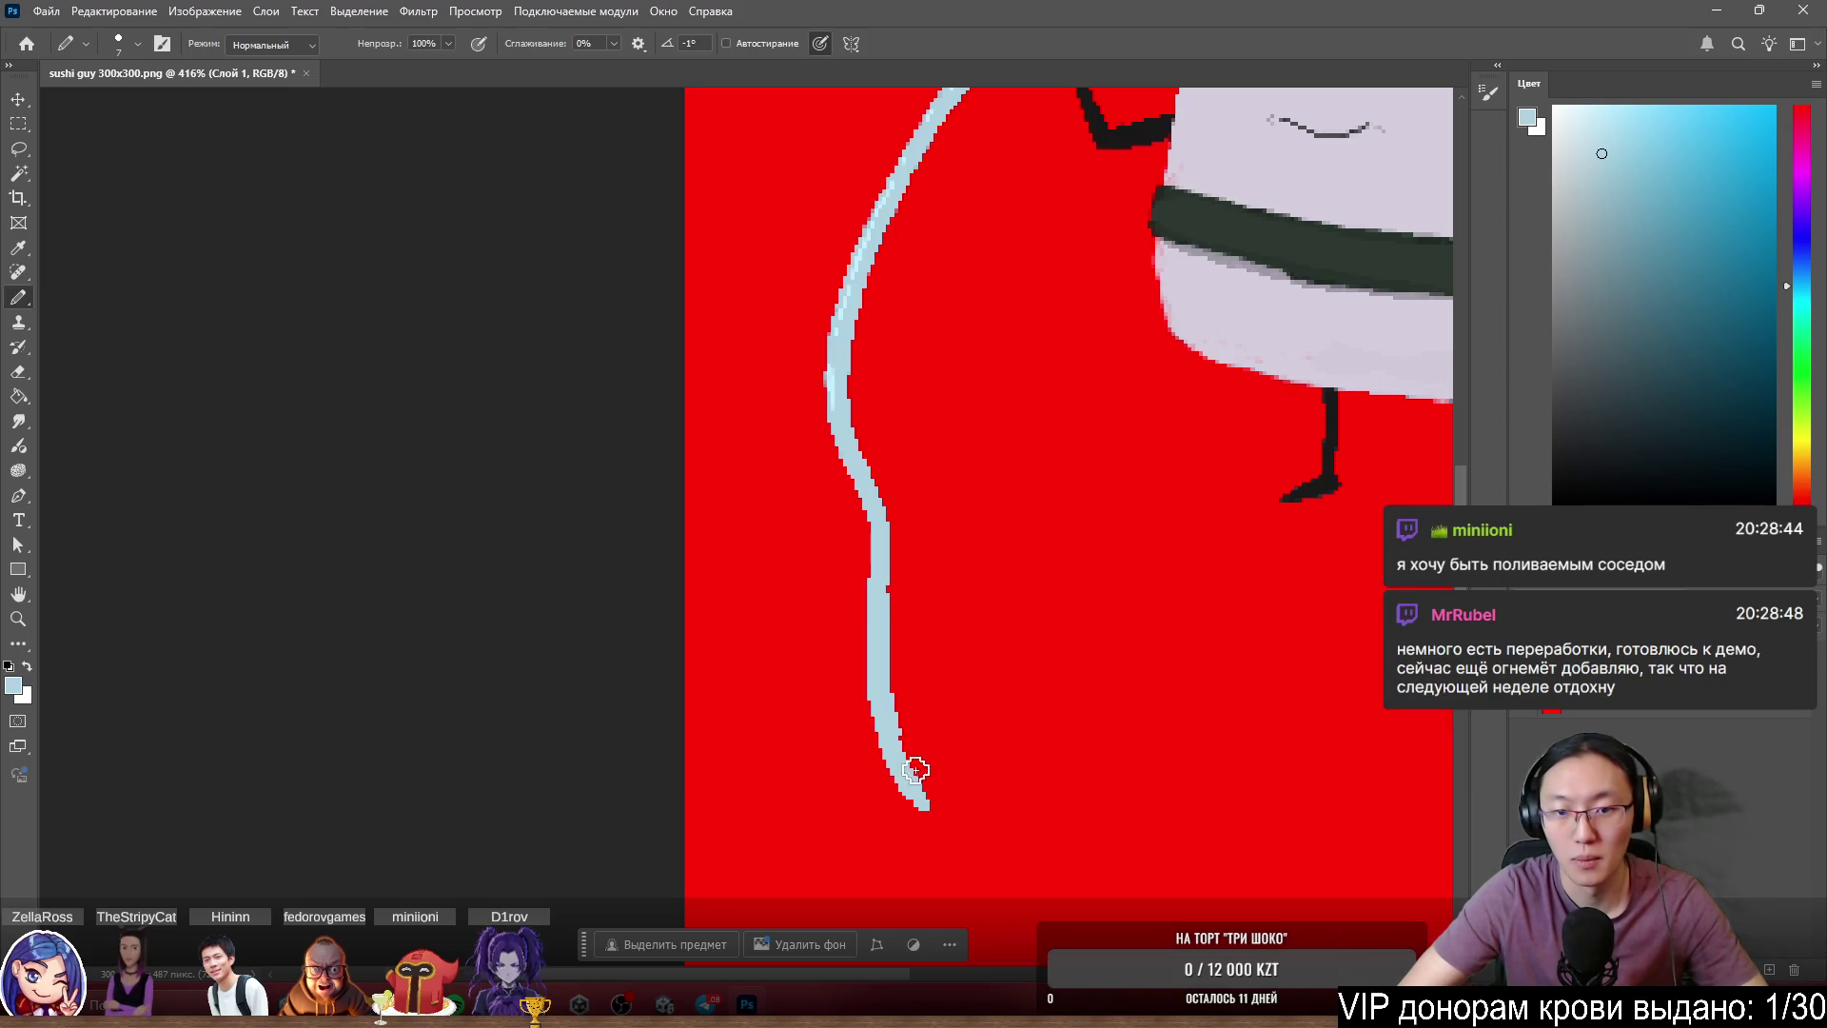
left_click_drag(888, 742, 992, 875)
scroll(957, 720, "down", 5)
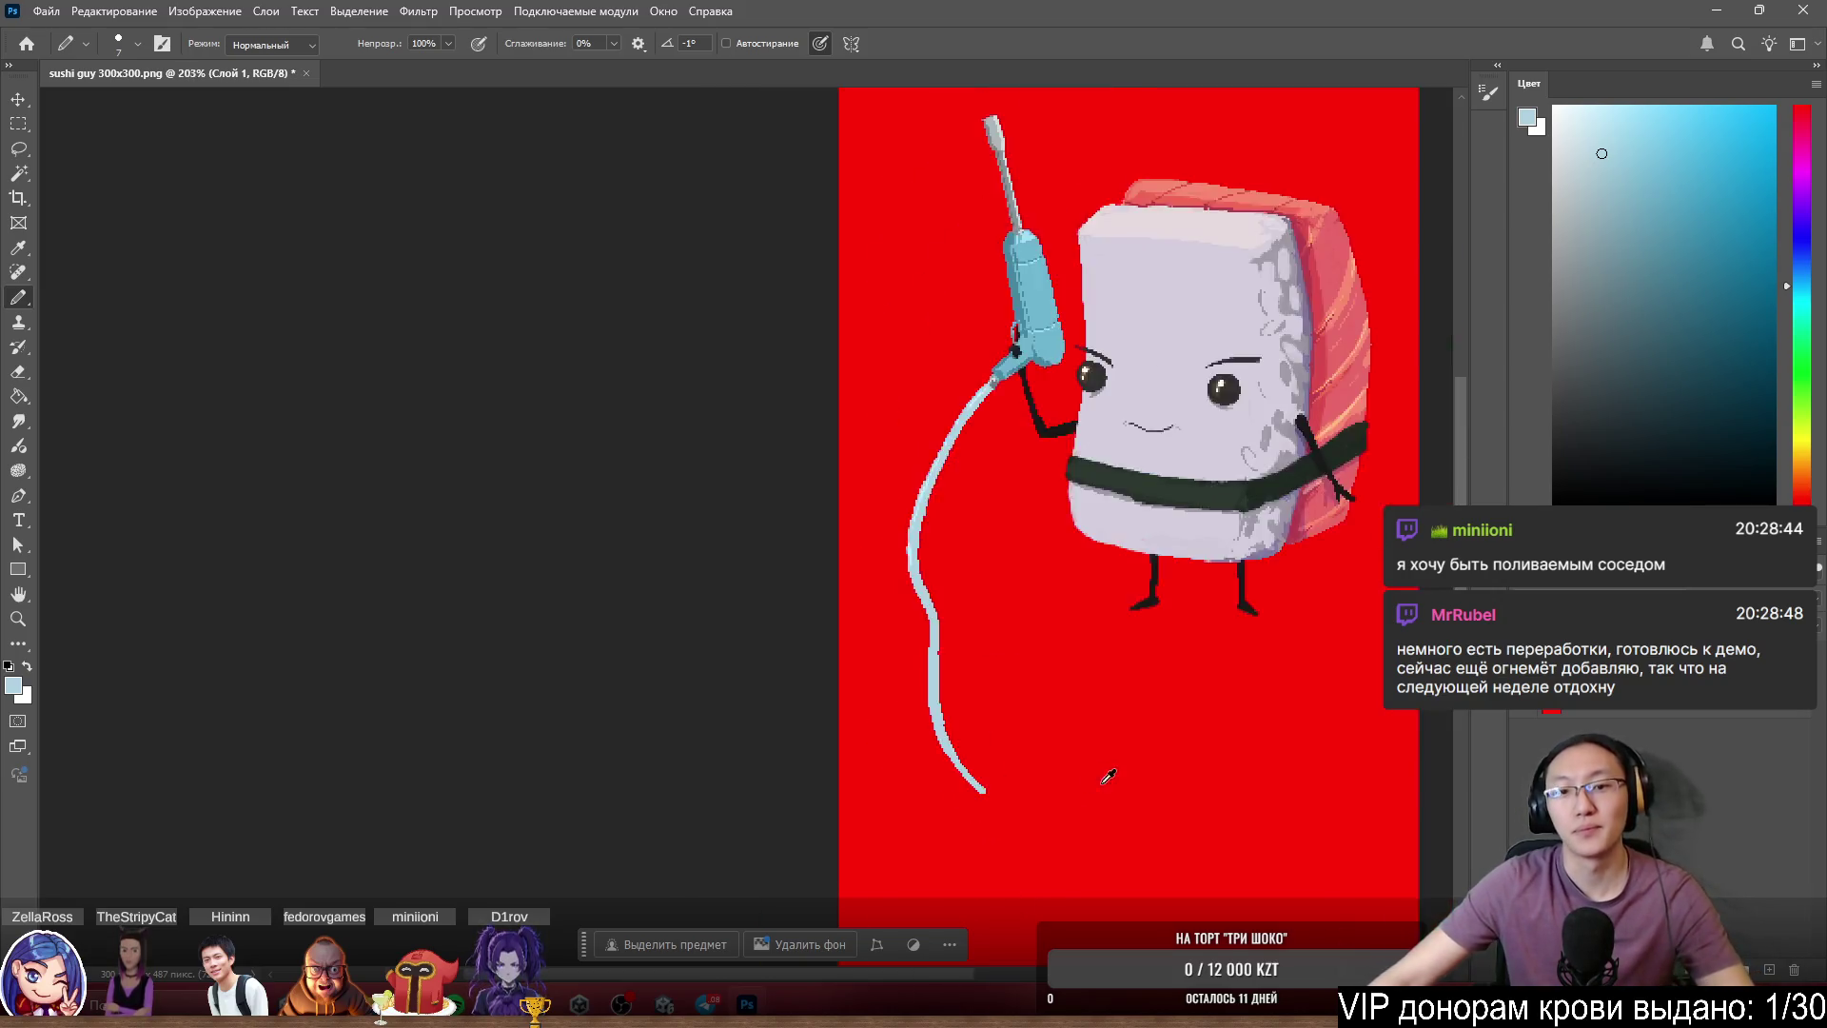
scroll(1088, 526, "up", 4)
scroll(1088, 527, "down", 2)
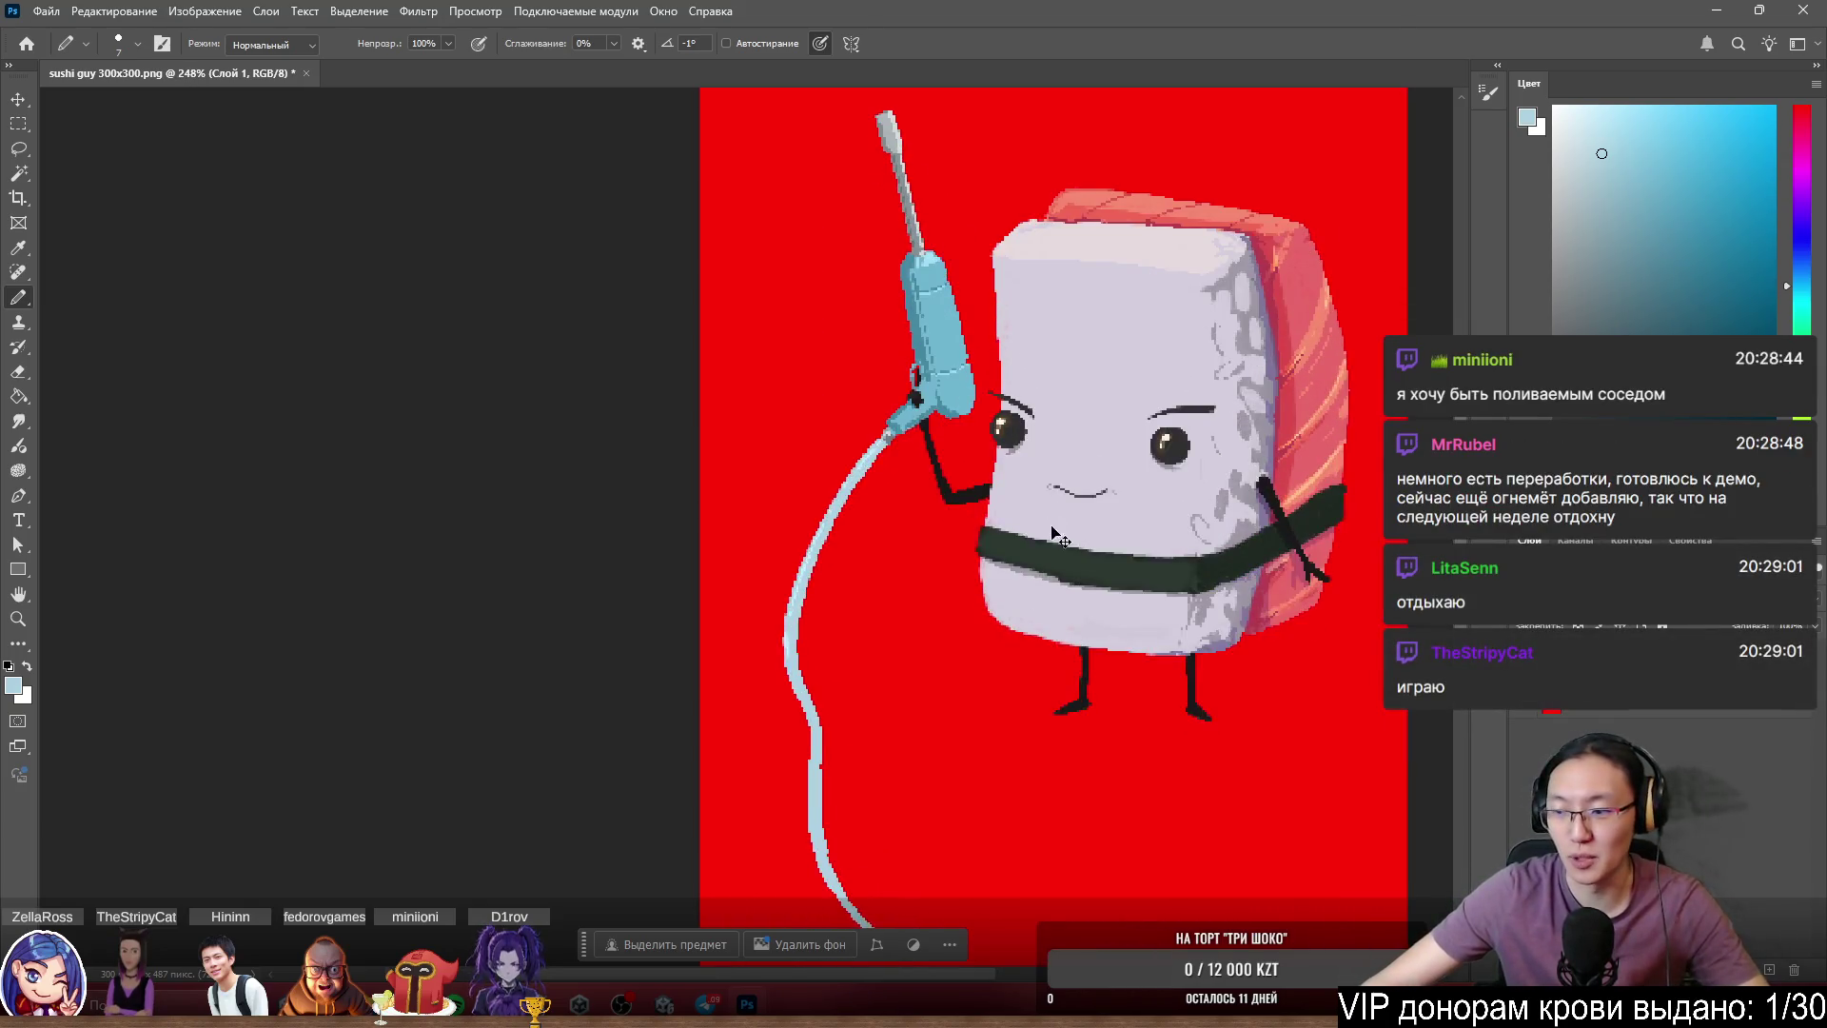
scroll(989, 500, "right", 3)
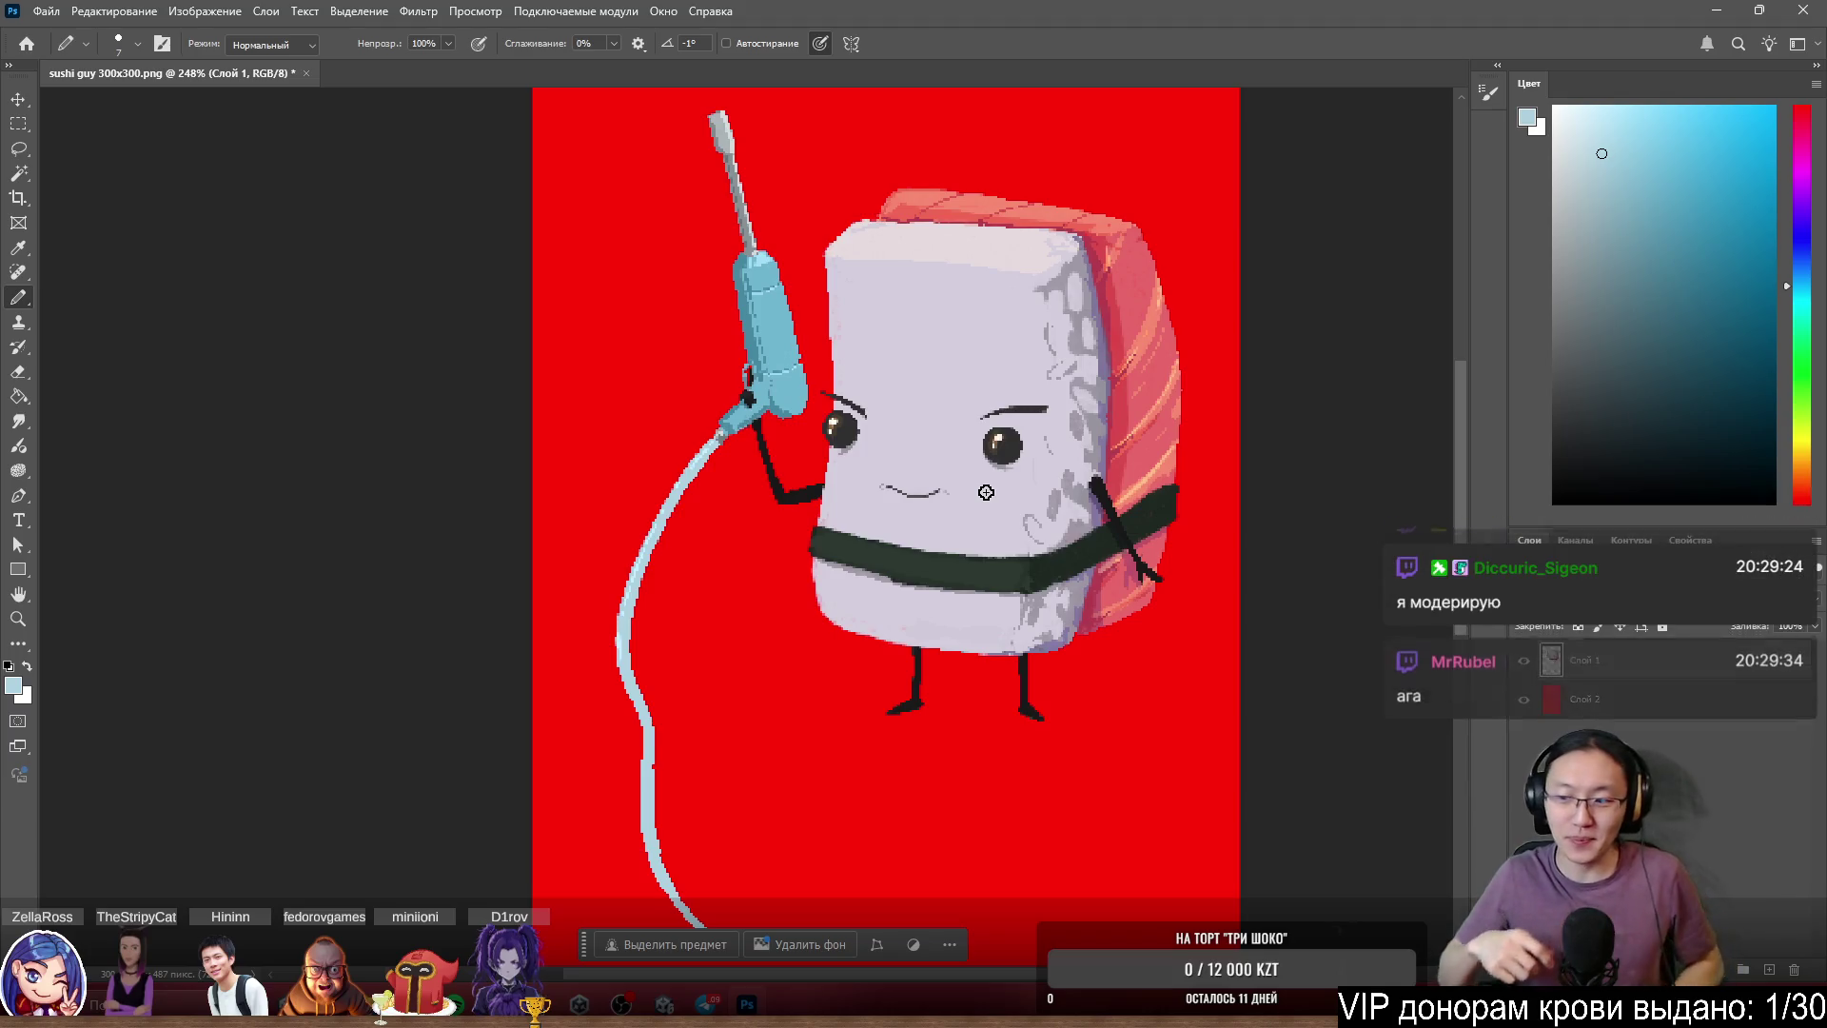
scroll(631, 802, "down", 3)
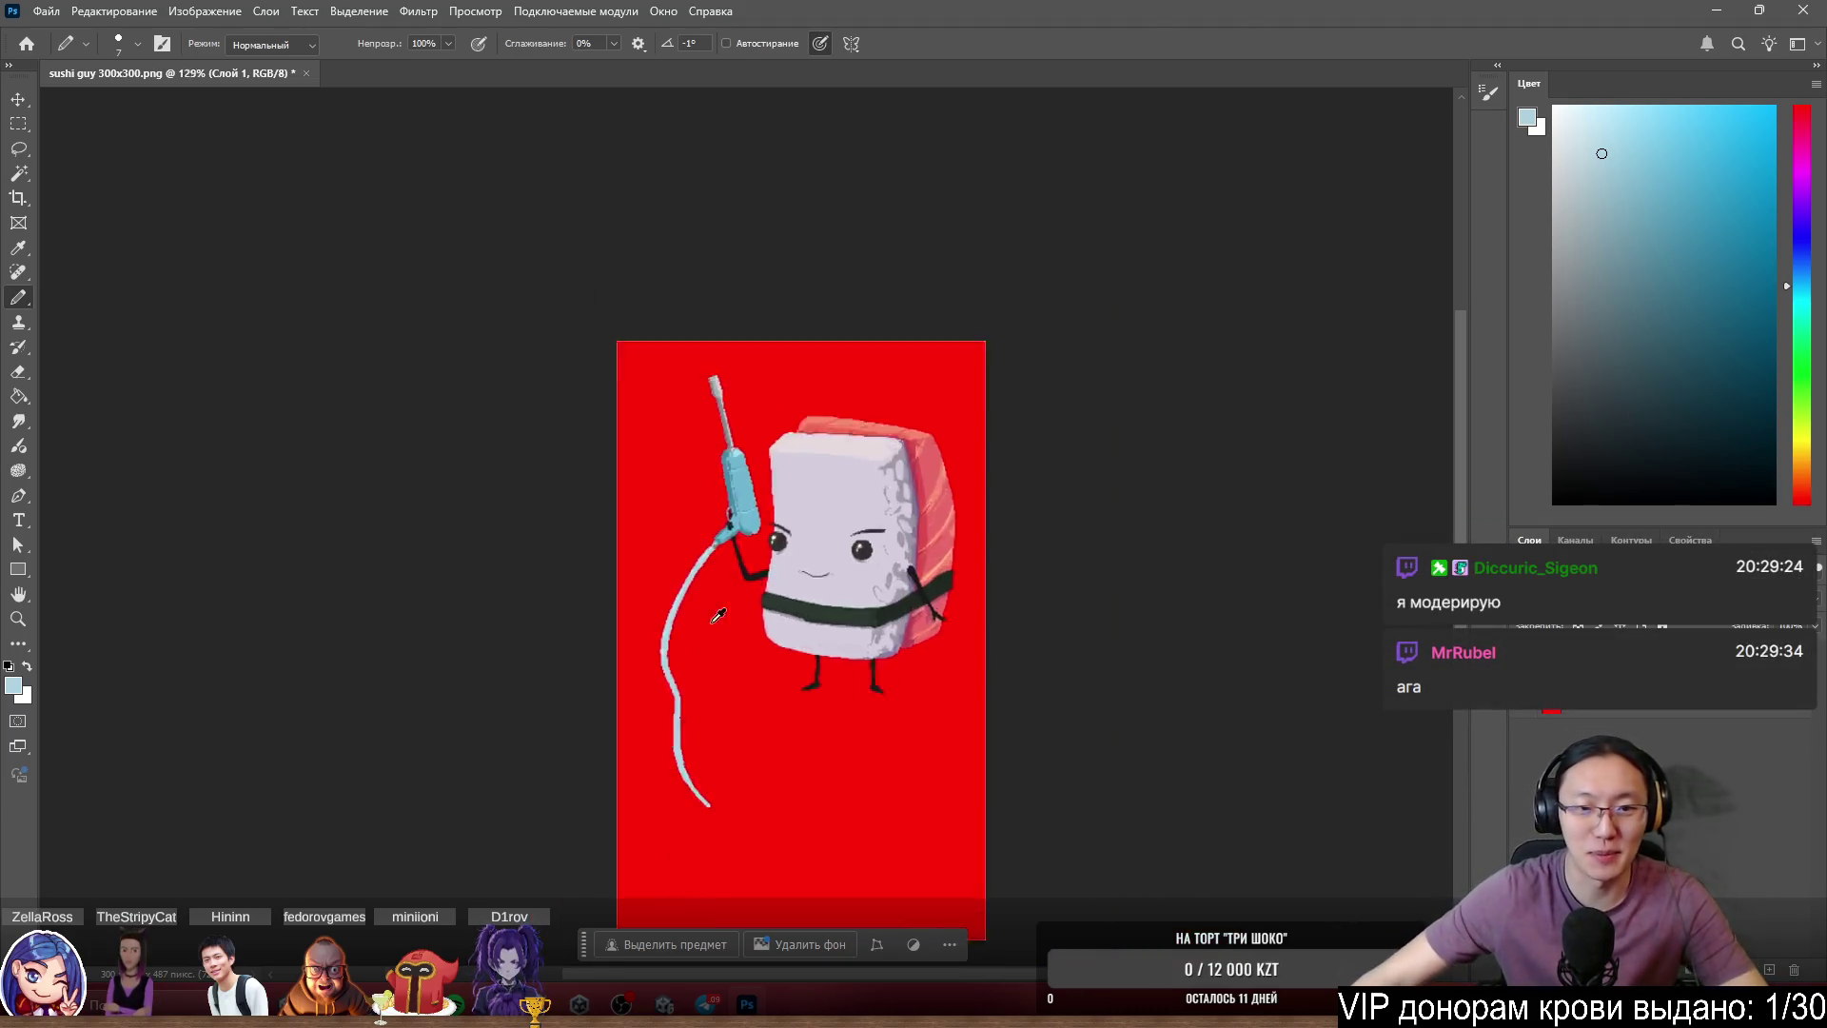
scroll(702, 830, "up", 5)
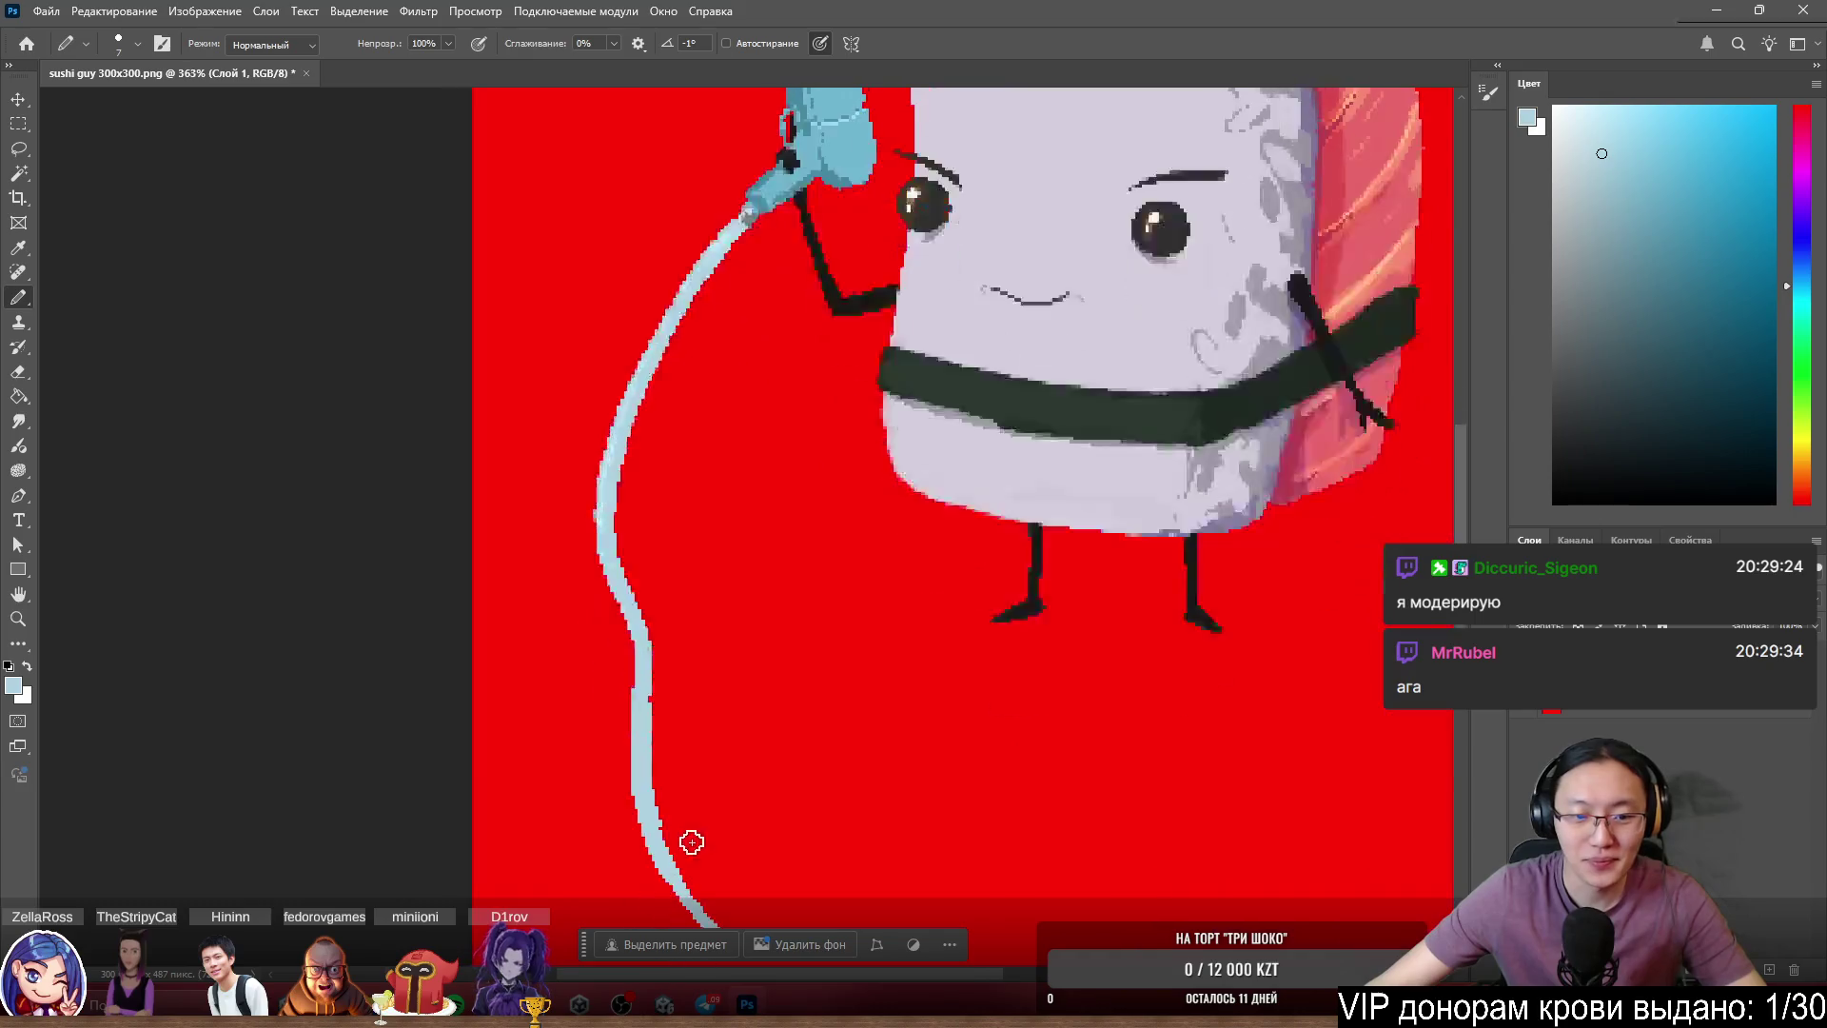
Switch to the Eraser and inspect the extended cord up close
key("e")
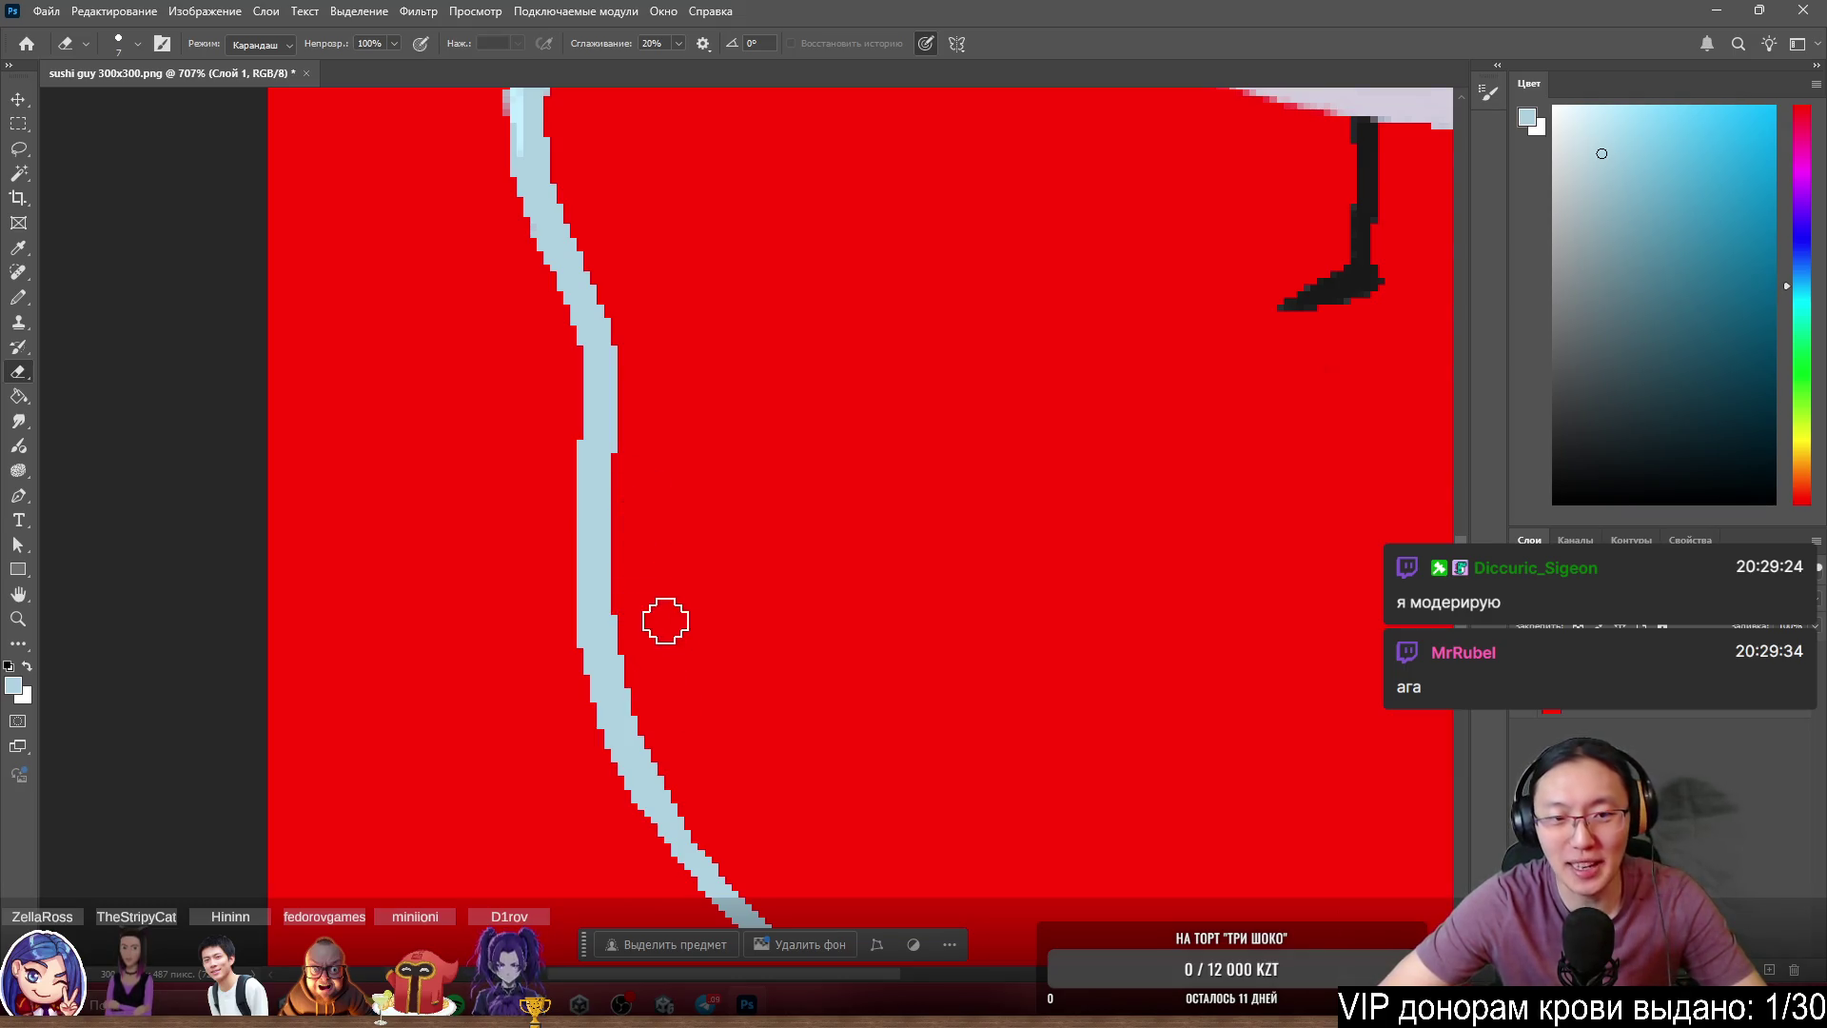
scroll(755, 597, "down", 1)
scroll(756, 598, "down", 5)
scroll(835, 549, "up", 3)
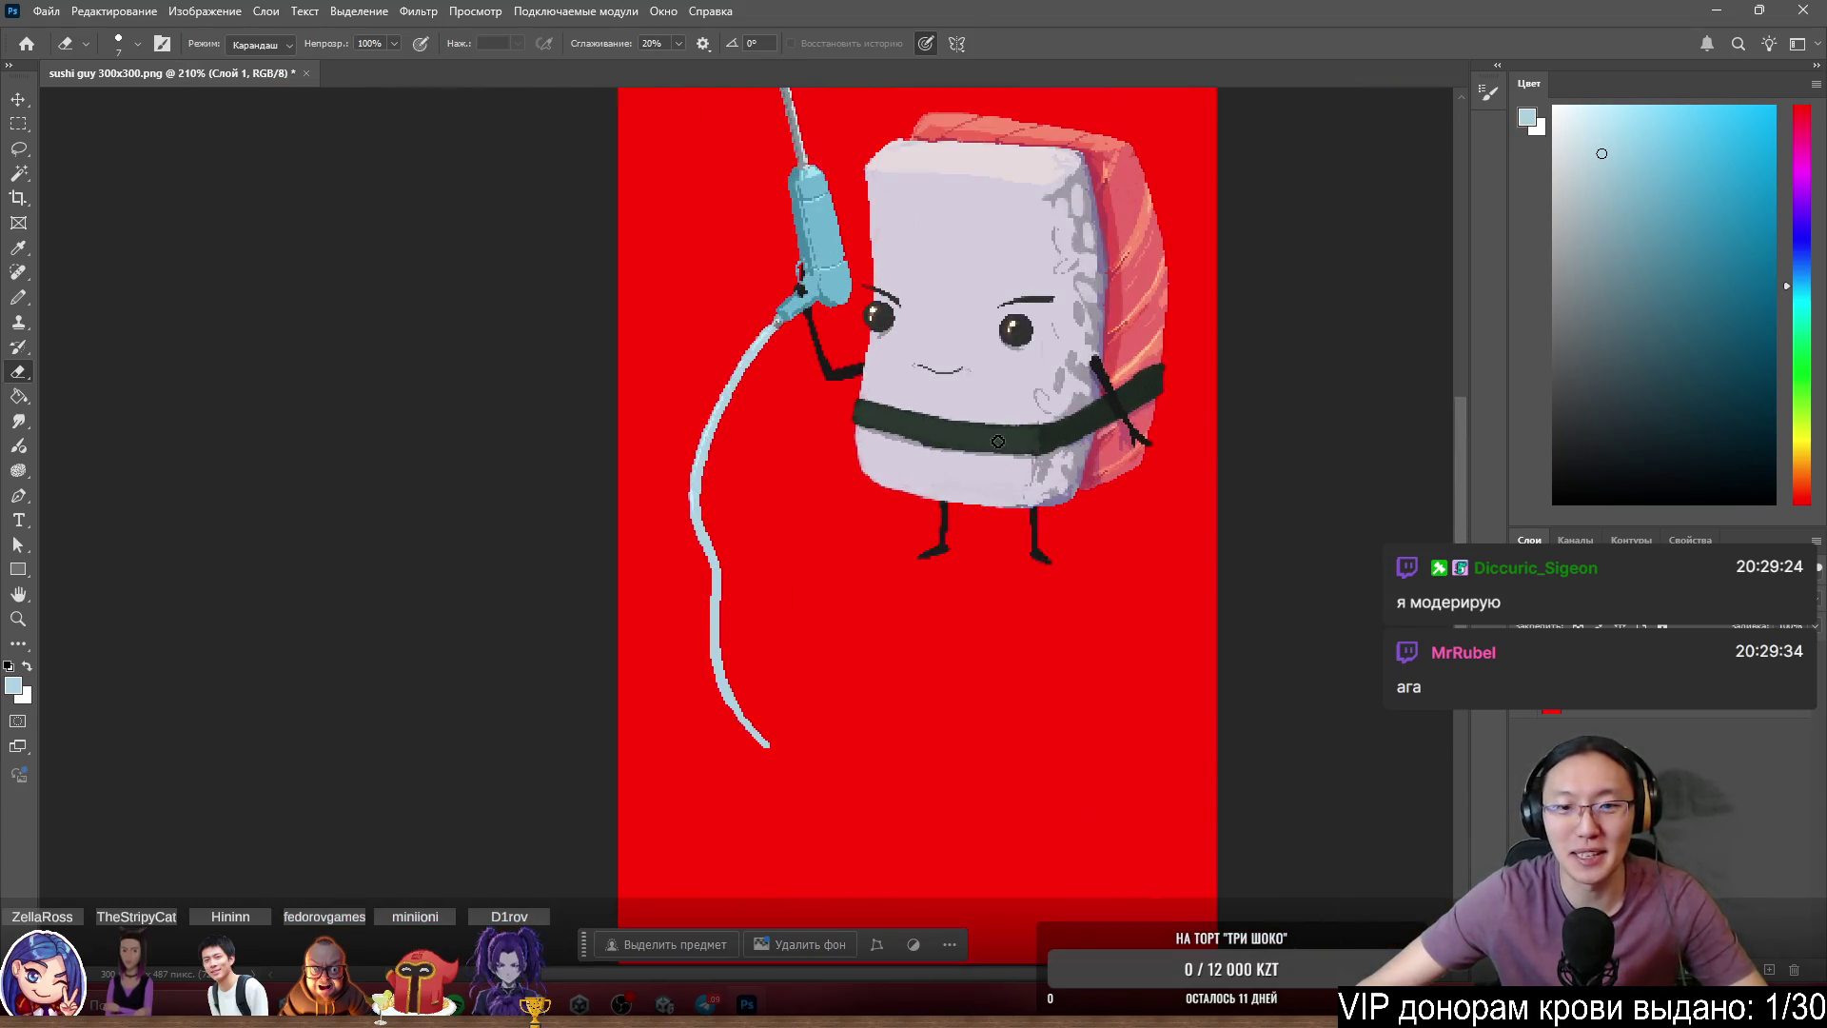
scroll(994, 443, "up", 2)
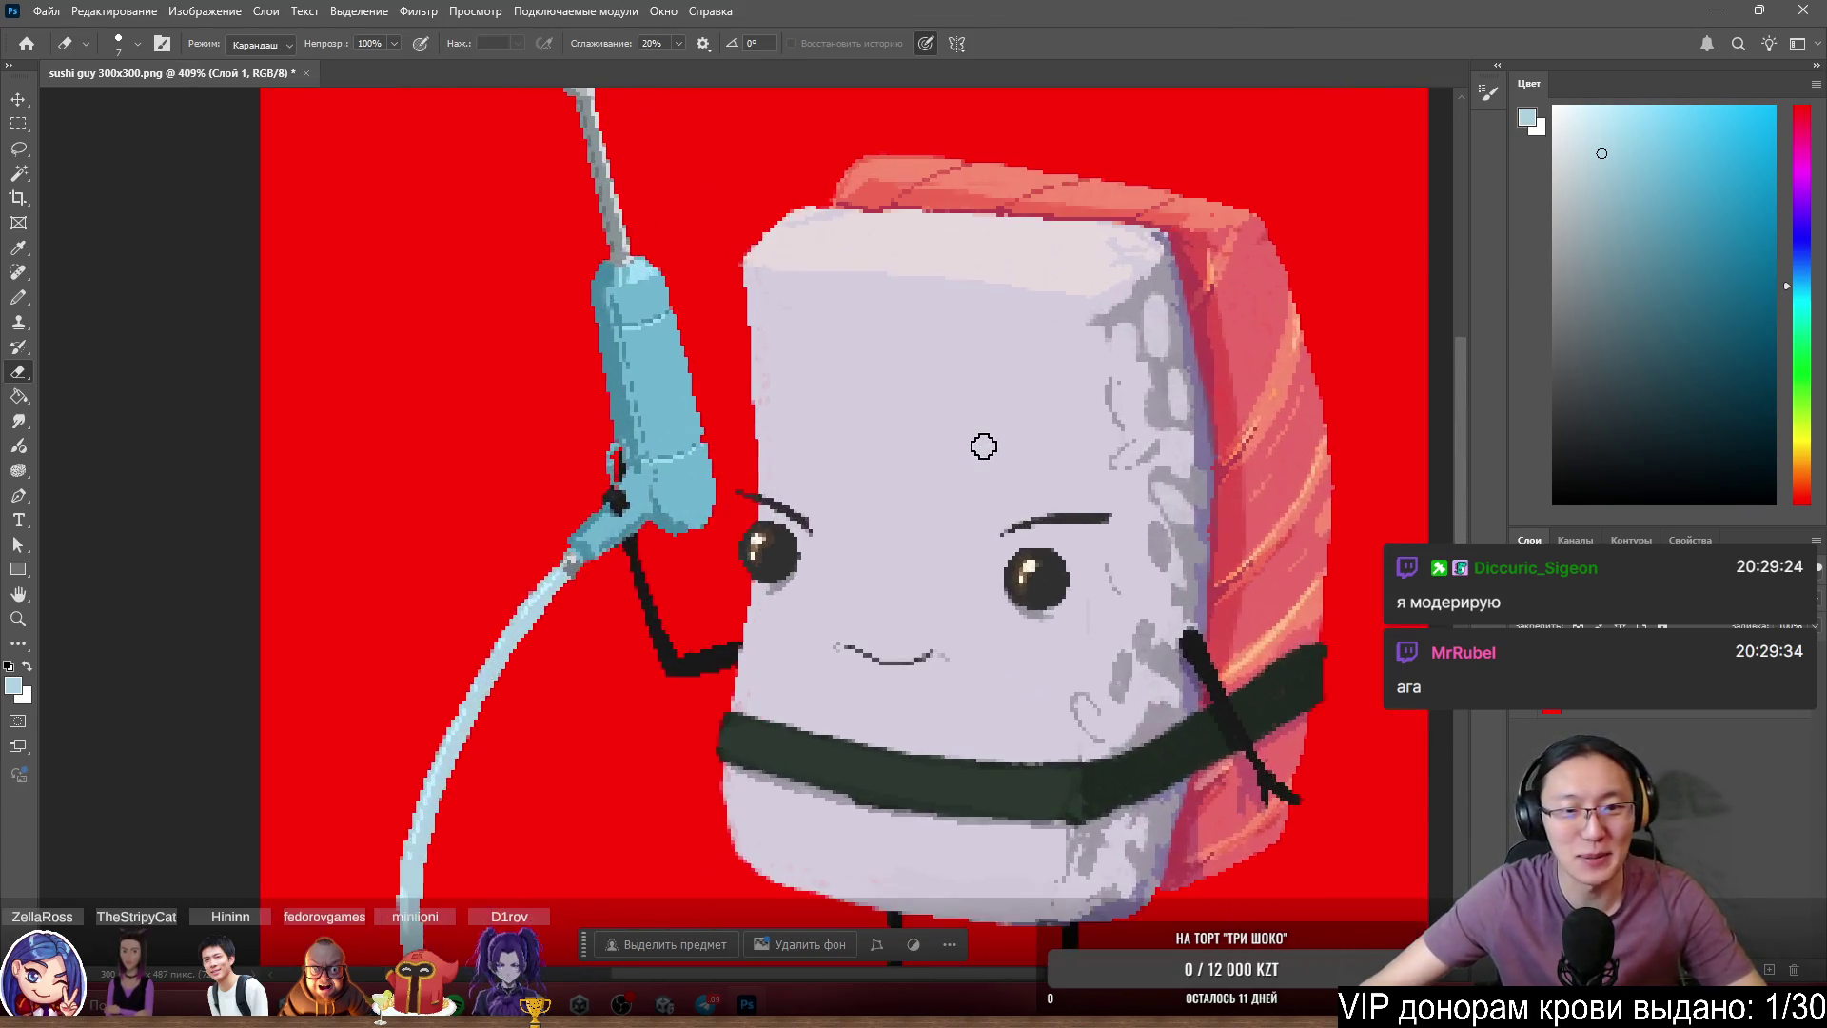
scroll(982, 446, "down", 2)
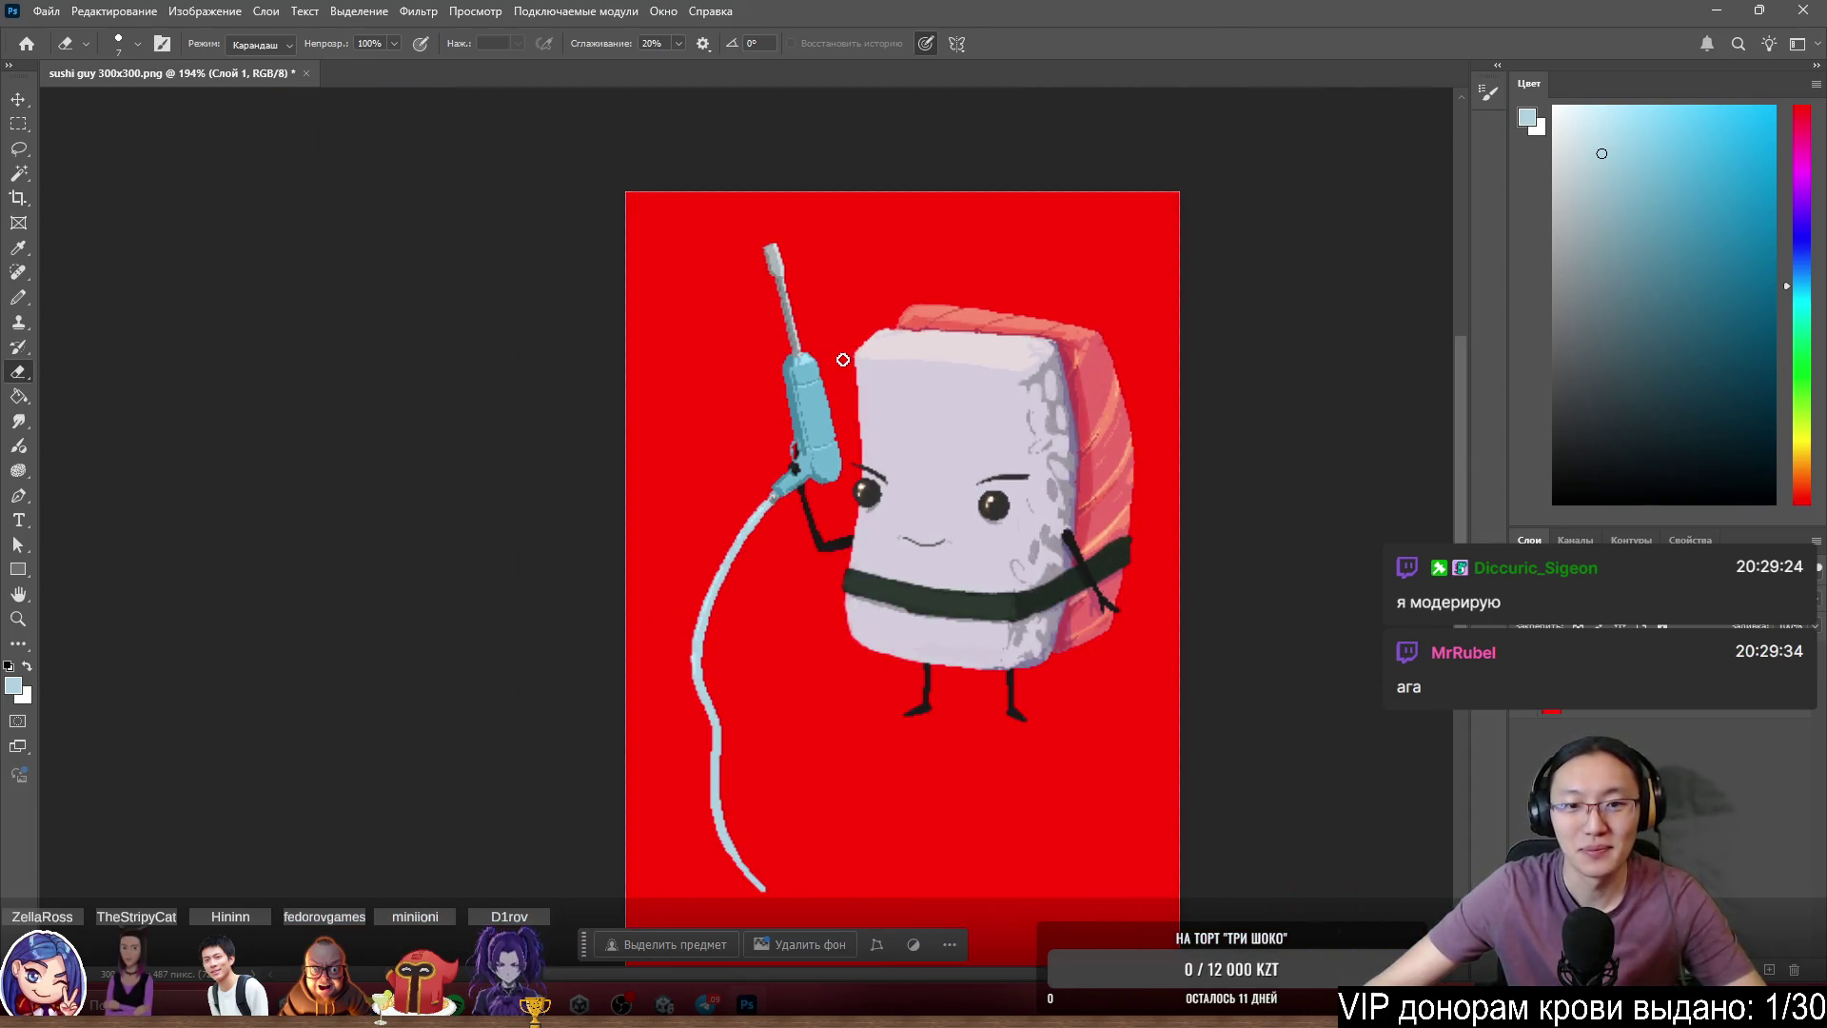
scroll(818, 500, "up", 5)
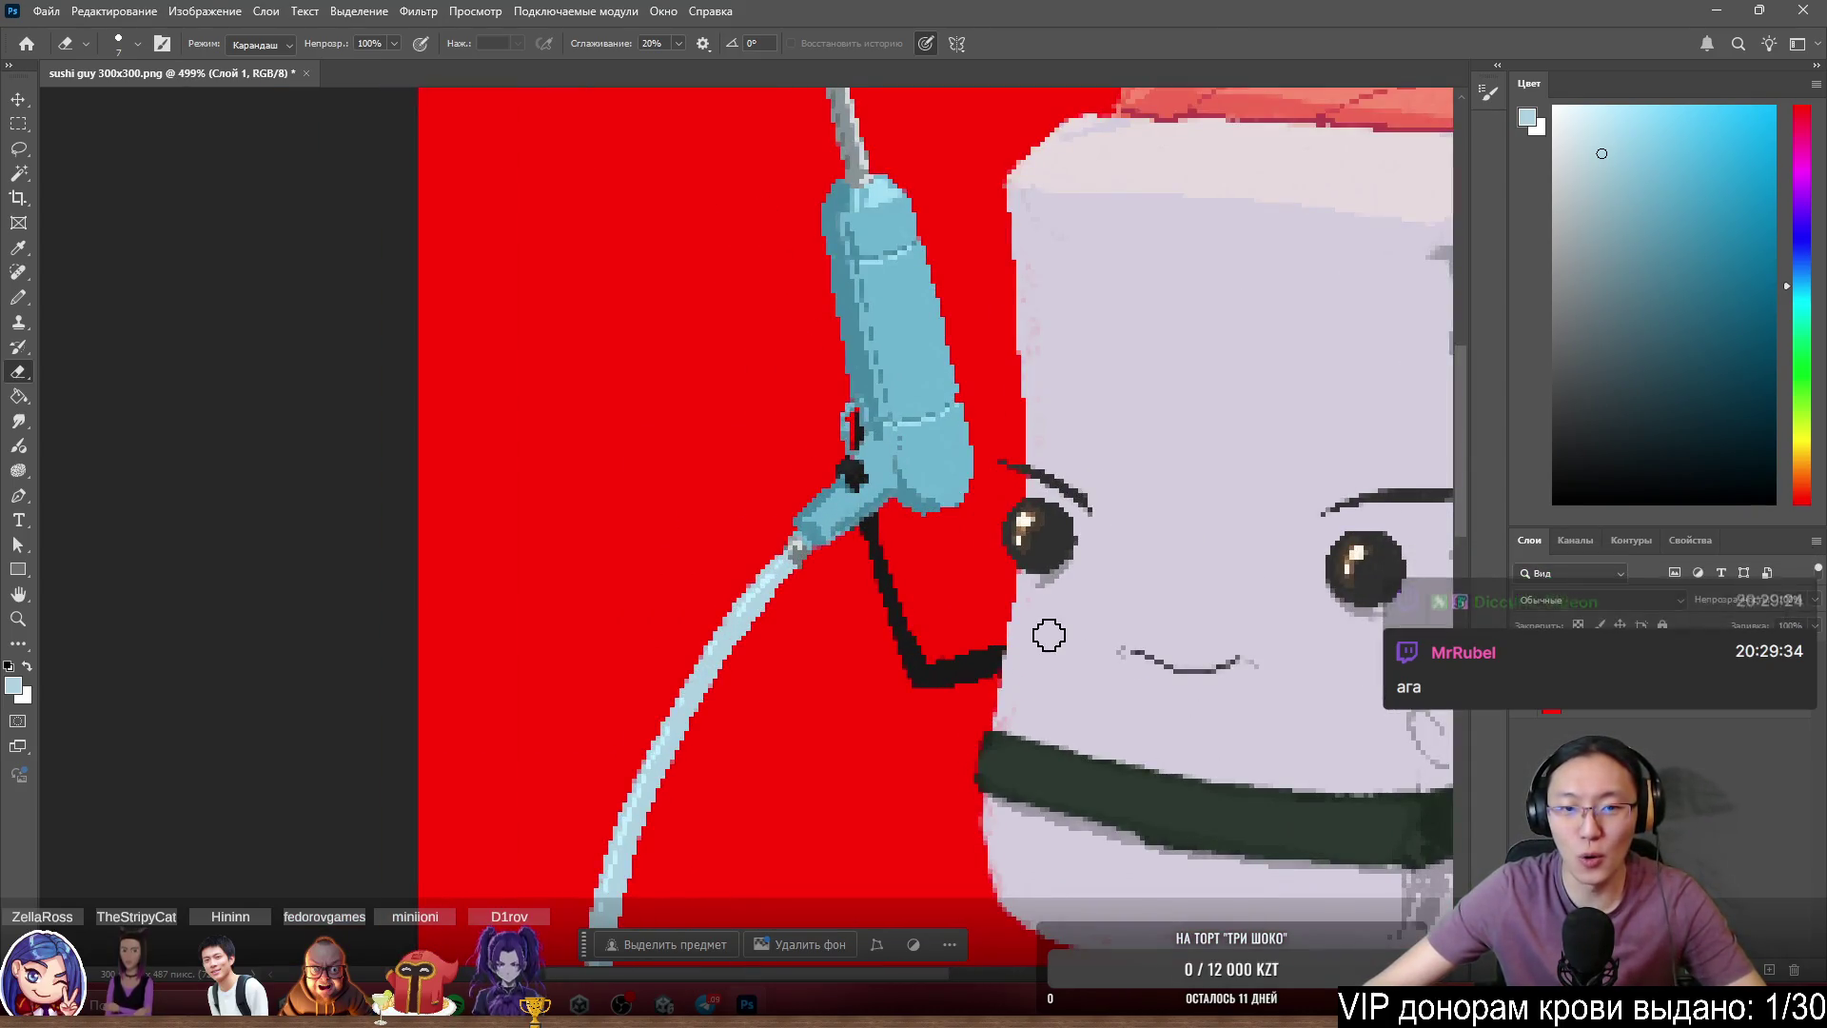
scroll(841, 660, "up", 1)
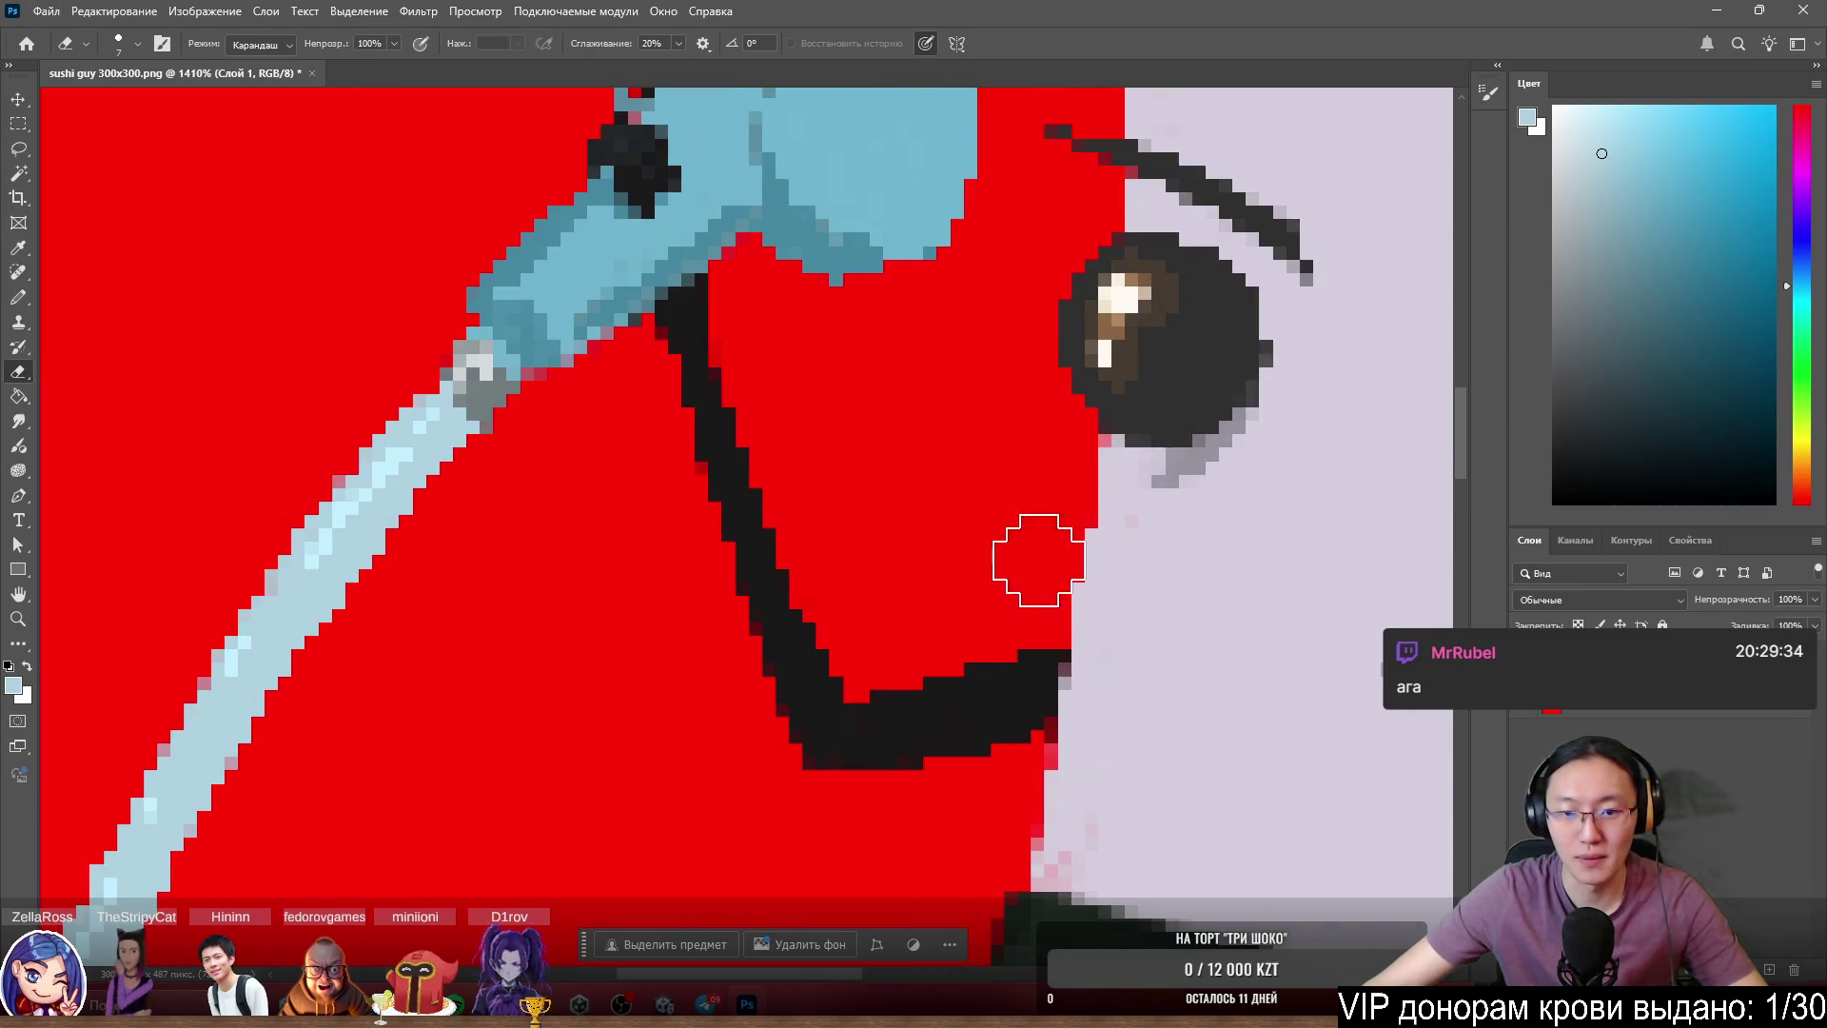
scroll(701, 485, "down", 4)
scroll(700, 485, "down", 2)
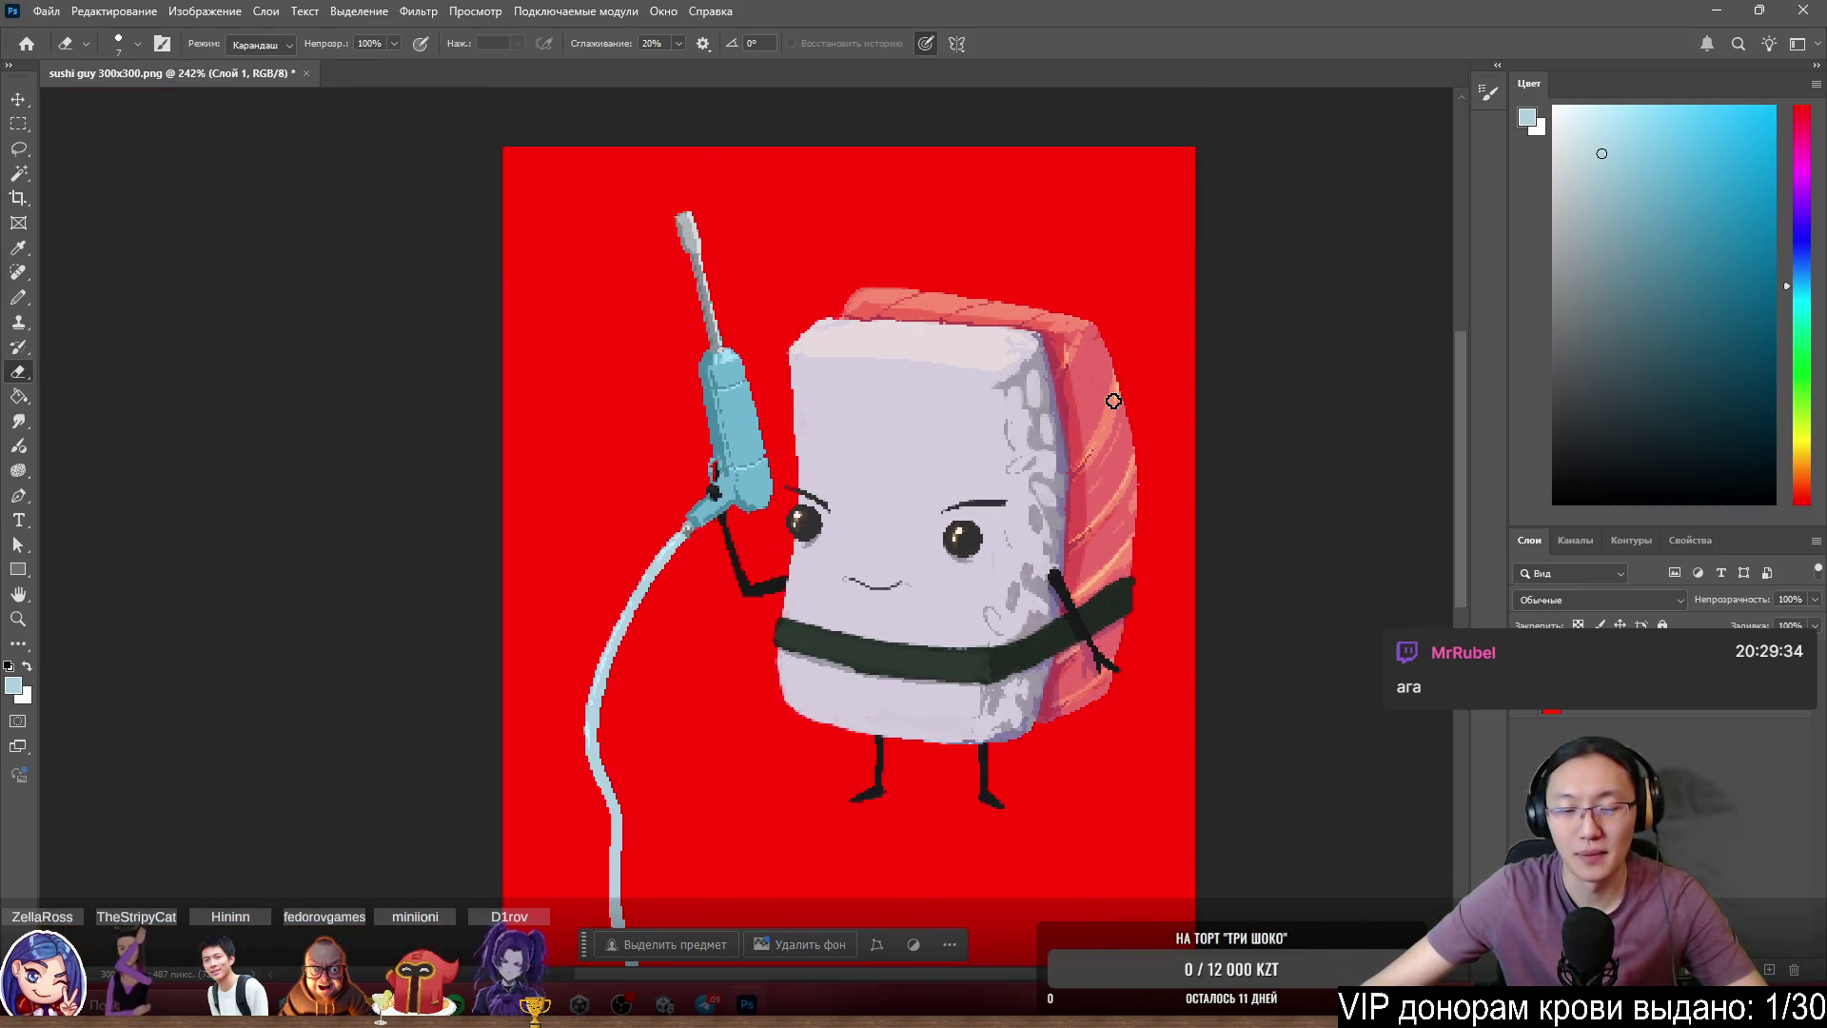
scroll(1104, 397, "up", 3)
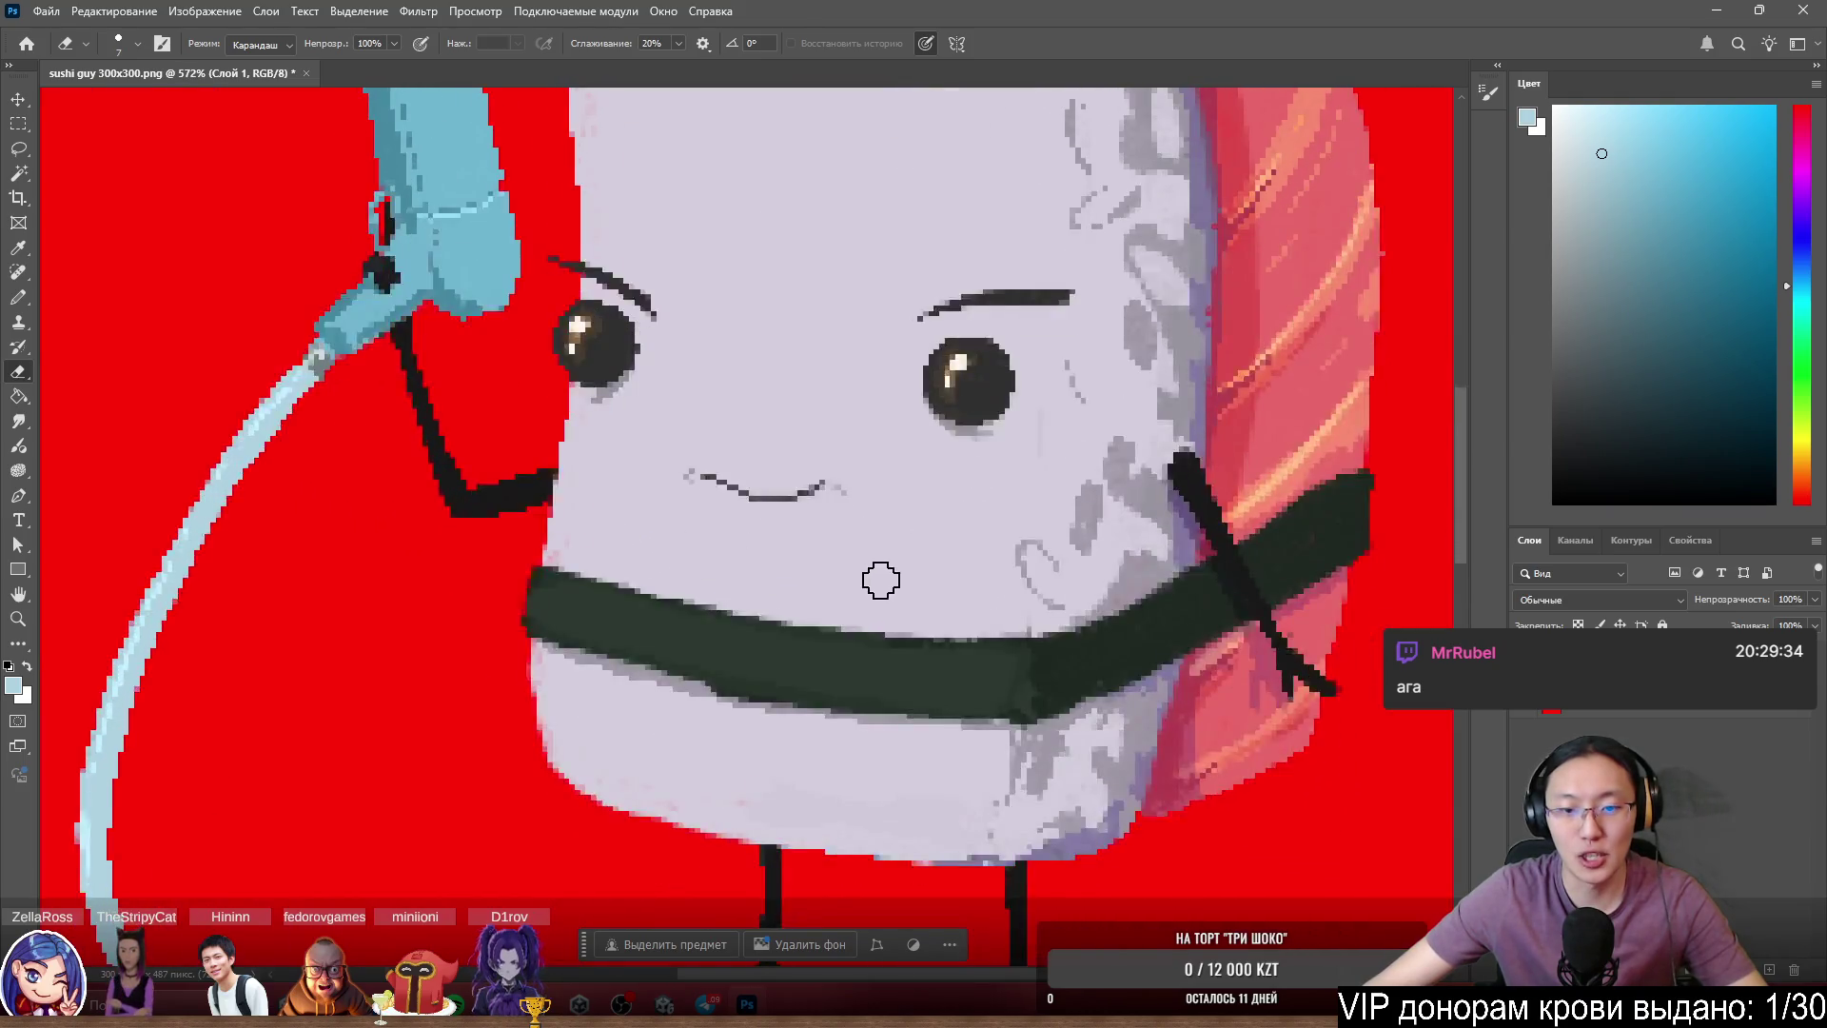
scroll(881, 580, "down", 3)
scroll(911, 818, "up", 3)
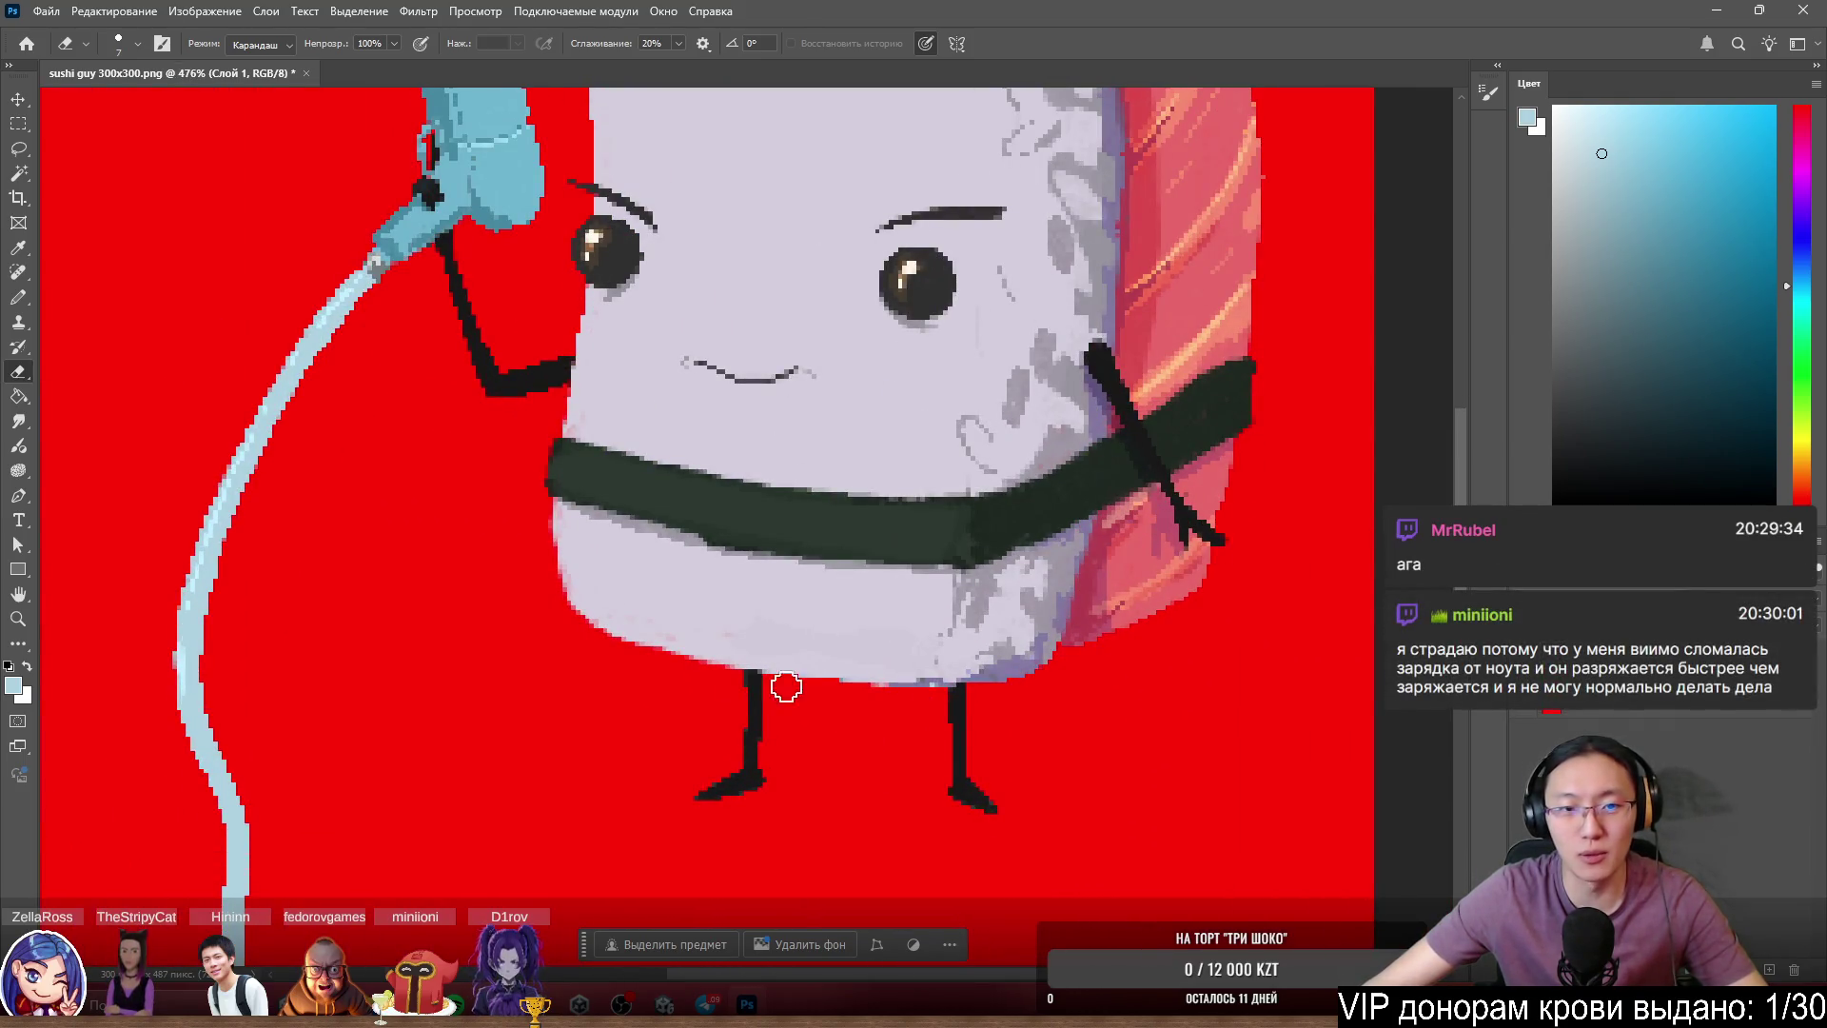
scroll(775, 673, "down", 2)
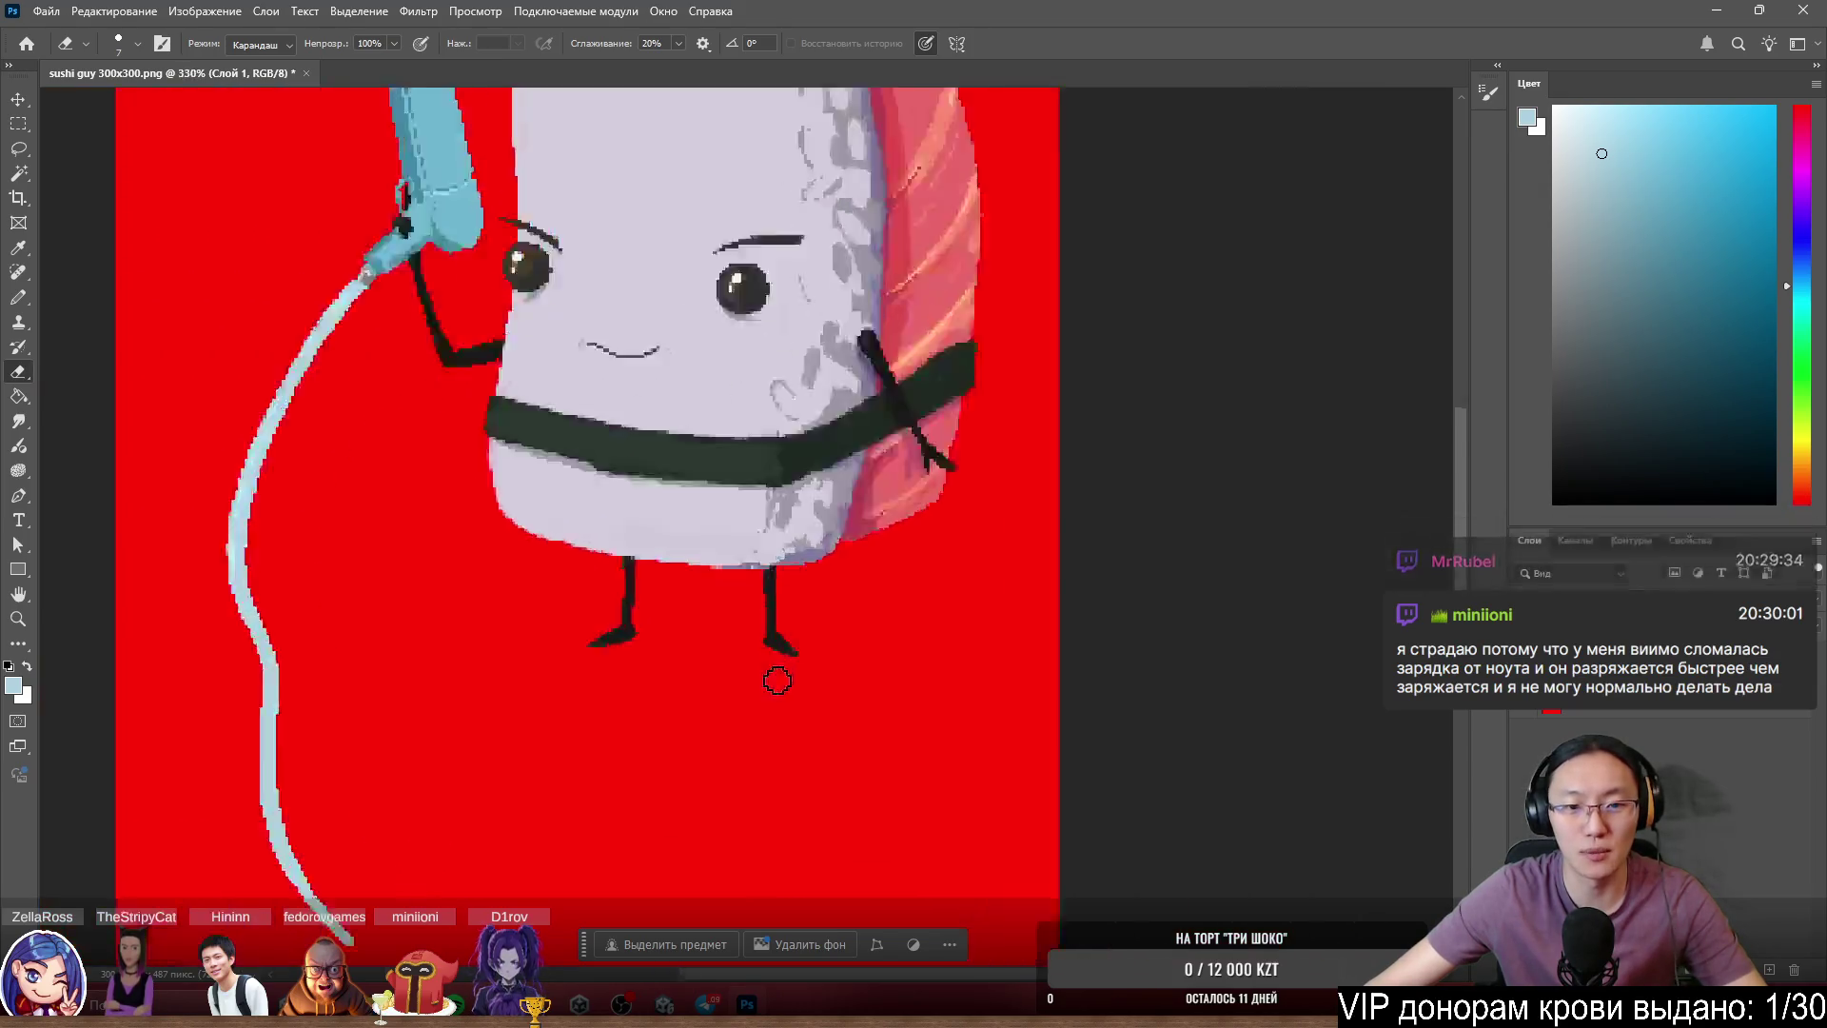
scroll(684, 554, "up", 4)
scroll(735, 623, "up", 2)
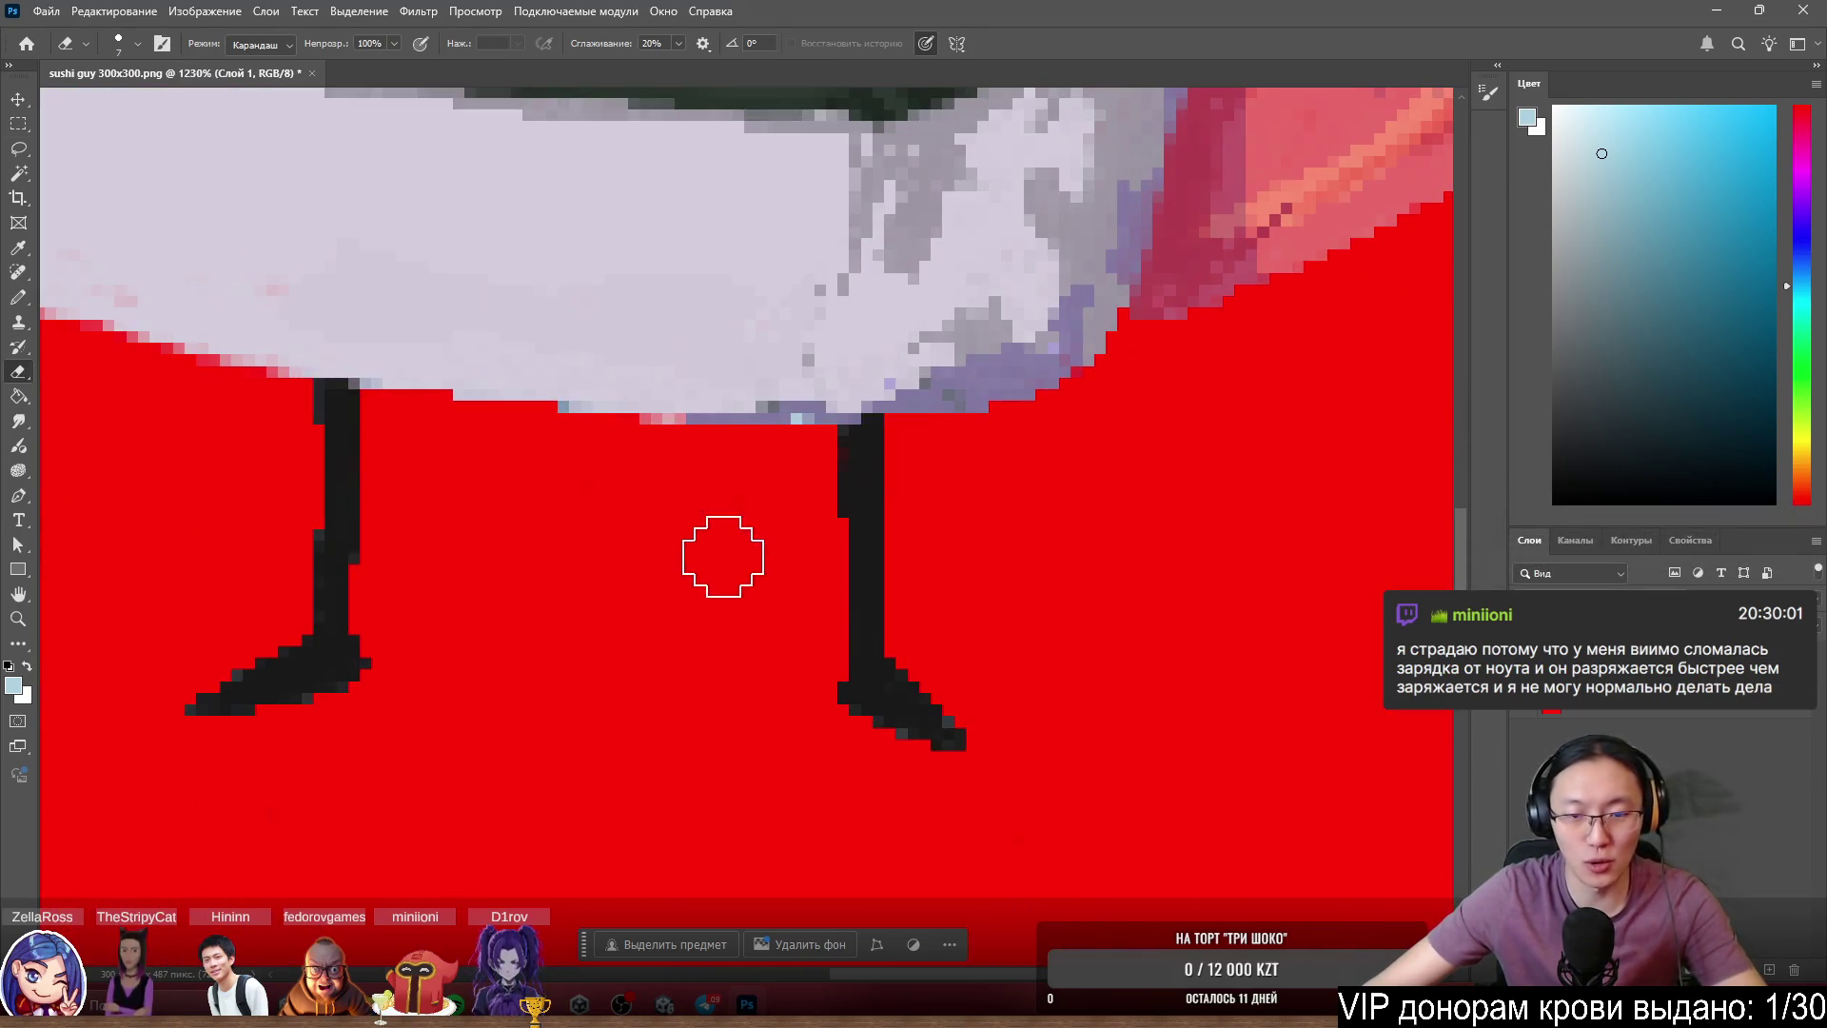
Lasso both sushi legs and cut them onto a new layer
key("l")
mouse_move(821, 442)
left_mouse_down()
mouse_move(1097, 818)
mouse_move(906, 454)
left_mouse_up()
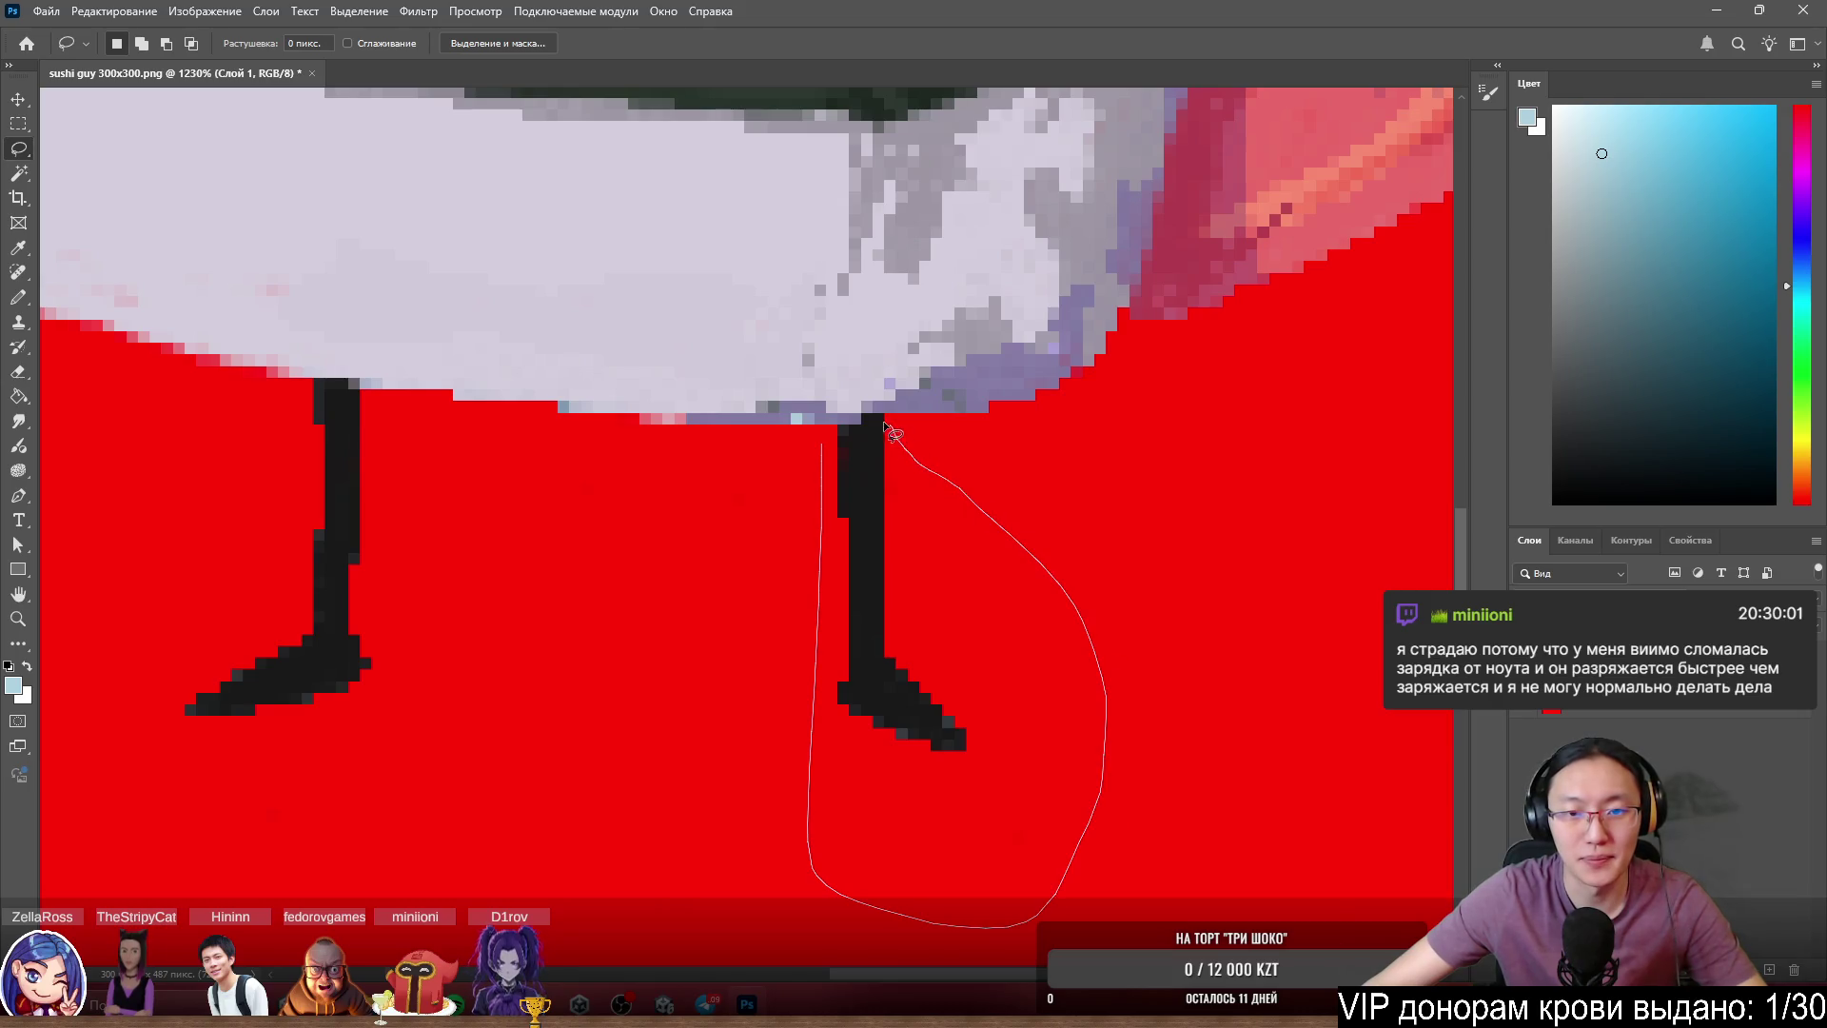
left_click_drag(802, 434, 784, 524)
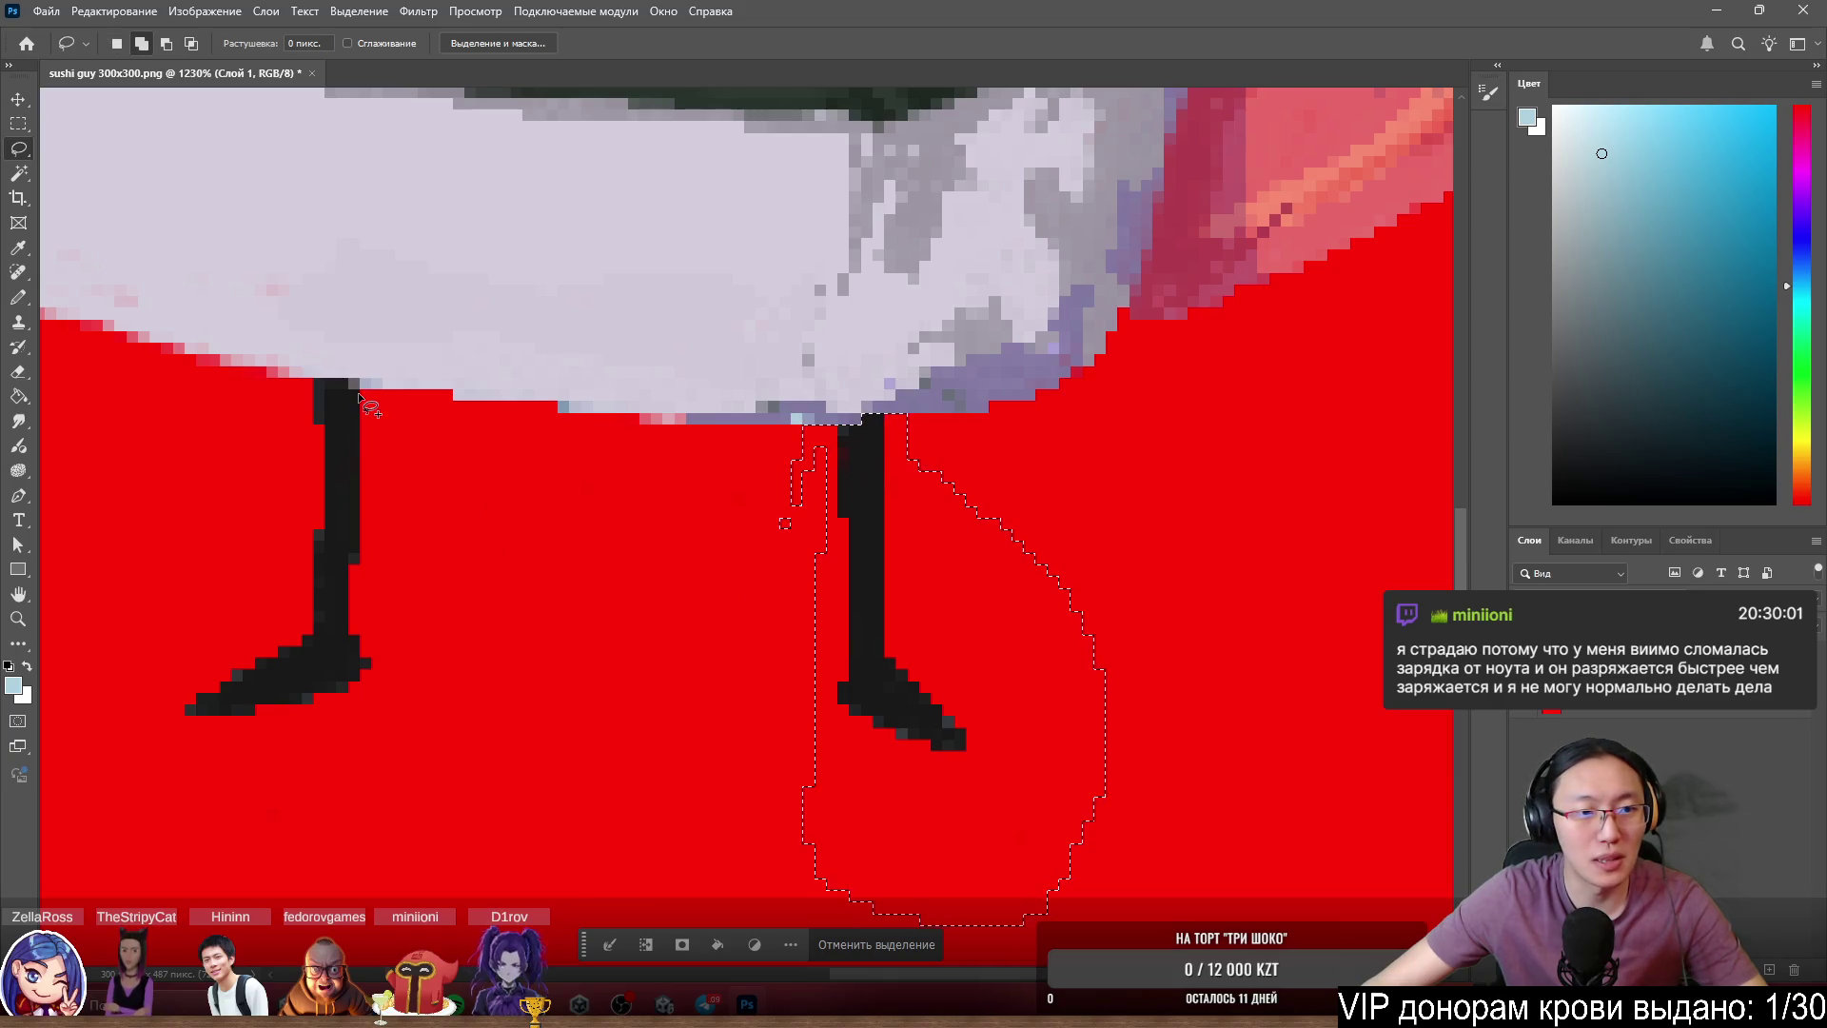
mouse_move(161, 674)
left_mouse_down()
mouse_move(550, 631)
mouse_move(372, 390)
left_mouse_up()
scroll(638, 532, "down", 2)
right_click(916, 563)
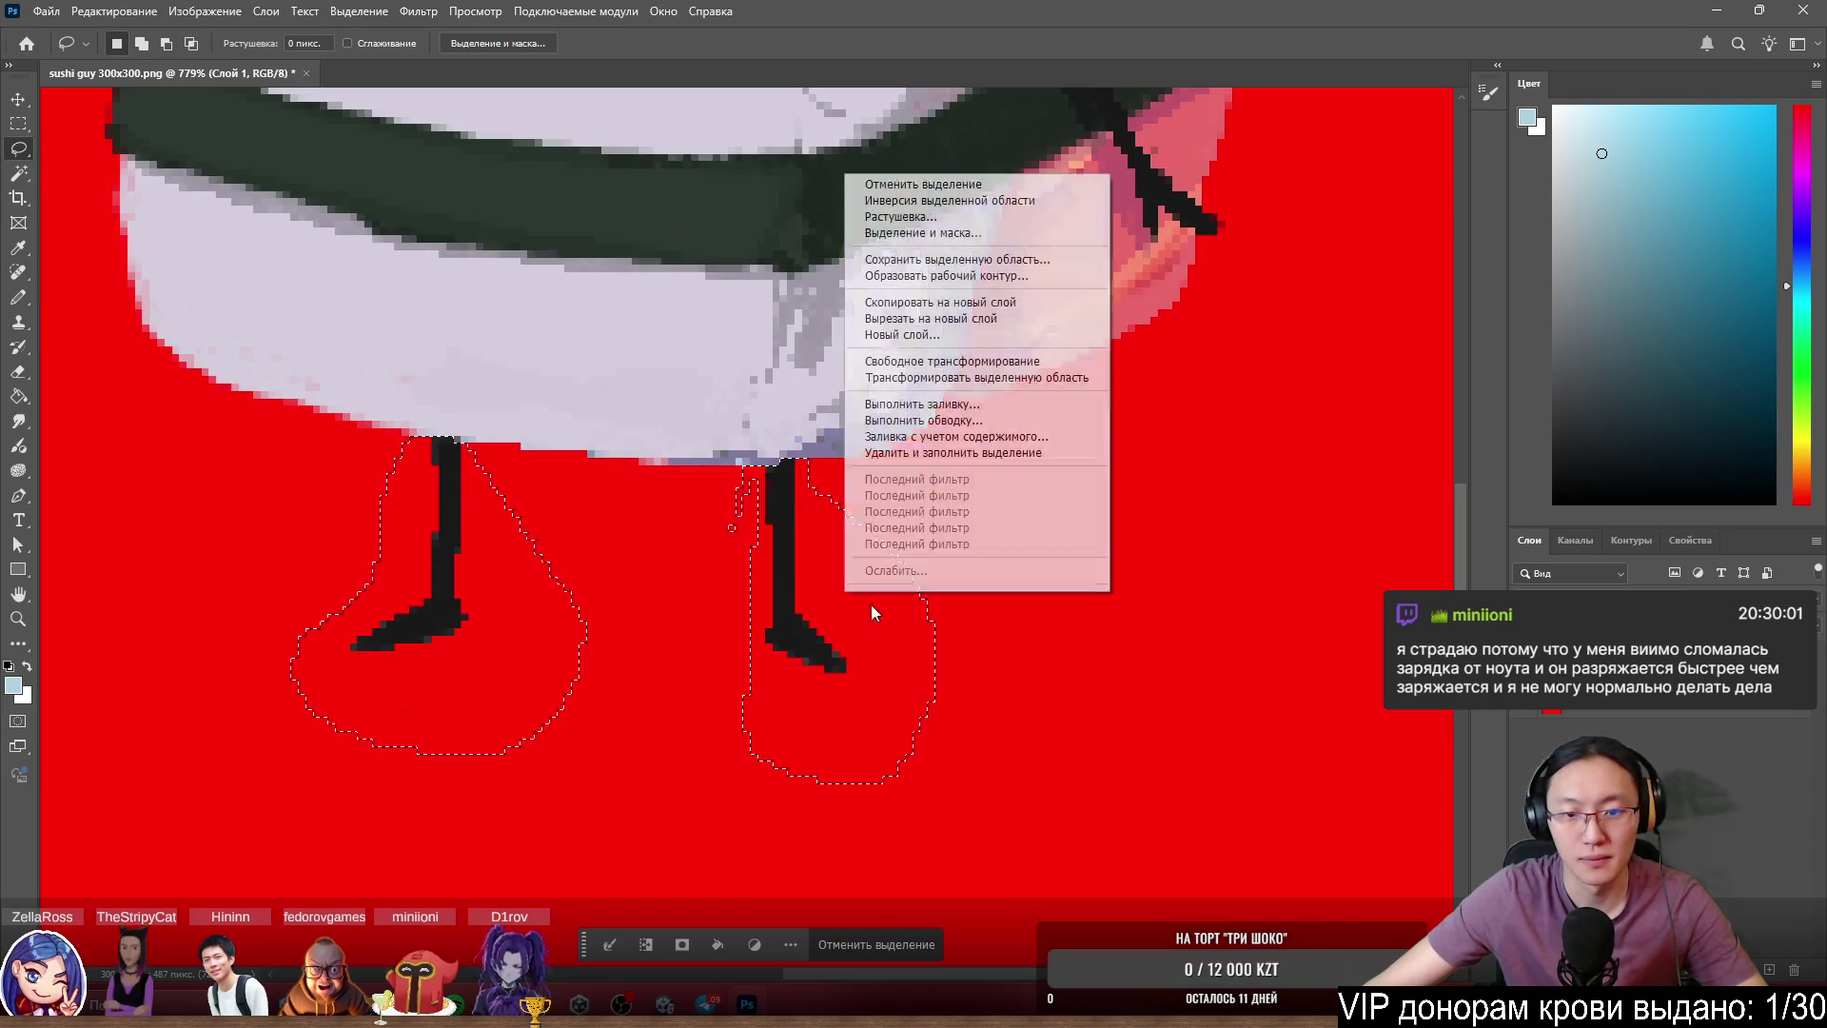
left_click(913, 314)
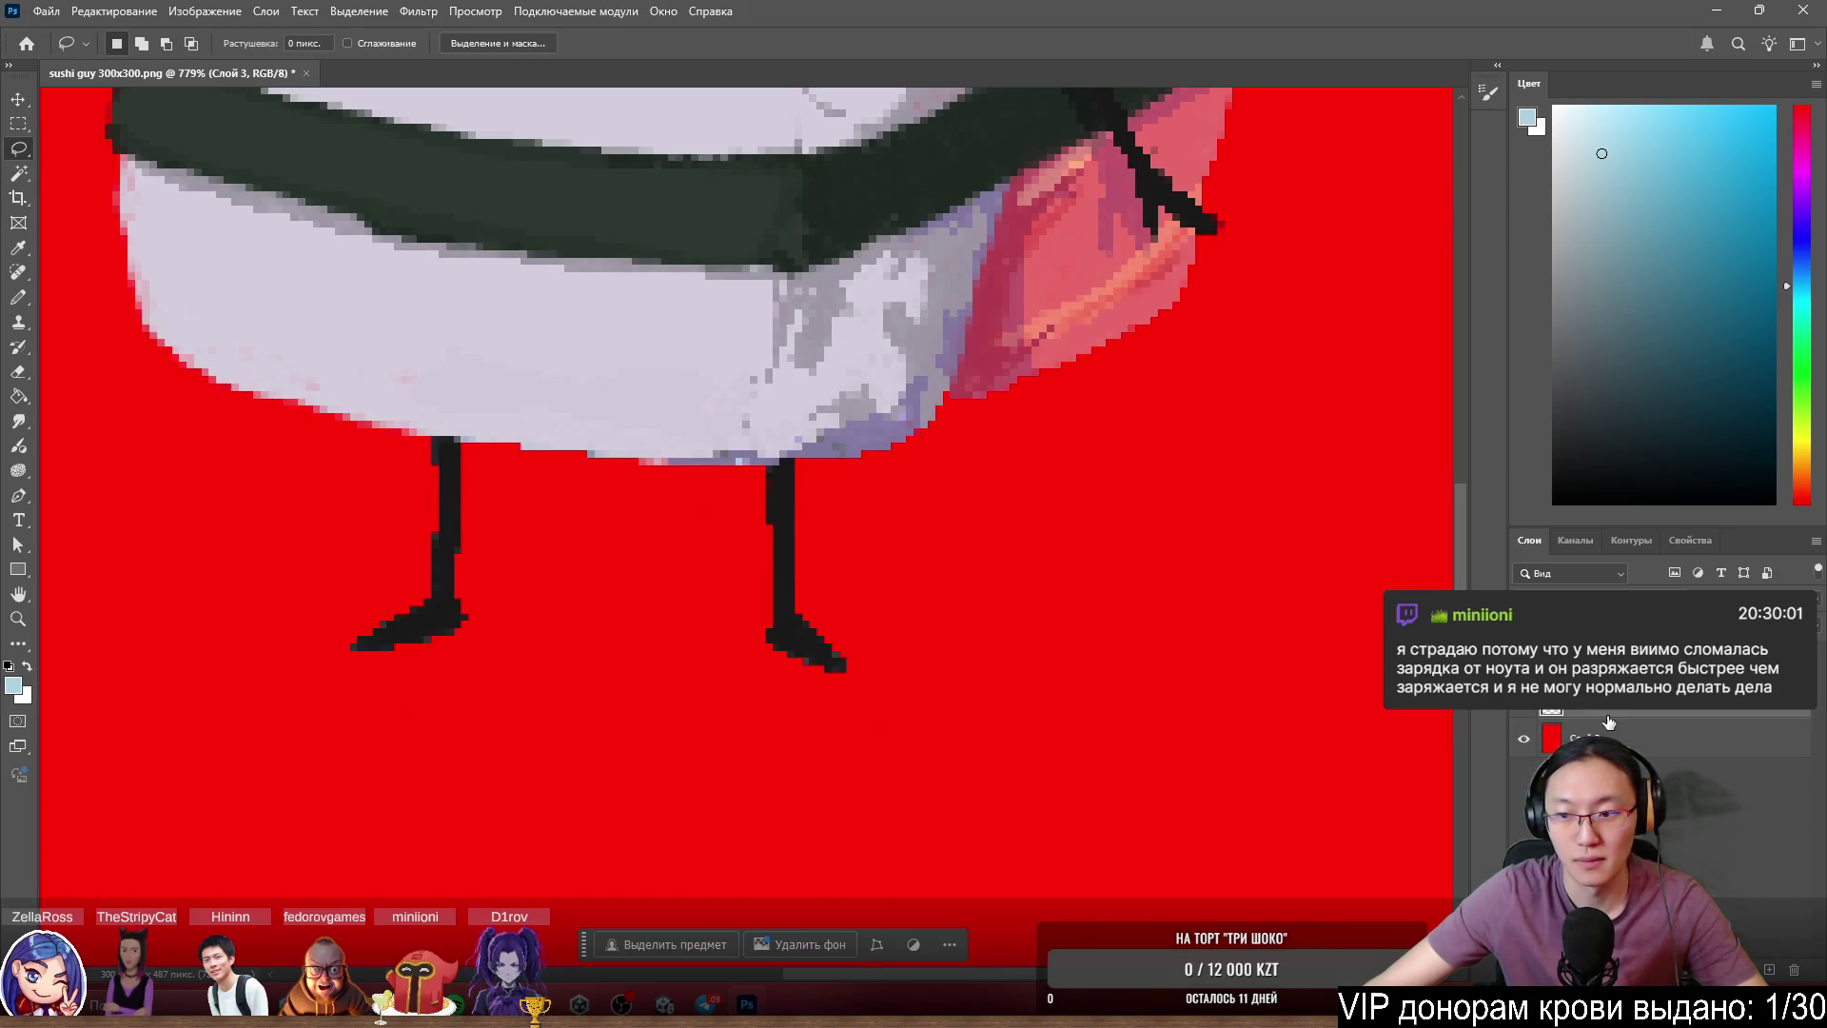
Extend the right leg upward into the body in black
scroll(649, 404, "up", 3)
key("b")
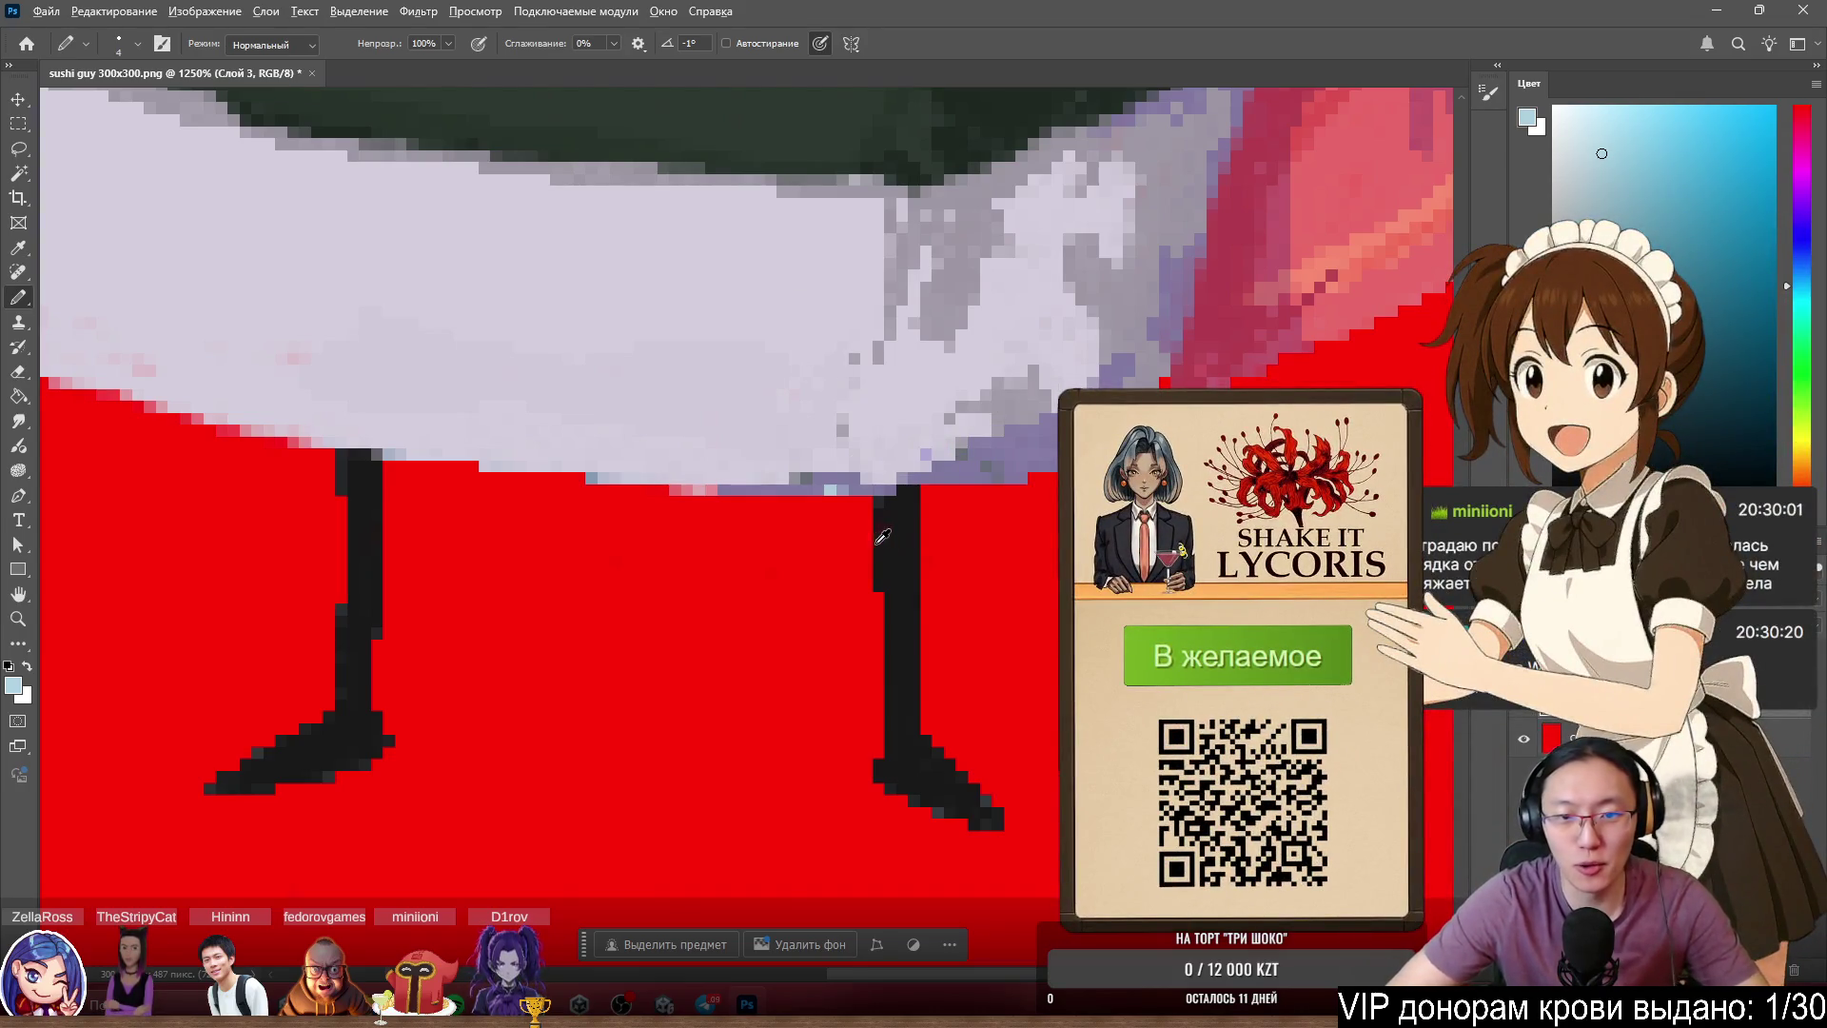
left_click_drag(881, 470, 894, 561)
key("ctrl+z")
left_click(896, 515, "alt")
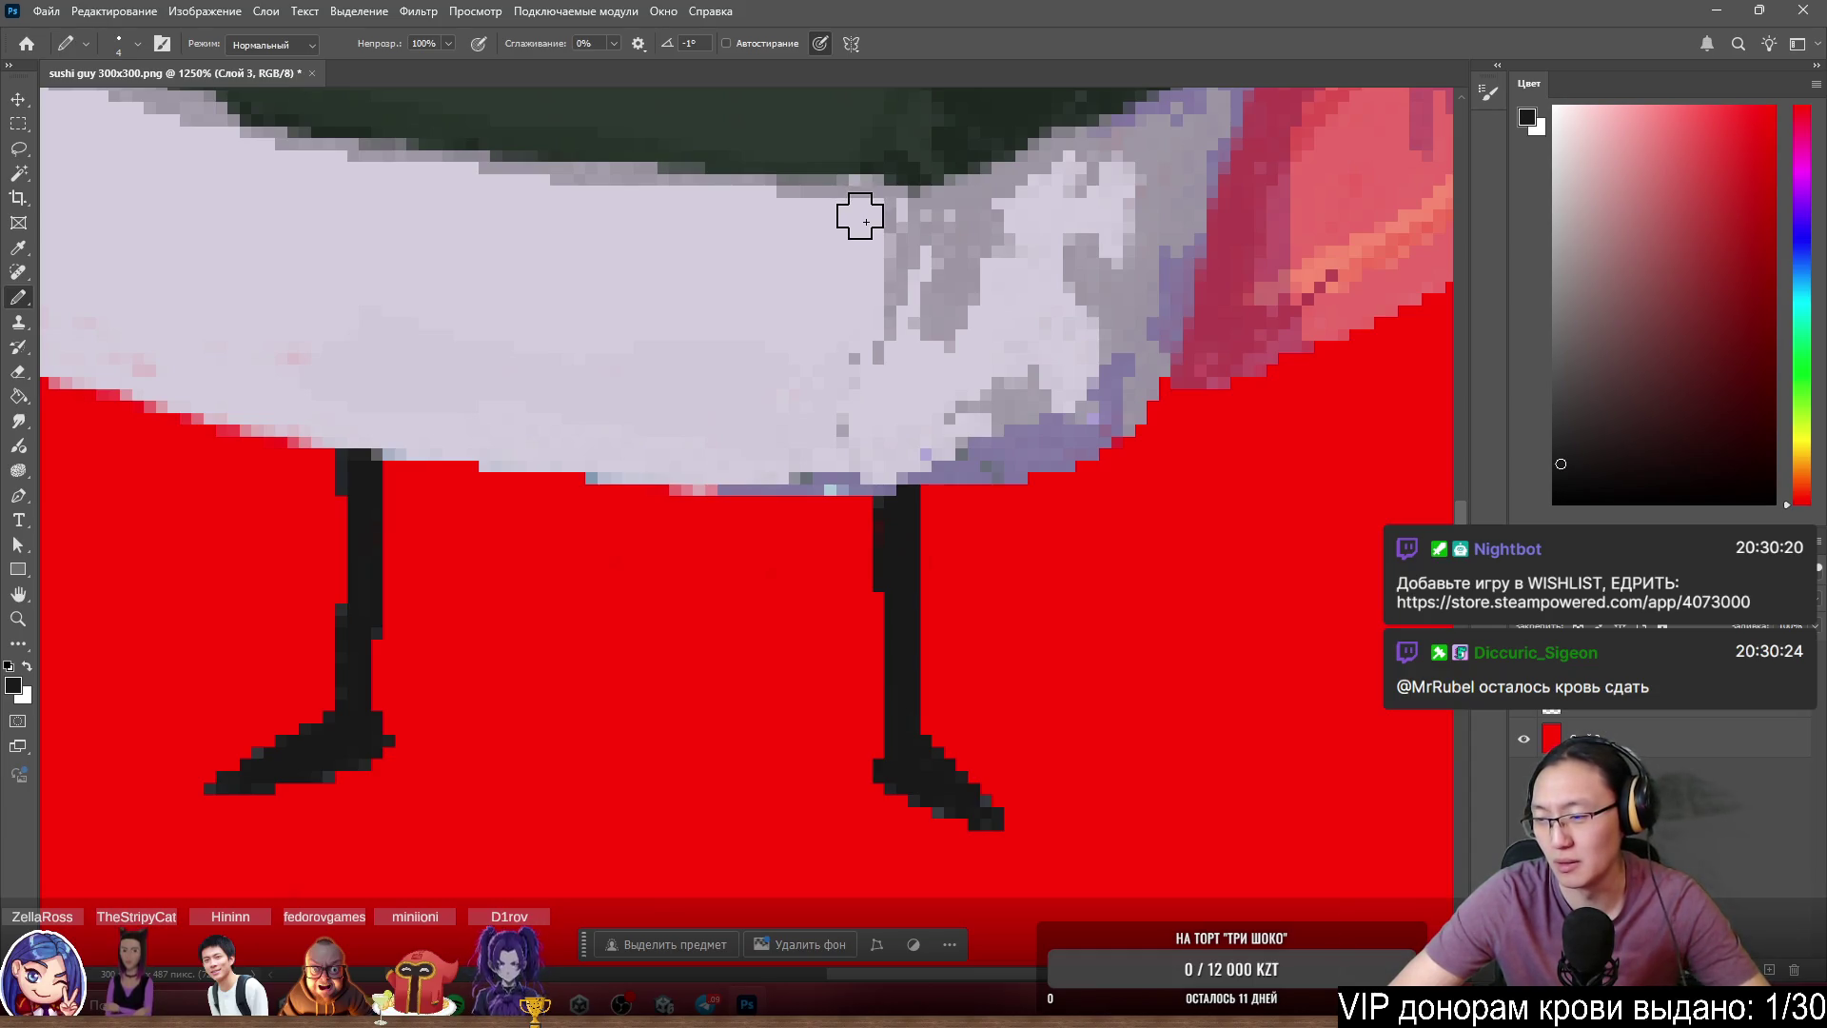
left_click_drag(906, 509, 888, 436)
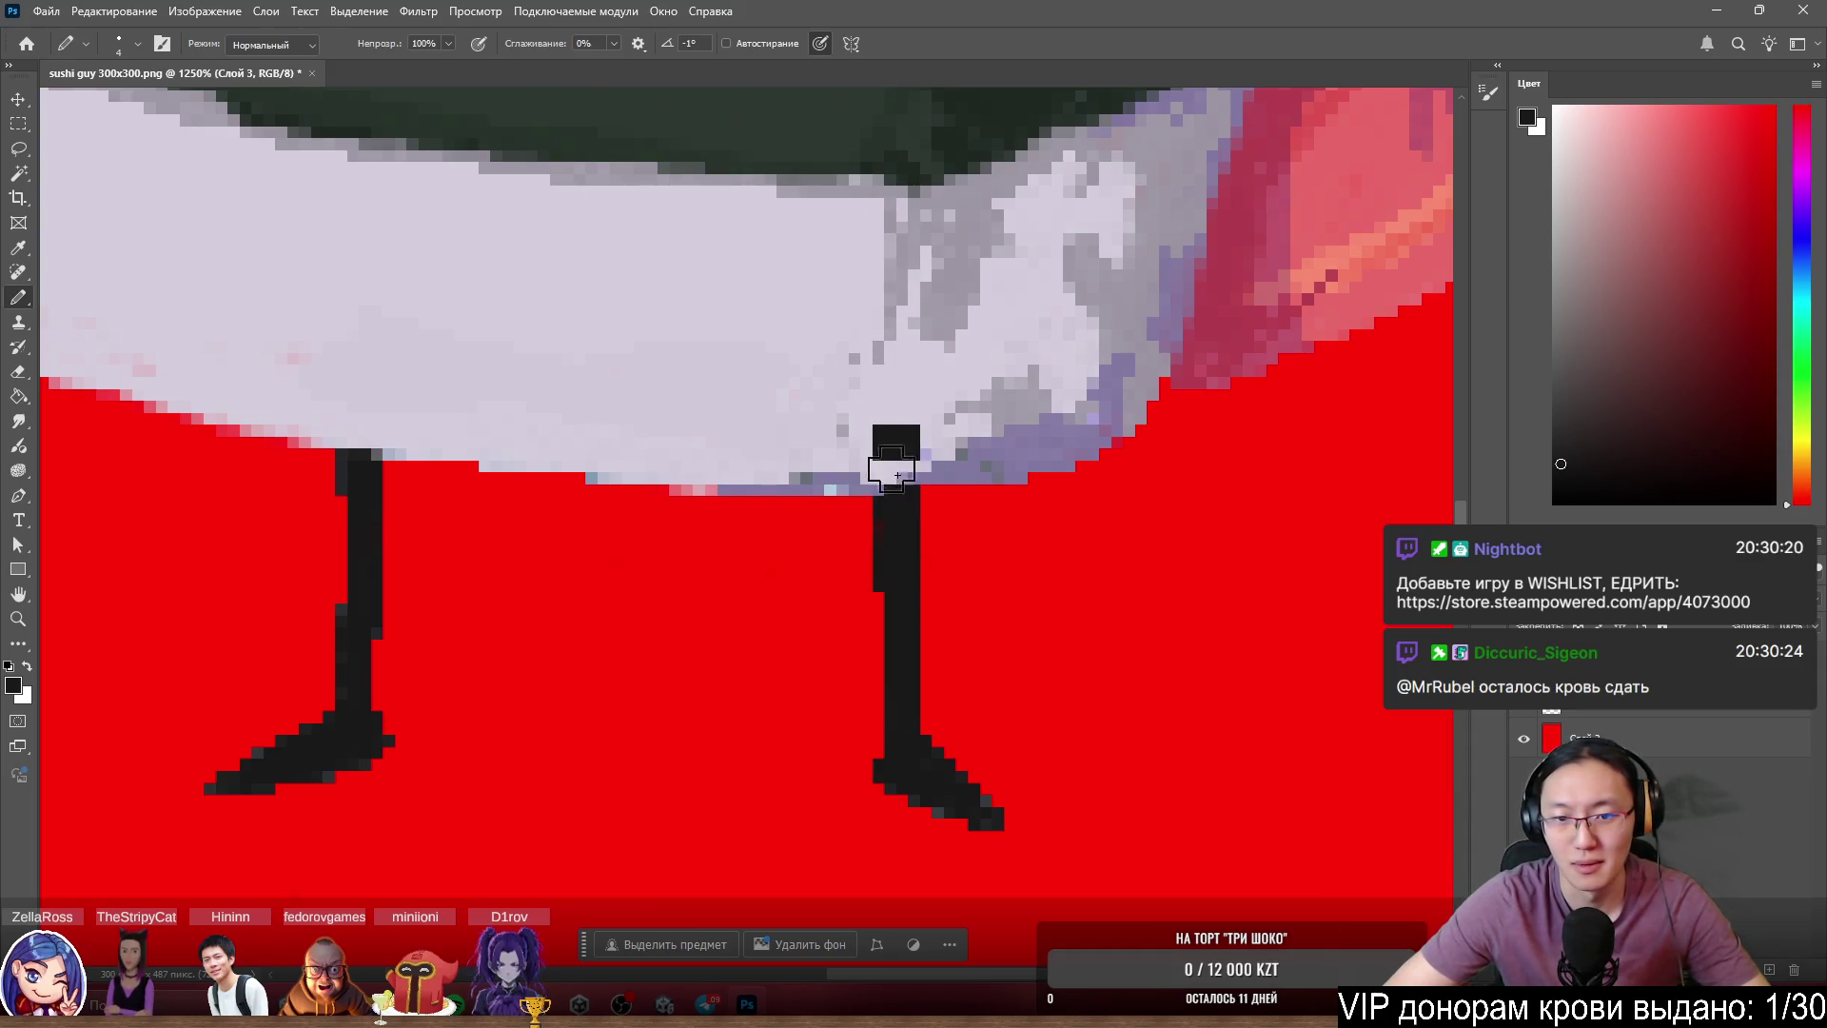
left_click_drag(886, 521, 891, 419)
left_click(890, 388)
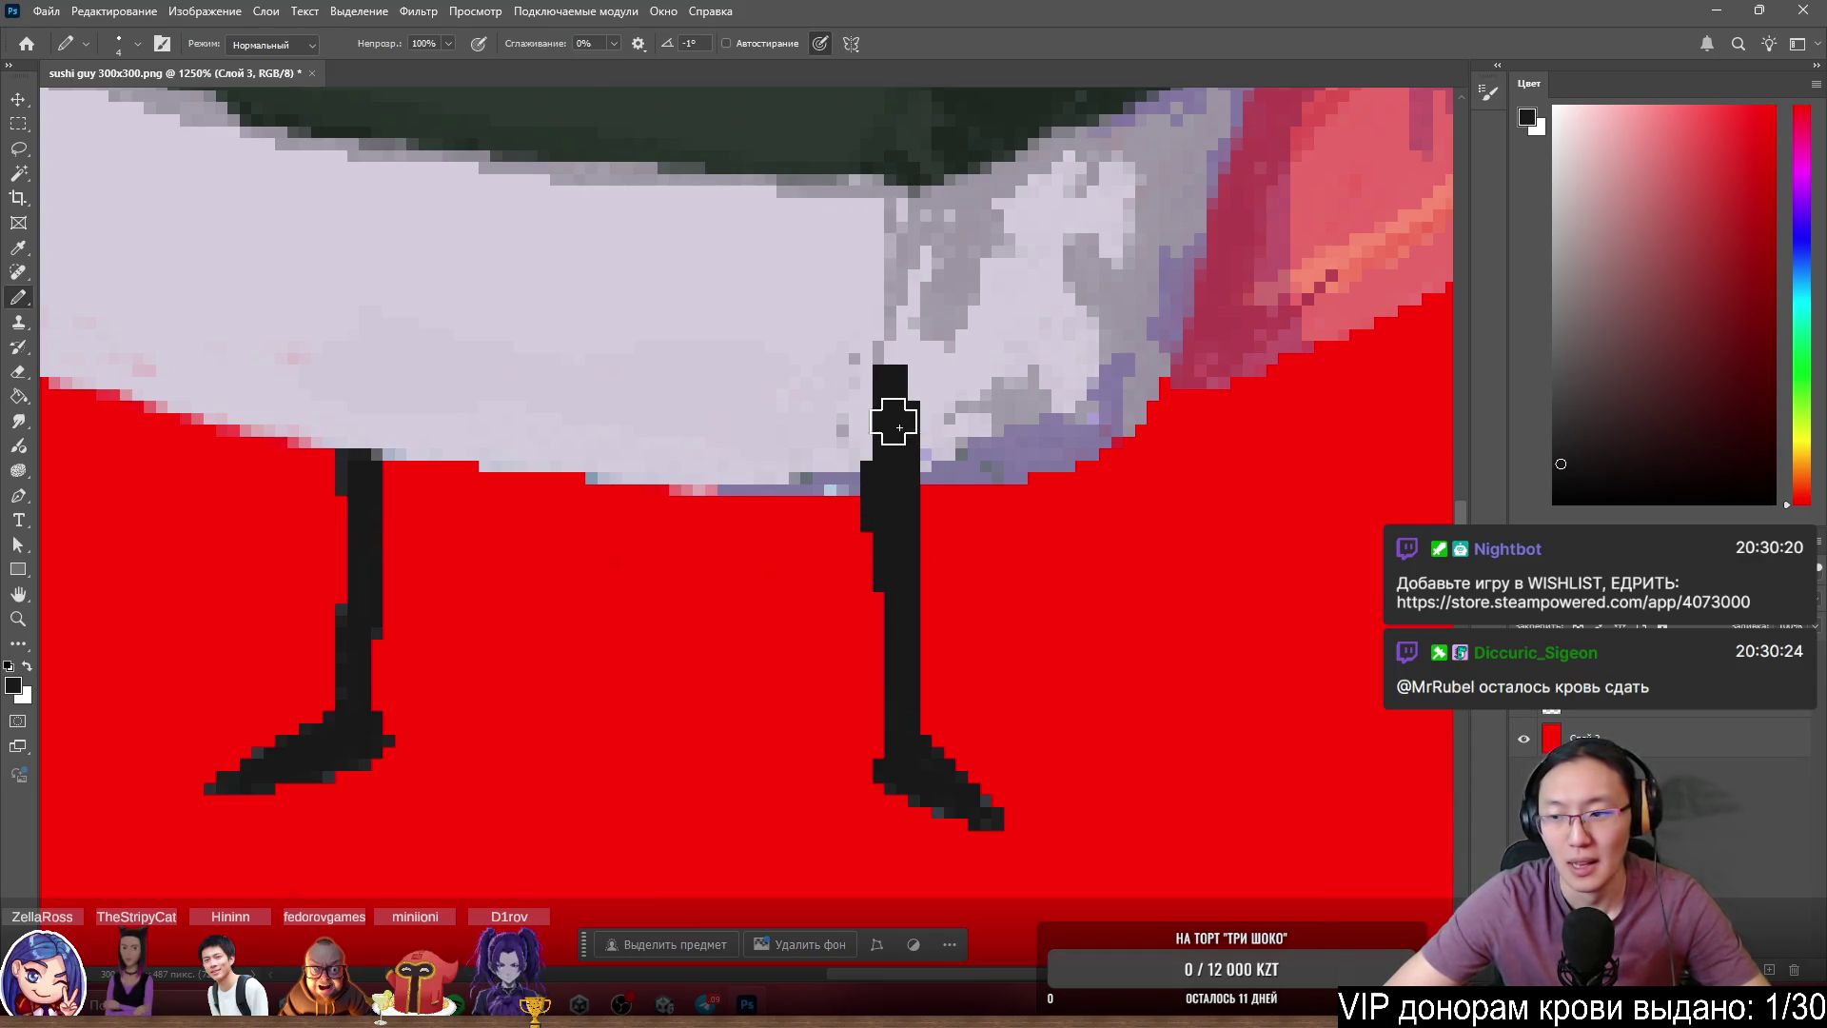
left_click(892, 357)
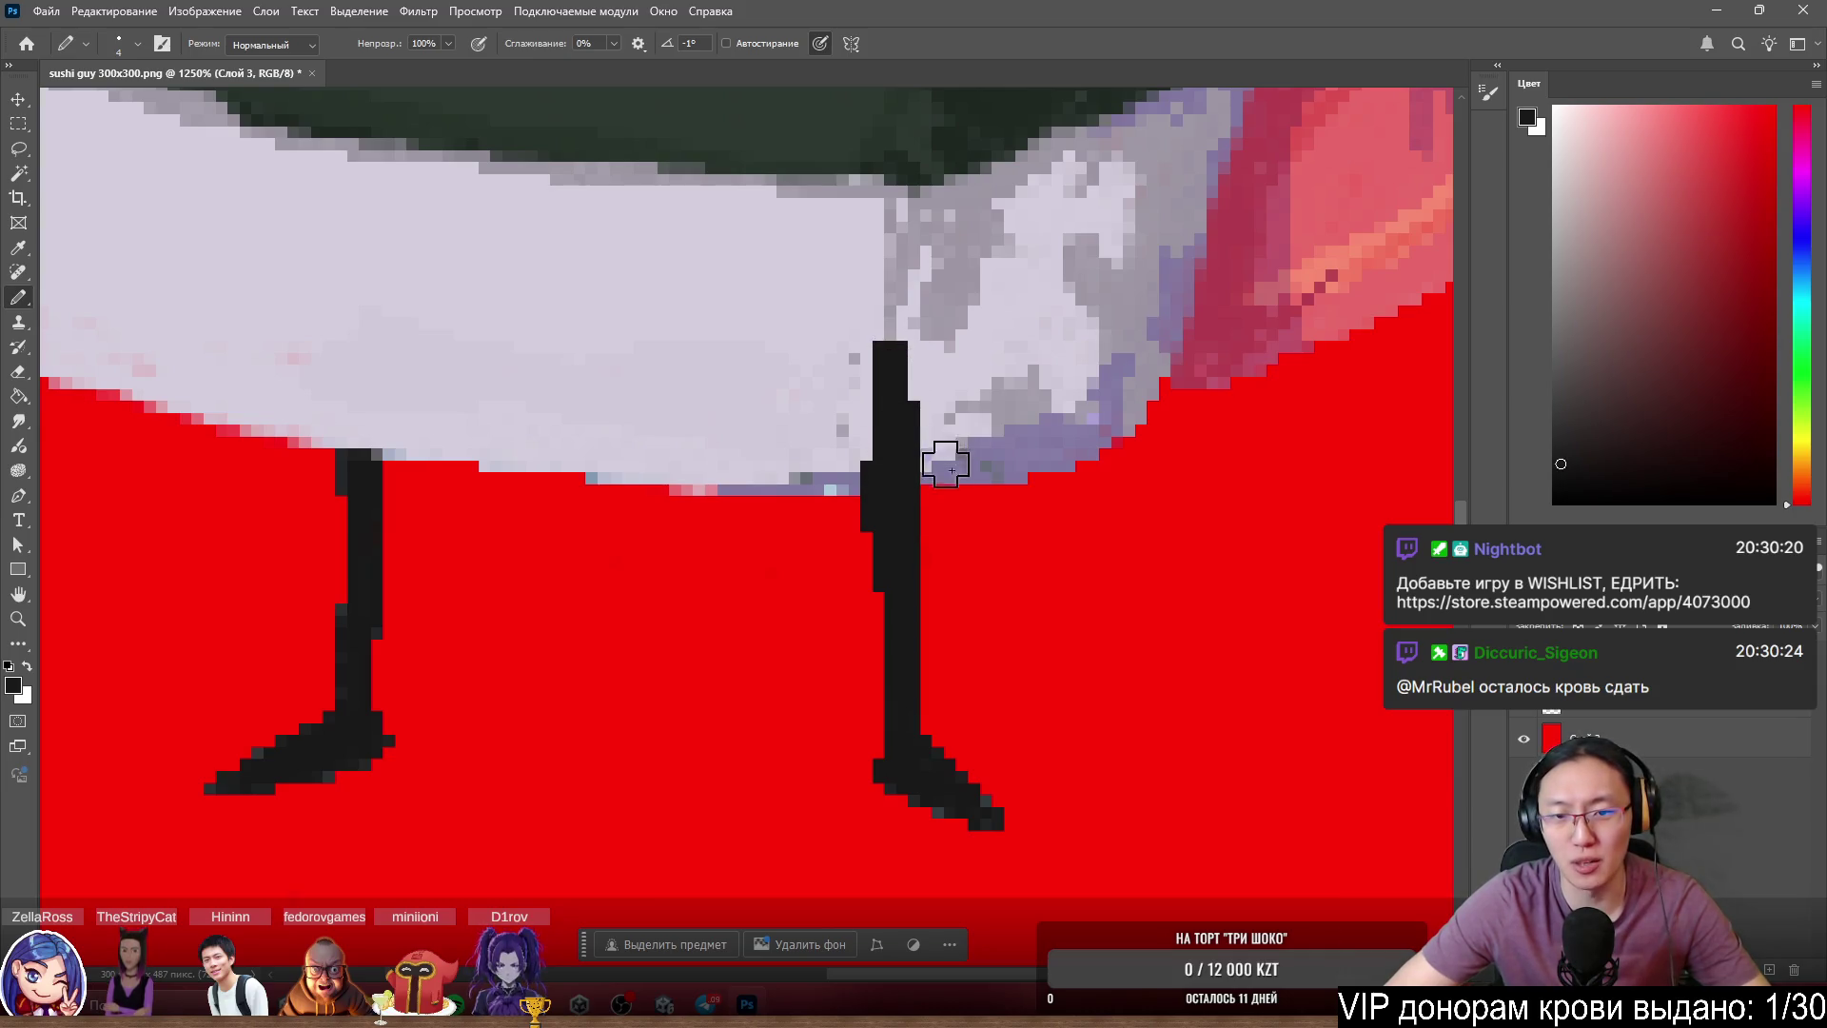
Widen the top of the right leg and erase stray pixels on its edge
key("e")
key("b")
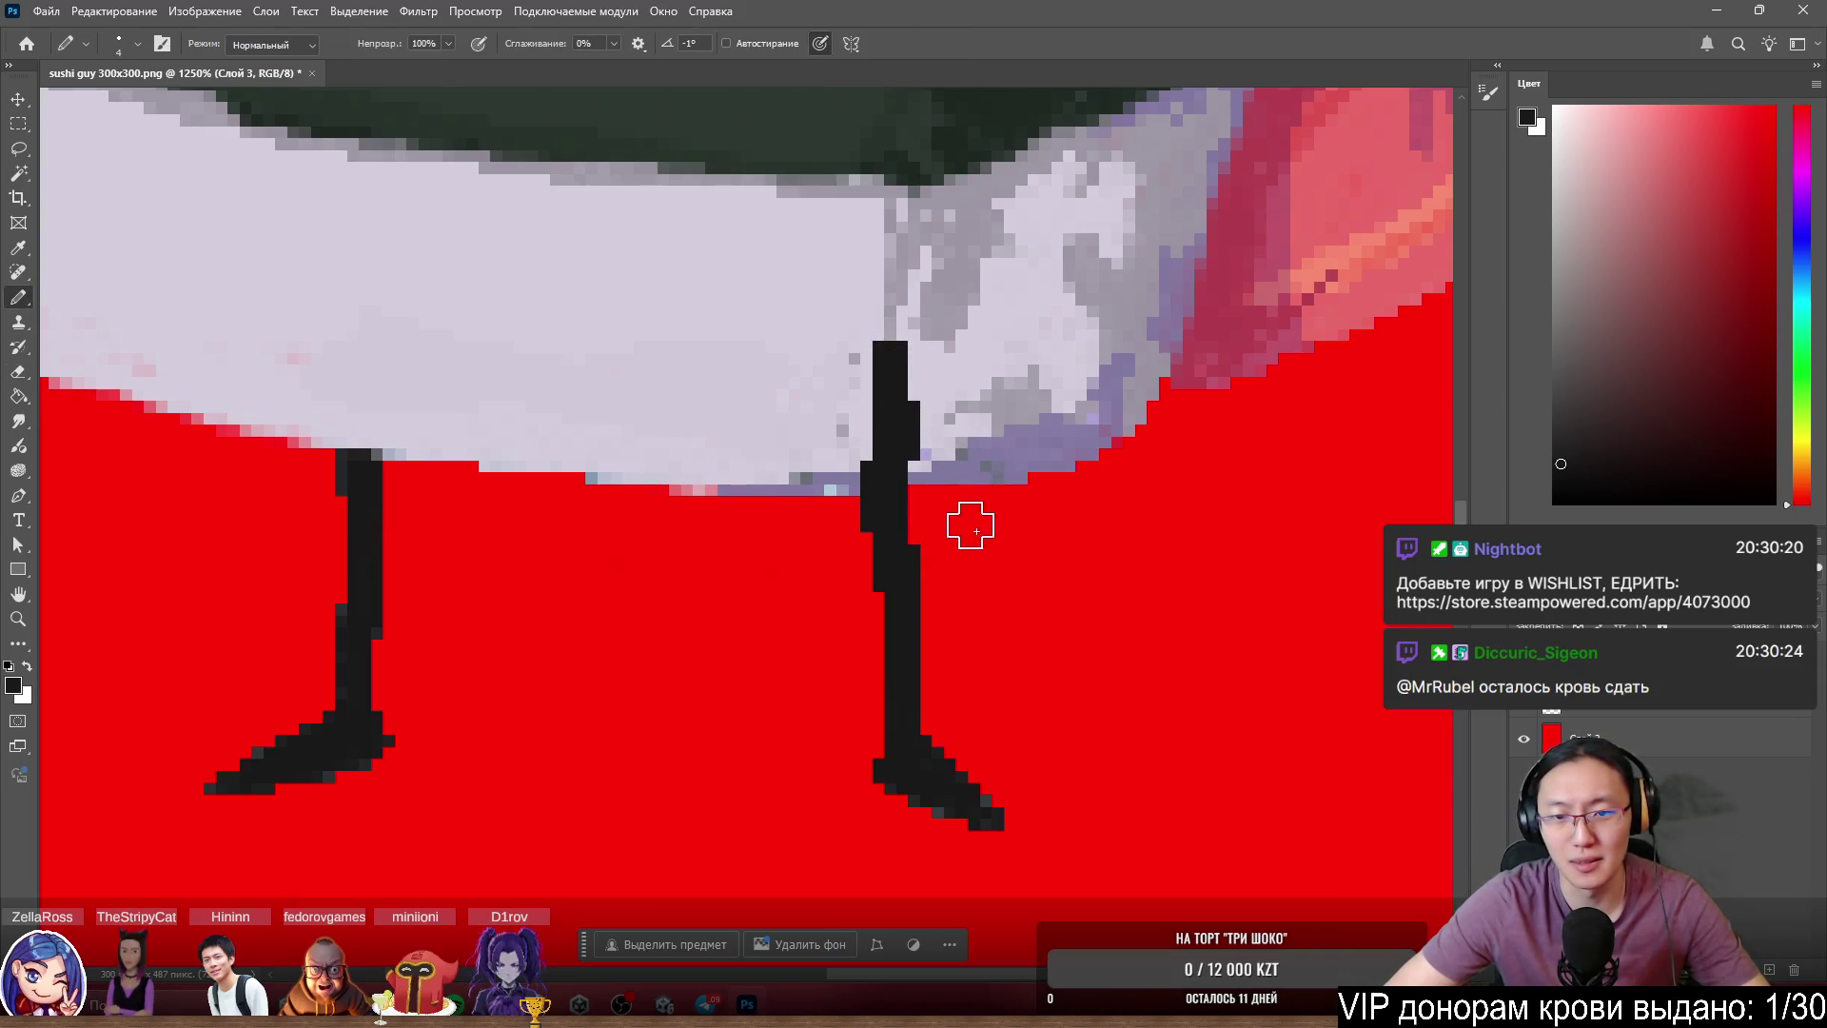
left_click_drag(895, 356, 894, 400)
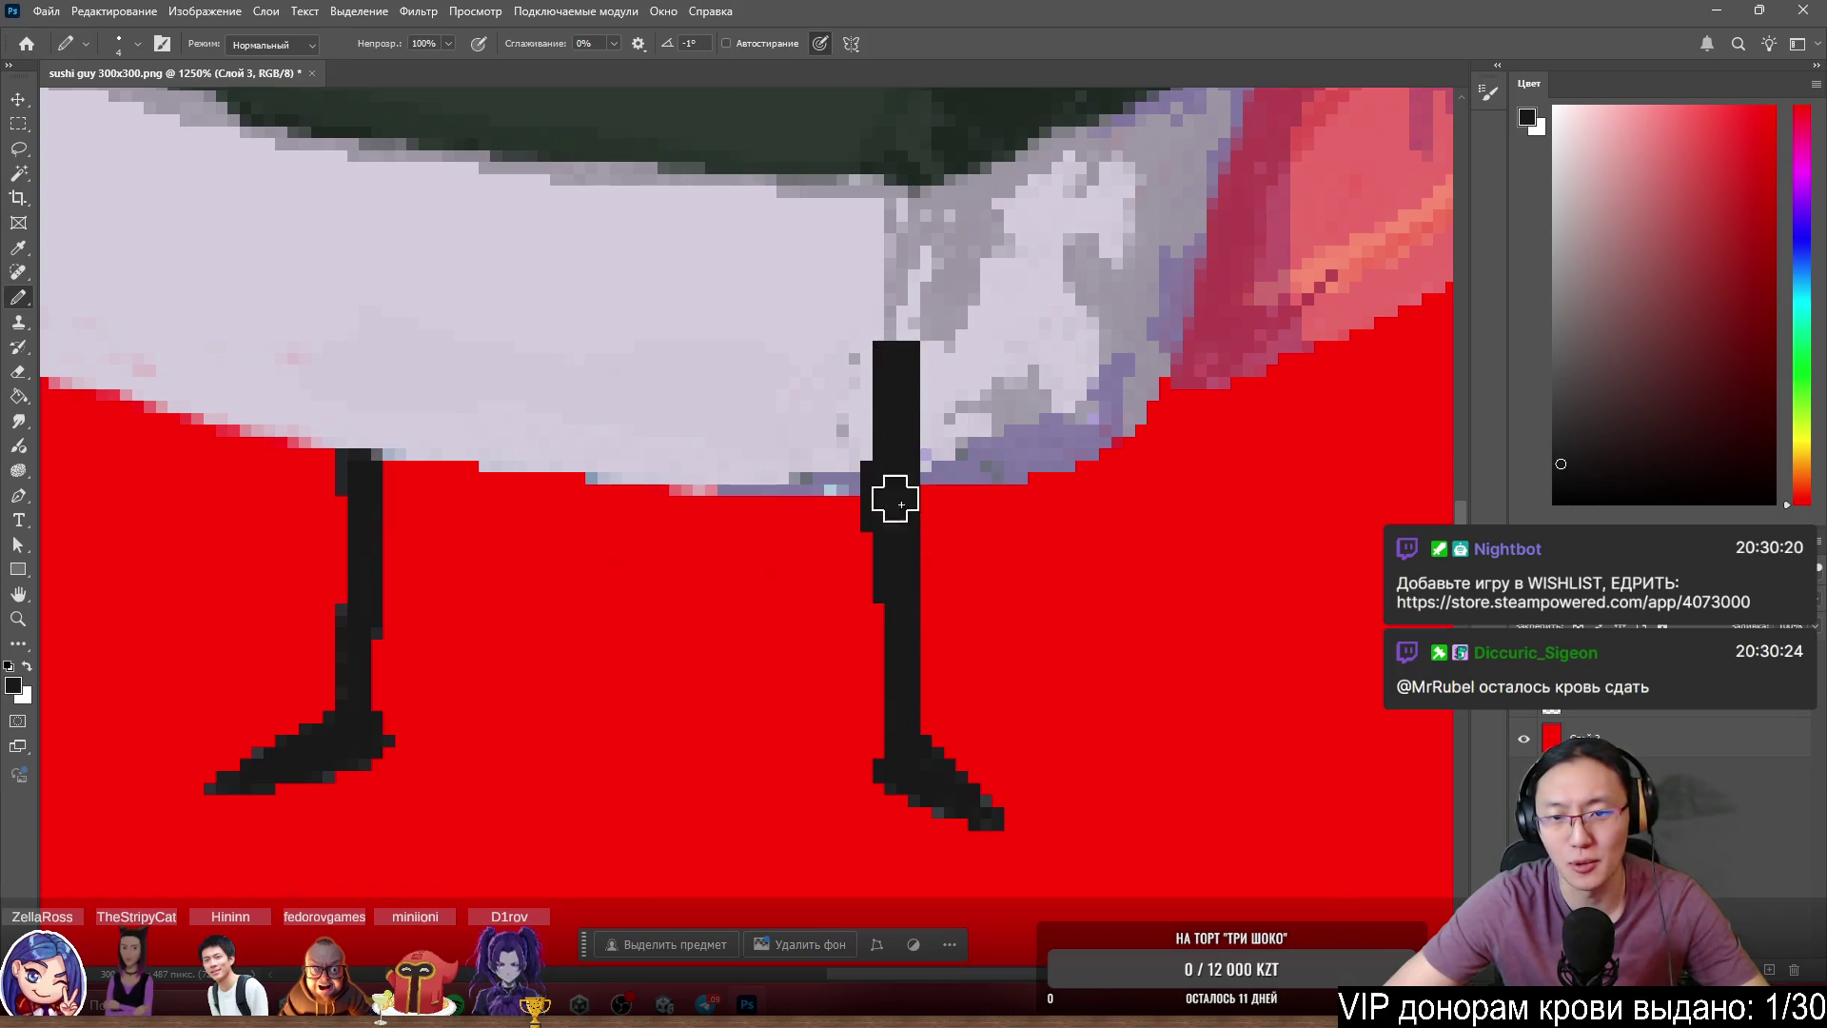
key("e")
left_click(845, 504)
key("b")
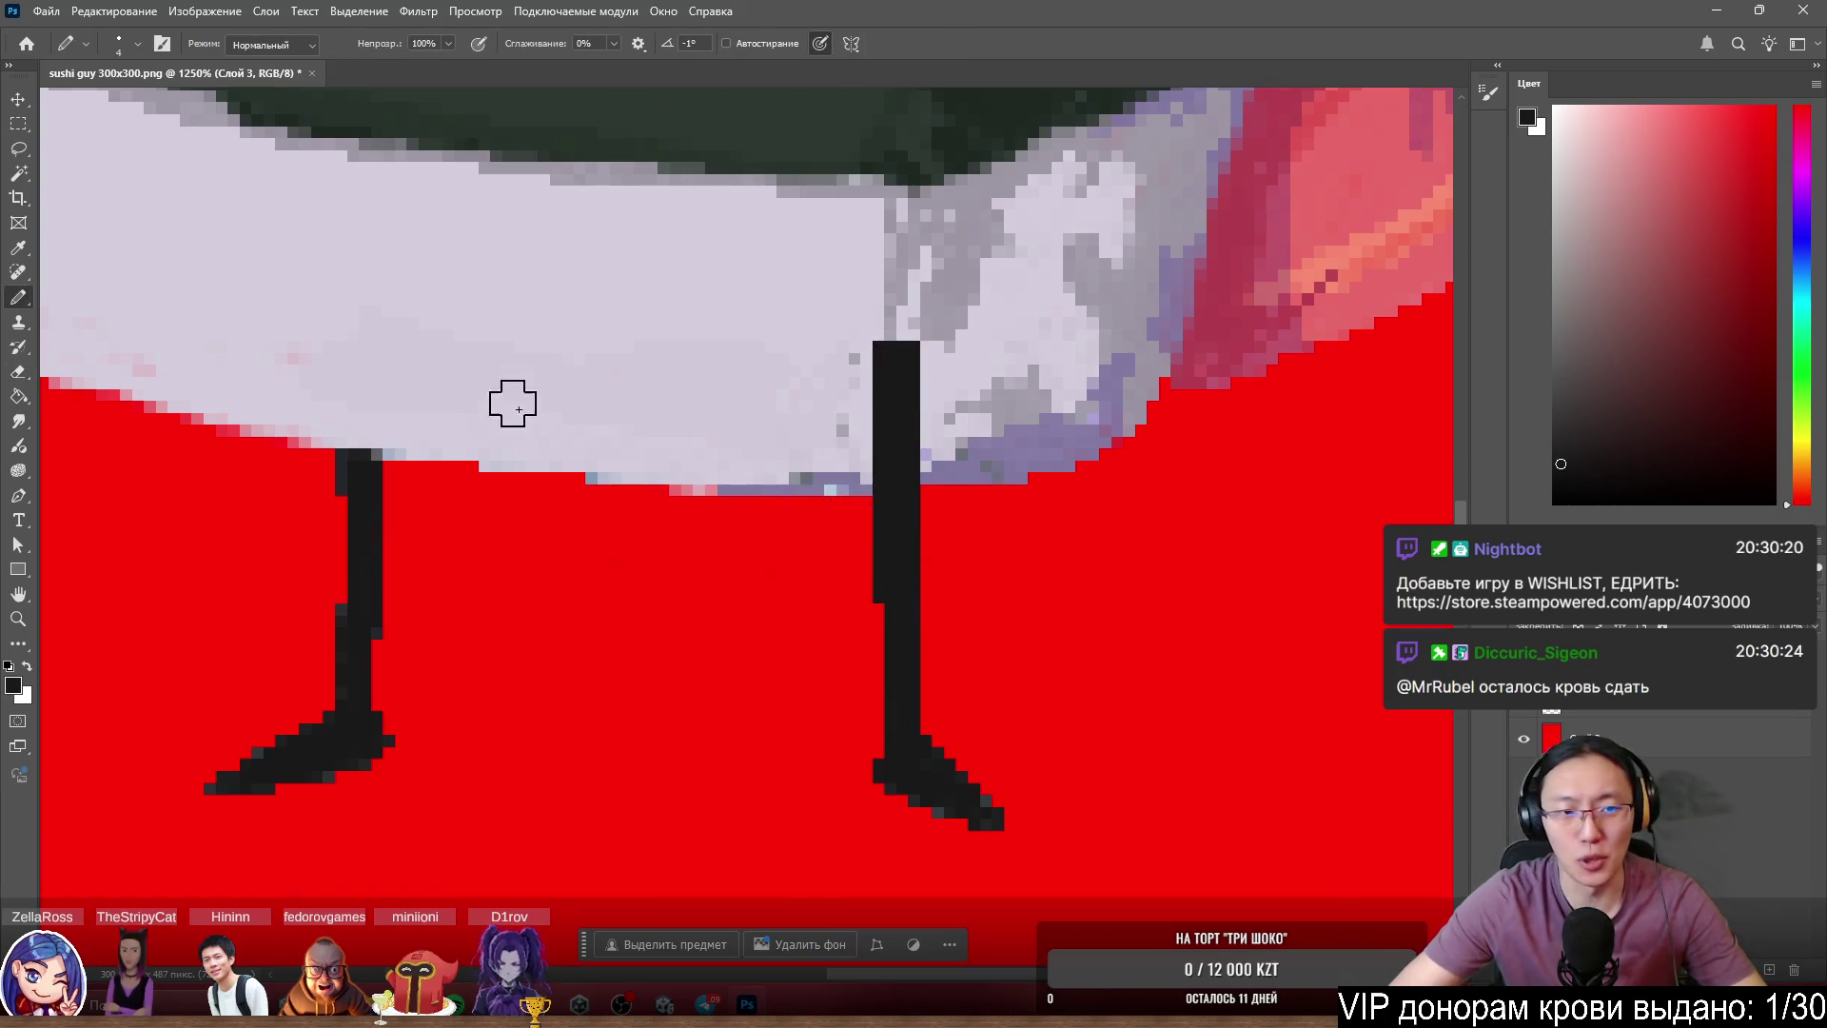
Extend the left leg upward to match, and raise the right leg further
mouse_move(362, 448)
left_mouse_down()
mouse_move(367, 298)
mouse_move(399, 323)
mouse_move(425, 314)
mouse_move(420, 281)
mouse_move(368, 247)
mouse_move(355, 355)
left_mouse_up()
key("e")
key("b")
left_click_drag(907, 333, 904, 286)
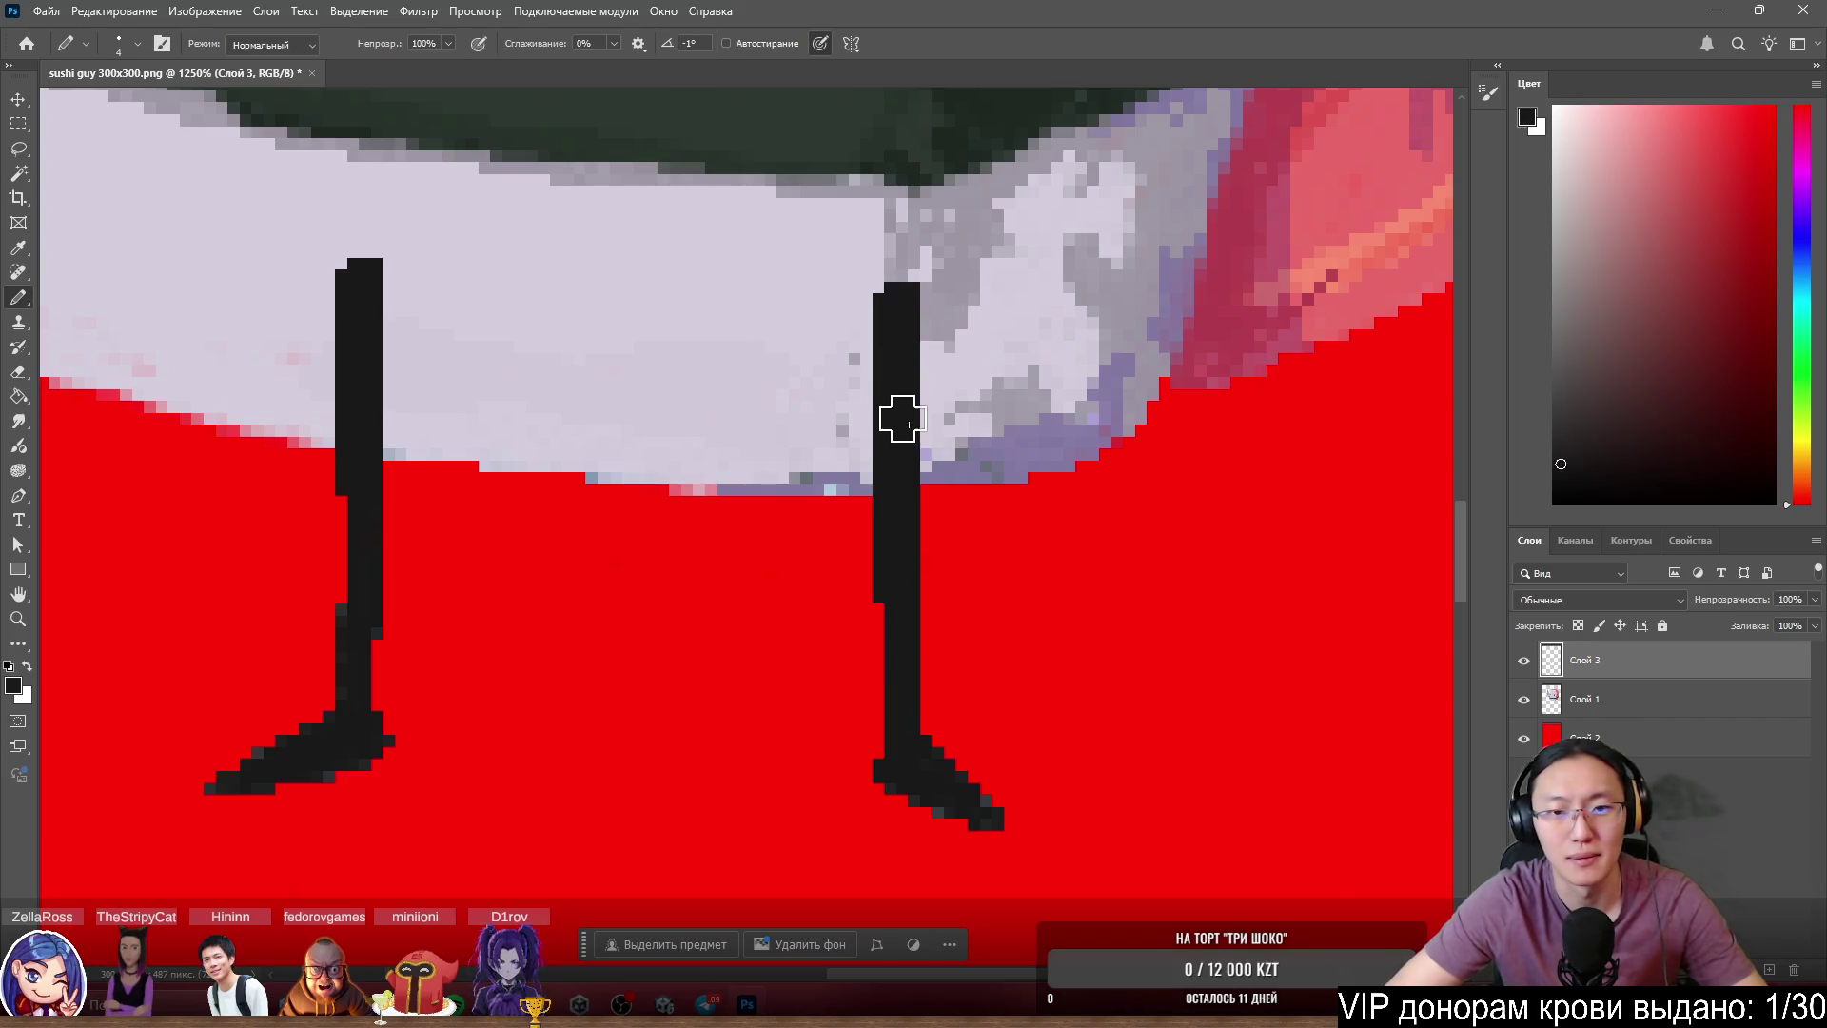
scroll(1325, 587, "down", 4)
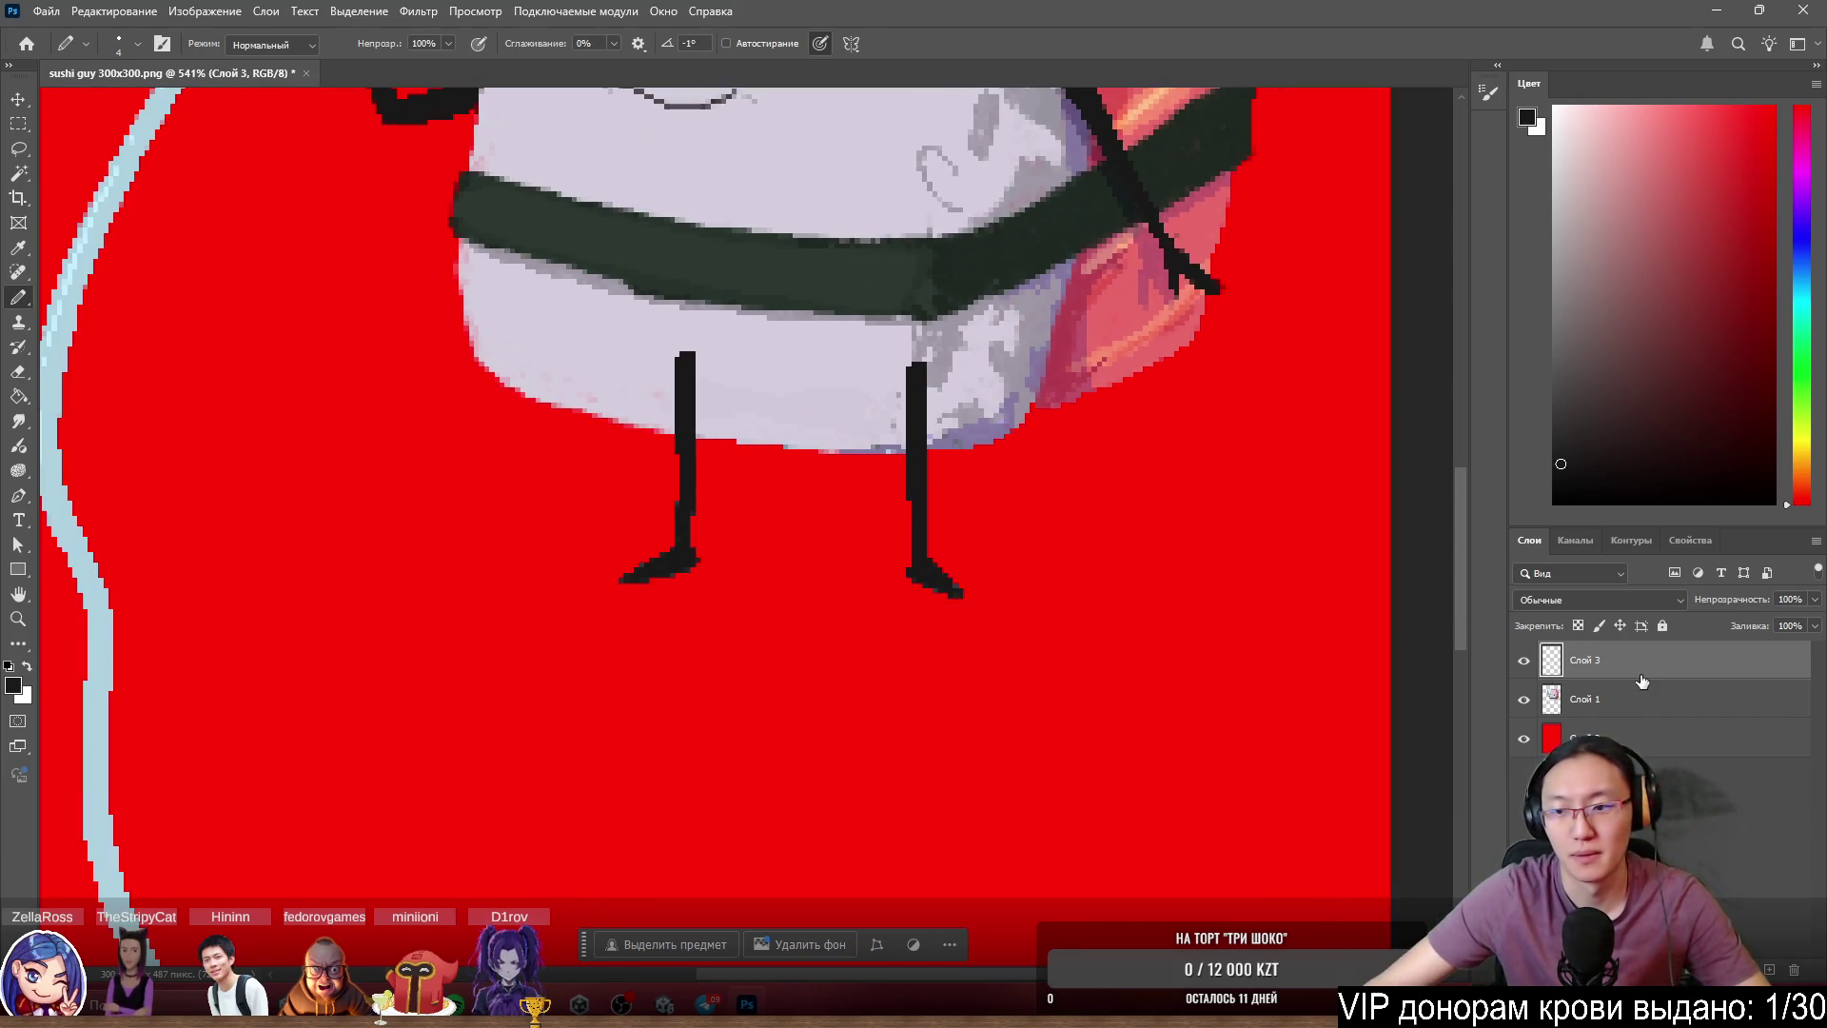
Drag the legs layer (Слой 3) below the body layer Слой 1 to hide the leg tops
left_click_drag(1642, 680, 1637, 720)
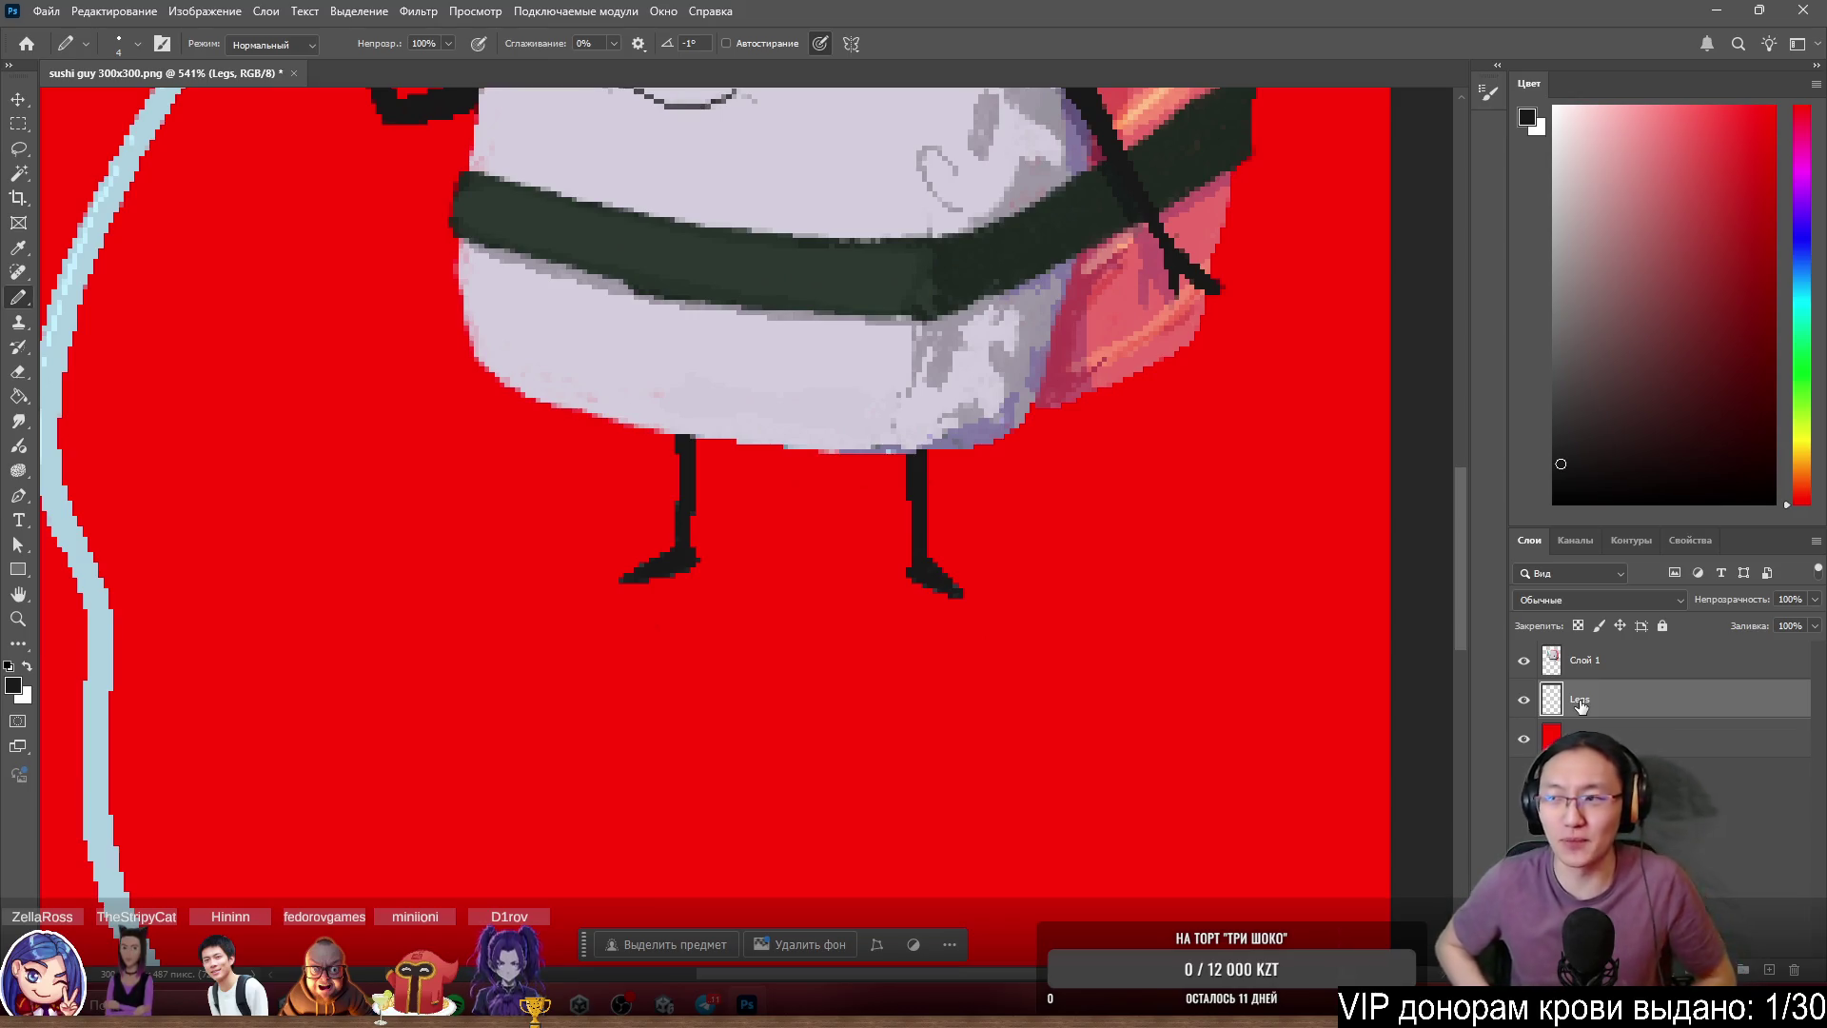
scroll(1047, 428, "down", 3)
scroll(725, 322, "up", 2)
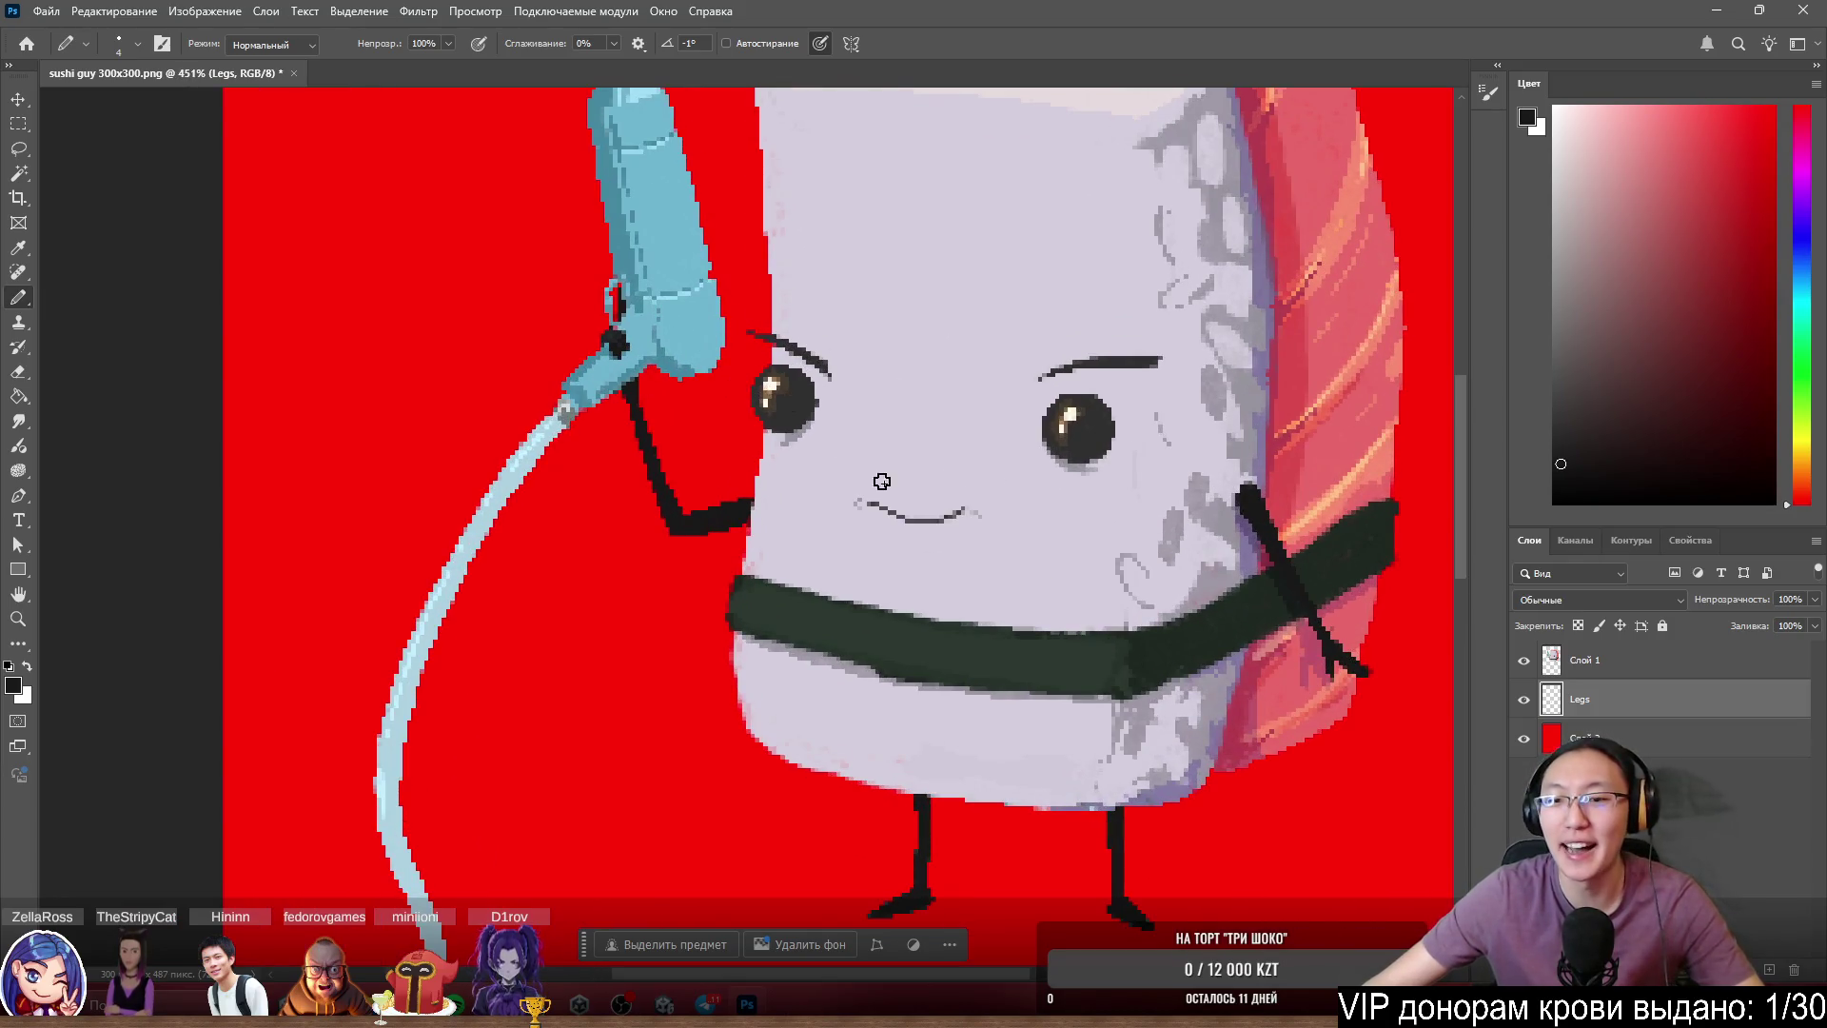
scroll(882, 482, "down", 2)
scroll(656, 473, "up", 3)
scroll(651, 536, "down", 3)
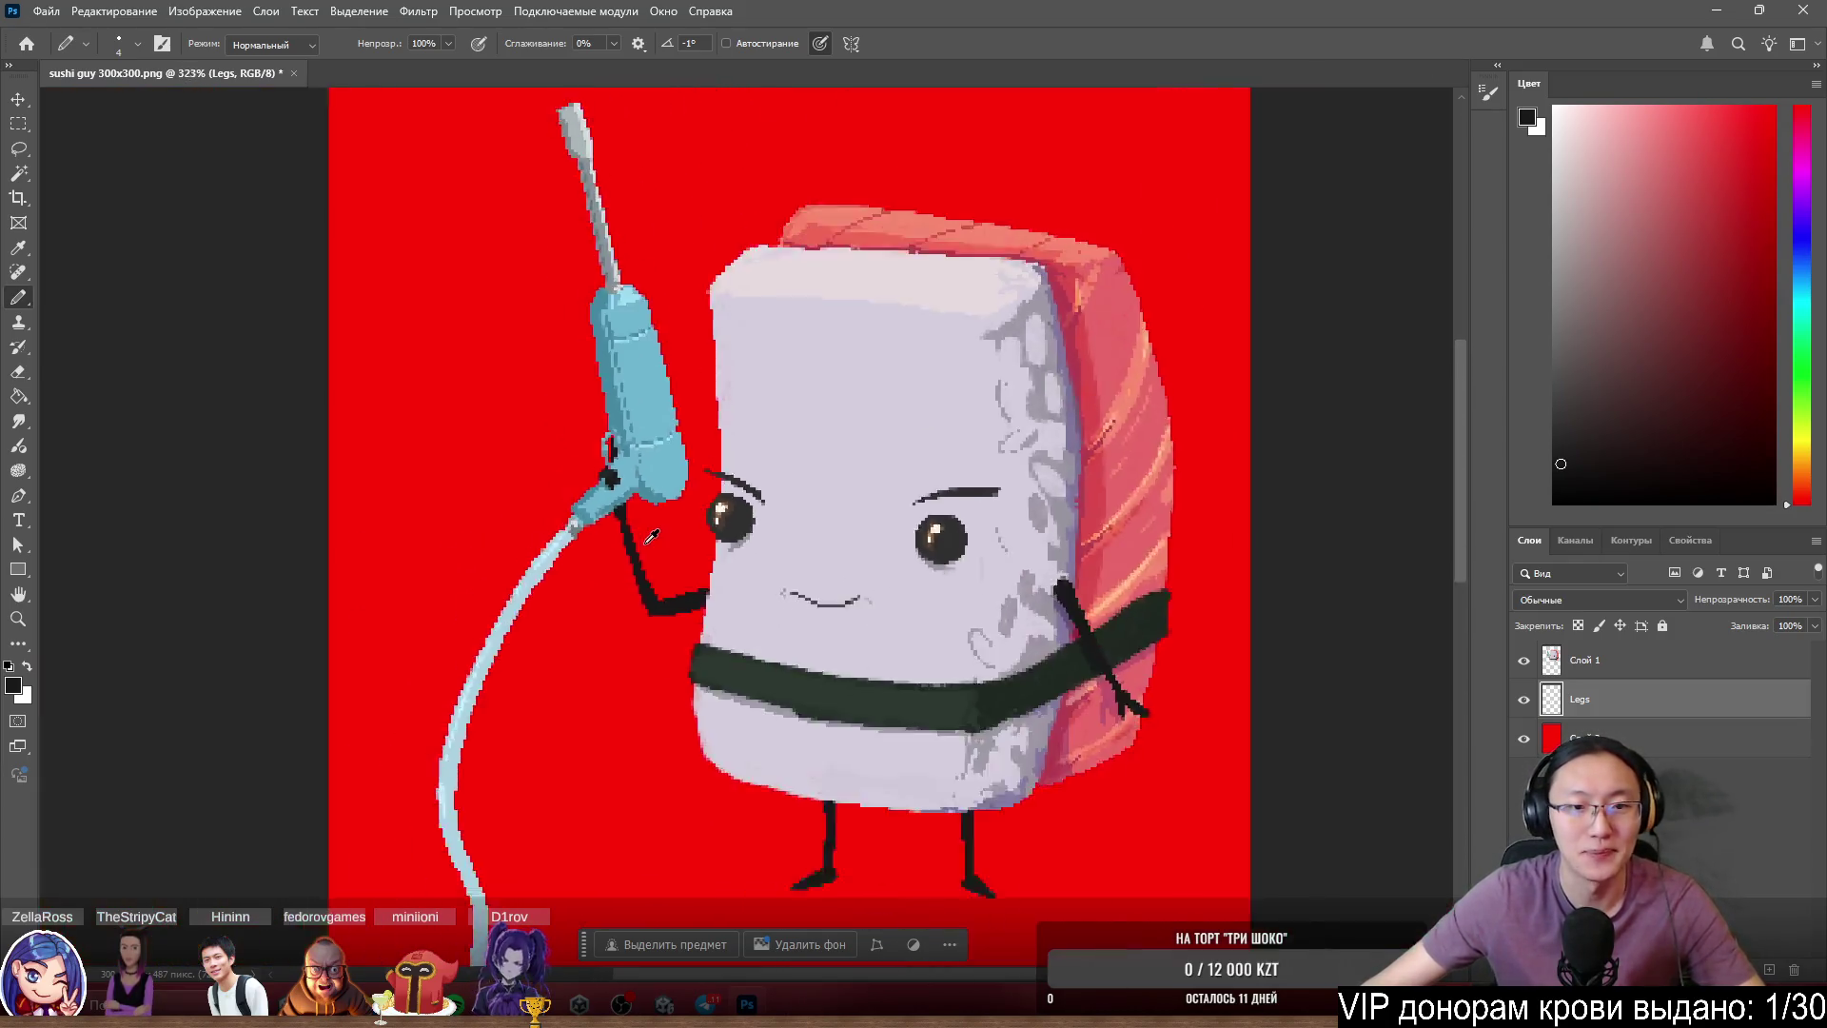
scroll(652, 536, "down", 3)
scroll(666, 571, "up", 1)
scroll(703, 724, "up", 2)
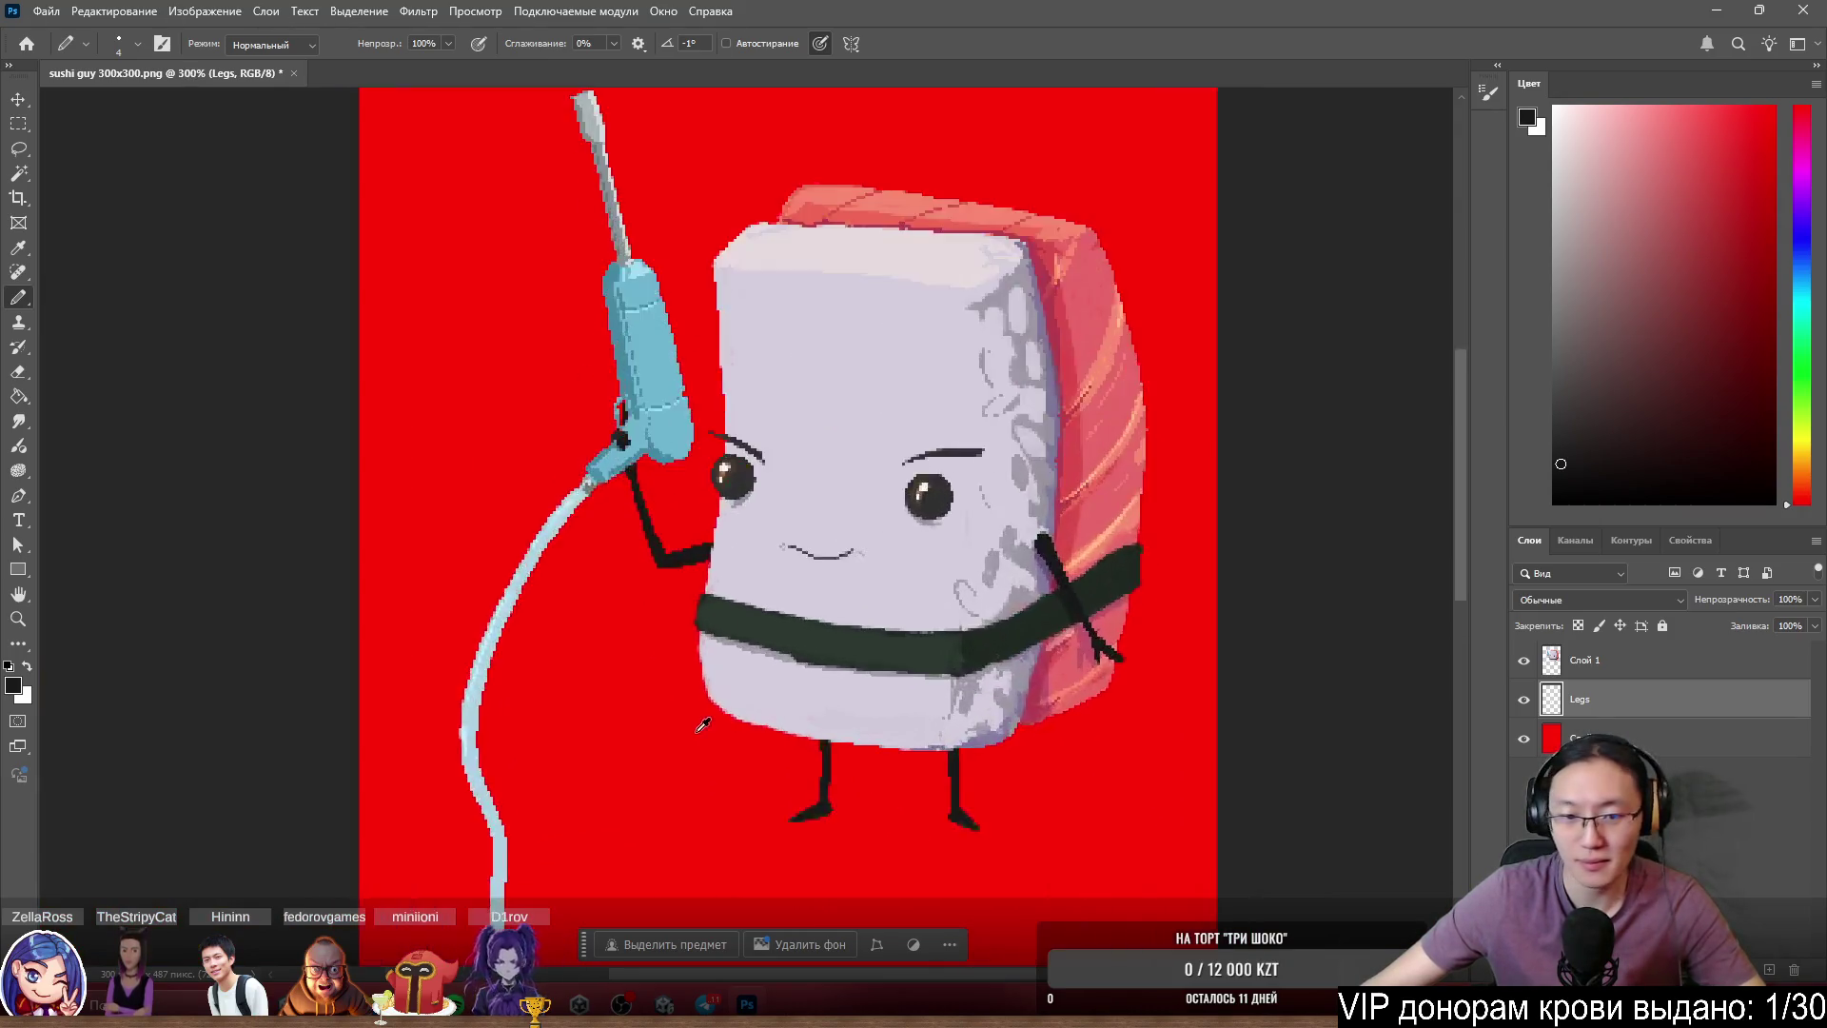
scroll(703, 724, "up", 4)
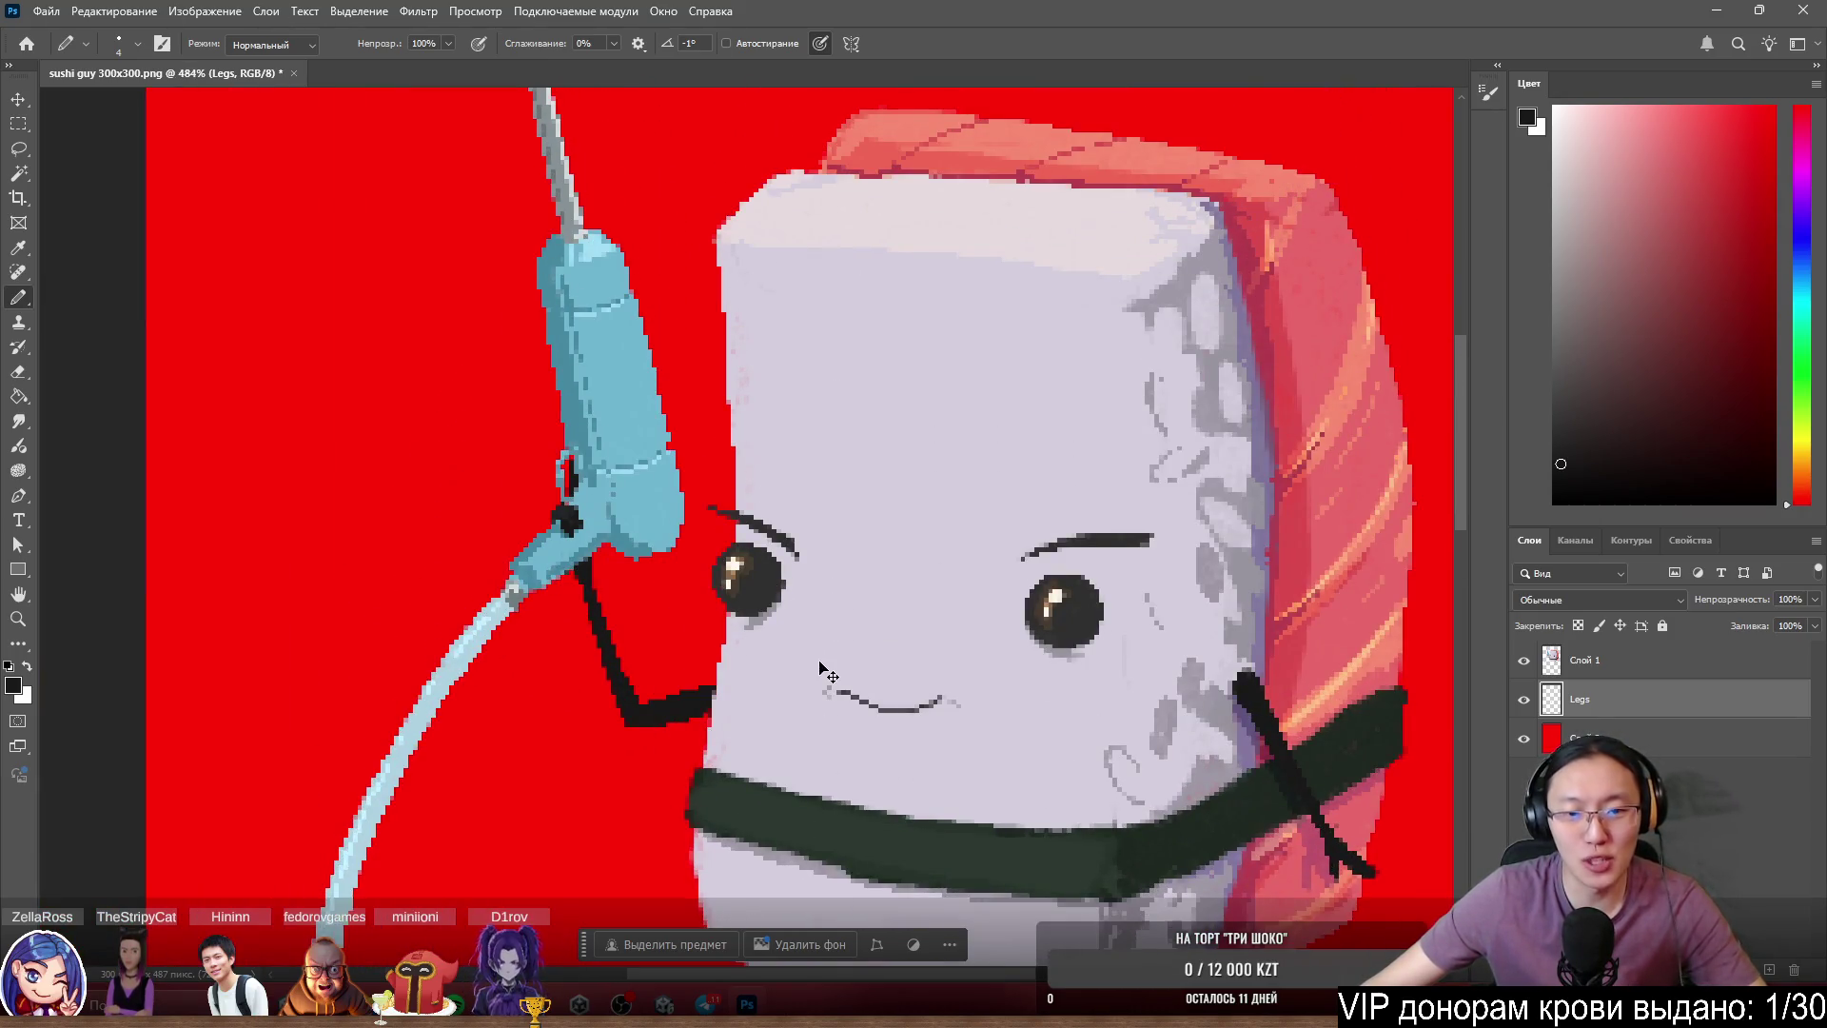
scroll(824, 669, "down", 5)
scroll(1164, 678, "up", 2)
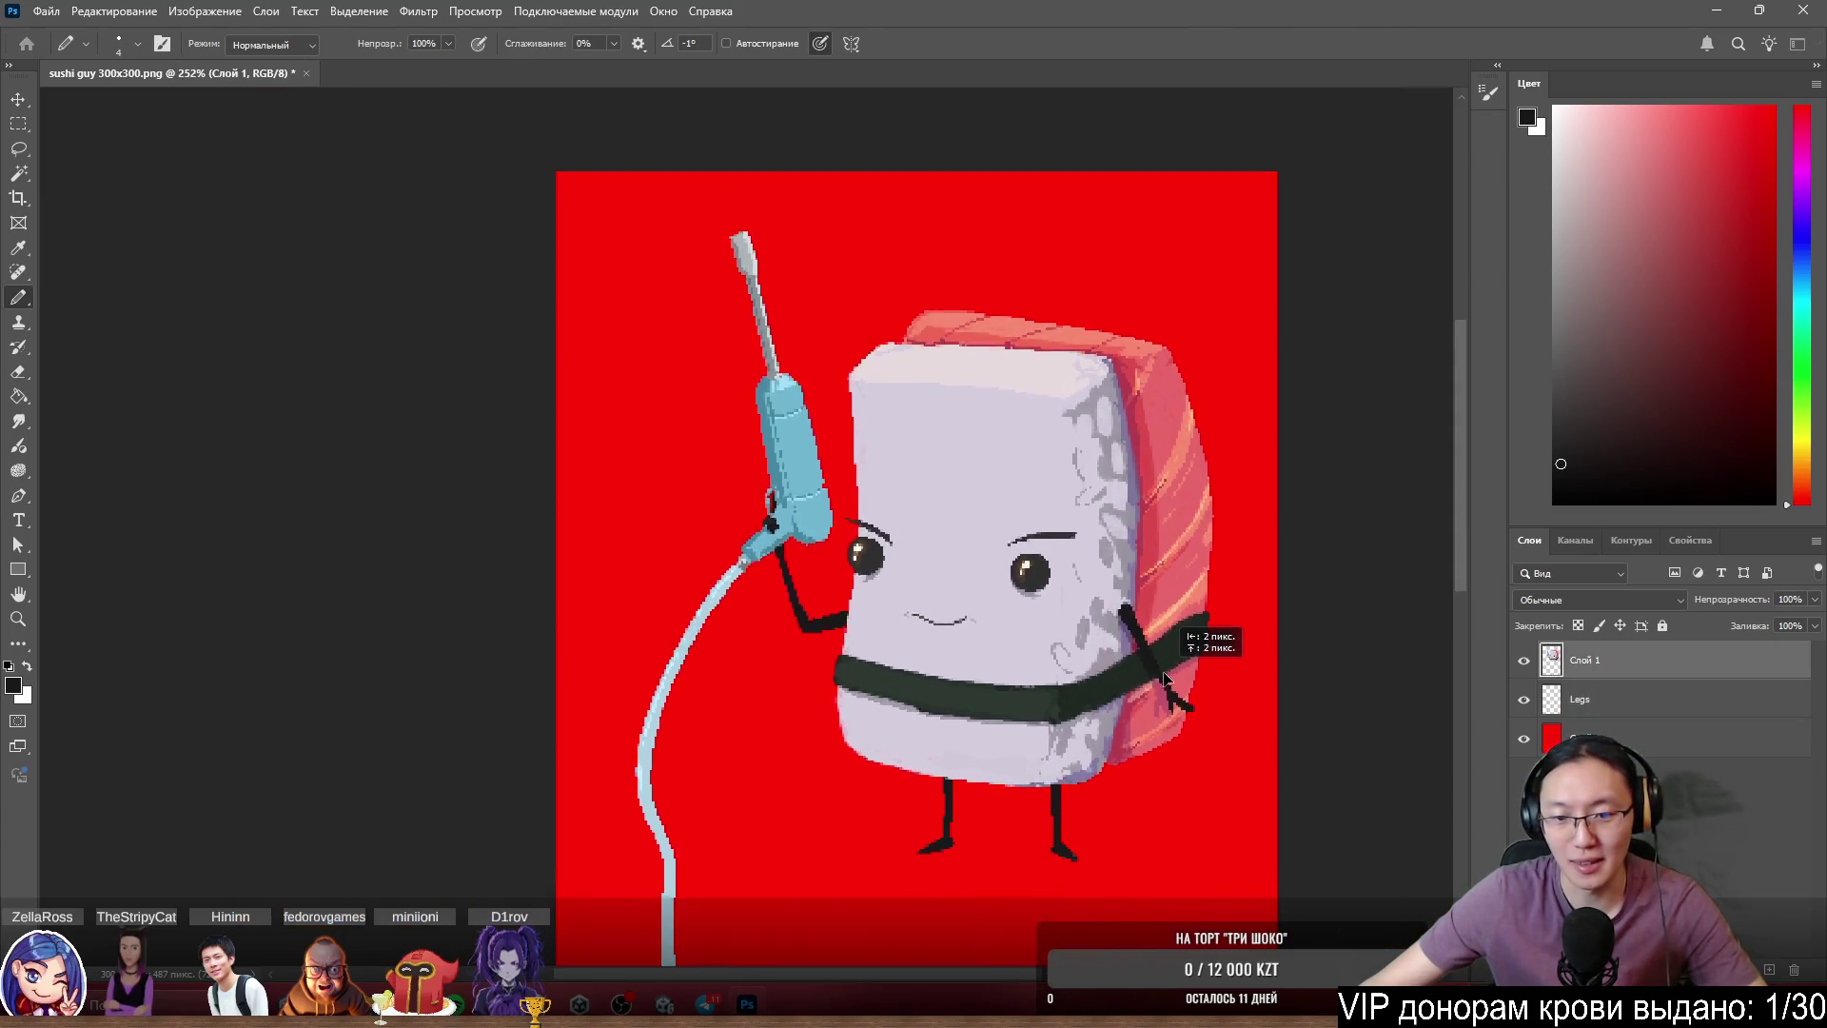
scroll(850, 609, "up", 5)
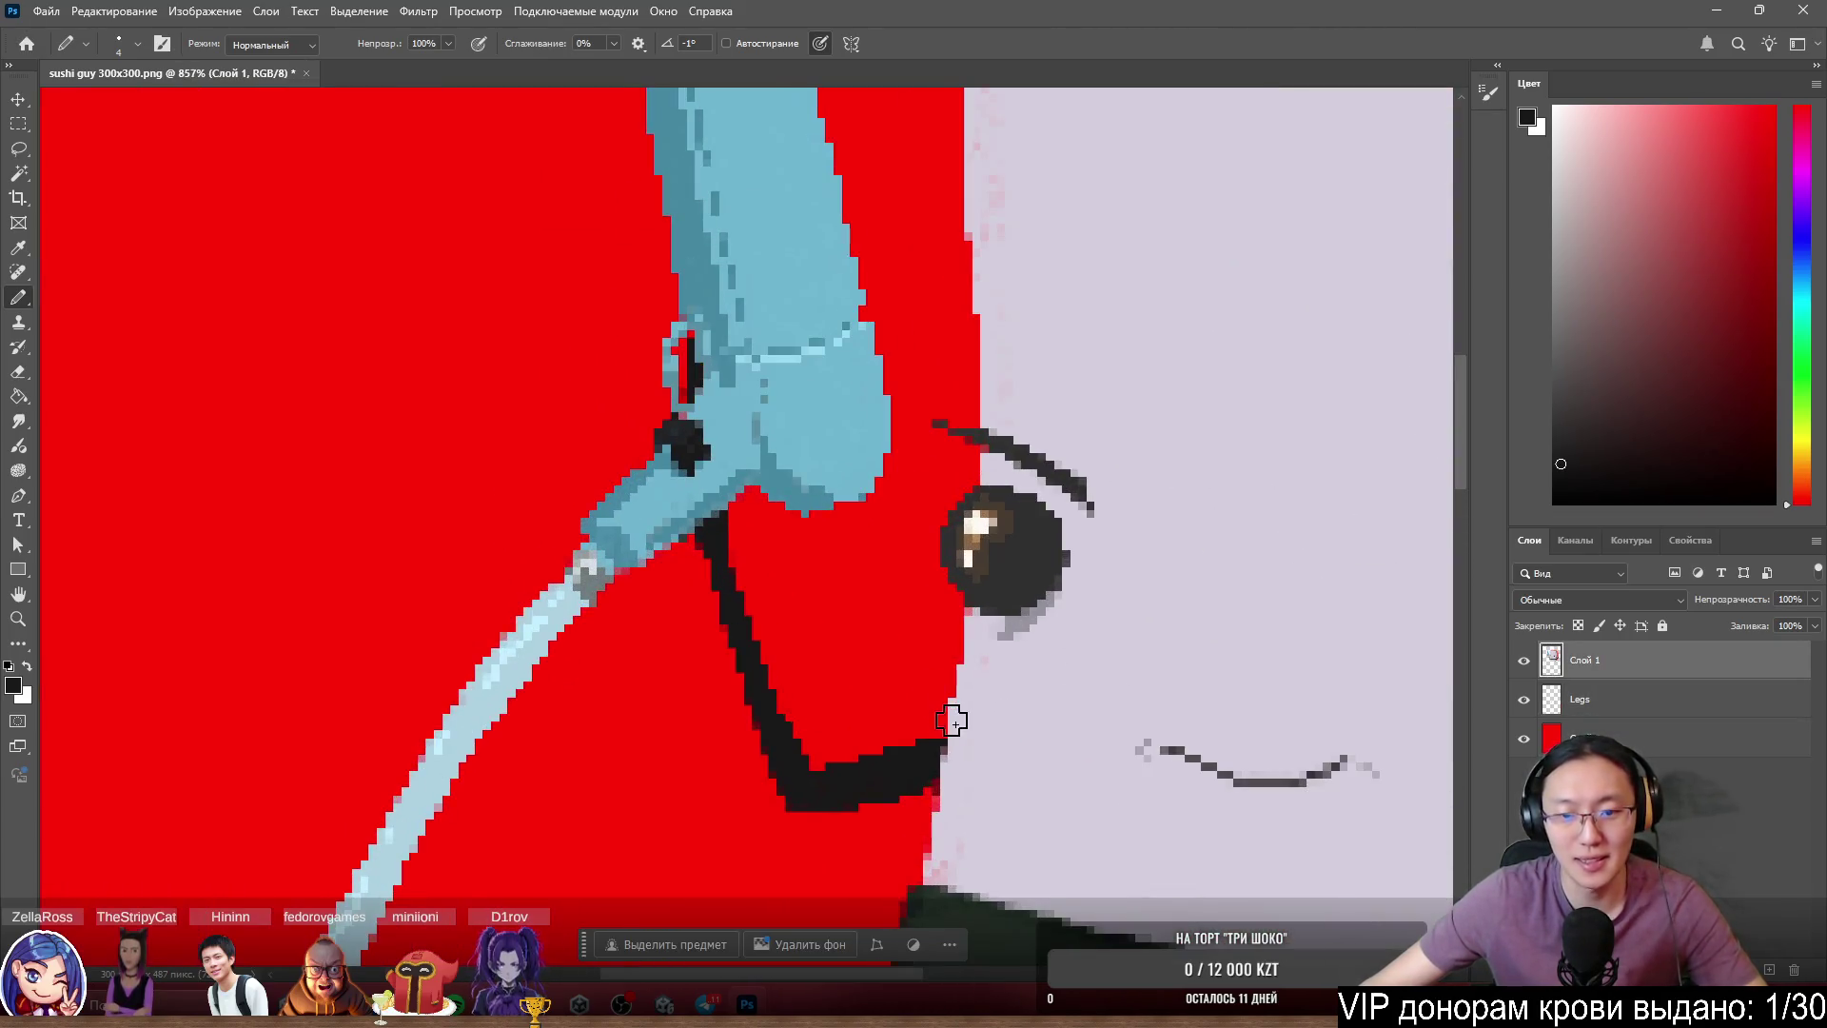
scroll(905, 664, "down", 3)
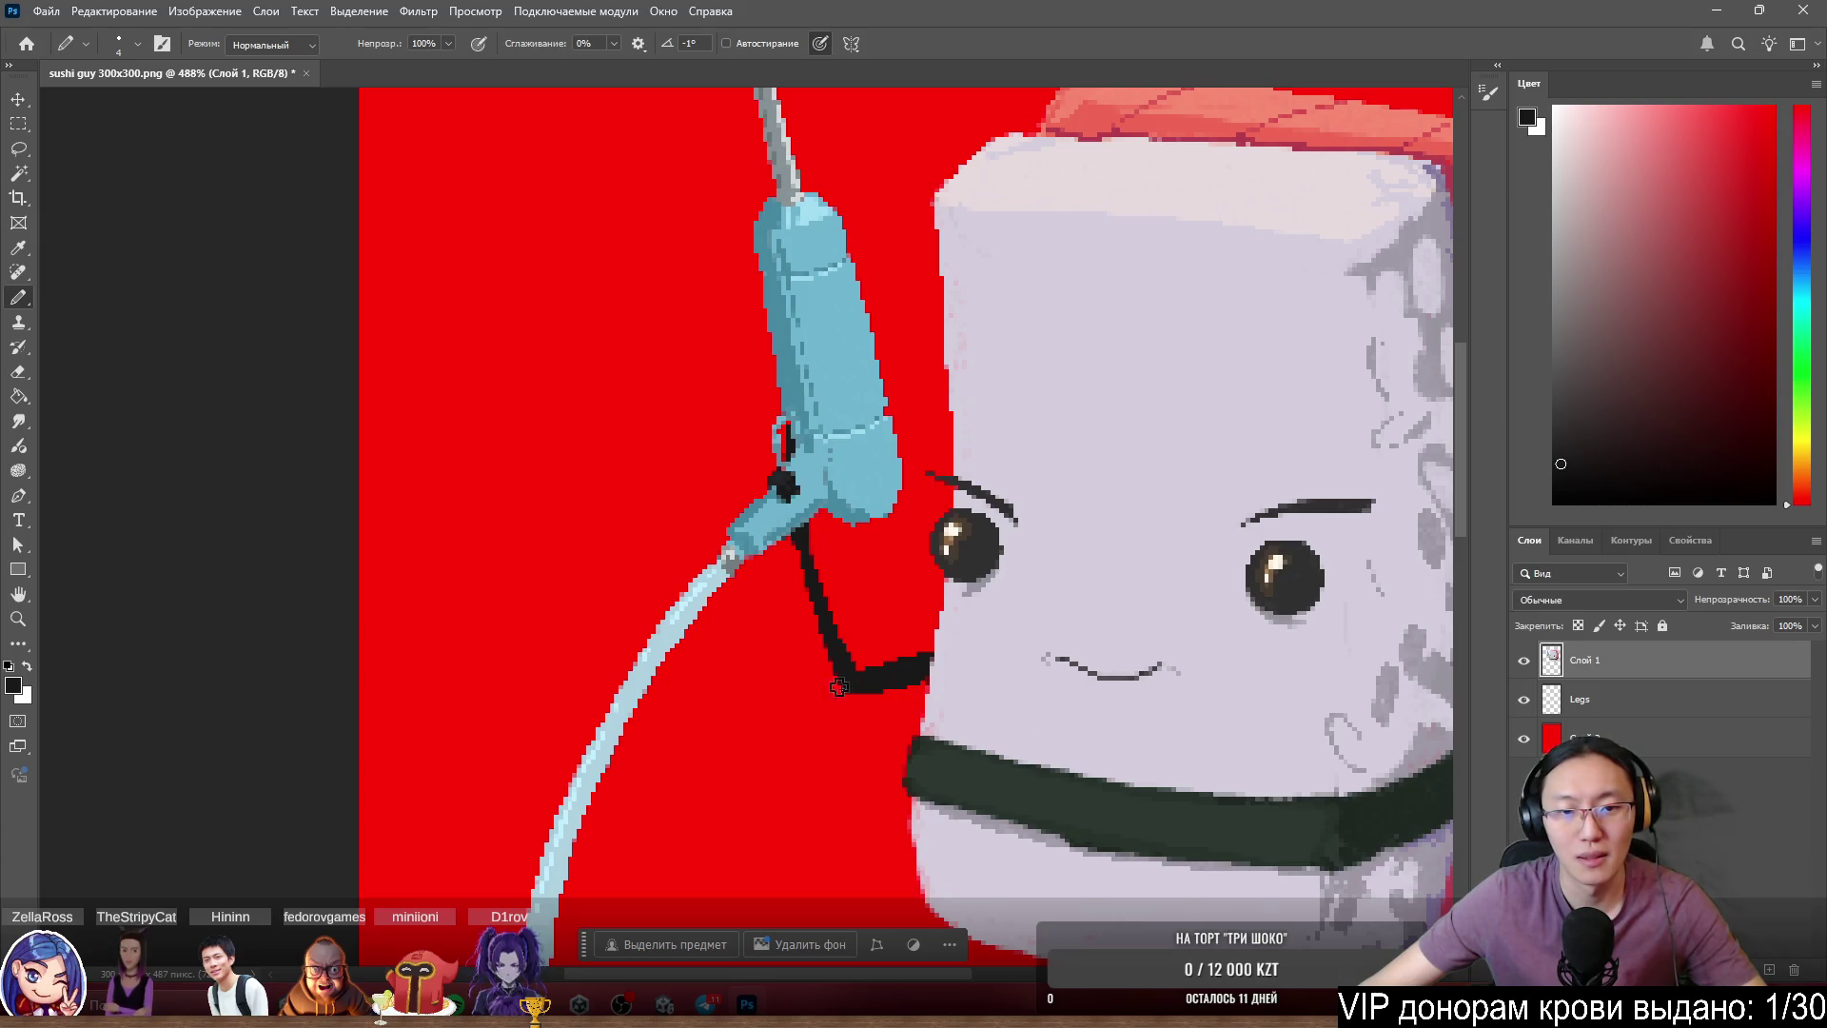
scroll(811, 176, "down", 3)
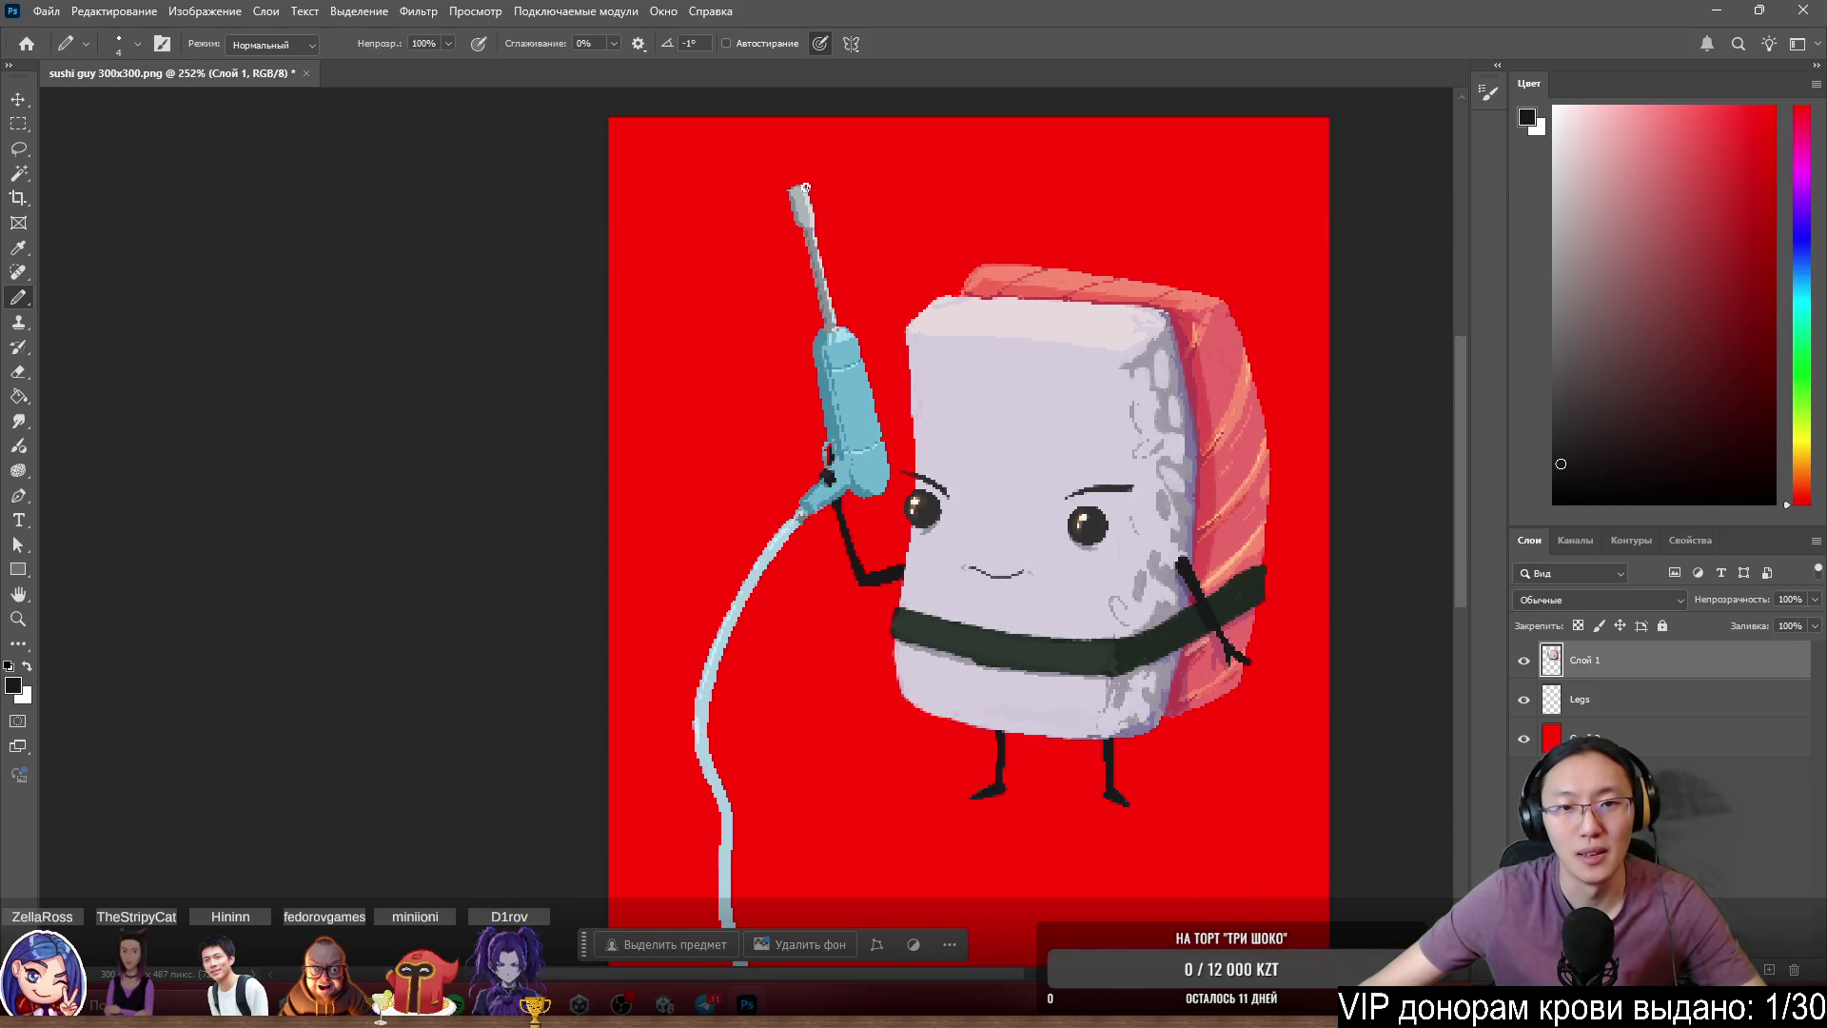
scroll(892, 557, "up", 3)
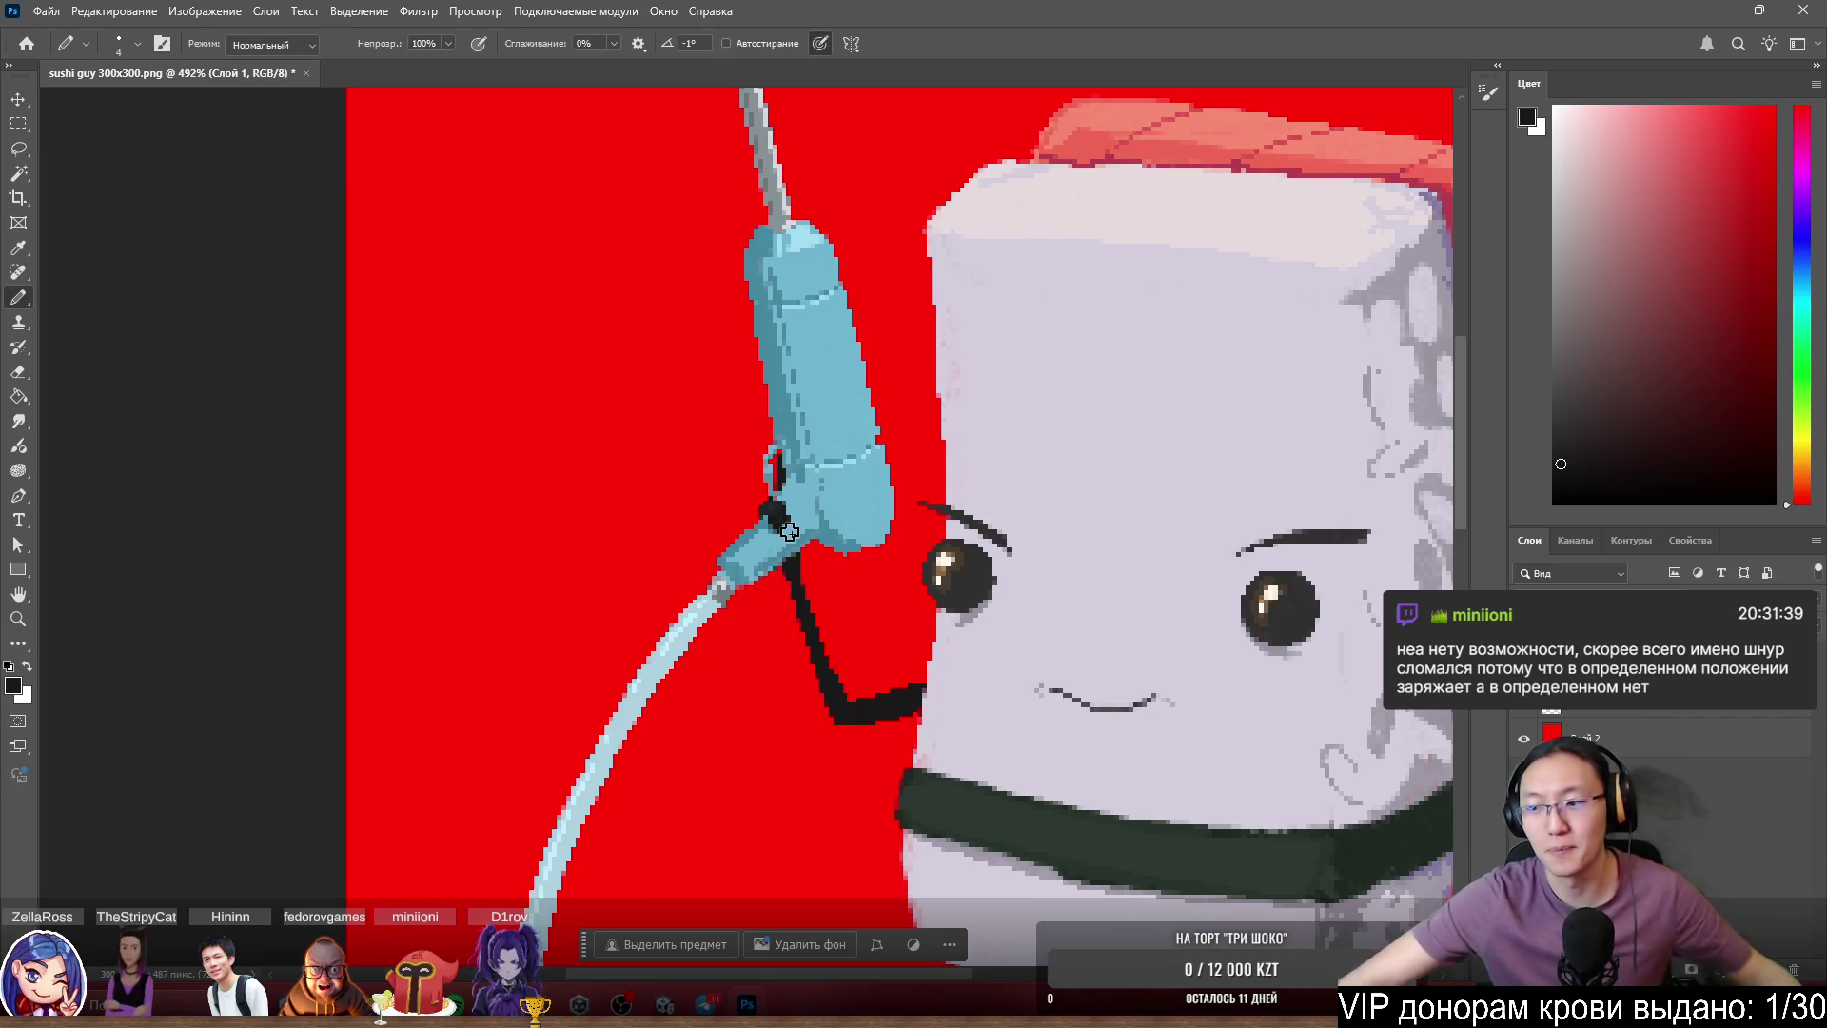
scroll(856, 657, "down", 2)
scroll(869, 678, "up", 4)
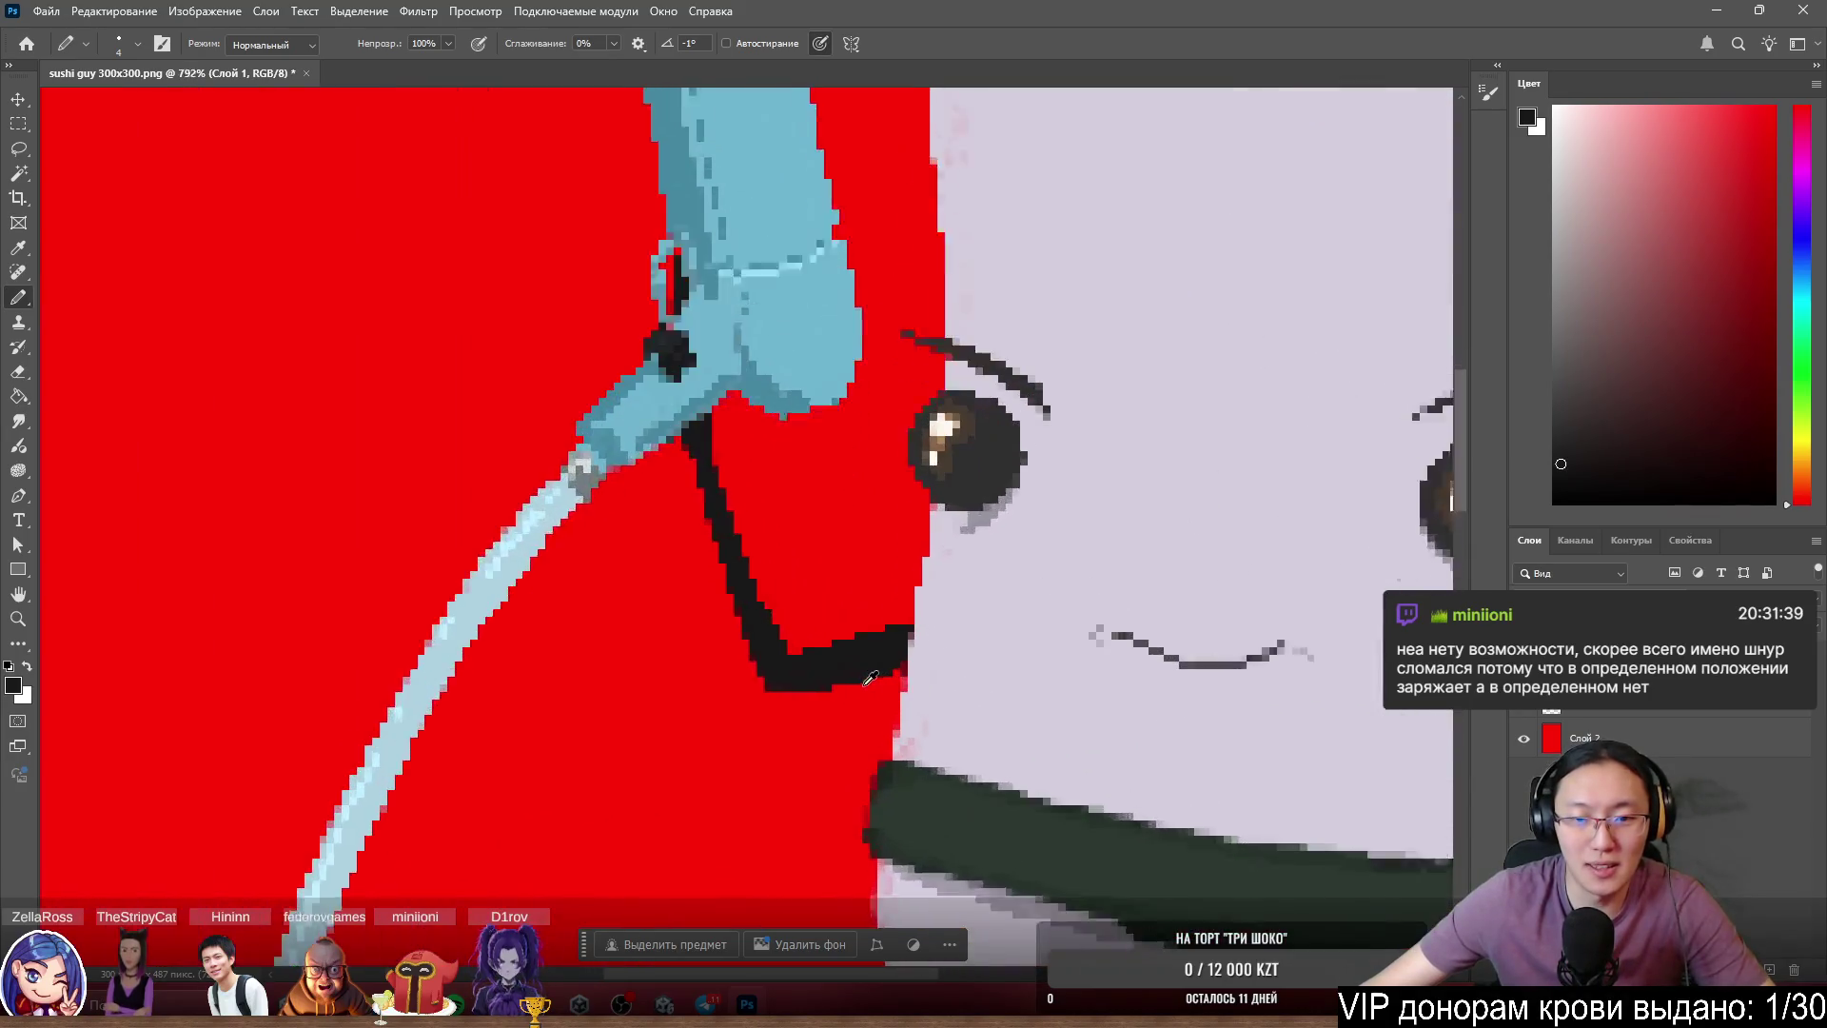
scroll(869, 678, "up", 1)
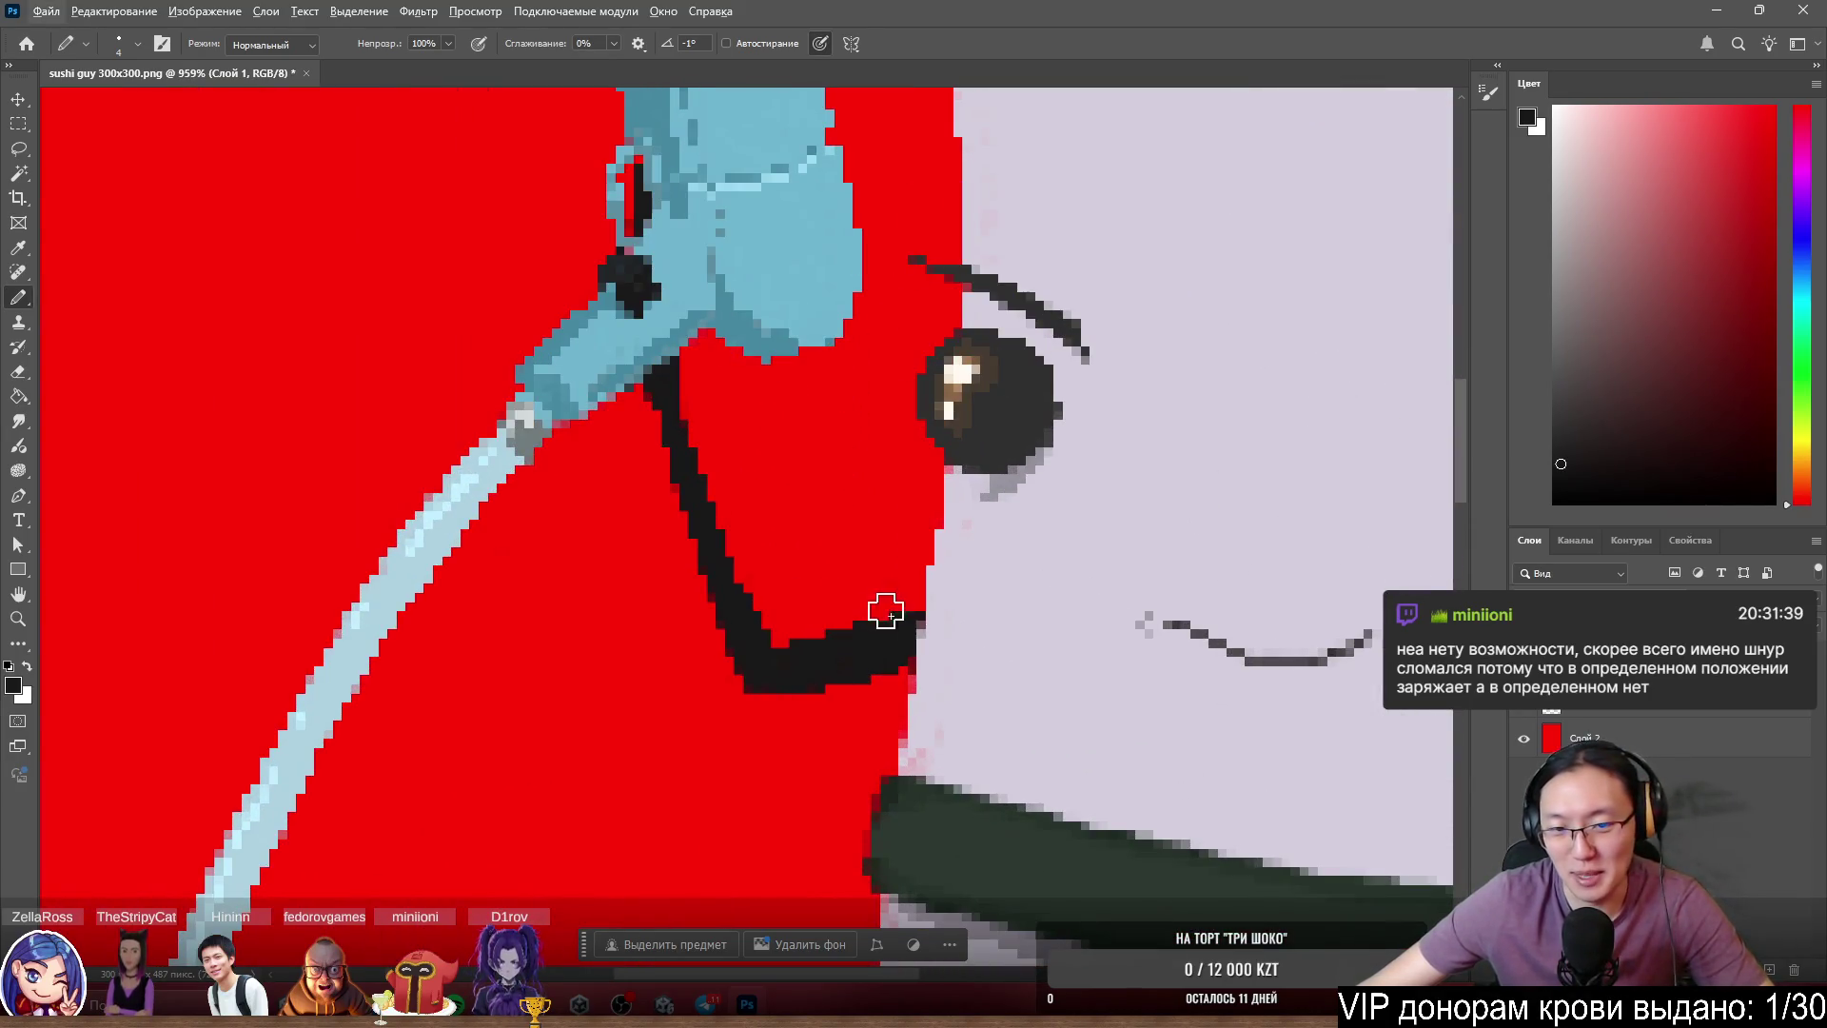
scroll(909, 619, "down", 4)
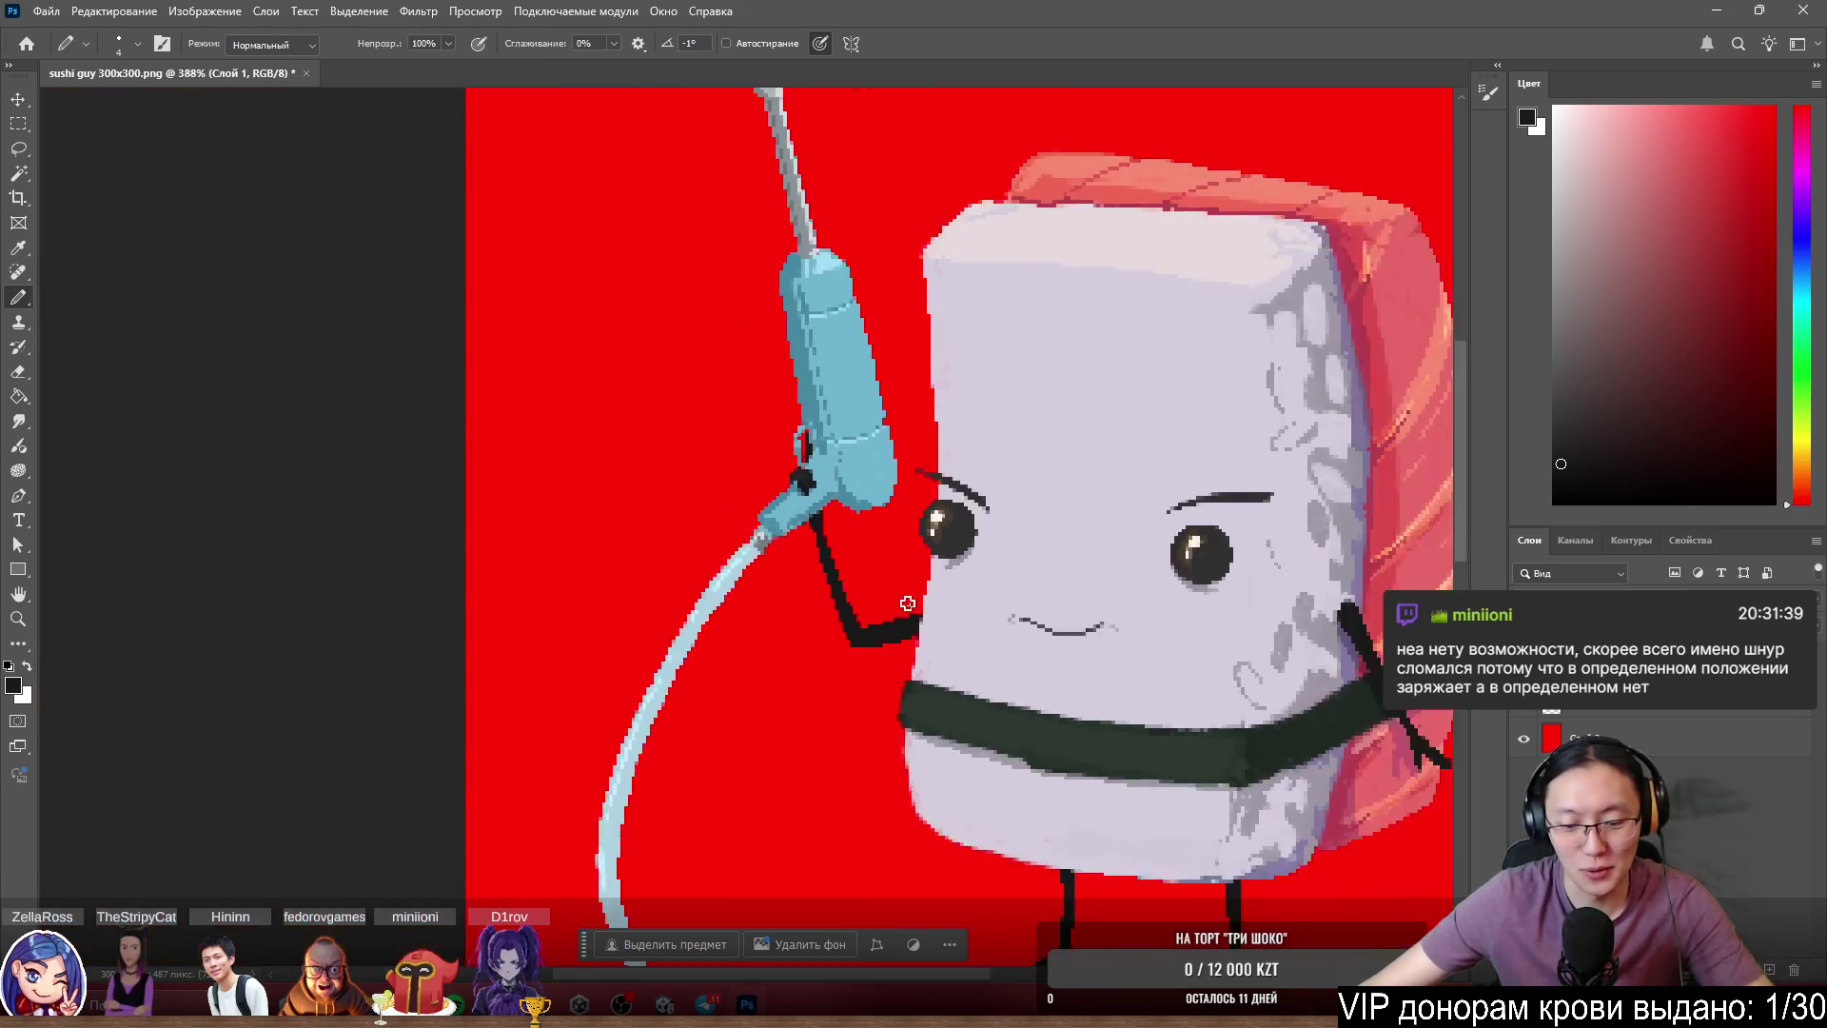
key("l")
scroll(945, 618, "up", 3)
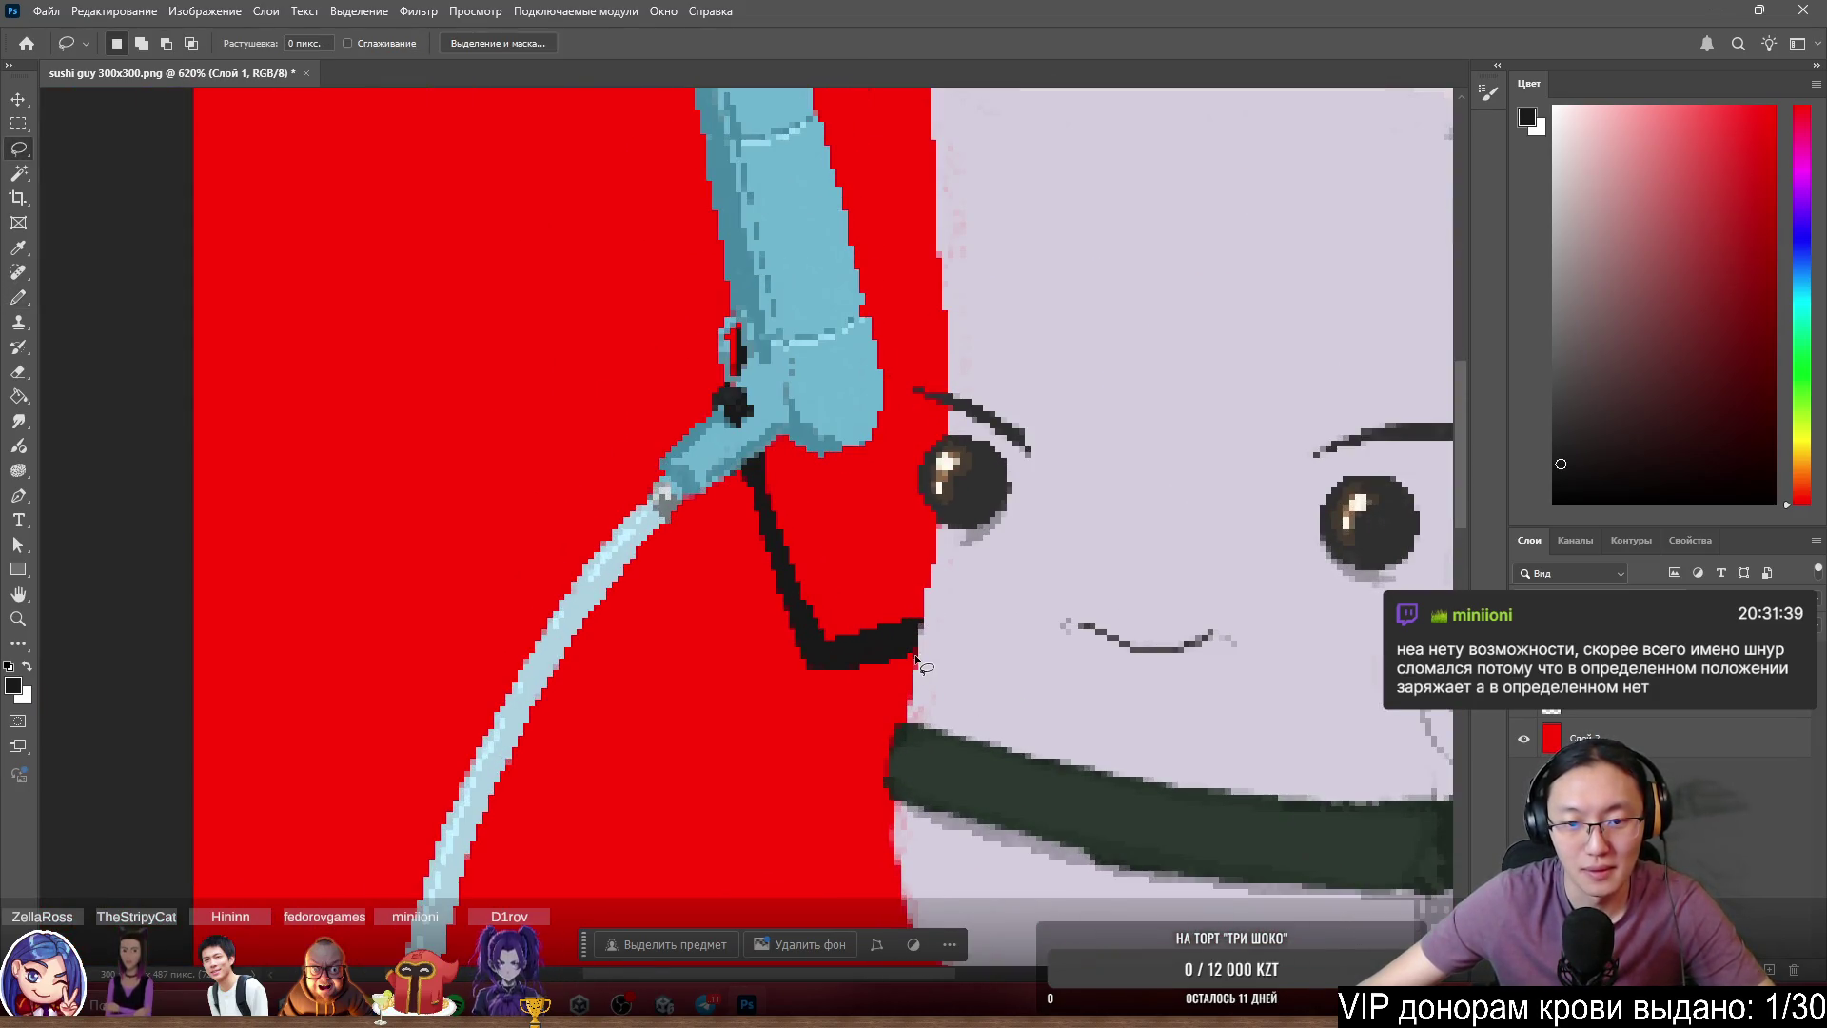
Lasso the raised arm, drill and upper cord, then add the lower hanging cord to the selection
left_click_drag(918, 626, 723, 861)
scroll(793, 436, "down", 3)
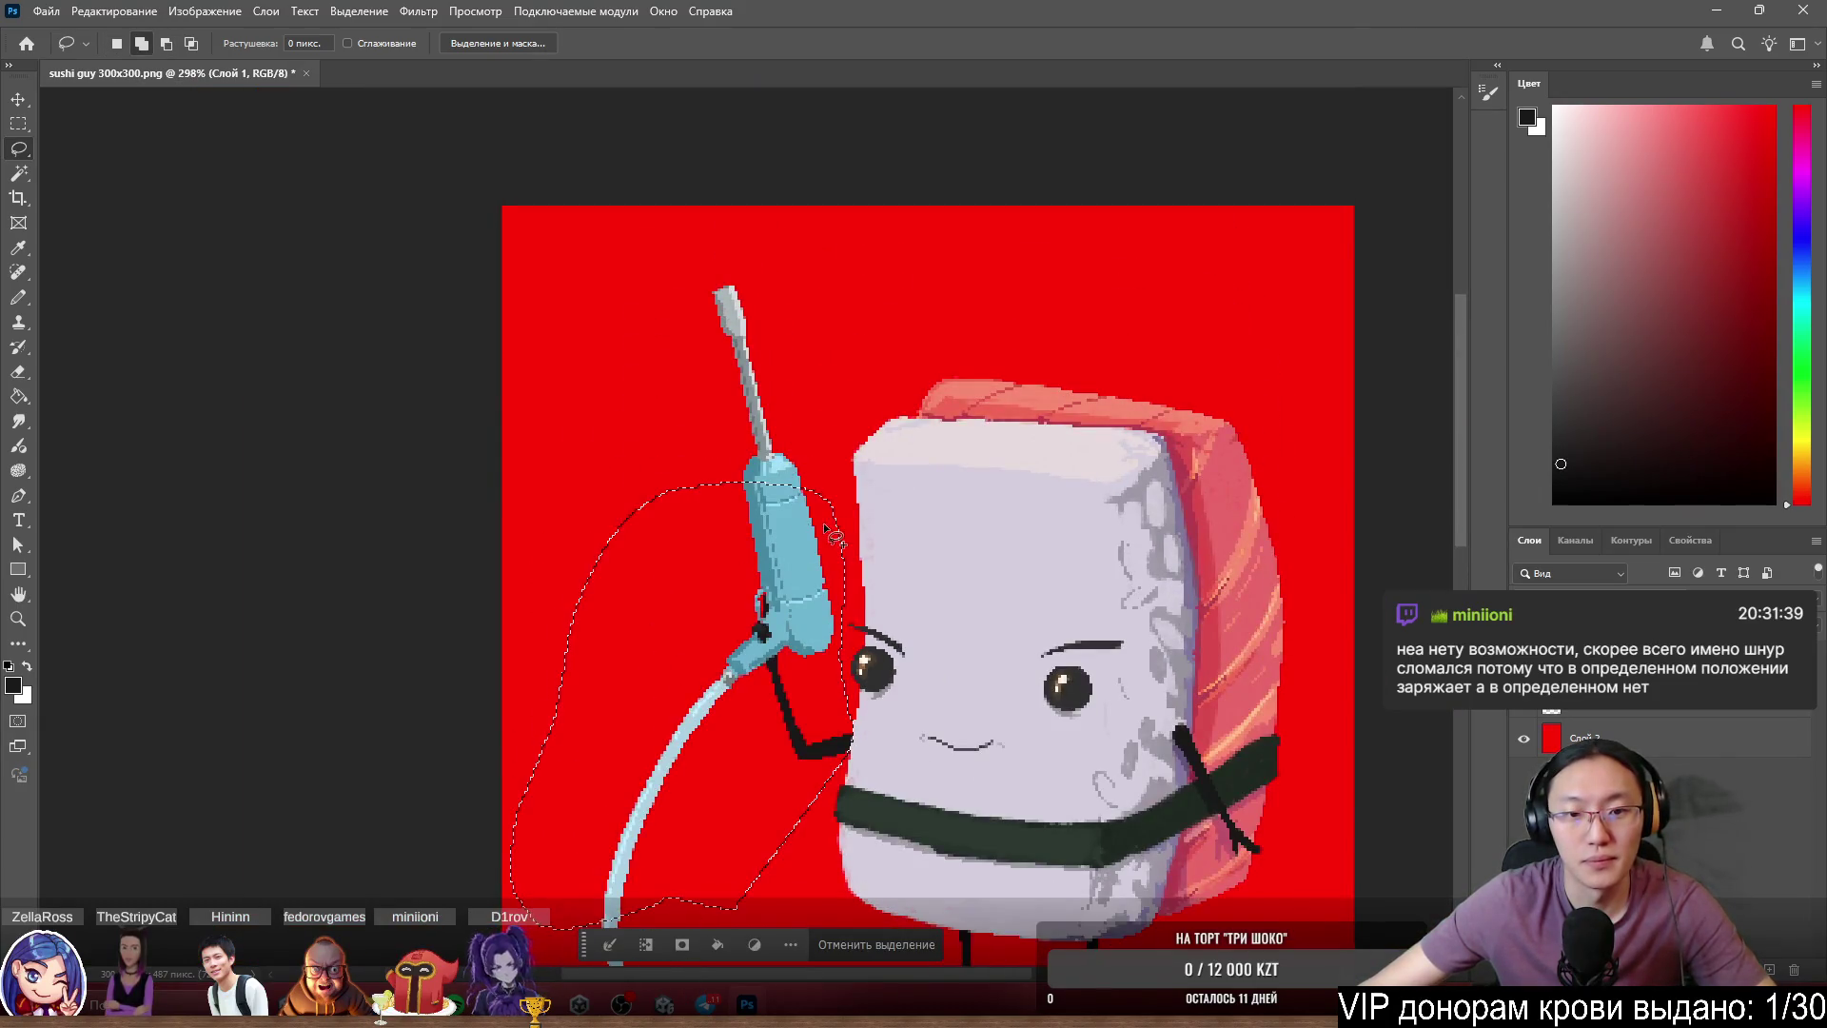
scroll(778, 627, "down", 5)
left_click_drag(785, 657, 529, 356)
scroll(766, 297, "down", 3)
scroll(755, 294, "up", 2)
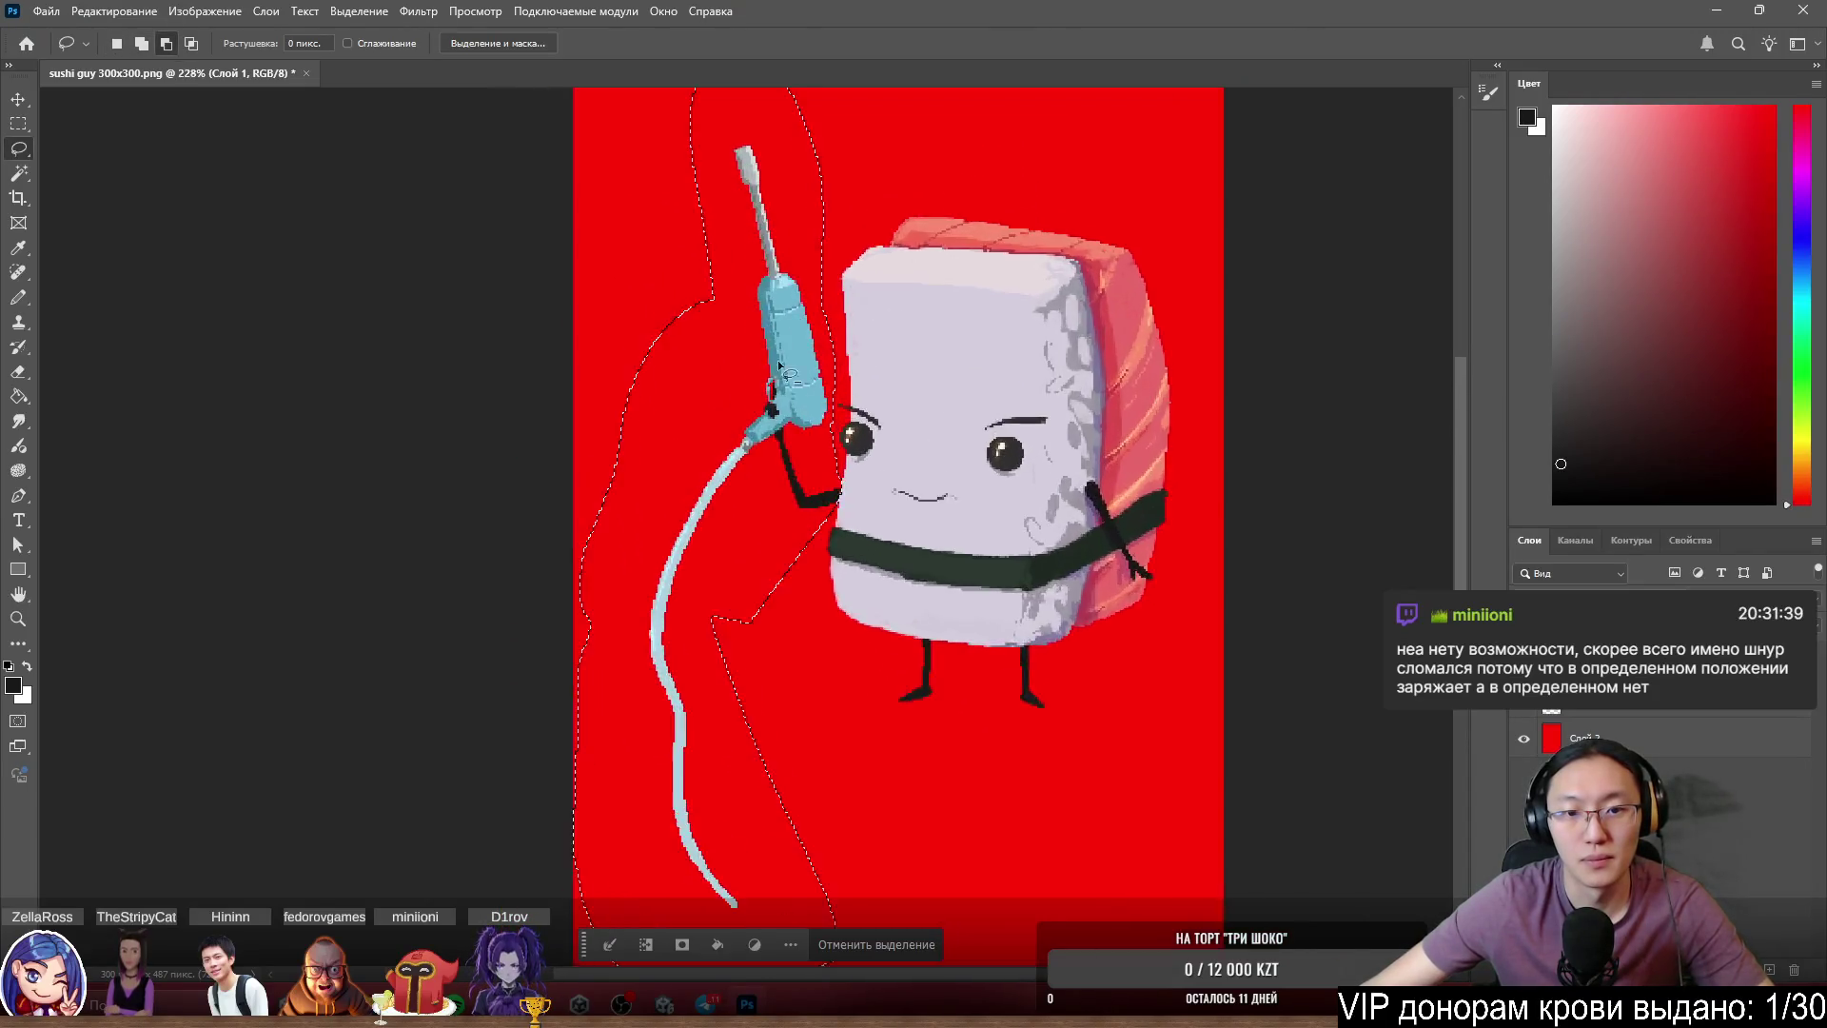
scroll(790, 381, "up", 3)
right_click(773, 391)
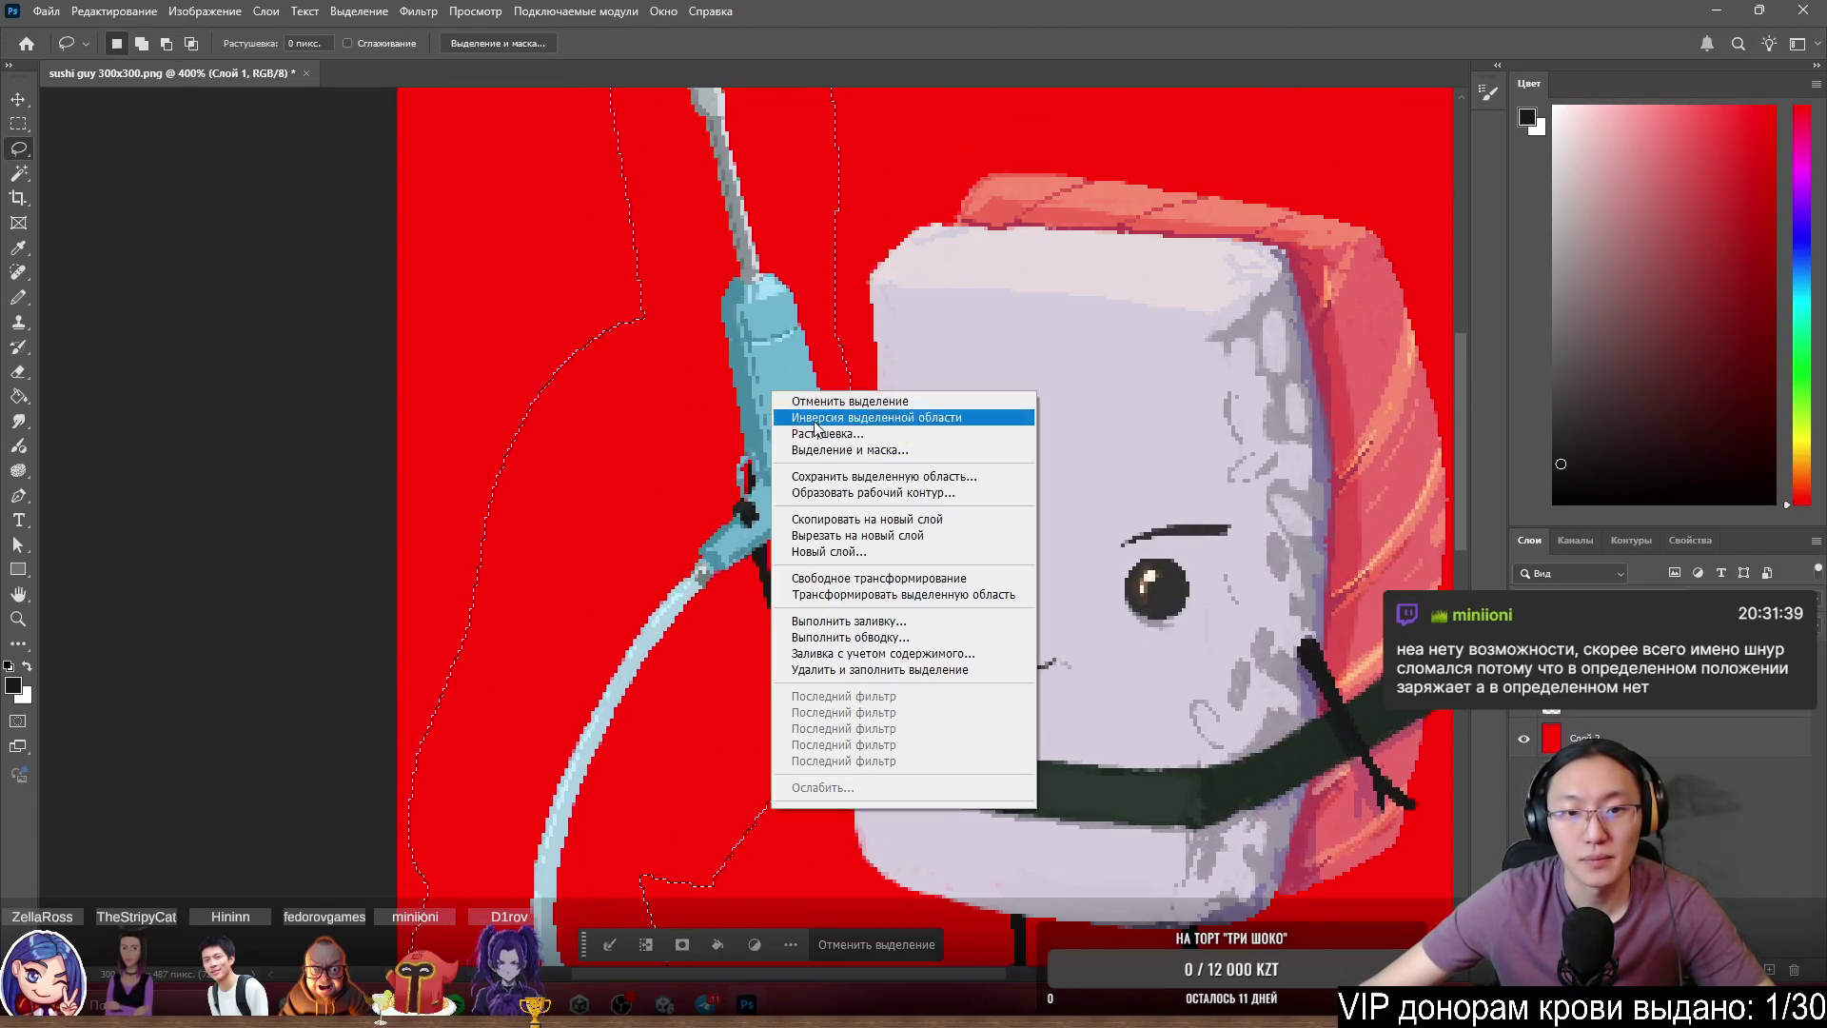
Cut the arm and cord onto a new layer, nudge it, and move it below the body layer
left_click(841, 536)
scroll(934, 622, "up", 3)
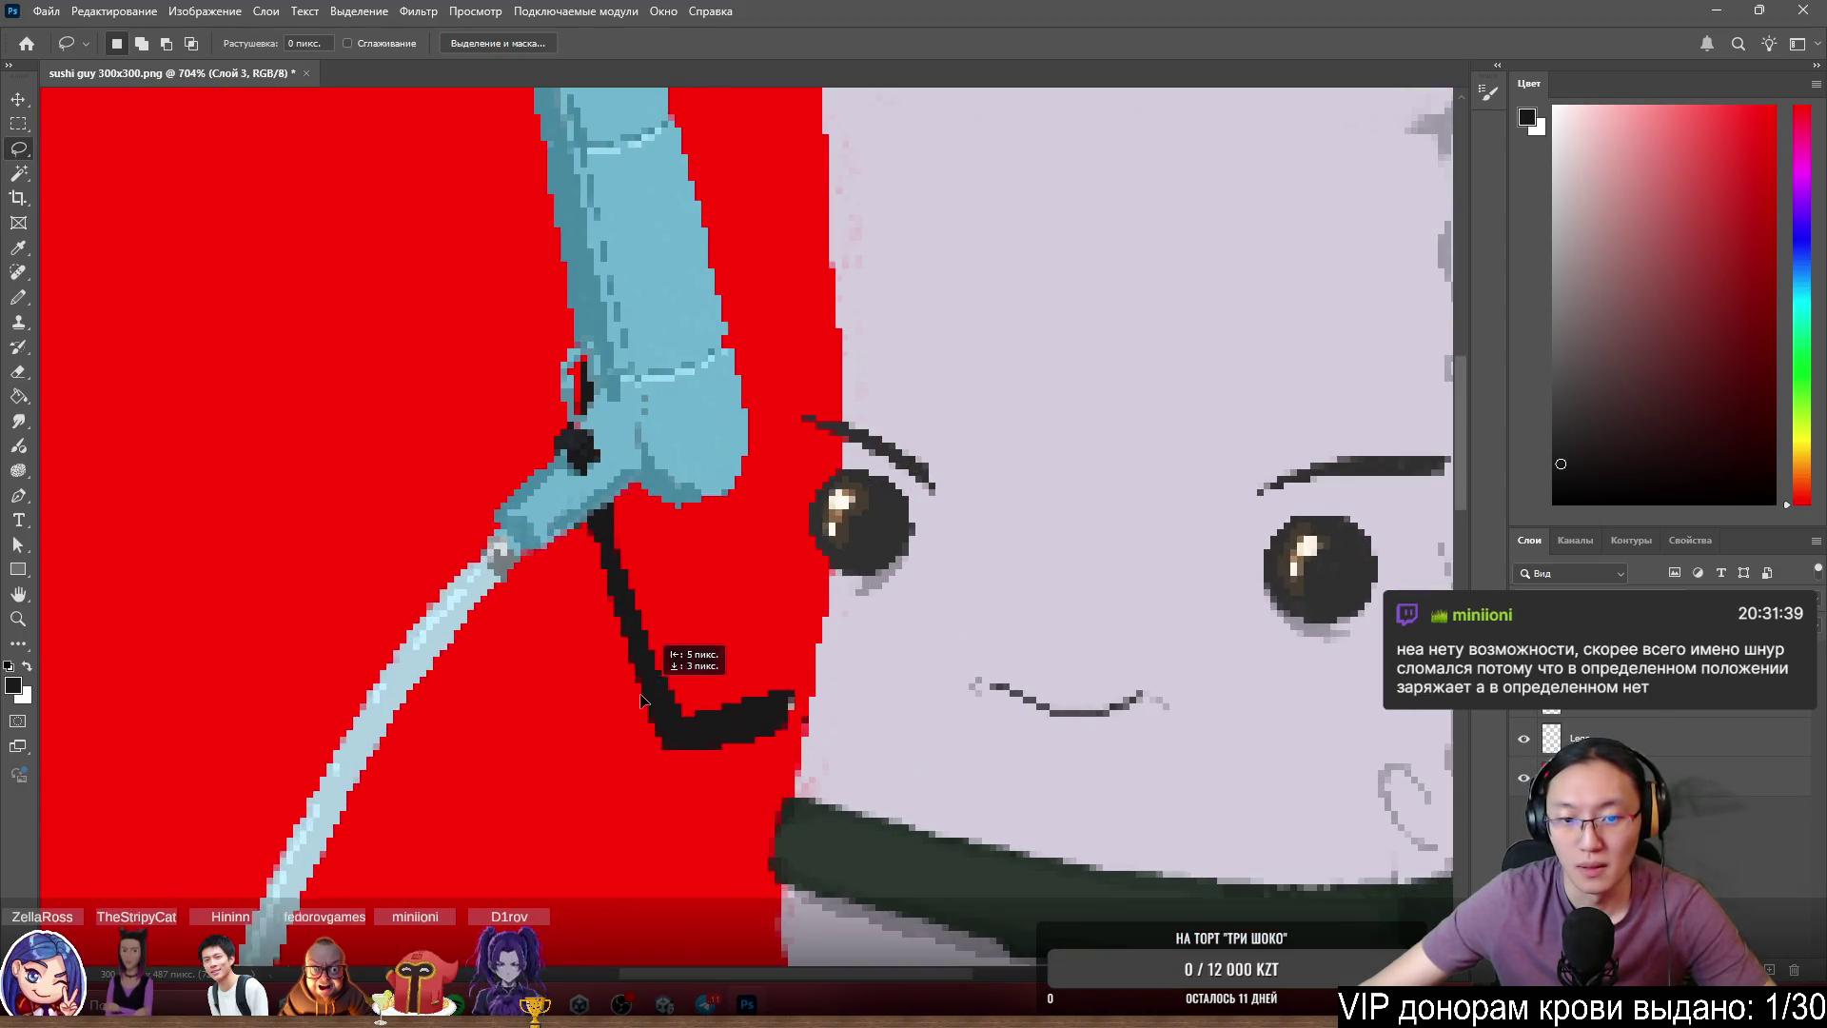
left_click_drag(641, 700, 656, 704)
scroll(824, 666, "up", 3)
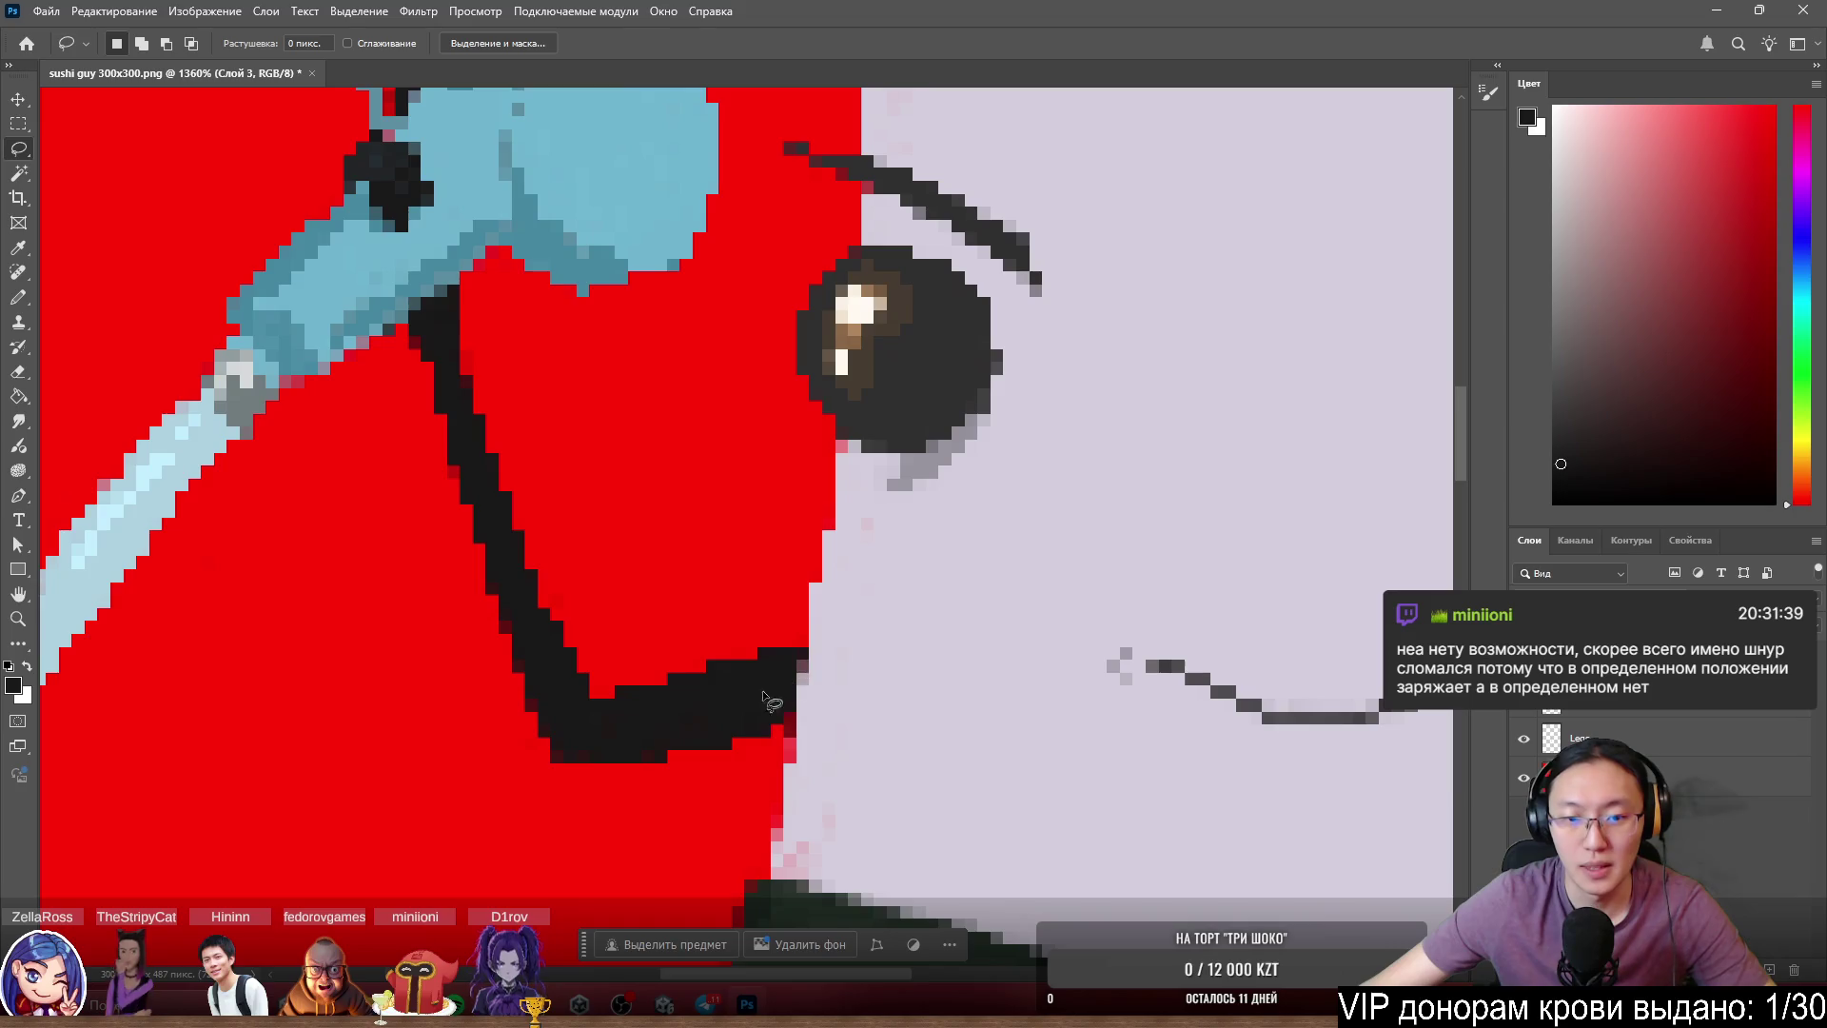
scroll(766, 699, "down", 5)
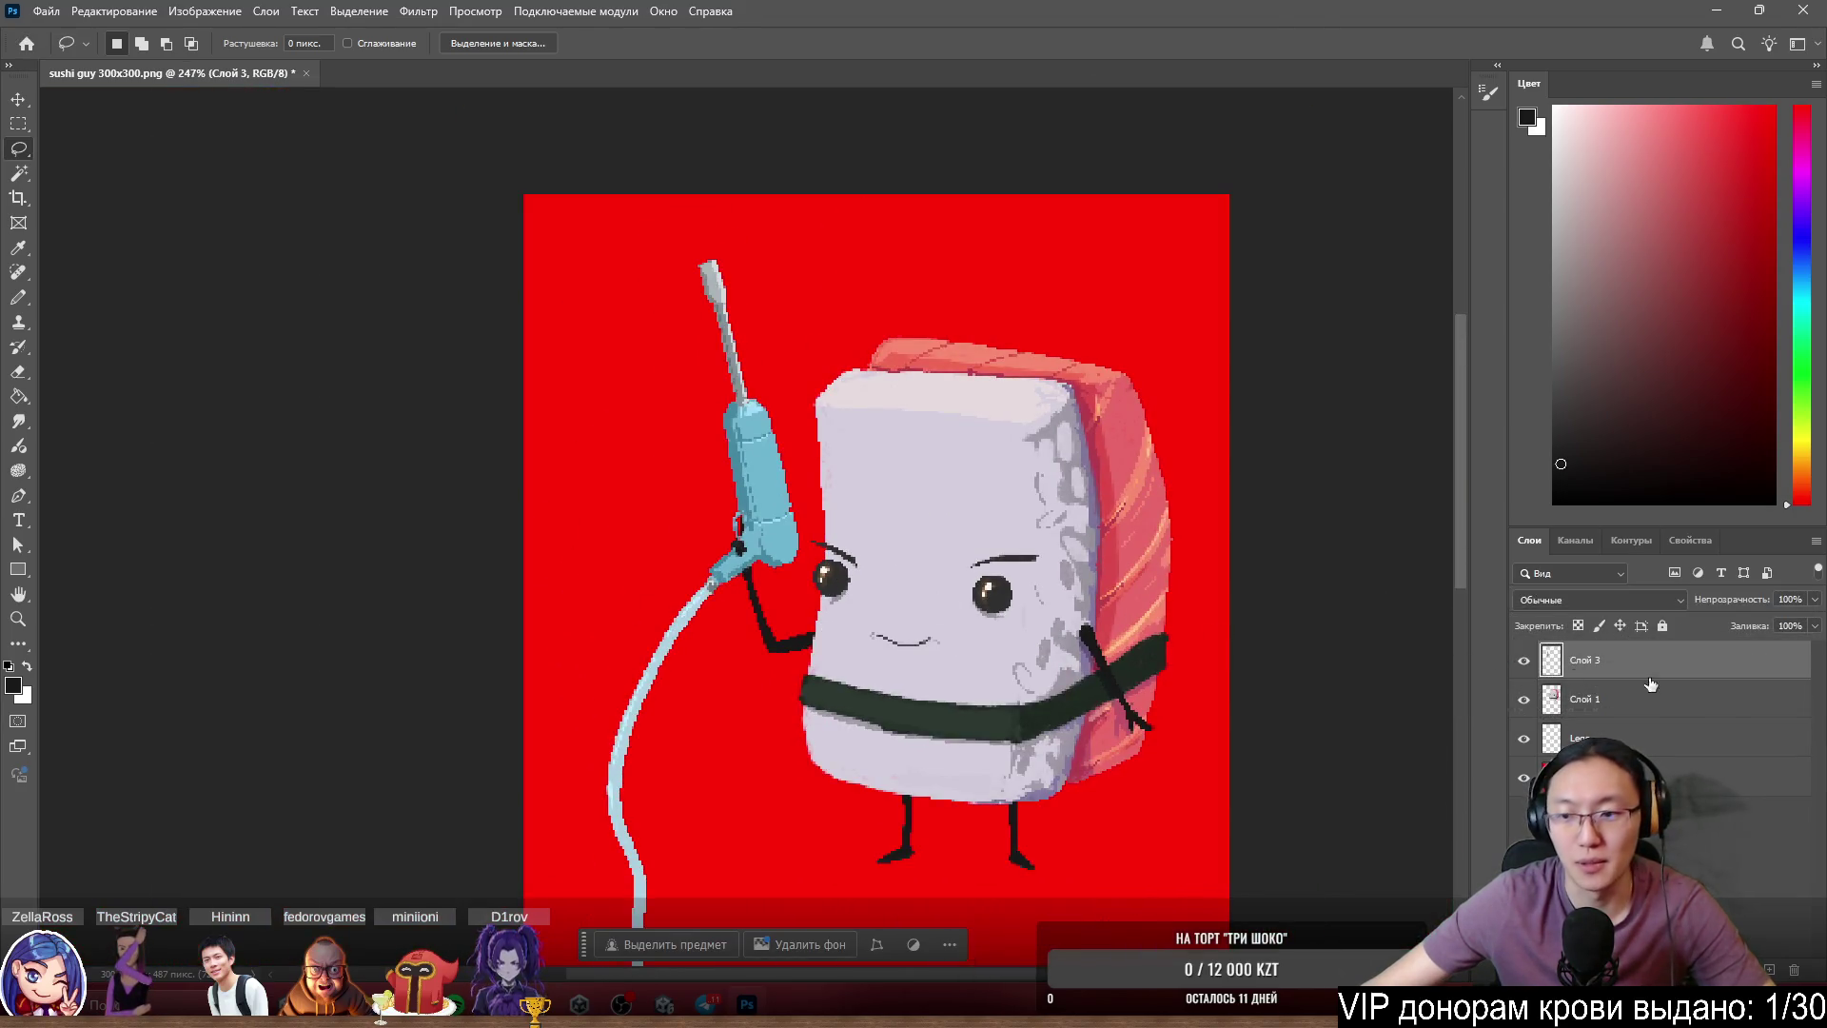
left_click_drag(1651, 684, 1650, 721)
Pick up the arm's dark outline colour and switch to the body layer
key("b")
scroll(818, 609, "up", 5)
left_click(819, 604, "alt")
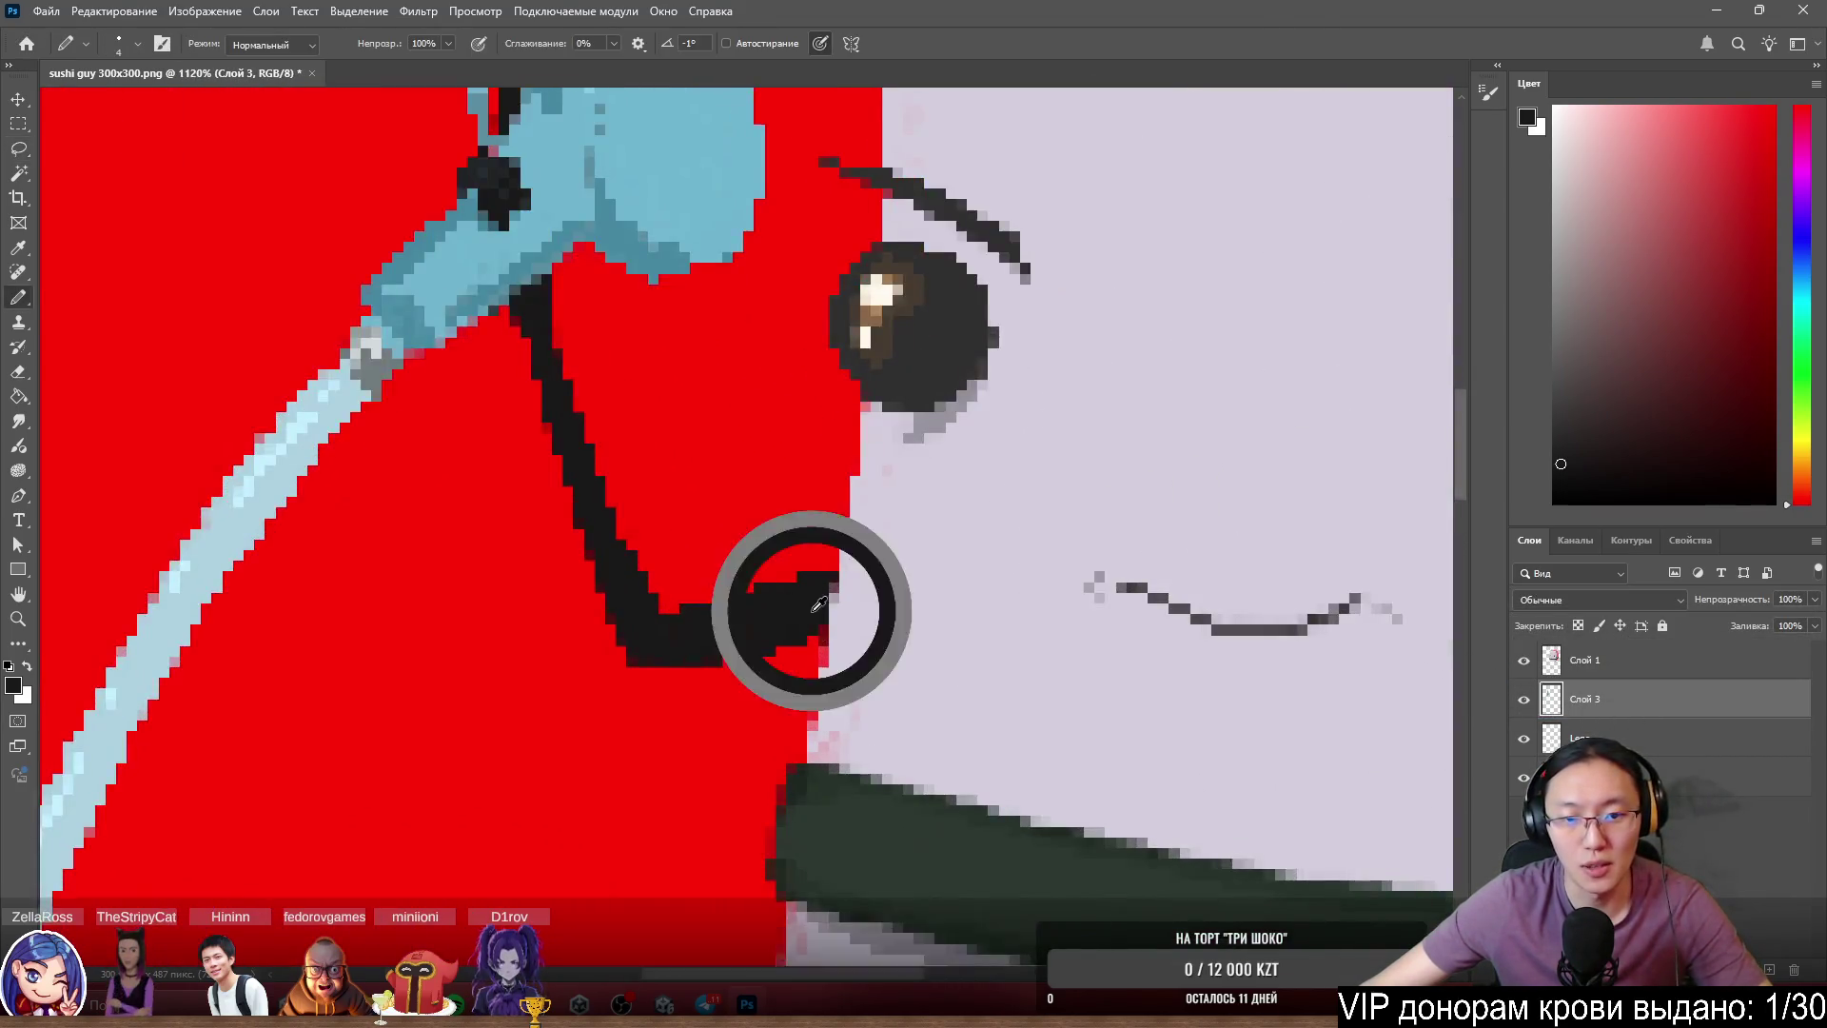
scroll(818, 604, "up", 3)
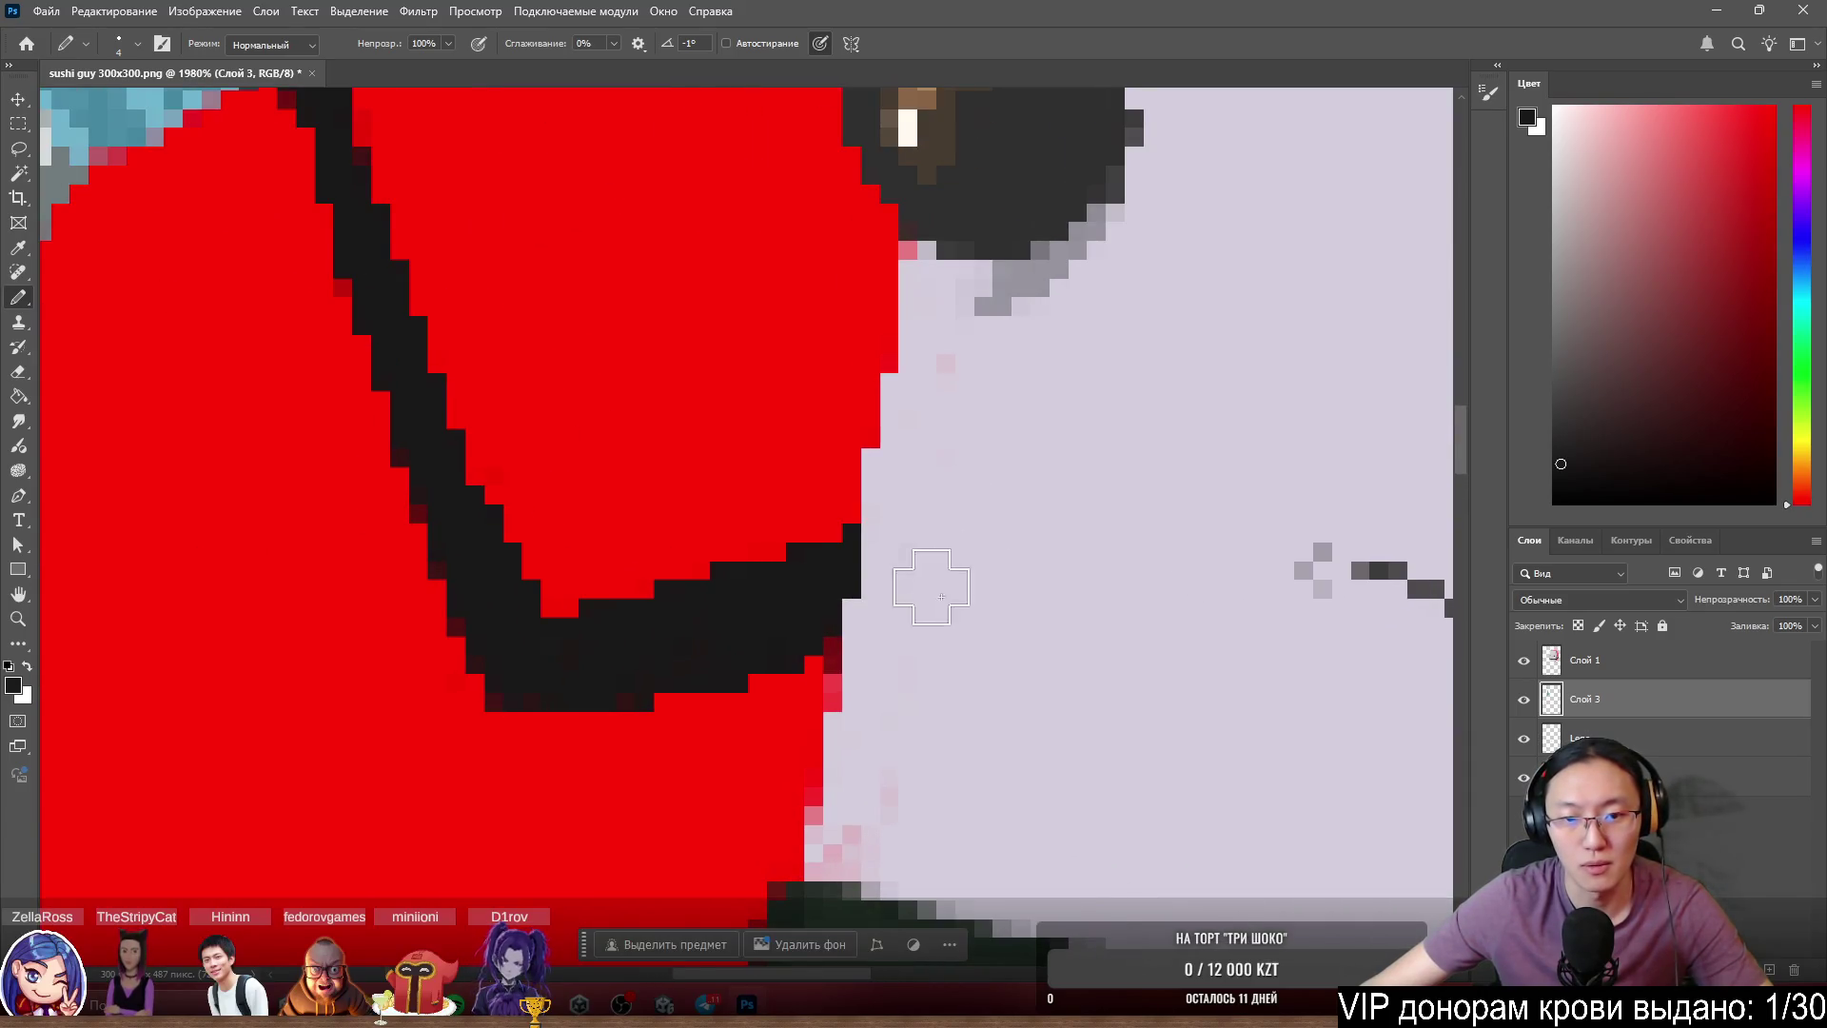
key("e")
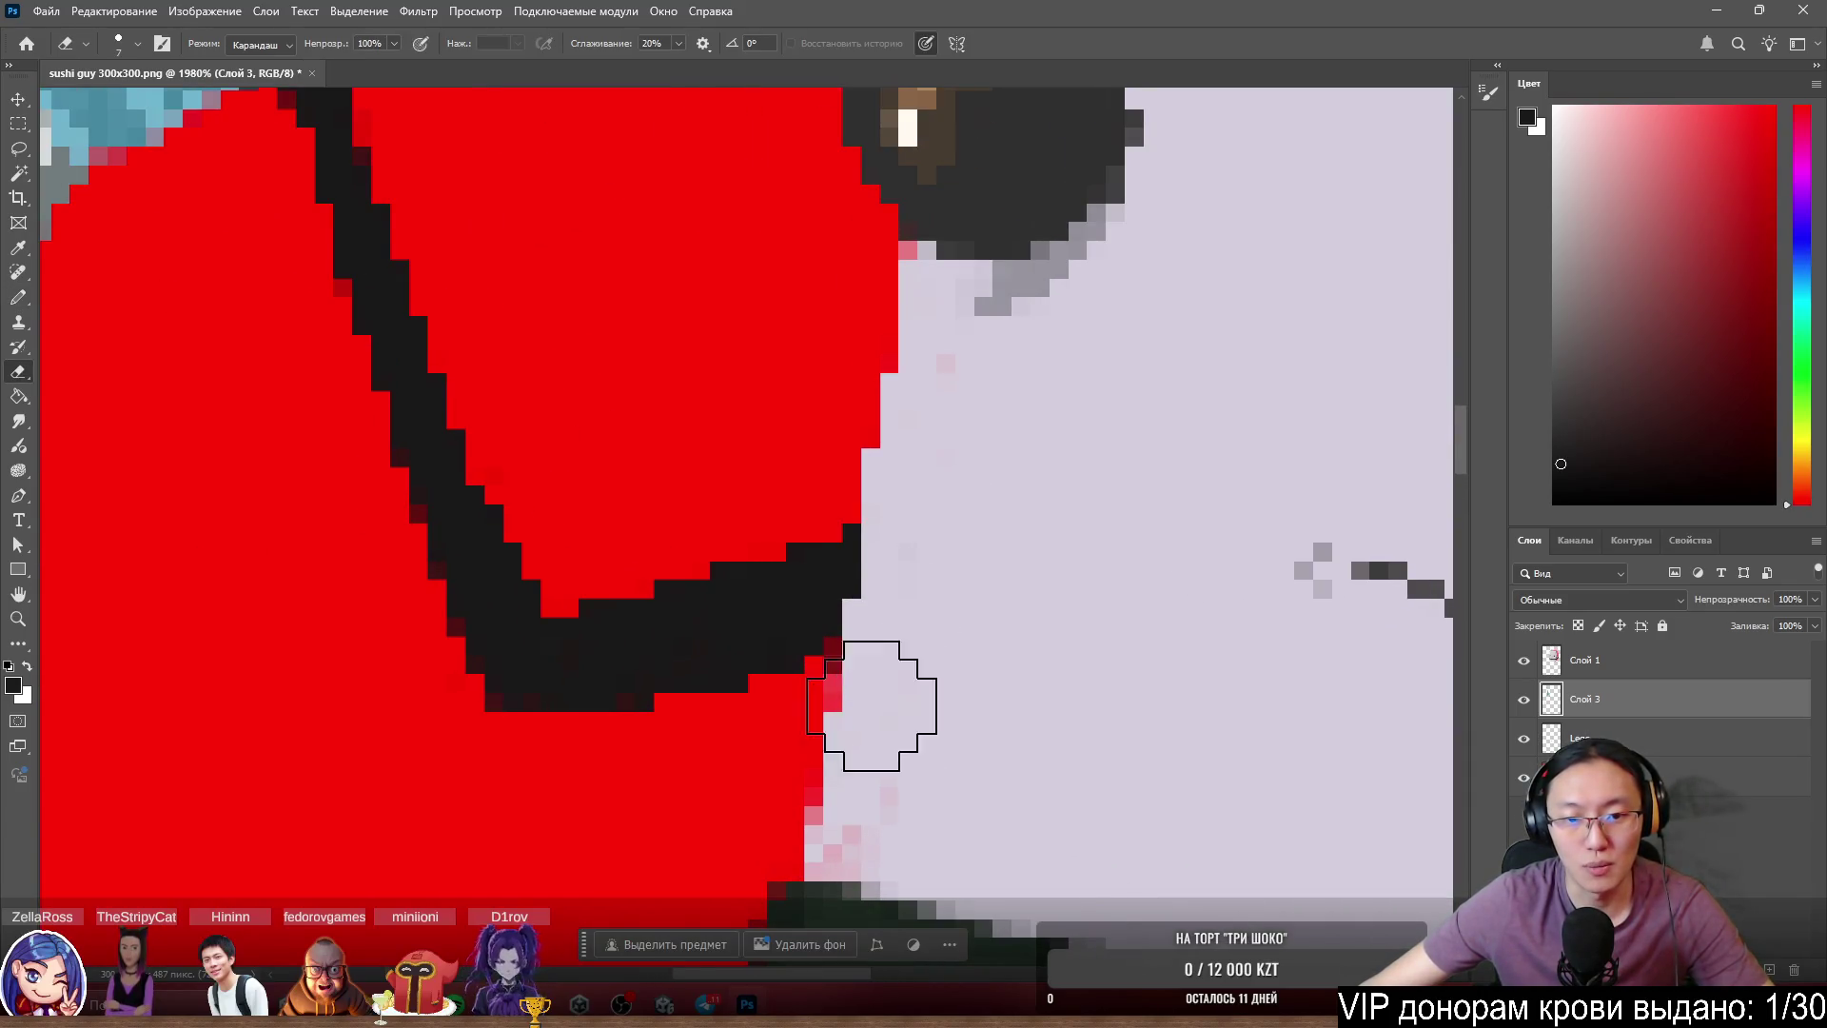
left_click(966, 709, "ctrl")
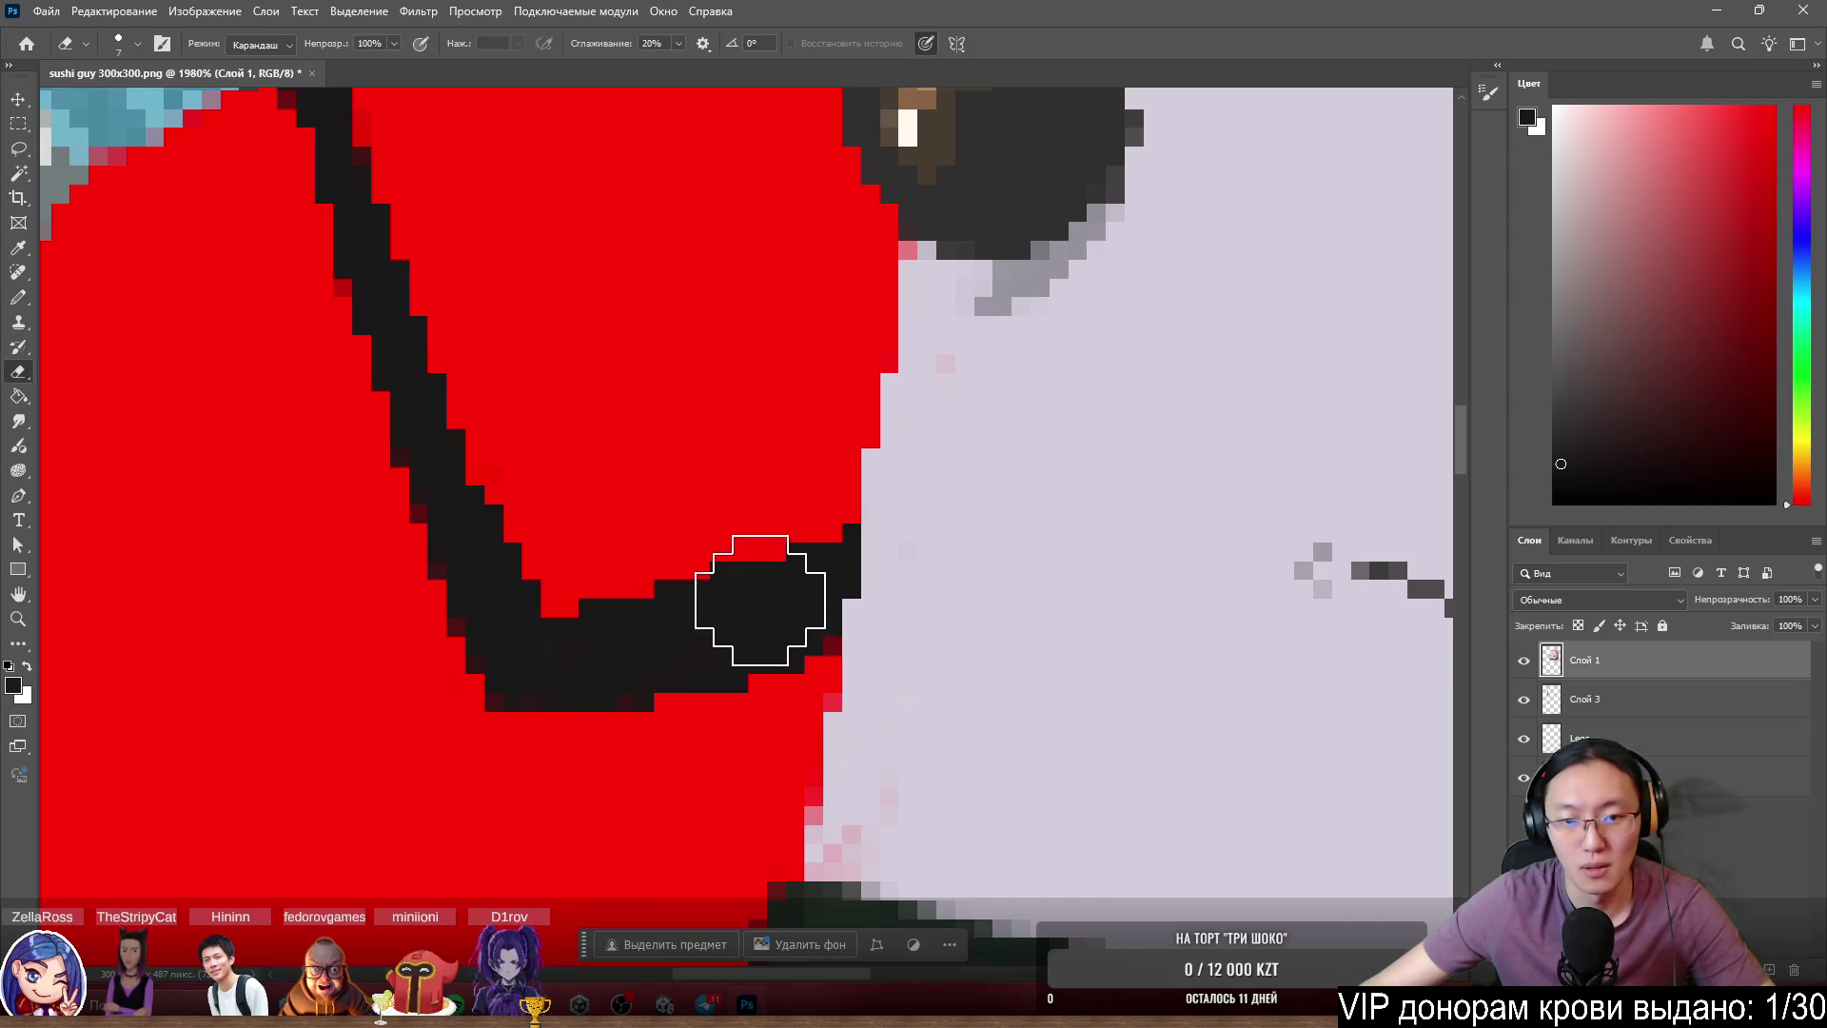
Patch the dark arm outline where it meets the body edge, comparing the stroke with undo/redo
key("b")
scroll(657, 516, "down", 3)
scroll(657, 517, "down", 3)
scroll(680, 518, "up", 6)
left_click(685, 518, "ctrl")
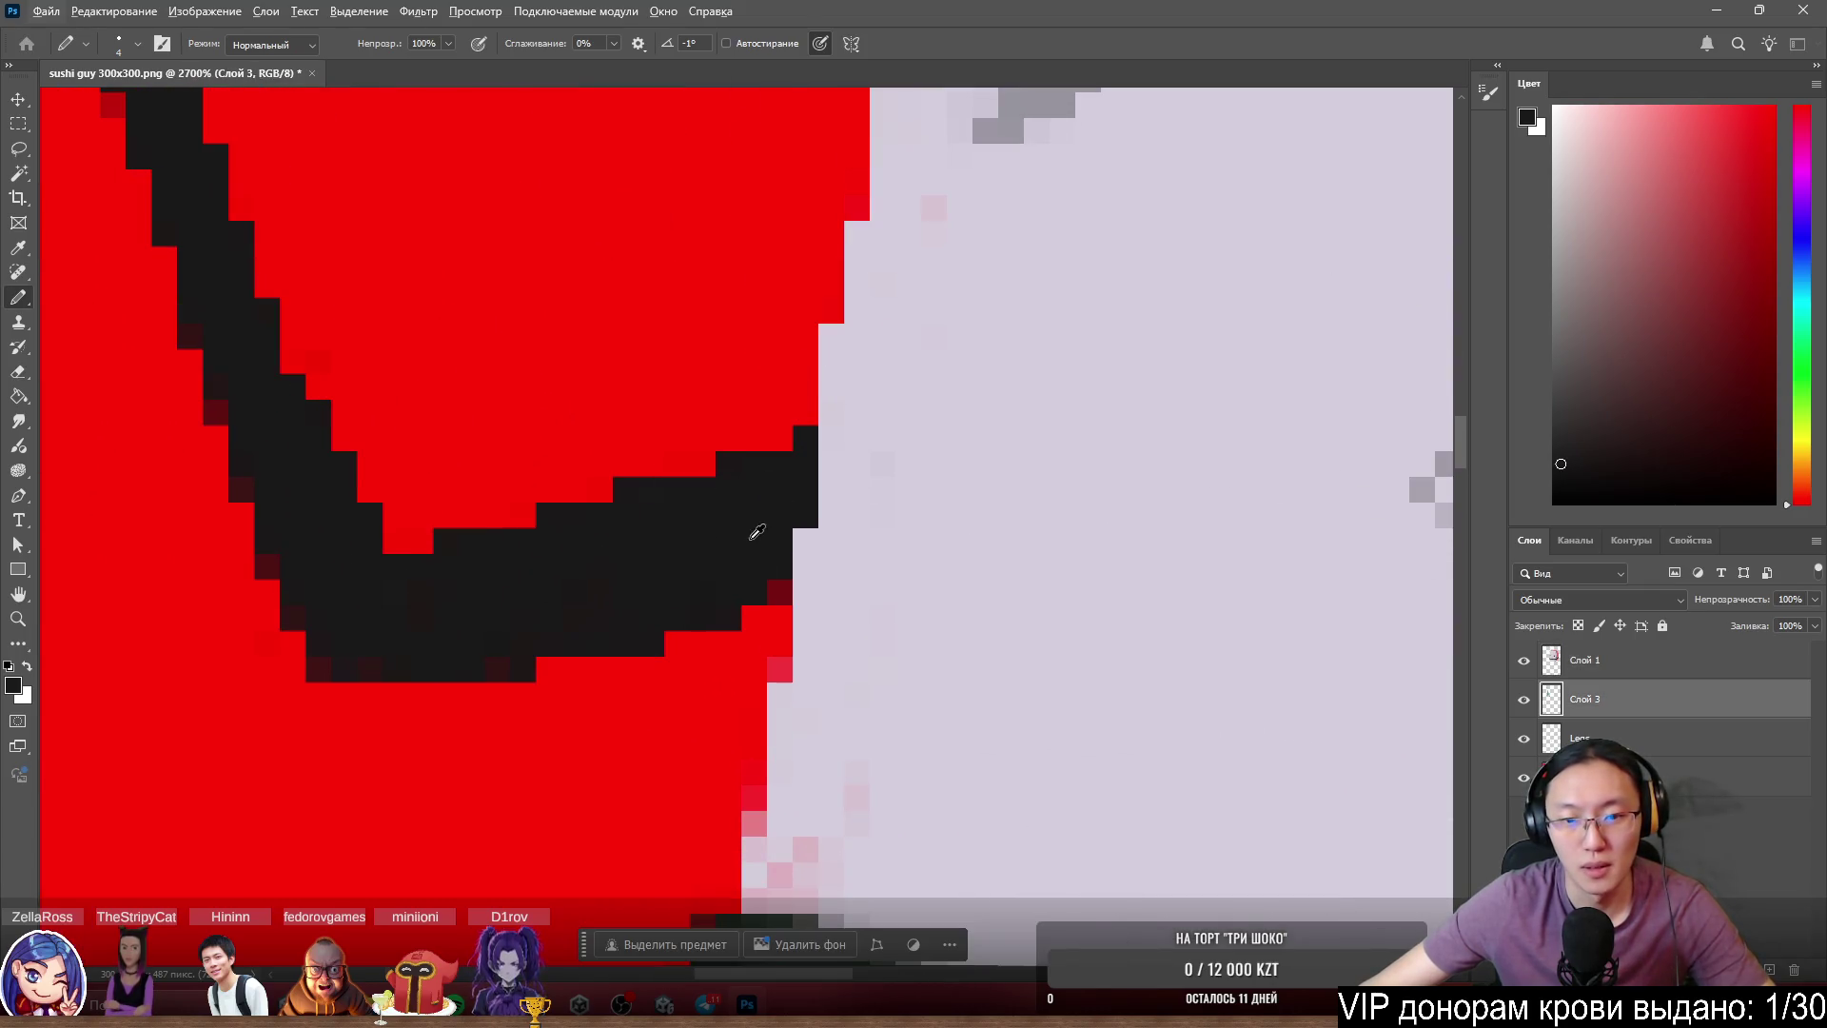
scroll(715, 548, "down", 3)
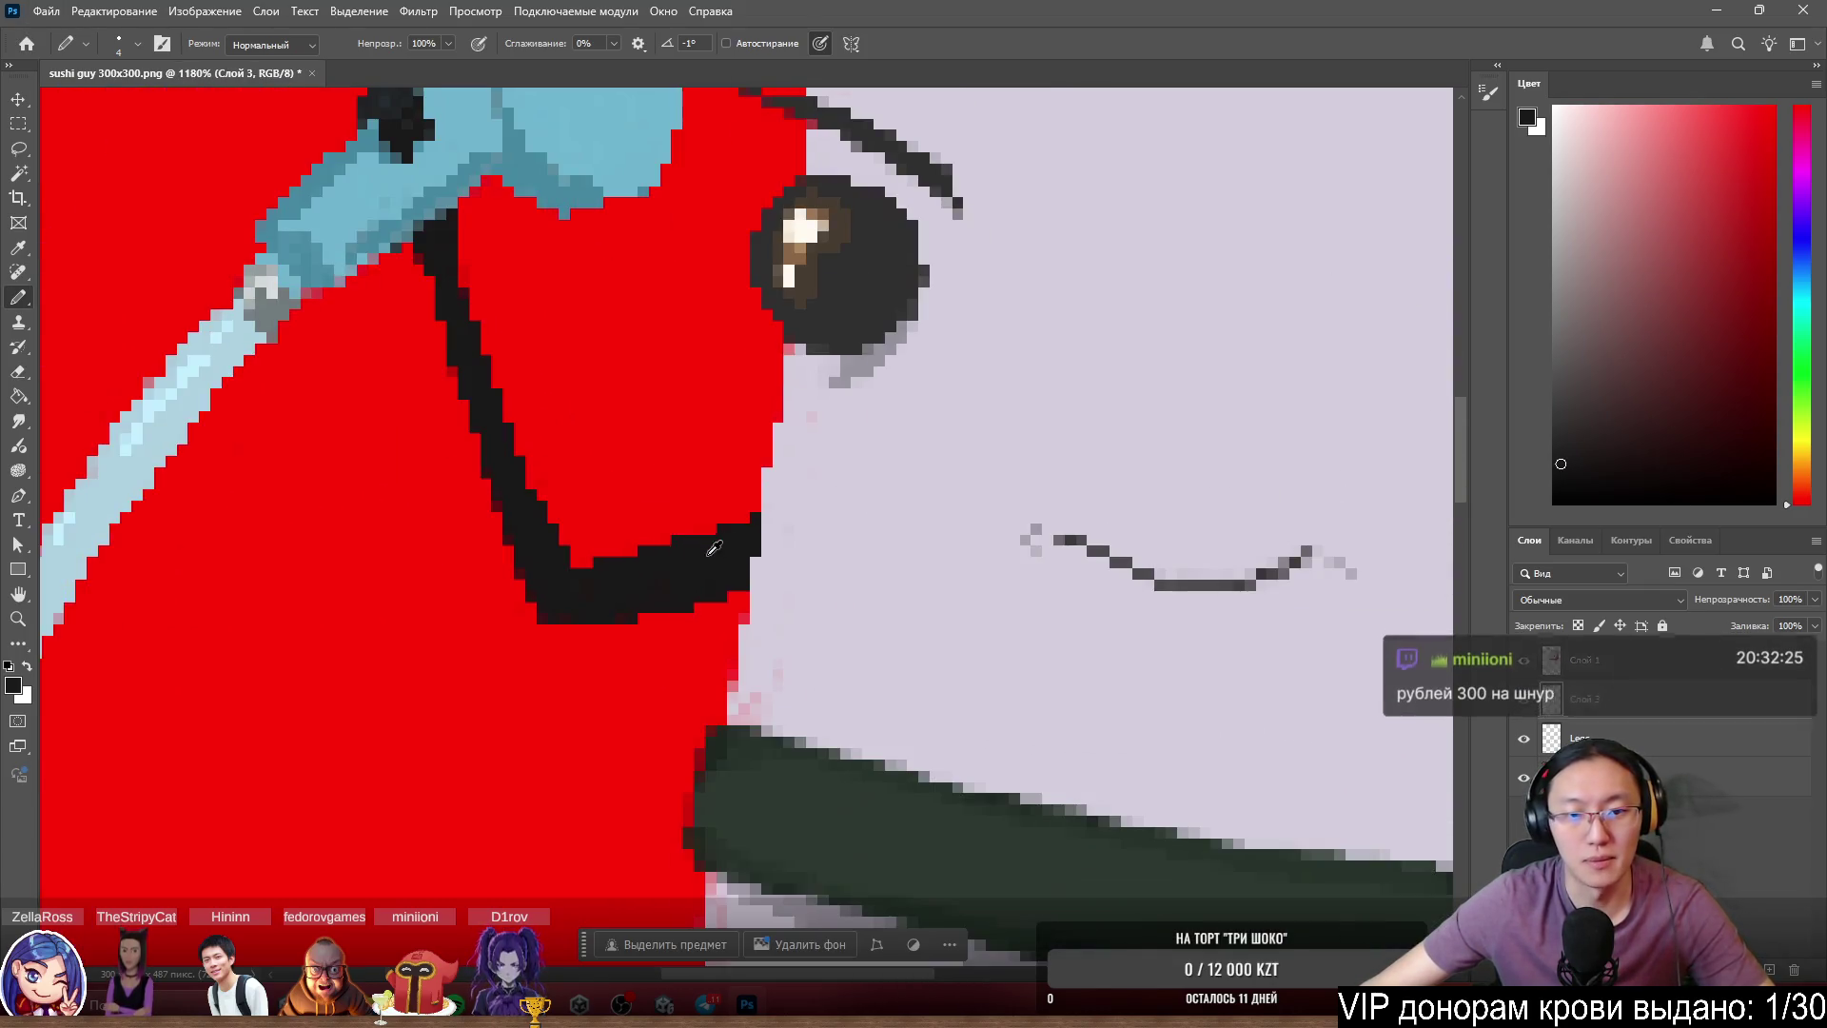
key("ctrl+z")
key("ctrl+z")
key("ctrl+z")
key("ctrl+shift+z")
key("ctrl+shift+z")
key("ctrl+shift+z")
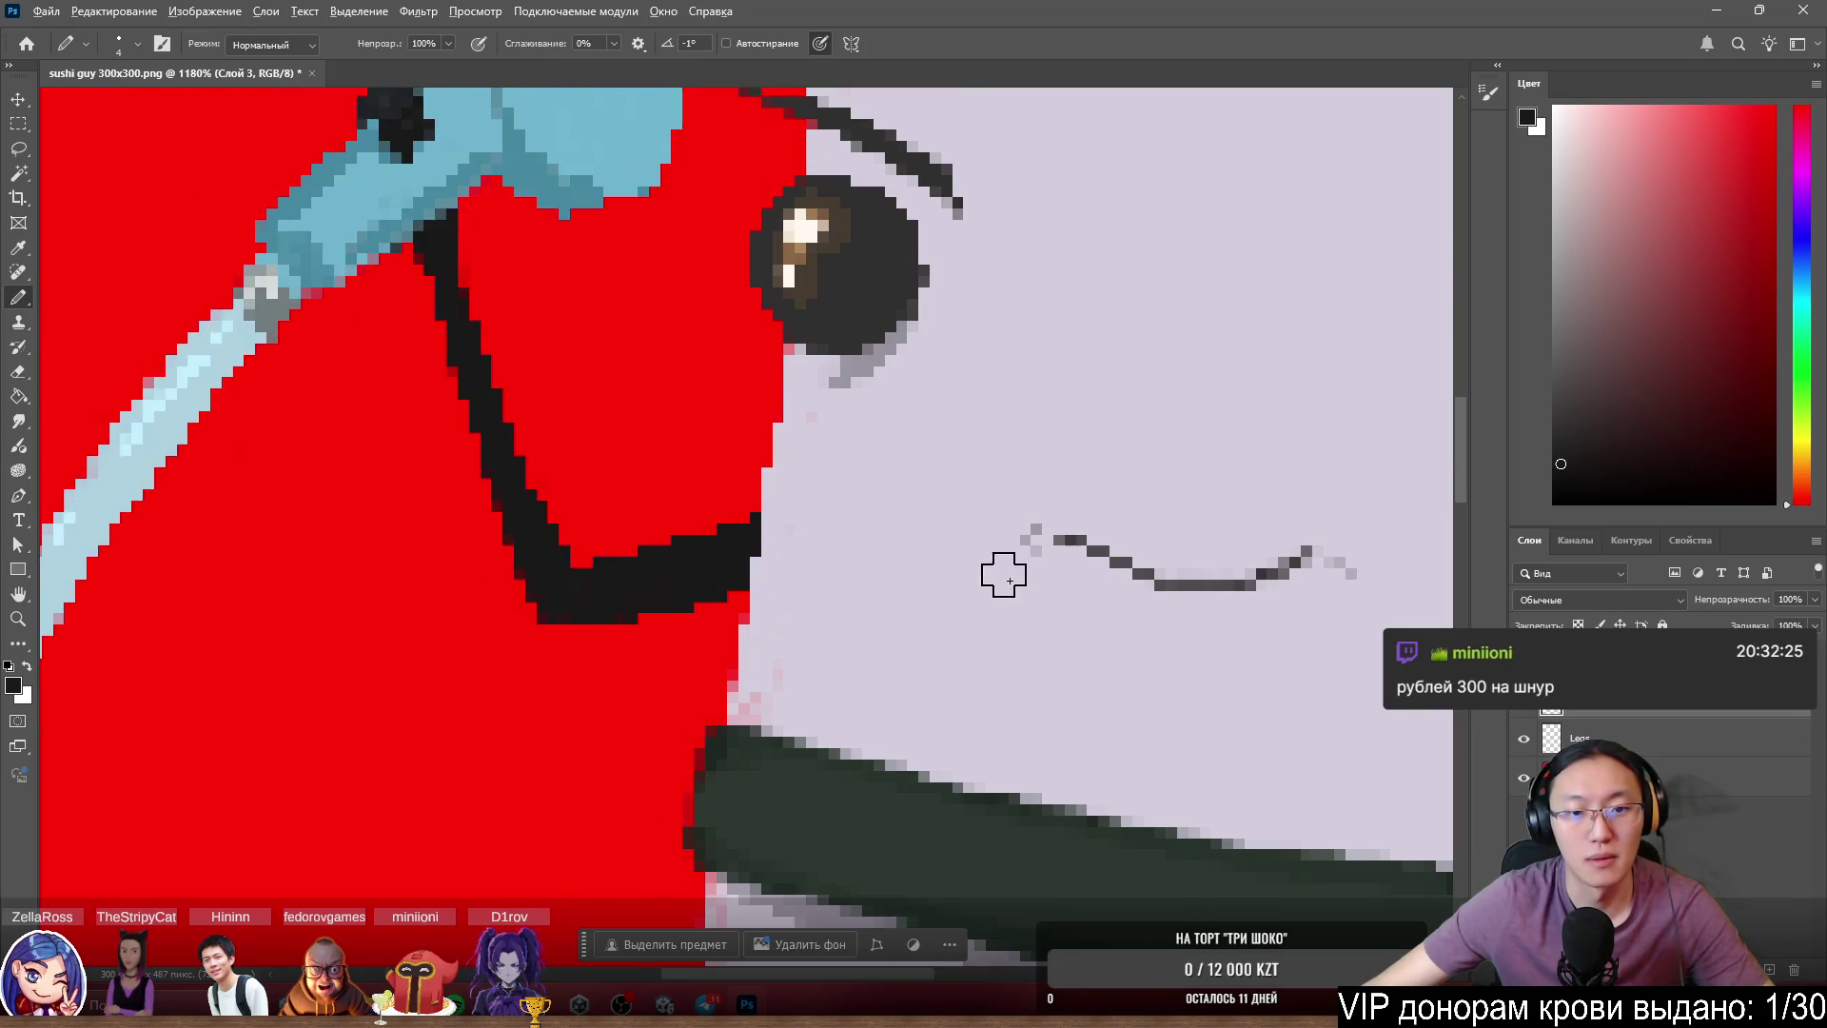
scroll(1003, 575, "down", 5)
scroll(993, 423, "up", 3)
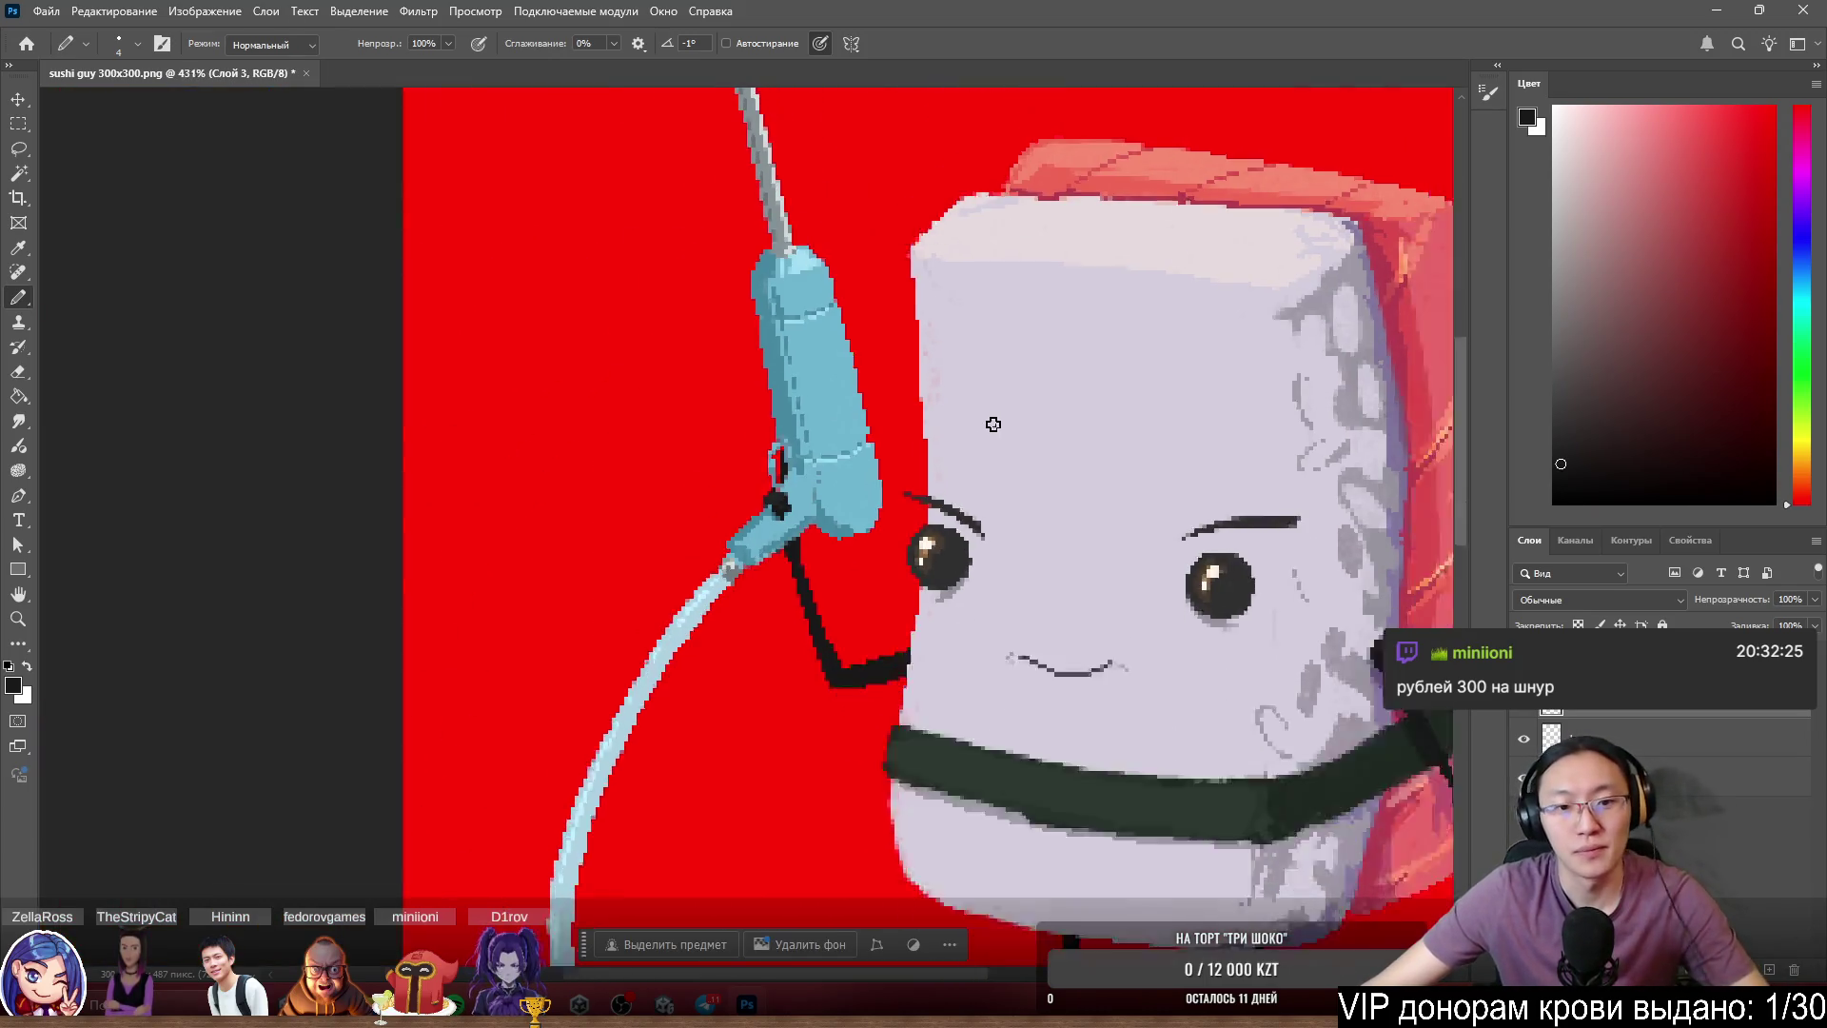
scroll(993, 423, "down", 4)
scroll(877, 275, "up", 3)
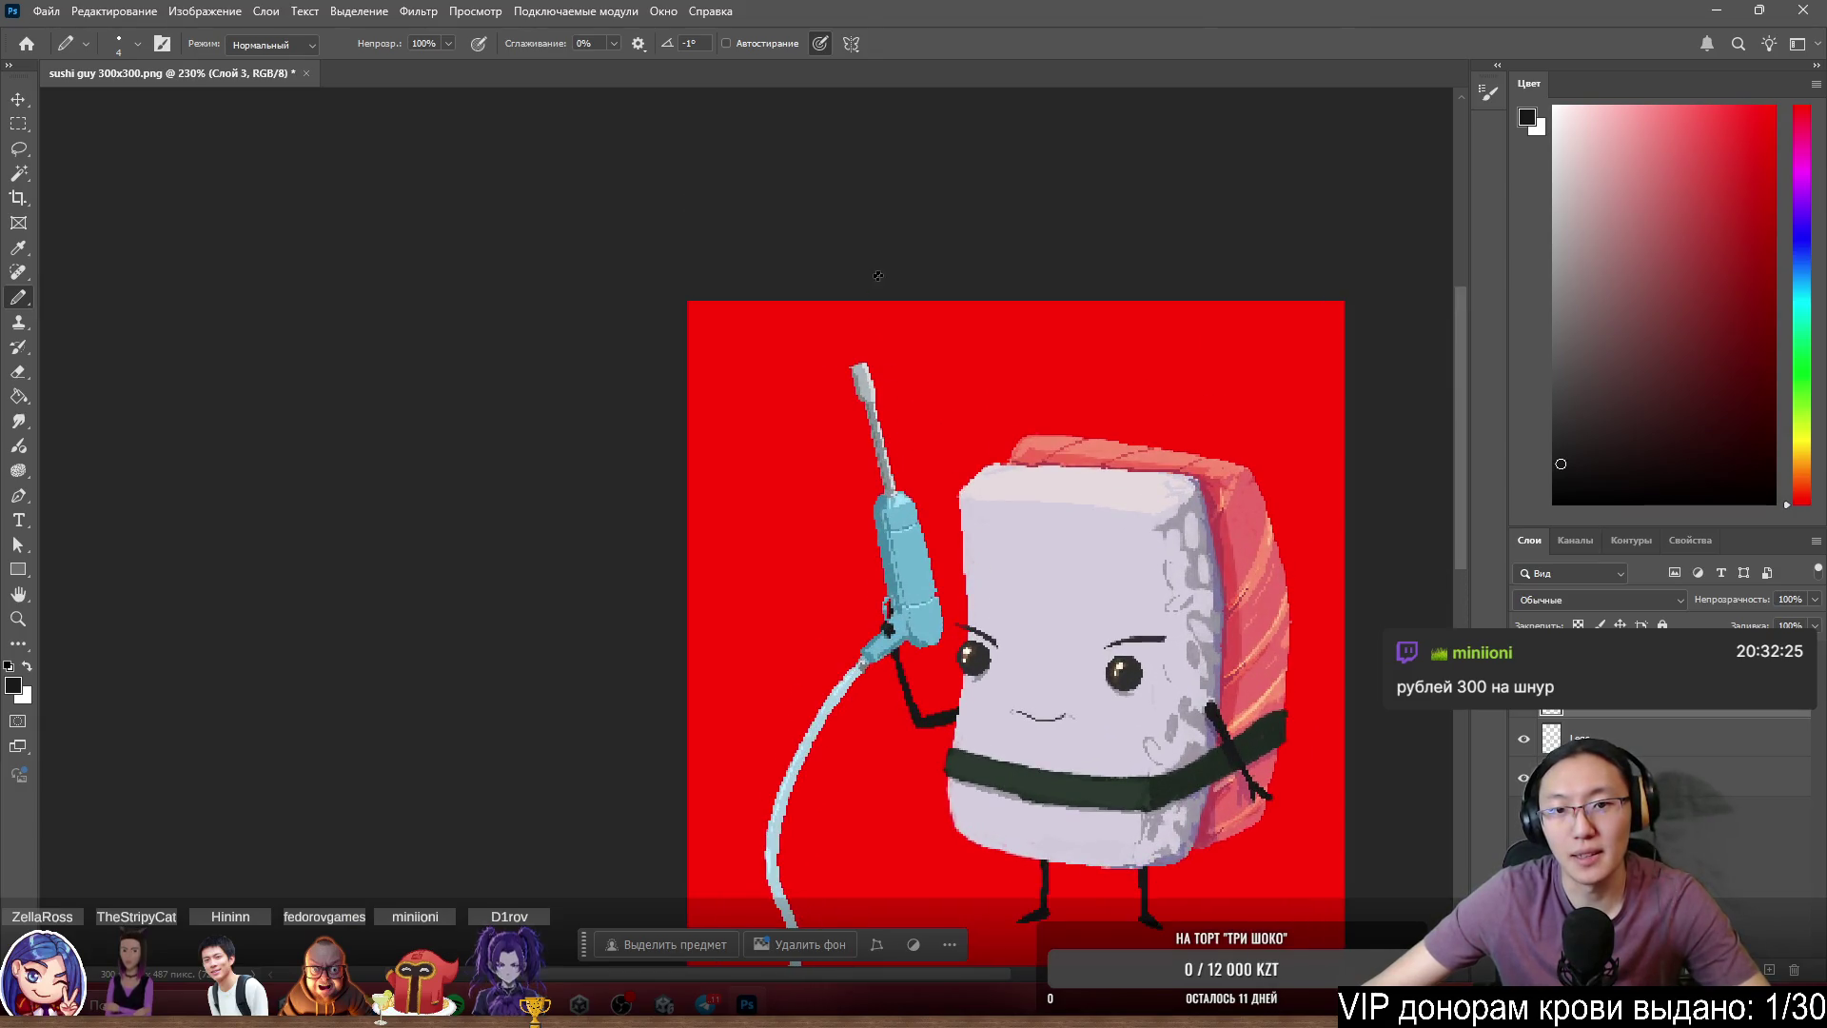
scroll(1011, 411, "down", 2)
scroll(951, 381, "up", 3)
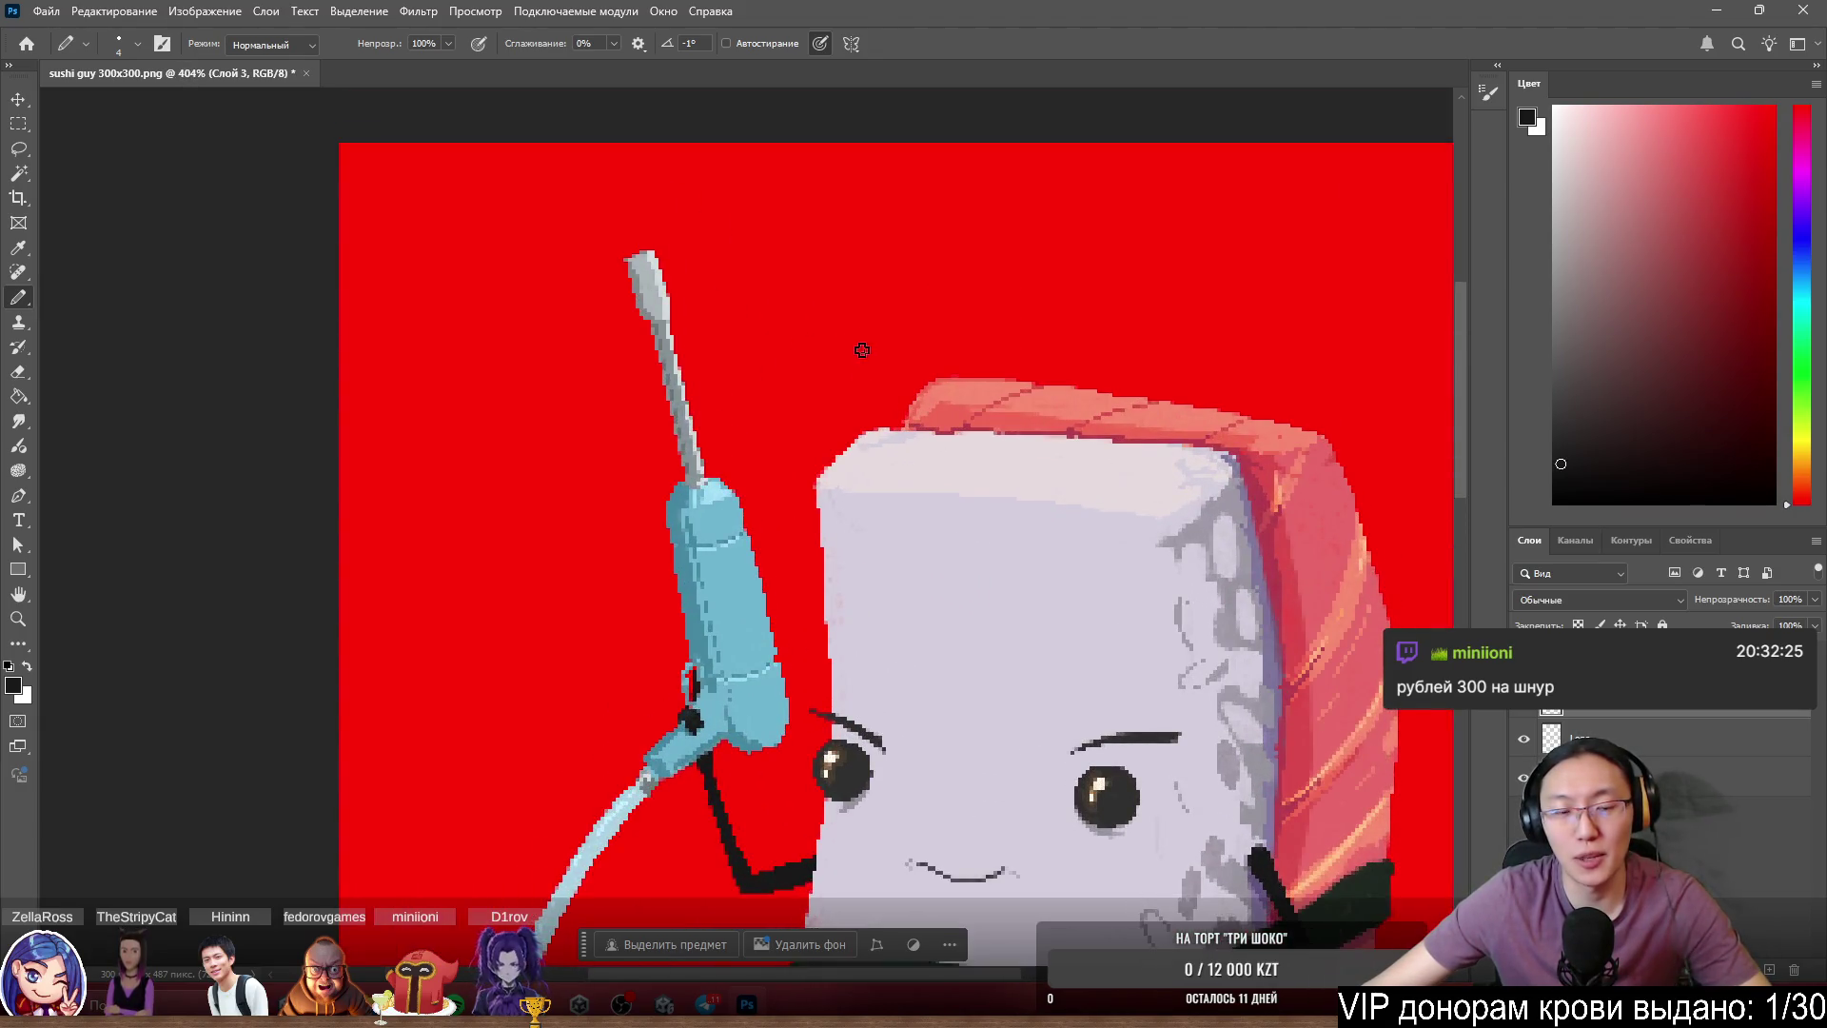
scroll(662, 296, "up", 2)
scroll(907, 454, "down", 2)
scroll(1362, 831, "down", 4)
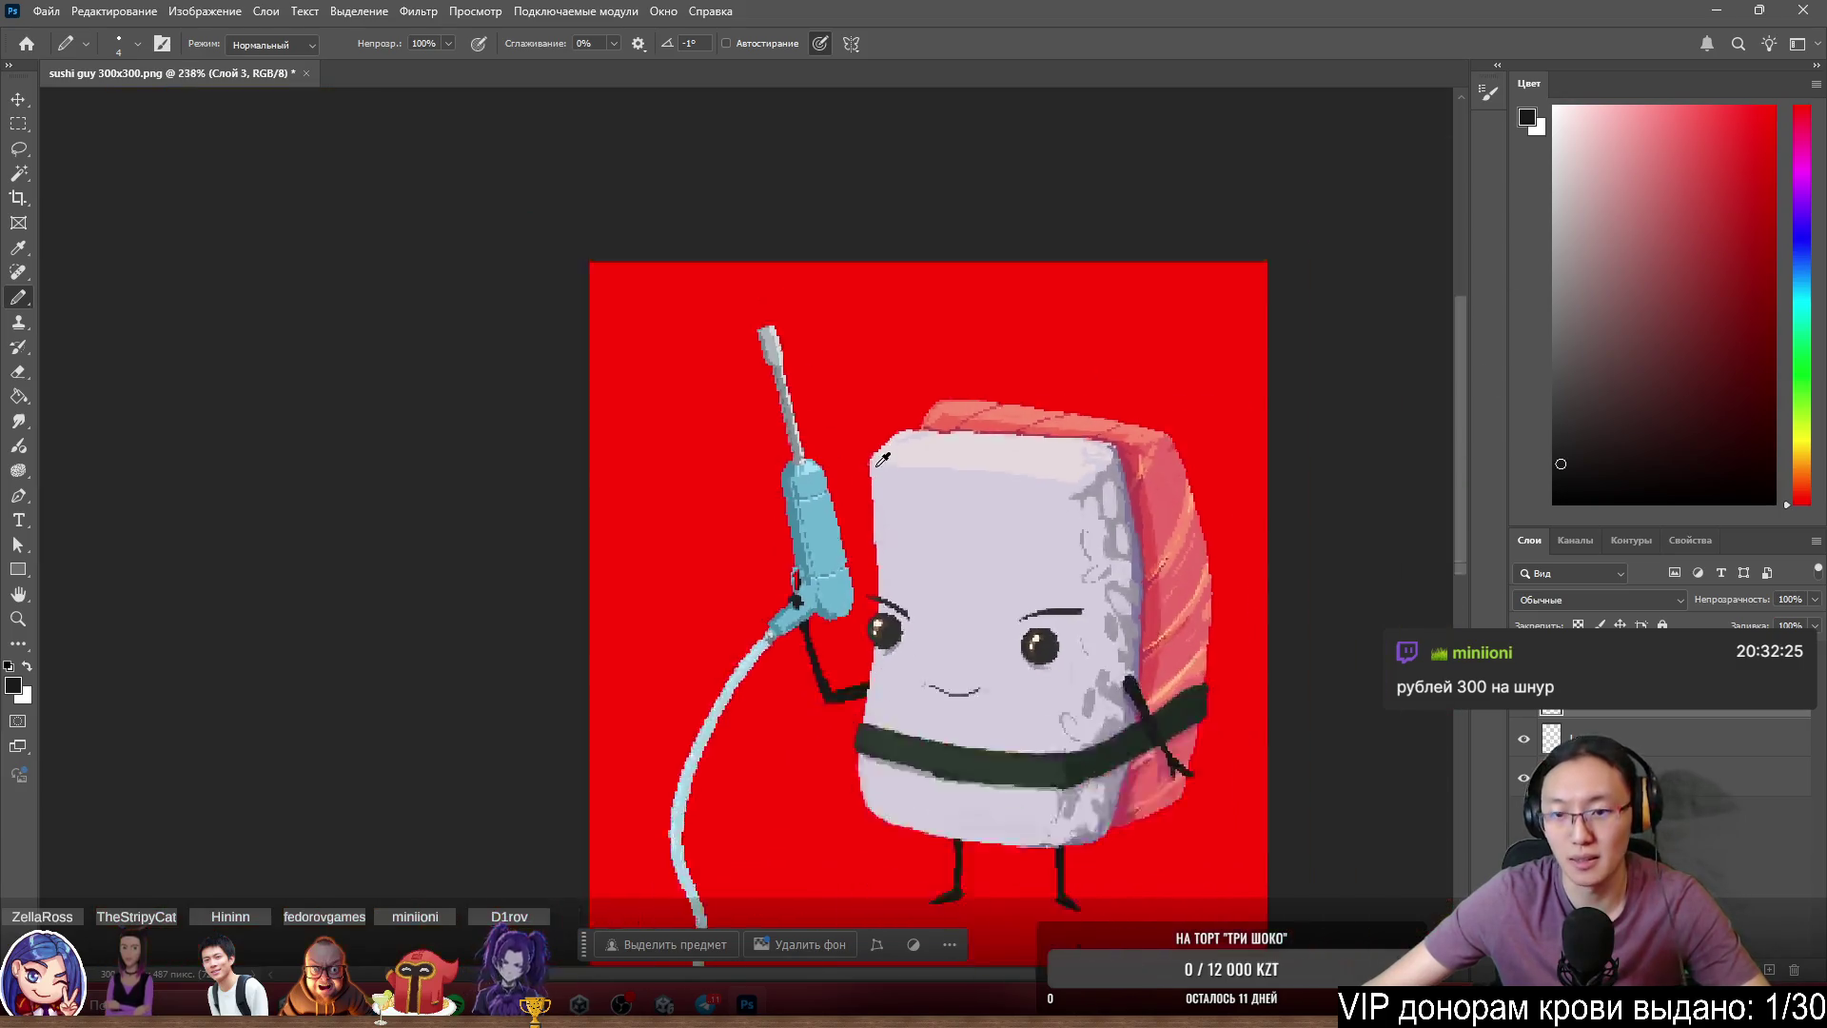
scroll(1361, 830, "up", 1)
Check transparency by hiding and showing the background, then sample the cord's light blue
left_click(1523, 779)
left_click(1522, 779)
scroll(804, 340, "up", 3)
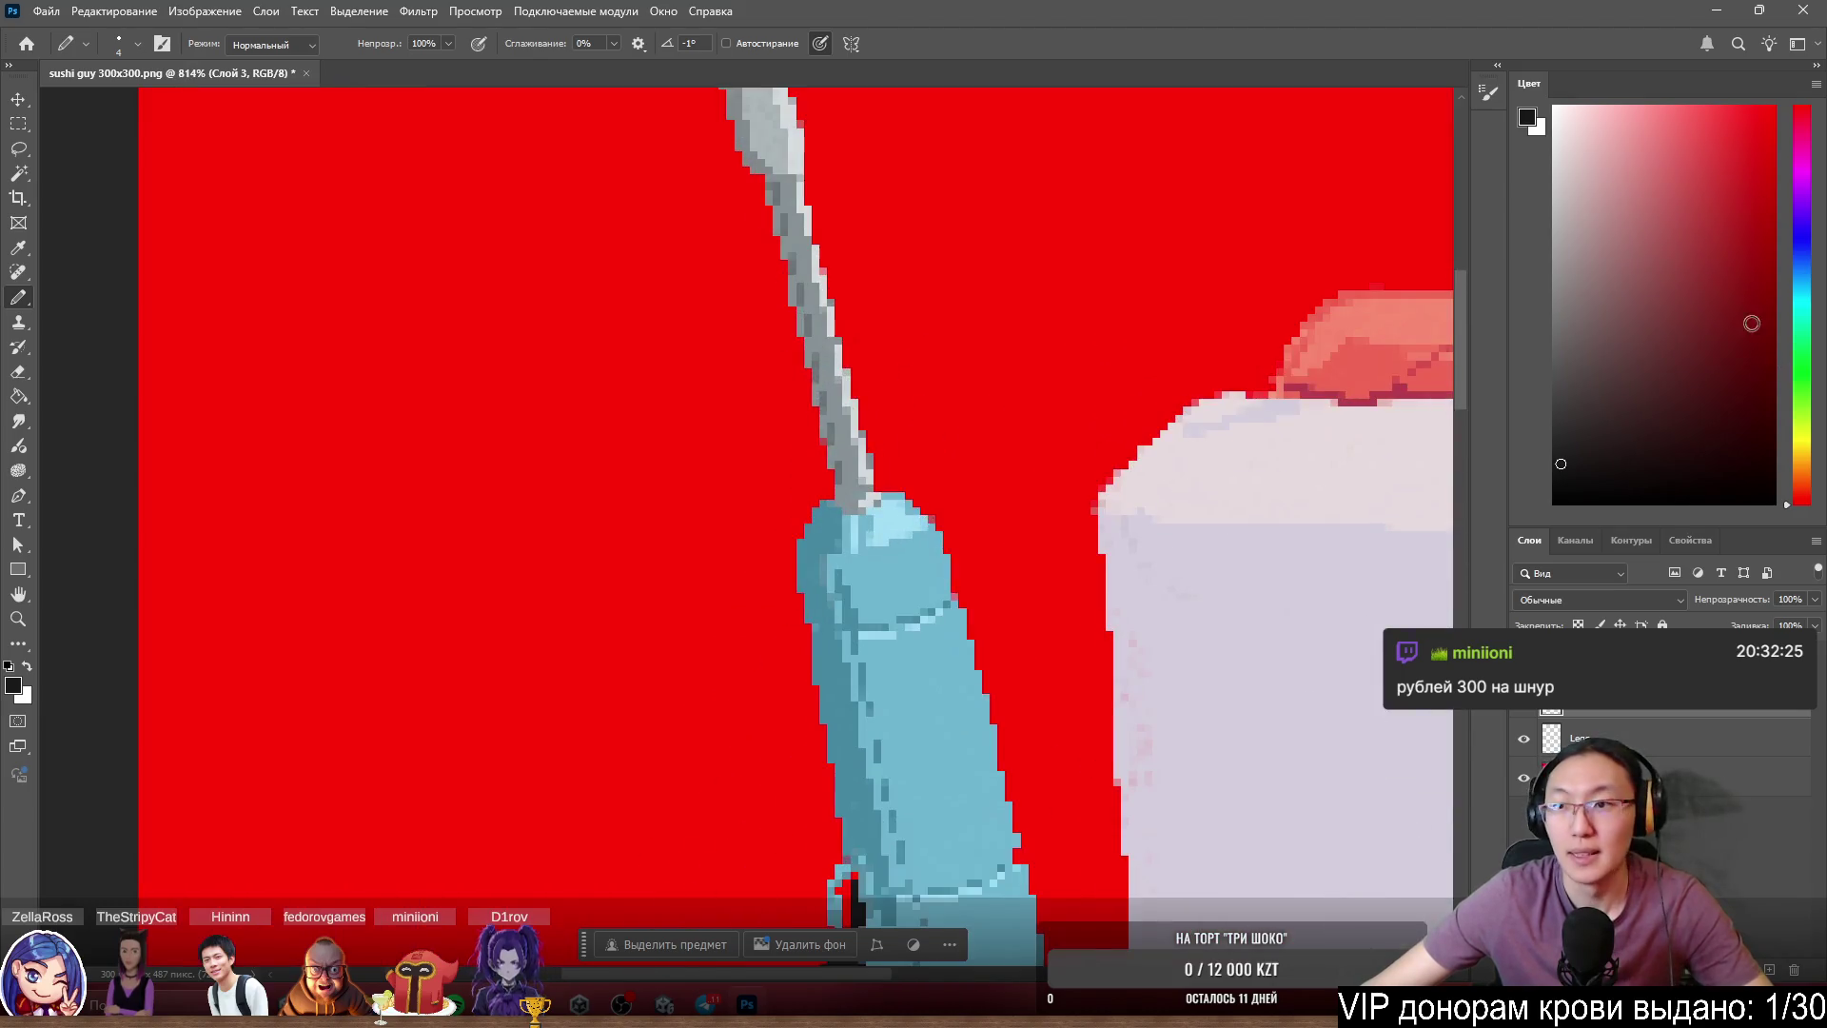
scroll(755, 489, "down", 6)
scroll(714, 666, "up", 1, "alt")
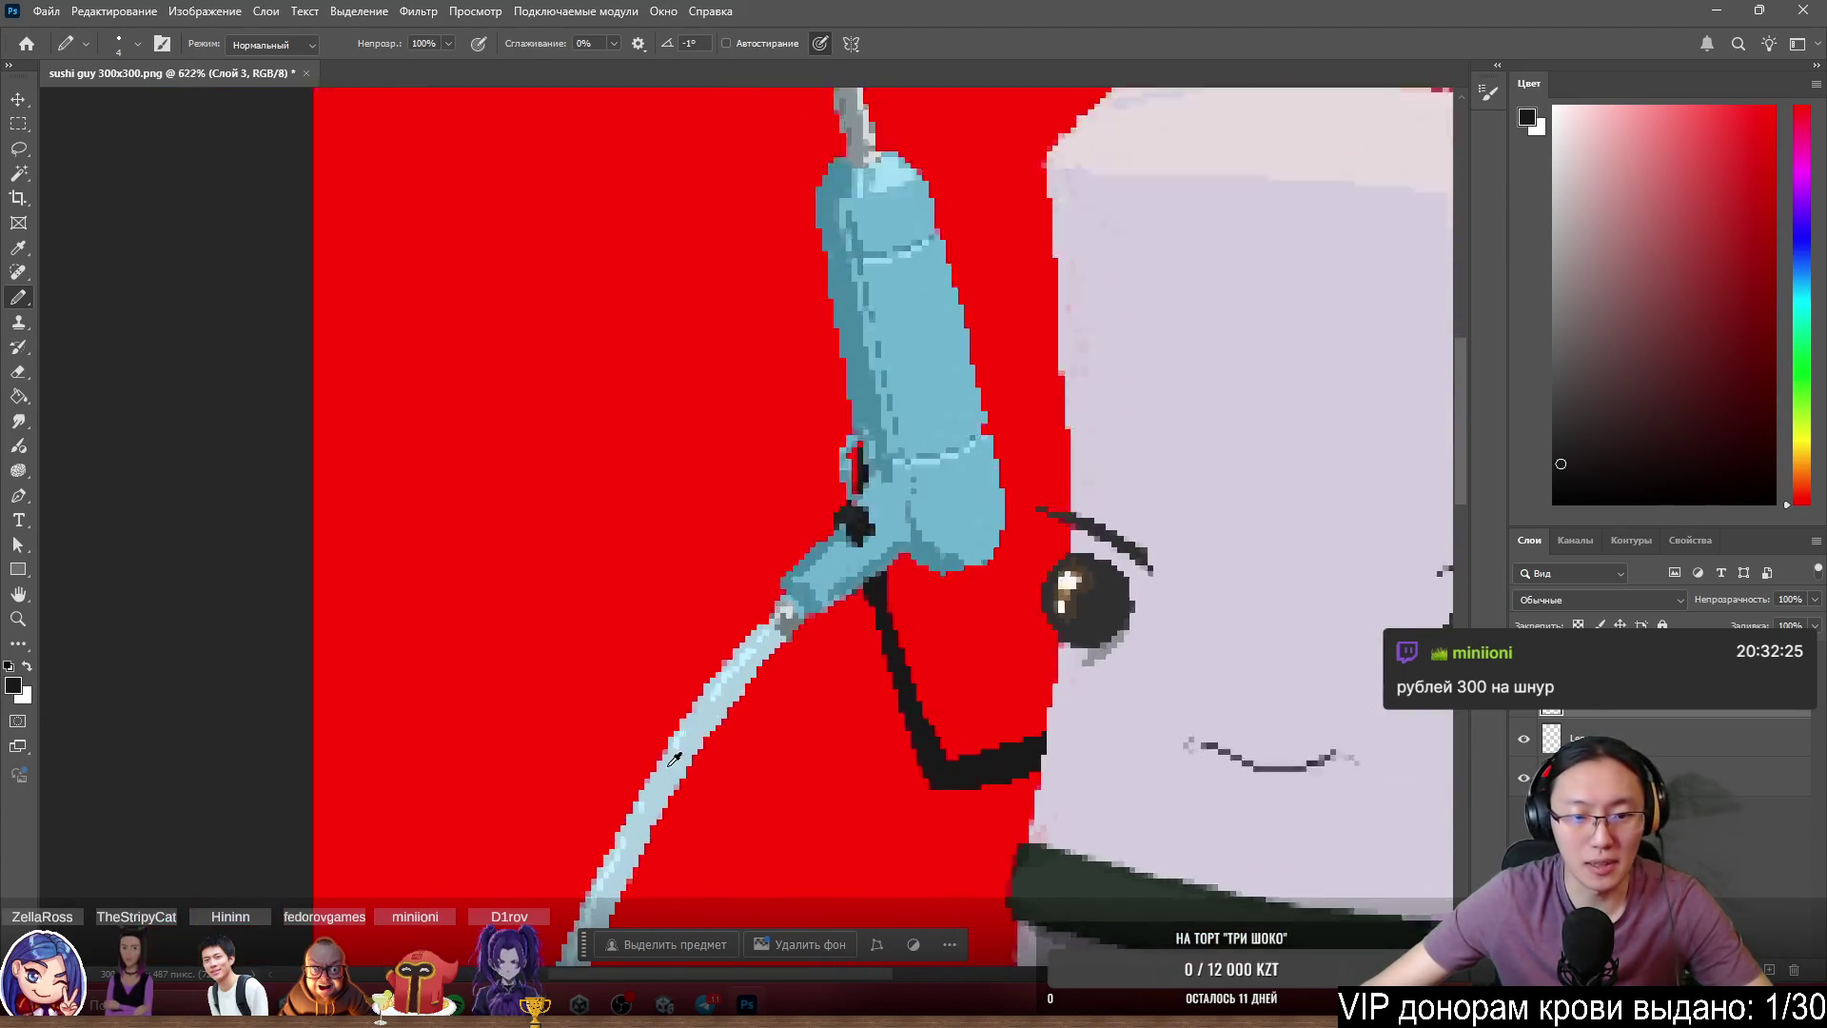
left_click(655, 781, "alt")
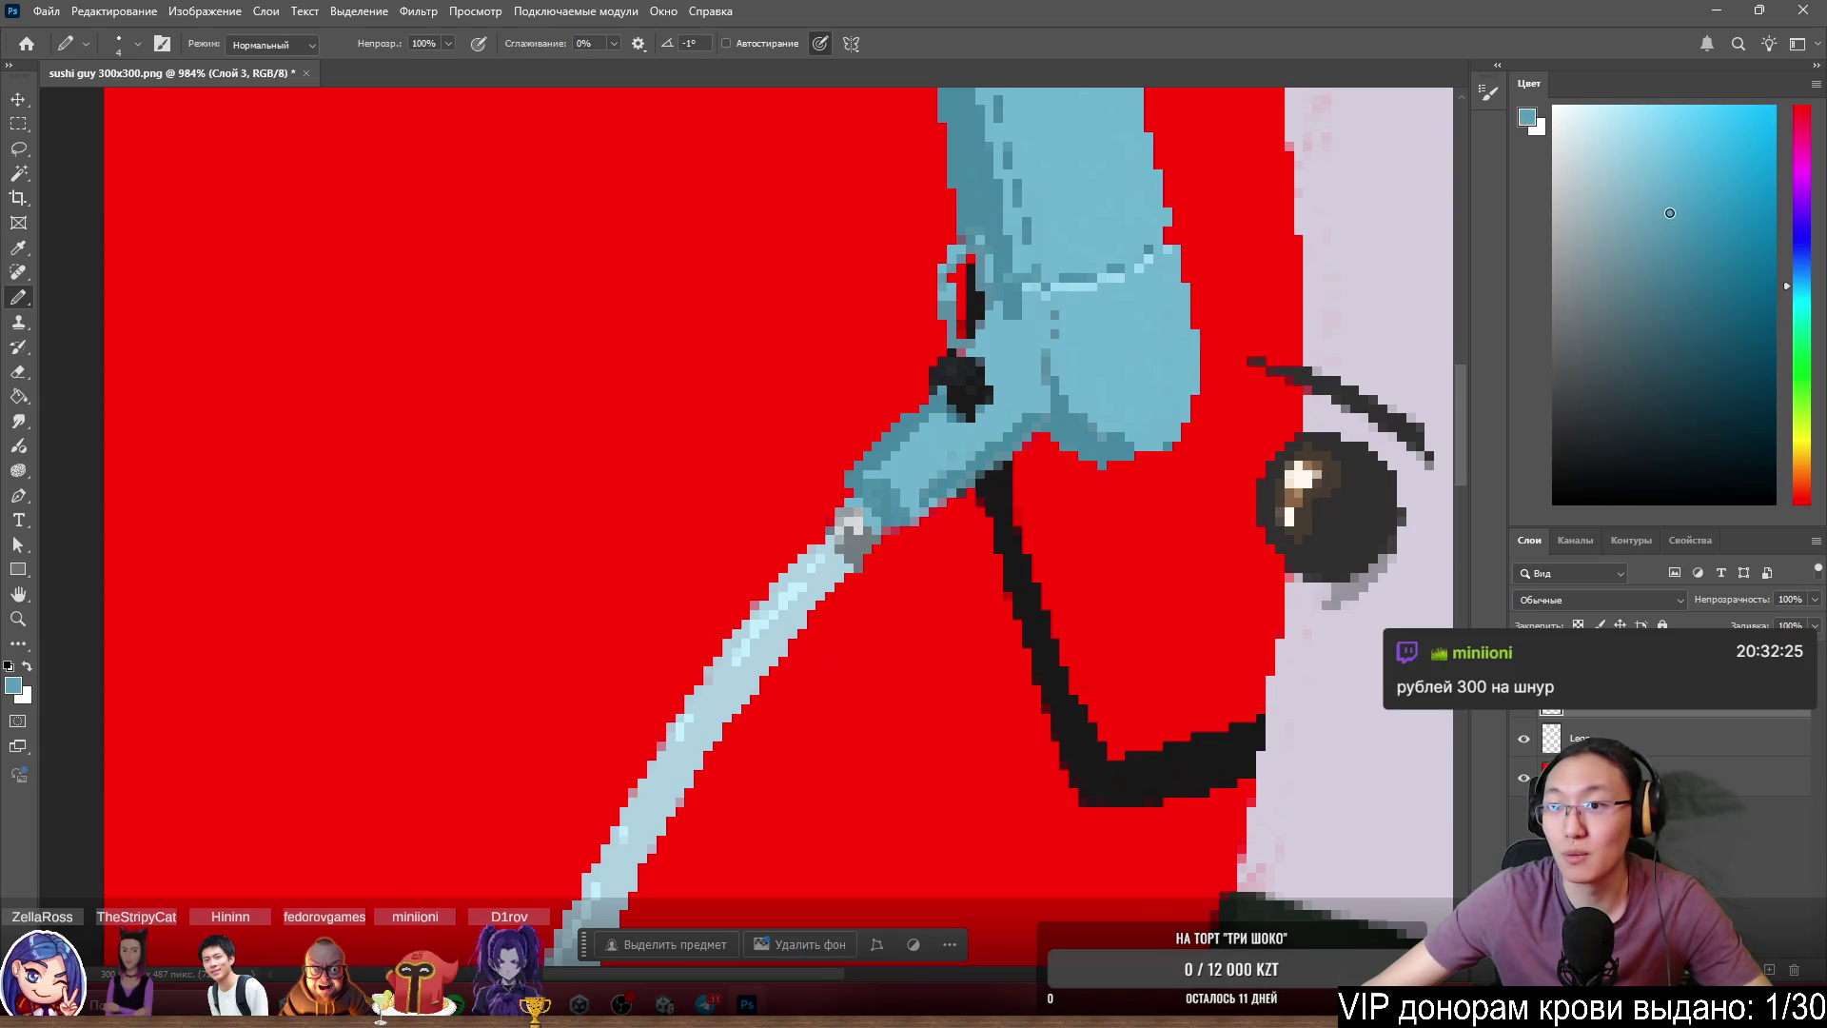
scroll(650, 259, "down", 3)
scroll(828, 276, "up", 3)
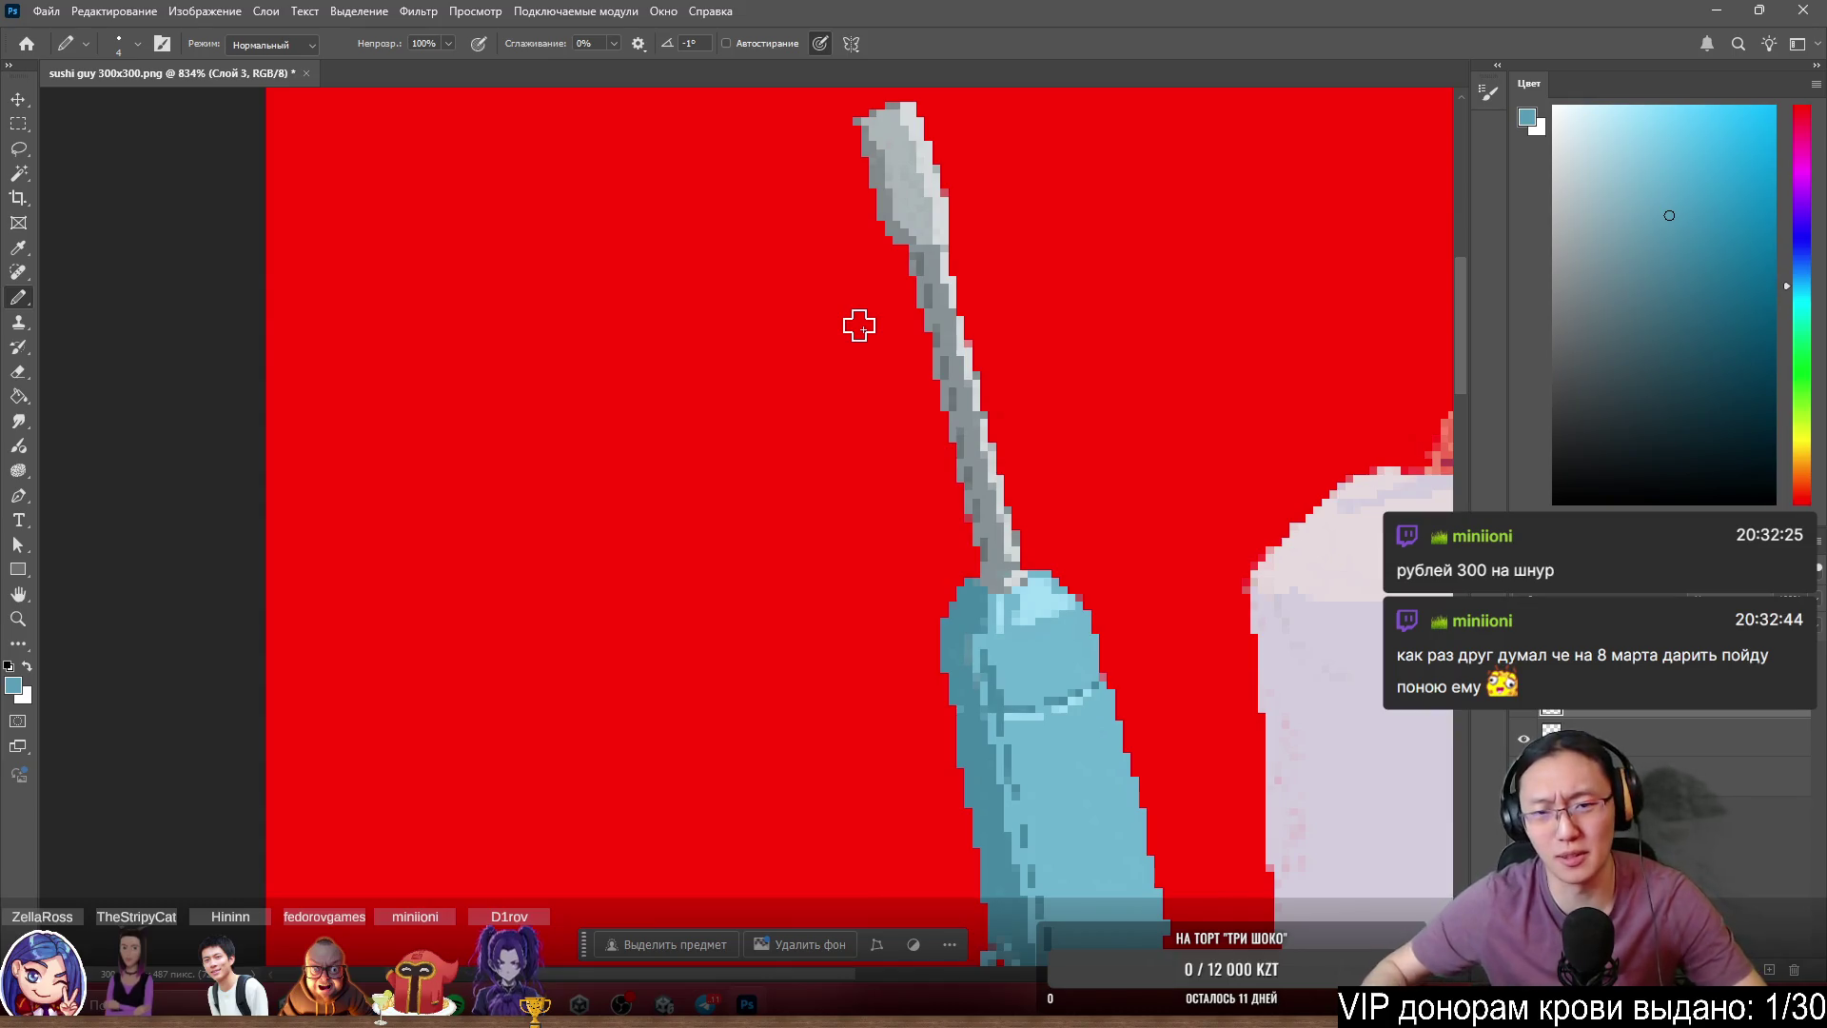
Draw a blue drop left of the brush with a lighter-blue inner sheen and a white highlight
mouse_move(538, 473)
left_mouse_down()
mouse_move(551, 374)
mouse_move(590, 452)
mouse_move(546, 391)
mouse_move(578, 562)
mouse_move(607, 477)
left_mouse_up()
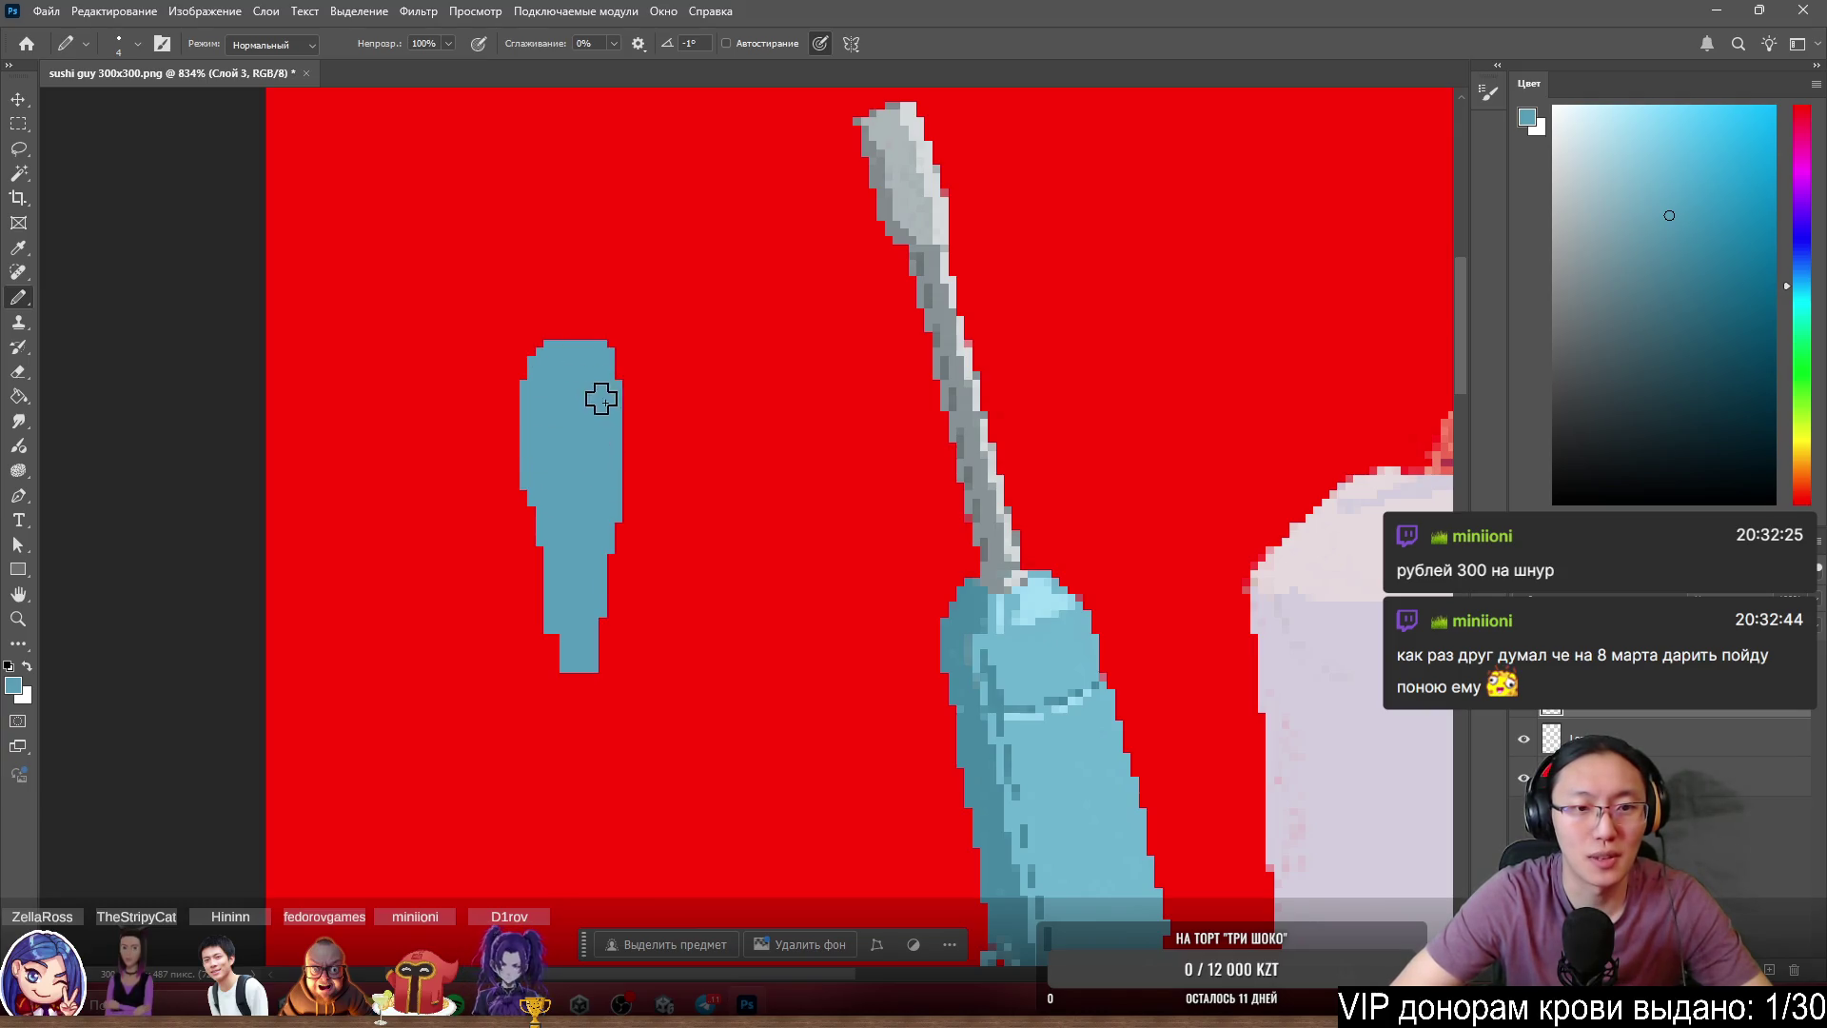
left_click(1599, 149)
mouse_move(571, 441)
left_mouse_down()
mouse_move(588, 385)
mouse_move(578, 439)
left_mouse_up()
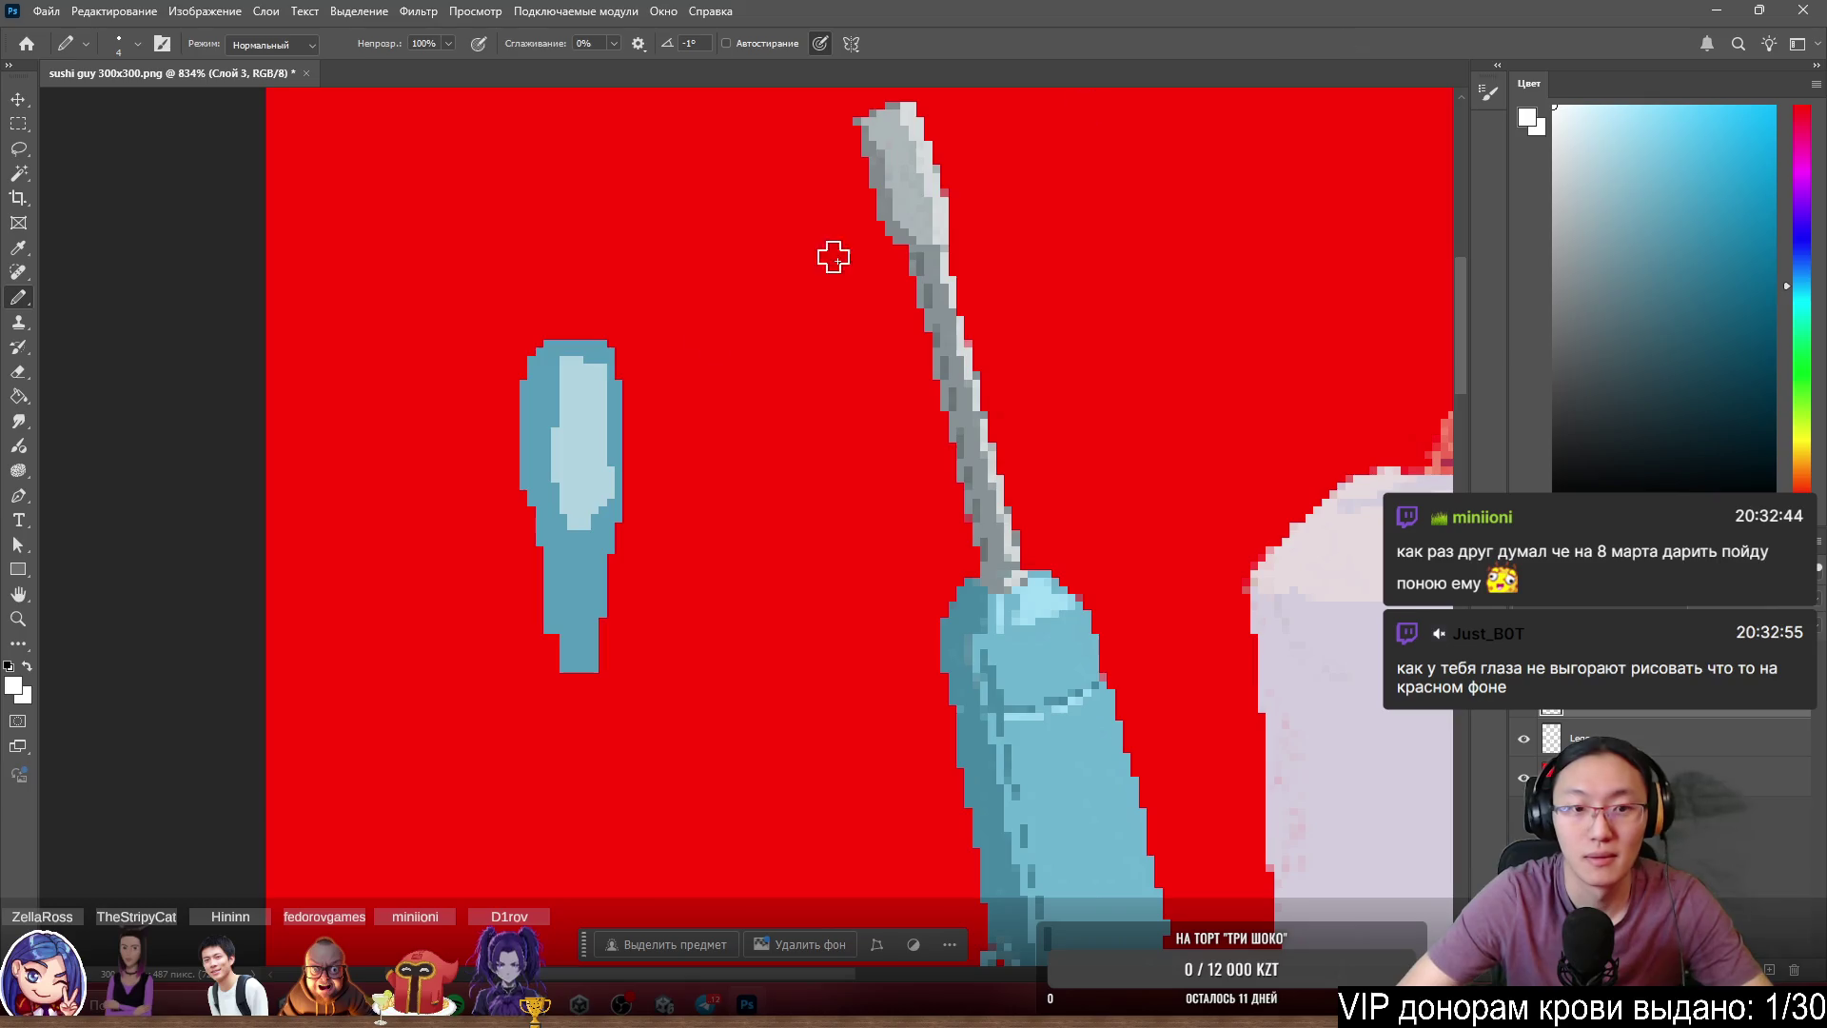
left_click_drag(590, 401, 588, 455)
scroll(746, 358, "down", 5)
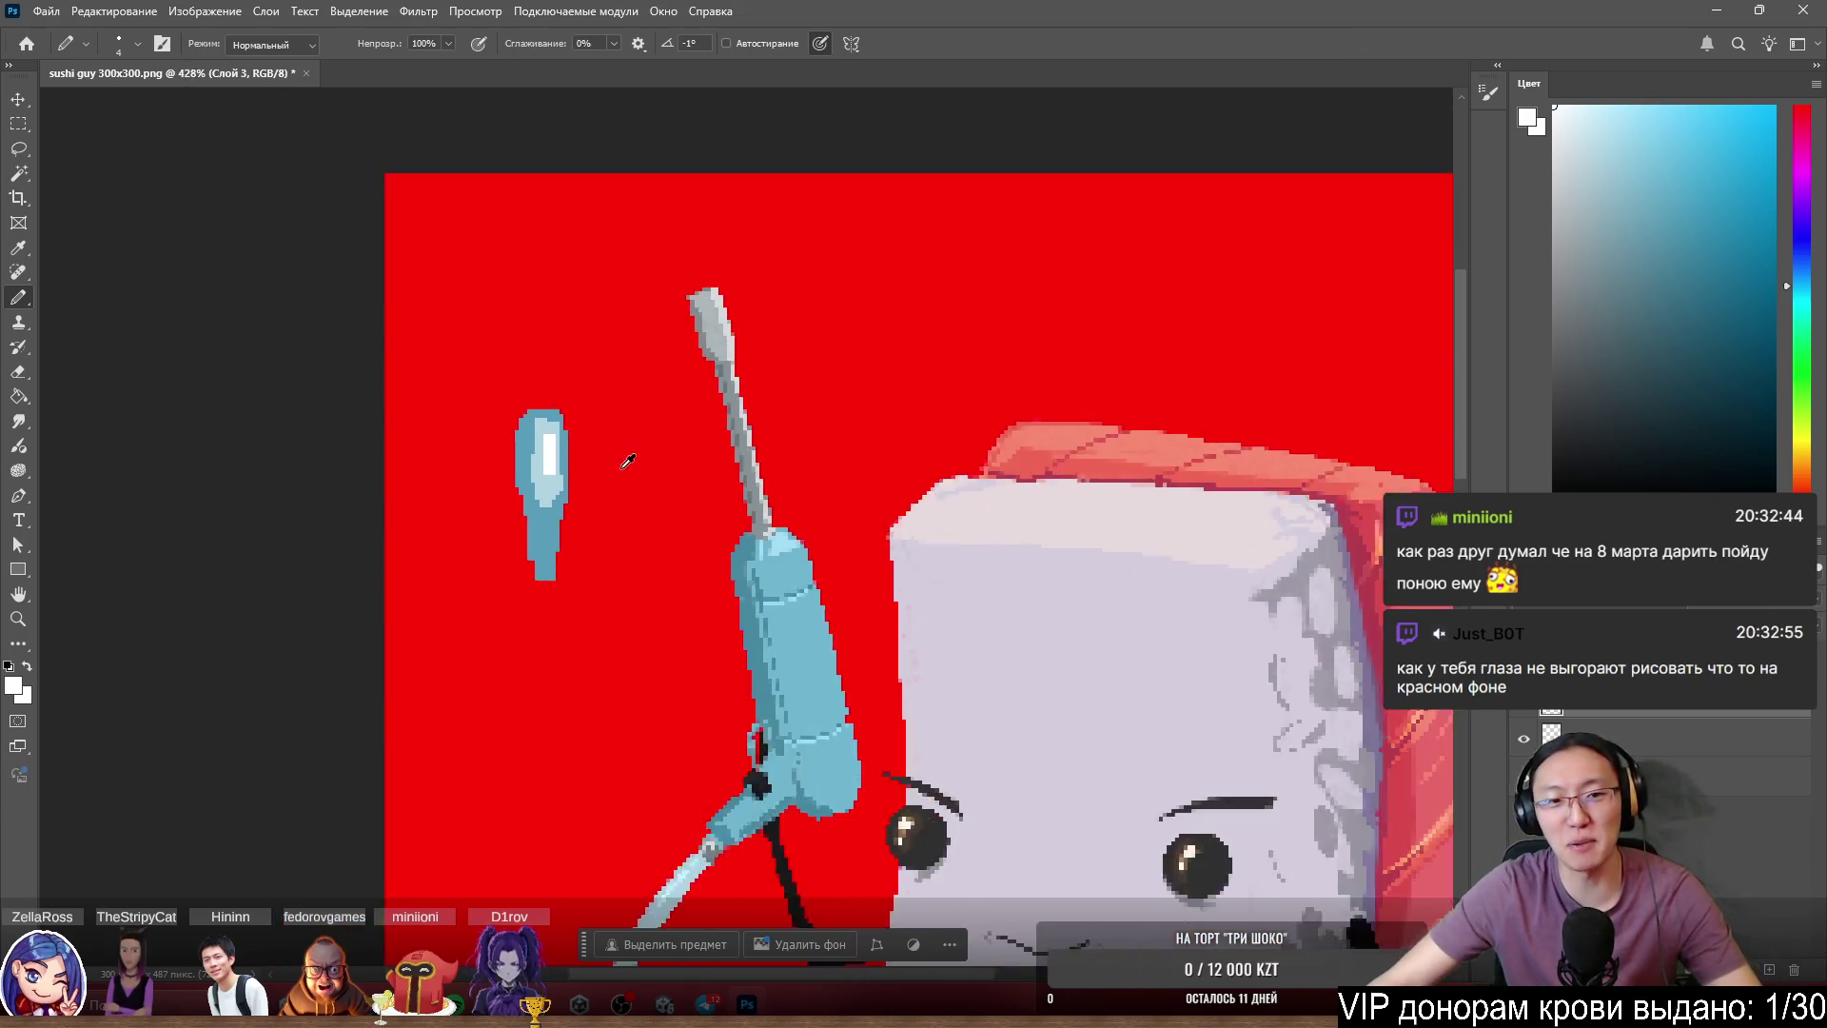
scroll(580, 375, "up", 5)
scroll(578, 371, "up", 3)
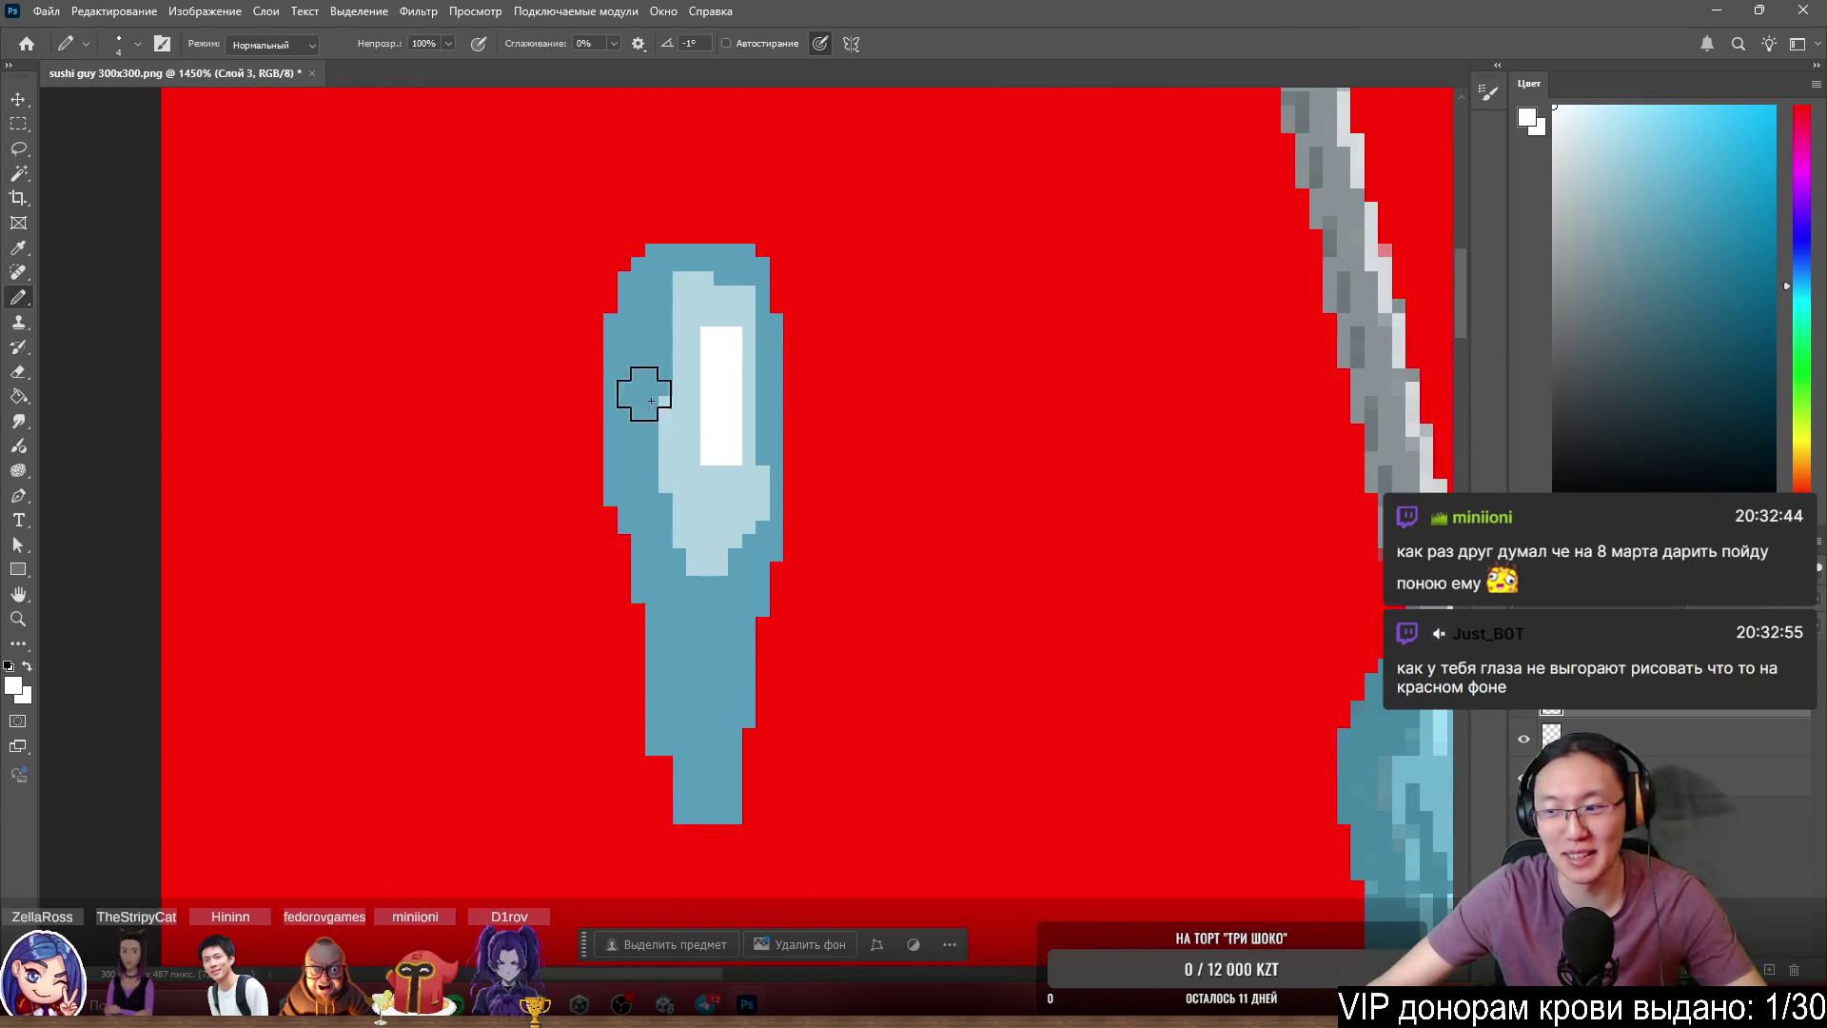
Lasso the water drop and cut it onto its own new layer named Drop
key("l")
mouse_move(959, 276)
left_mouse_down()
mouse_move(460, 134)
mouse_move(956, 285)
left_mouse_up()
right_click(767, 424)
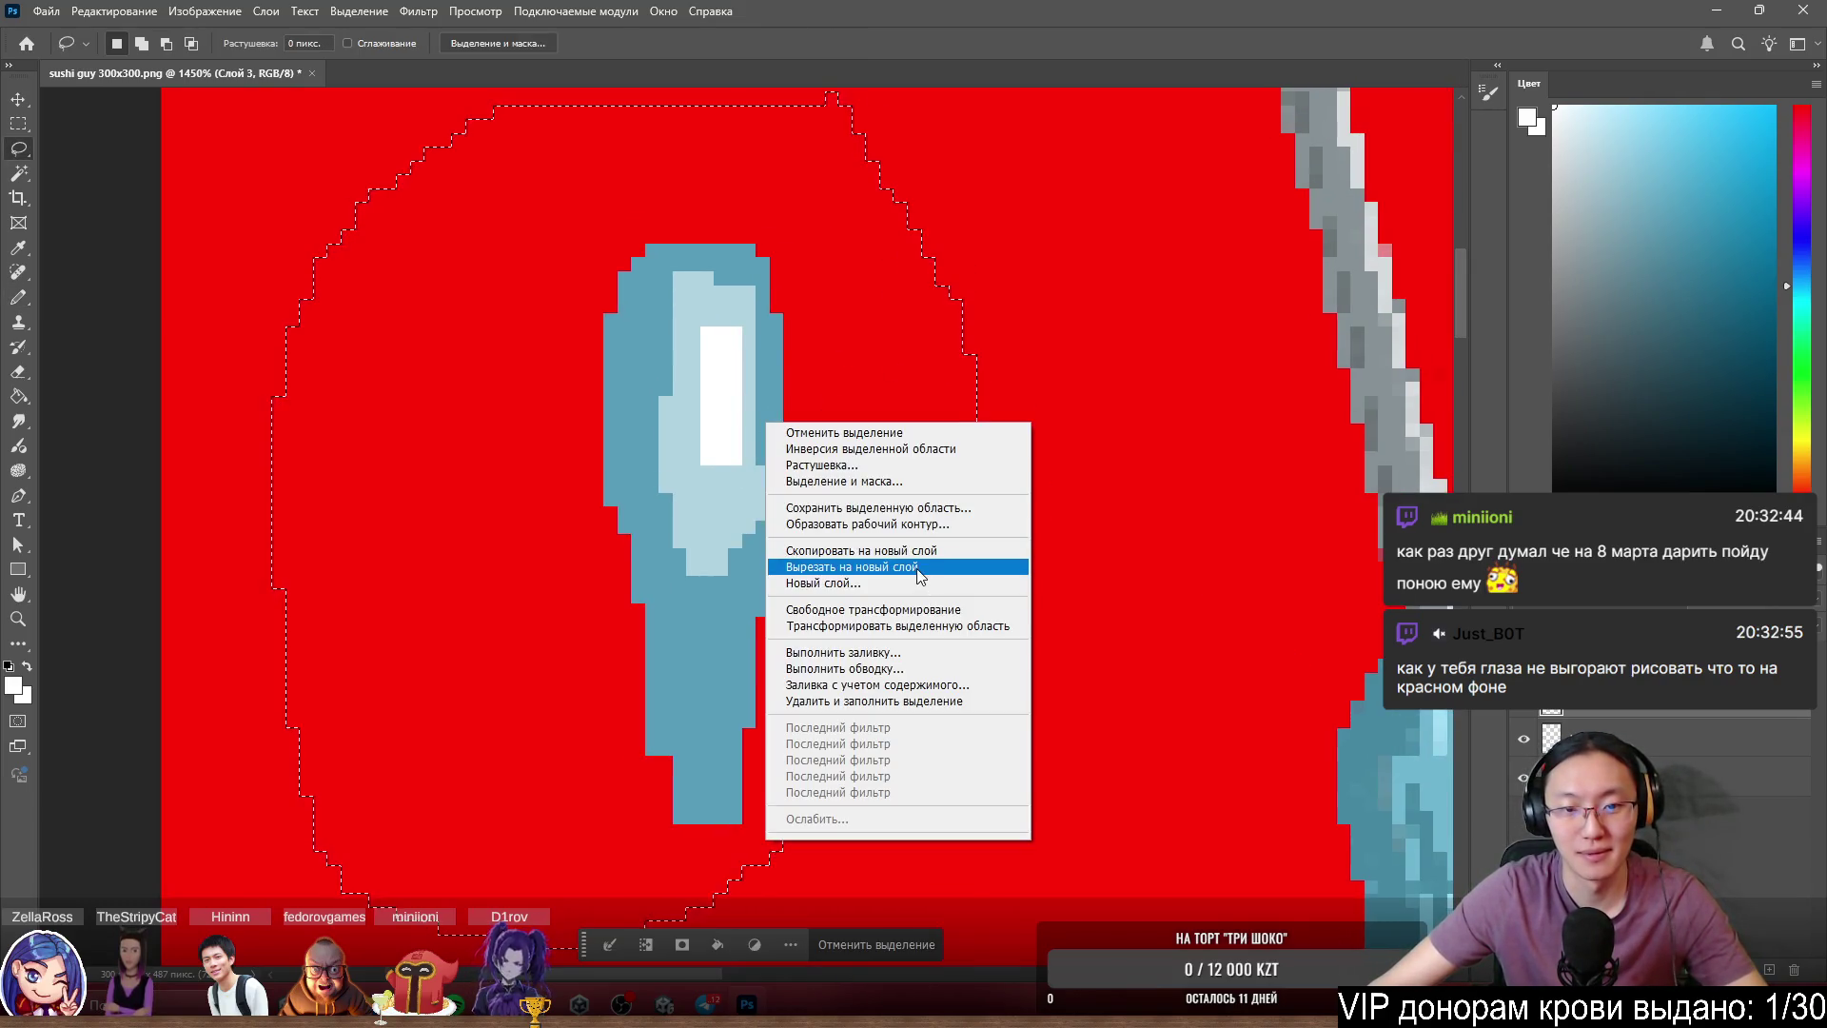
left_click(904, 566)
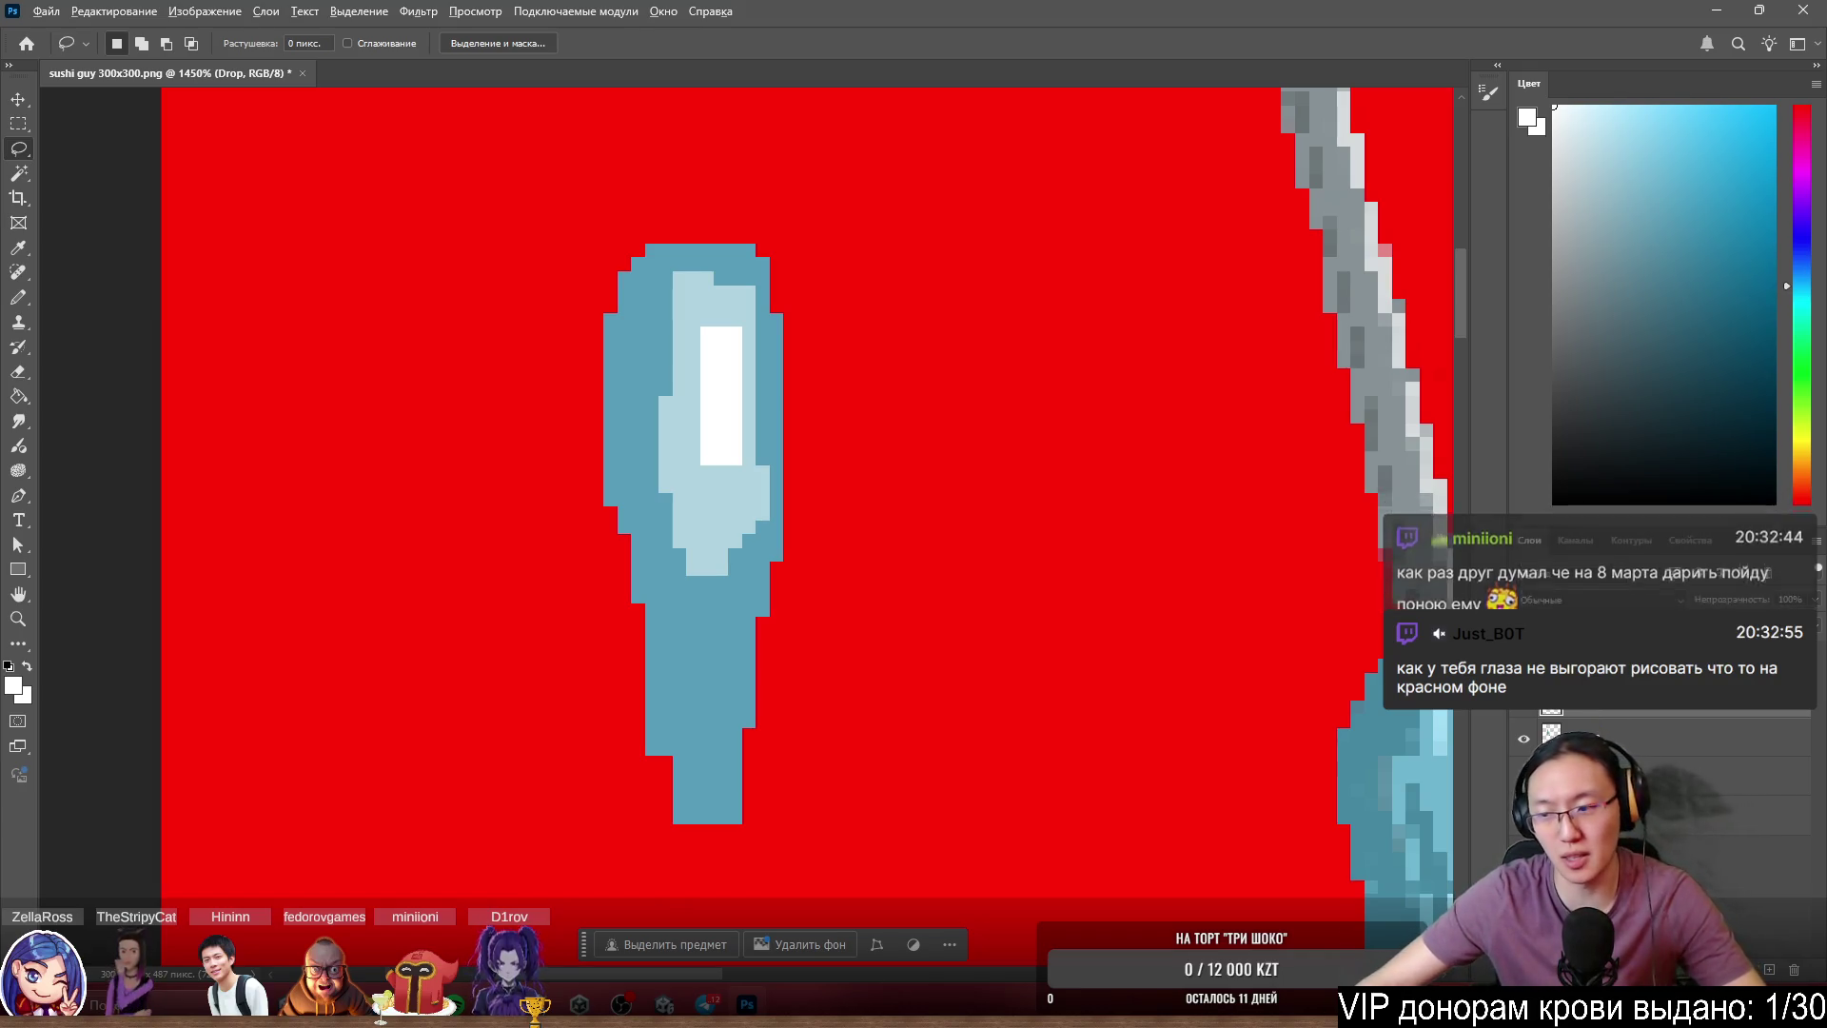
scroll(732, 472, "down", 3)
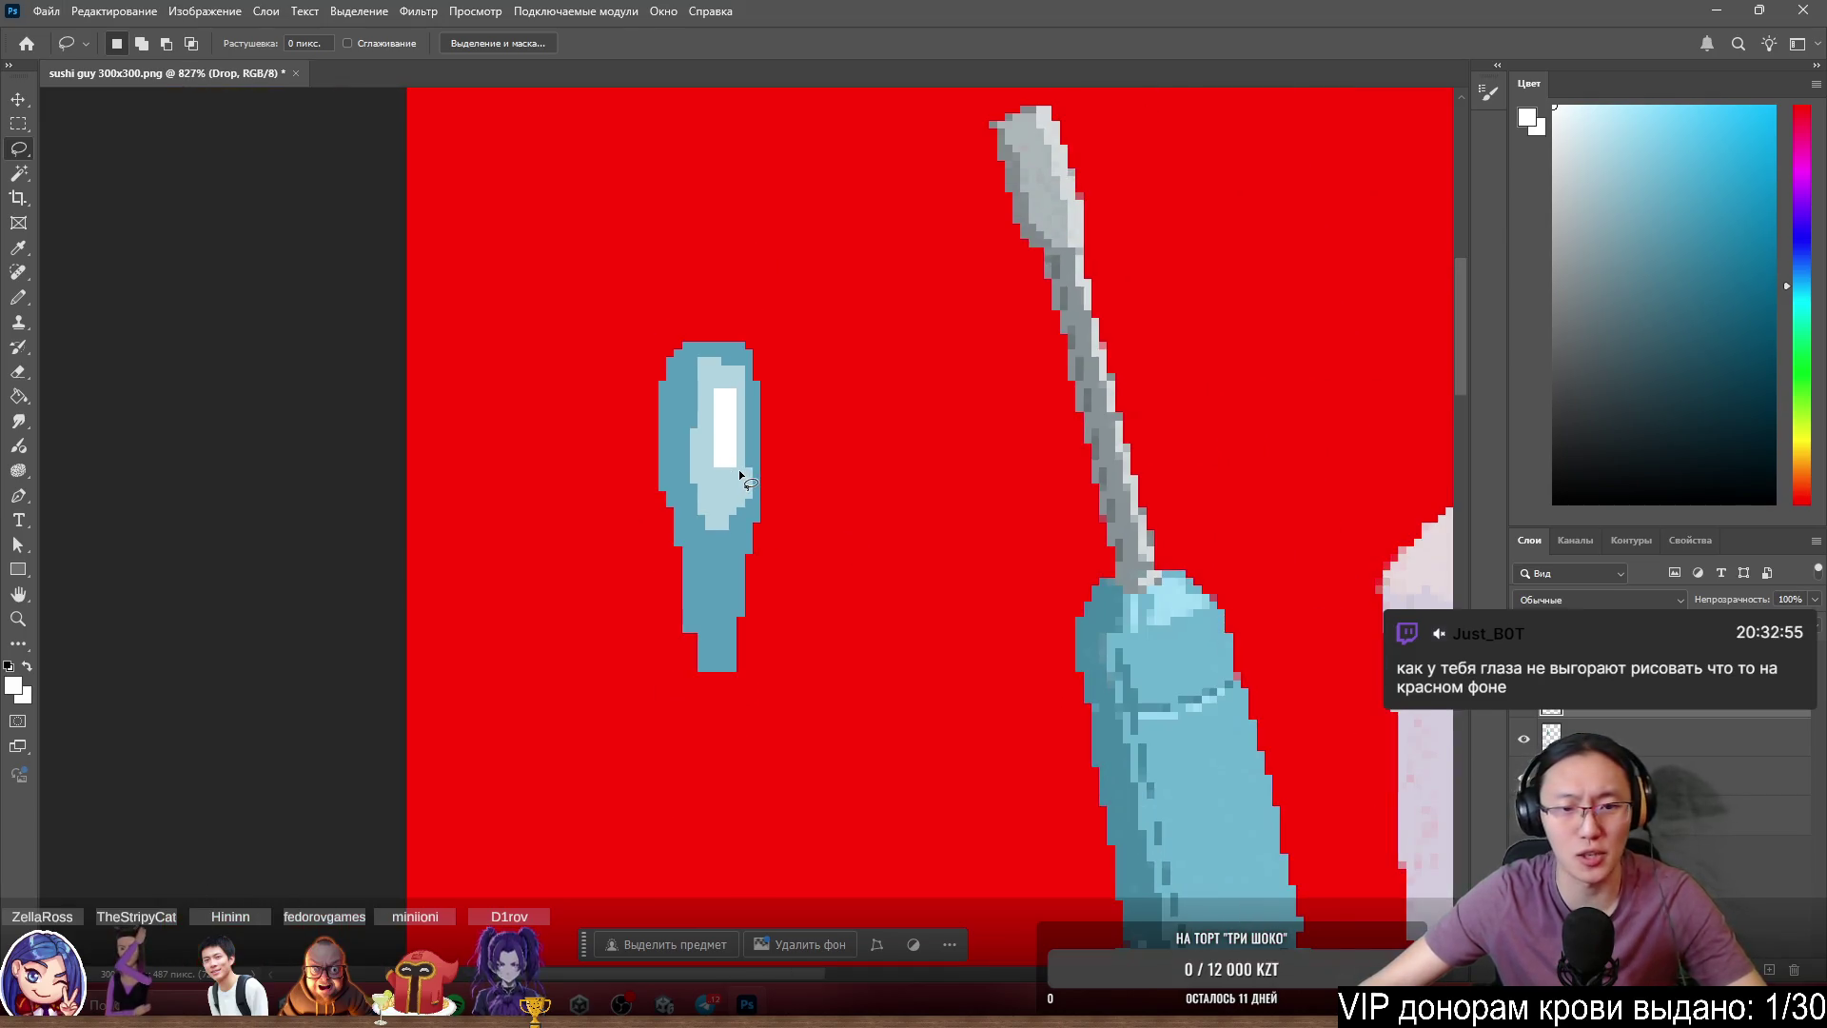
scroll(726, 518, "up", 2)
Trim the drop's lower-left edge and right tip, then widen its dark right edge and fill the notch
key("e")
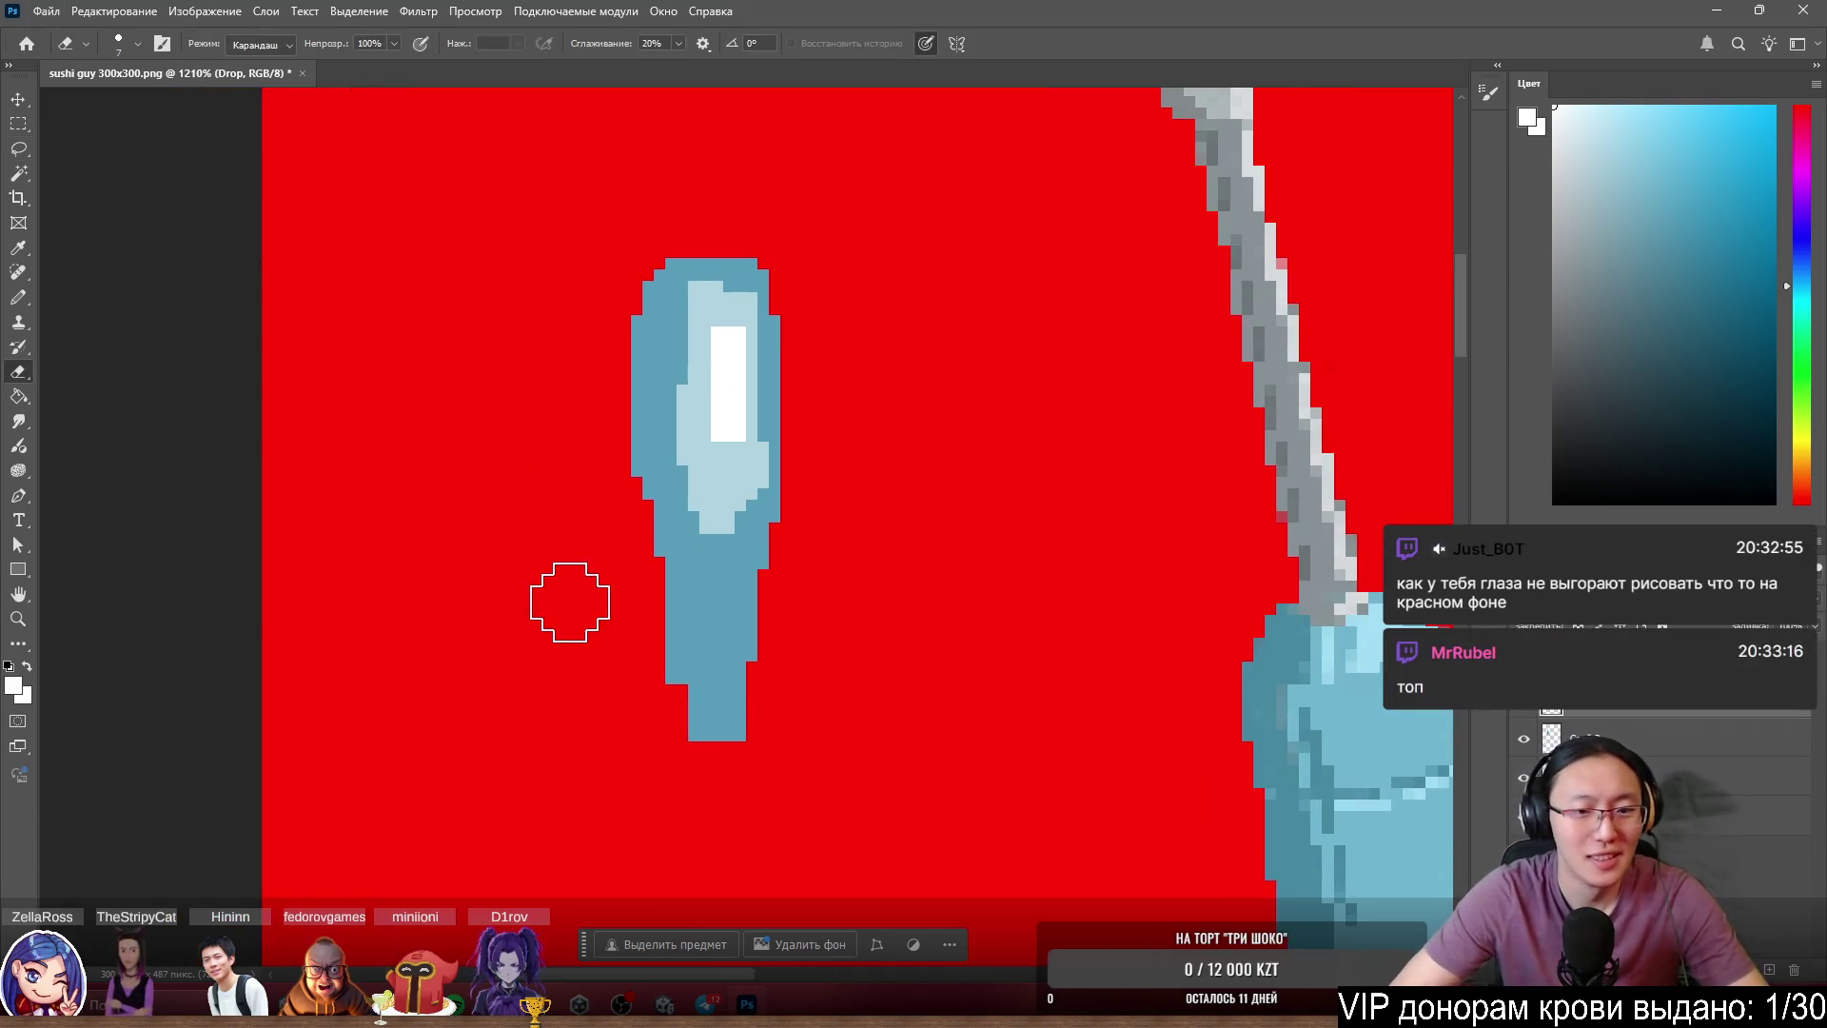
left_click_drag(614, 645, 637, 693)
mouse_move(752, 761)
left_mouse_down()
mouse_move(762, 787)
mouse_move(774, 733)
mouse_move(762, 799)
mouse_move(823, 464)
left_mouse_up()
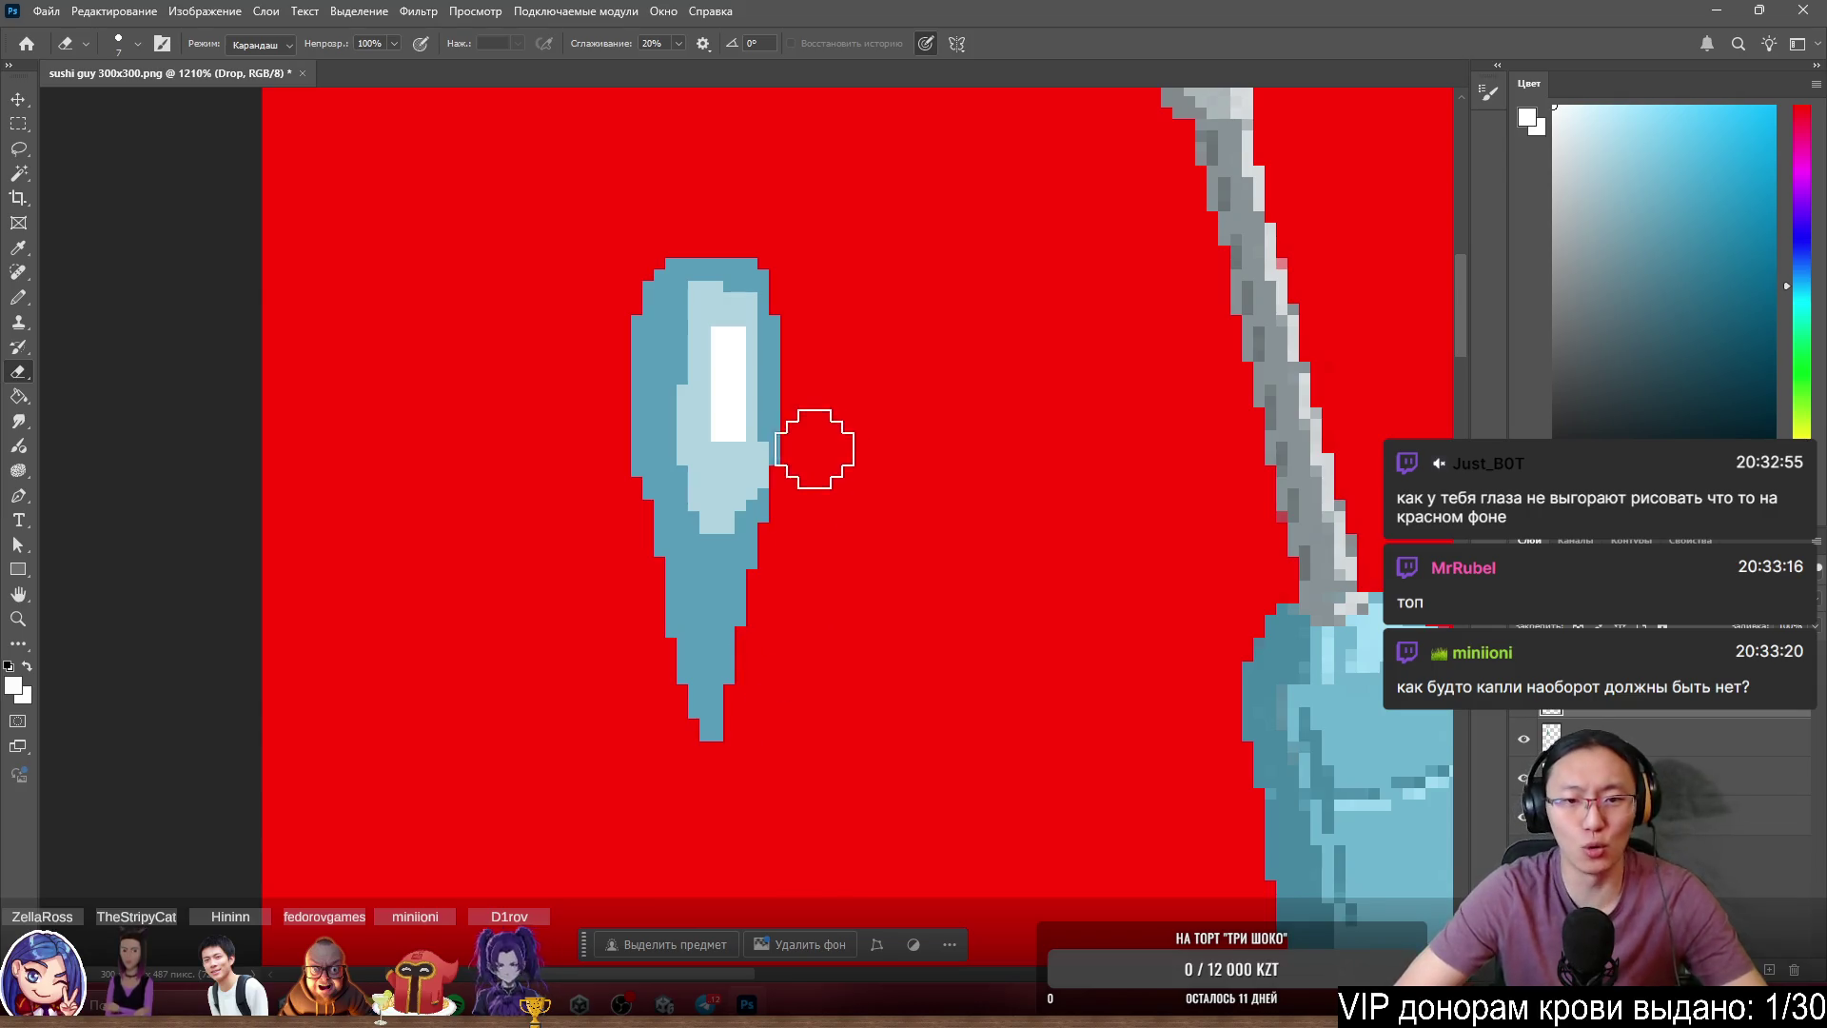
key("b")
left_click(776, 443, "alt")
scroll(741, 511, "up", 4)
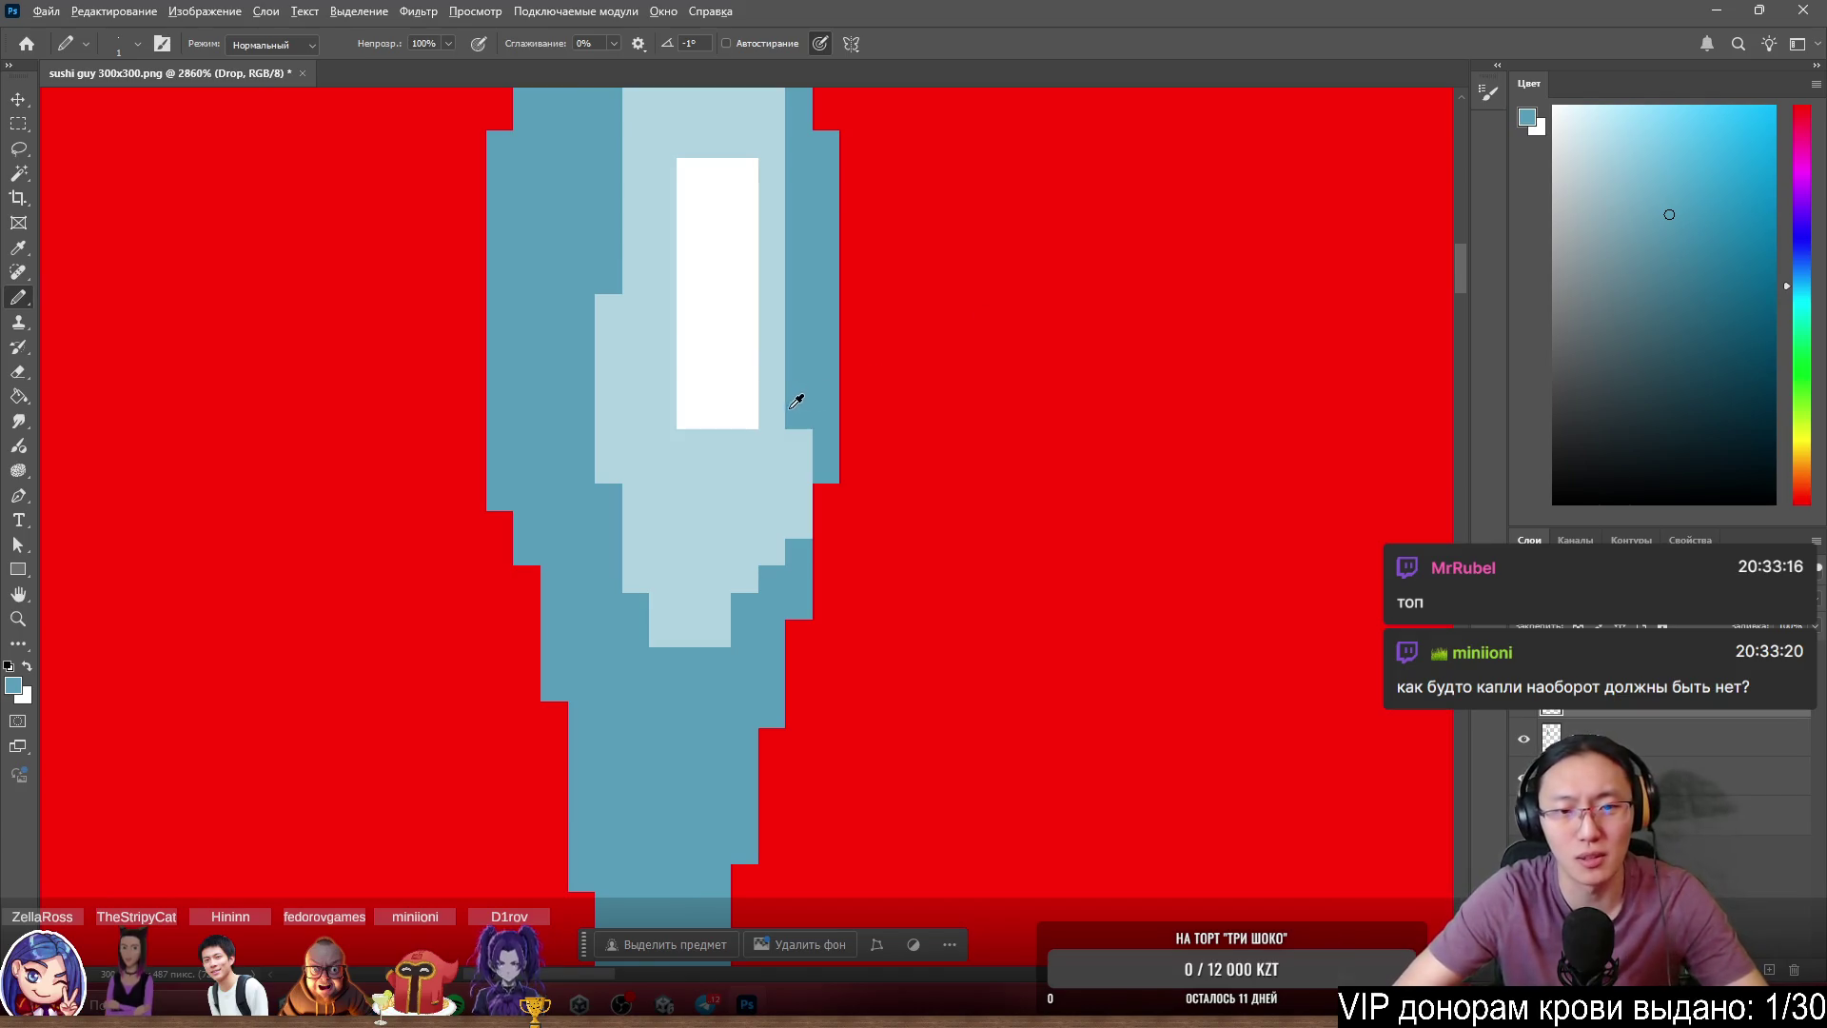
left_click_drag(788, 505, 814, 462)
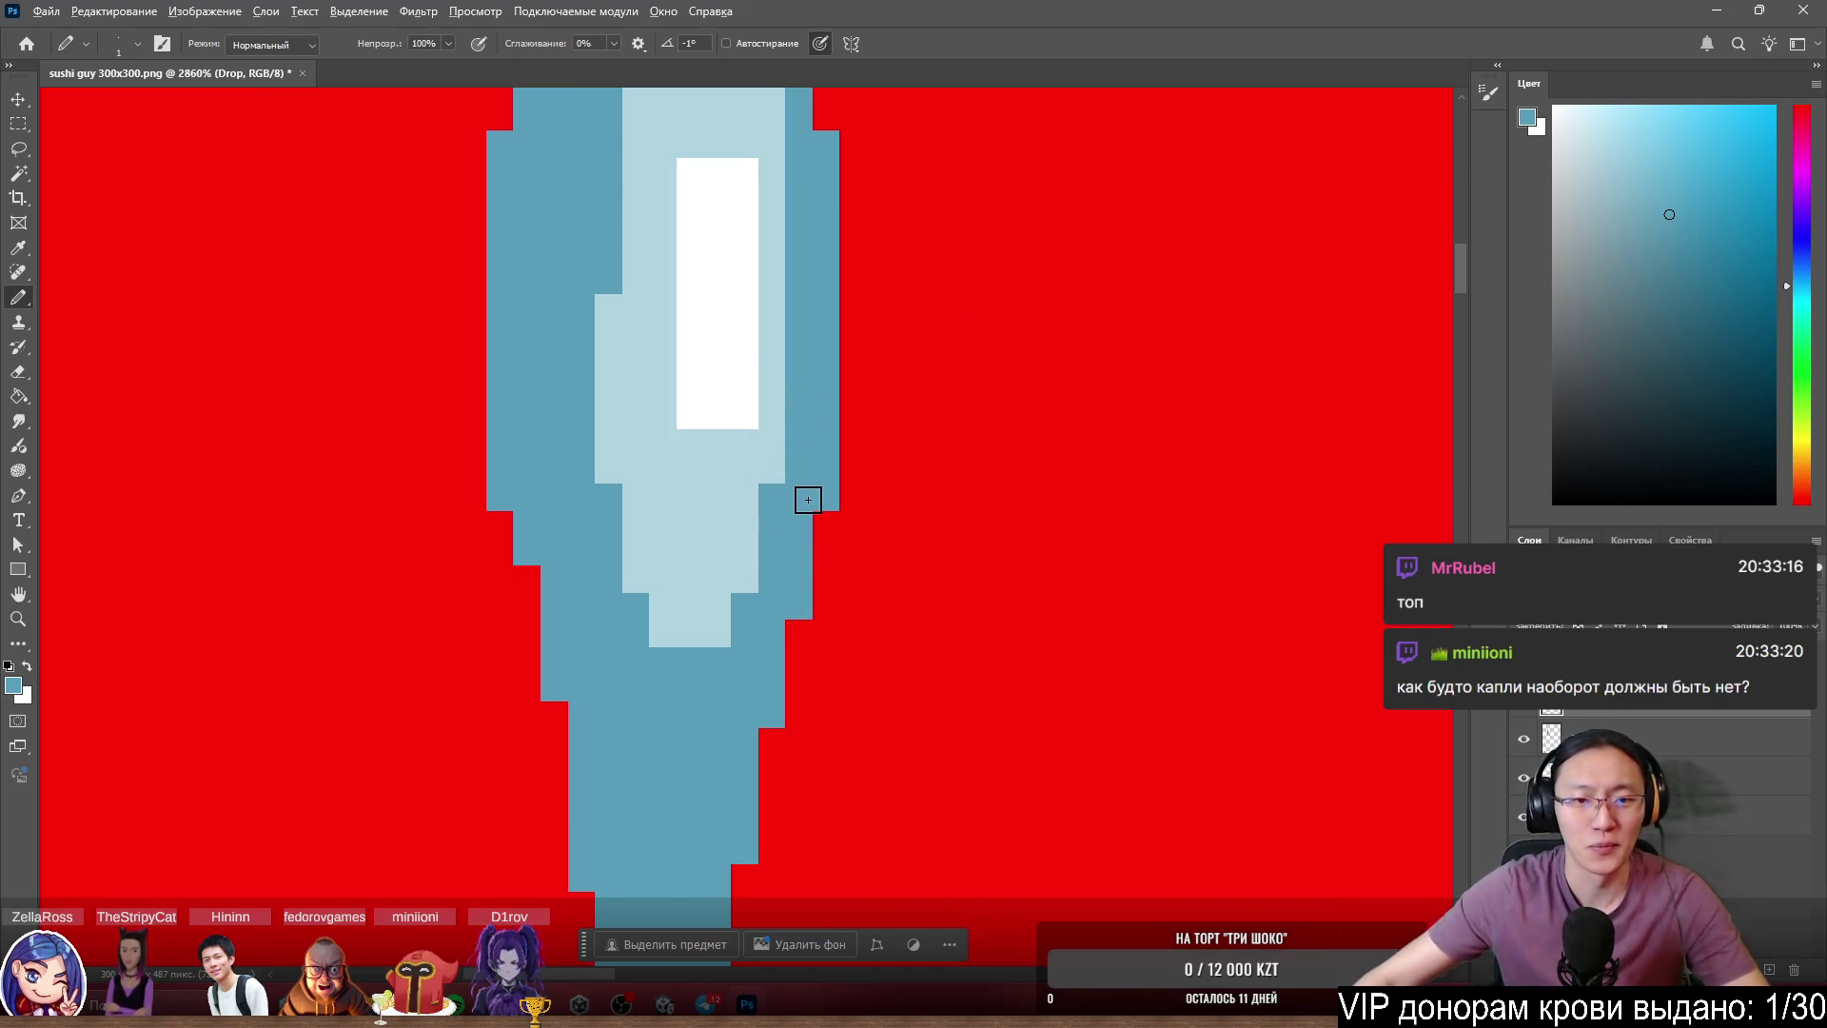
scroll(808, 500, "down", 3)
scroll(755, 325, "up", 2)
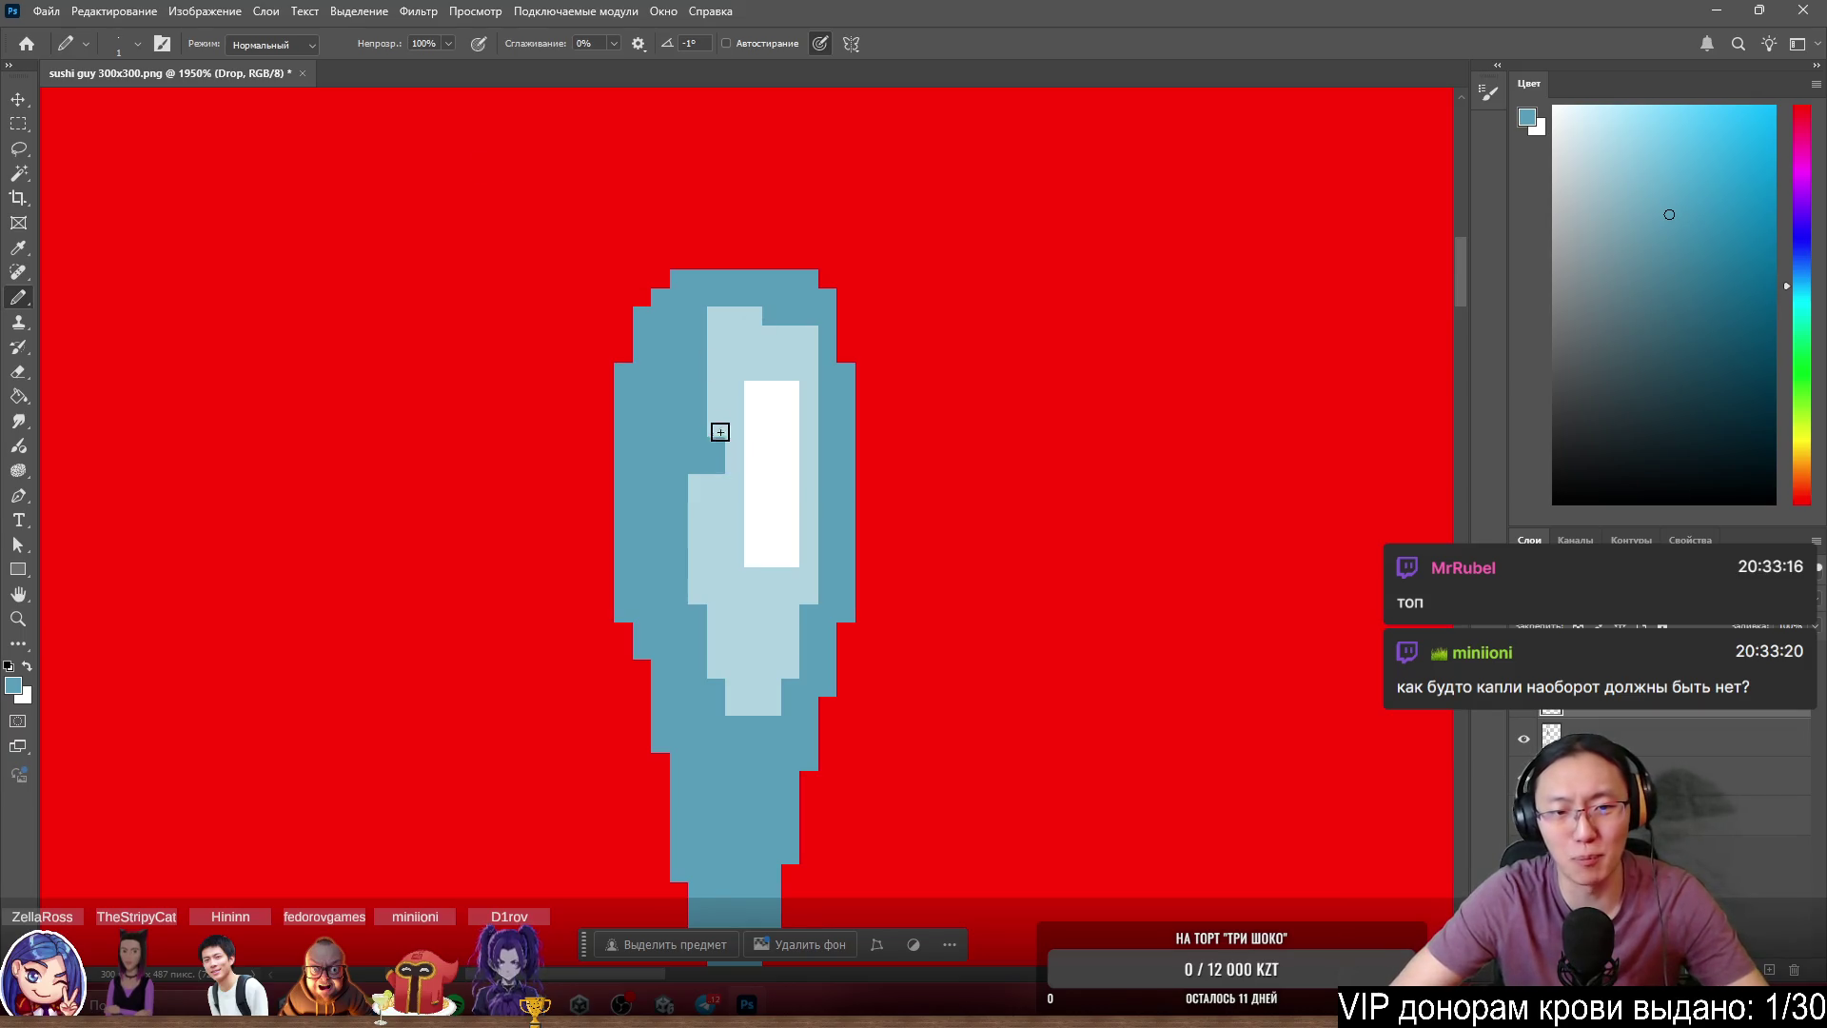
left_click_drag(722, 528, 705, 403)
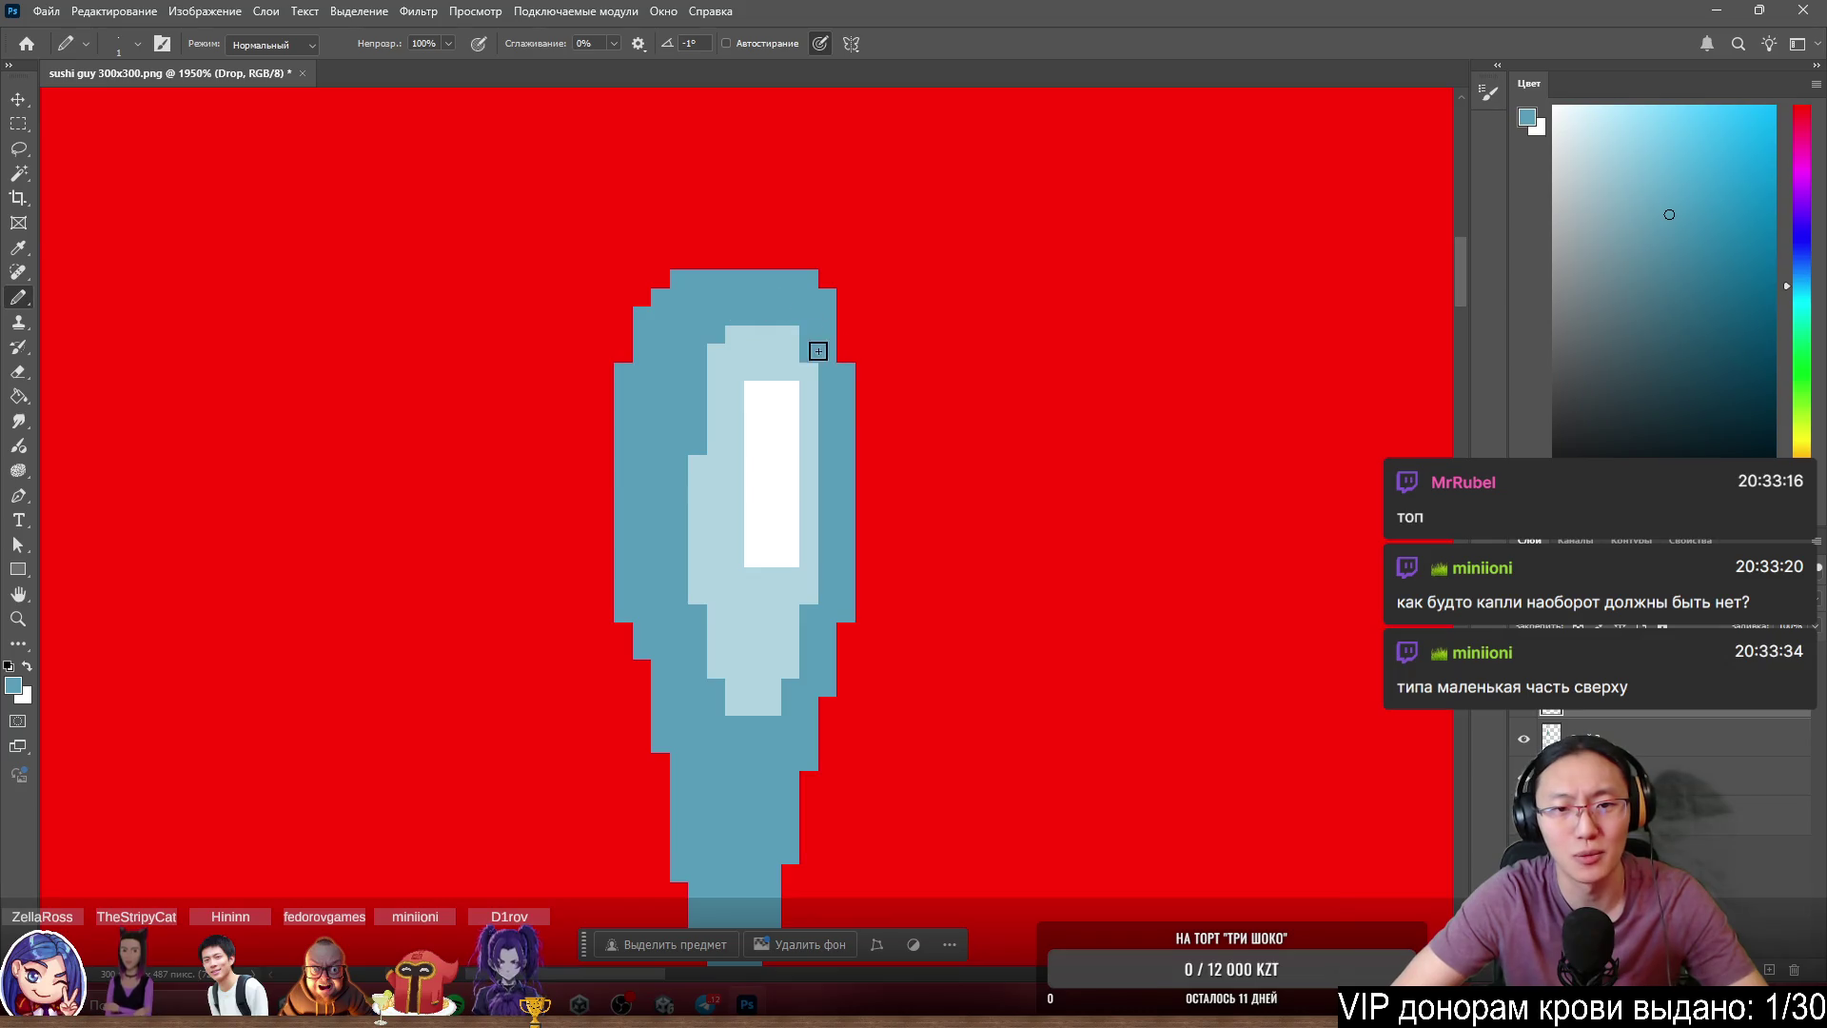
Erase the drop's left bump, tail and right-edge pixels so it is slimmer and shorter
left_click(791, 408, "alt")
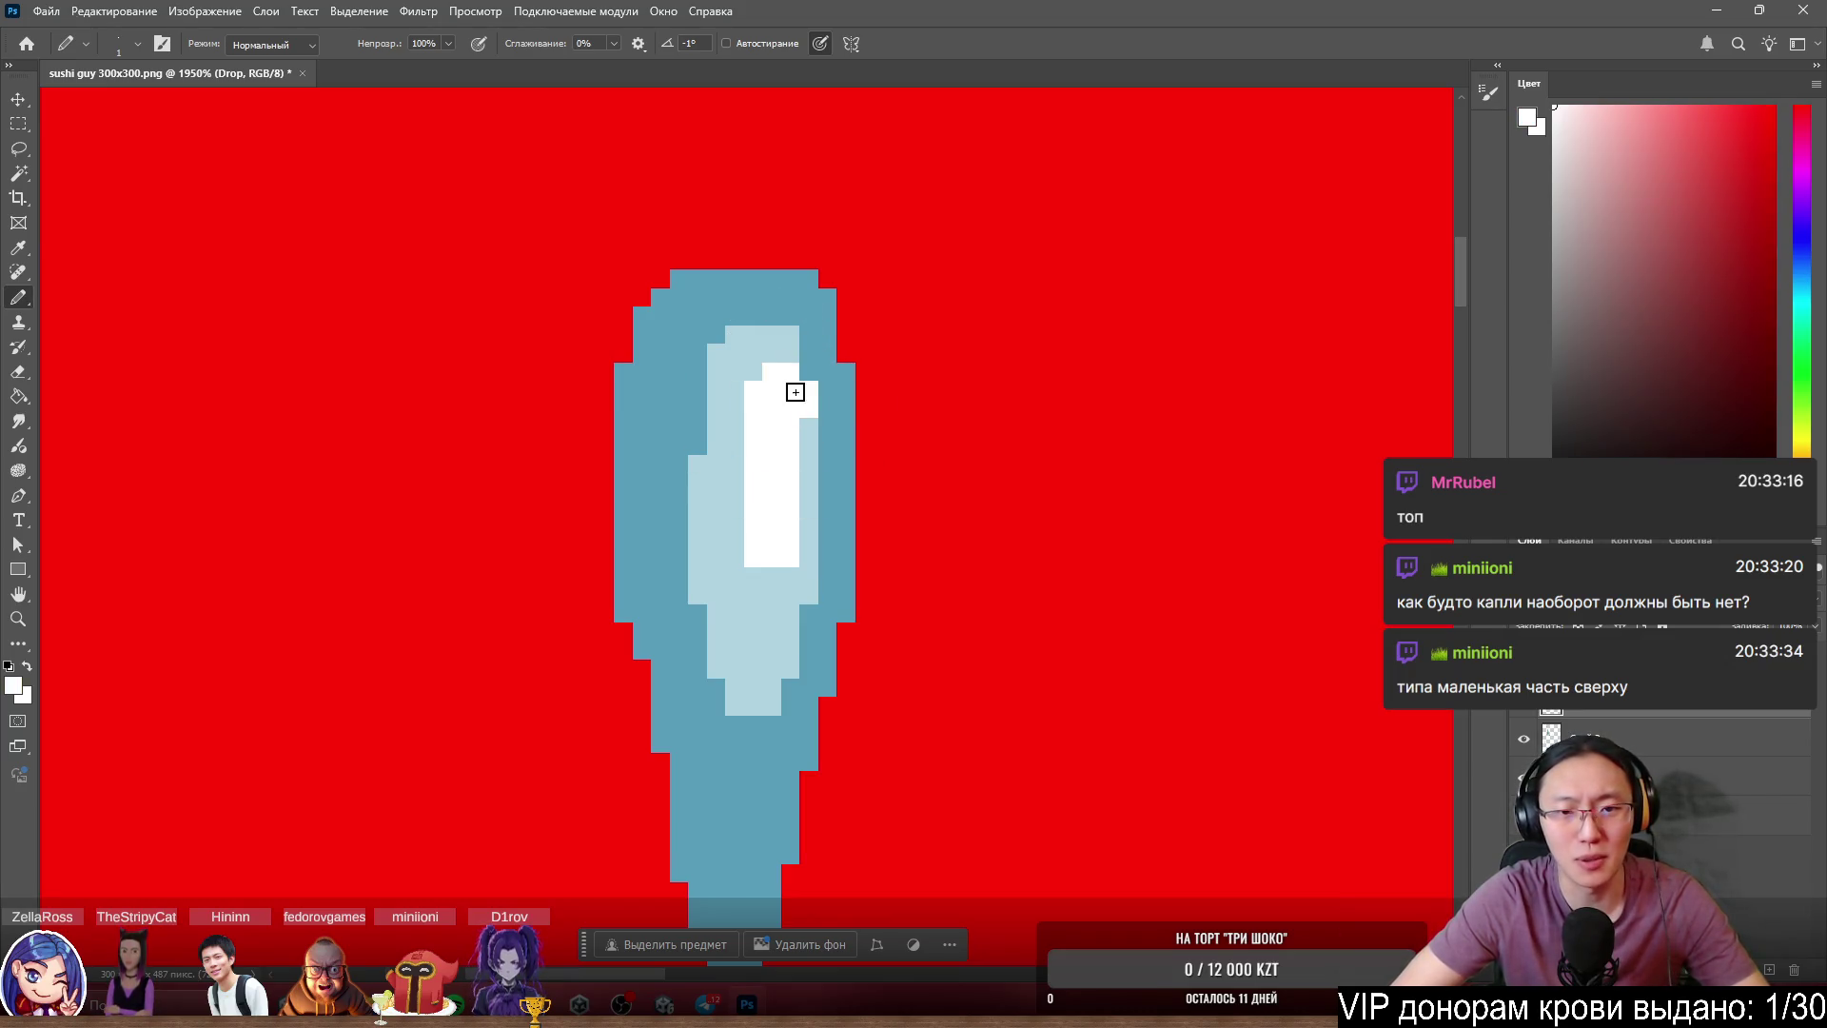
left_click(776, 354, "alt")
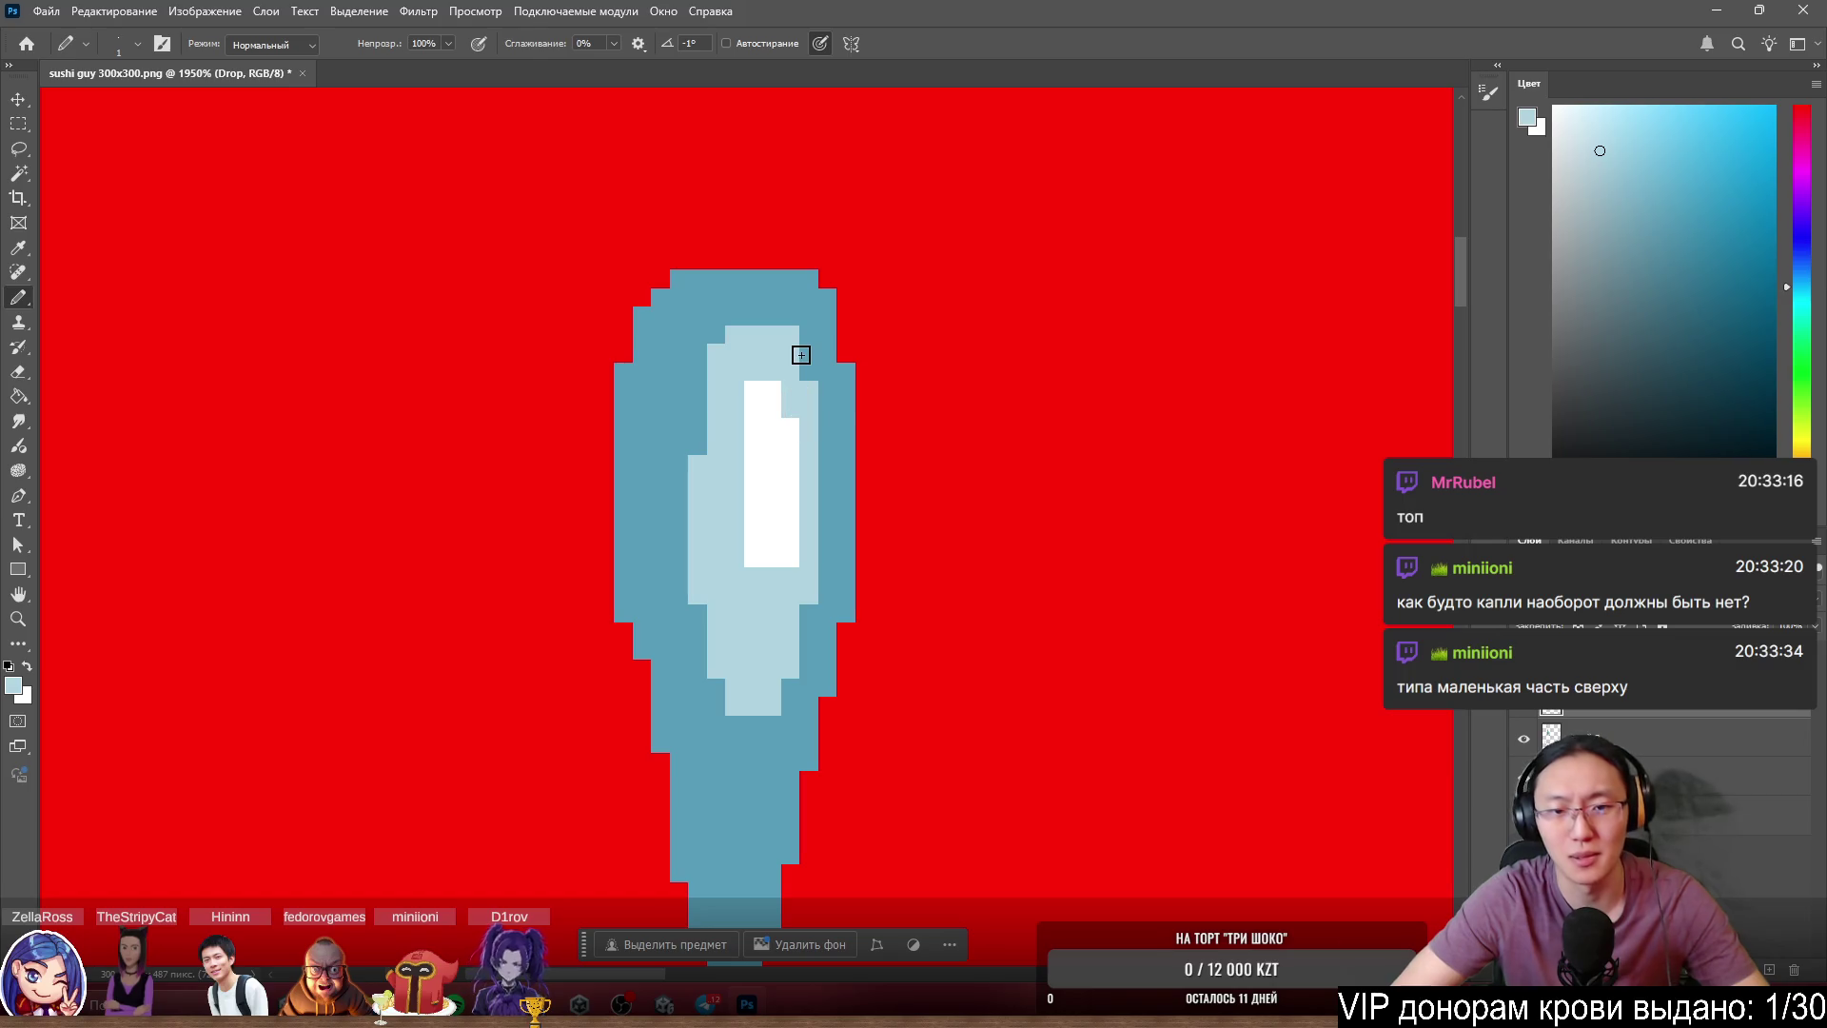
scroll(801, 355, "down", 8)
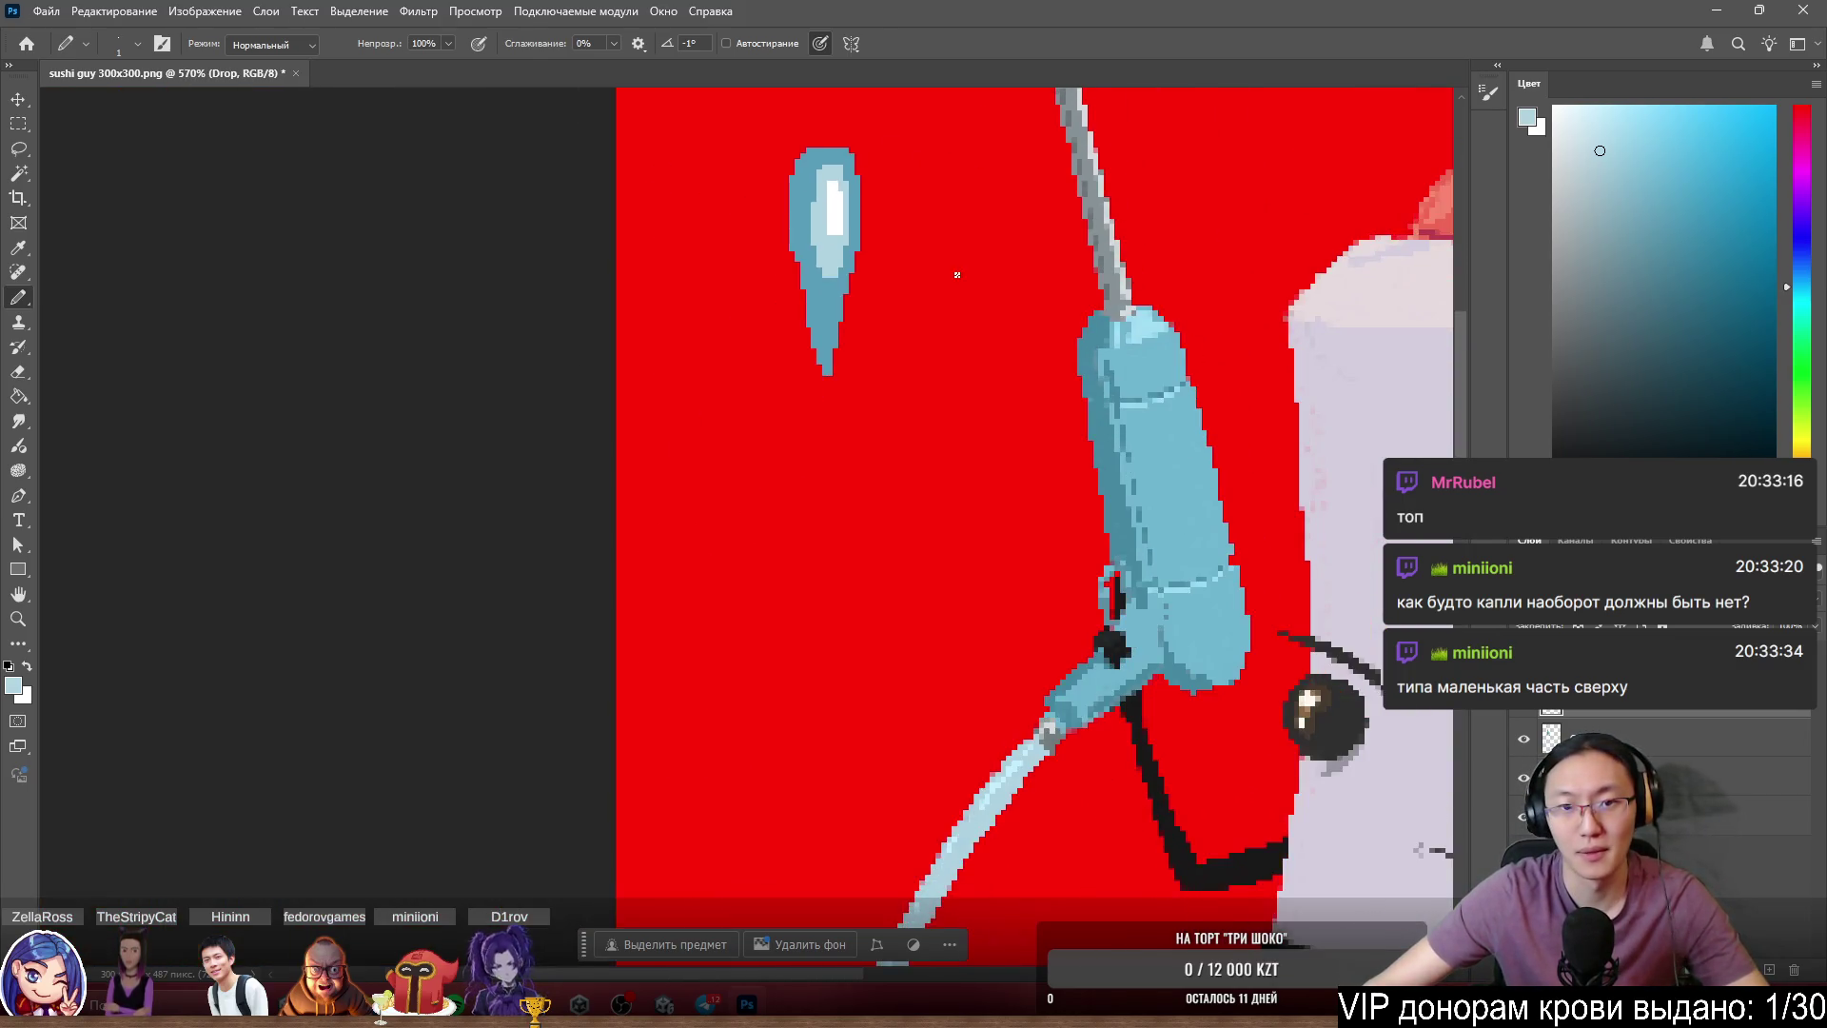
scroll(956, 275, "down", 3)
scroll(955, 166, "up", 3)
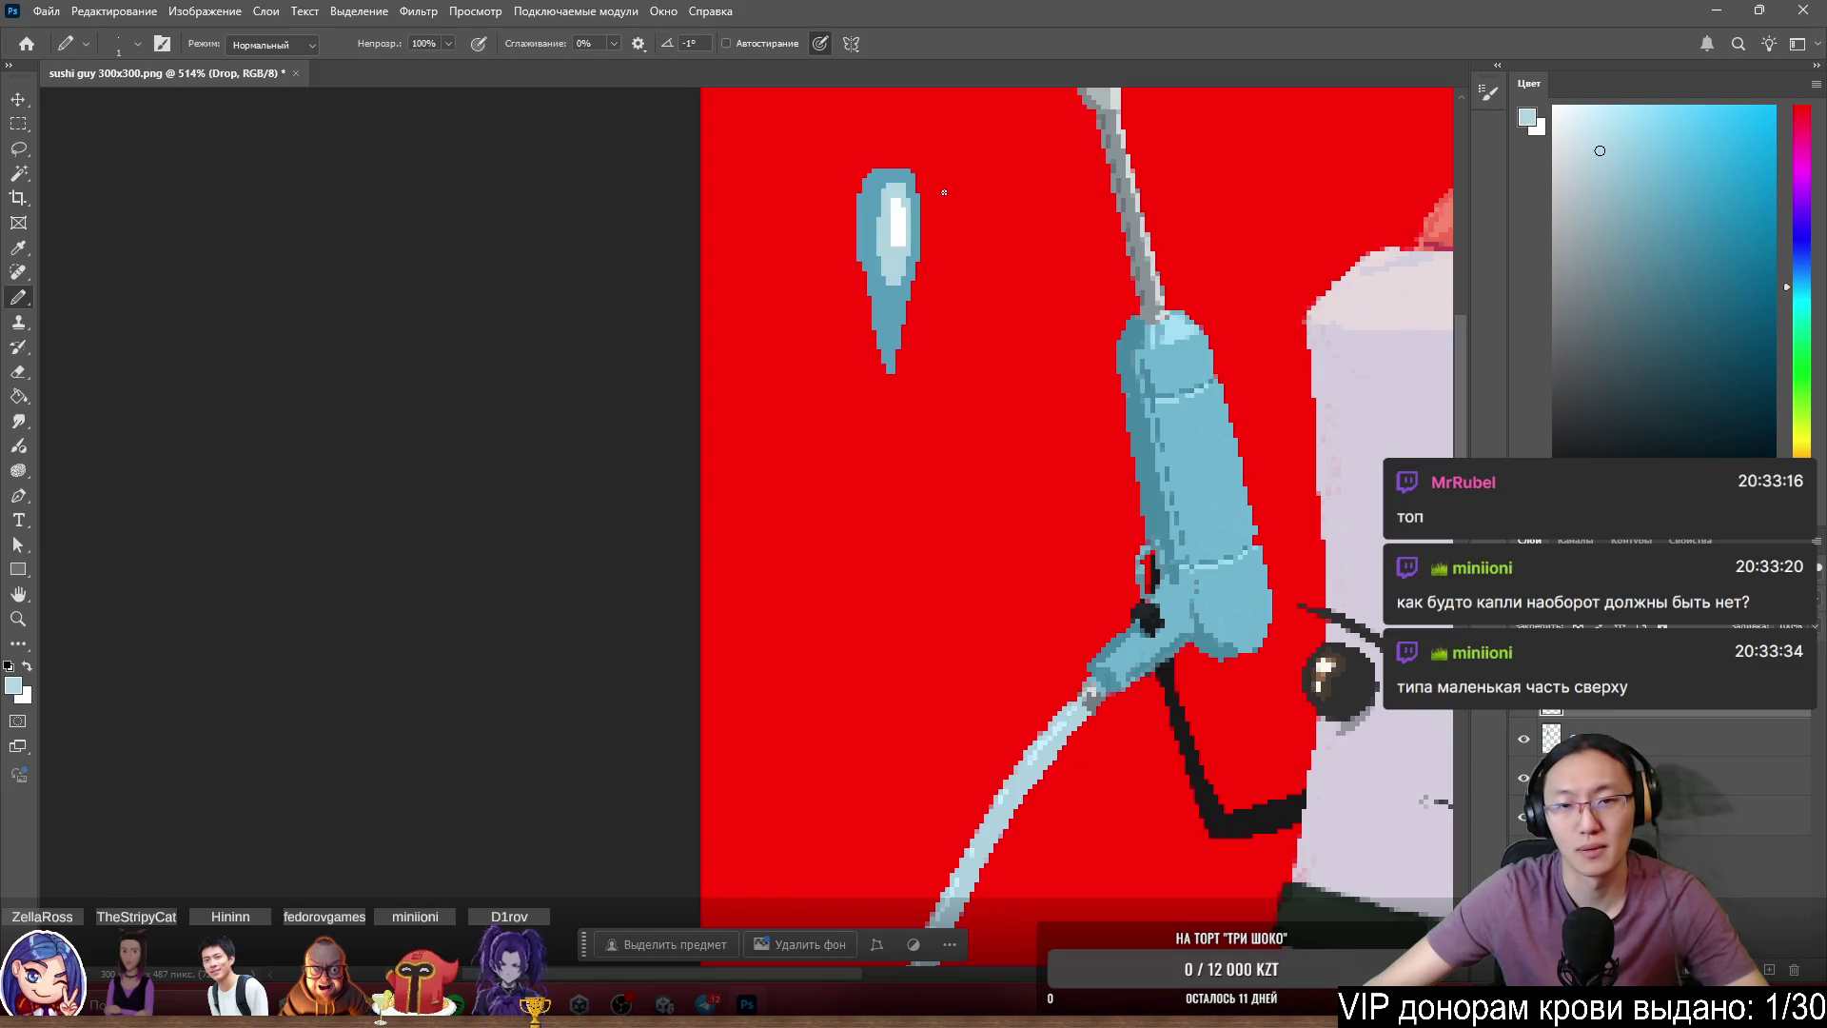
scroll(944, 193, "down", 3)
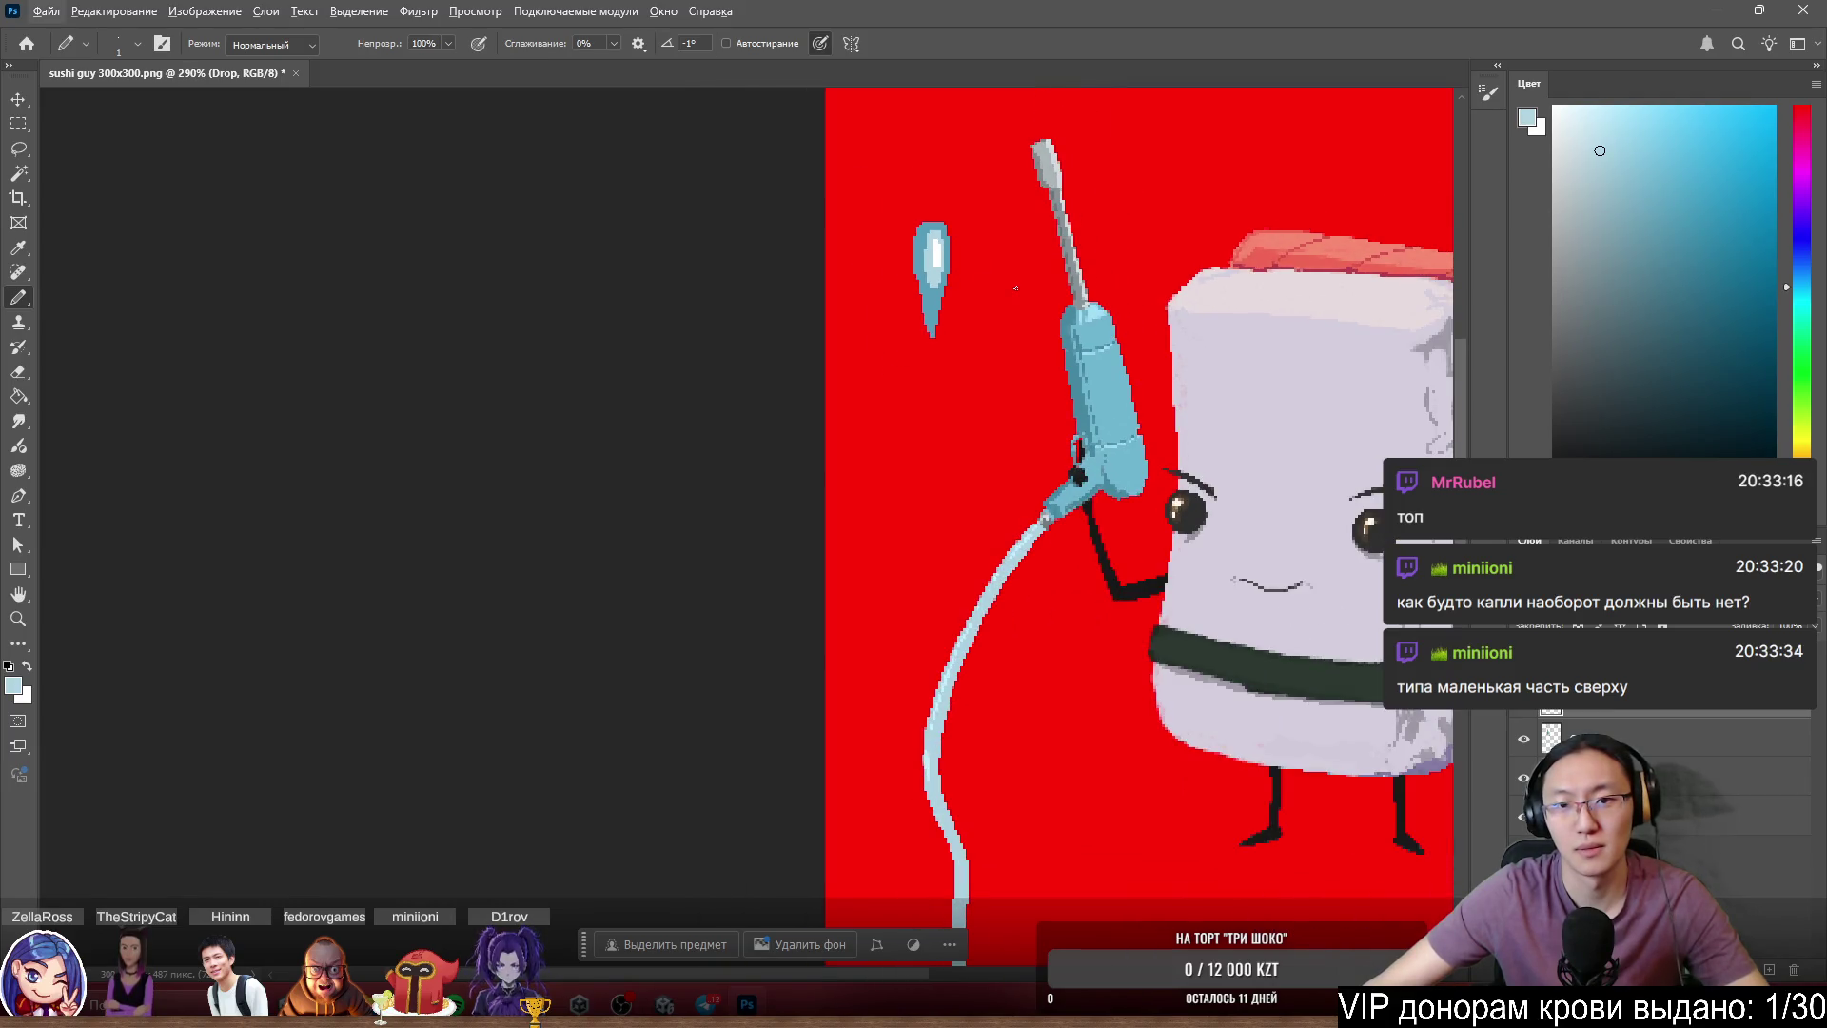
scroll(951, 252, "up", 5)
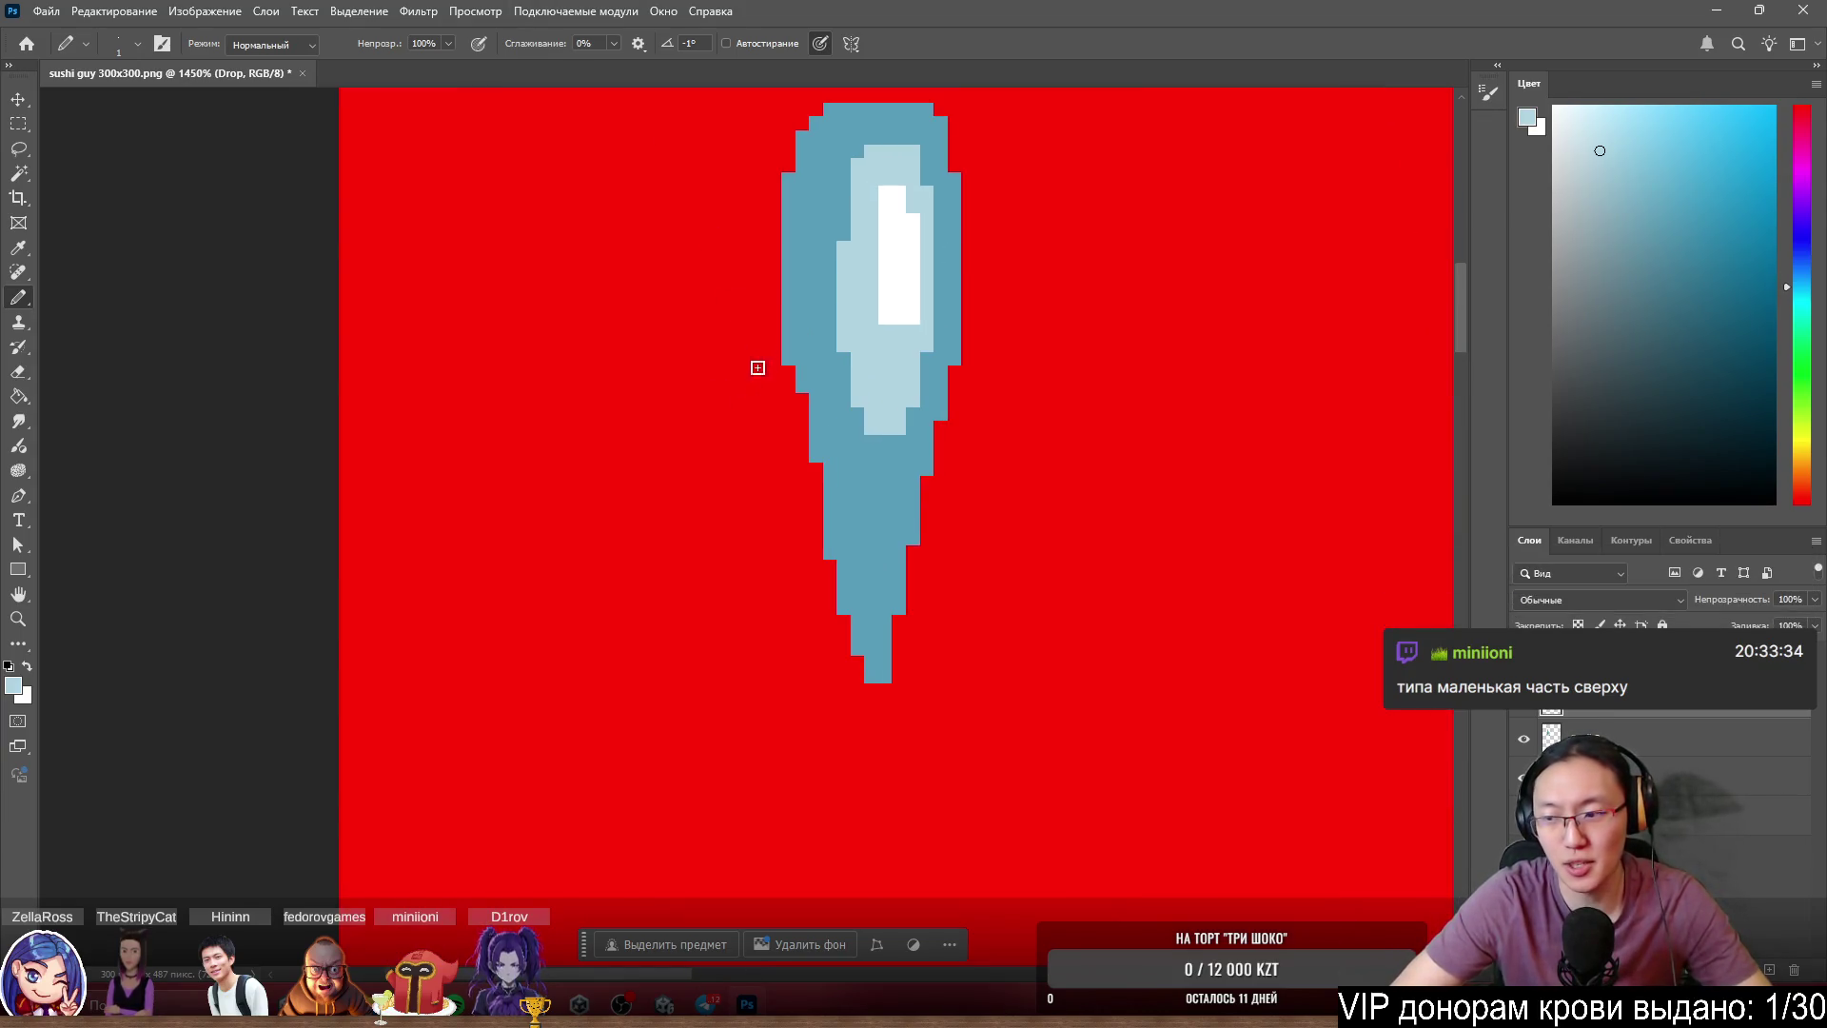
key("e")
left_click_drag(748, 356, 794, 590)
mouse_move(837, 647)
left_mouse_down()
mouse_move(897, 631)
mouse_move(933, 661)
left_mouse_up()
left_click_drag(962, 518, 1015, 294)
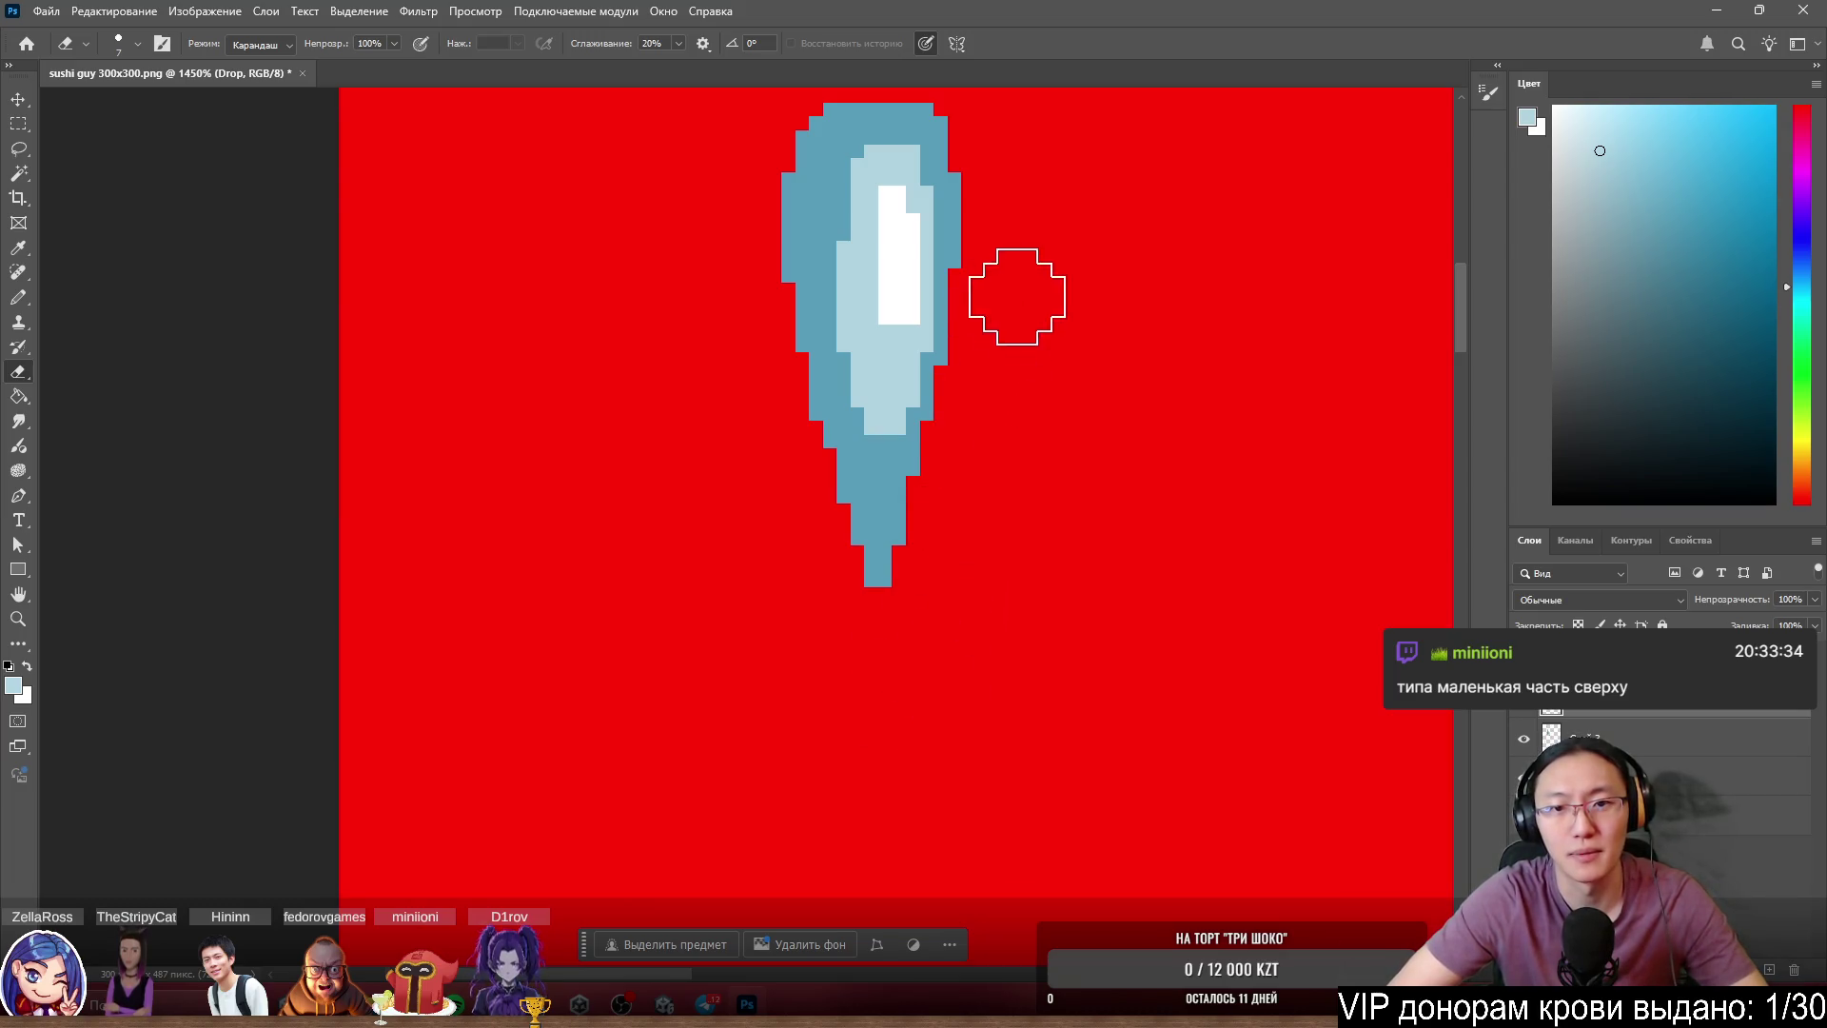
key("b")
scroll(1159, 147, "down", 4)
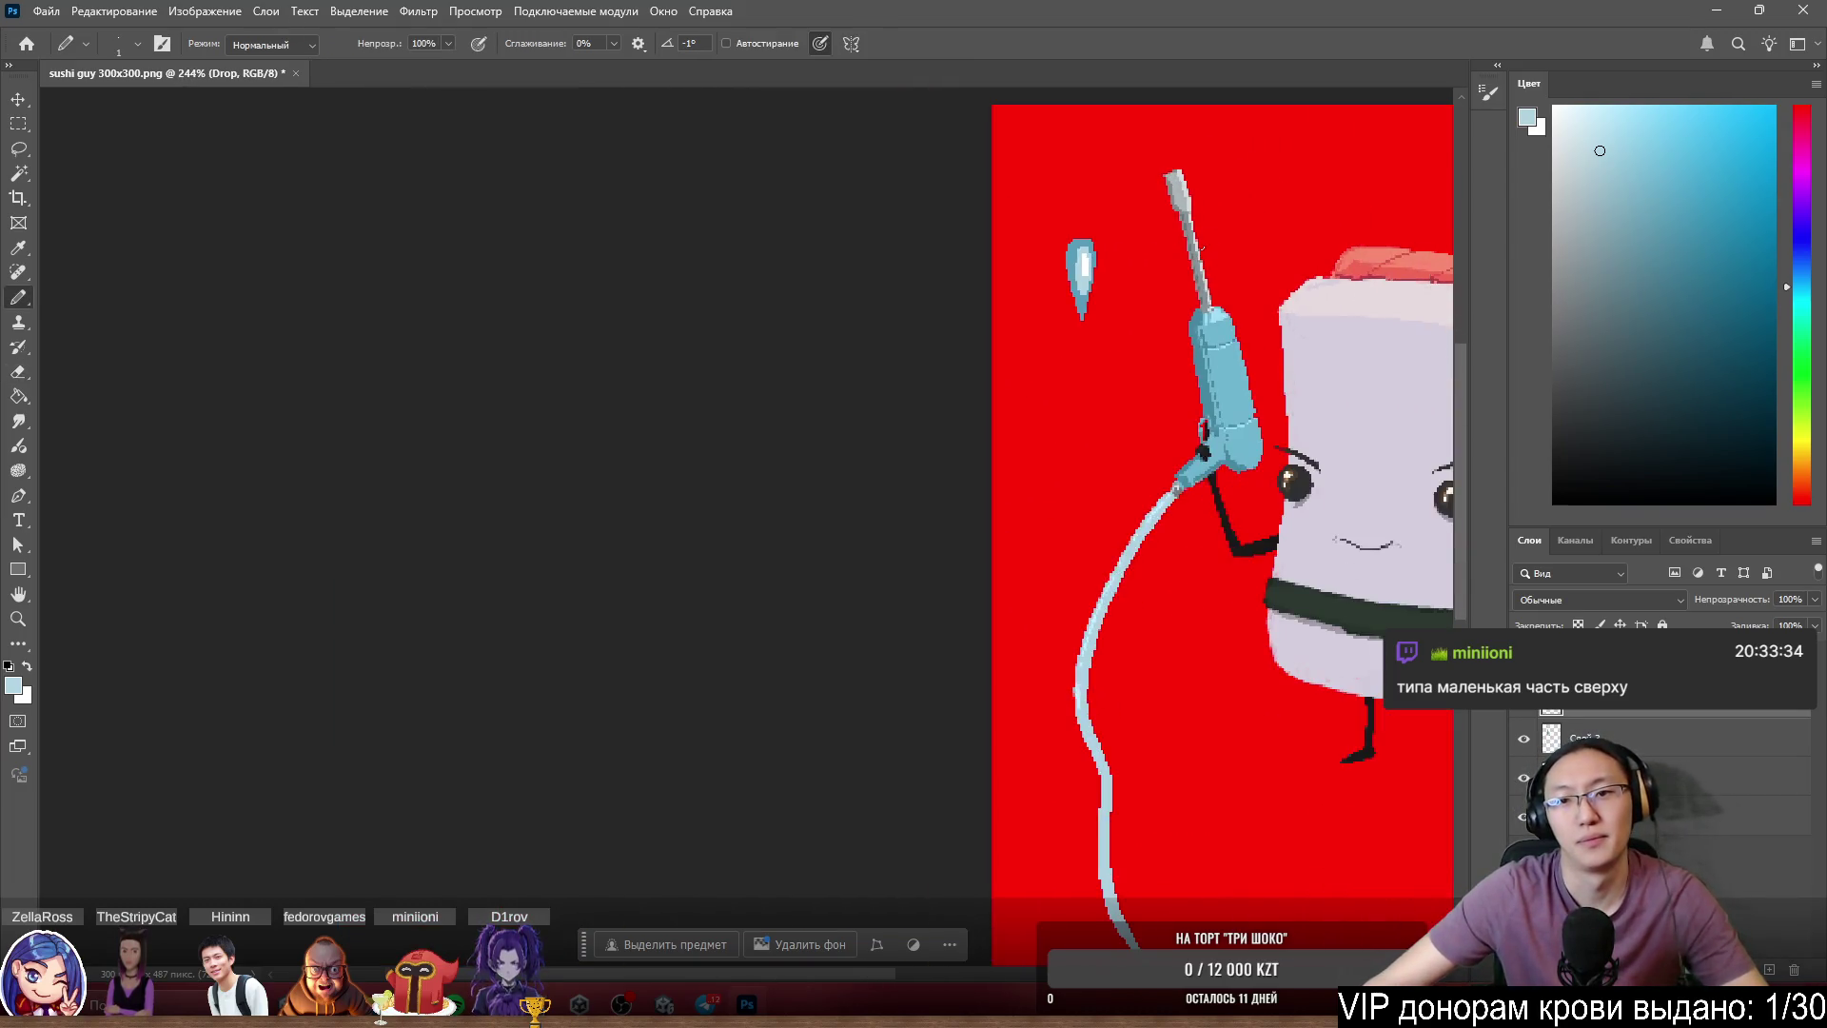
scroll(888, 377, "up", 5)
scroll(851, 480, "up", 4)
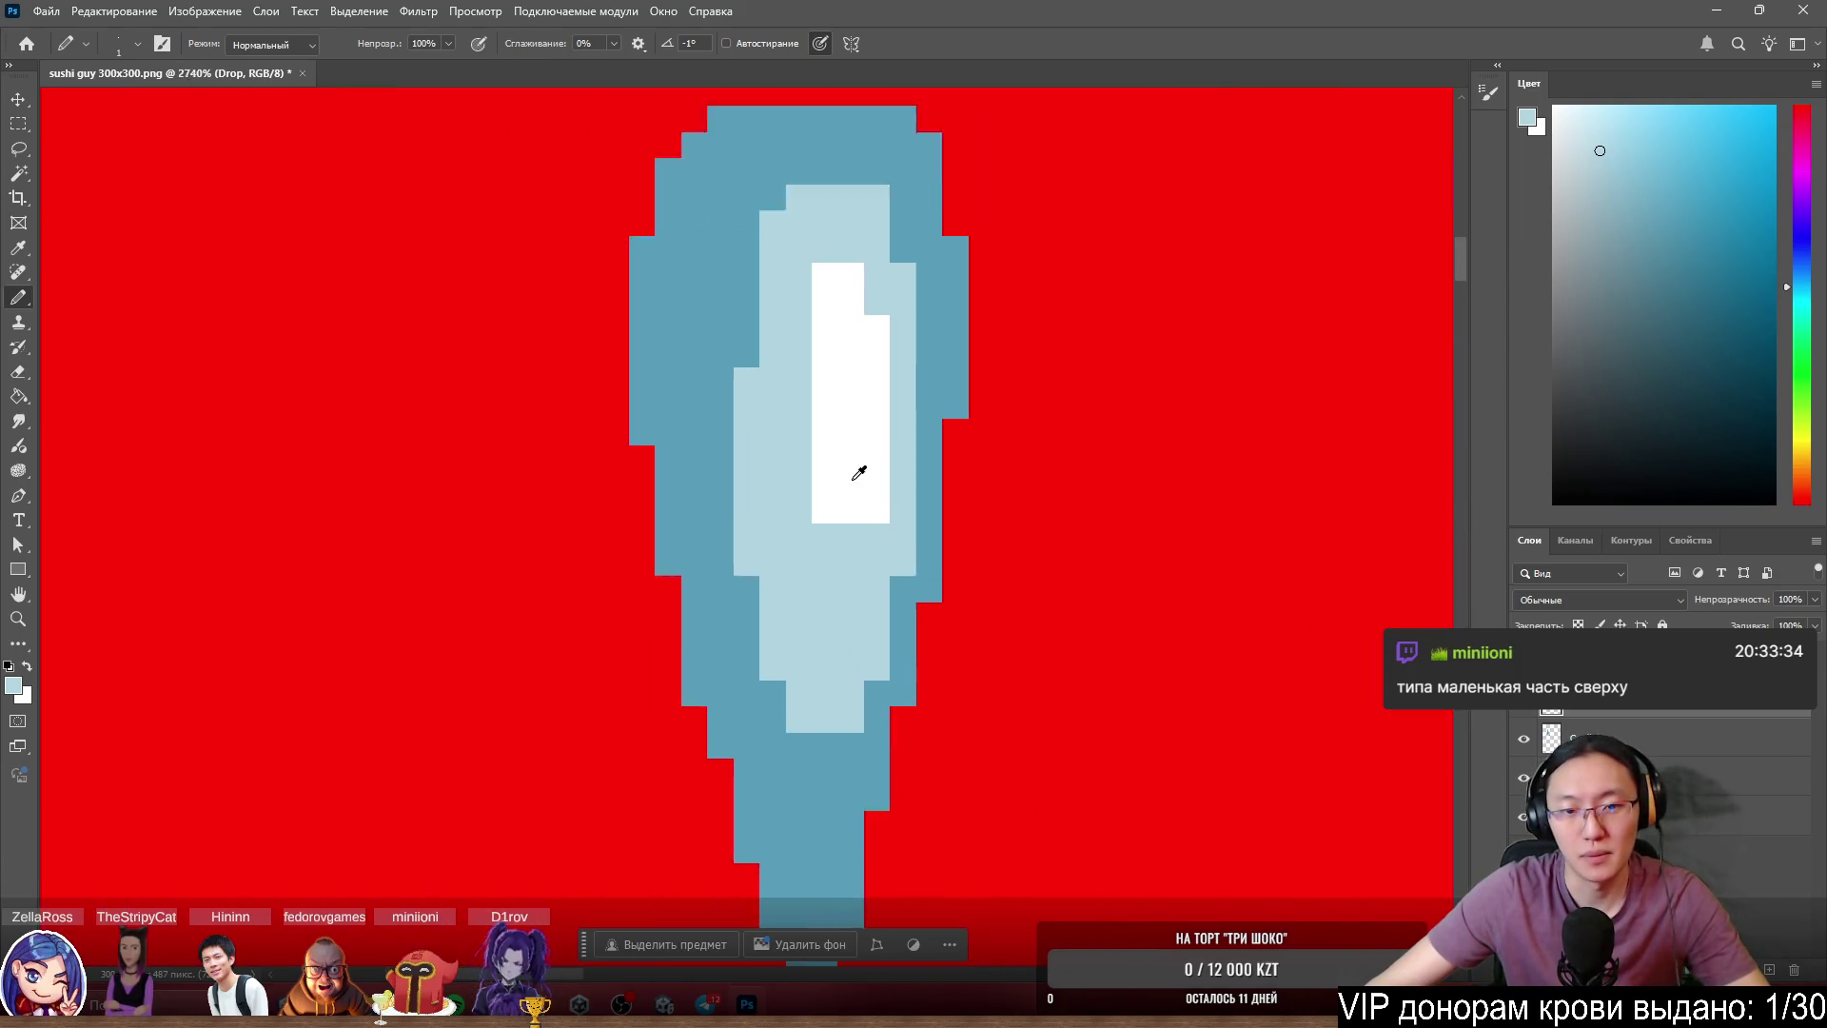
Paint dark blue over the lower inner column and cover the lower white highlight with light blue
left_click(685, 535, "alt")
mouse_move(711, 590)
left_mouse_down()
mouse_move(774, 767)
mouse_move(742, 640)
mouse_move(847, 799)
mouse_move(923, 619)
mouse_move(805, 790)
left_mouse_up()
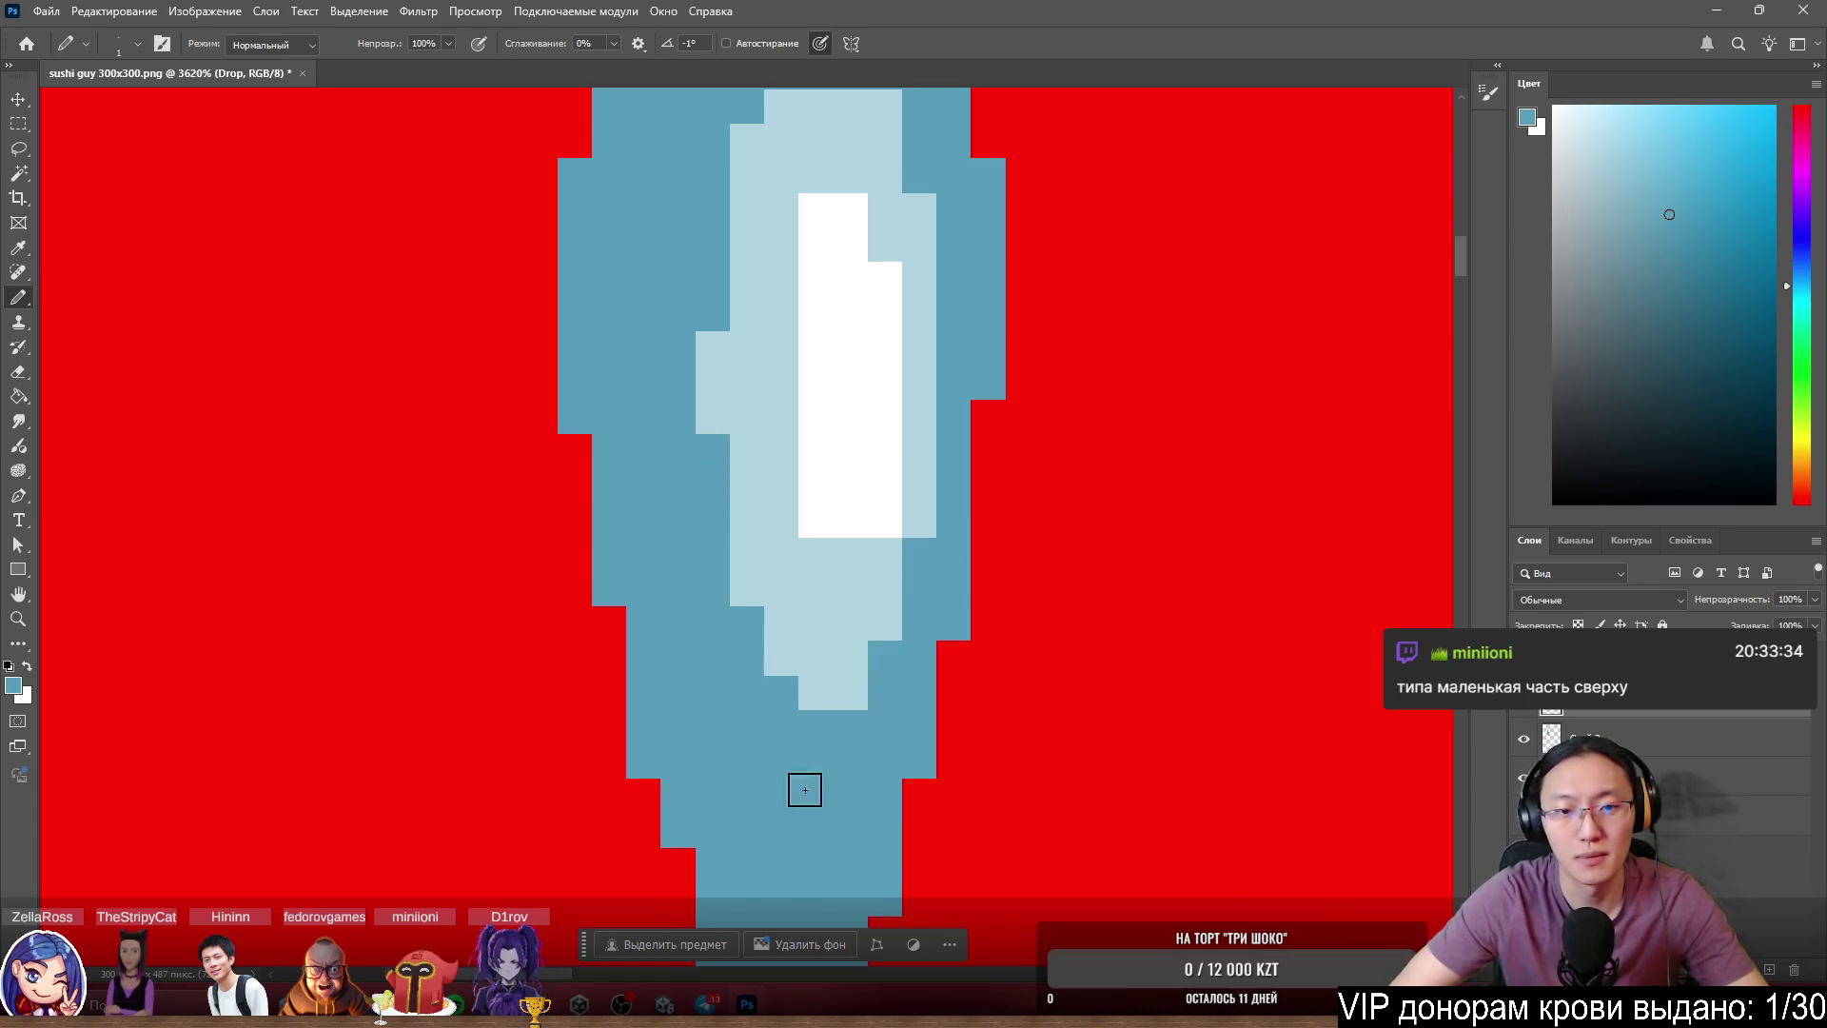
left_click(761, 419, "alt")
mouse_move(824, 522)
left_mouse_down()
mouse_move(808, 538)
mouse_move(905, 453)
left_mouse_up()
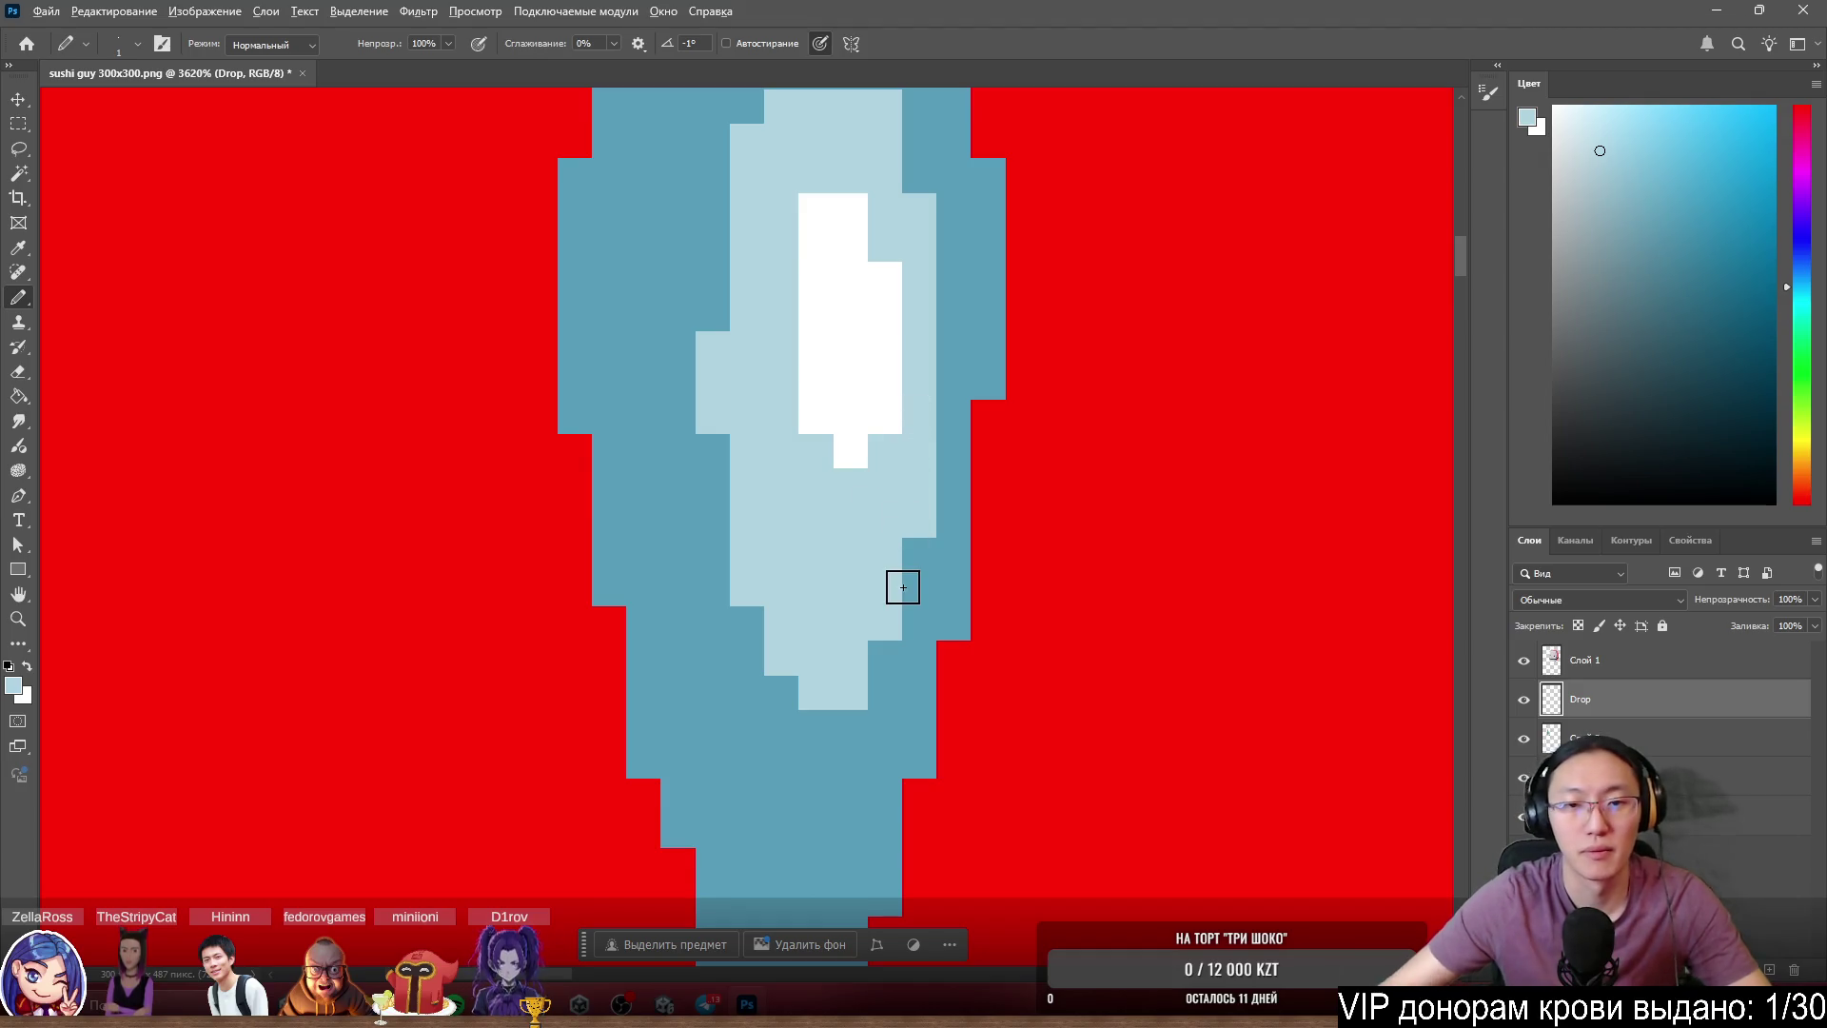
scroll(1048, 347, "down", 8)
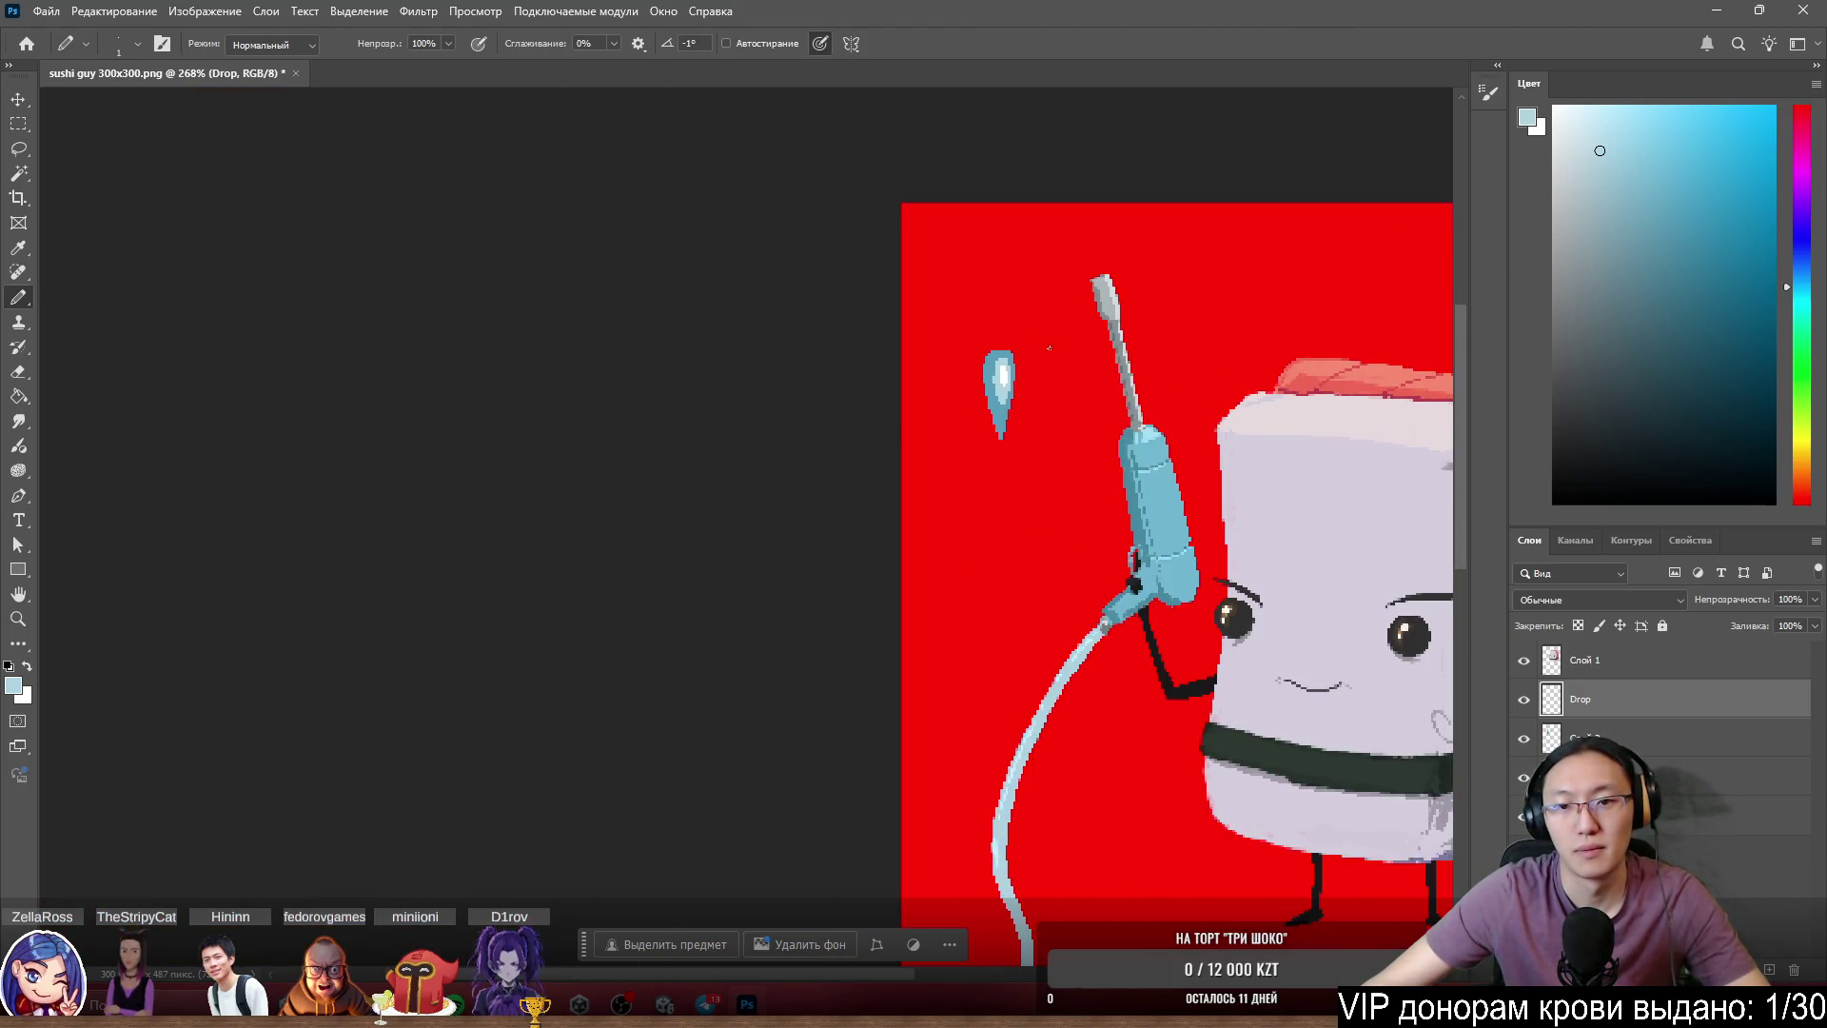
scroll(1048, 347, "down", 4)
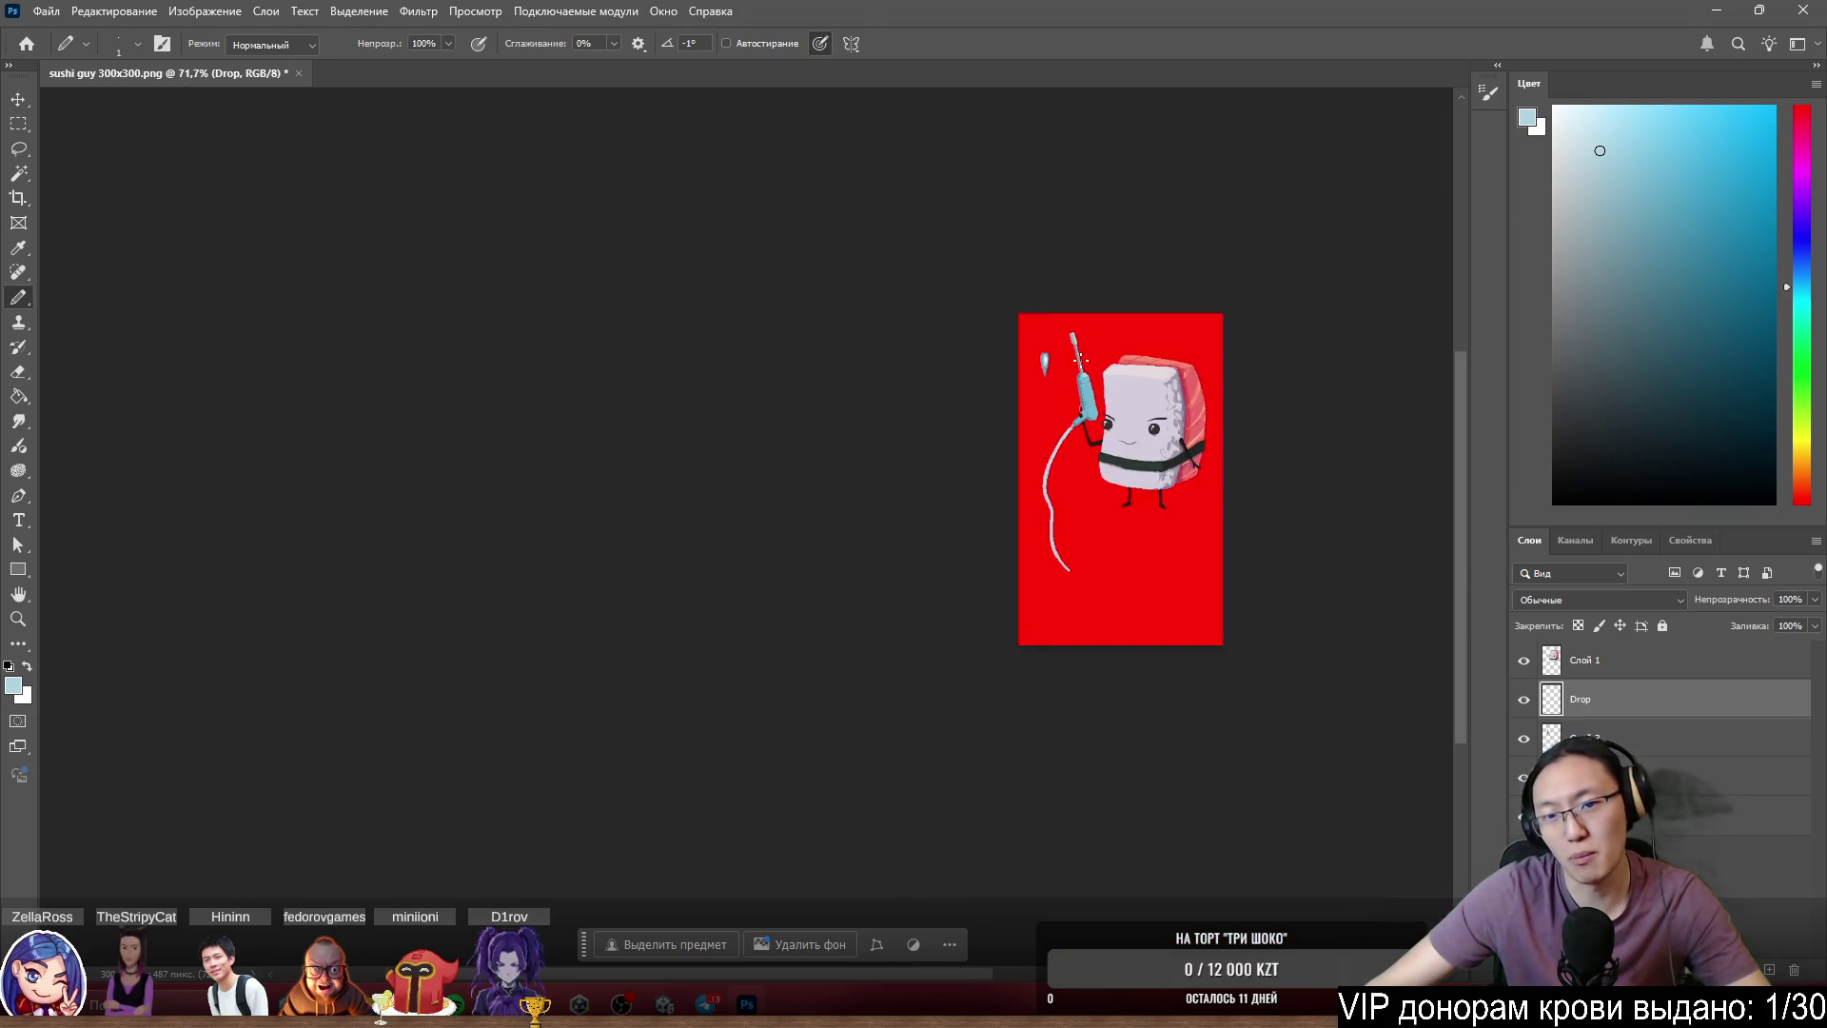
scroll(1094, 366, "up", 2)
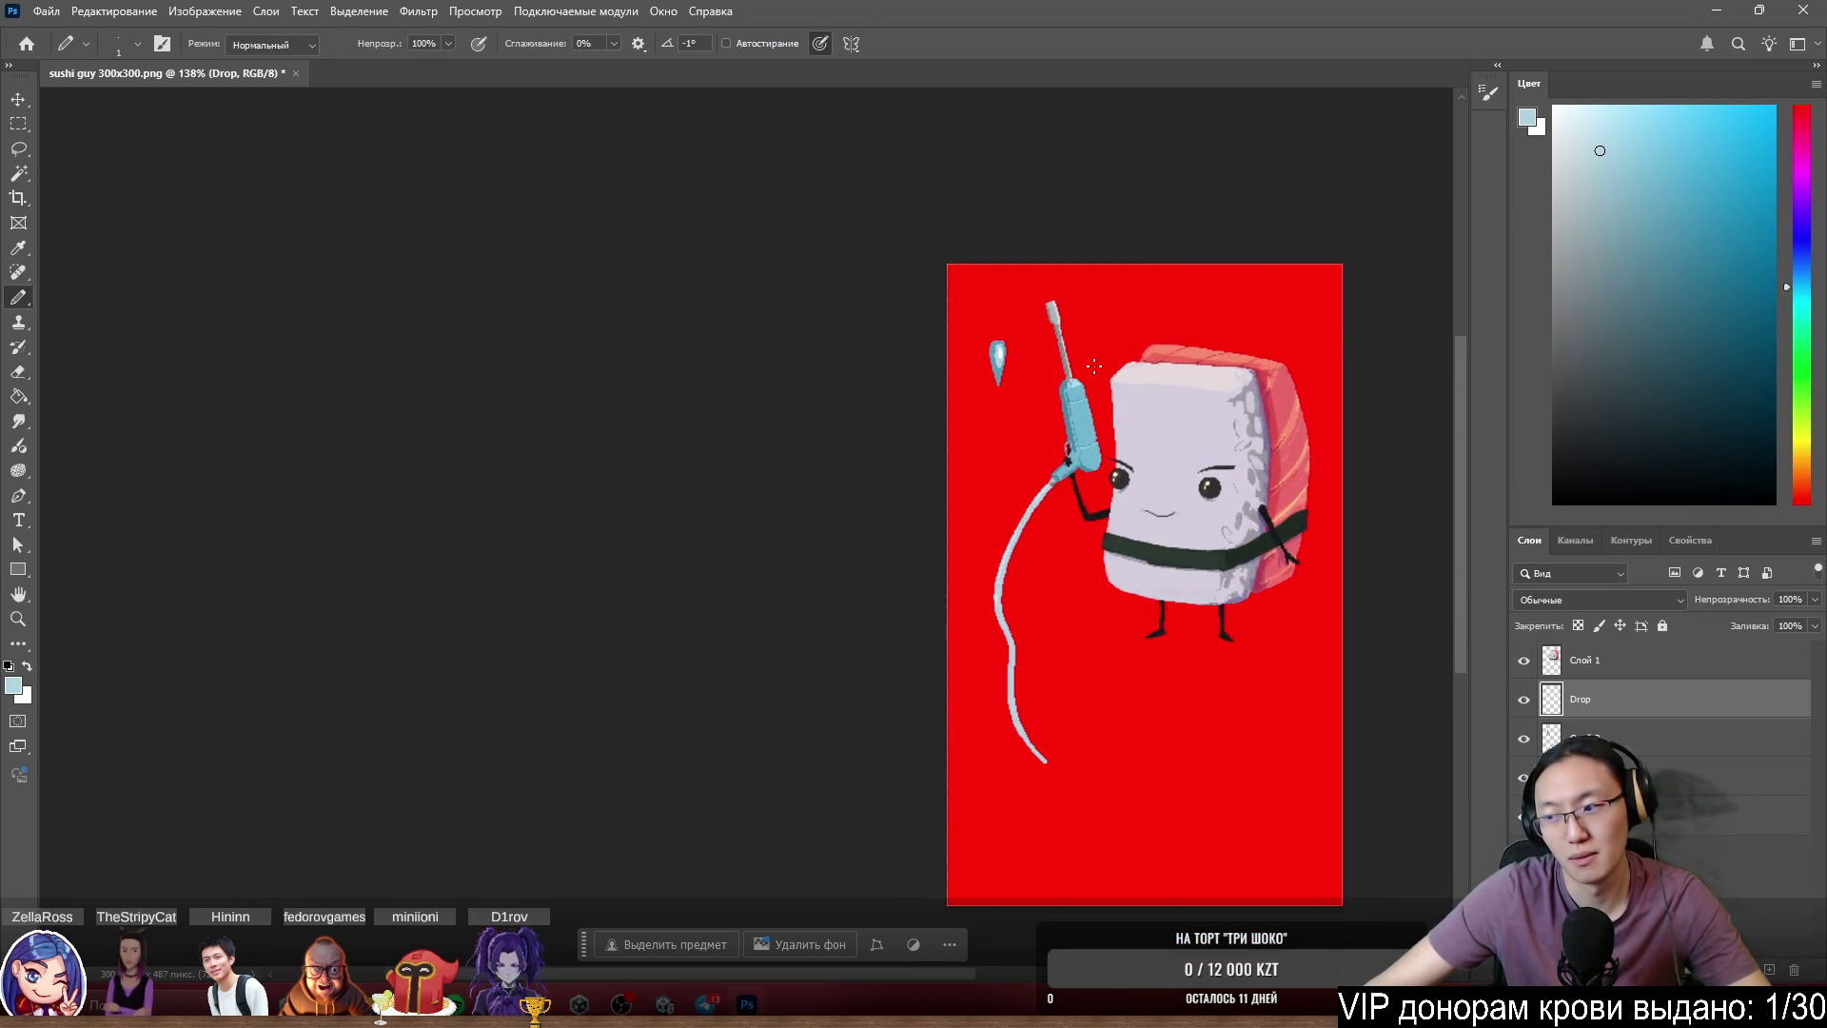
scroll(1095, 367, "up", 4)
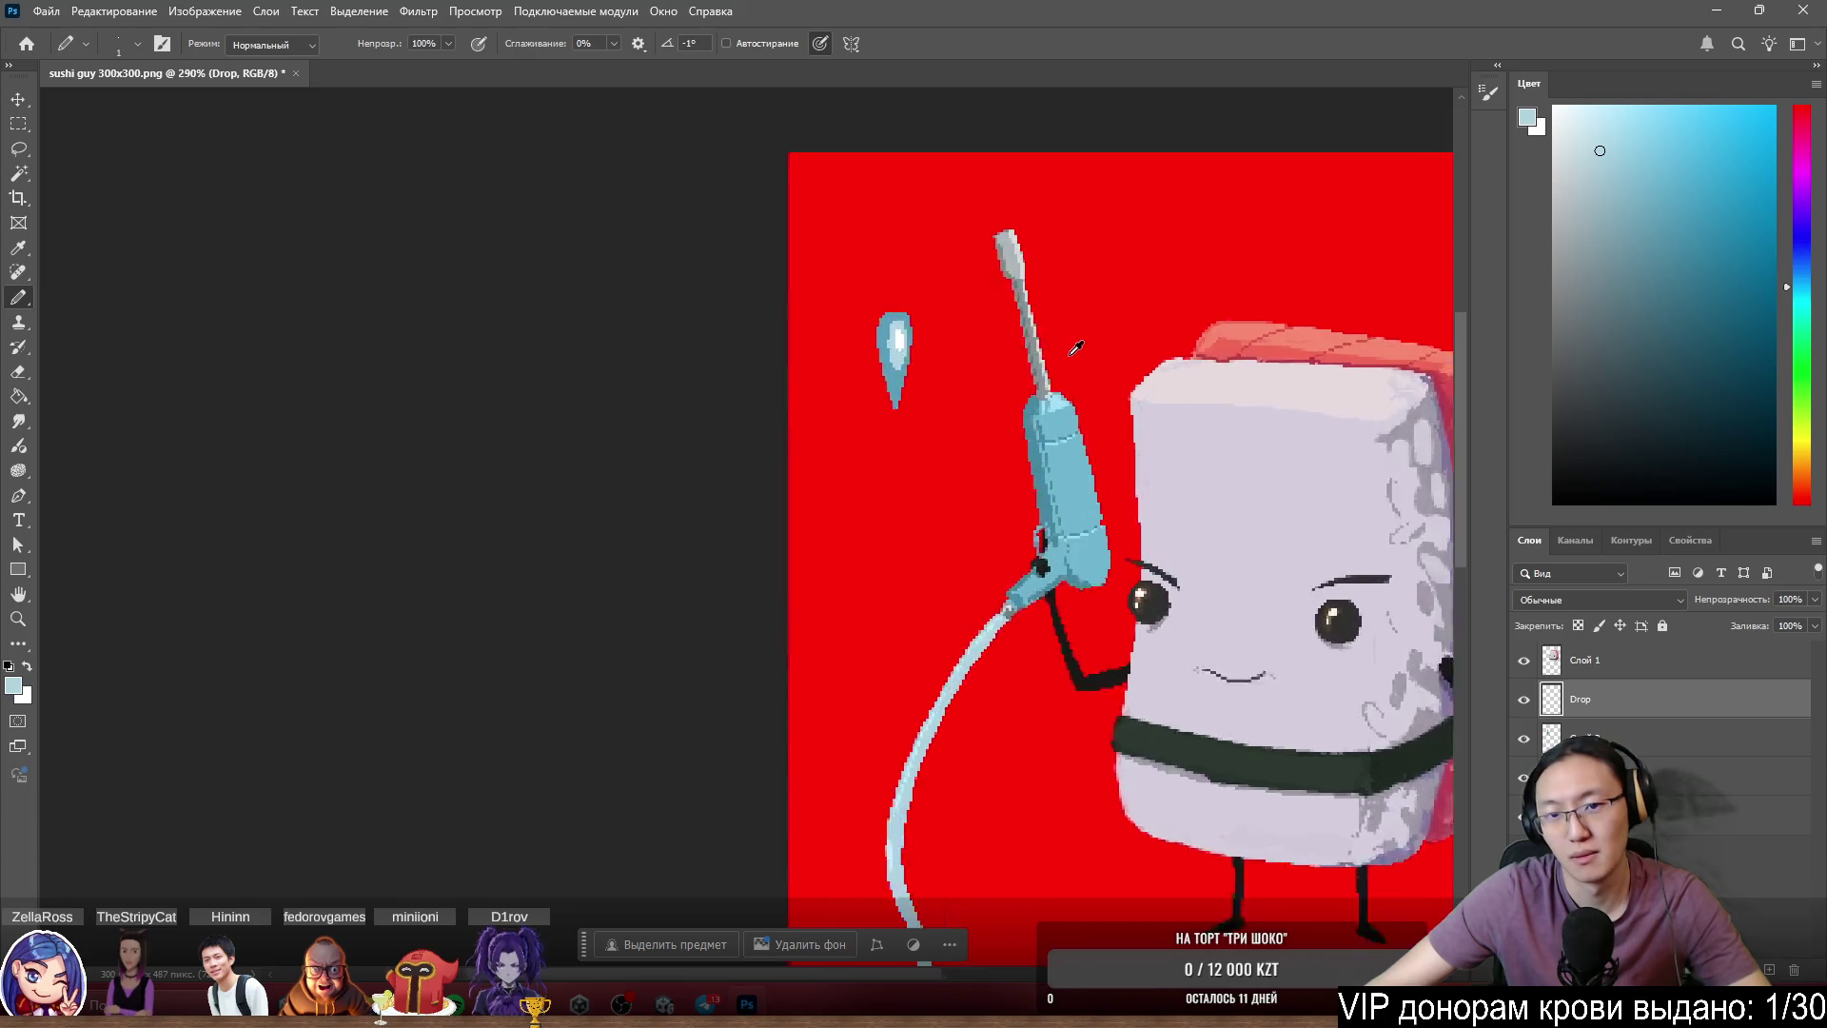
scroll(892, 304, "up", 2)
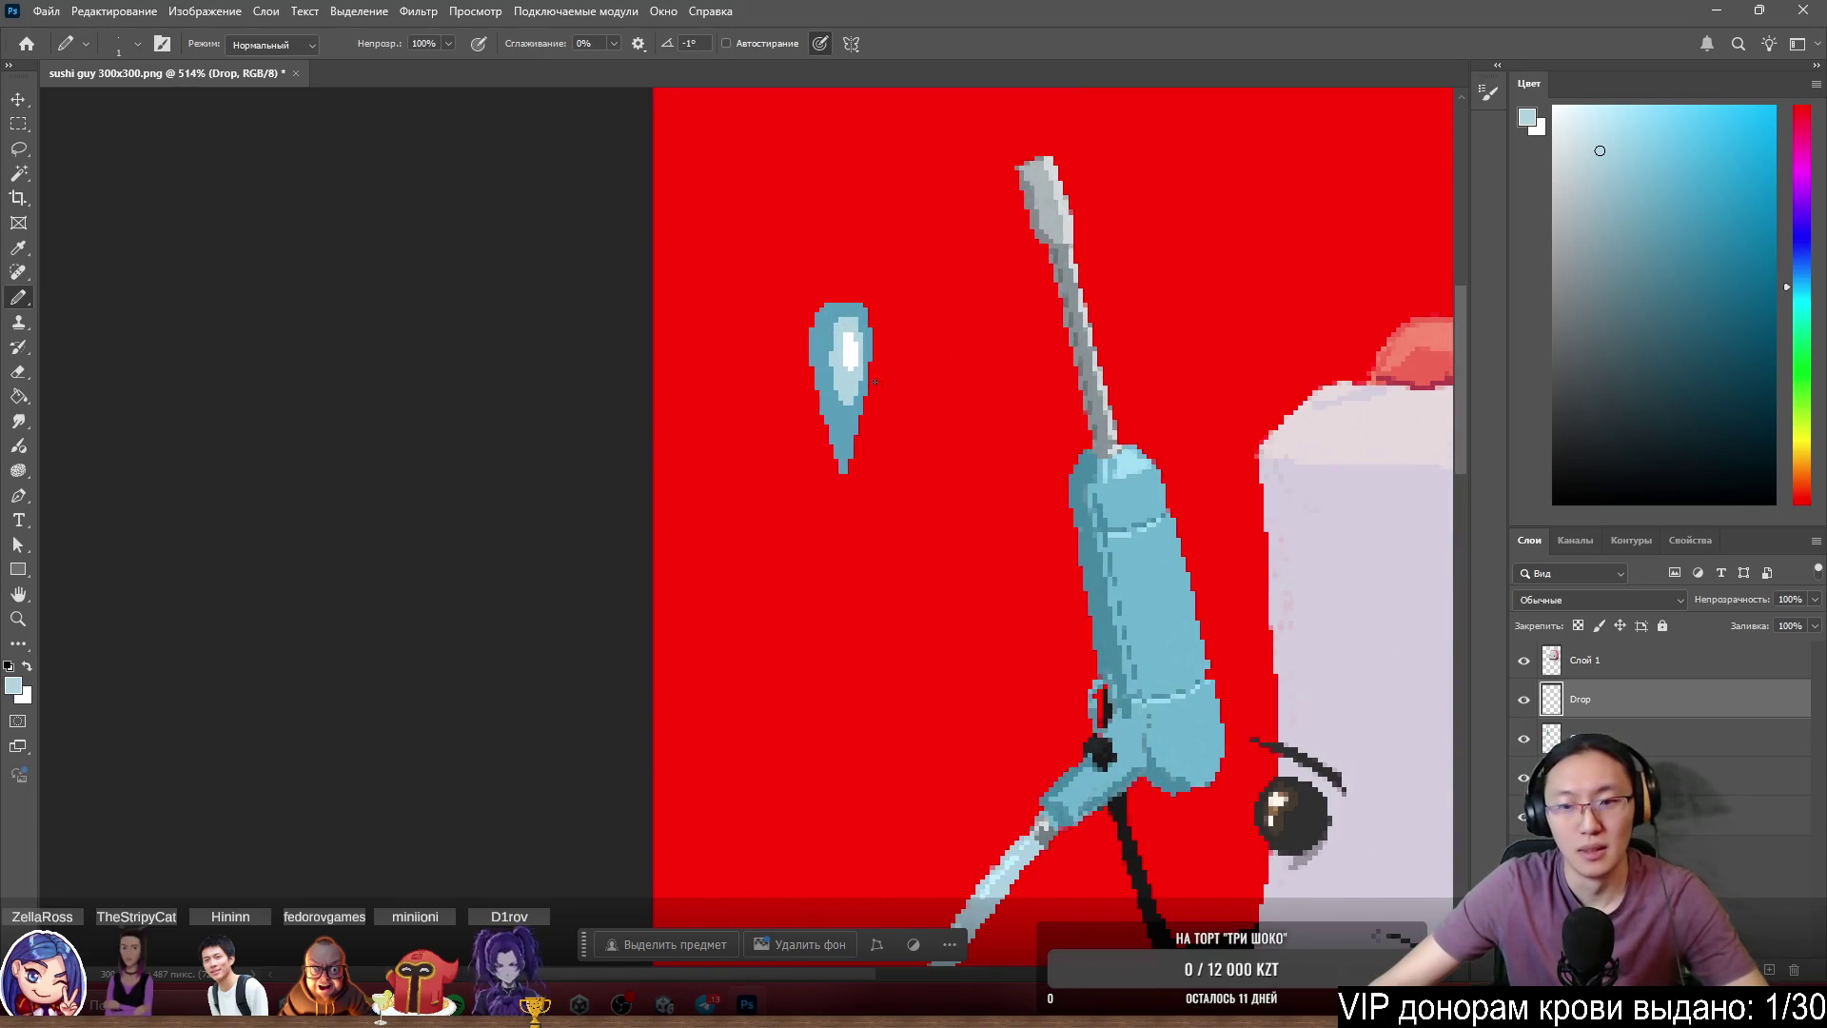
Start exporting the Drop layer, then cancel the export settings
right_click(1572, 700)
left_click(1729, 286)
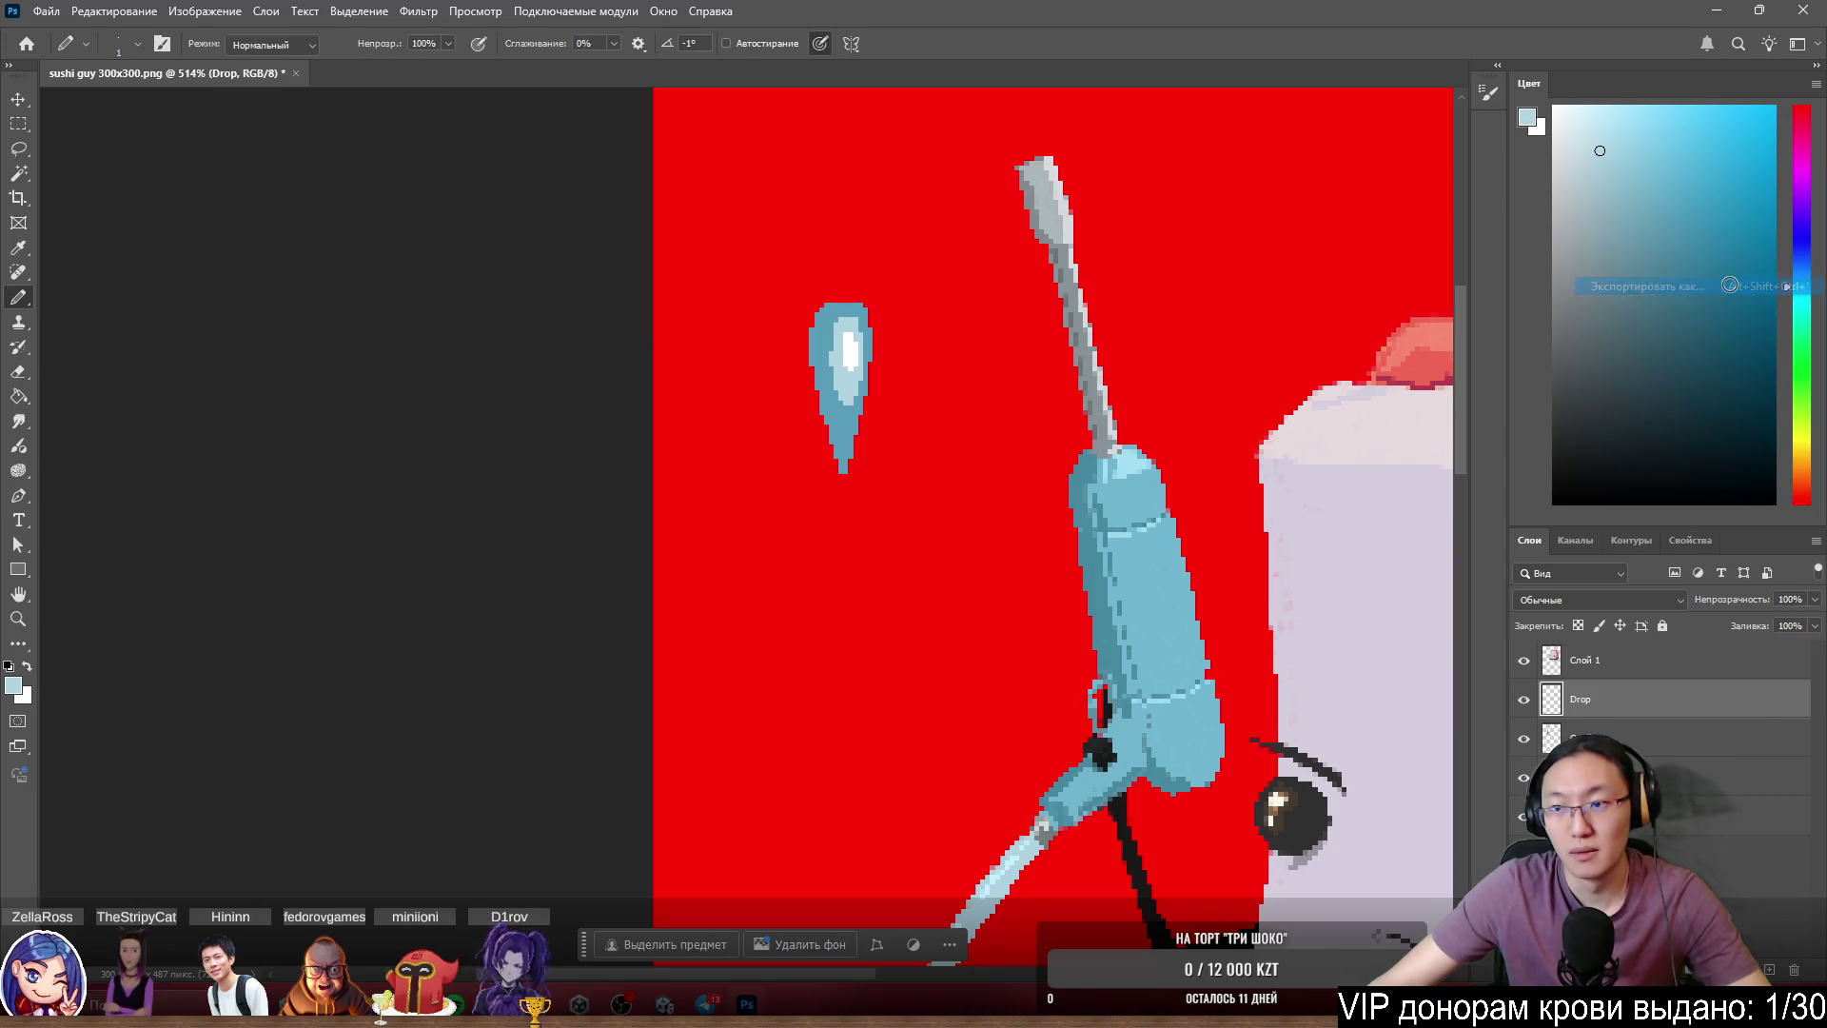
key("Escape")
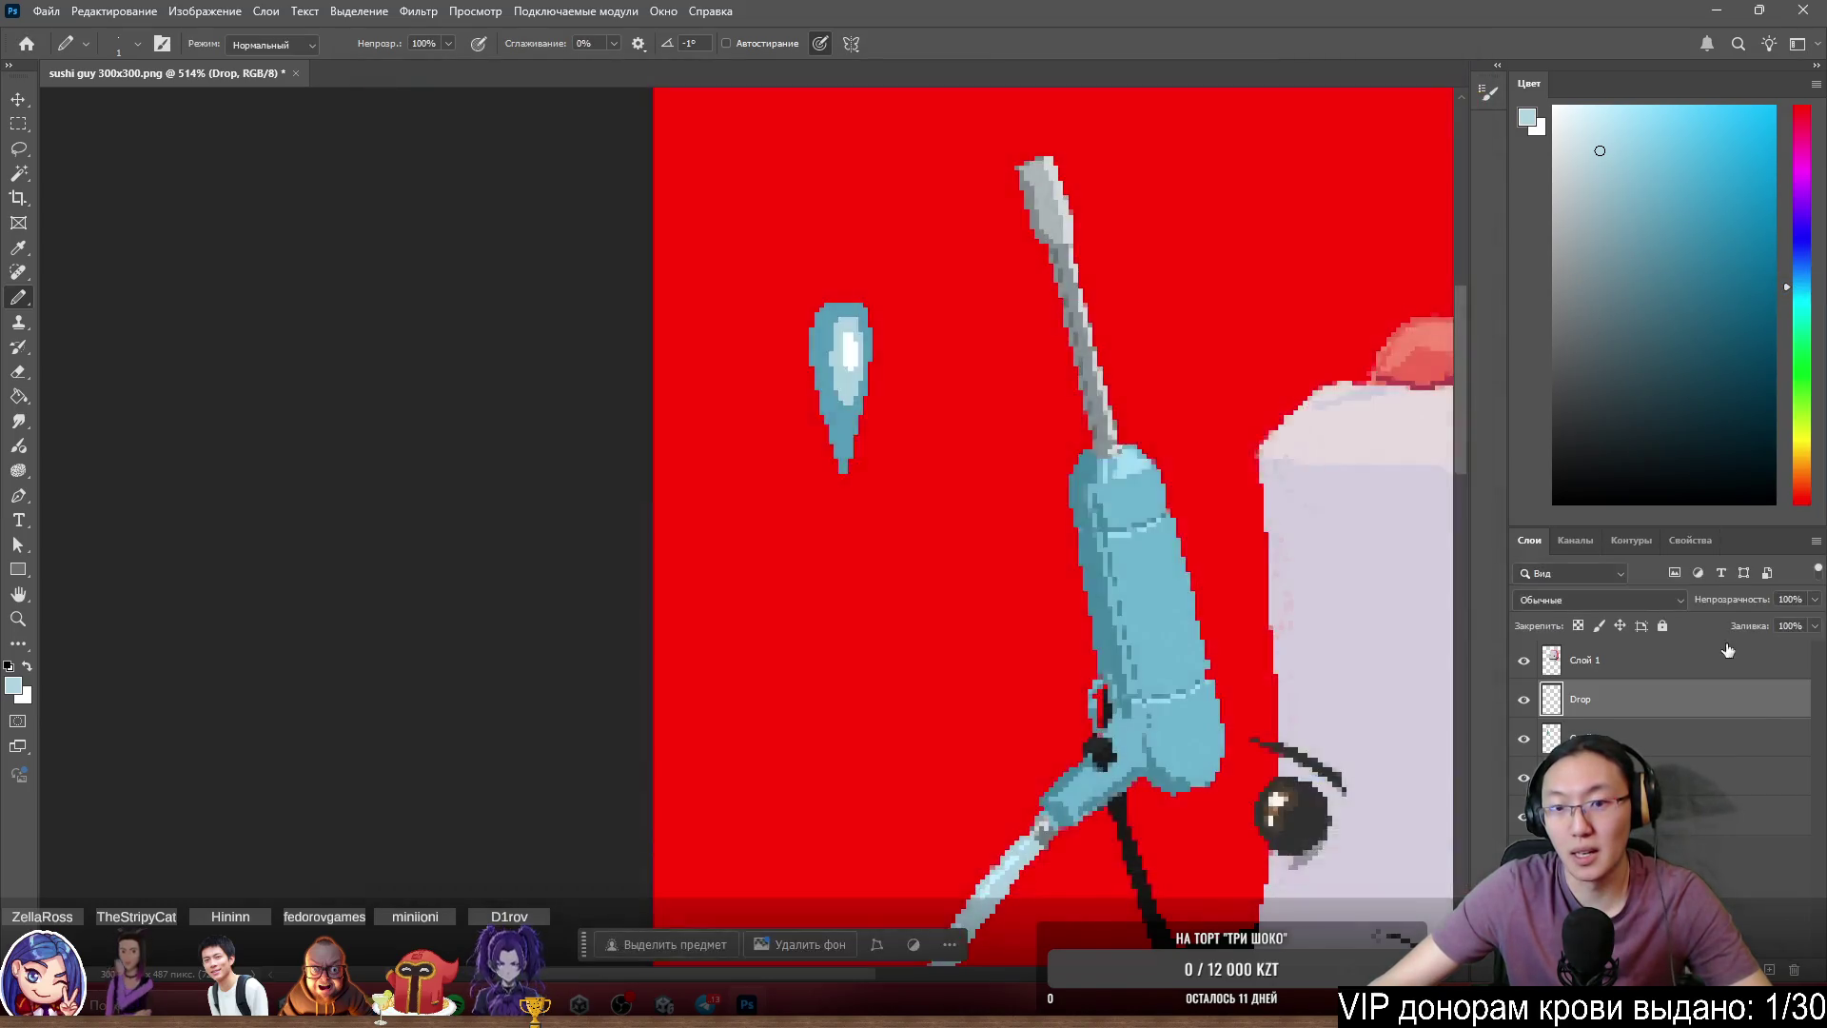
Quick-export the Drop layer as a PNG into Desktop › _Shake It Data › Boosty
right_click(1588, 699)
left_click(1674, 264)
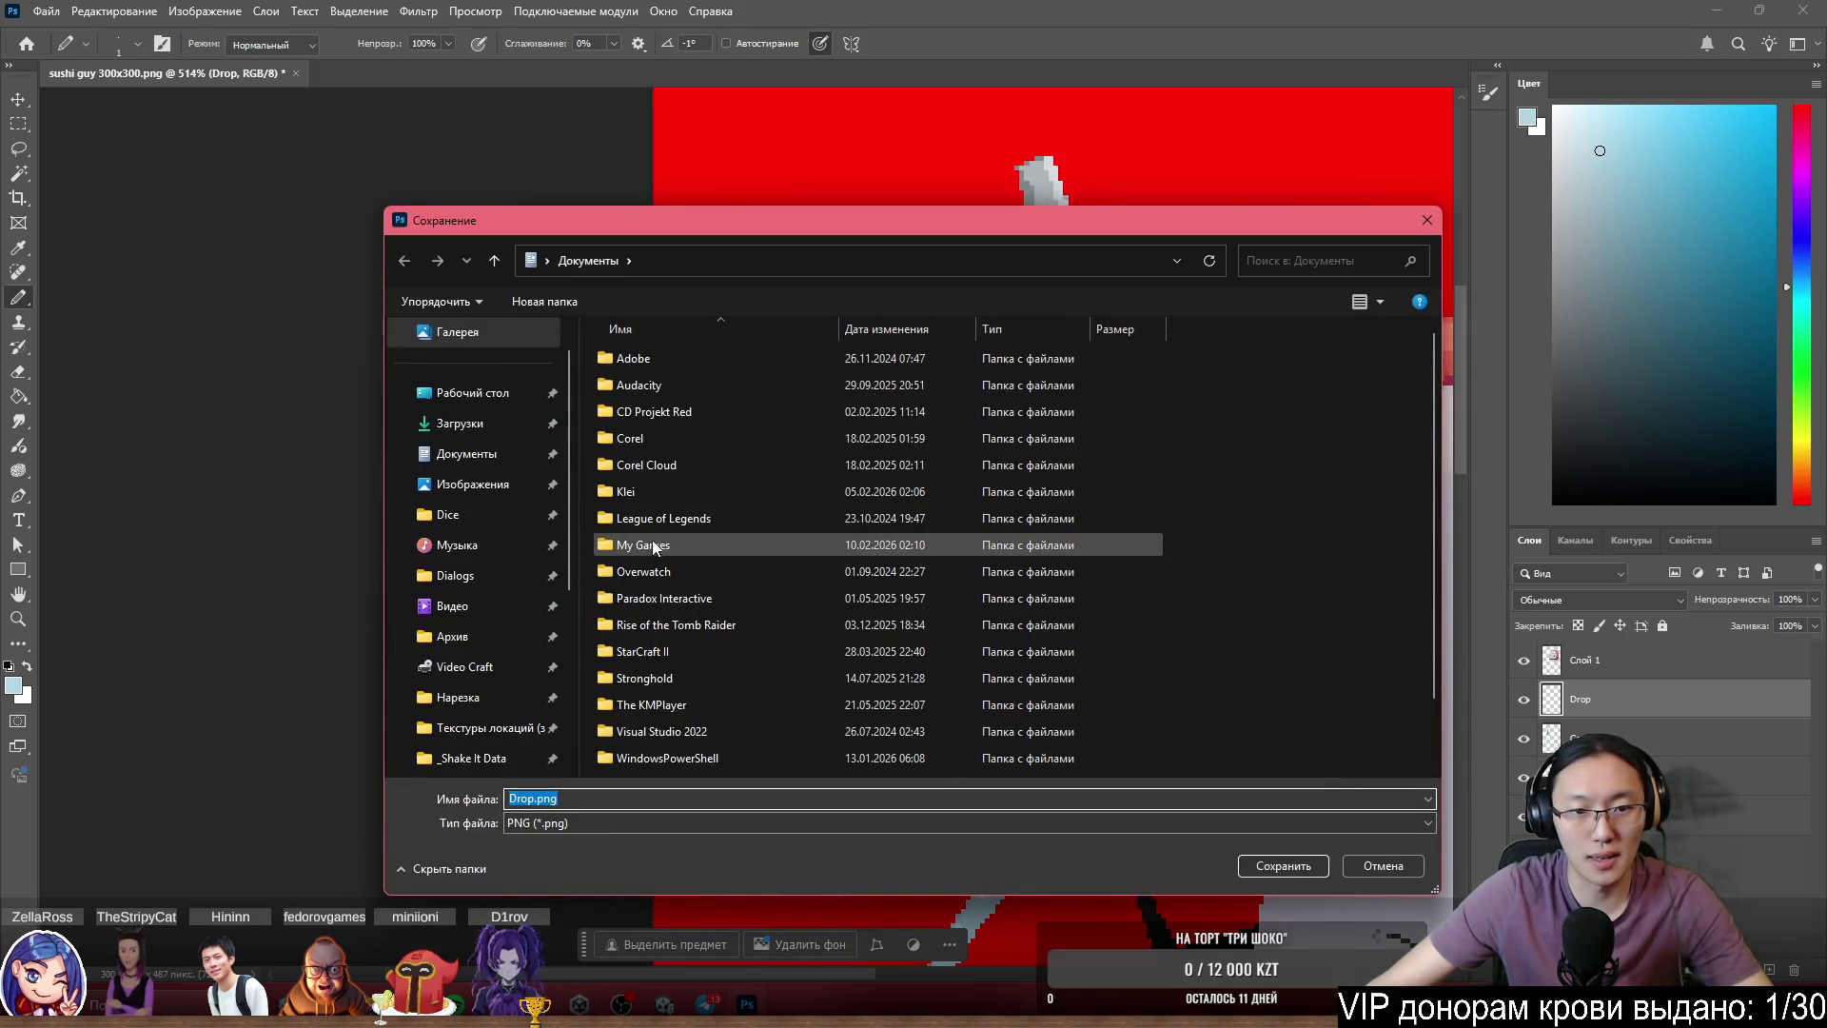
left_click(476, 393)
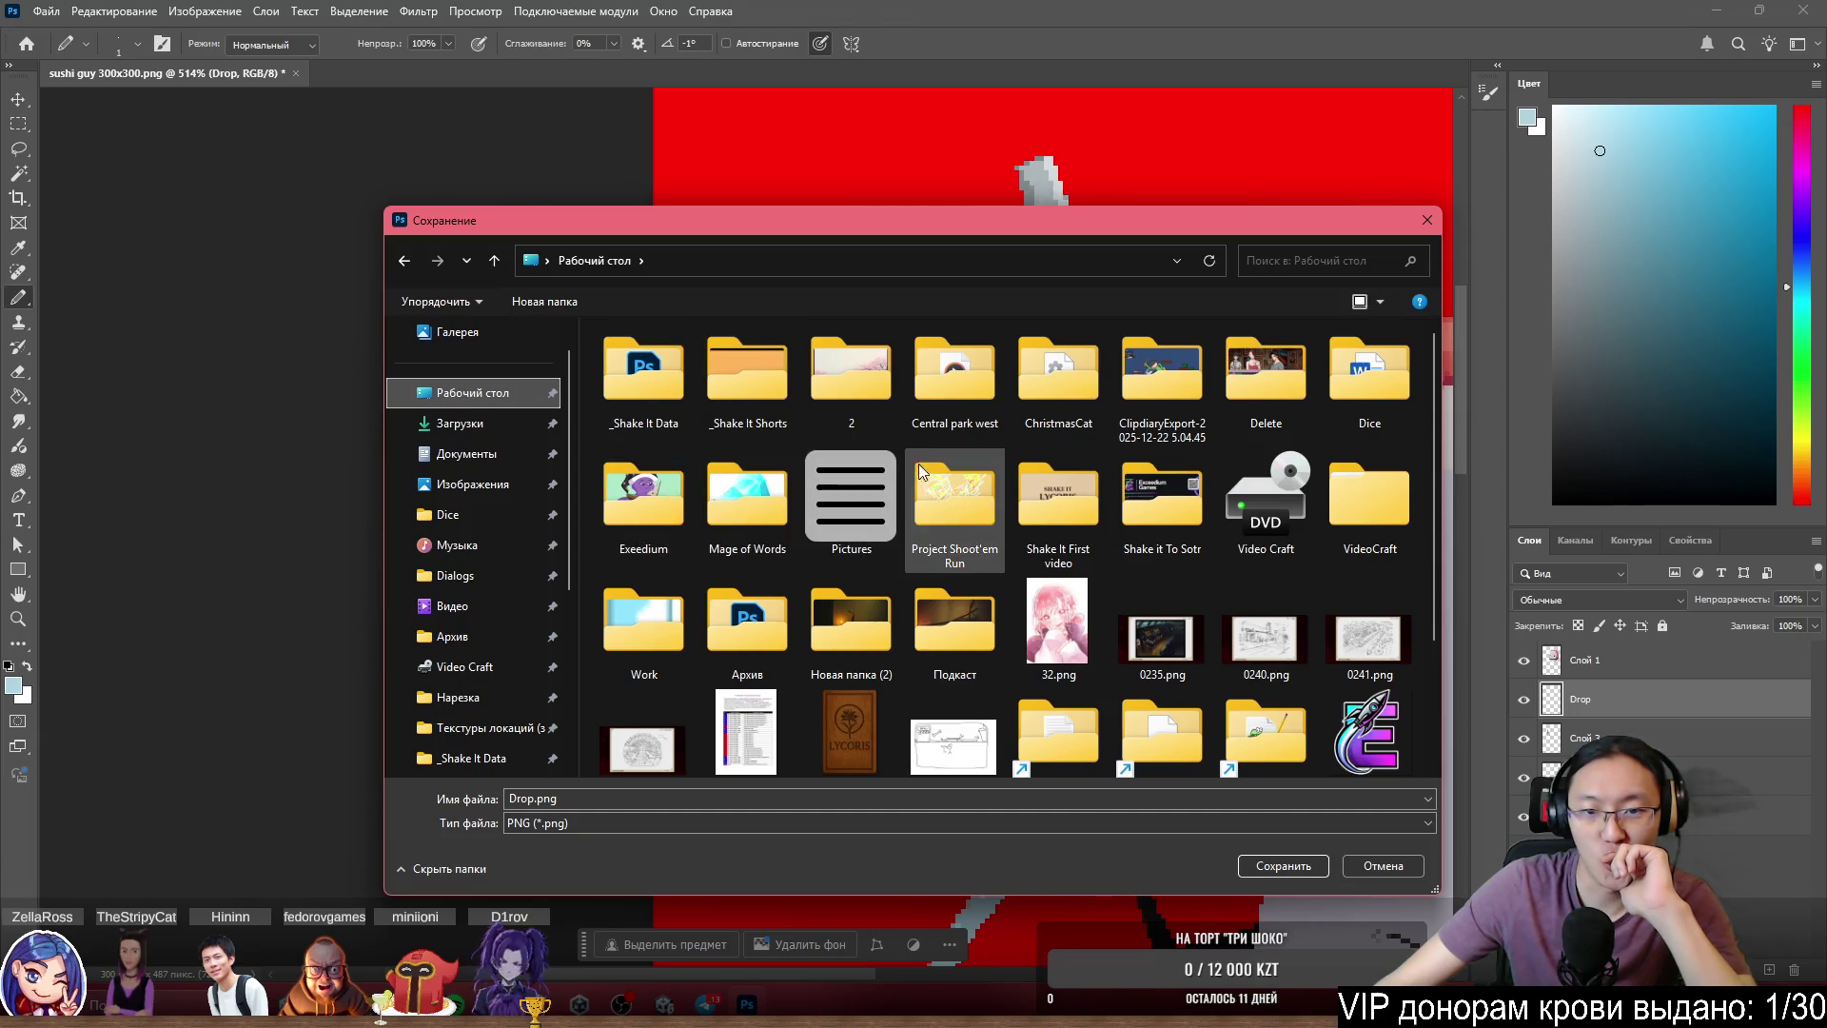
left_click(651, 392)
double_click(651, 392)
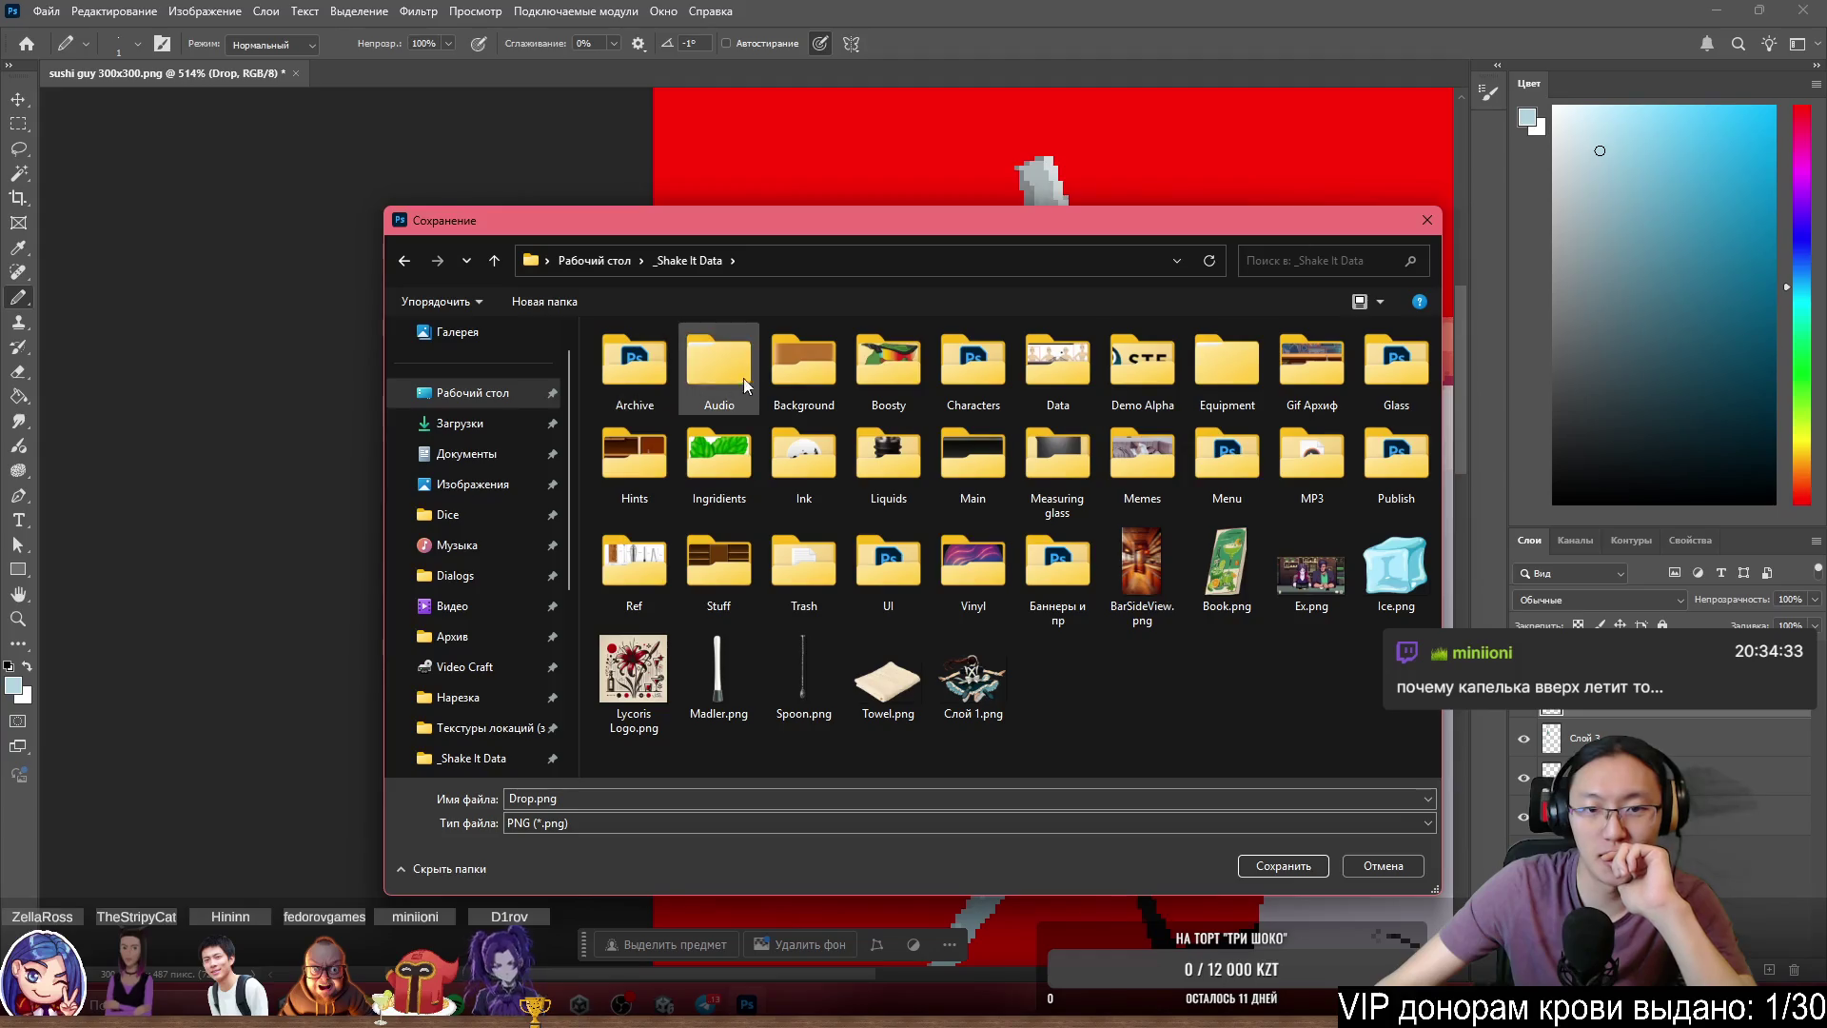
double_click(876, 378)
left_click(865, 790)
type("MrRubelDro")
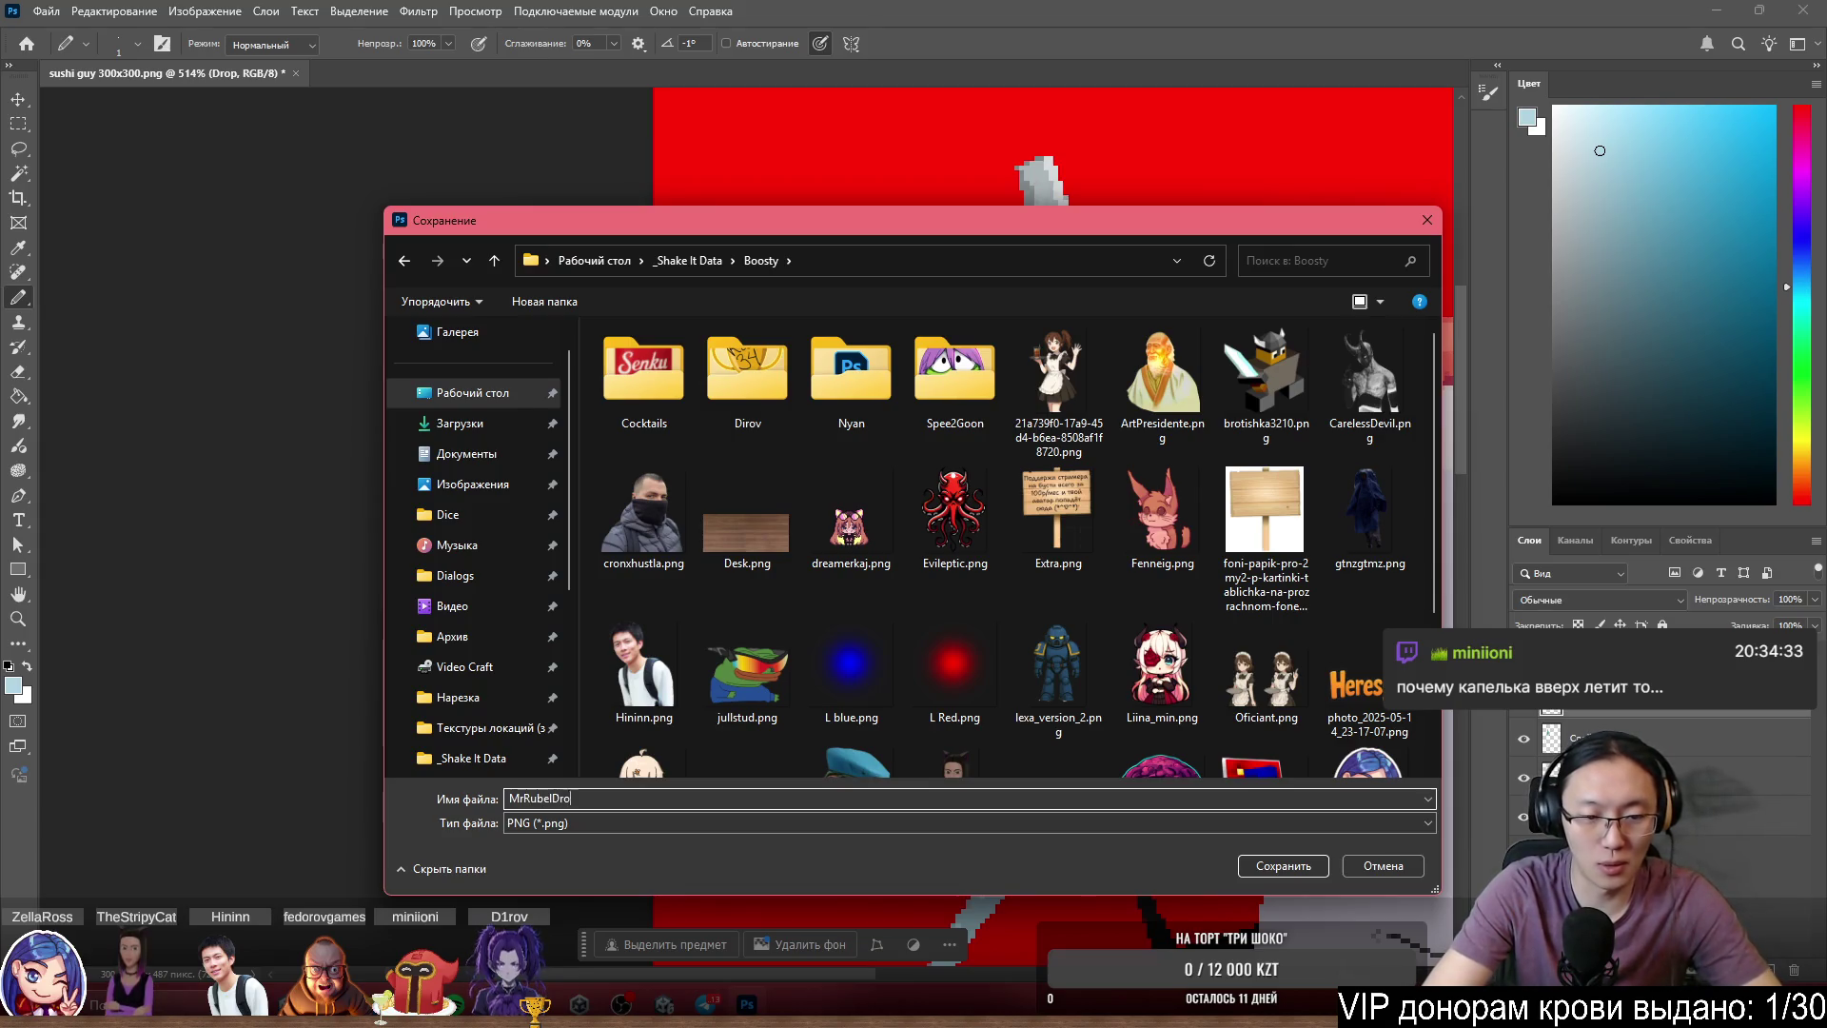
key("Return")
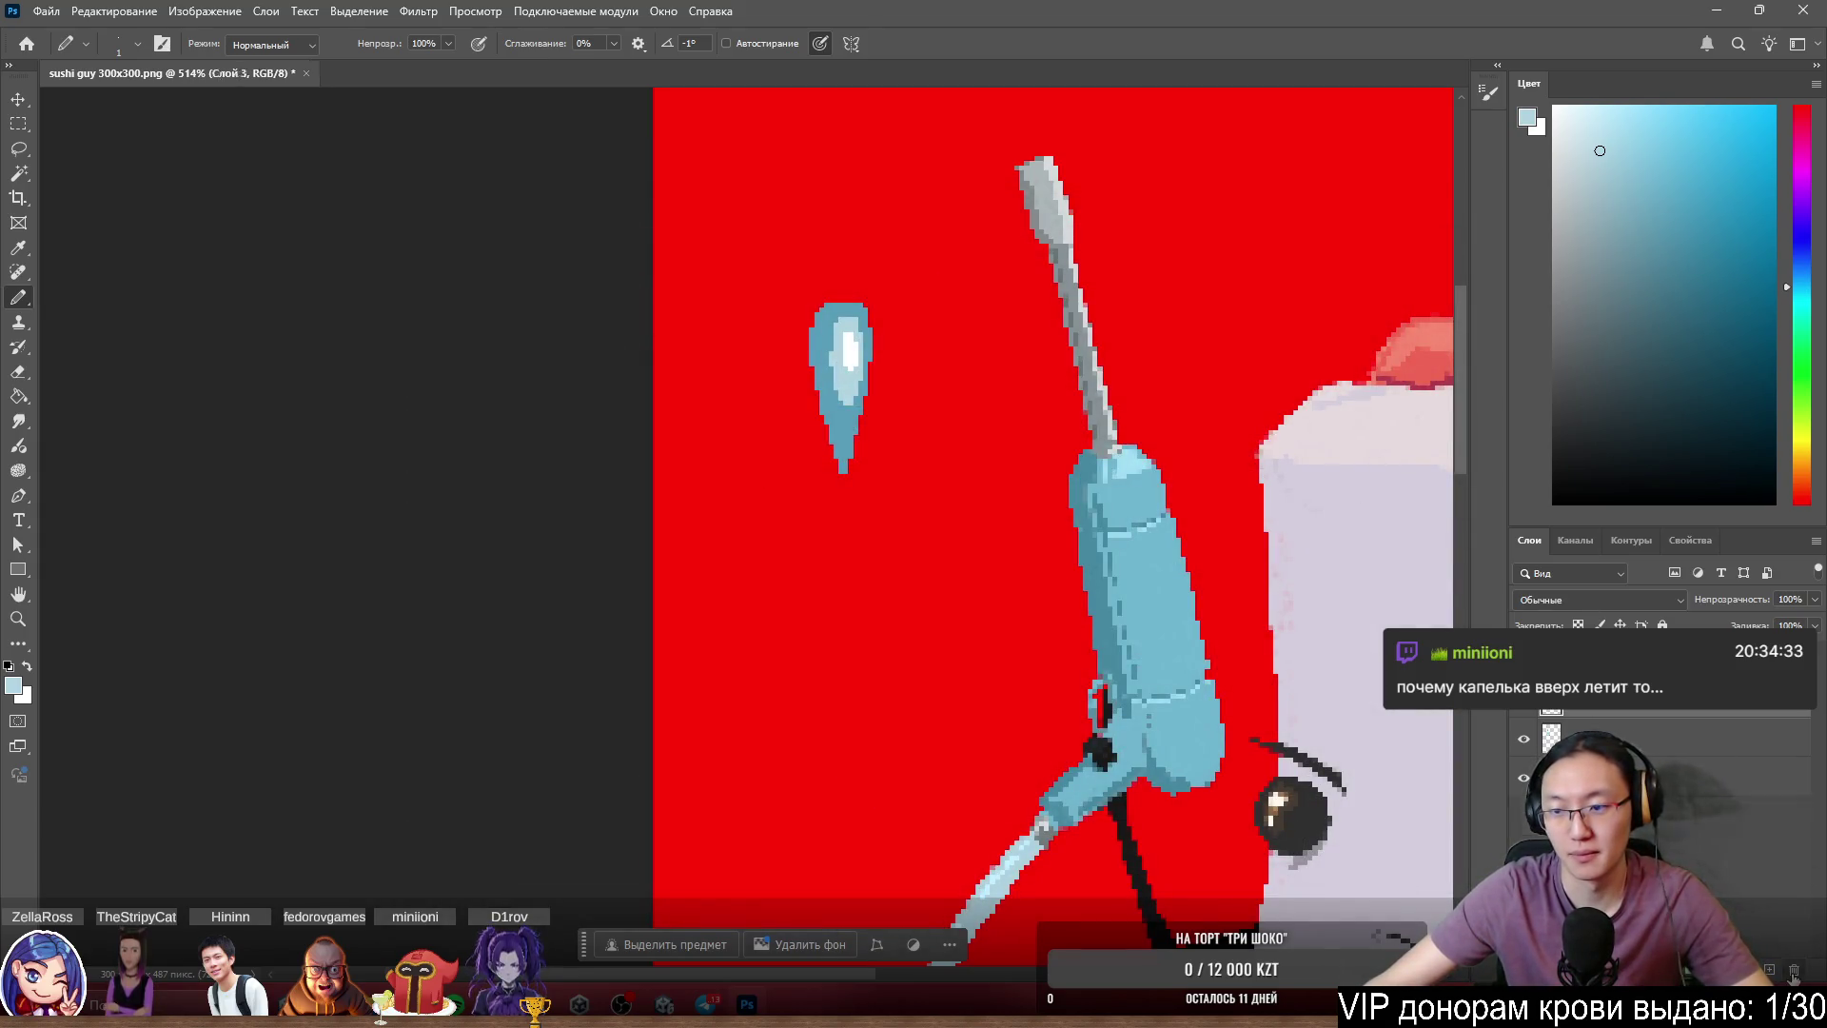
Delete the red background layer
left_click(1734, 914)
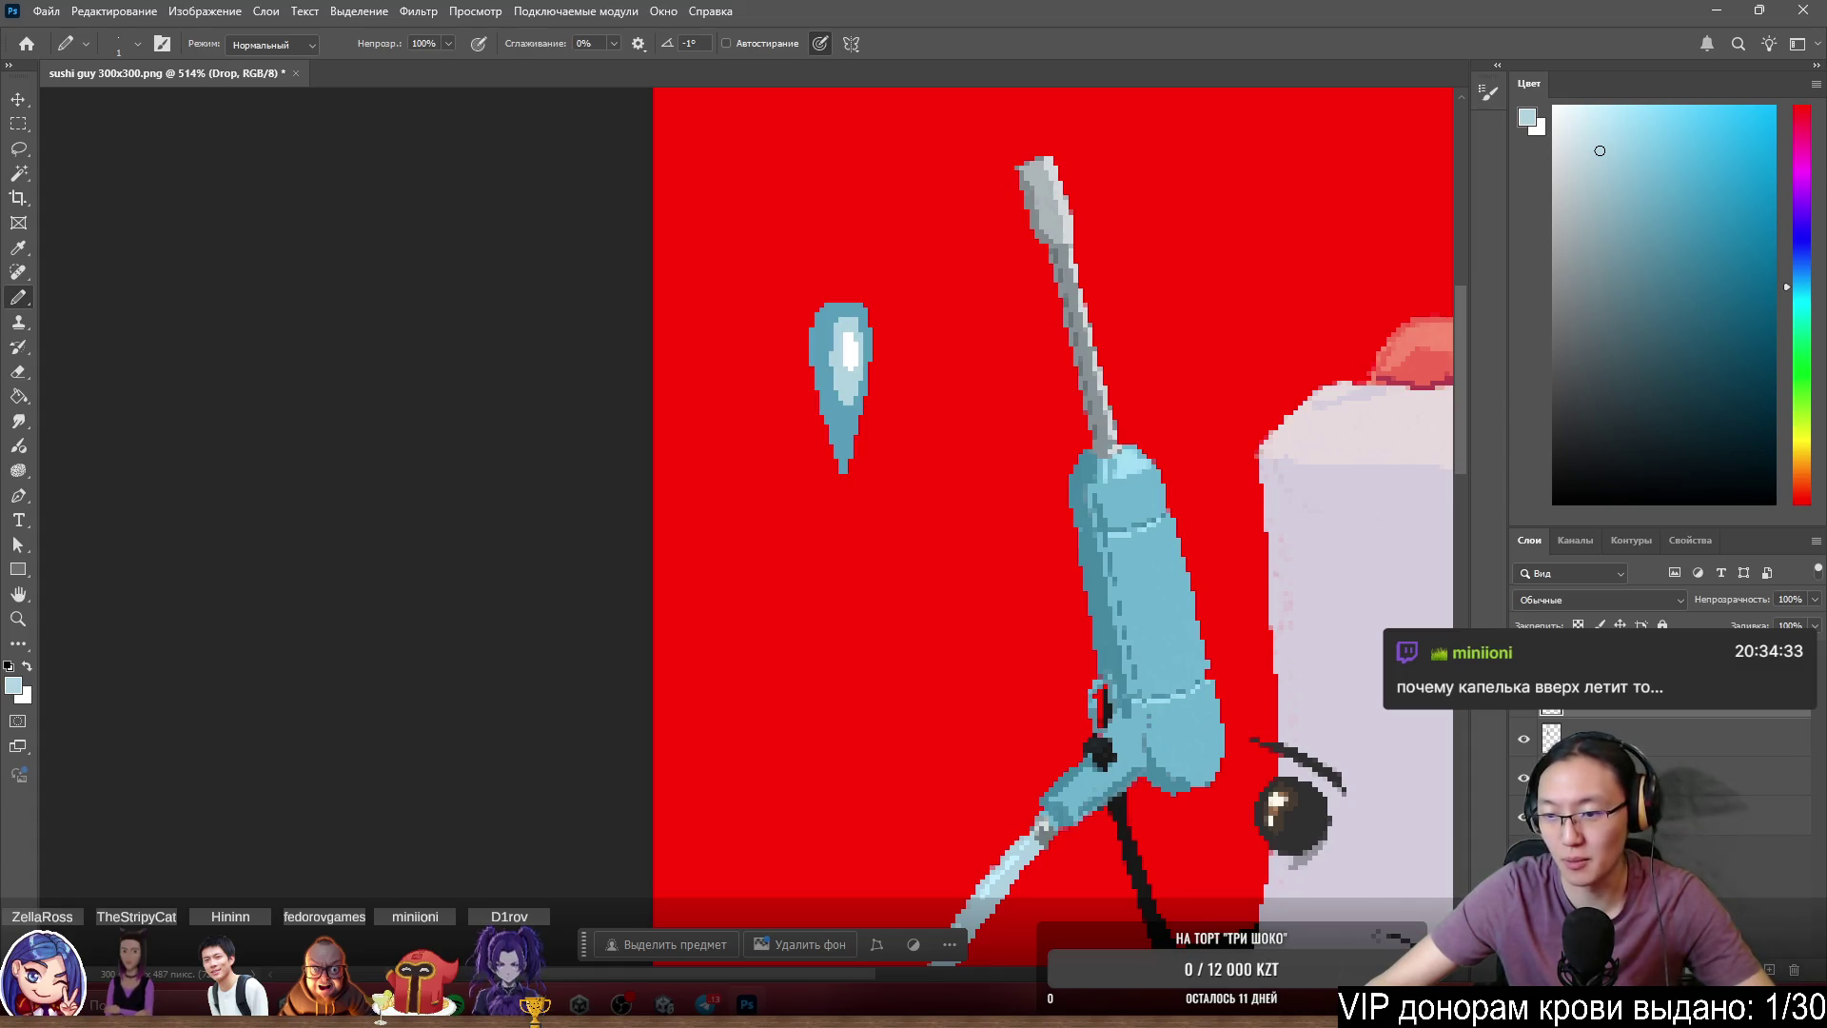
left_click(1738, 815)
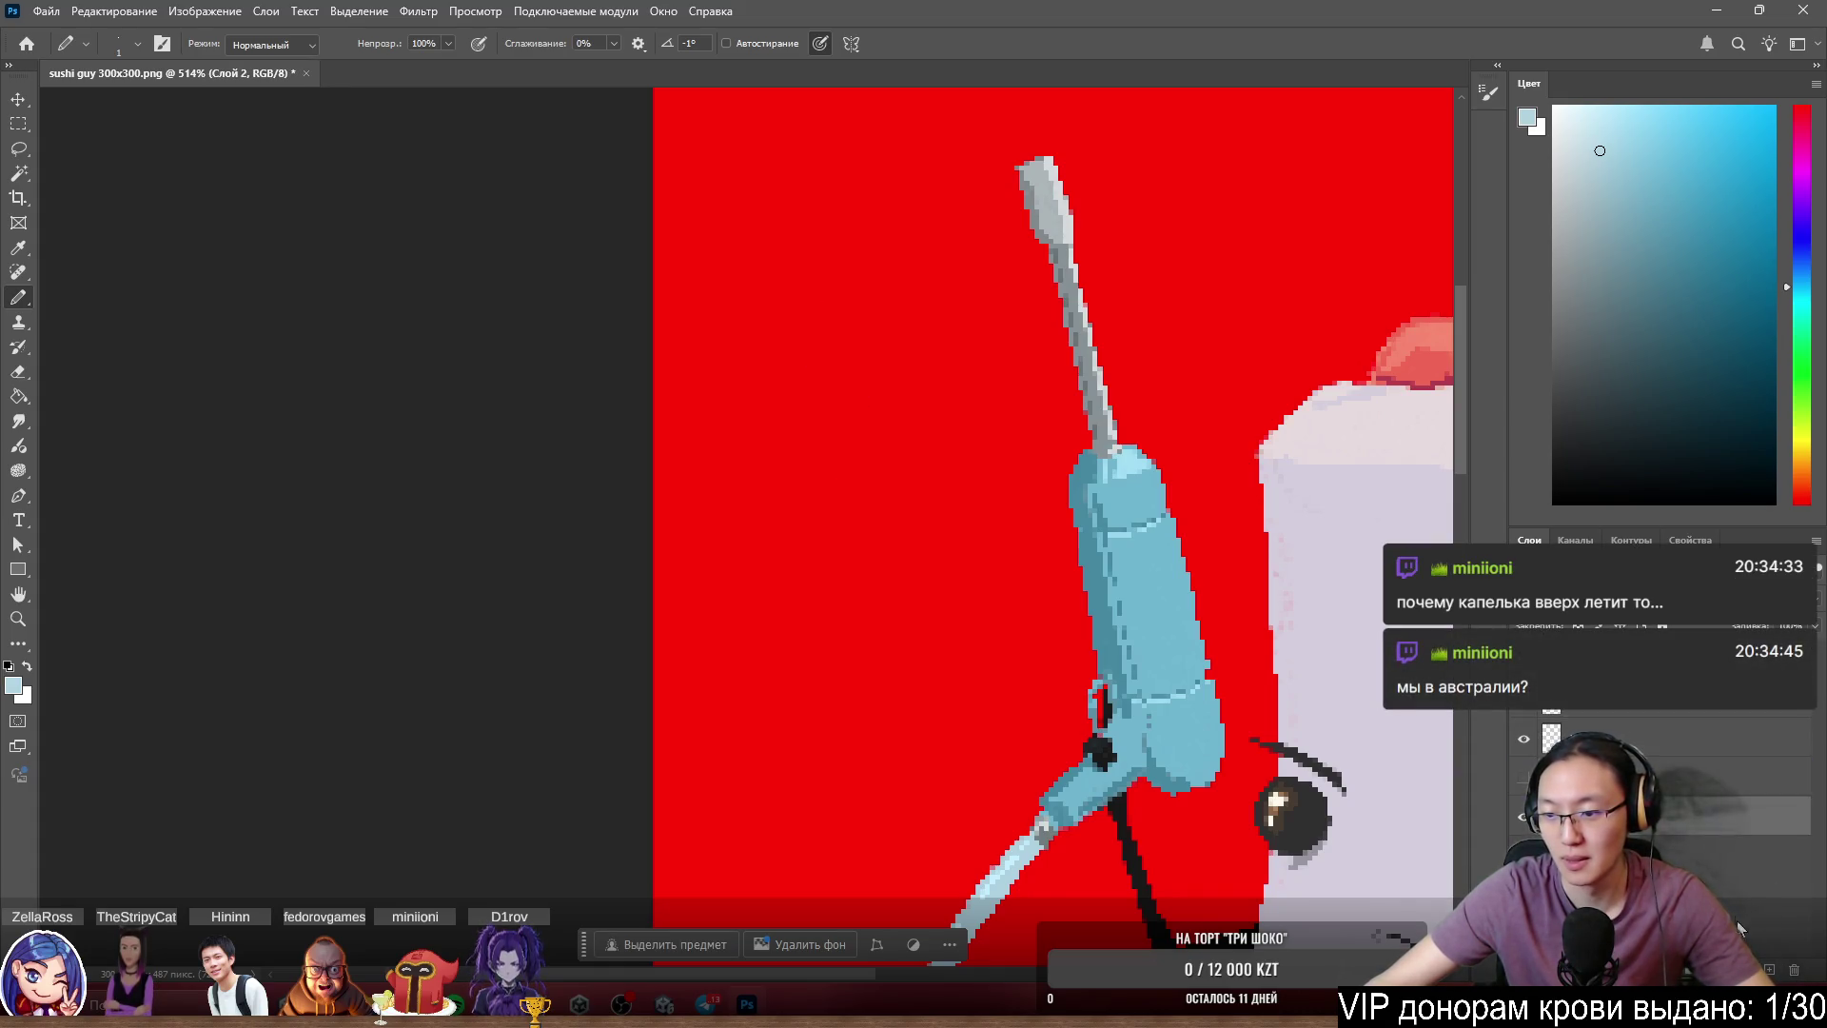
left_click(1794, 972)
Save the artwork as MrRubel.psb in the Boosty folder with maximized compatibility, then close Photoshop
left_click(45, 11)
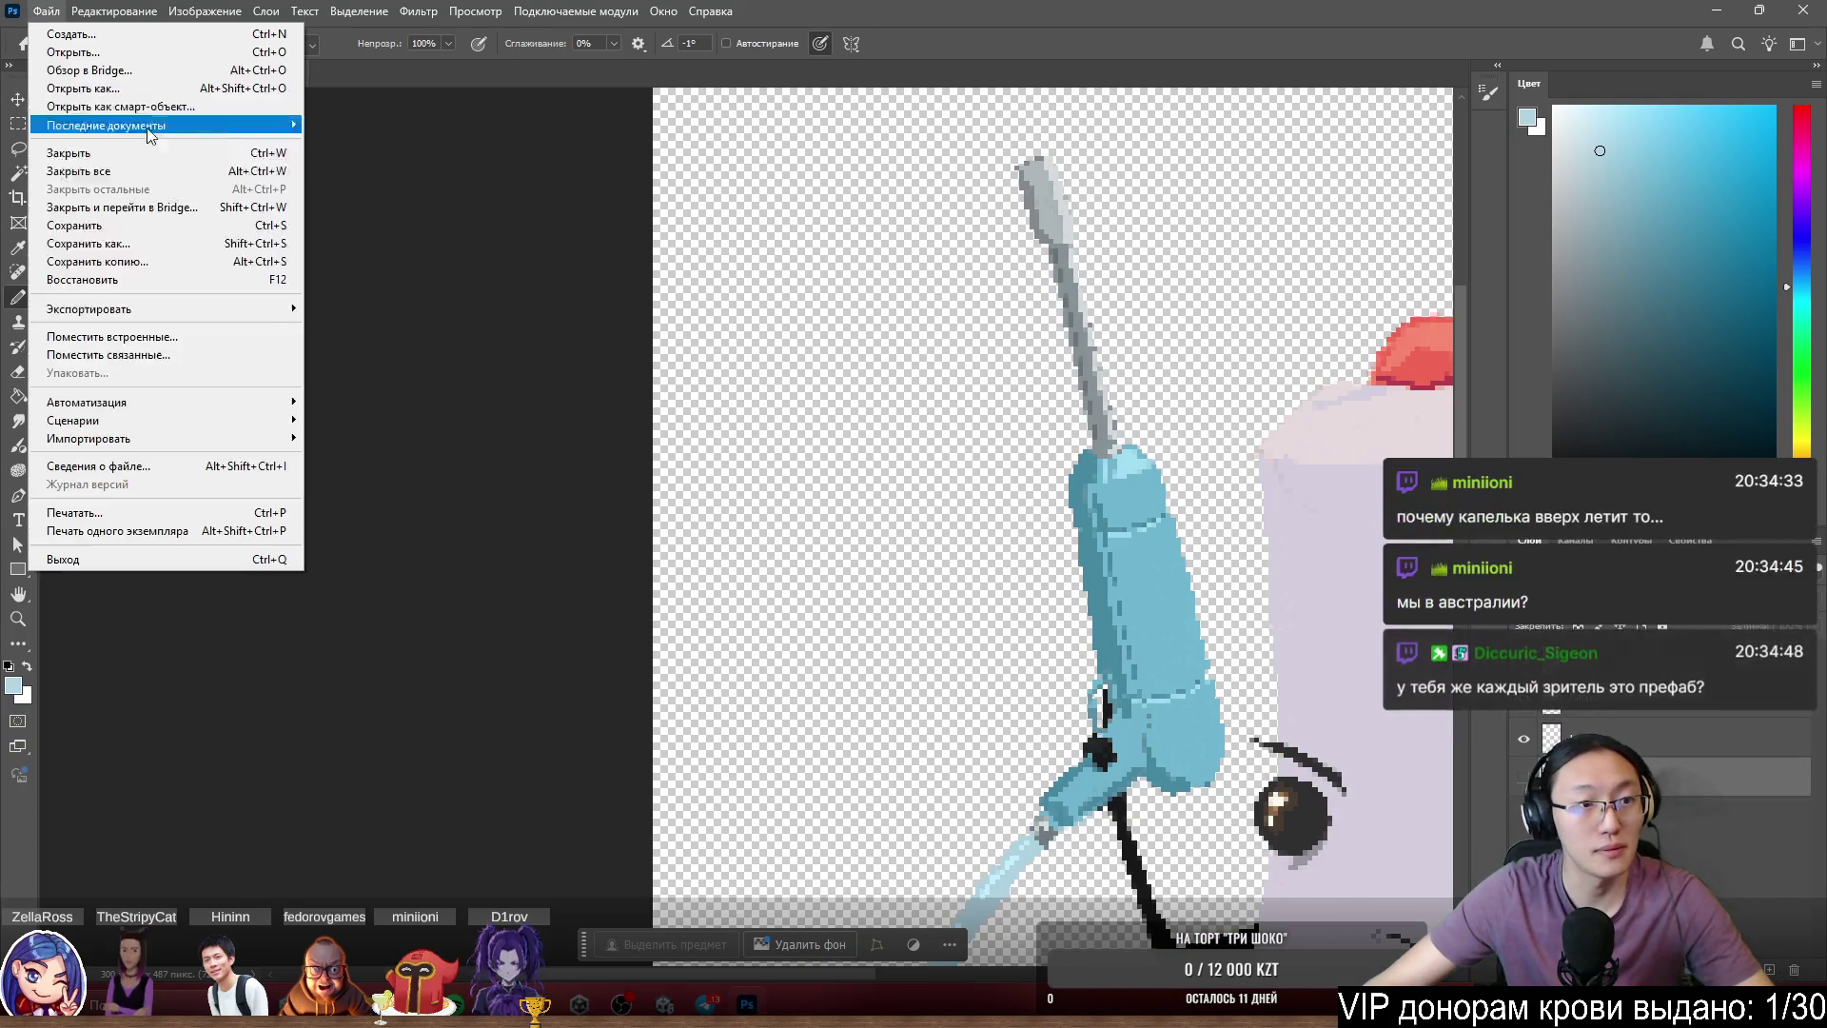
mouse_move(285, 308)
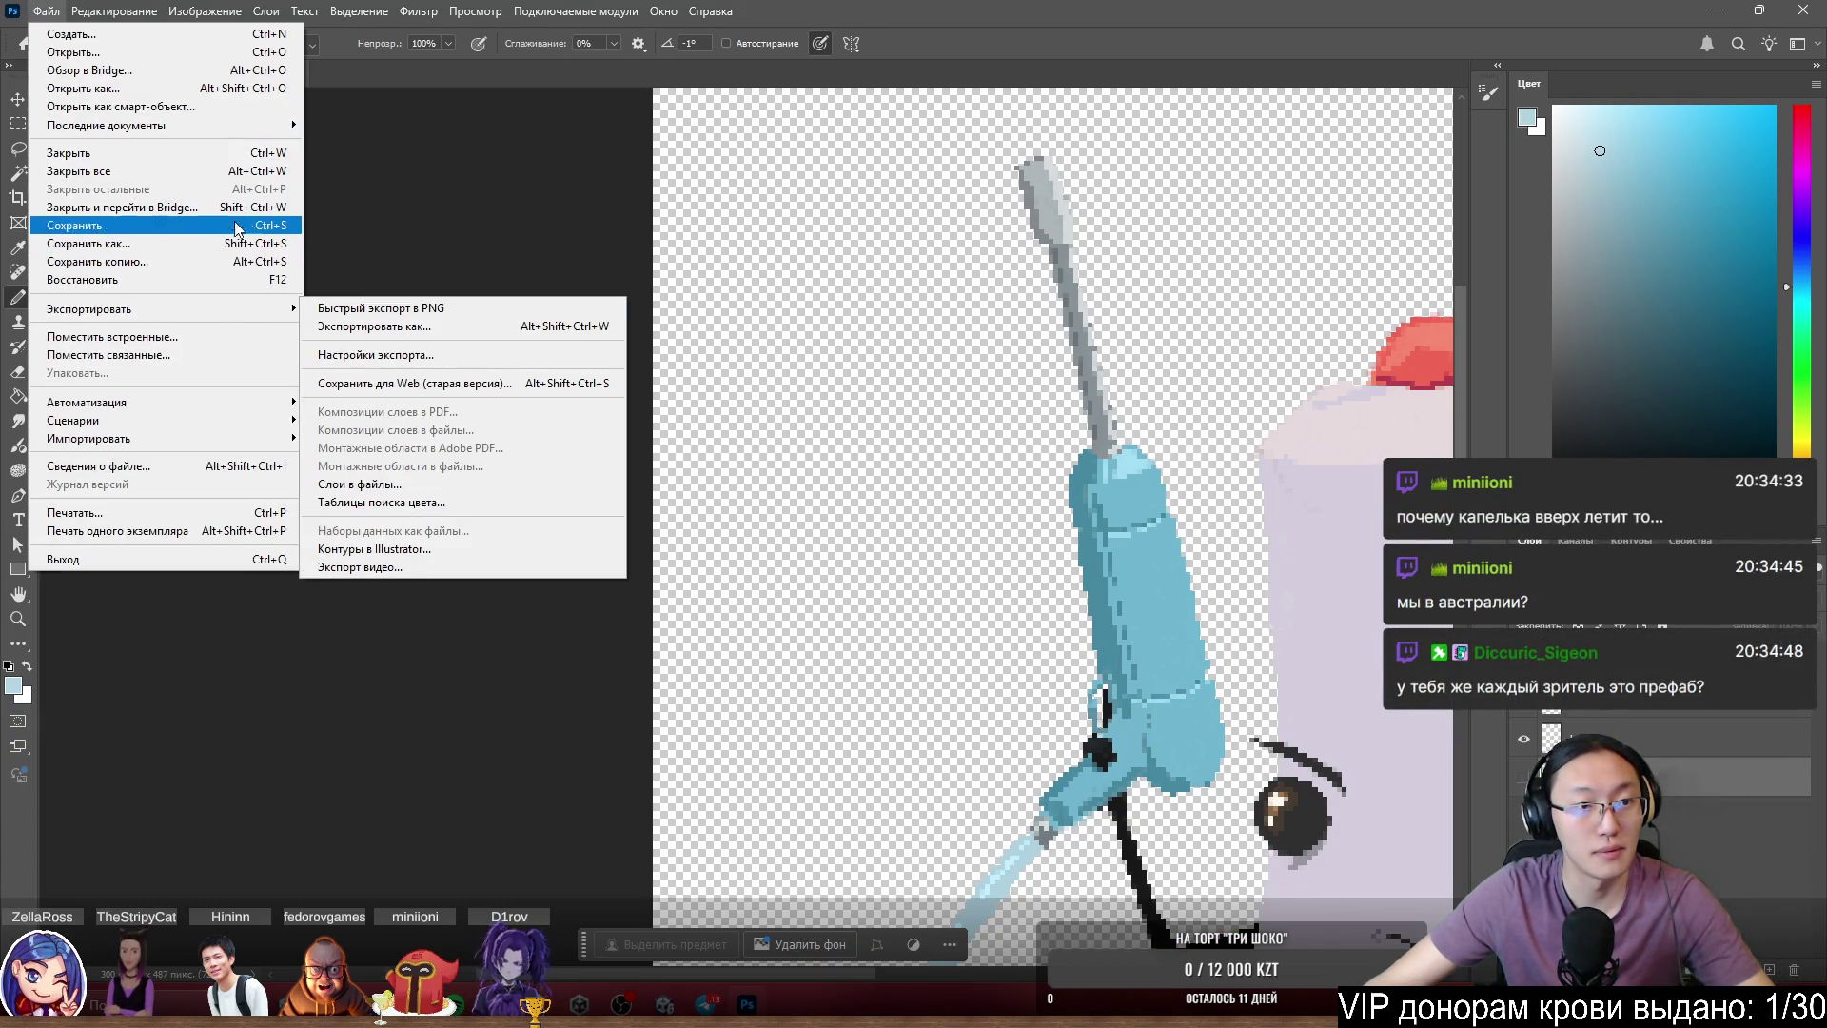
left_click(276, 243)
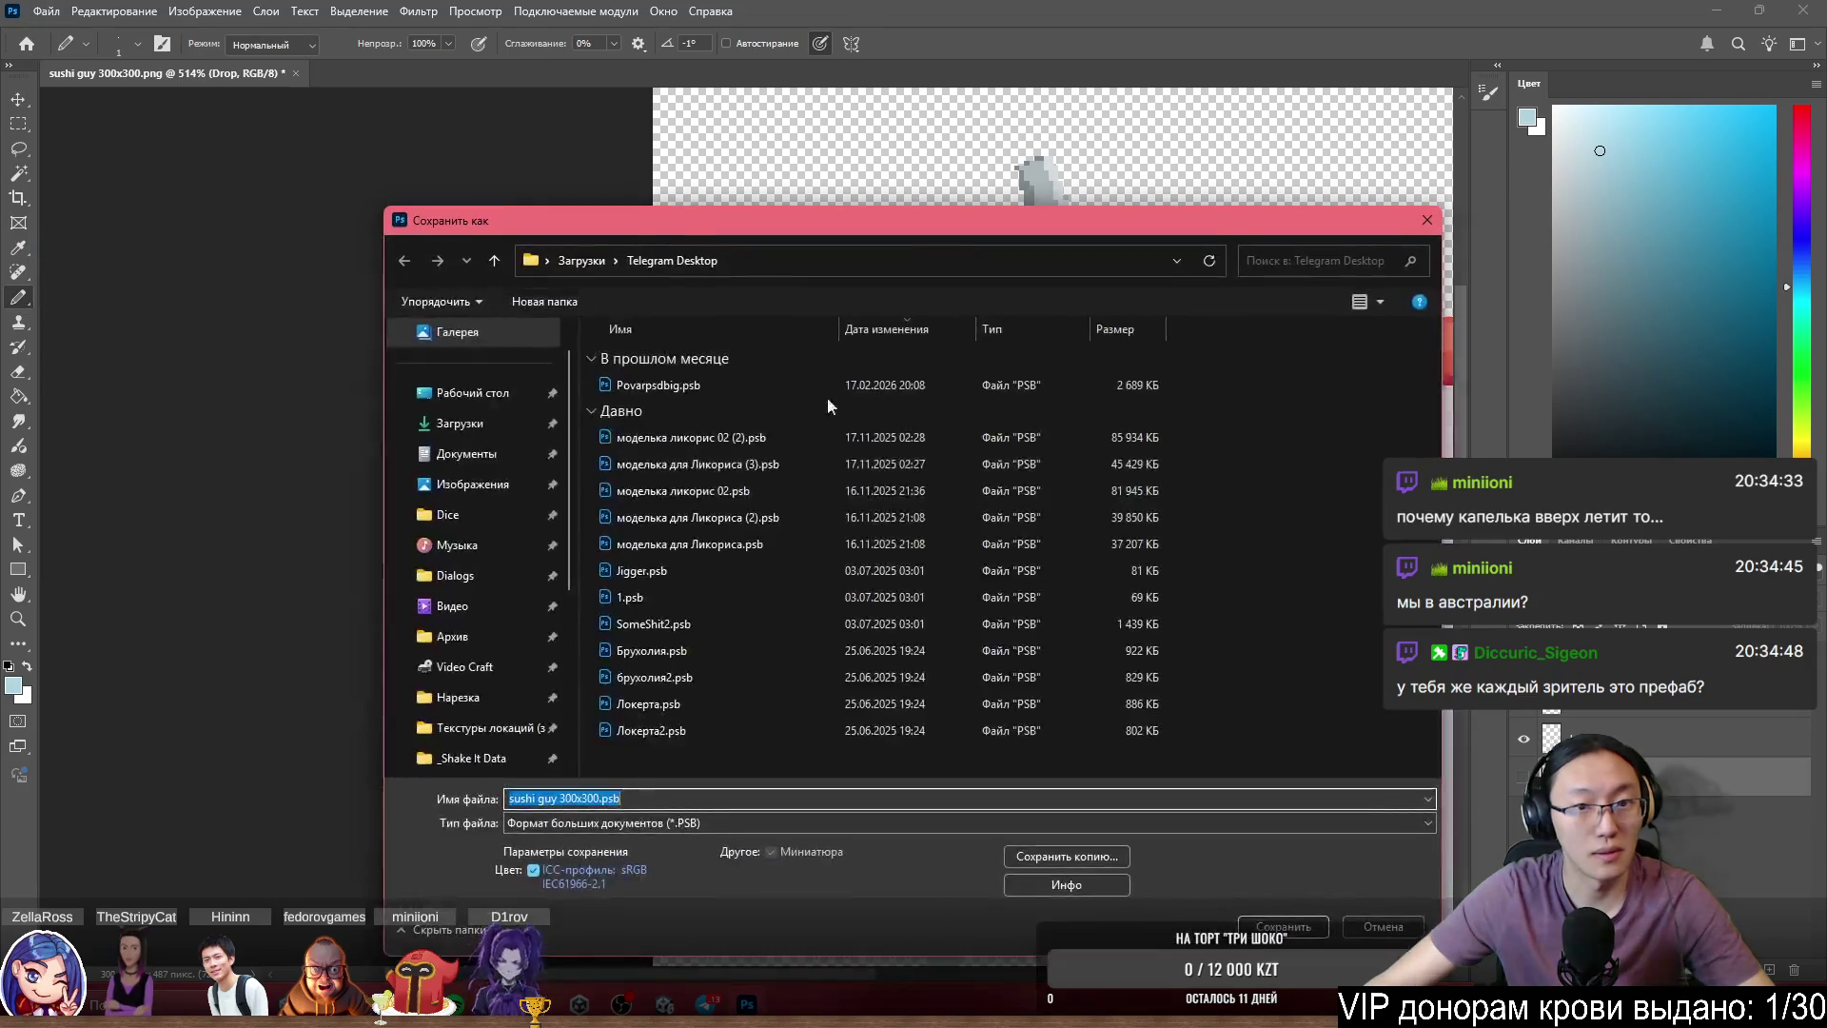
type("M")
key("BackSpace")
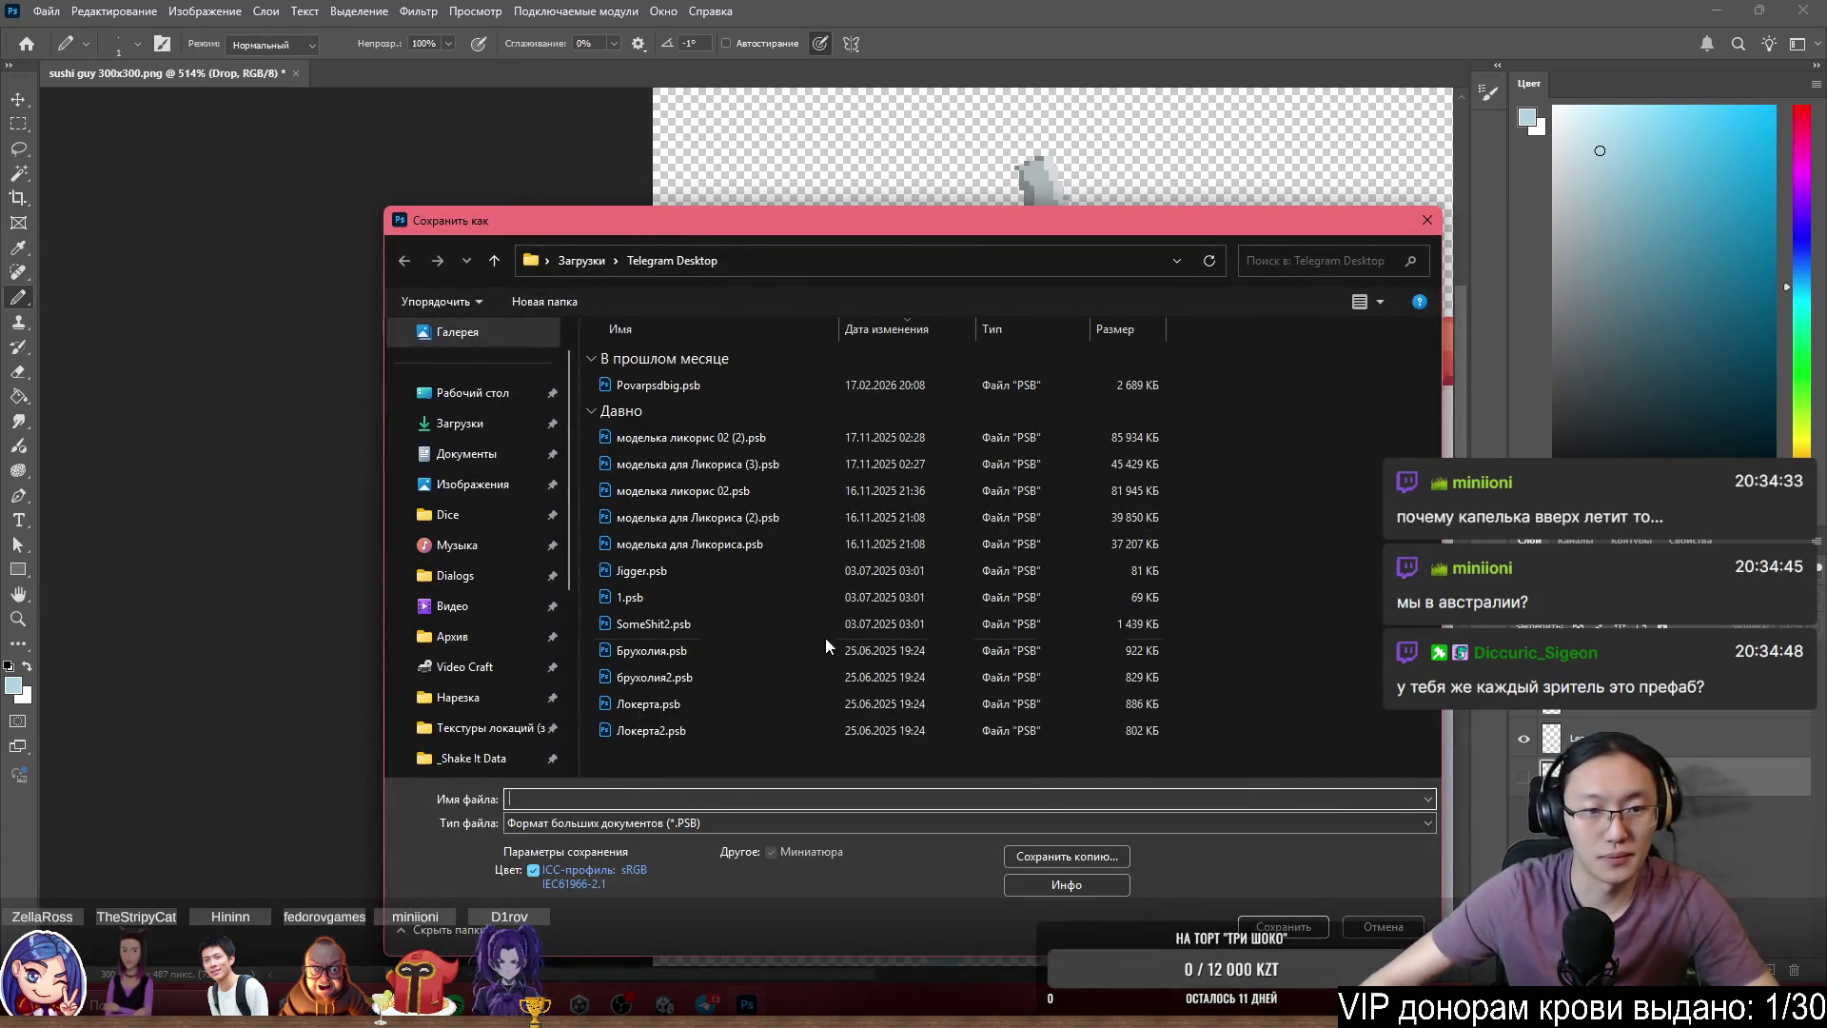
left_click(471, 392)
left_click(471, 758)
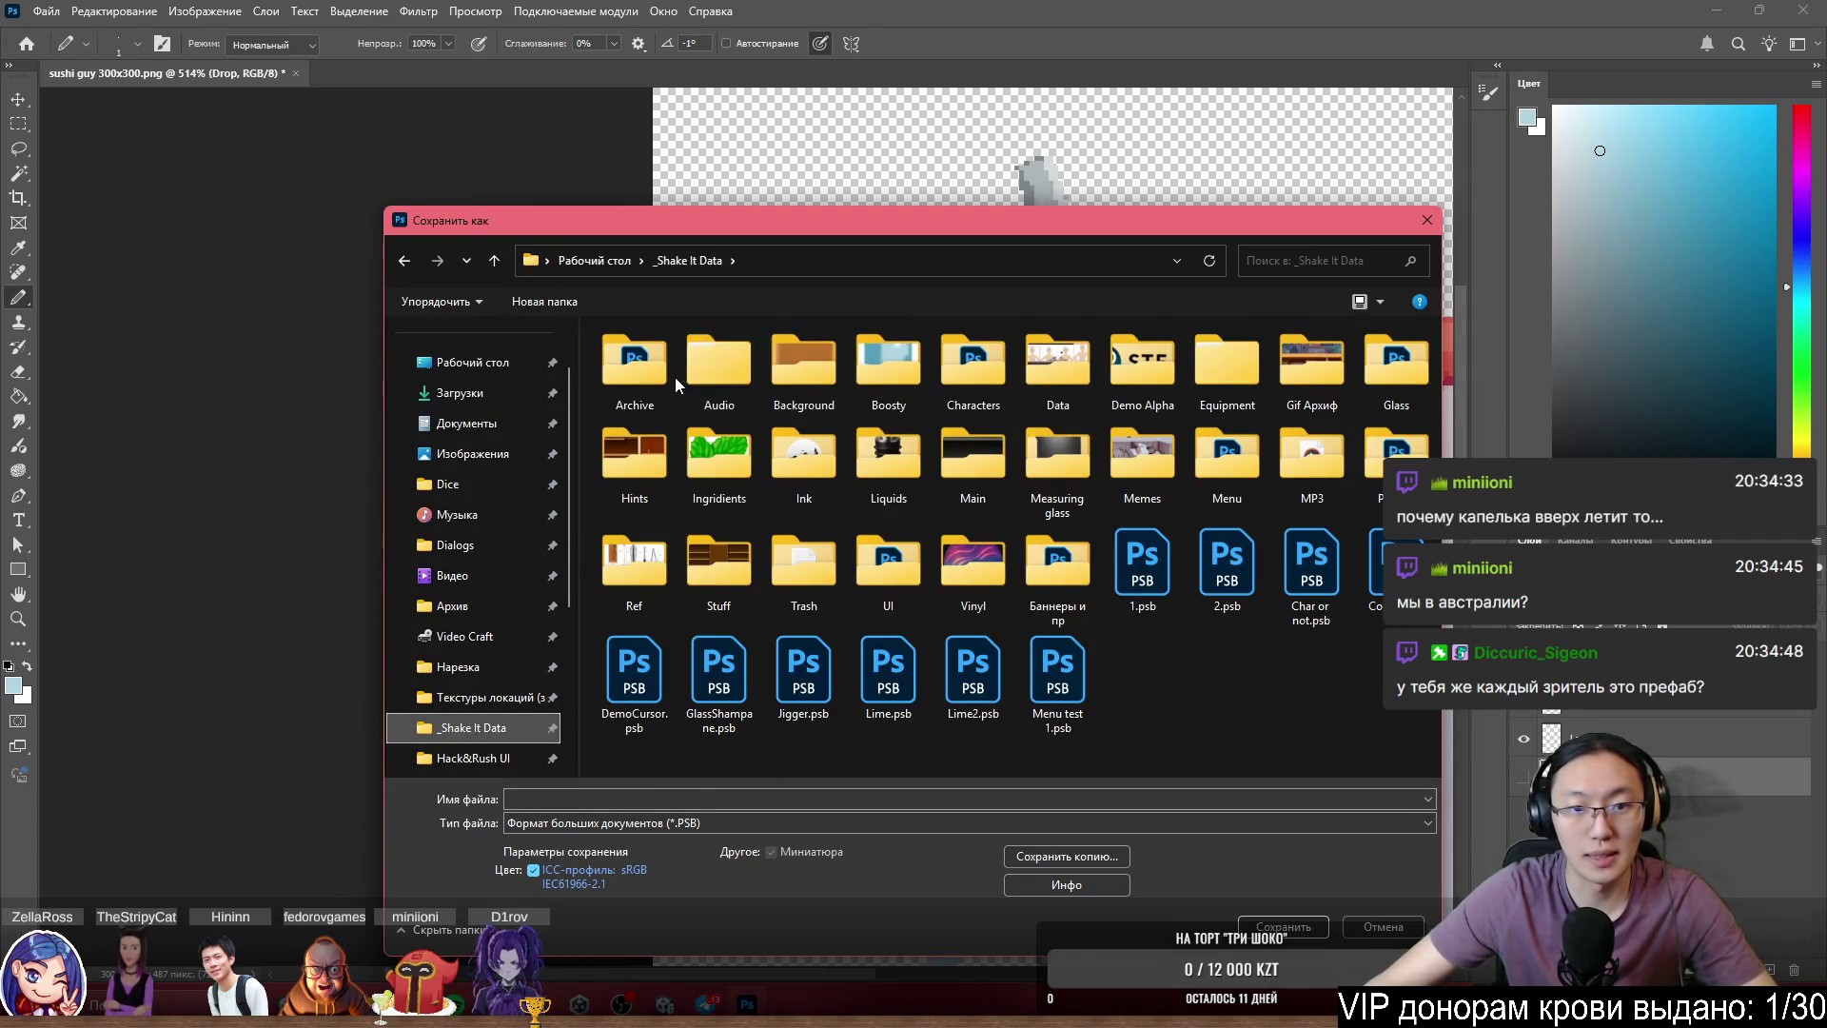
double_click(858, 377)
left_click(902, 789)
type("MrR")
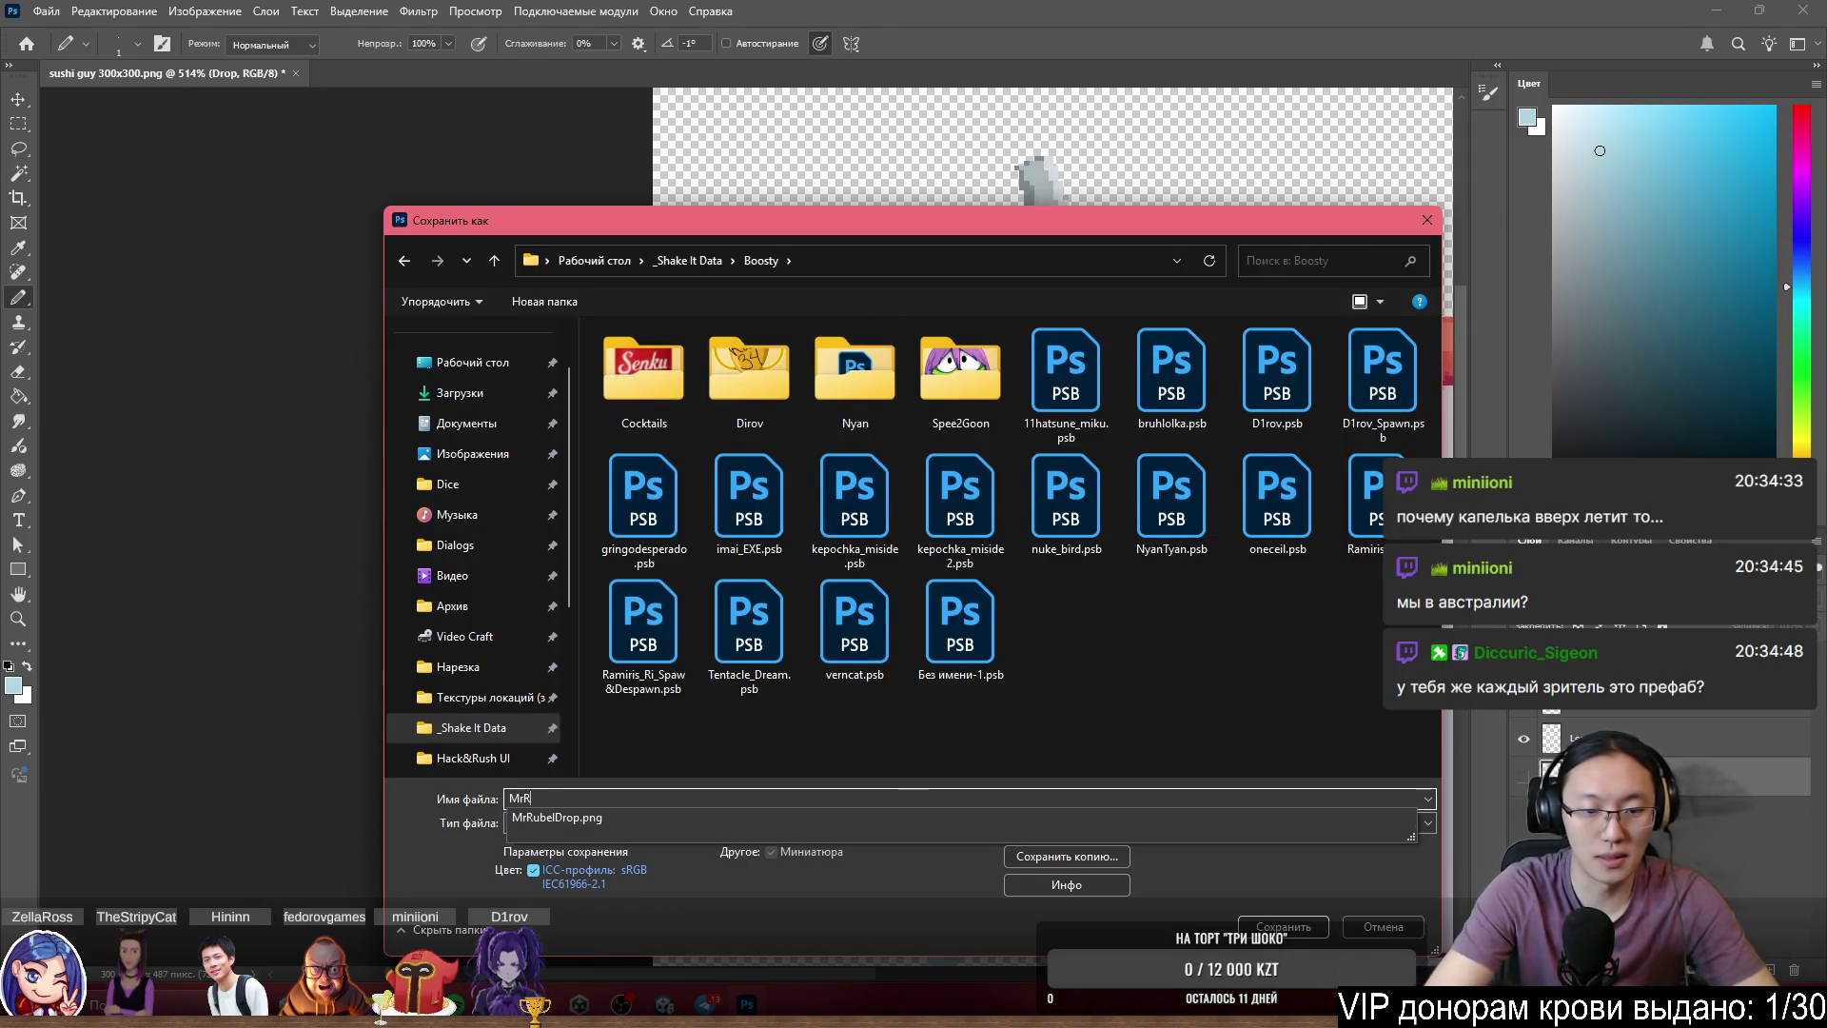
type("el")
key("Return")
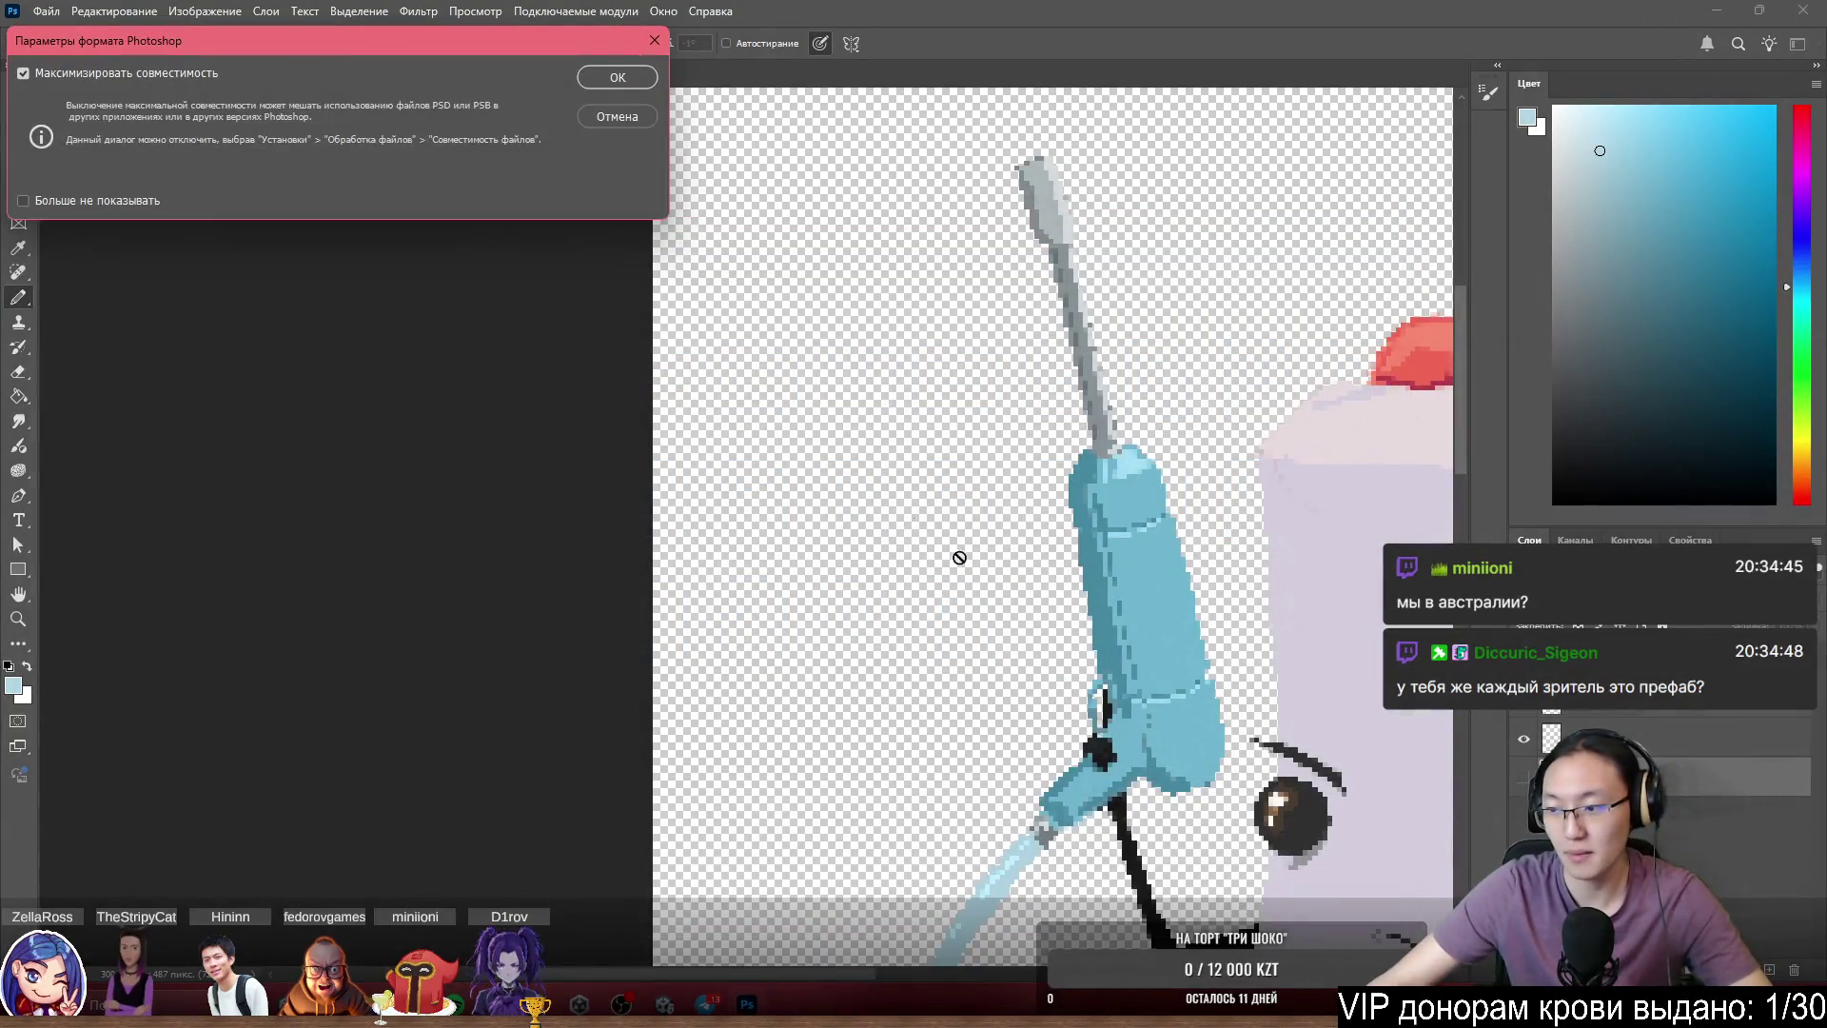
left_click(596, 74)
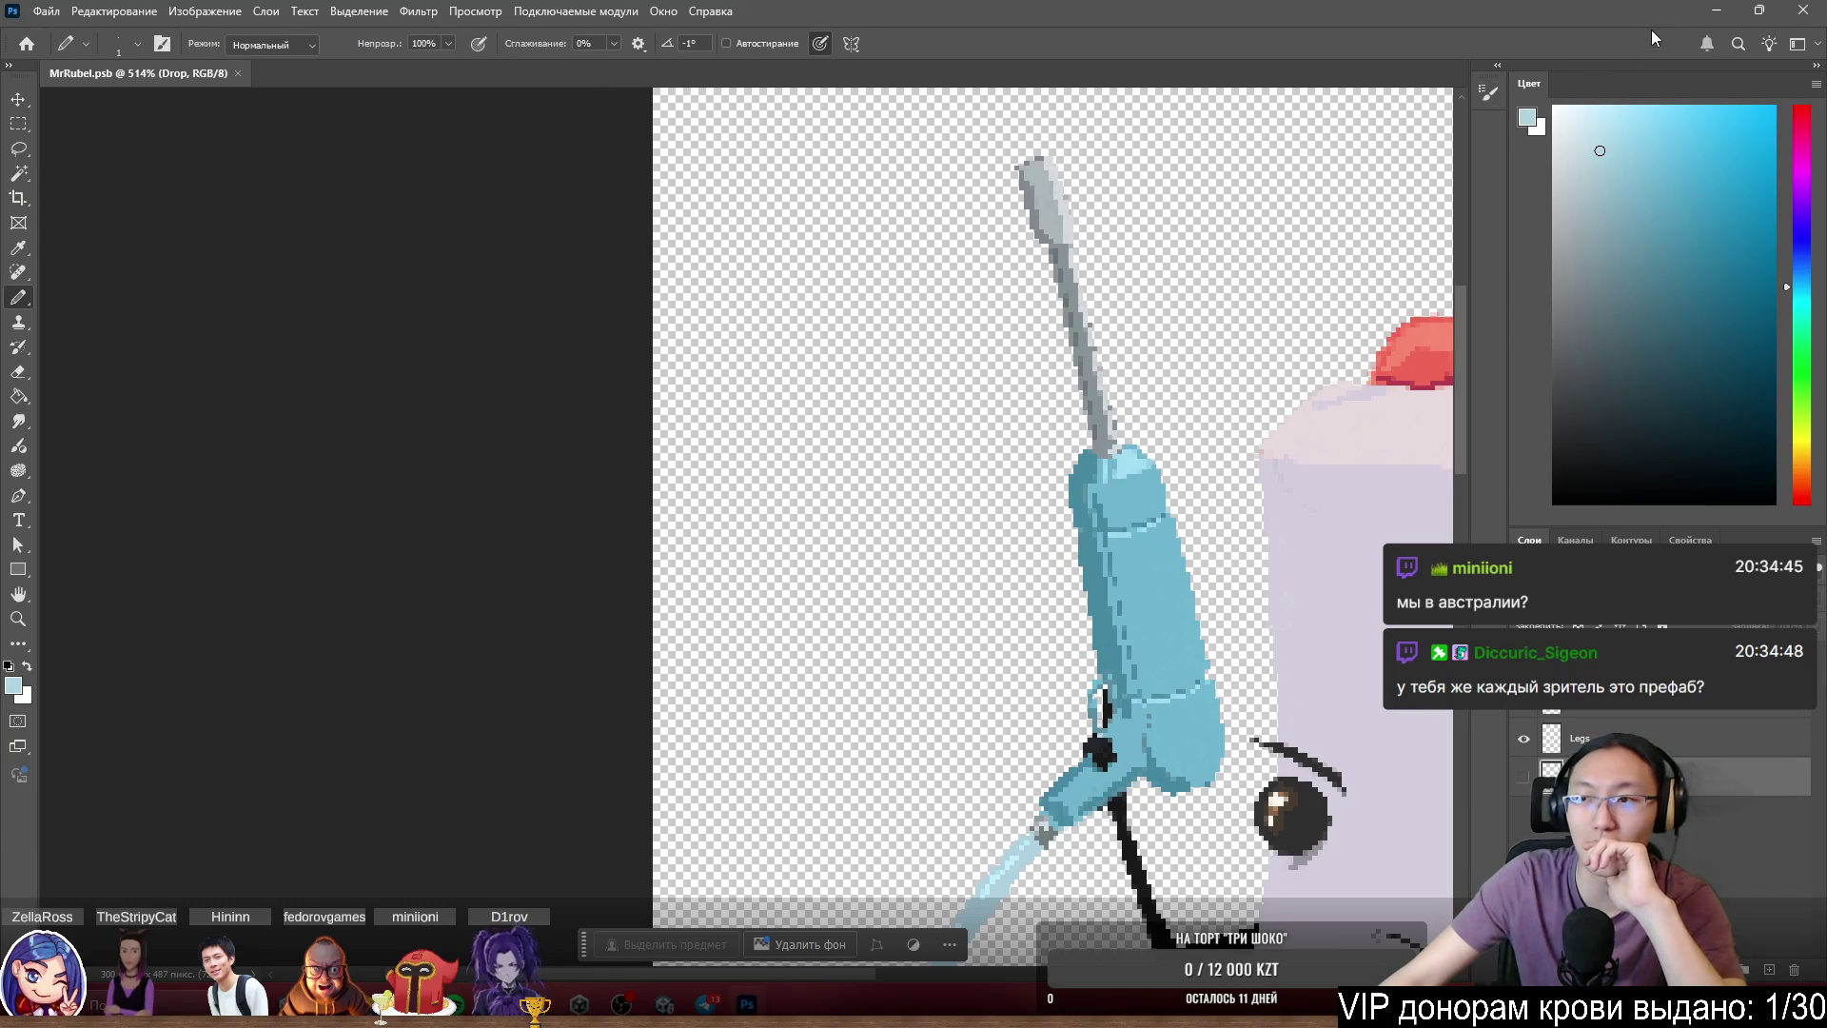
left_click(1804, 12)
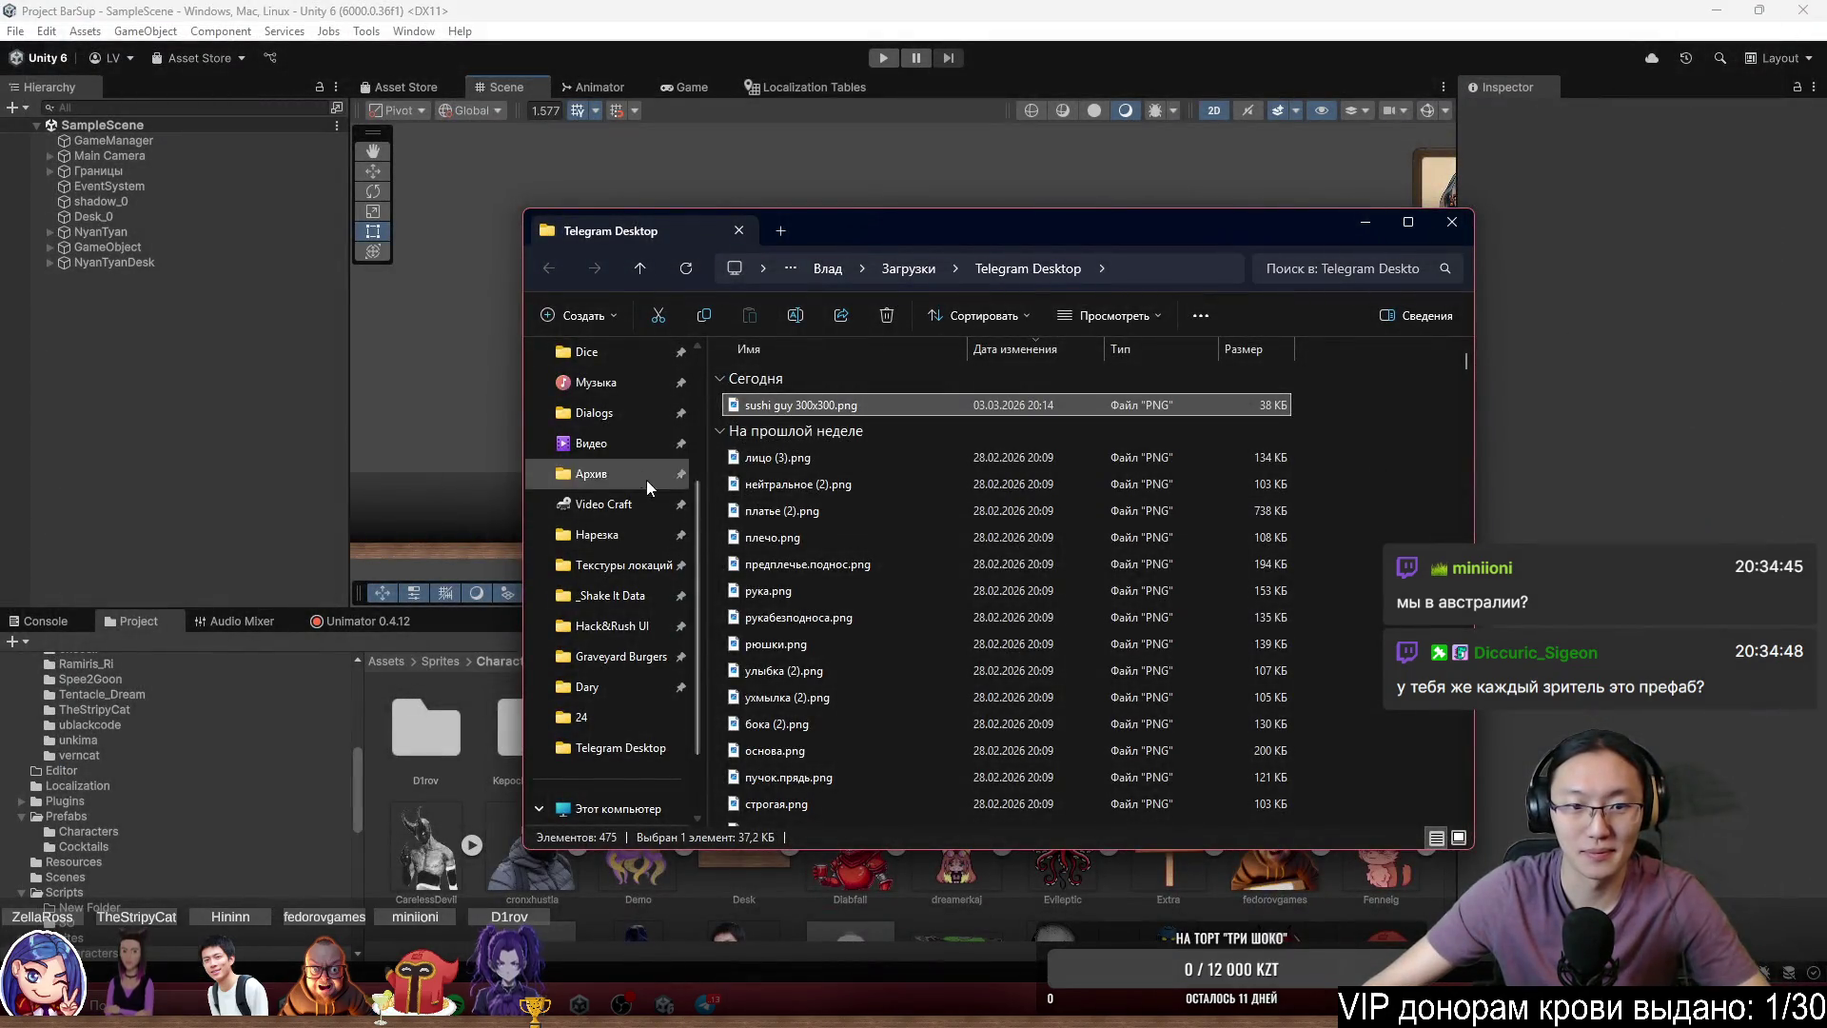
Drag MrRubel.psb and MrRubelDrop.png from _Shake It Data › Boosty into Unity's Characters sprites folder
left_click(612, 595)
double_click(999, 397)
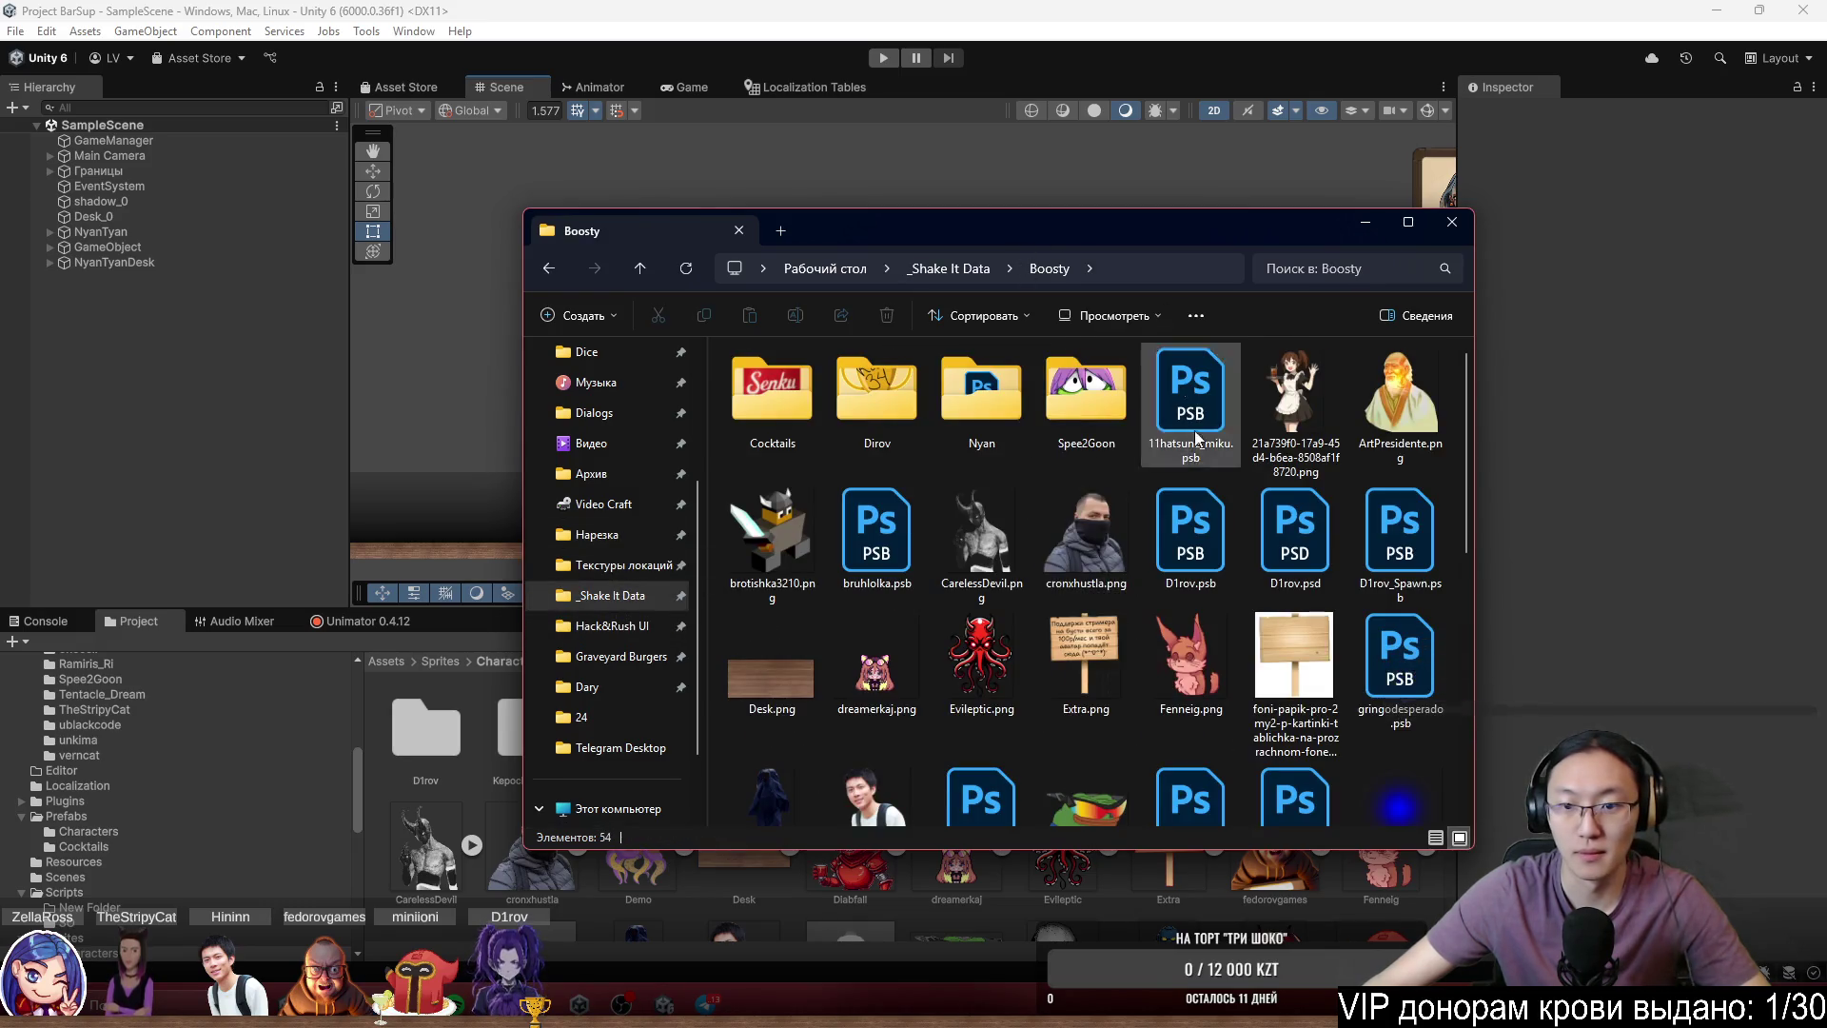
mouse_move(1178, 240)
left_mouse_down()
mouse_move(1047, 1023)
mouse_move(974, 671)
mouse_move(1382, 152)
mouse_move(952, 111)
left_mouse_up()
scroll(1142, 495, "down", 5)
scroll(1179, 514, "up", 2)
scroll(1217, 518, "down", 2)
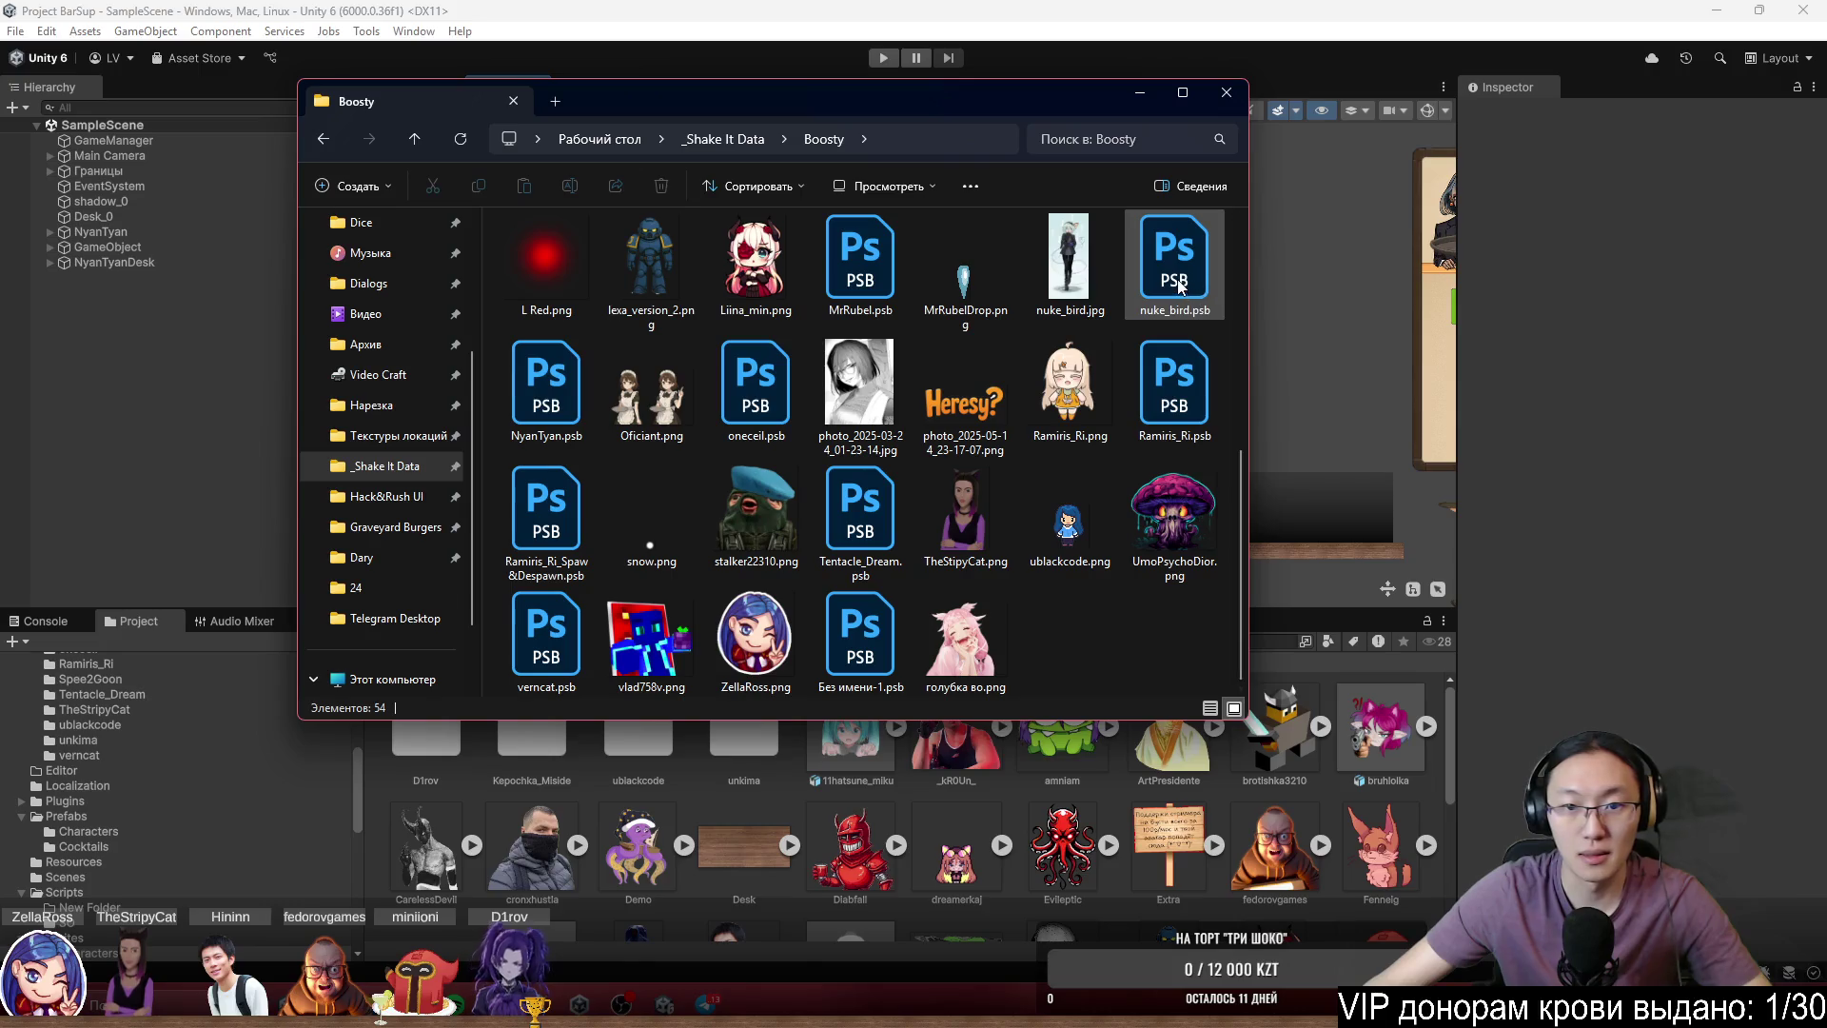
left_click(861, 259)
left_click(959, 276, "ctrl")
mouse_move(959, 277)
left_mouse_down()
mouse_move(1132, 666)
mouse_move(1123, 847)
left_mouse_up()
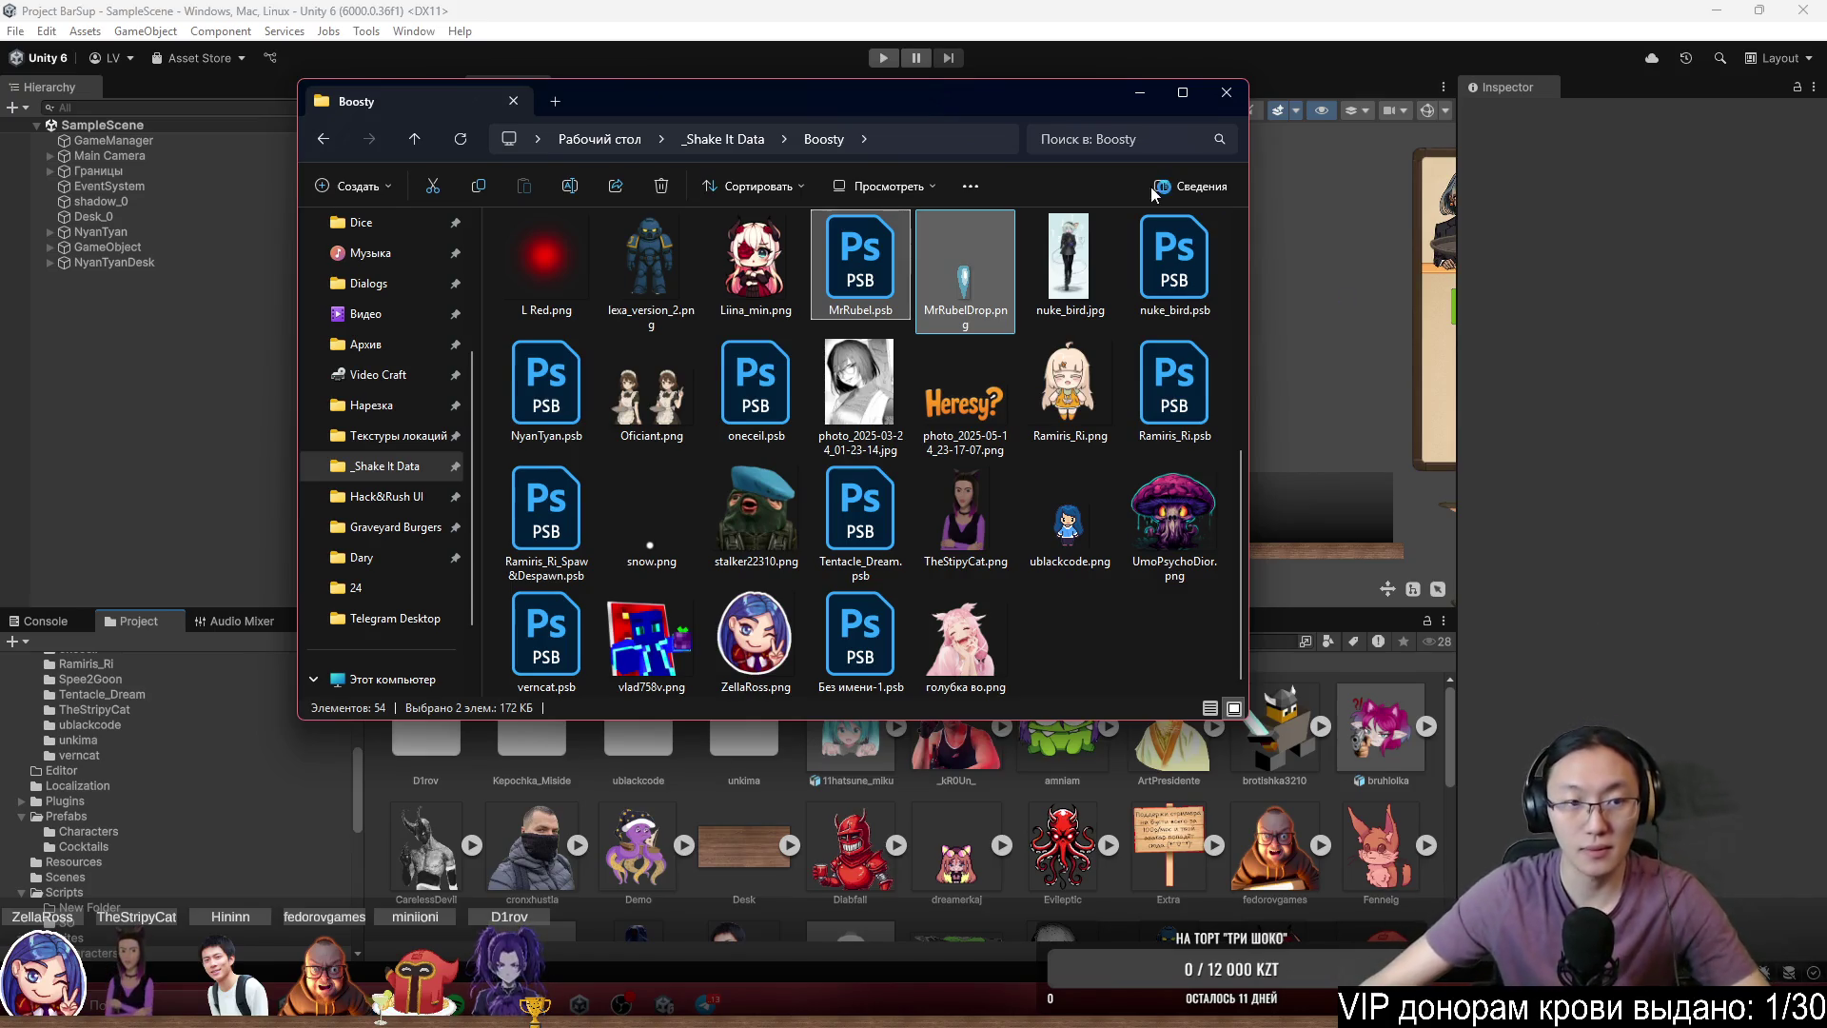
left_click(1138, 92)
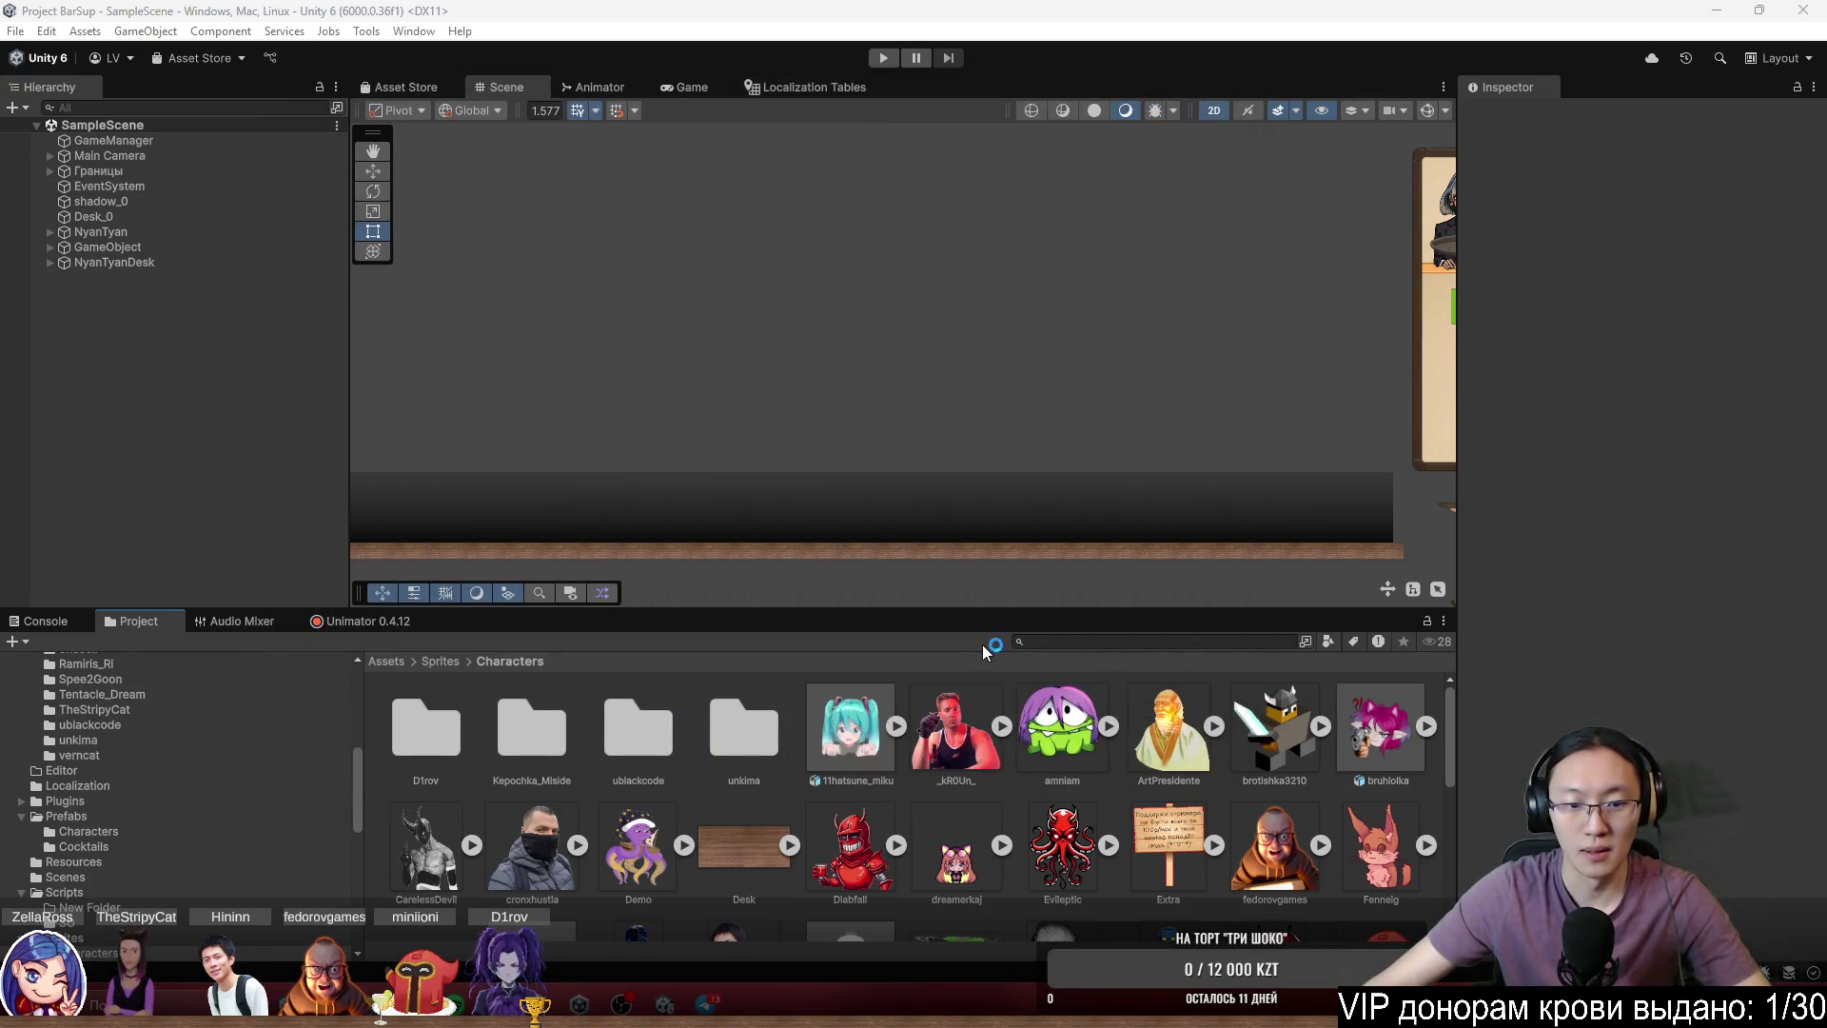
Navigate the Project panel from Sprites up to Assets and into Prefabs › Characters
scroll(1235, 851, "down", 3)
scroll(1231, 843, "down", 2)
mouse_move(978, 899)
left_mouse_down()
mouse_move(913, 740)
mouse_move(865, 529)
mouse_move(1106, 848)
left_mouse_up()
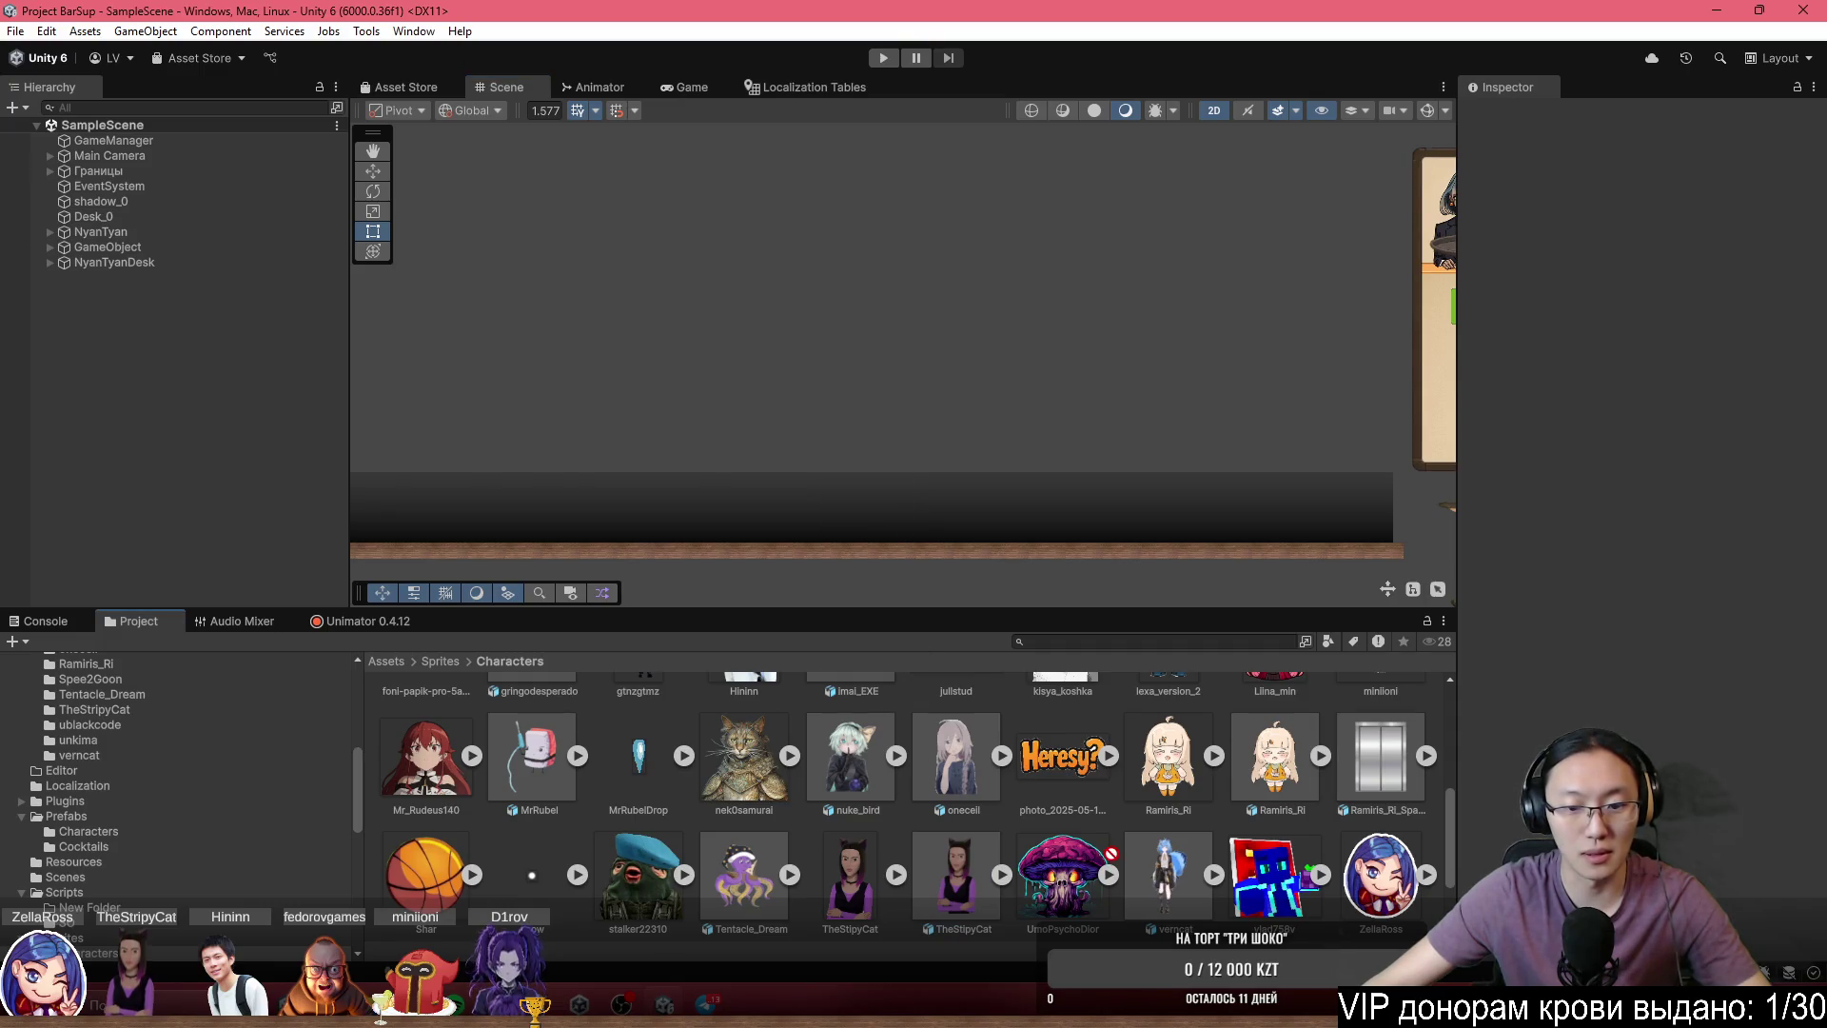
left_click(439, 661)
left_click(388, 661)
left_click(1076, 744)
double_click(1076, 744)
double_click(426, 728)
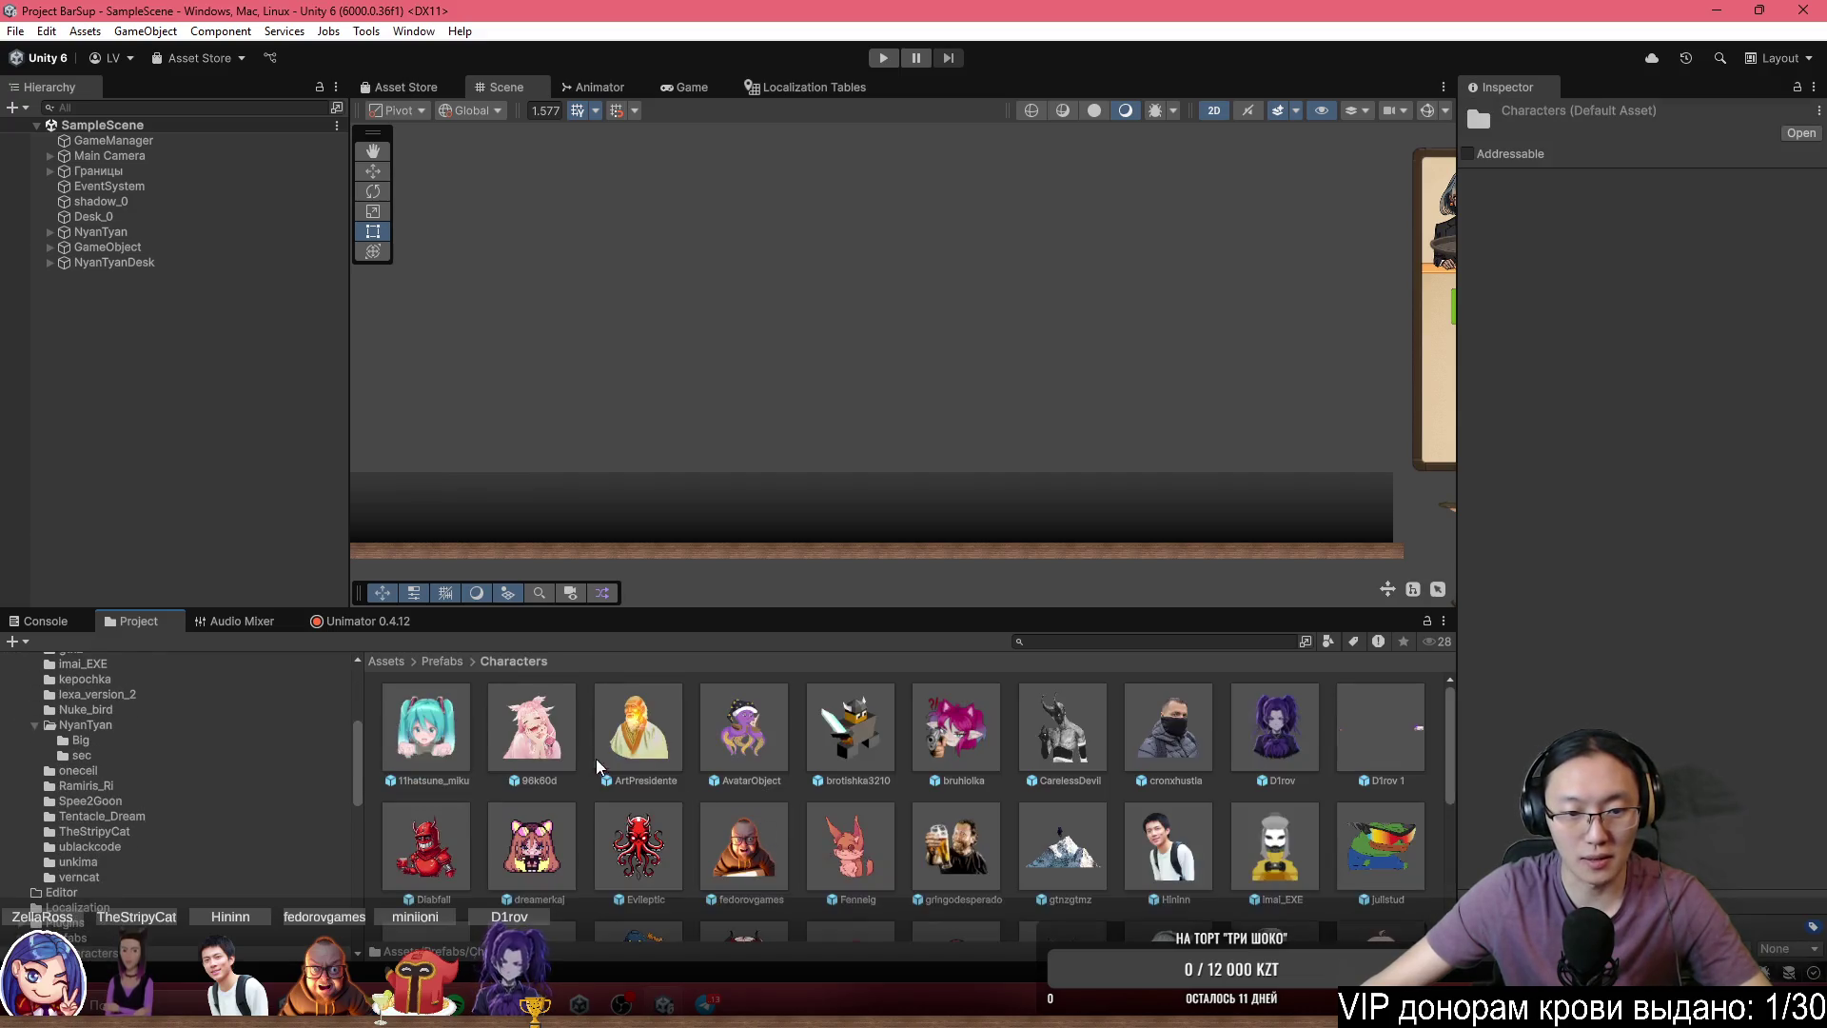
Inspect the blue-hat avatar prefab and drag an instance of it into the scene
scroll(1040, 826, "down", 2)
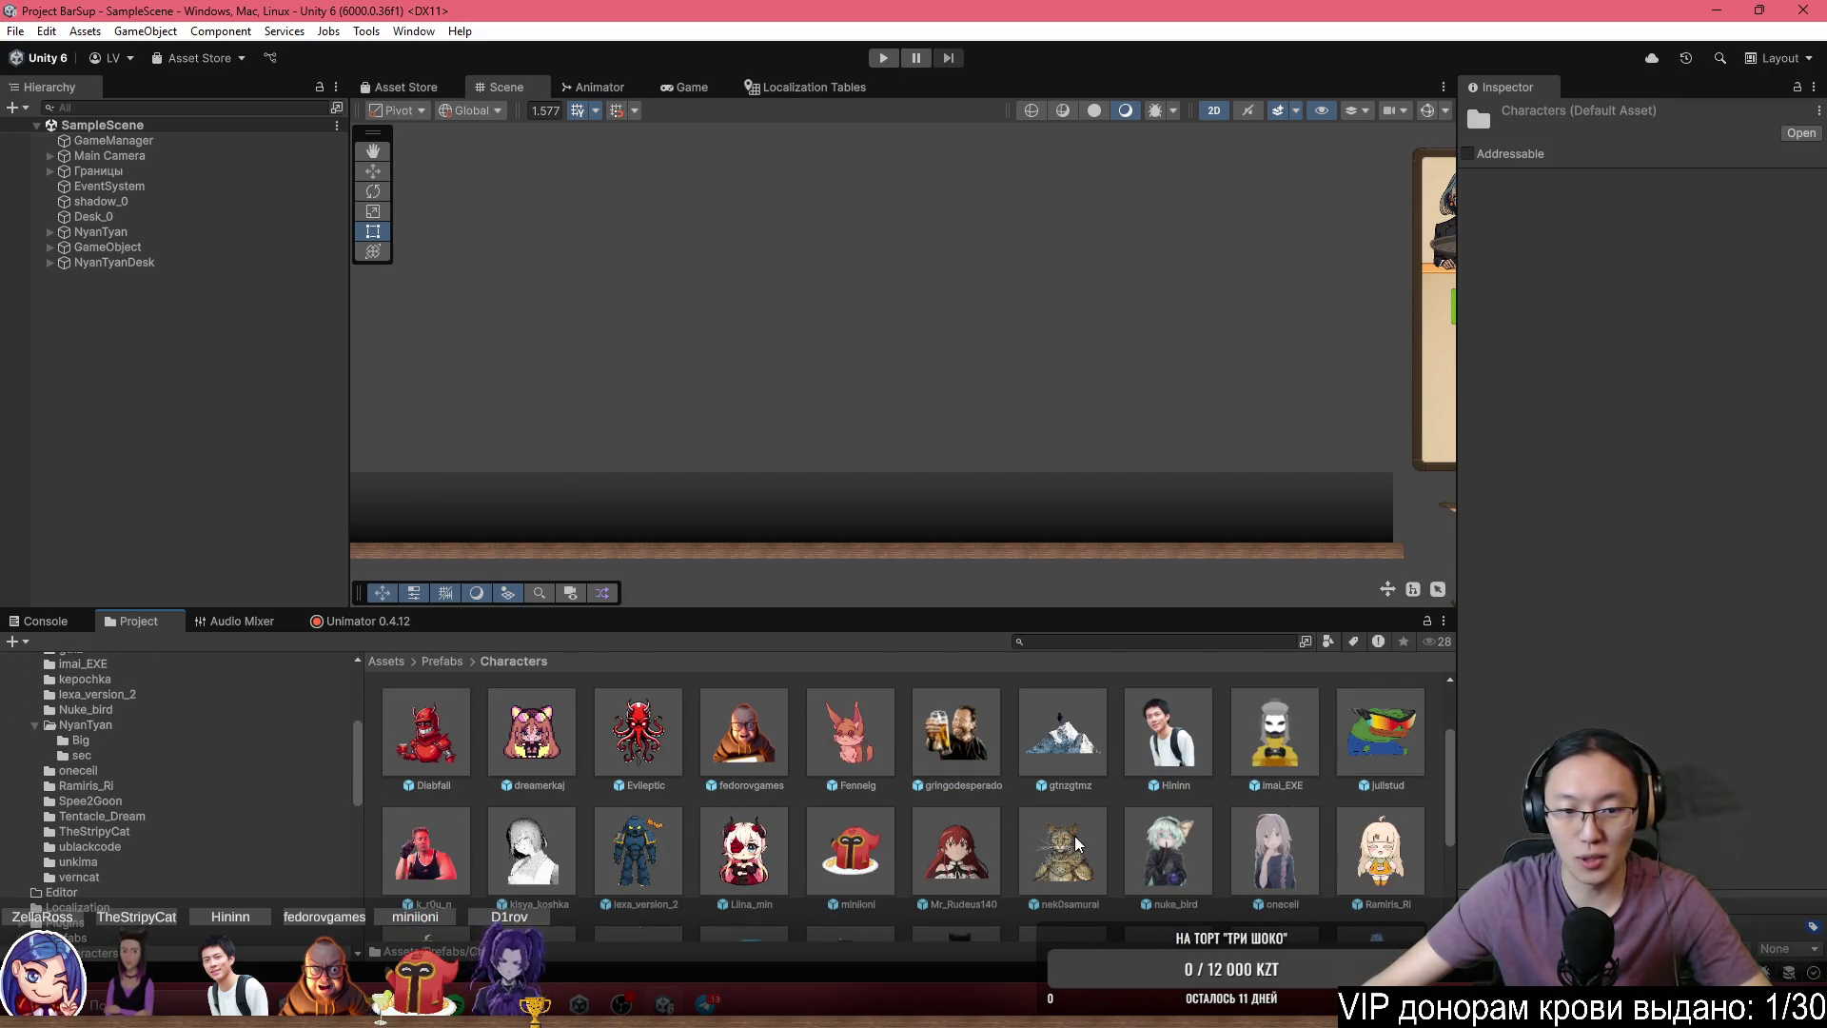
scroll(1275, 885, "down", 1)
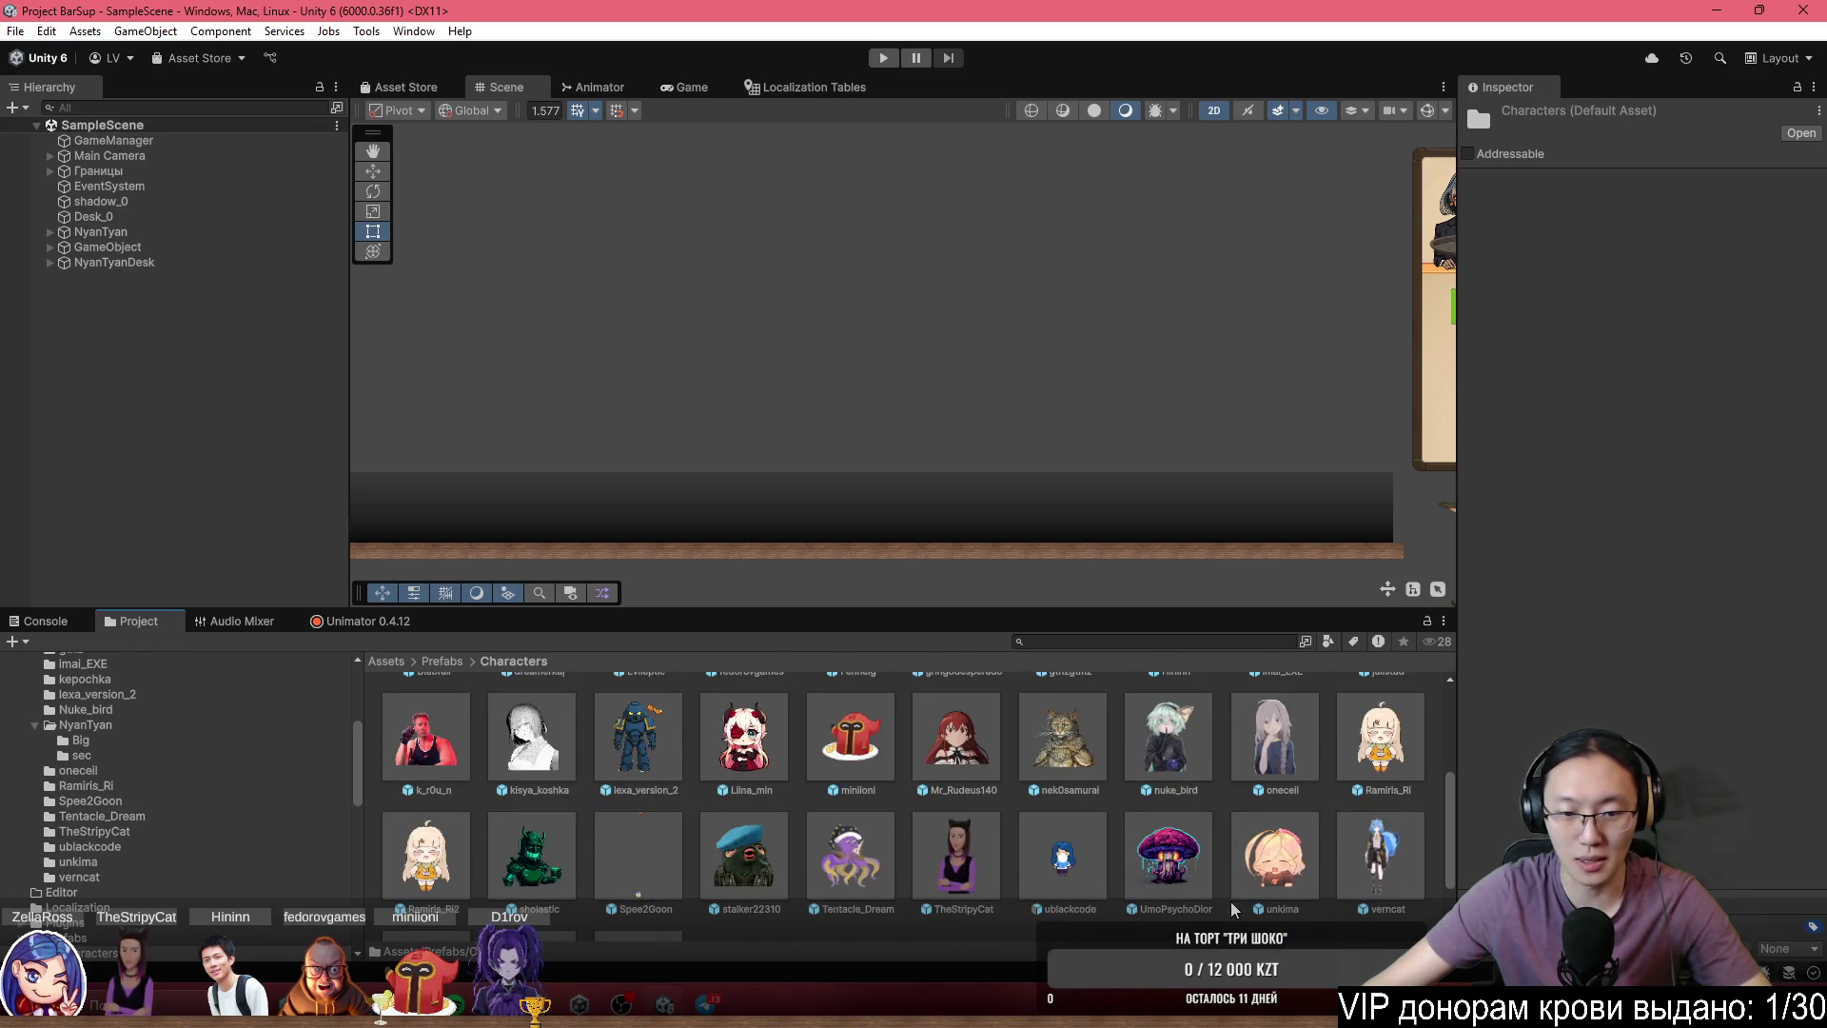
scroll(693, 880, "down", 1)
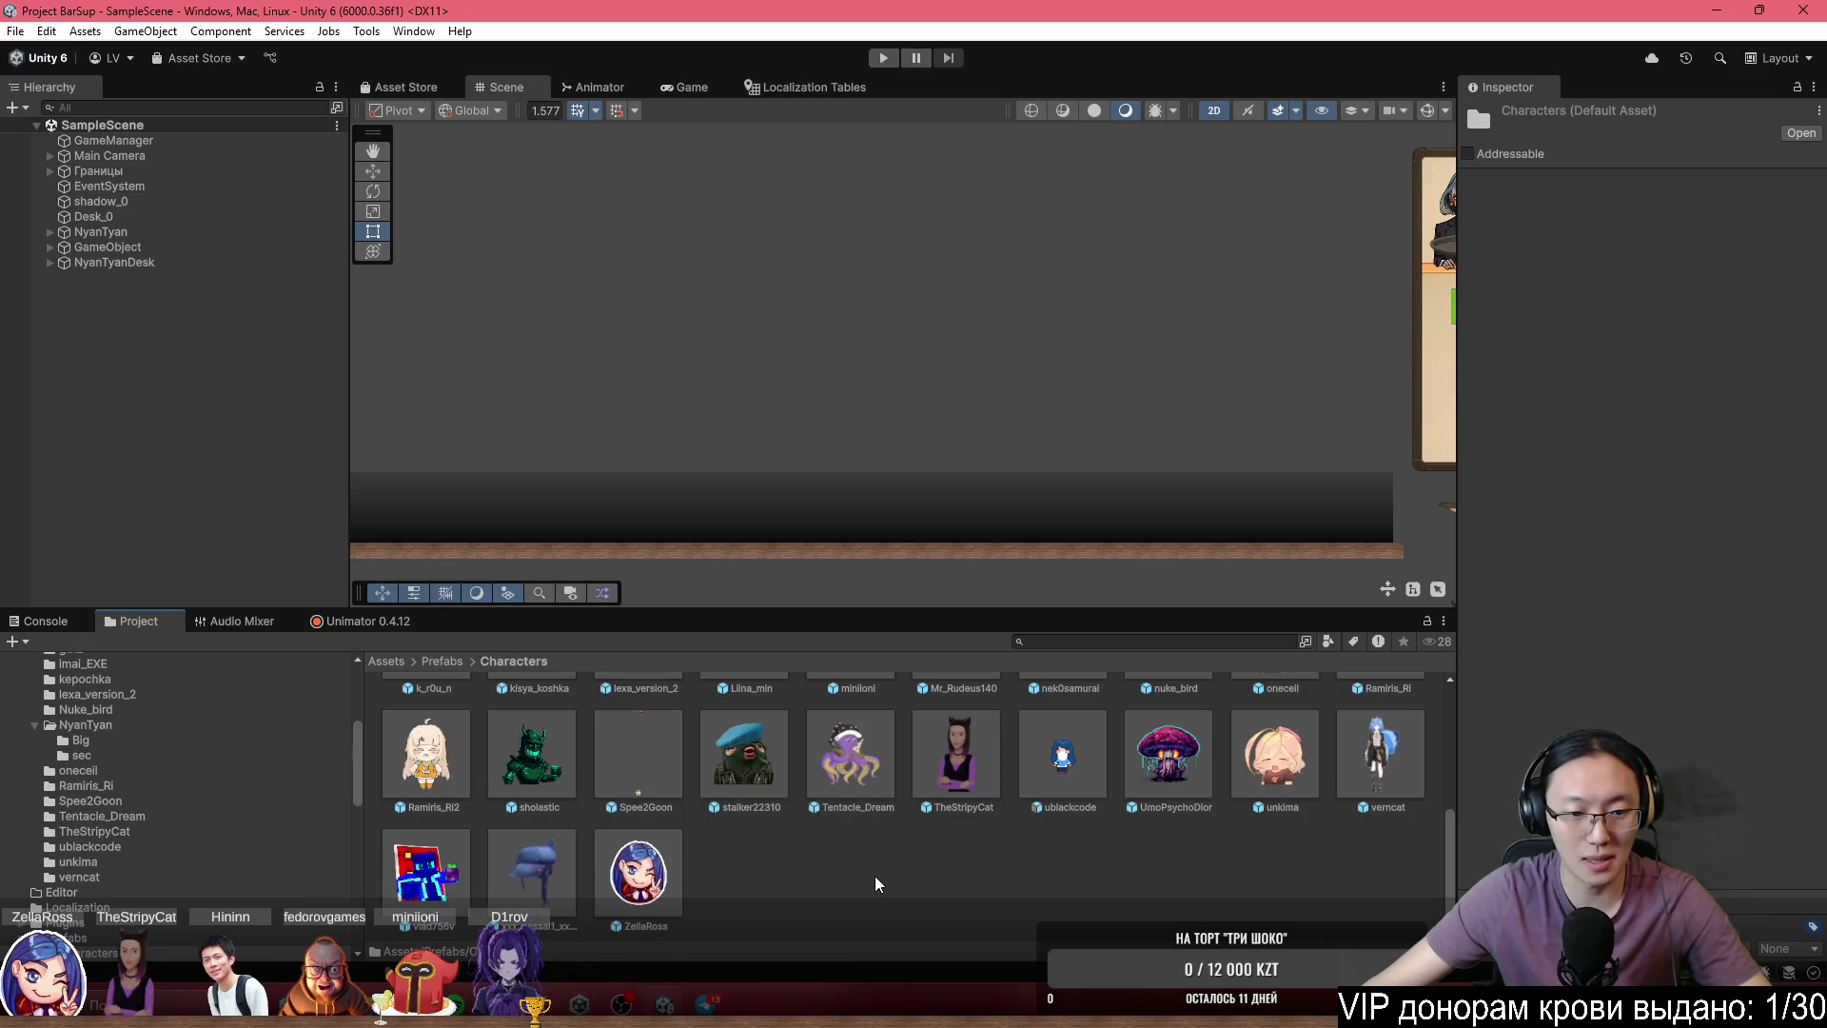
scroll(861, 845, "up", 1)
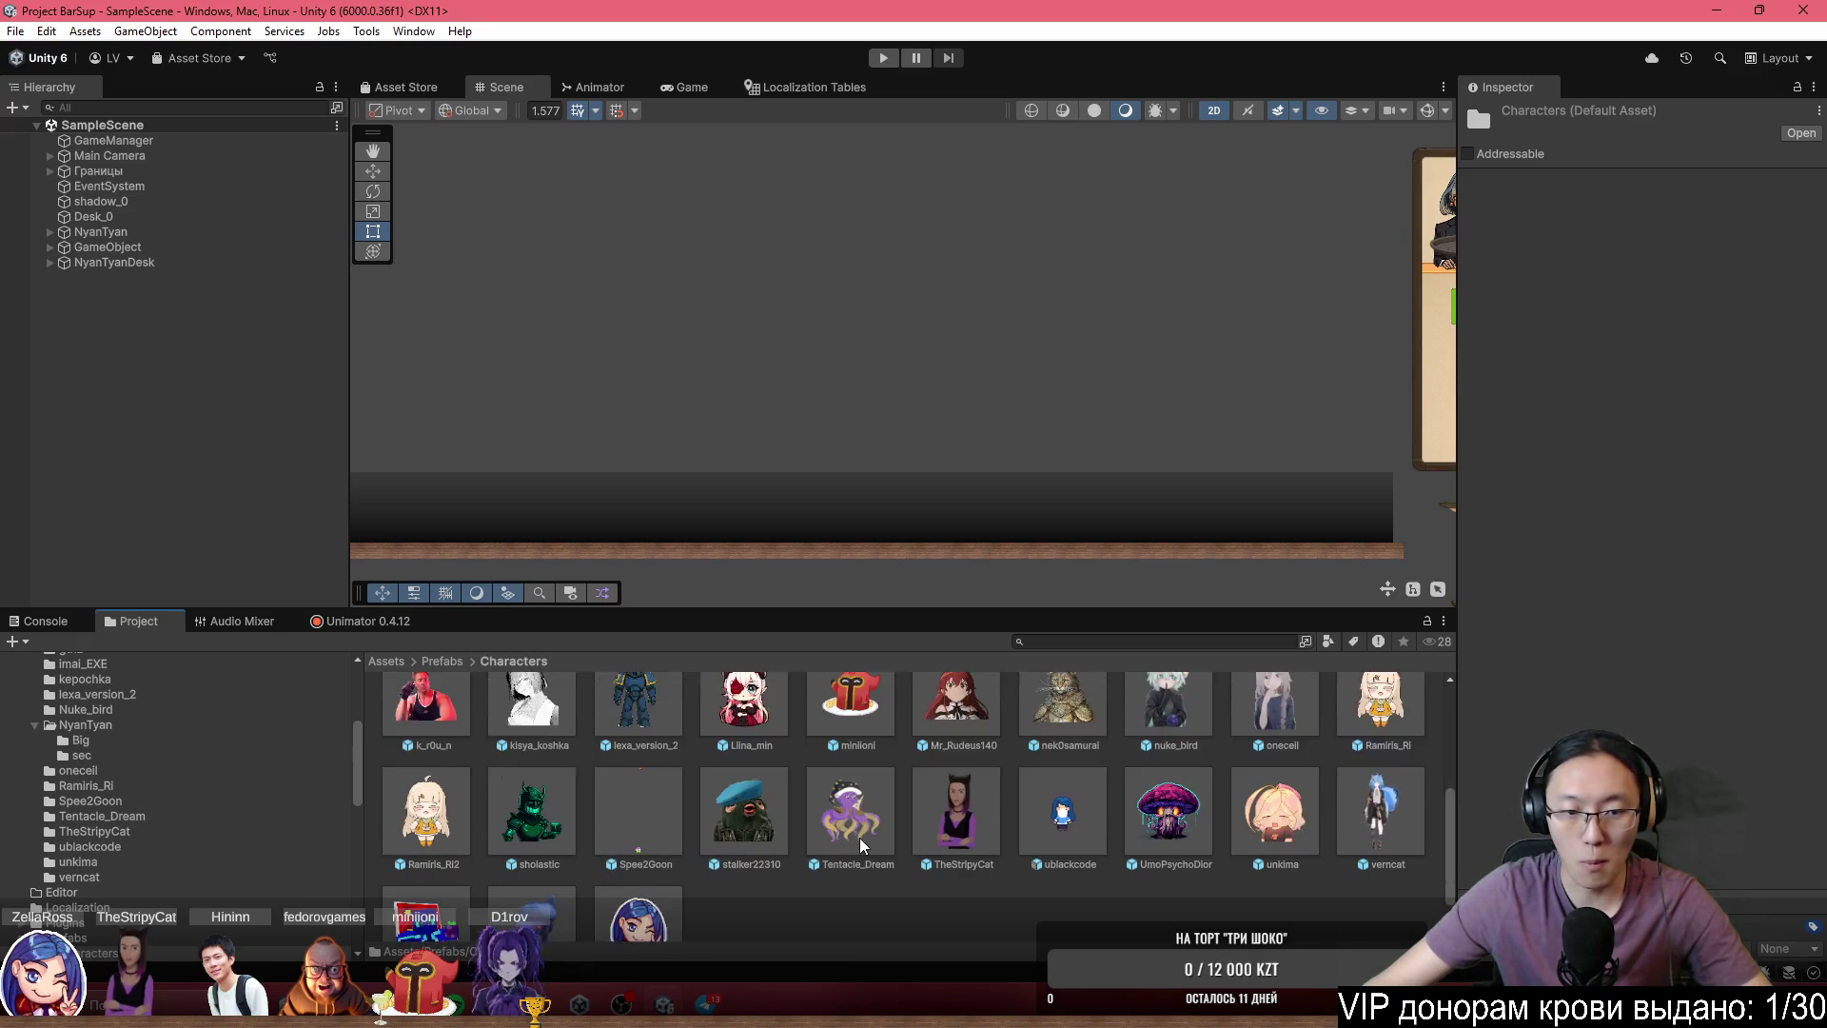
scroll(755, 829, "down", 1)
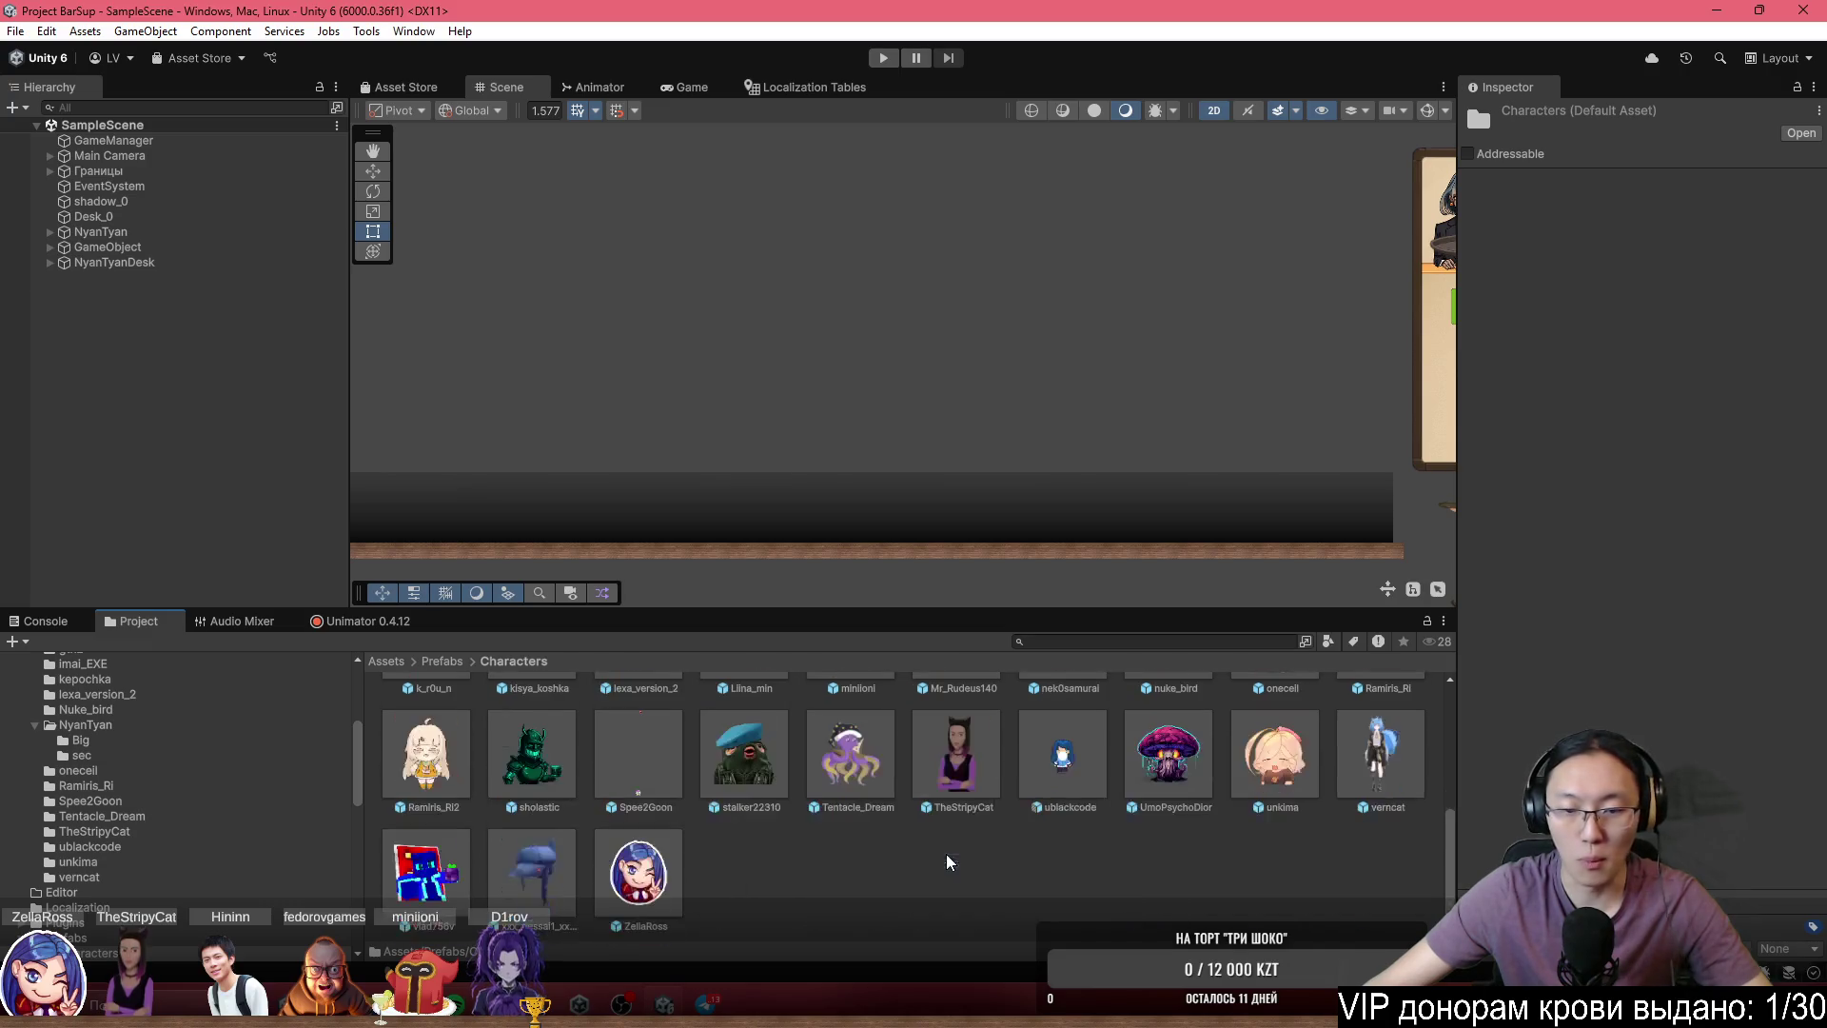
left_click(540, 889)
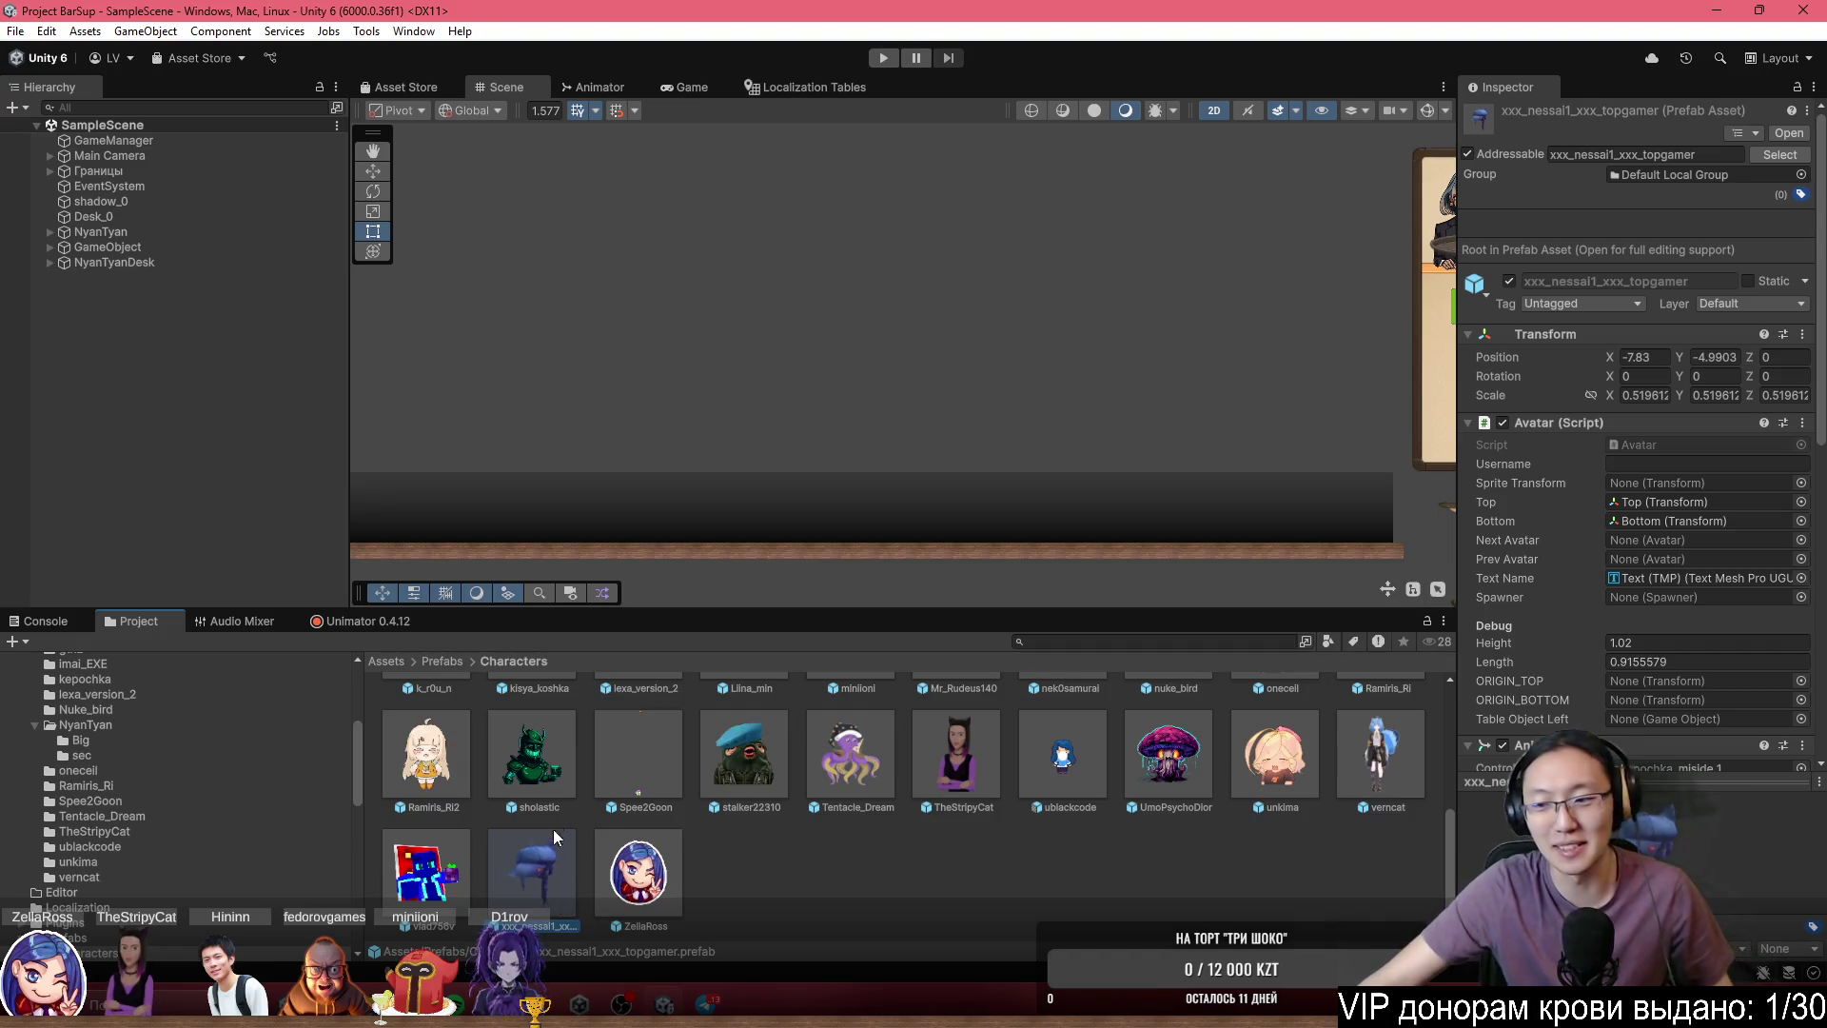
mouse_move(547, 874)
left_mouse_down()
mouse_move(836, 502)
mouse_move(853, 550)
left_mouse_up()
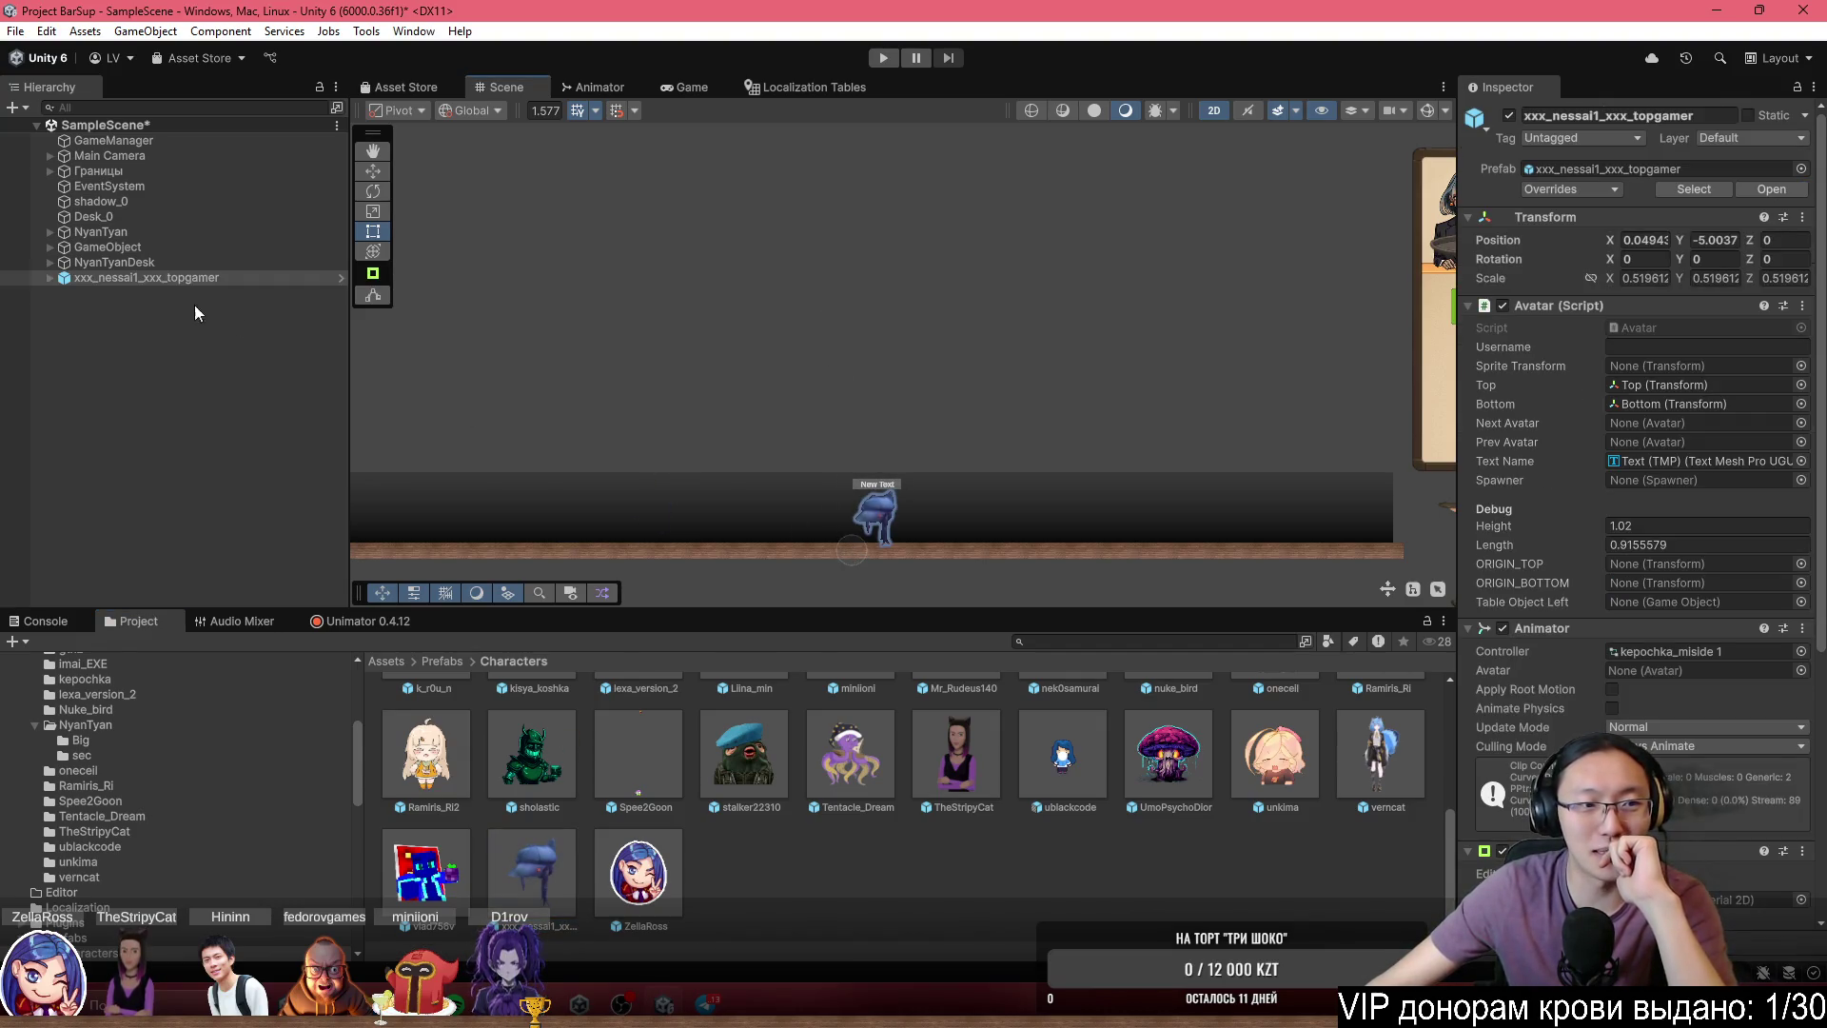
Expand the avatar through Canvas > CenteredObject and select AnimatedObject
left_click(50, 278)
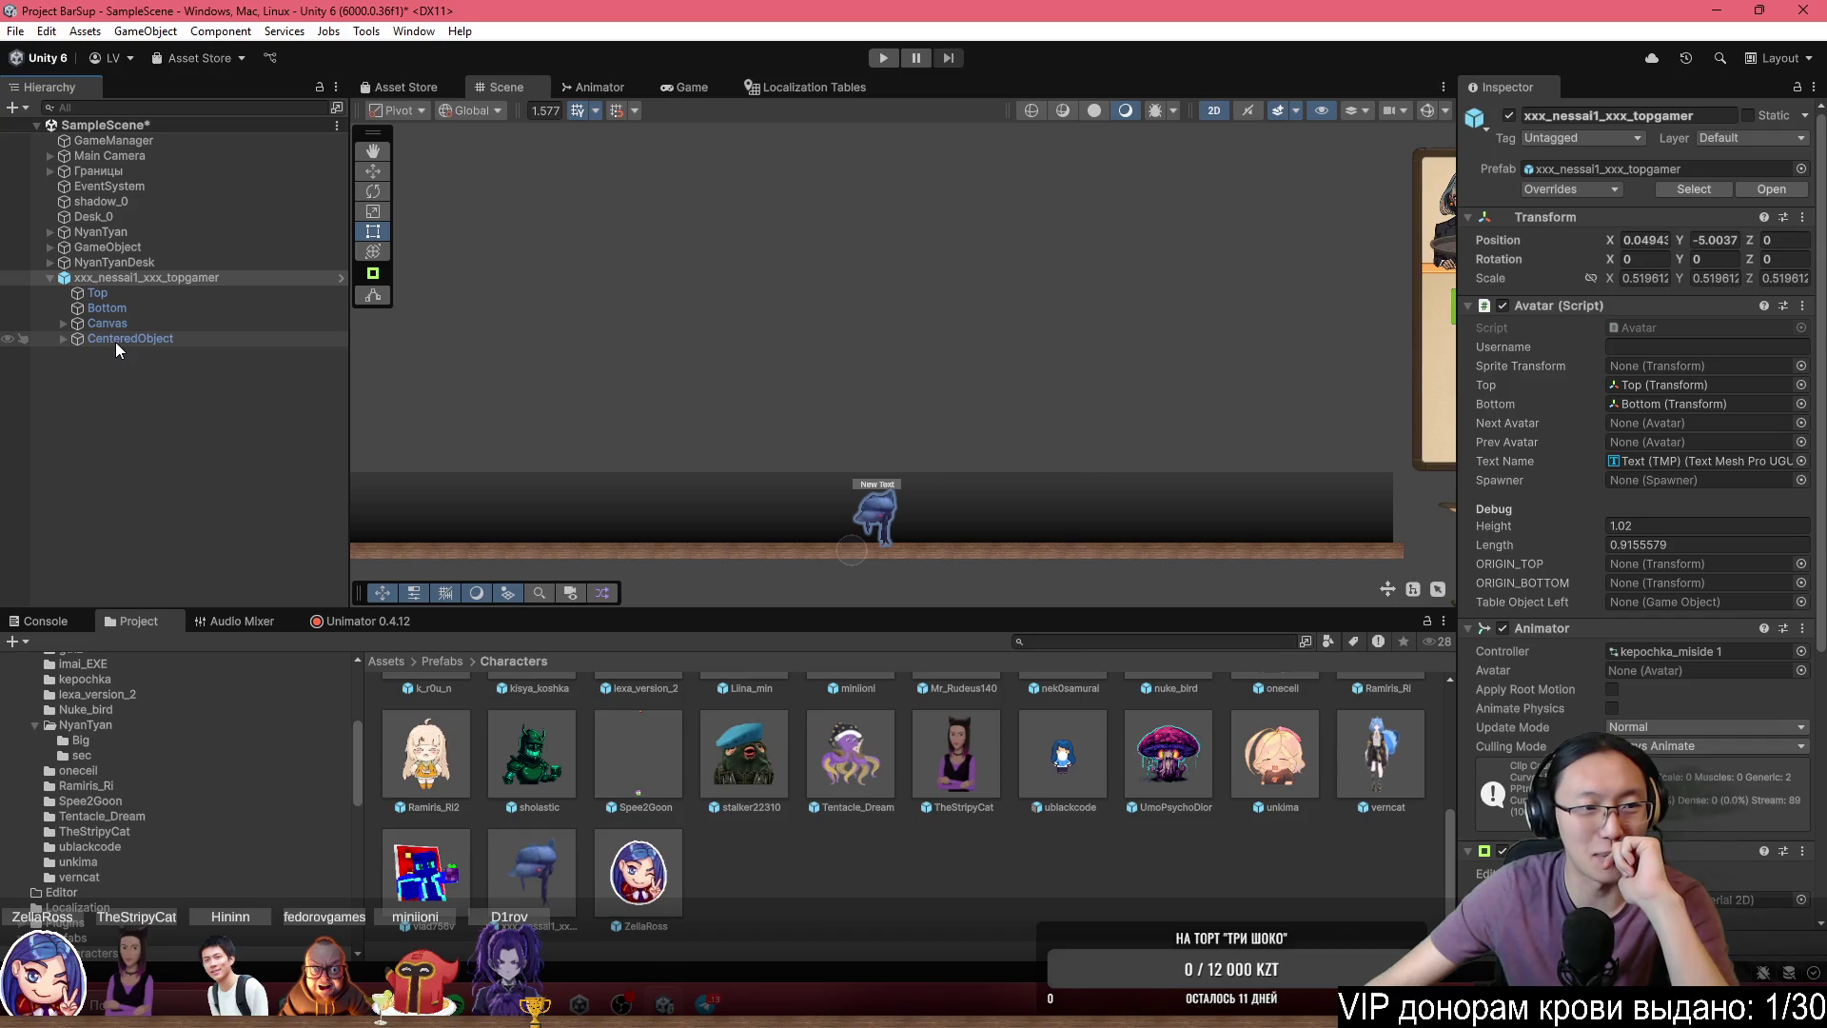
left_click(62, 325)
left_click(73, 356)
left_click(63, 354)
left_click(134, 370)
Scrub the avatar's pose to about 0:48 in the Unimator timeline, then play its animation
scroll(1013, 430, "down", 3)
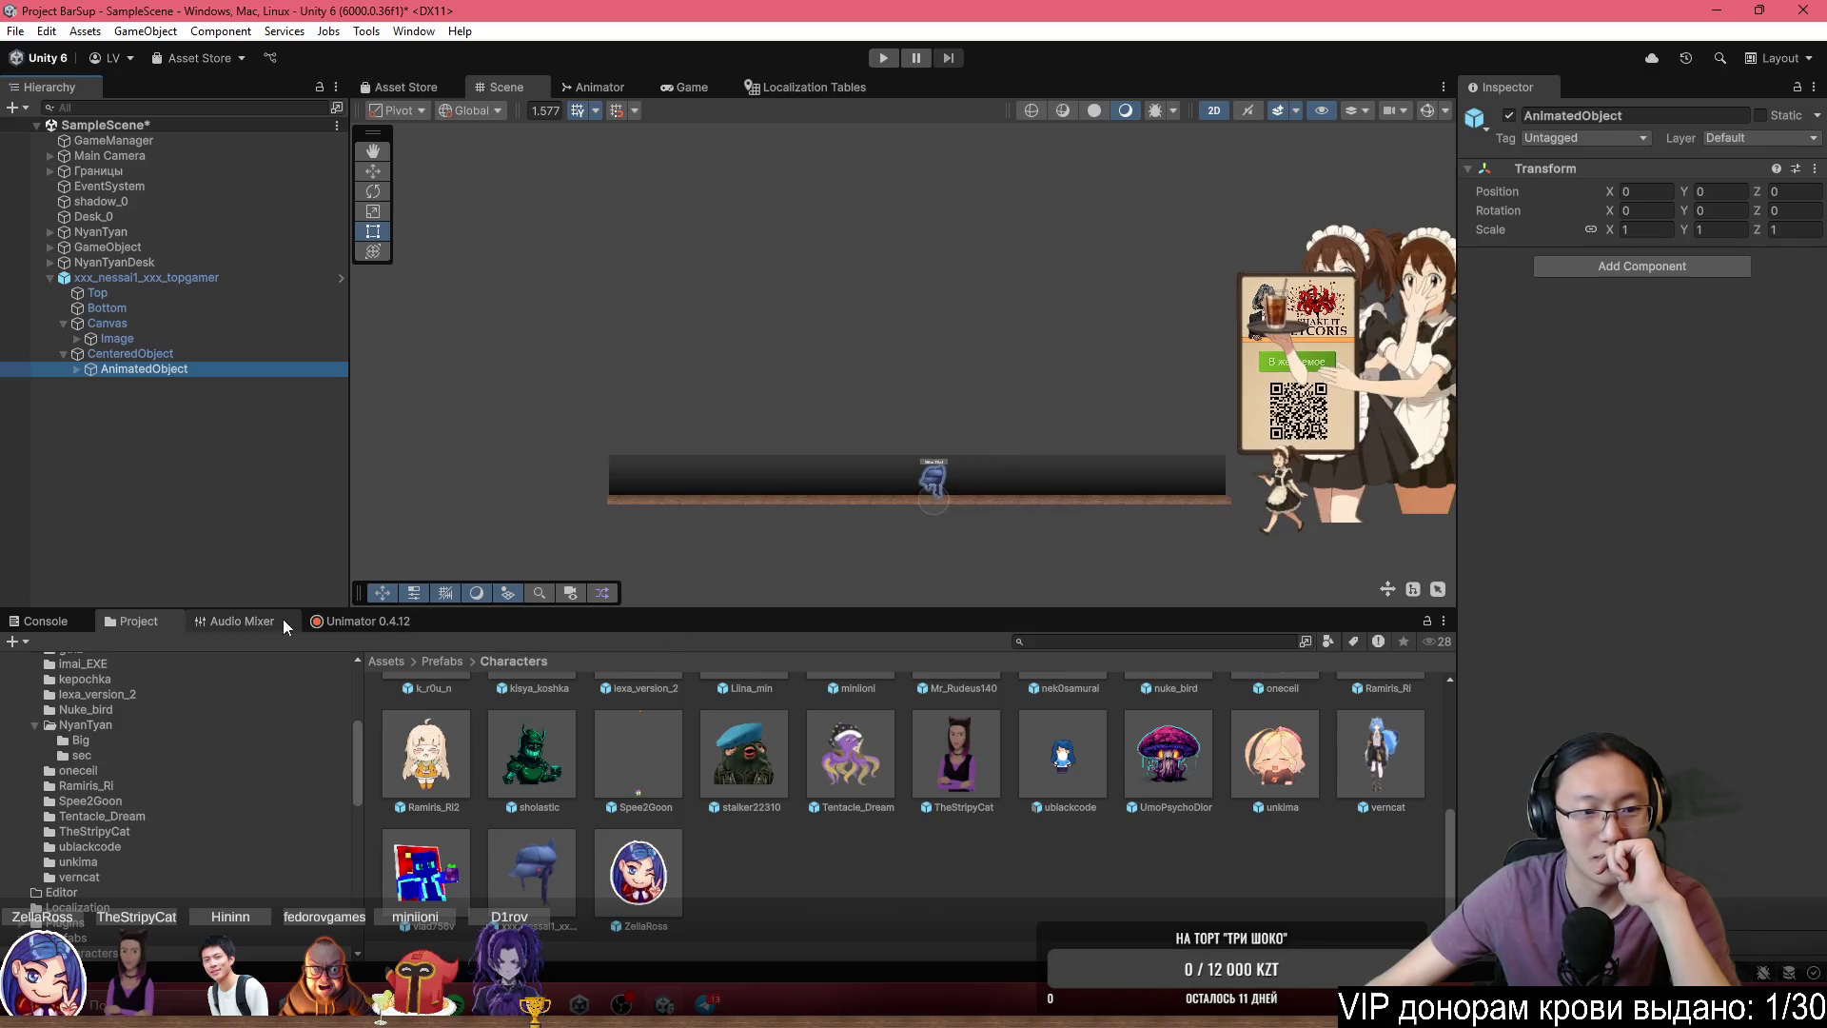
left_click(283, 620)
left_click(335, 624)
mouse_move(415, 683)
left_mouse_down()
mouse_move(352, 687)
mouse_move(506, 692)
mouse_move(413, 688)
mouse_move(506, 713)
left_mouse_up()
scroll(860, 489, "up", 4)
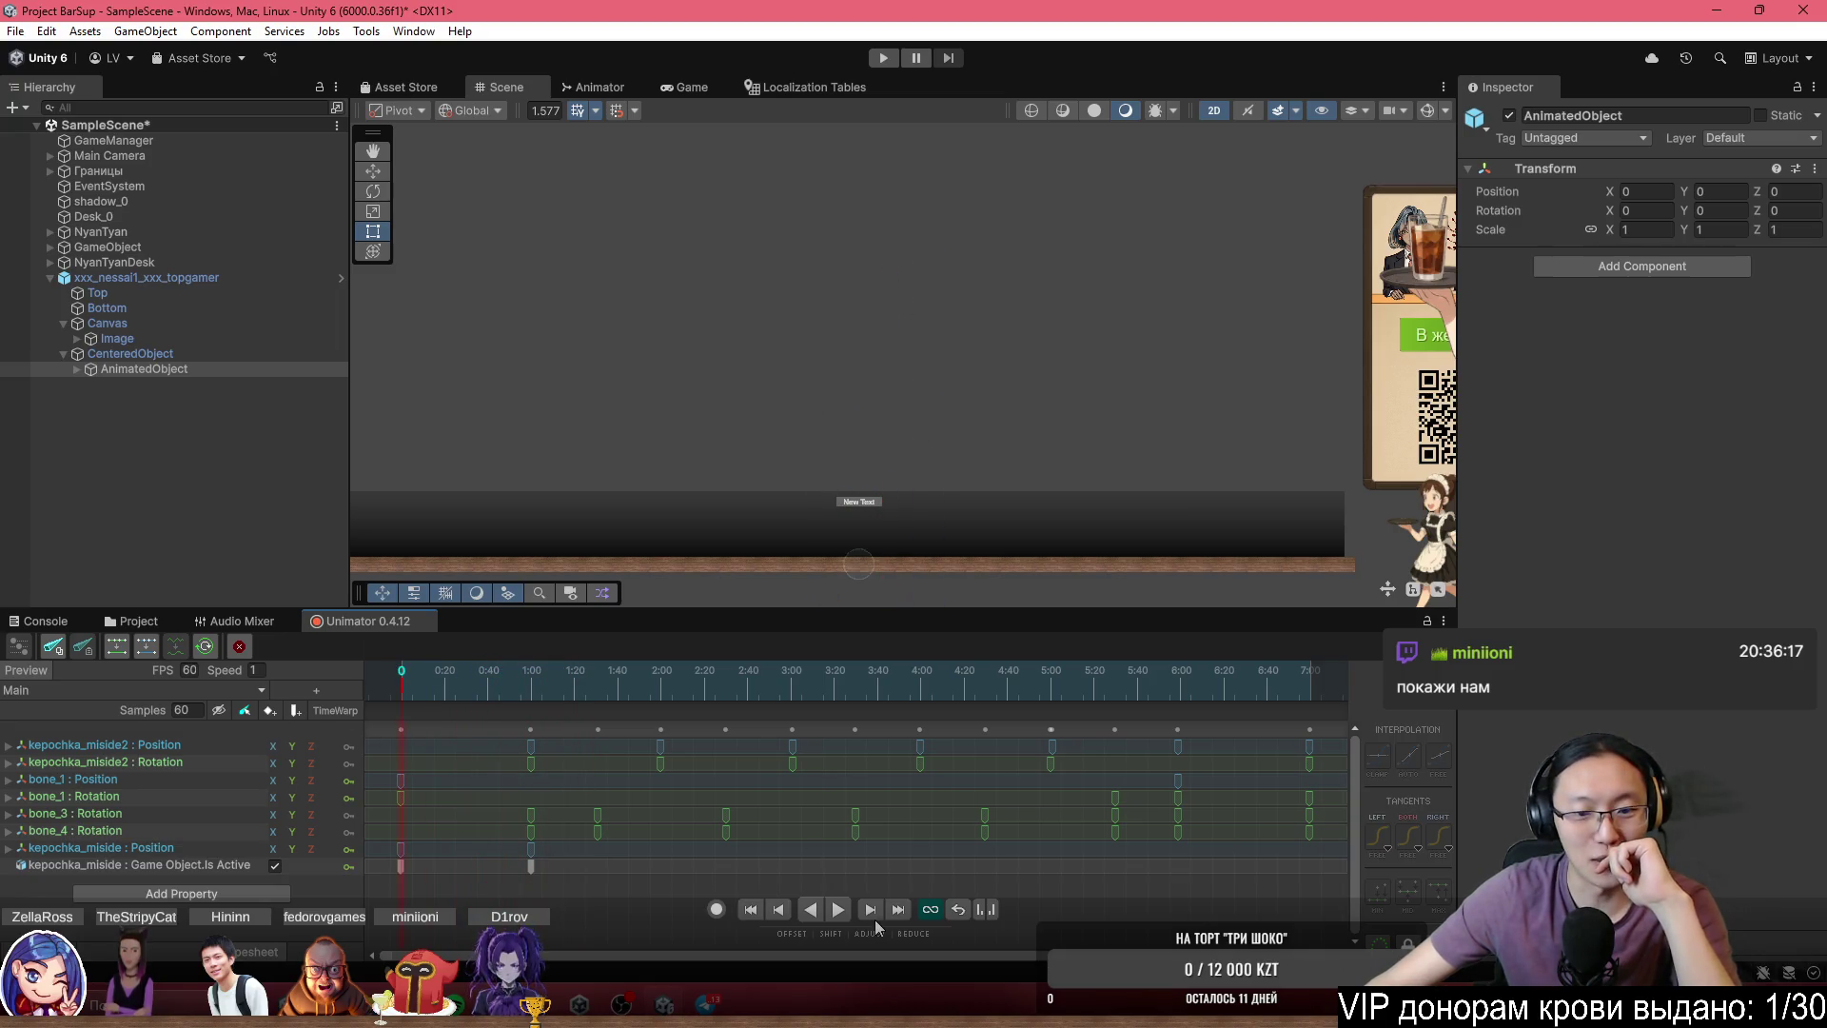
left_click(837, 911)
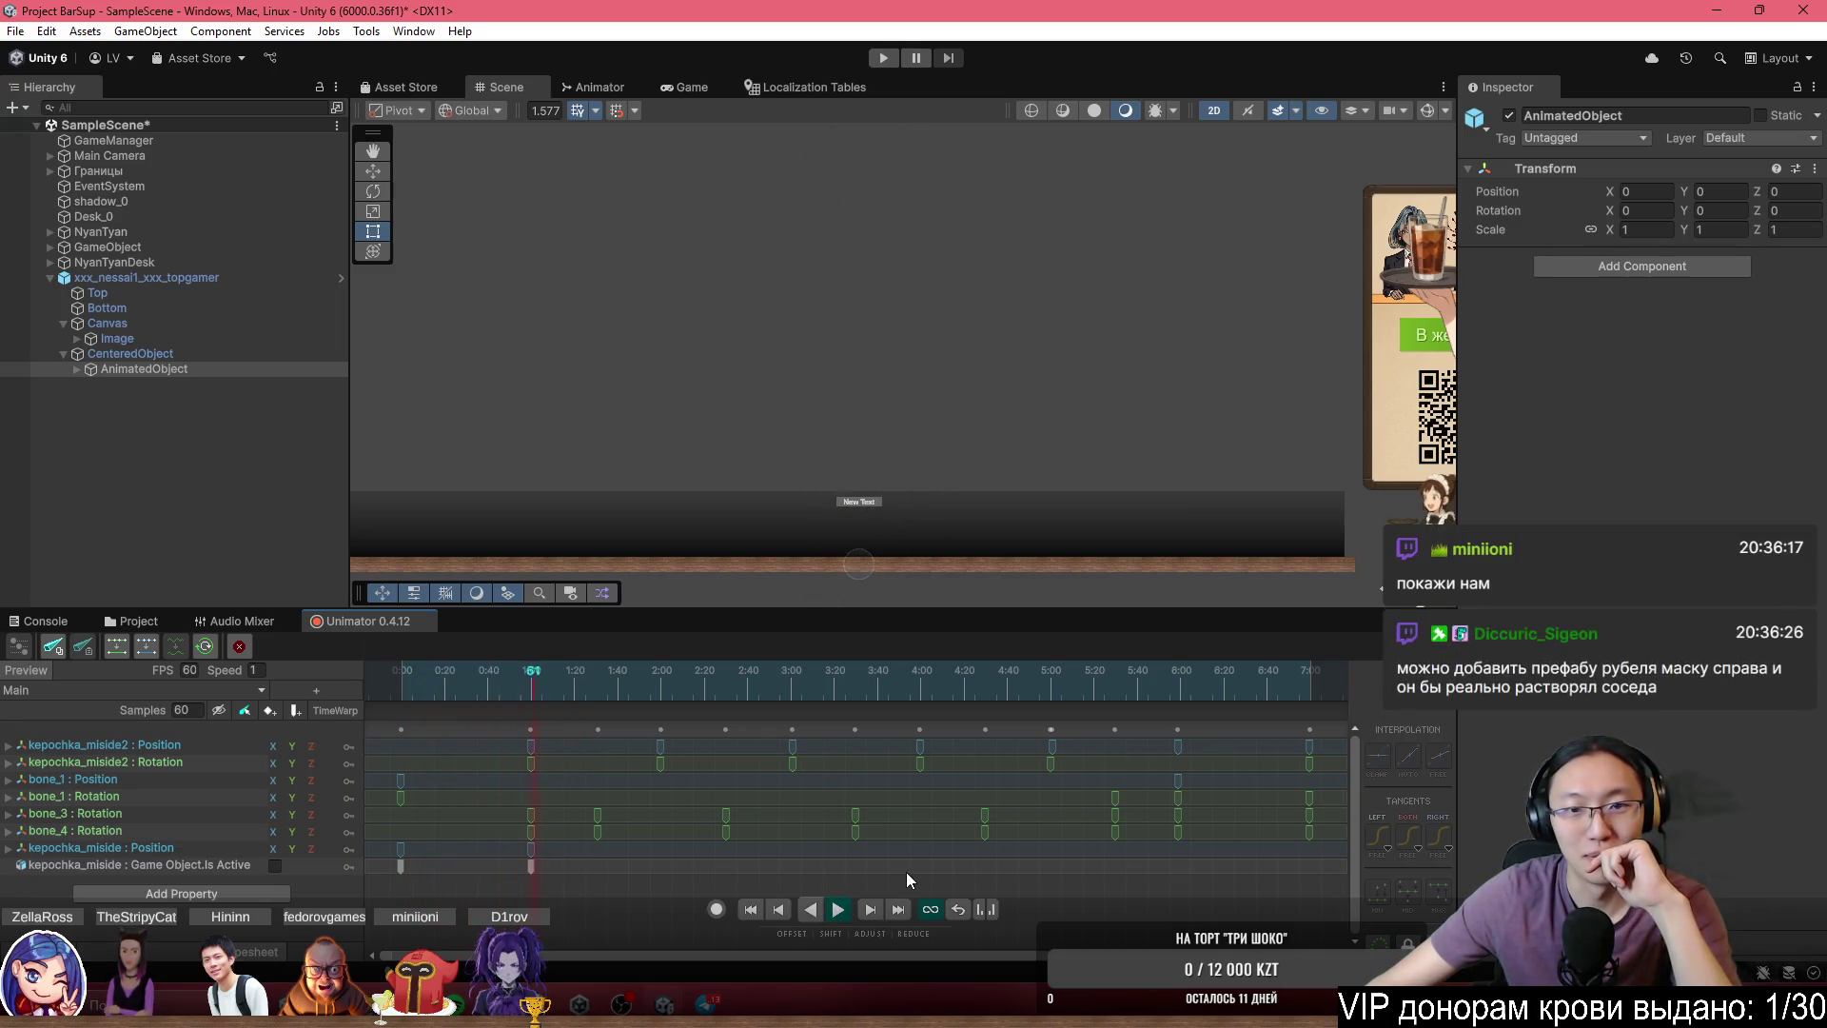
left_click_drag(913, 167, 967, 250)
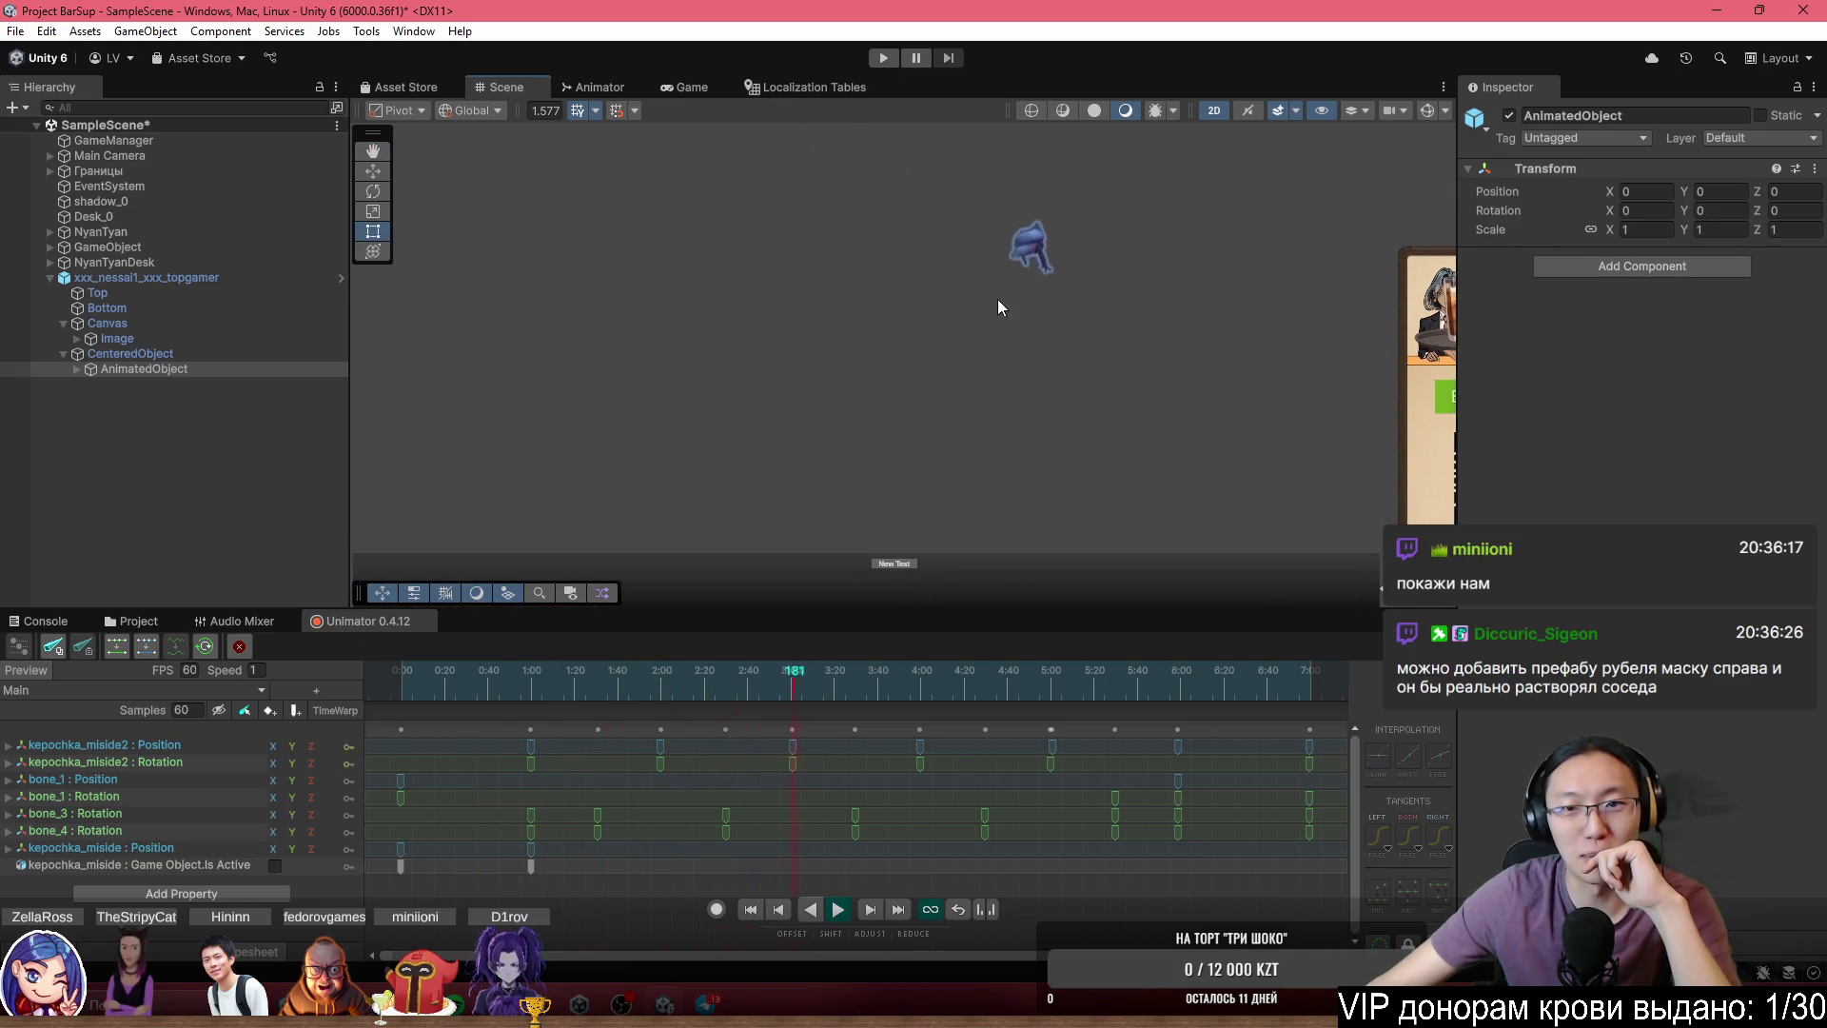
scroll(952, 327, "up", 5)
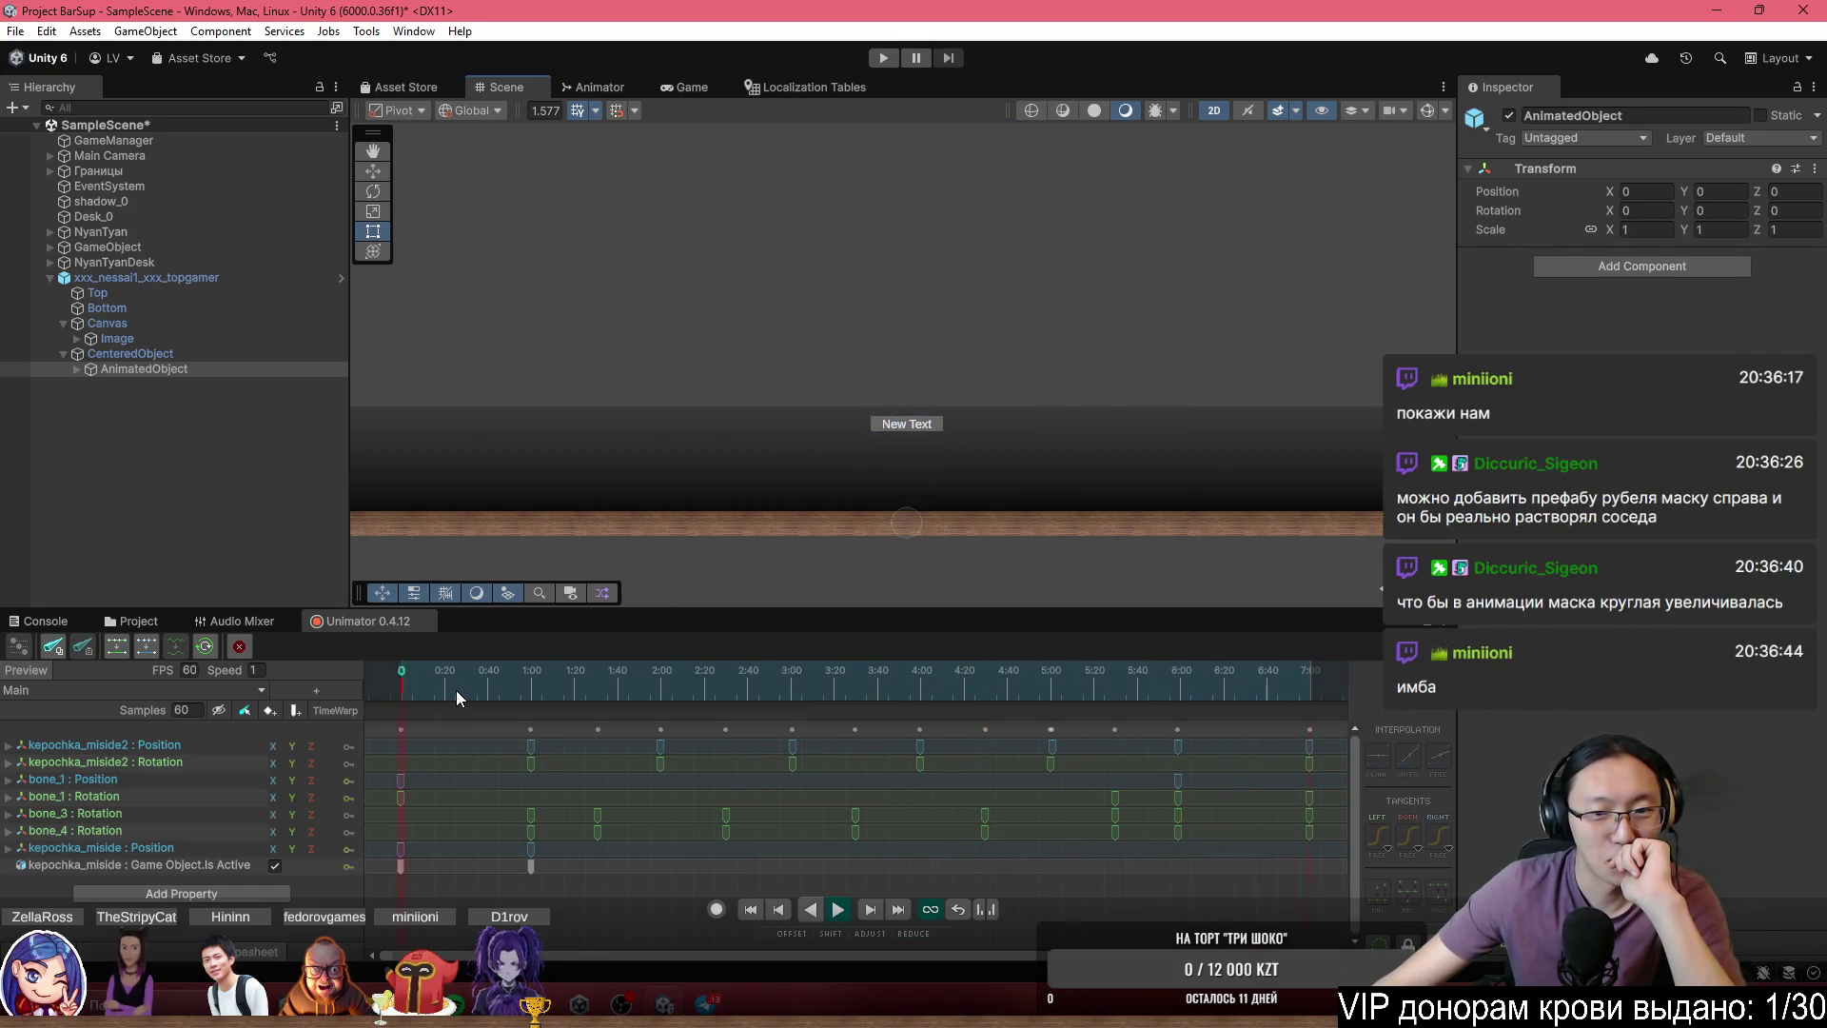
Rescrub the animation from the start, check its animation list, then remove the test avatar
left_click(401, 678)
left_click_drag(464, 679, 564, 676)
left_click_drag(864, 659, 1313, 671)
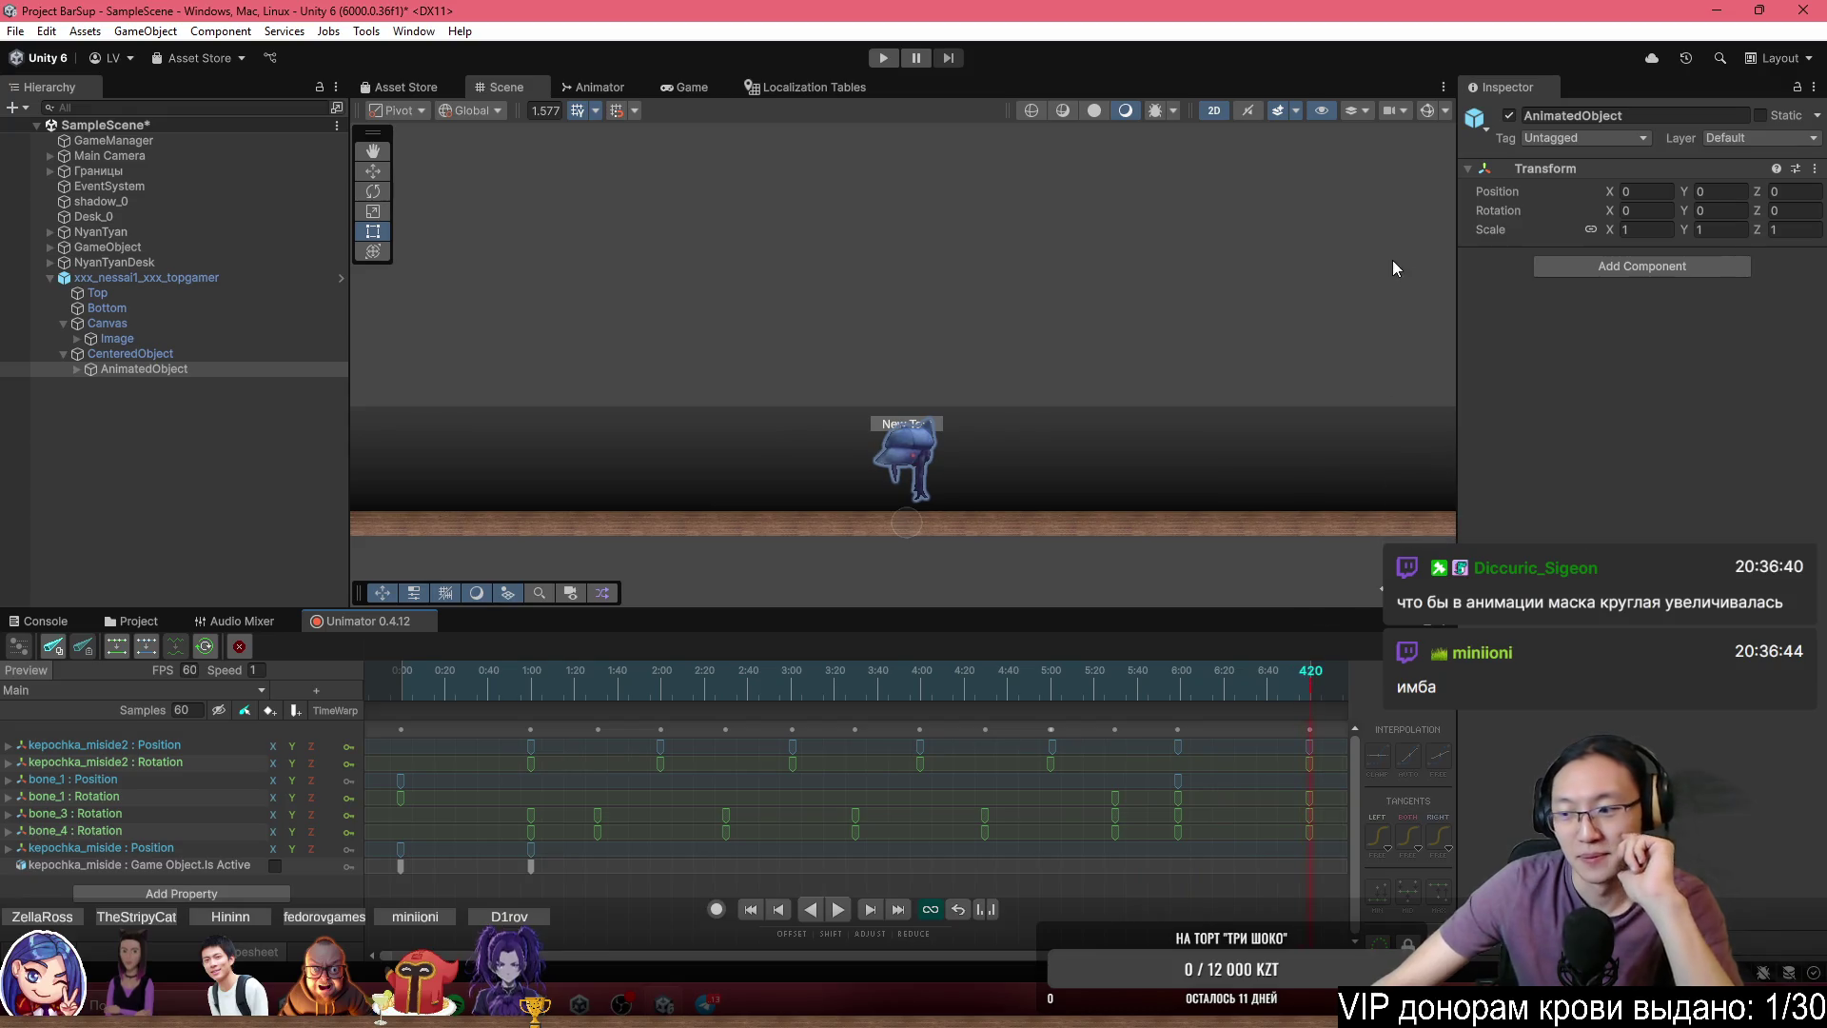
left_click(167, 687)
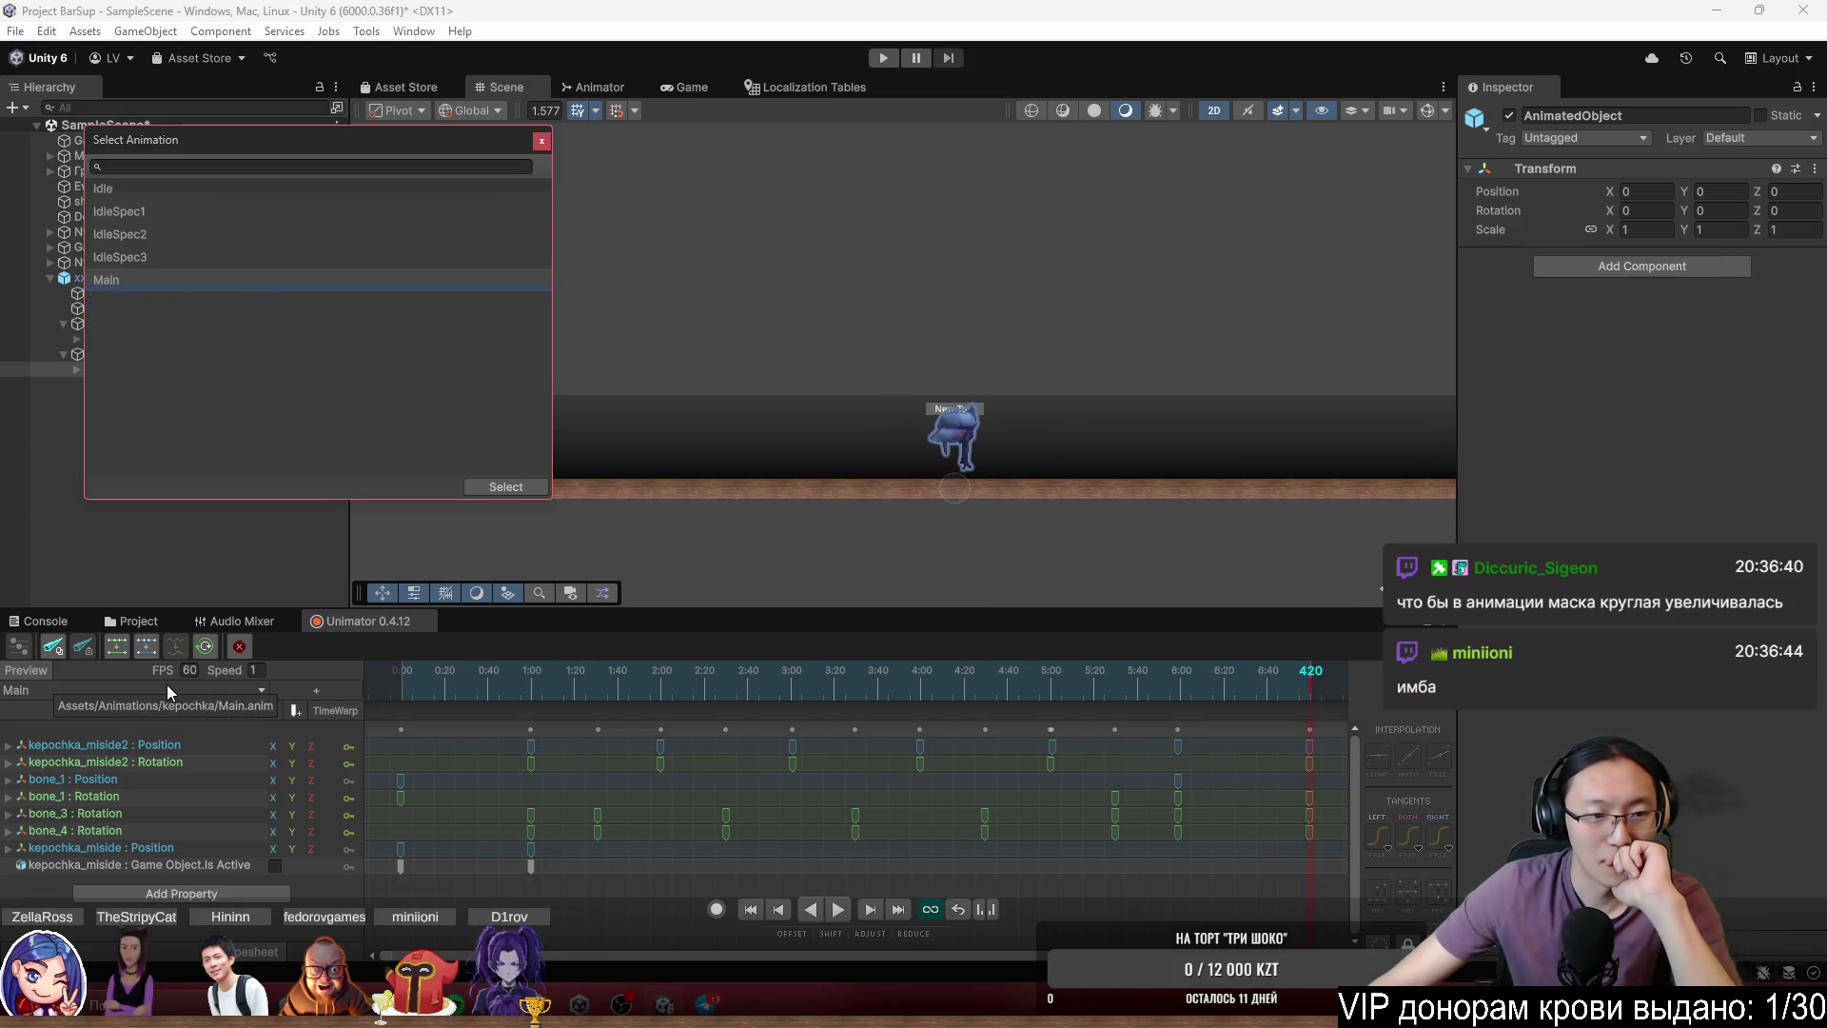
left_click(541, 141)
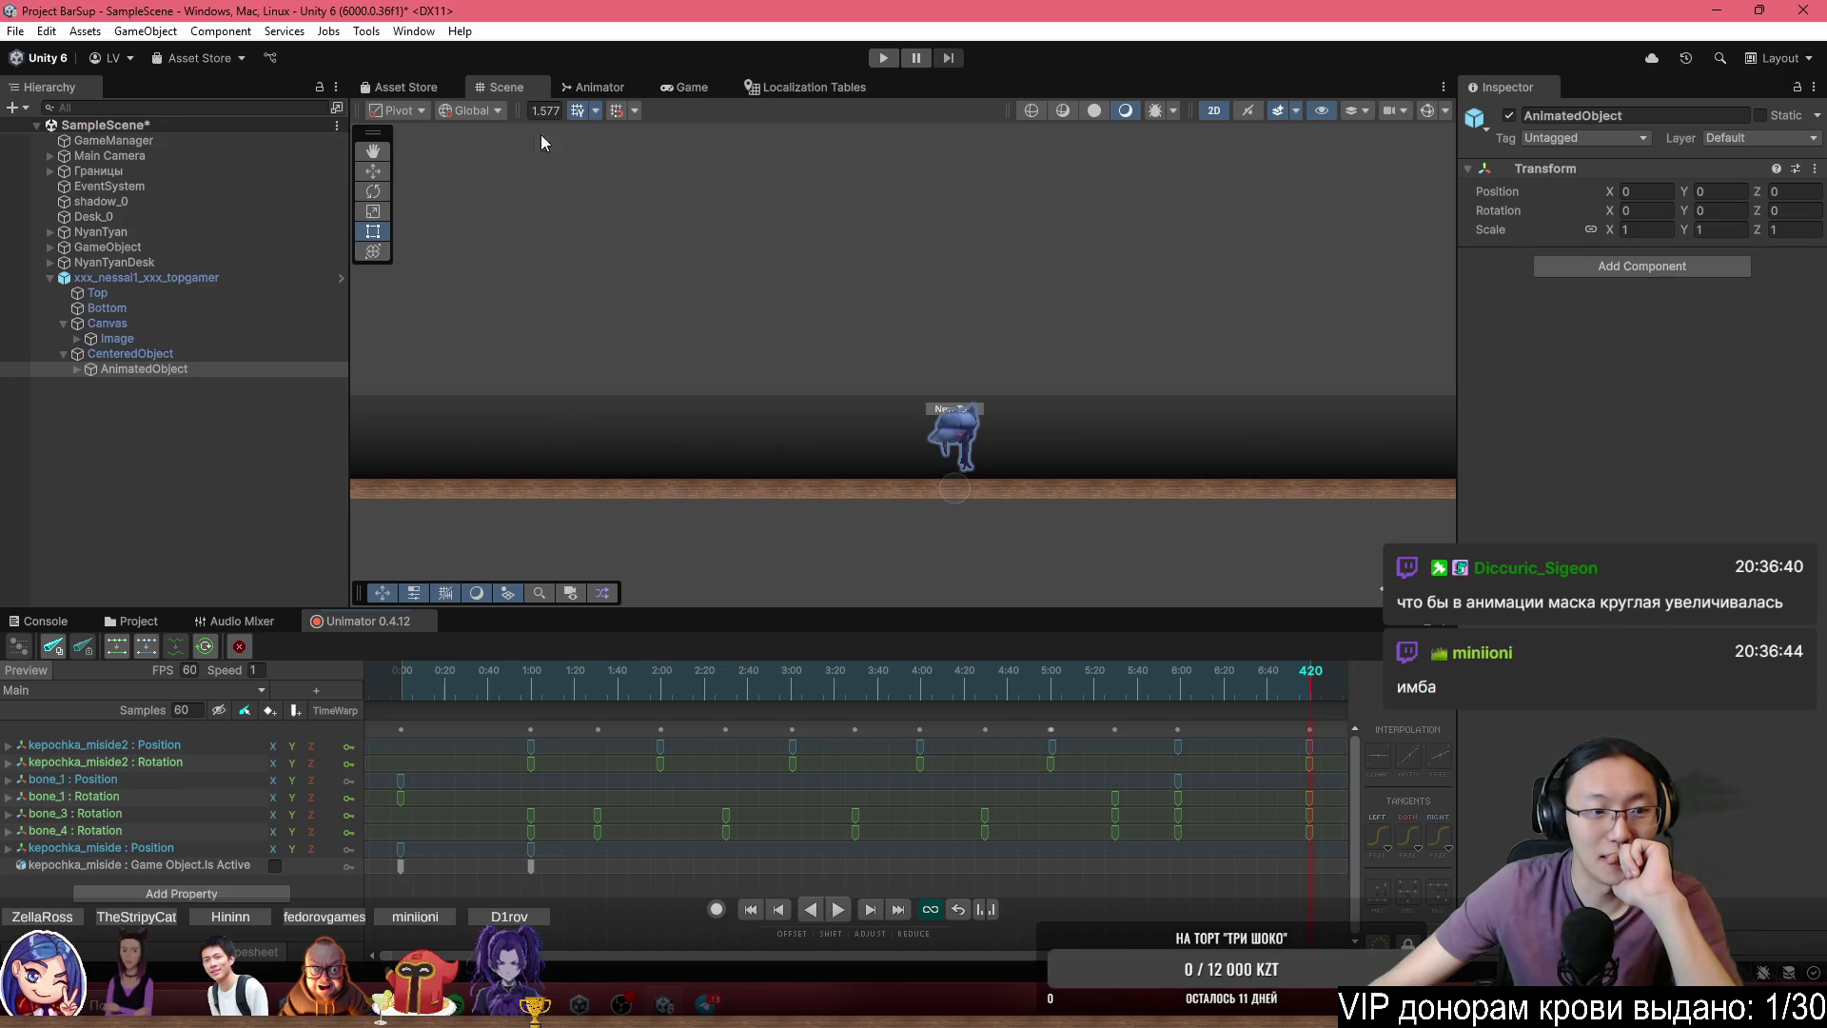
key("ctrl+z")
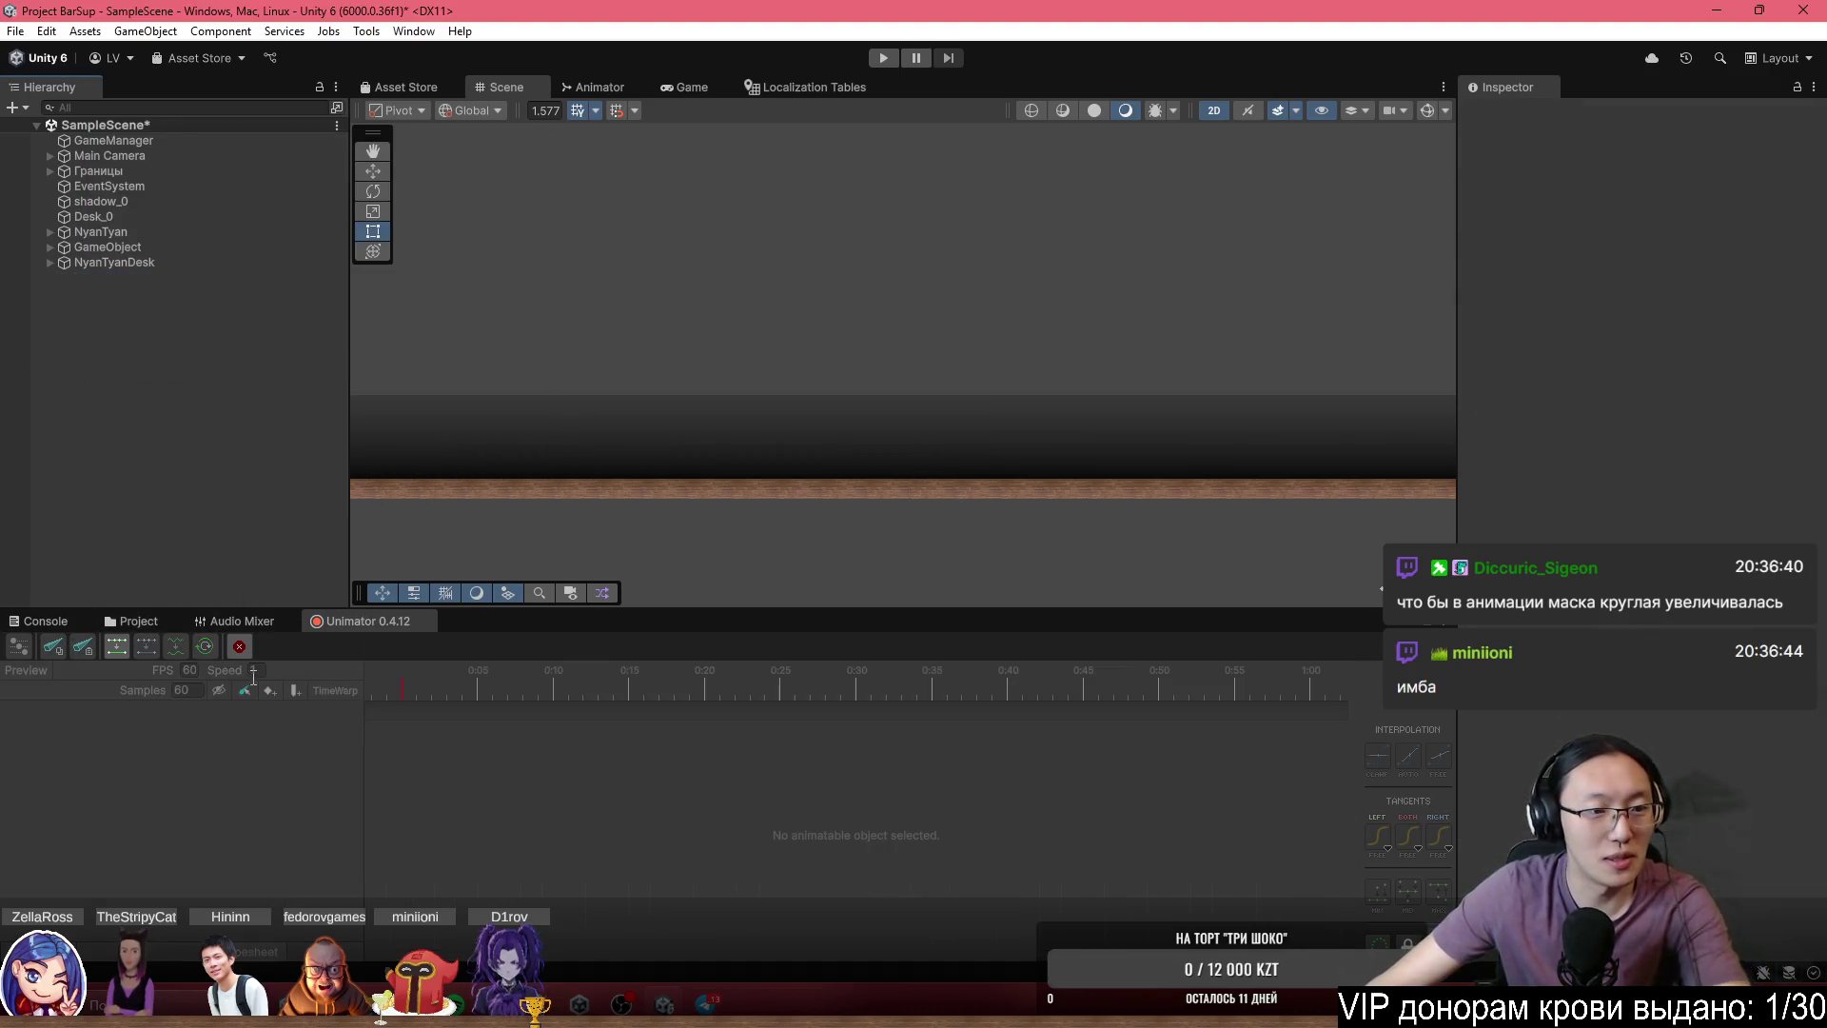
Place the TheStripyCat prefab from the project files into the scene
left_click(126, 623)
scroll(936, 846, "up", 3)
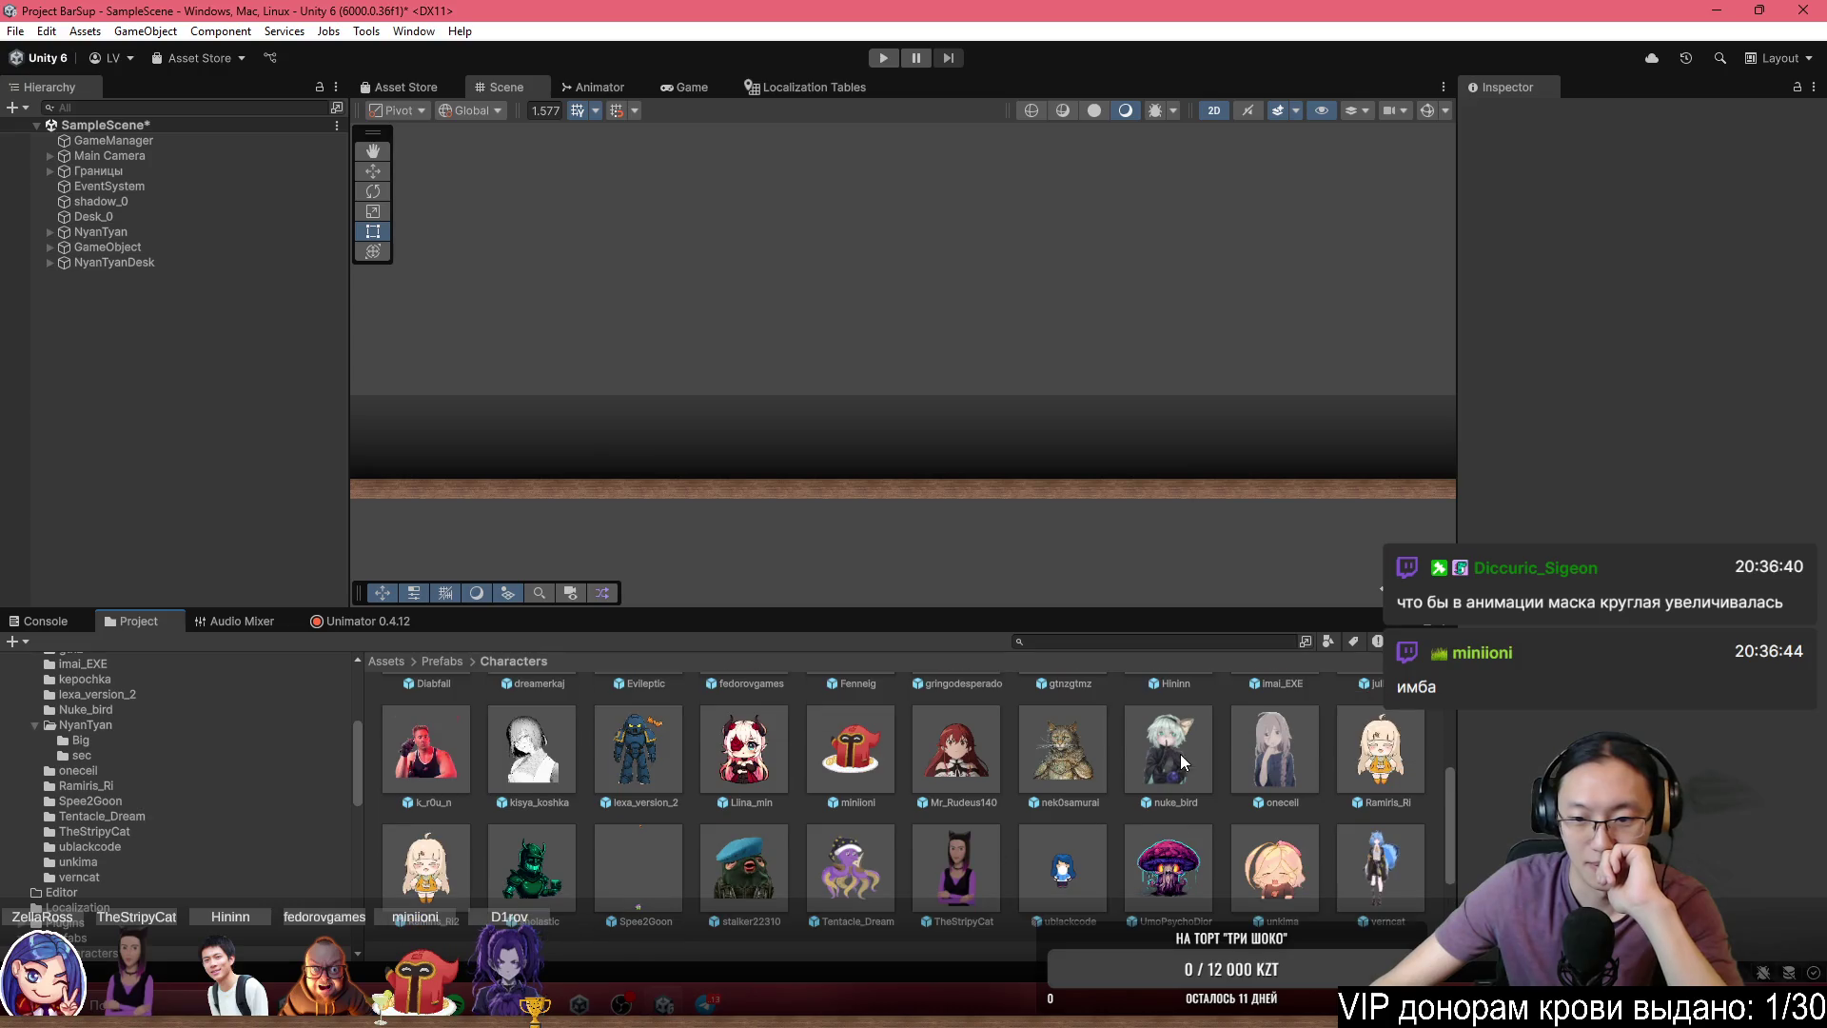
left_click(1266, 746)
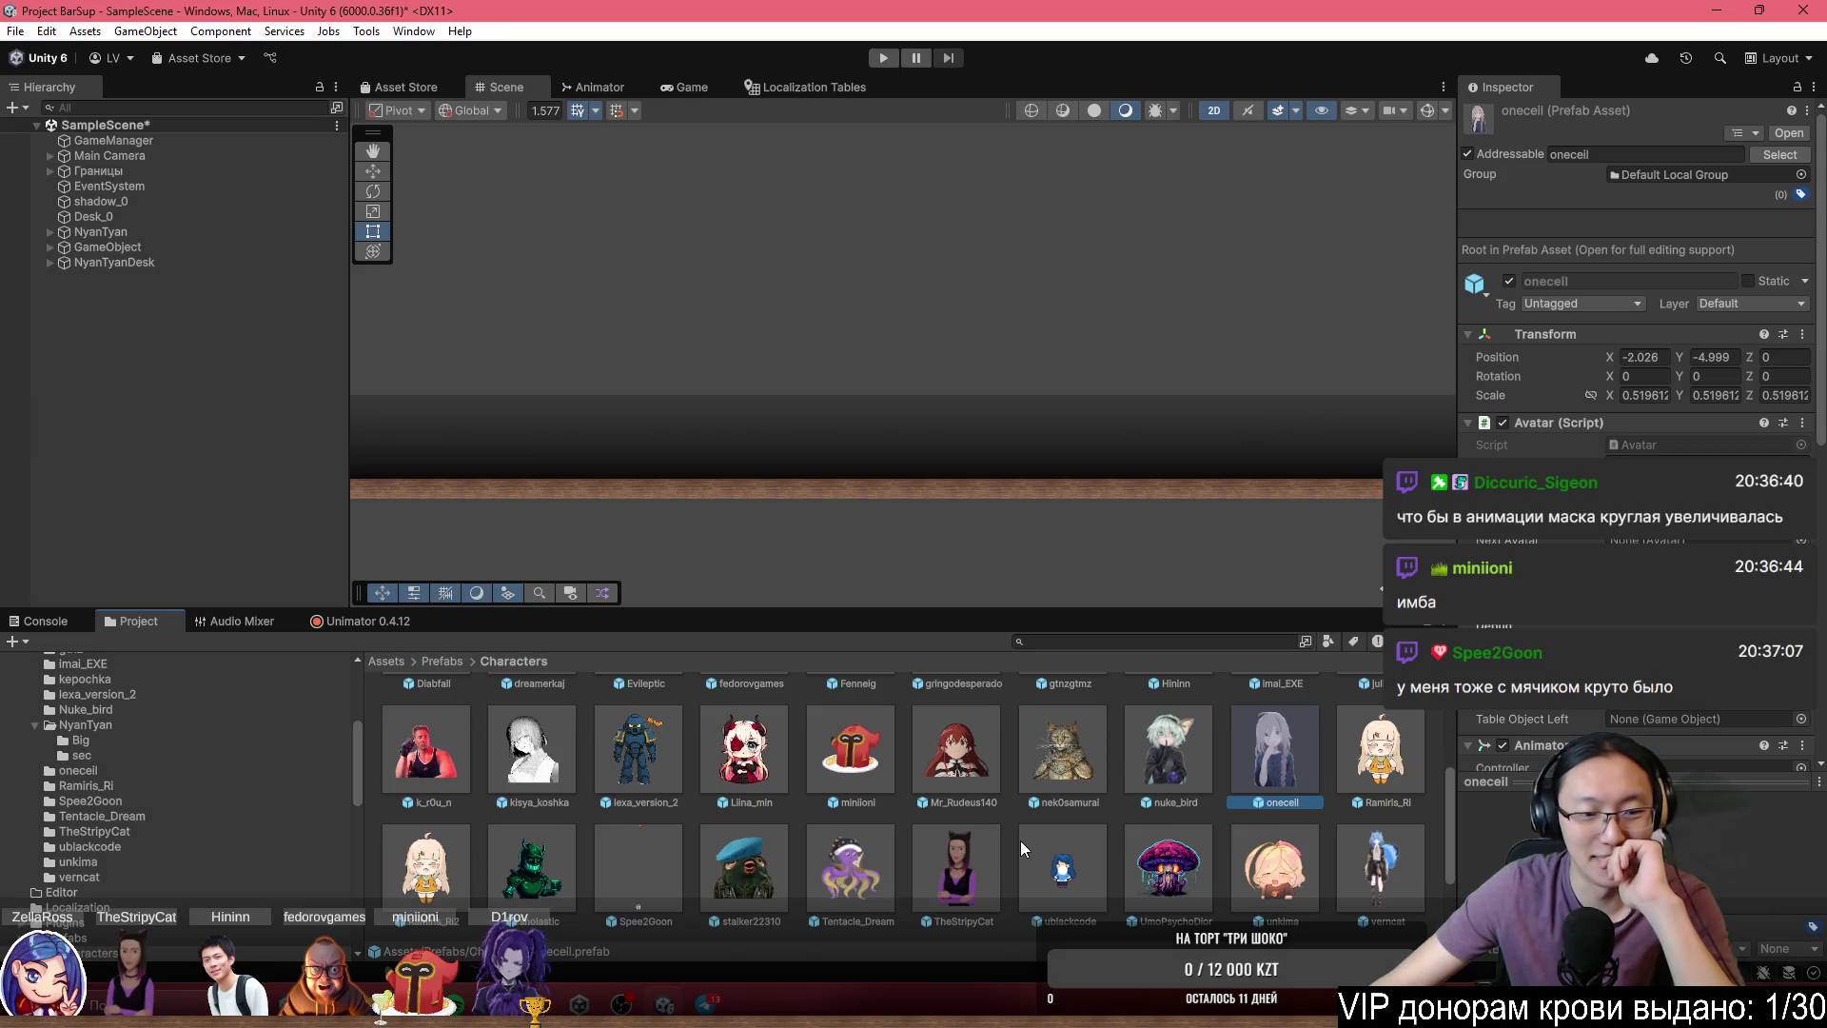
mouse_move(996, 875)
left_mouse_down()
mouse_move(917, 454)
mouse_move(886, 487)
mouse_move(932, 459)
left_mouse_up()
scroll(932, 458, "up", 2)
Expand TheStripyCat down to AnimatedObject and delete the original cat sprite inside it
left_click(49, 277)
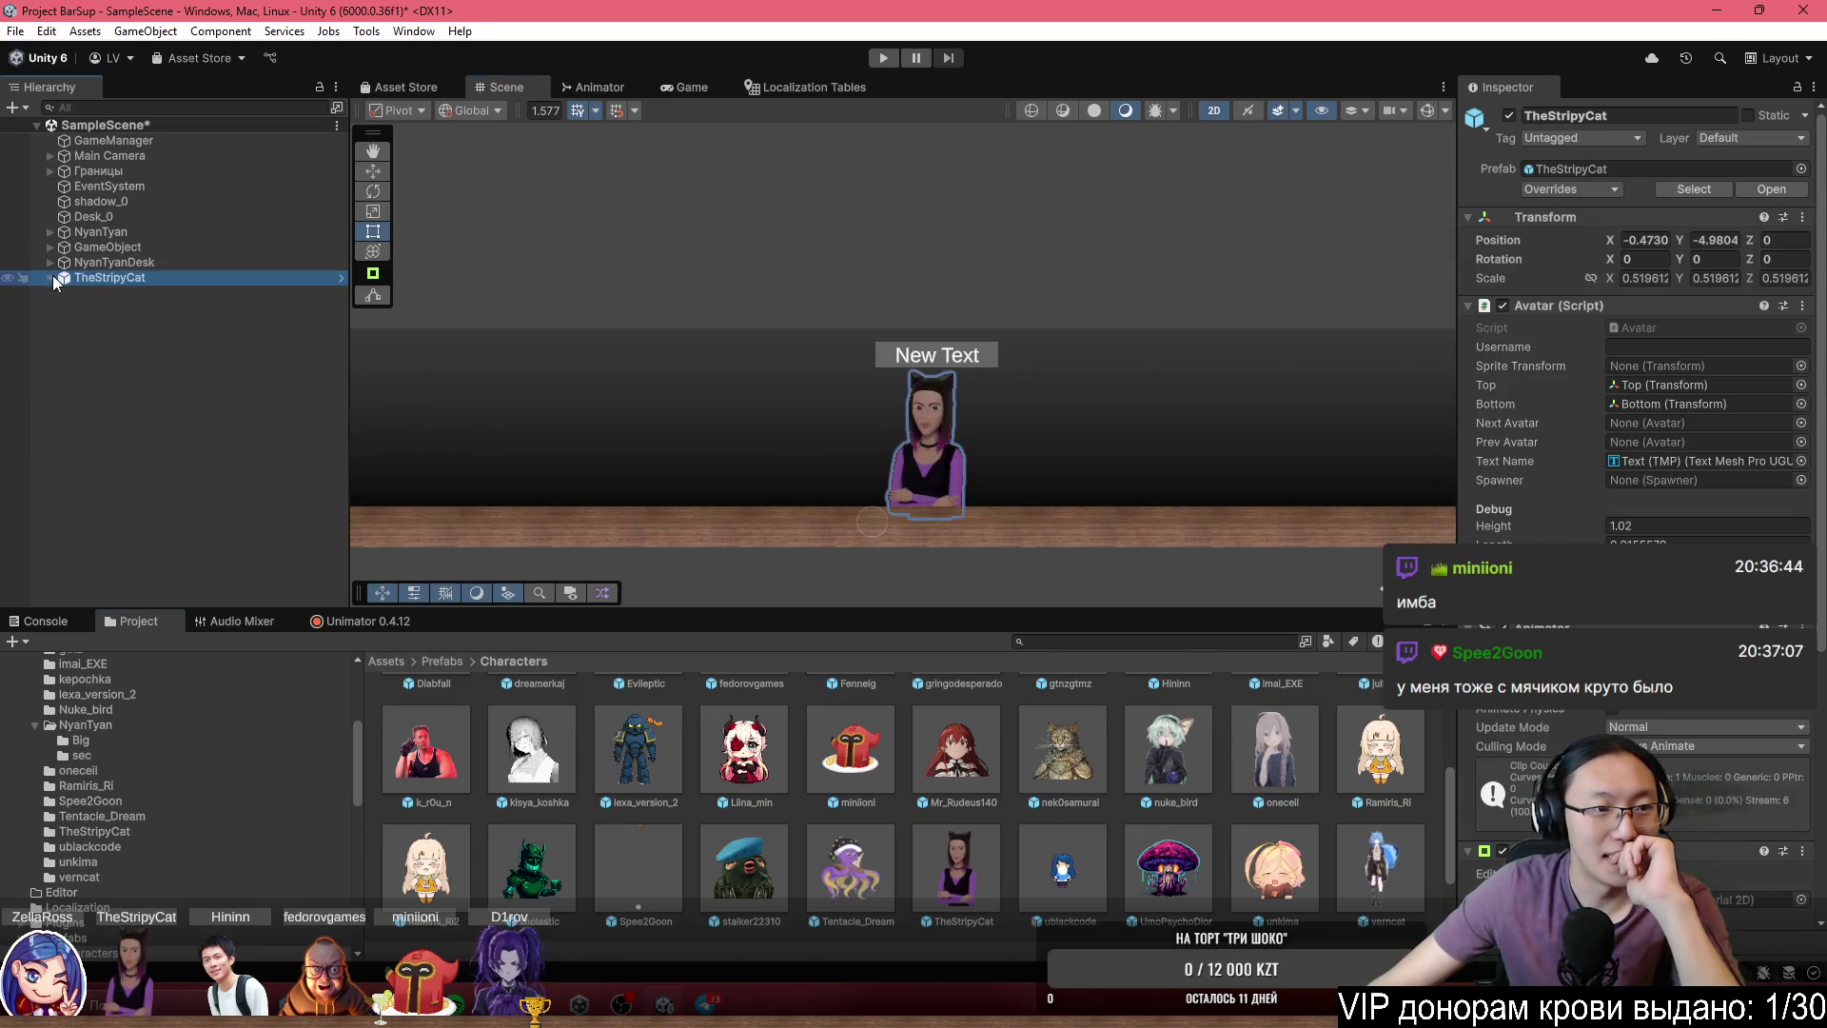
left_click(68, 340)
left_click(63, 338)
left_click(76, 353)
left_click(151, 370)
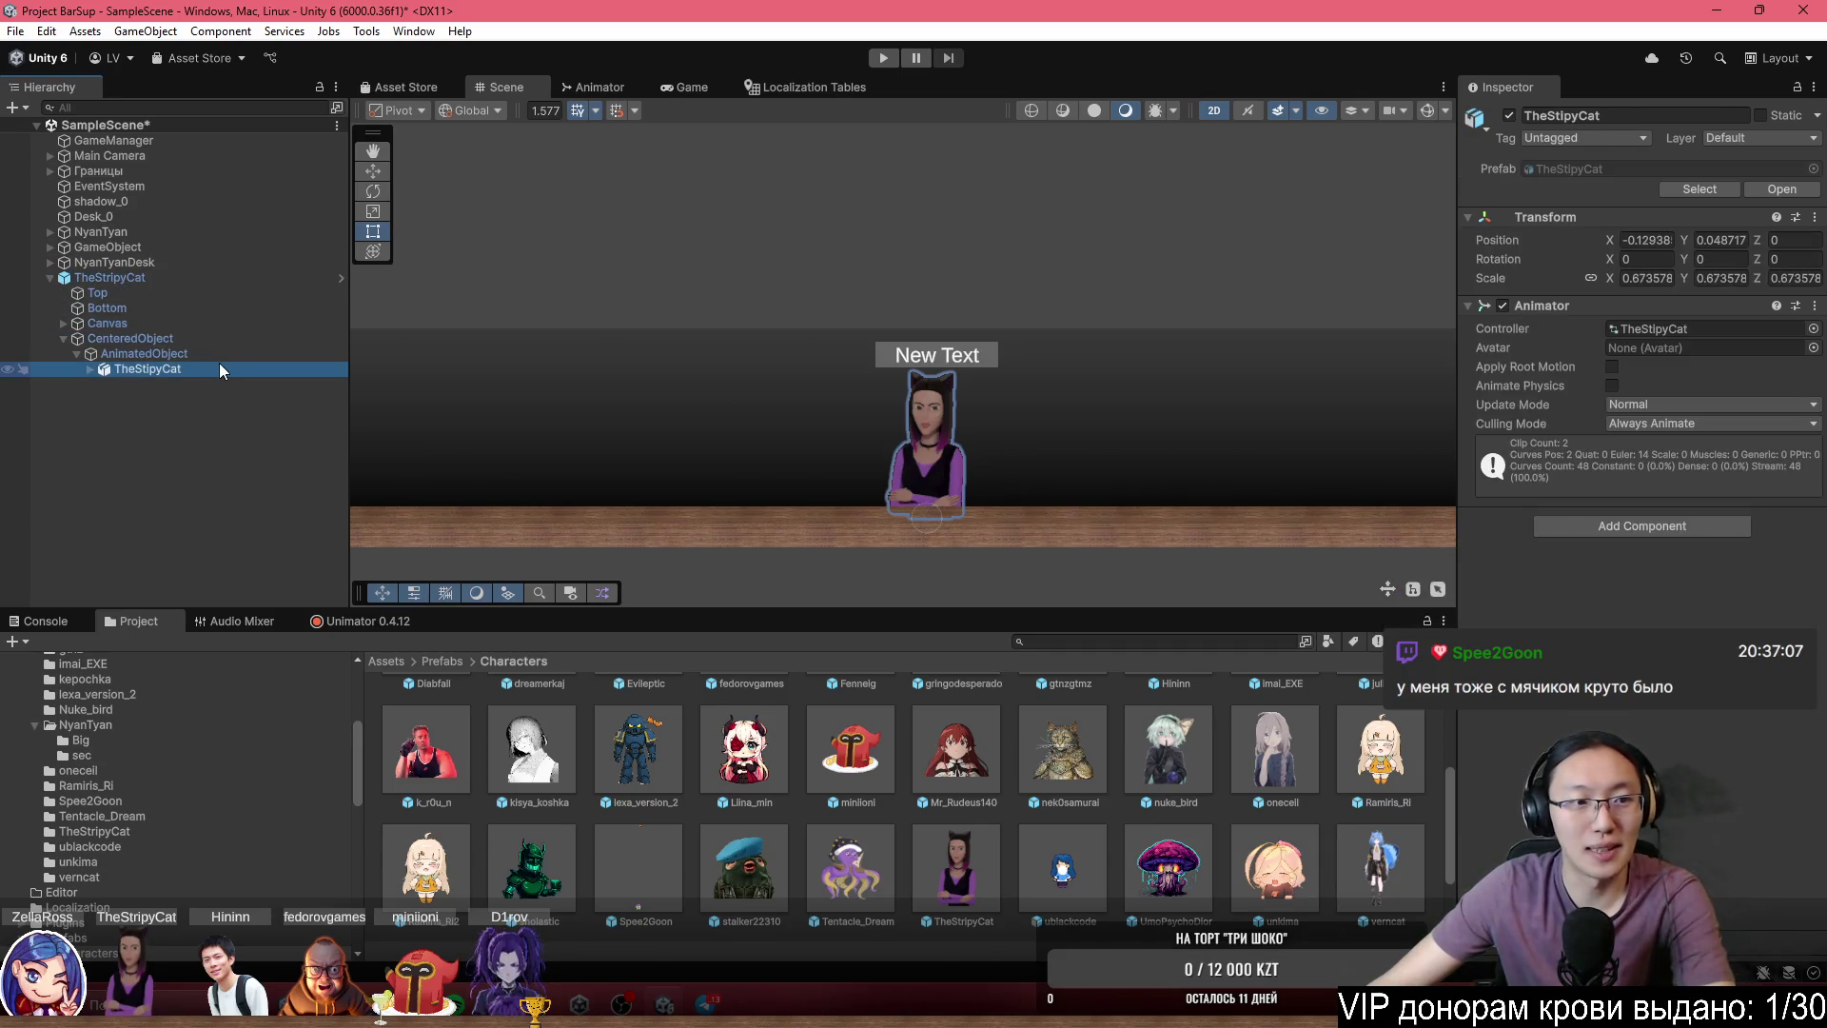
key("Delete")
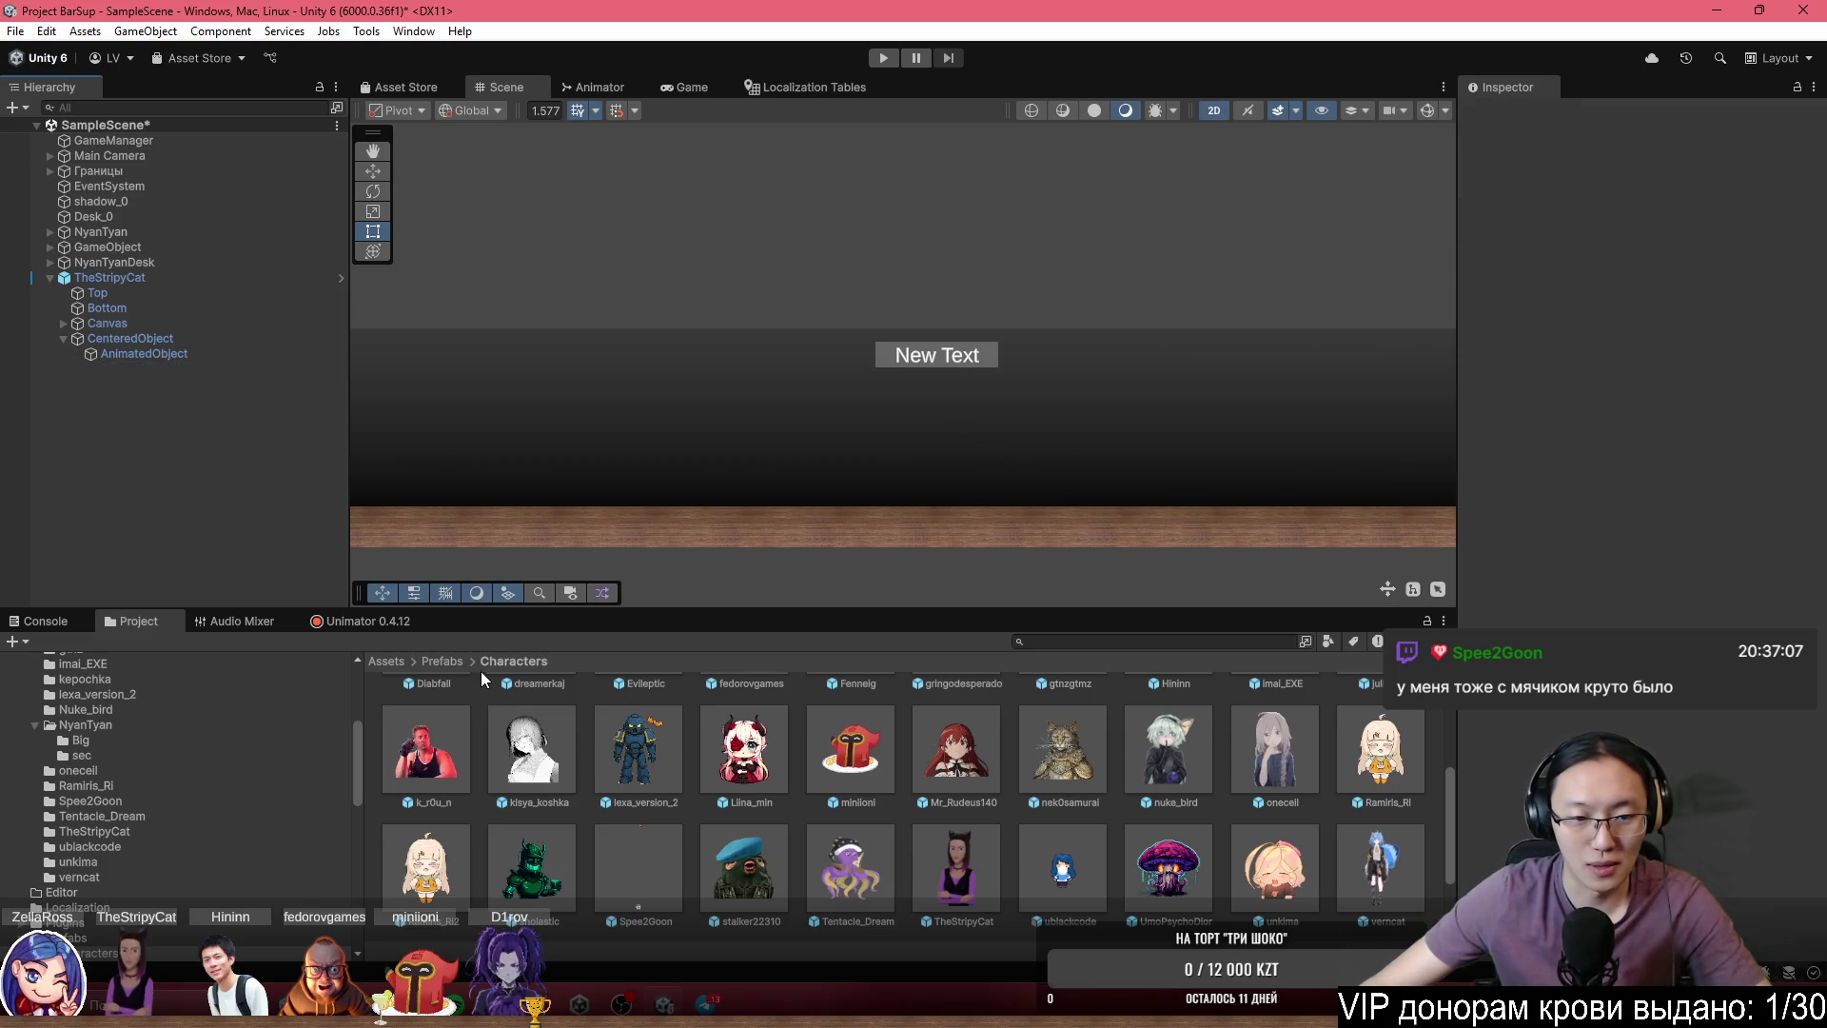
left_click(442, 660)
Browse the Scenes, Prefabs, Characters, Resources and Scripts folders from the Assets root
left_click(390, 661)
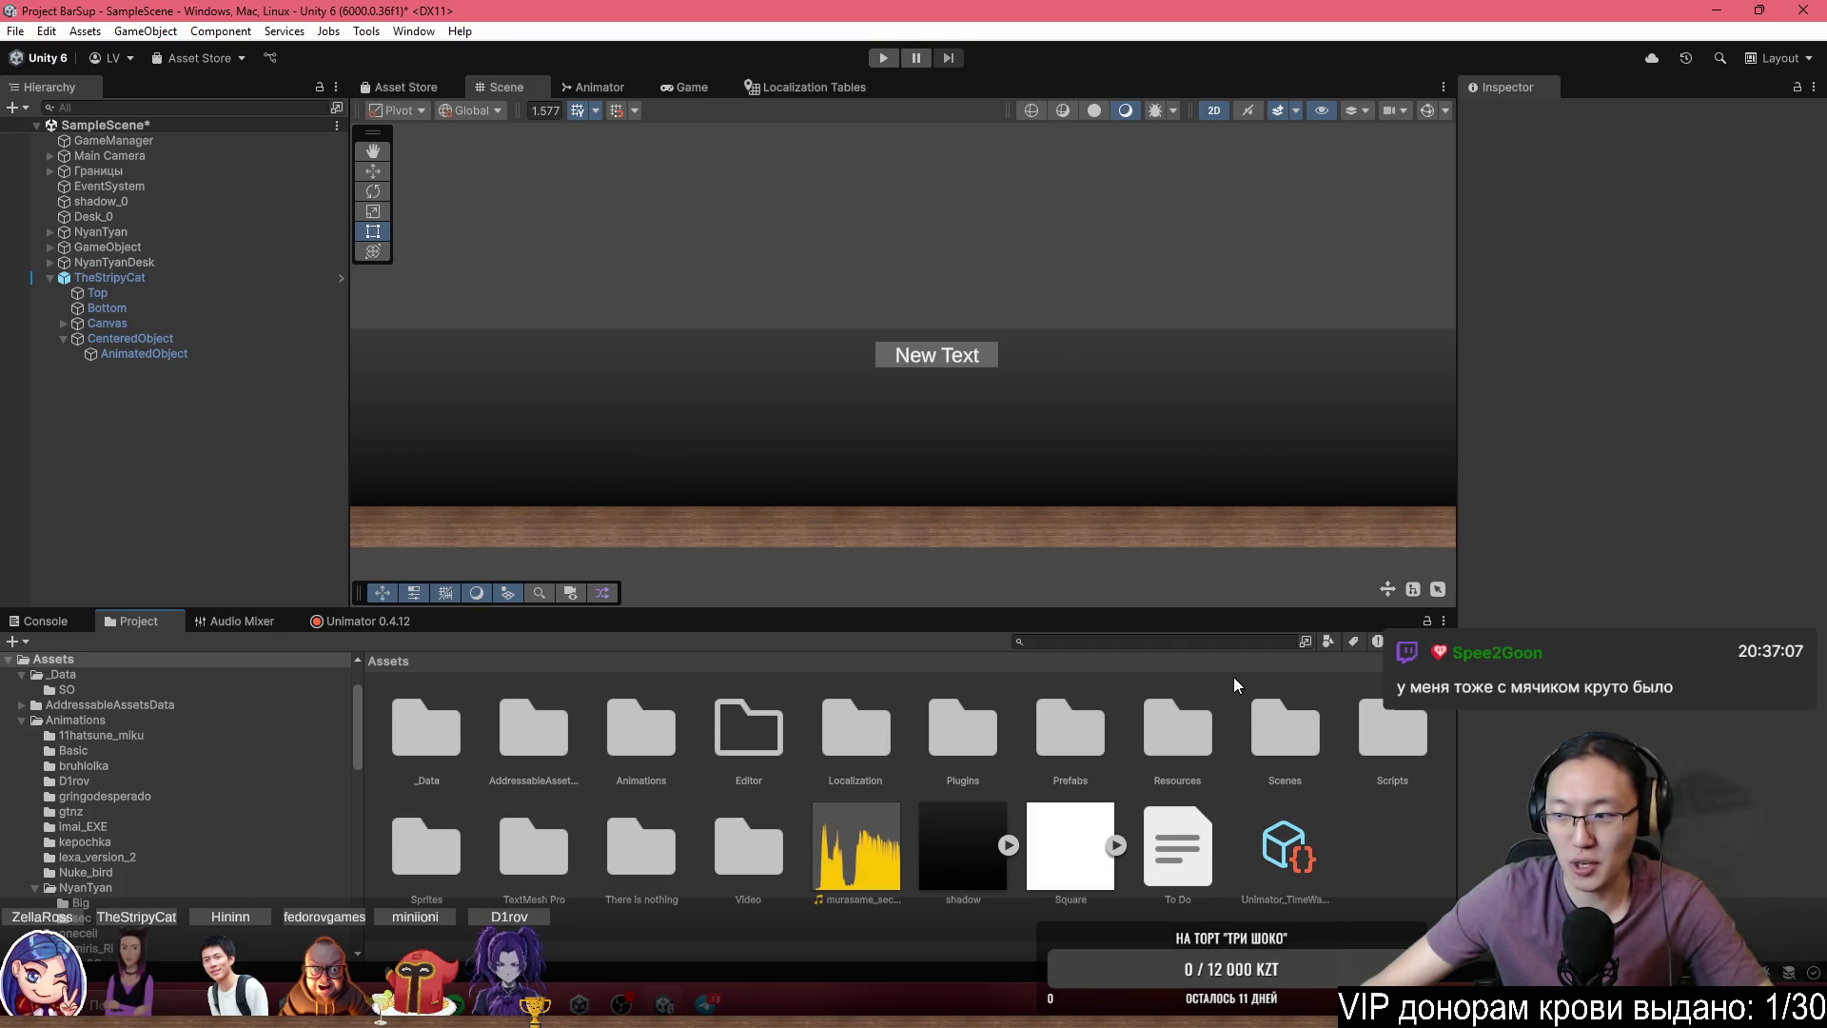
scroll(1084, 442, "up", 2)
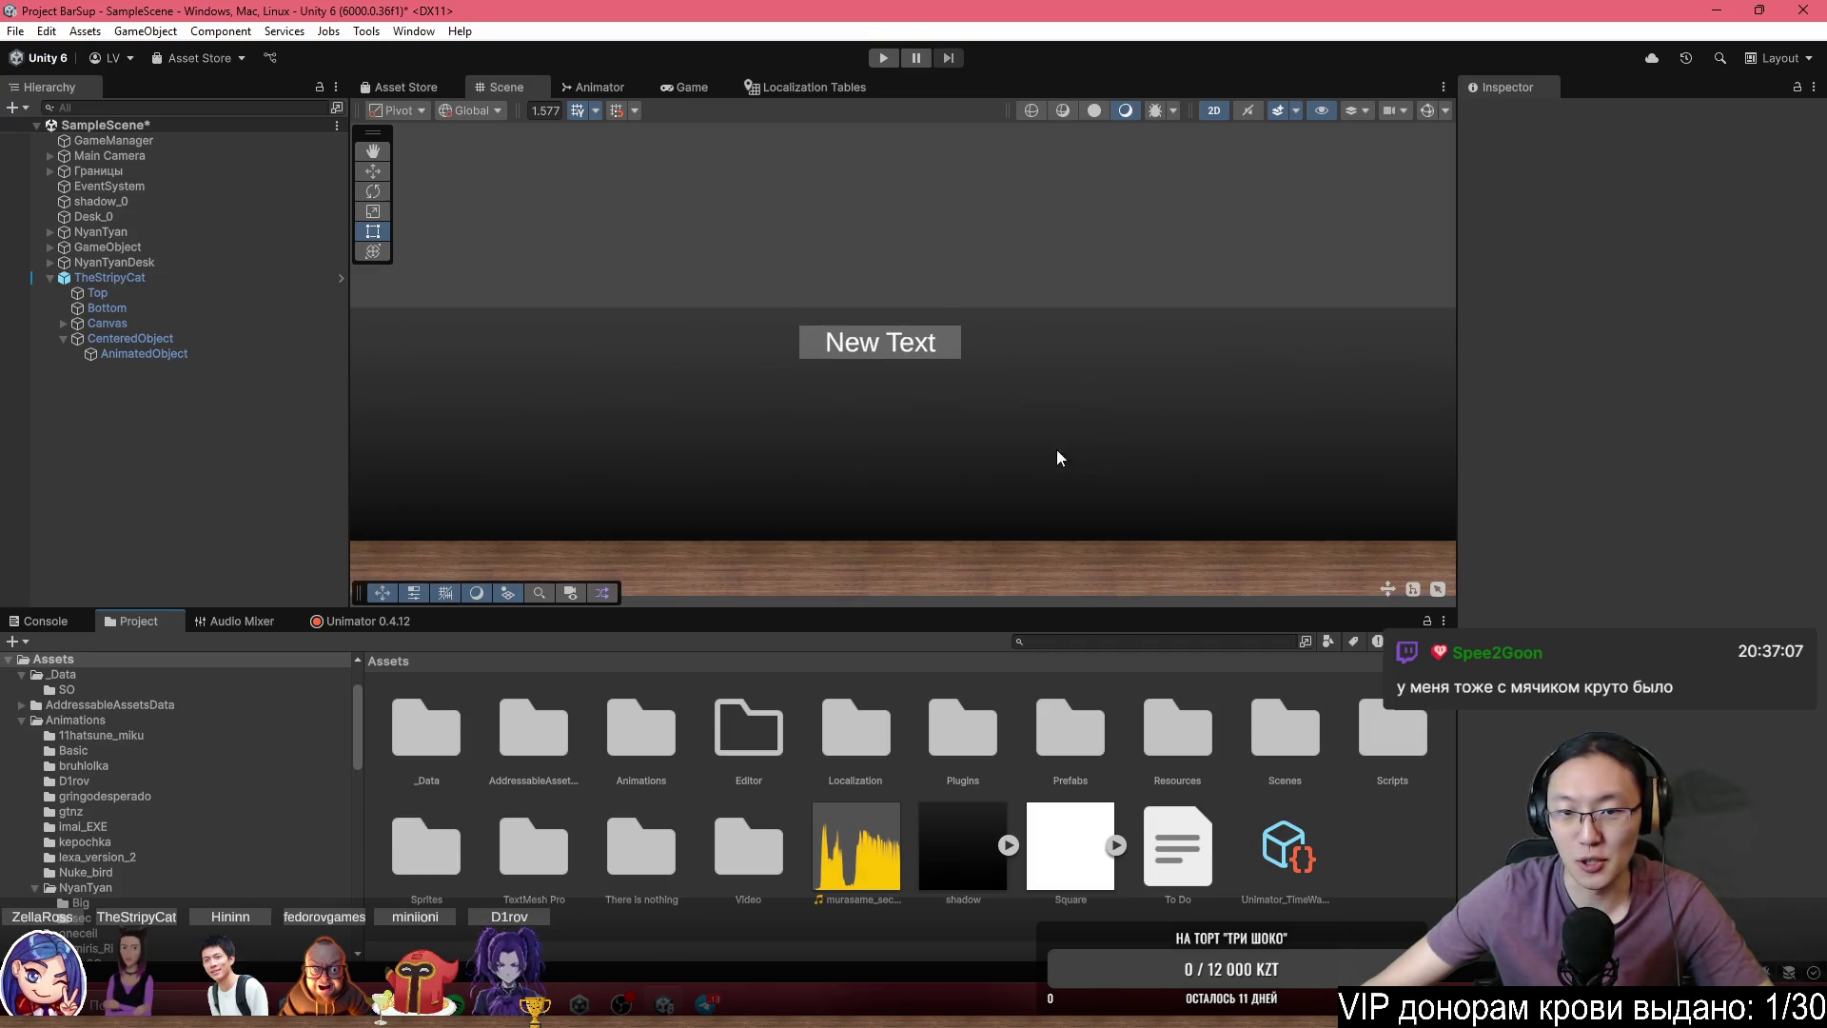
double_click(1293, 727)
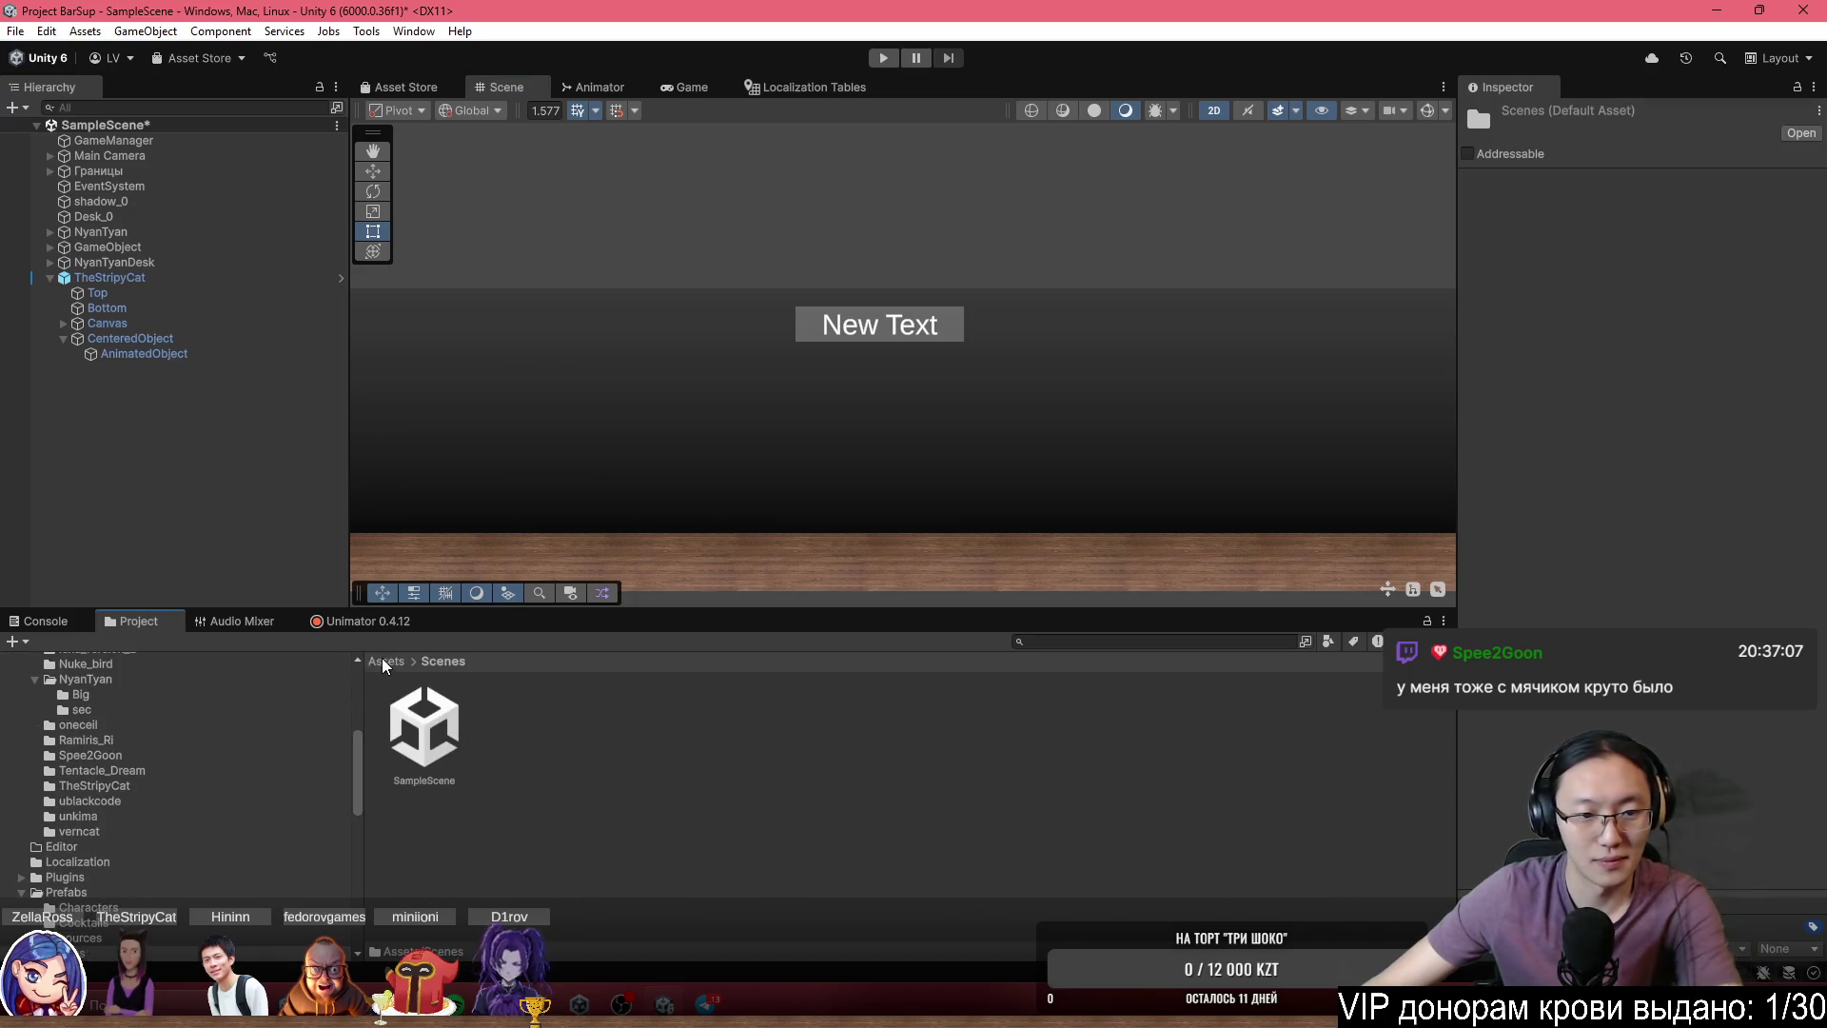
key("BackSpace")
double_click(1054, 747)
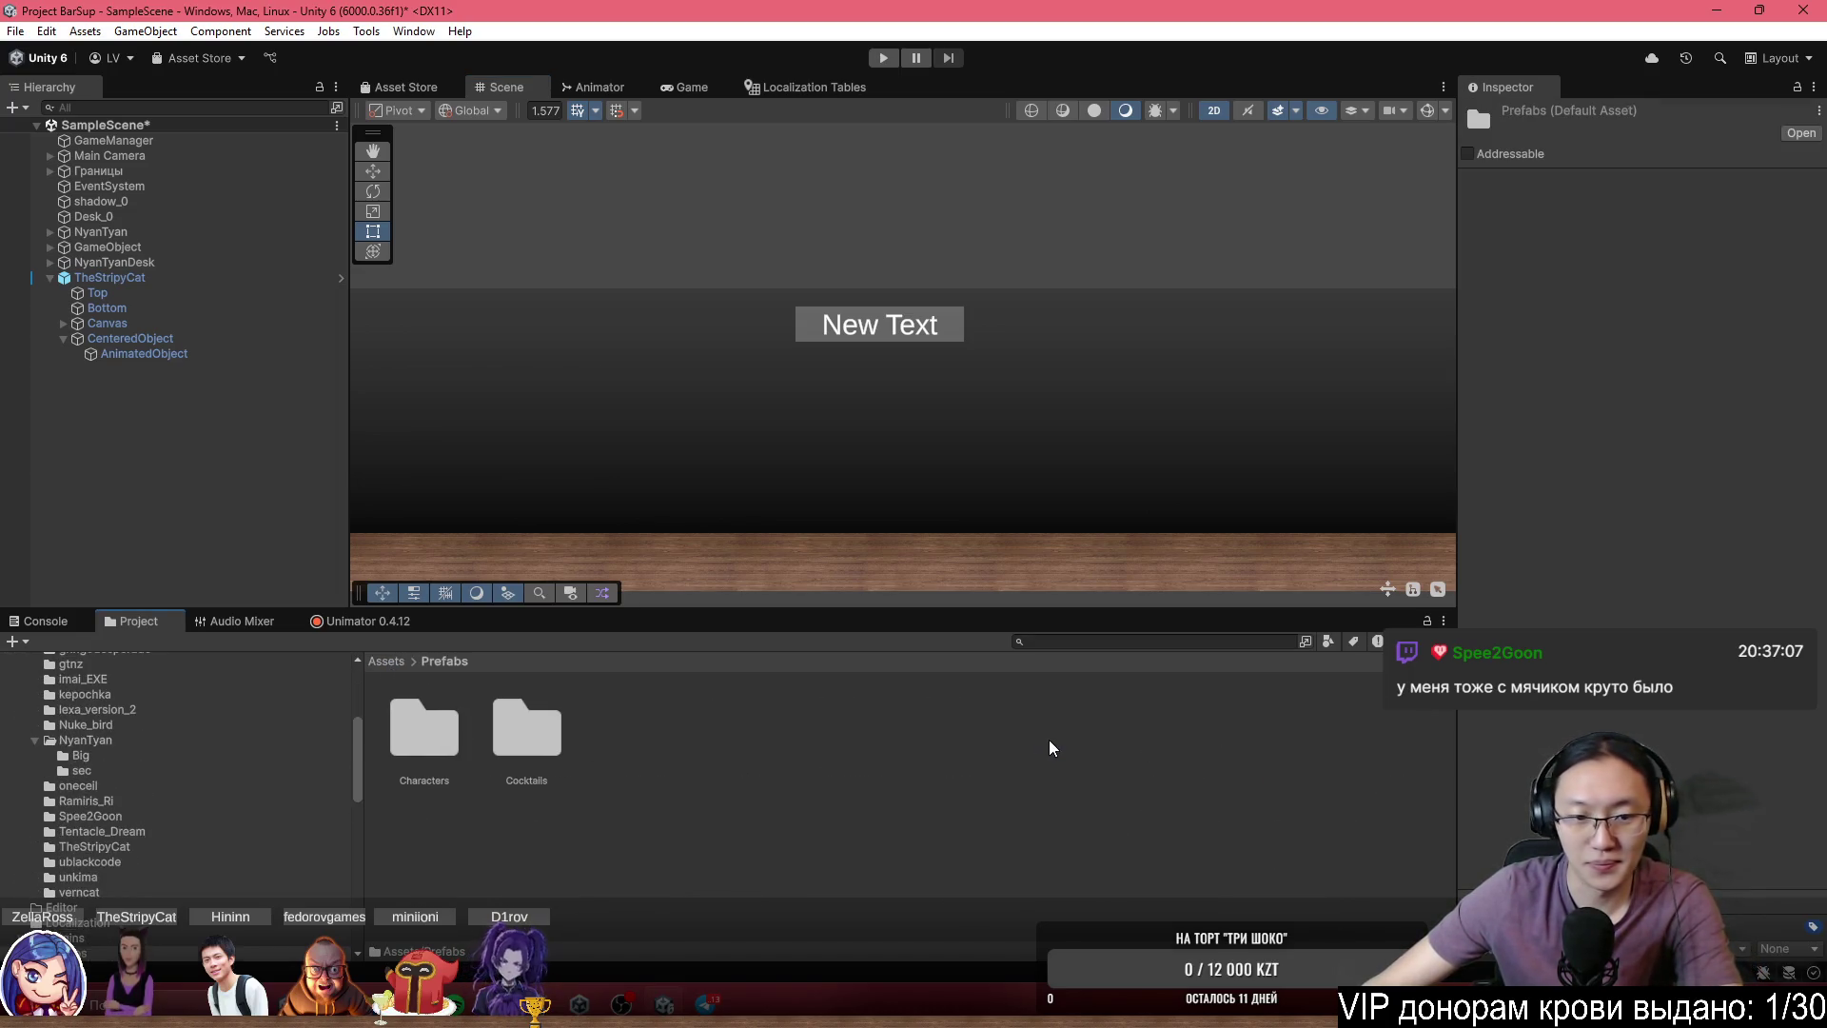
double_click(444, 756)
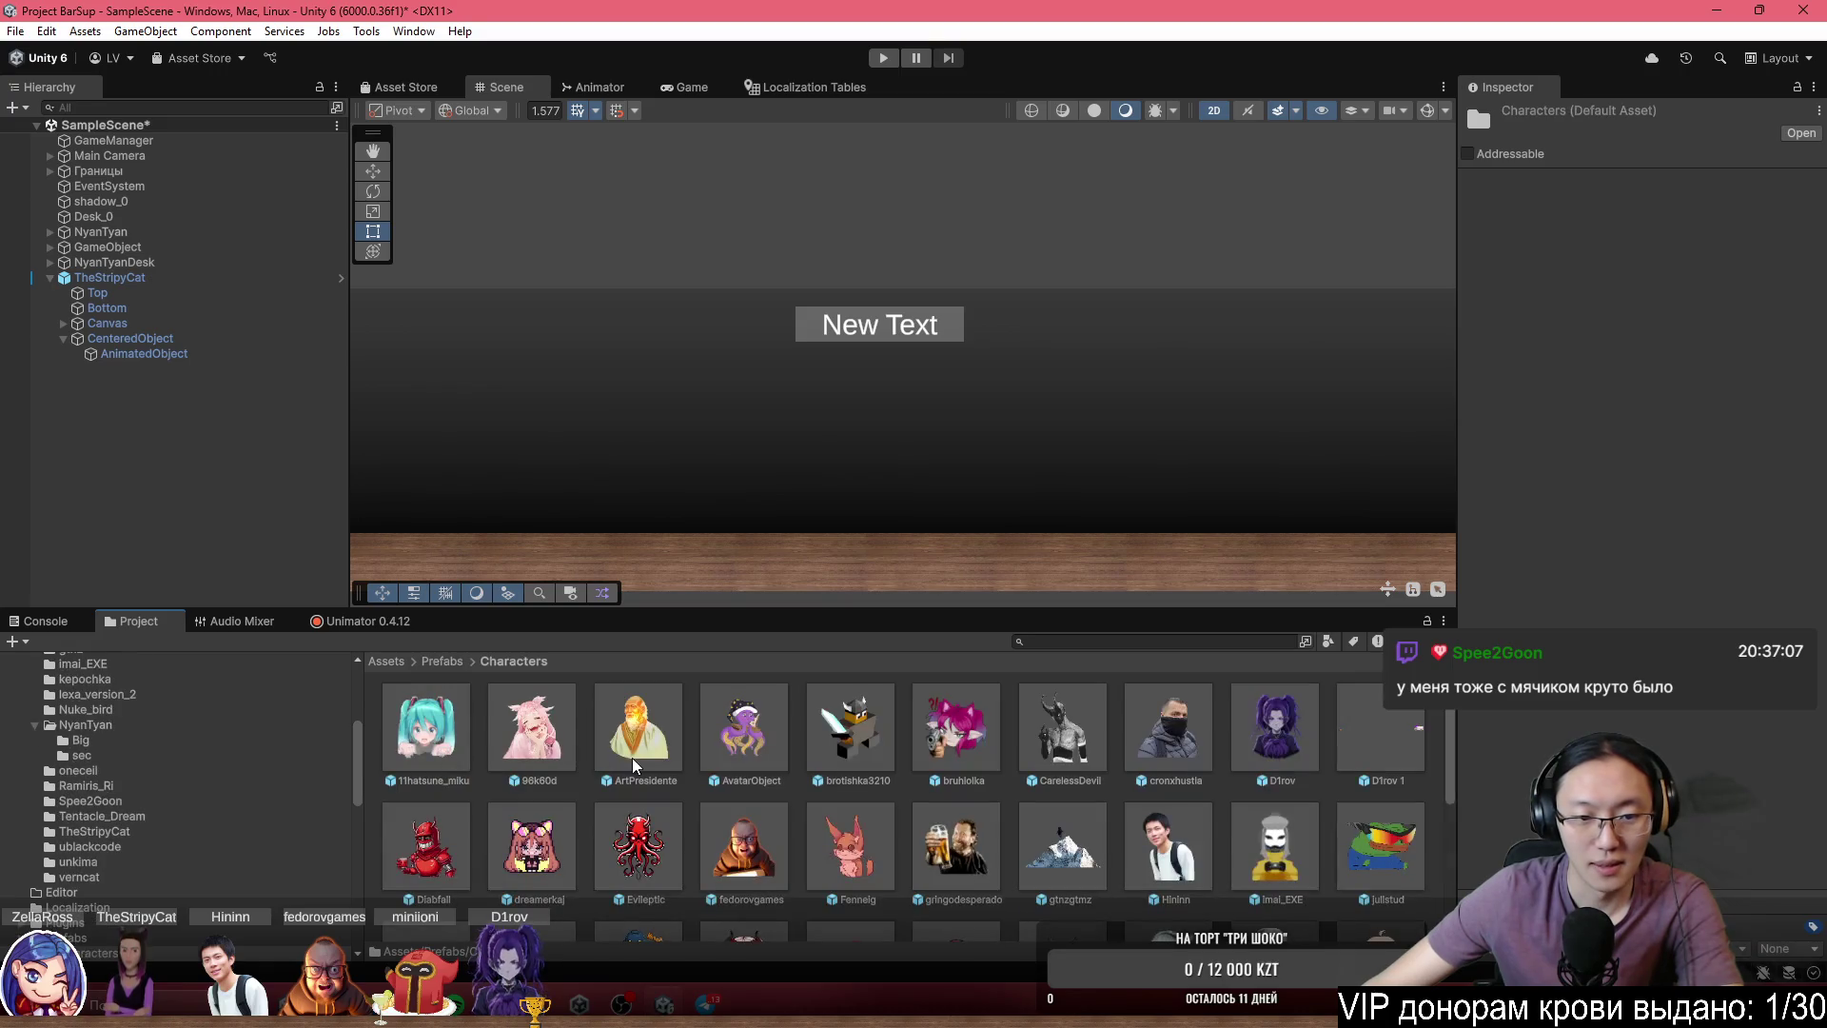
scroll(782, 789, "down", 5)
scroll(559, 702, "up", 3)
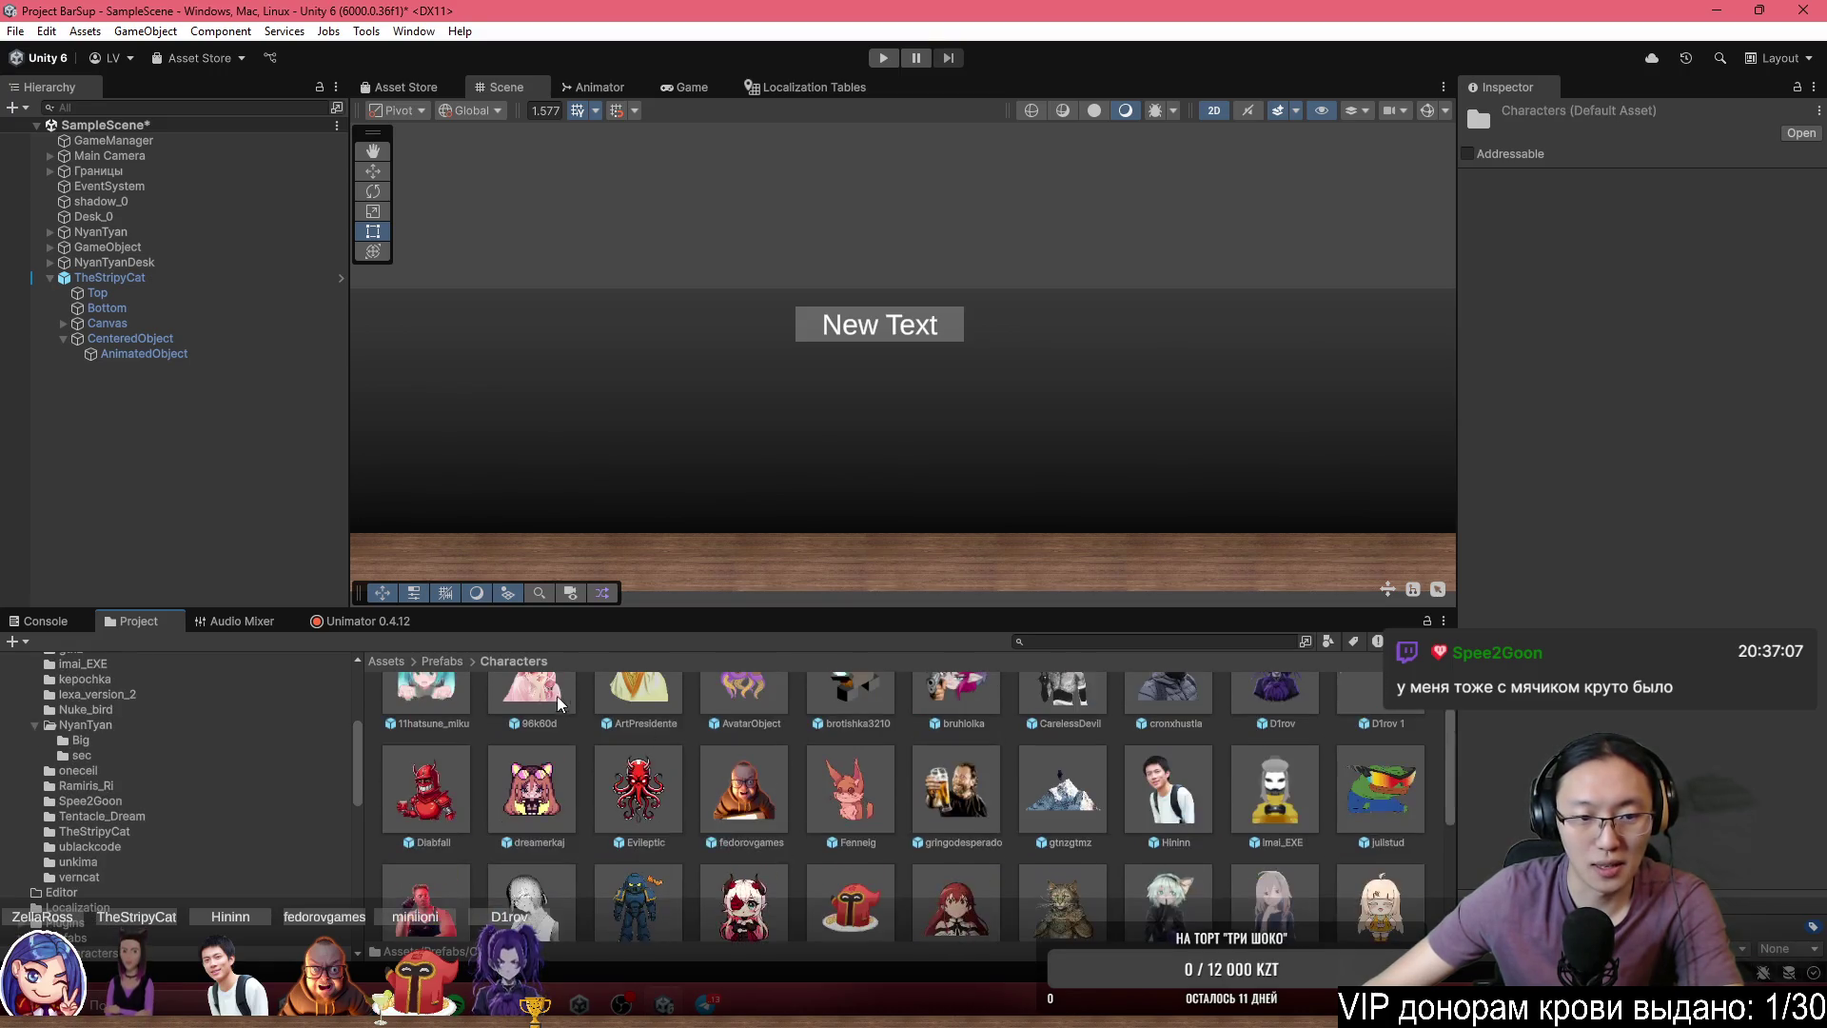
left_click(386, 660)
double_click(1176, 734)
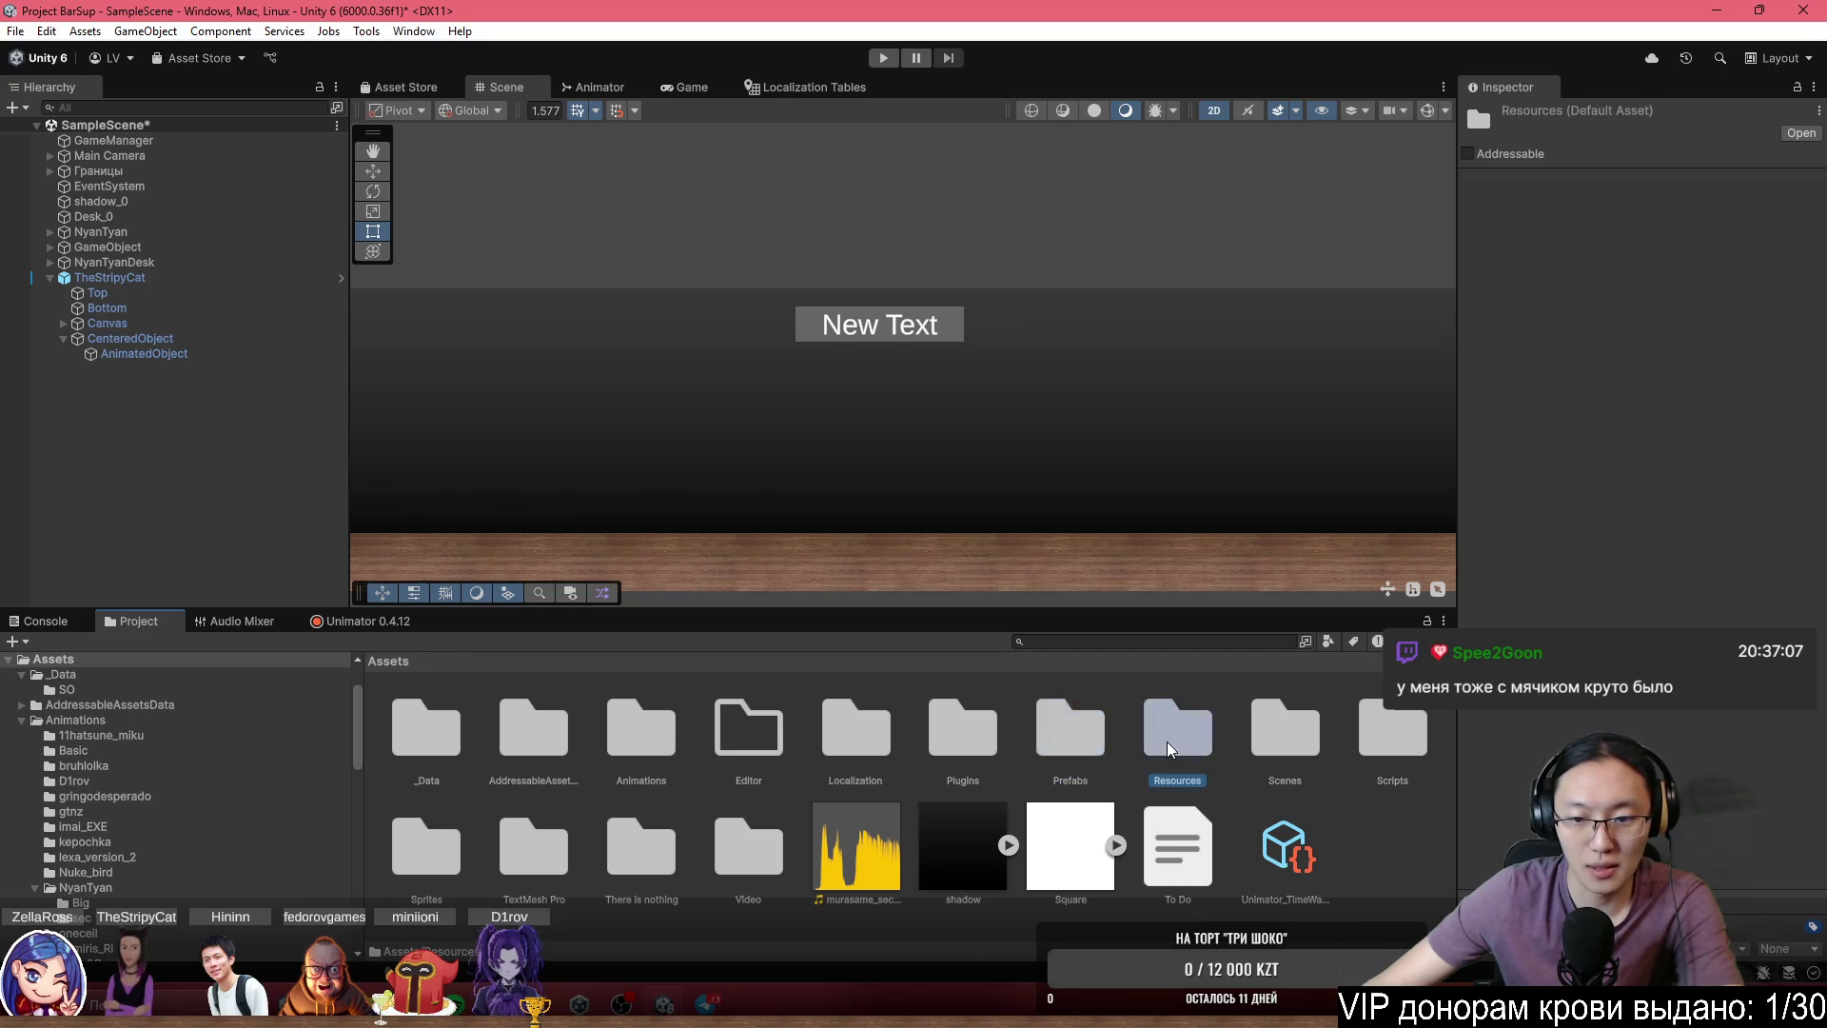
left_click(387, 661)
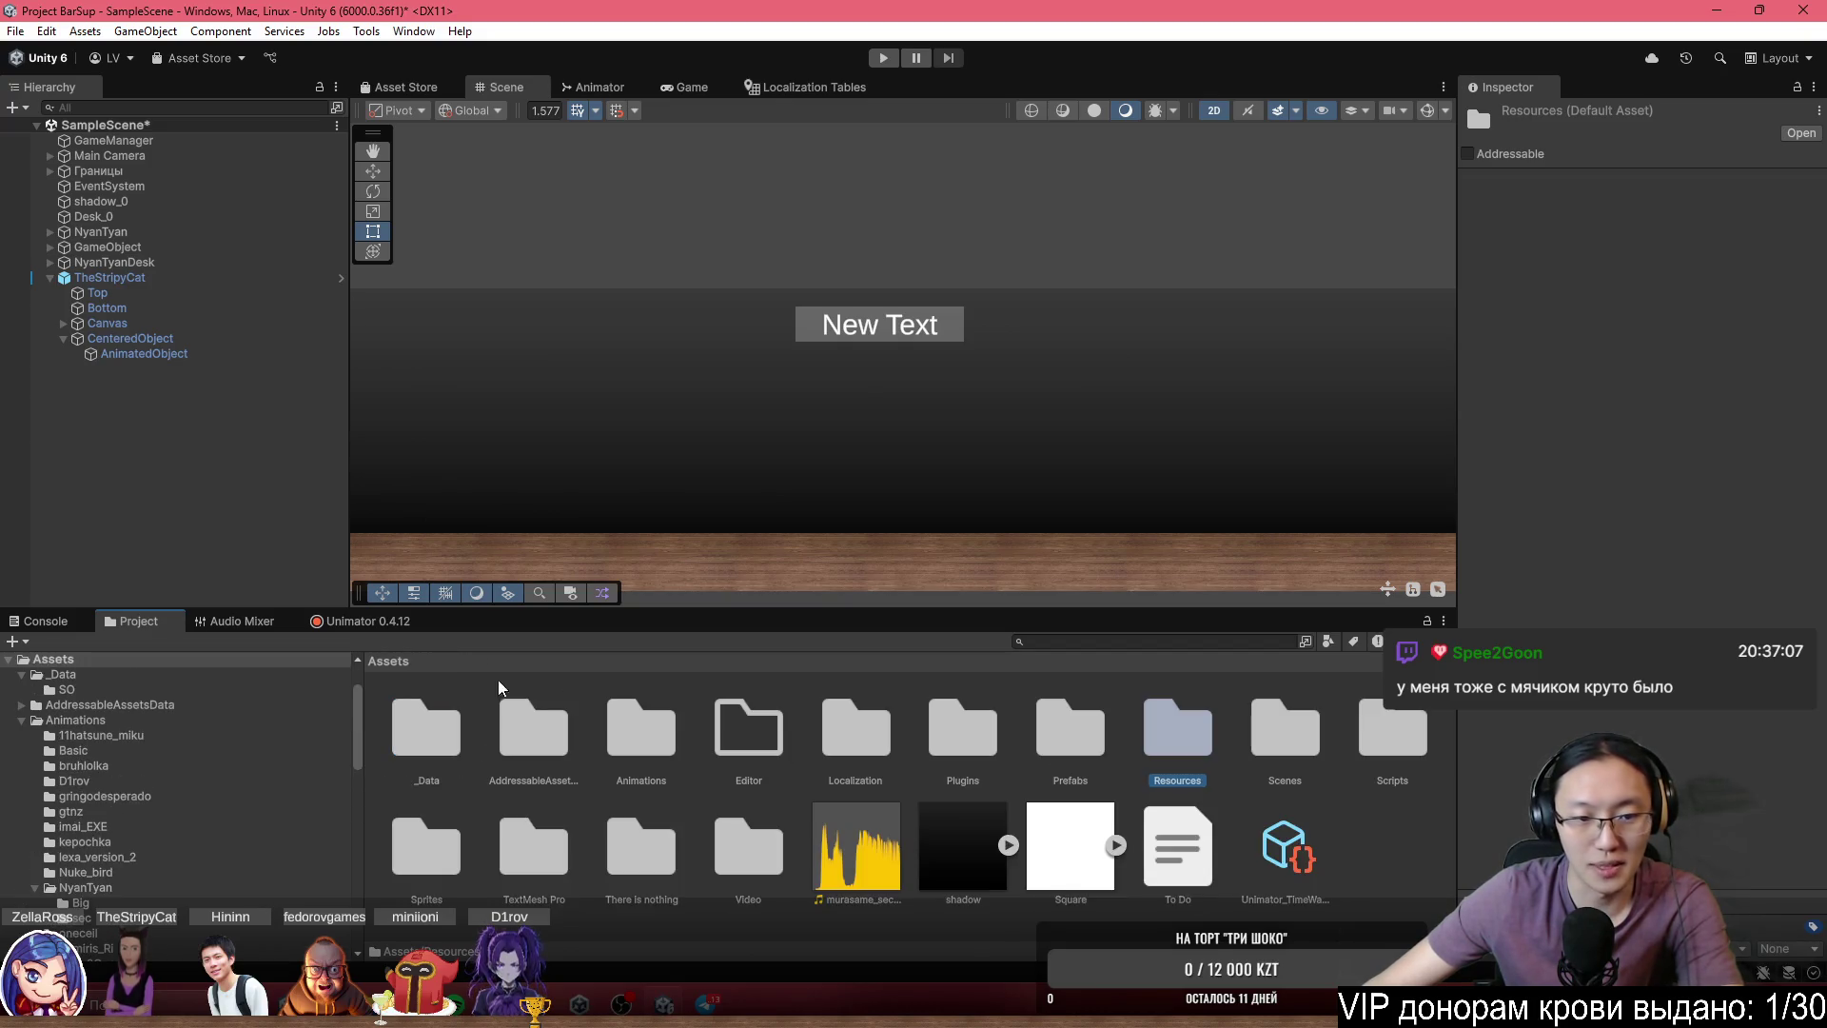
double_click(1386, 742)
left_click(387, 660)
Open Sprites > Characters and drag the MrRubel prefab into the scene
left_click(419, 842)
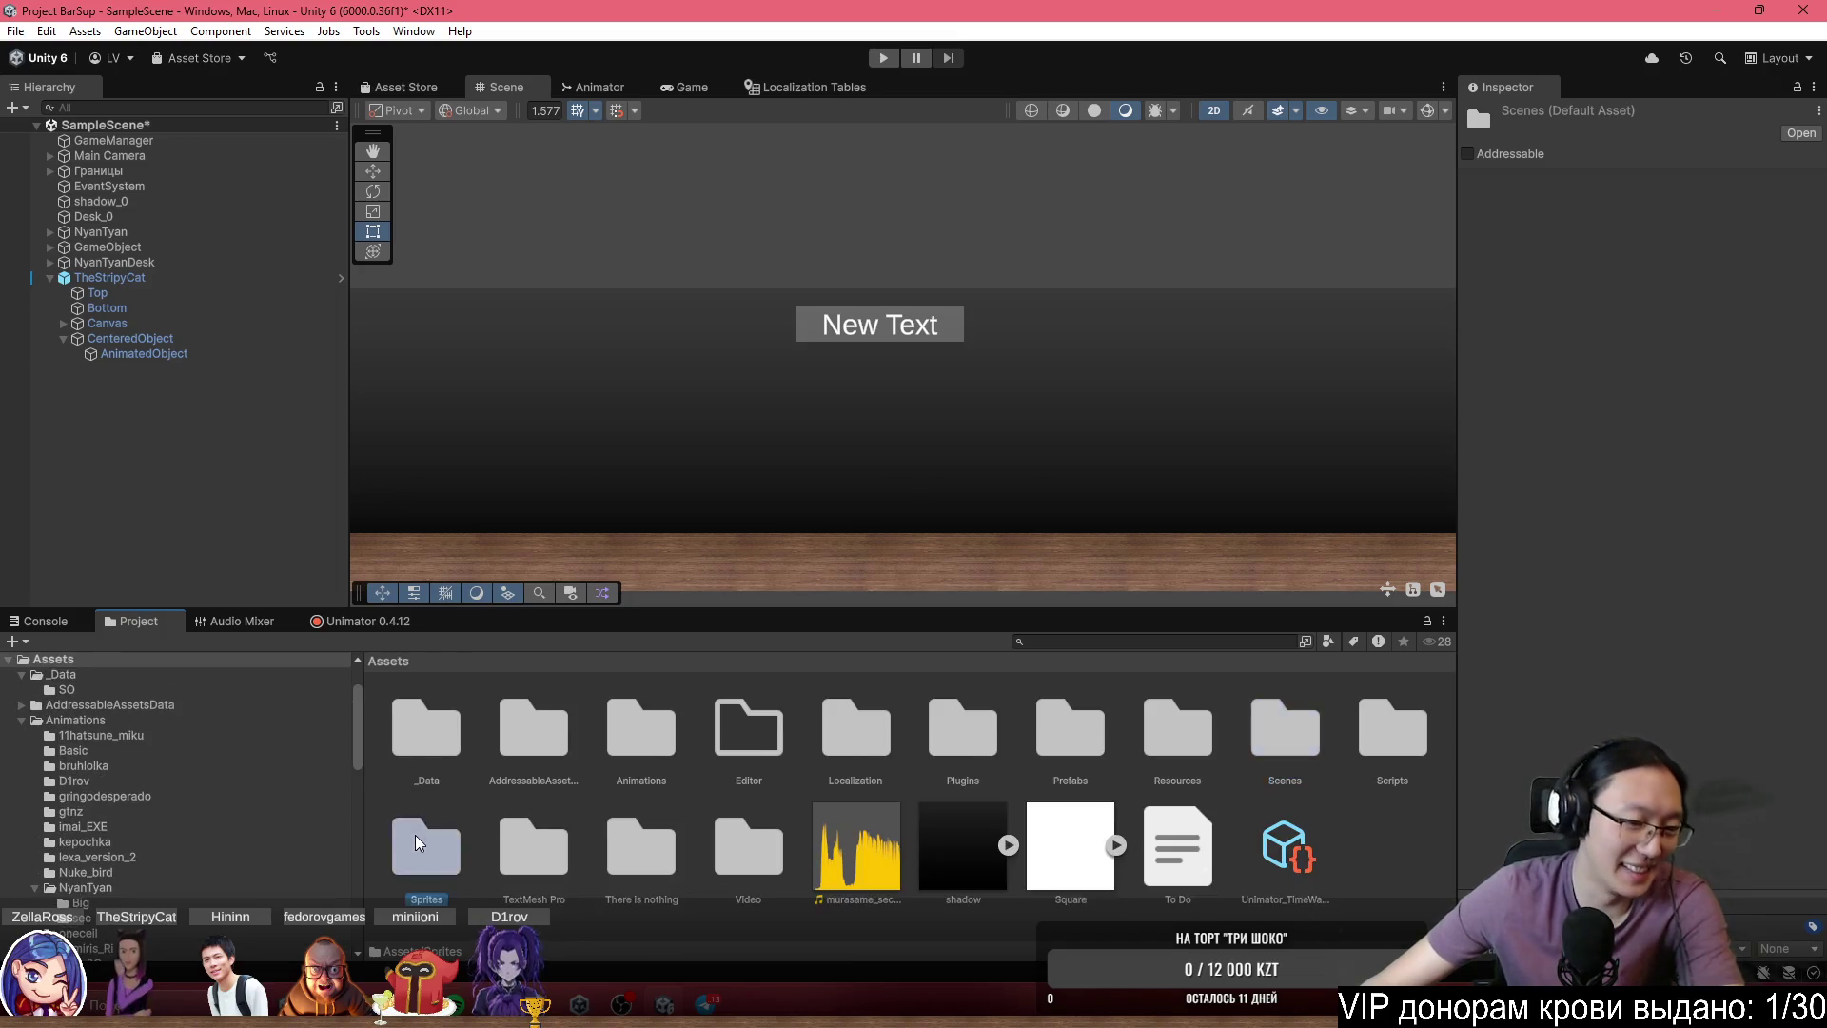
double_click(418, 842)
left_click(433, 742)
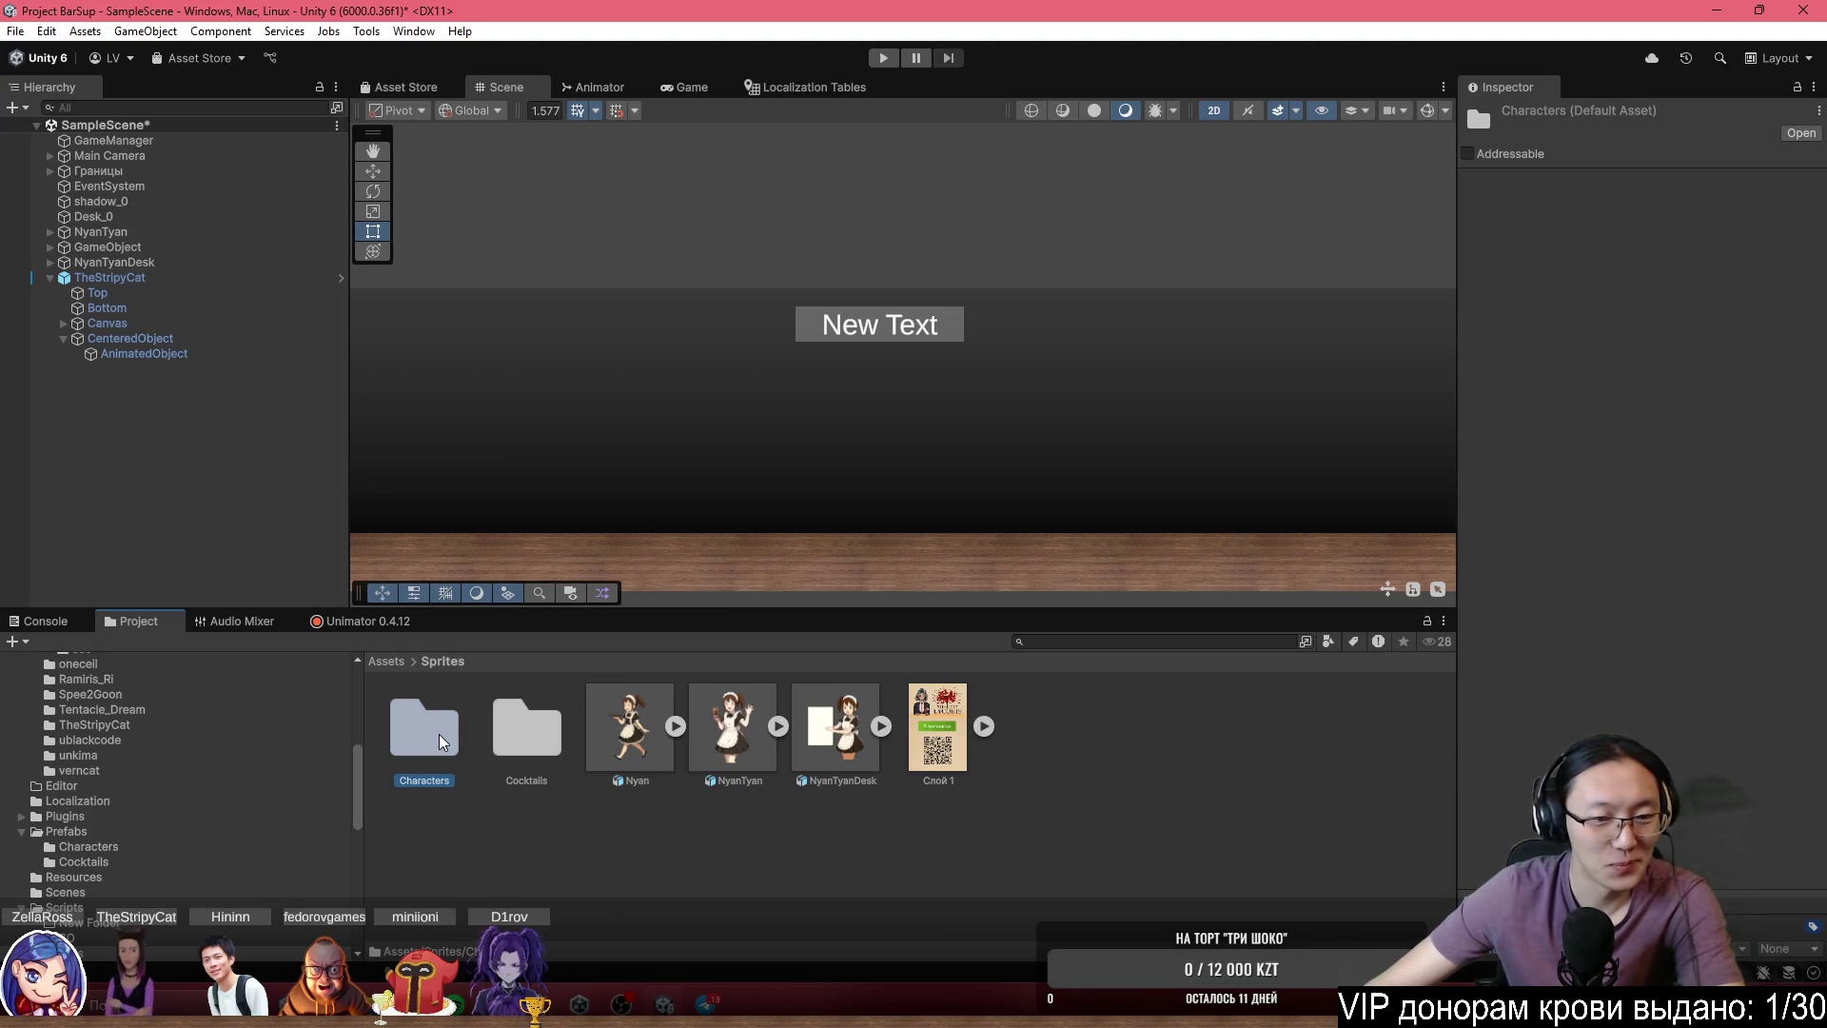
double_click(441, 743)
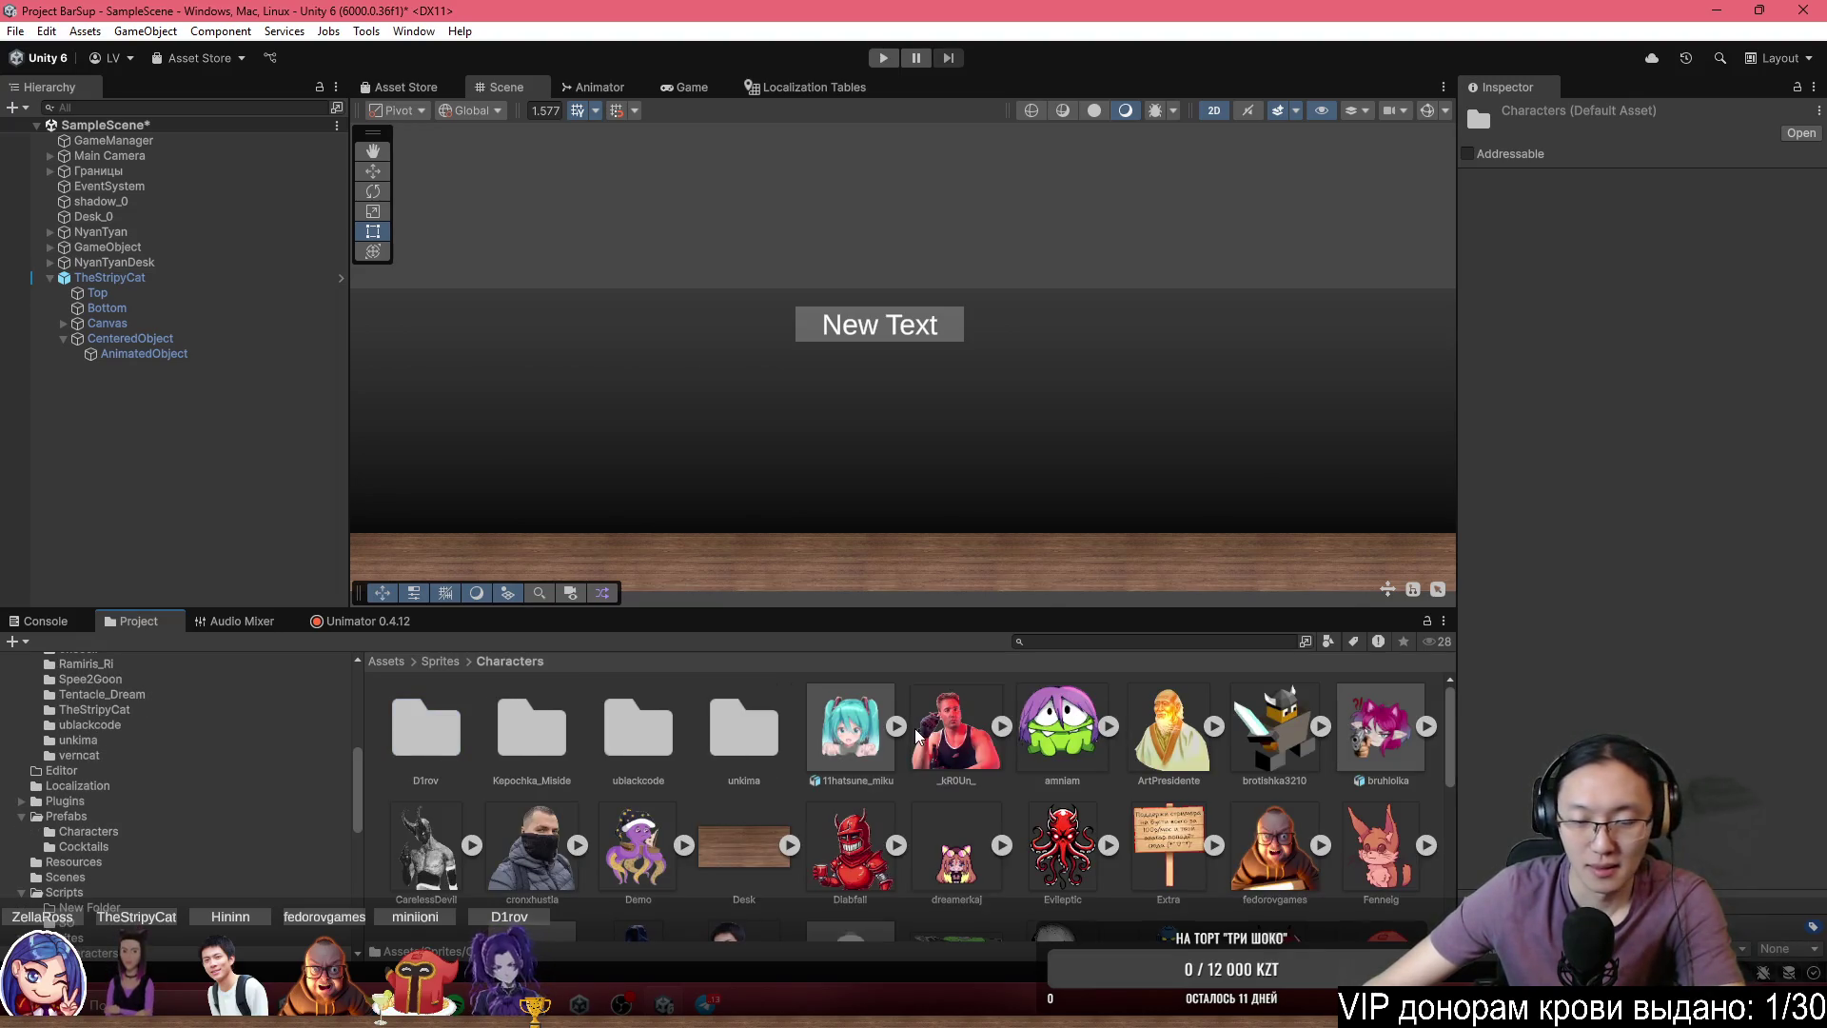
scroll(726, 846, "down", 5)
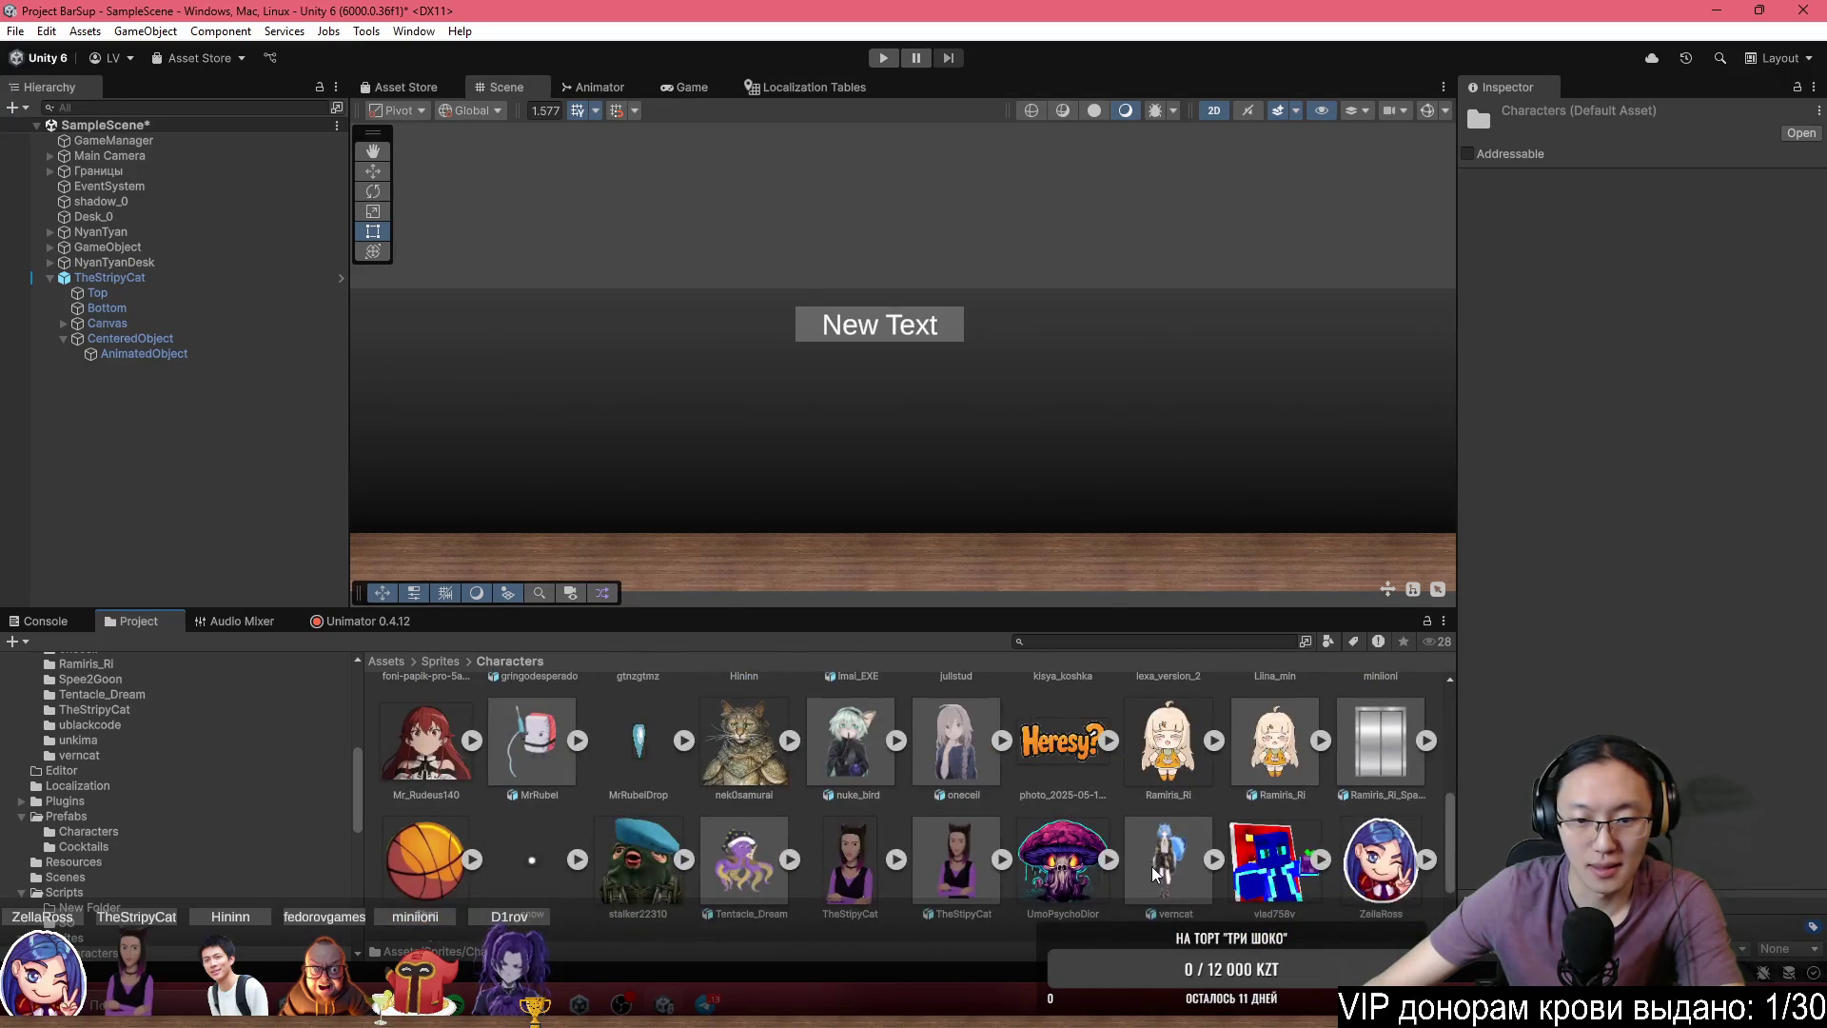
mouse_move(912, 380)
left_mouse_down()
mouse_move(828, 400)
mouse_move(1052, 457)
left_mouse_up()
Move MrRubel lower in the scene and scale it to about 0.6
scroll(976, 370, "down", 1)
left_click(376, 176)
left_click_drag(937, 472, 923, 618)
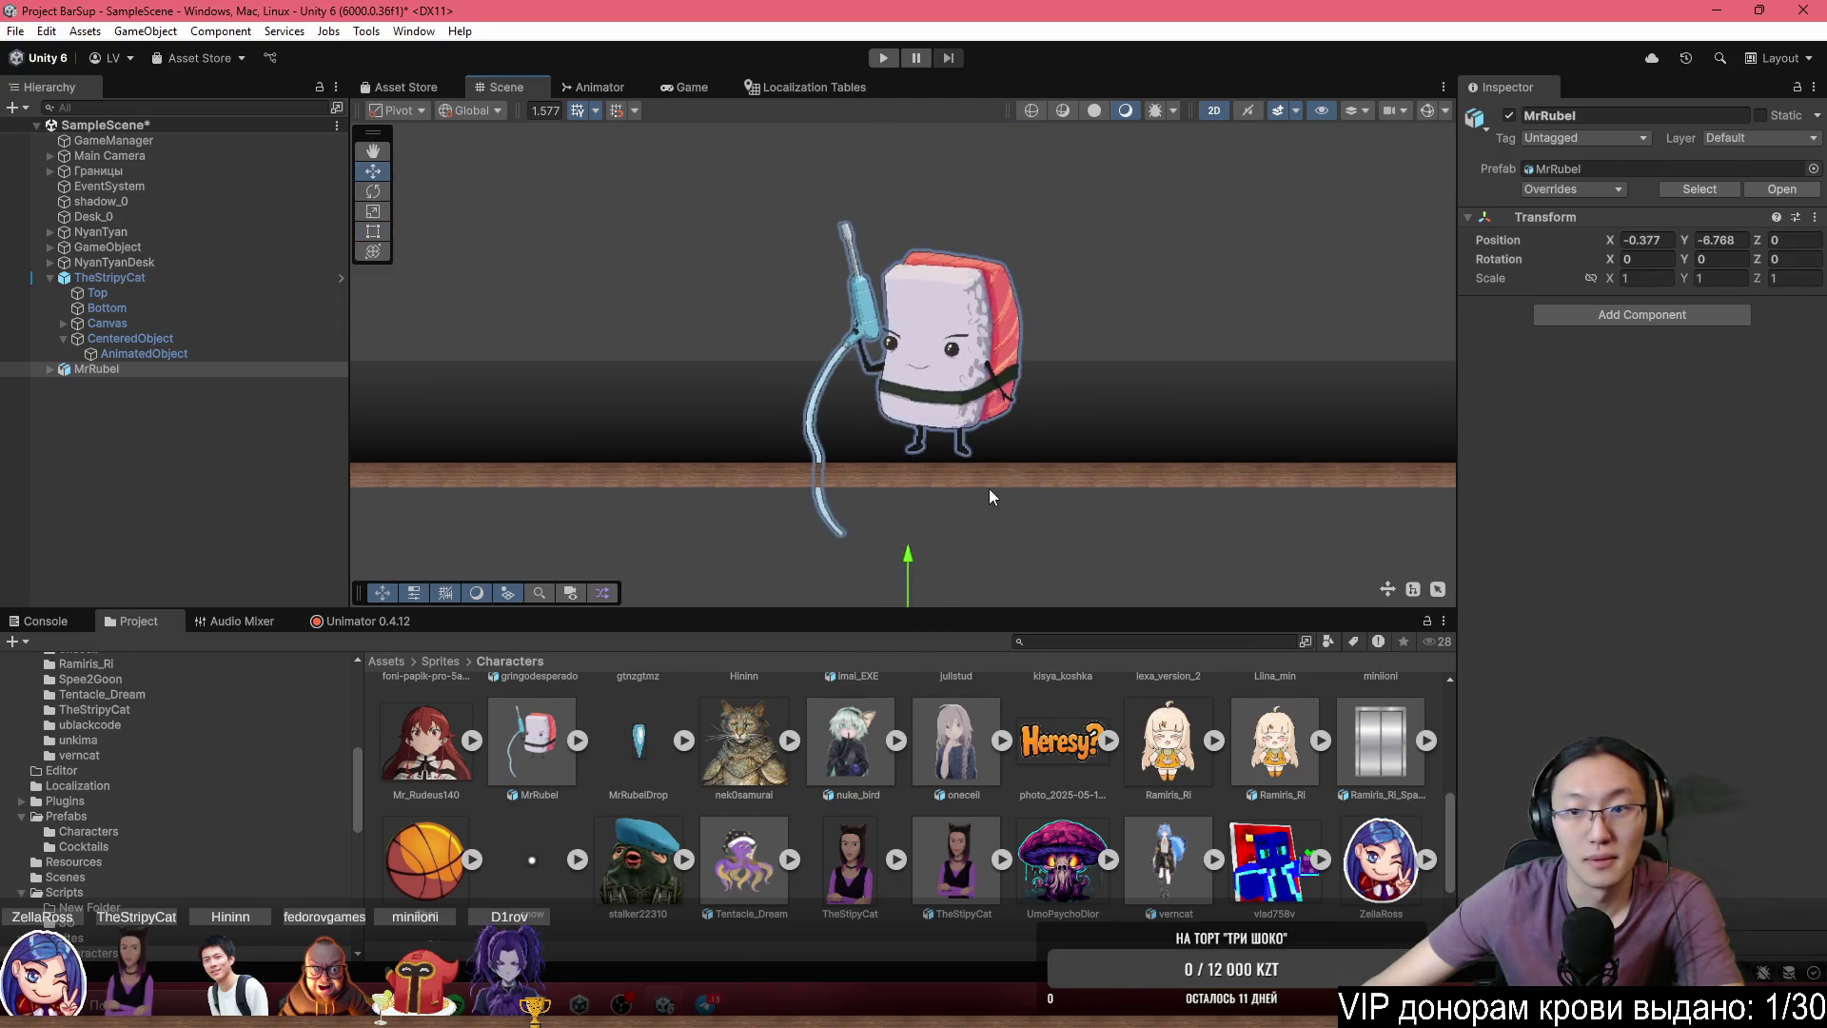
left_click_drag(1607, 278, 1591, 276)
Add a Sorting Group to MrRubel on the Middle layer with Order in Layer 0
left_click(1600, 314)
type("Gr")
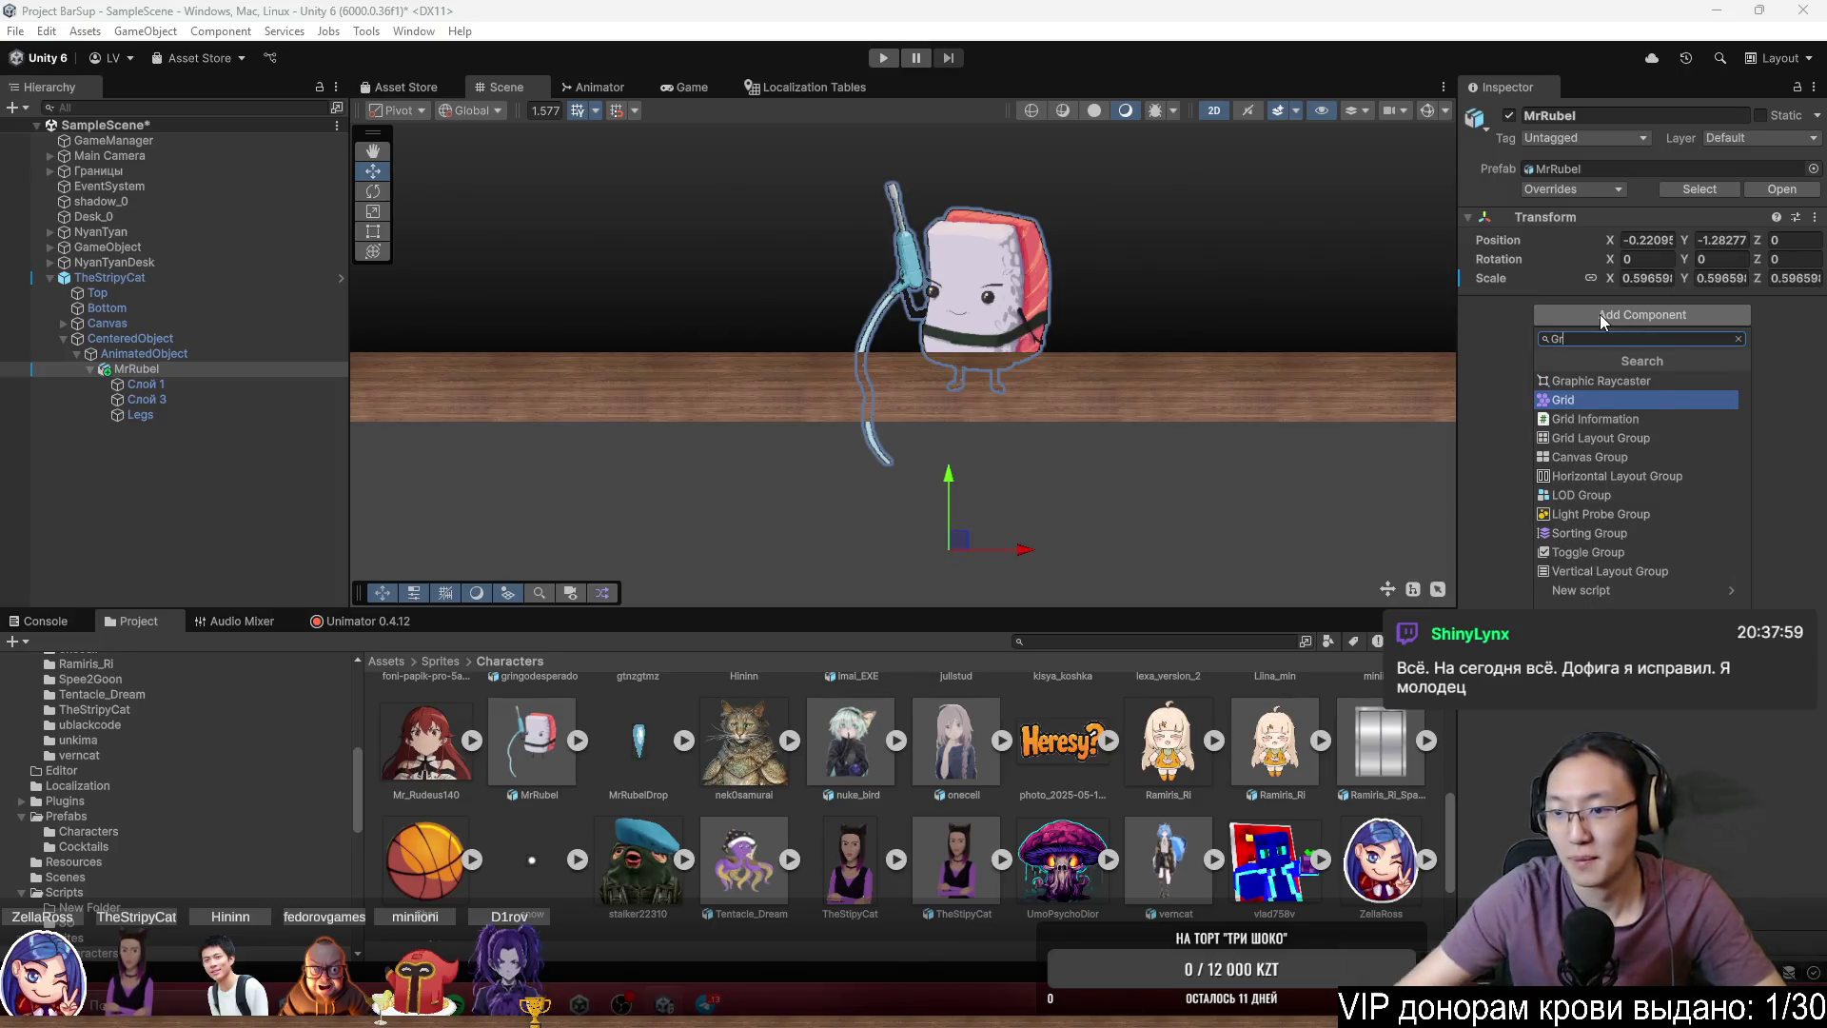
left_click(1571, 534)
left_click(1632, 348)
type("1")
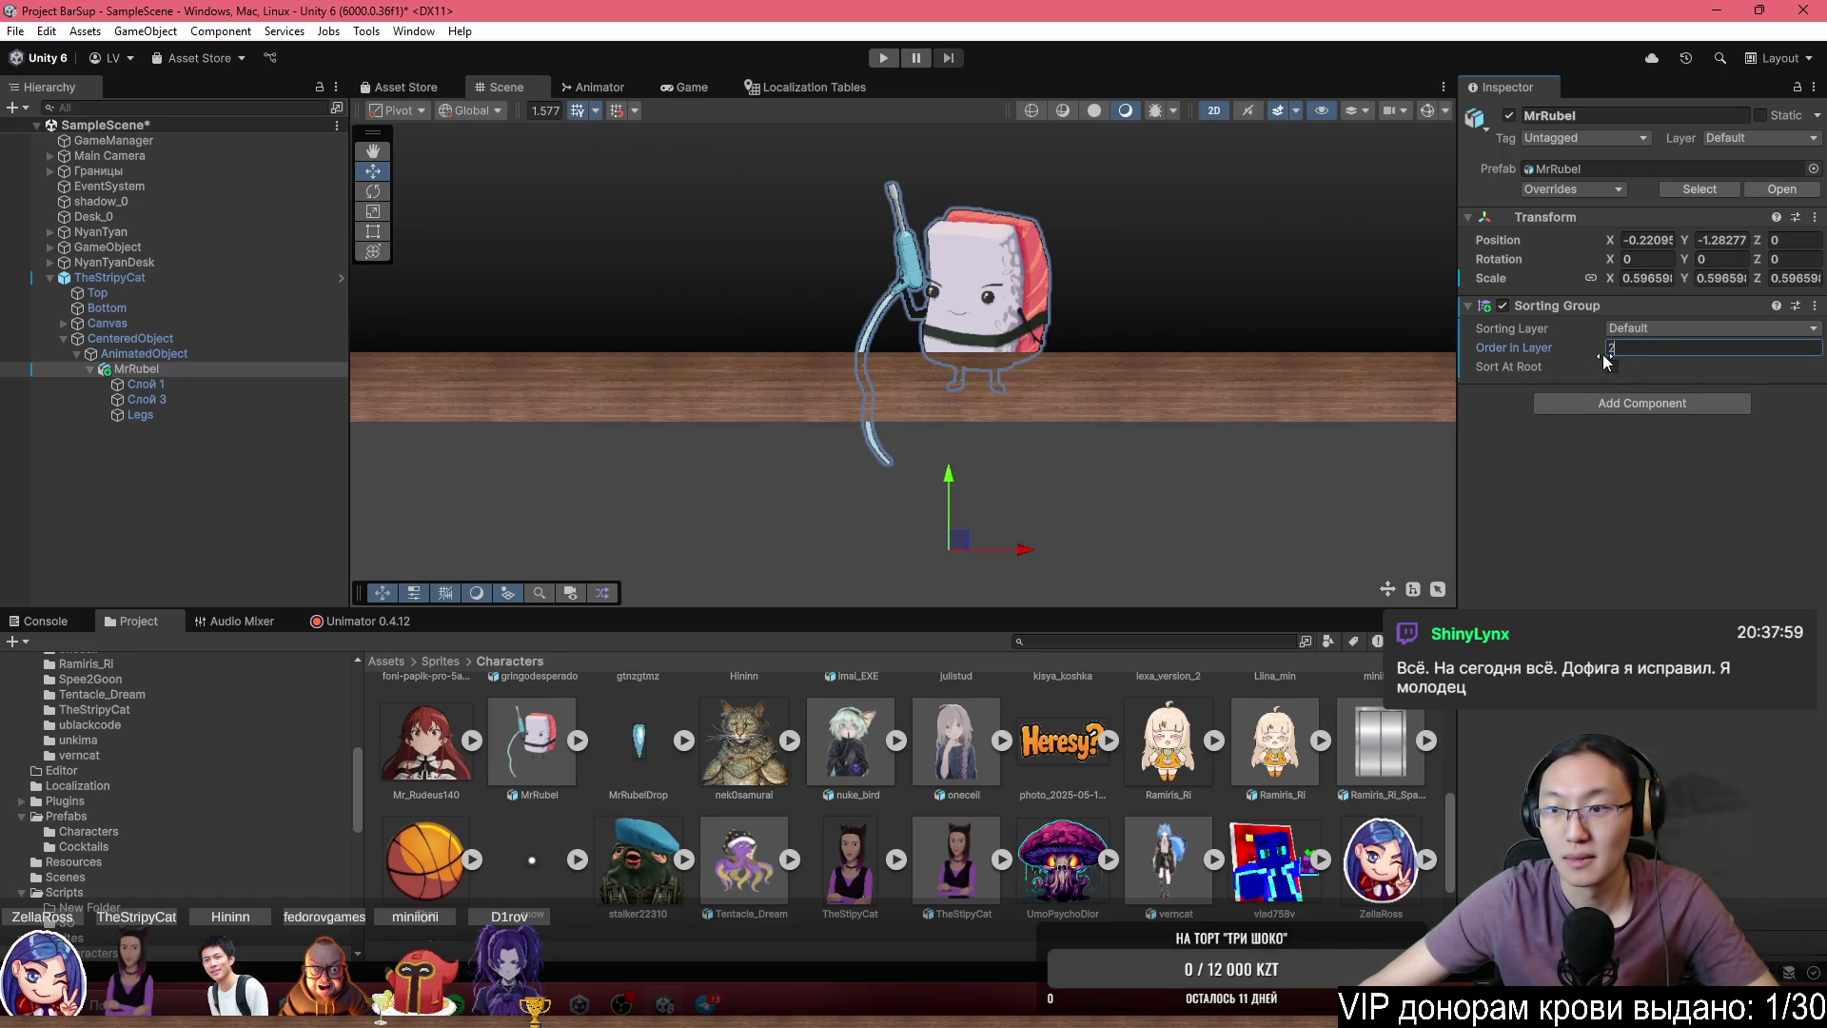
type("2")
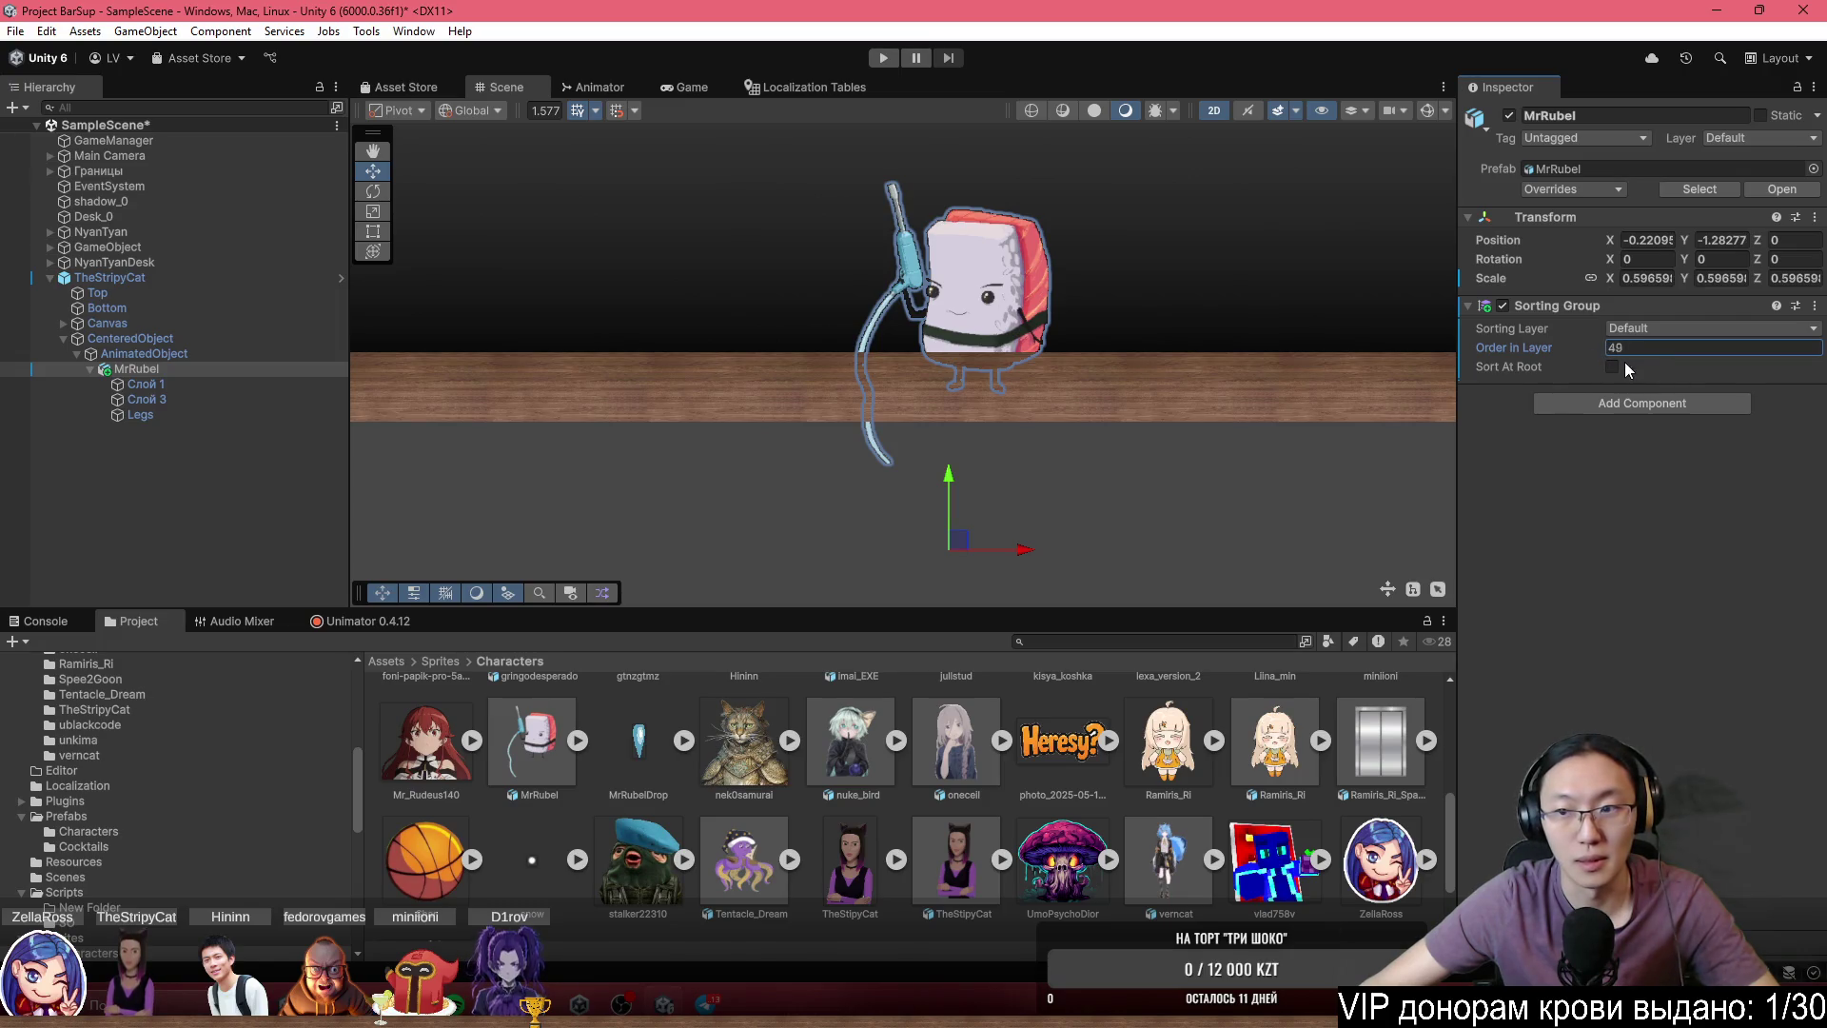
left_click(1675, 328)
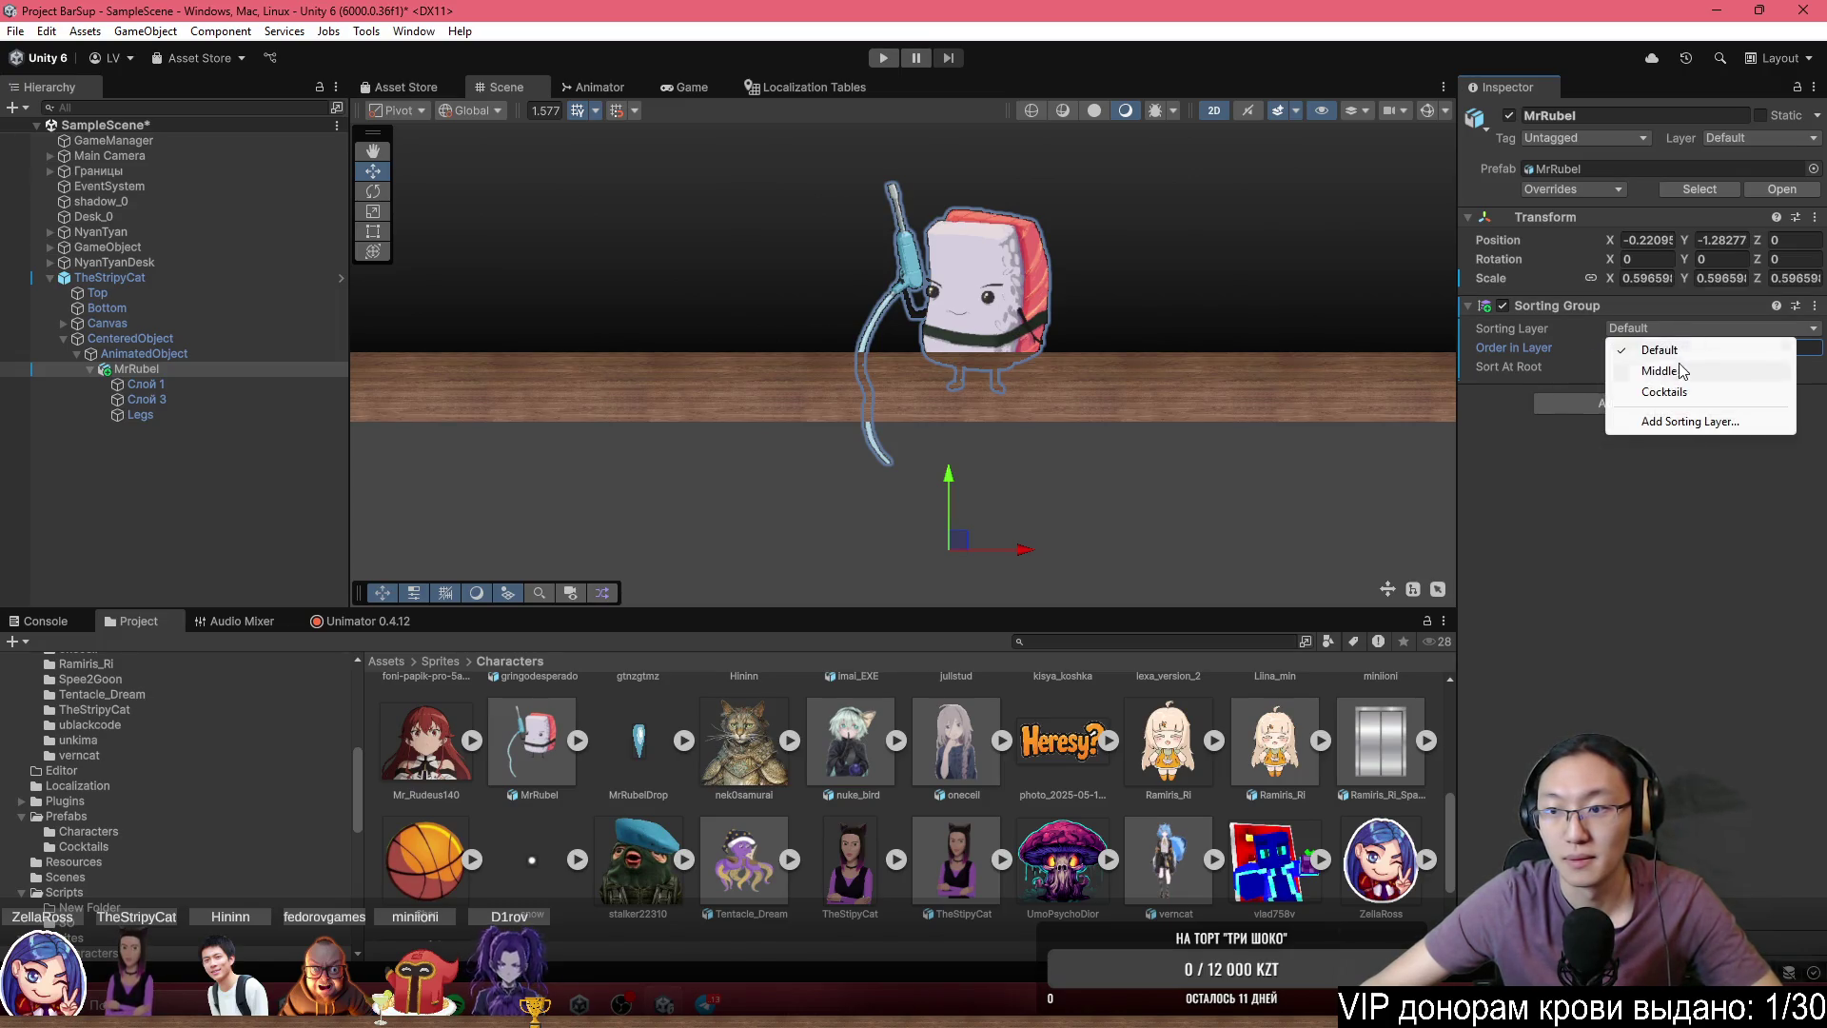
left_click(1642, 372)
left_click(1637, 348)
type("0")
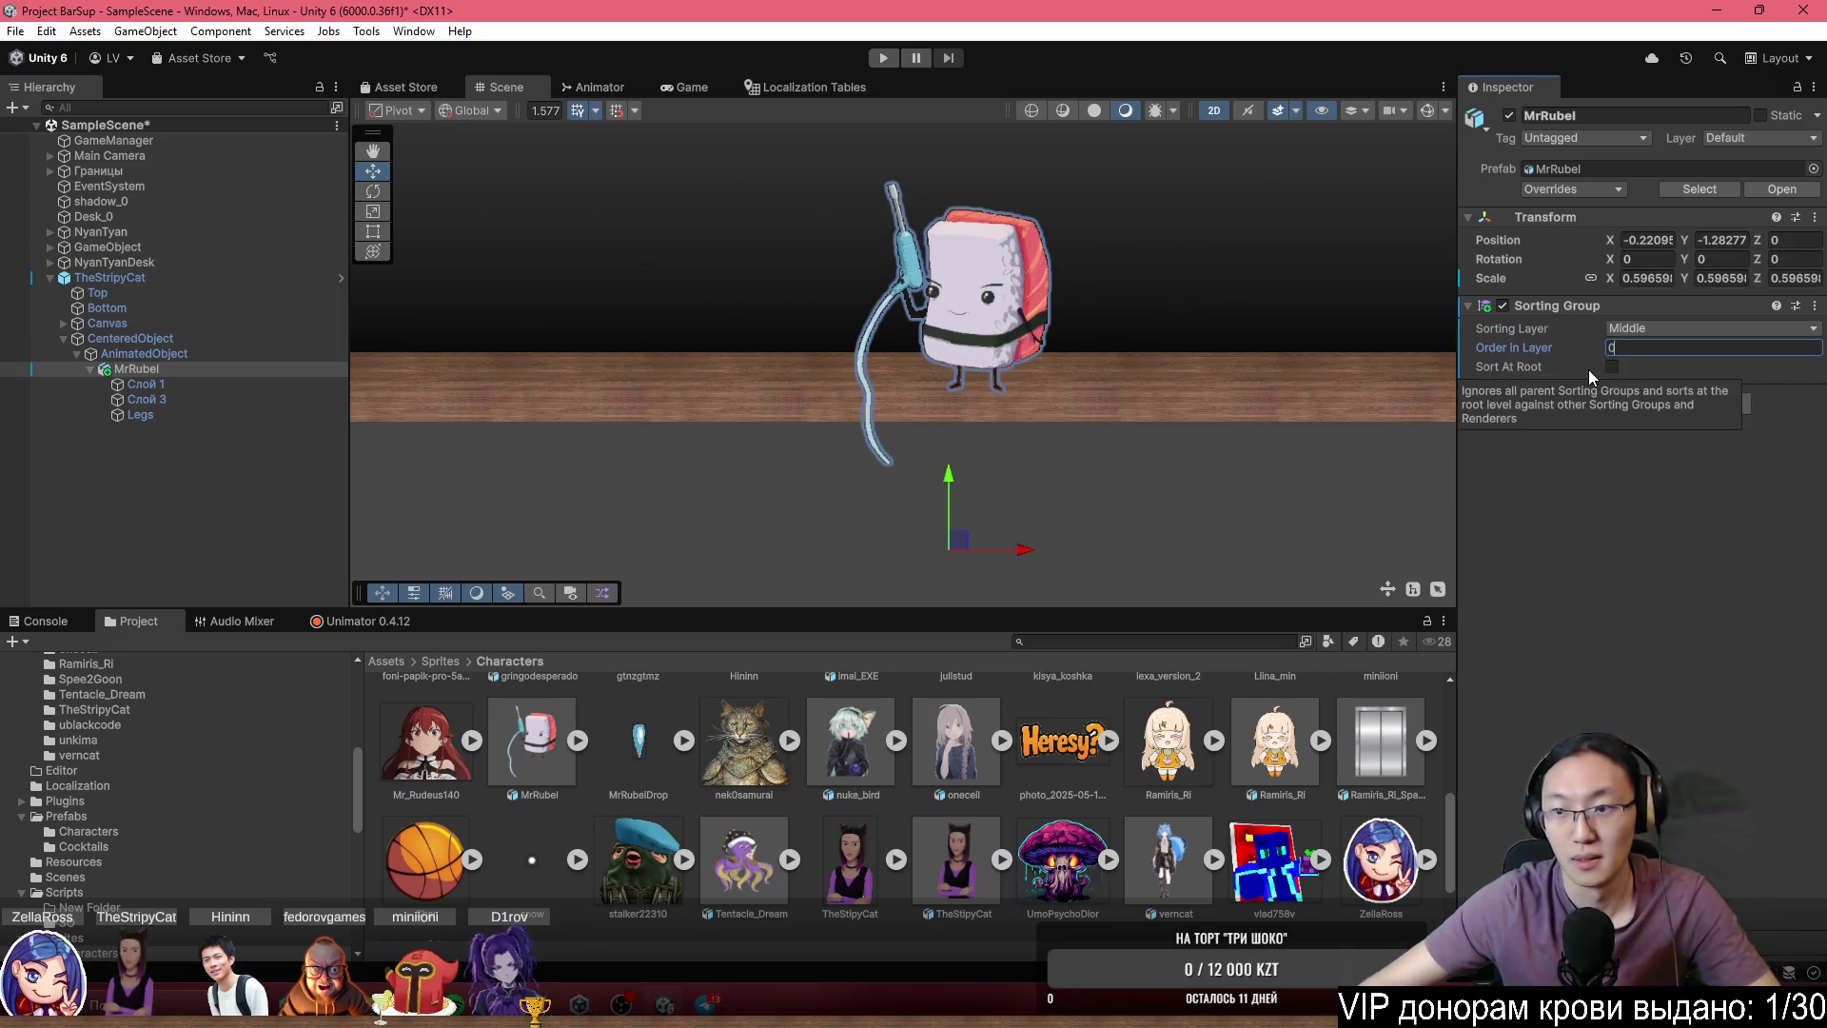
key("Return")
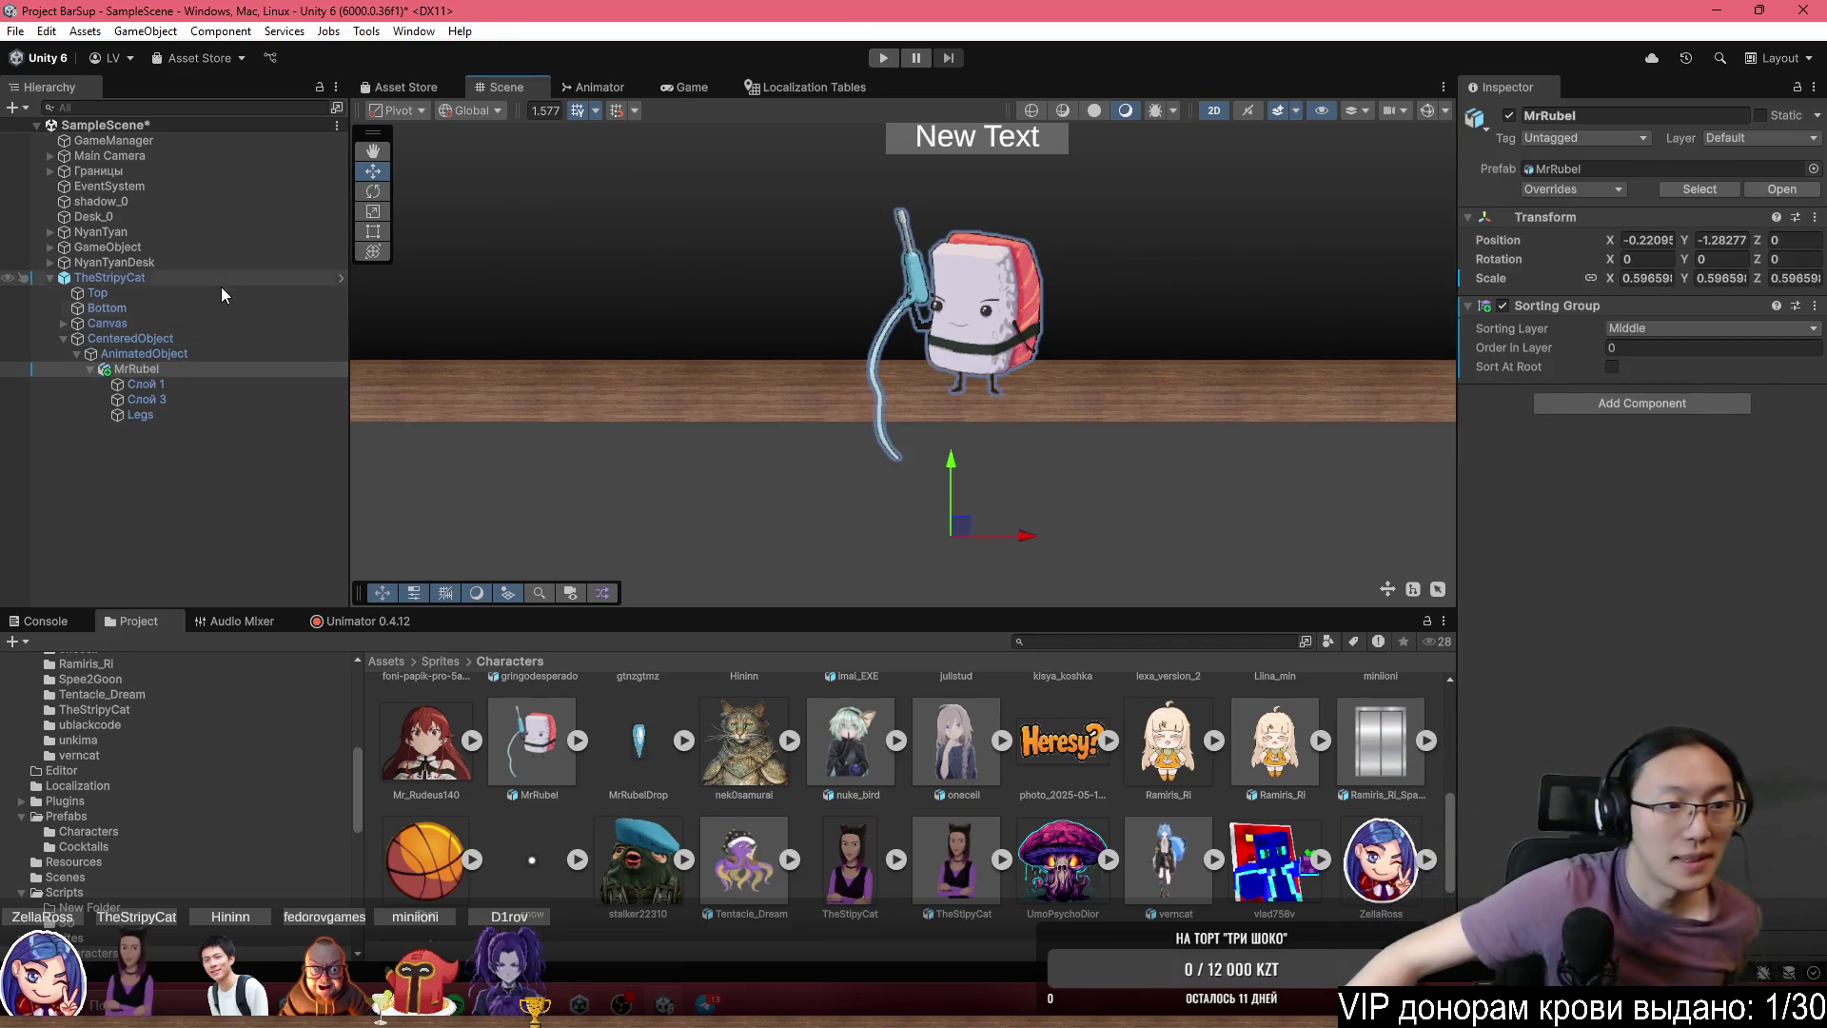
Scrub TheStripyCat's spawn animation in the Unimator timeline, then reselect MrRubel
left_click(250, 279)
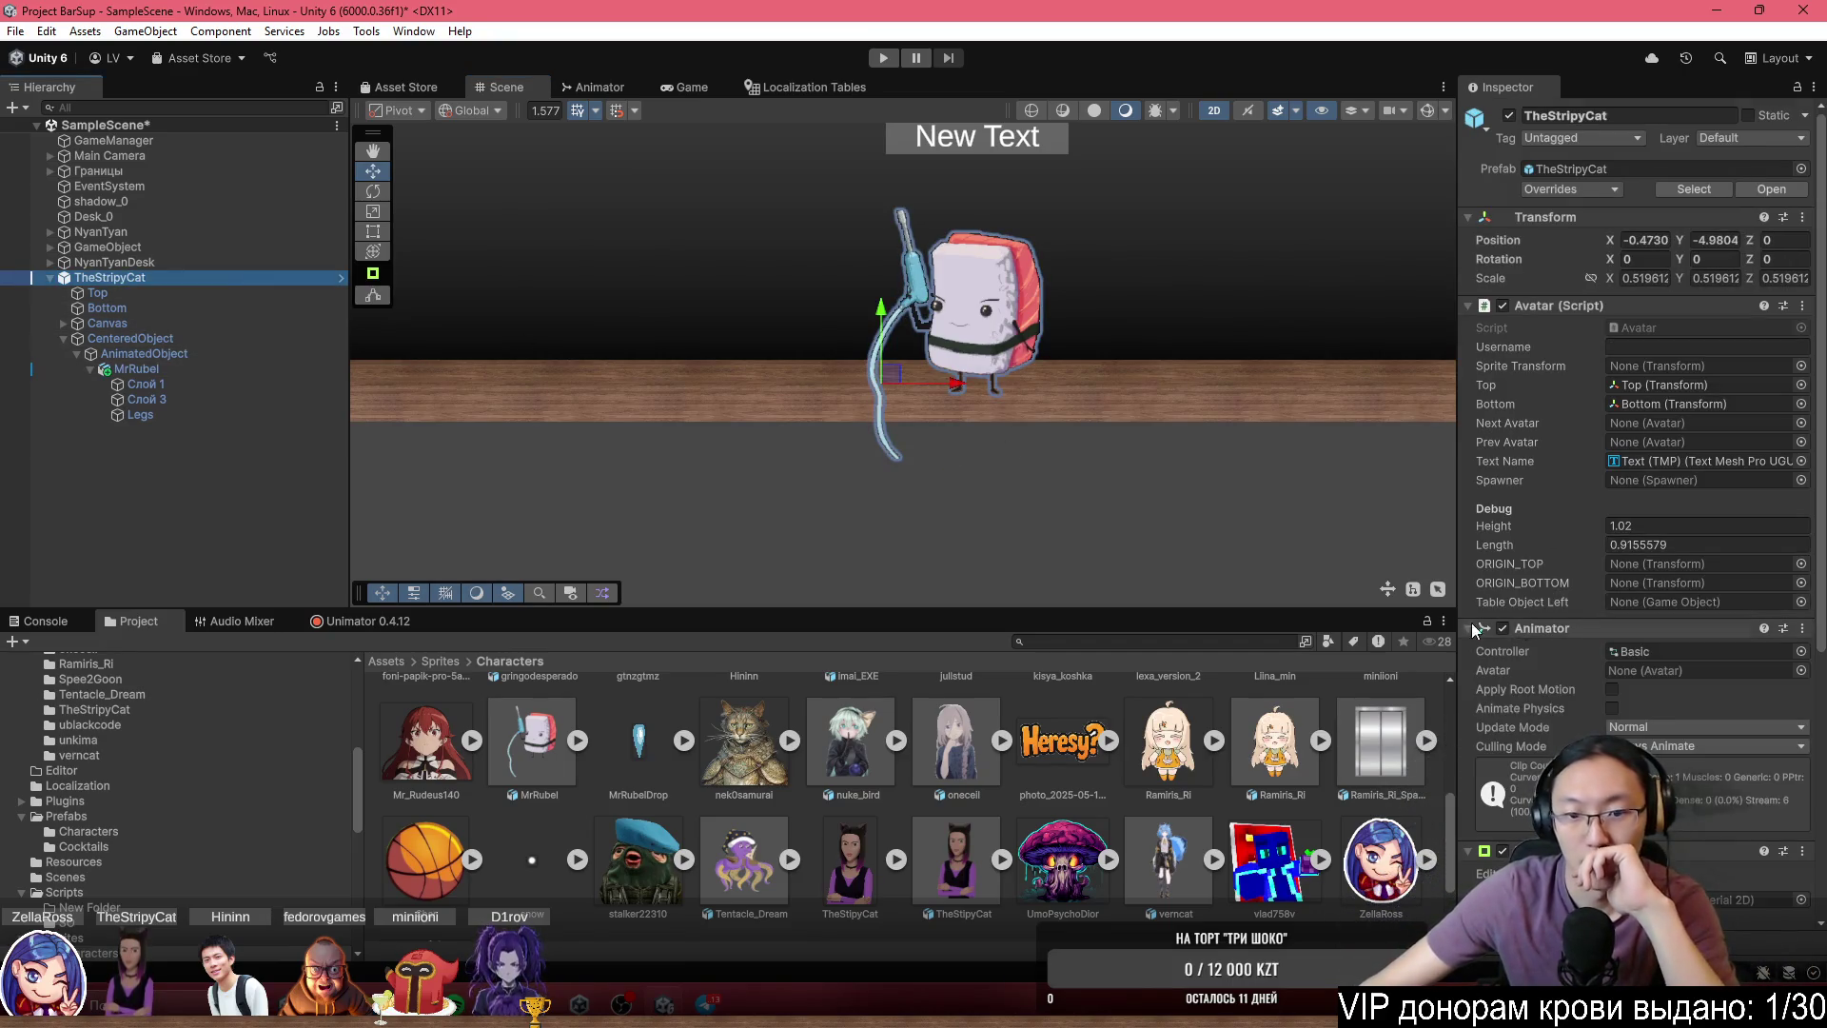
left_click(342, 622)
mouse_move(401, 678)
left_mouse_down()
mouse_move(1178, 691)
mouse_move(619, 694)
mouse_move(814, 691)
mouse_move(1277, 775)
mouse_move(681, 780)
mouse_move(1064, 784)
mouse_move(1334, 822)
left_mouse_up()
scroll(1334, 822, "down", 3)
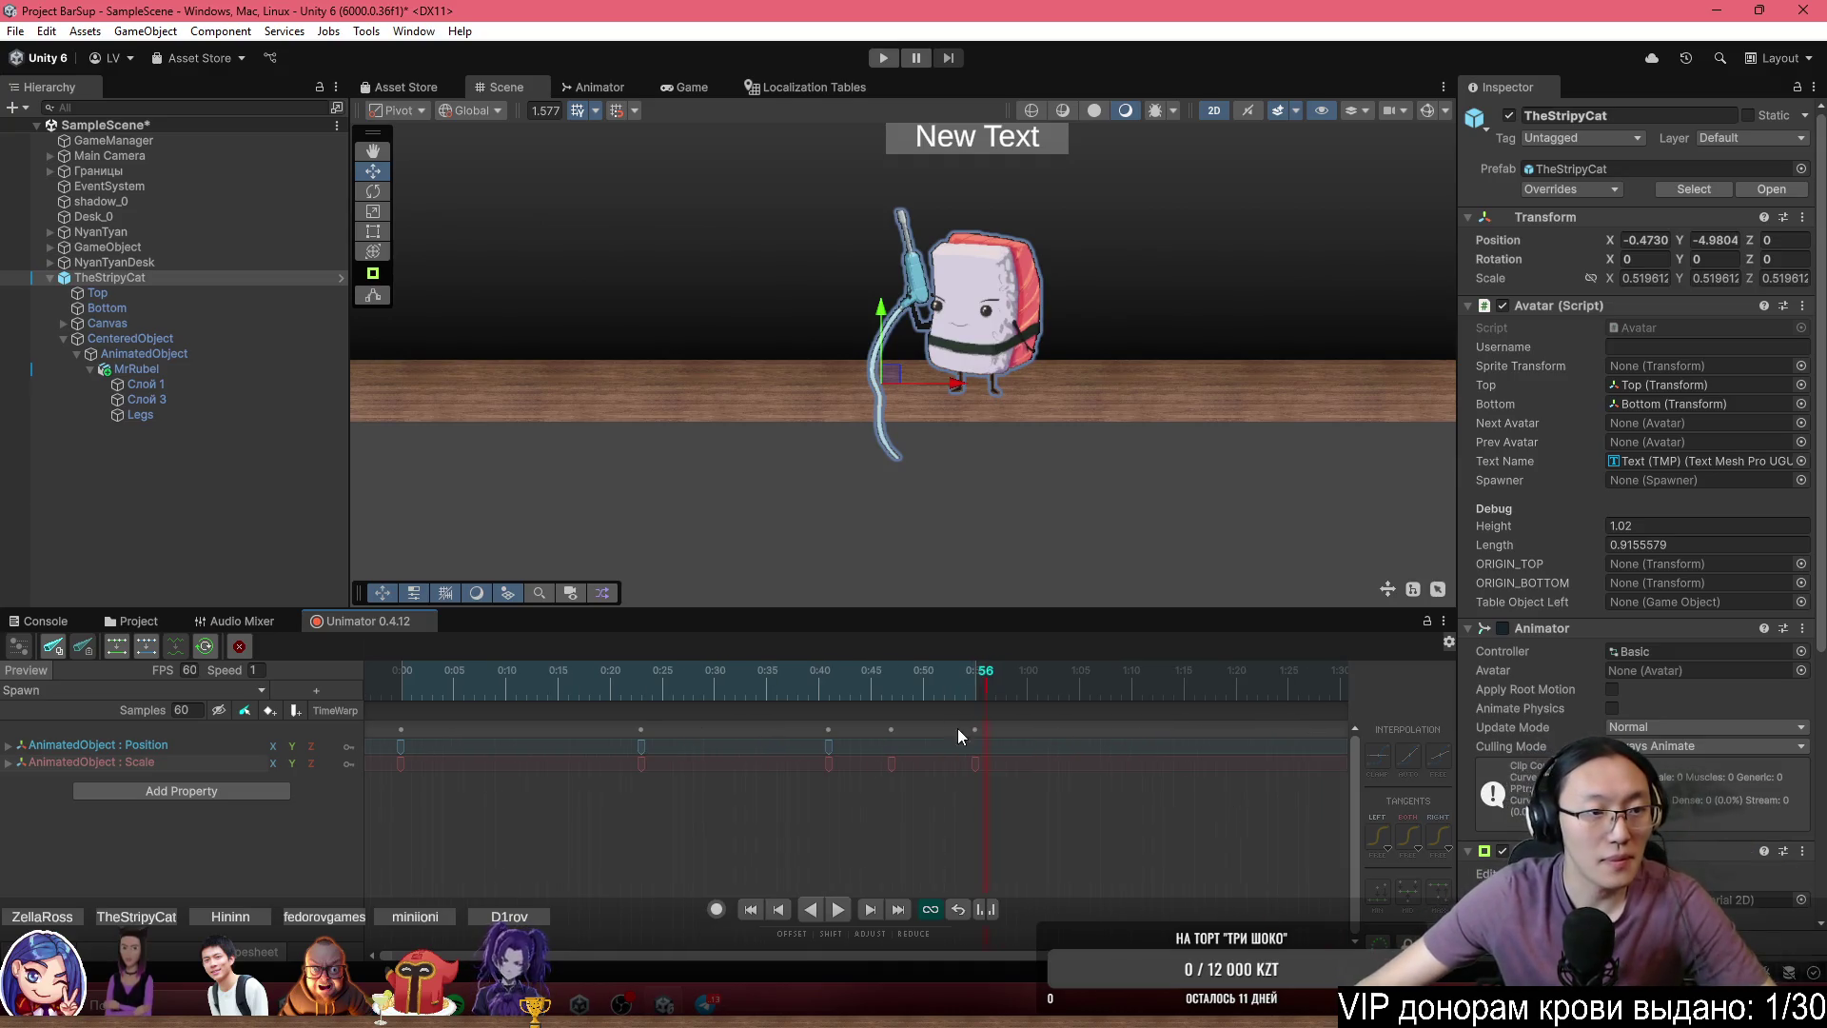
left_click(137, 369)
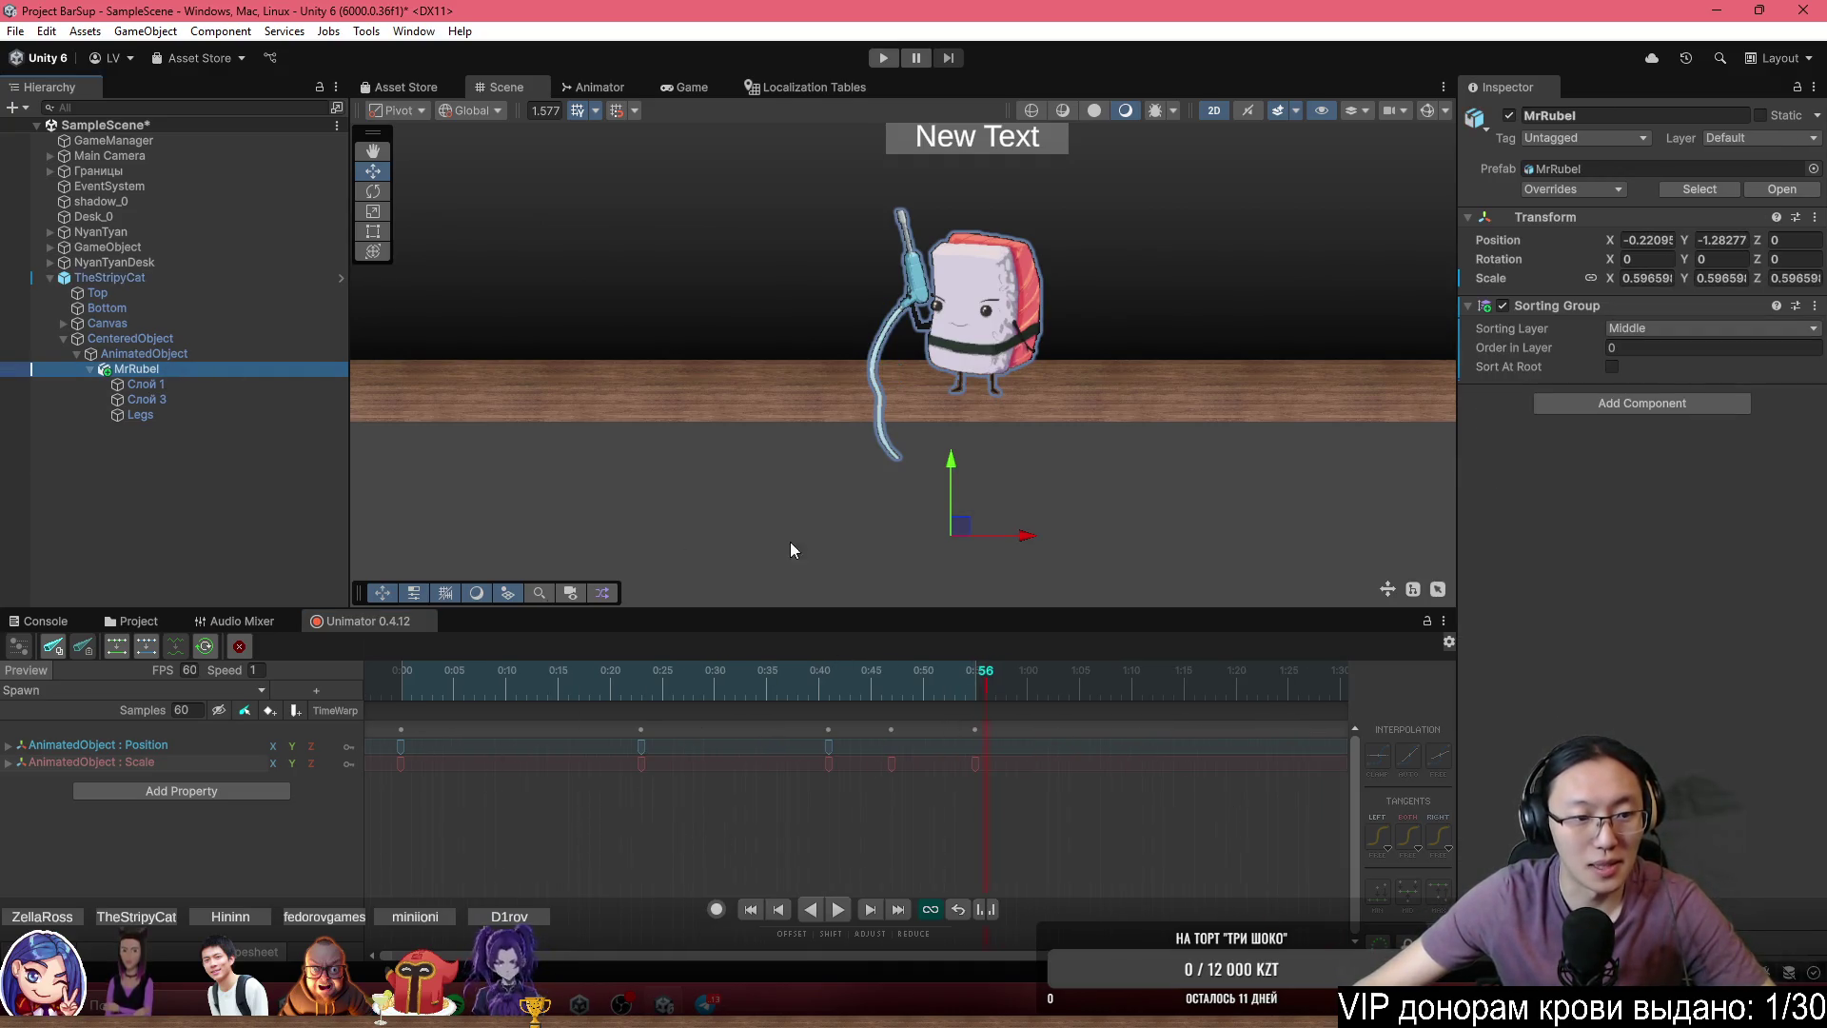
Return to the project Assets root and open the _Data folder
left_click(138, 620)
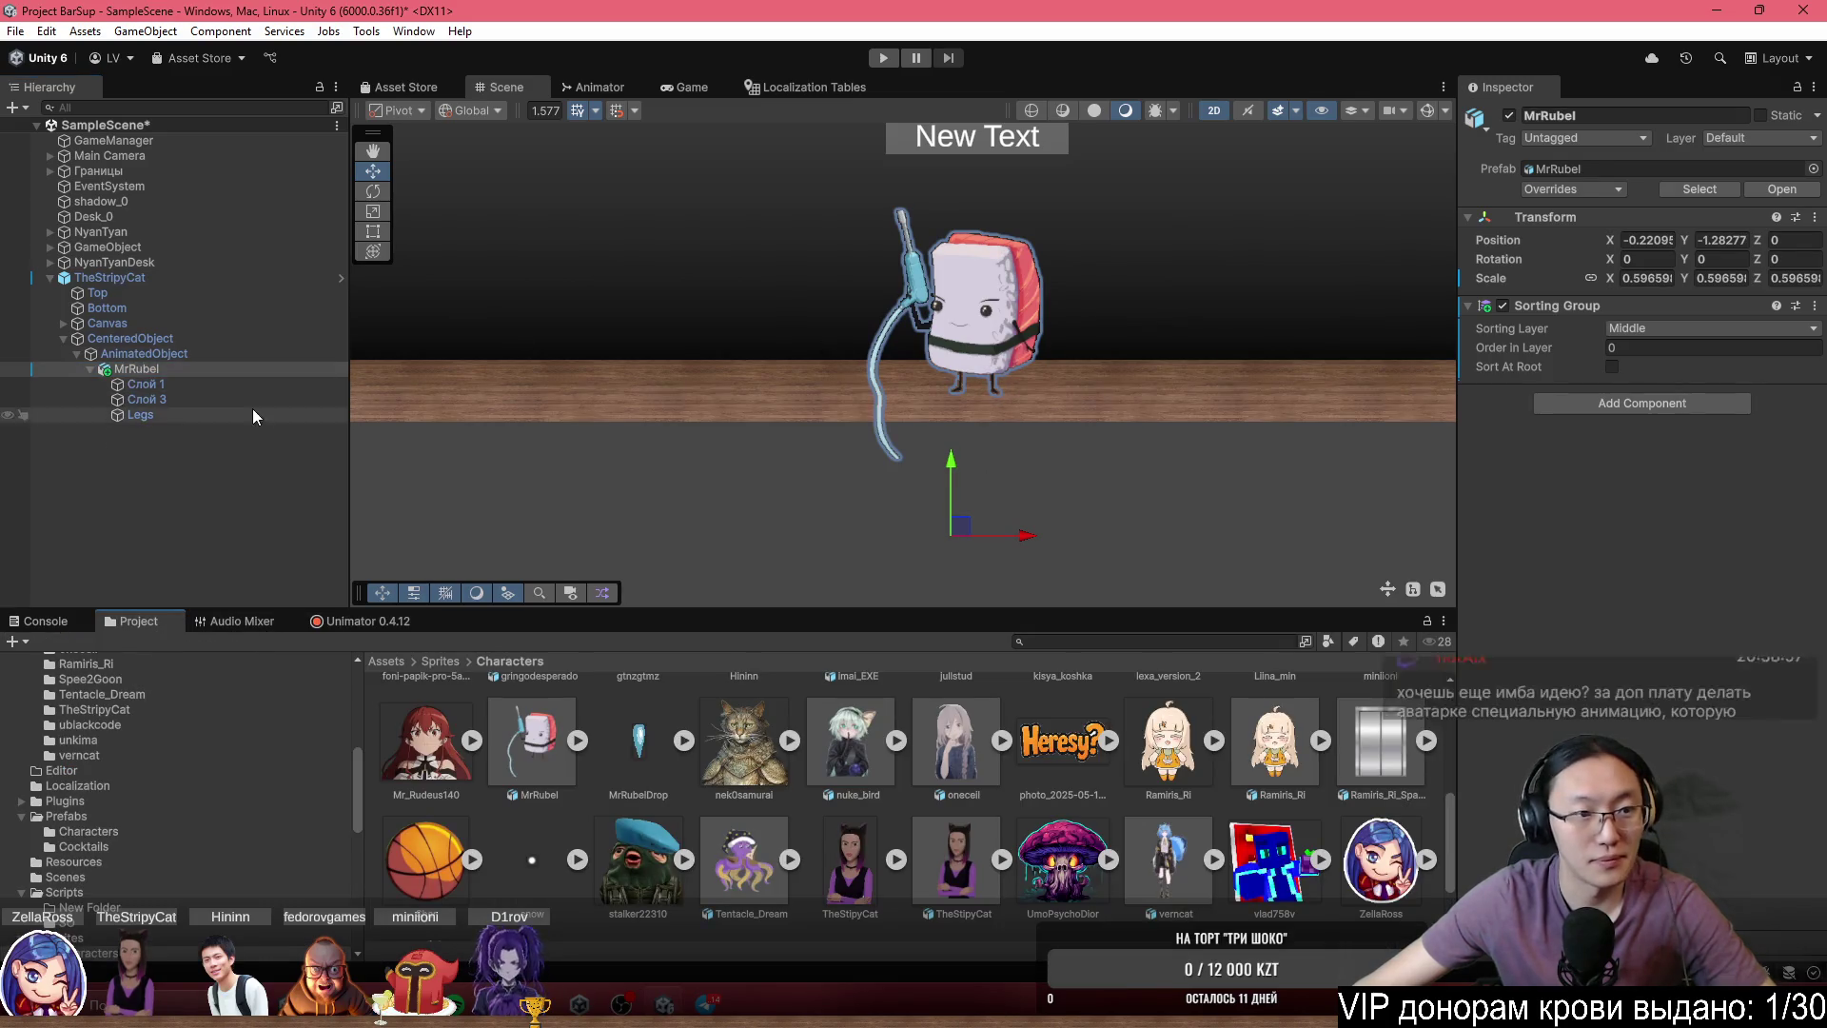
scroll(500, 792, "up", 10)
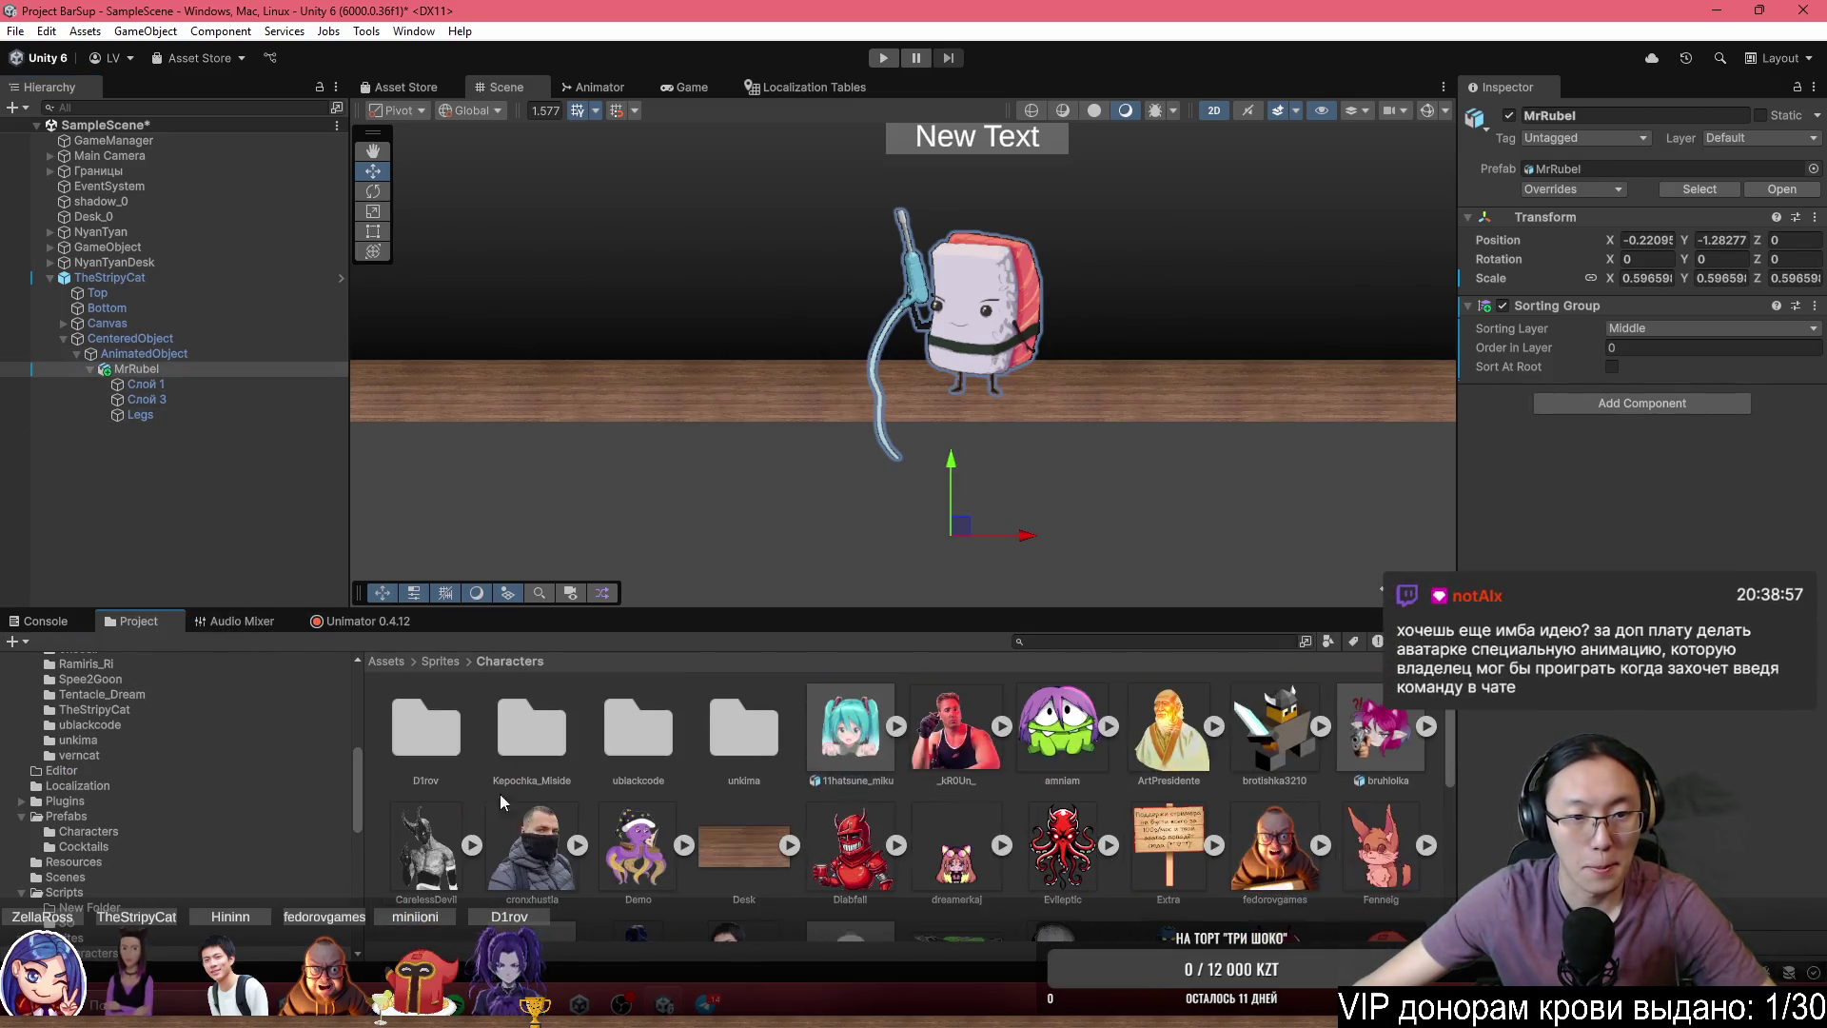
left_click(385, 660)
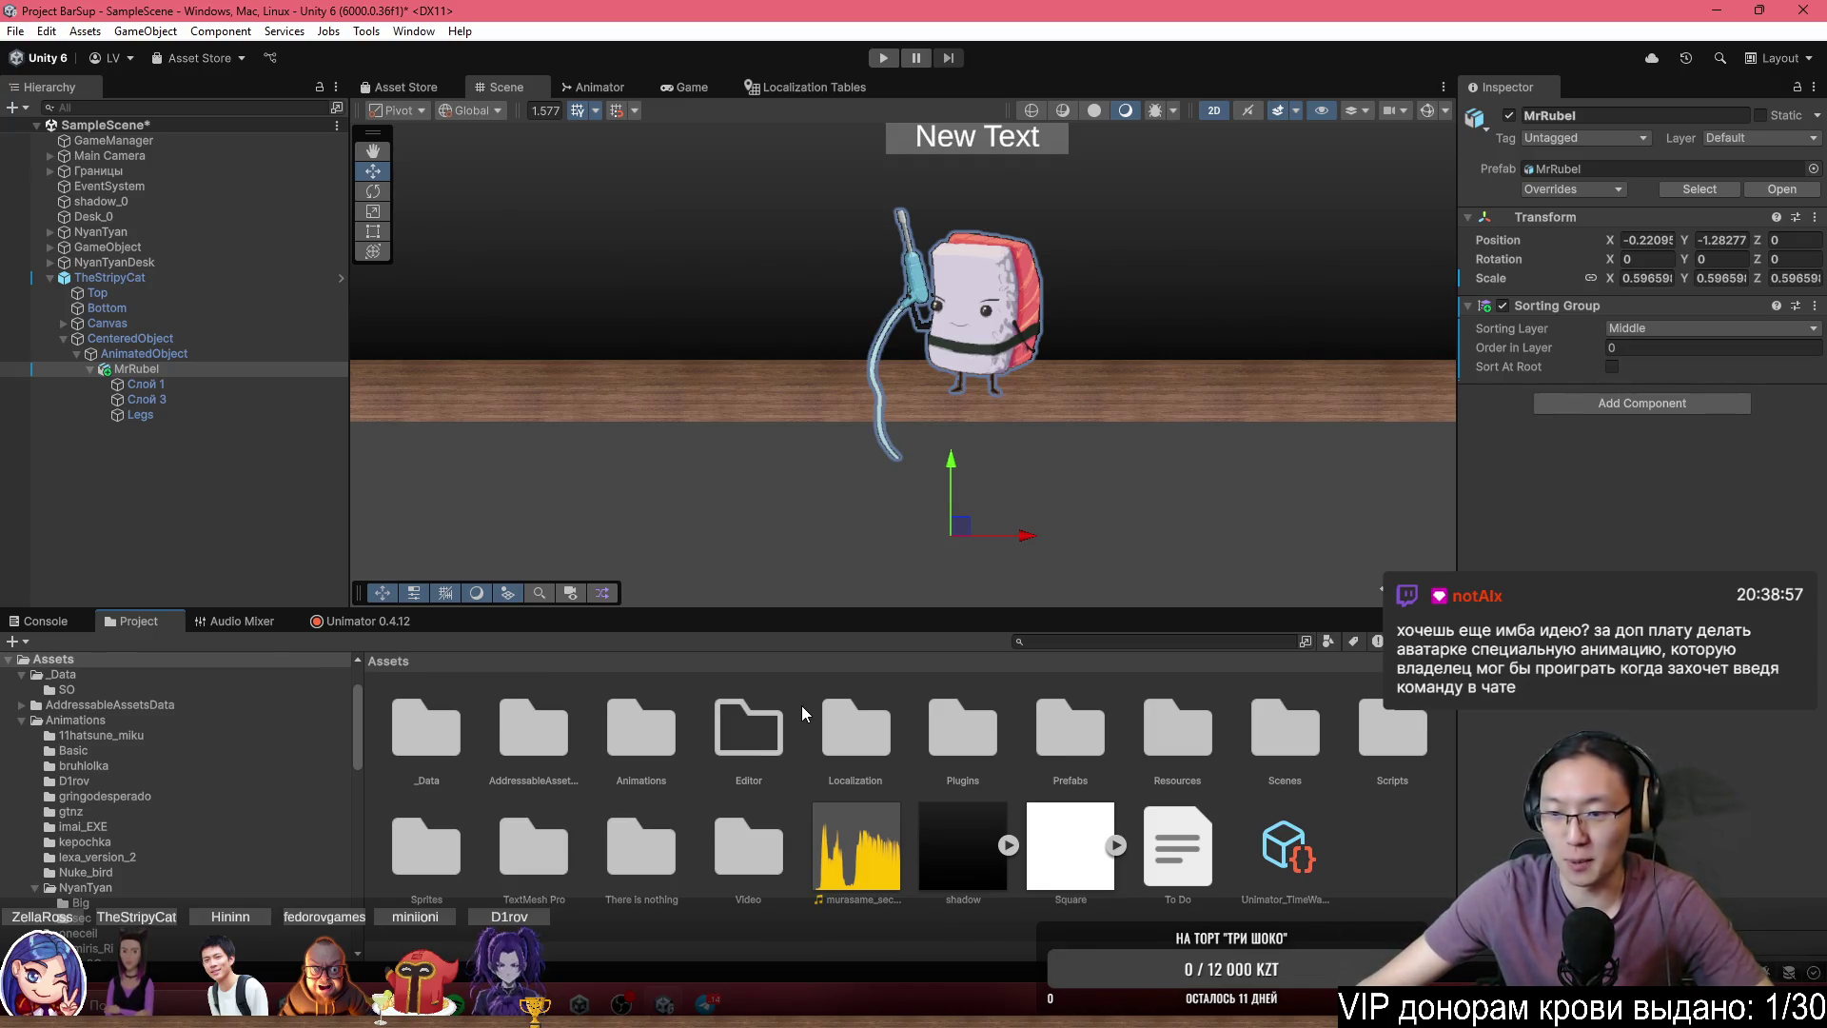
double_click(430, 748)
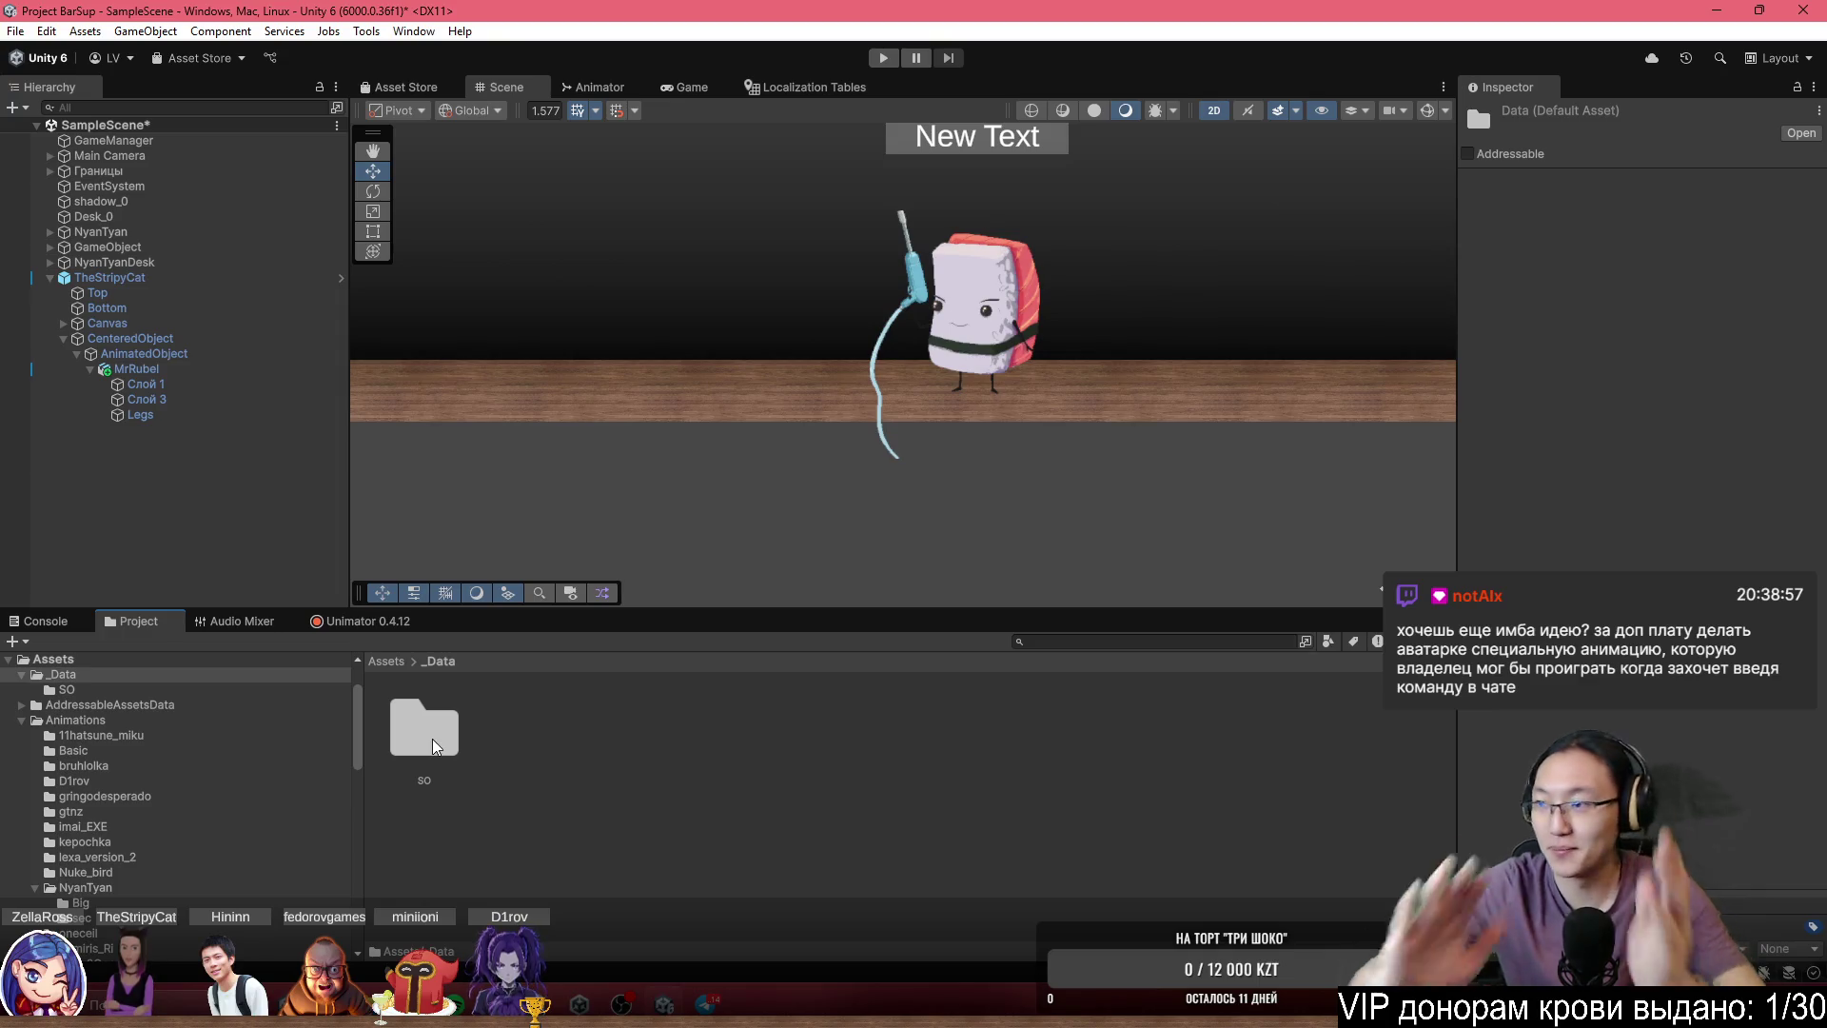
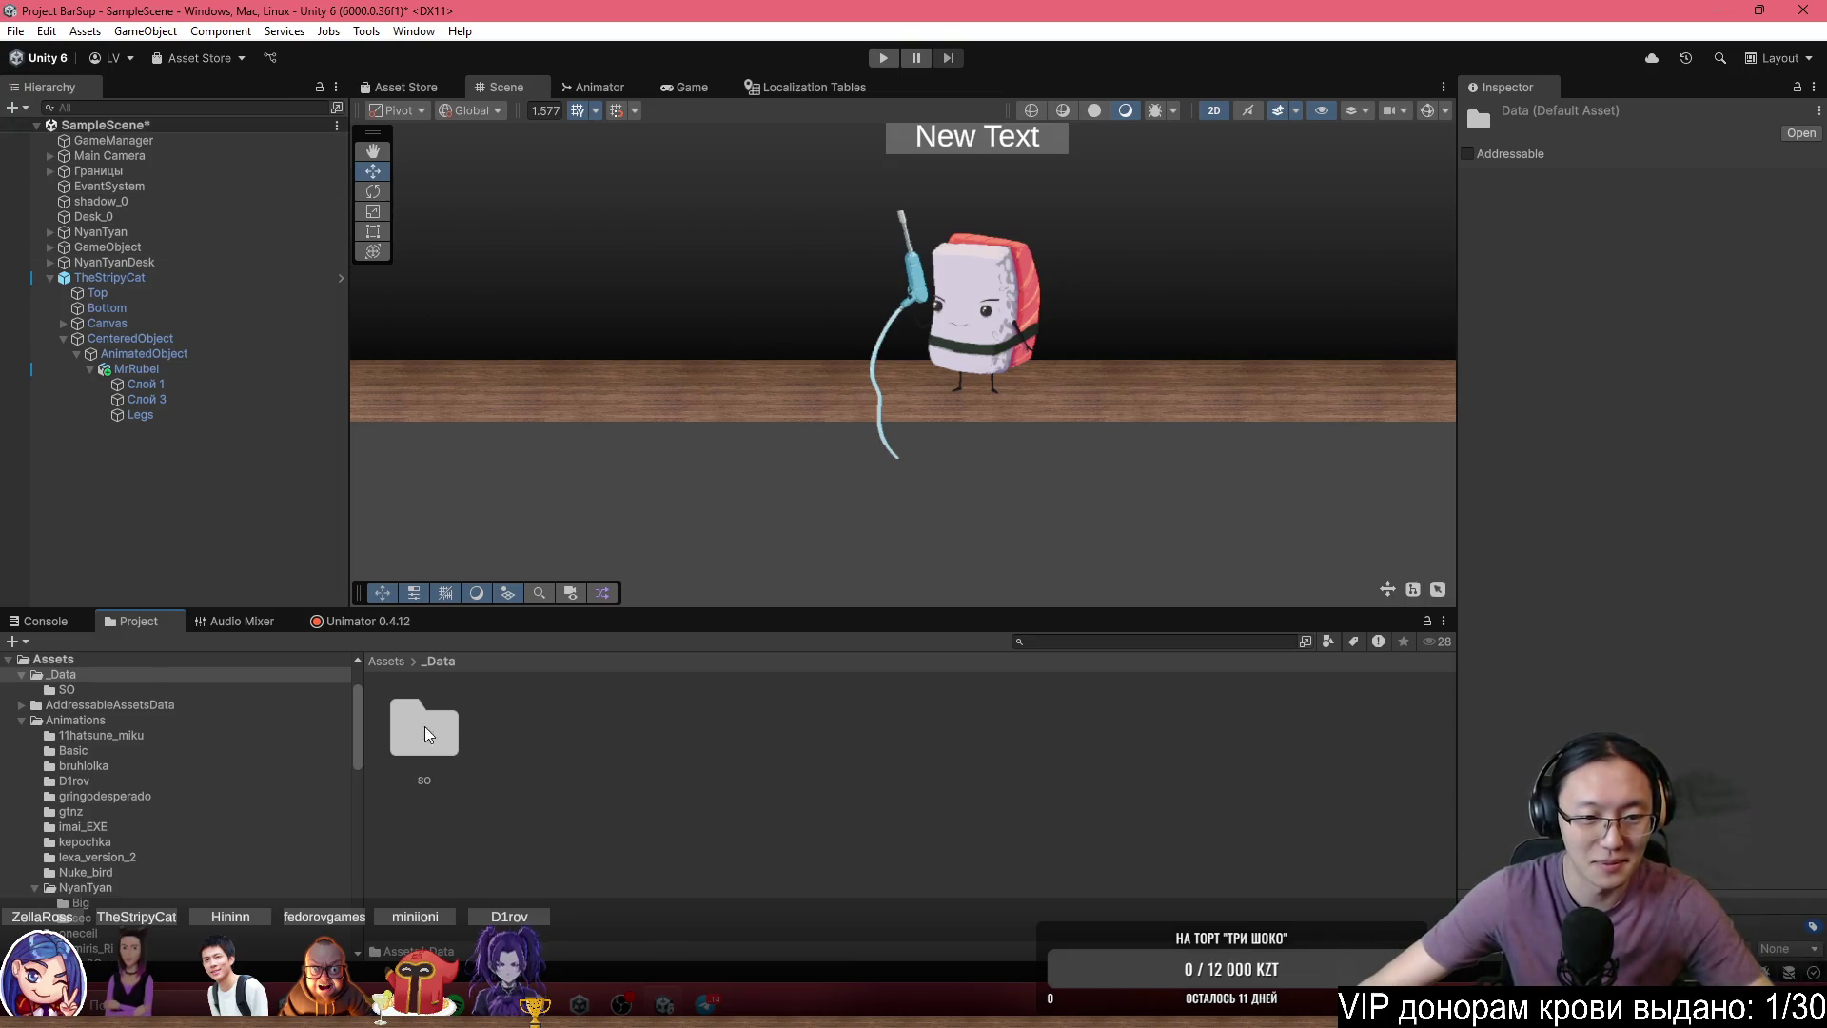
Create a new folder named MrRubel inside Assets/Animations
double_click(424, 731)
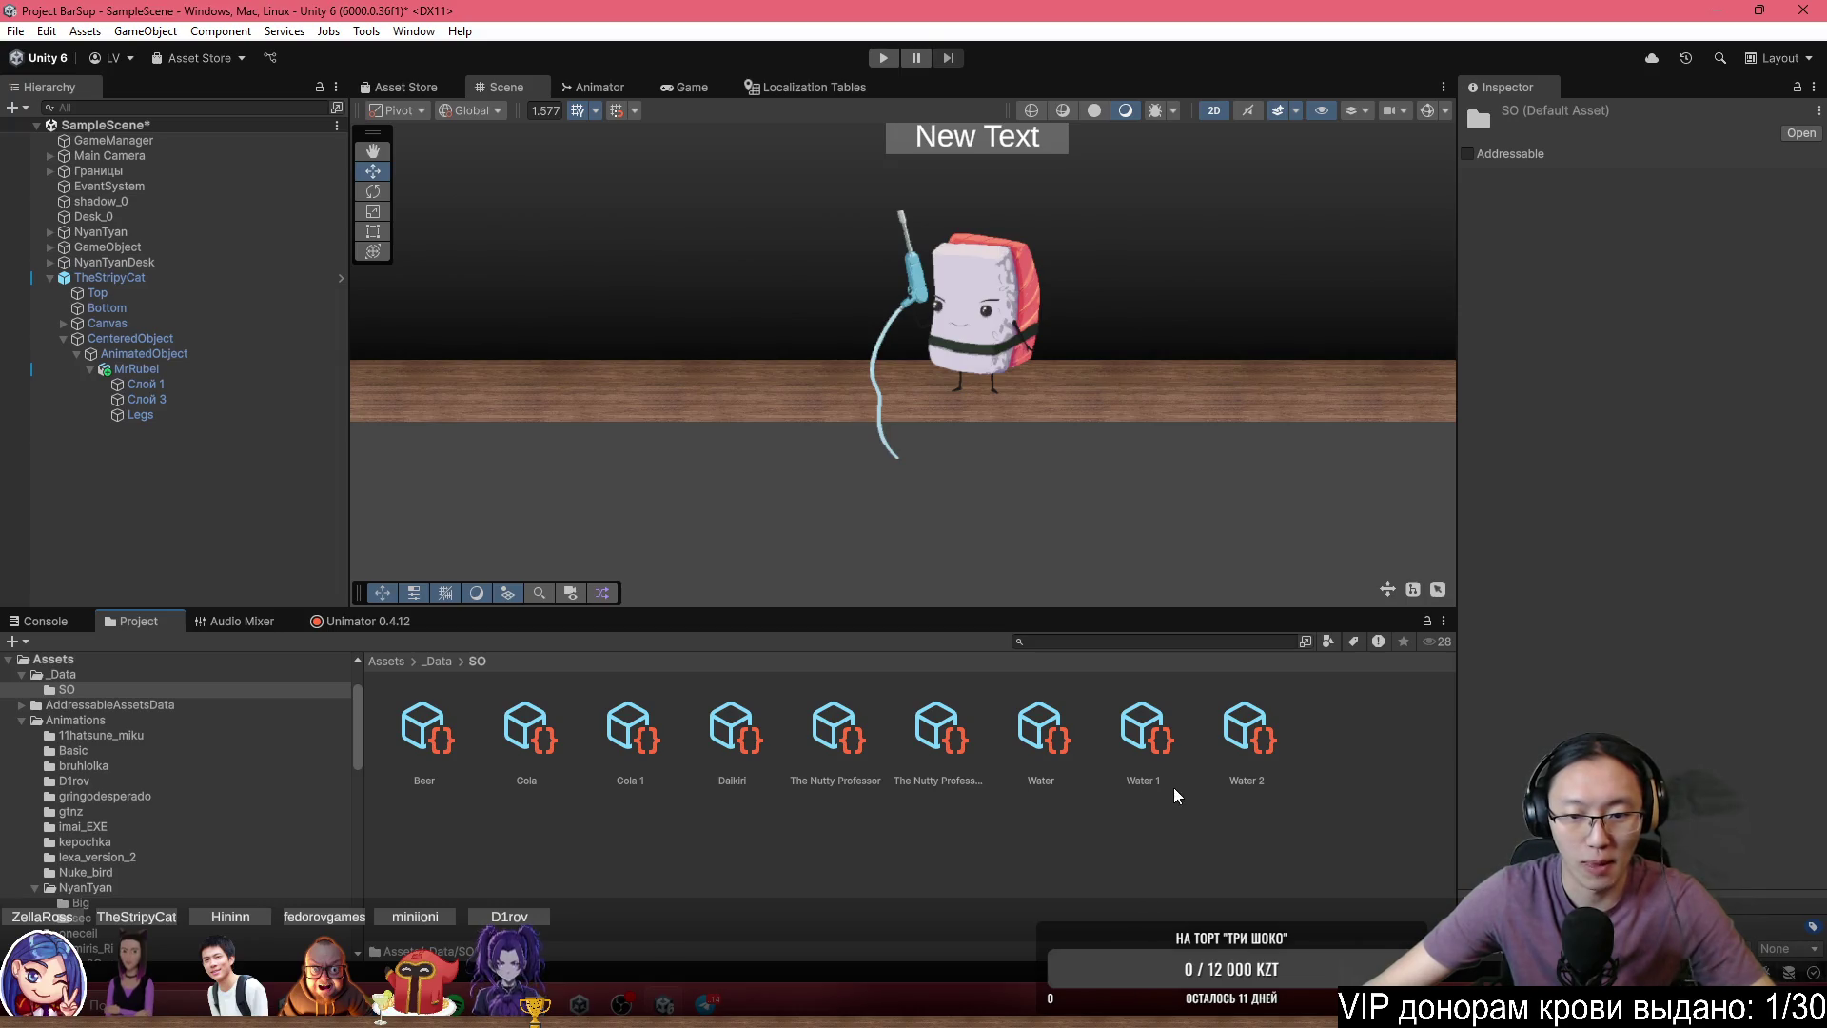
left_click(438, 661)
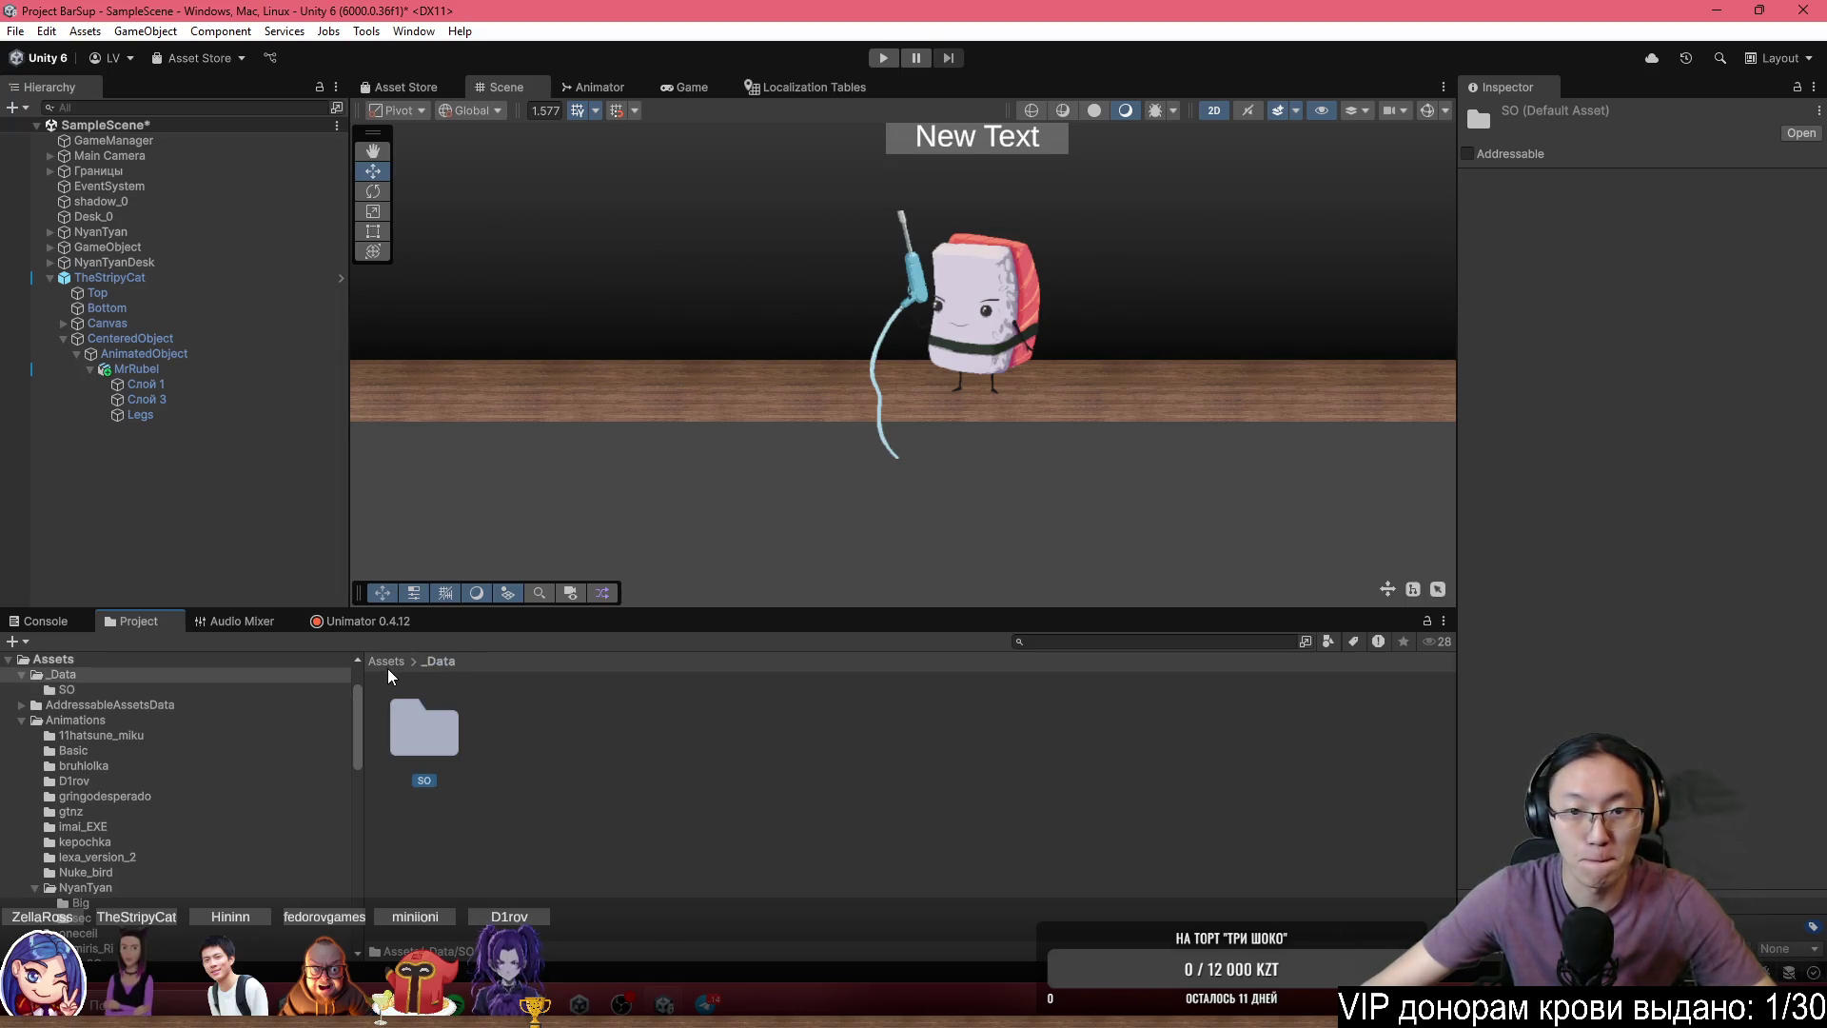
left_click(386, 661)
scroll(1153, 206, "up", 1)
scroll(891, 373, "up", 2)
scroll(892, 401, "up", 2)
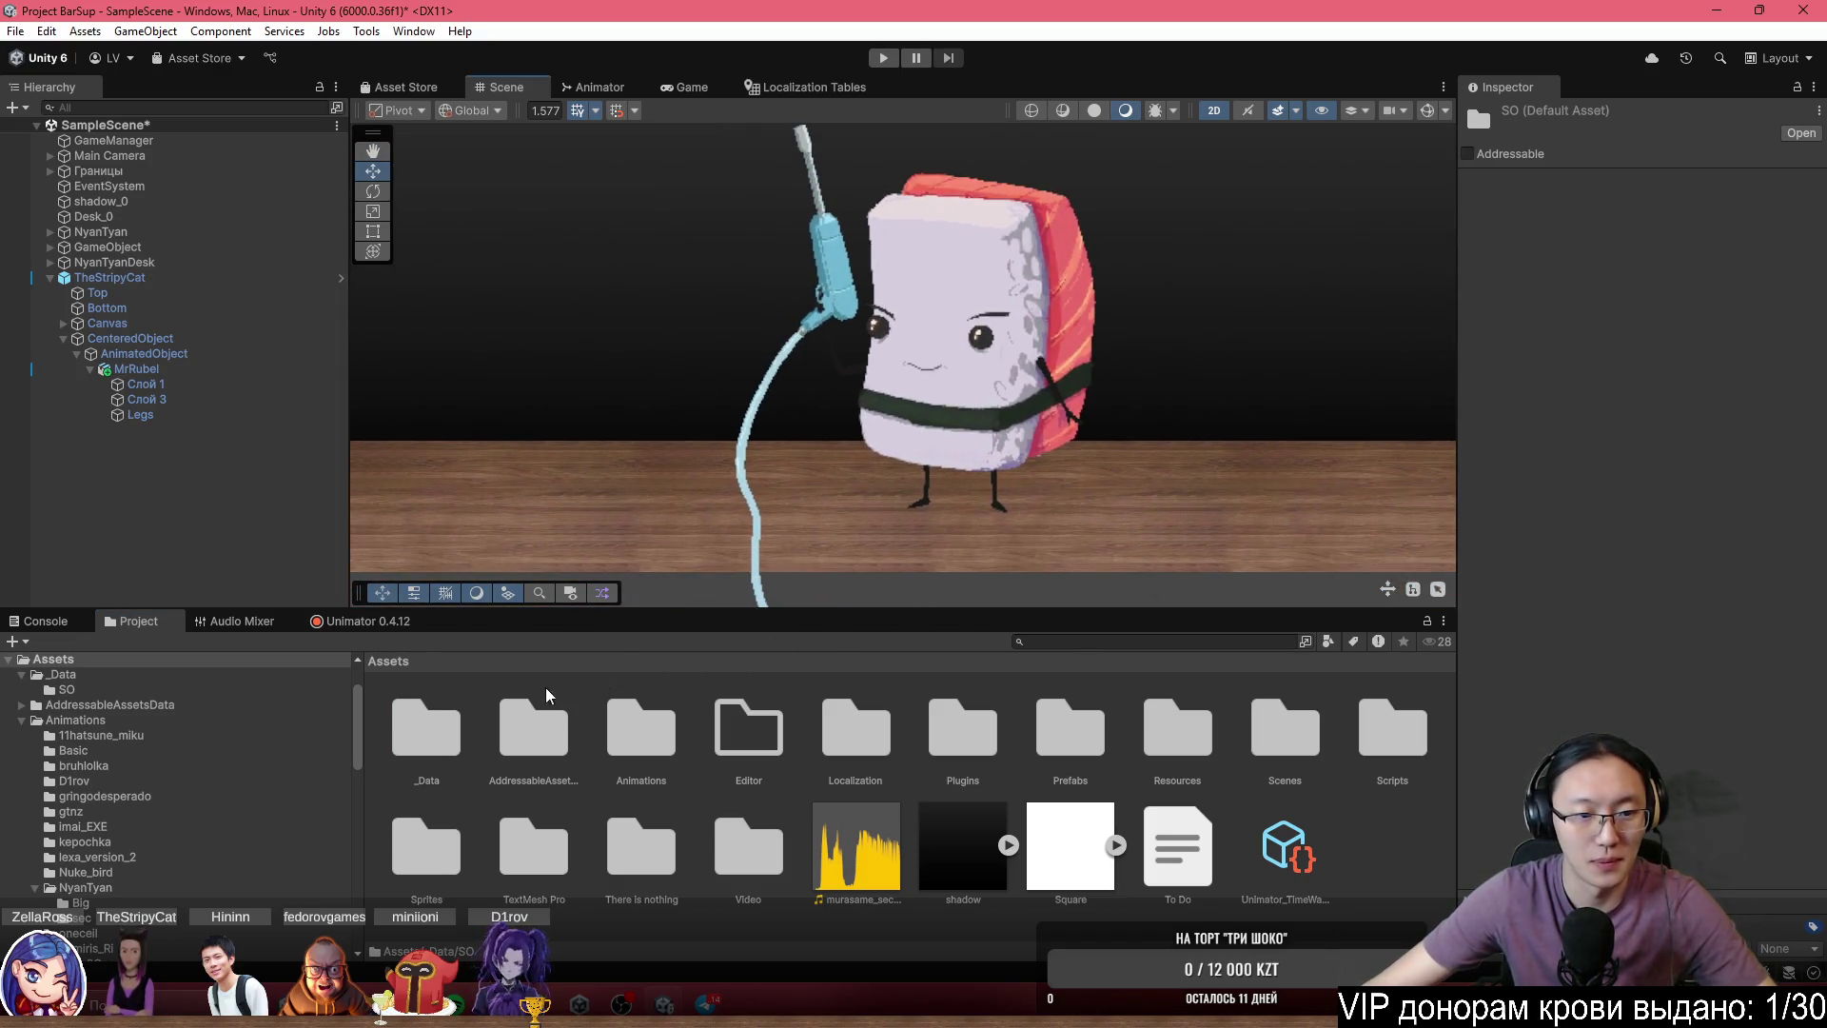
double_click(627, 772)
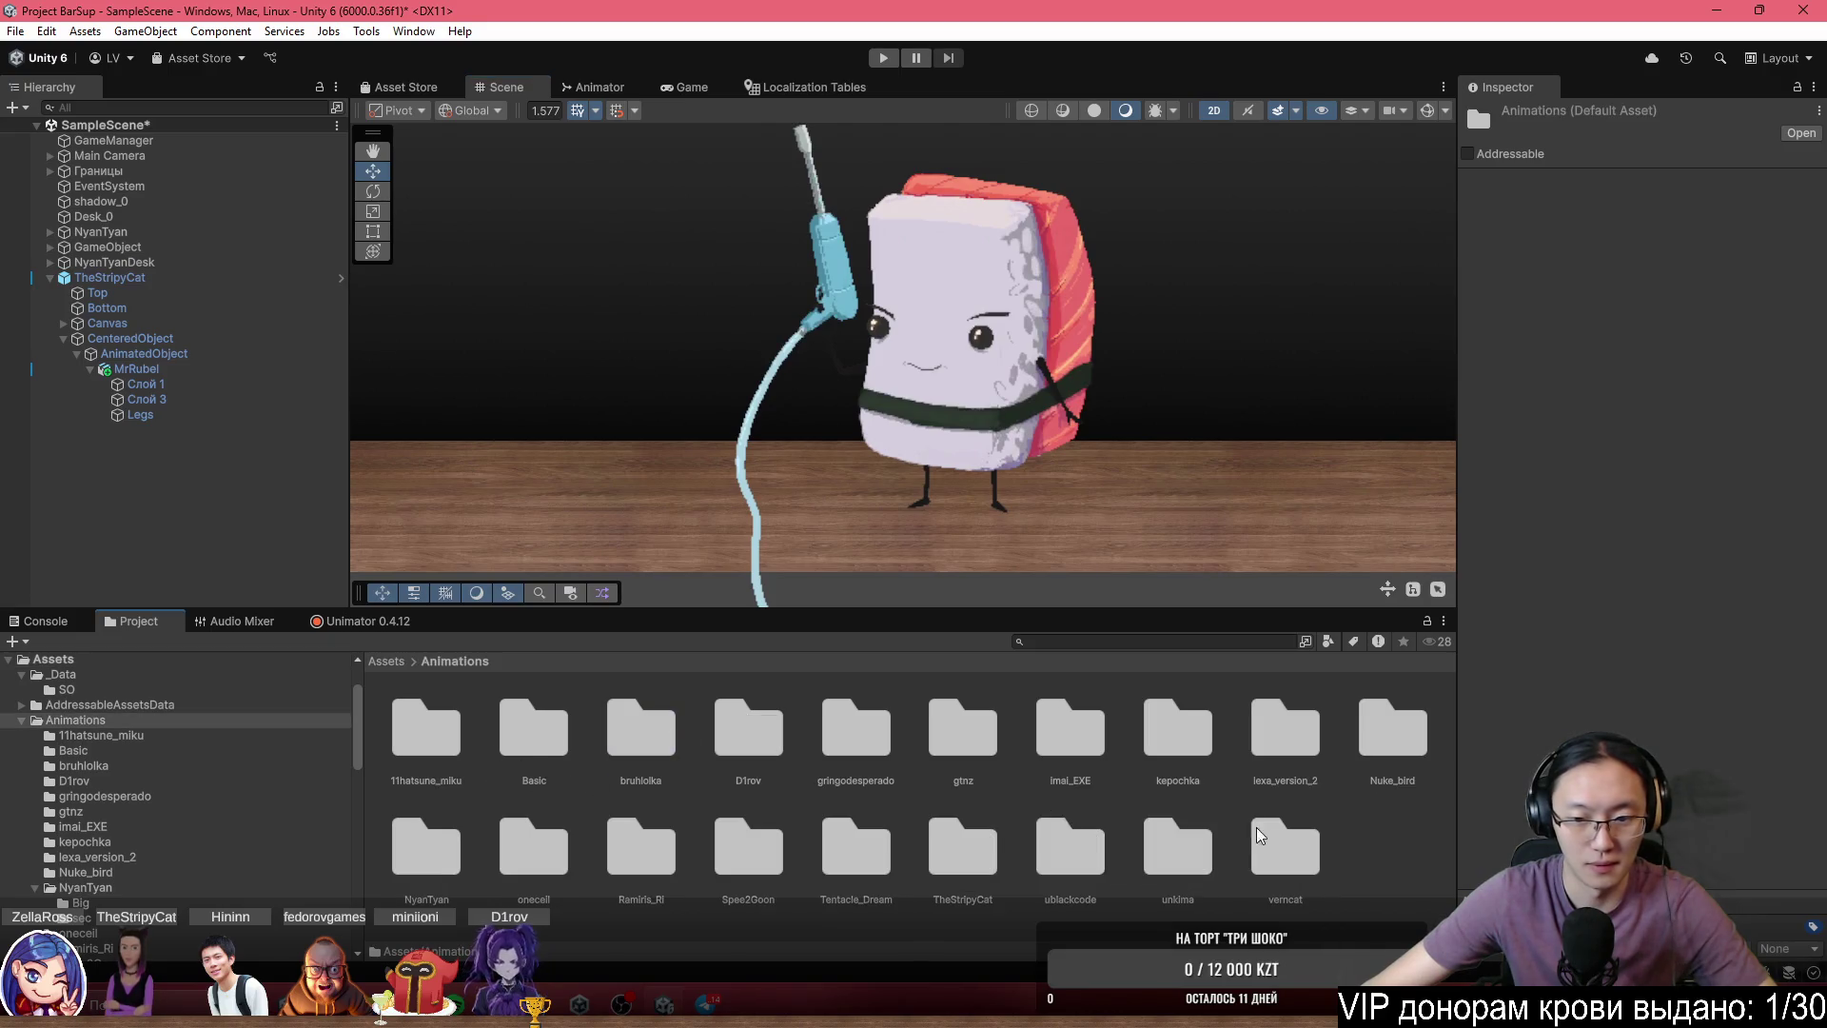
right_click(1432, 846)
mouse_move(1469, 326)
left_click(1393, 331)
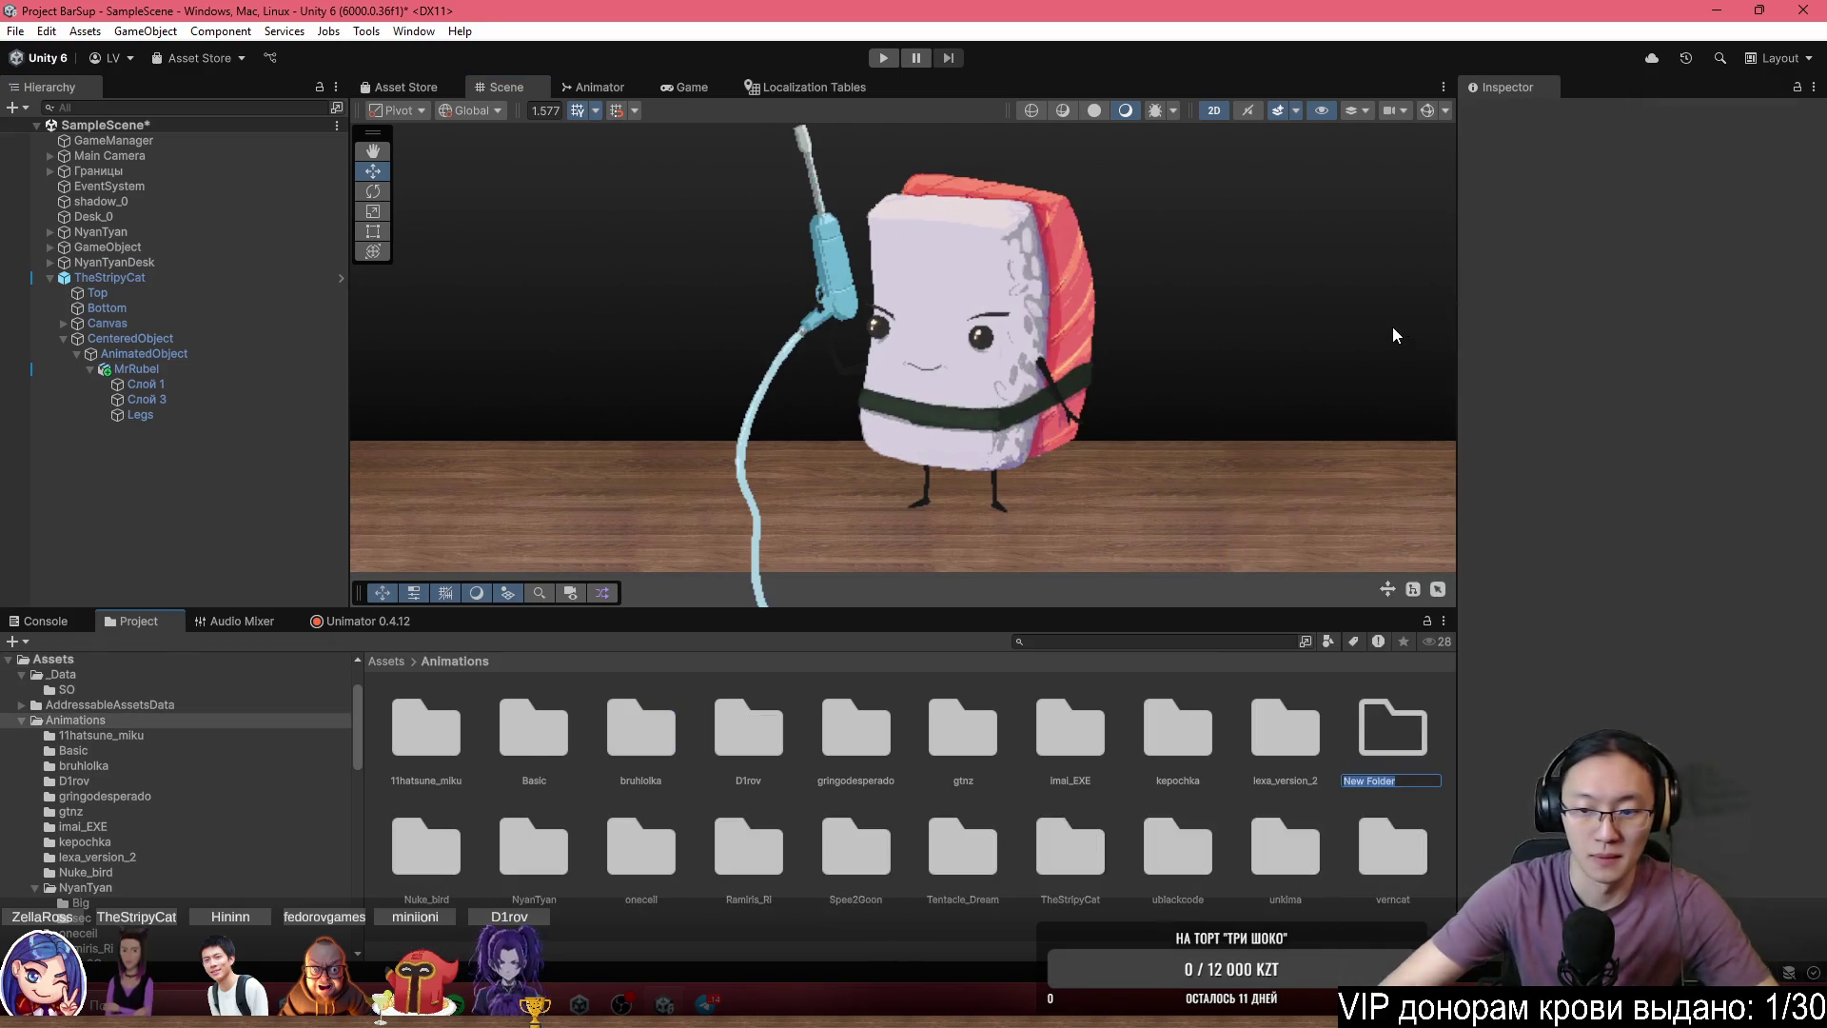
type("MrRube")
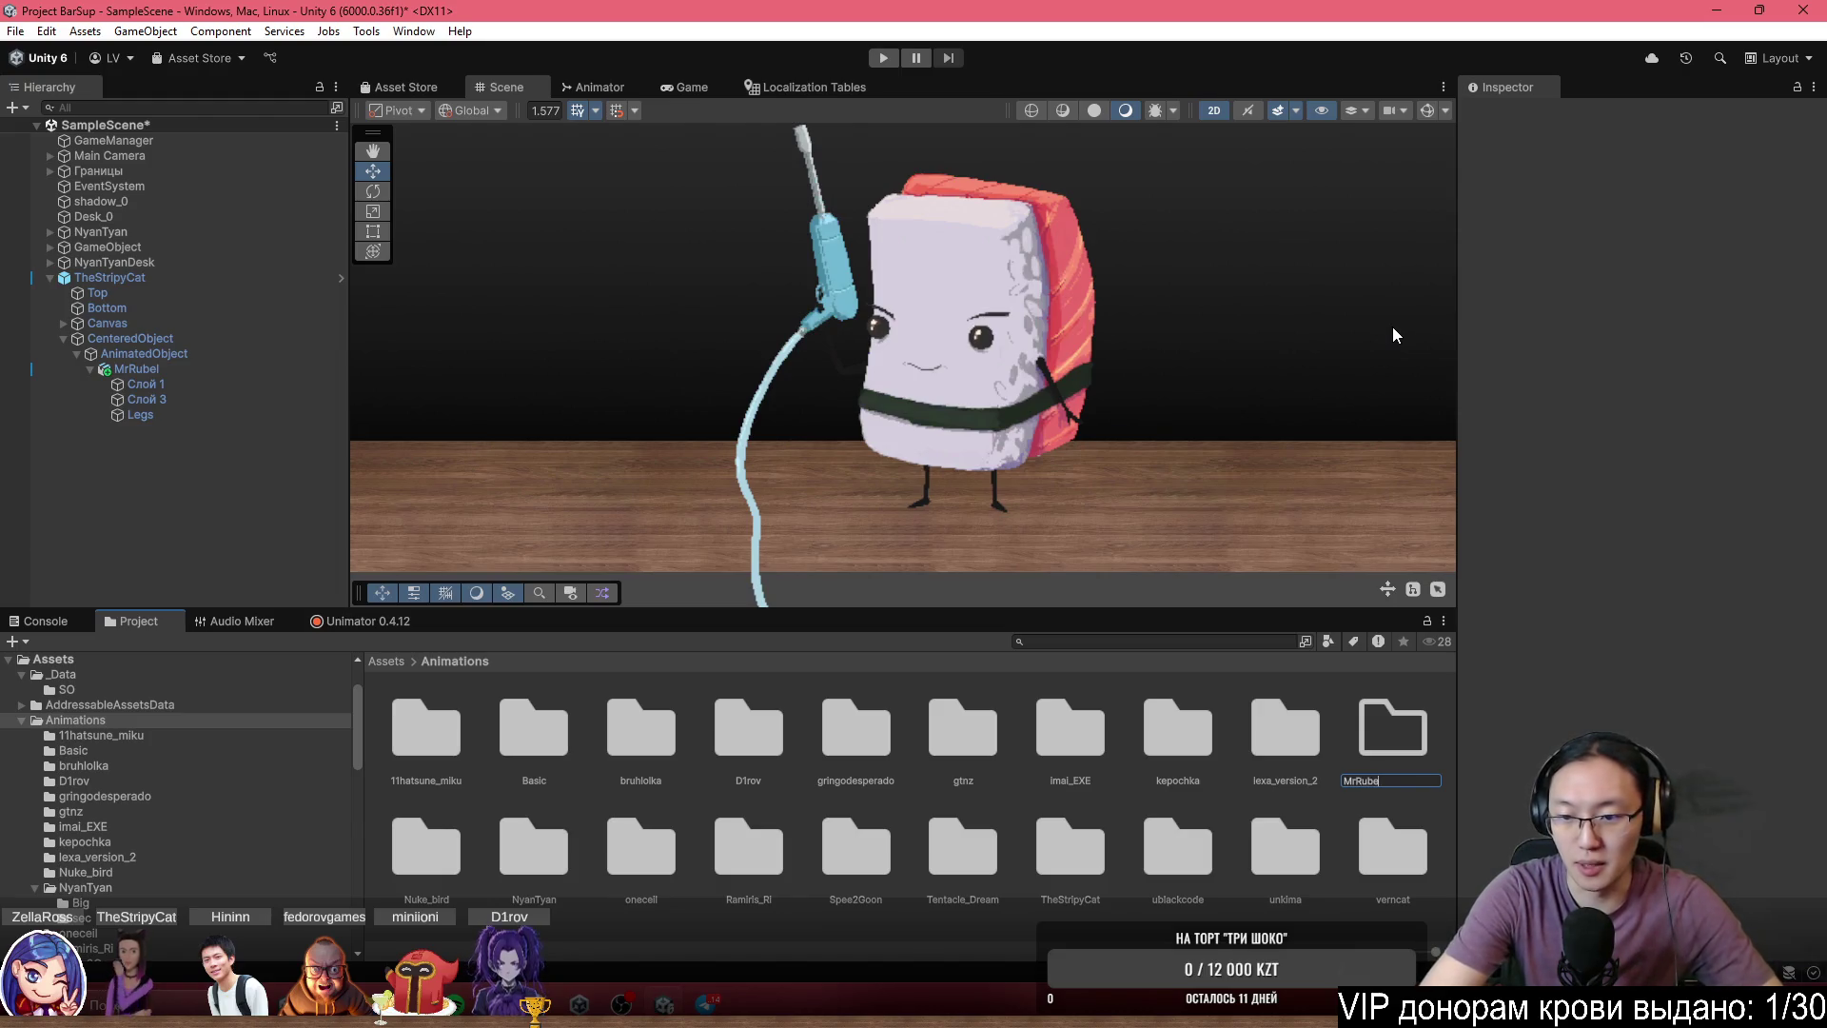
type("l")
key("Return")
key("Return")
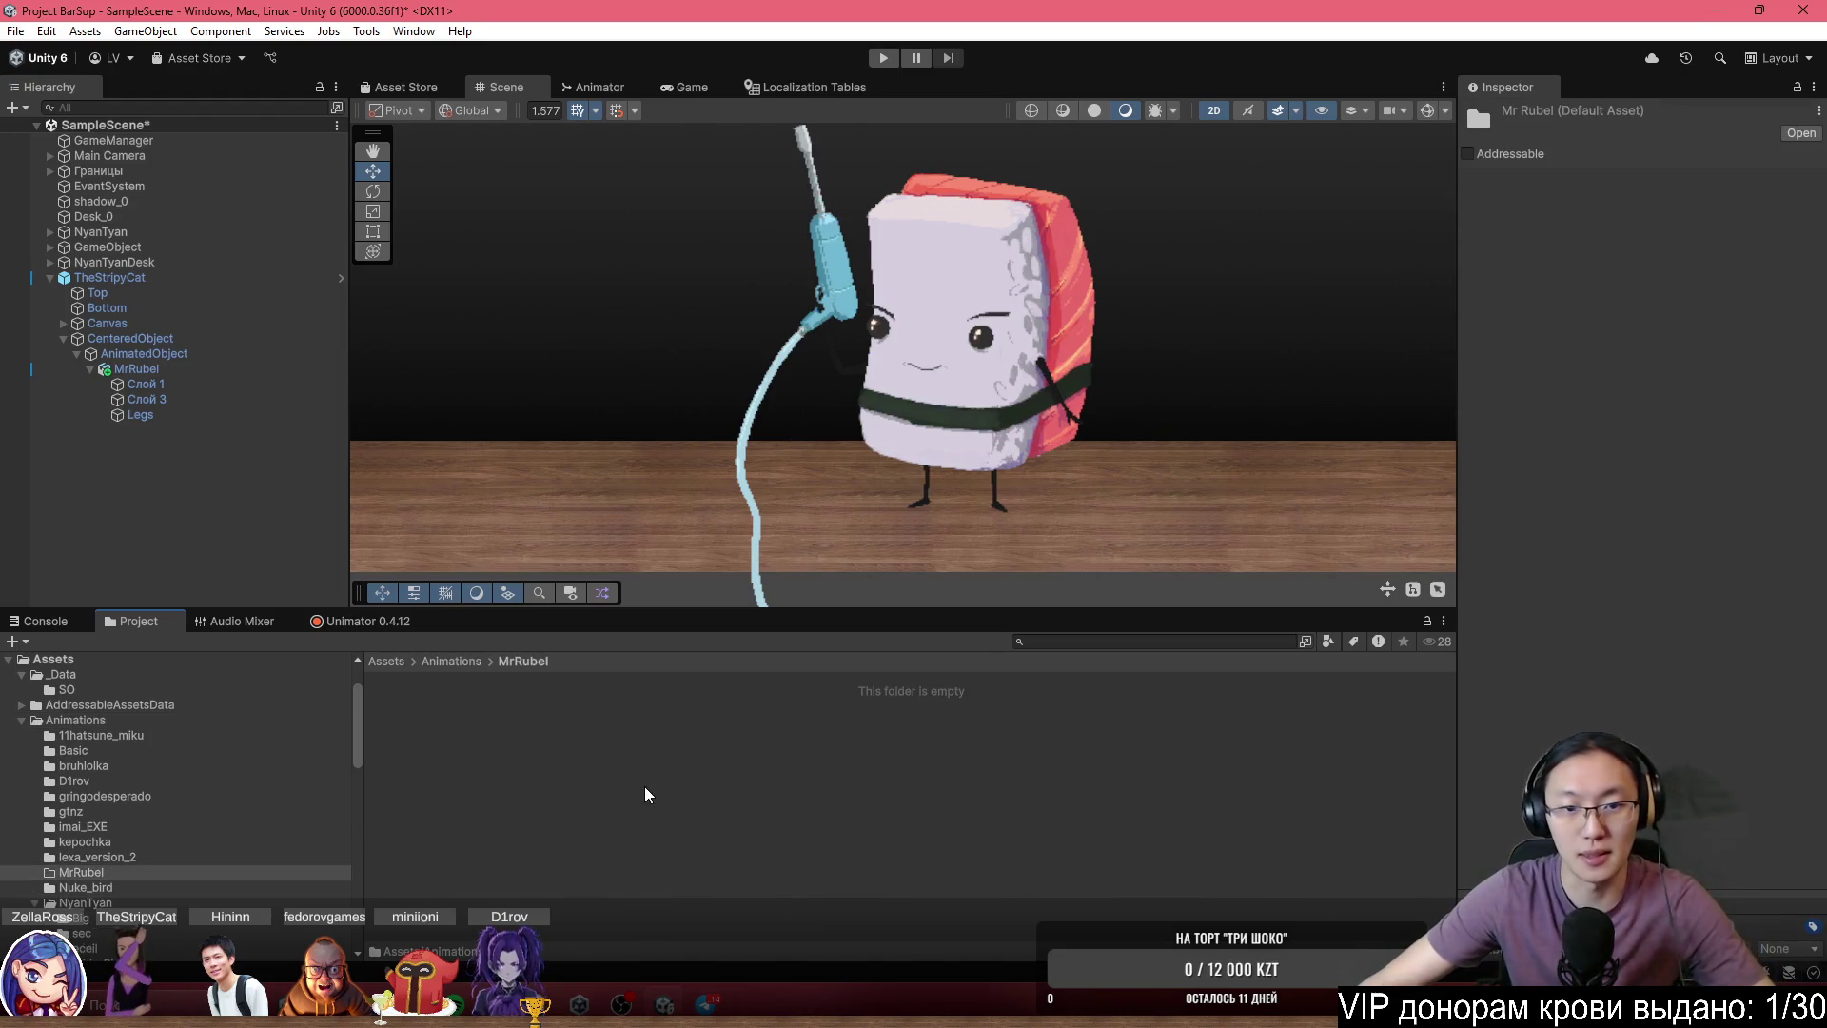
Create a MrRubel animator controller in that folder and assign it to the MrRubel character
right_click(646, 794)
mouse_move(857, 247)
mouse_move(1101, 411)
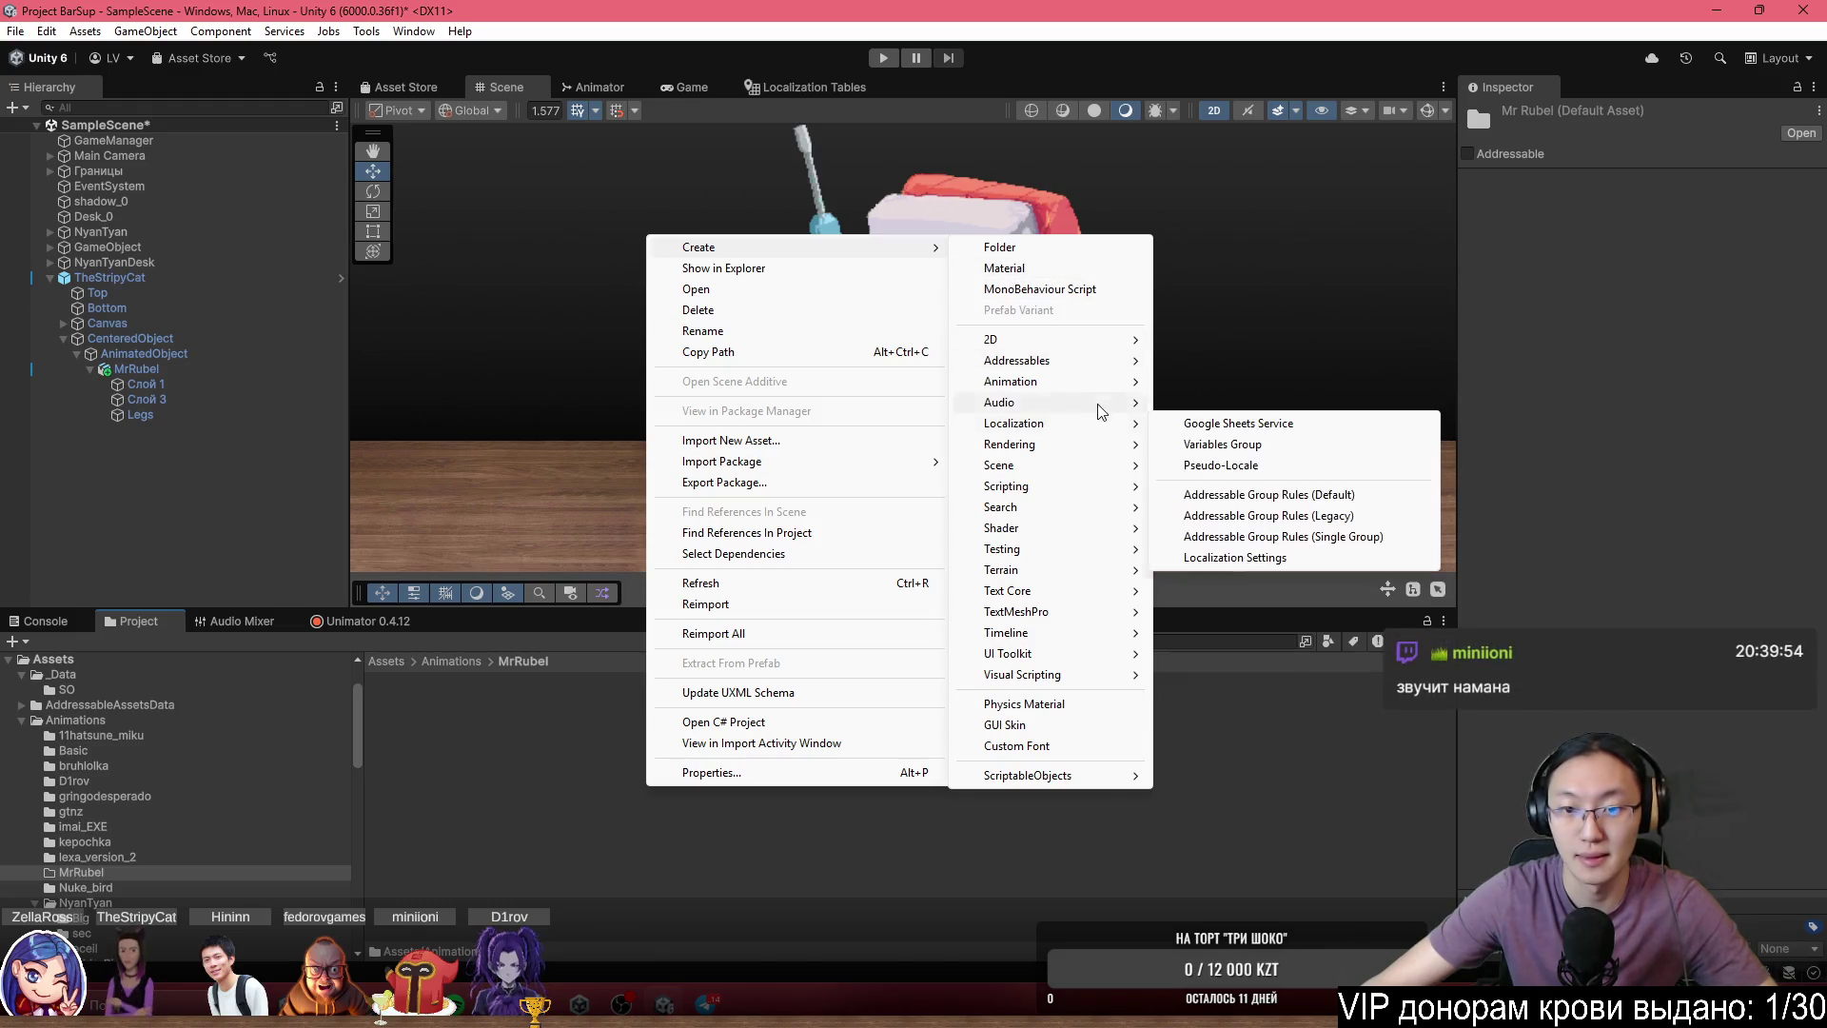
mouse_move(1137, 385)
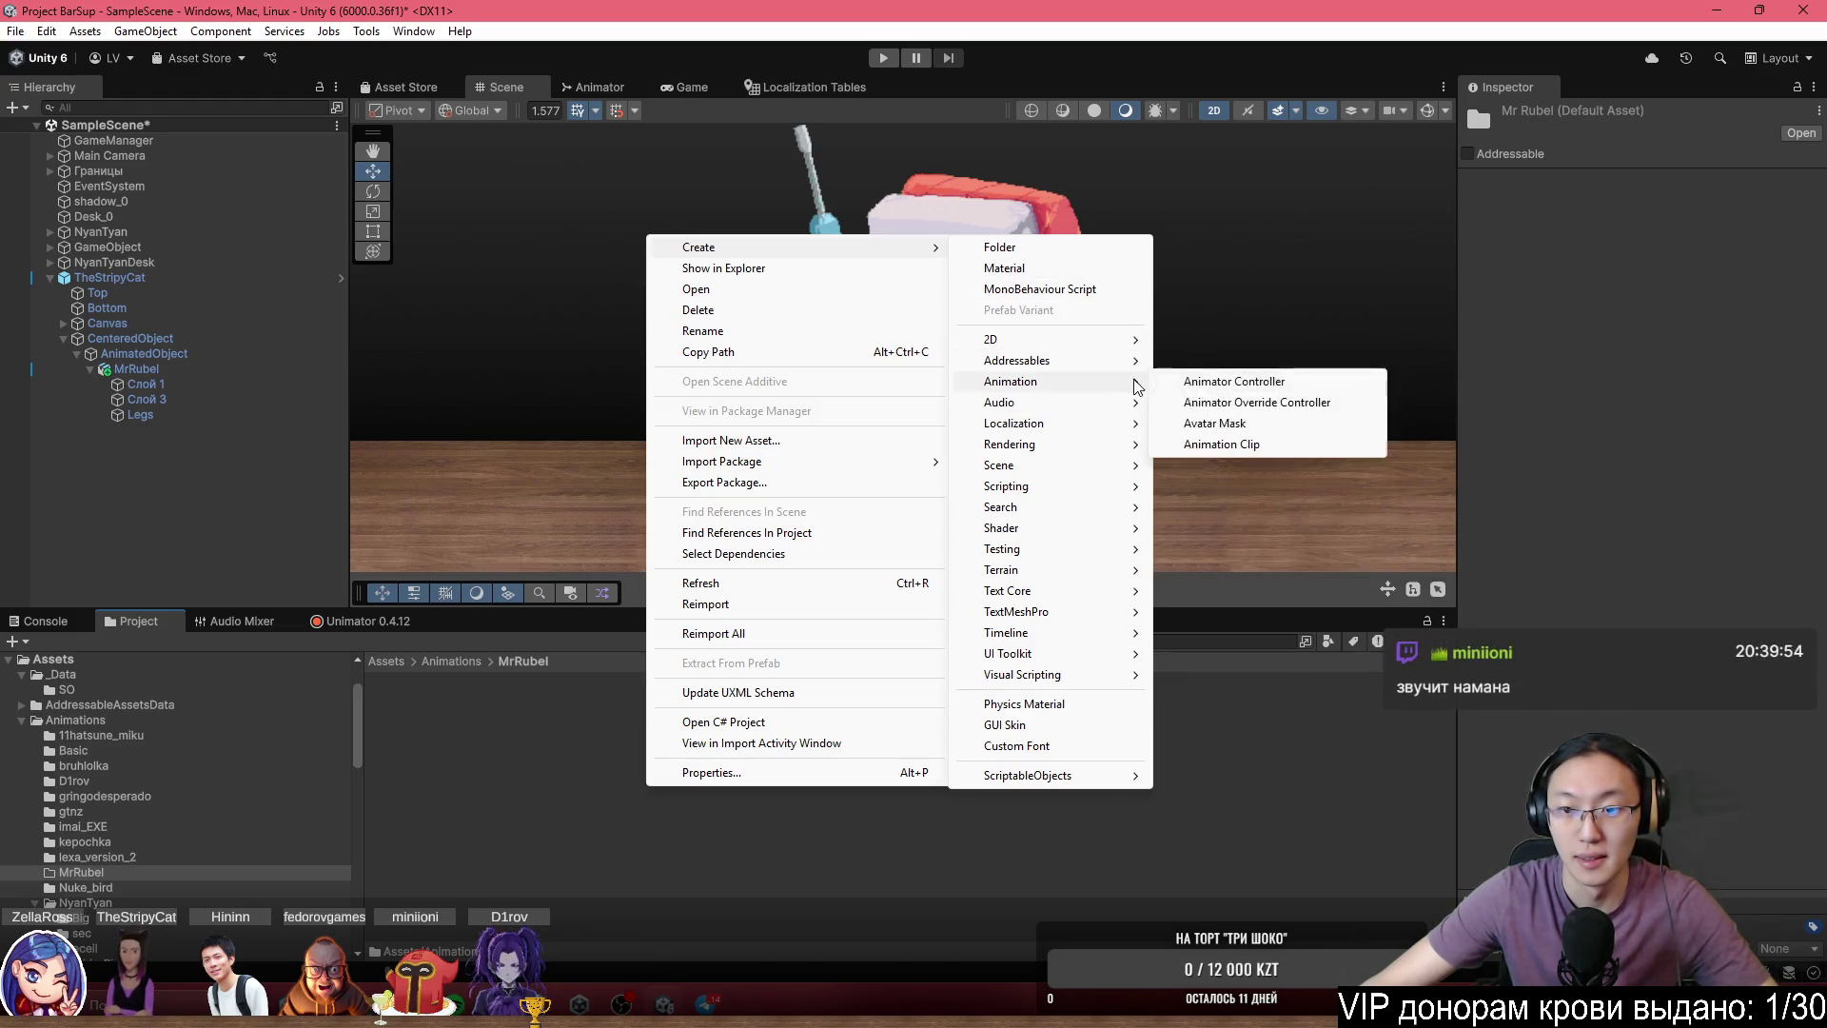
left_click(1237, 383)
type("MrRubel")
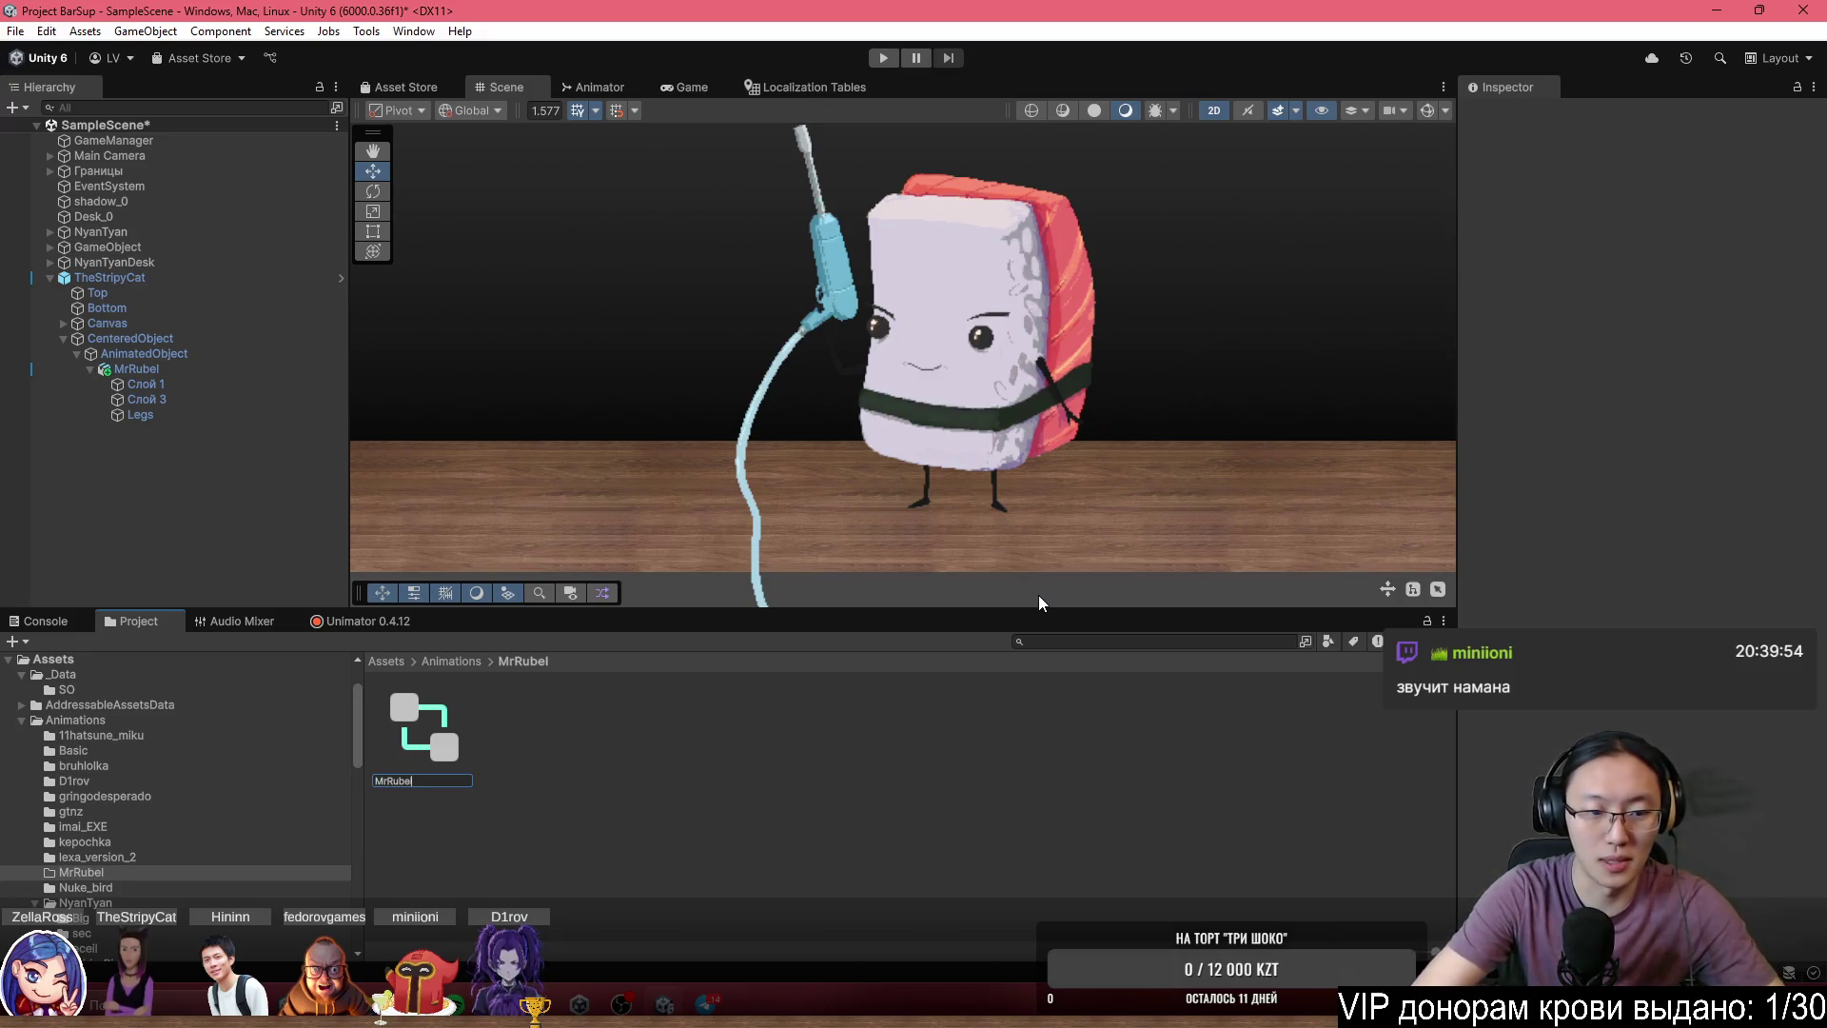
key("Return")
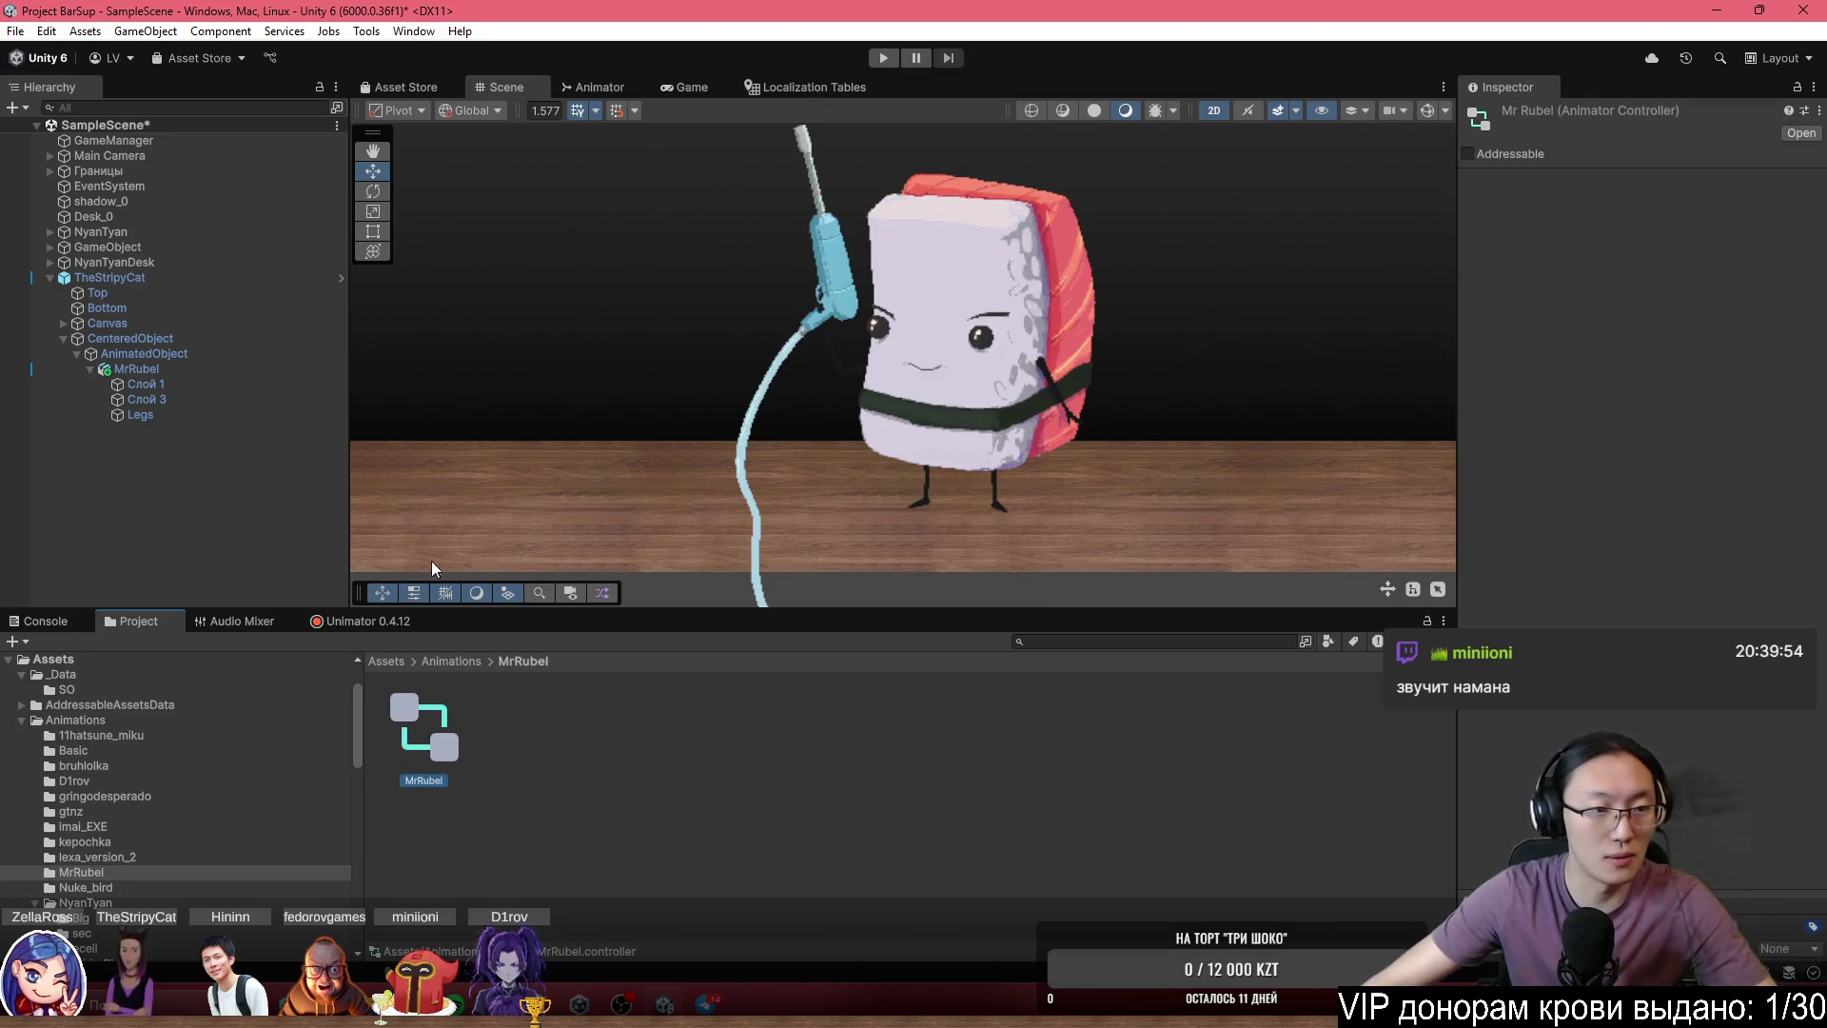
mouse_move(430, 732)
left_mouse_down()
mouse_move(143, 354)
mouse_move(137, 370)
left_mouse_up()
left_click(410, 619)
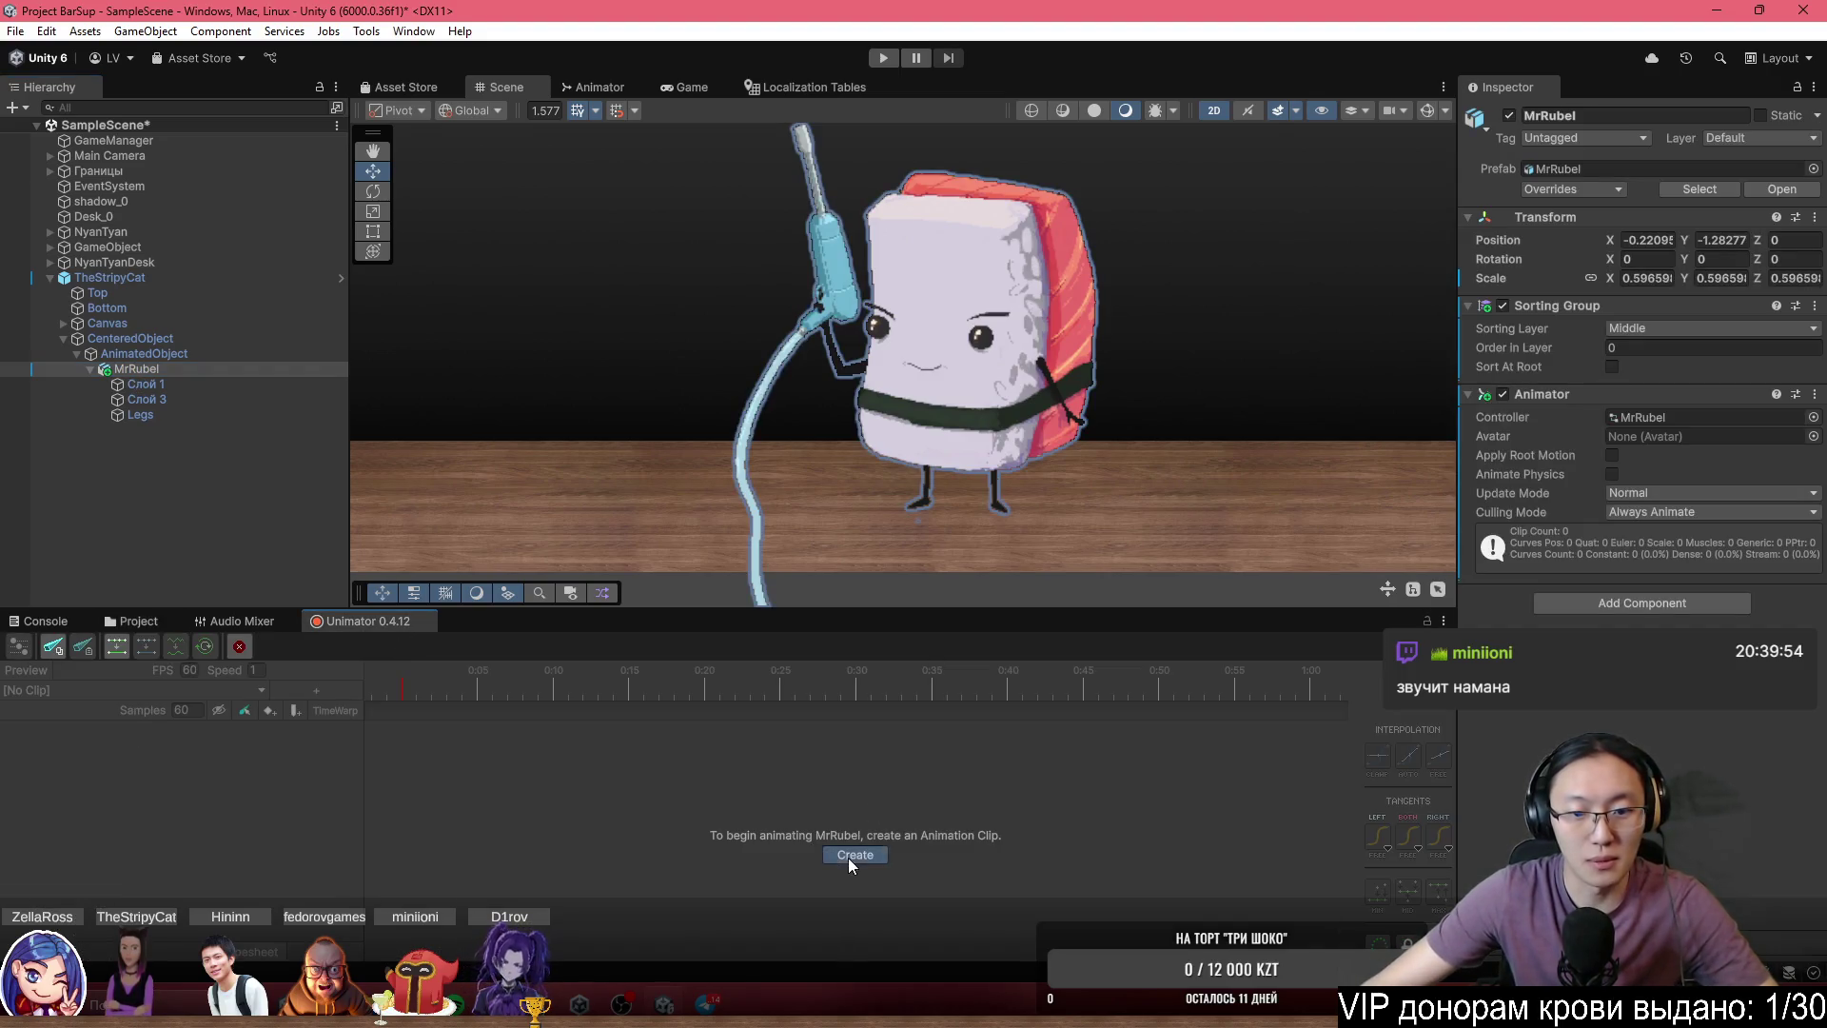
Create an Idle animation clip for MrRubel and turn on keyframe recording
left_click(850, 857)
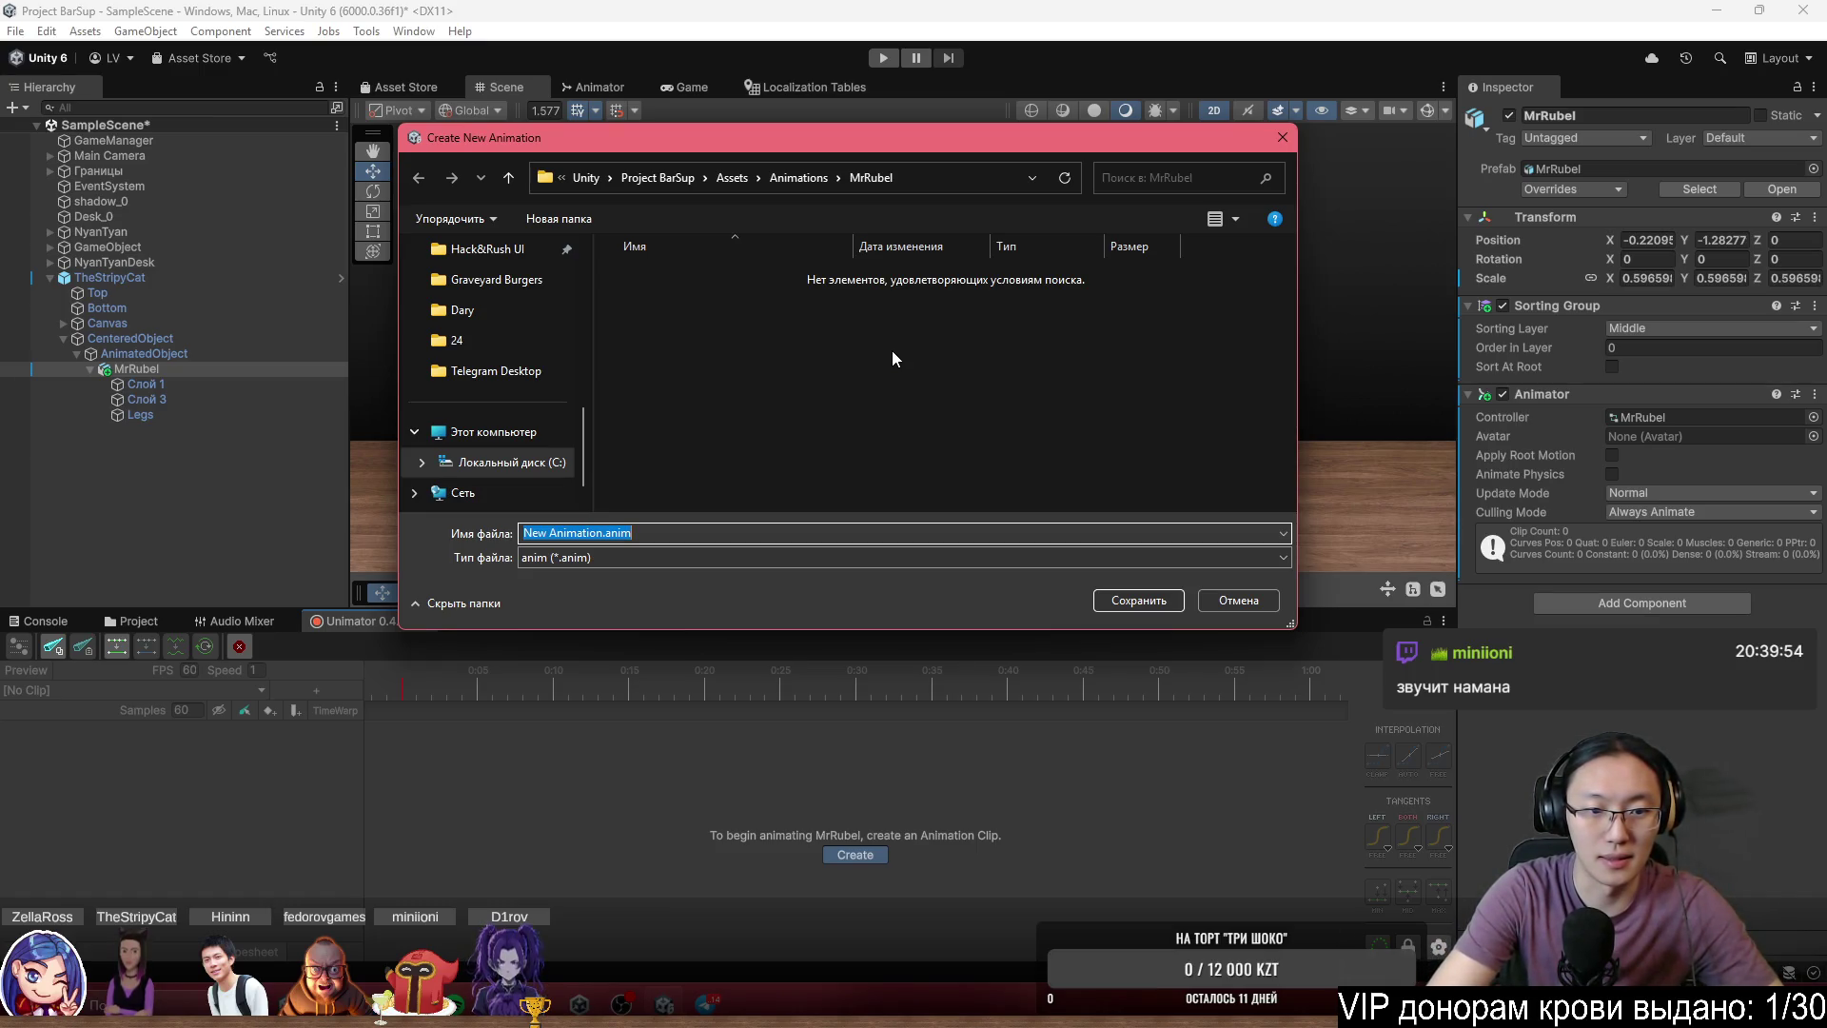
type("Idle")
key("Return")
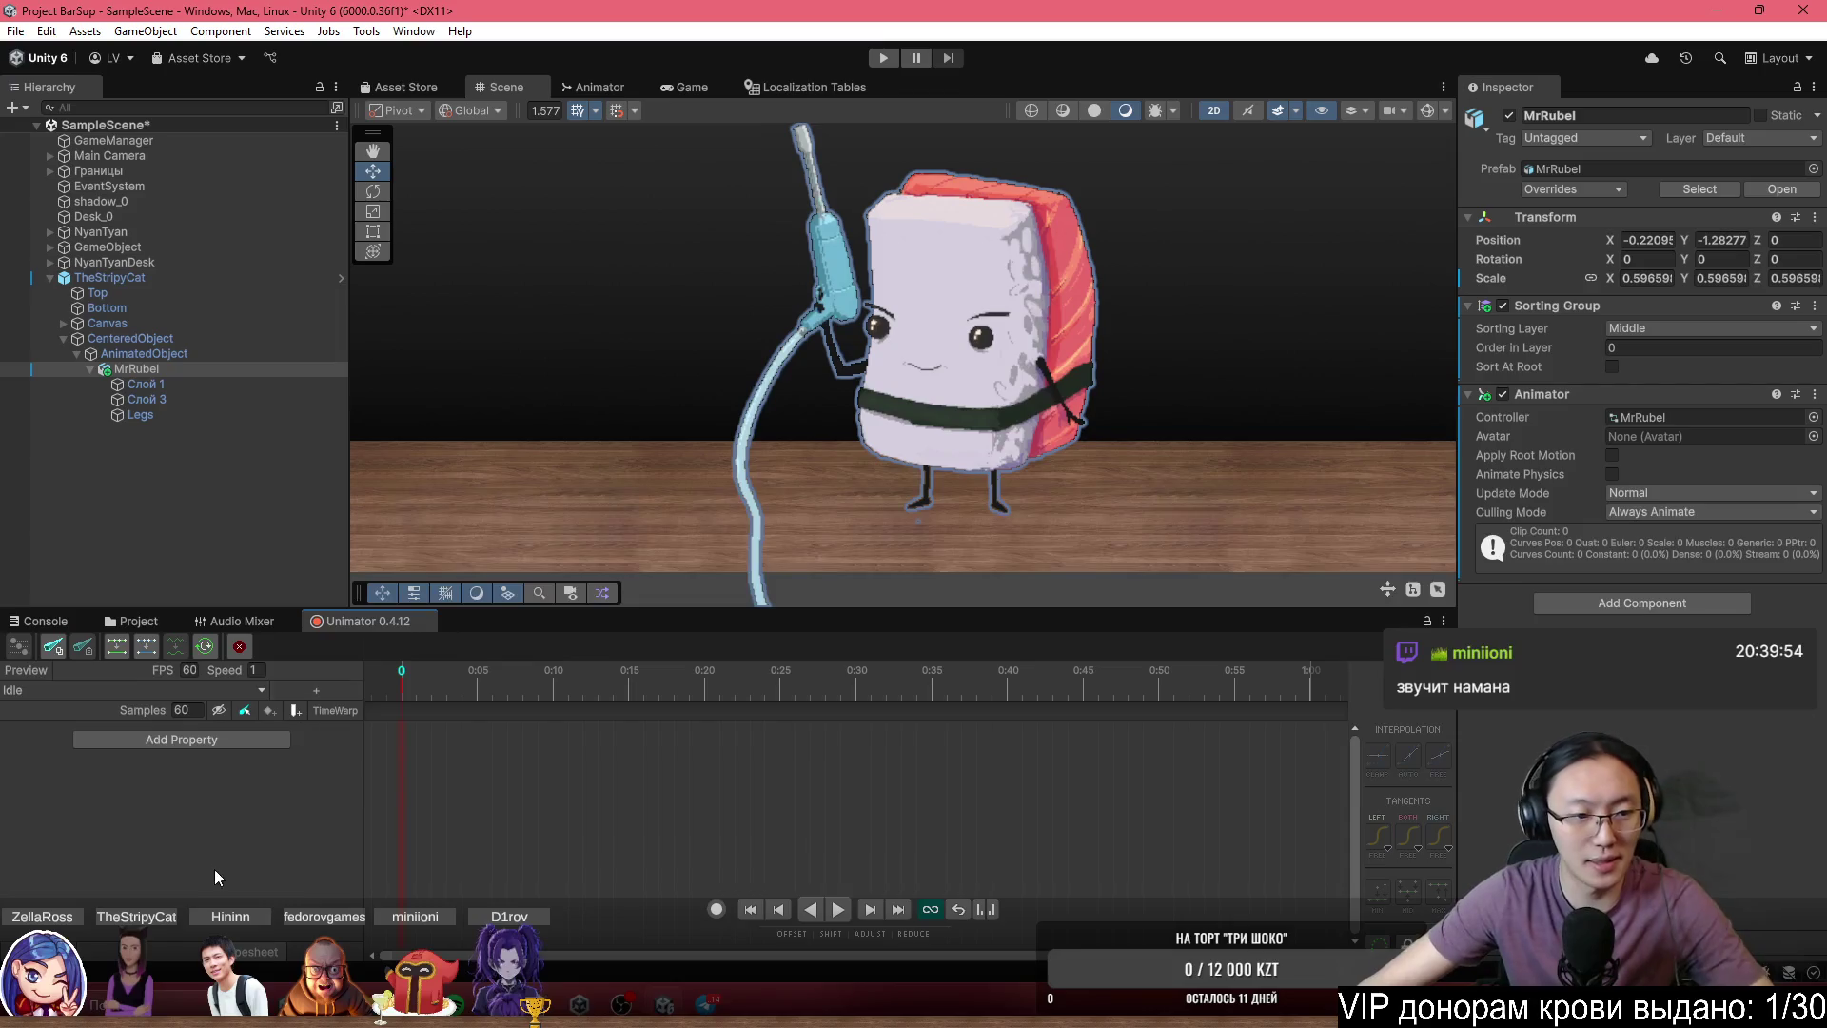
left_click(716, 909)
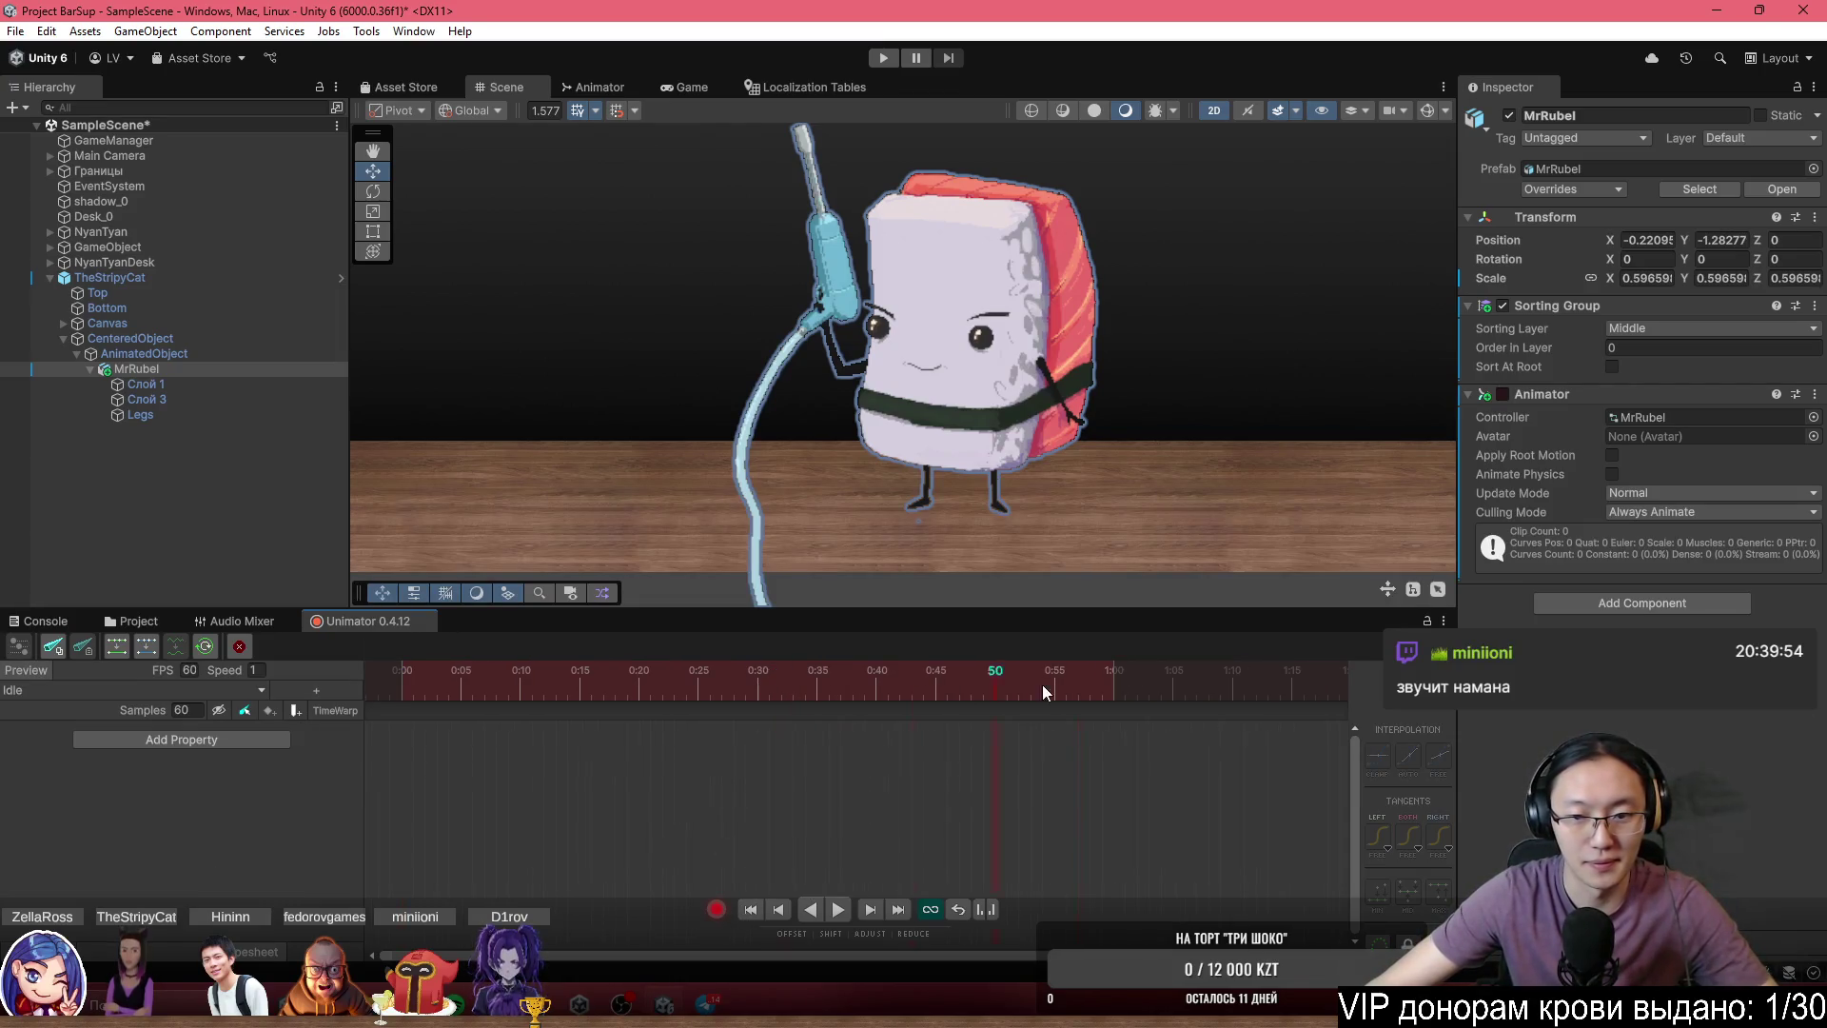
scroll(972, 806, "down", 3)
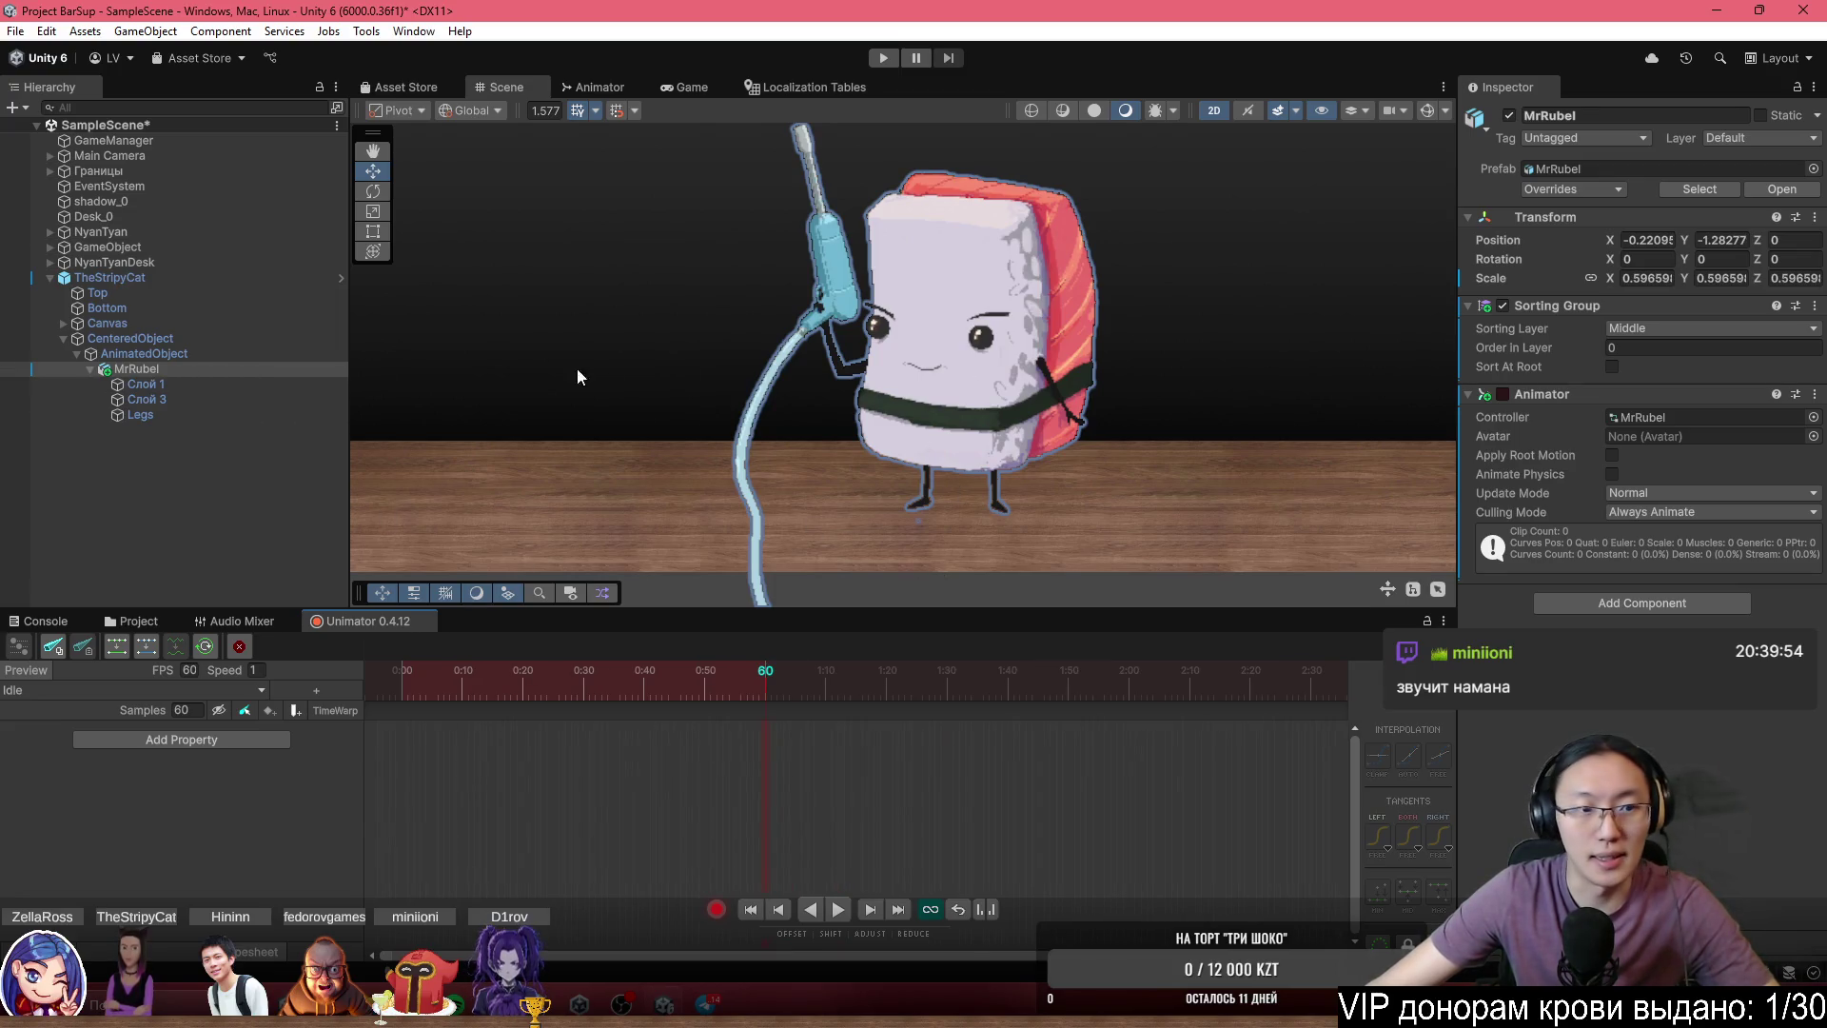
left_click(225, 386)
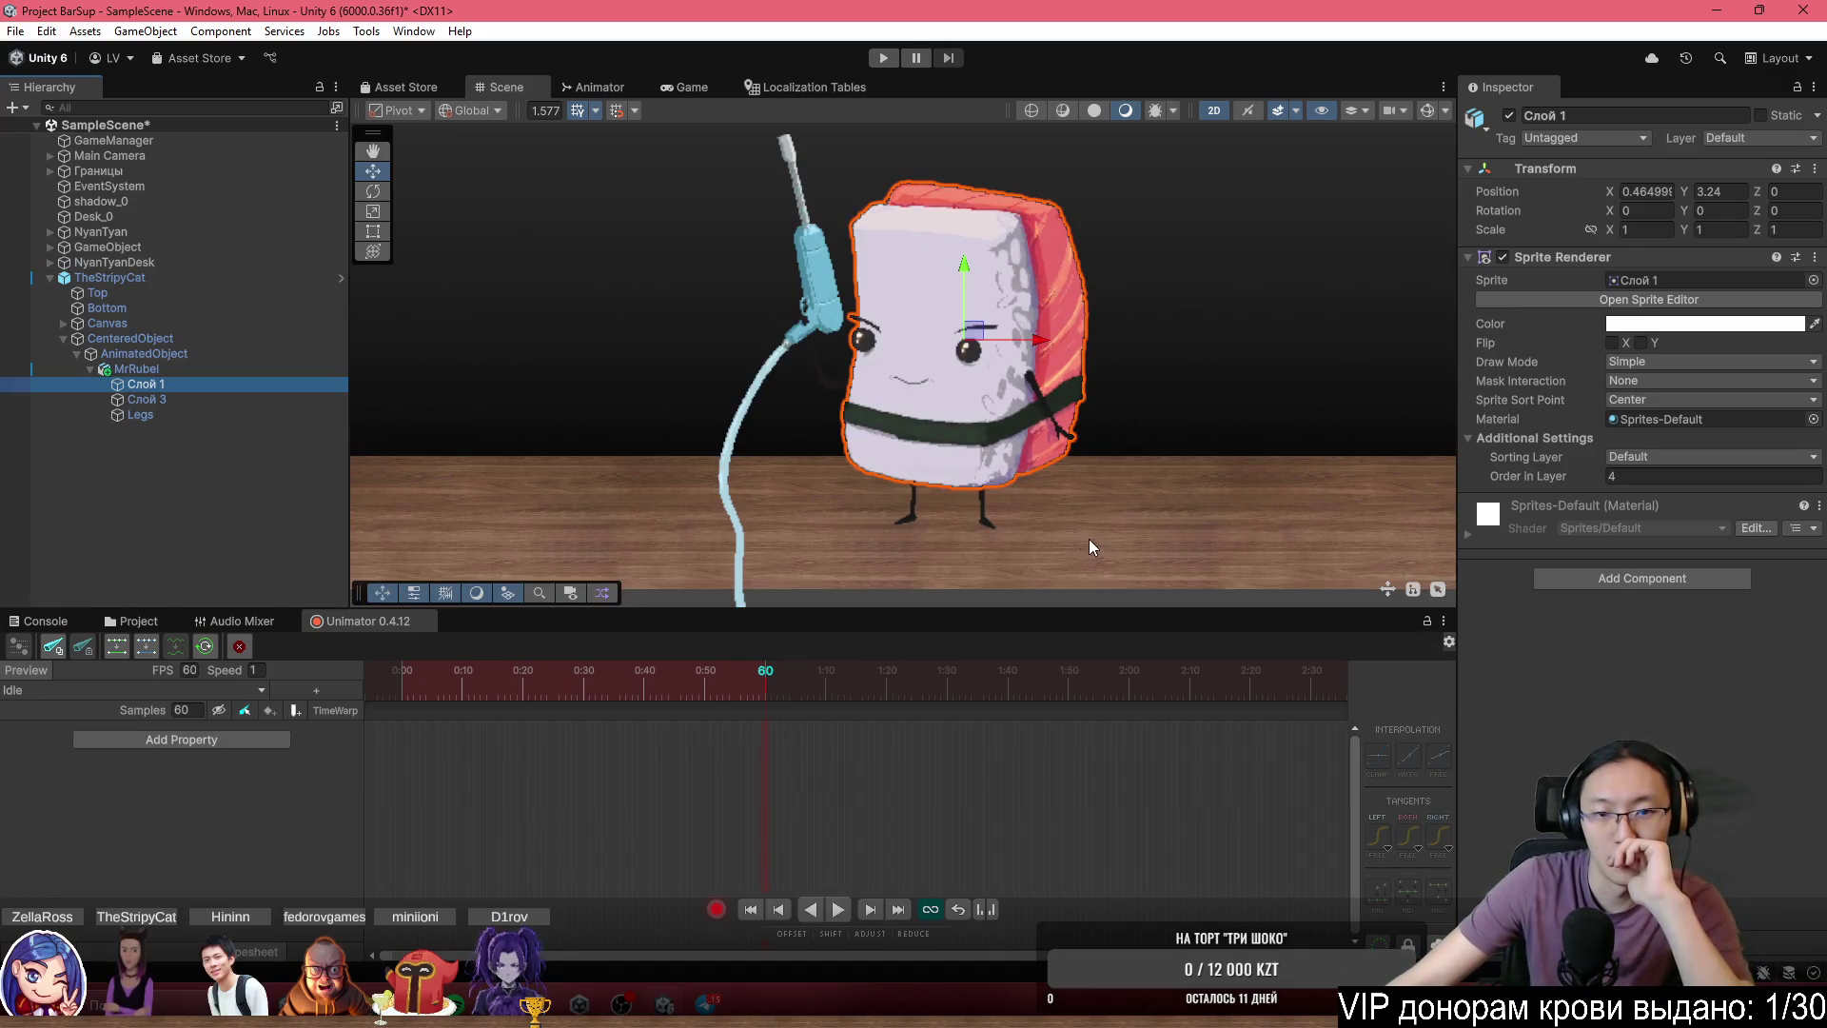
scroll(785, 331, "up", 5)
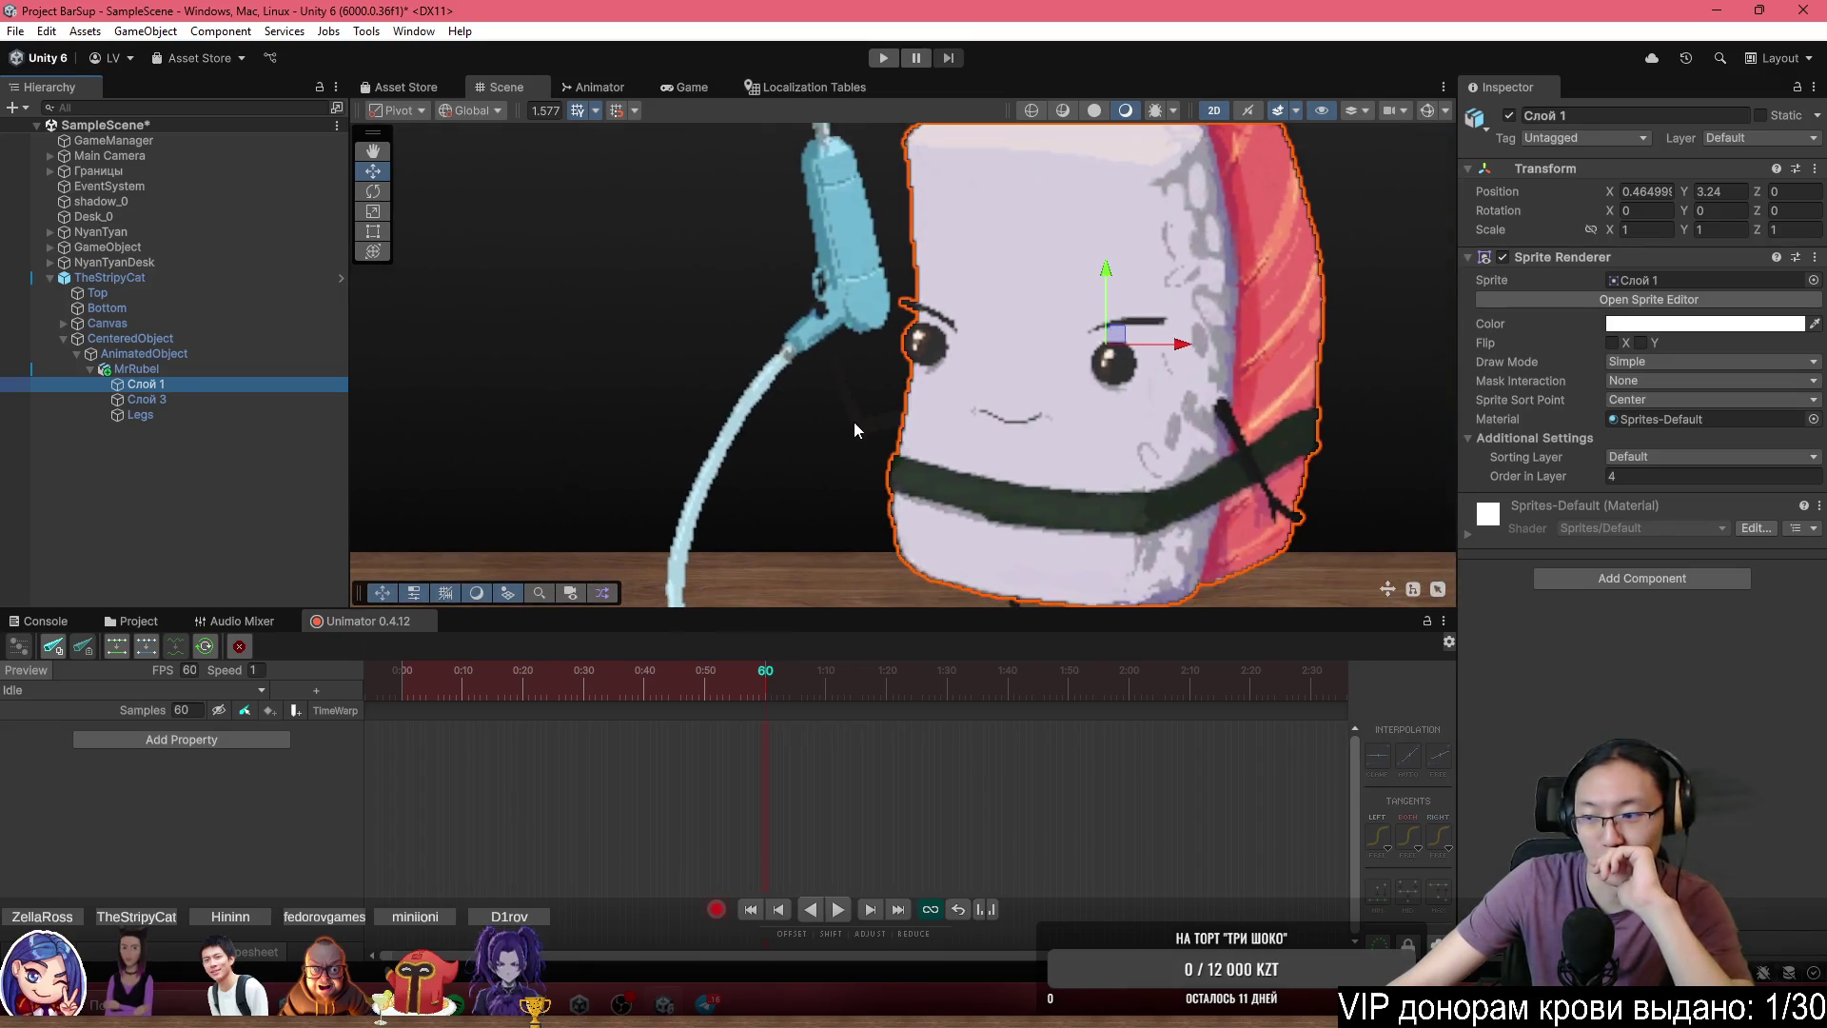
scroll(853, 421, "down", 5)
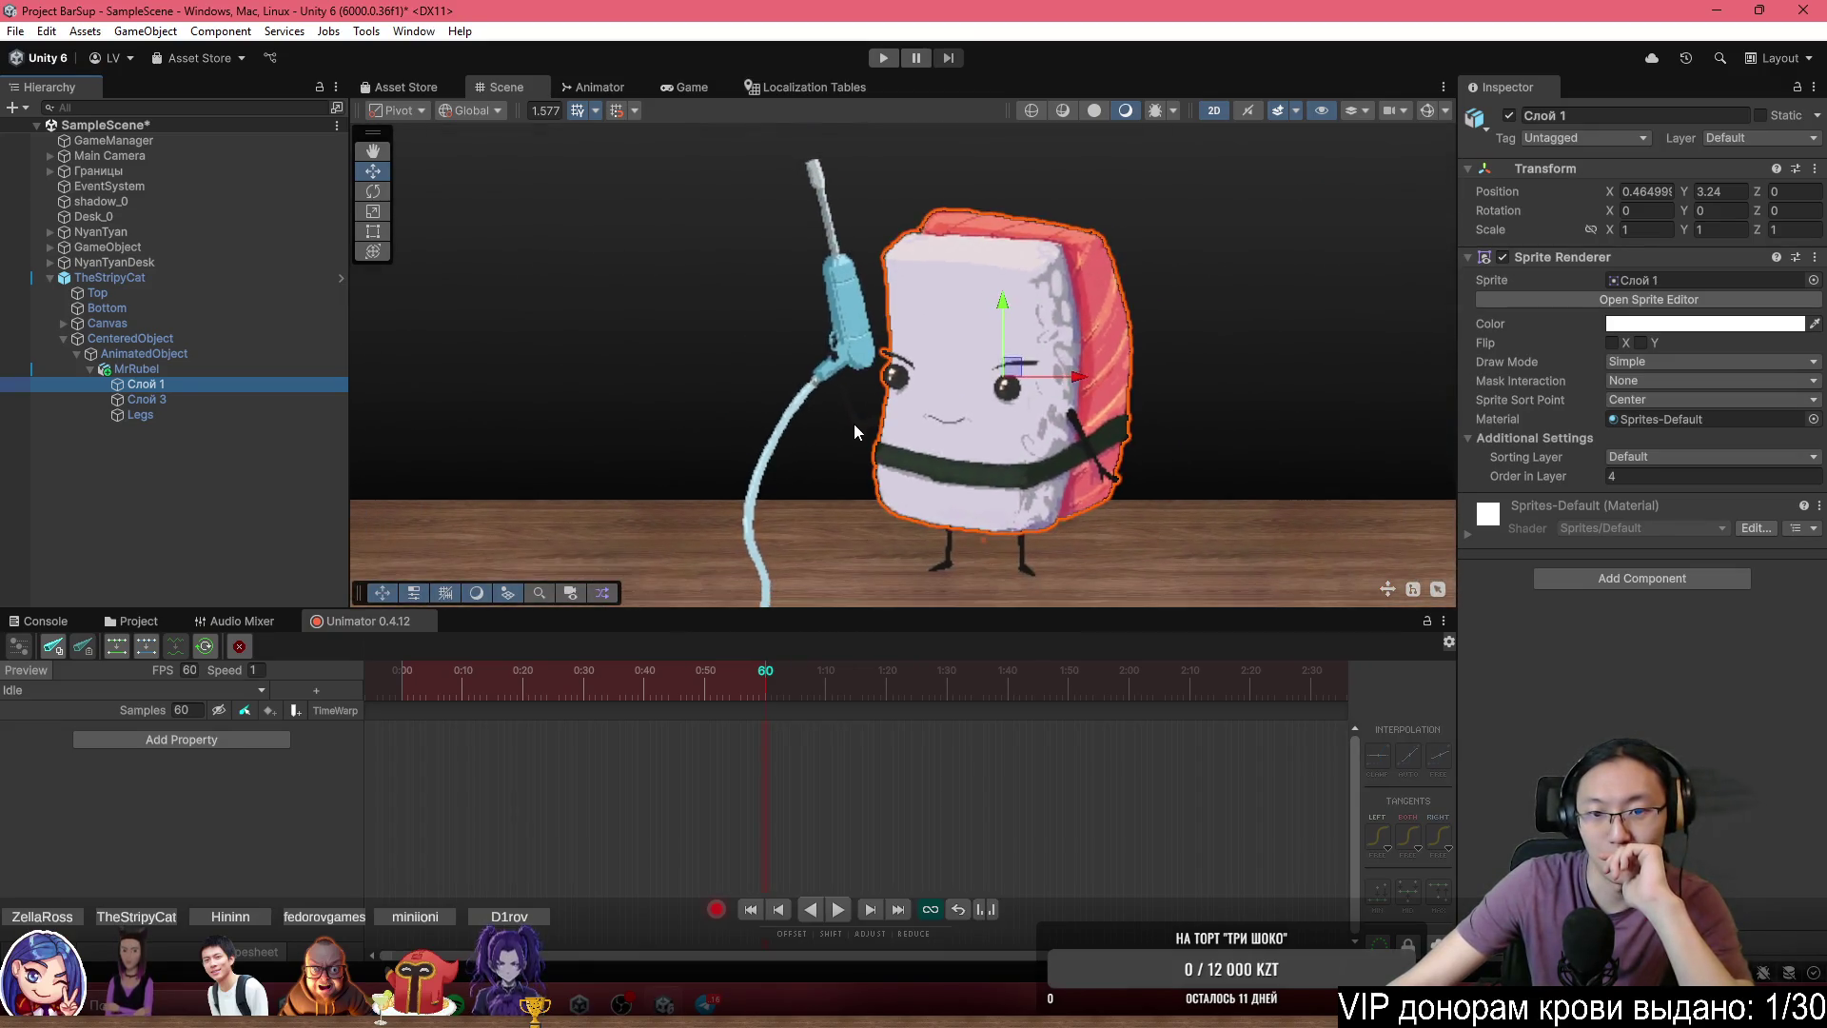
scroll(853, 424, "down", 5)
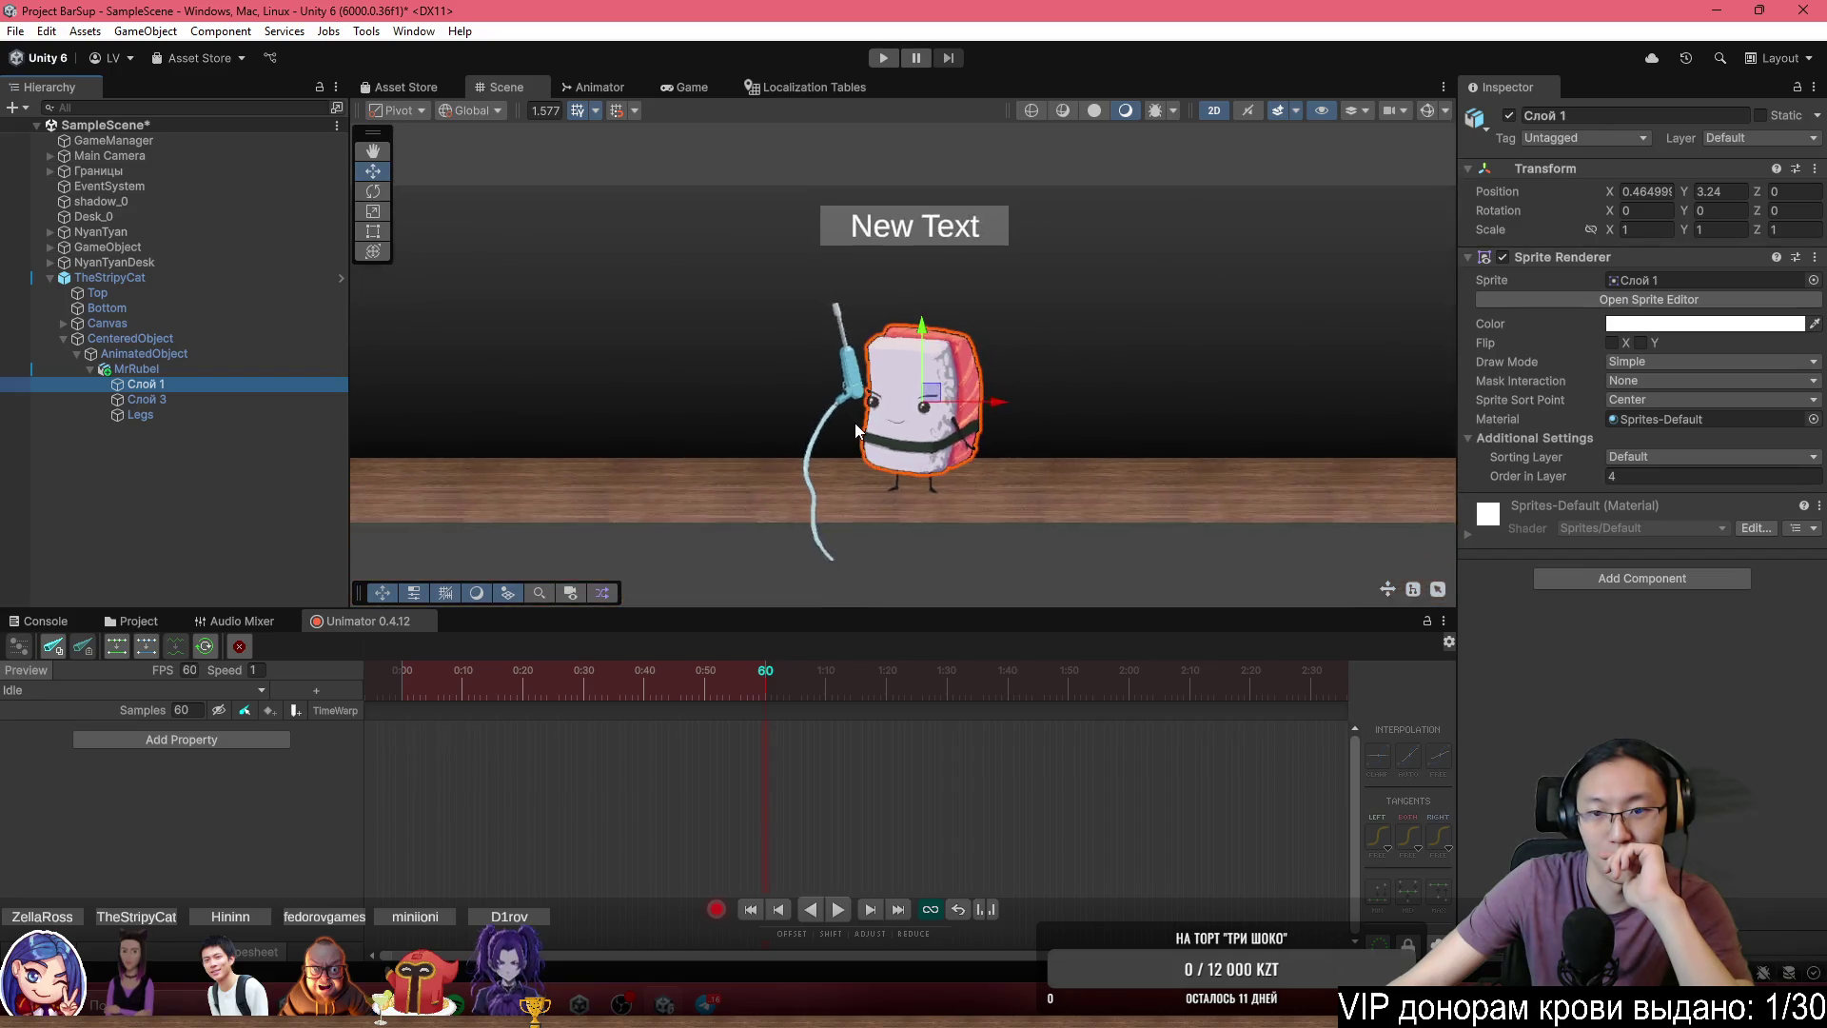
scroll(856, 419, "up", 10)
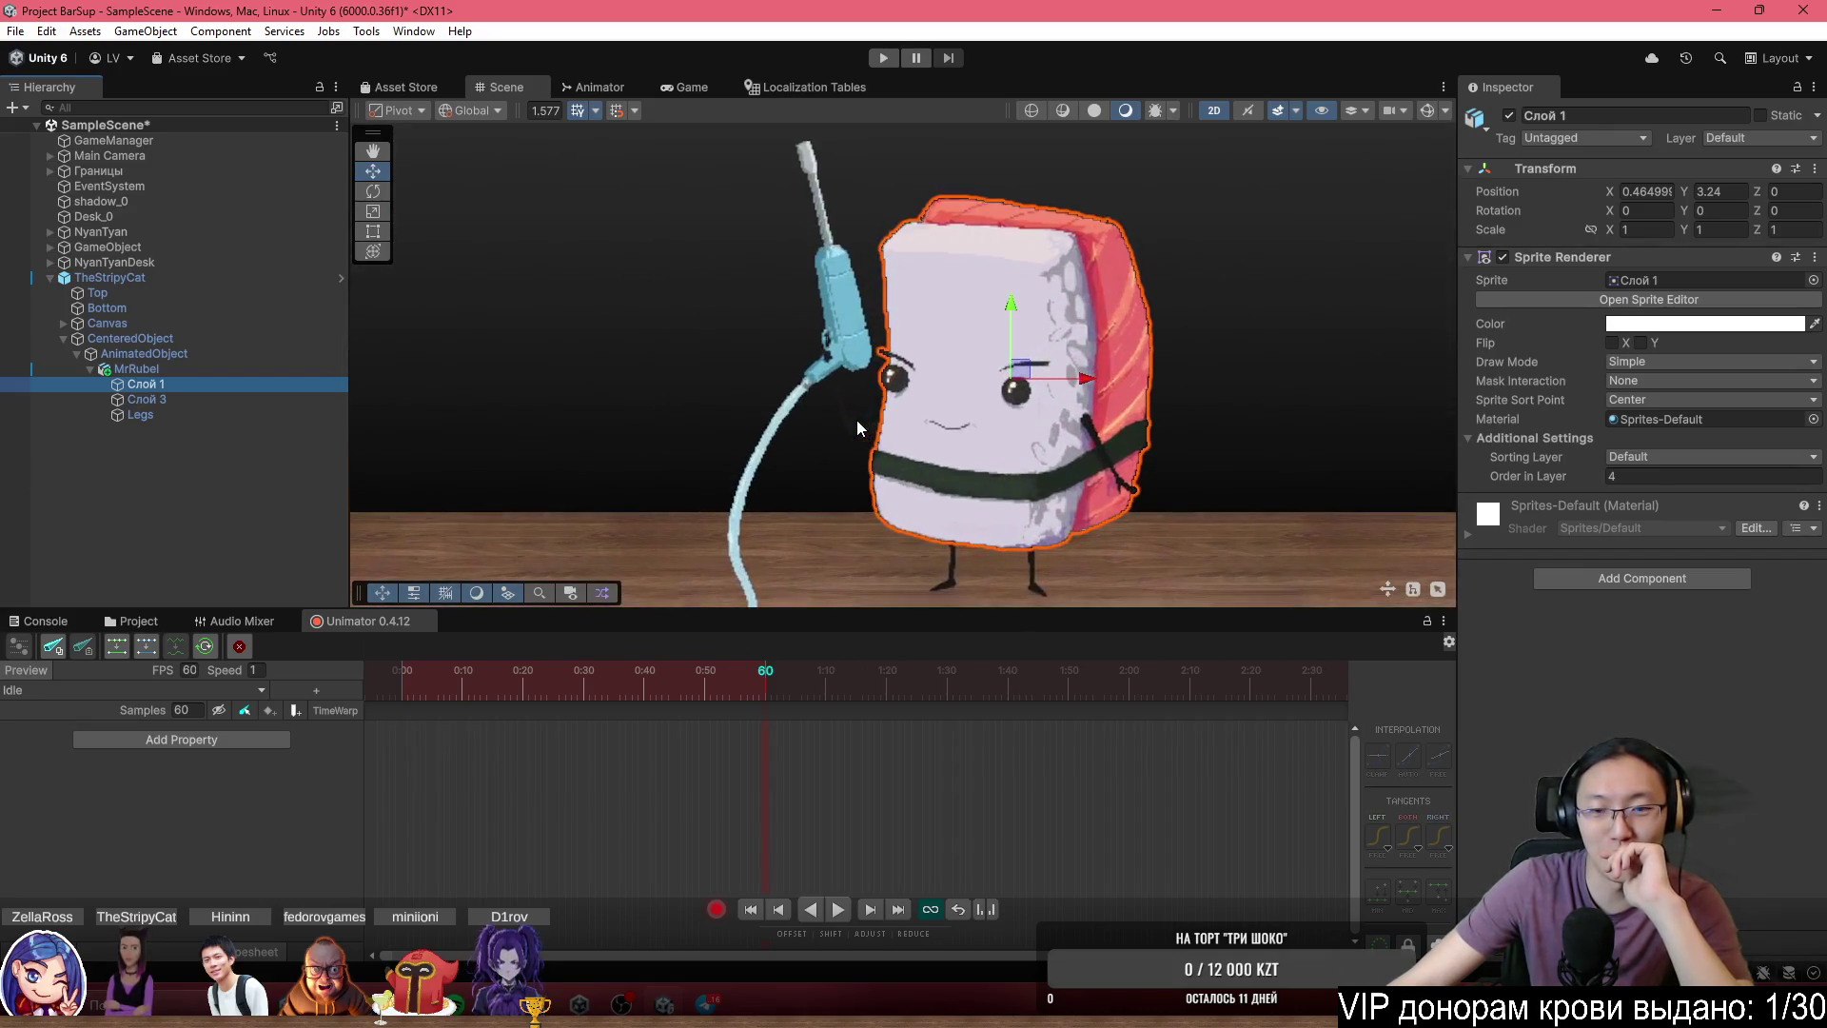
scroll(856, 419, "up", 2)
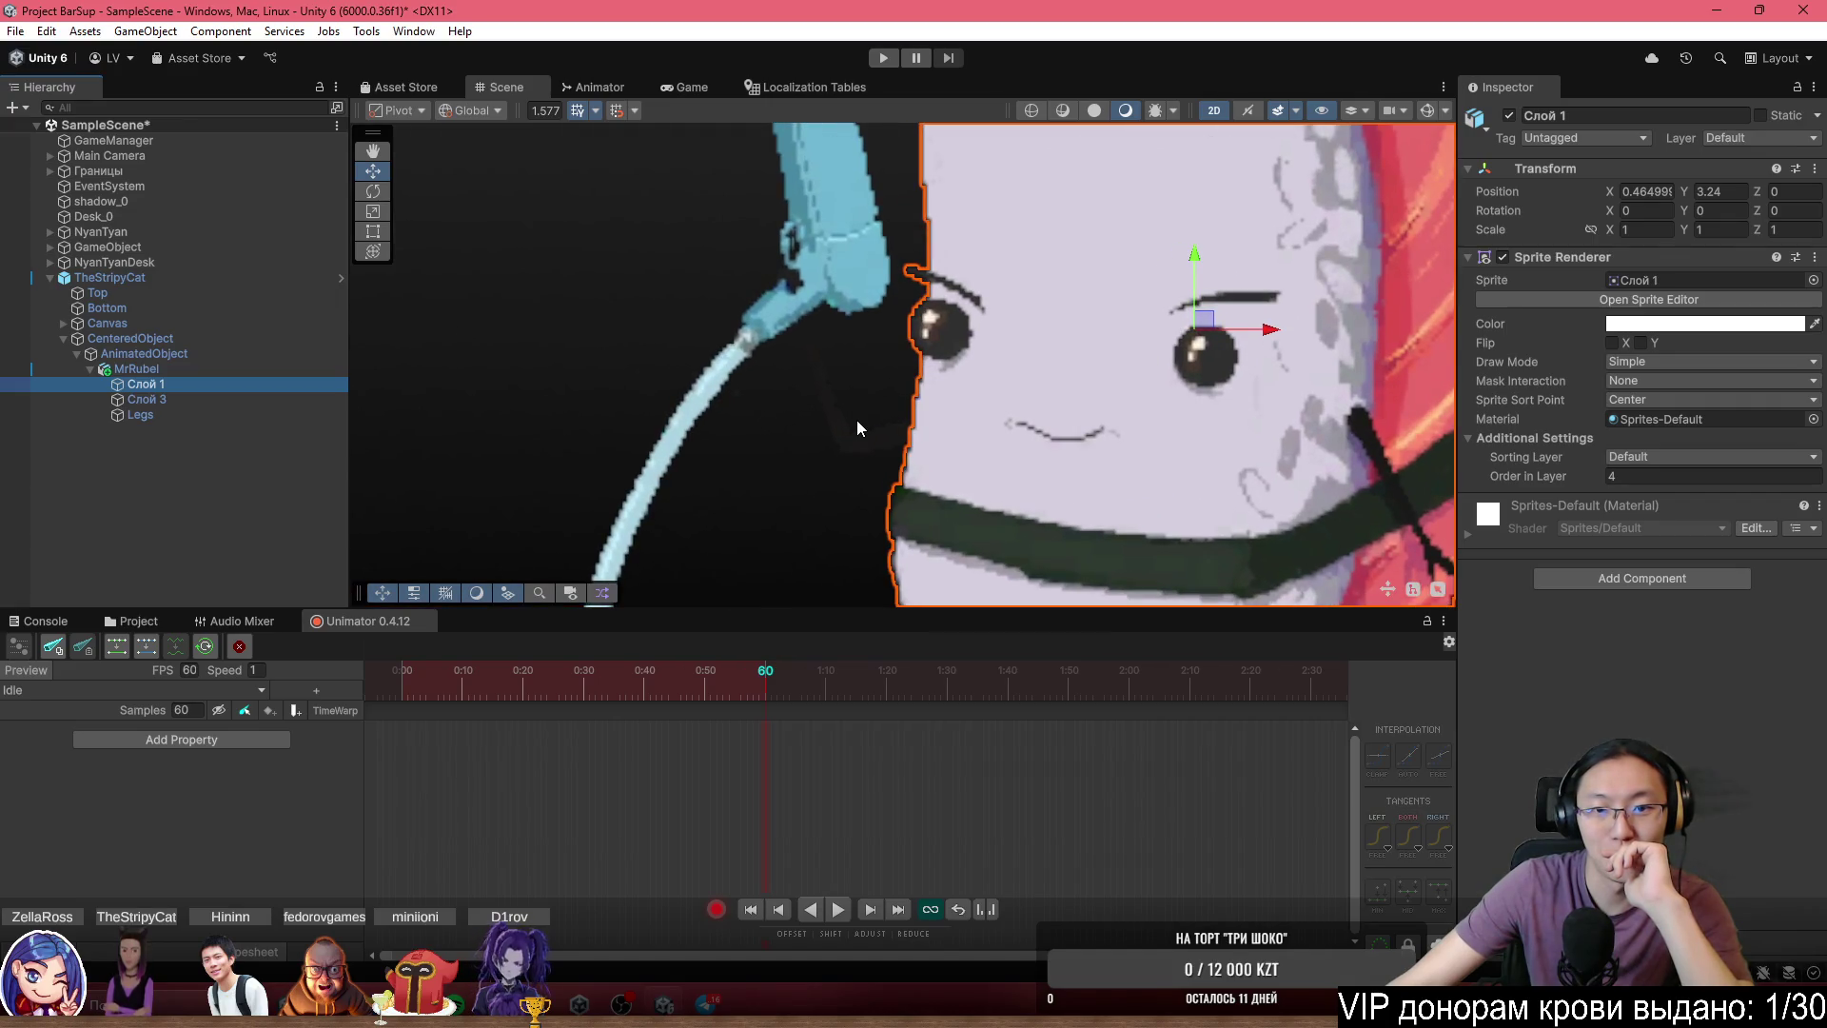
left_click(856, 419)
left_click(858, 430)
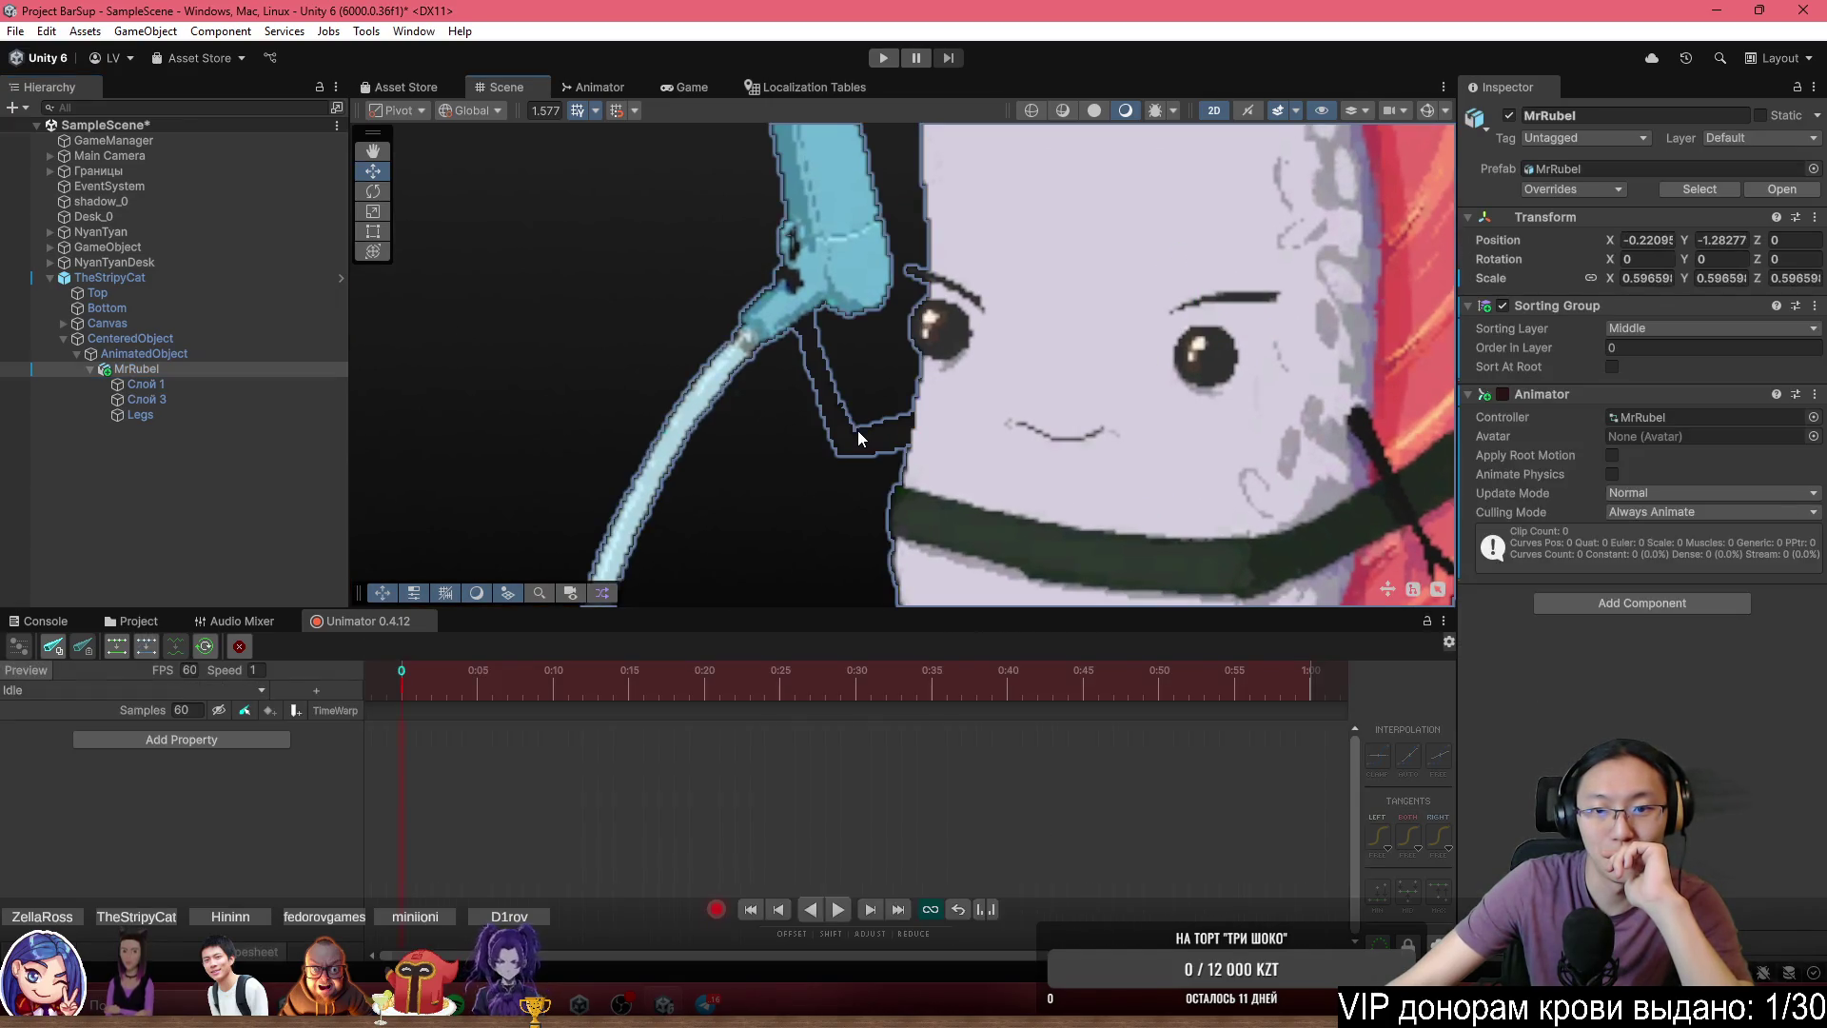
scroll(1145, 371, "down", 8)
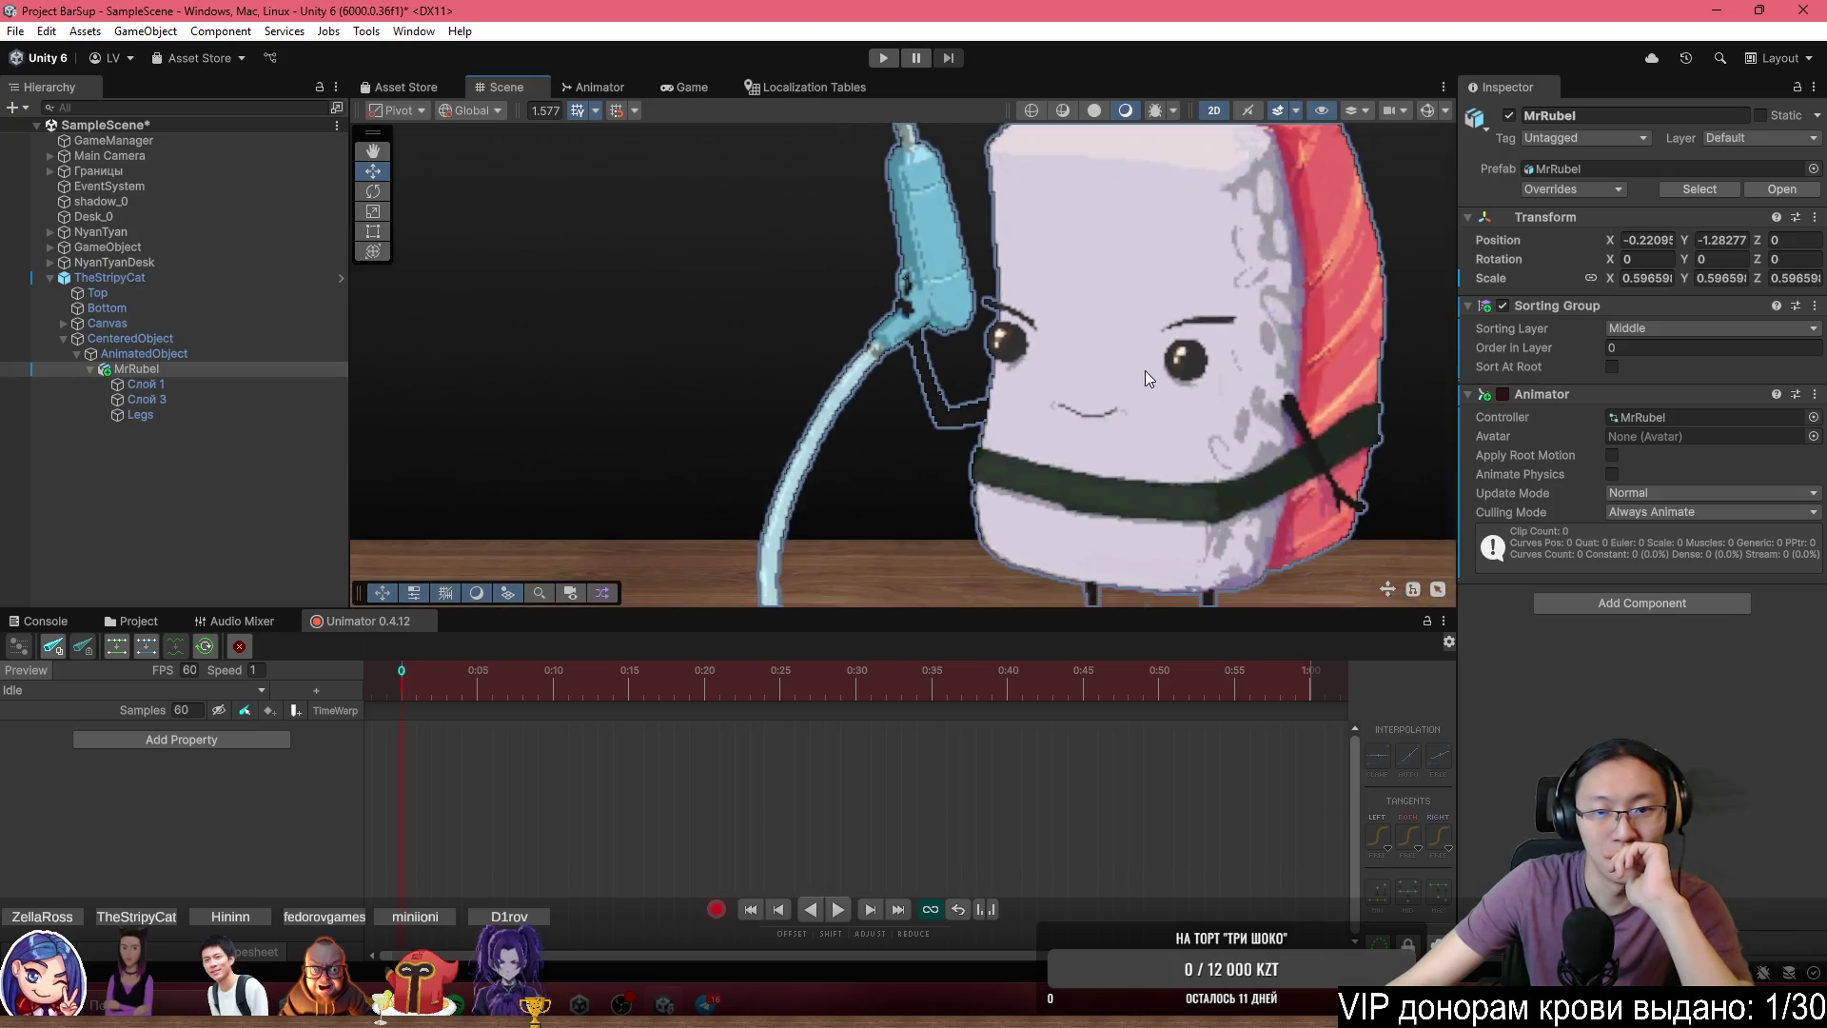
scroll(1166, 371, "up", 1)
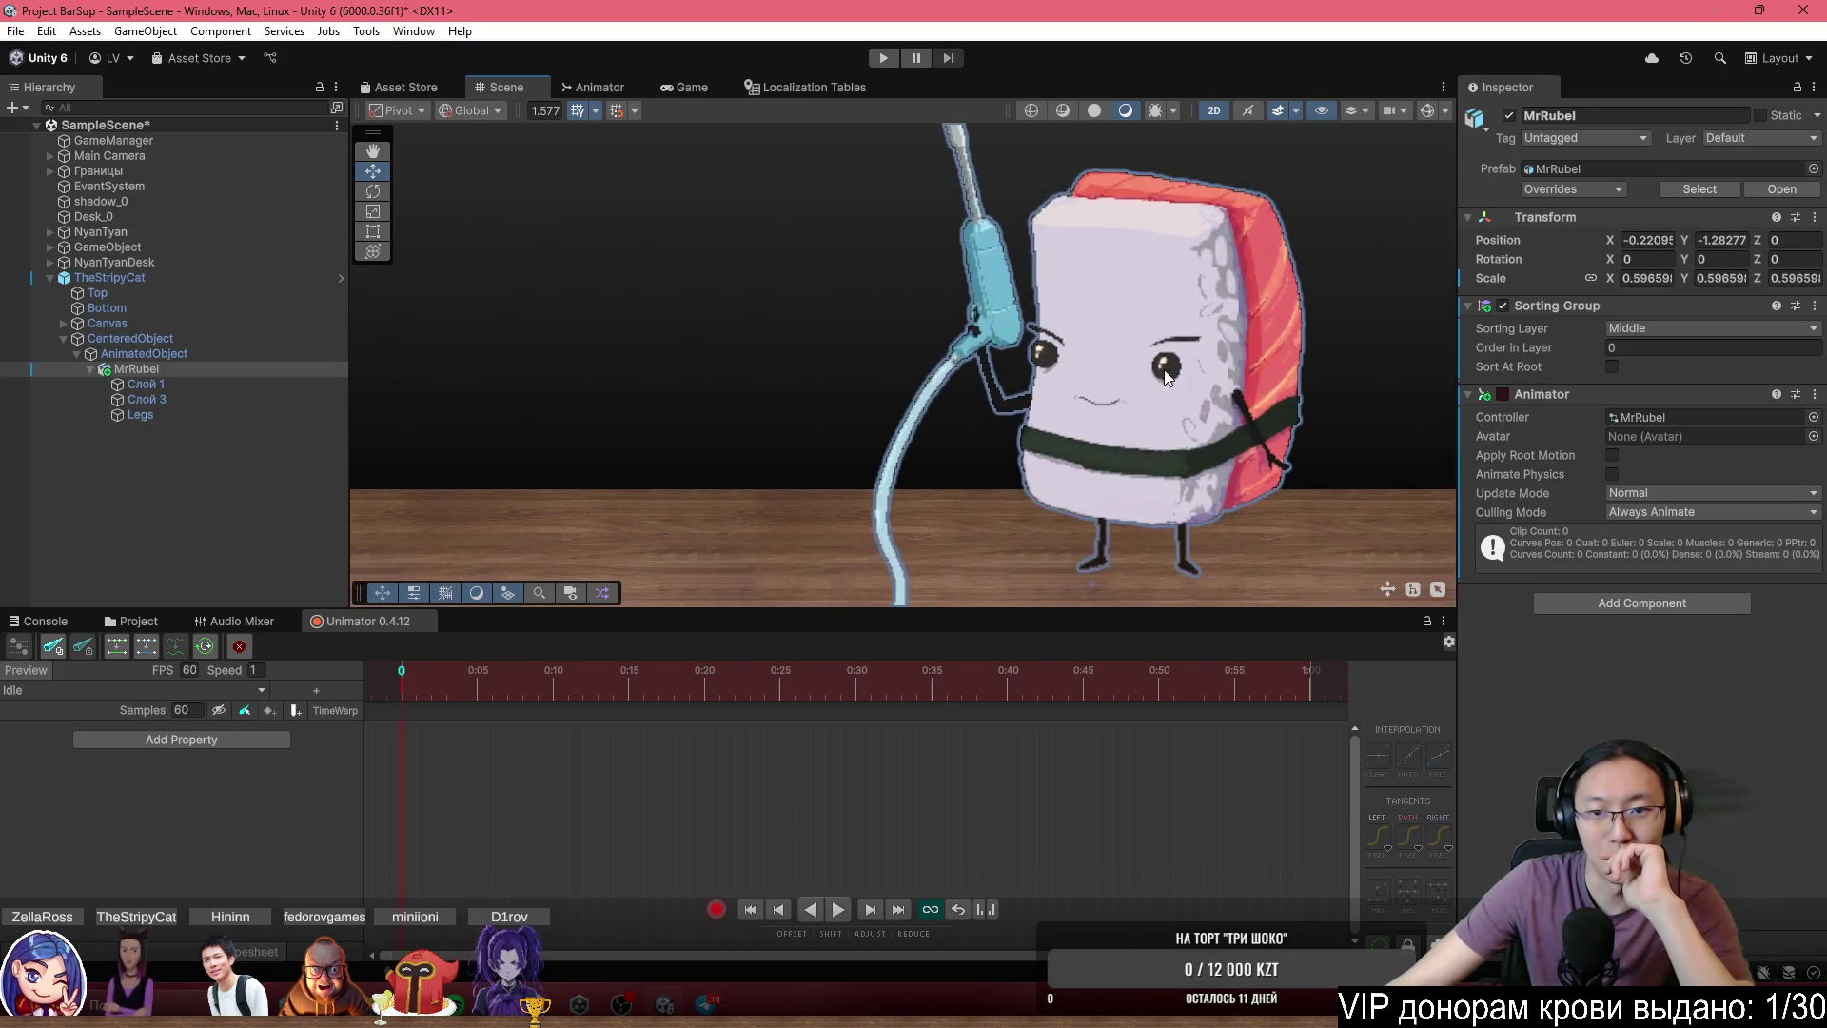
scroll(1165, 376, "down", 5)
scroll(1087, 380, "down", 3)
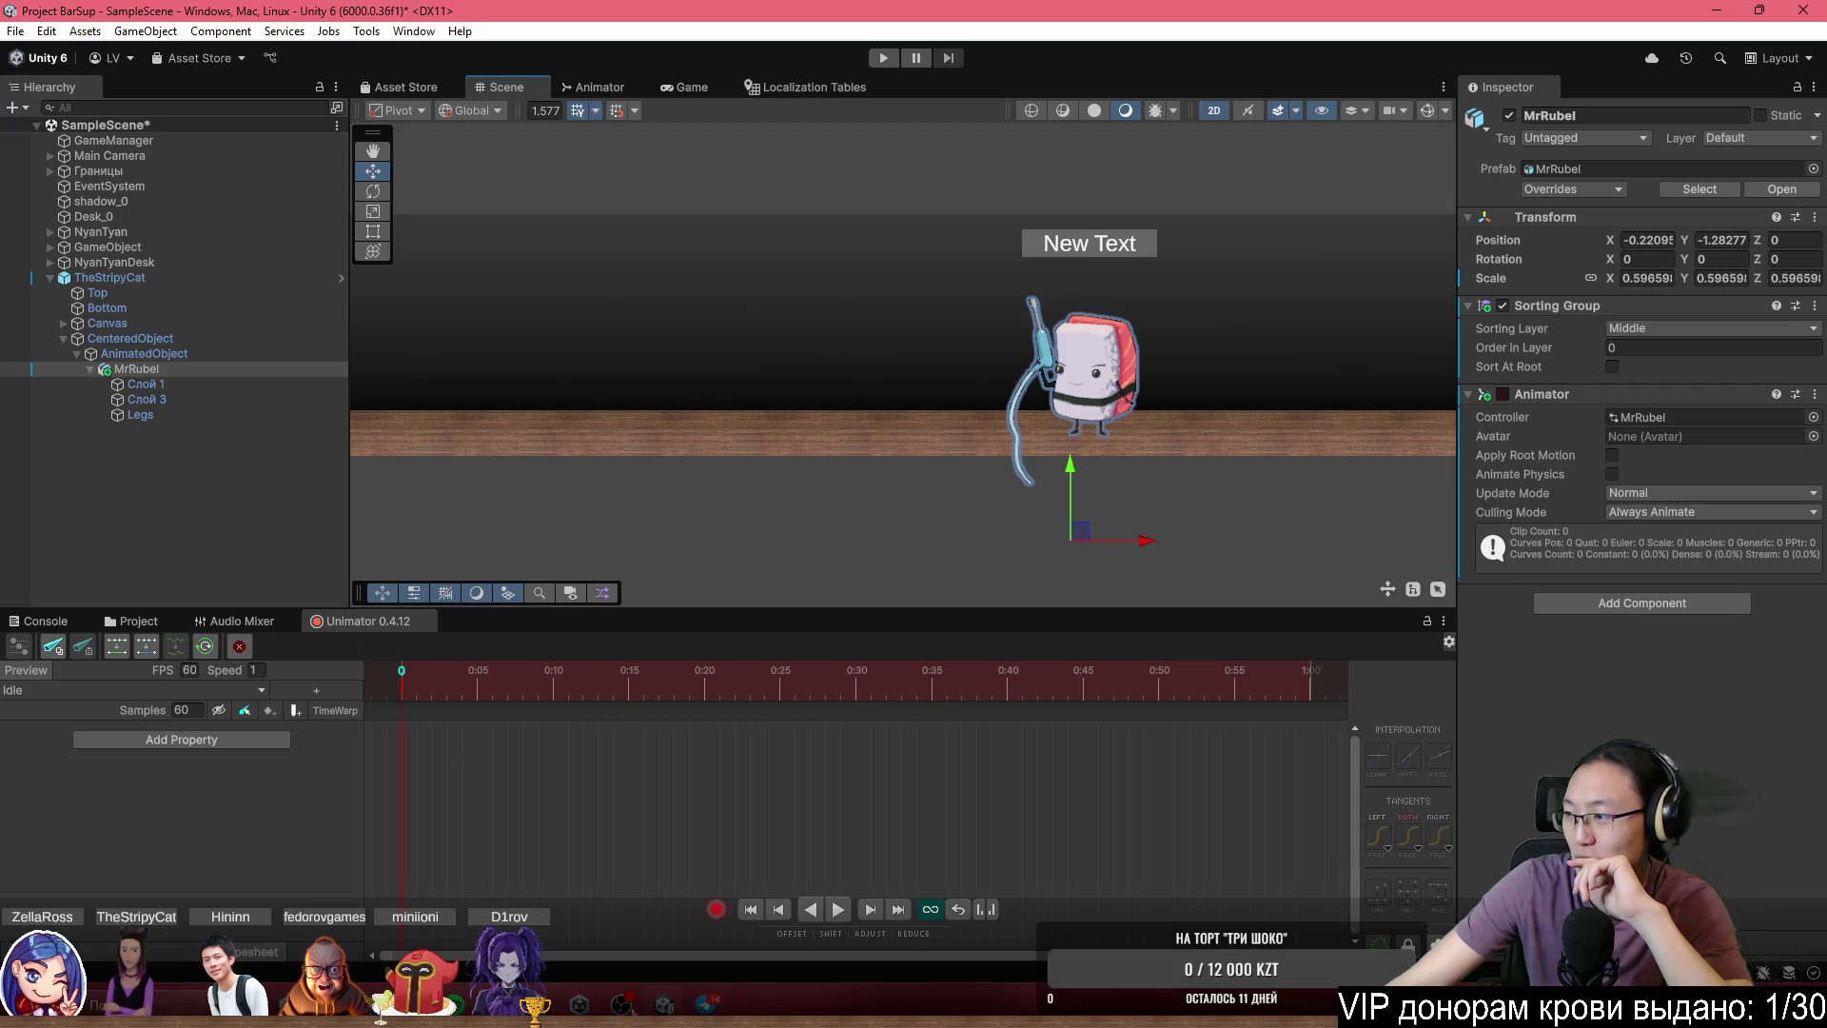
scroll(1063, 441, "up", 8)
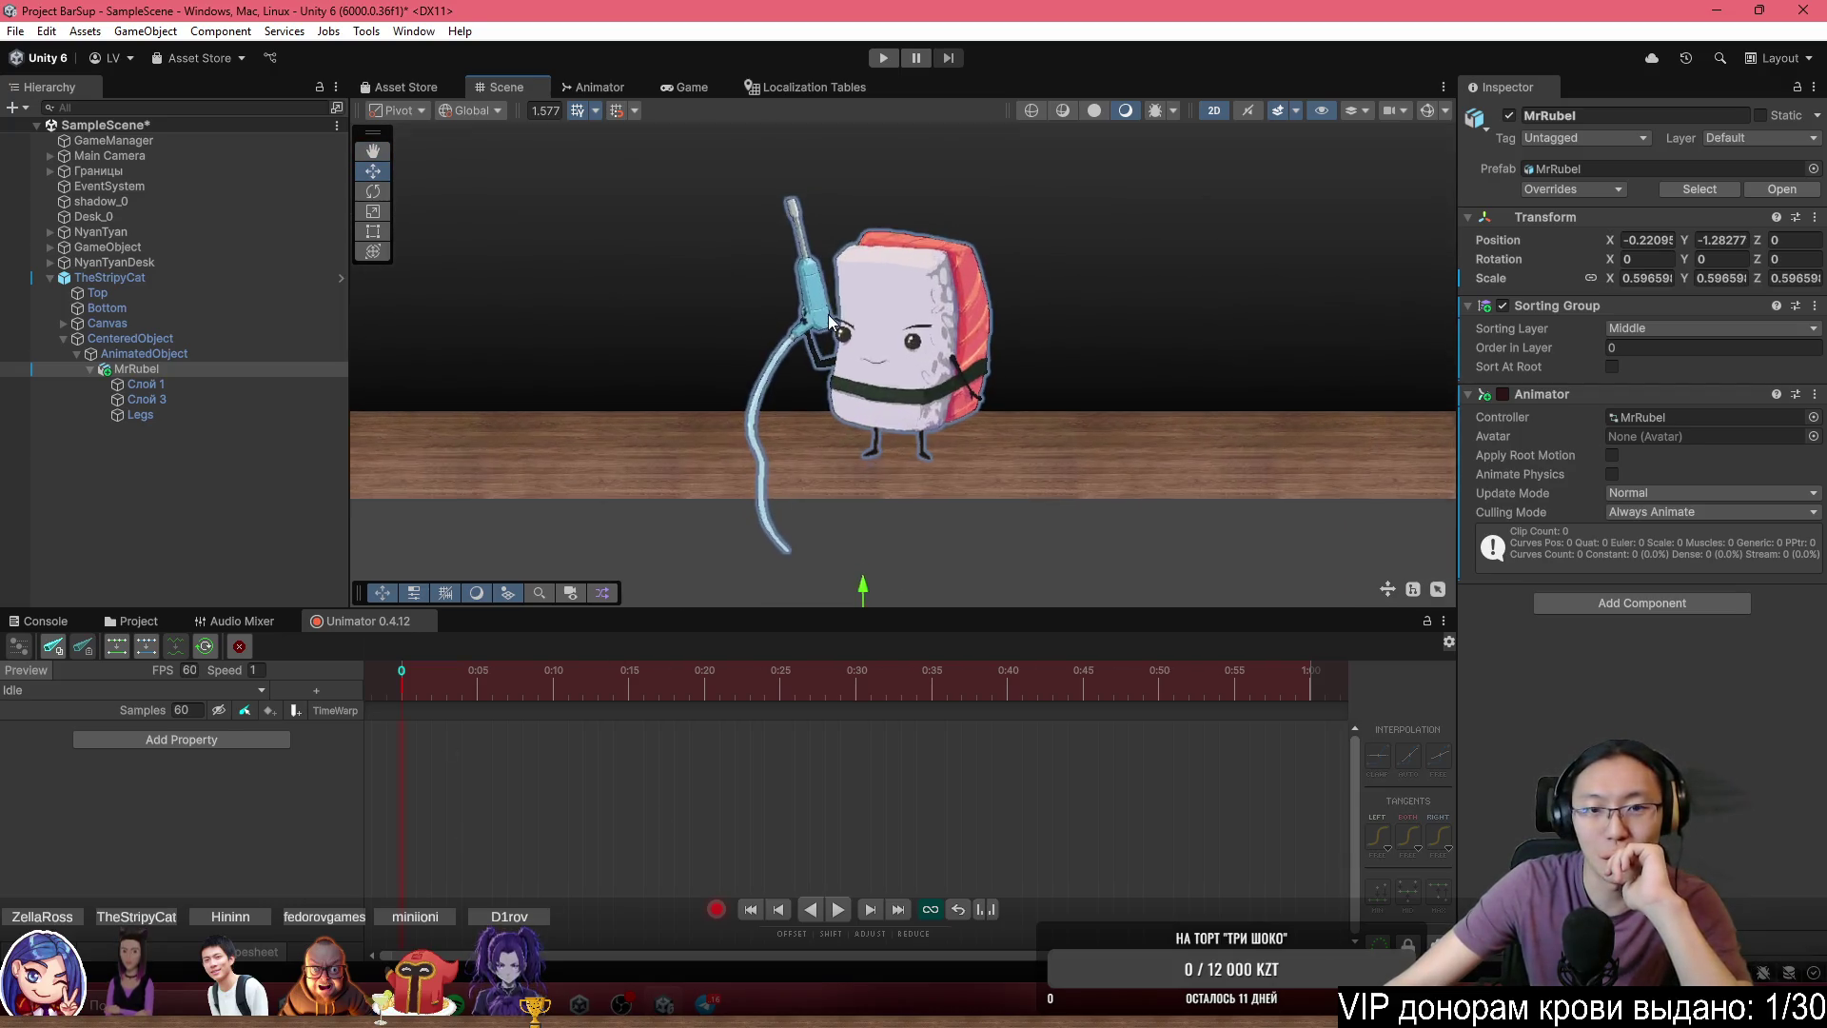
scroll(824, 330, "up", 2)
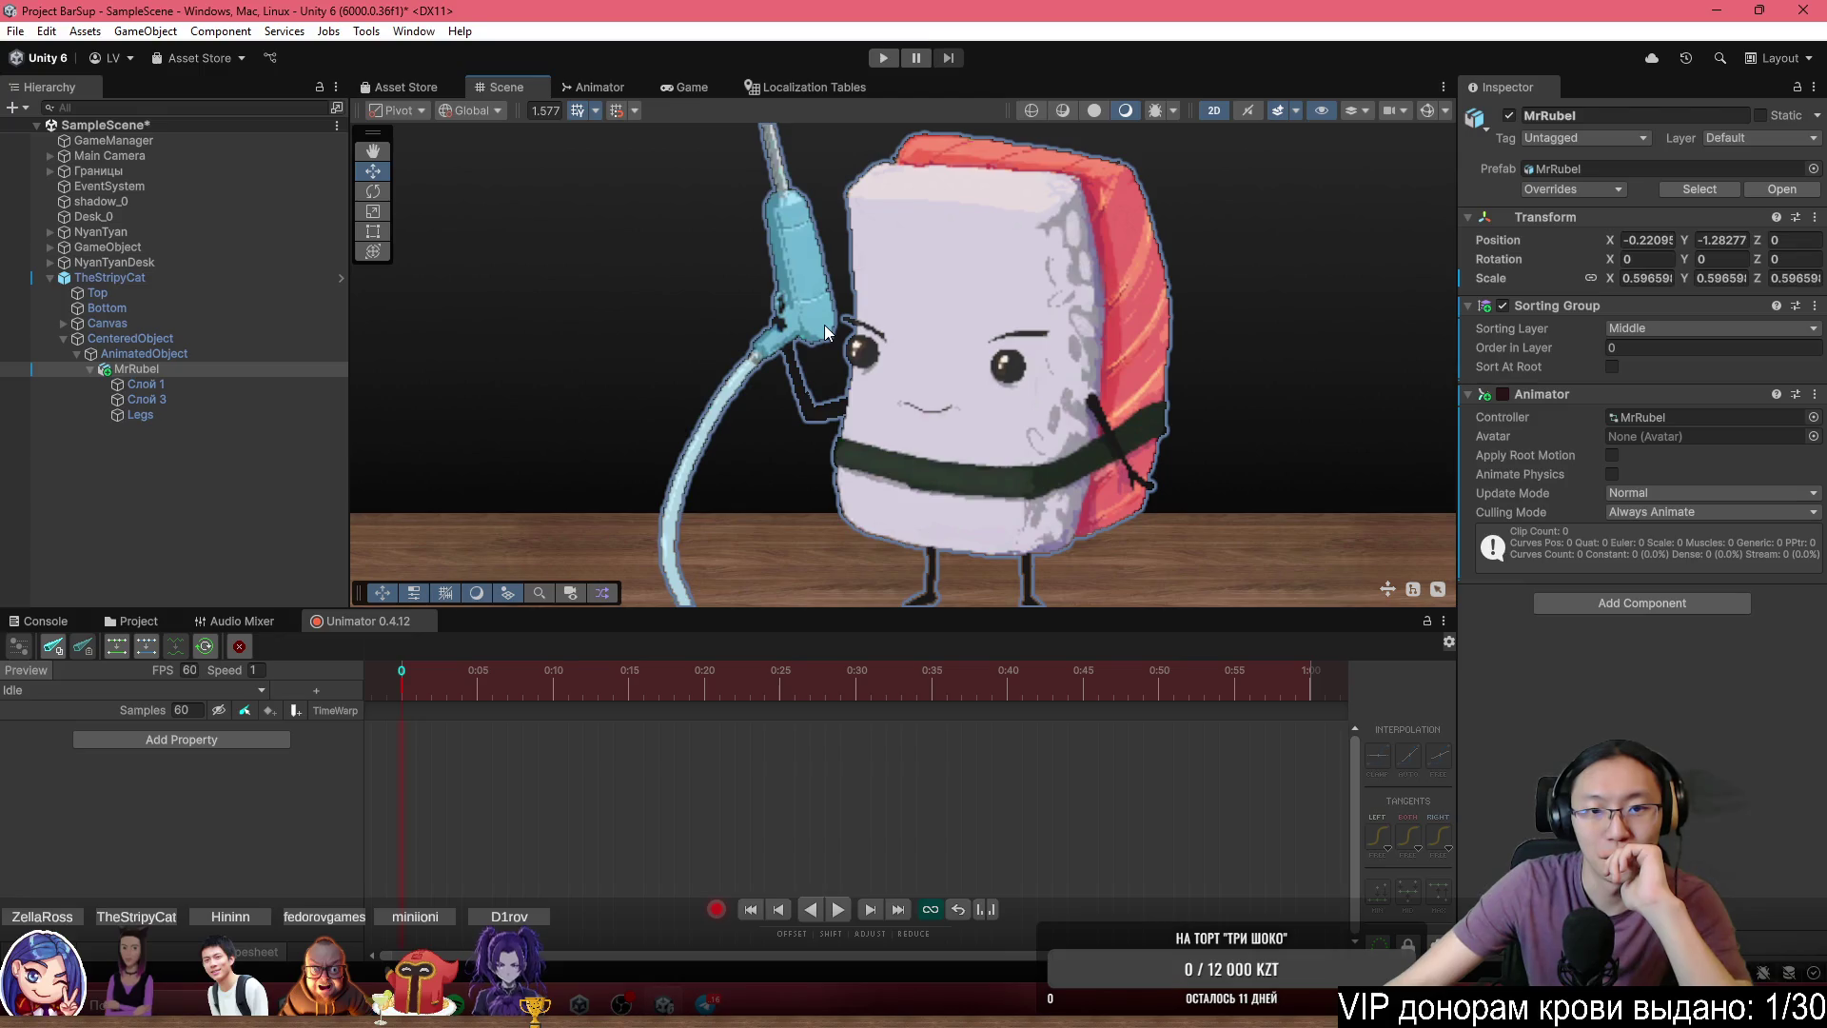
scroll(809, 761, "down", 3)
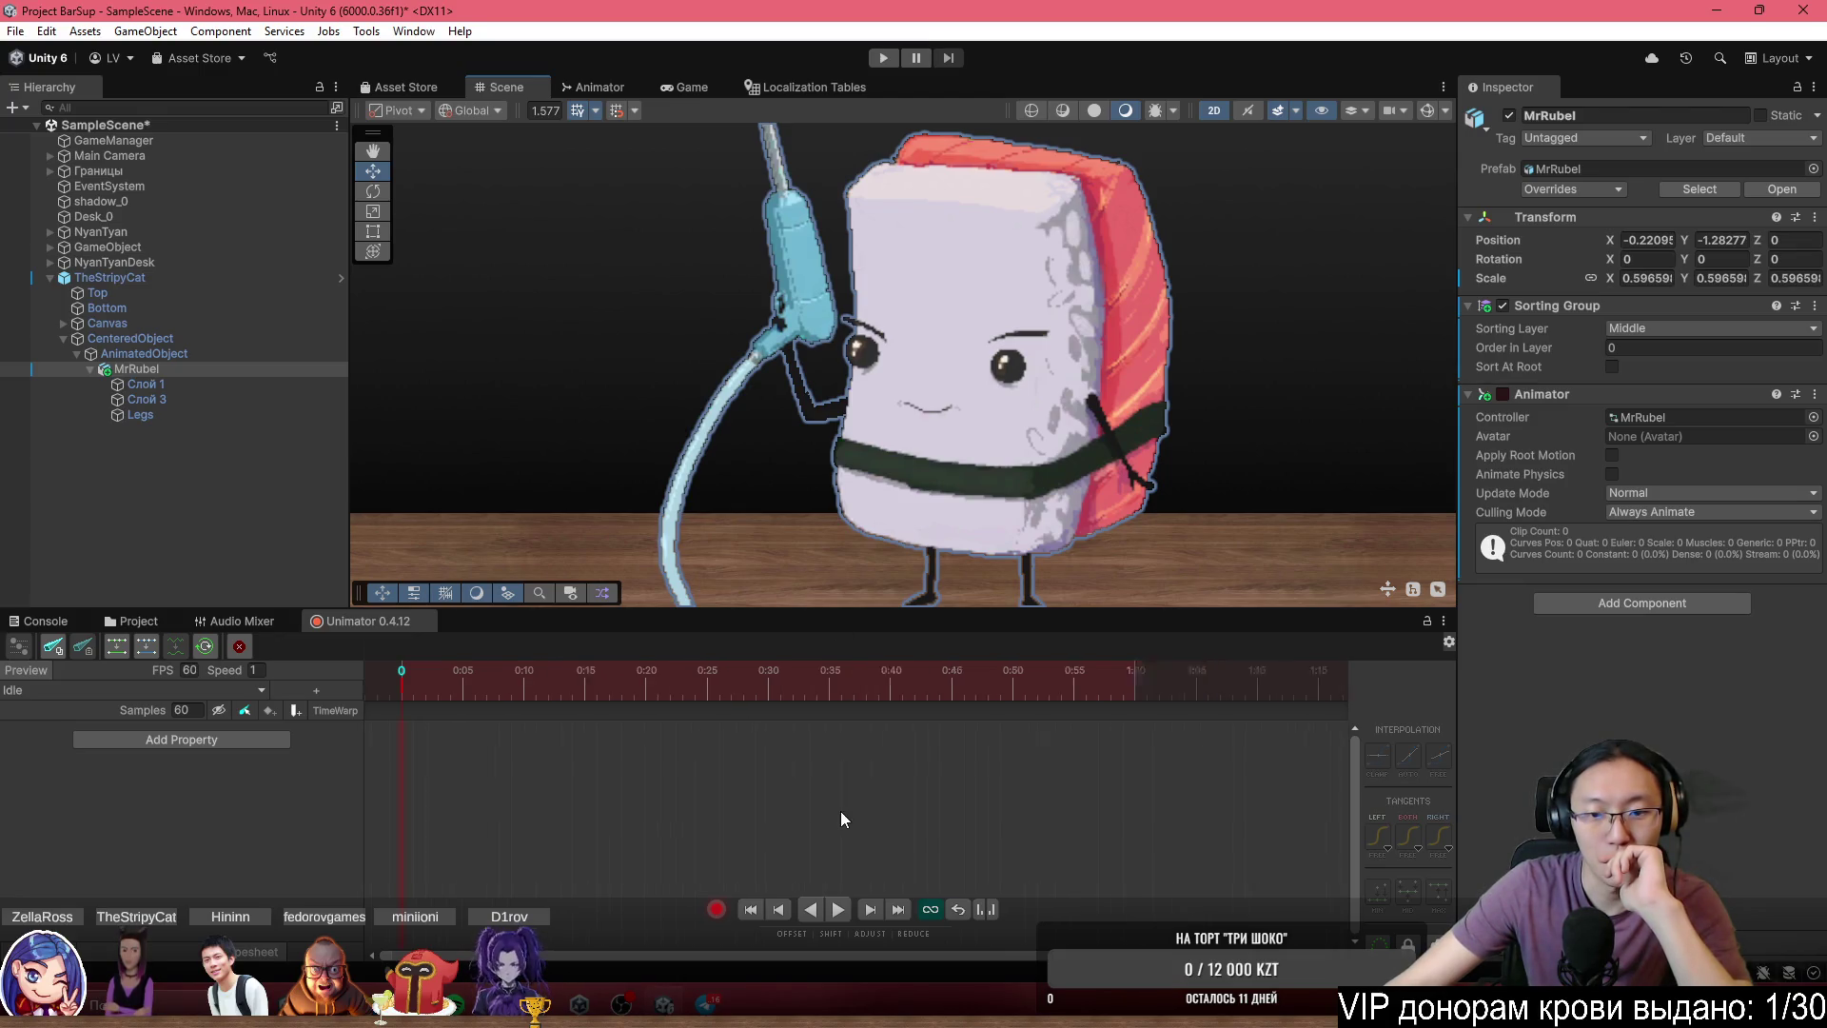
left_click(938, 676)
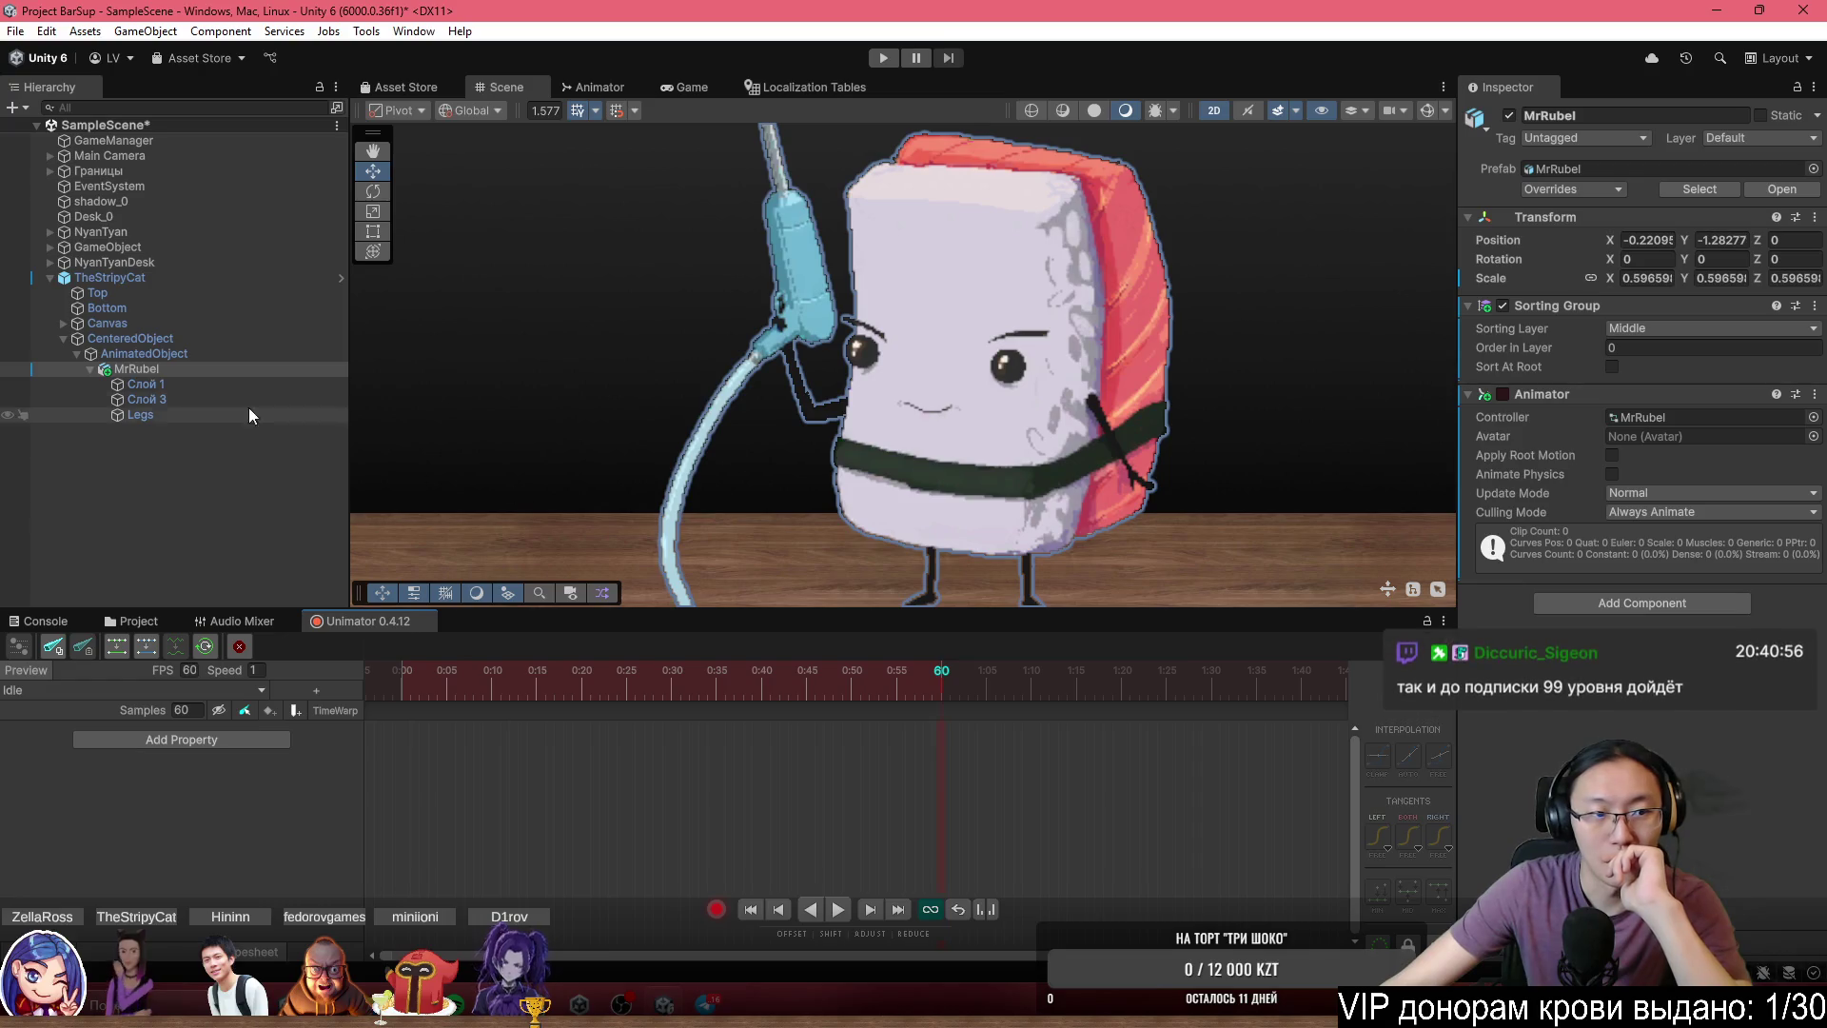
Turn off recording, try reparenting Слой 3, and dismiss the prefab restructure error
left_click(209, 398)
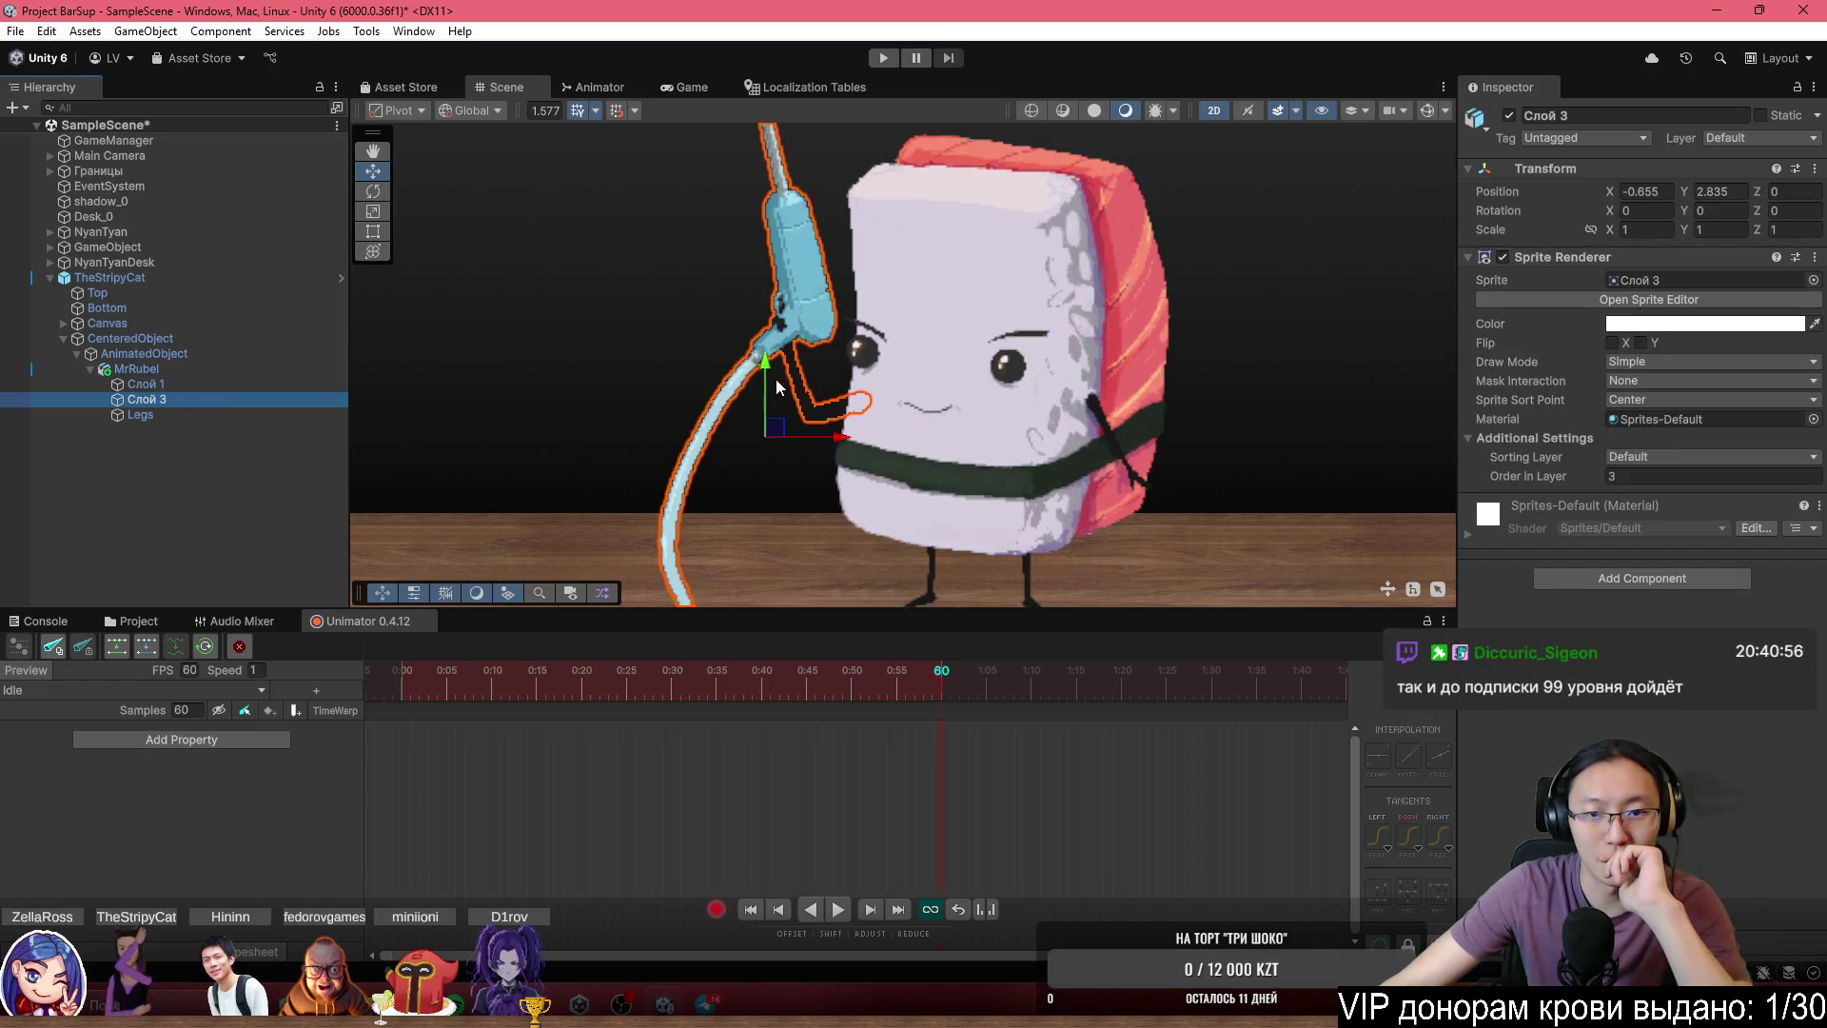
left_click(194, 381)
left_click(198, 397)
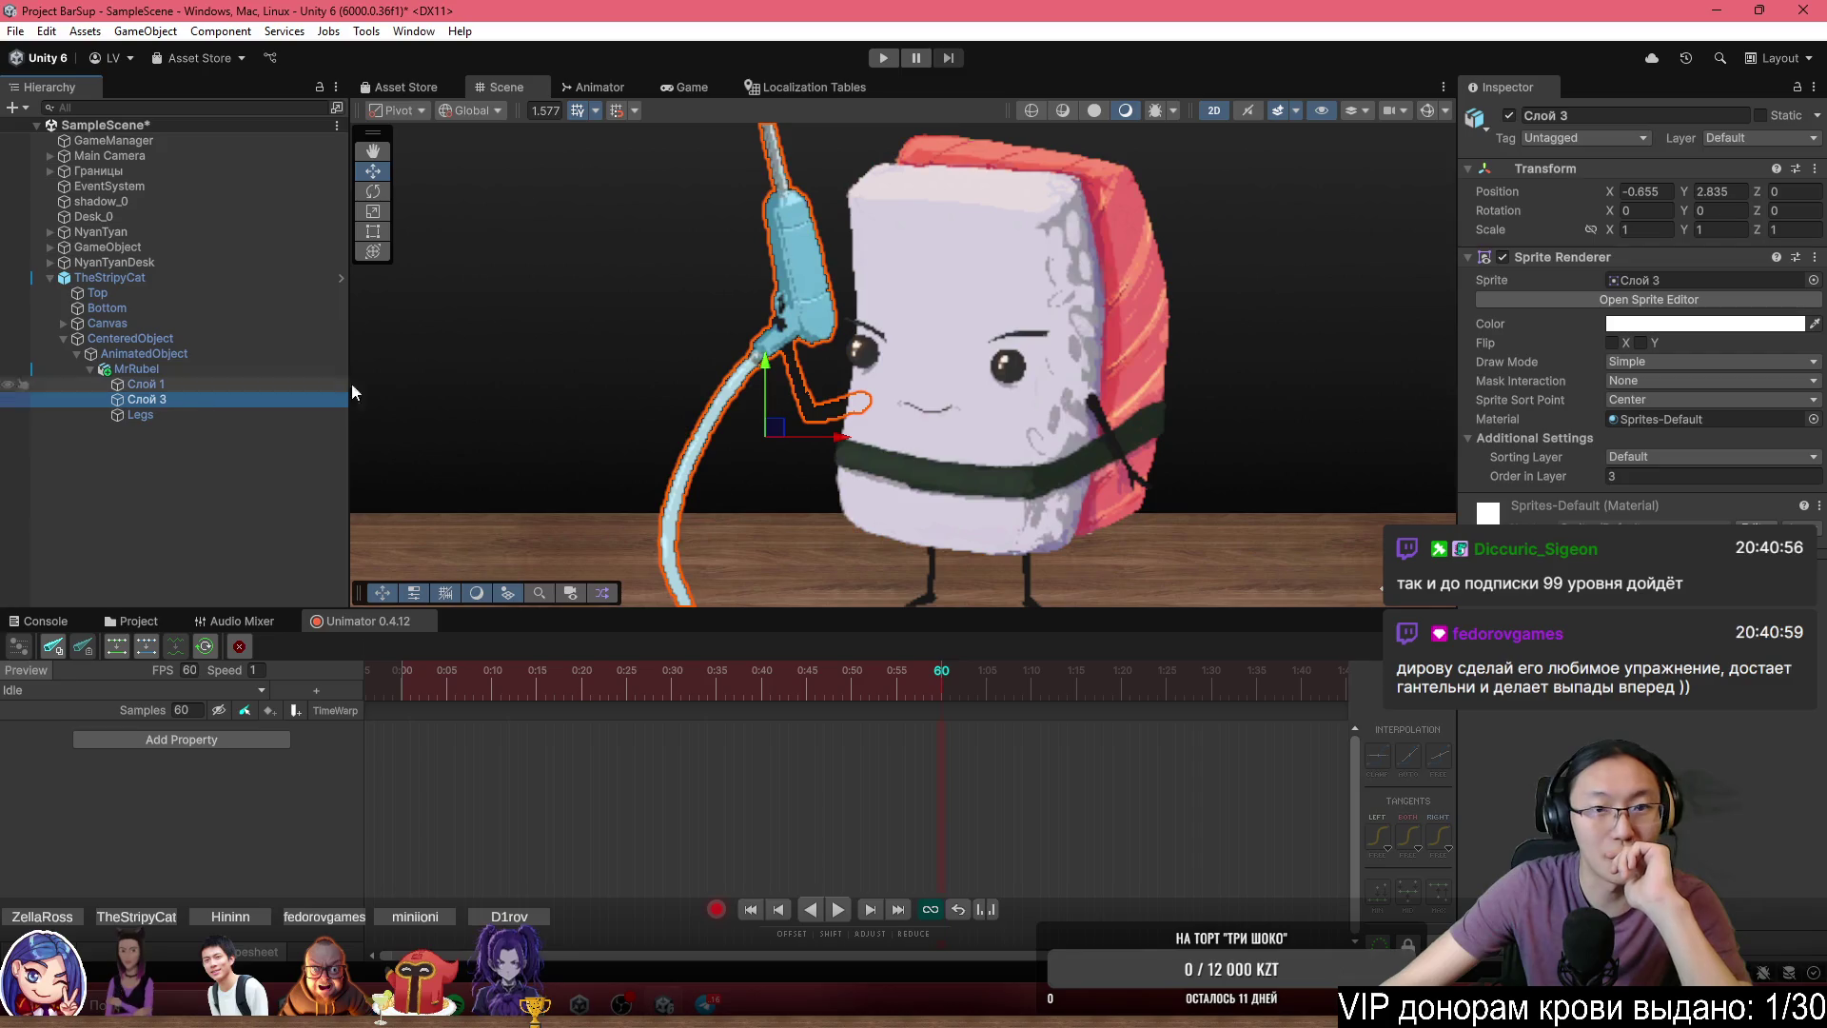
left_click(715, 909)
left_click(174, 385)
left_click(168, 414)
left_click(162, 400)
mouse_move(160, 404)
left_mouse_down()
mouse_move(163, 385)
mouse_move(160, 409)
left_mouse_up()
left_click(1042, 541)
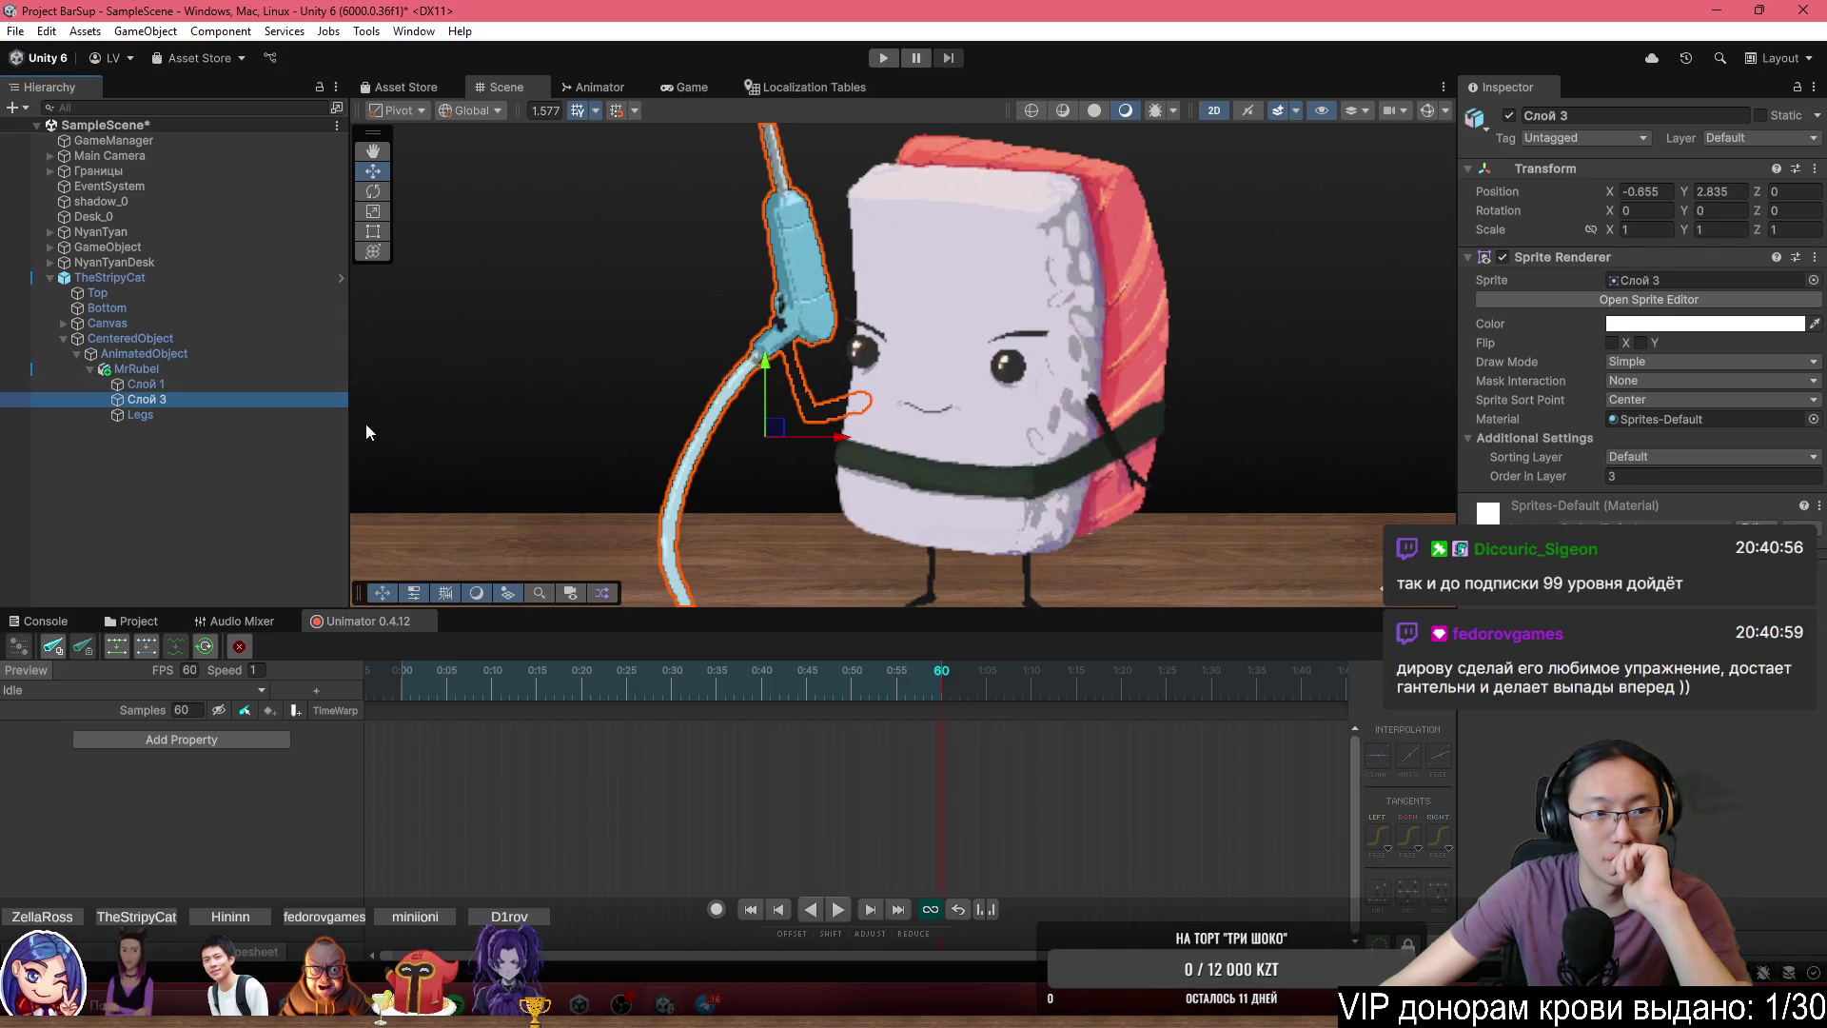
right_click(163, 369)
mouse_move(324, 533)
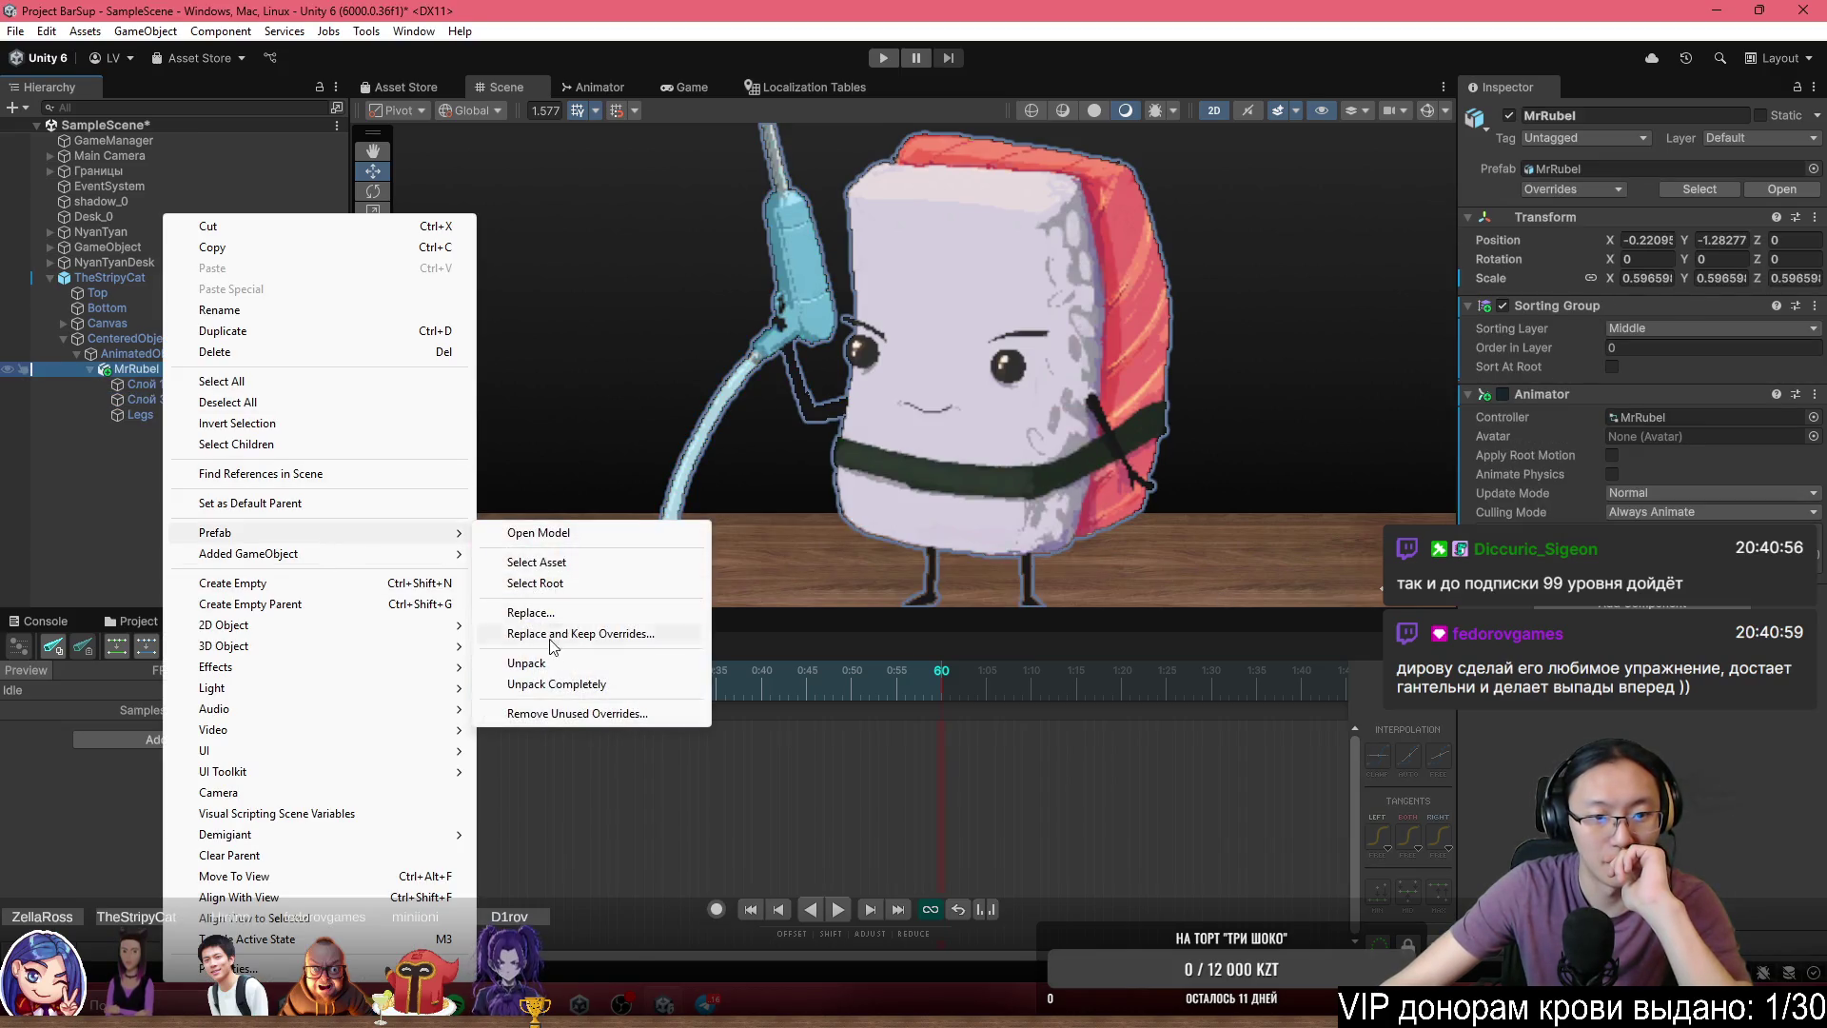
key("Escape")
Parent Слой 1 under Legs and switch animation recording back on
left_click(157, 400)
left_click(166, 416)
mouse_move(156, 387)
left_mouse_down()
mouse_move(170, 419)
mouse_move(169, 401)
left_mouse_up()
left_click(157, 386)
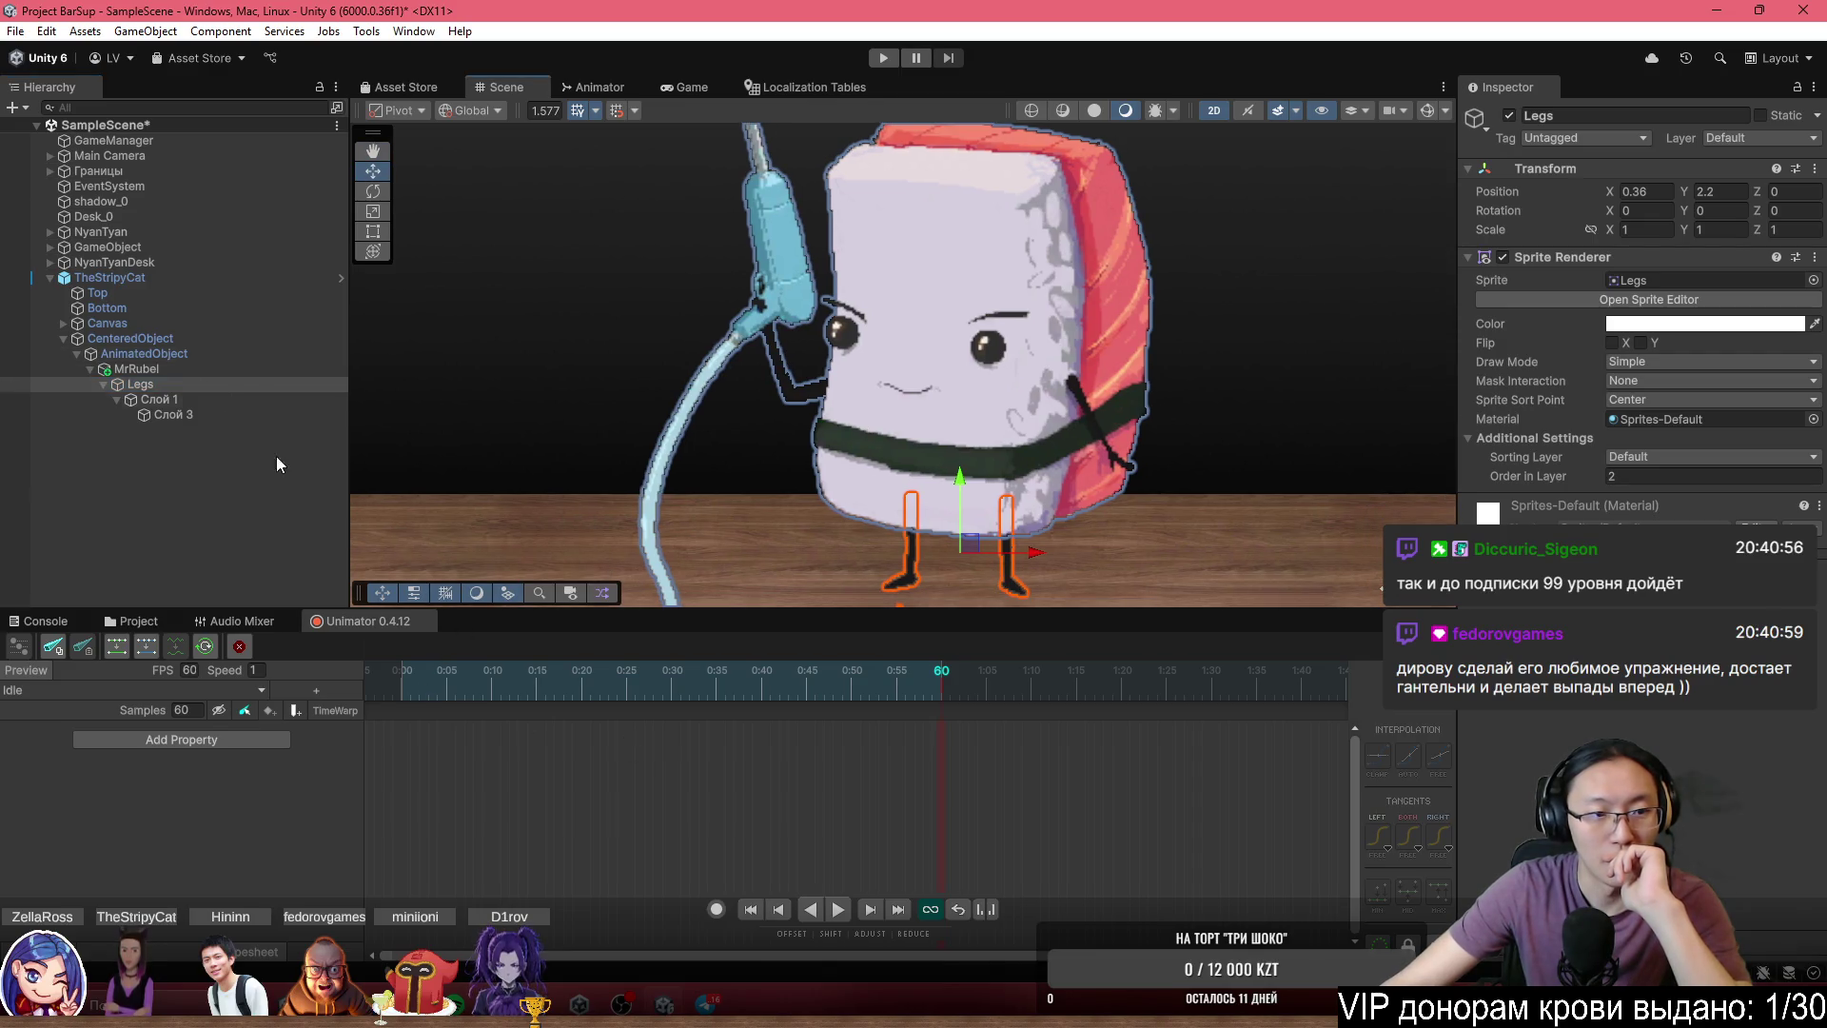
left_click(716, 908)
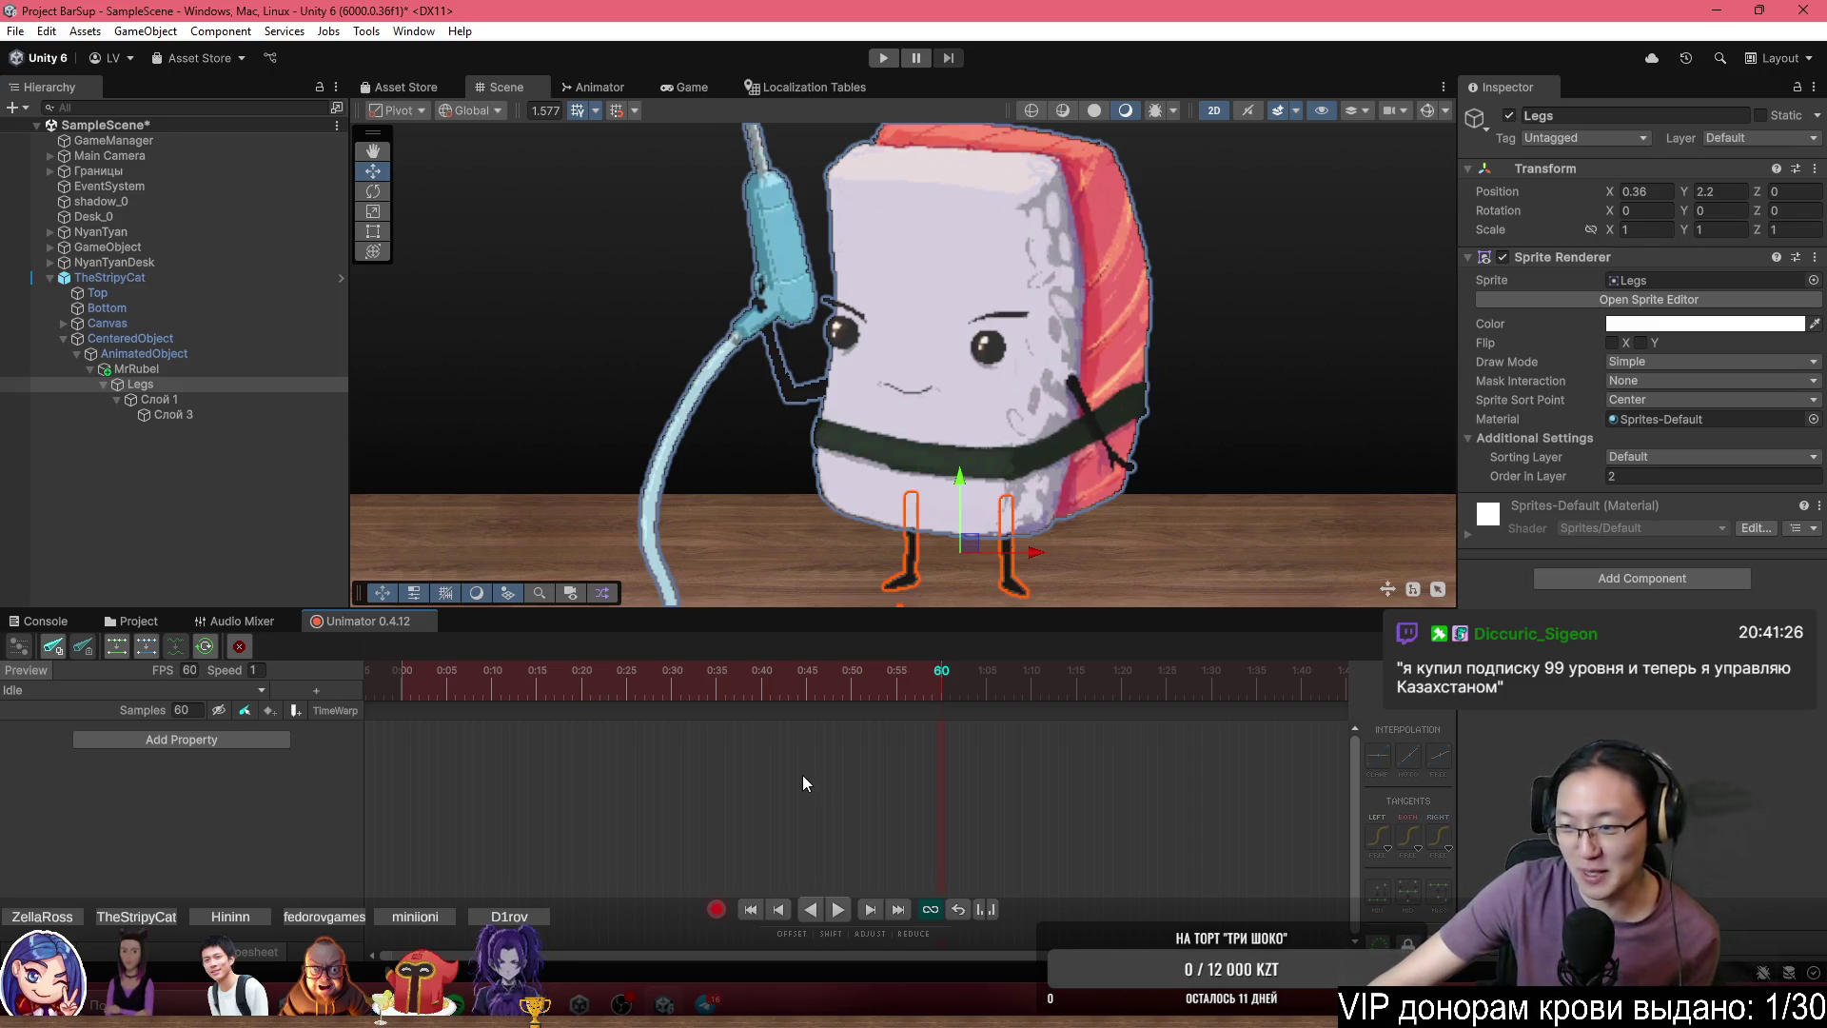
scroll(869, 783, "up", 2)
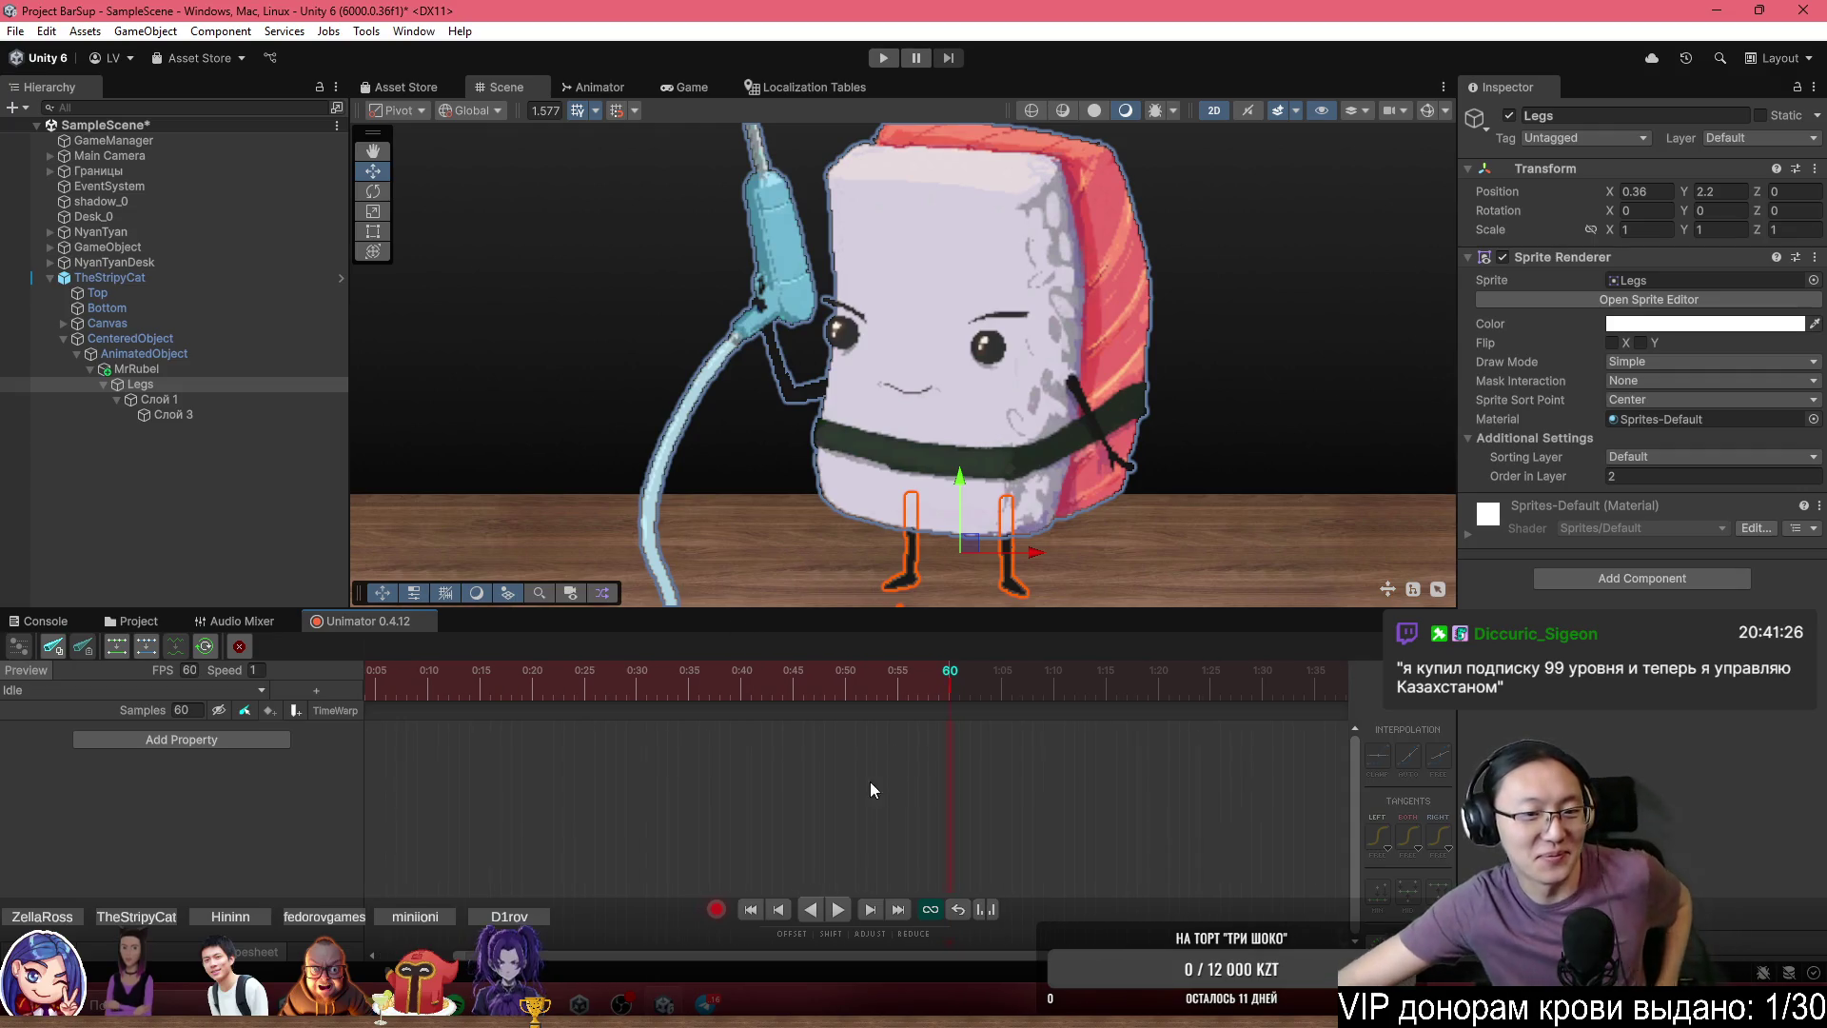
Key a downward dip of Слой 1 at frame 60 and copy its starting pose to frame 120
left_click(237, 399)
left_click_drag(894, 230, 901, 240)
scroll(485, 778, "down", 3)
left_click(391, 728)
left_click(1275, 700)
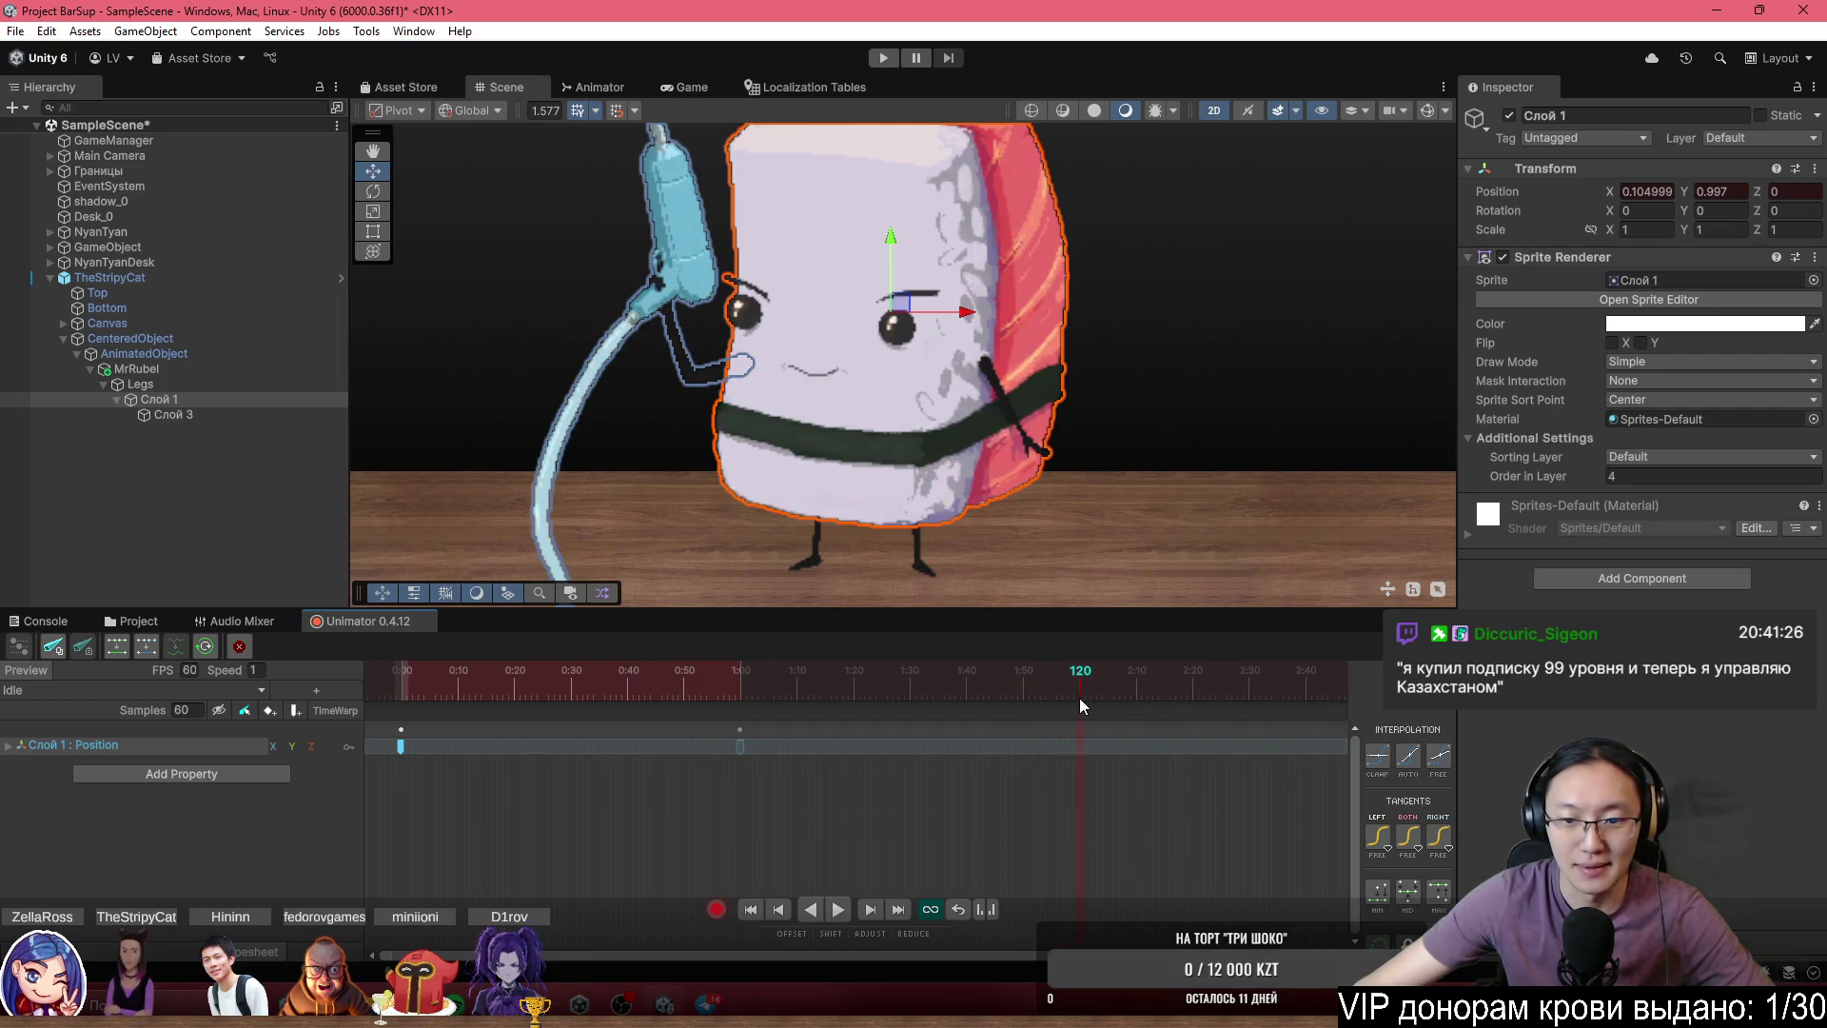
key("k")
key("space")
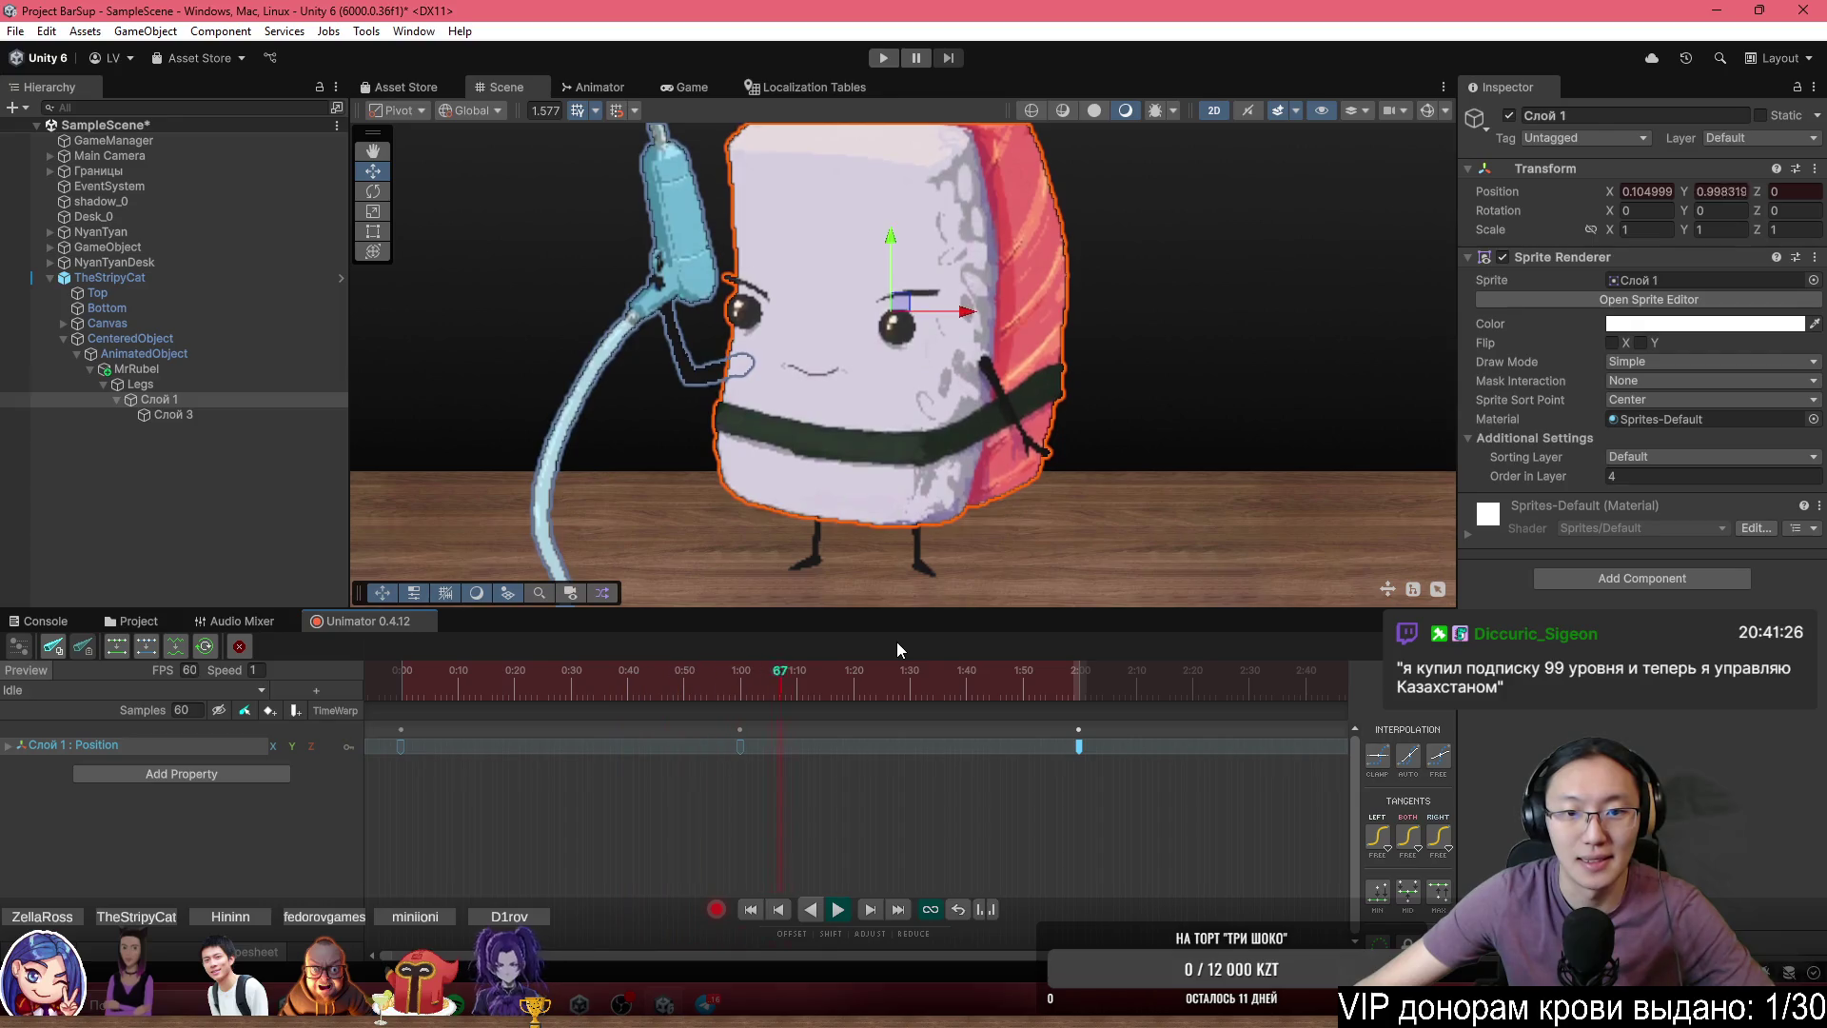
scroll(934, 830, "down", 2)
scroll(984, 396, "down", 3)
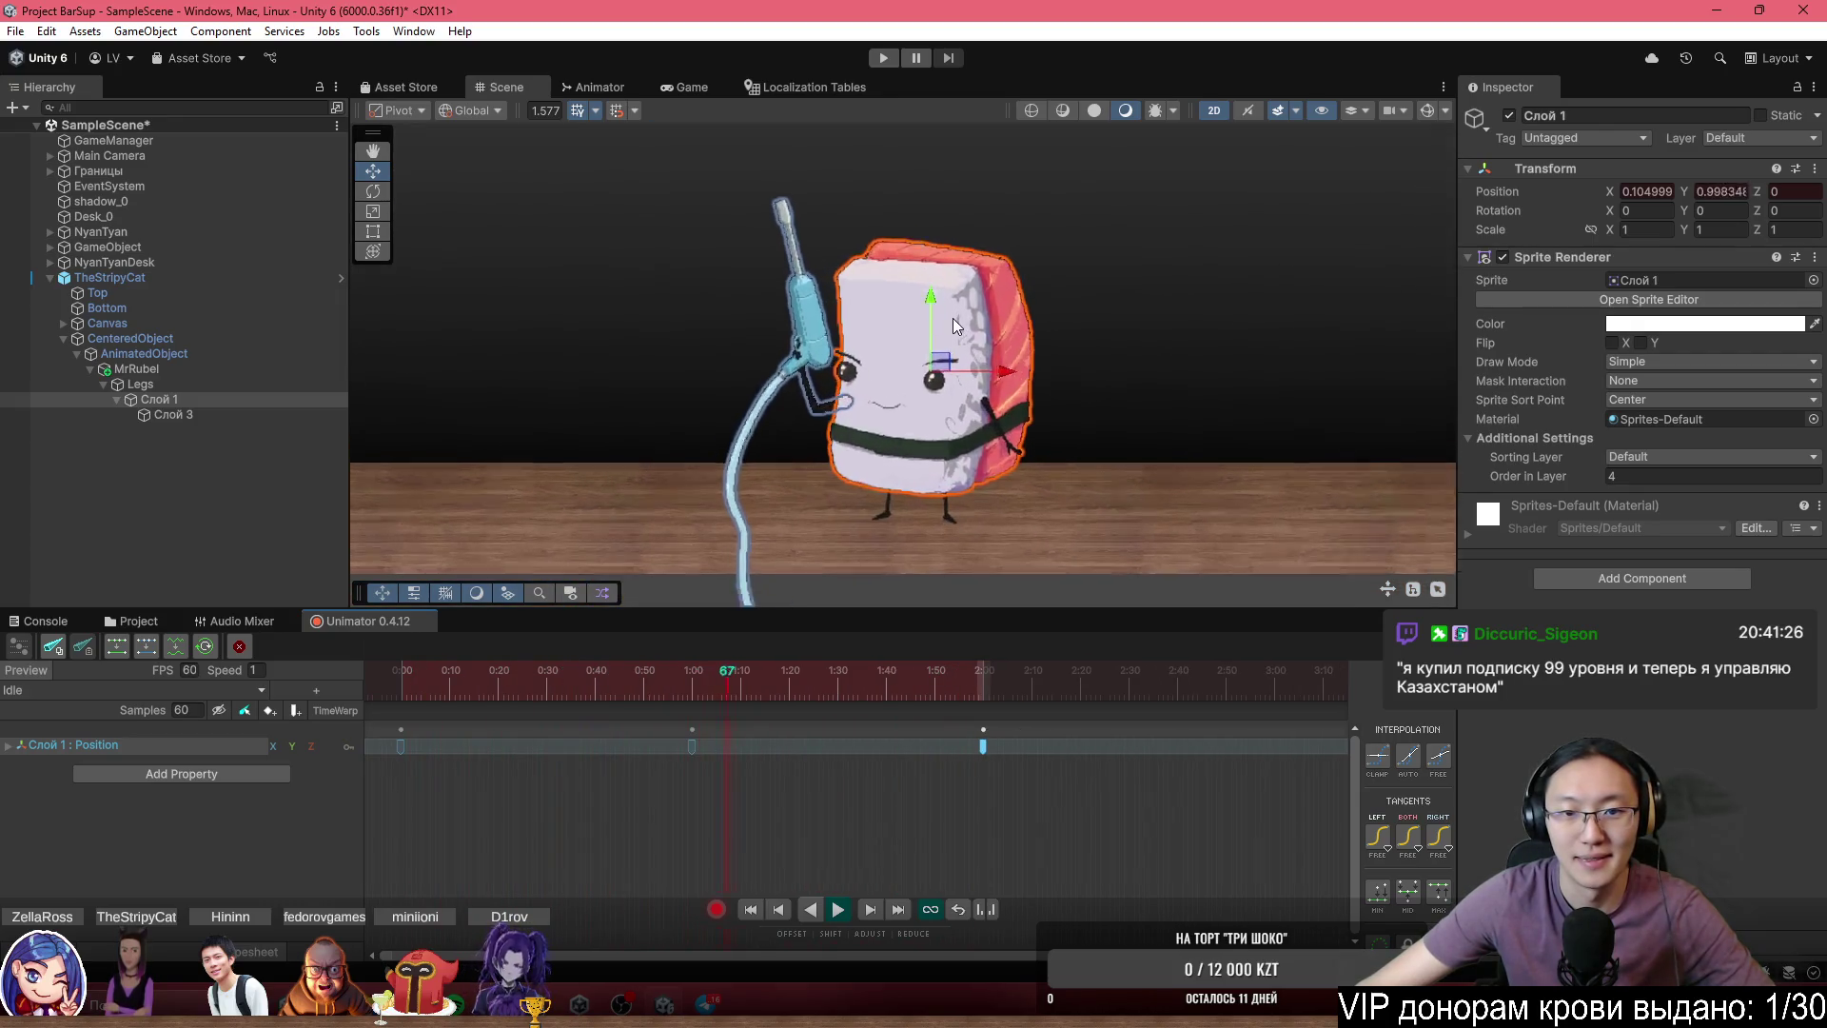
scroll(830, 306, "up", 2)
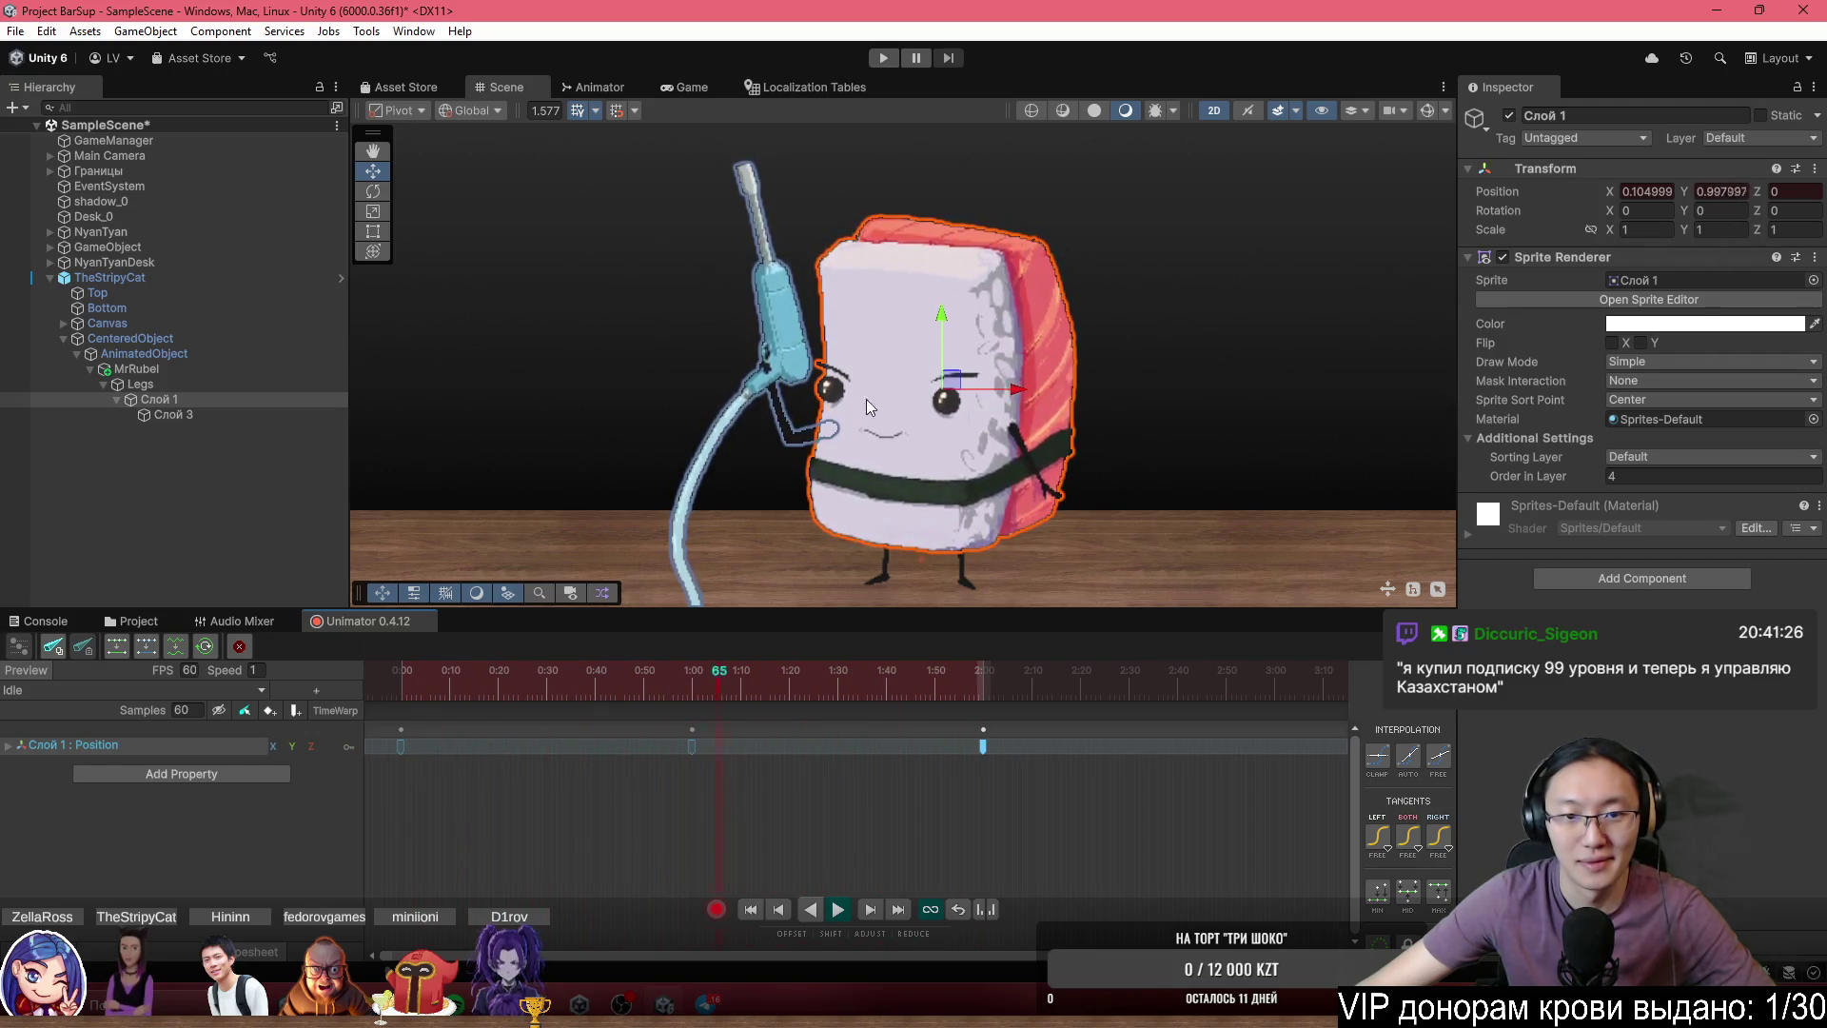
scroll(694, 694, "down", 2)
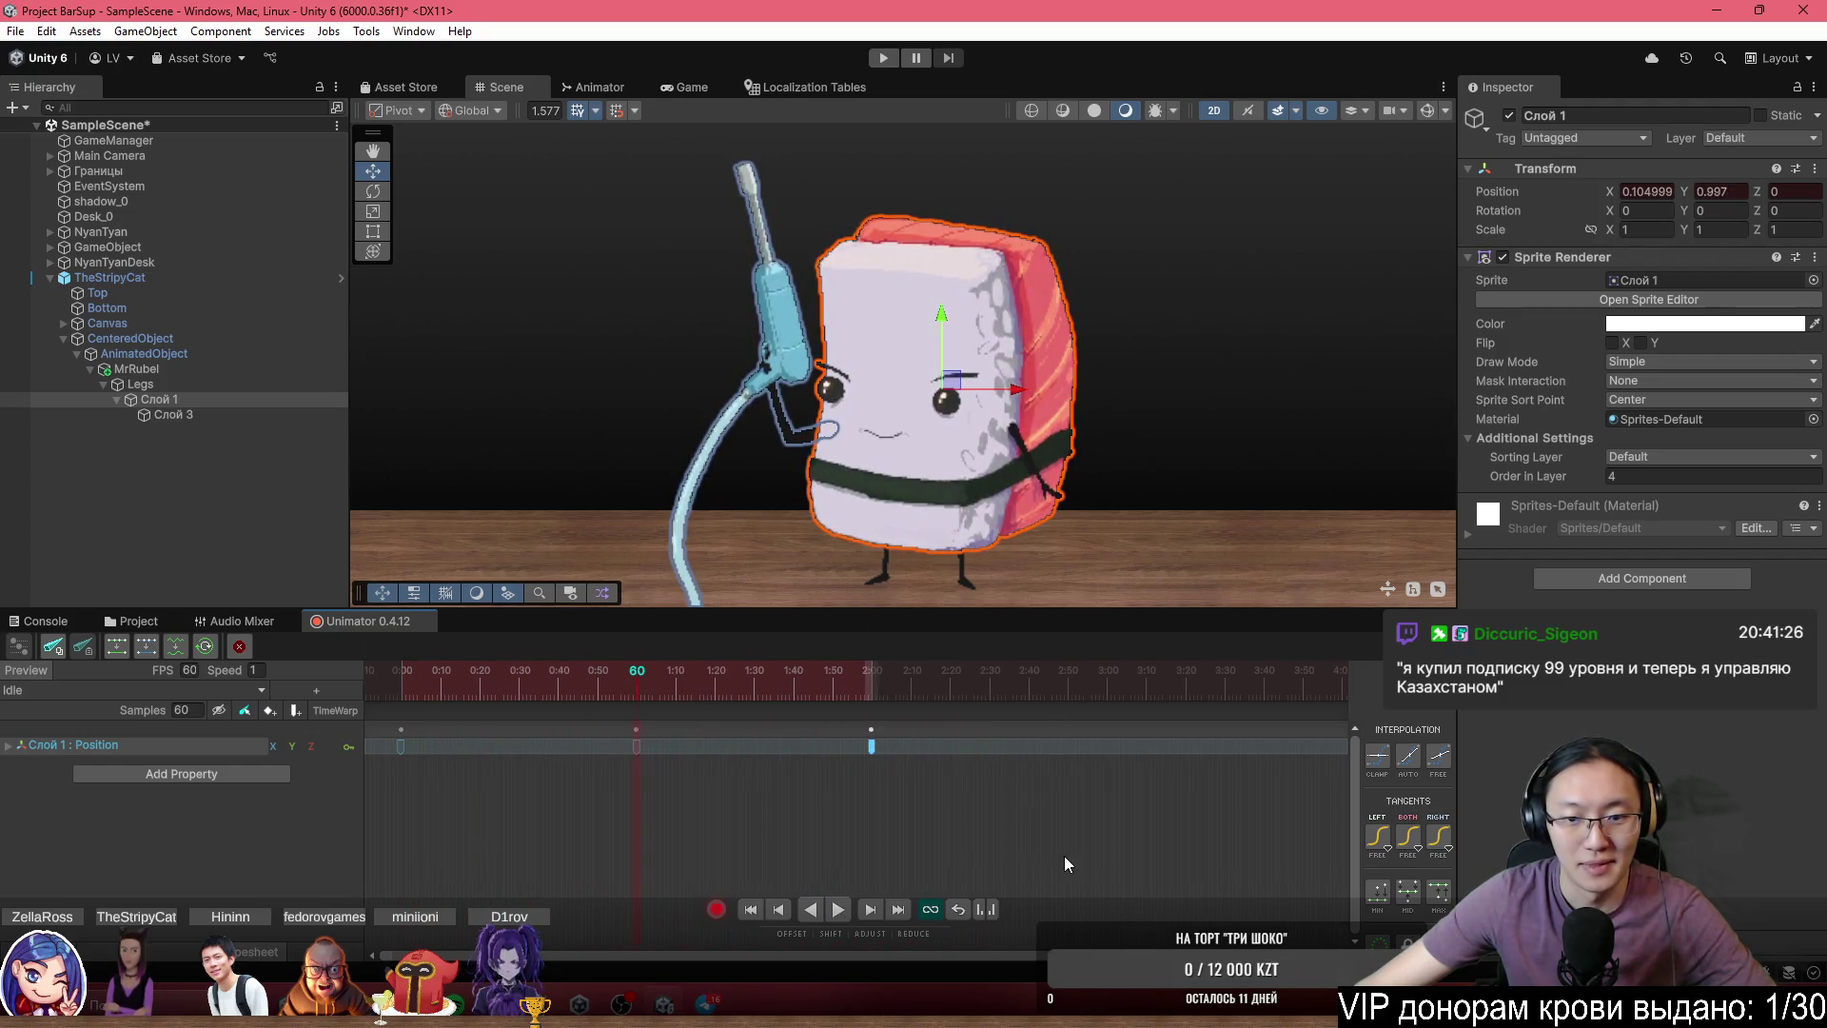
Lower Слой 1 further to Y 0.93 at frame 60 and check frames 58–60
left_click_drag(1063, 854, 419, 704)
left_click(956, 826)
left_click_drag(876, 694, 451, 712)
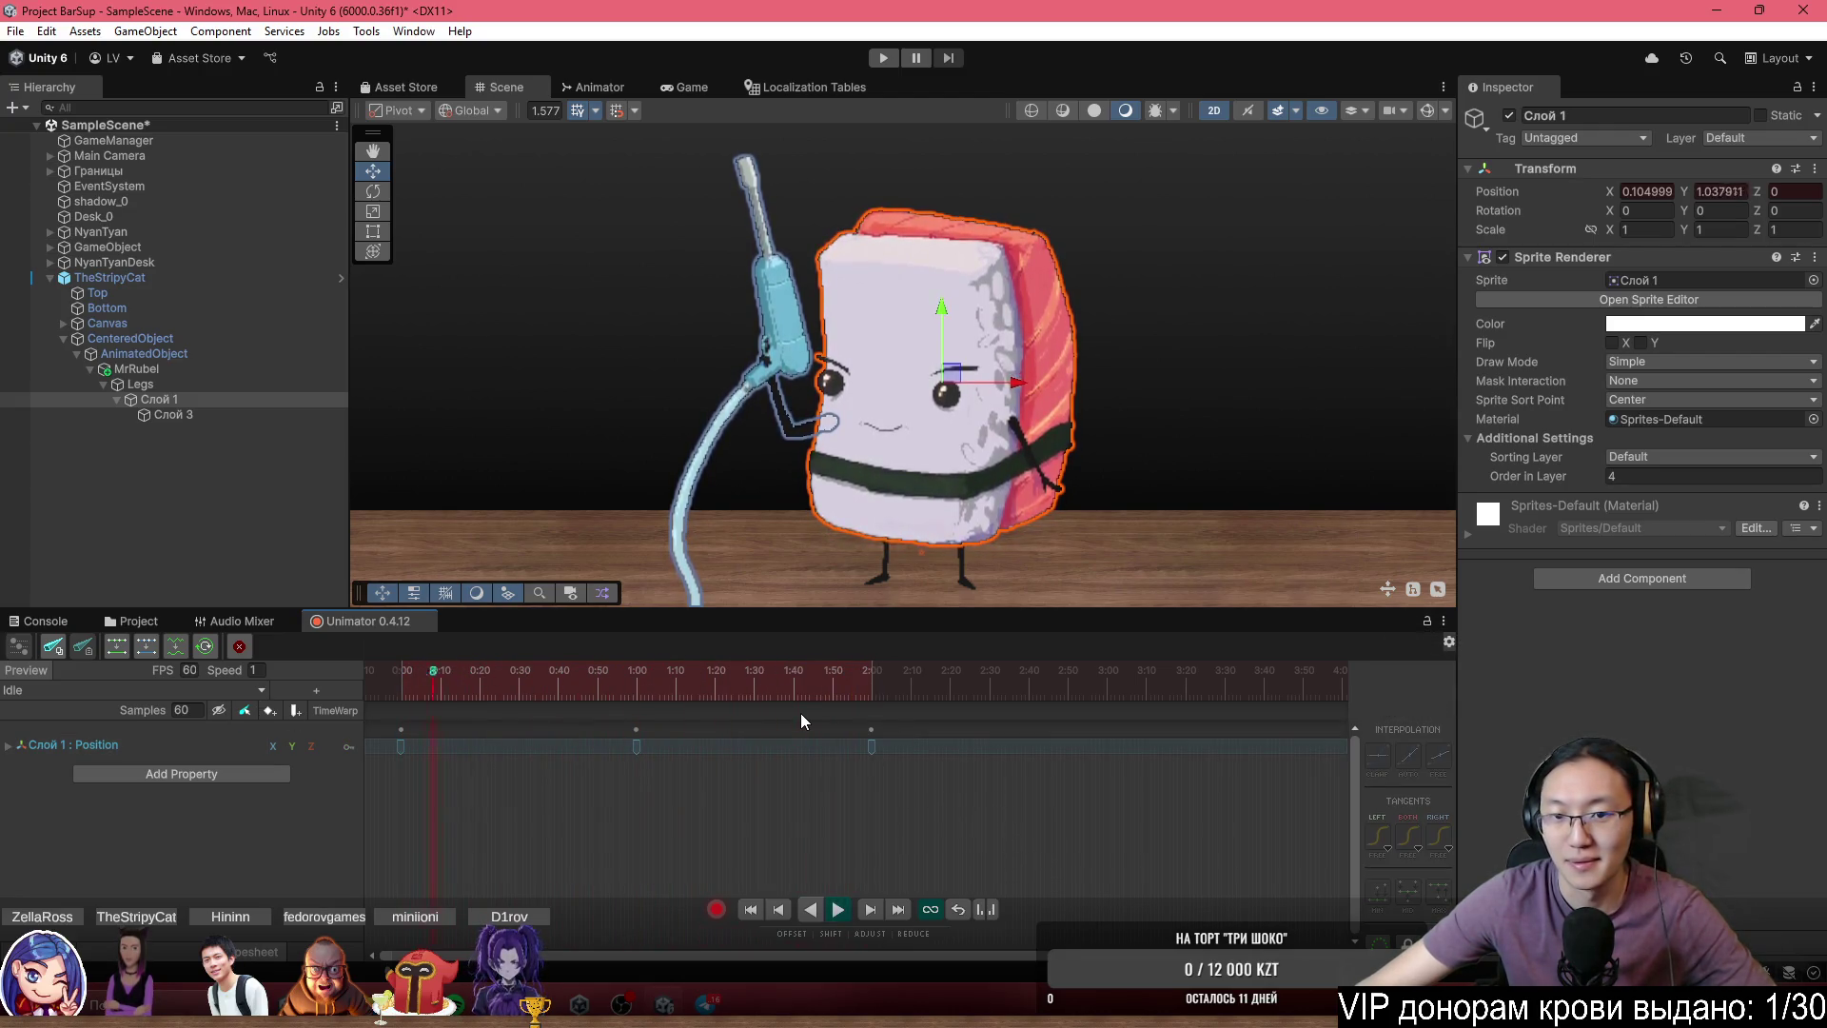
scroll(1032, 470, "down", 4)
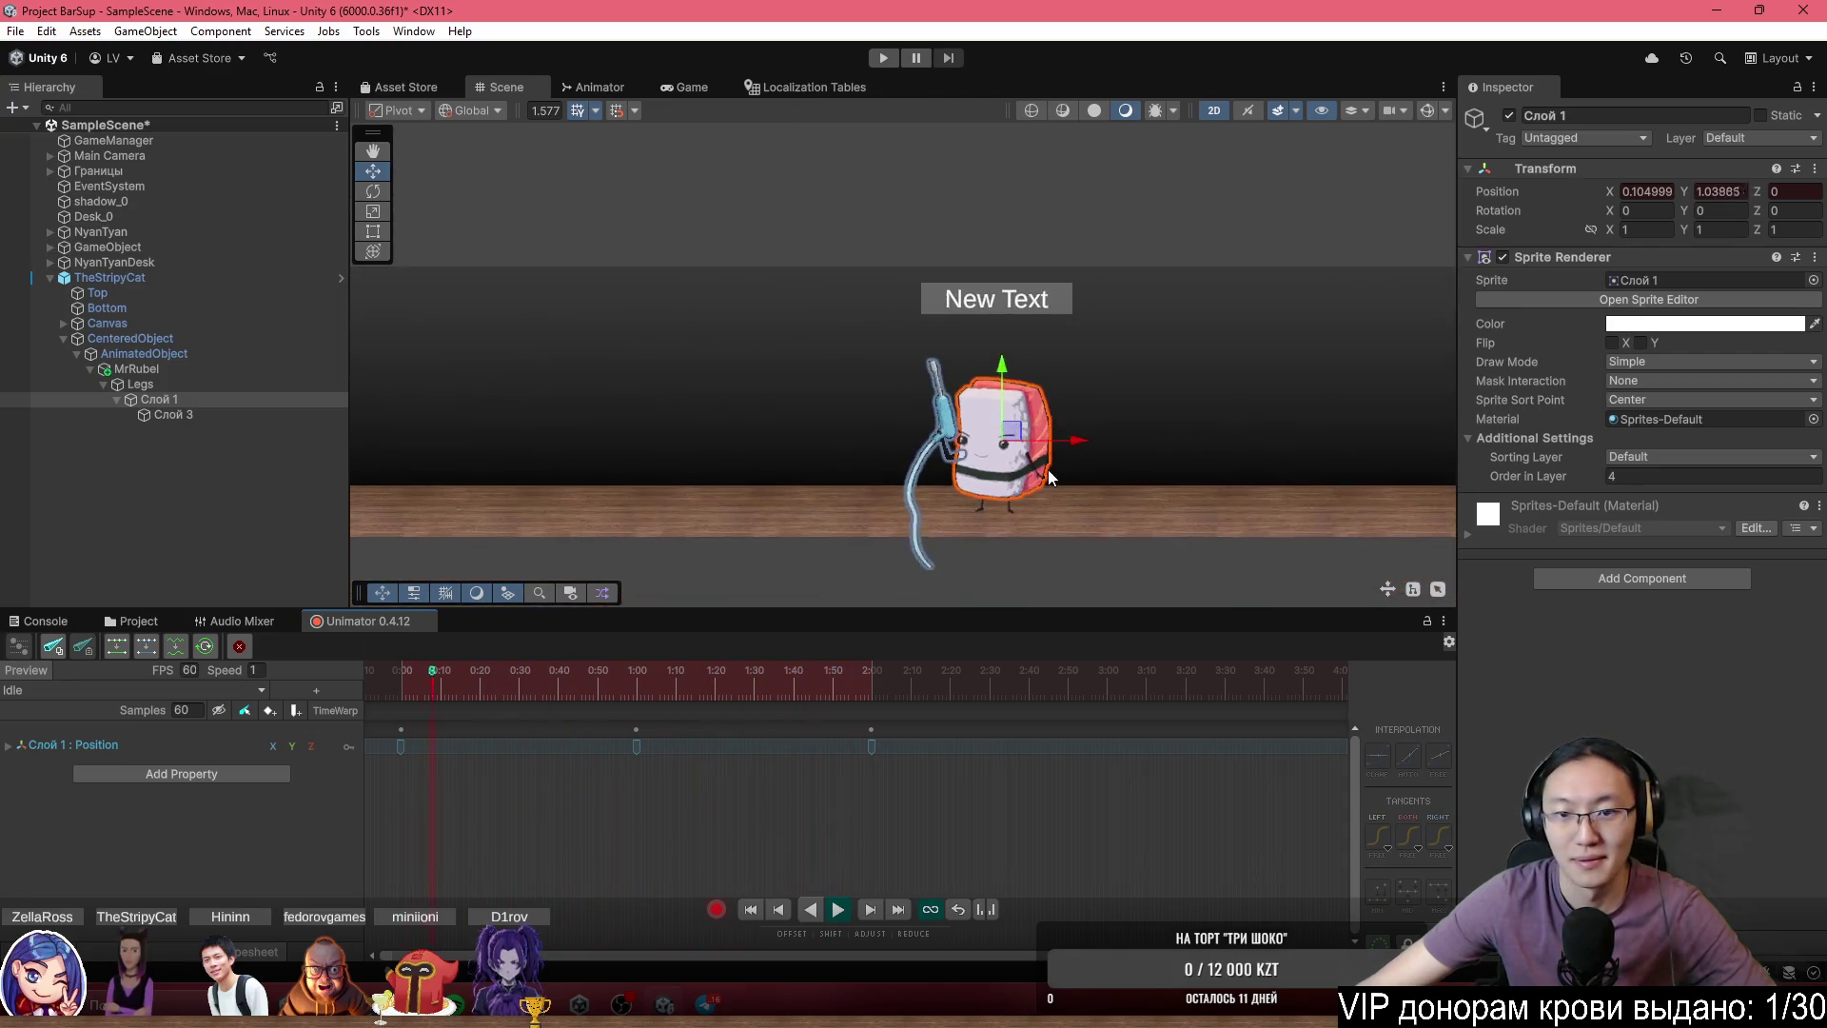
scroll(1048, 476, "down", 5)
scroll(1067, 453, "up", 3)
mouse_move(1070, 443)
left_mouse_down()
mouse_move(1145, 465)
mouse_move(1162, 494)
left_mouse_up()
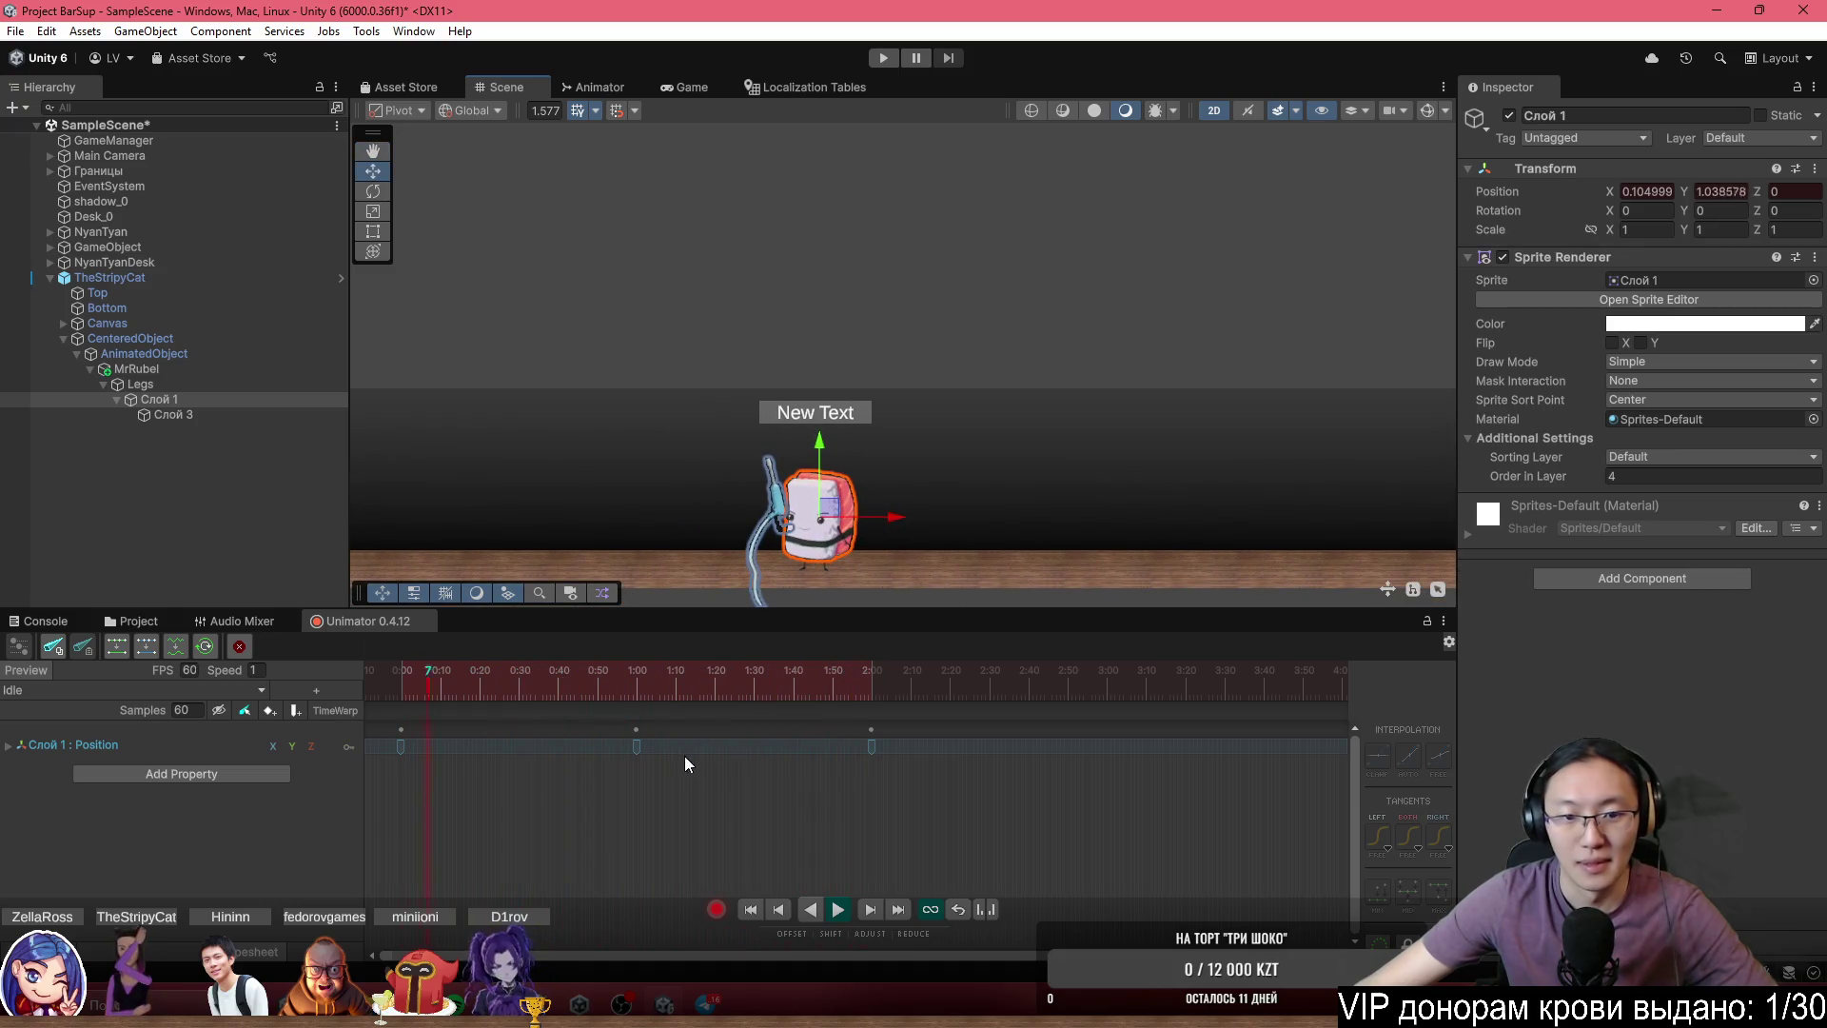
left_click(628, 691)
left_click_drag(634, 690, 638, 690)
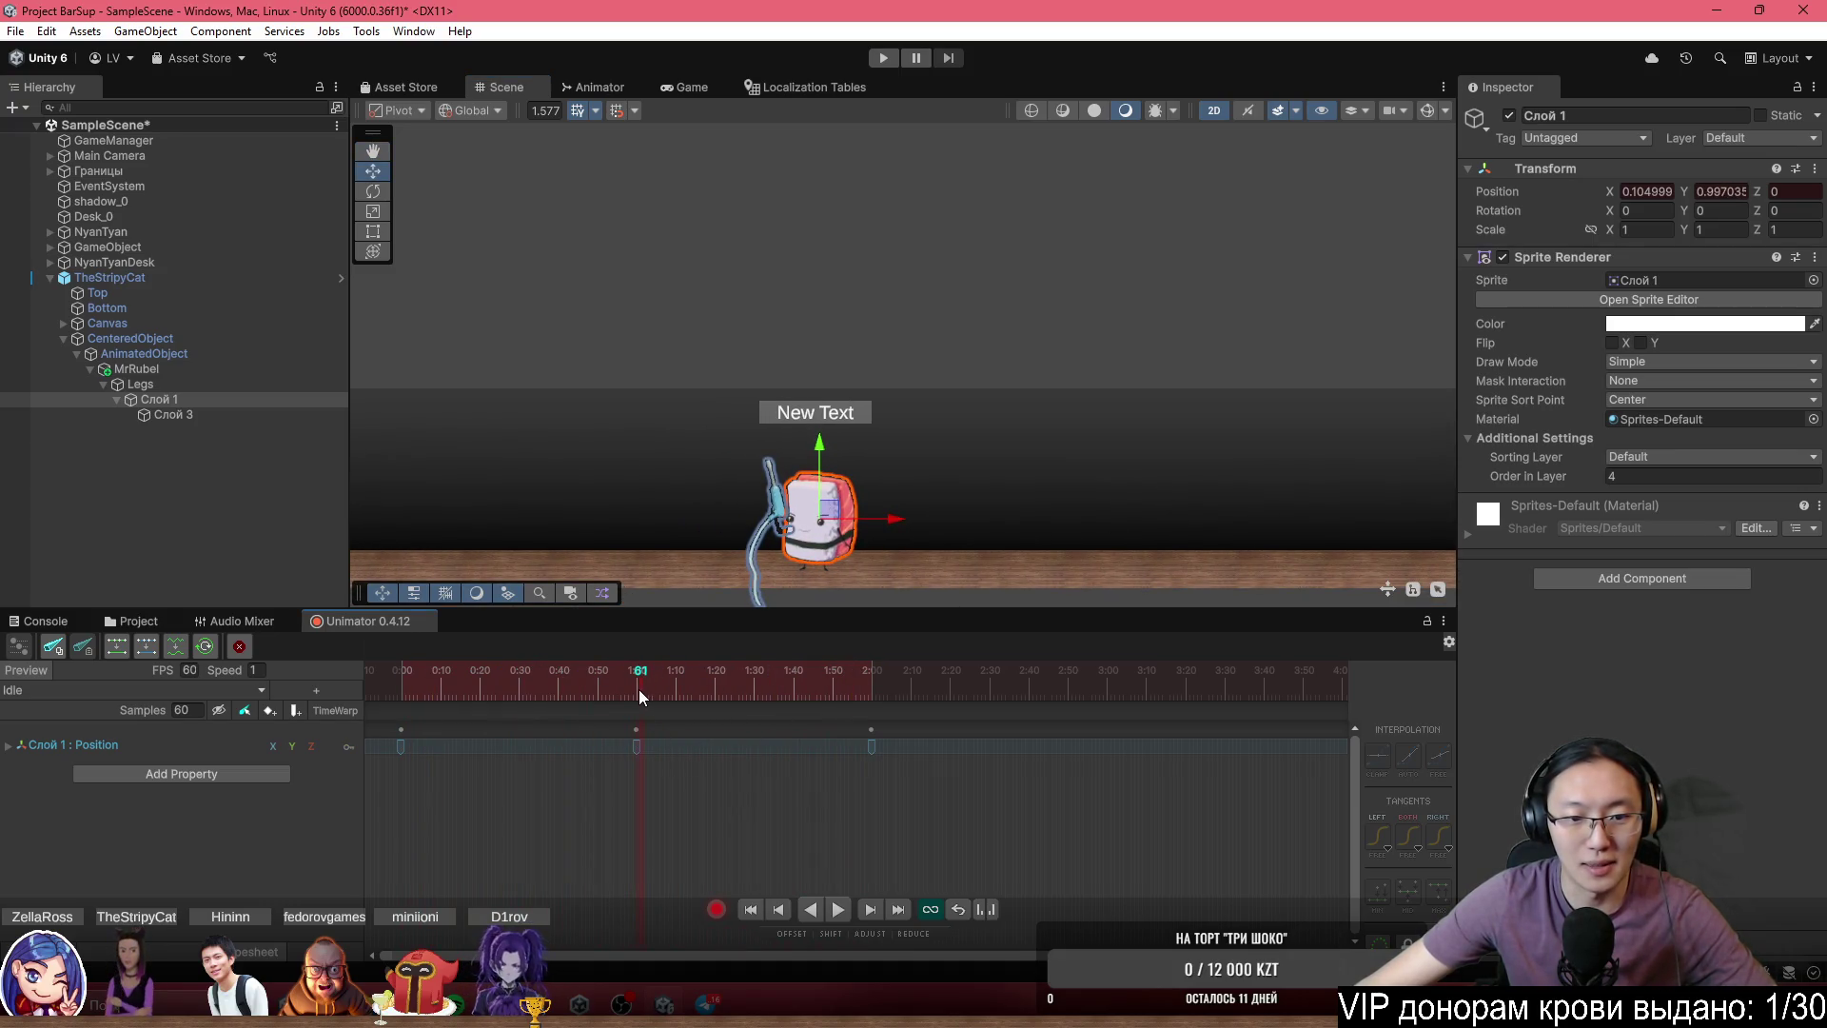
left_click_drag(822, 441, 828, 449)
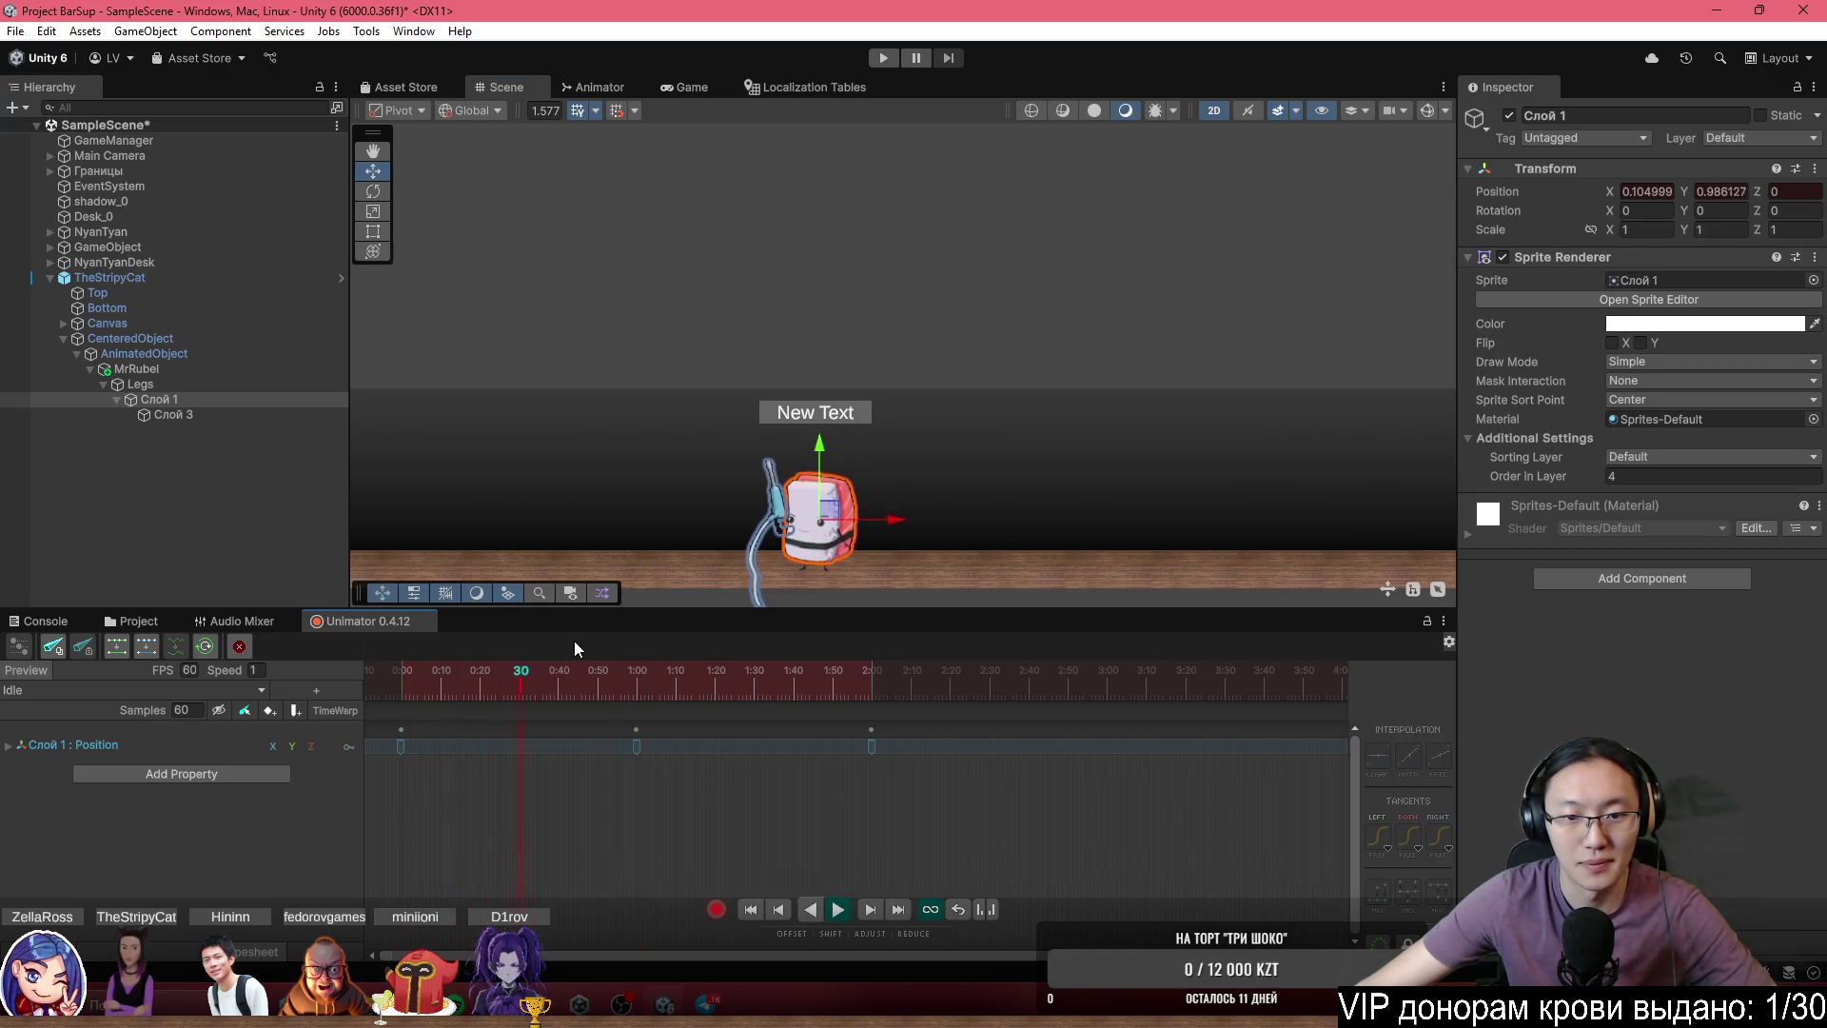
key("comma")
scroll(666, 585, "up", 3)
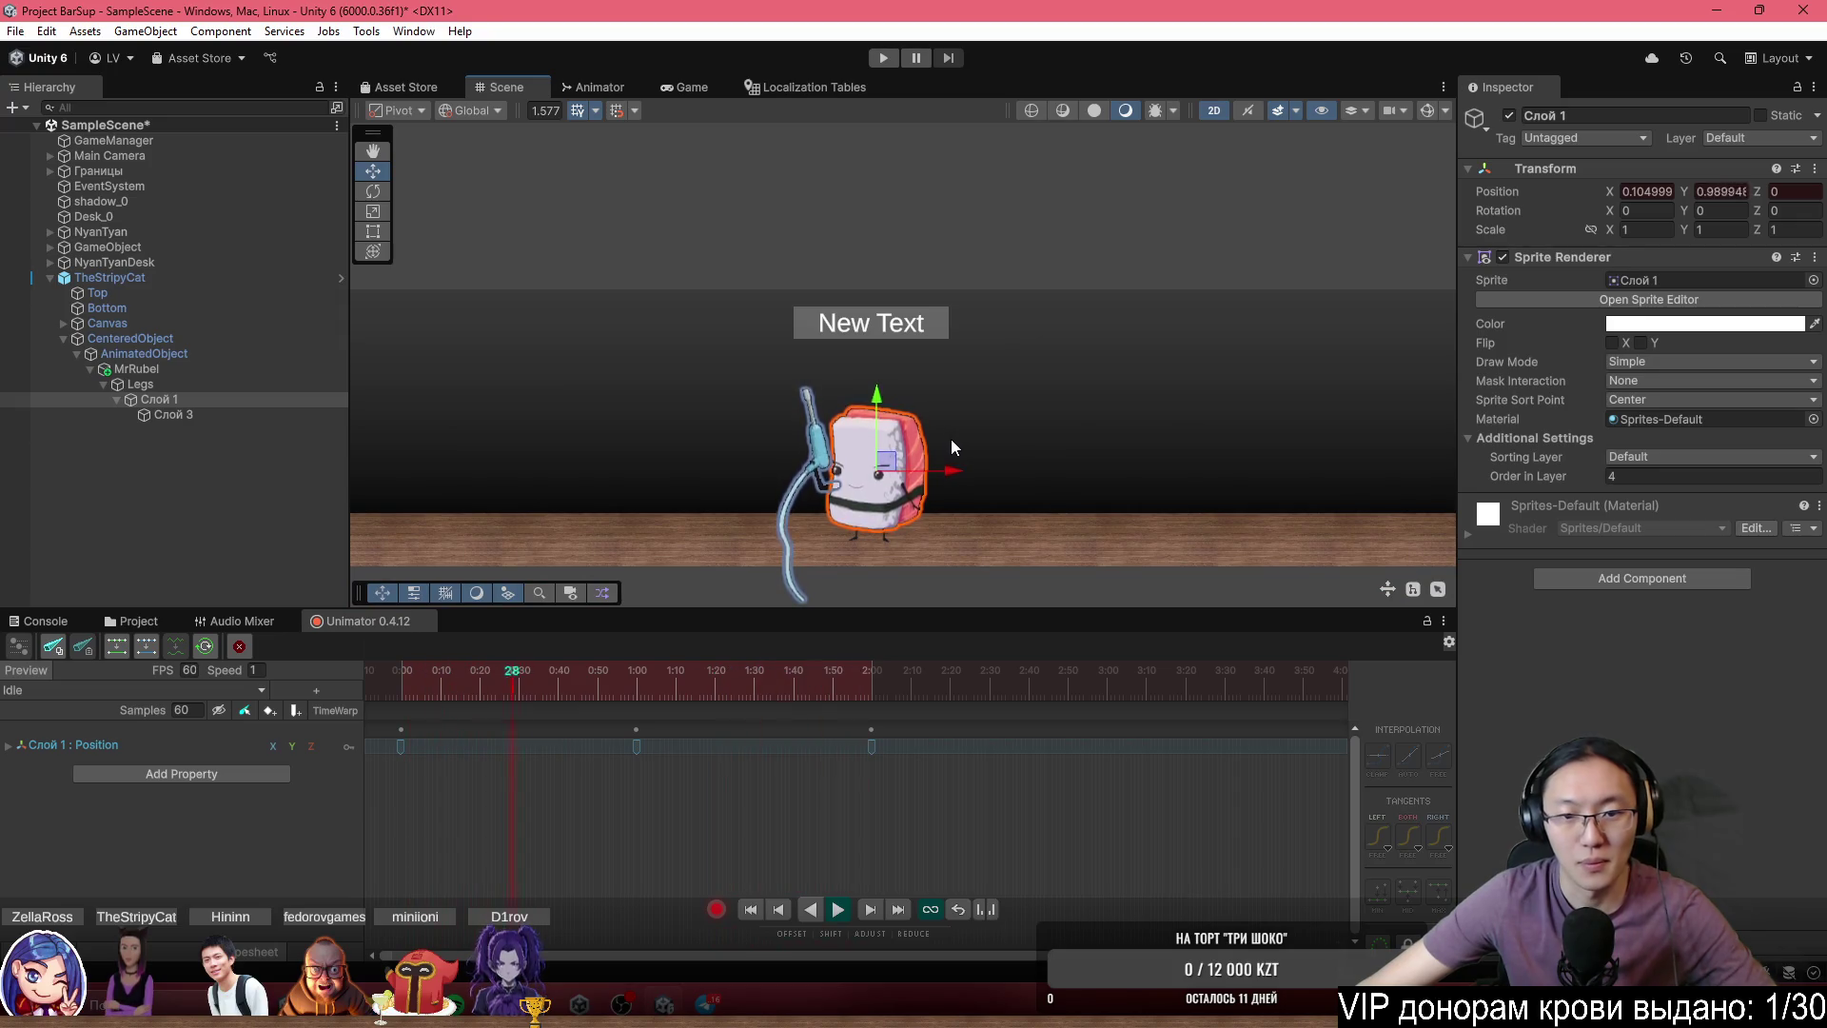
key("comma")
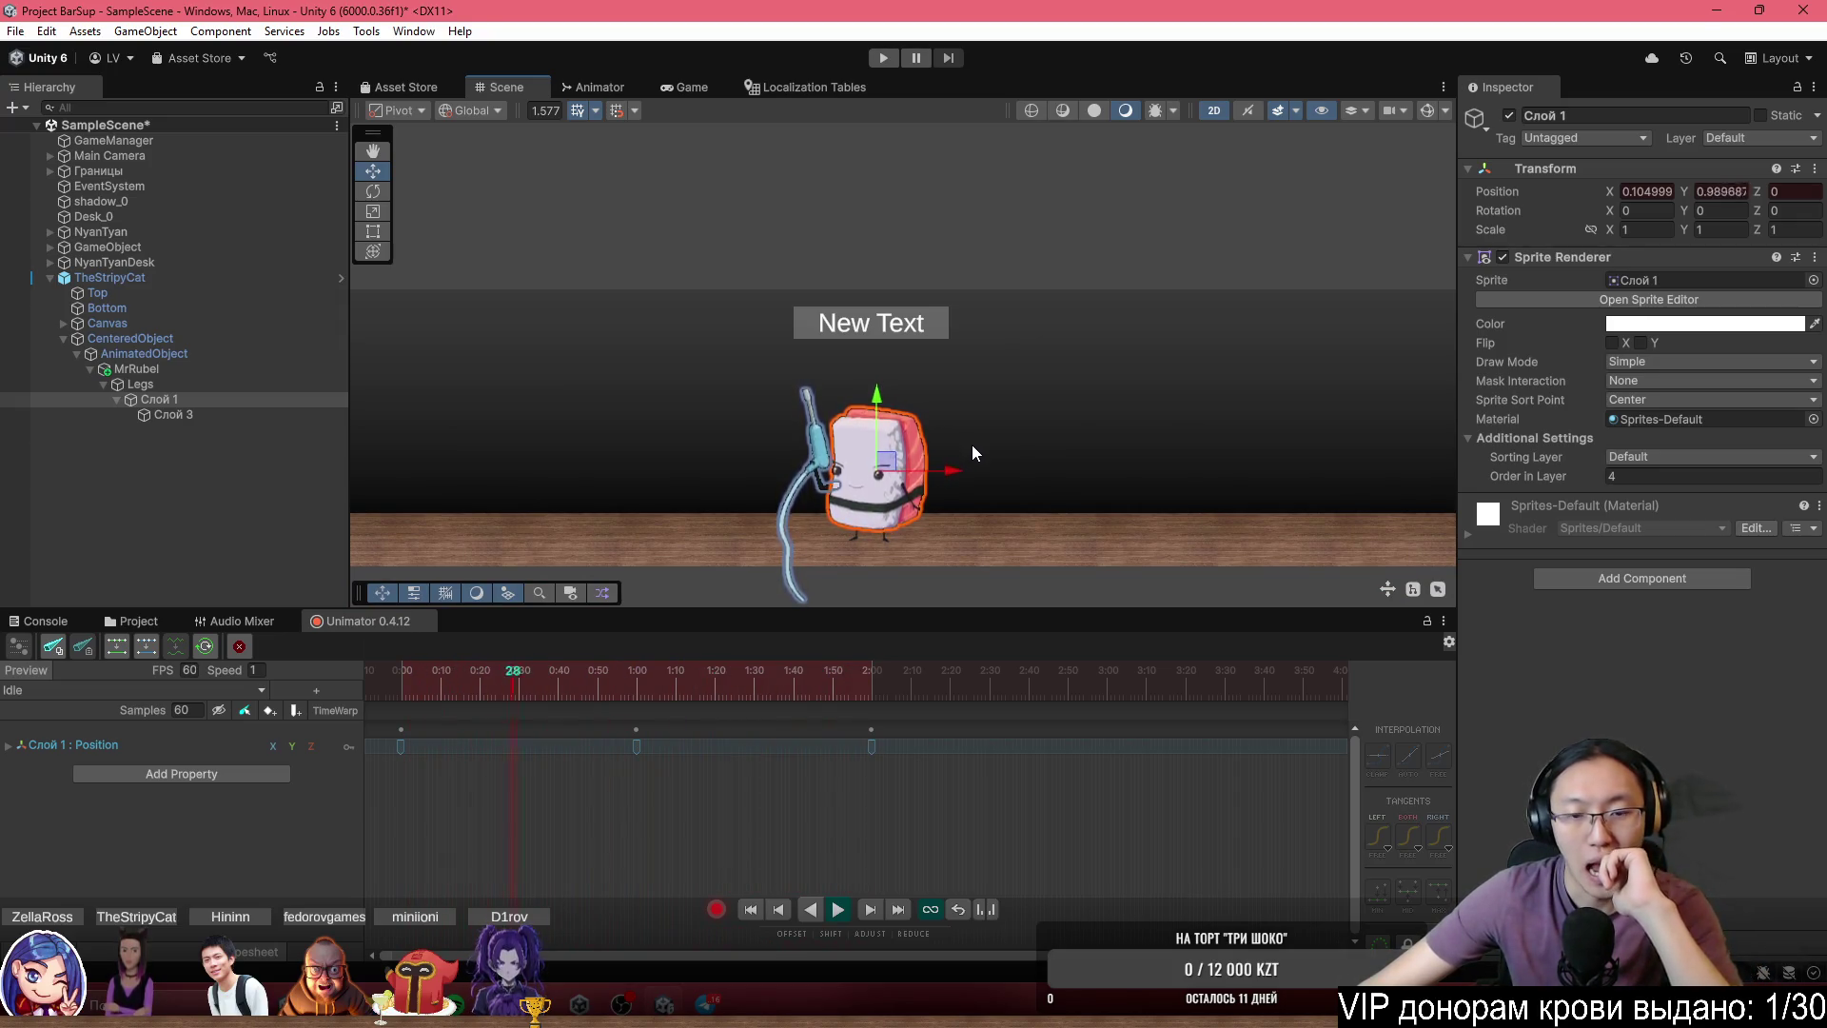
left_click(631, 716)
left_click(635, 676)
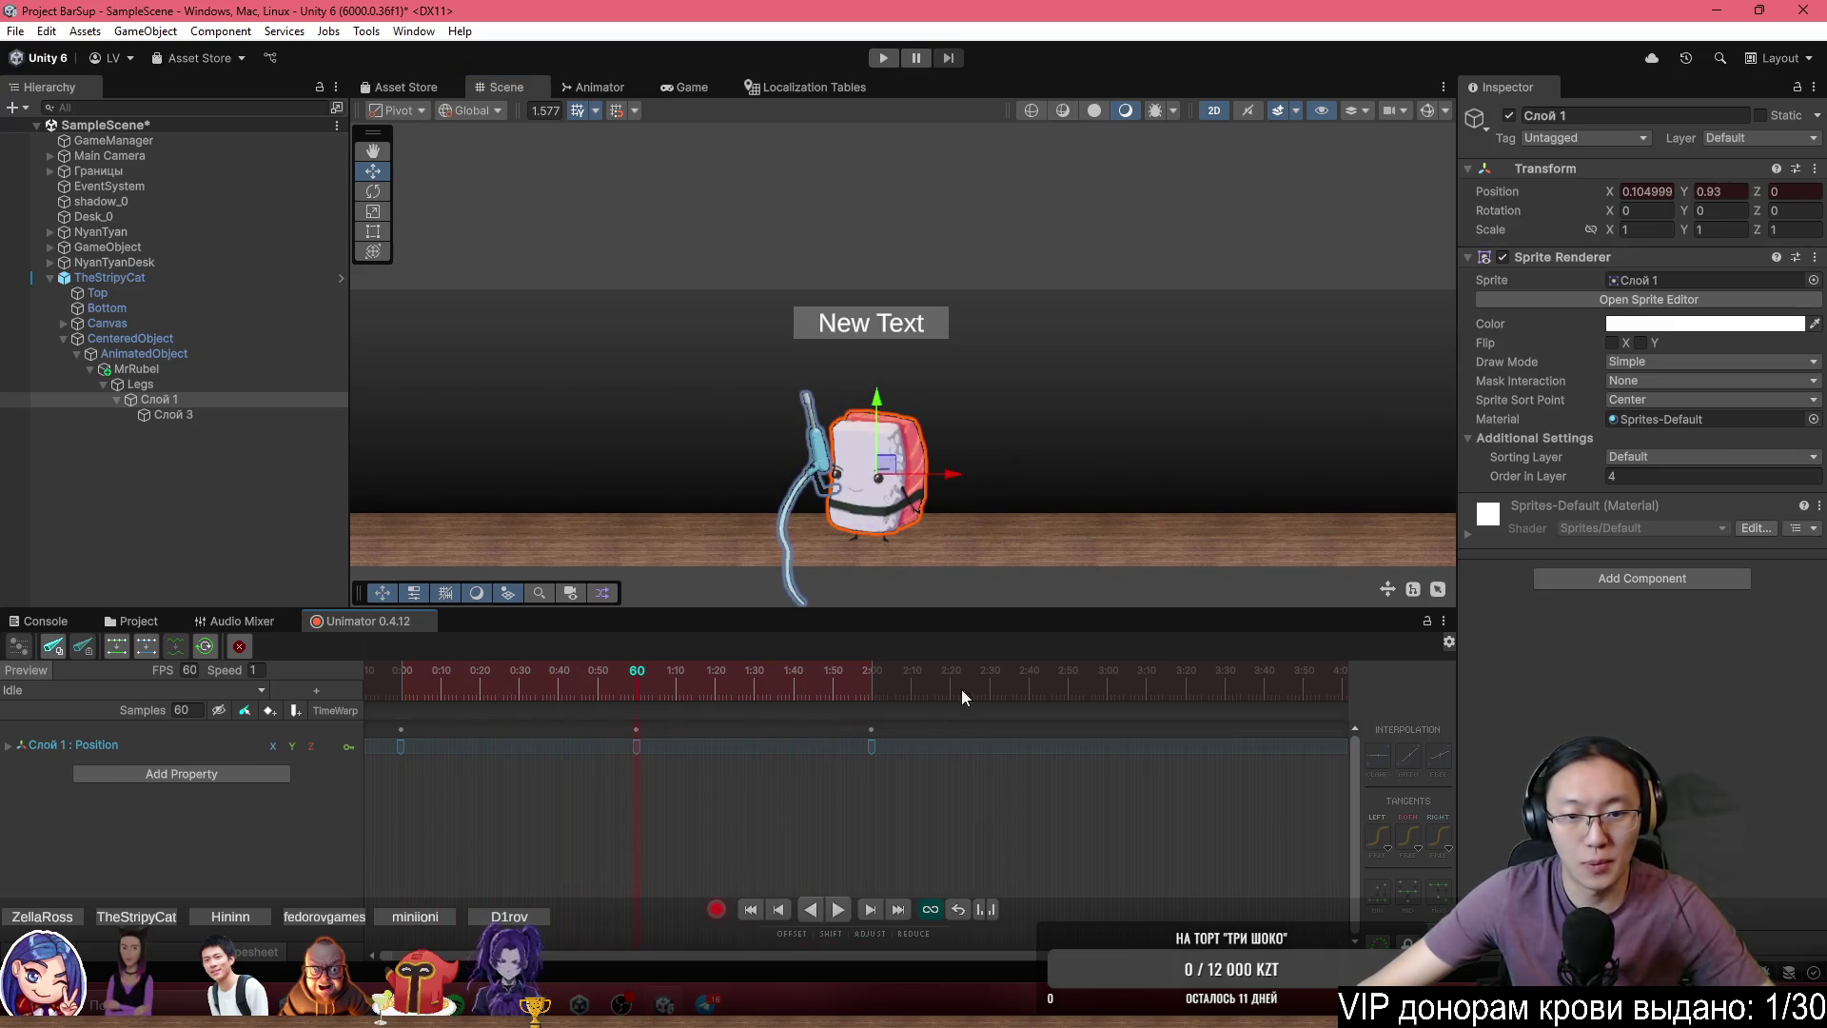
scroll(809, 483, "up", 3)
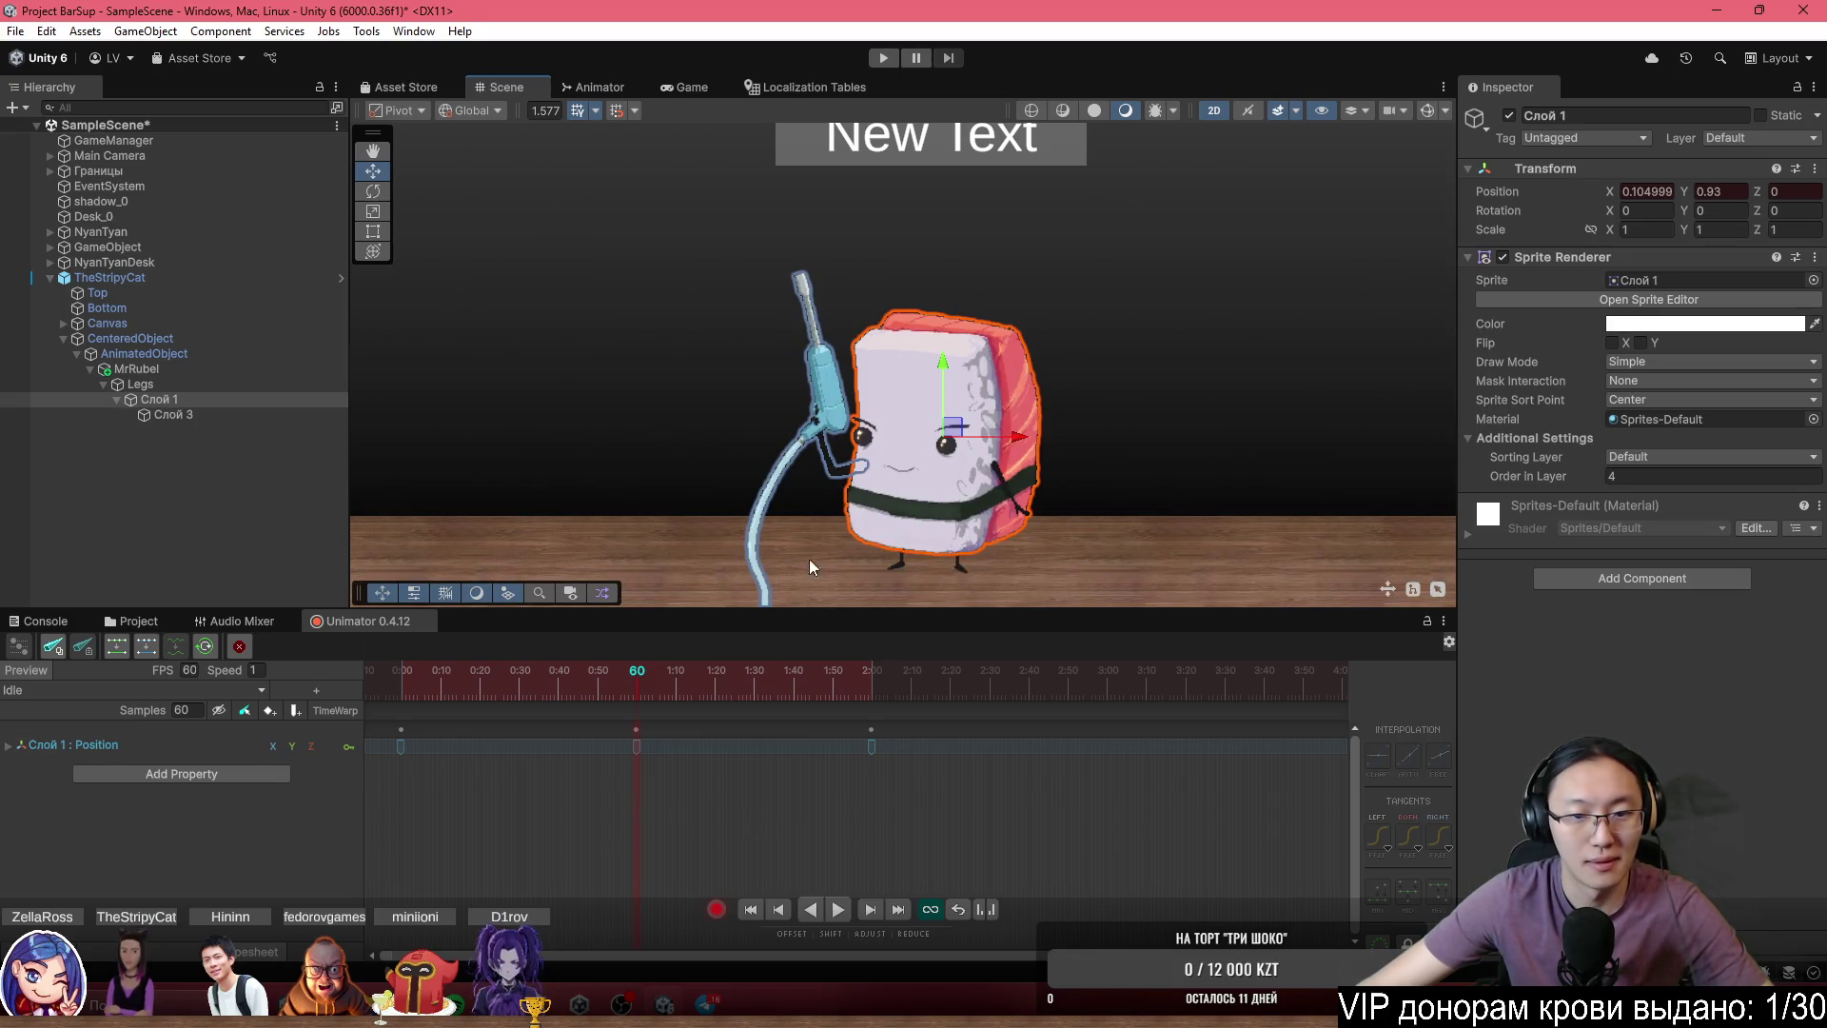
scroll(868, 462, "up", 2)
scroll(857, 449, "up", 1)
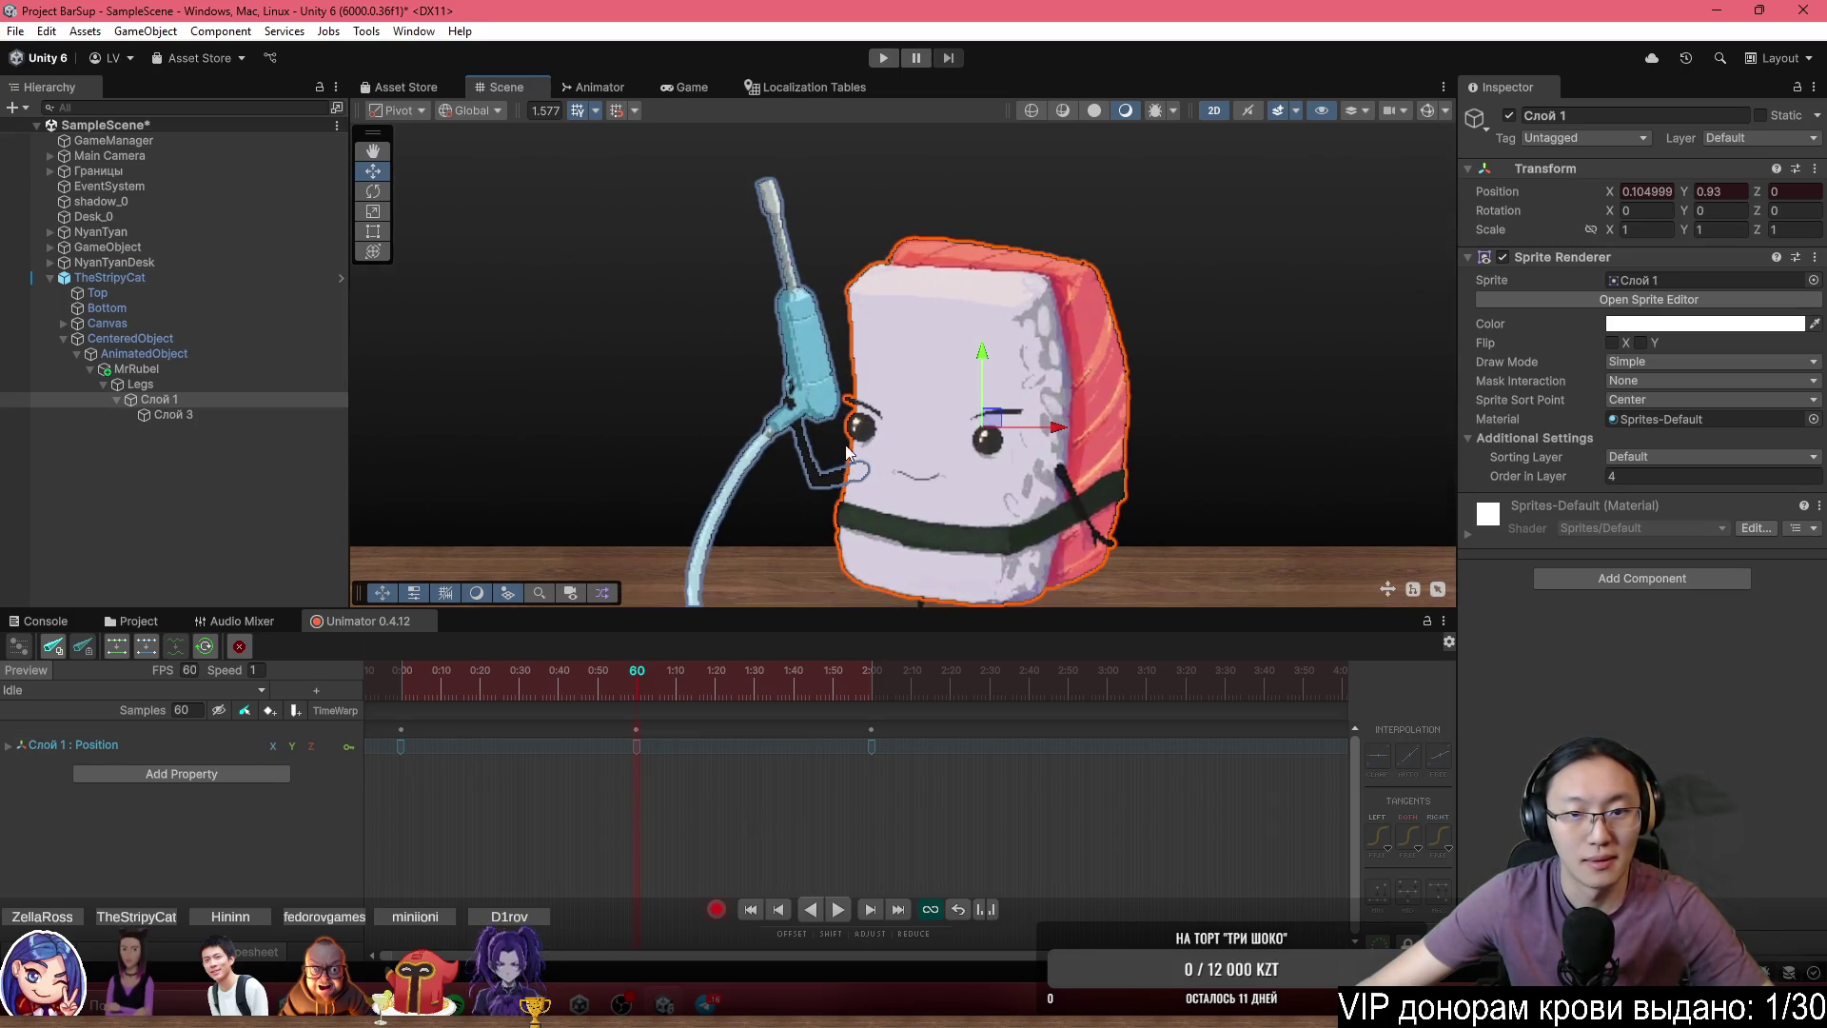
Lower Слой 3 and tilt it to about -11 degrees at frame 60
left_click(167, 414)
left_click_drag(786, 497, 786, 521)
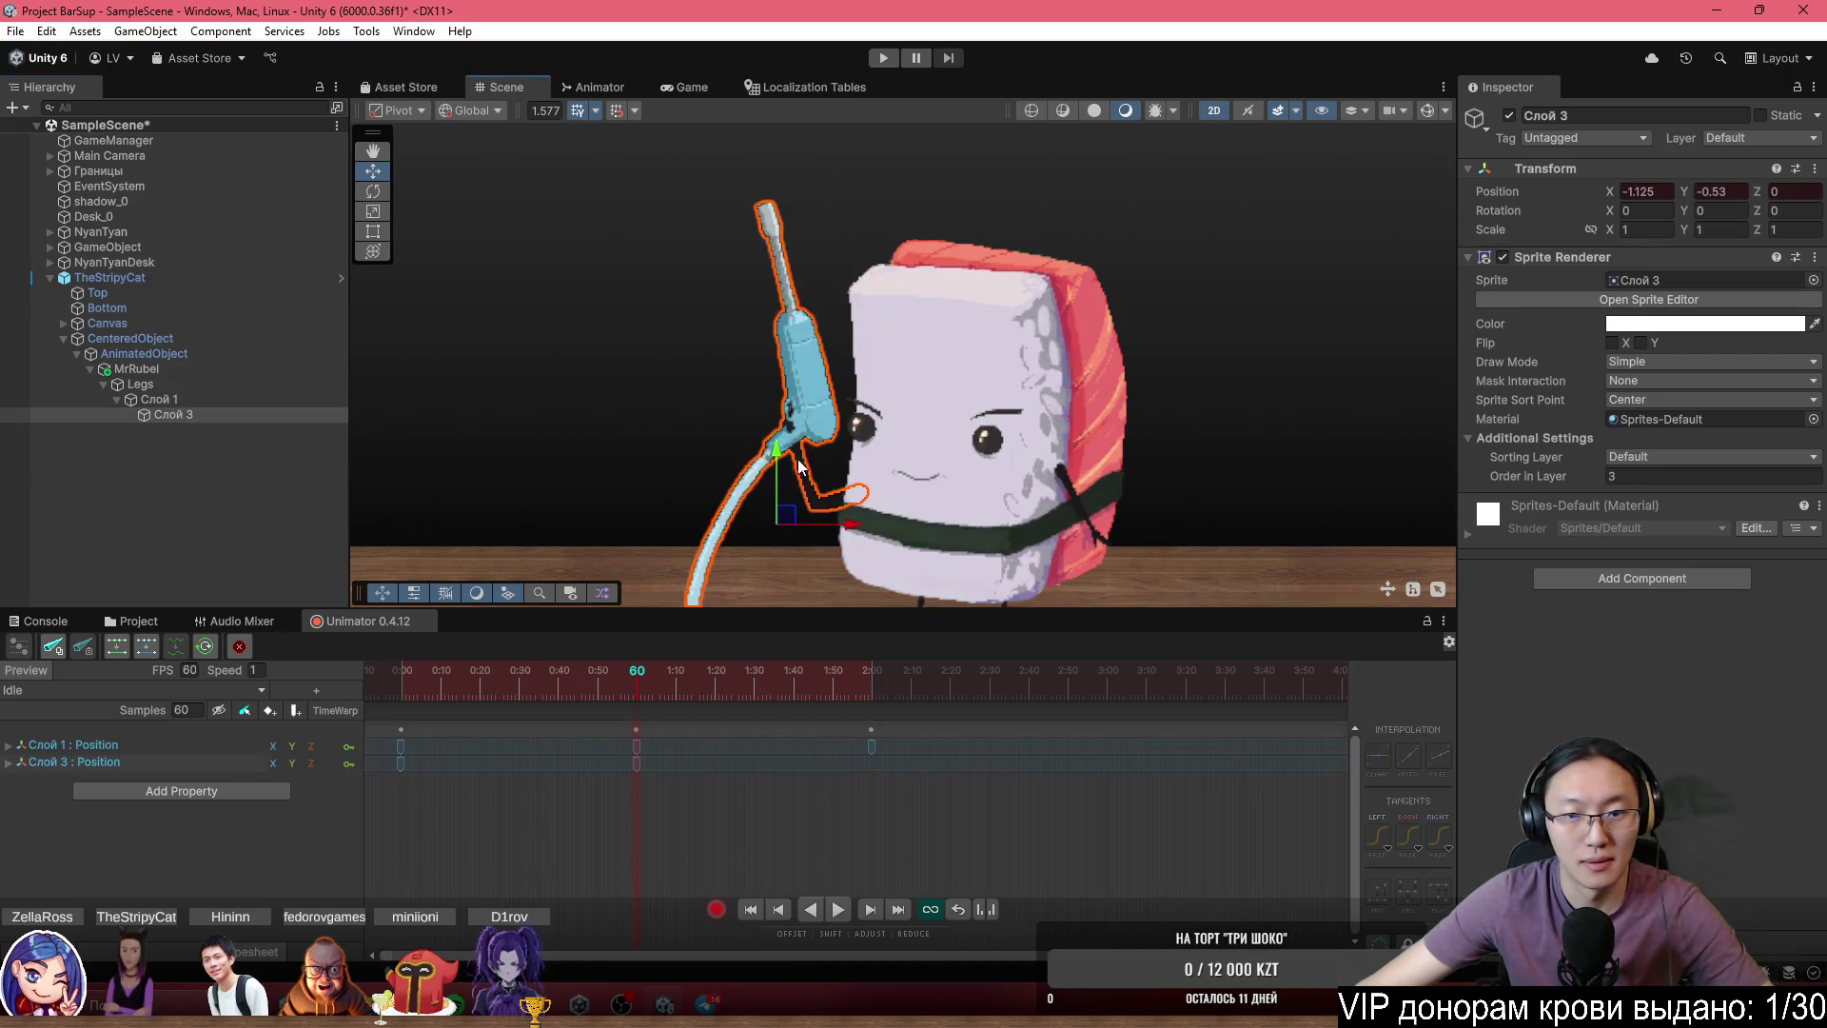
left_click_drag(1758, 210, 1675, 216)
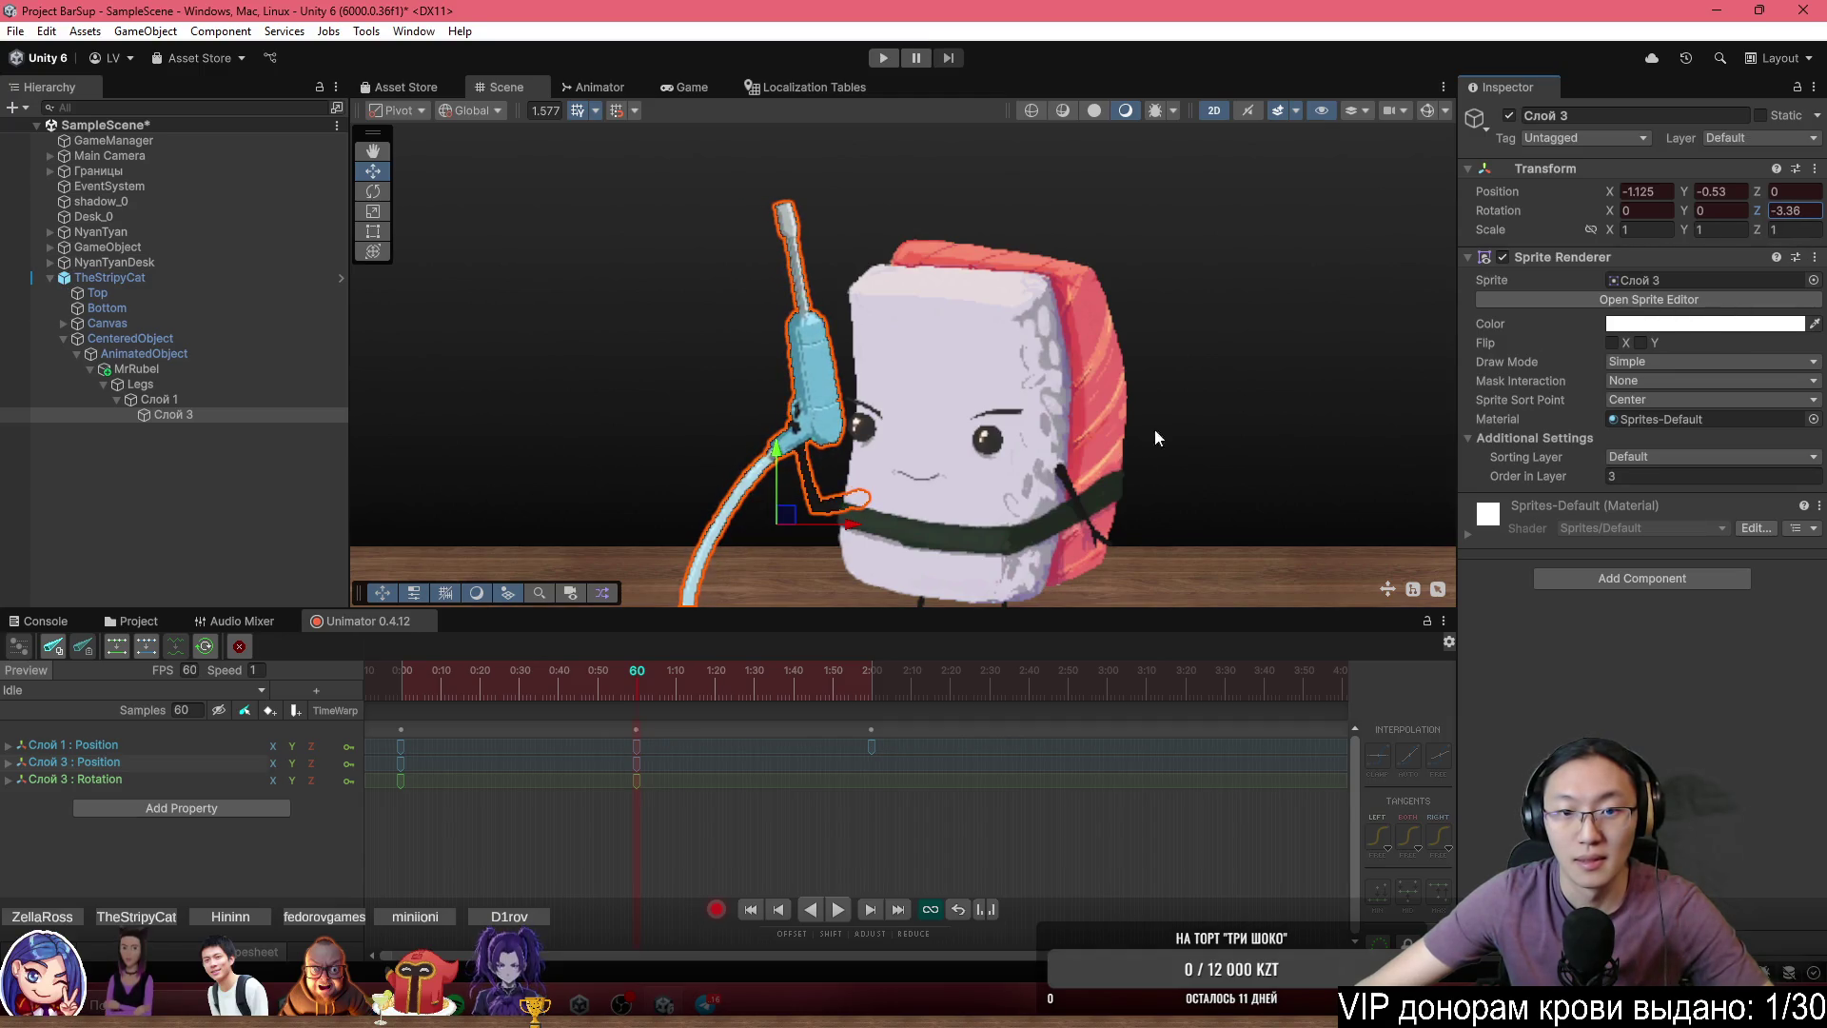
left_click_drag(1759, 210, 1608, 245)
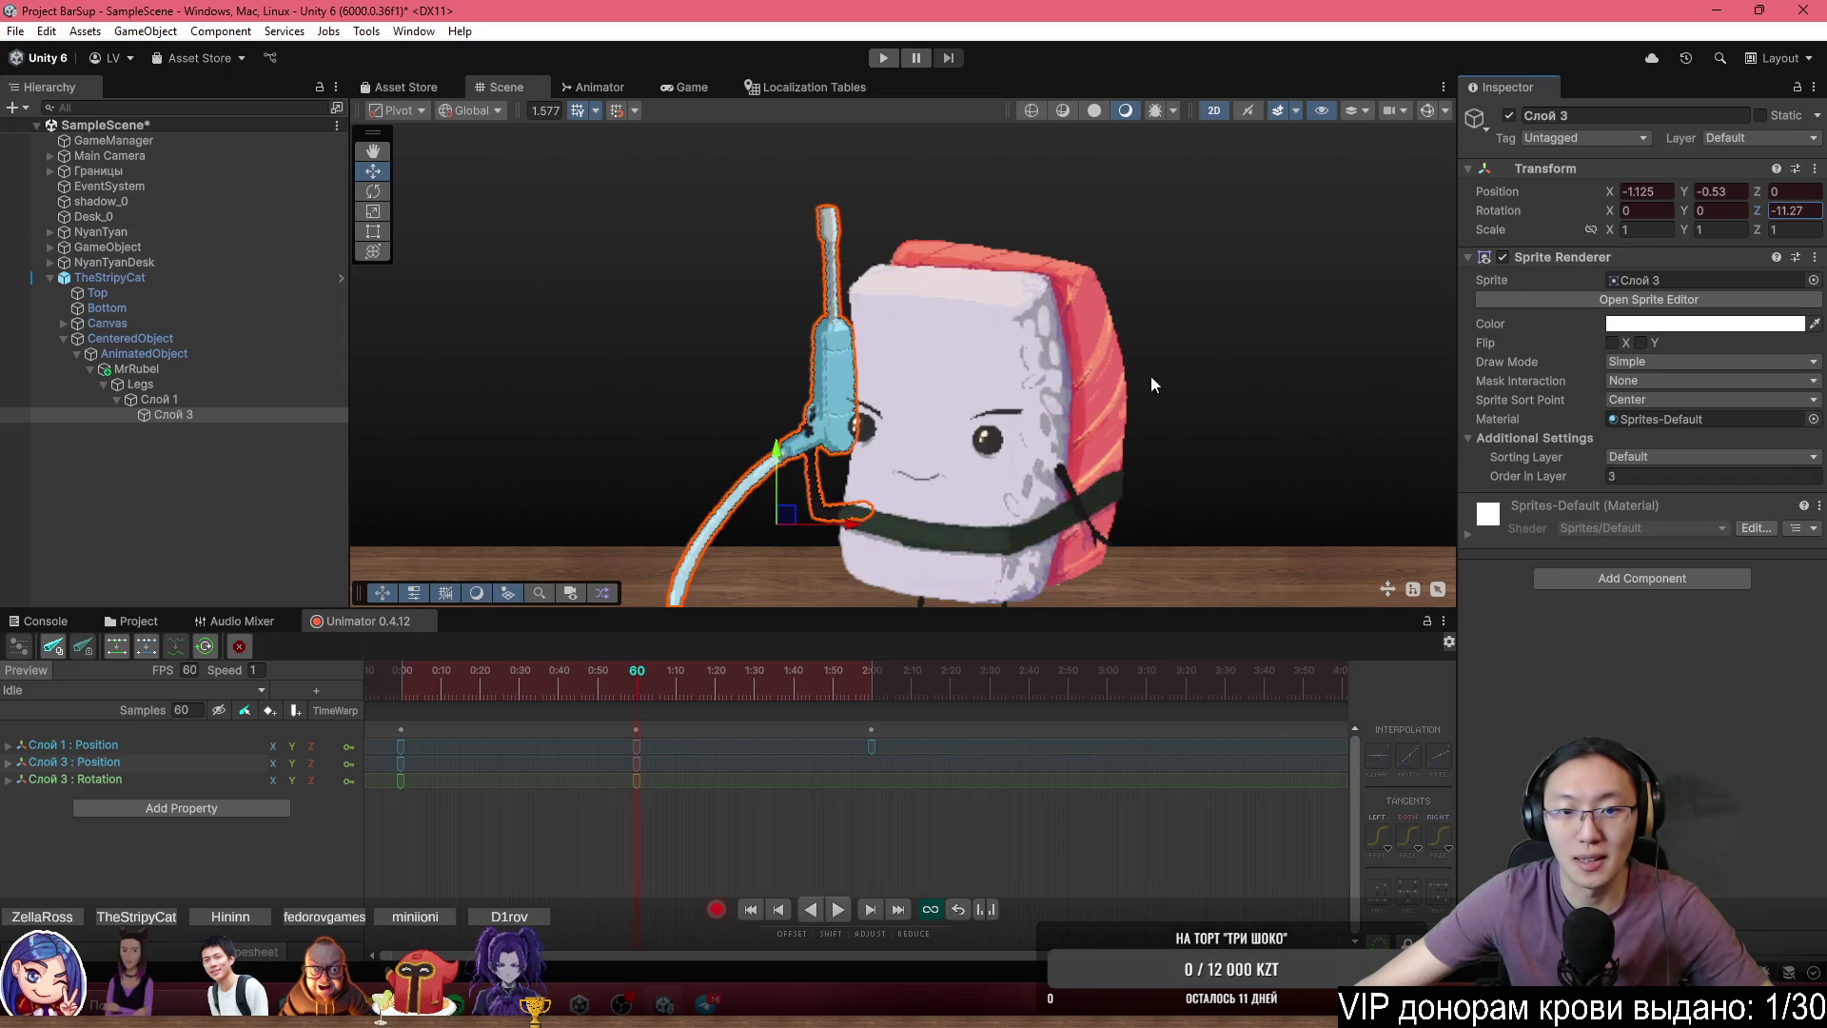
mouse_move(783, 515)
left_mouse_down()
mouse_move(748, 458)
mouse_move(771, 461)
left_mouse_up()
mouse_move(639, 681)
left_mouse_down()
mouse_move(447, 683)
mouse_move(634, 687)
left_mouse_up()
Copy Слой 3's start keys to frame 120 and delay its rotation curve in the curve editor
left_click_drag(484, 805, 392, 763)
left_click_drag(862, 695, 874, 687)
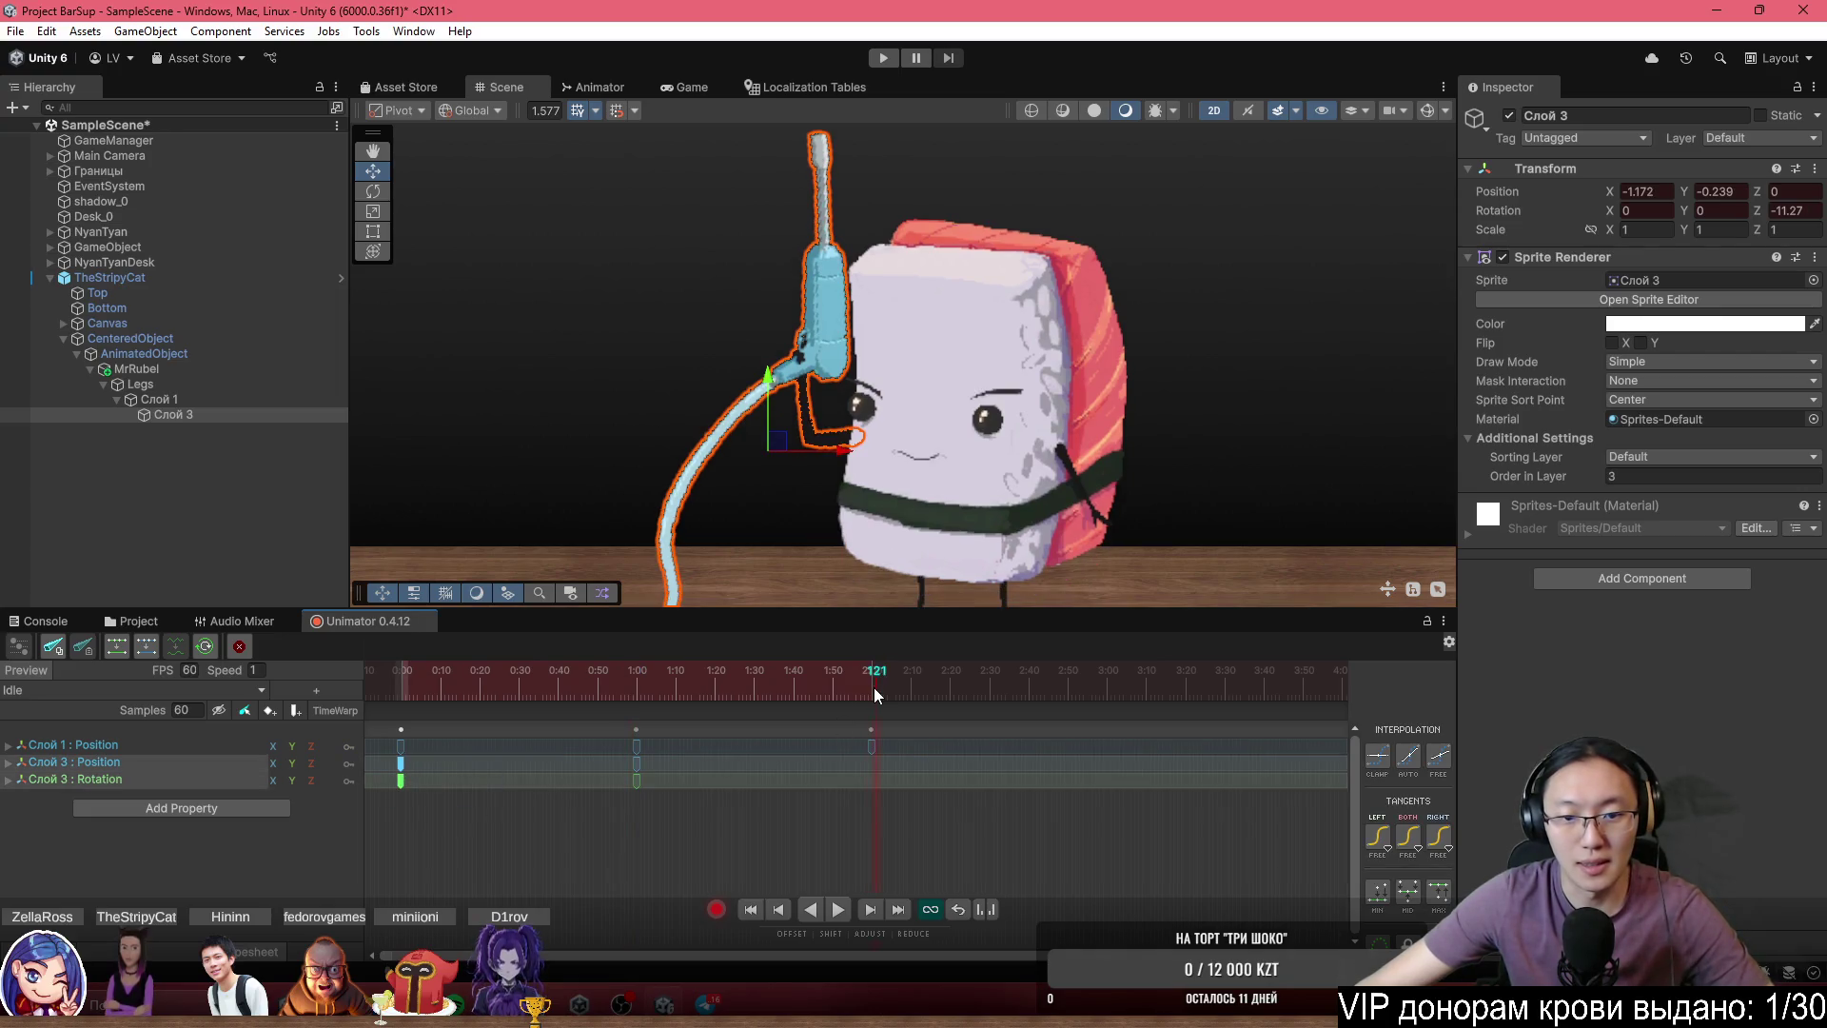
key("ctrl+v")
key("space")
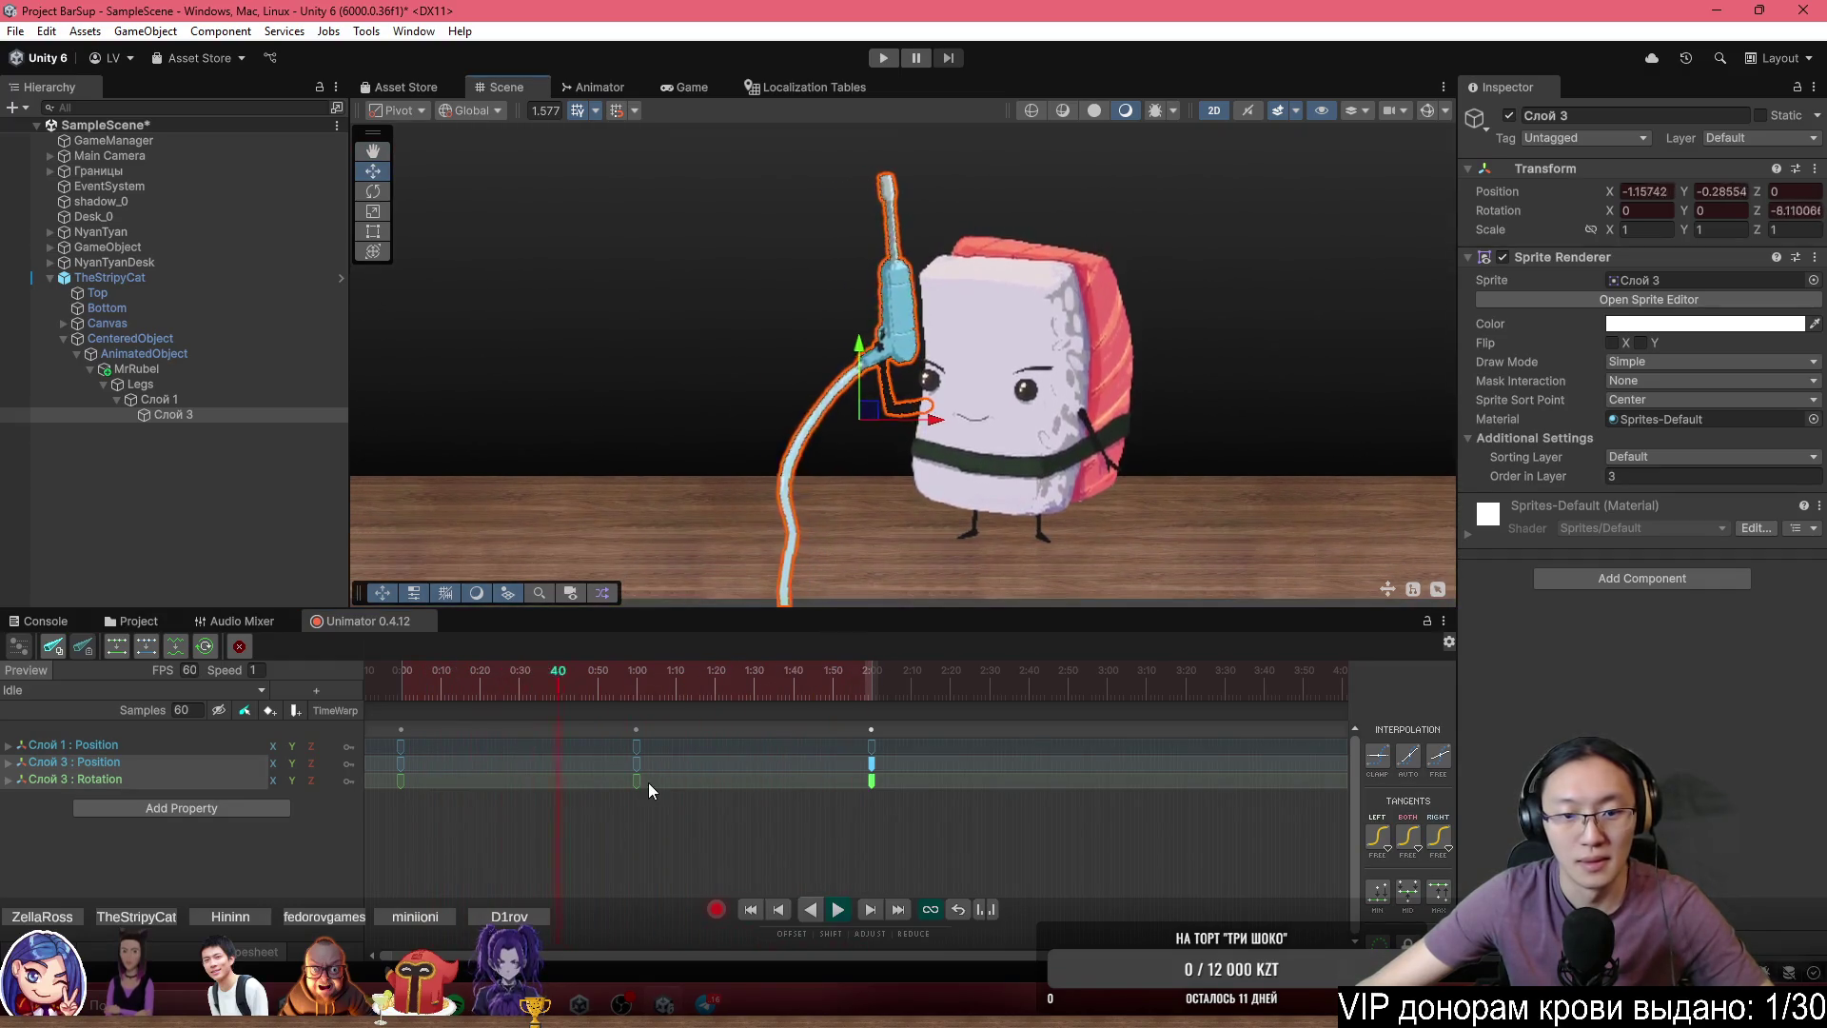
left_click(209, 778)
left_click(196, 762)
left_click(194, 784, "shift")
left_click_drag(630, 842, 722, 848)
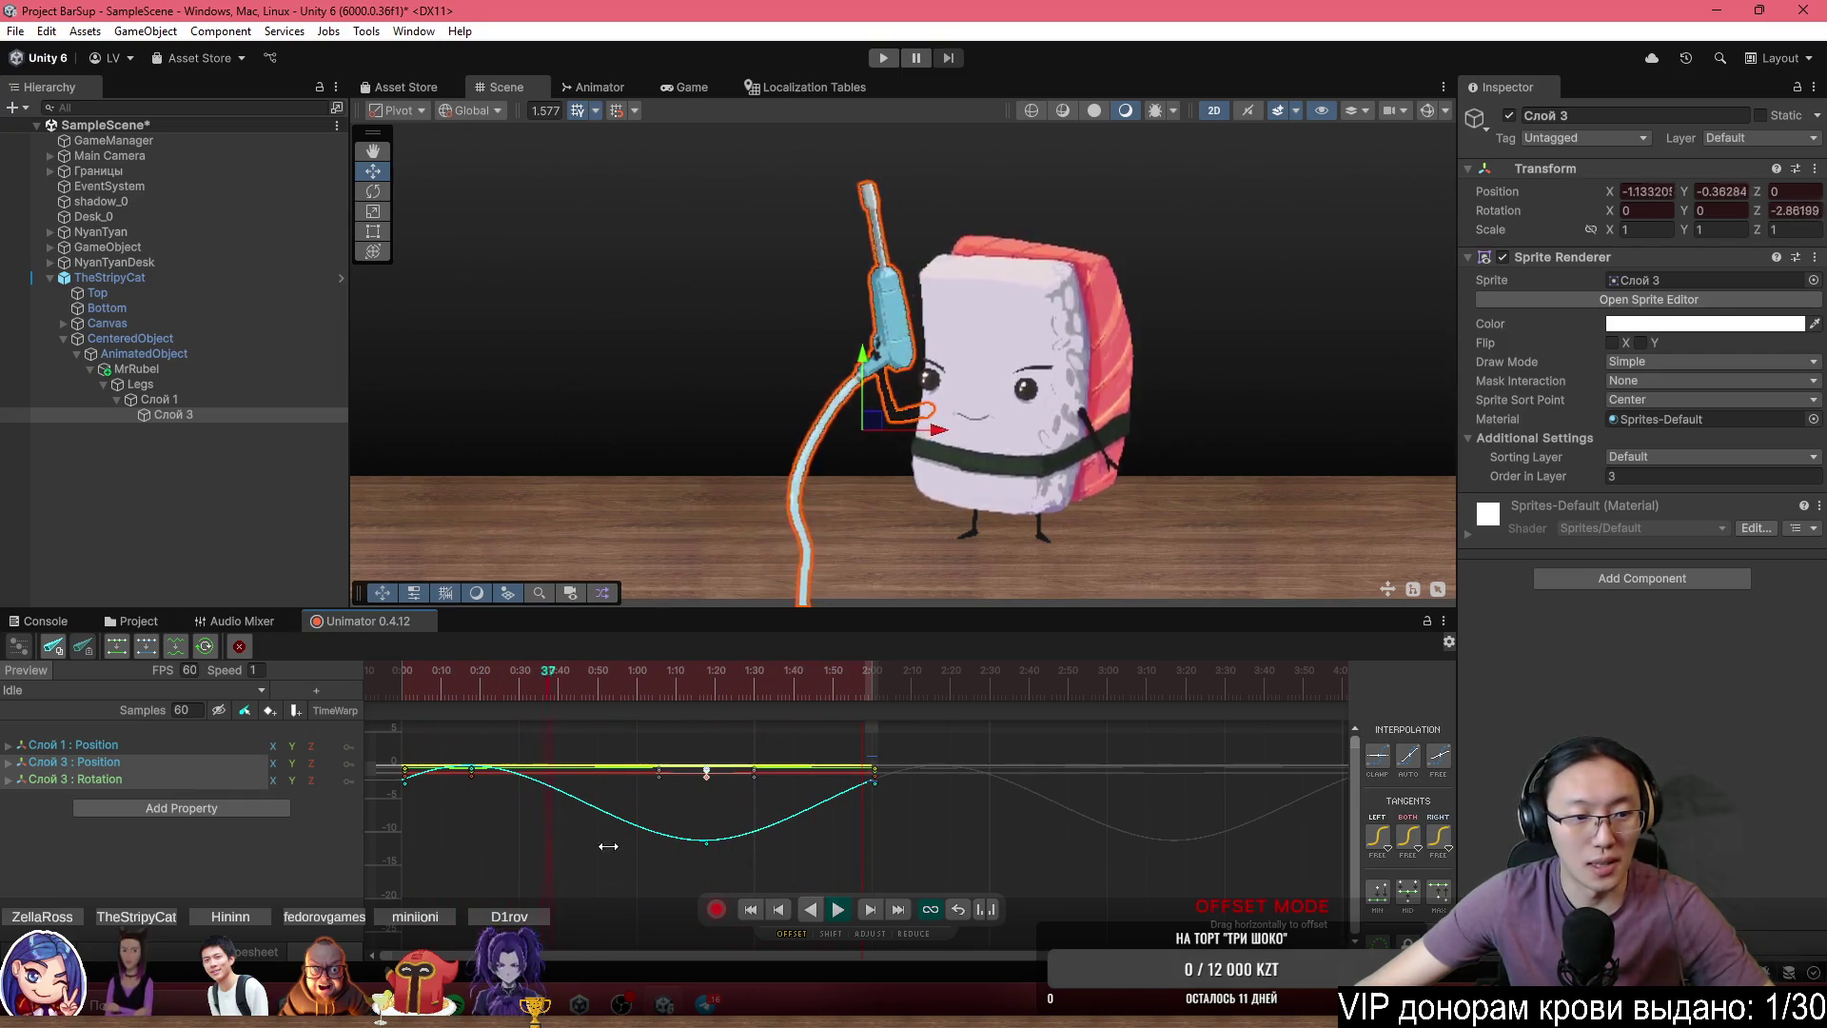
Soften the arm's deepest tilt to about -8, then stretch all Idle keyframes toward 3:00 in the Dopesheet
left_click_drag(707, 840, 705, 818)
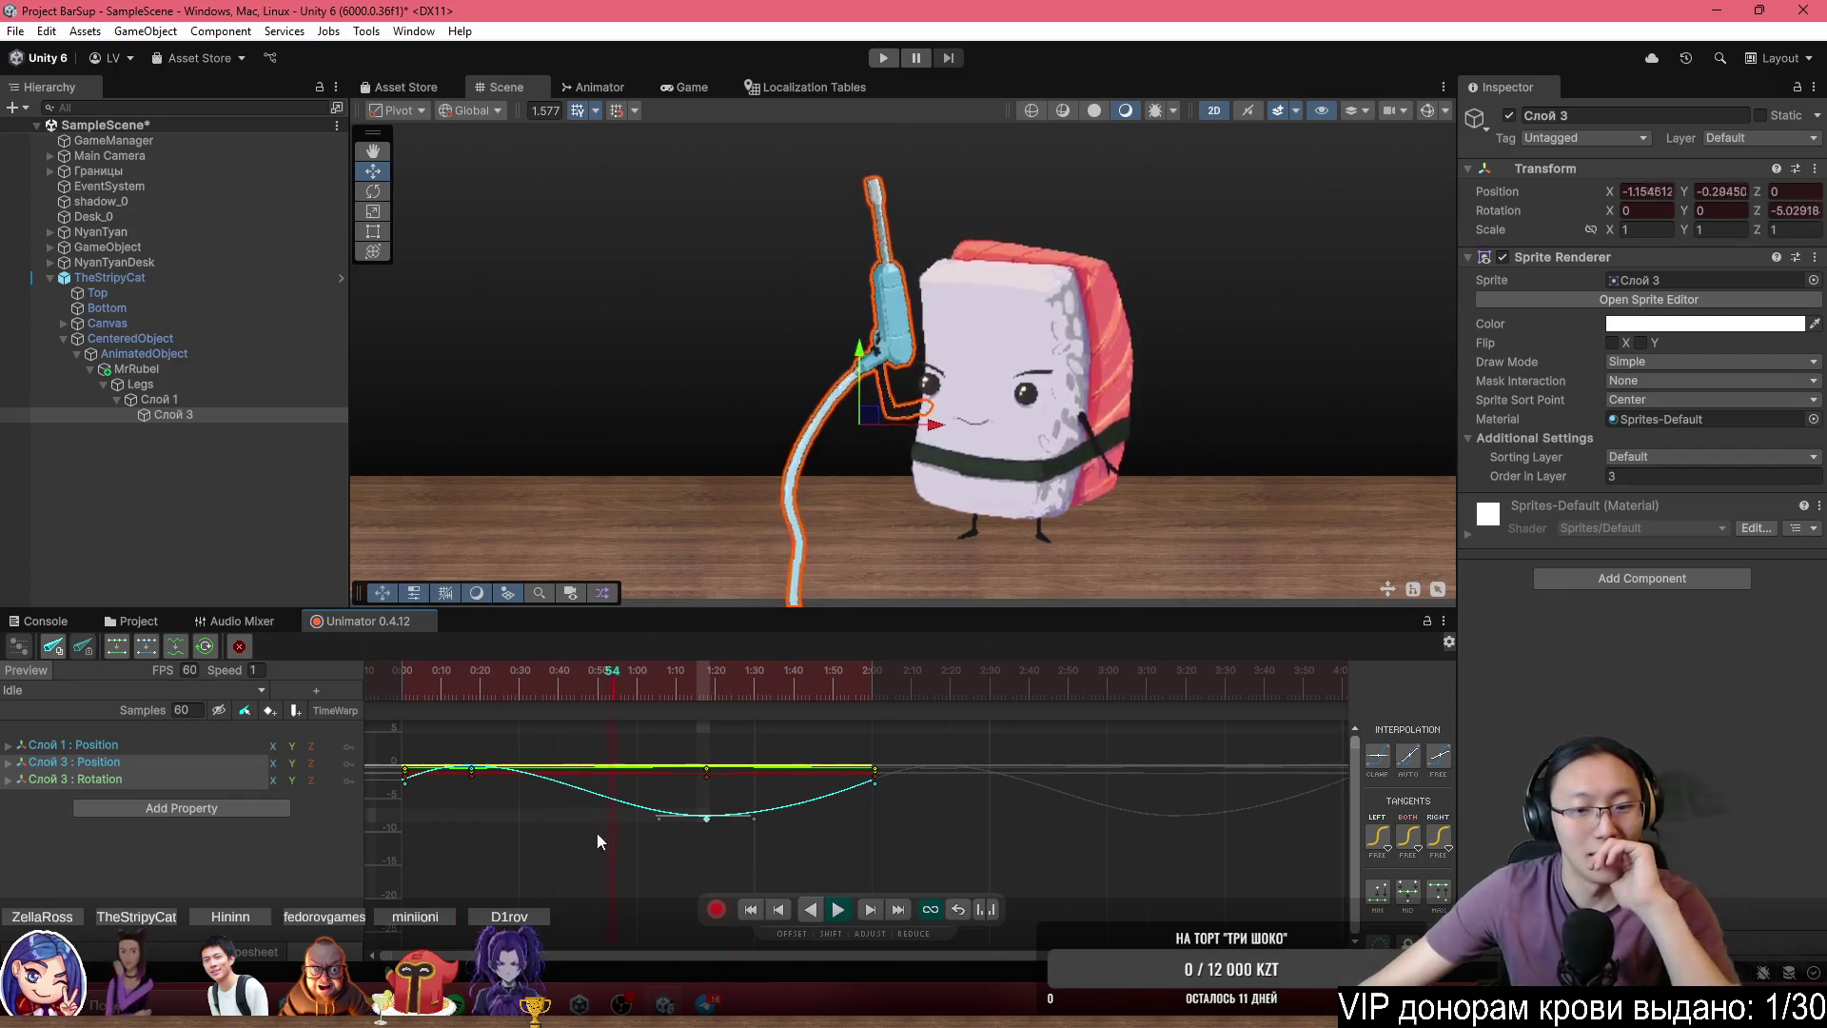
scroll(804, 933, "down", 2)
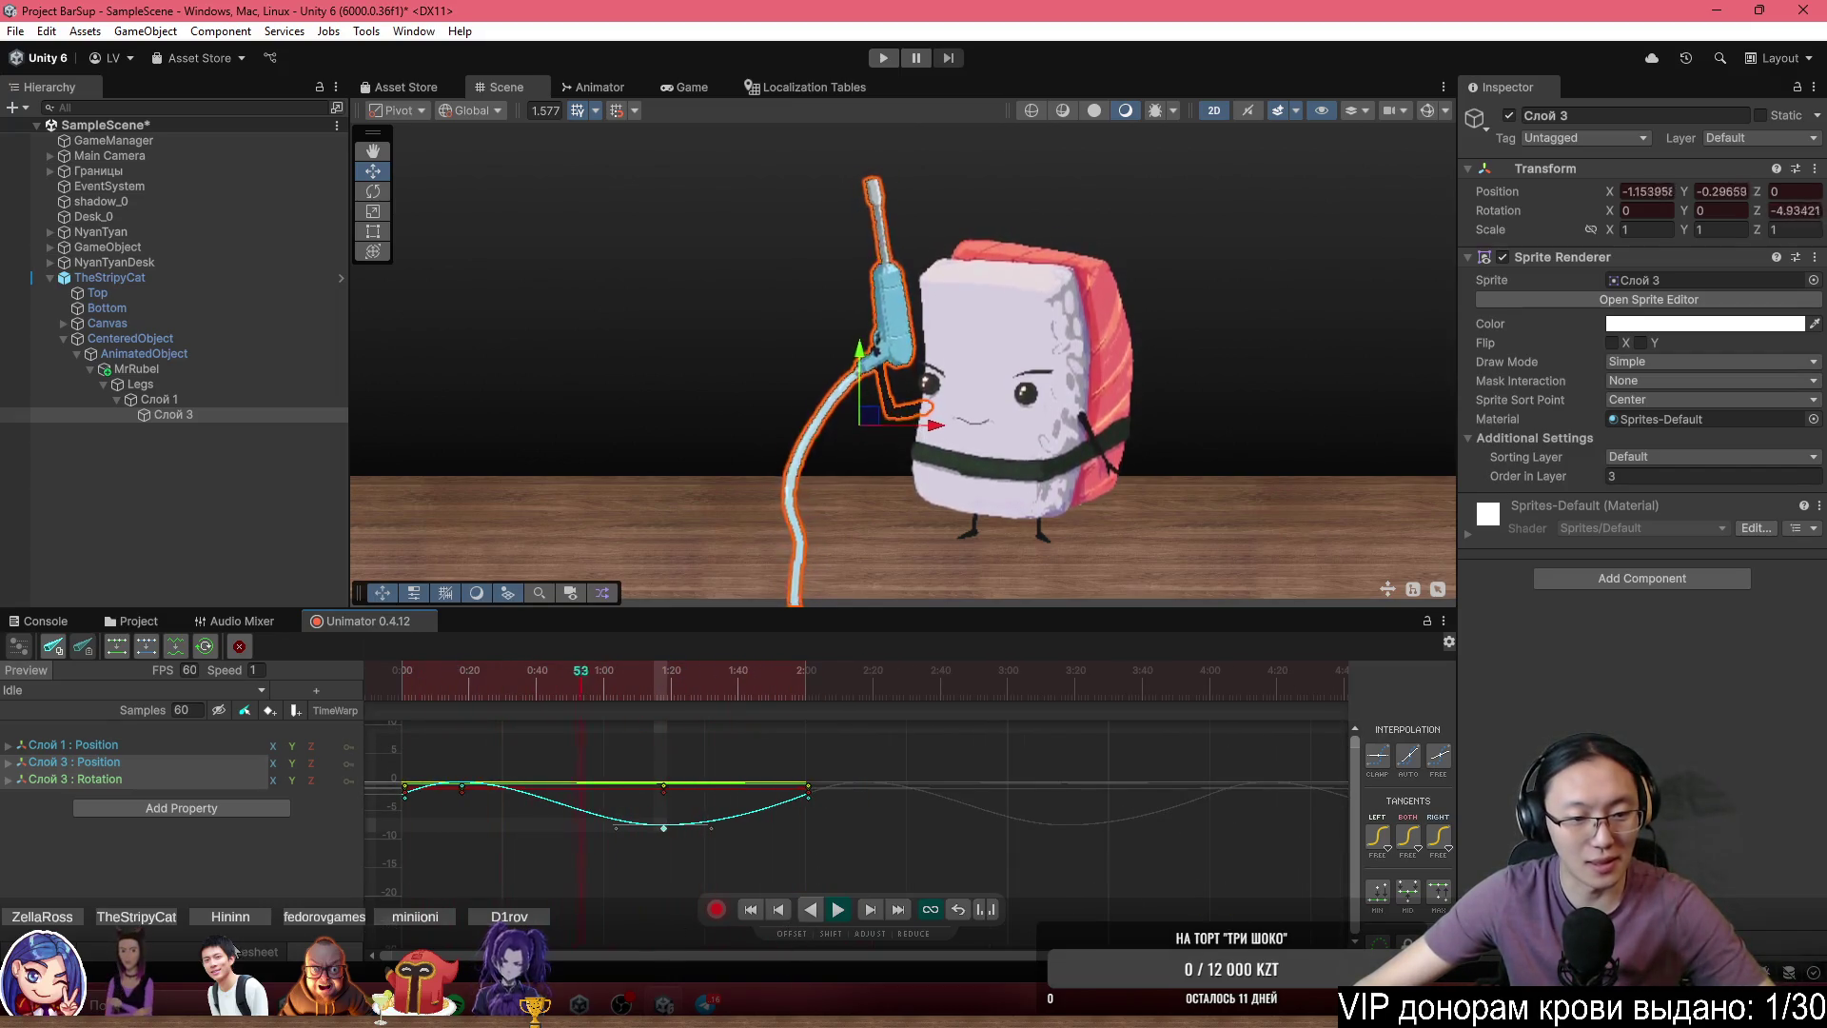
left_click(243, 956)
left_click_drag(381, 735, 818, 789)
left_click_drag(809, 753, 888, 747)
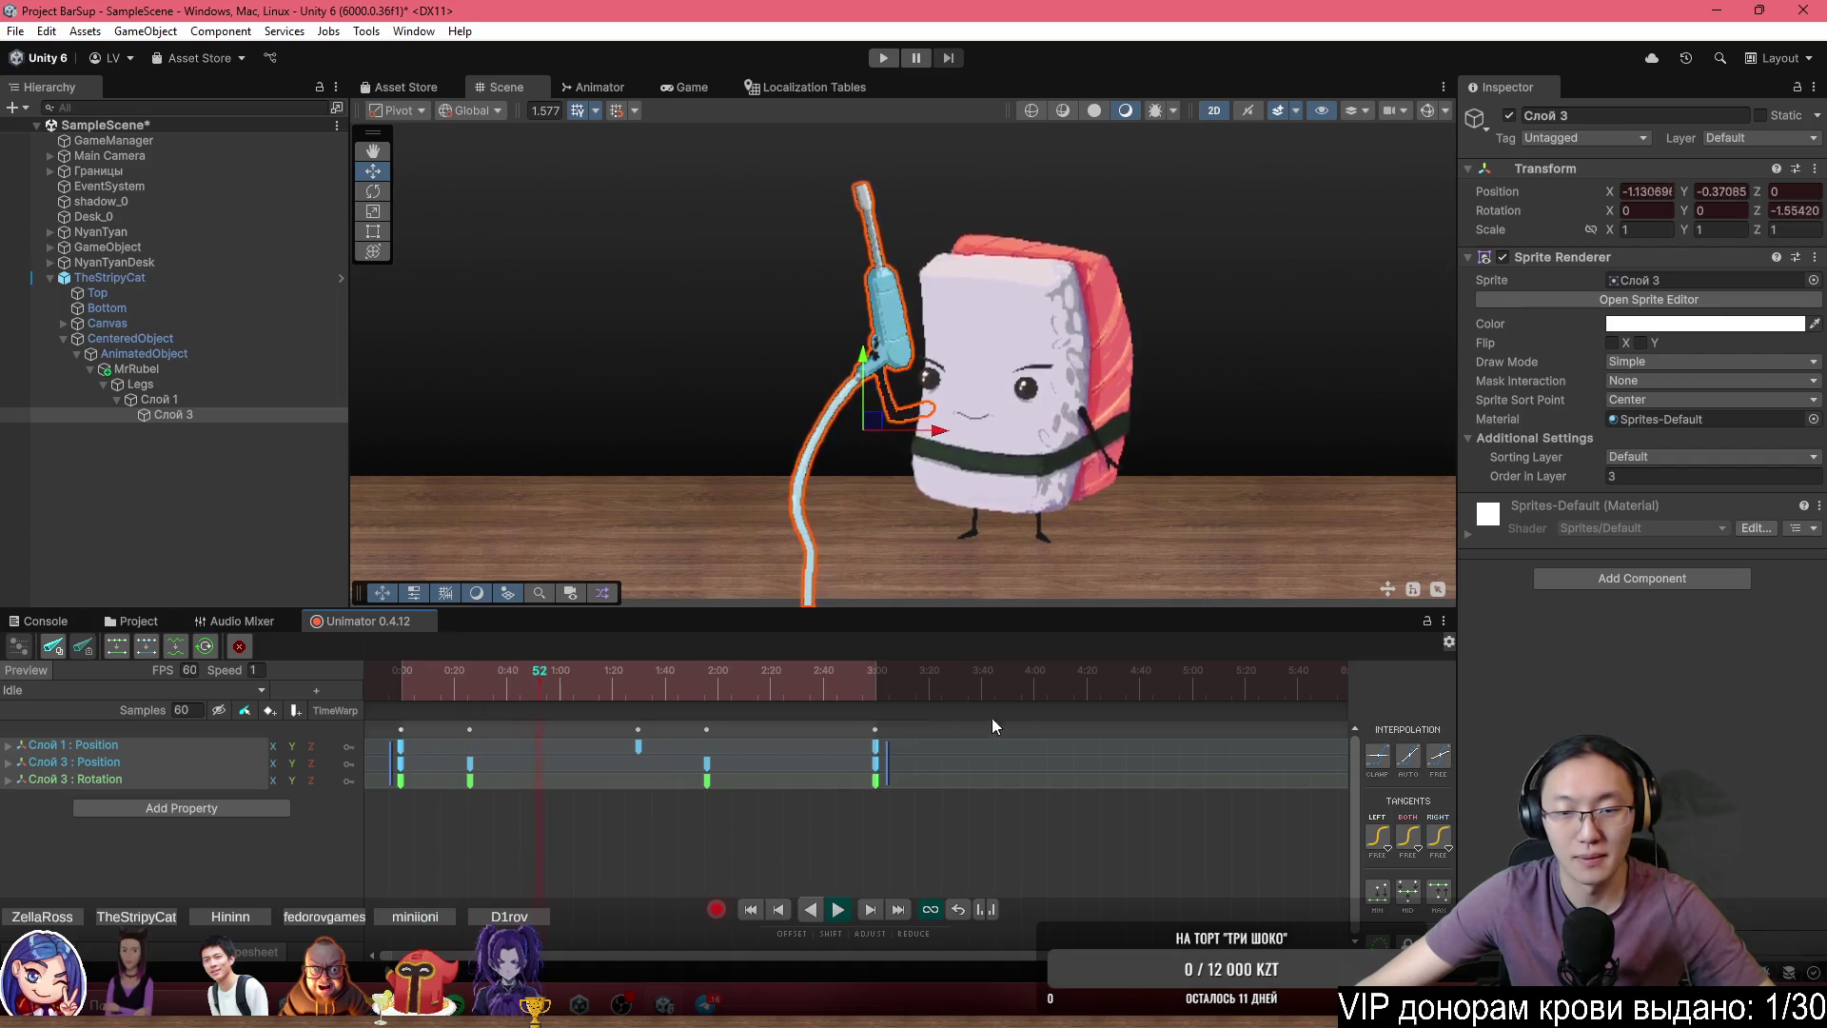
key("q")
left_click_drag(942, 457, 951, 535)
key("w")
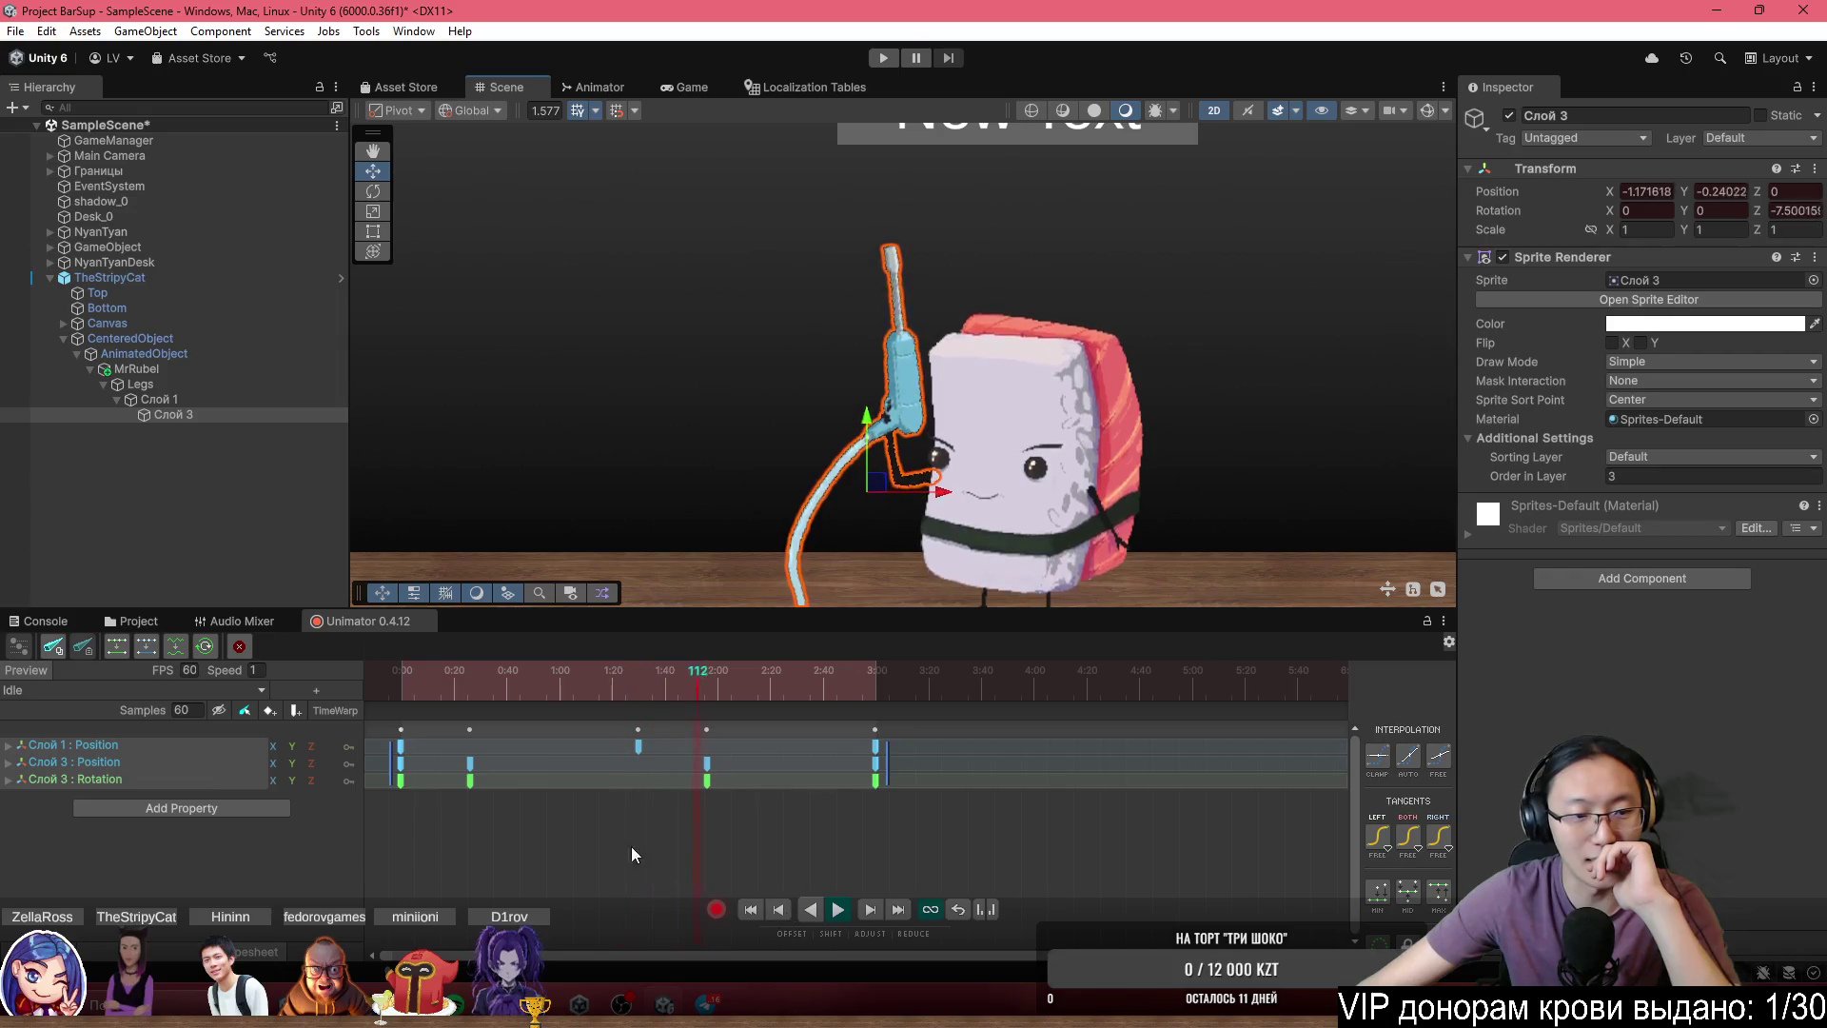
mouse_move(642, 685)
left_mouse_down()
mouse_move(709, 687)
mouse_move(714, 734)
mouse_move(752, 675)
mouse_move(708, 683)
left_mouse_up()
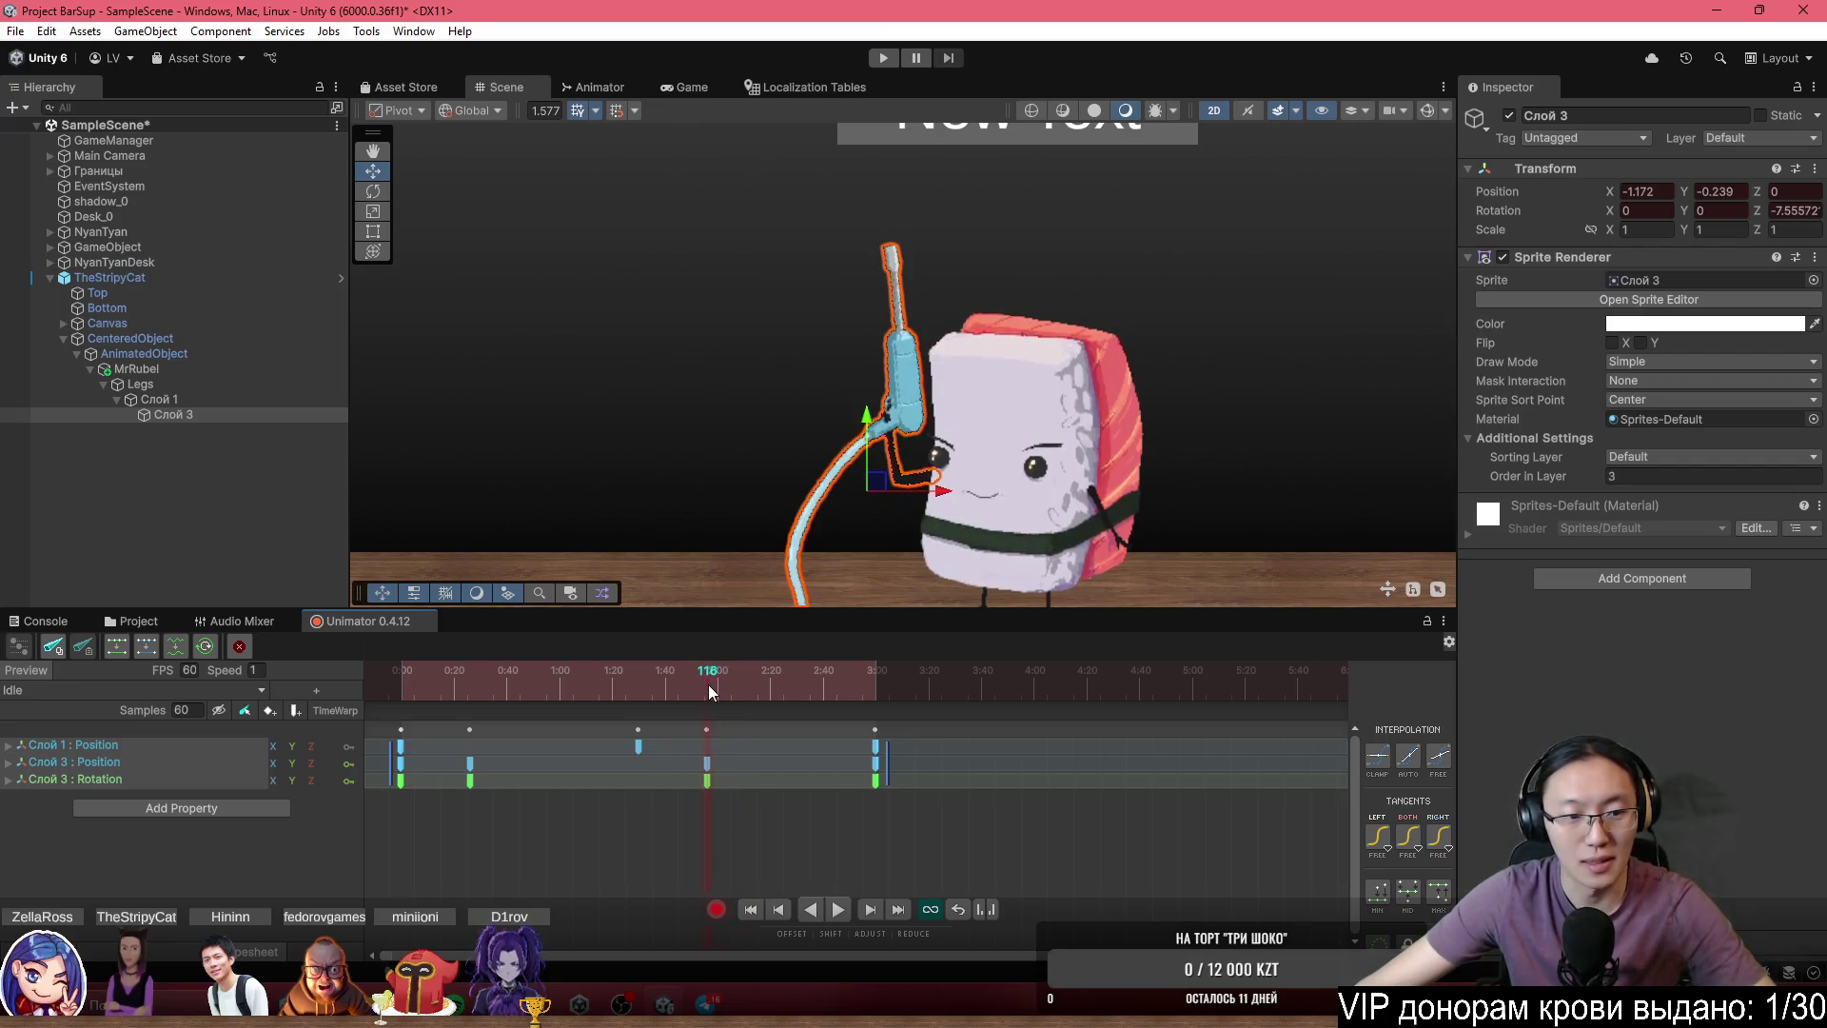
left_click(157, 748)
left_click(162, 763)
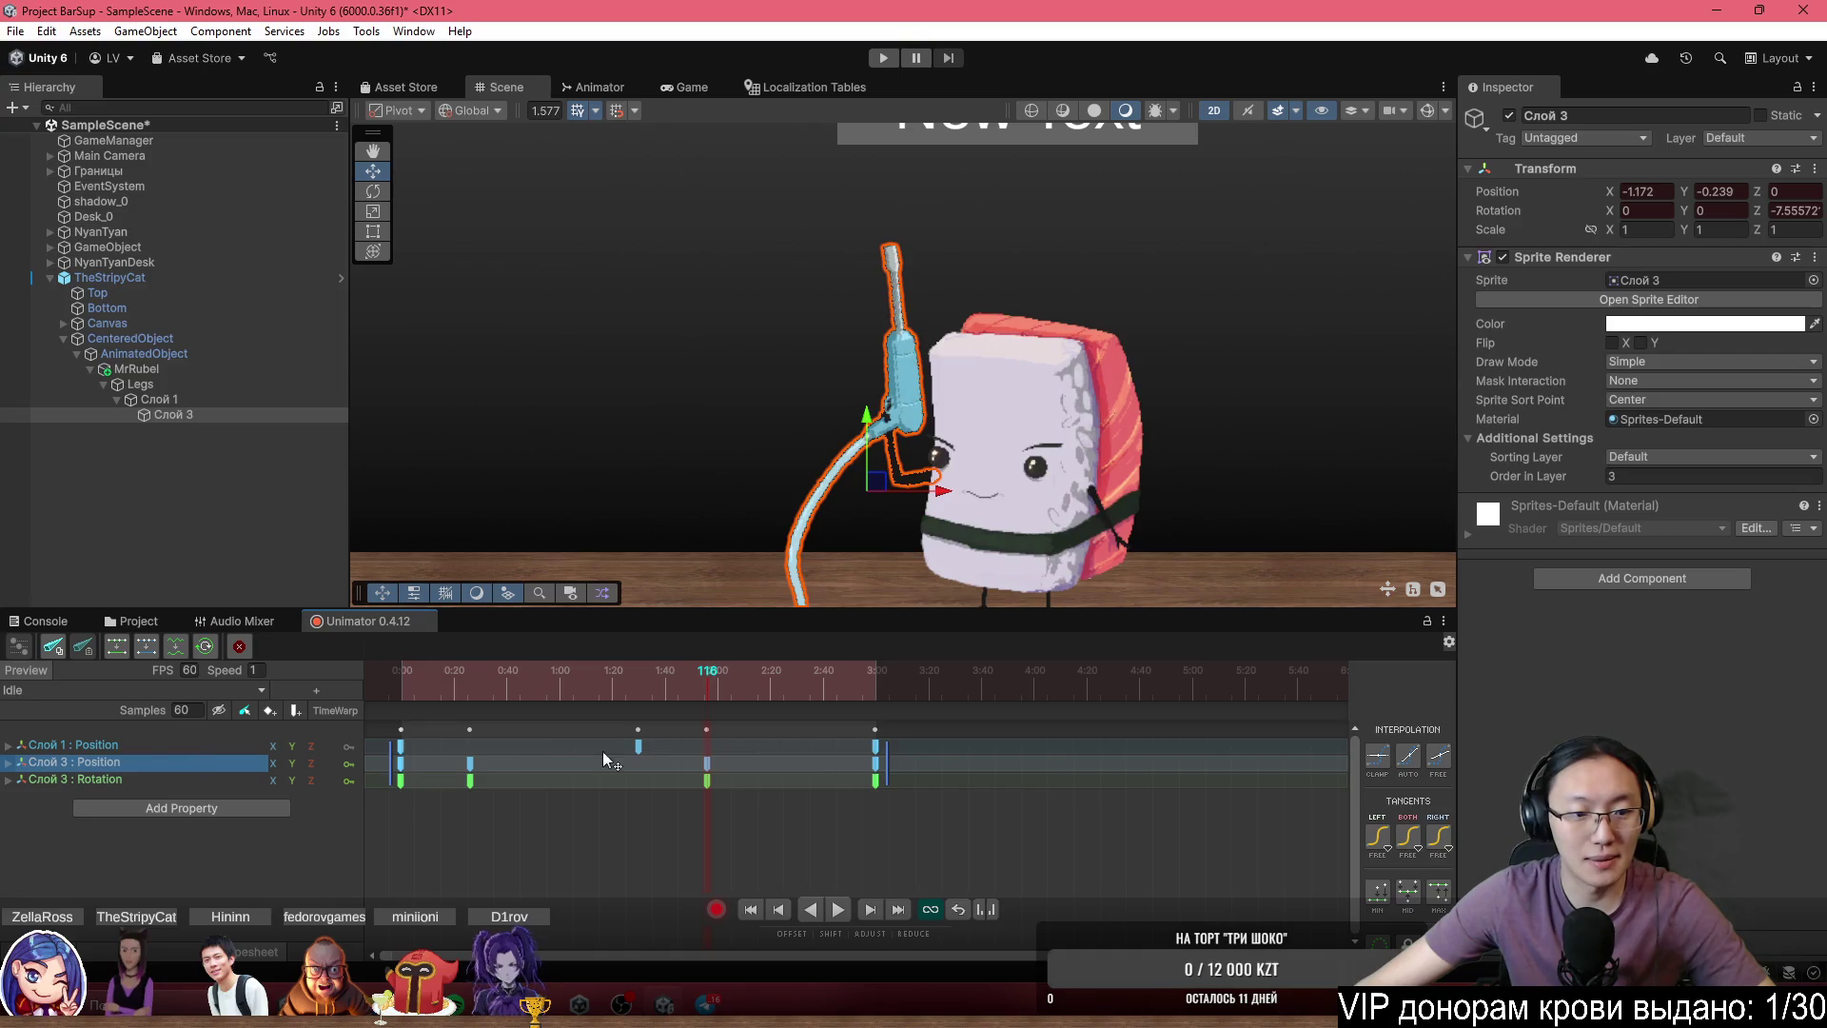
mouse_move(666, 677)
left_mouse_down()
mouse_move(340, 682)
mouse_move(631, 704)
mouse_move(506, 708)
mouse_move(705, 728)
left_mouse_up()
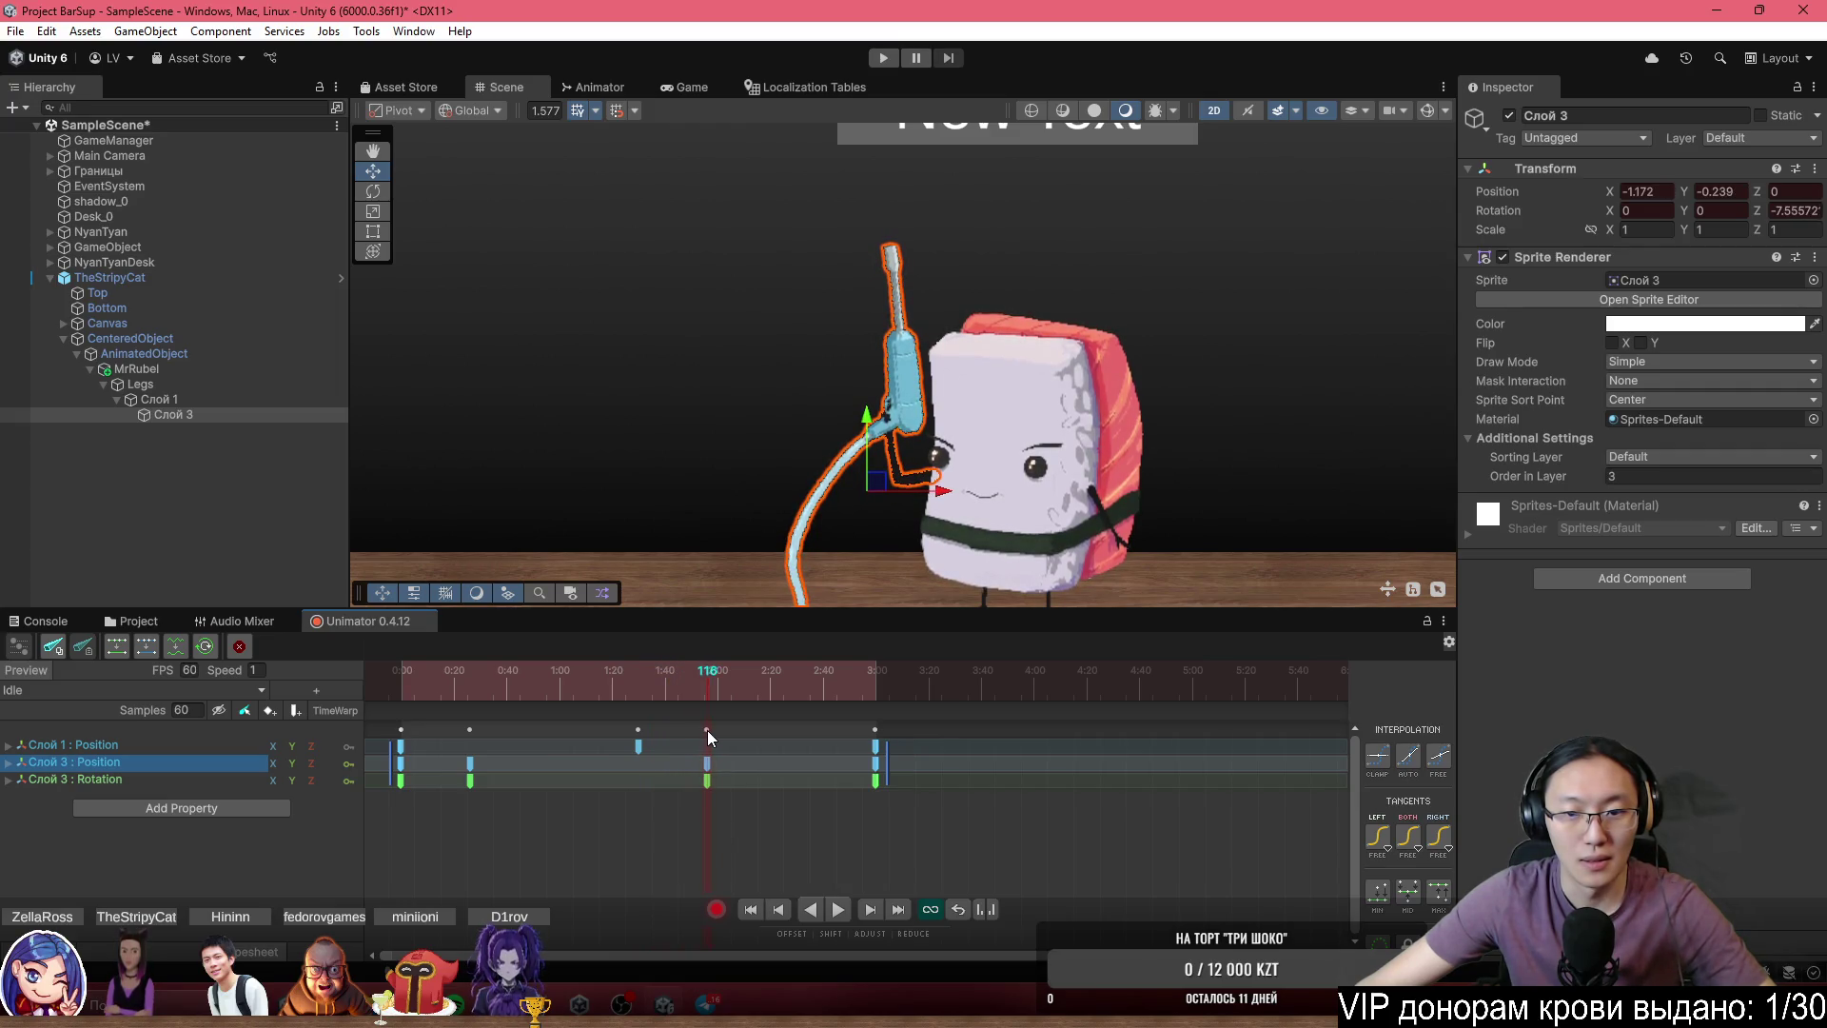
left_click_drag(860, 492, 883, 473)
key("space")
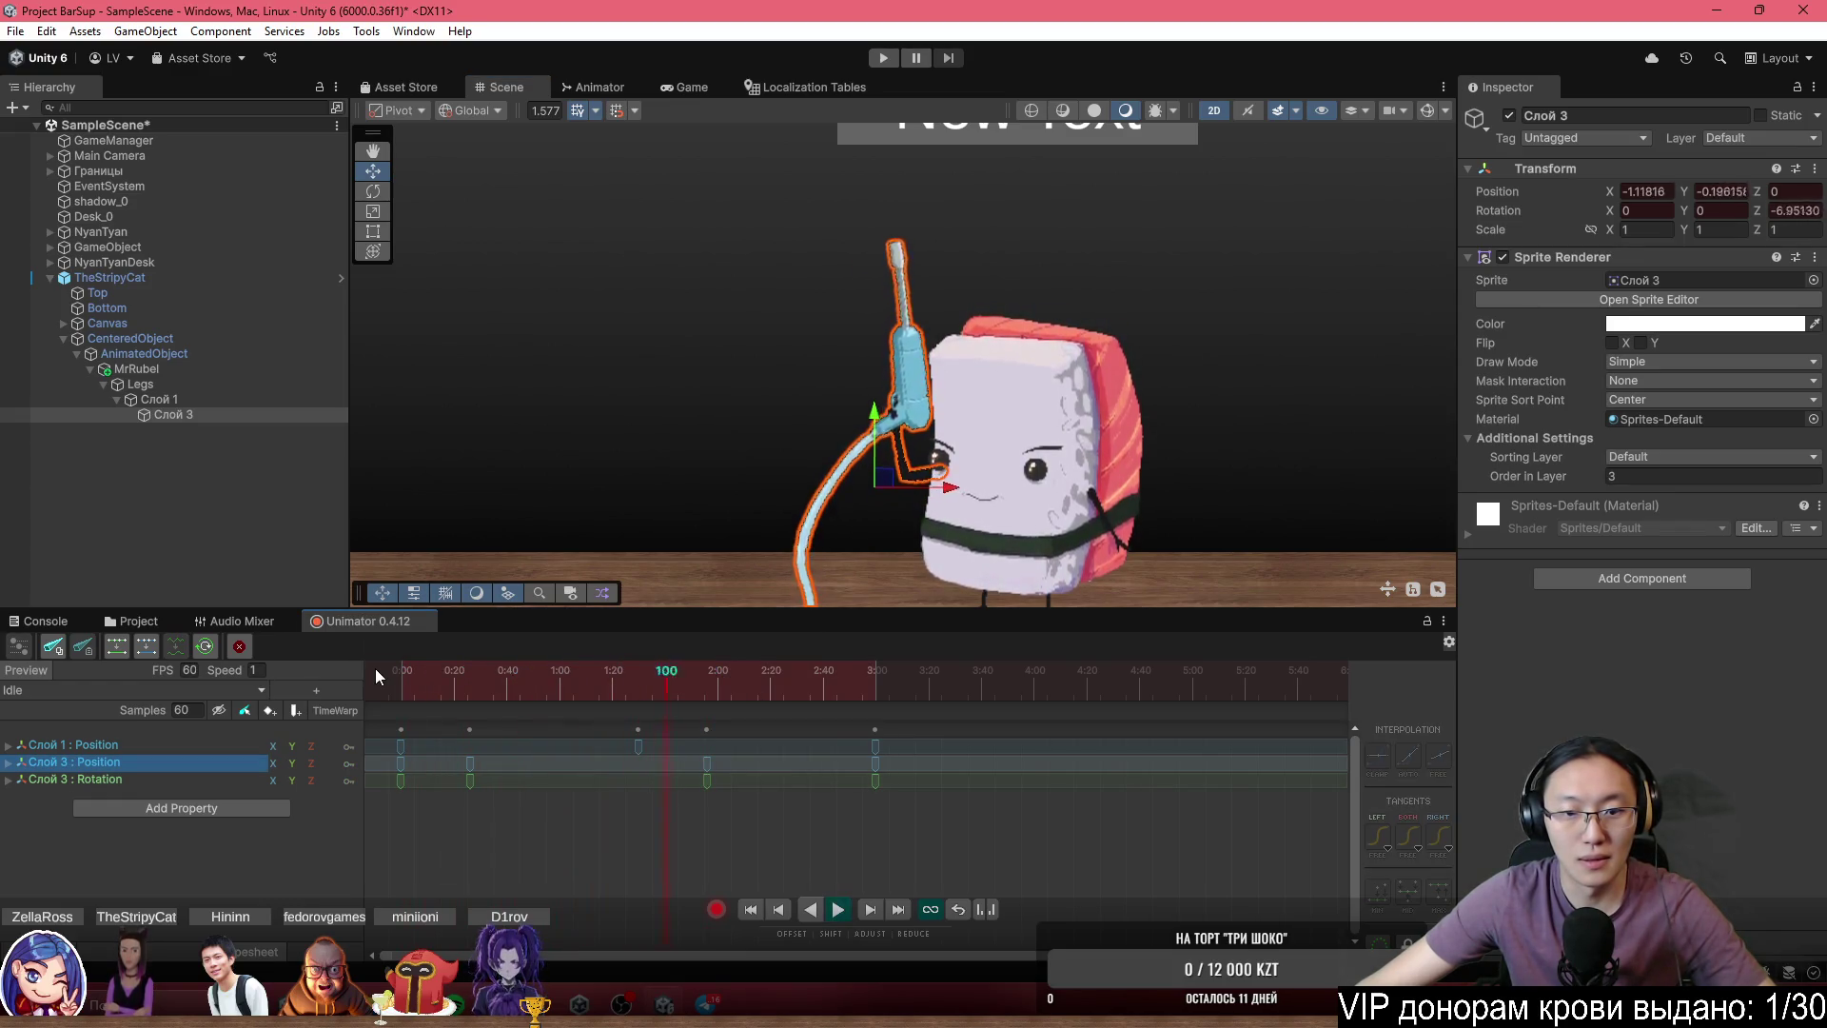
key("ctrl+a")
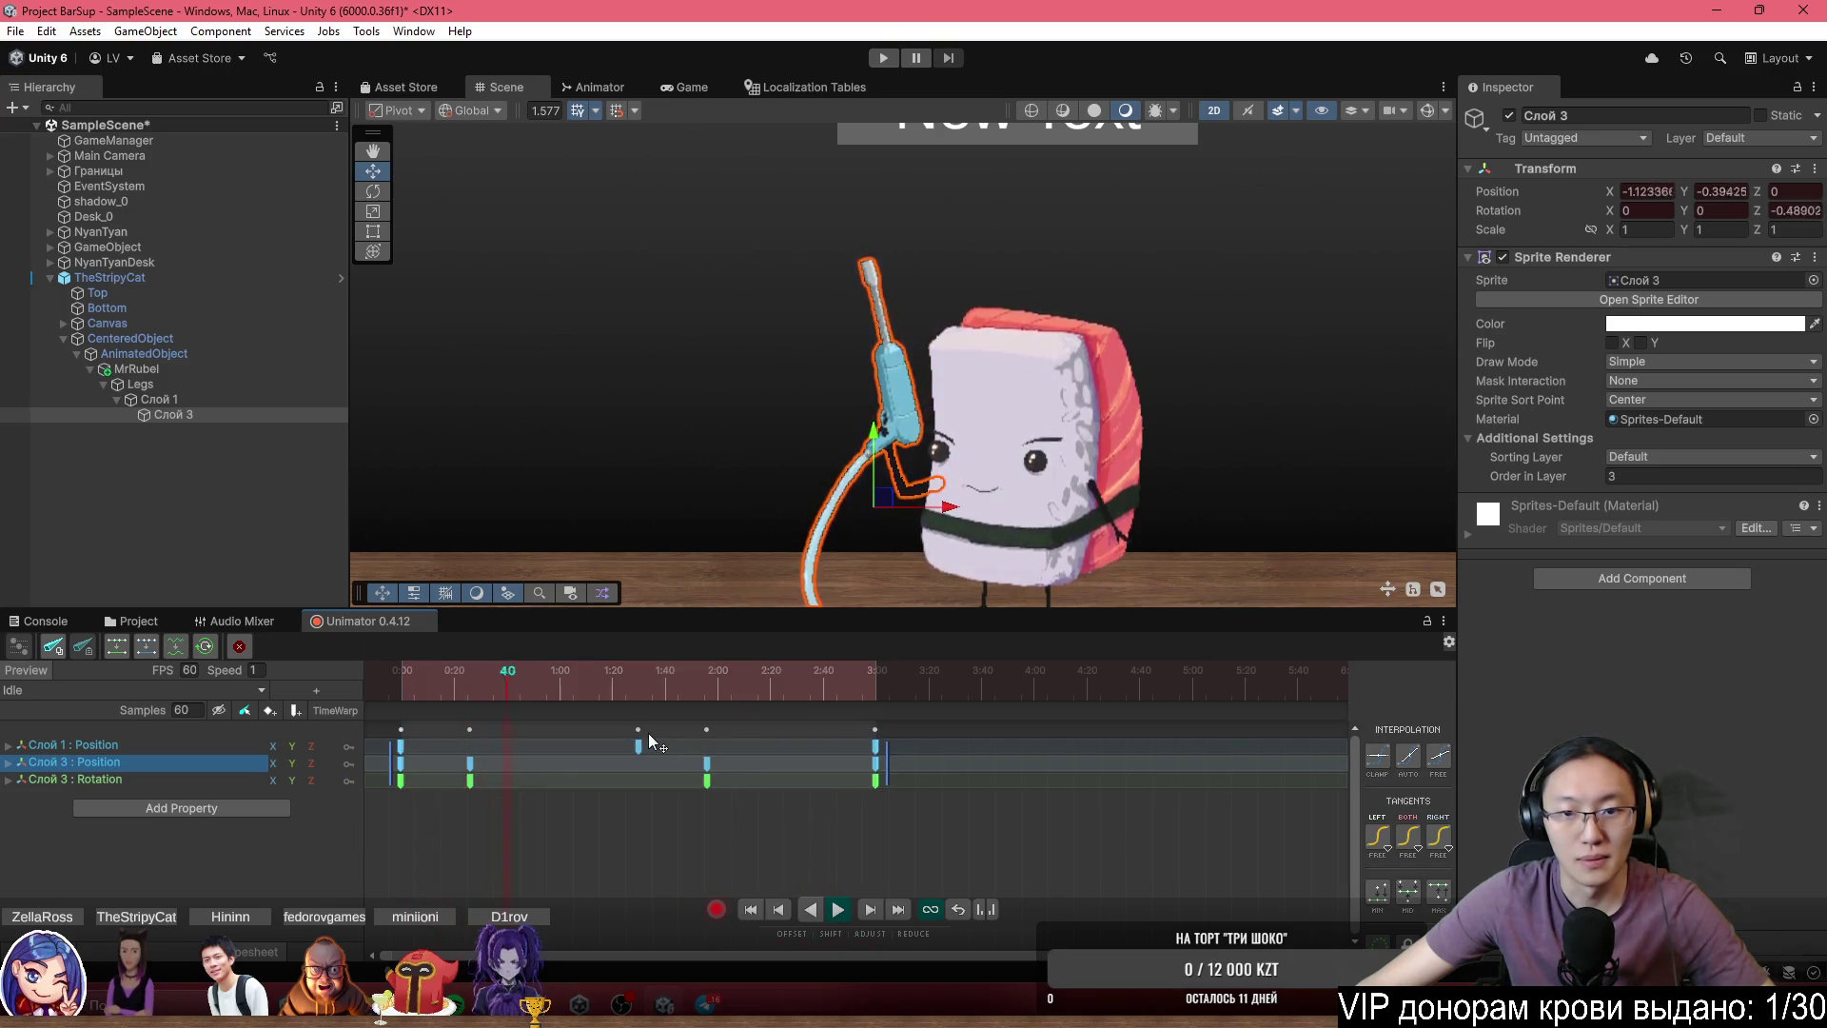
left_click(706, 666)
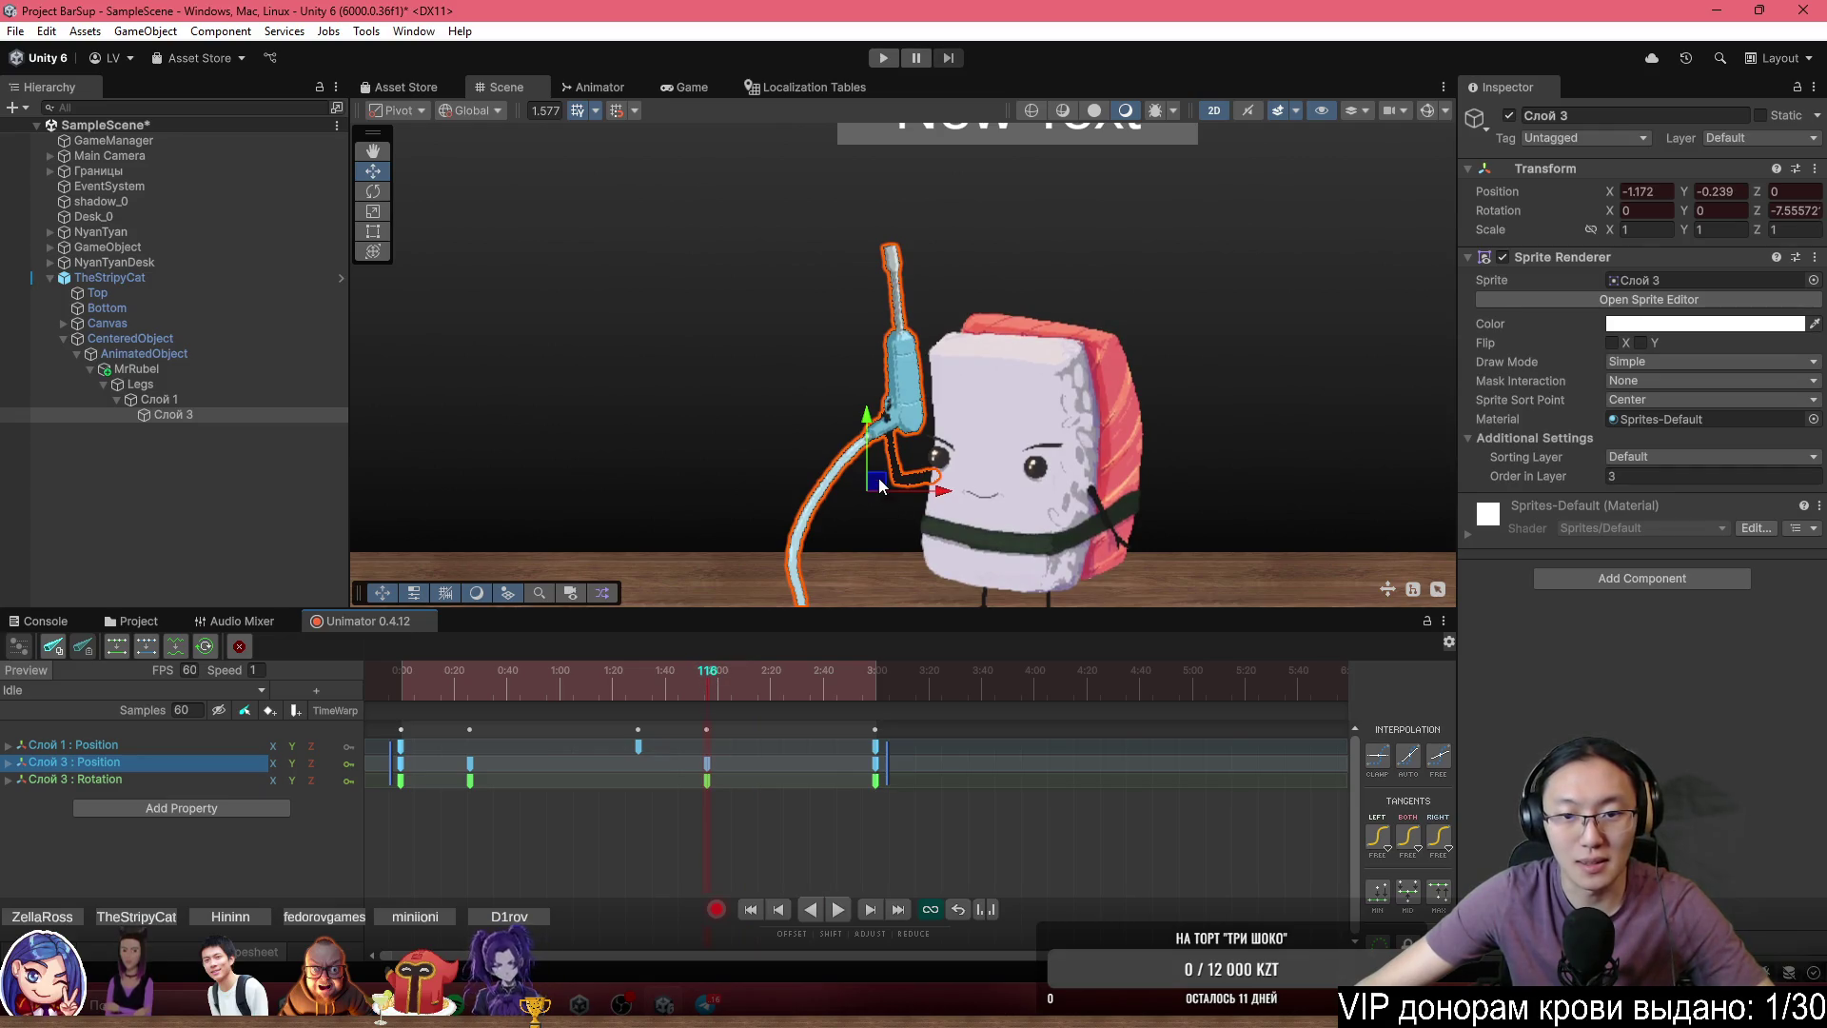
key("space")
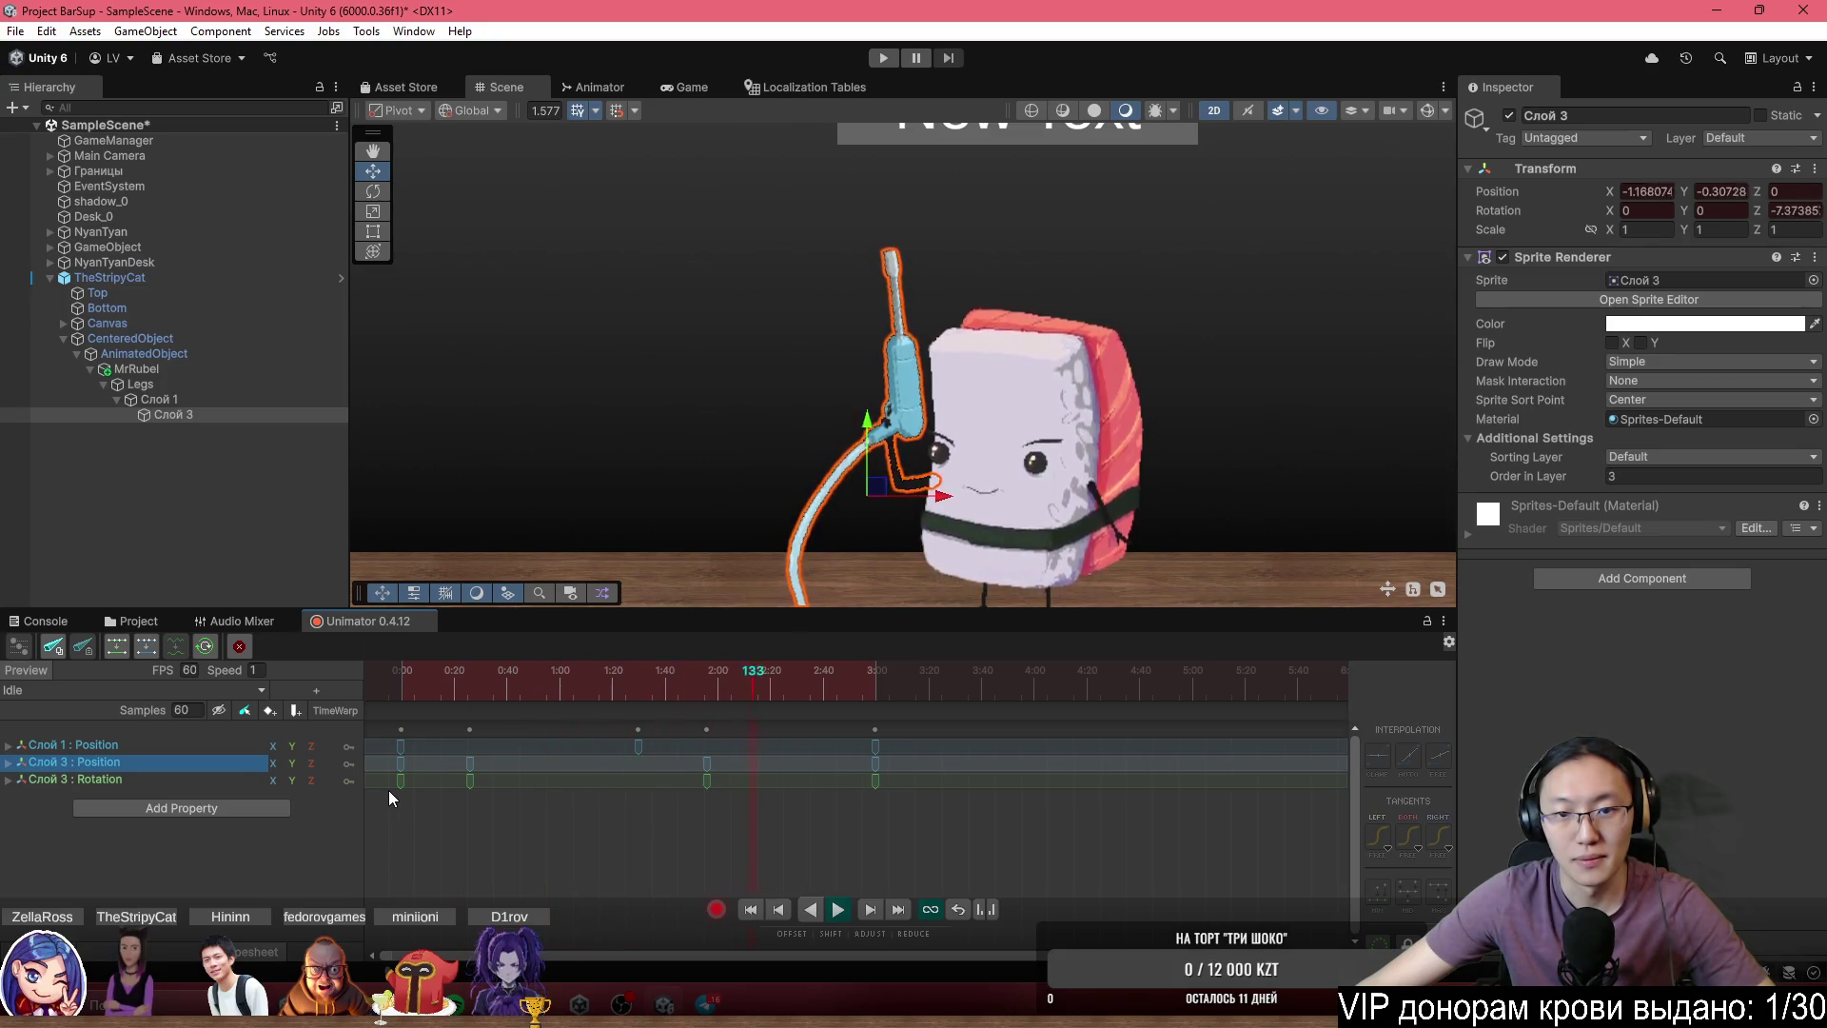
scroll(1119, 344, "up", 2)
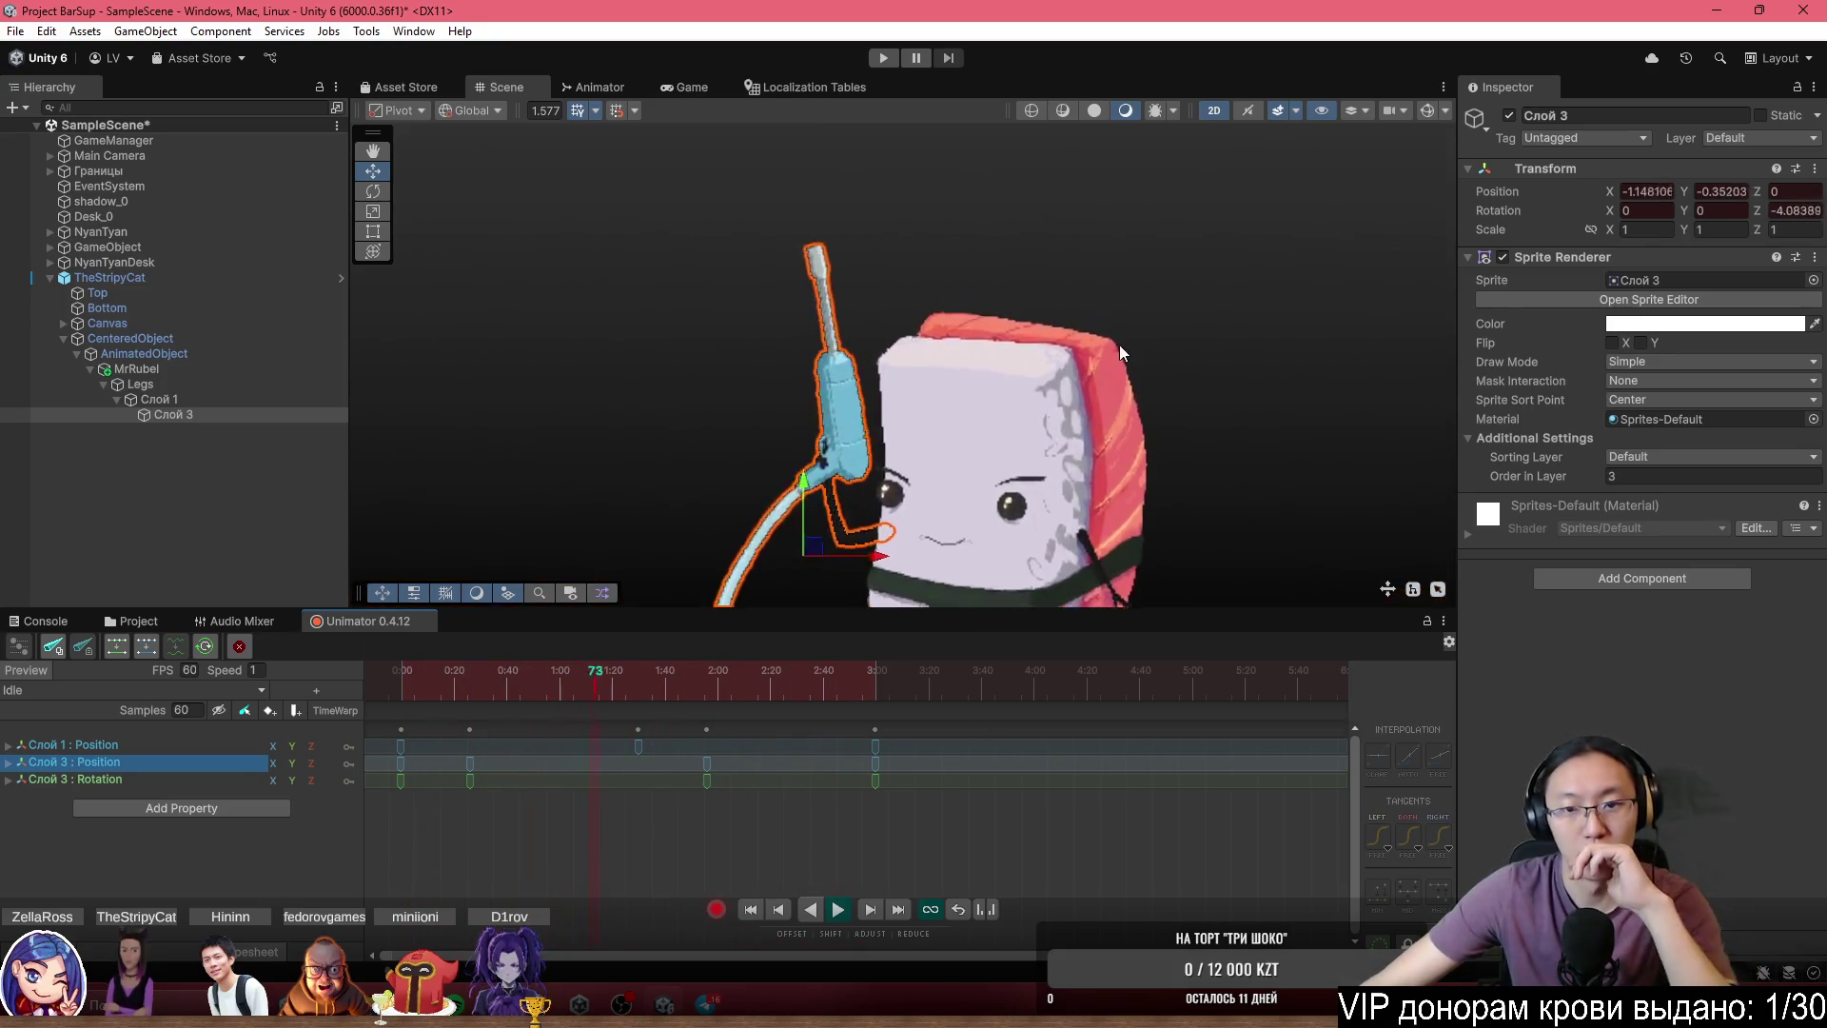
scroll(1119, 345, "down", 3)
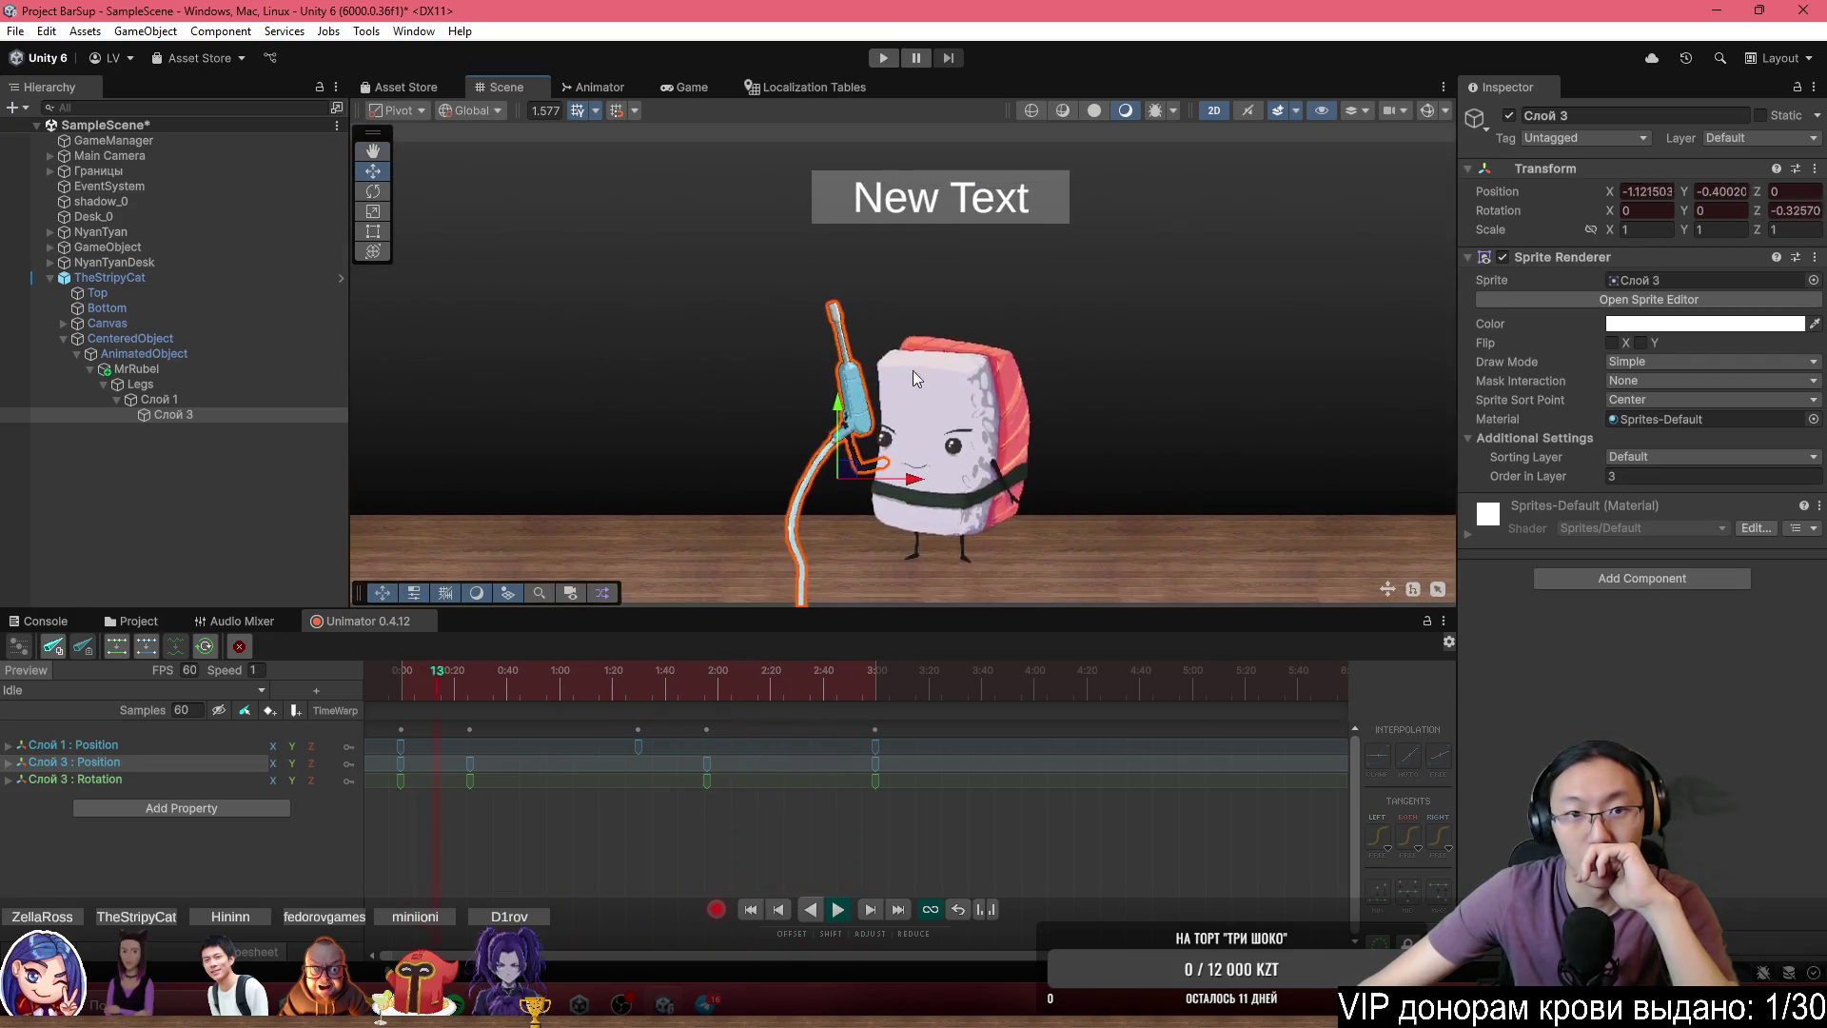
left_click(704, 90)
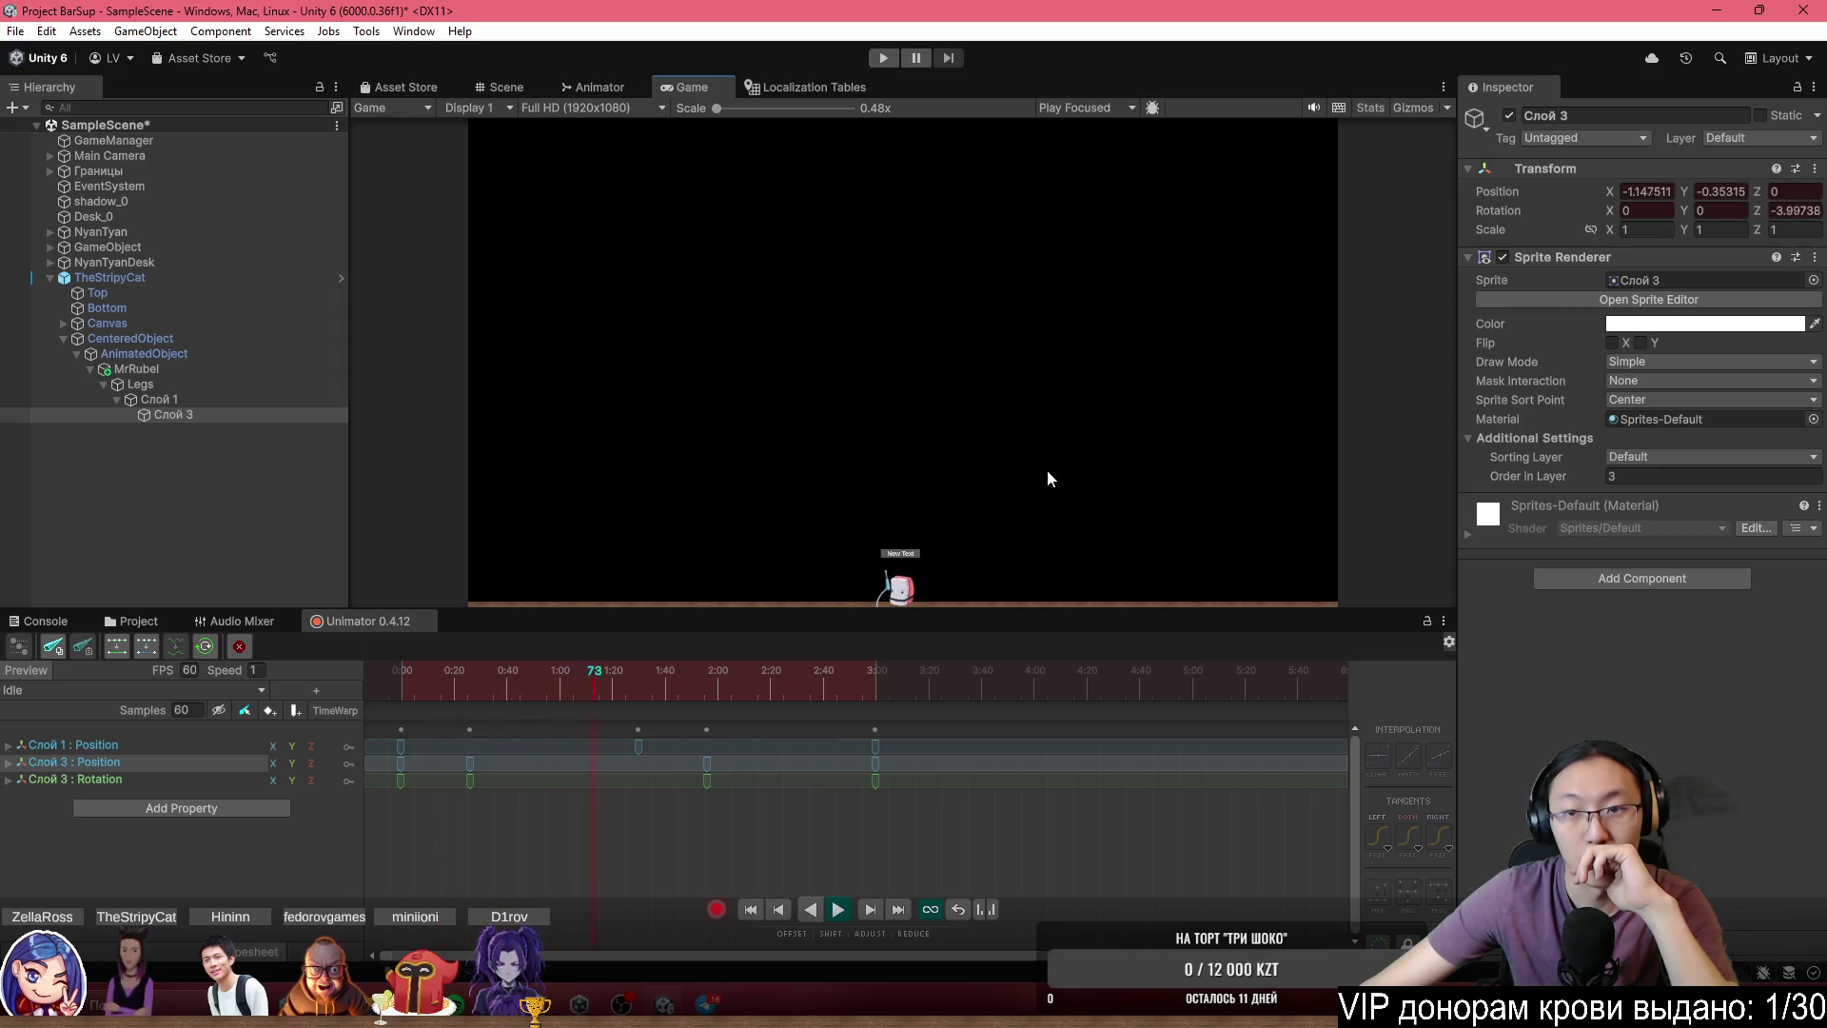
scroll(916, 576, "up", 2)
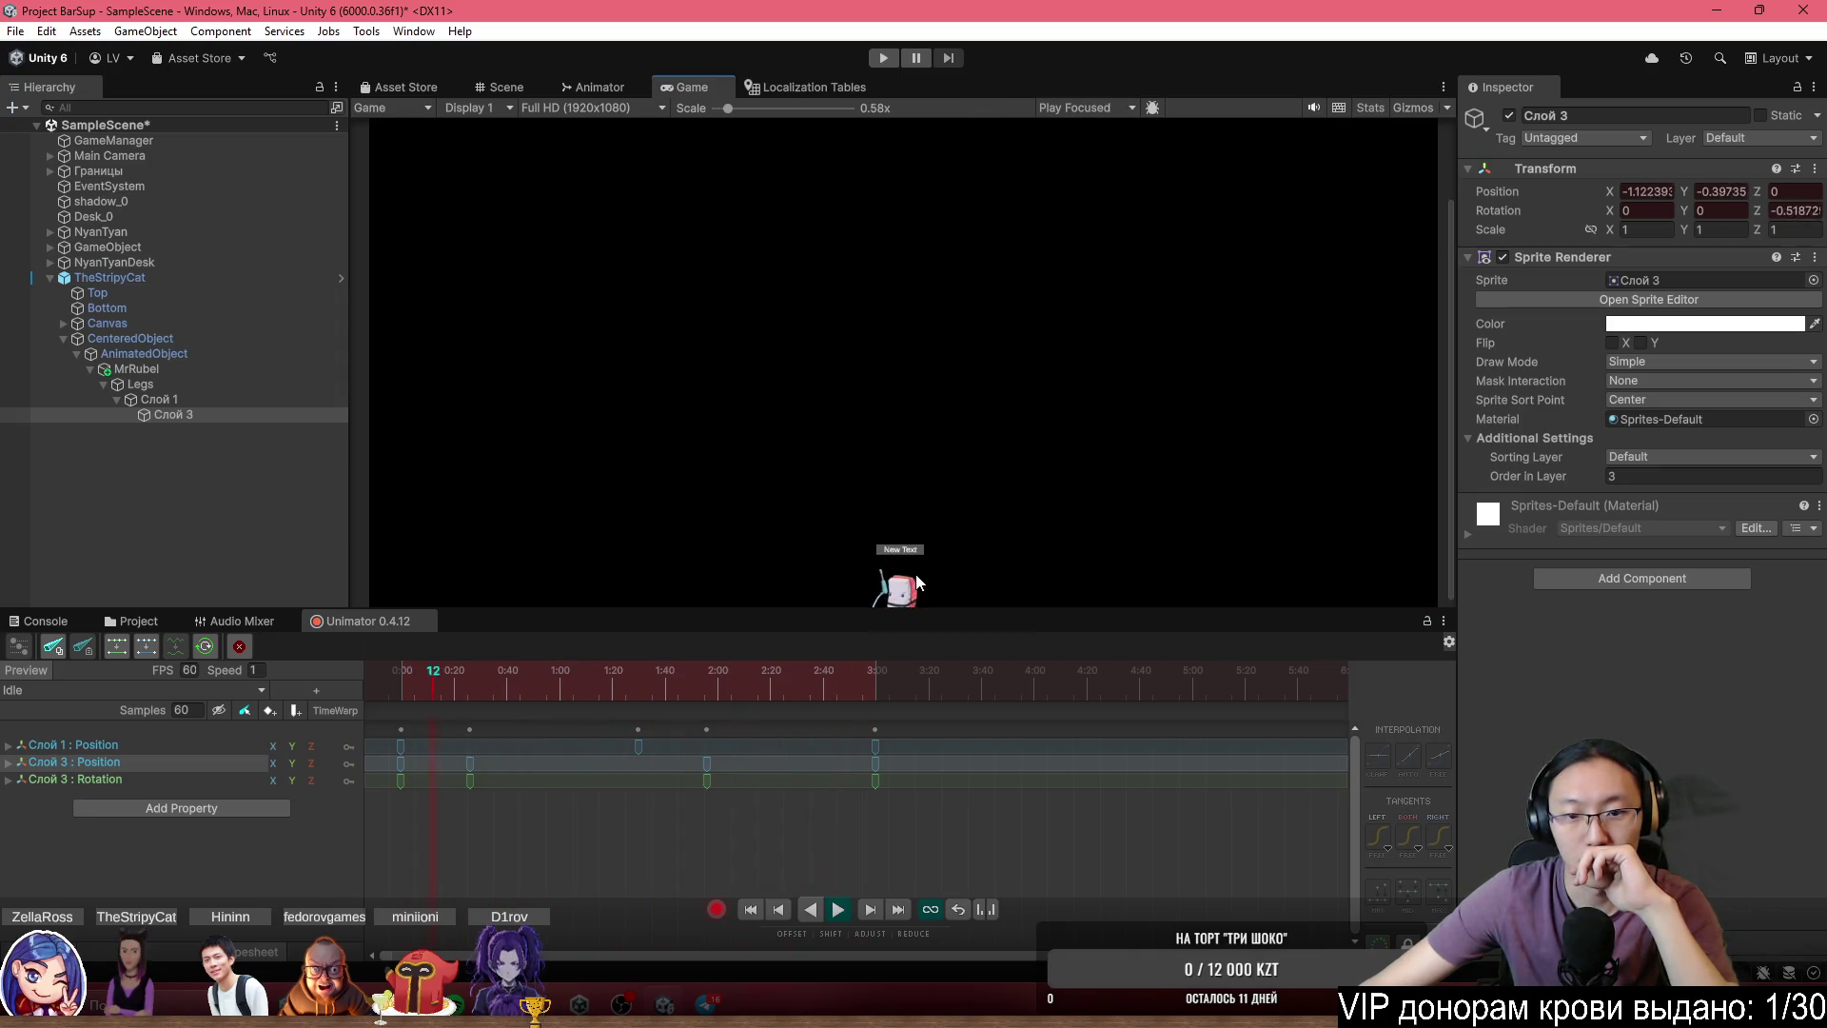
scroll(974, 346, "up", 4)
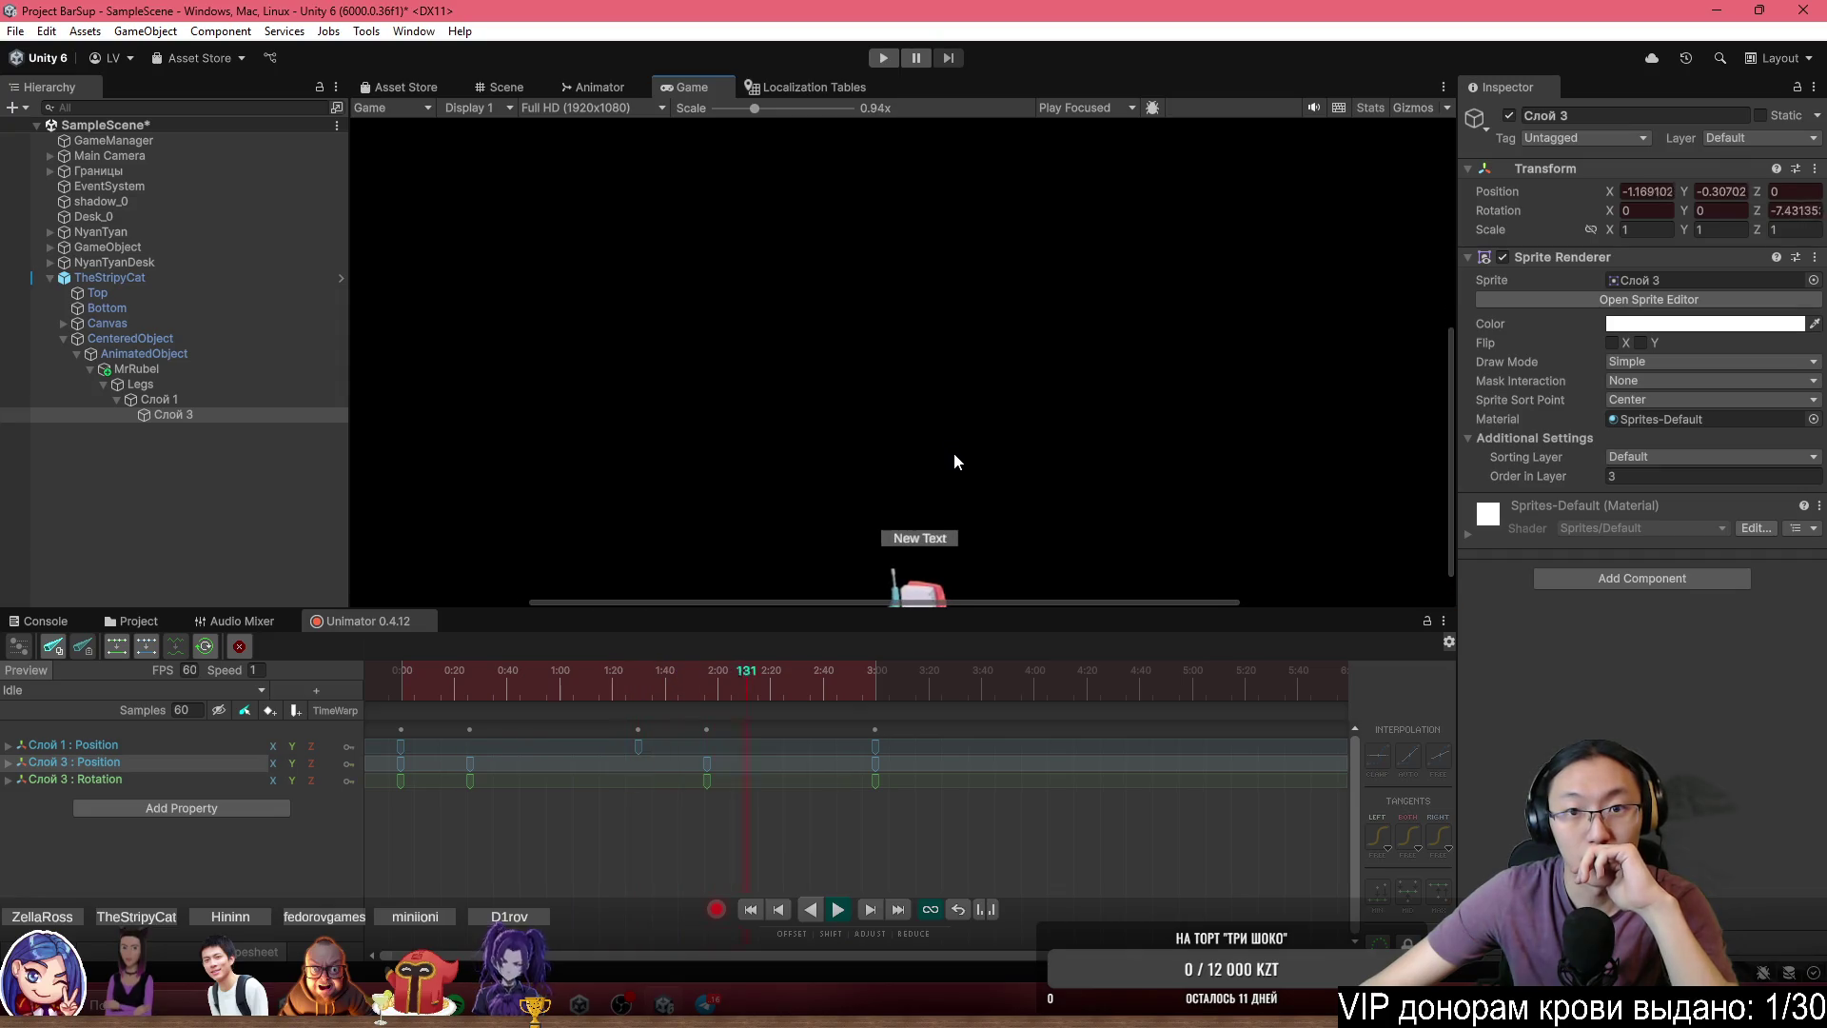
scroll(966, 438, "up", 1)
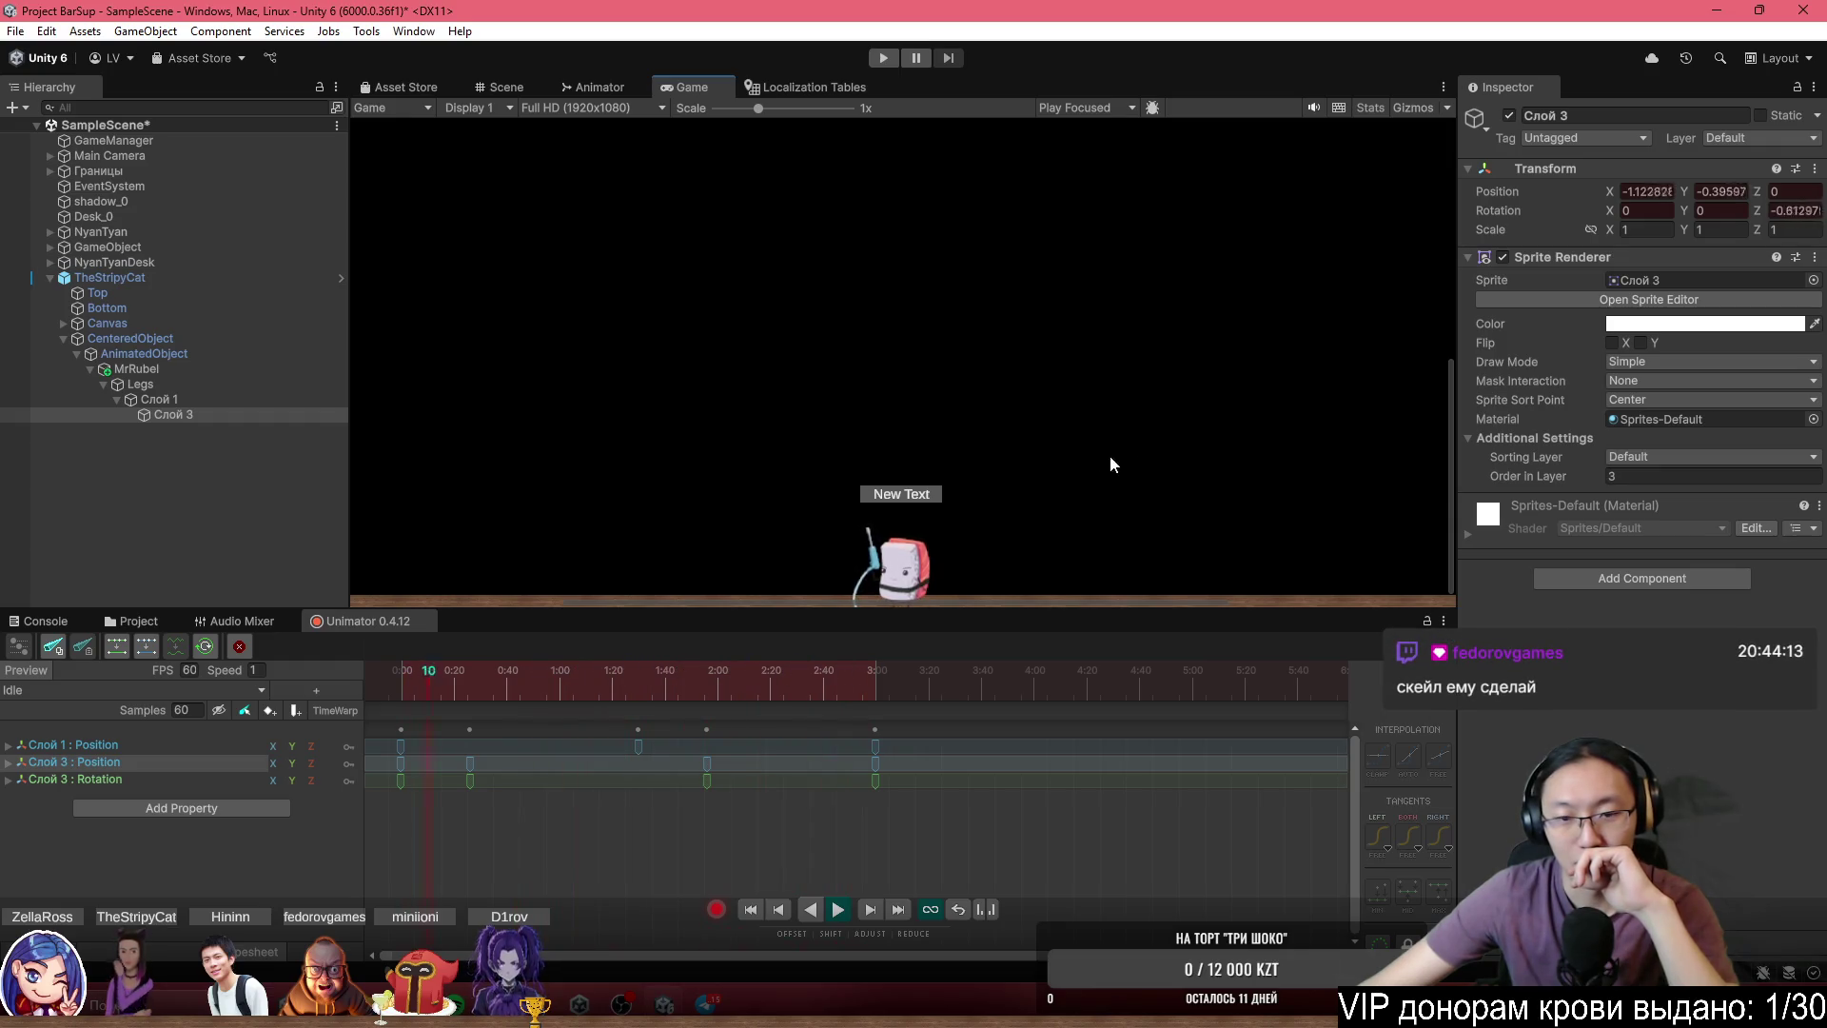
scroll(971, 534, "down", 5)
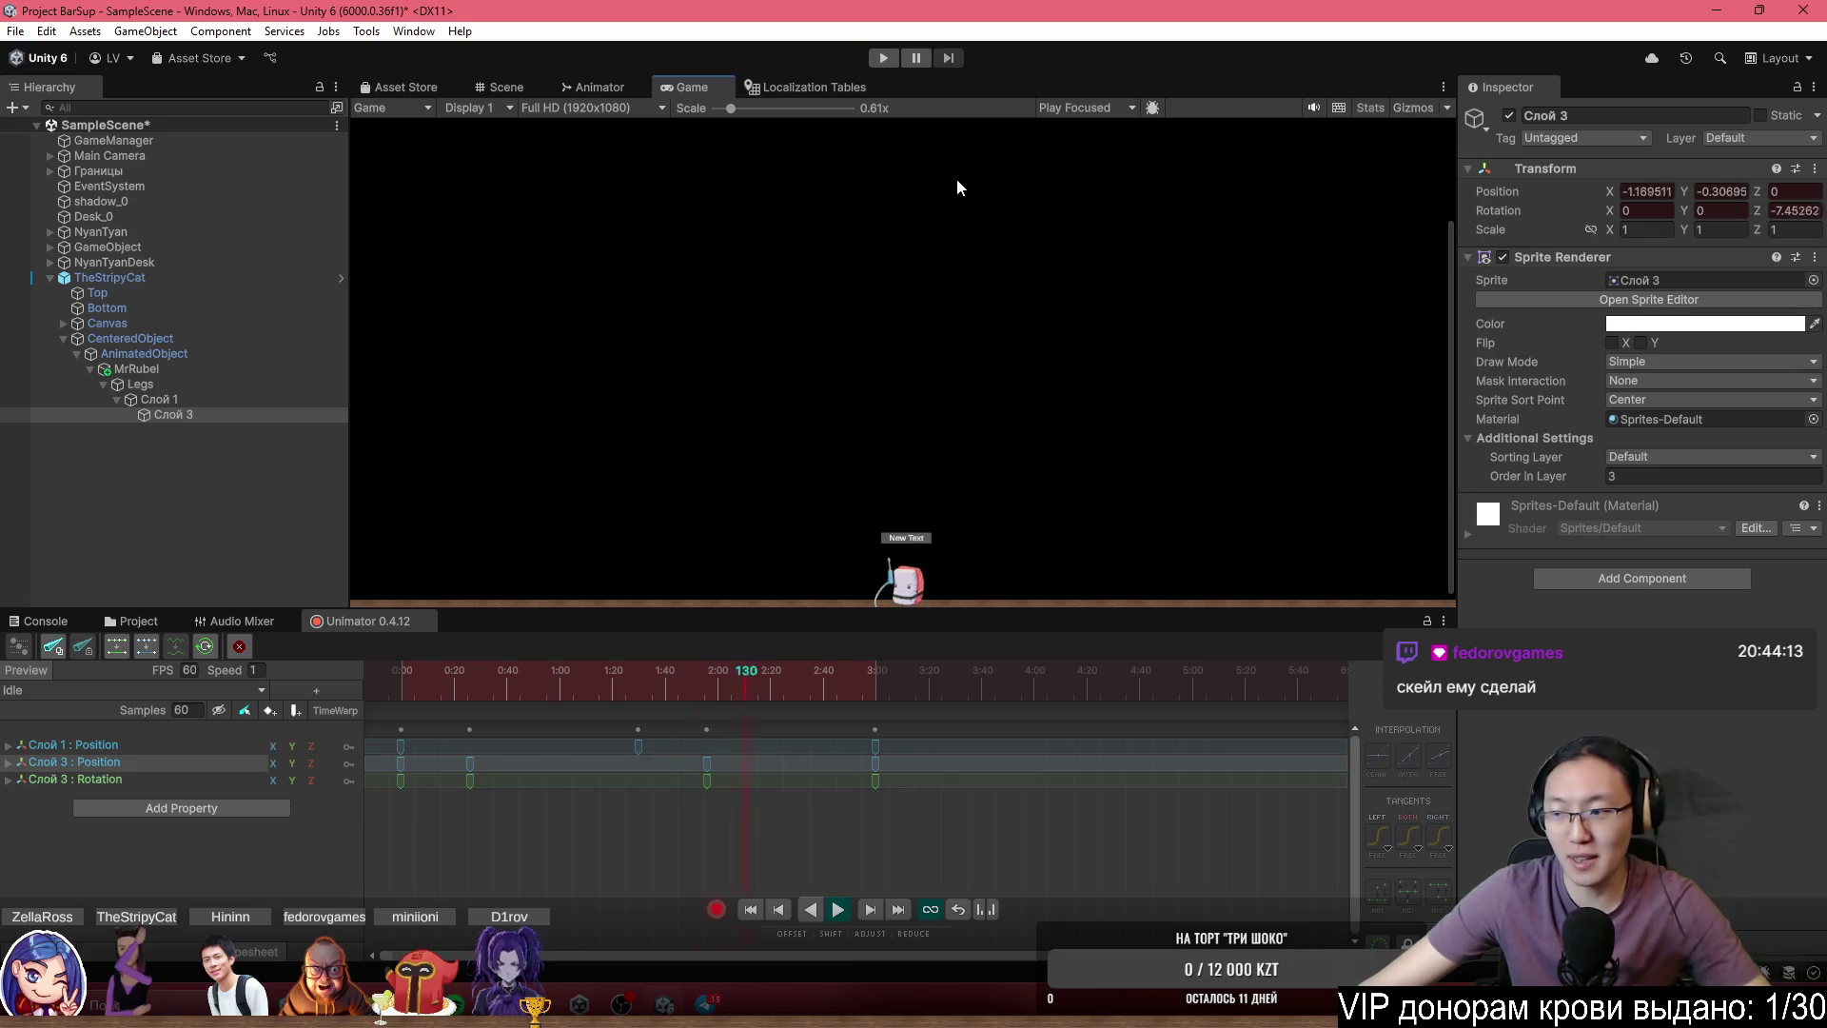
left_click(718, 910)
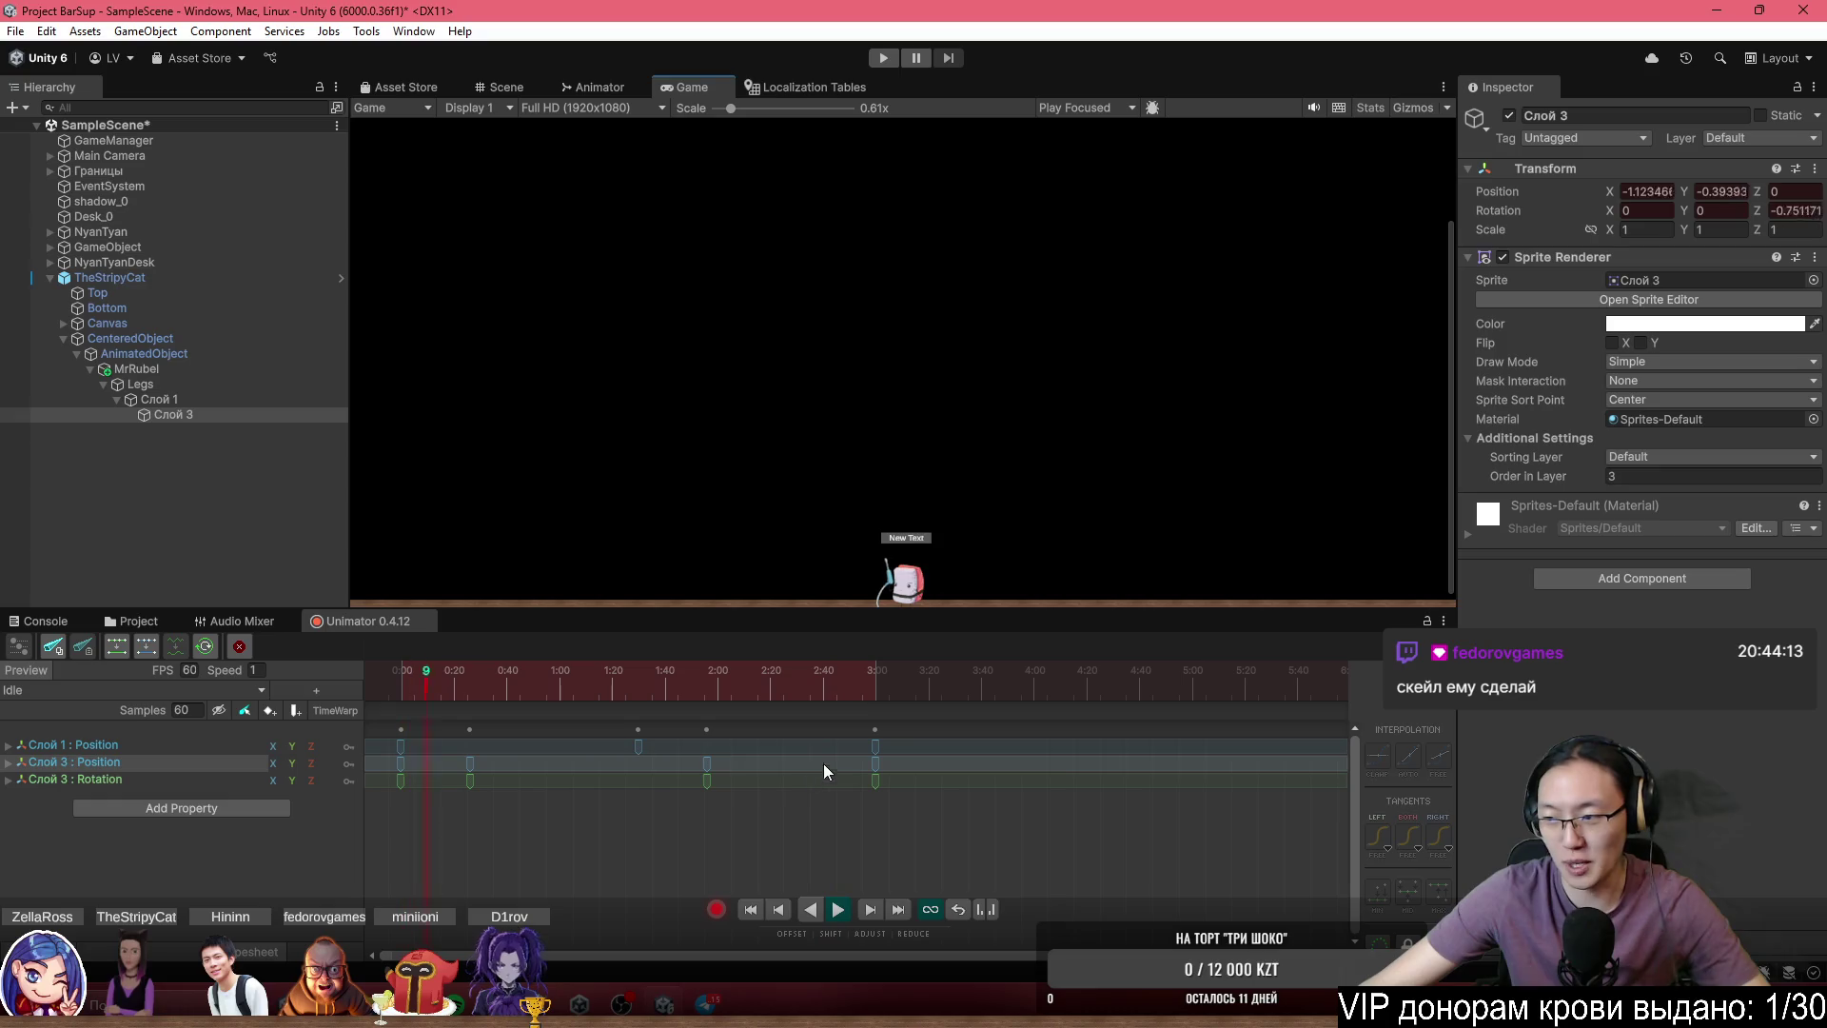
left_click(716, 908)
scroll(637, 238, "down", 2)
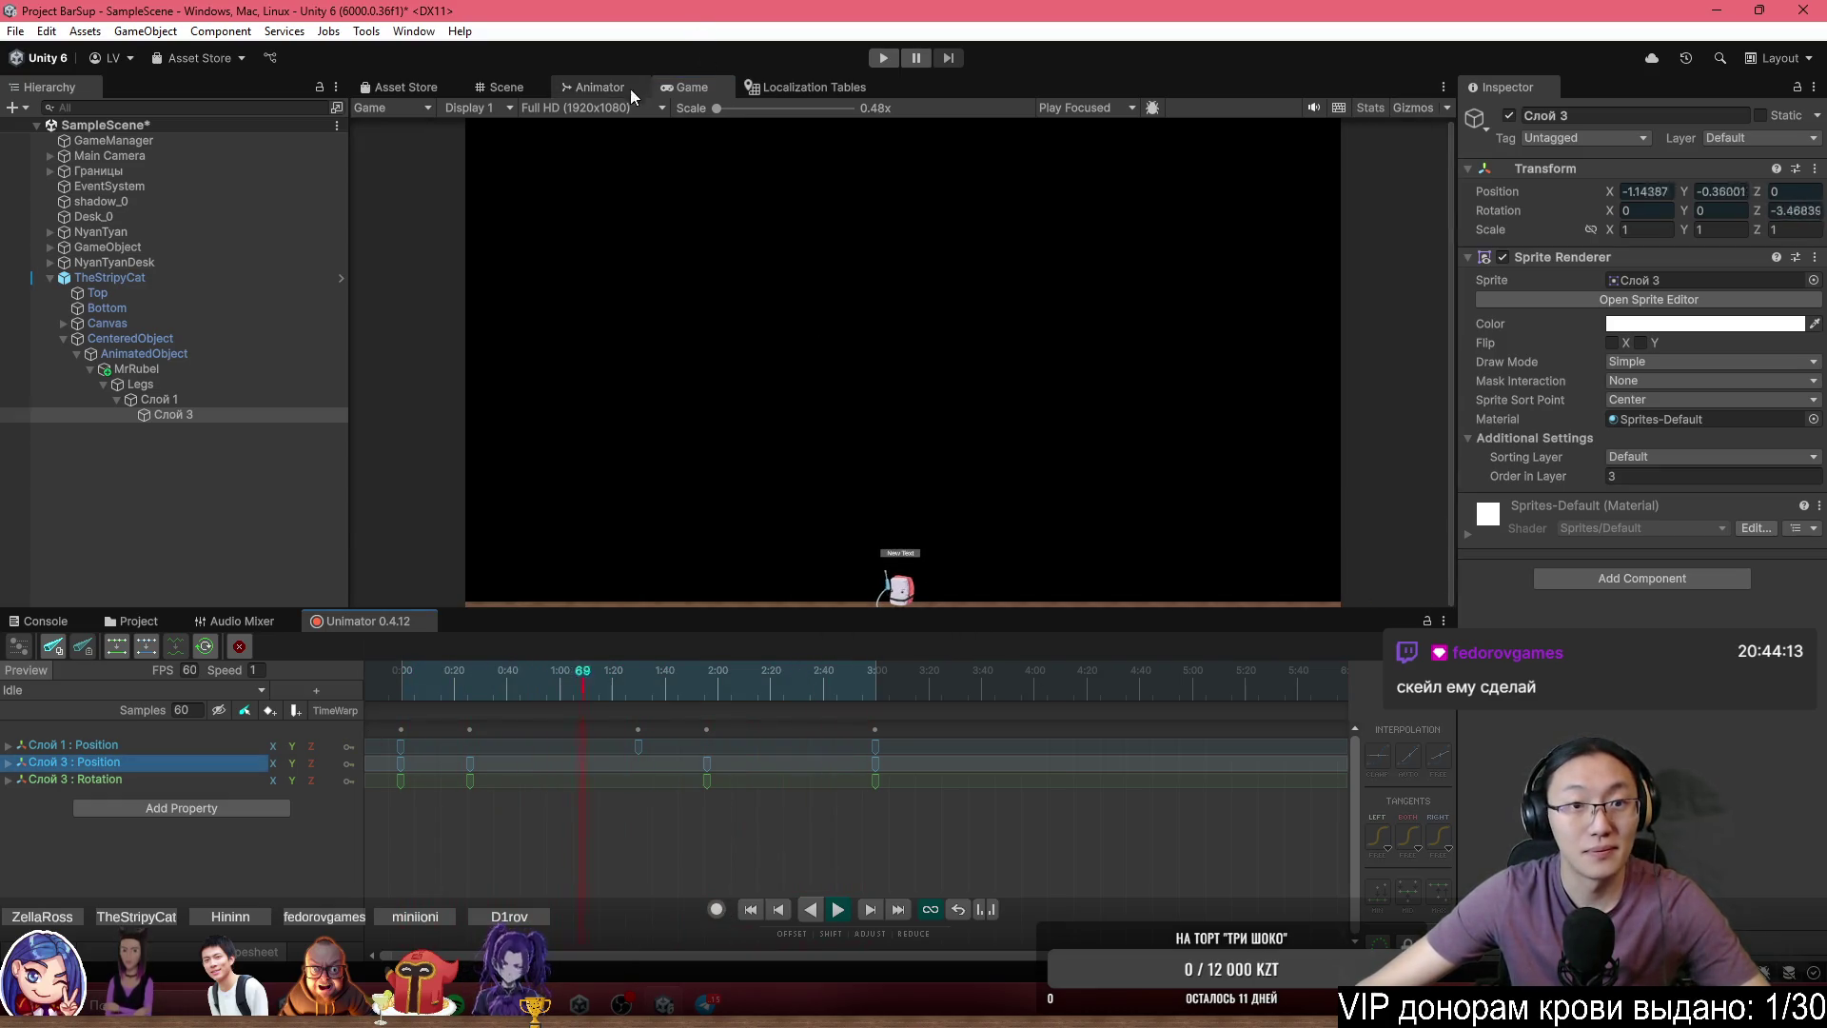
left_click(507, 87)
key("f")
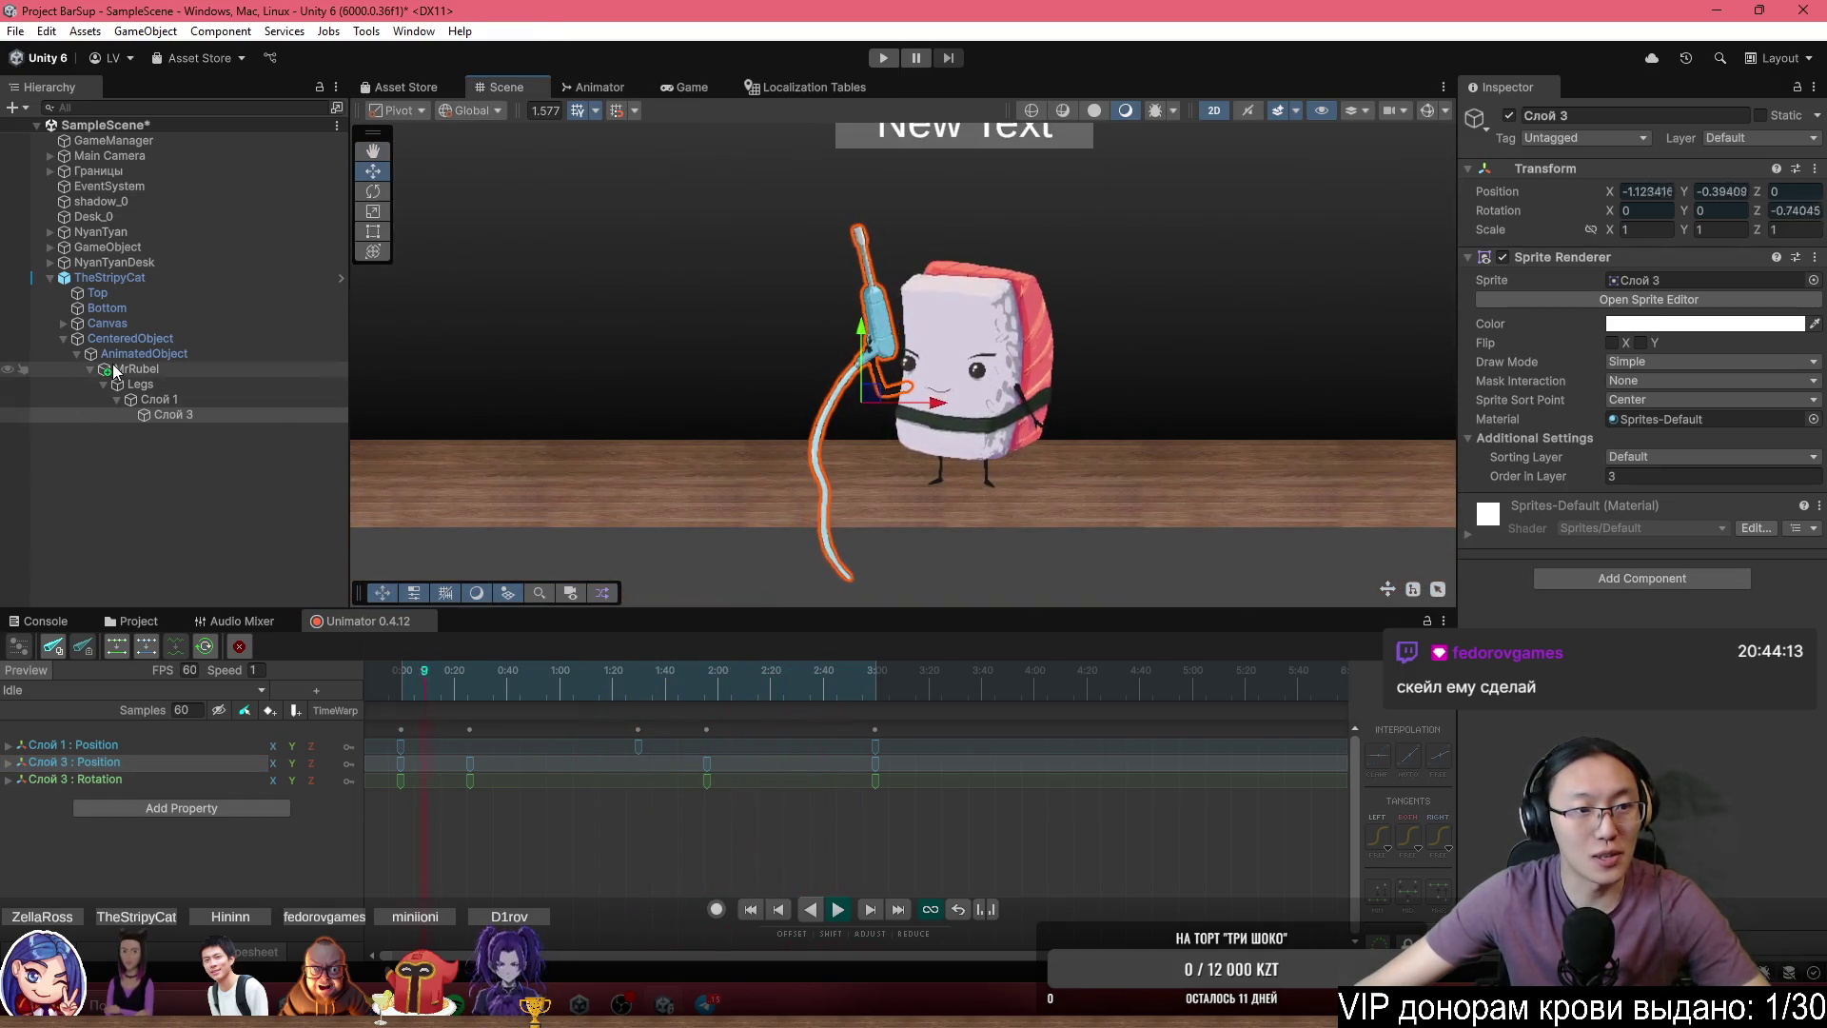
Frame MrRubel in the Scene view and nudge it slightly upward
left_click(114, 369)
key("f")
left_click_drag(894, 471, 900, 484)
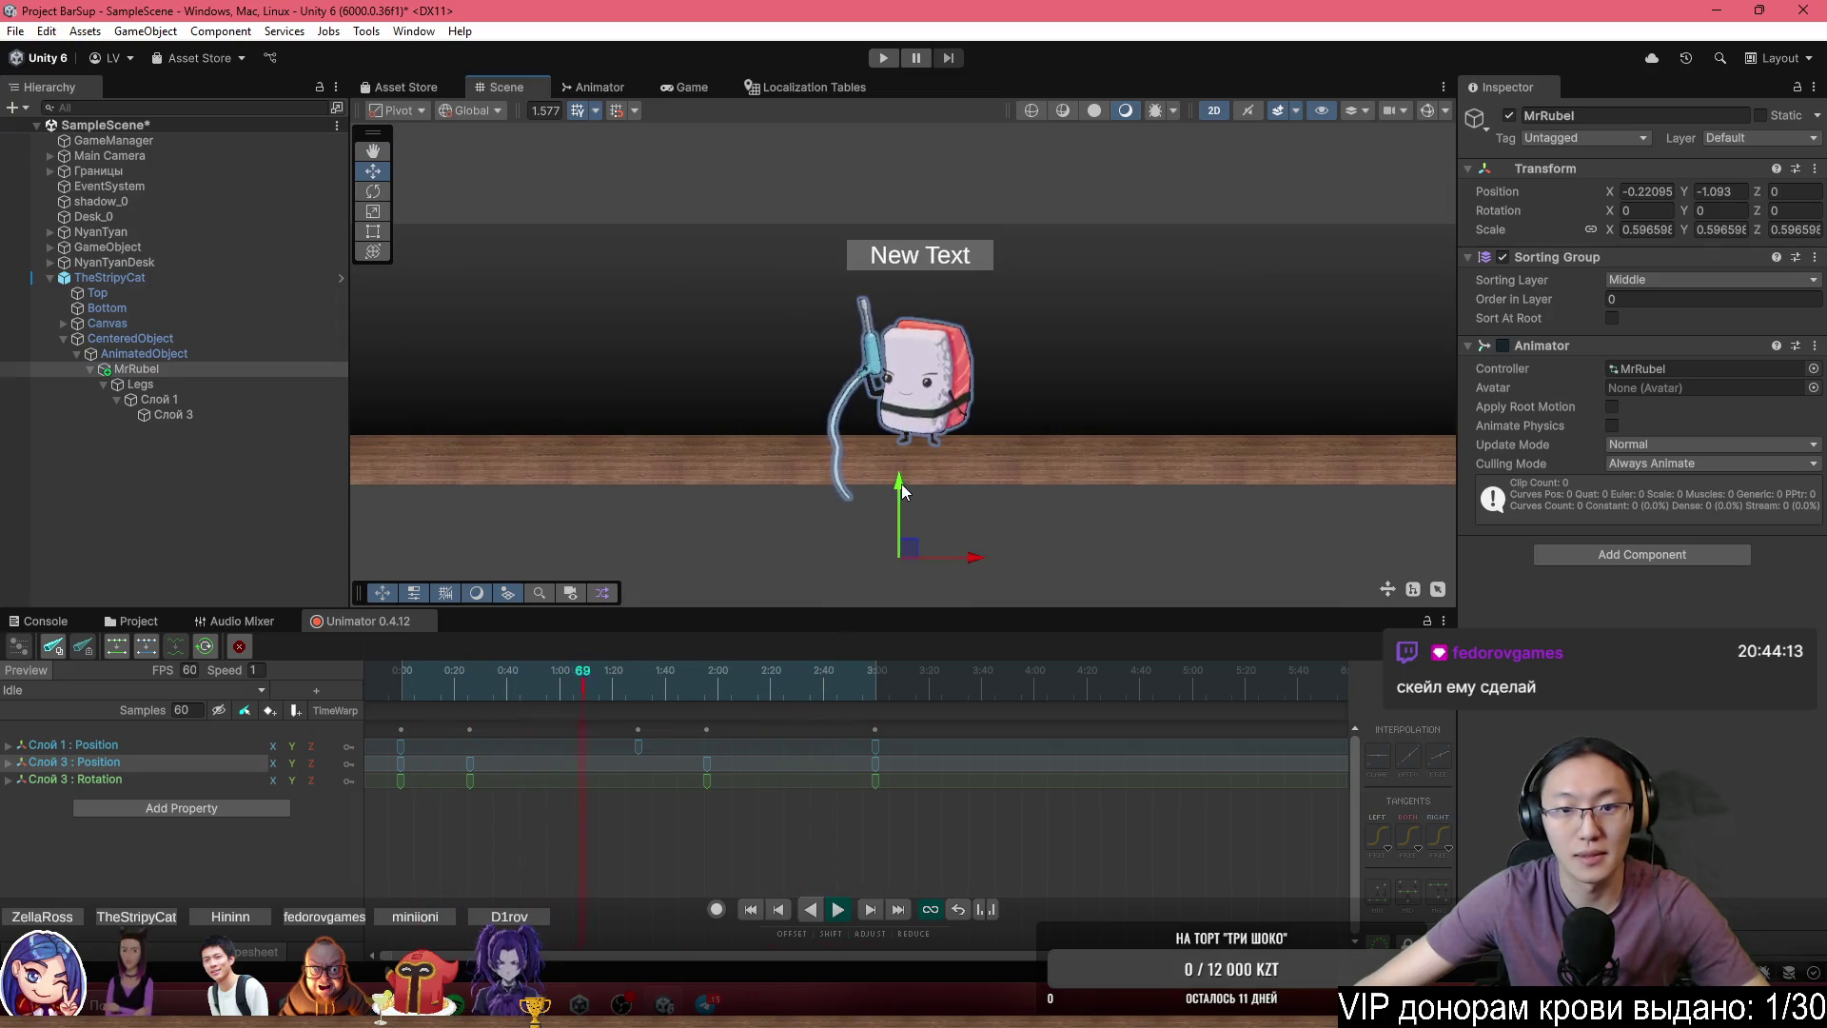
left_click_drag(1011, 331, 1036, 363)
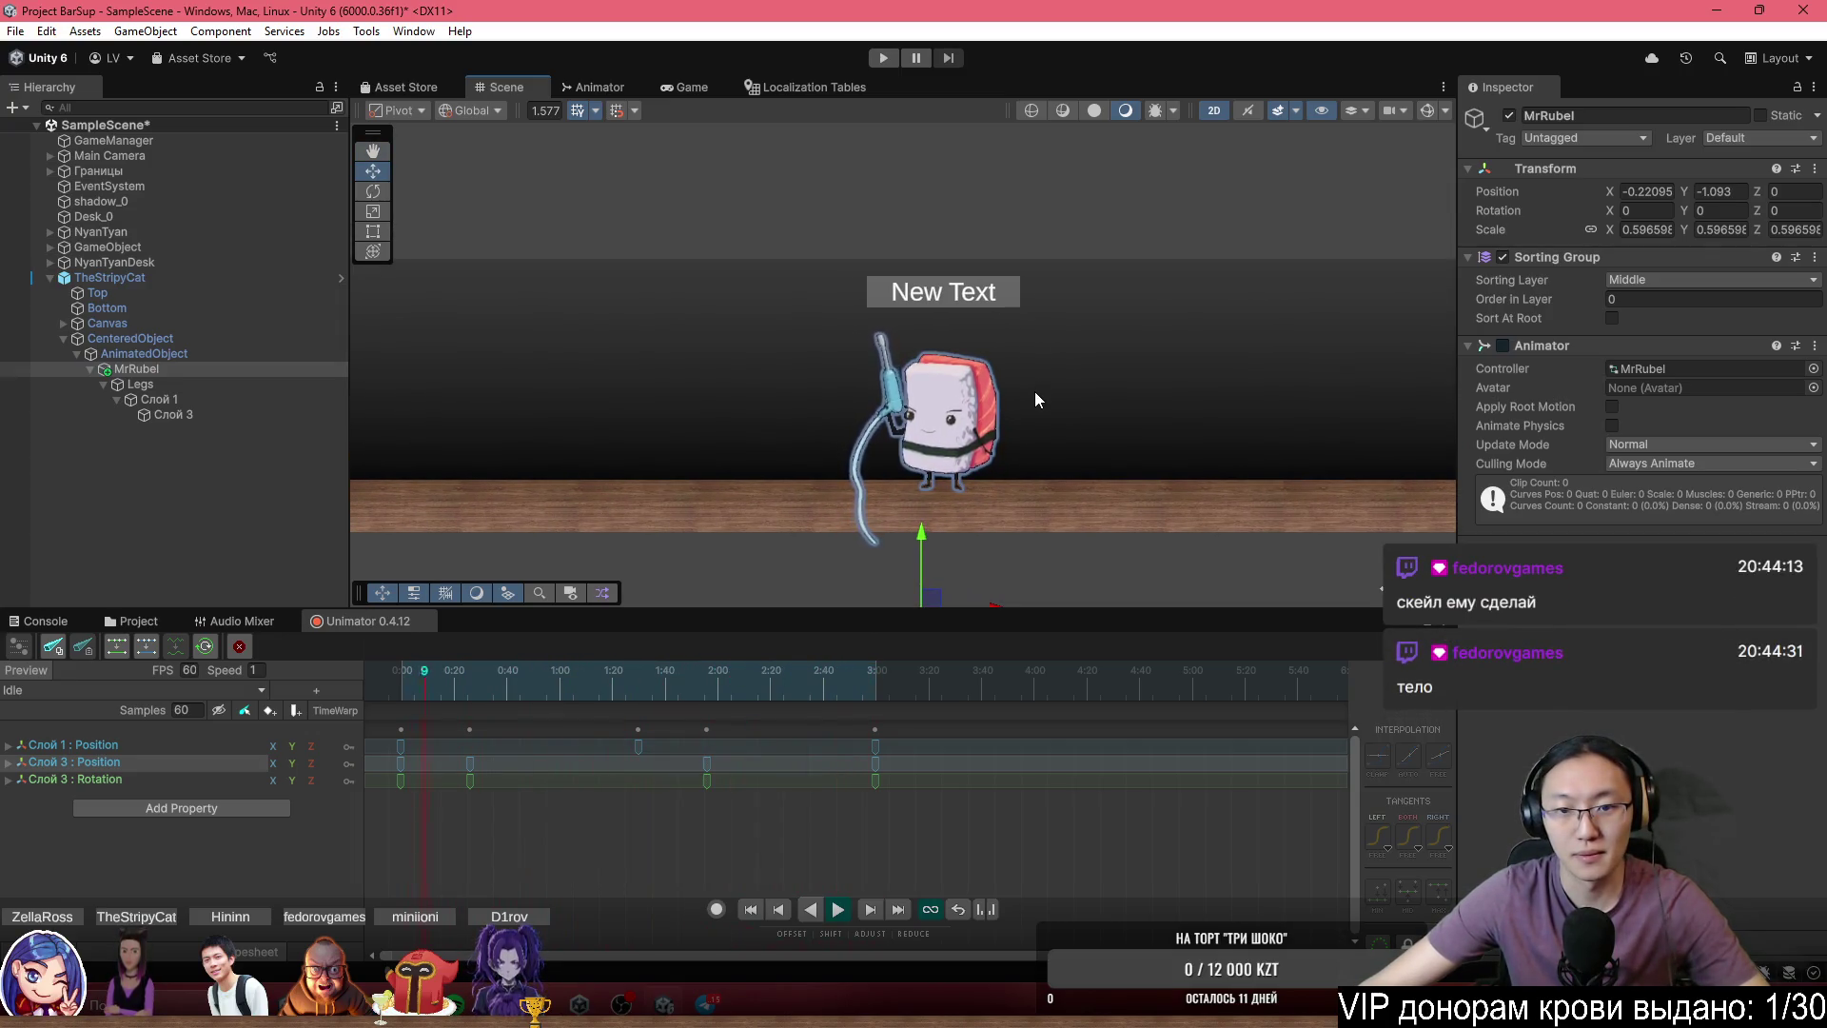
scroll(1010, 464, "up", 5)
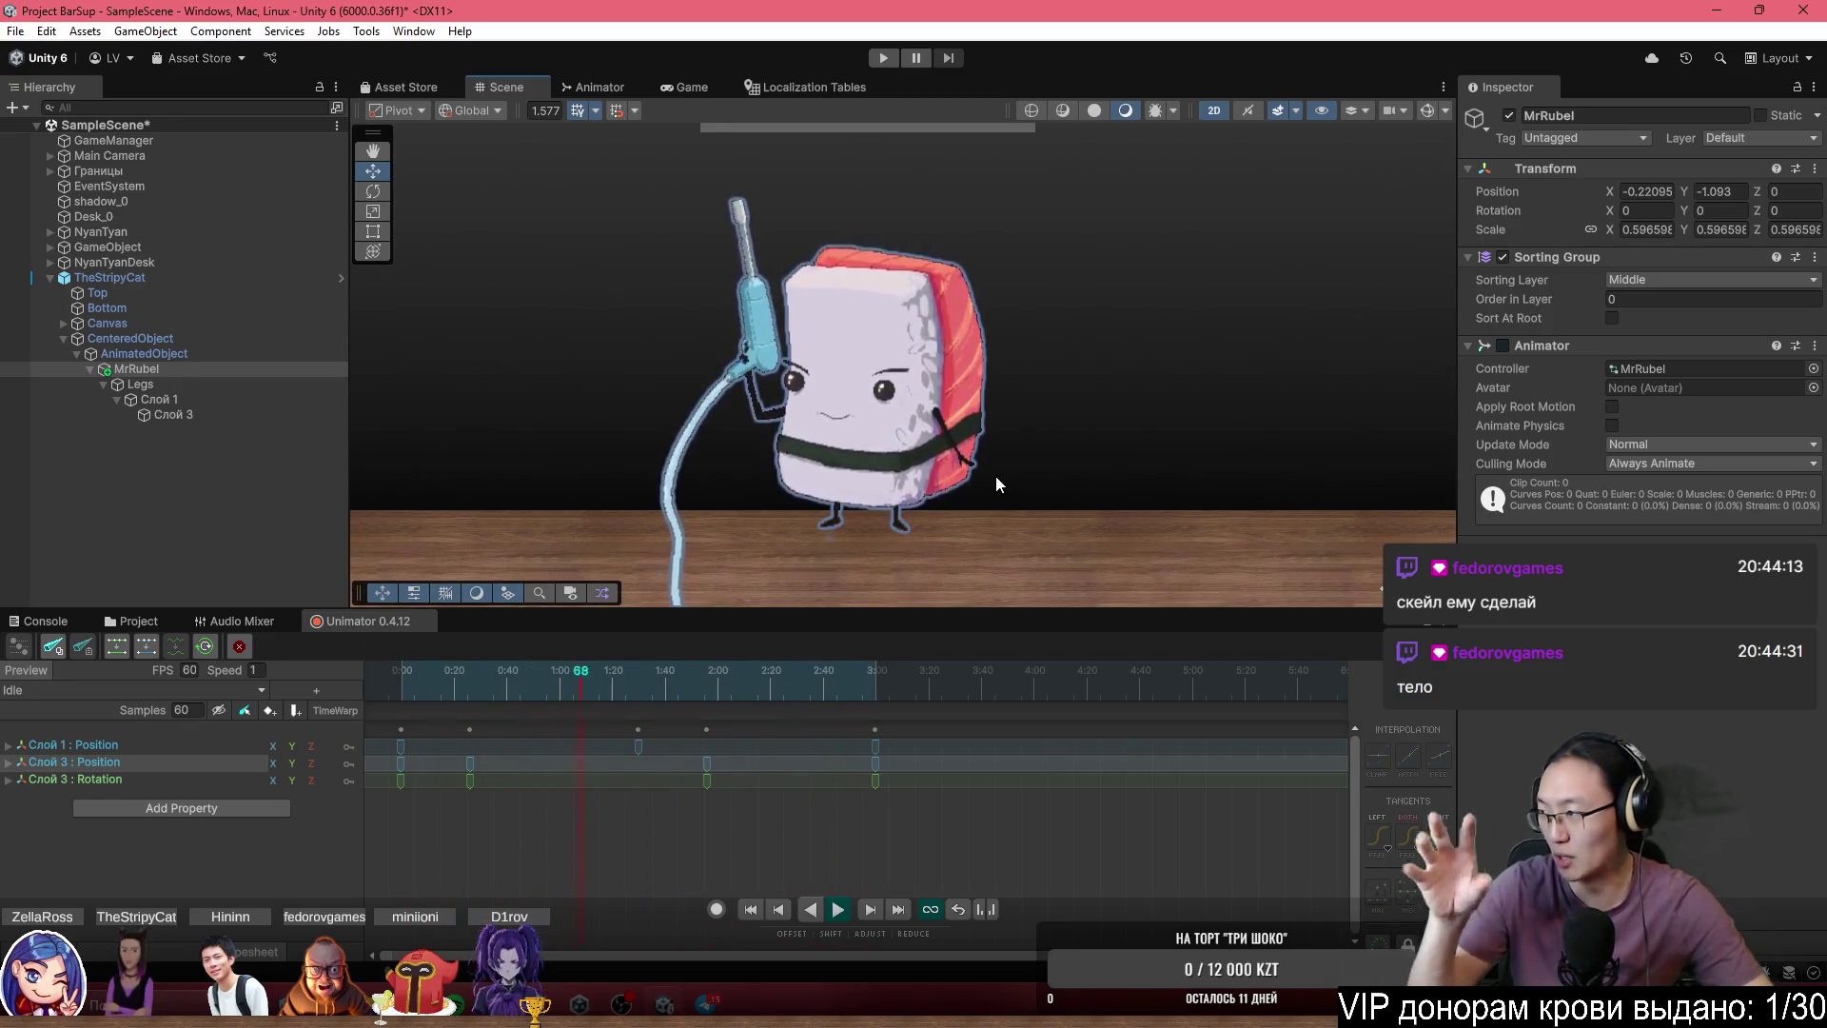
Turn keyframe recording back on, scrub to around frame 116, and select Слой 1
left_click(652, 690)
left_click_drag(654, 695, 668, 691)
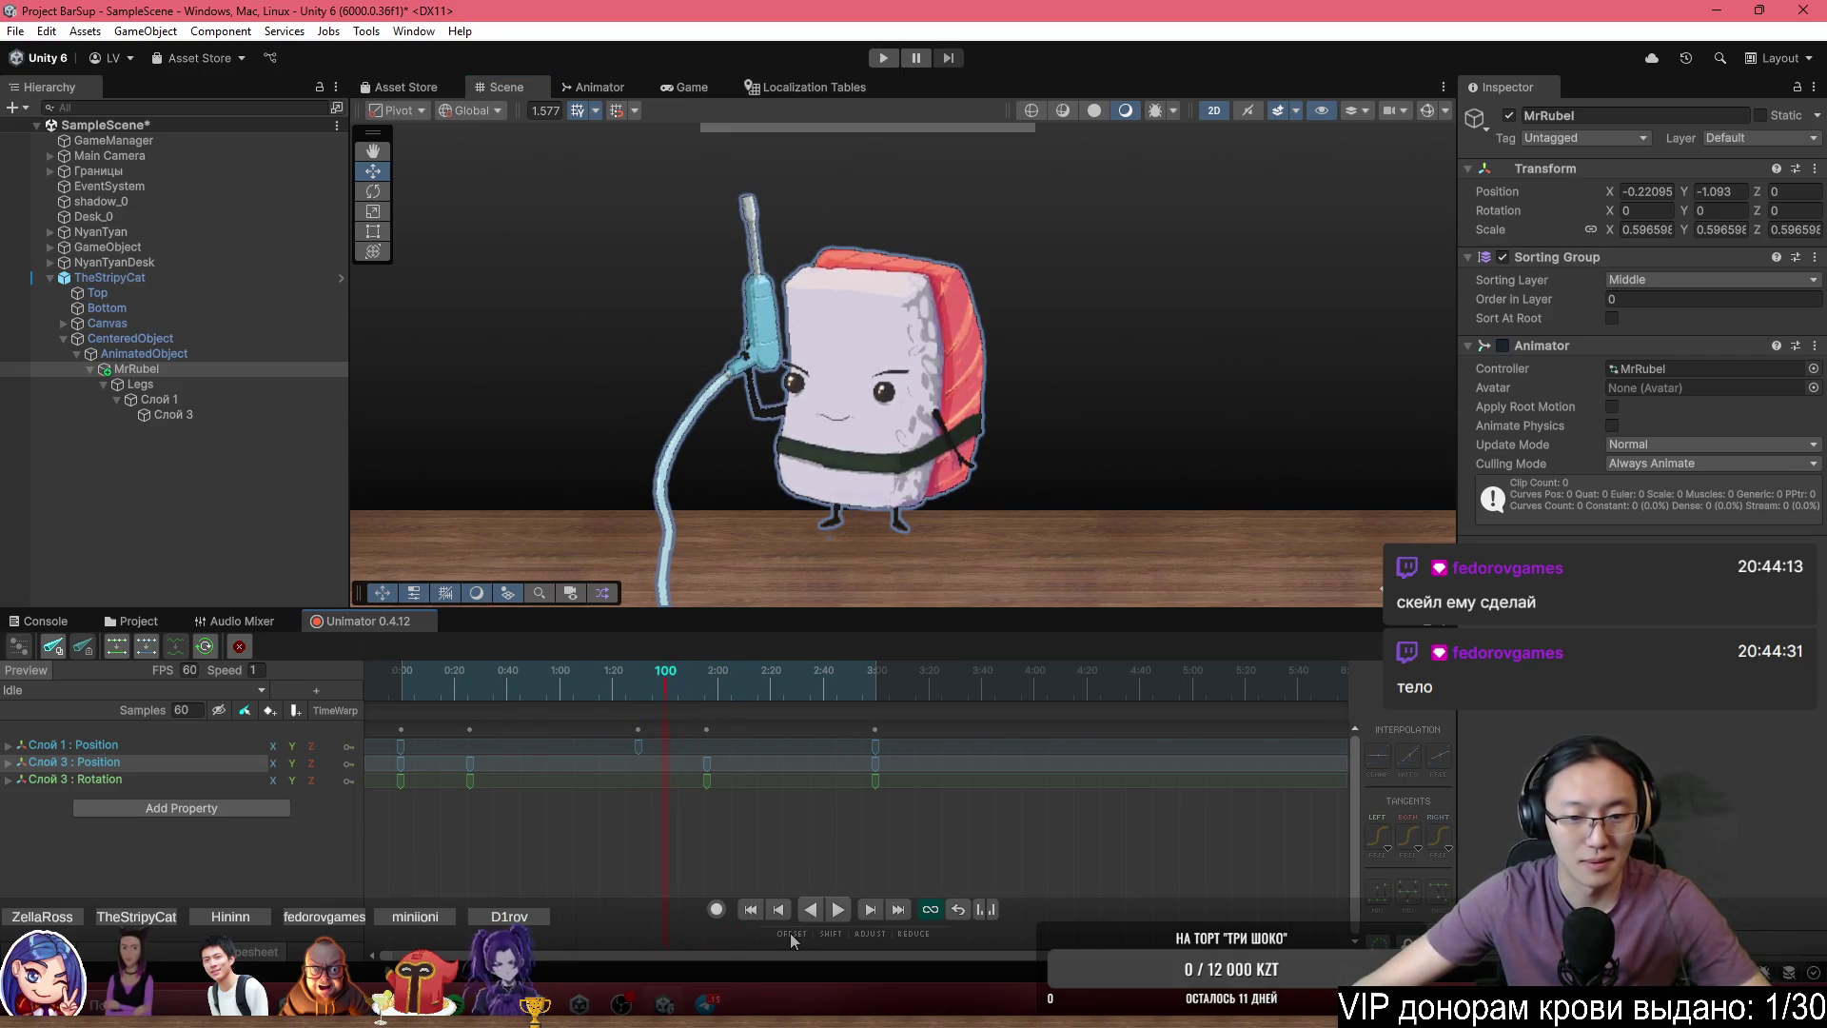
left_click(716, 909)
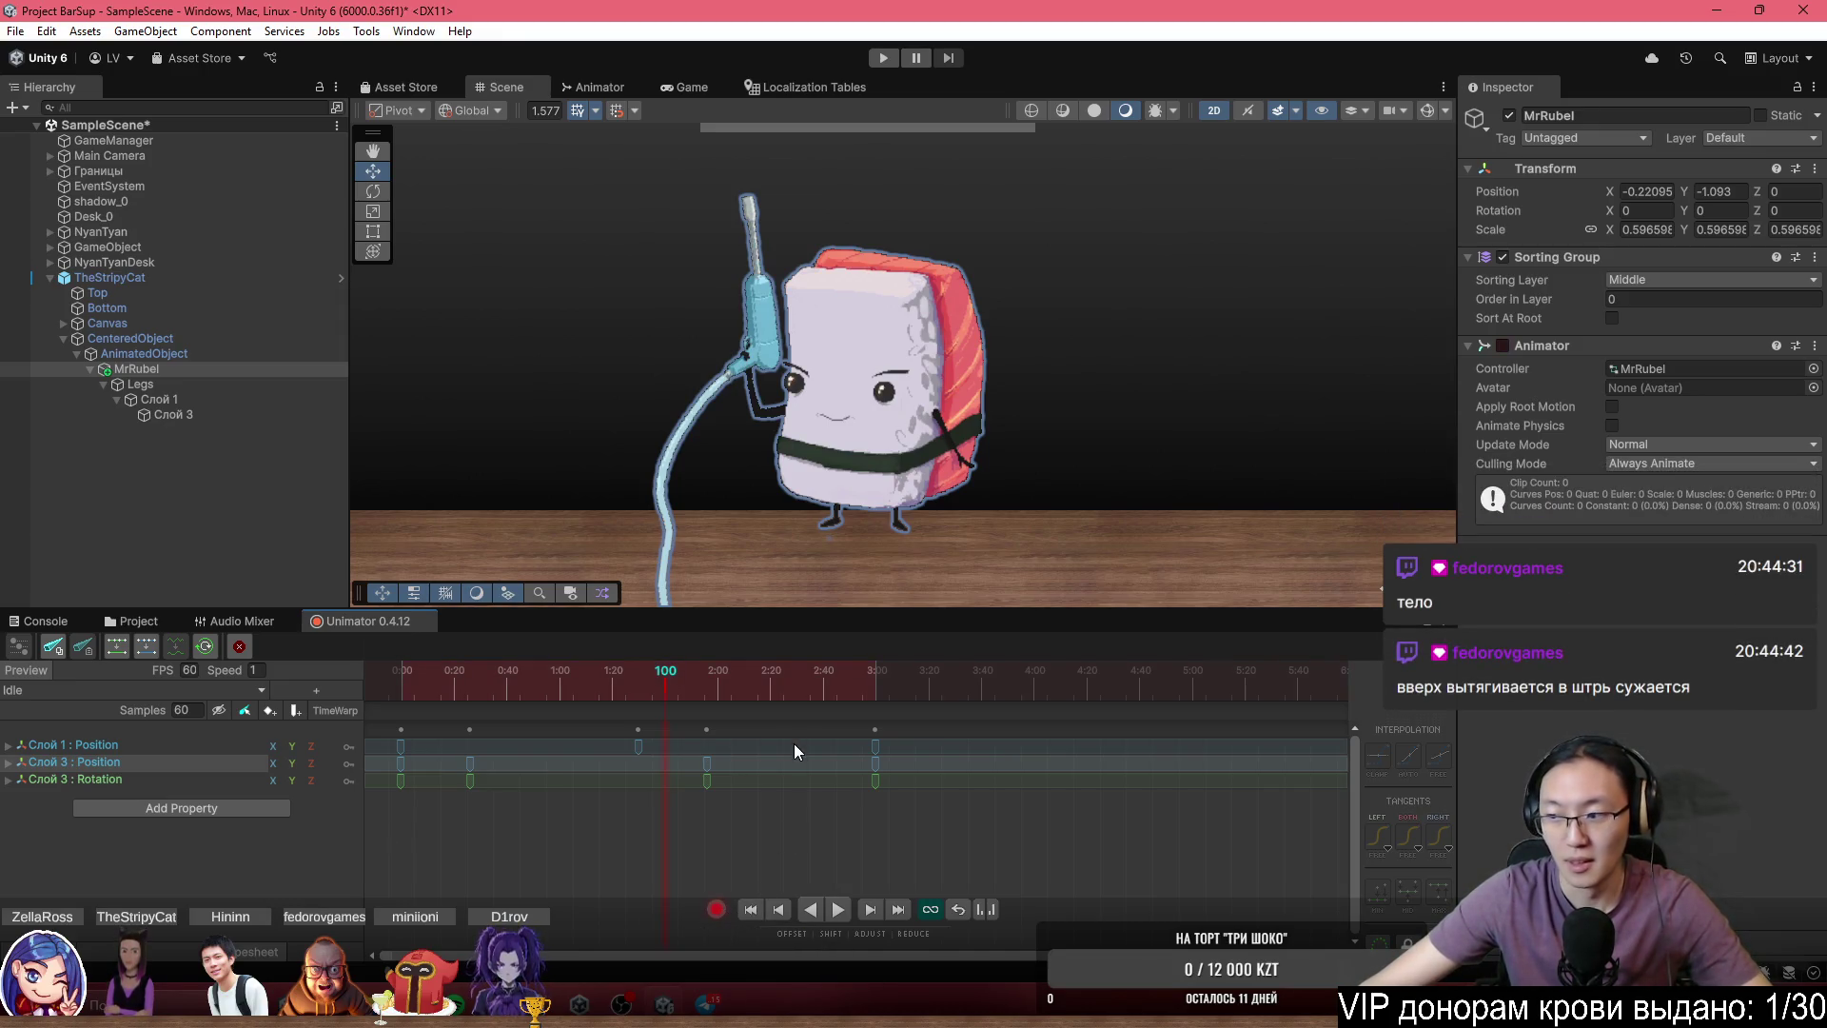
left_click(386, 687)
left_click_drag(386, 687, 705, 721)
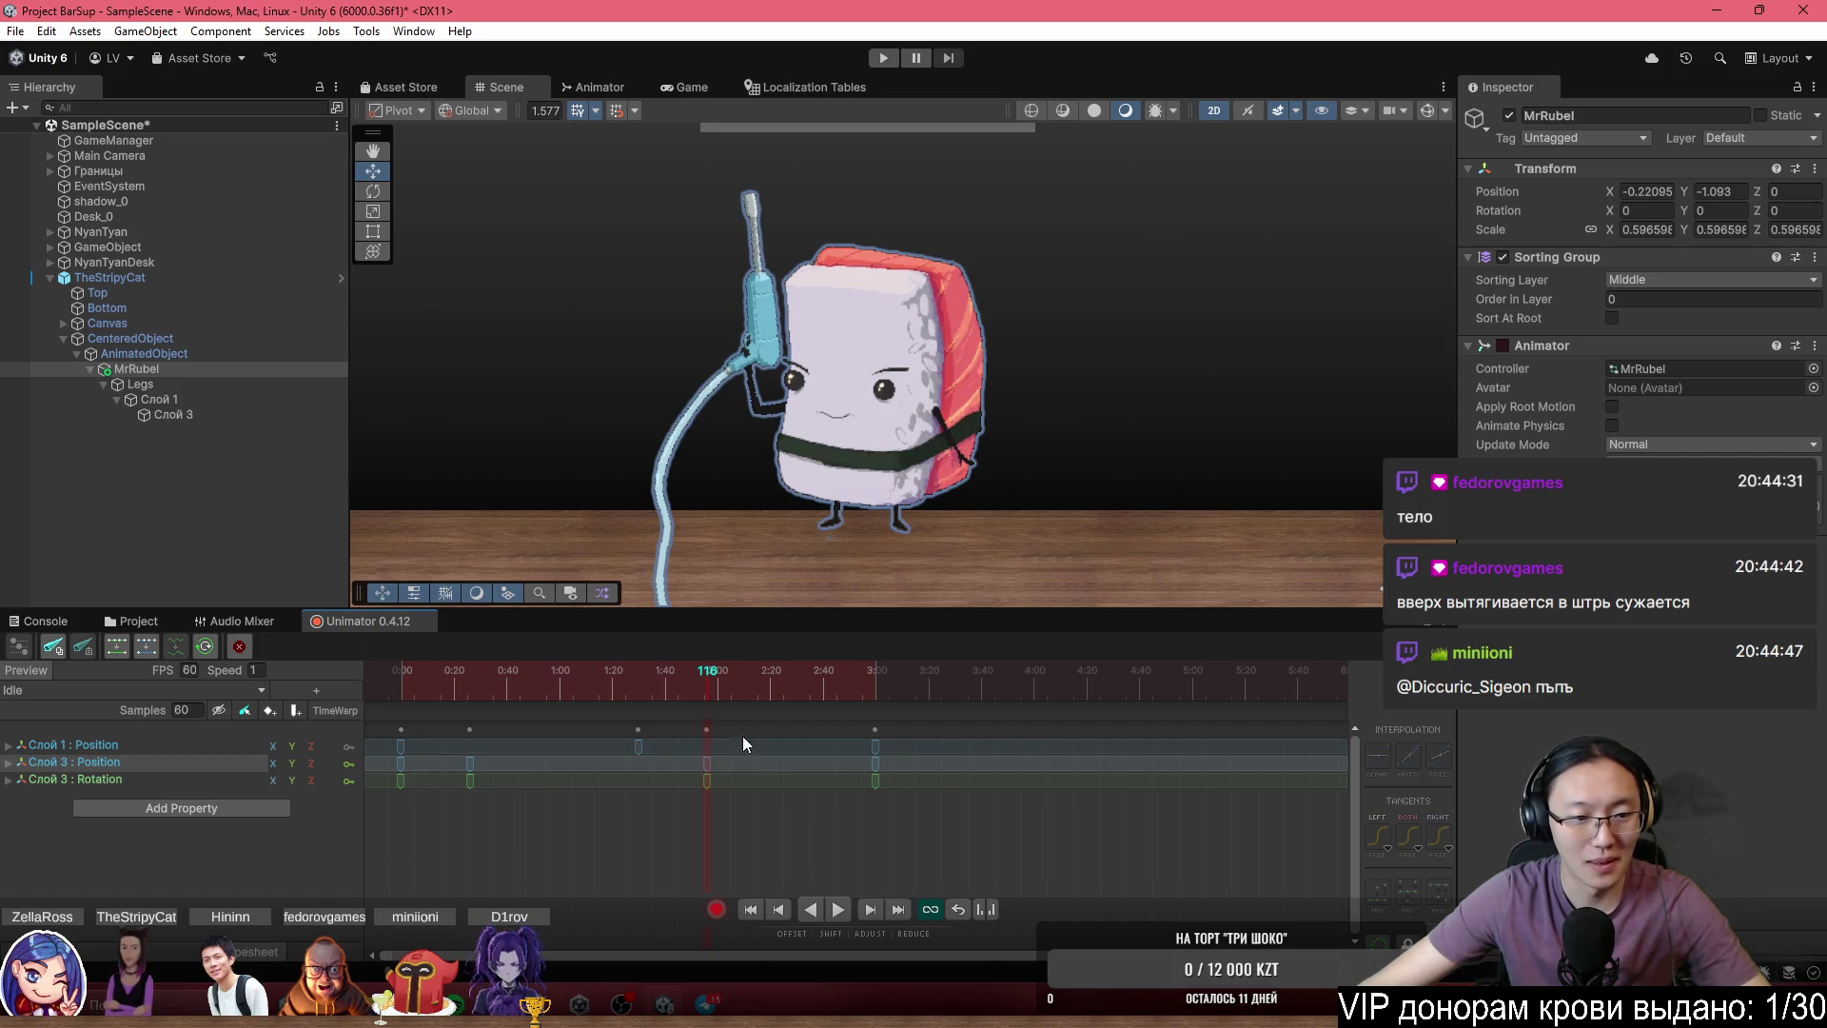
left_click(196, 398)
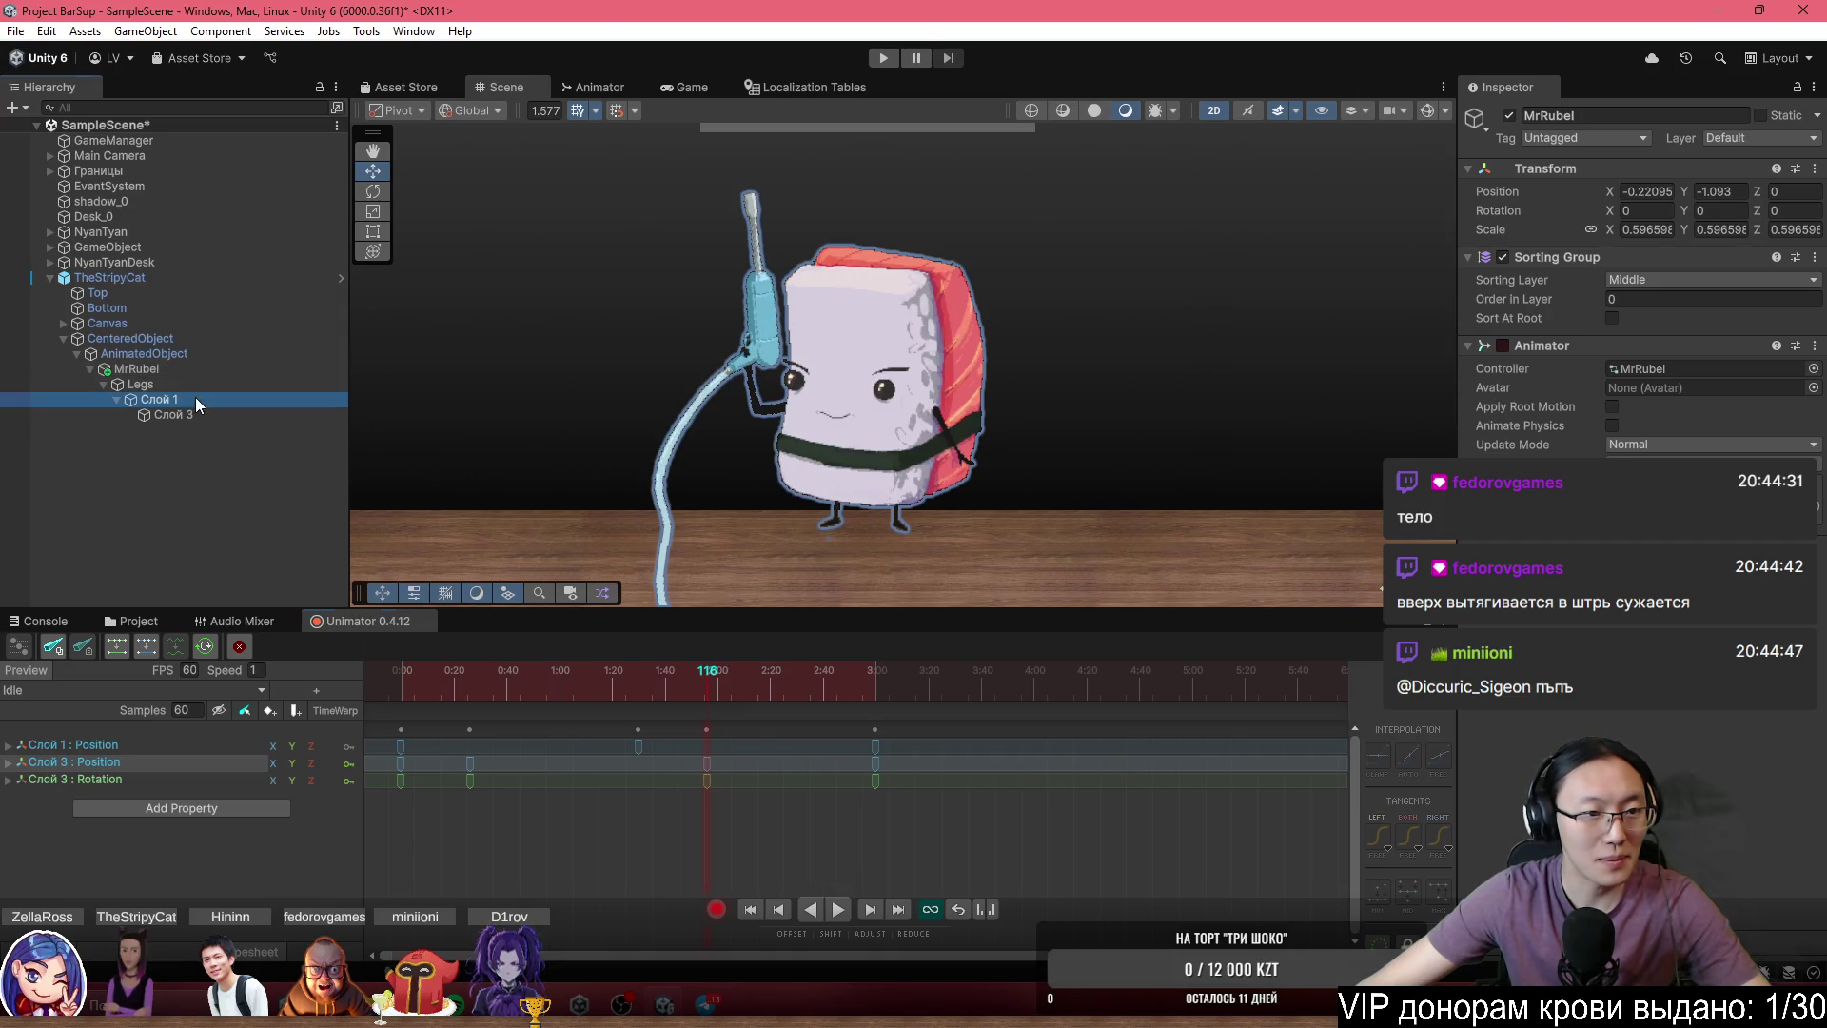
Raise Слой 1 slightly and widen its scale X to 1.05, then preview the squash
left_click(80, 744)
left_click_drag(881, 362, 883, 341)
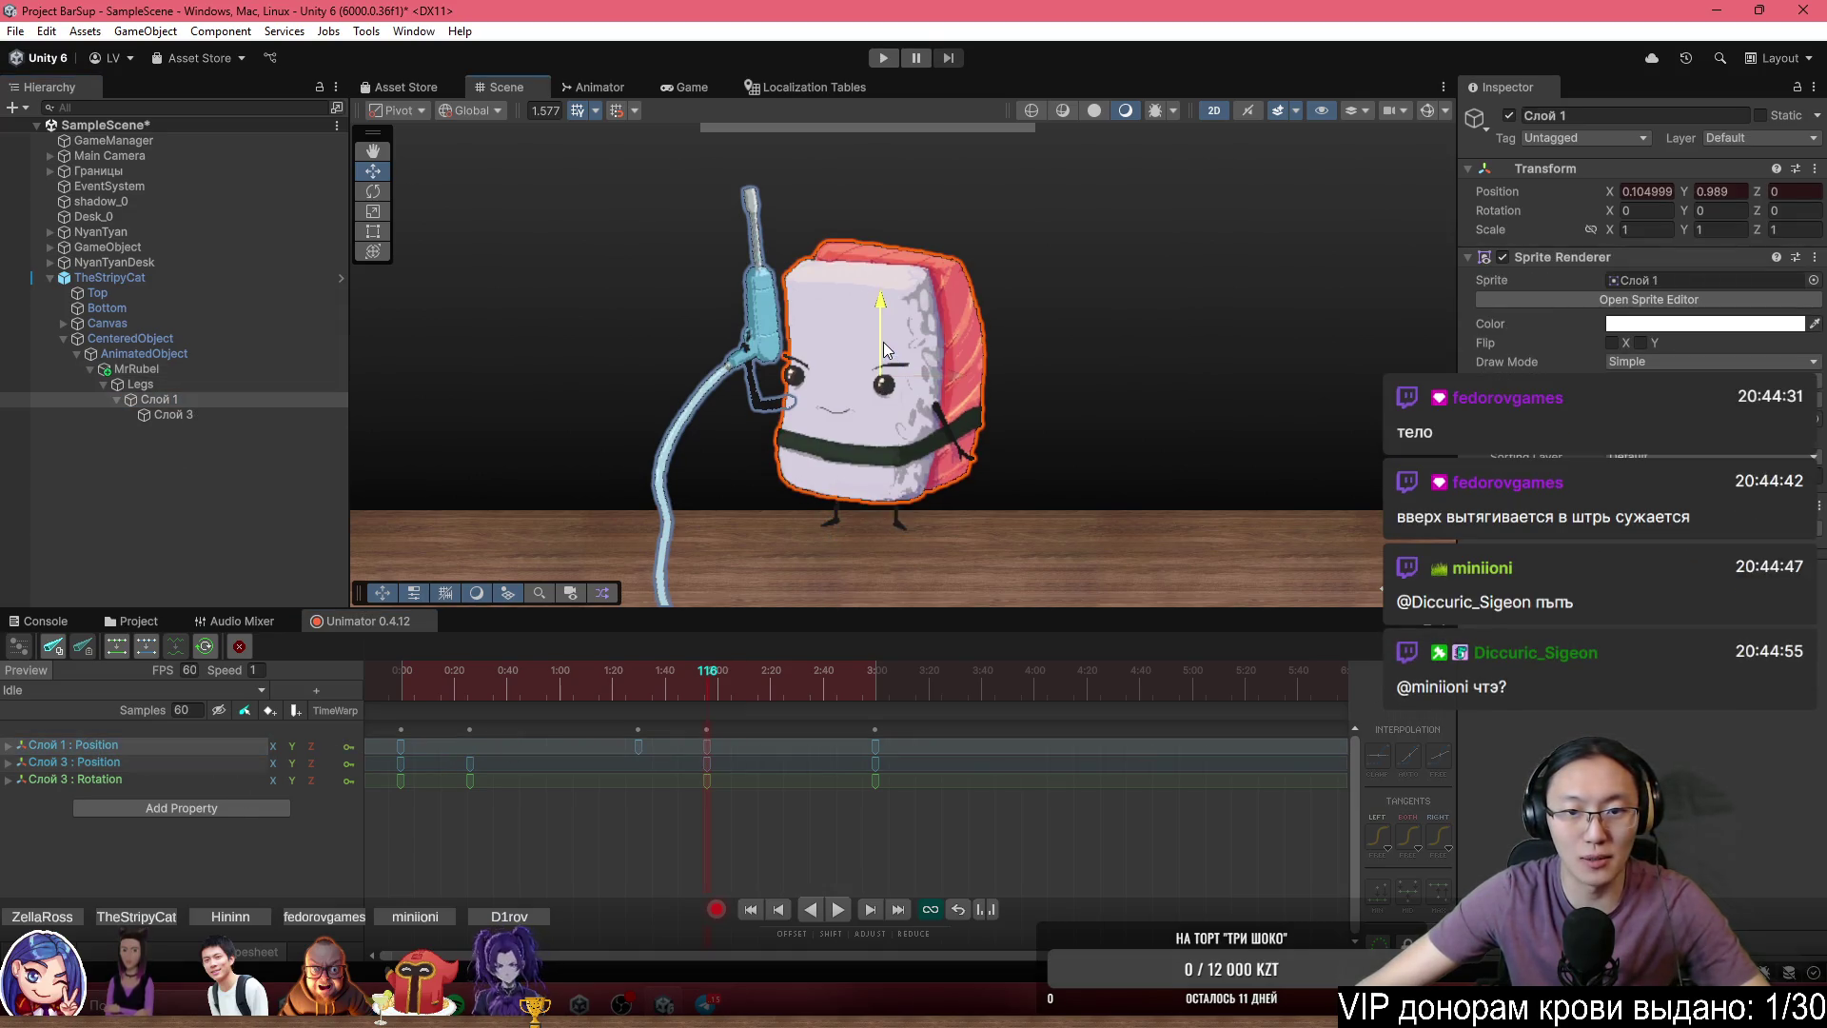
left_click(1608, 232)
left_click_drag(1611, 234, 1615, 236)
type(".05")
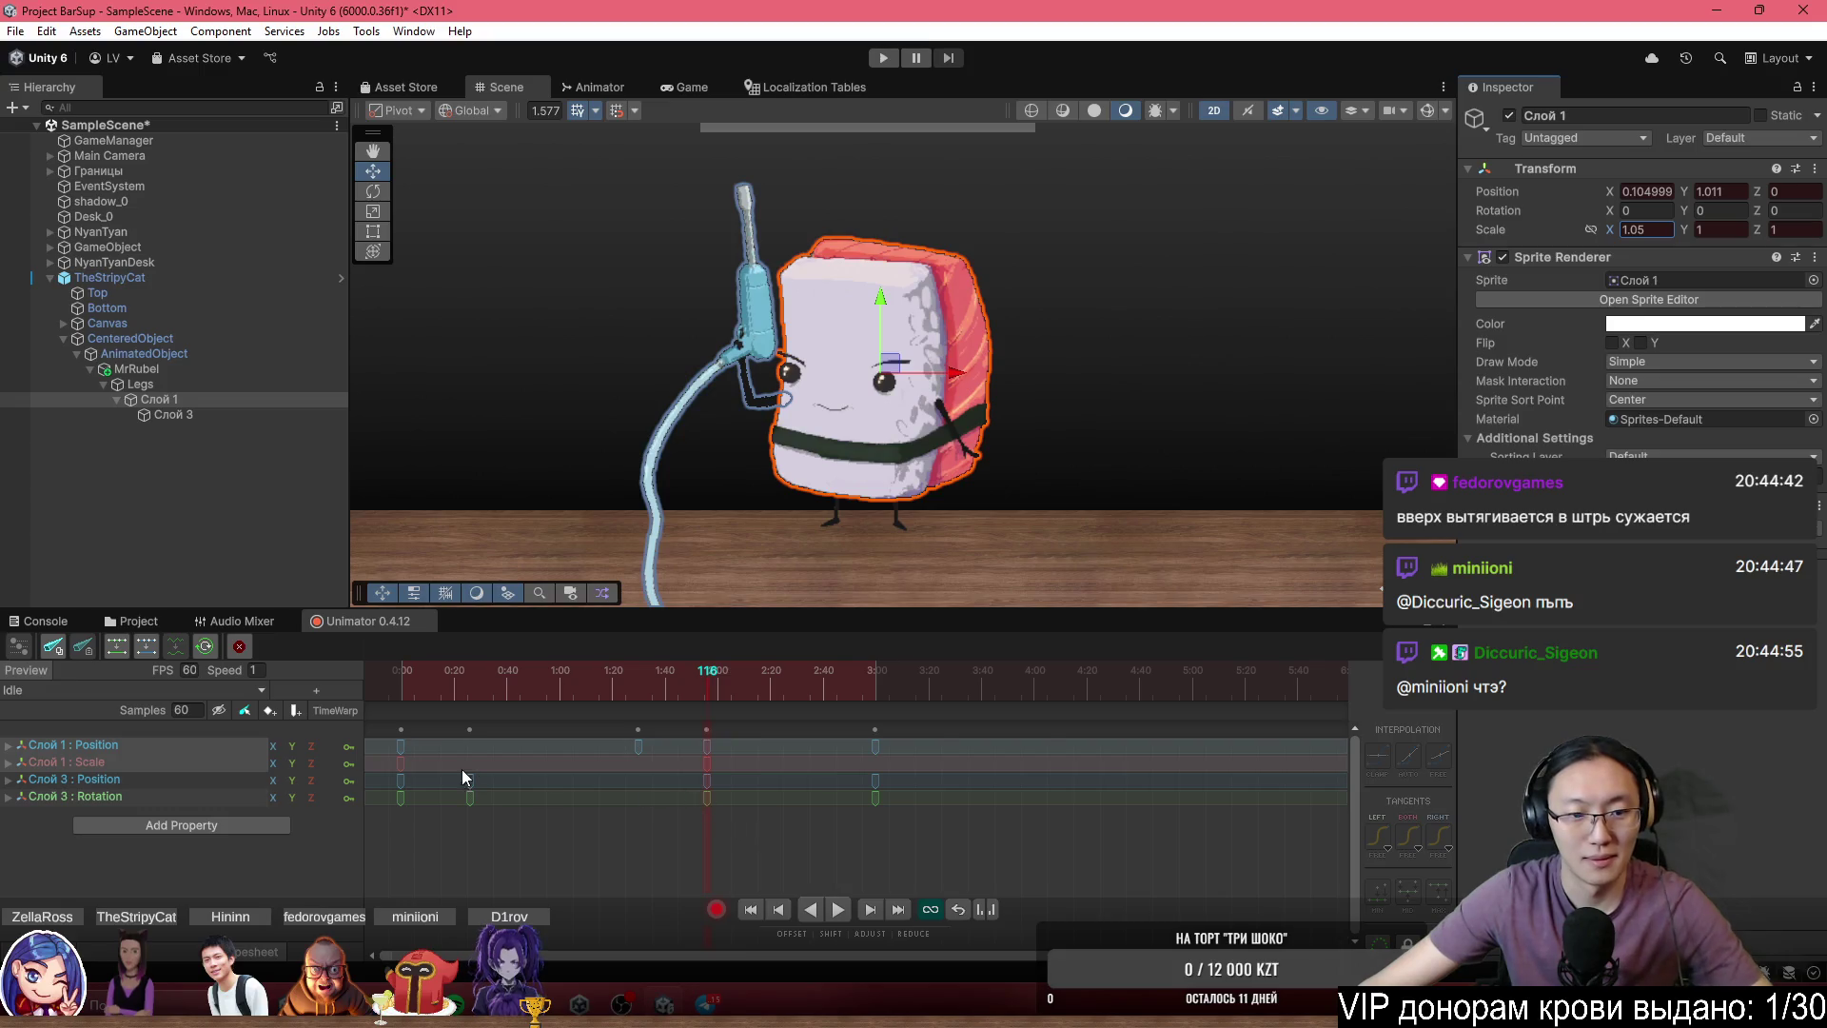
left_click(876, 668)
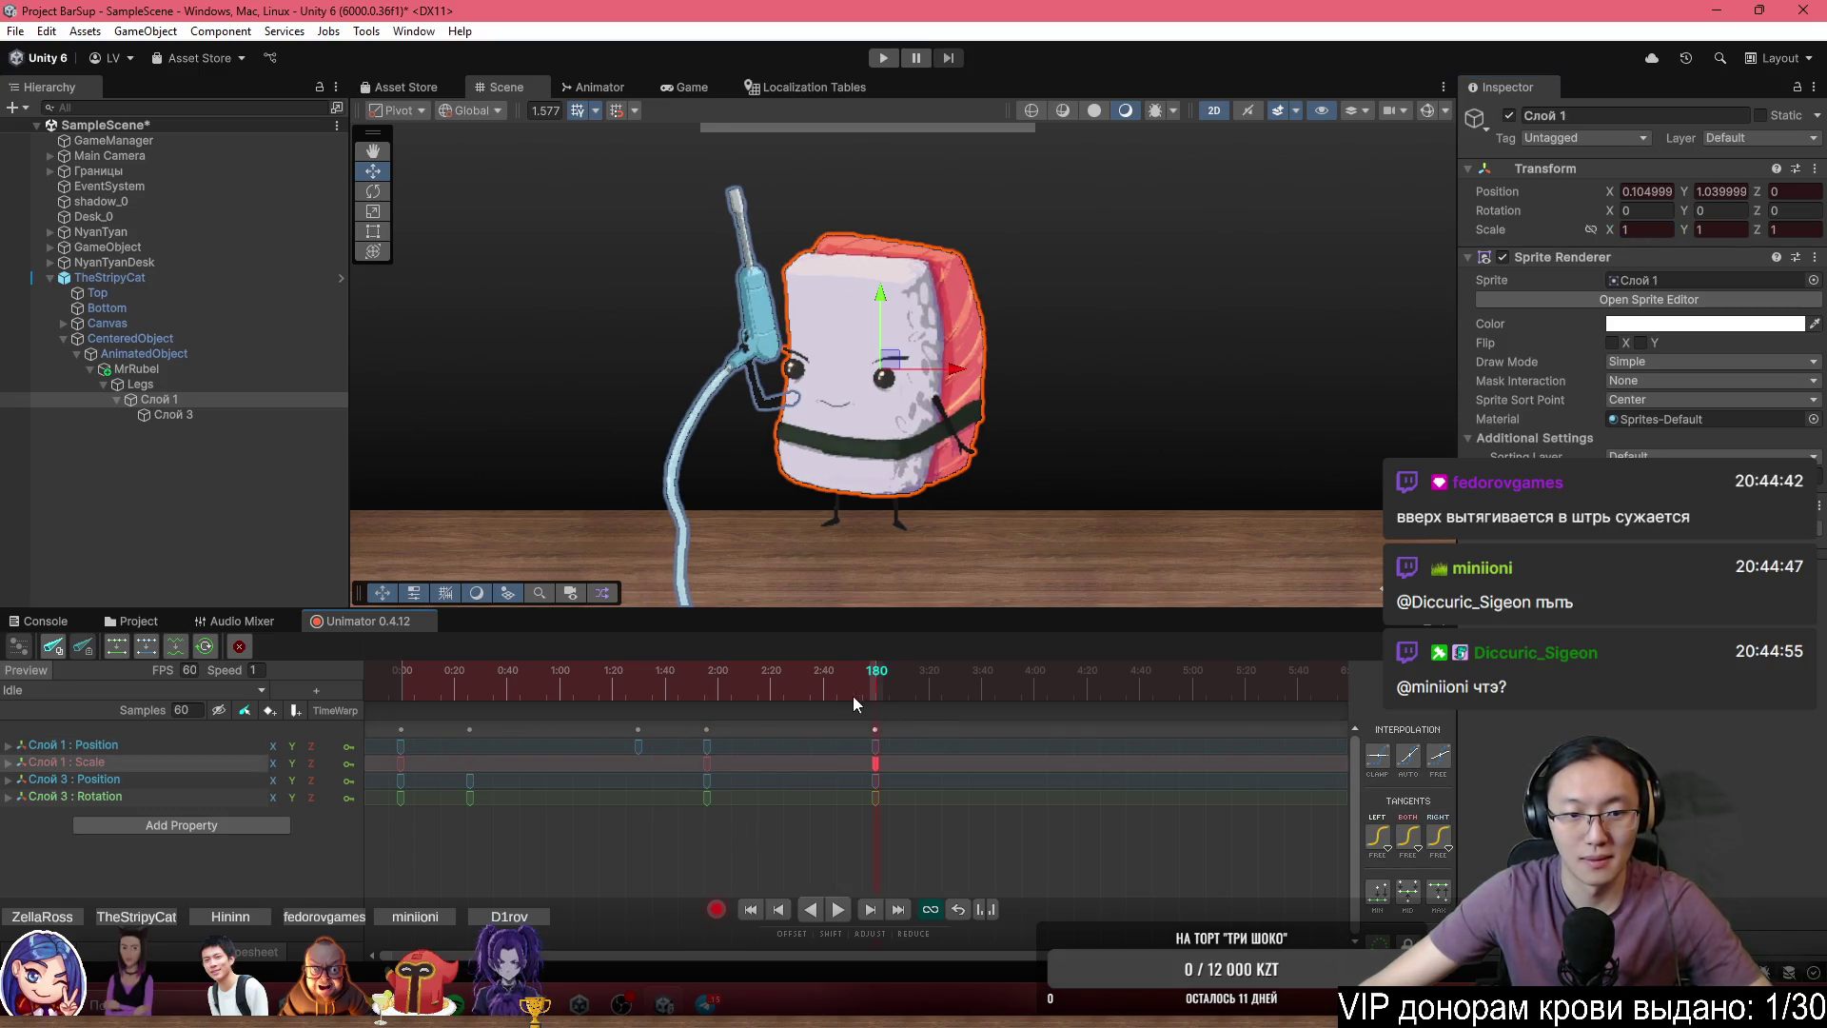
key("space")
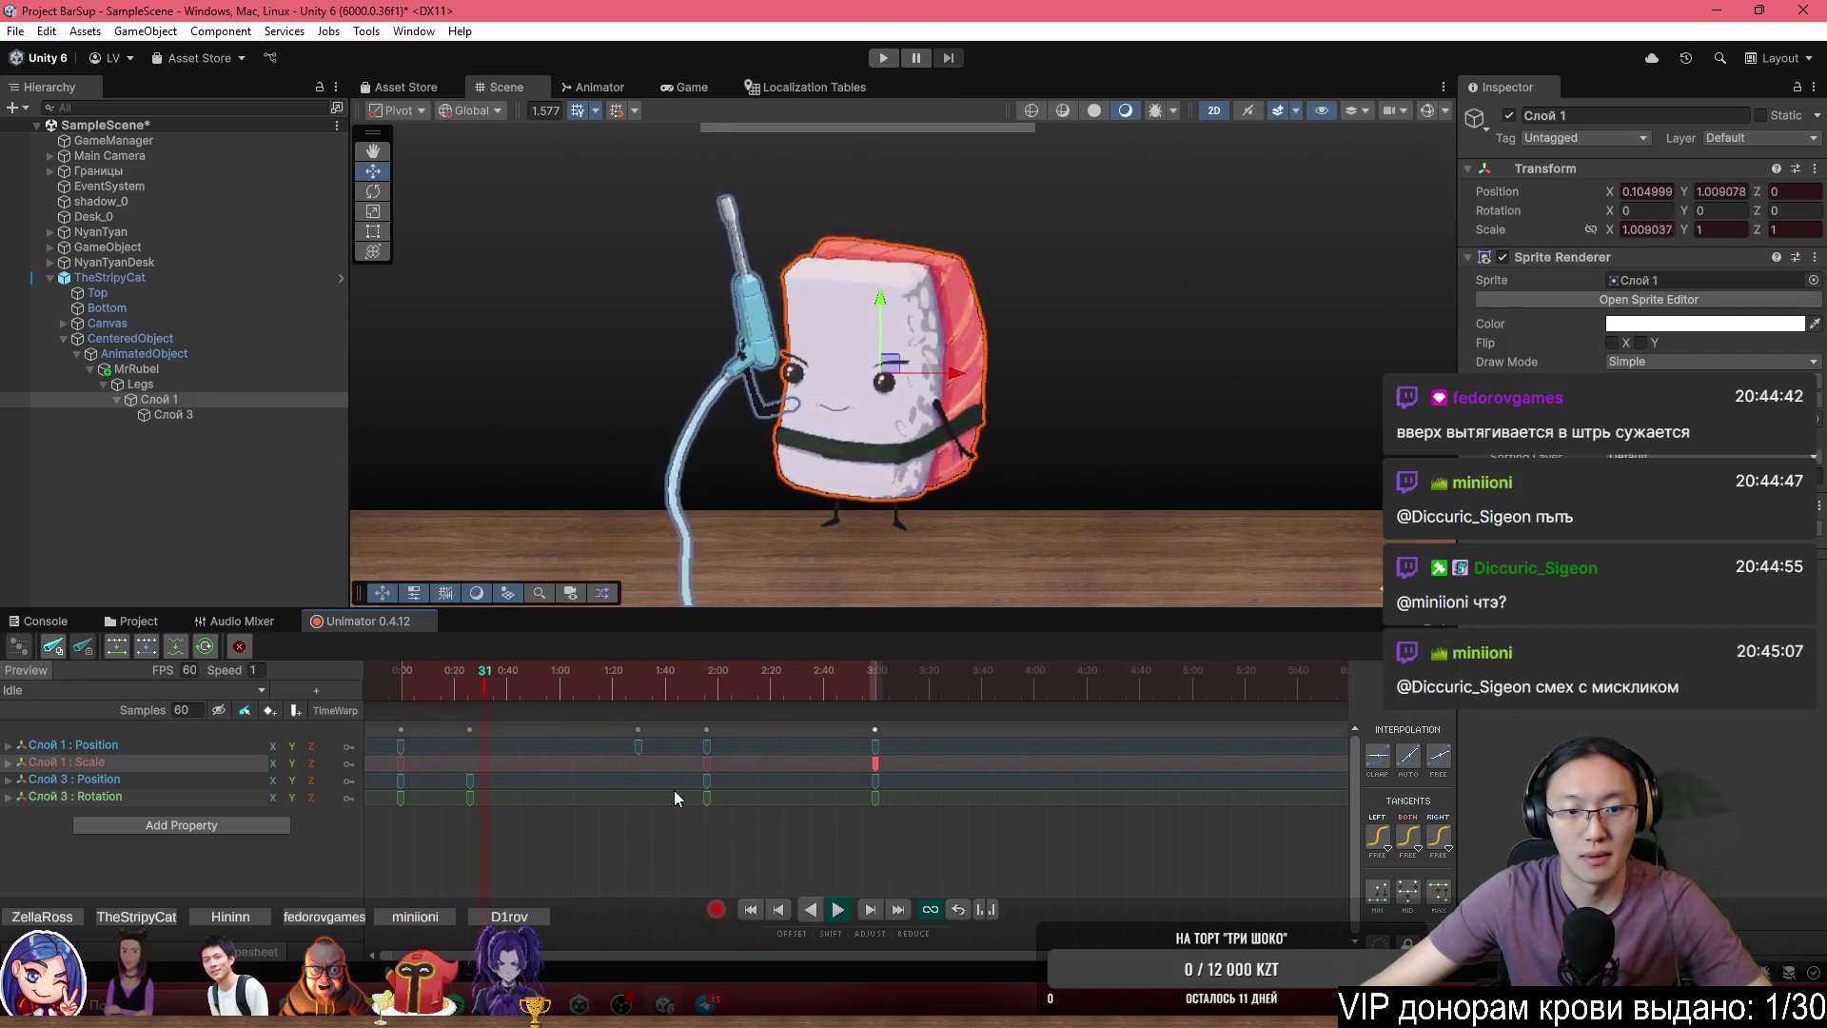
Move Слой 1's Scale keyframe earlier to 1:30 and preview the pose around frame 90
left_click_drag(709, 767, 643, 768)
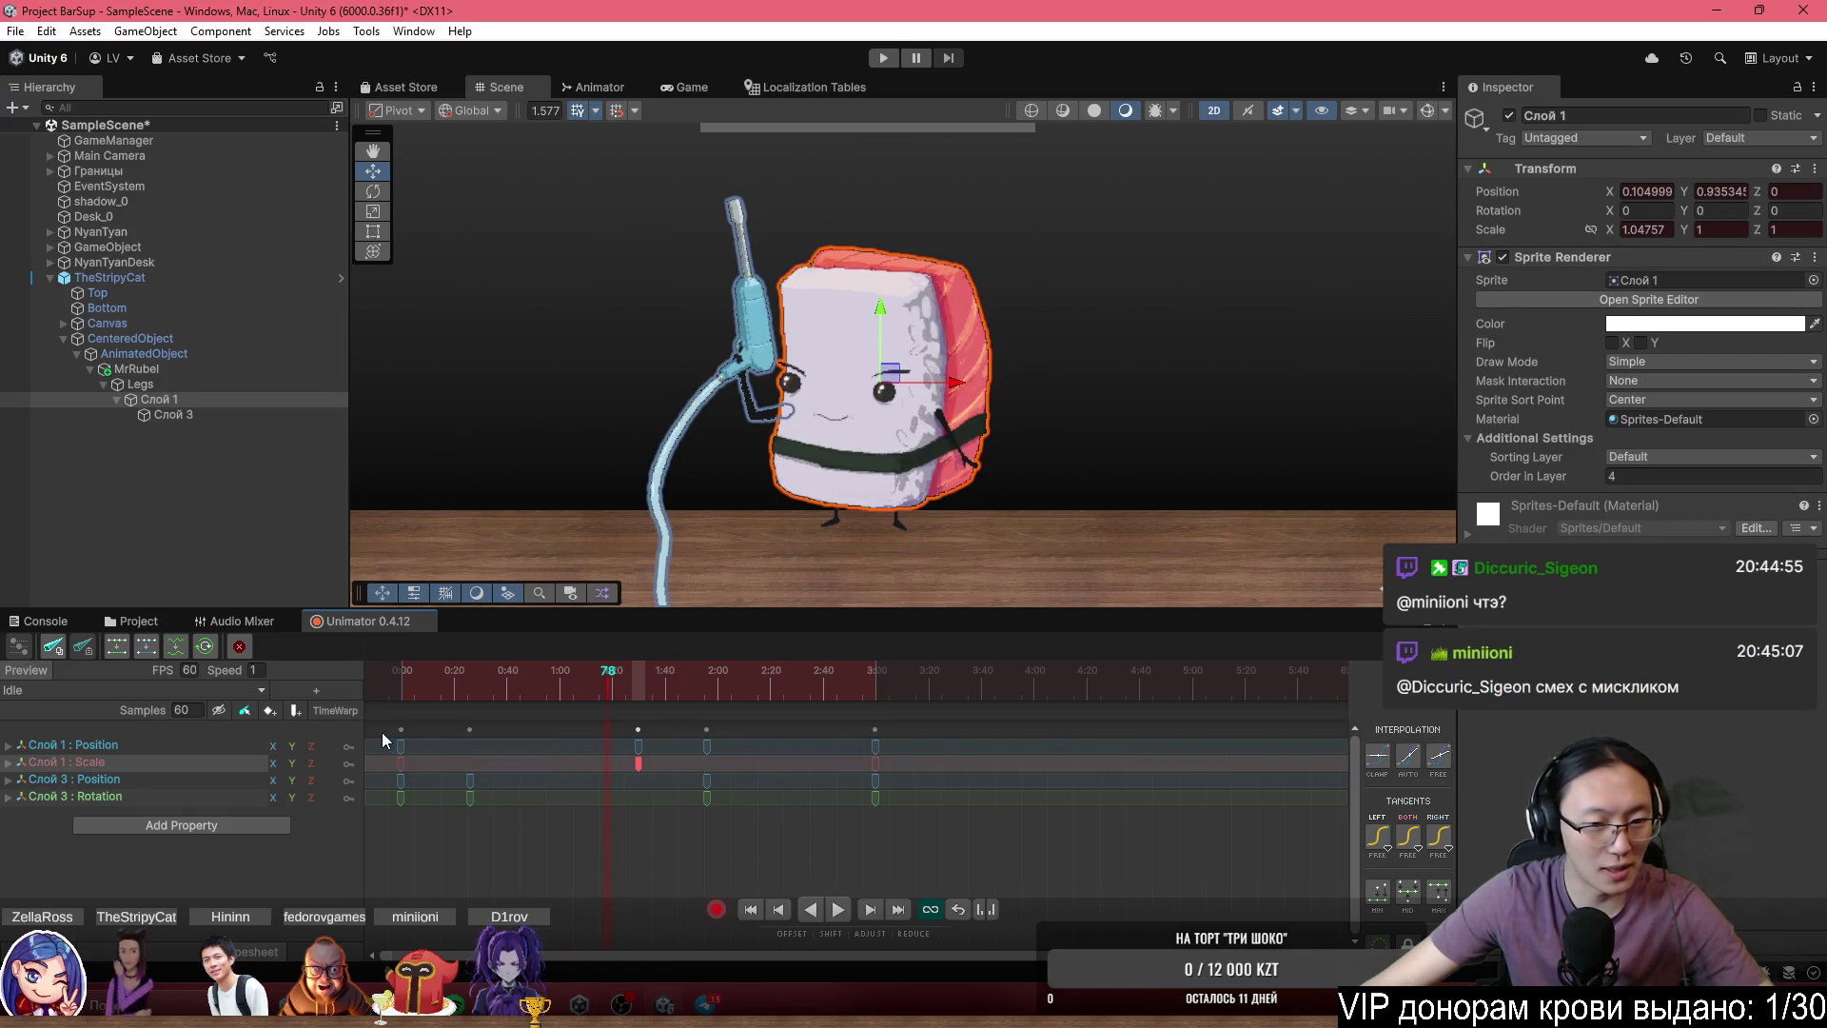
left_click(517, 745)
left_click(638, 746)
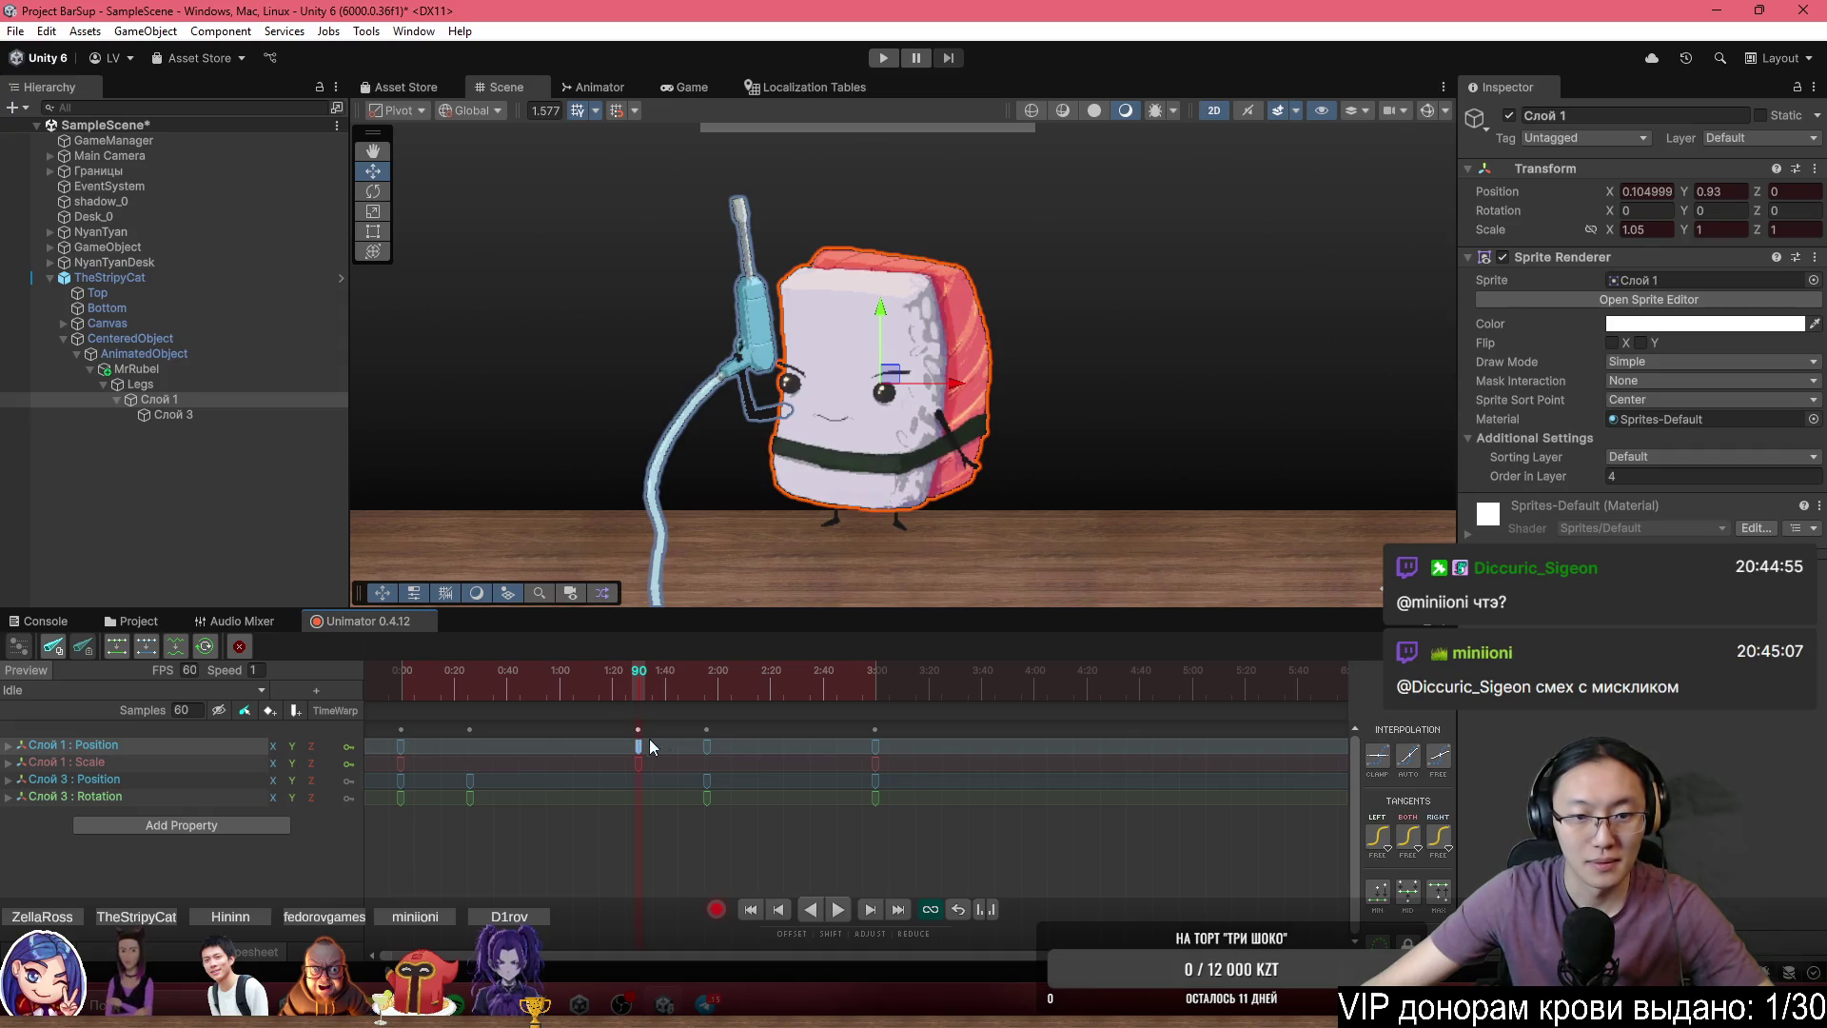
mouse_move(708, 687)
left_mouse_down()
mouse_move(637, 691)
mouse_move(842, 689)
mouse_move(675, 686)
mouse_move(432, 723)
mouse_move(759, 727)
left_mouse_up()
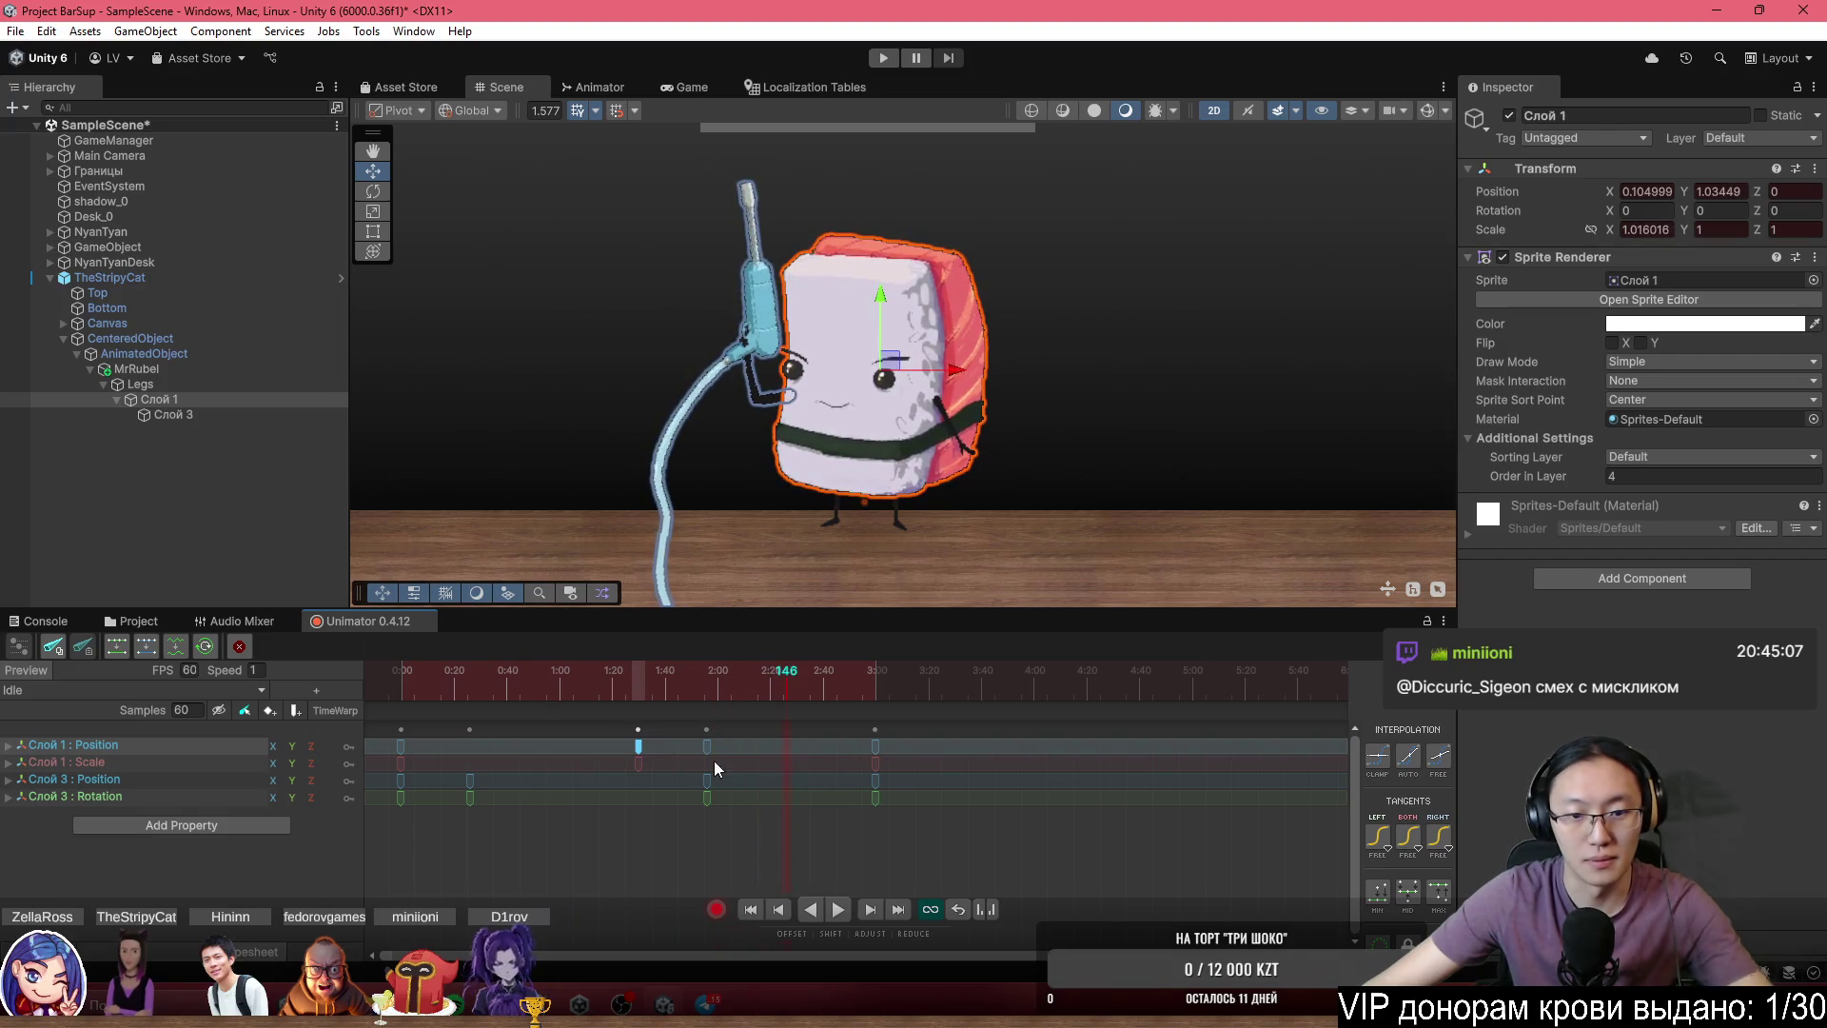
left_click_drag(679, 695, 311, 683)
left_click(723, 729)
key("space")
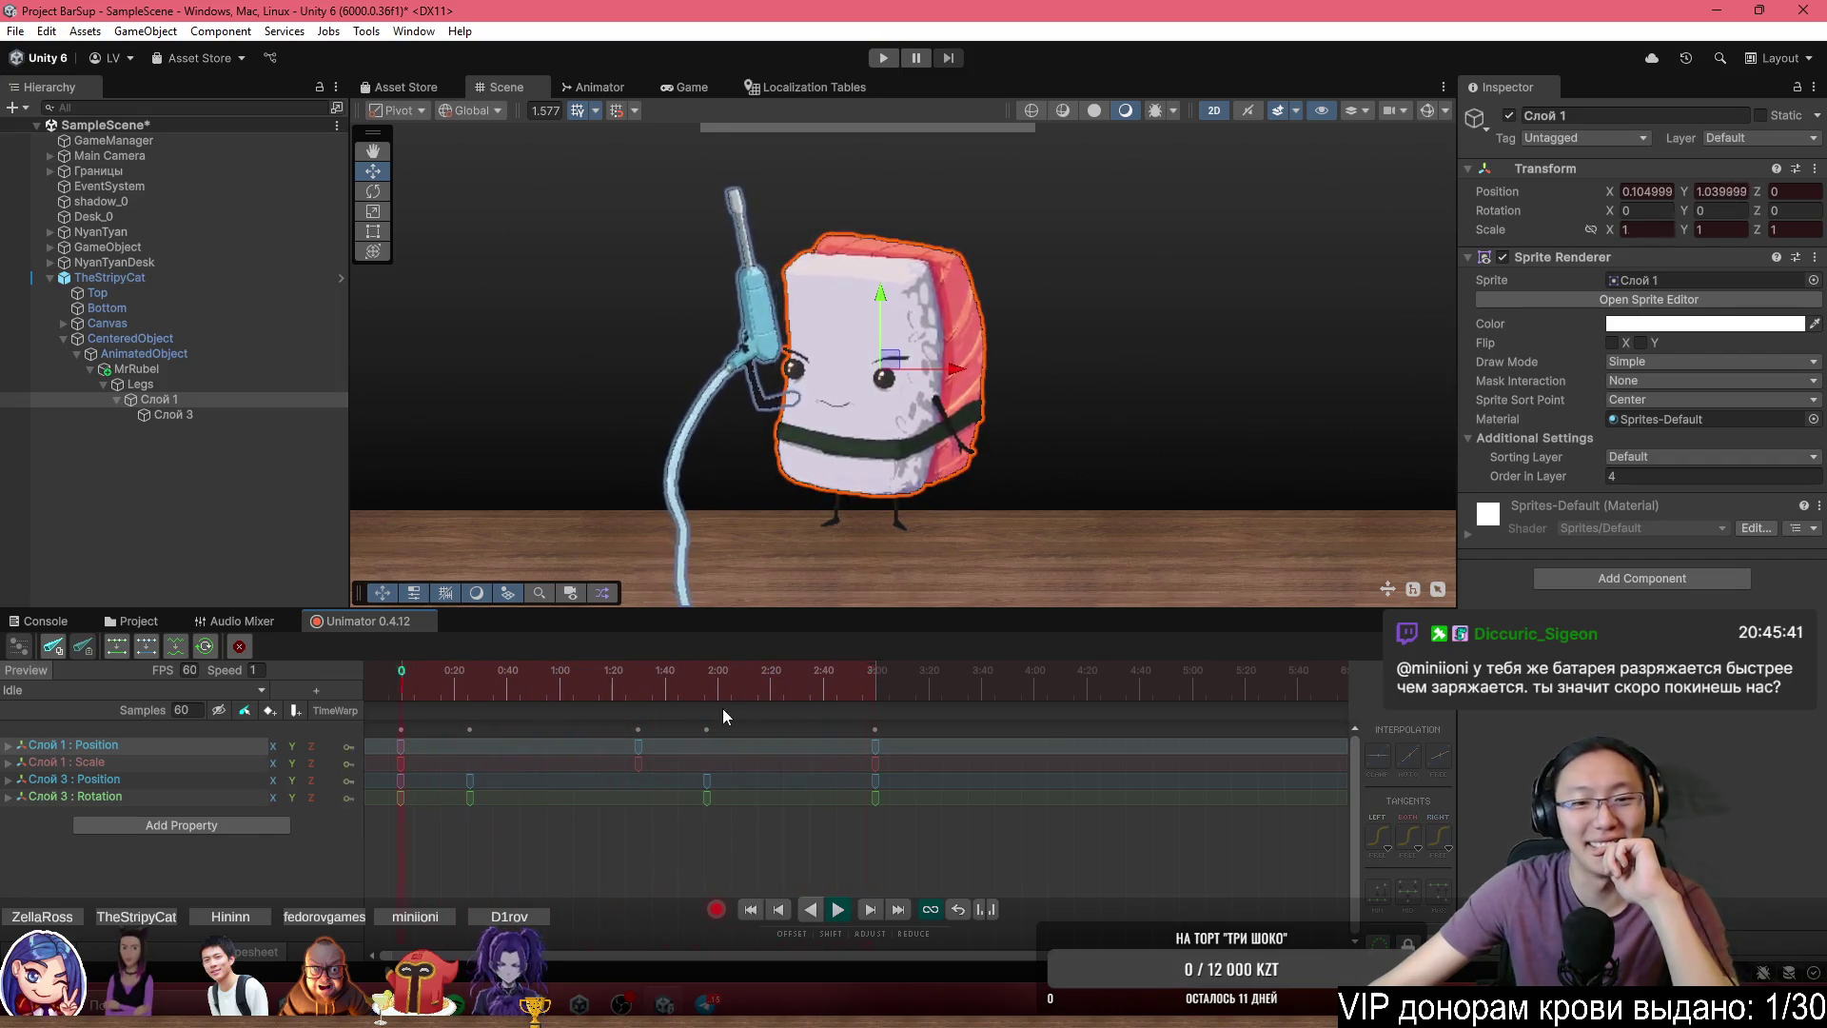
Set Слой 1's Scale Y to 0.97 at the frame-90 squash key and replay the preview
left_click_drag(712, 683, 635, 694)
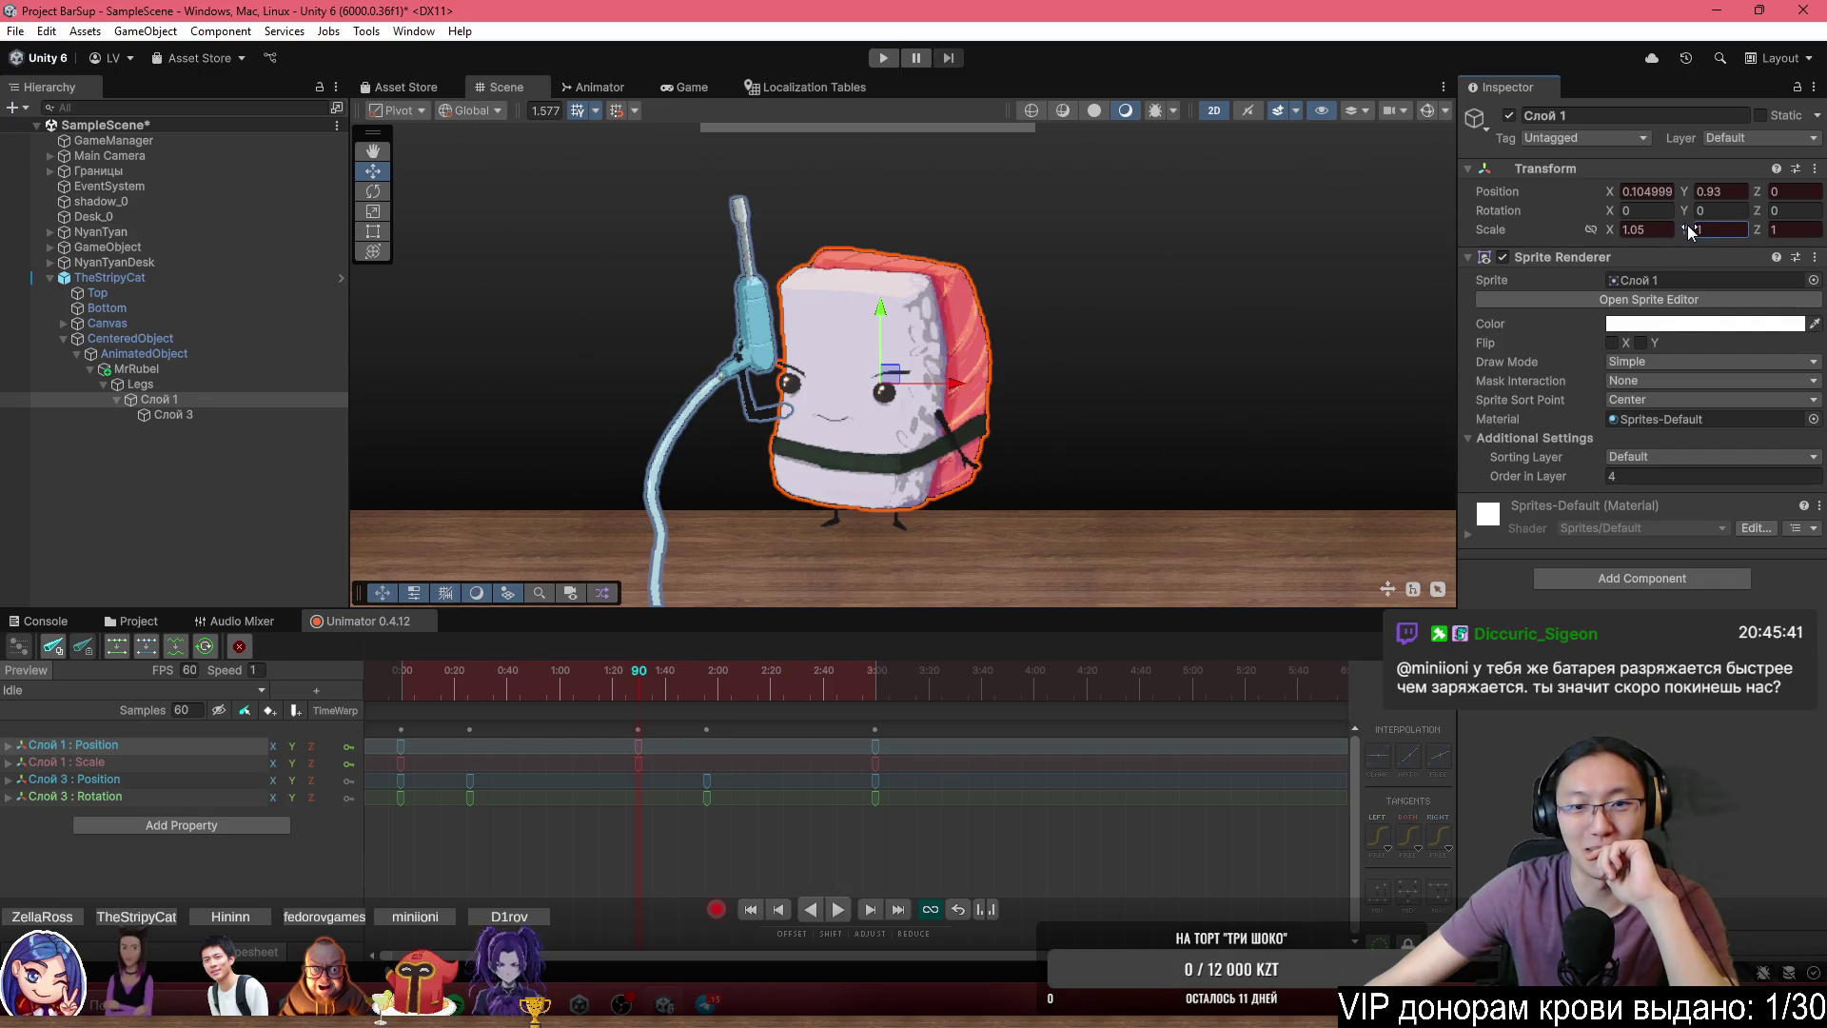
key("Return")
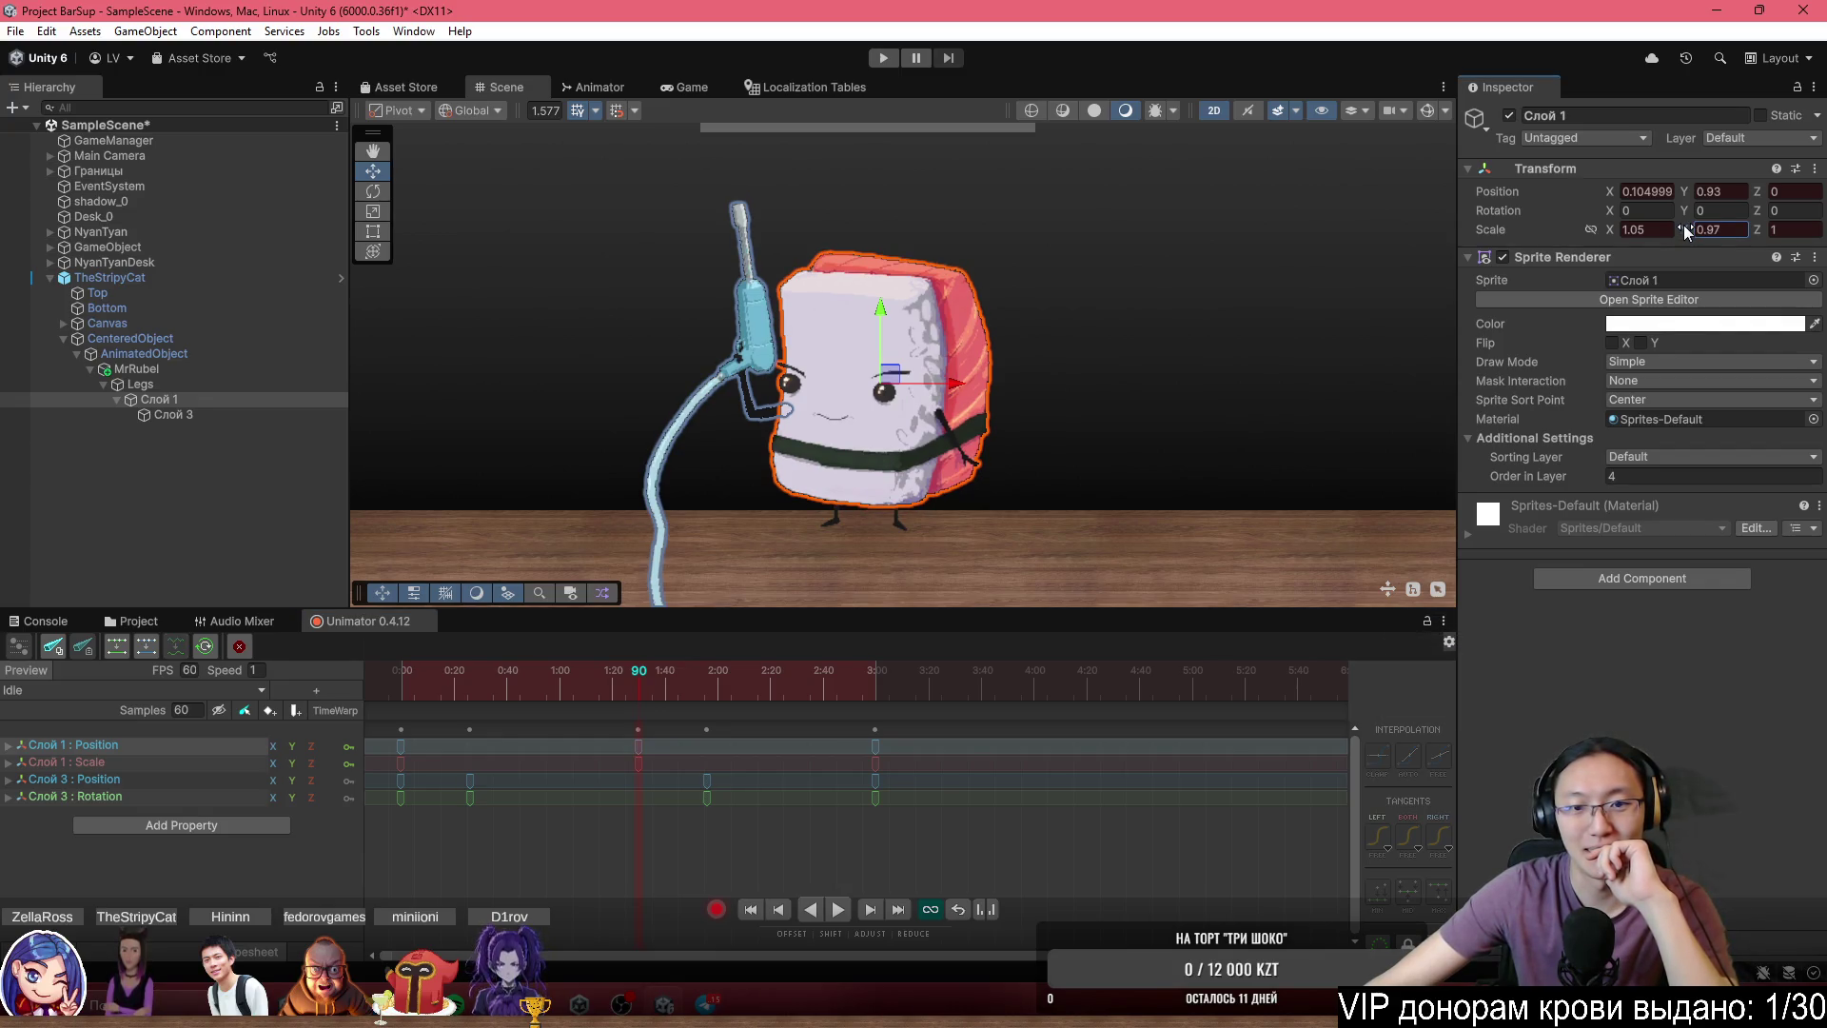
left_click_drag(723, 681, 450, 678)
key("space")
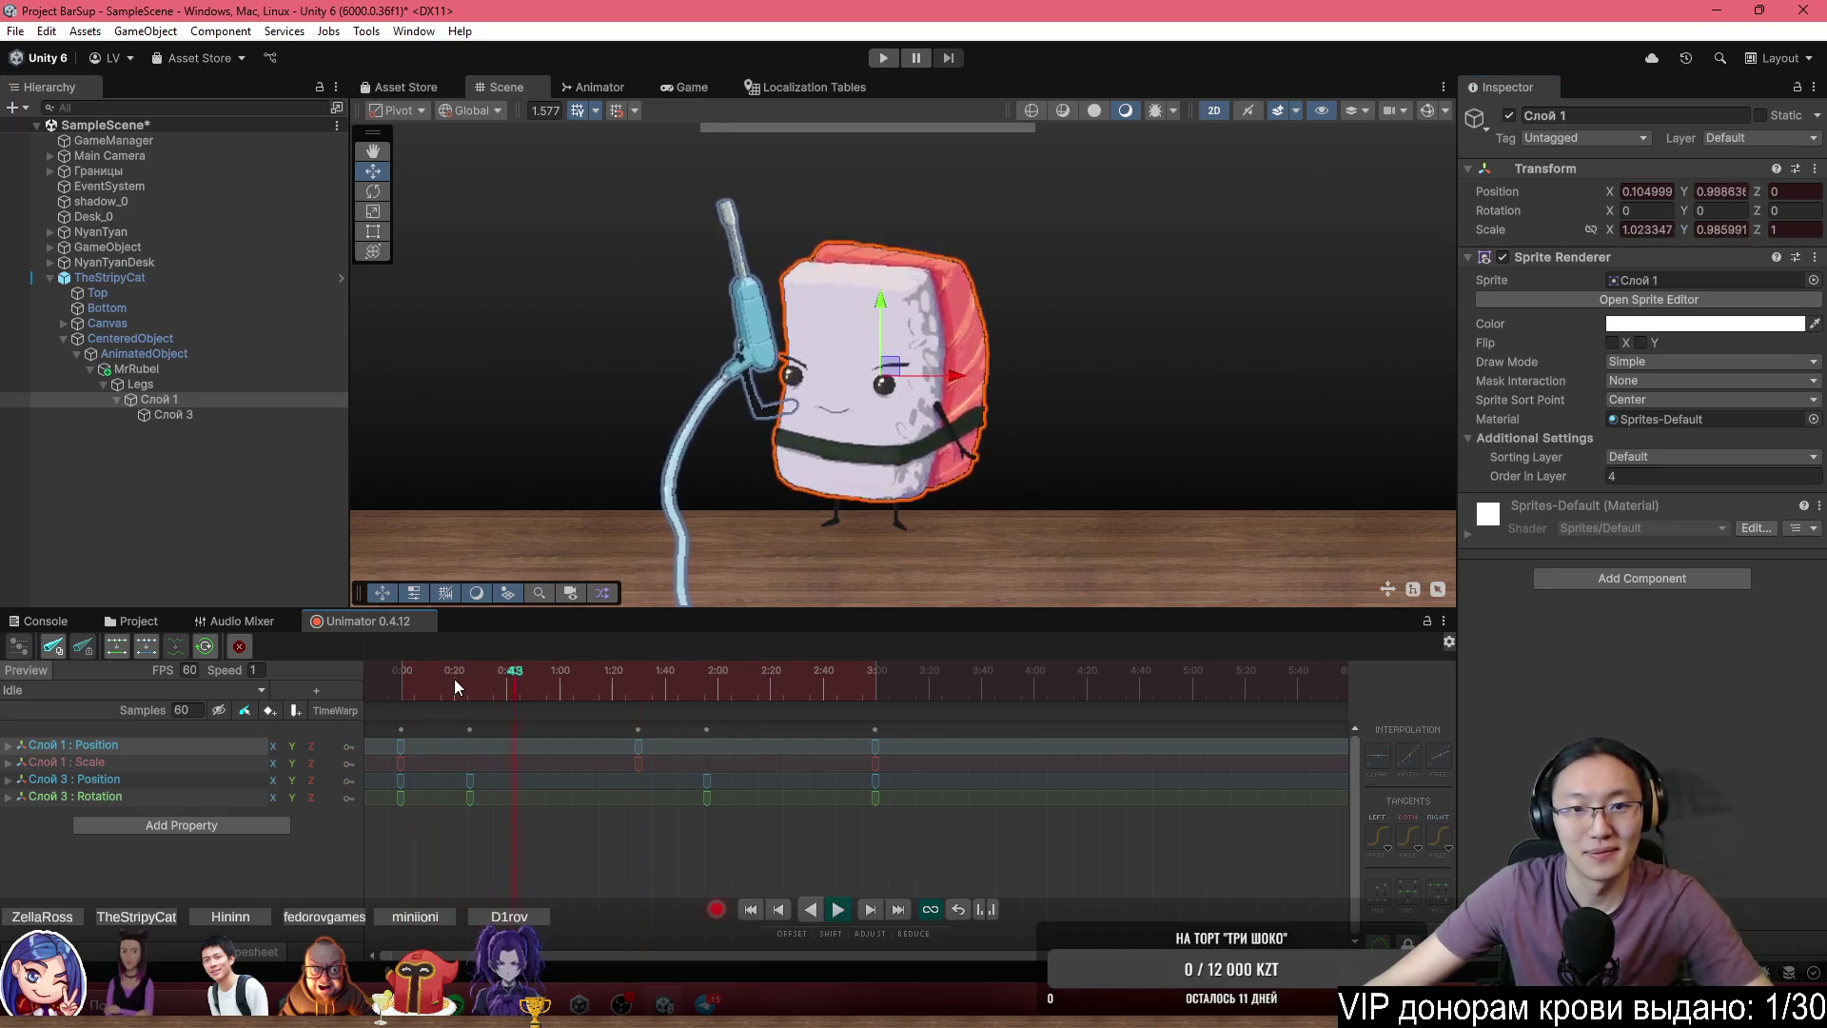
key("space")
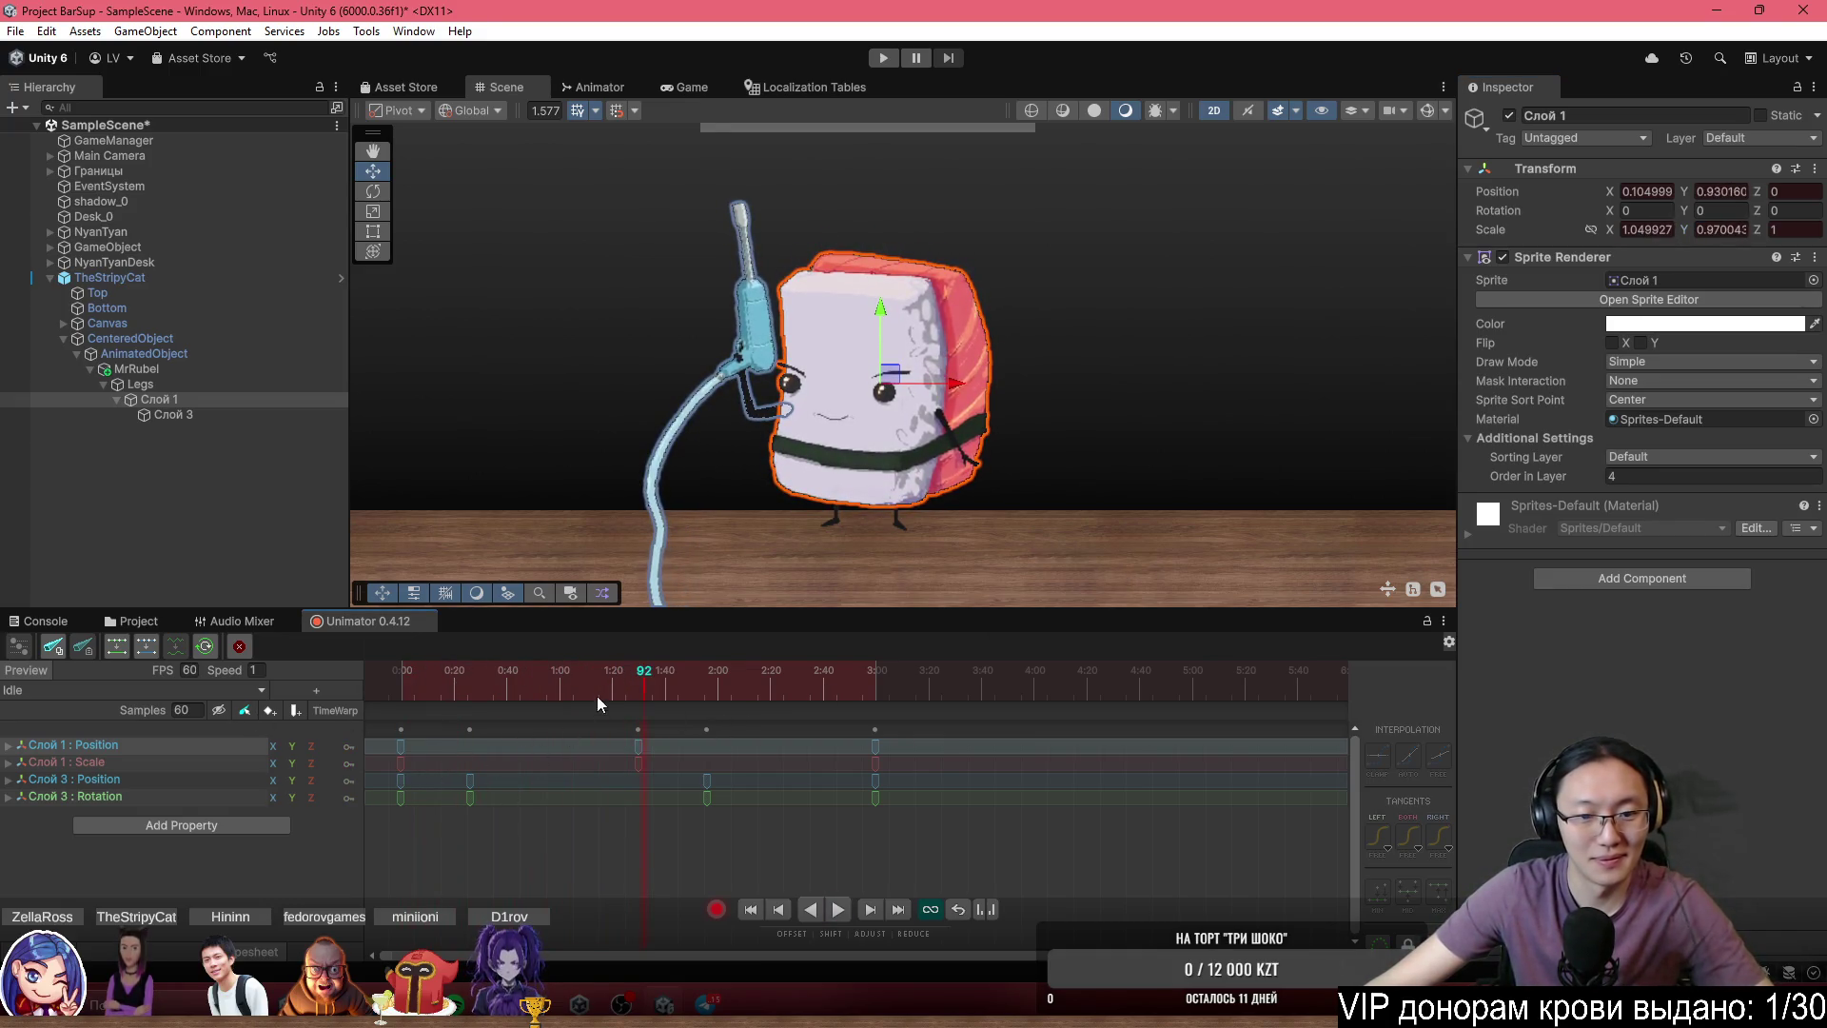
left_click(453, 689)
key("space")
left_click(452, 689)
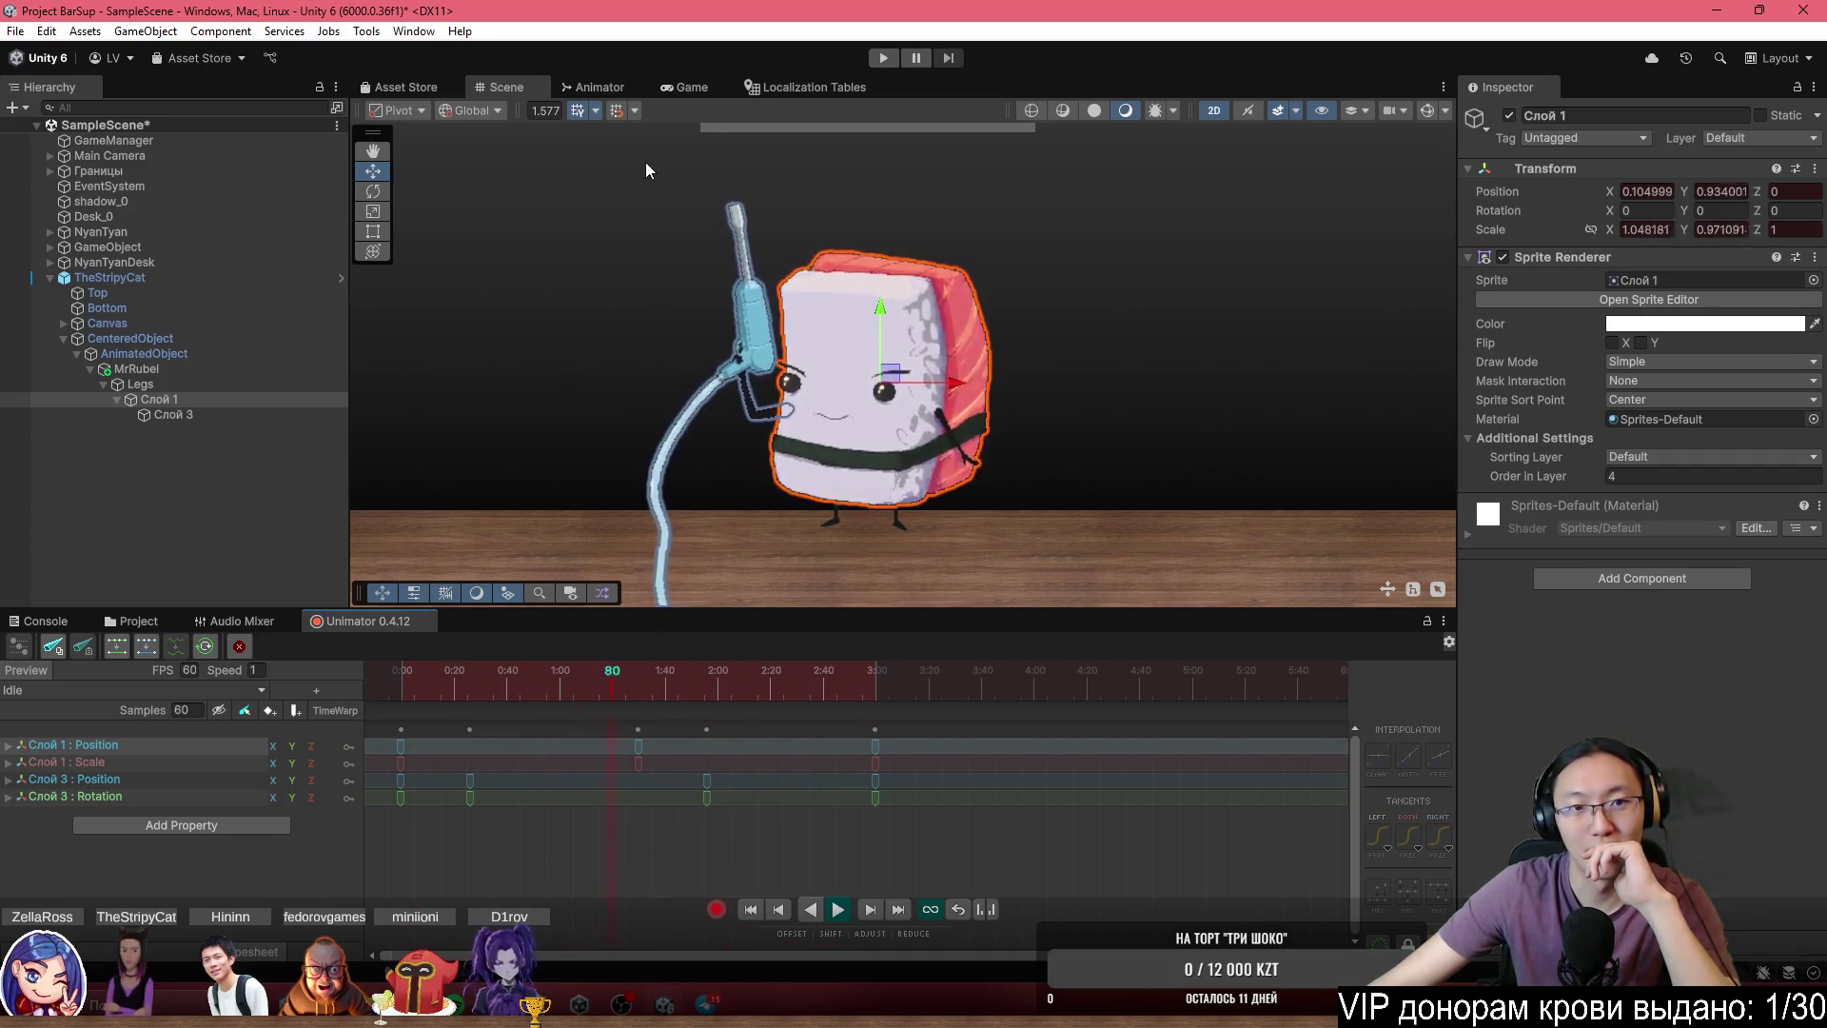
key("f")
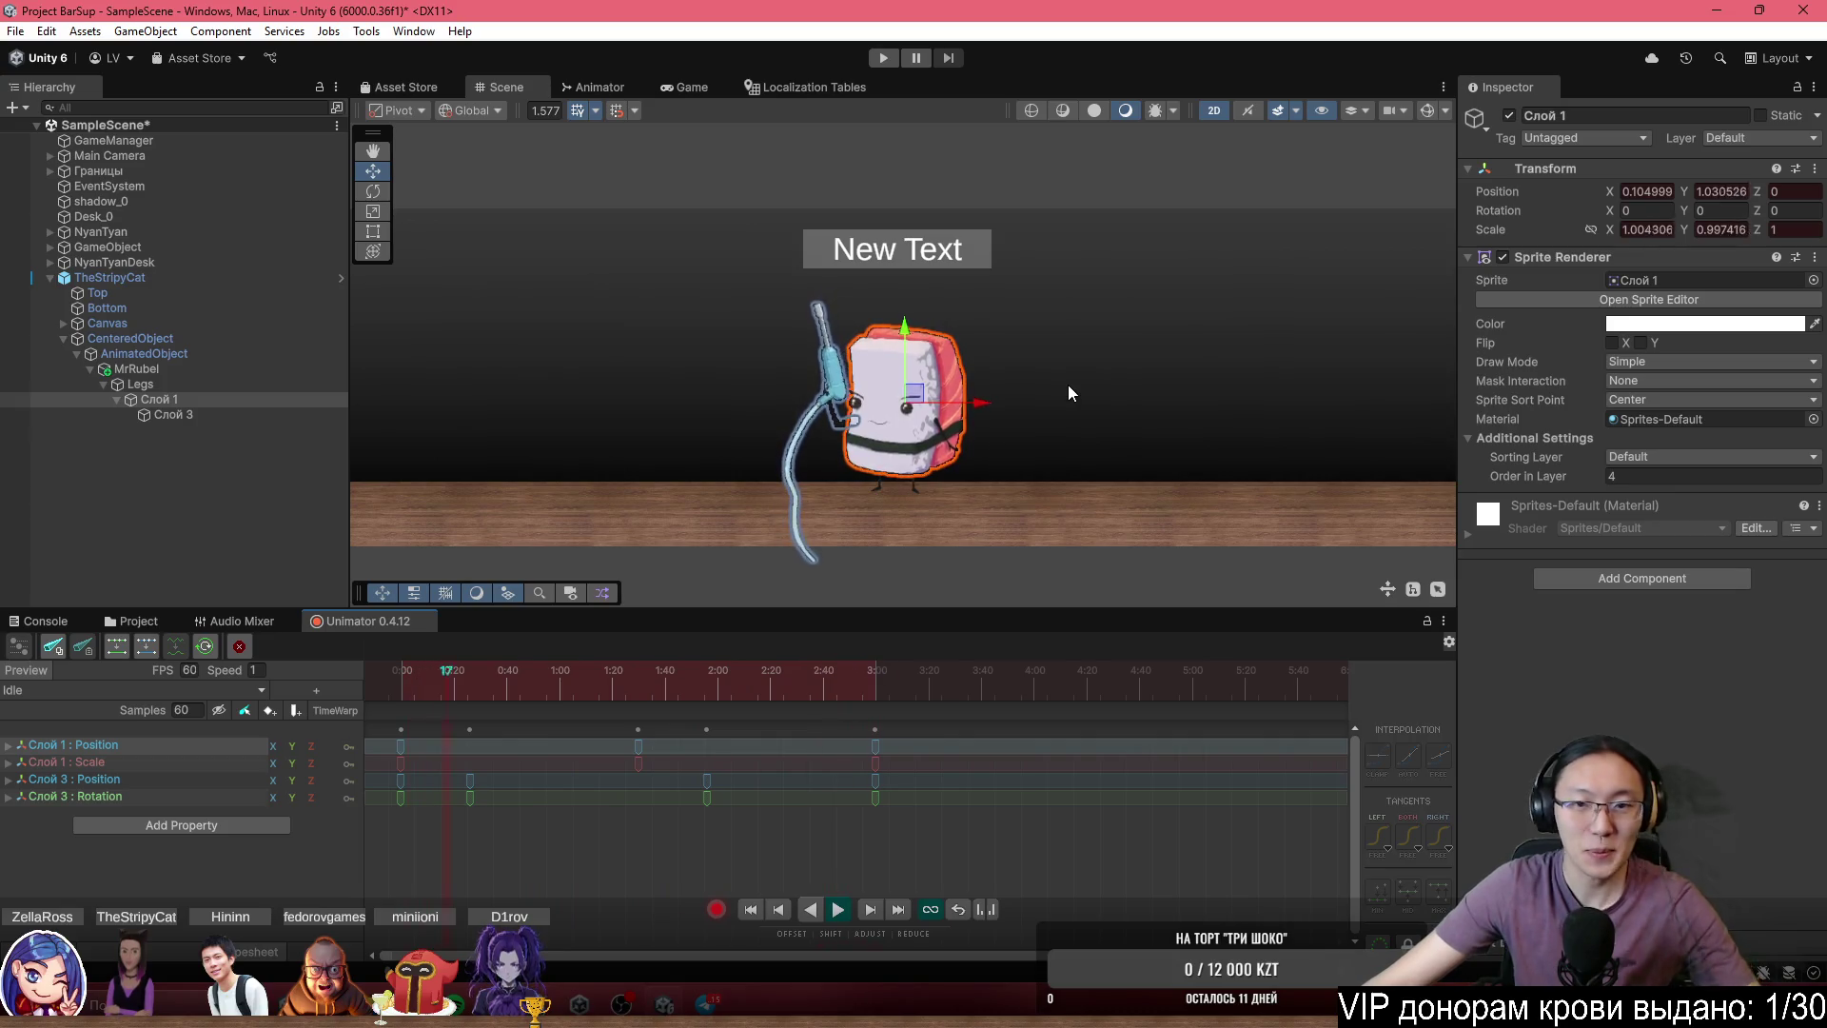
Zoom the Scene view in and switch off keyframe recording for the Idle clip
scroll(867, 384, "up", 3)
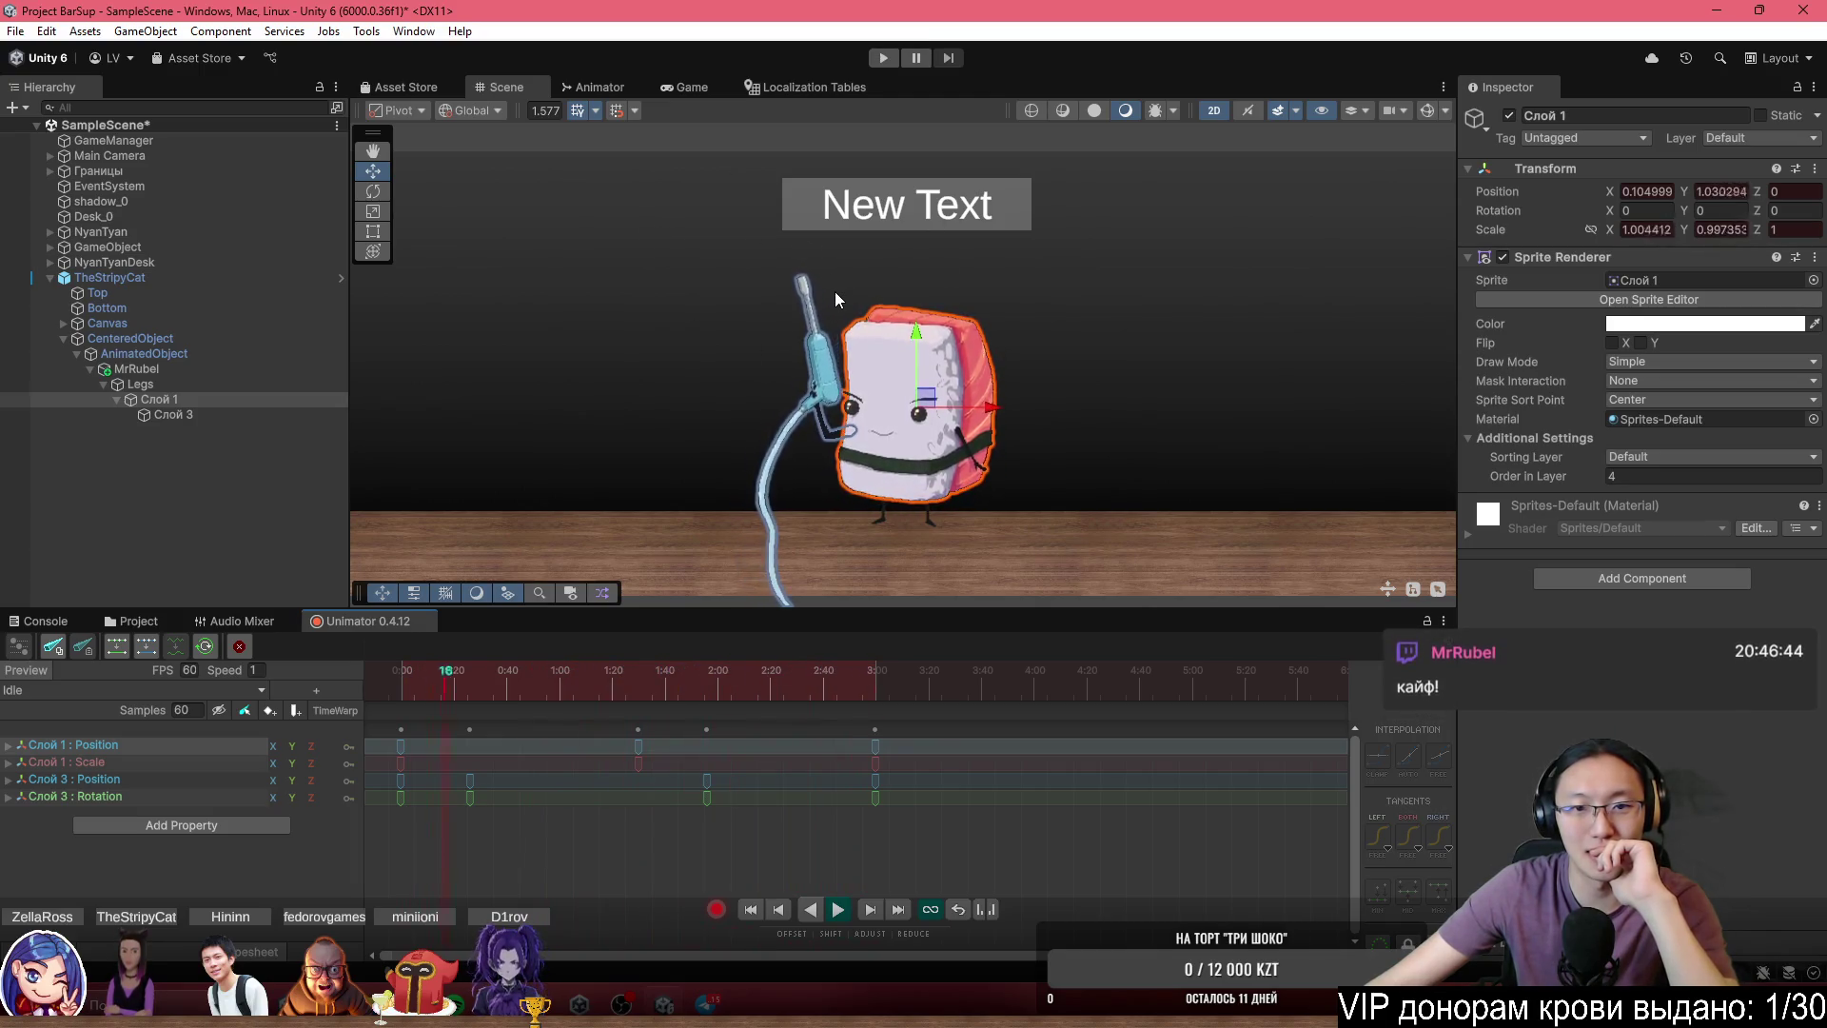
left_click(716, 909)
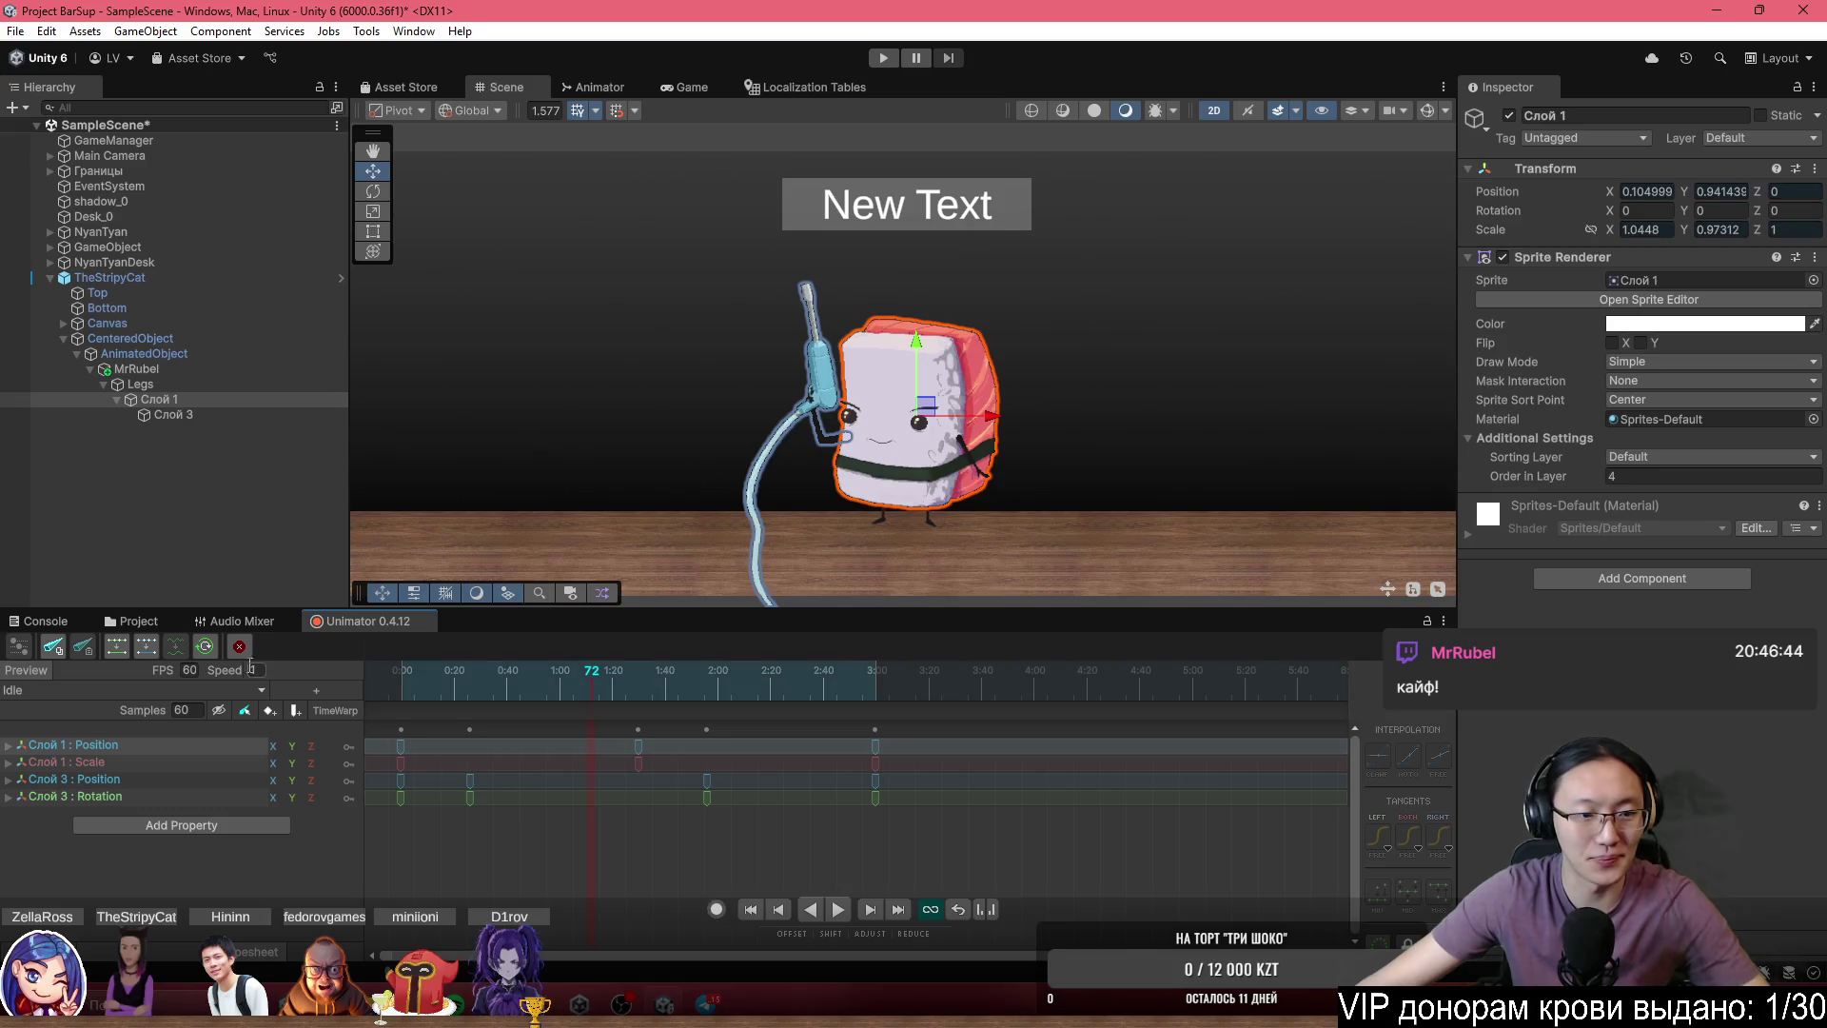
scroll(745, 378, "up", 3)
left_click(177, 422)
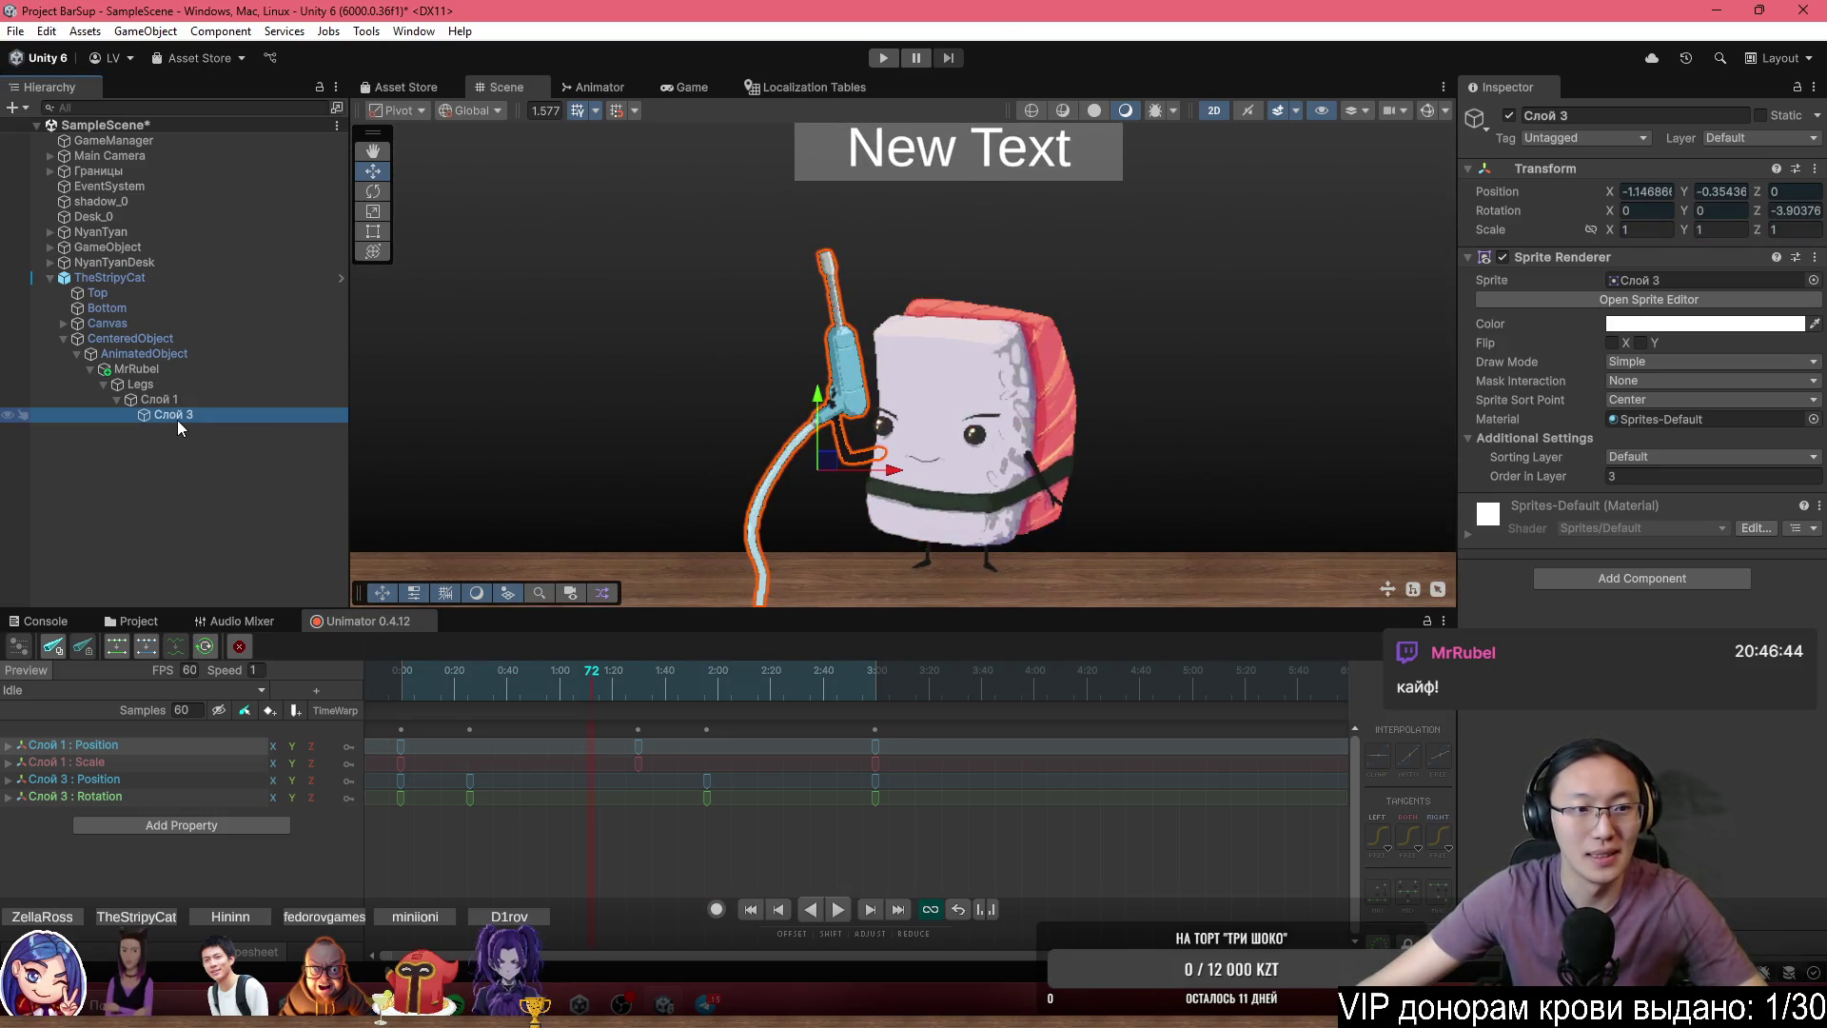
Add an empty child GameObject under Слой 3 and open its Add Component search
right_click(178, 421)
left_click(381, 584)
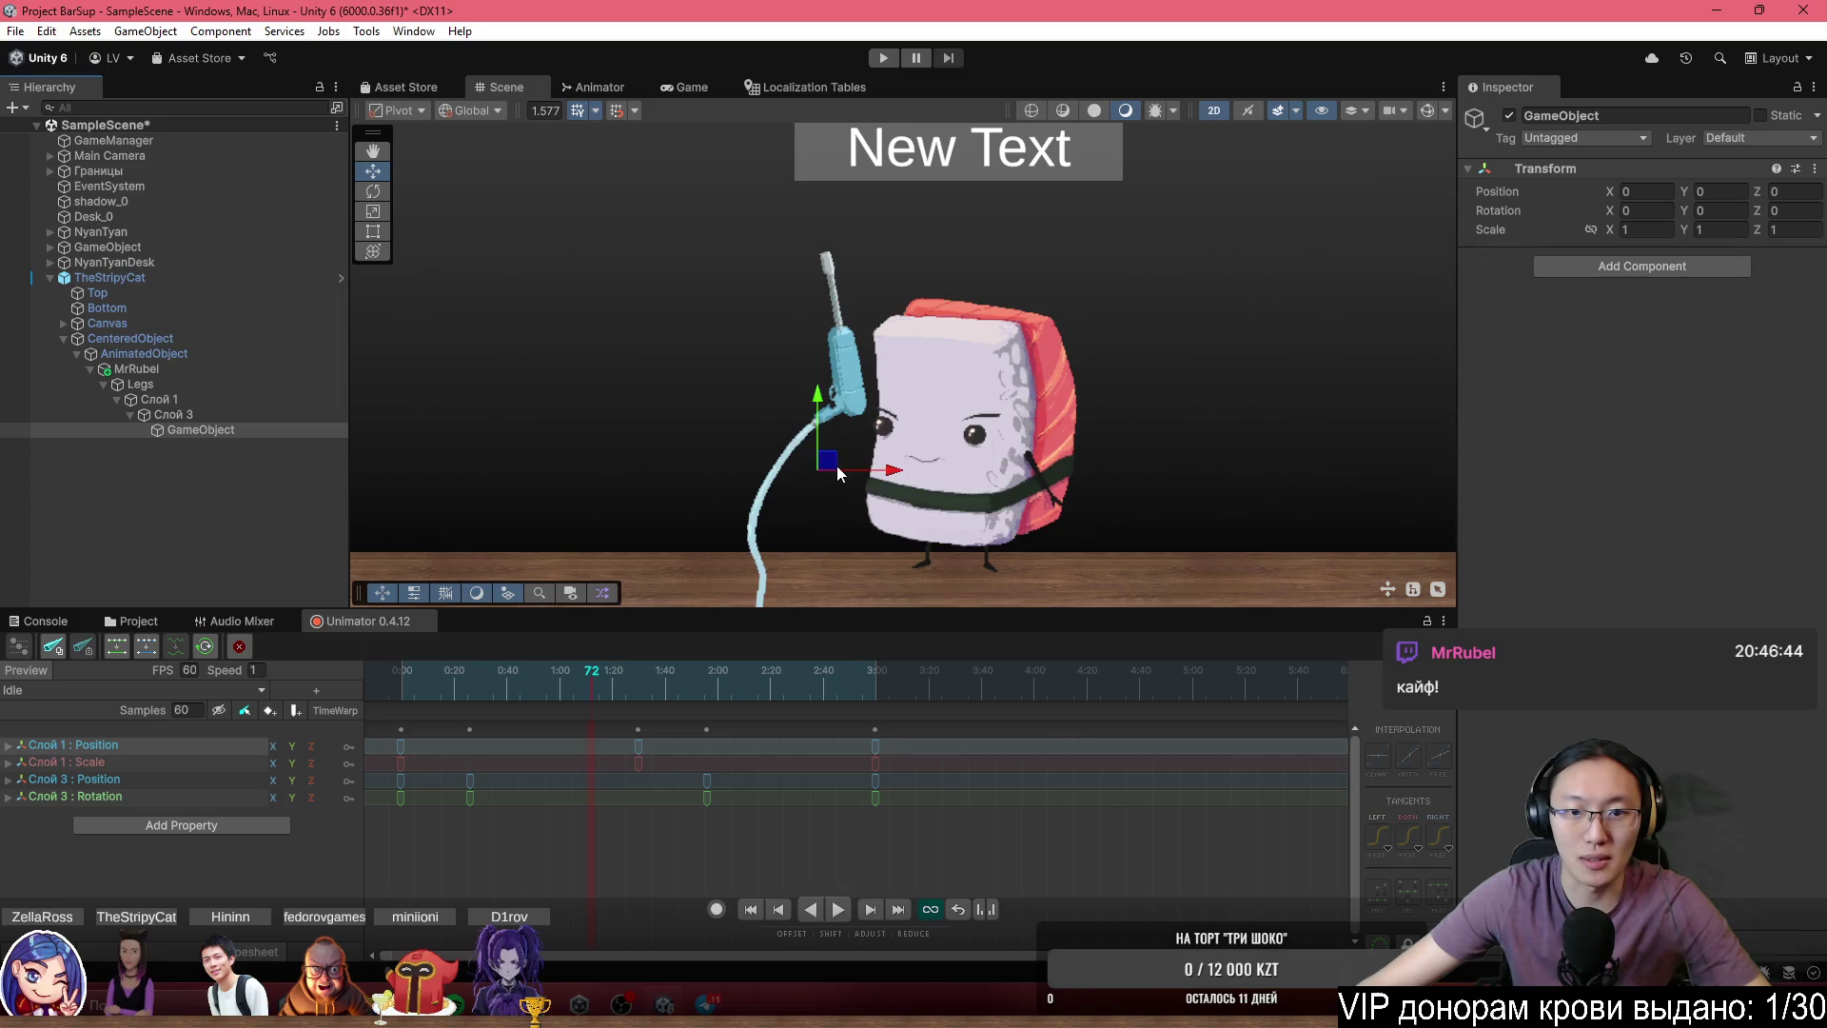
left_click(1648, 271)
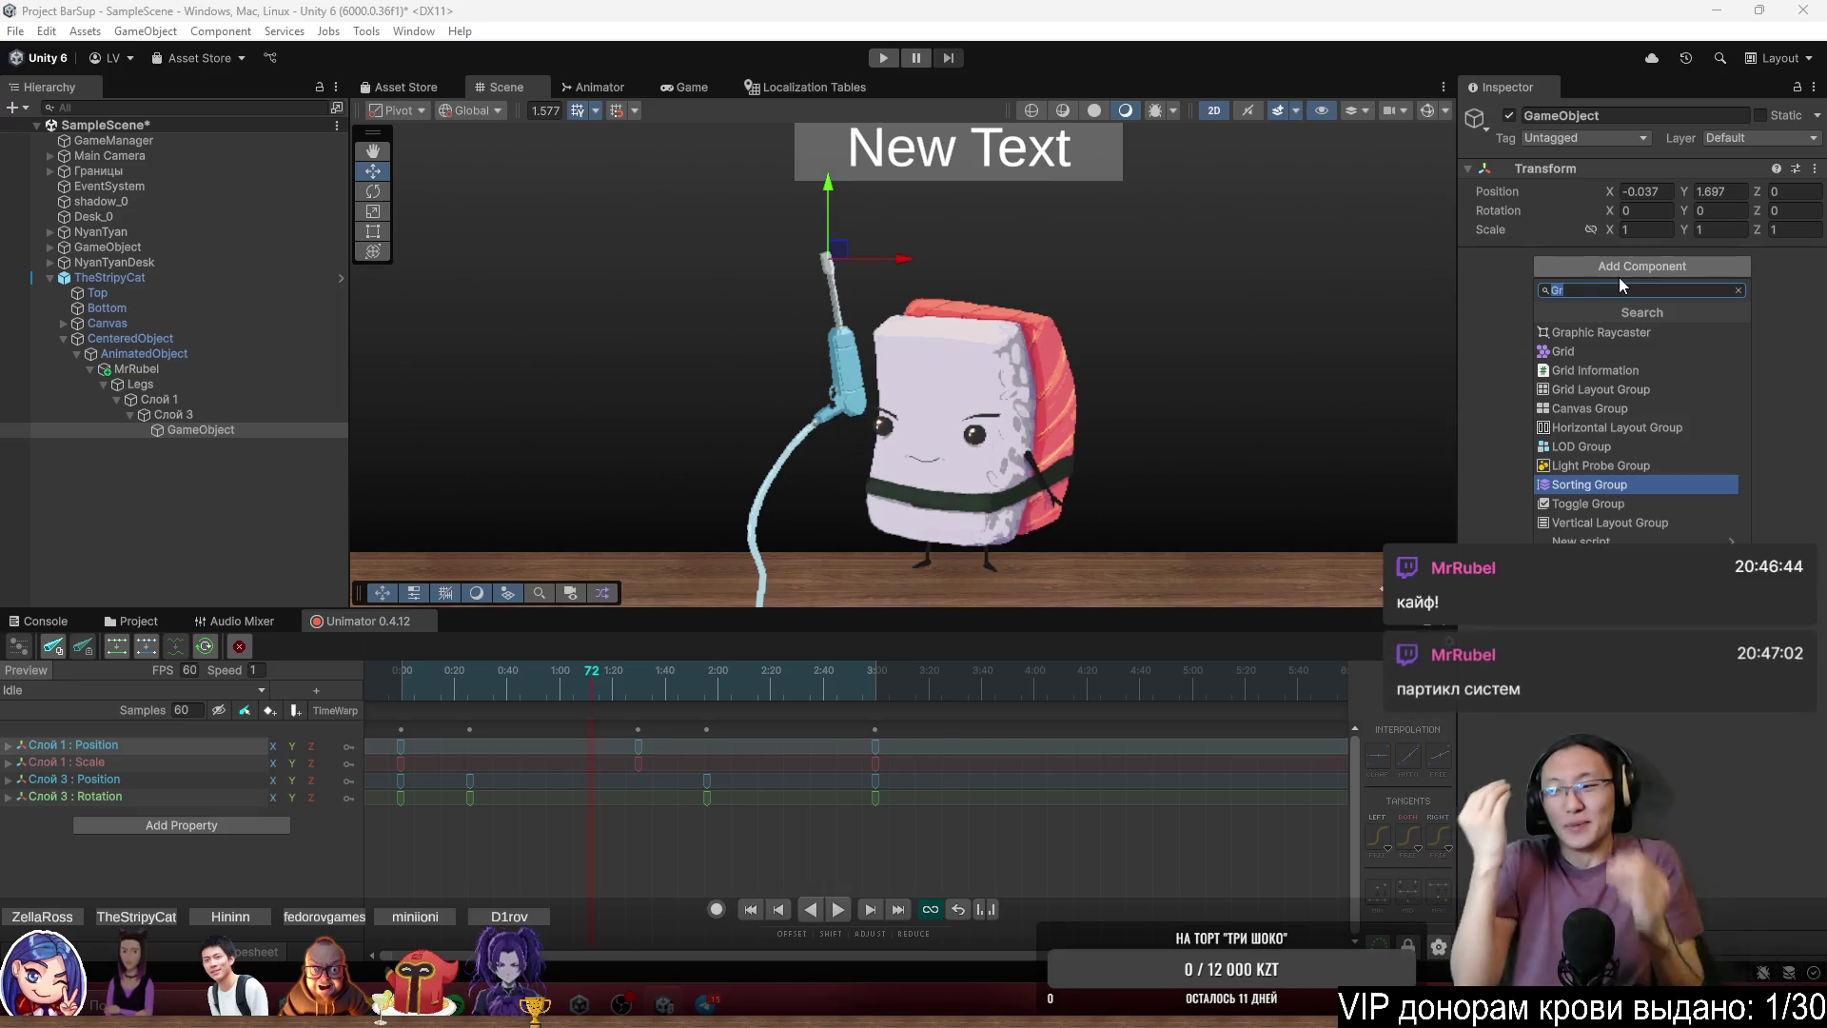
Add a Particle System component to the new GameObject
type("par")
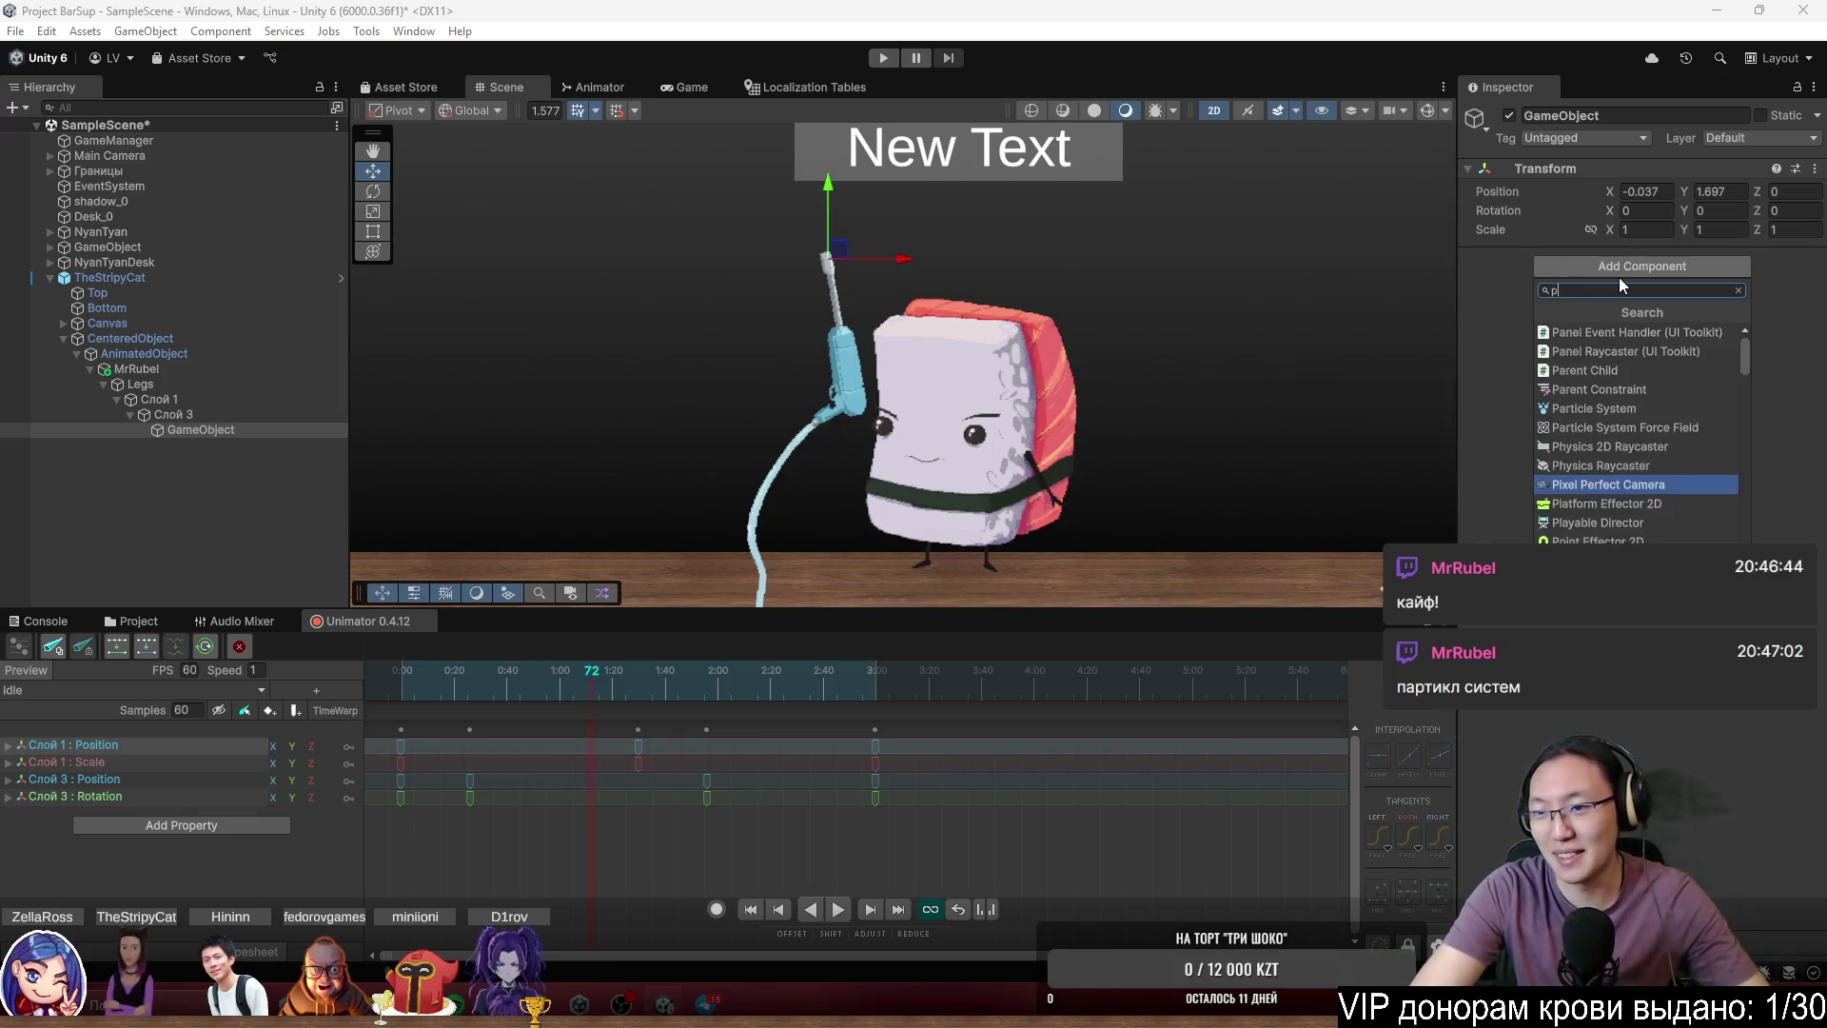
type("t")
key("Down")
key("Return")
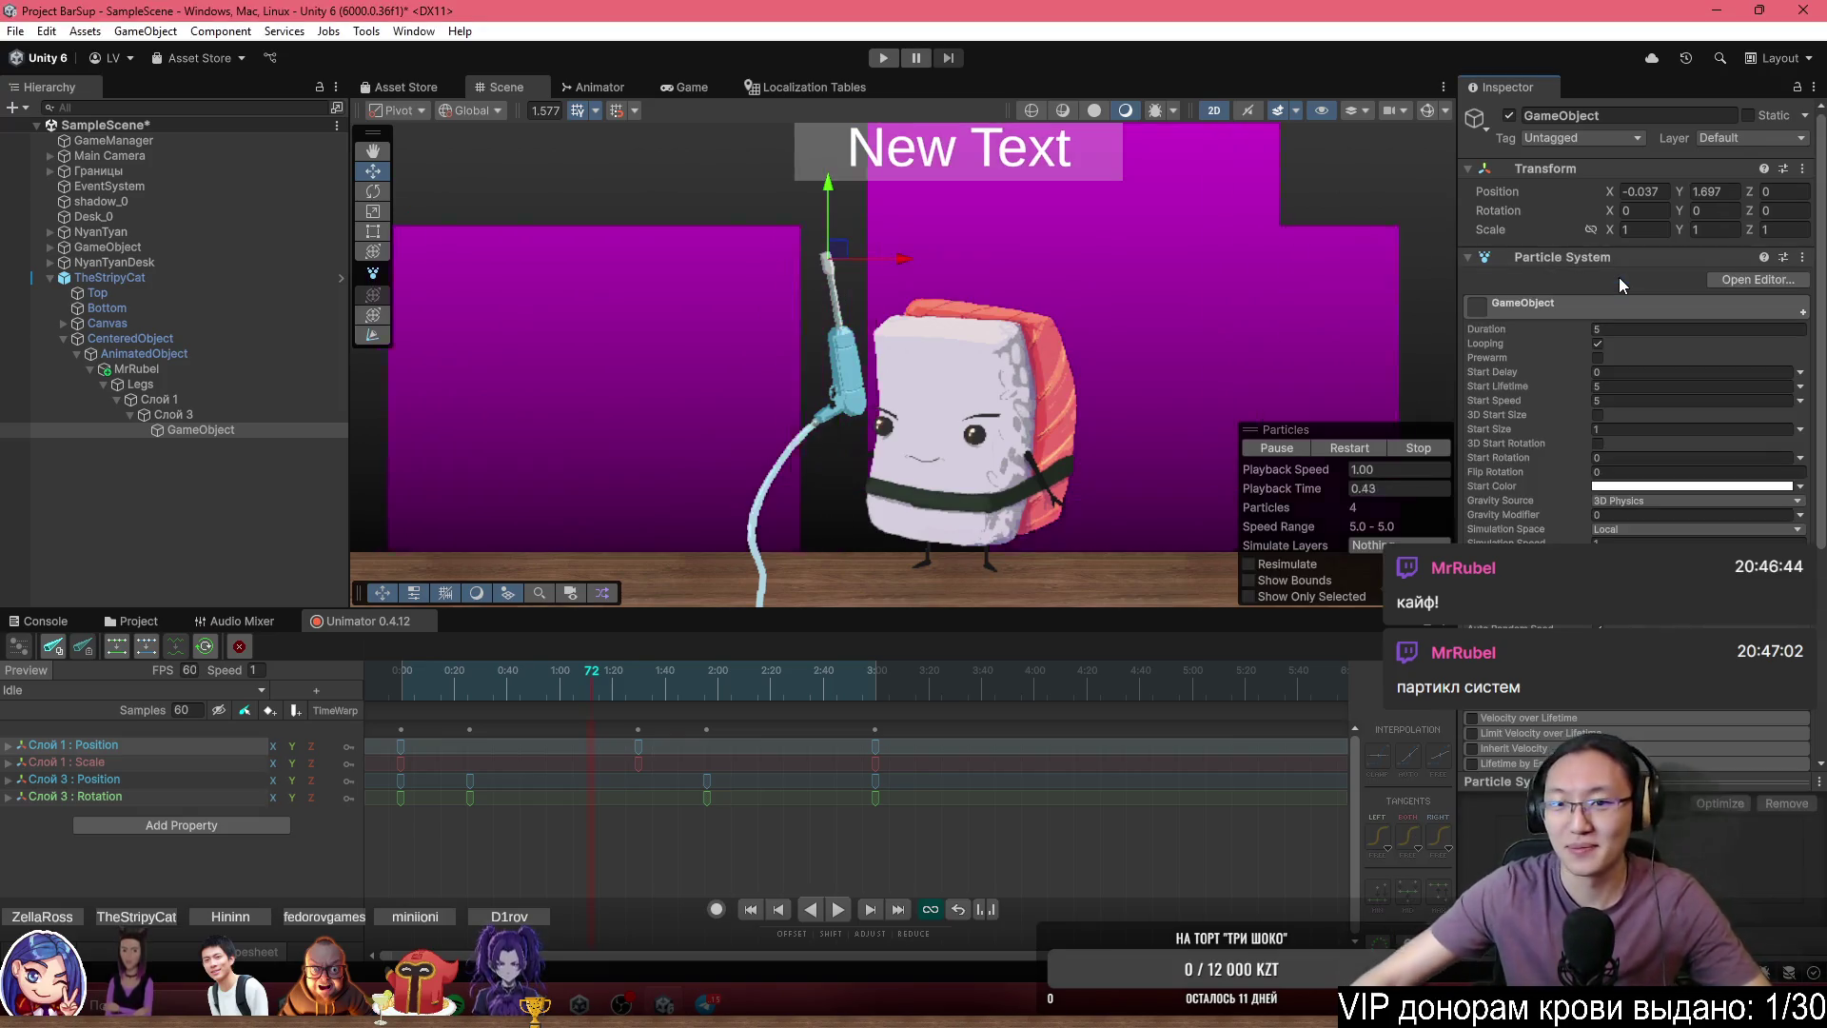
scroll(1038, 466, "down", 3)
scroll(1577, 379, "down", 5)
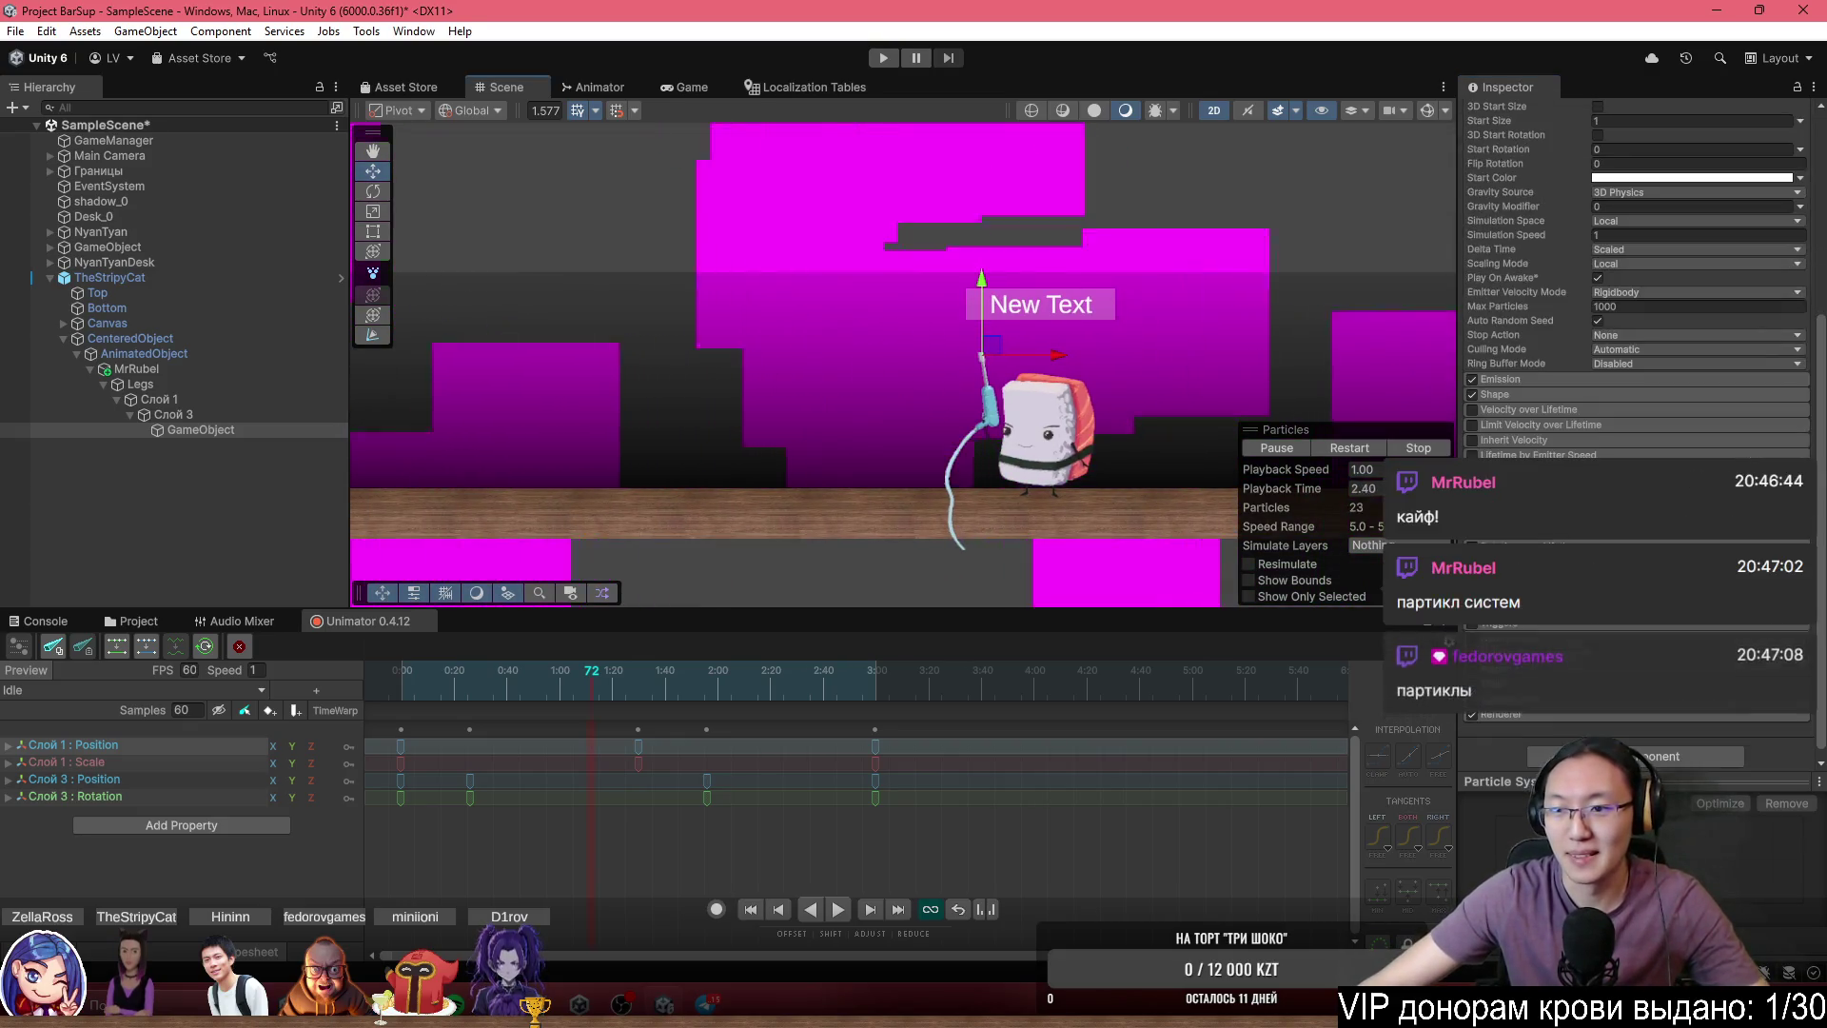
Expand Emission and set the emitter shape to Circle with a 334.01 arc
left_click(1575, 377)
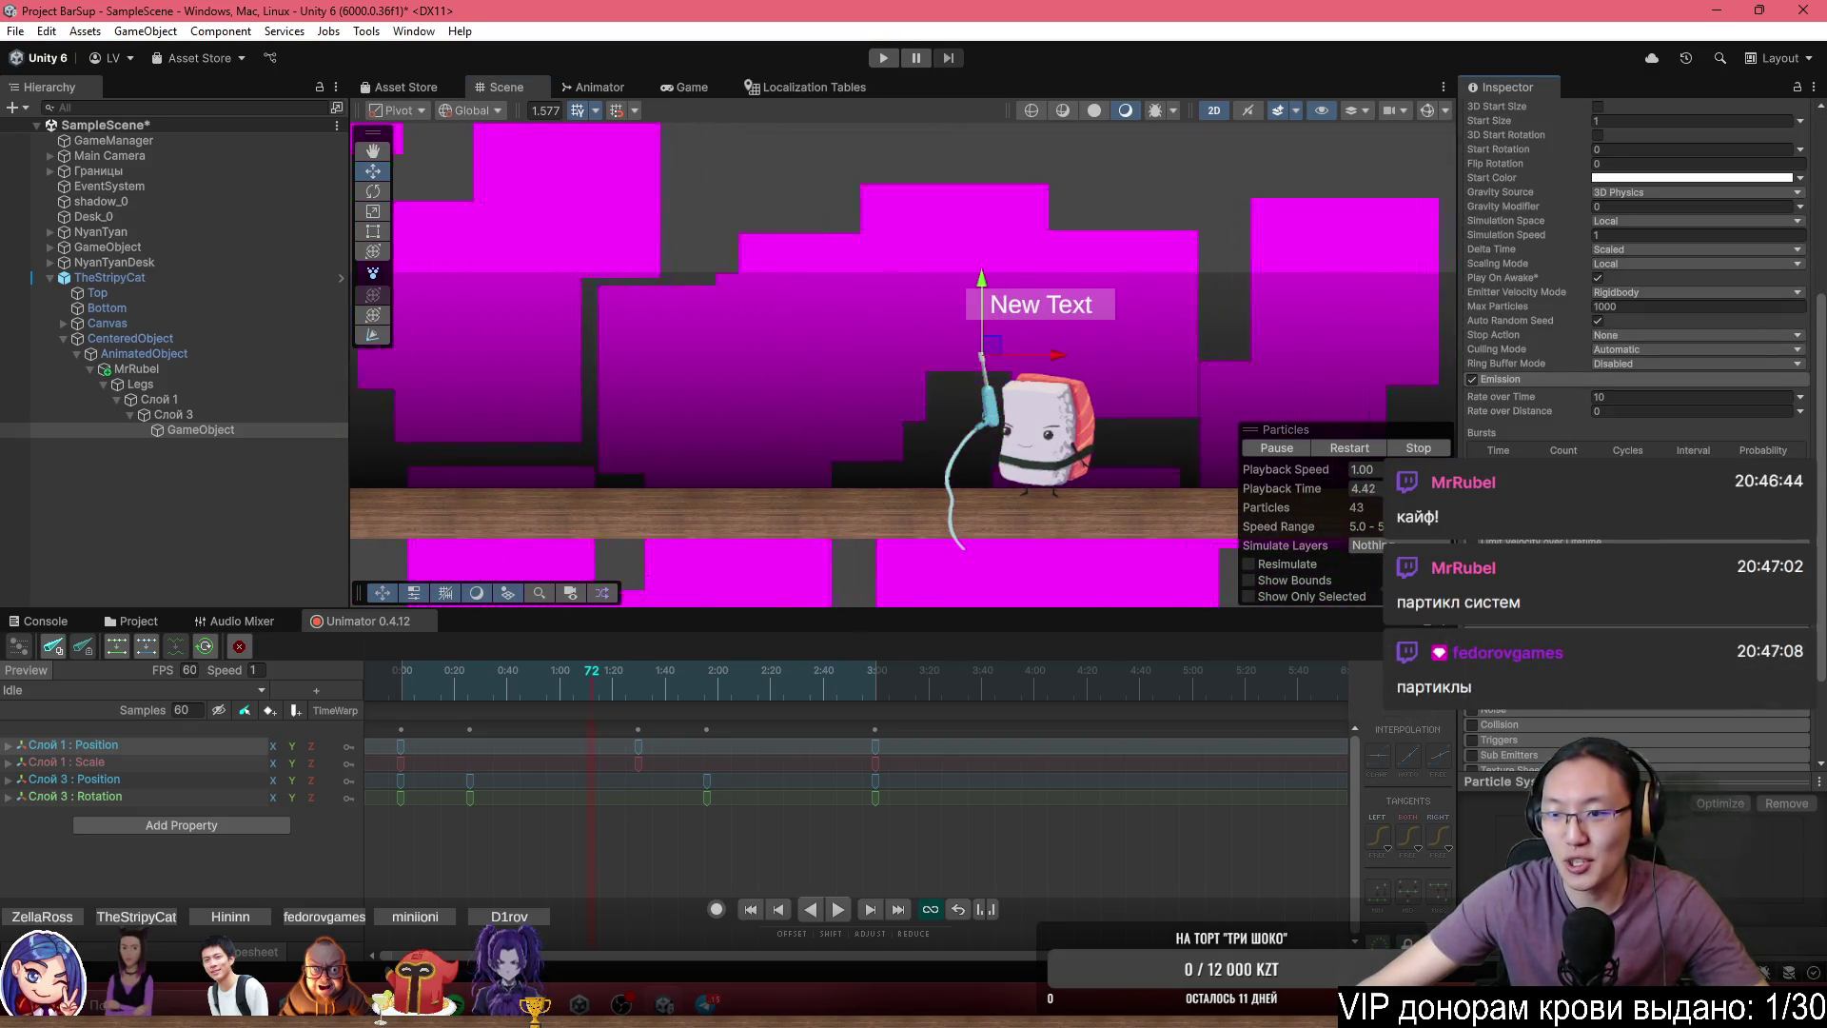
scroll(1636, 380, "down", 5)
left_click(1693, 324)
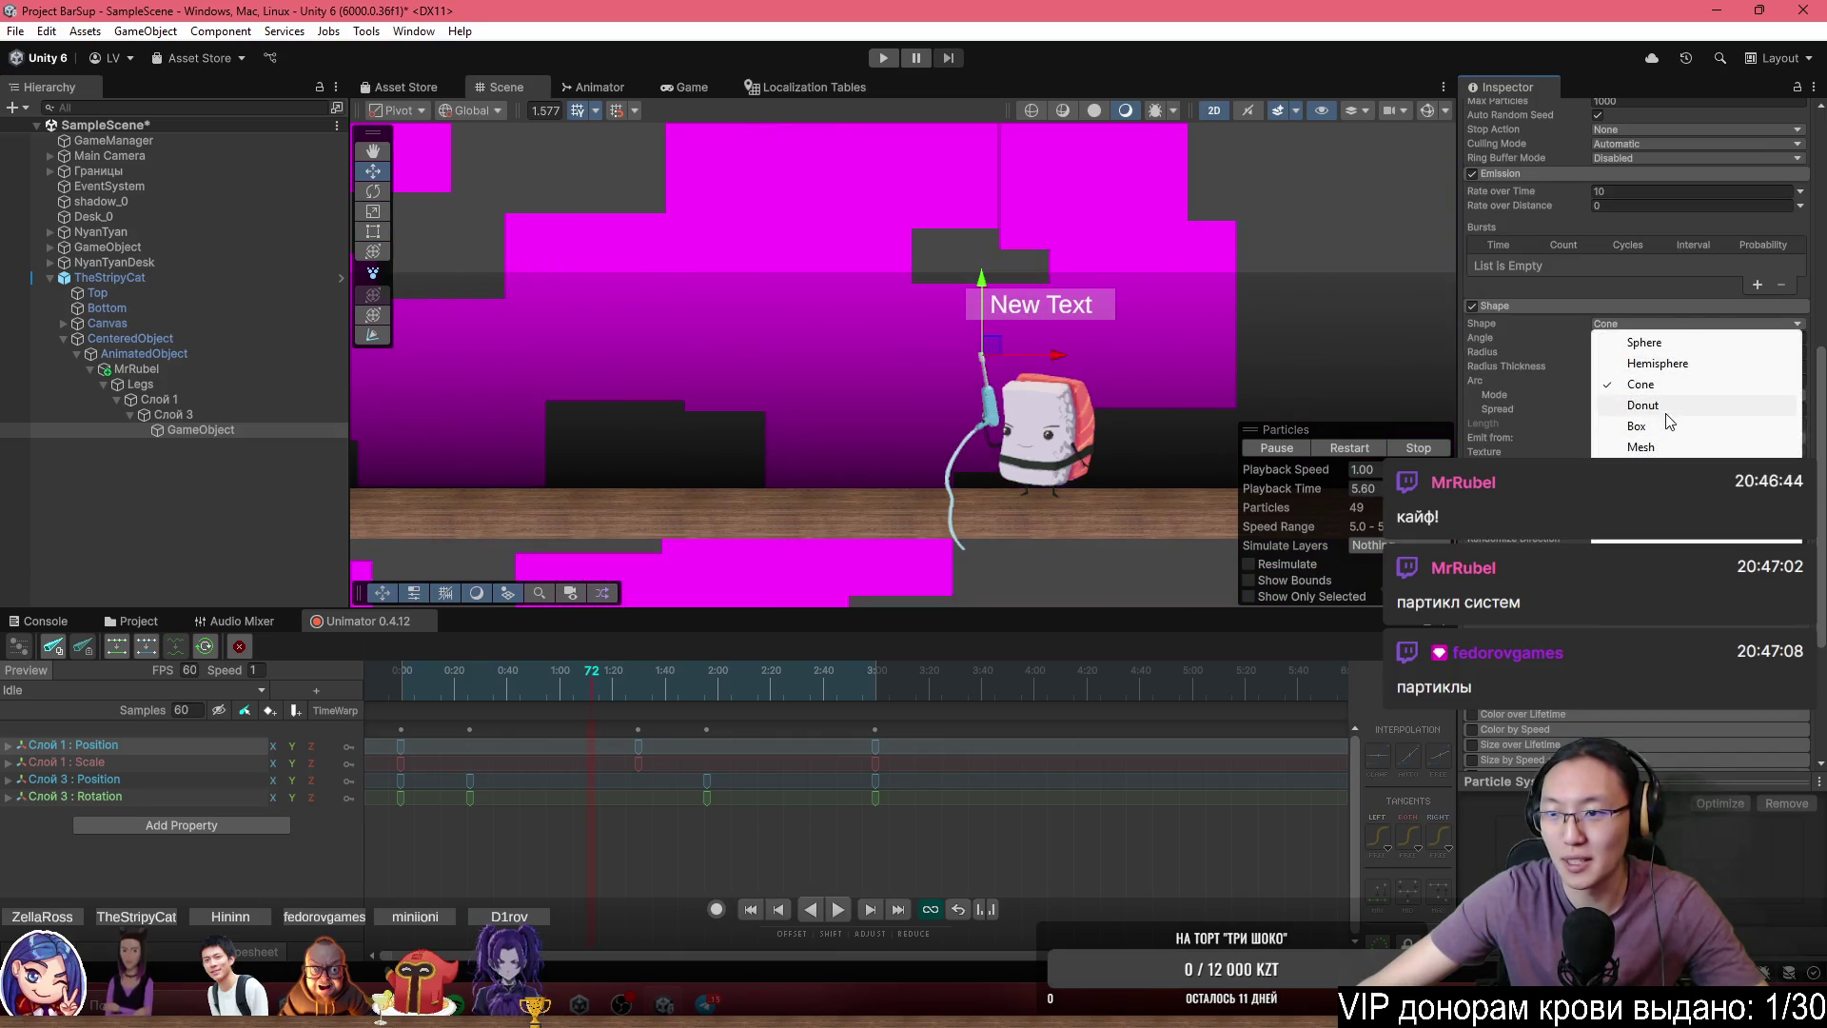
left_click(1646, 551)
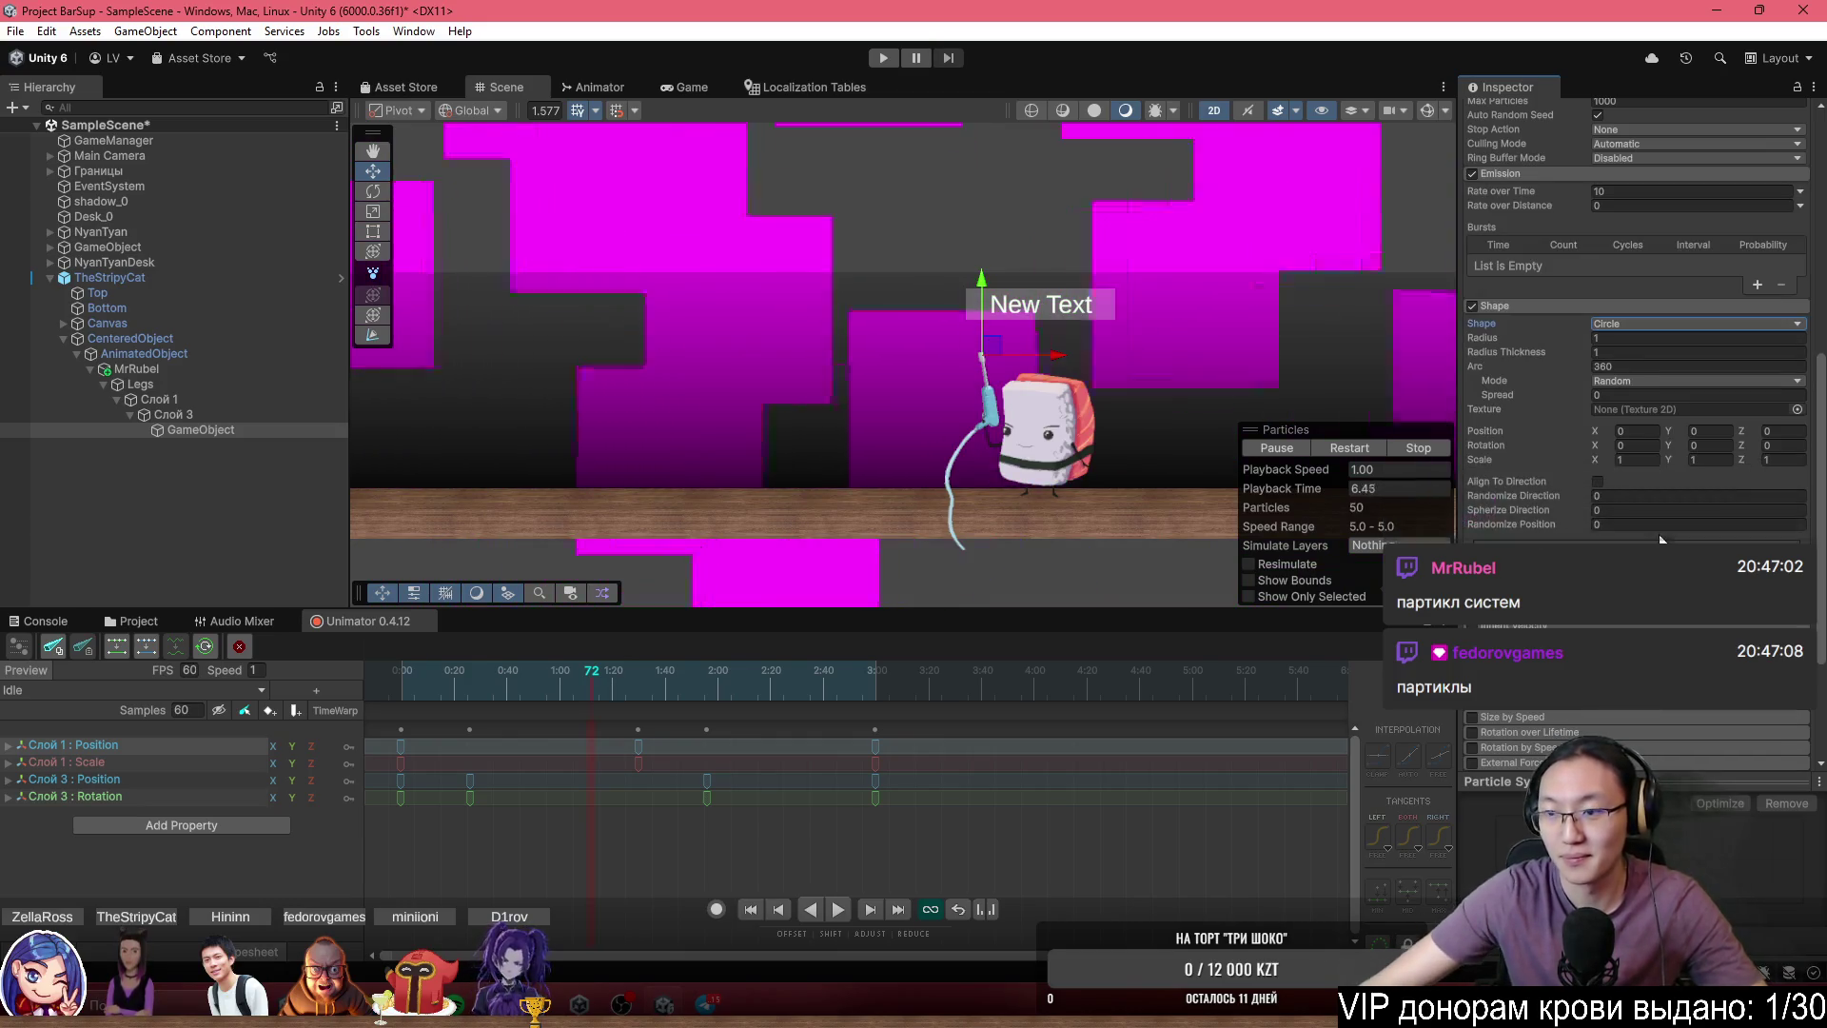
left_click_drag(1647, 367, 1646, 379)
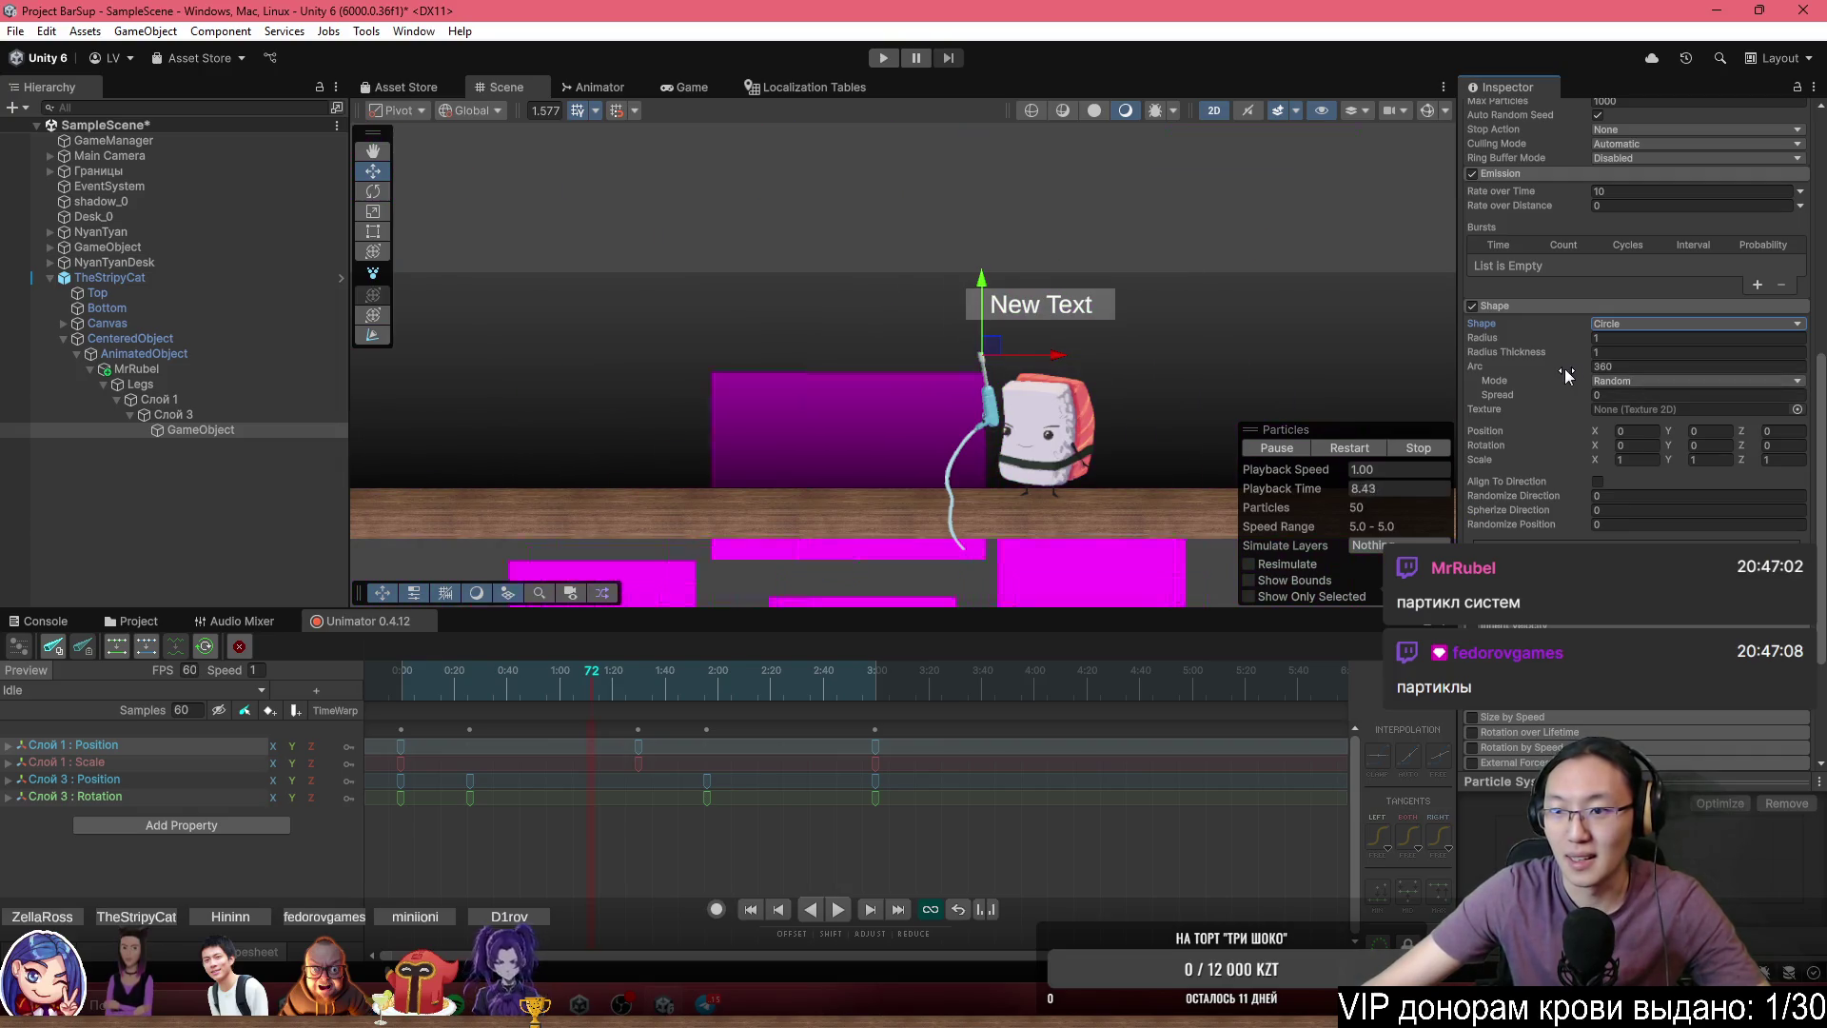
scroll(980, 407, "down", 2)
scroll(980, 407, "down", 6)
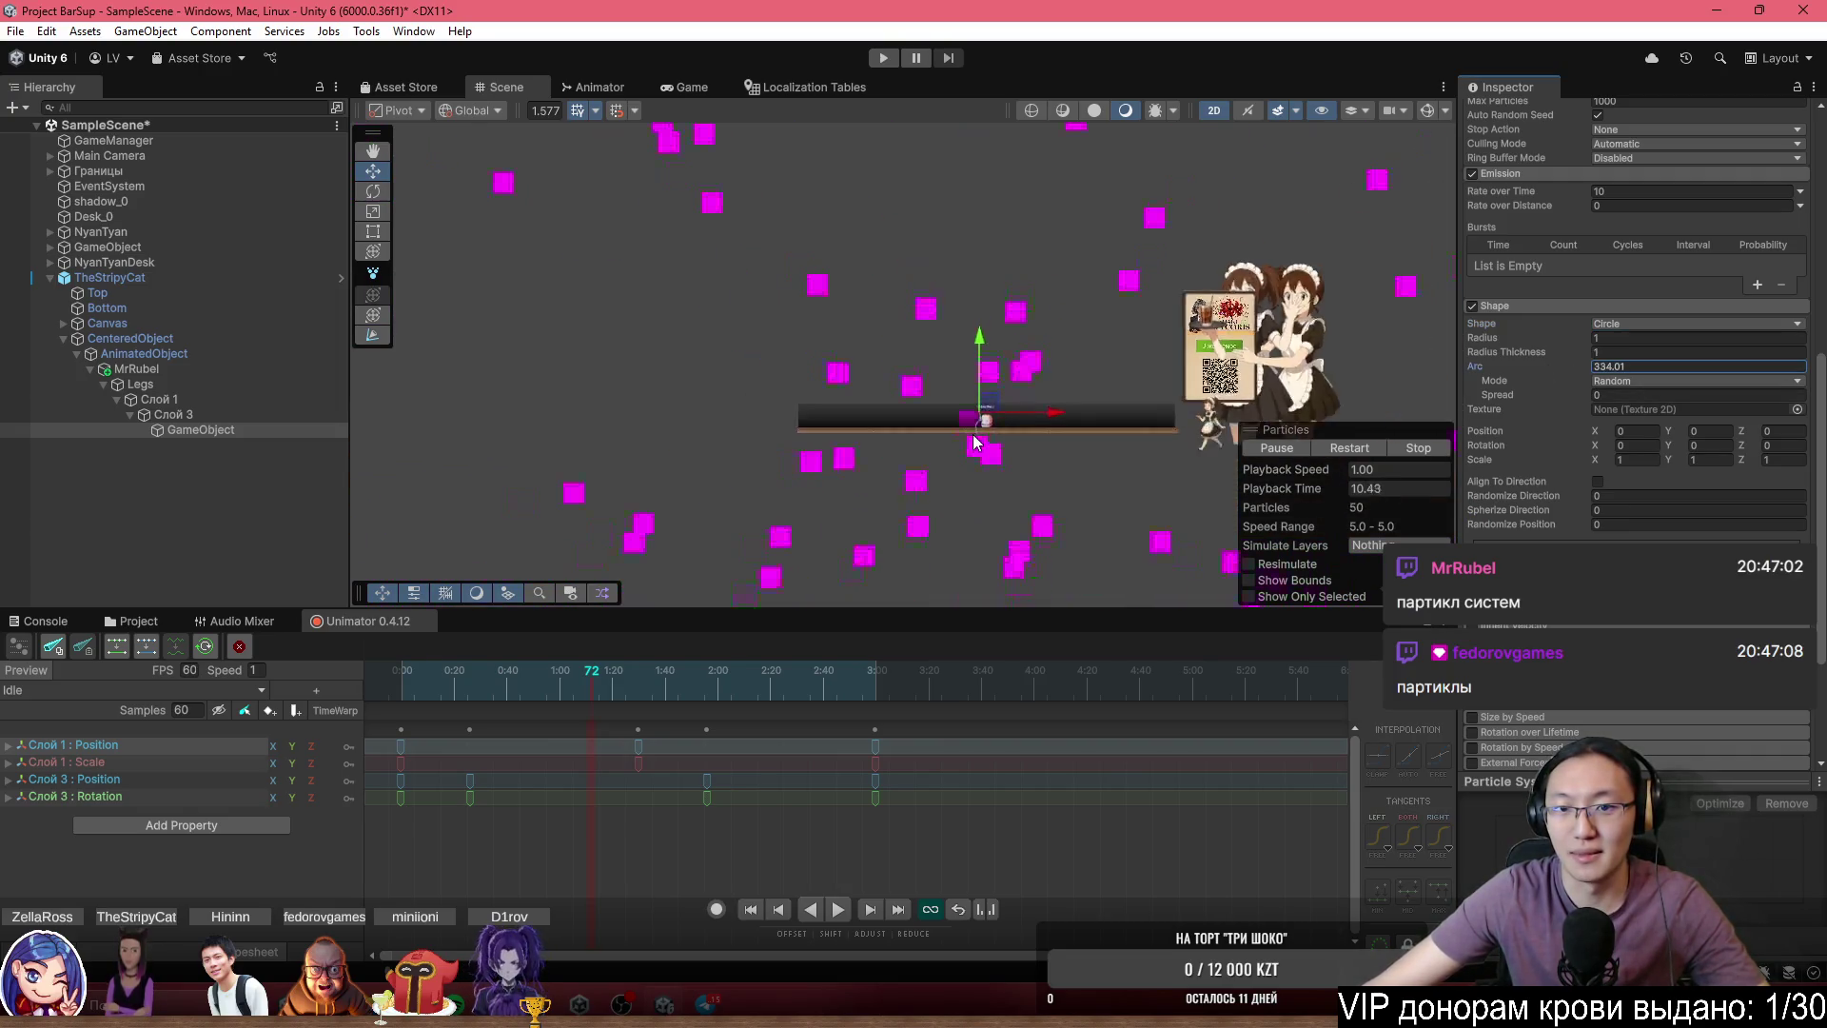
scroll(1046, 429, "up", 8)
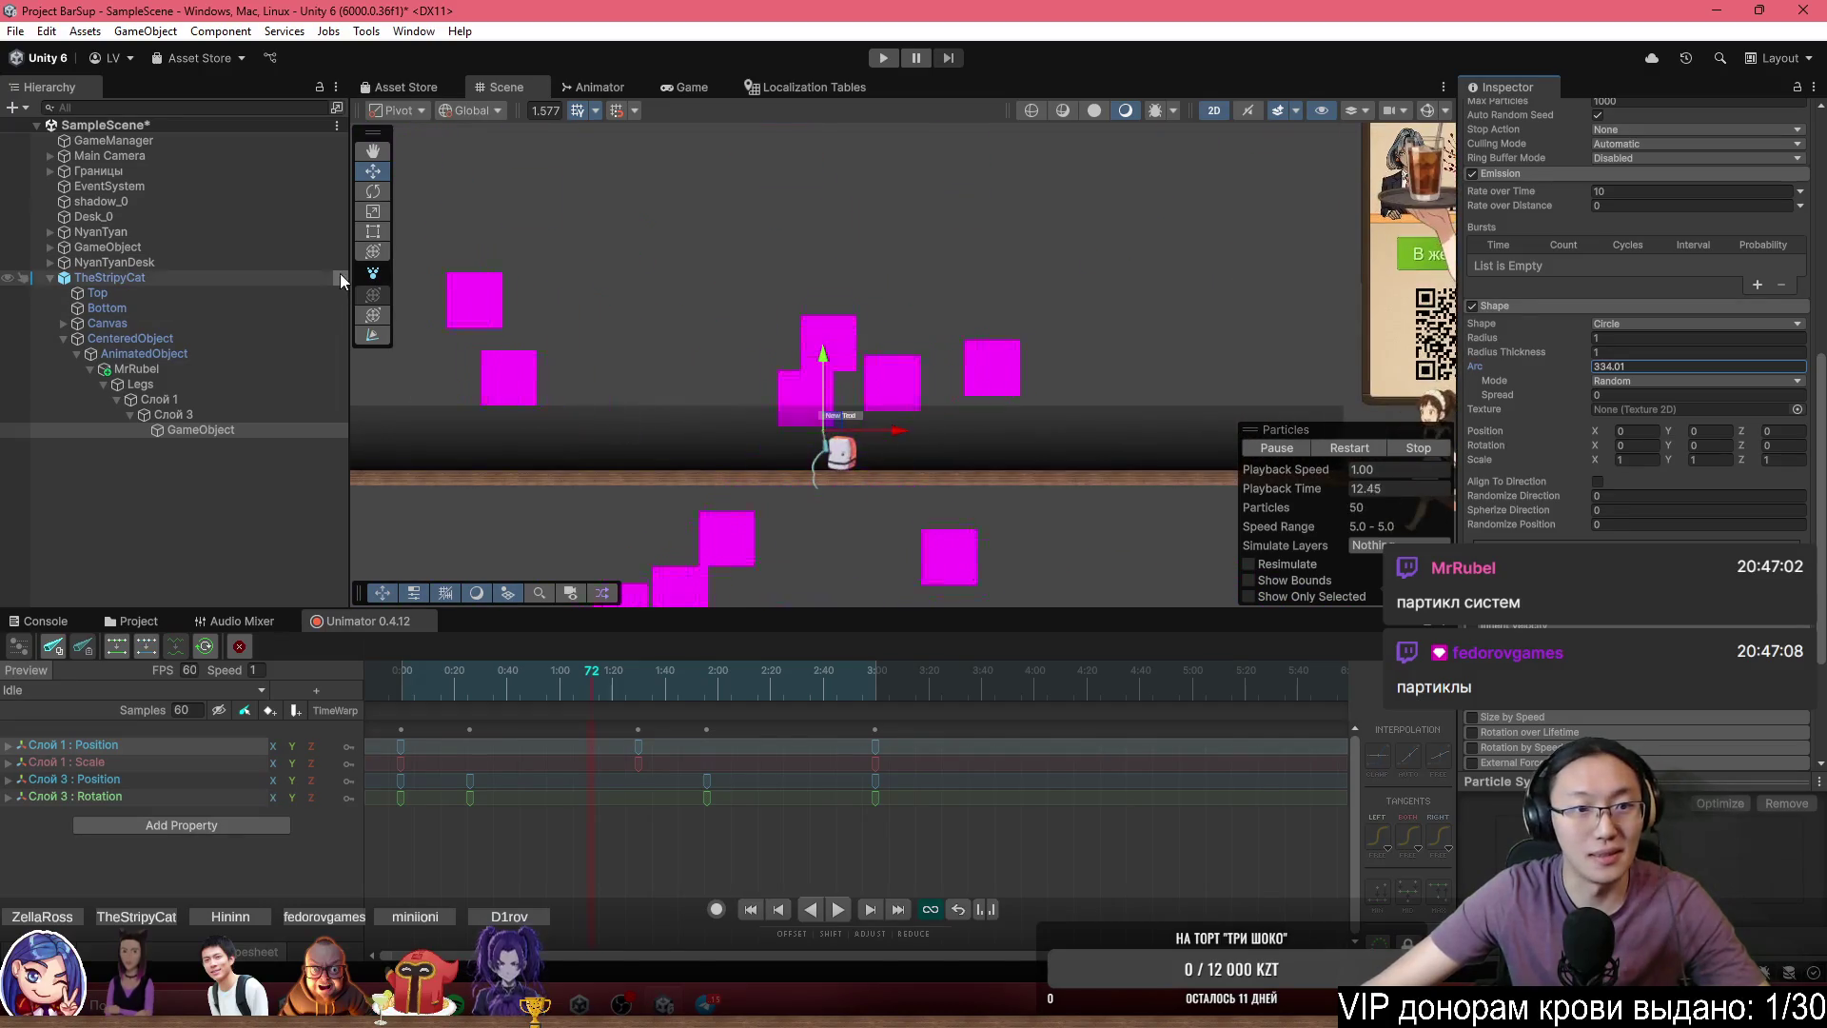
Switch to the Rect tool and turn on Gizmos so the emitter circle shows
key("t")
scroll(828, 428, "up", 4)
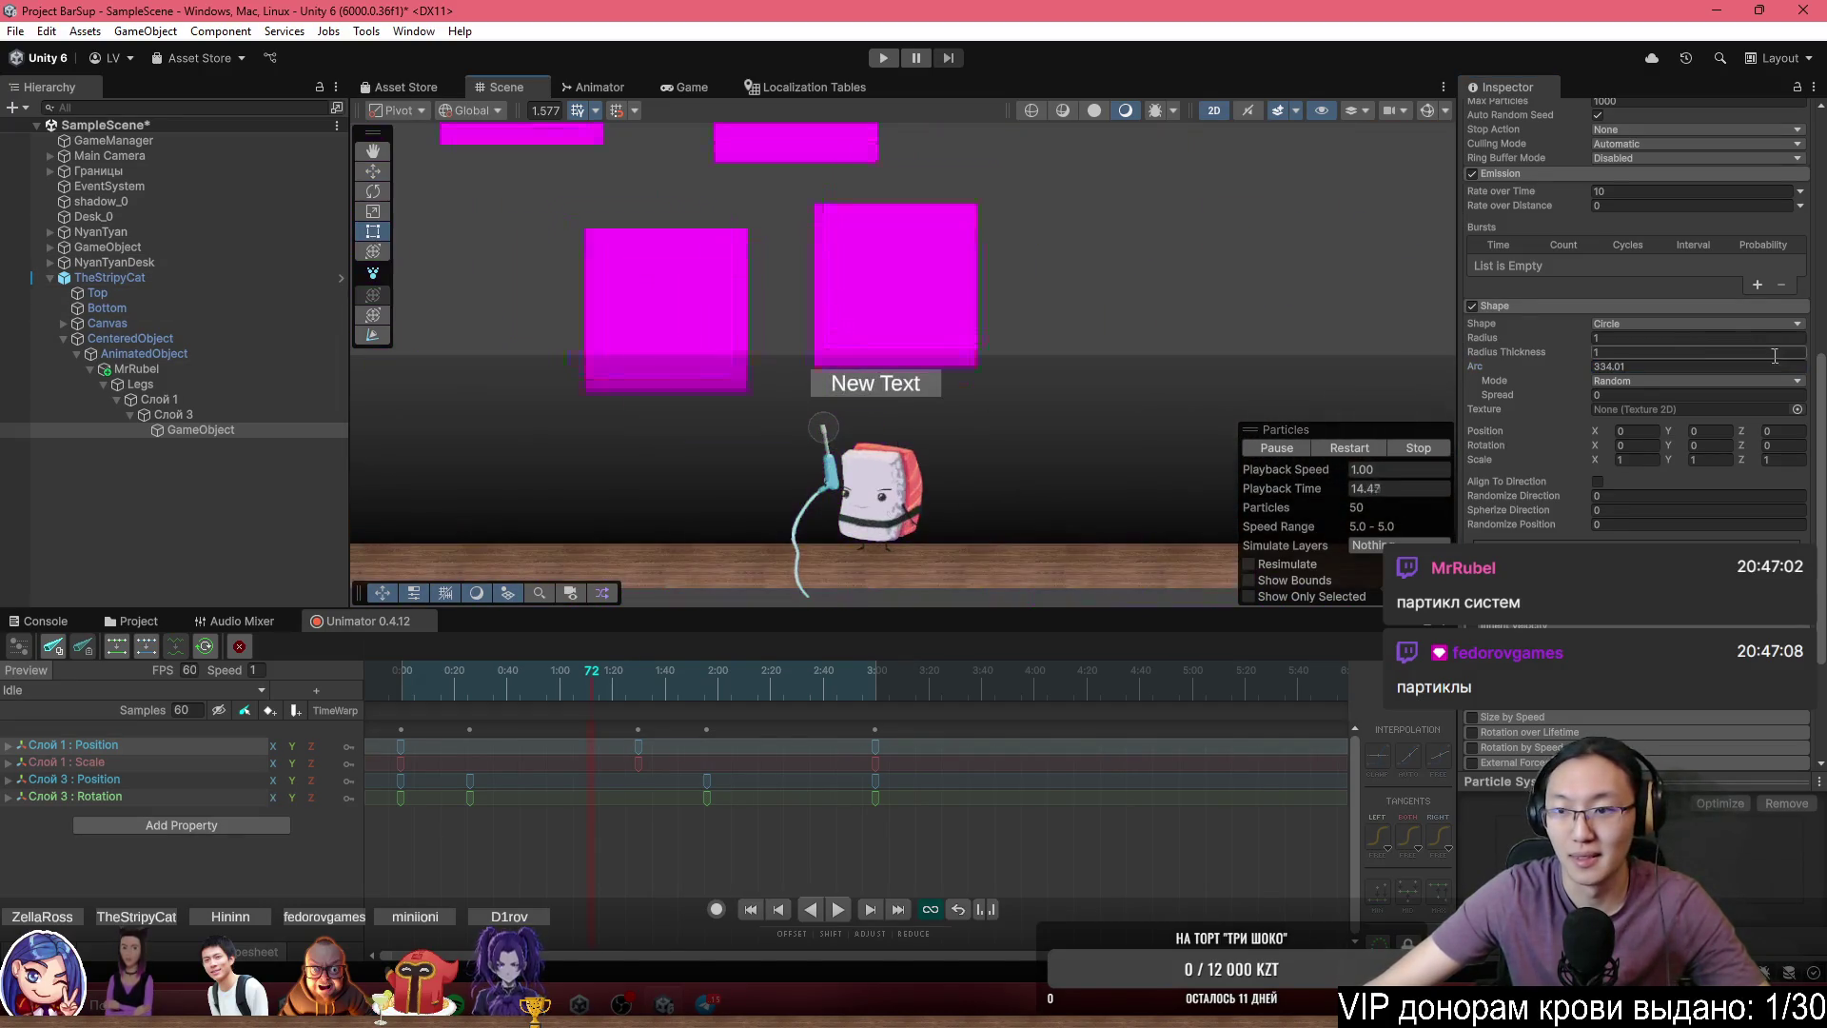
scroll(1539, 403, "up", 10)
left_click(1432, 113)
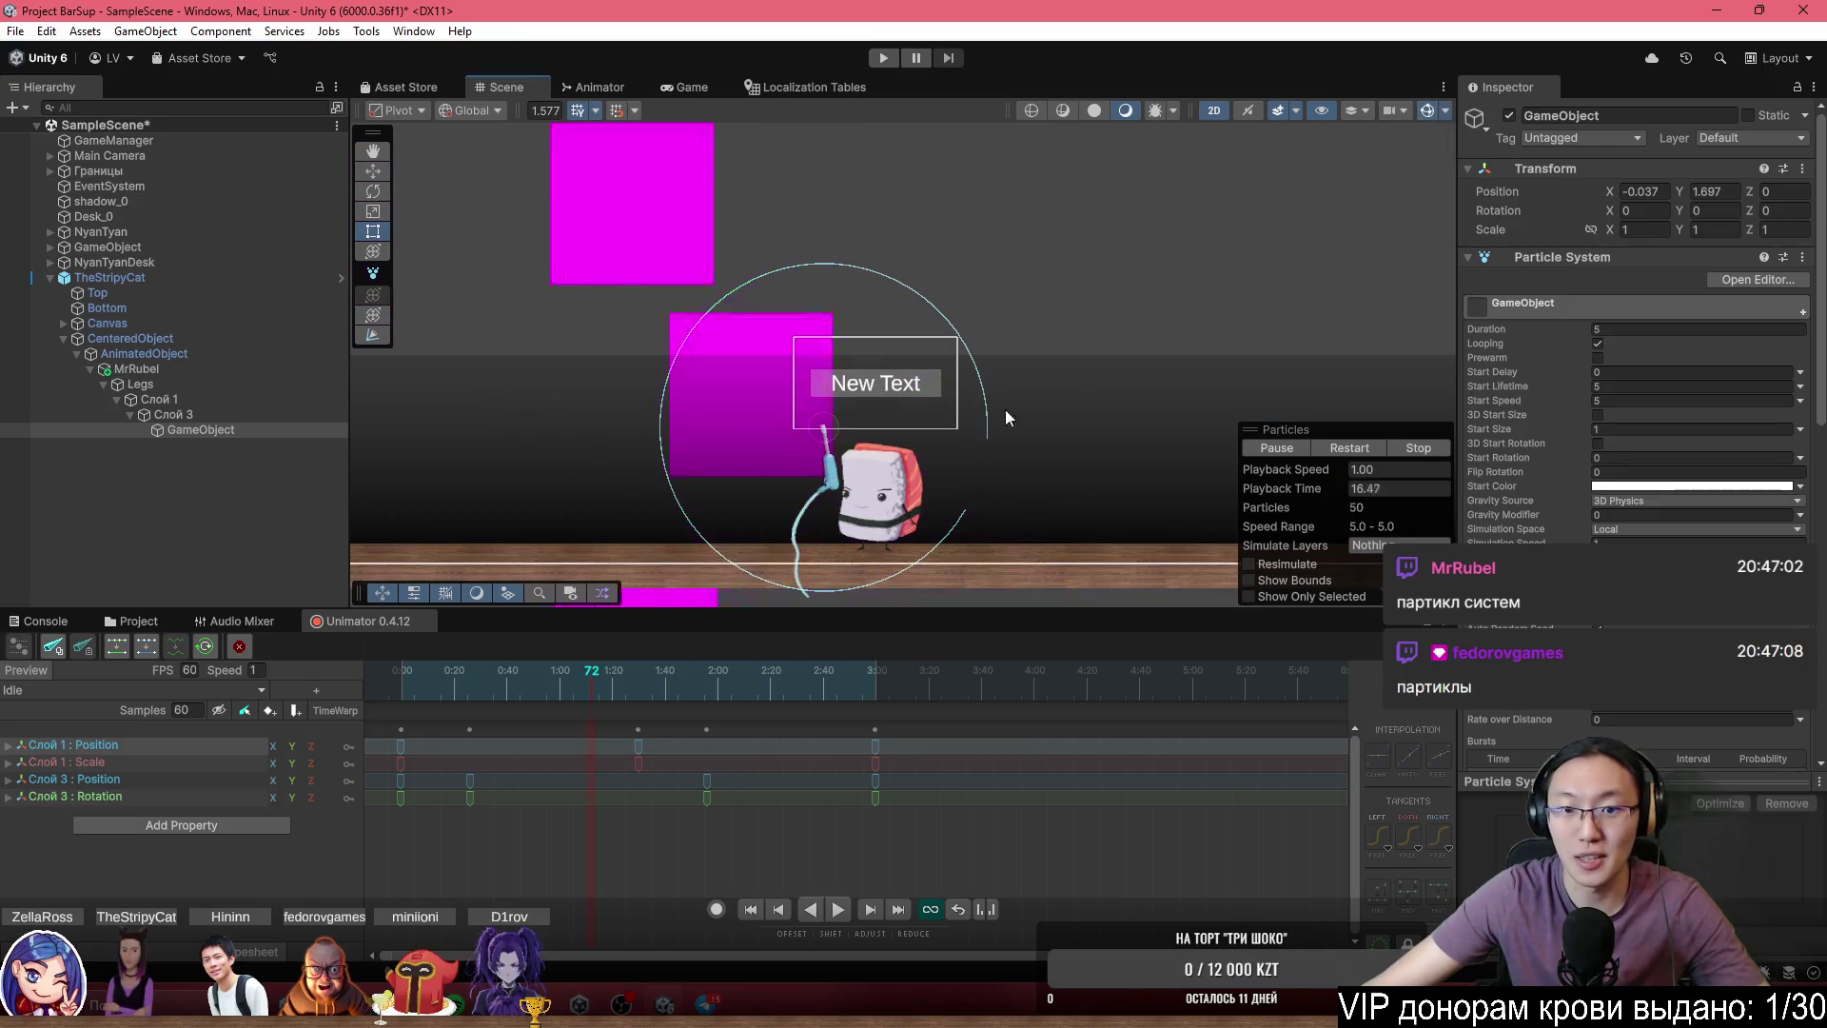
Shrink the Circle emitter's radius to 0.0001
scroll(1005, 409, "up", 3)
scroll(1598, 417, "down", 10)
mouse_move(1568, 469)
left_mouse_down()
mouse_move(585, 489)
mouse_move(732, 486)
mouse_move(619, 464)
left_mouse_up()
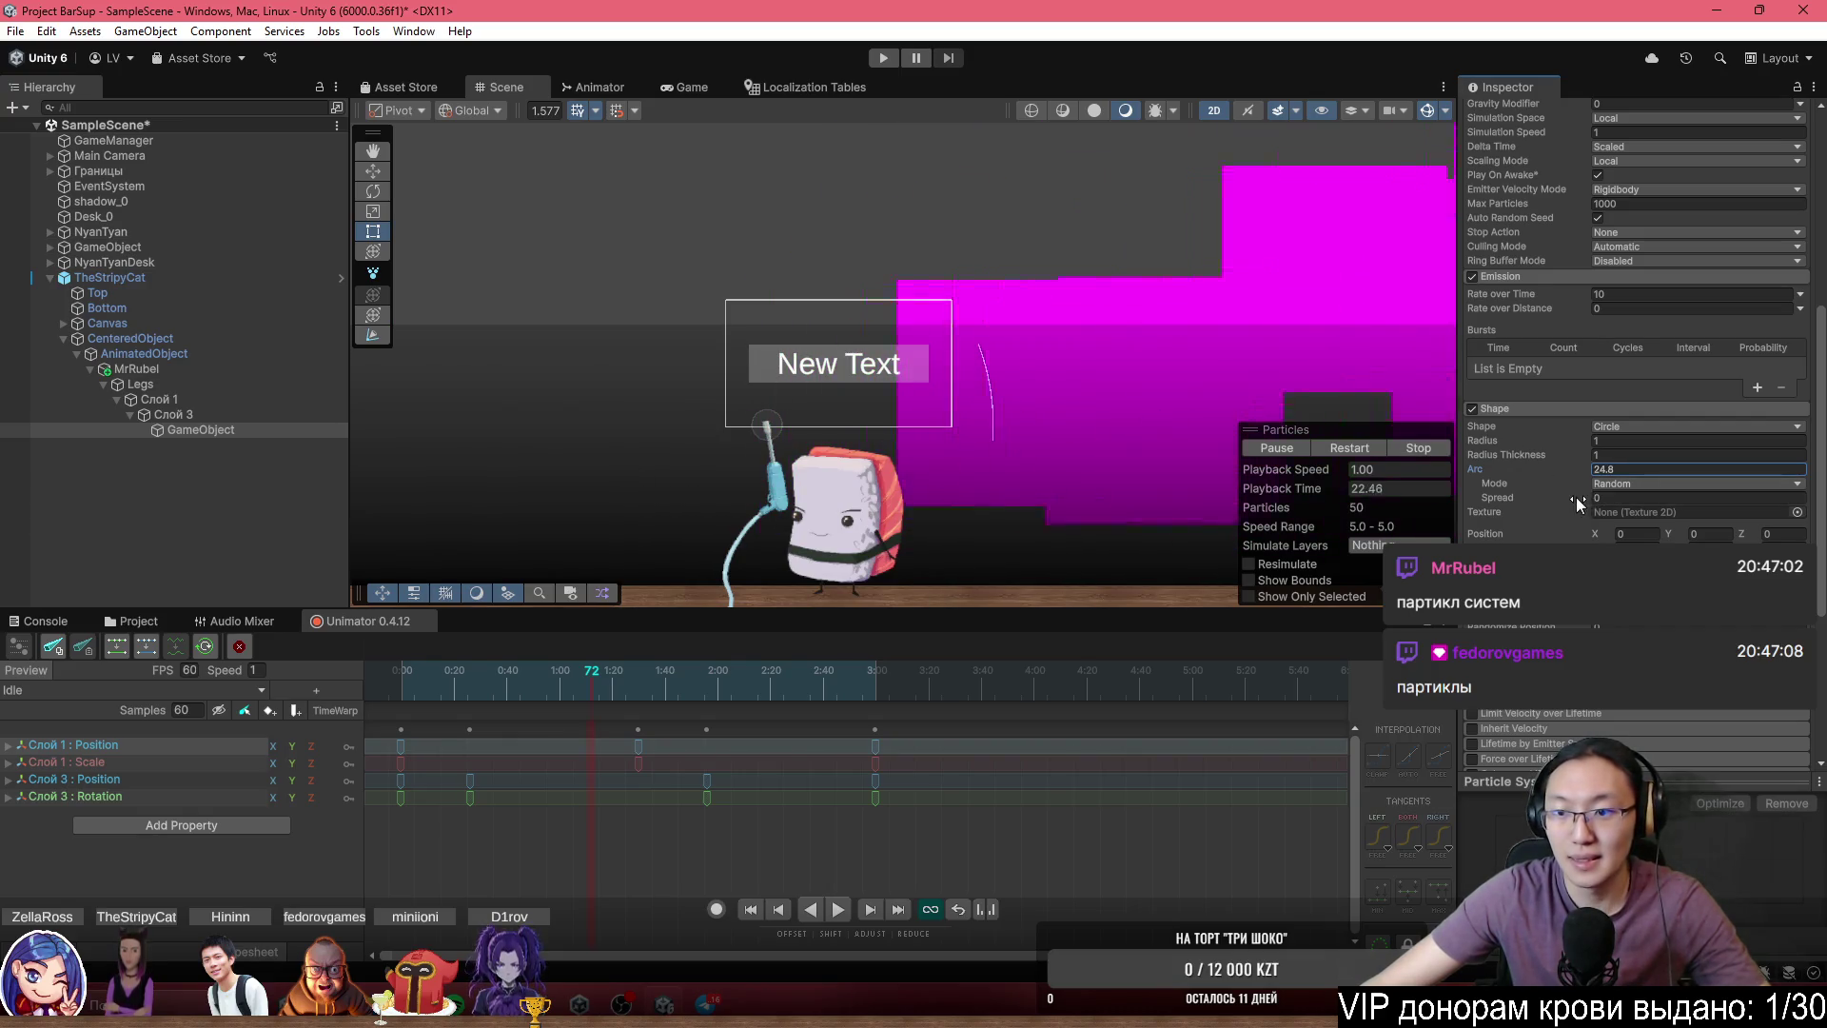
left_click_drag(1562, 439, 1518, 431)
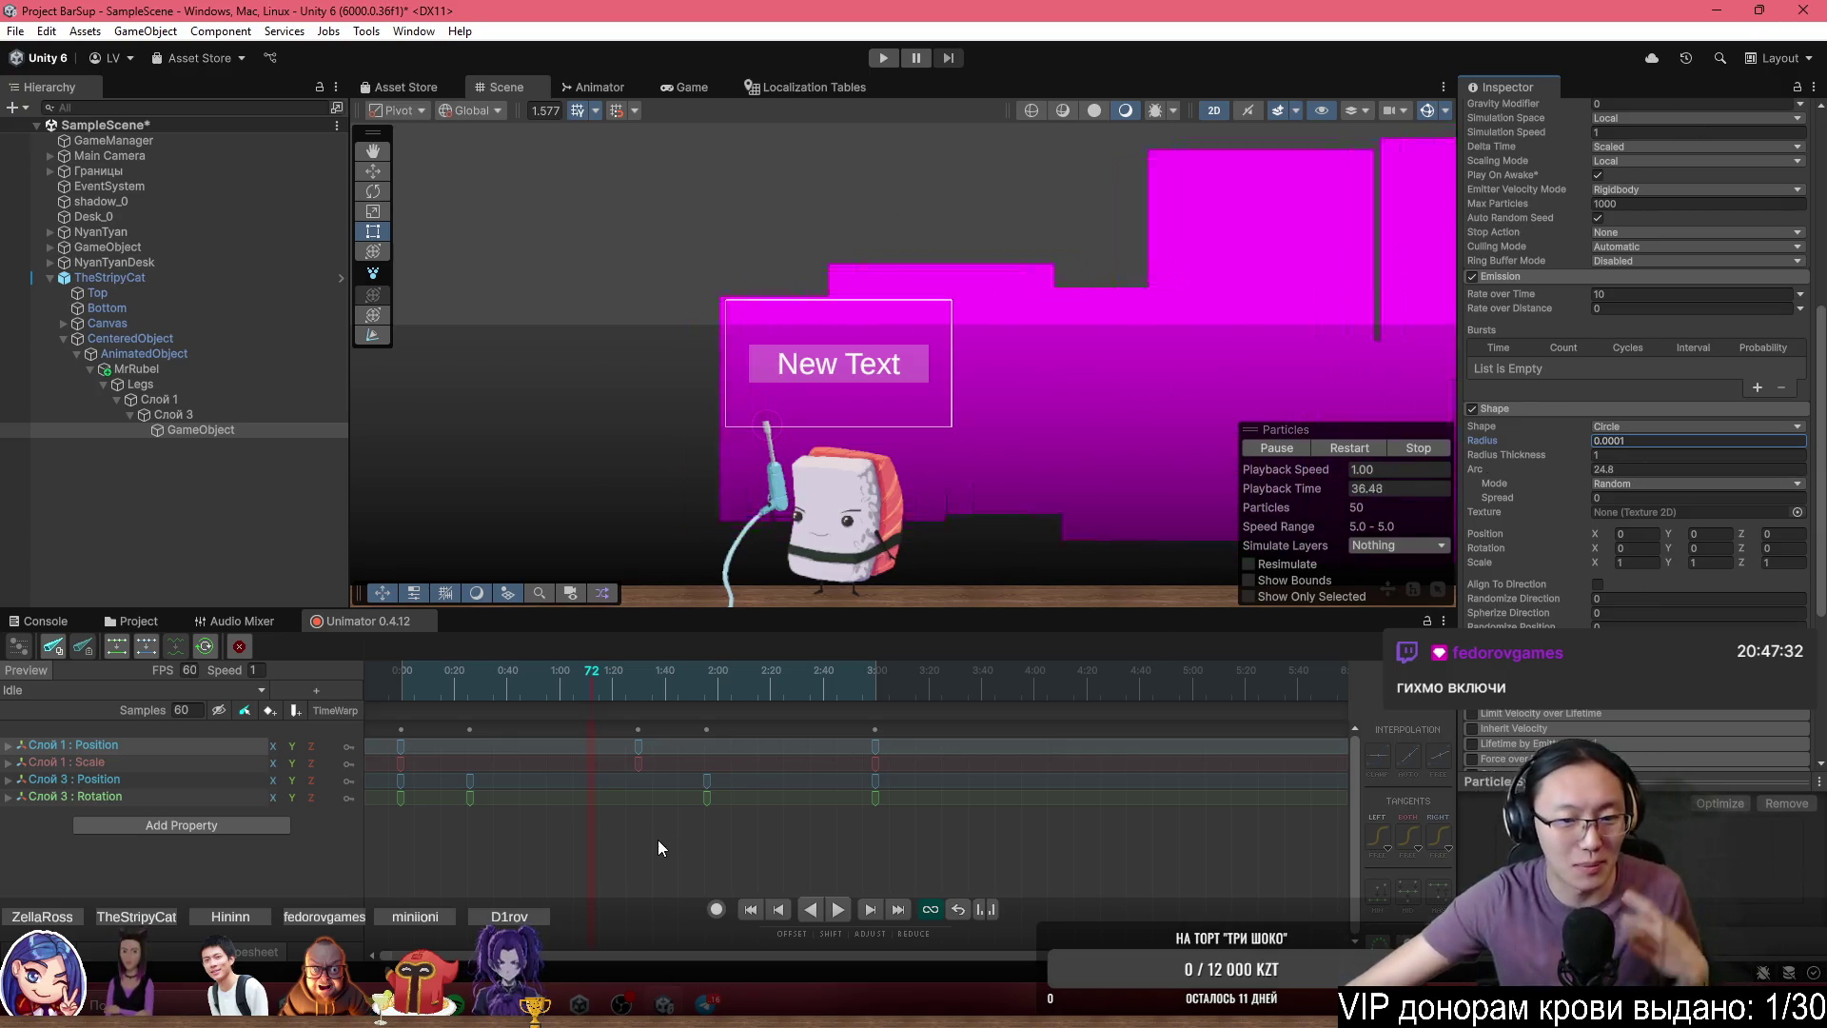
Turn off the Animation window's keyframe recording
left_click(717, 909)
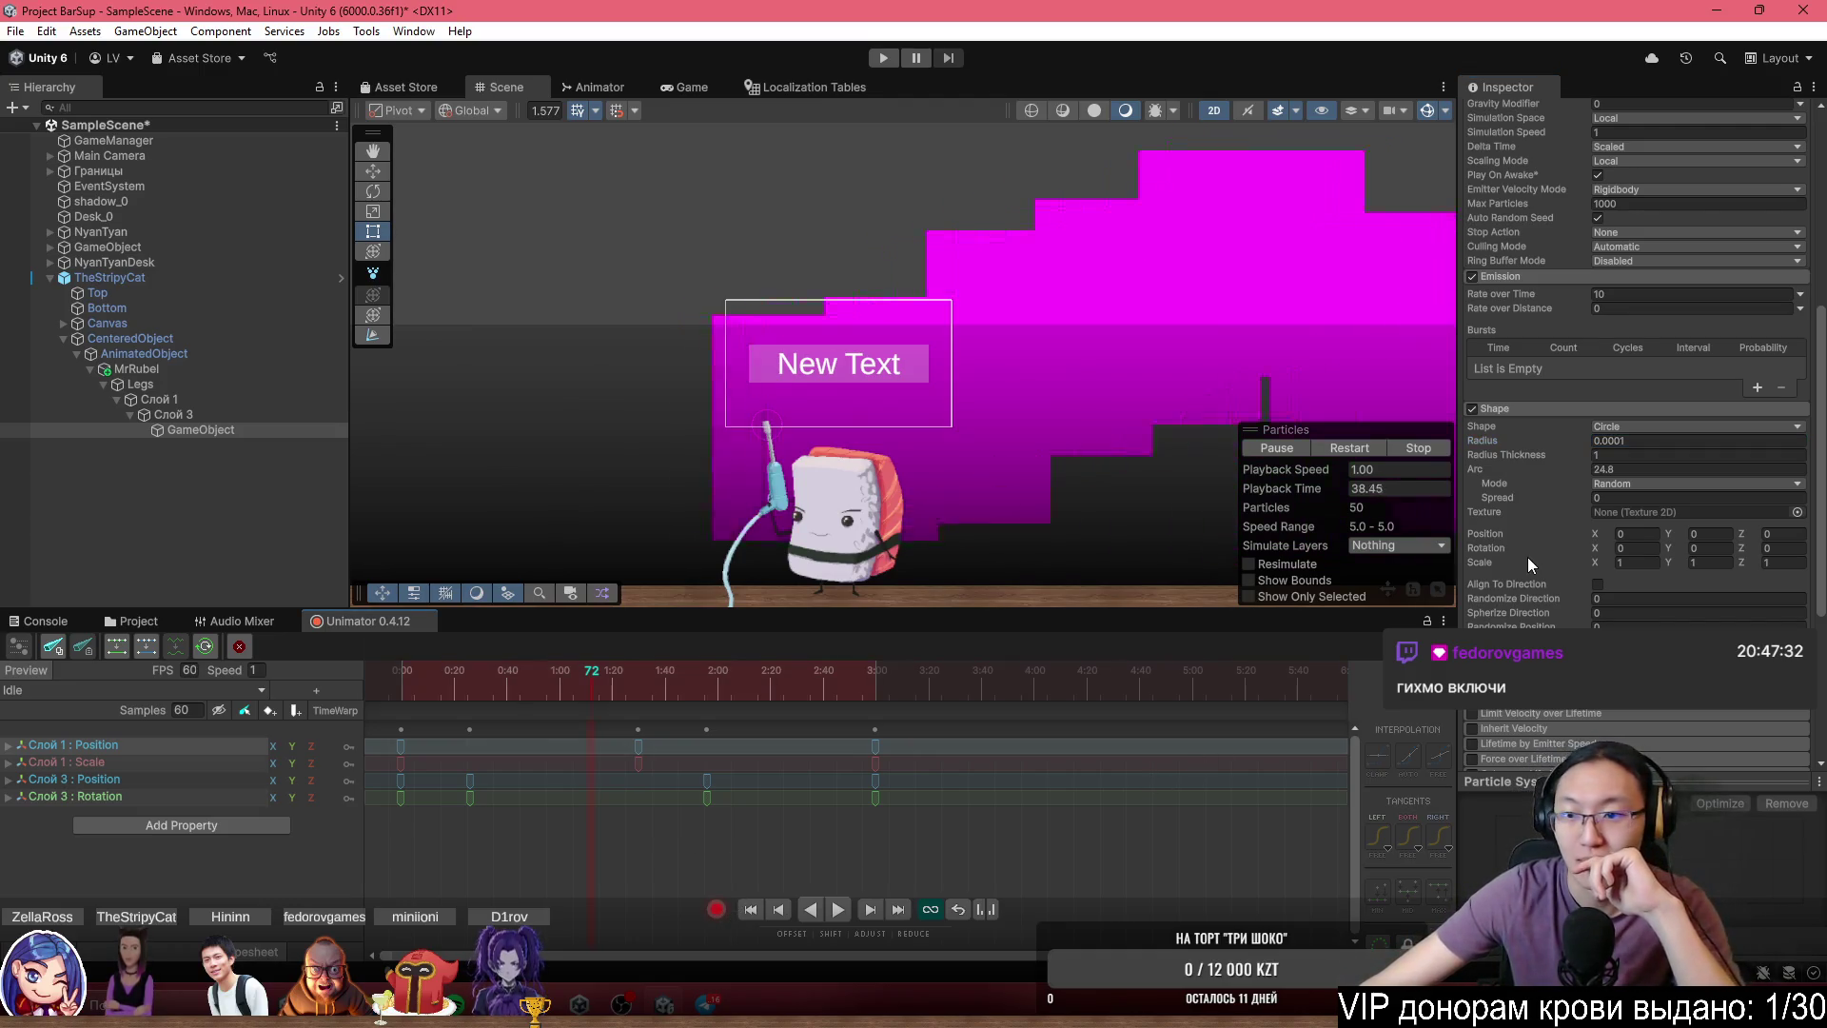
scroll(1541, 543, "up", 8)
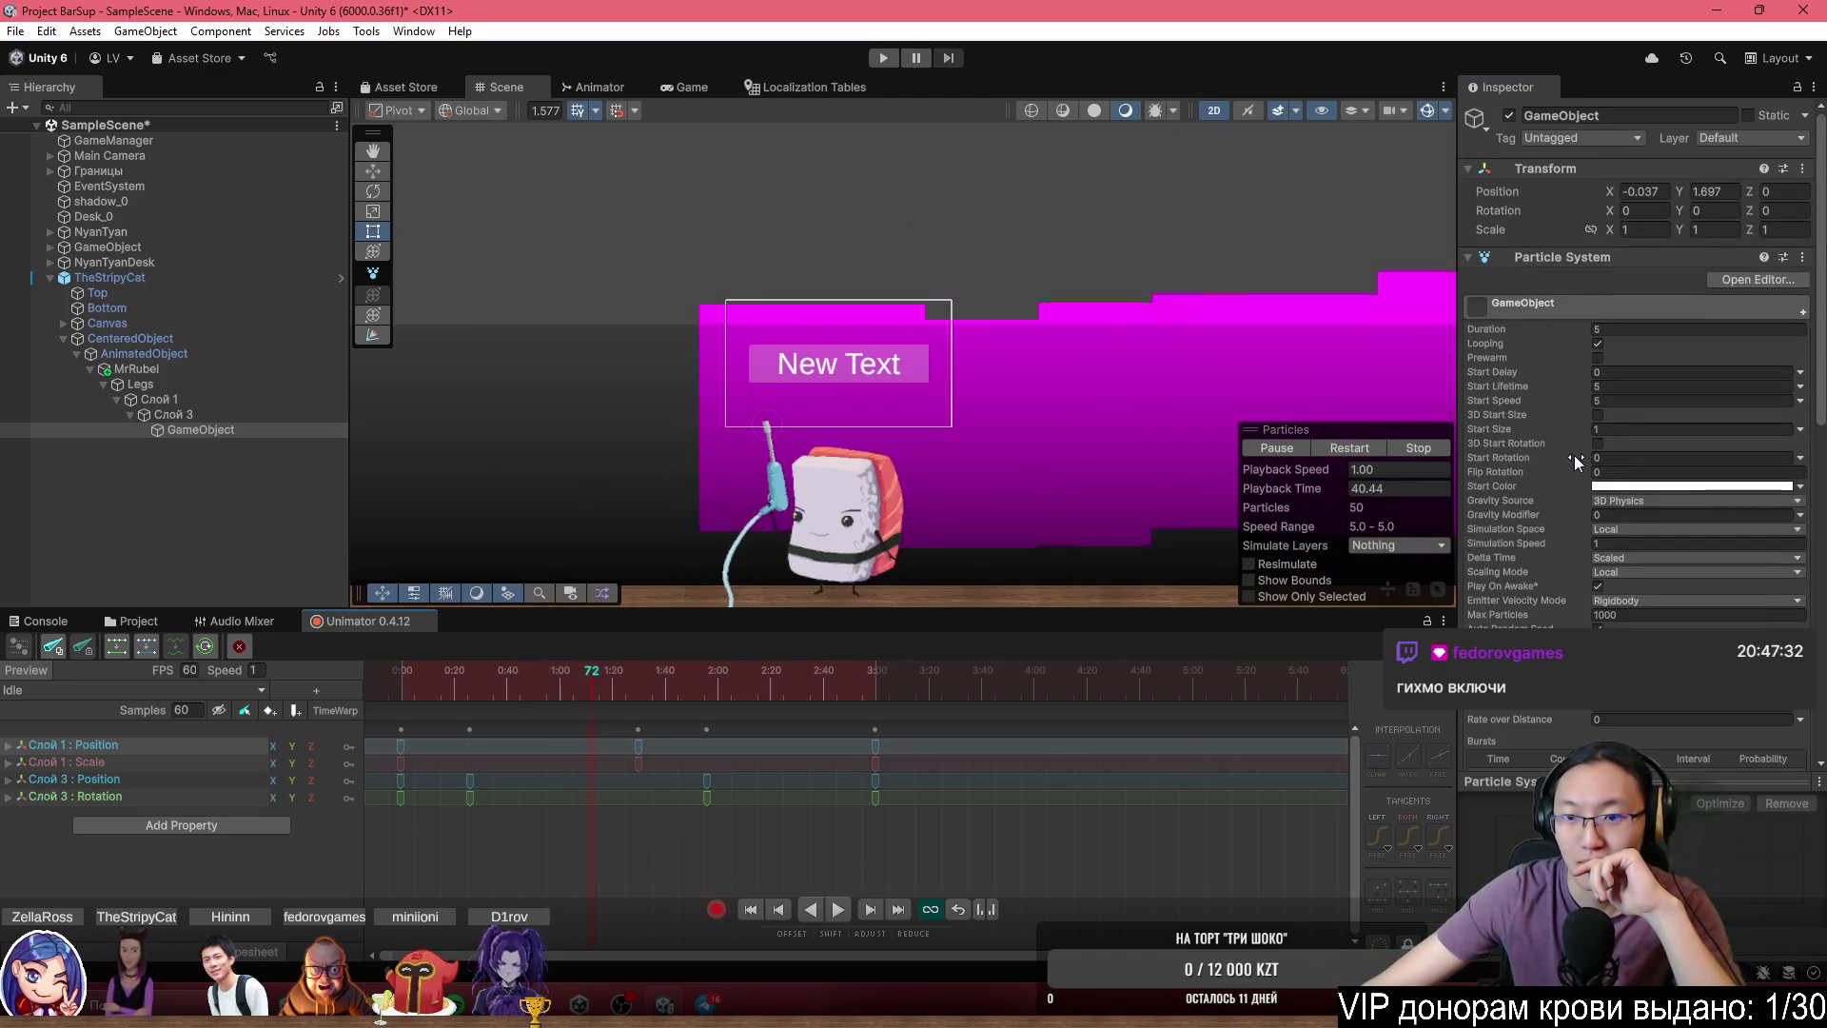
left_click(716, 909)
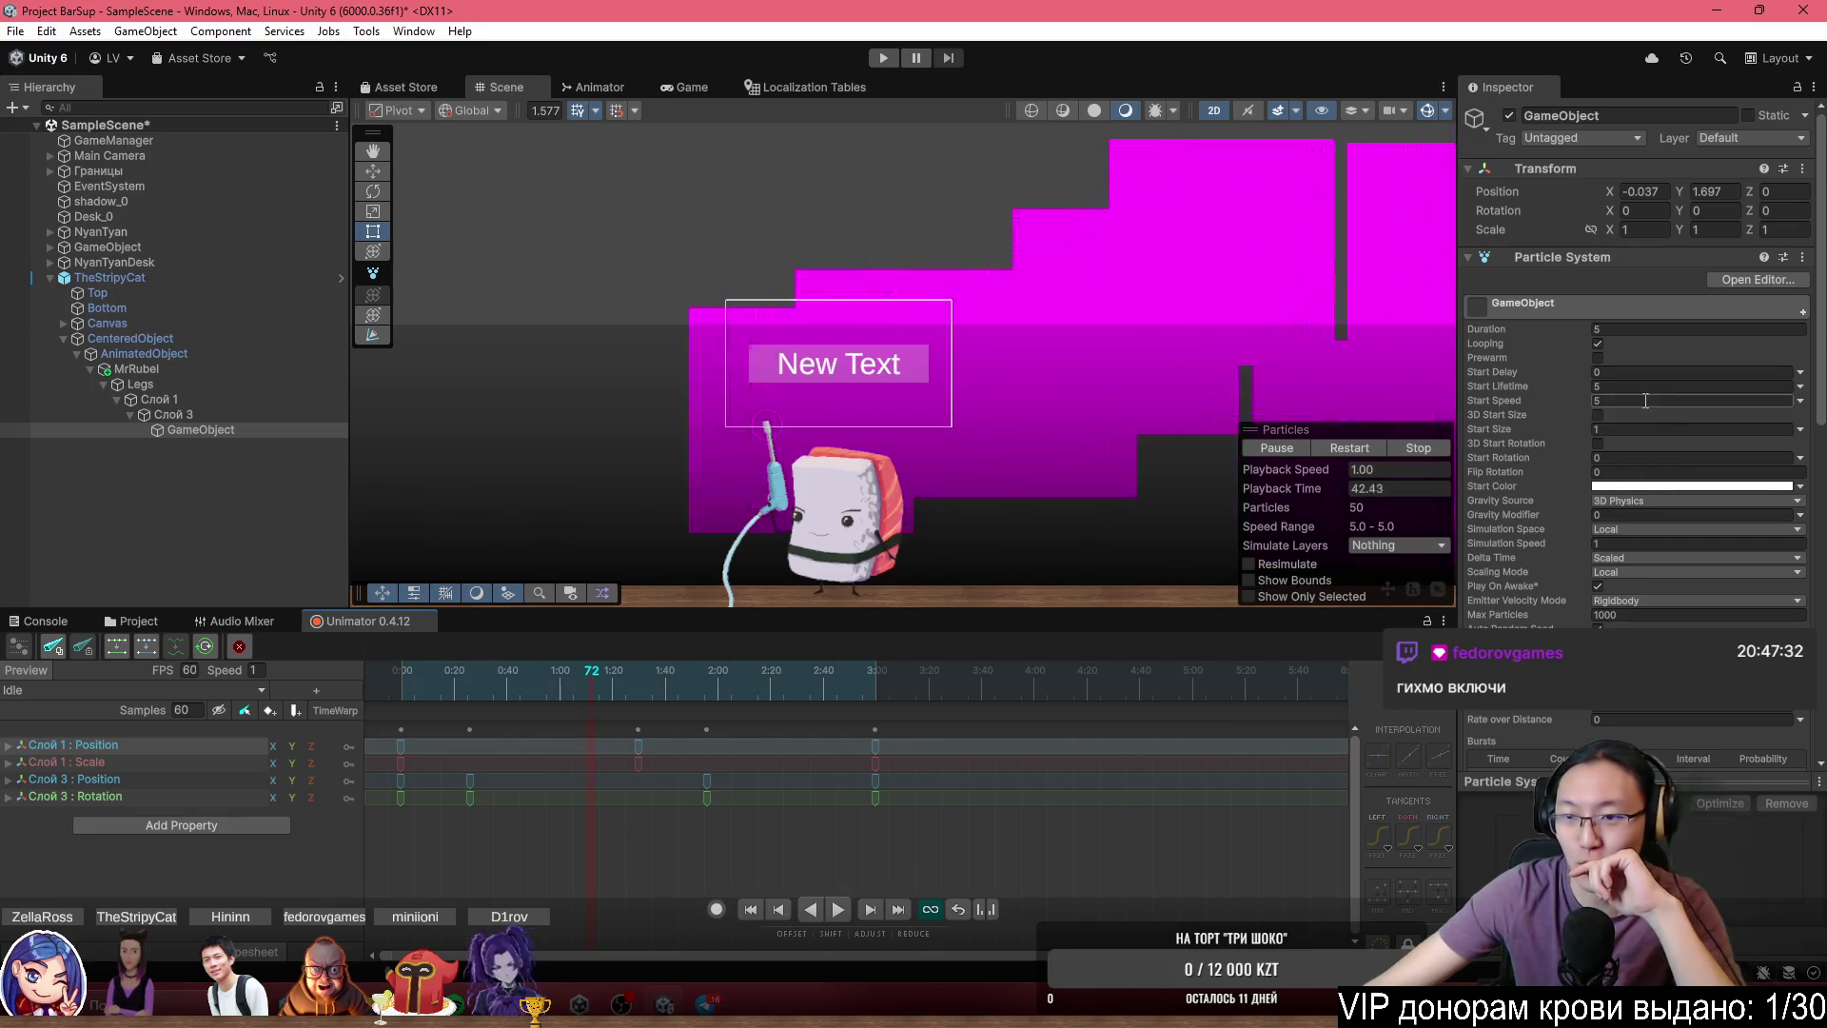
Bring up the Render Mode options in the particle Renderer module
scroll(1645, 400, "down", 5)
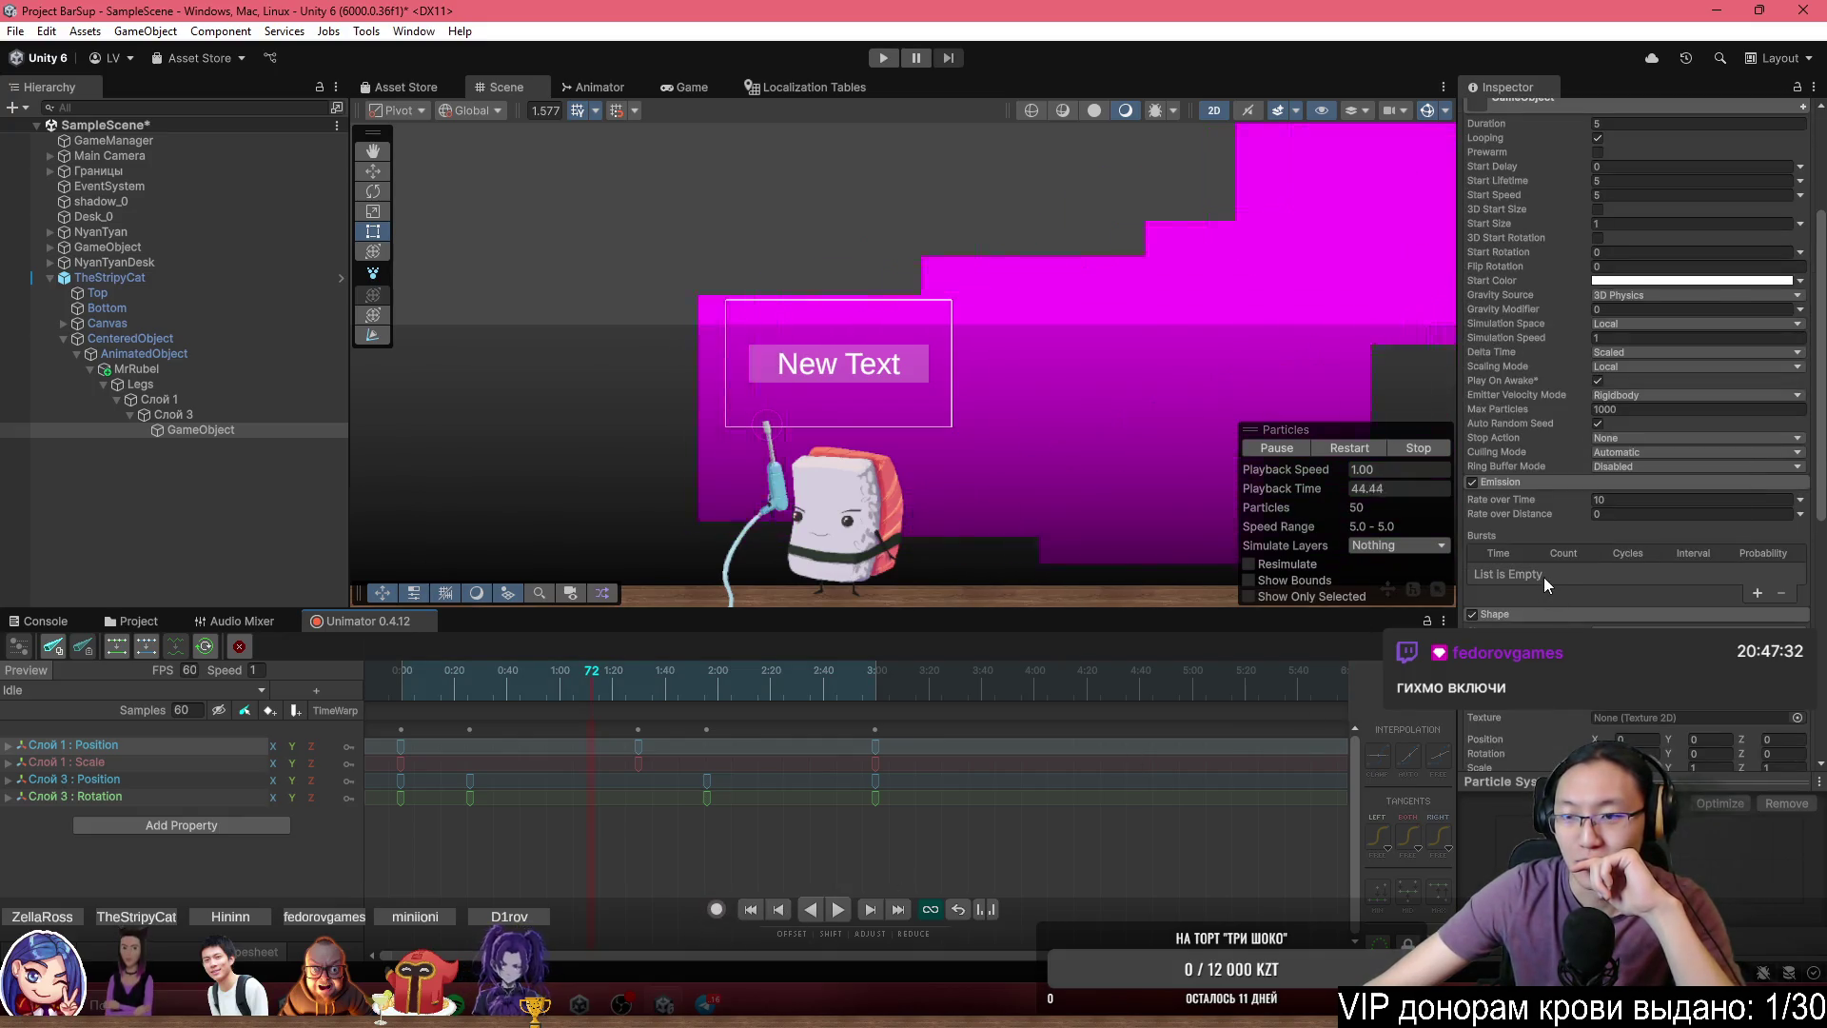
scroll(1546, 583, "up", 5)
scroll(1469, 489, "down", 5)
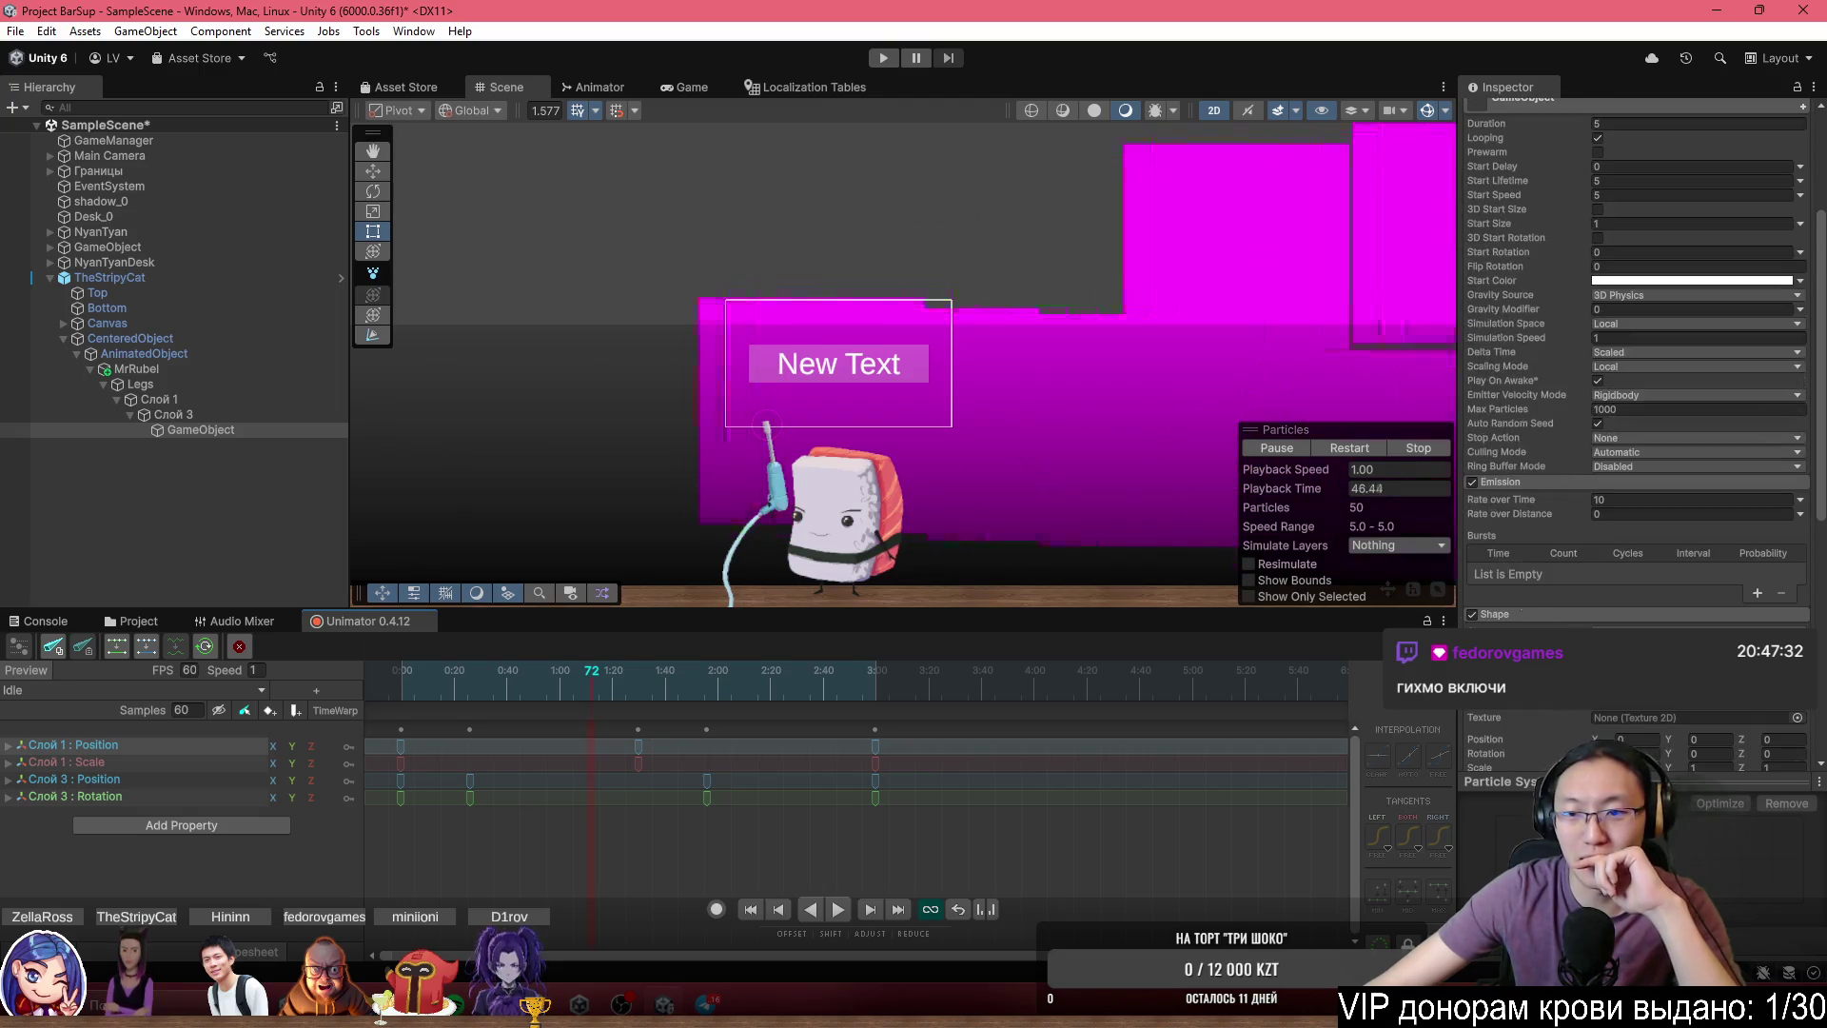
scroll(1484, 510, "down", 4)
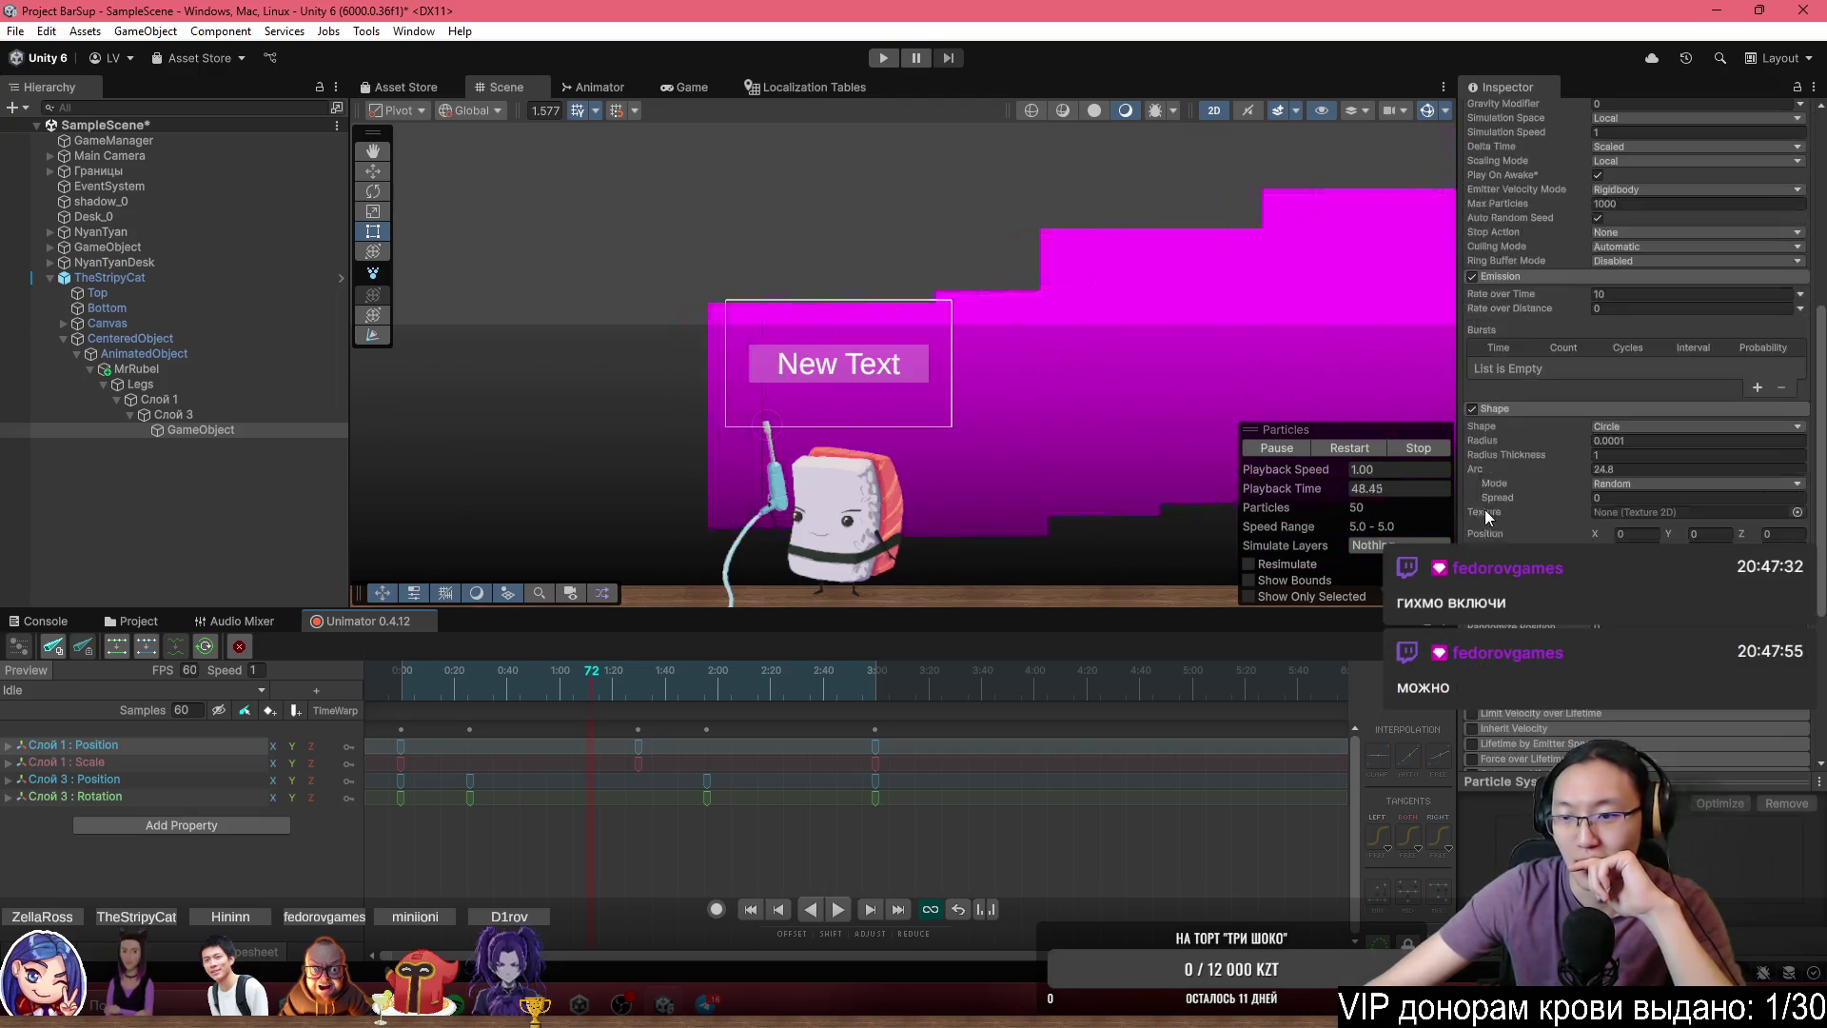
scroll(1524, 505, "down", 3)
scroll(1524, 505, "up", 3)
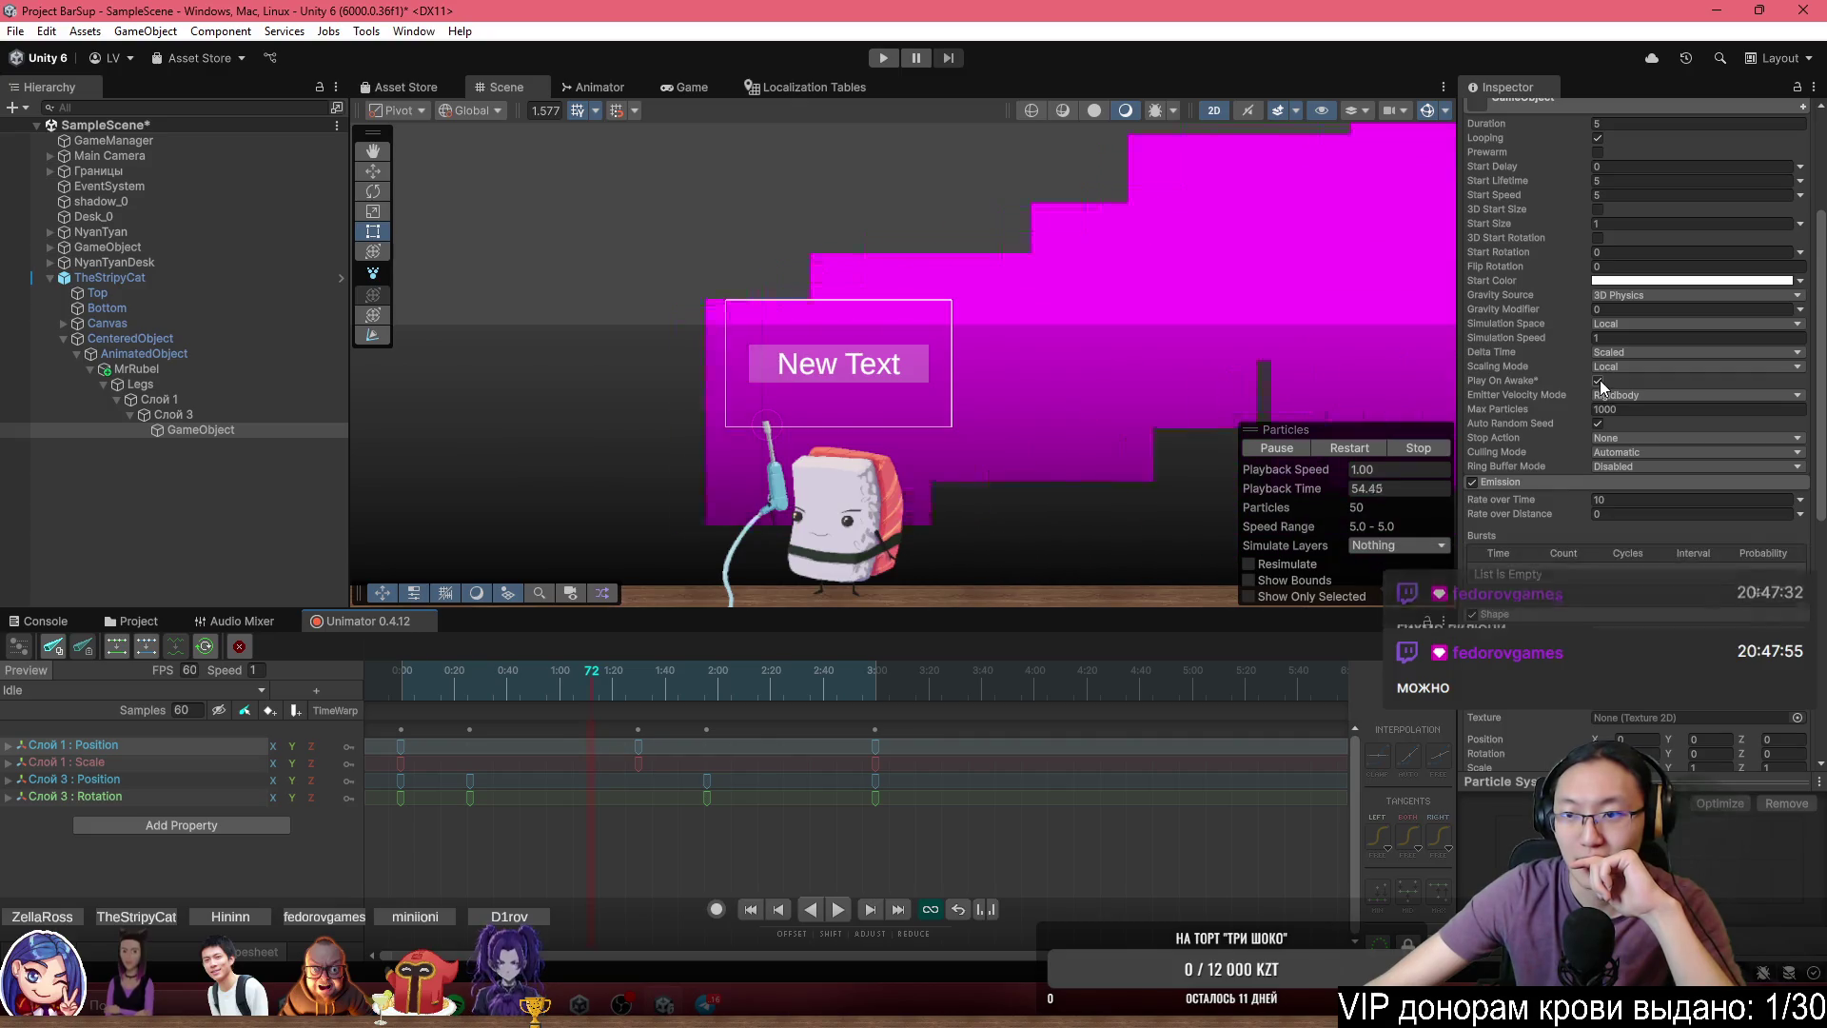
scroll(1600, 380, "up", 1)
scroll(1572, 528, "down", 6)
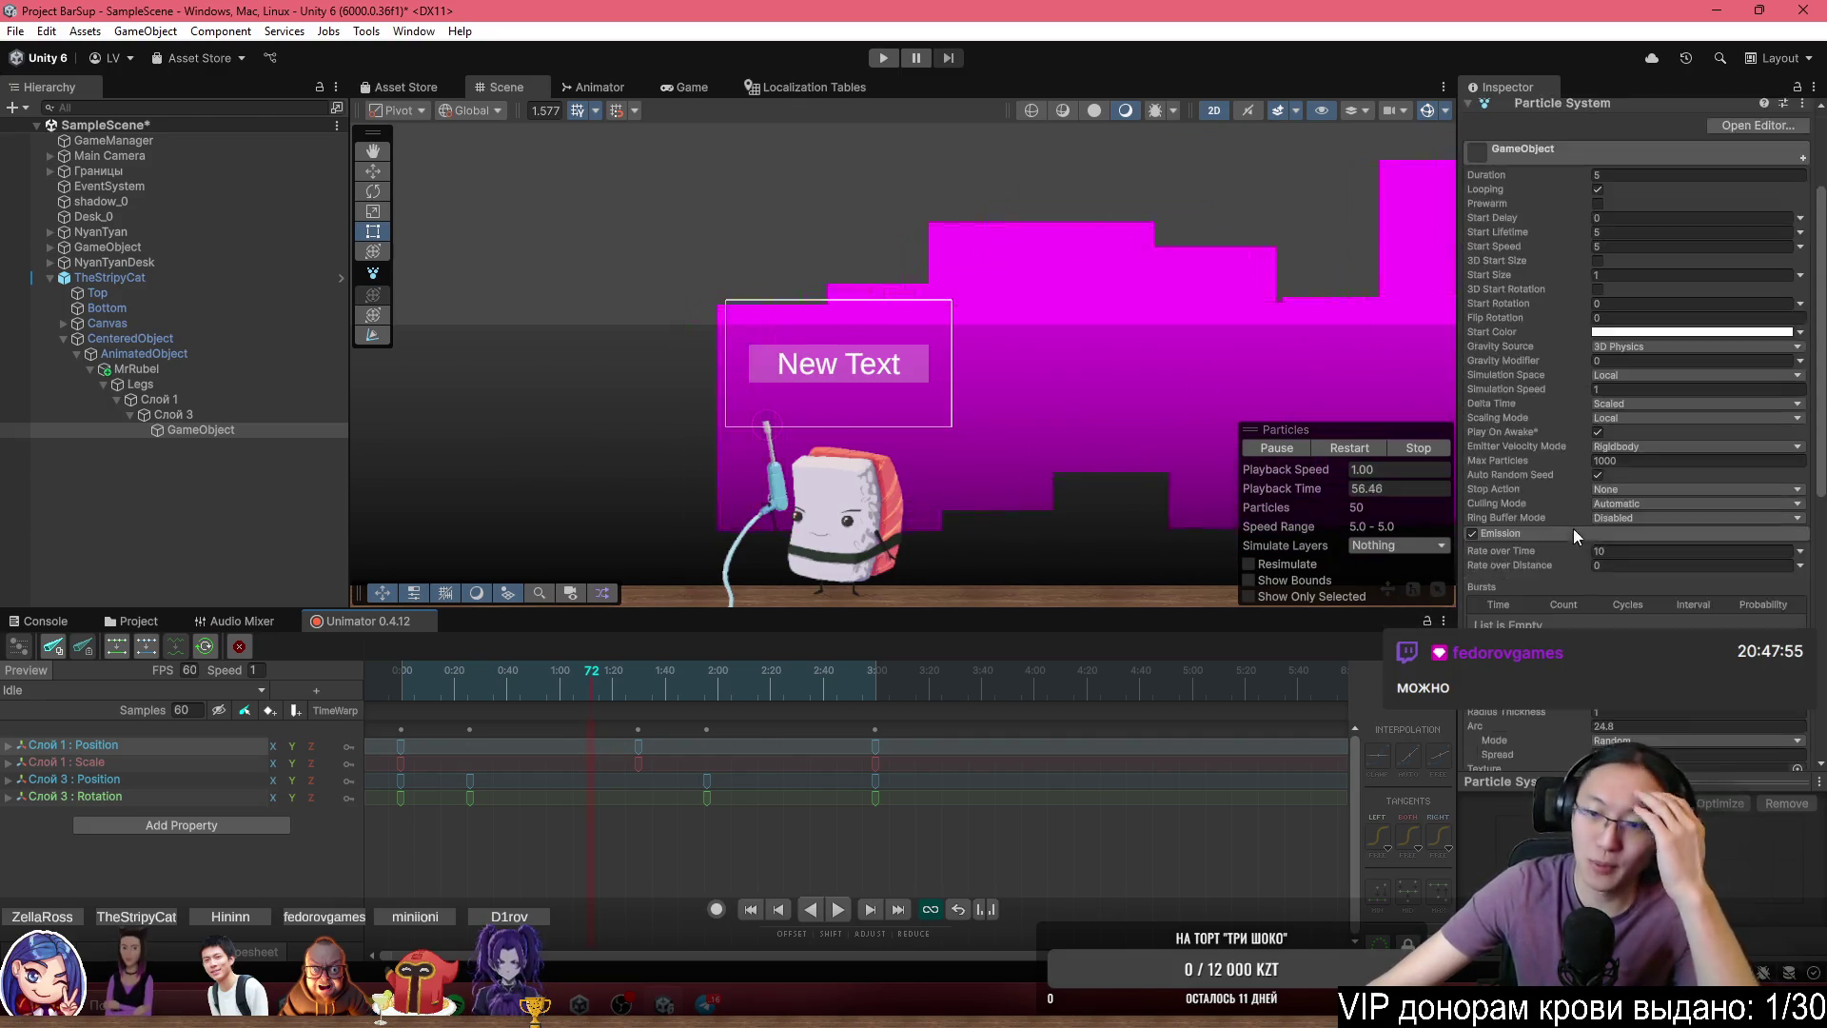
scroll(1642, 609, "up", 7)
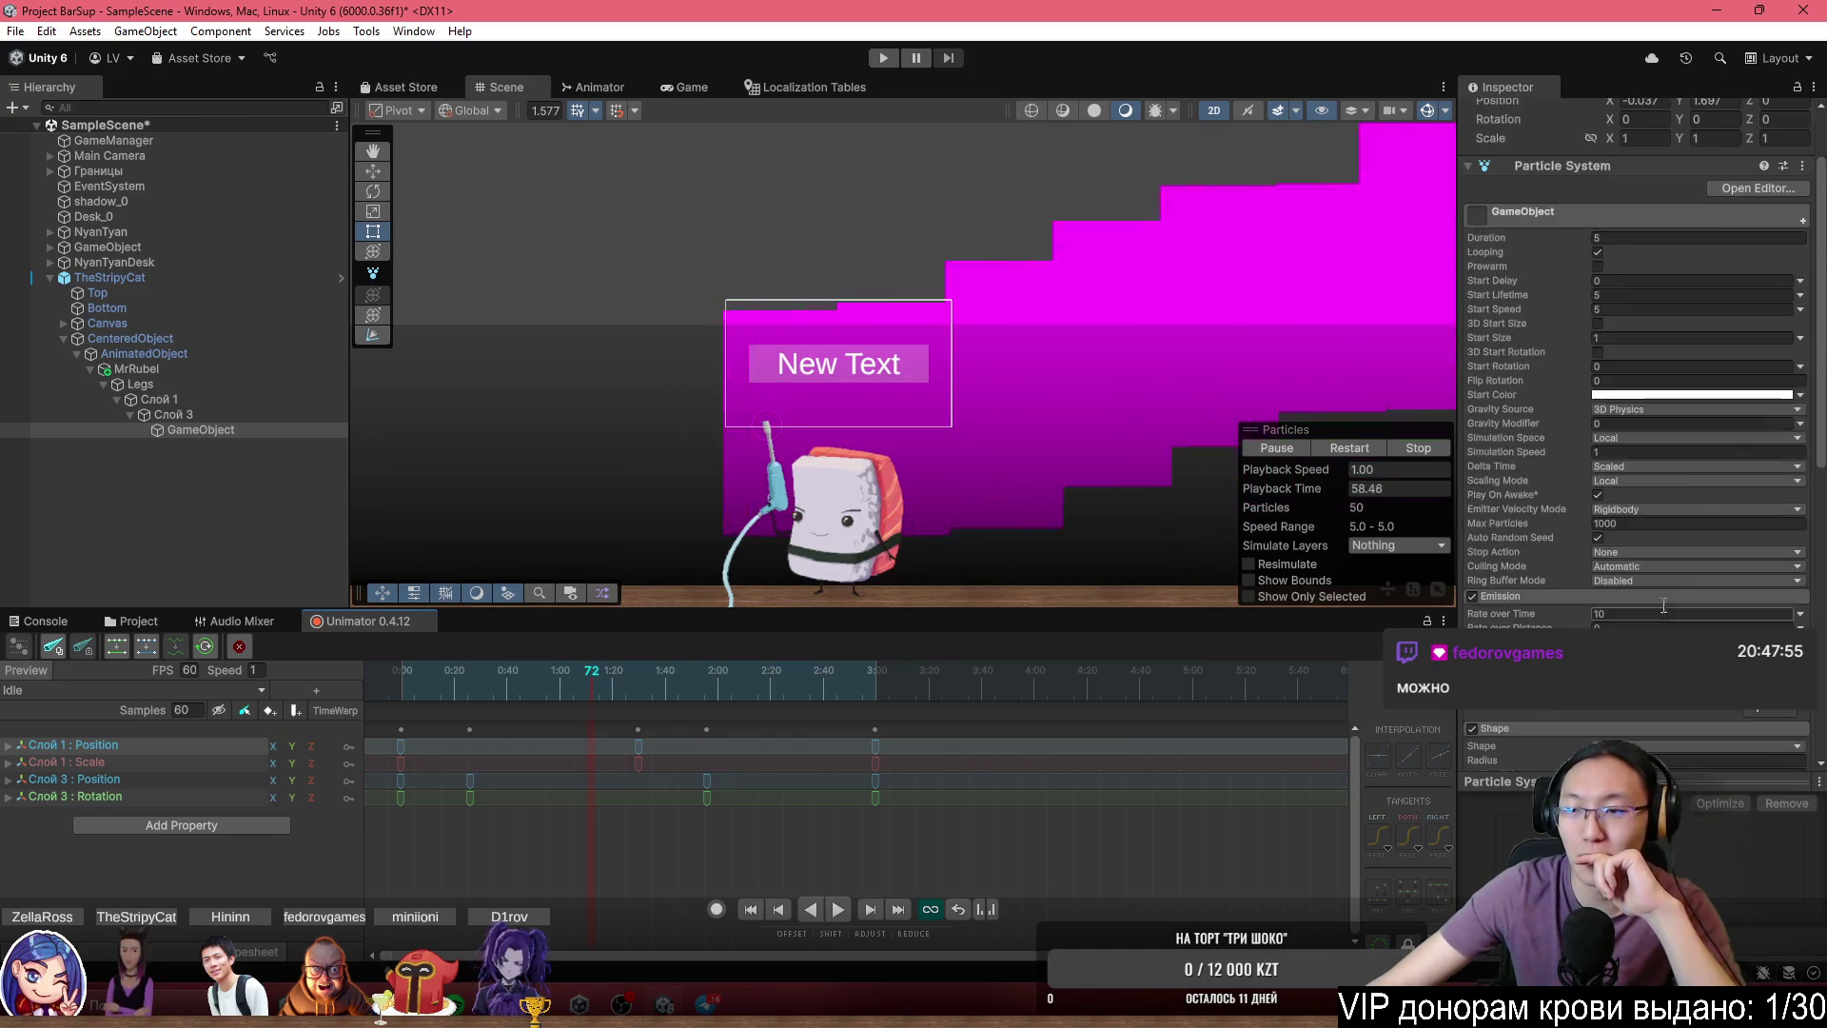
scroll(1710, 448, "down", 7)
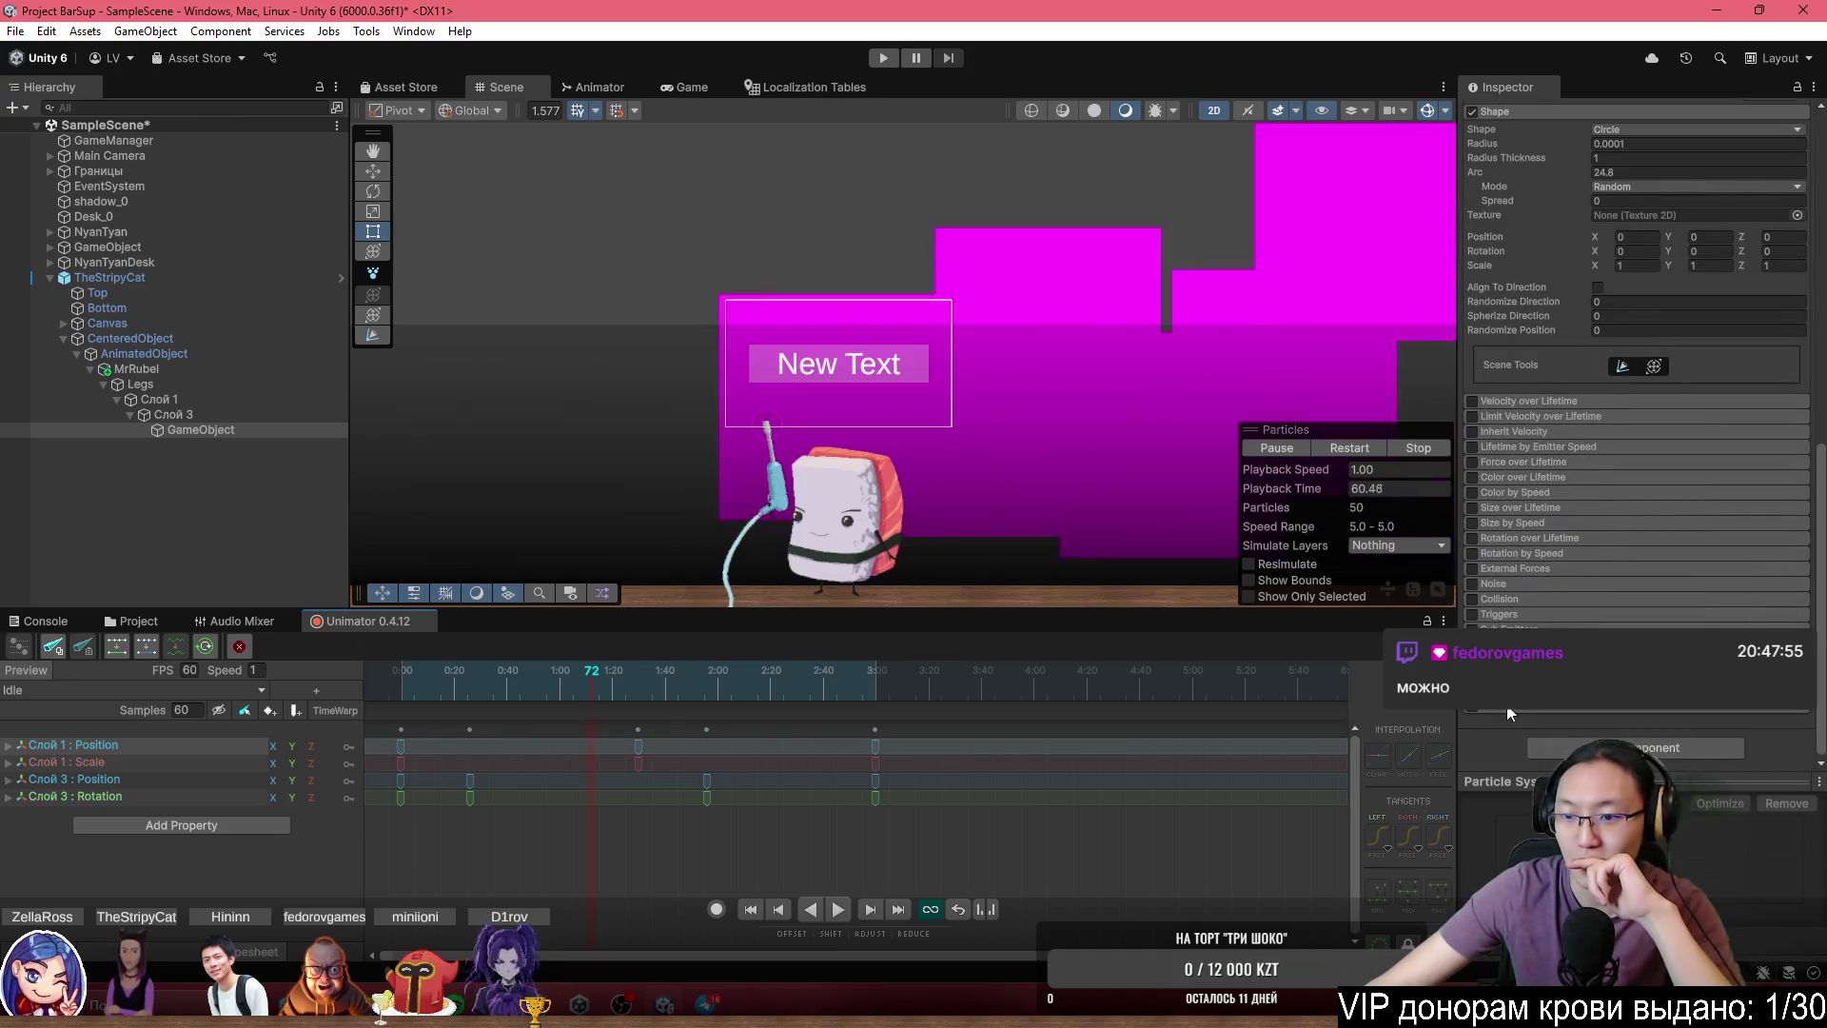
scroll(1687, 506, "down", 3)
left_click(1797, 385)
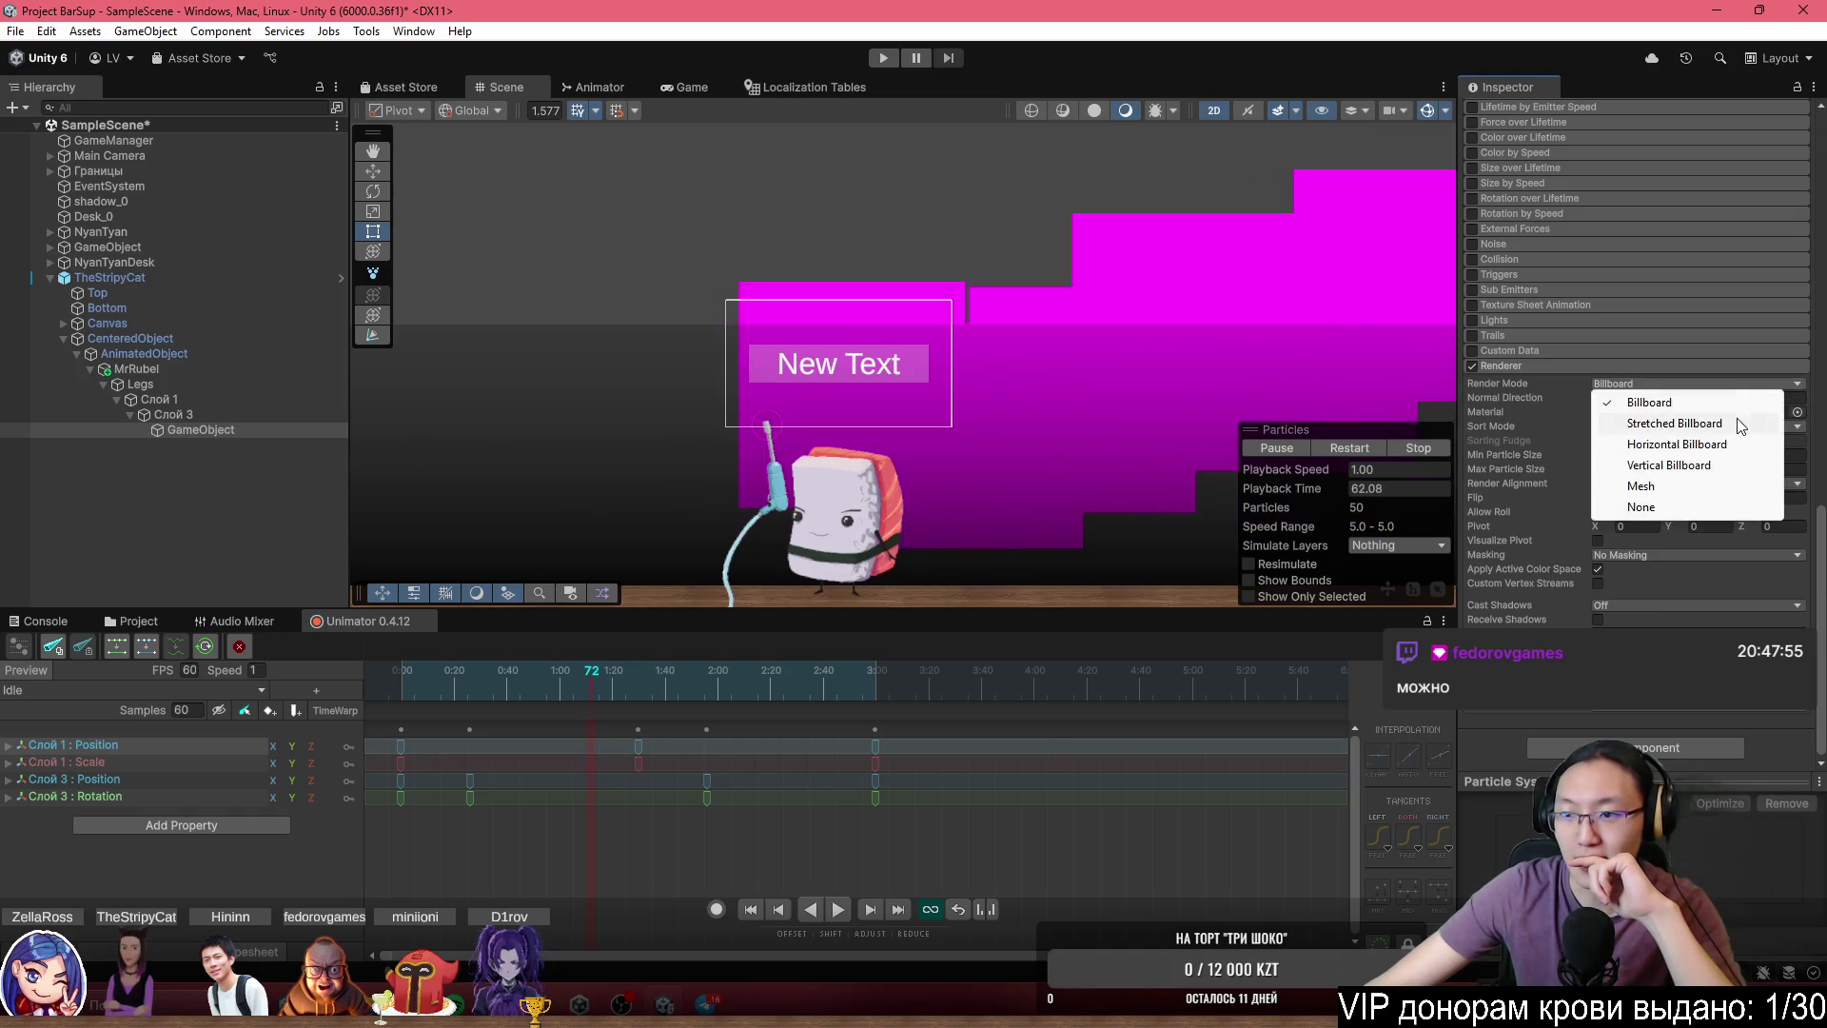
Keep Billboard render mode, assign the Sprites-Default material, and leave Sort Mode at None
left_click(1641, 402)
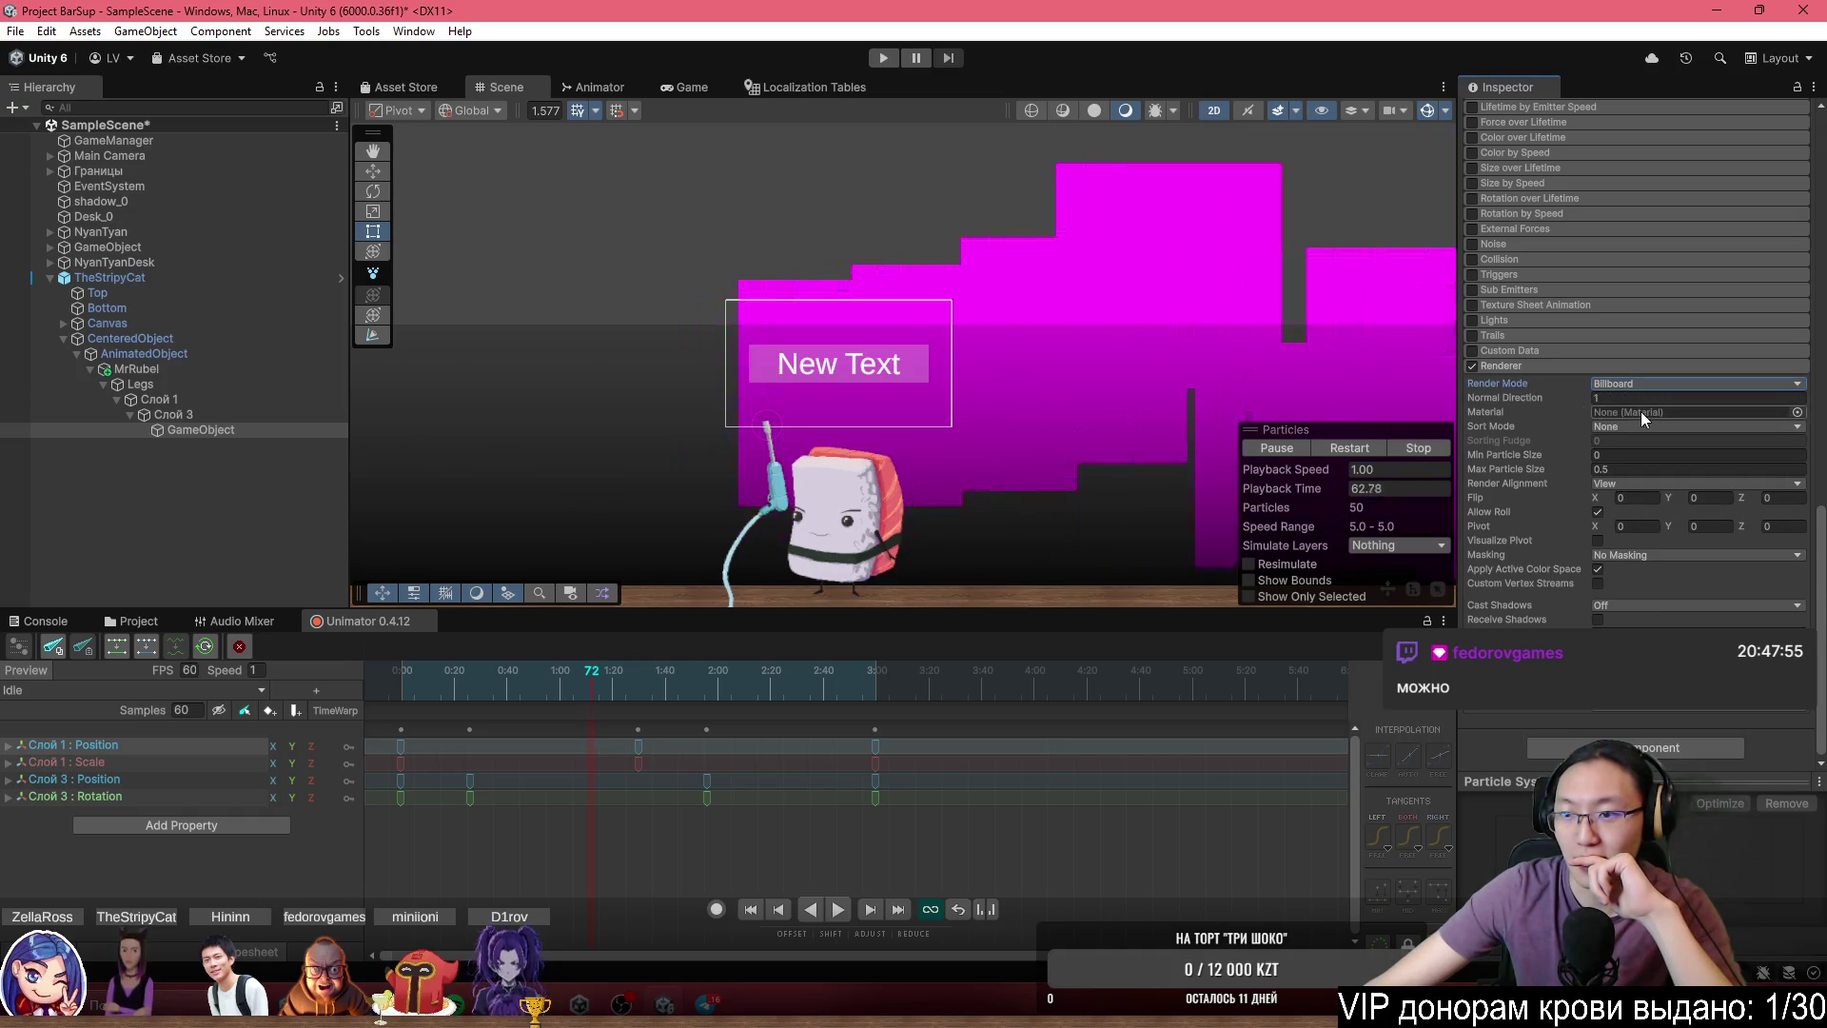
left_click(1797, 413)
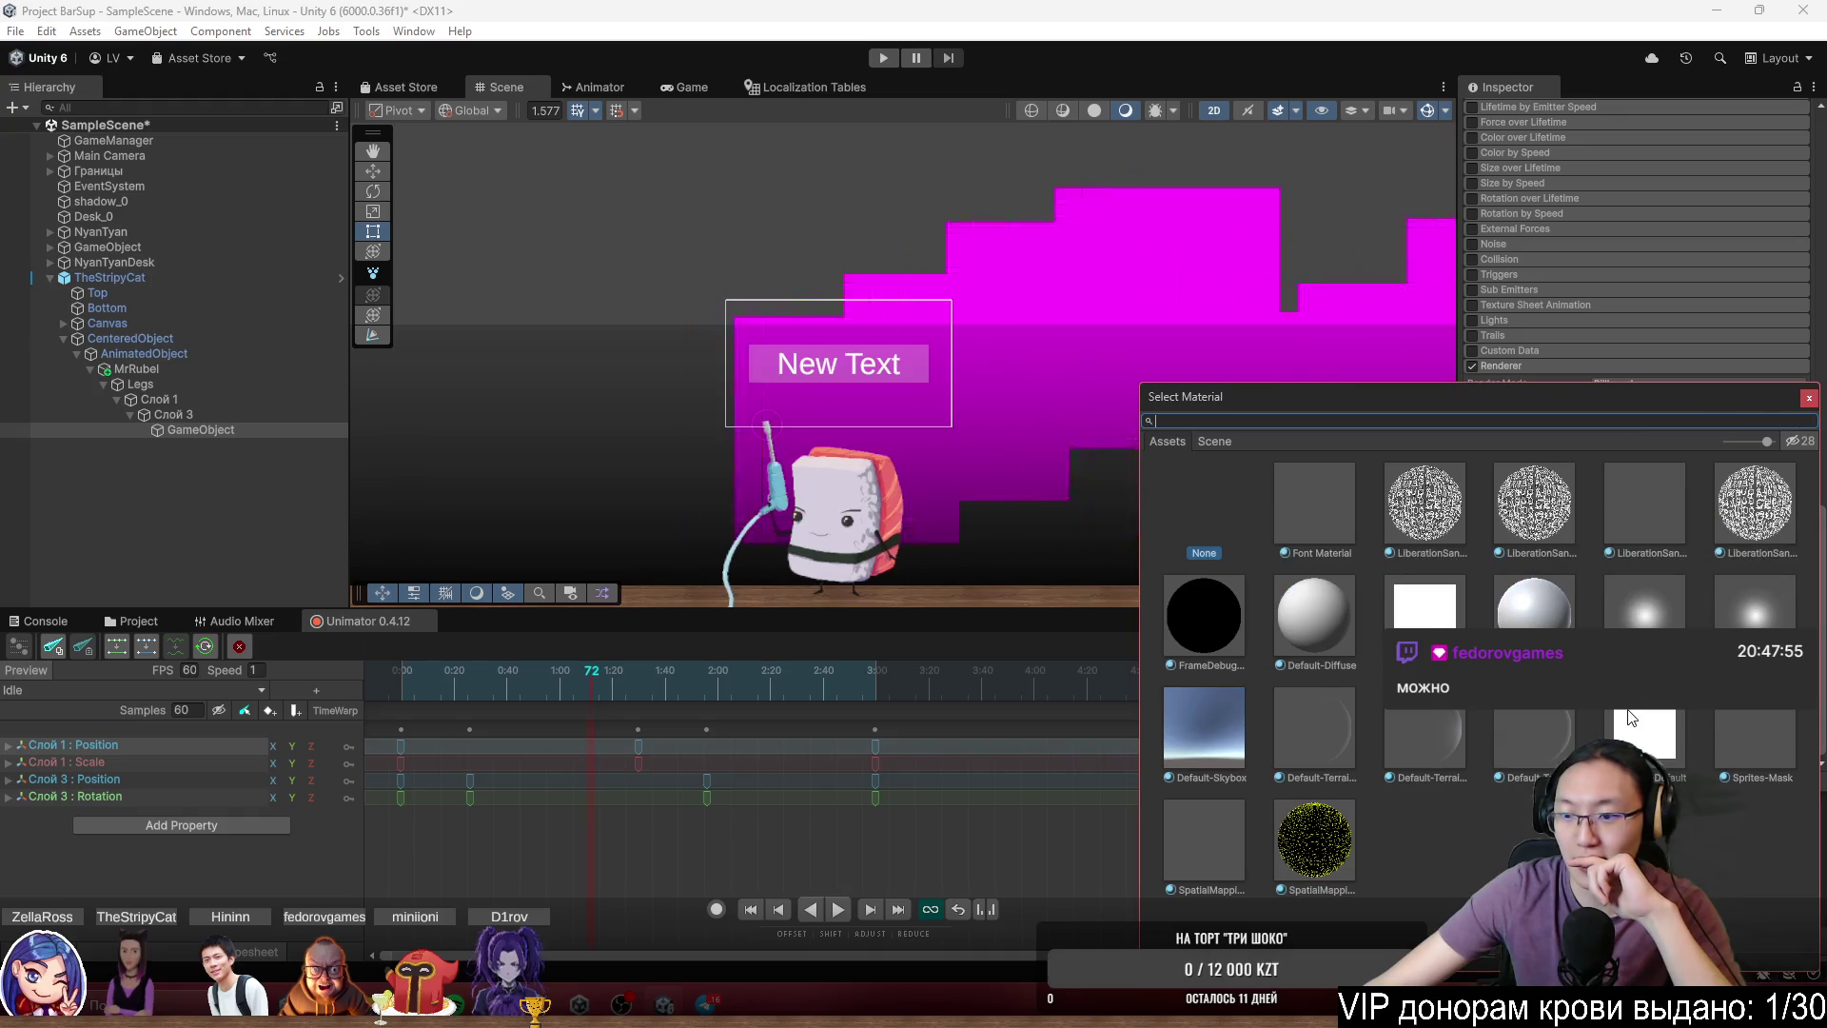
double_click(1632, 718)
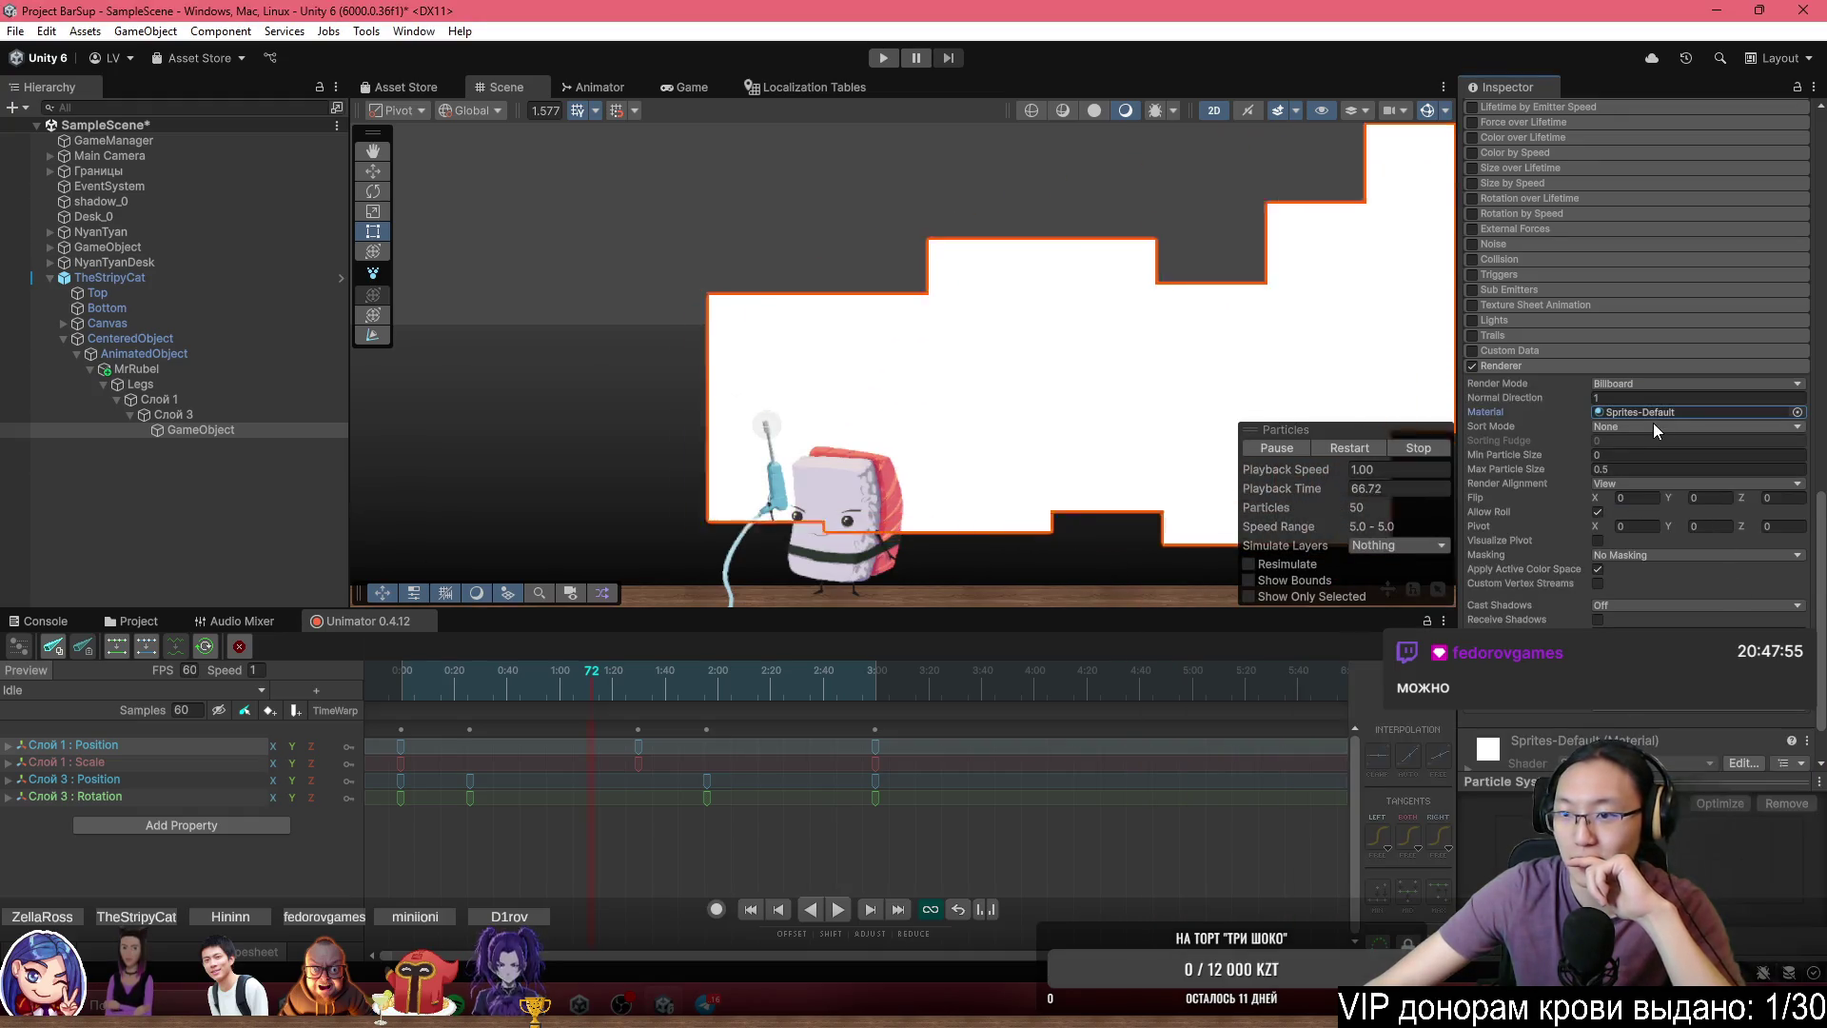
left_click(1652, 424)
left_click(1625, 418)
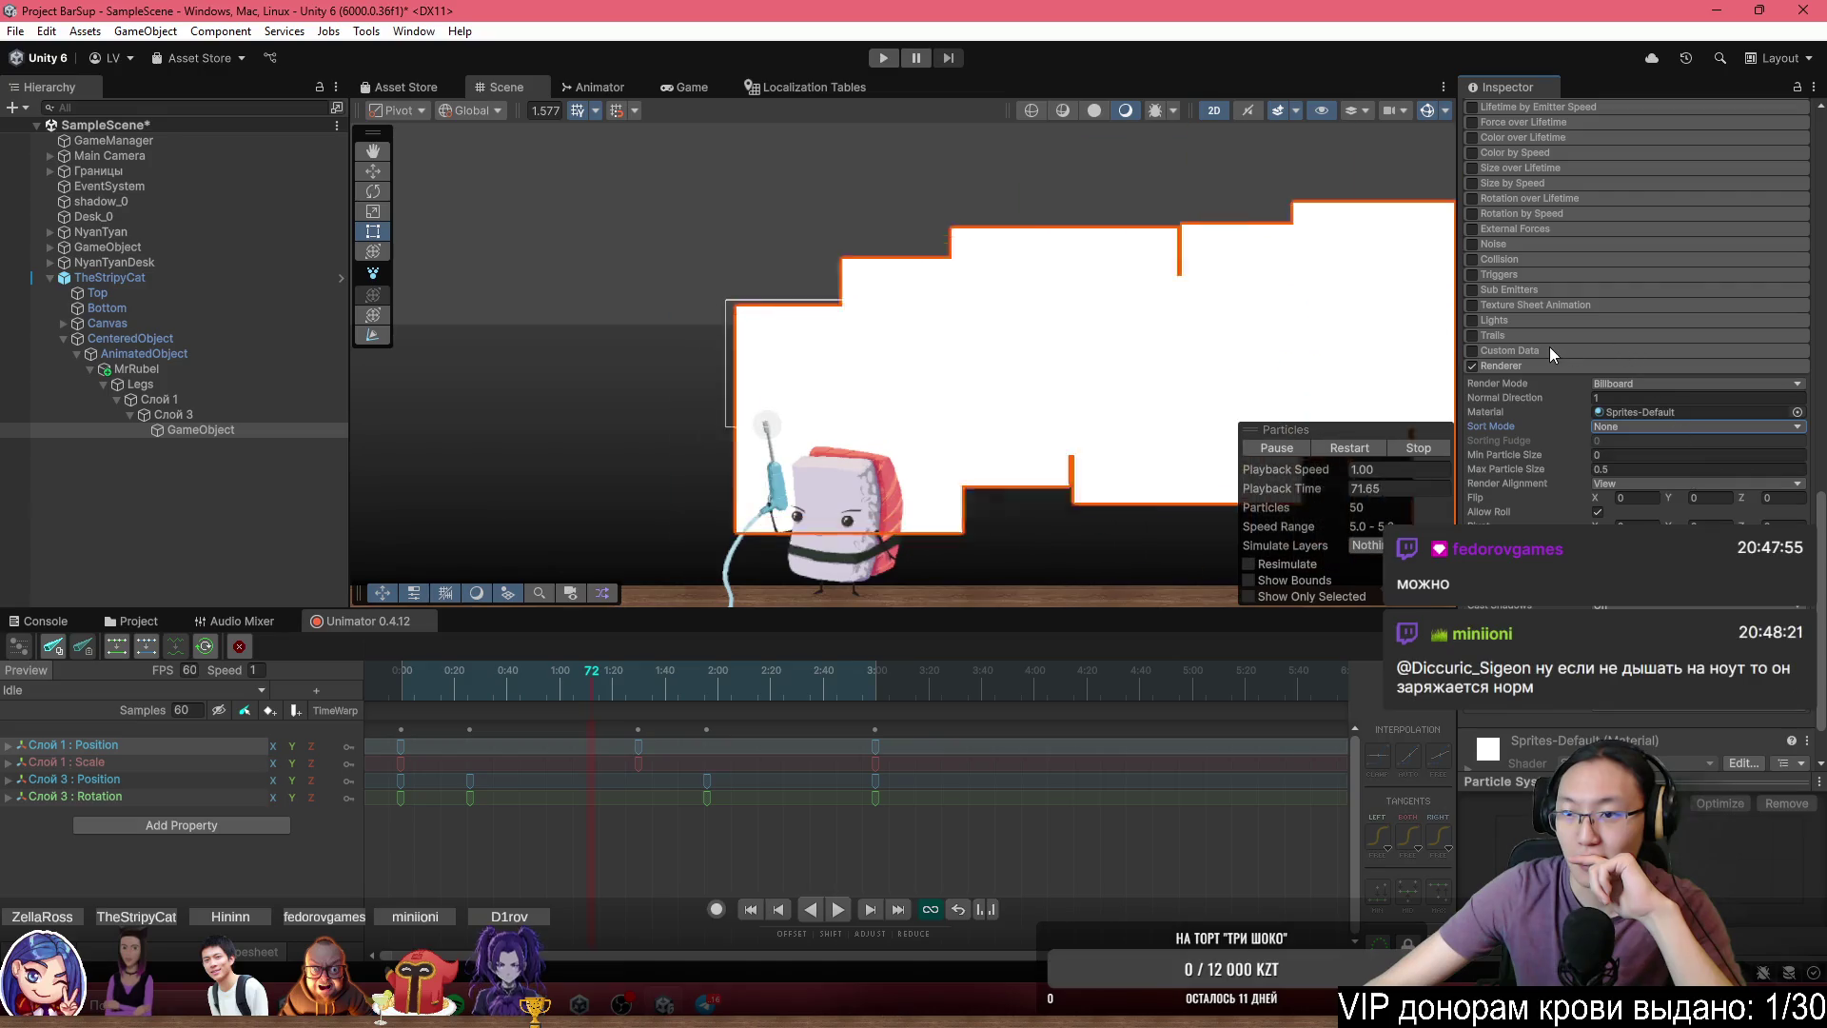
Enable and expand Texture Sheet Animation to view its mode choices
left_click(1472, 305)
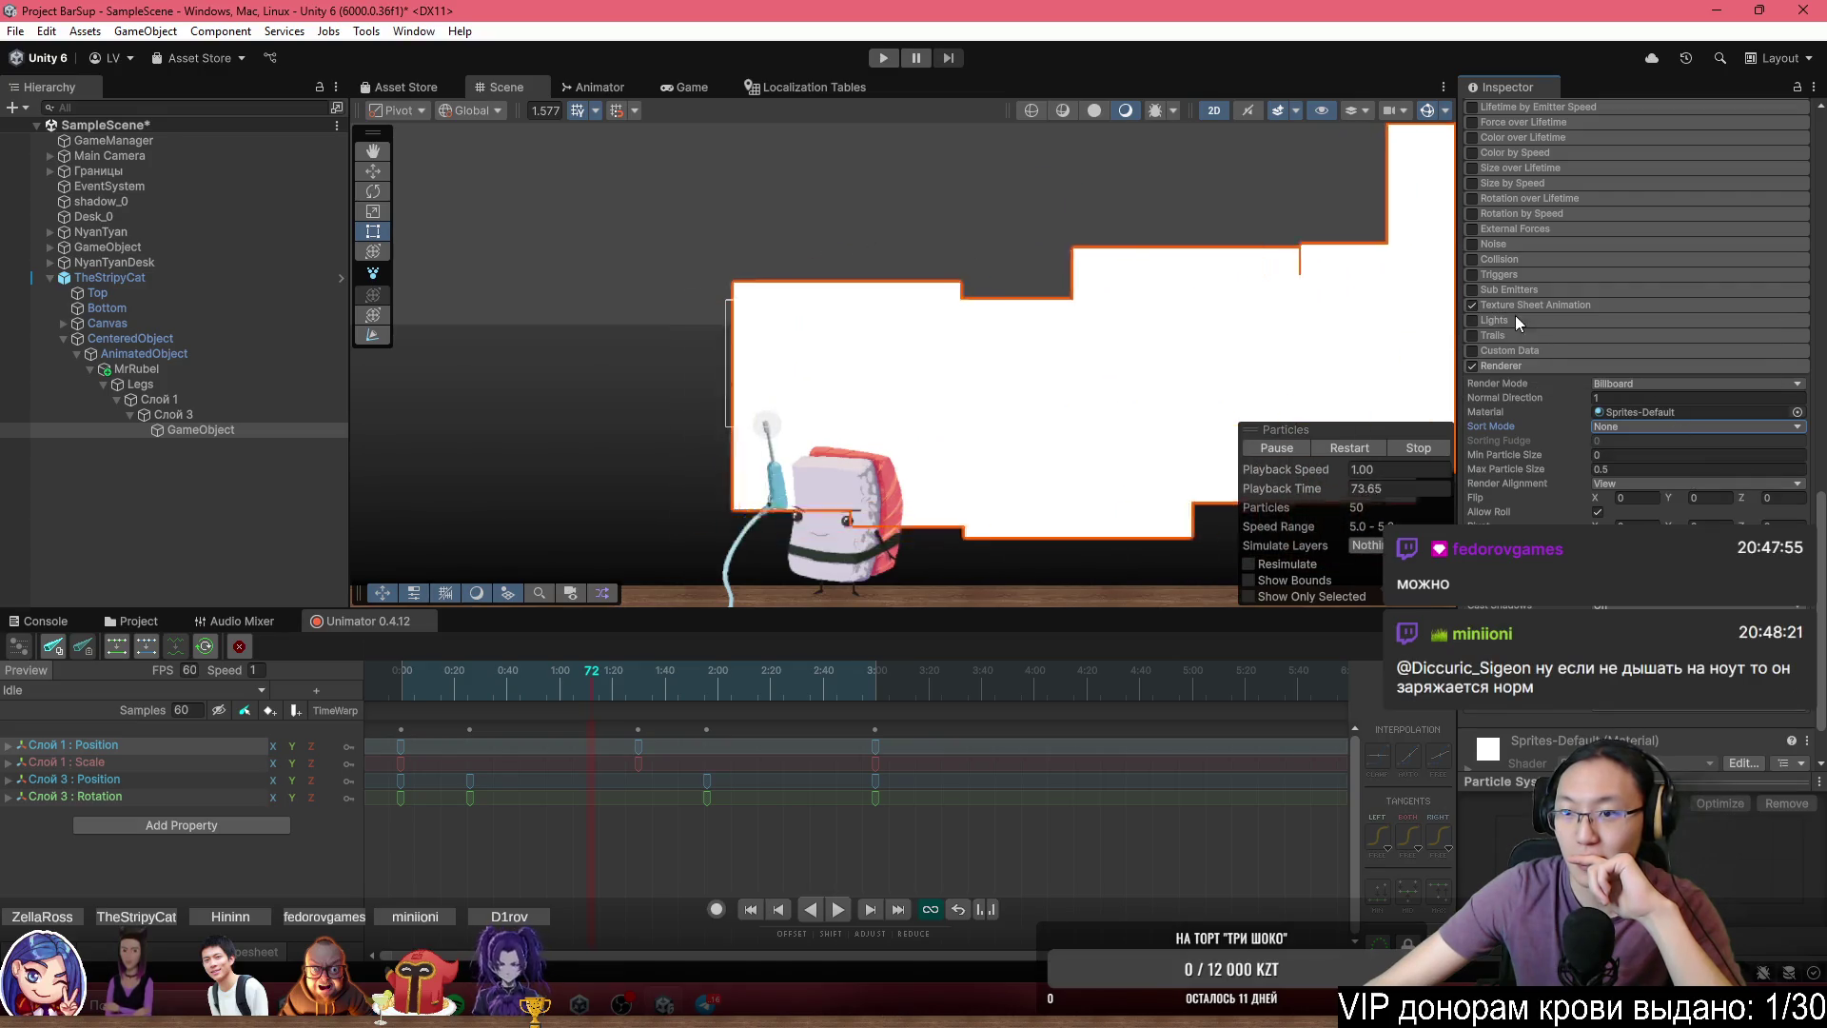
left_click(1567, 302)
left_click(1674, 323)
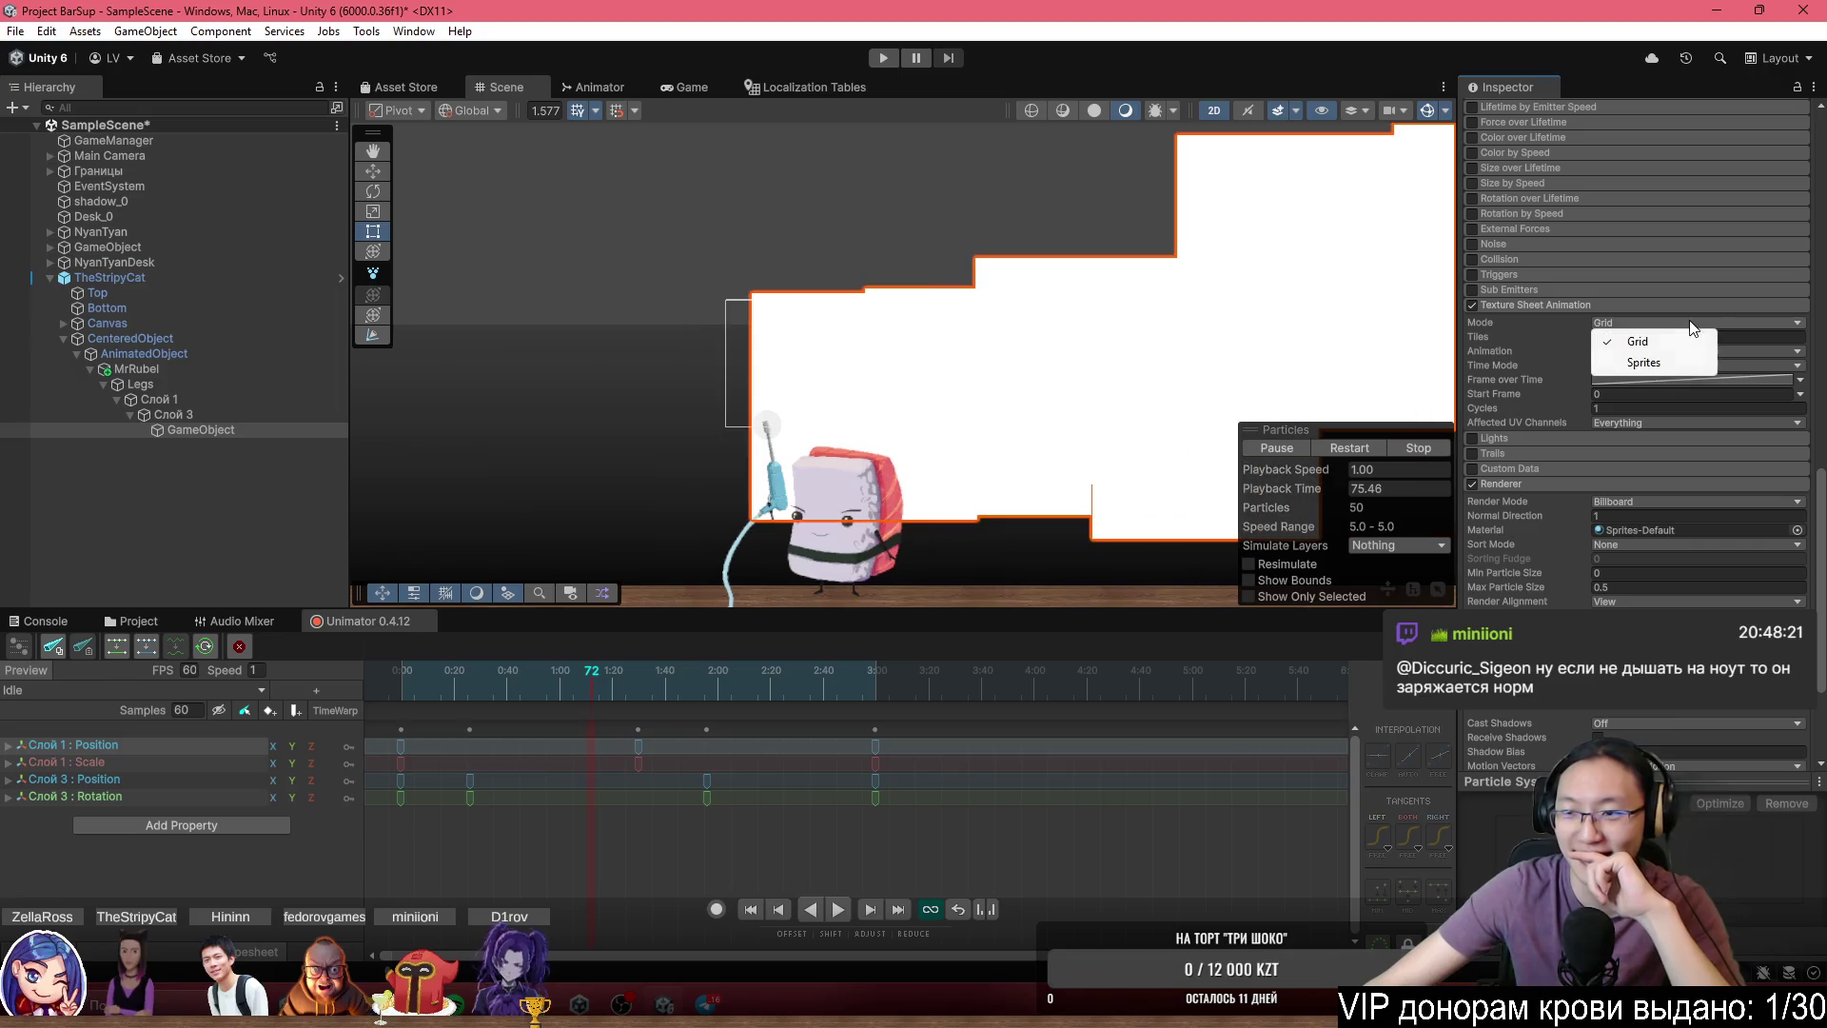
Set Texture Sheet Animation to Sprites mode using the MrRubelDrop_0 sprite
left_click(1680, 363)
left_click(1782, 338)
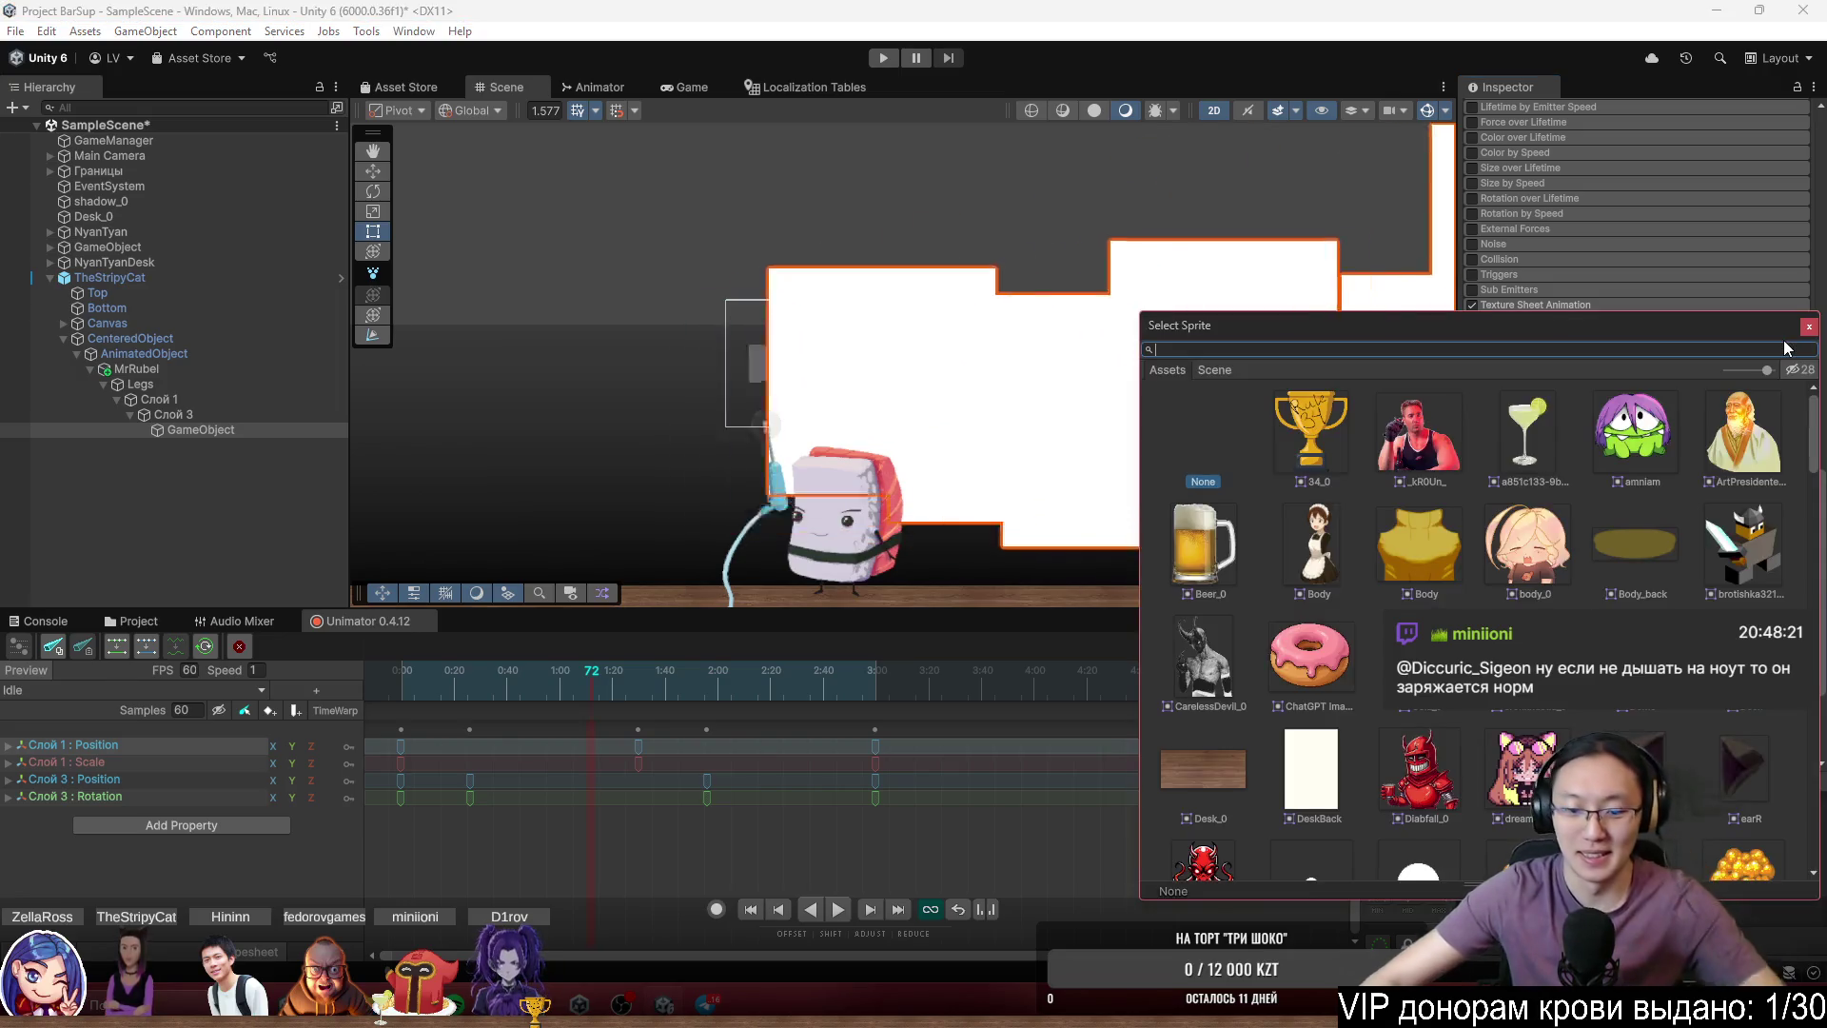
type("Drop")
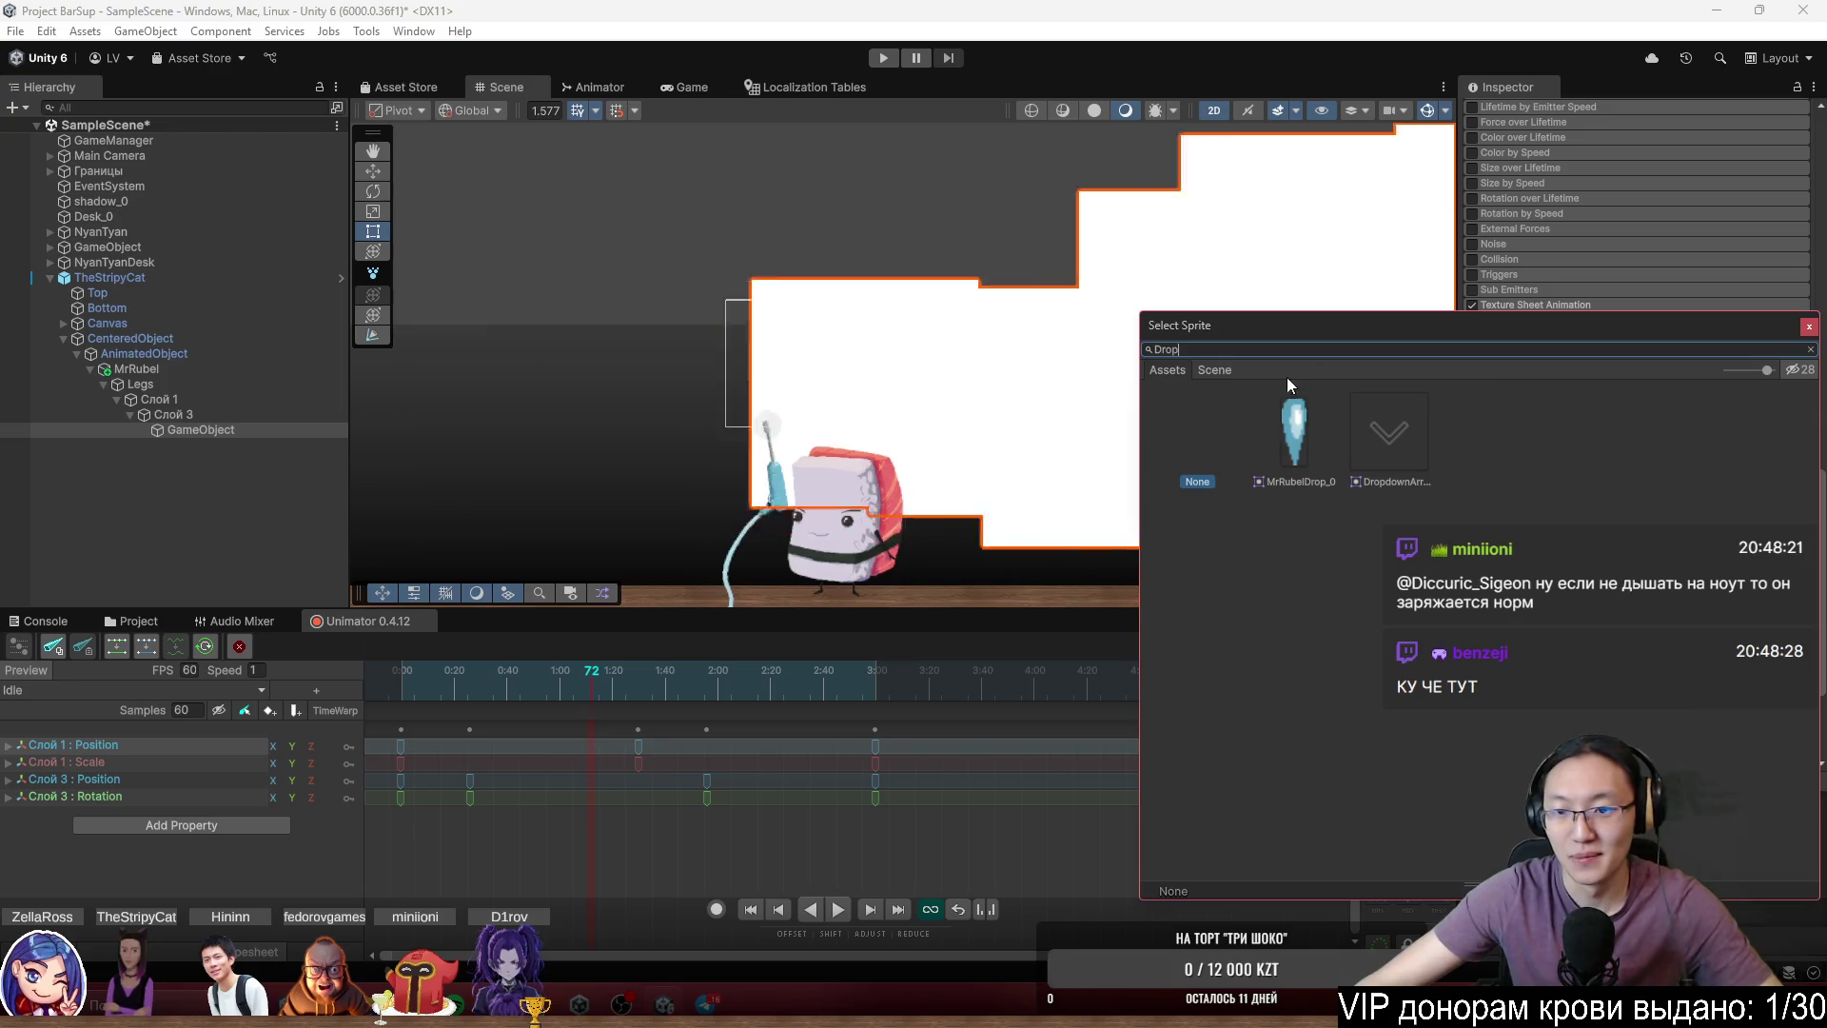
double_click(1290, 404)
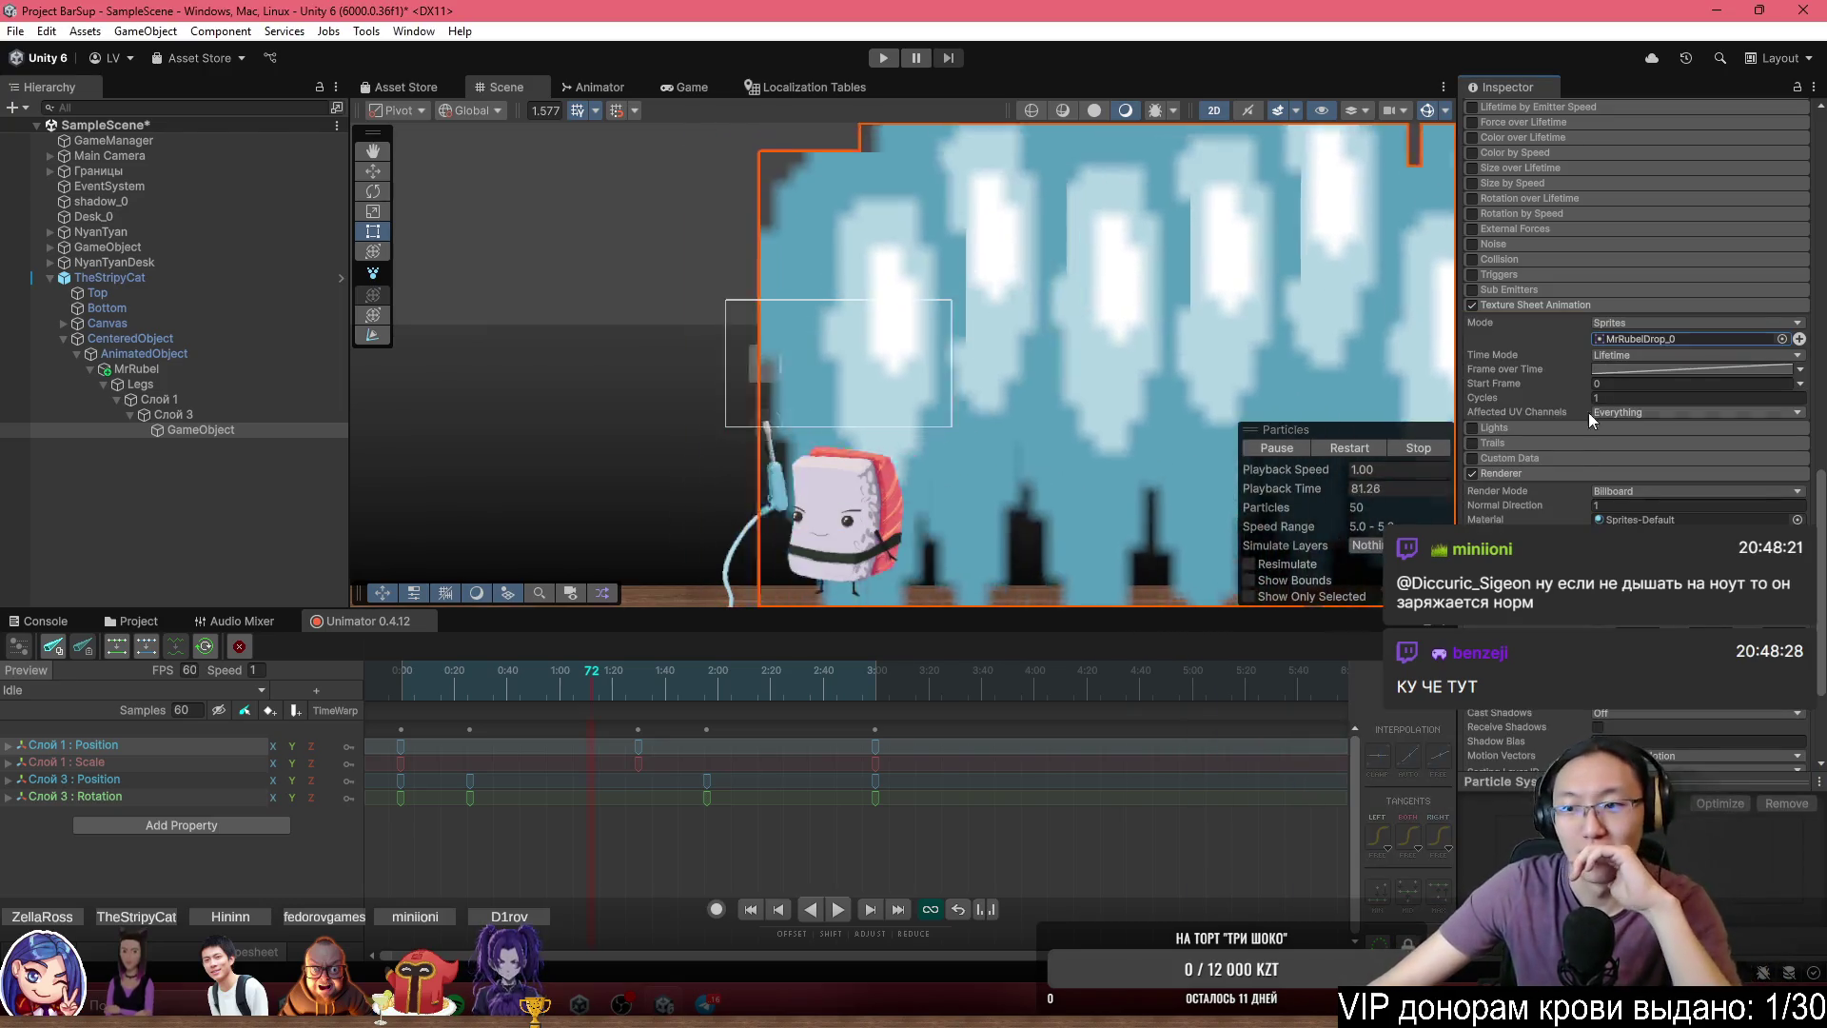
scroll(1623, 436, "up", 10)
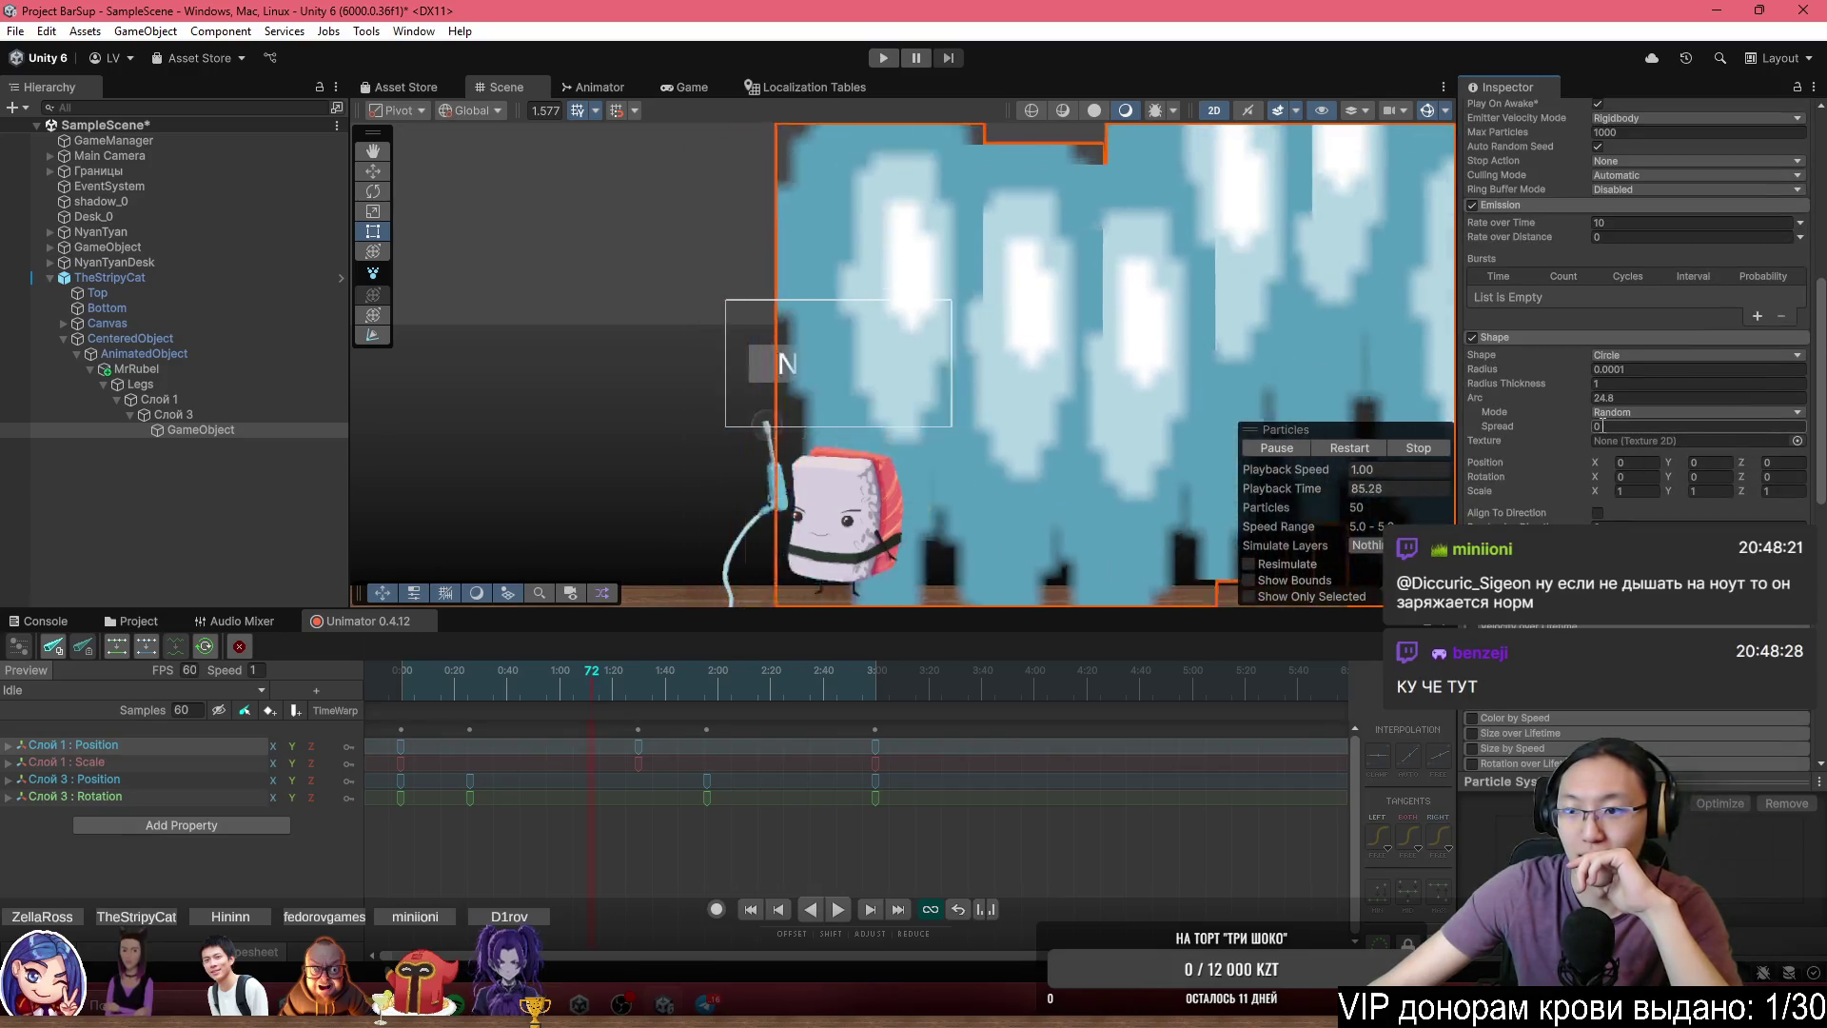
scroll(1600, 434, "down", 10)
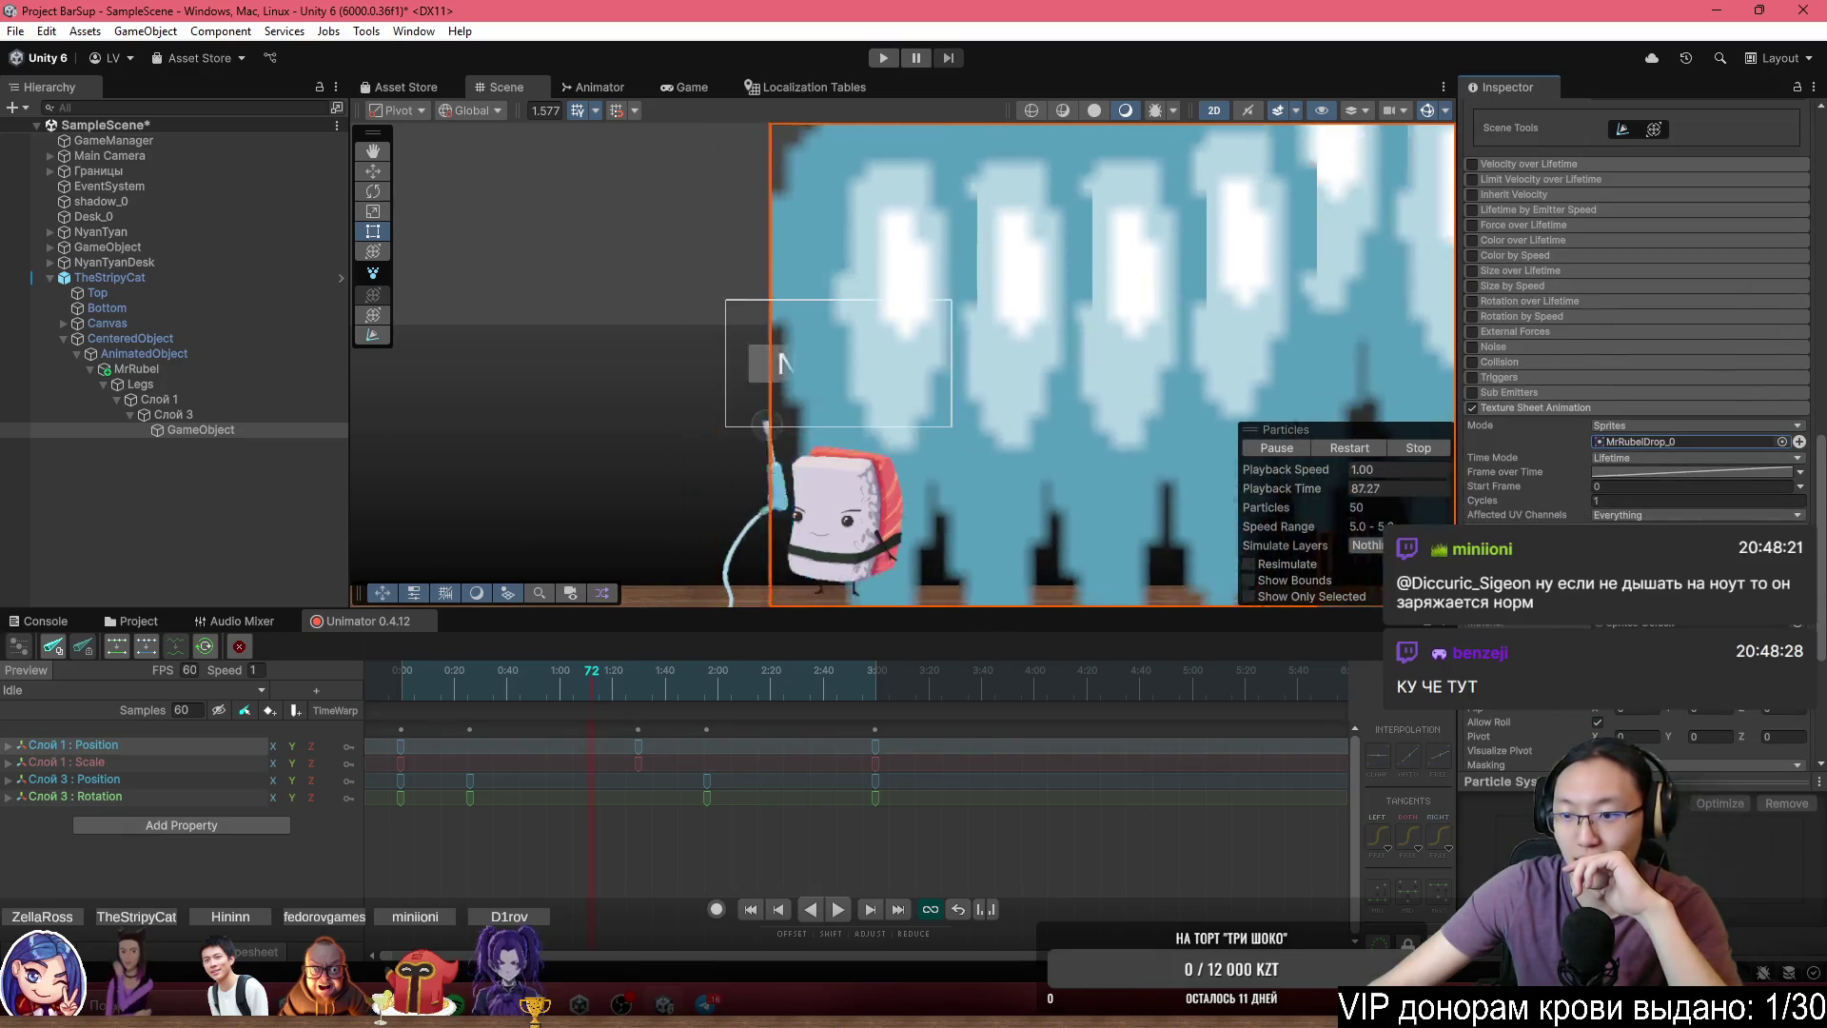
scroll(1560, 505, "up", 5)
scroll(1629, 428, "down", 5)
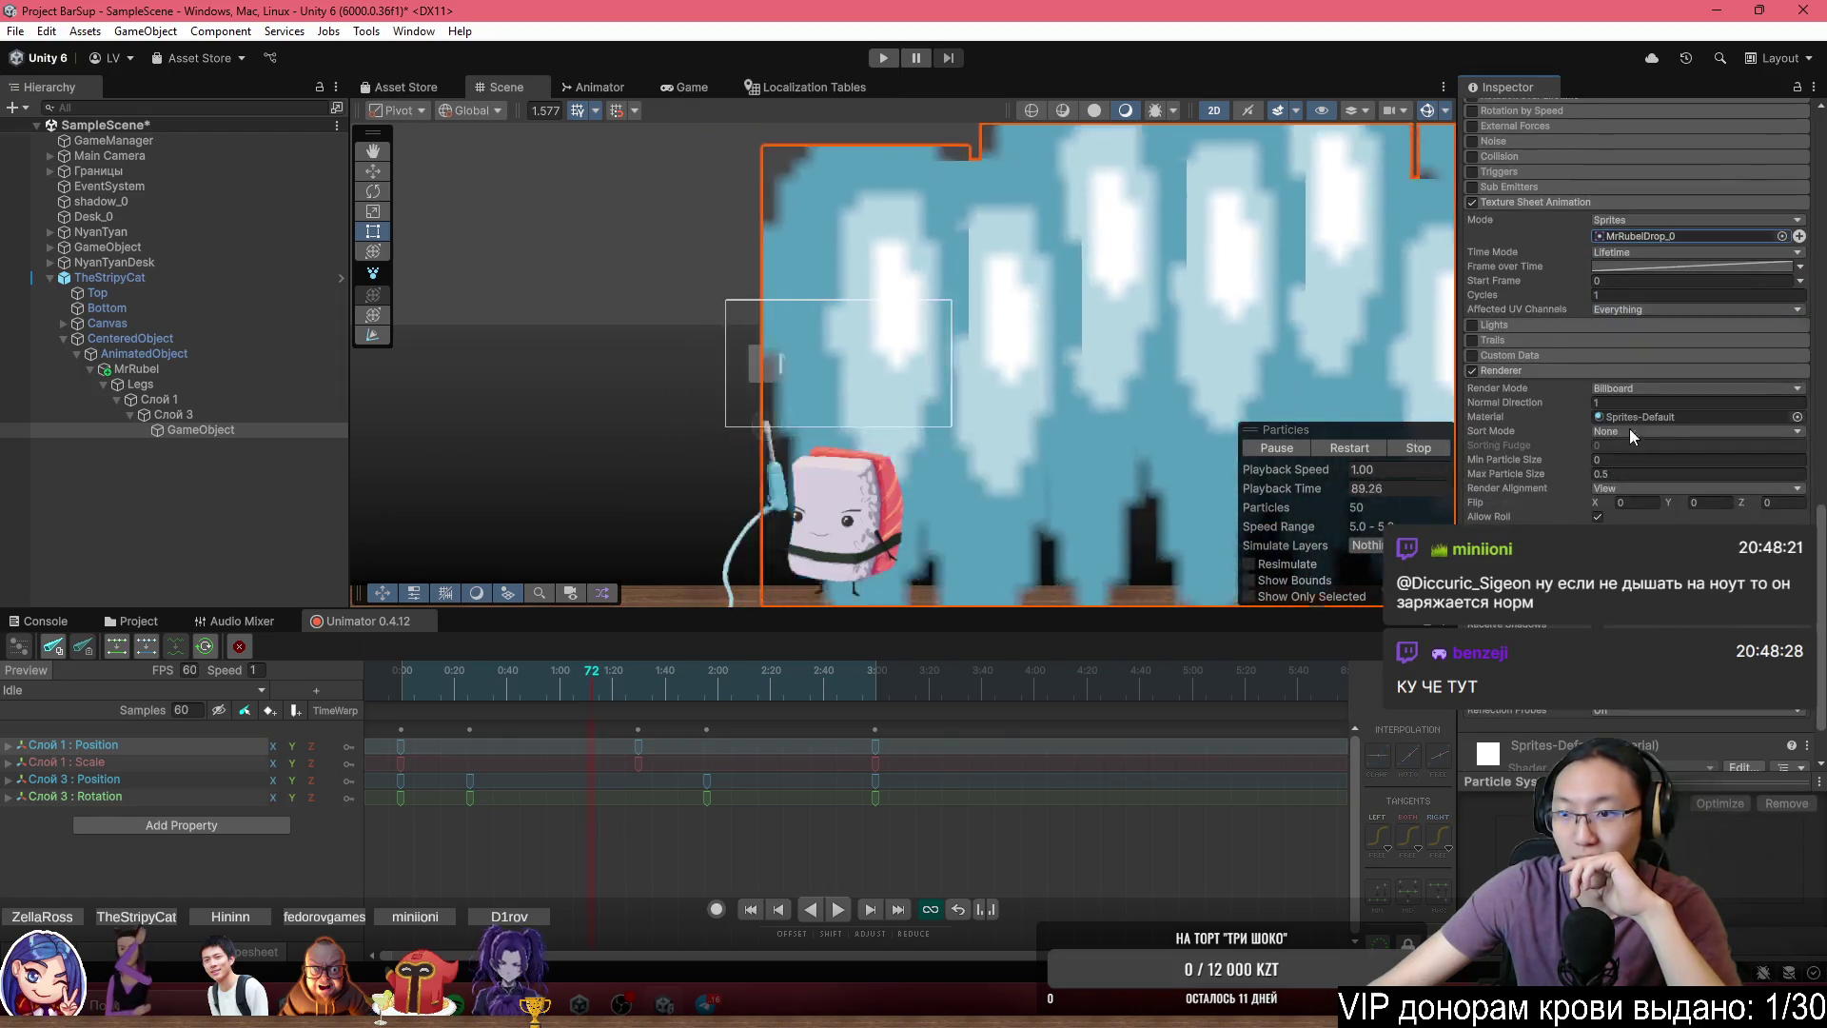
scroll(1650, 480, "up", 10)
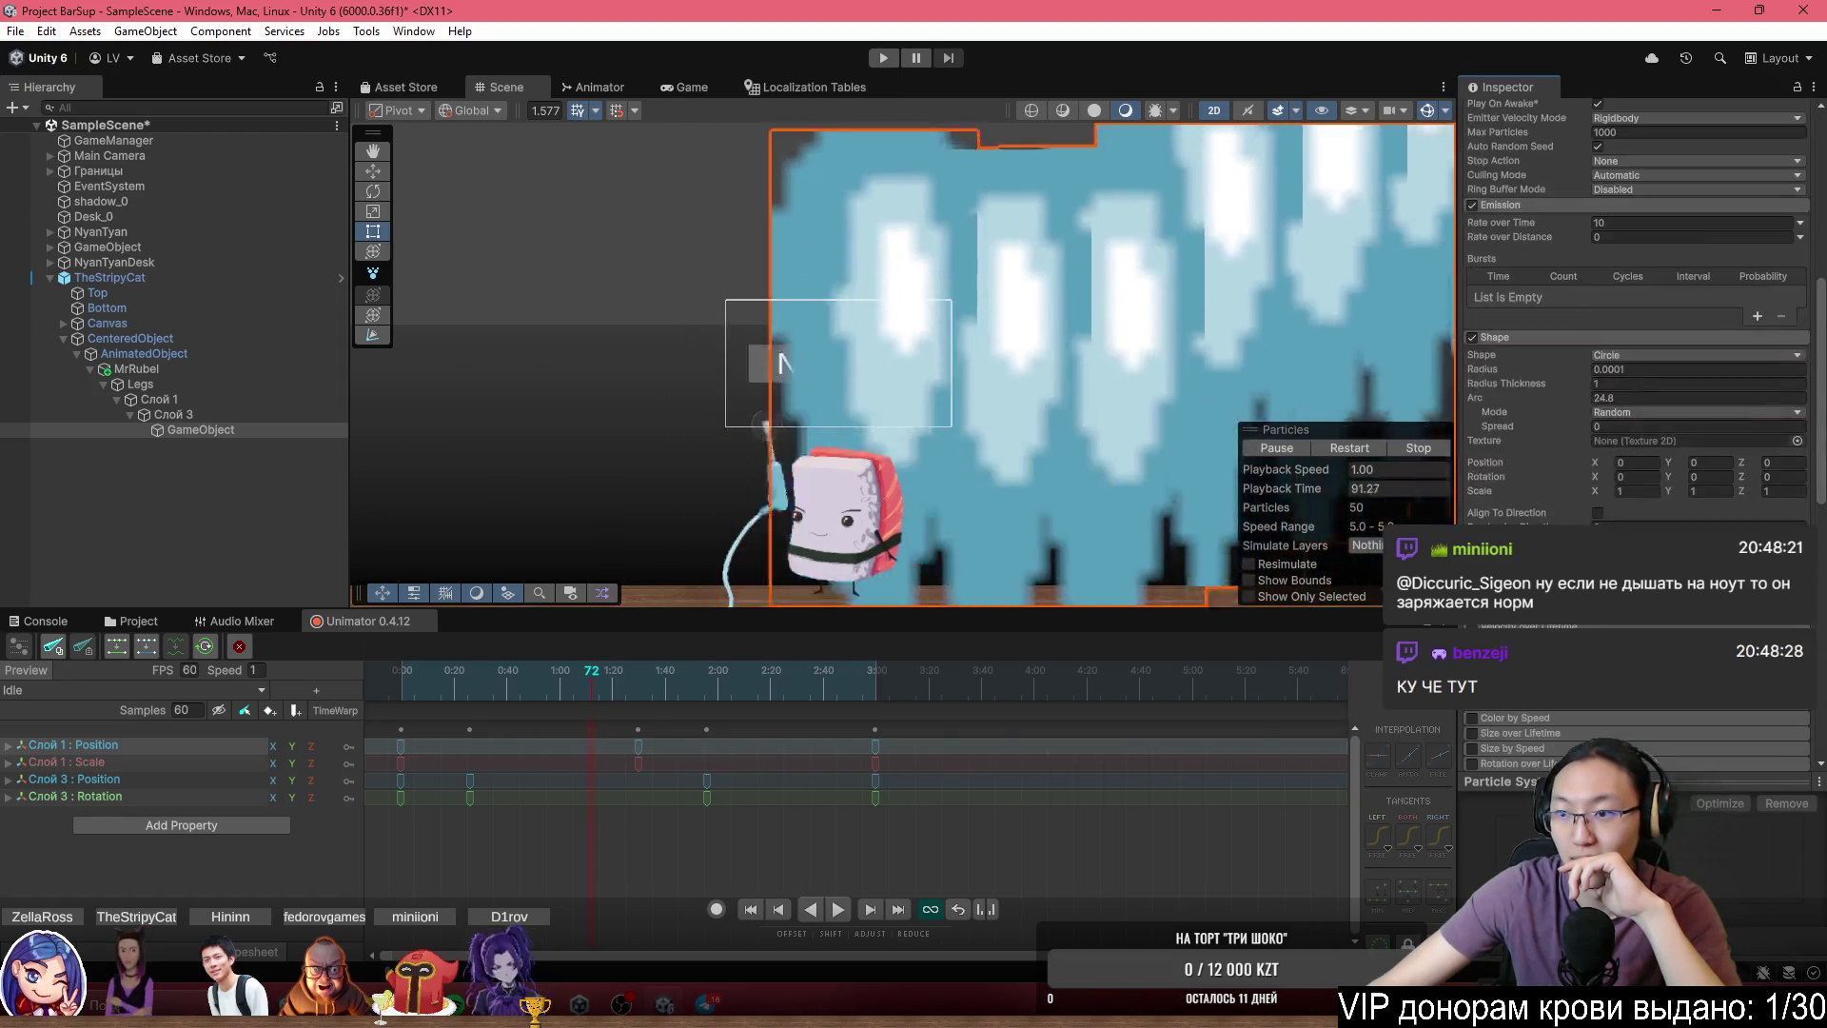
scroll(1653, 381, "down", 5)
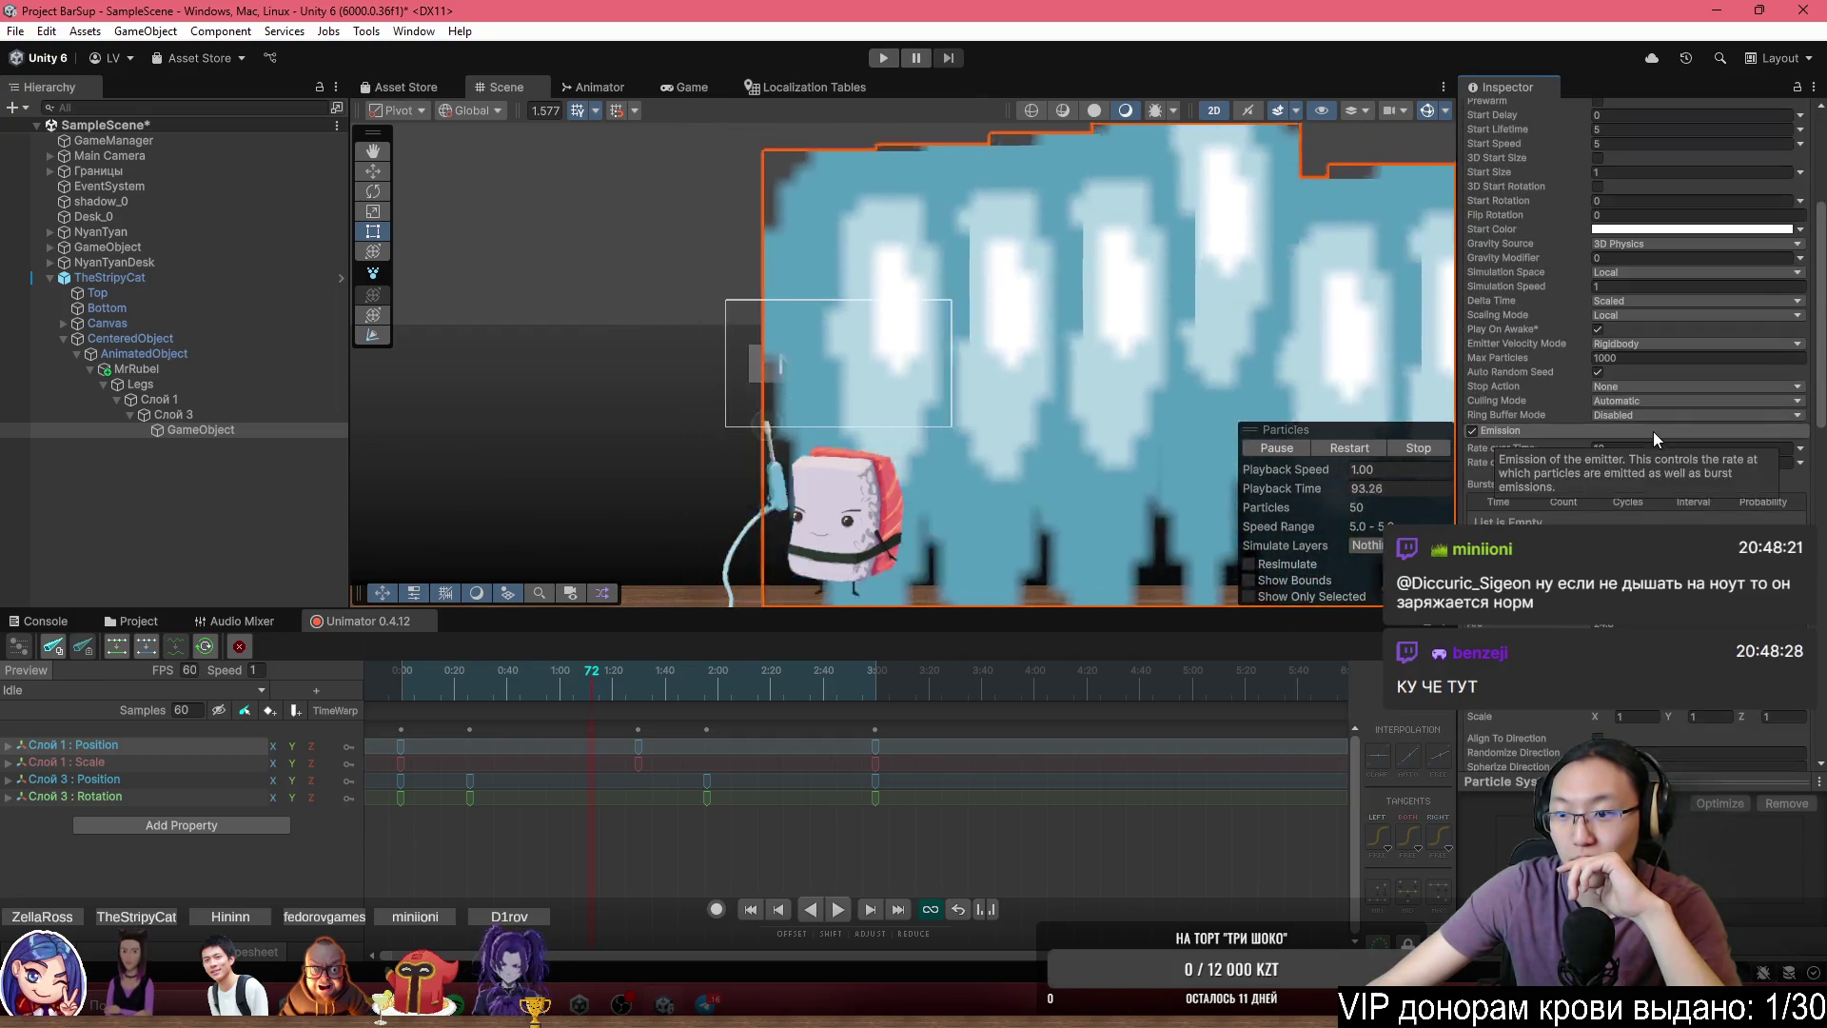
scroll(1522, 453, "down", 3)
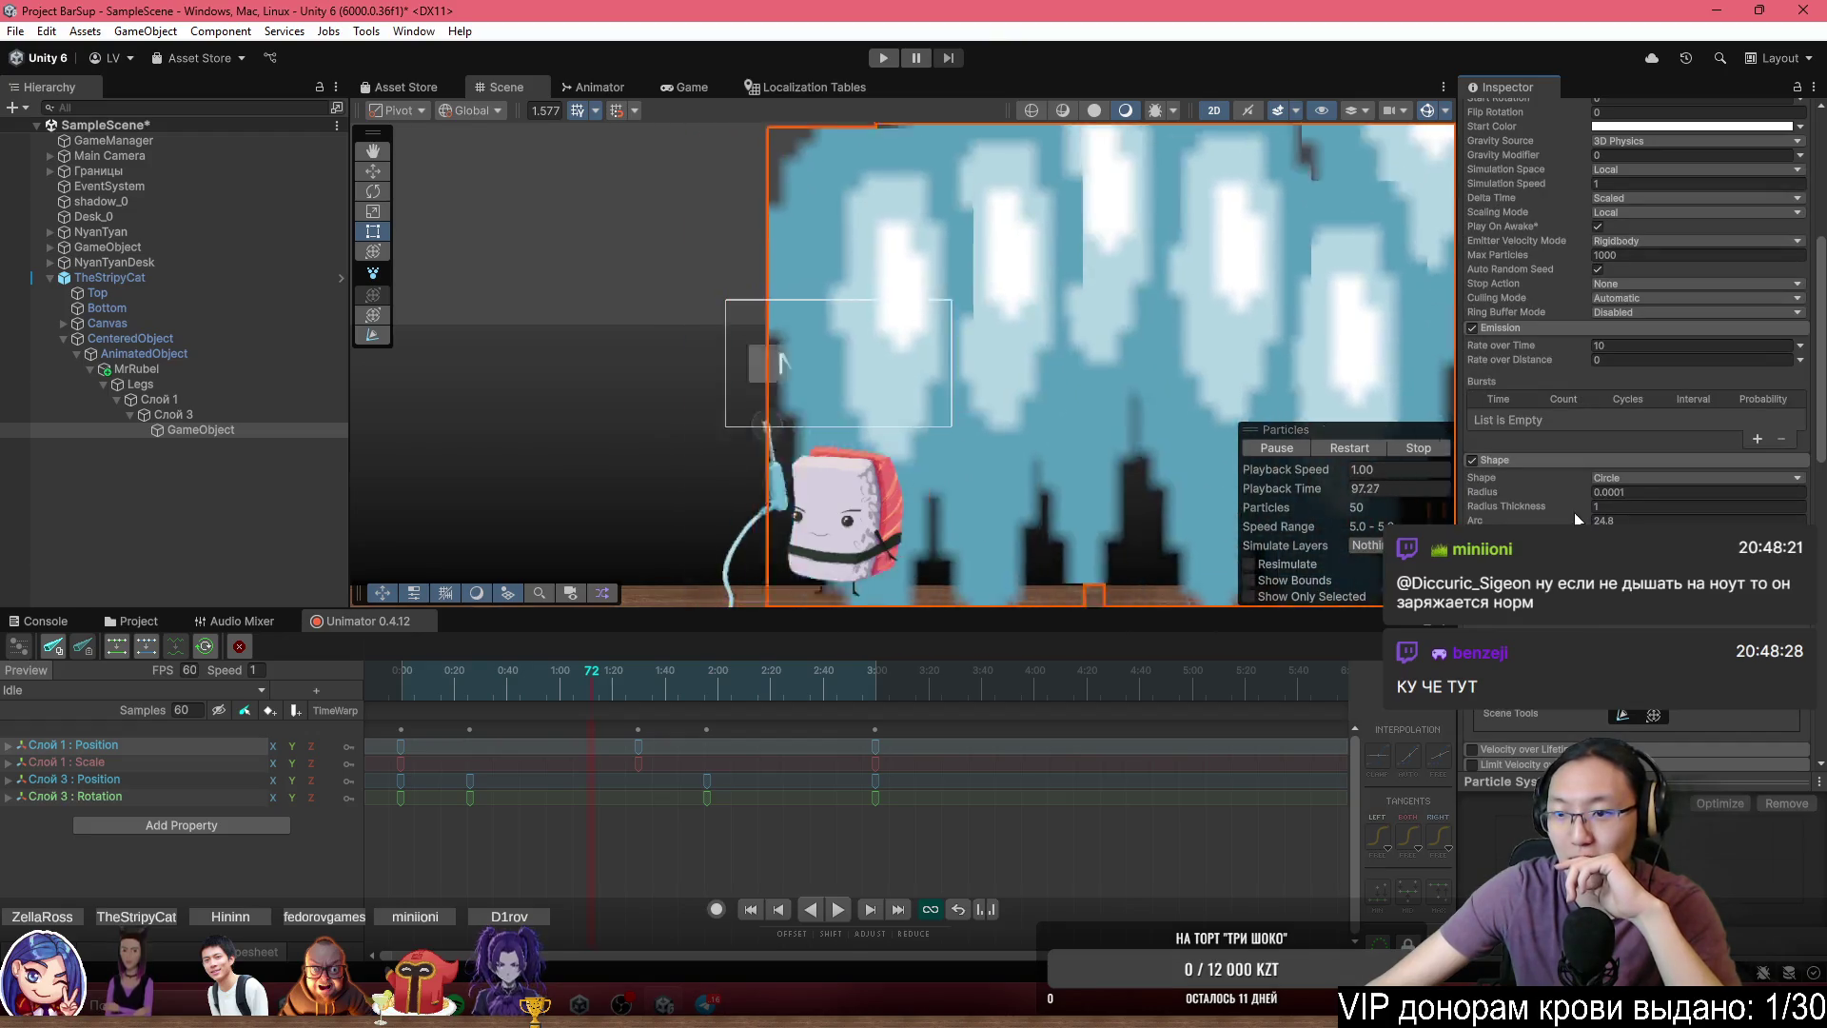
Lower the emitter's Radius Thickness from 1 to 0 and keep the arc mode Random
left_click(1563, 522)
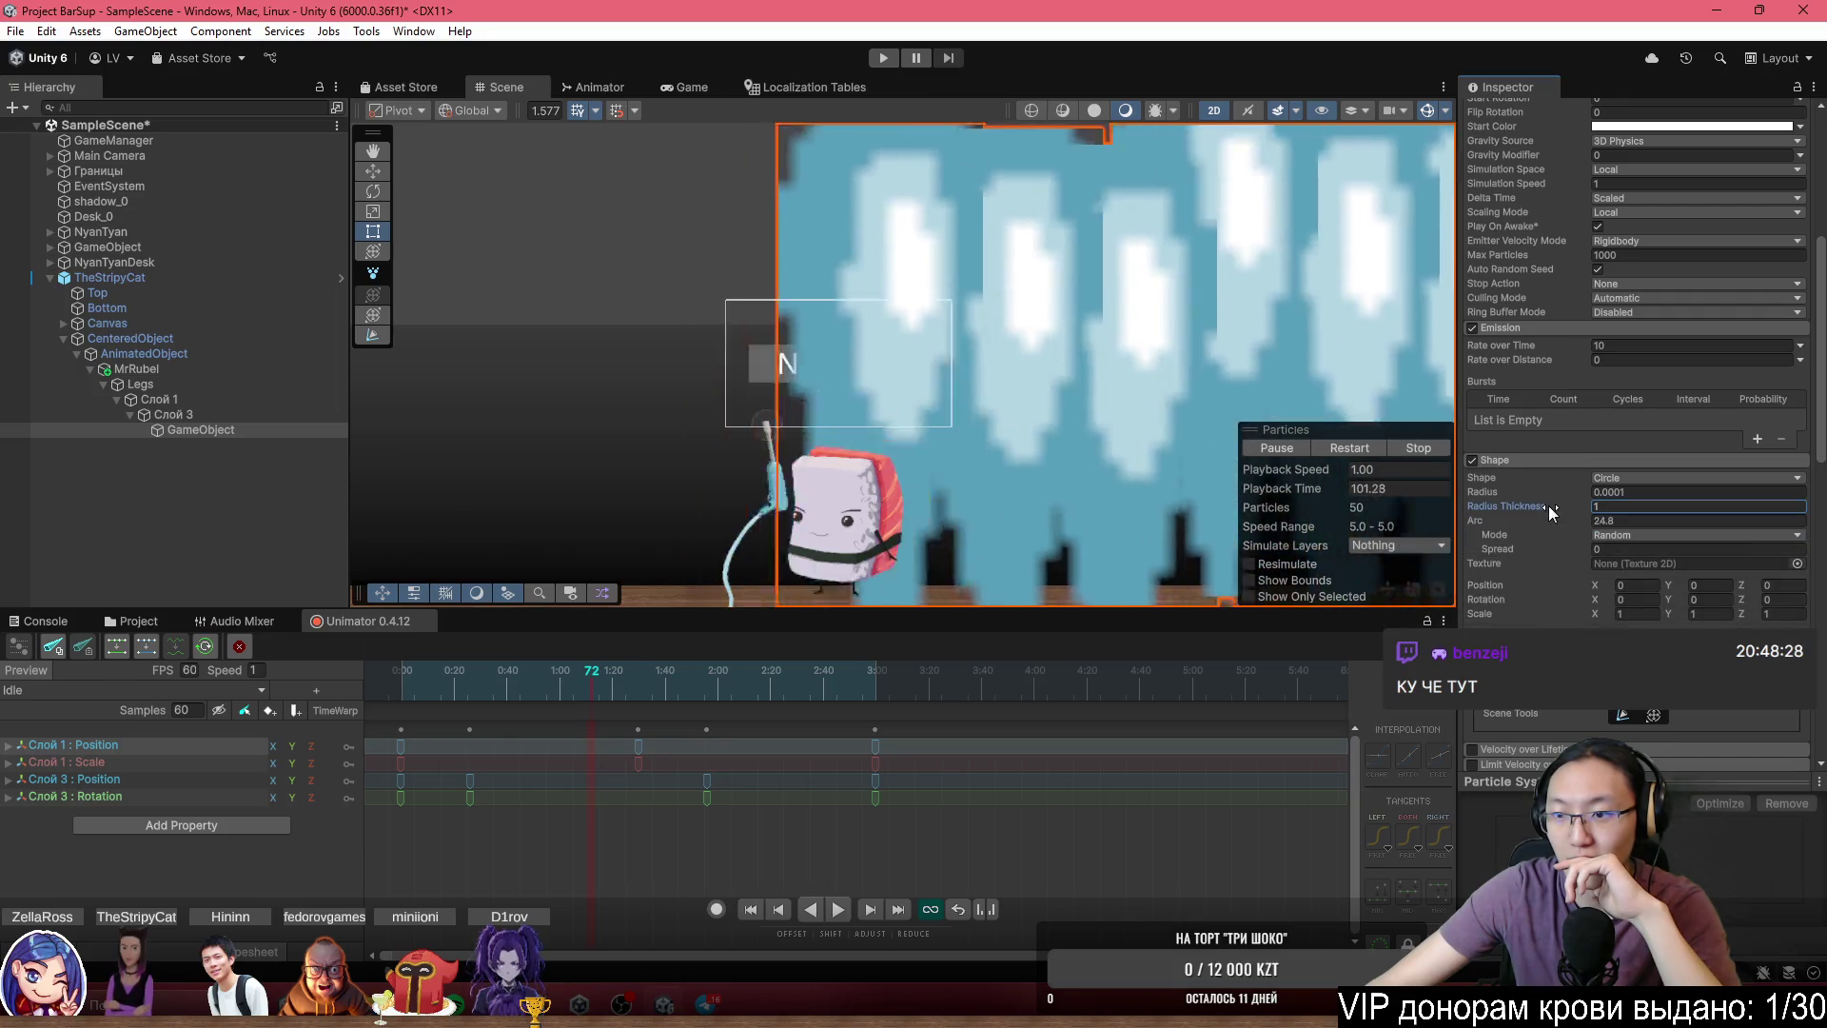
left_click(1560, 507)
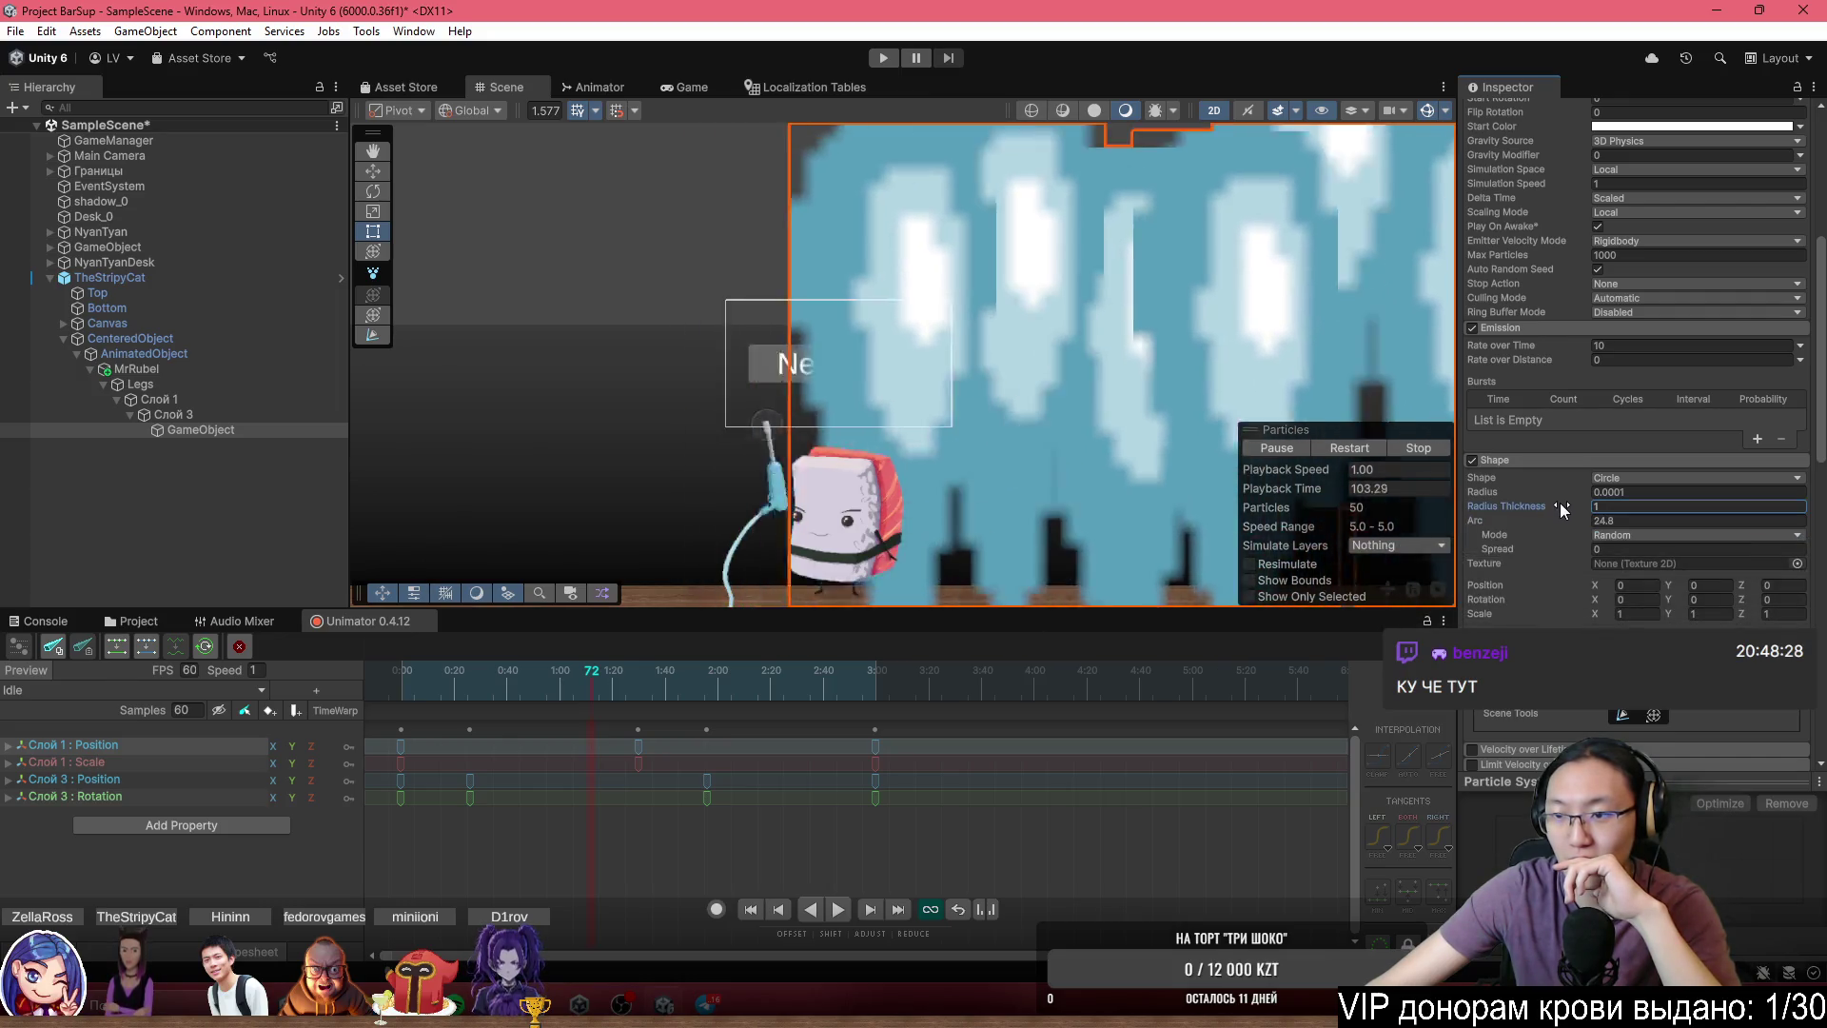
mouse_move(1551, 504)
left_mouse_down()
mouse_move(1372, 505)
mouse_move(1598, 505)
left_mouse_up()
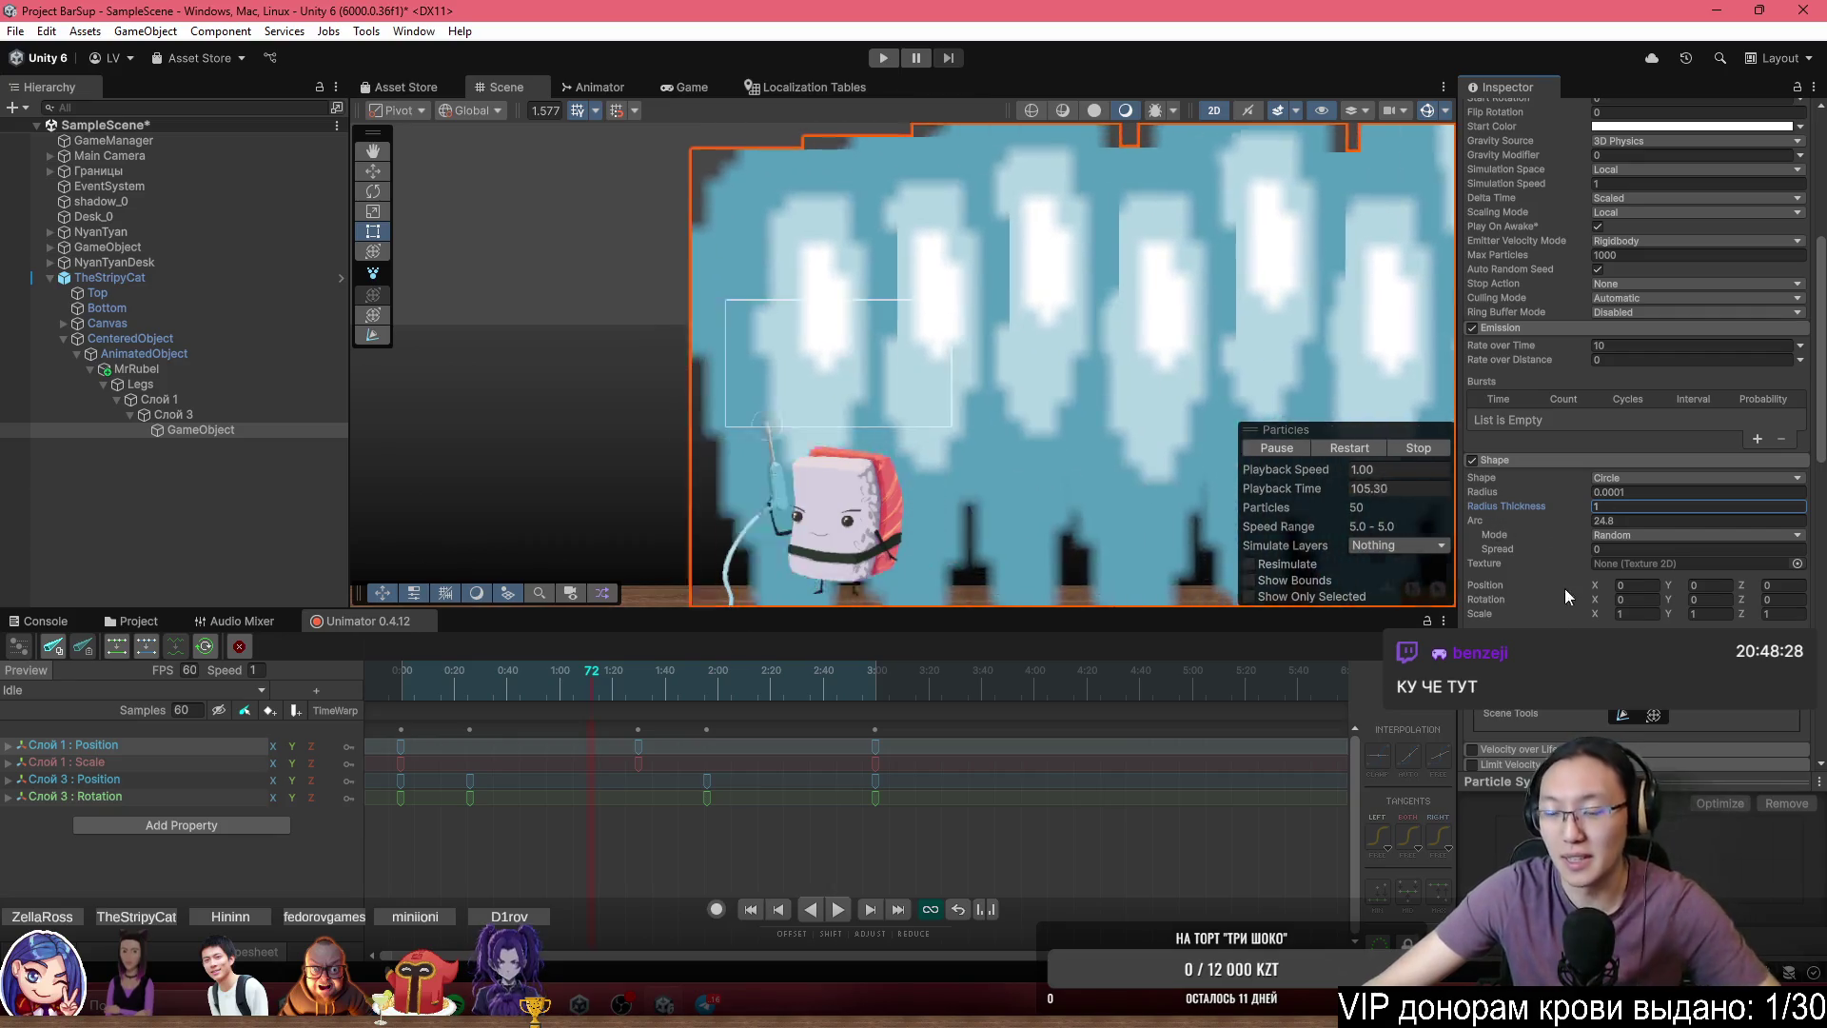
scroll(1601, 551, "down", 3)
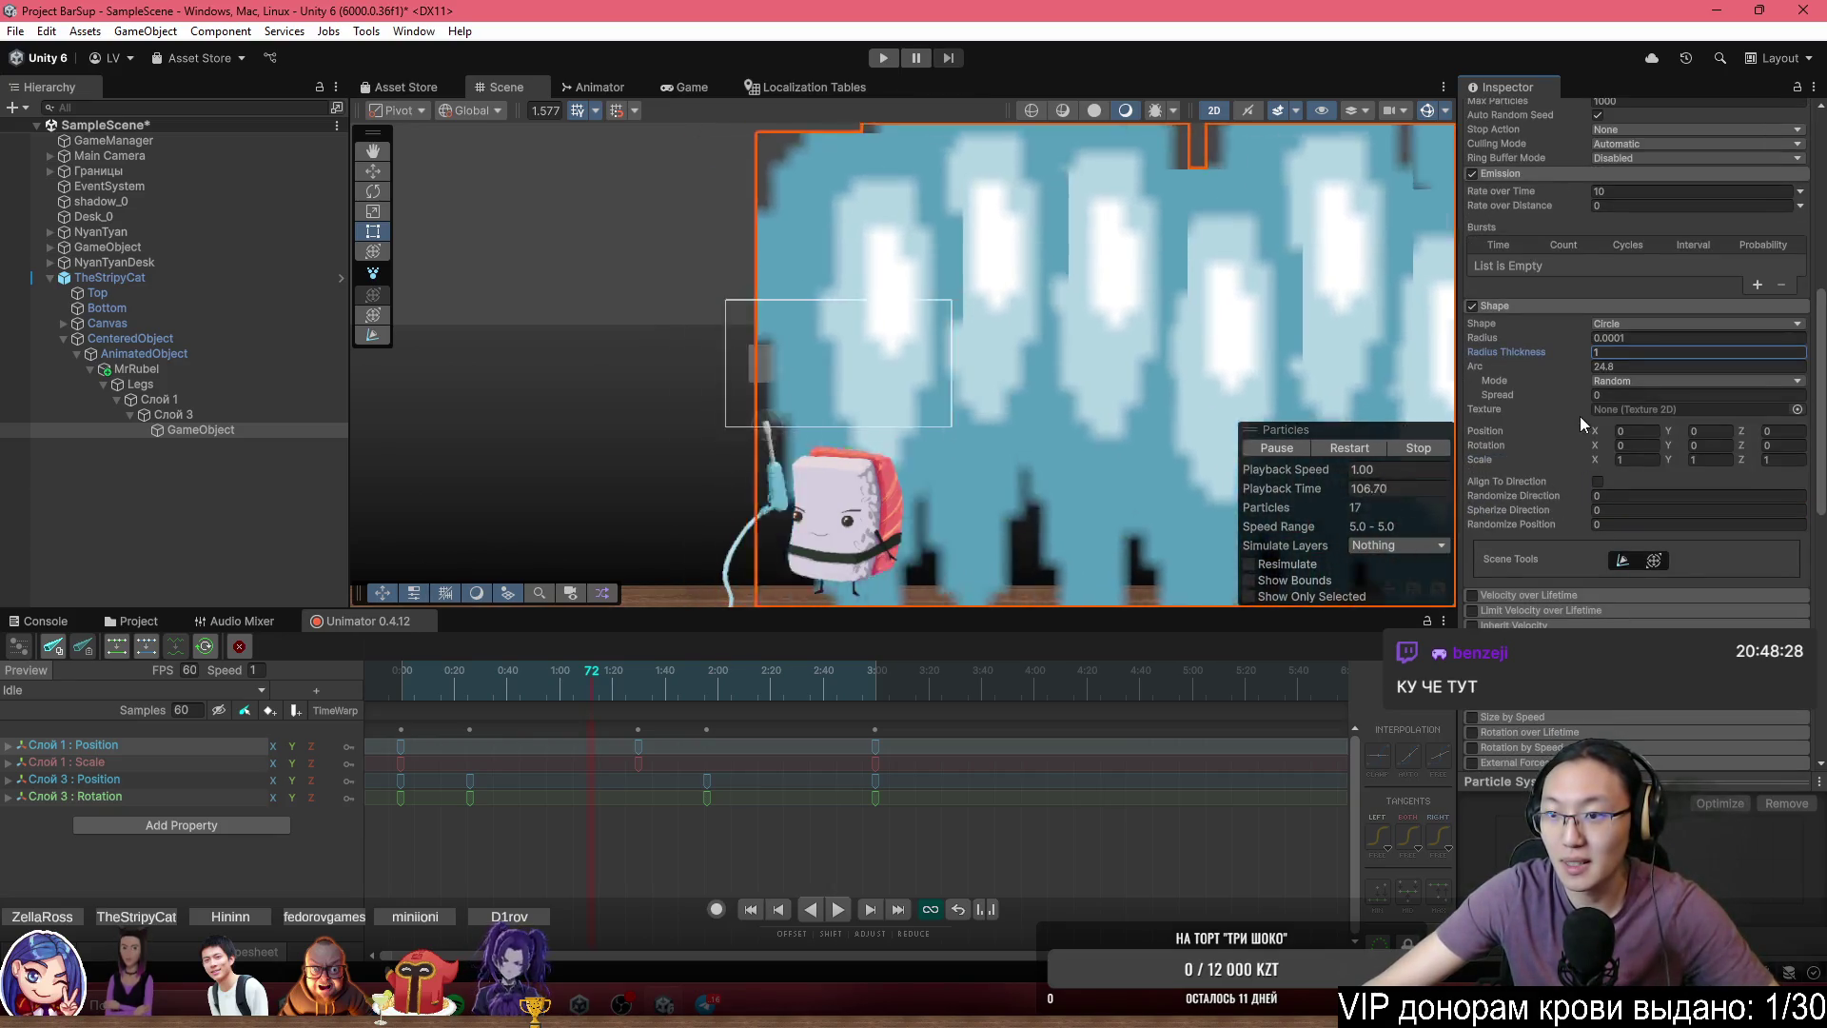
left_click(1624, 380)
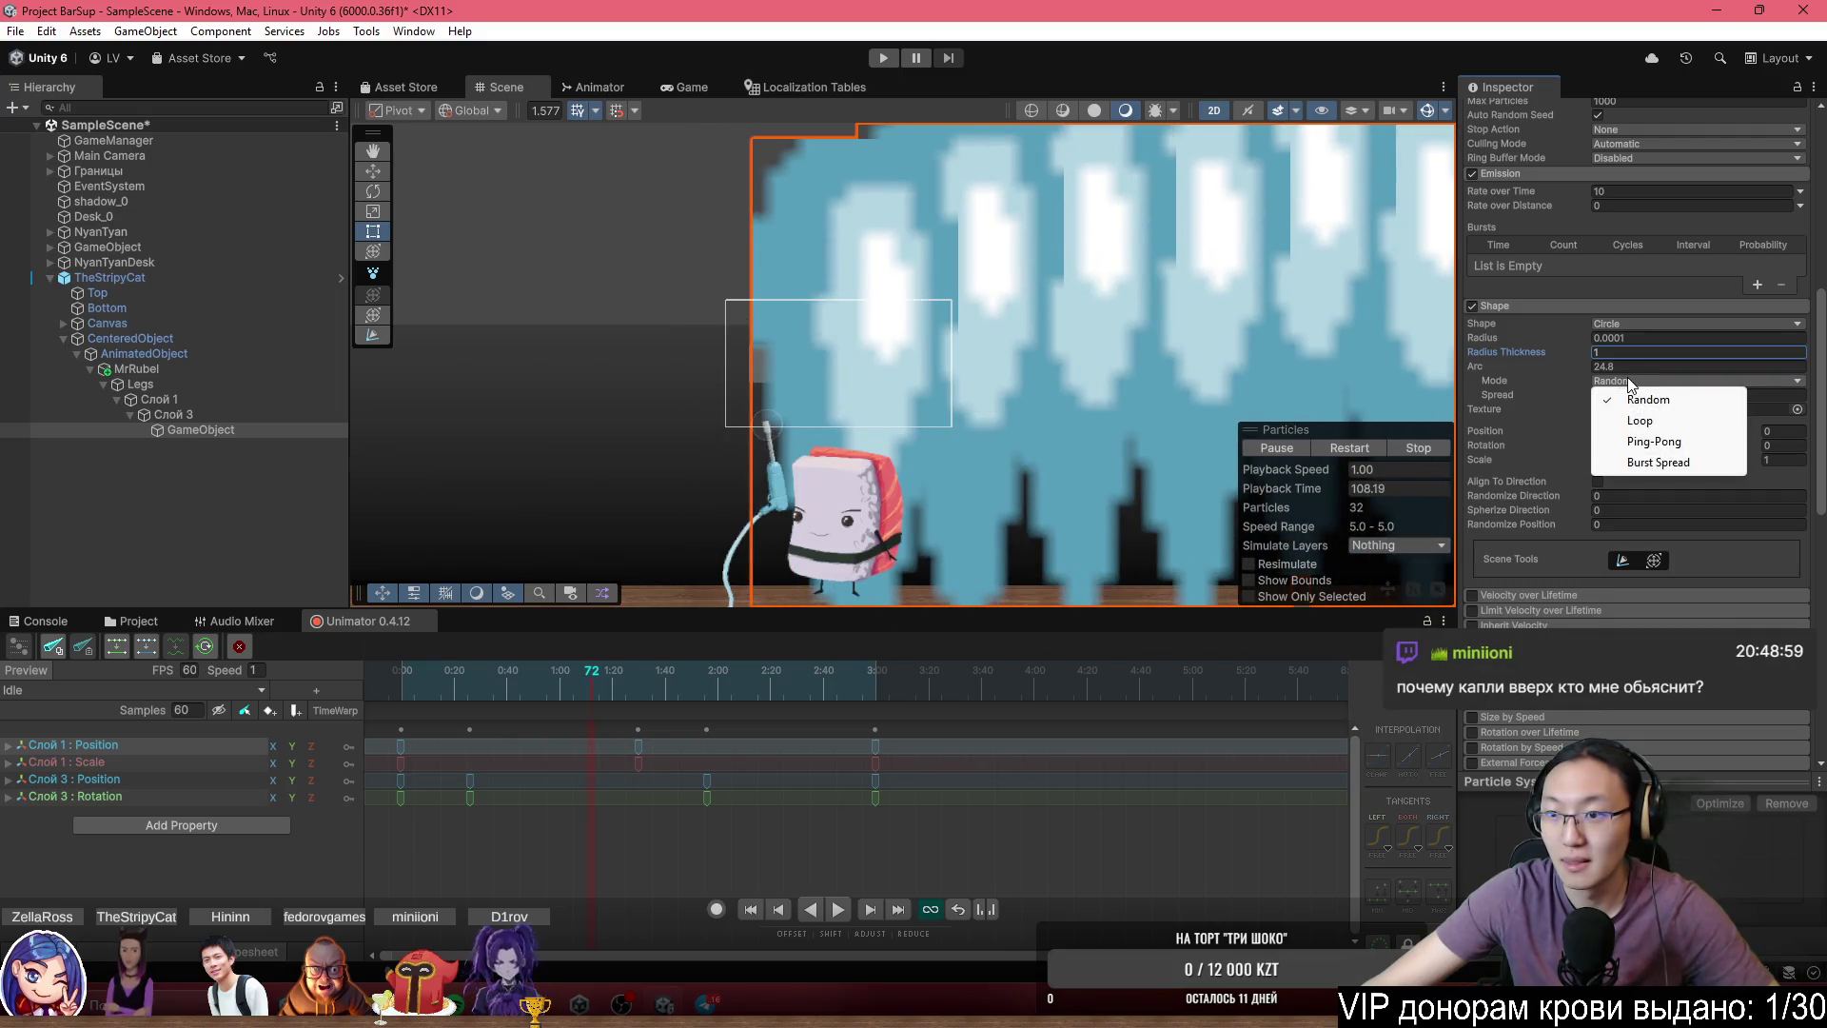
left_click(1608, 389)
Try a wider arc, undo back to 24.8, and set Spread to 1
left_click_drag(1521, 367, 1103, 356)
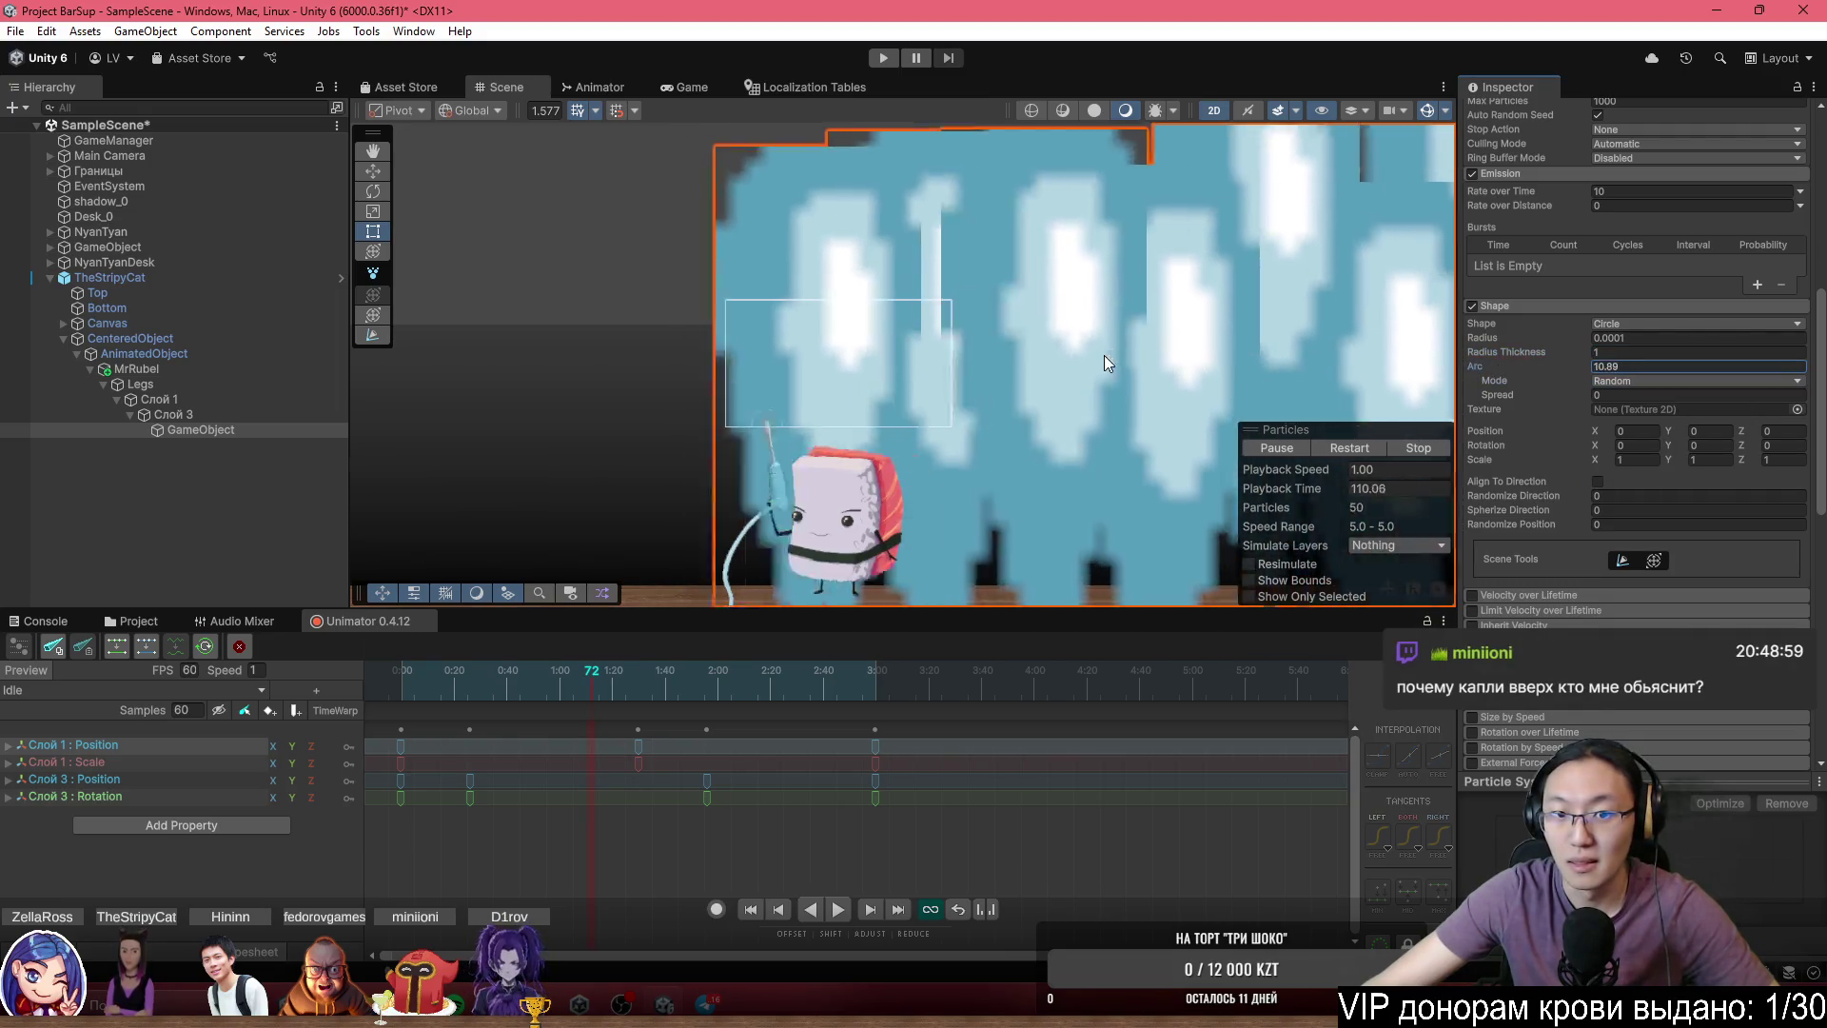
mouse_move(1344, 486)
left_mouse_down()
mouse_move(740, 483)
mouse_move(1409, 488)
left_mouse_up()
scroll(878, 346, "down", 5)
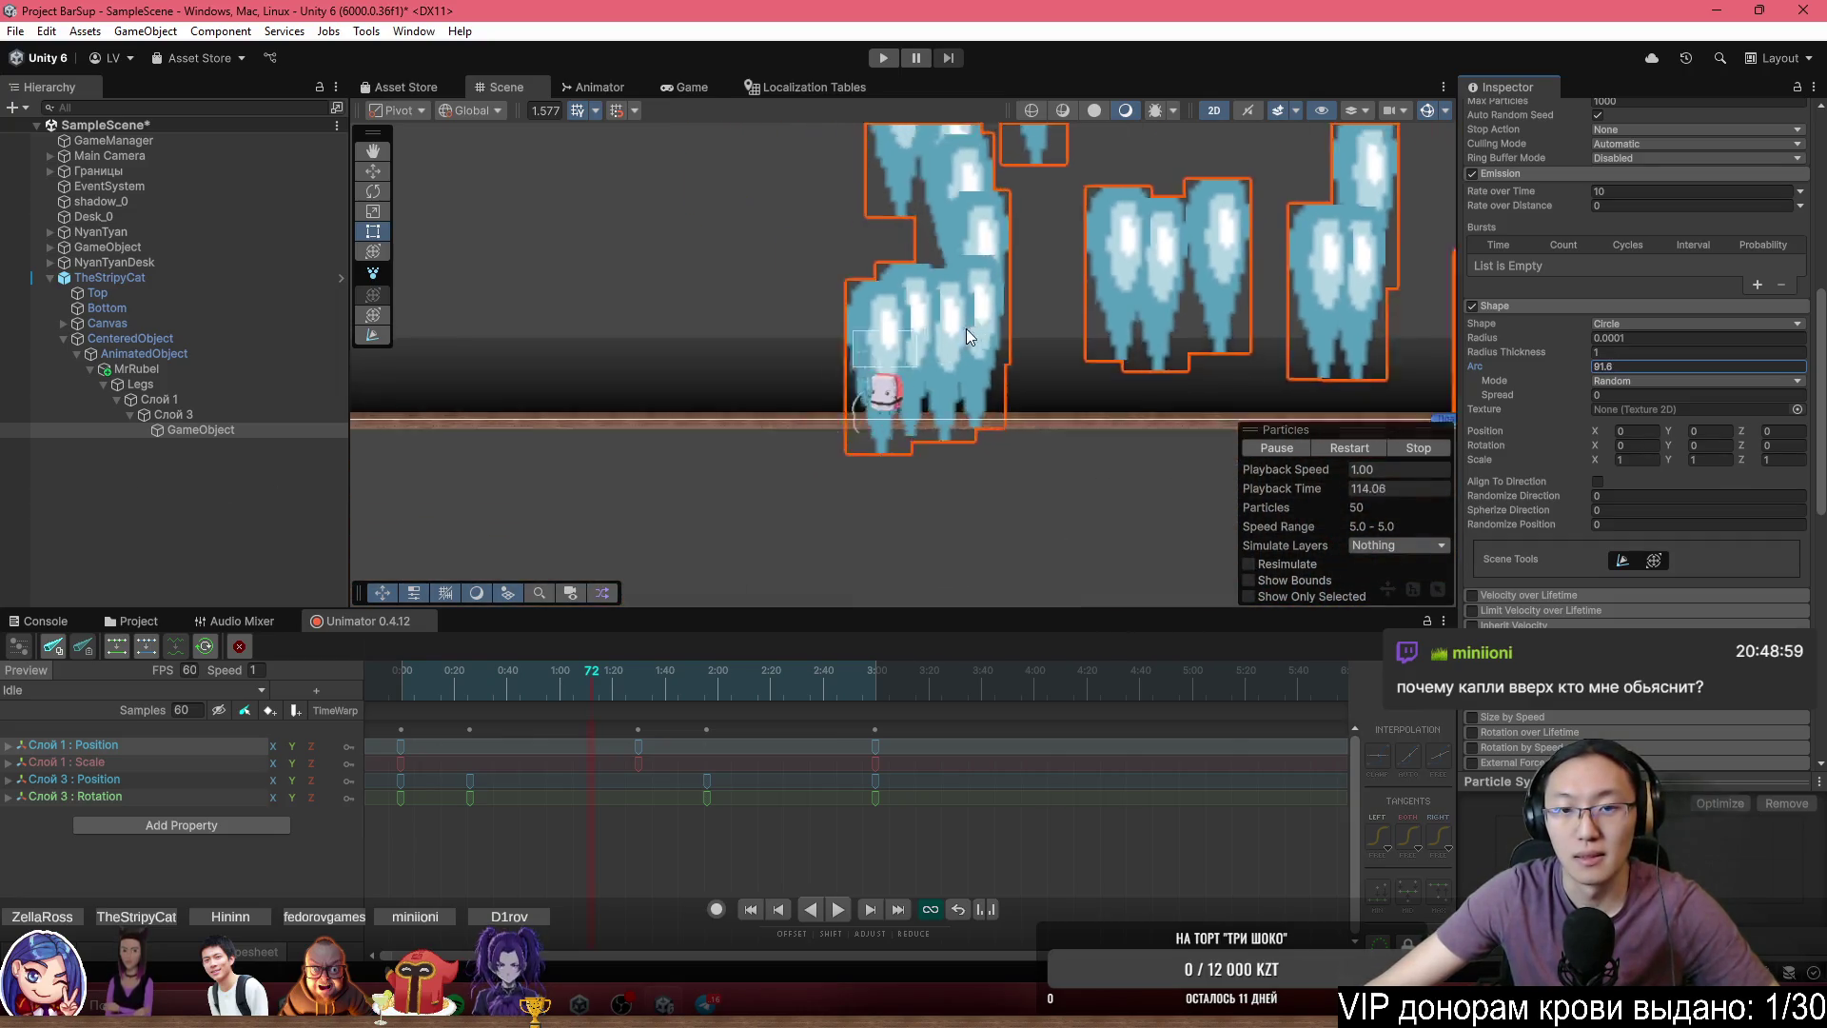
key("ctrl+z")
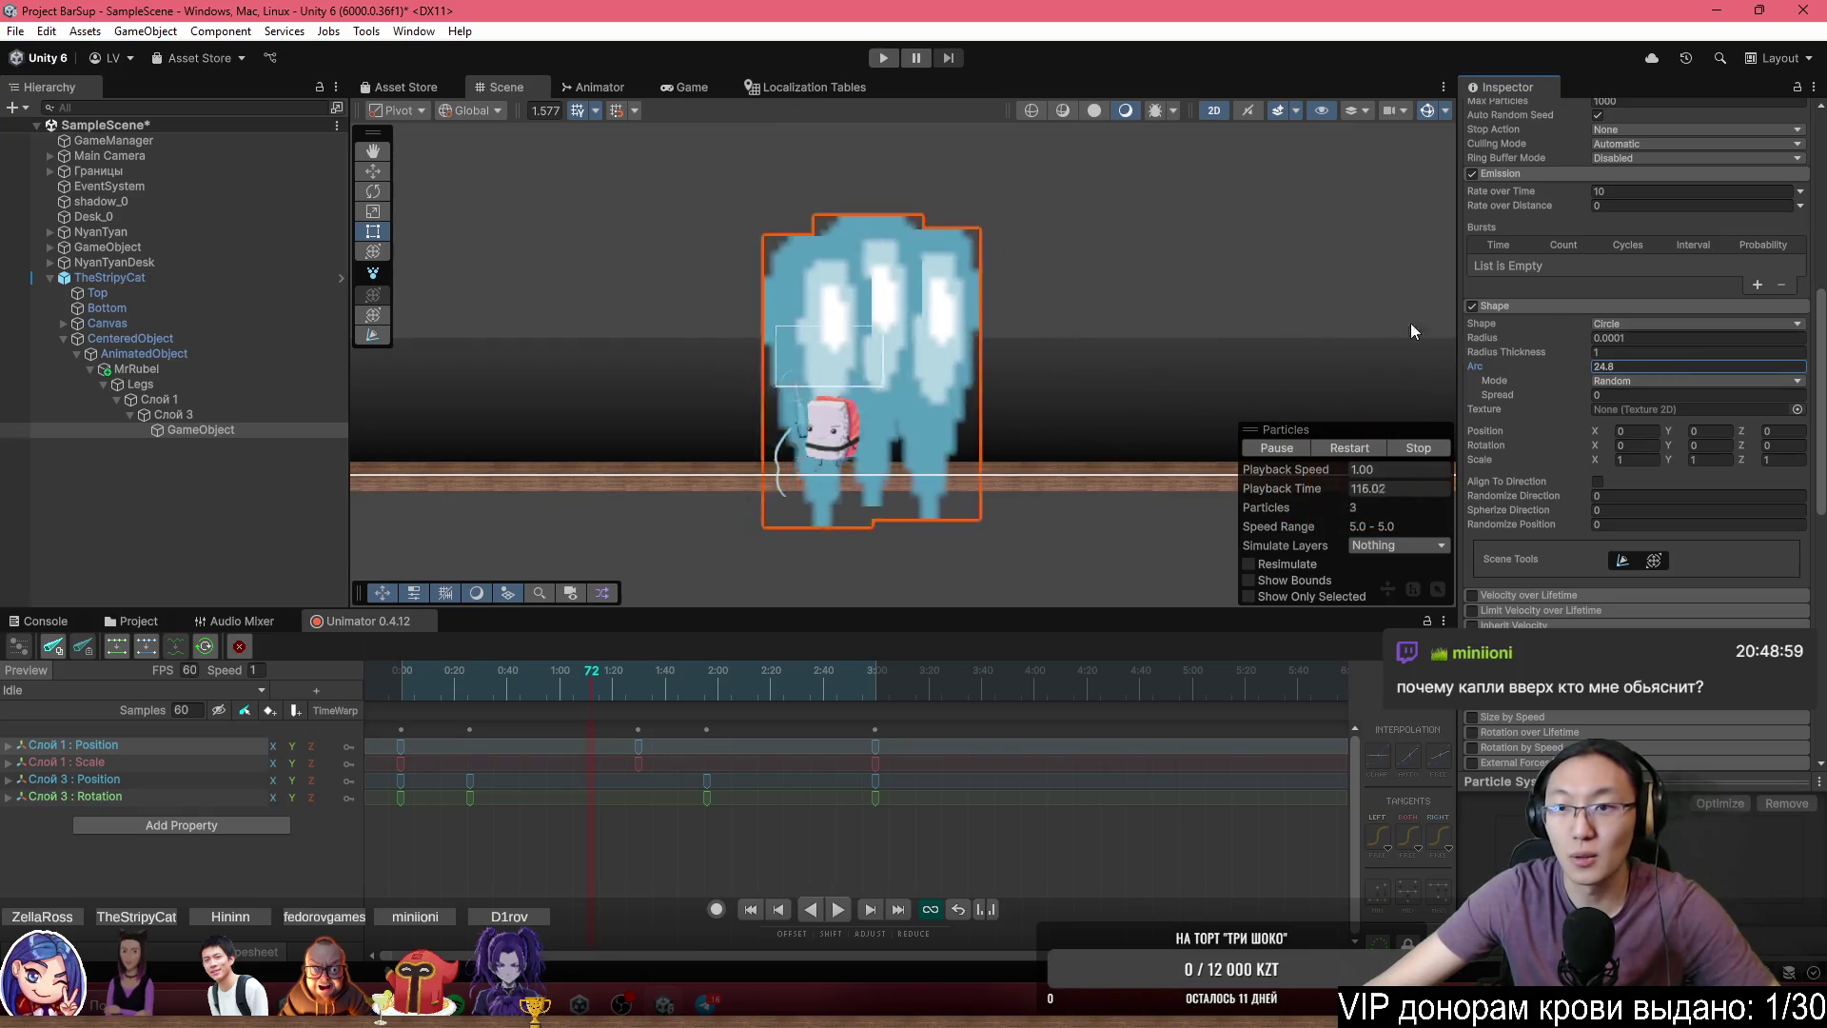
scroll(926, 359, "up", 8)
scroll(808, 371, "up", 3)
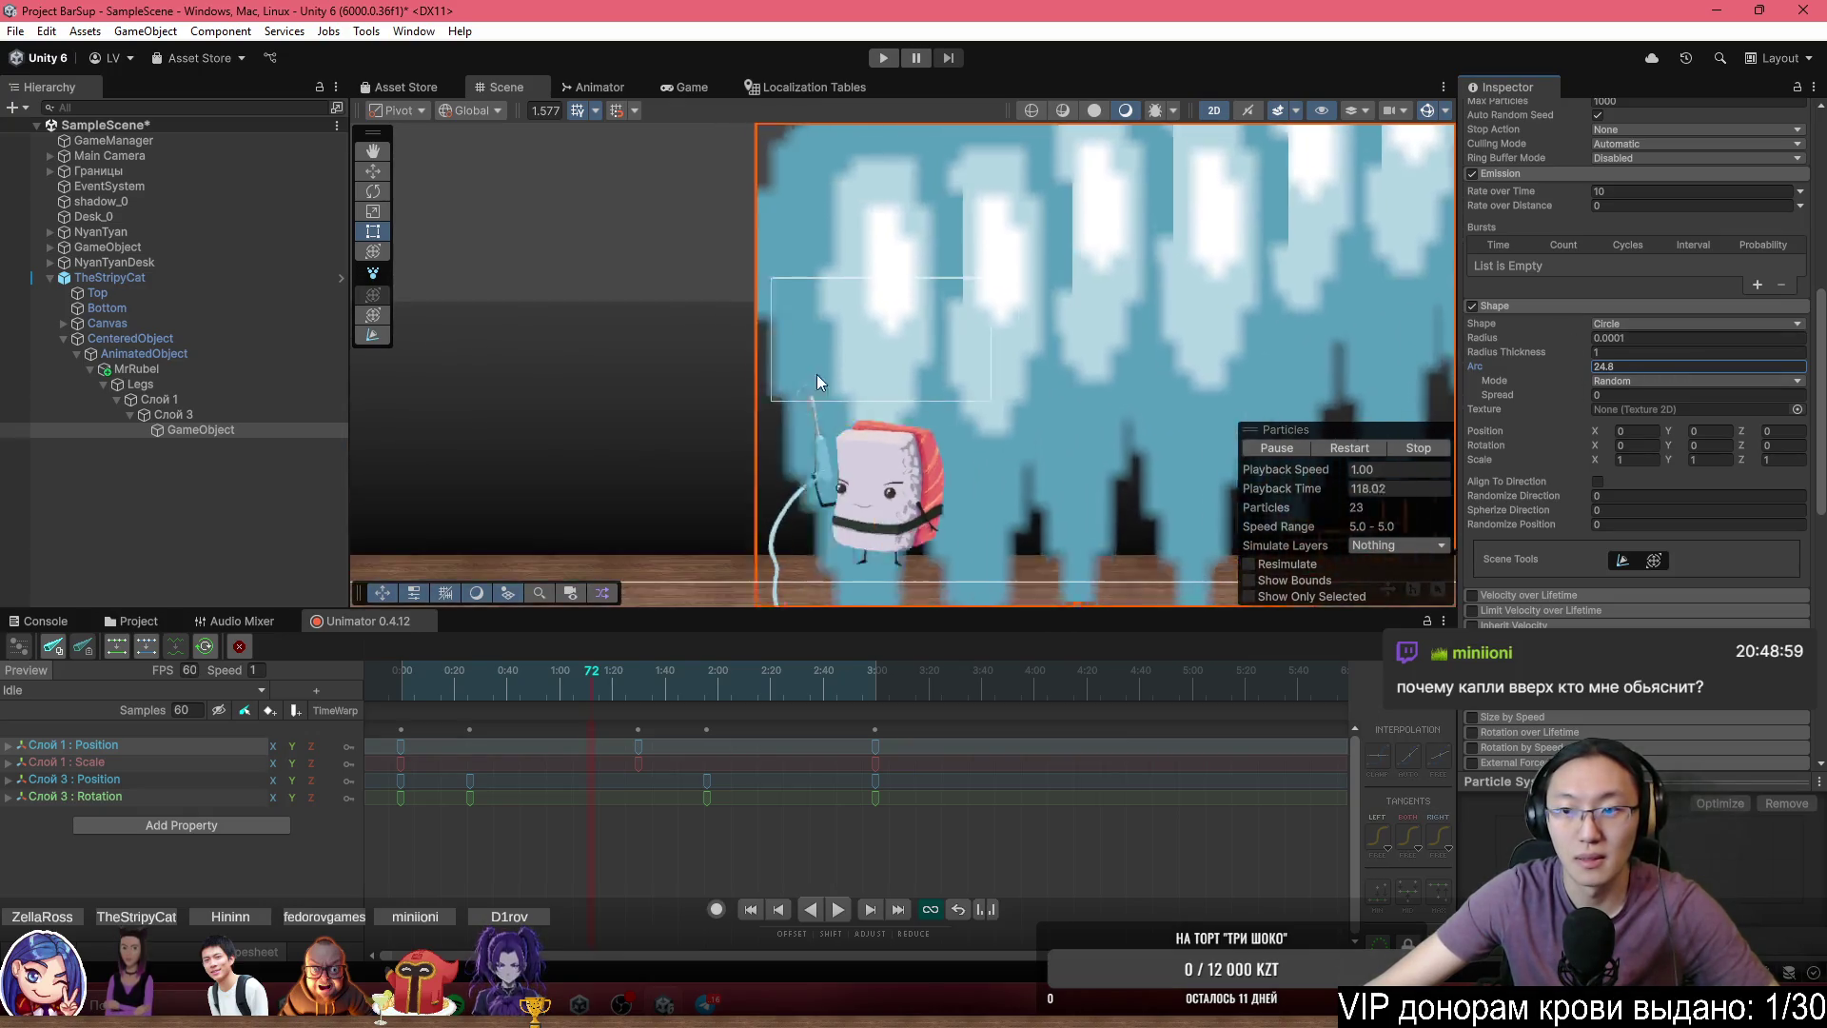
left_click_drag(1554, 394, 1579, 396)
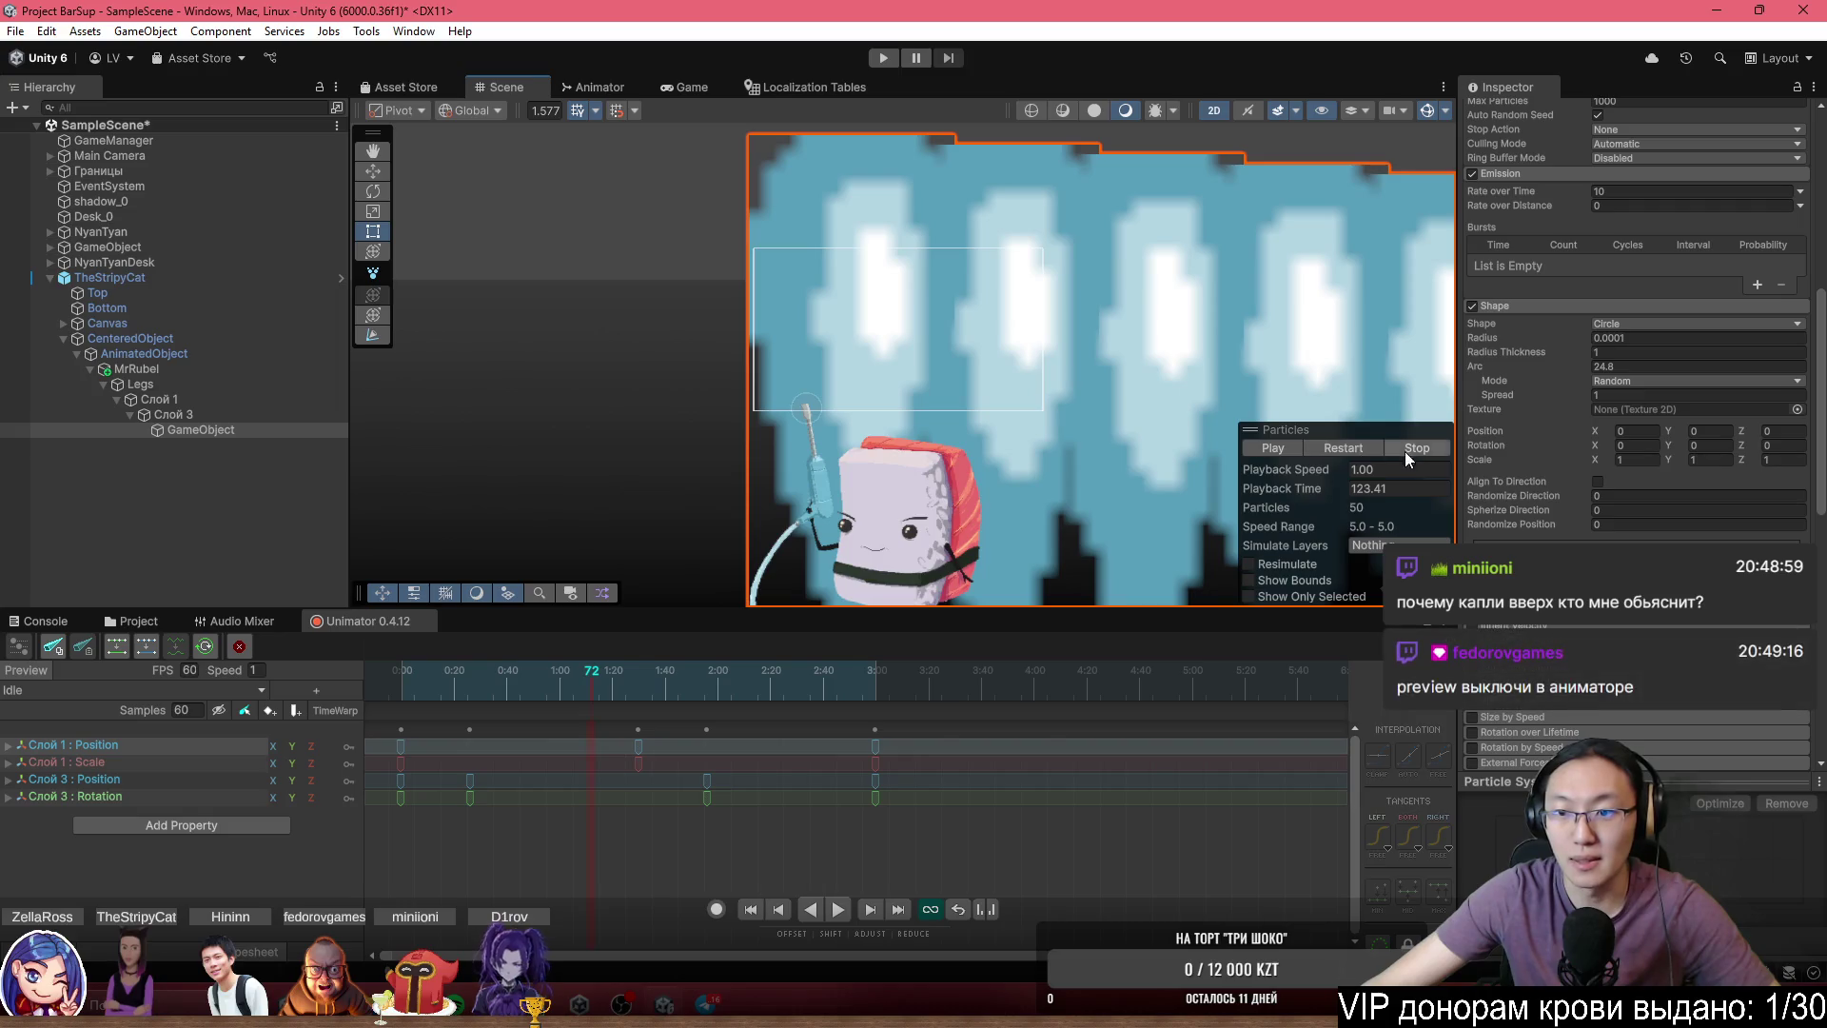
Stop the preview and set the emitter arc 33.88, radius 0.6, Z rotation about 87
left_click(1404, 451)
scroll(1096, 354, "up", 2)
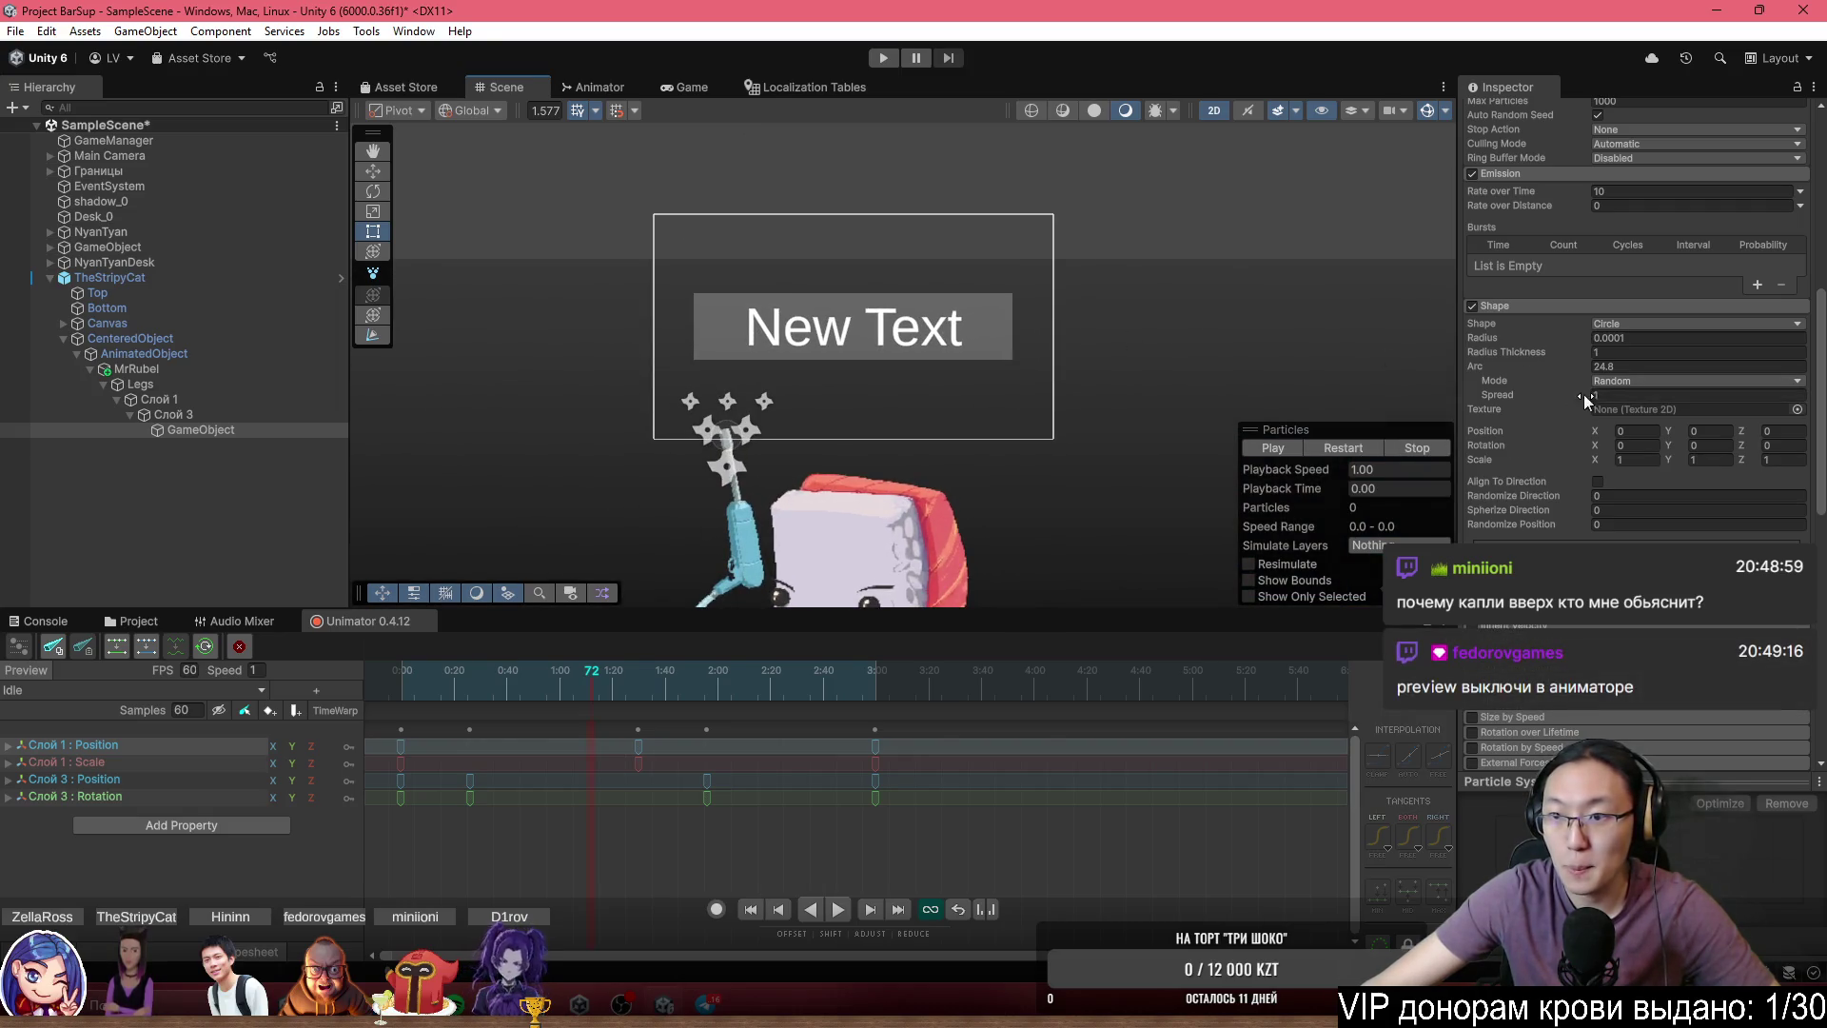
left_click_drag(1544, 363, 34, 382)
left_click(1527, 340)
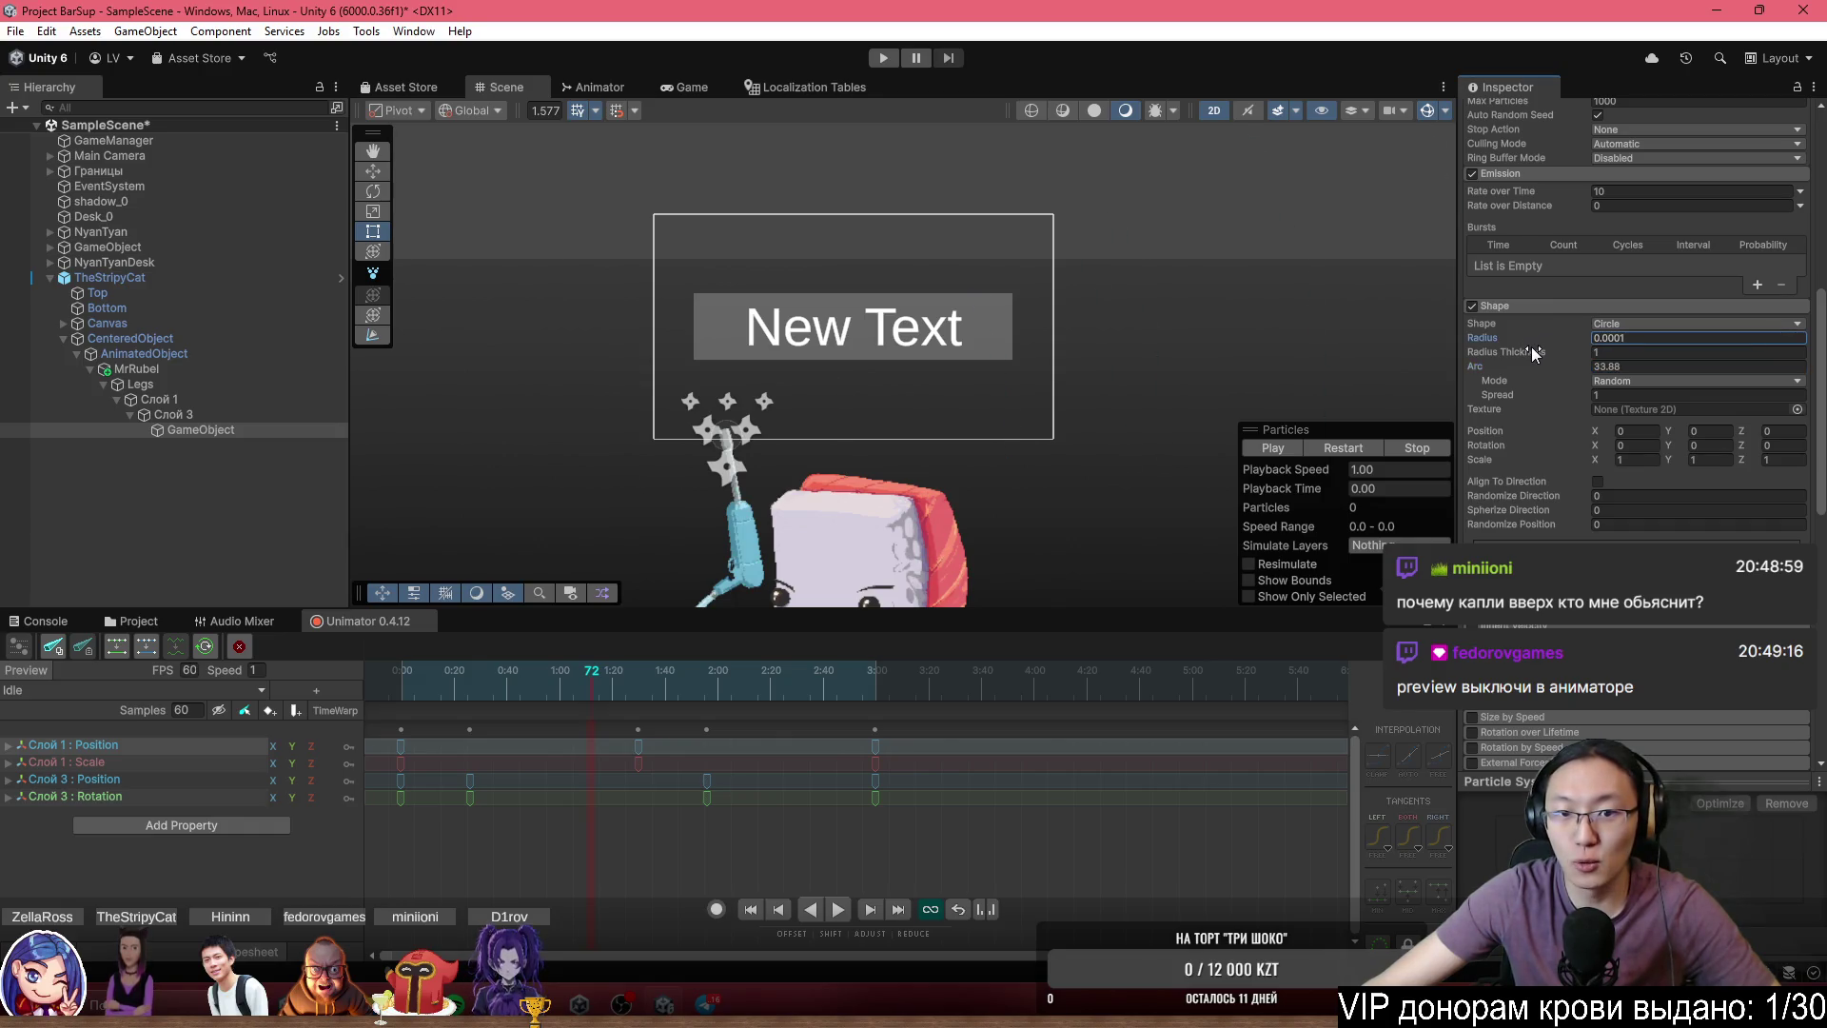
type("0.6")
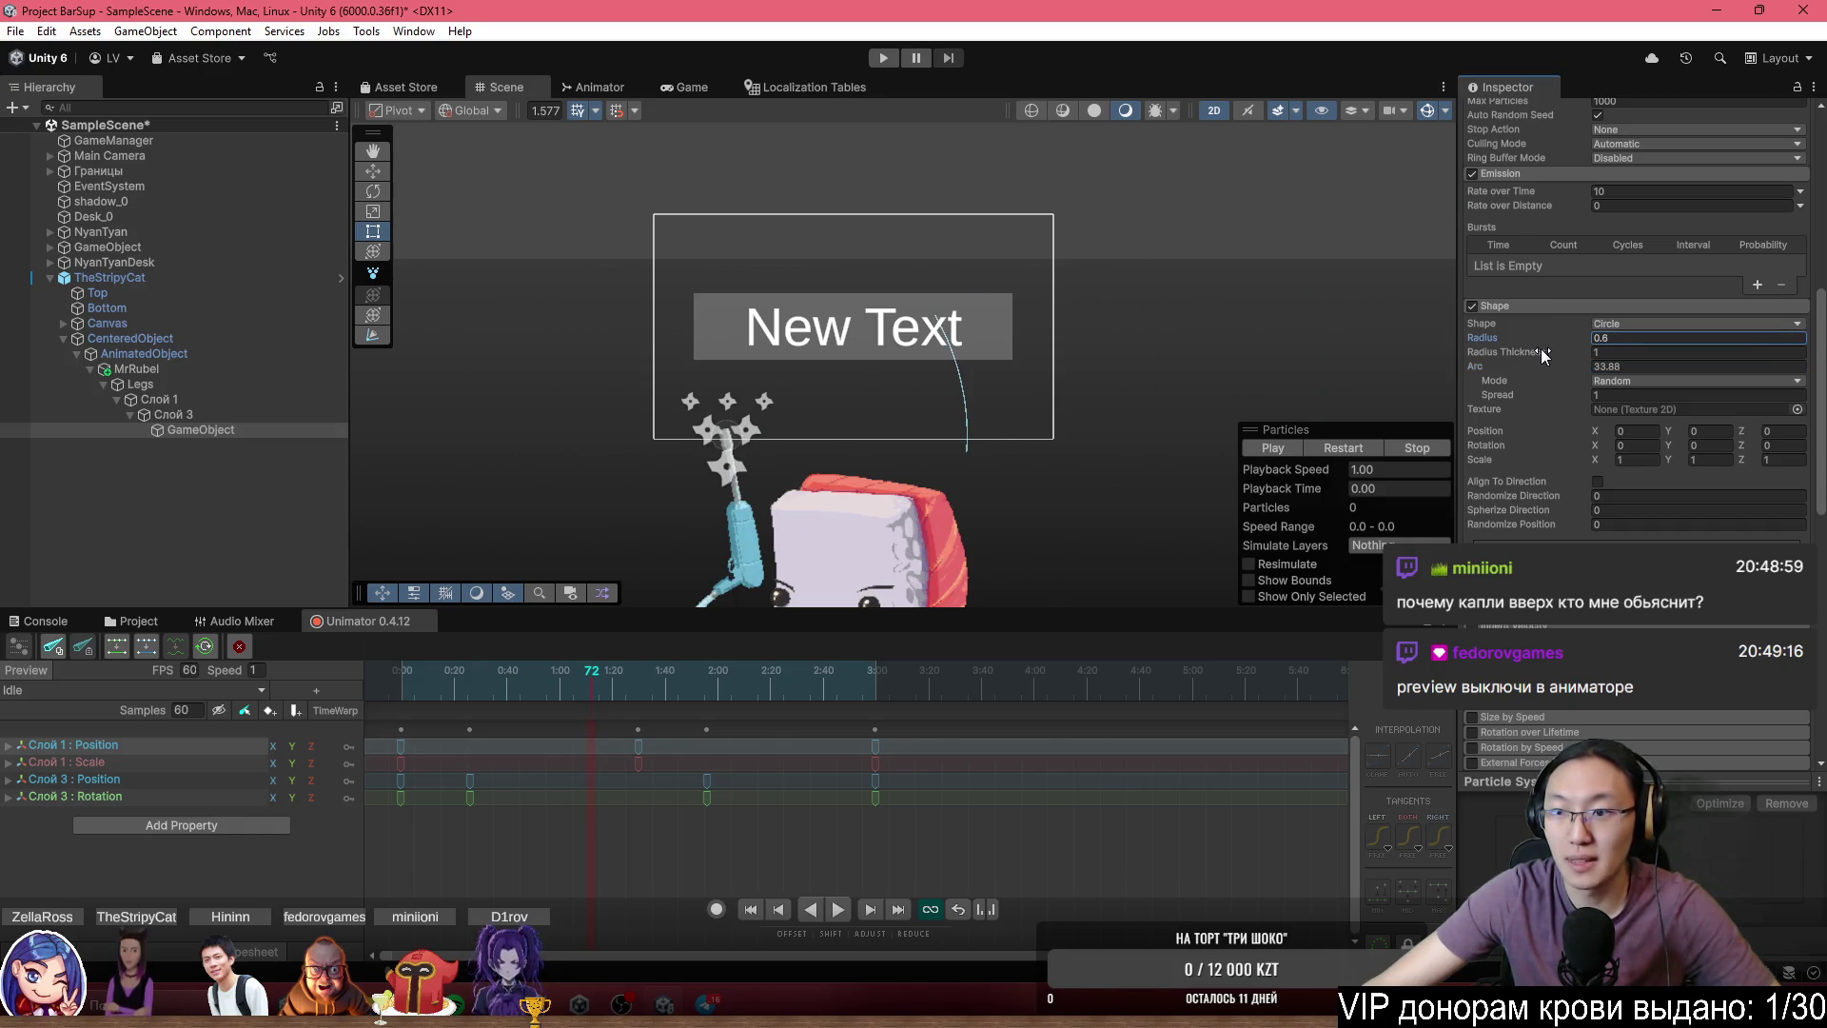
mouse_move(1751, 447)
left_mouse_down()
mouse_move(1808, 454)
mouse_move(325, 517)
mouse_move(1014, 528)
mouse_move(883, 534)
left_mouse_up()
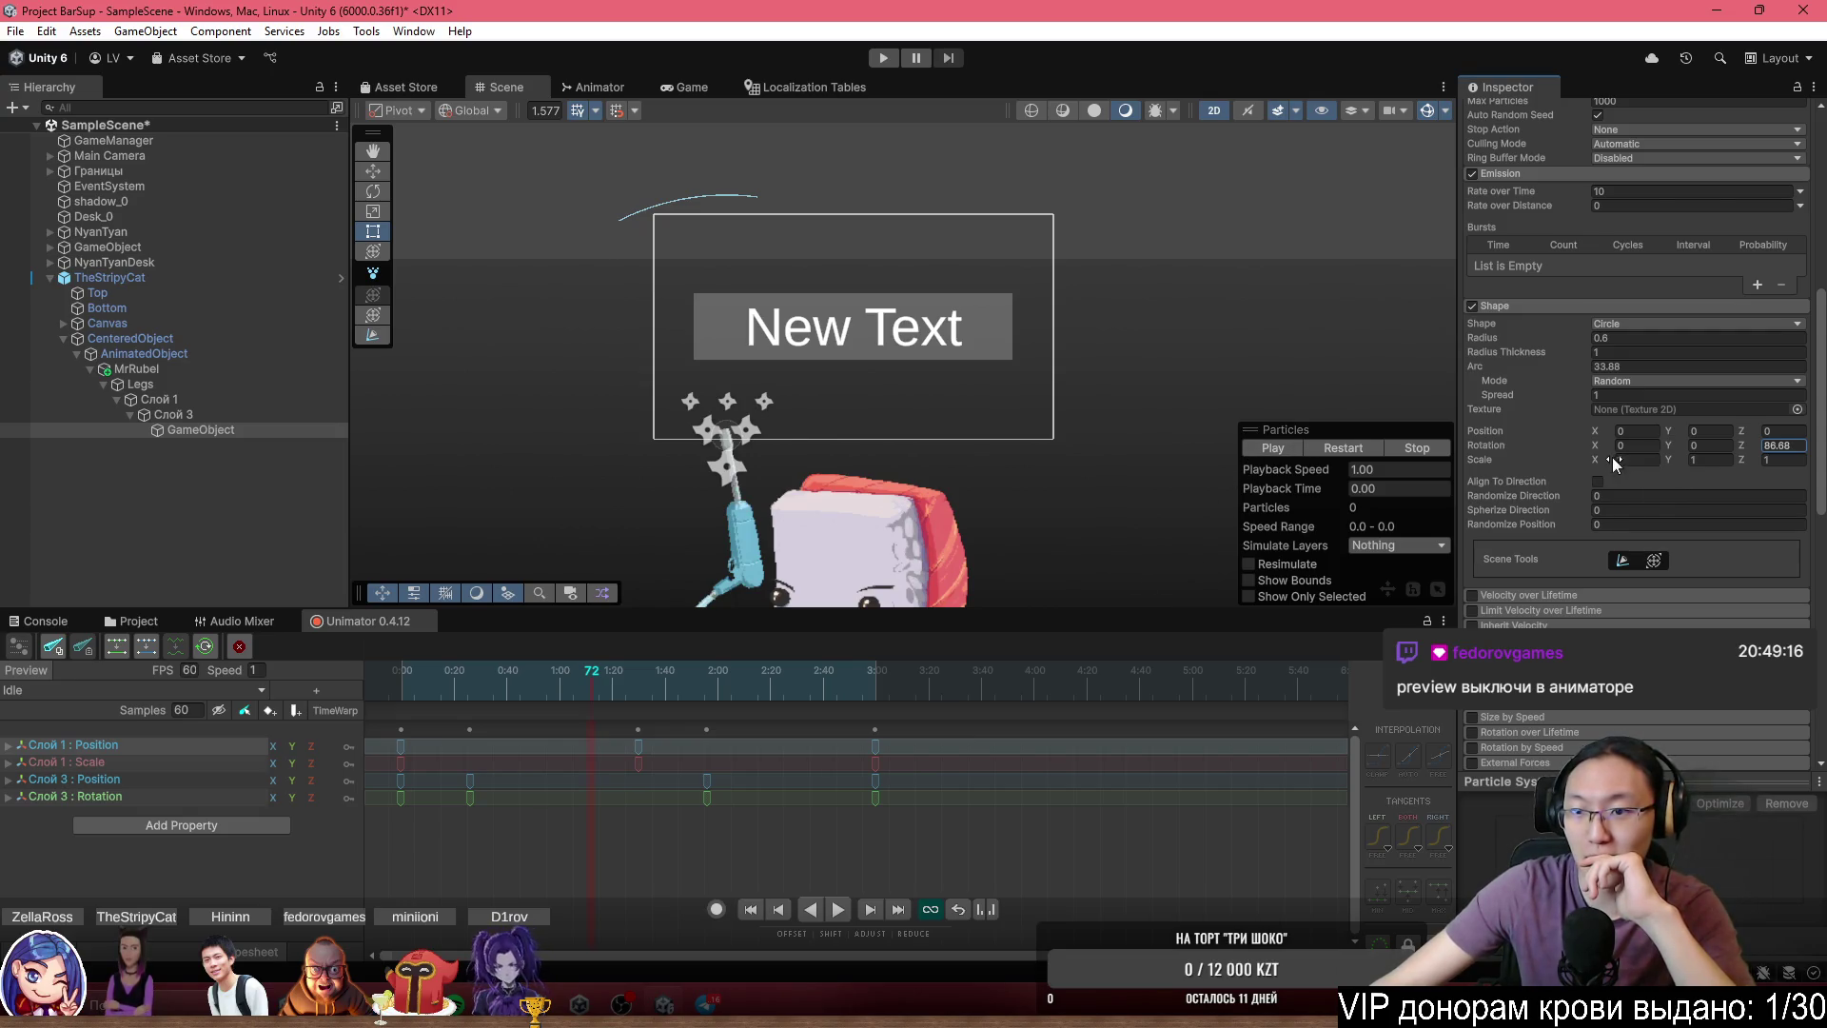
Try 0.1 X and Y emitter scale, replay the effect, then reset X scale to 1
left_click_drag(1600, 461, 1589, 458)
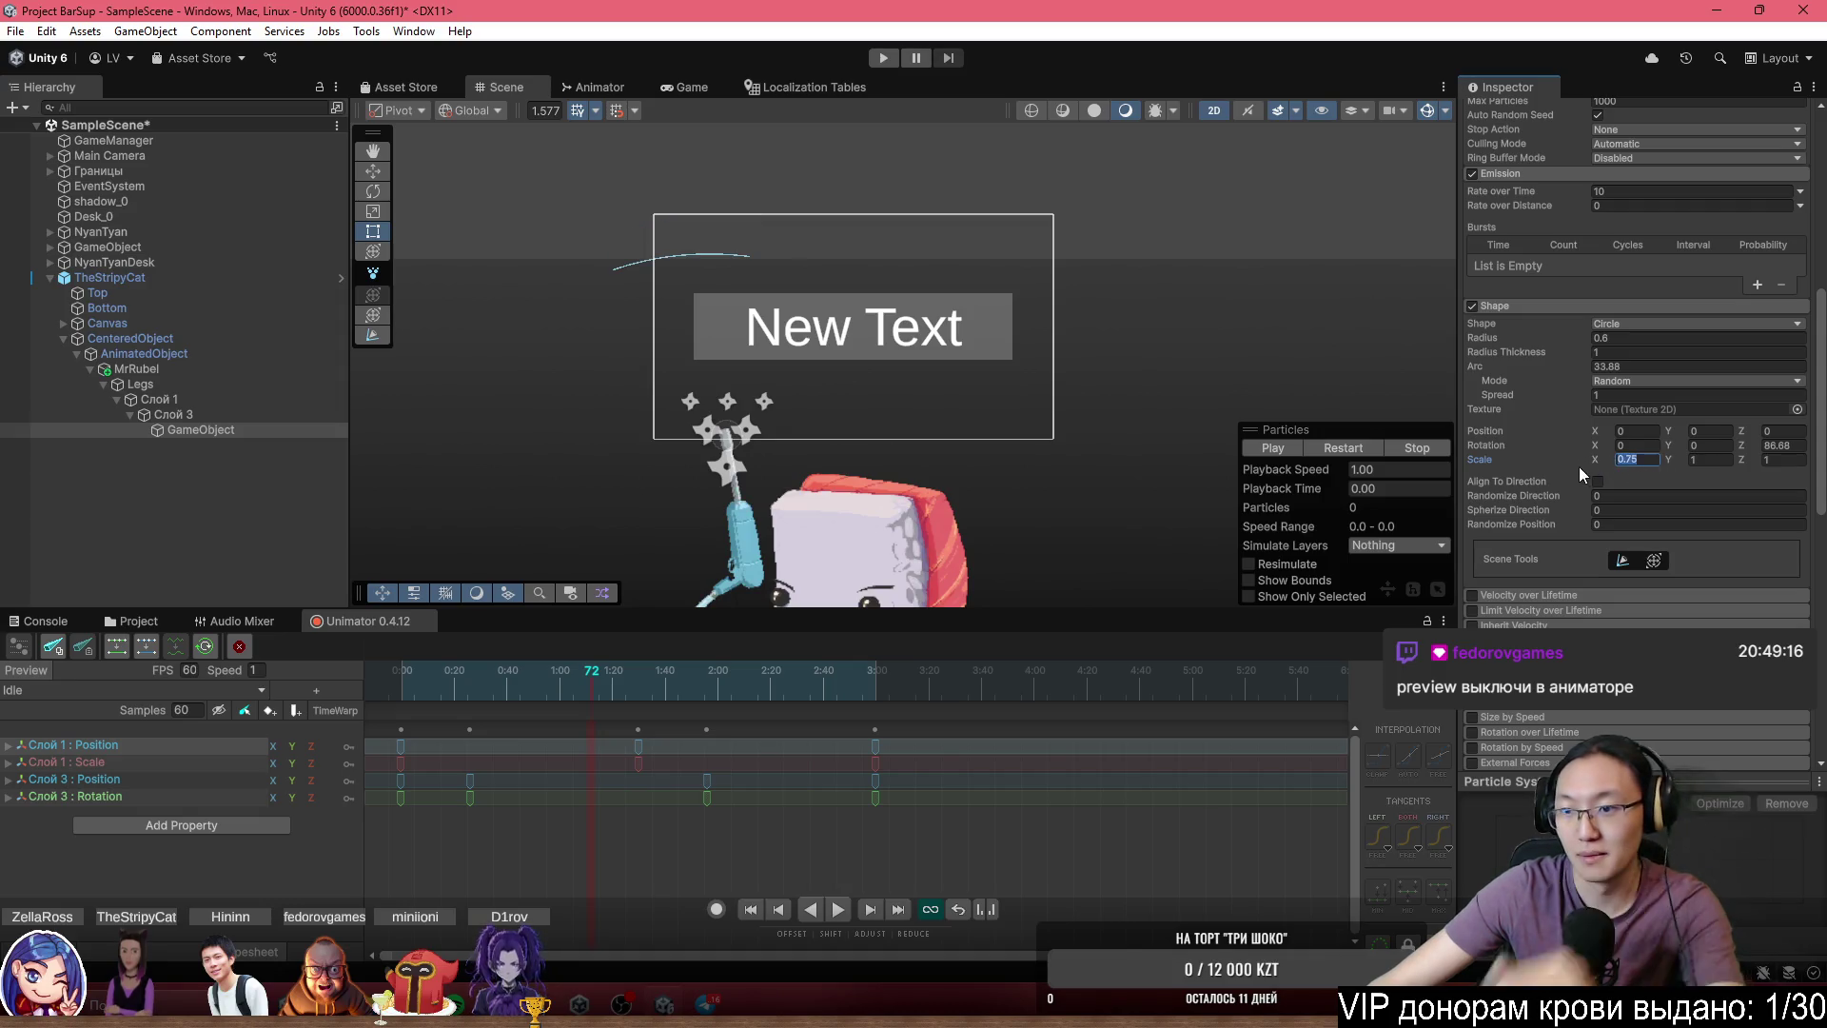
type("0.1")
key("Tab")
key("Tab")
left_click(1714, 460)
type(".1")
left_click(1256, 448)
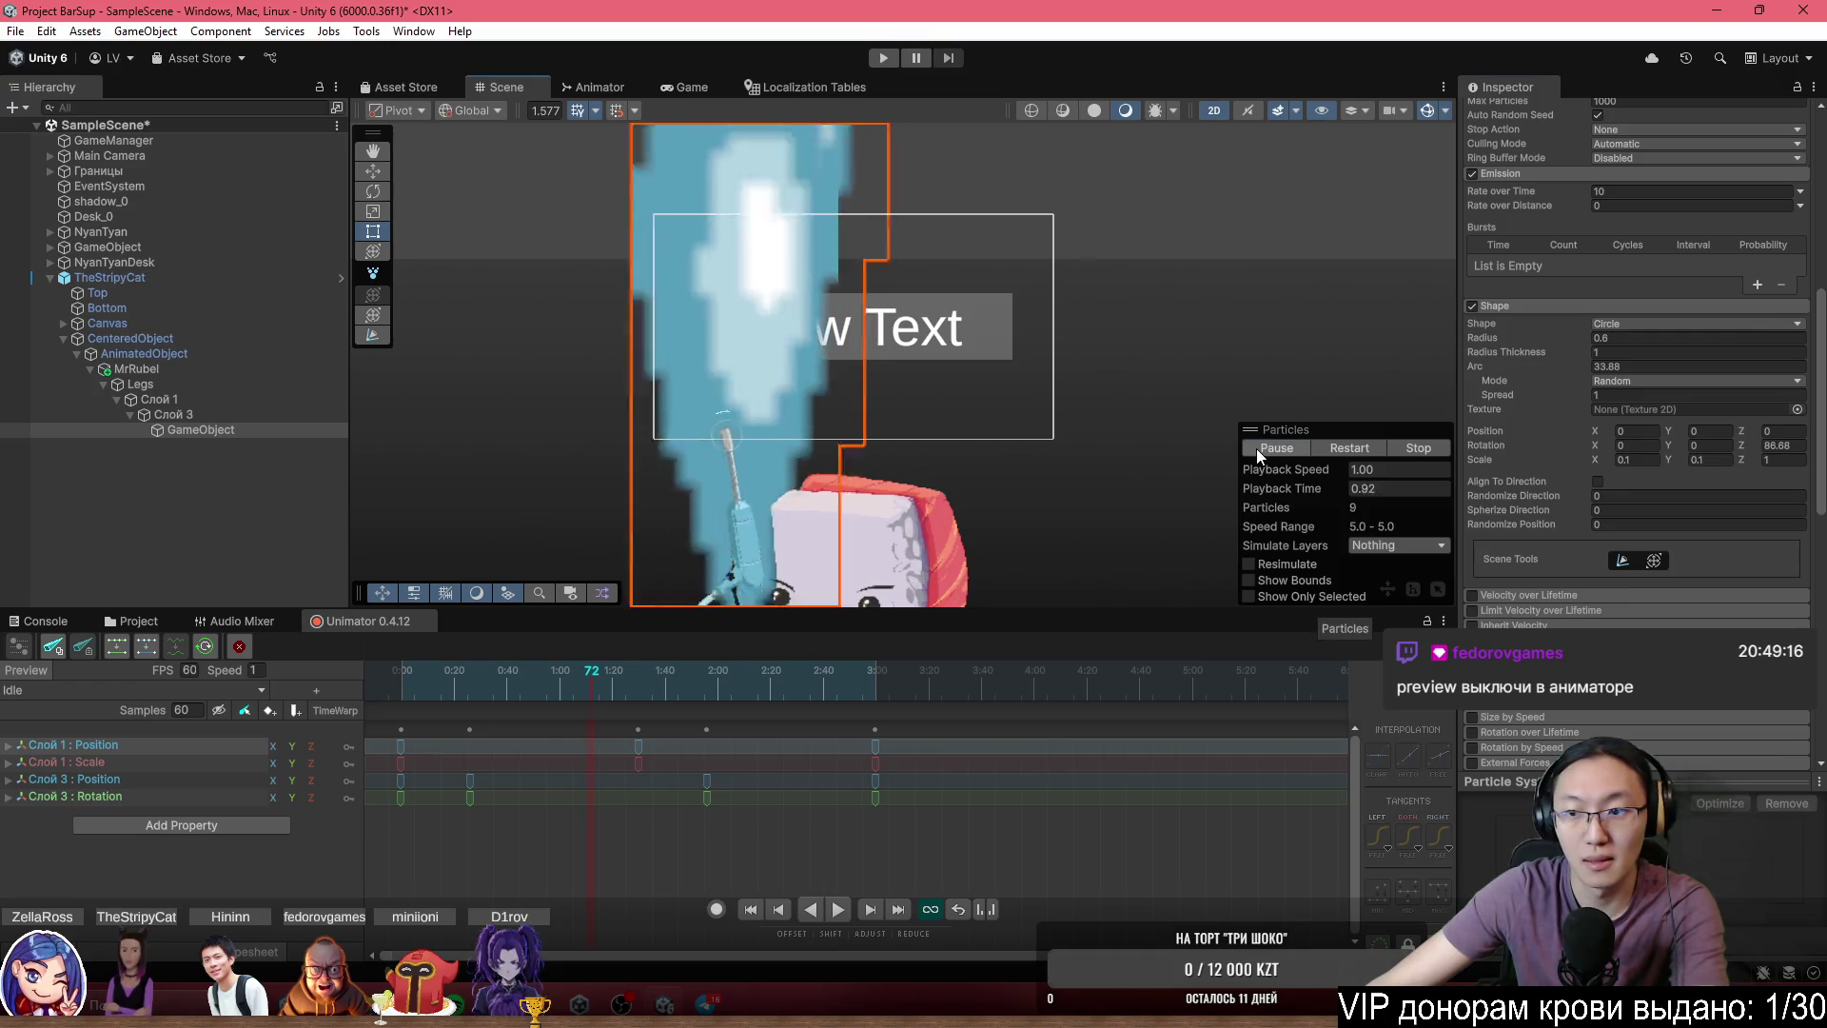
left_click(1713, 459)
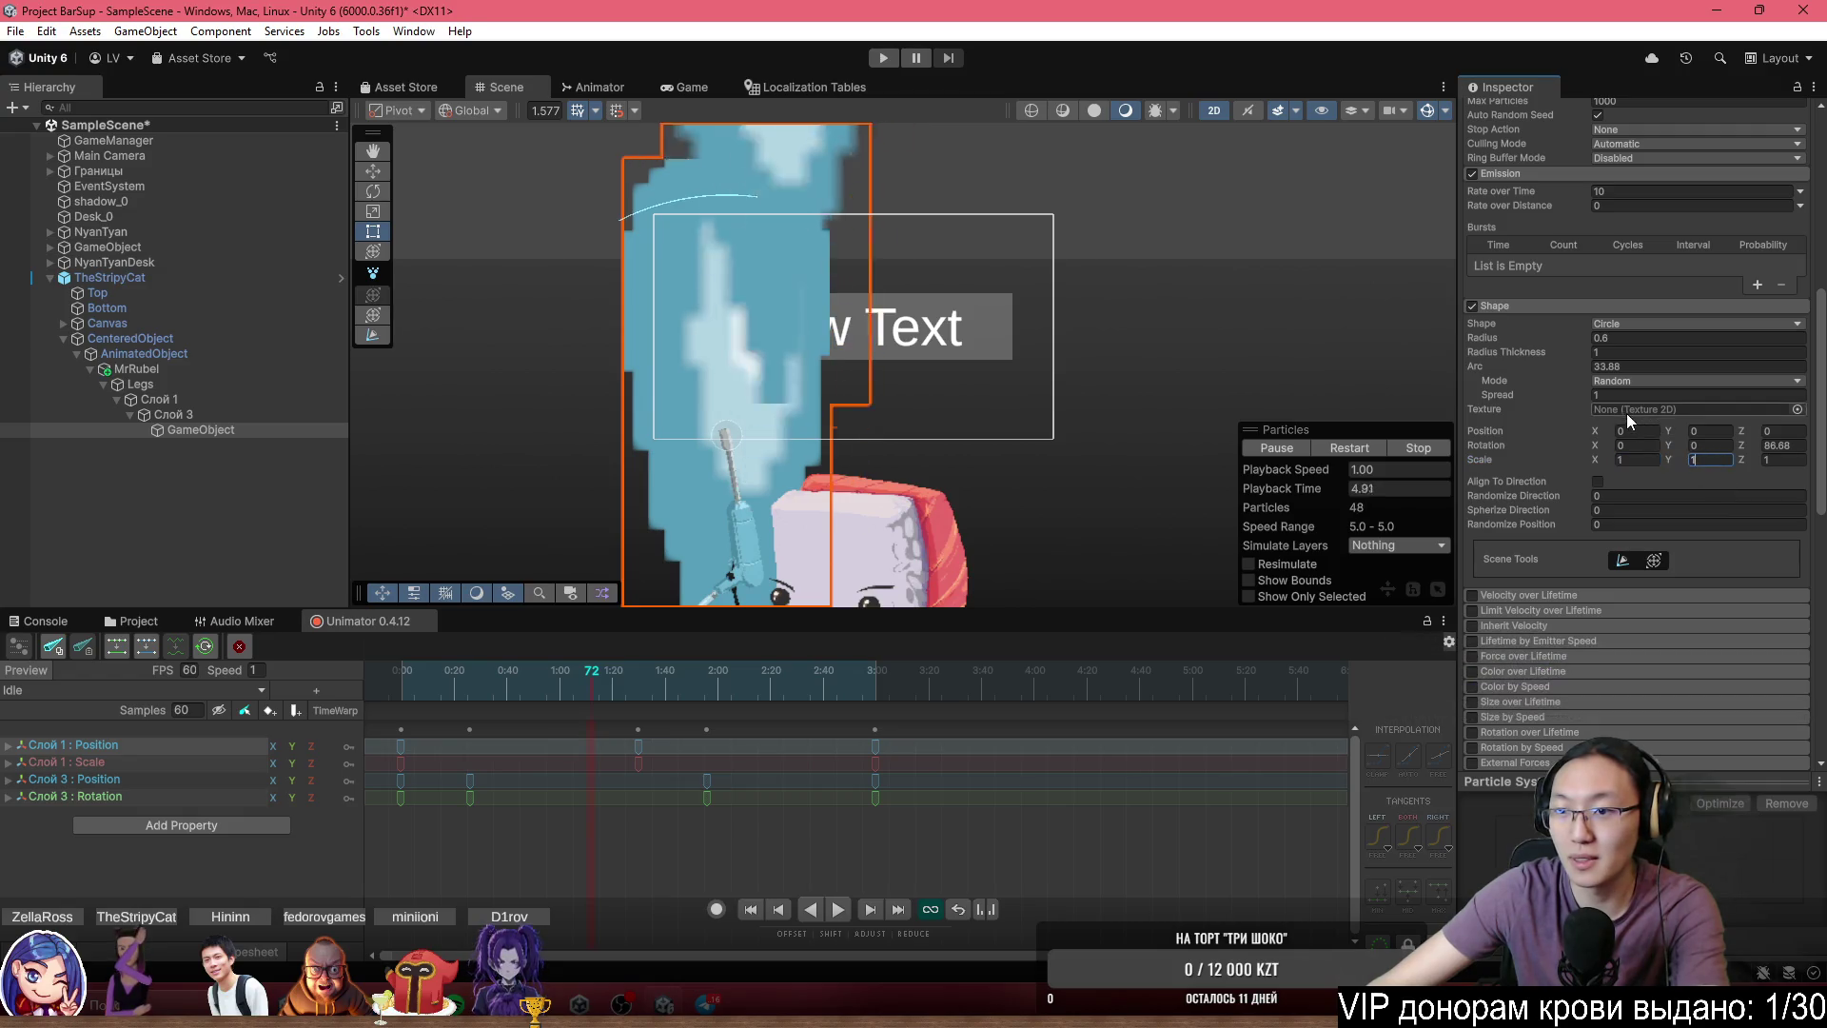
scroll(1625, 413, "up", 5)
scroll(1646, 436, "down", 2)
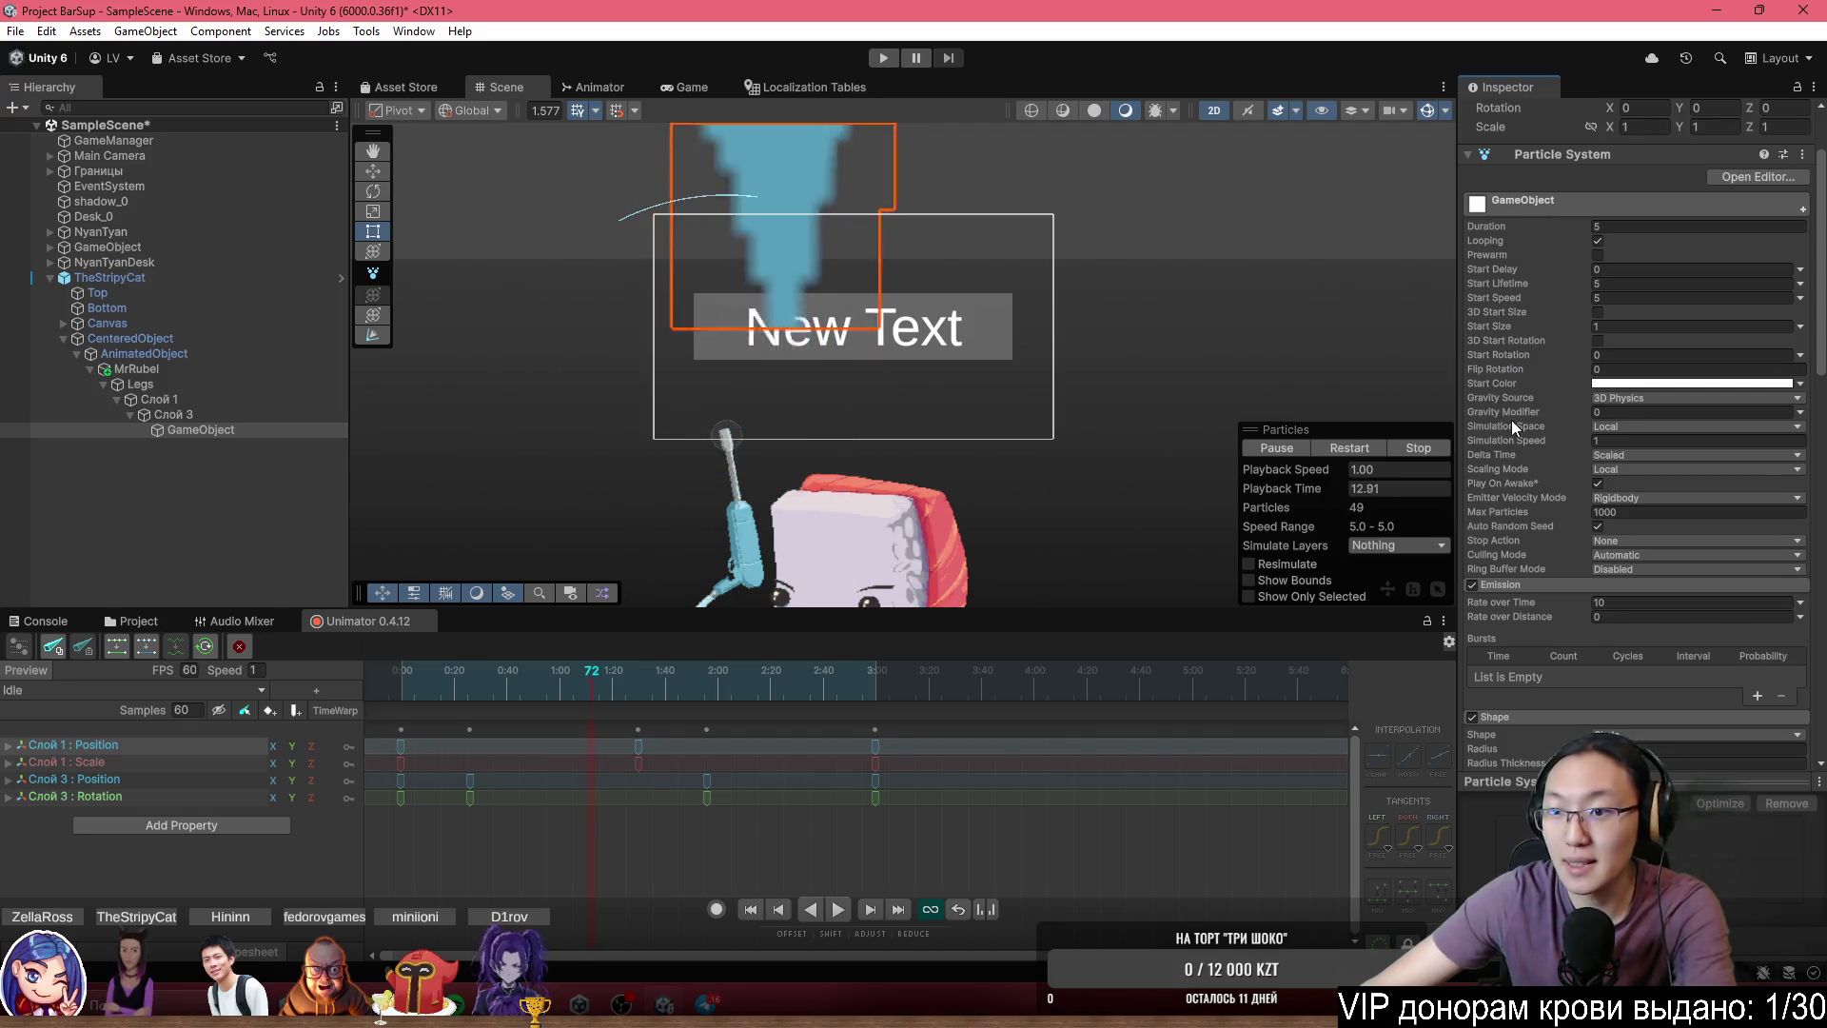
Shrink the particles' Start Size to 0.06
left_click(1514, 324)
left_click_drag(1512, 321, 1480, 312)
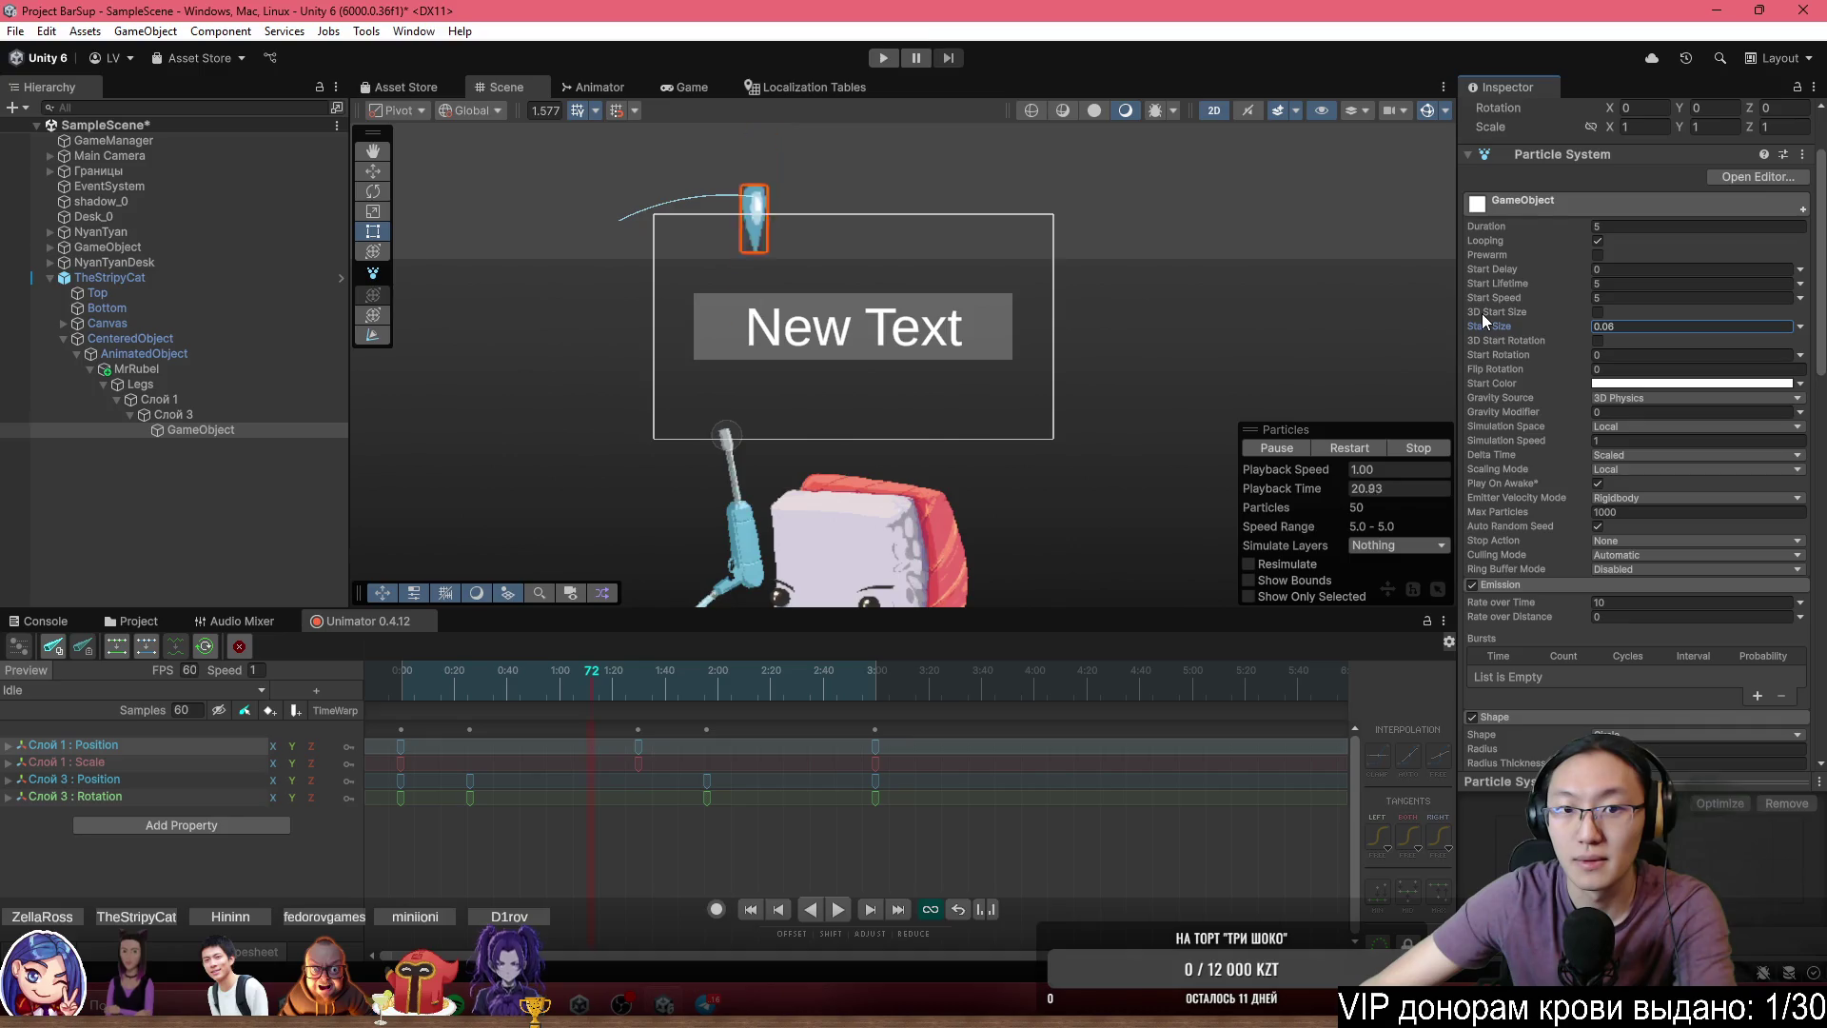
scroll(756, 357, "down", 3)
scroll(939, 358, "up", 4)
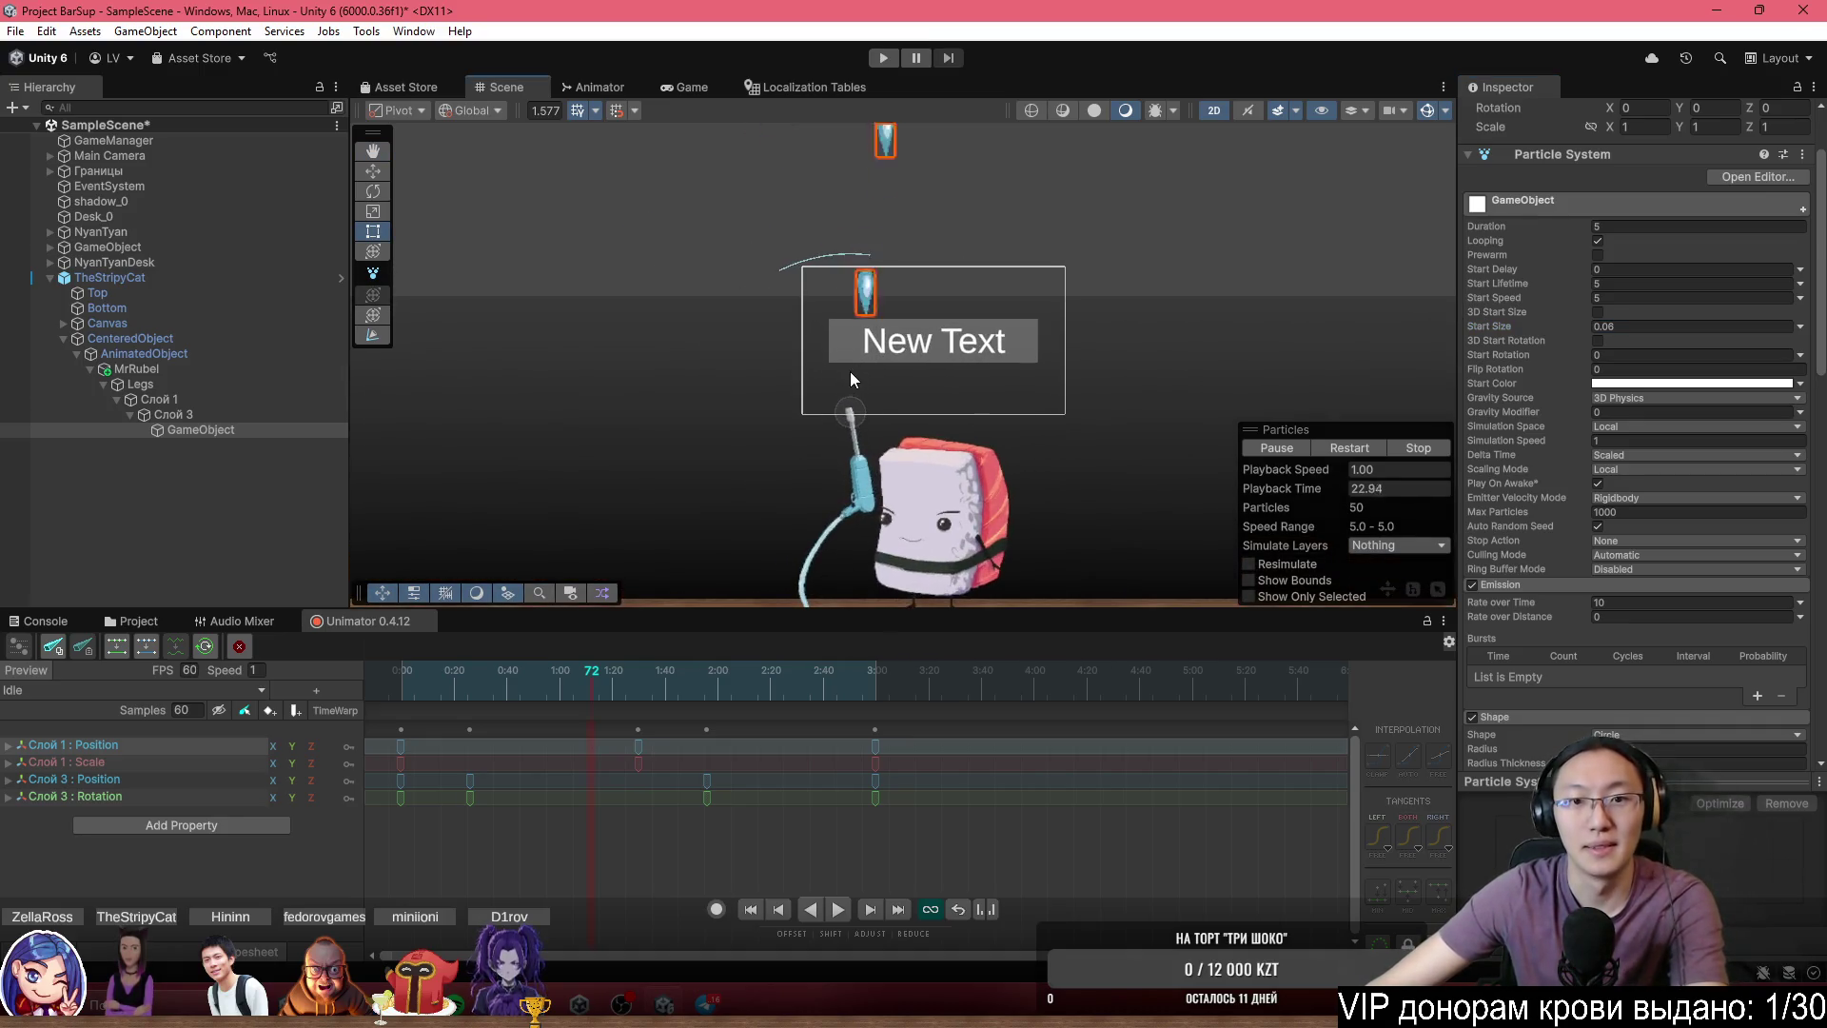
scroll(1563, 388, "up", 2)
scroll(1653, 485, "down", 5)
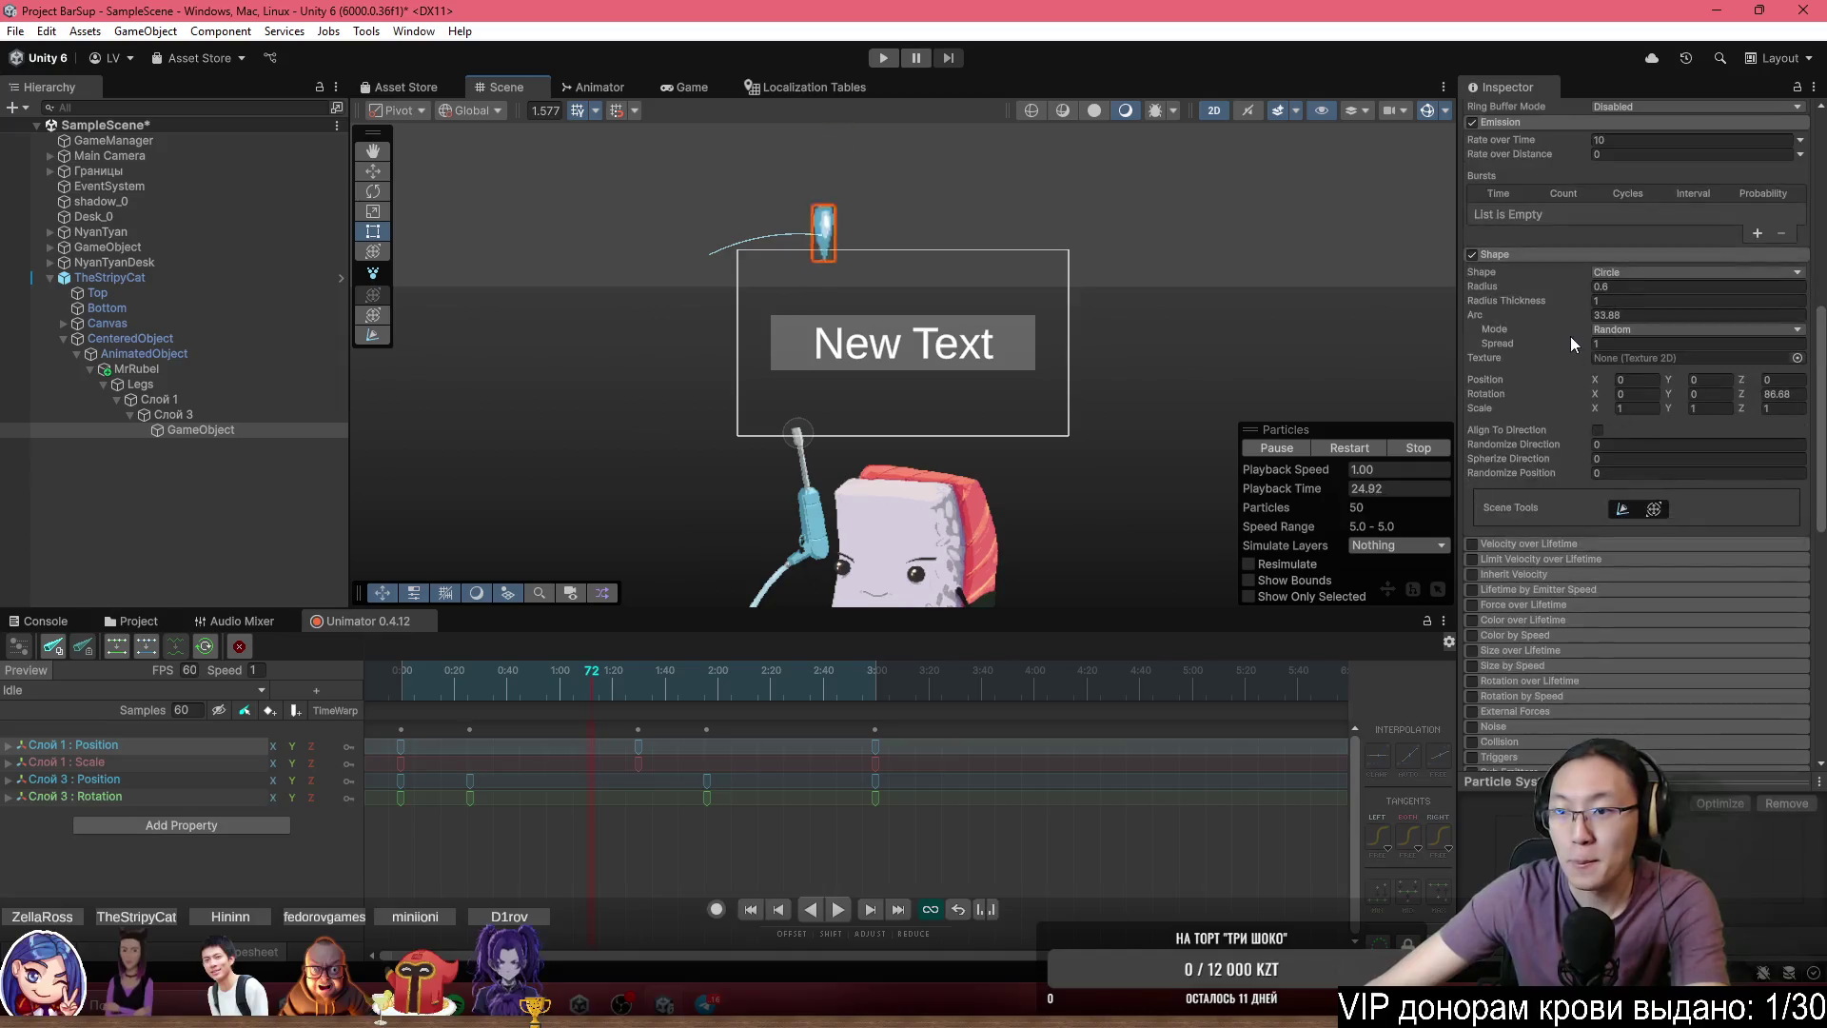
Return the emitter radius to 0.0001 and lower Start Speed from 5 to 1.33
left_click(1539, 311)
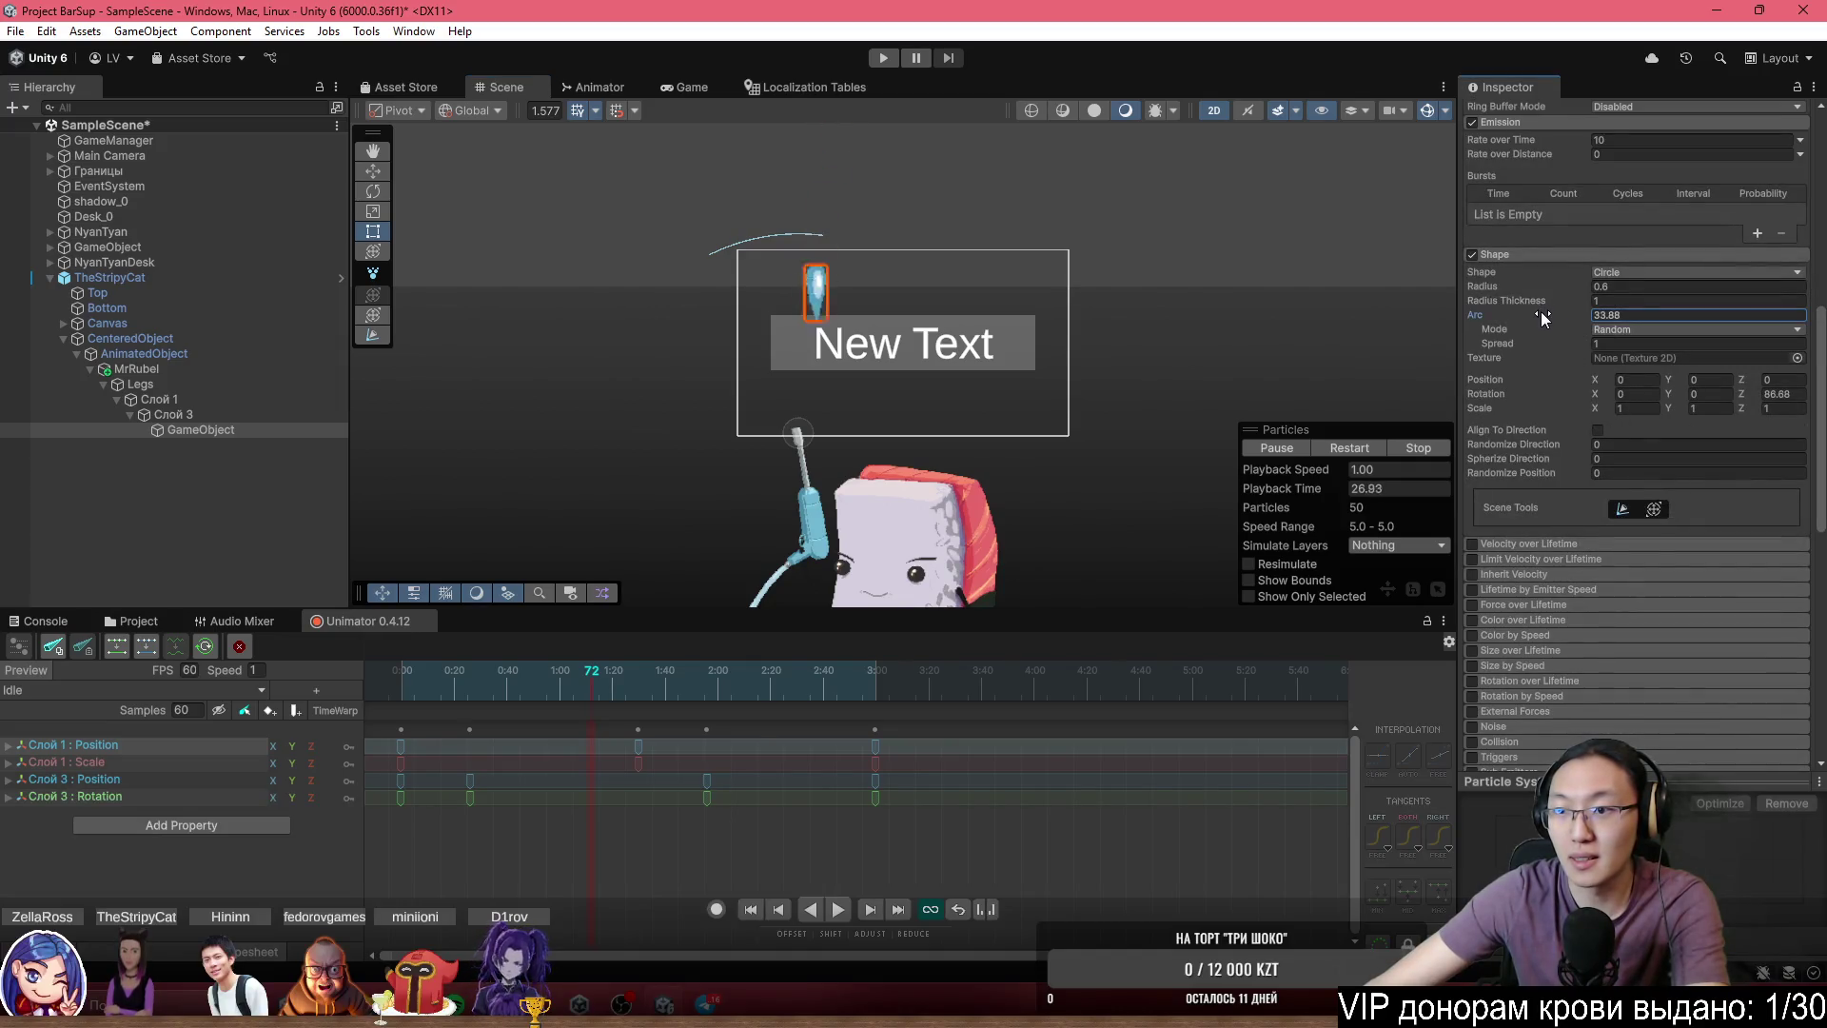
left_click_drag(1551, 283, 1536, 281)
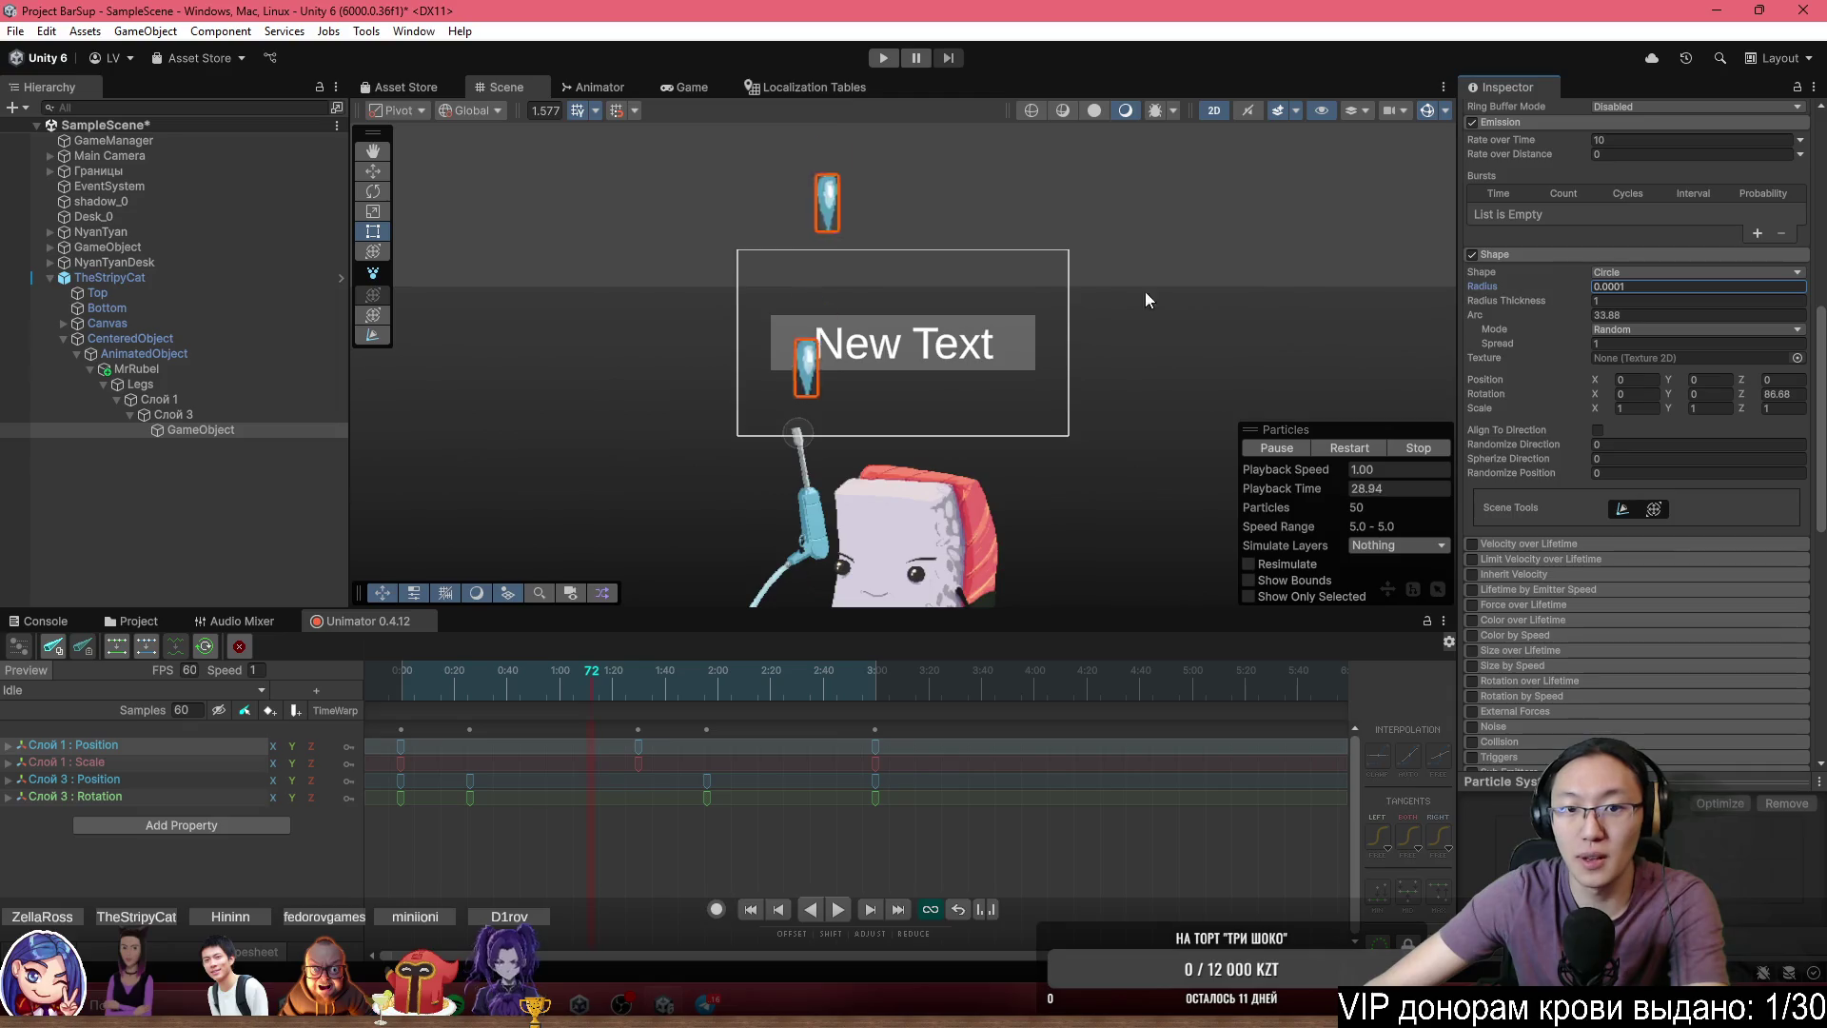
scroll(955, 339, "down", 3)
left_click_drag(955, 339, 1051, 314)
scroll(1051, 314, "up", 2)
scroll(1570, 466, "up", 5)
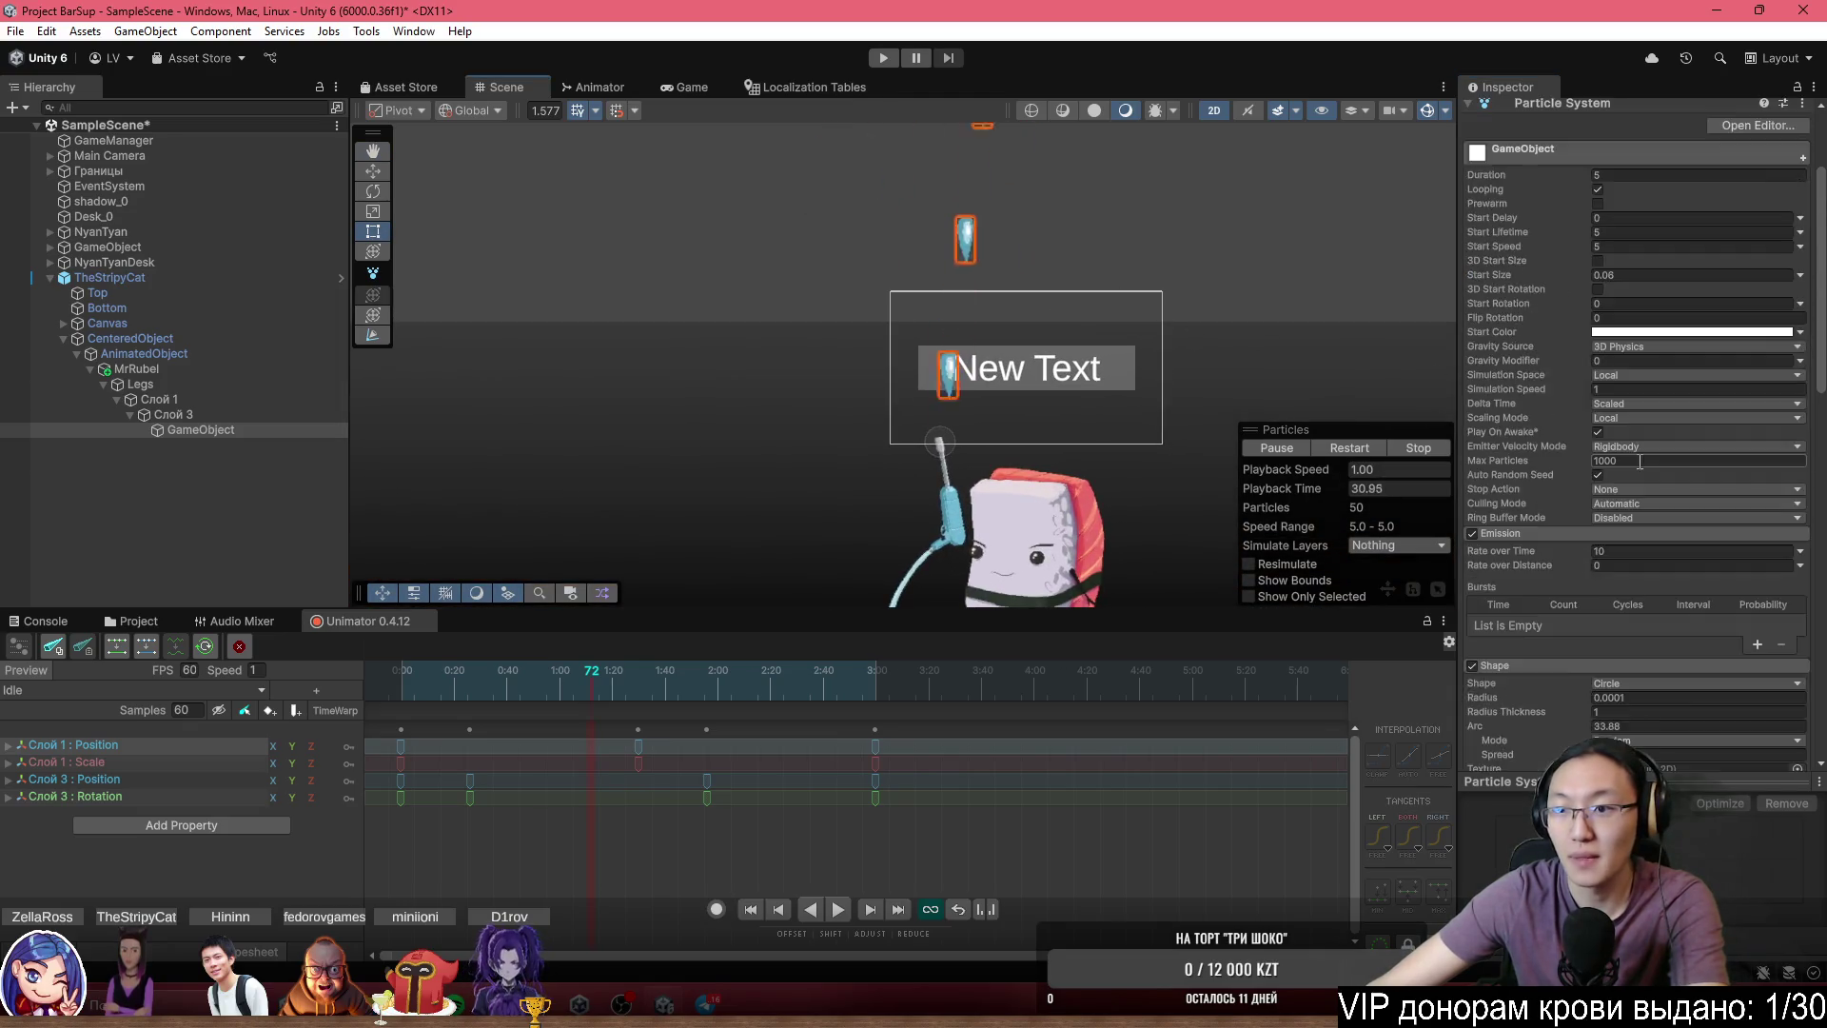
scroll(1568, 462, "down", 2)
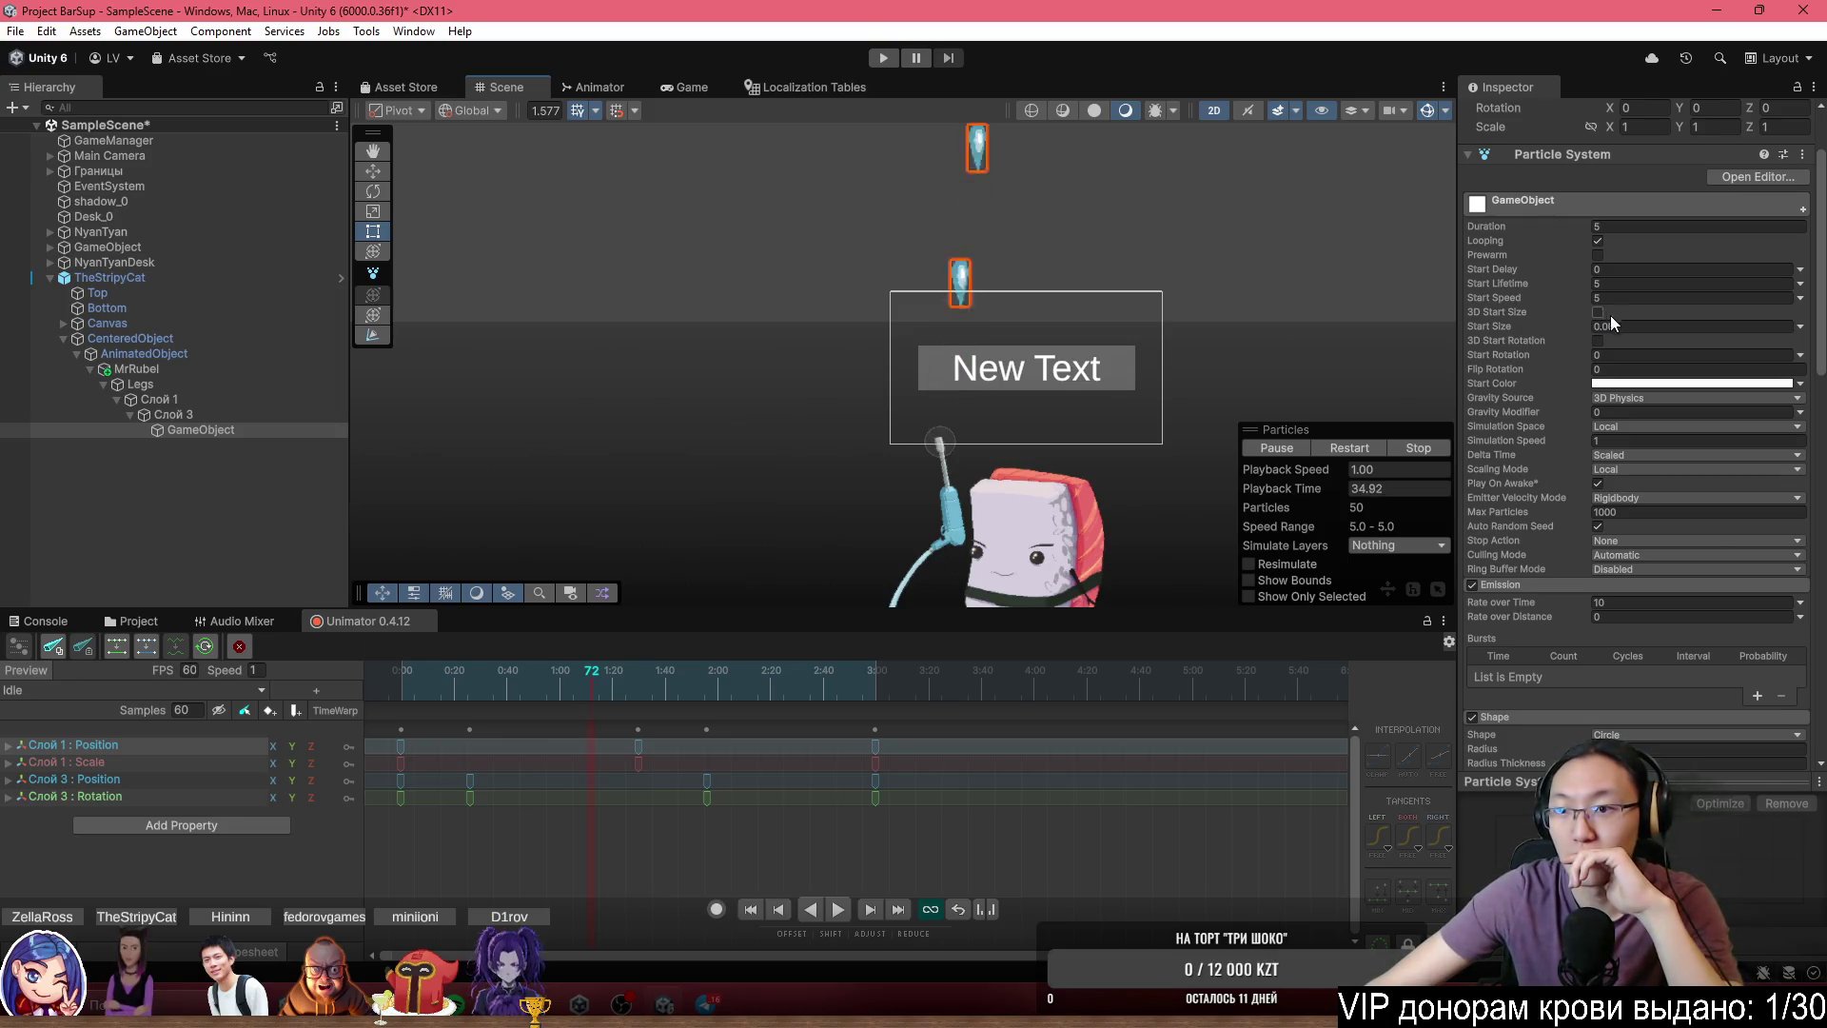
left_click_drag(1567, 297, 1443, 282)
scroll(1617, 475, "down", 5)
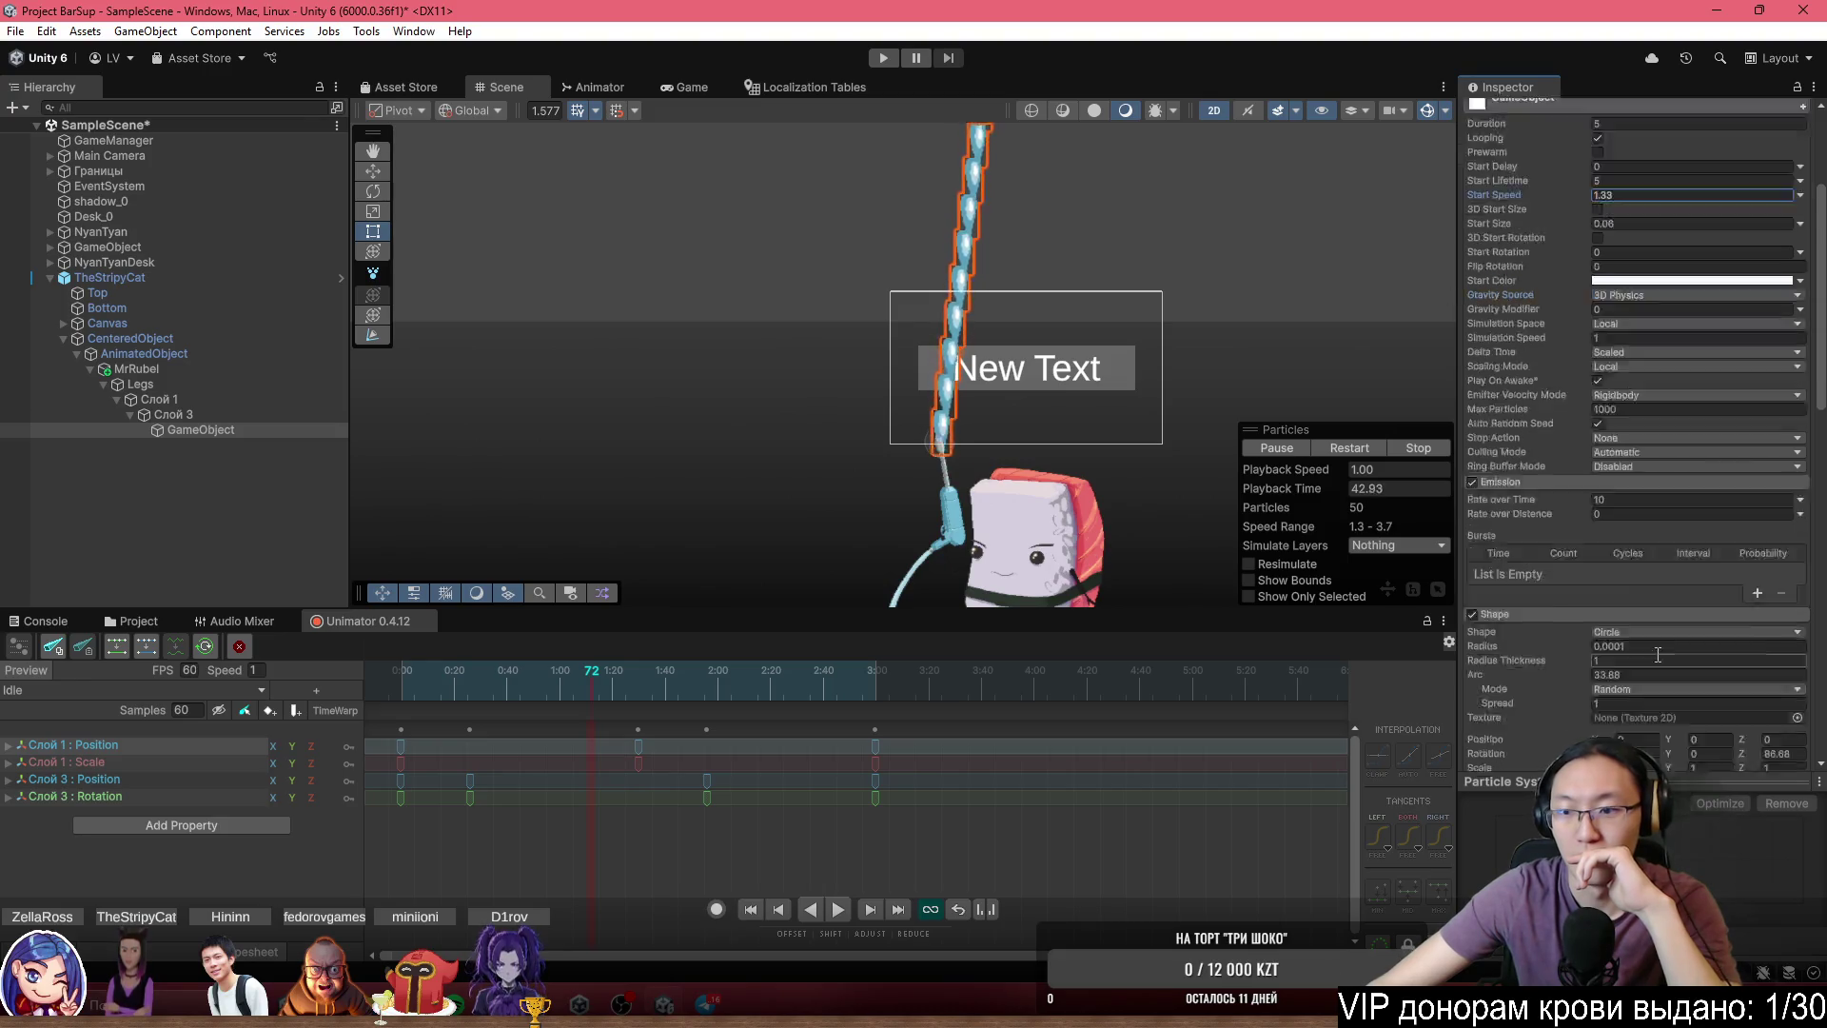
Enlarge the emitter radius to 0.16 and widen the emission arc to 95.85
left_click_drag(1547, 362, 1559, 358)
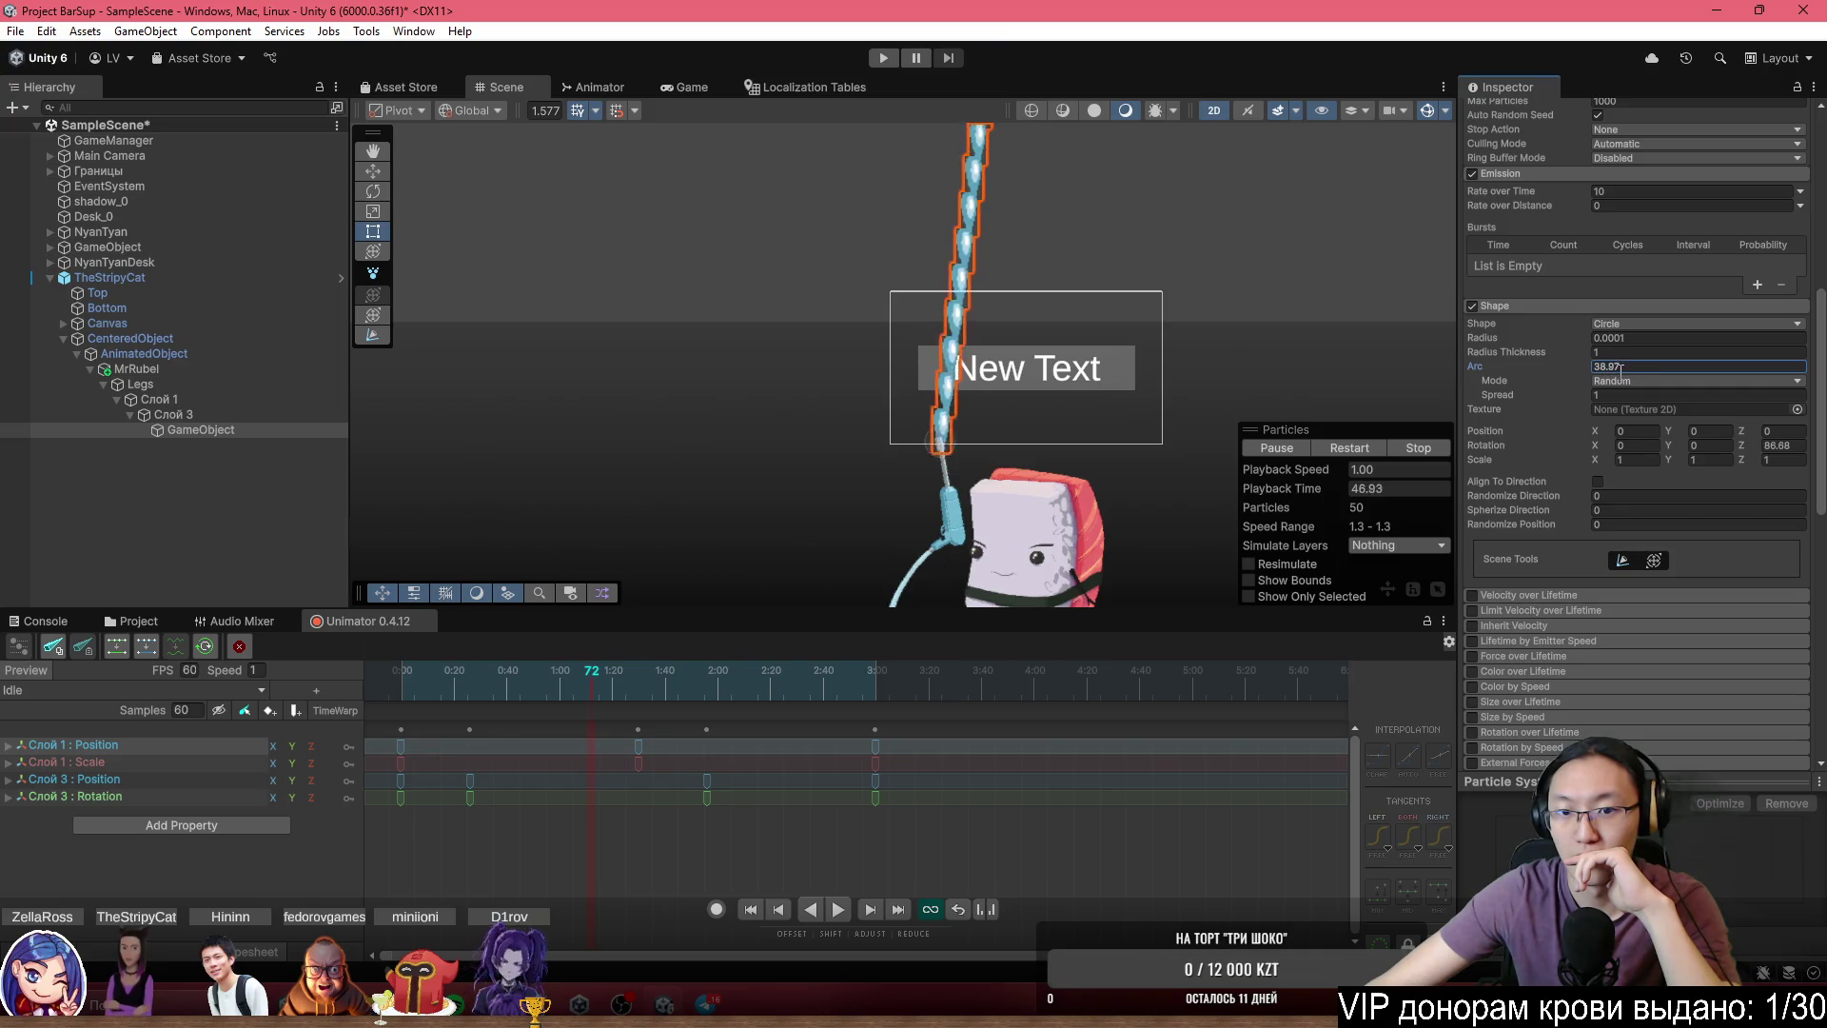
left_click(1555, 350)
left_click_drag(1555, 337, 1577, 337)
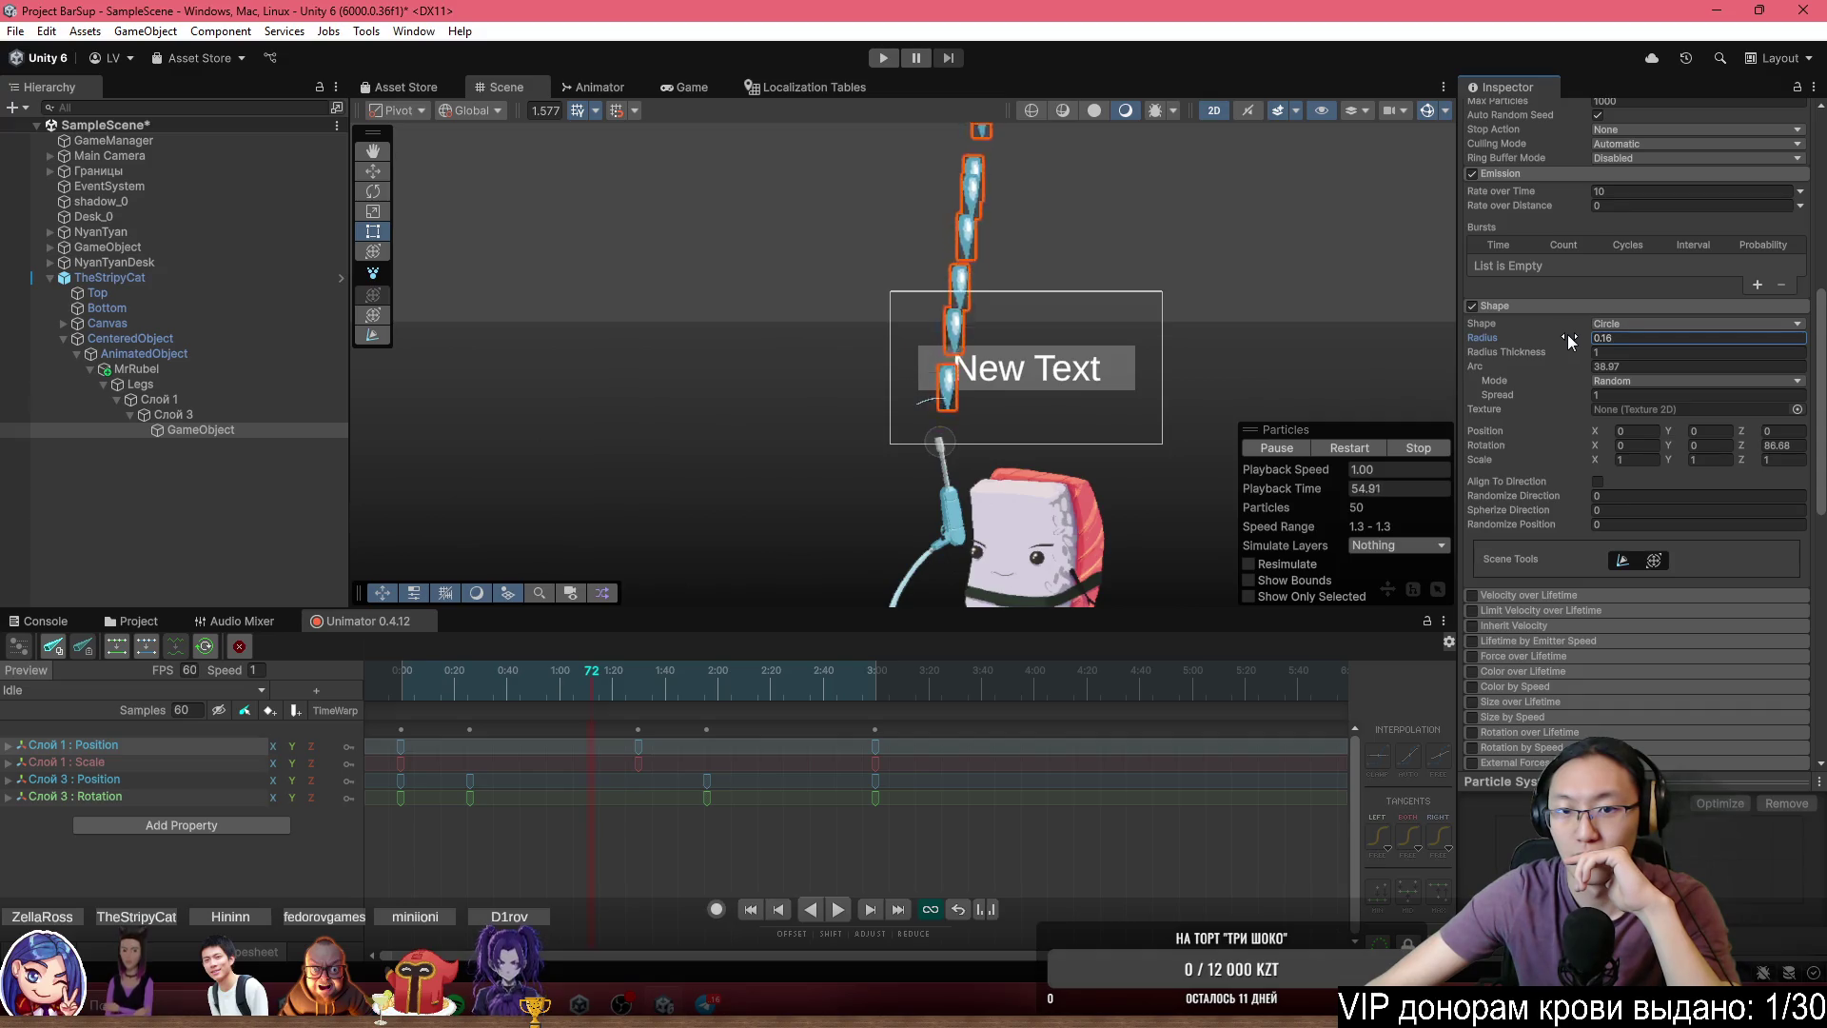
left_click(1568, 362)
mouse_move(1673, 367)
left_mouse_down()
mouse_move(318, 431)
mouse_move(1099, 516)
left_mouse_up()
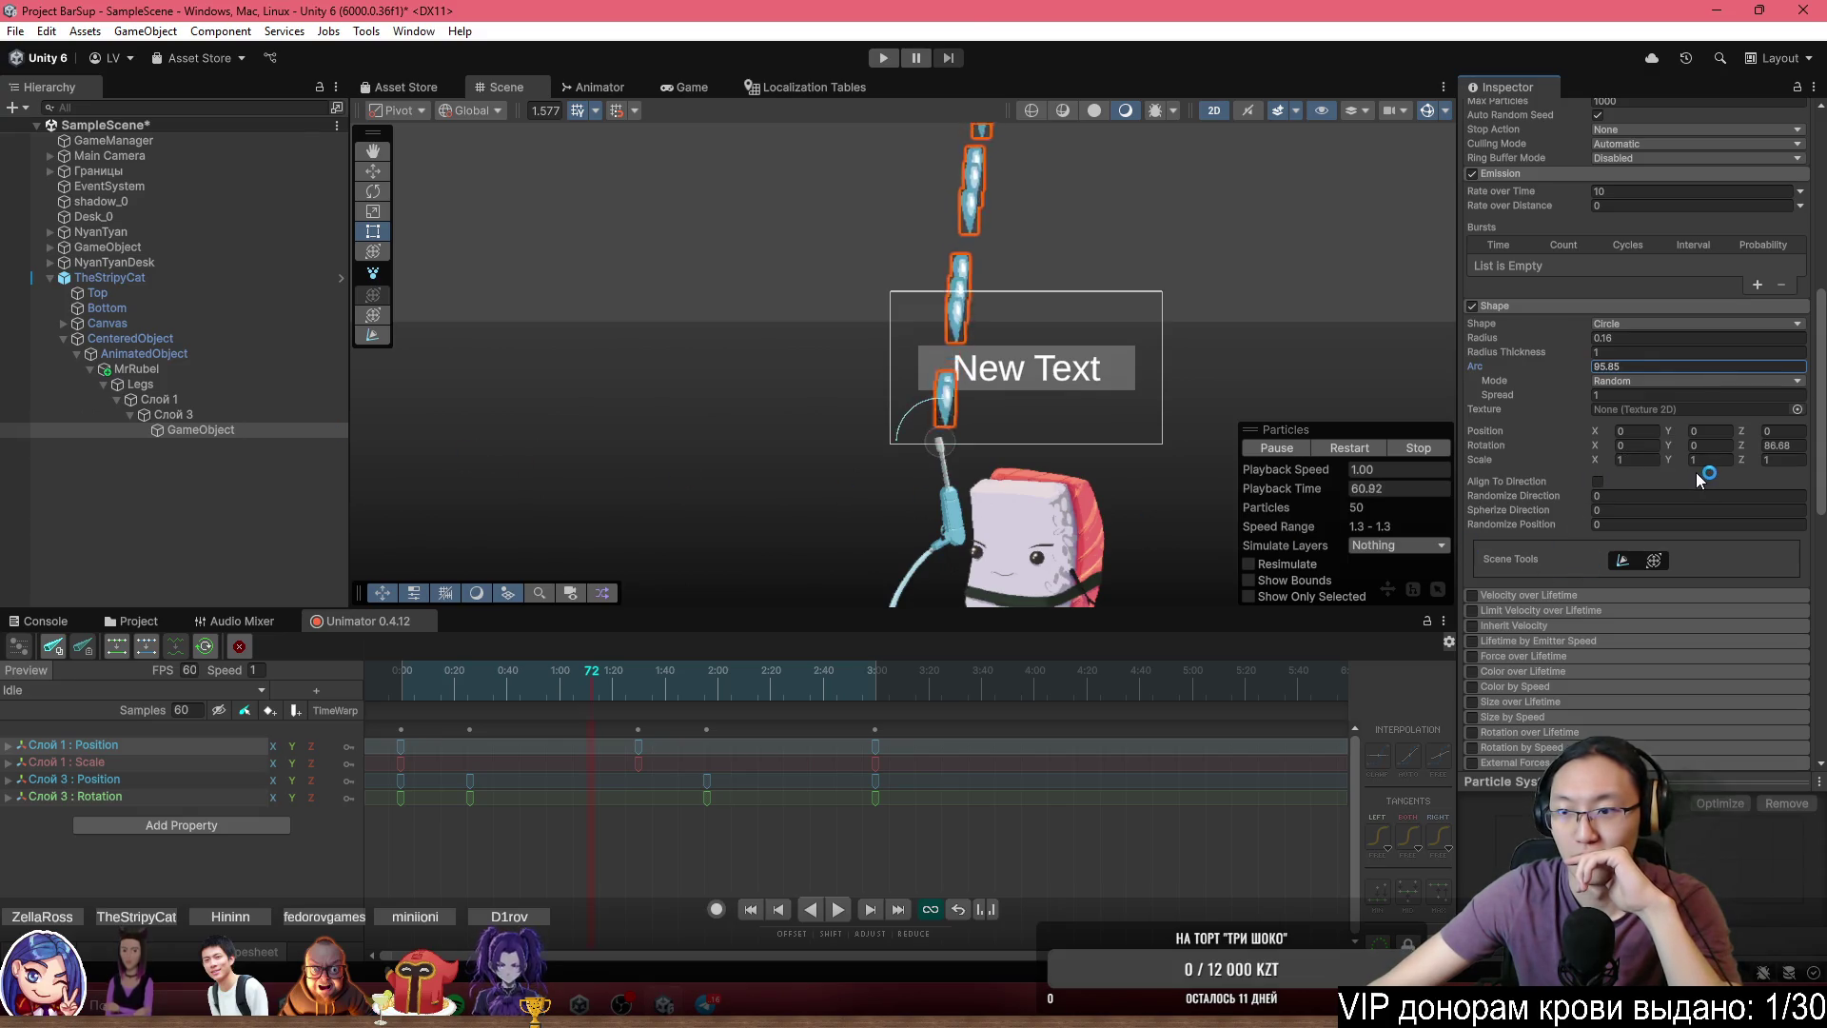
Keep Random arc mode and swing the particle stream's direction around Z
scroll(1695, 374, "up", 5)
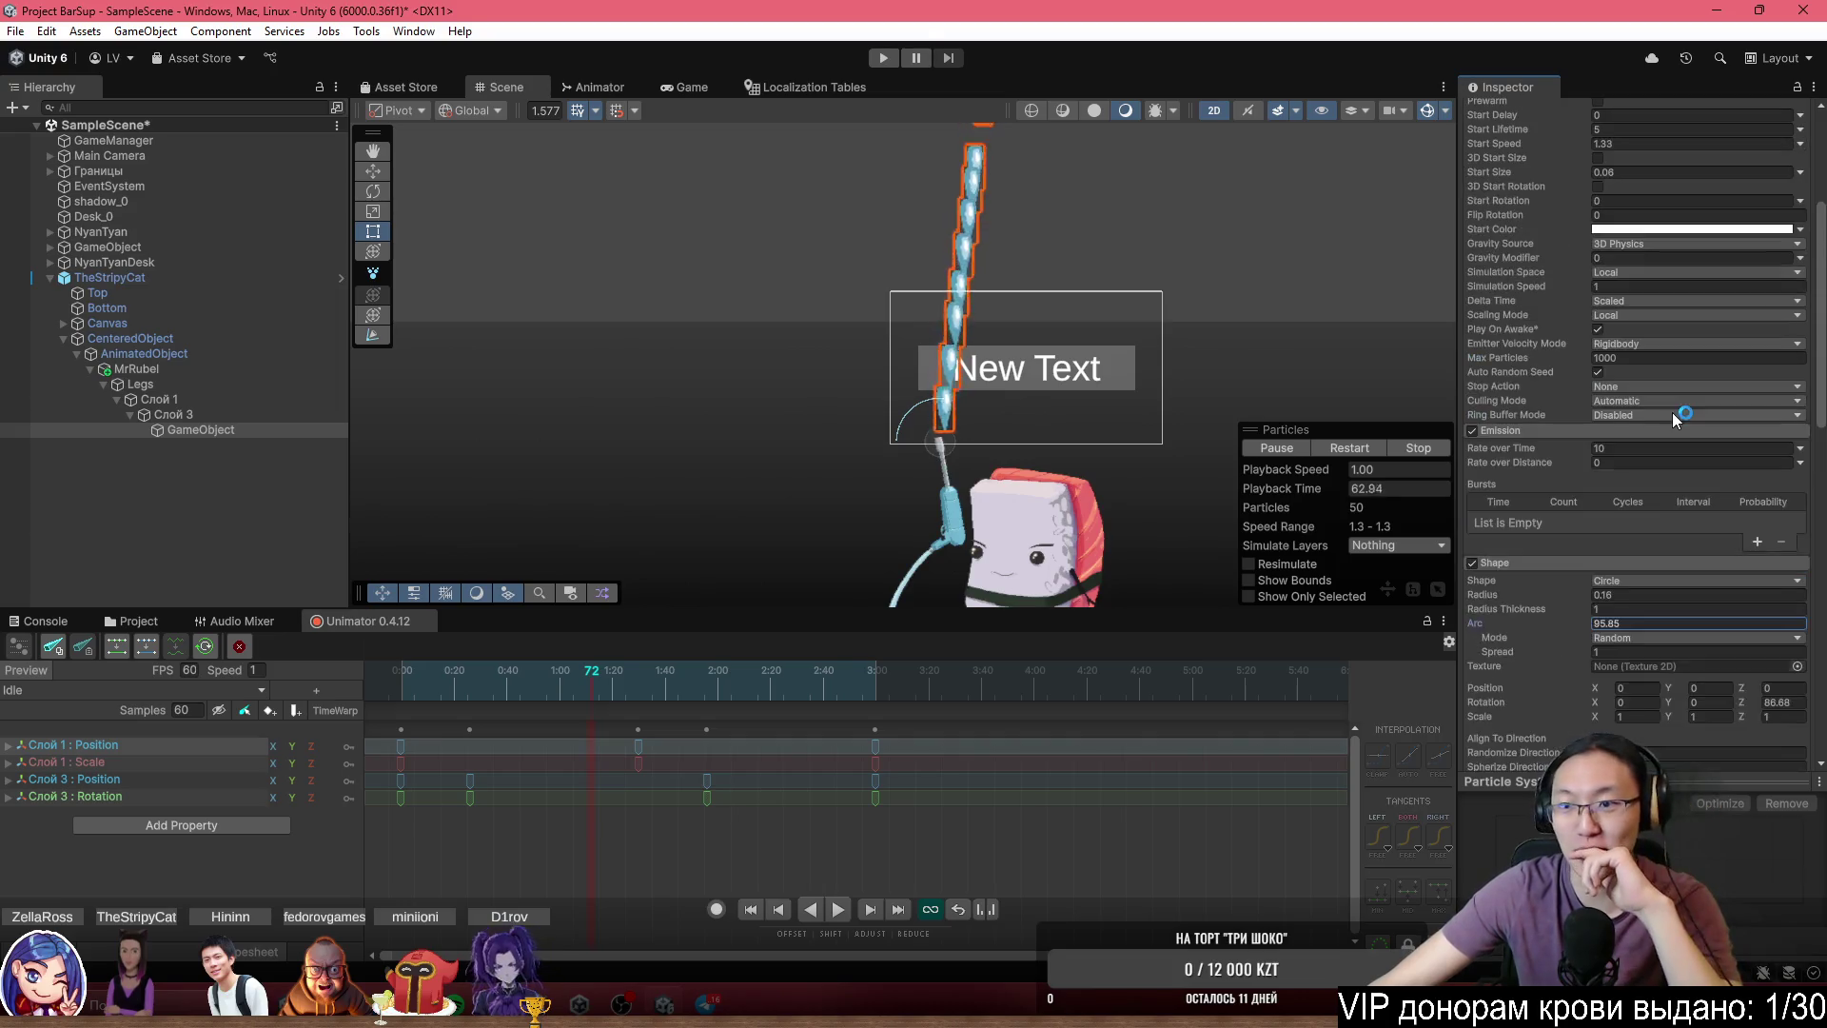
scroll(1682, 618, "down", 1)
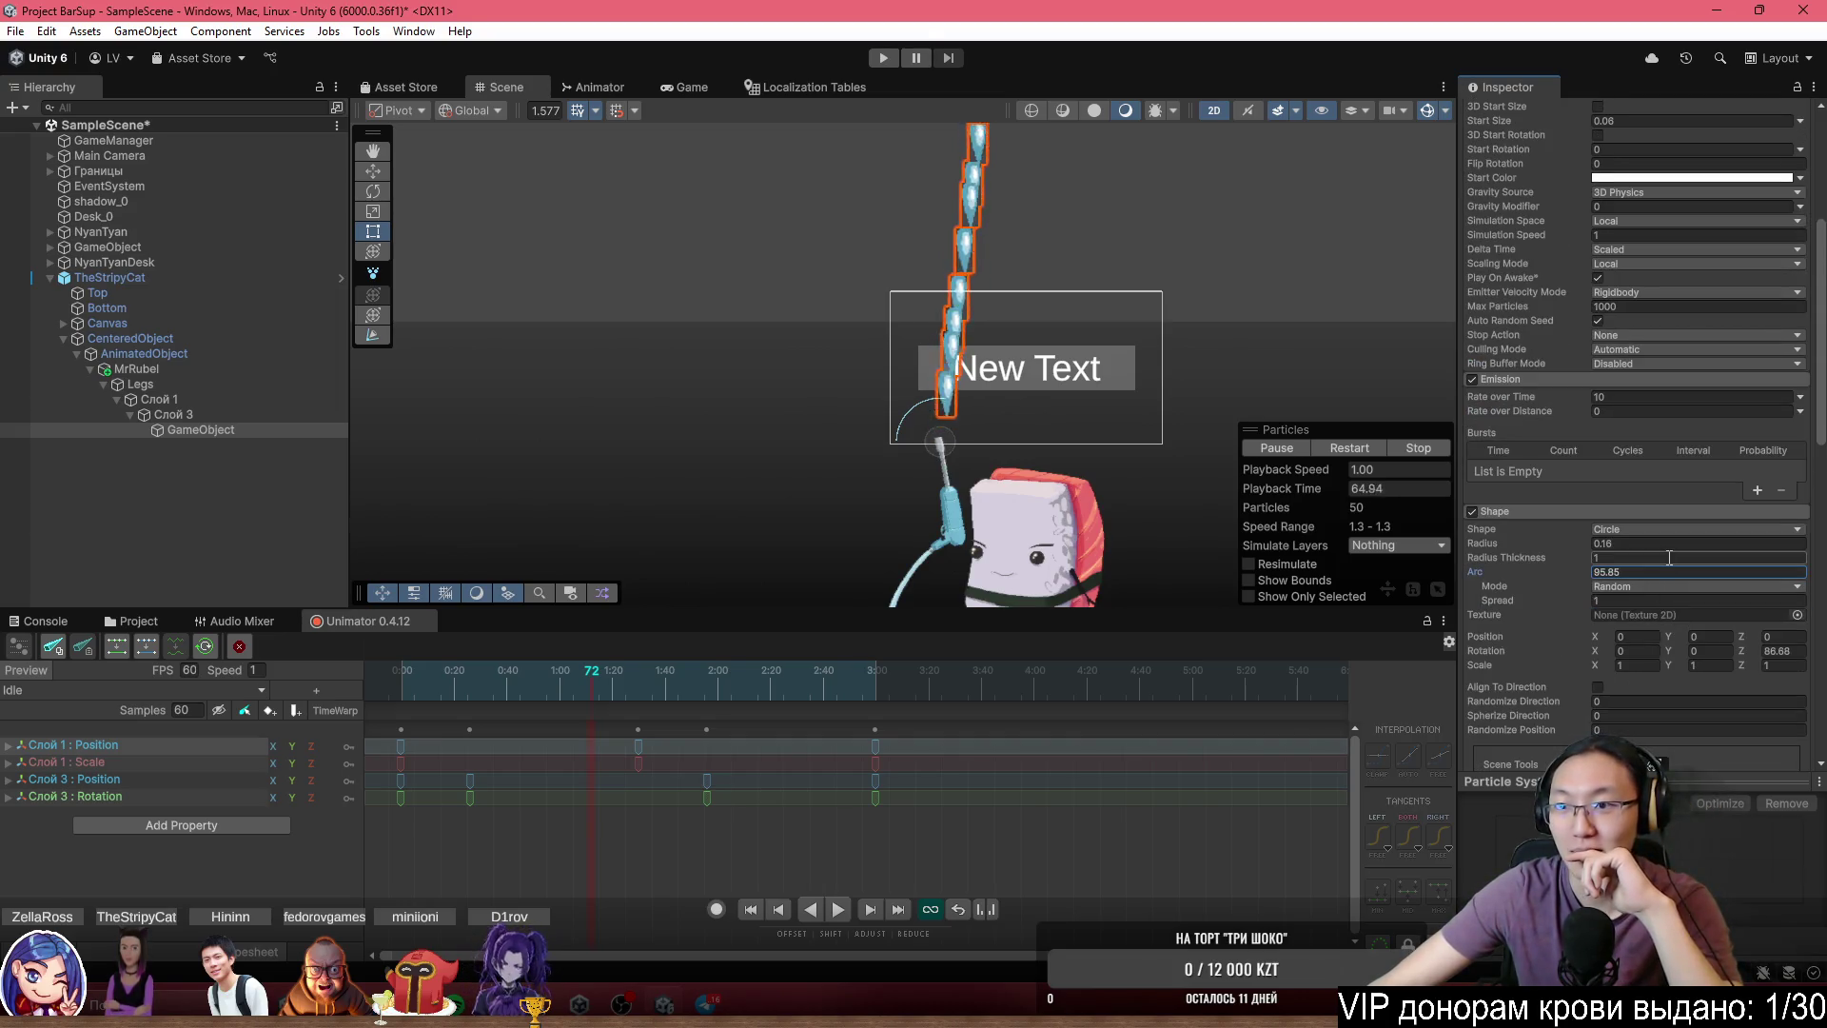
scroll(1668, 556, "down", 3)
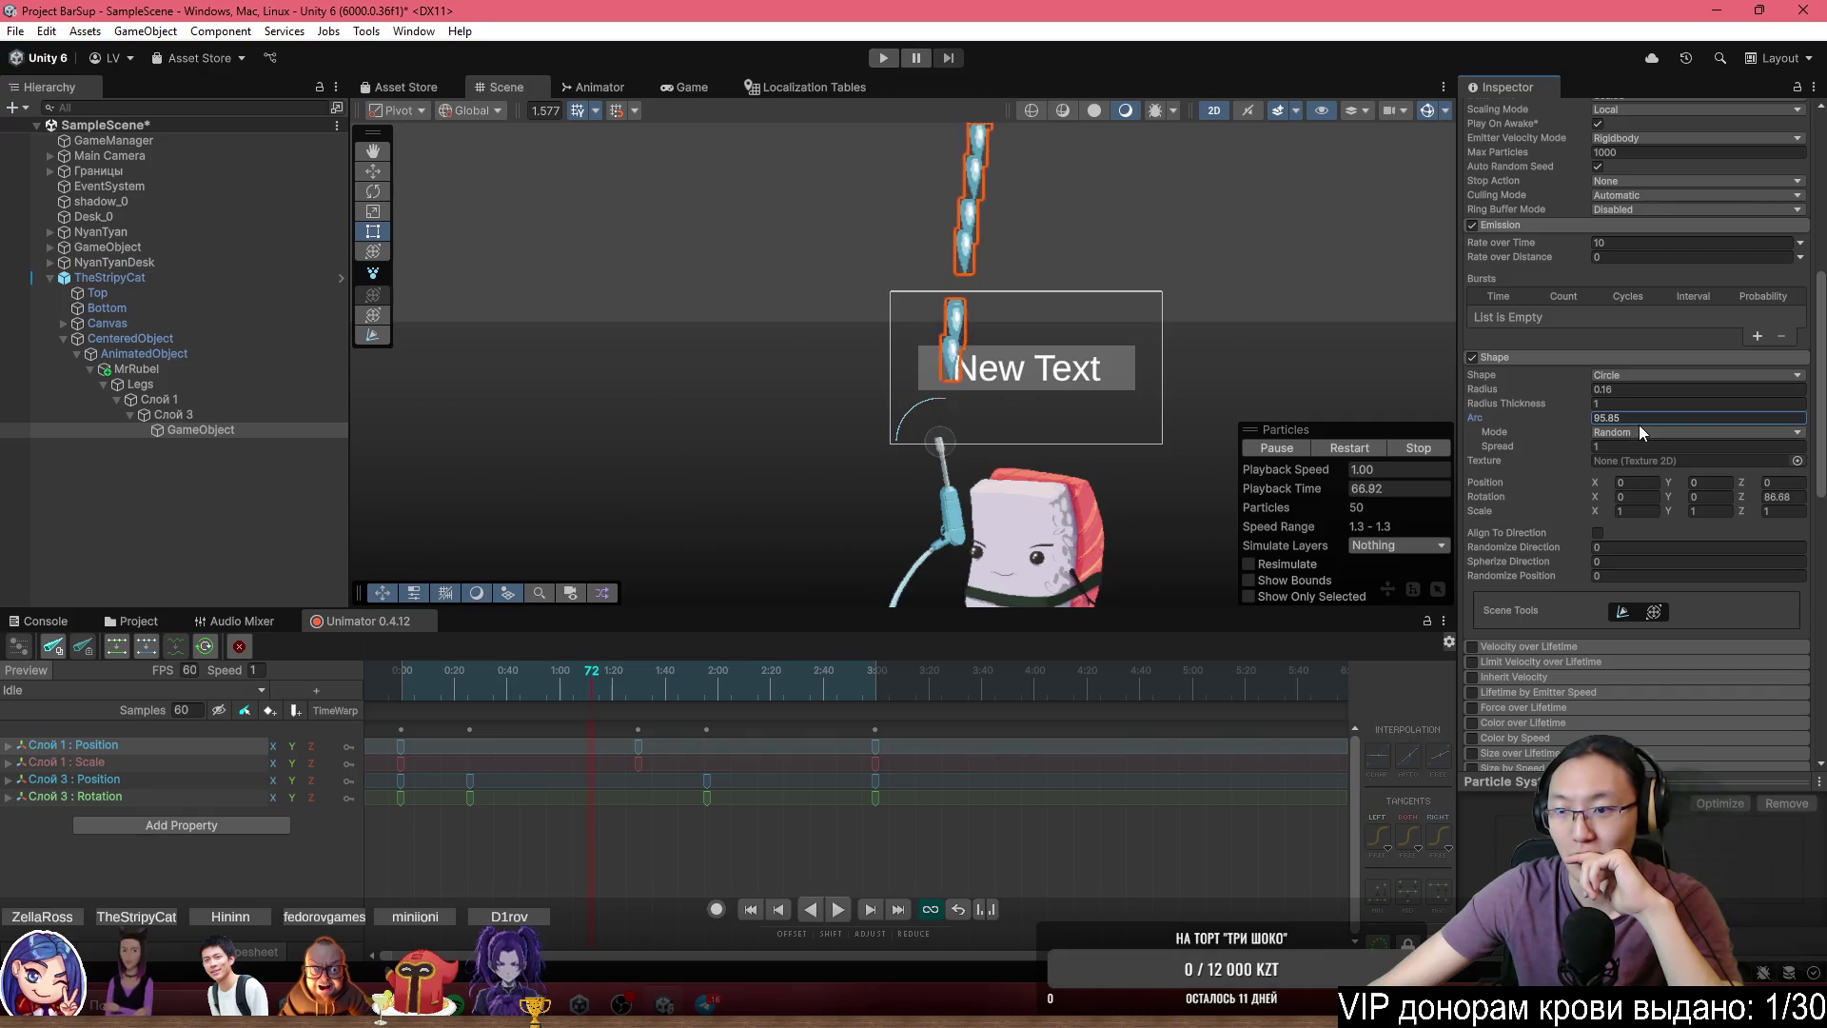
left_click(1640, 430)
left_click(1528, 443)
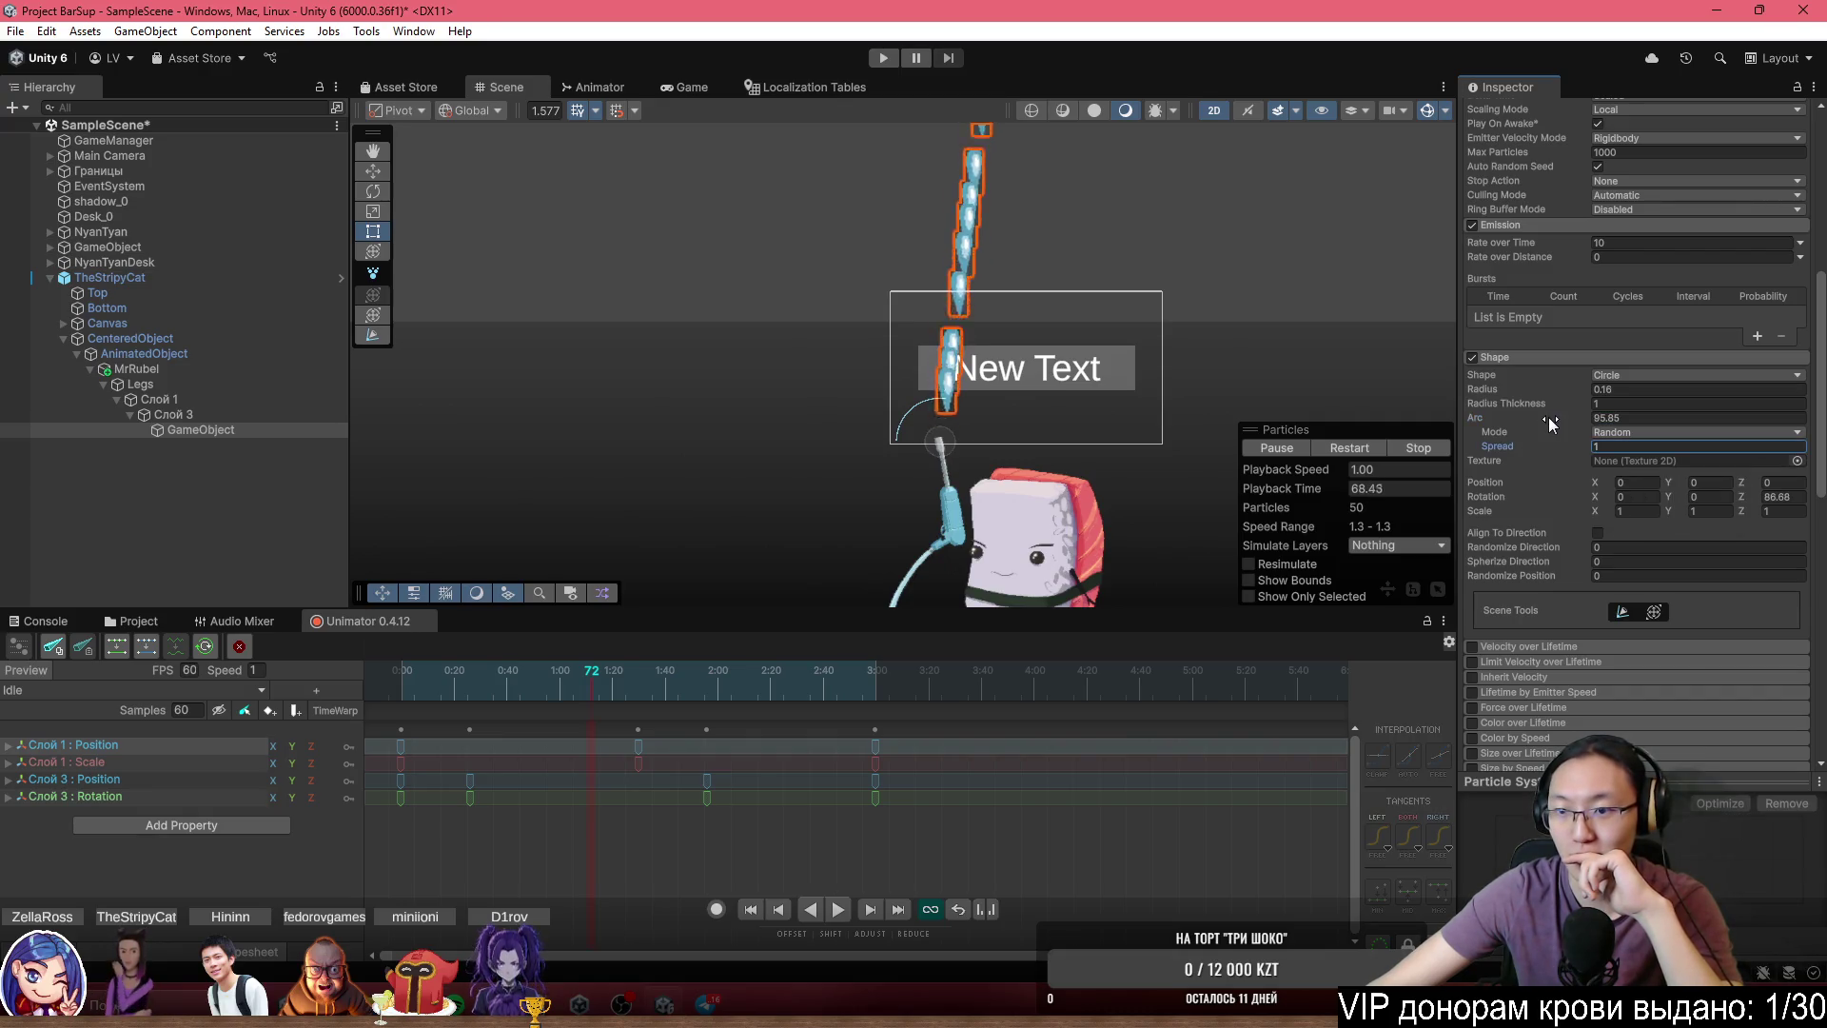
scroll(1561, 461, "down", 4)
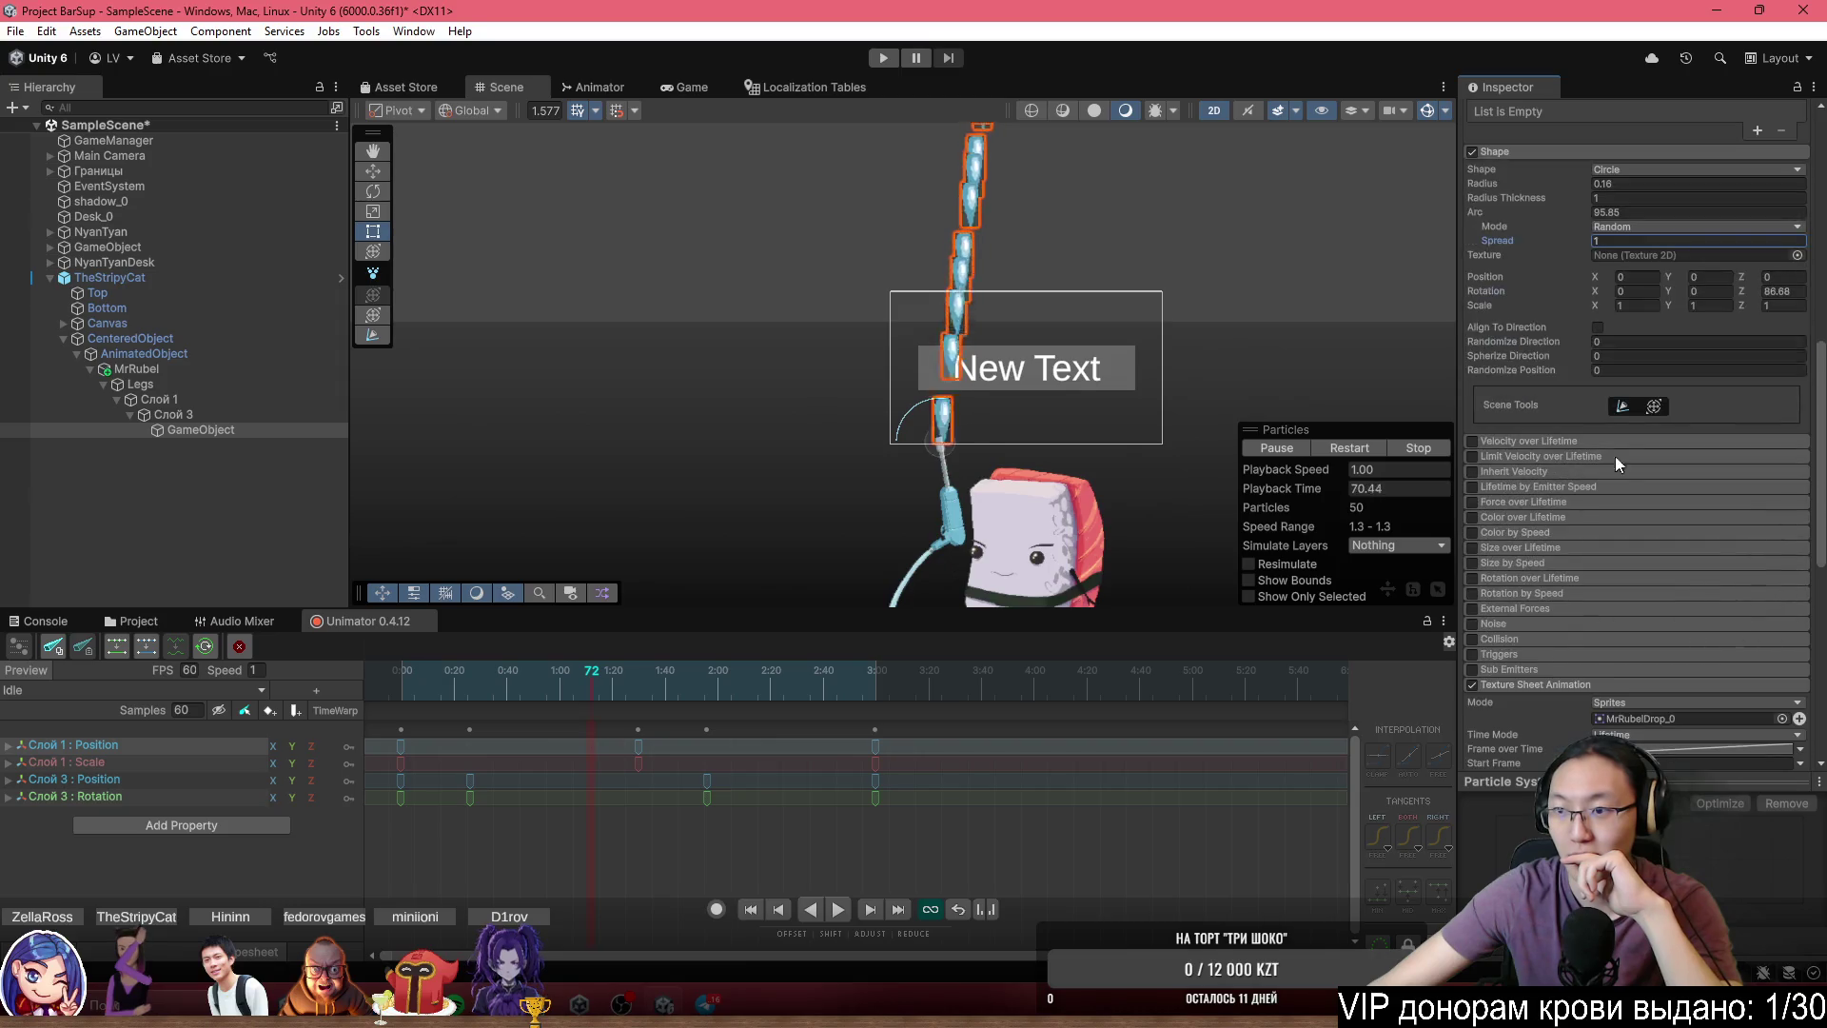
mouse_move(1751, 286)
left_mouse_down()
mouse_move(522, 351)
mouse_move(1494, 466)
mouse_move(1424, 472)
mouse_move(1768, 399)
mouse_move(1589, 413)
mouse_move(860, 375)
left_mouse_up()
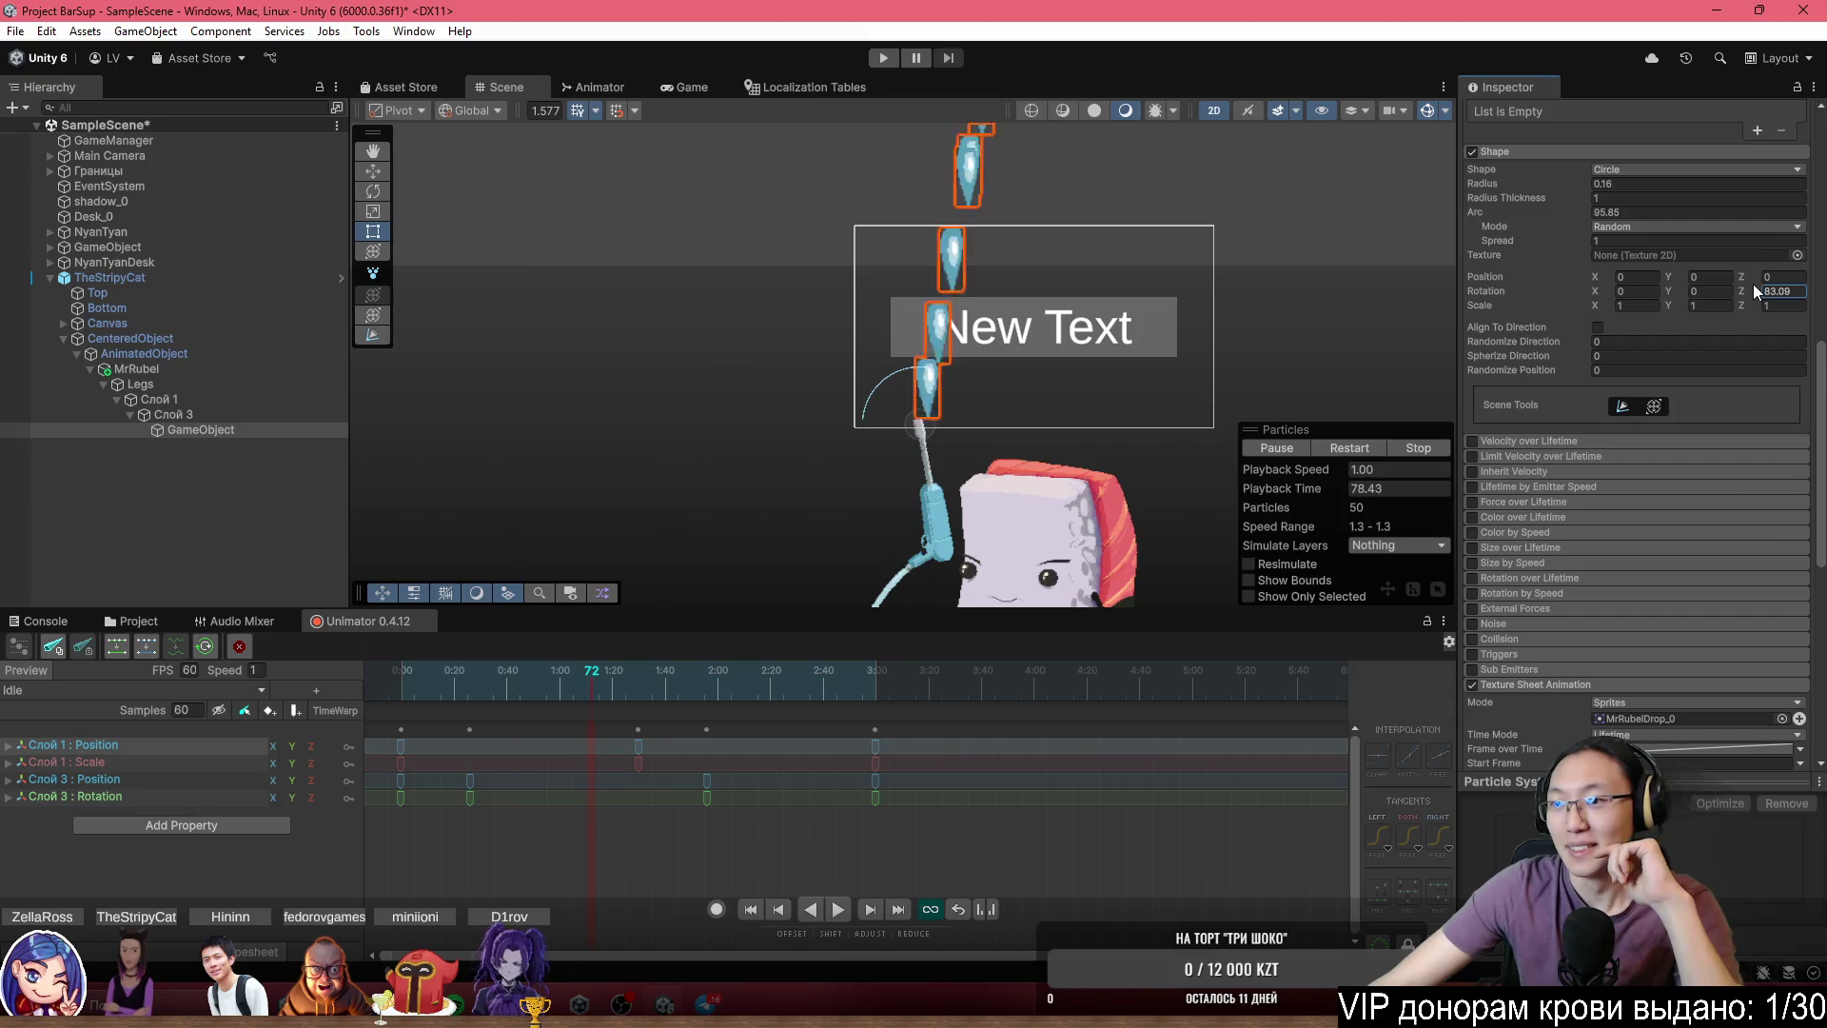
left_click_drag(1749, 287, 1527, 399)
scroll(1659, 482, "up", 2)
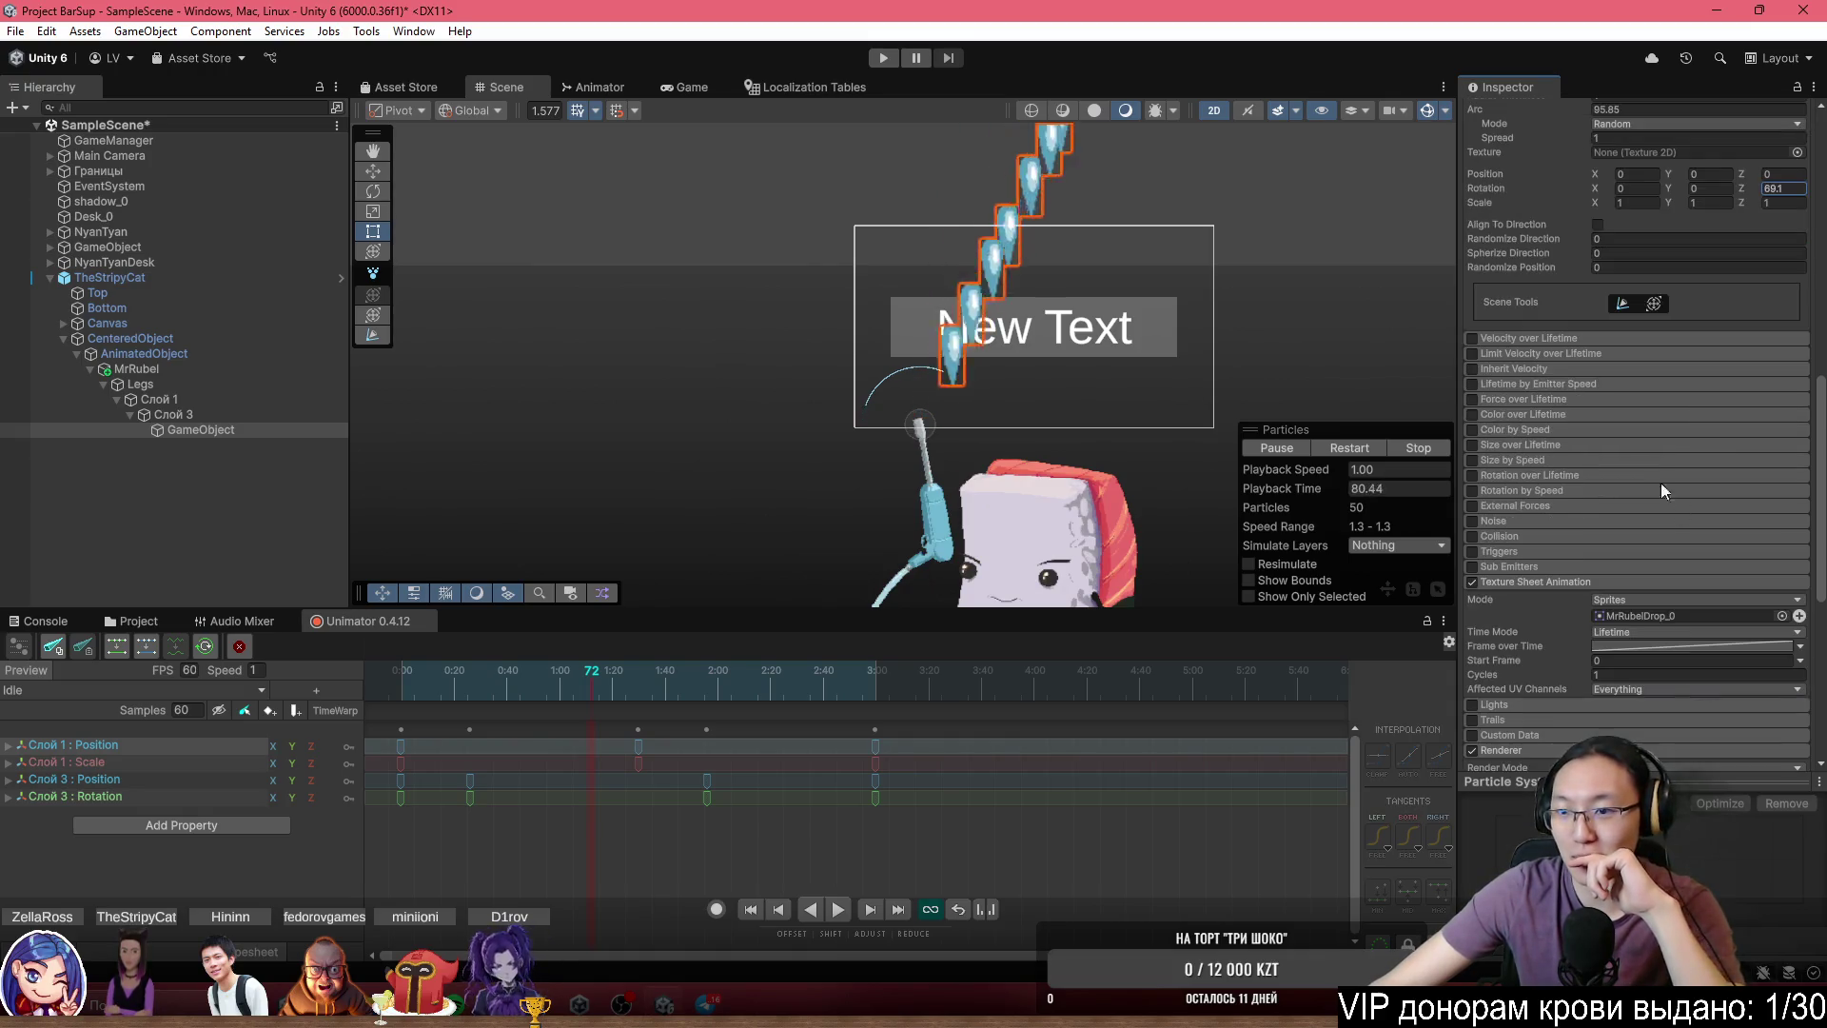
scroll(1637, 419, "up", 1)
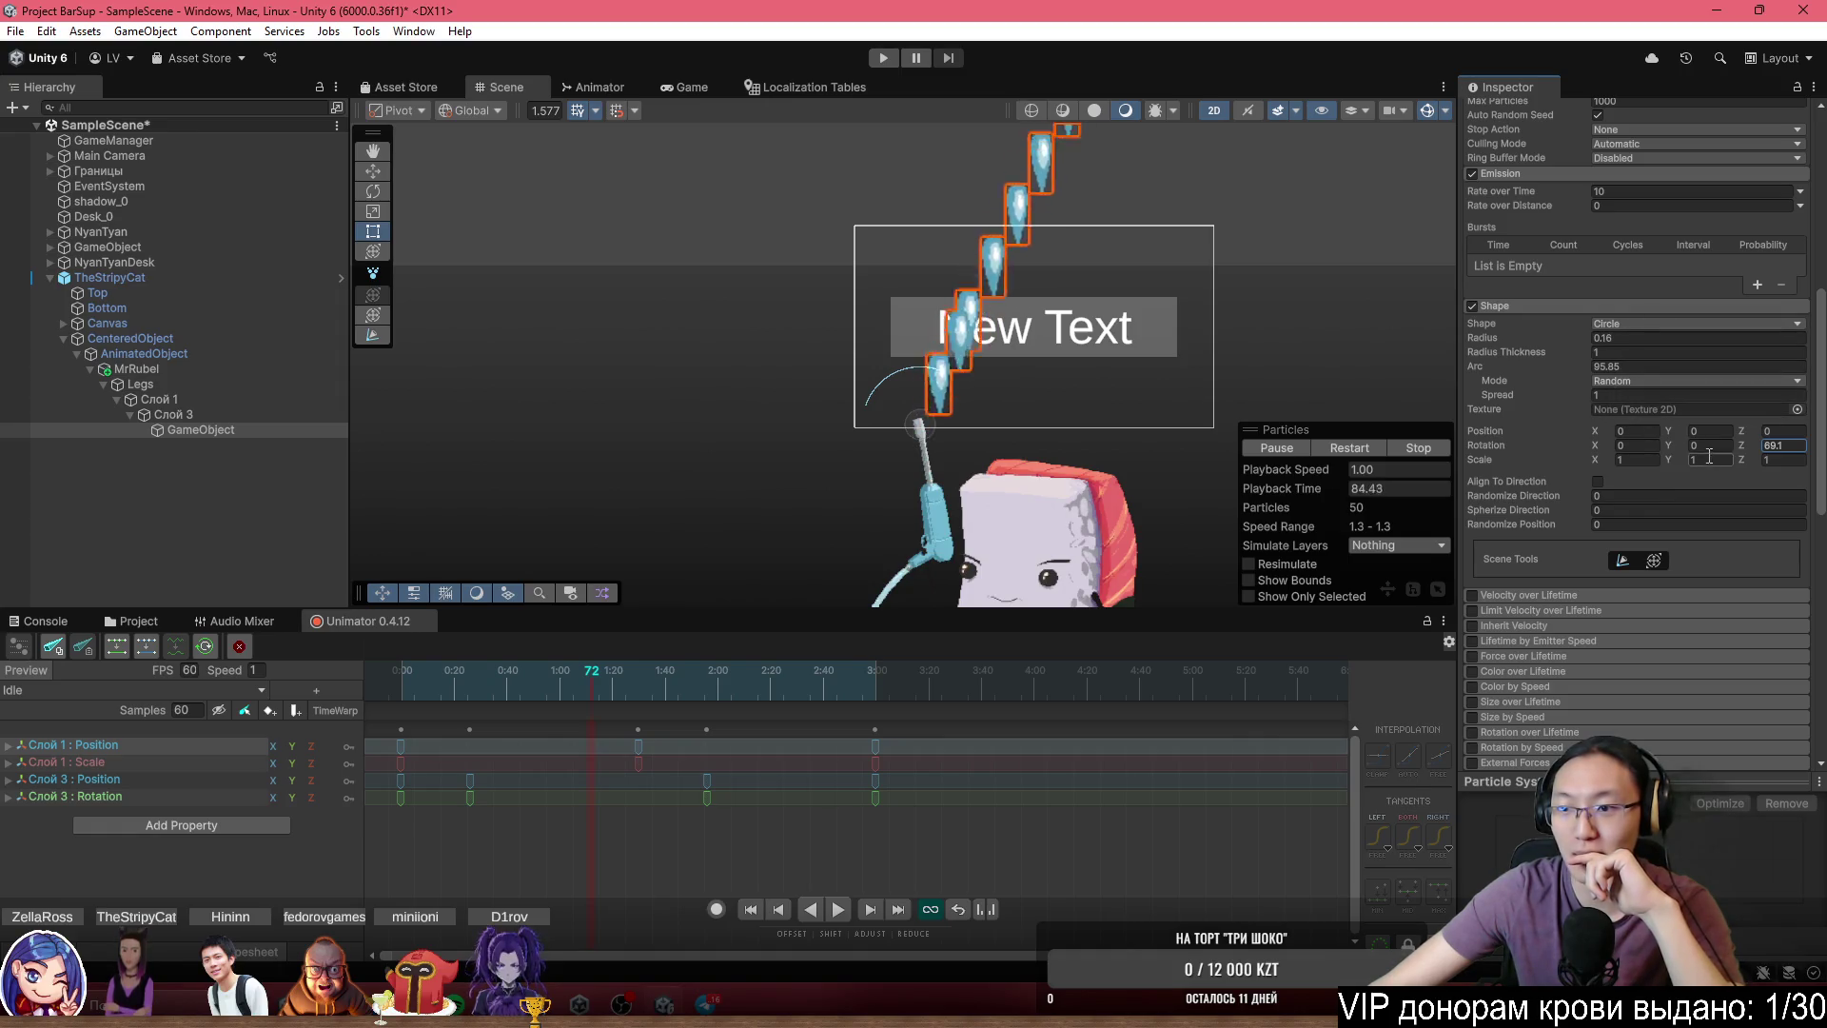
scroll(1630, 537, "down", 10)
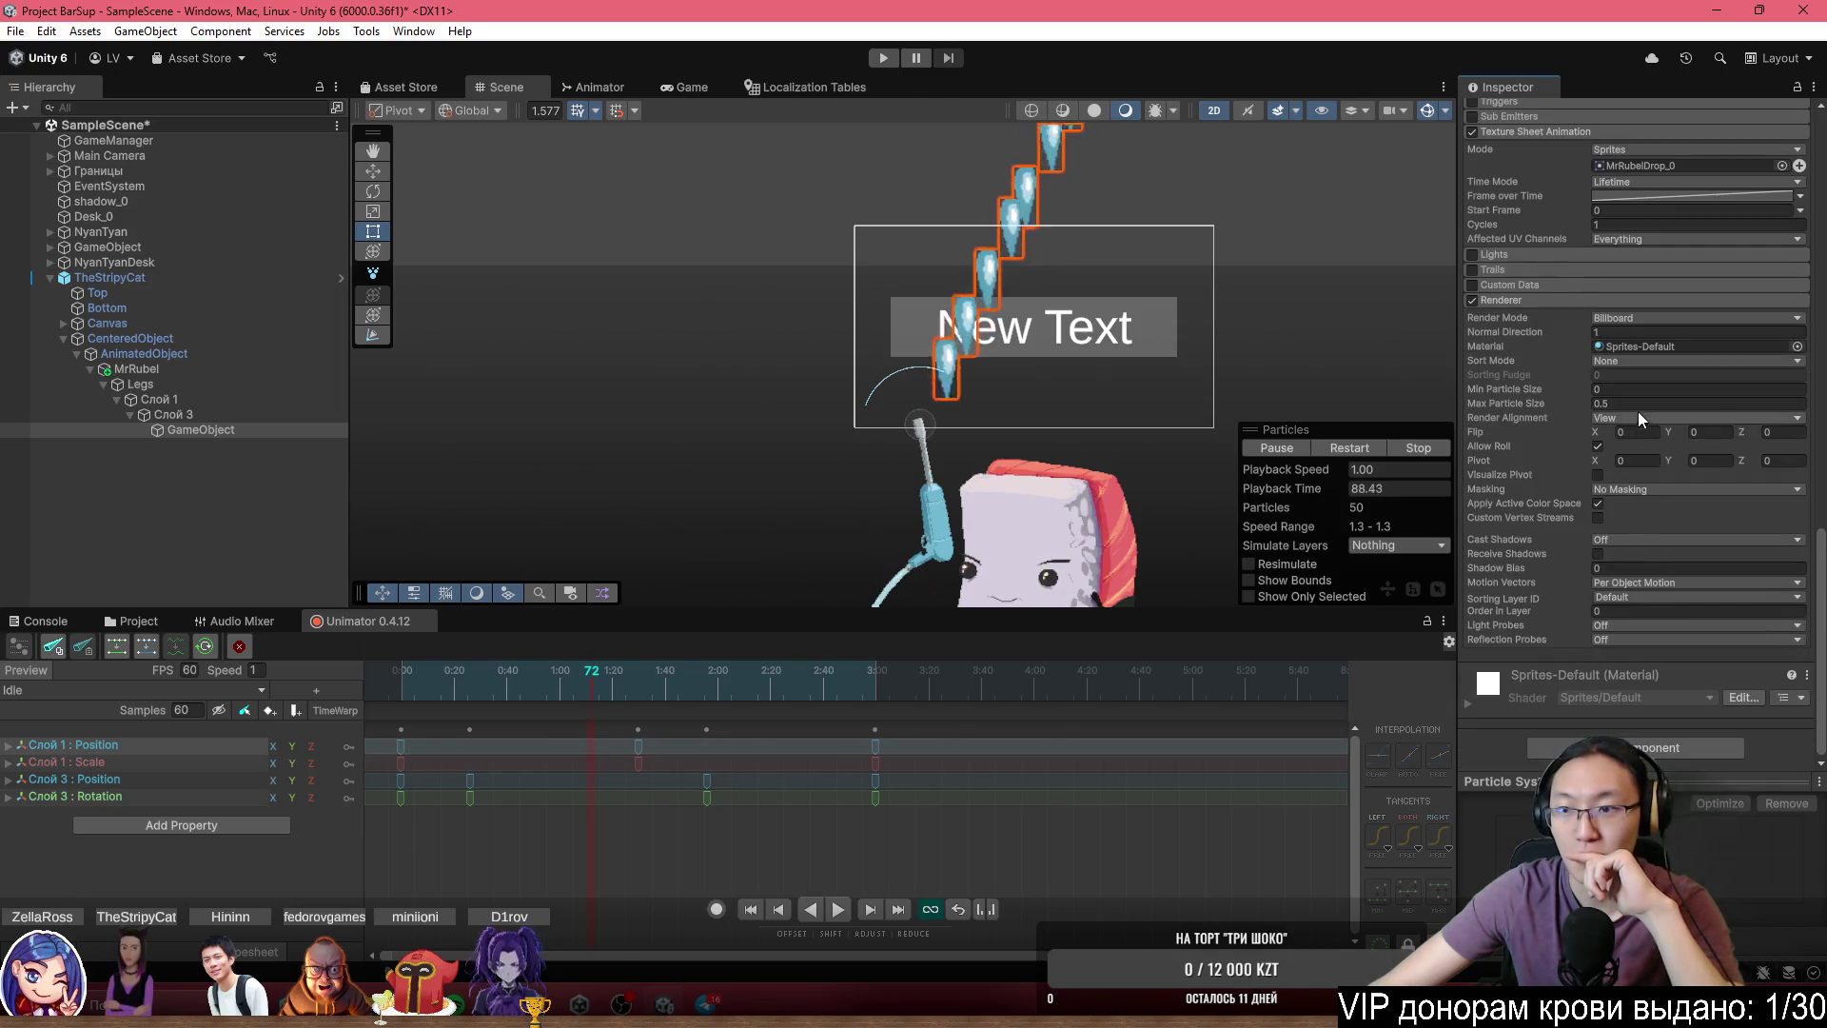
scroll(1640, 533, "up", 4)
scroll(1658, 436, "up", 12)
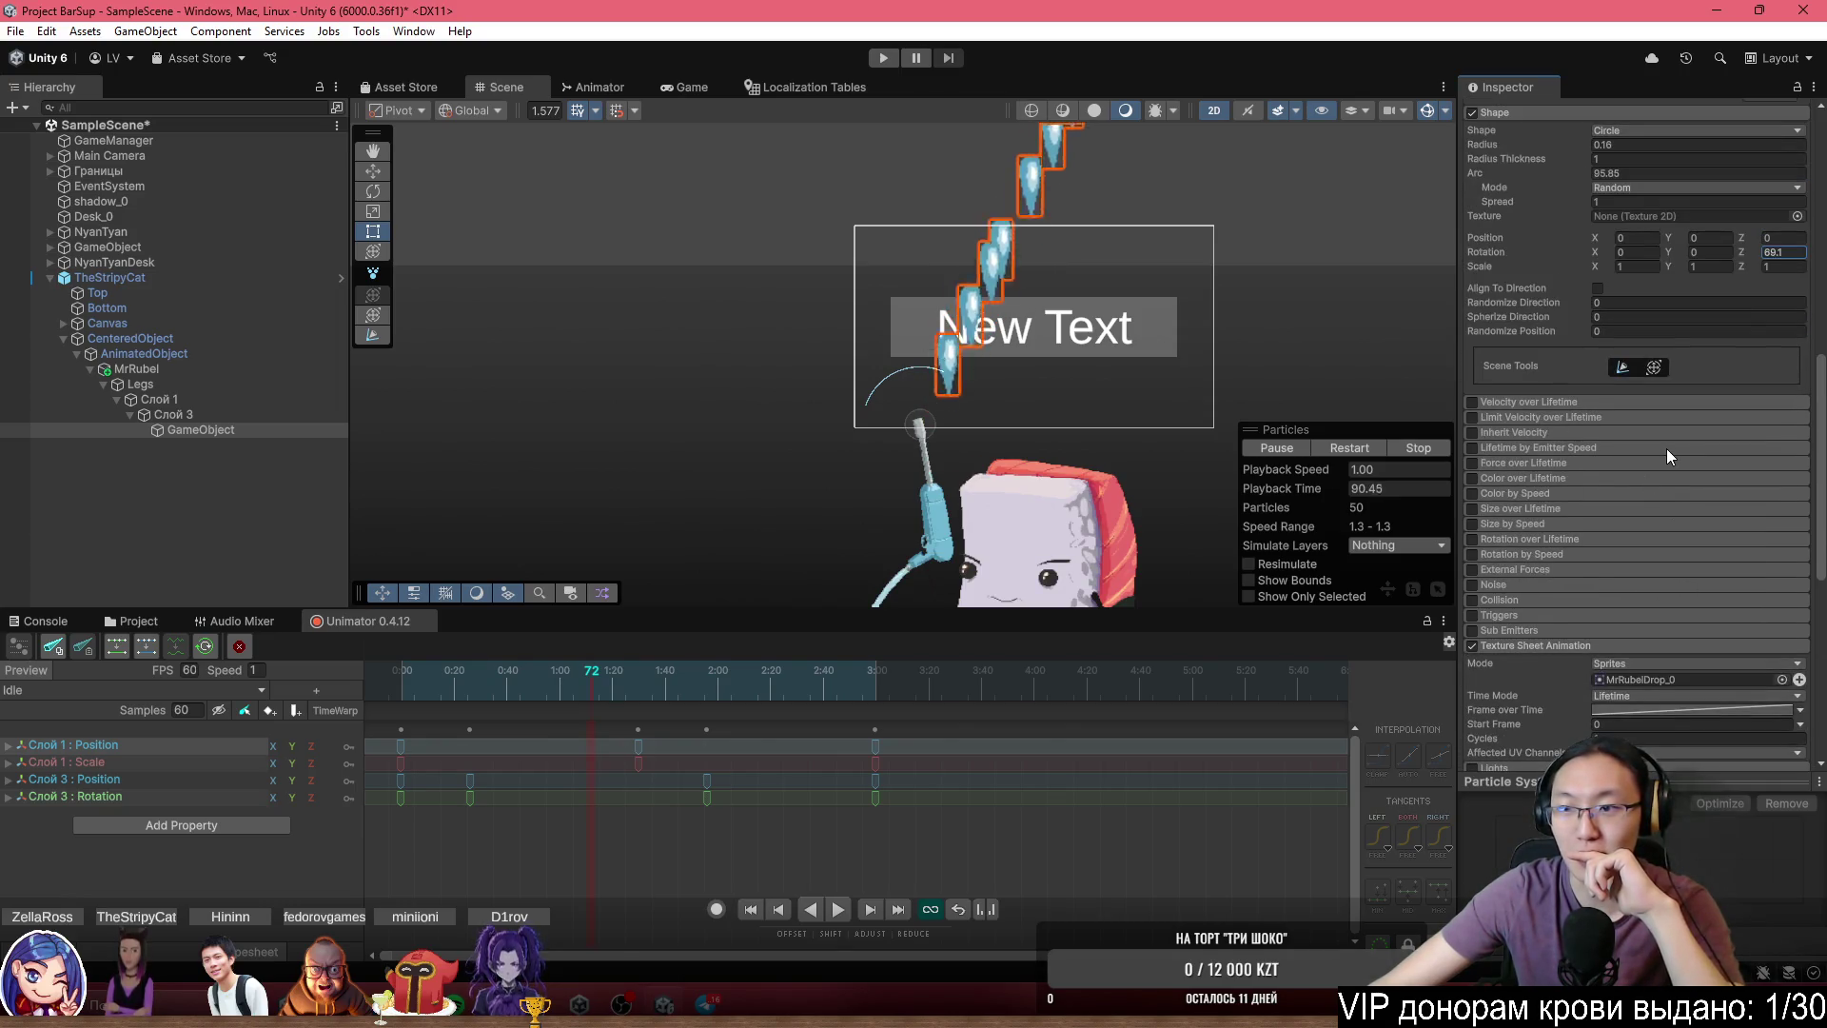
scroll(1665, 452, "up", 5)
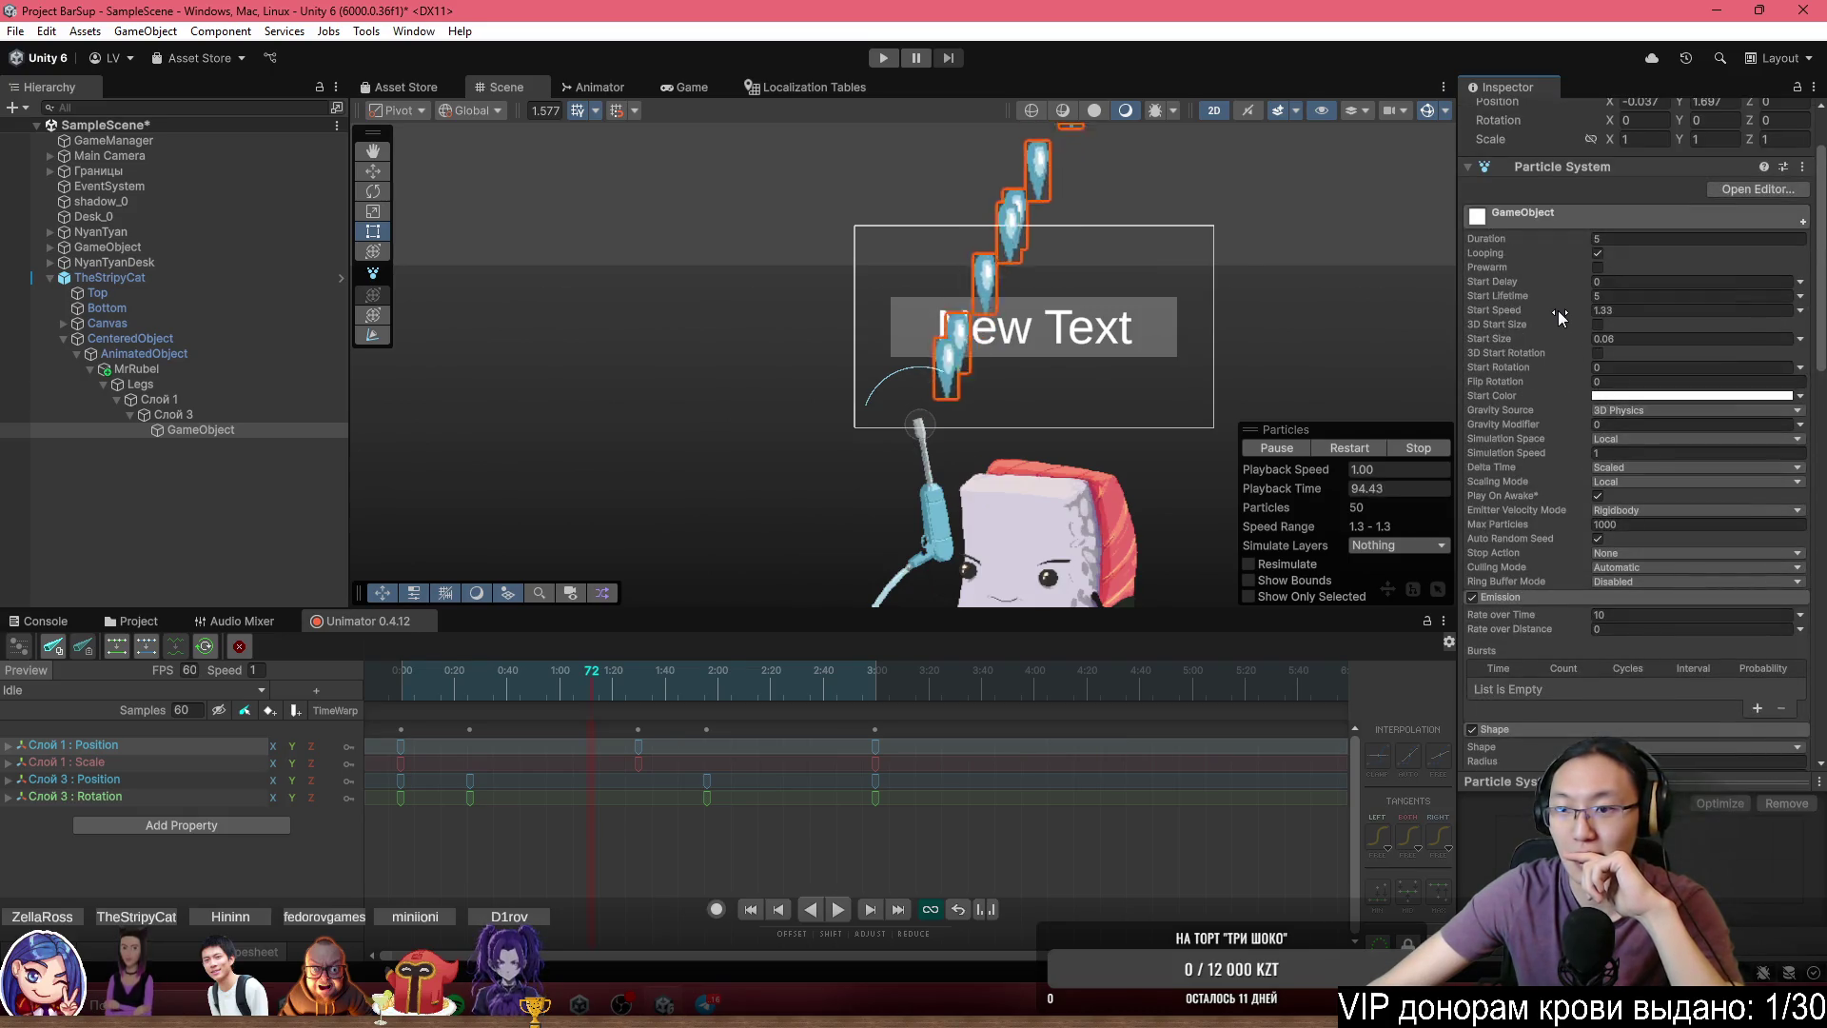
Set the particles' Start Speed to 1 and Start Rotation to -12.98
left_click(1594, 453)
left_click_drag(1526, 300, 1497, 301)
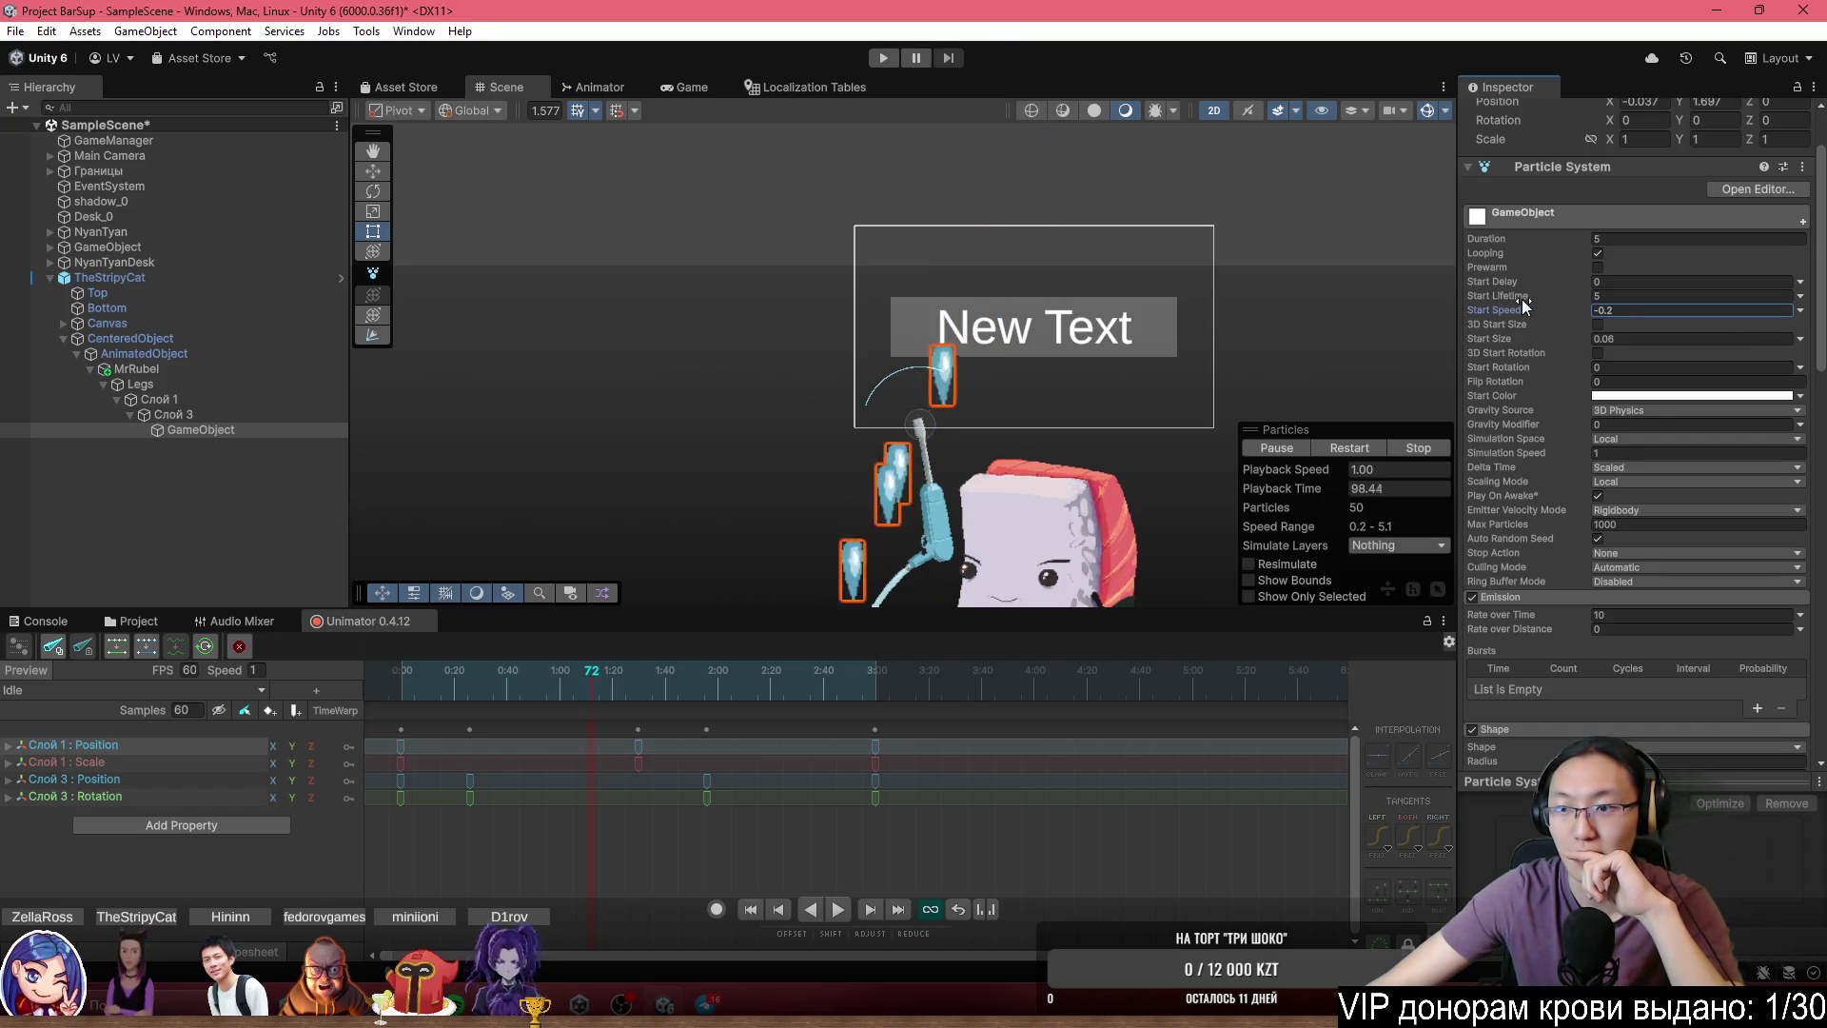
left_click(1630, 305)
type("1")
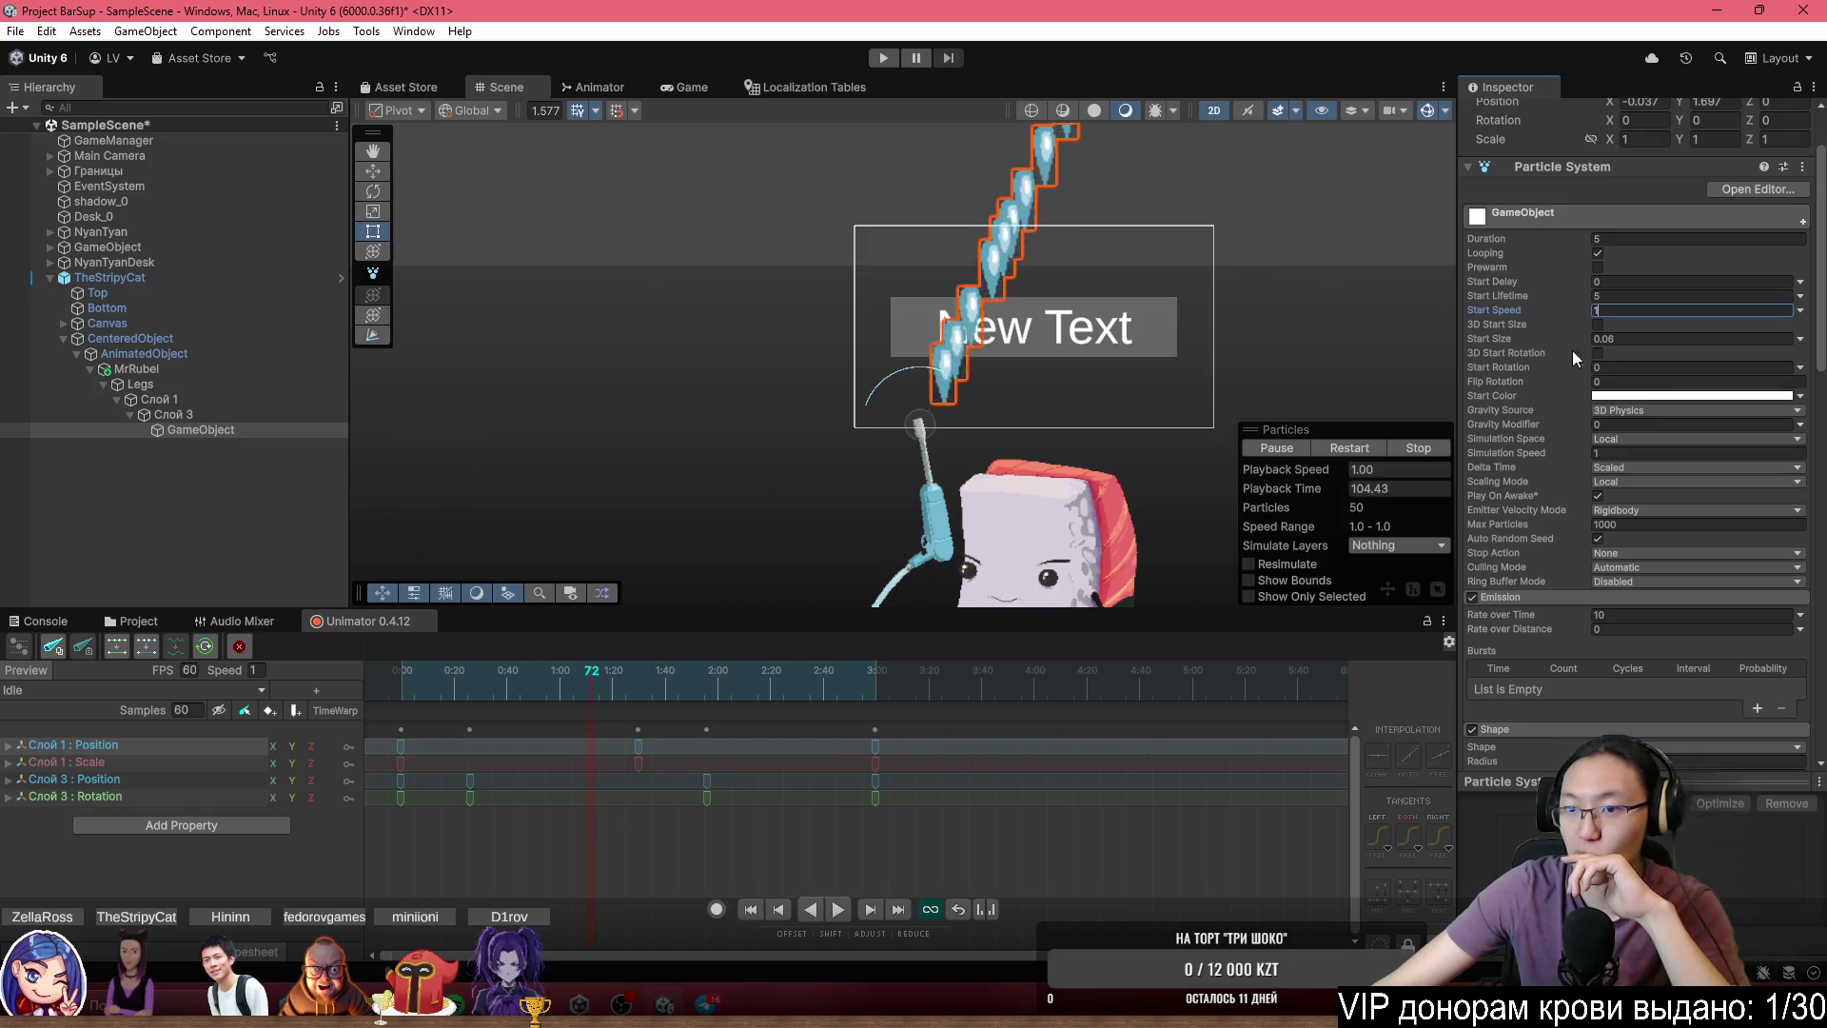
mouse_move(1562, 370)
left_mouse_down()
mouse_move(1579, 374)
mouse_move(1212, 371)
left_mouse_up()
Set the shape arc to 50.76 and spread to 0, then adjust its Z rotation
scroll(1608, 523, "down", 3)
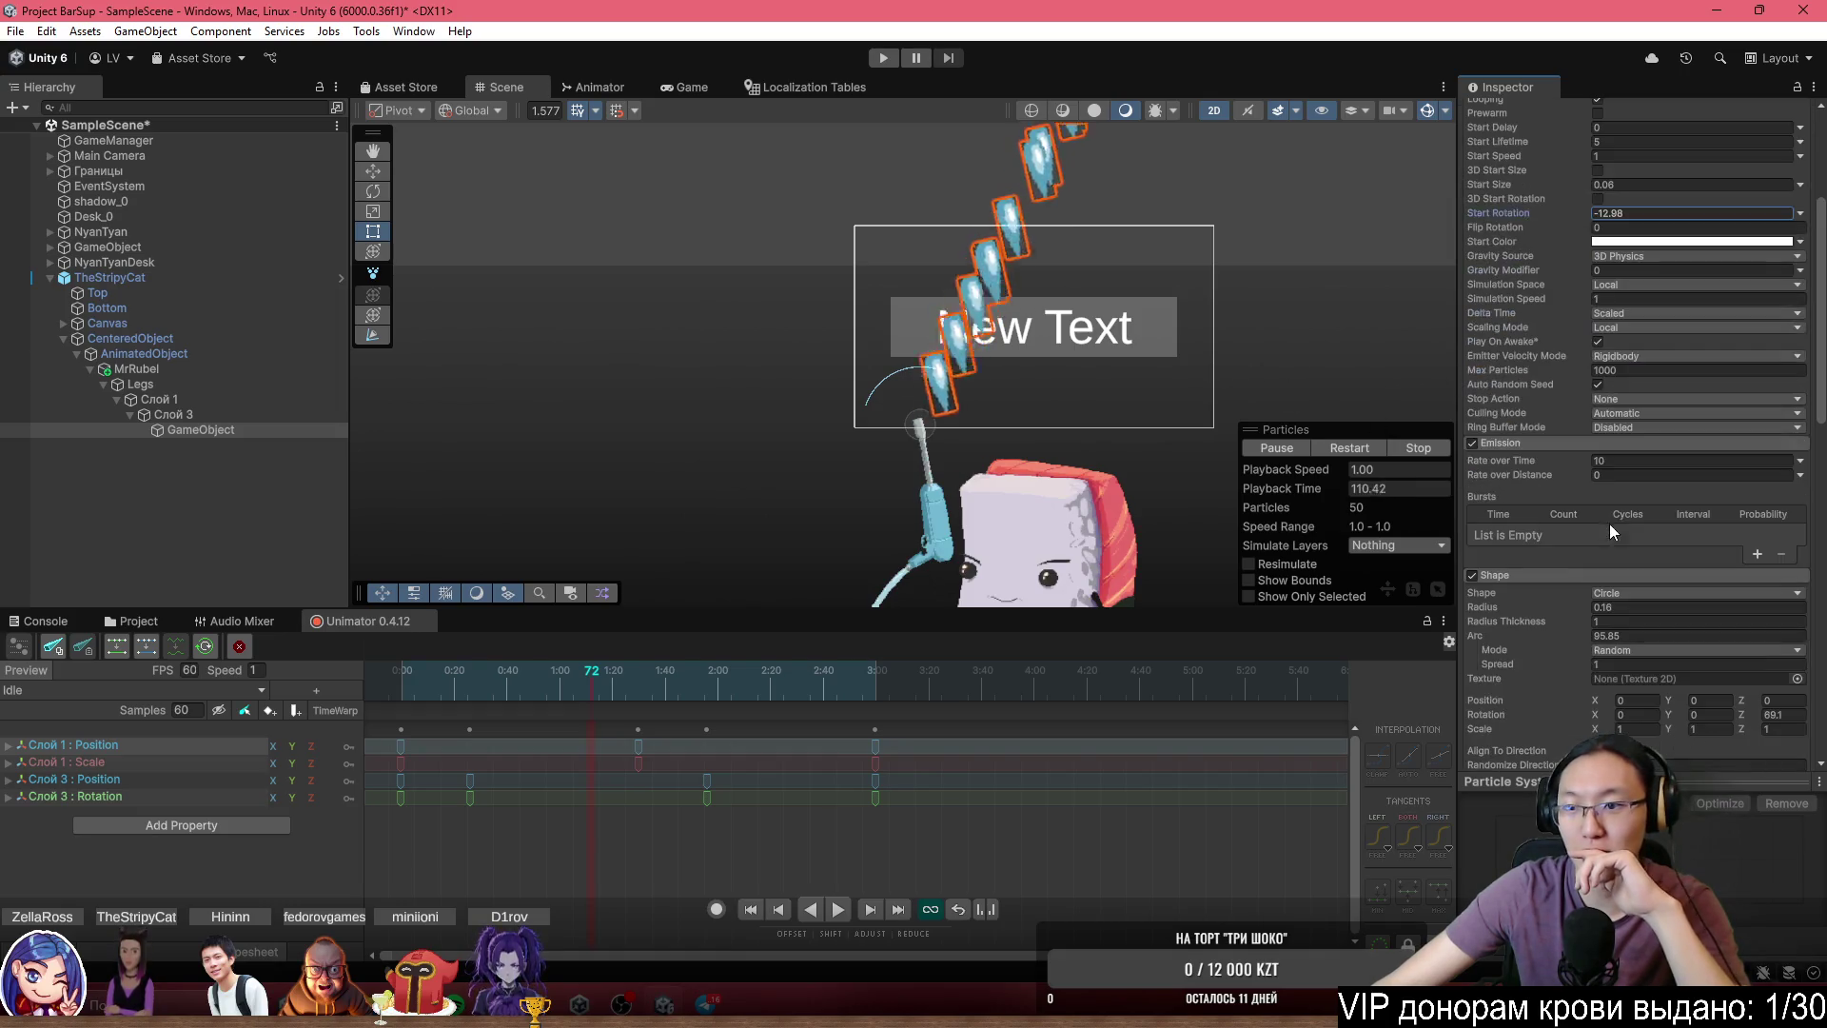
scroll(1577, 512, "down", 3)
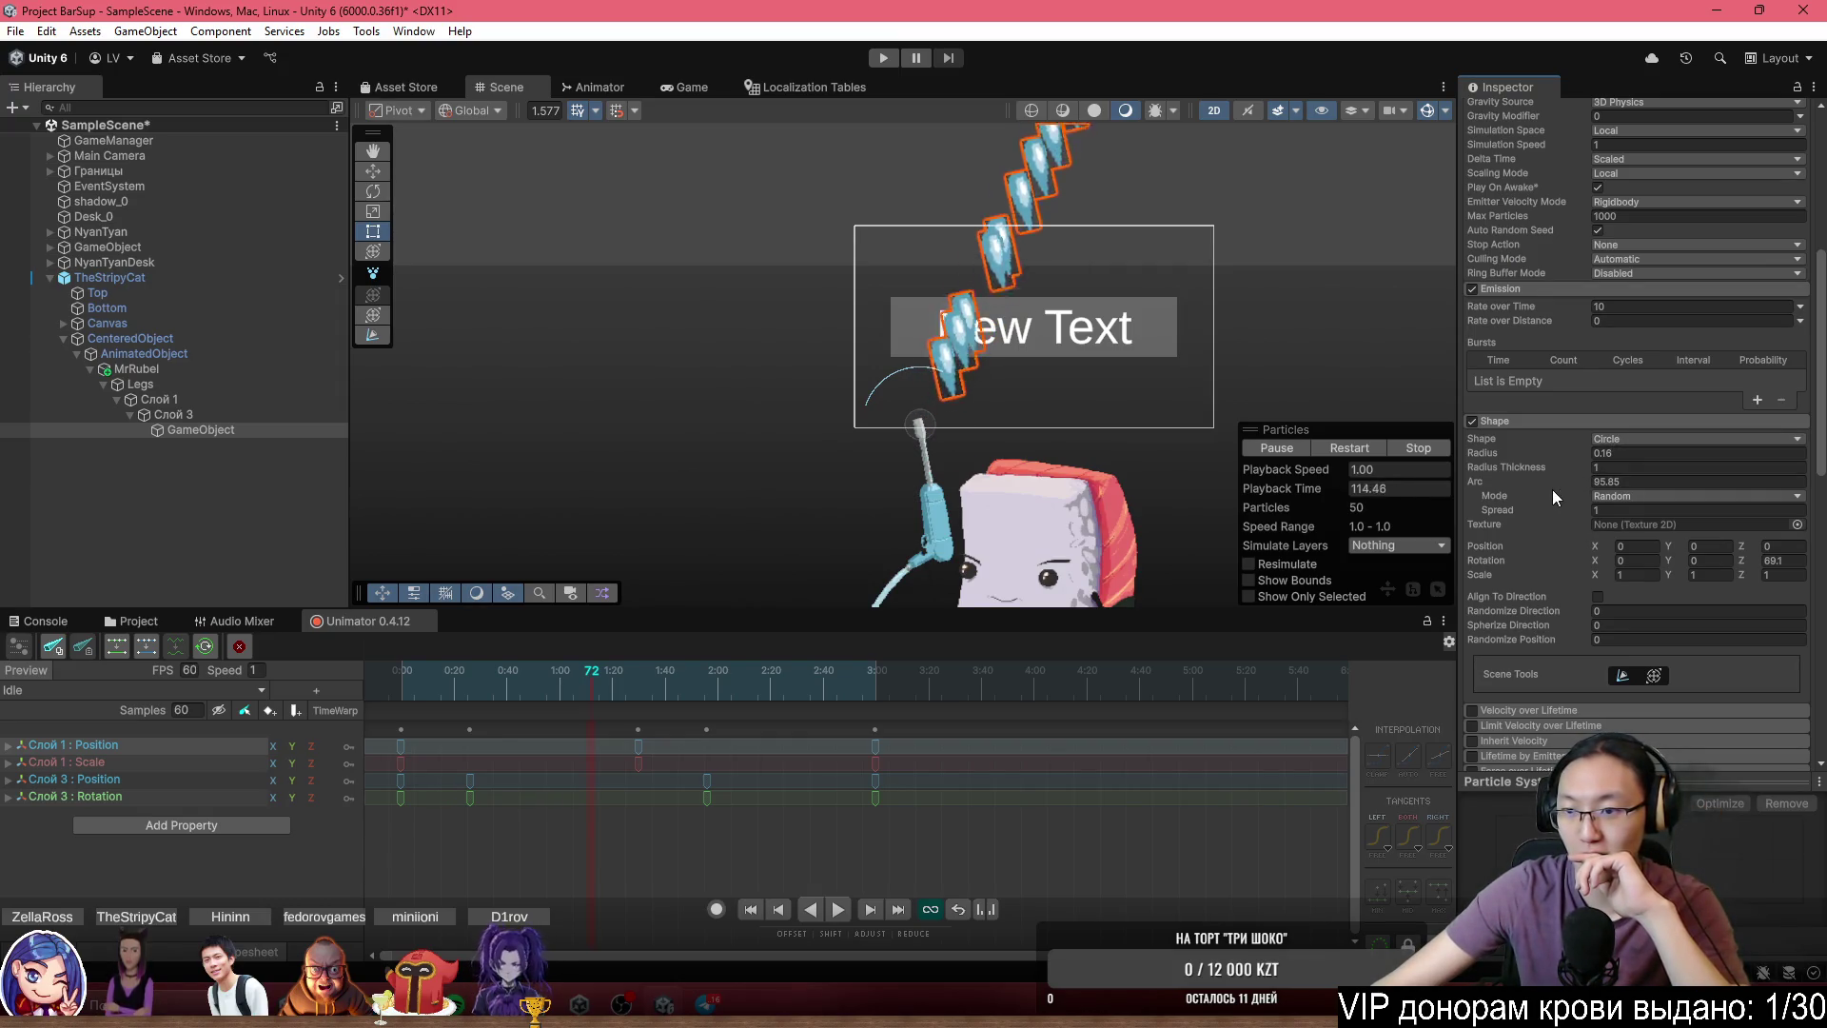
left_click_drag(1552, 484, 1564, 482)
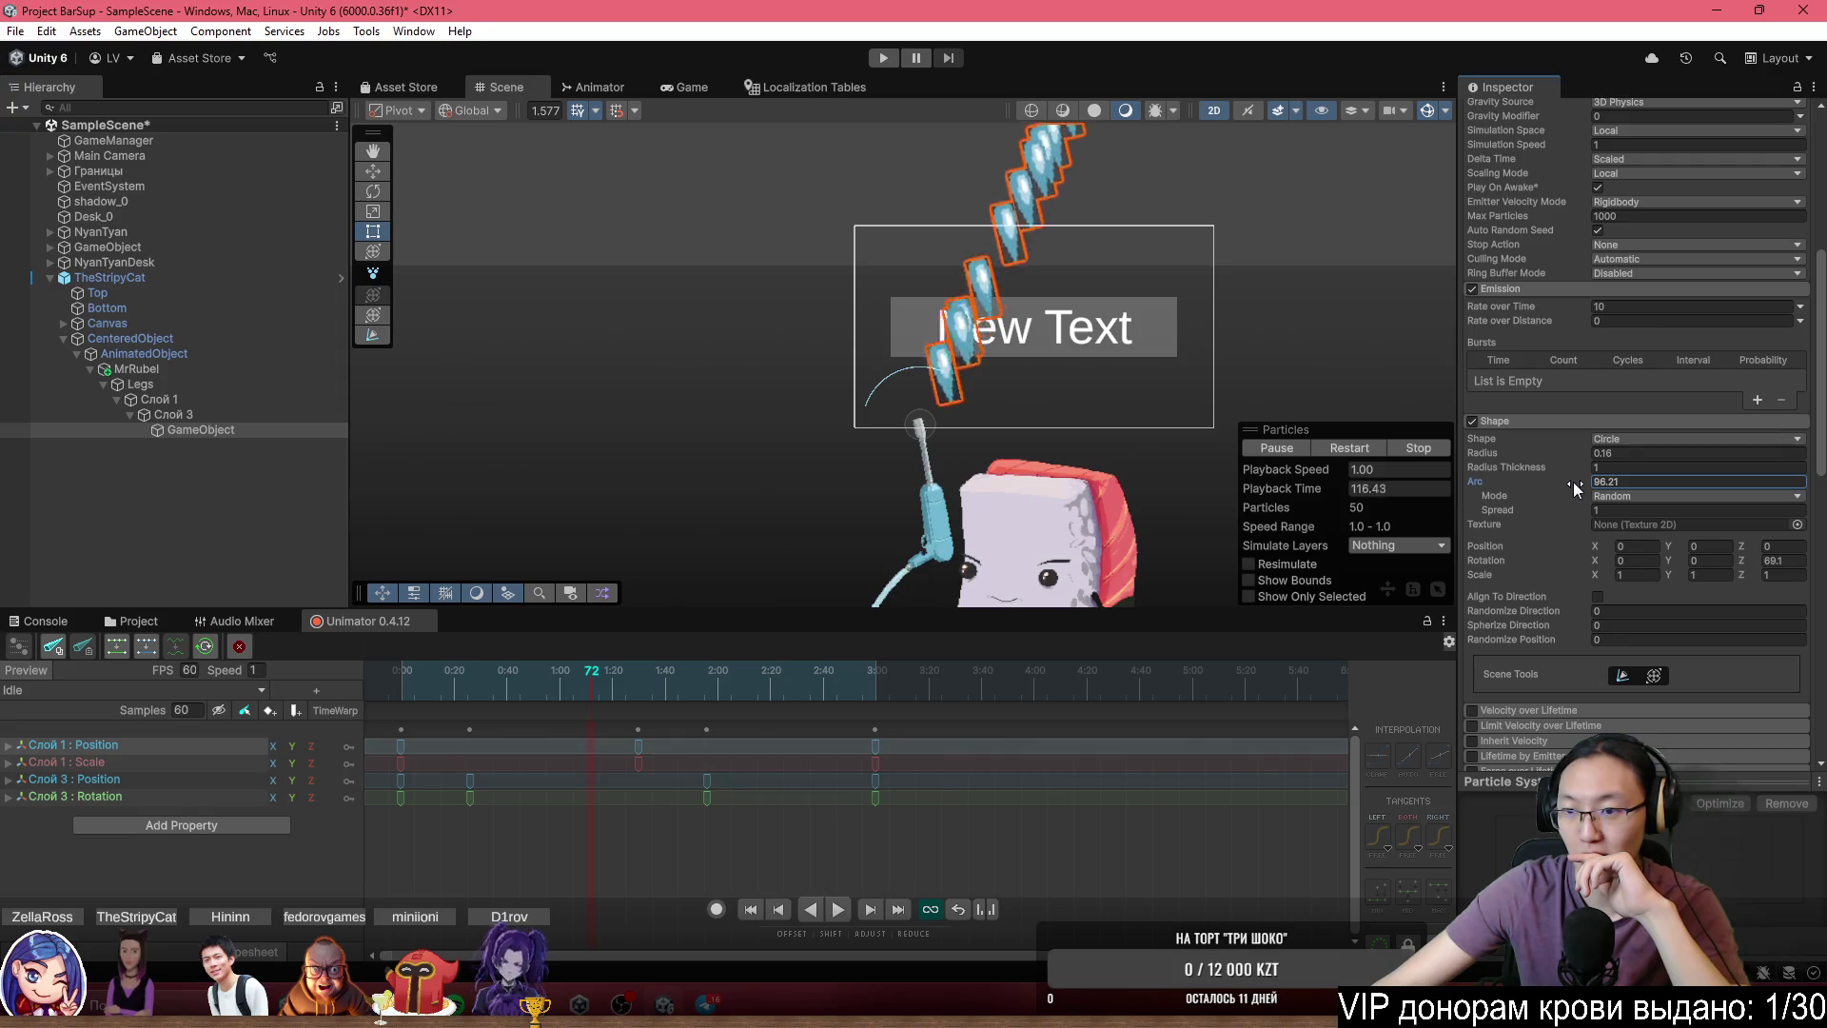
scroll(1556, 523, "down", 5)
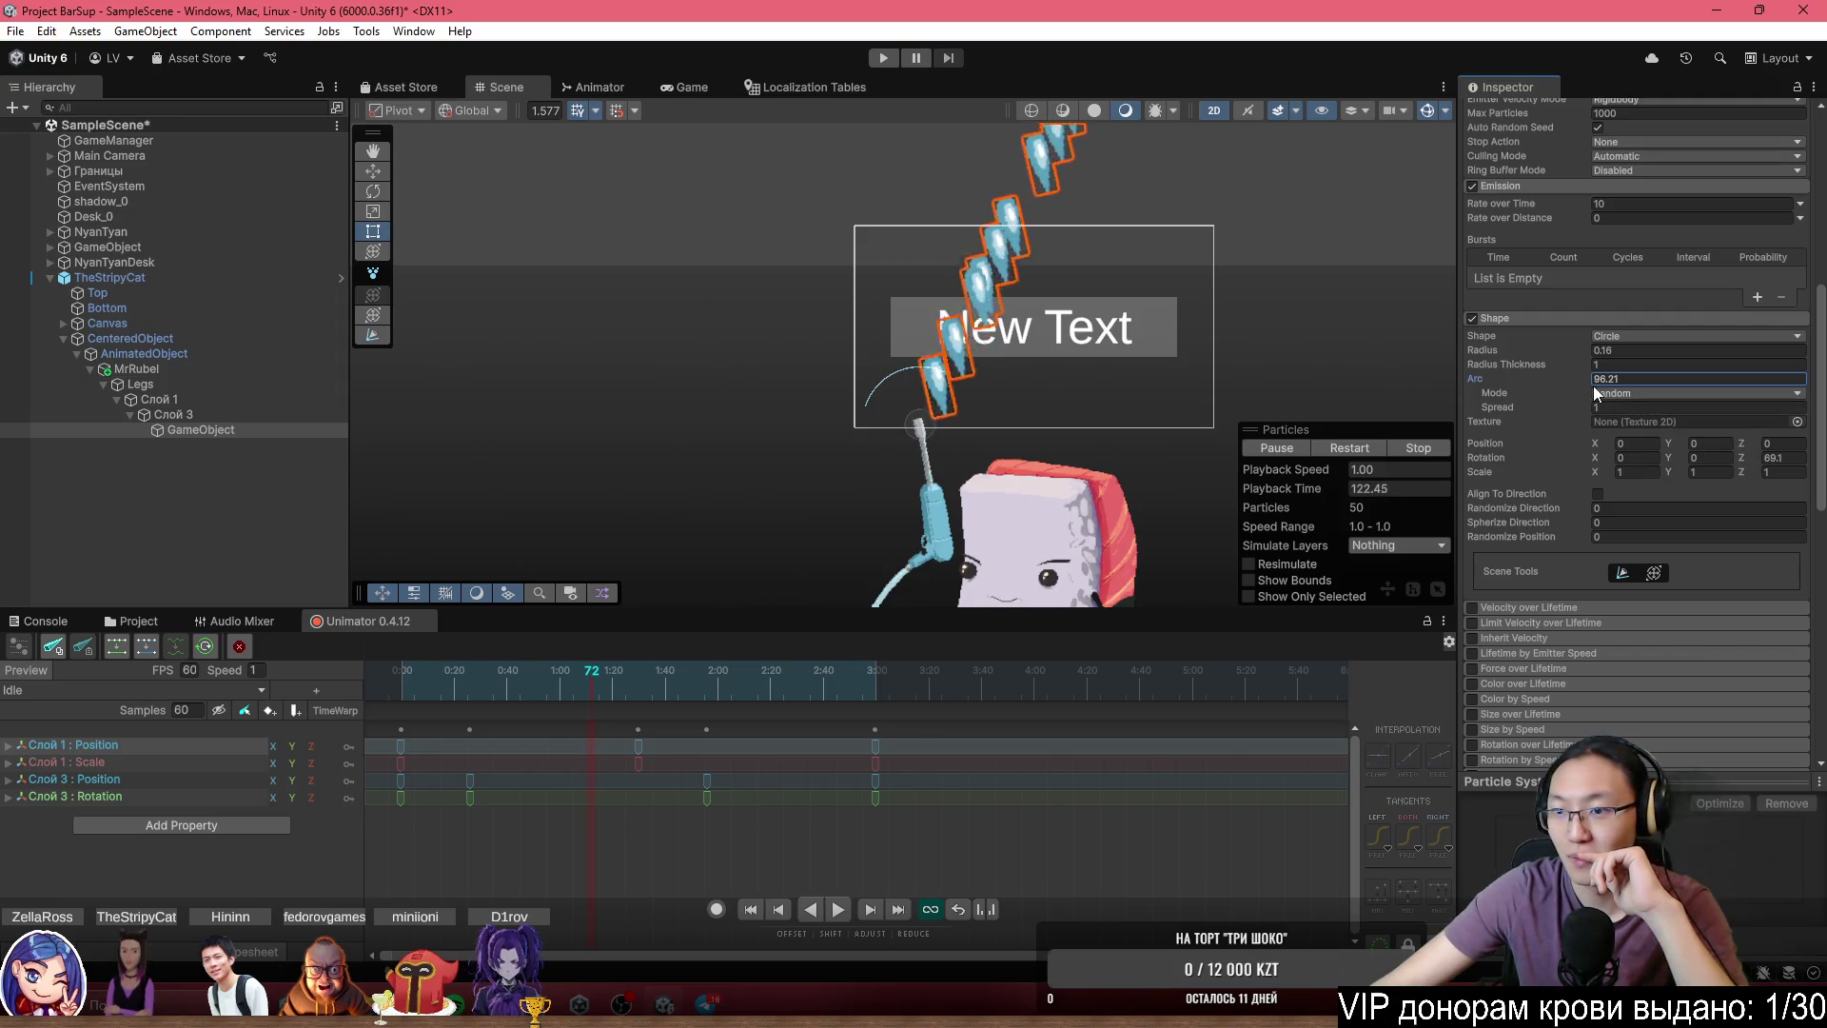
mouse_move(1578, 408)
left_mouse_down()
mouse_move(1520, 405)
mouse_move(1509, 374)
mouse_move(301, 394)
mouse_move(1258, 356)
mouse_move(1526, 390)
left_mouse_up()
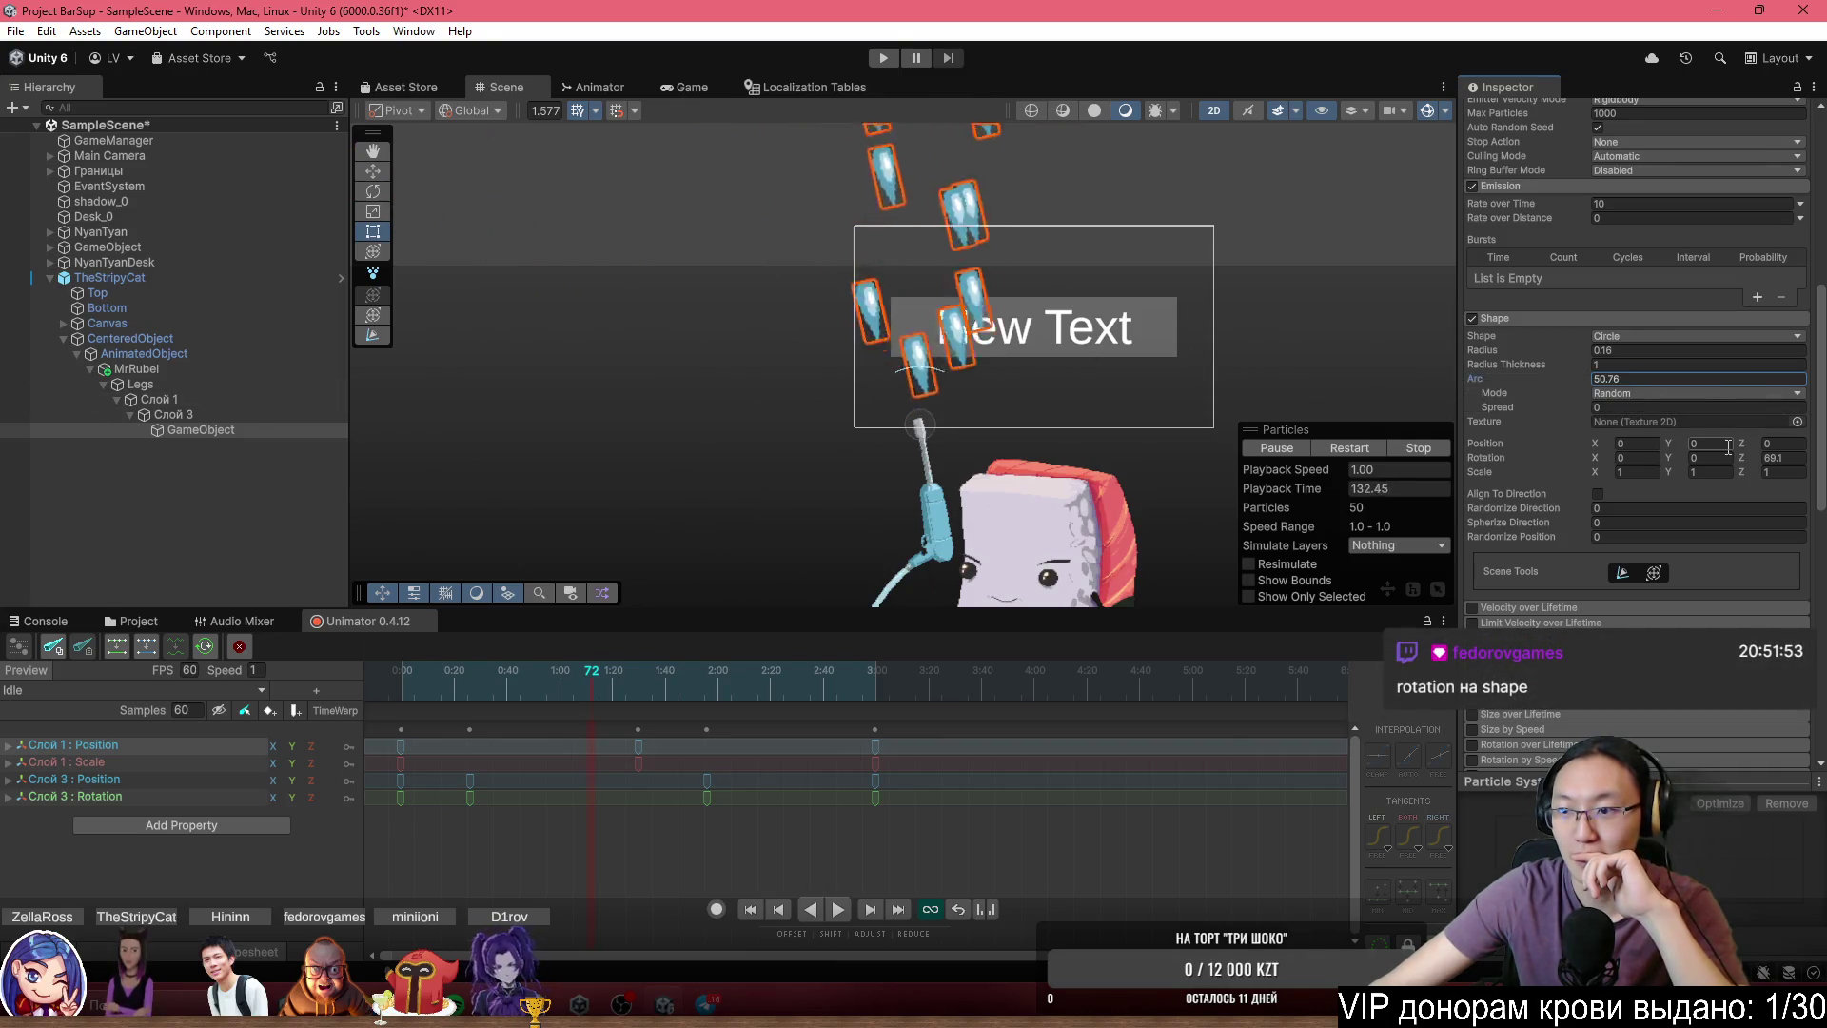
mouse_move(1739, 466)
left_mouse_down()
mouse_move(1704, 456)
mouse_move(1798, 457)
left_mouse_up()
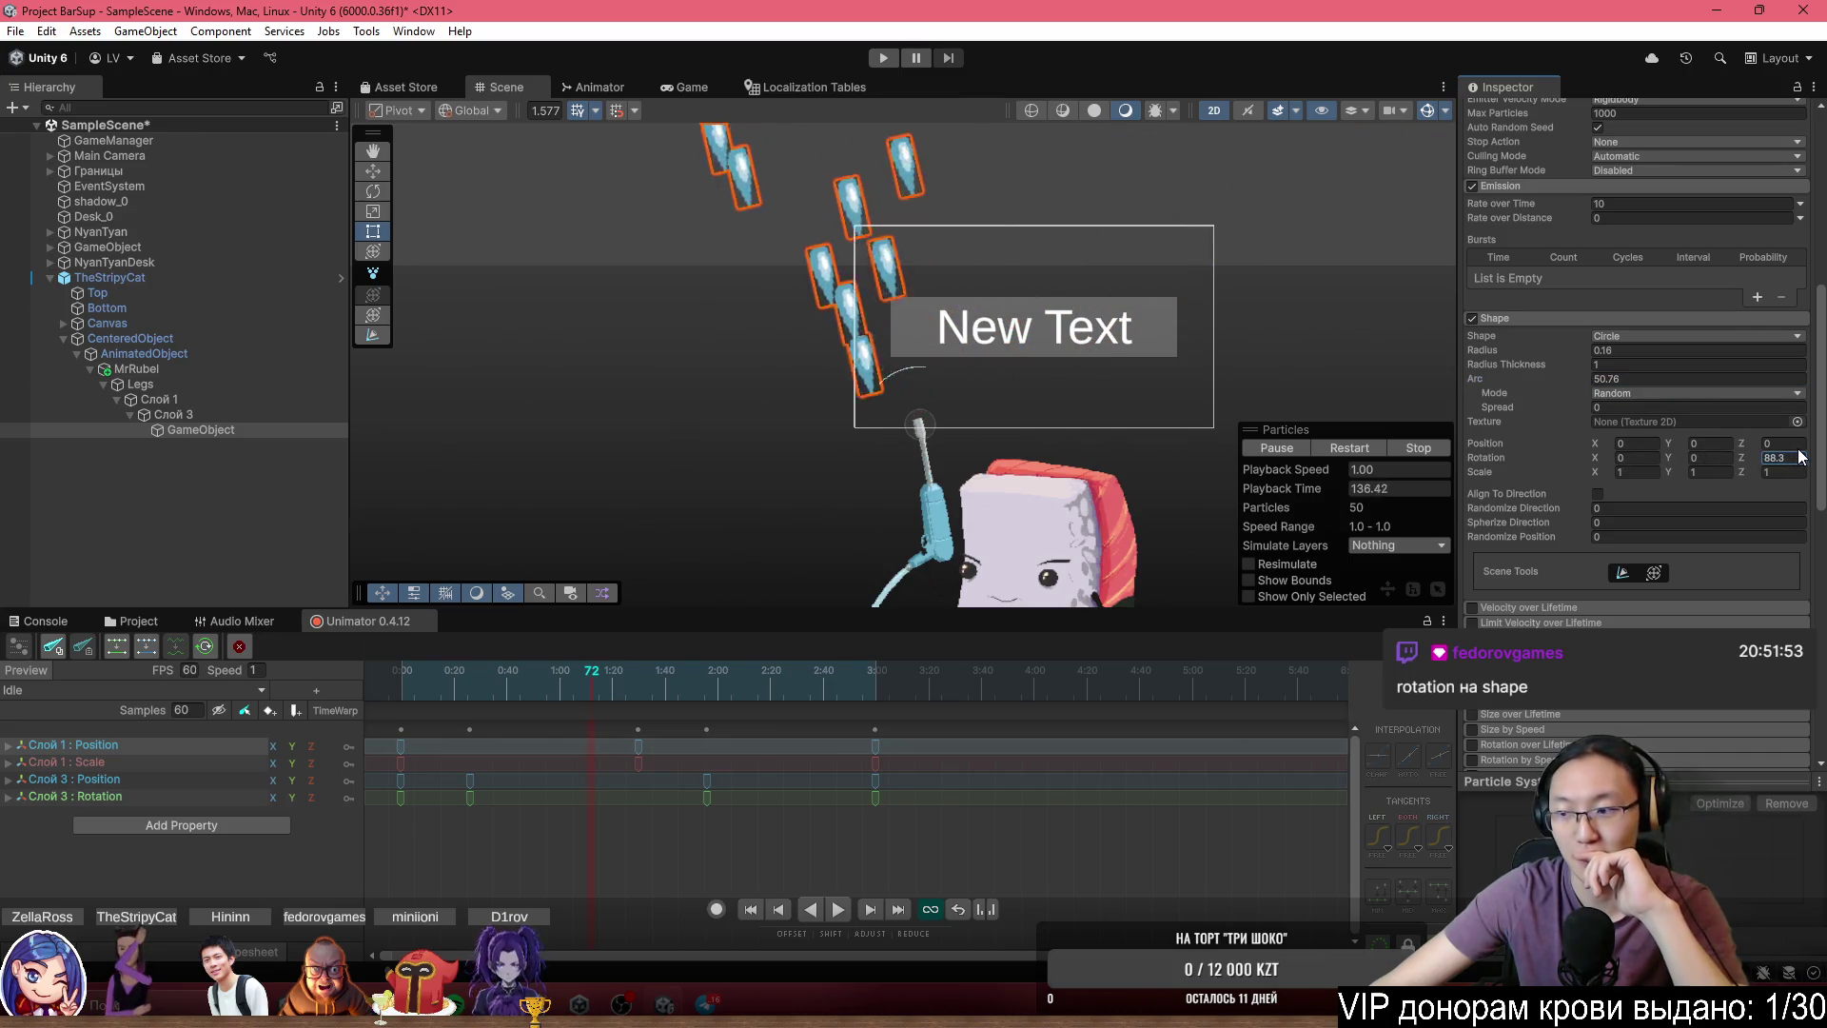
Raise the particle system's Start Speed to 3.9
scroll(990, 410, "down", 1)
scroll(991, 402, "down", 1)
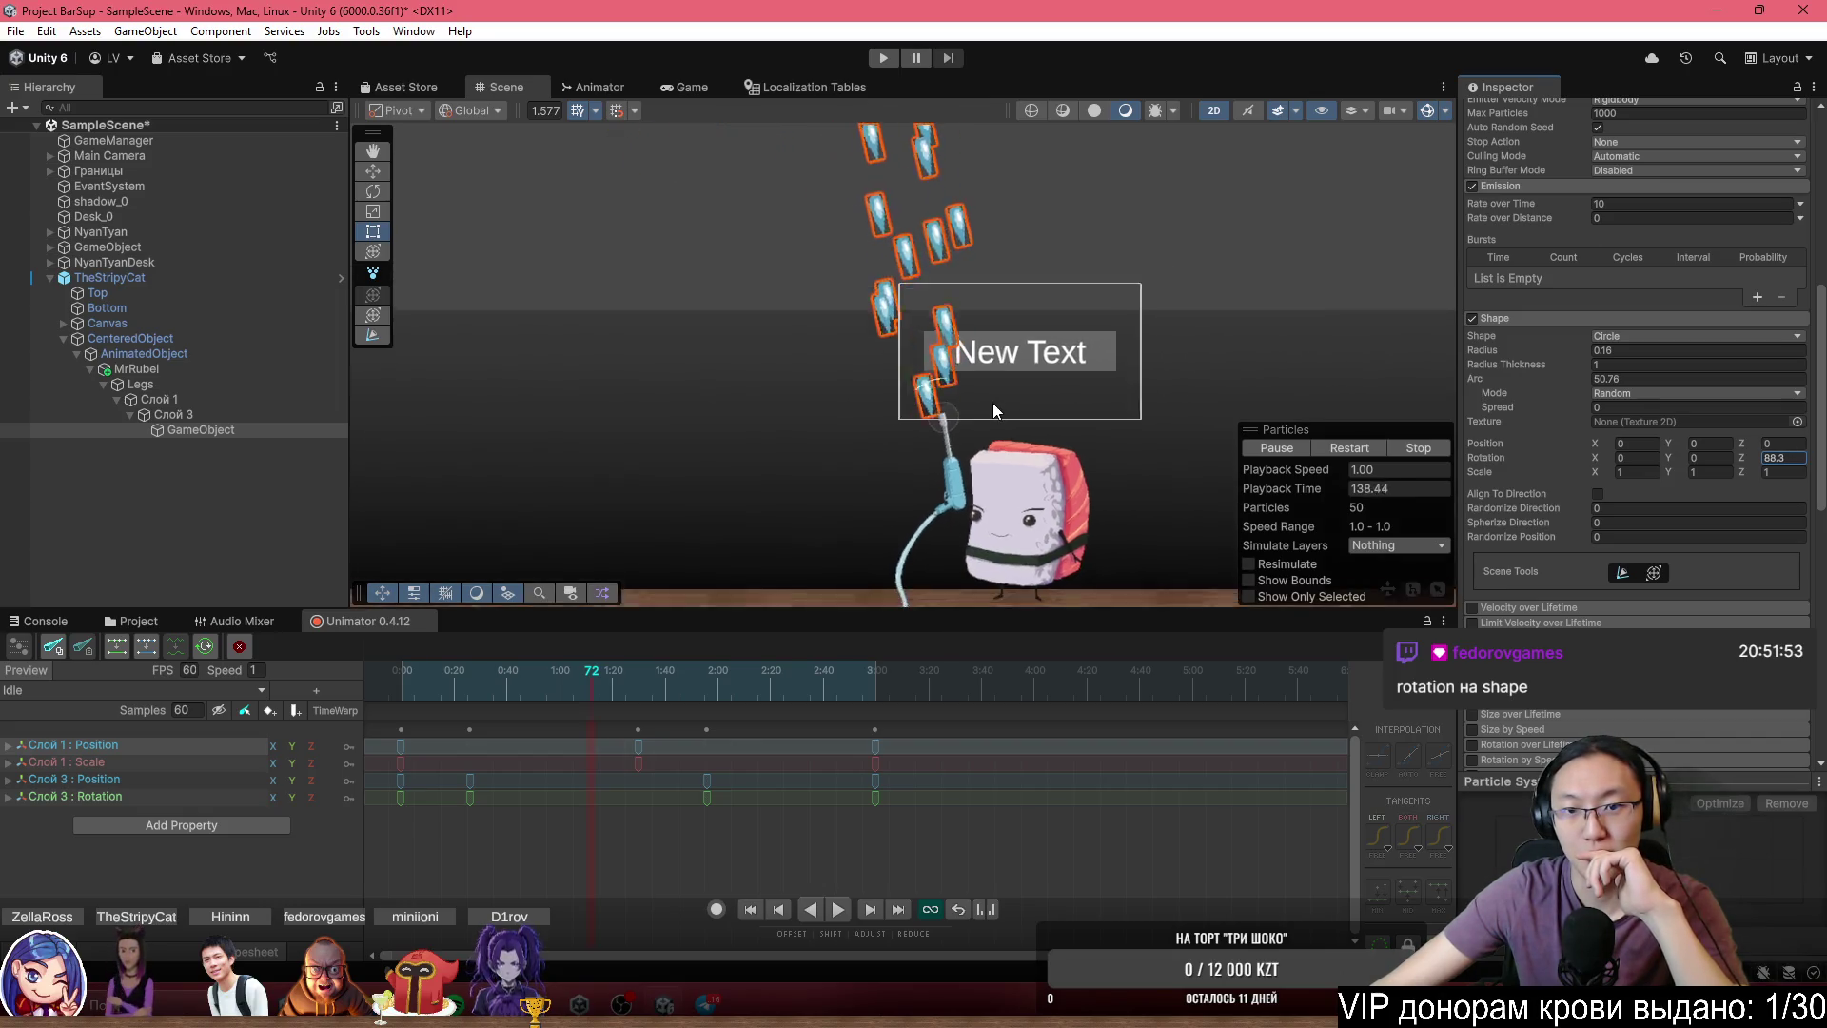
scroll(953, 360, "down", 2)
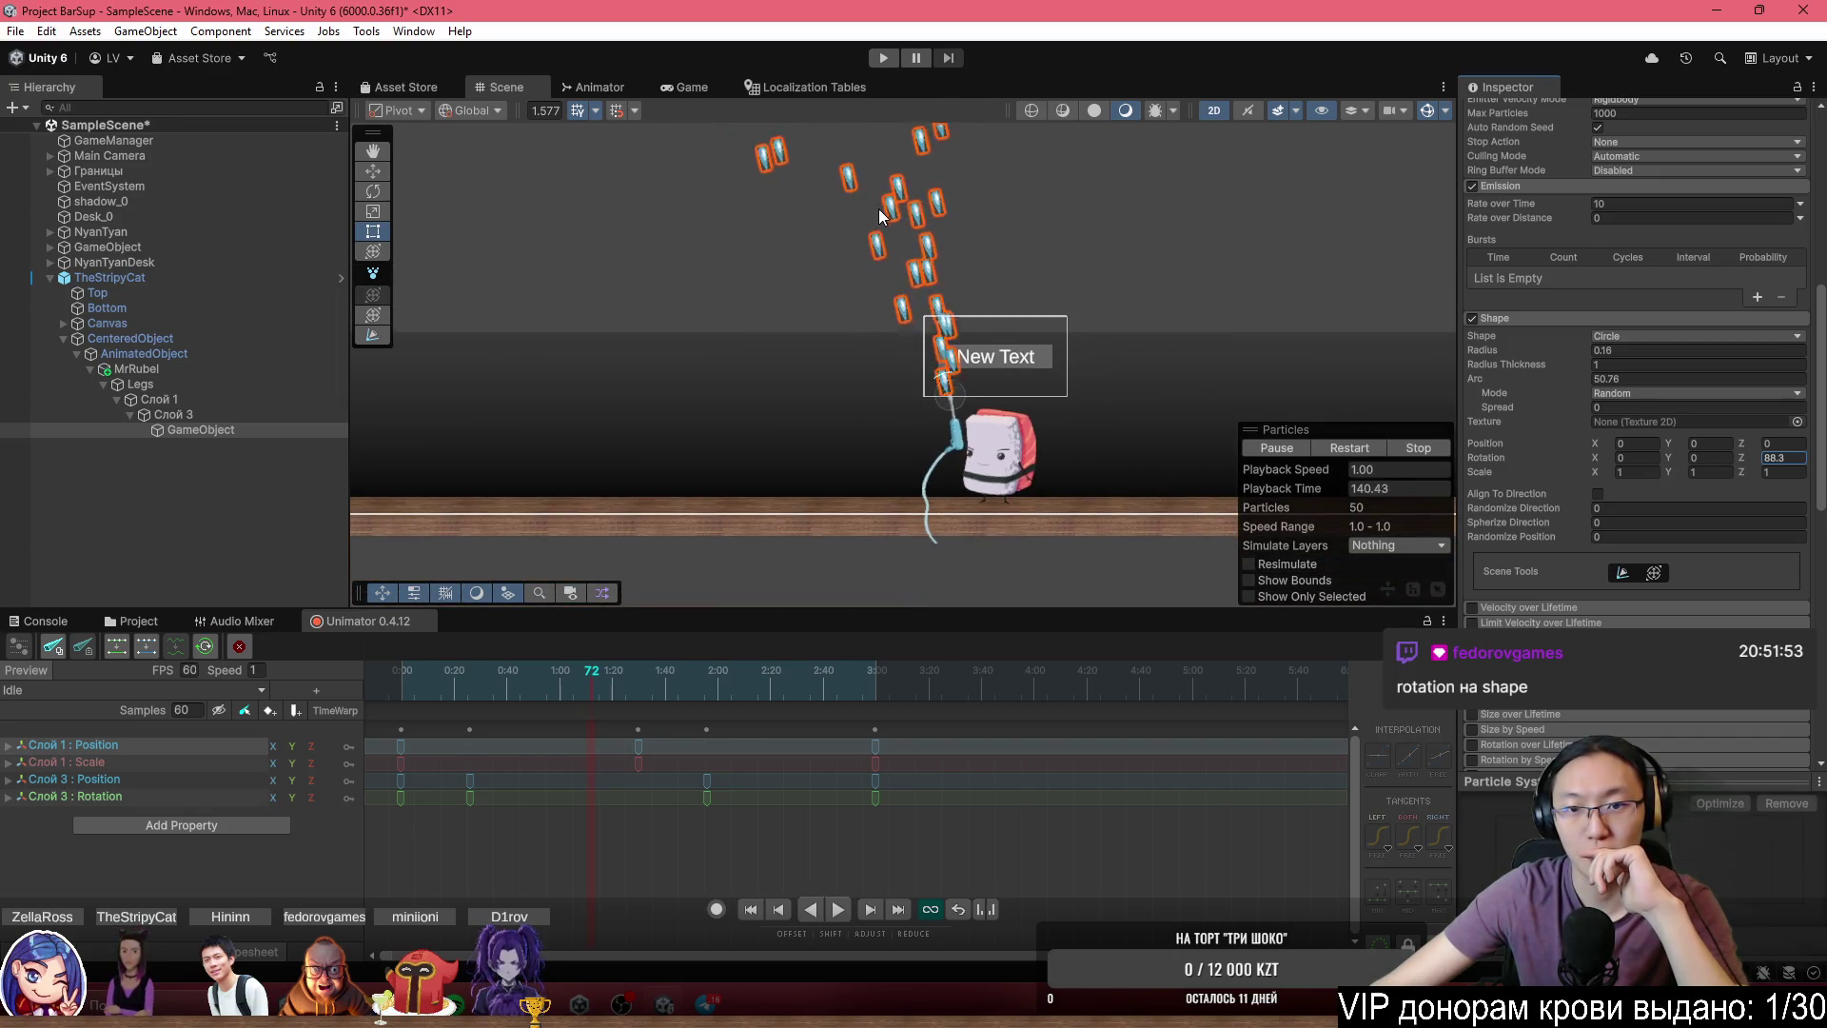
left_click_drag(960, 308, 1099, 411)
scroll(1099, 411, "down", 3)
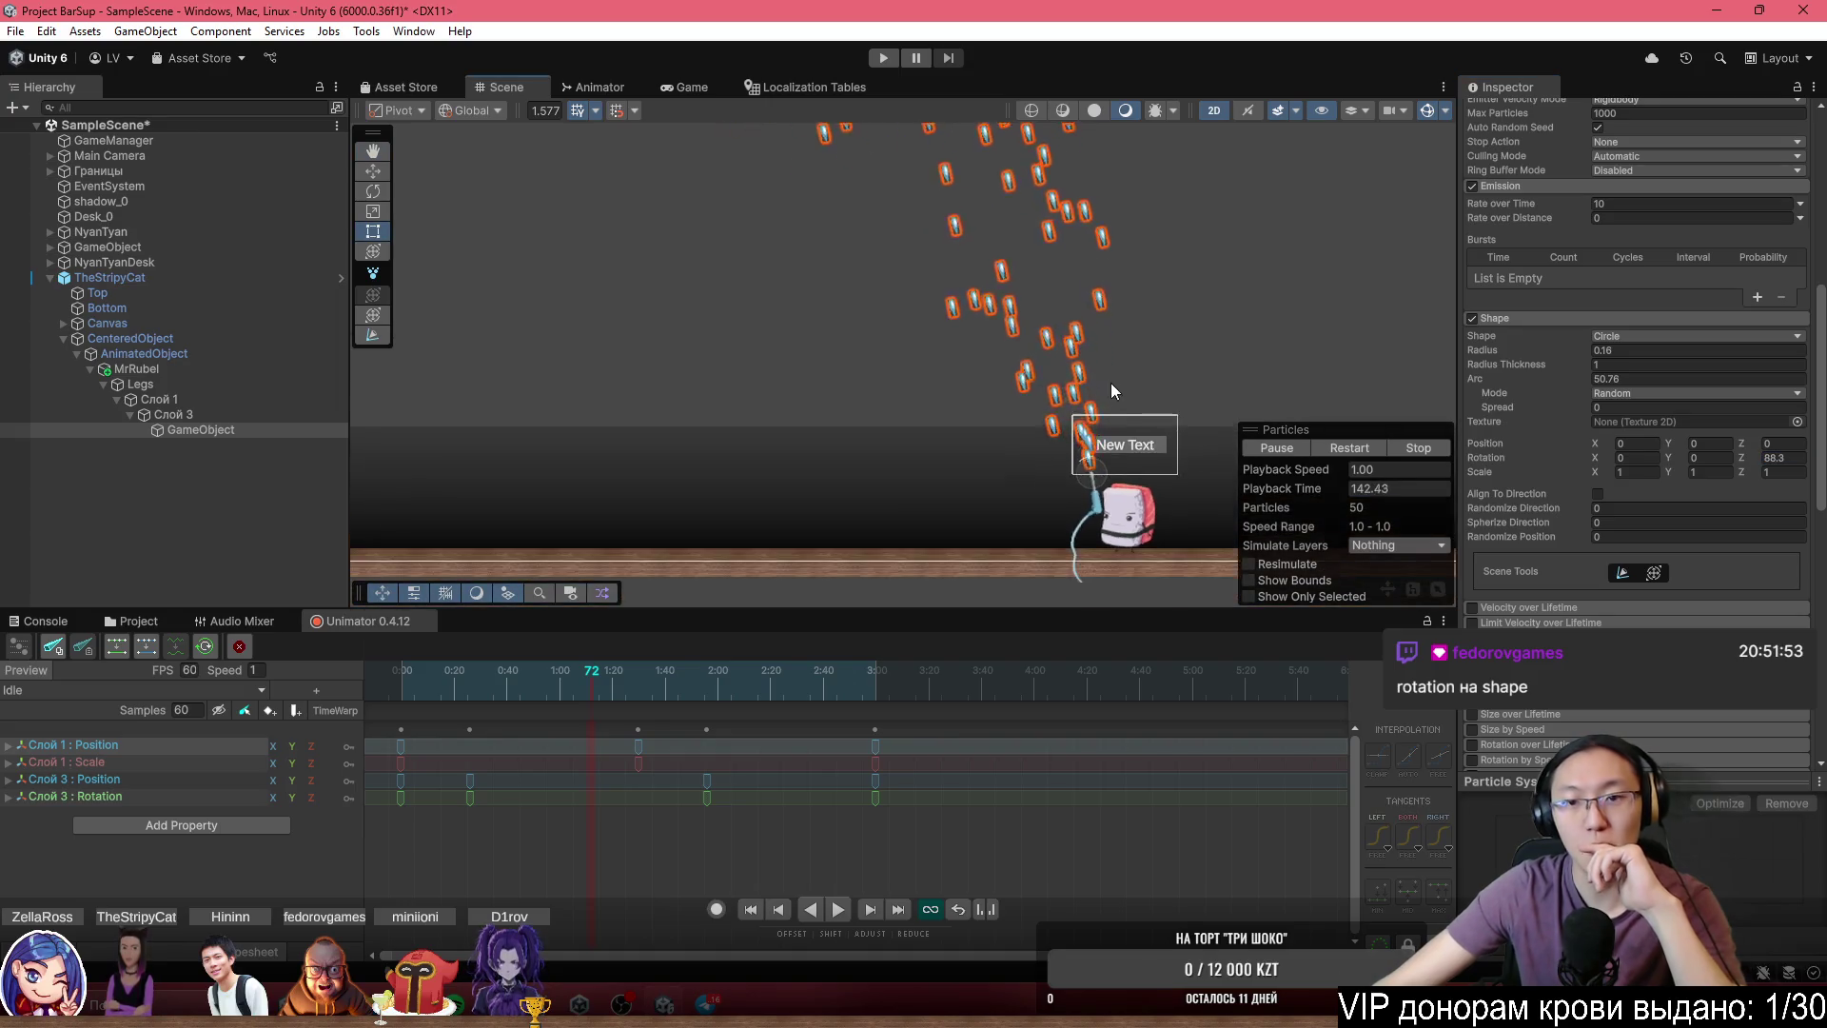
scroll(1062, 423, "up", 3)
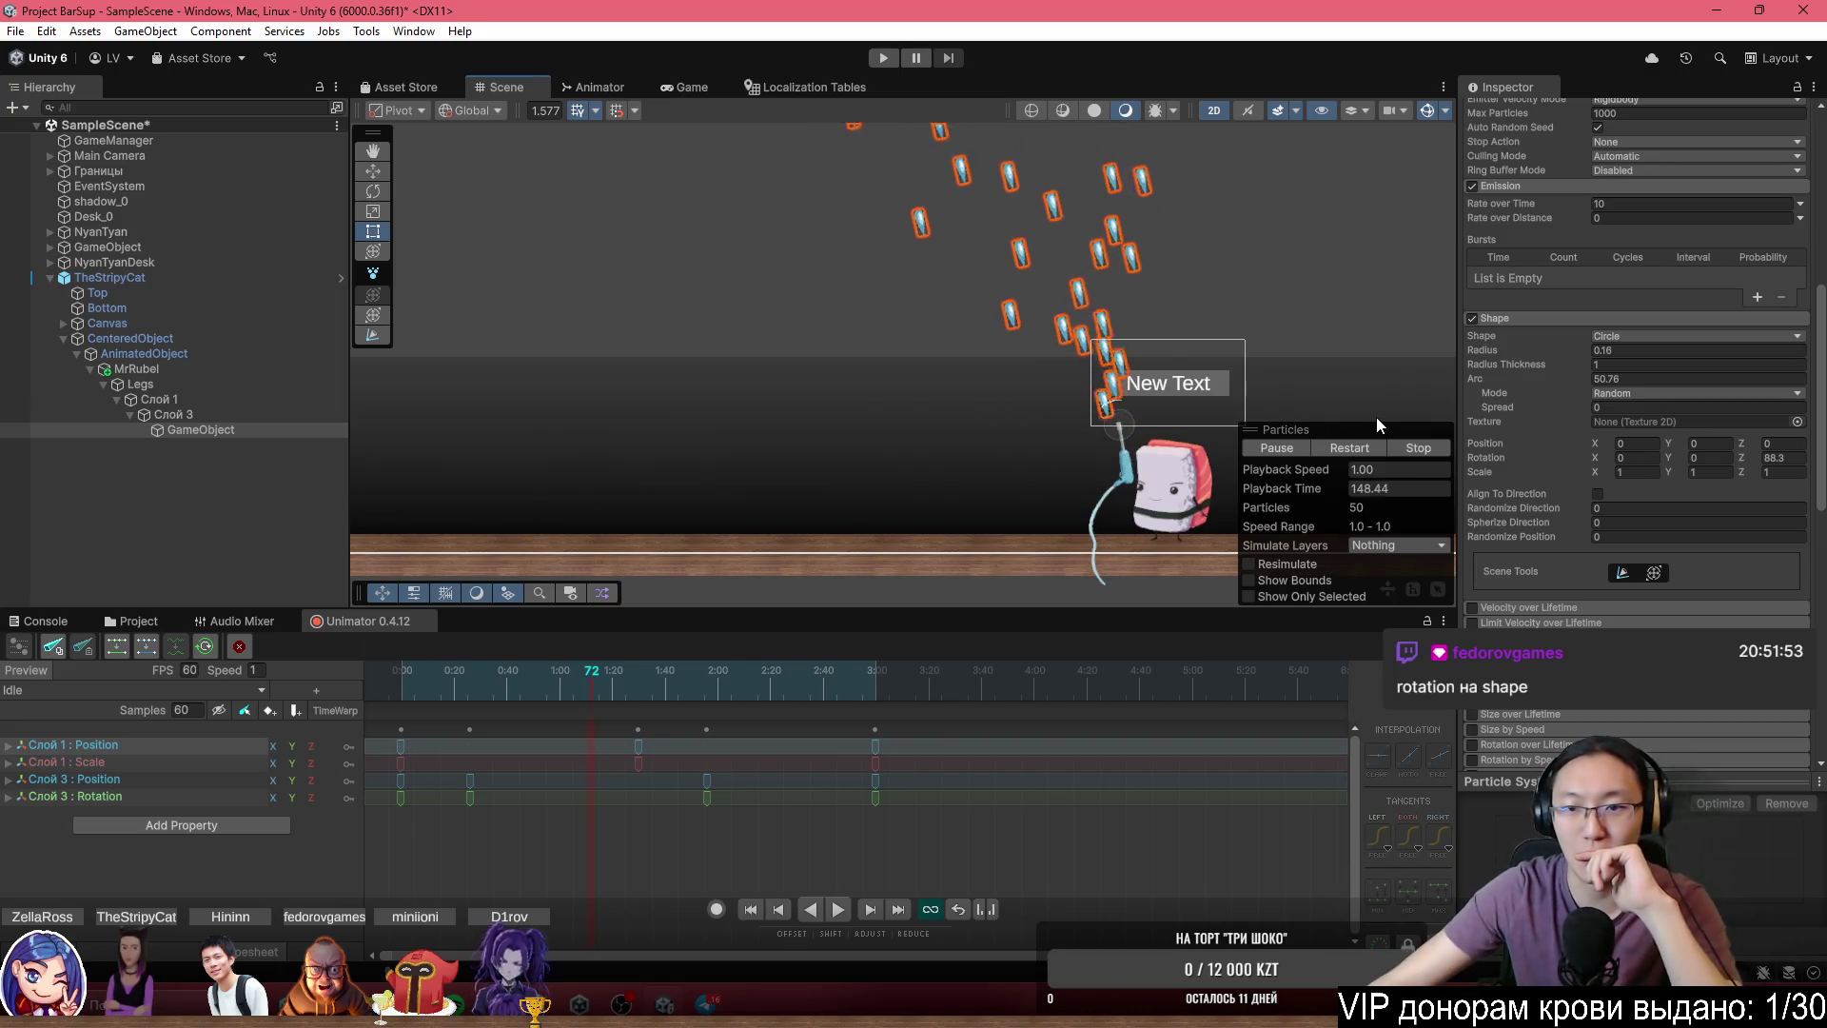
scroll(1193, 305, "down", 1)
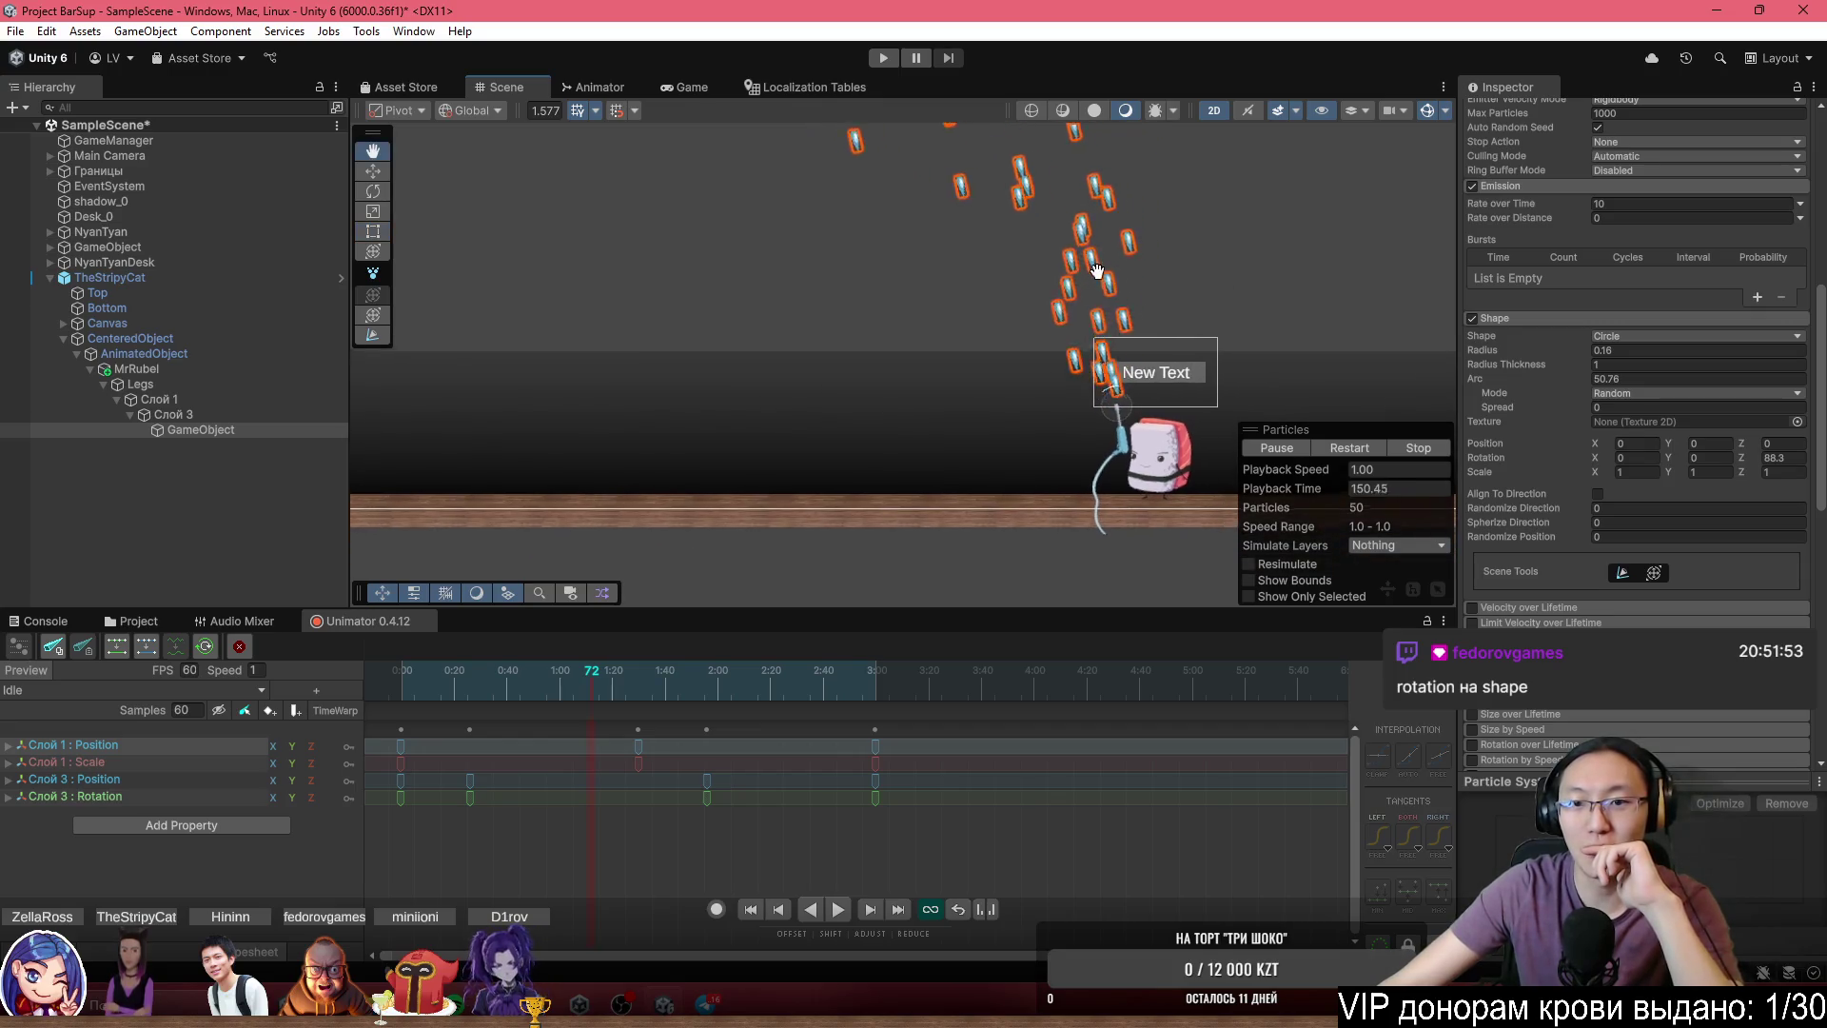
scroll(1103, 404, "up", 3)
scroll(1623, 421, "up", 5)
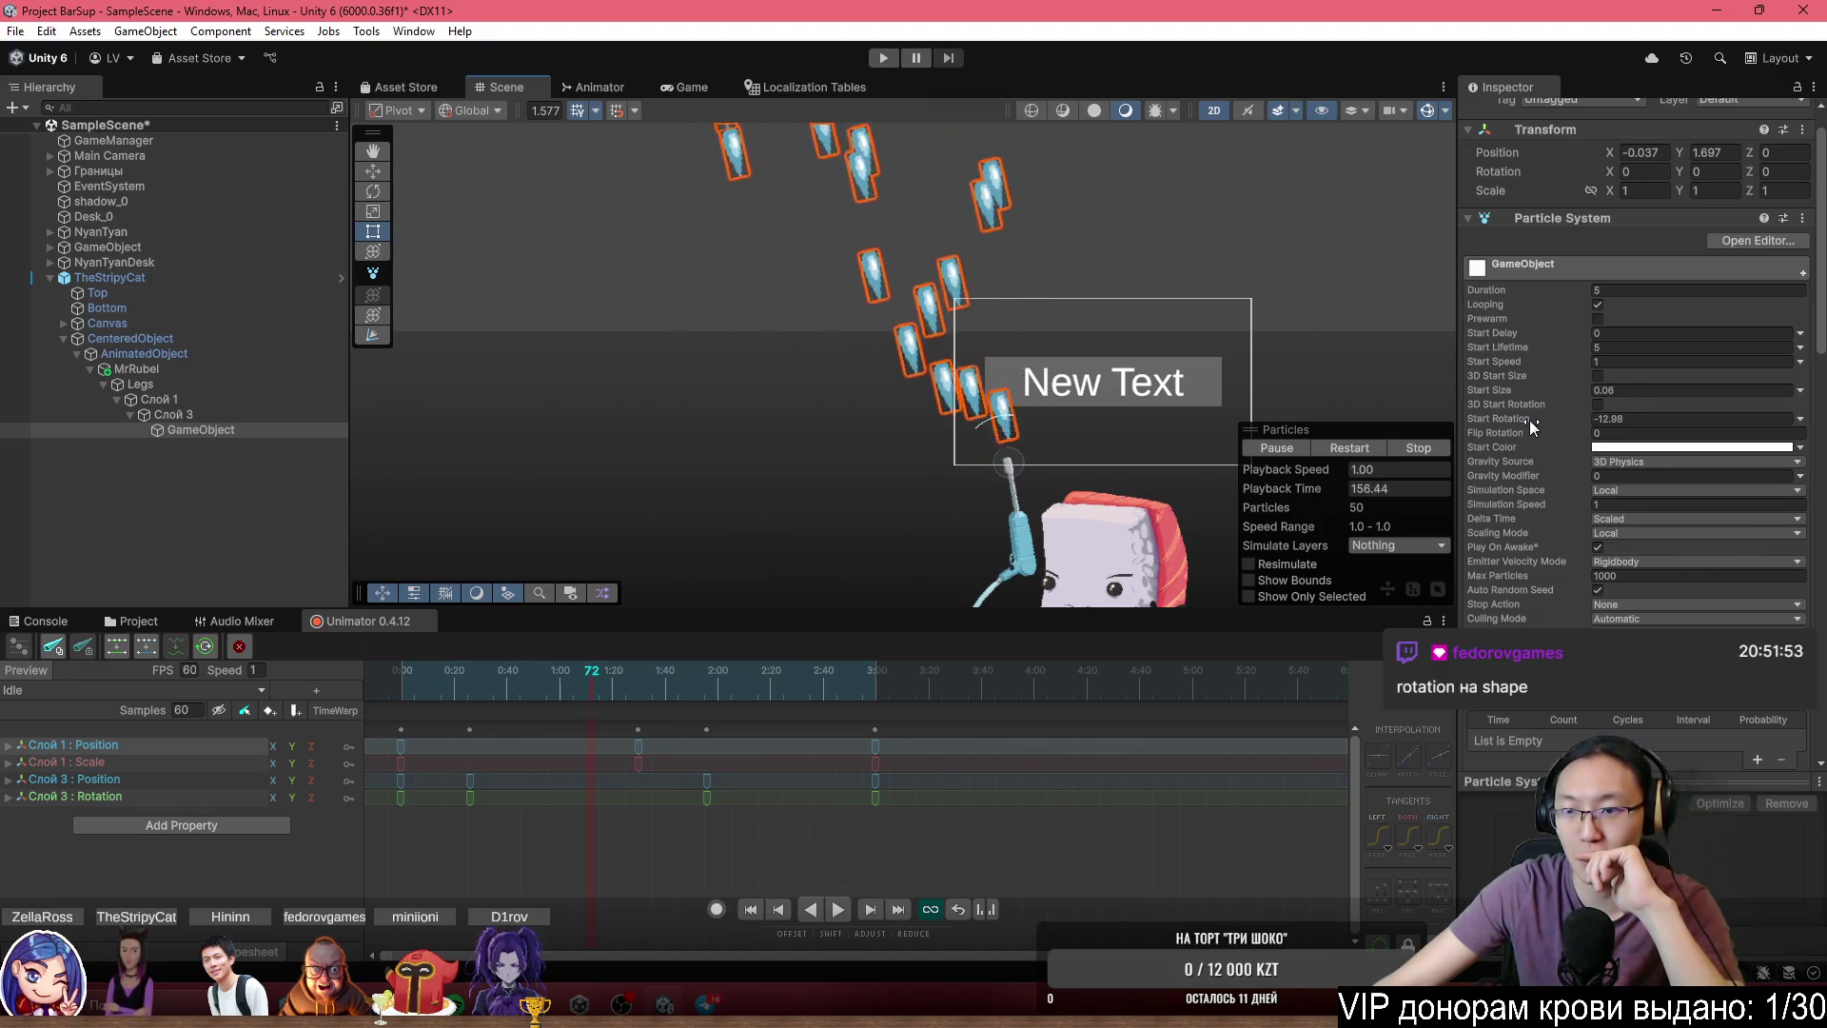
left_click_drag(1539, 367, 1557, 357)
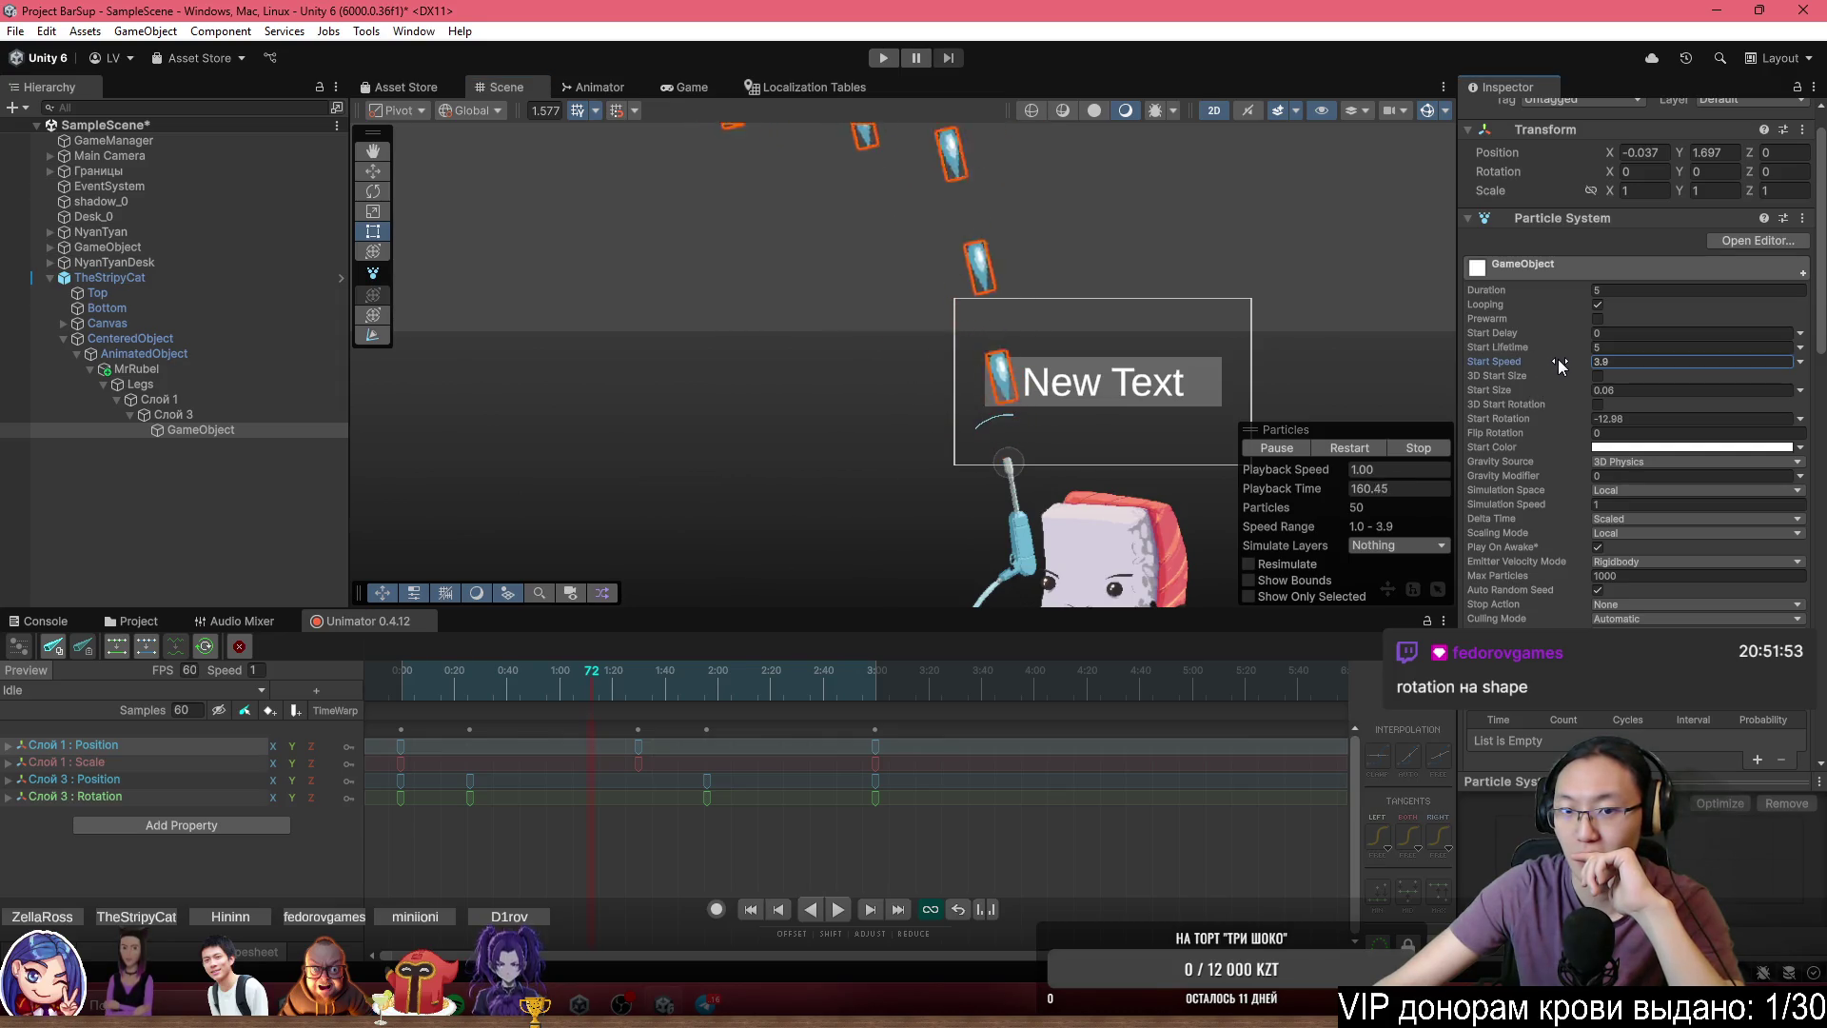
Shrink the Shape radius to 0.0001 and pause the particle preview
scroll(1630, 519, "down", 3)
scroll(1629, 519, "down", 3)
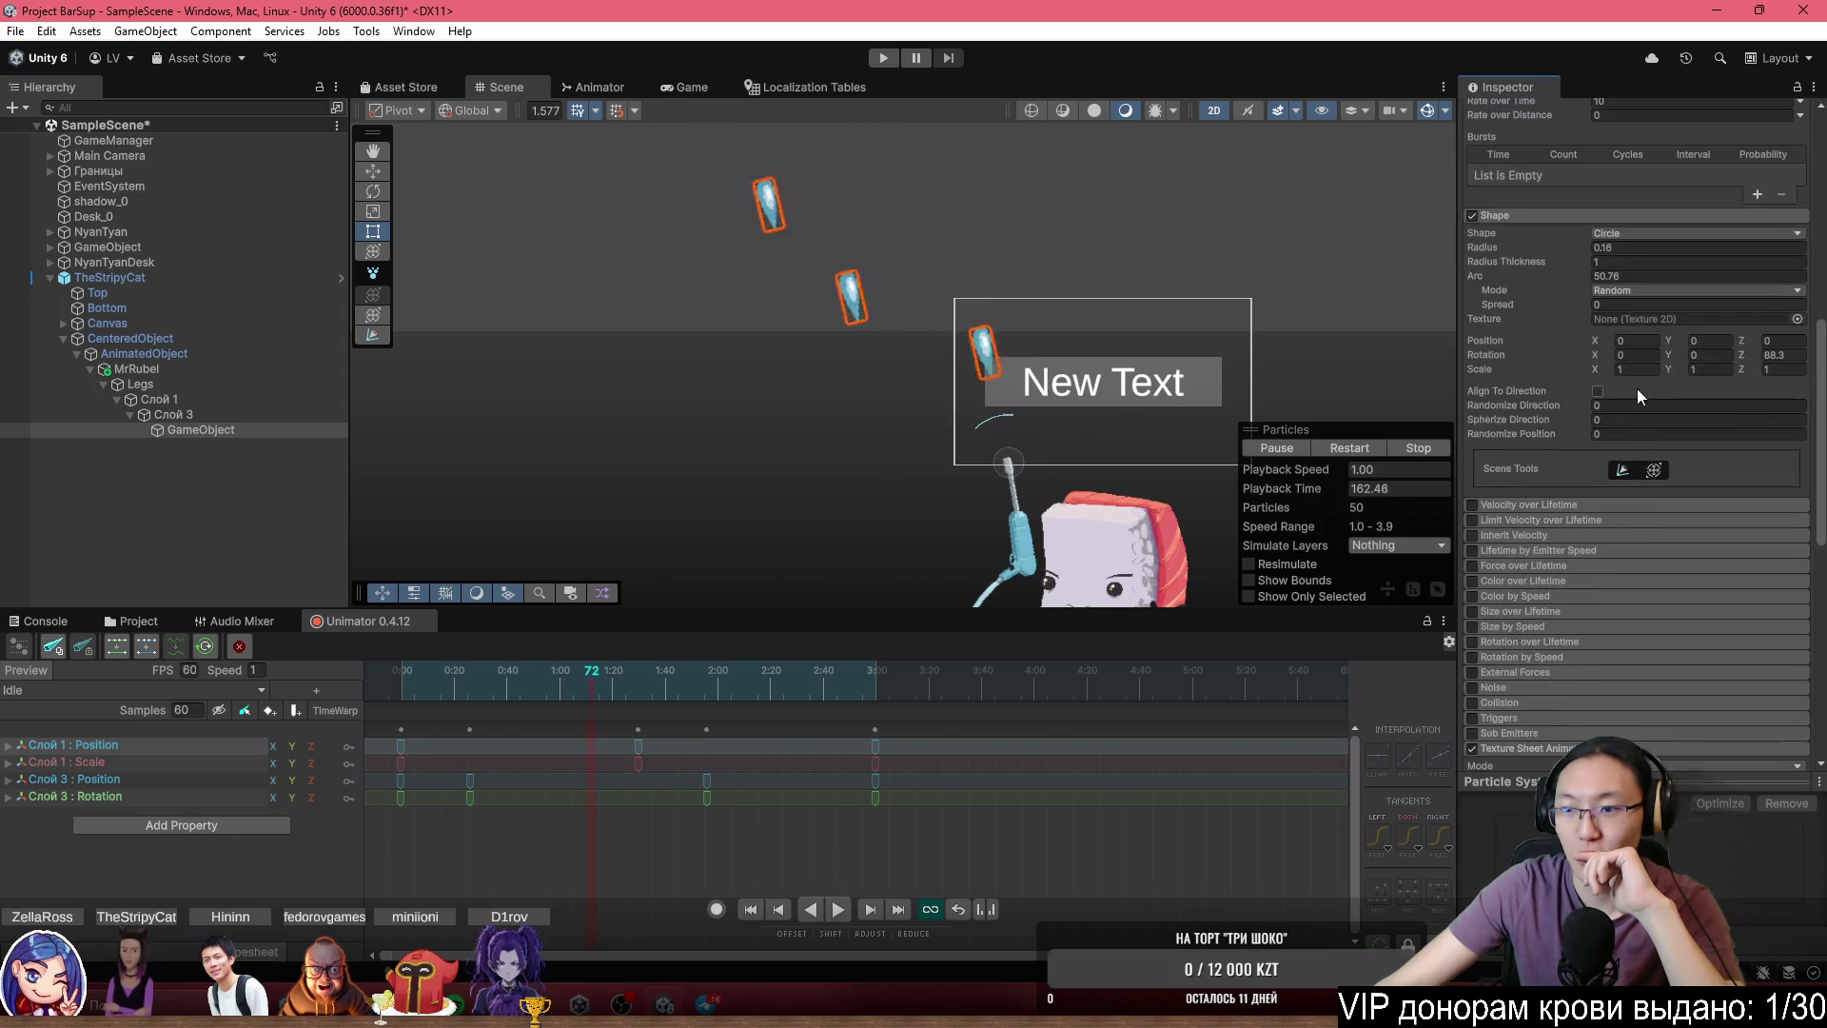
left_click_drag(1564, 249, 1477, 251)
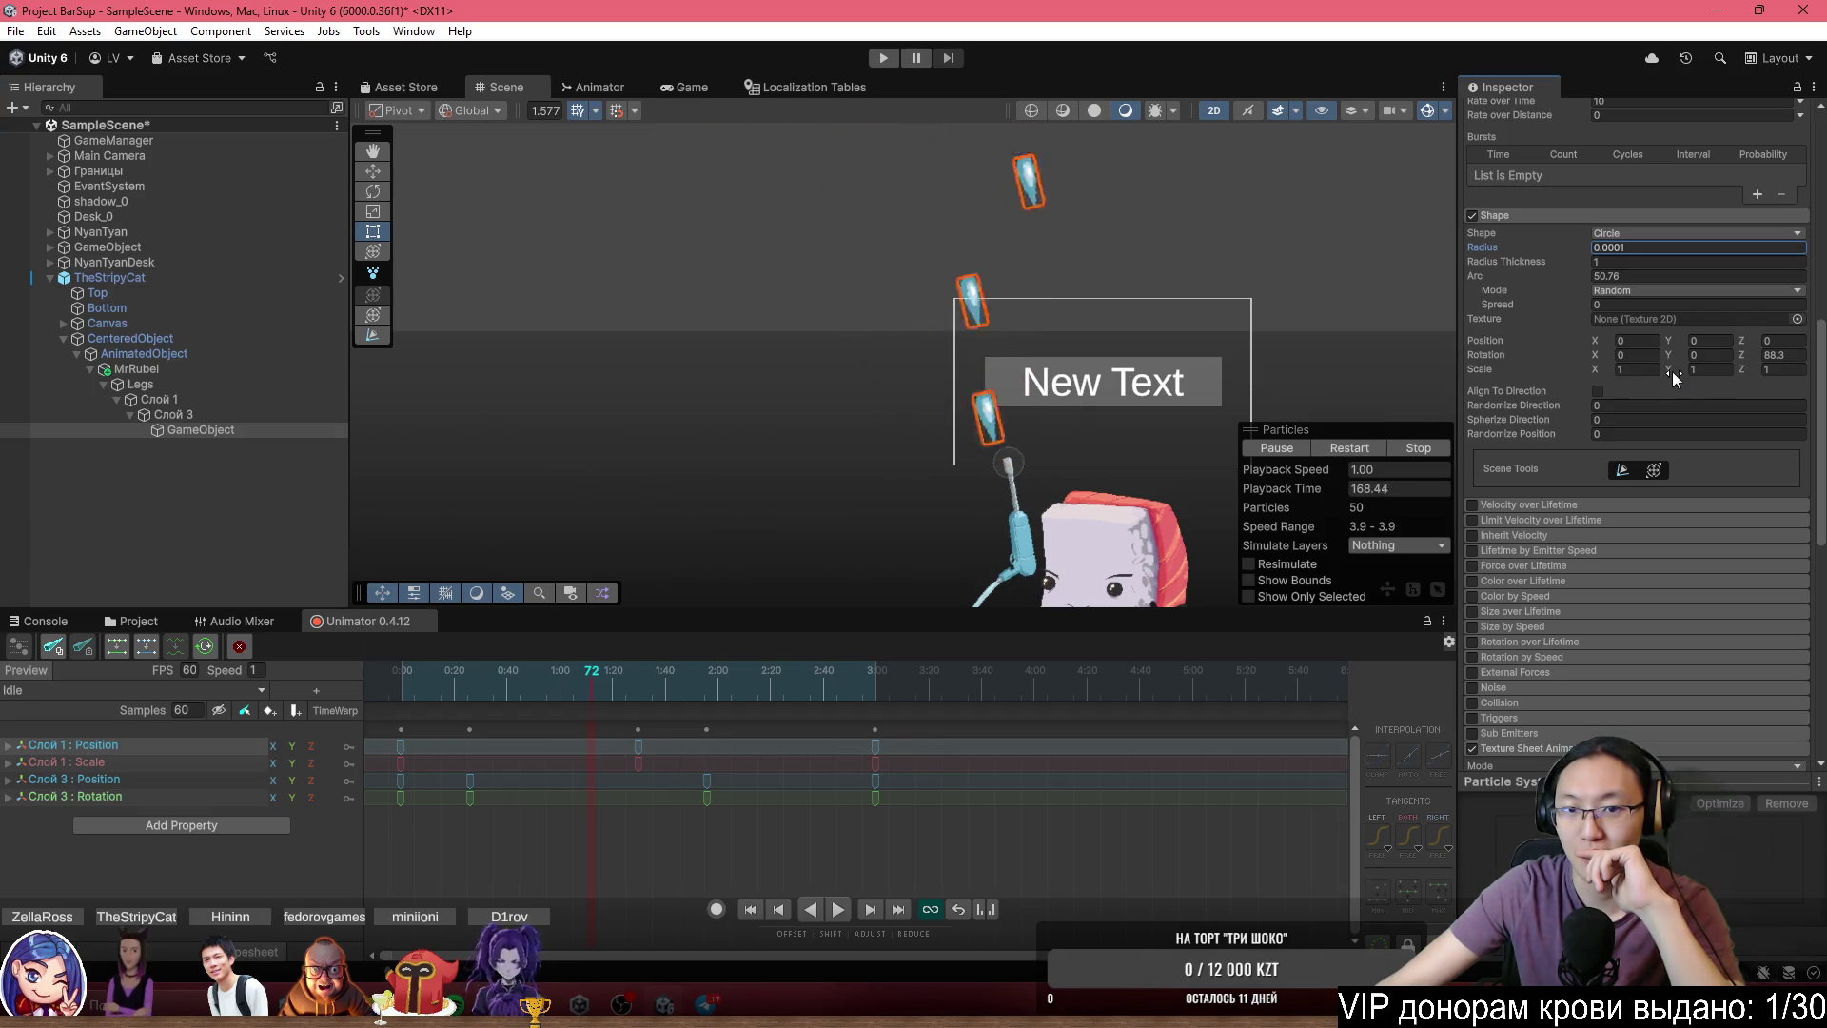
scroll(1676, 369, "up", 10)
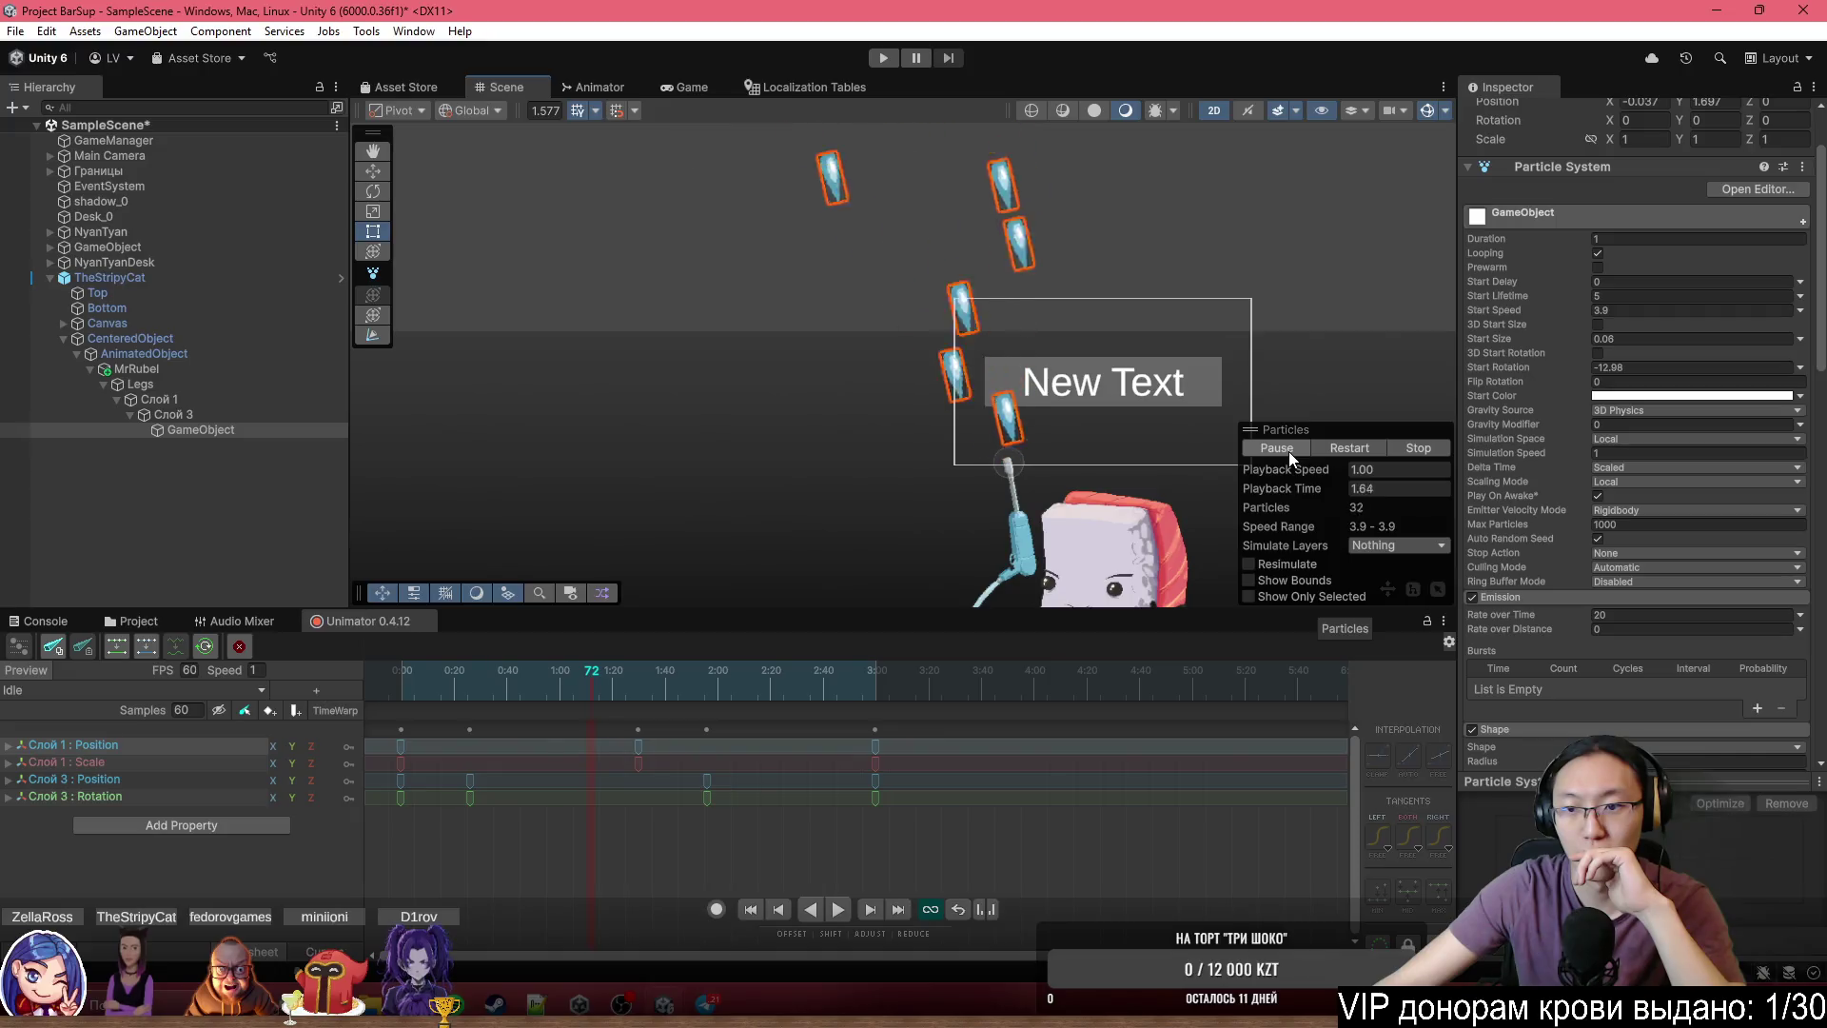
left_click(1288, 451)
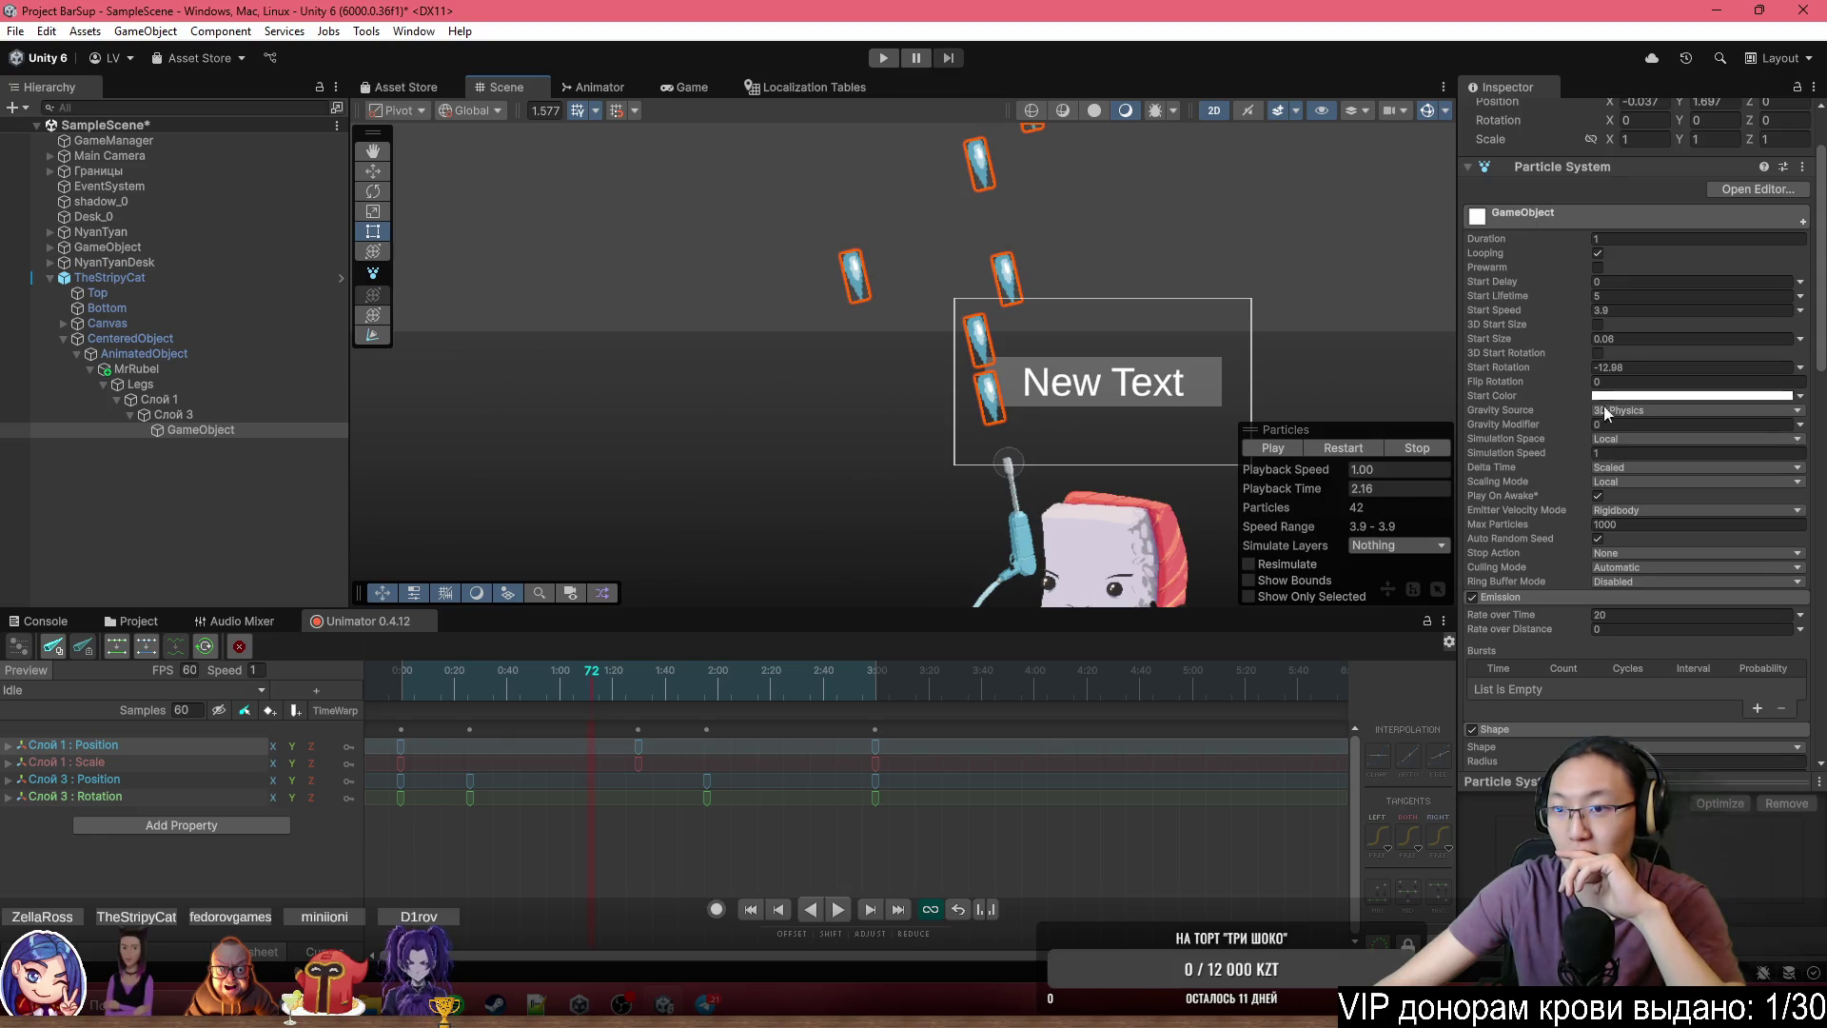
scroll(1587, 522, "down", 2)
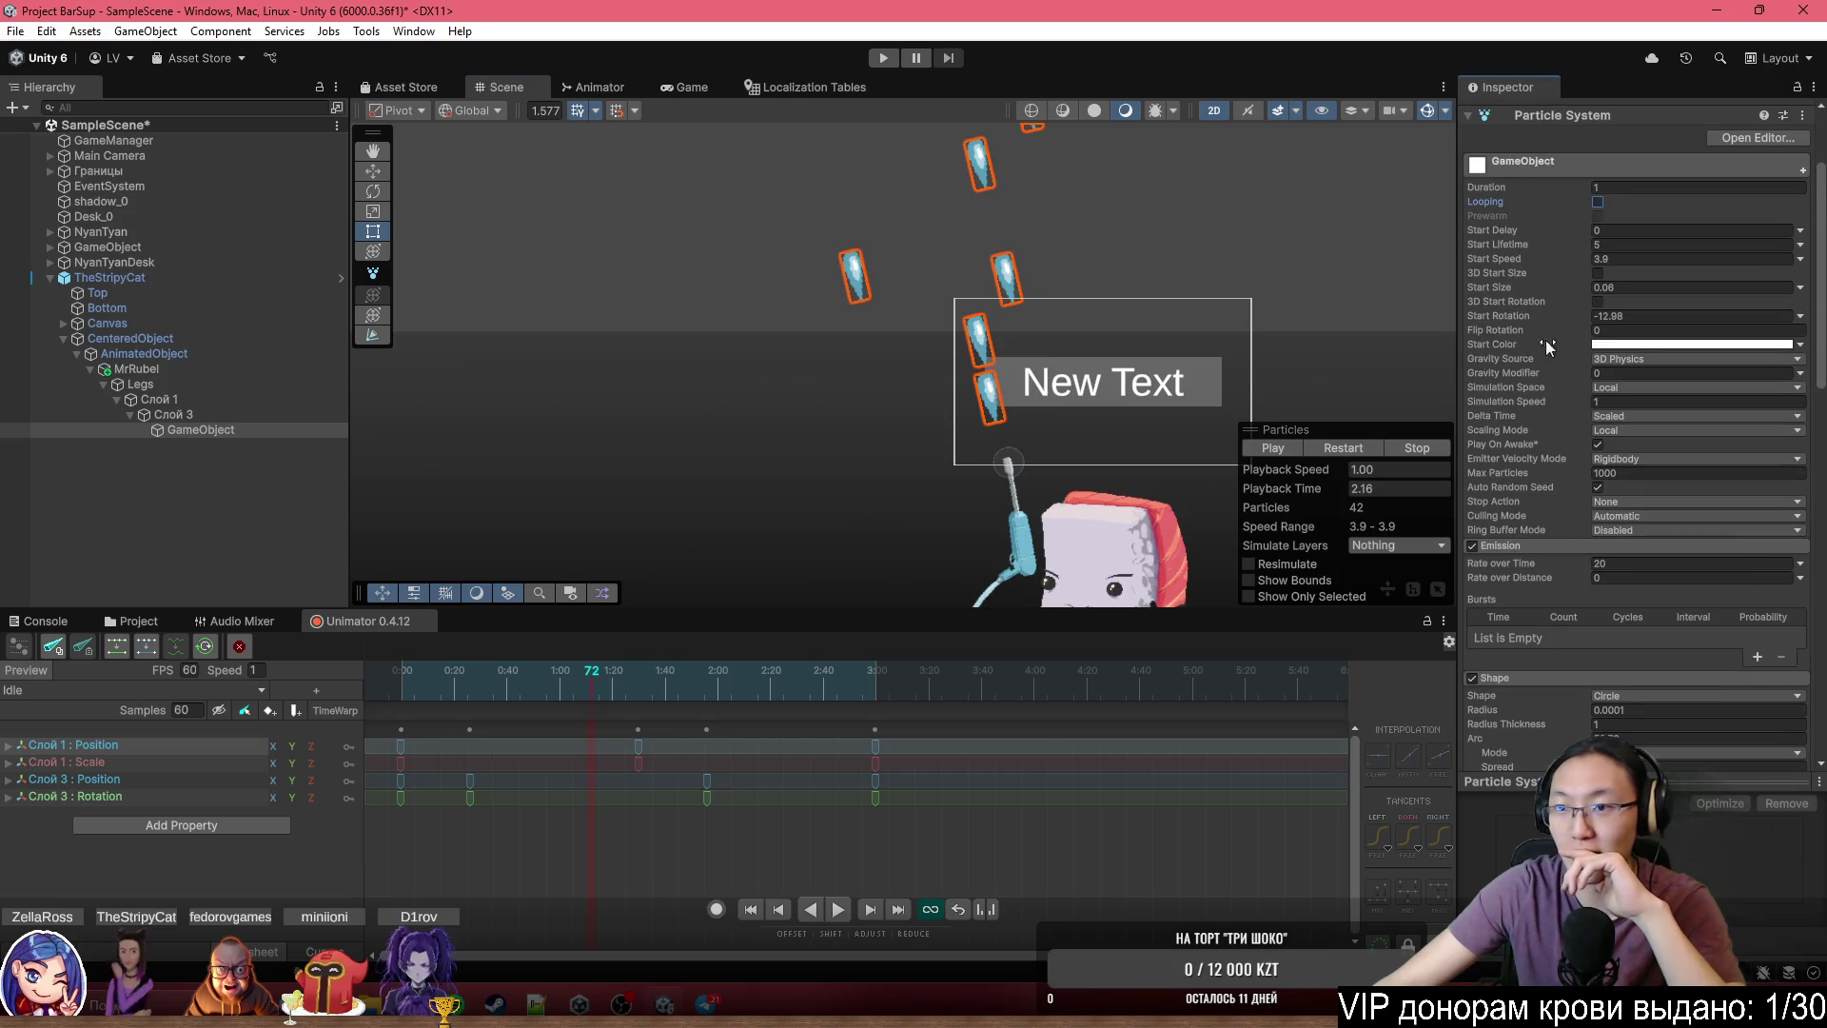
left_click(1295, 447)
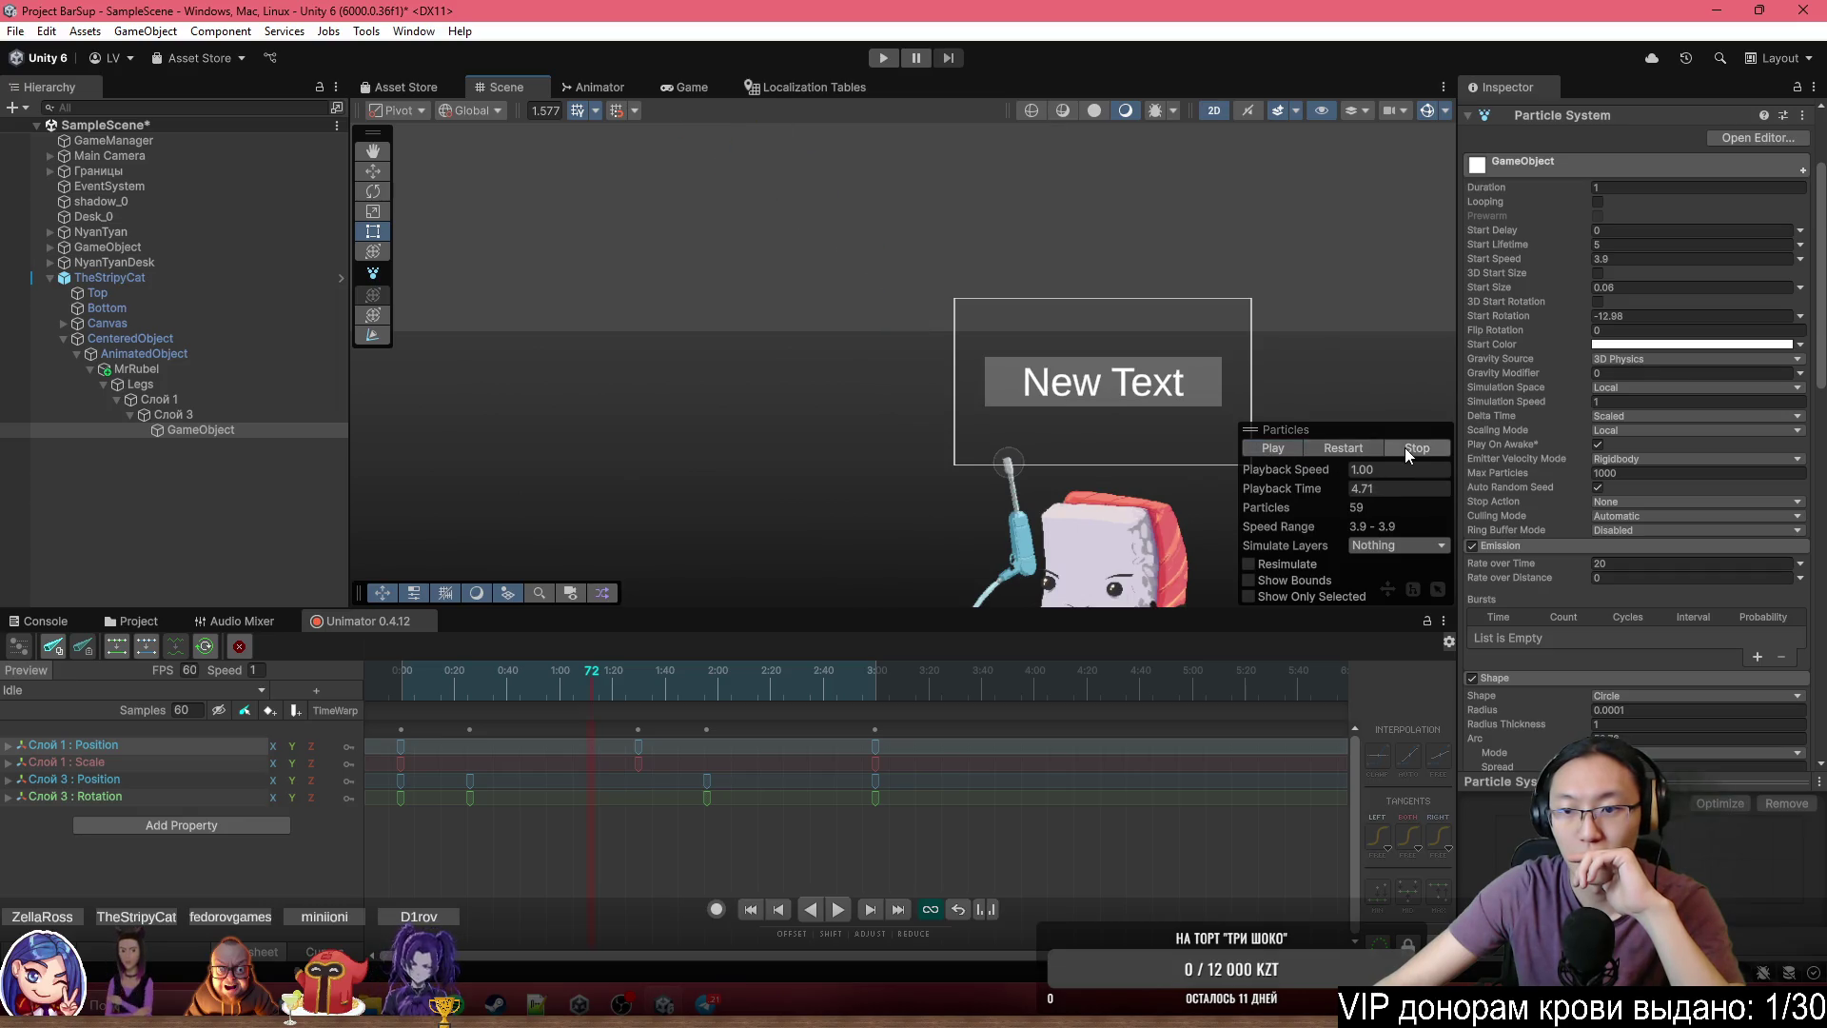
left_click(1395, 447)
left_click(1288, 448)
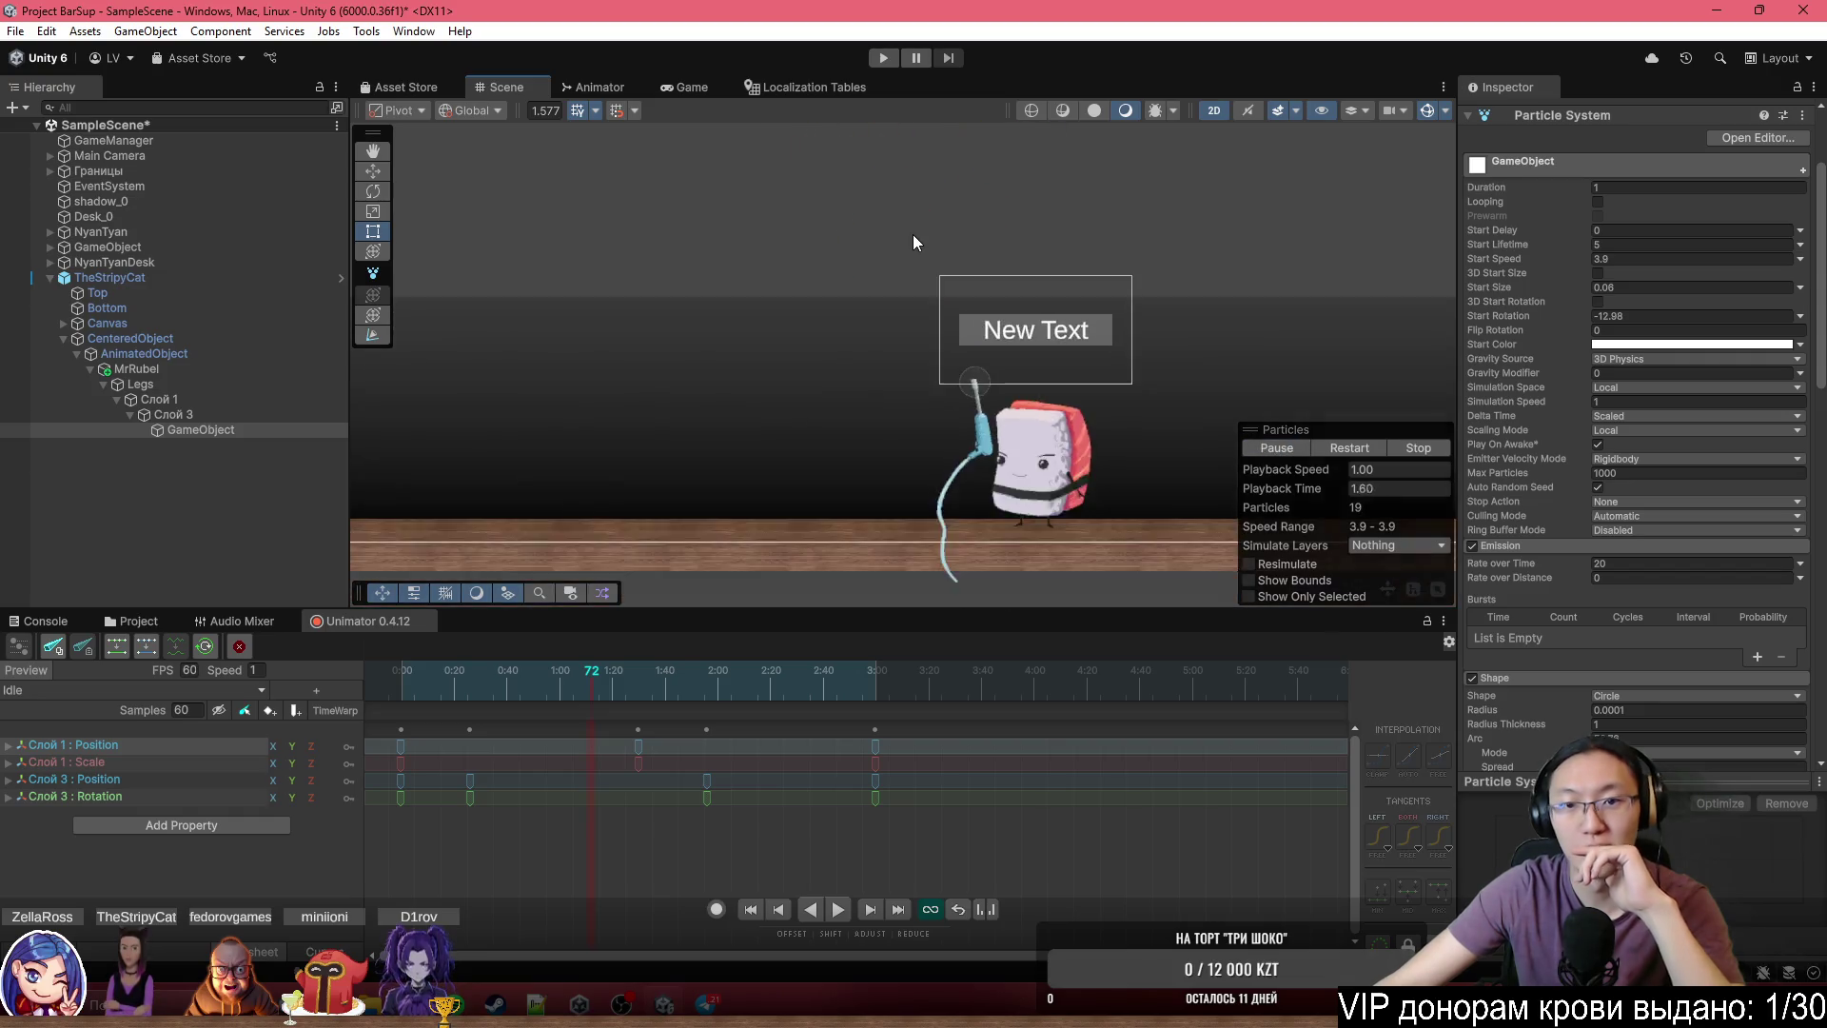
scroll(912, 234, "down", 6)
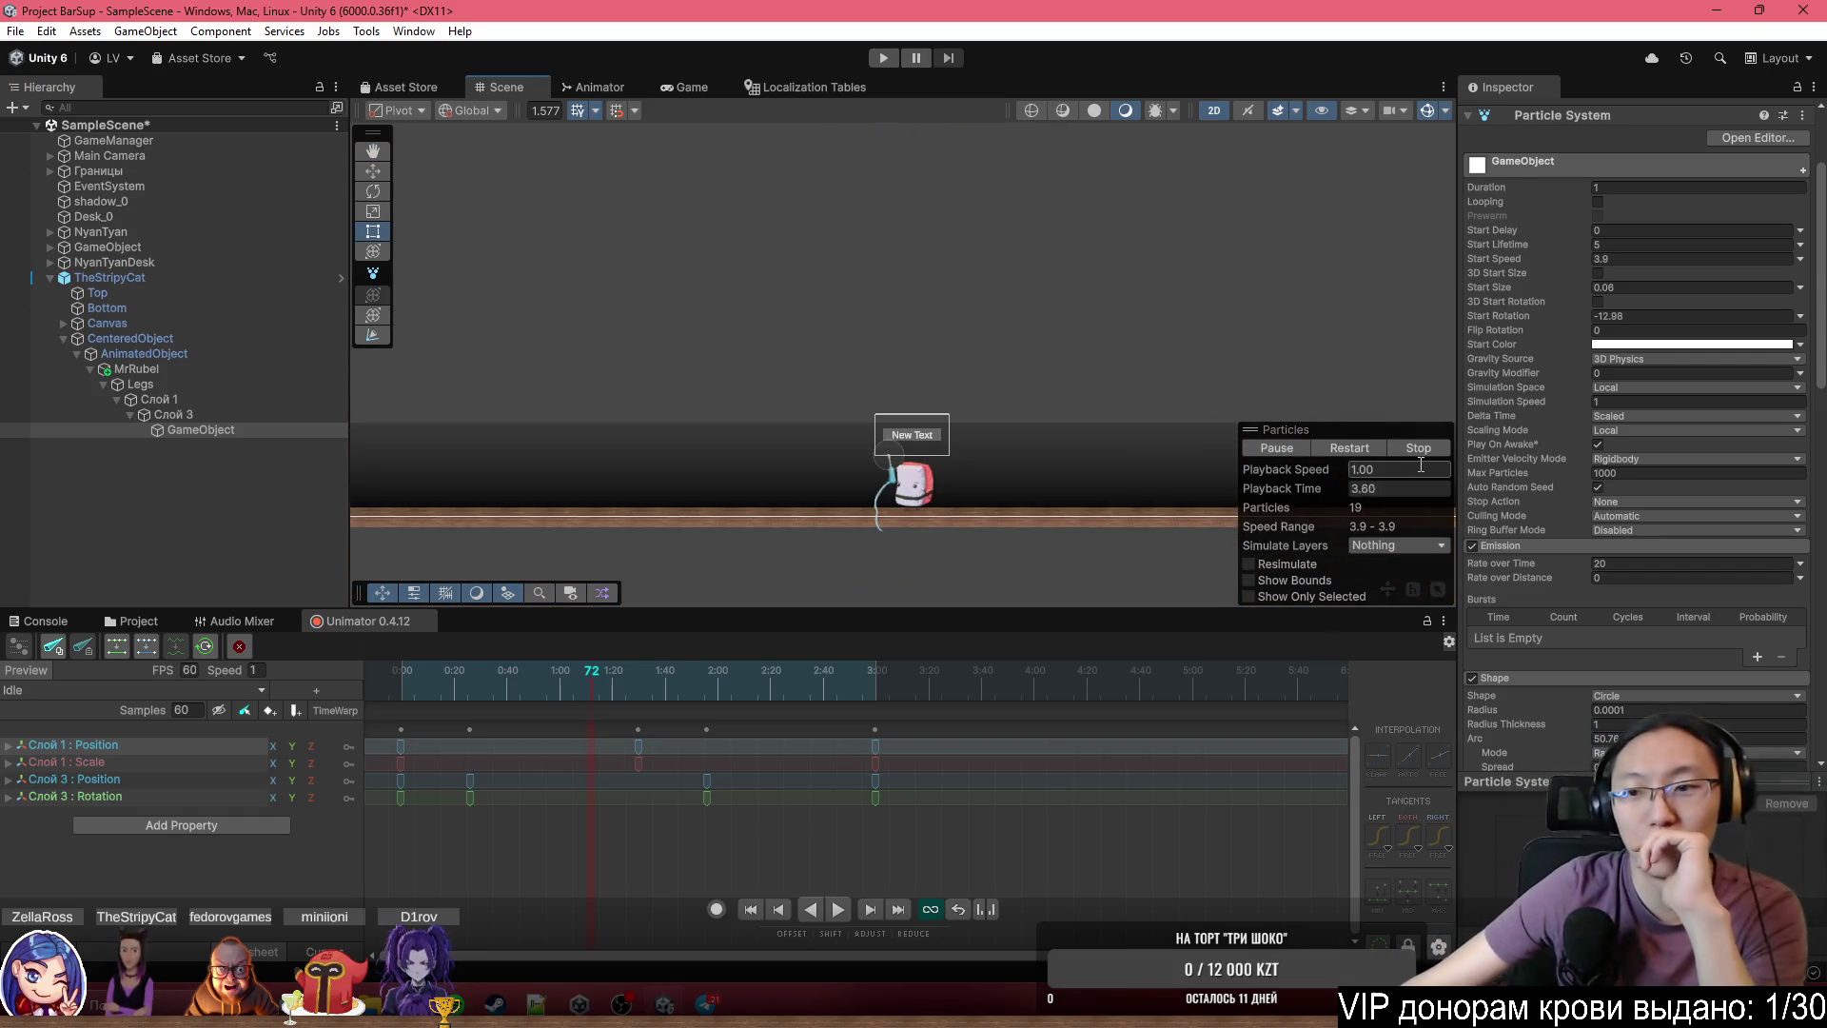
left_click(1318, 448)
scroll(960, 196, "down", 3)
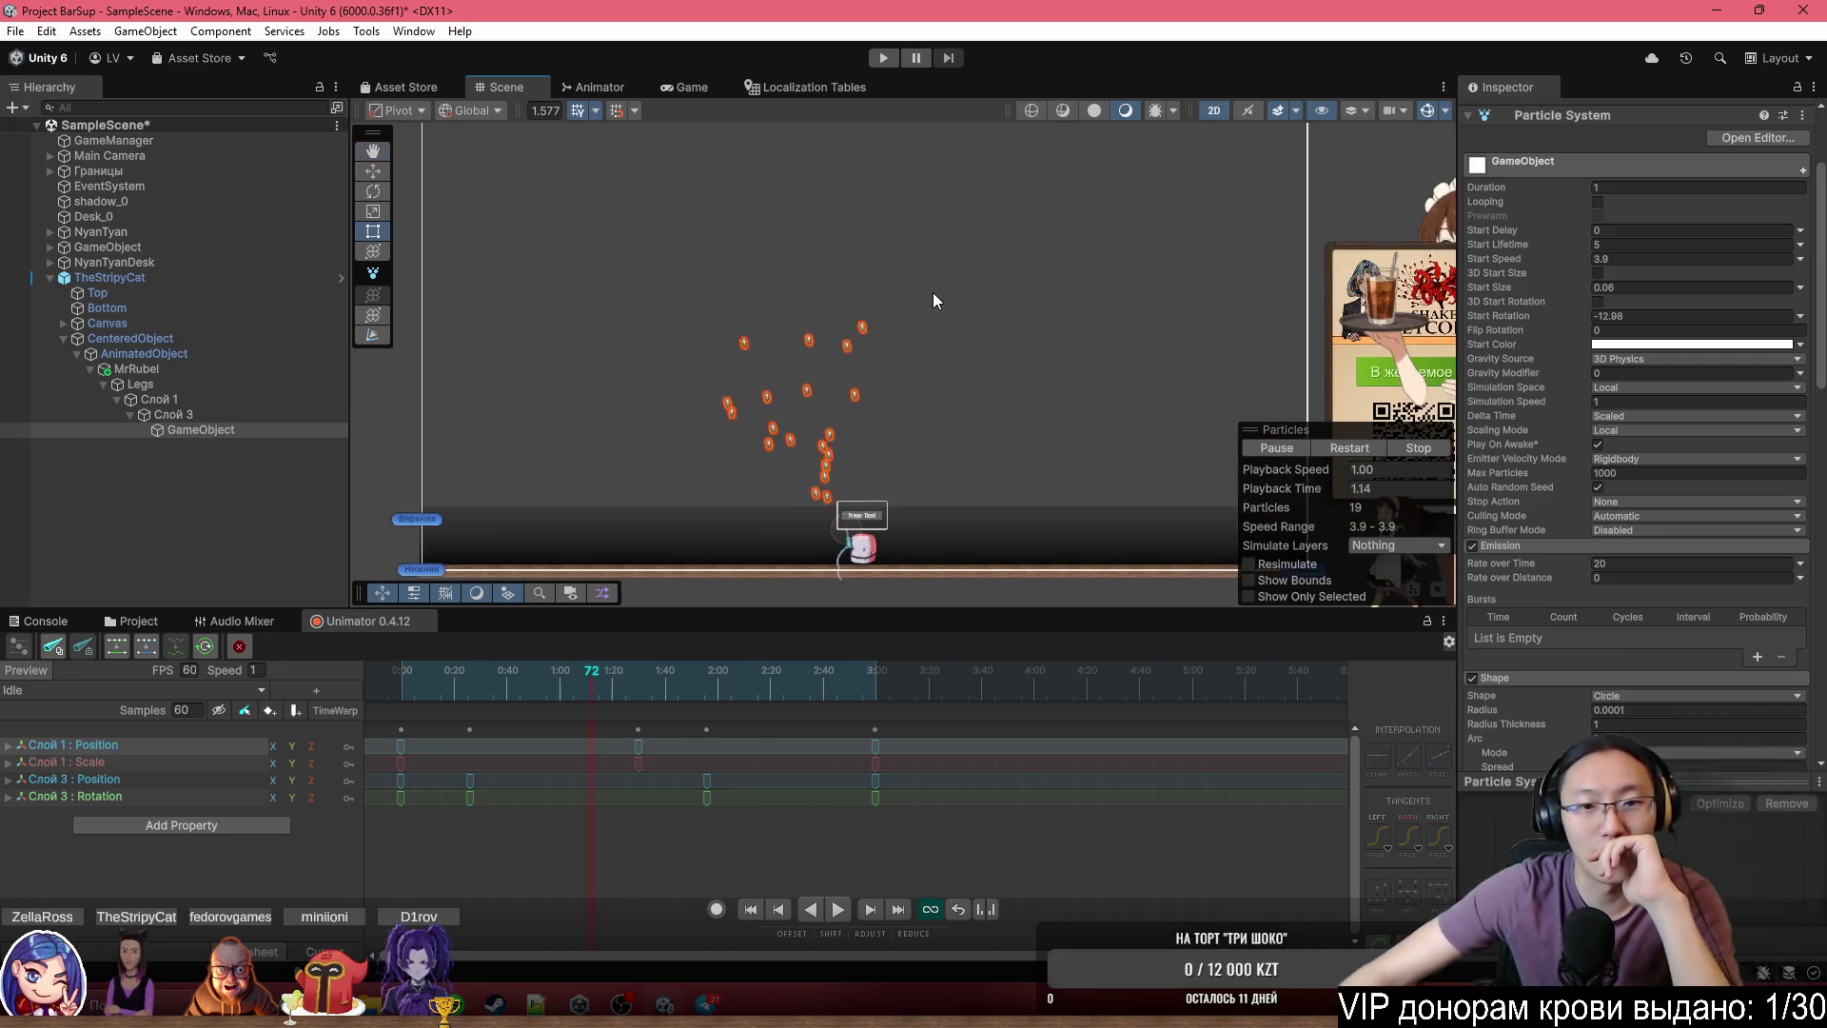
scroll(775, 580, "up", 4)
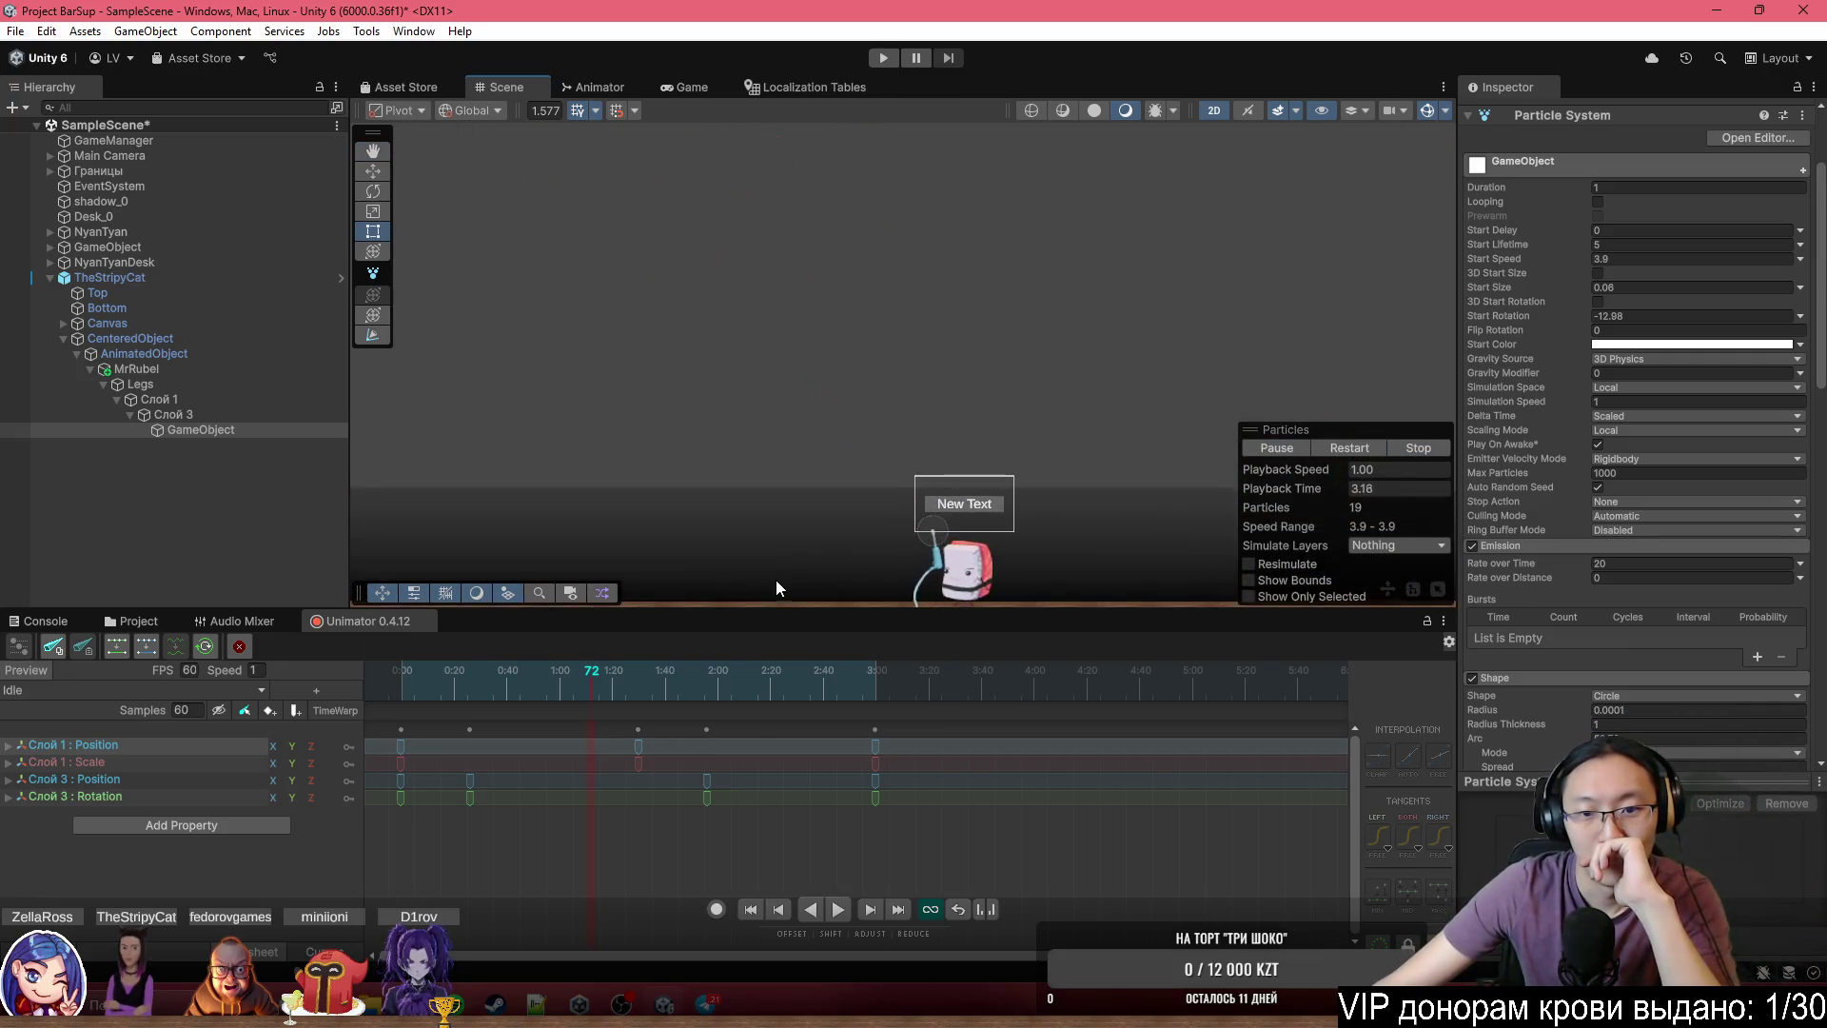
left_click(1256, 448)
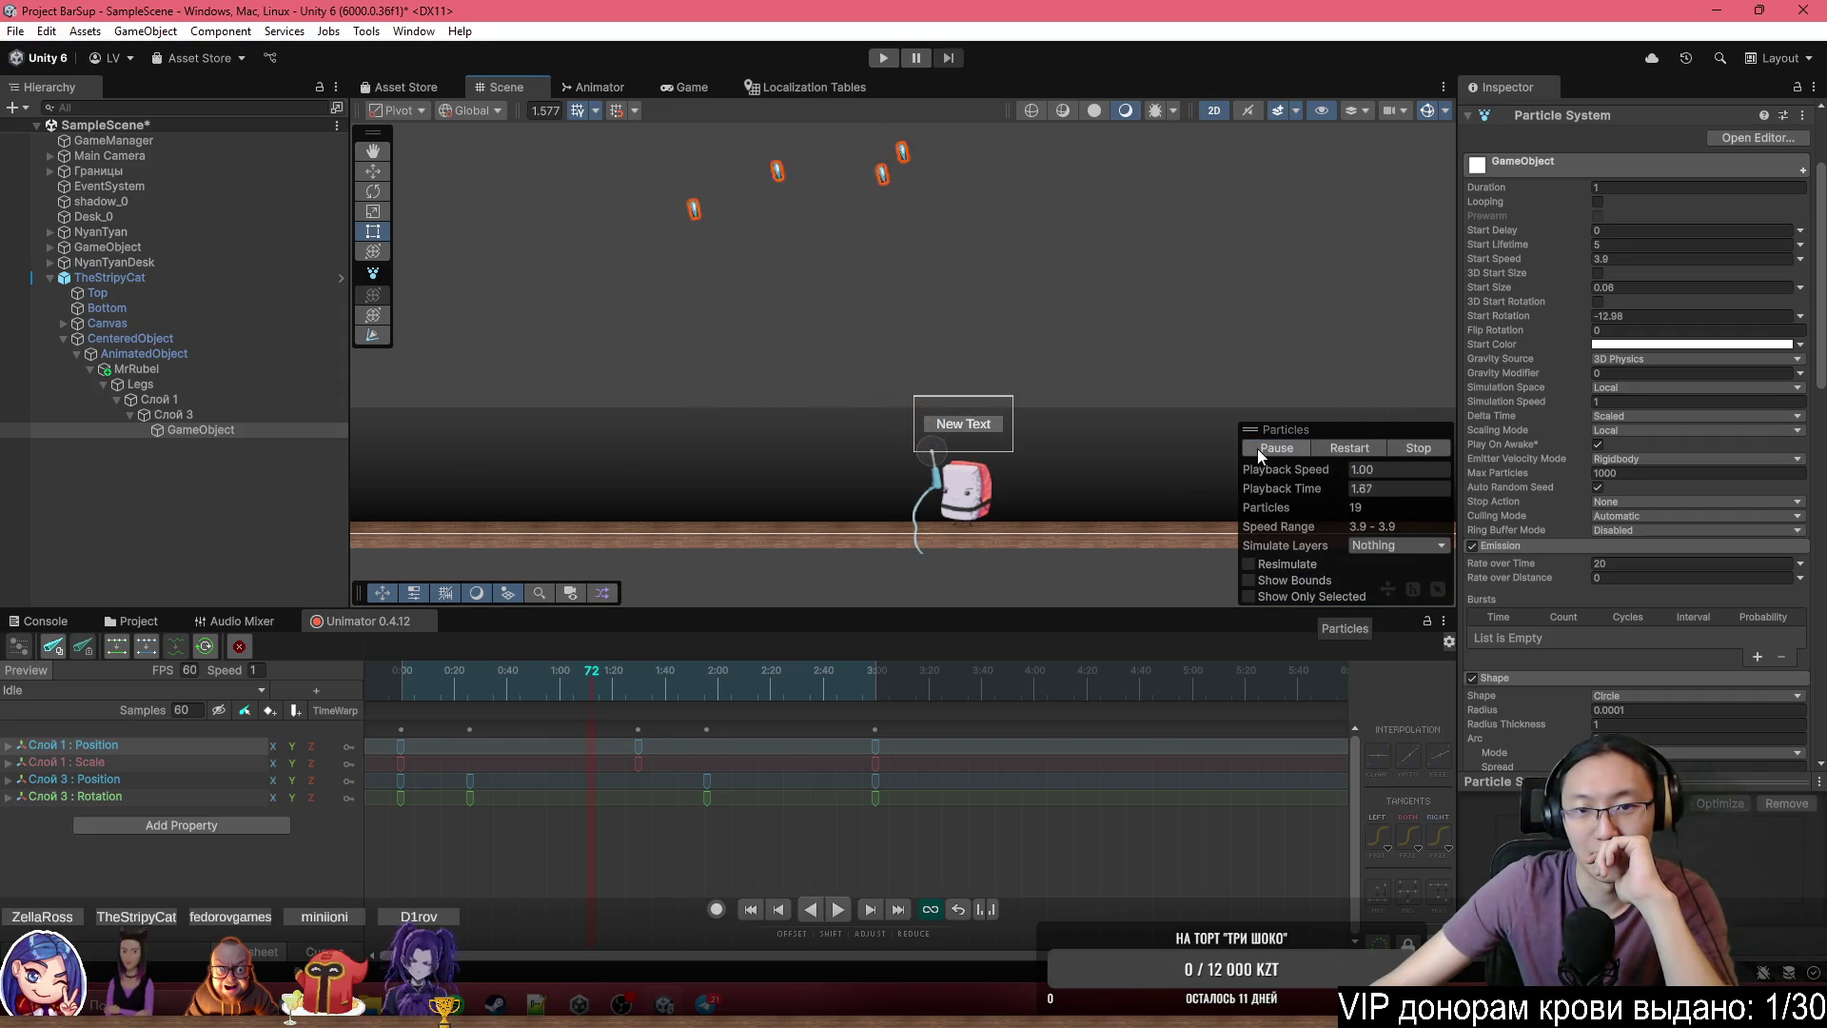
scroll(1618, 500, "down", 4)
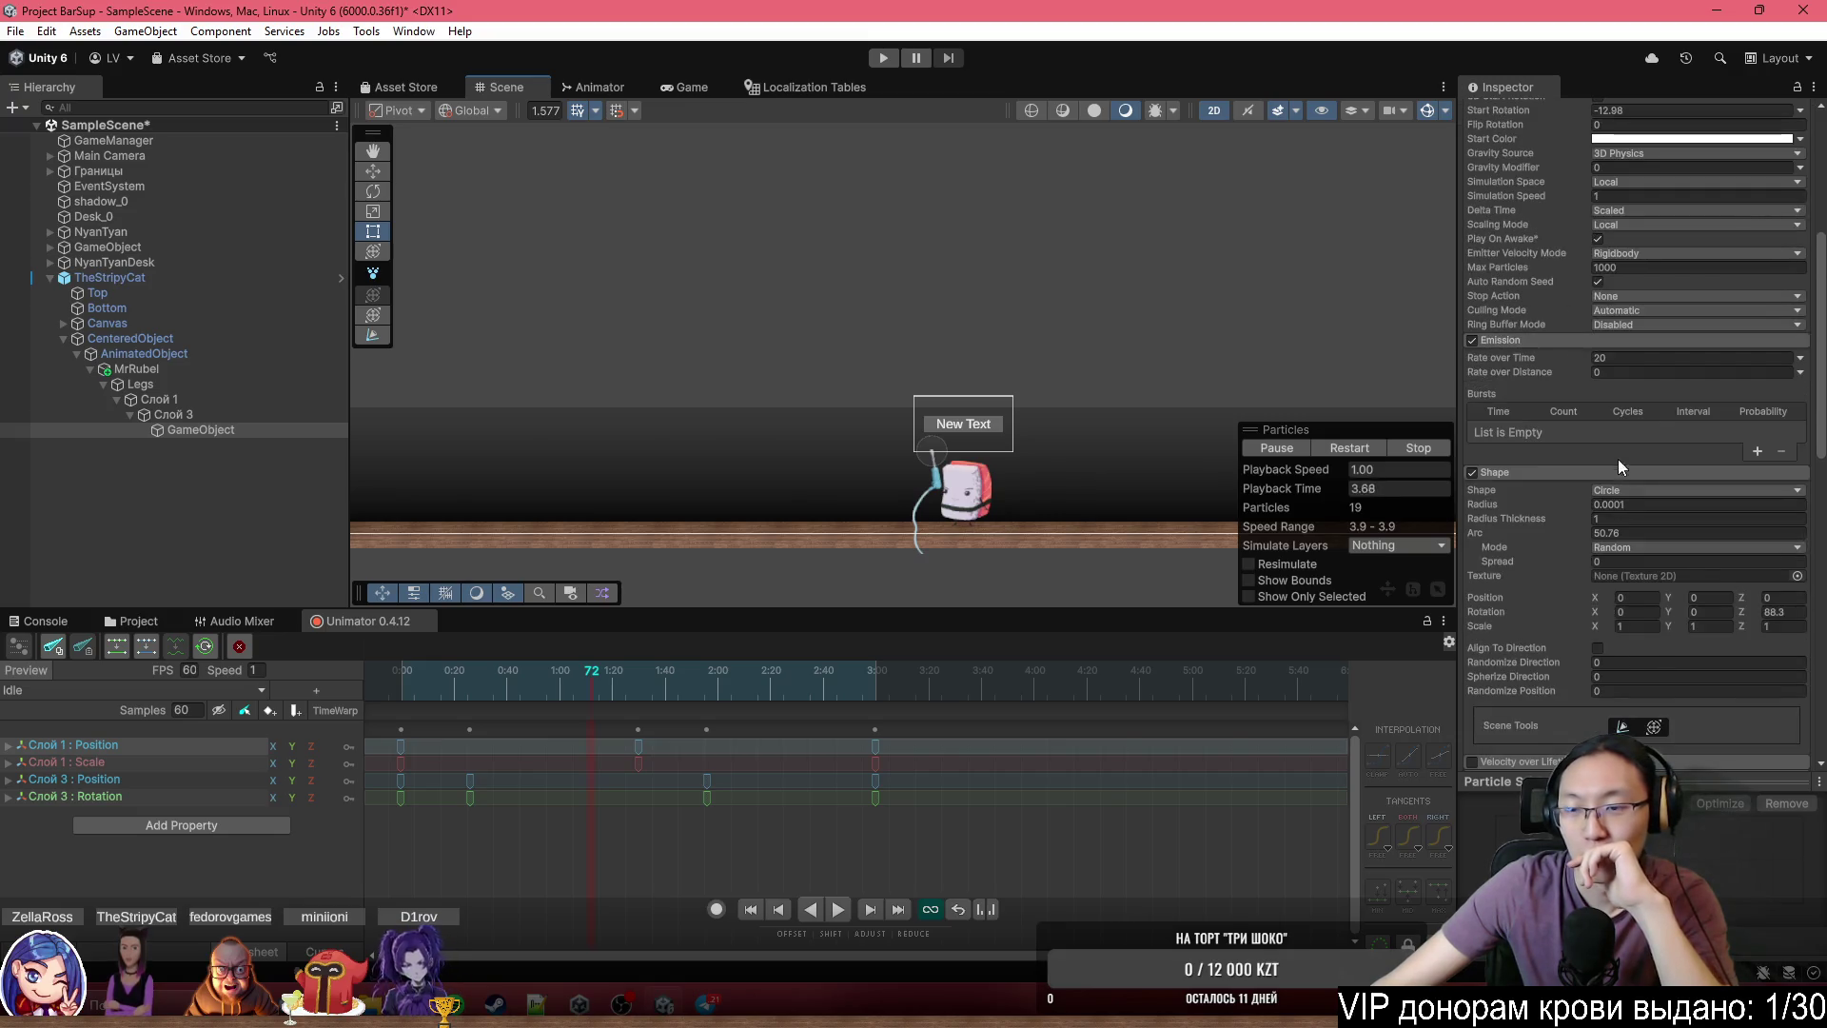
scroll(1572, 375, "down", 9)
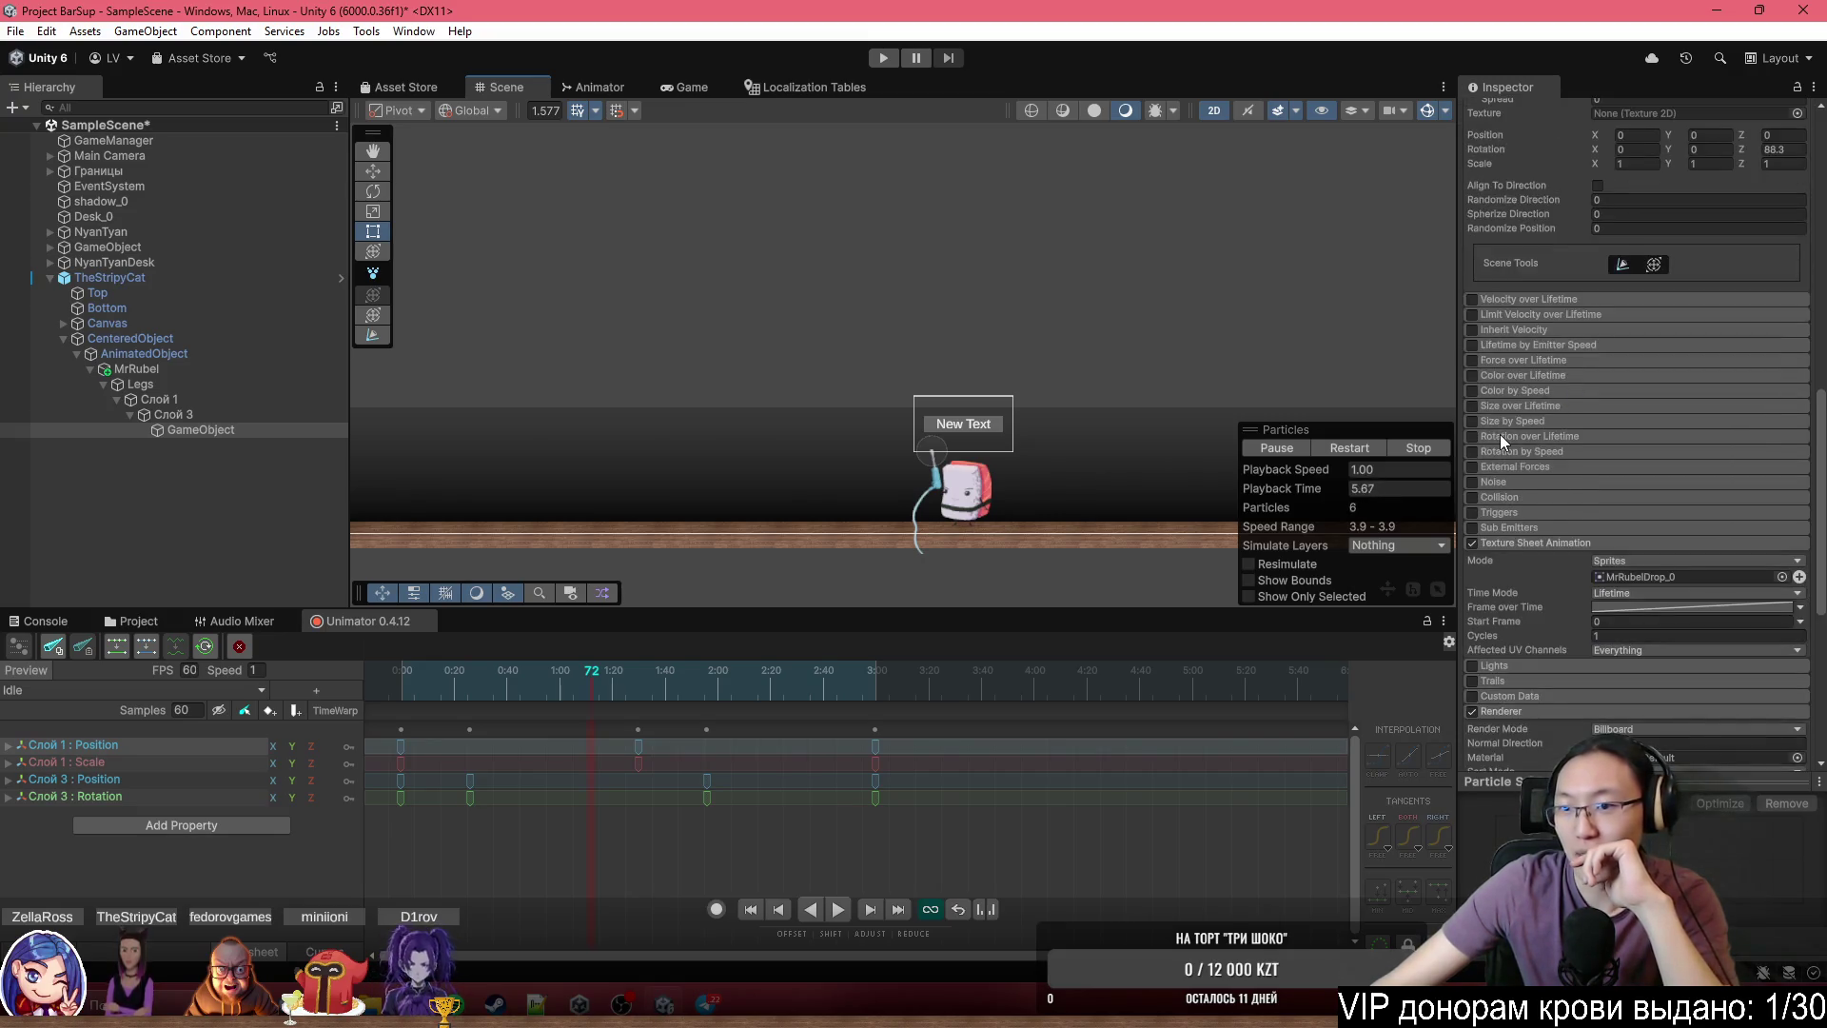
left_click(1470, 359)
Enable Color over Lifetime with the gradient's end alpha key at 0, leaving Force over Lifetime off
left_click(1522, 365)
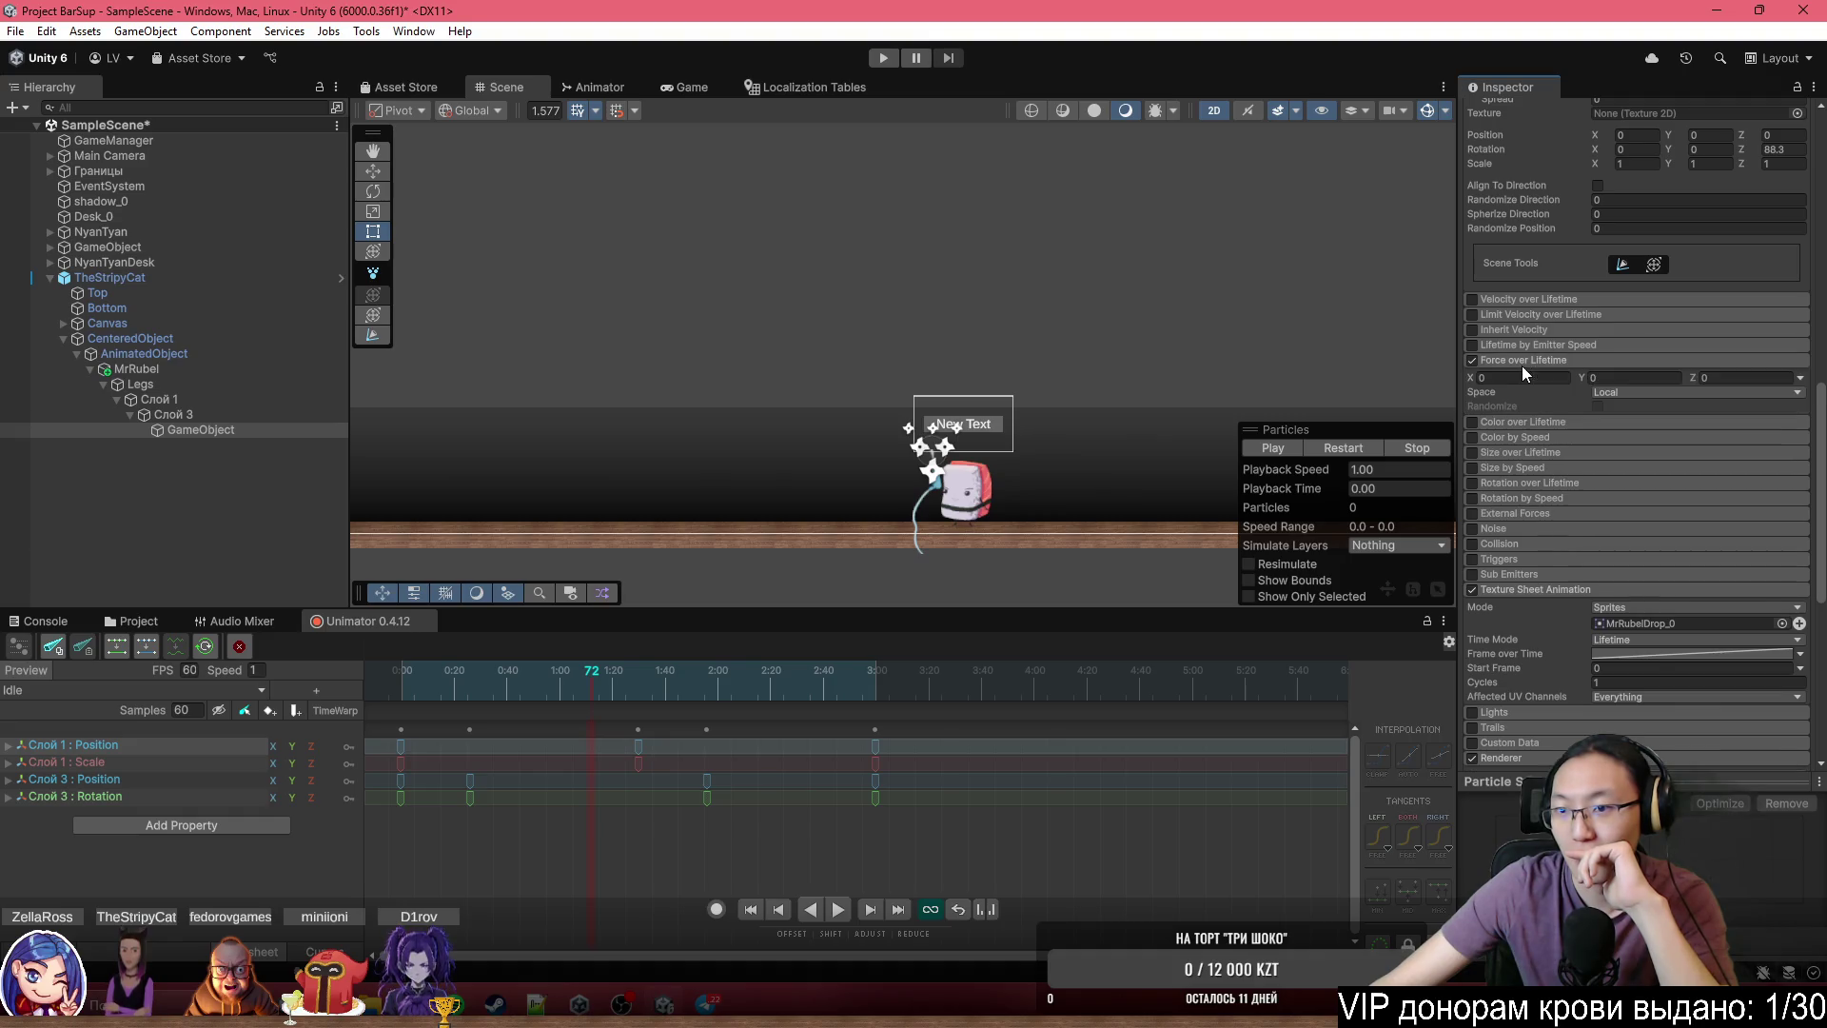
left_click(1470, 359)
left_click(1519, 359)
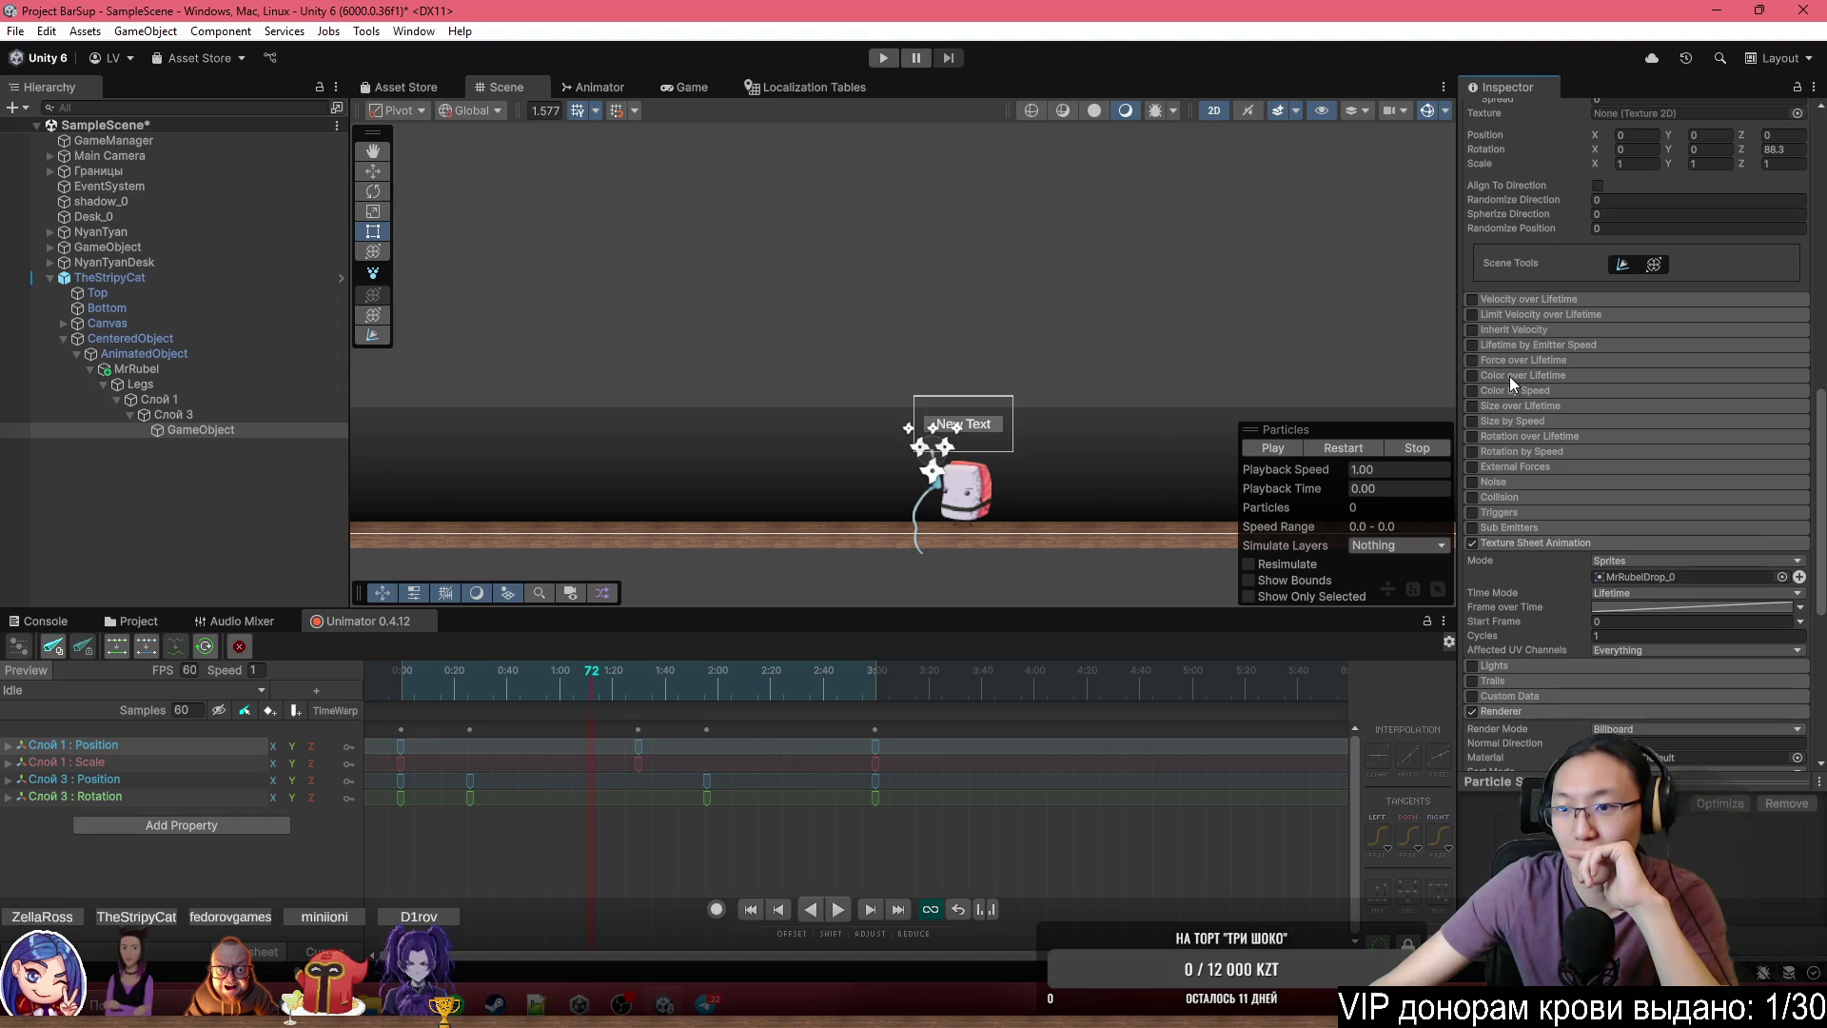
left_click(1509, 374)
left_click(1470, 374)
left_click(1705, 393)
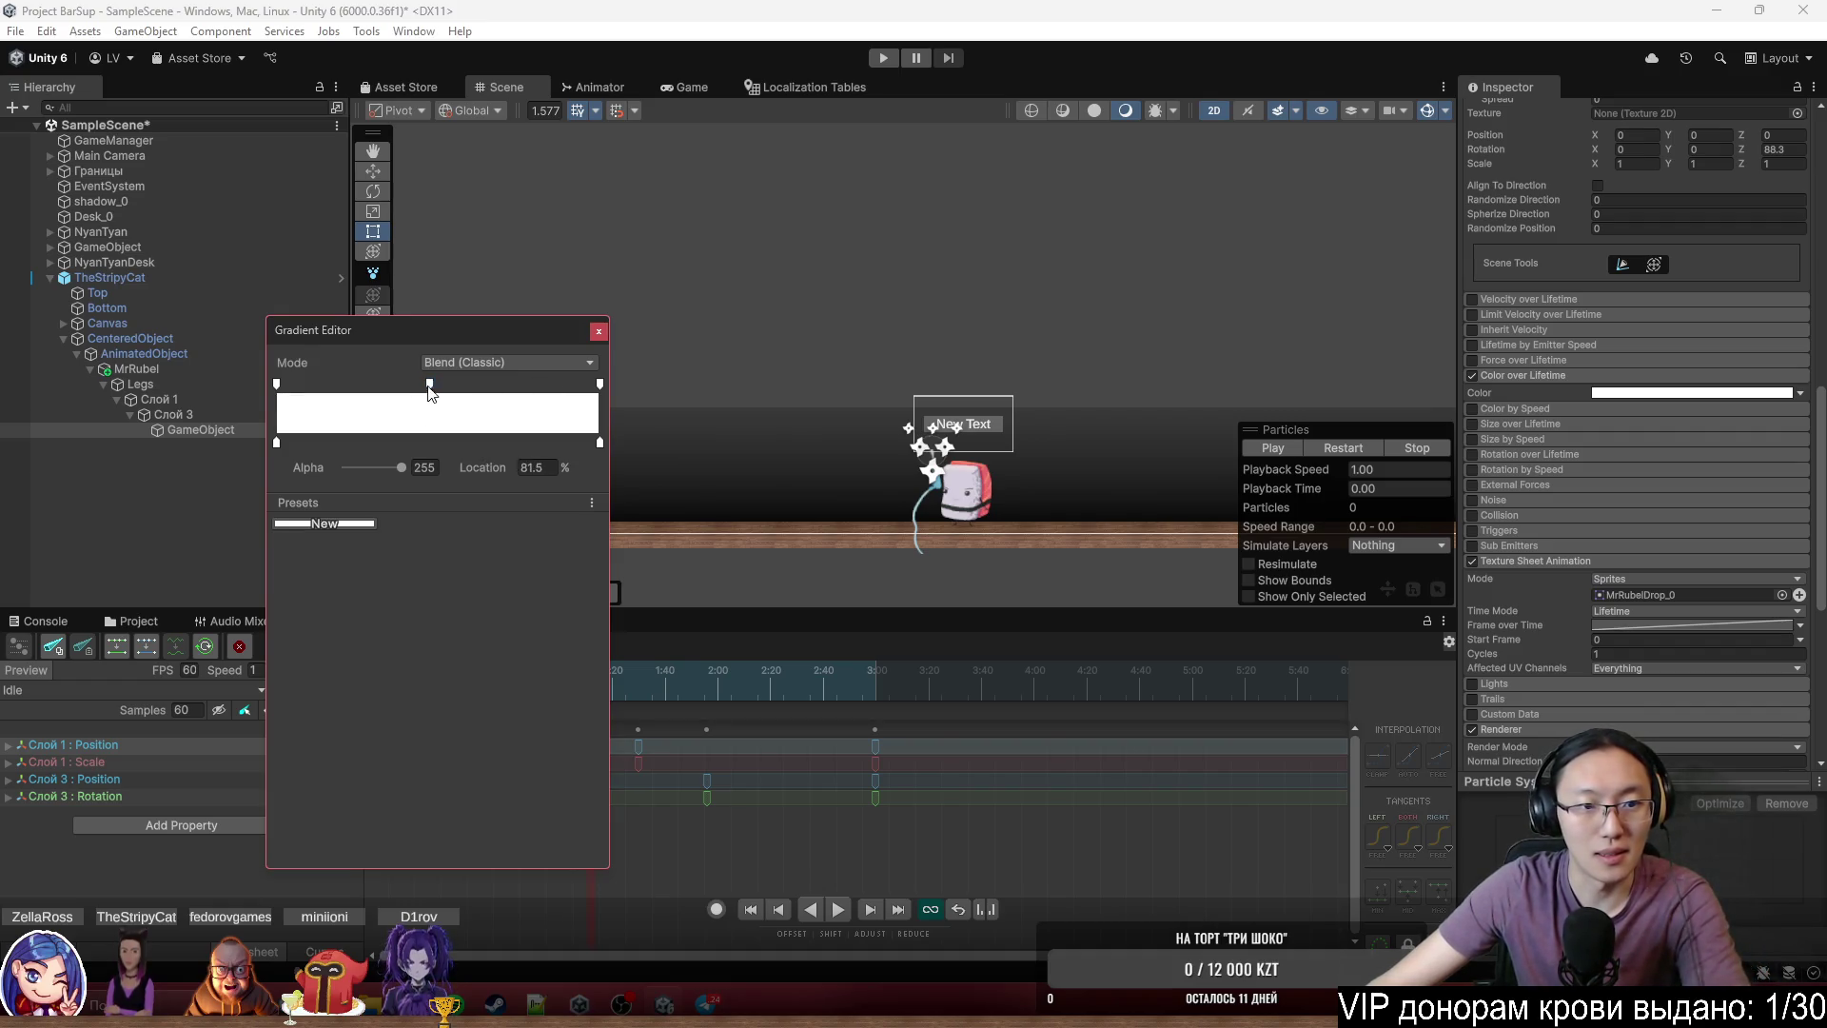
left_click(600, 384)
left_click_drag(401, 467, 330, 480)
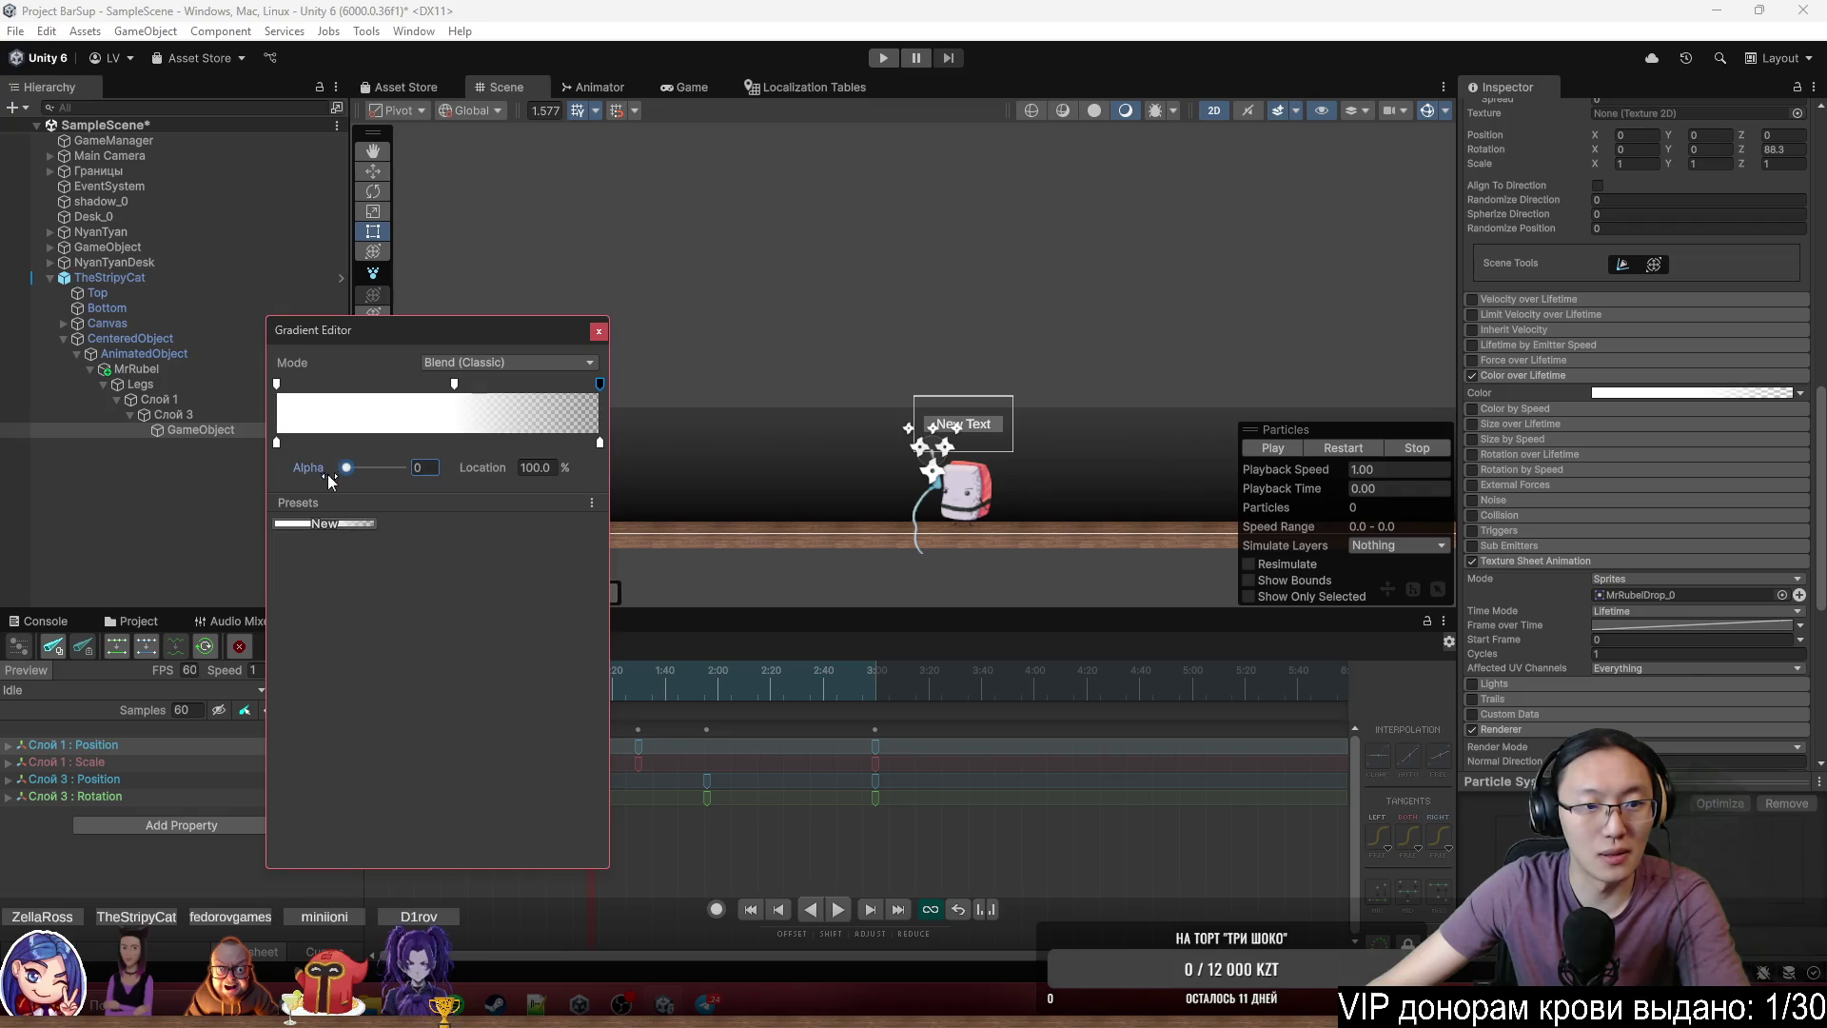
left_click(597, 332)
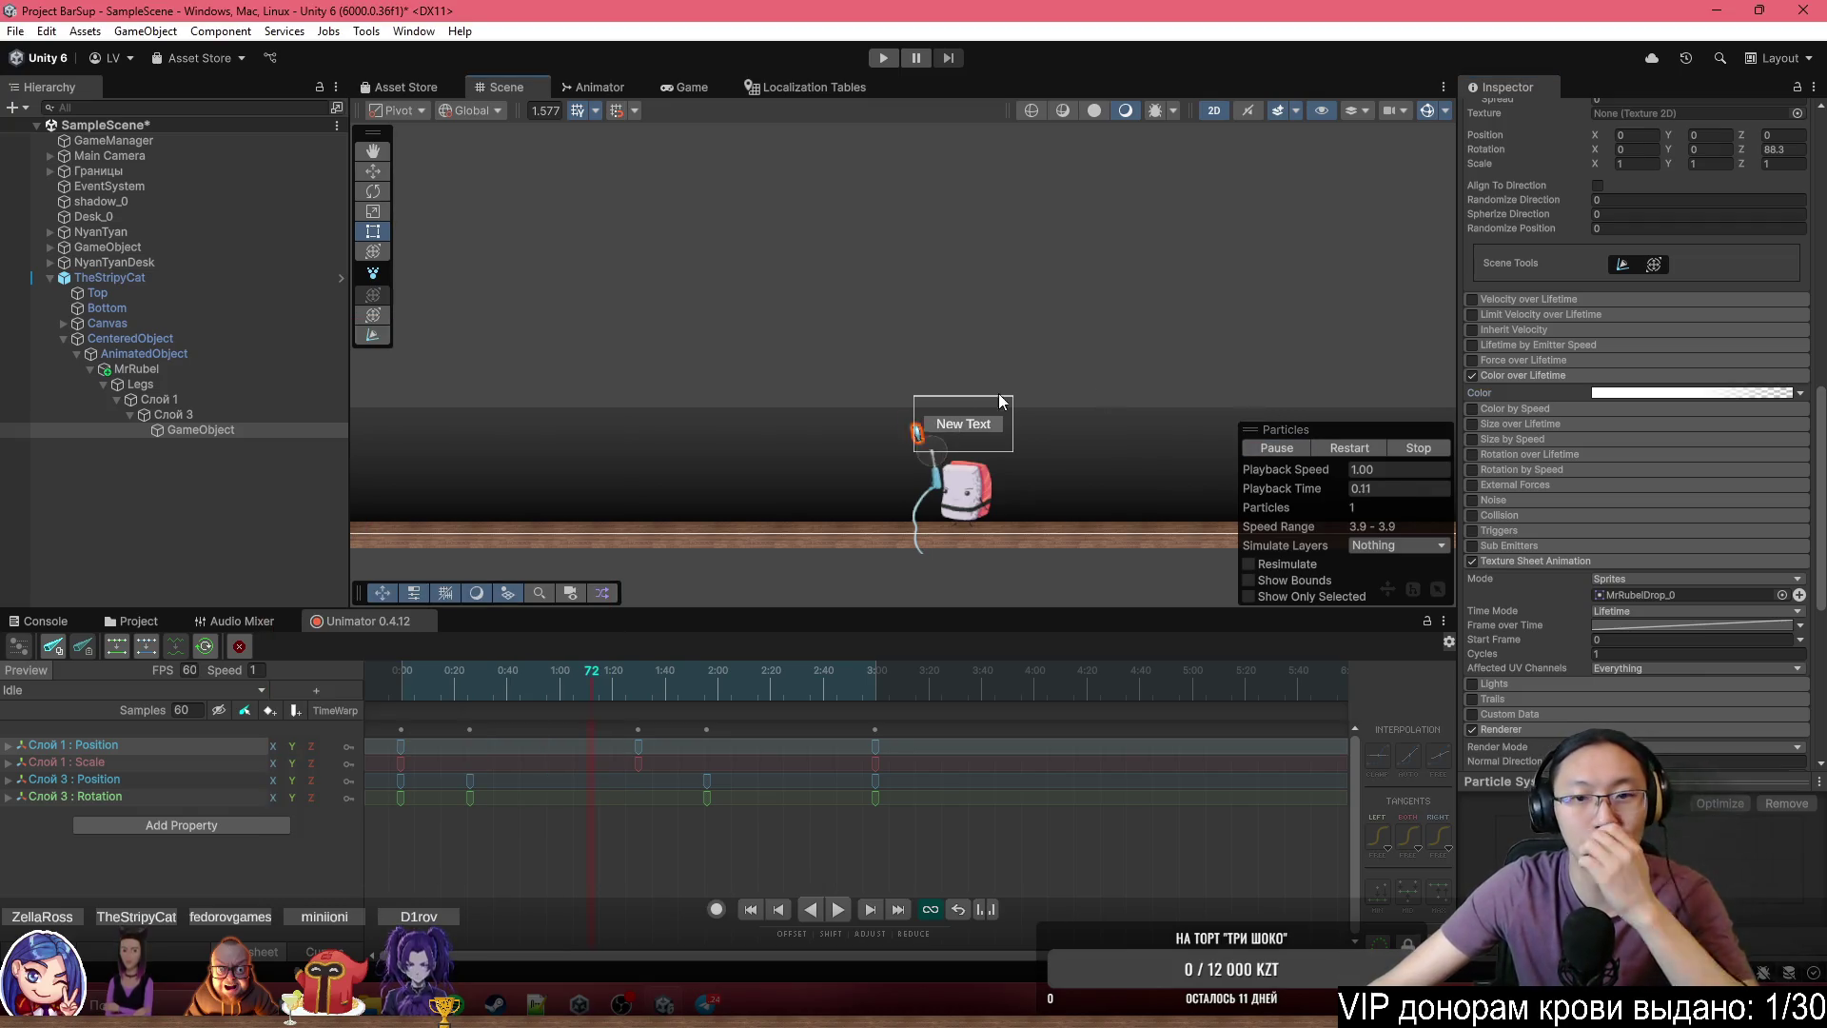
Replay the particle burst several times to check the 1-second Start Lifetime
scroll(1001, 401, "down", 2)
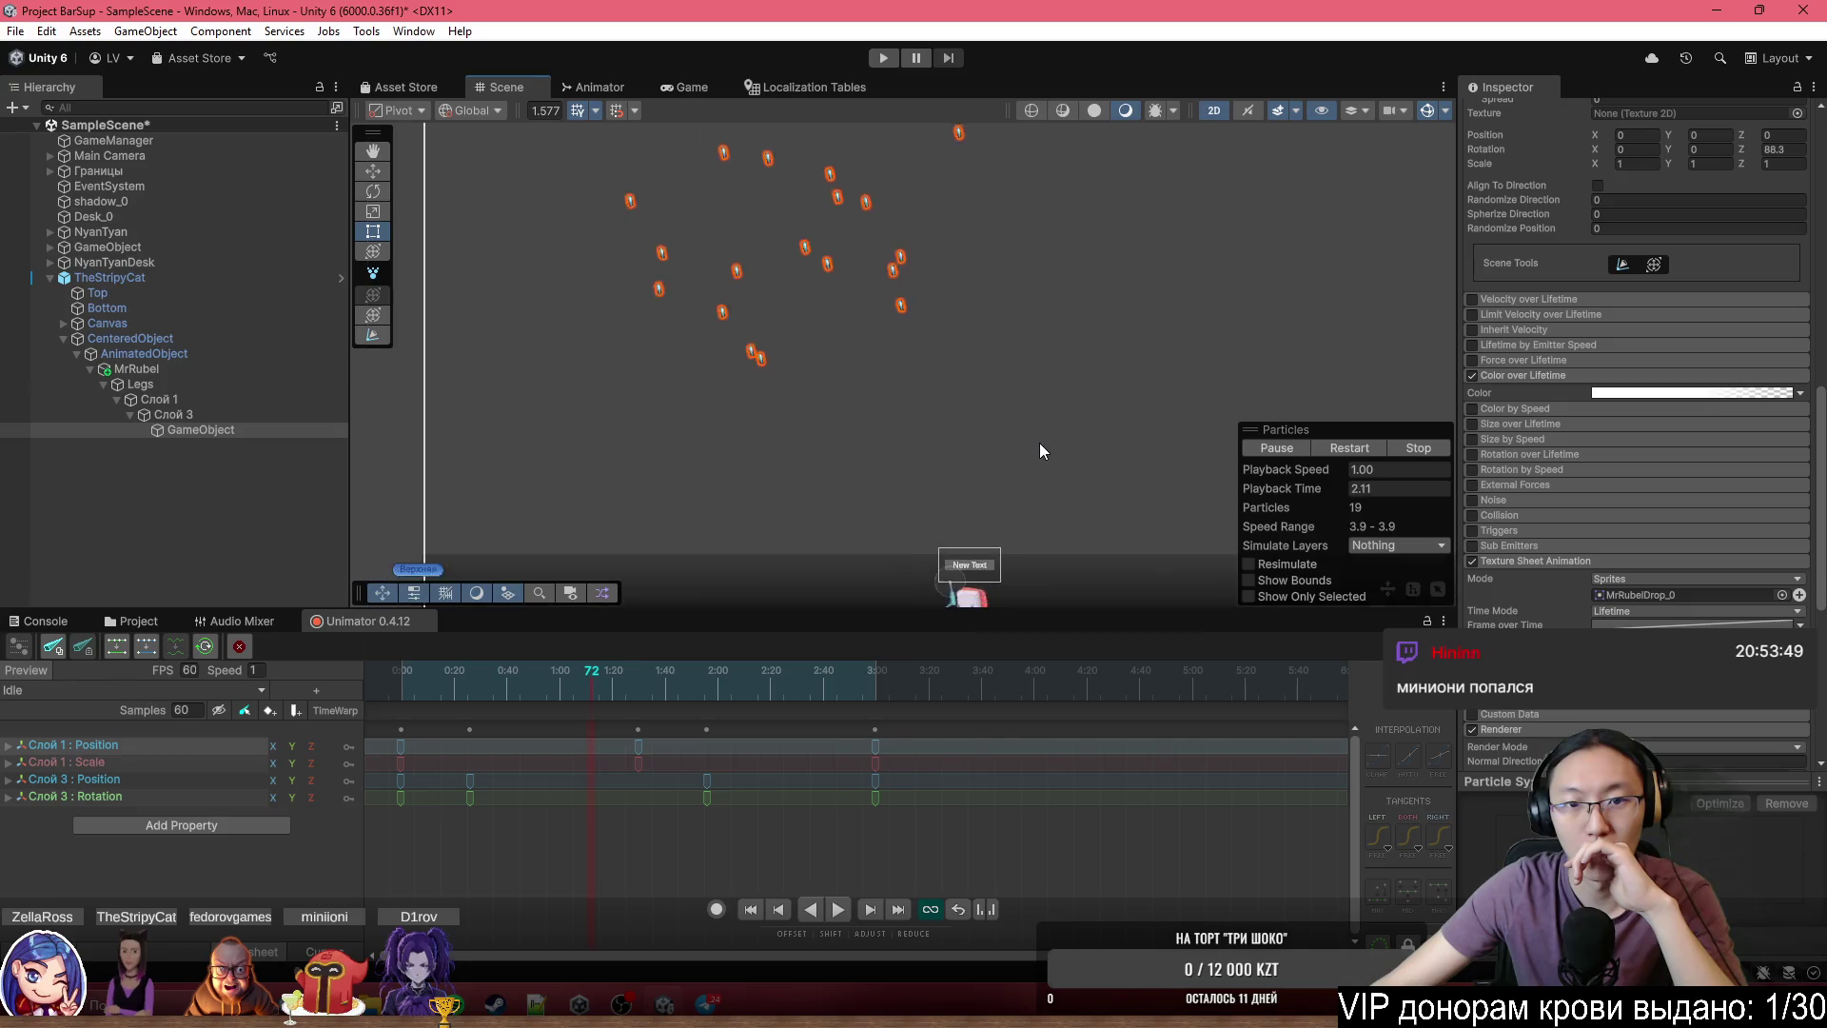
scroll(1023, 419, "down", 3)
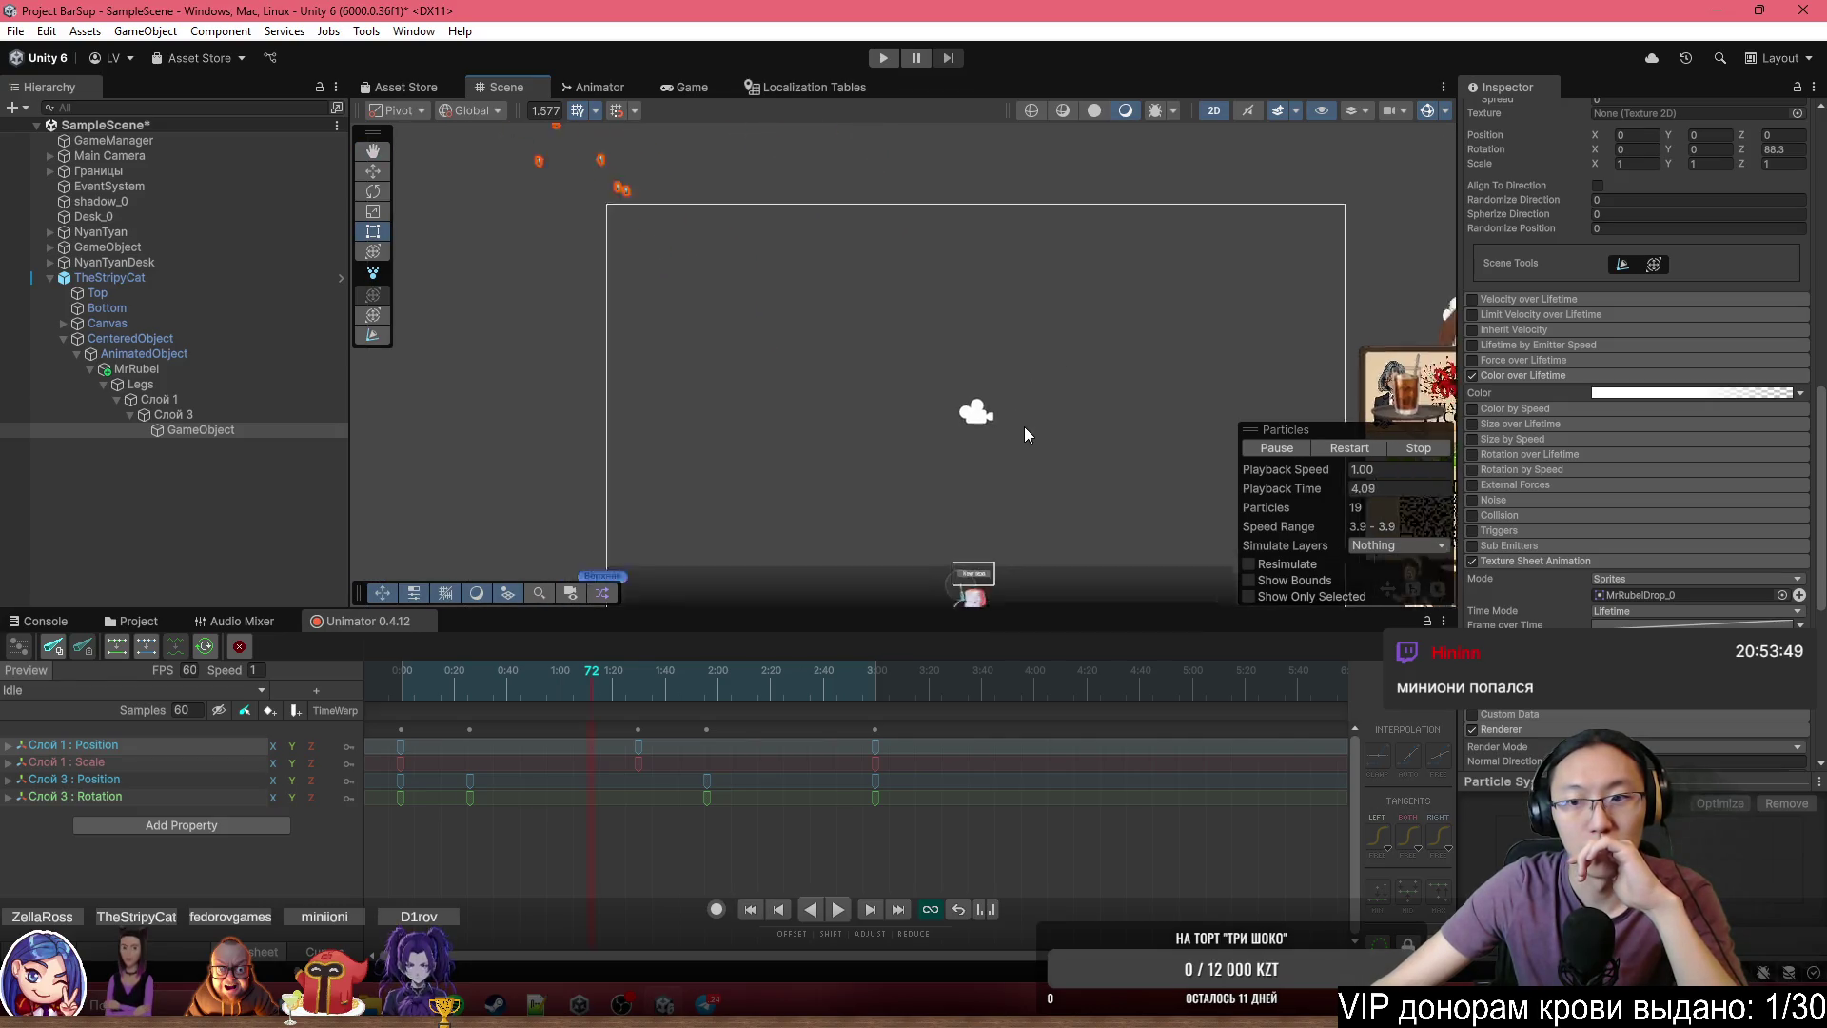
scroll(1025, 428, "down", 4)
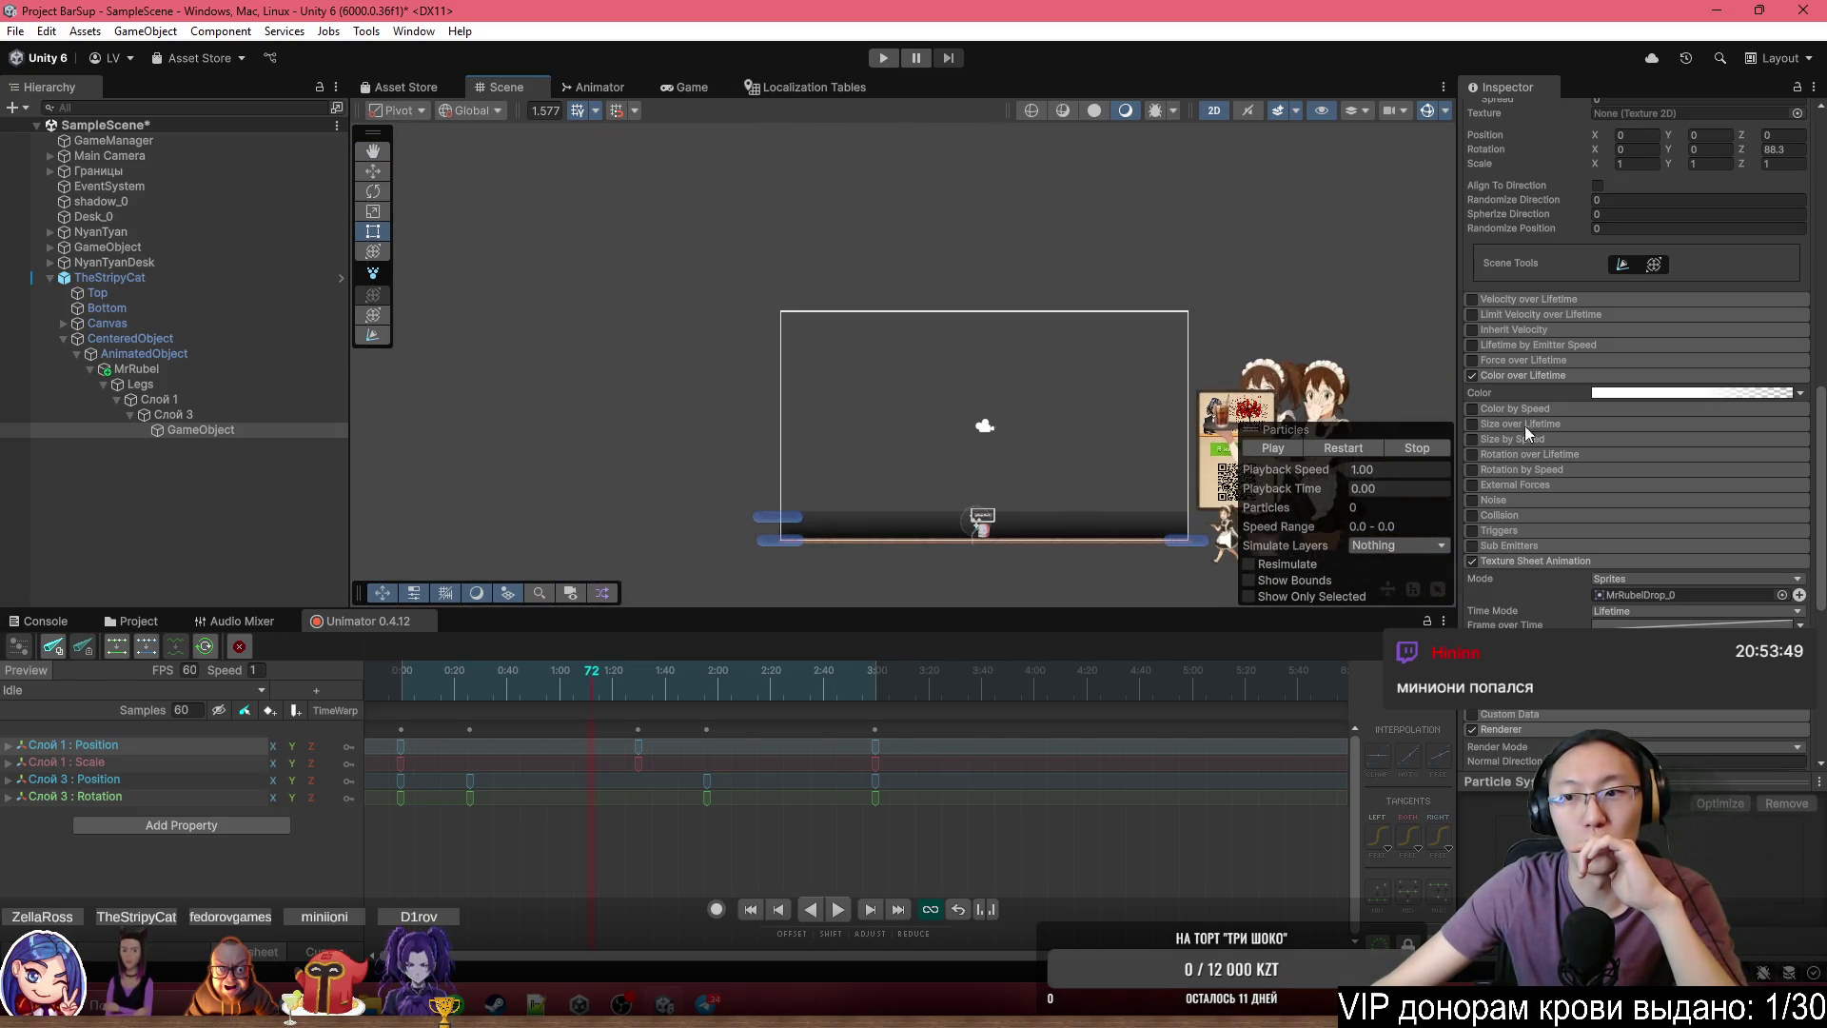
scroll(1527, 433, "up", 10)
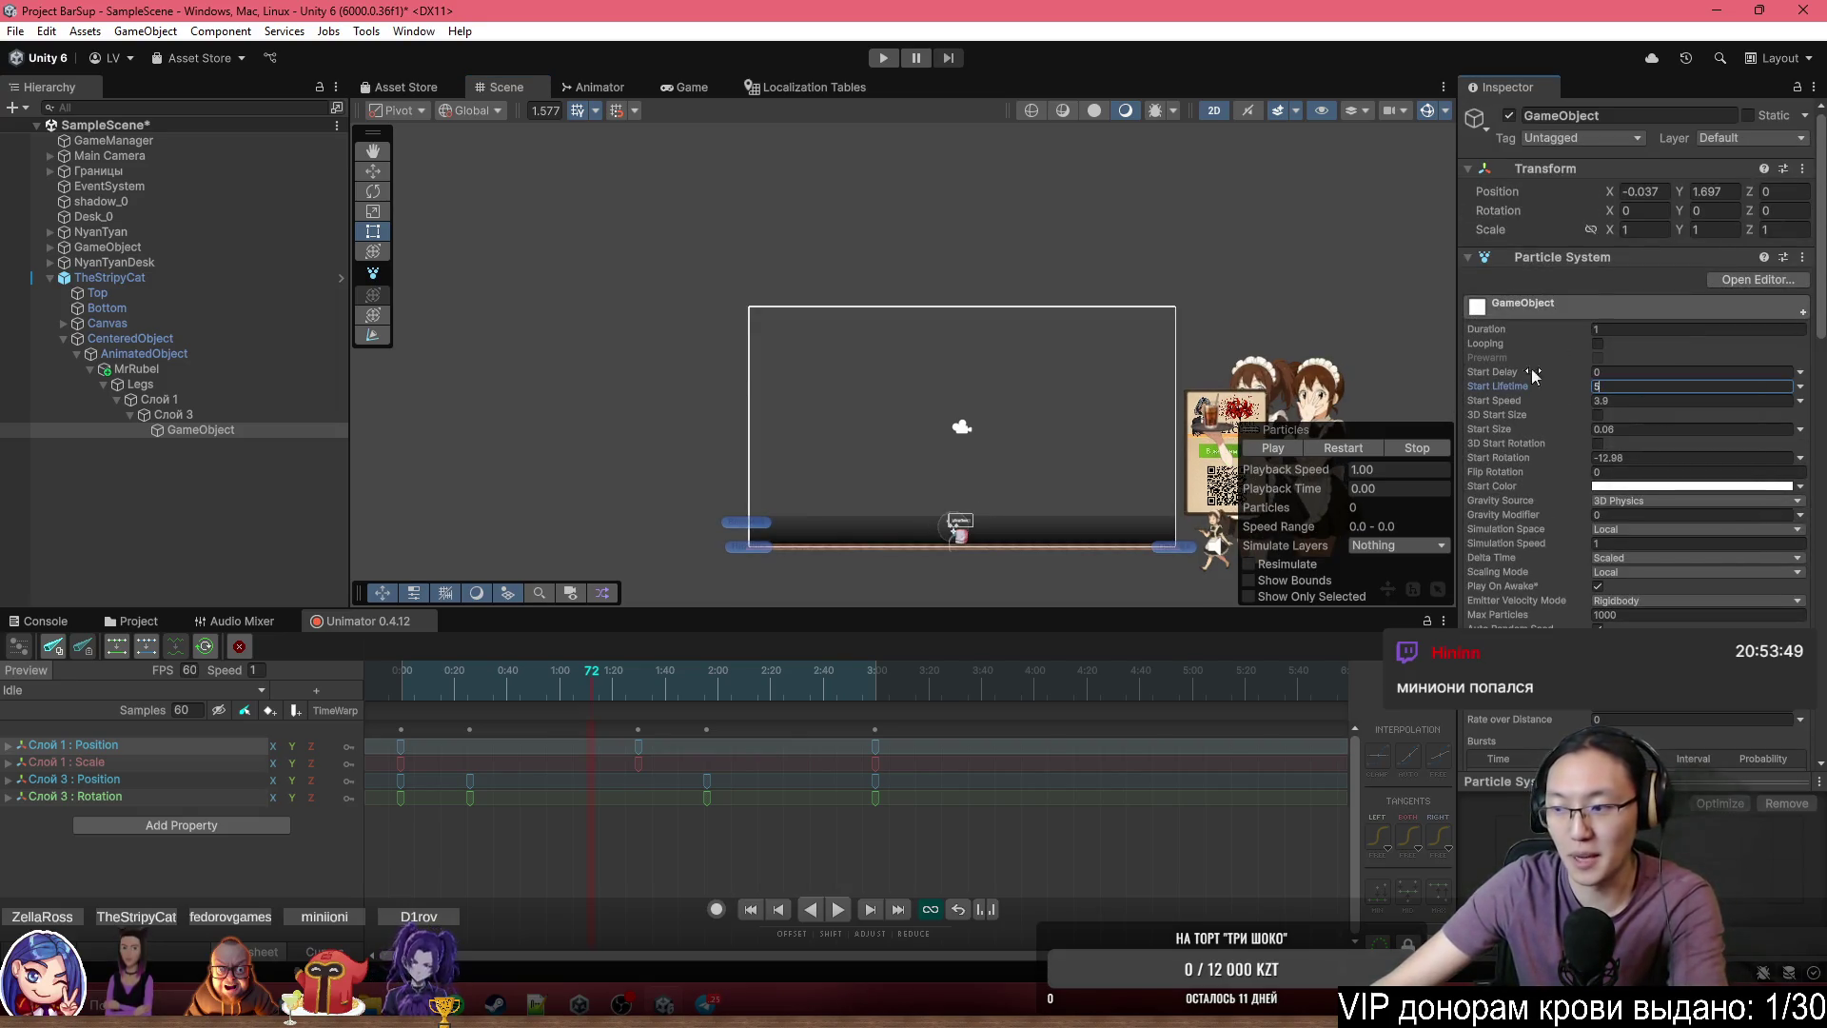
scroll(1120, 445, "up", 3)
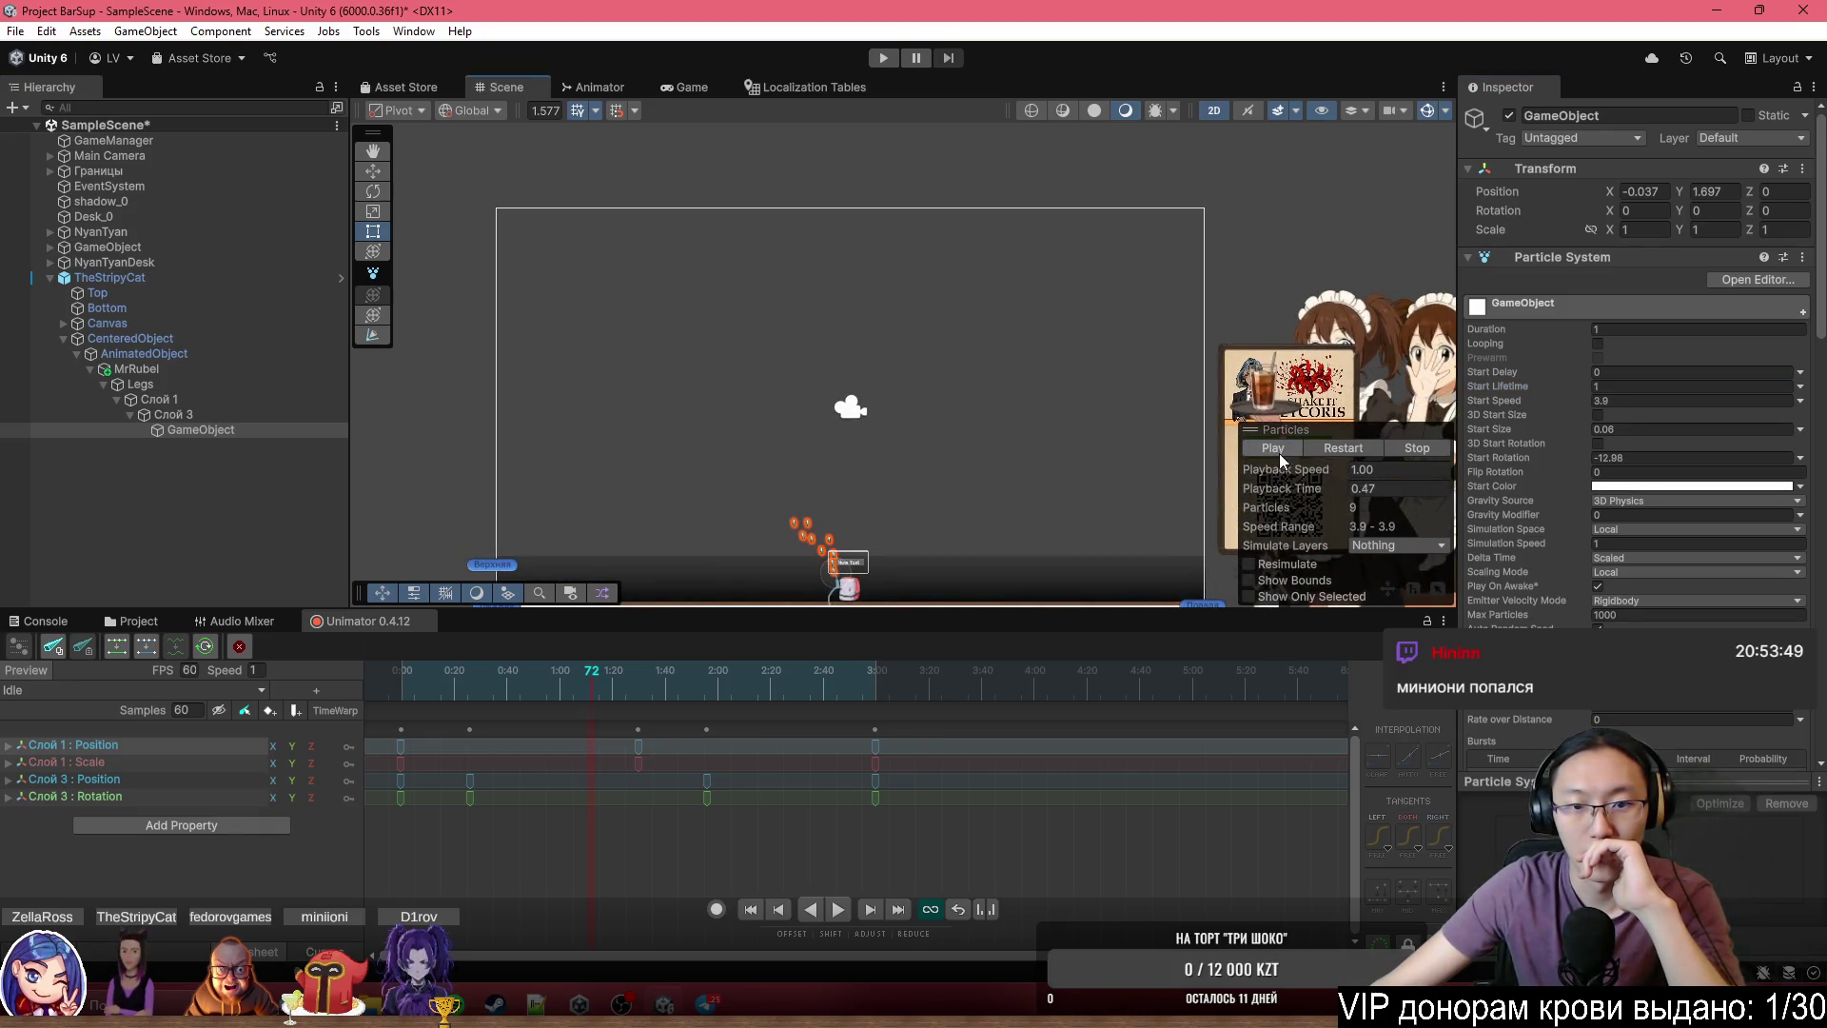
left_click_drag(1132, 461, 1118, 388)
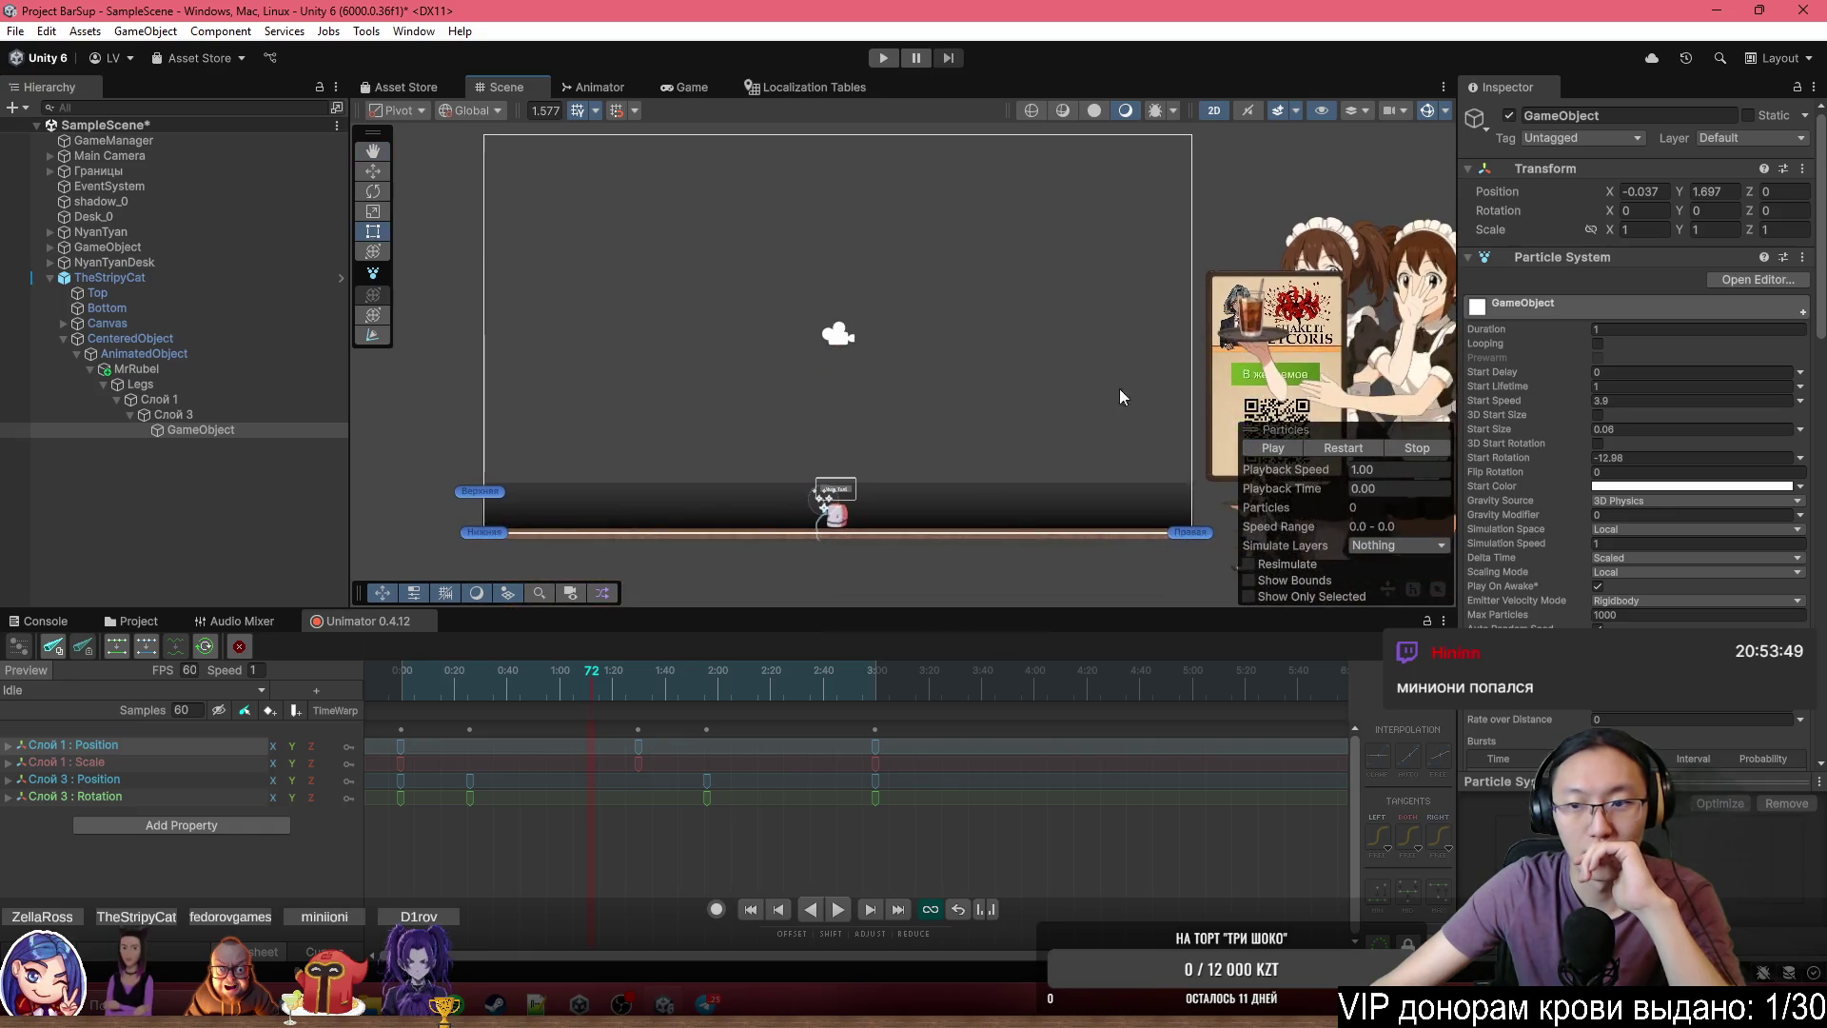
scroll(1119, 388, "up", 2)
left_click(1267, 454)
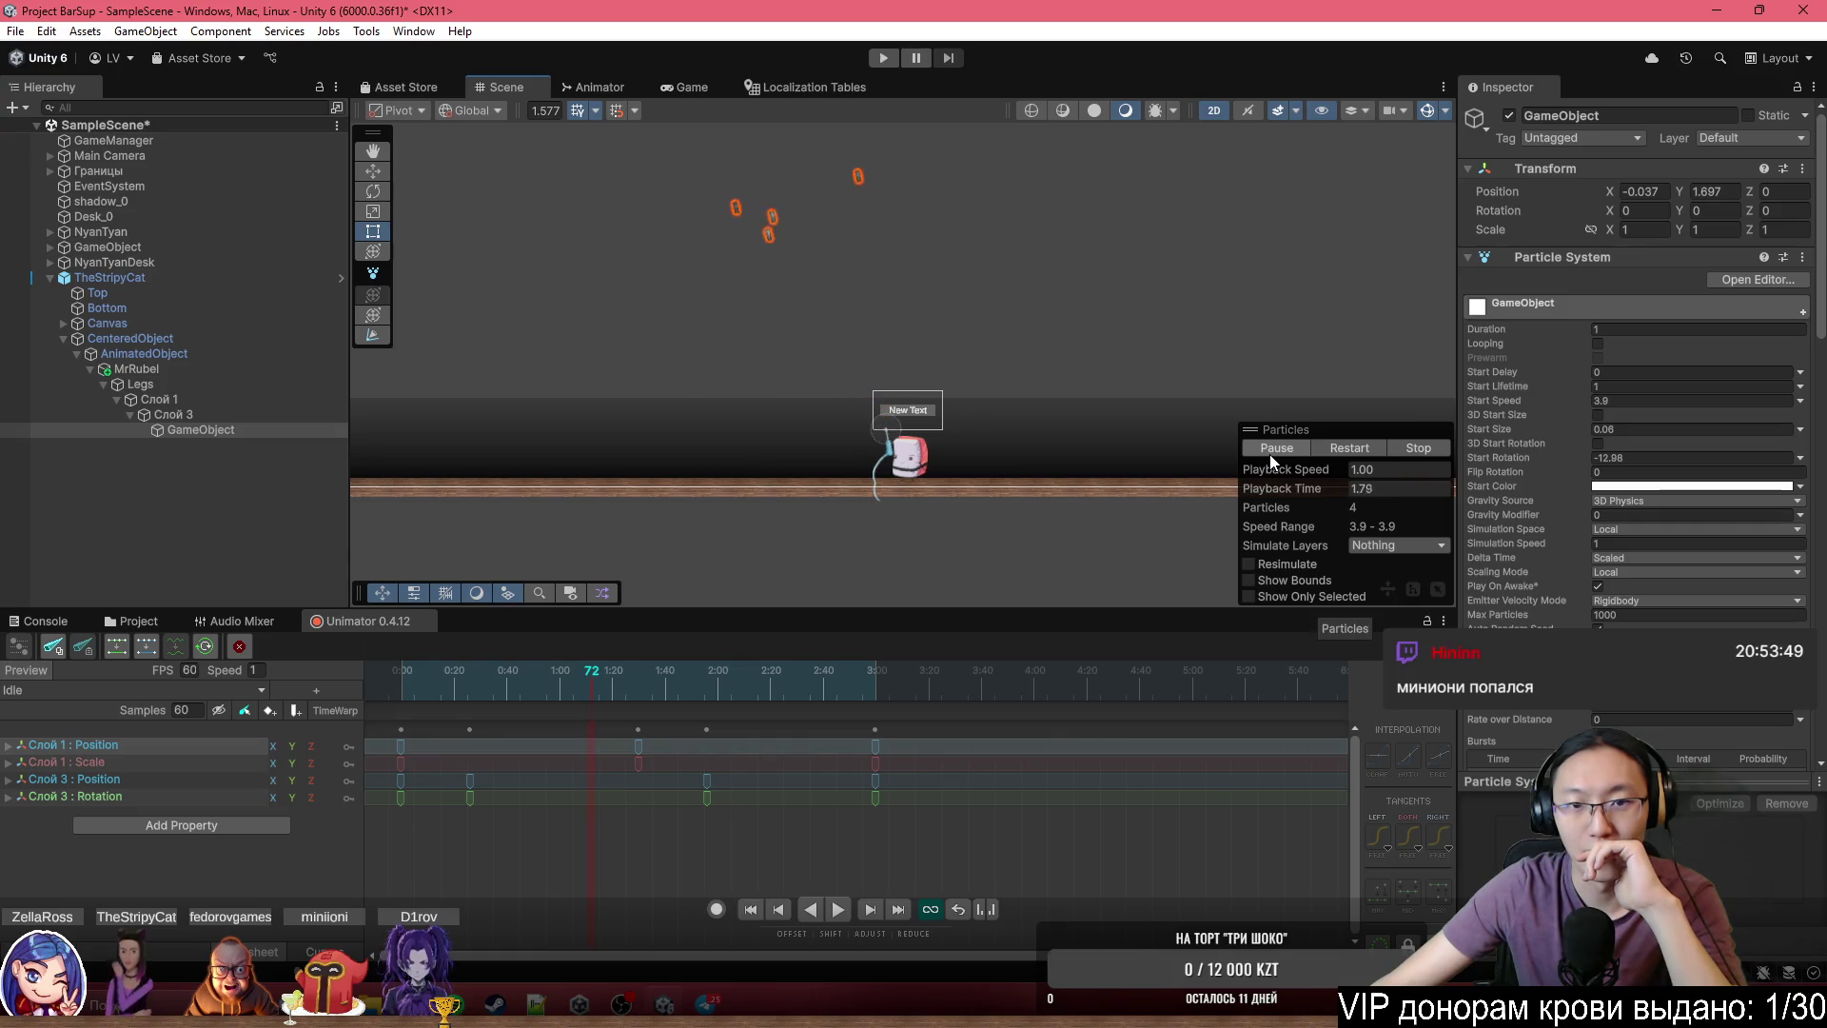
left_click(1269, 453)
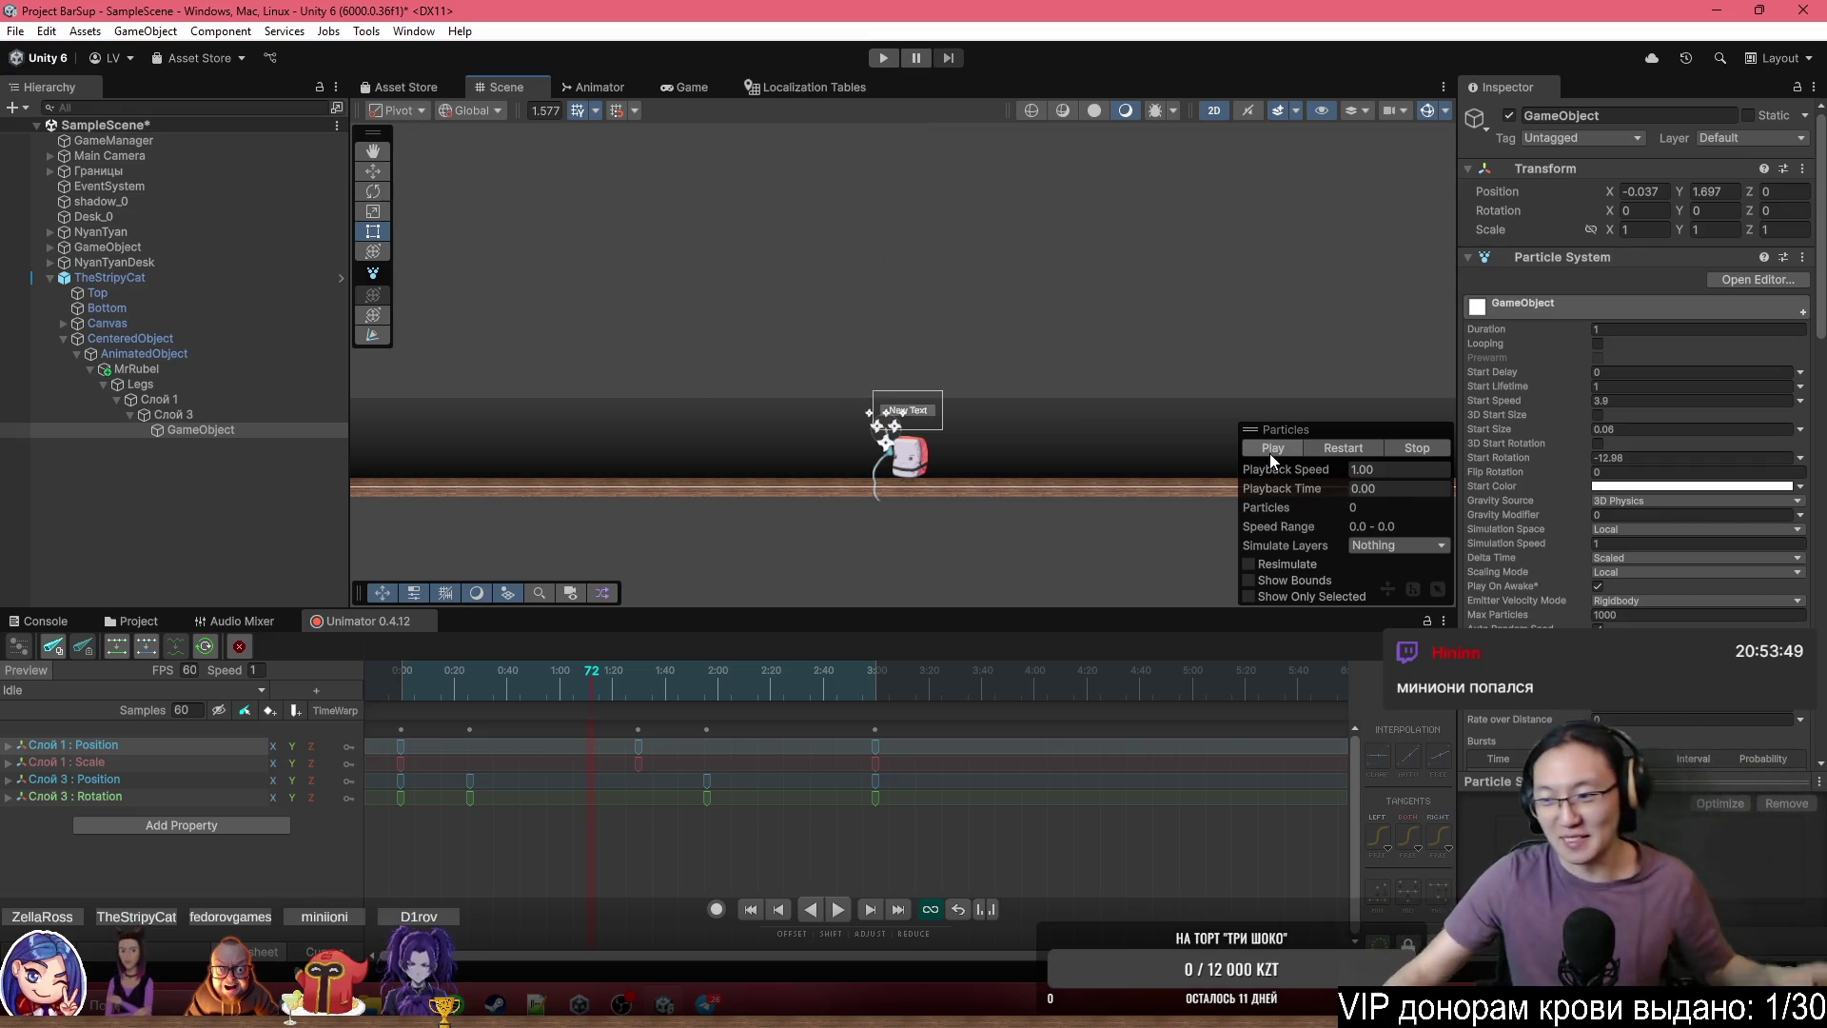
left_click(1270, 453)
left_click(1269, 453)
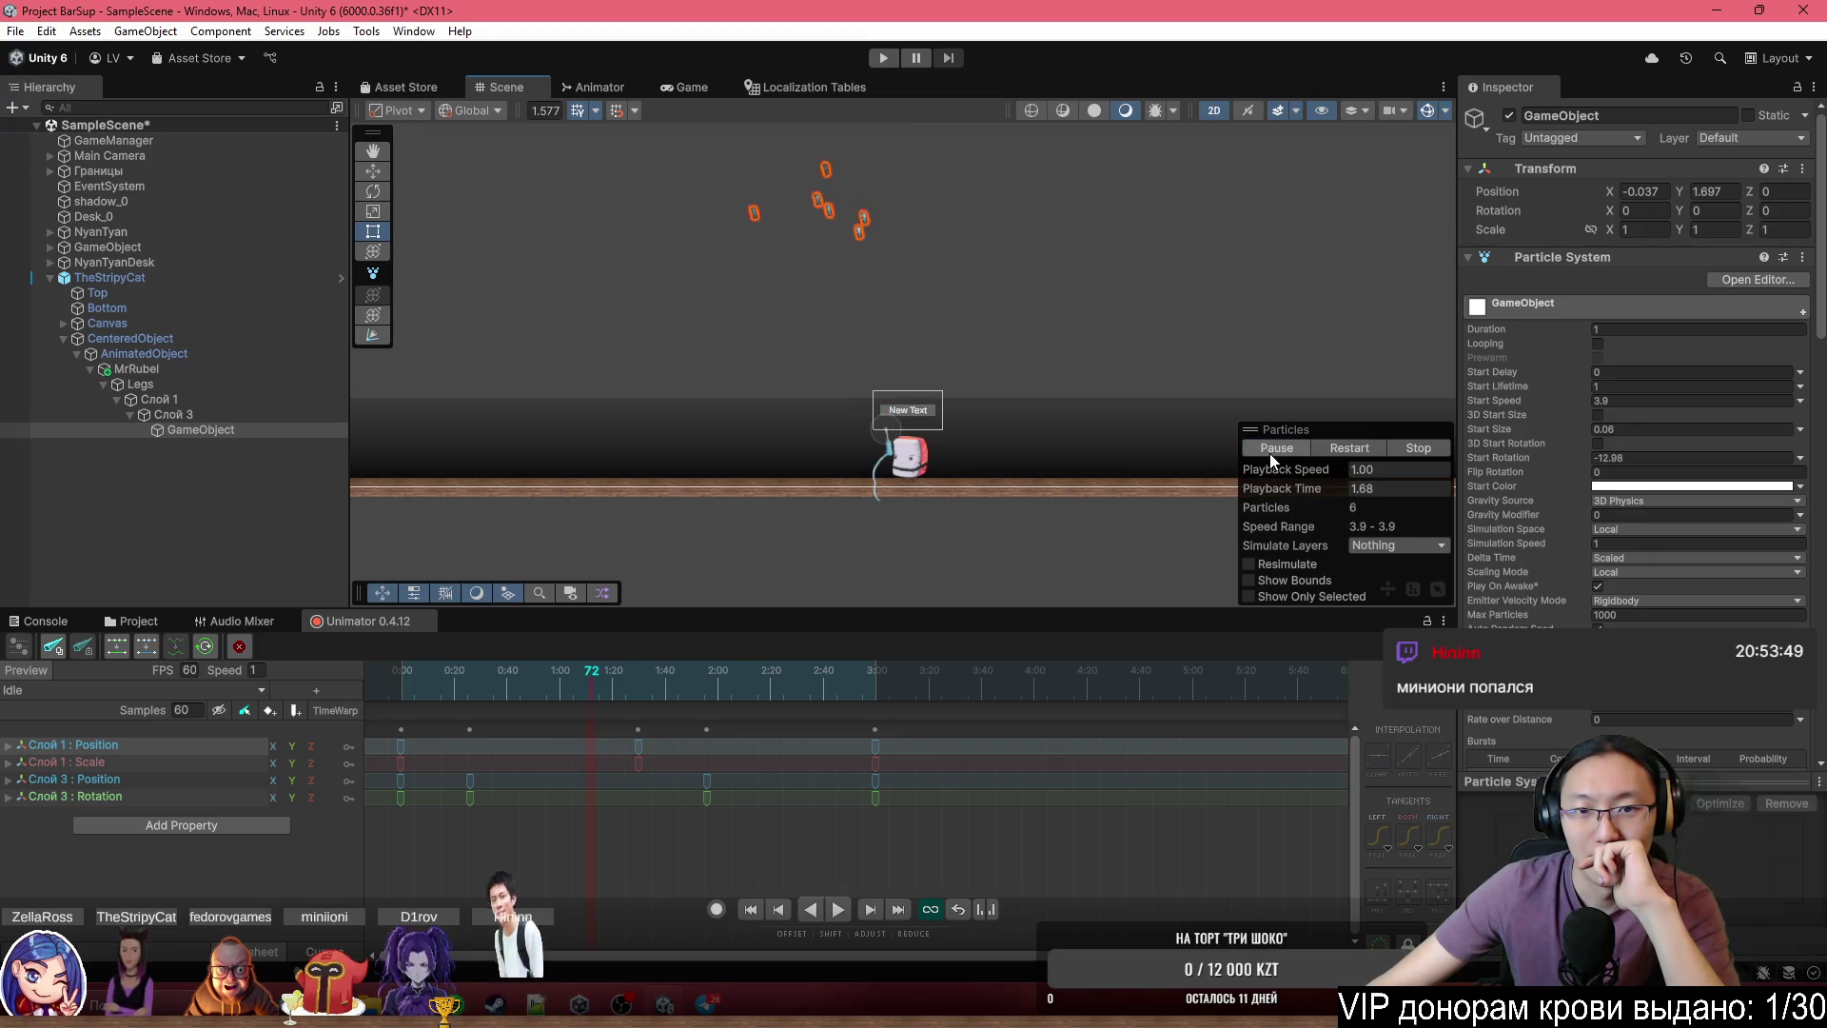
Move the Idle clip's playhead to frame 80
scroll(941, 411, "up", 3)
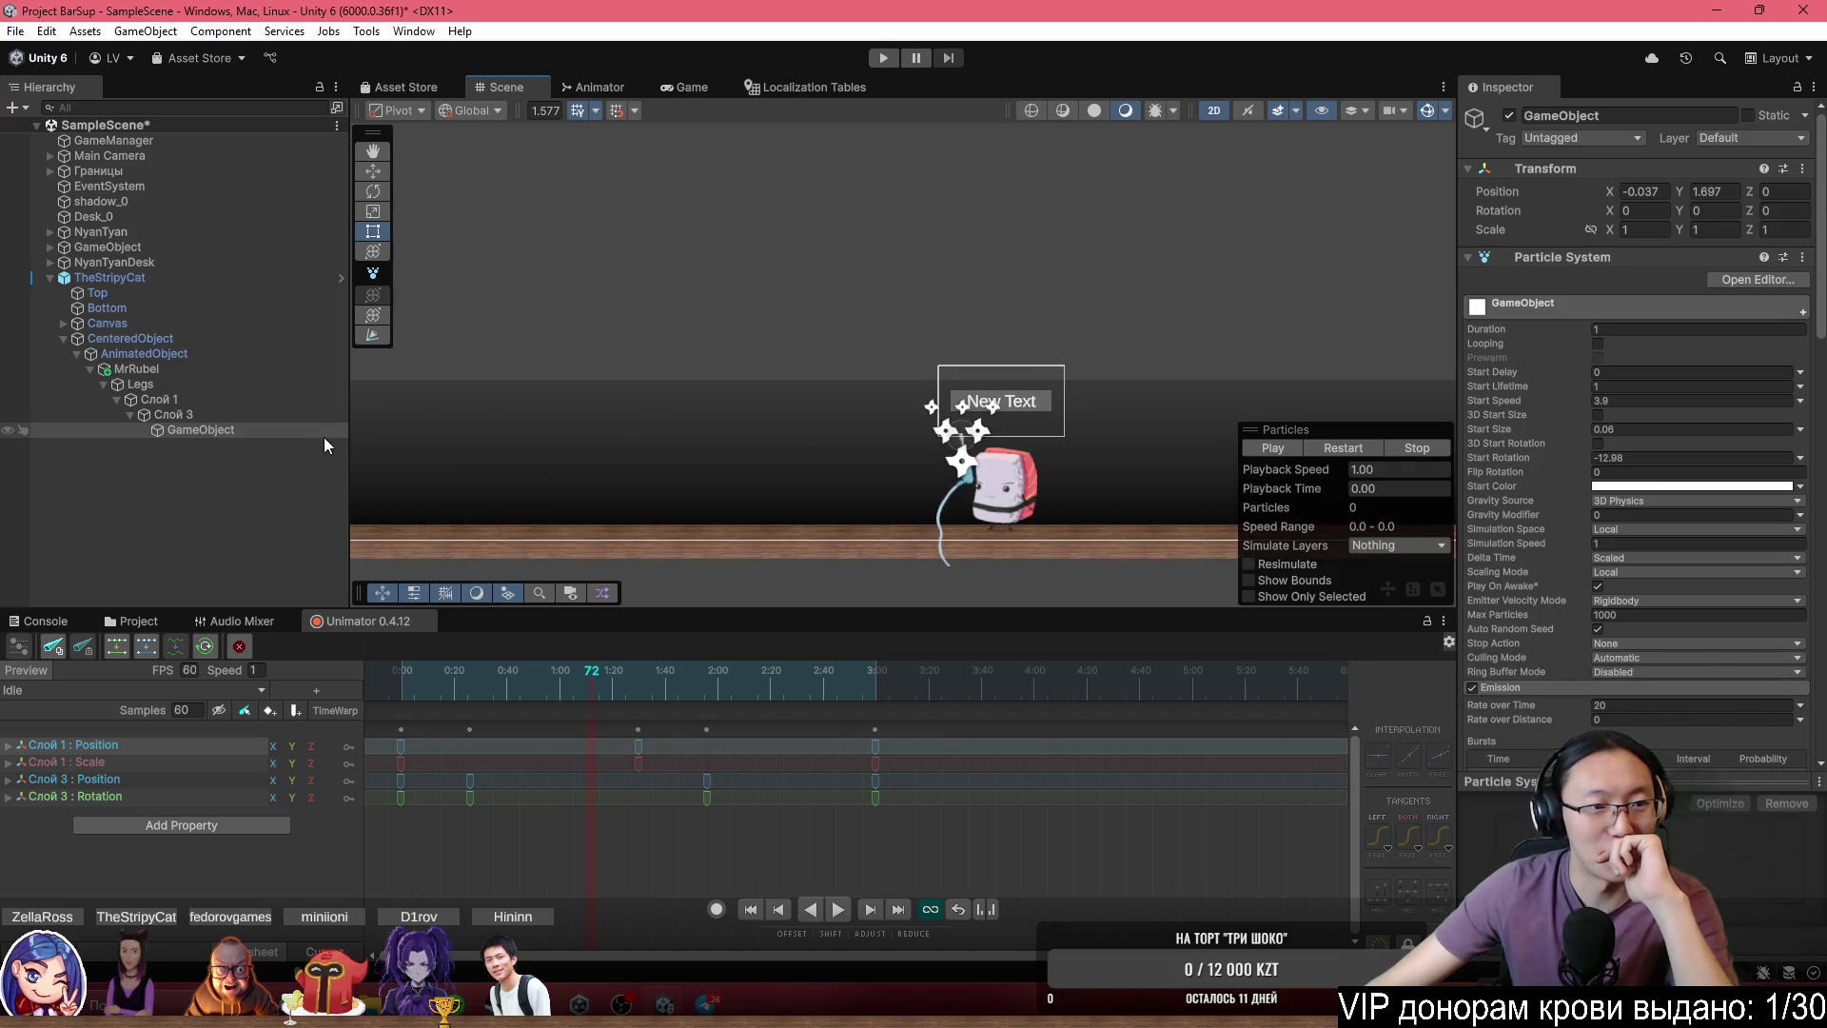
scroll(1130, 425, "down", 2)
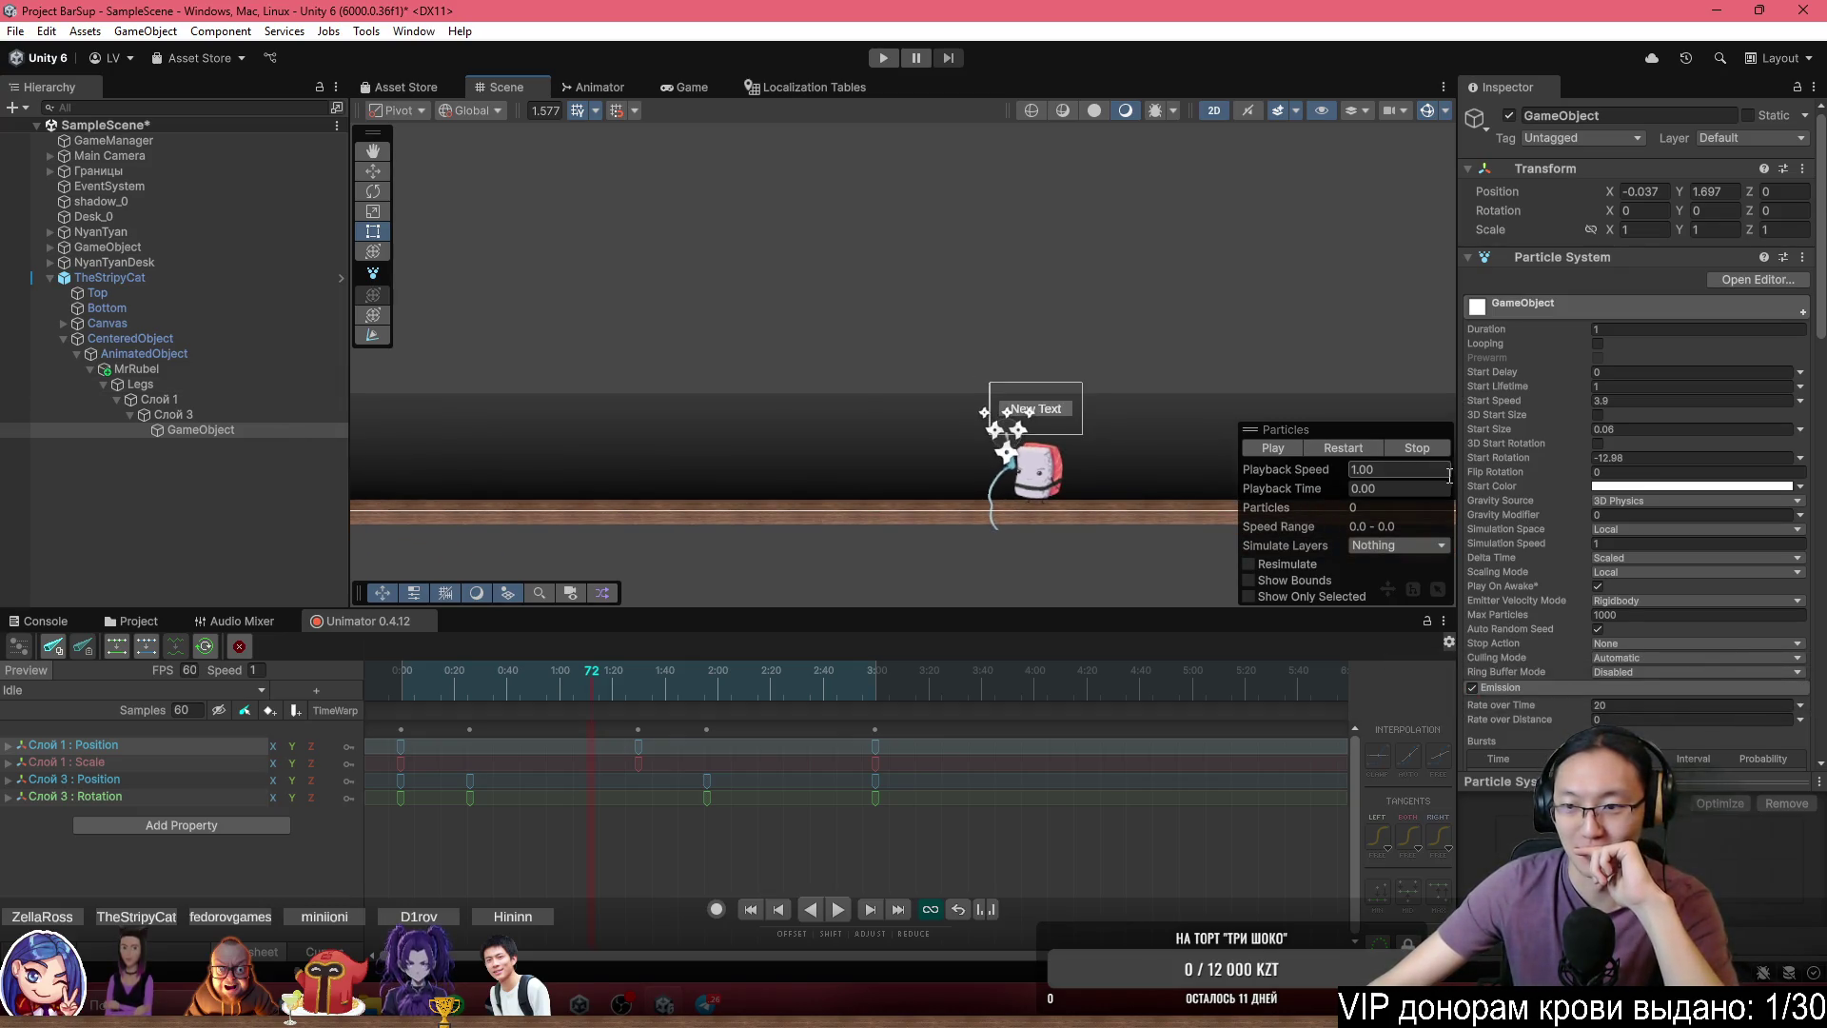
left_click_drag(937, 398, 797, 398)
scroll(1635, 601, "down", 3)
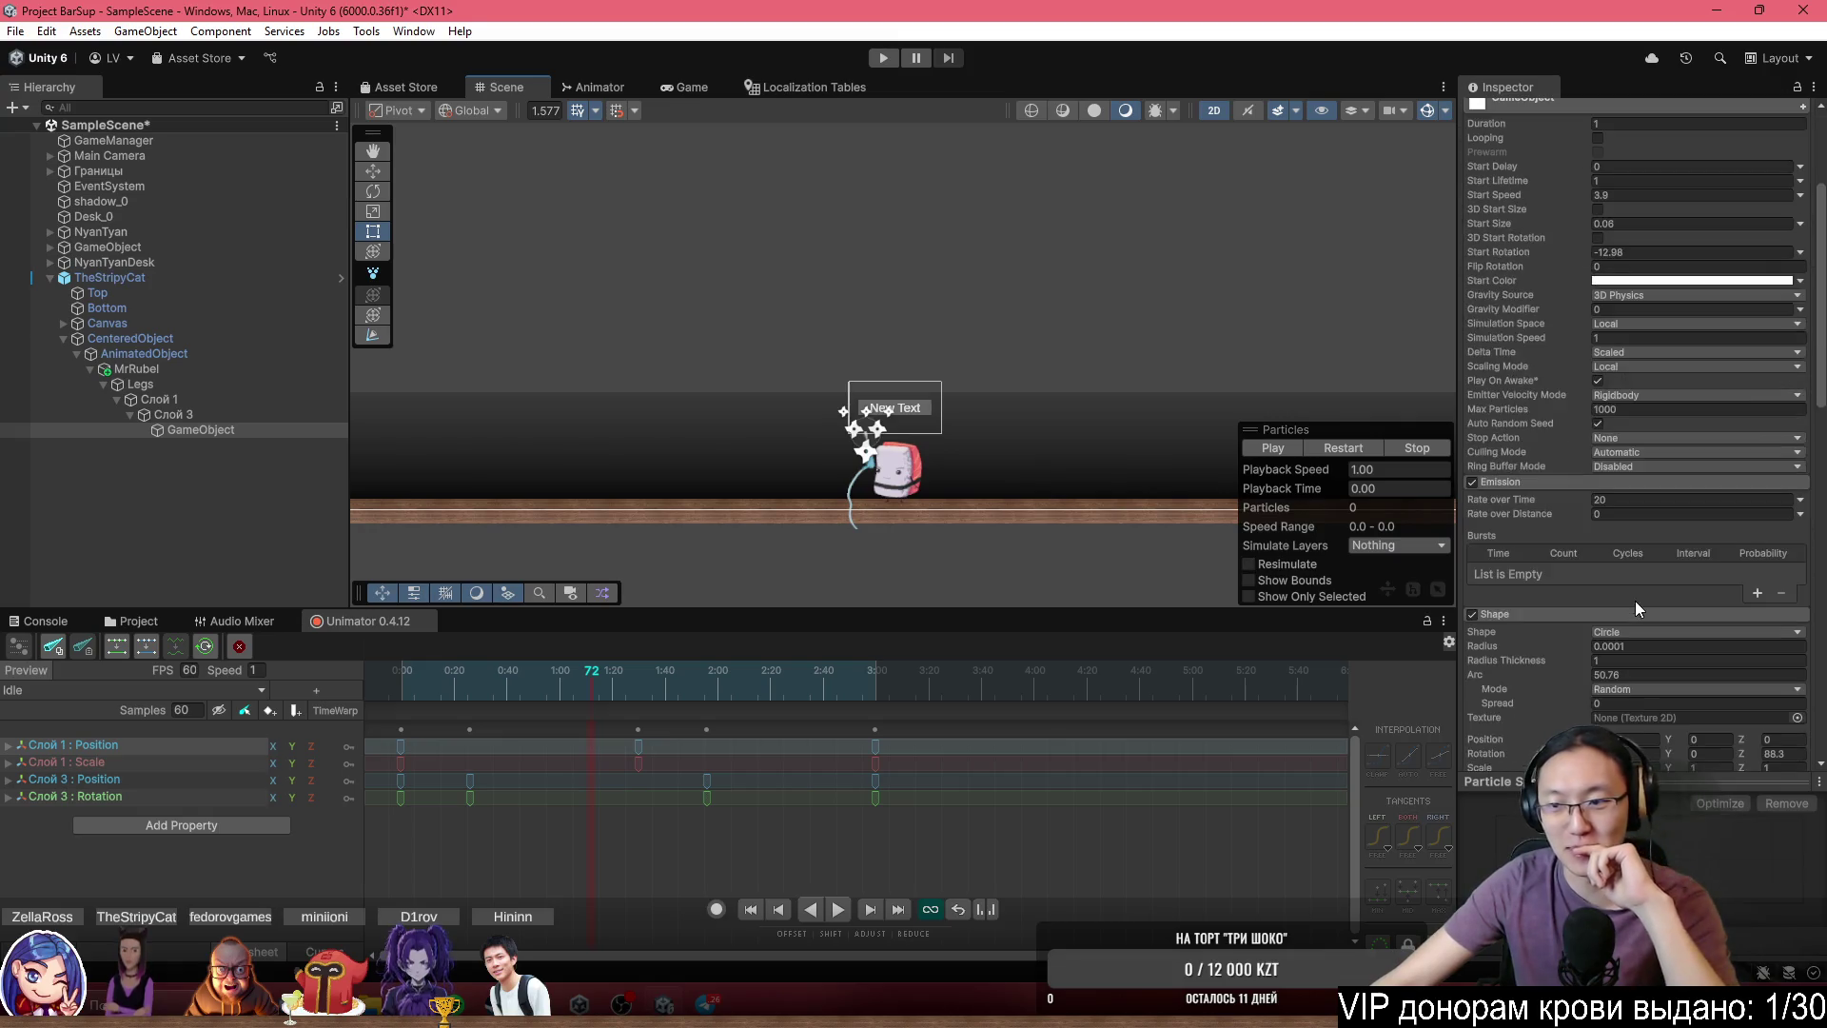
scroll(979, 485, "up", 2)
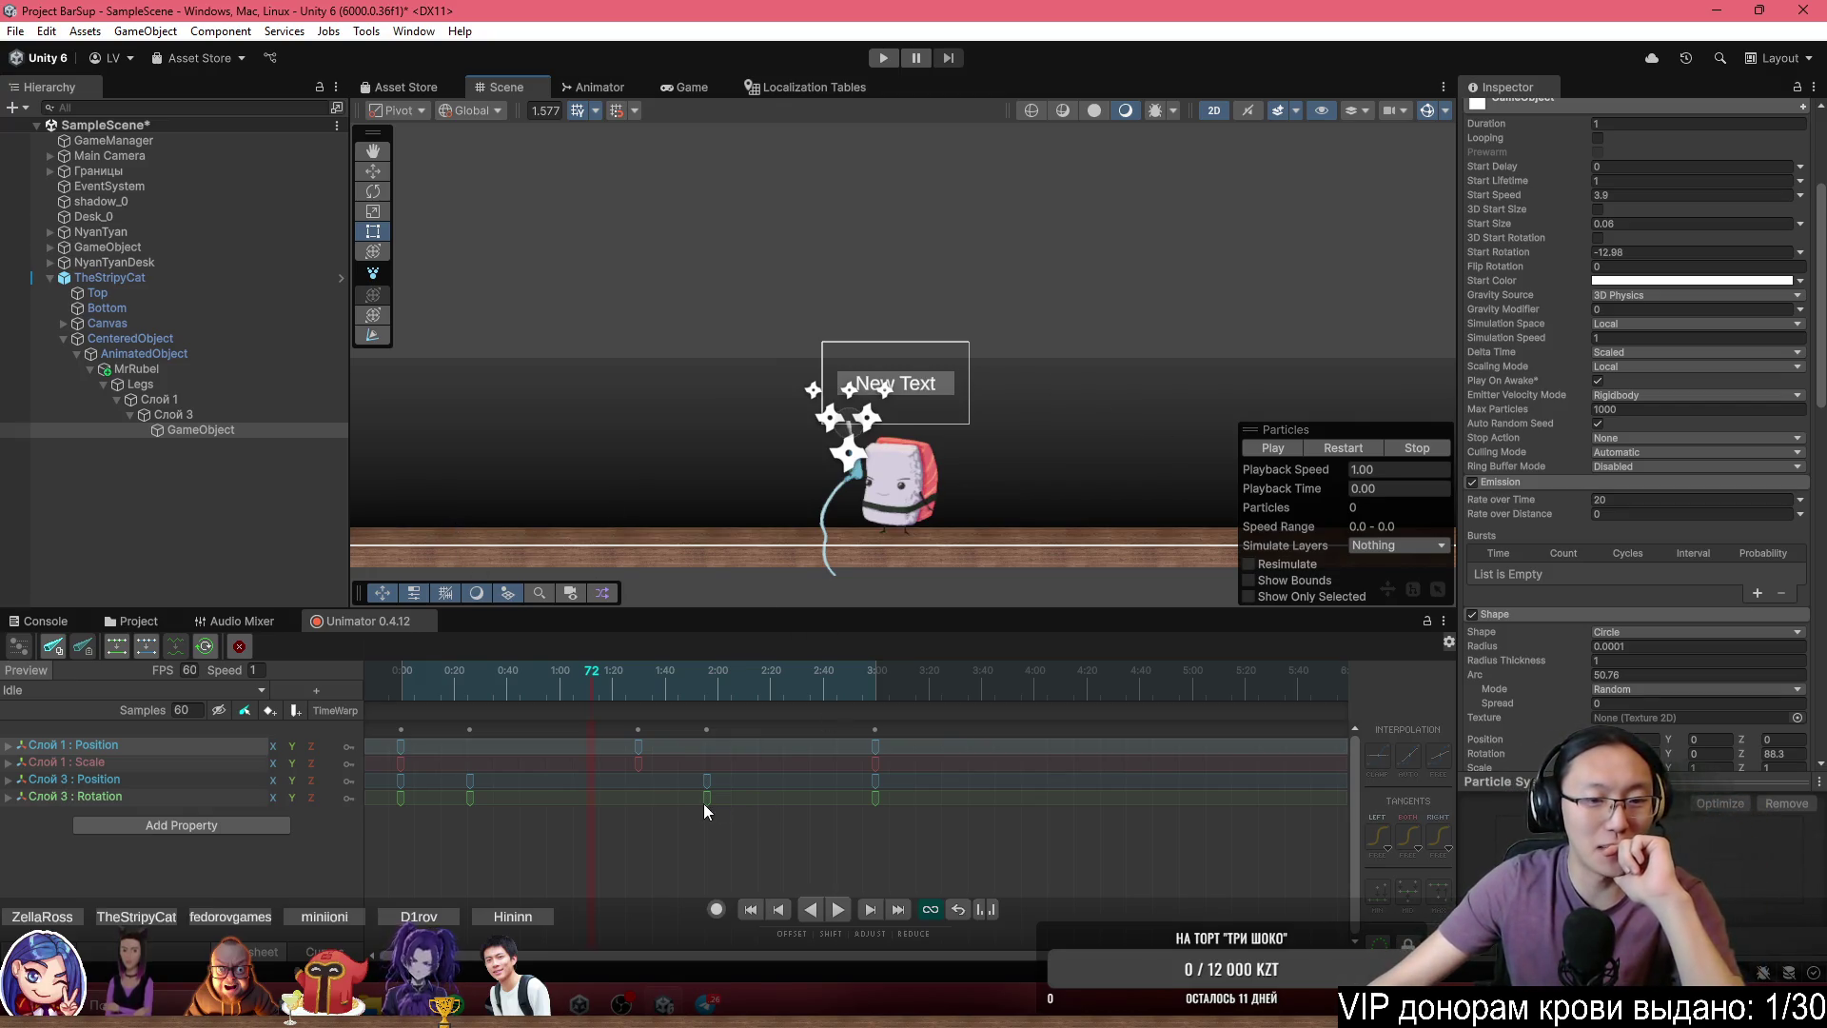
left_click(612, 692)
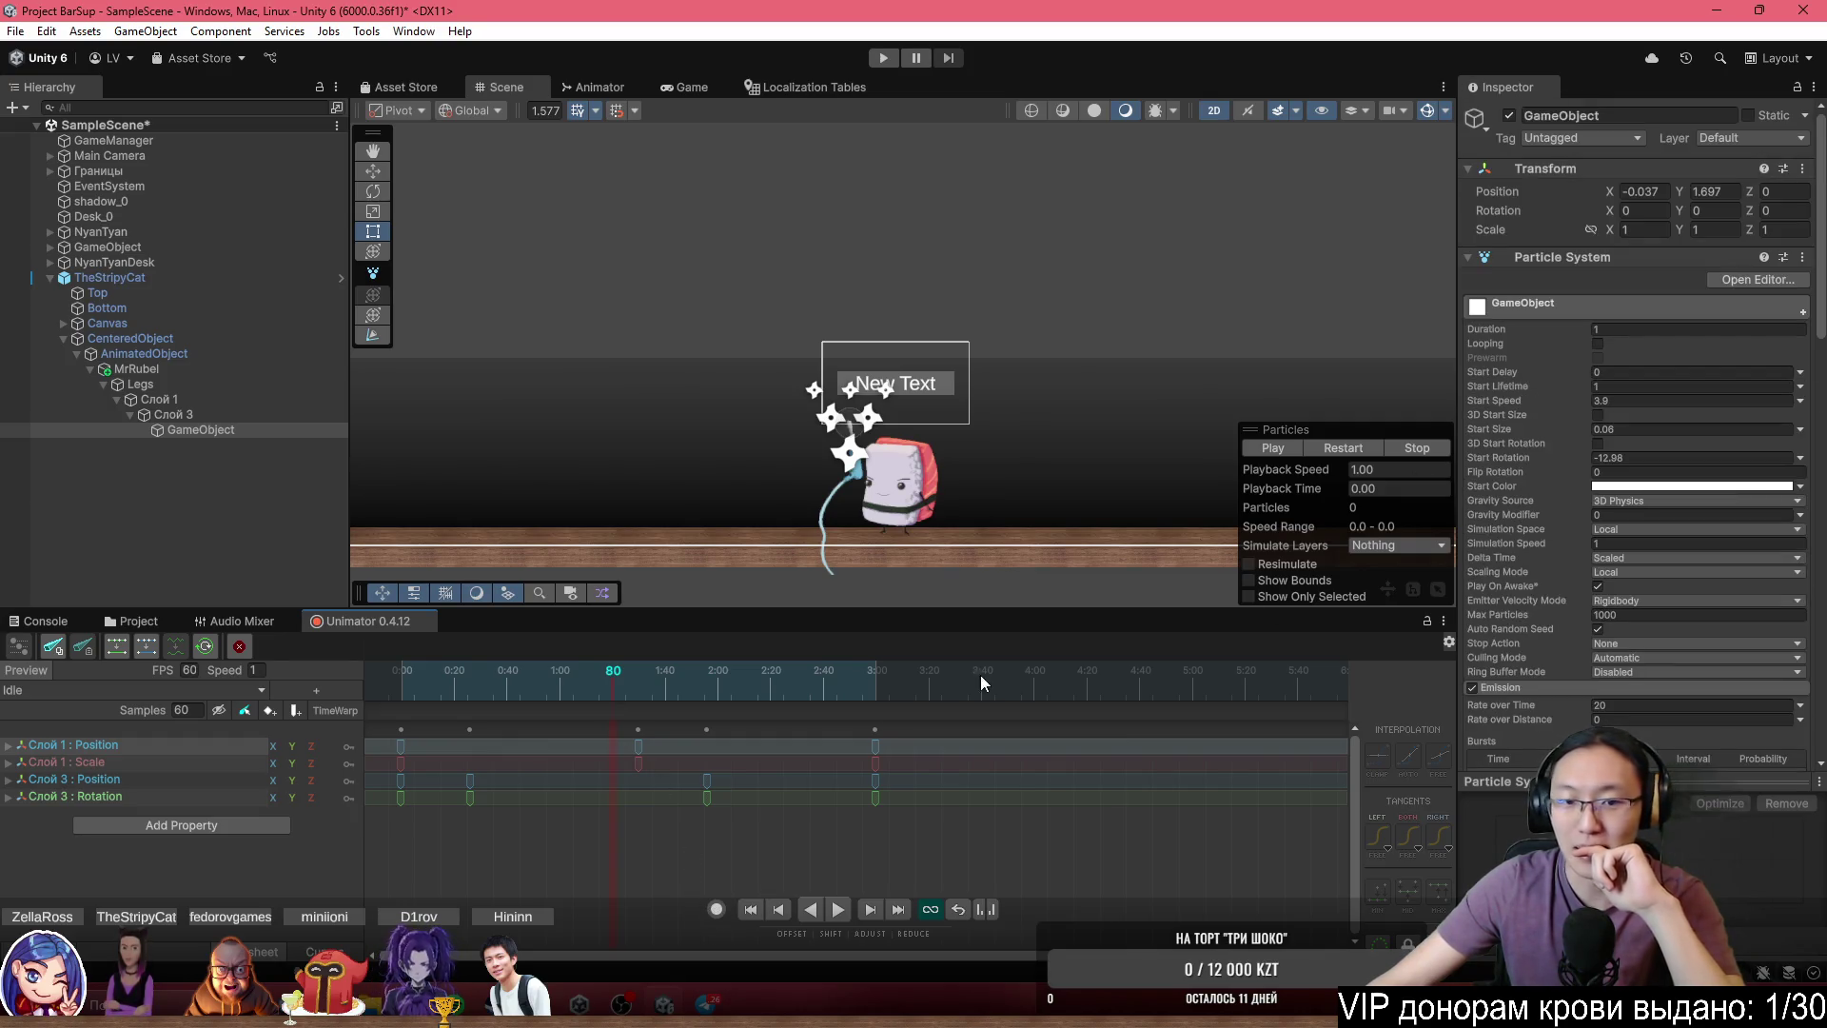
scroll(1628, 403, "down", 3)
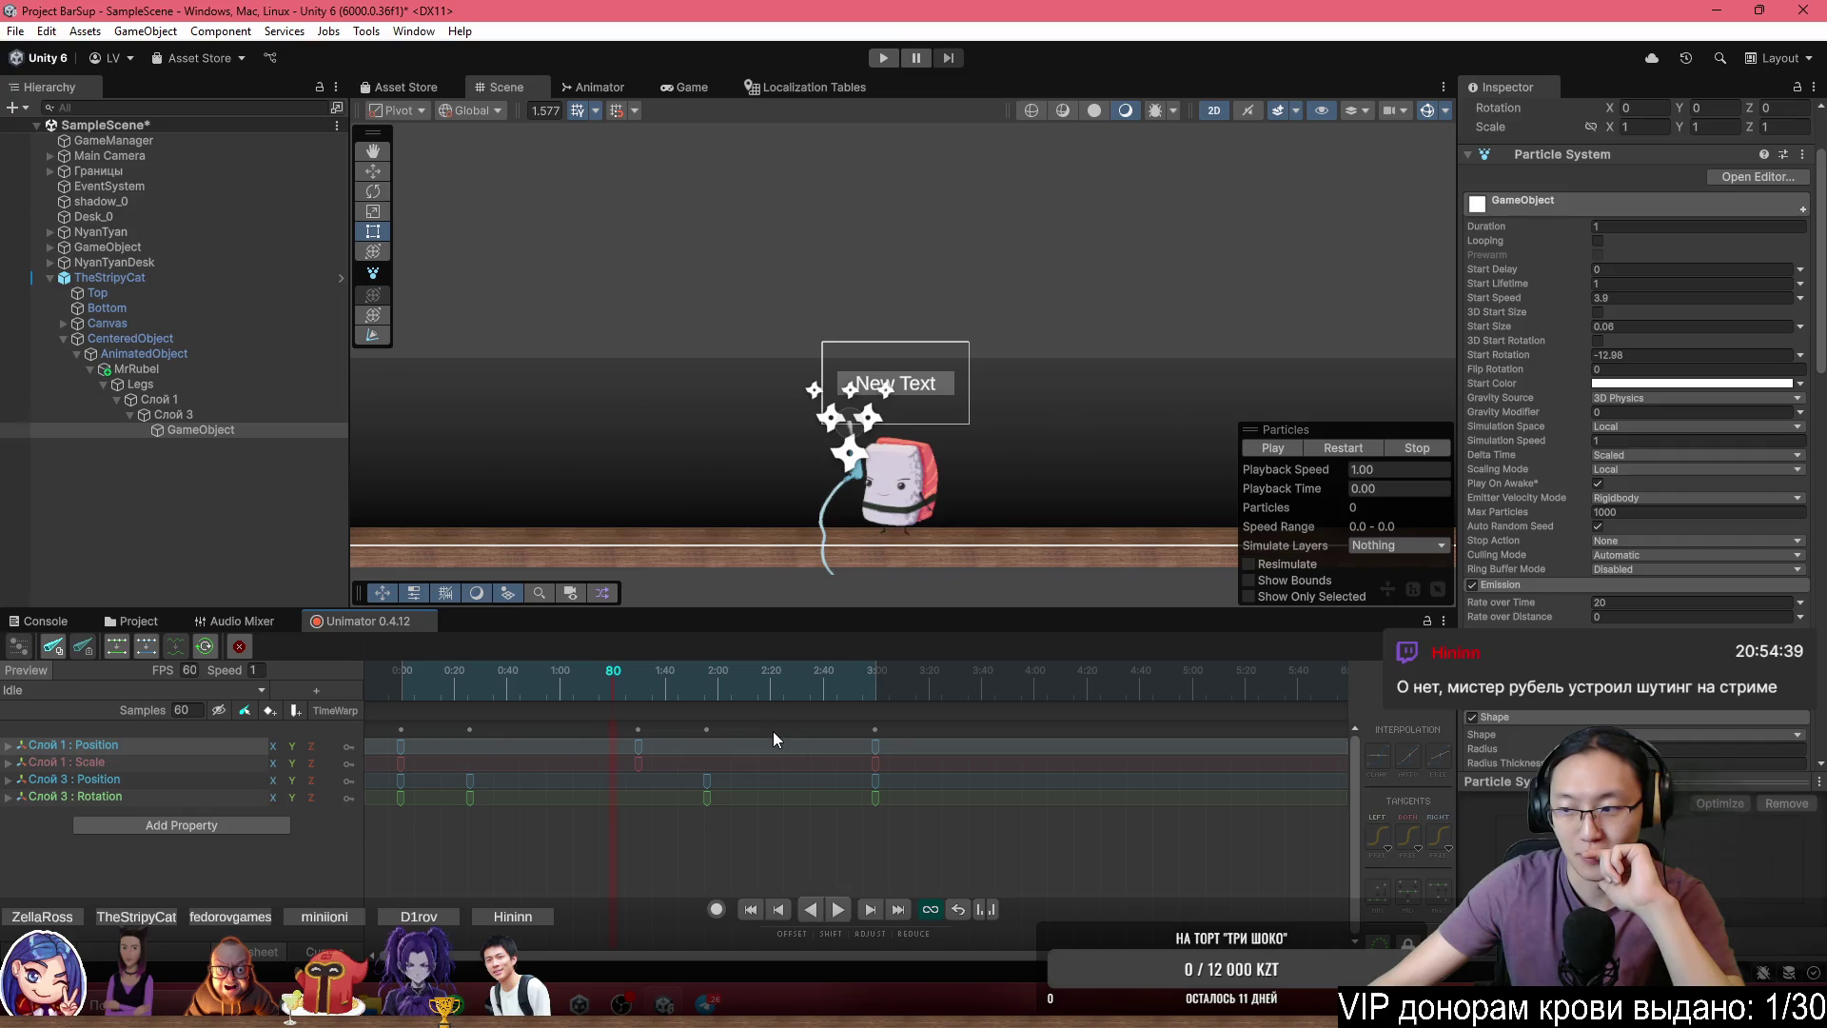
Add an animation event at frame 80, find no callable functions, and delete it
right_click(618, 711)
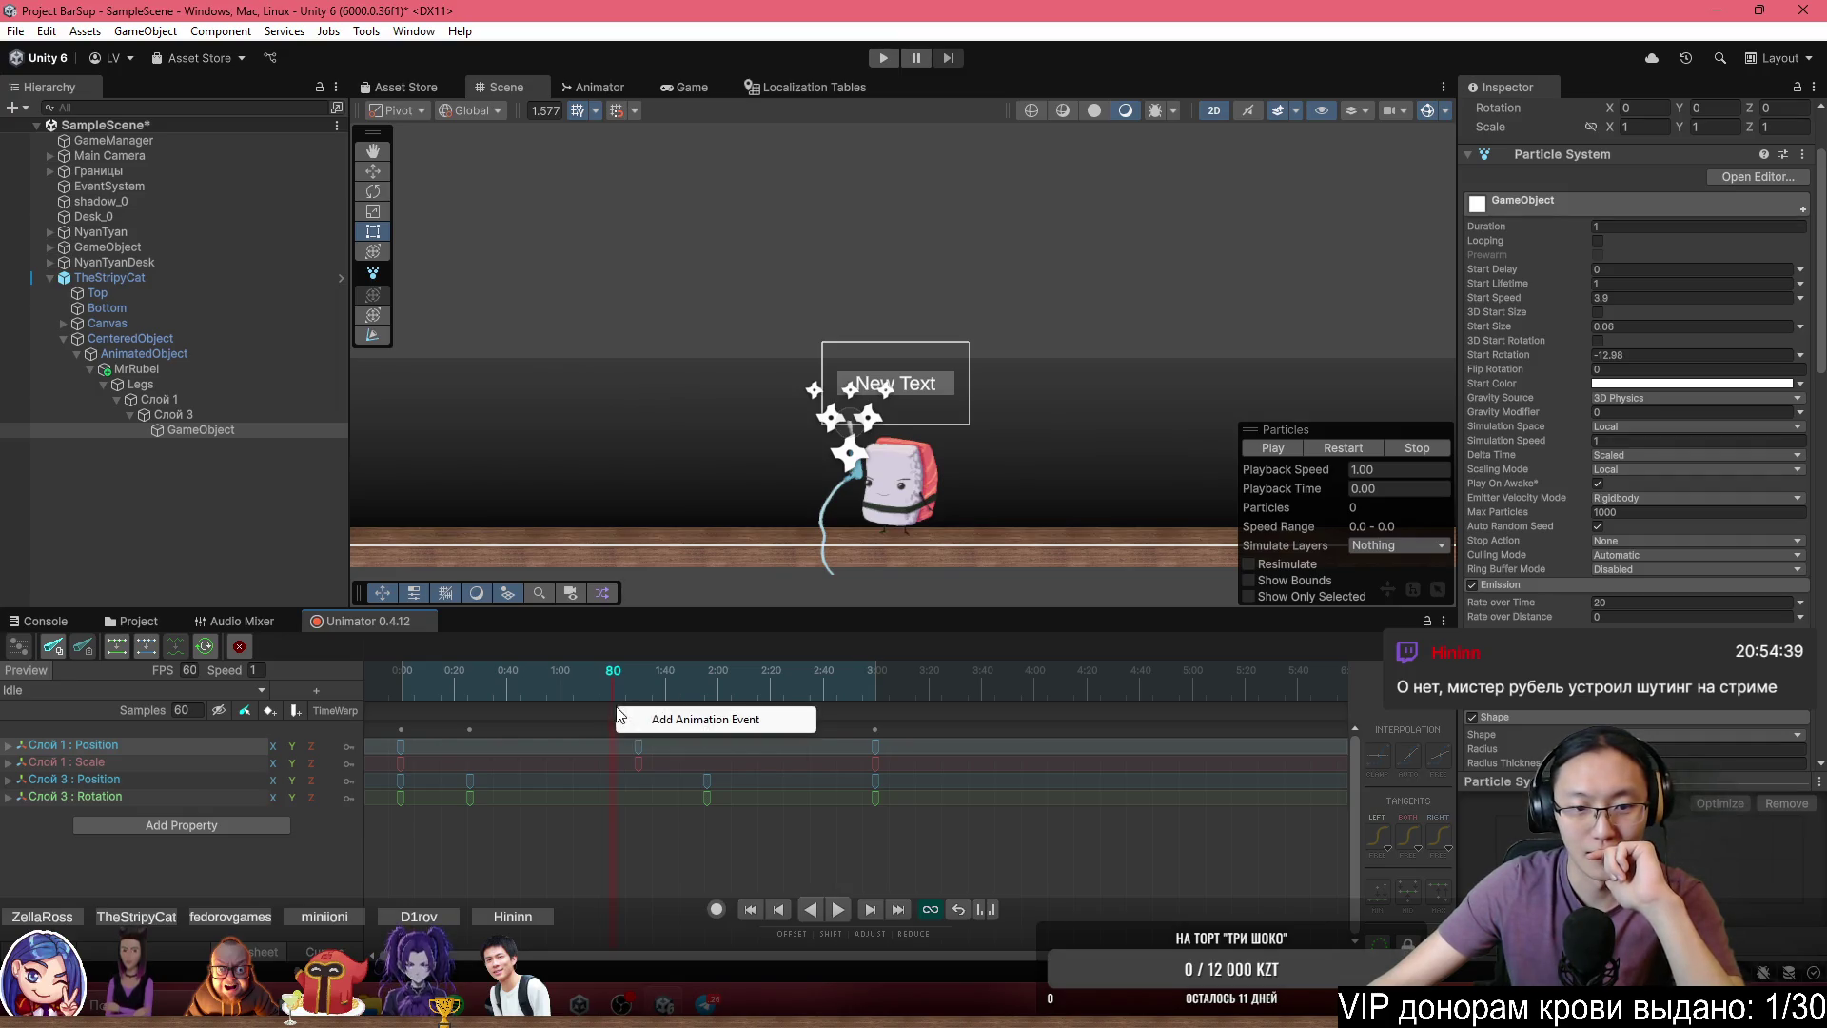
left_click(642, 723)
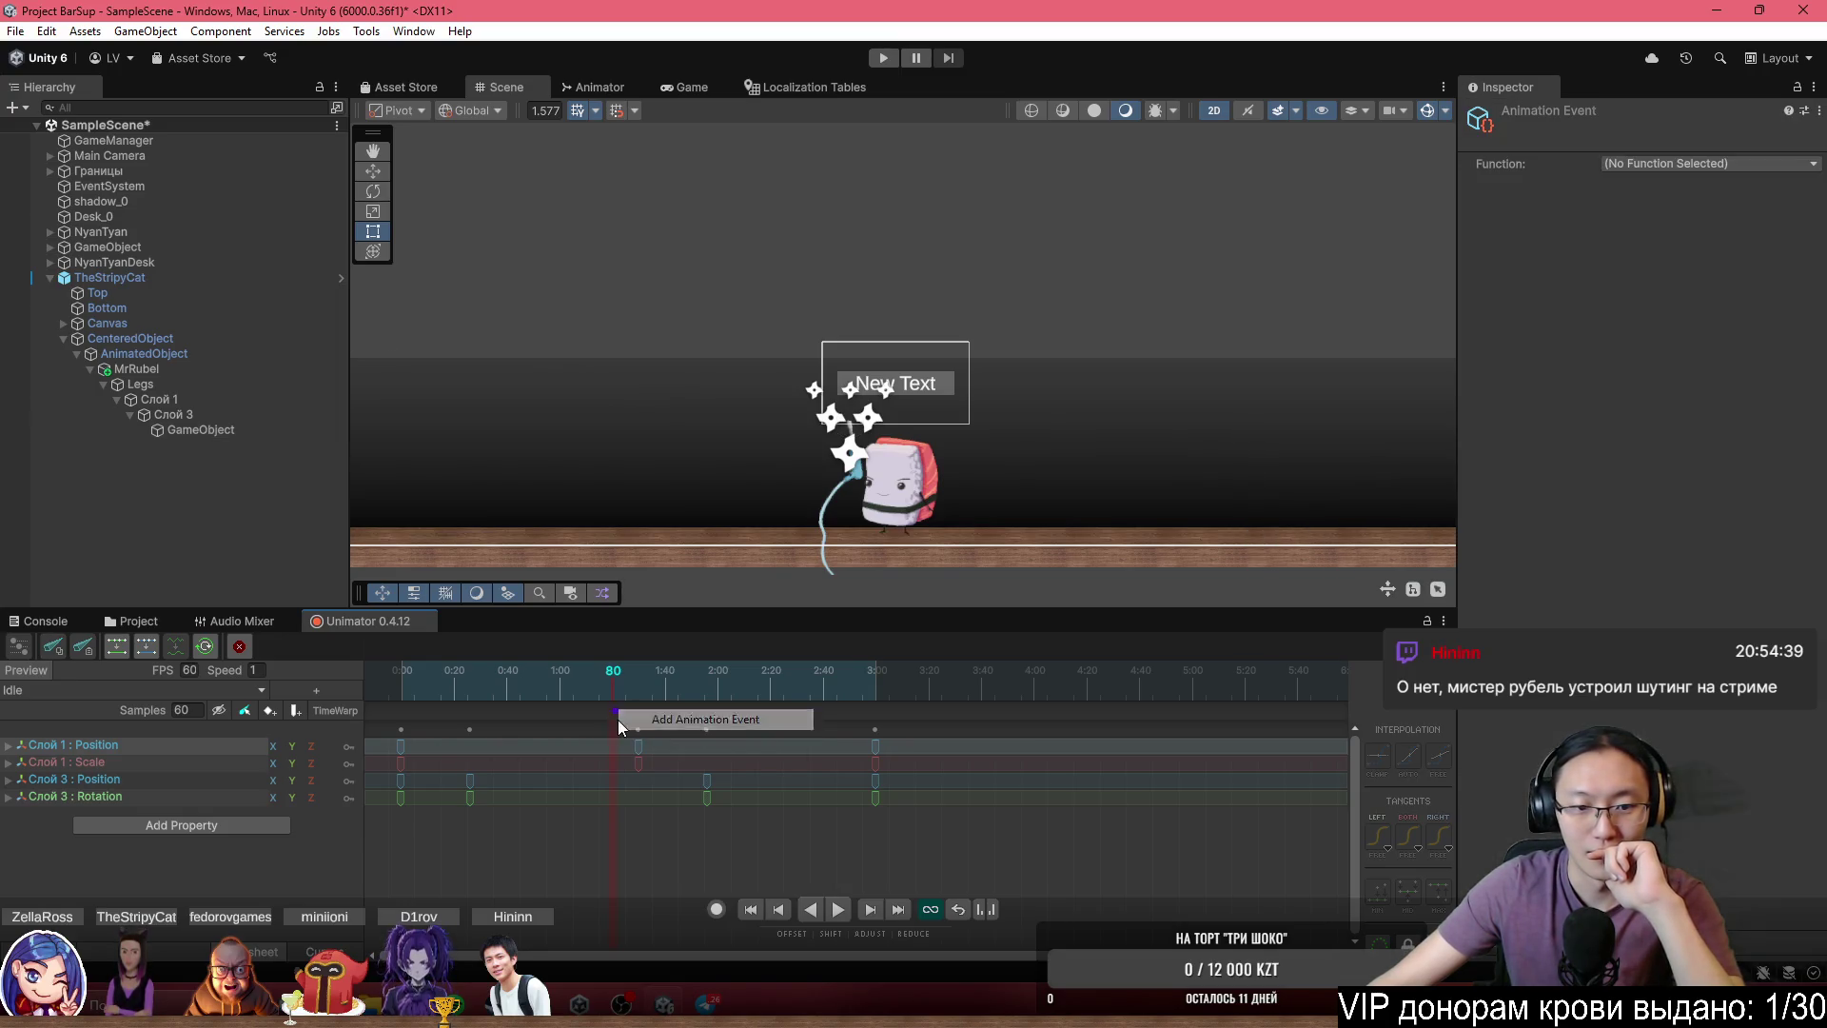
left_click(1691, 162)
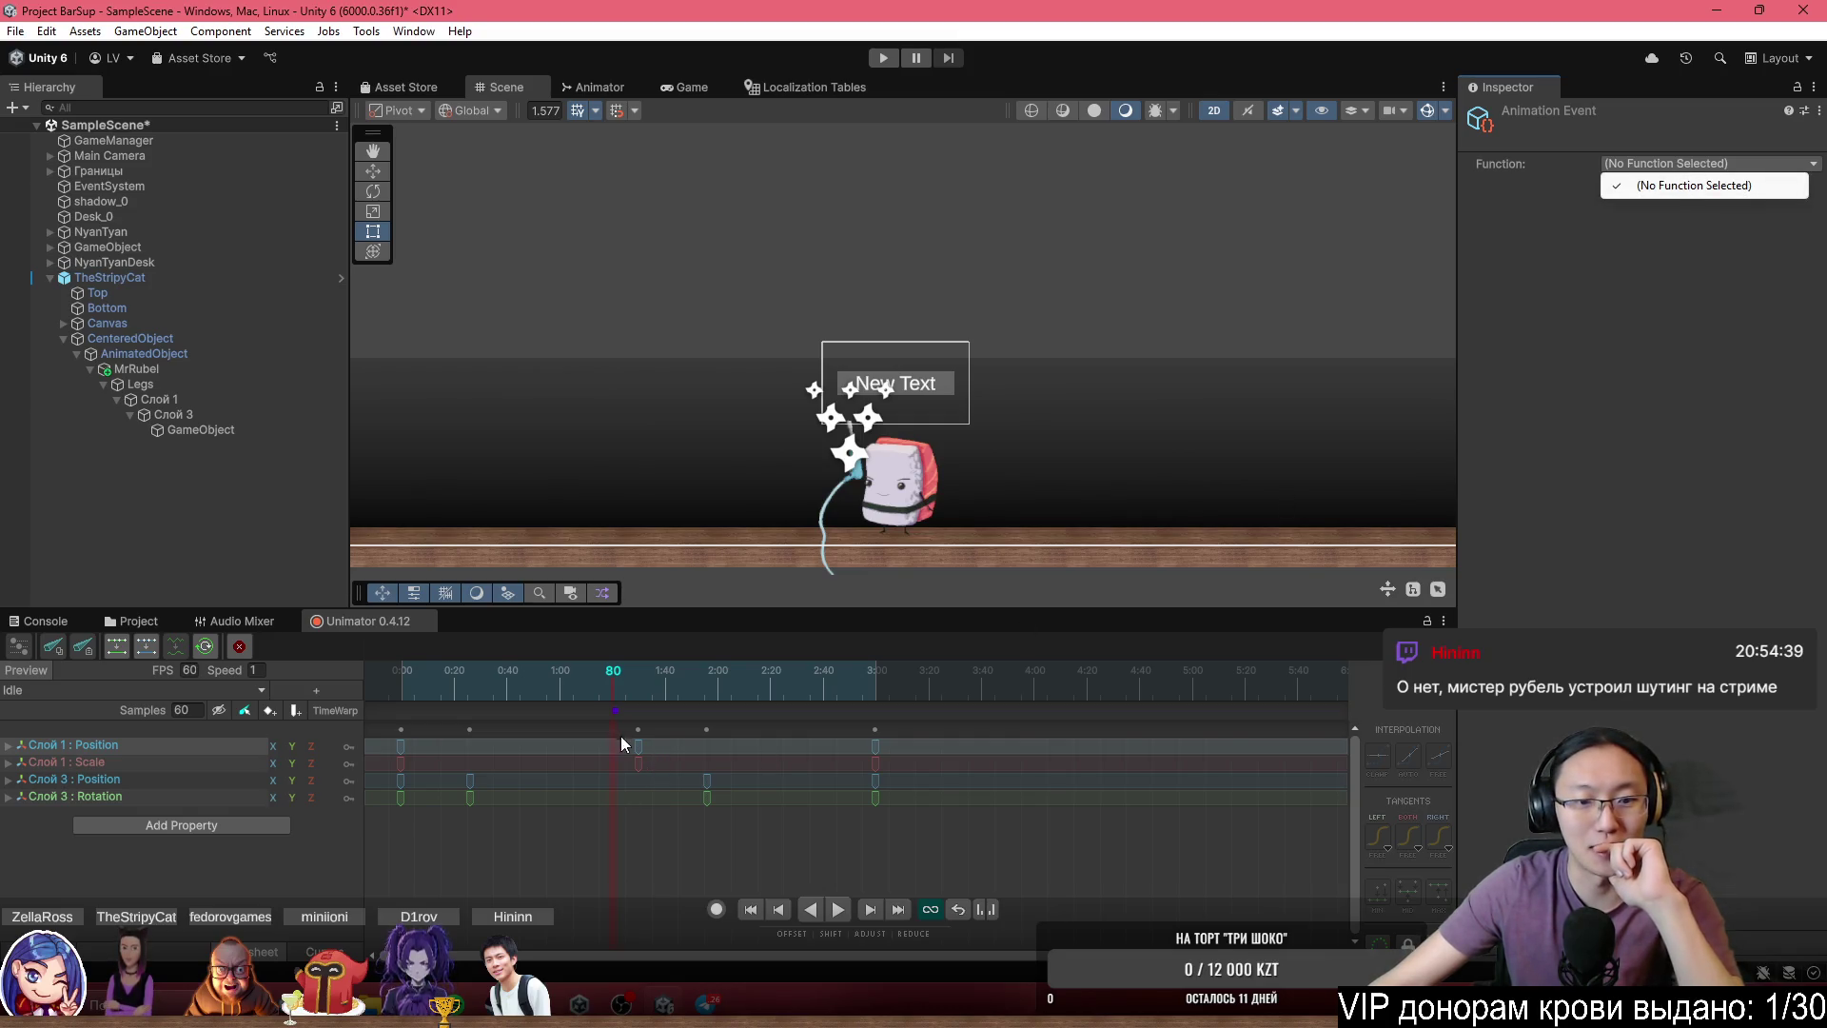
left_click(619, 707)
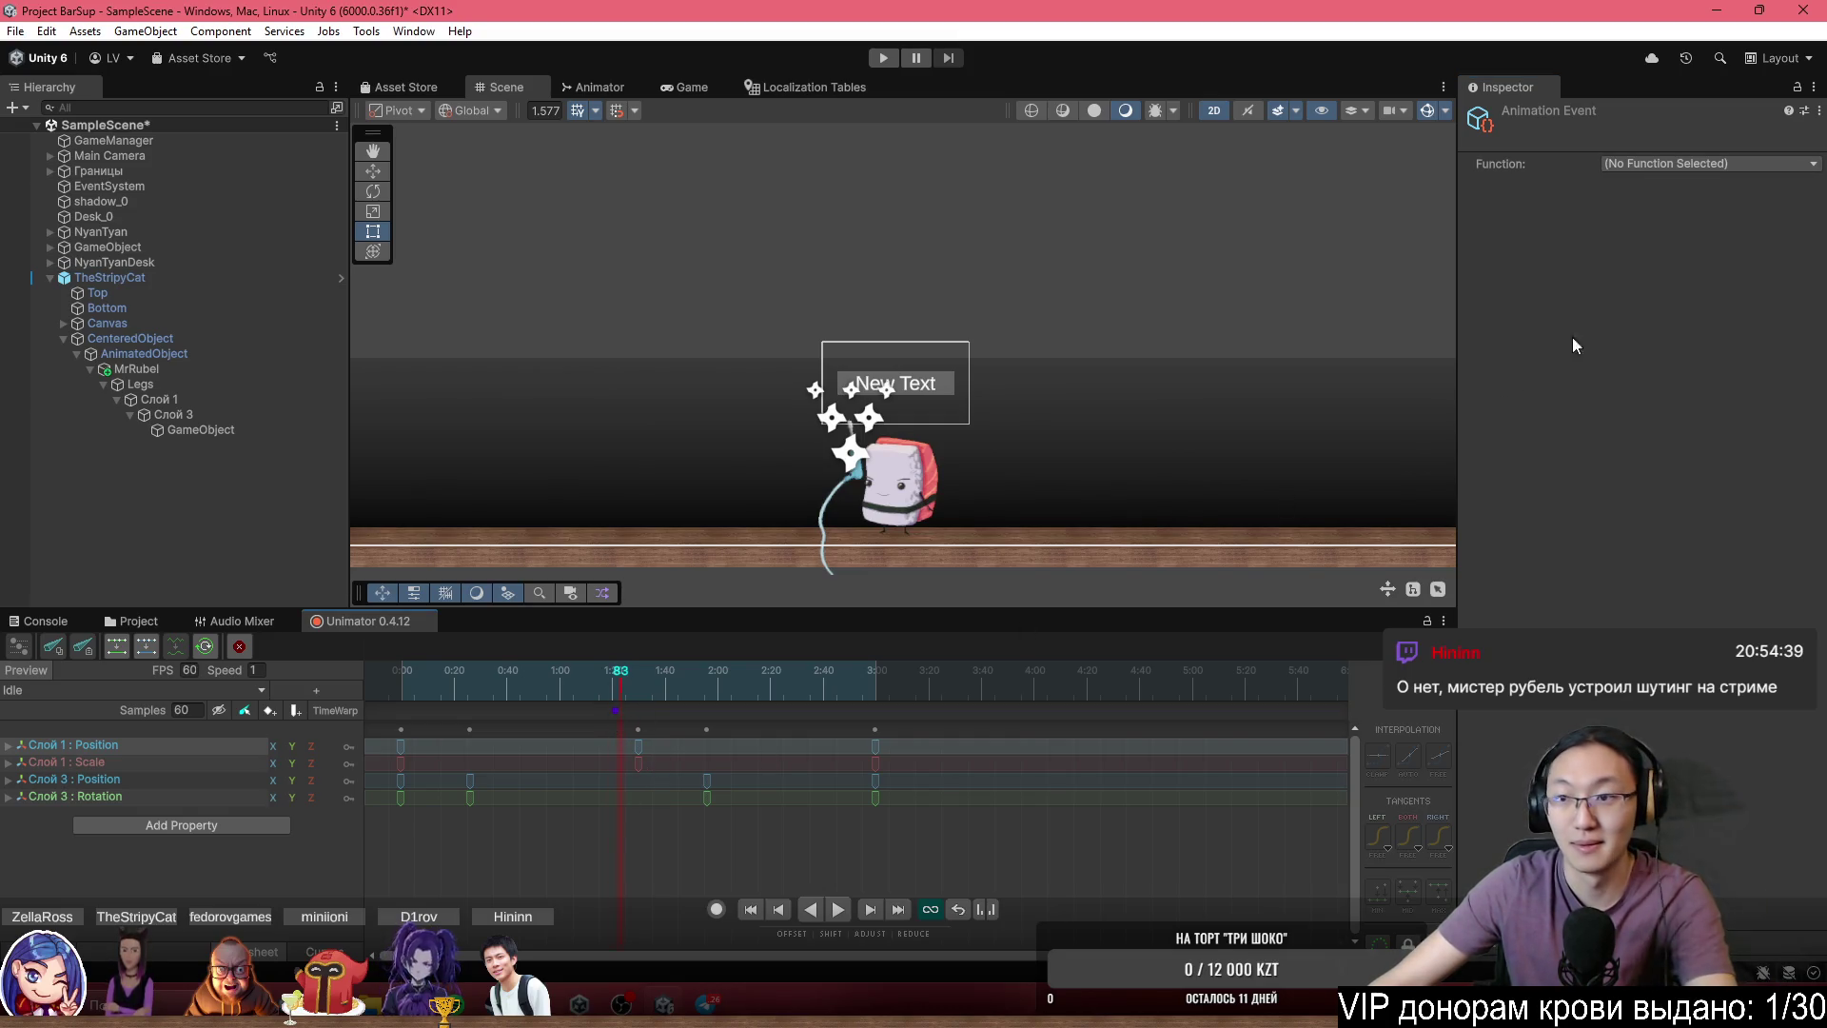
left_click(1398, 487)
key("Delete")
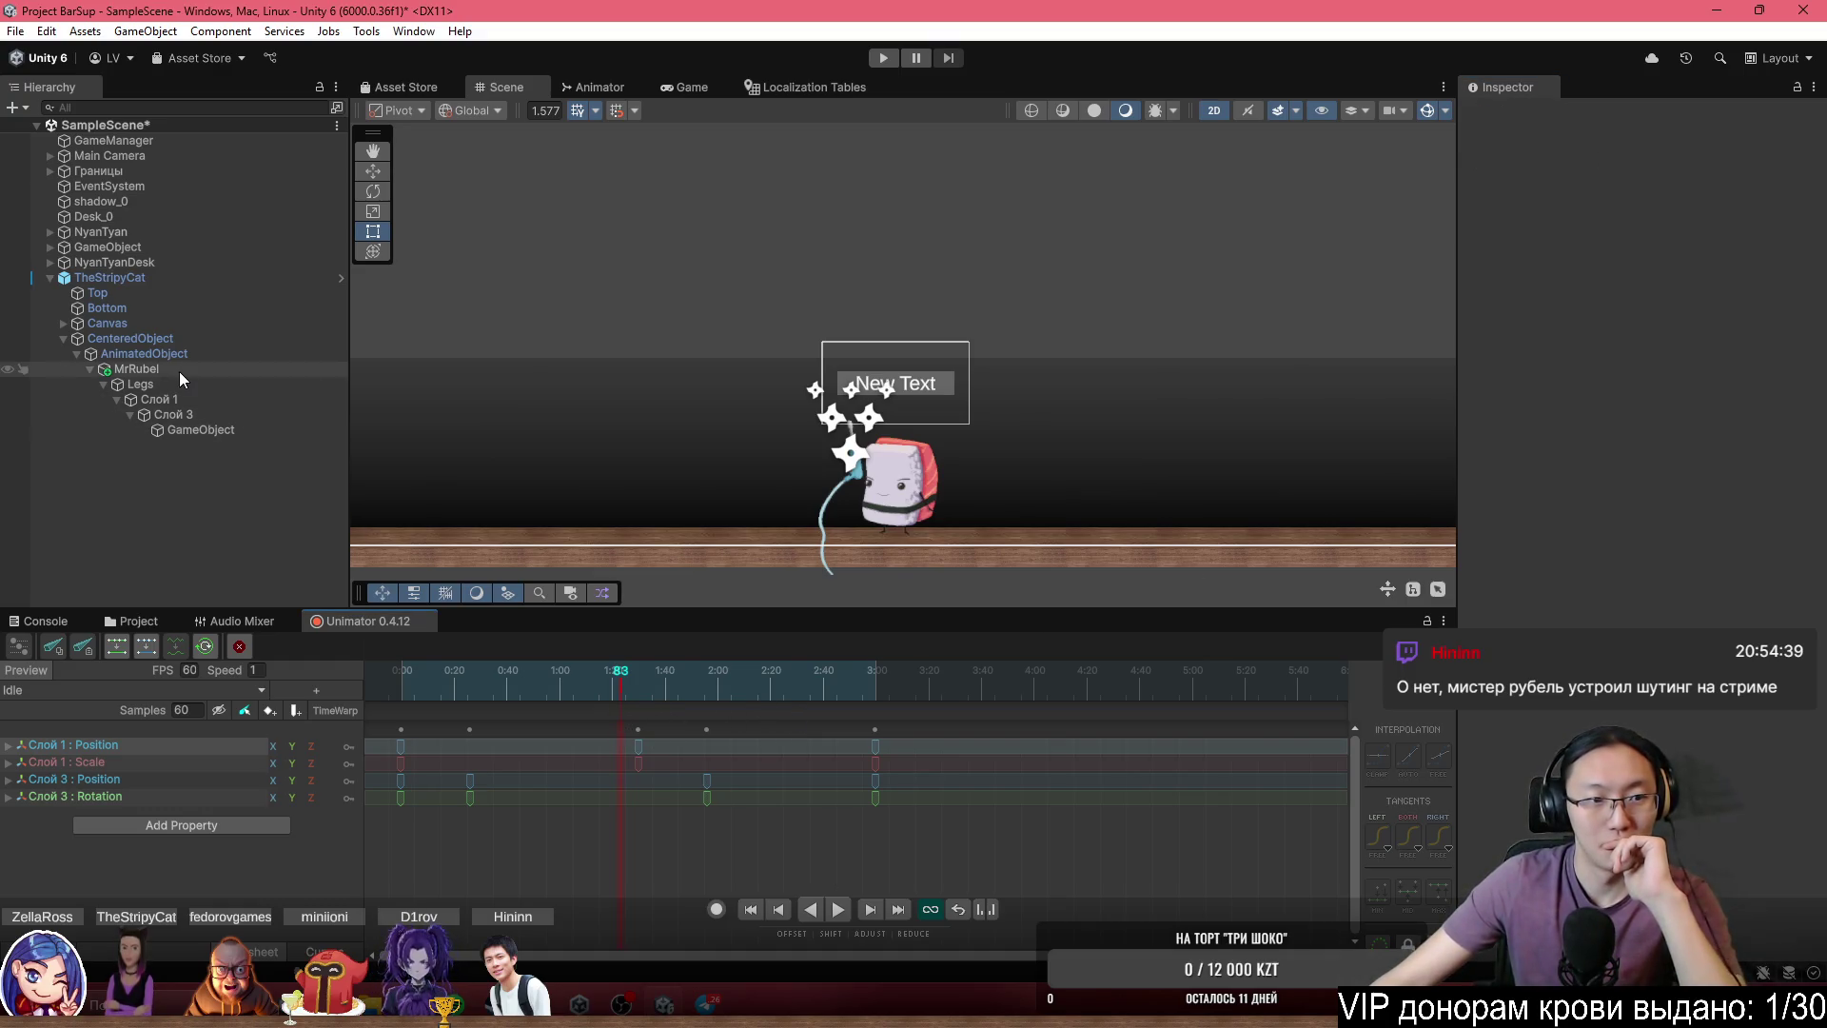
Select MrRubel, scrub the Idle animation near its end, and show the Project assets
left_click(183, 377)
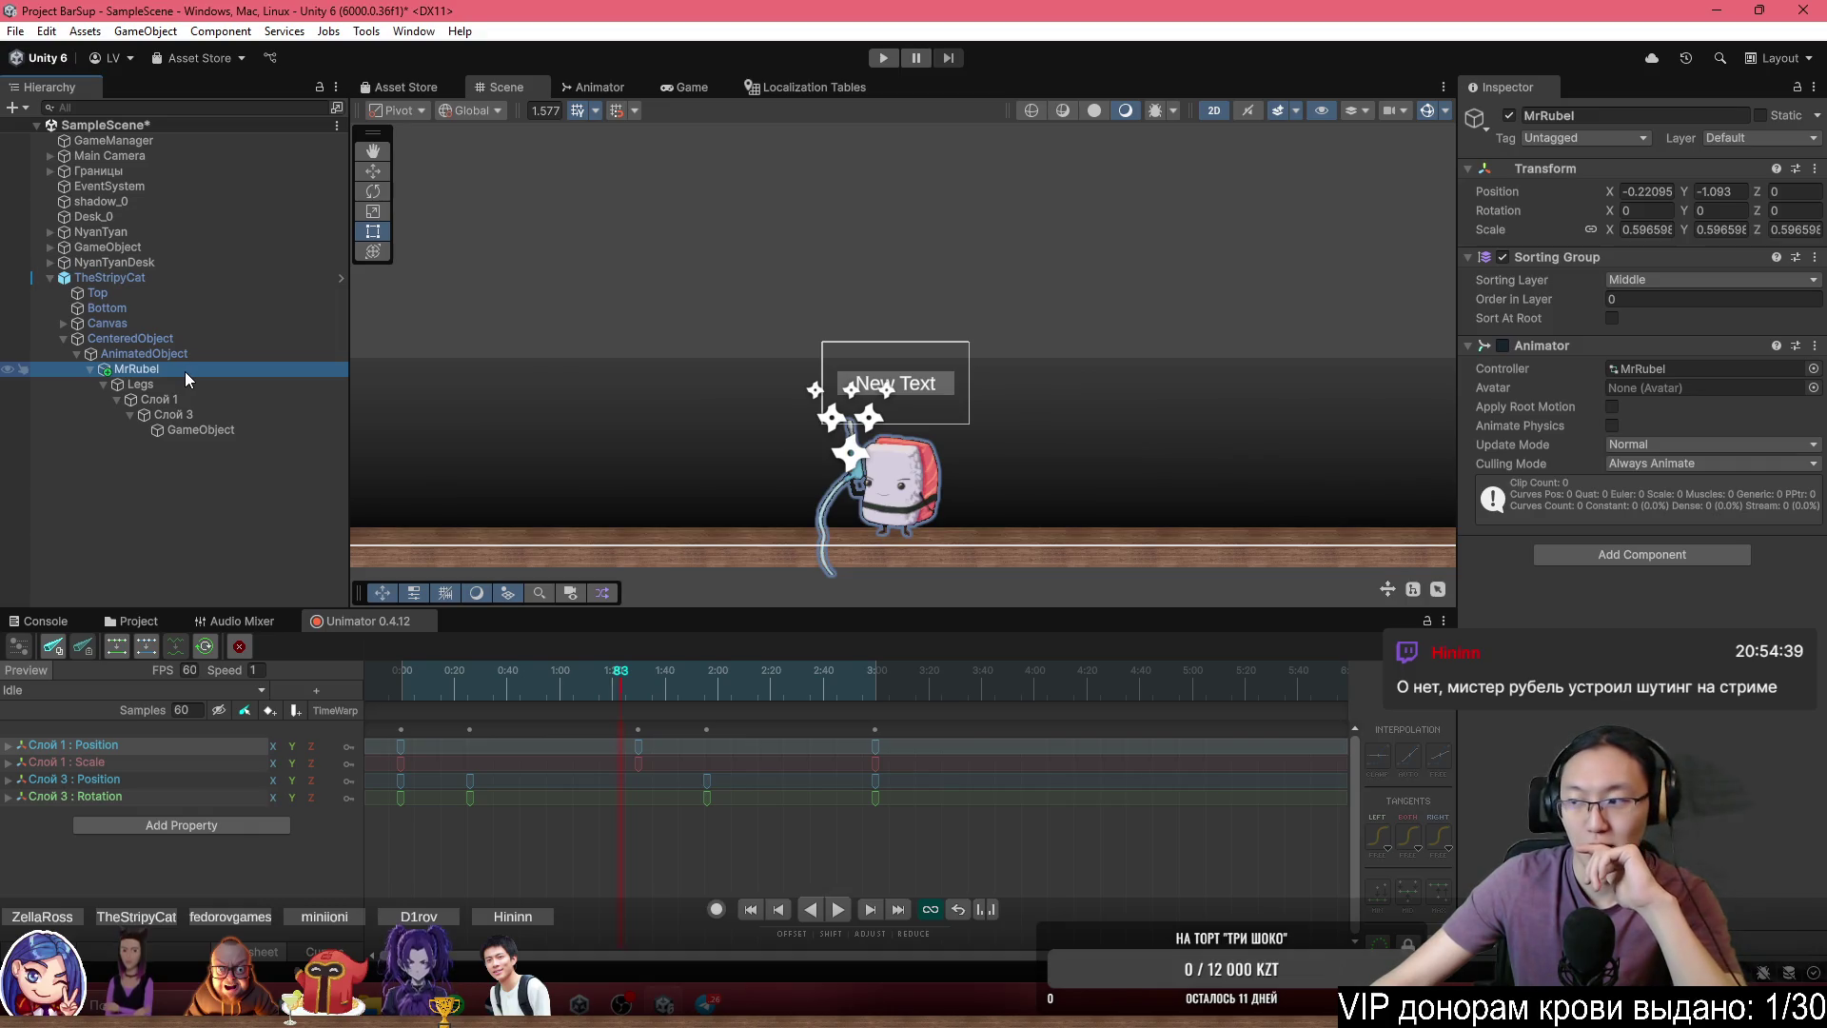
mouse_move(607, 710)
left_mouse_down()
mouse_move(423, 702)
mouse_move(922, 739)
mouse_move(333, 765)
mouse_move(884, 784)
mouse_move(697, 801)
mouse_move(902, 742)
left_mouse_up()
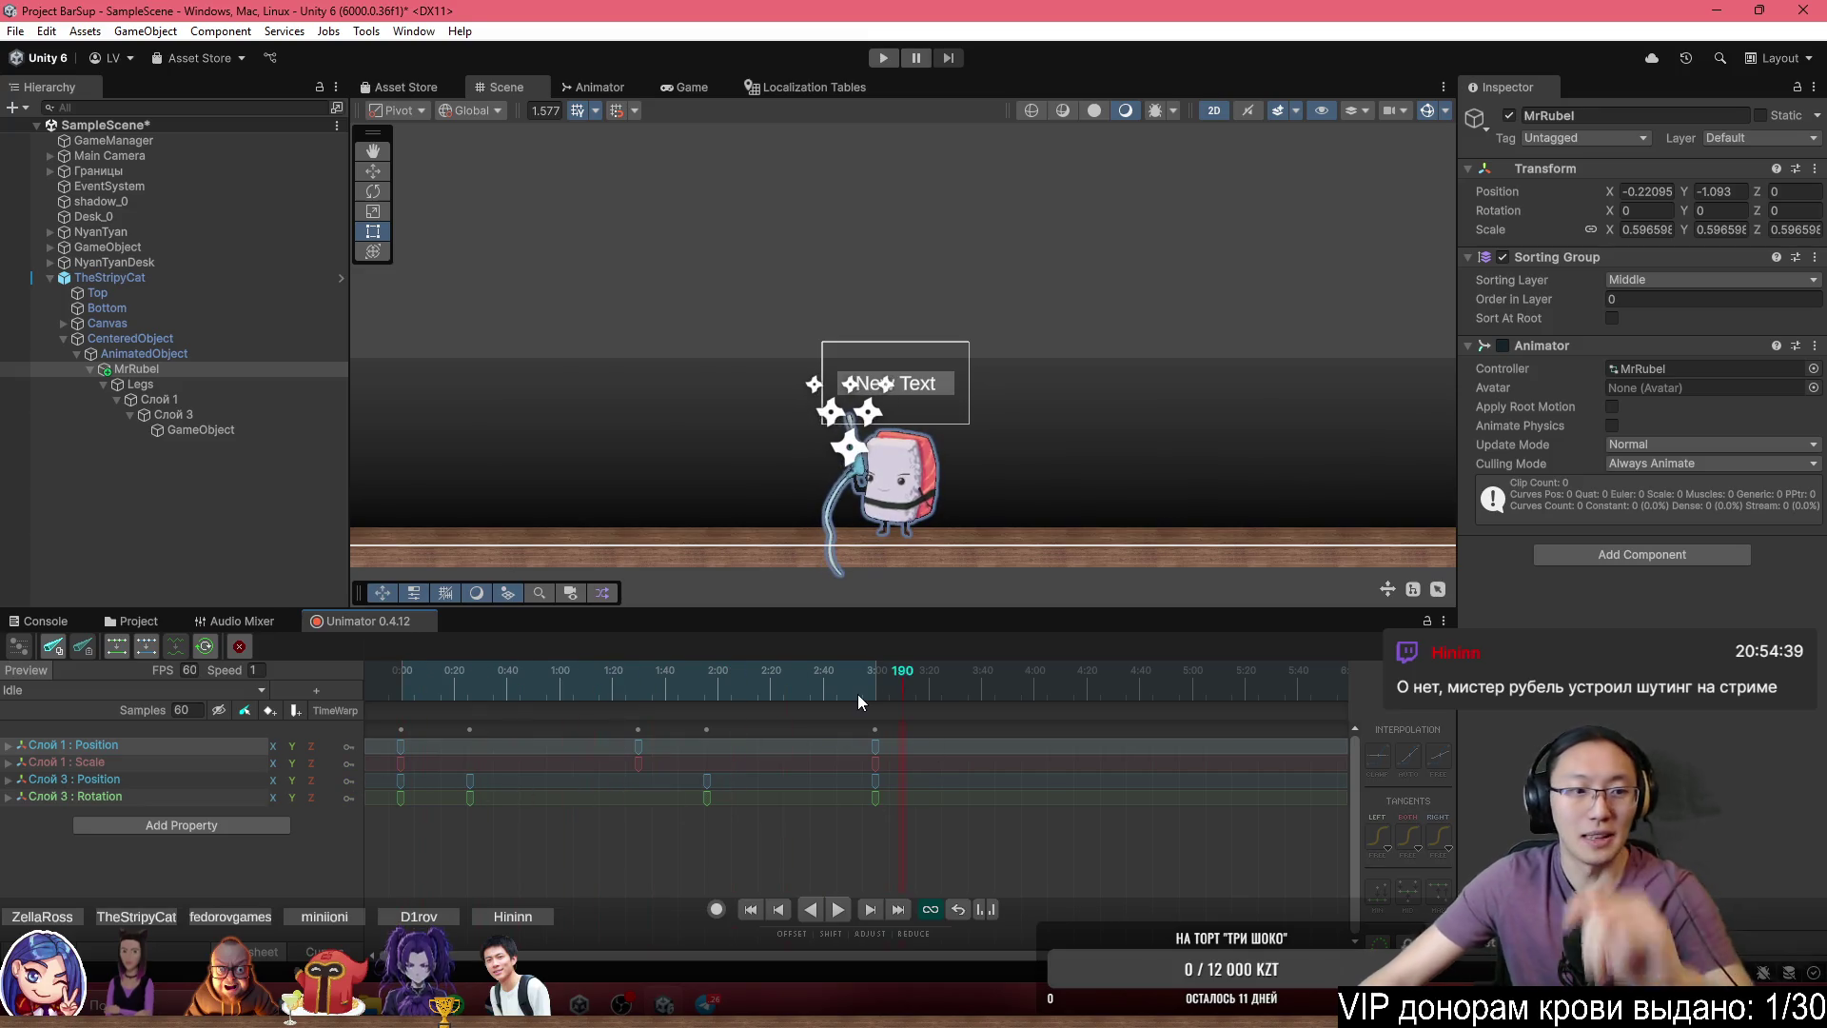
left_click(138, 622)
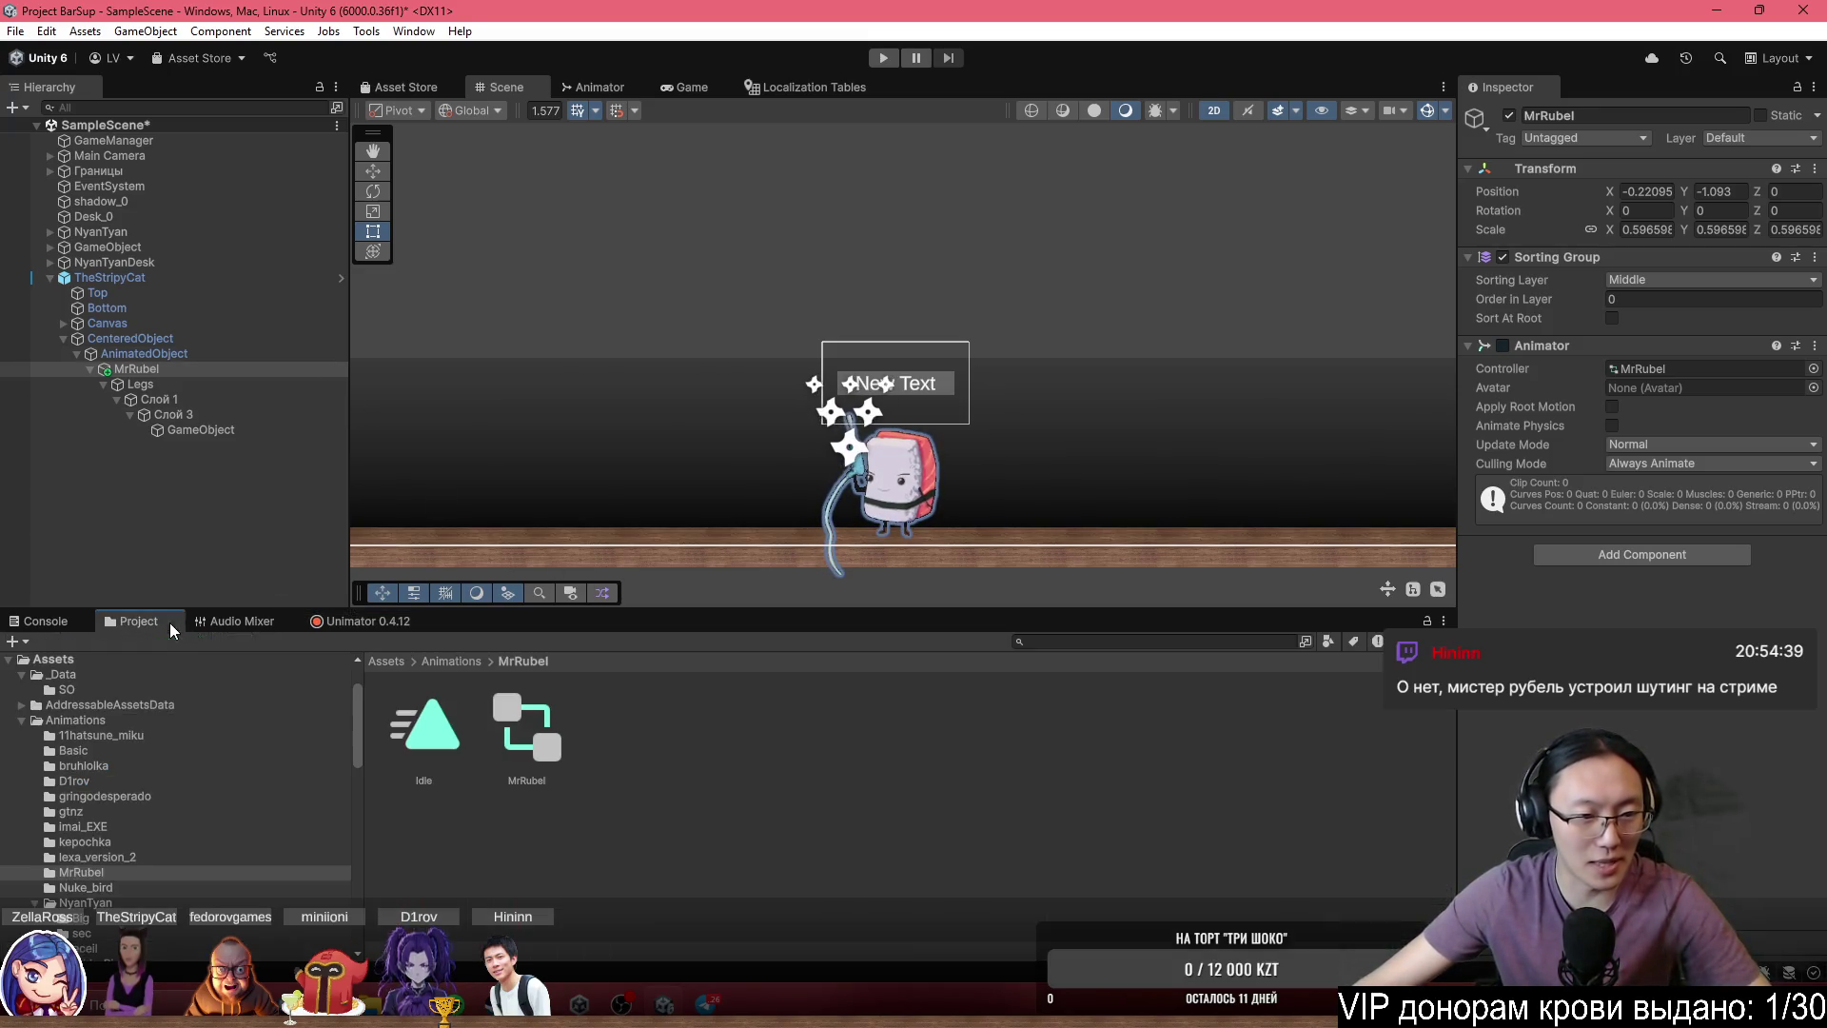
Create a folder named 'Support' inside Assets/Scripts
left_click(389, 660)
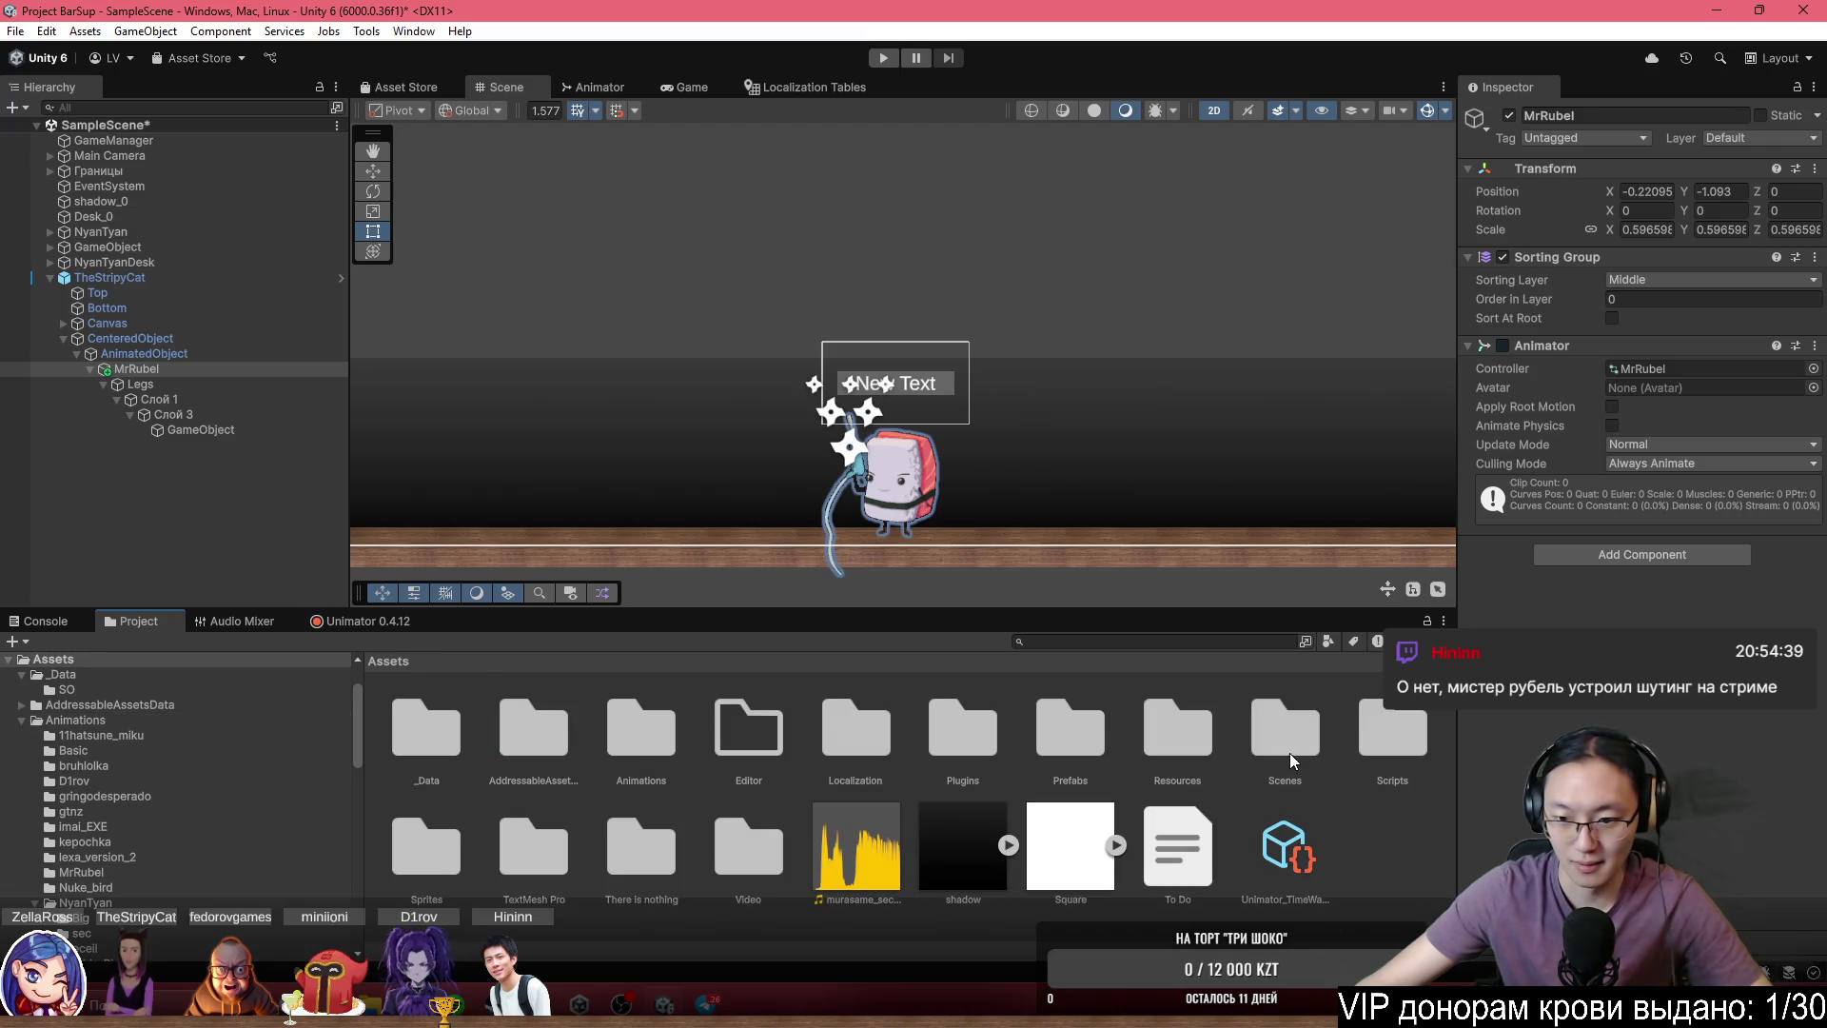
double_click(1384, 730)
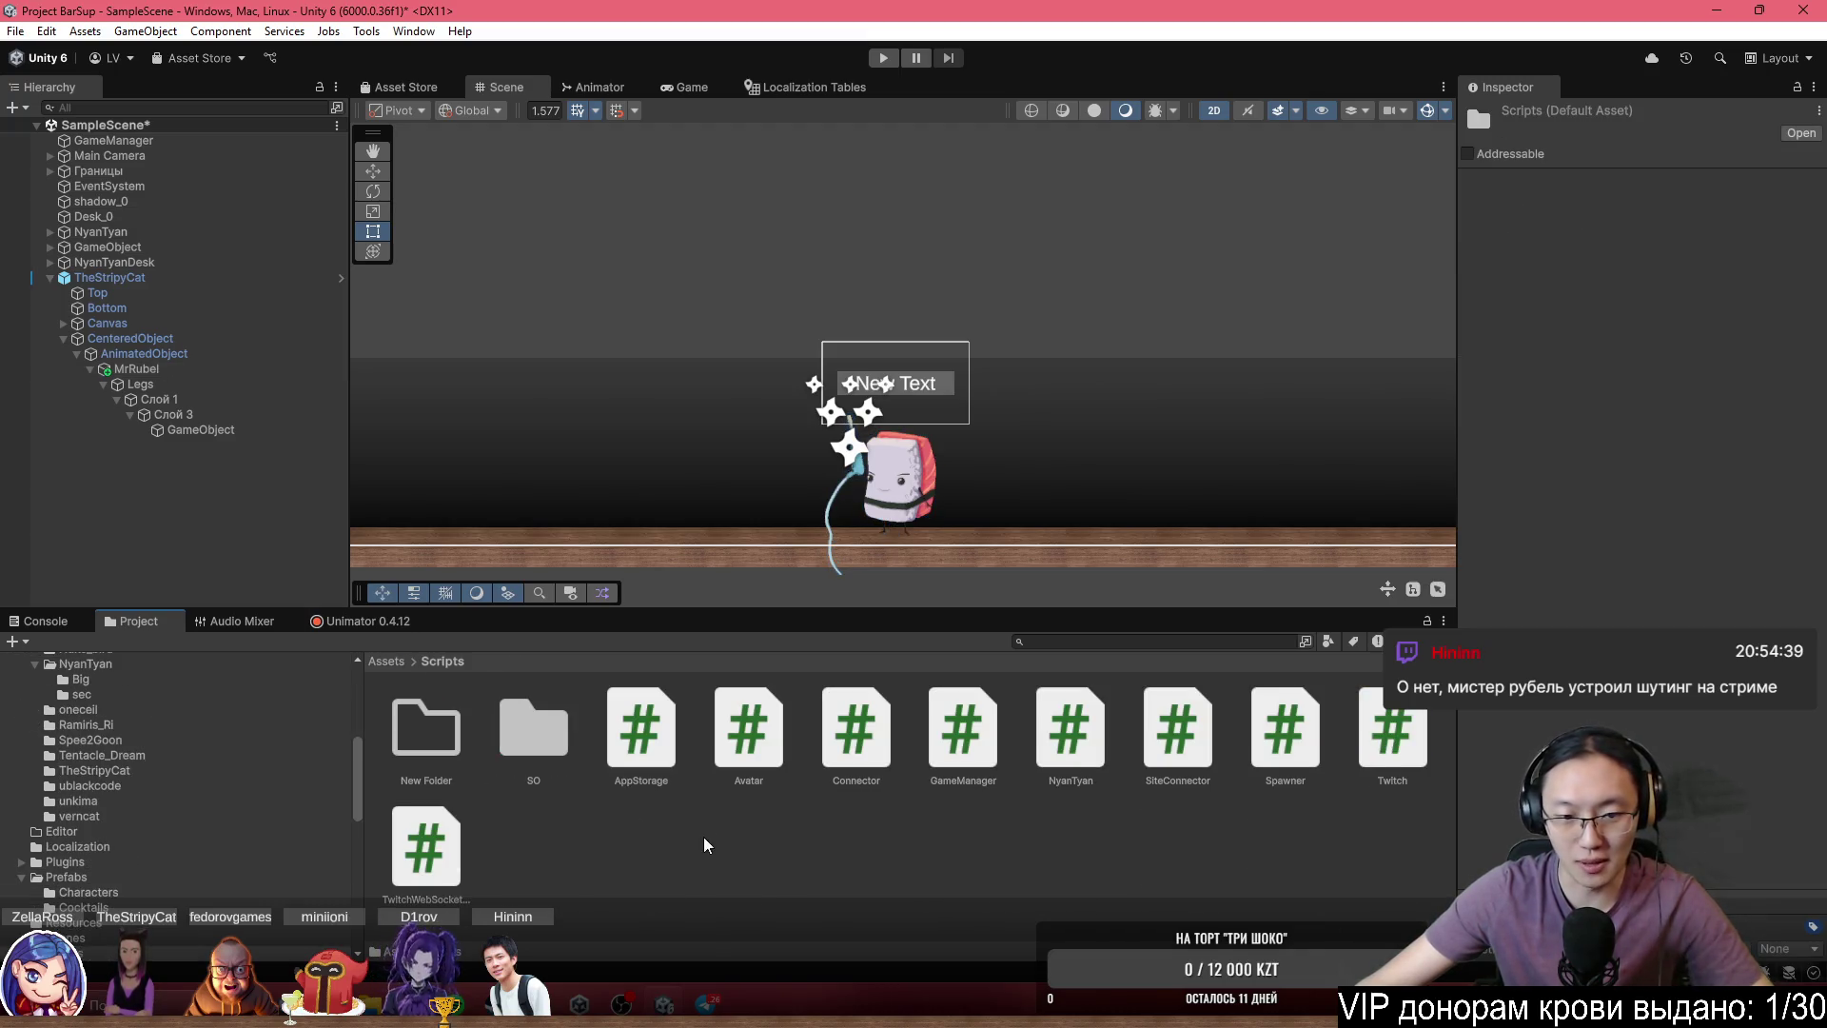
right_click(601, 843)
double_click(558, 728)
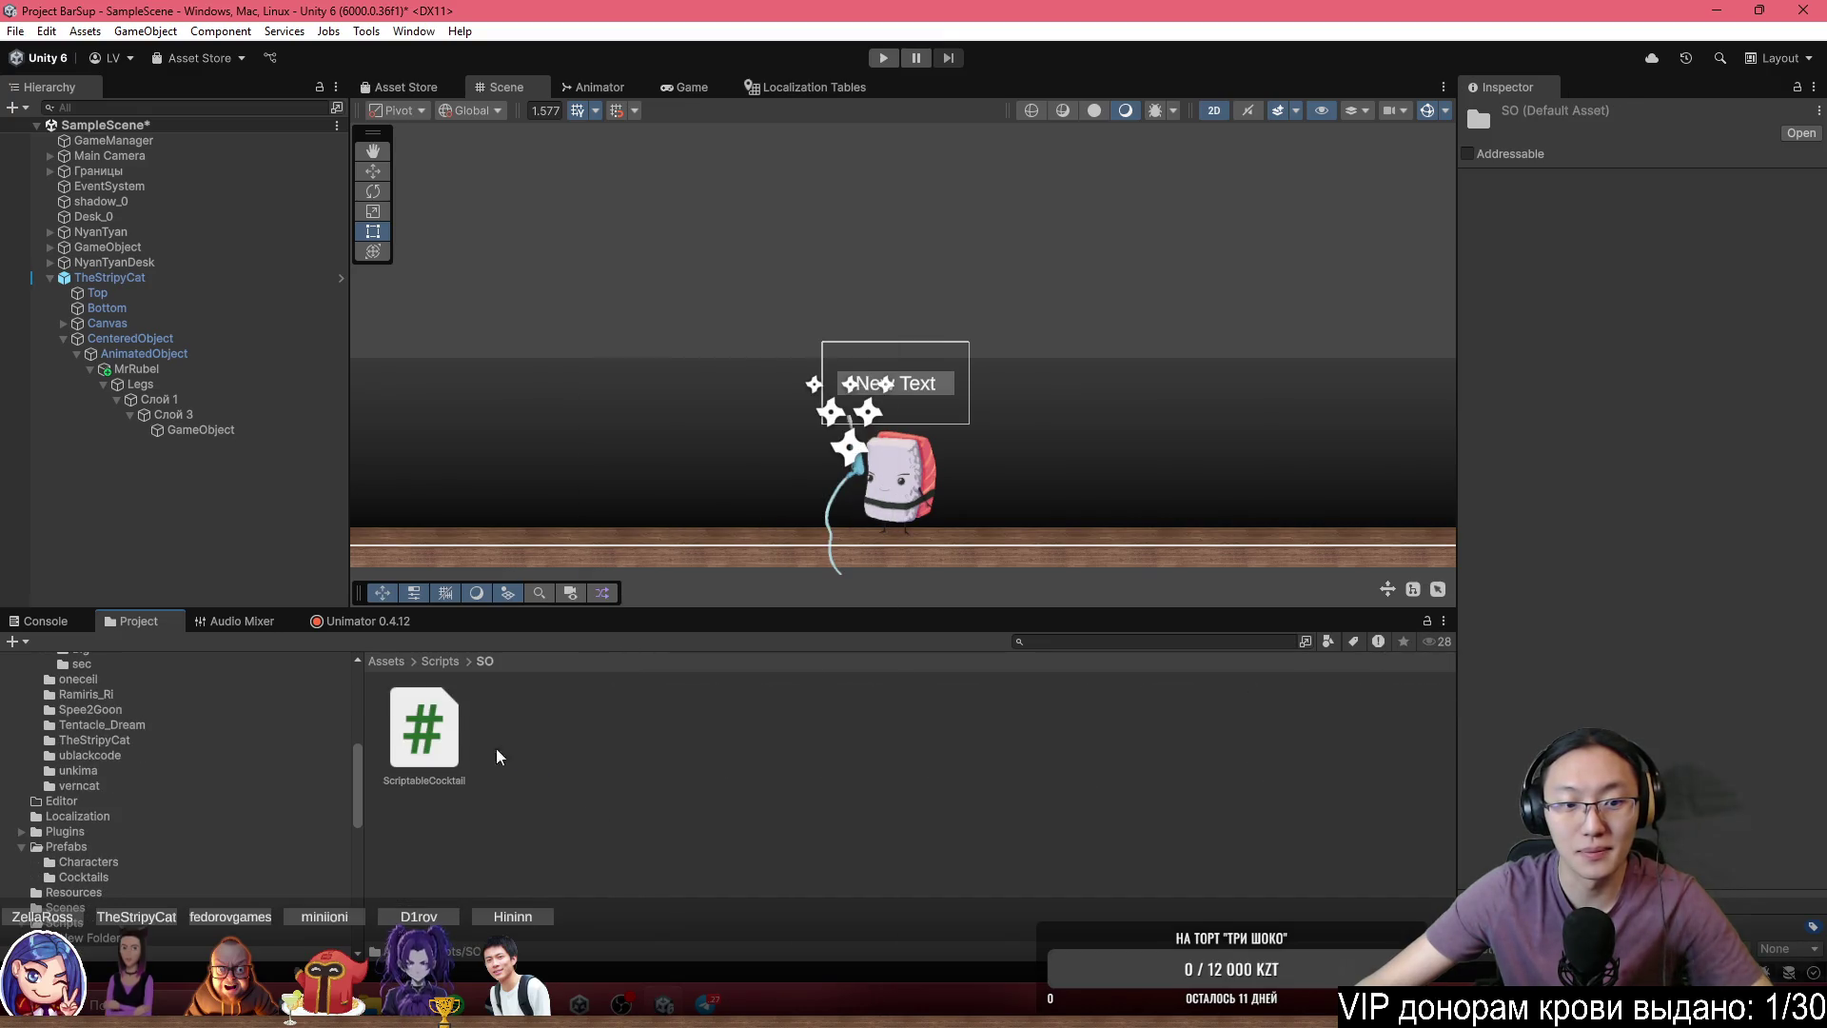
left_click(447, 664)
right_click(695, 889)
left_click(441, 756)
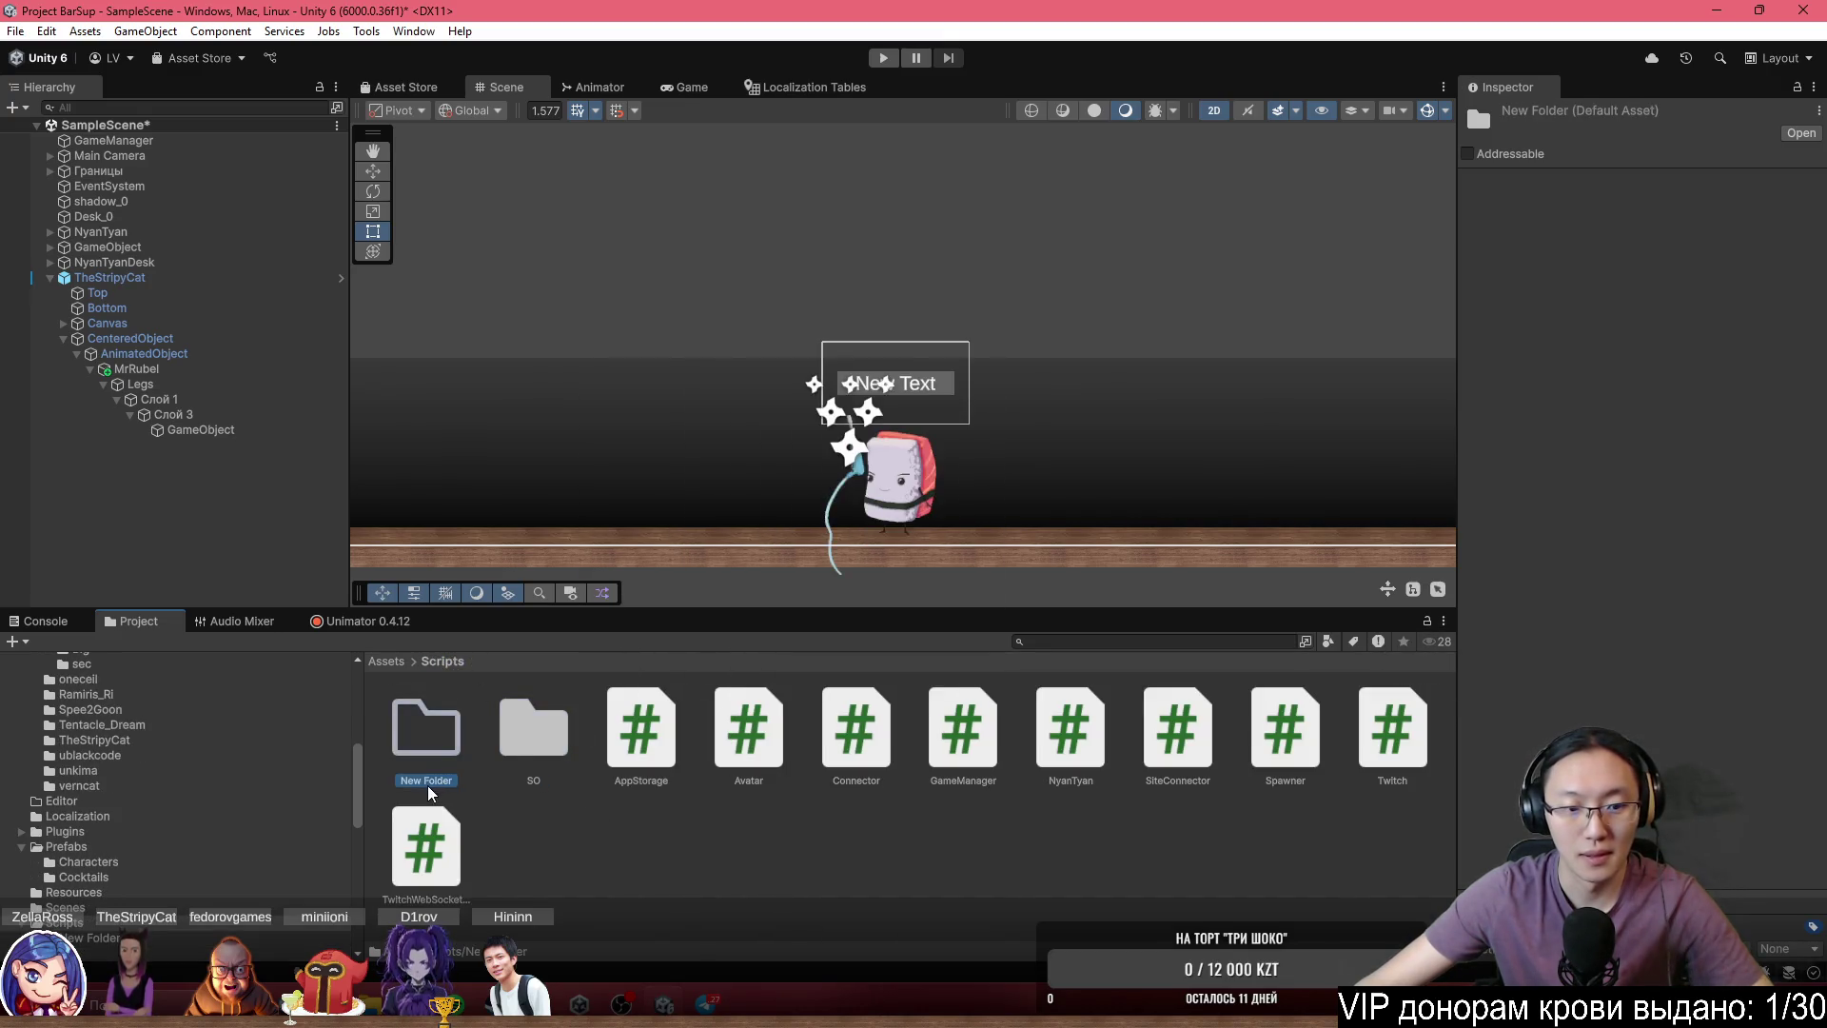
type("Supp")
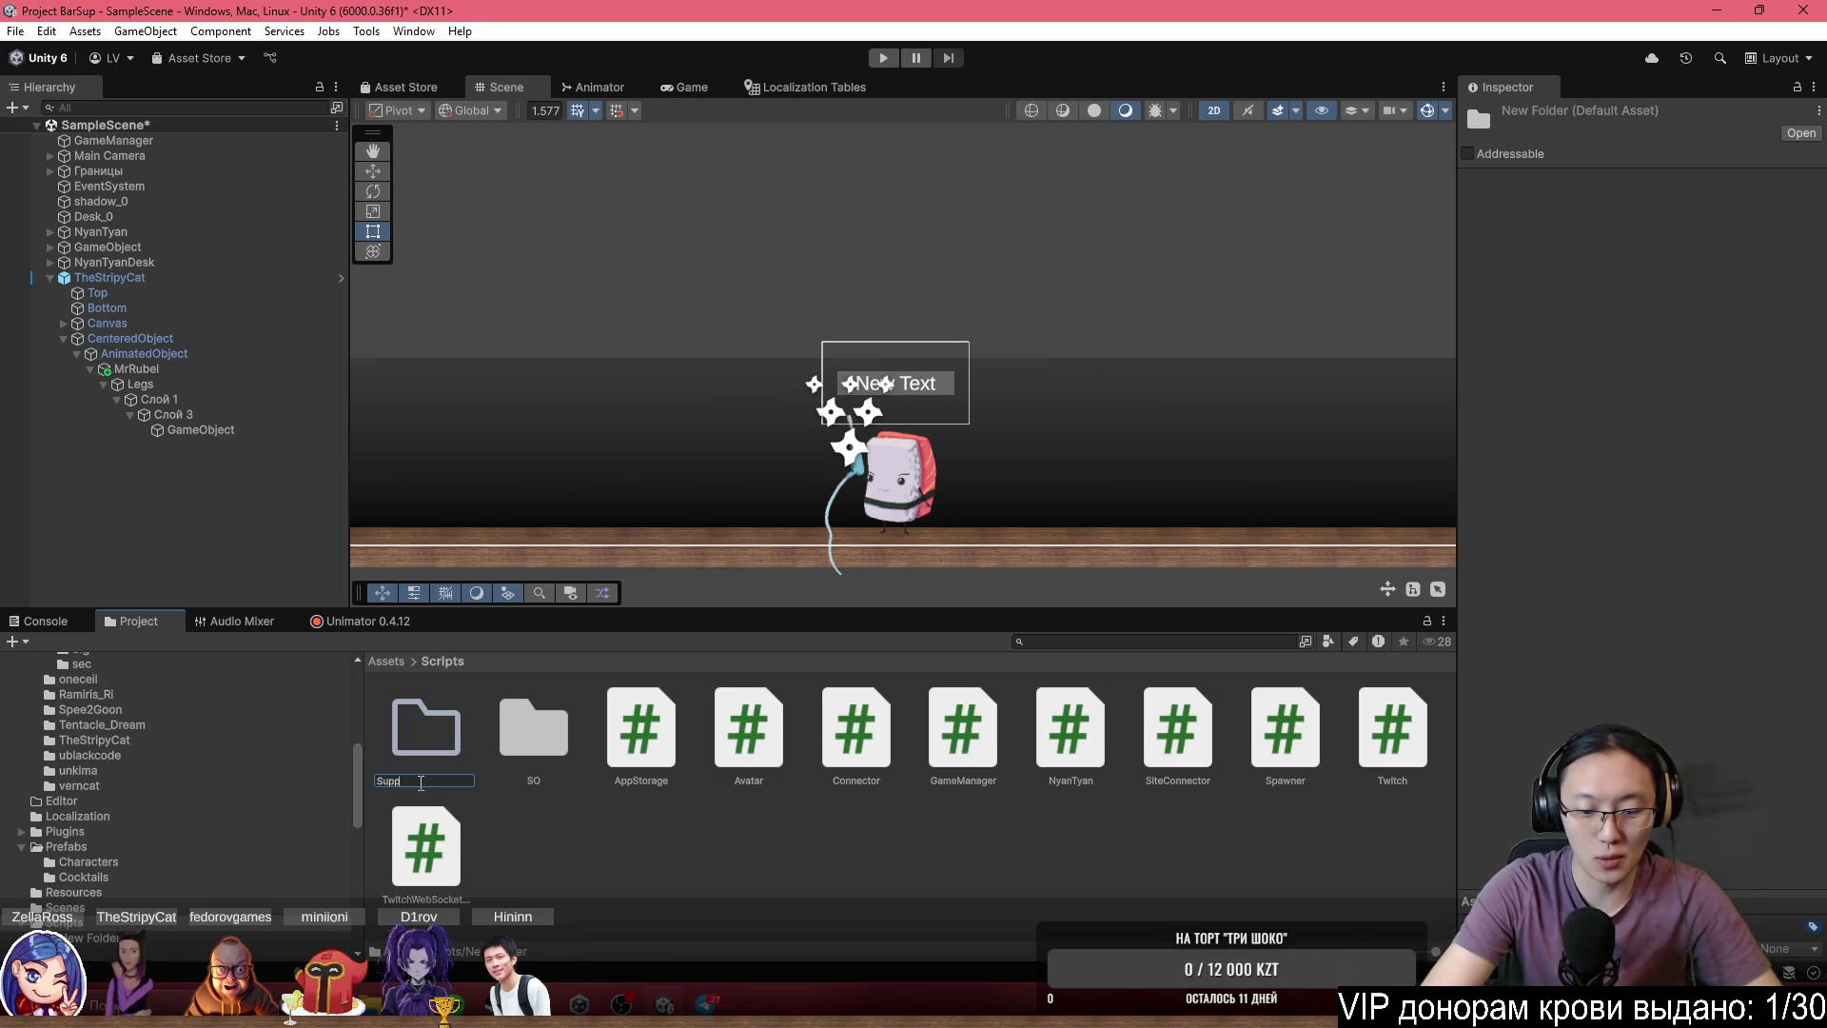
key("Return")
Inside Support, create a MonoBehaviour script named S_MrRubel and open it in the code editor
double_click(423, 788)
right_click(452, 775)
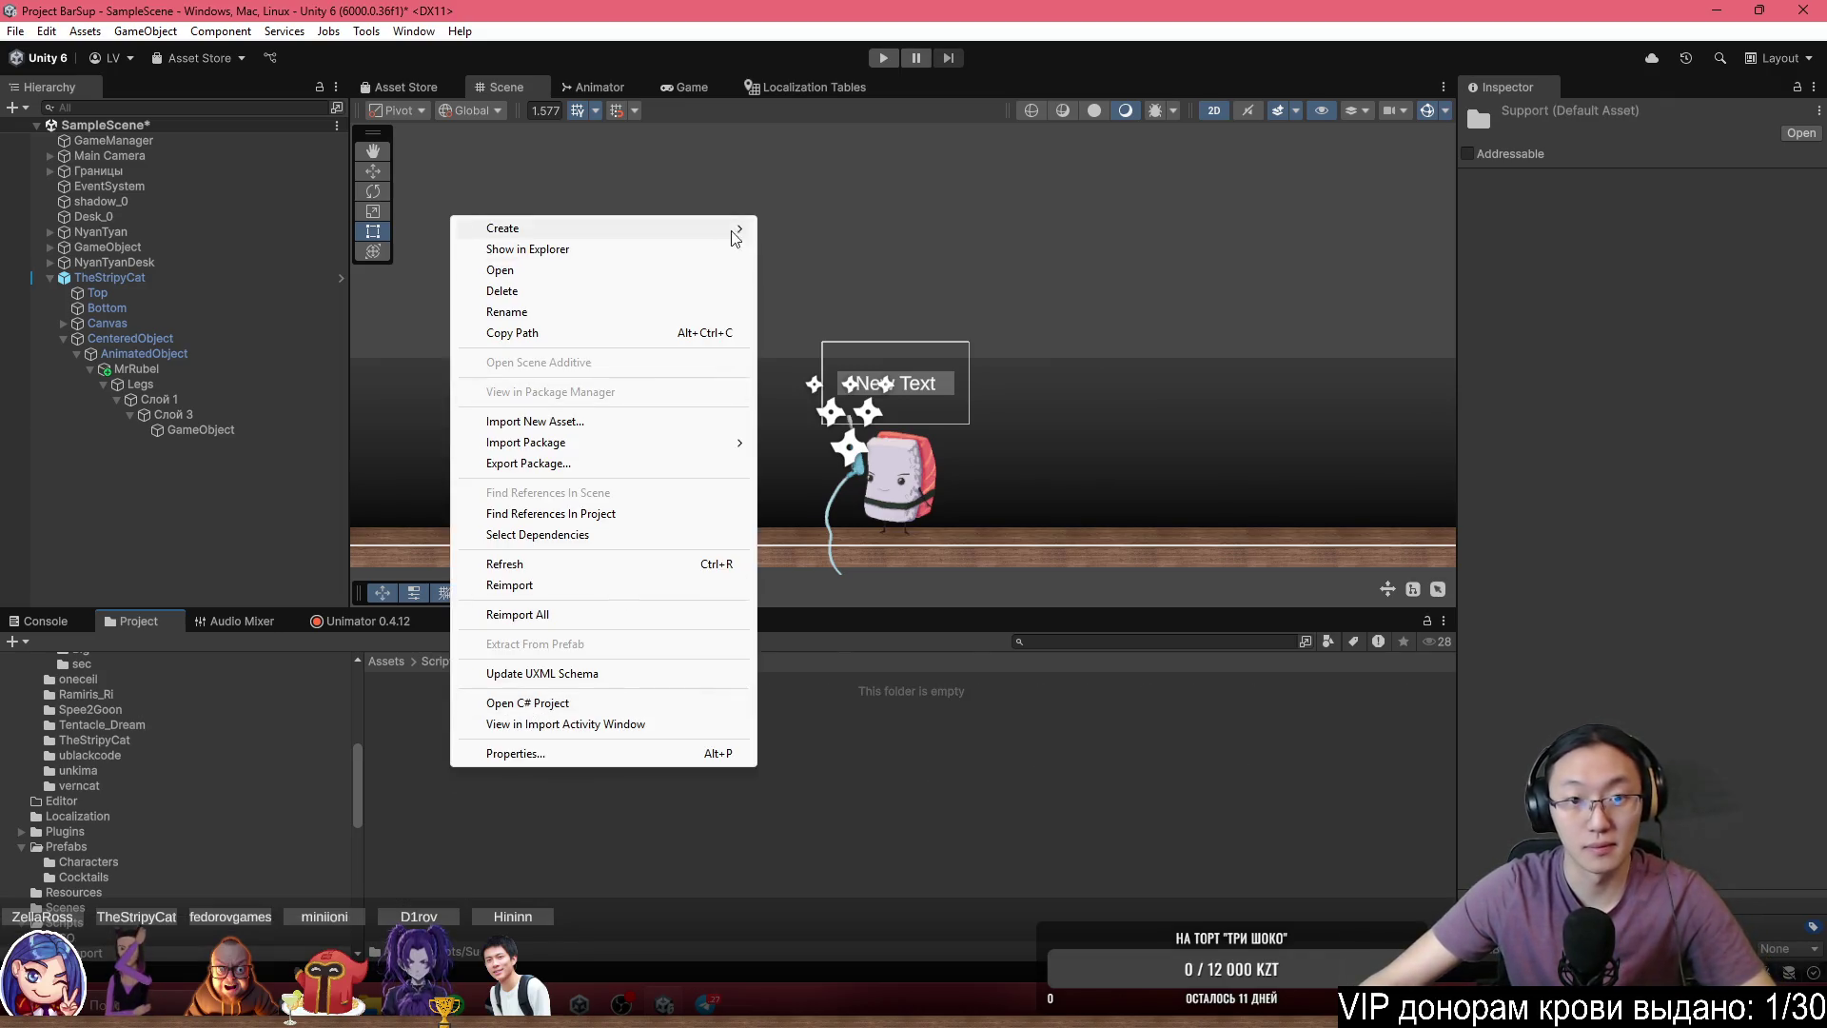
mouse_move(738, 228)
left_click(906, 272)
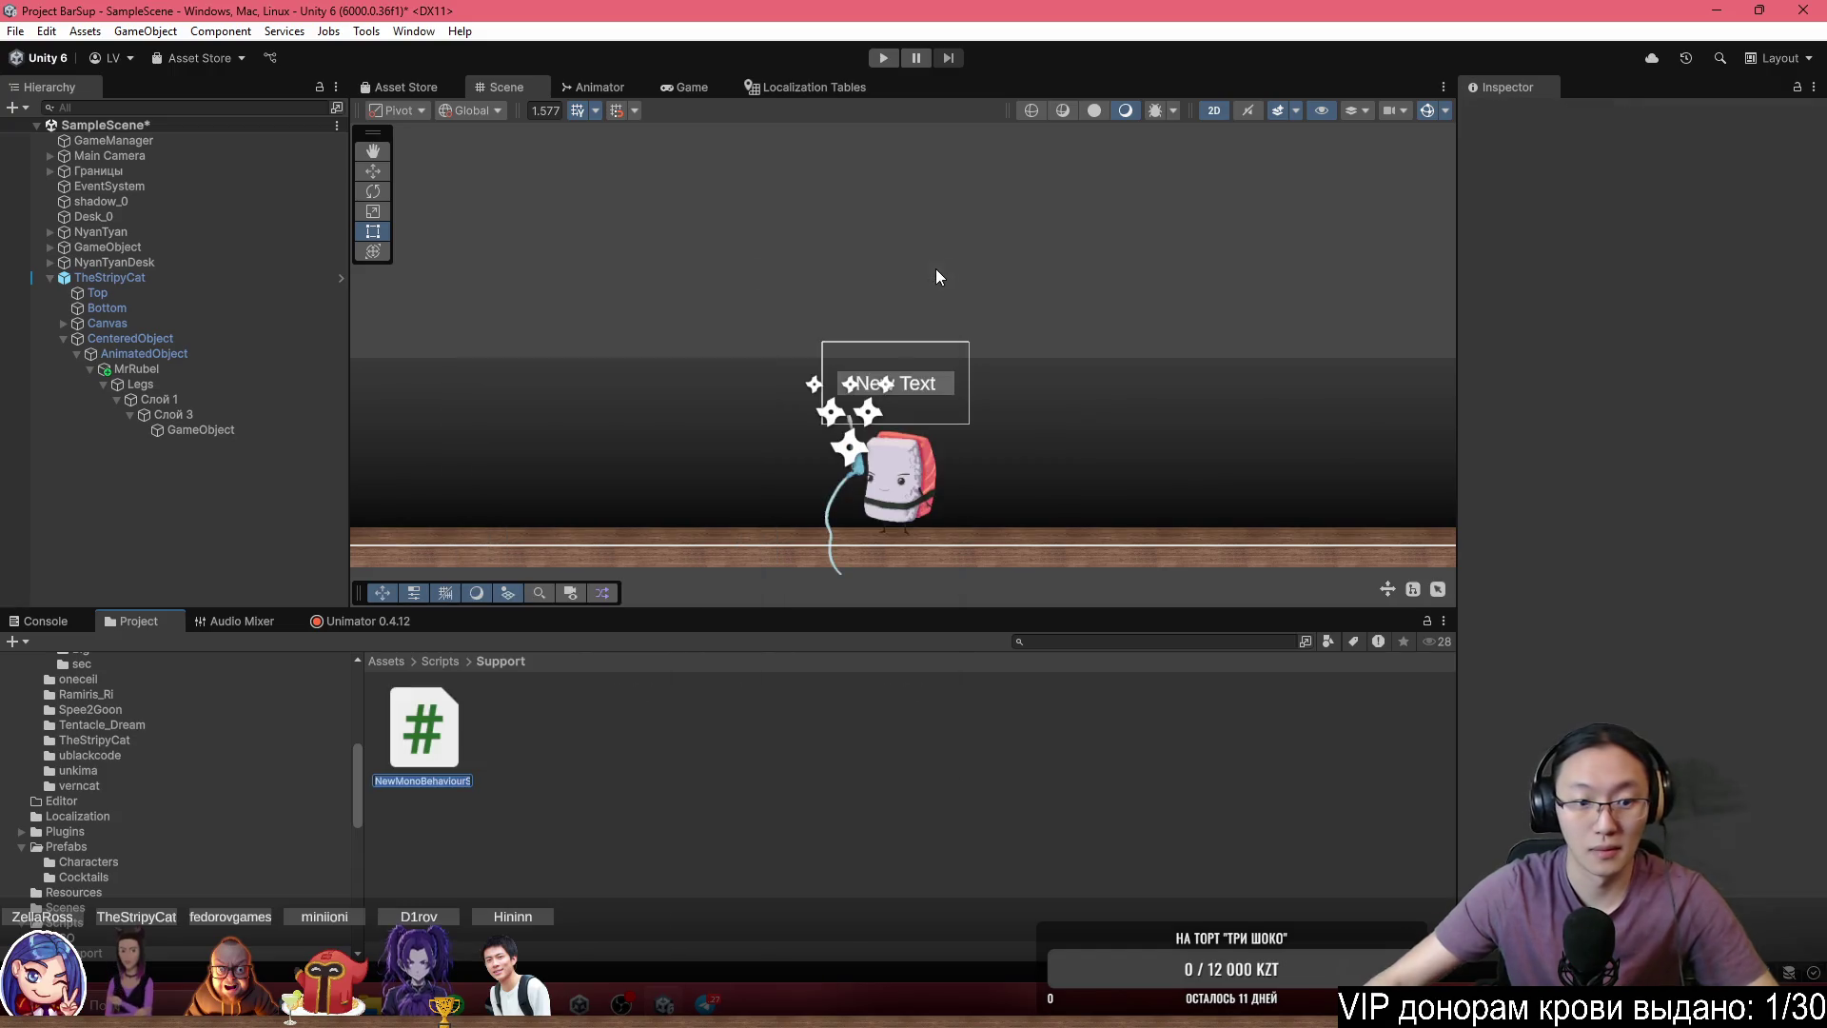
type("SMrRubel")
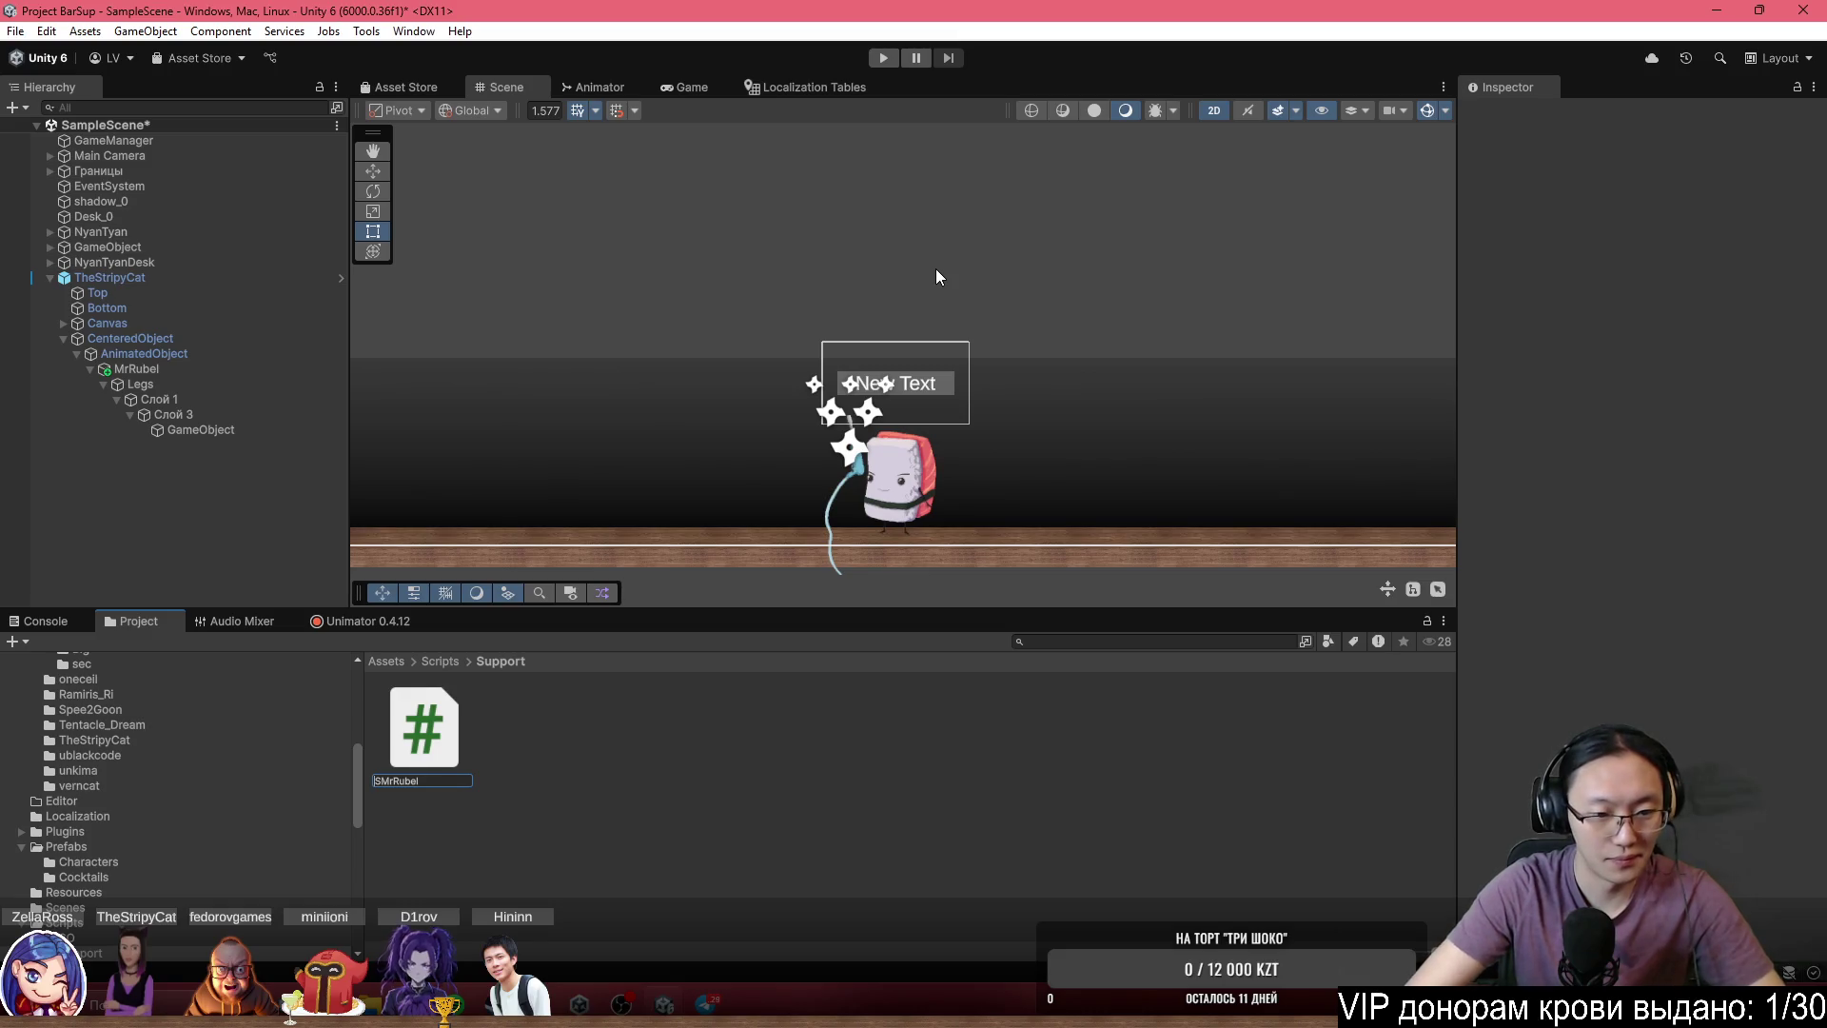
type("_")
key("Return")
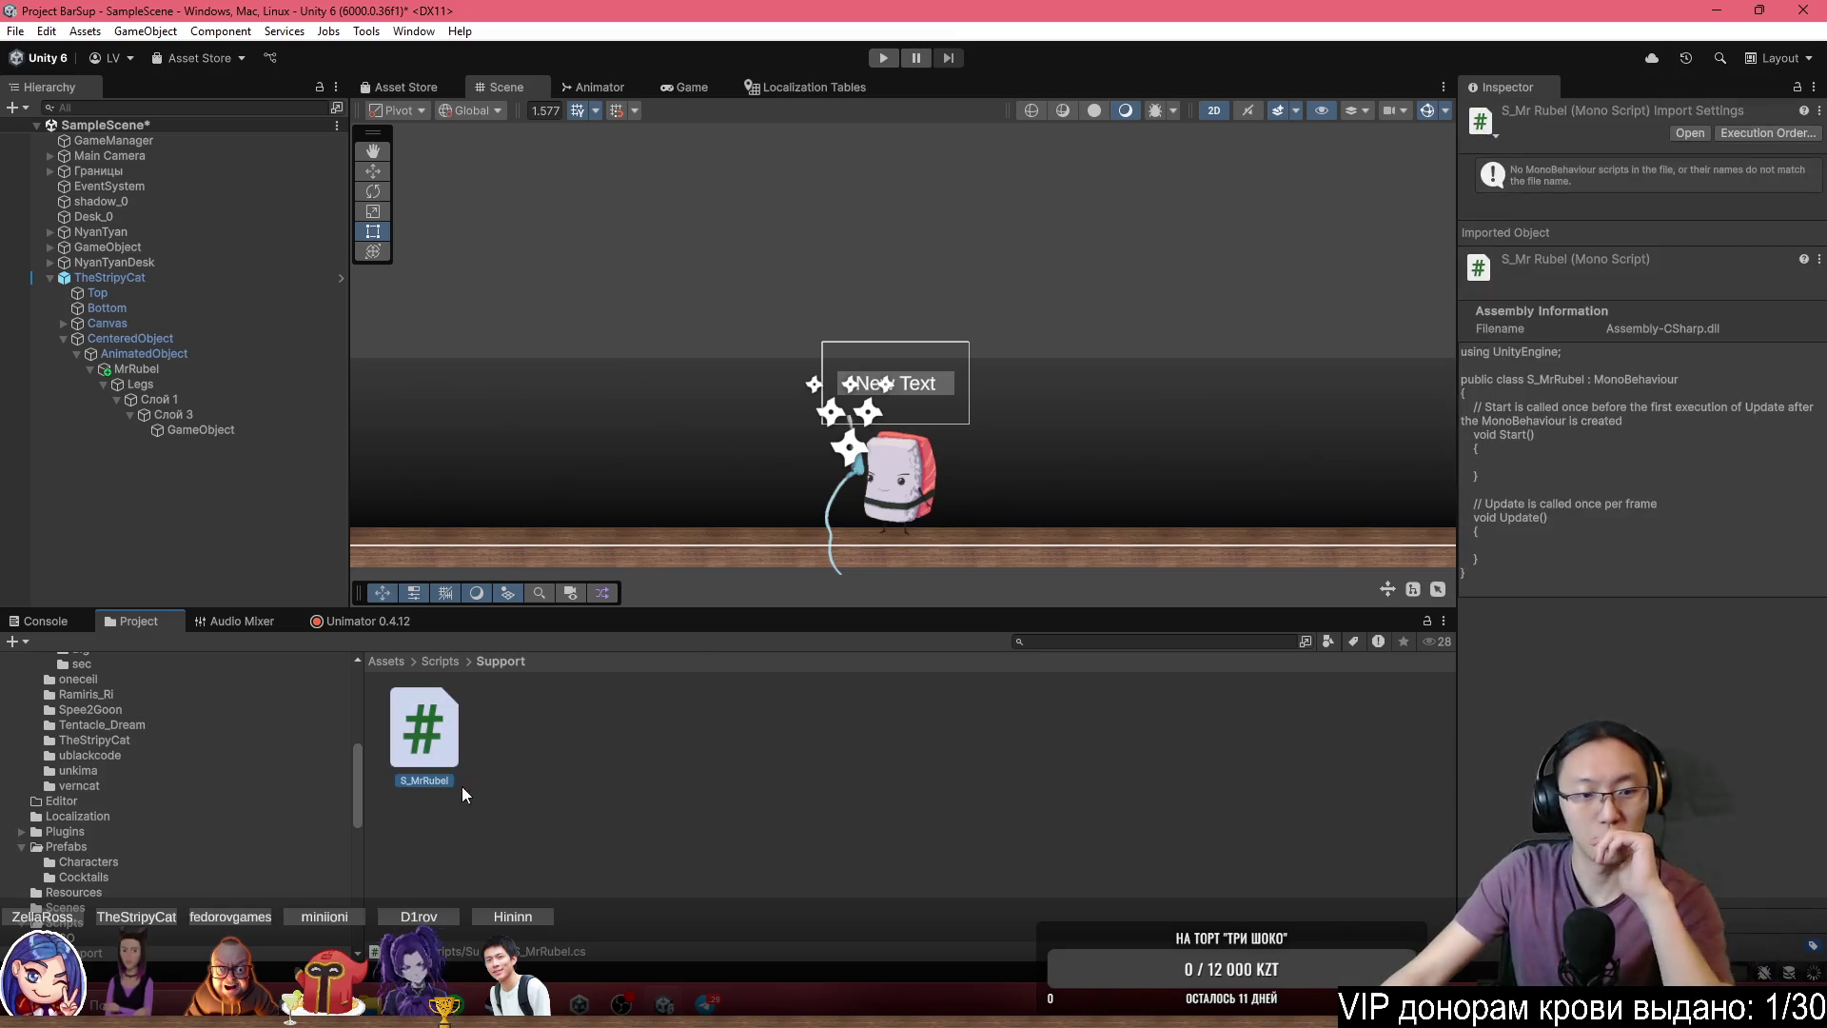
double_click(441, 756)
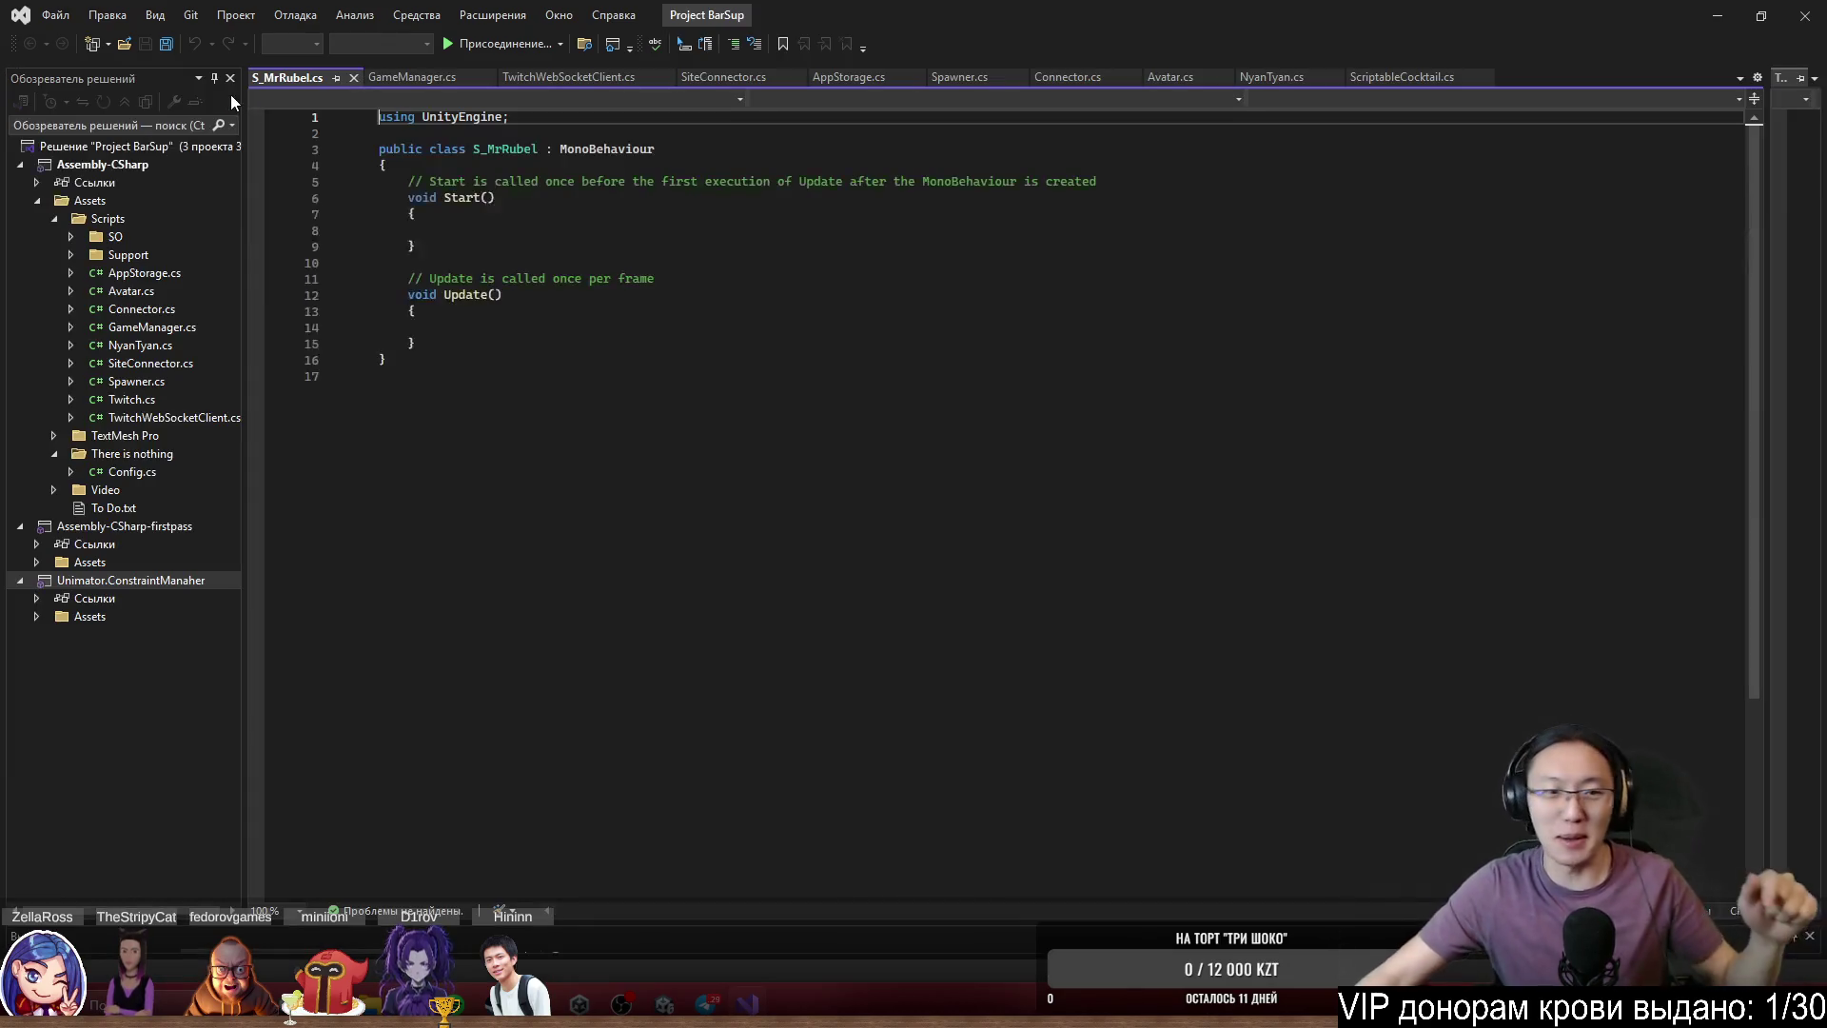
Replace the Start and Update methods with a [SerializeField] ParticleSystem _particleSystem field
left_click_drag(469, 380, 407, 190)
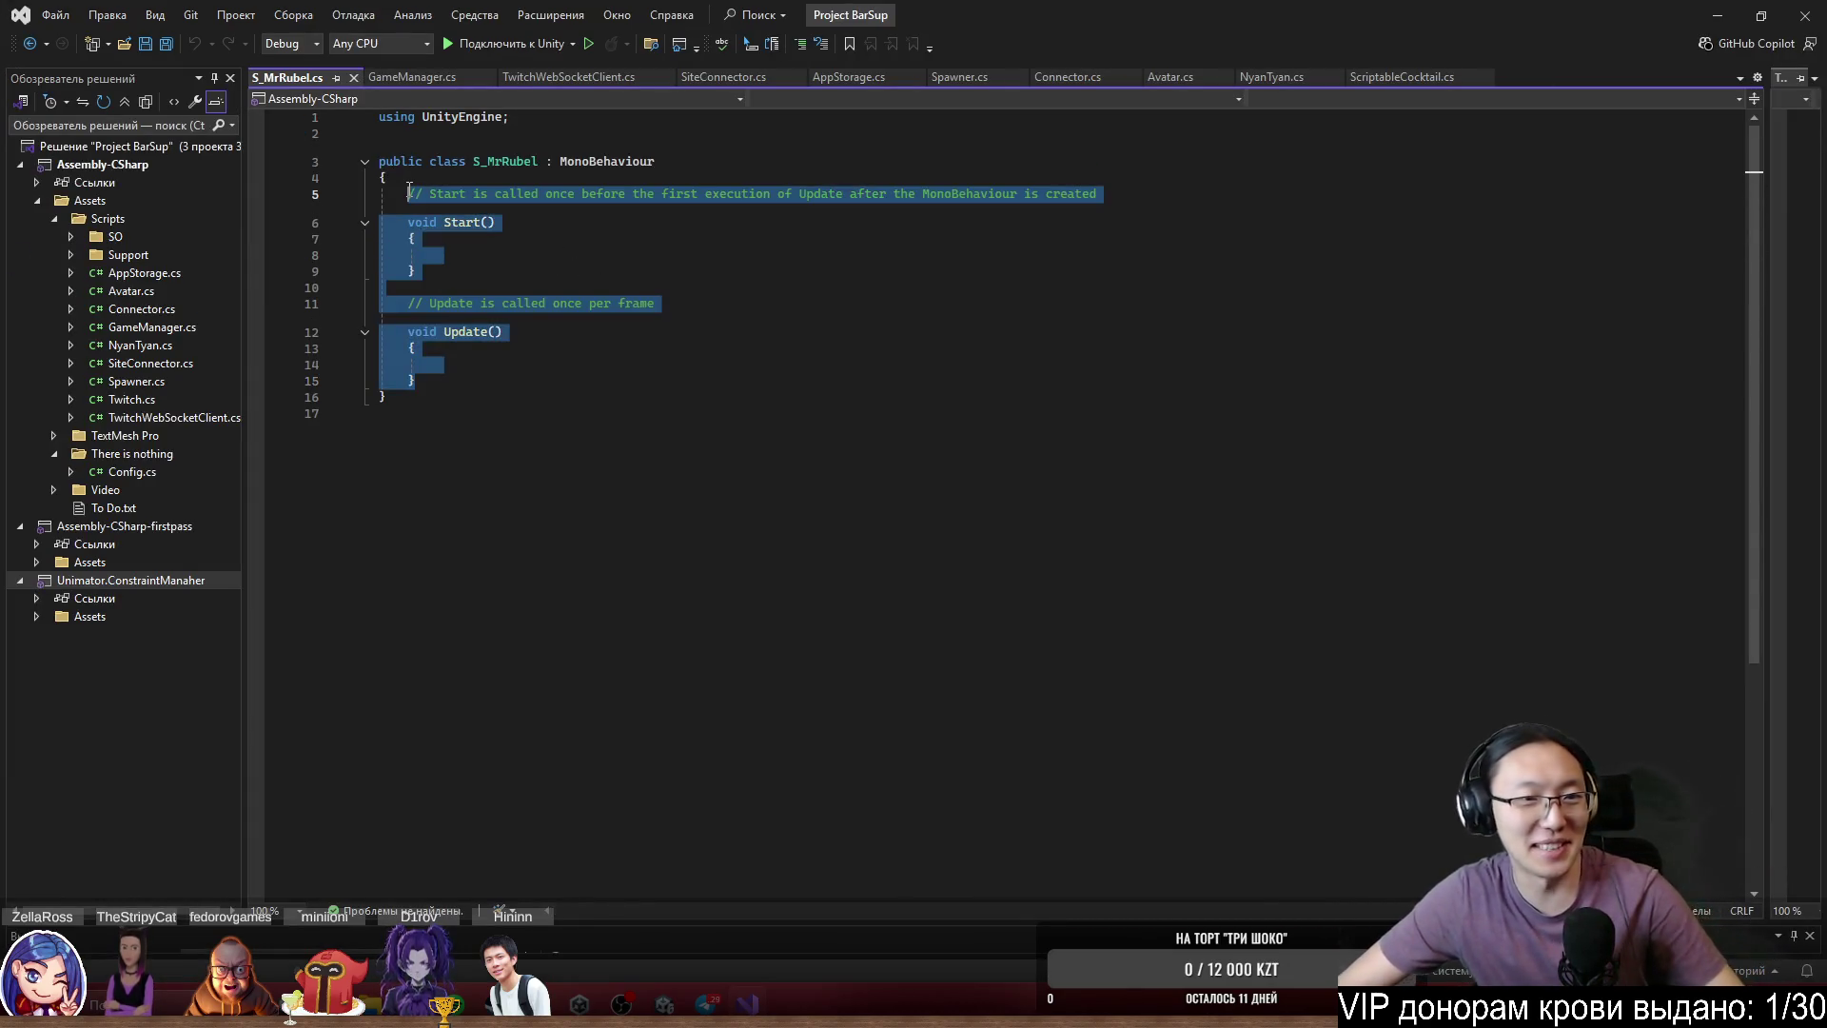
key("Delete")
type("p")
key("BackSpace")
type("[S")
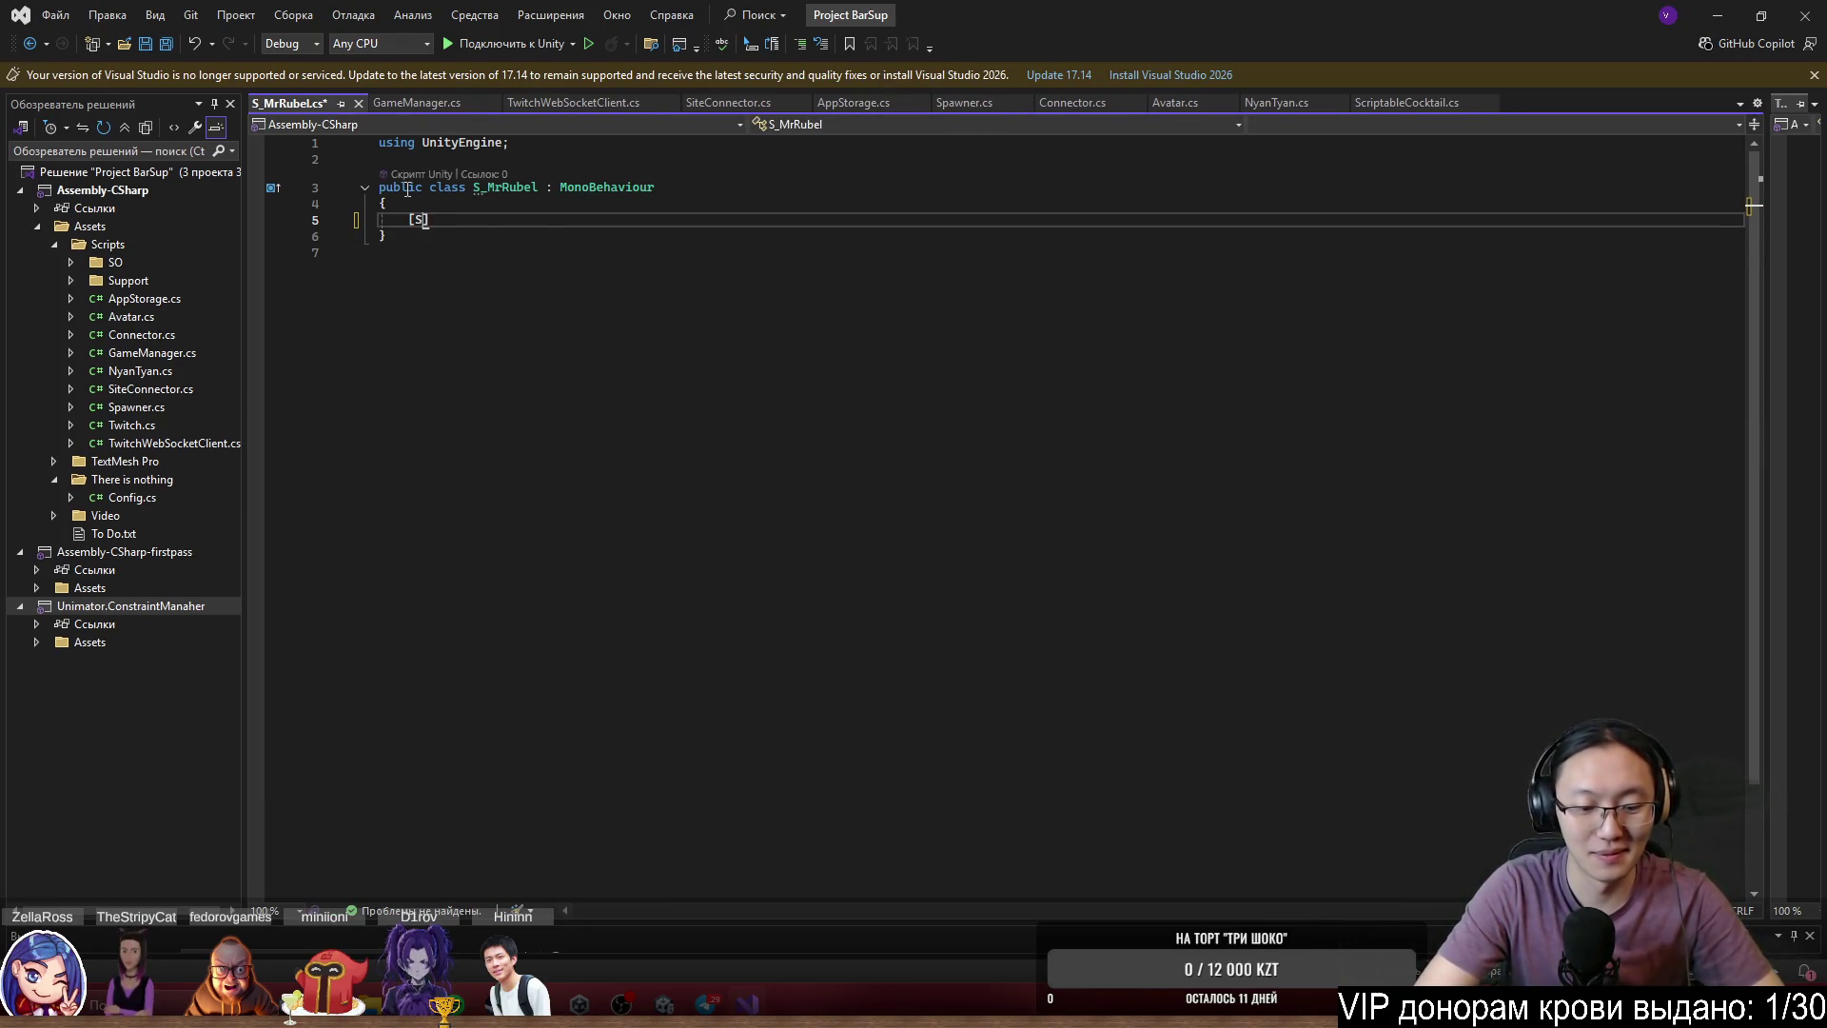
key("Tab")
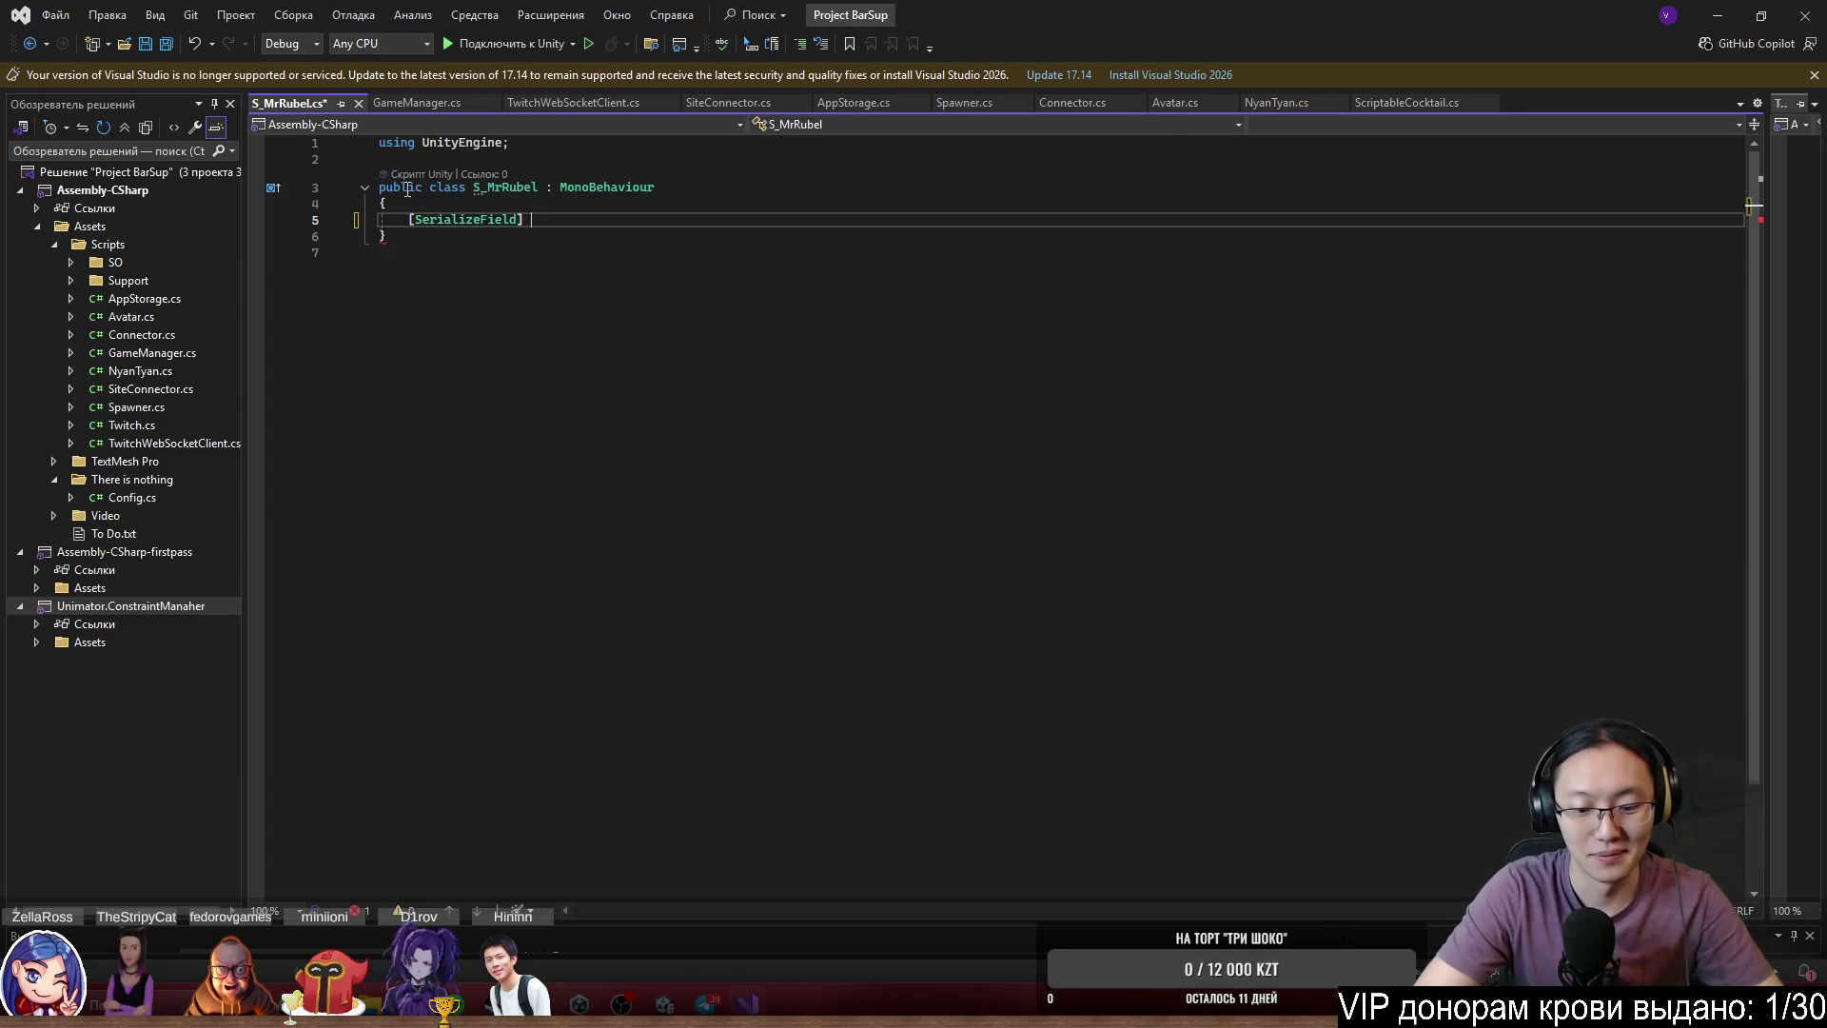
type("PS")
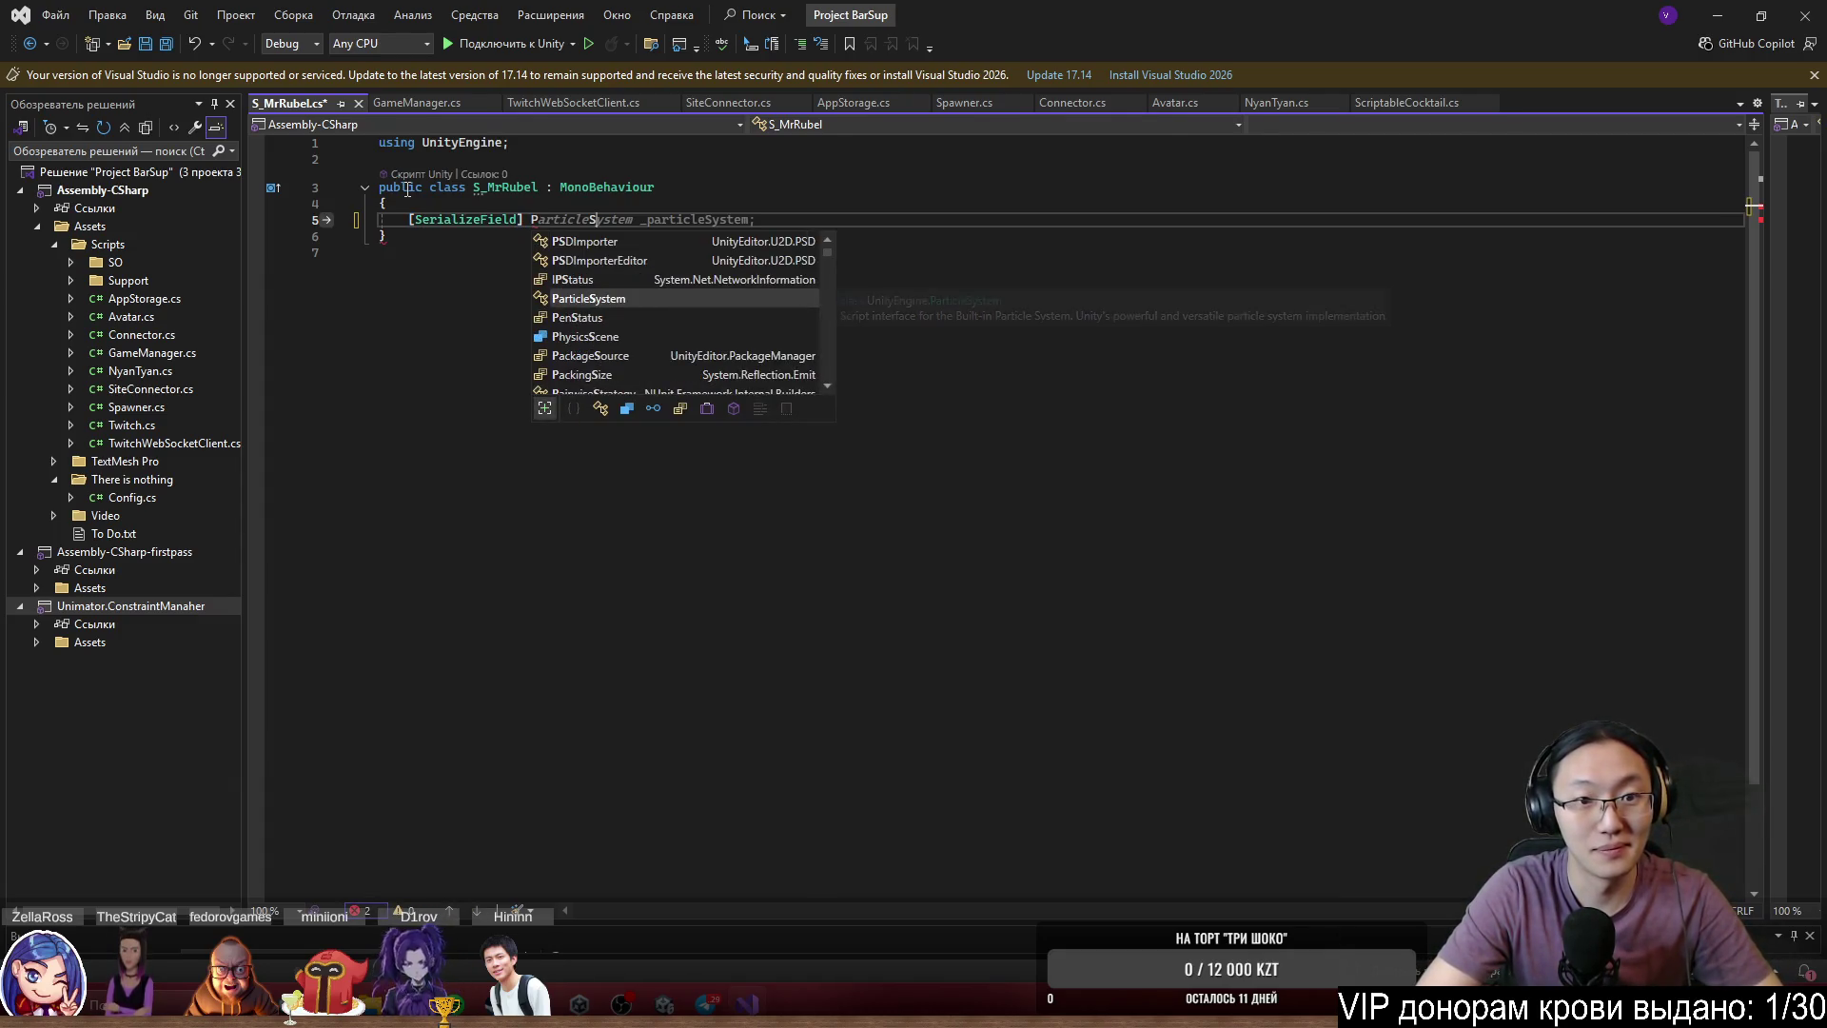
key("Tab")
key("Tab")
key("Return")
key("Return")
Add an empty public void Shoot() method and an empty OnEnable() method
type("puboi")
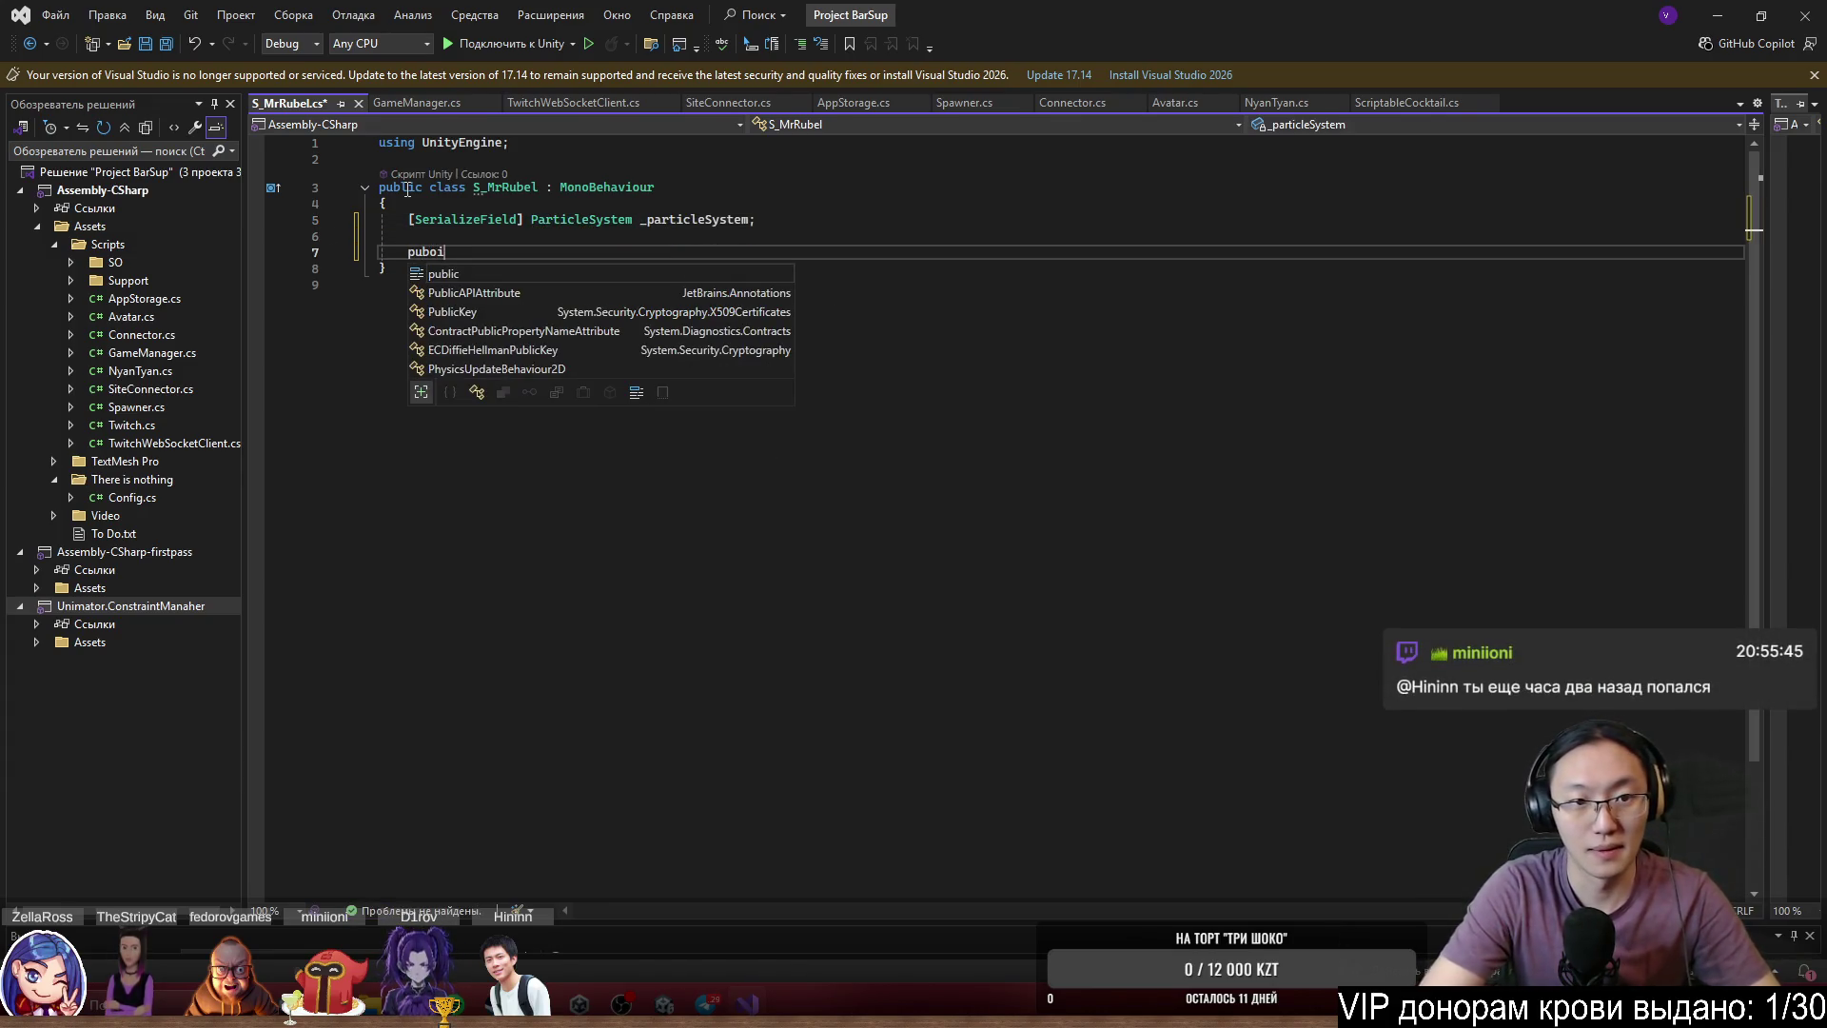
type("ublic void Shoo")
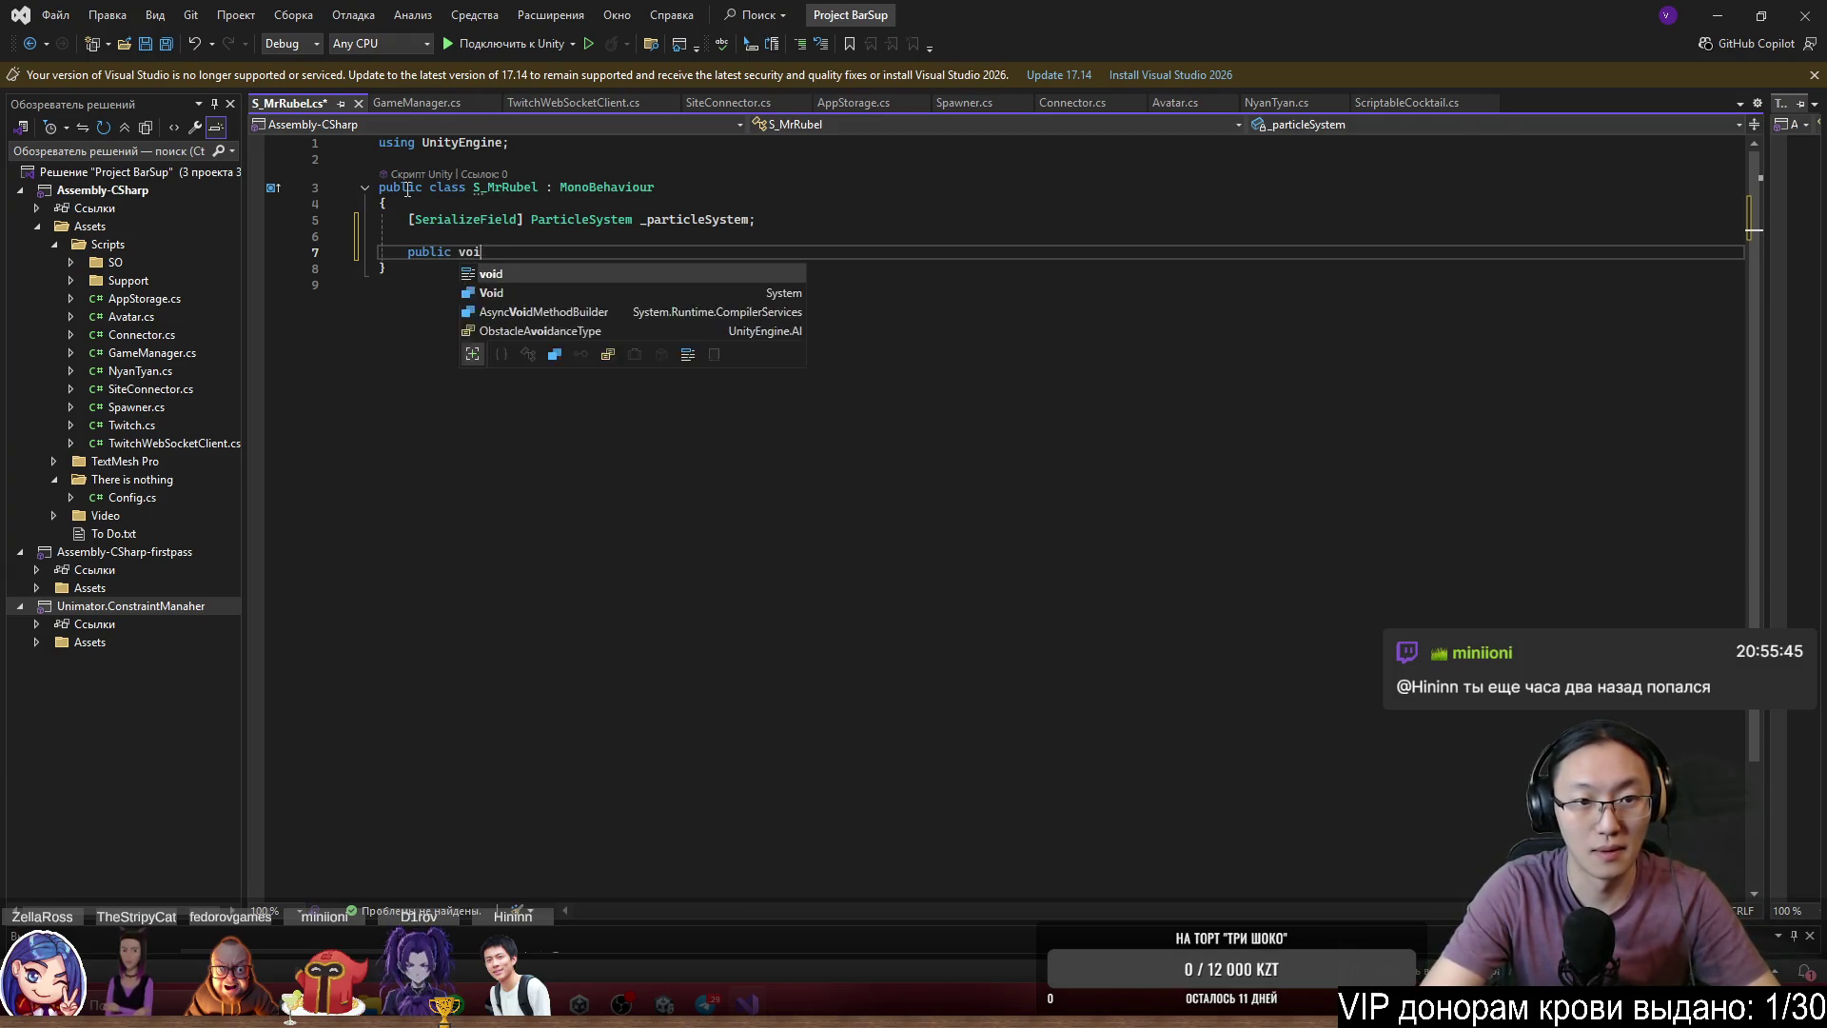
type("t(){")
key("Return")
key("Down")
key("End")
key("Return")
key("Return")
type("public void")
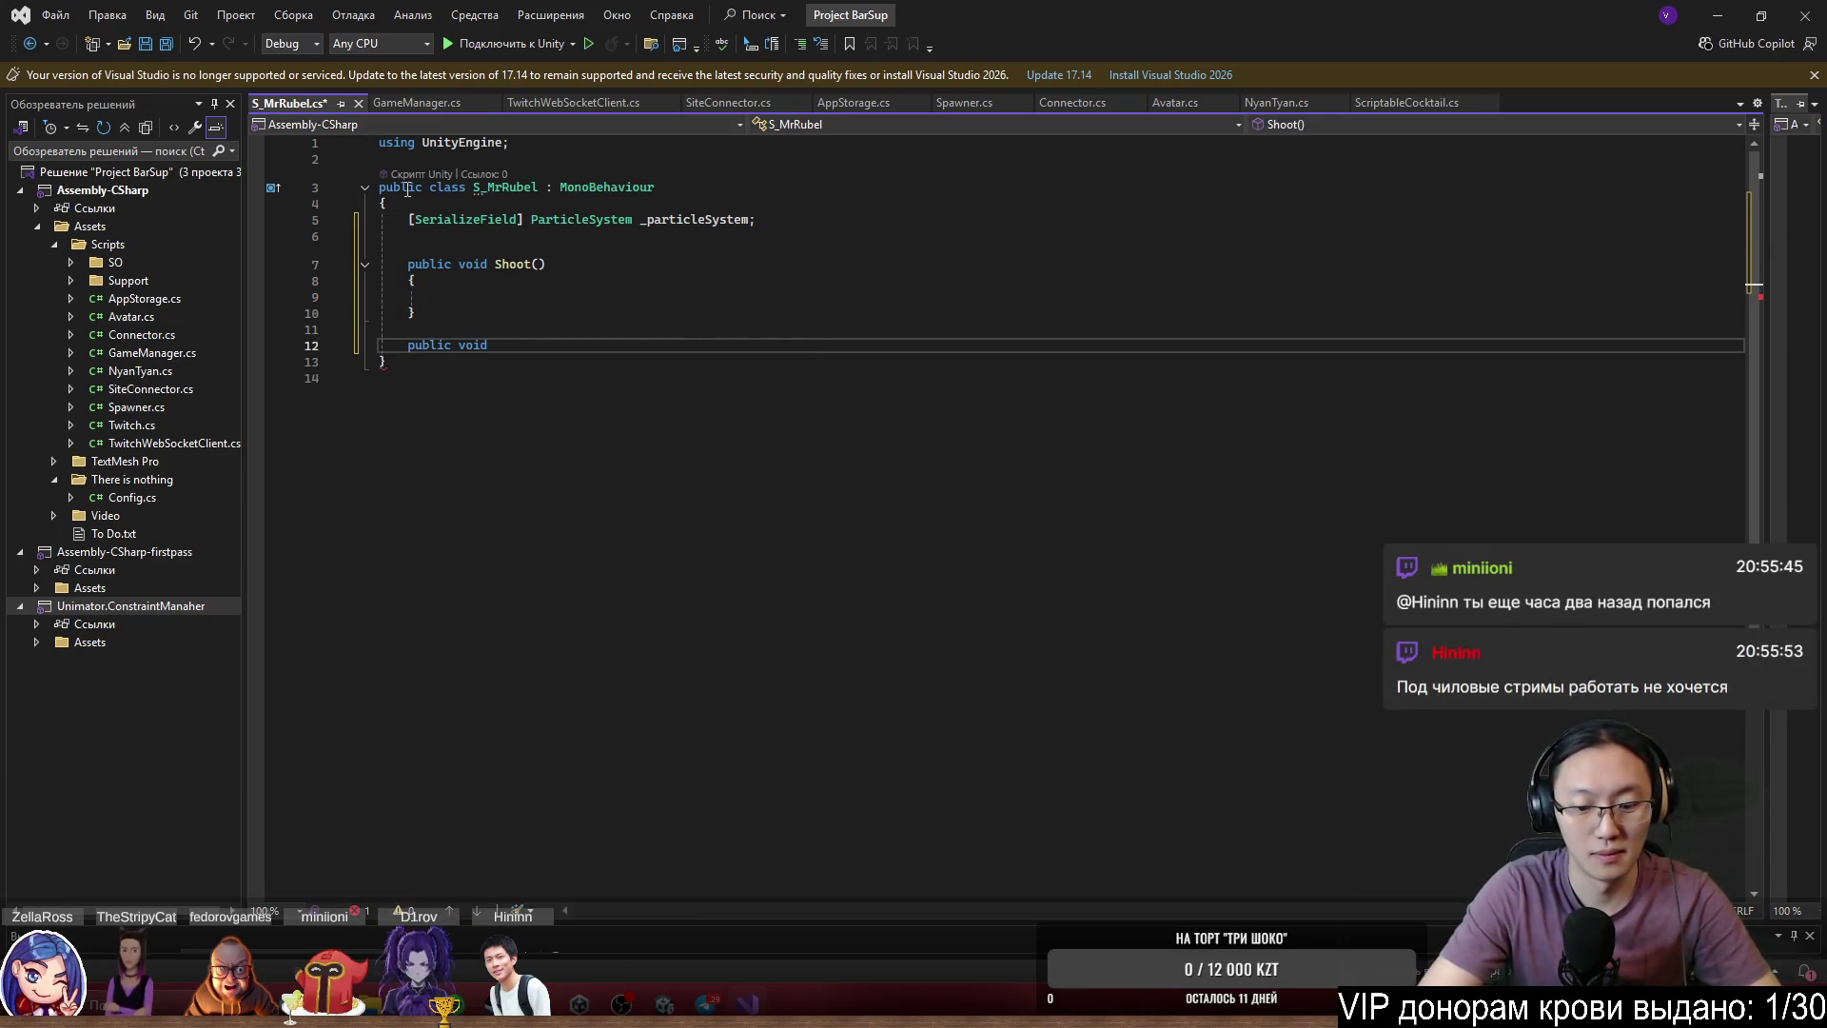
key("ctrl+BackSpace")
key("ctrl+BackSpace")
type("OnEn")
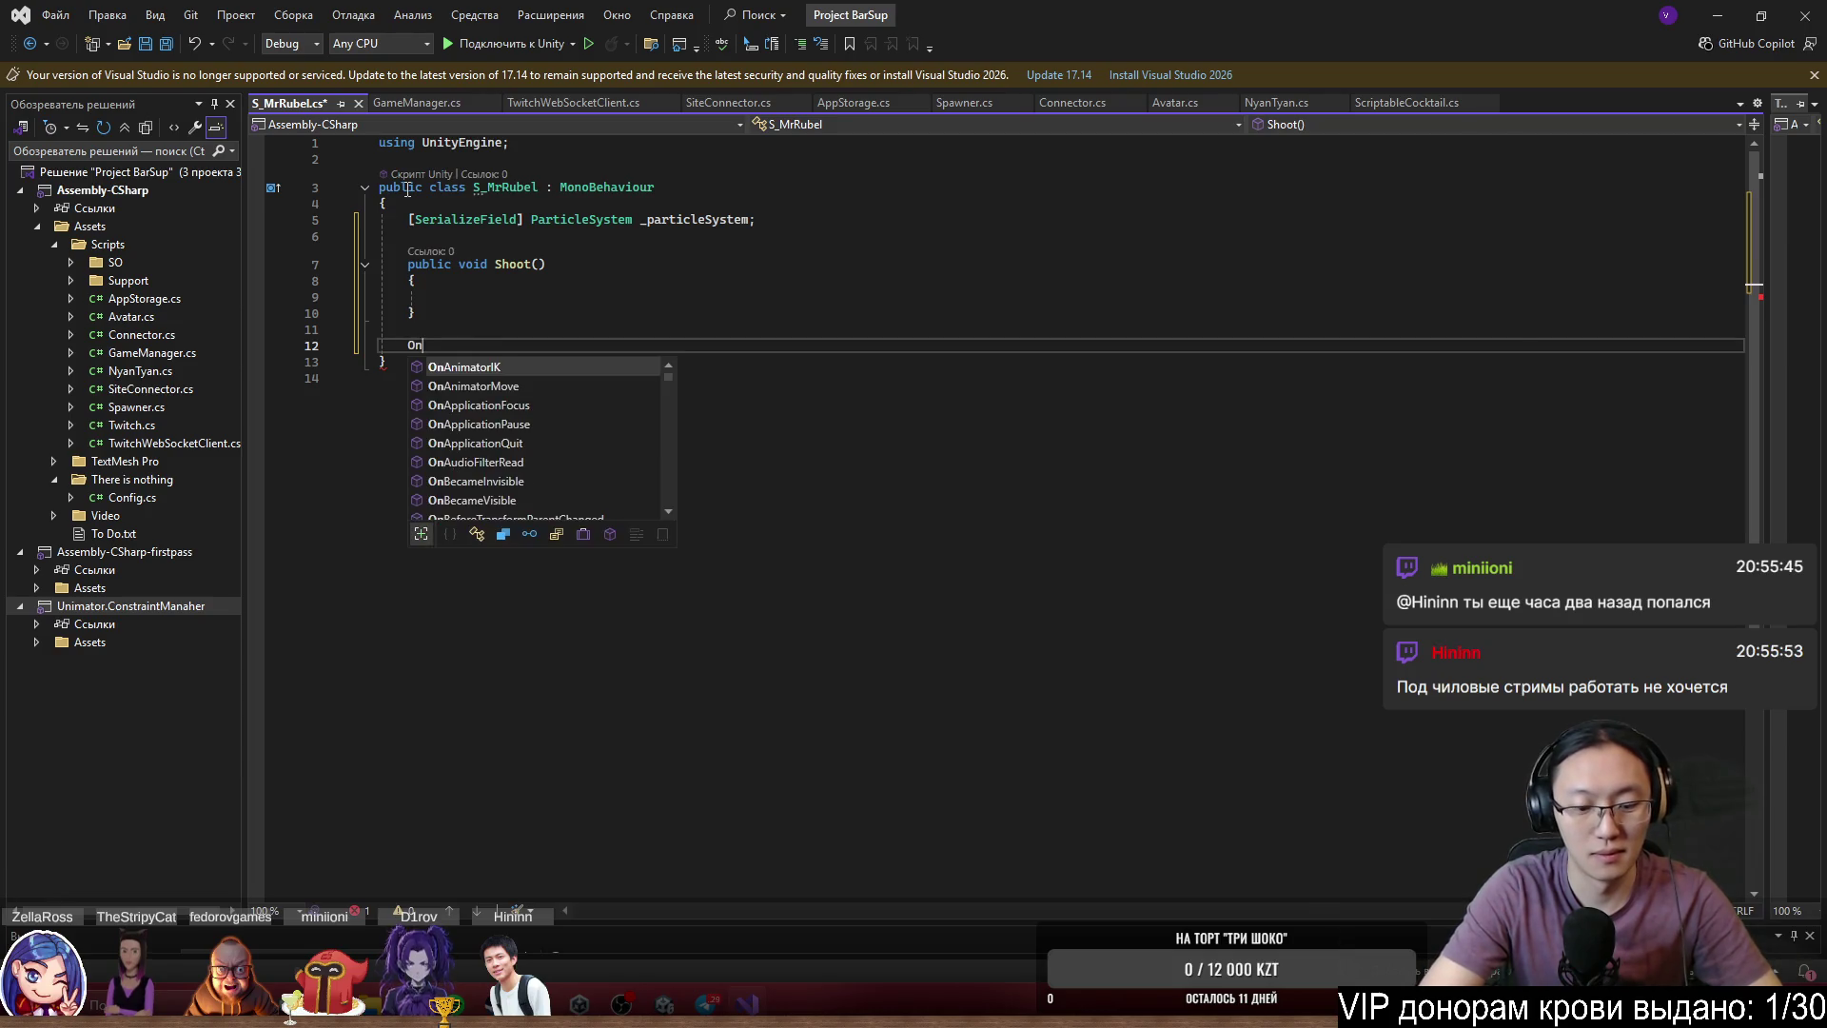
key("Tab")
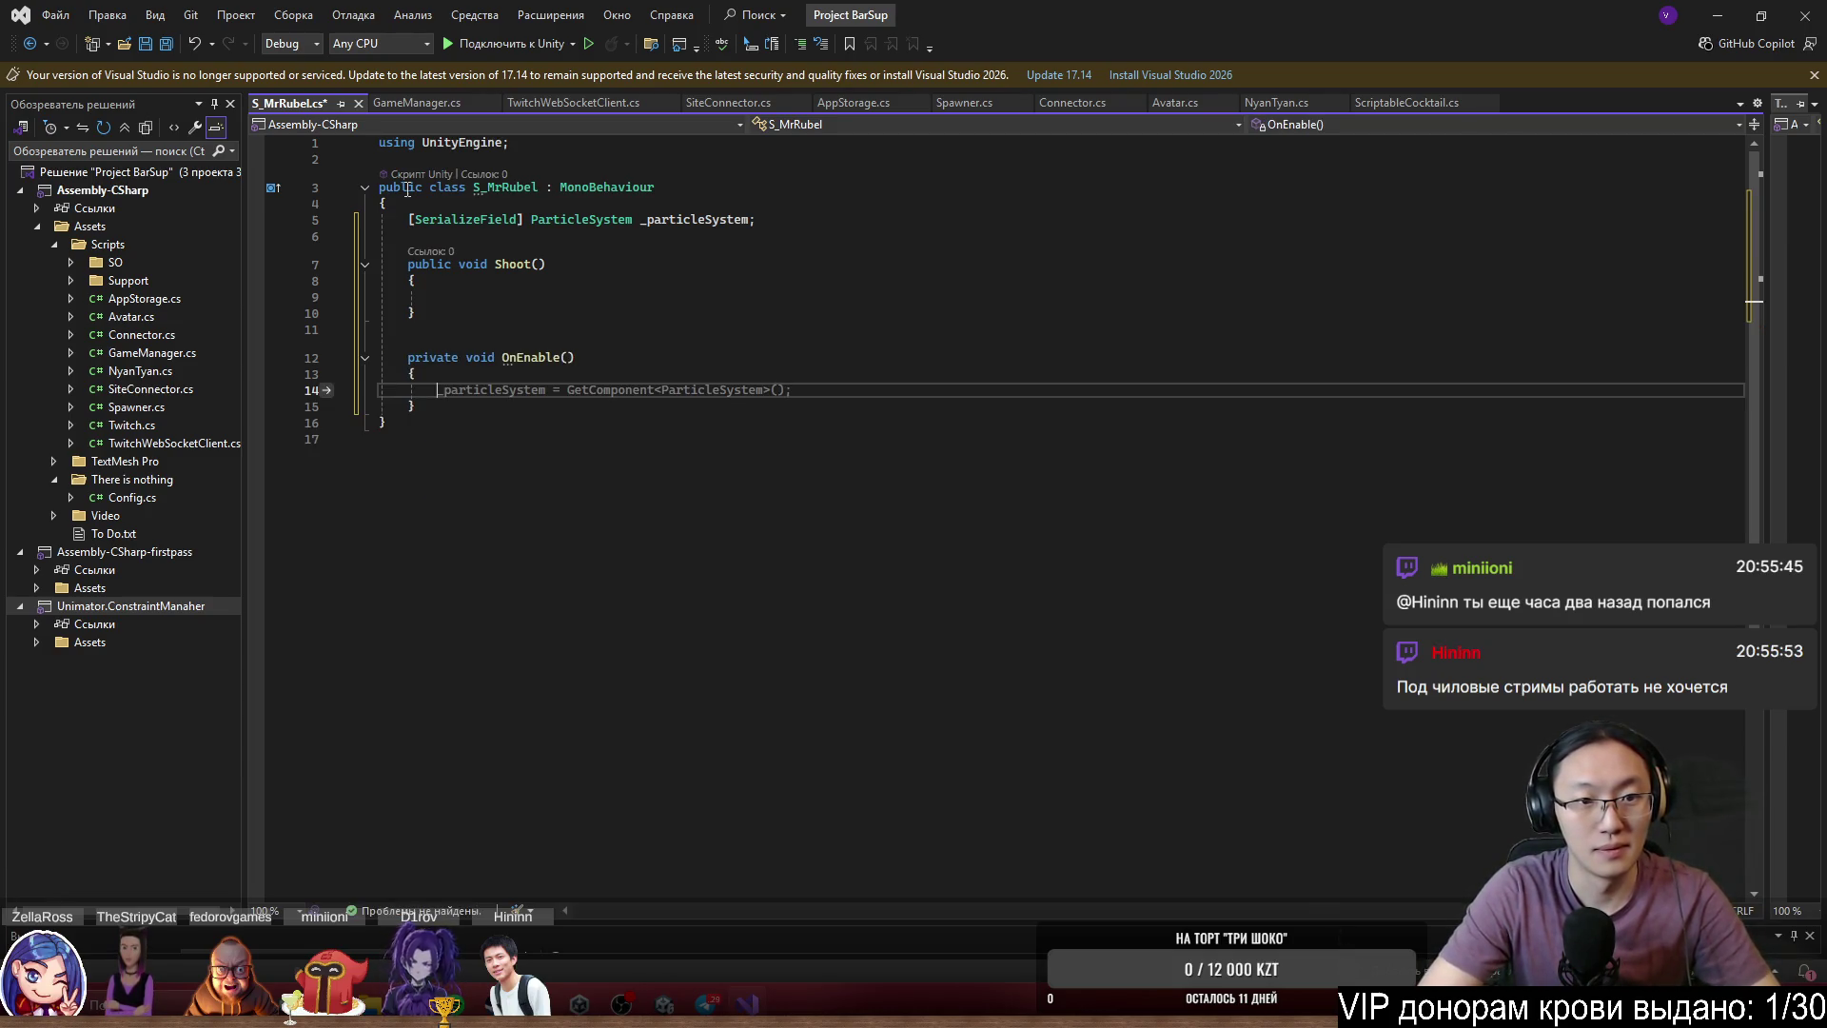
key("Up")
key("Up")
key("Up")
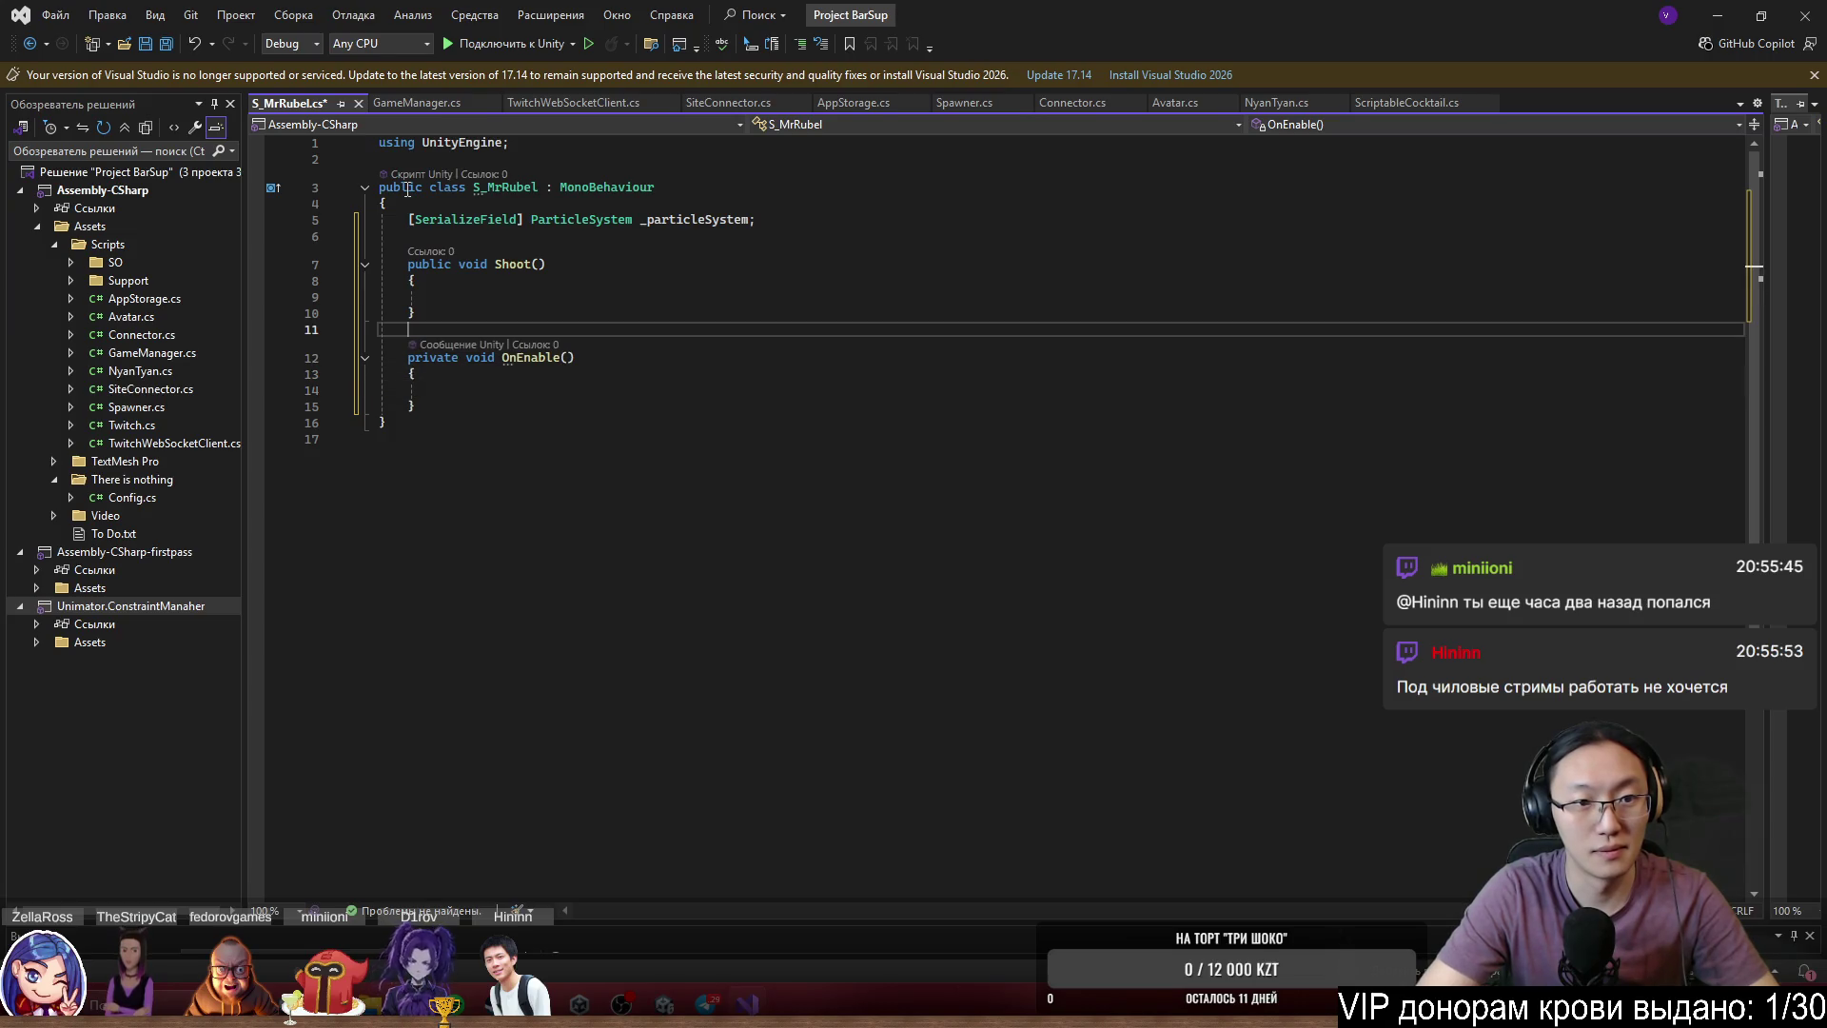
key("Return")
key("Up")
key("Up")
key("Up")
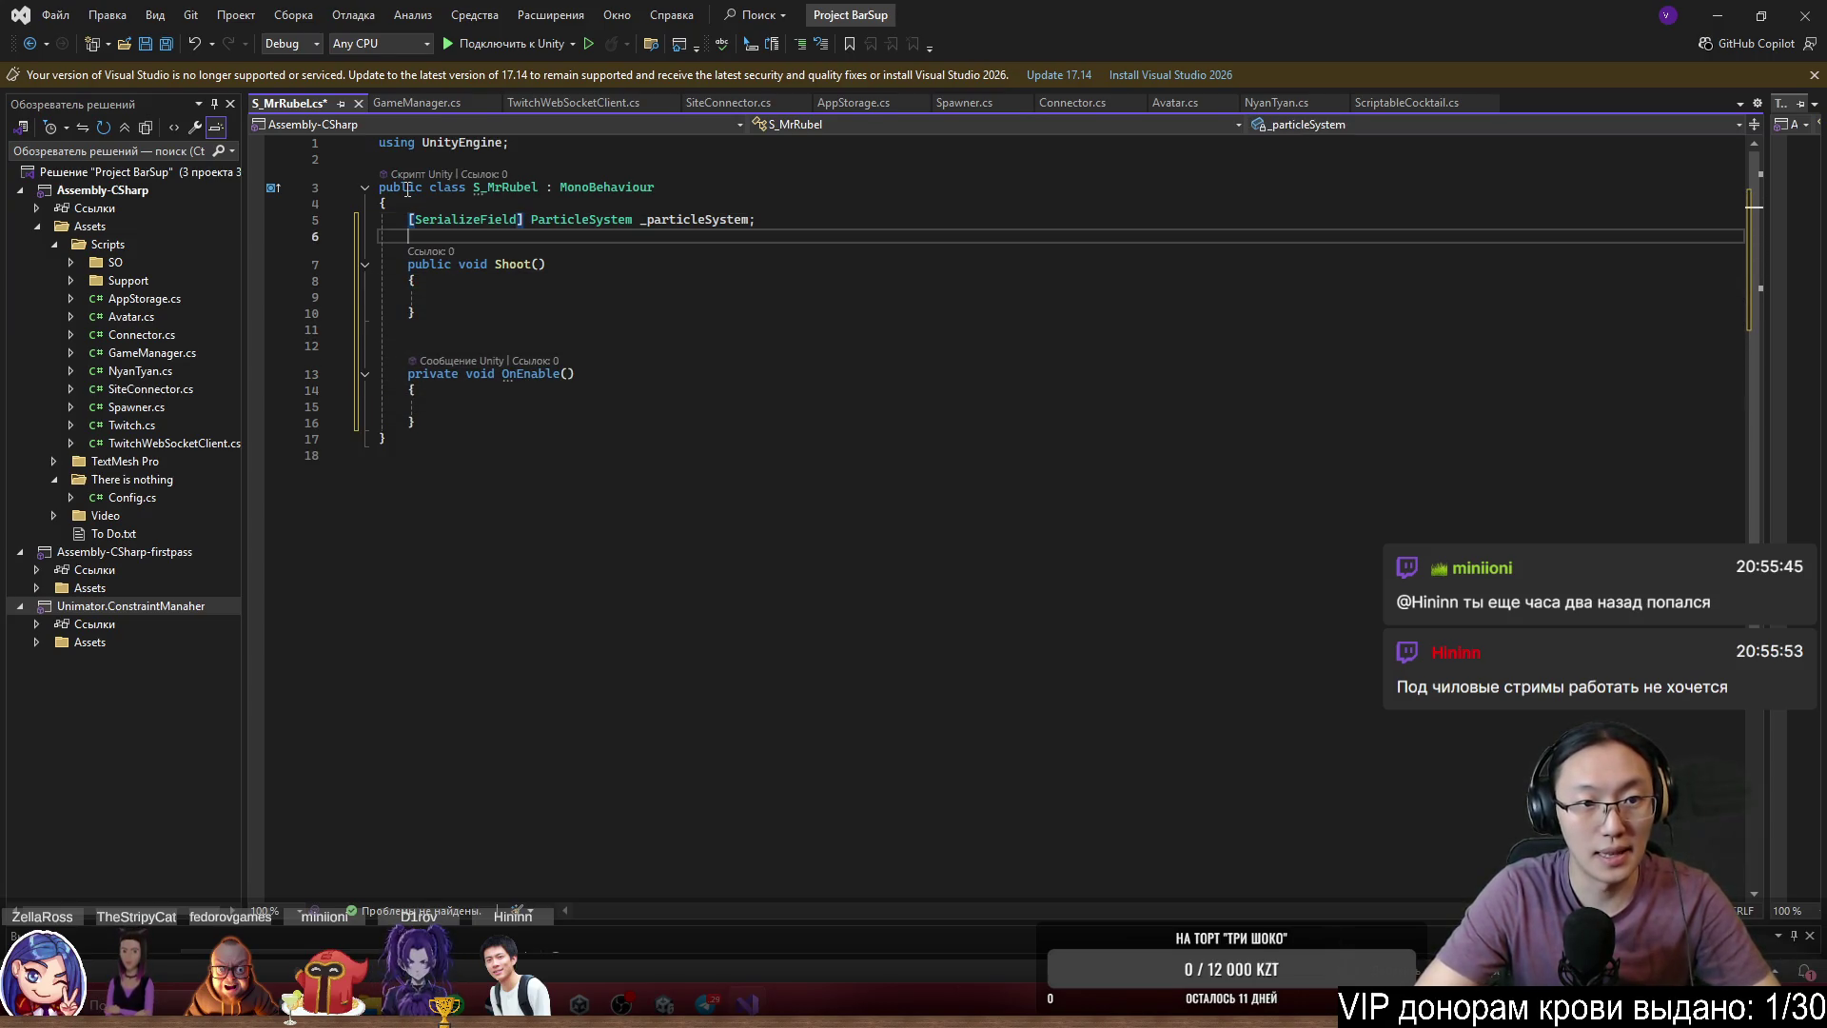
Declare a private Coroutine cor field below the particle system field
key("Return")
key("Up")
type("private Co")
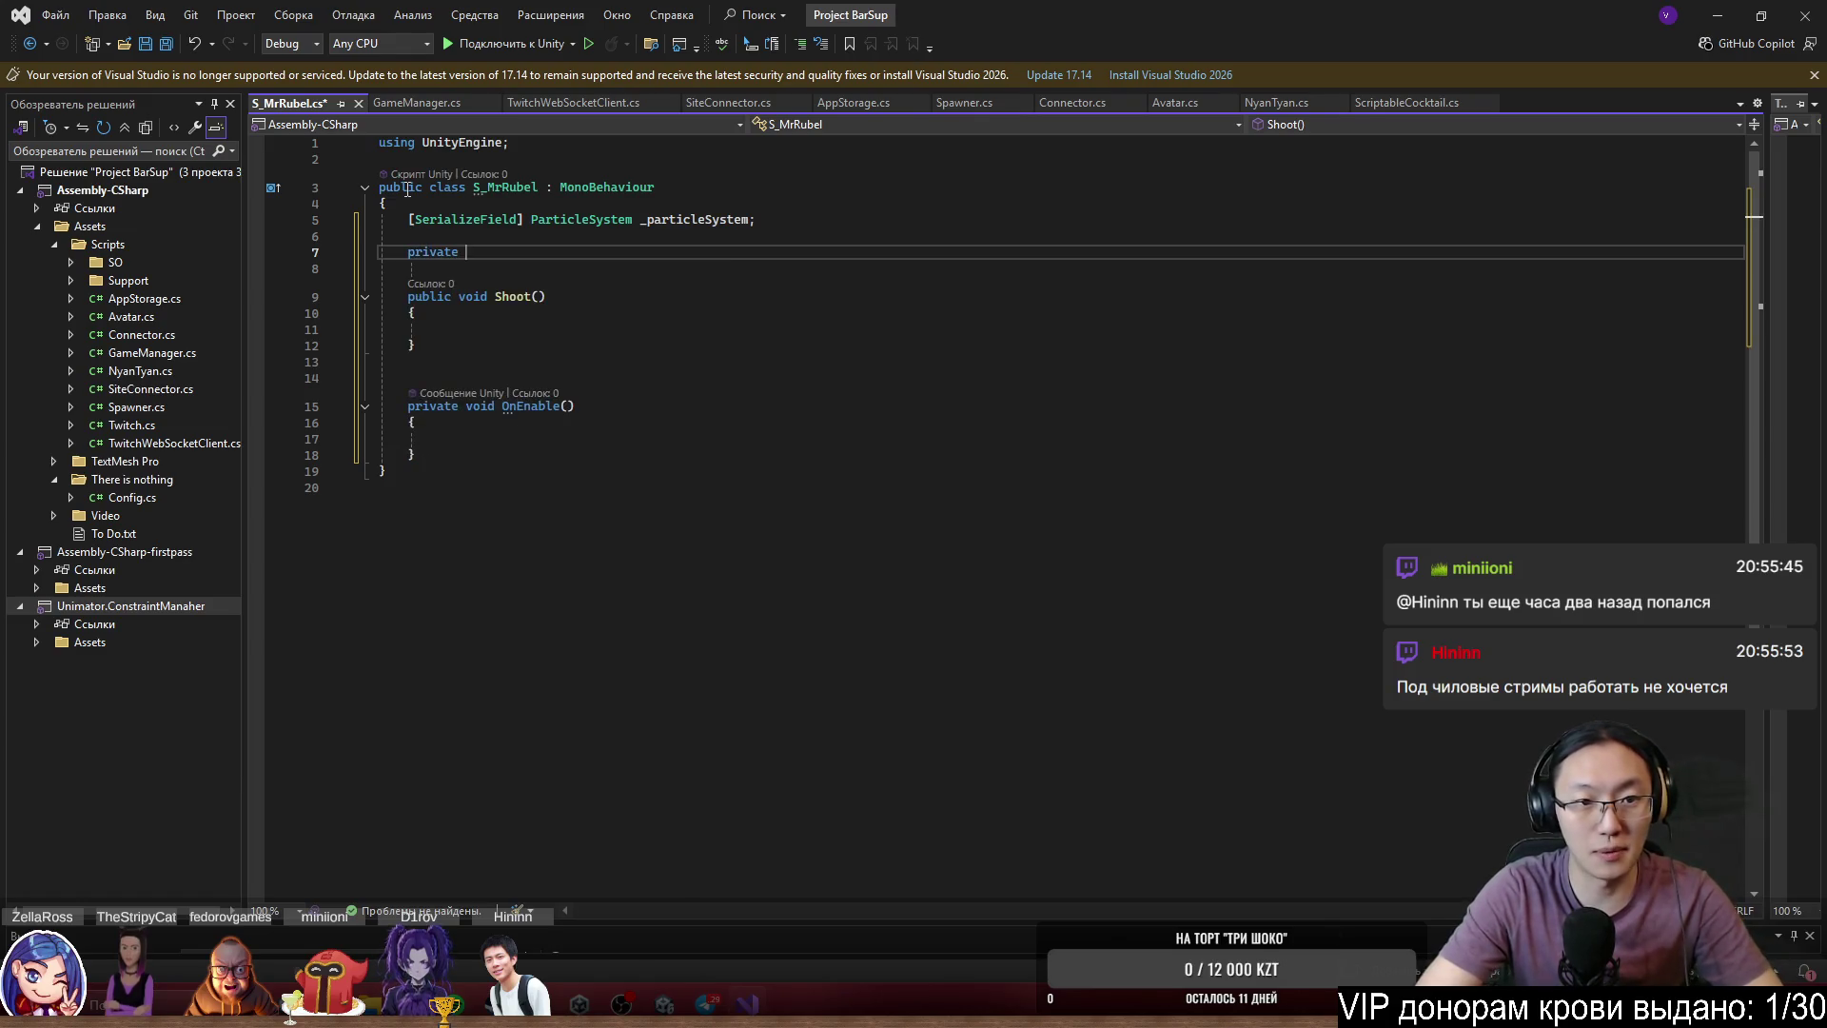
type("ro")
key("space")
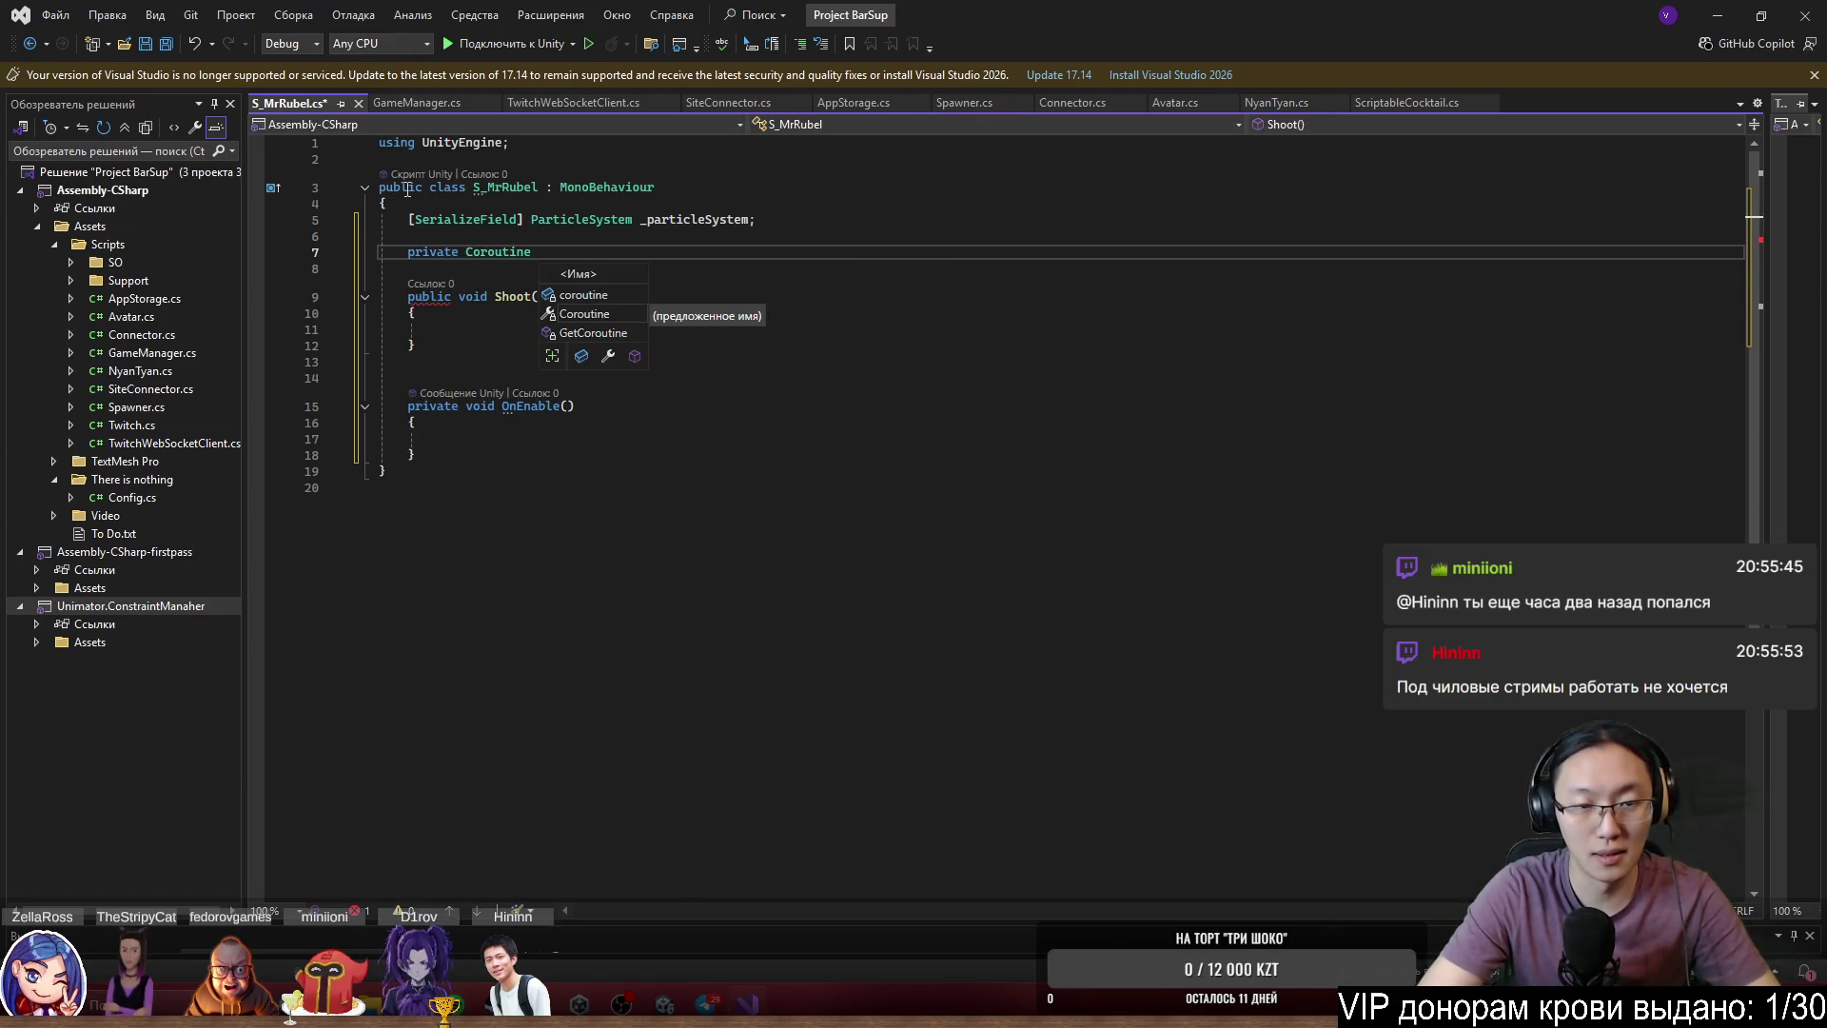
type("cor;")
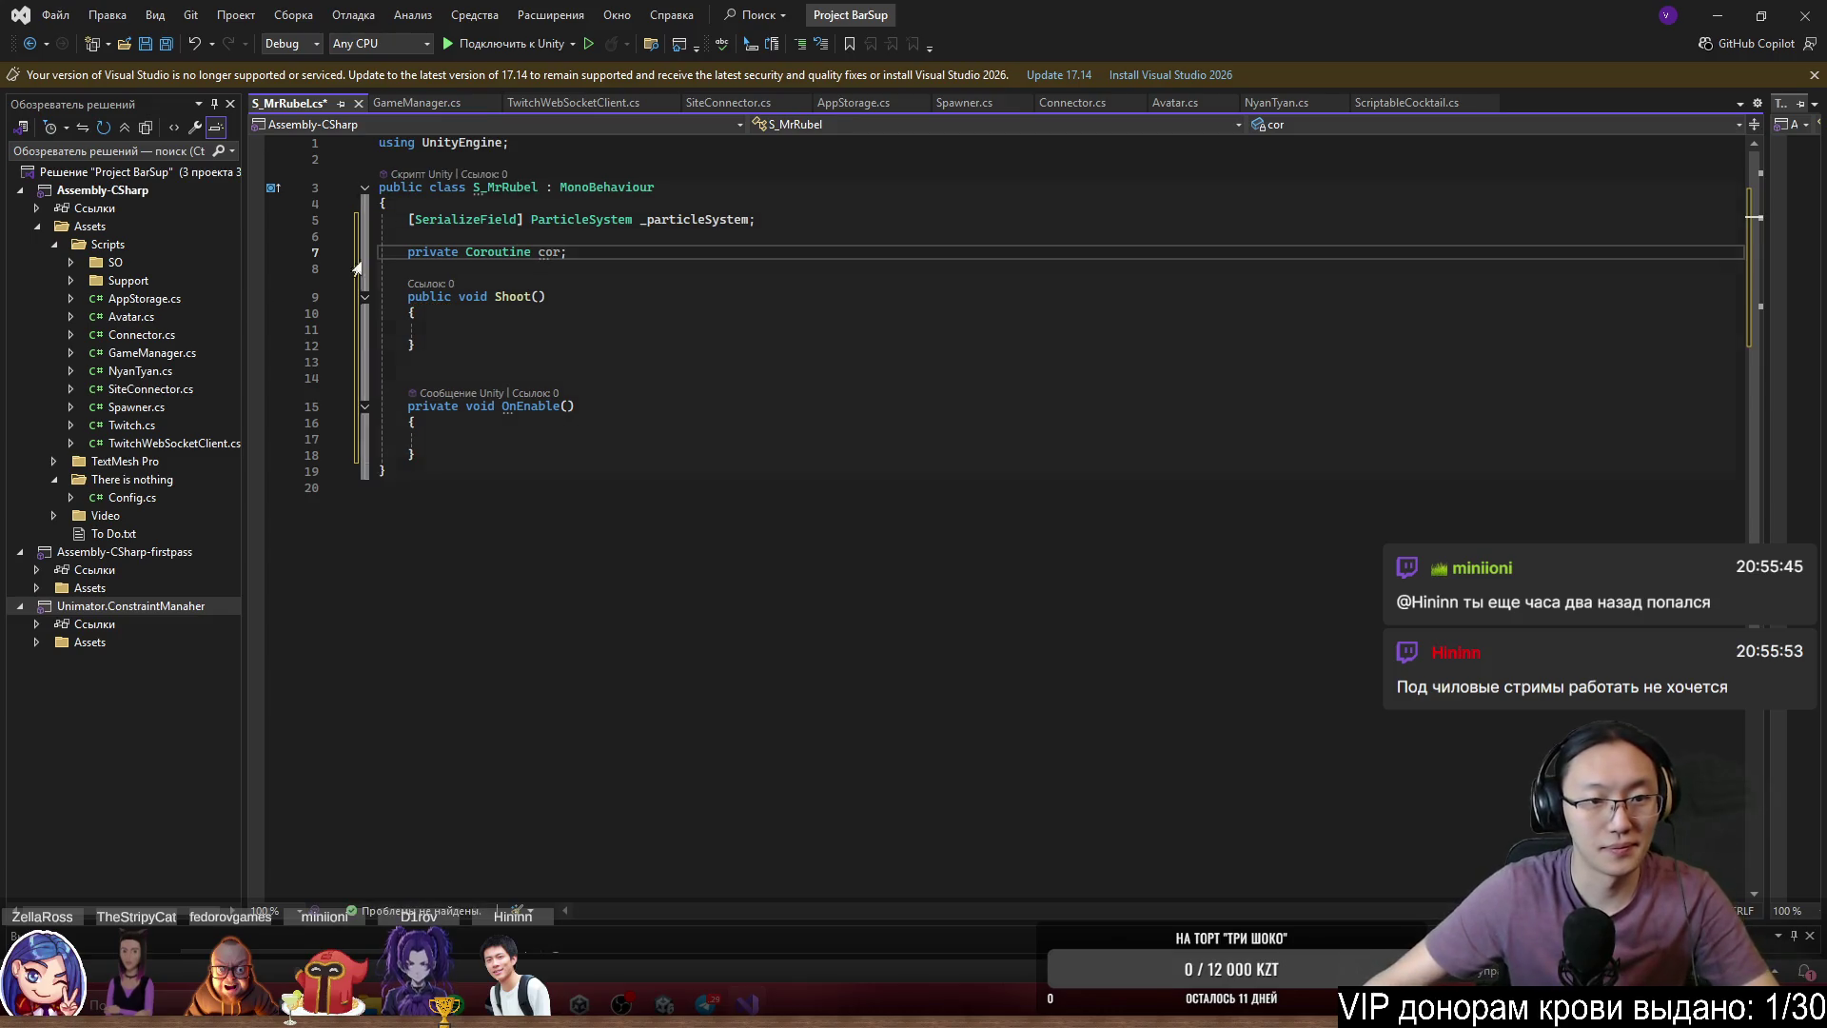
Write 'if (cor != null) { cor = null; }' inside OnEnable
left_click(549, 431)
type("if (")
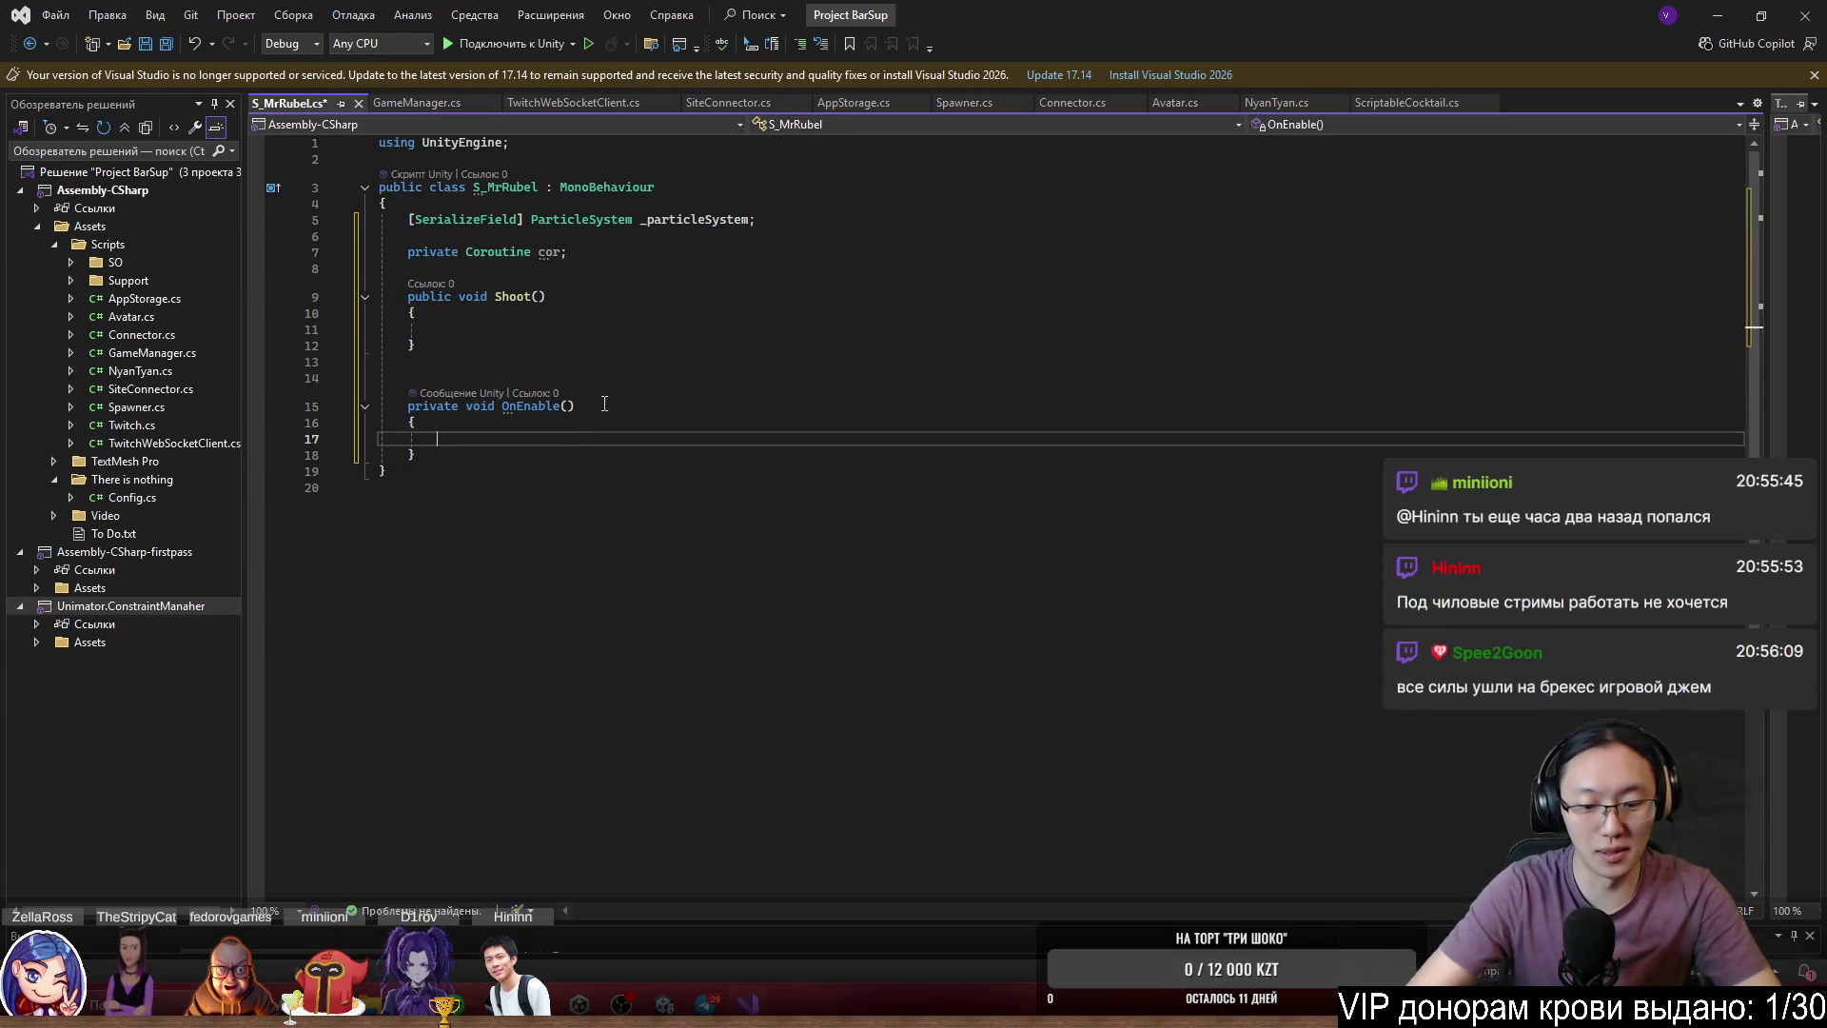
key("Tab")
key("BackSpace")
type("{")
key("Return")
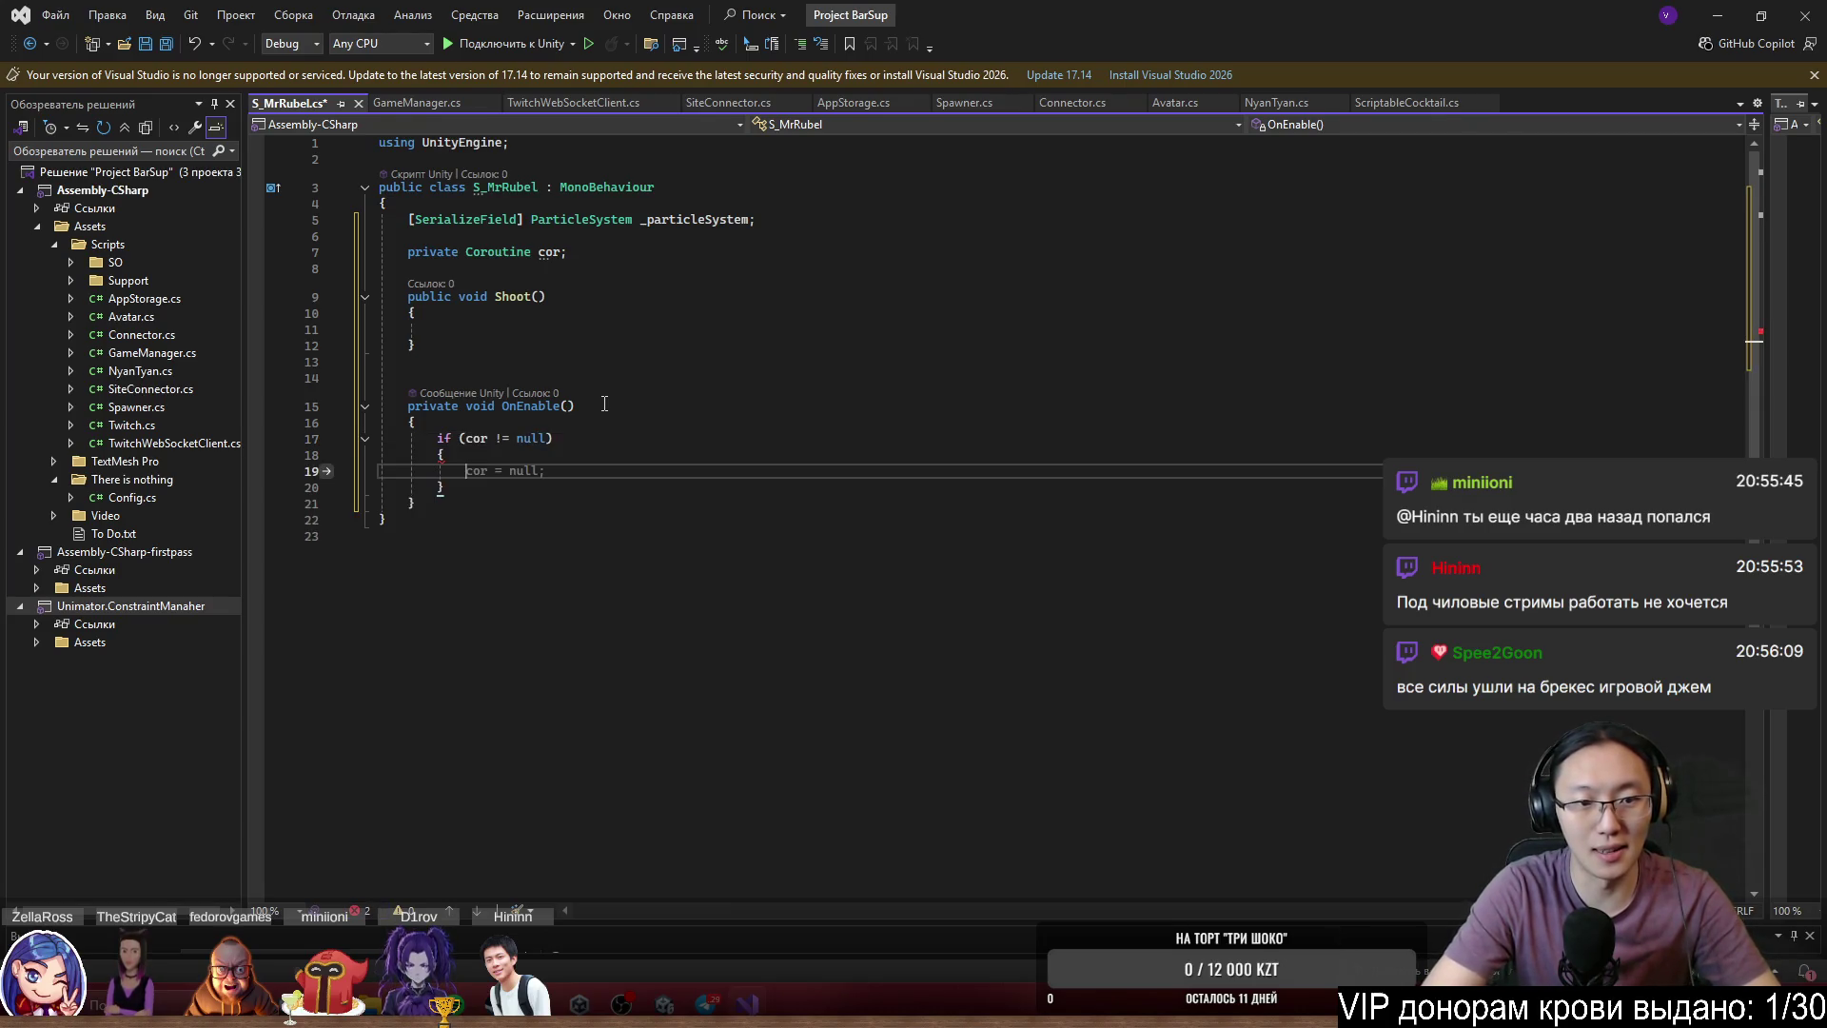
key("Tab")
key("Return")
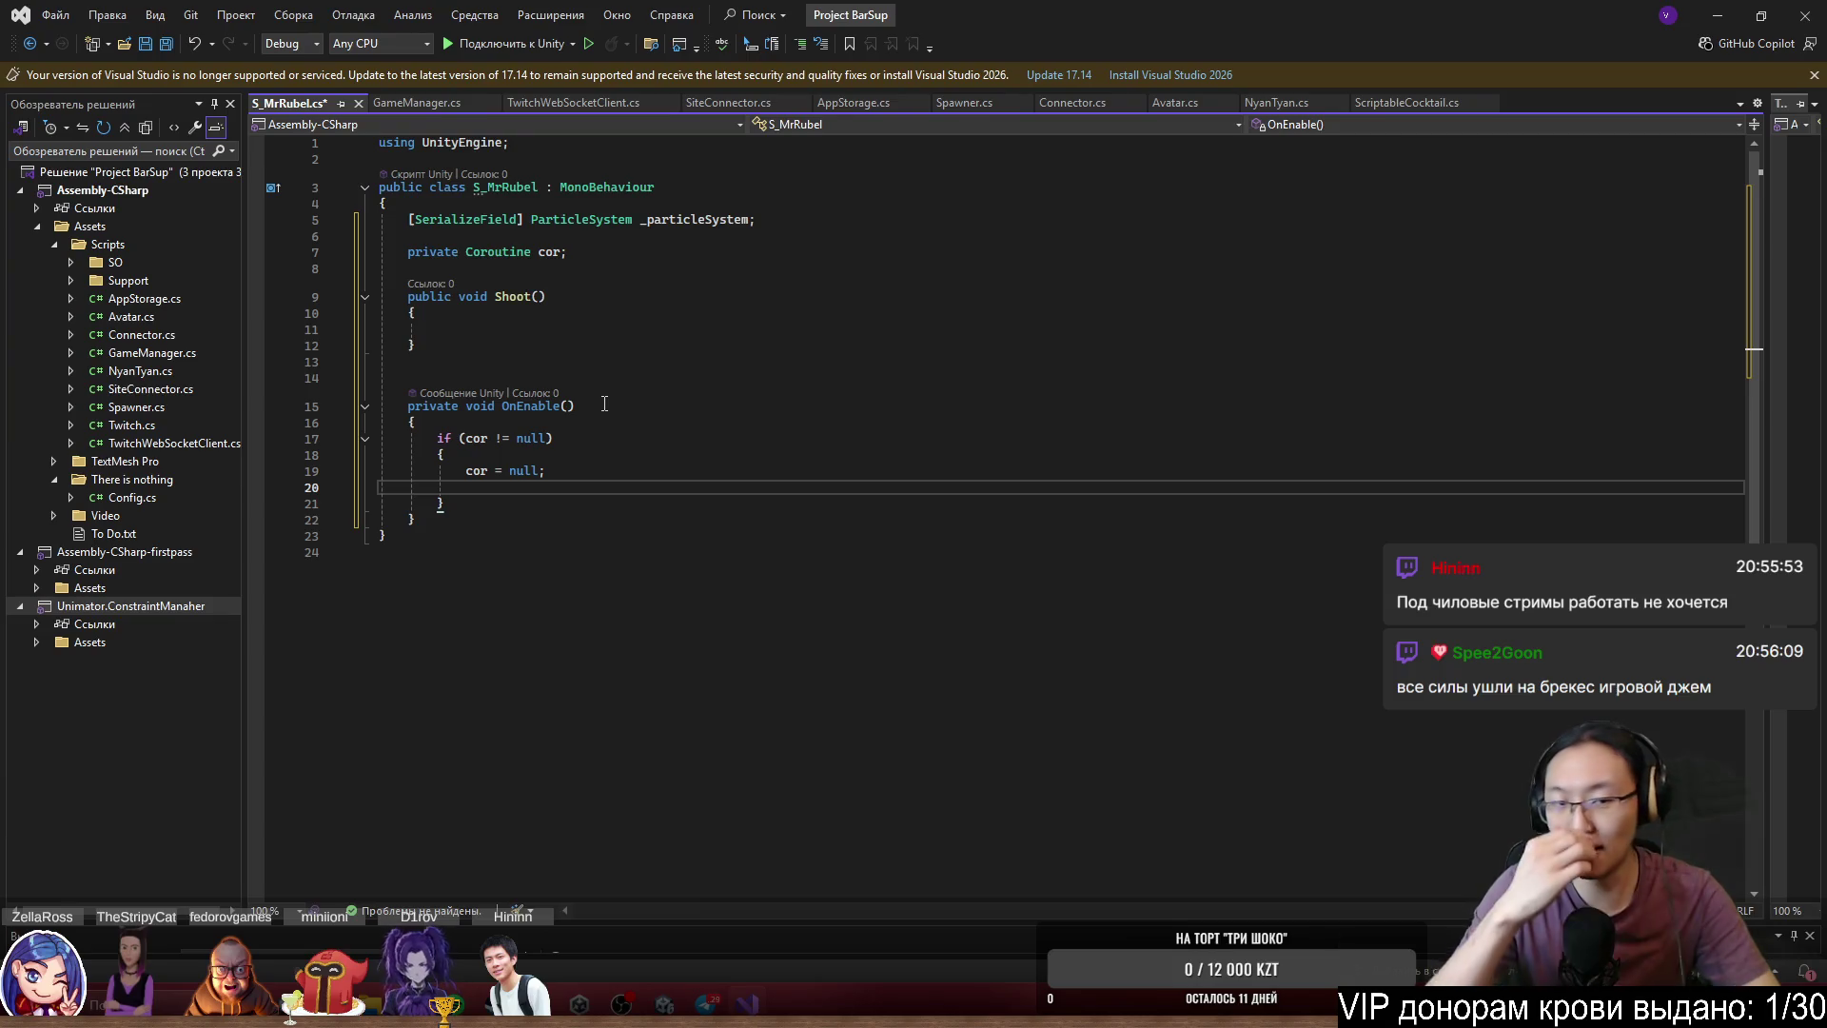
key("BackSpace")
key("BackSpace")
key("Down")
key("Return")
key("Return")
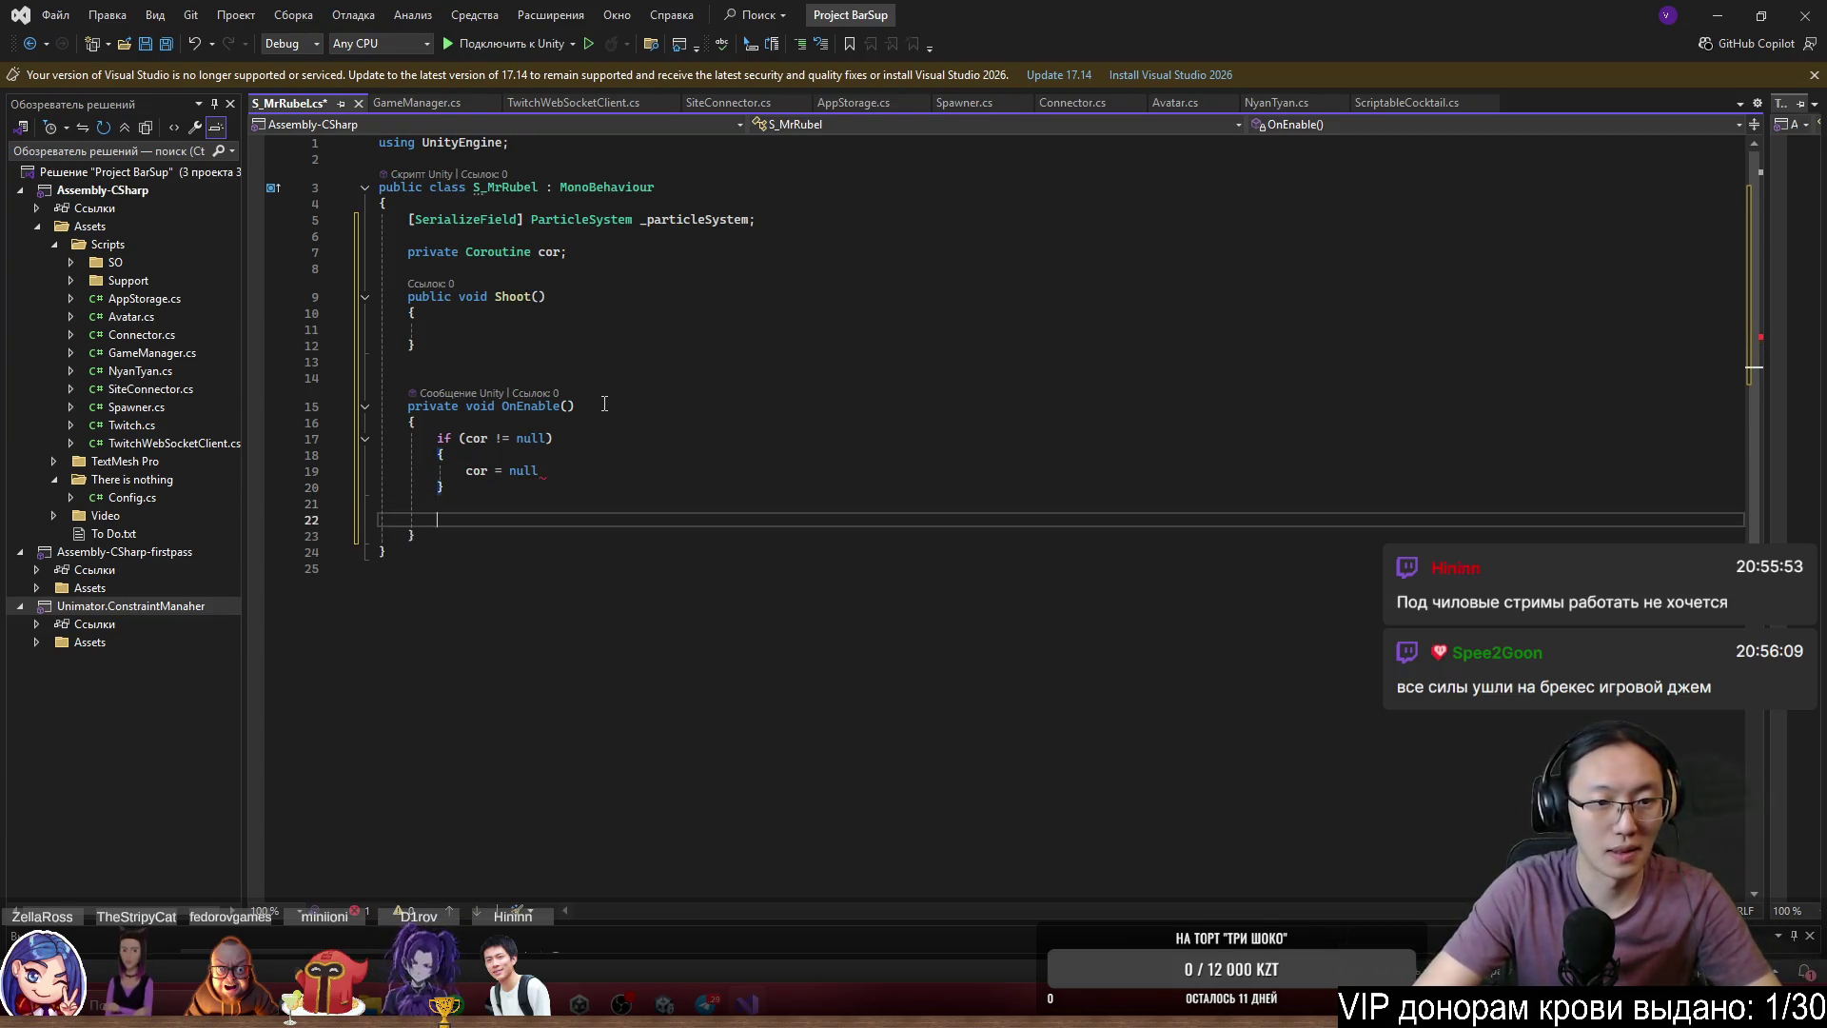
left_click(687, 470)
type(";")
left_click(690, 500)
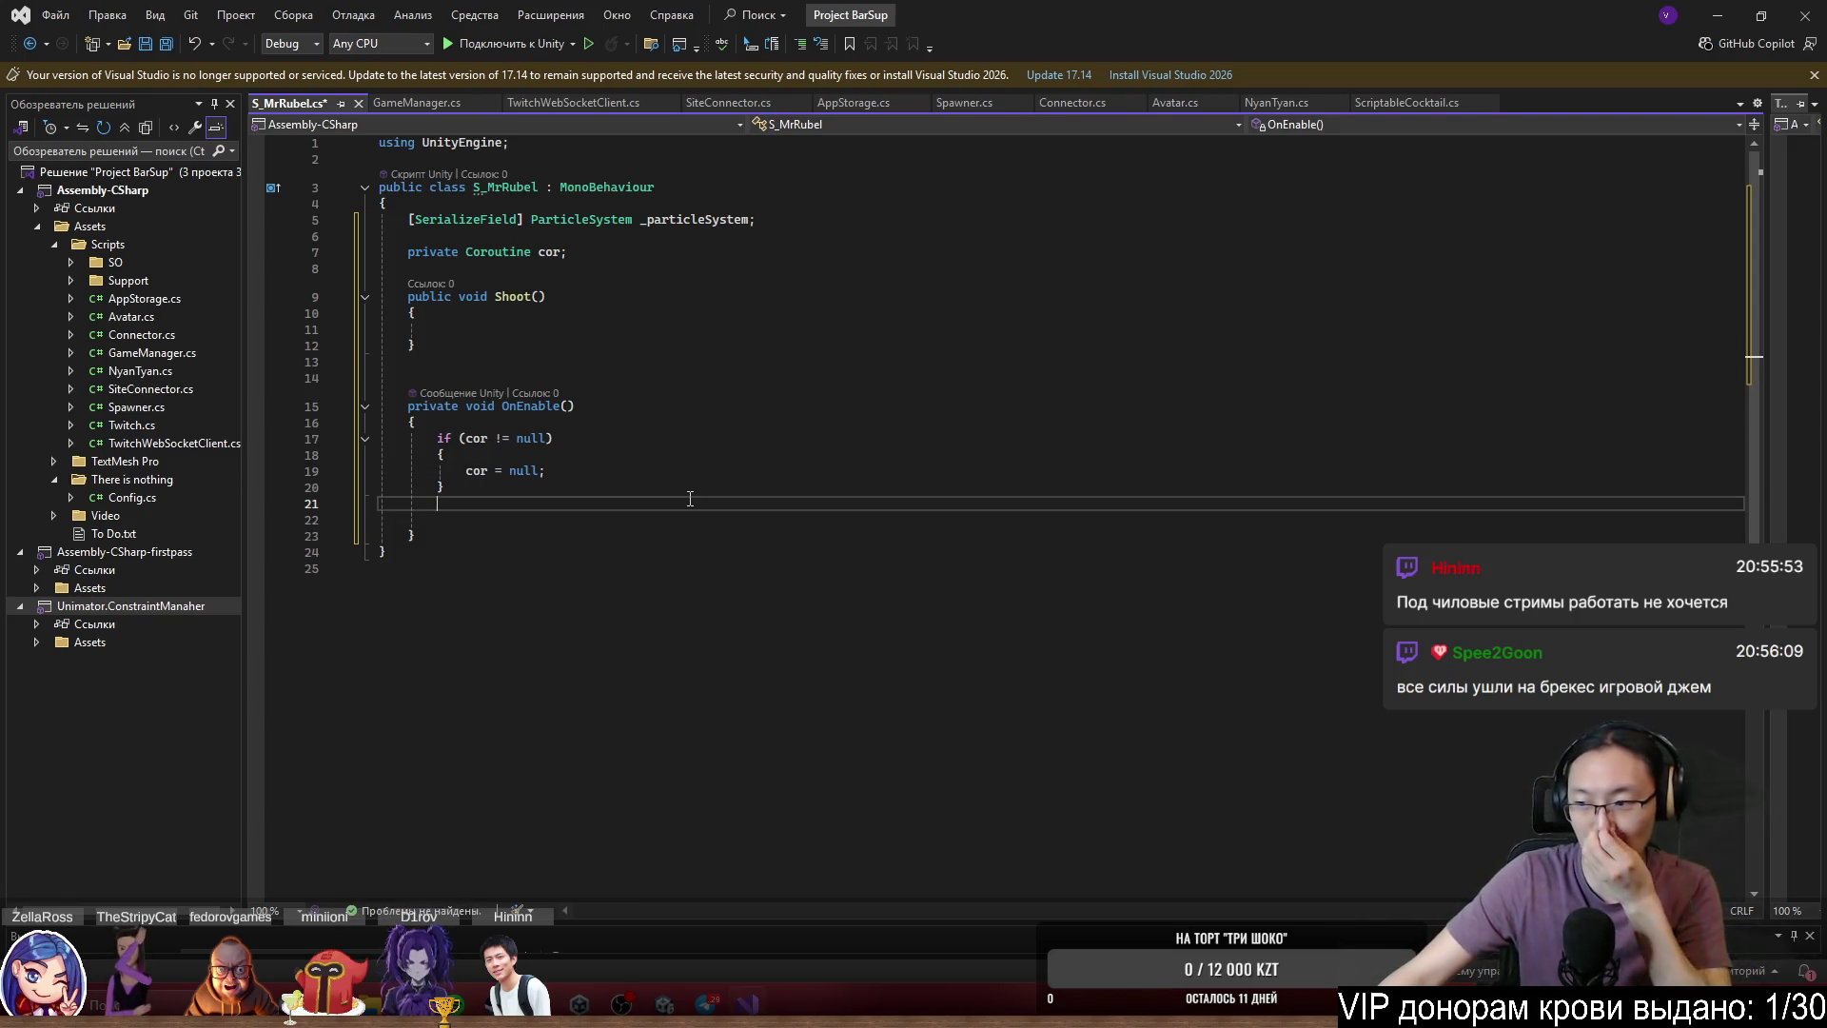
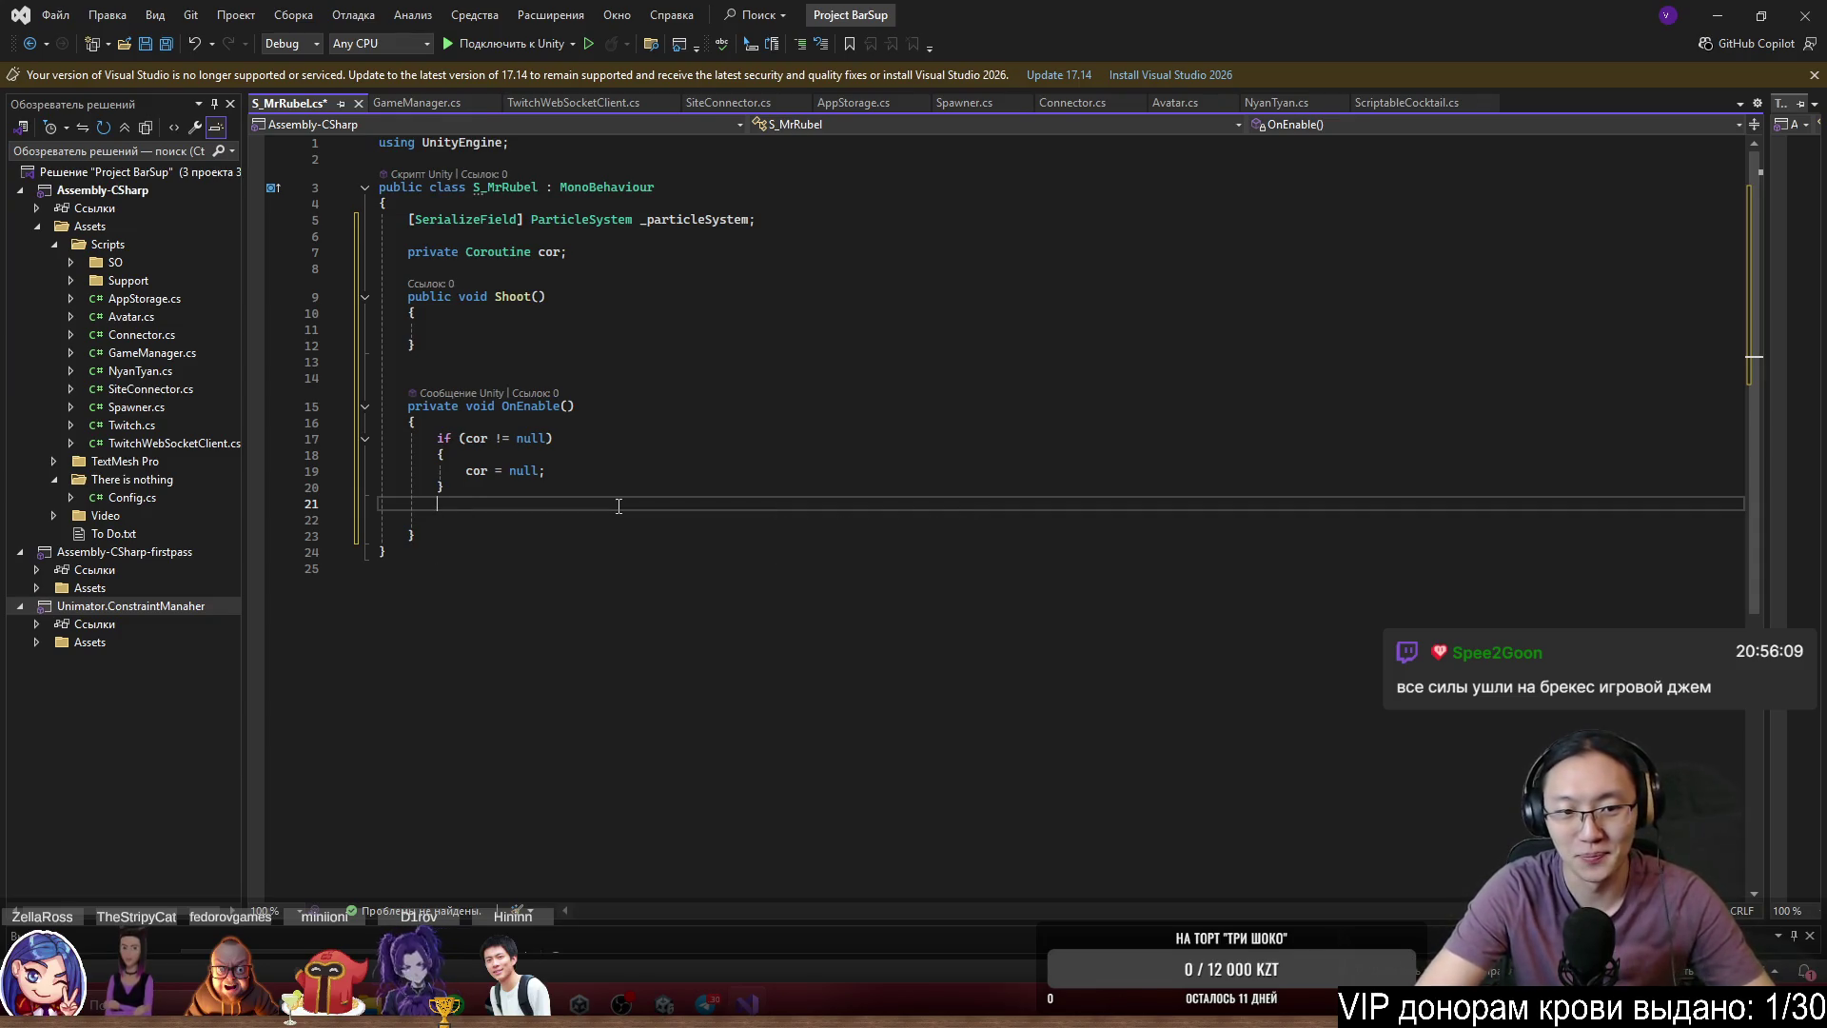
Write 'cor = StartCoroutine()' in OnEnable
key("ctrl+space")
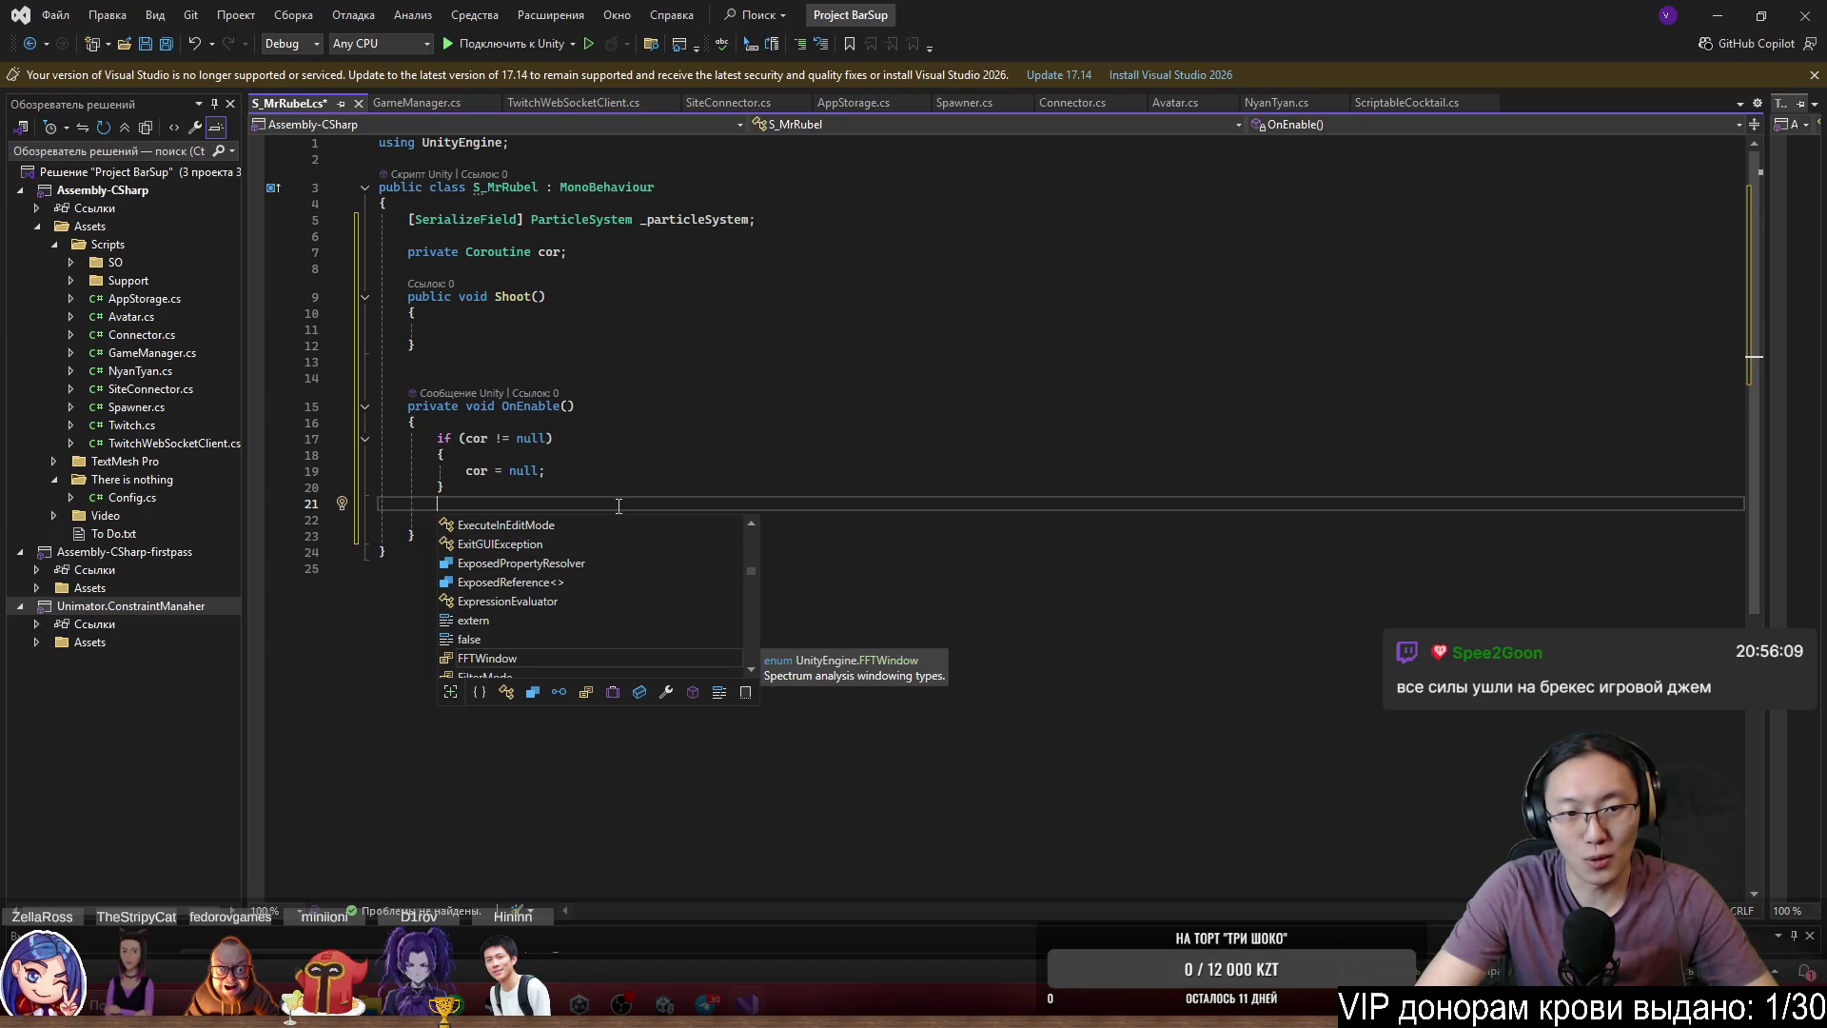
type("cor = S")
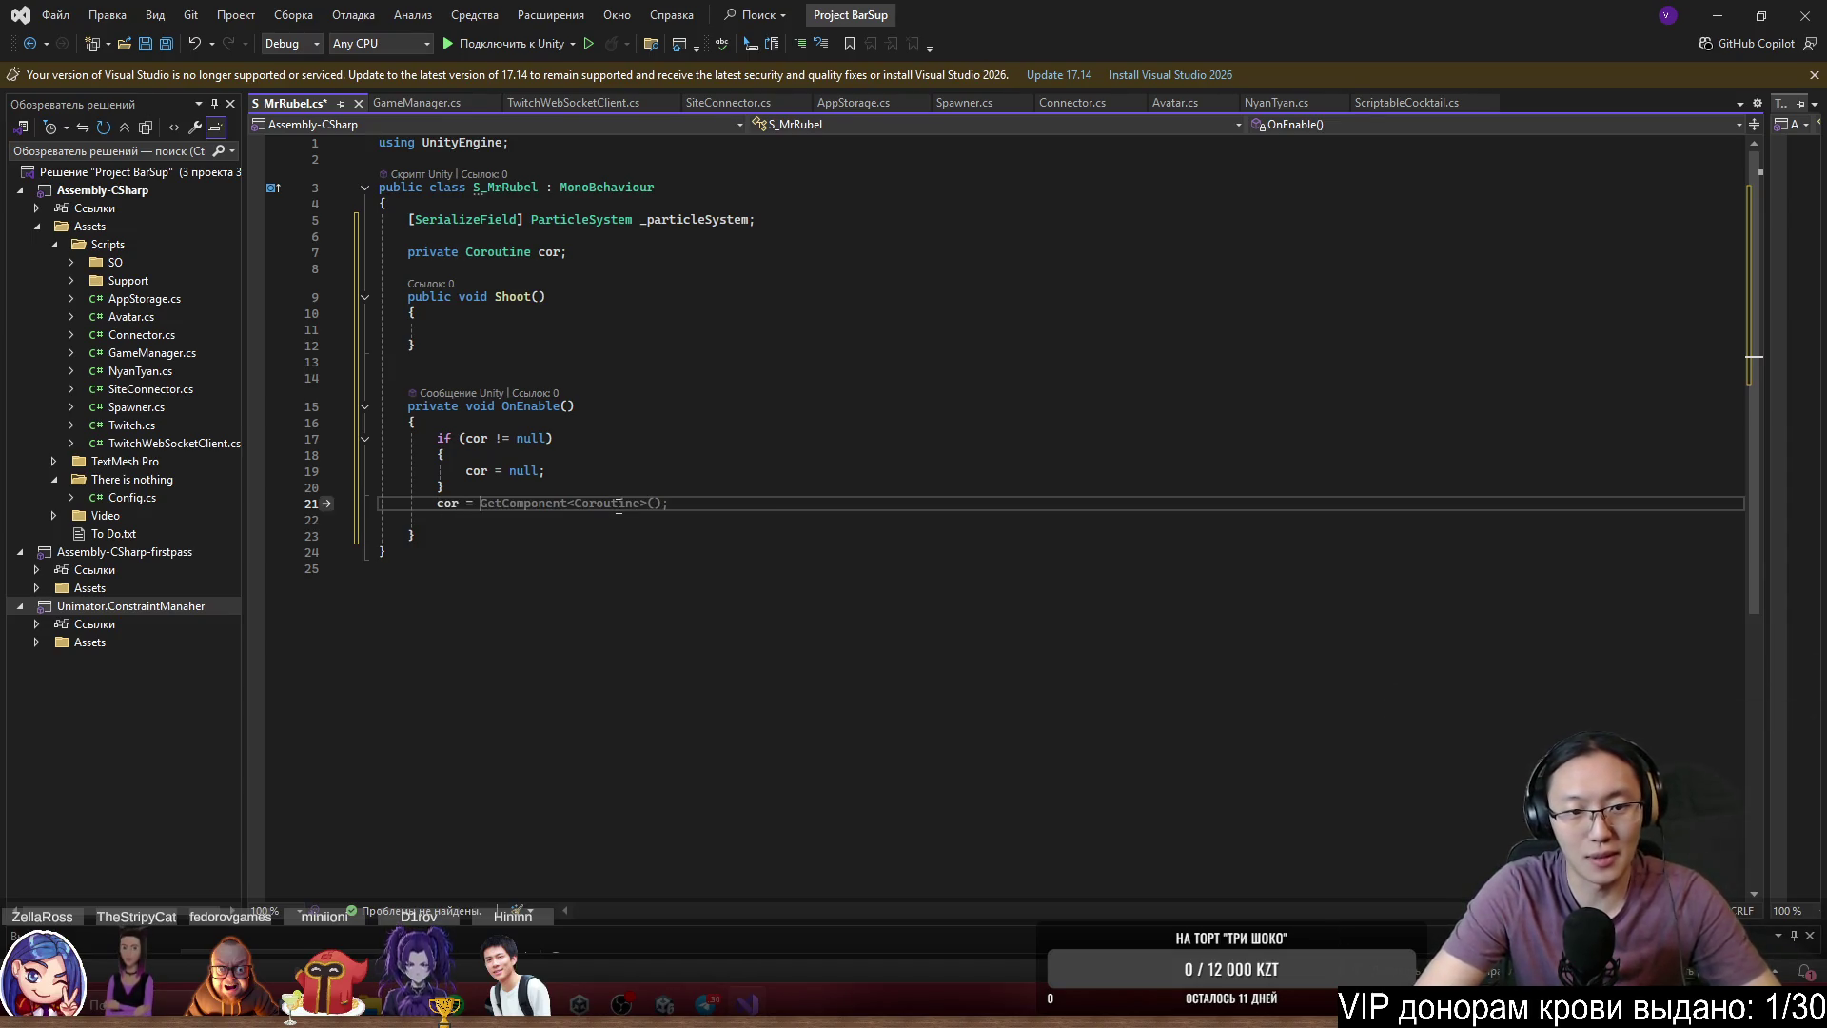
type("tartCoroutine(")
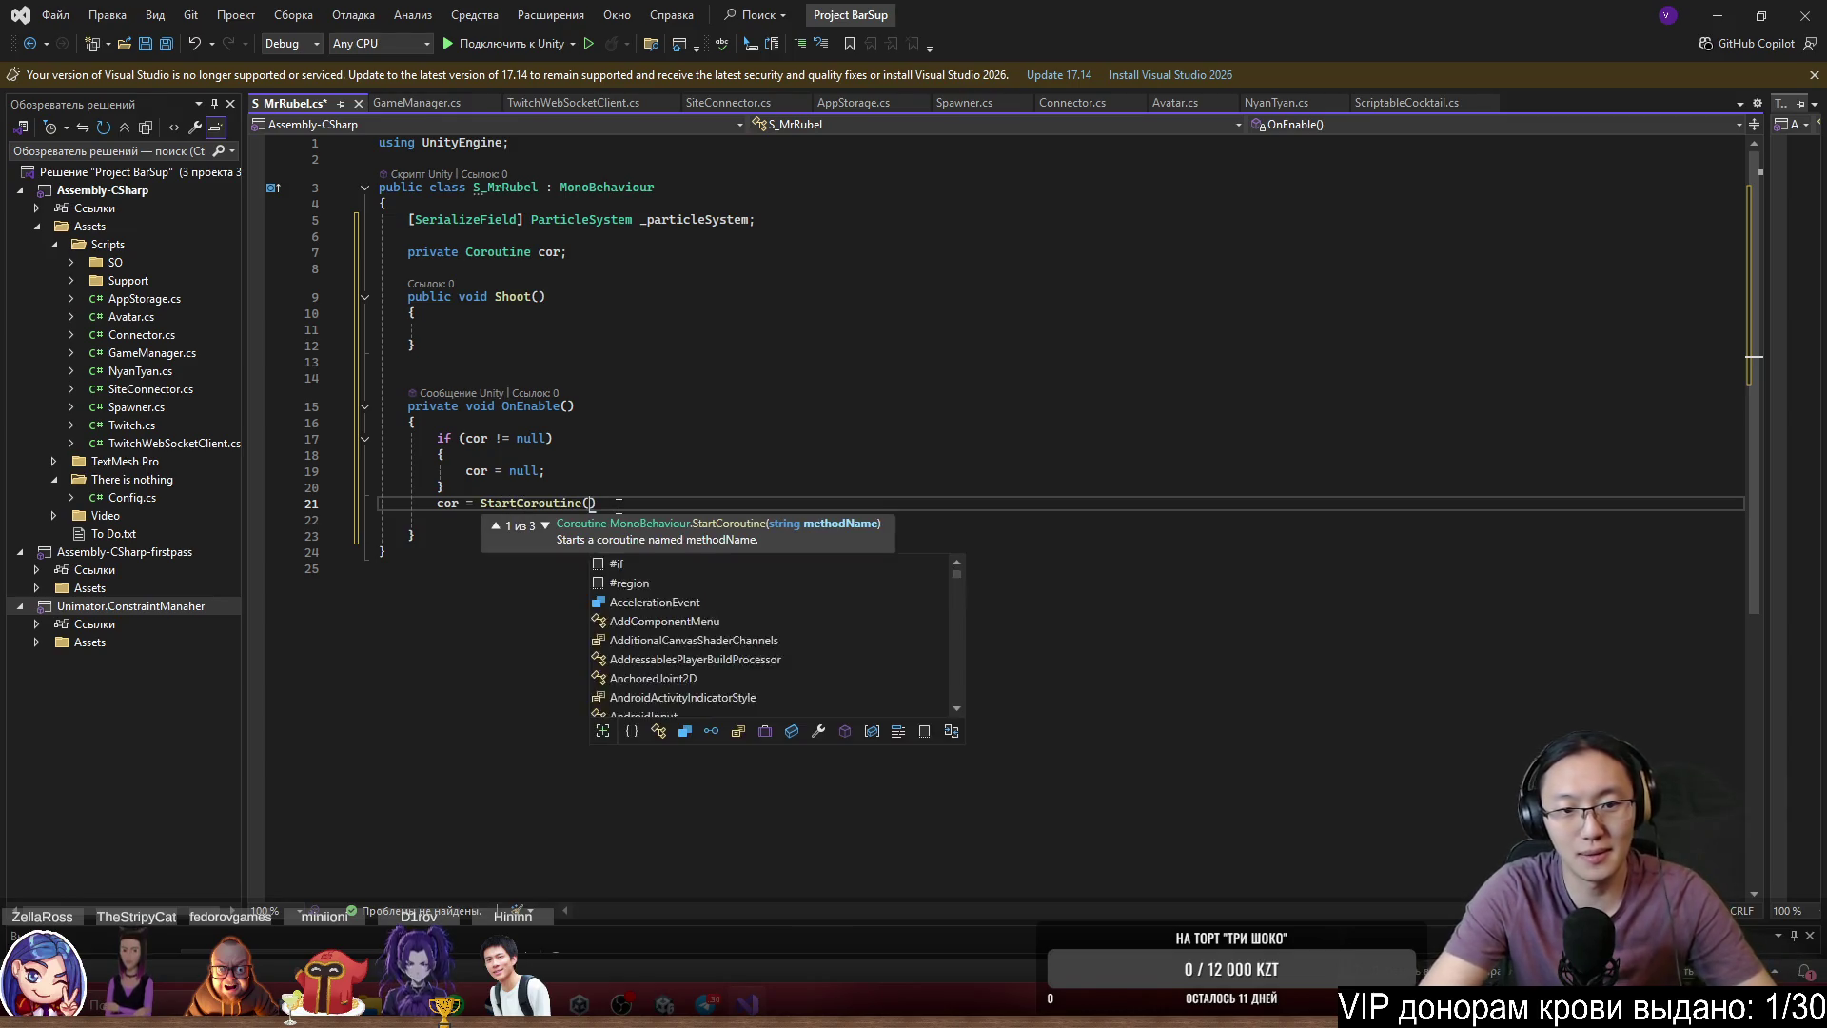
key("Escape")
key("Escape")
Declare an empty IEnumerator mainCor method below OnEnable, adding a new line under the cor field
key("Down")
key("Down")
key("Return")
key("Return")
type("IEnu")
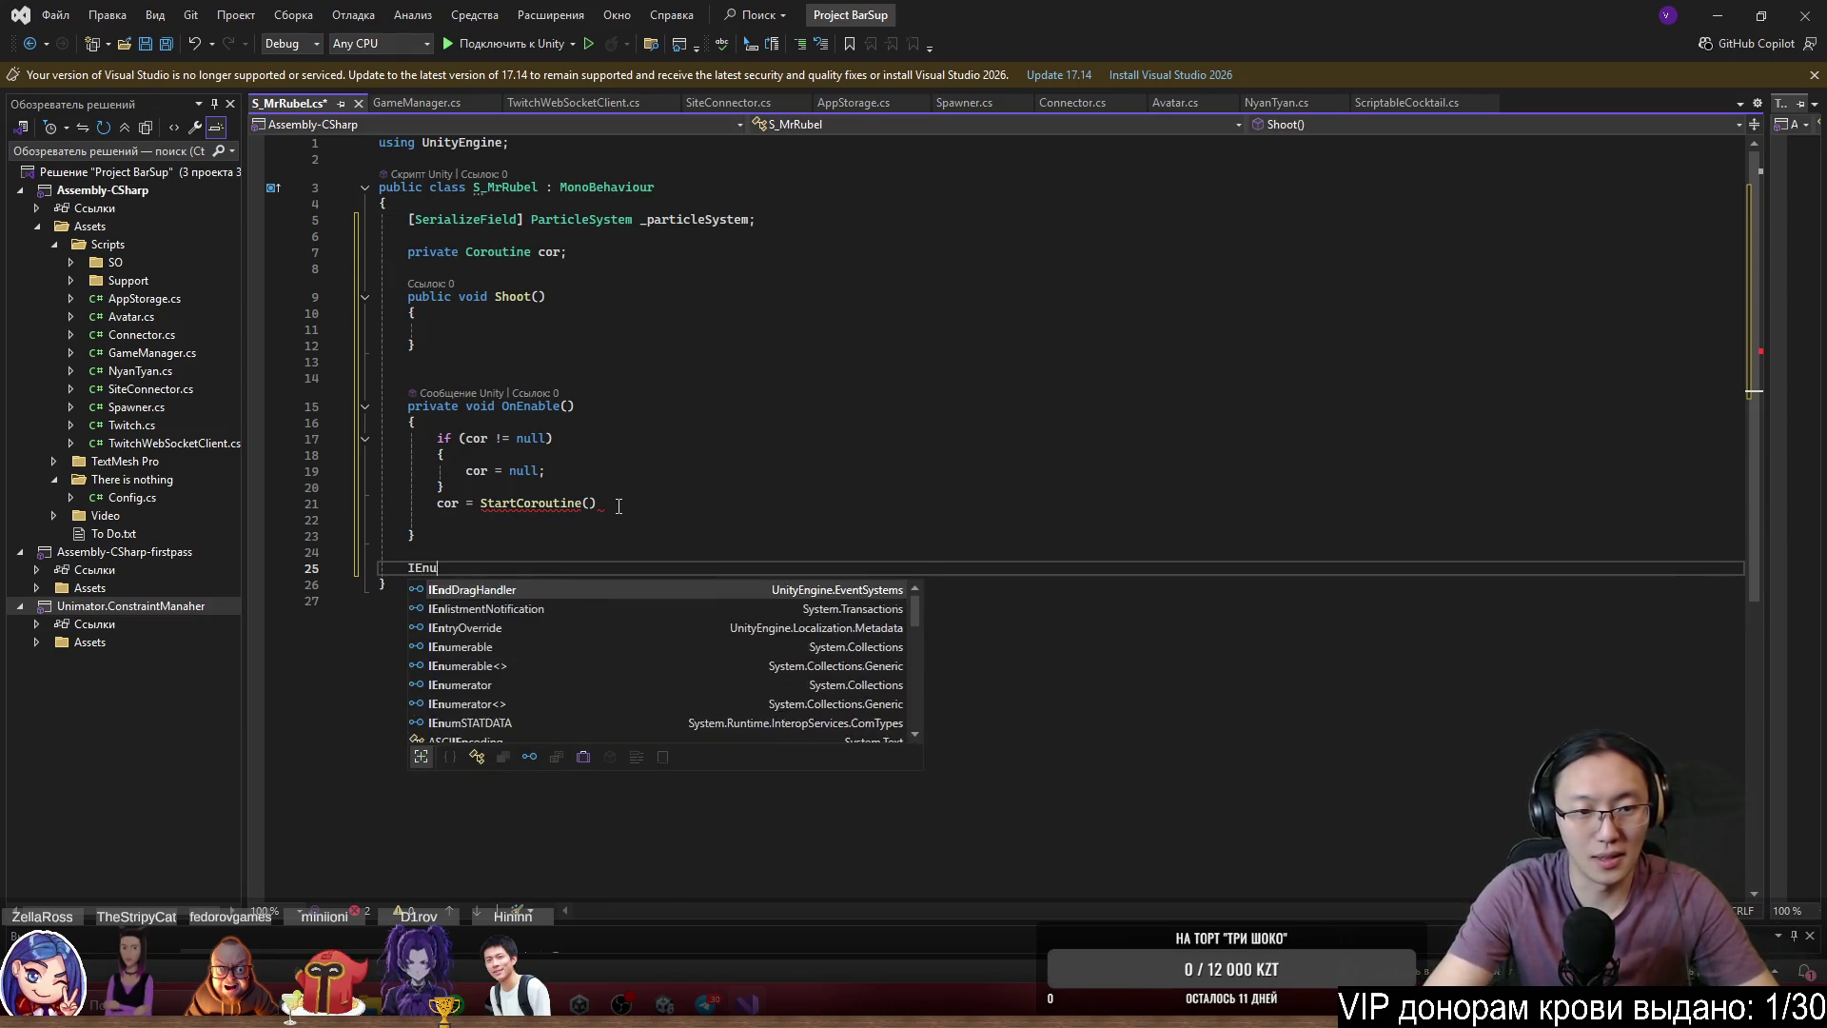
key("Down")
key("Down")
key("space")
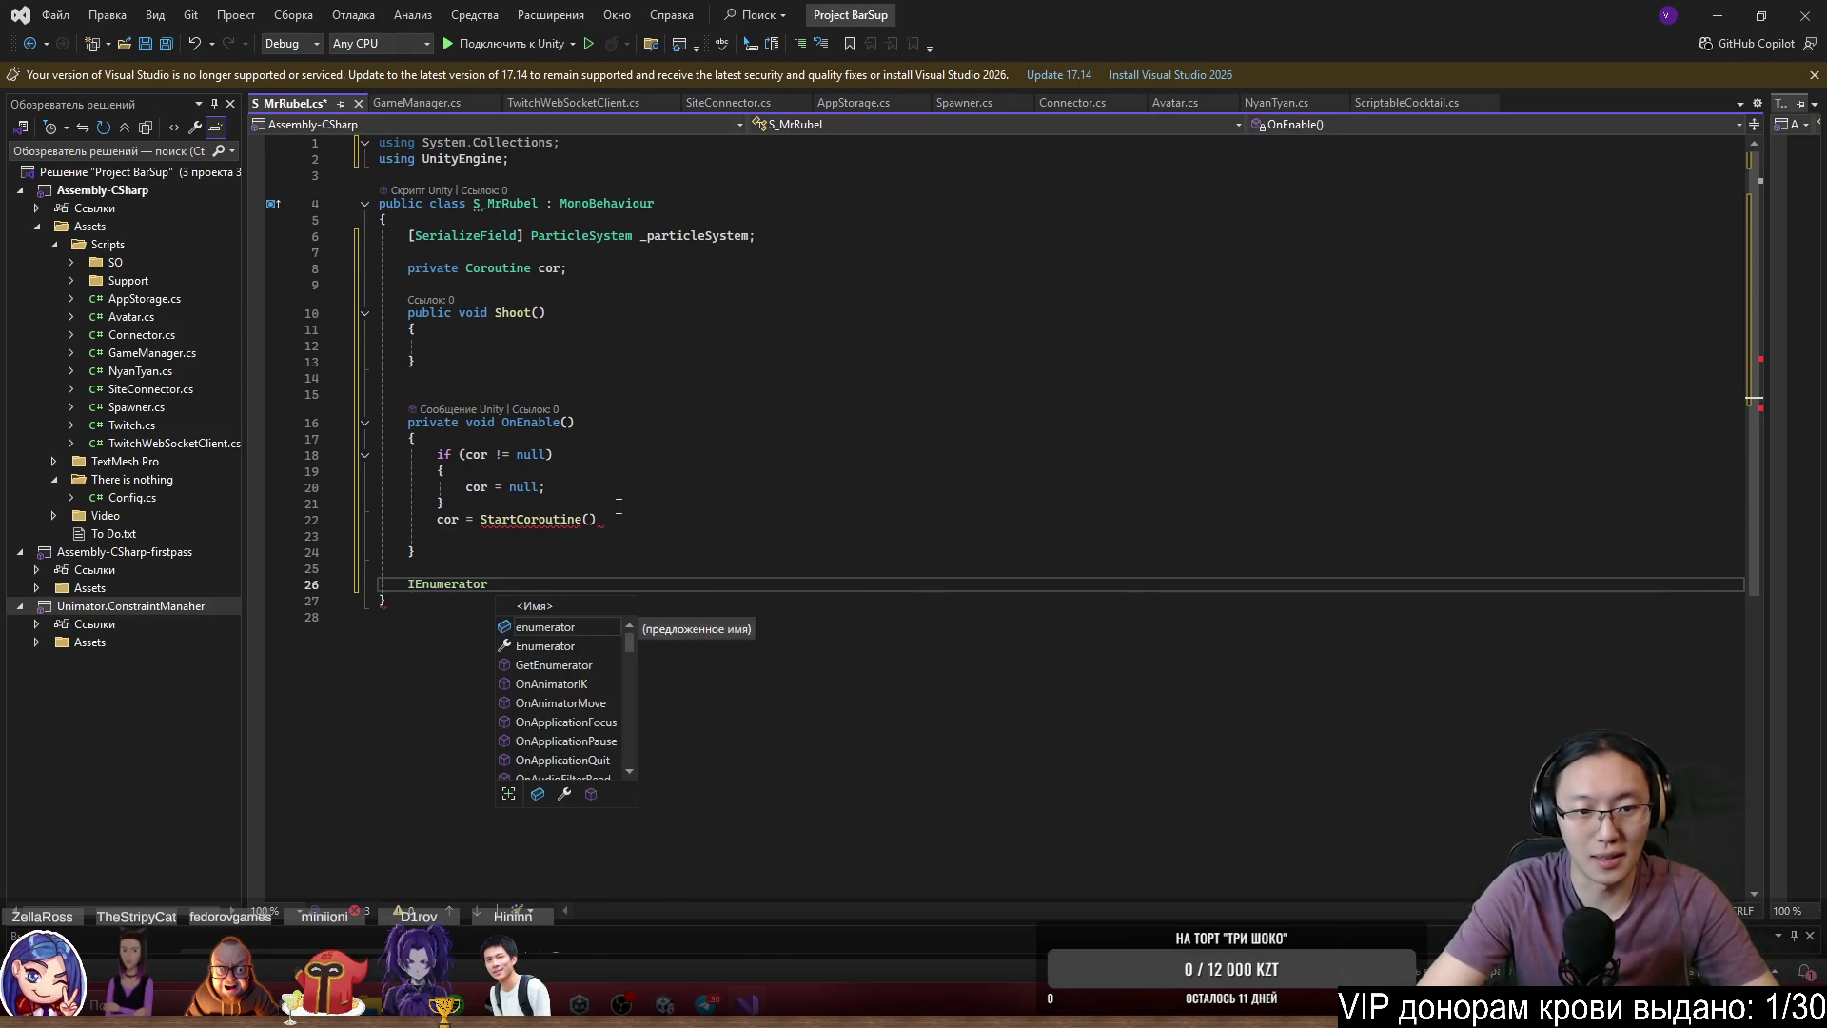
type("mainCor")
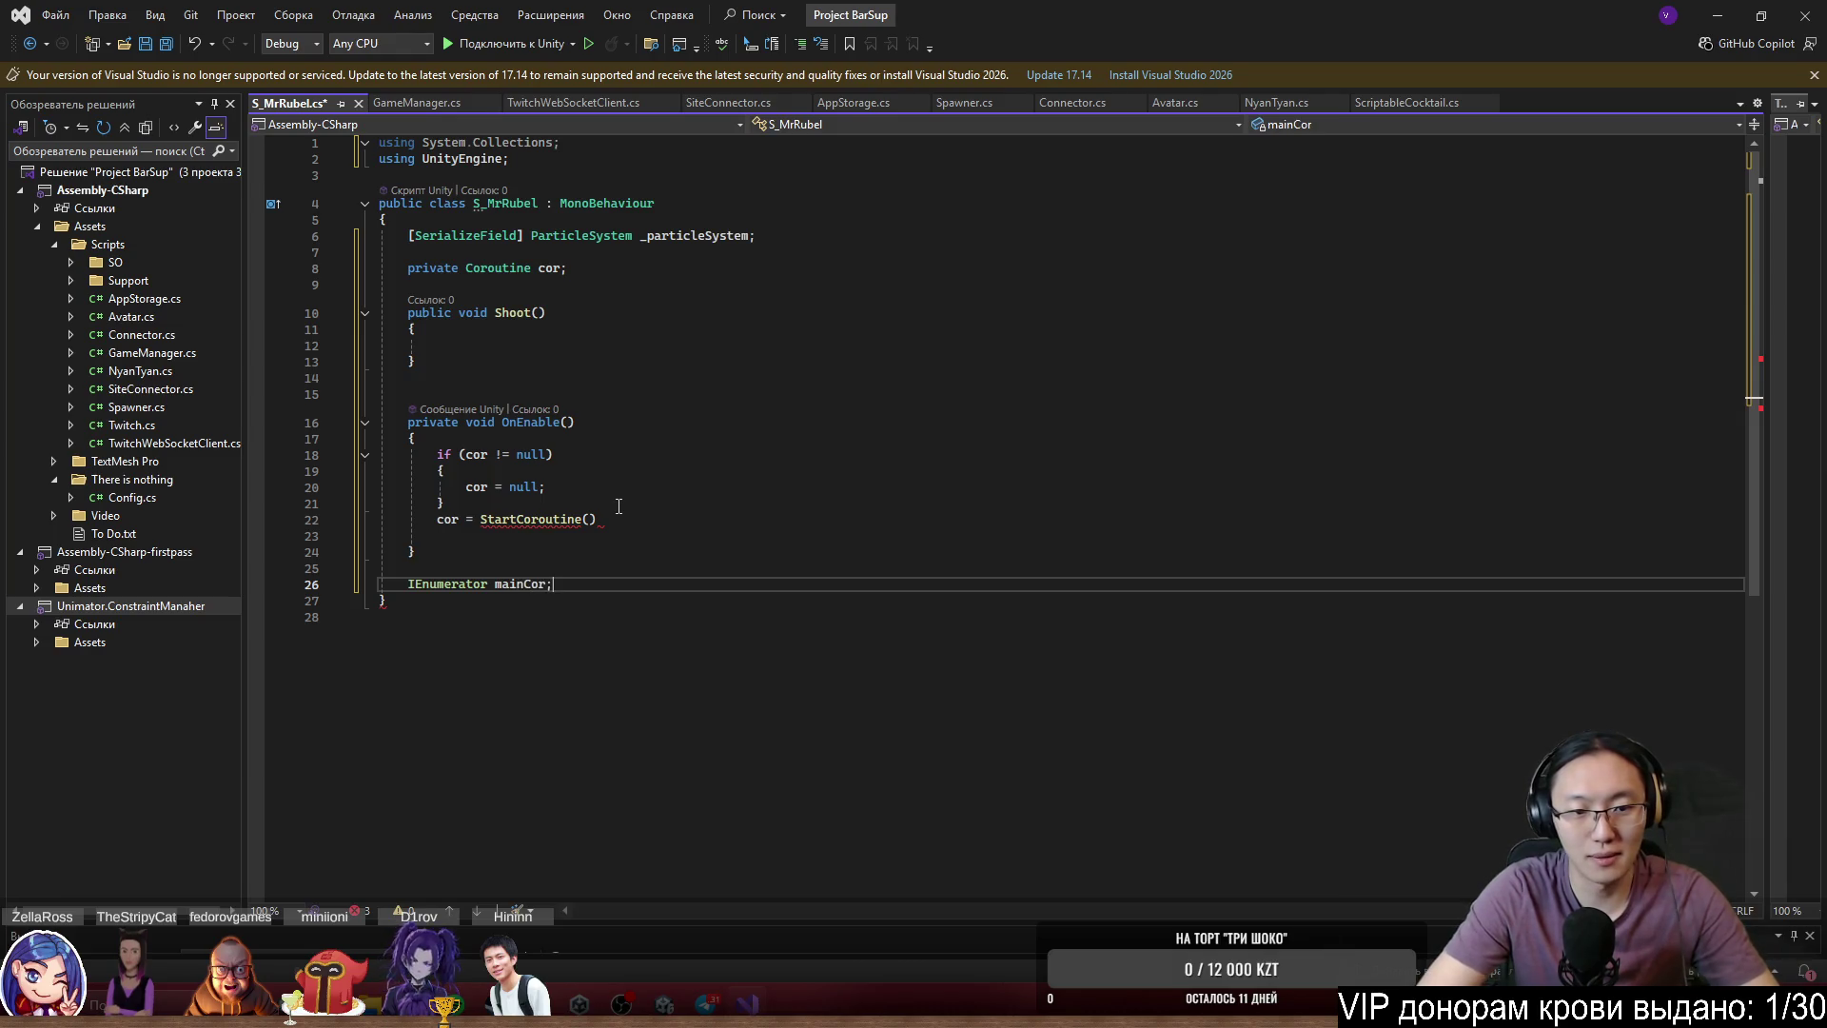
type("{")
key("Return")
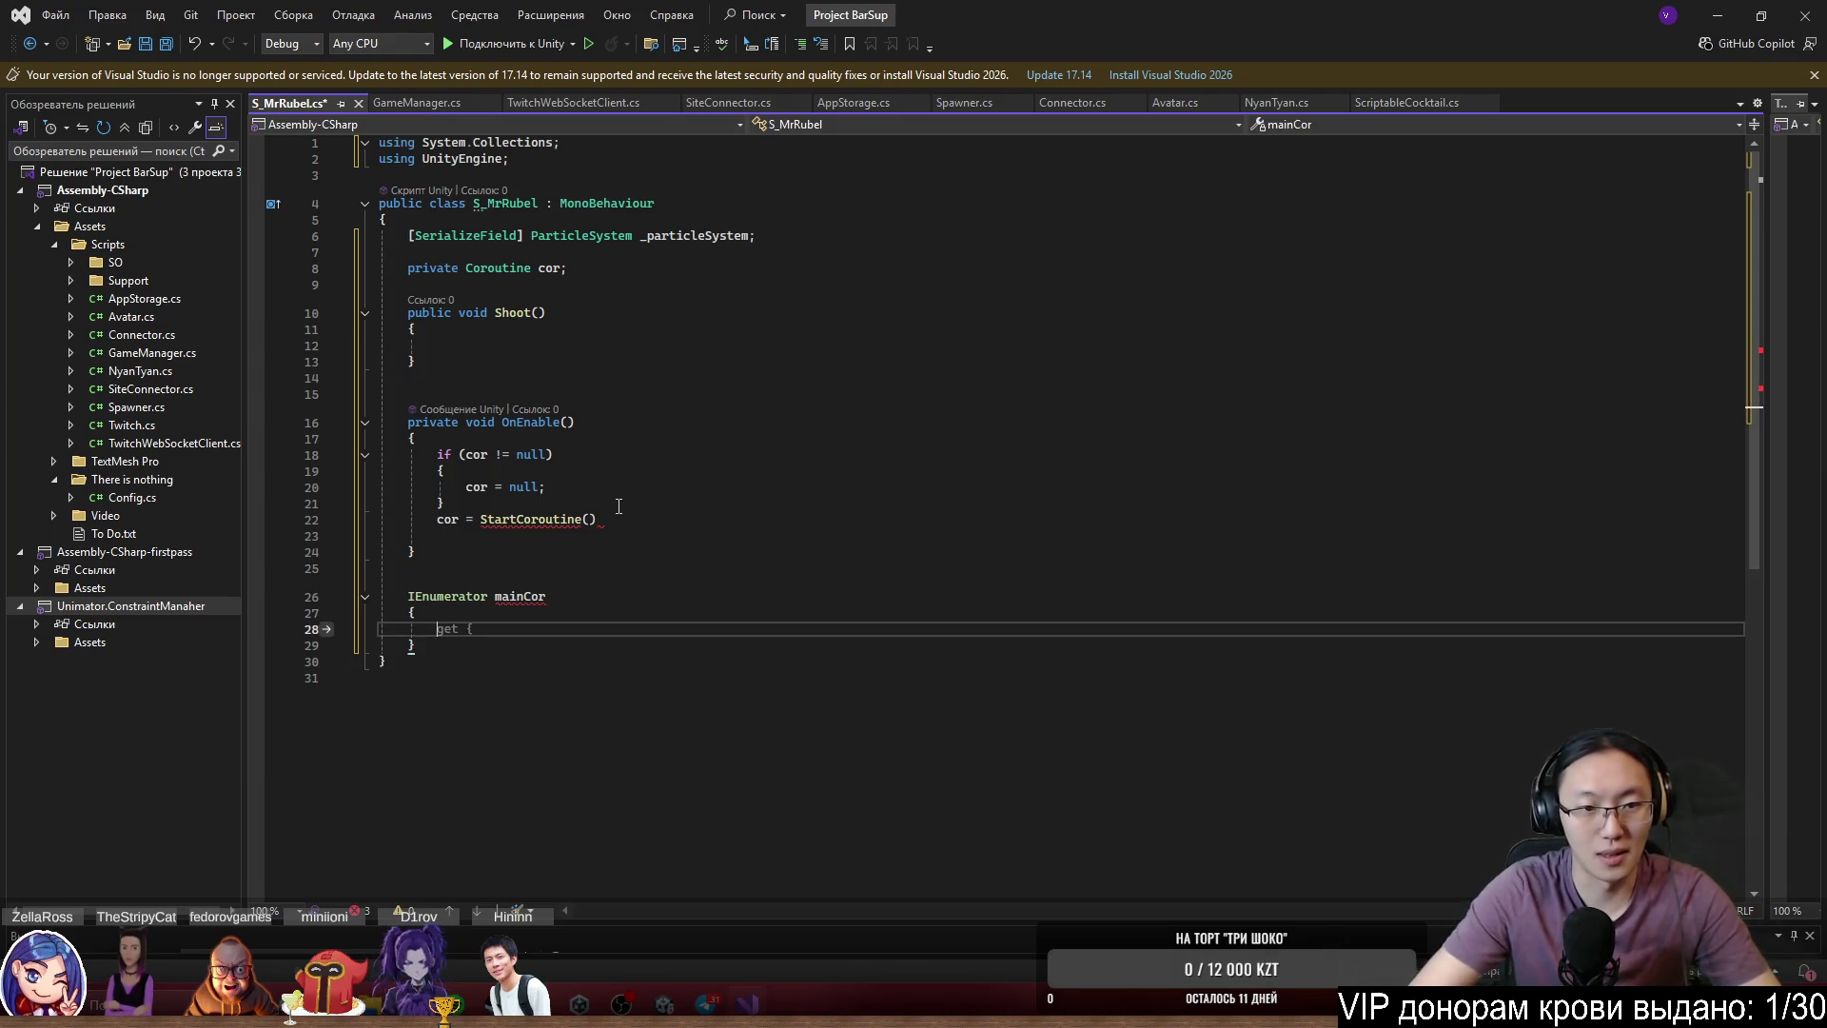
left_click(599, 265)
key("Return")
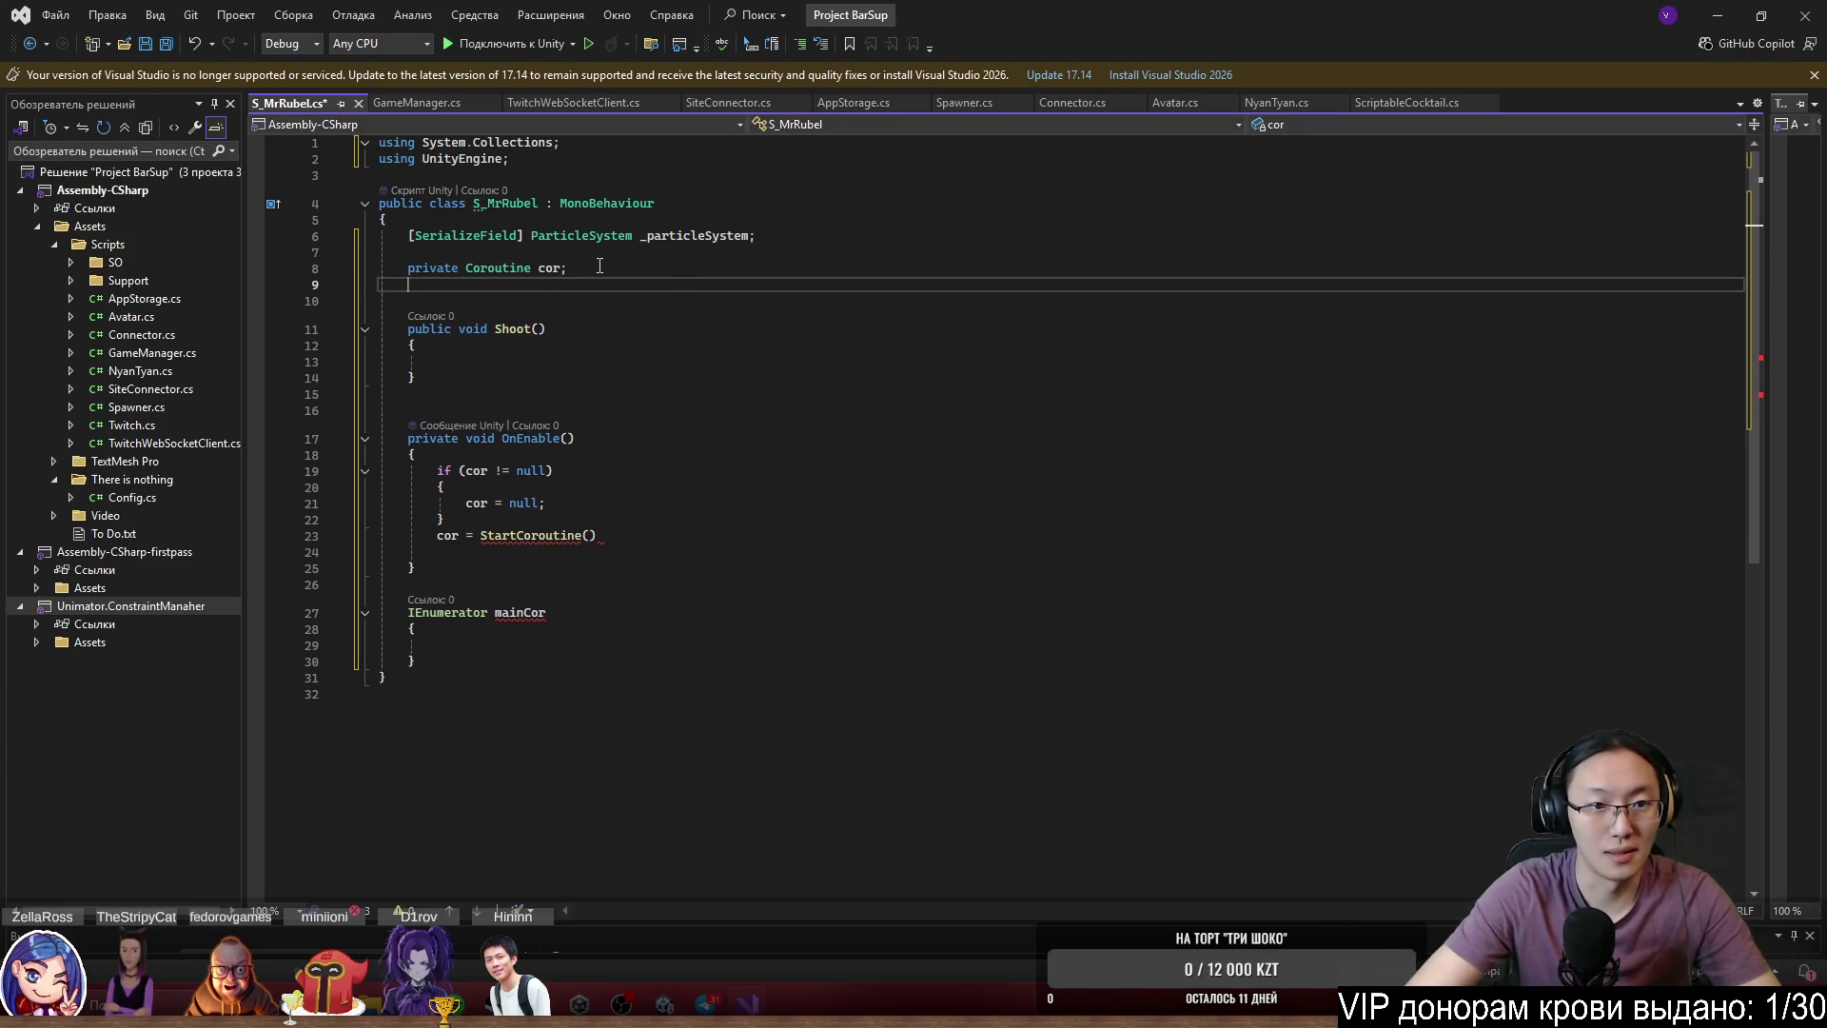
Declare '[SerializeField] float reload = 3 * 60;' and begin mainCor's body with 'yield return'
type("t")
key("BackSpace")
key("BackSpace")
key("BackSpace")
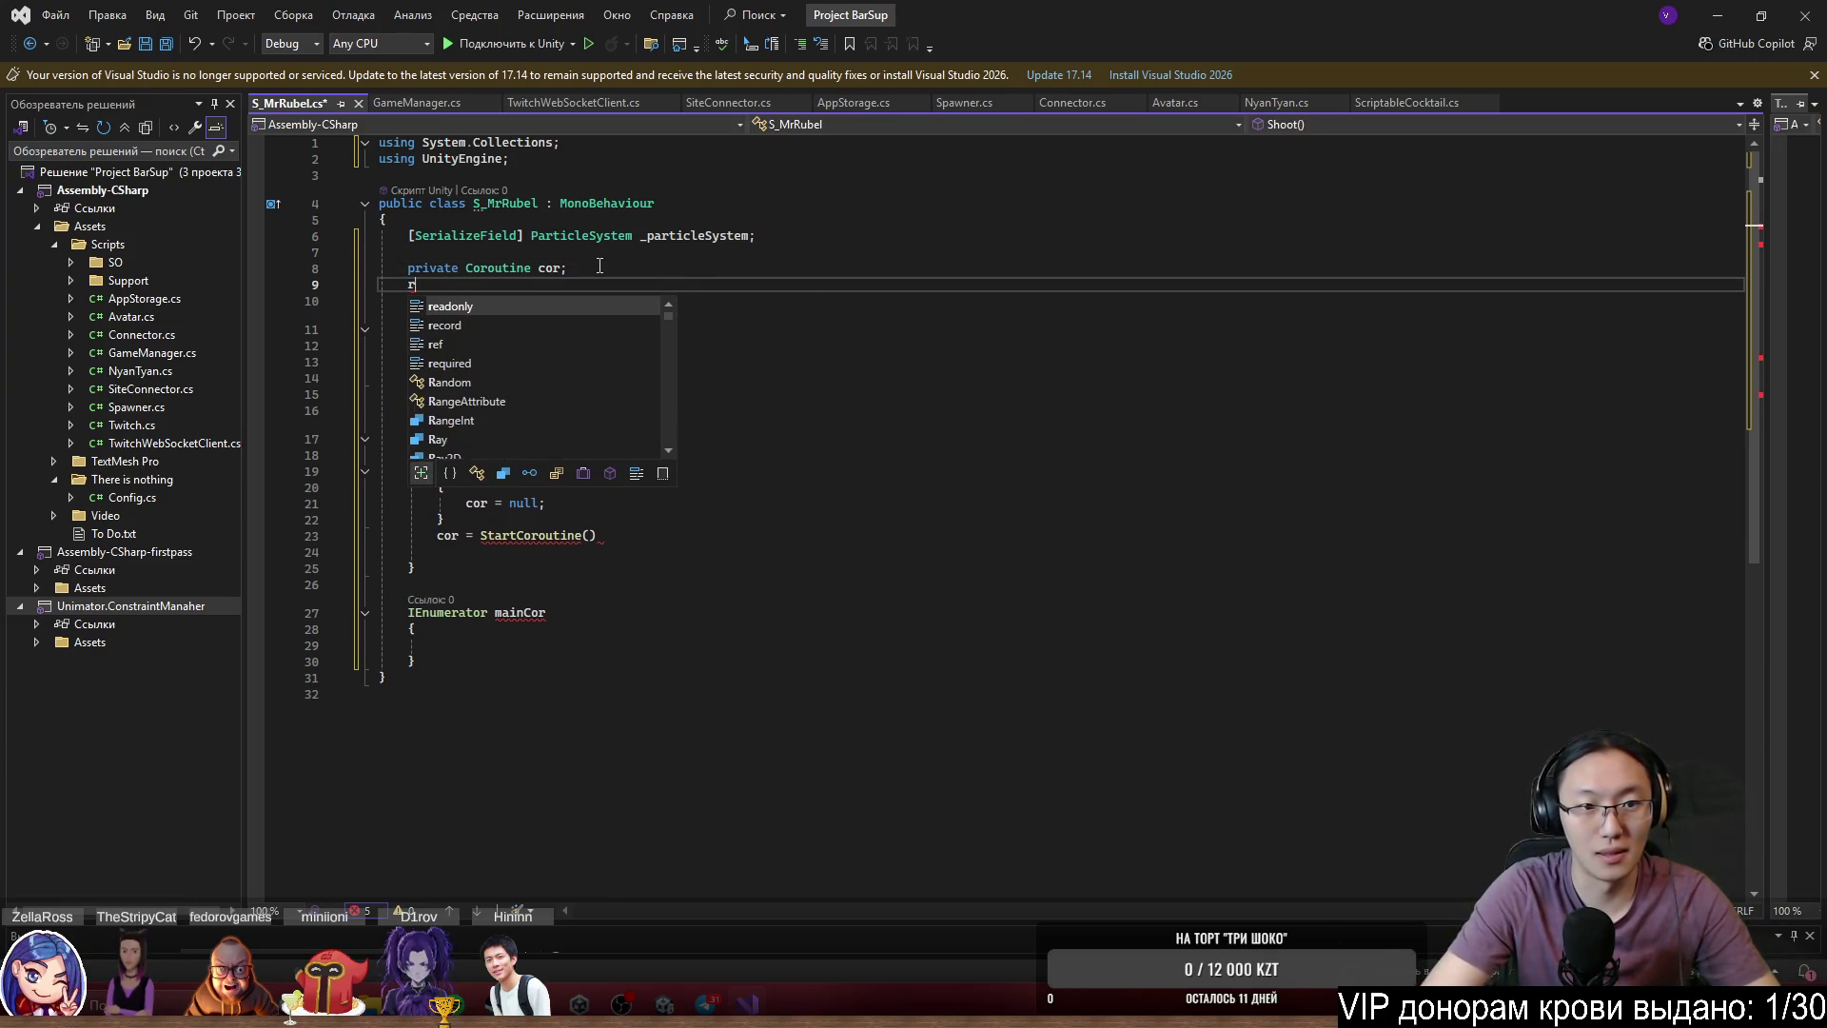
type("float re")
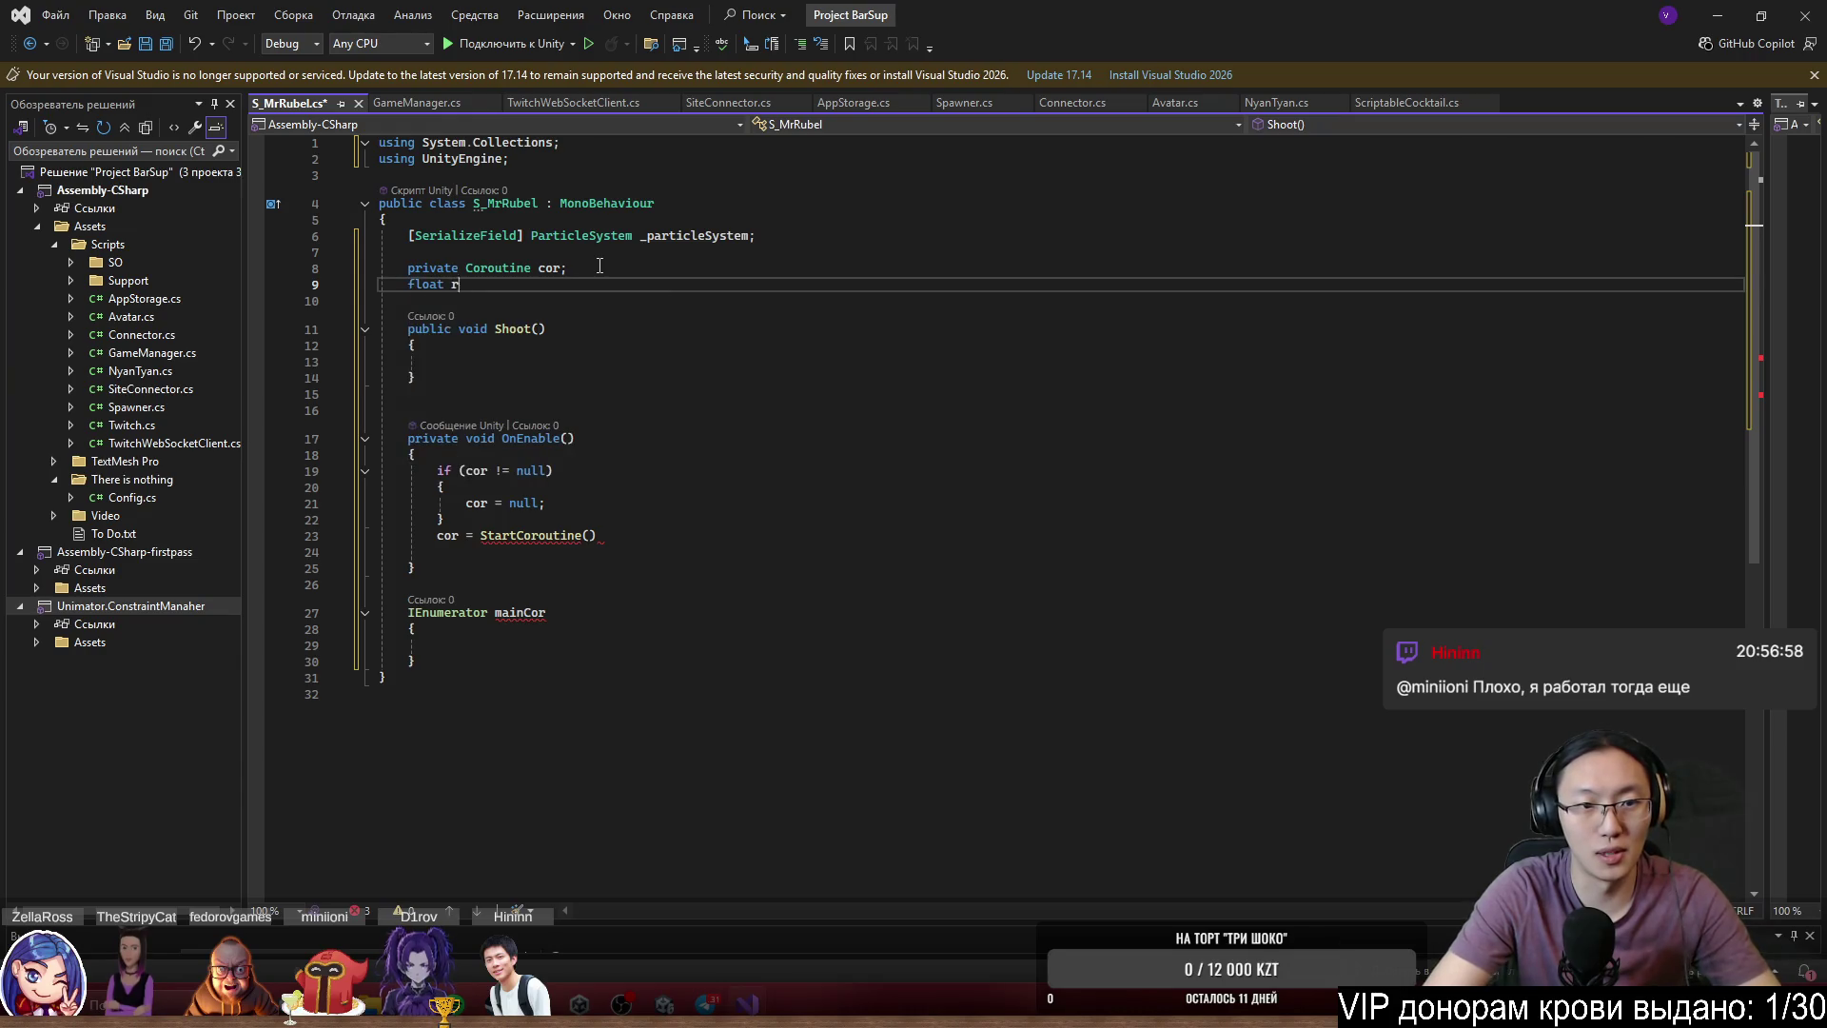
type("load")
key("Home")
key("Return")
type("[SF")
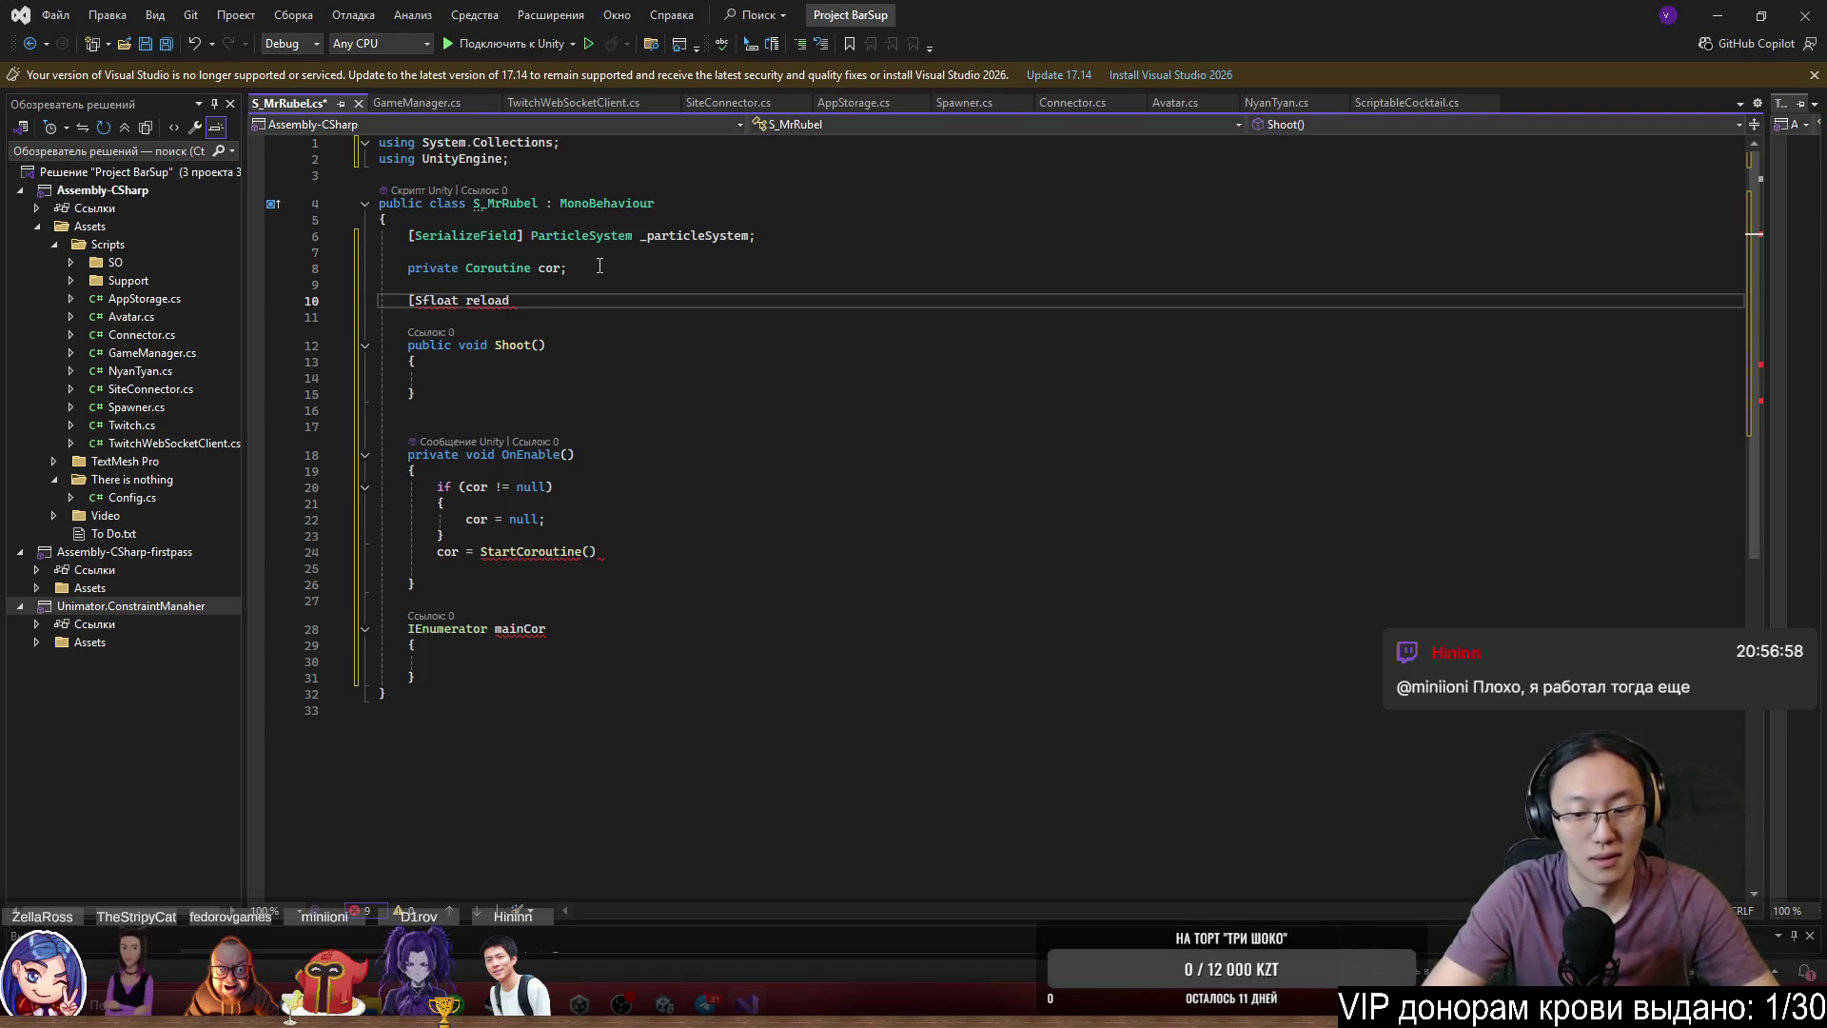
key("Left")
type("F")
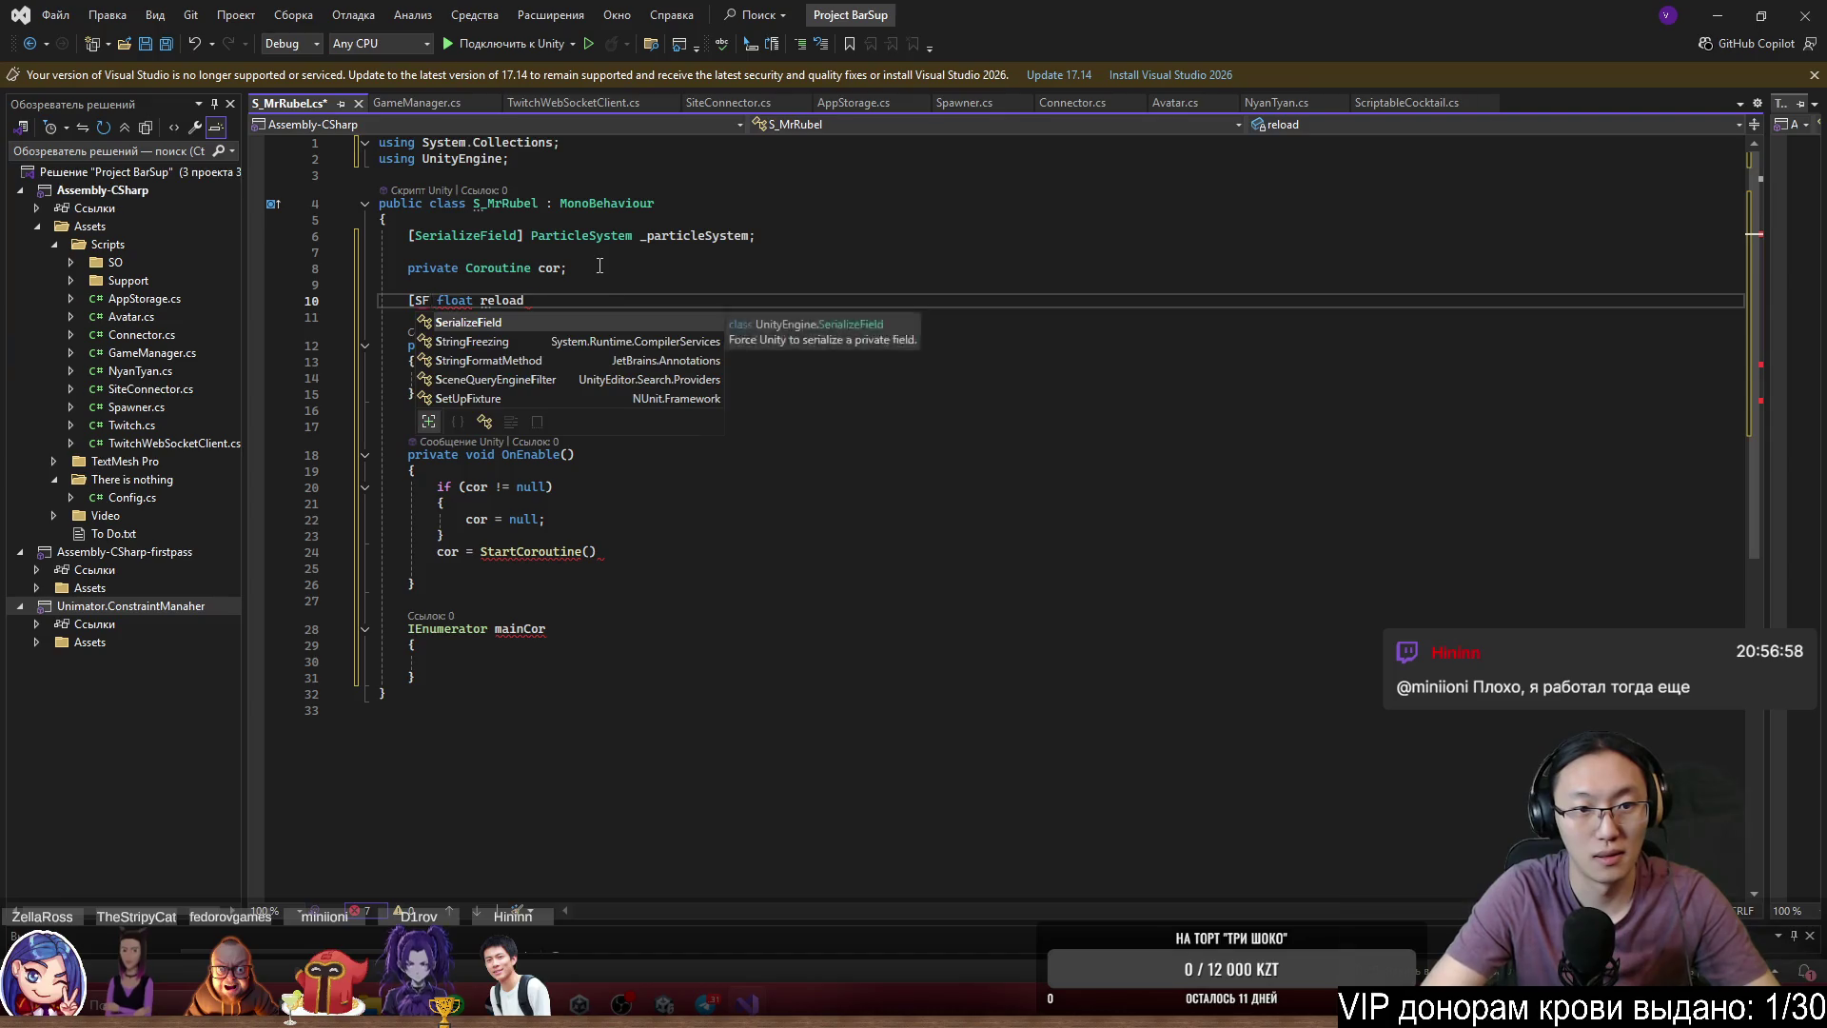
type("]")
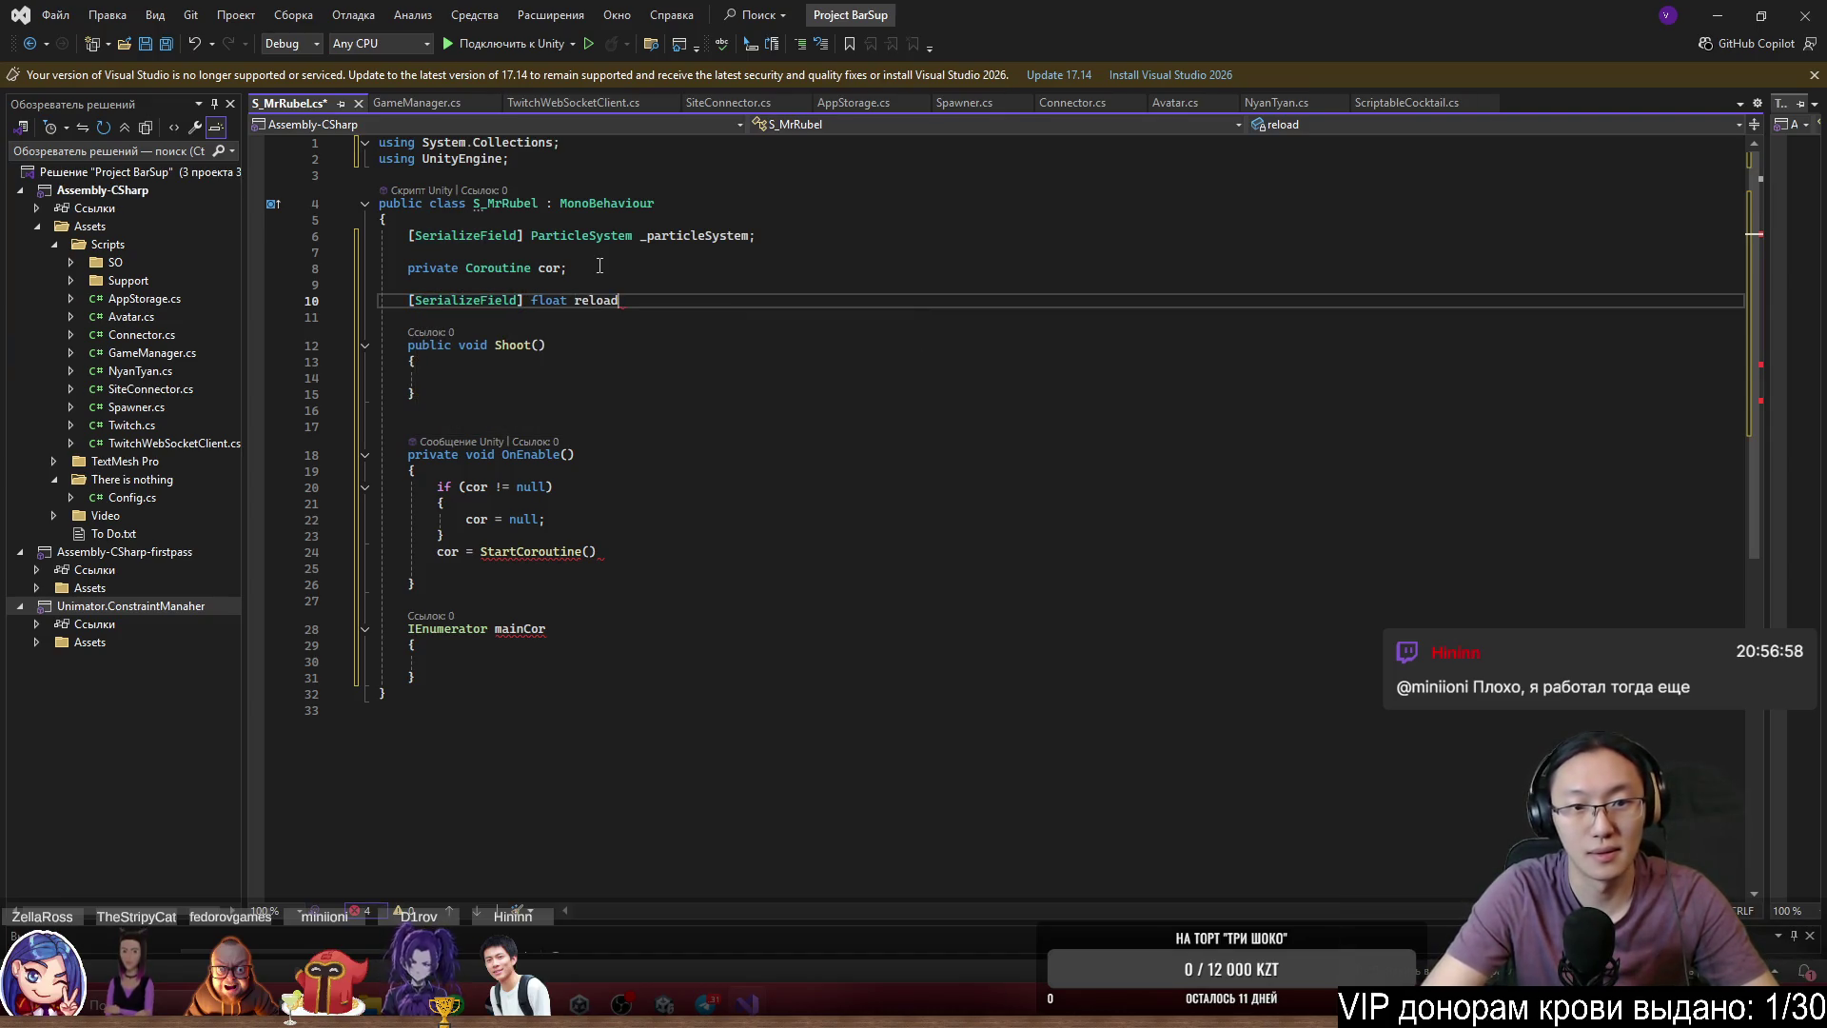
type(" =")
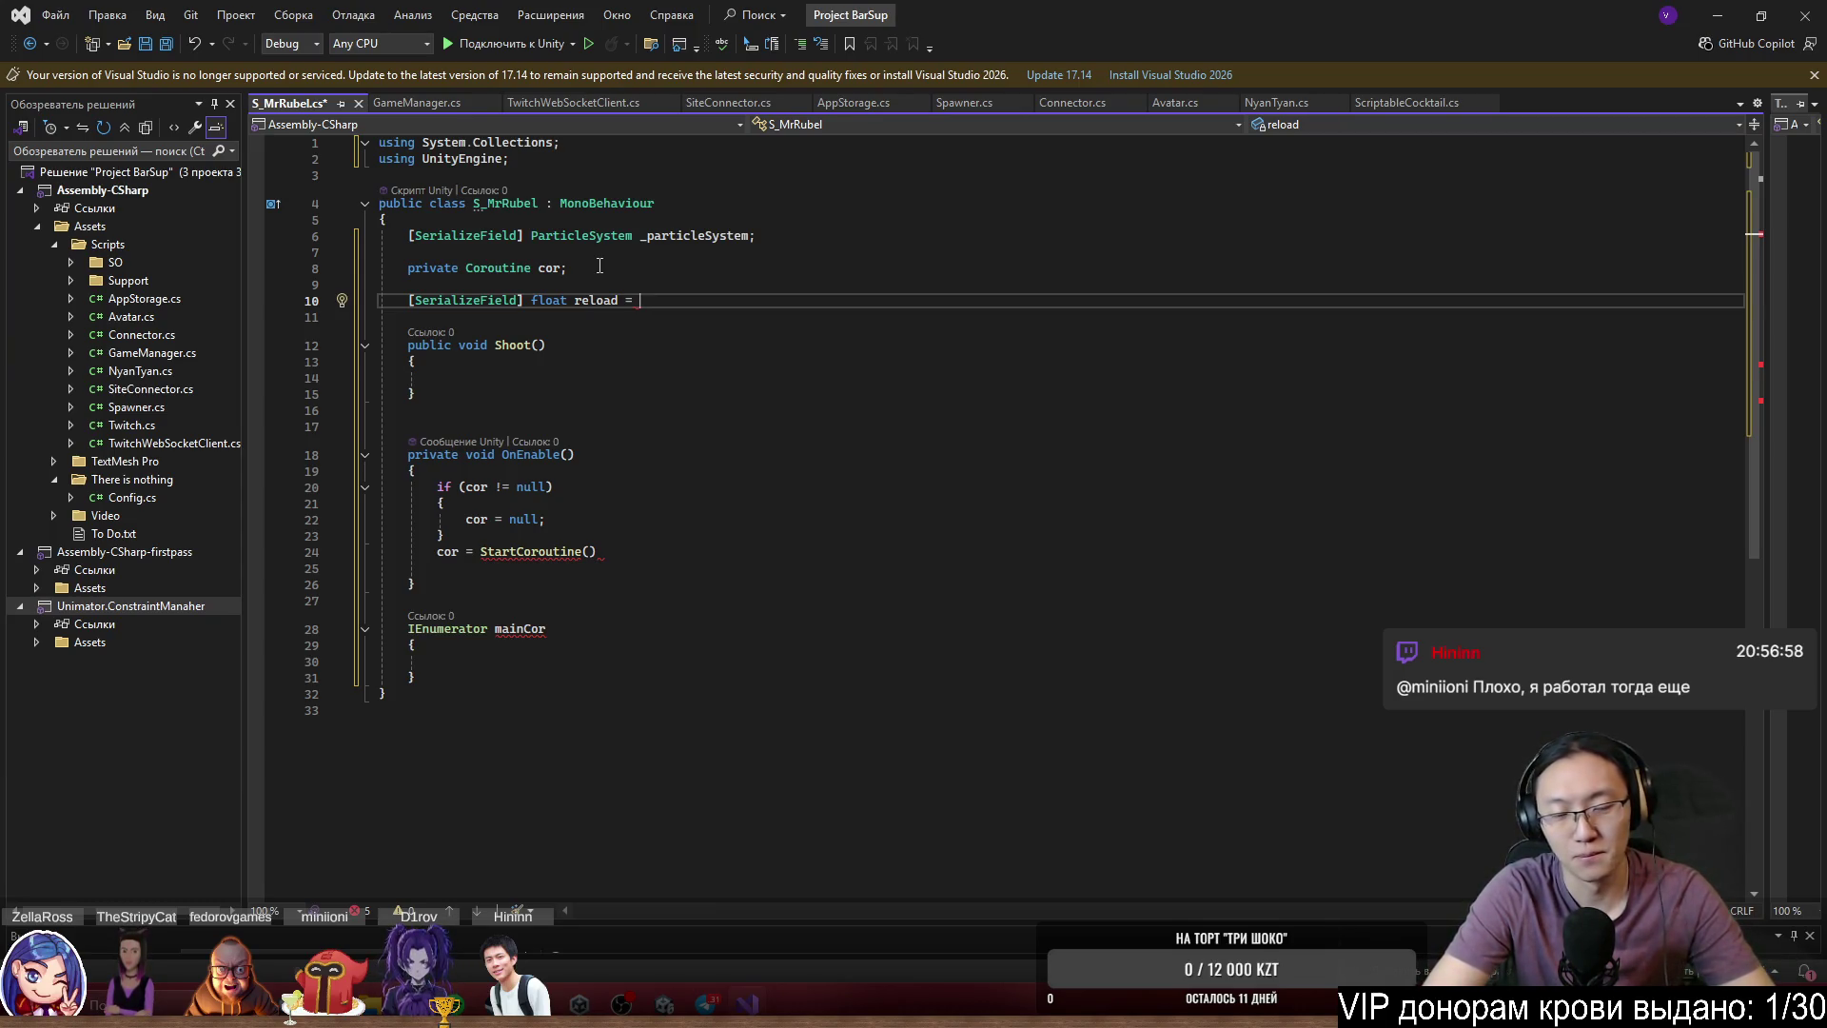
type("3")
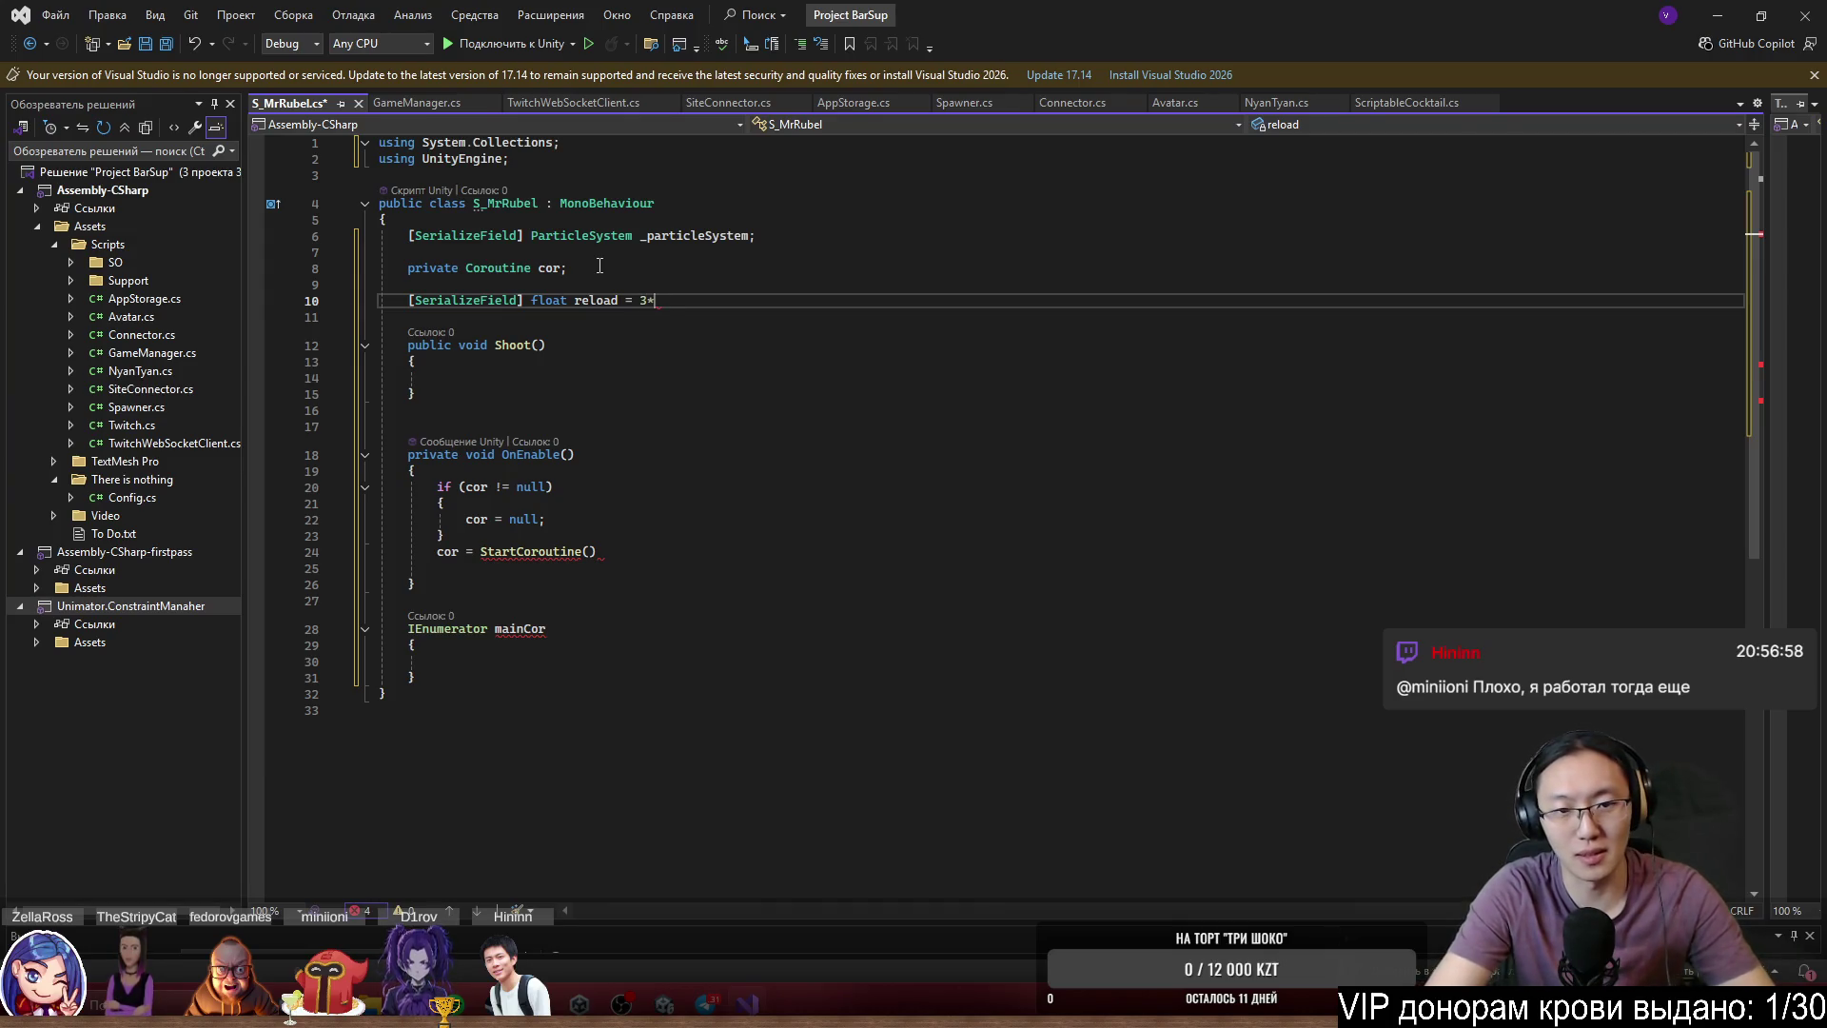
type(" * 60;")
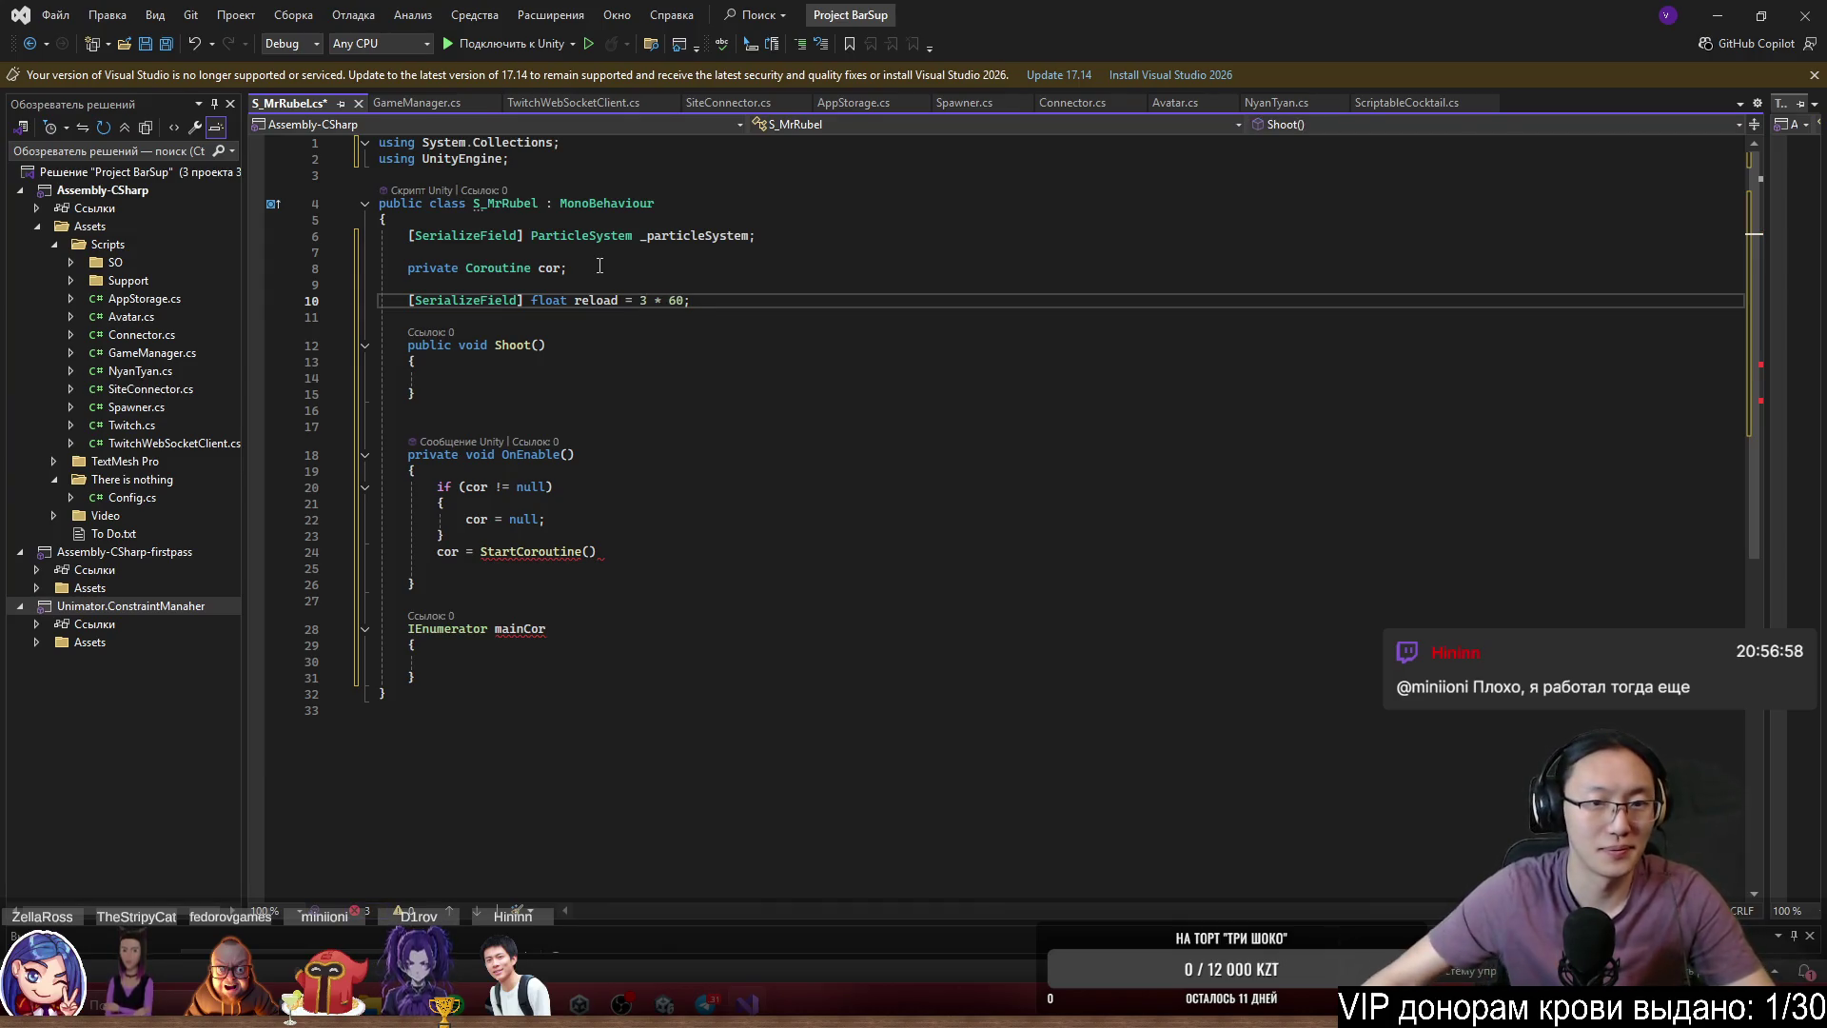
left_click(573, 665)
type("yield")
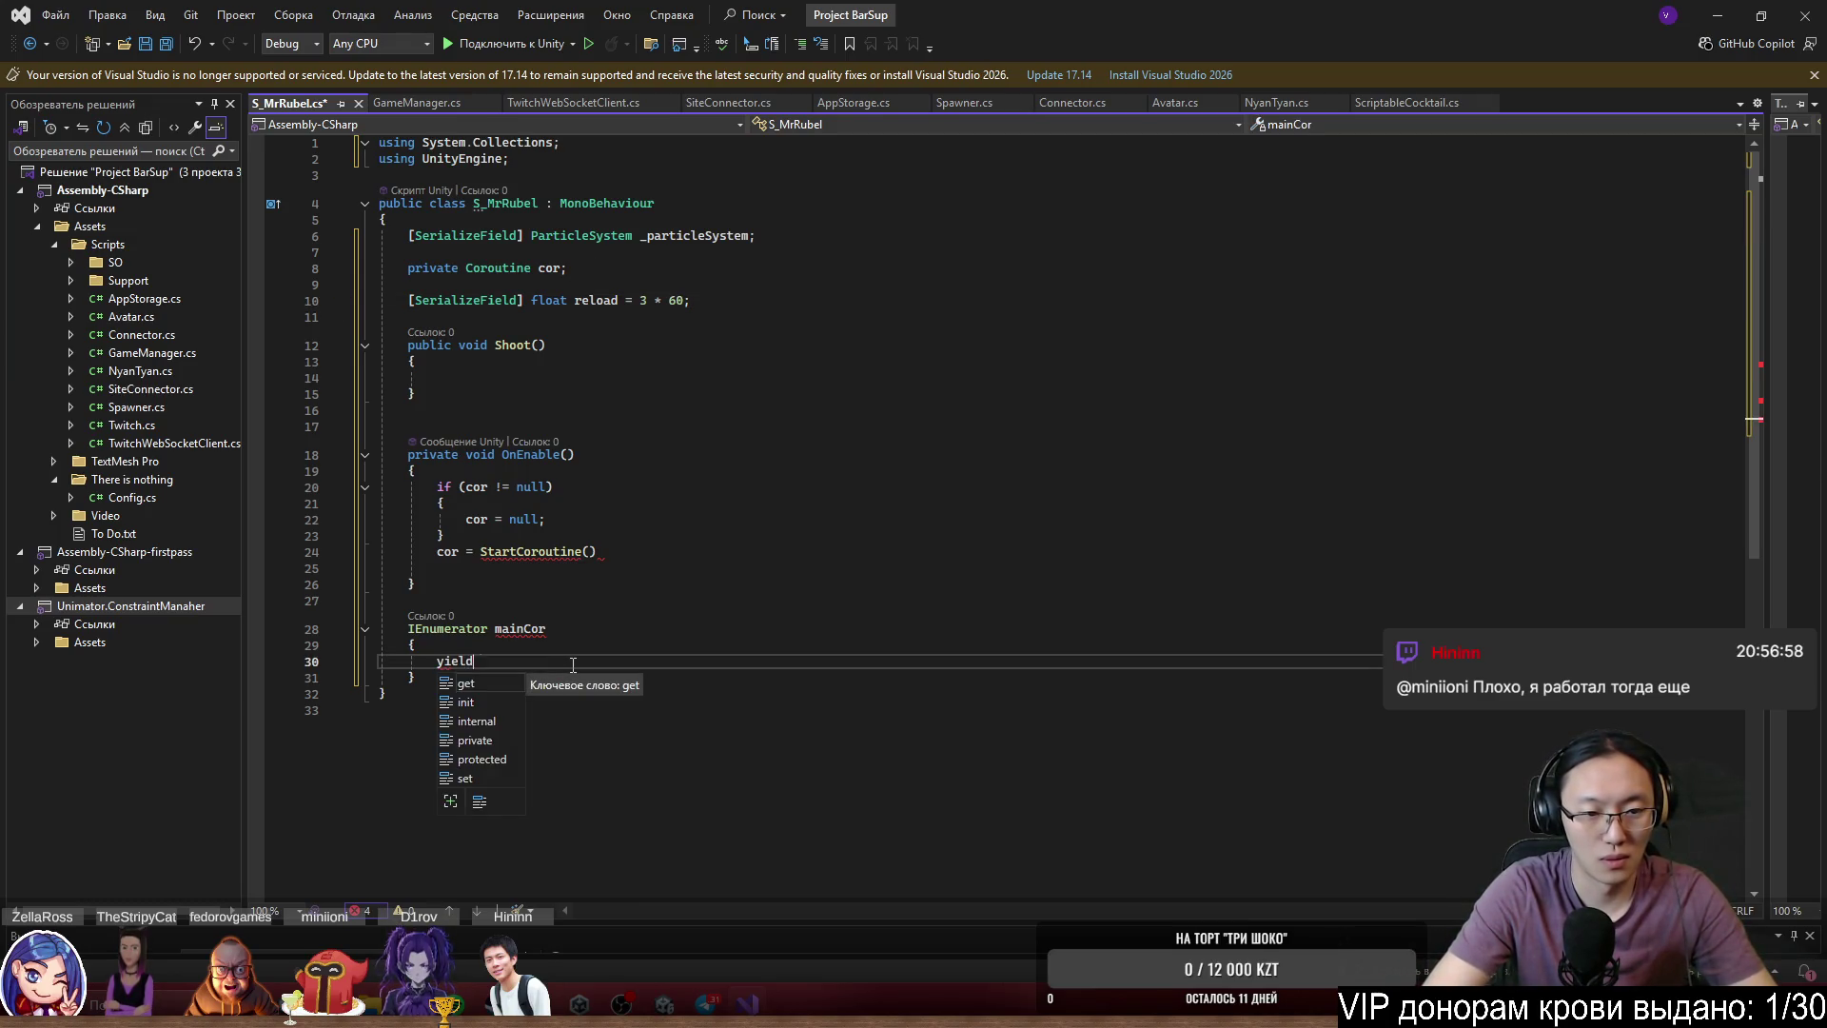
type(" return")
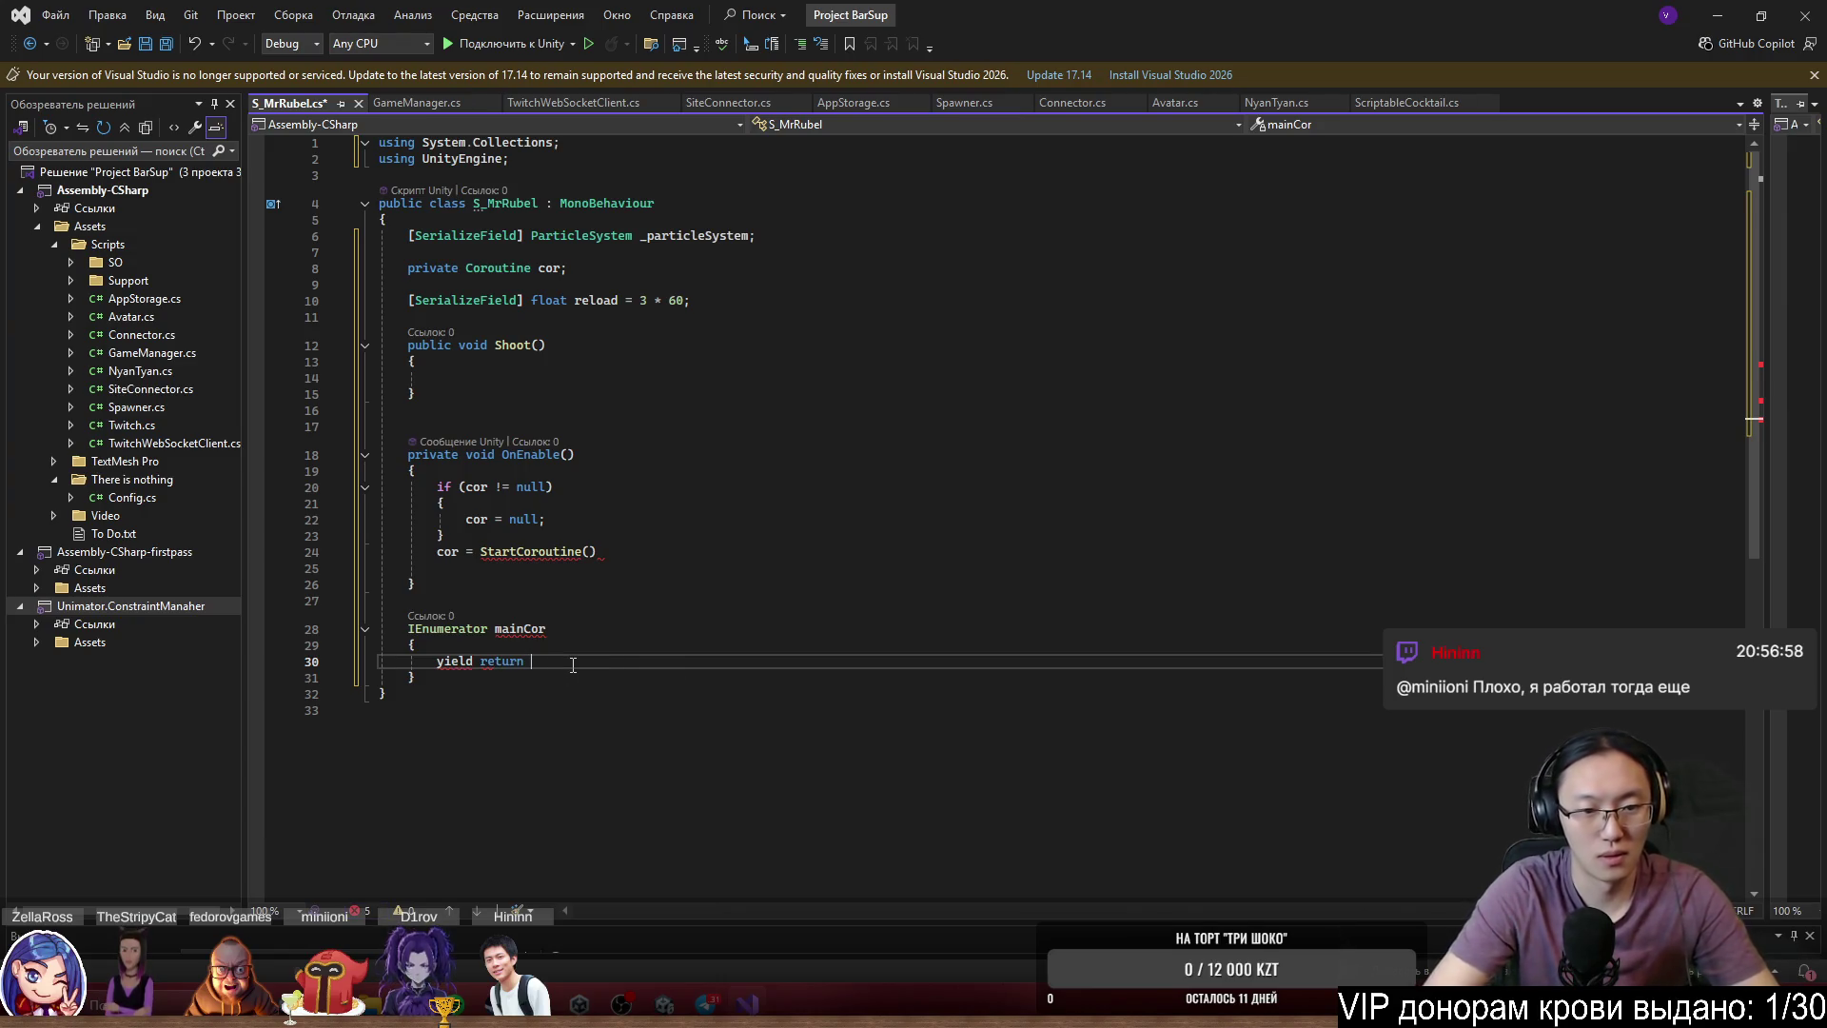
Add () to mainCor and write 'yield return new WaitForSeconds(reload)' then '_particleSystem.Play();'
key("Up")
key("Up")
key("End")
type("()")
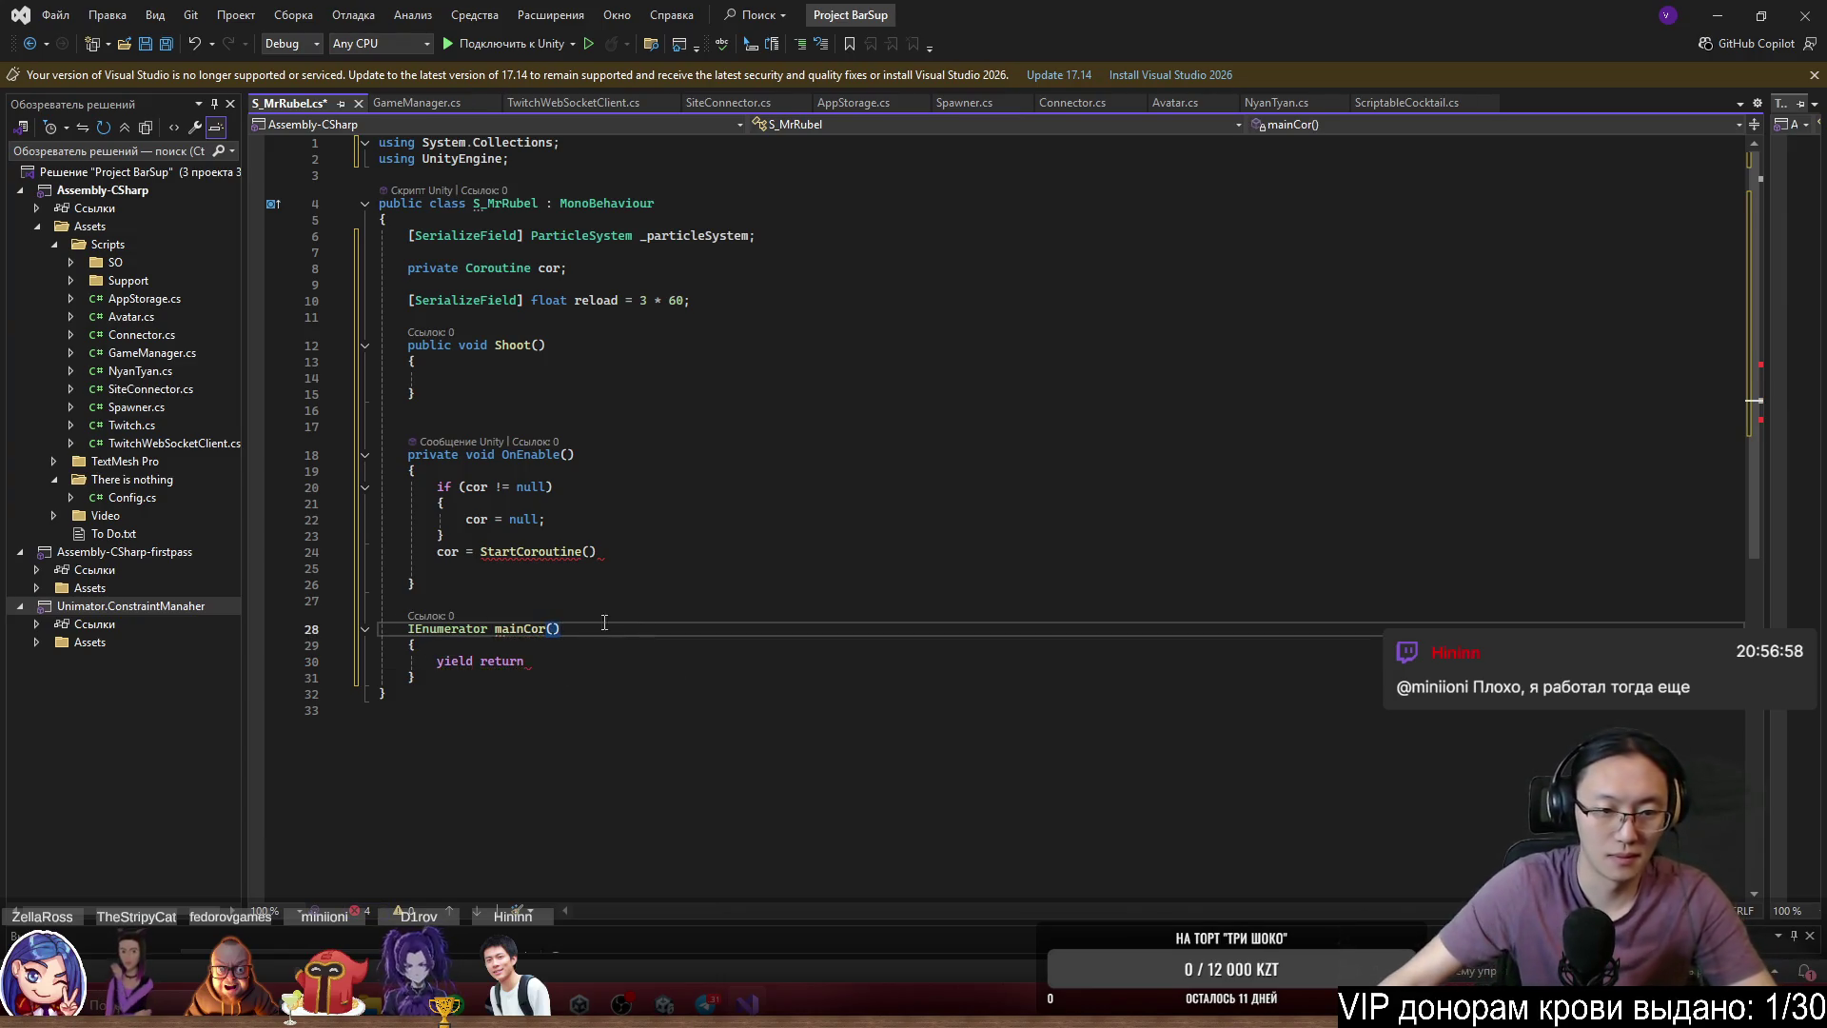
left_click(547, 663)
type("new")
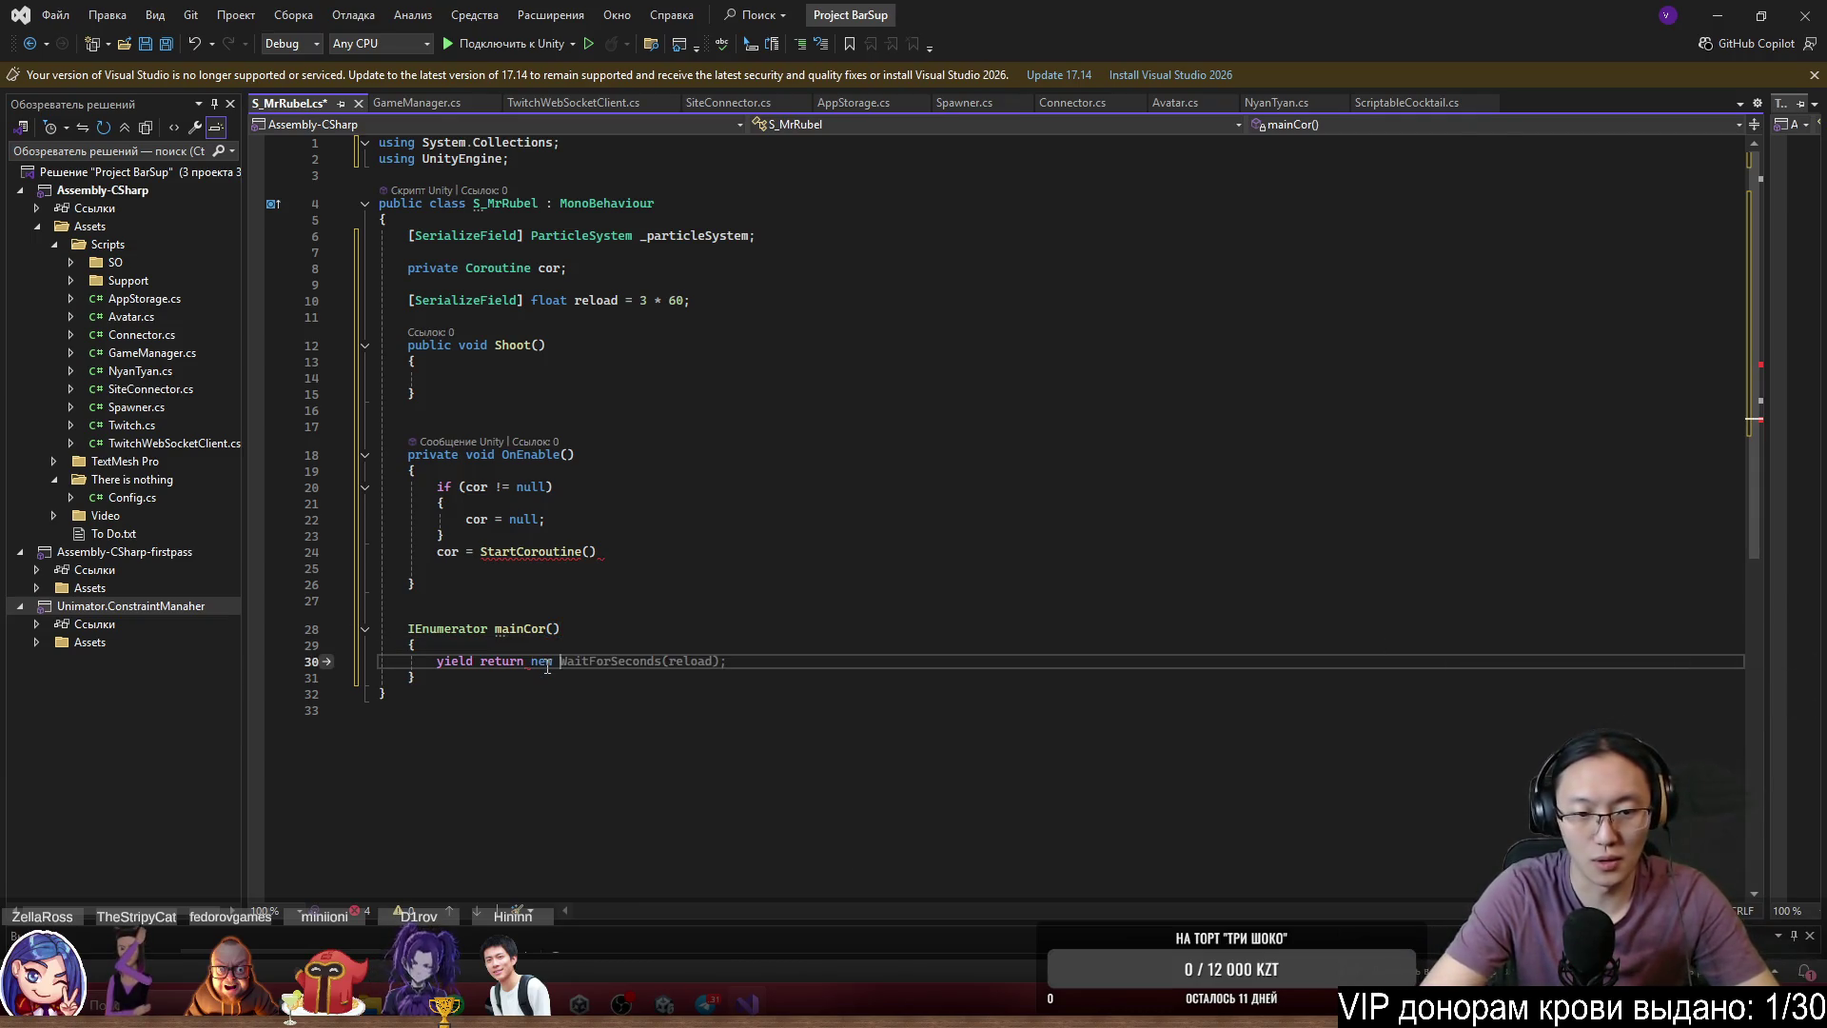
key("Tab")
key("Return")
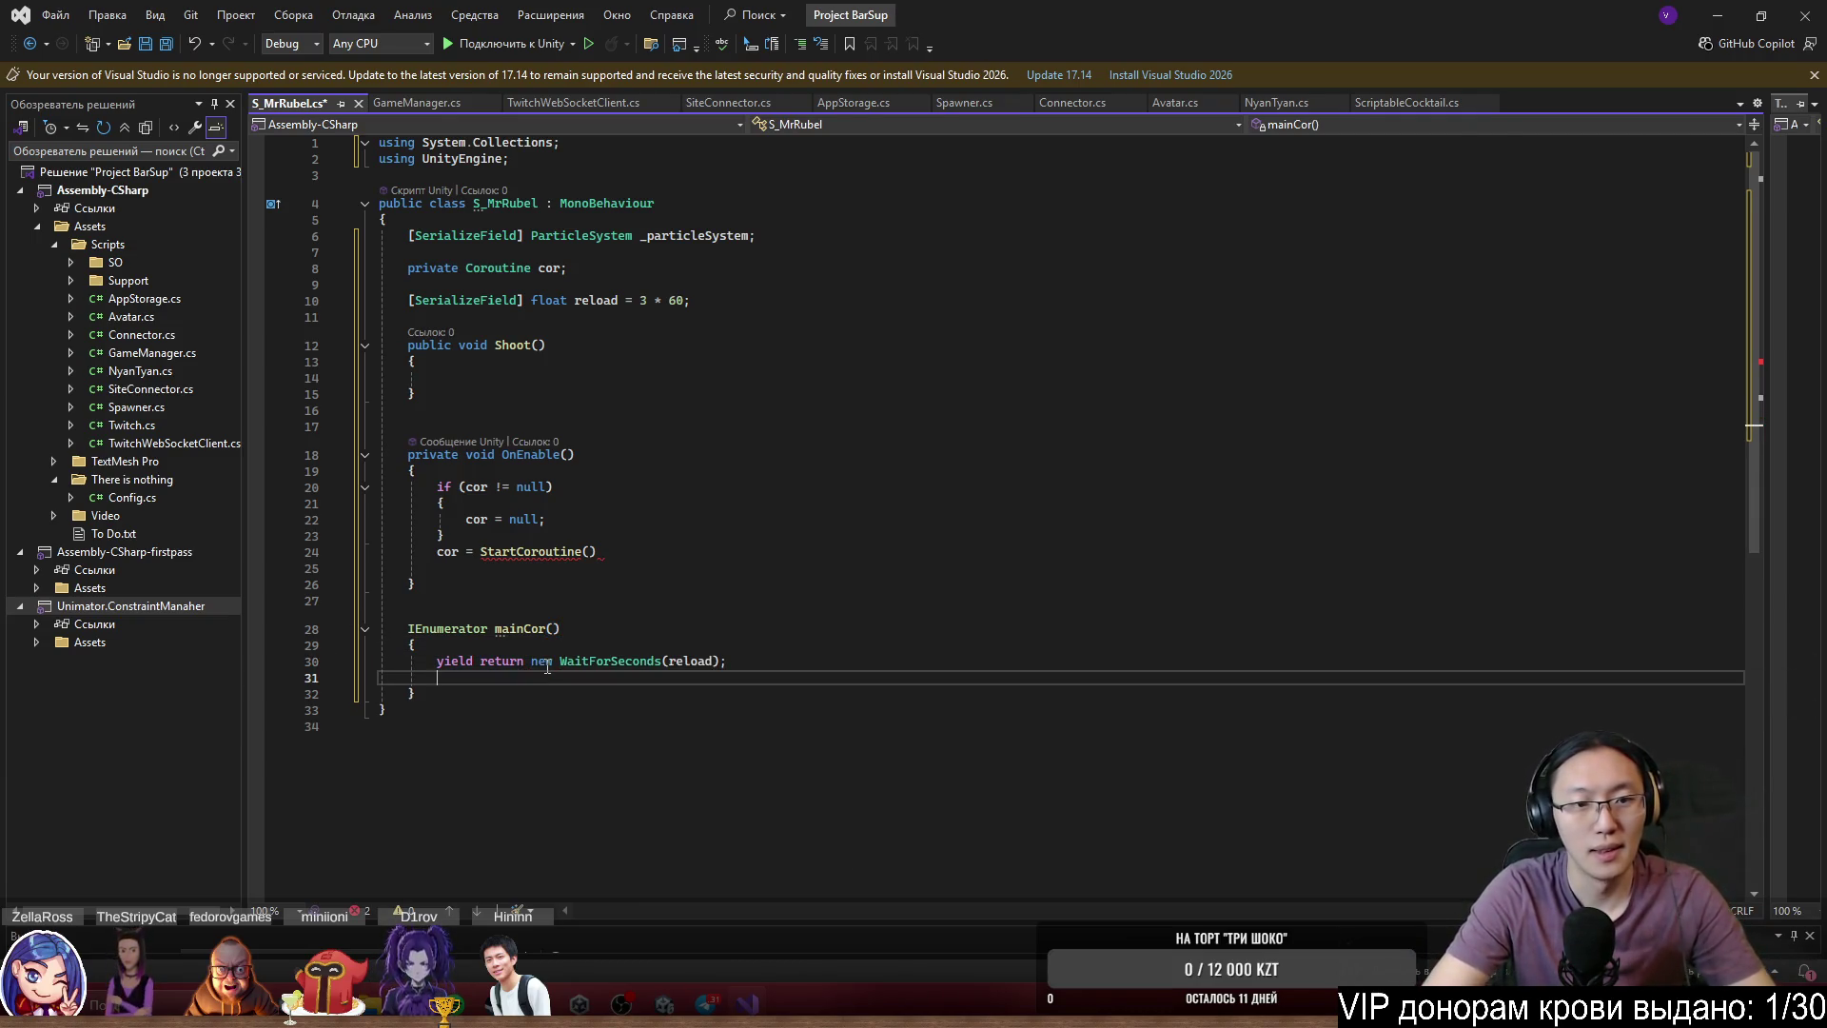
type("_p")
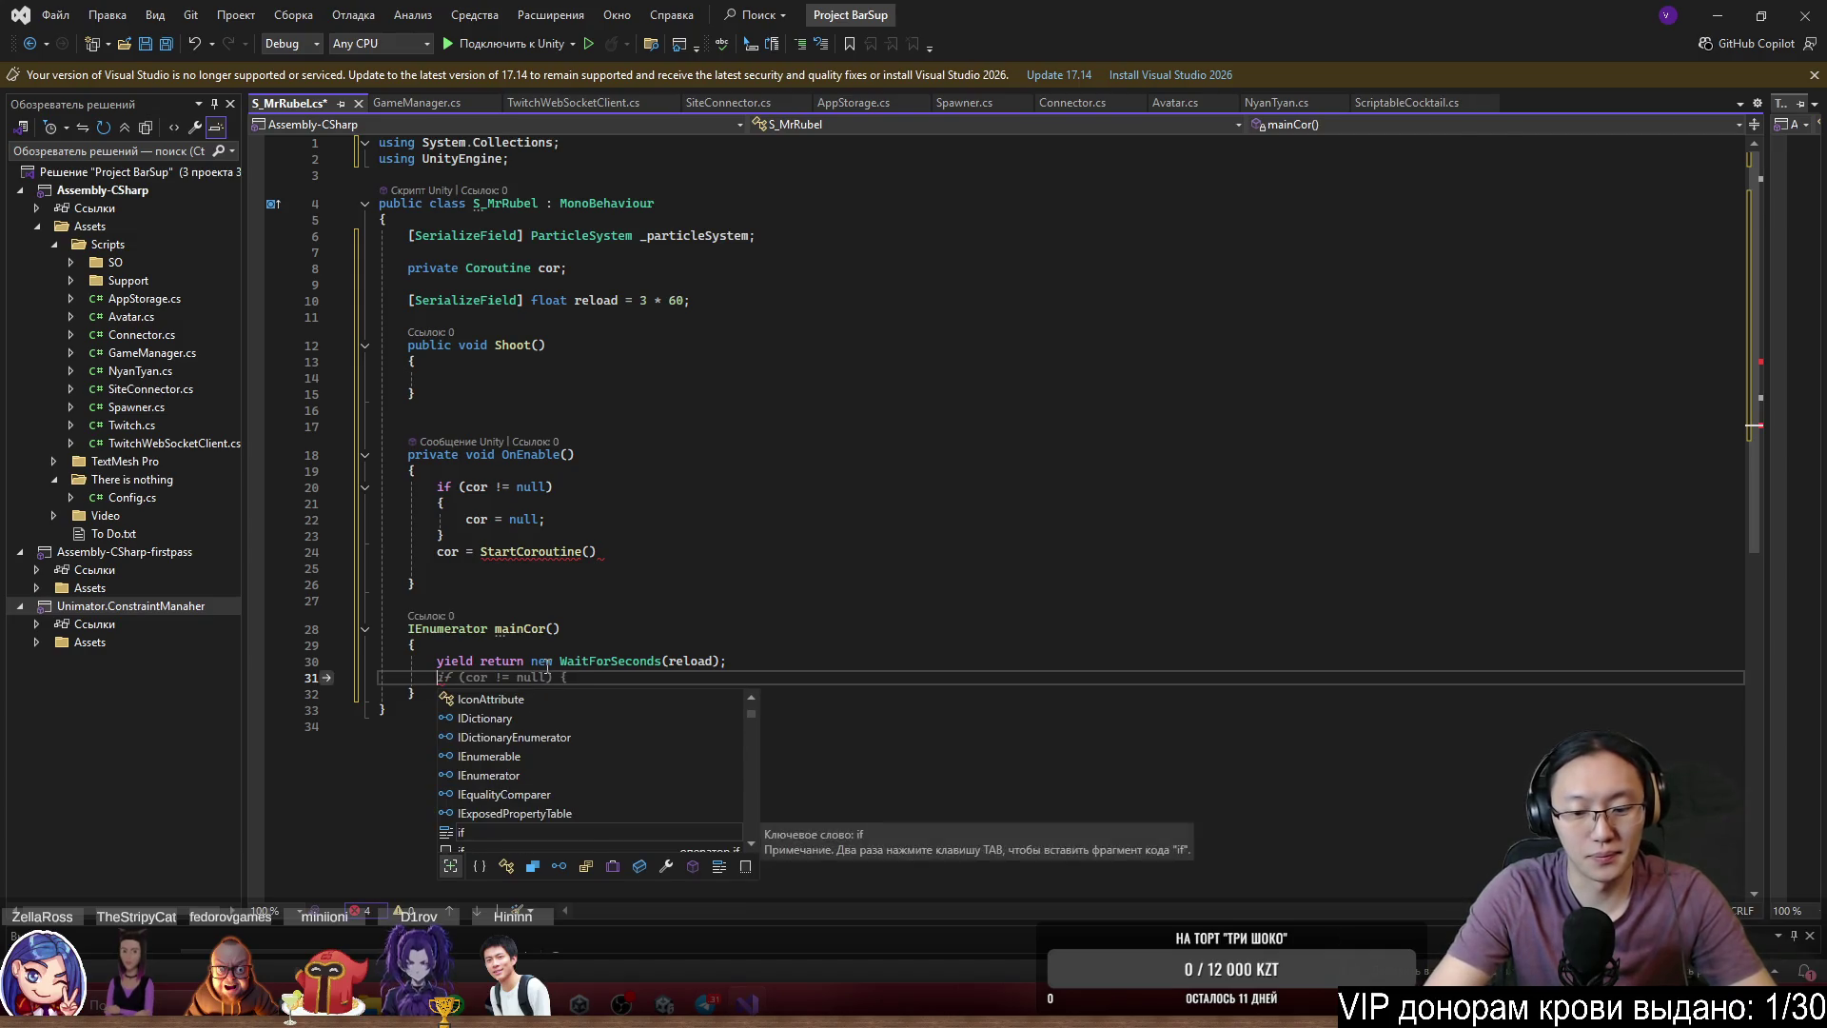
type("a")
key("Tab")
type(".Play();")
key("Up")
key("Up")
key("Up")
key("Up")
key("Up")
key("Up")
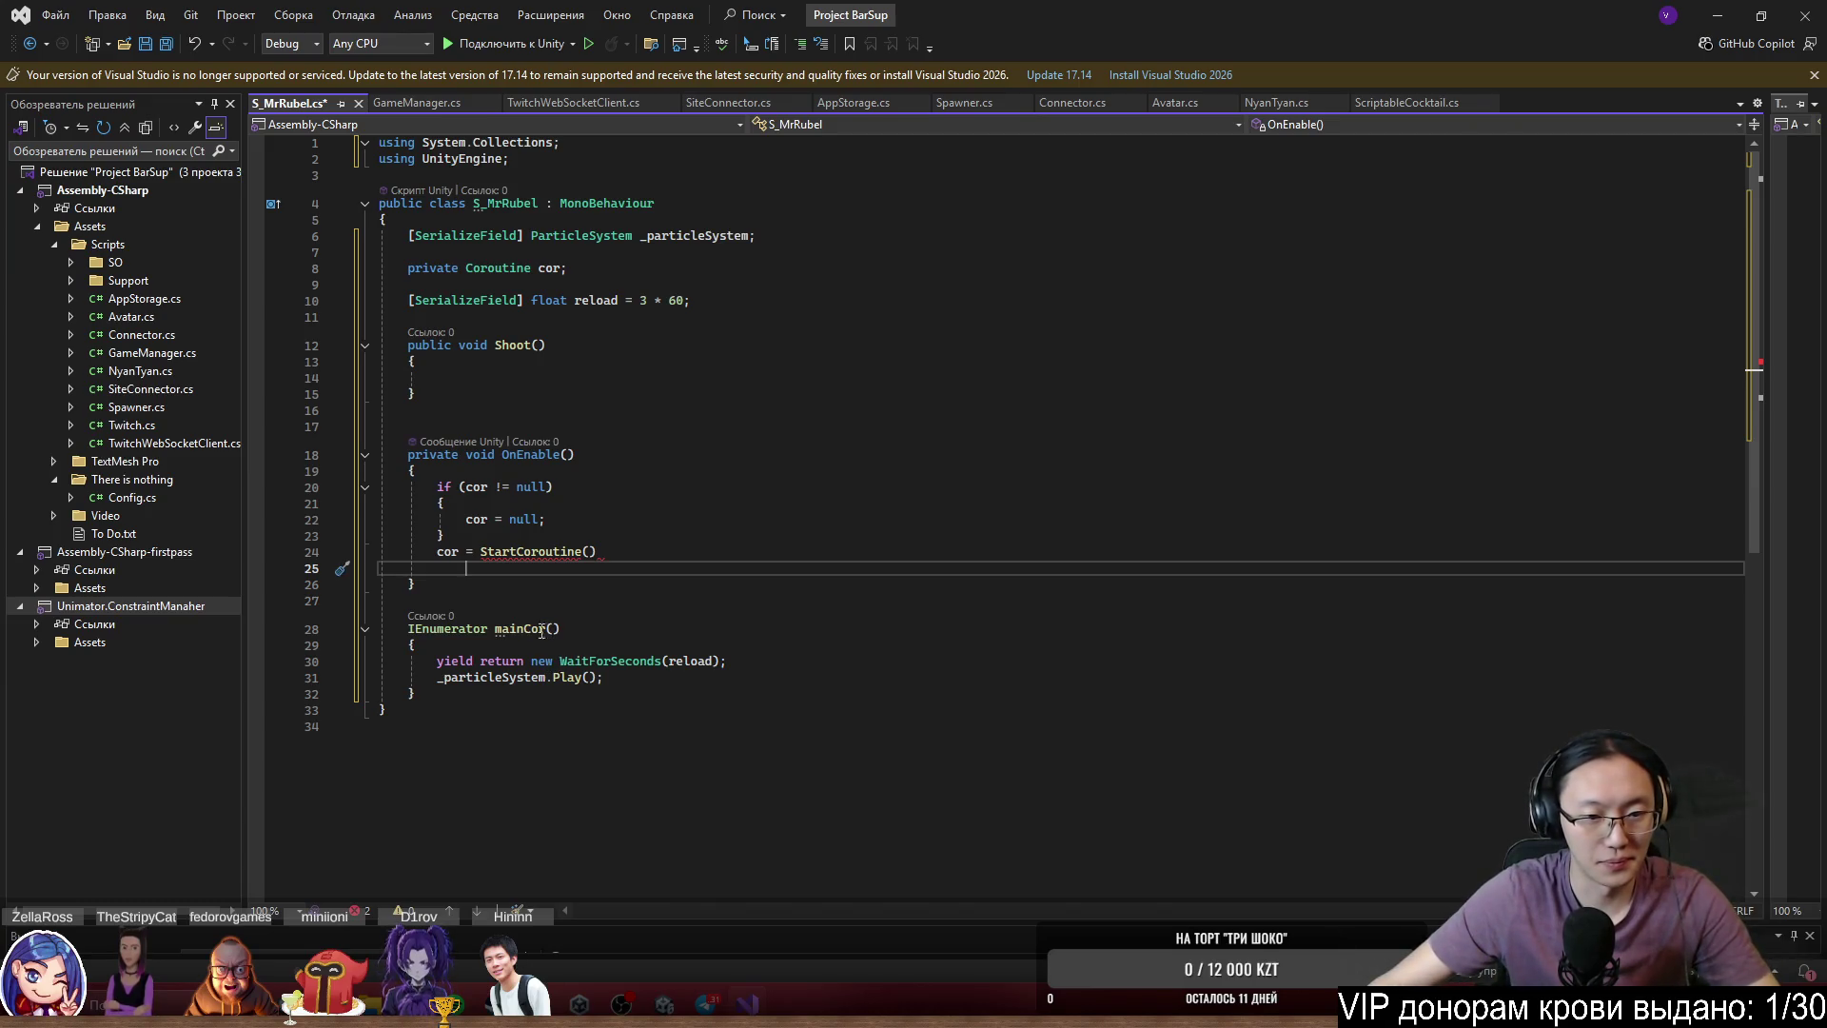
Wrap the wait and Play lines inside a 'while (true)' loop
left_click(633, 667)
key("Down")
key("Return")
type("while (tut")
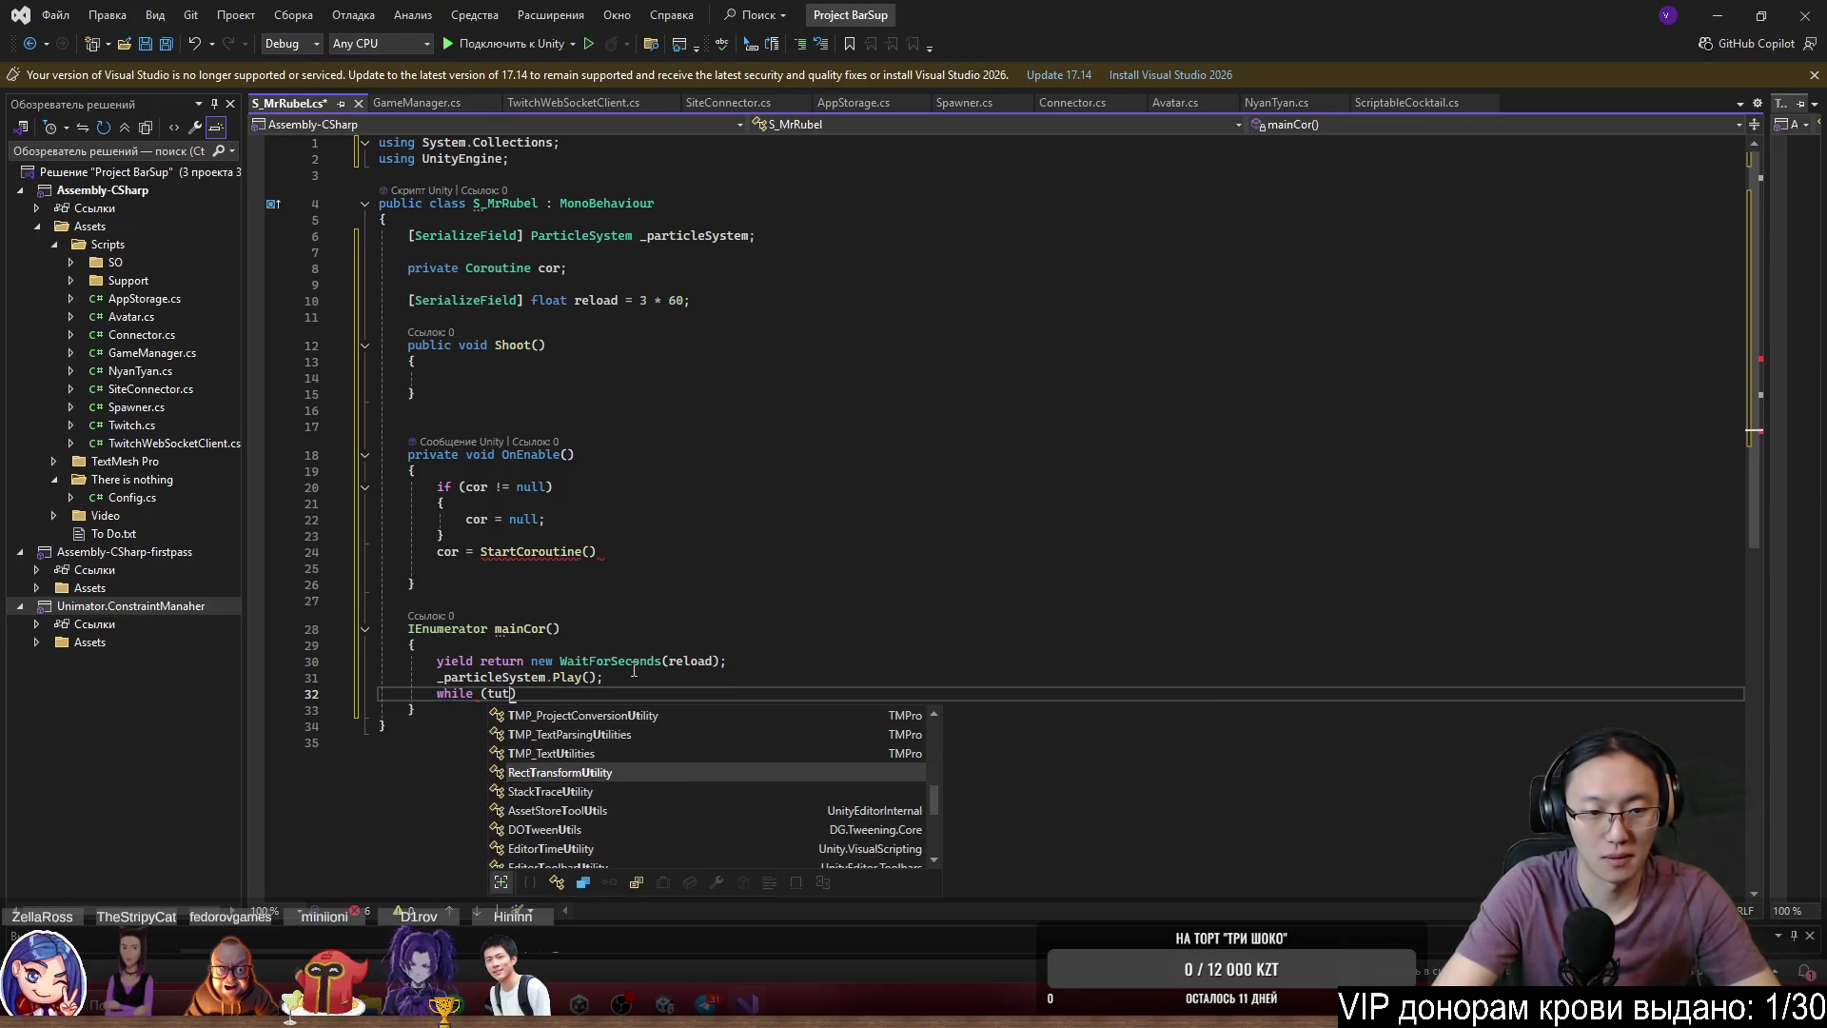
type("rue)")
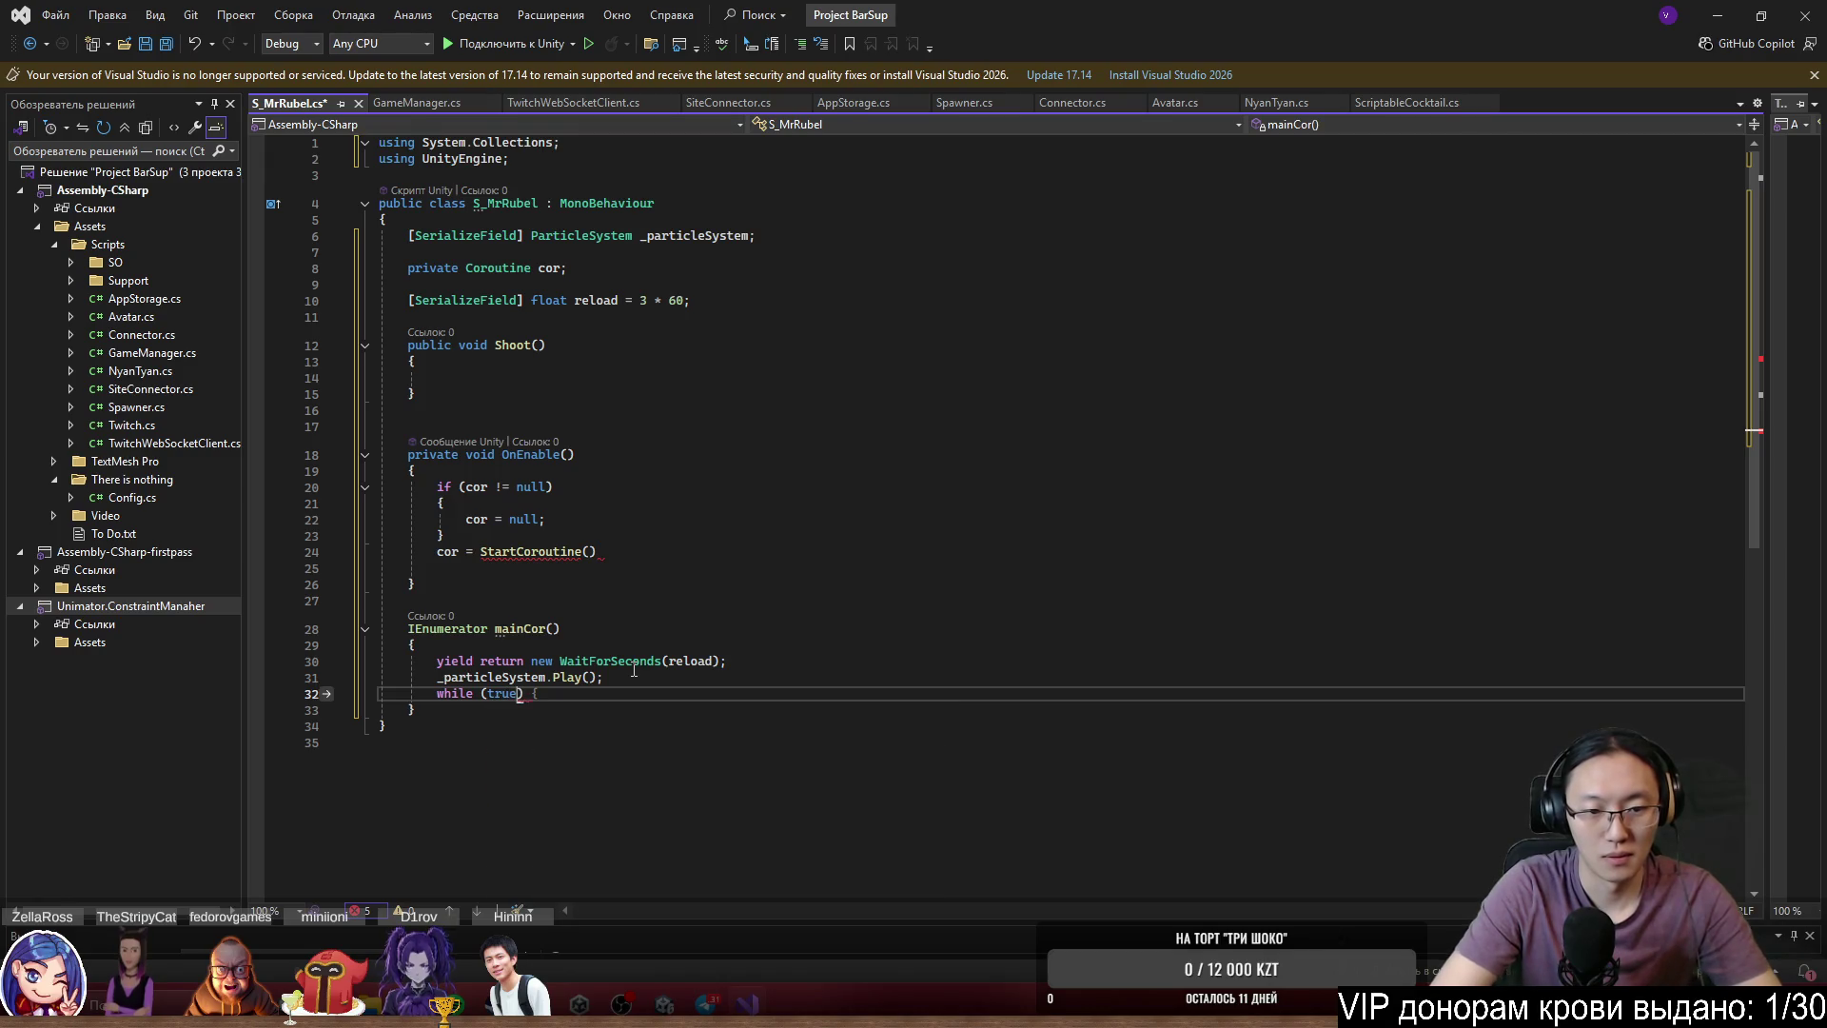
type("{")
key("Return")
left_click(635, 675)
key("shift+Up")
key("shift+Up")
key("ctrl+x")
left_click(636, 694)
key("ctrl+v")
Pass mainCor() to the StartCoroutine call in OnEnable and save the script
left_click(601, 554)
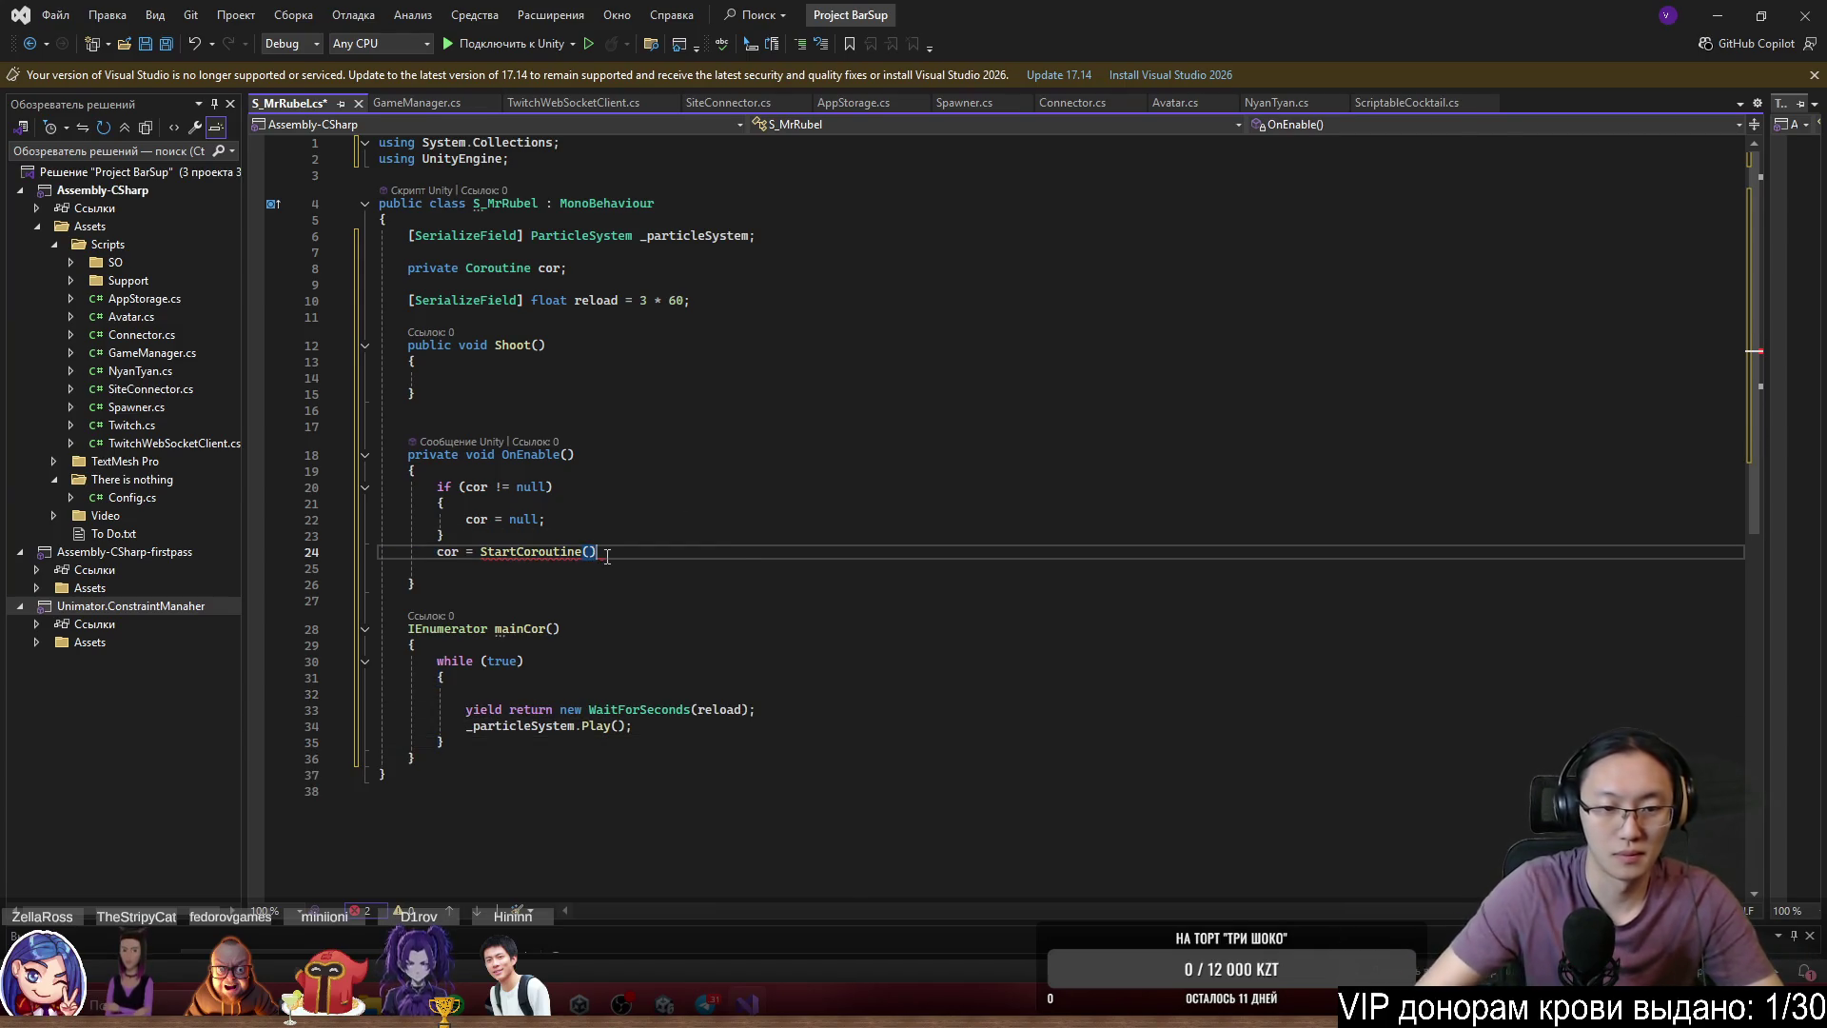
left_click_drag(494, 628, 562, 629)
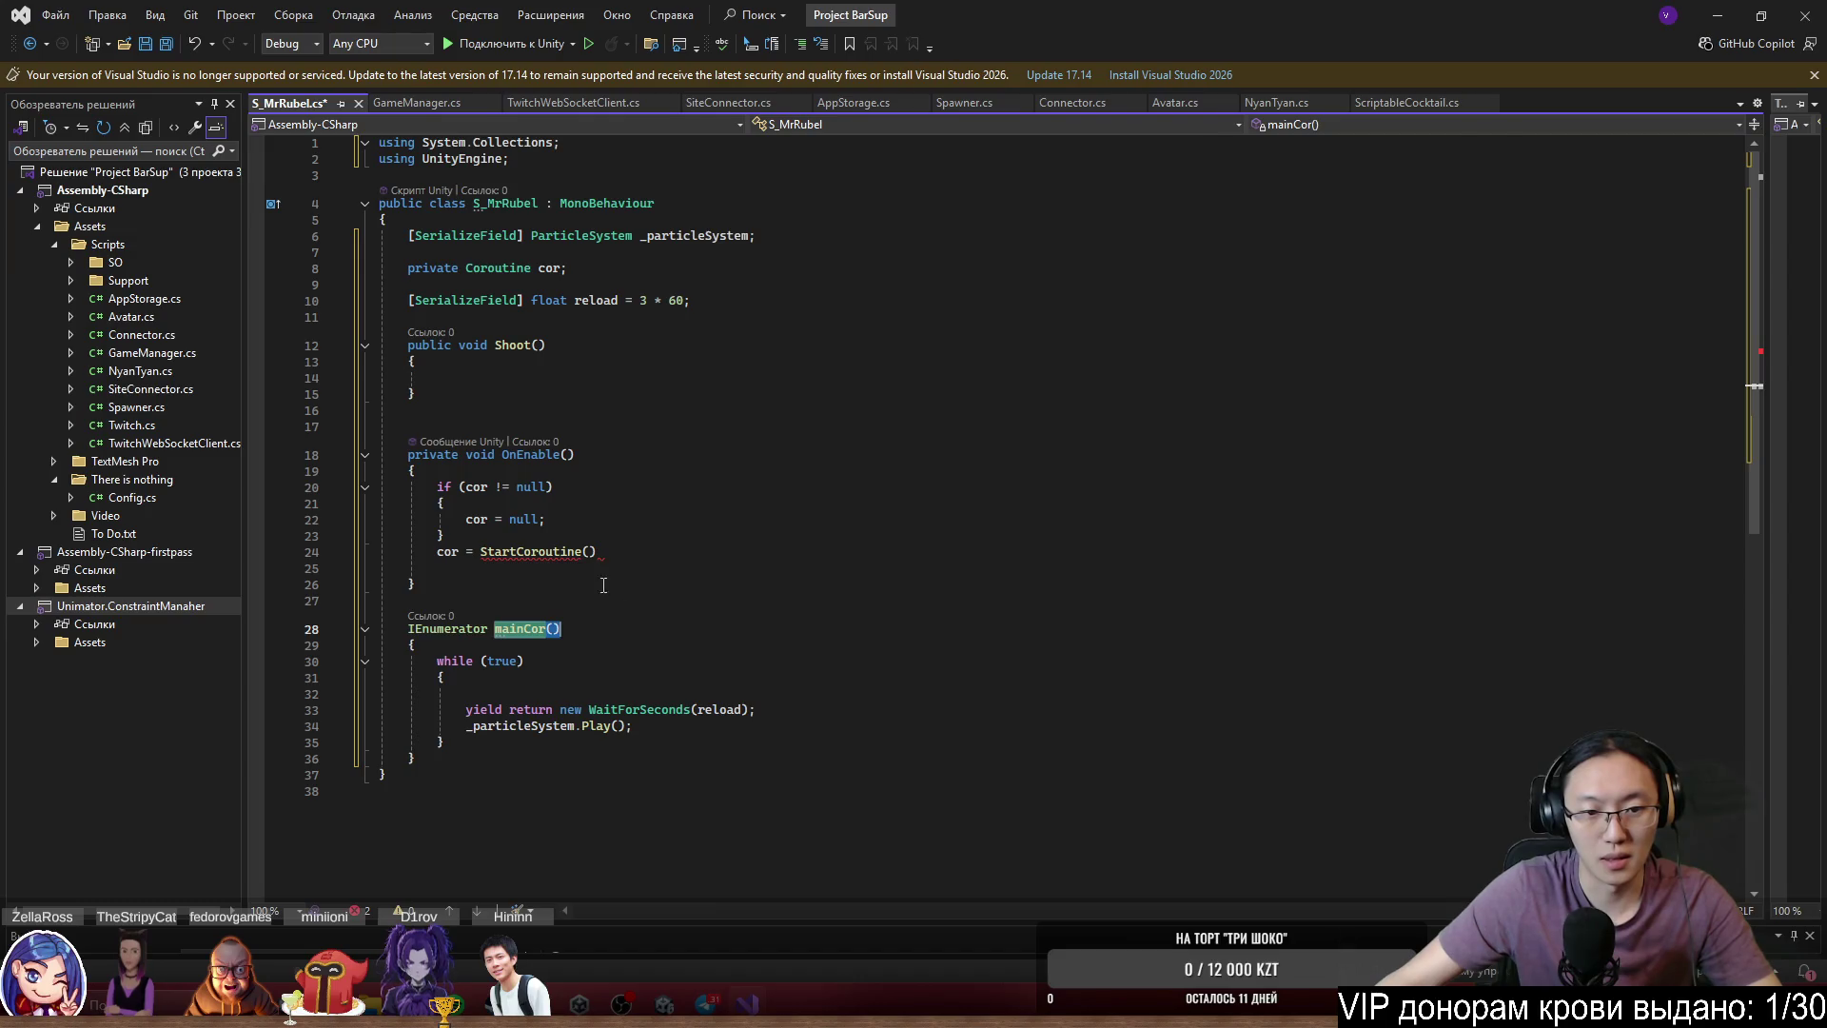
left_click(596, 555)
key("ctrl+v")
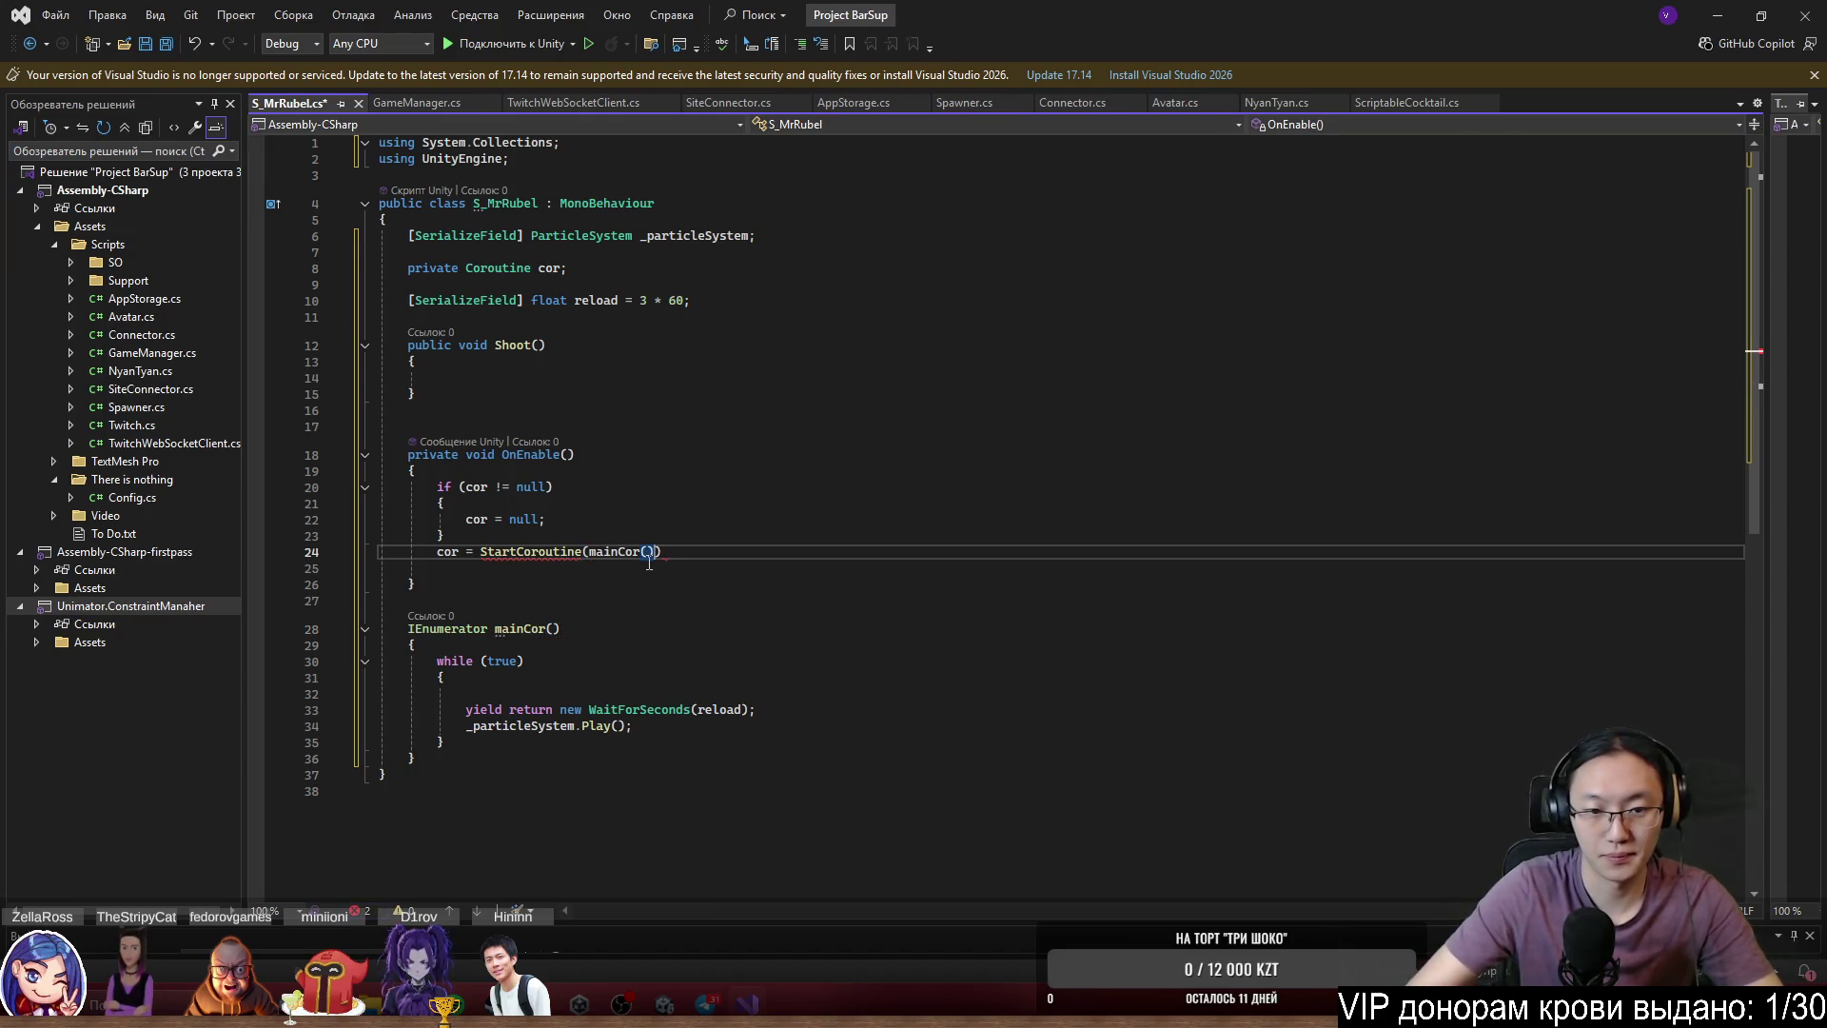
type(";")
left_click(786, 424)
key("ctrl+s")
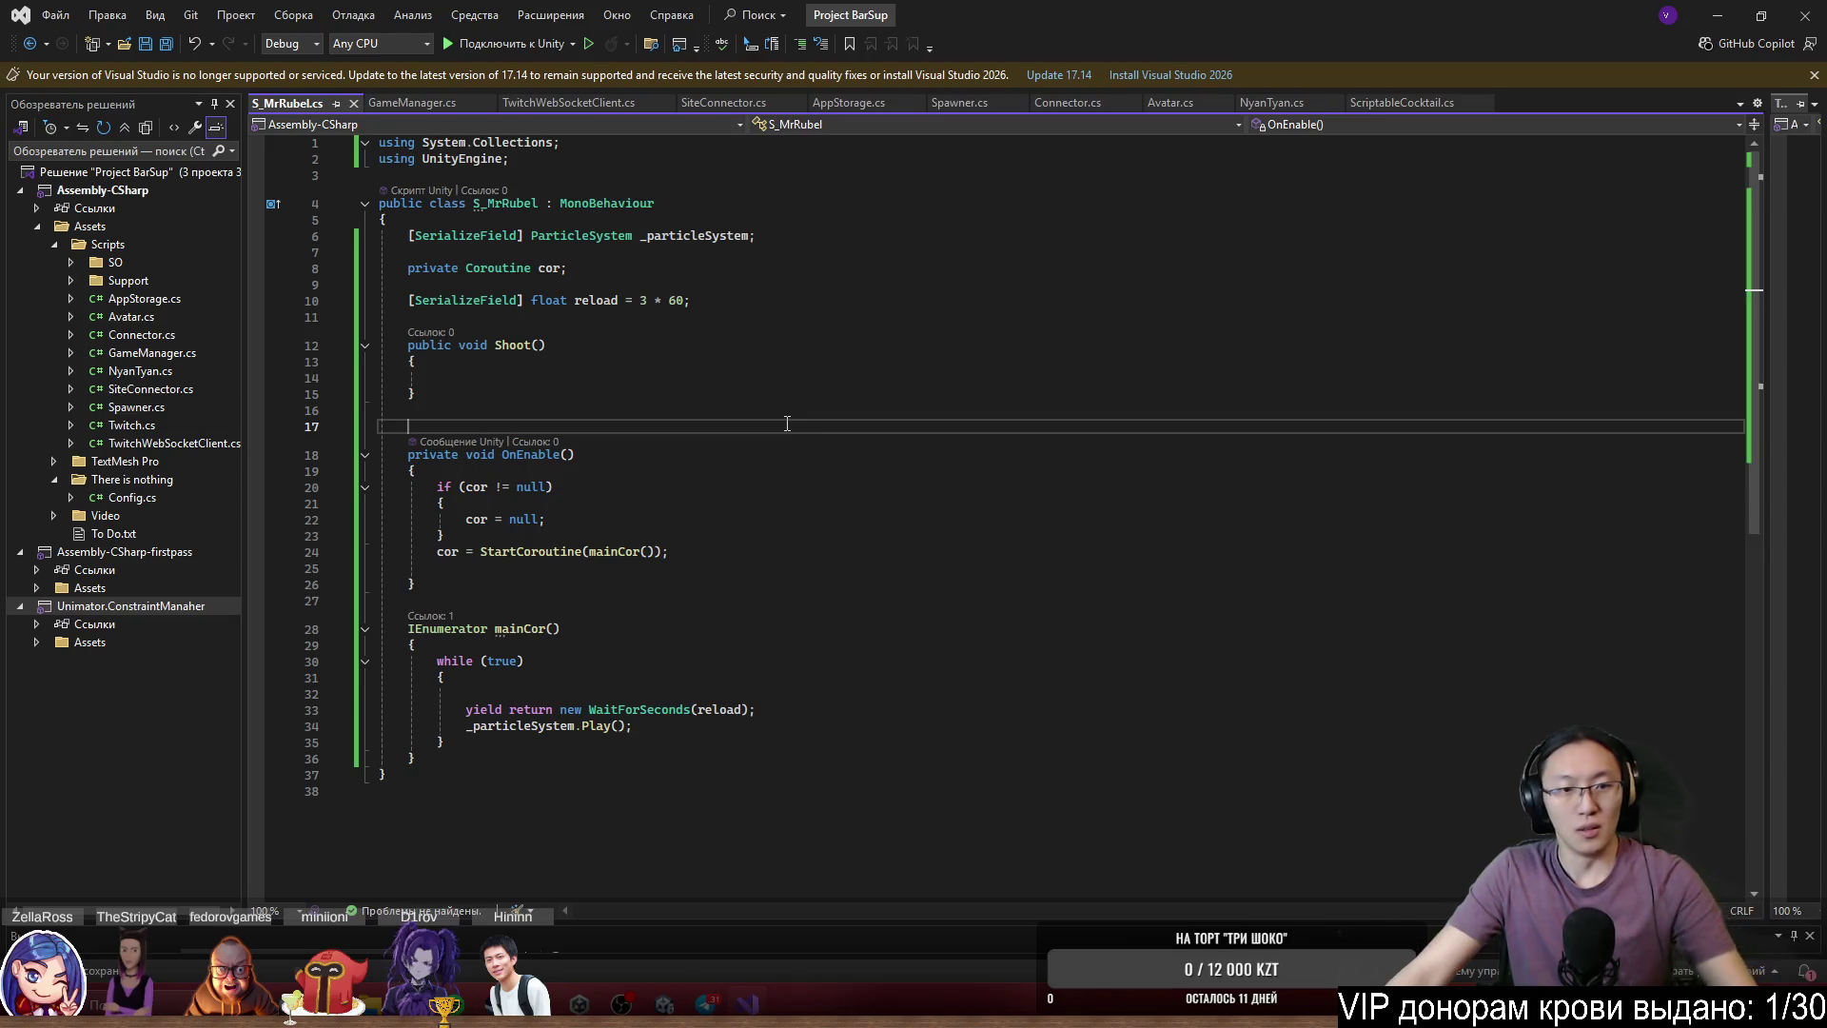
Delete the empty Shoot method and its blank lines, then save the script
left_click(704, 377)
left_click(548, 410)
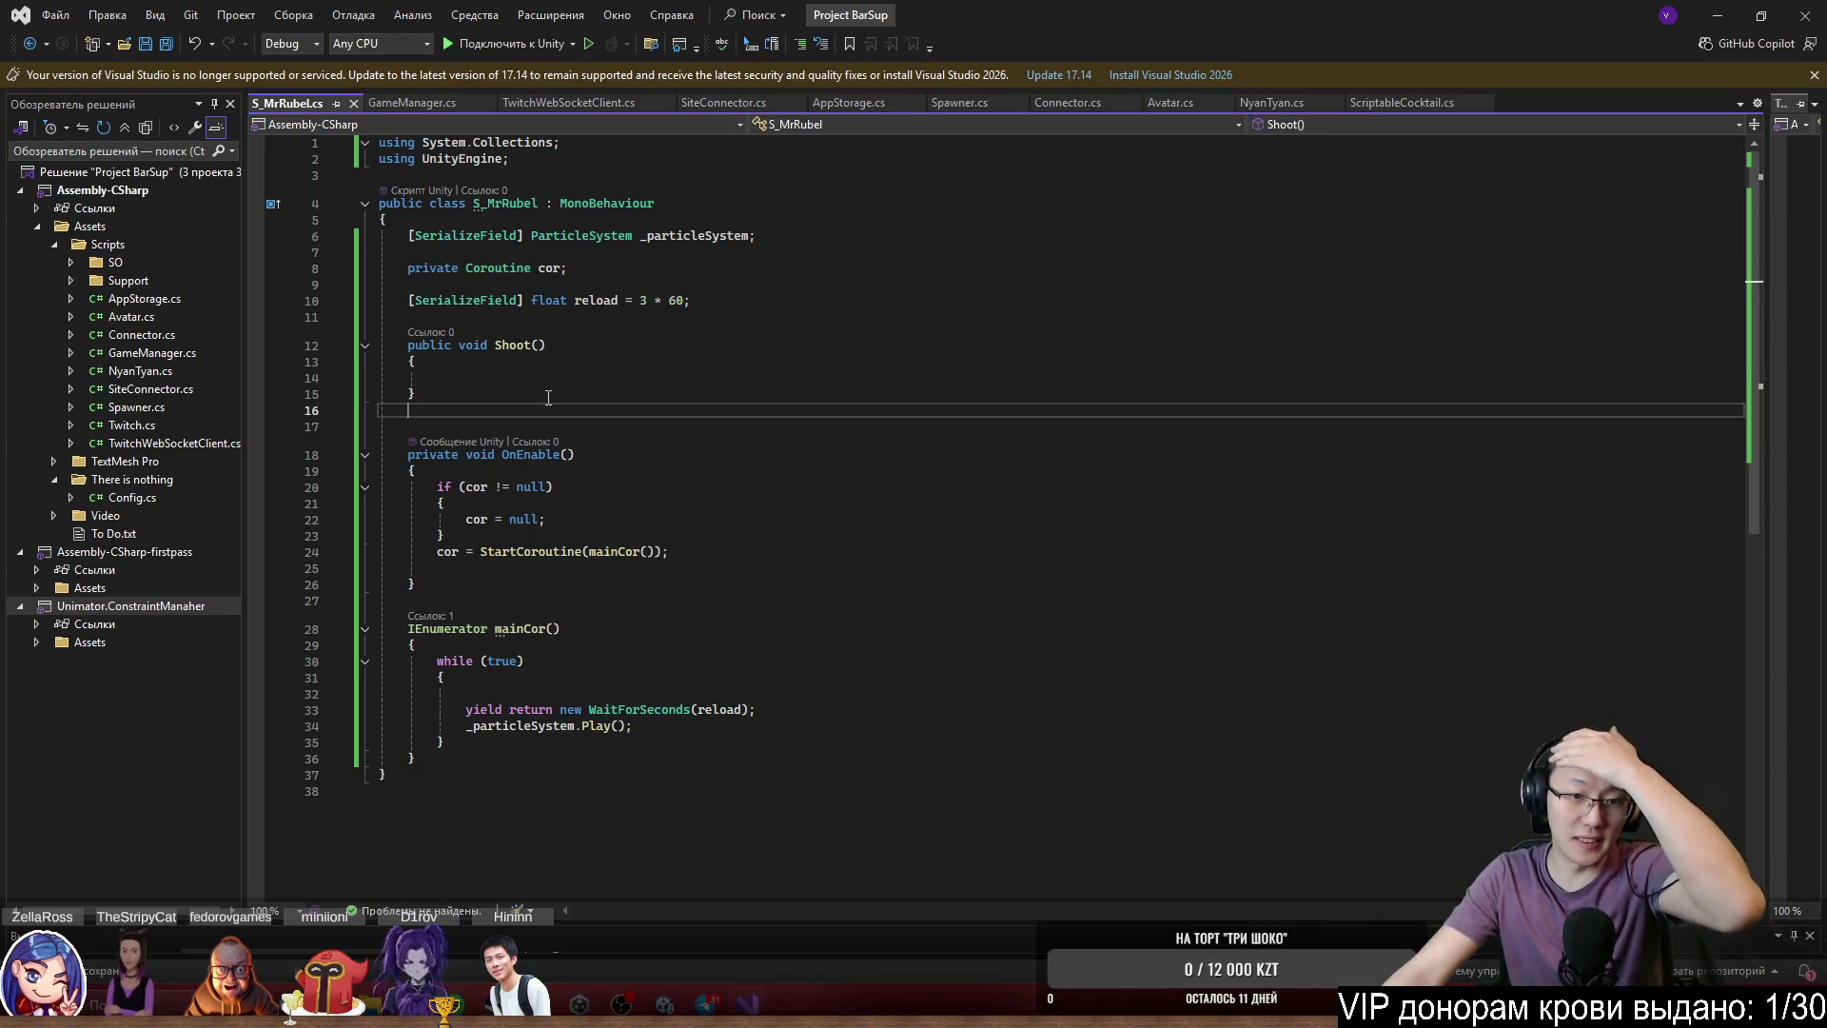
left_click(532, 345, "shift")
double_click(507, 346)
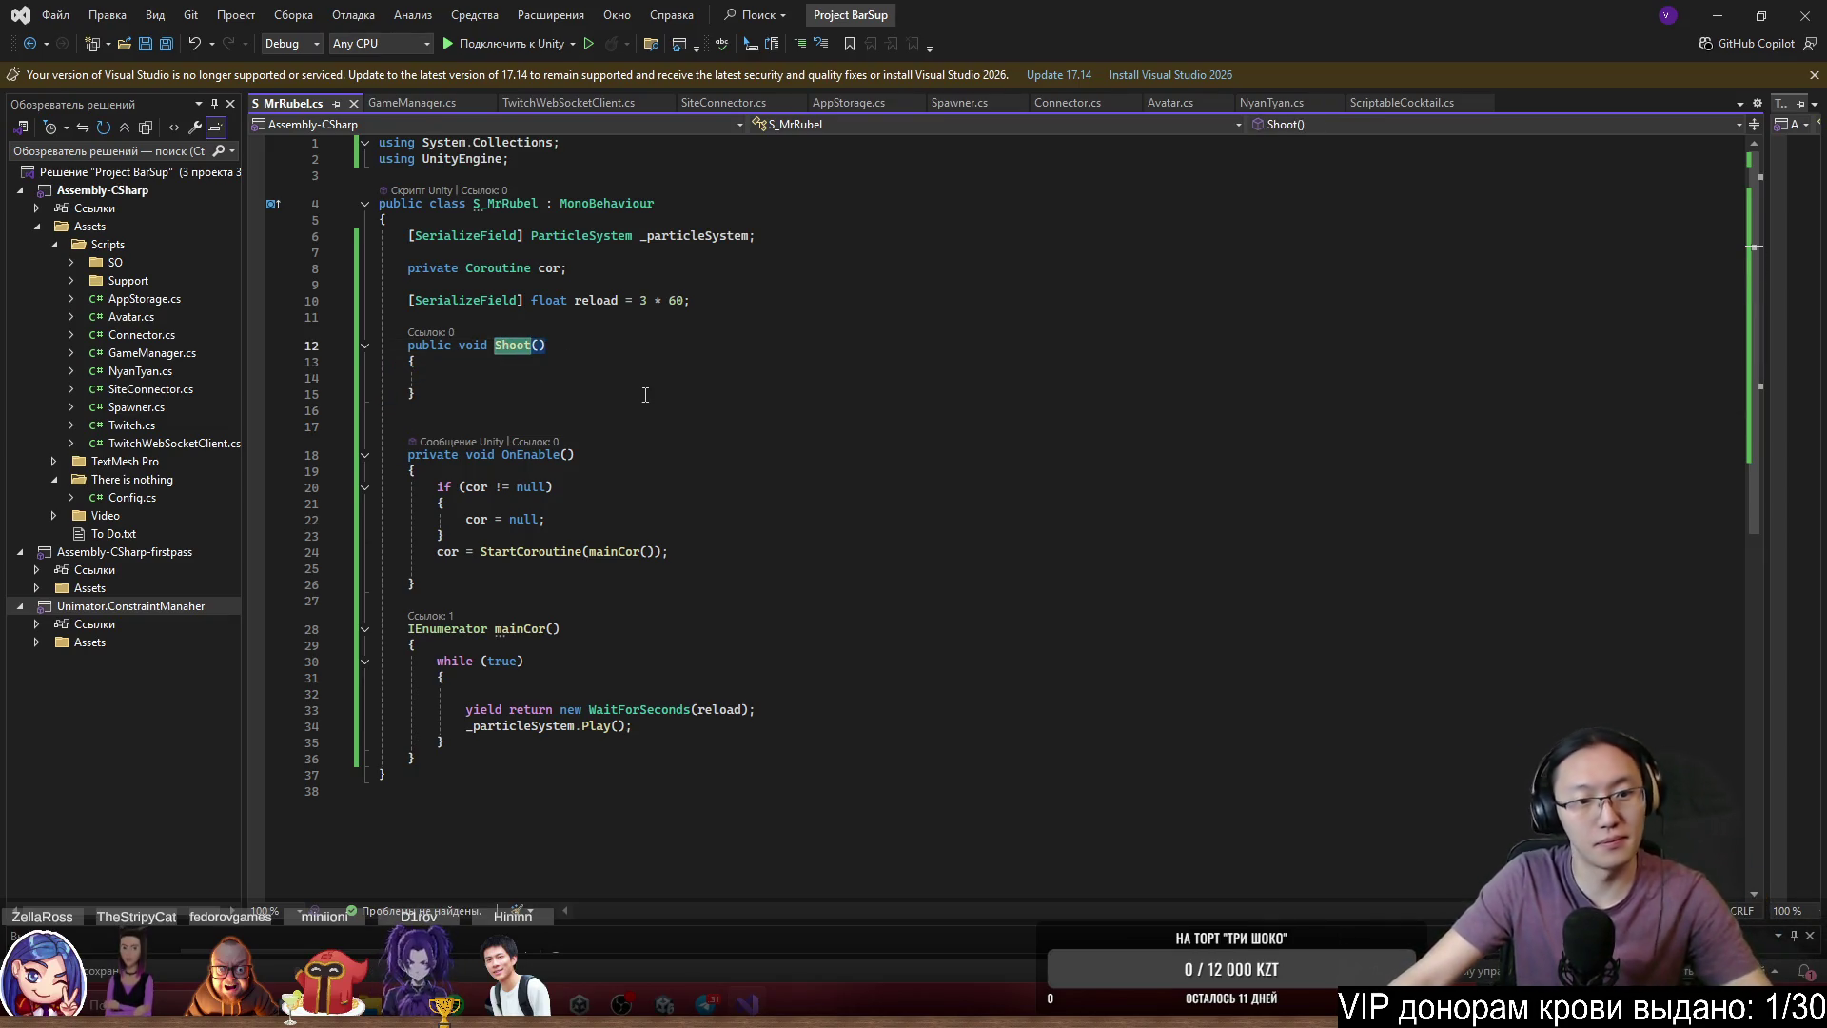
mouse_move(472, 392)
left_mouse_down()
mouse_move(457, 348)
mouse_move(408, 333)
left_mouse_up()
key("Delete")
key("BackSpace")
key("BackSpace")
key("ctrl+s")
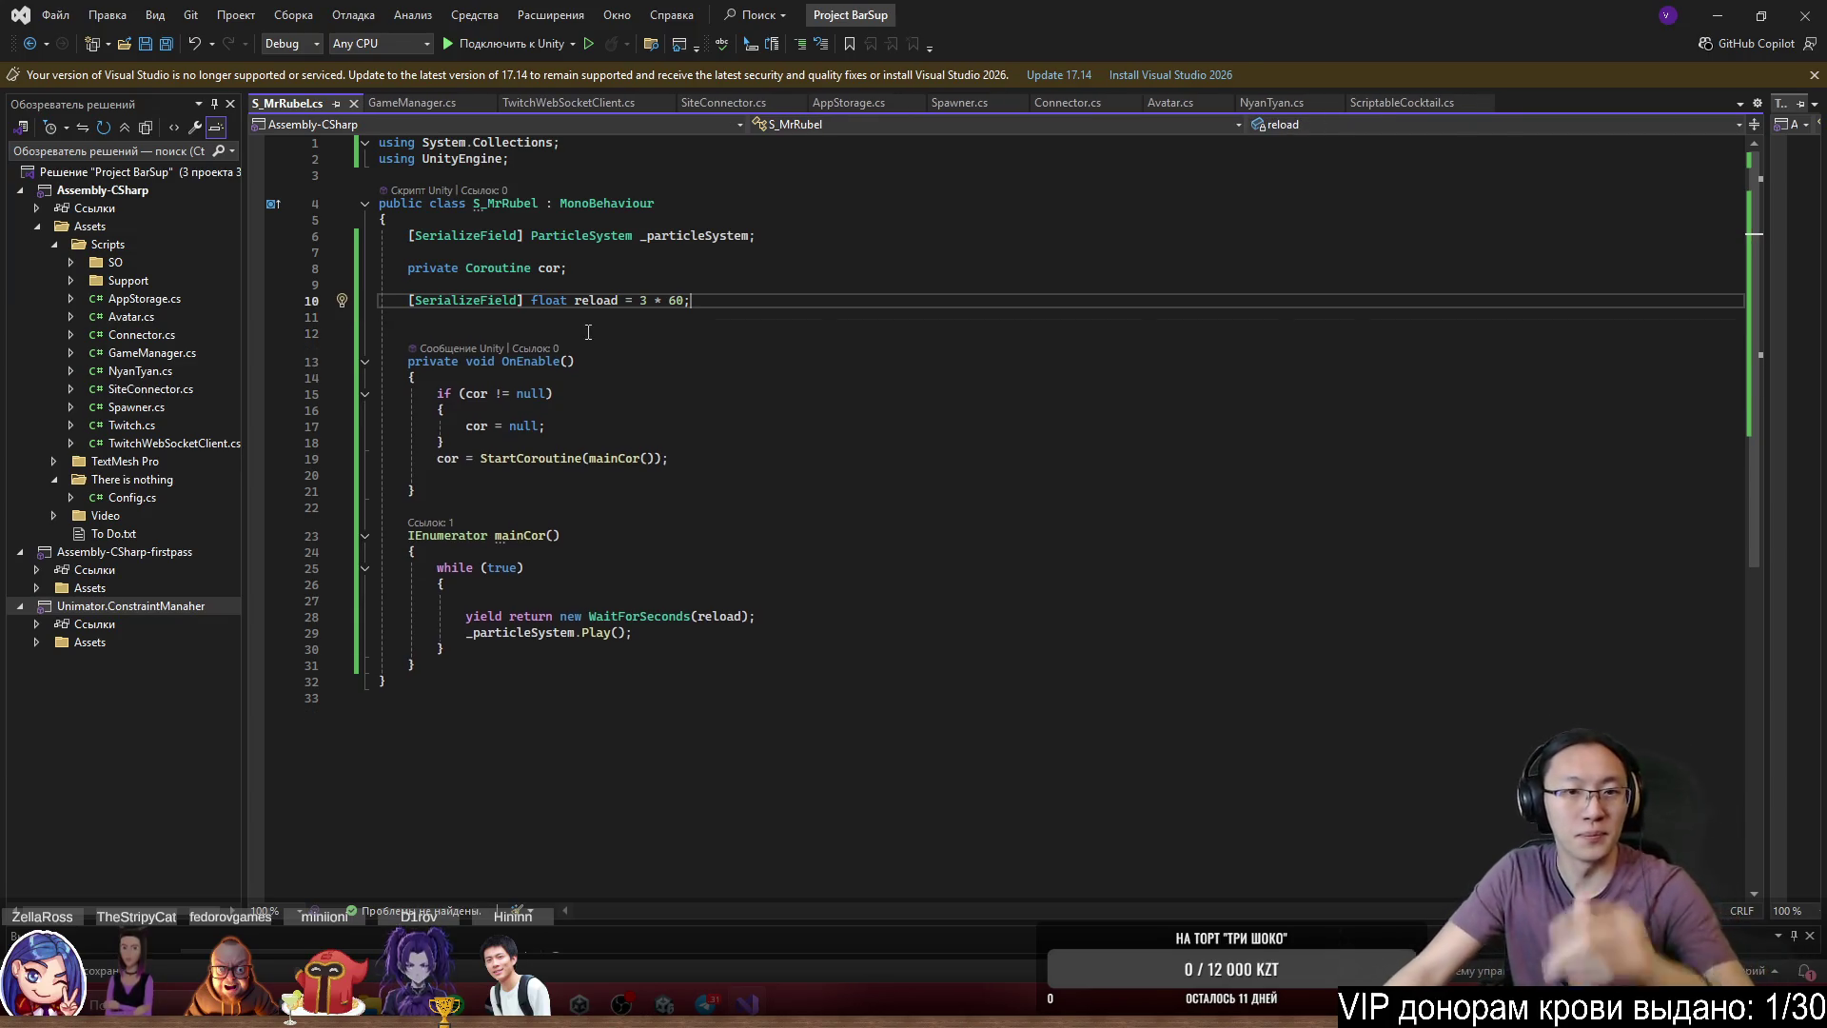
Review the OnEnable and mainCor code, check Unity, then return to the cor null check
left_click_drag(483, 349, 671, 458)
left_click(572, 529)
left_click_drag(476, 567, 762, 665)
left_click(856, 664)
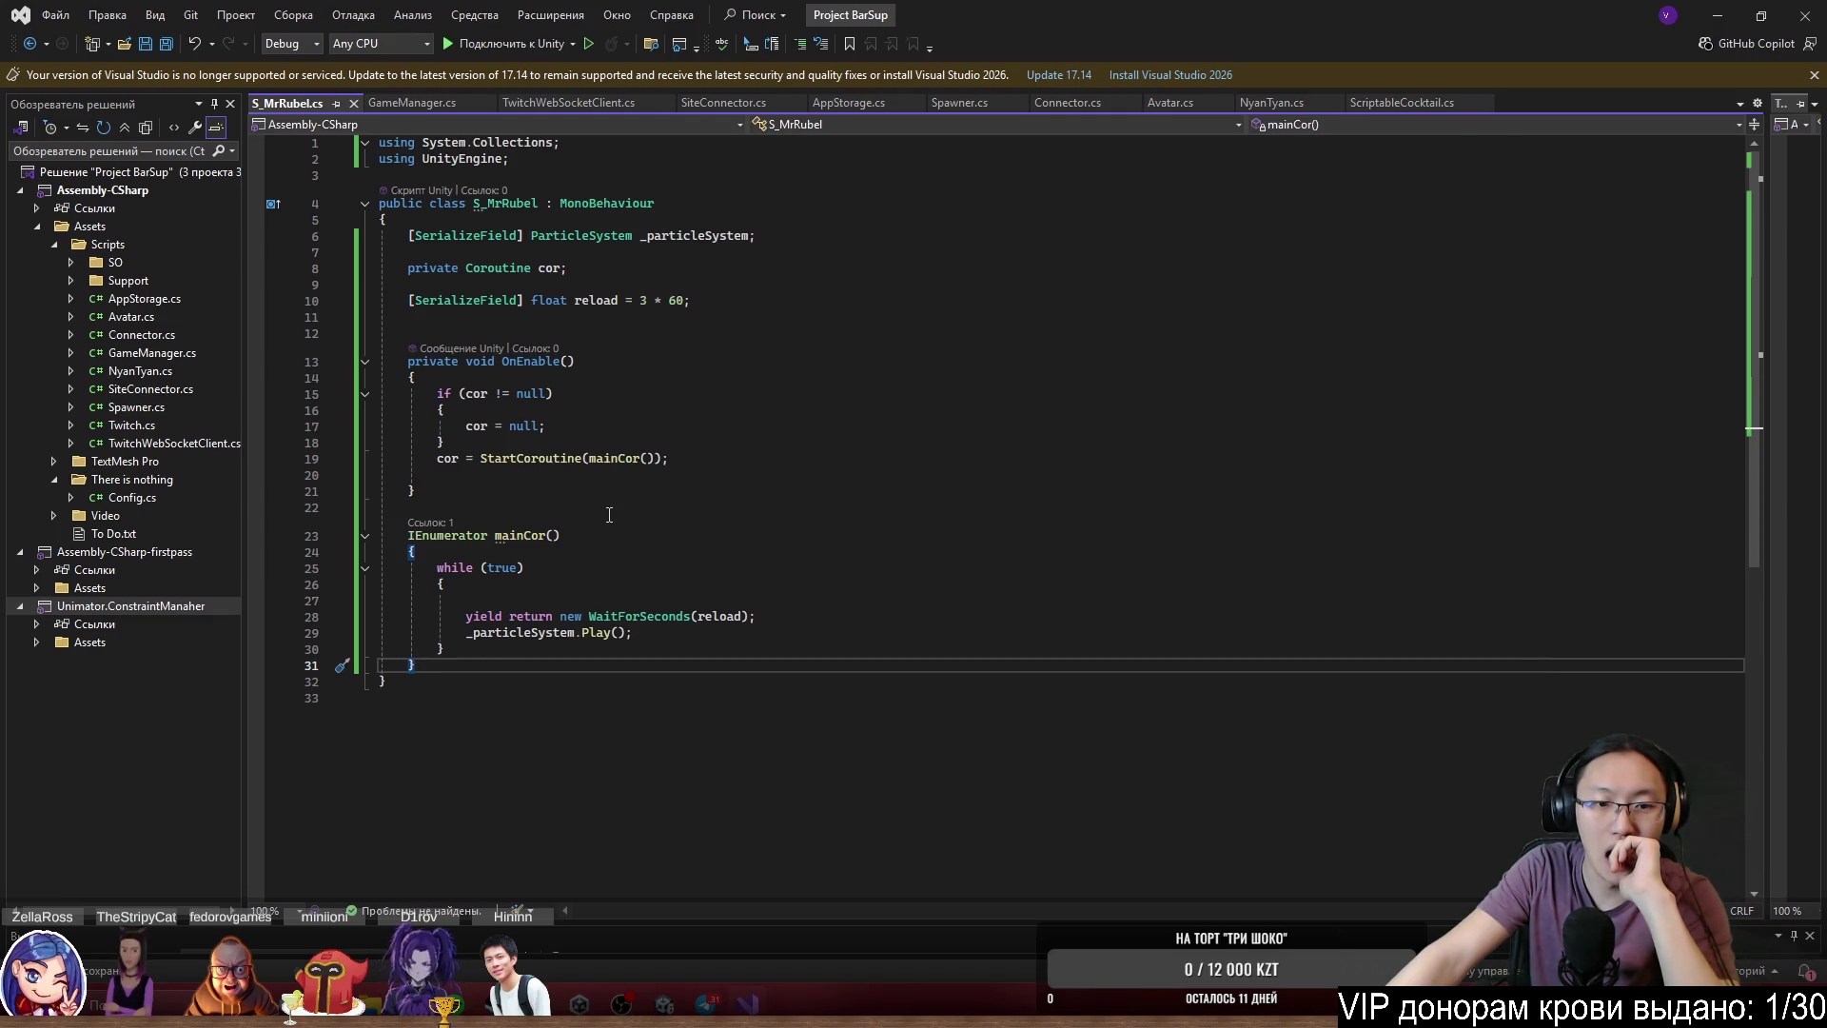
left_click(796, 623)
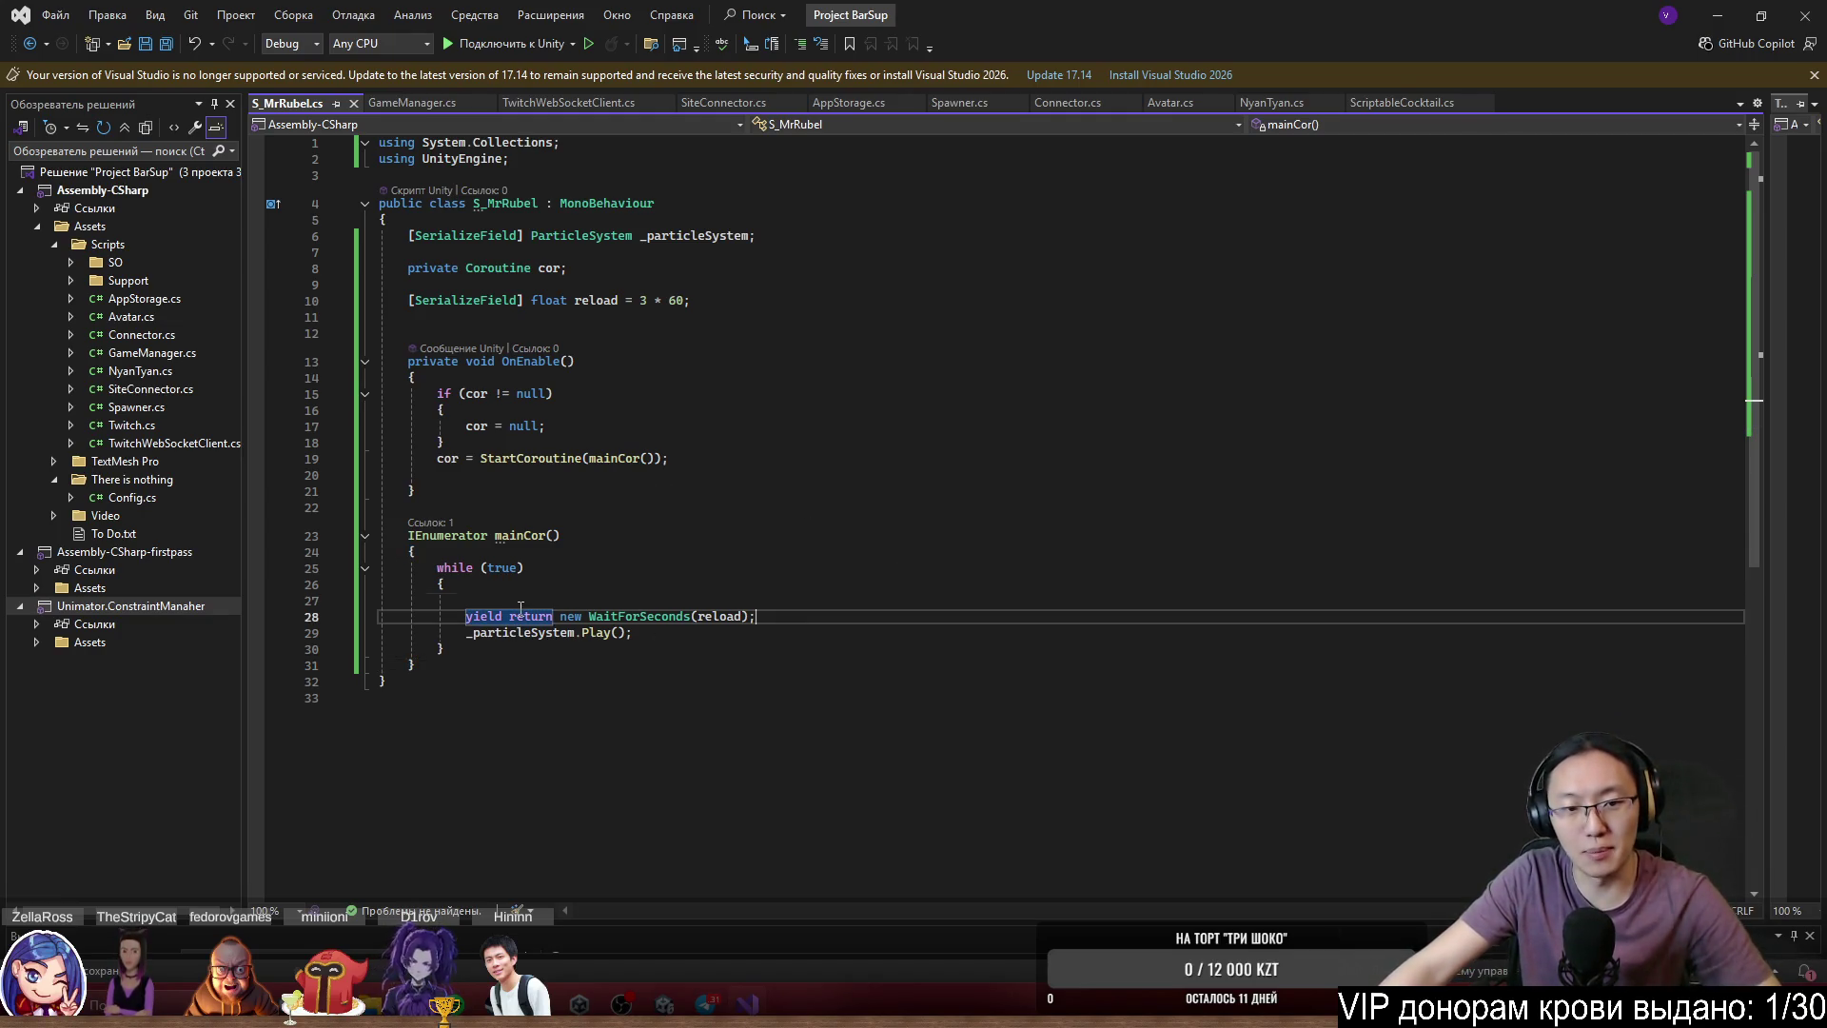
left_click(765, 666)
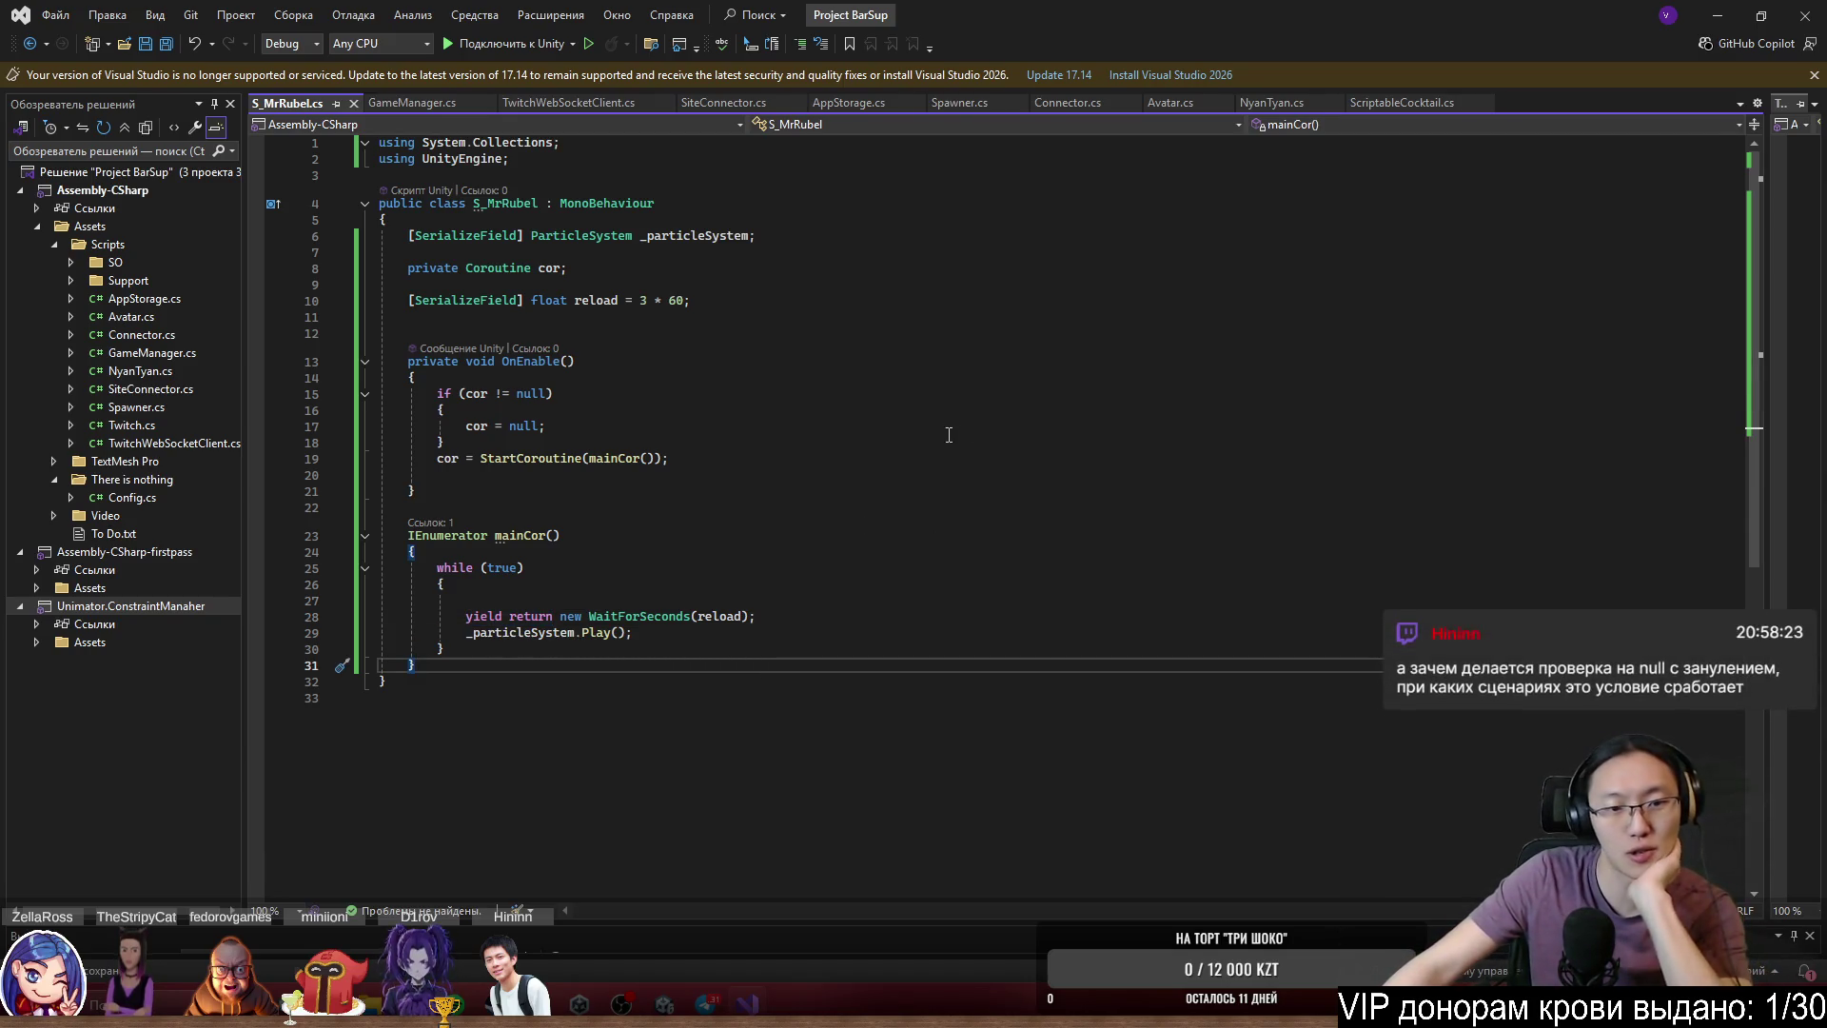
left_click(1728, 5)
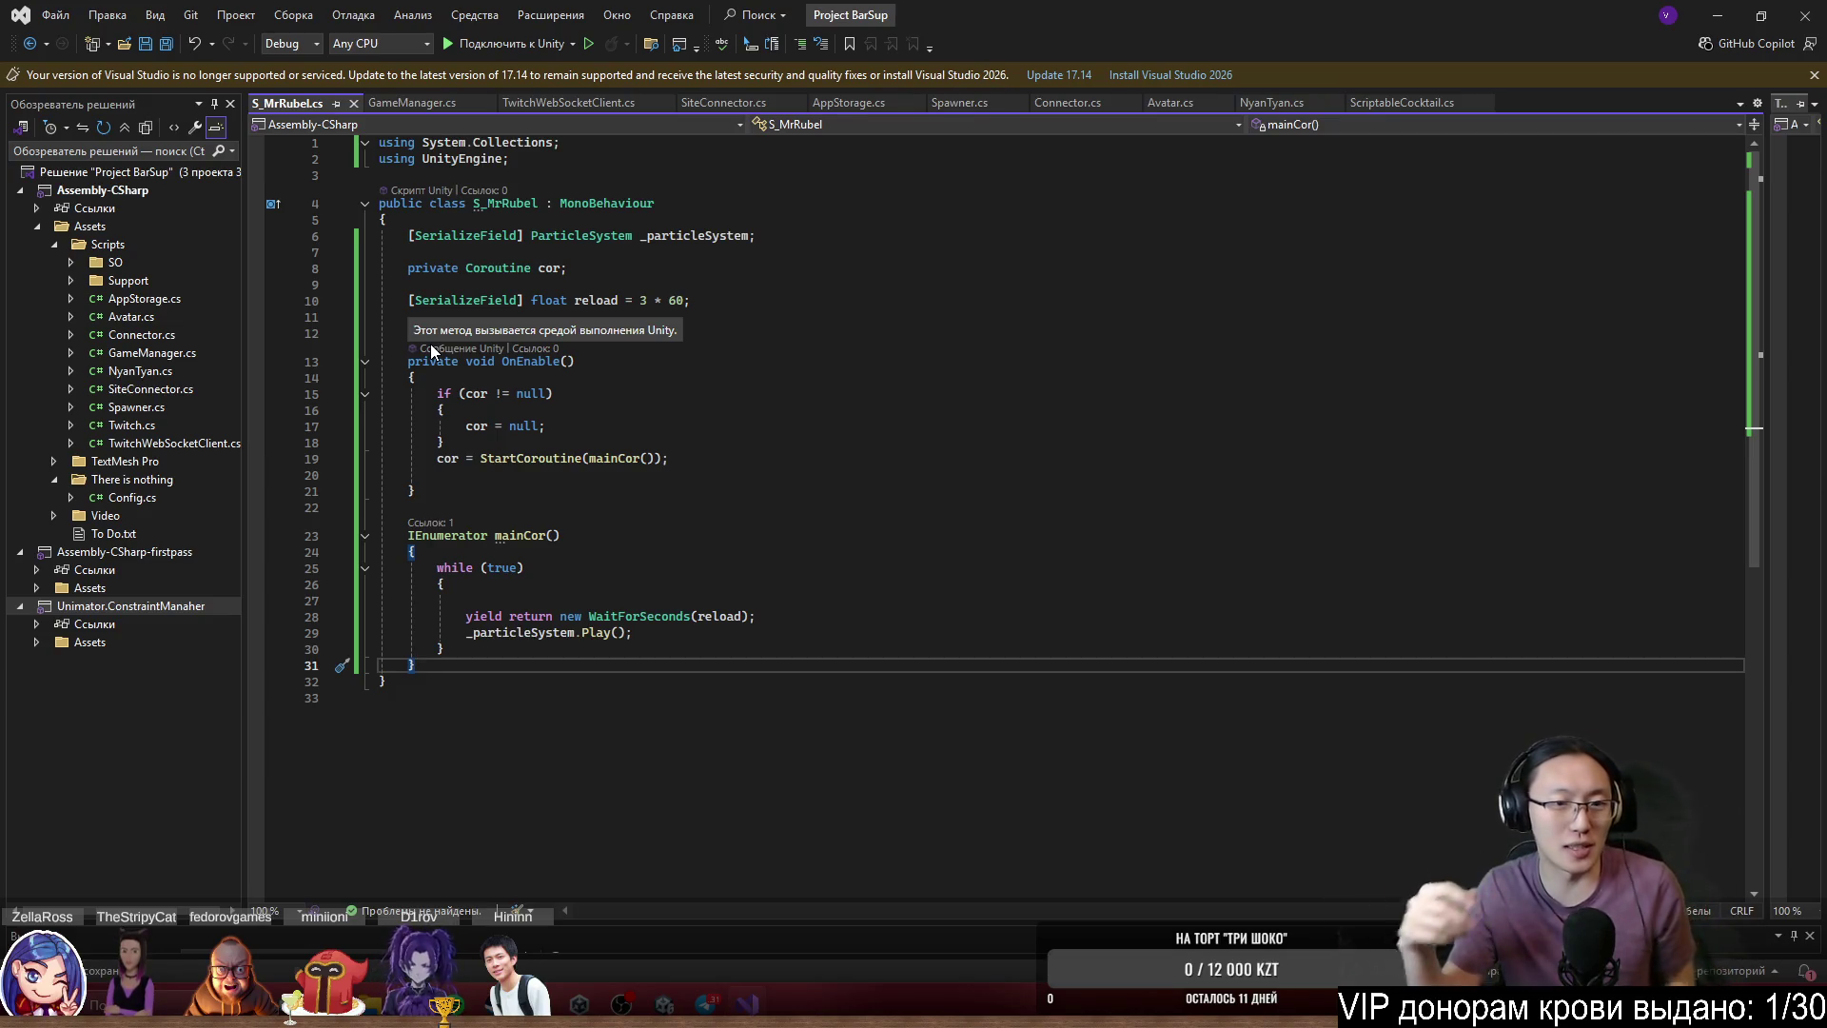
left_click_drag(444, 410, 635, 398)
Add 'StopCoroutine(cor);' before 'cor = null' in OnEnable's null check, then return to Unity
key("Down")
key("Return")
type("Stop")
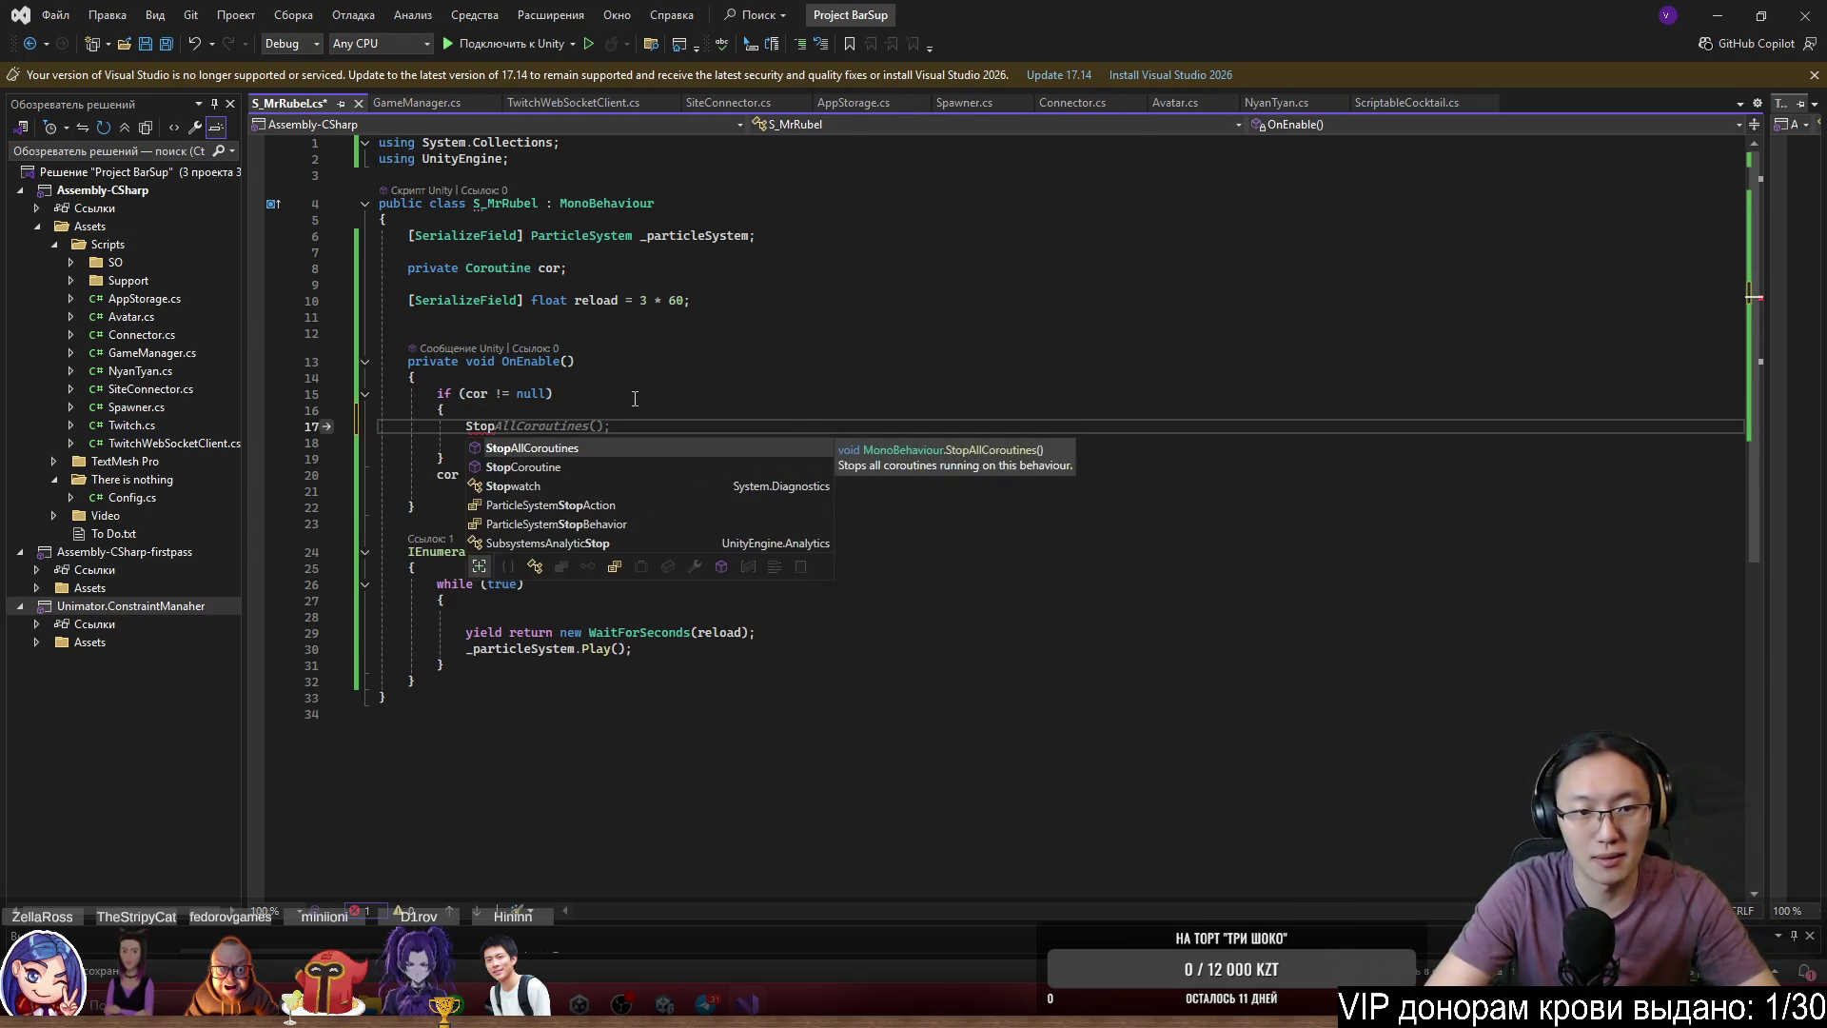
key("Down")
key("Tab")
type("(cor);")
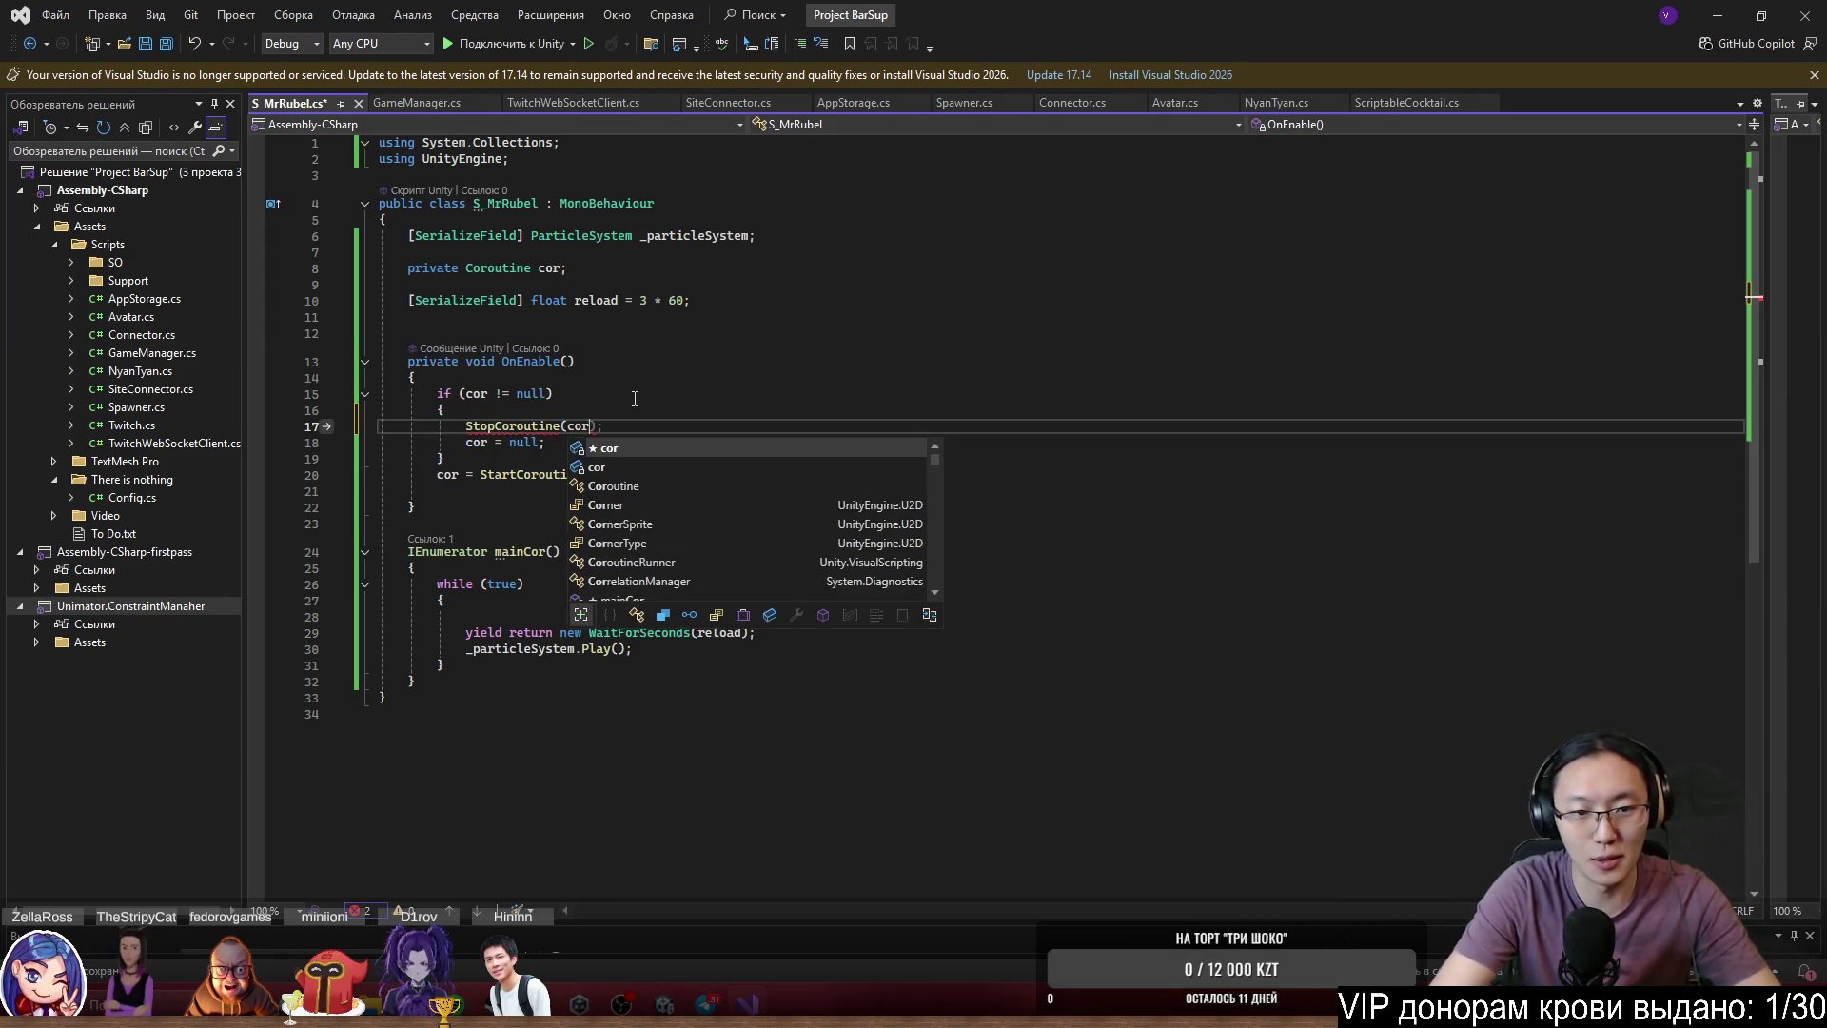
left_click(571, 361)
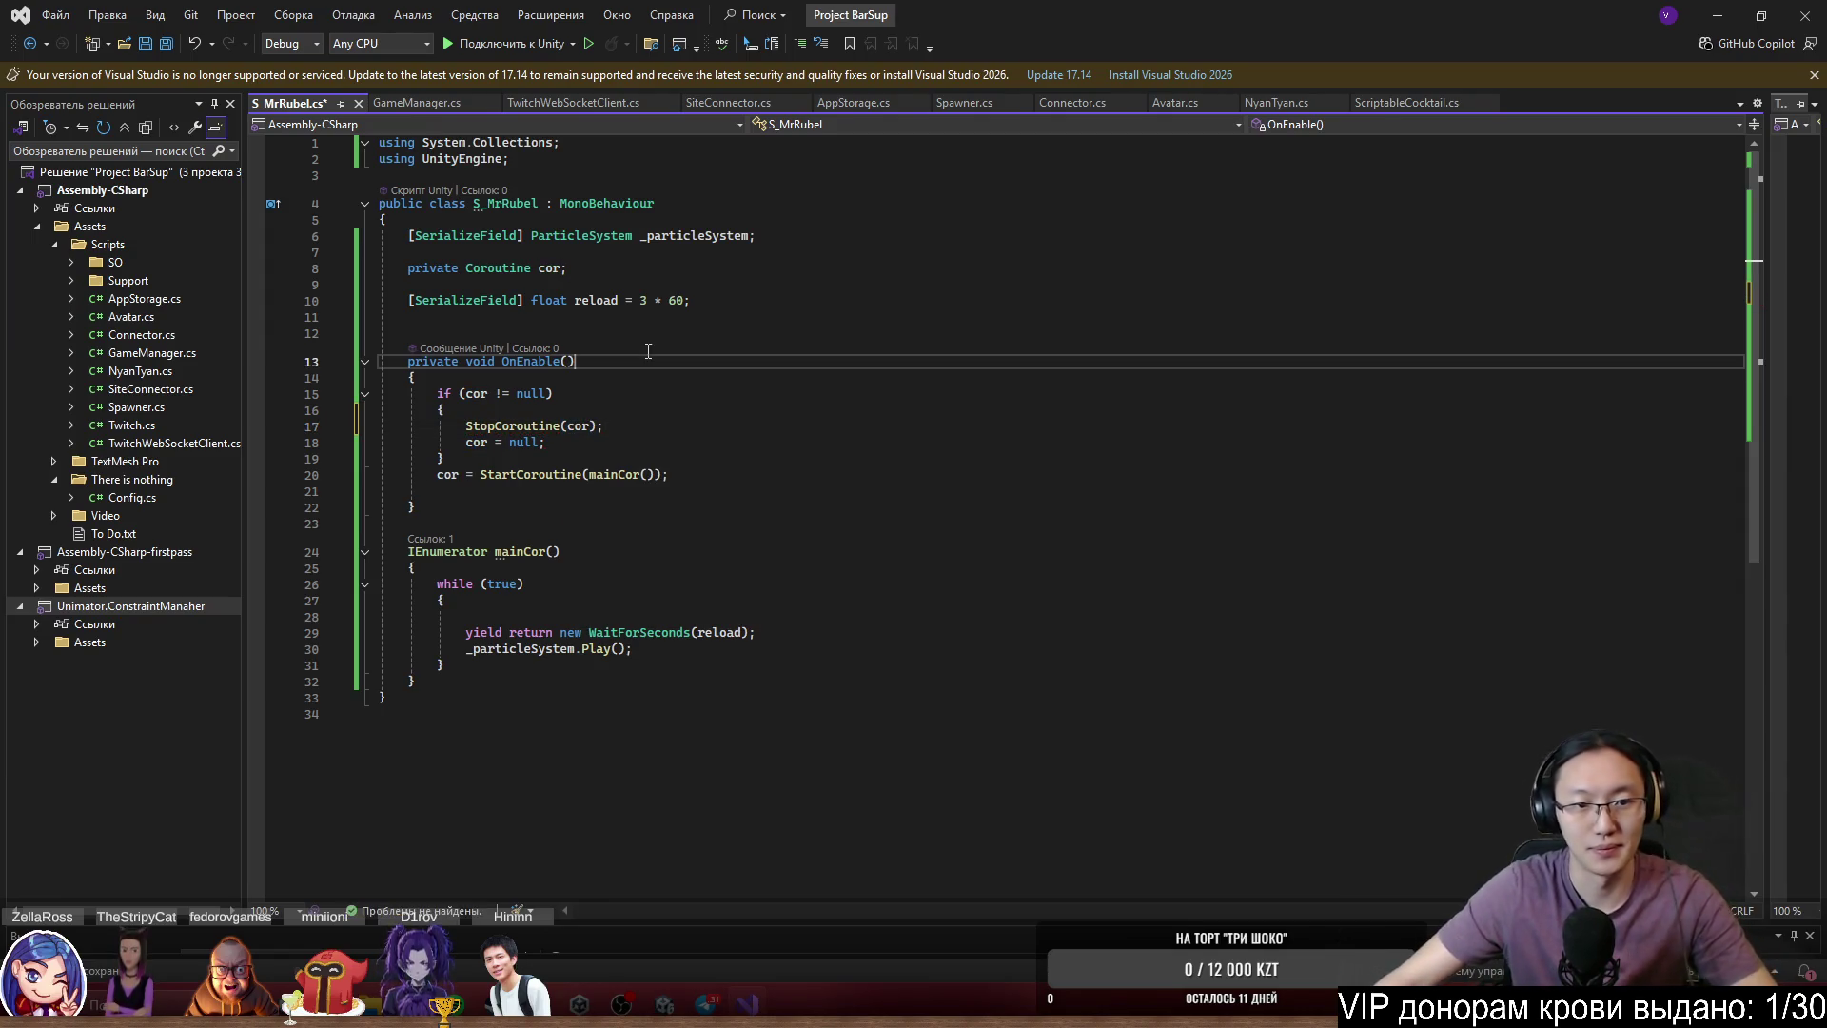
left_click(1716, 15)
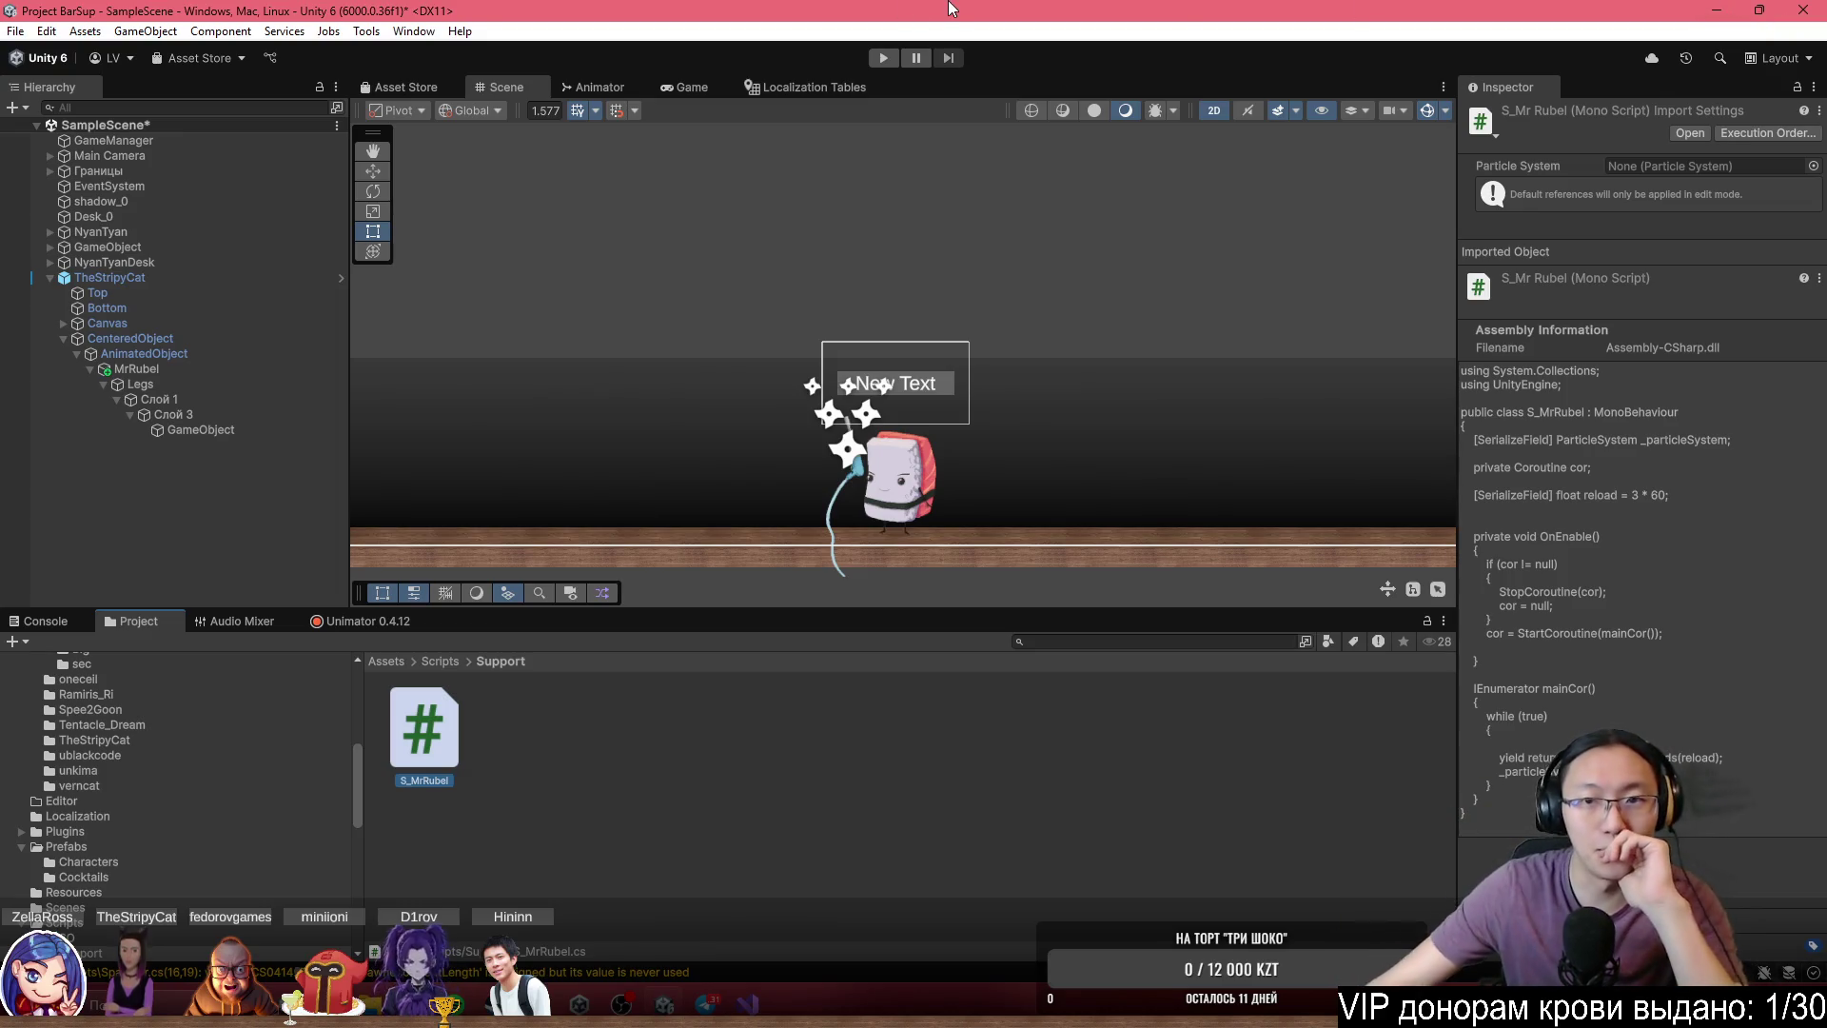
Add the S_MrRubel script to MrRubel and assign the leg particle GameObject to its Particle System field
left_click(245, 417)
left_click(219, 382)
left_click(205, 369)
mouse_move(424, 727)
left_mouse_down()
mouse_move(1220, 739)
mouse_move(1641, 533)
left_mouse_up()
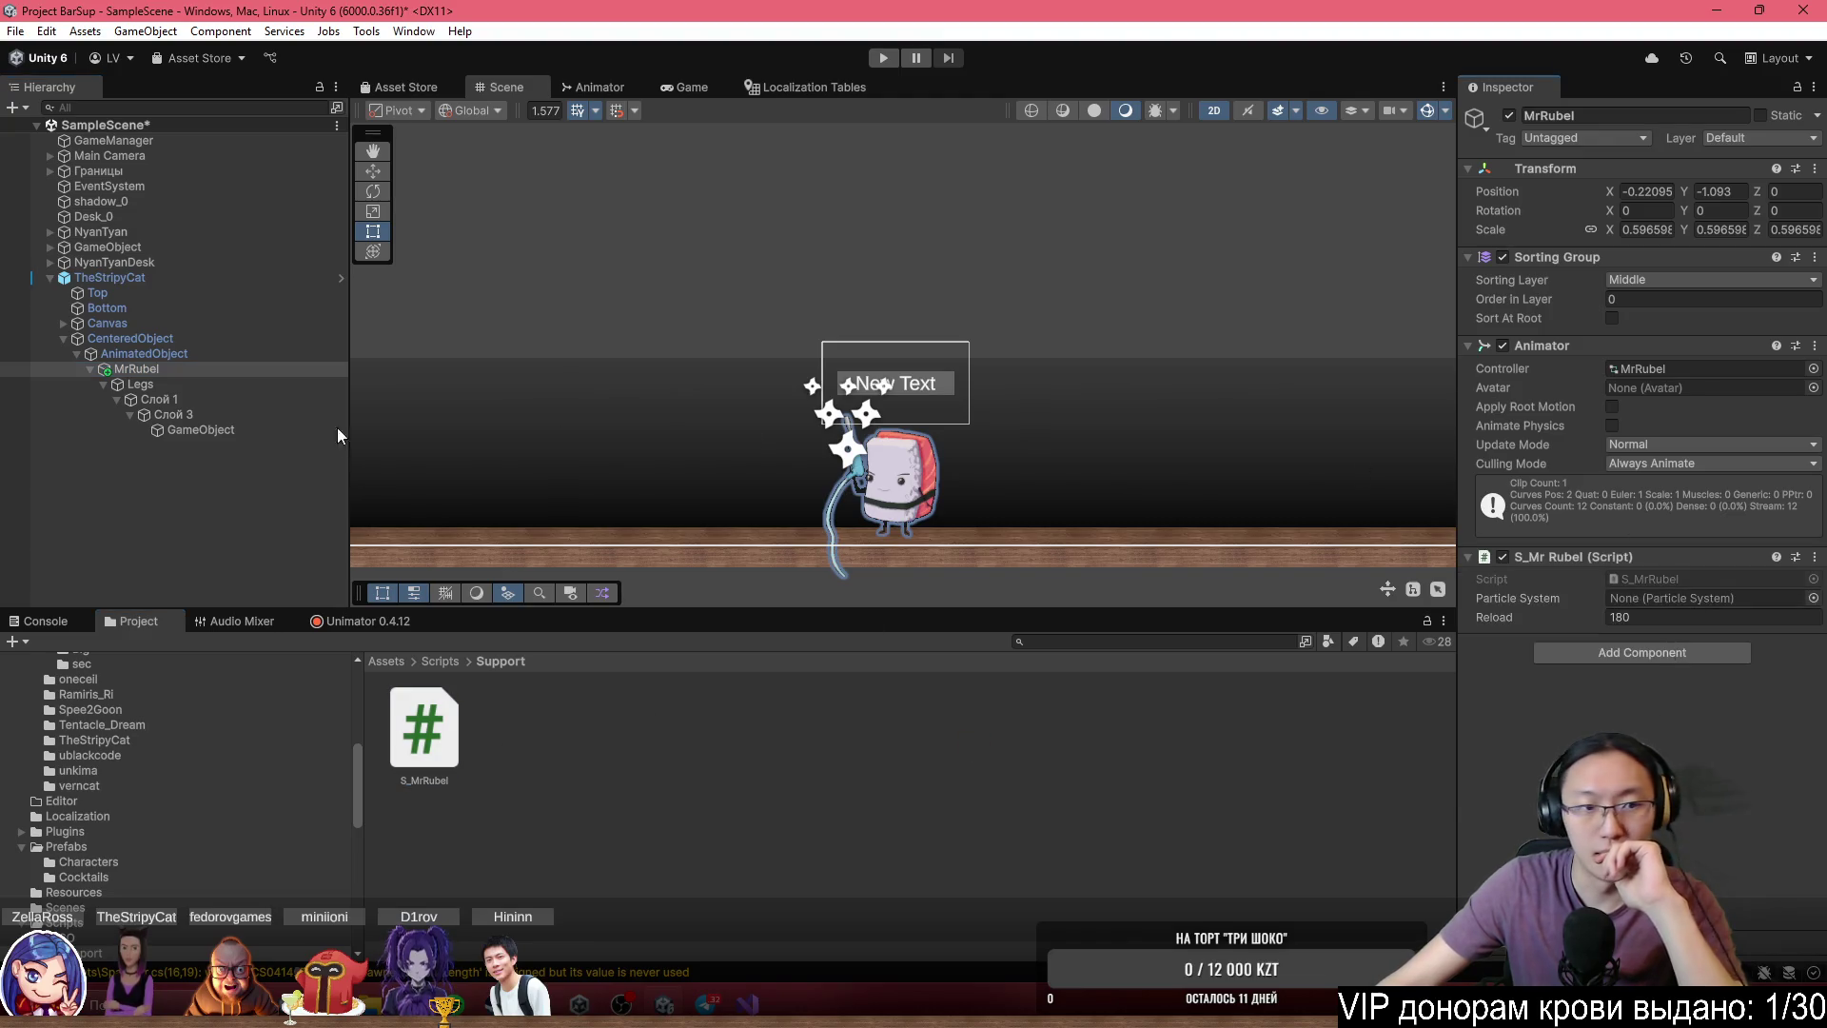
mouse_move(191, 430)
left_mouse_down()
mouse_move(1694, 588)
mouse_move(1656, 599)
left_mouse_up()
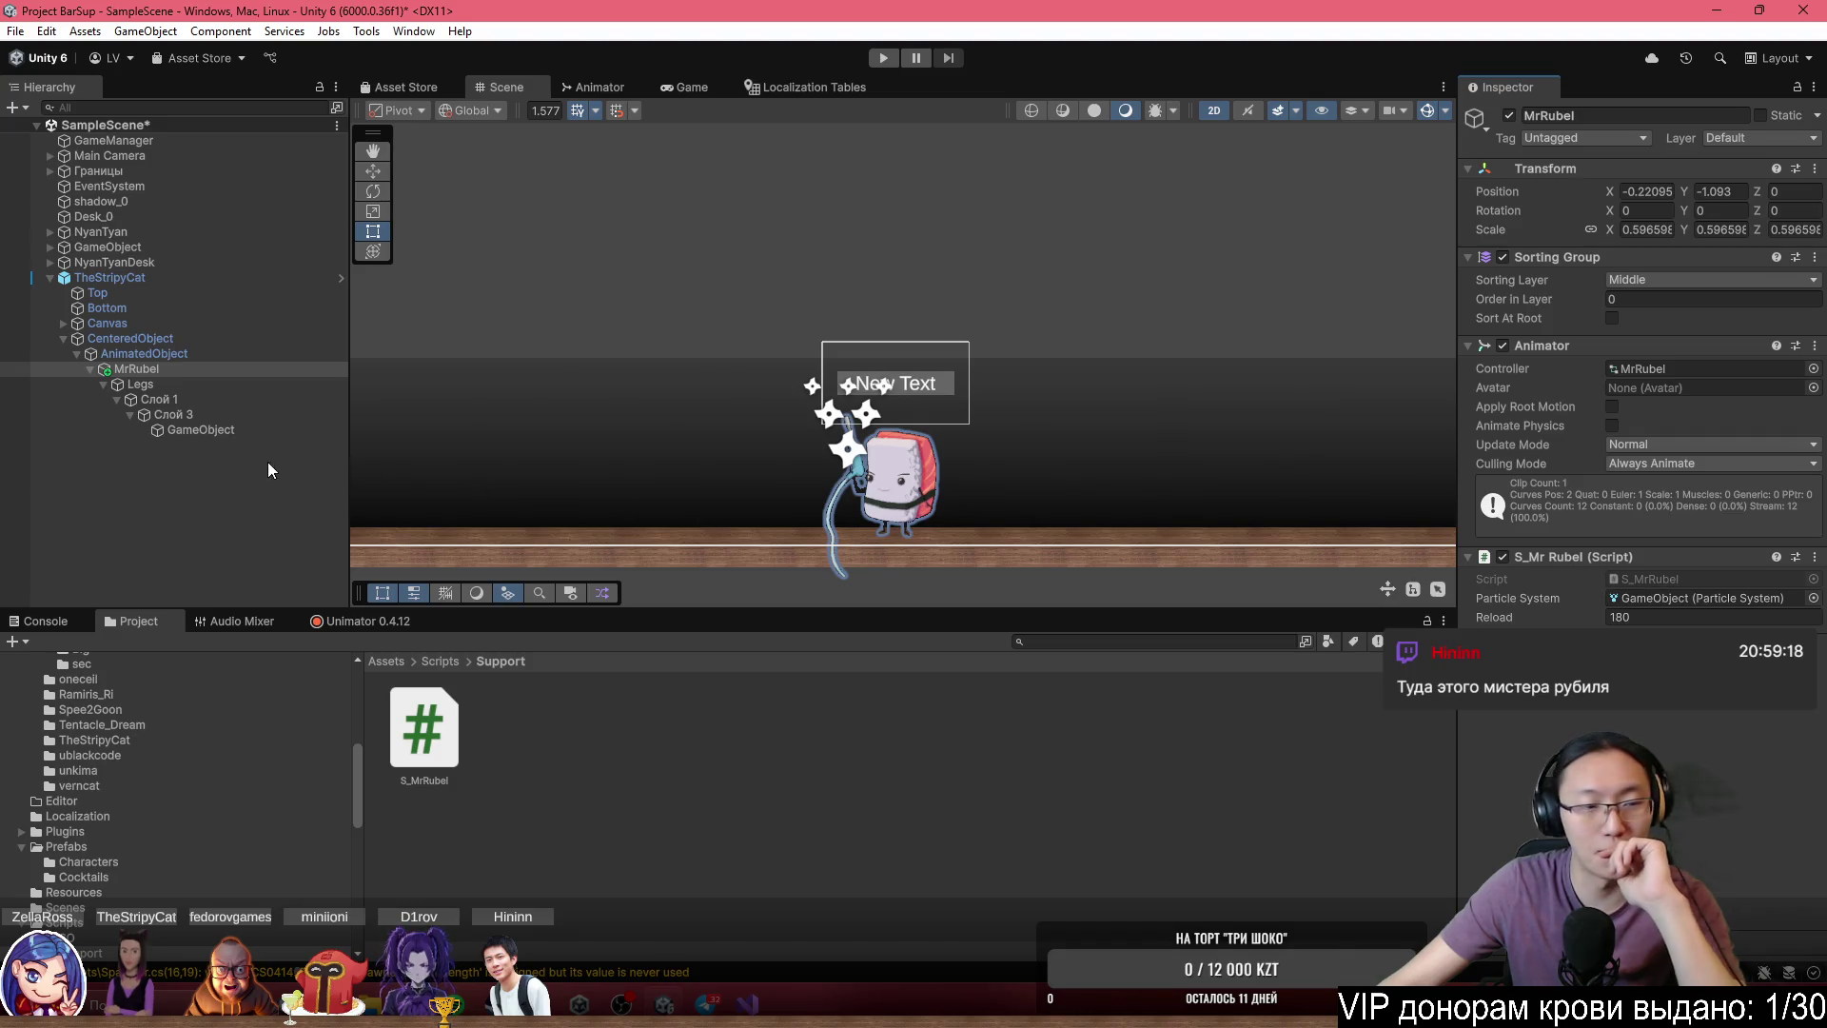
Inspect AnimatedObject, CenteredObject and the particle emitter, adjust its start size, and save SampleScene
left_click(221, 357)
left_click(238, 344)
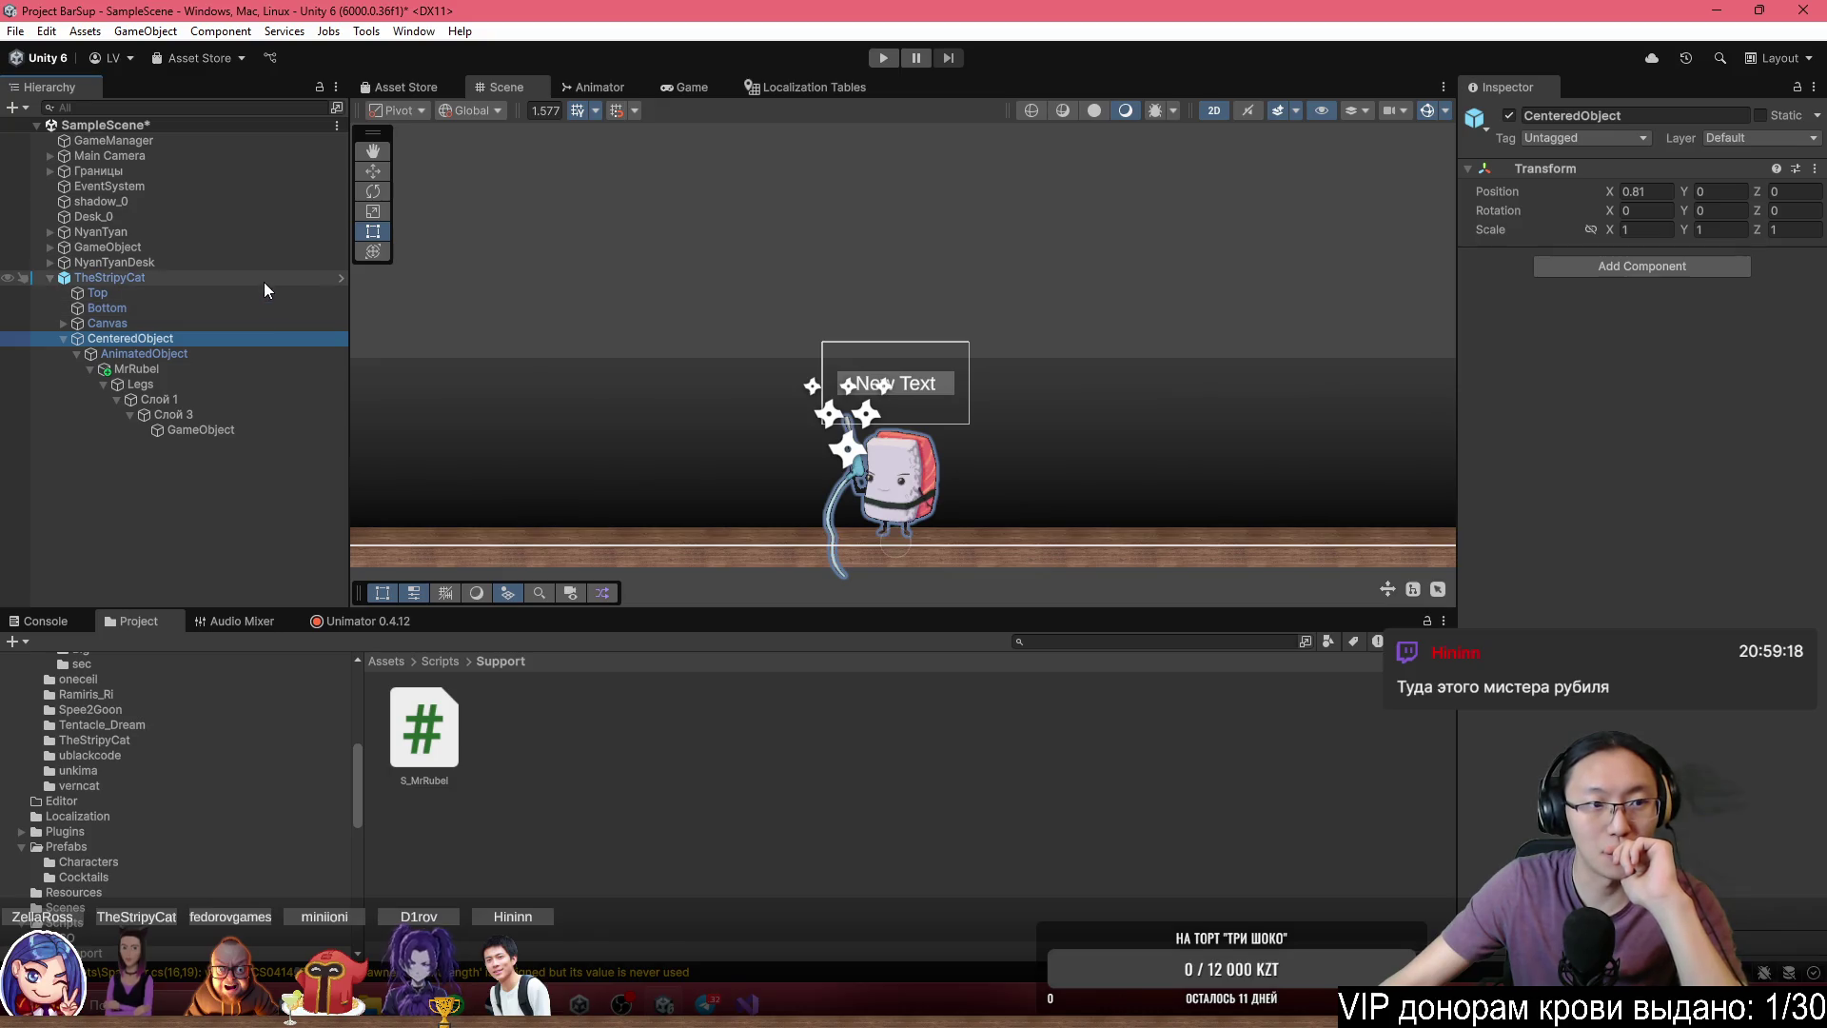
left_click(243, 374)
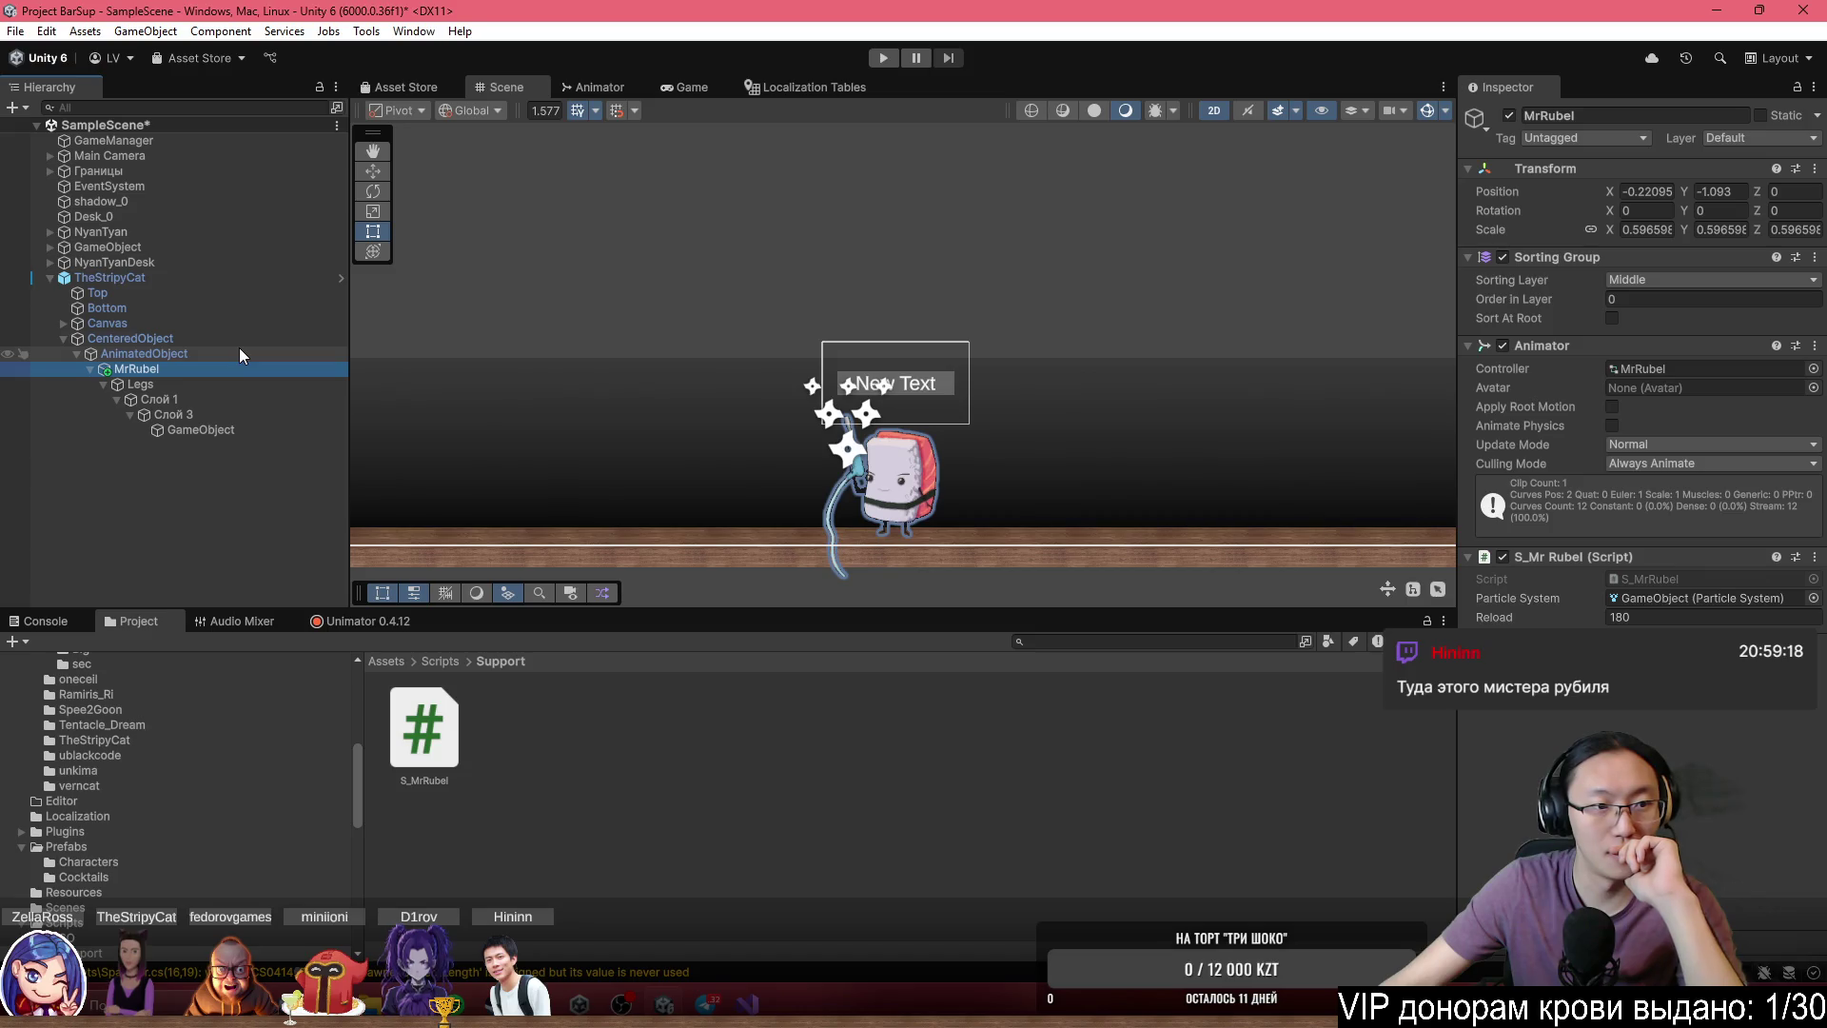
left_click(283, 391)
left_click(282, 429)
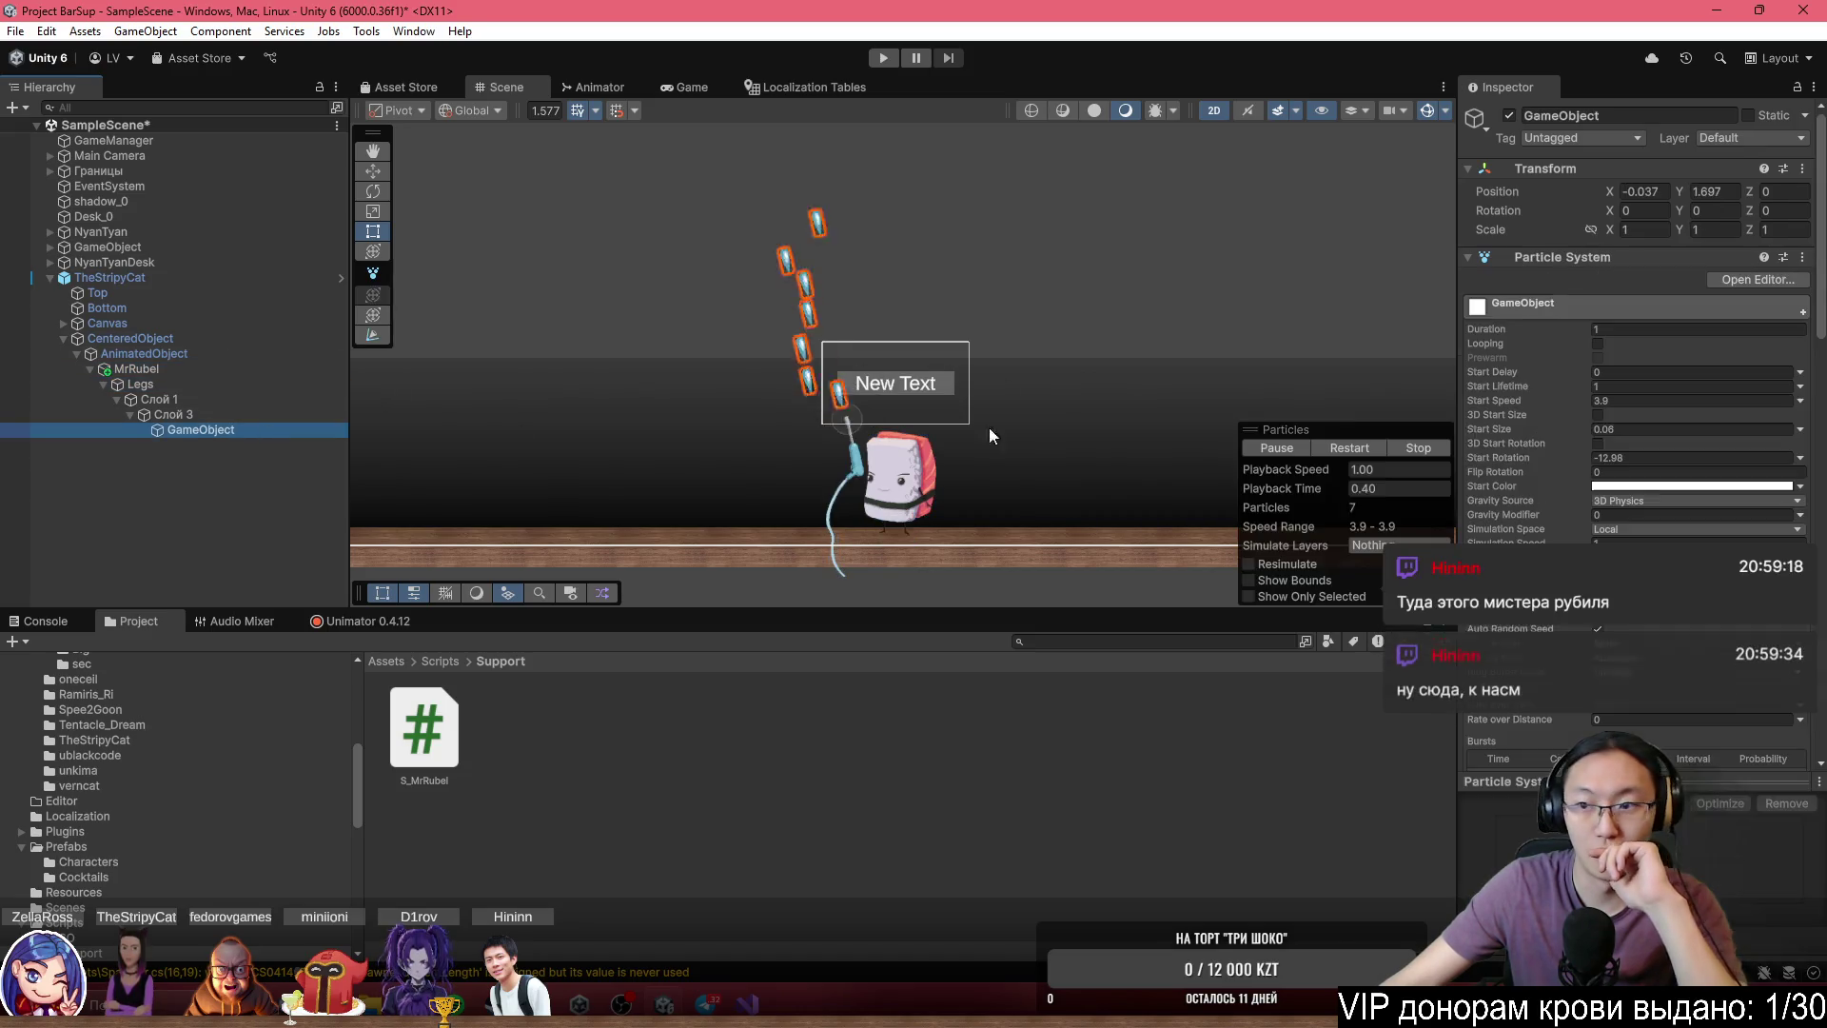
key("Return")
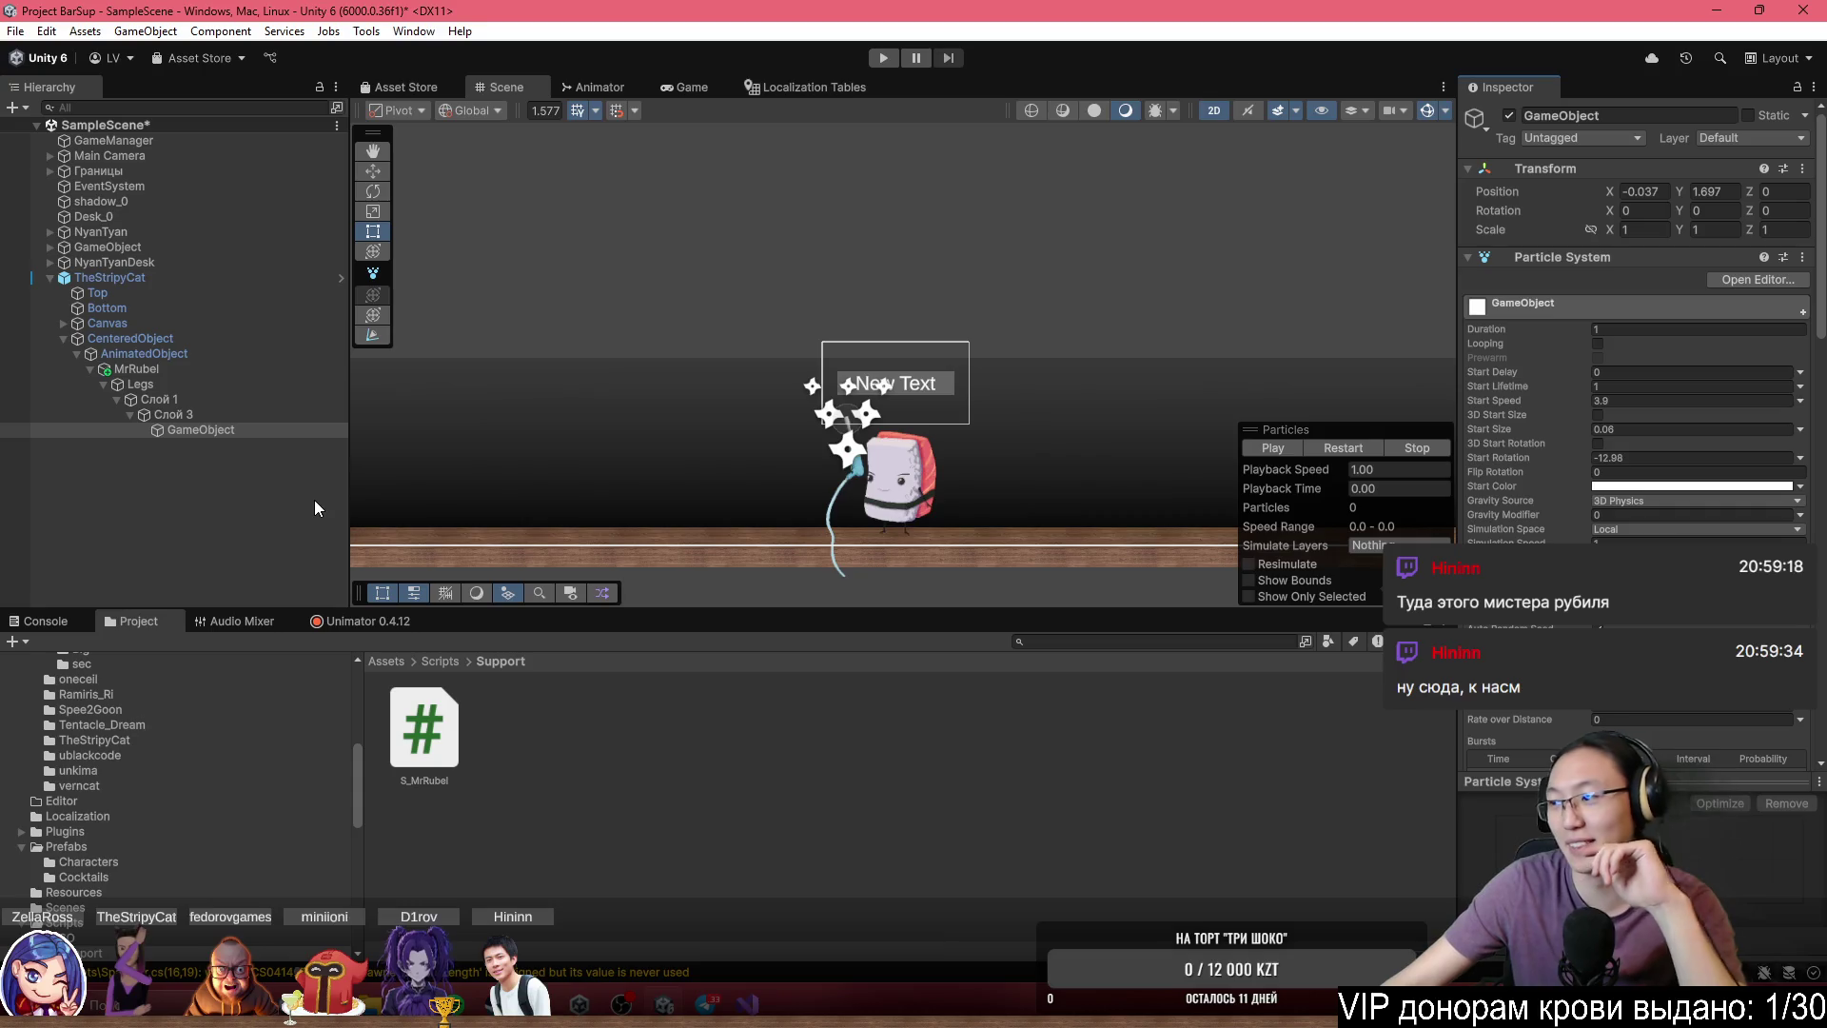
left_click(234, 352)
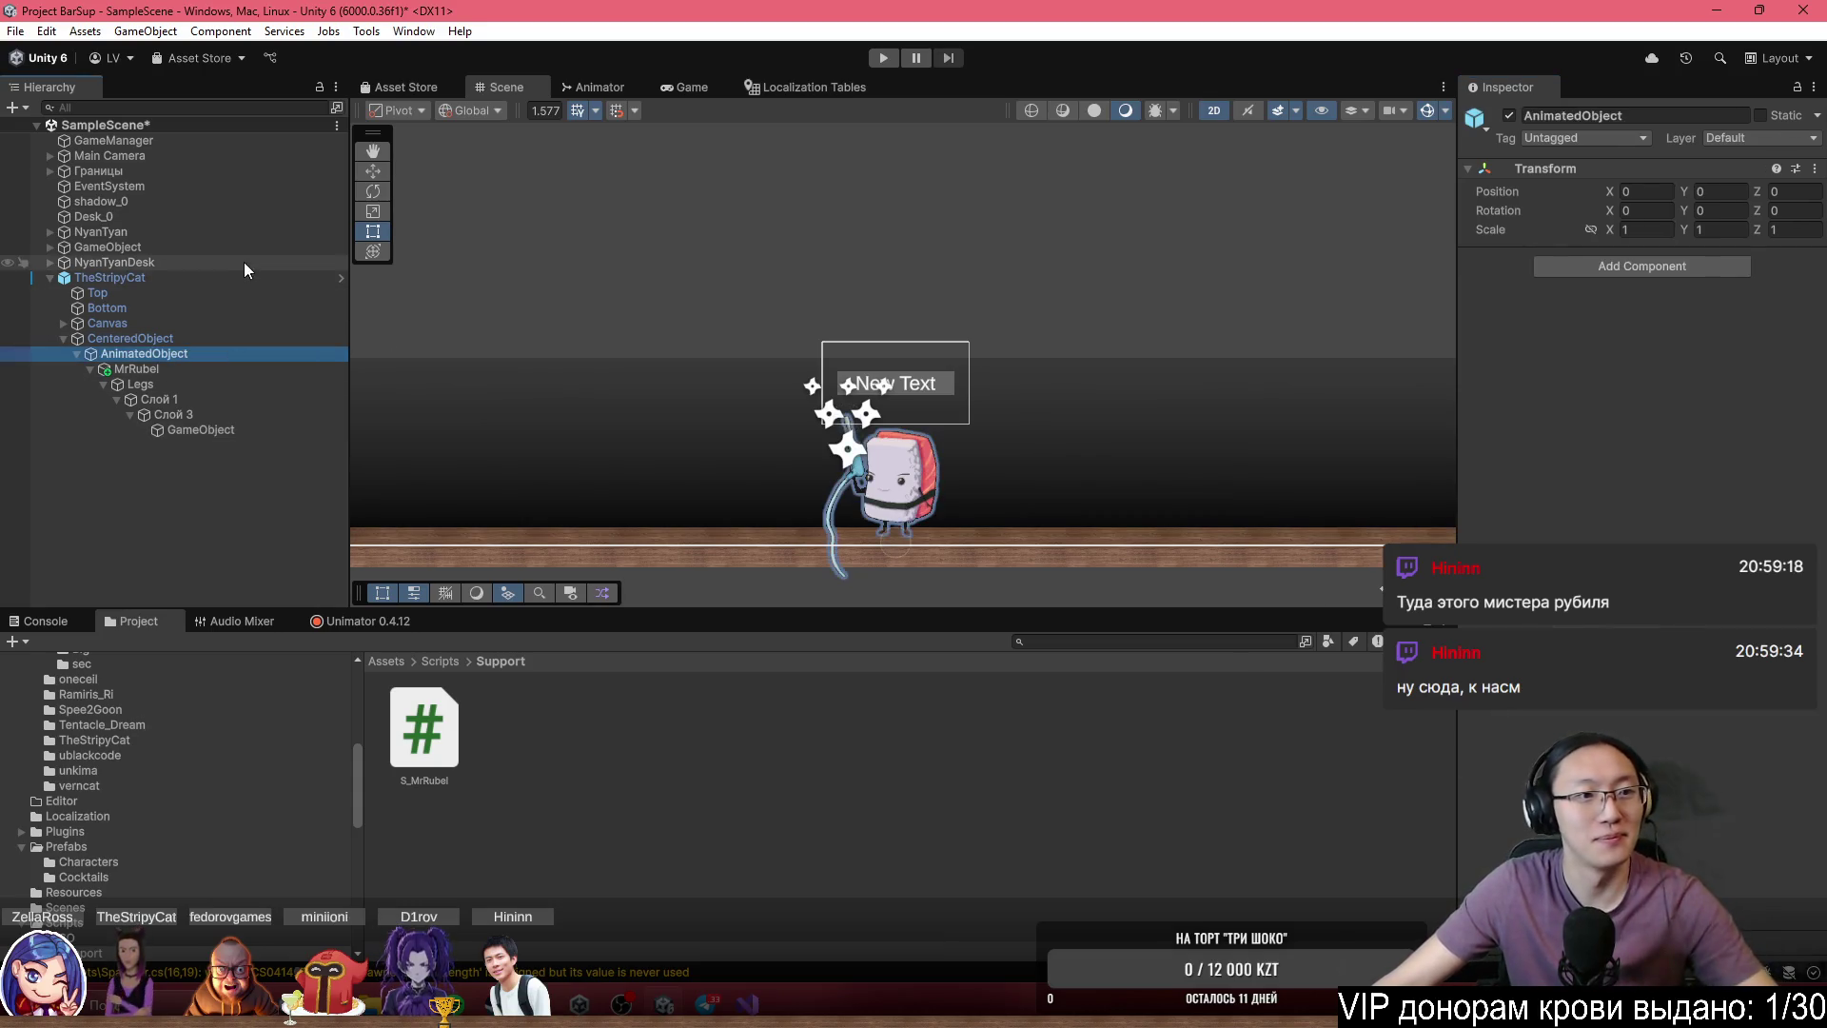
left_click(250, 277)
key("ctrl+s")
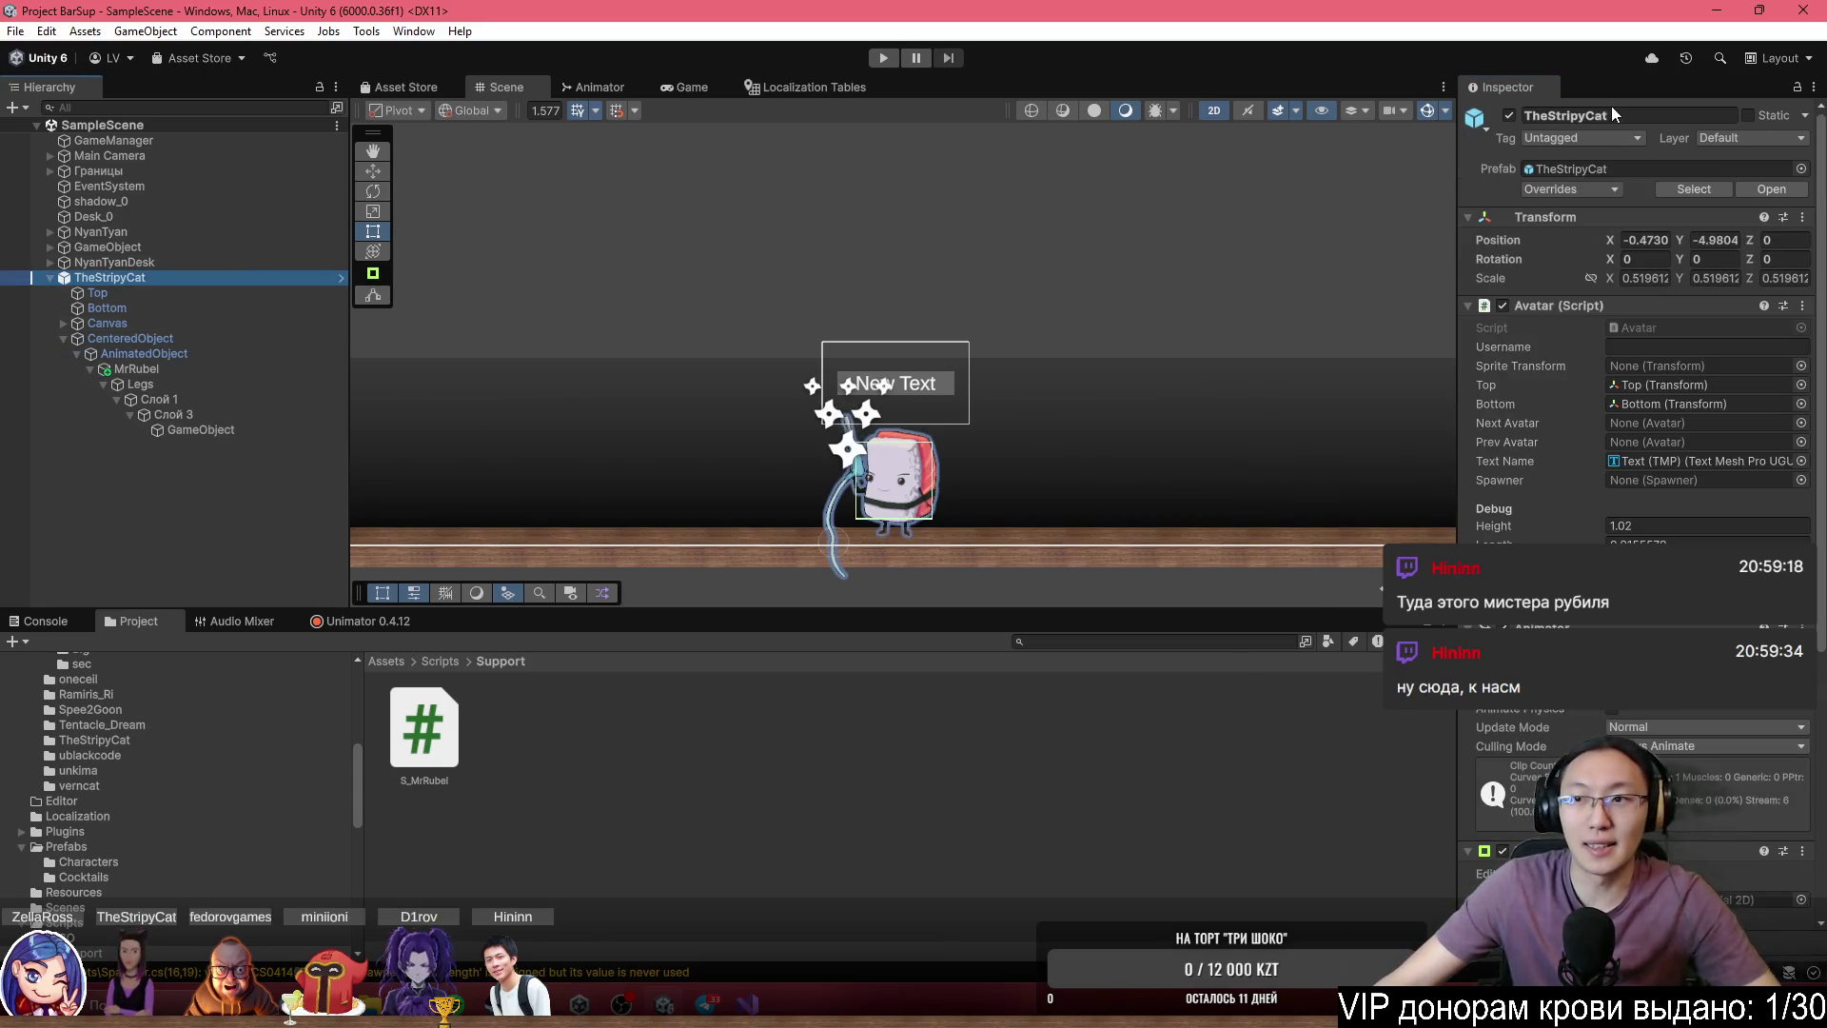
Rename the TheStripyCat root to MrRubel and unpack it from the prefab
left_click(1617, 108)
type("MrR")
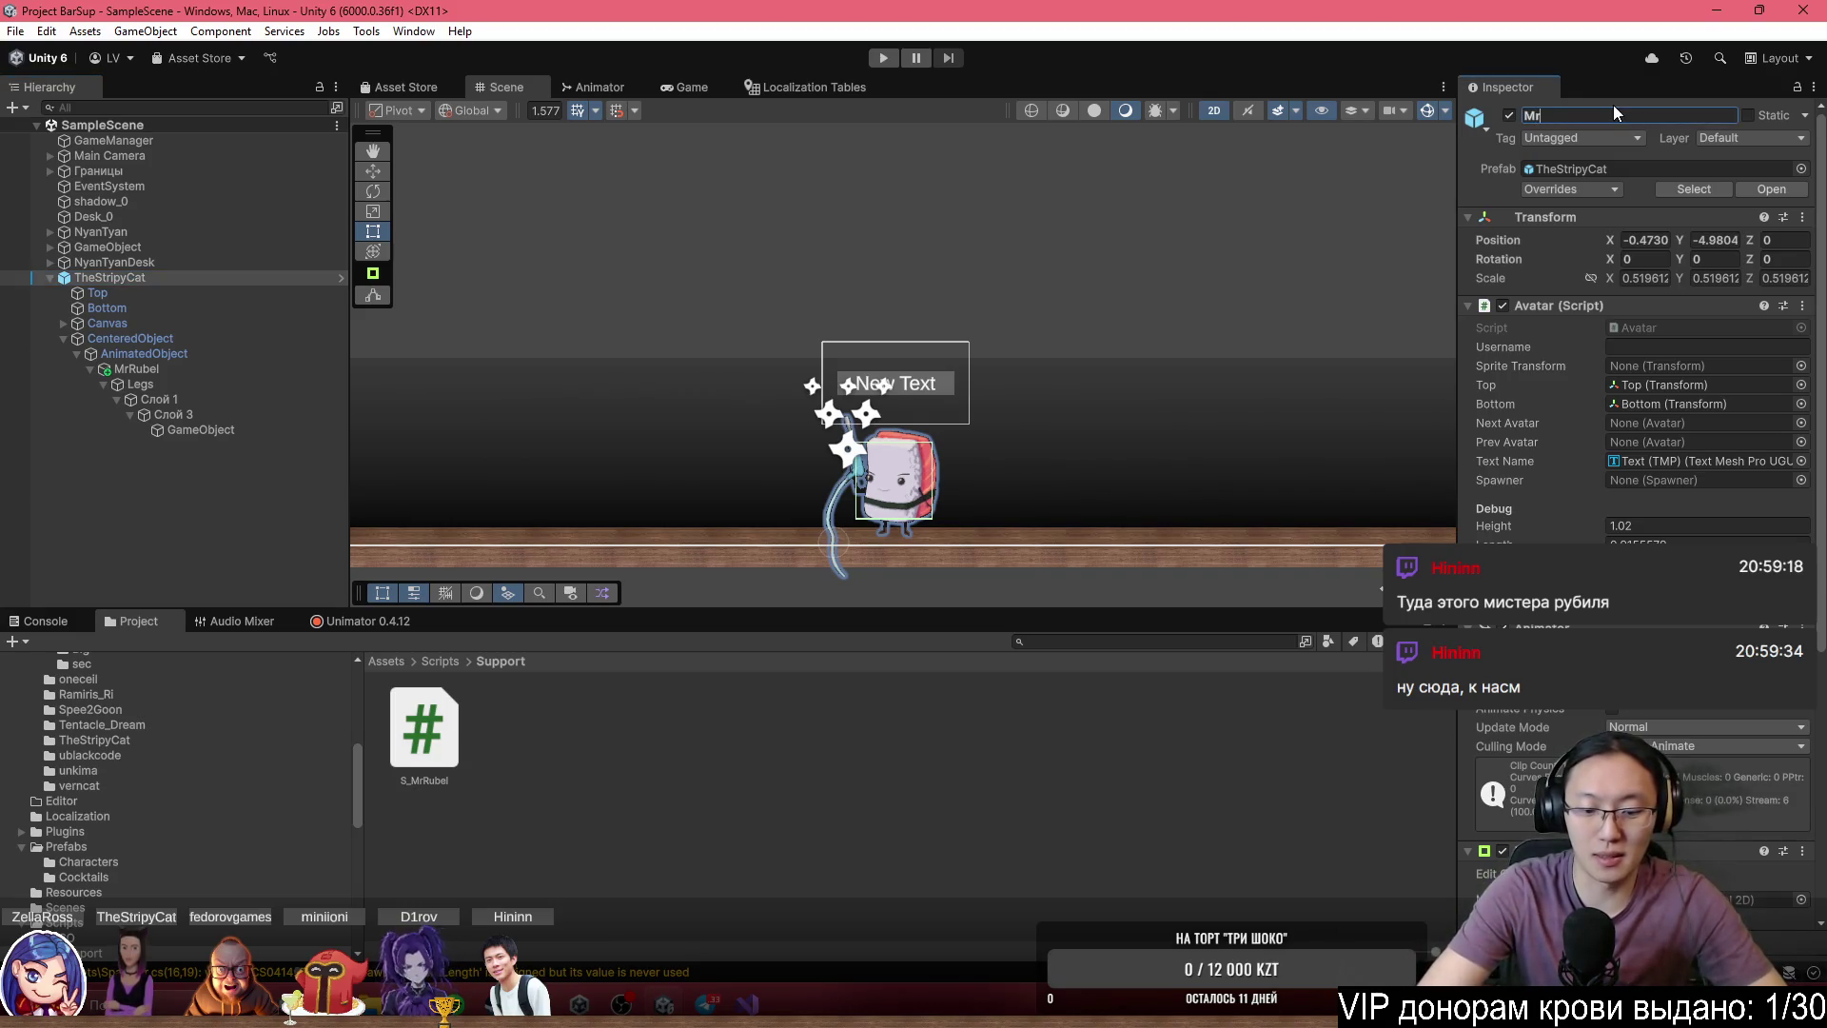
type("ubel")
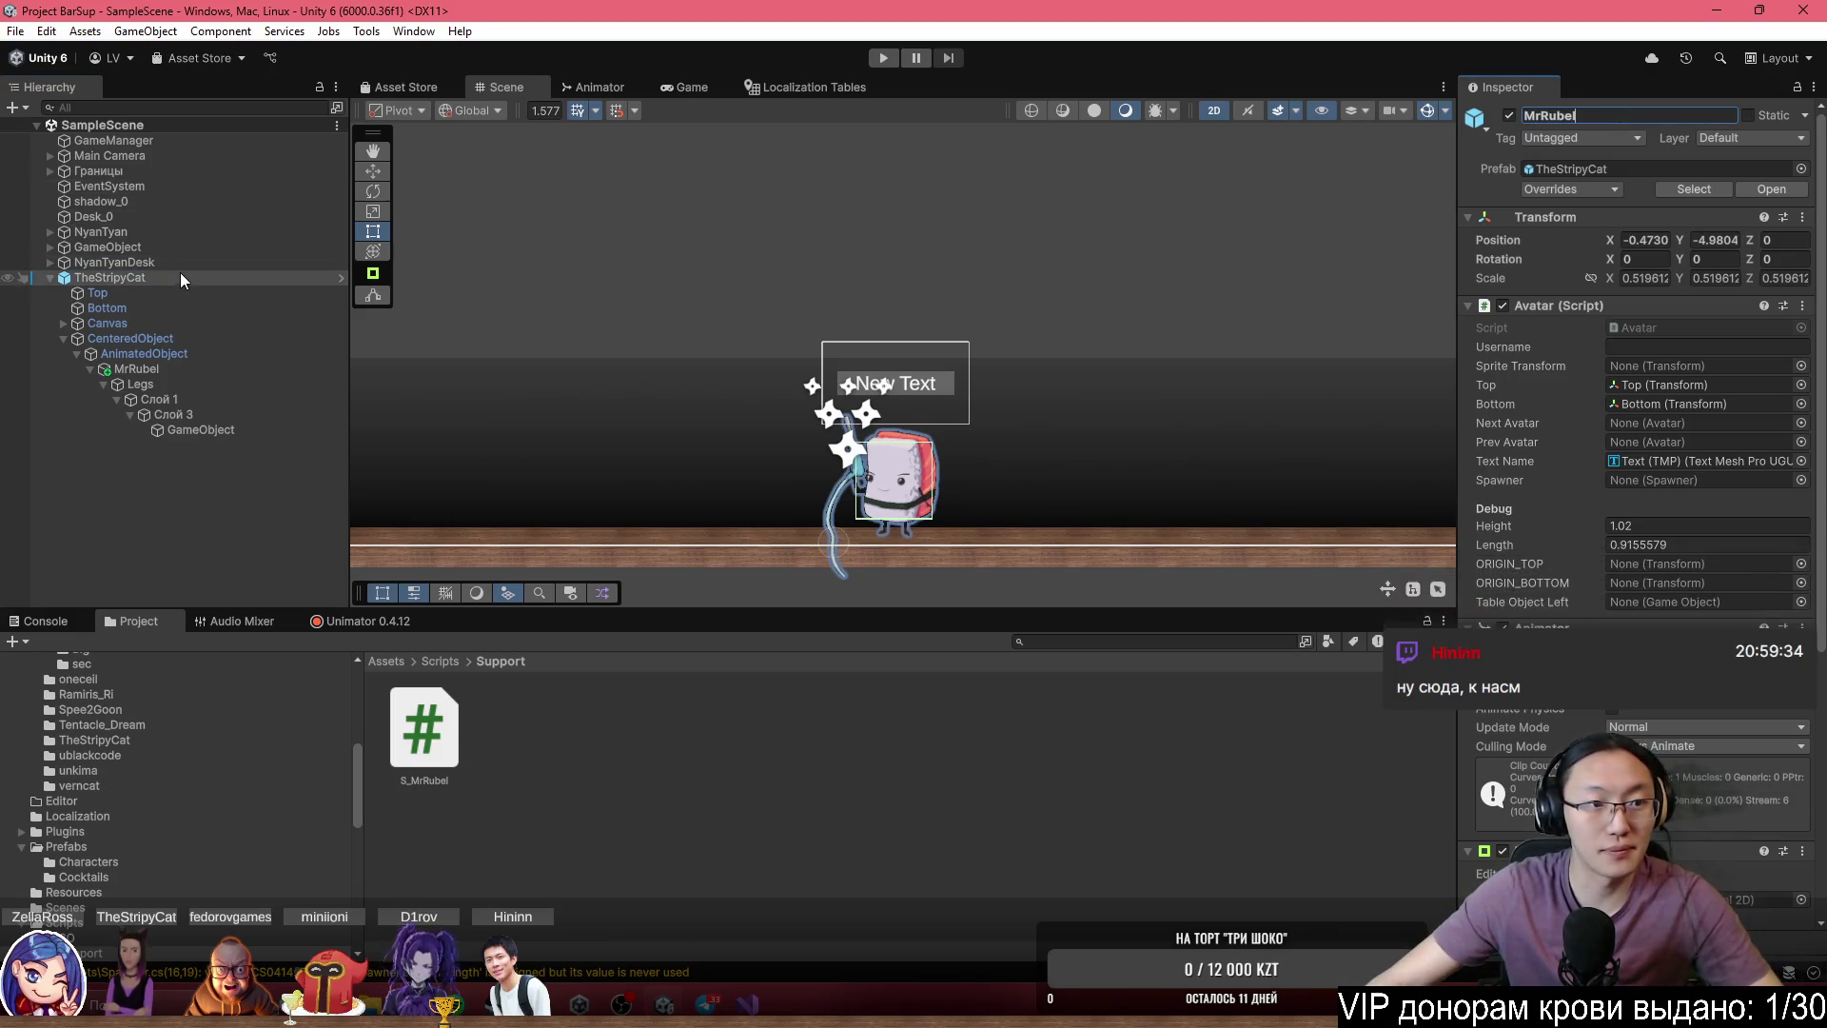
right_click(179, 272)
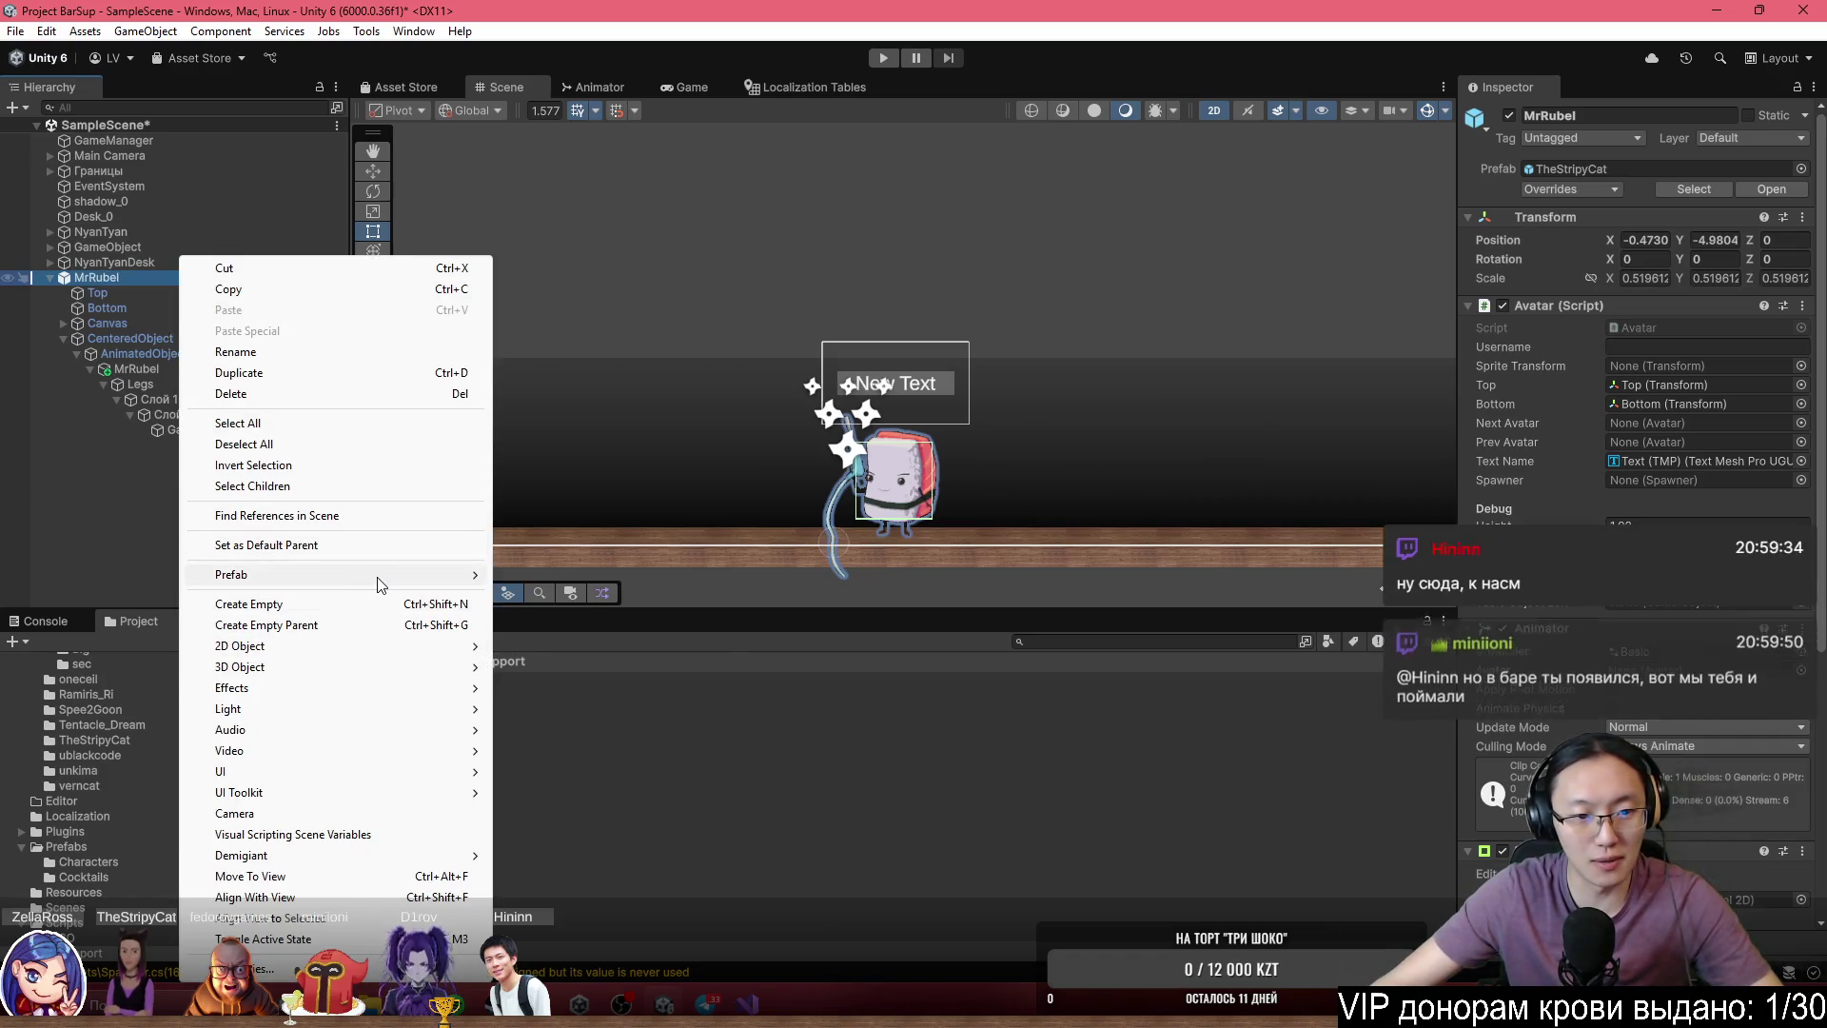
mouse_move(377, 578)
left_click(583, 726)
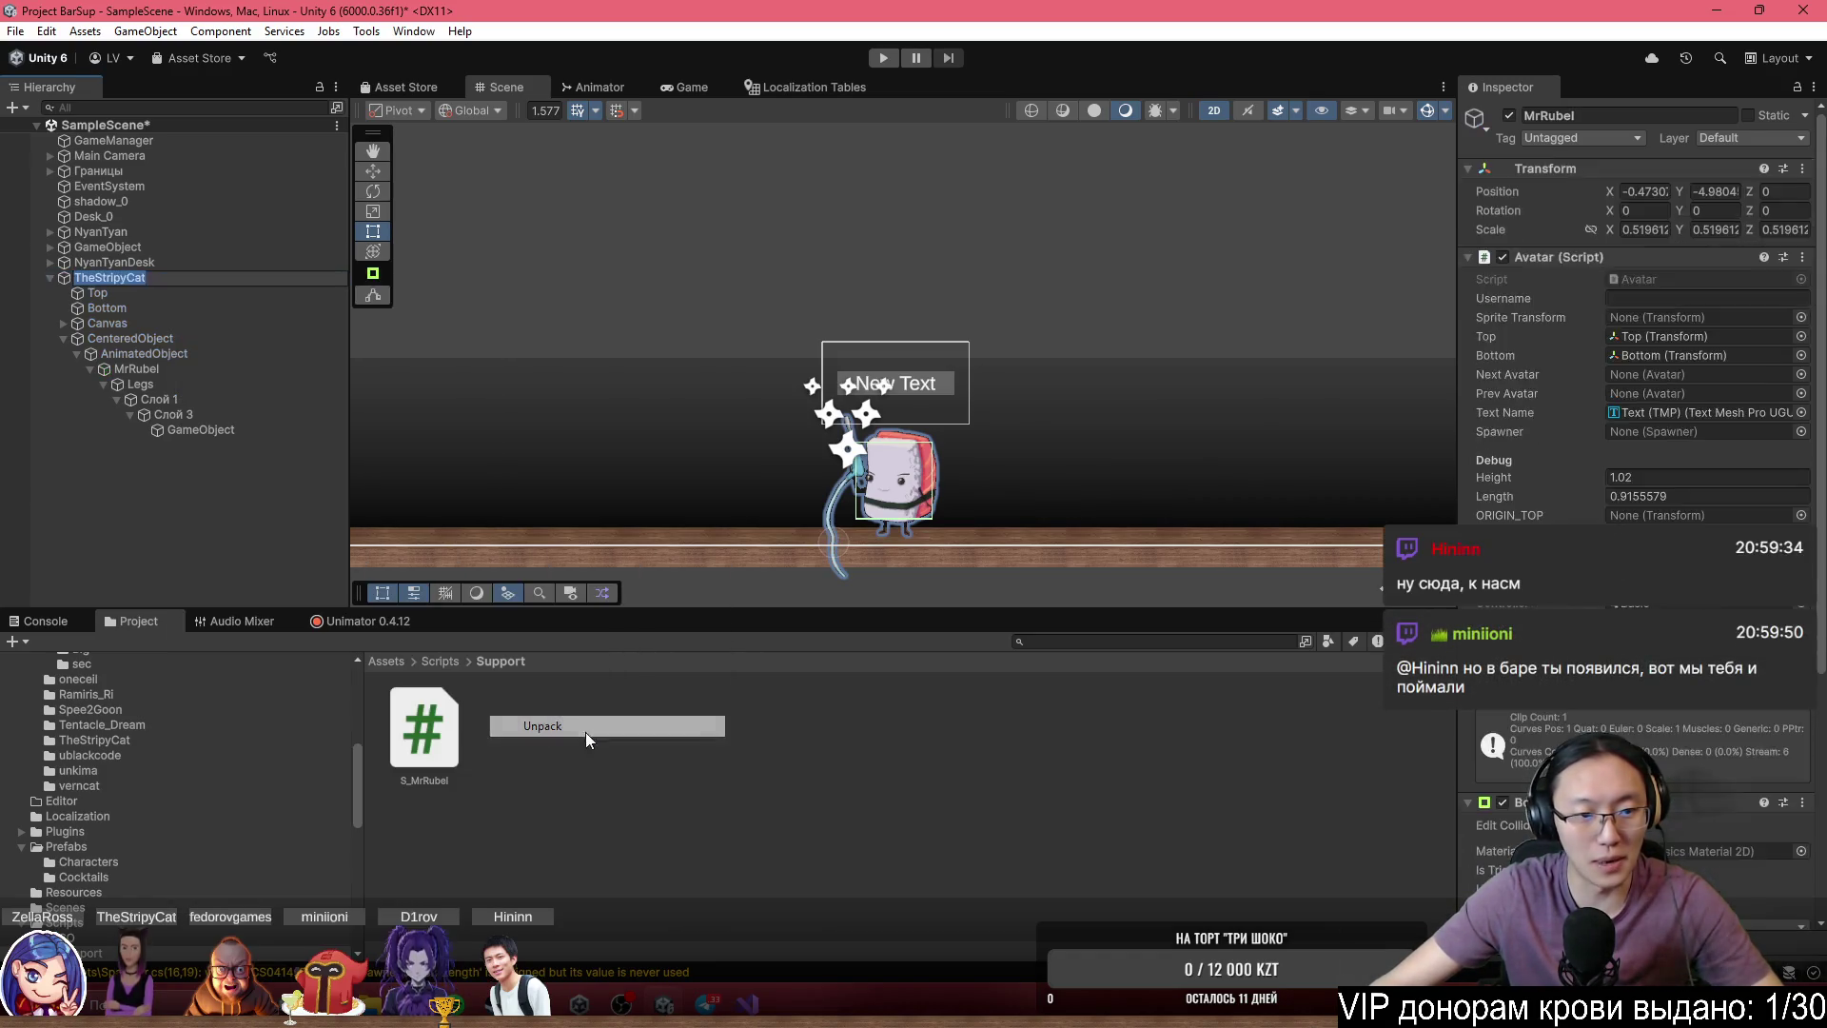
Save MrRubel as a new prefab in Prefabs/Characters and delete its scene instance
left_click(386, 660)
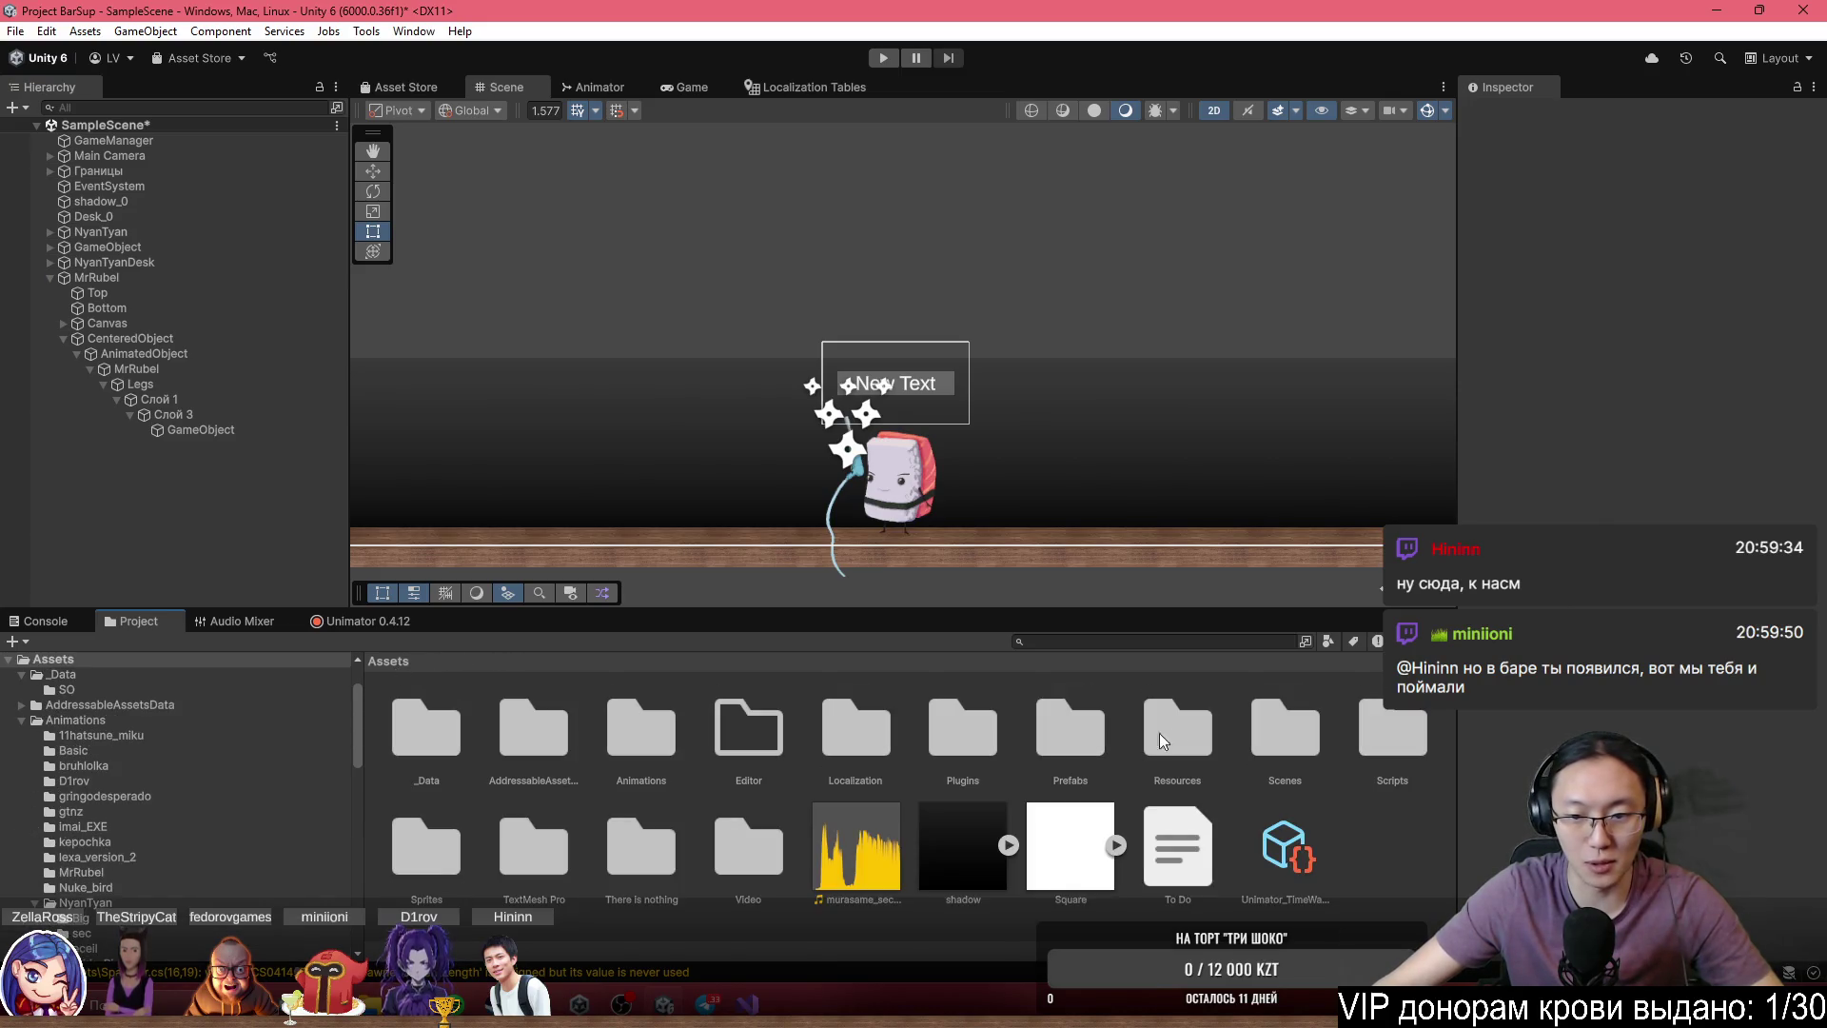
double_click(1070, 731)
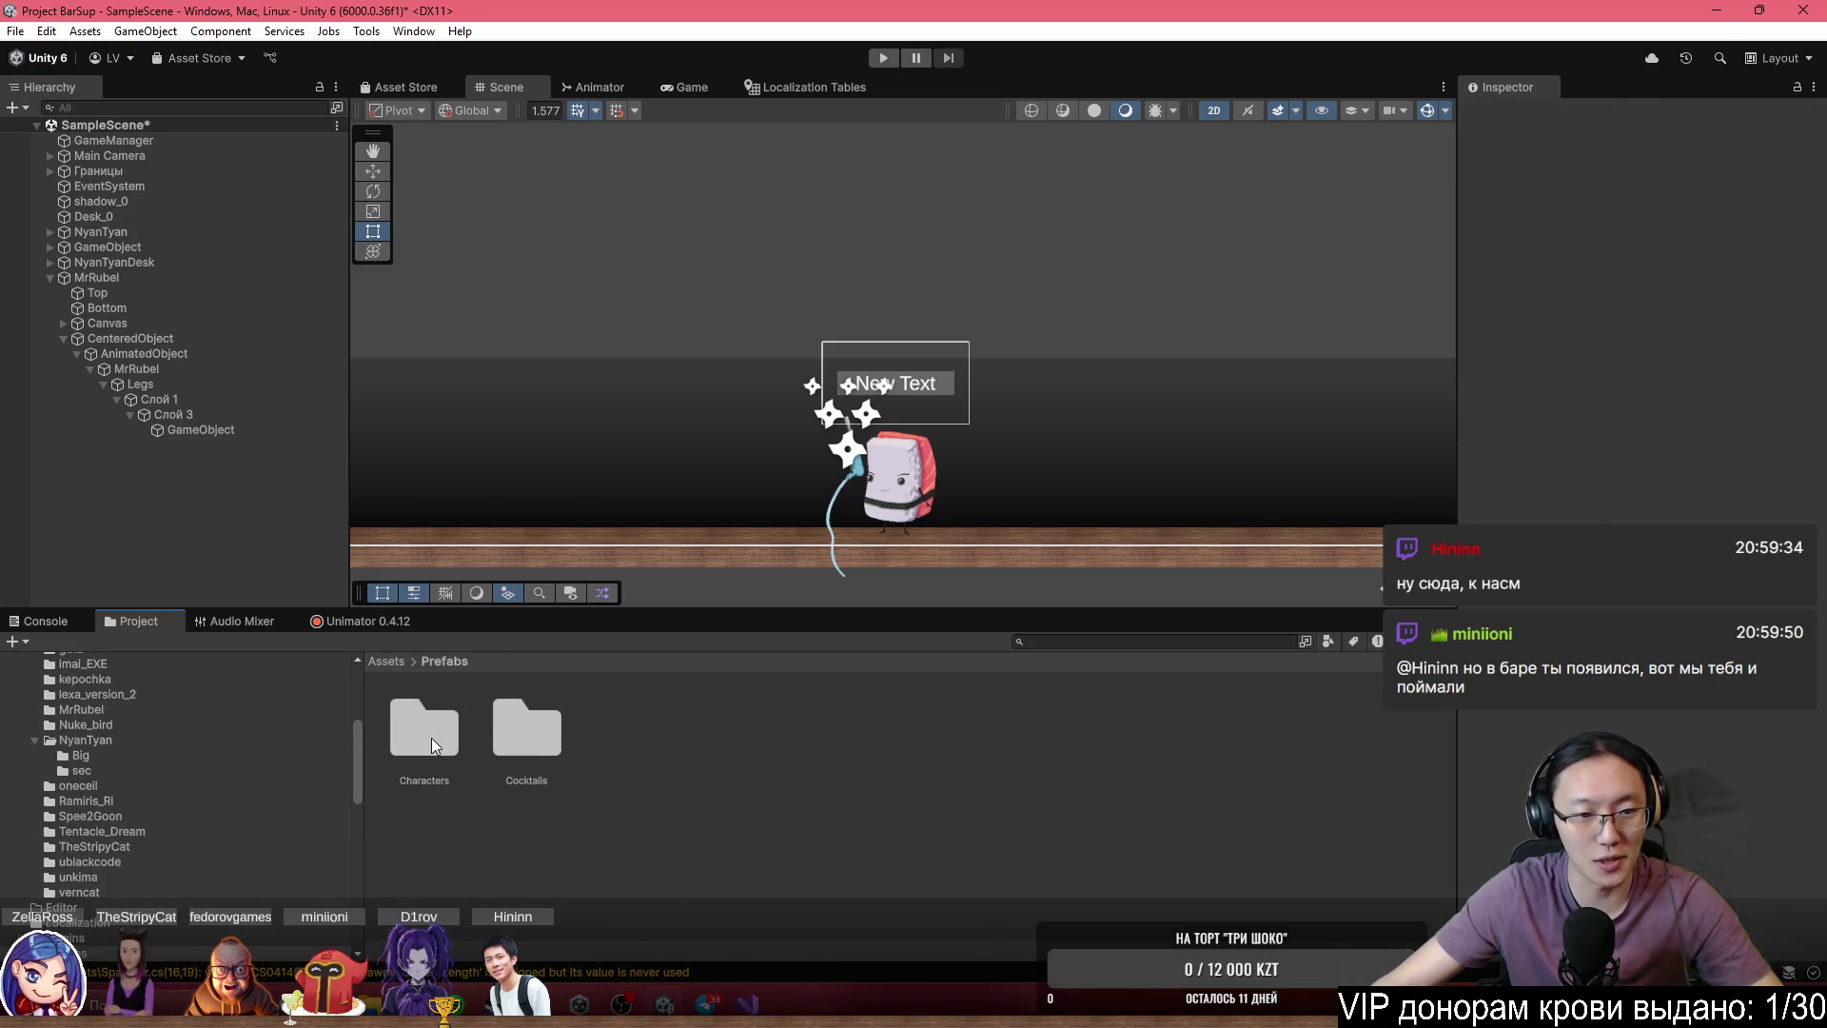
double_click(431, 735)
mouse_move(100, 277)
left_mouse_down()
mouse_move(191, 476)
mouse_move(609, 799)
left_mouse_up()
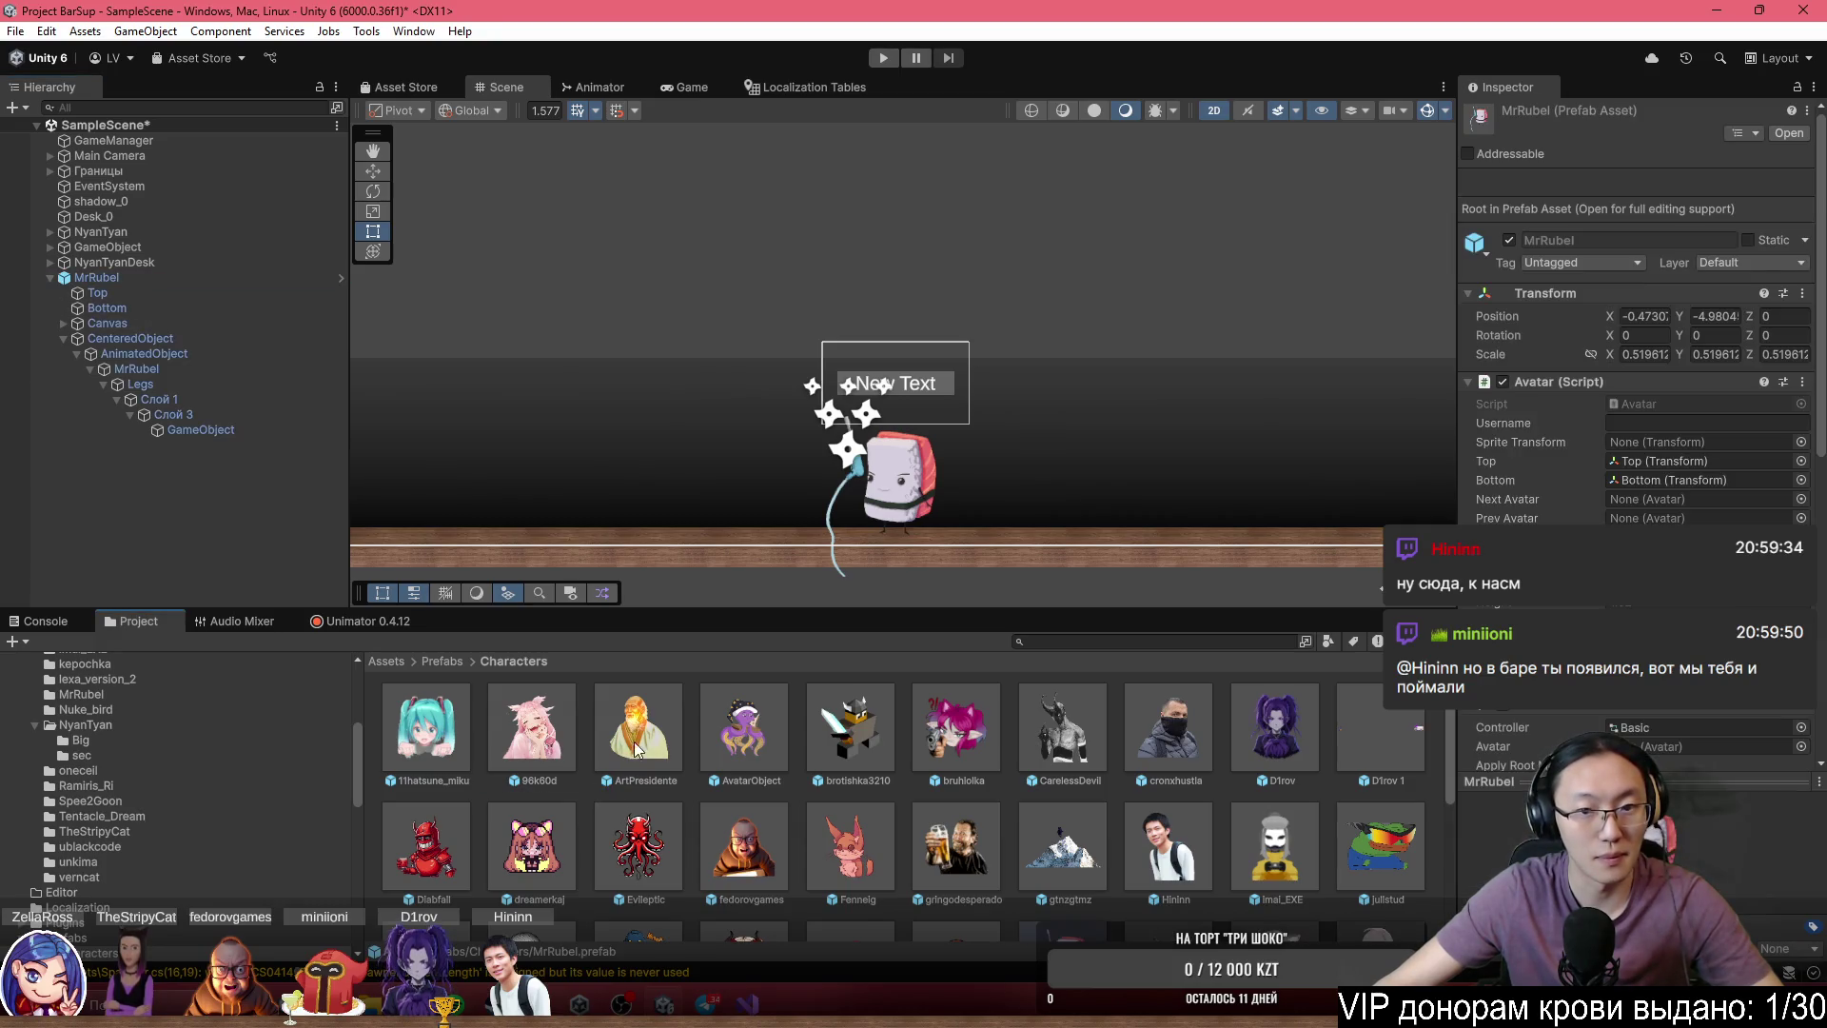
left_click(126, 278)
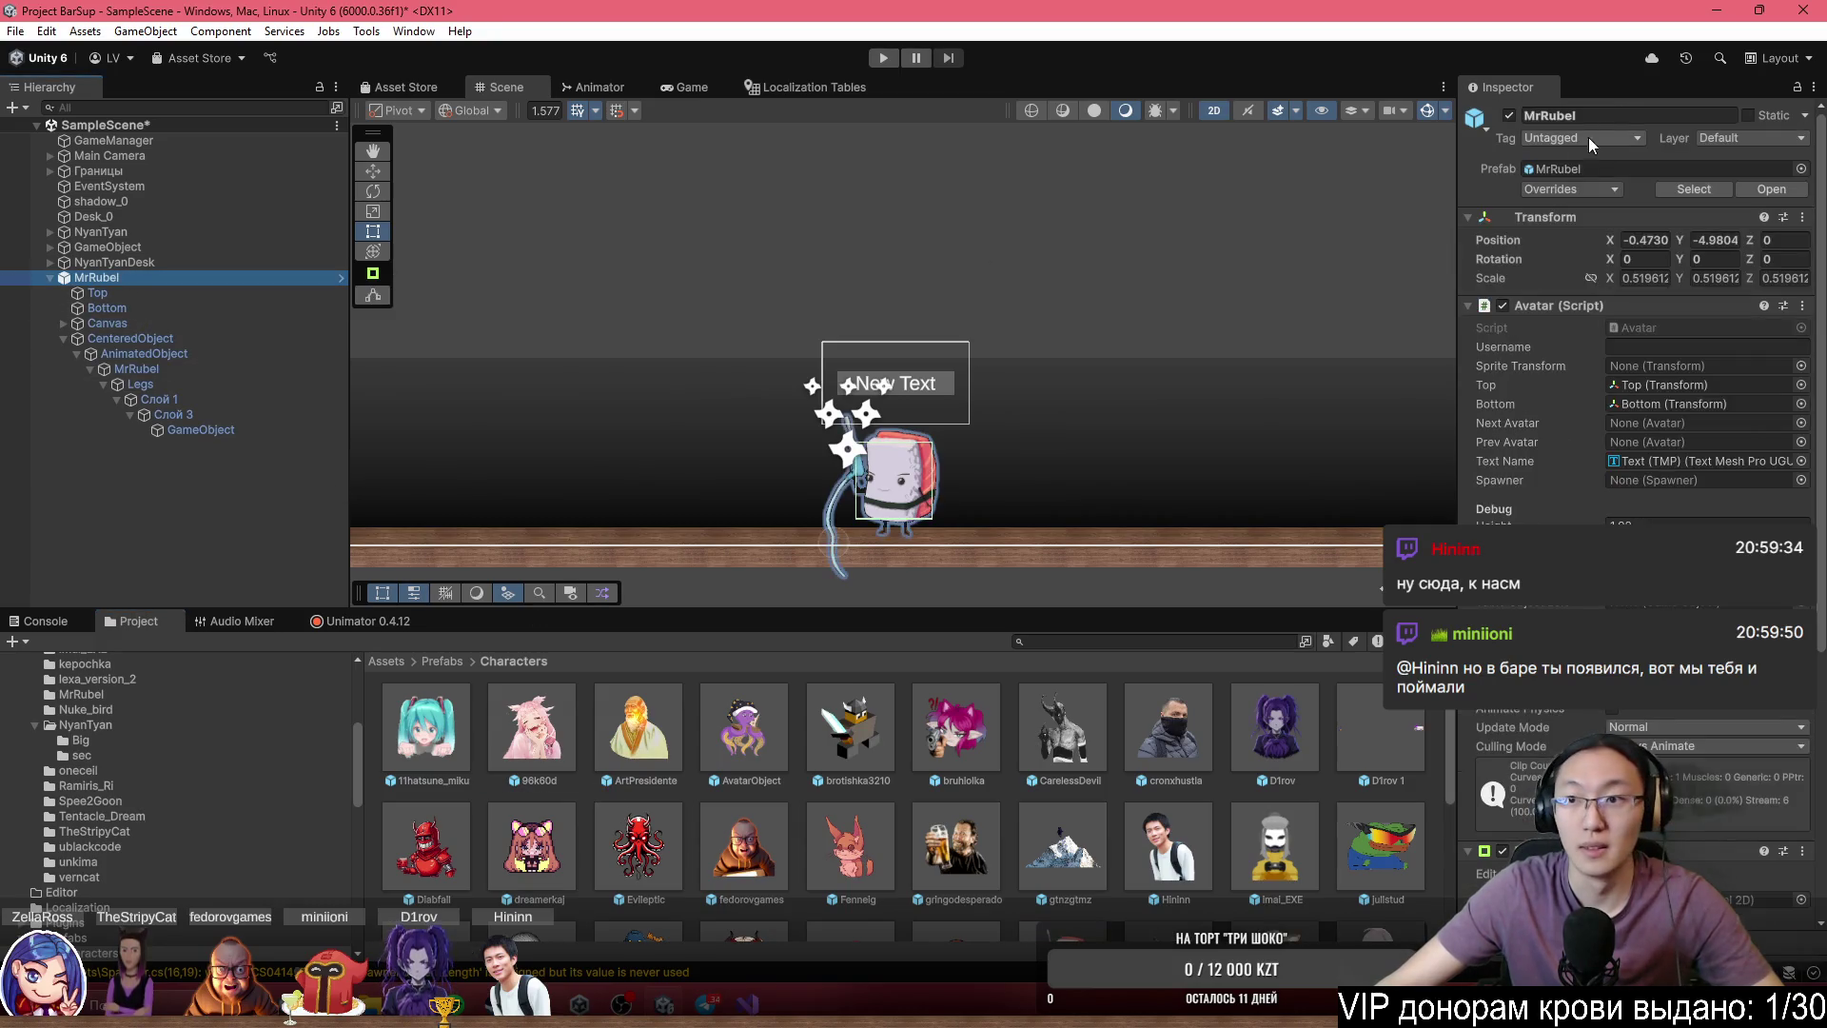
key("Delete")
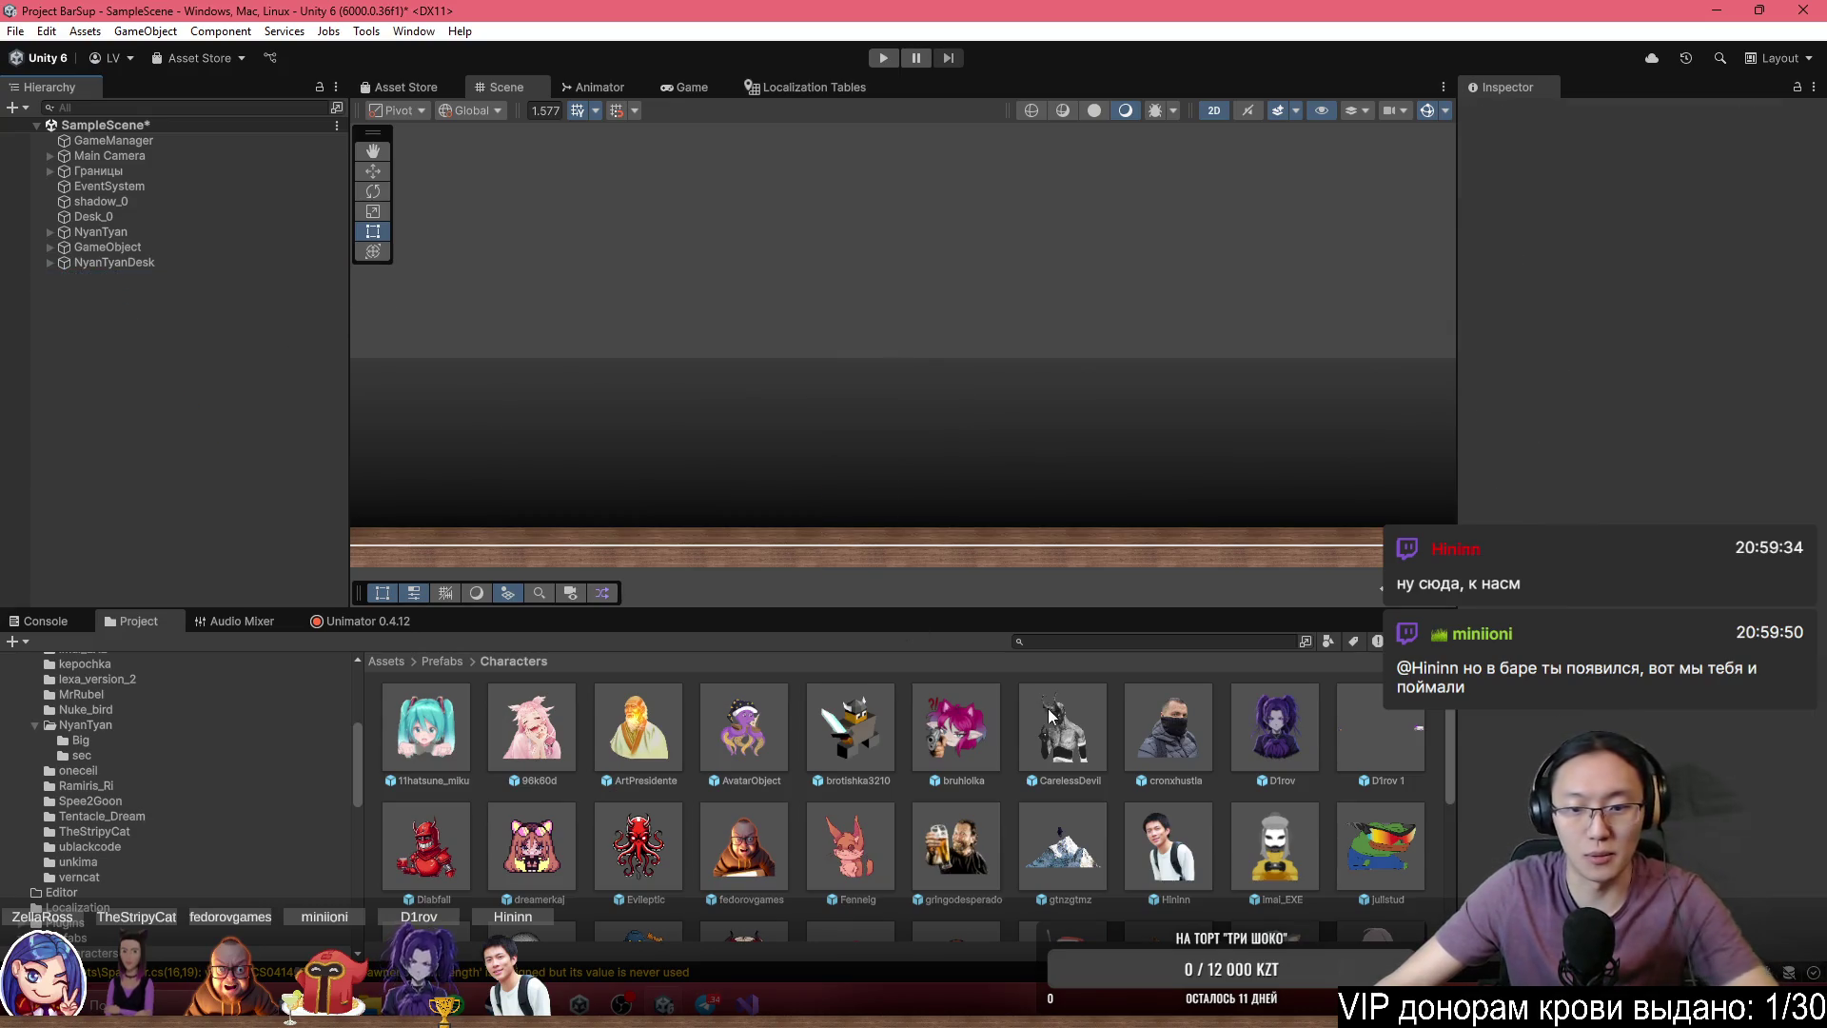
Make the MrRubel prefab Addressable with the address MrRubel
scroll(1090, 845, "down", 2)
left_click(1085, 801)
left_click(1128, 813)
left_click(1064, 798)
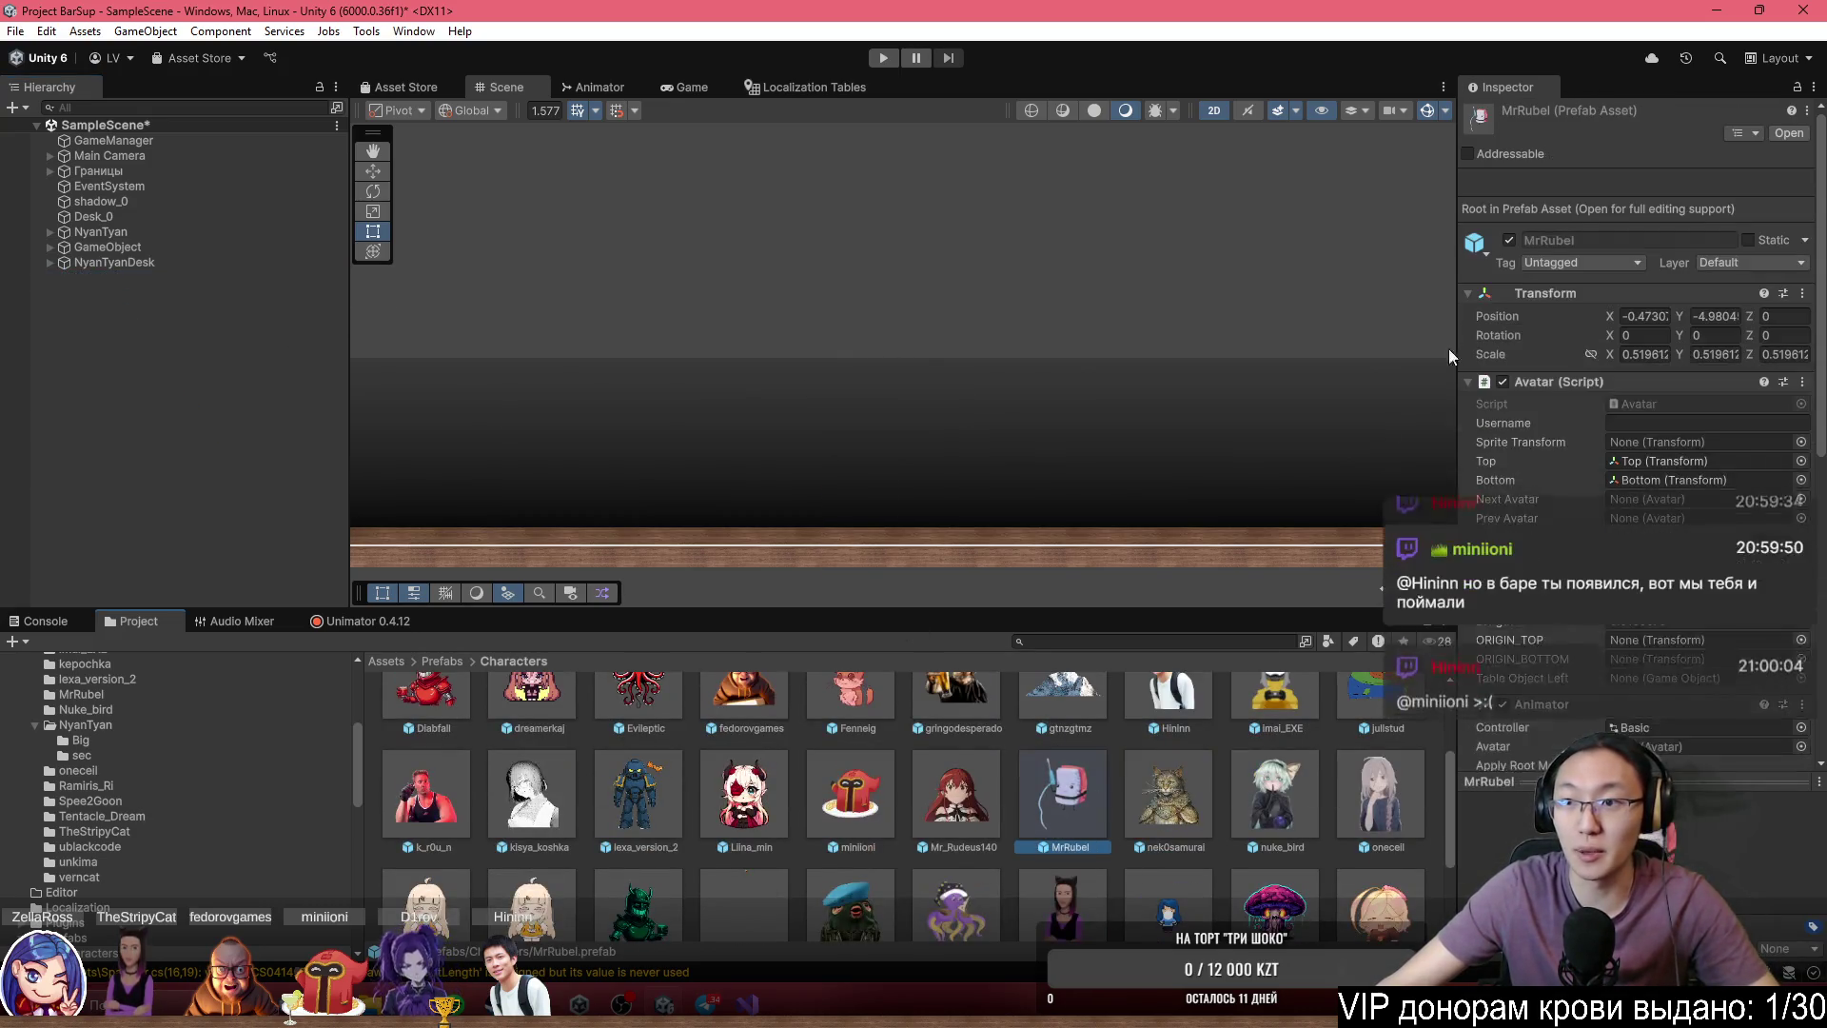
left_click(1597, 155)
type("MrRubel")
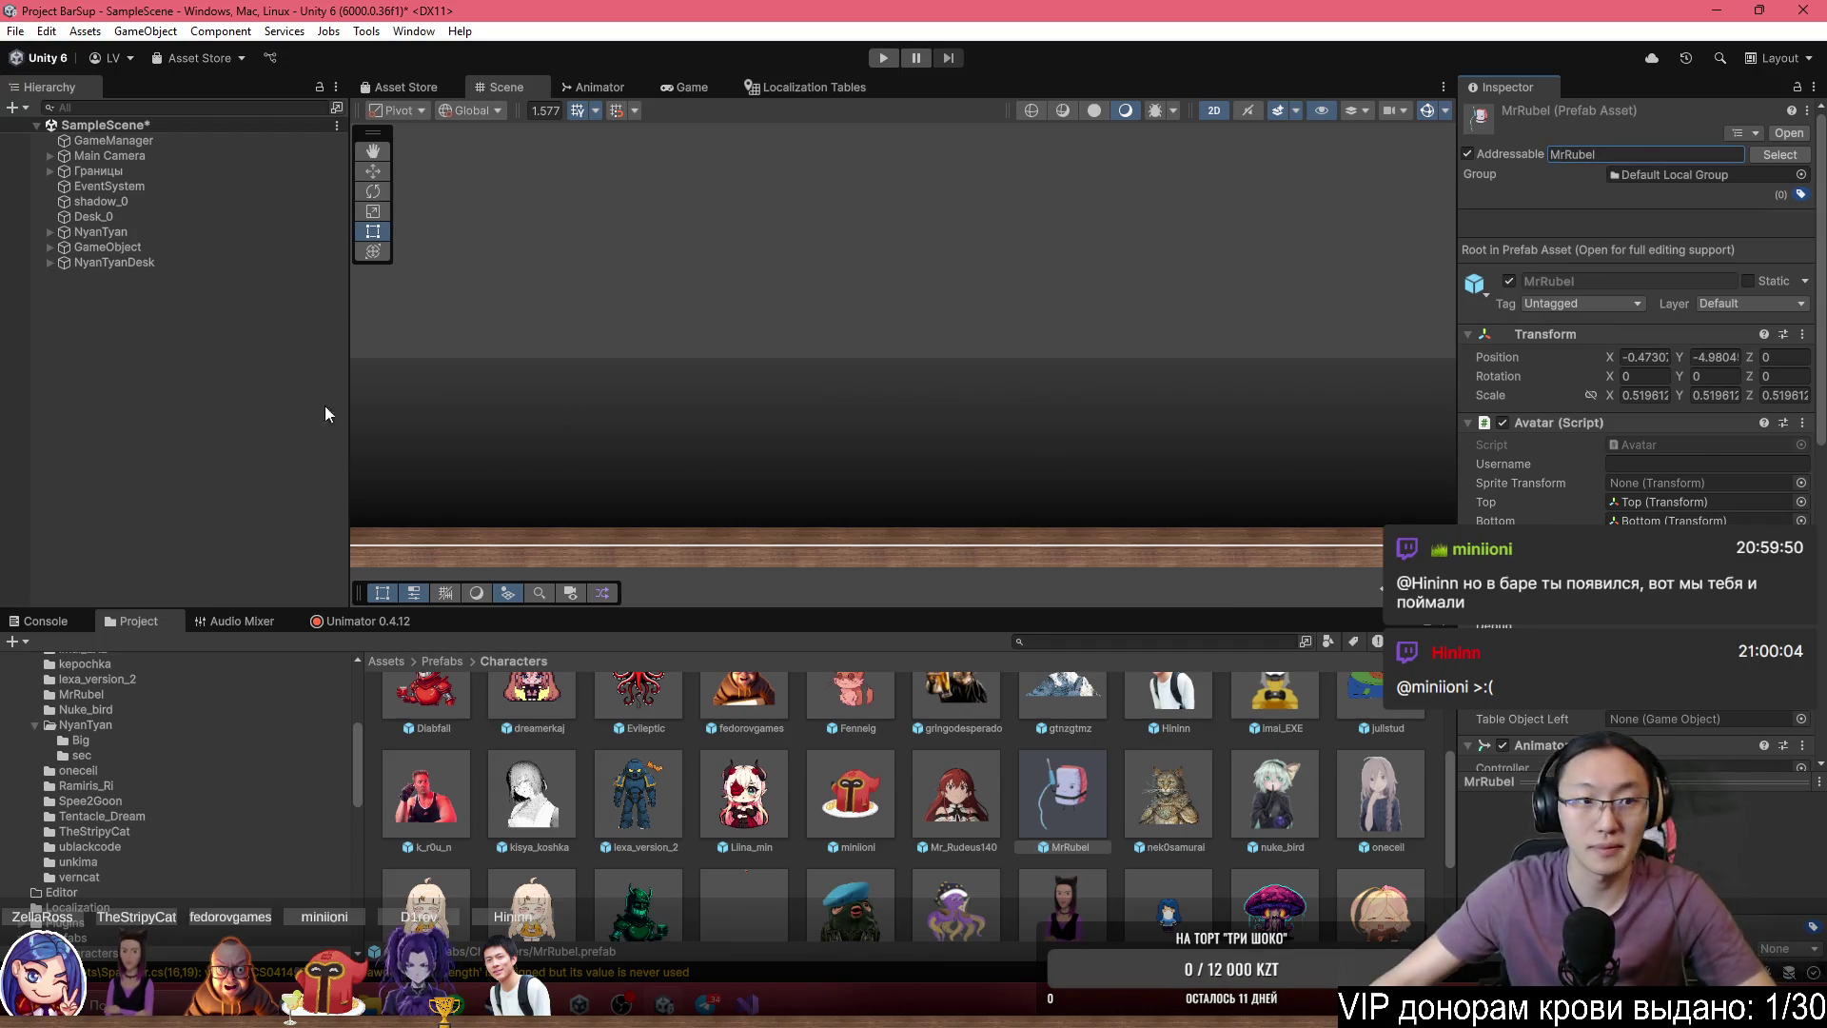
left_click(231, 312)
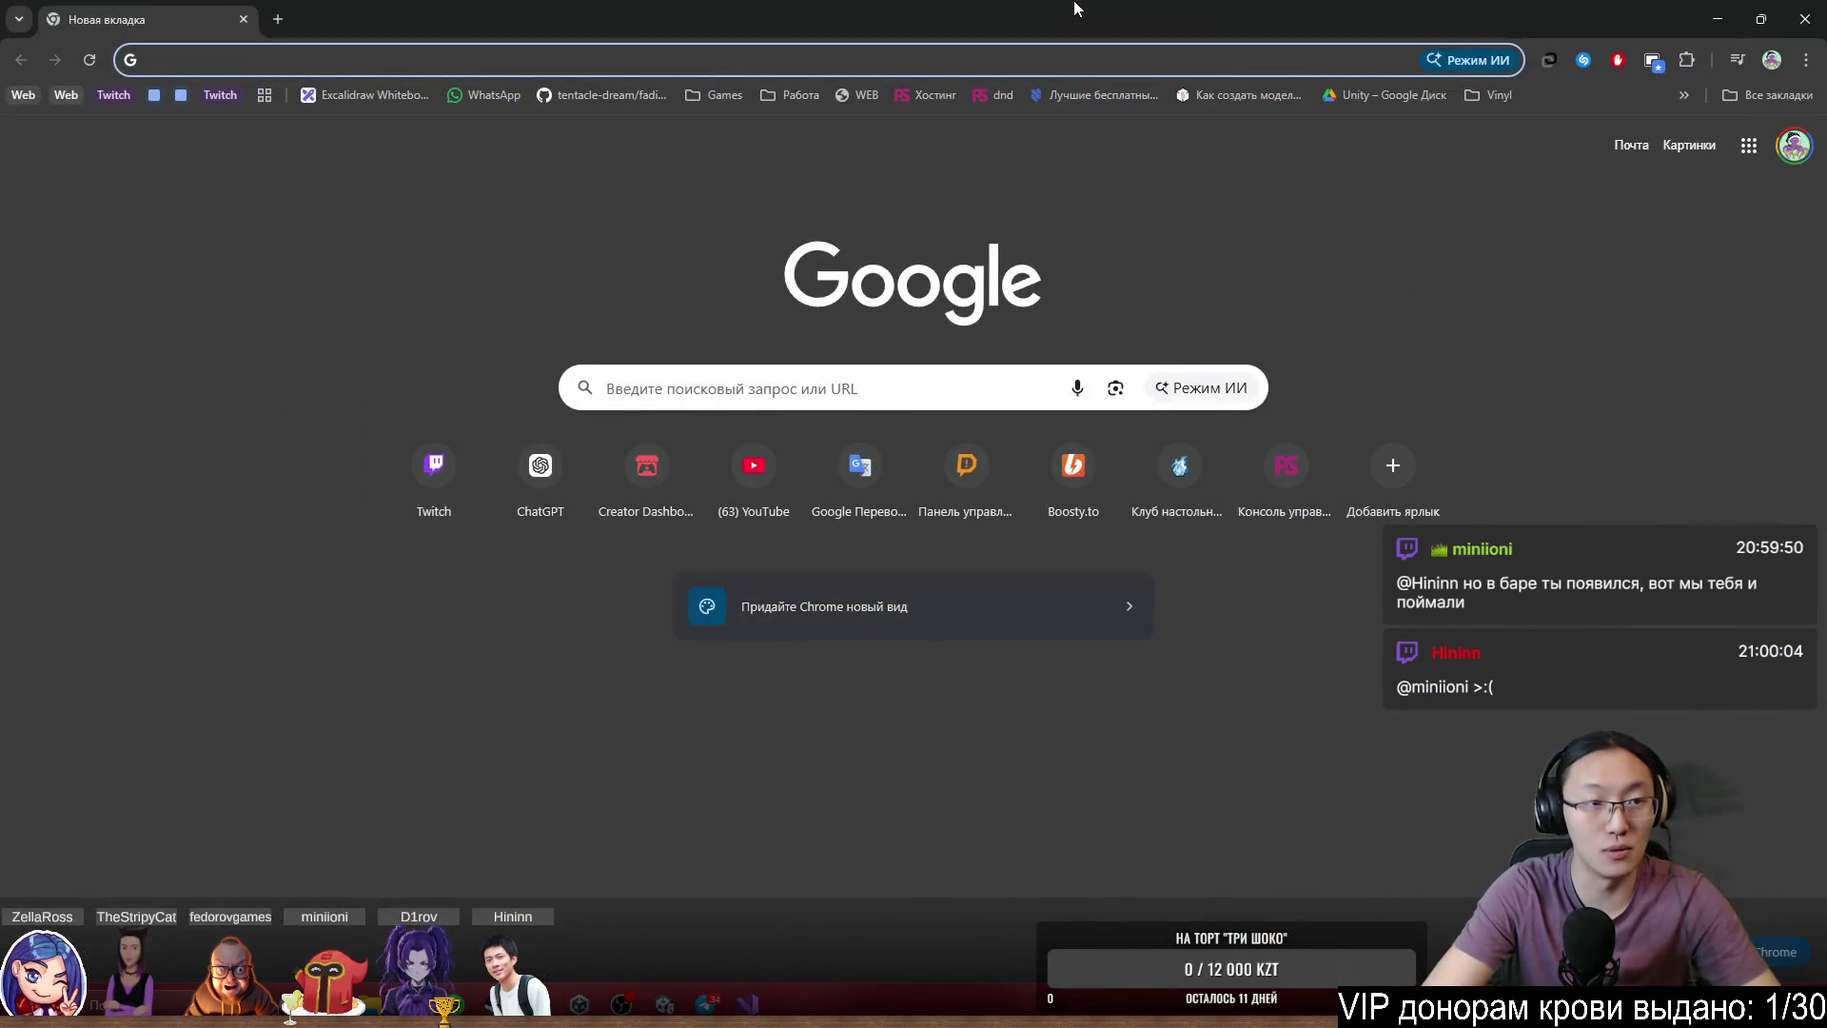
Load the PS.kz console account page by entering 'console' in the address bar
type("console")
key("Return")
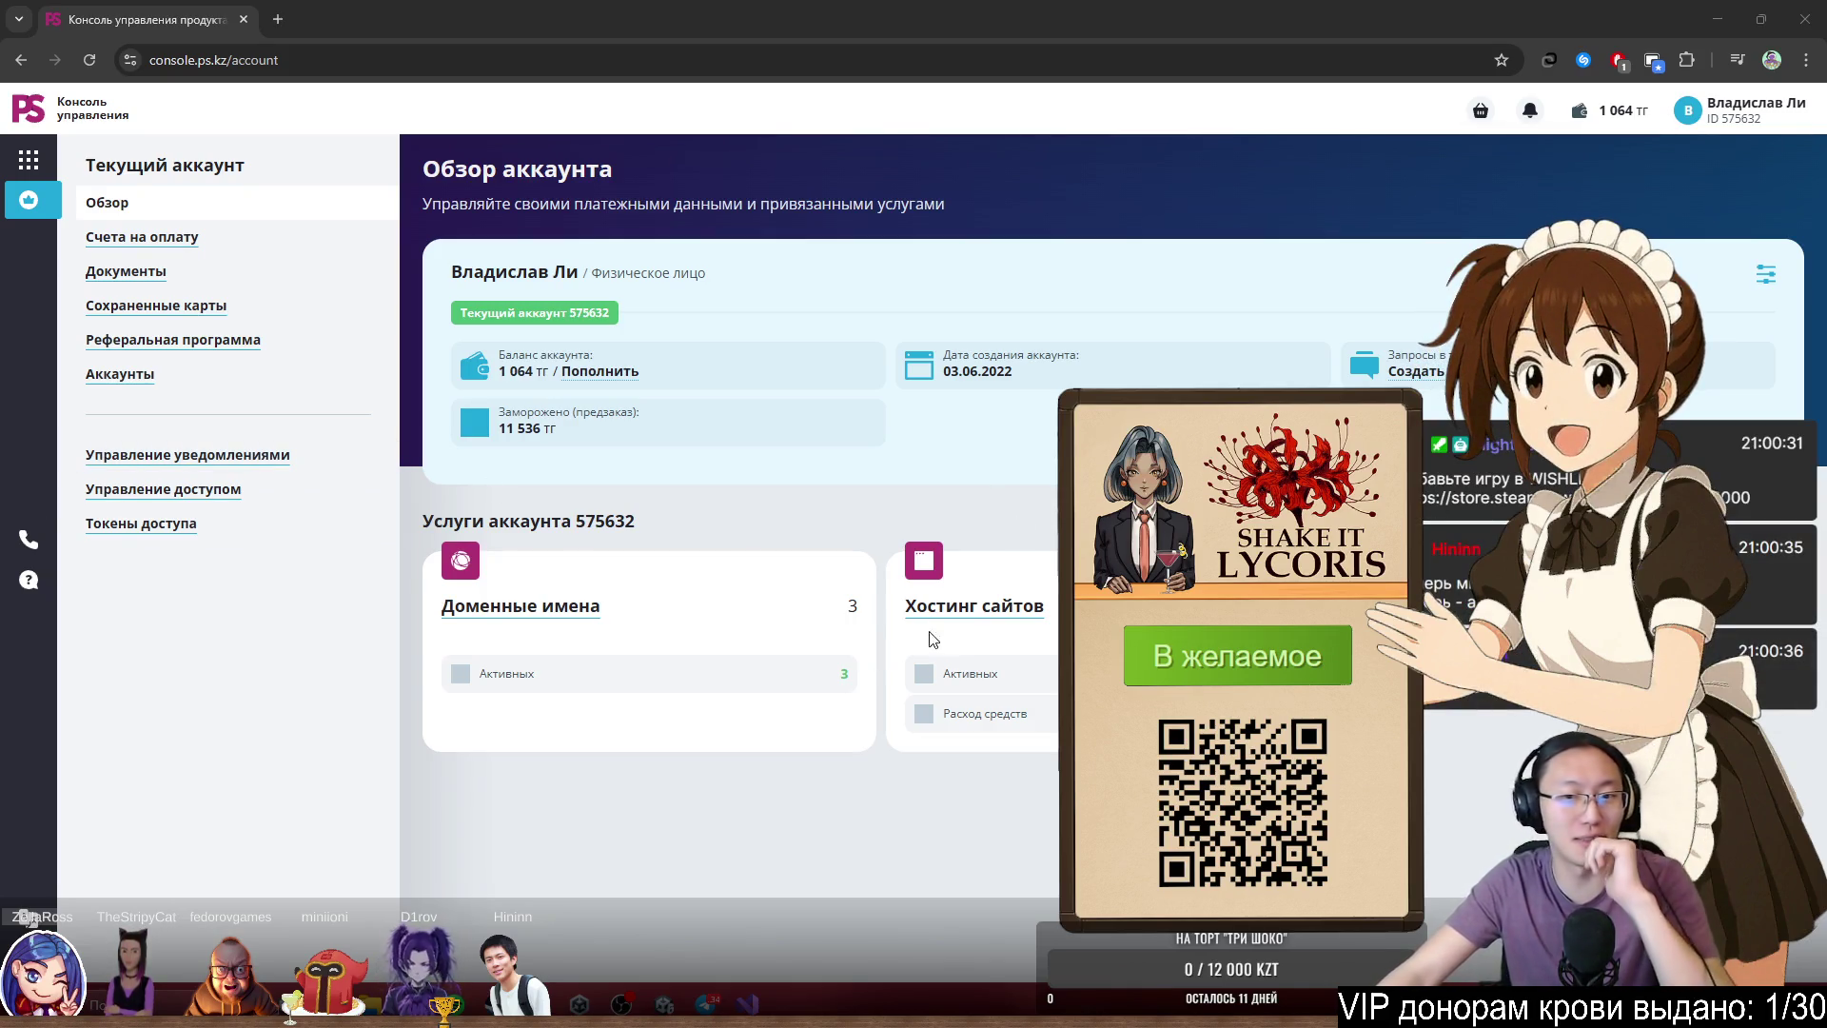
Go through Хостинг сайтов and exceedium.kz into Plesk, then open the exceediu_snd database in phpMyAdmin
left_click(1002, 630)
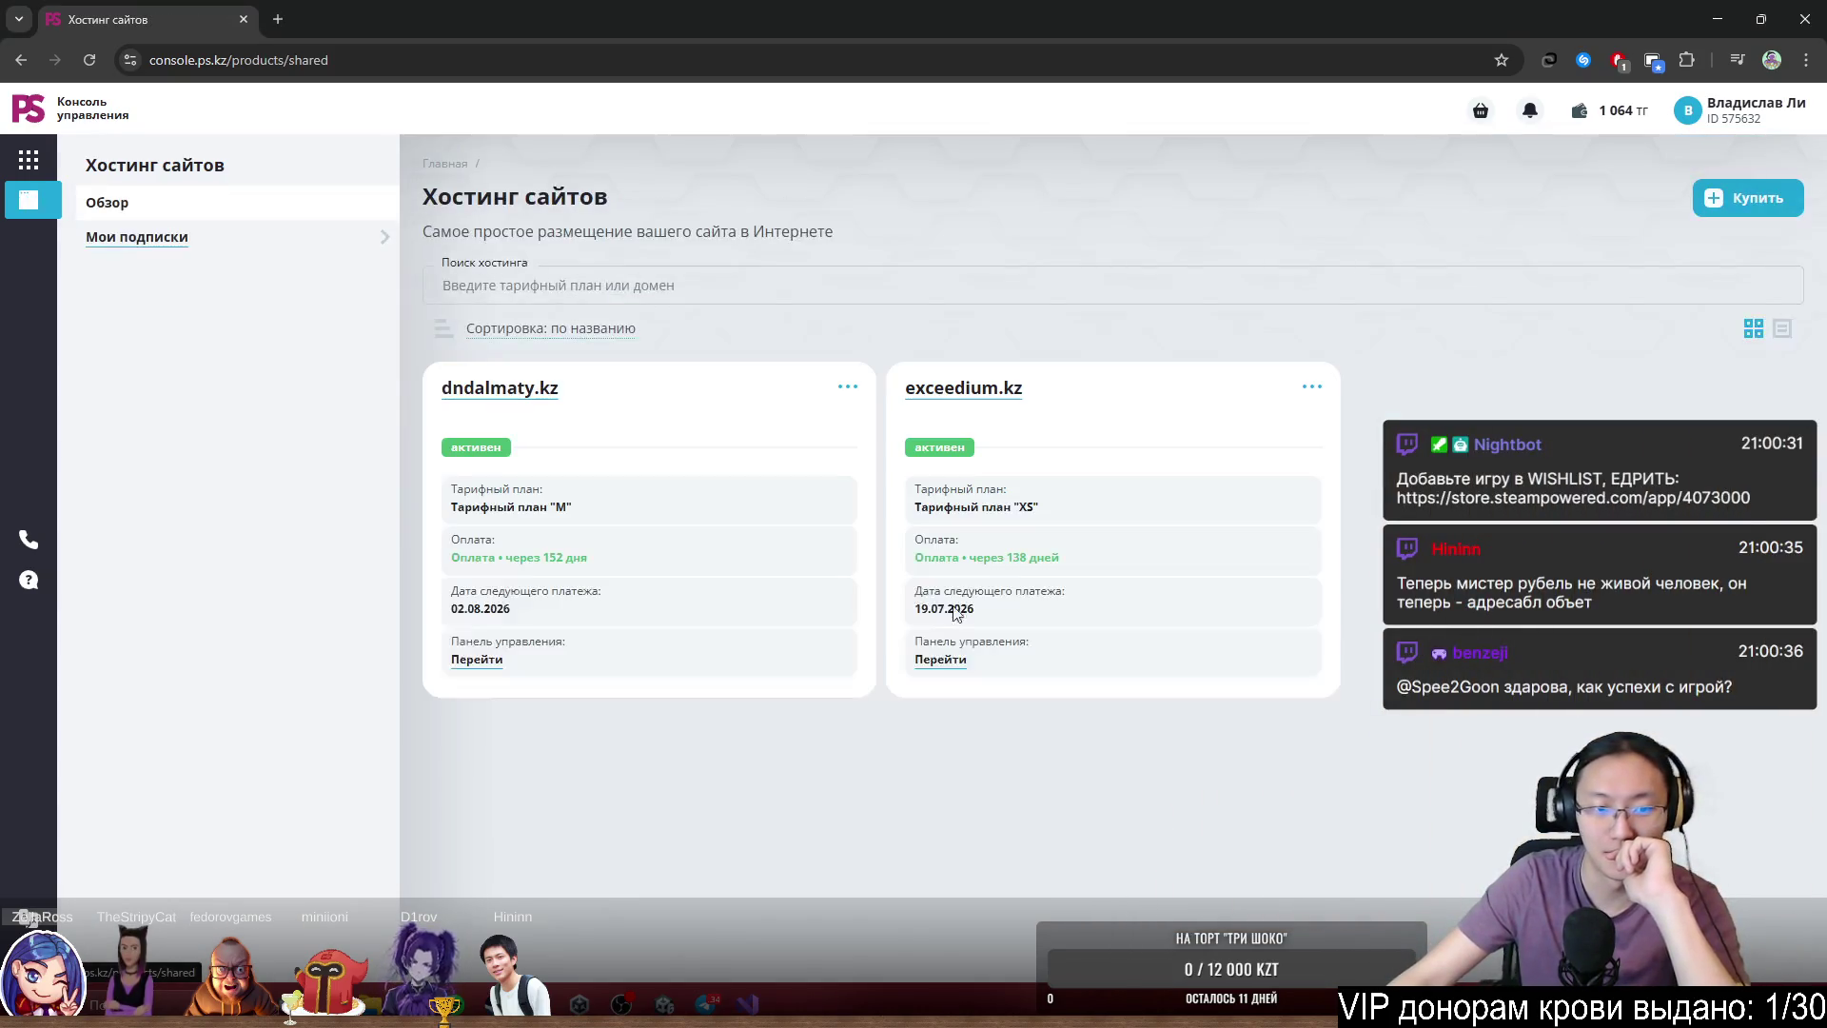
left_click(983, 407)
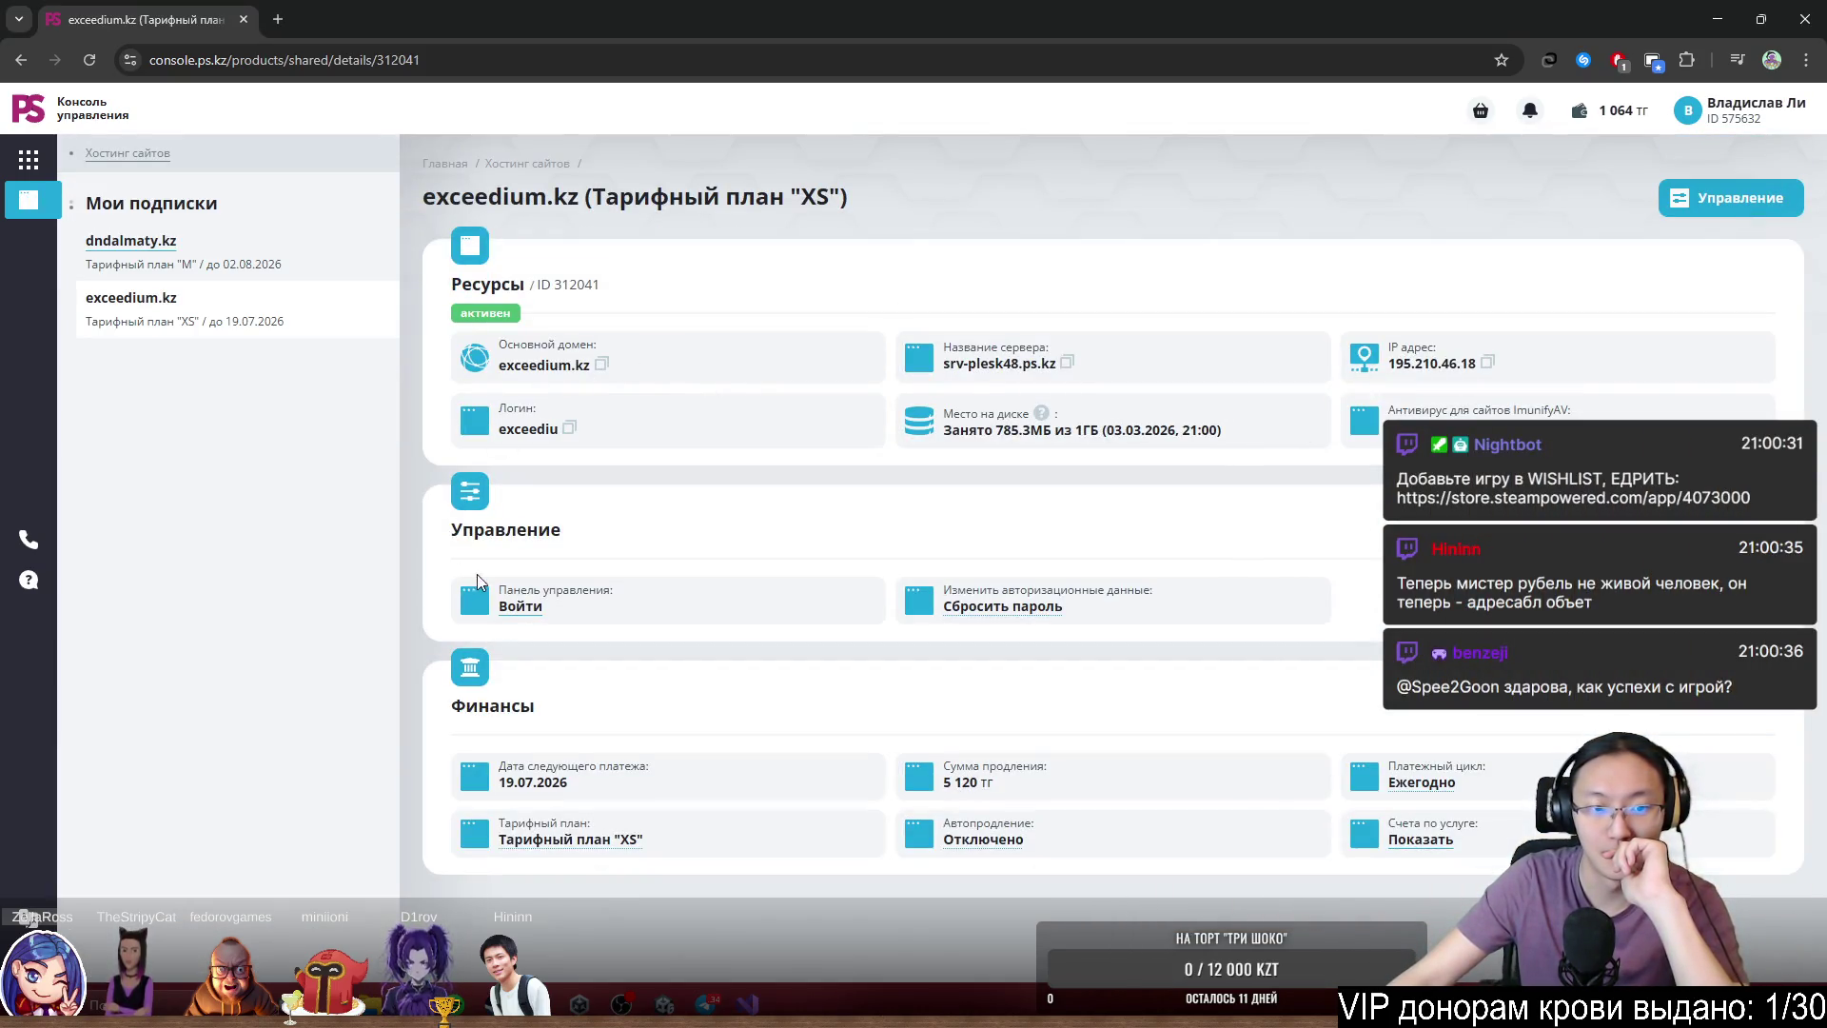
left_click(520, 609)
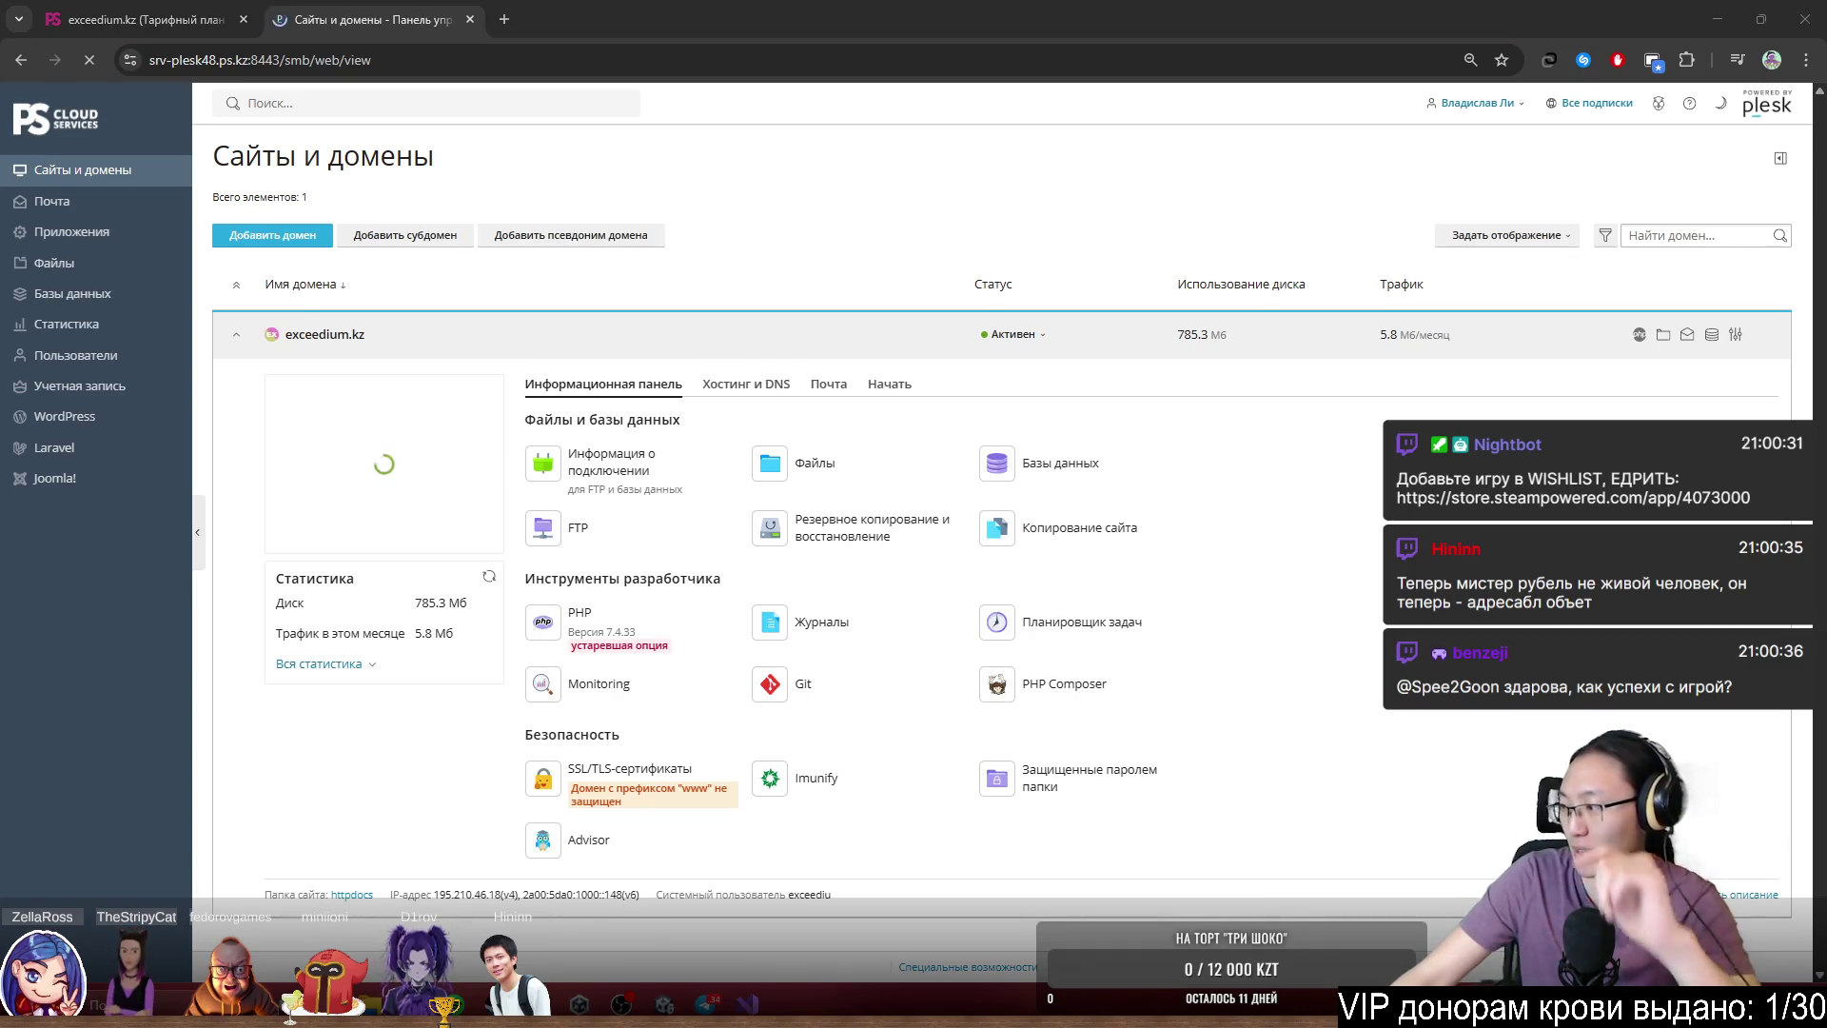
left_click(1021, 496)
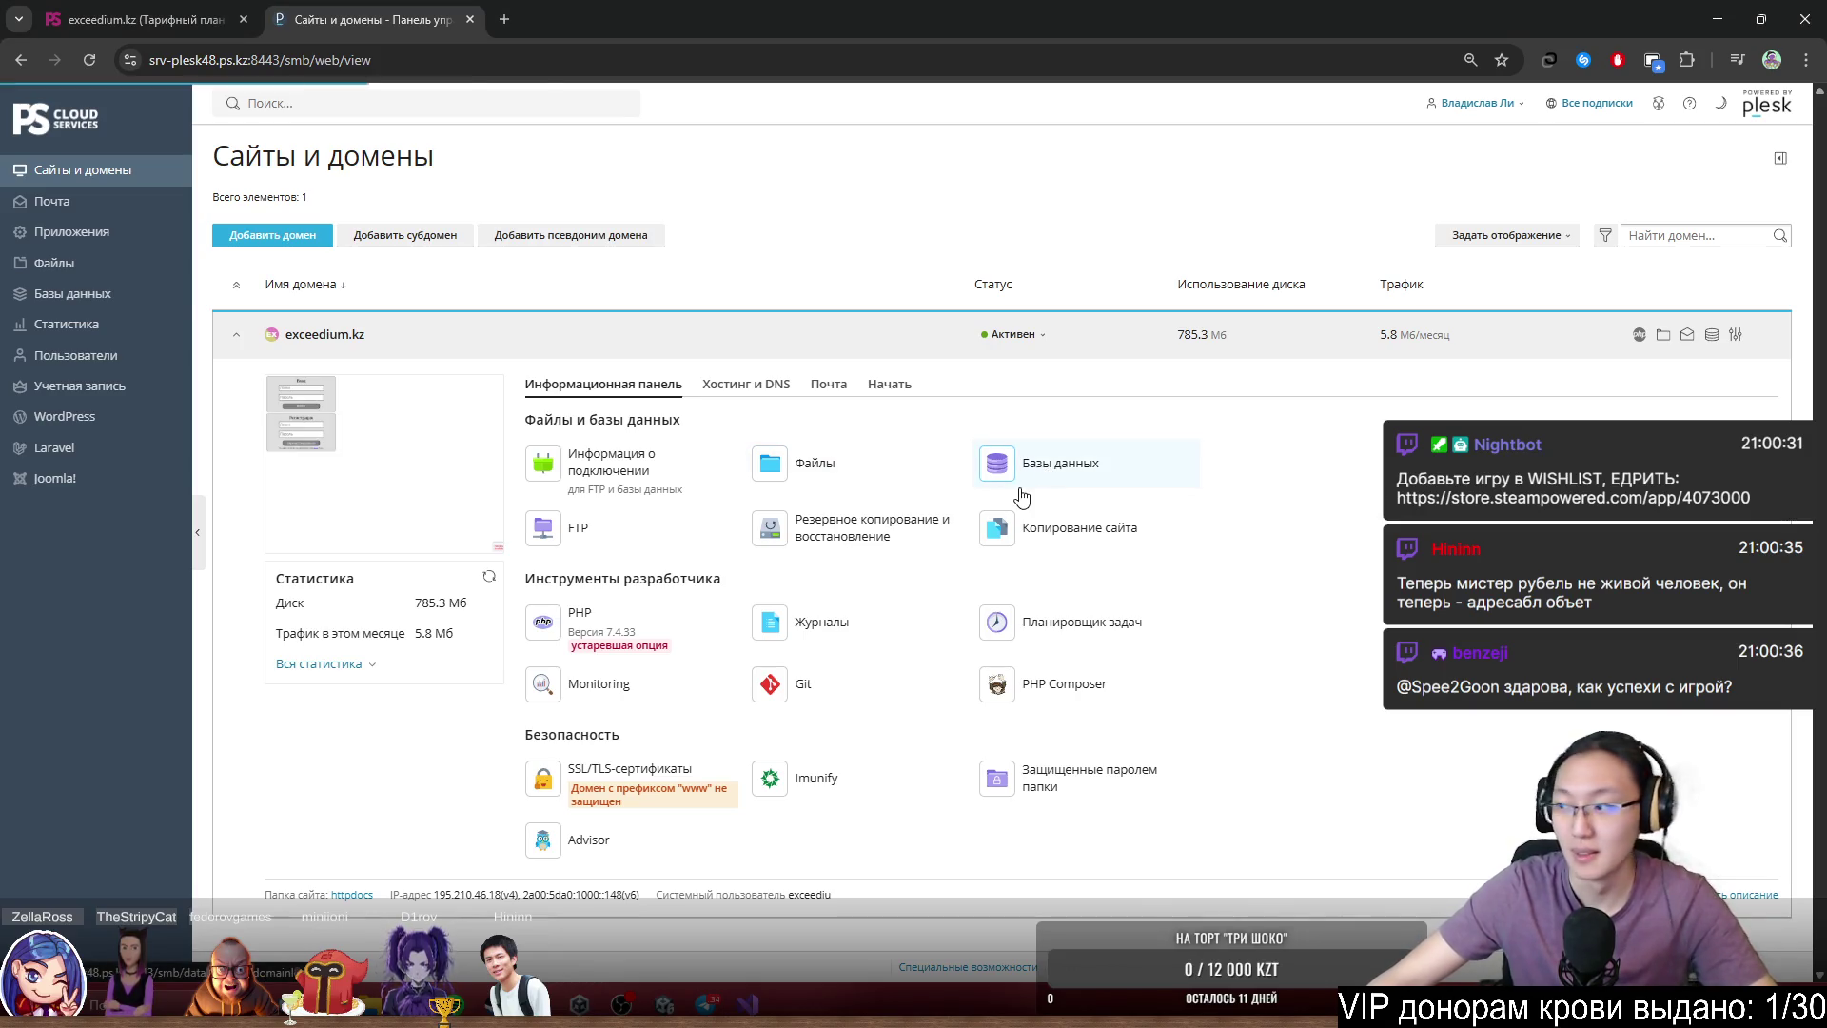
left_click(369, 480)
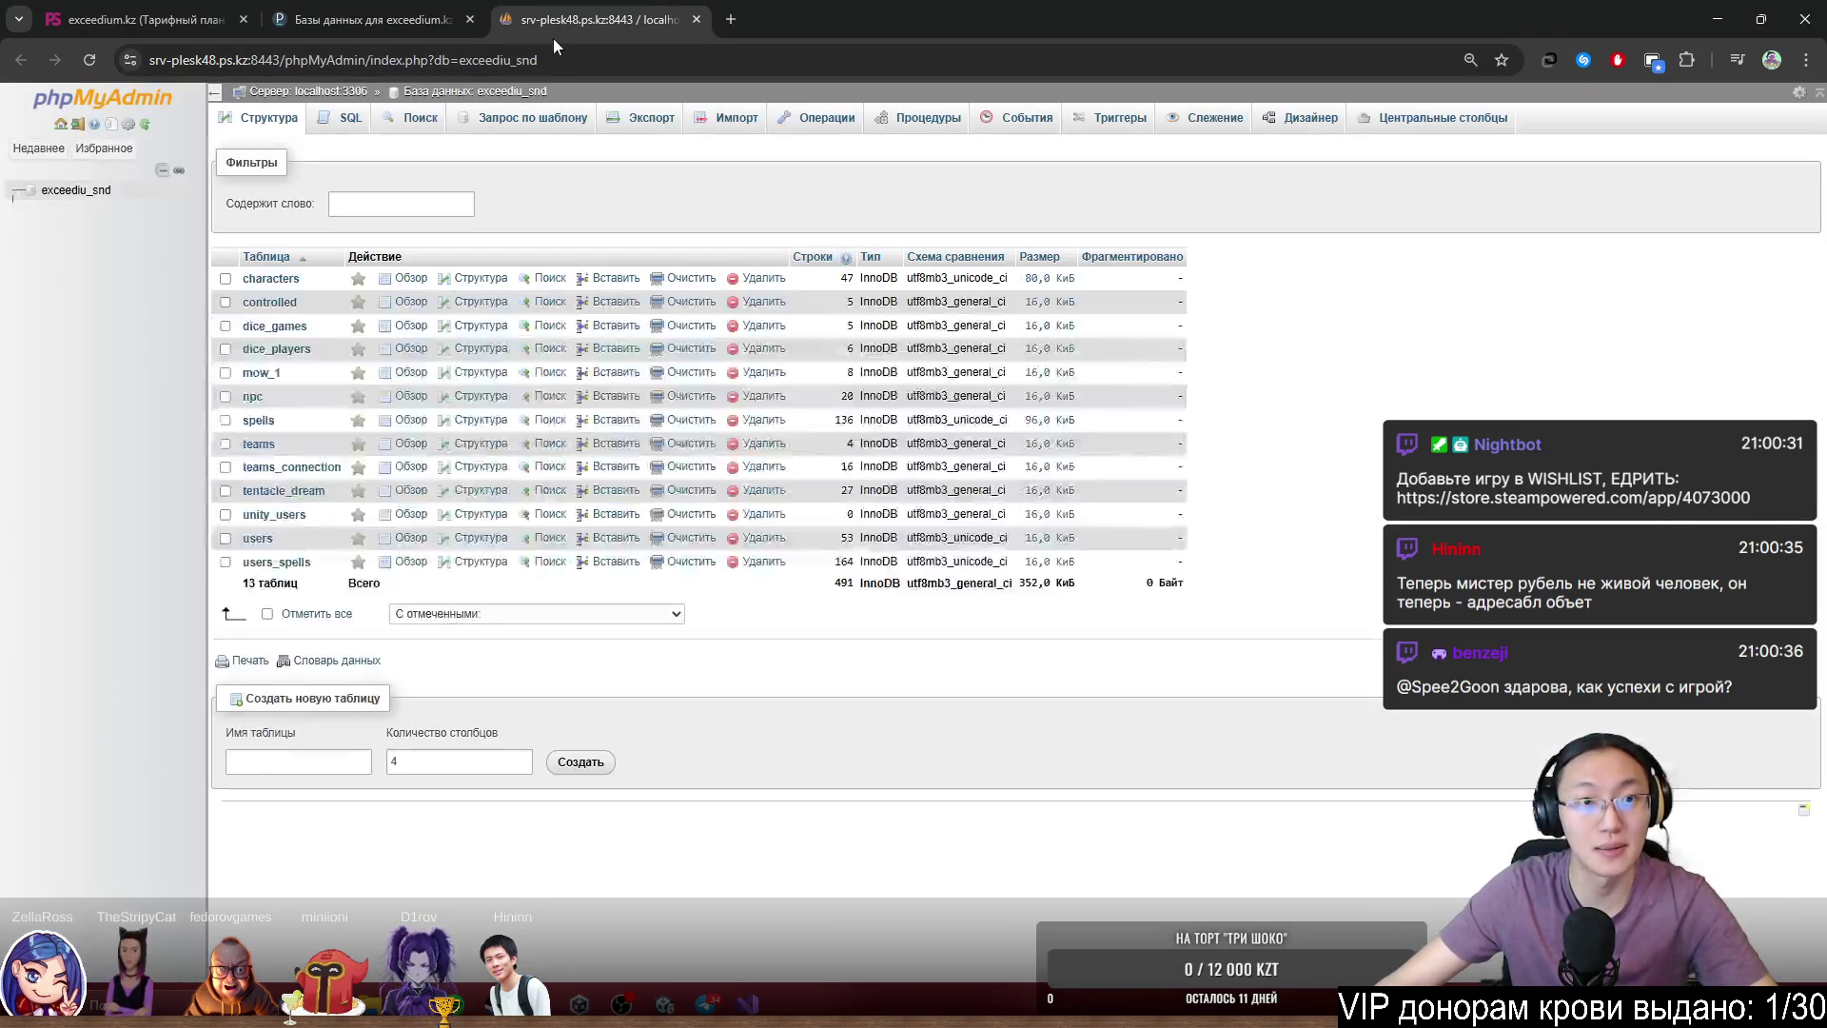
Browse the tentacle_dream table's 27 rows, then open a new tab with an empty address bar
left_click(411, 490)
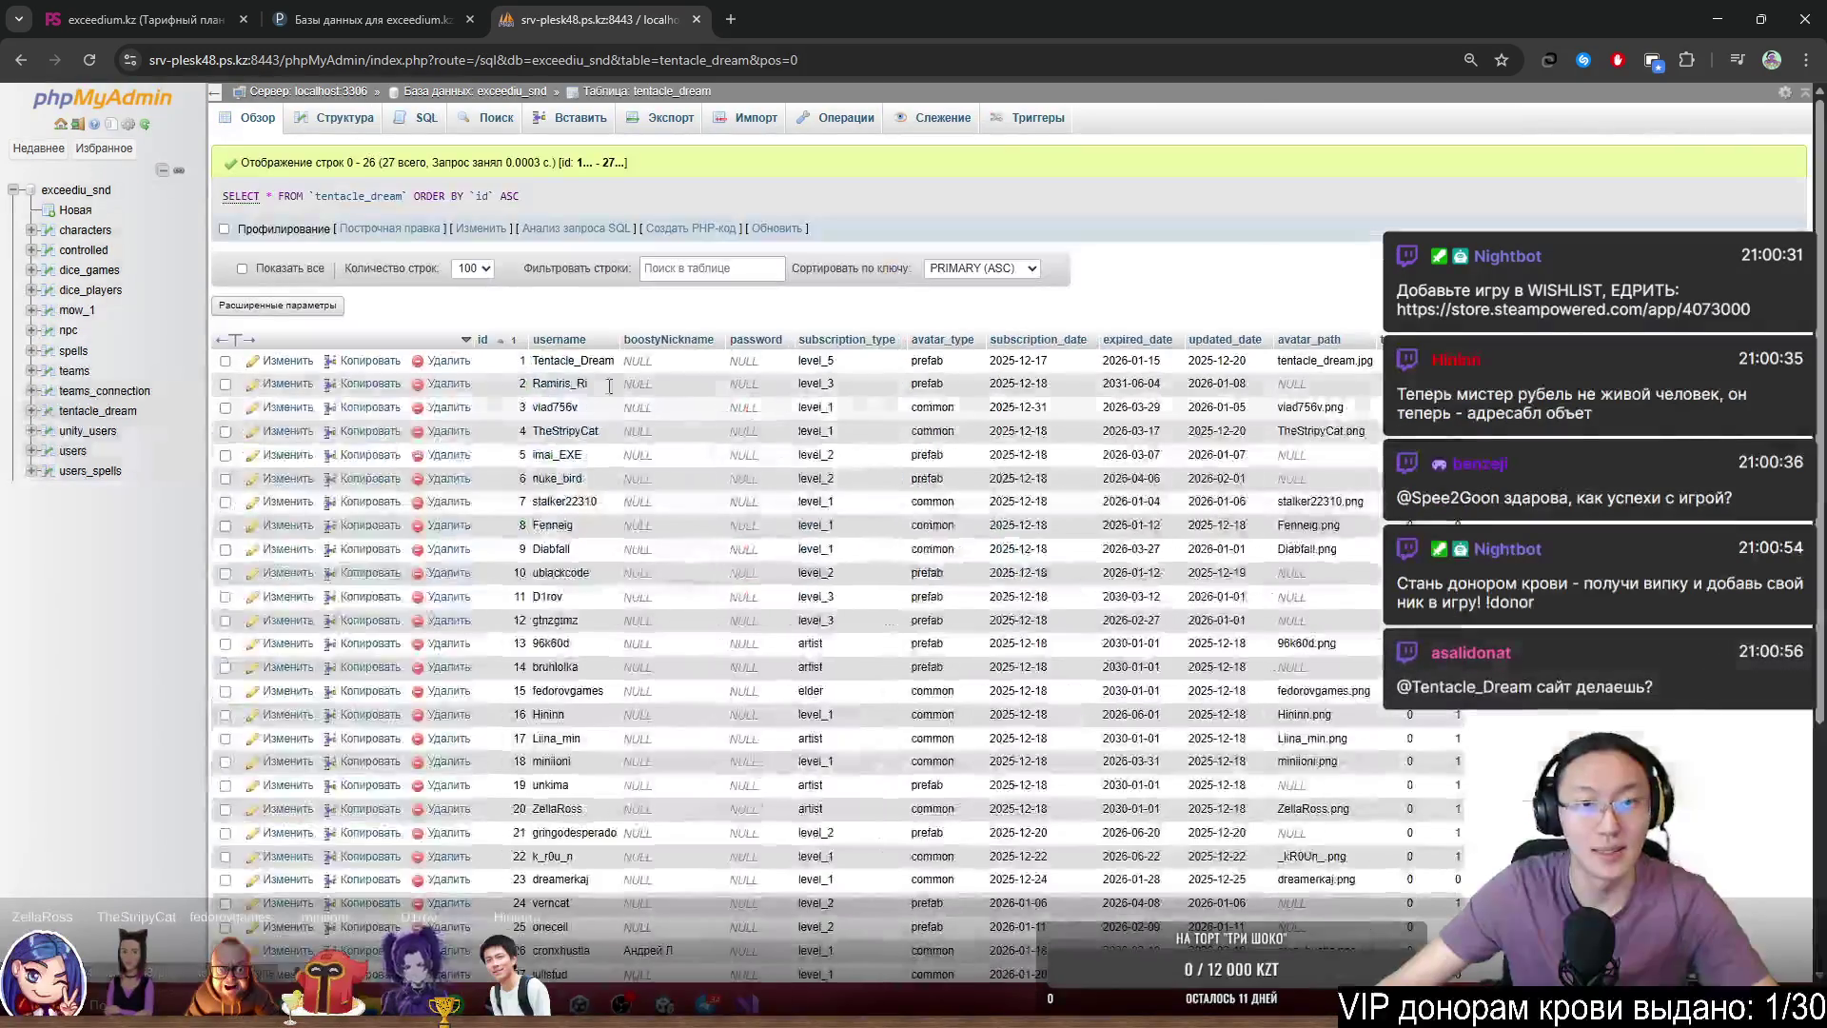
left_click(731, 19)
type("d")
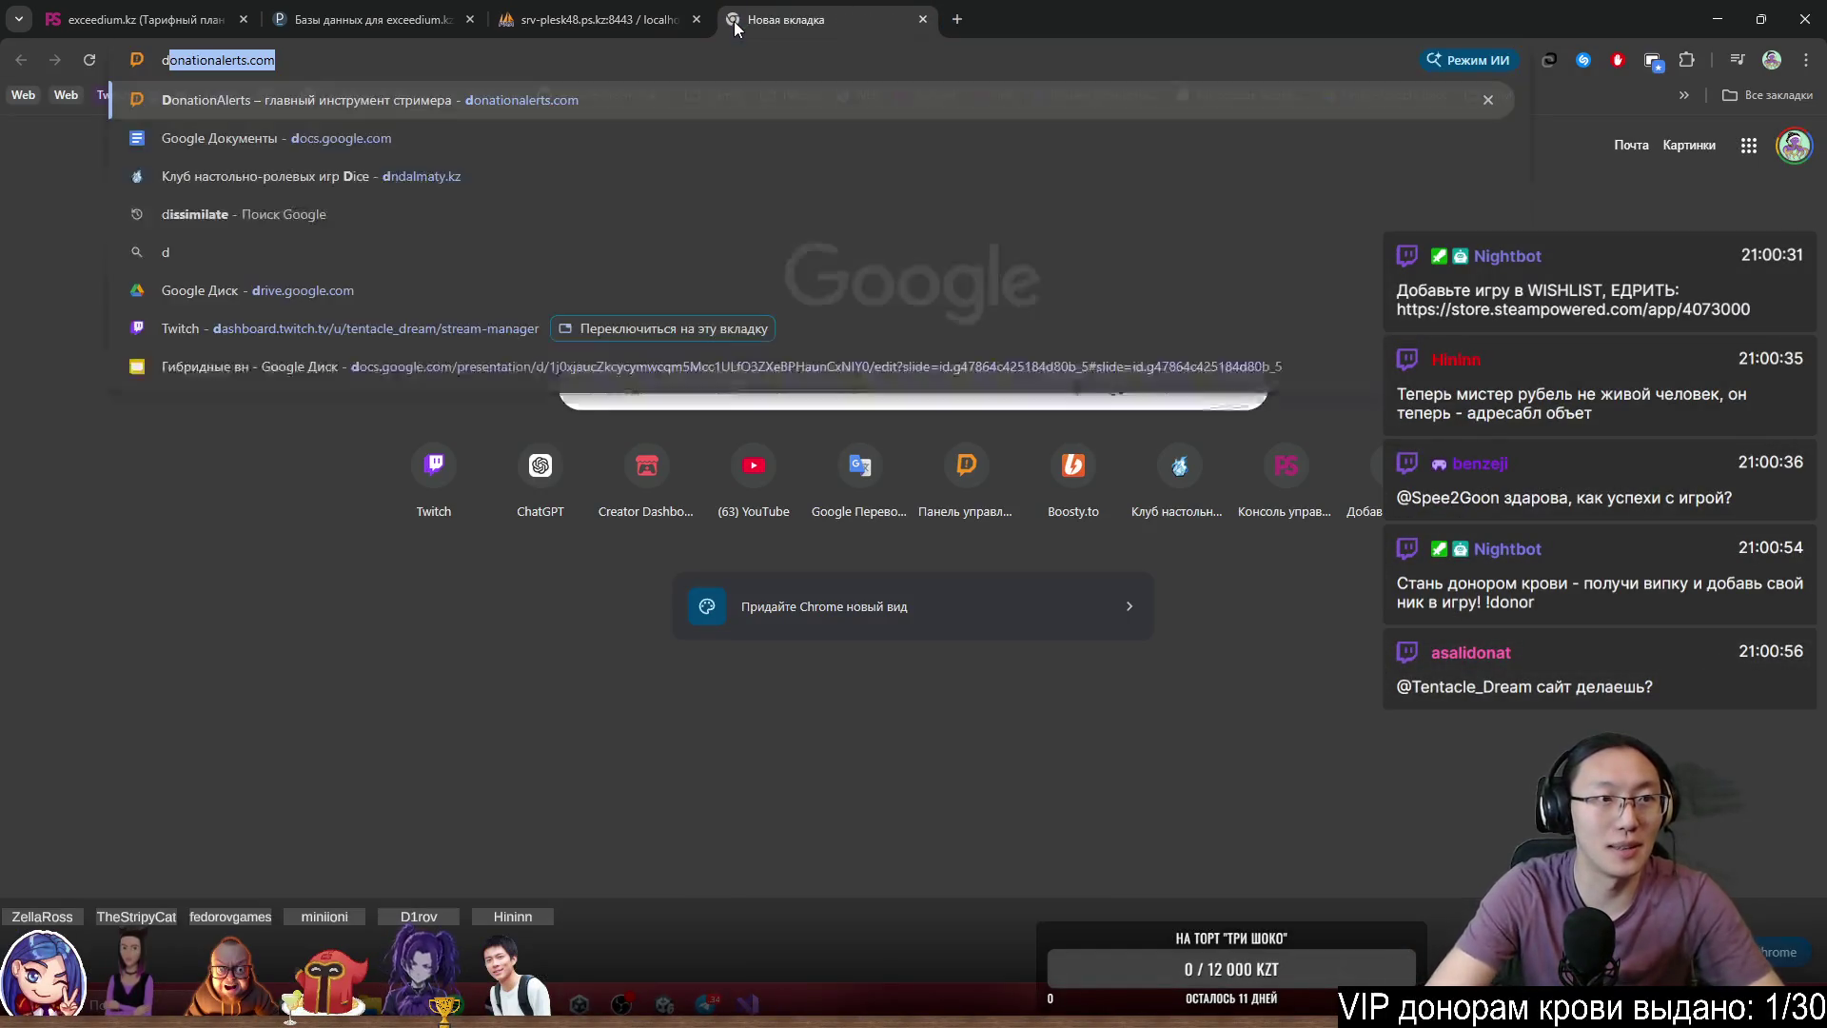
key("BackSpace")
key("BackSpace")
type("ten")
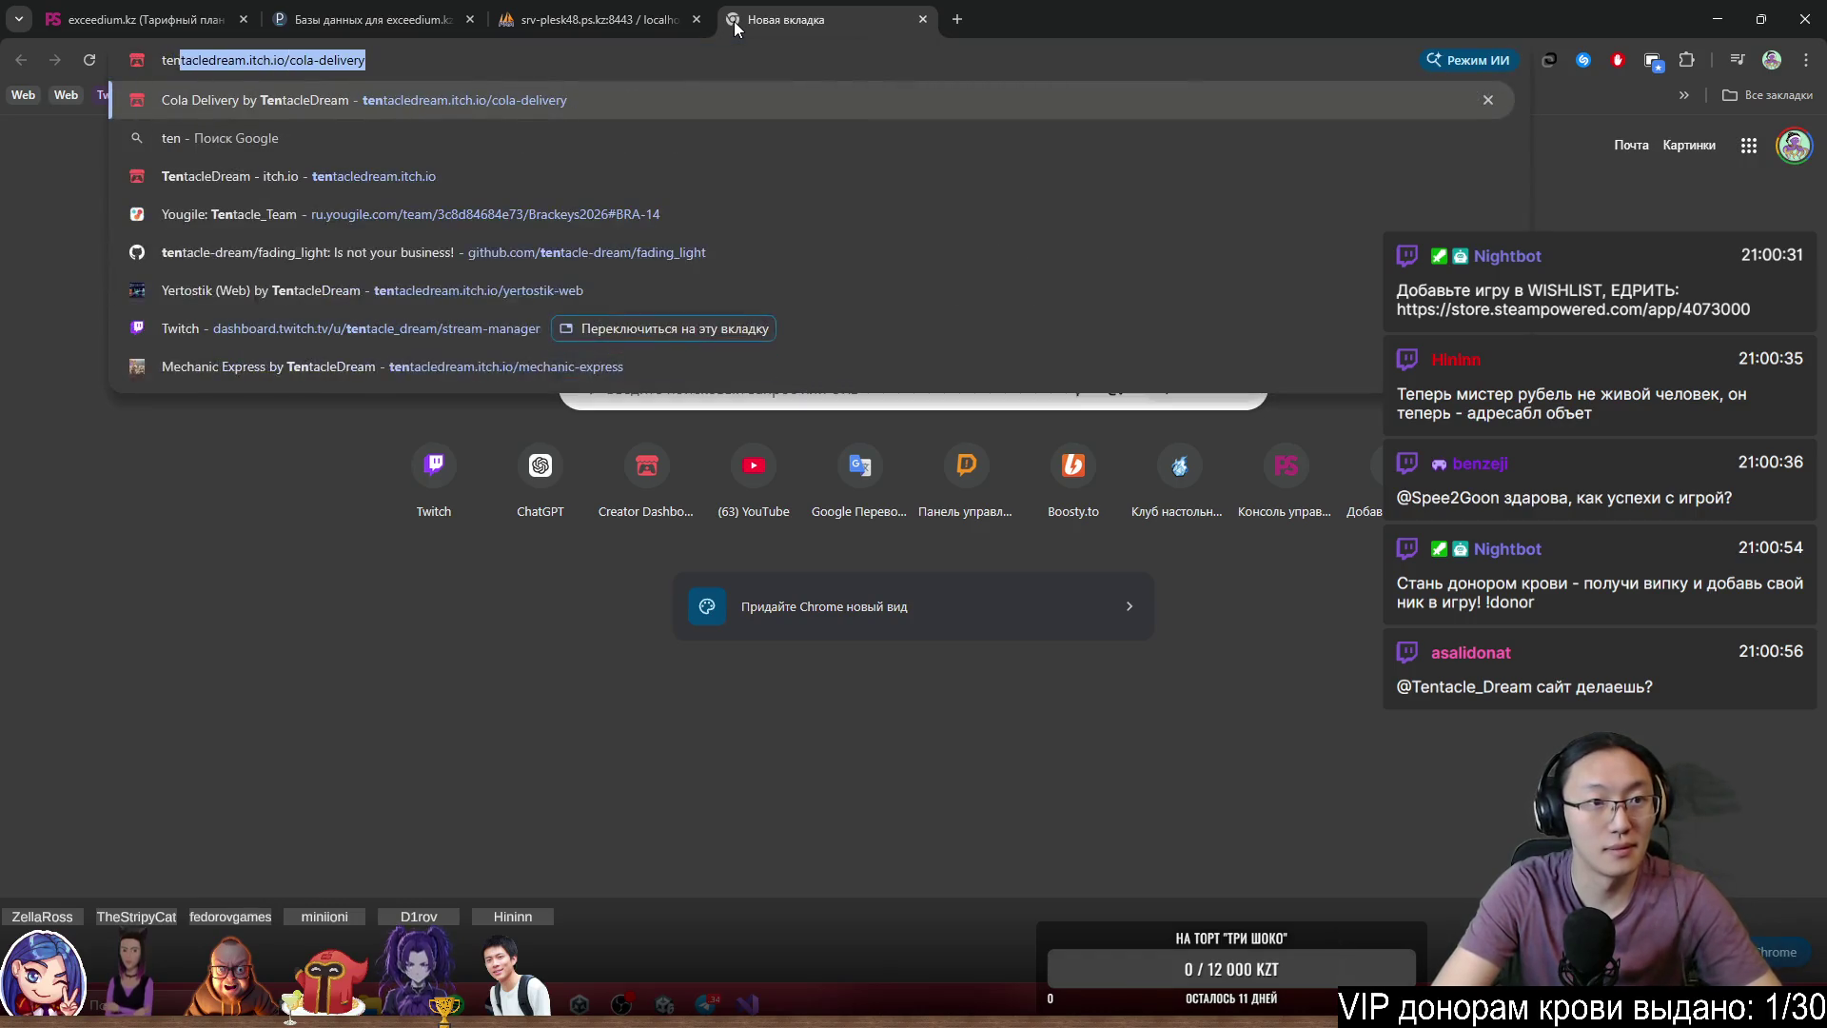
key("ctrl+a")
key("BackSpace")
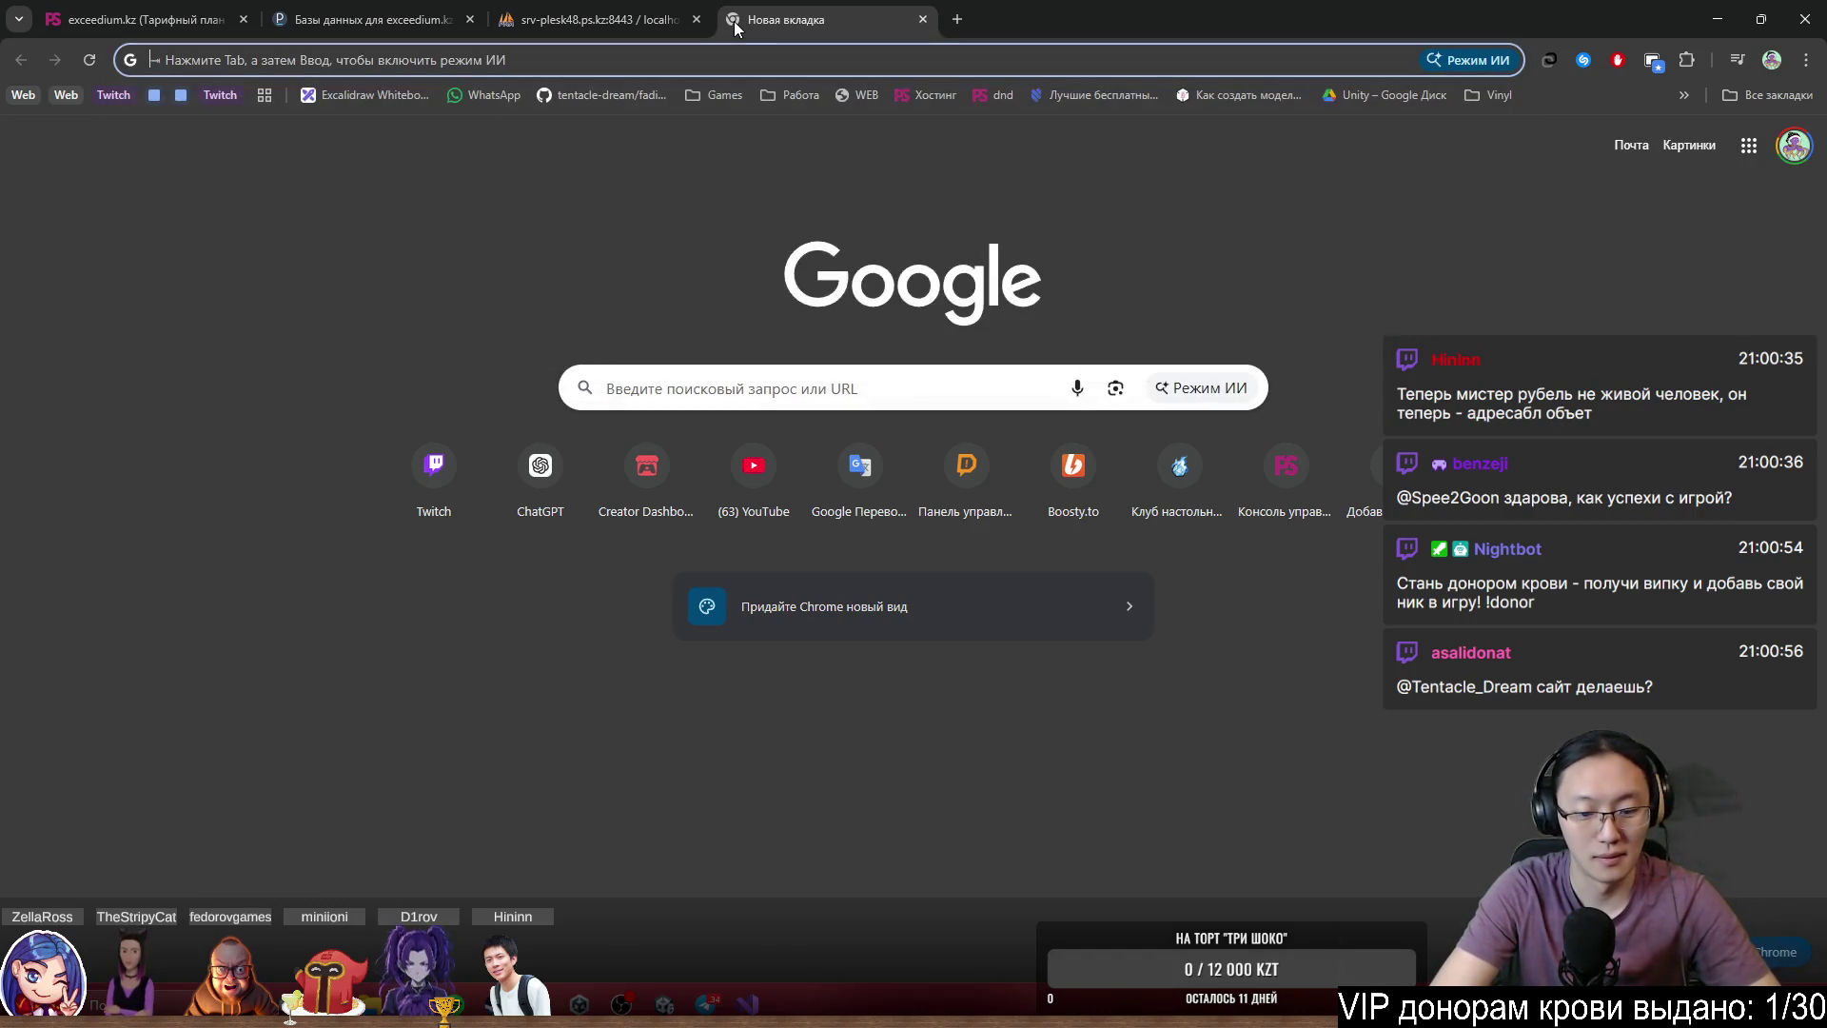
Load exceedium.kz/tentacle_dream.php and submit a typed password in its form
type("ex")
key("Down")
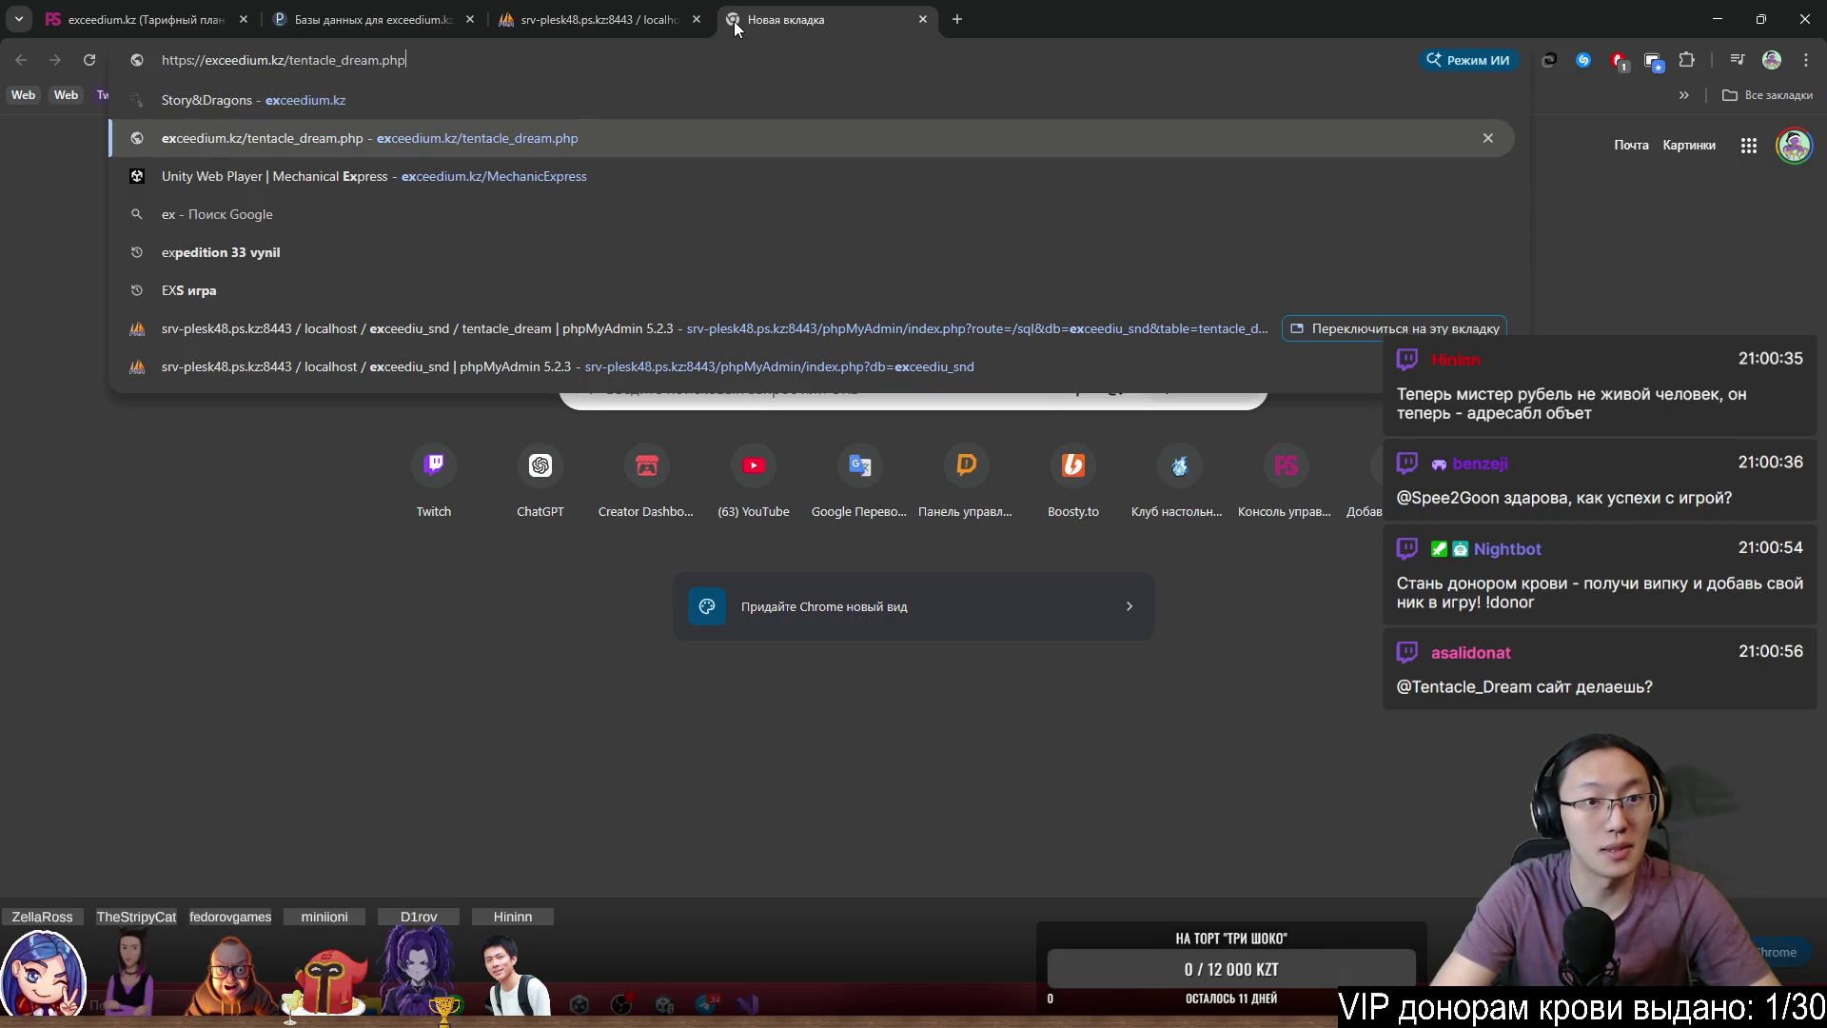
key("Return")
left_click(77, 121)
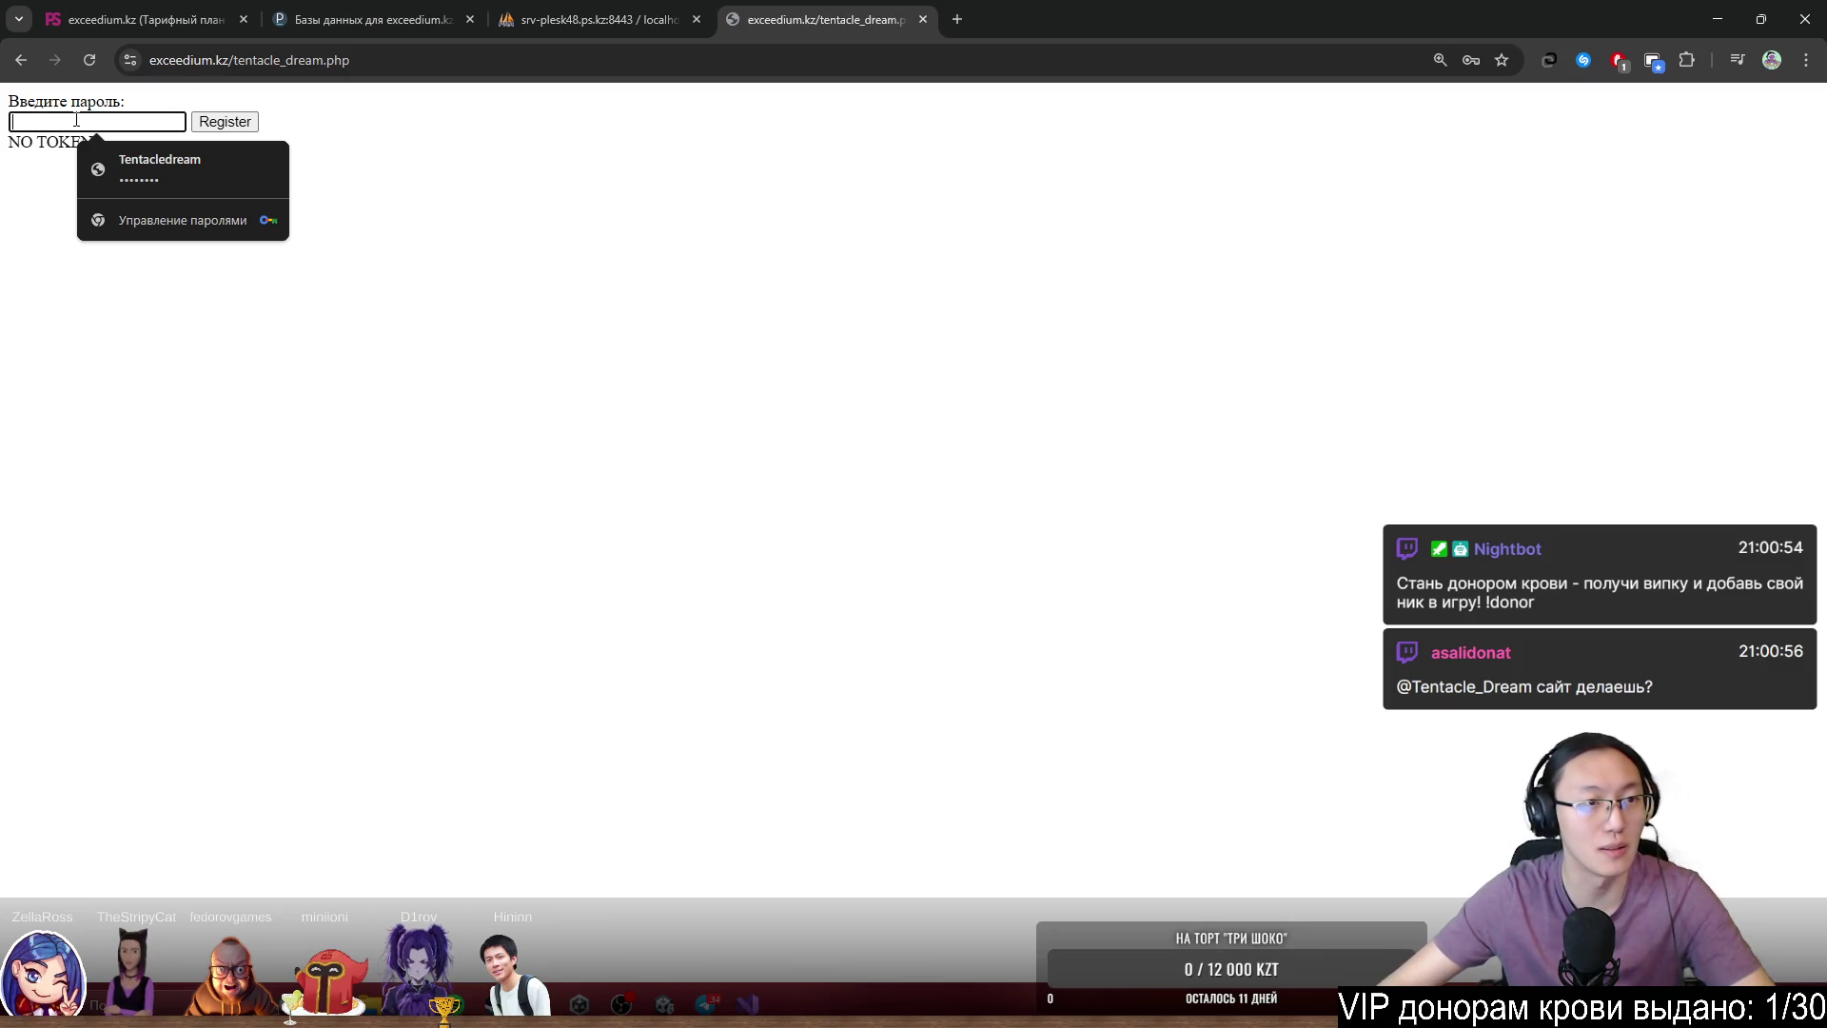
left_click(224, 122)
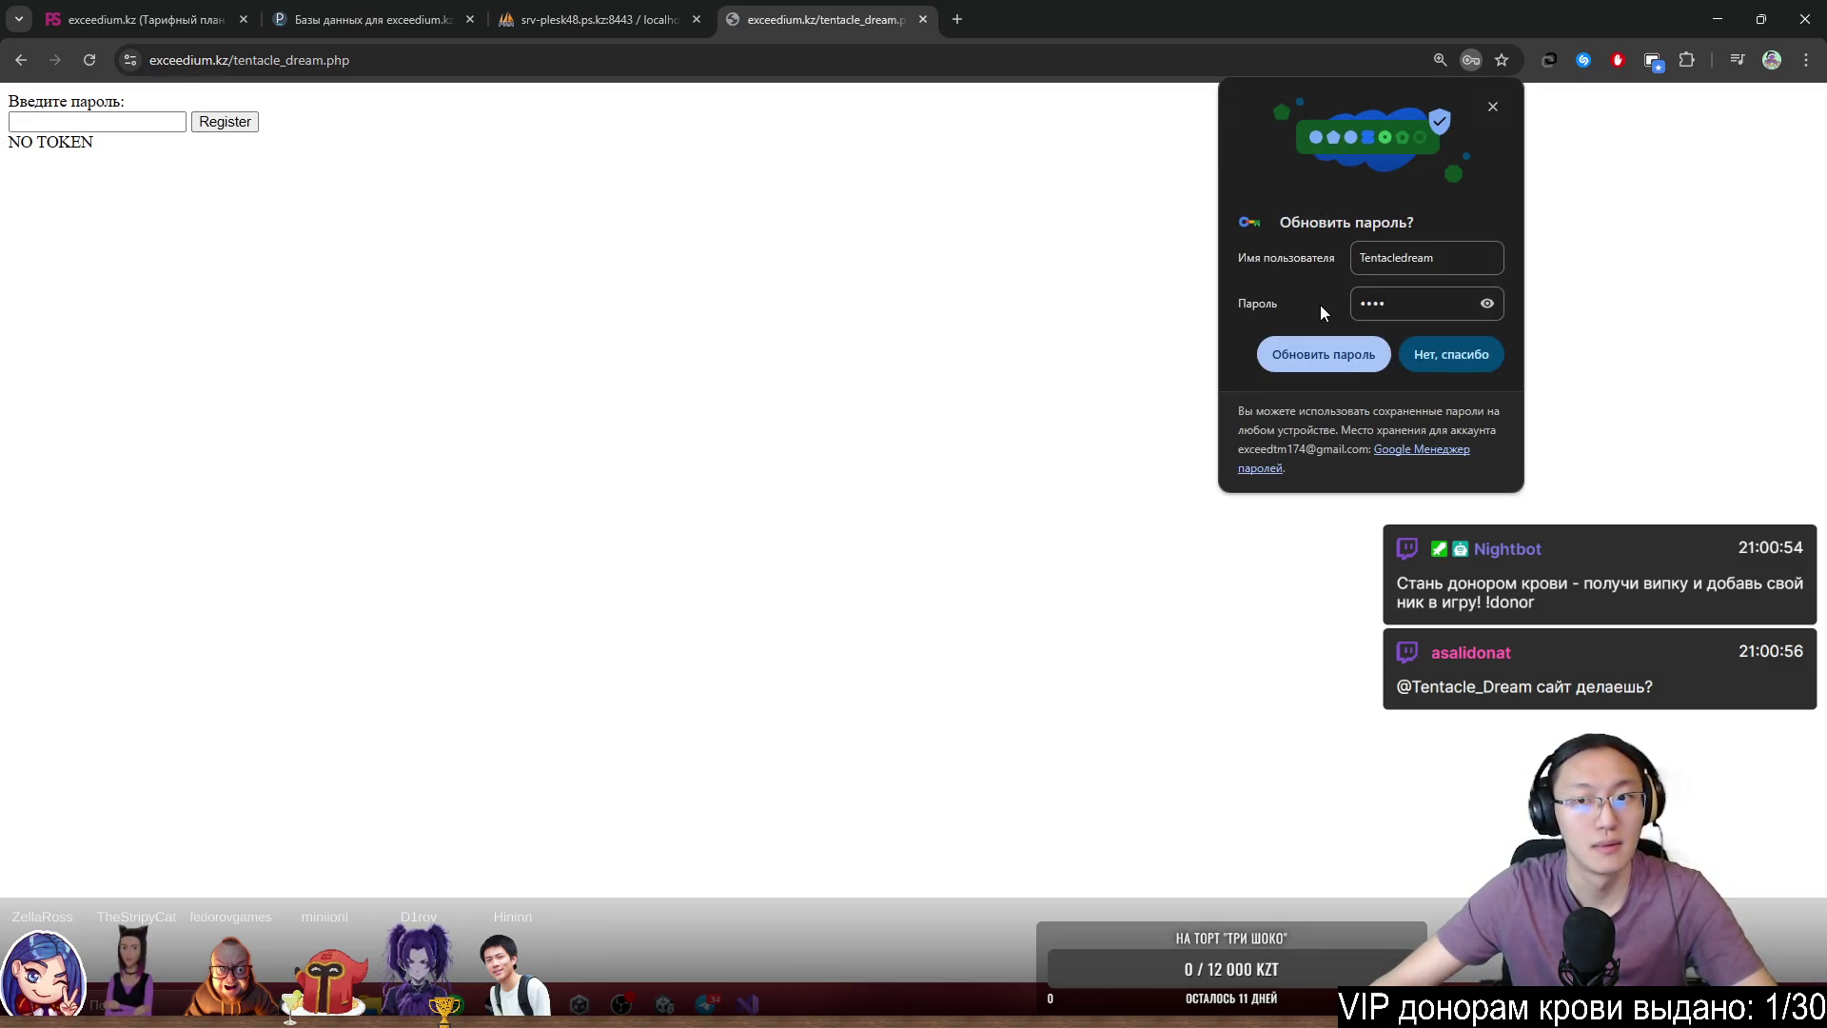
Autofill and submit the saved password, then briefly show and minimize the Boosty folder window
left_click(1447, 355)
left_click(109, 125)
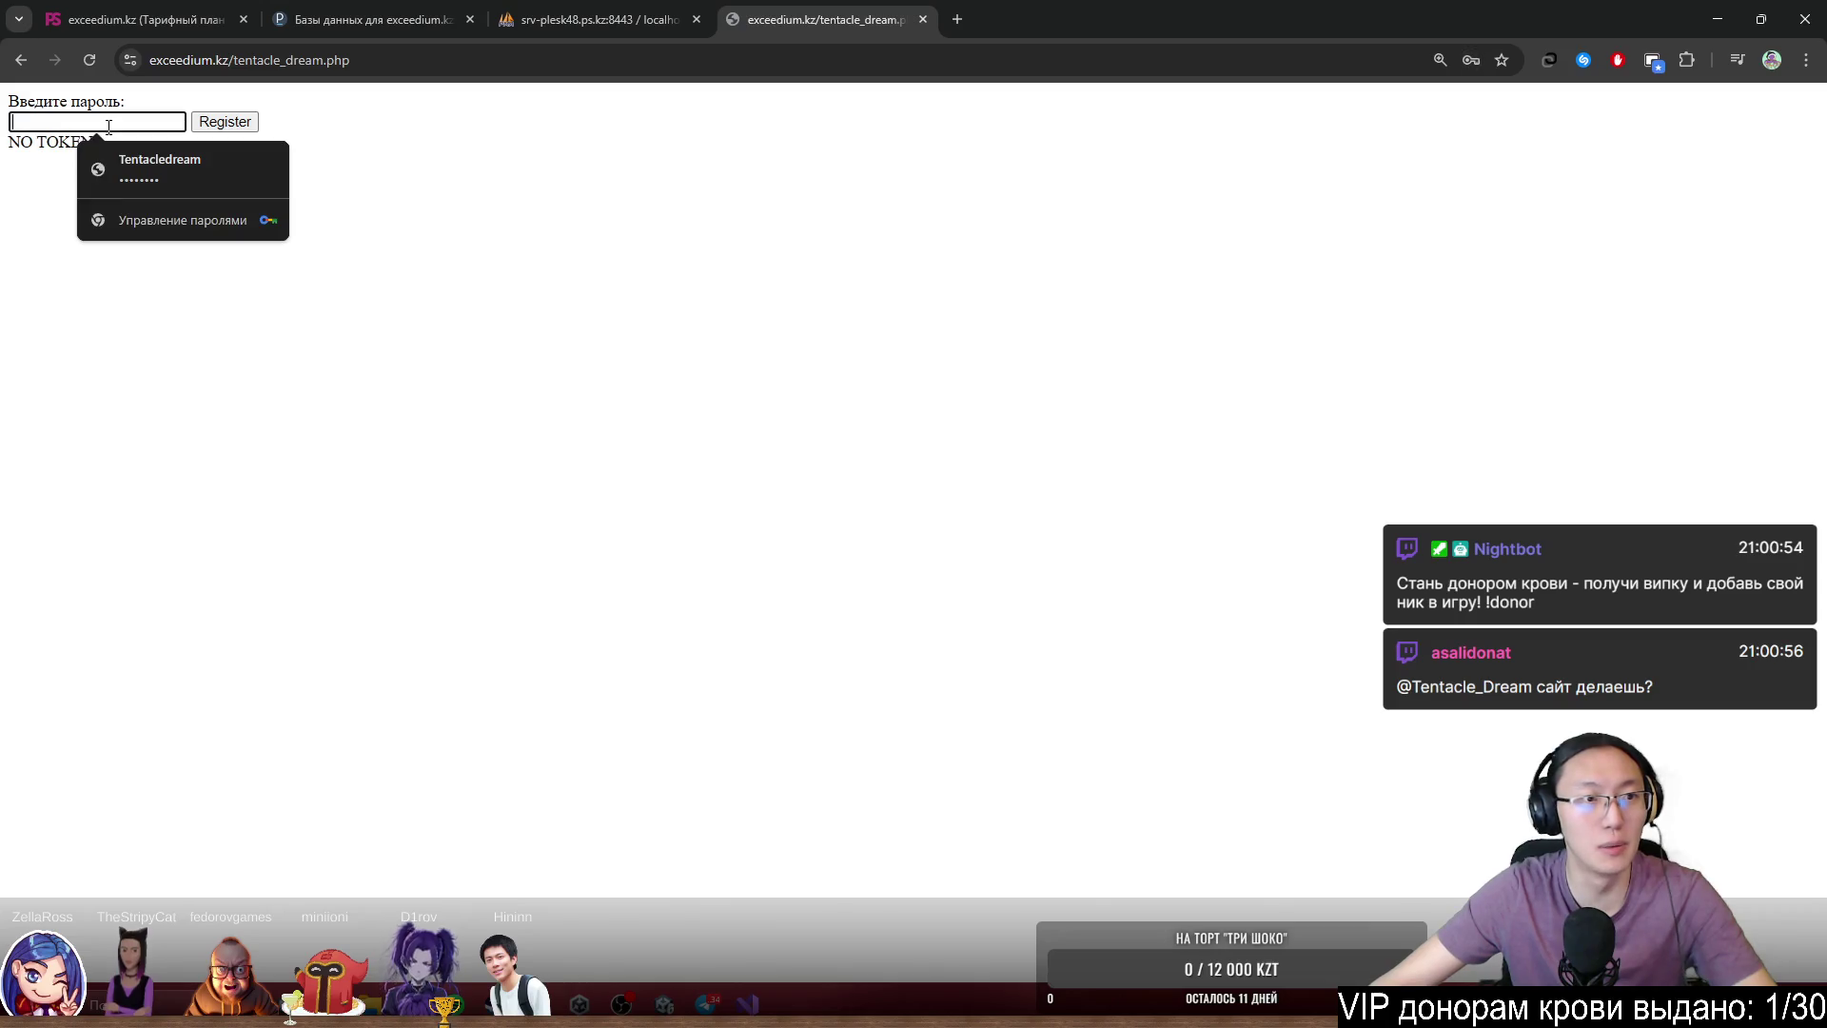
left_click(131, 163)
left_click(233, 123)
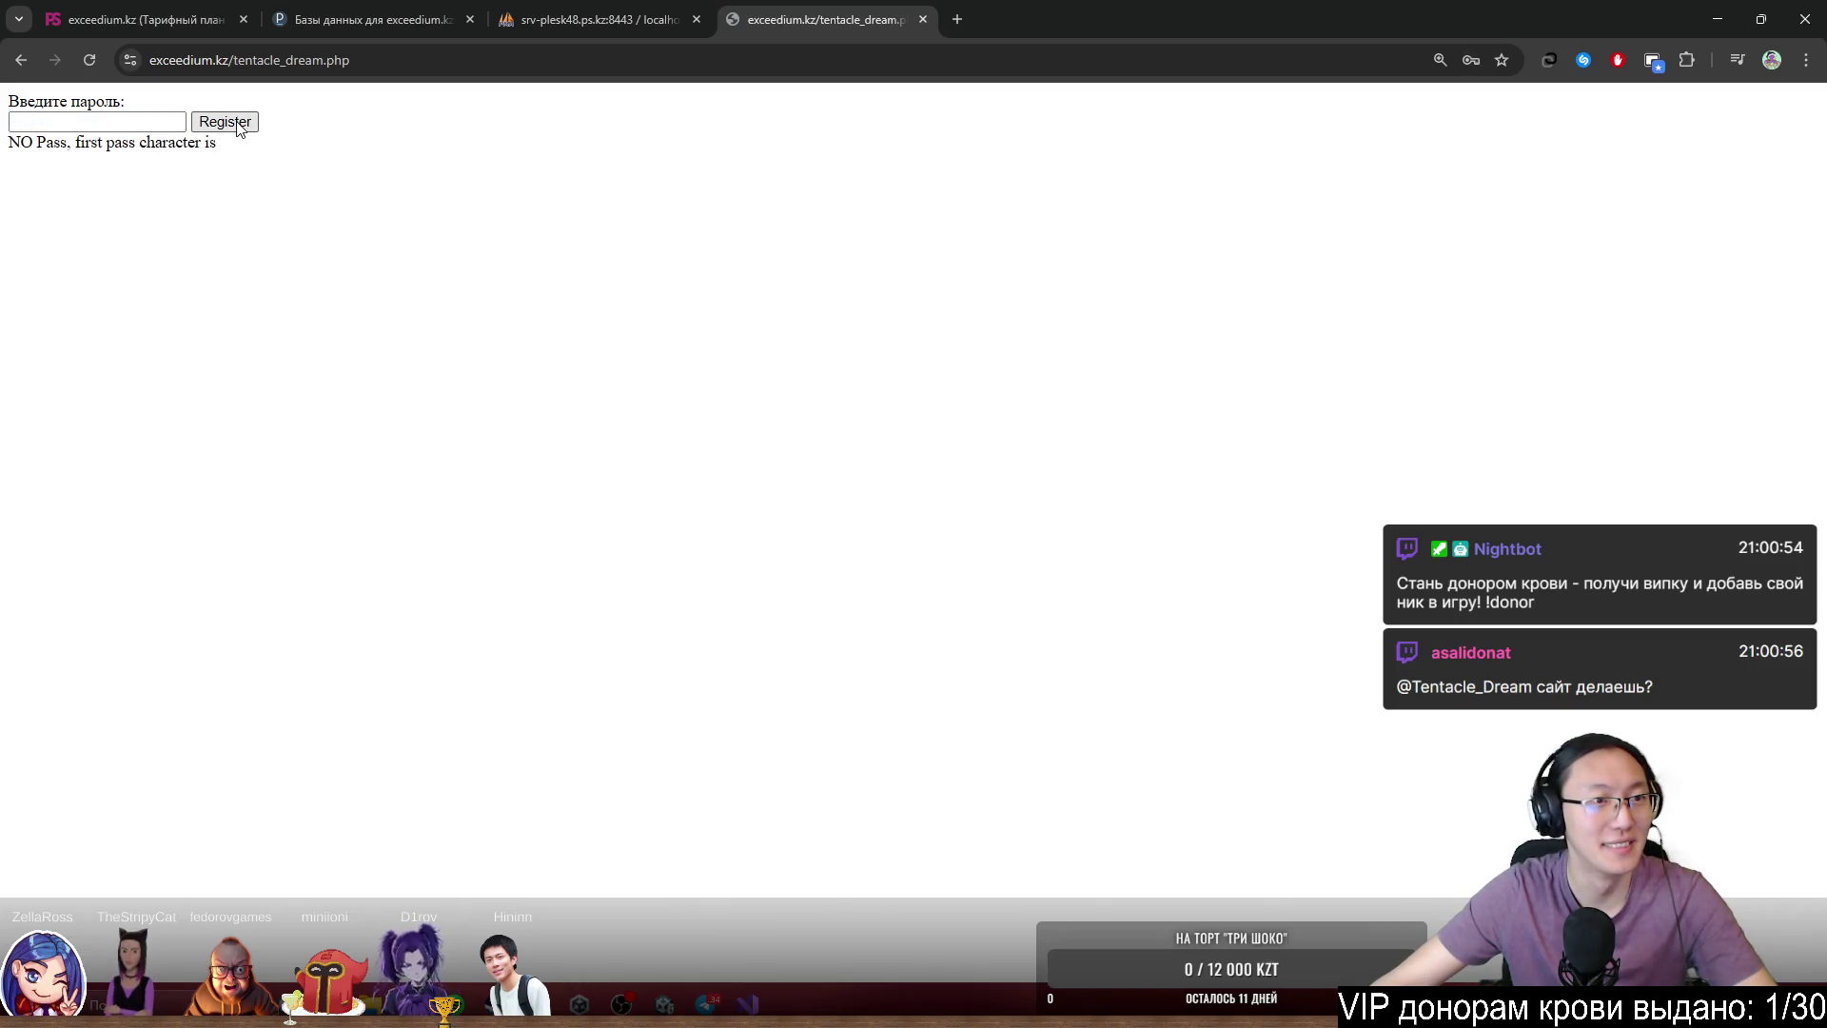
left_click(127, 125)
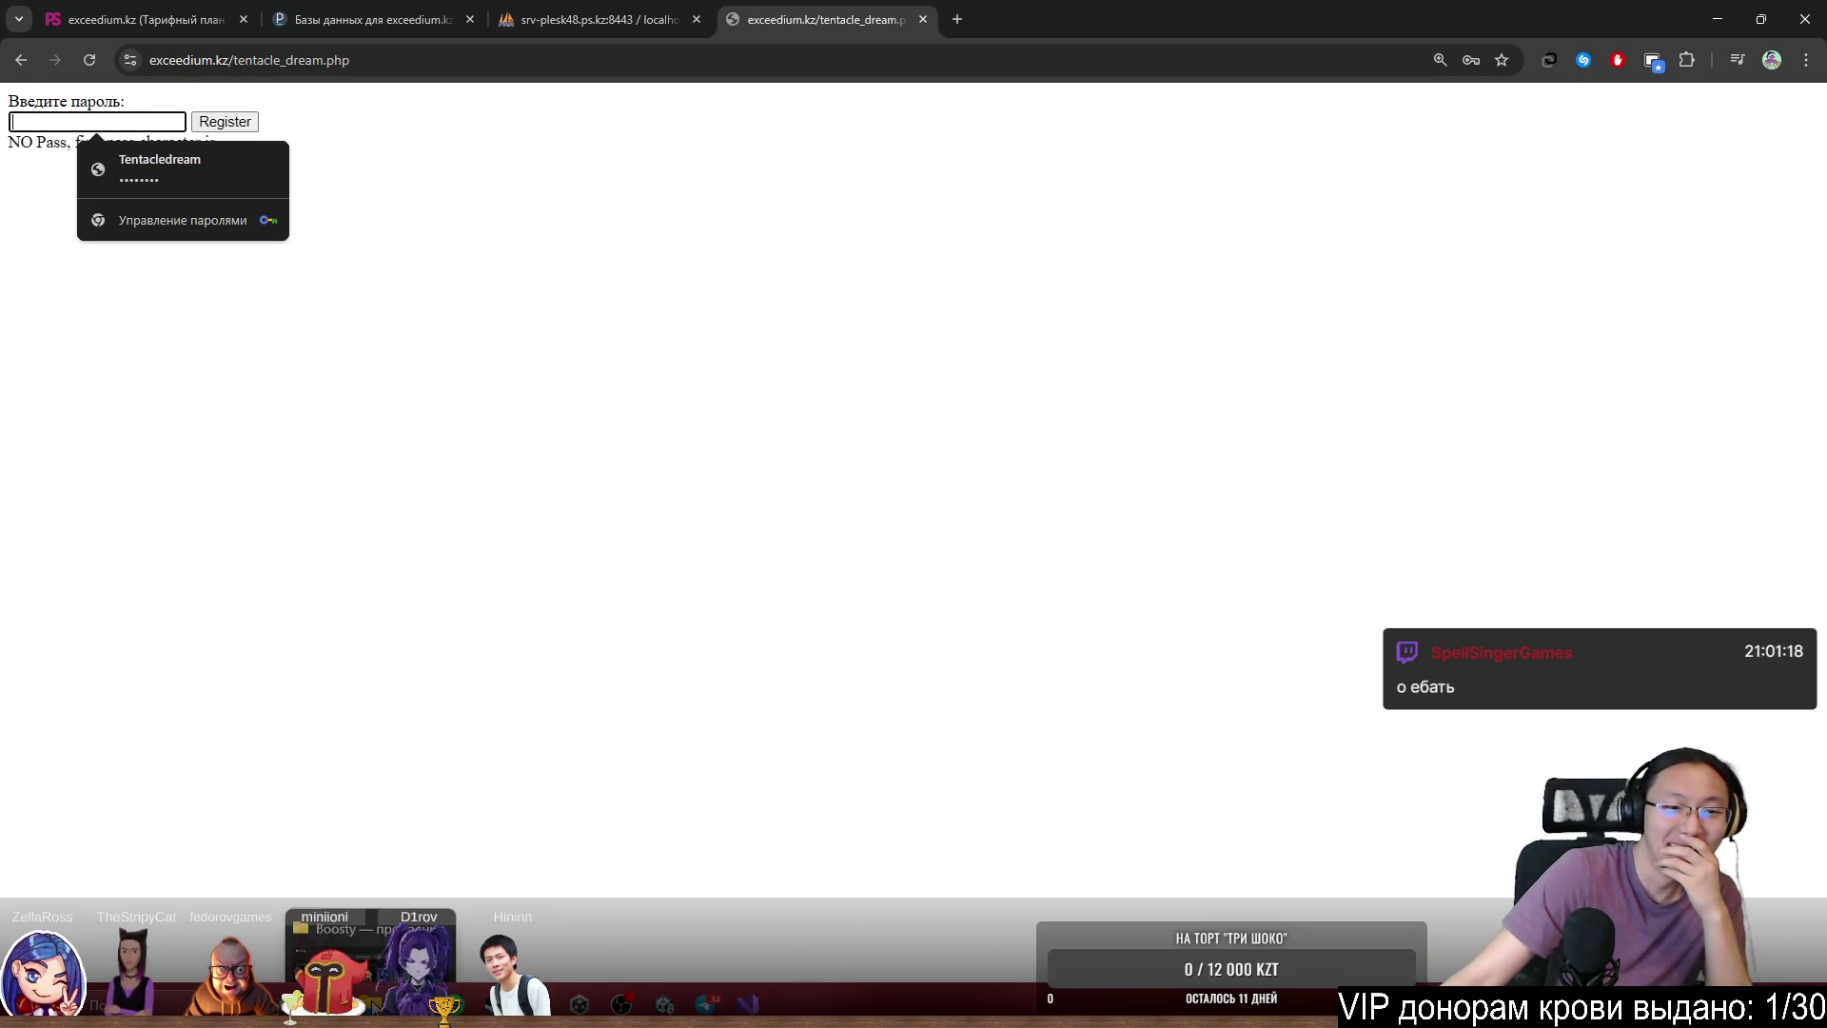
left_click(372, 1006)
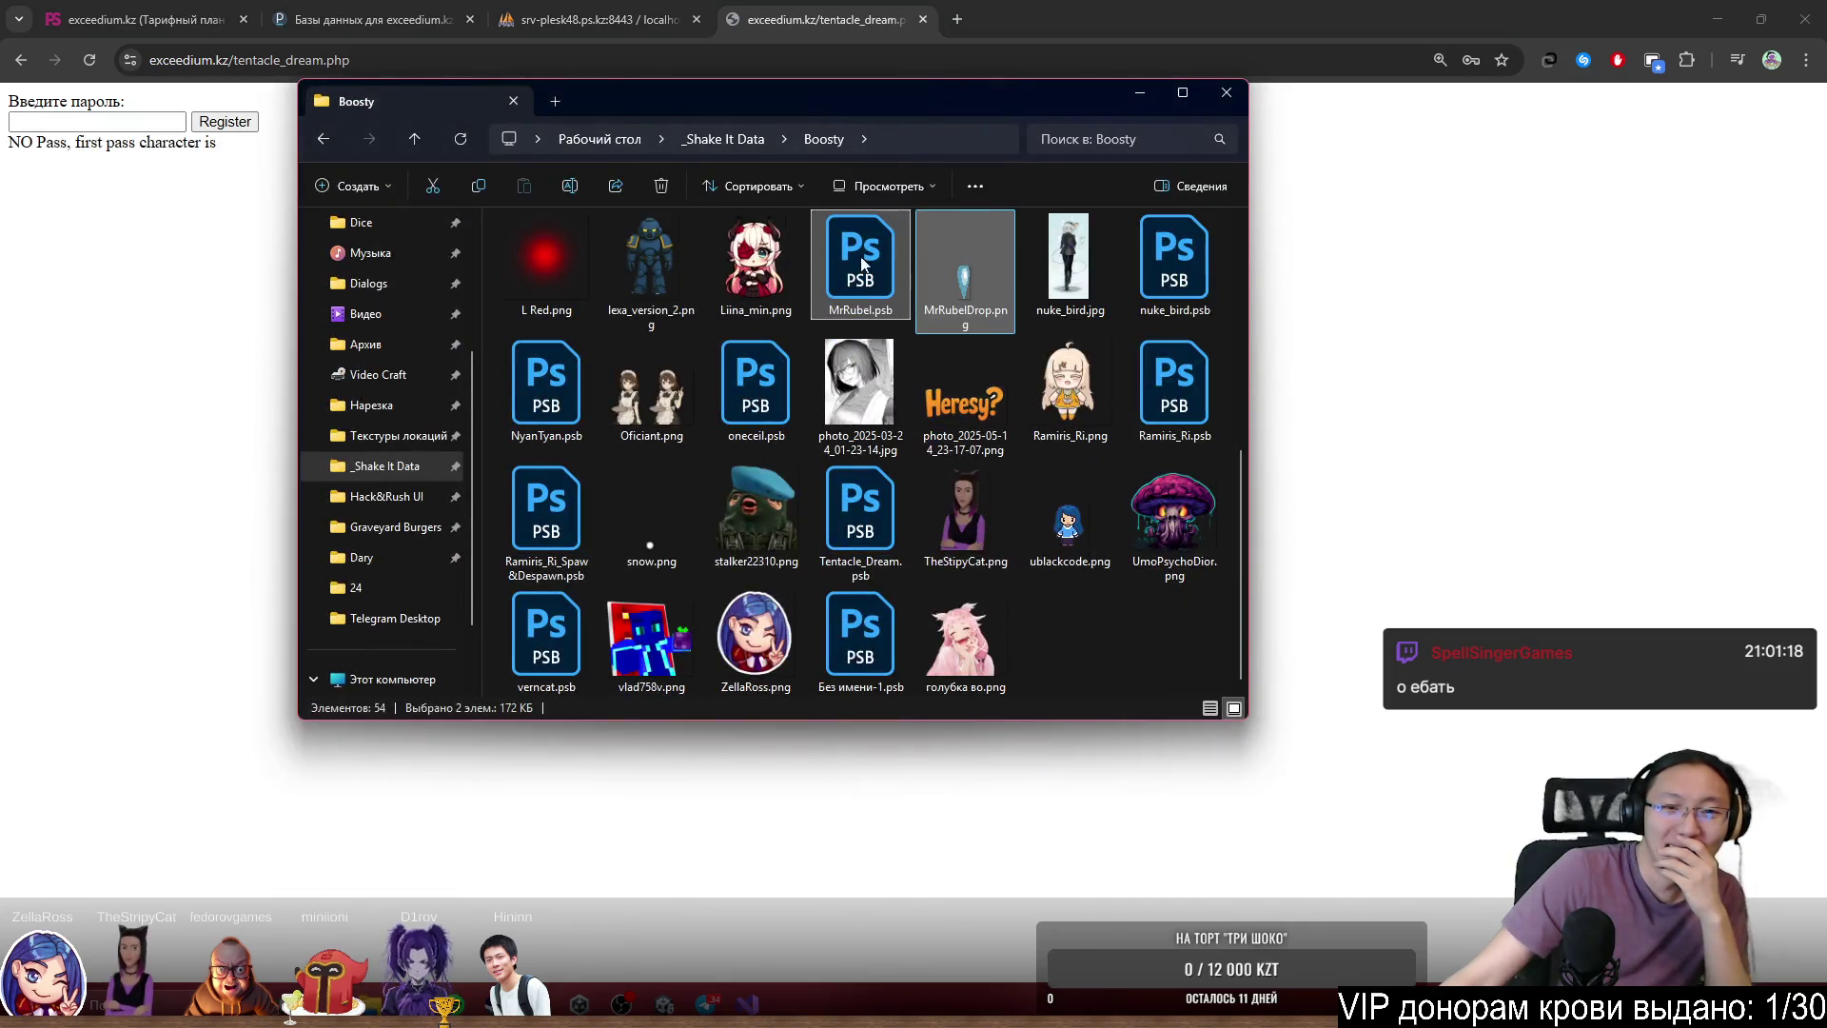
left_click(1139, 92)
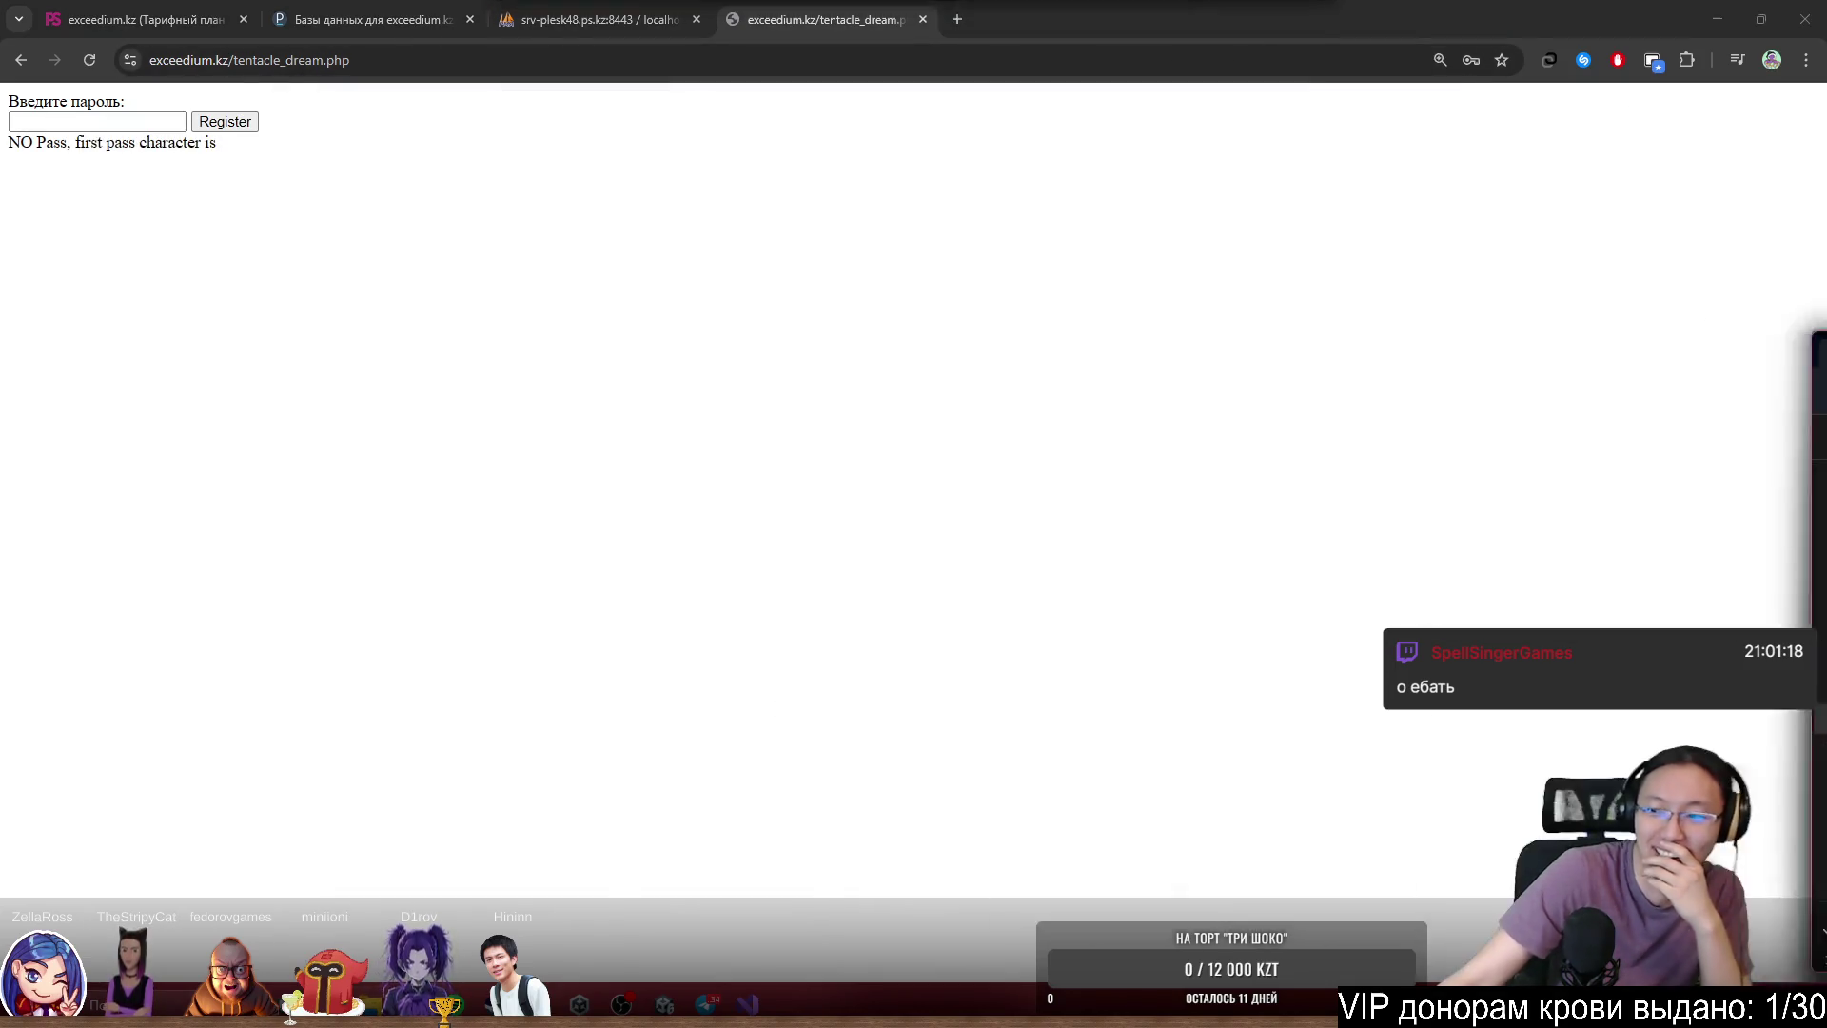
left_click(663, 11)
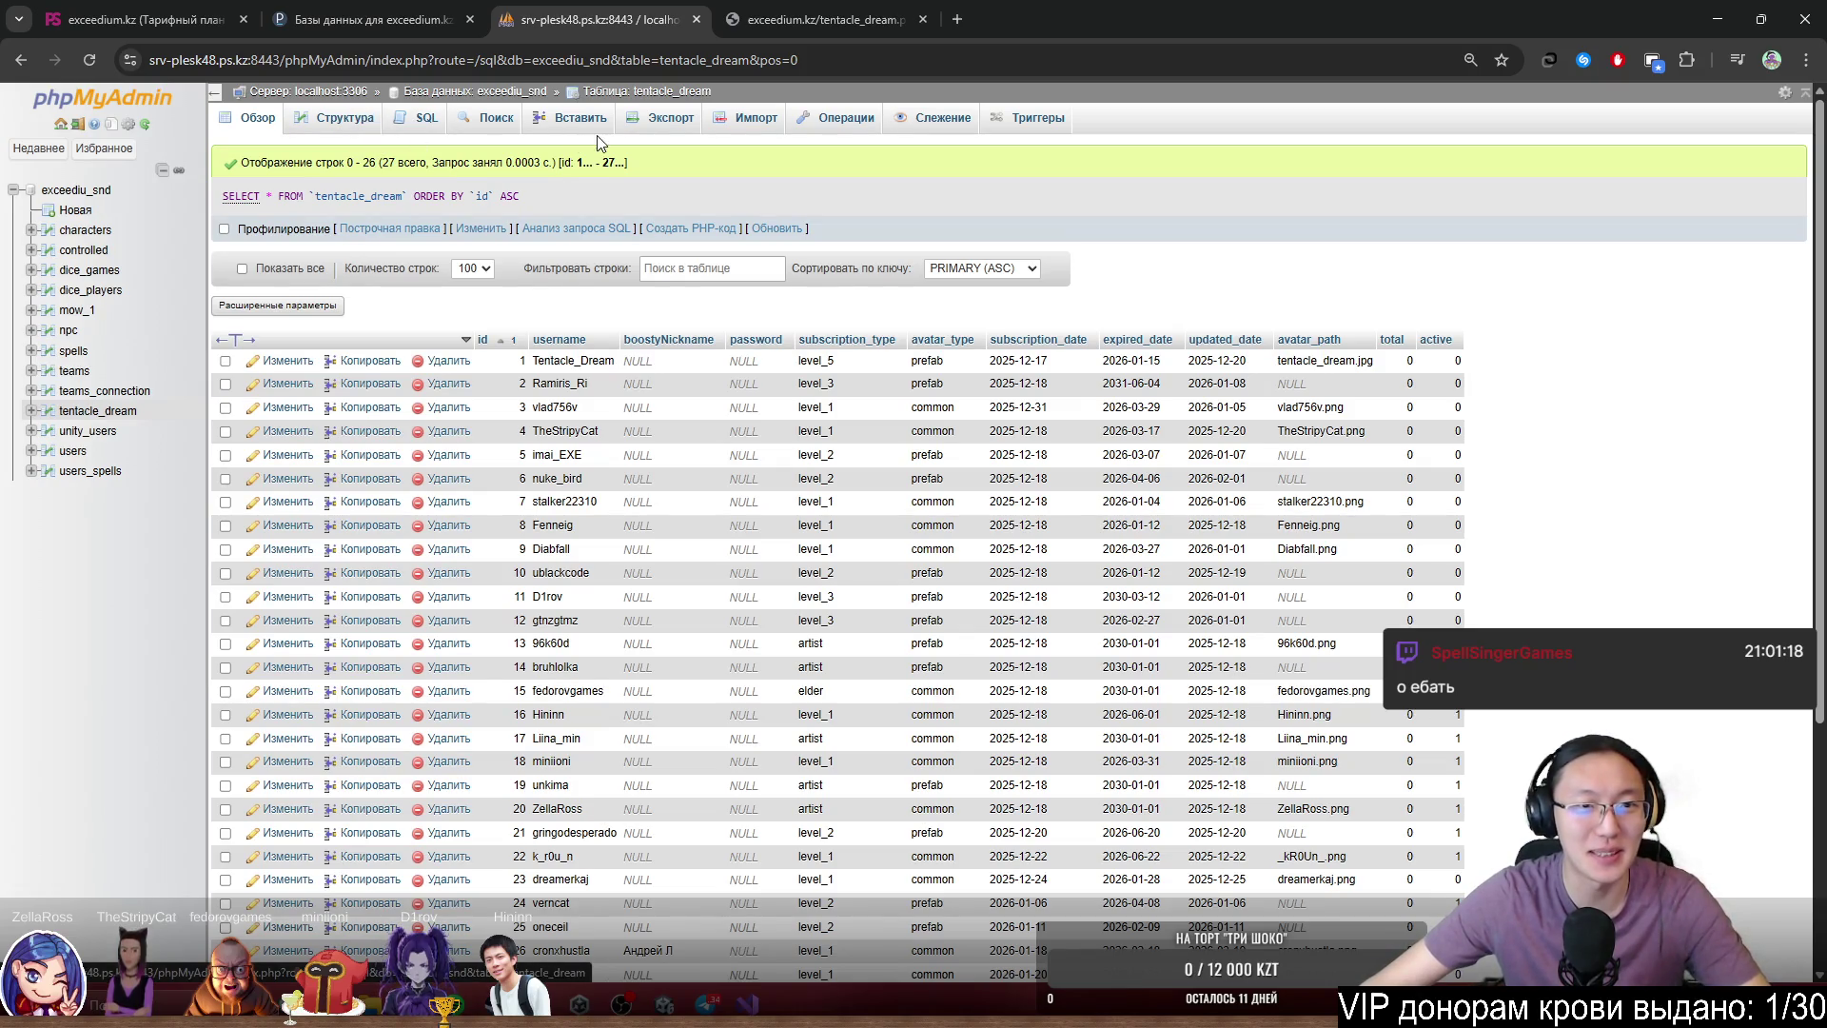
left_click(545, 134)
left_click(785, 252)
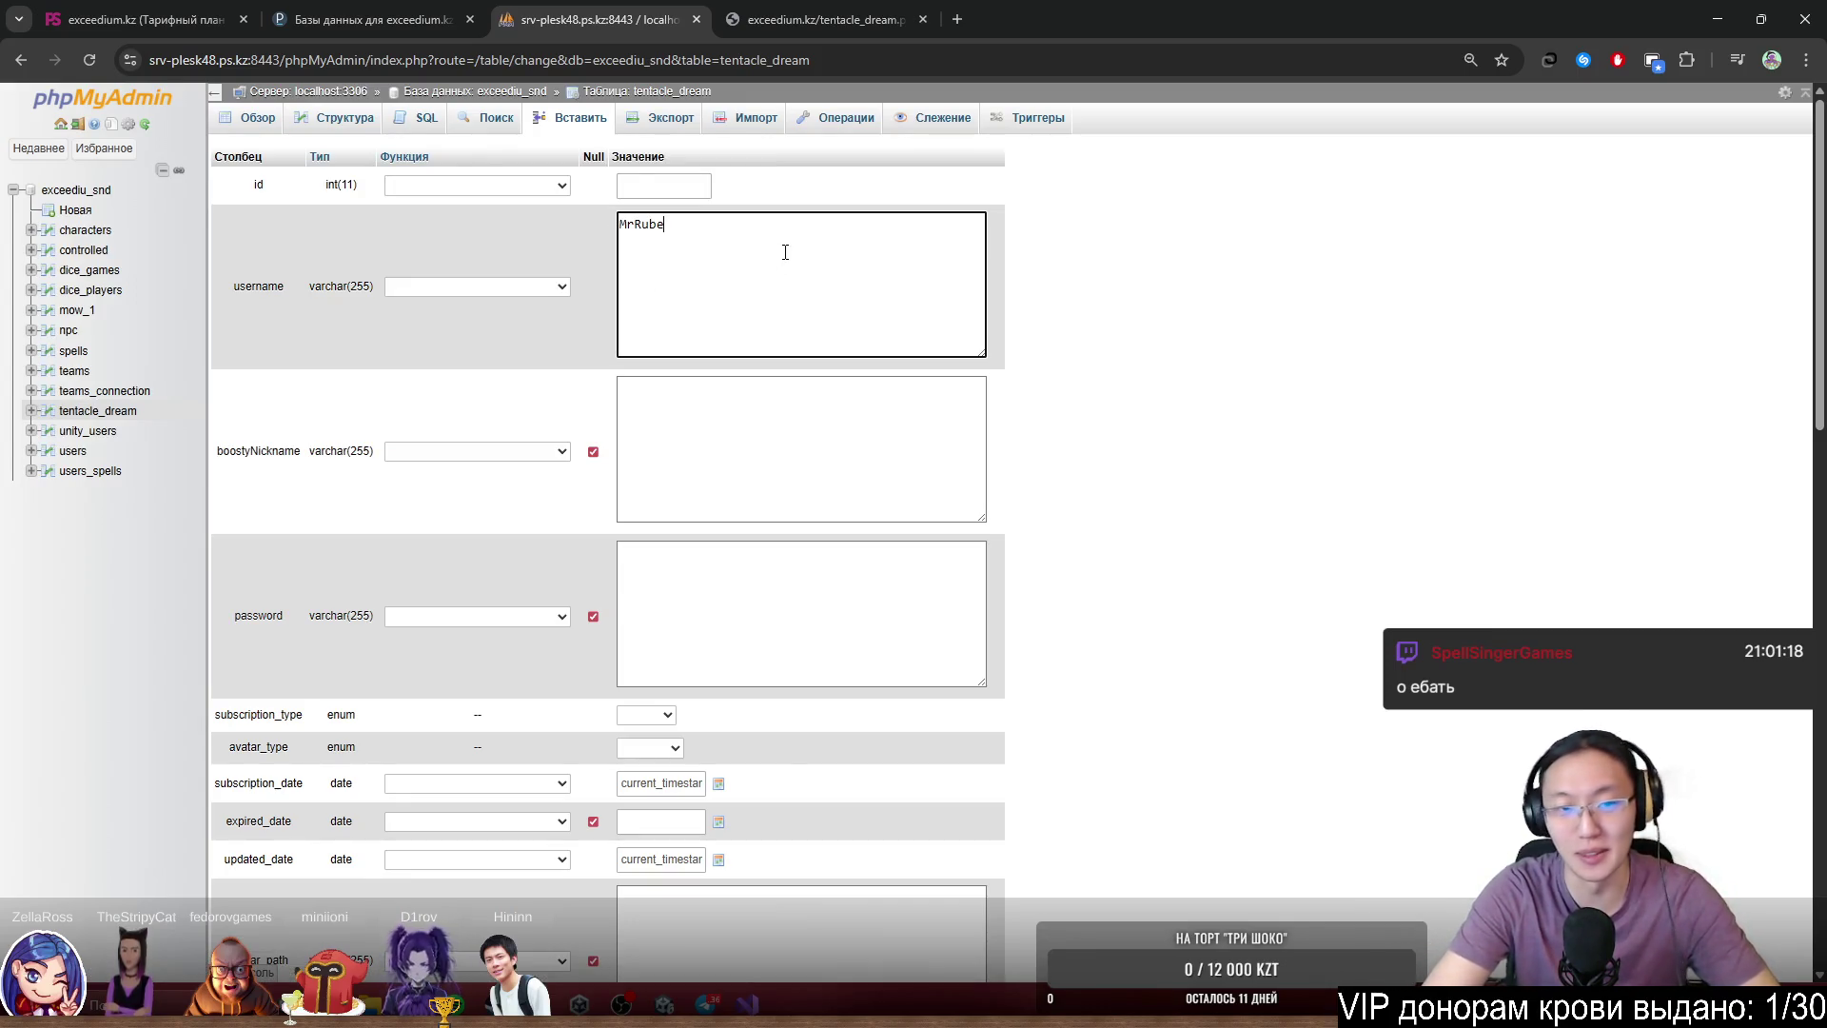
type("l")
left_click(838, 464)
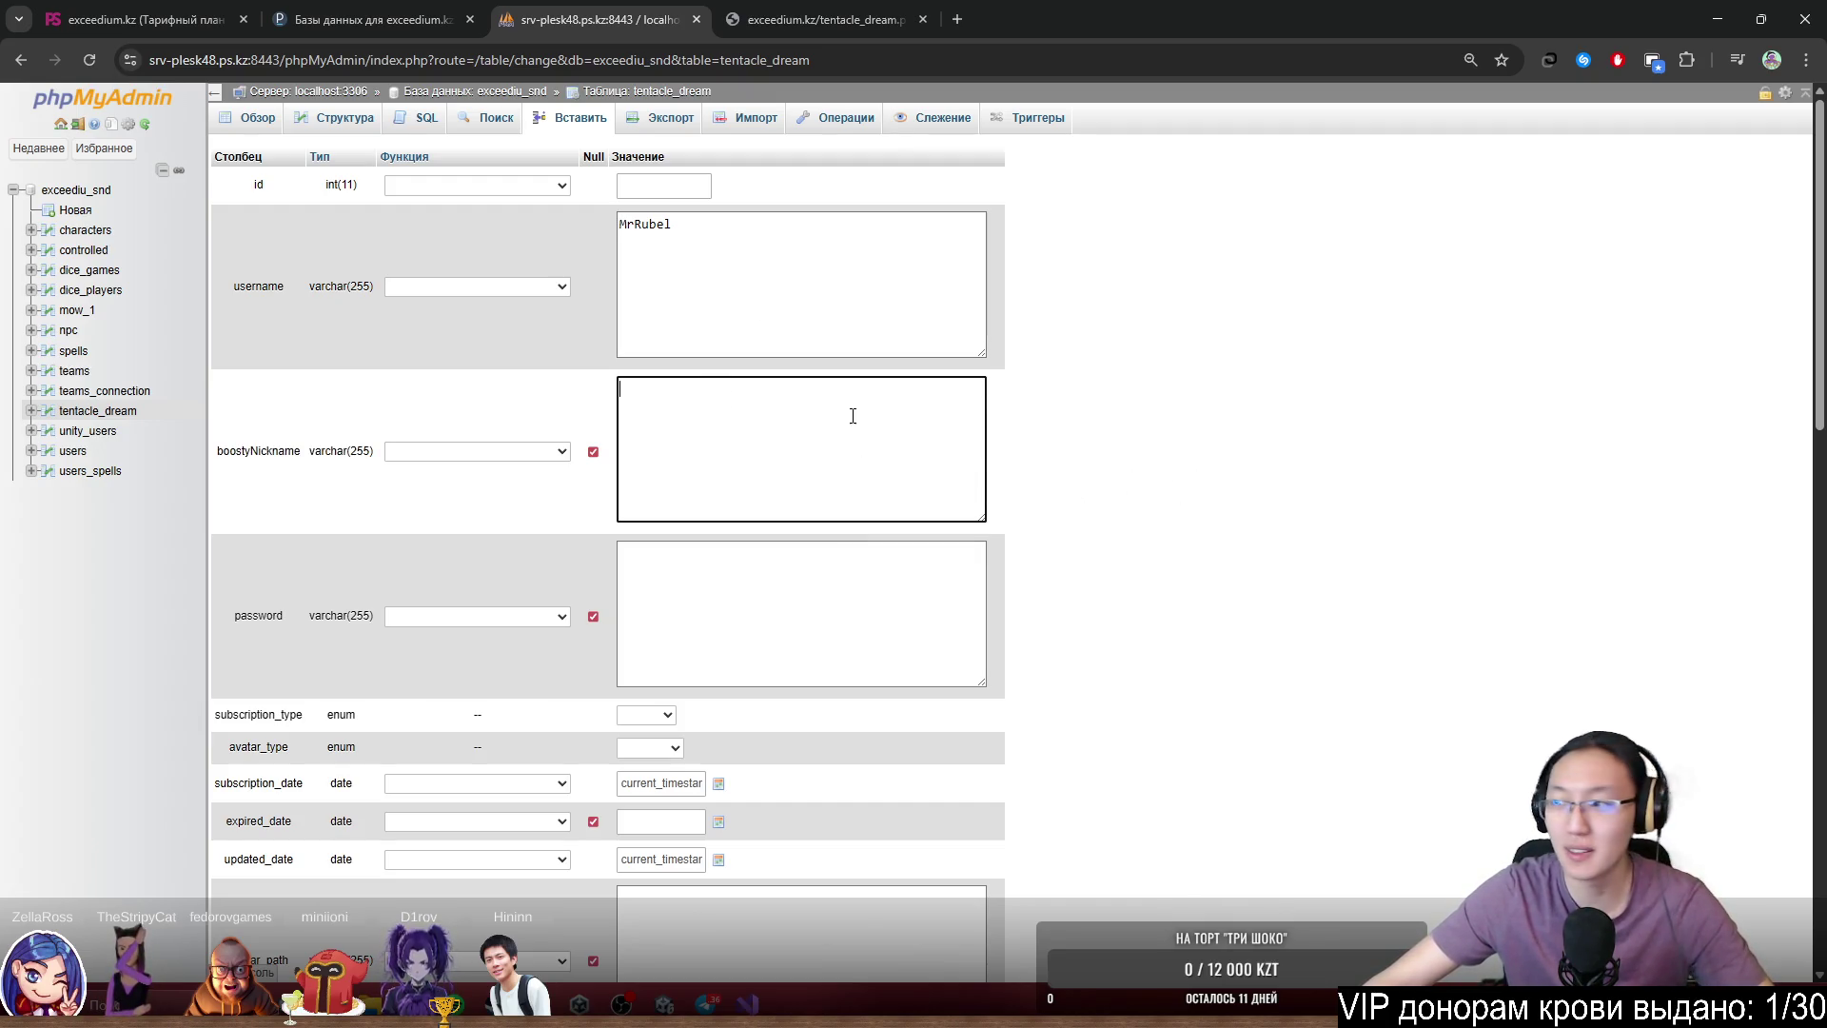
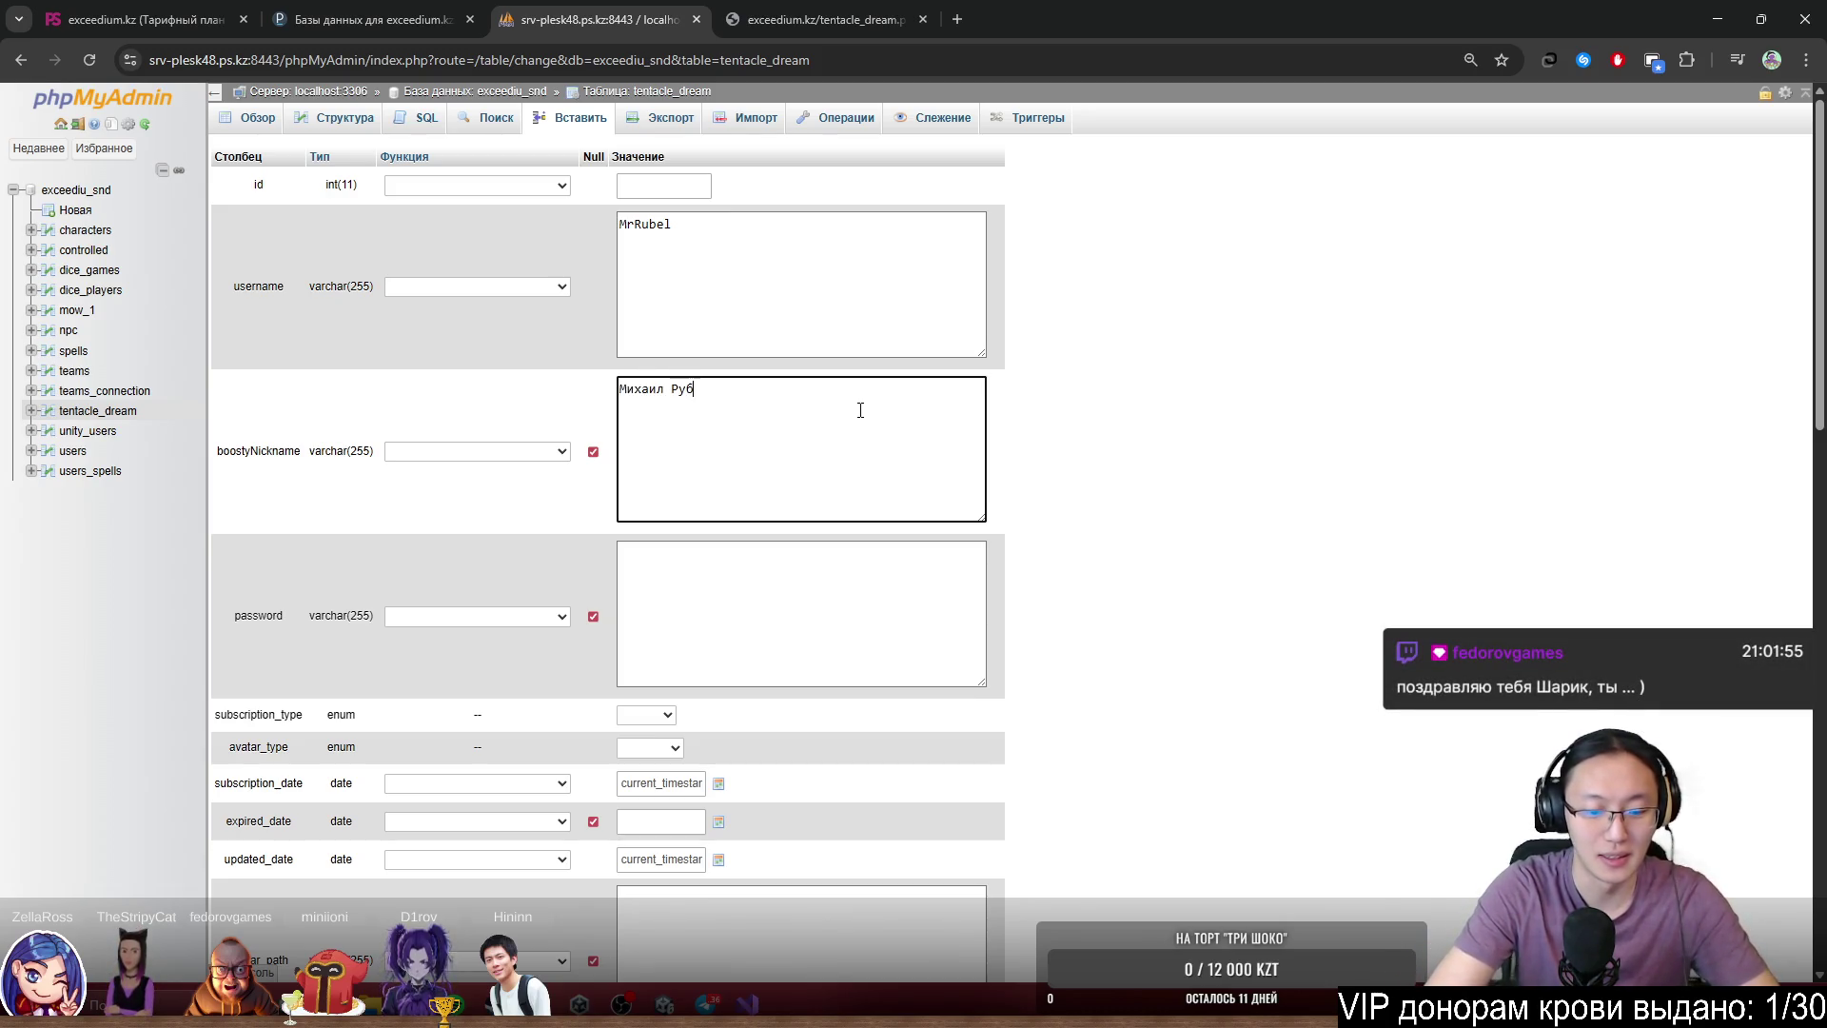
scroll(1031, 351, "down", 2)
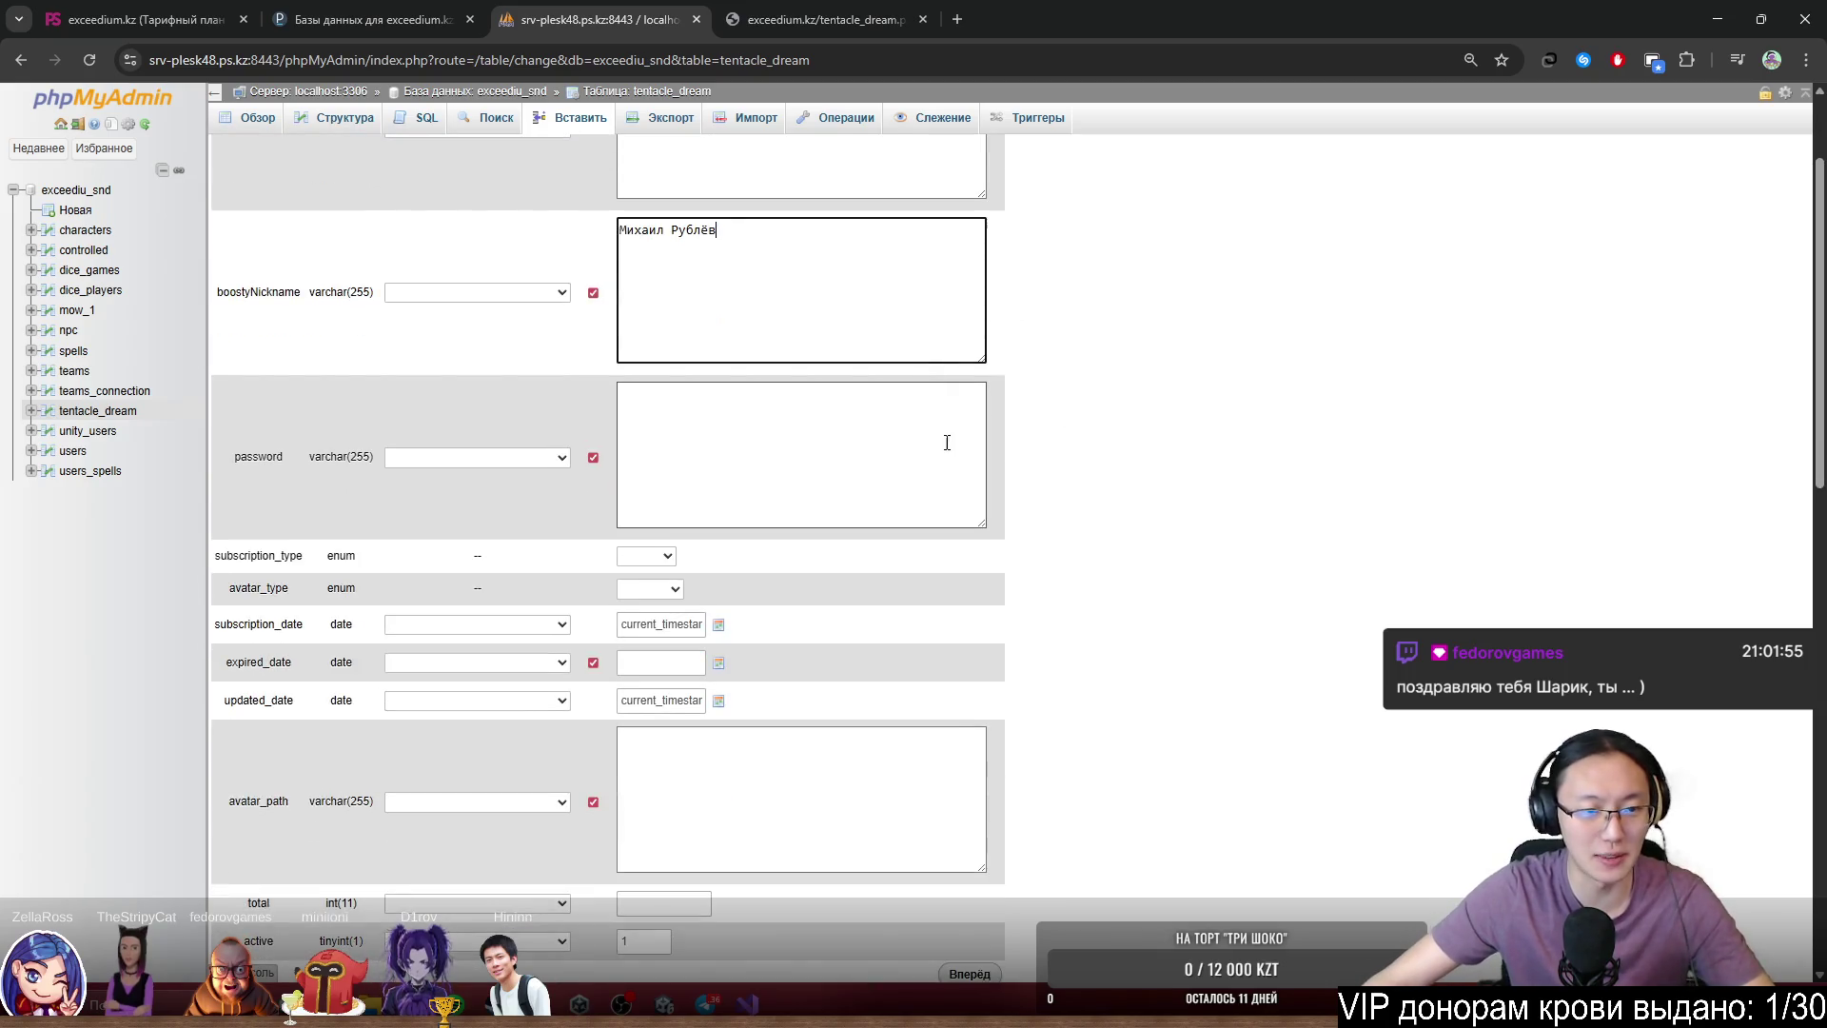
Set subscription_type to level_2, avatar_type to prefab, and expired_date to 2026-04-03
left_click(666, 560)
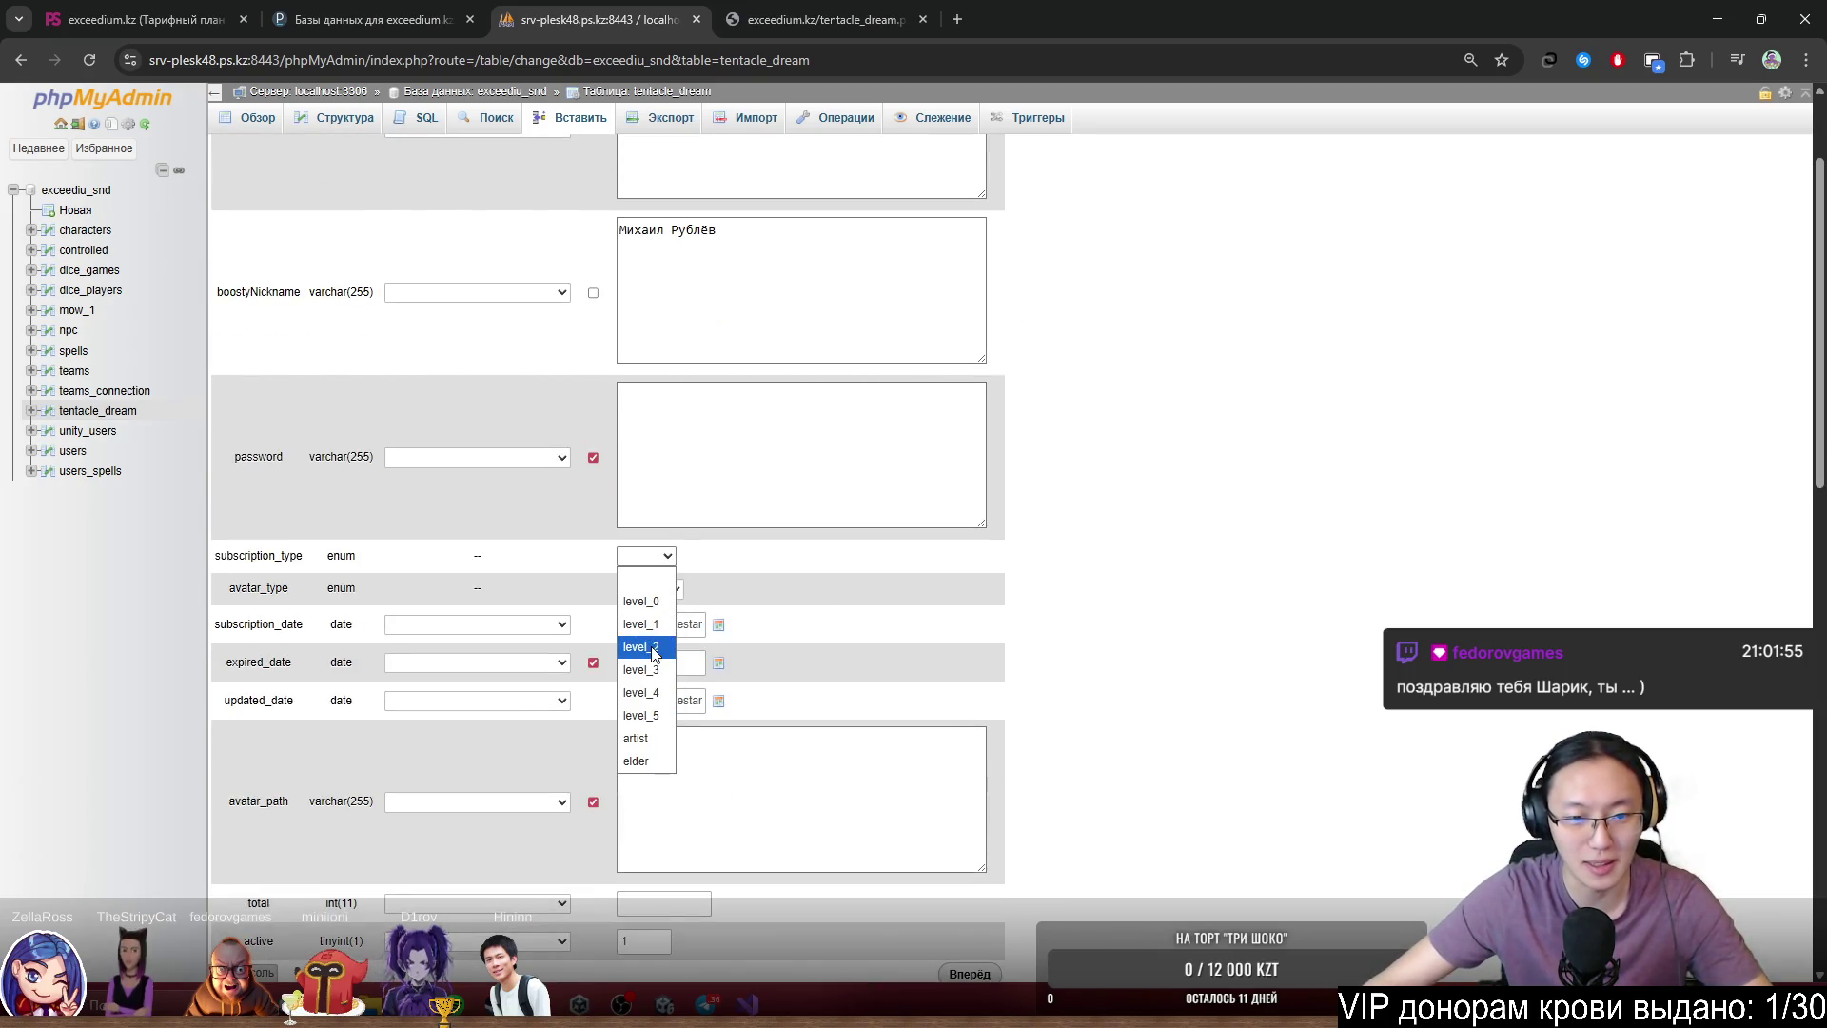
left_click(643, 644)
left_click(652, 658)
scroll(1141, 689, "down", 4)
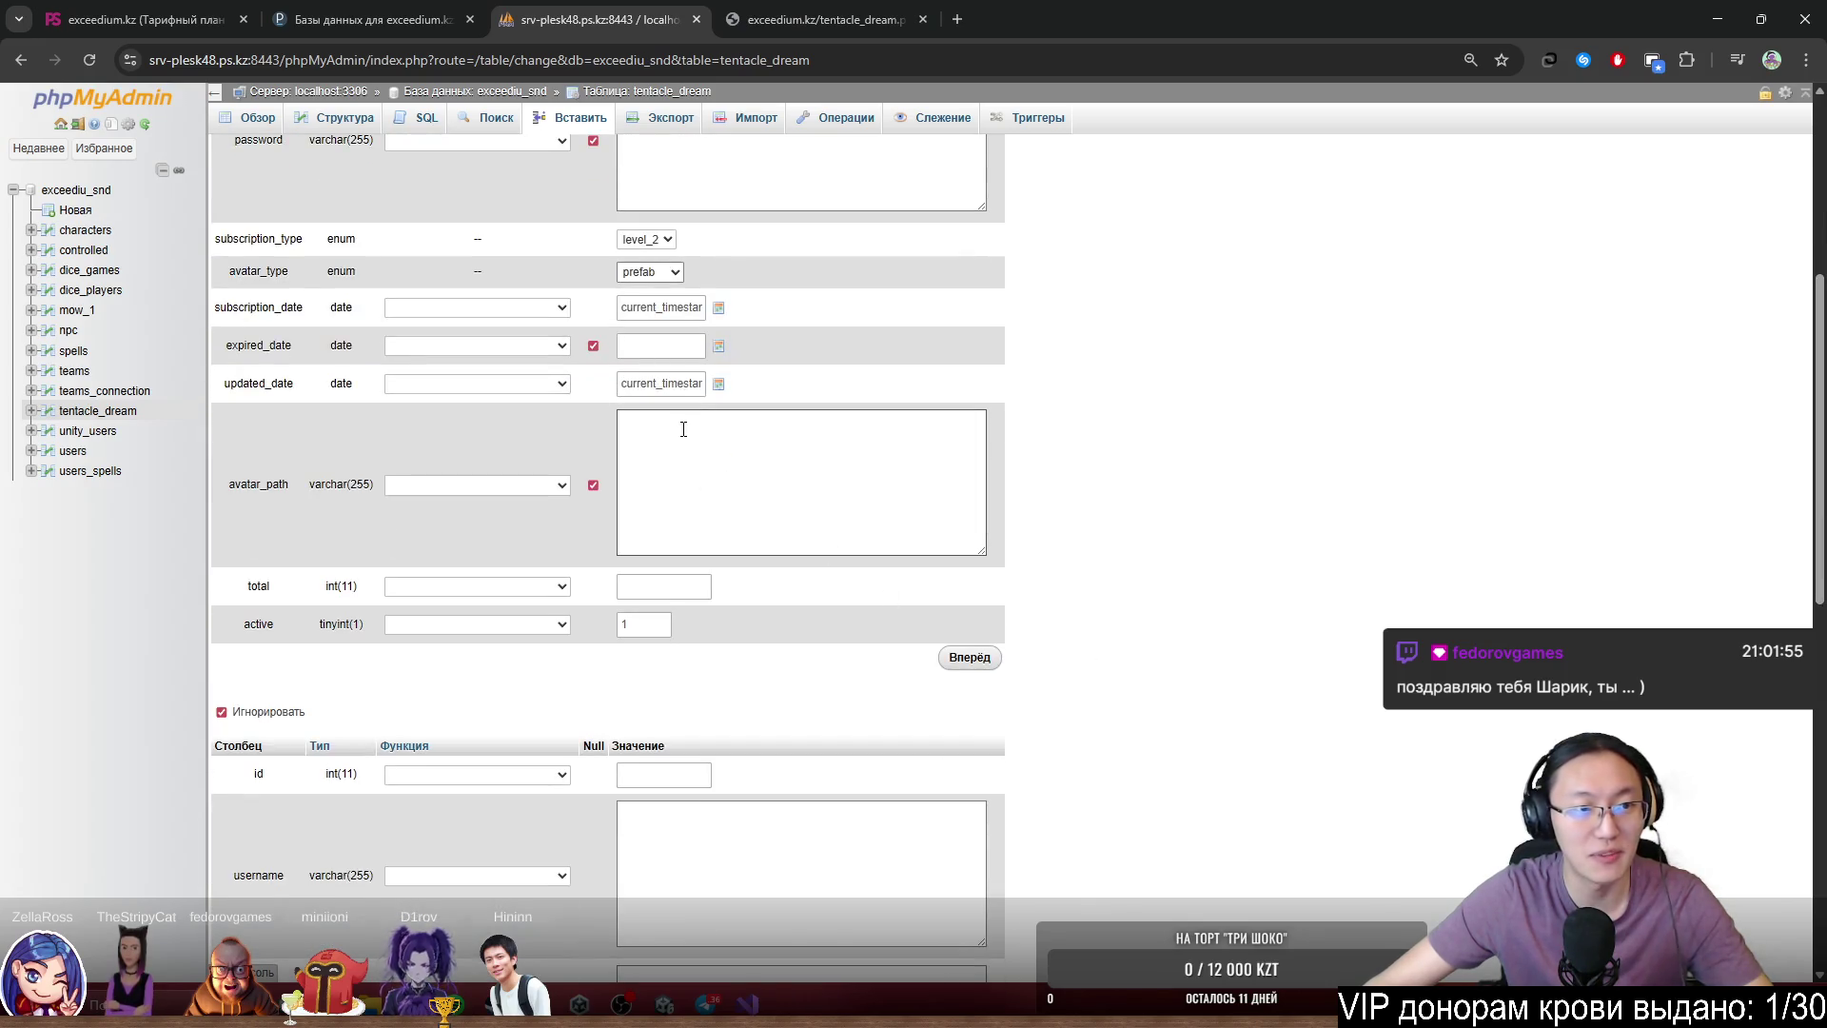
left_click(689, 345)
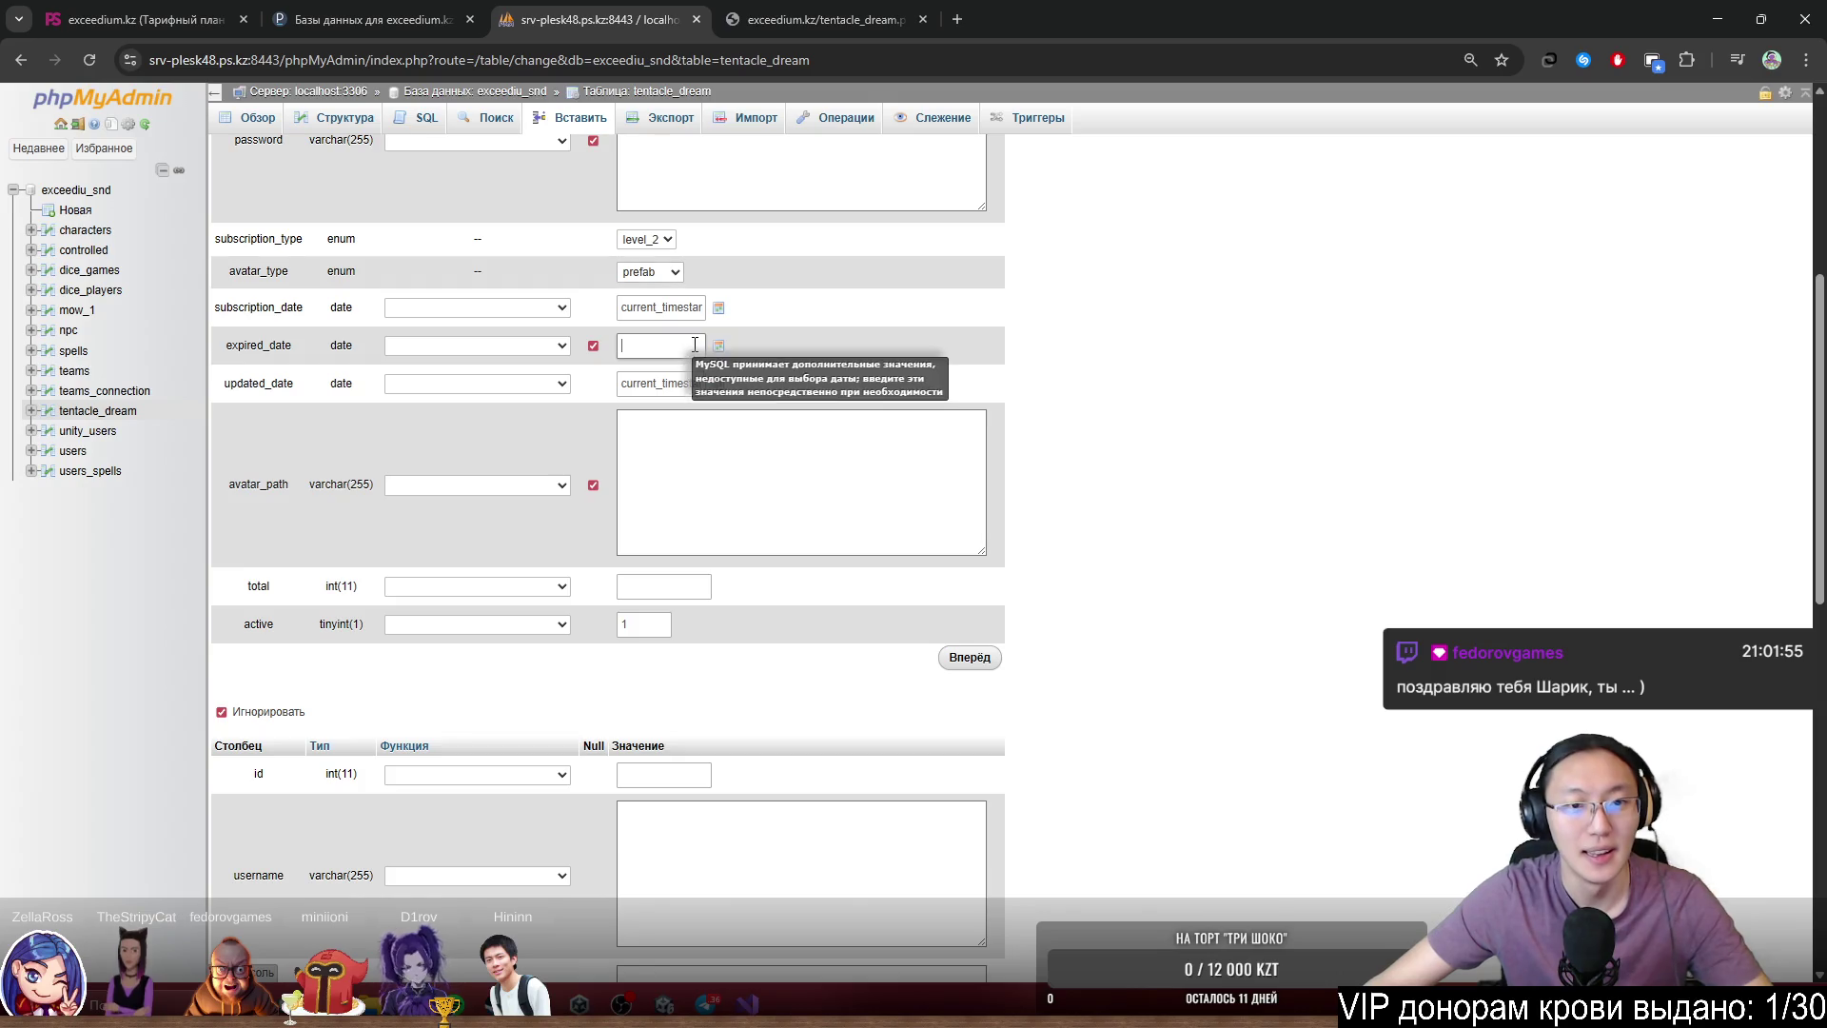
left_click(718, 345)
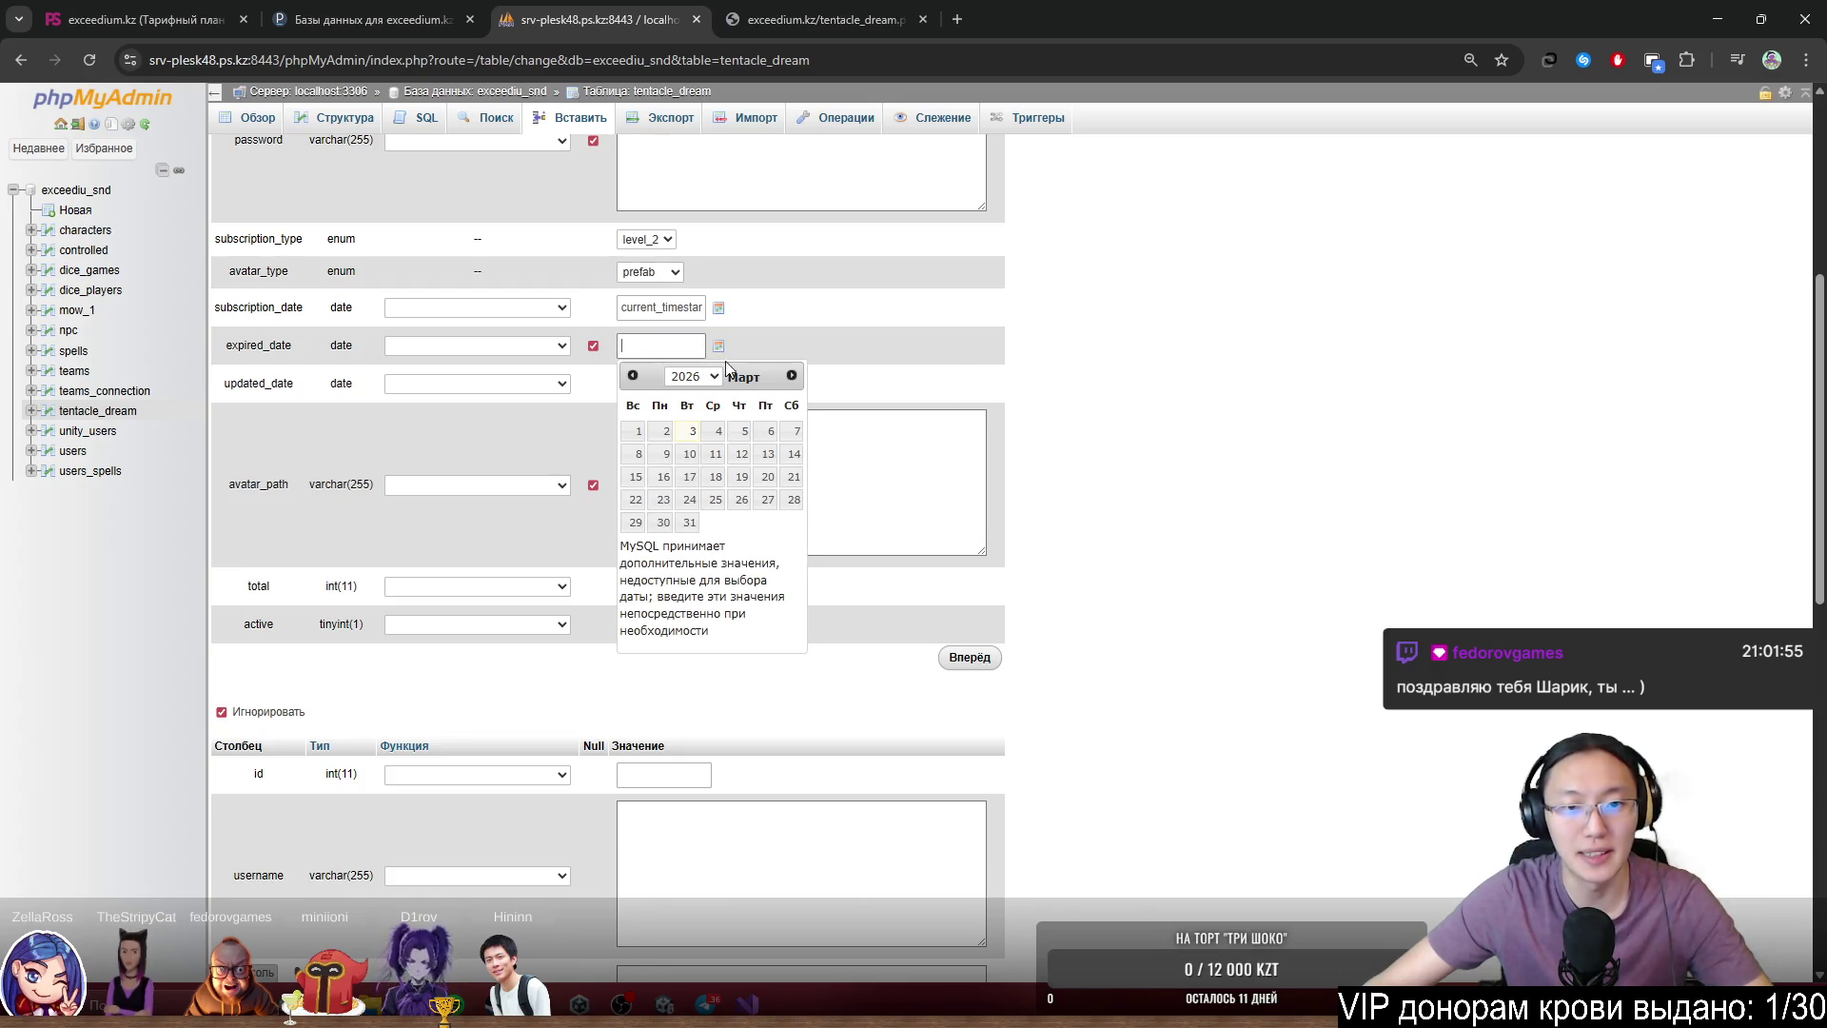
left_click(794, 381)
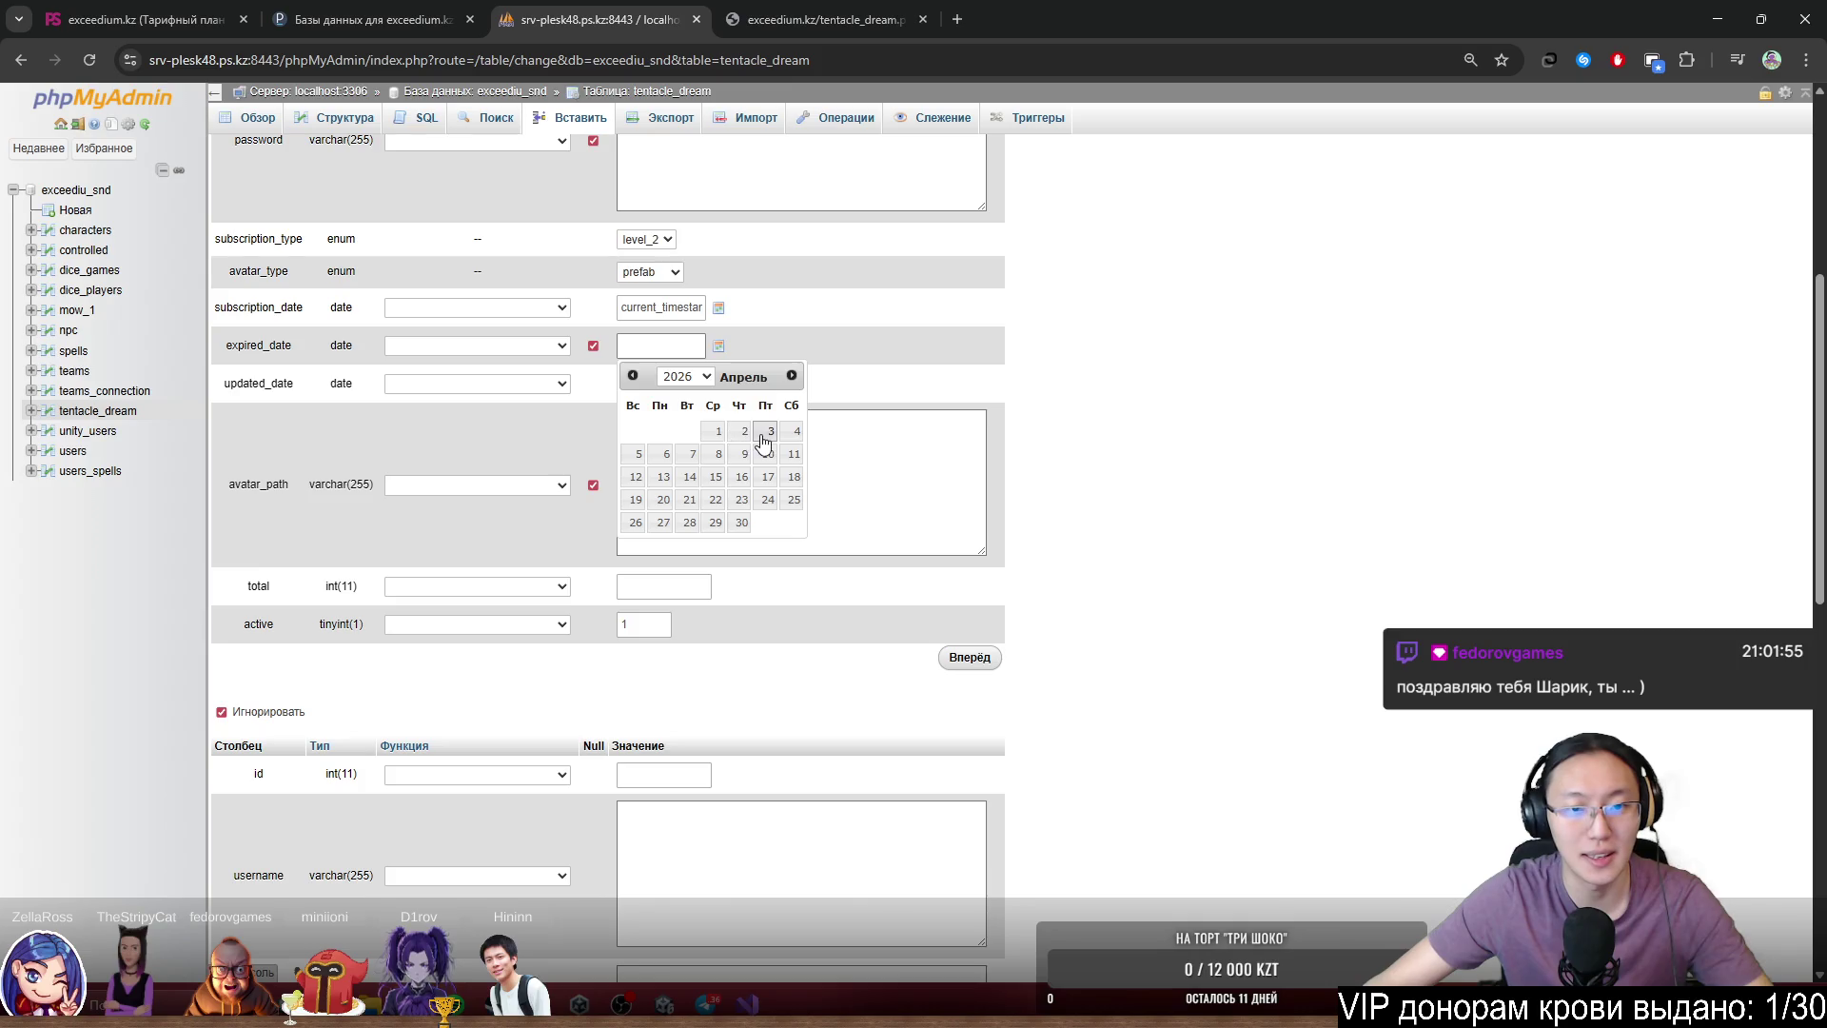
left_click(1158, 455)
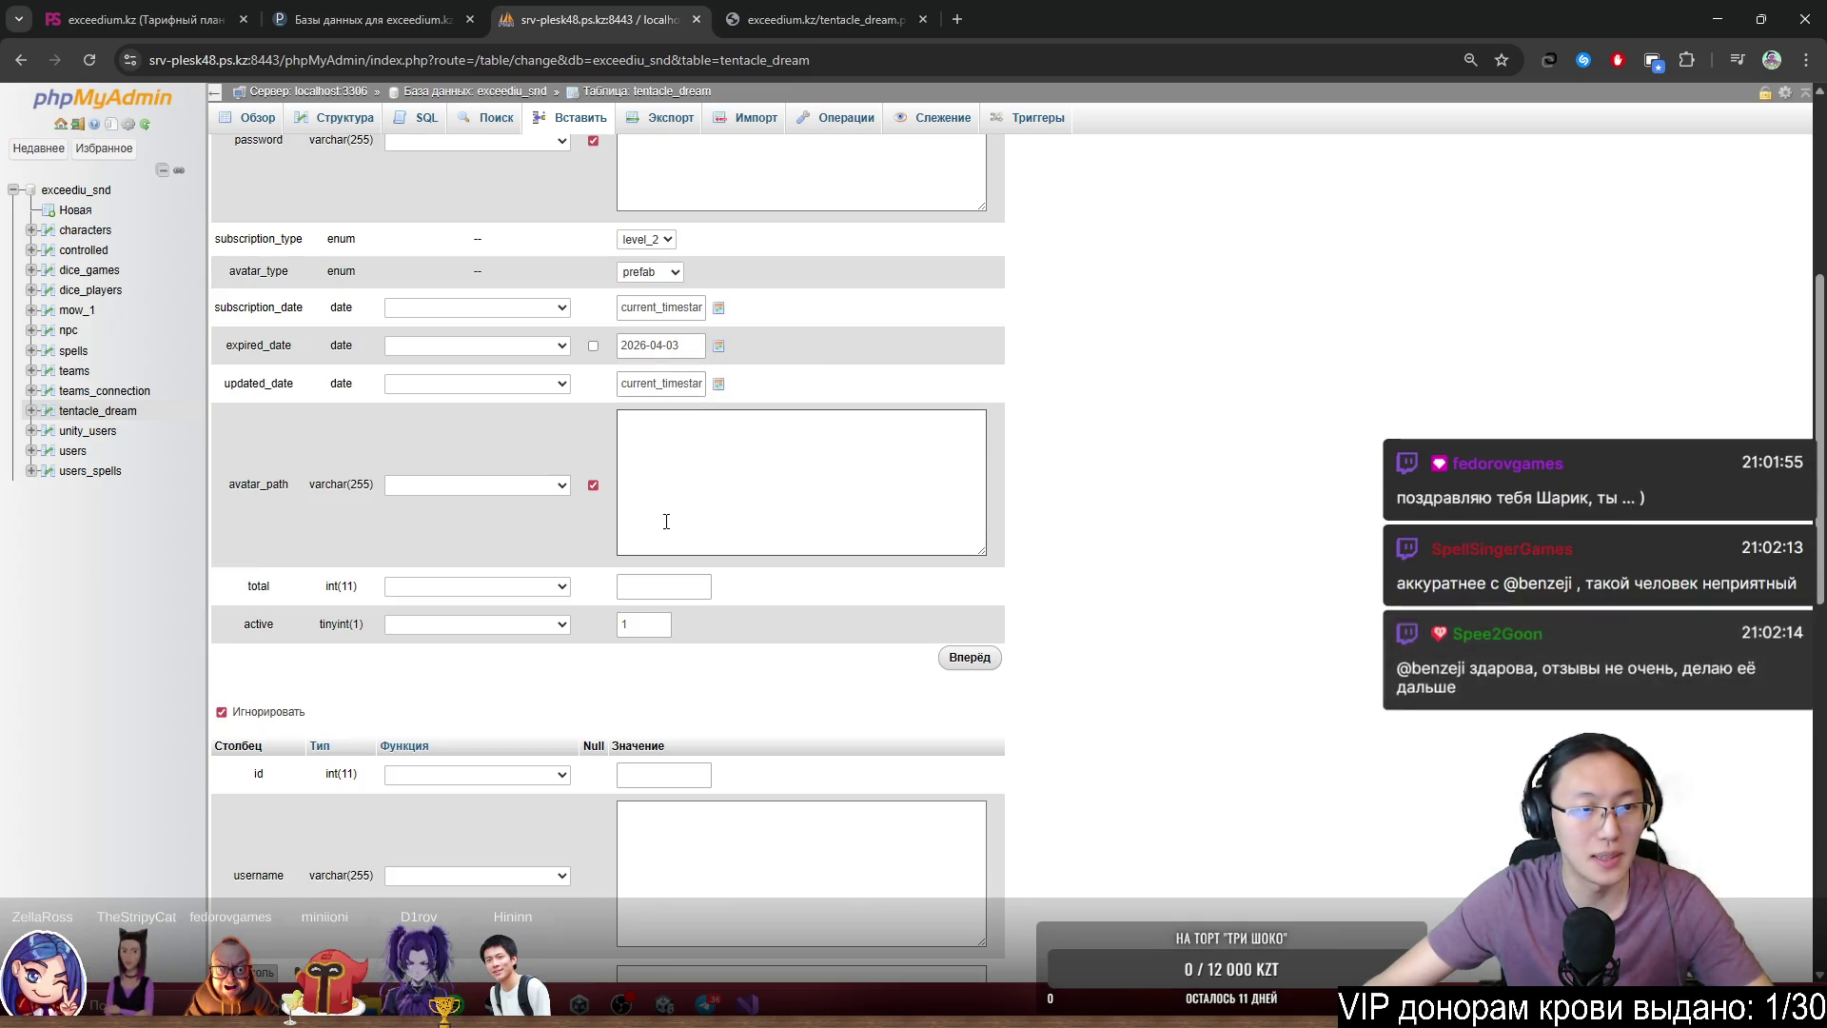
Leave avatar_path empty and insert the new row
left_click(785, 489)
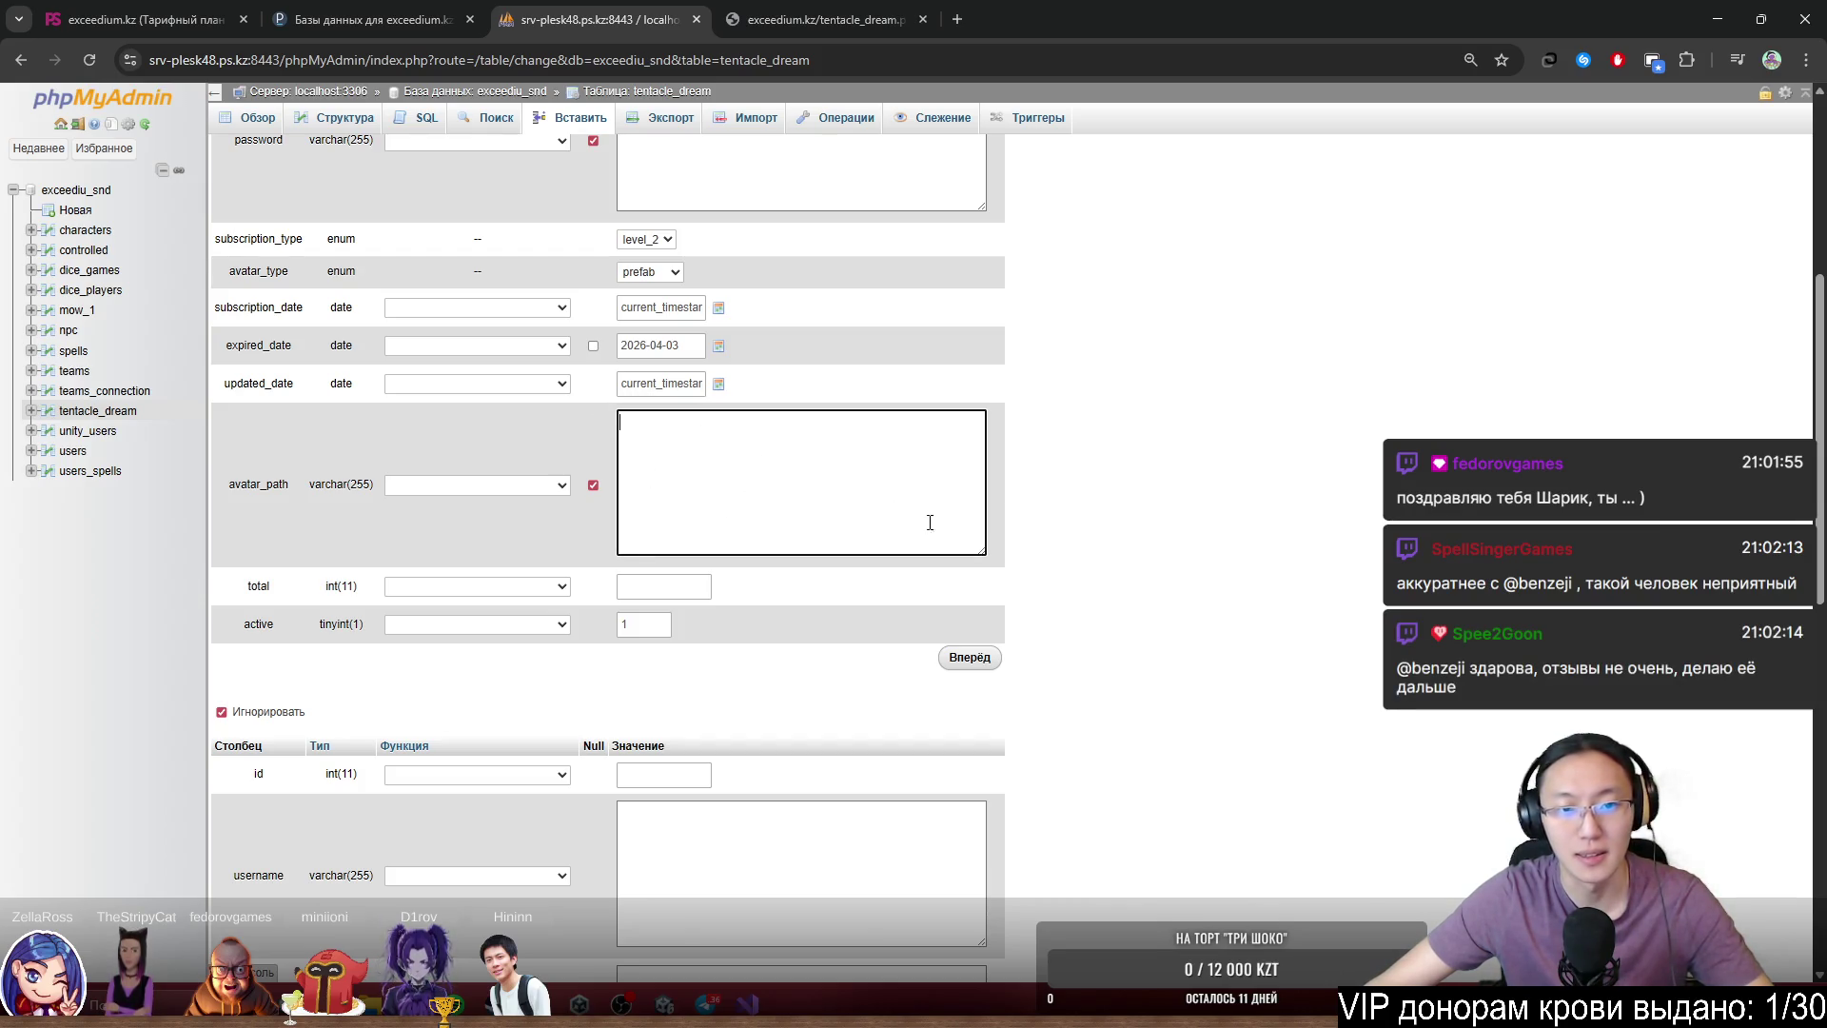
left_click(1189, 618)
scroll(823, 663, "down", 1)
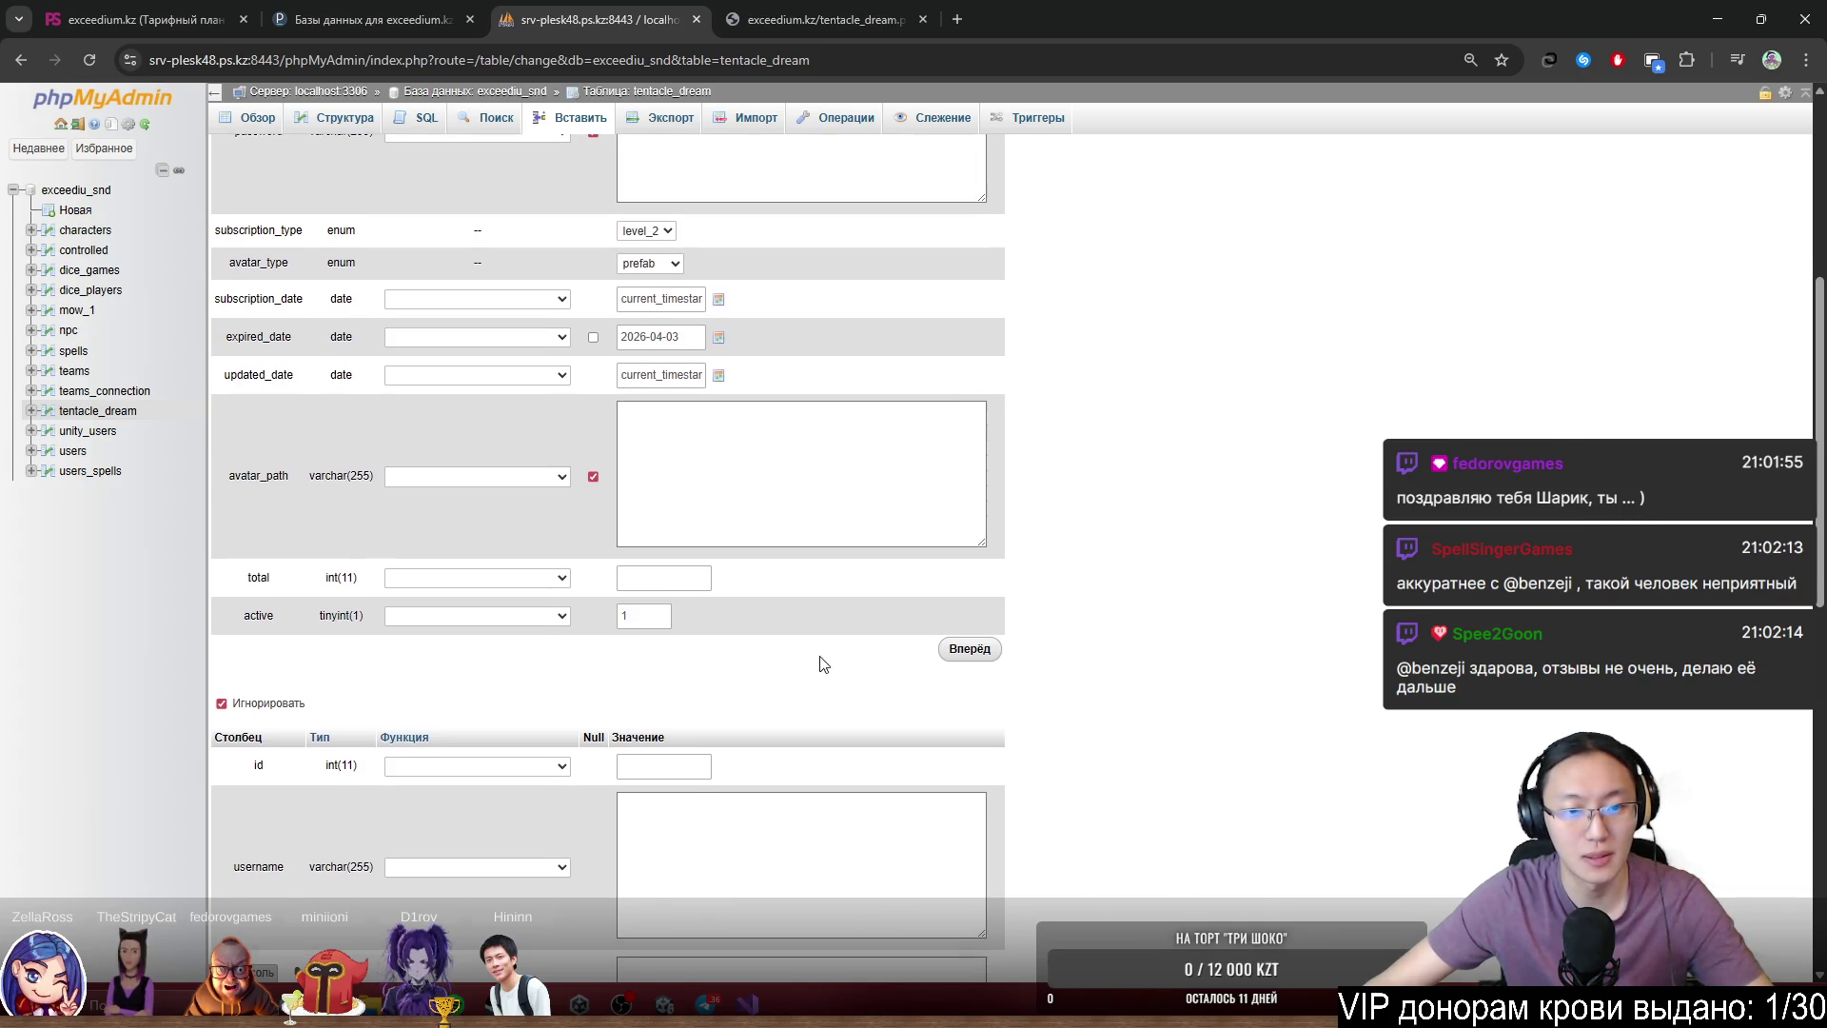
left_click(969, 648)
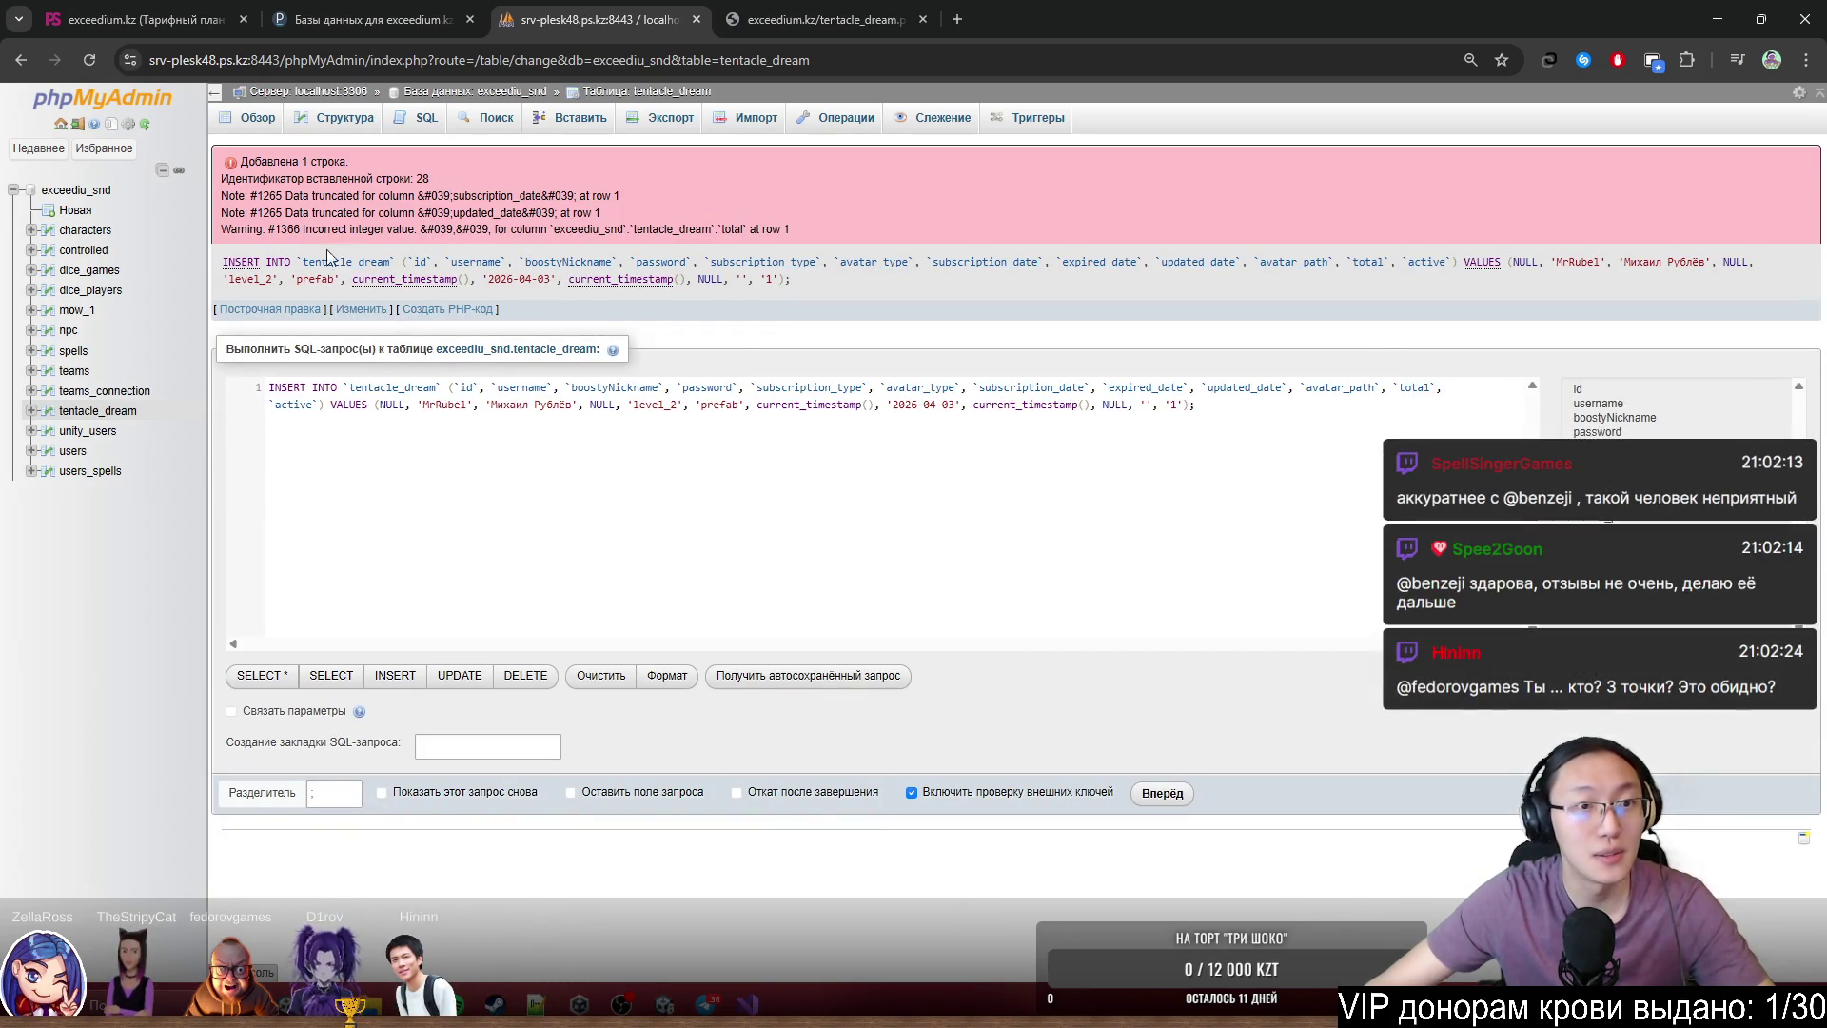
Rerun the INSERT query to add the subscriber row again as id 29
key("ctrl+a")
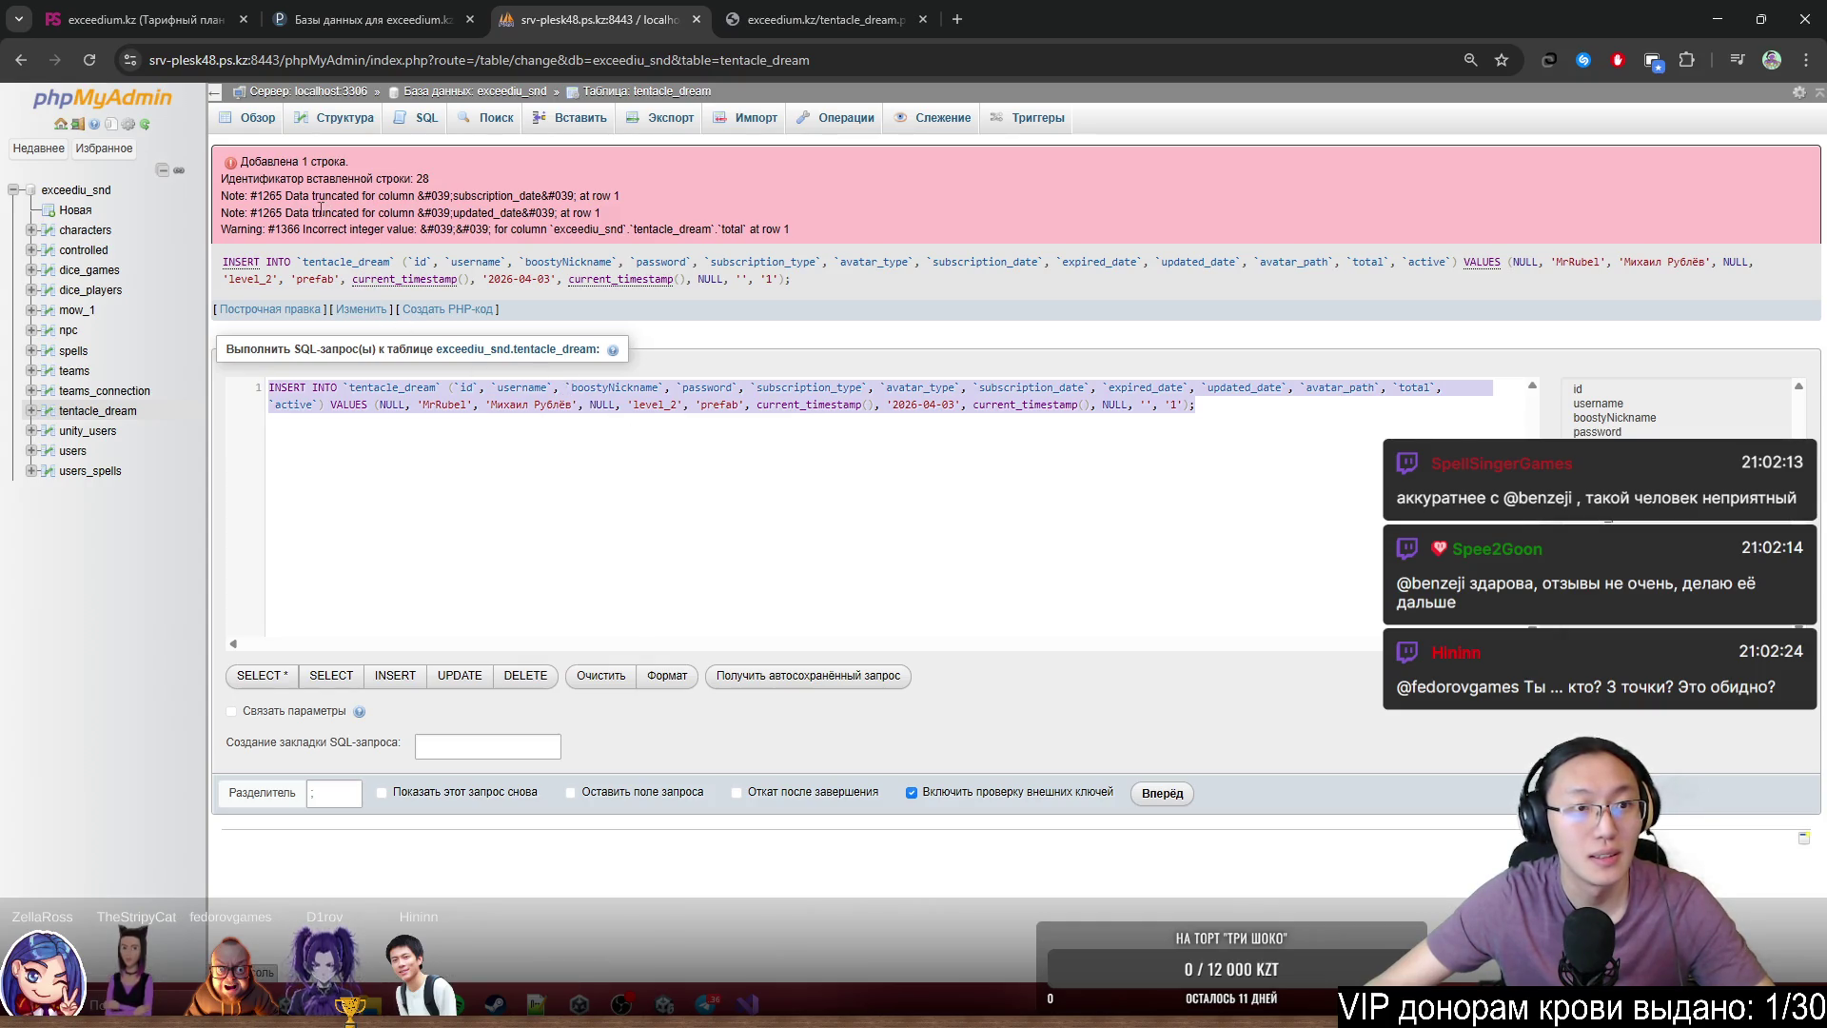
left_click(659, 417)
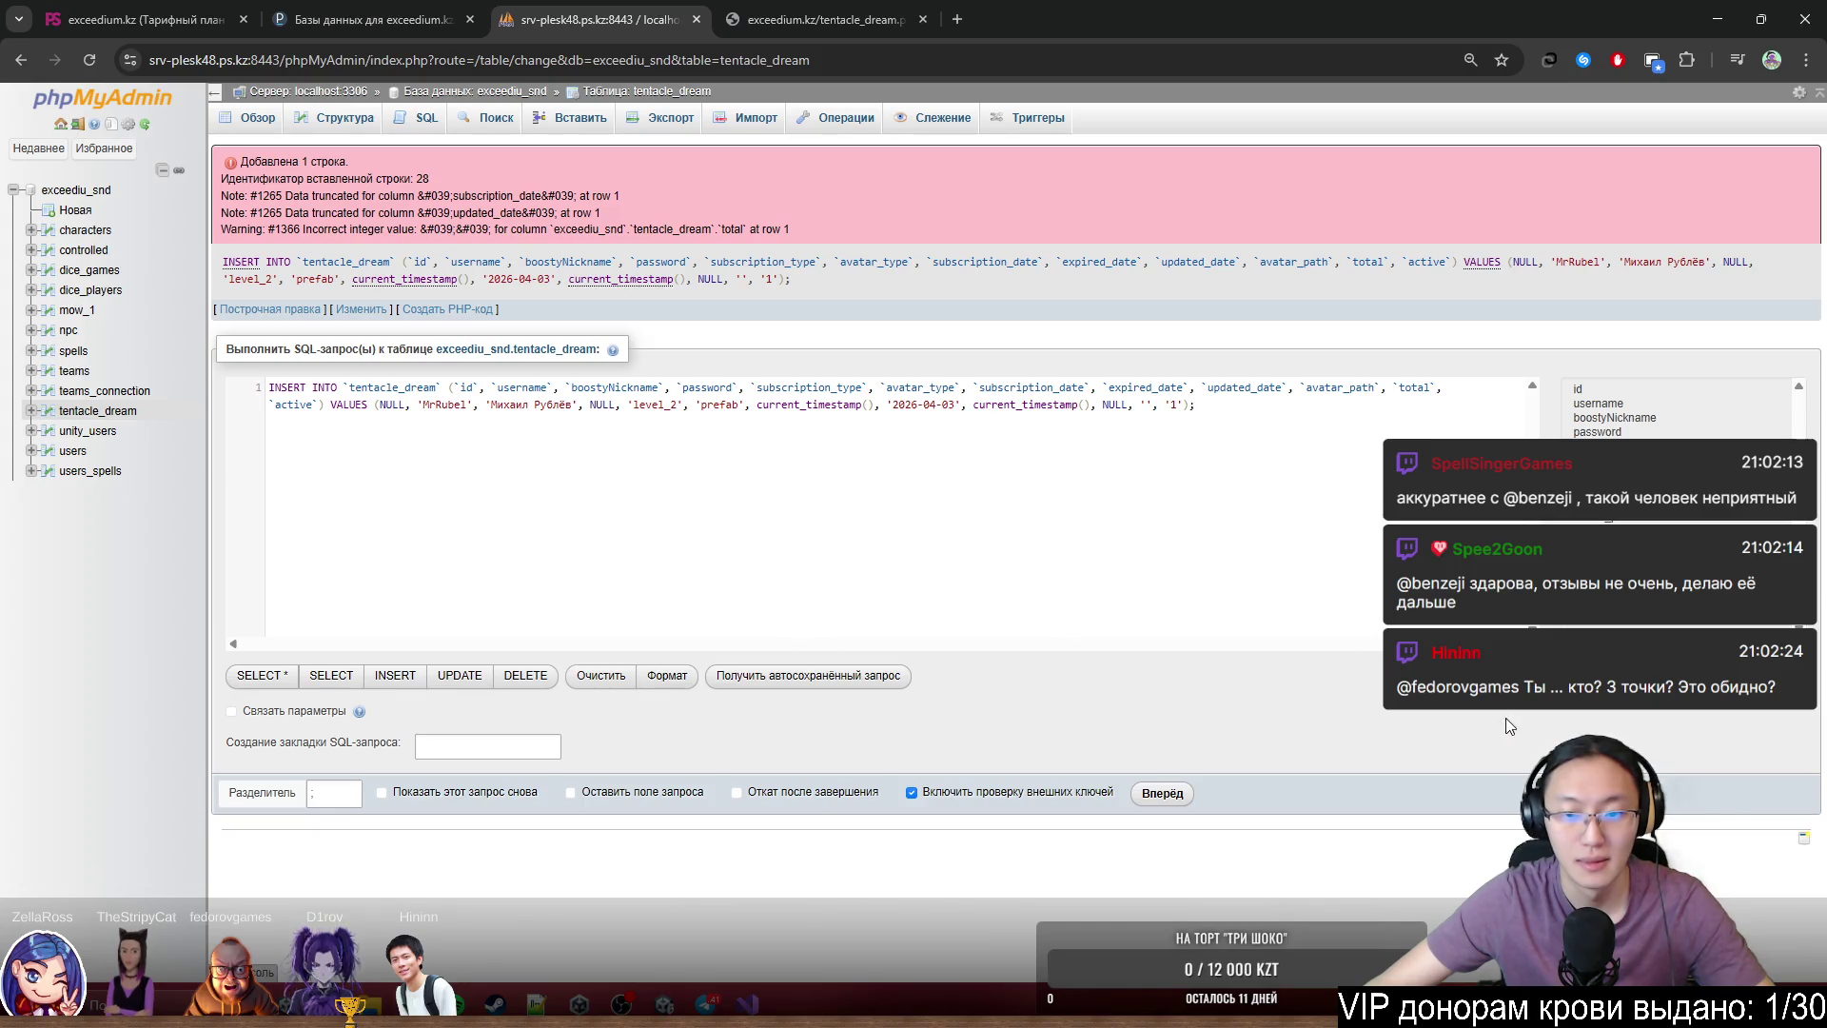
left_click(1163, 793)
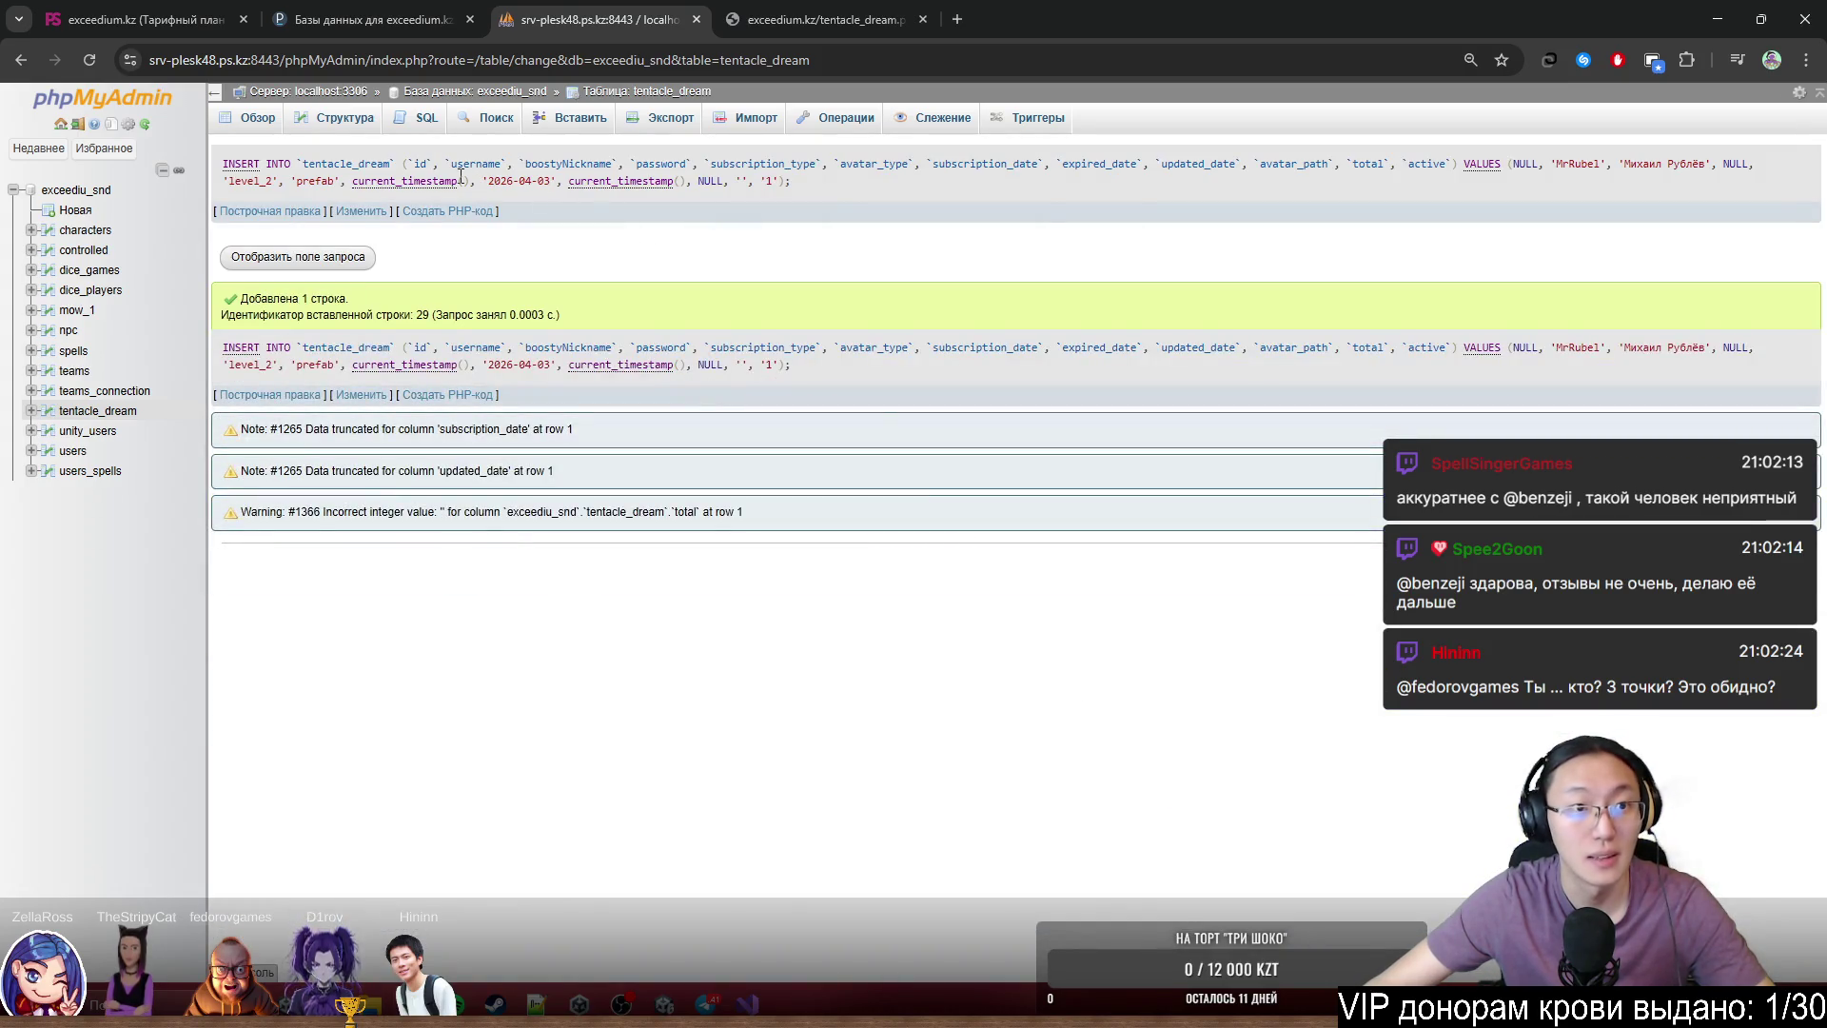
Sort tentacle_dream rows by id, delete duplicate row 28, then return to Unity
left_click(348, 128)
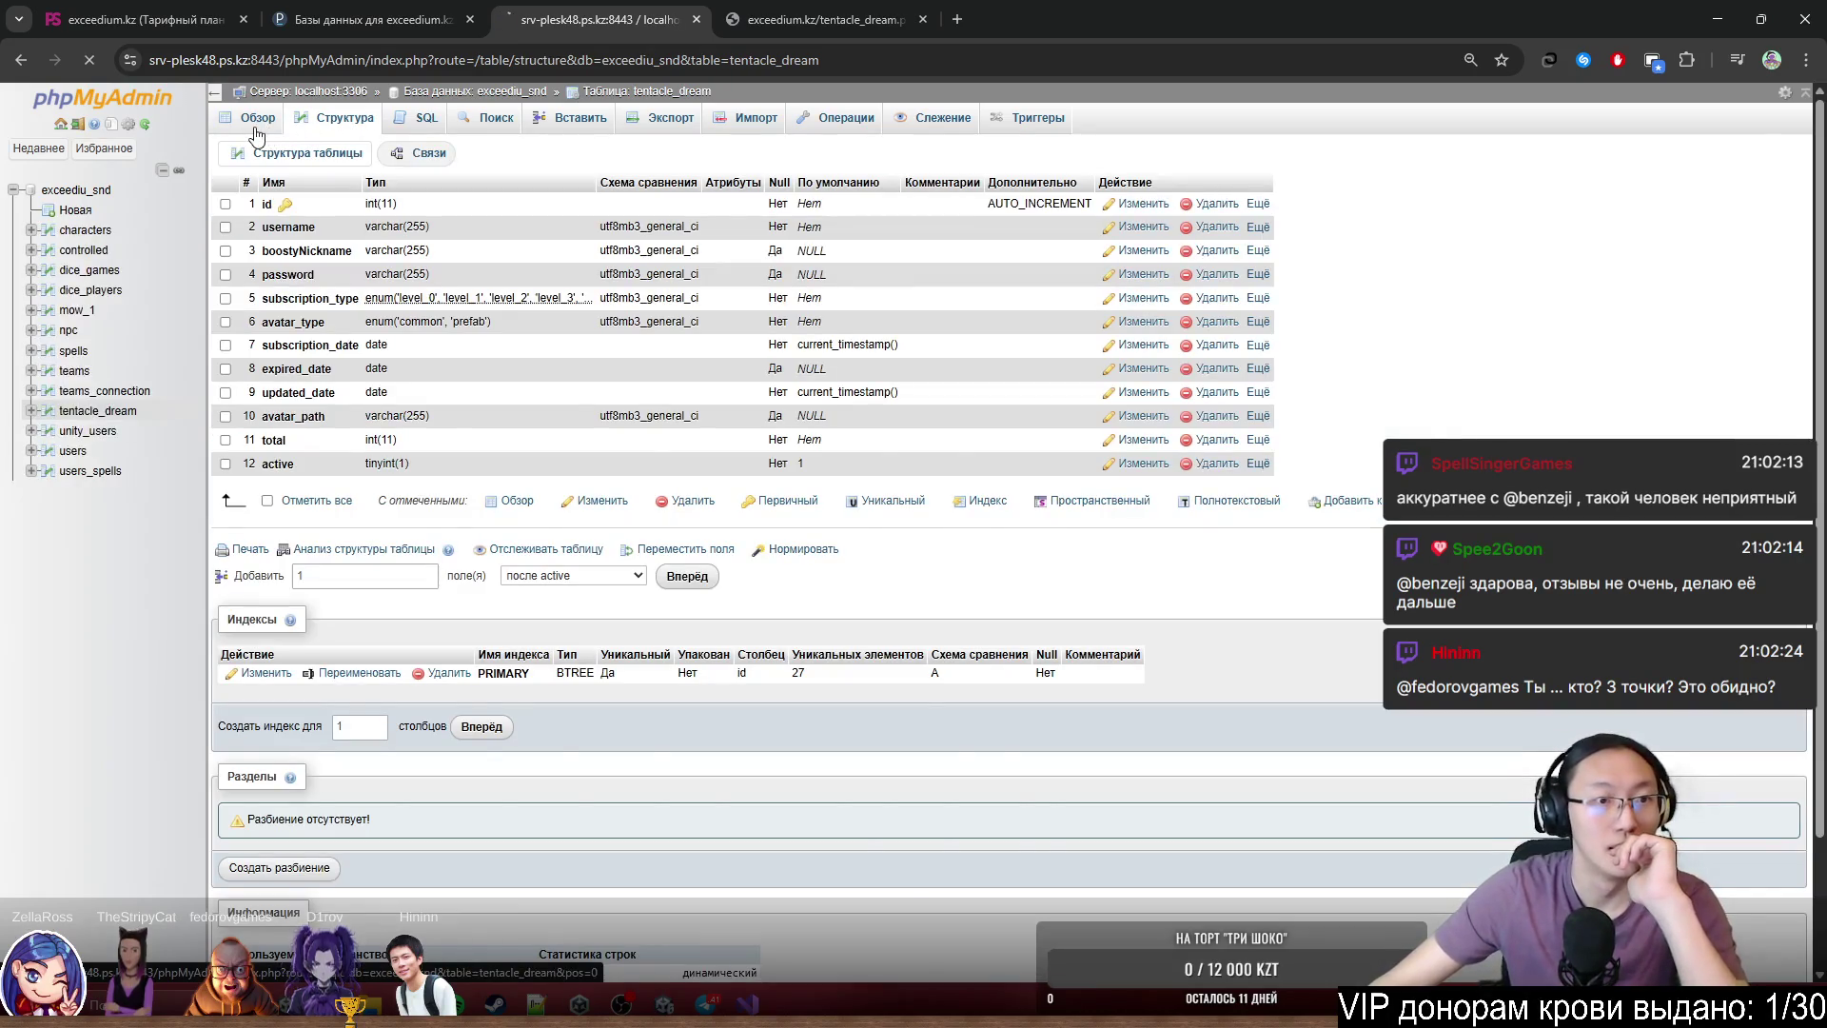
left_click(258, 117)
left_click(482, 340)
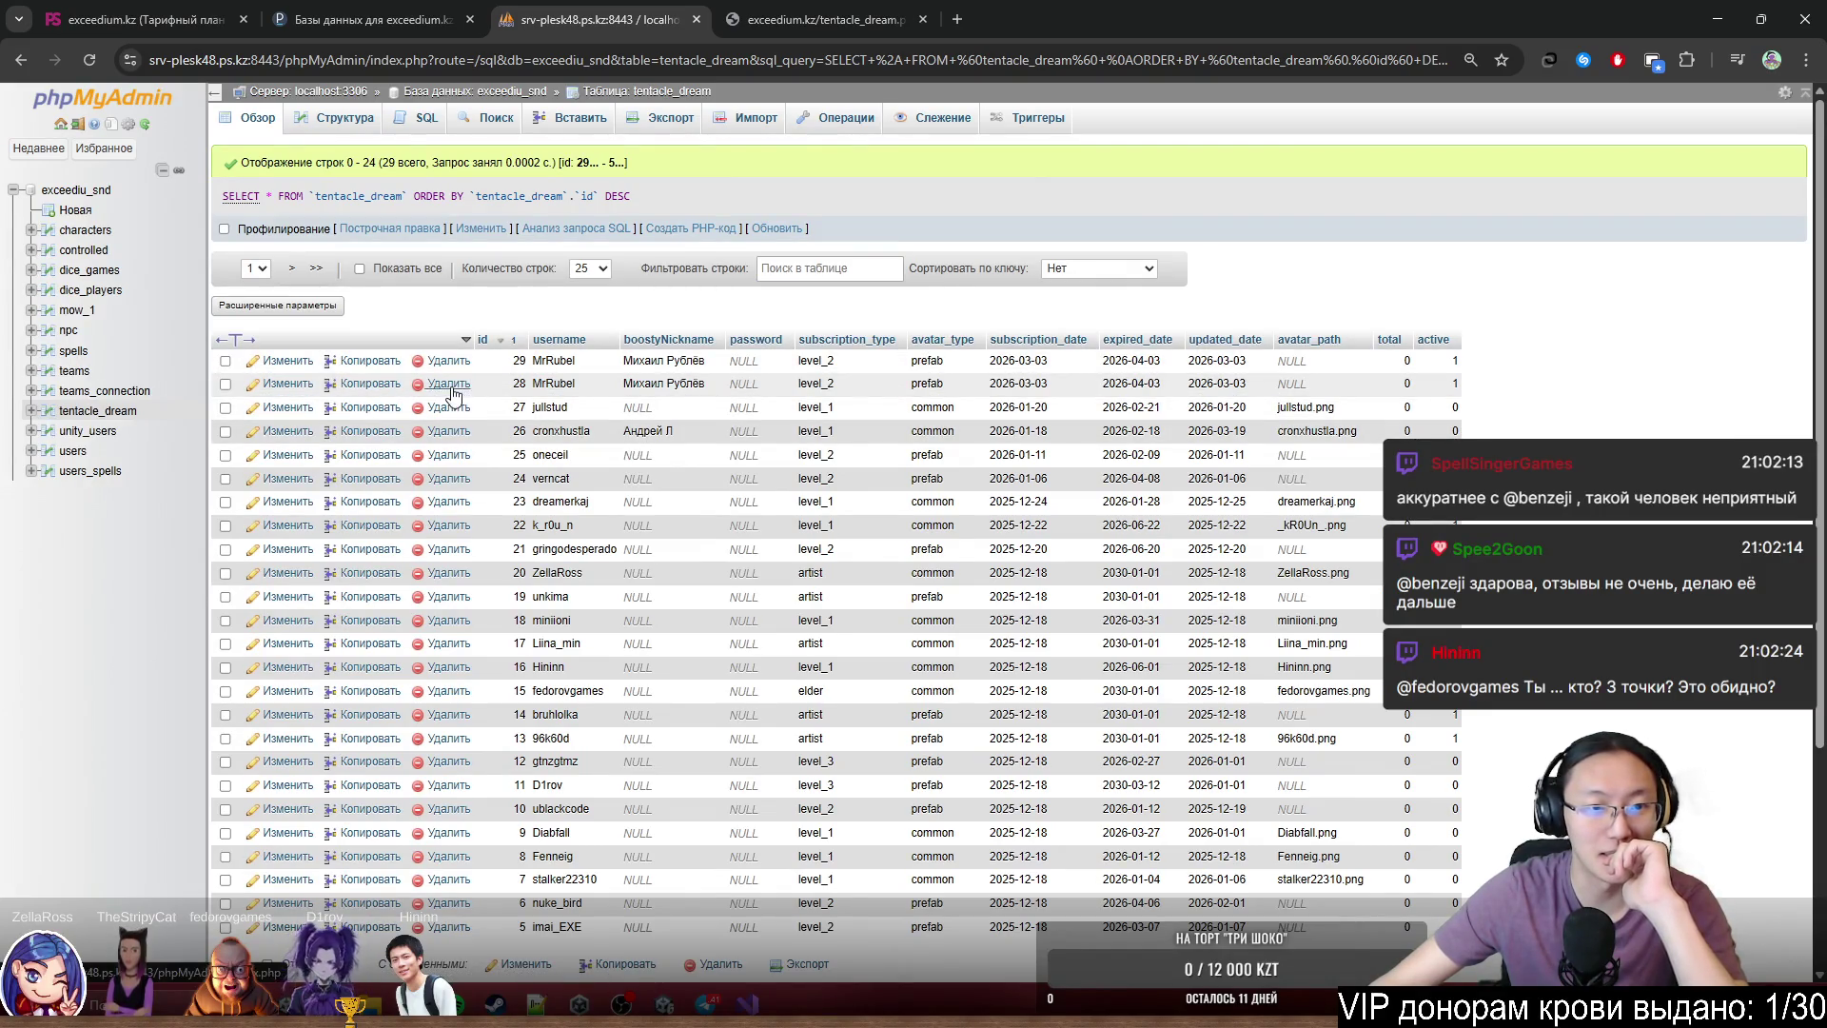
left_click(451, 384)
left_click(925, 580)
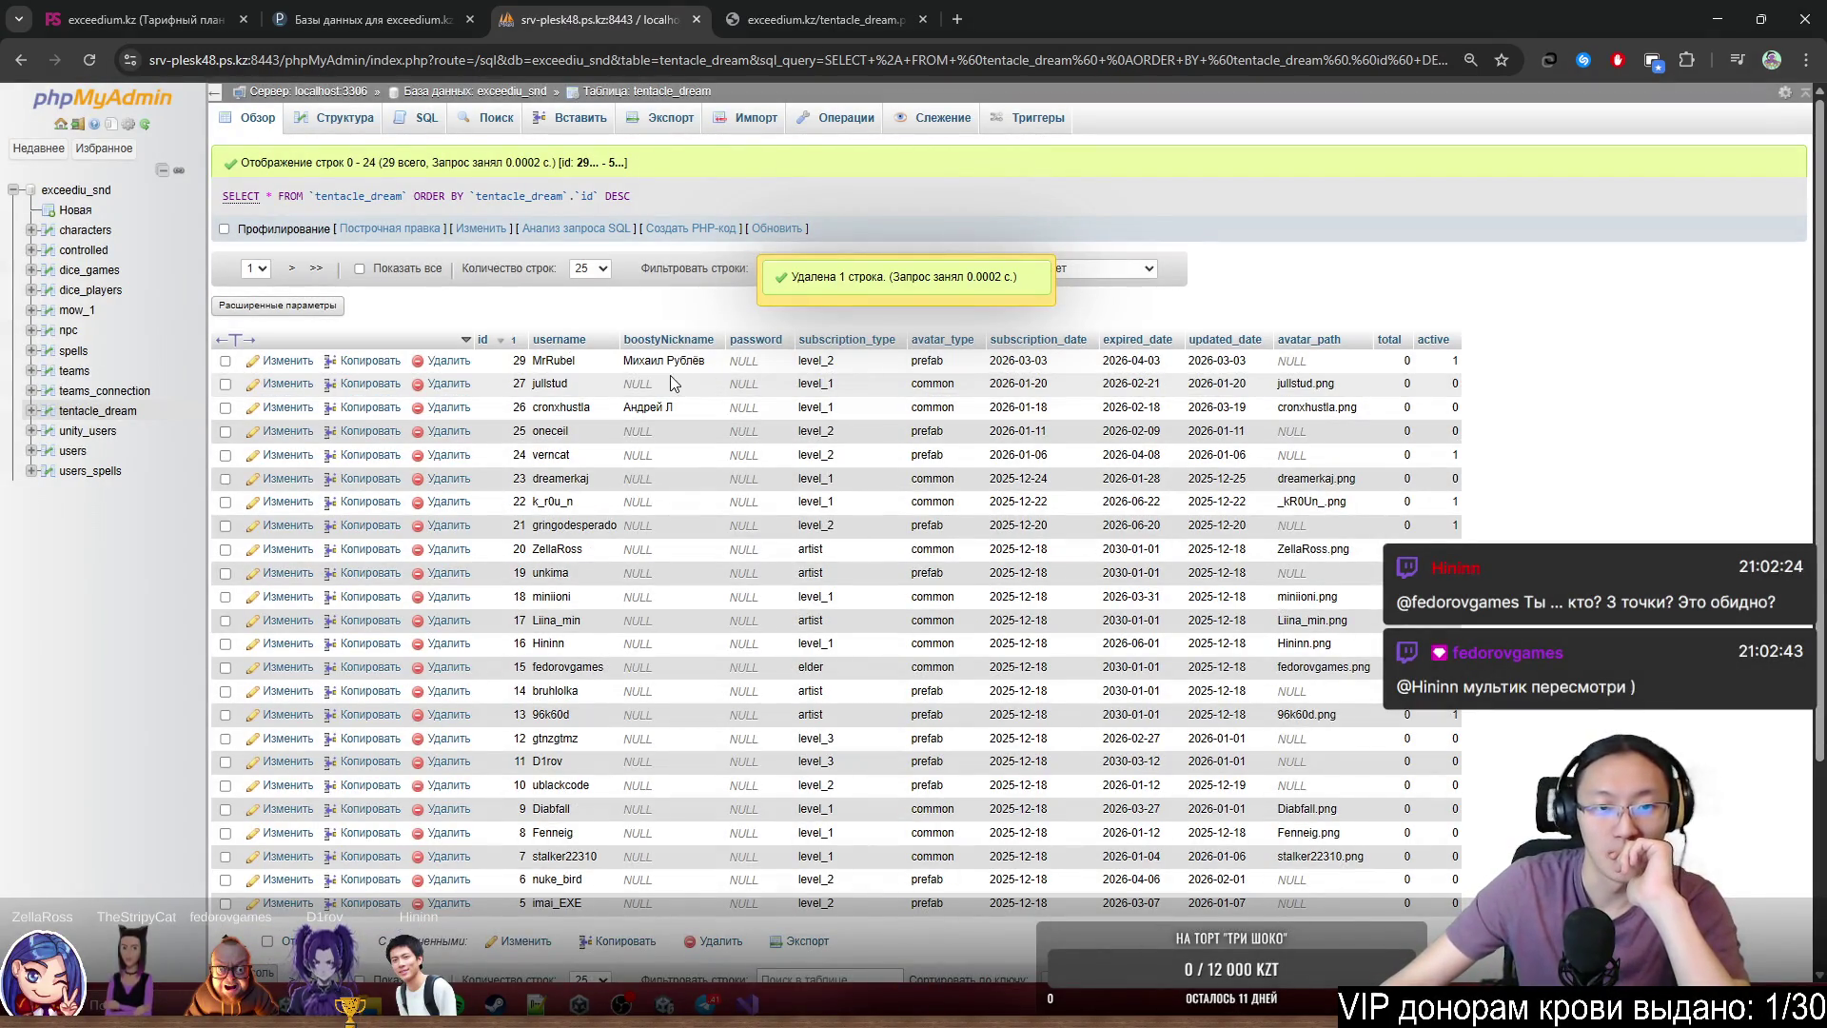
double_click(1333, 360)
left_click(1539, 395)
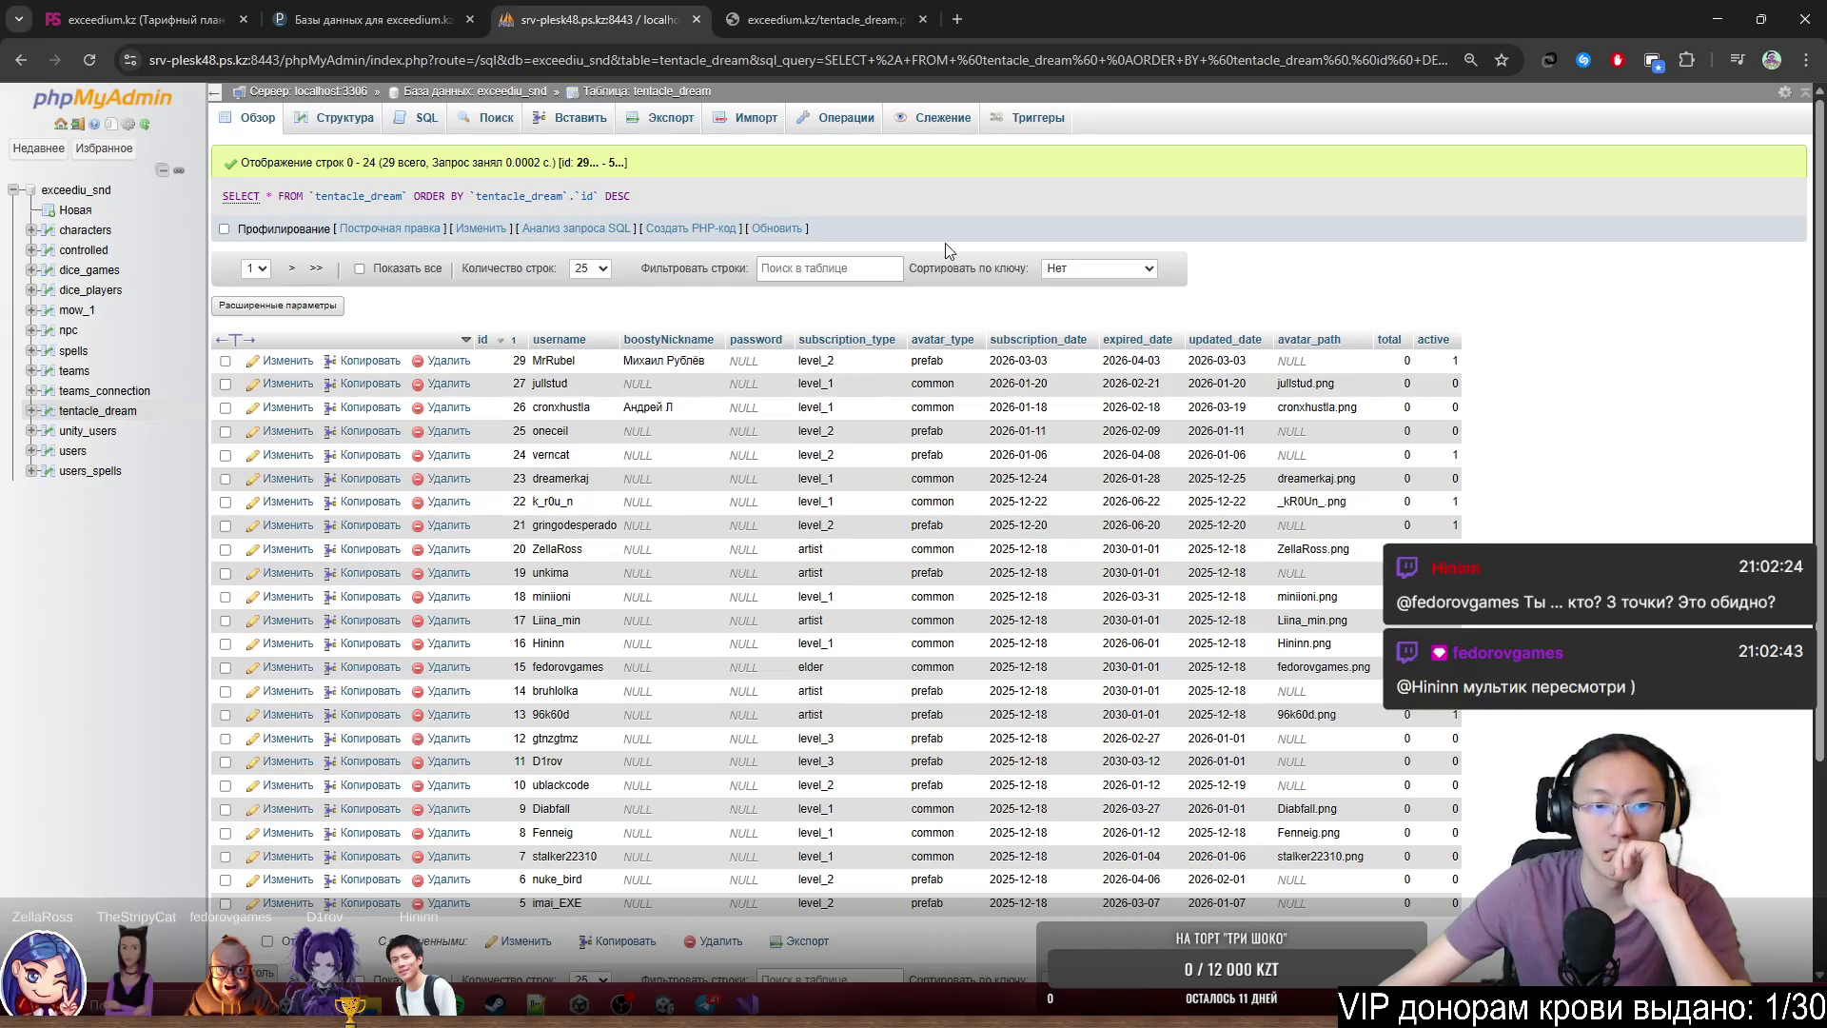
left_click(705, 1003)
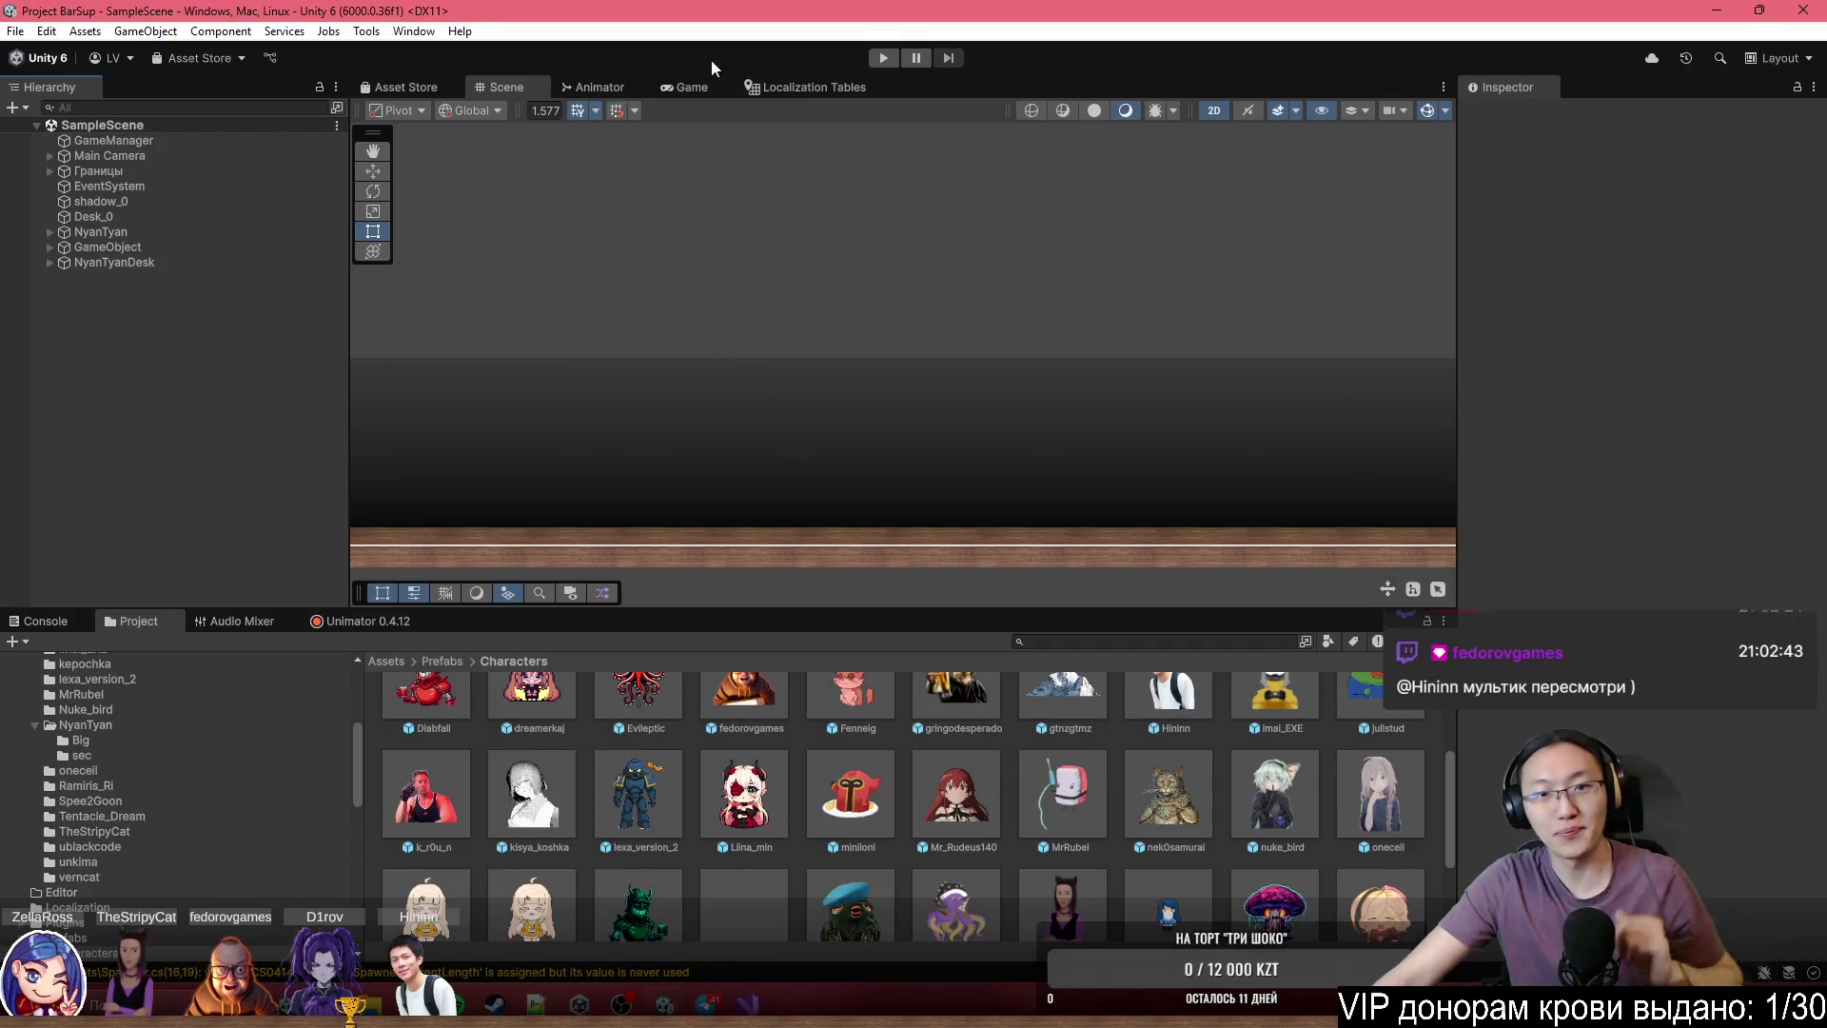
left_click(883, 60)
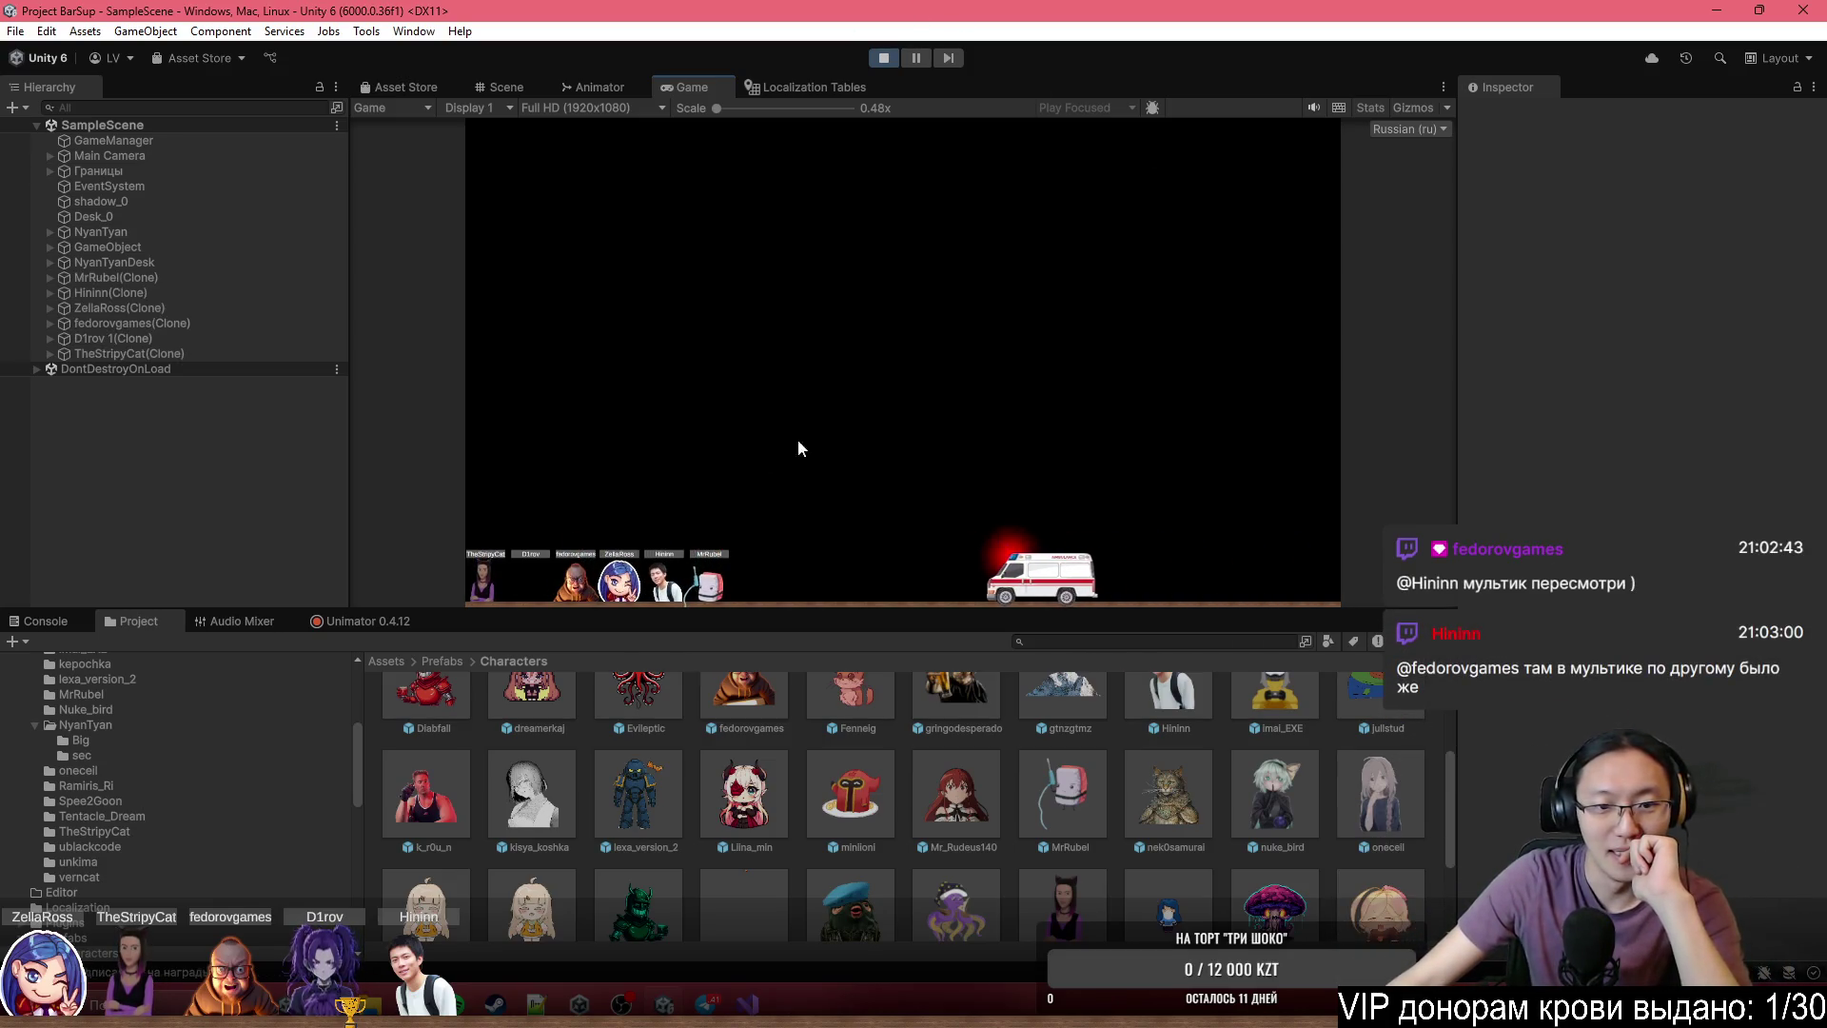
double_click(951, 83)
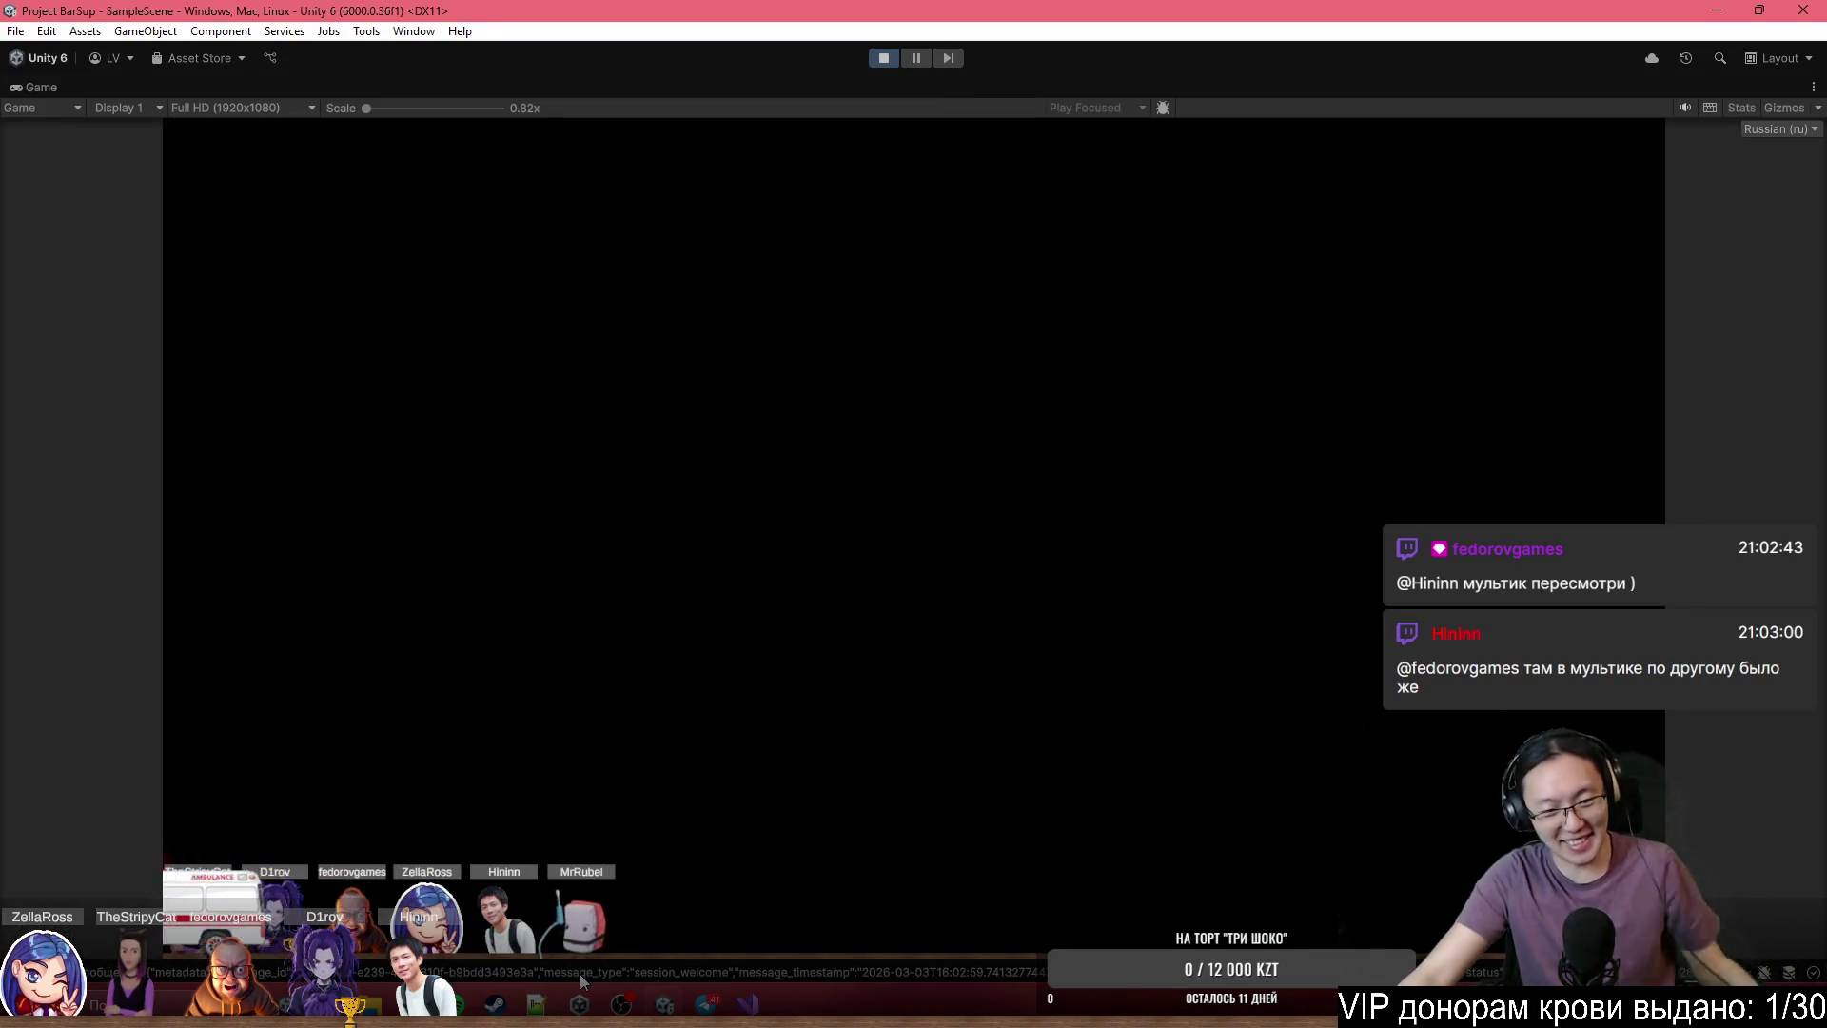
left_click(892, 60)
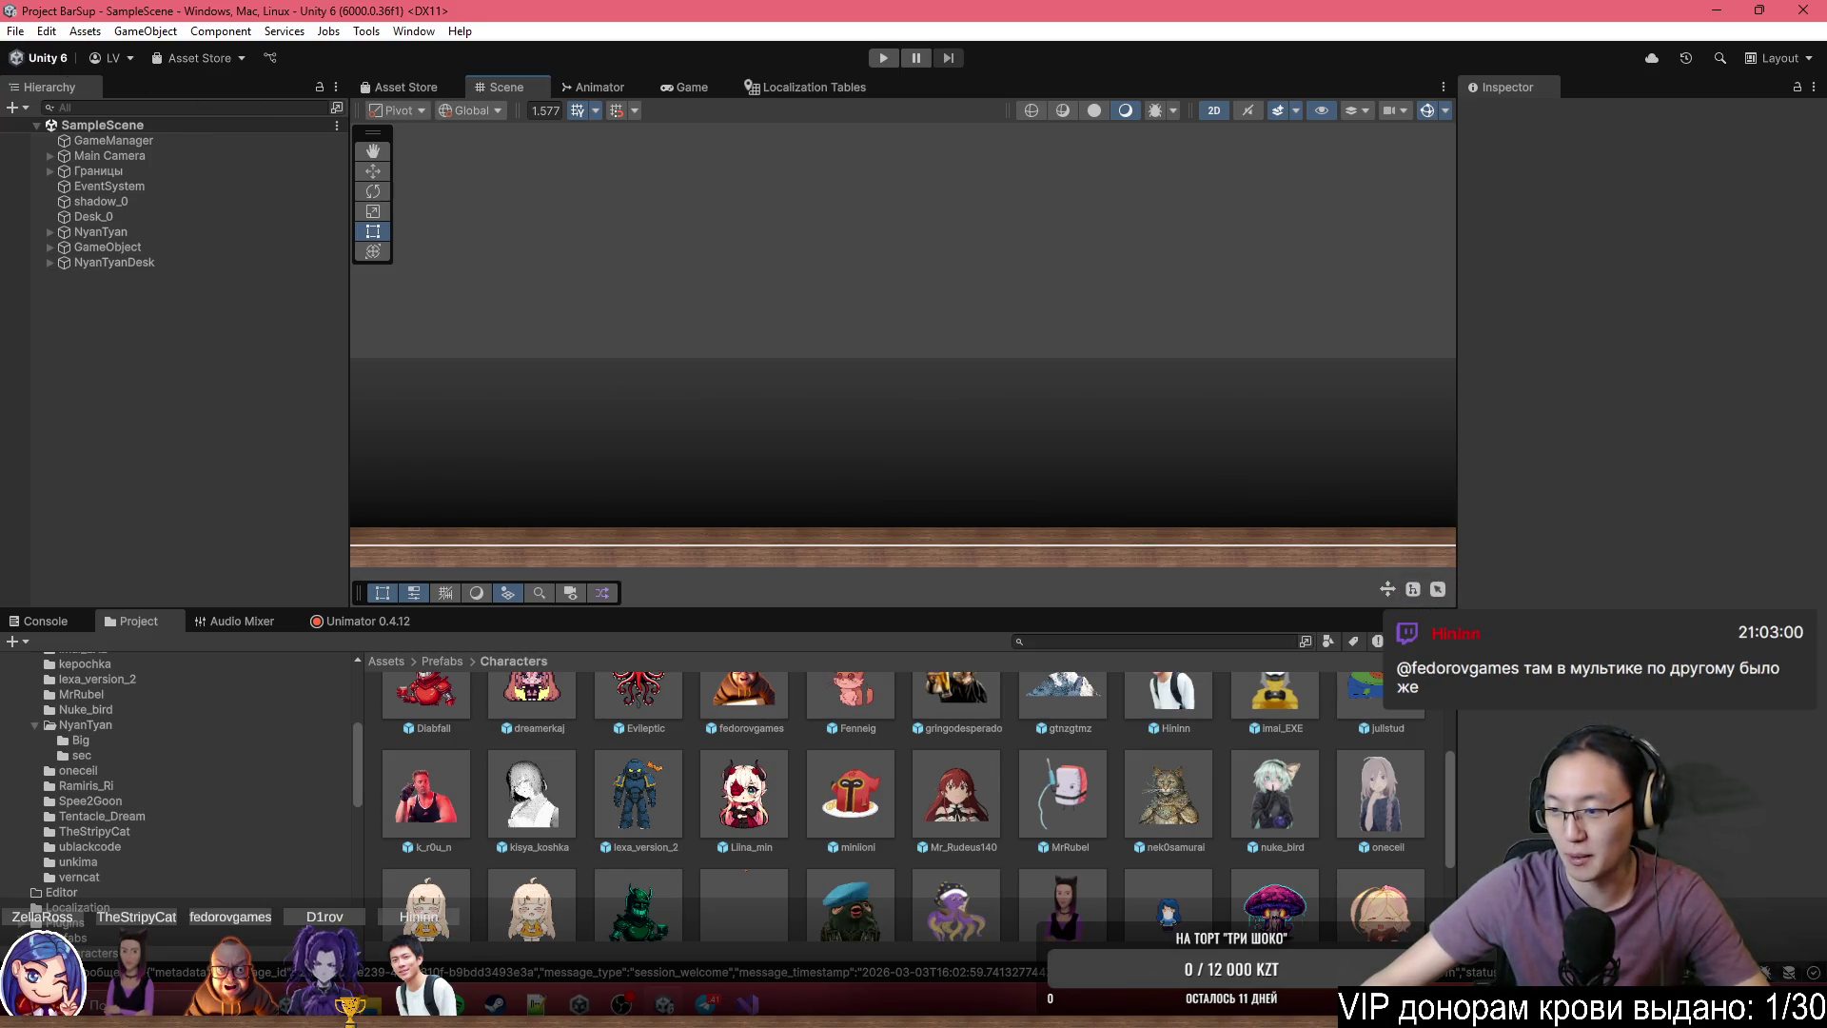
Run File > Build And Run, glance at Visual Studio during the failing build, then return to Unity
left_click(15, 31)
left_click(117, 289)
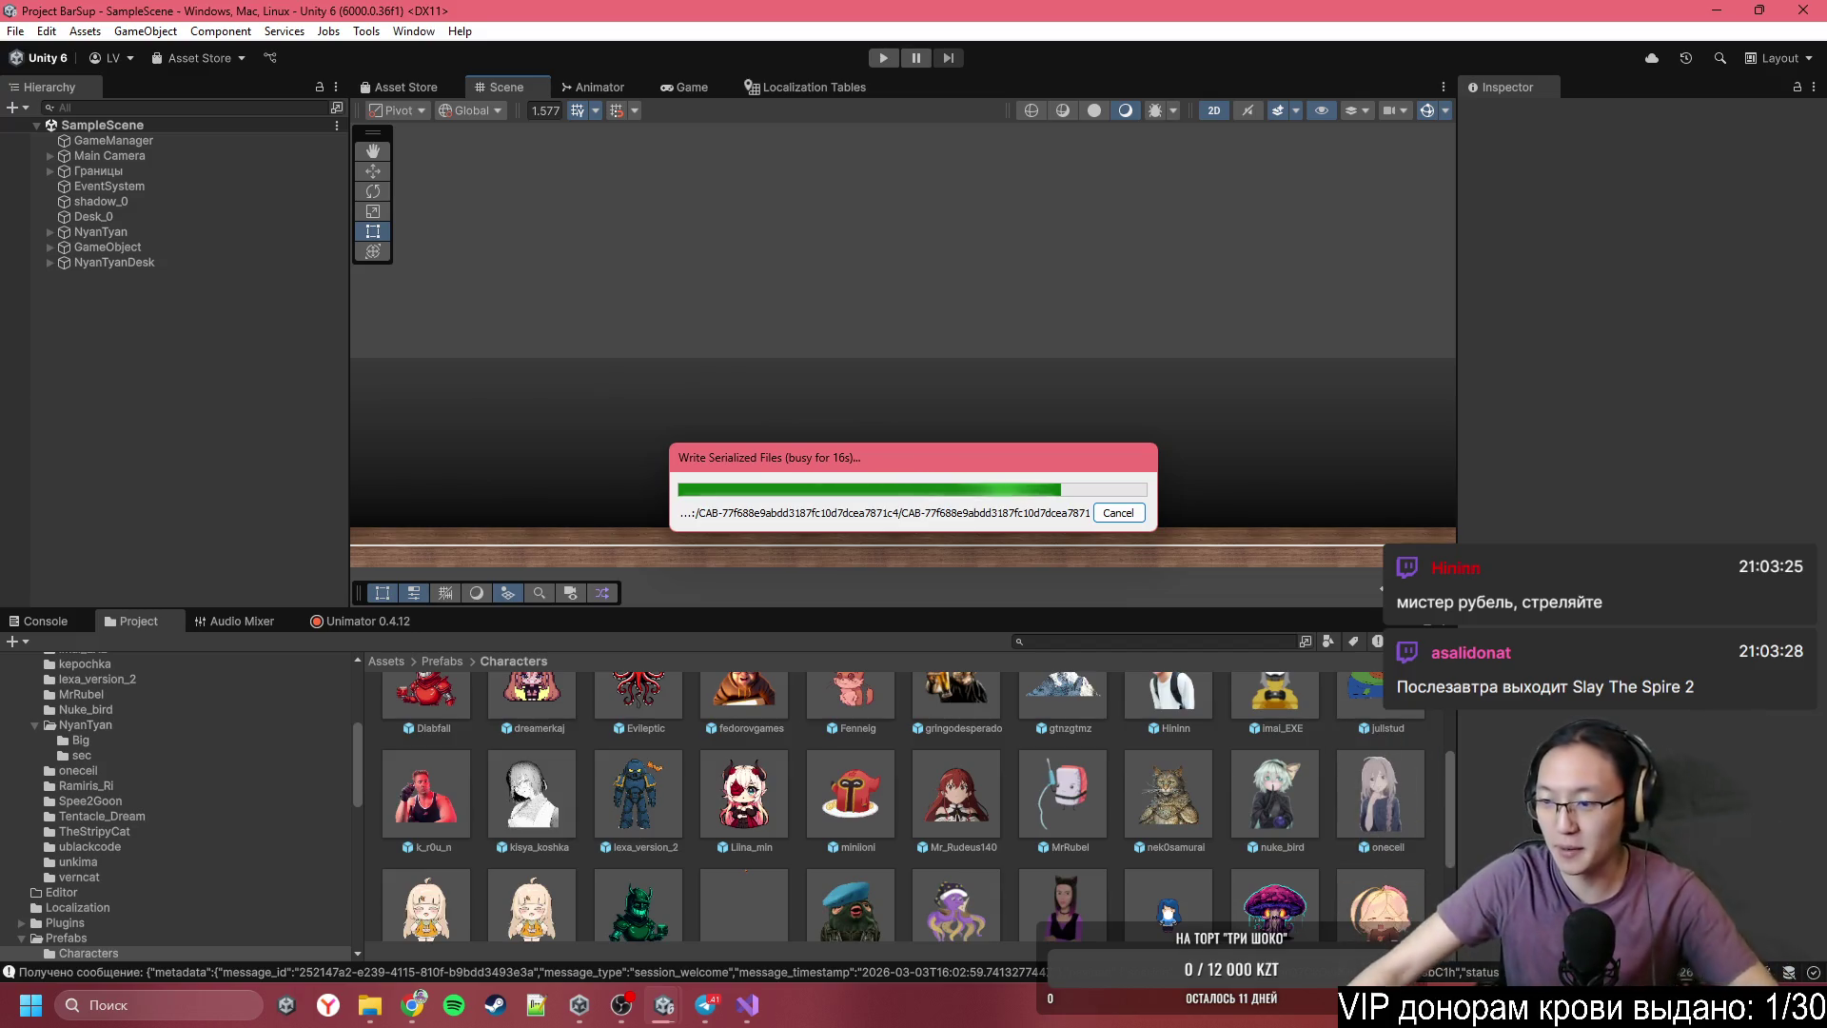
key("alt+Tab")
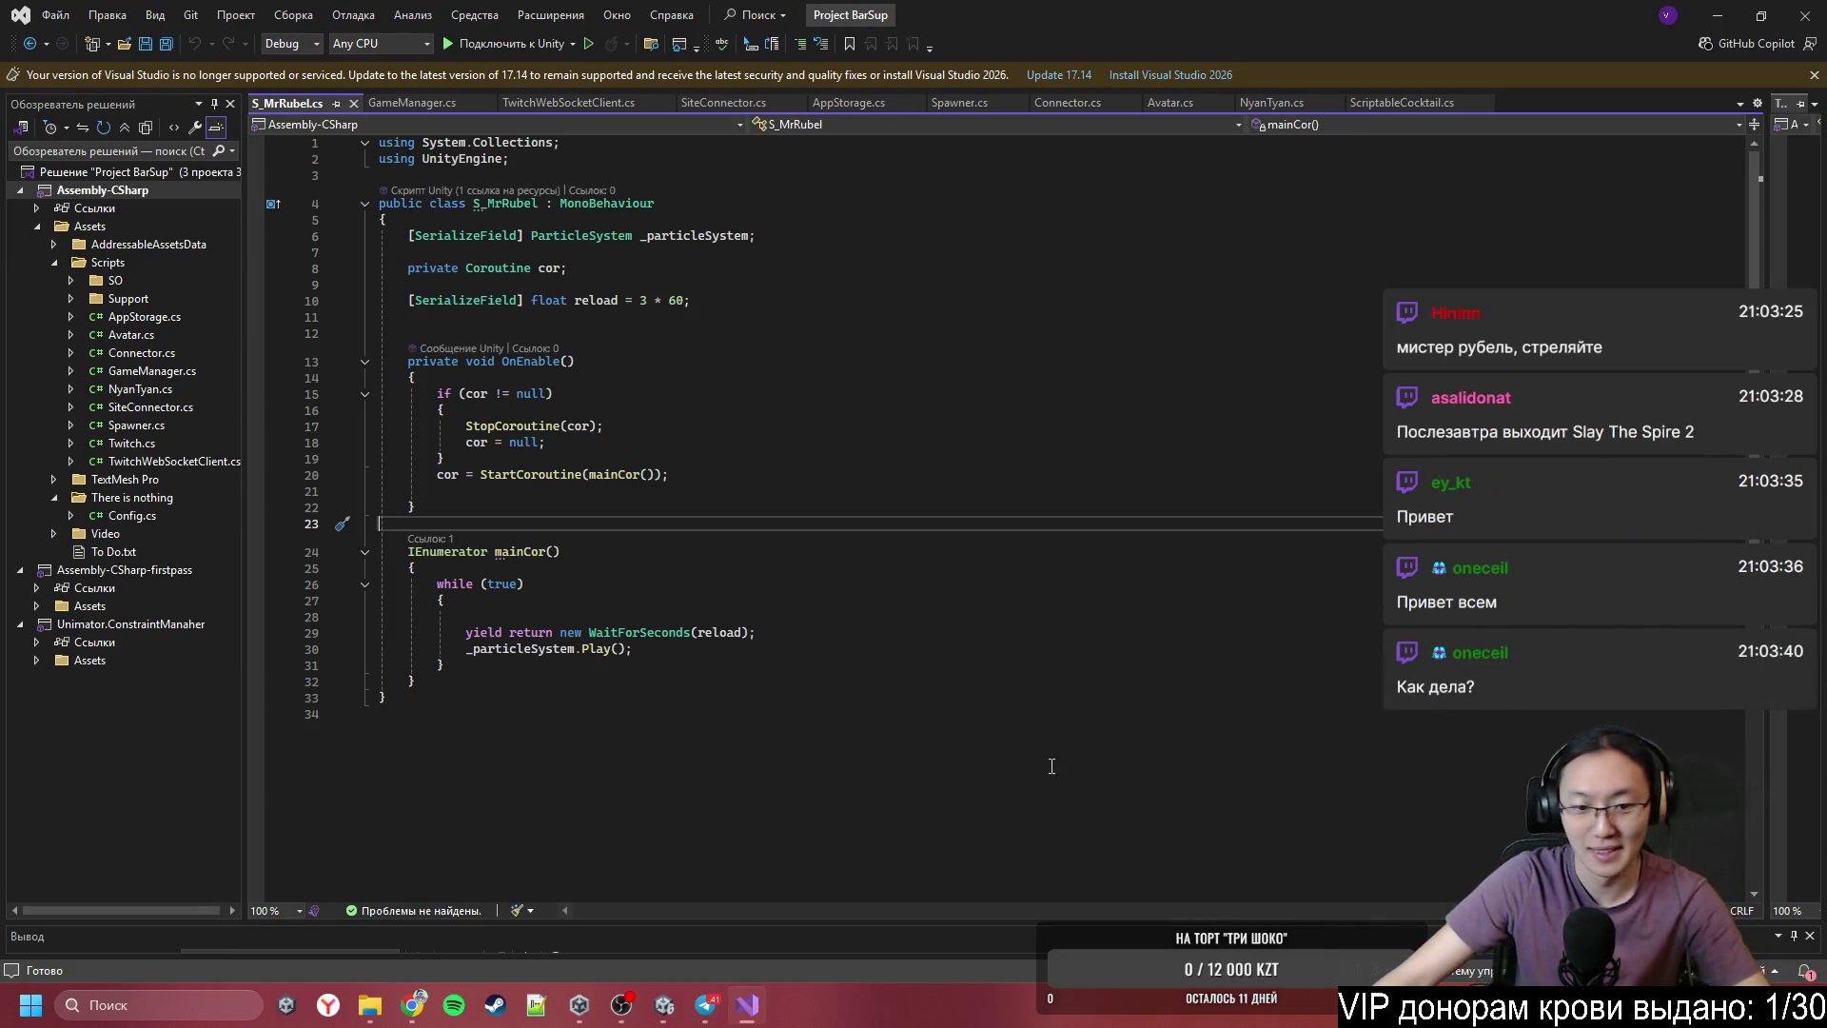
left_click(663, 1018)
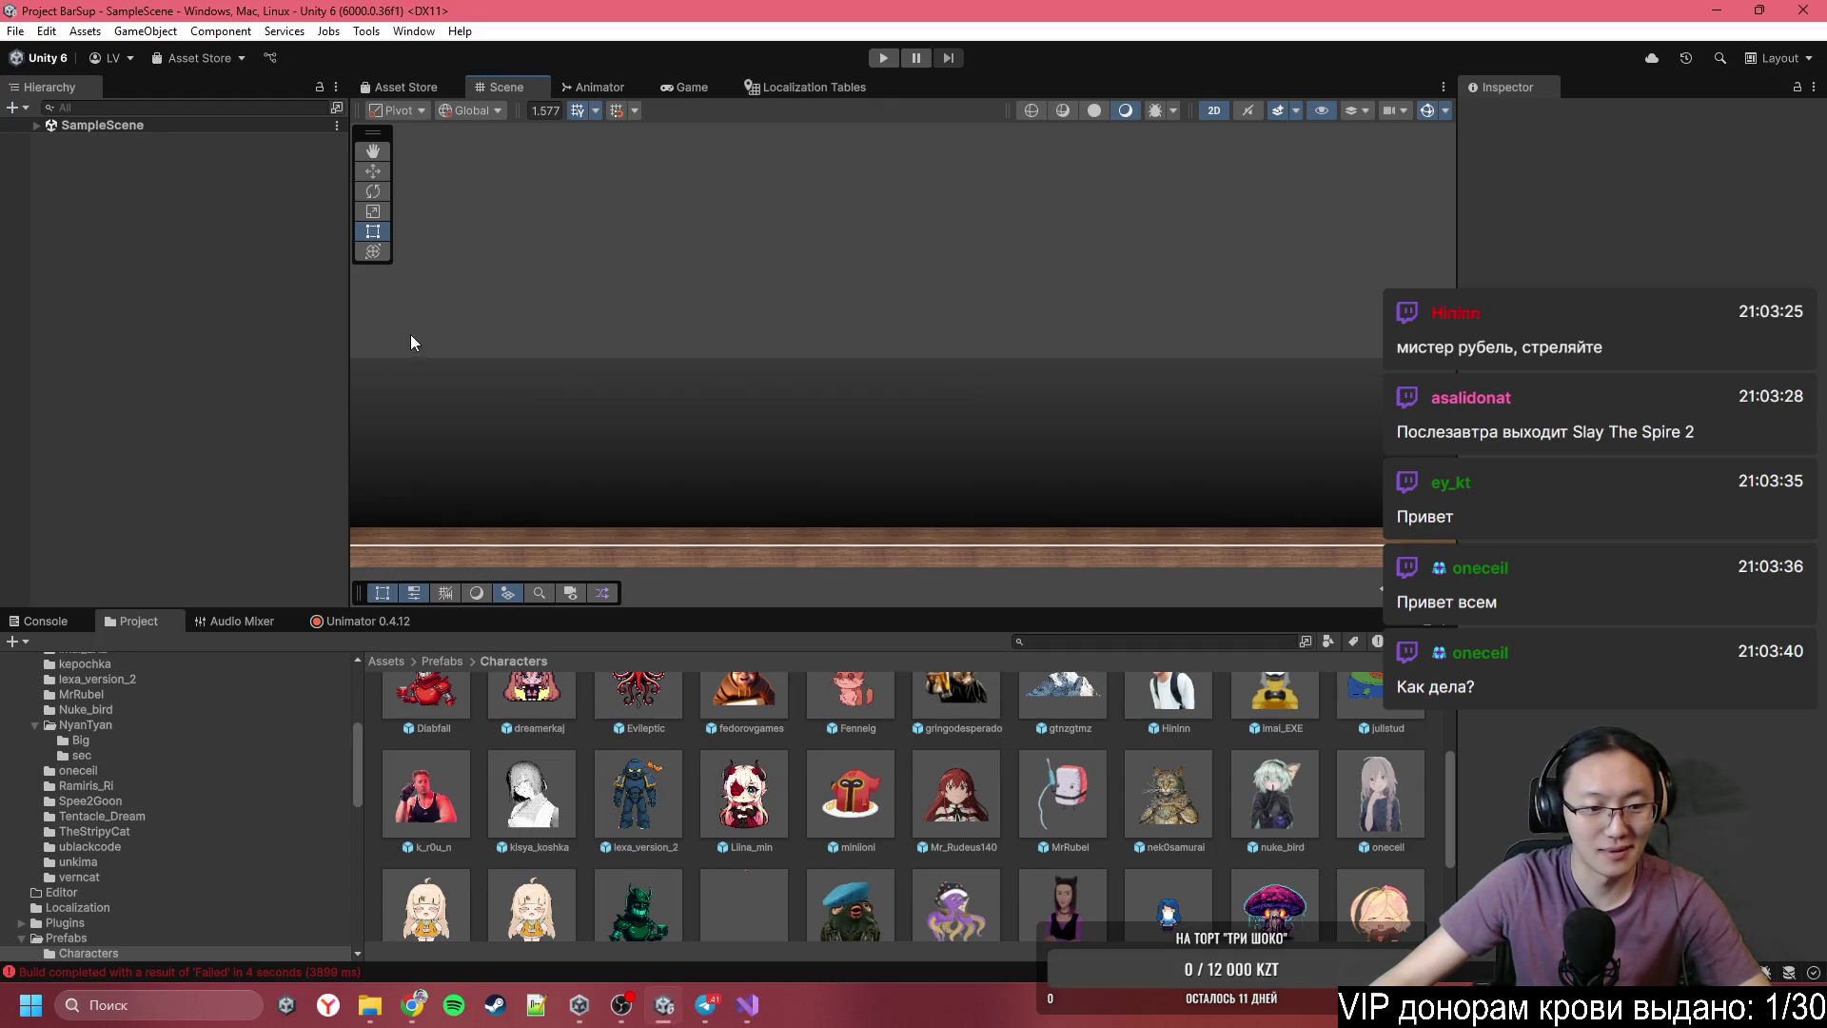
Start Build And Run again from Unity's File menu
left_click(423, 36)
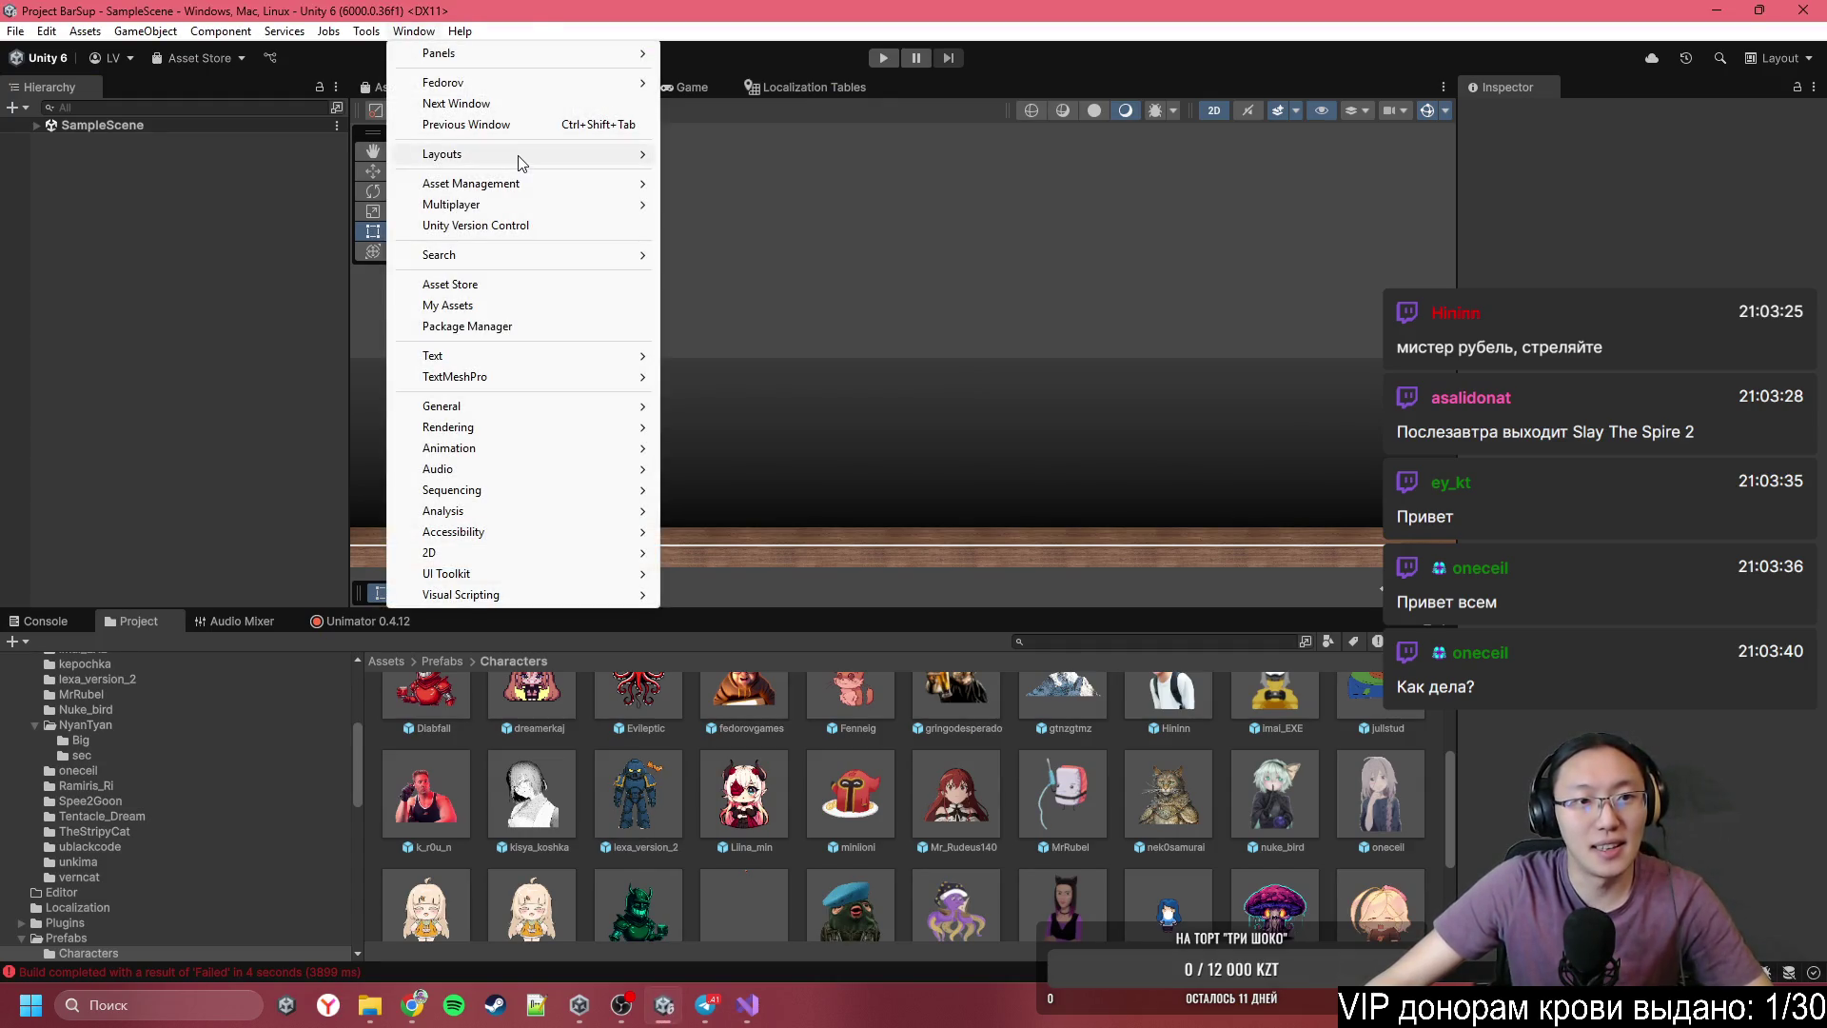
left_click(5, 32)
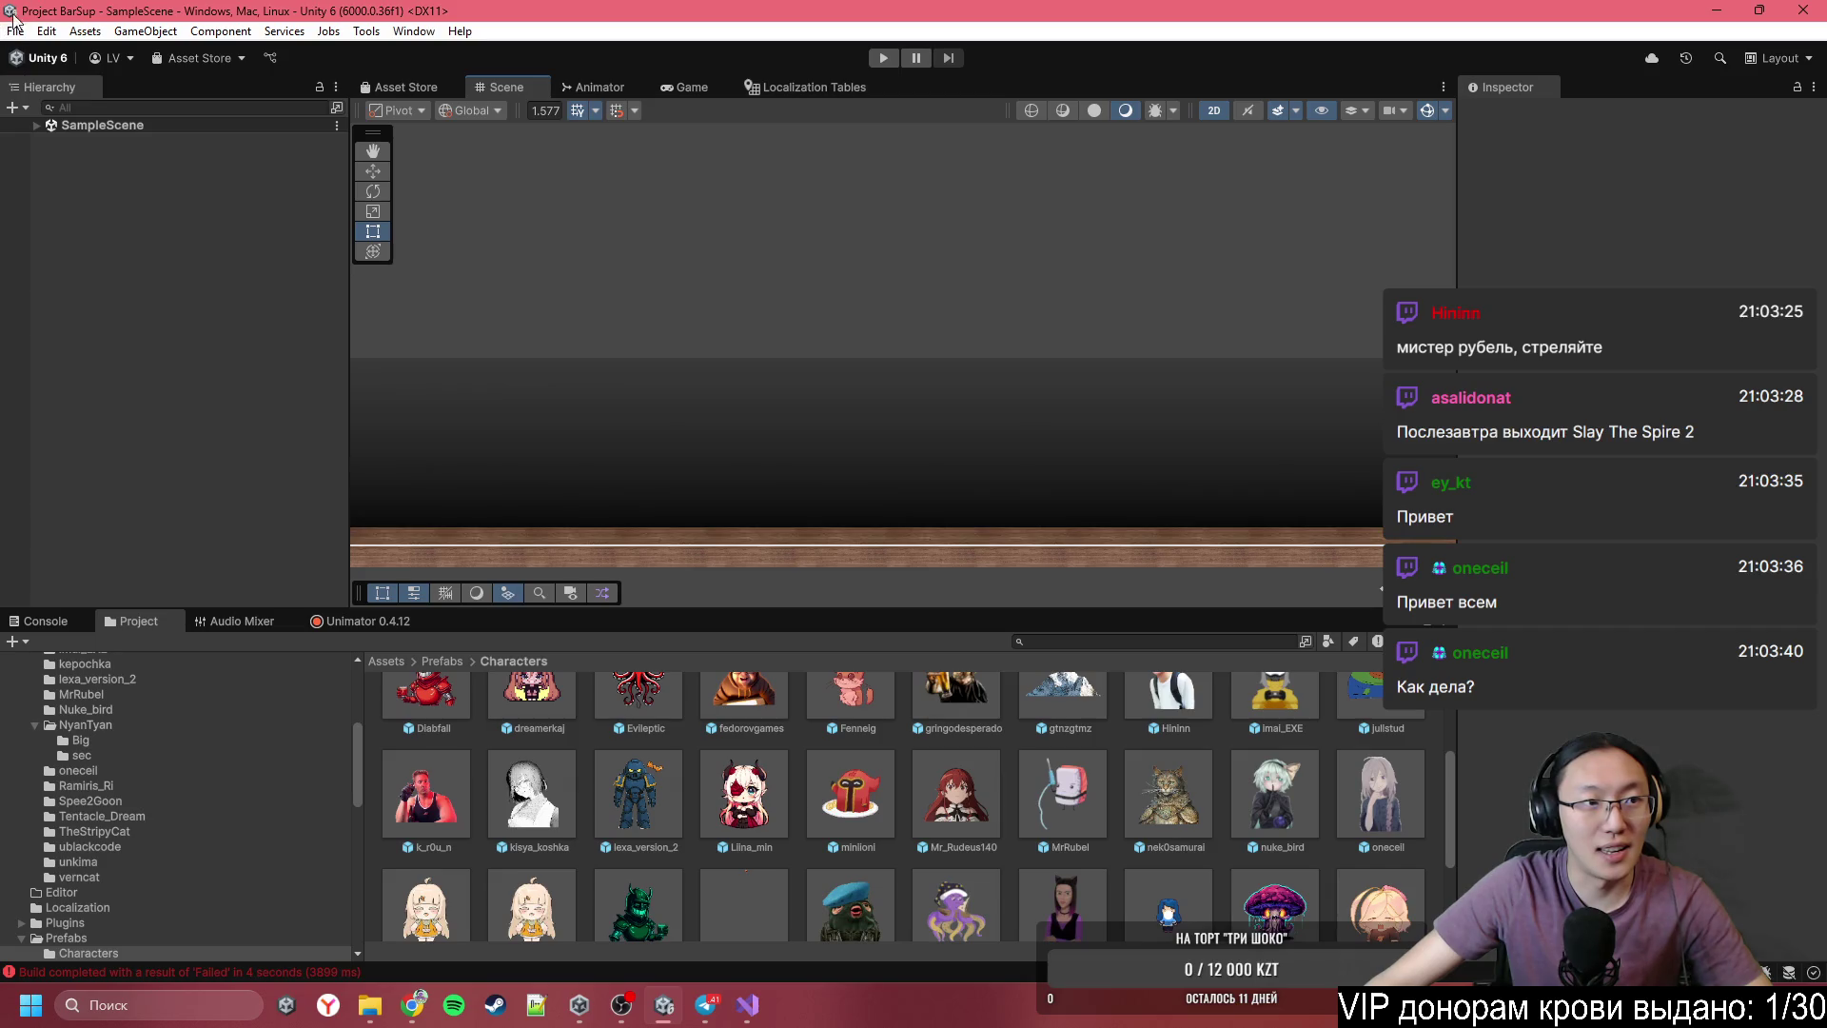
left_click(15, 31)
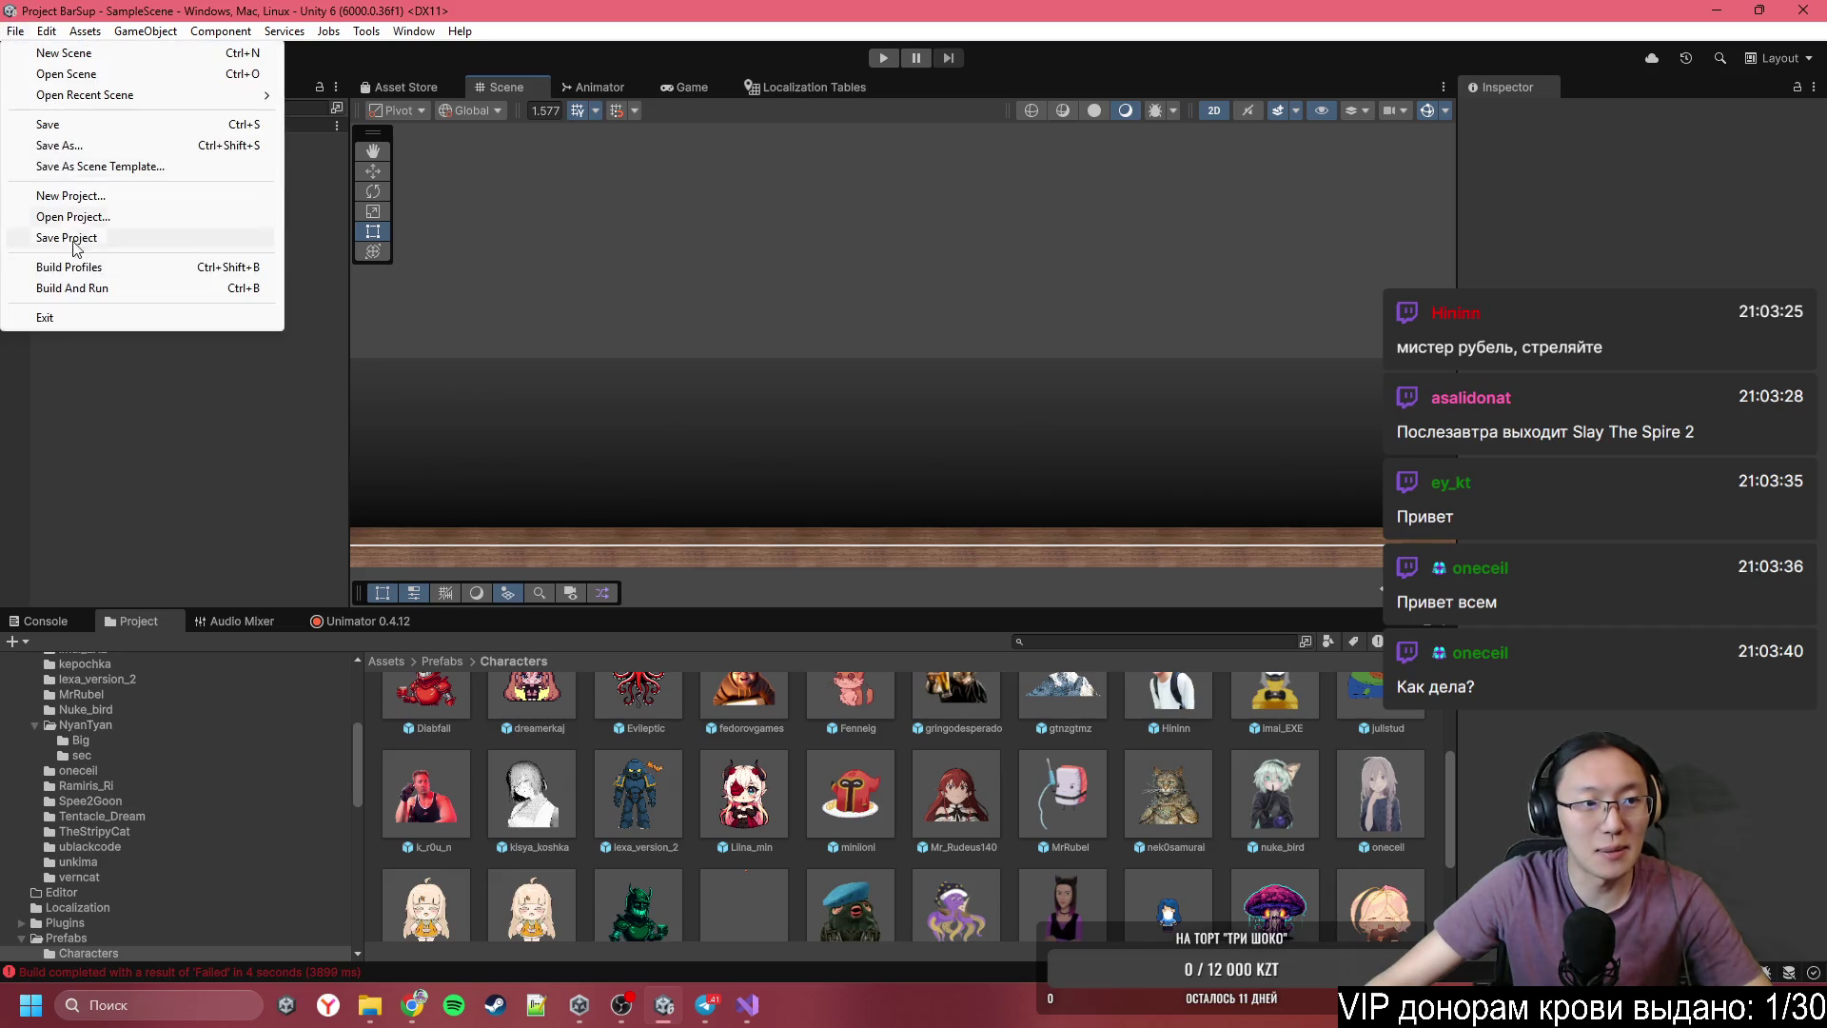
left_click(86, 289)
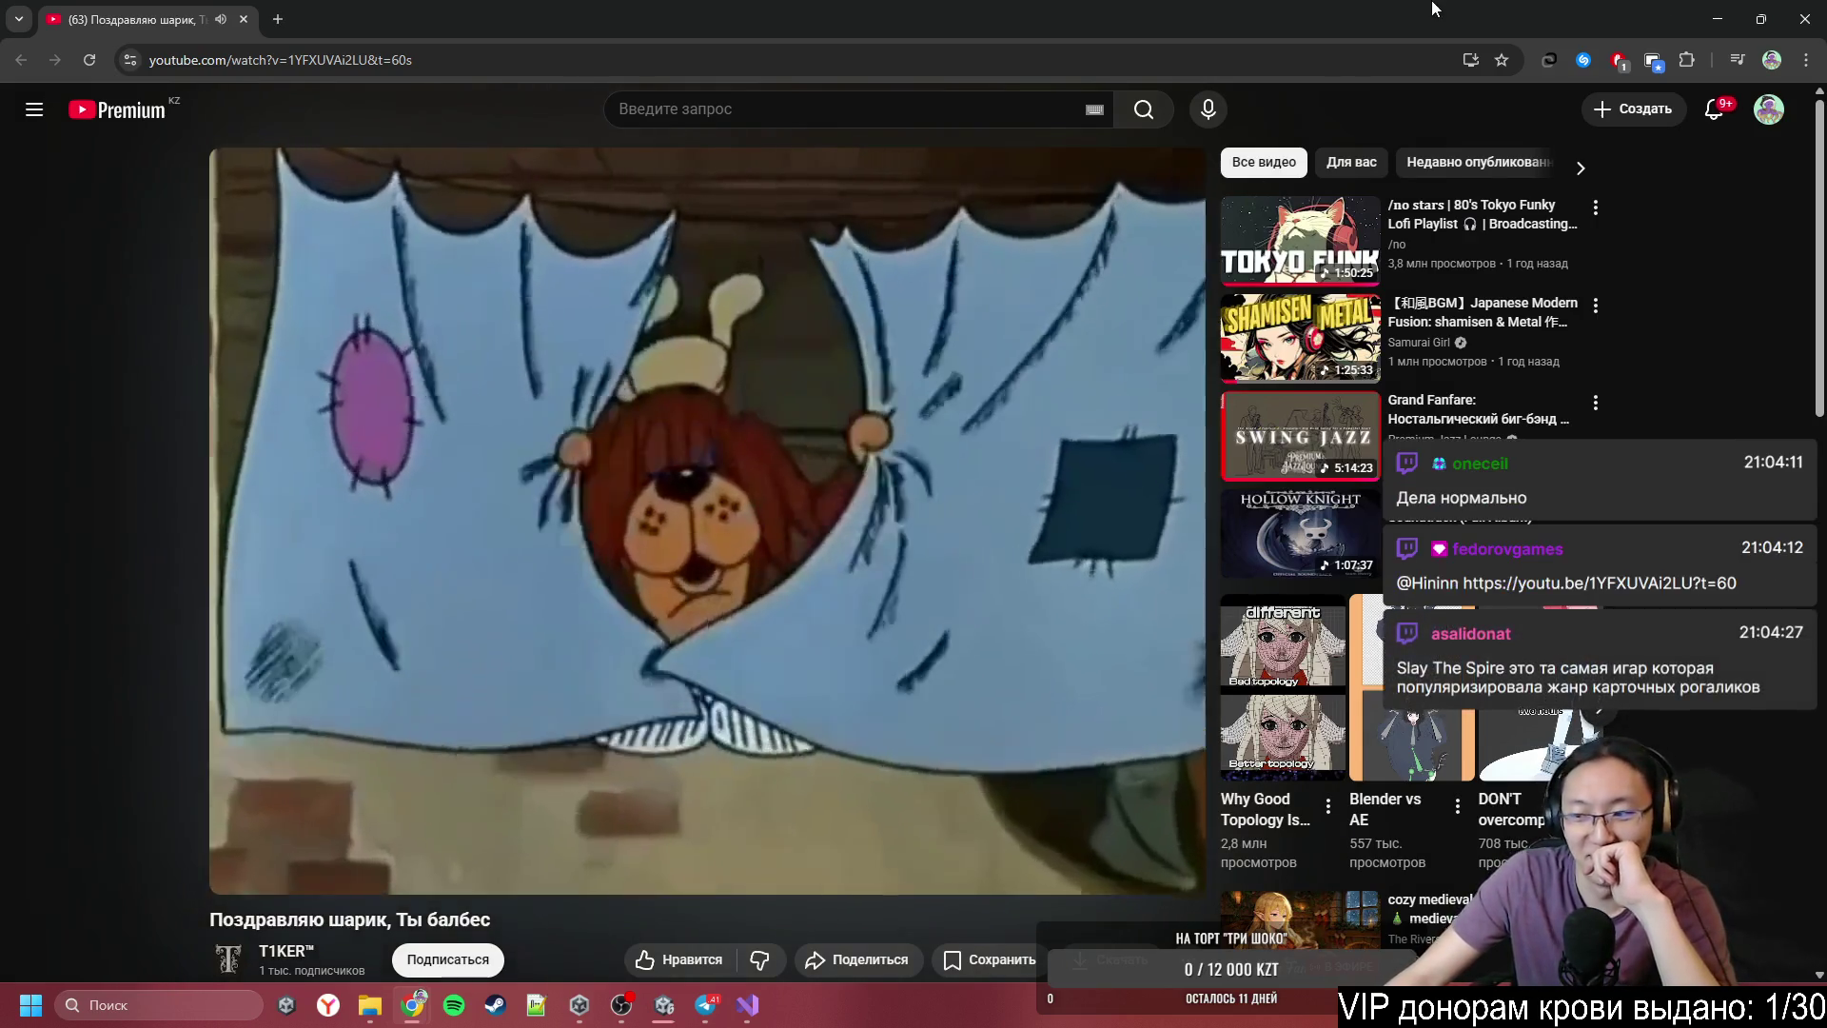
Shrink and close the YouTube Chrome window, then bring the Twitch dashboard forward
left_click_drag(951, 18, 1027, 409)
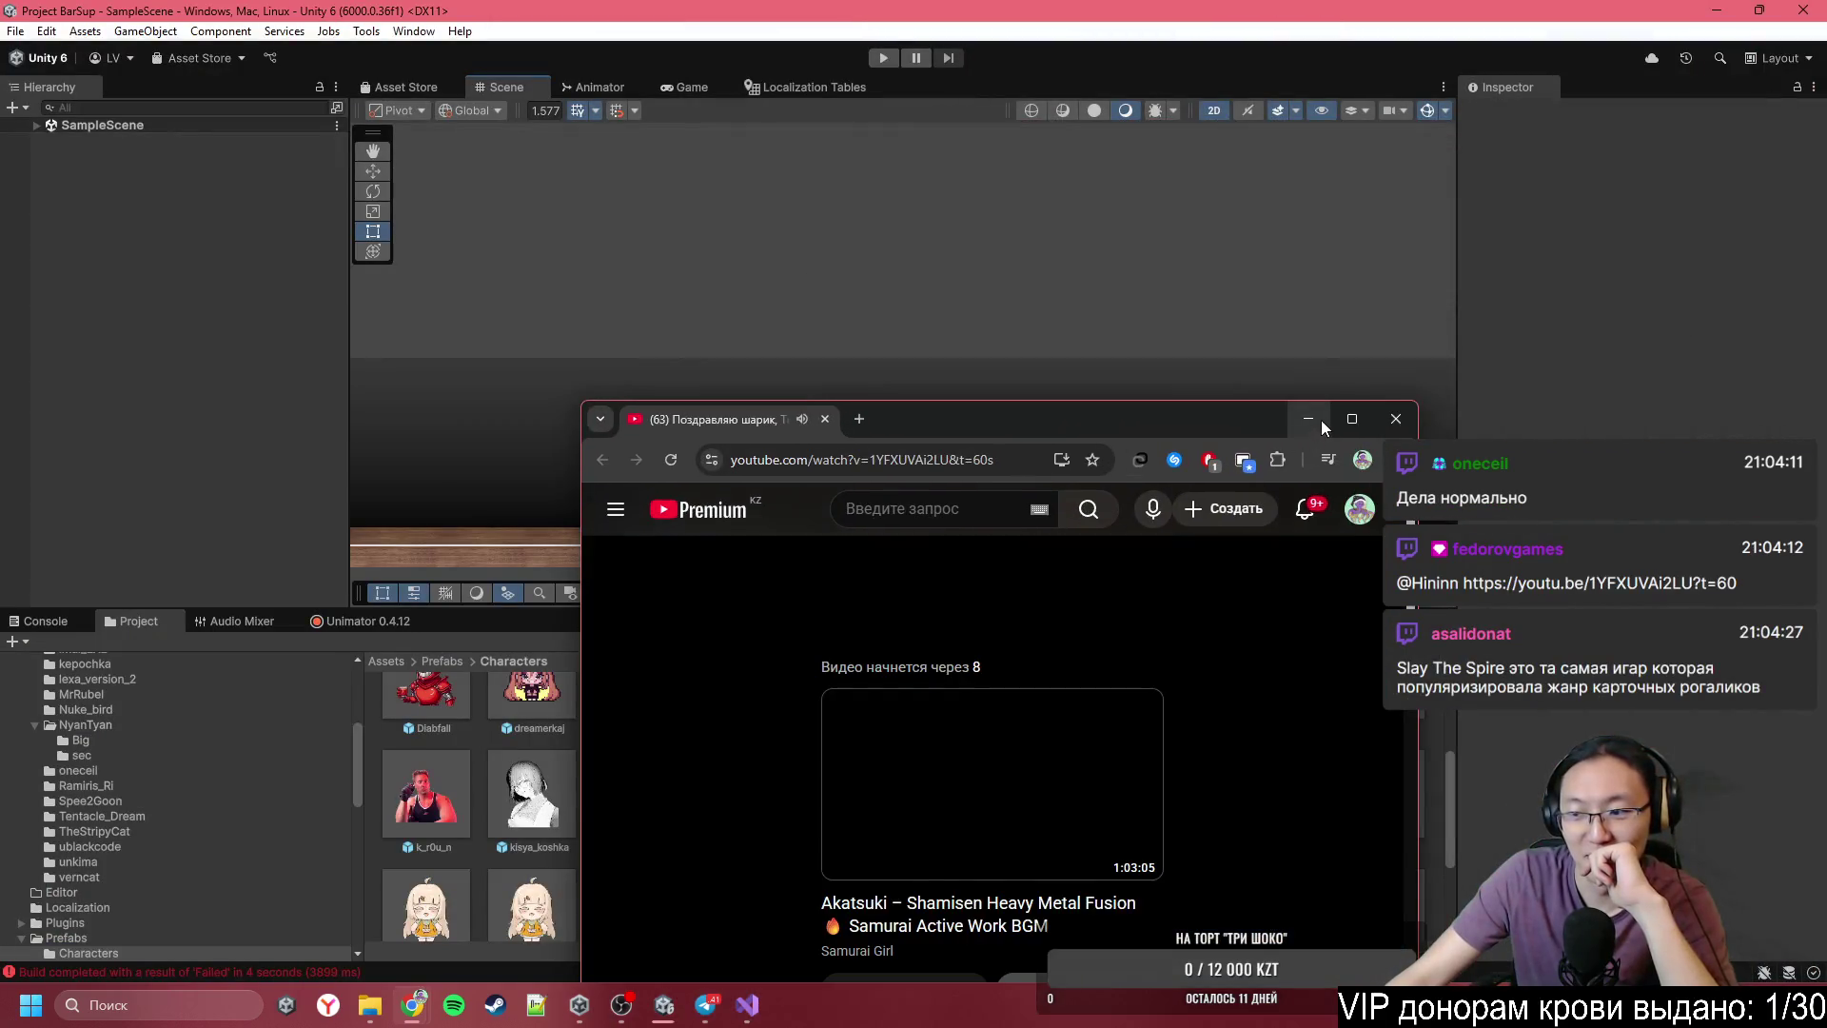
left_click(1395, 414)
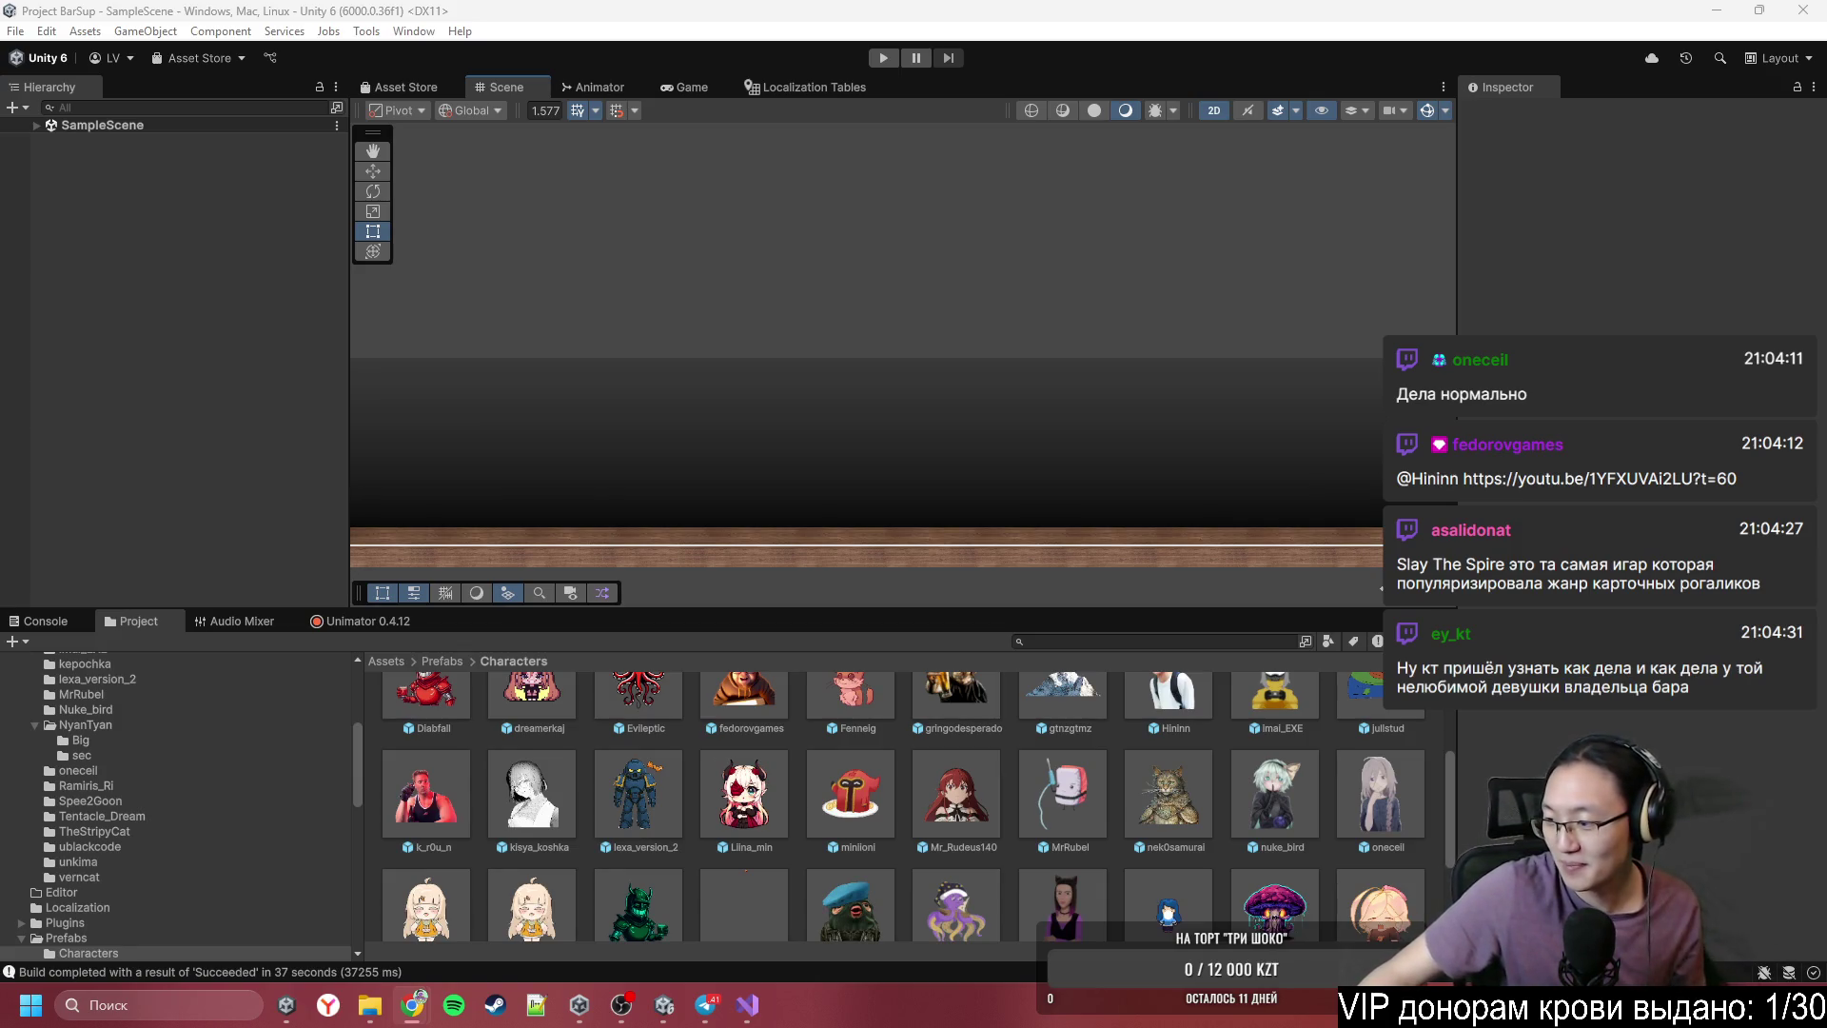
key("alt+Tab")
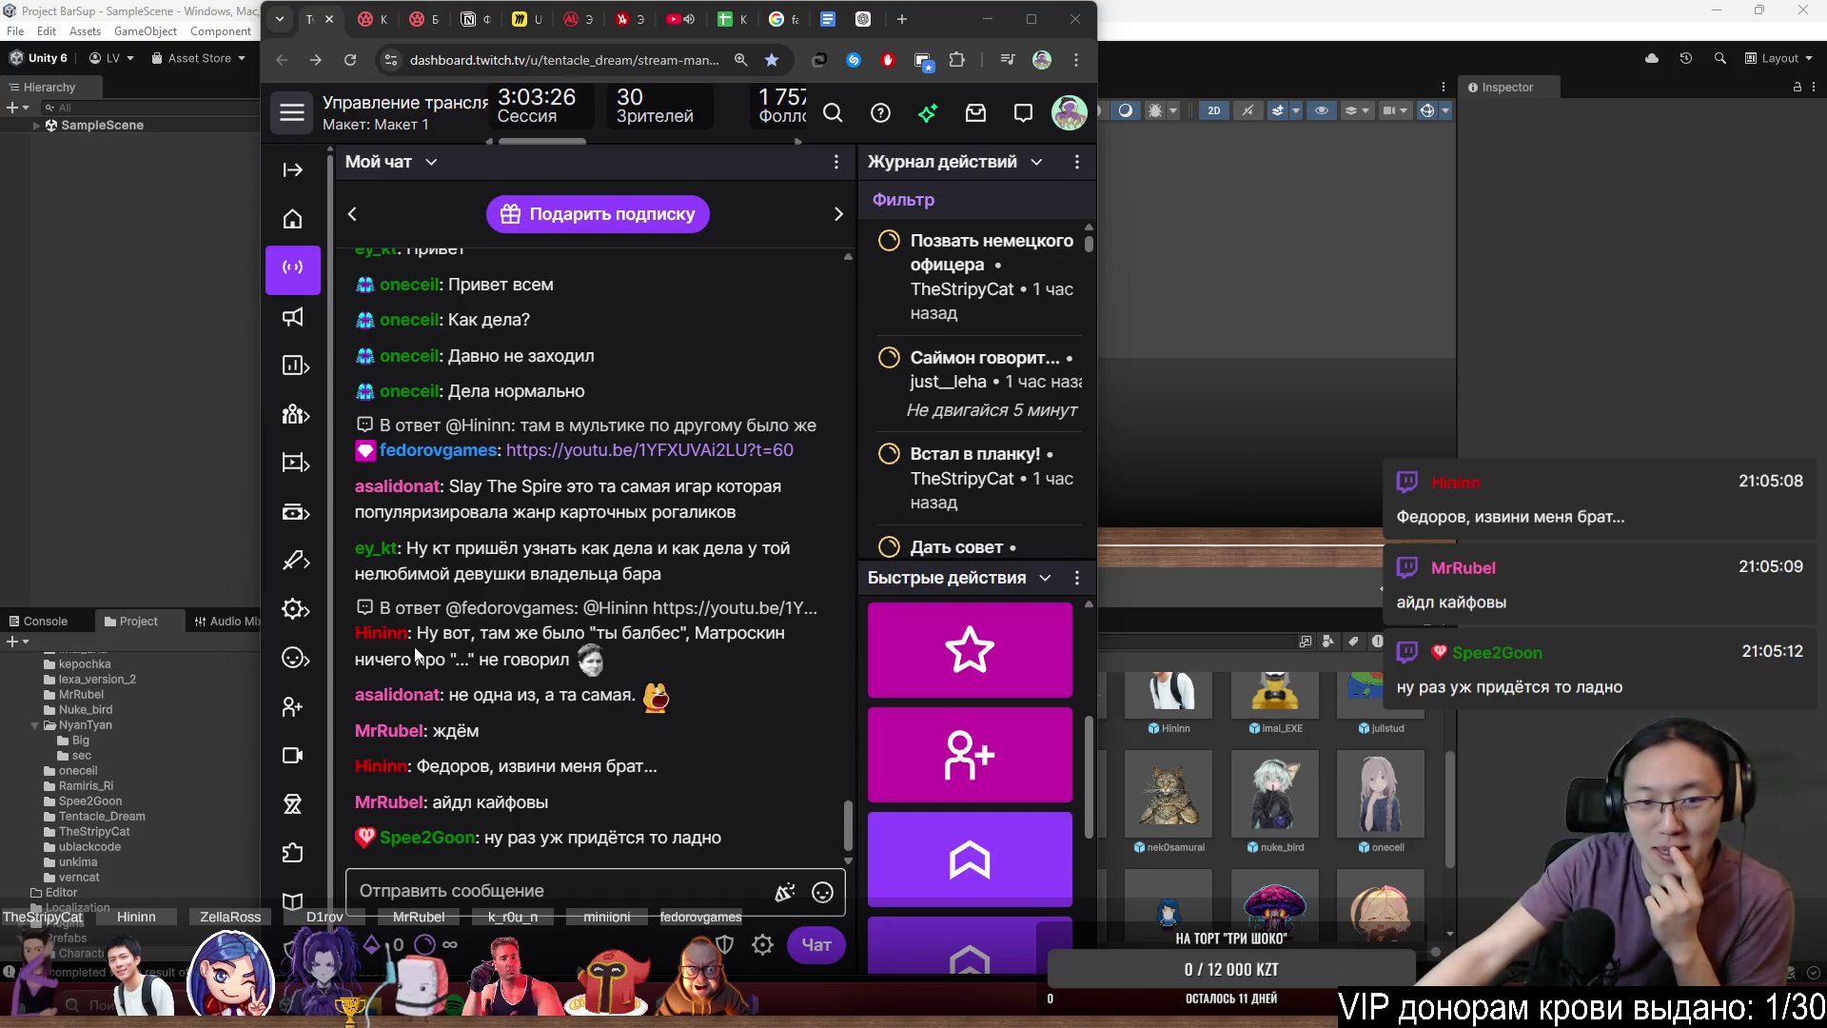
Return to Unity and drag the MrRubel prefab from Assets/Prefabs/Characters into the scene
scroll(728, 600, "up", 3)
scroll(709, 628, "up", 1)
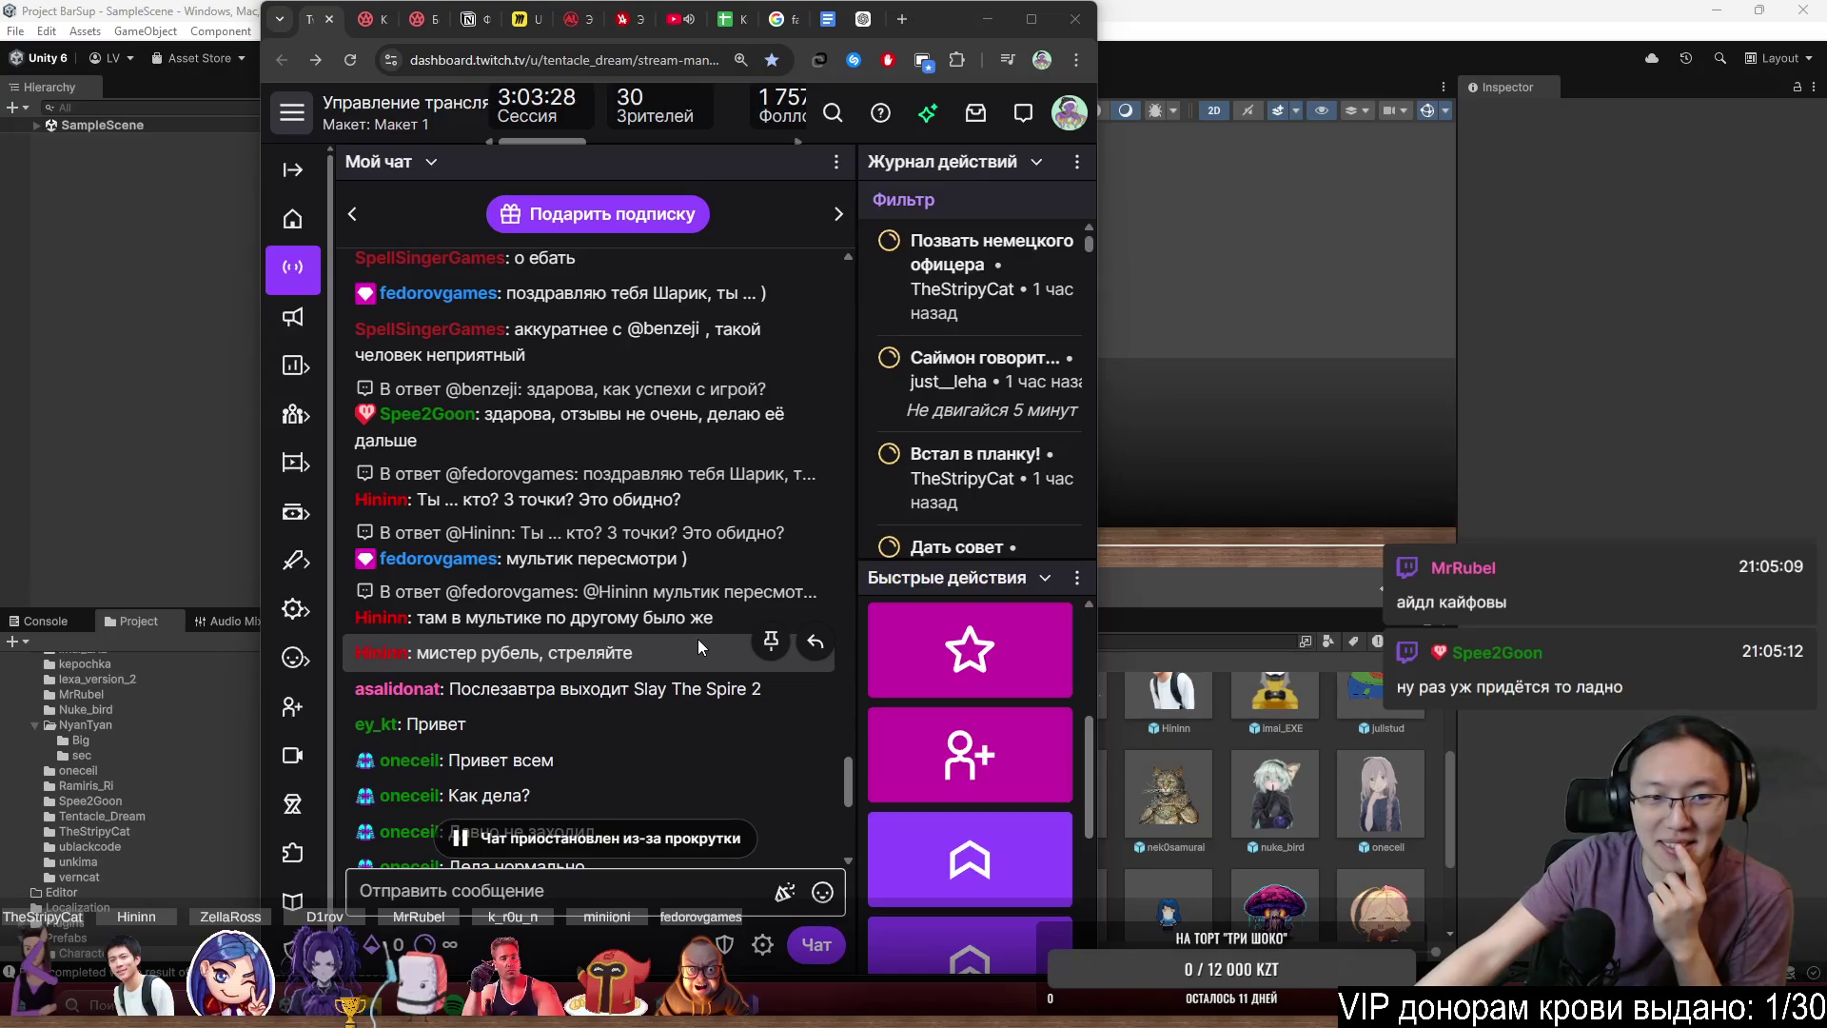
scroll(698, 637, "down", 4)
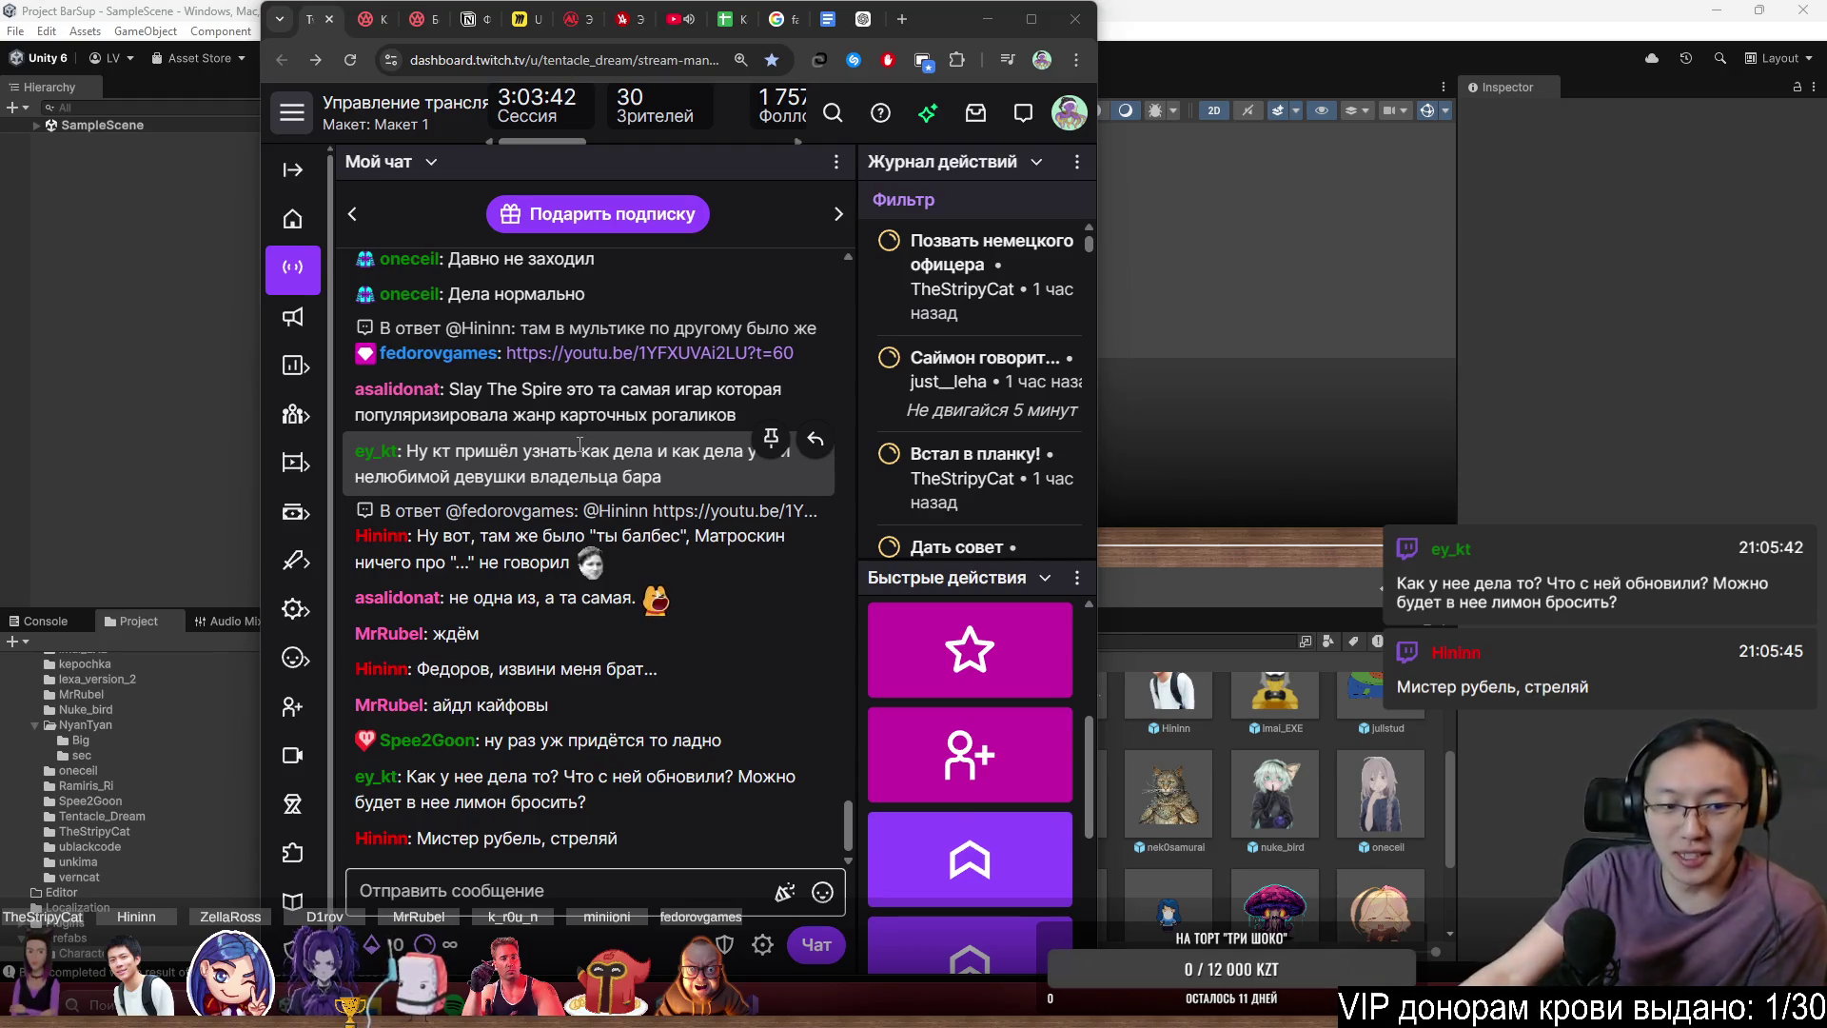
key("alt+Tab")
scroll(876, 860, "down", 3)
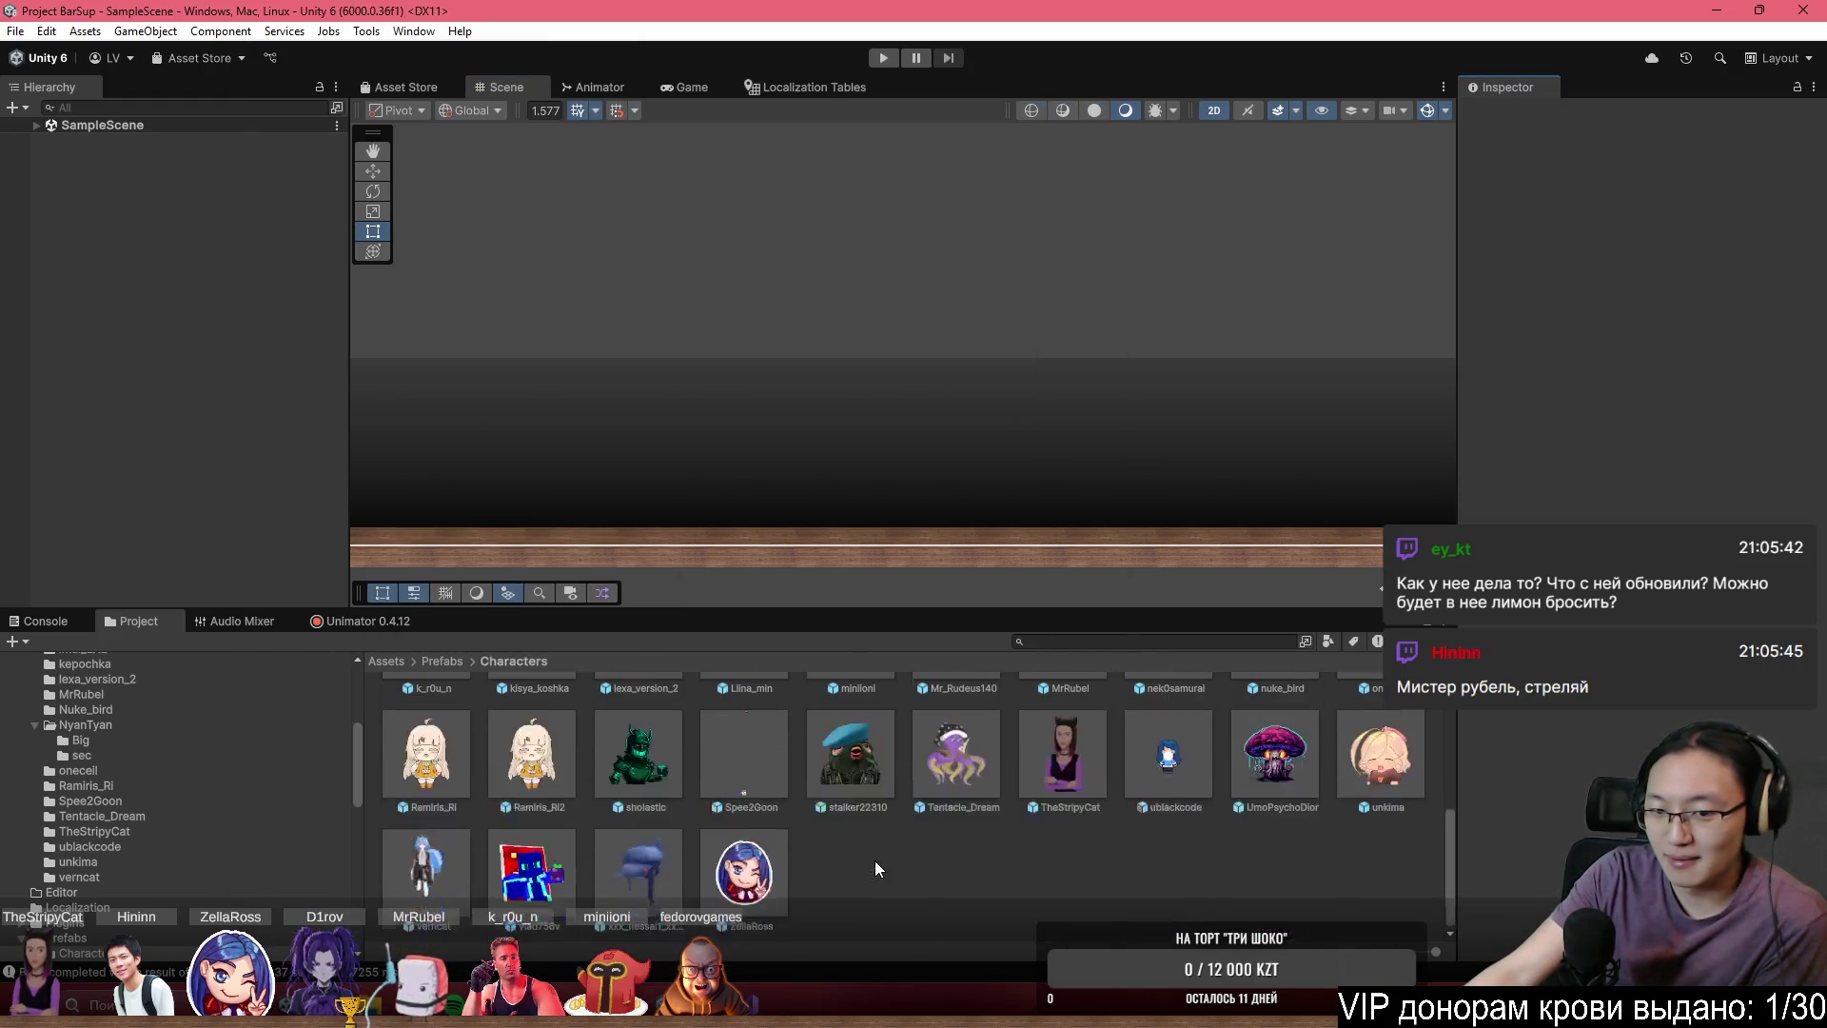
scroll(837, 871, "up", 5)
mouse_move(1047, 861)
left_mouse_down()
mouse_move(570, 571)
mouse_move(147, 277)
left_mouse_up()
Expand MrRubel > CenteredObject > AnimatedObject, select the inner MrRubel, then minimise Unity
left_click(49, 279)
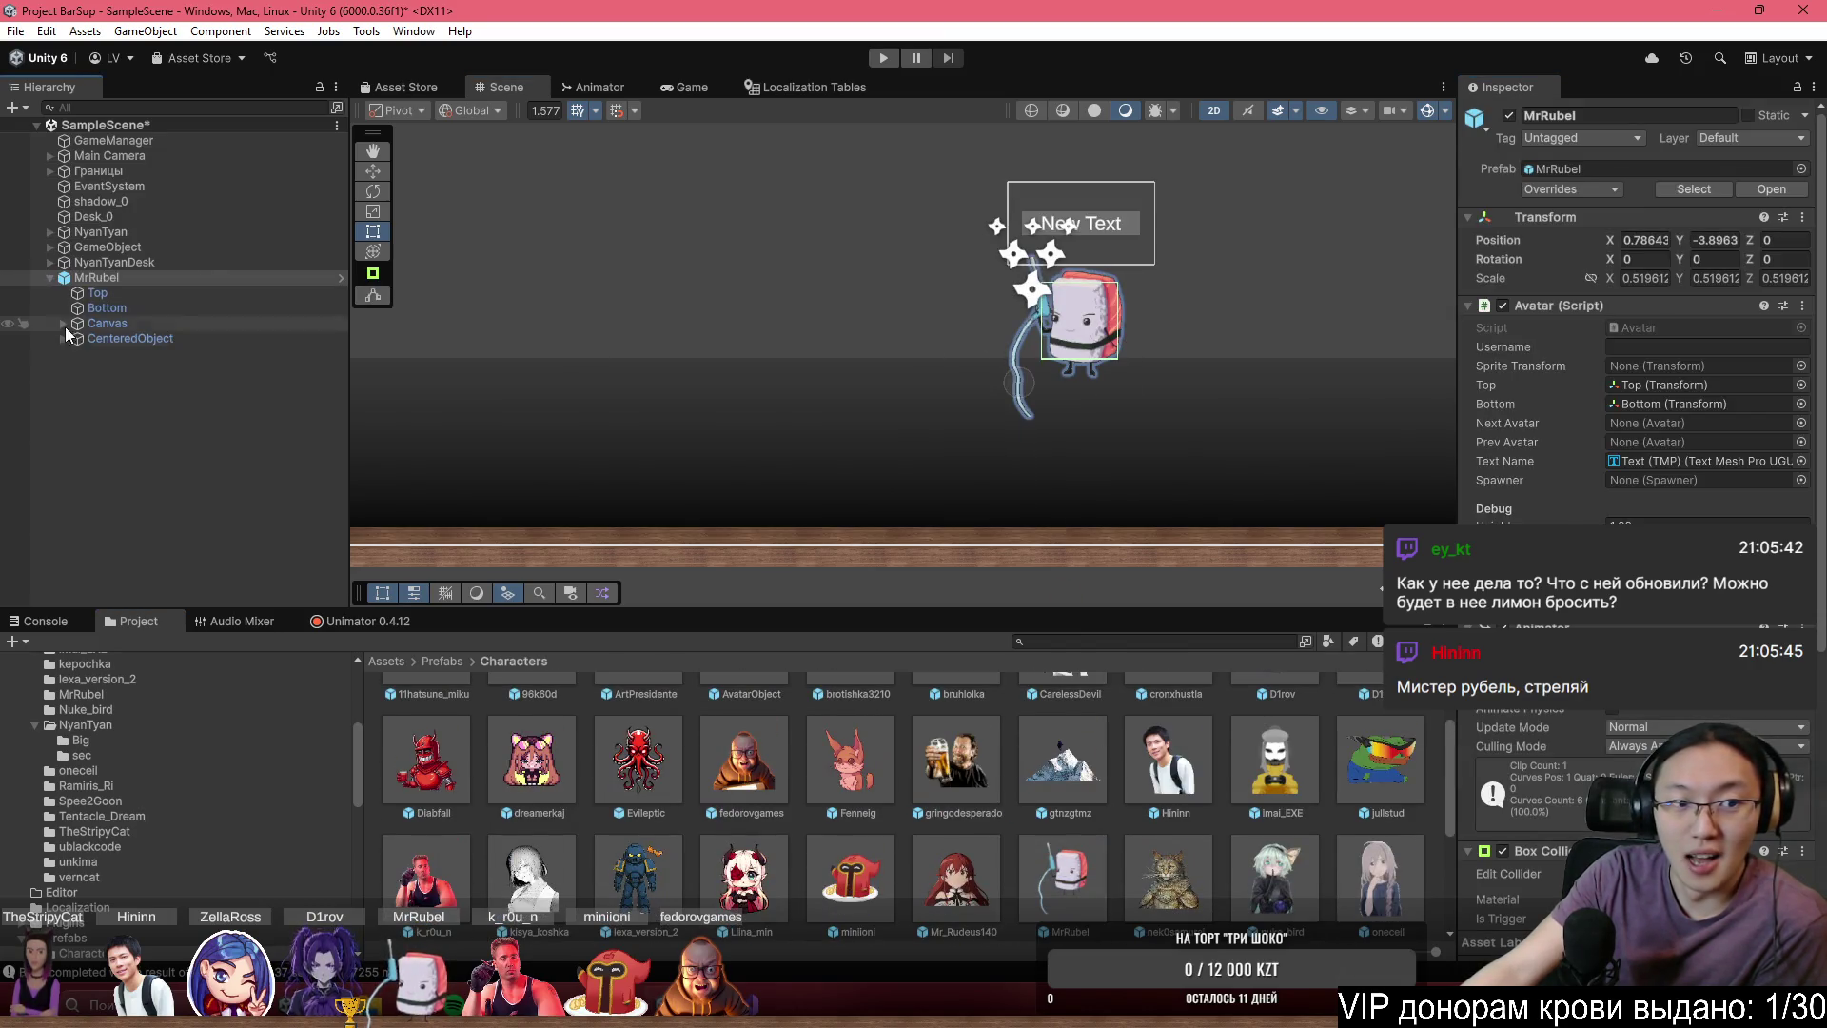
left_click(62, 337)
left_click(74, 354)
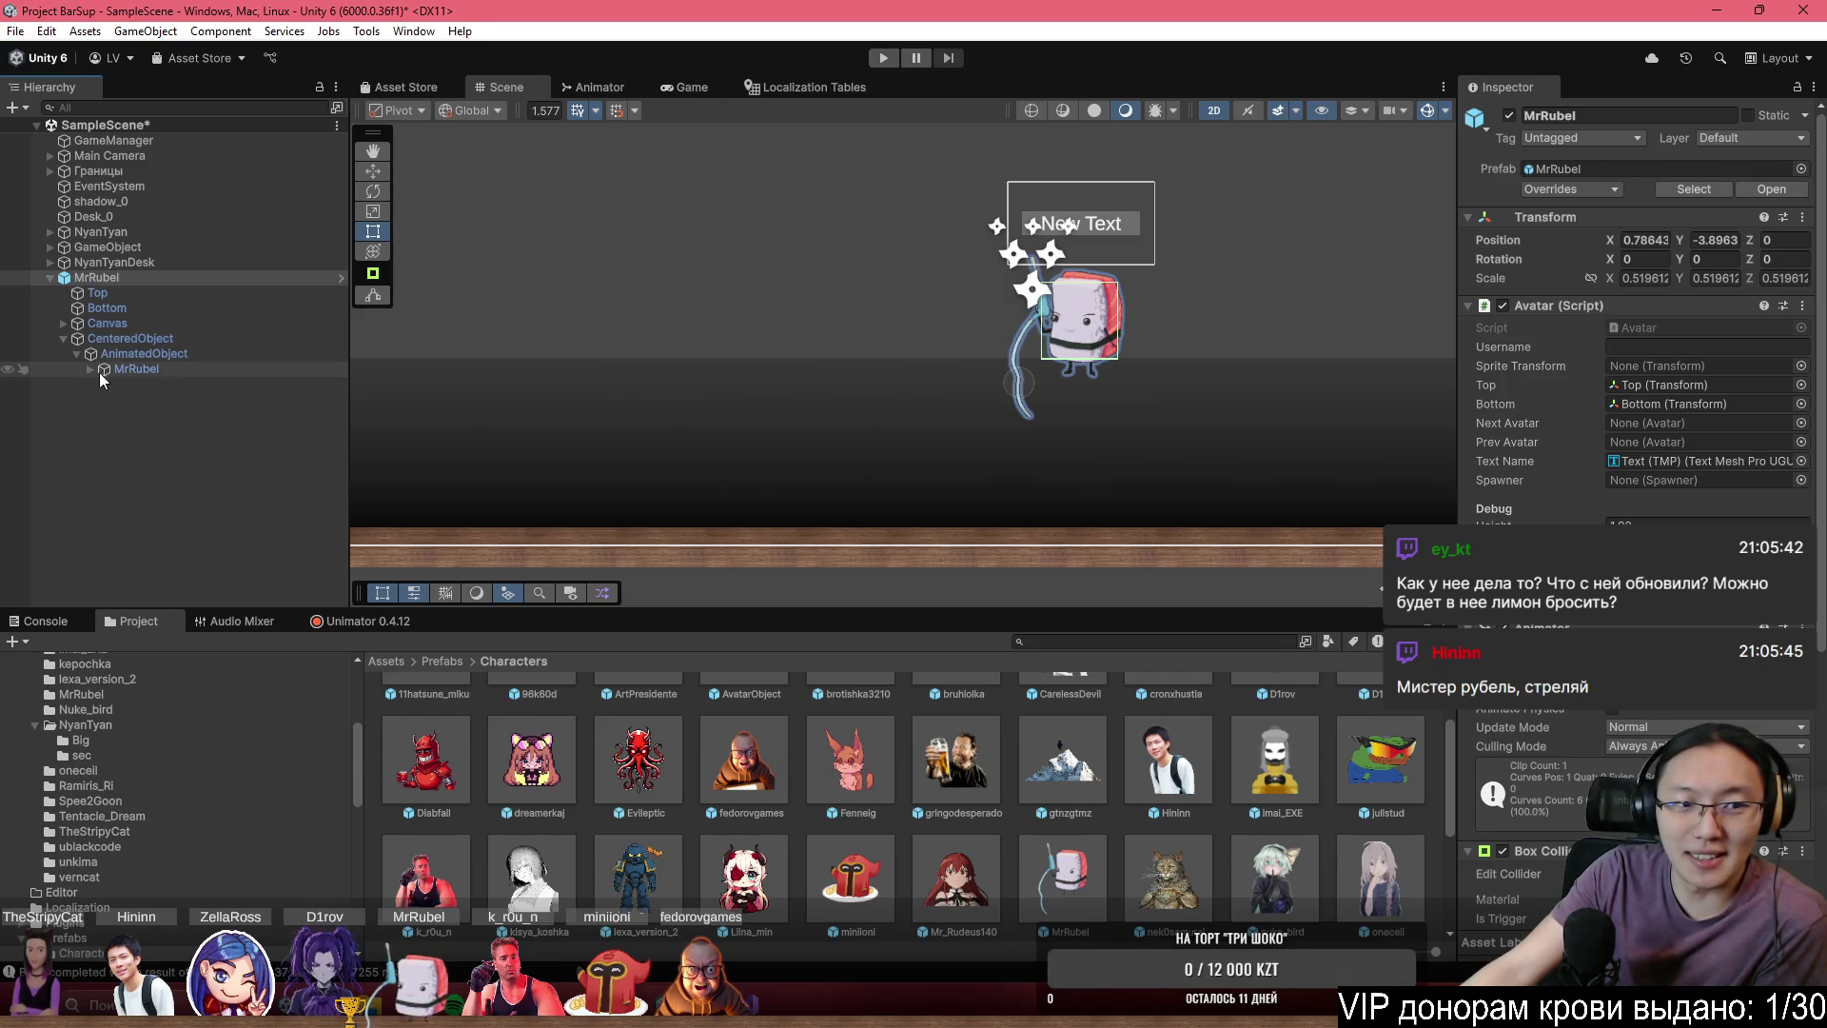
left_click(133, 369)
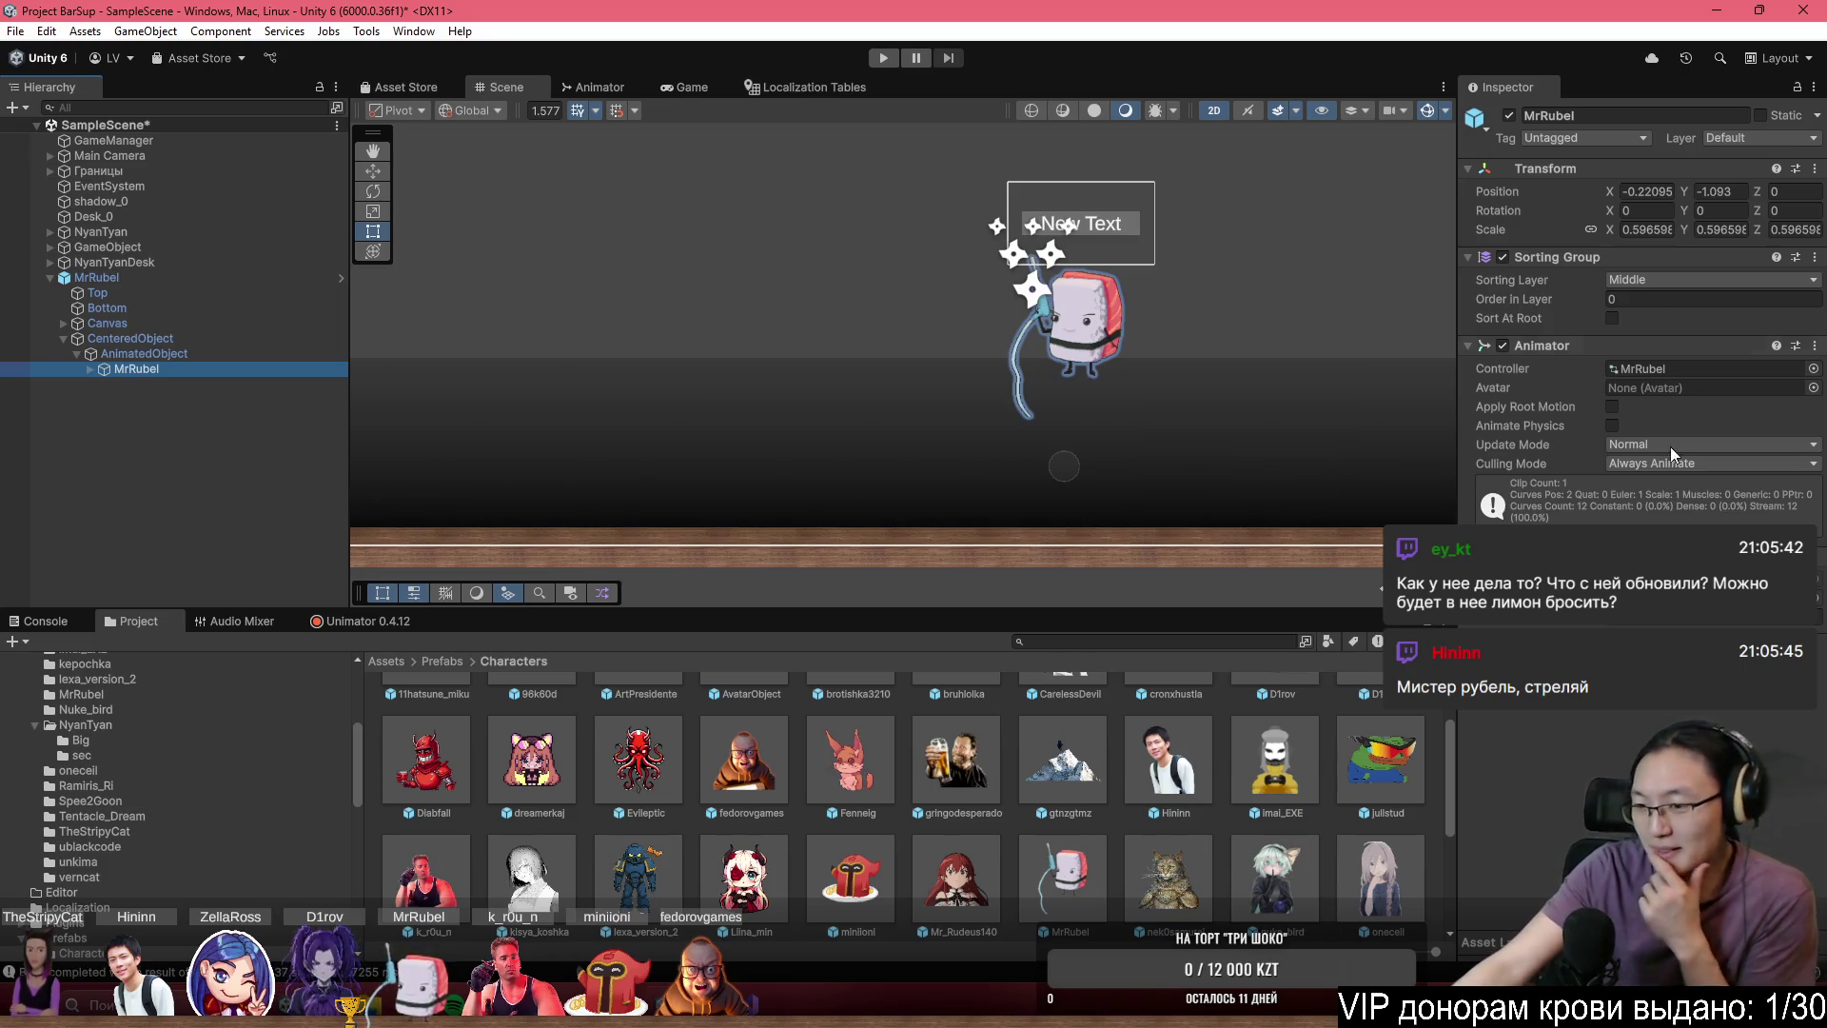
left_click(1715, 11)
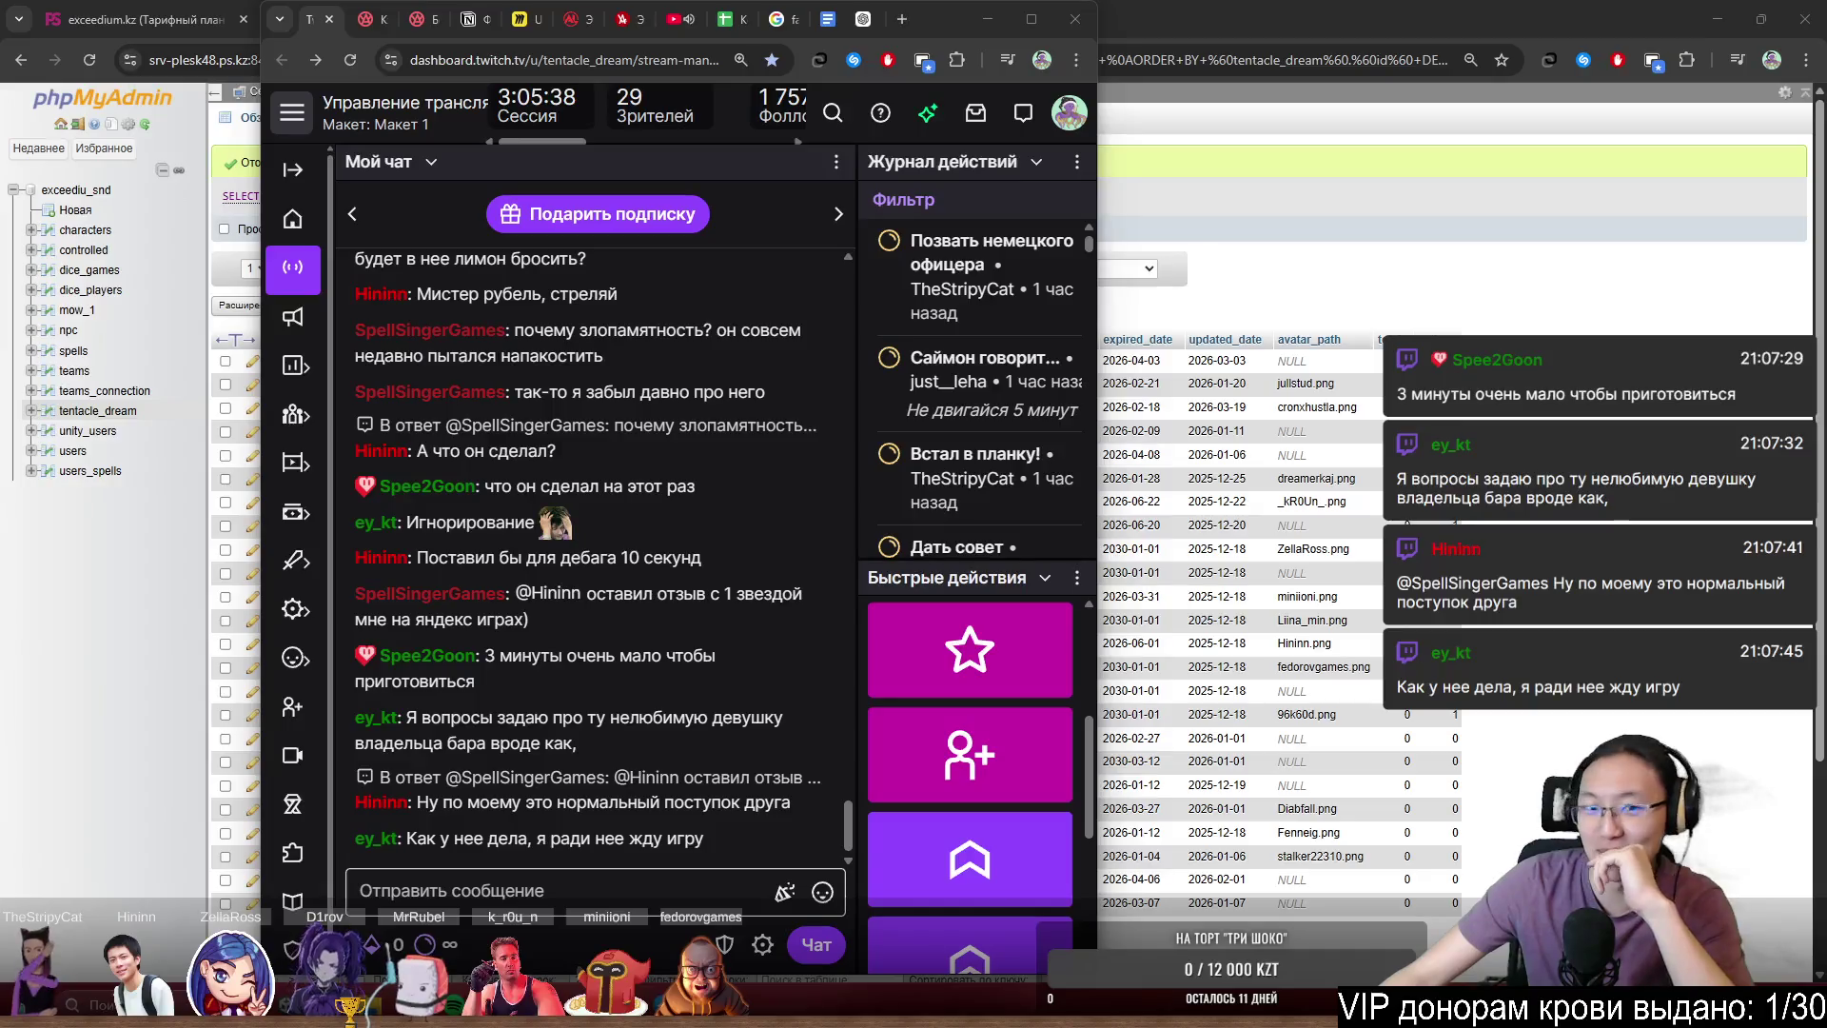
Close the Twitch dashboard and the detached exceedium.kz page, then restore down Chrome
left_click(1168, 245)
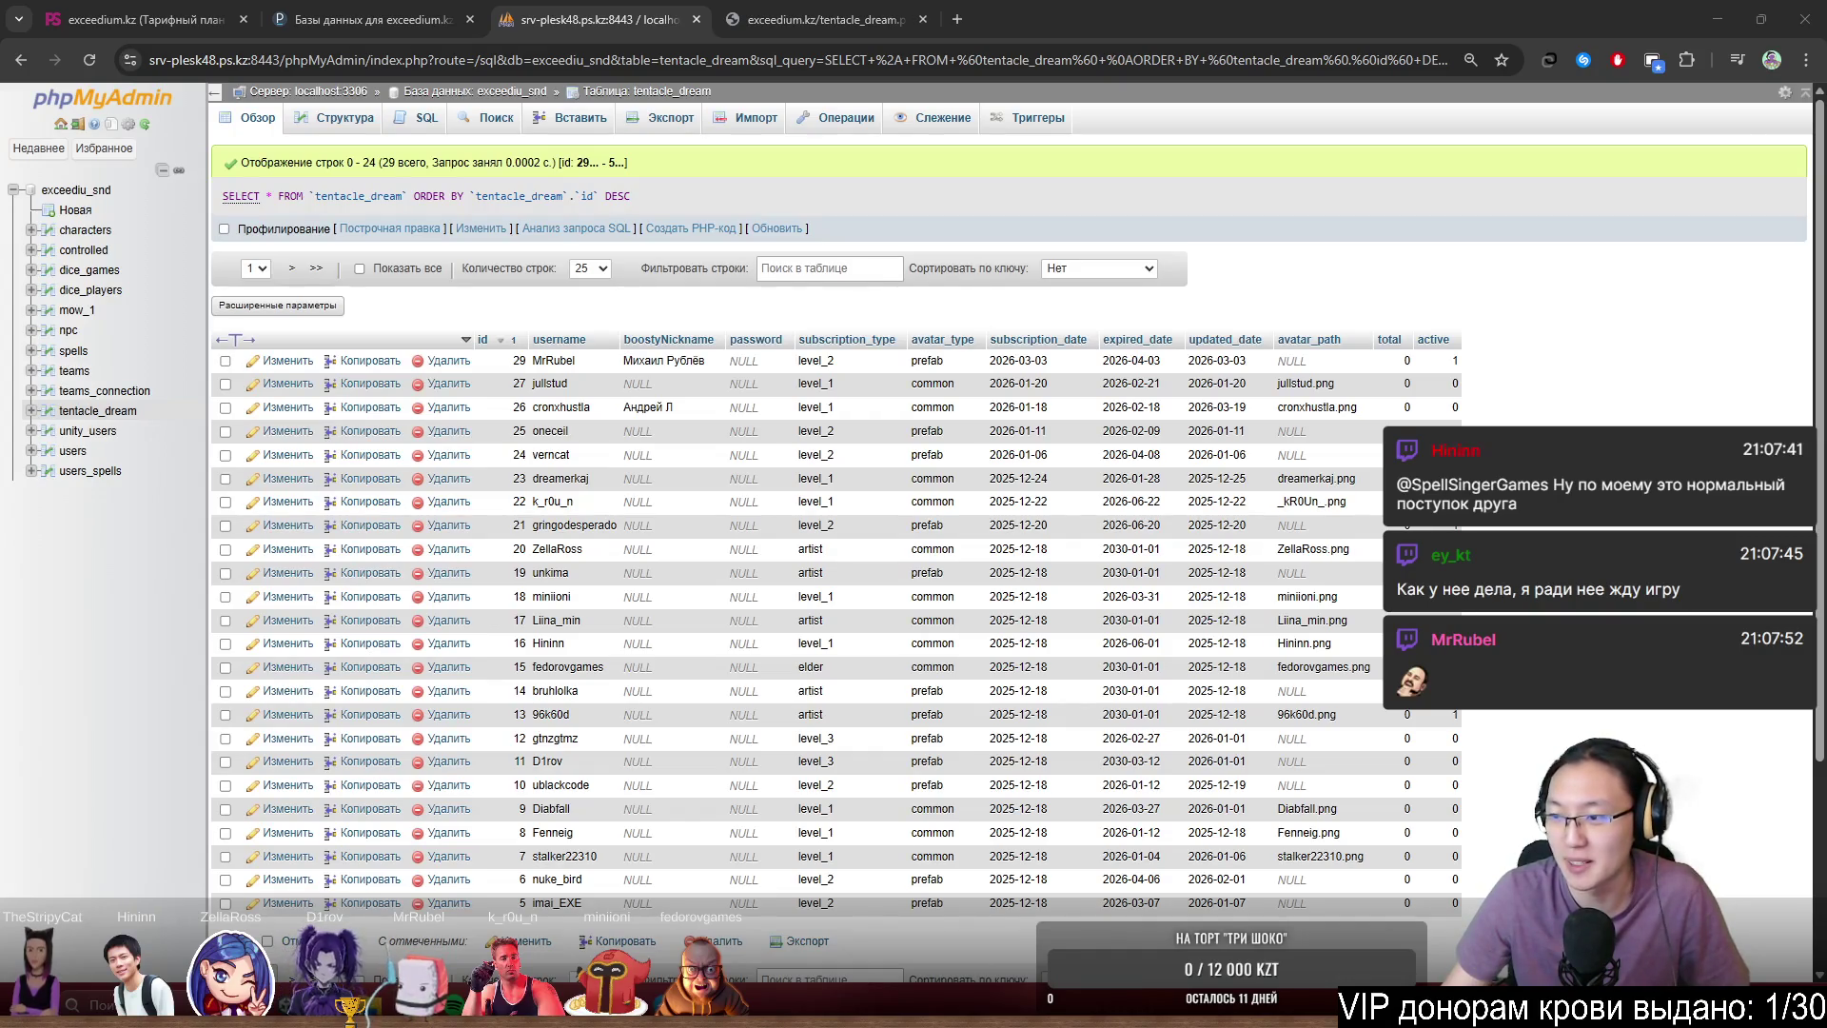
left_click_drag(818, 20, 547, 226)
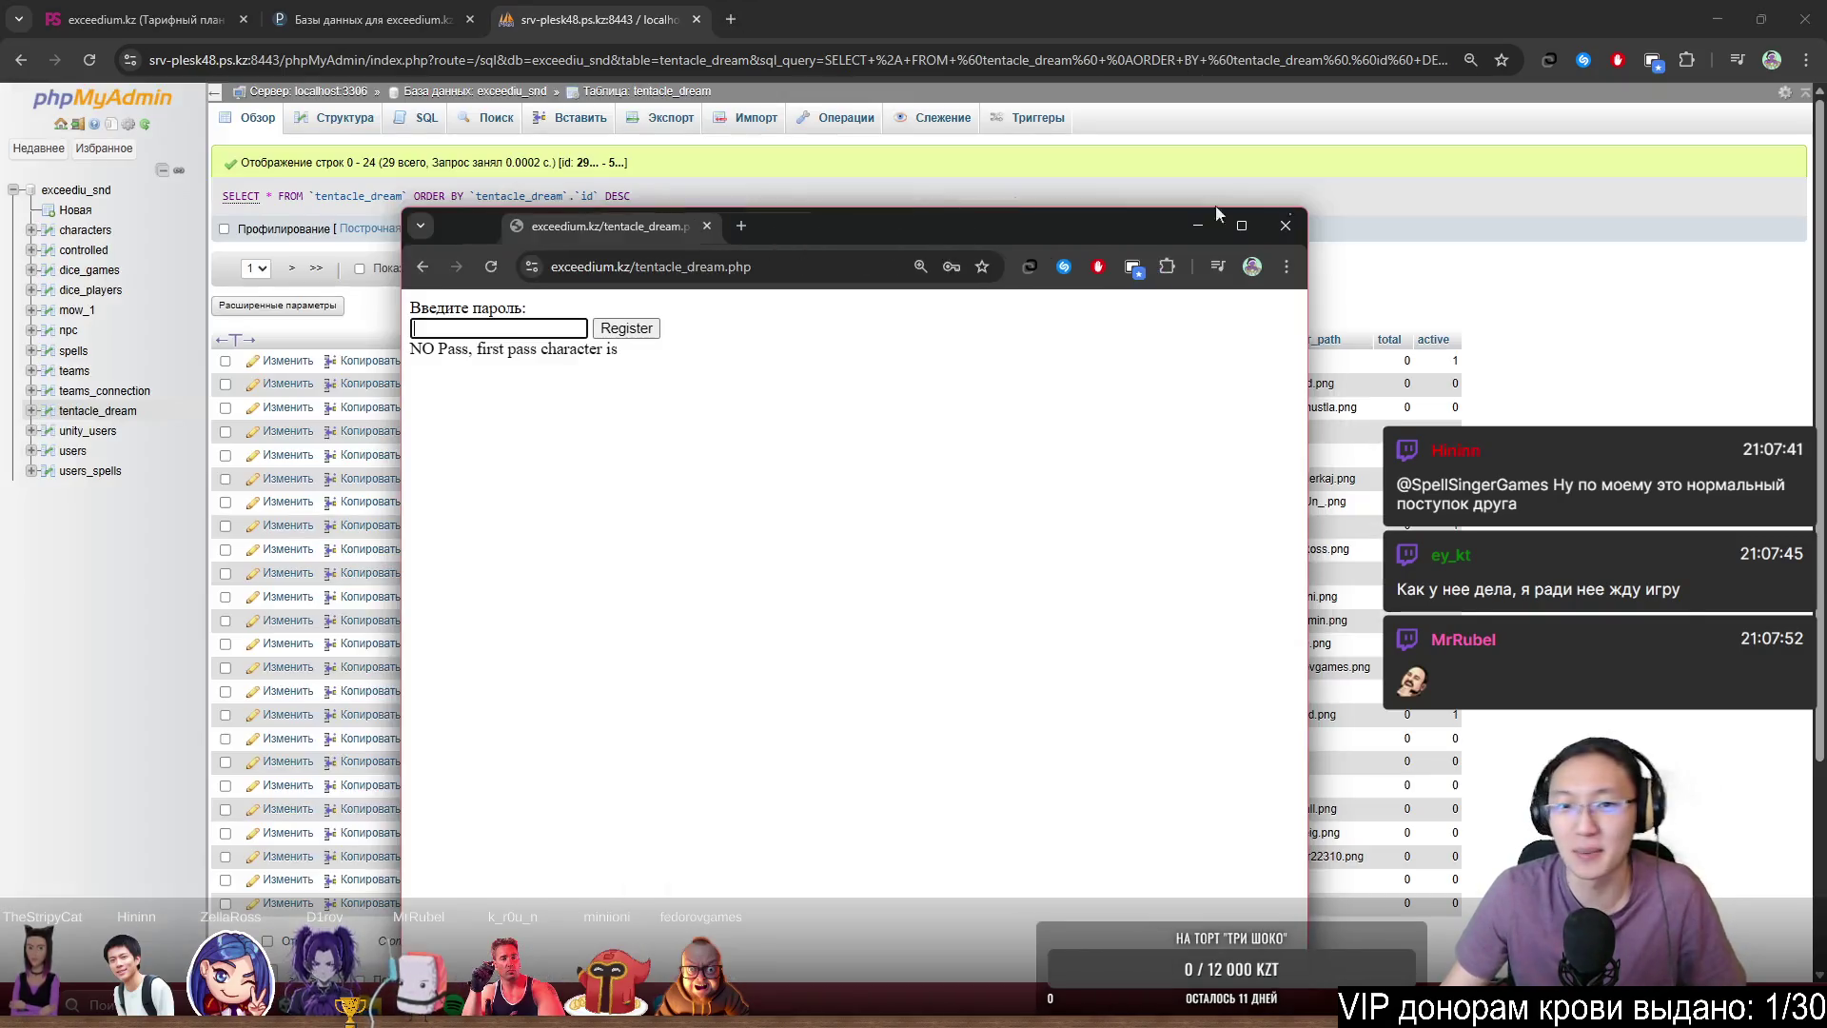
left_click(1284, 226)
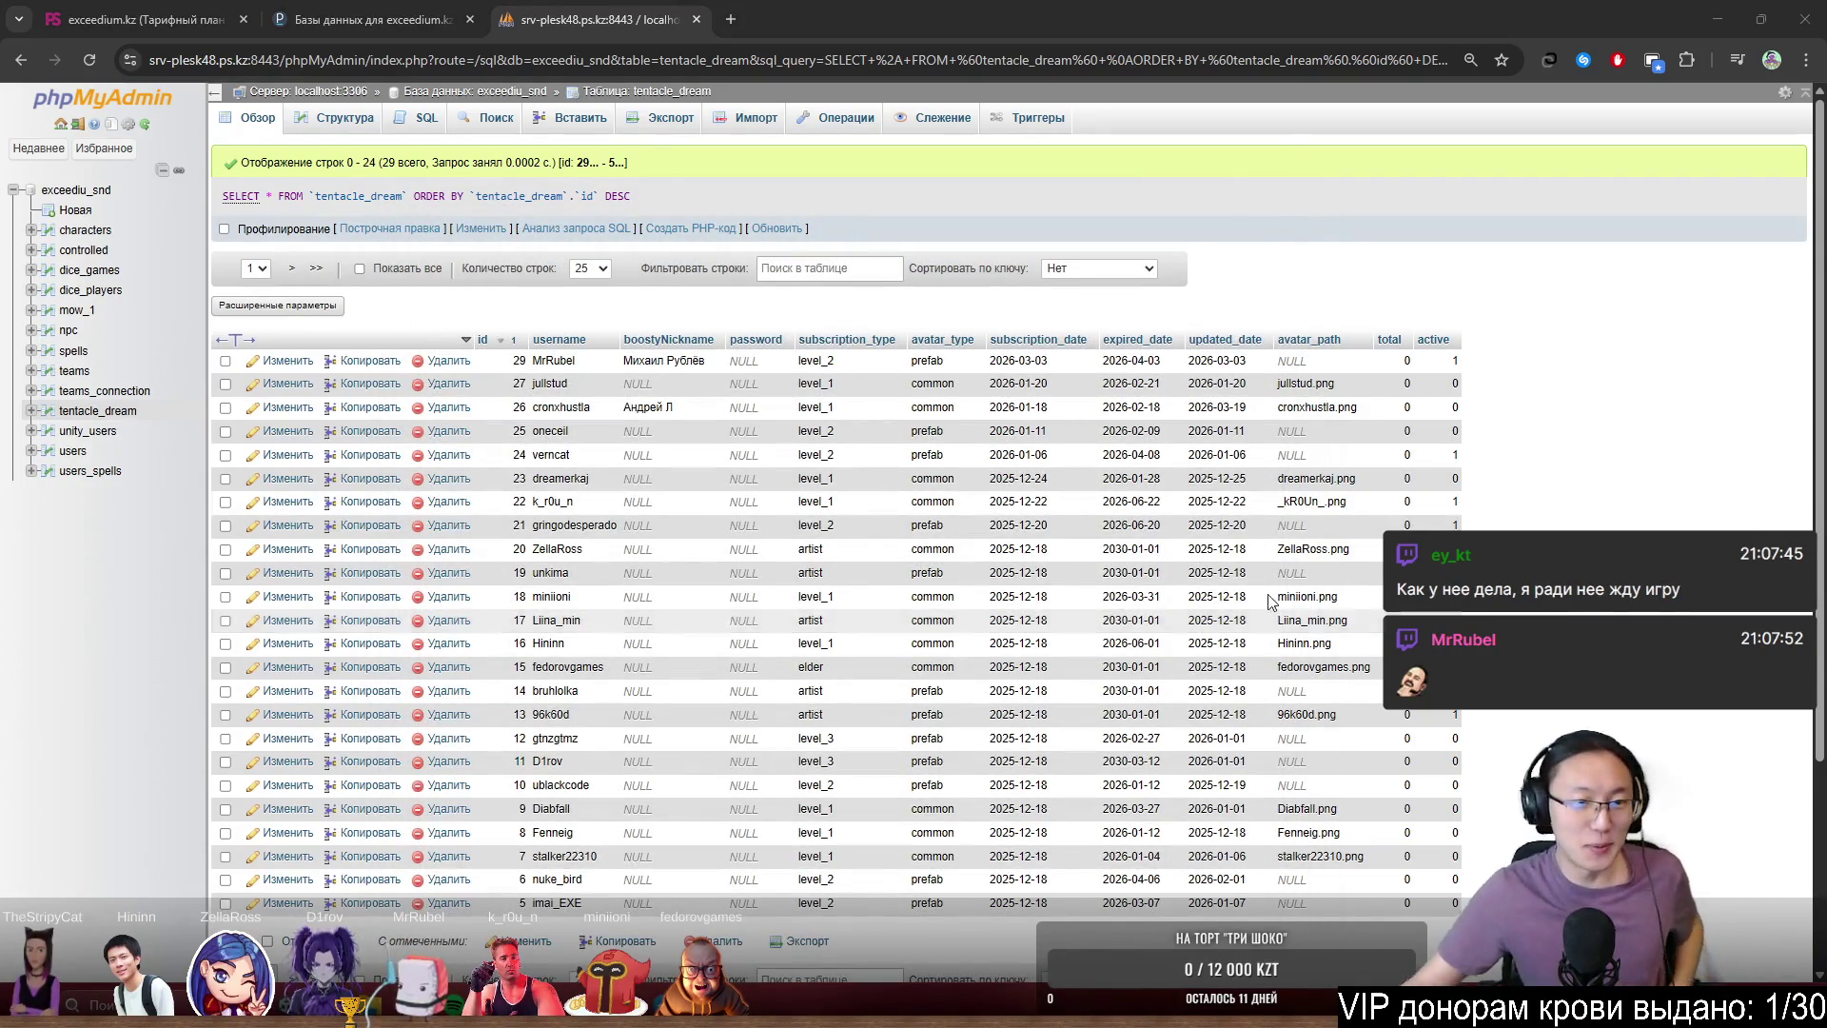
left_click(1761, 19)
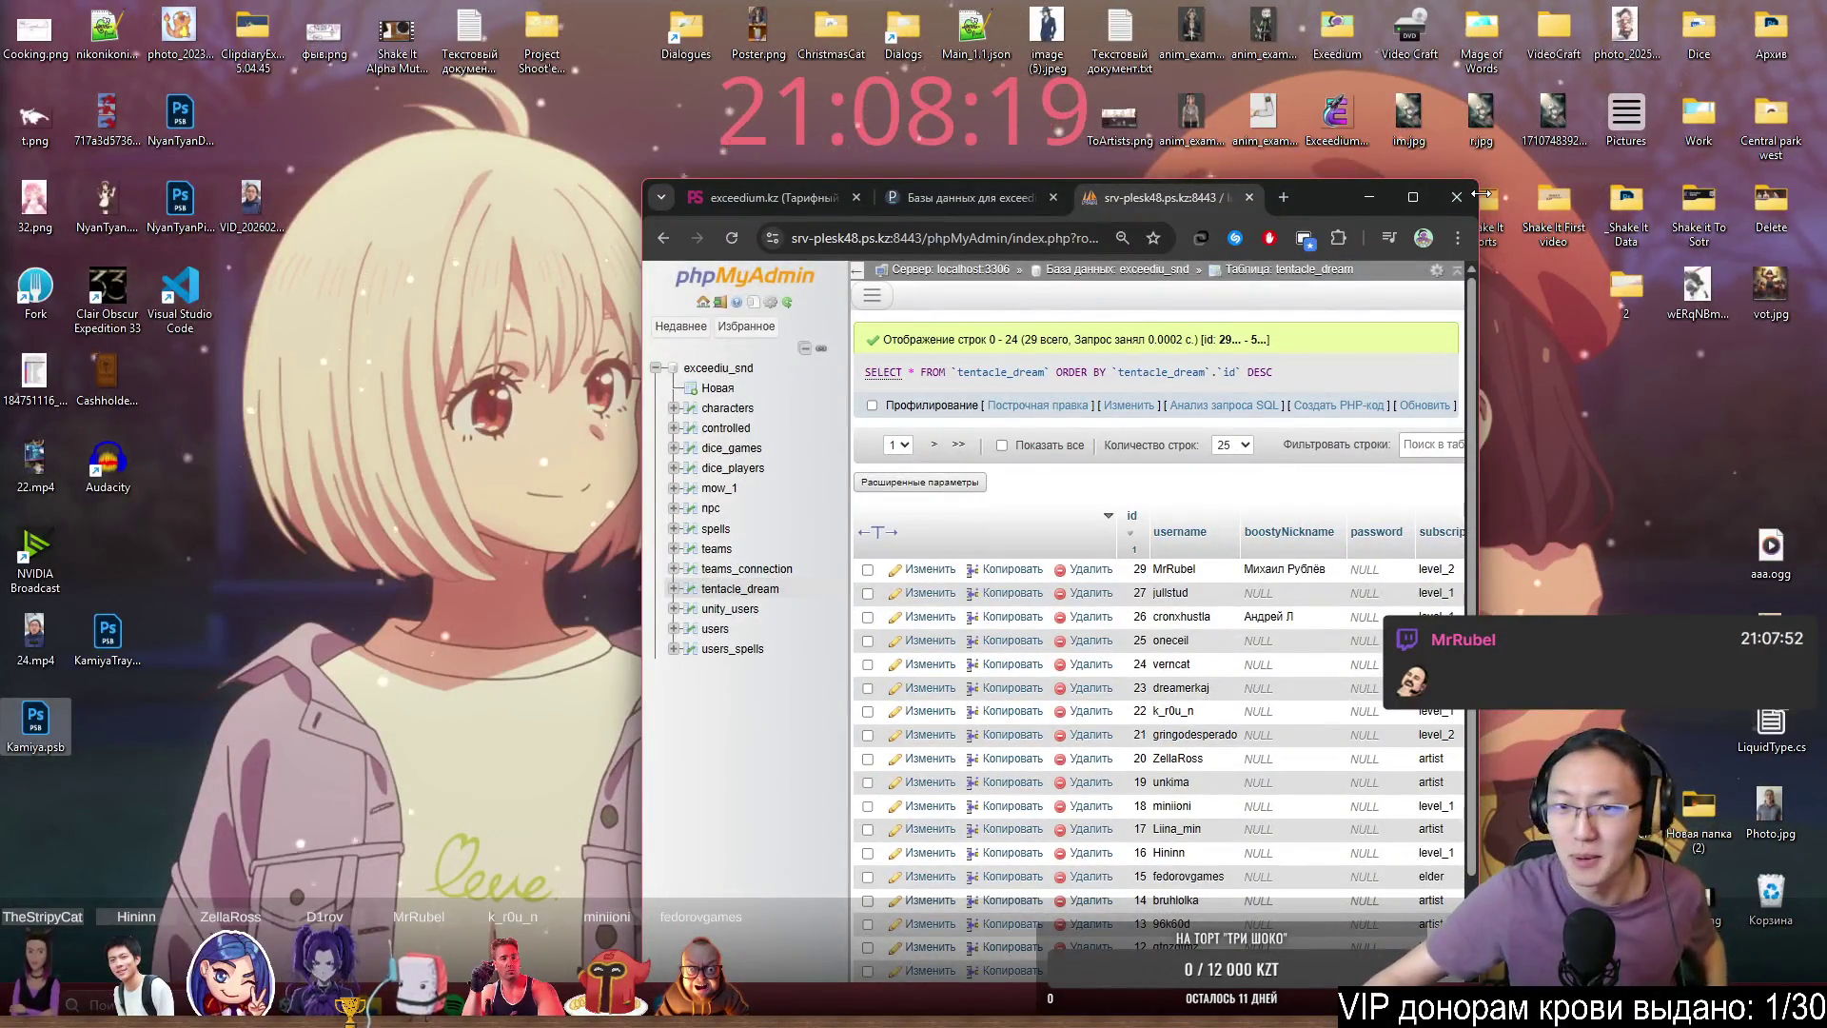
Close Chrome, deselect Kamiya.psb on the desktop, and briefly show then minimise Visual Studio
left_click(1368, 197)
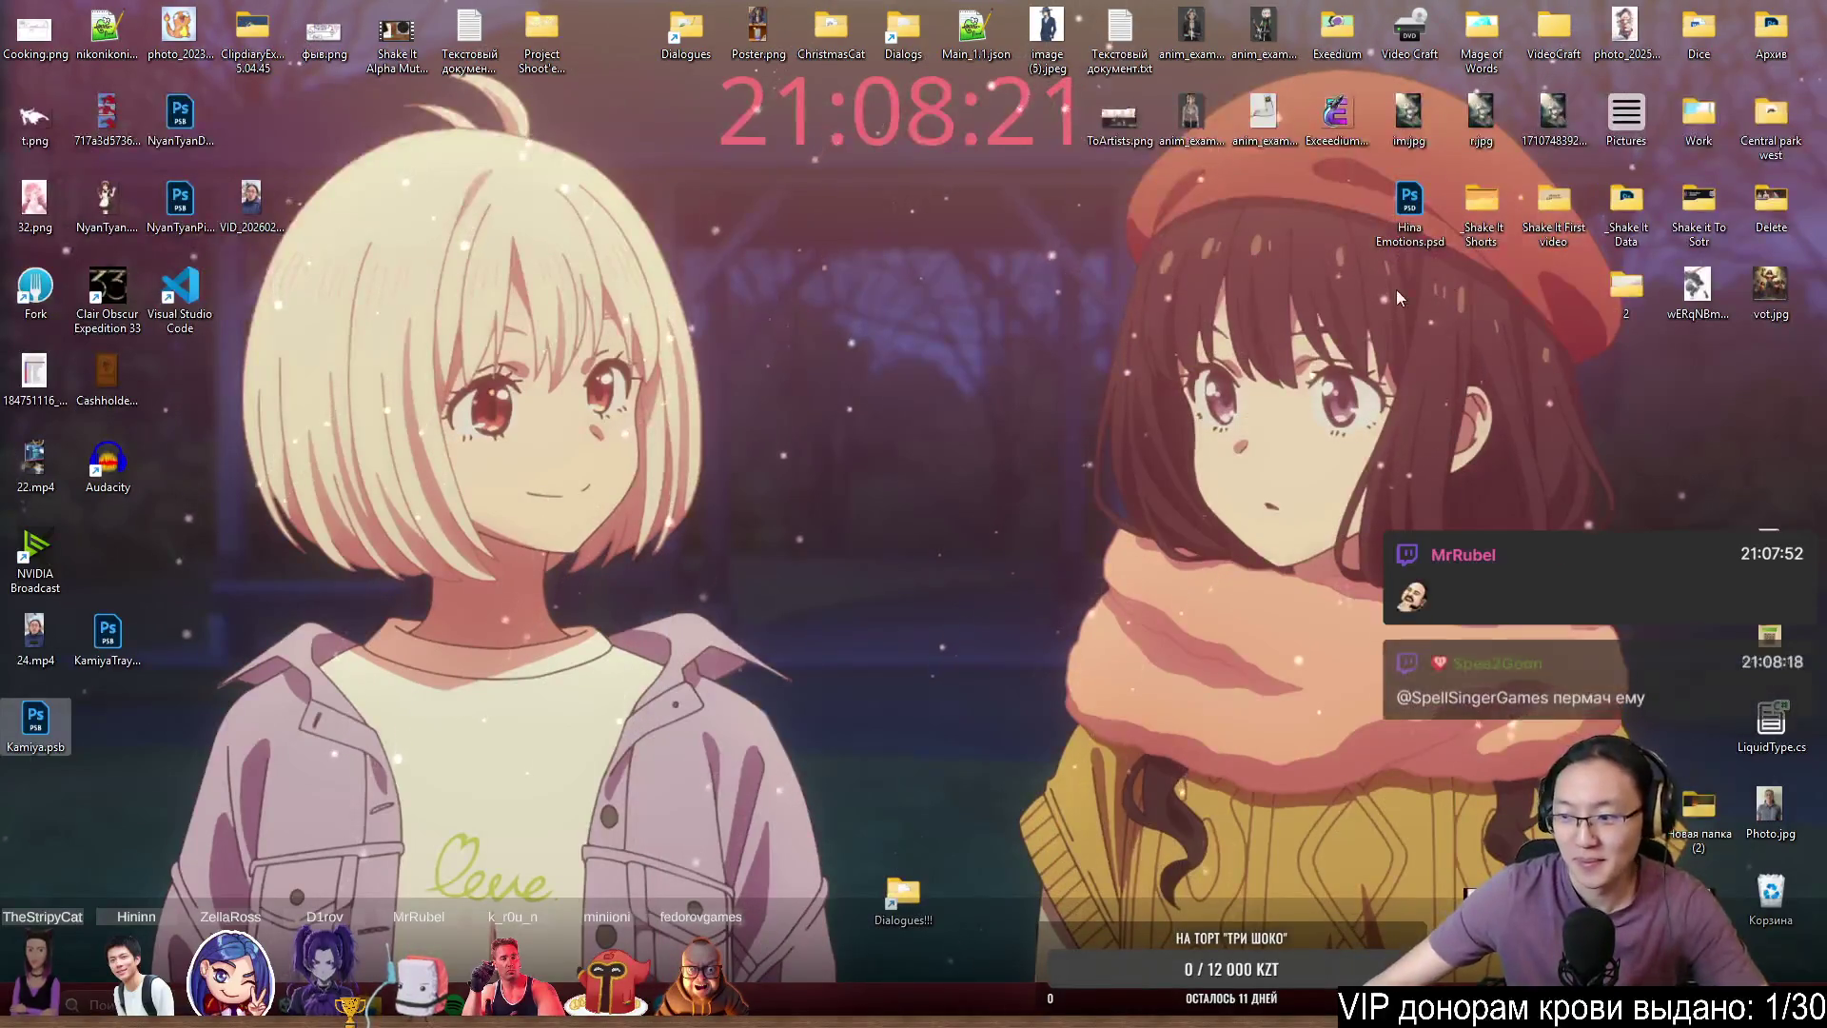
left_click(924, 501)
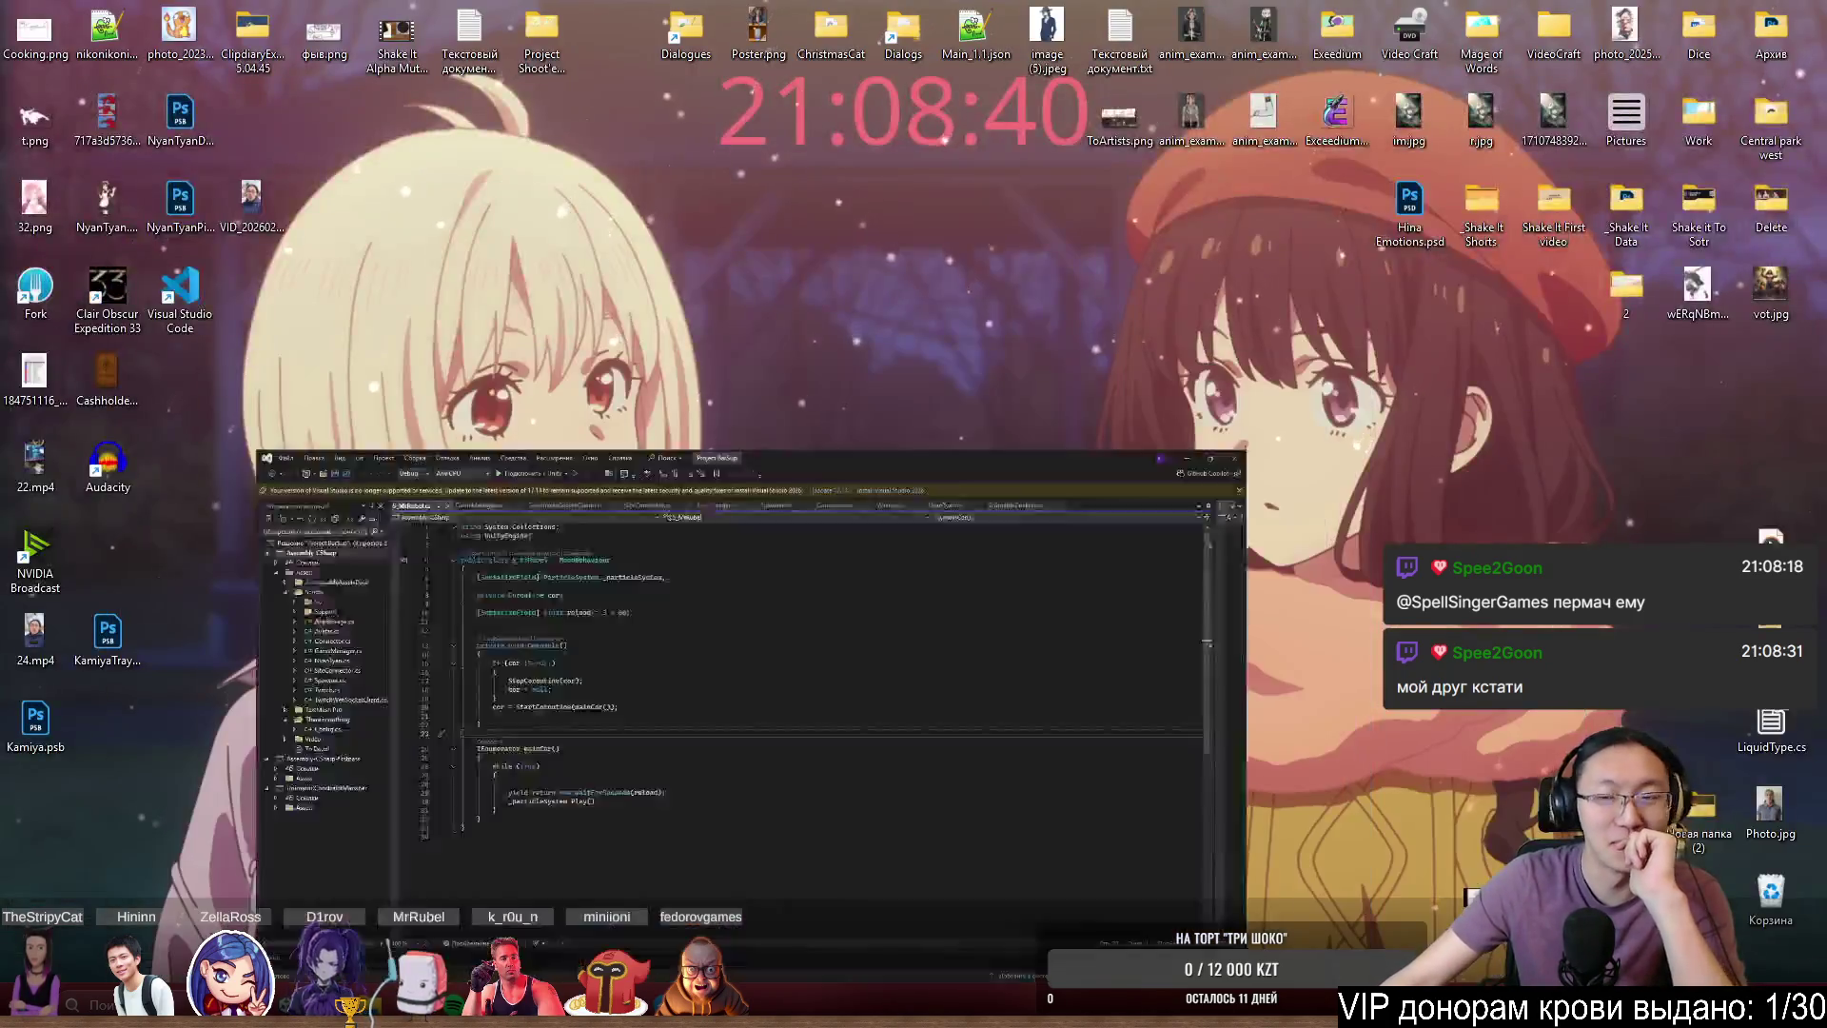
left_click(1782, 10)
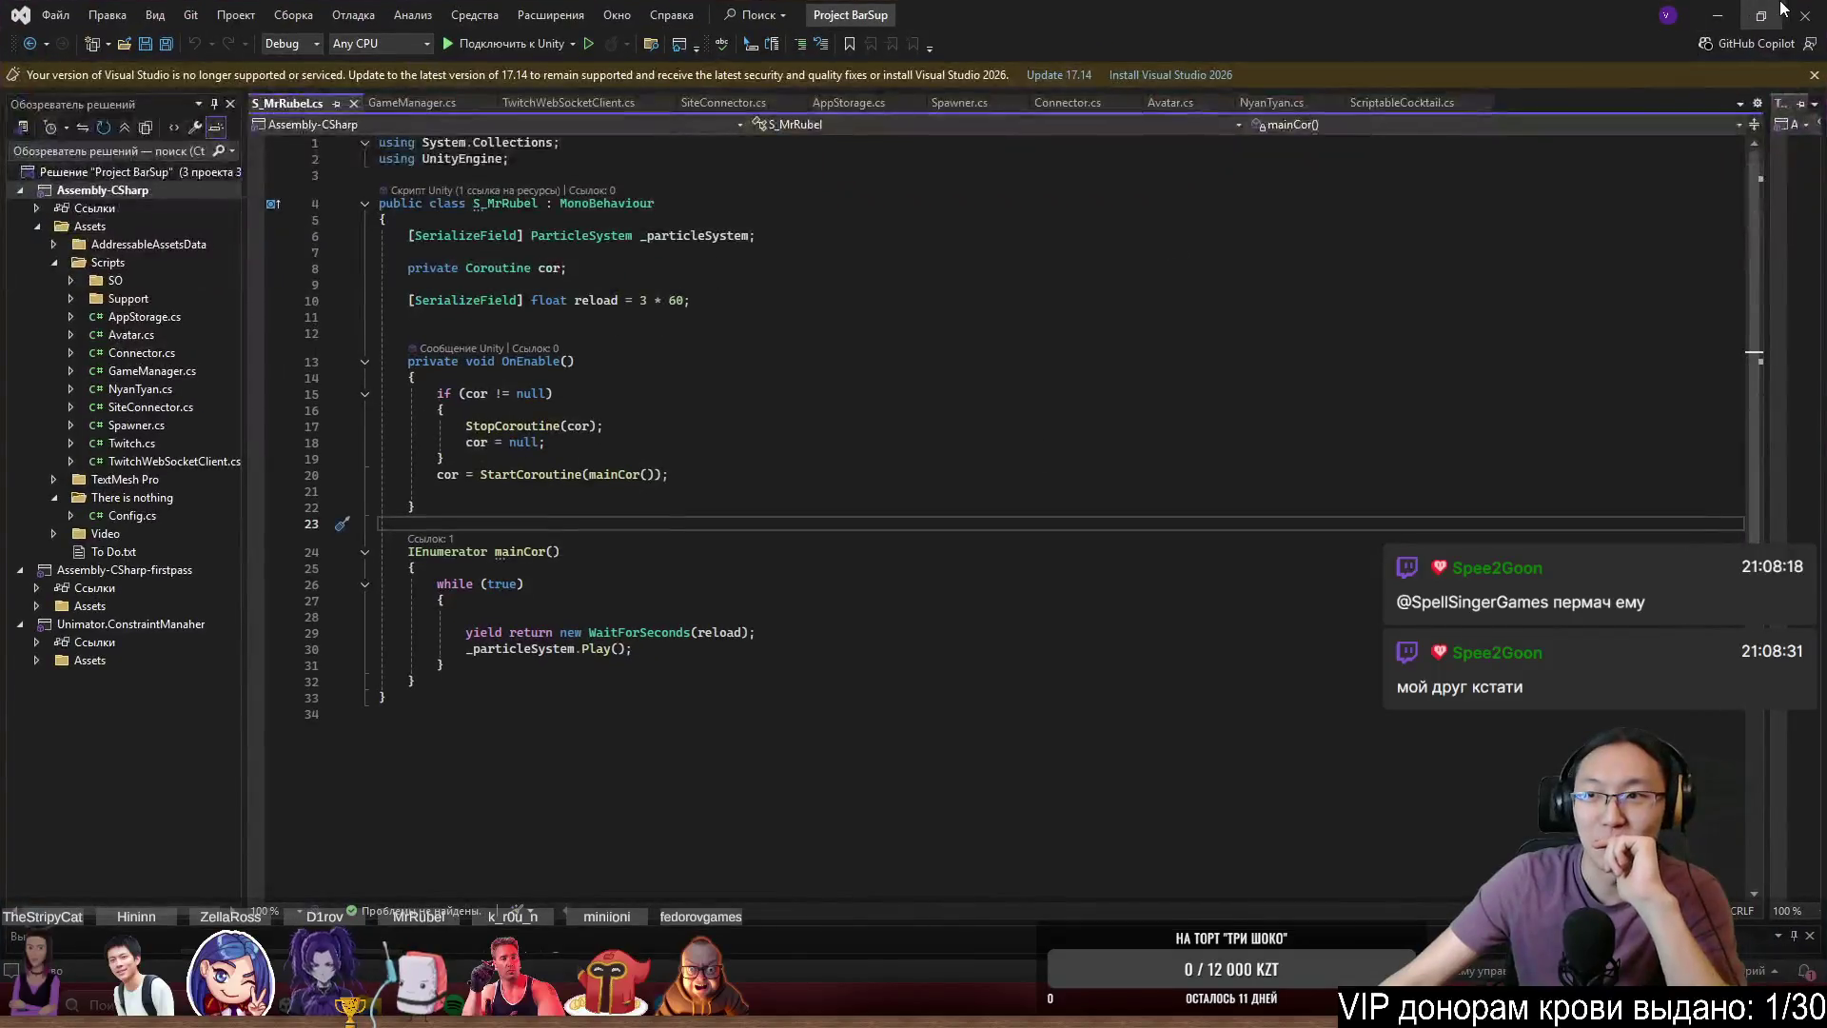
left_click(1804, 14)
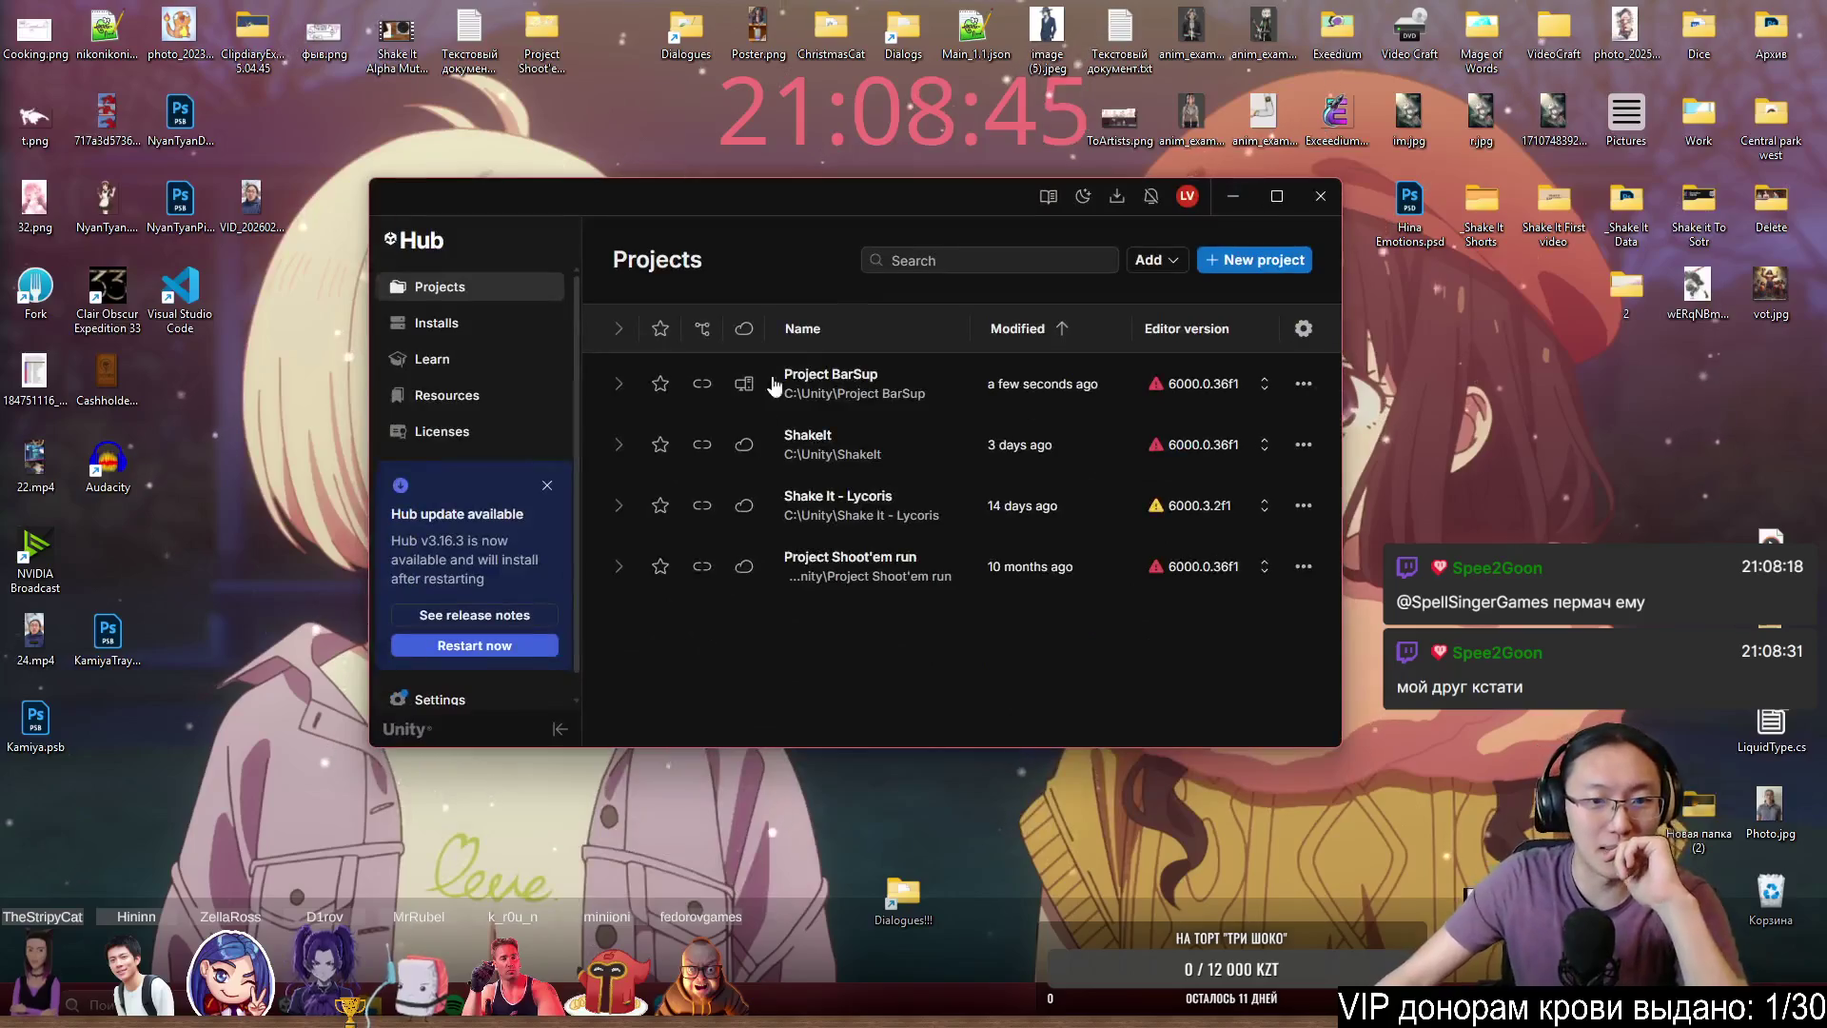
Open ShakeIt from Unity Hub and drag the splitters to widen the Project and Scene views
left_click(911, 457)
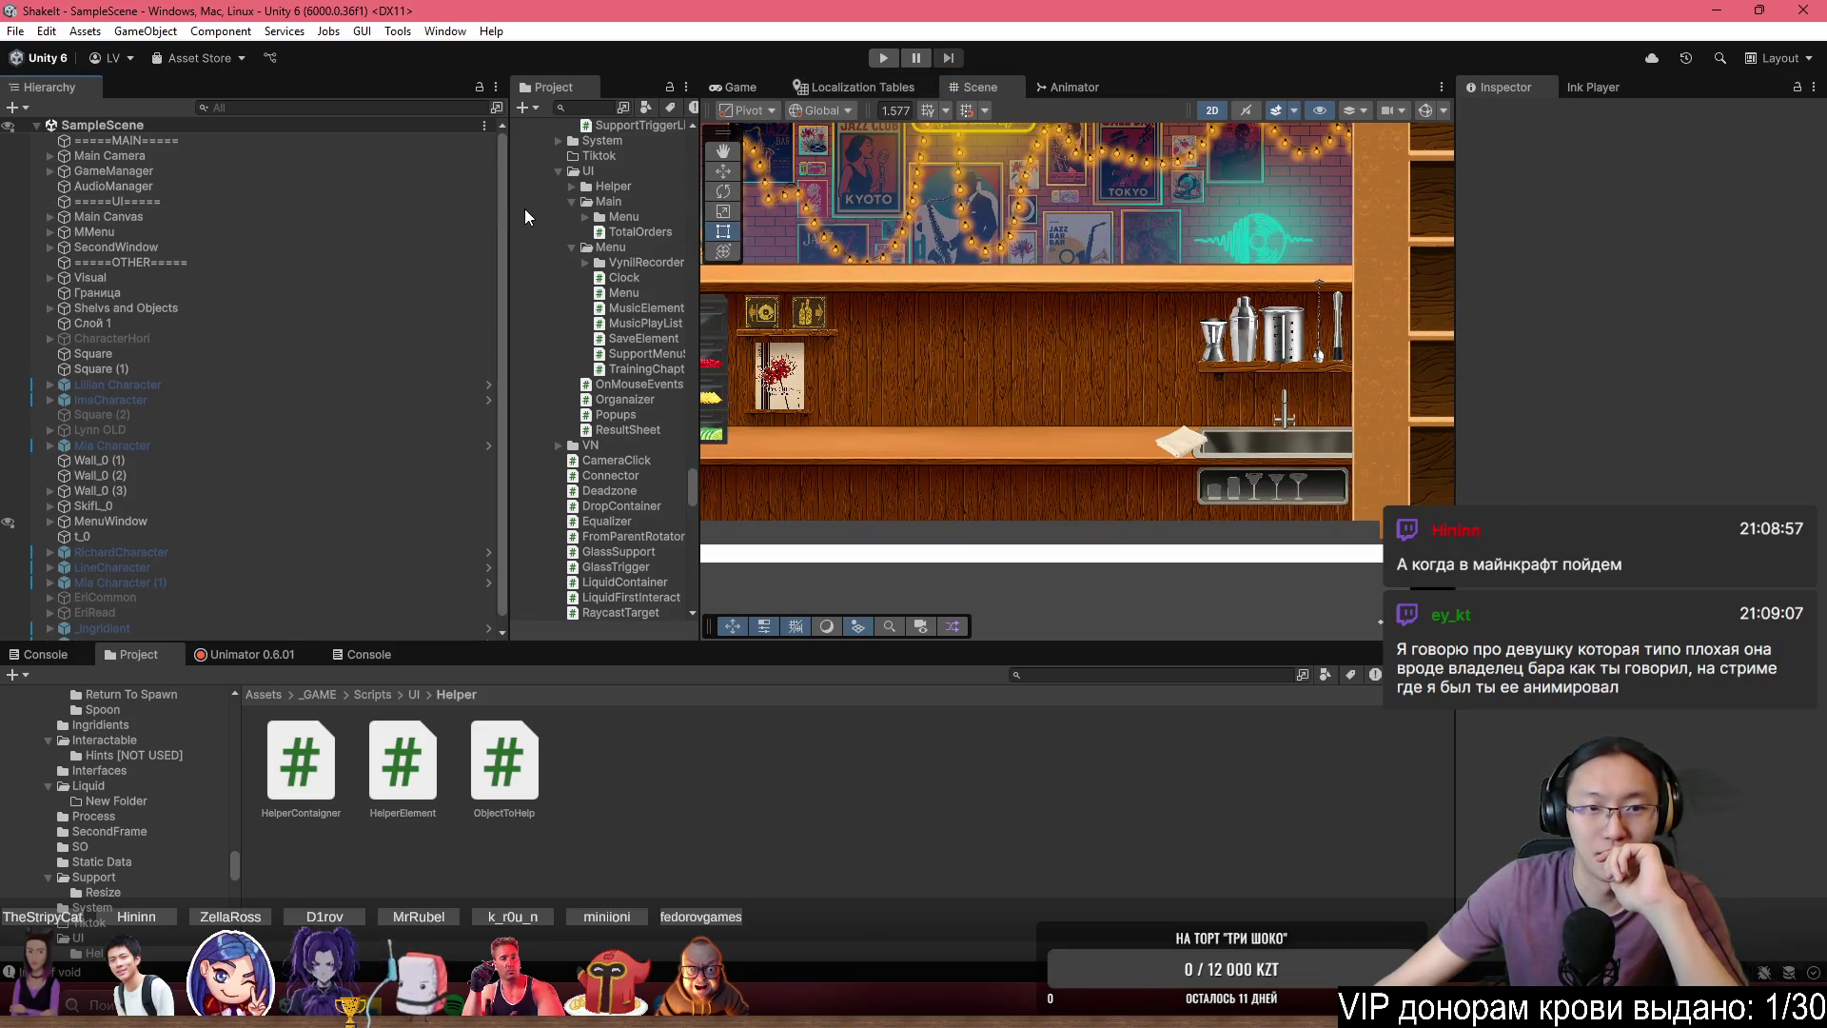
left_click_drag(506, 251, 283, 250)
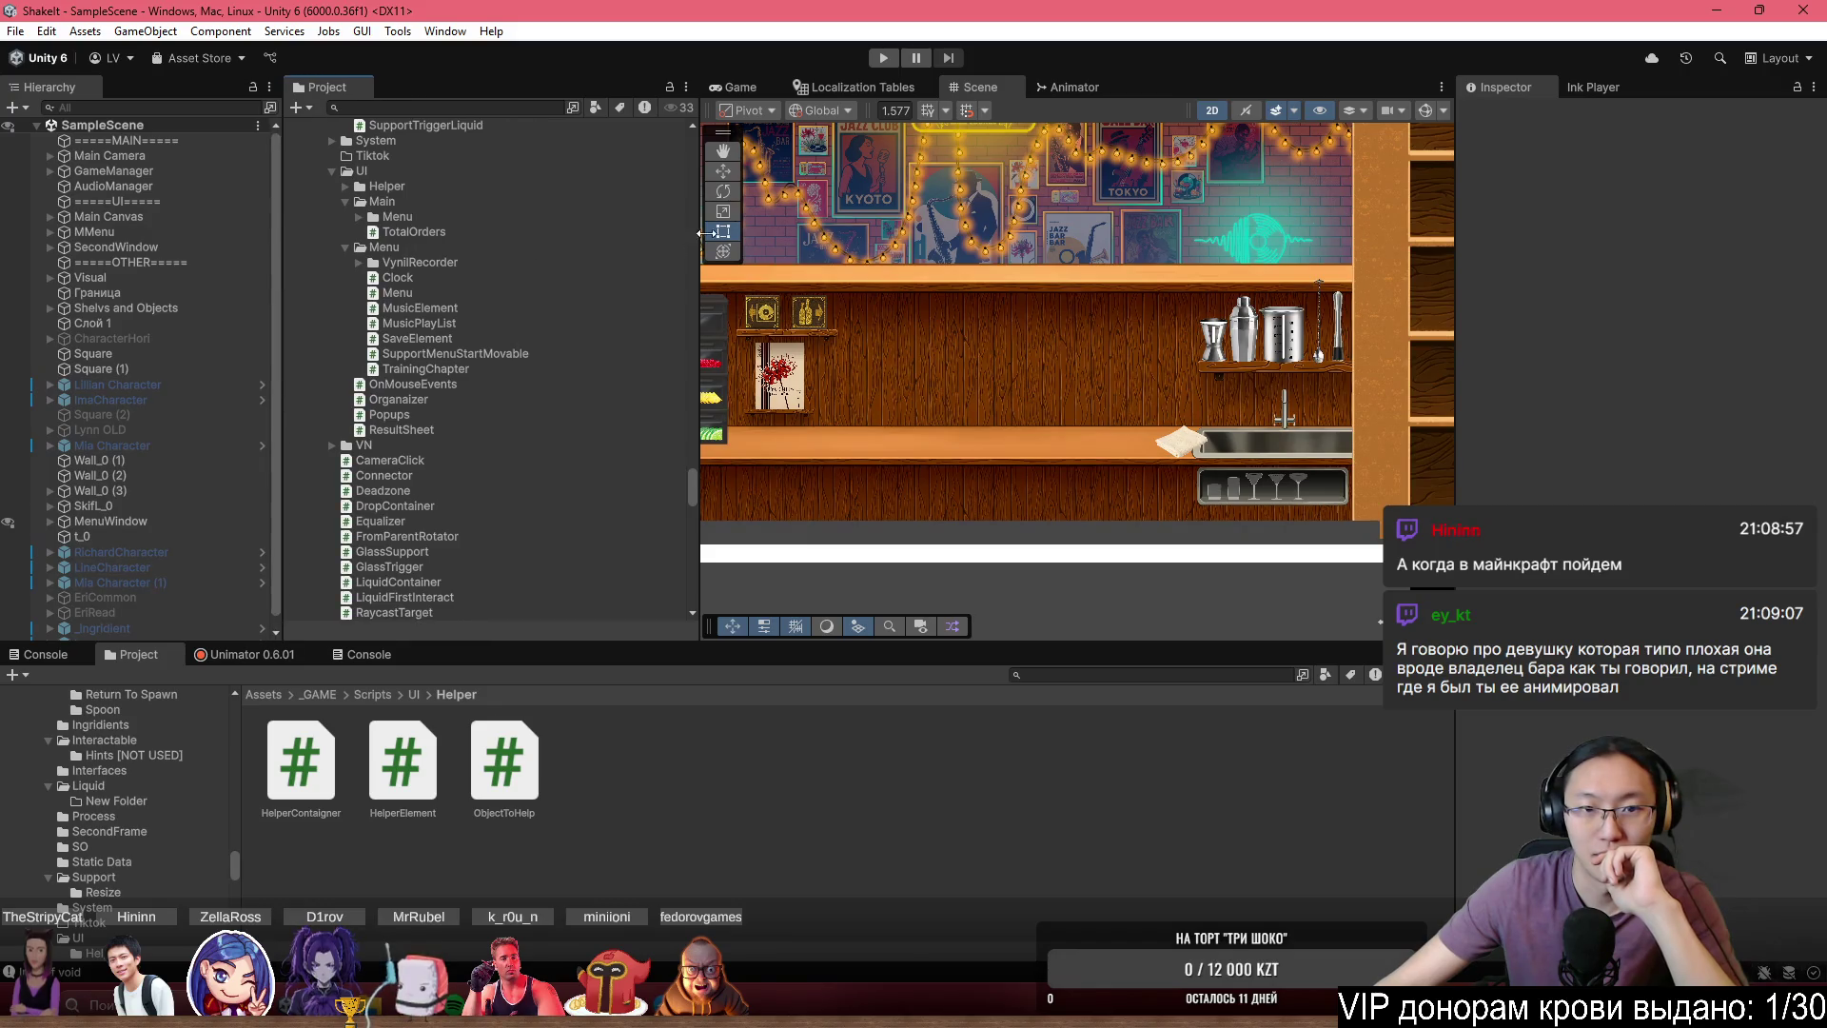
left_click_drag(699, 240, 511, 240)
left_click_drag(1451, 492, 1529, 491)
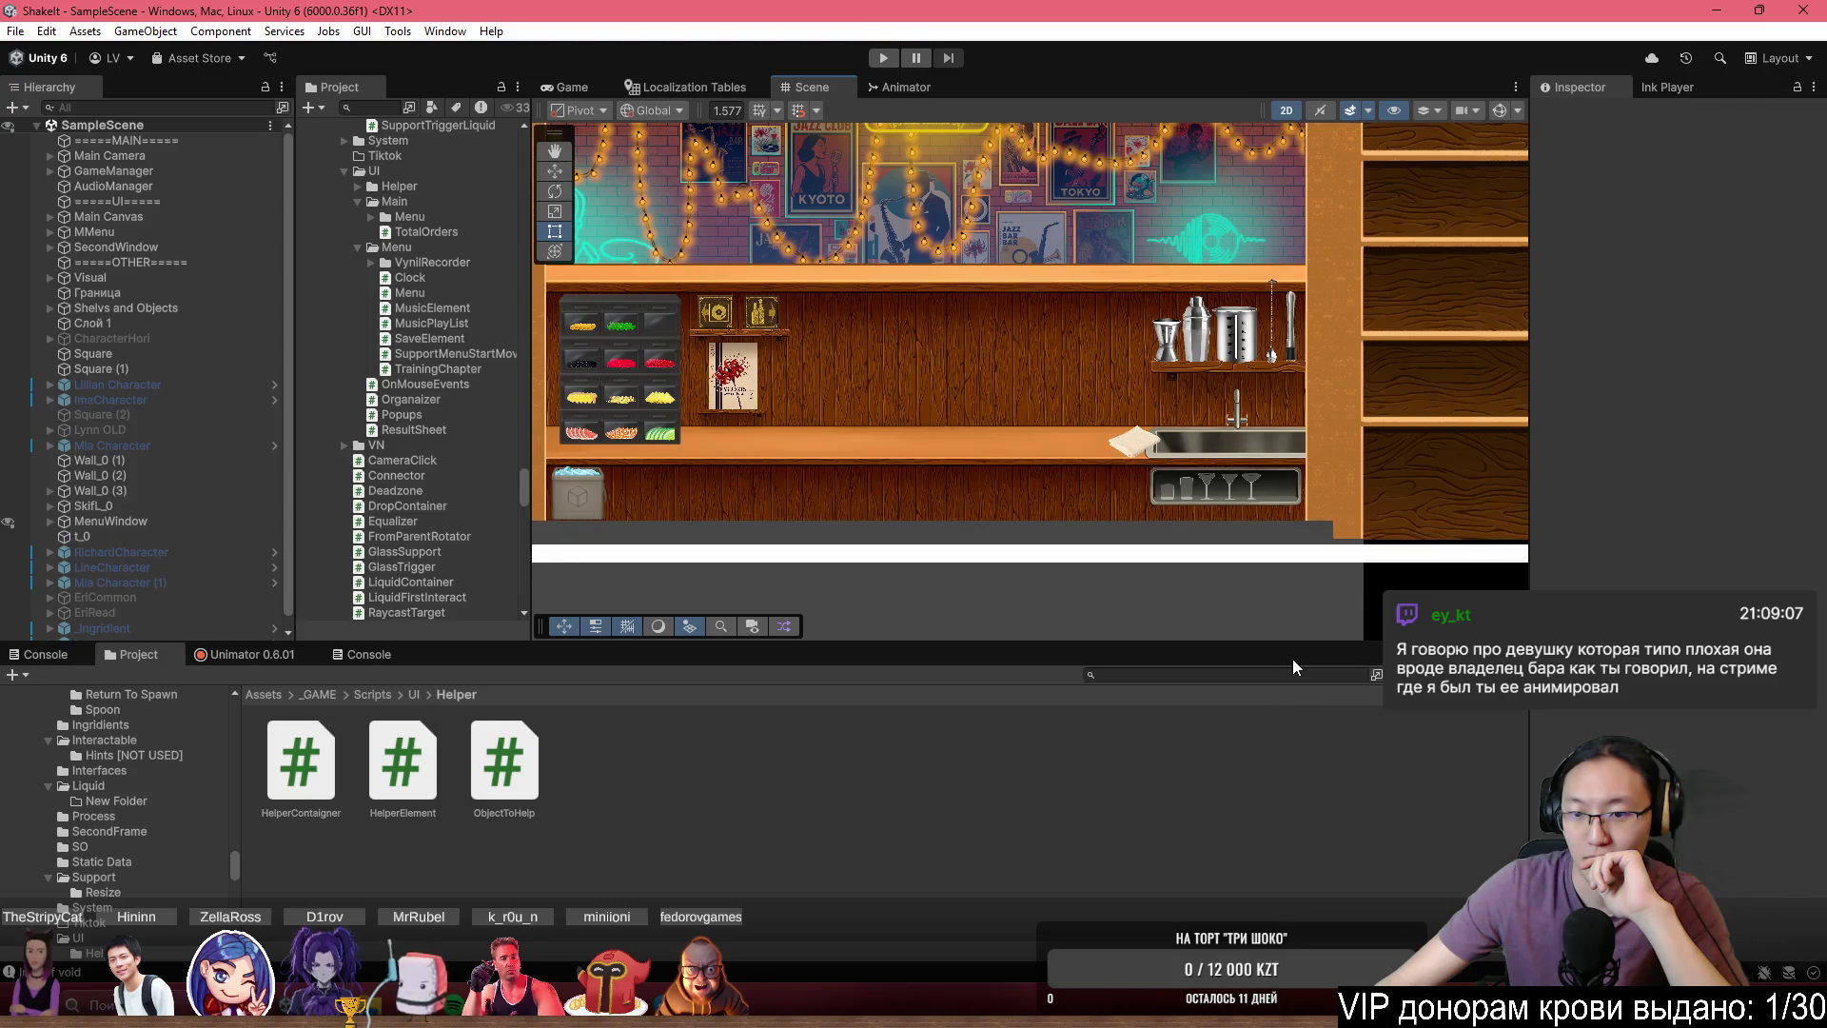
mouse_move(1292, 644)
left_mouse_down()
mouse_move(1292, 594)
mouse_move(1292, 747)
mouse_move(1292, 697)
left_mouse_up()
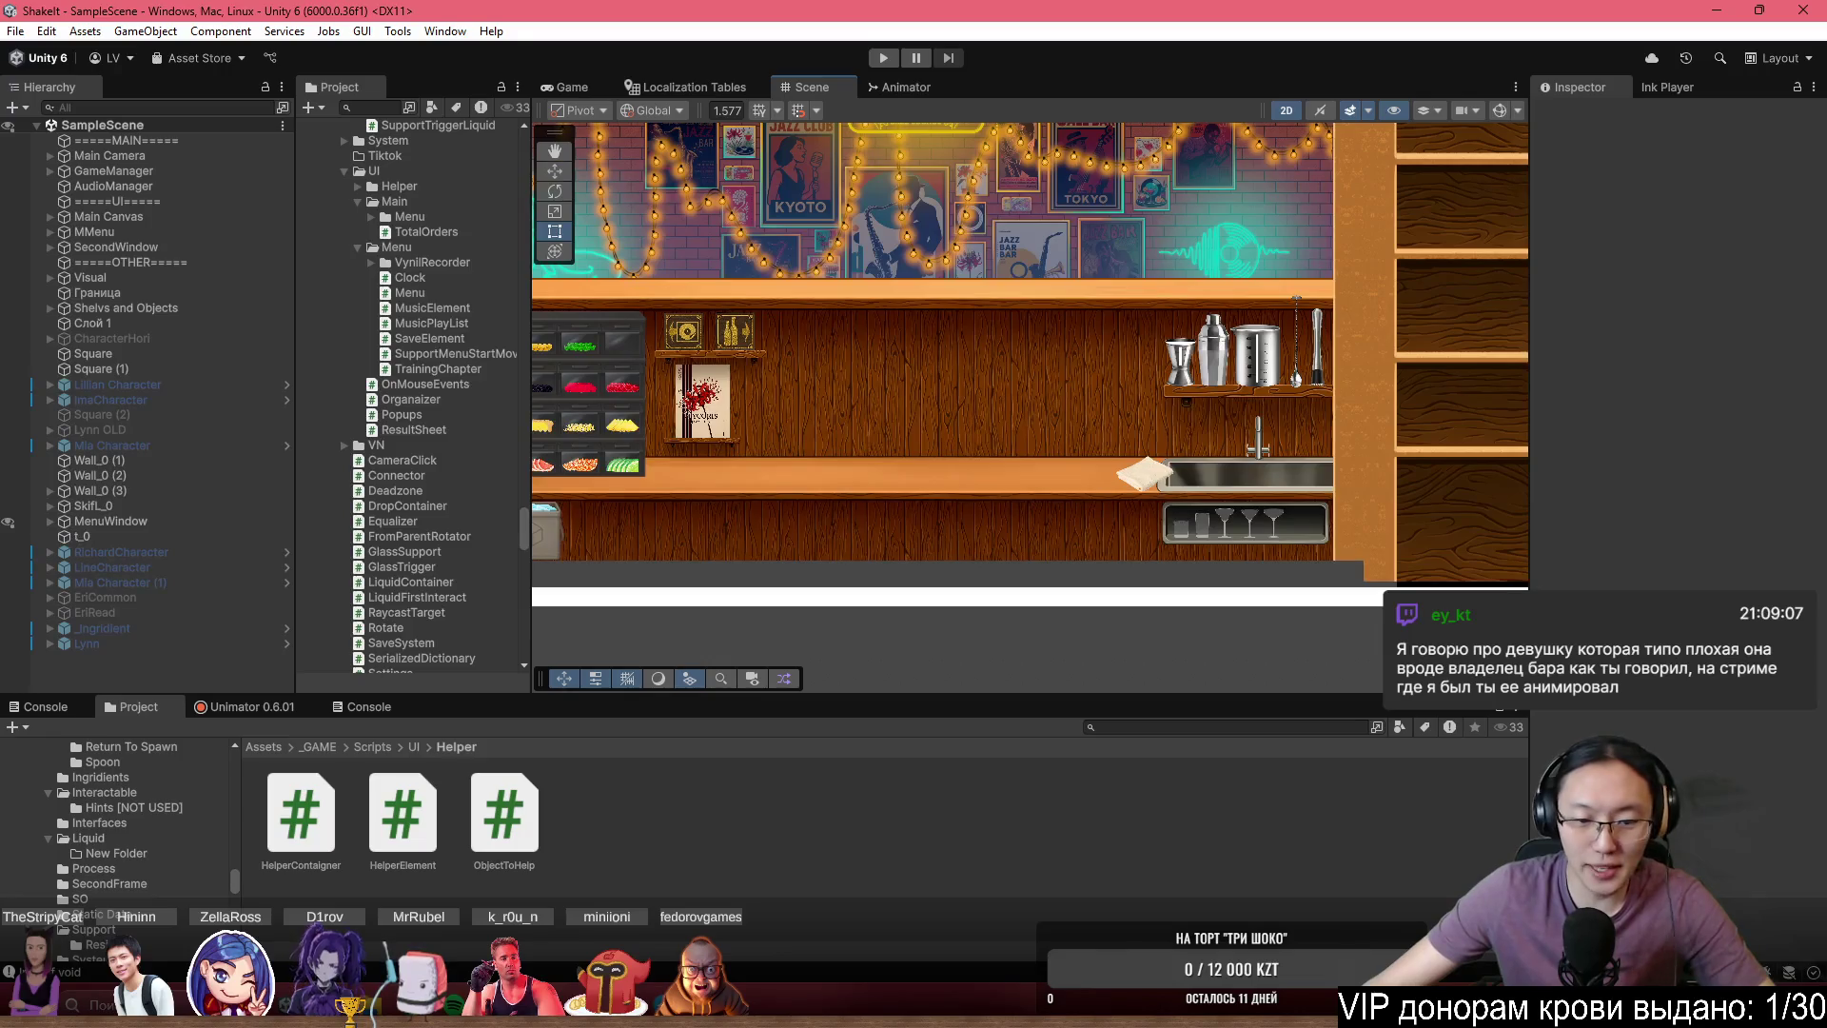
Narrow the Hierarchy further to widen the Project panel, and browse the editor menus
left_click(972, 1005)
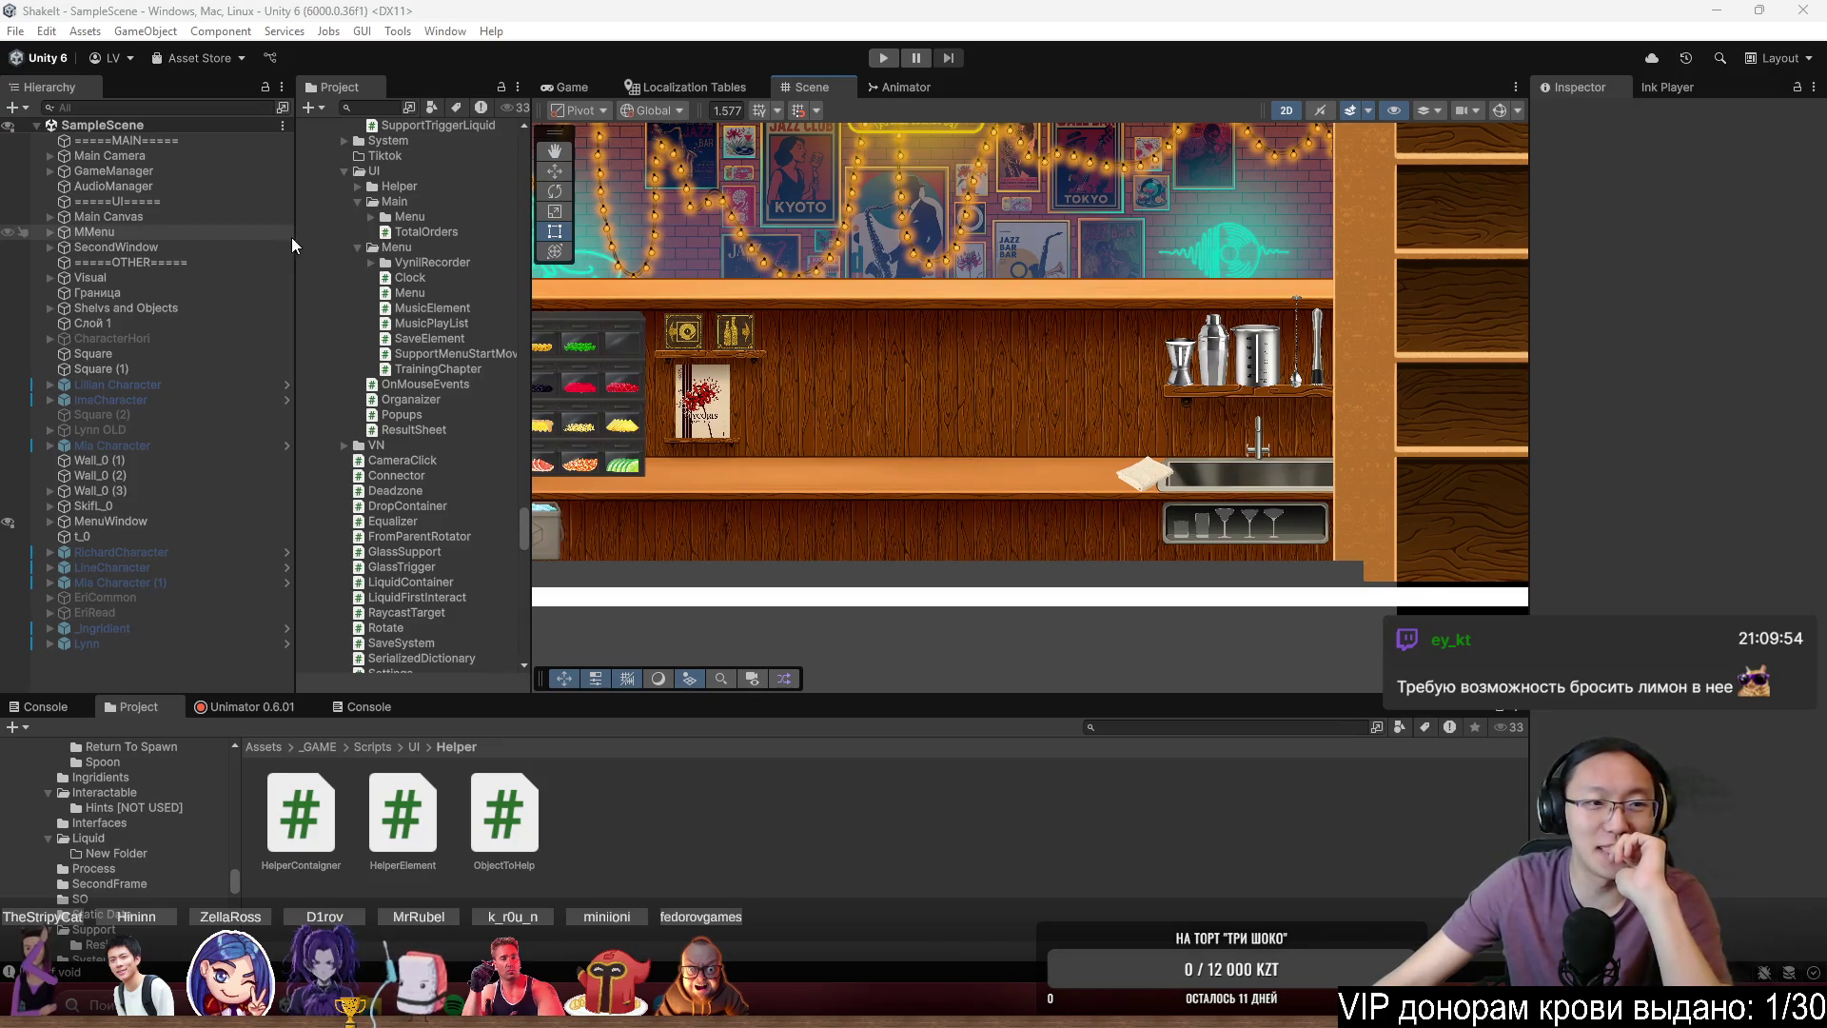
left_click_drag(297, 243, 264, 249)
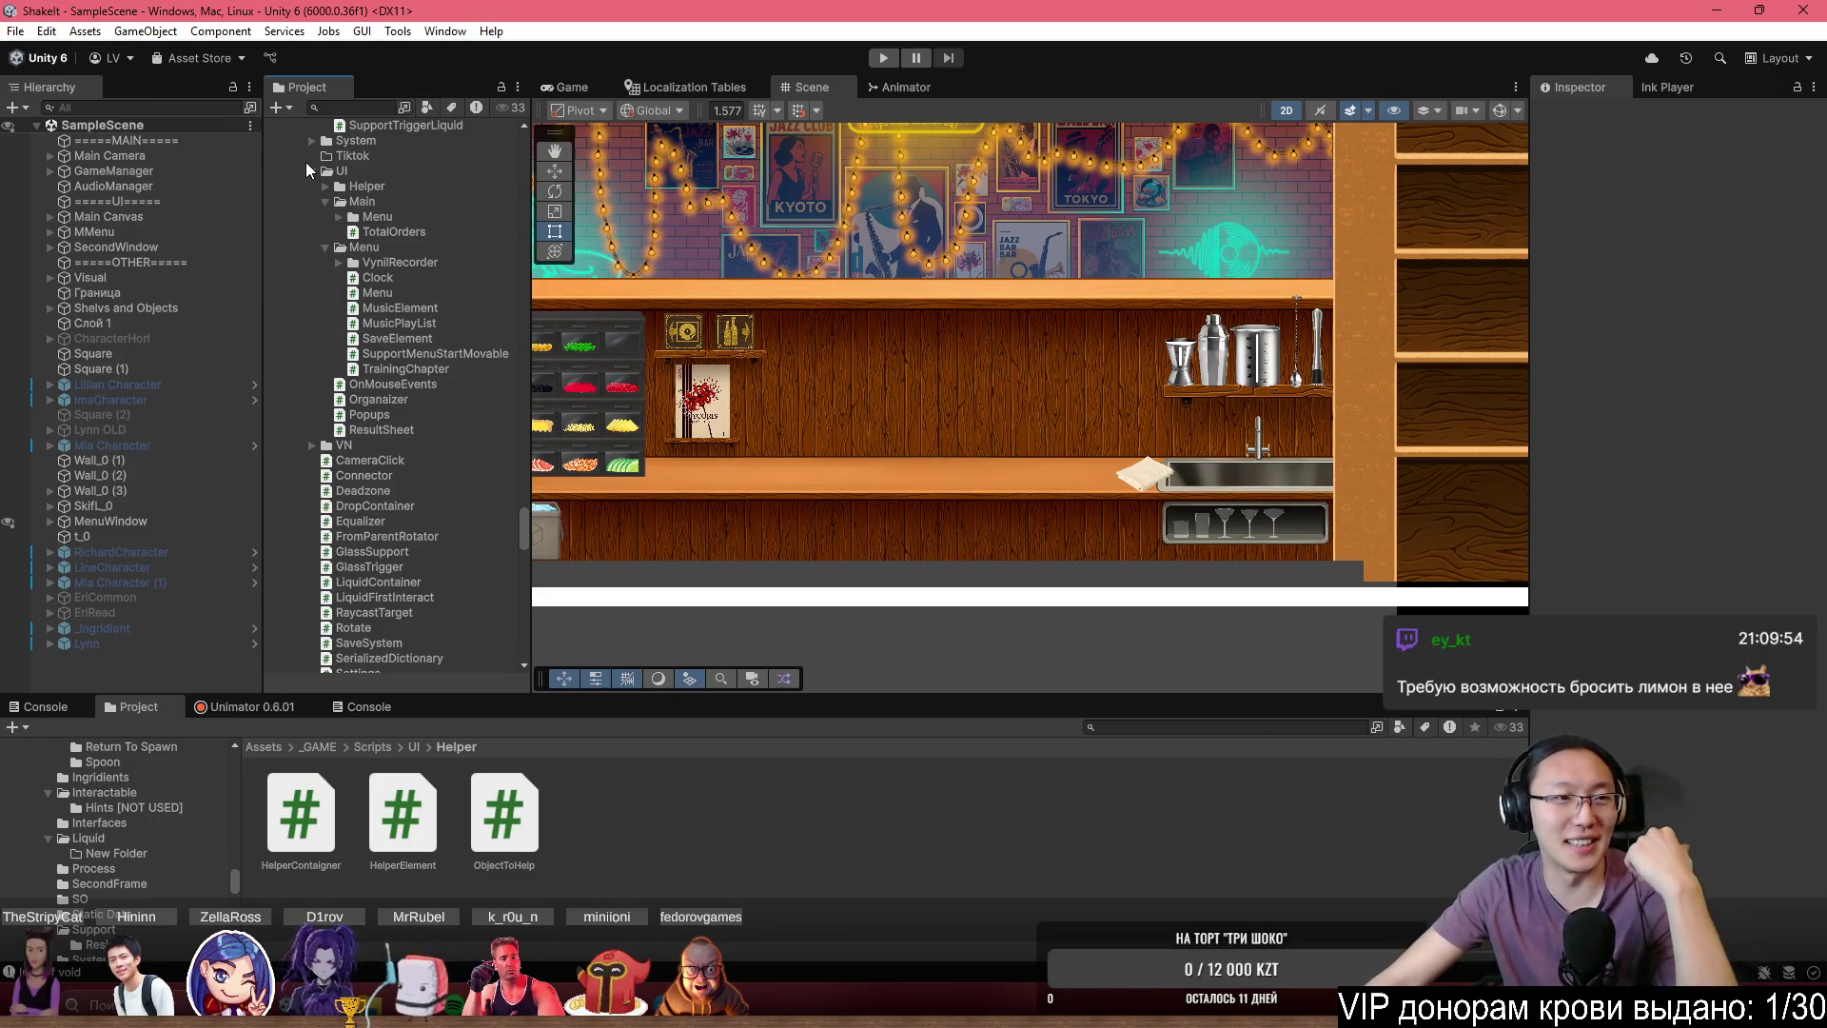
left_click(14, 32)
mouse_move(491, 31)
left_click(676, 11)
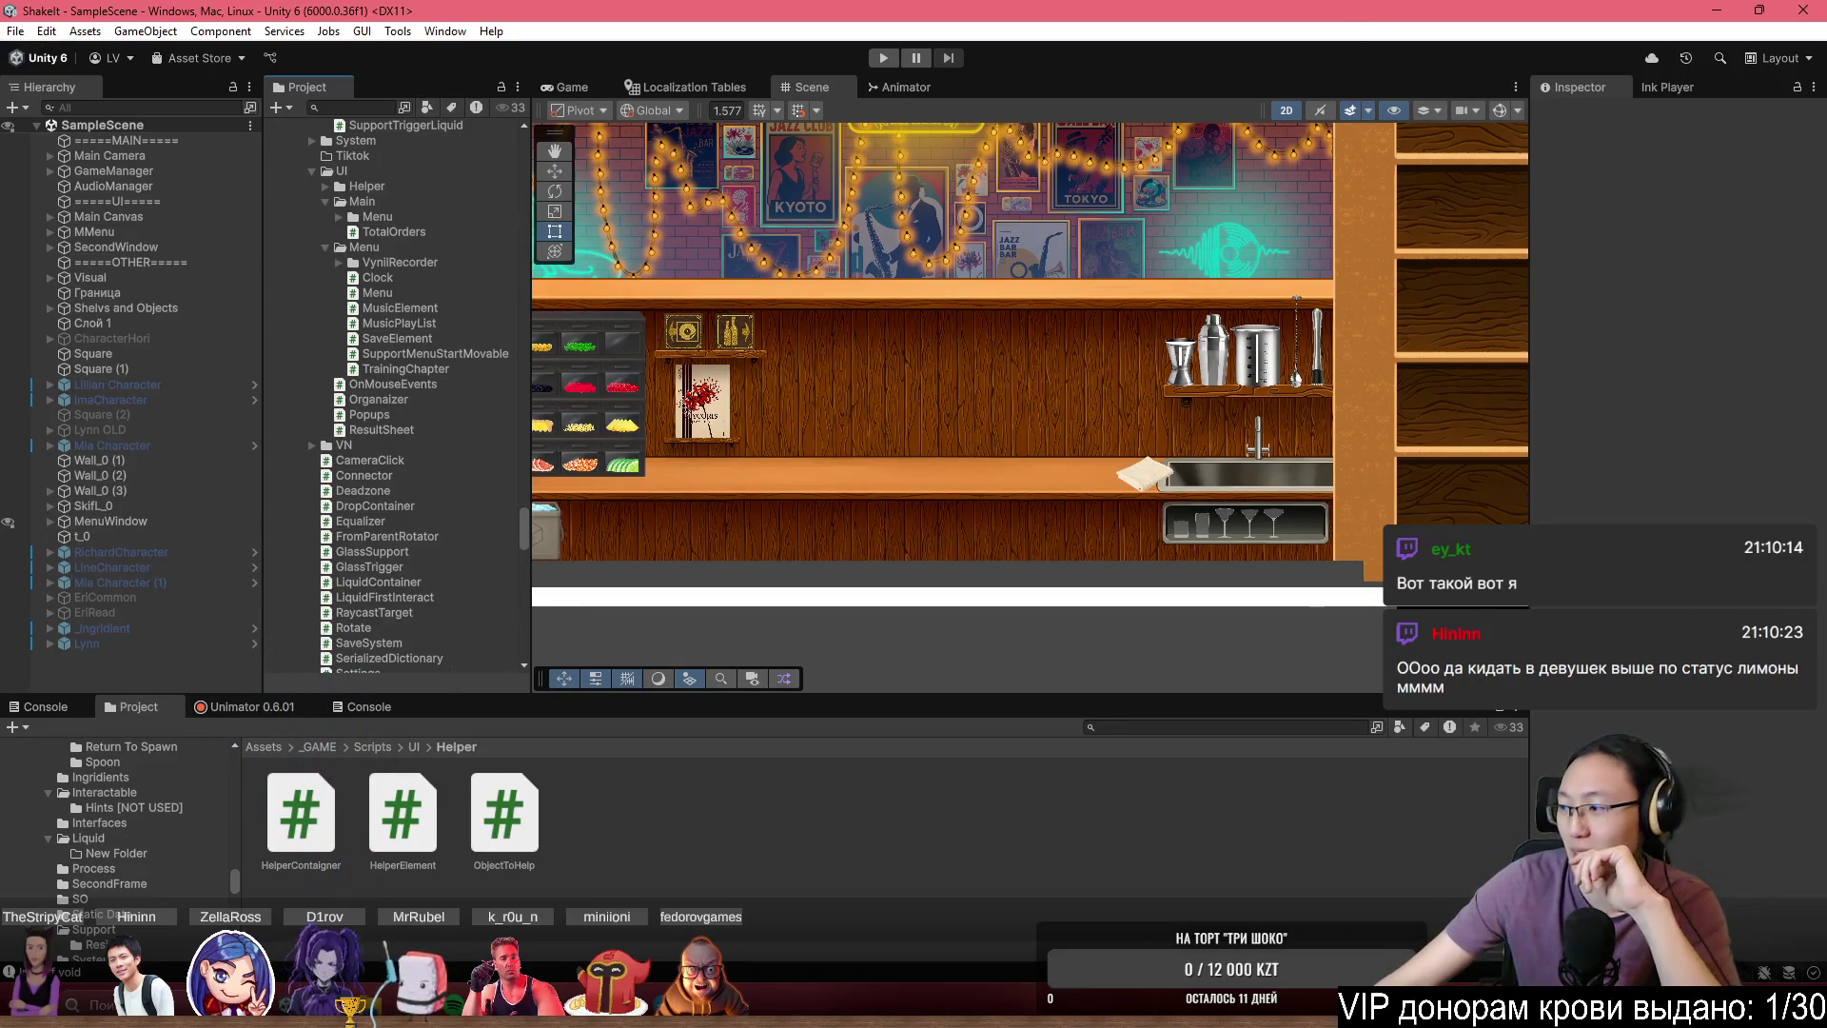
Import Unimator-0.6.02 (2).unitypackage from Downloads/Telegram Desktop as a custom package, with all files selected
left_click(84, 31)
mouse_move(247, 267)
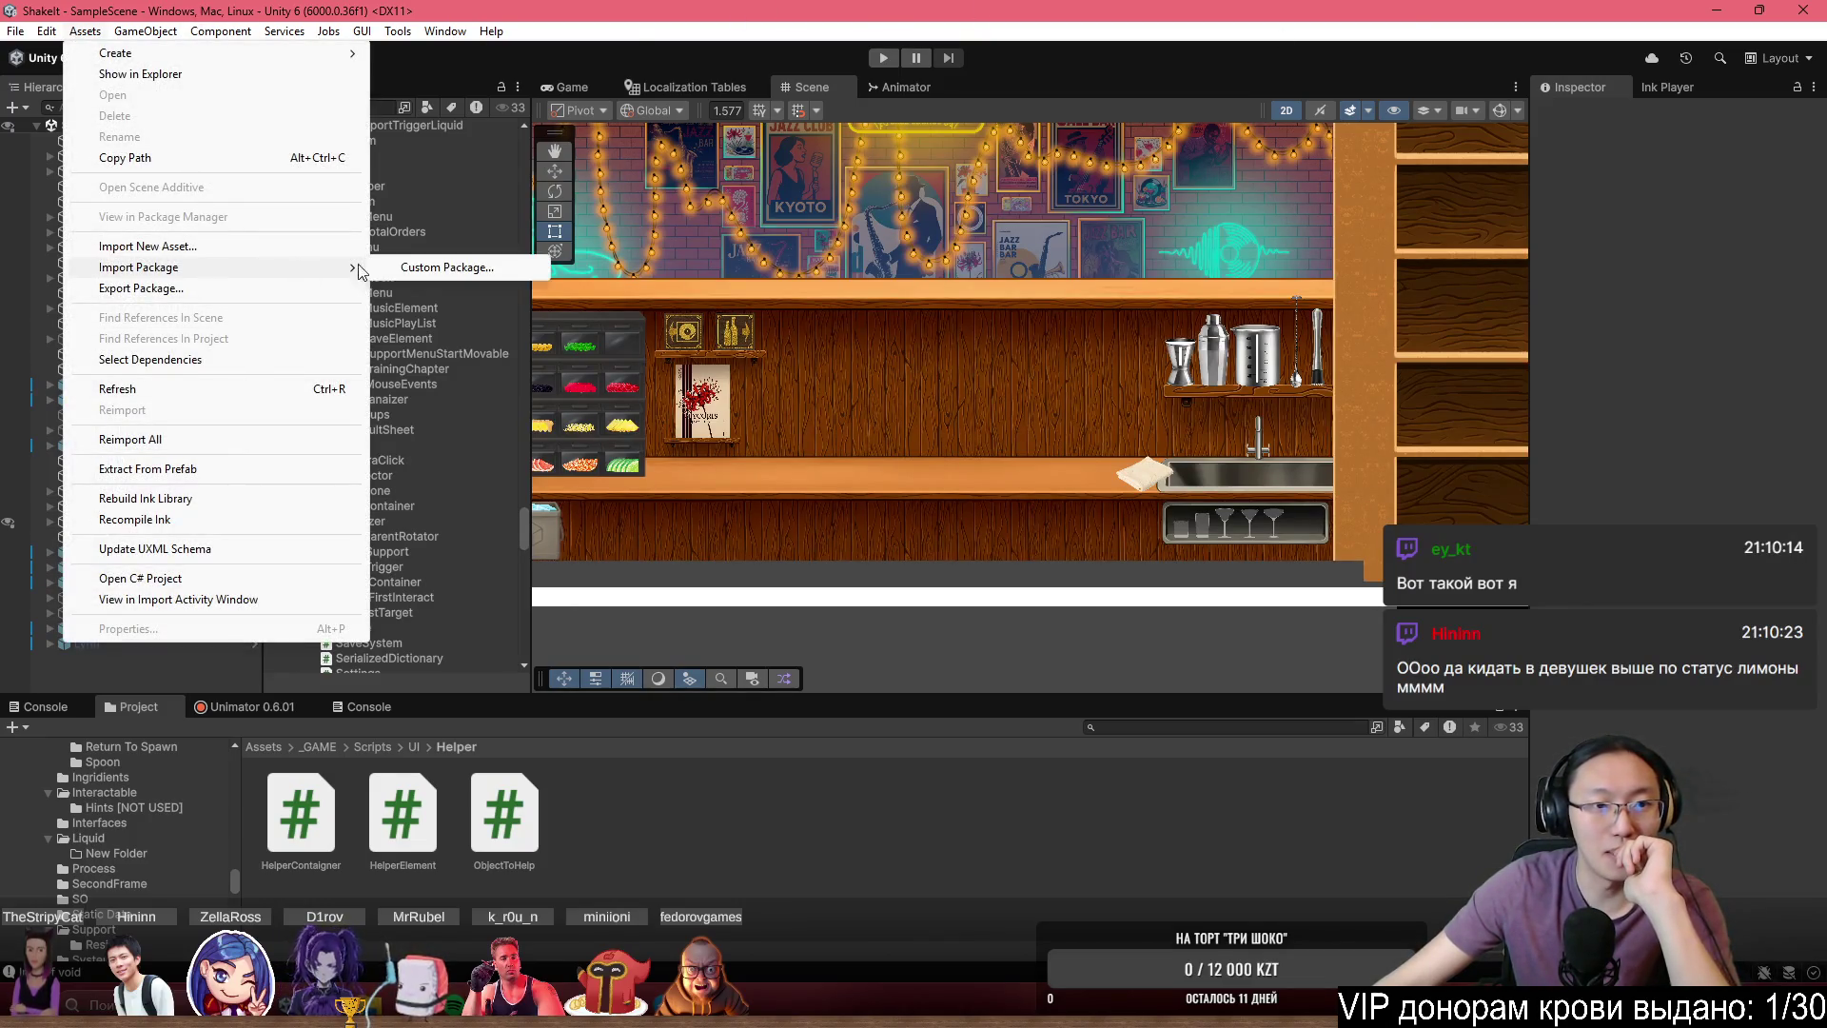
left_click(403, 270)
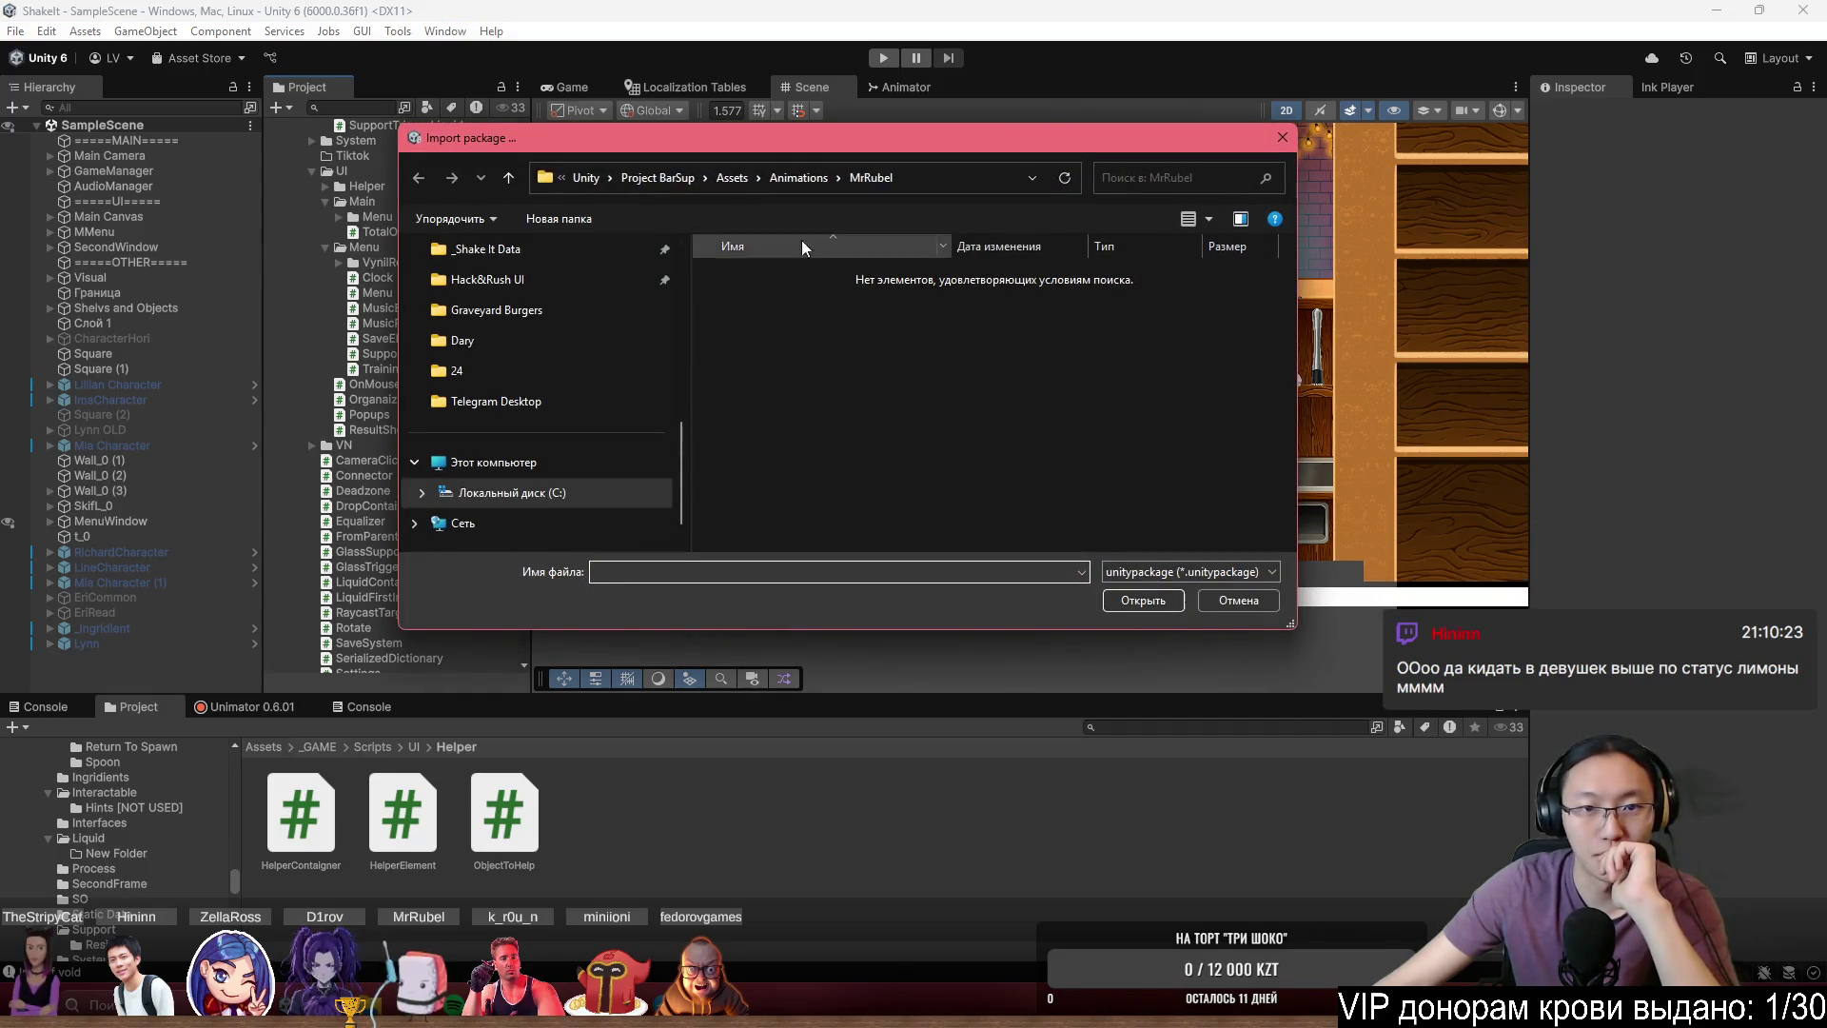
scroll(498, 319, "up", 5)
left_click(474, 375)
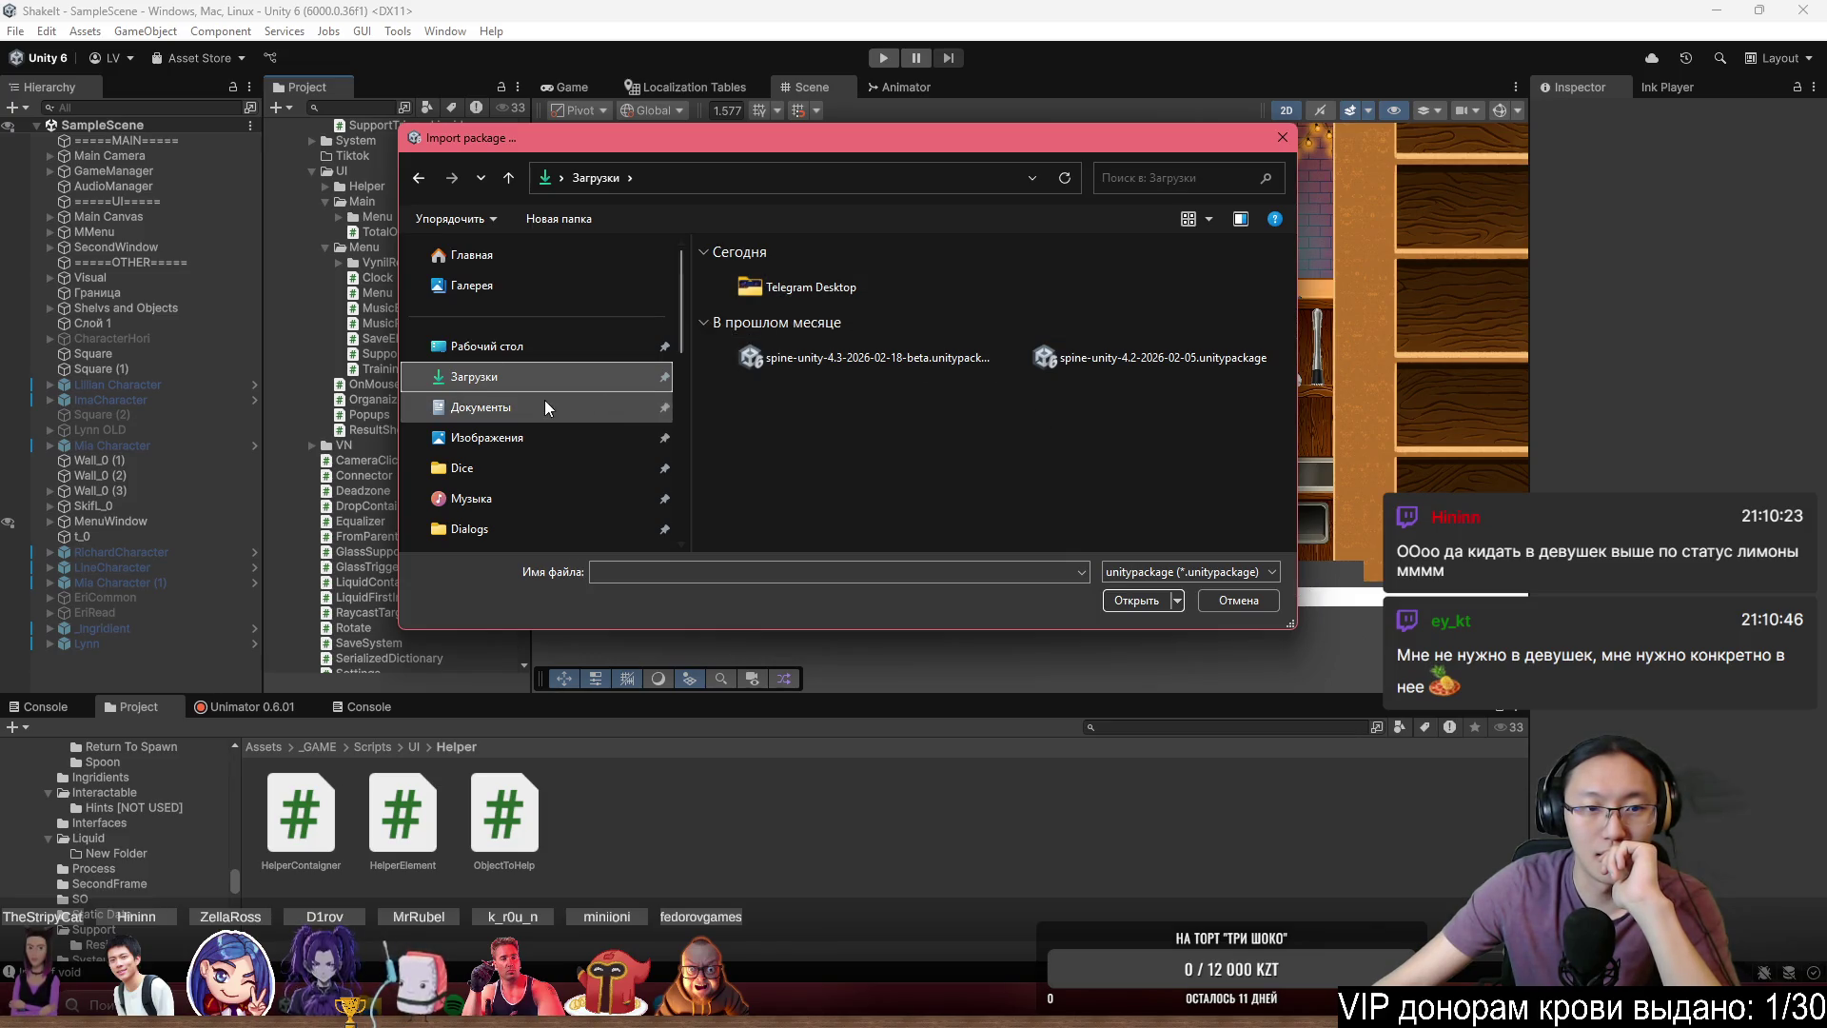
double_click(839, 293)
double_click(880, 300)
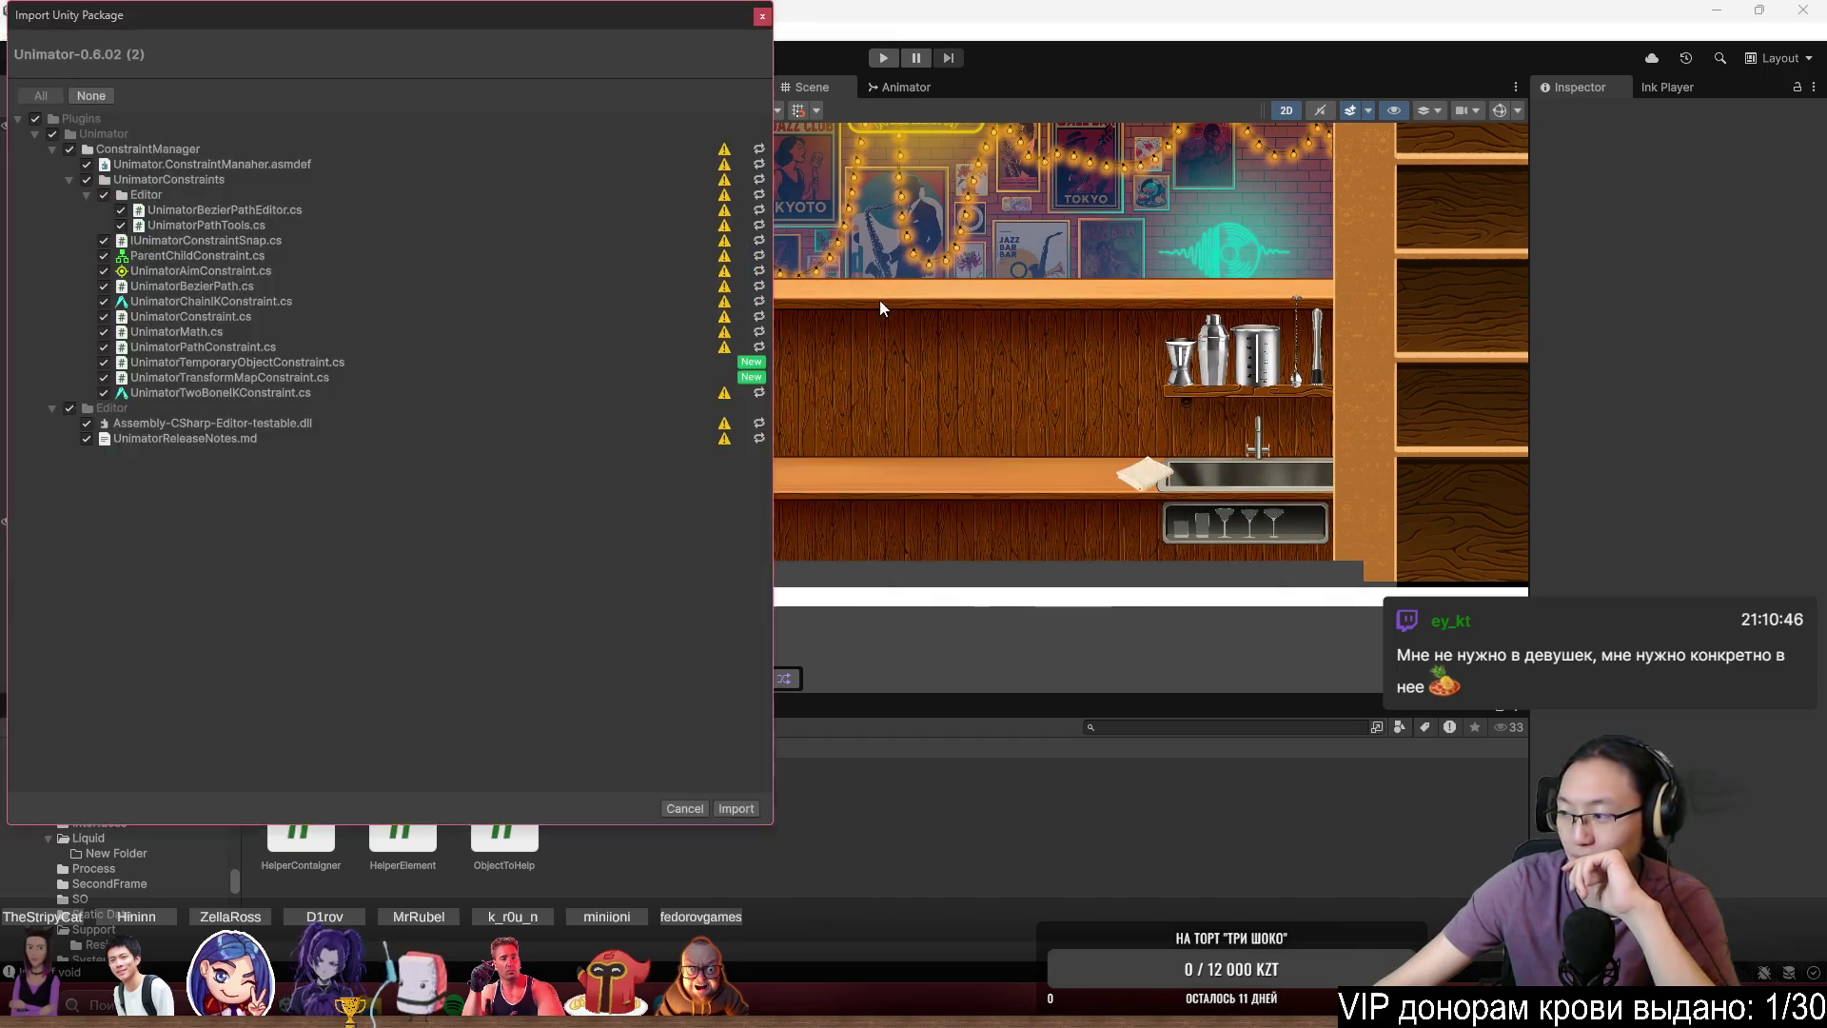
left_click(734, 809)
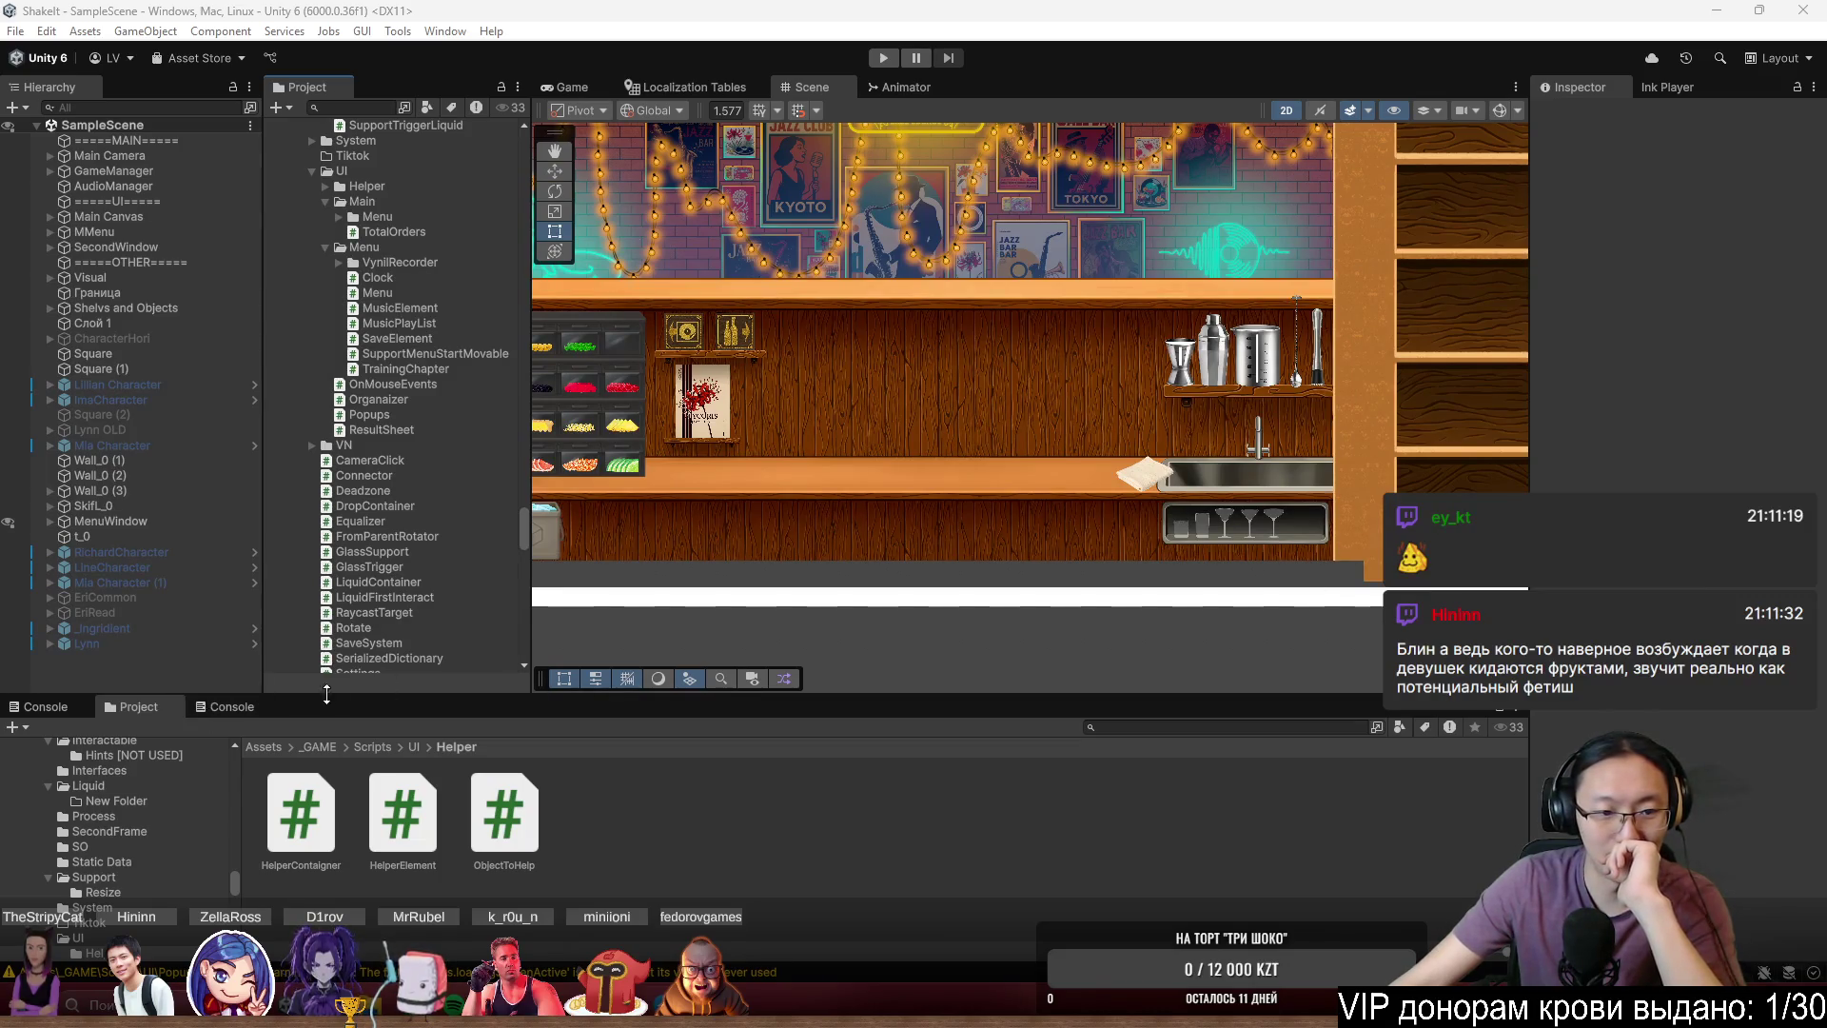
Clear the console warnings and open the Unimator window from the Window menu
left_click(57, 710)
left_click(19, 727)
left_click(444, 32)
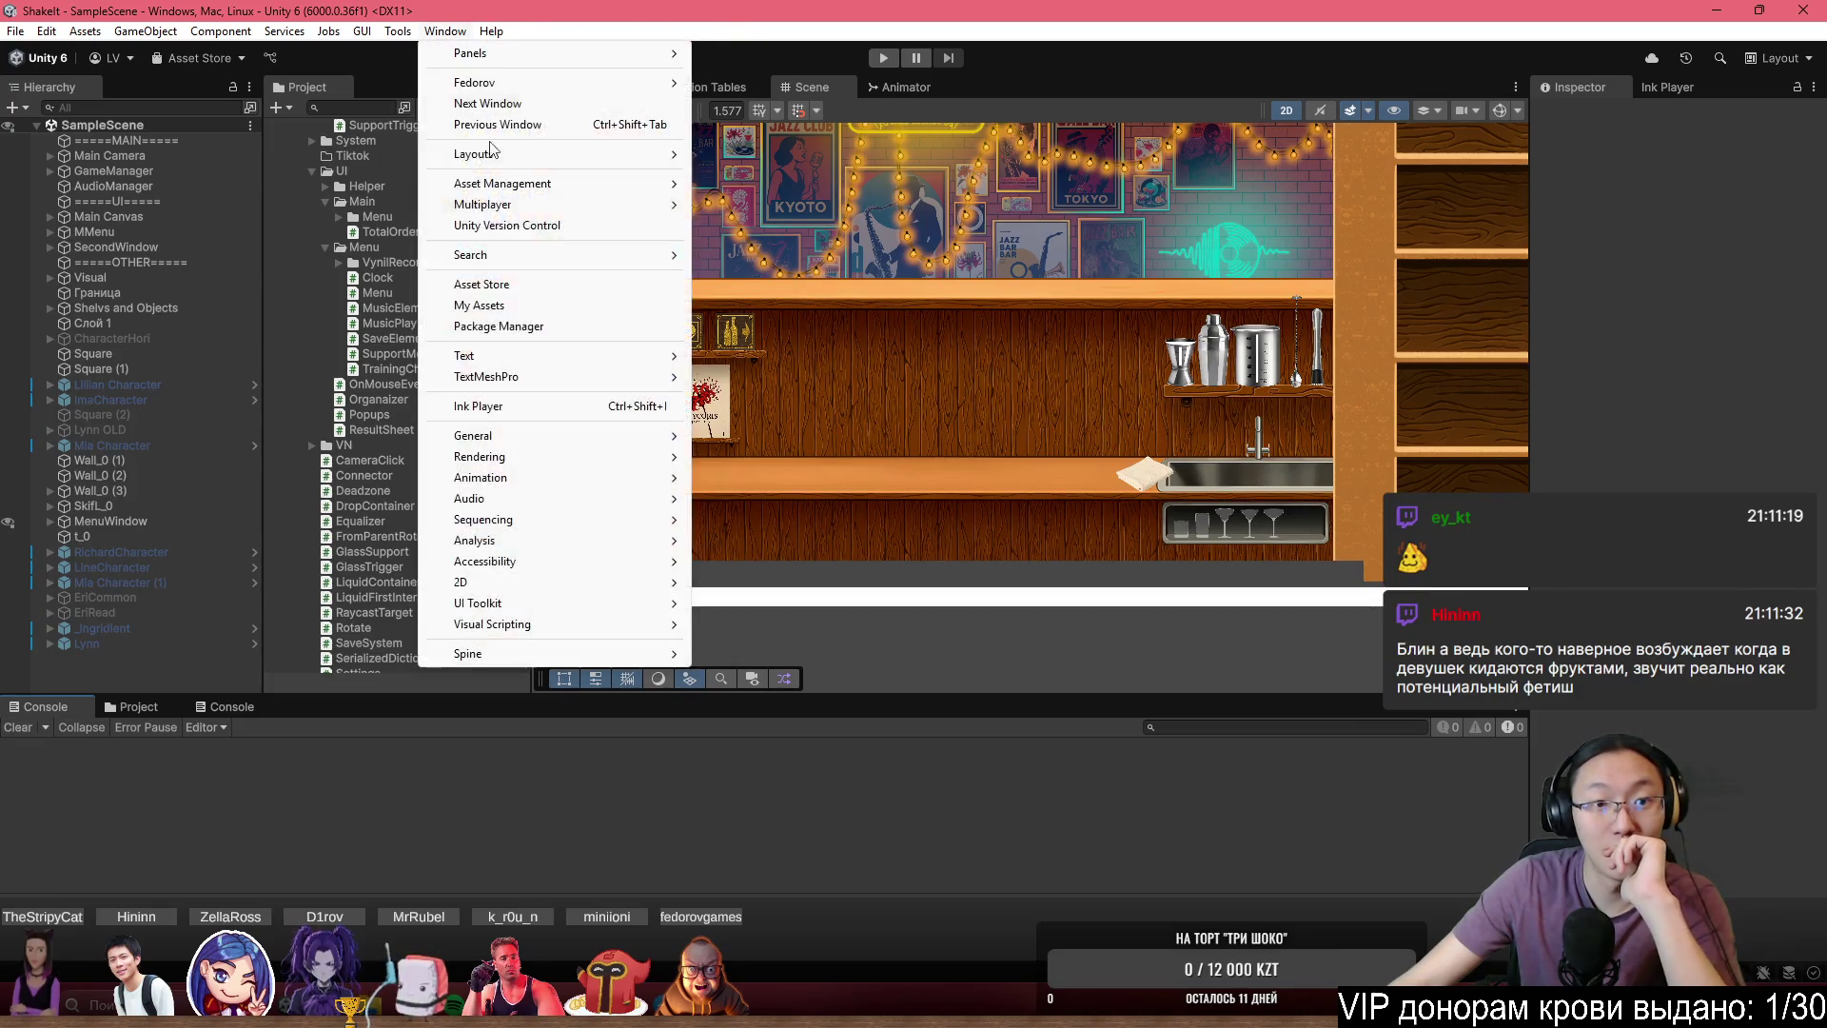
mouse_move(567, 192)
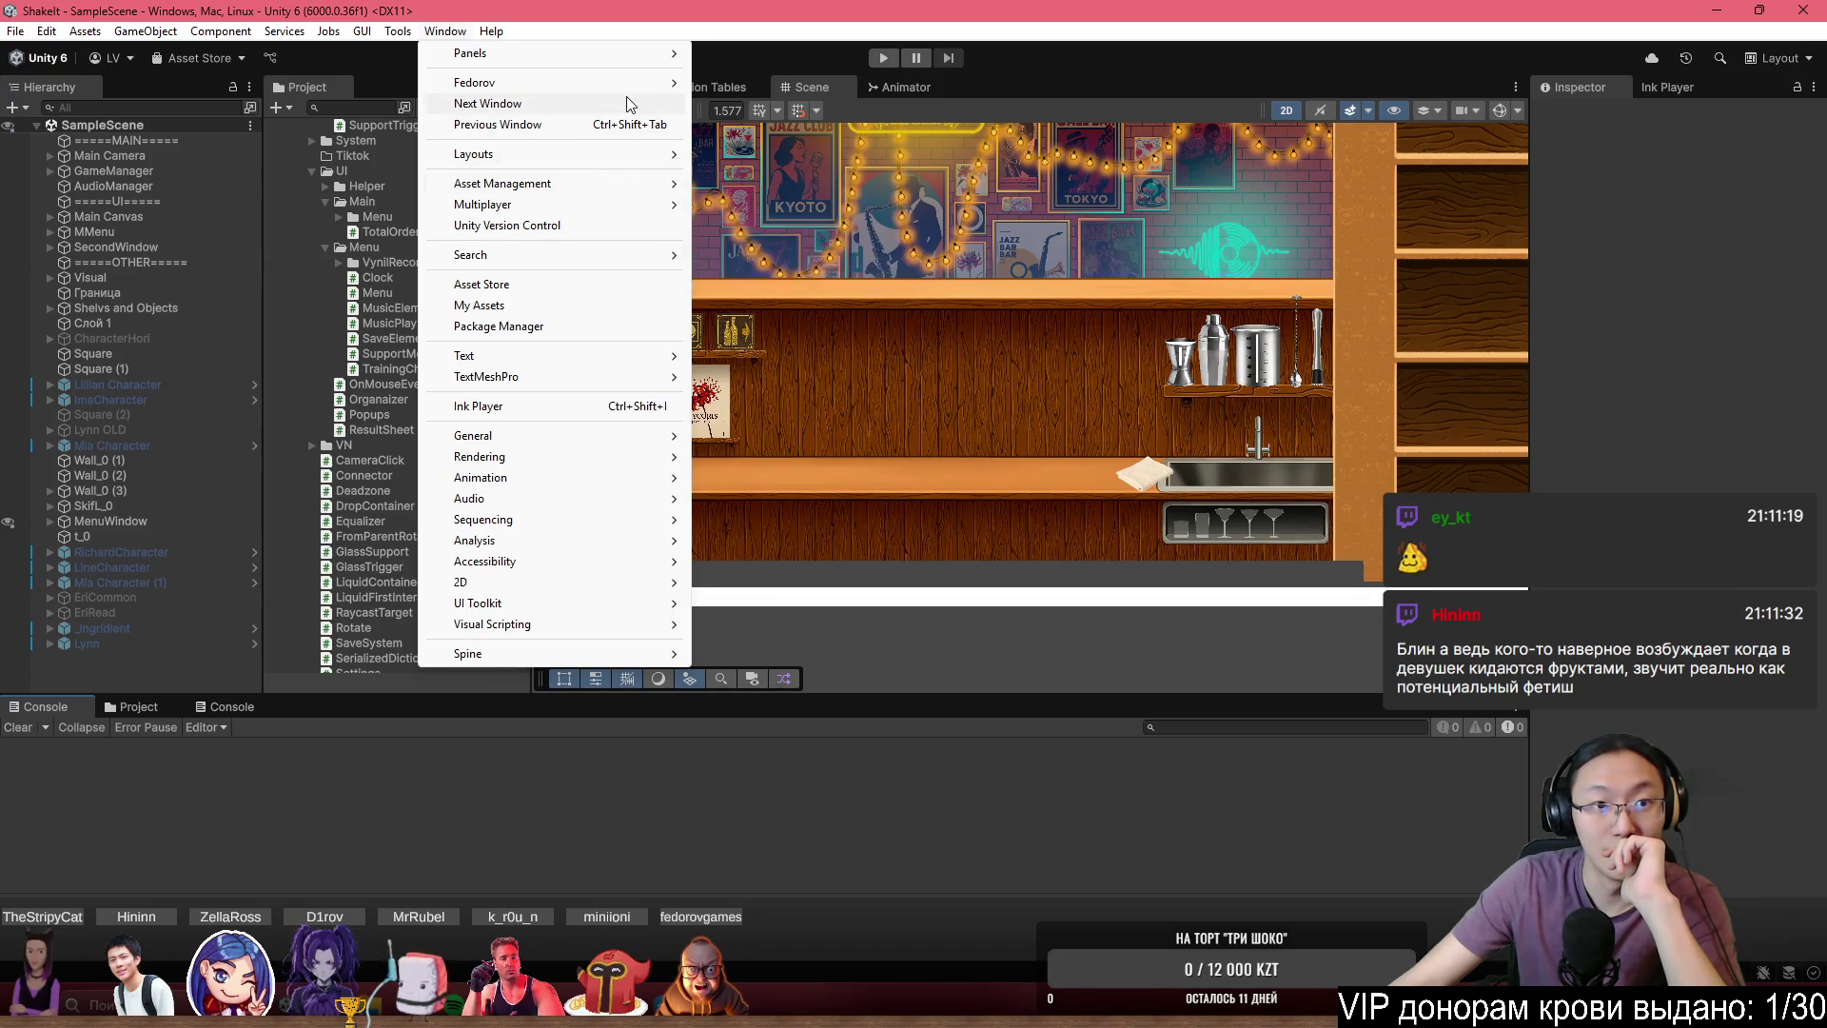
mouse_move(624, 83)
mouse_move(918, 89)
left_click(984, 83)
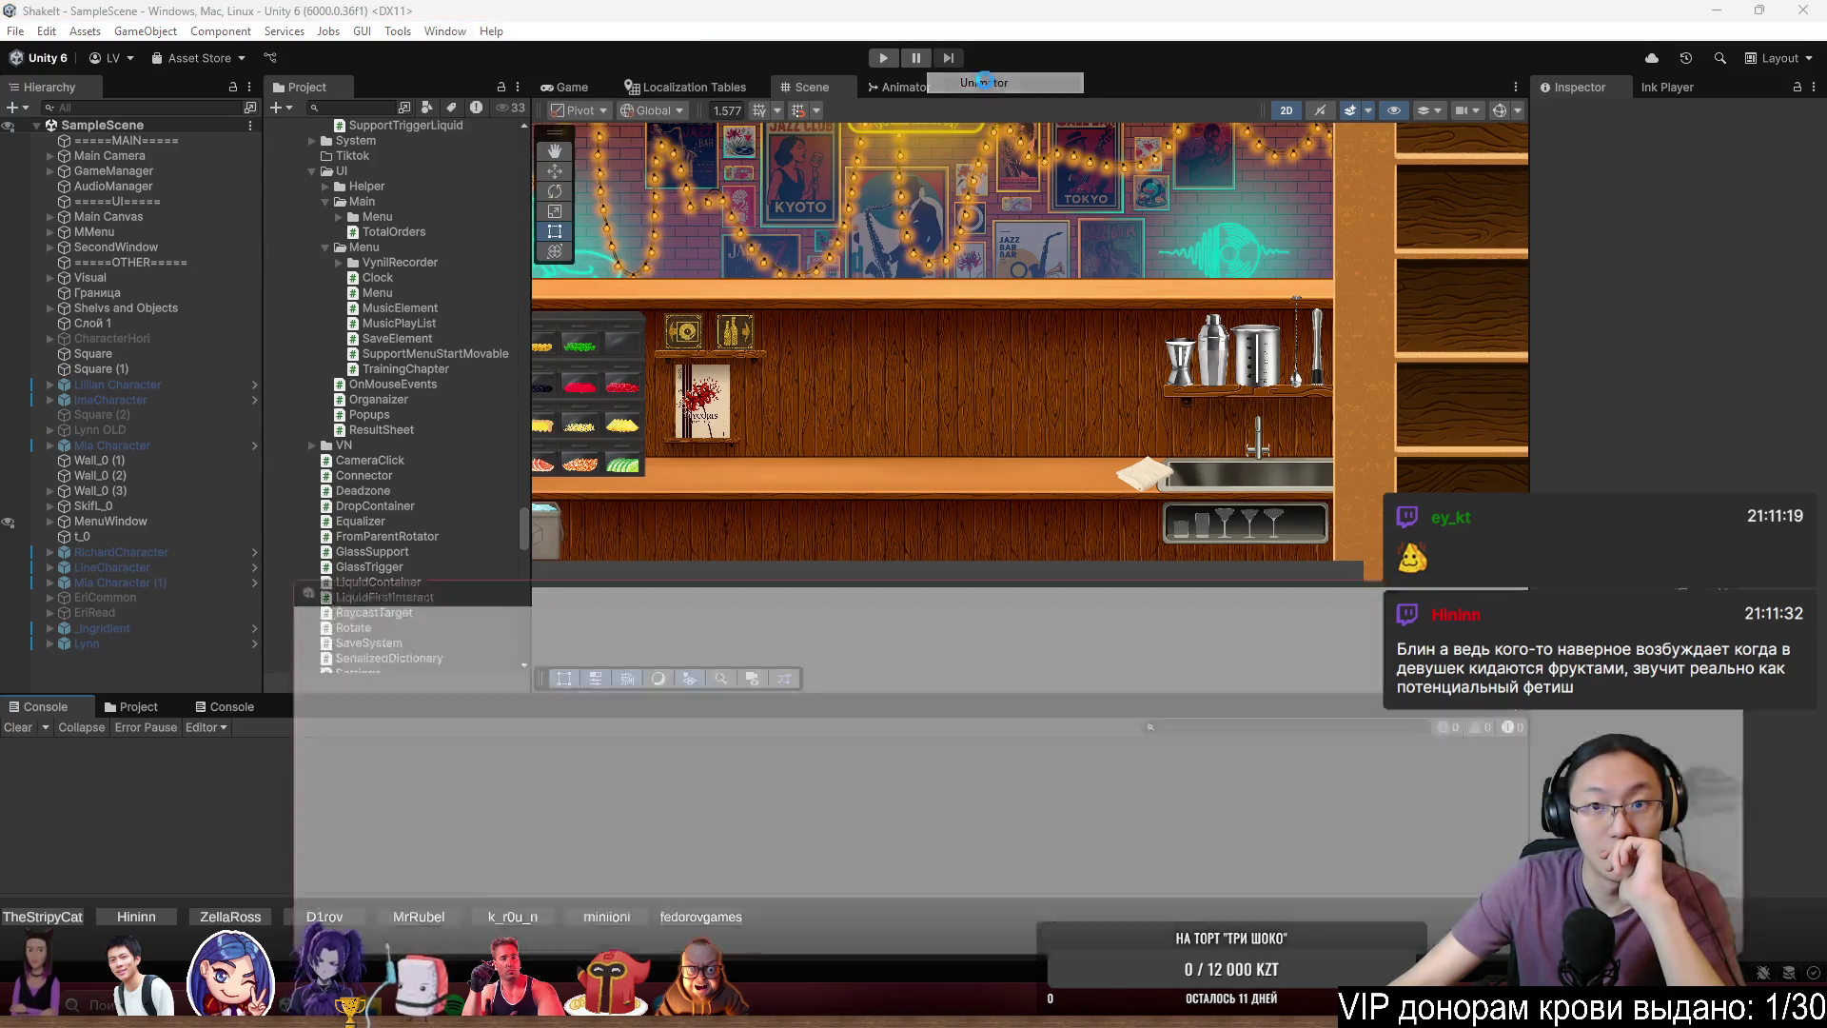
Dock the Unimator window into the bottom panel beside Console, then show the Project tab
left_click_drag(473, 614, 368, 674)
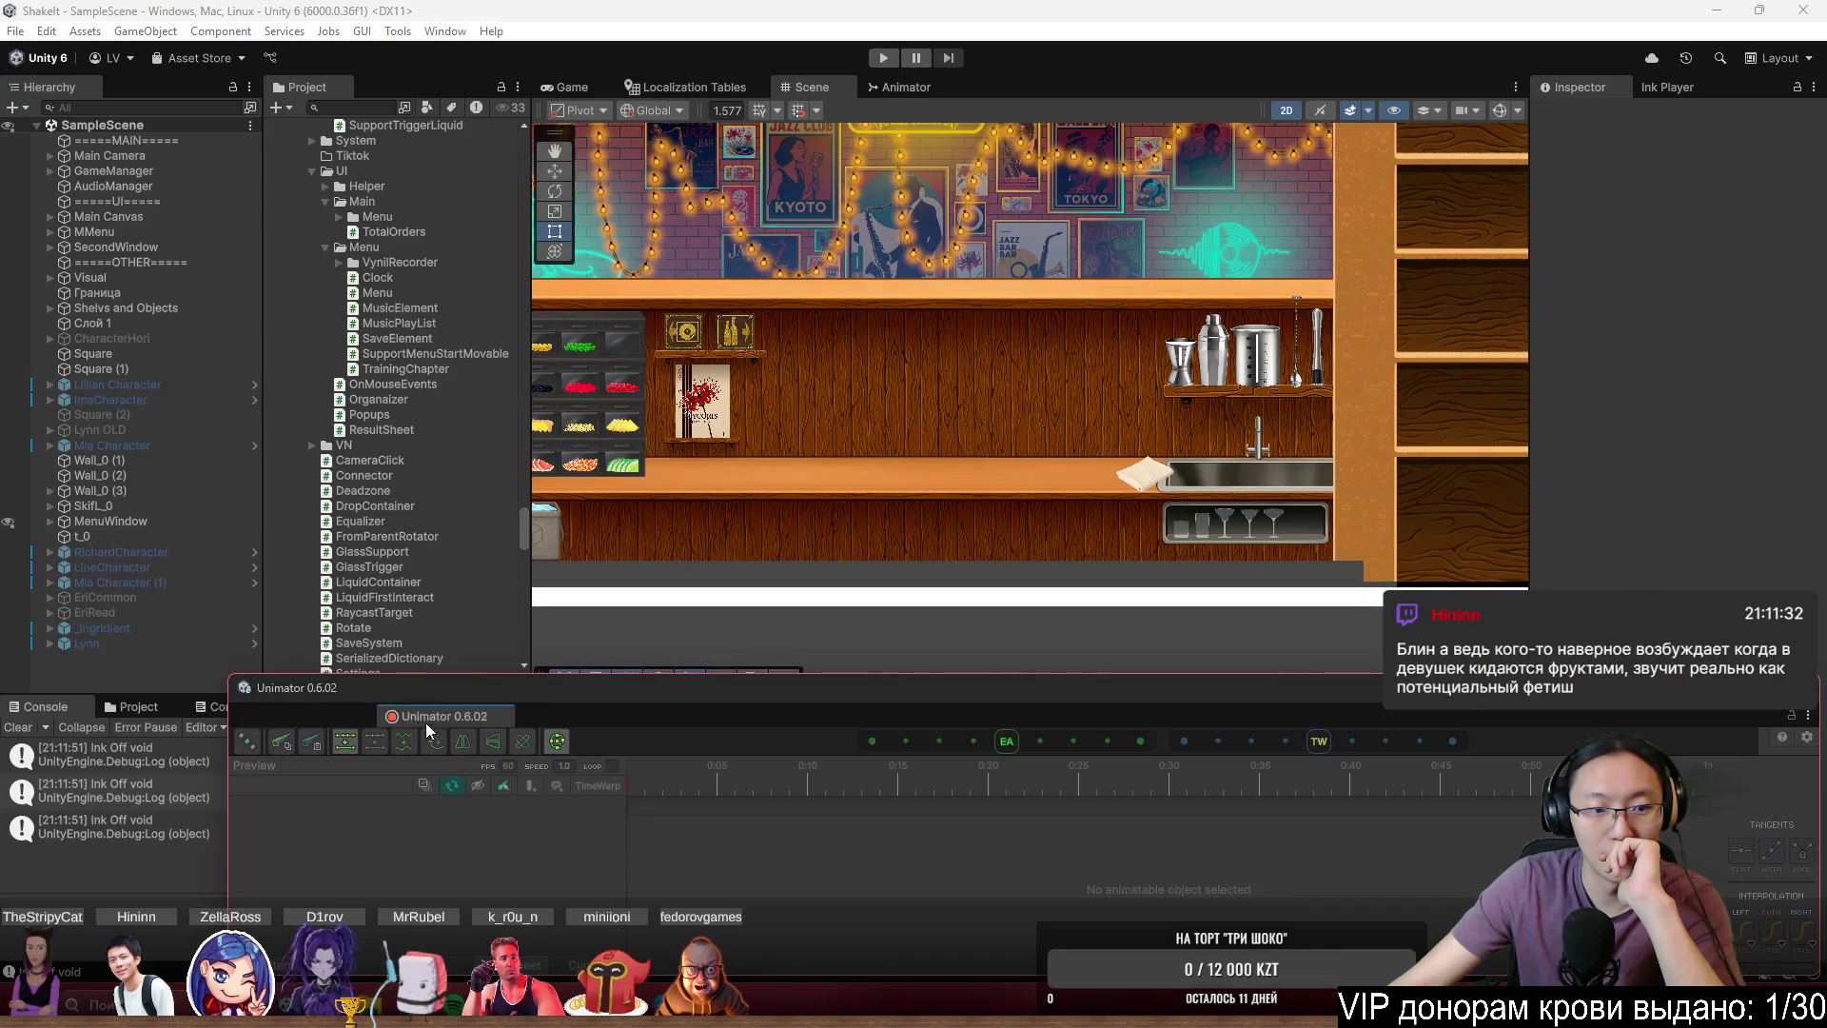
mouse_move(483, 695)
left_mouse_down()
mouse_move(1009, 649)
mouse_move(1013, 629)
left_mouse_up()
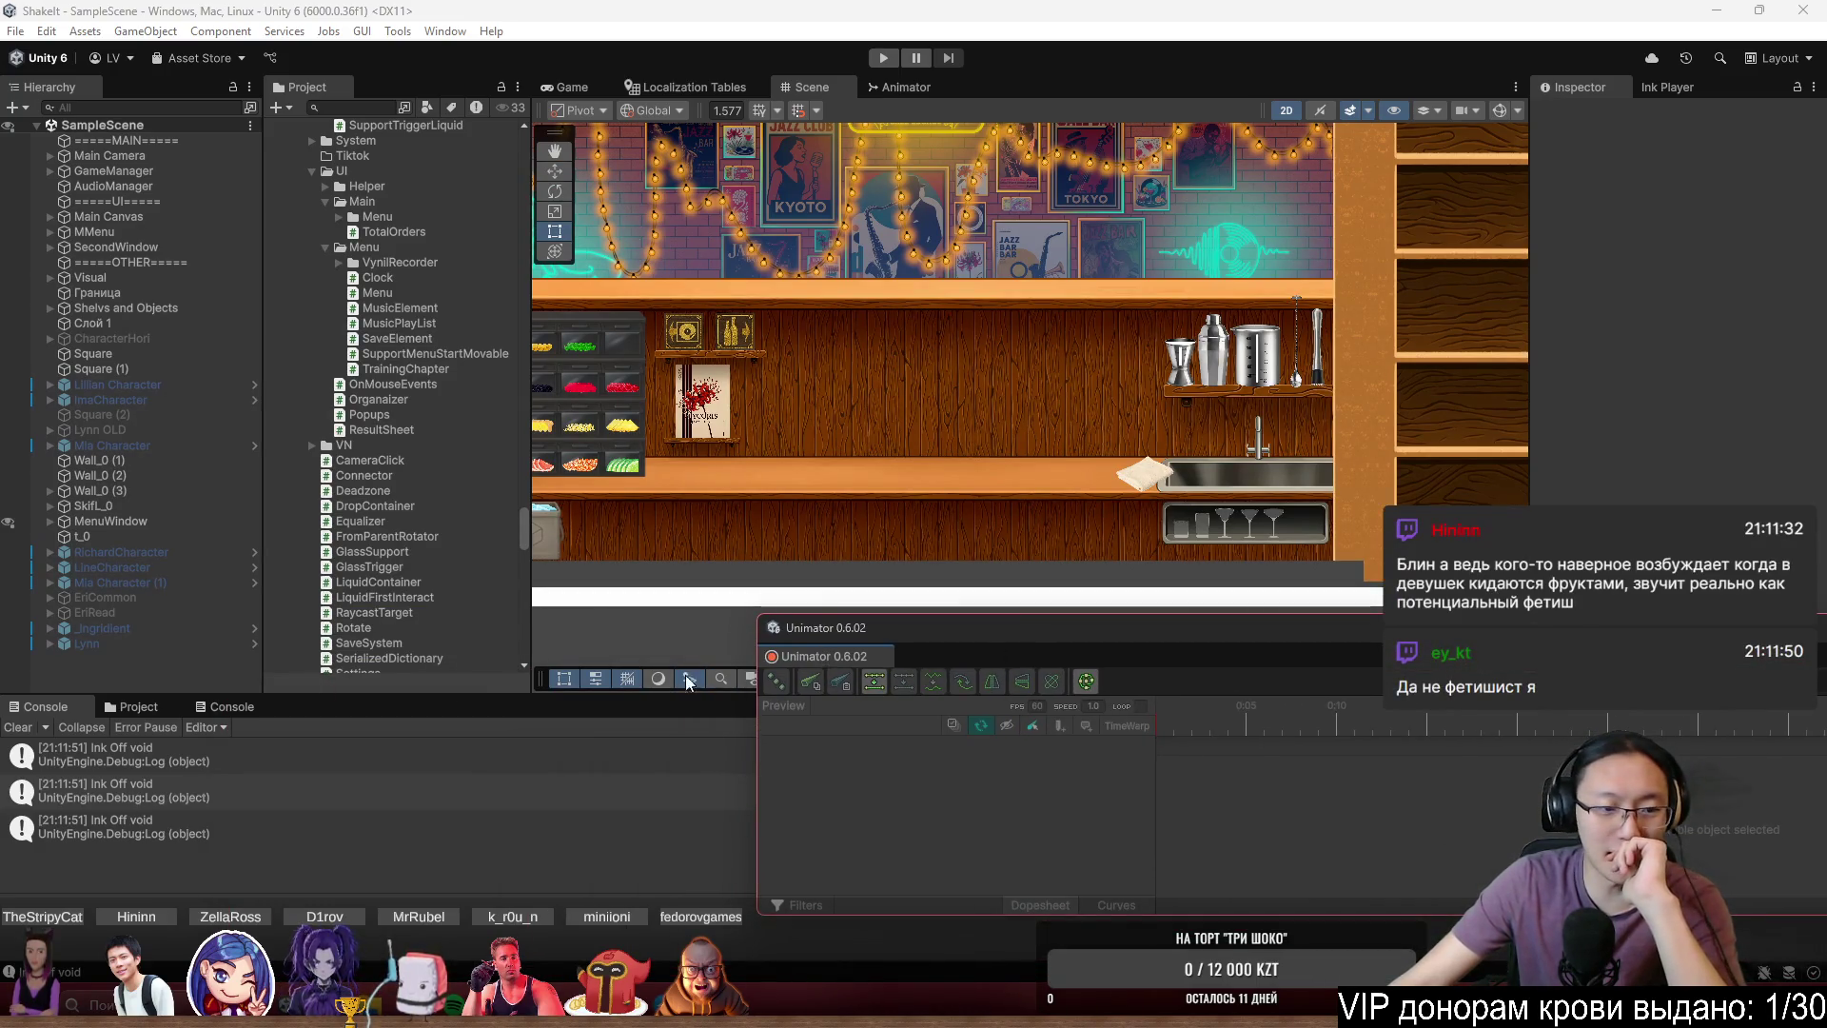
left_click_drag(802, 651, 577, 711)
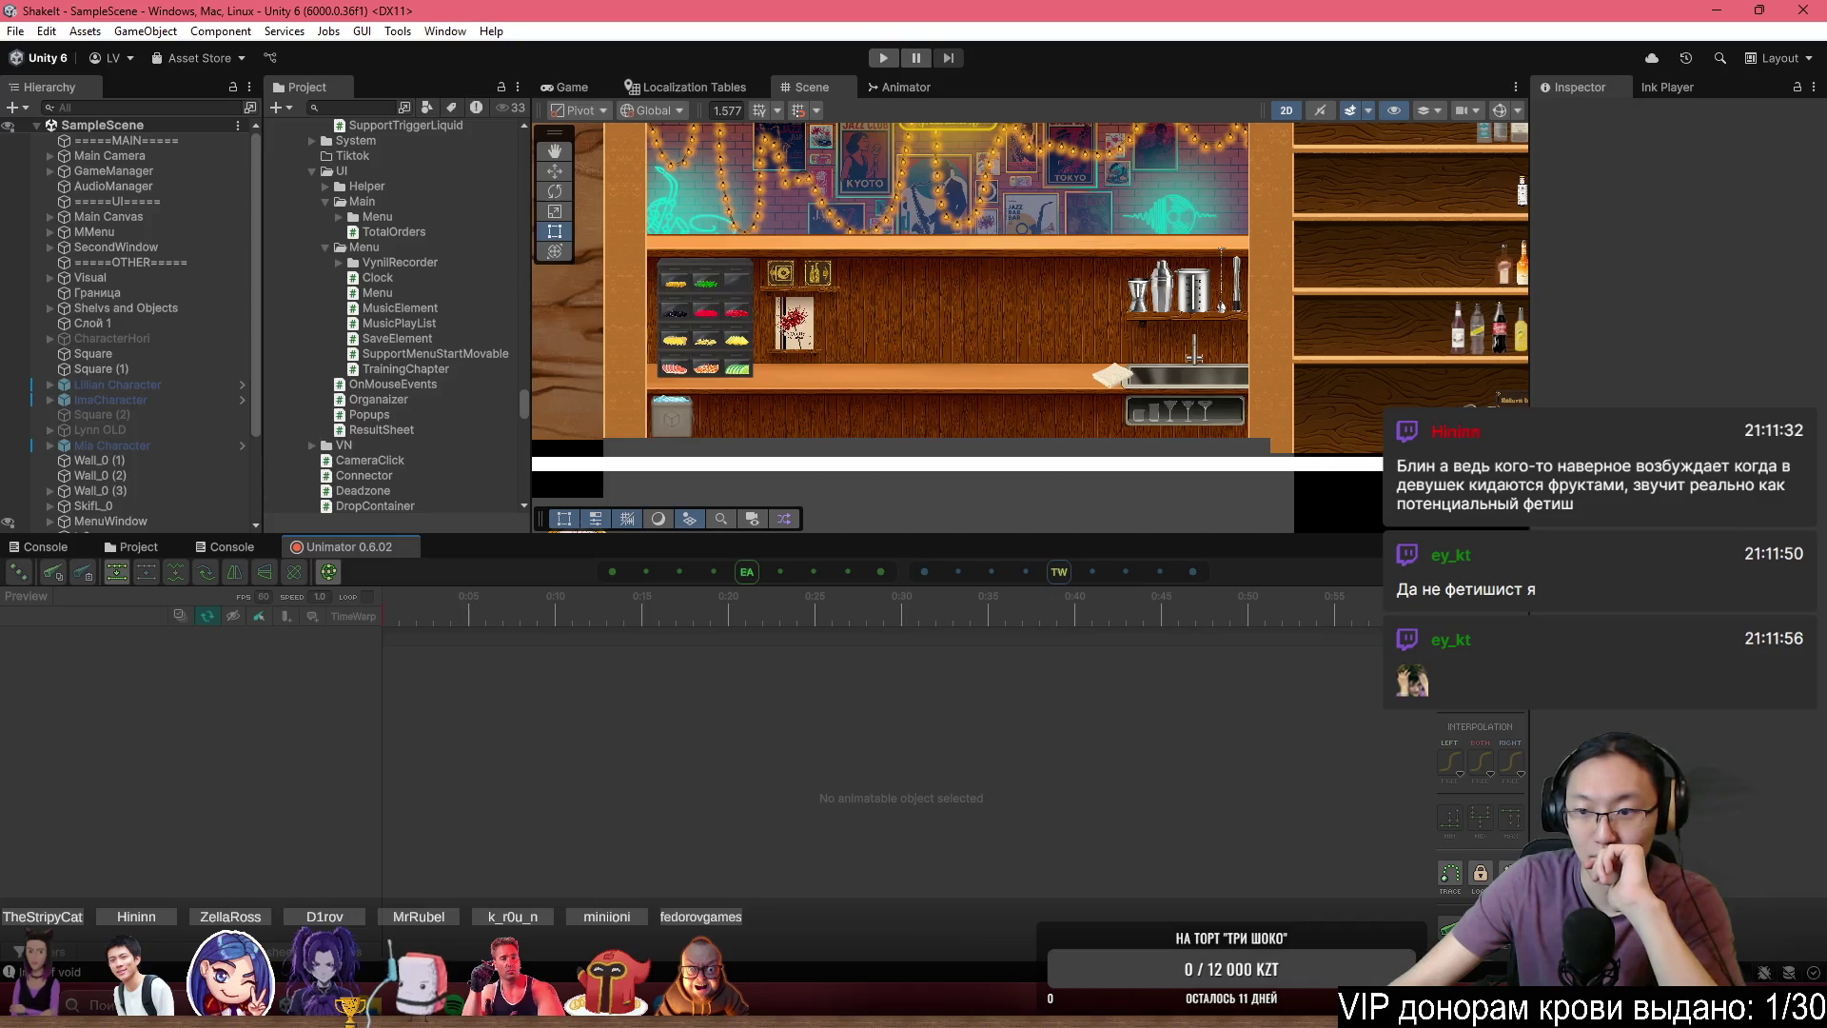
left_click(232, 547)
left_click(349, 546)
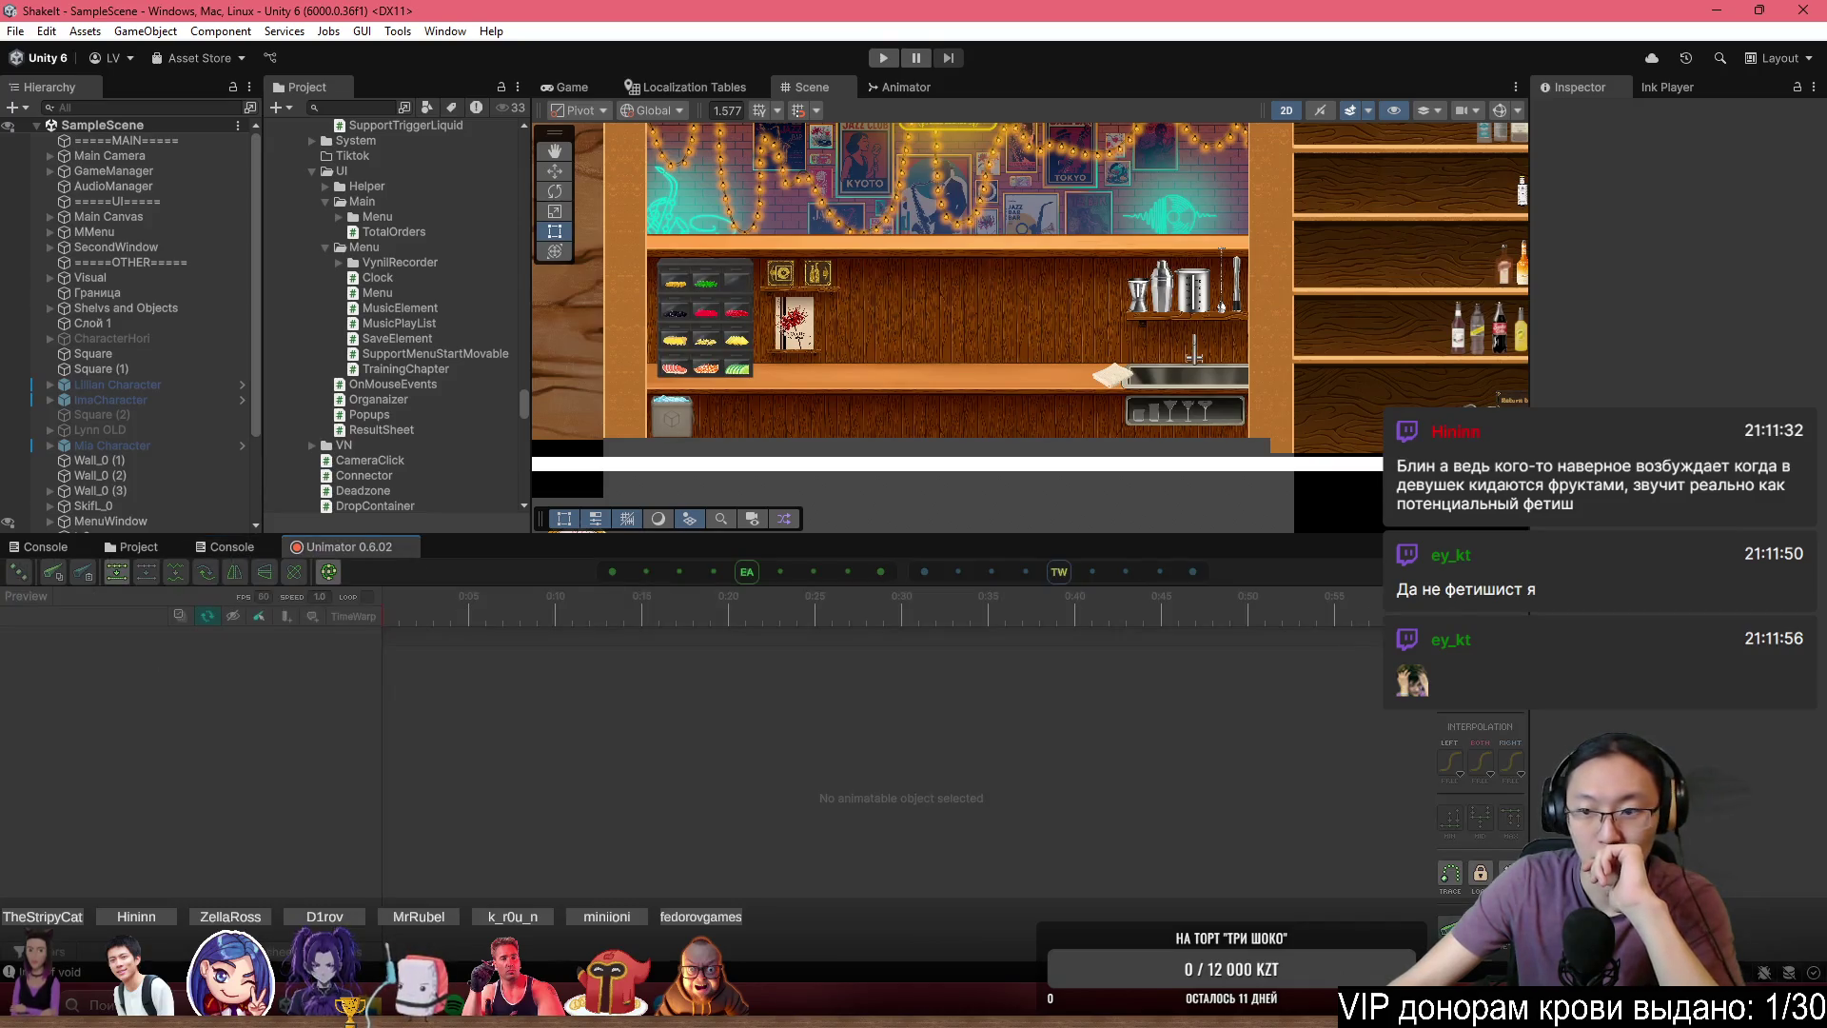
left_click(380, 398)
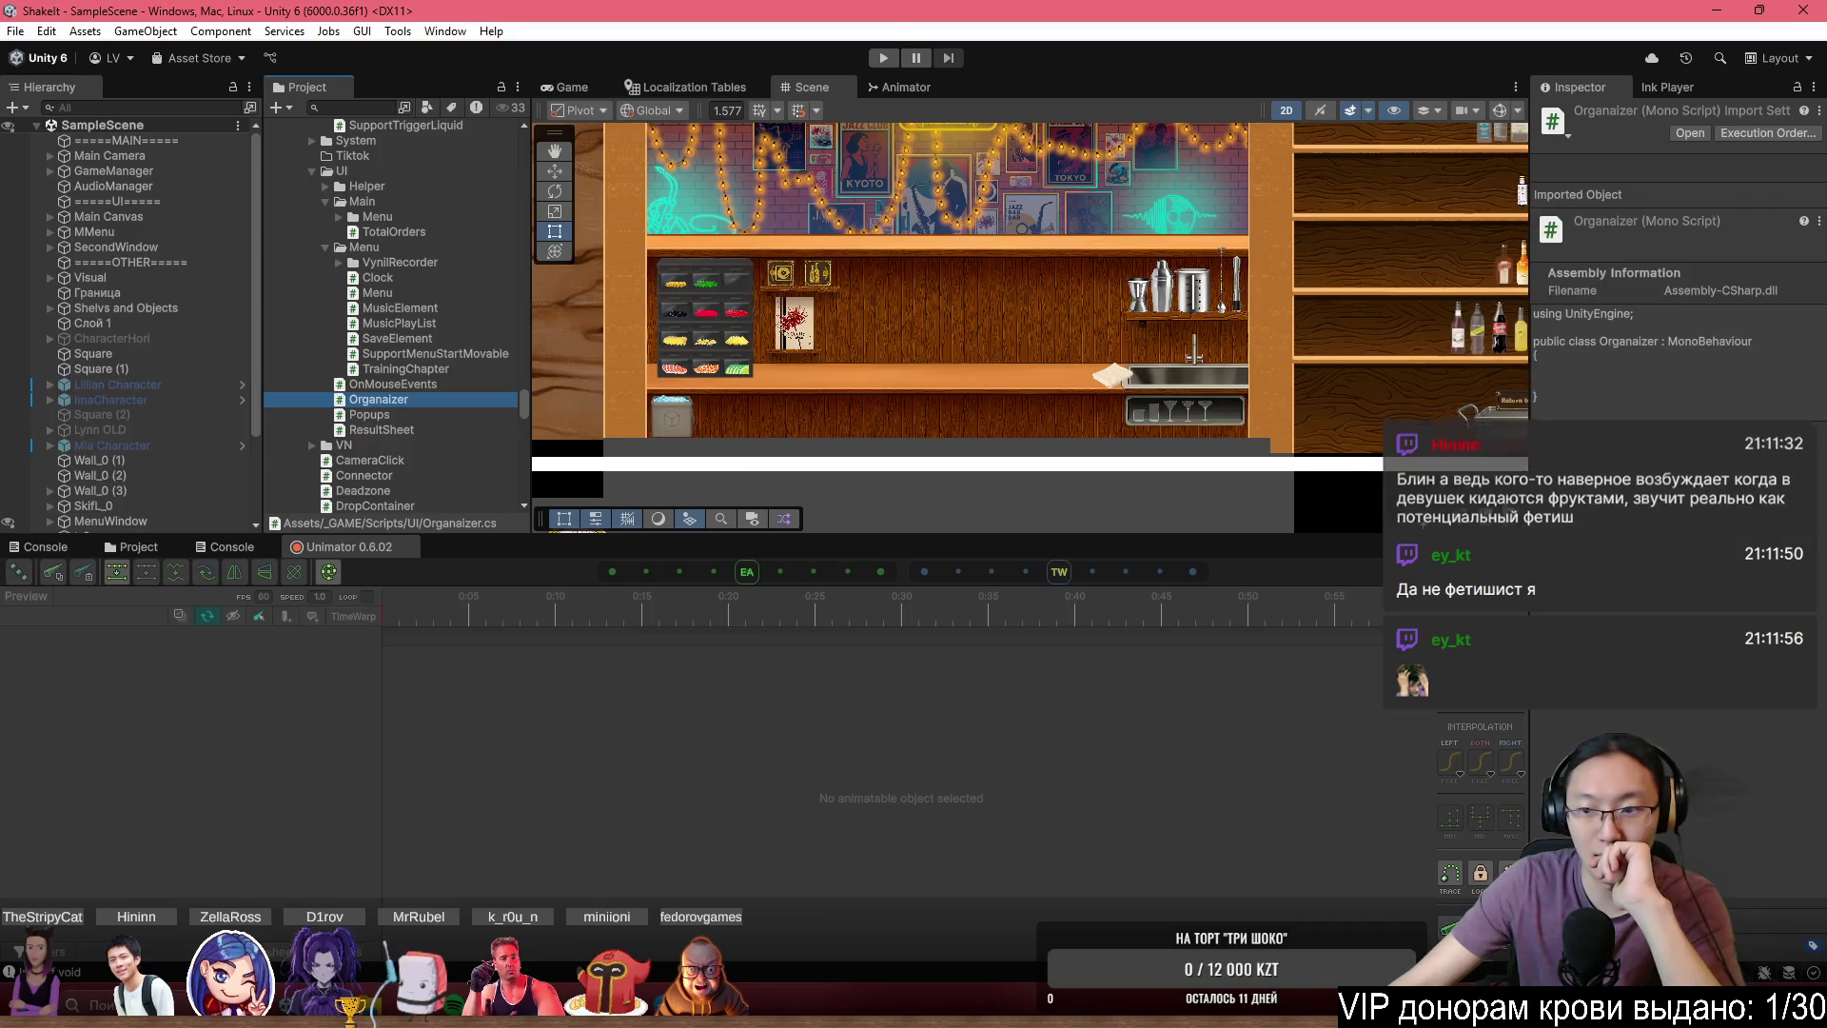
left_click(133, 546)
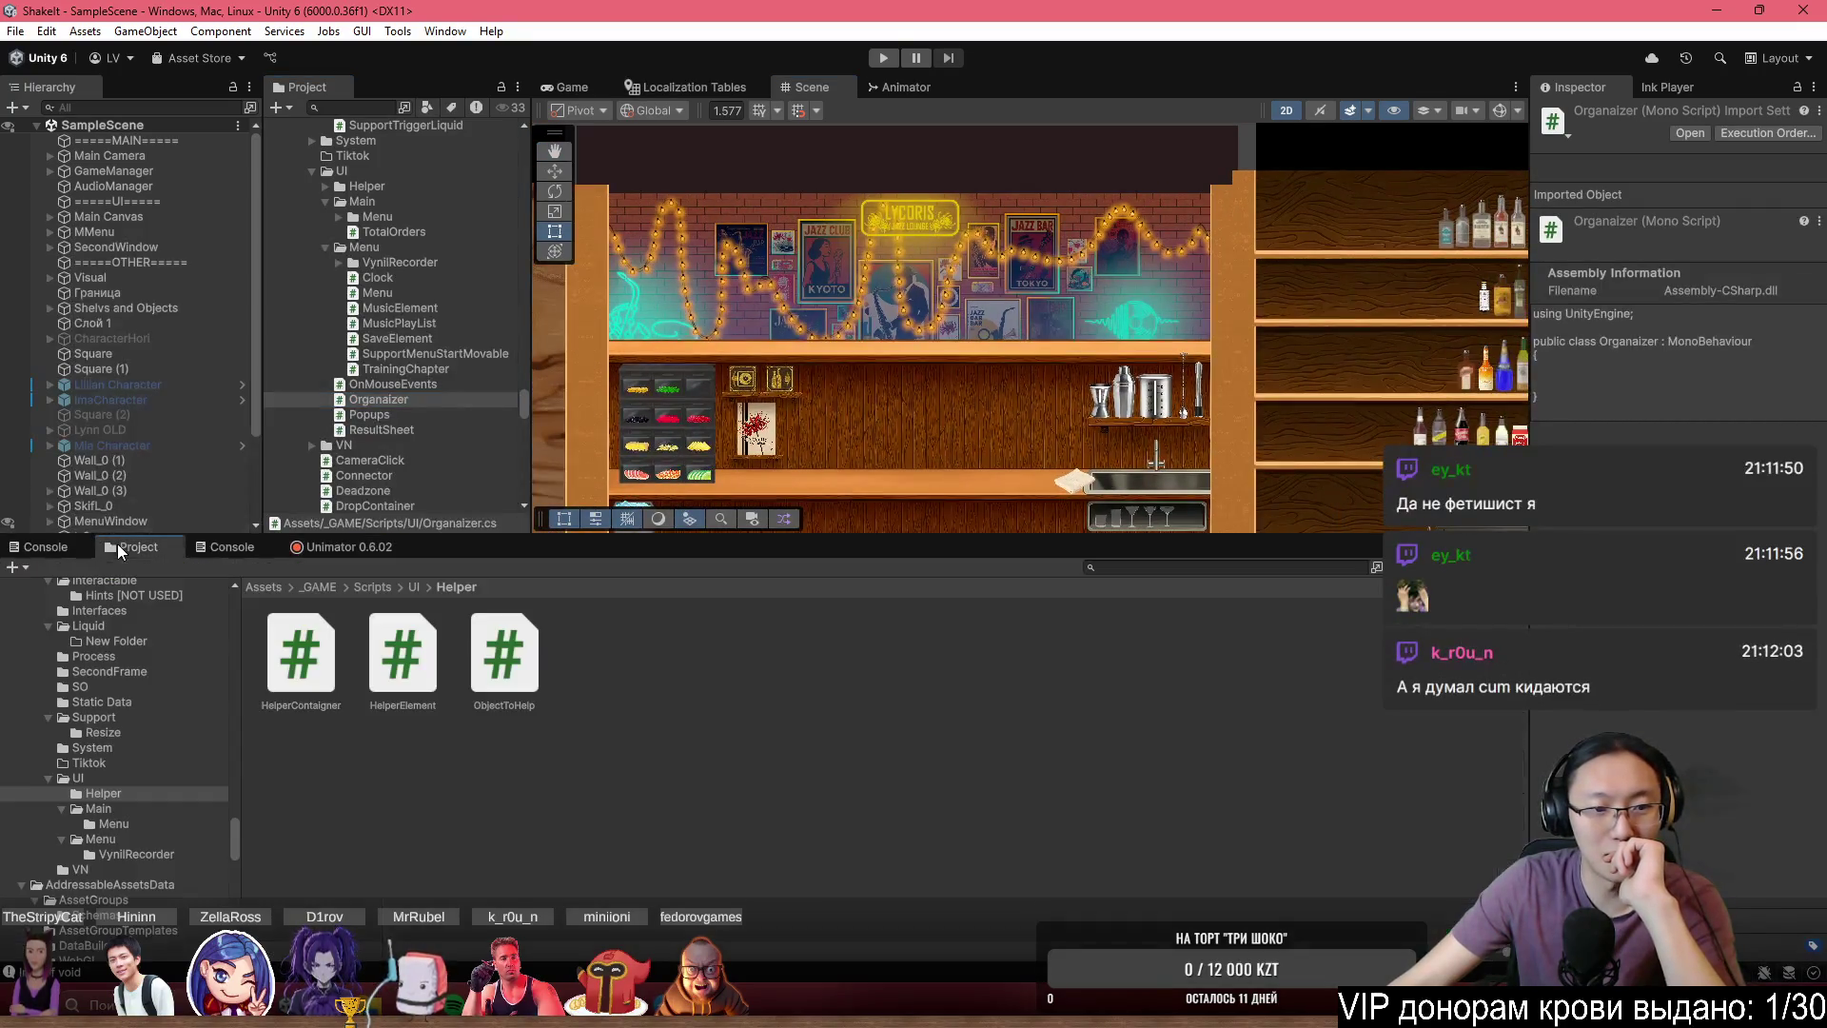
Drag the Hikeri character prefab from _GAME/Prefabs/Characters/Hikeri into the bar scene
left_click(320, 587)
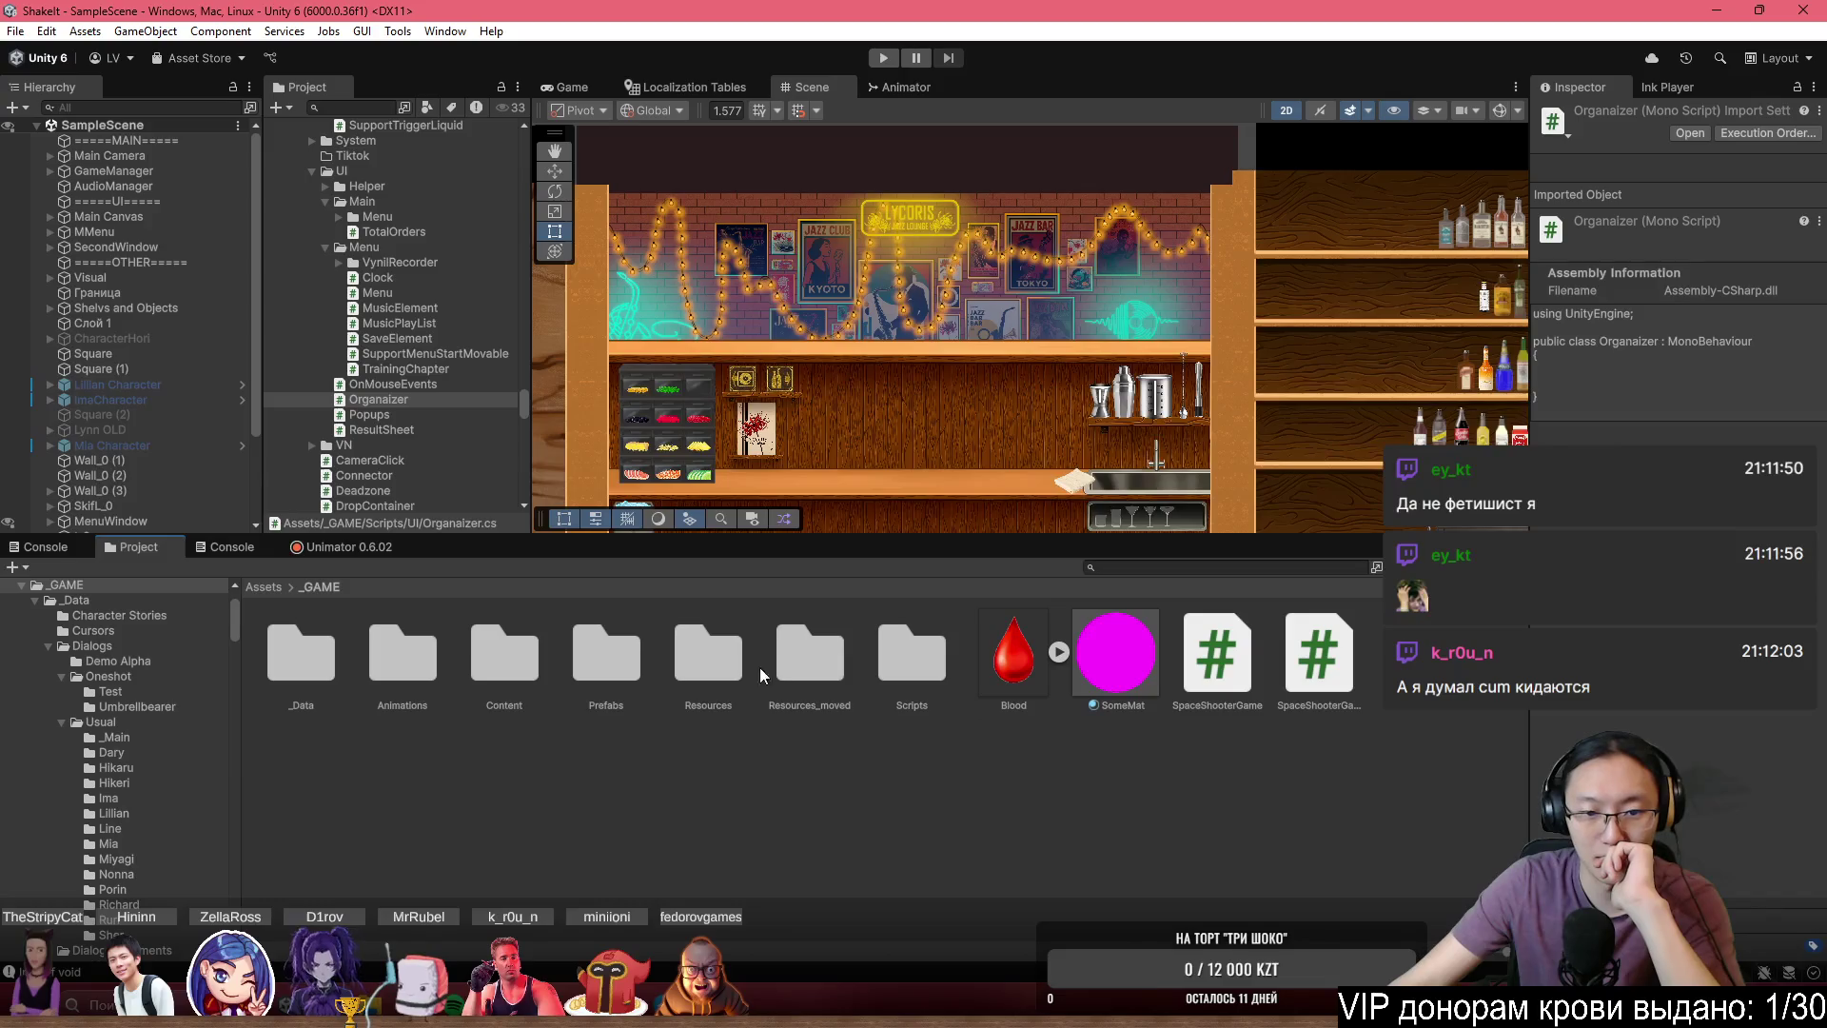
double_click(600, 657)
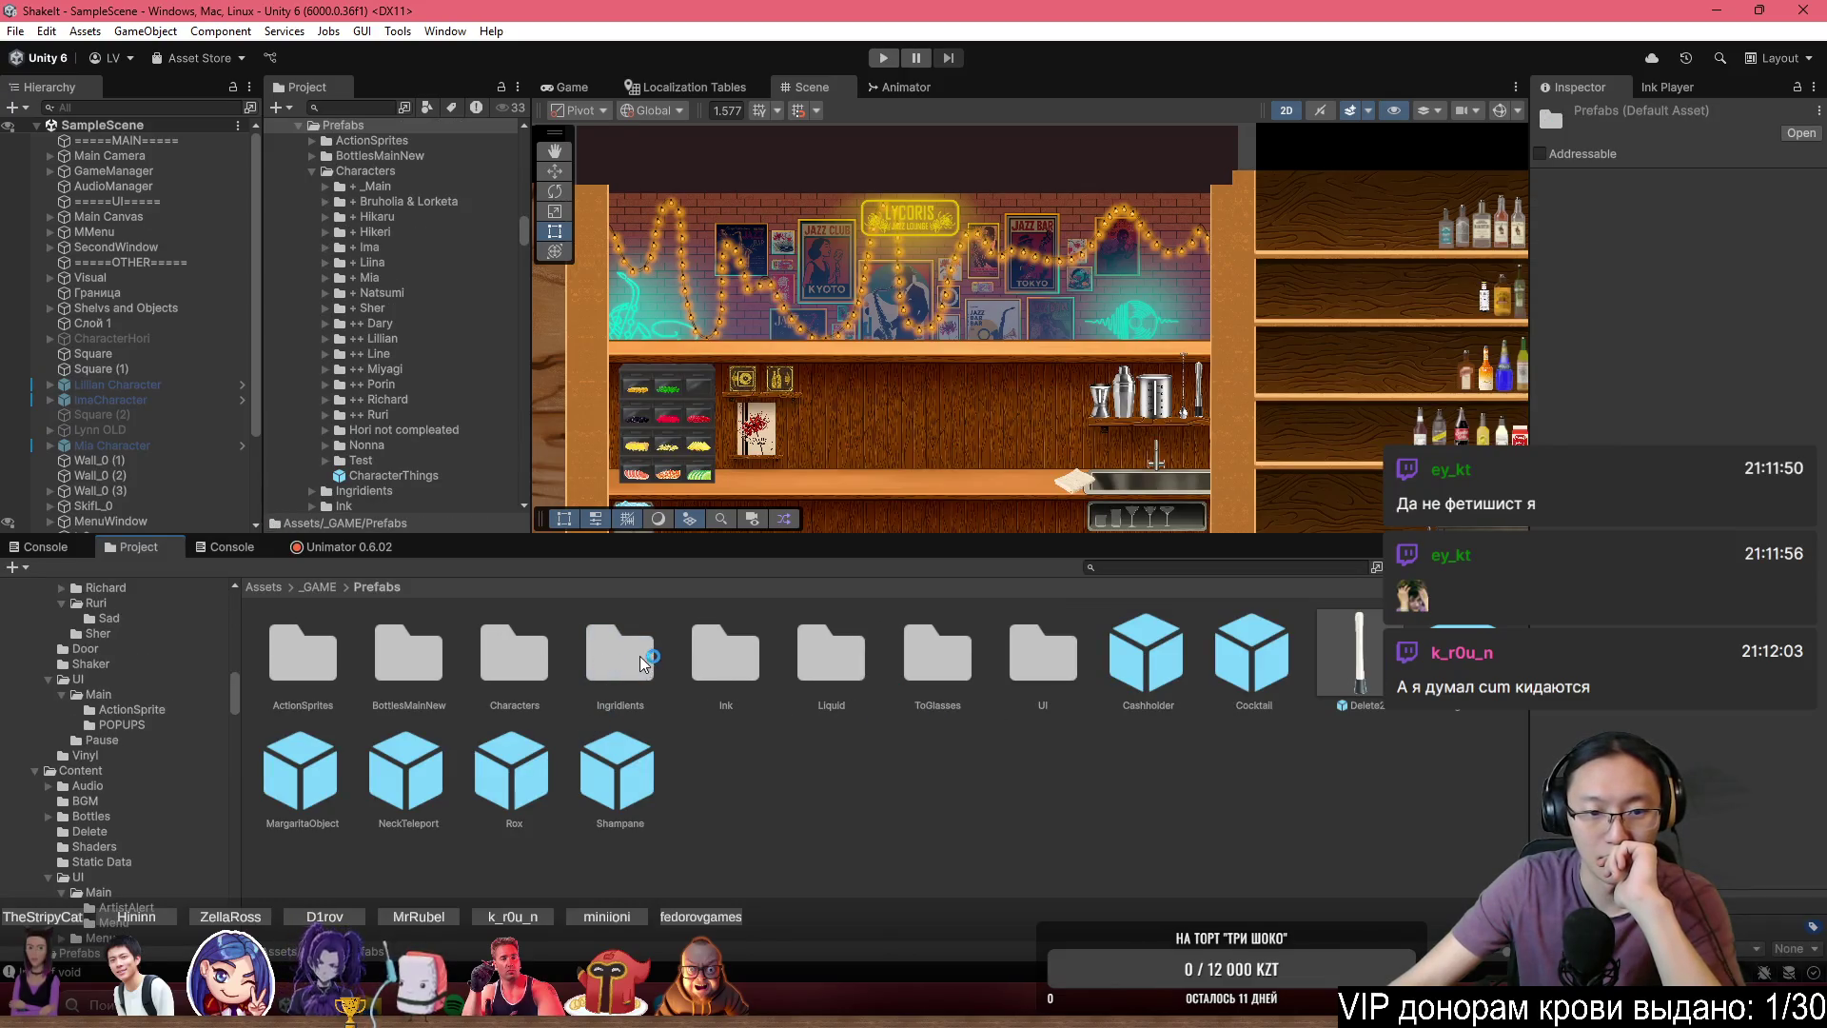
double_click(529, 657)
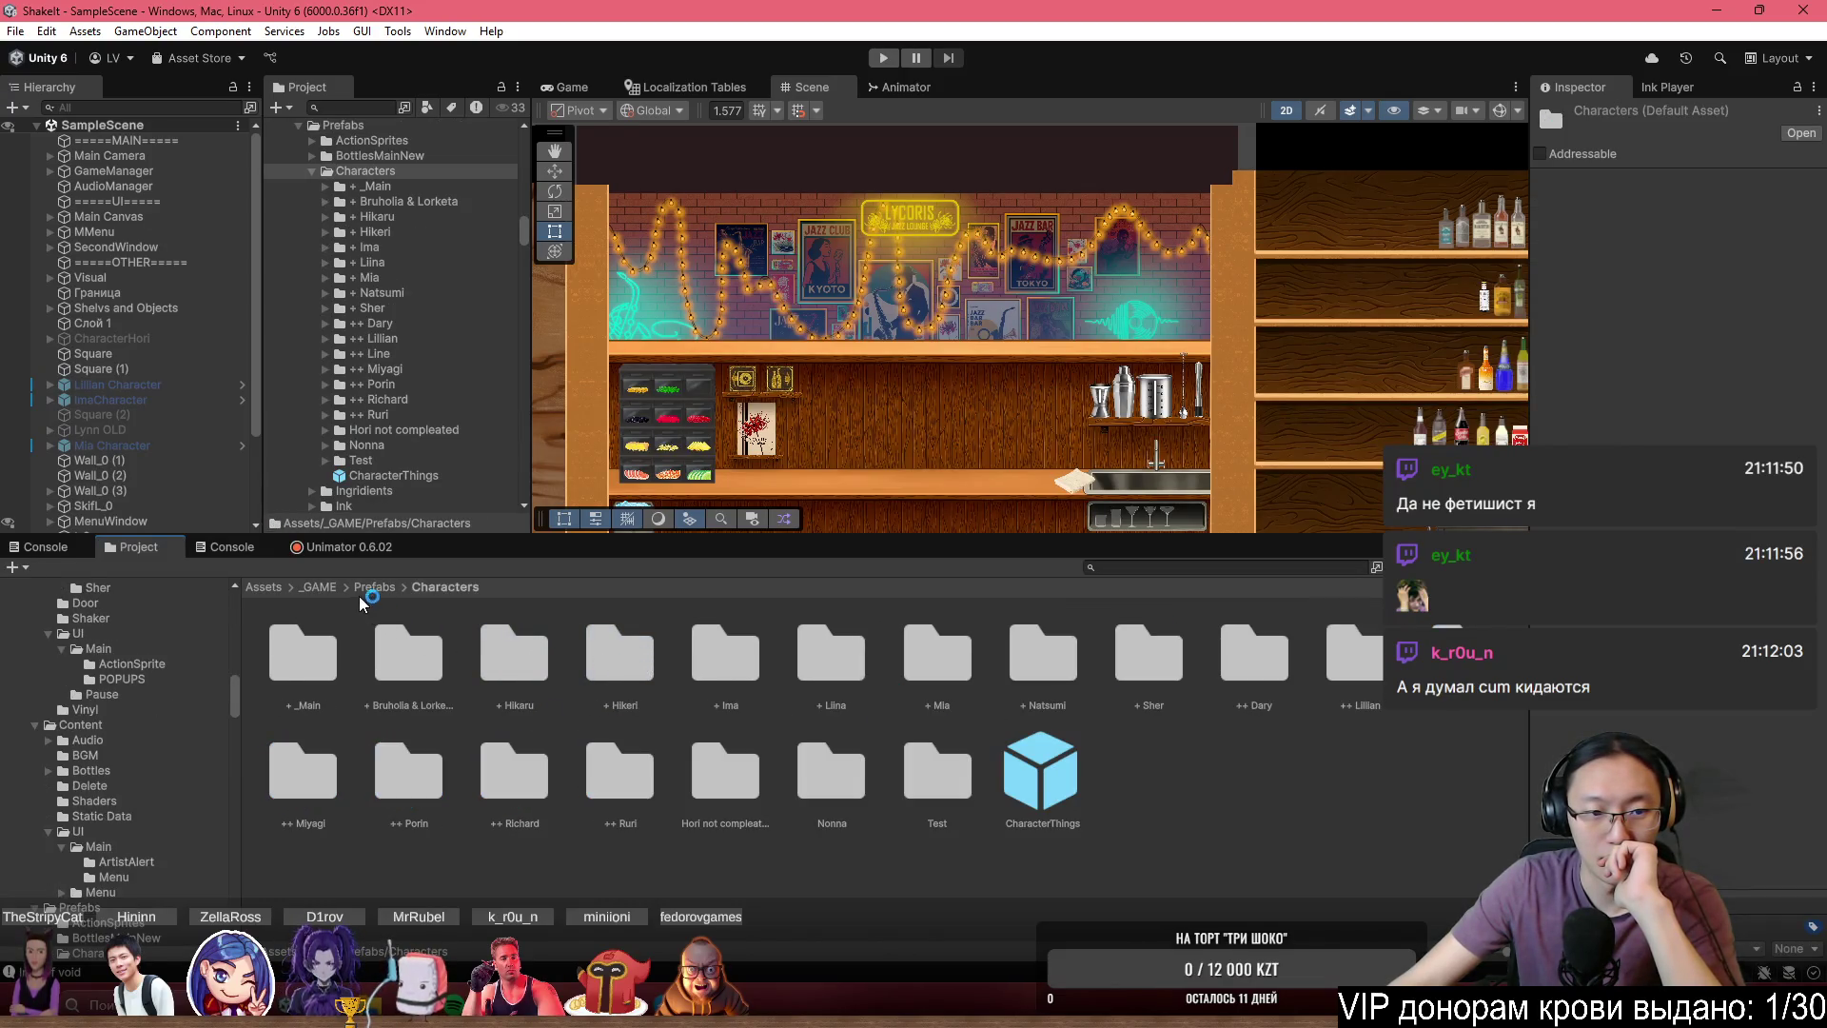
double_click(612, 671)
left_click_drag(301, 656, 853, 366)
Expand Hikeri character in the Hierarchy and select its Hikeri object to load bone tracks in Unimator
left_click(342, 546)
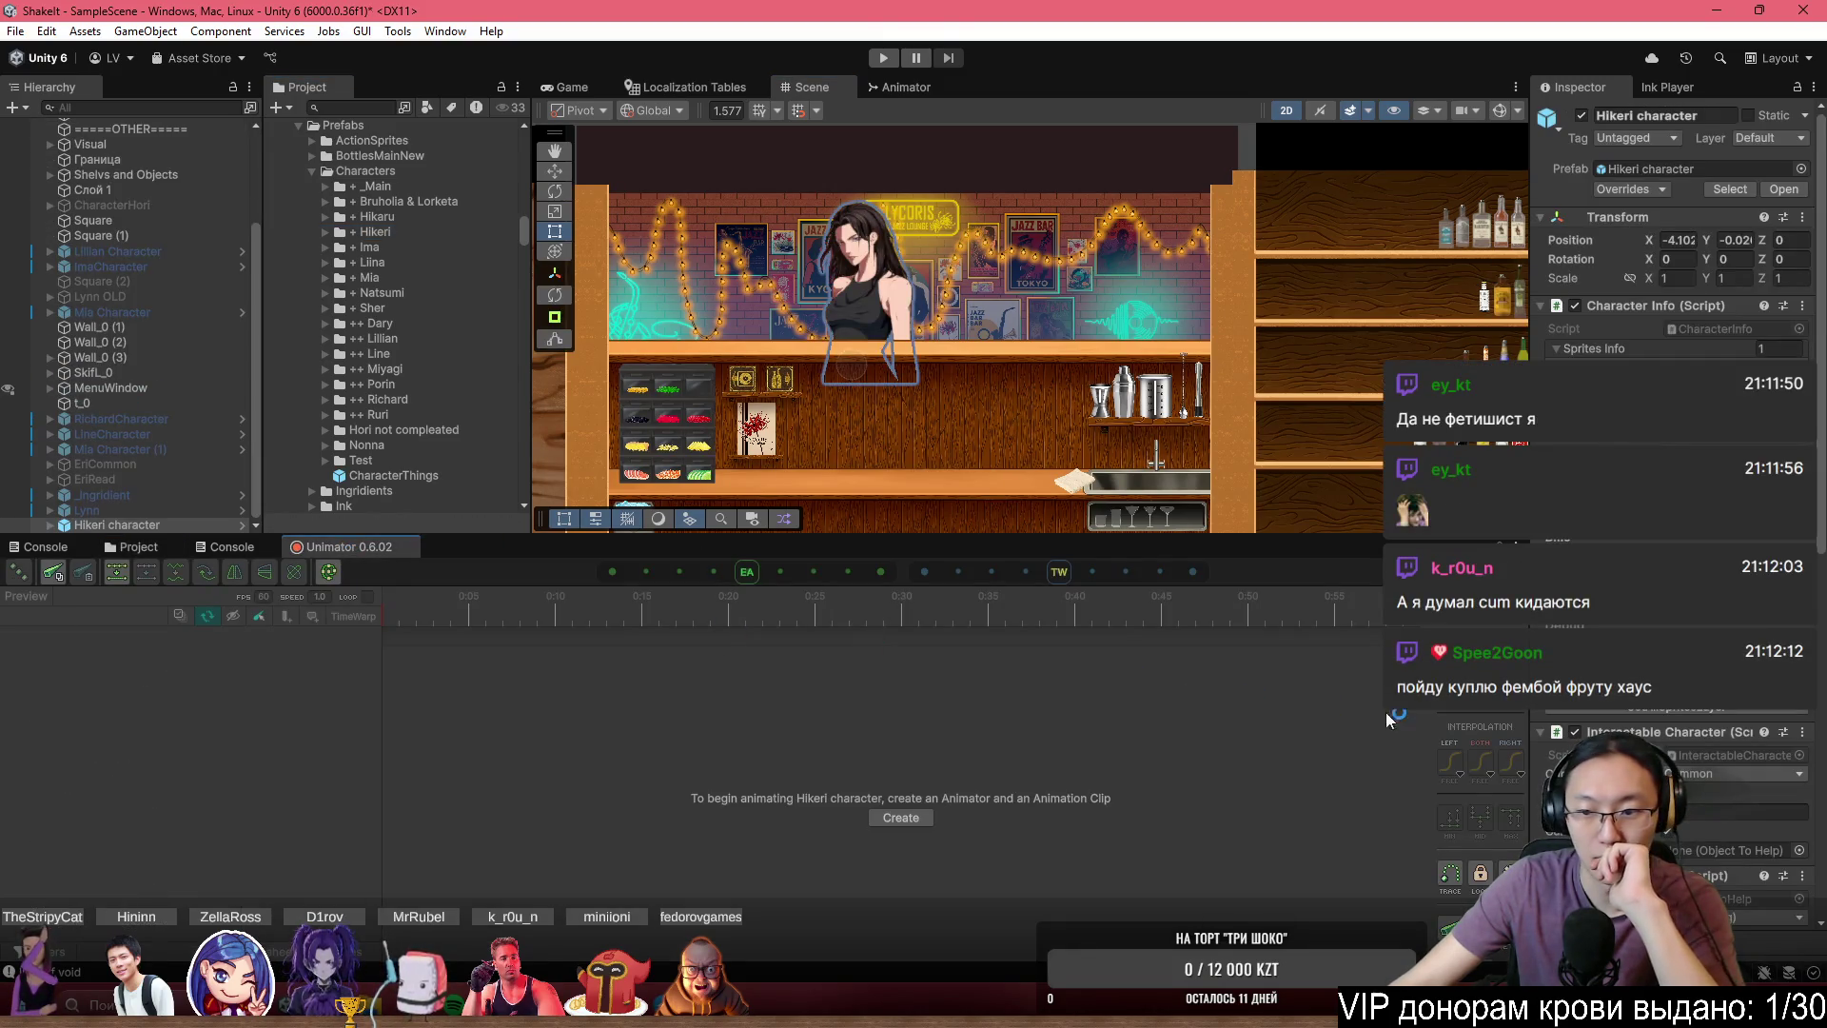
scroll(868, 335, "up", 3)
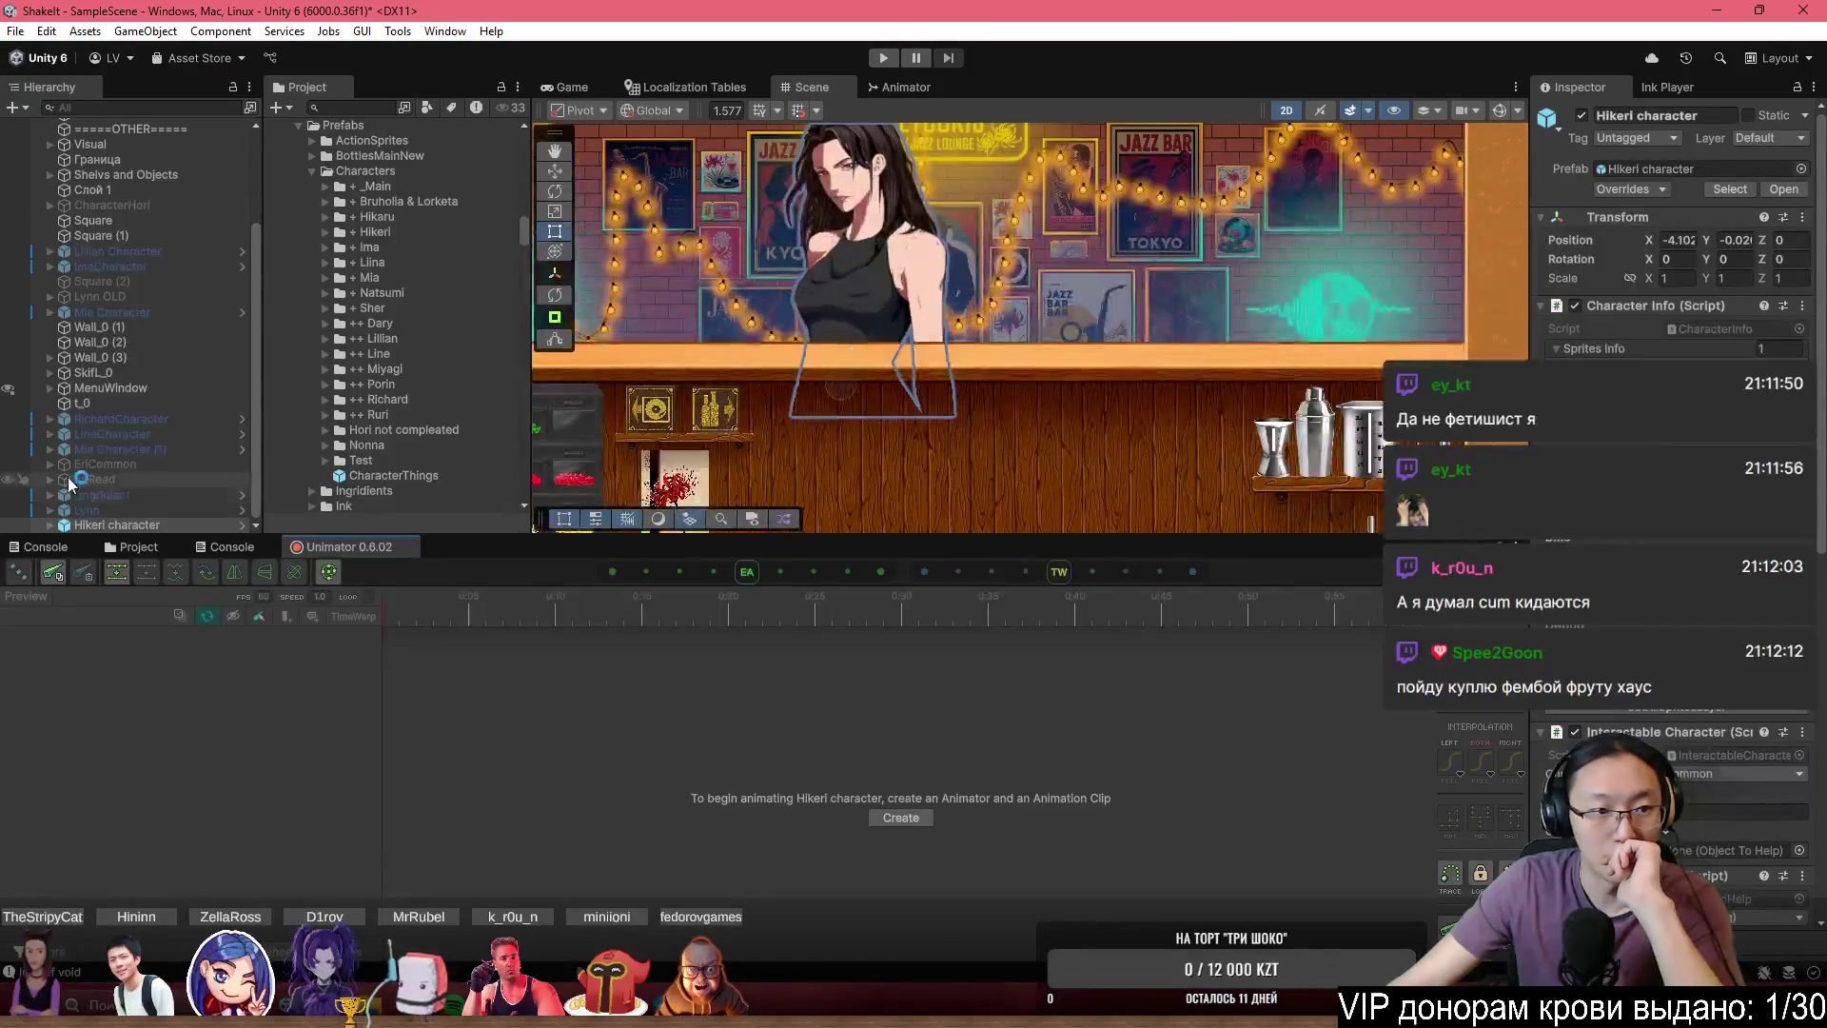
left_click(50, 524)
left_click(99, 521)
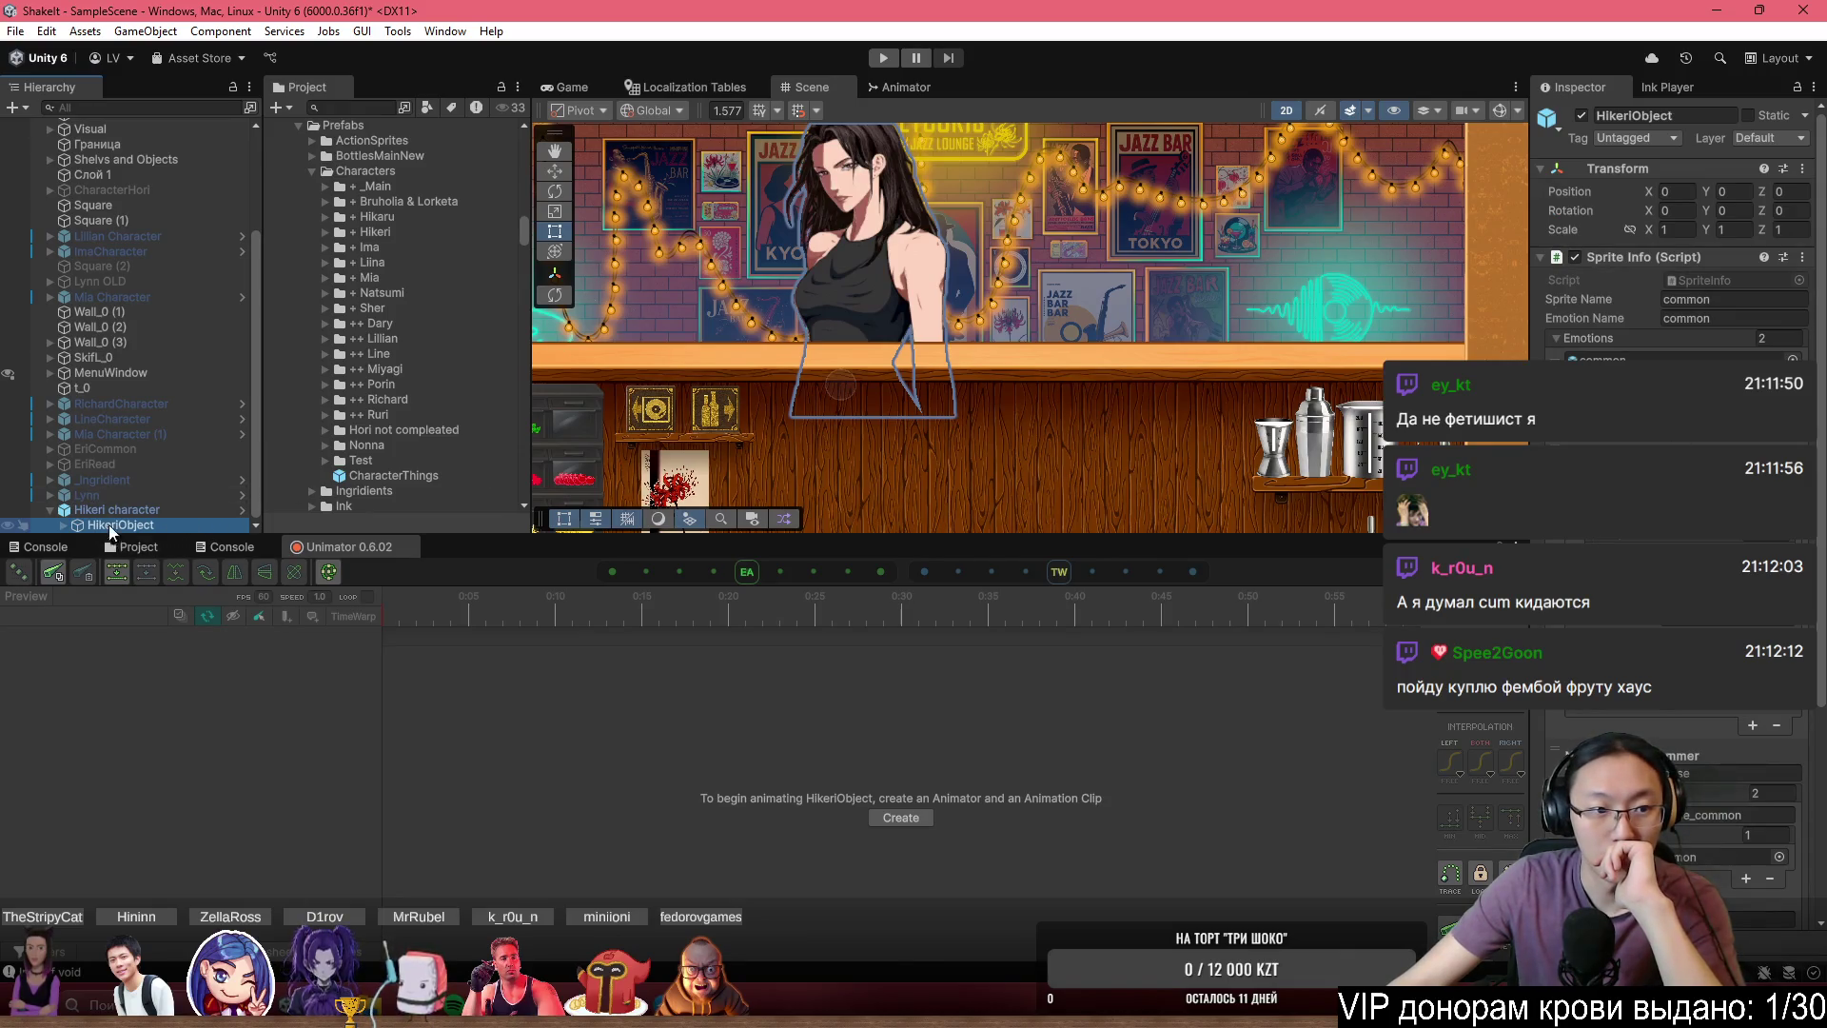
left_click(63, 523)
left_click(111, 524)
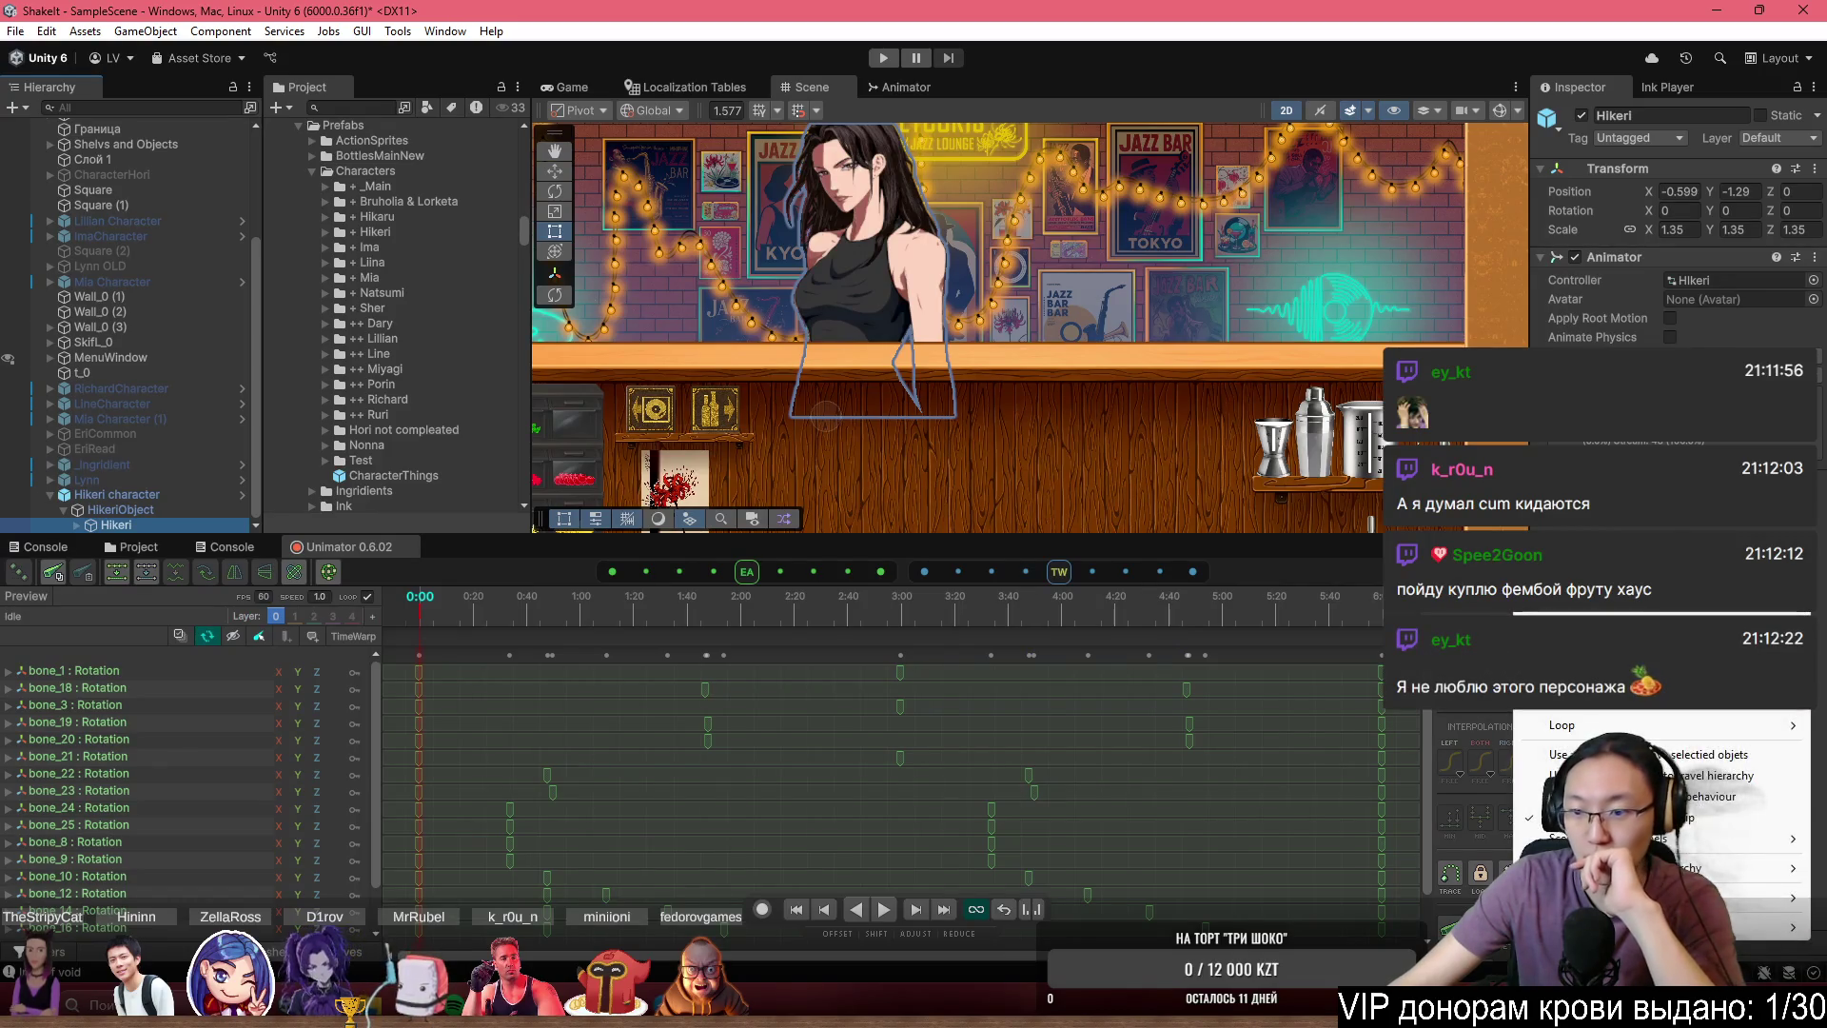
Disable Auto sync first-last keys in Unimator's options, then delete the Hikeri character from the scene
mouse_move(1560, 725)
left_click(1409, 725)
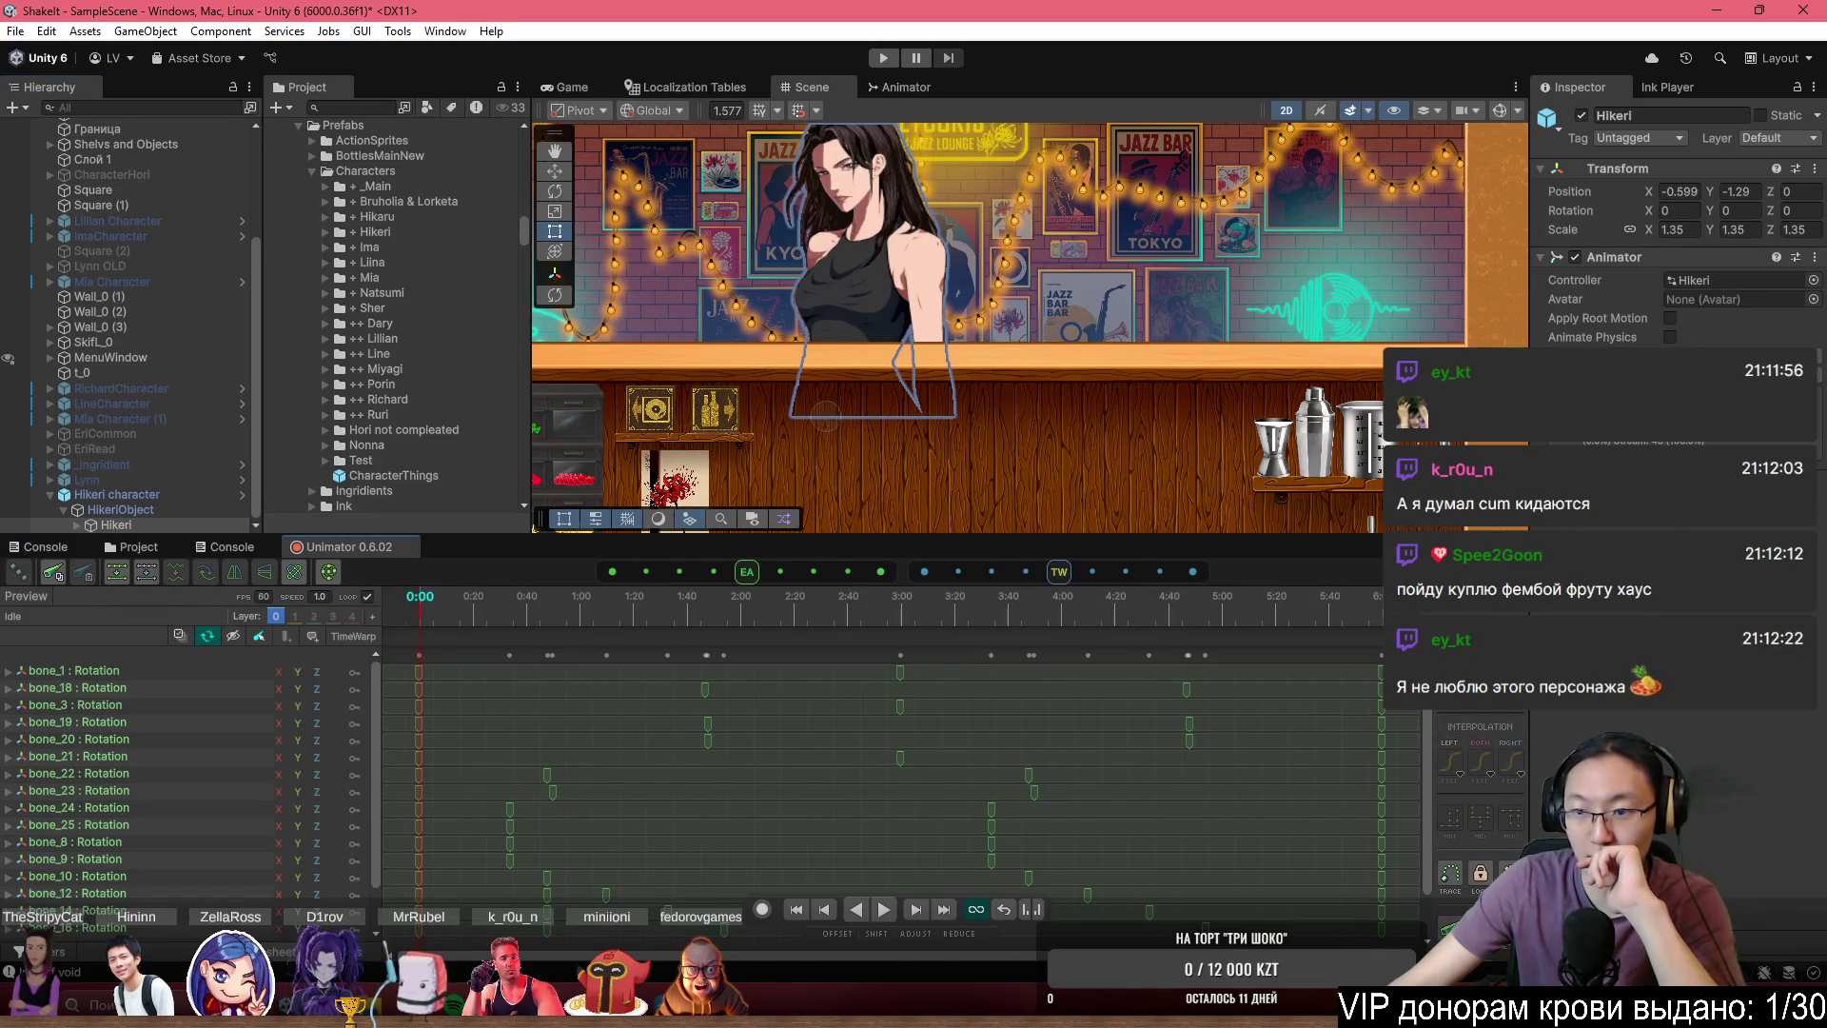
right_click(1523, 711)
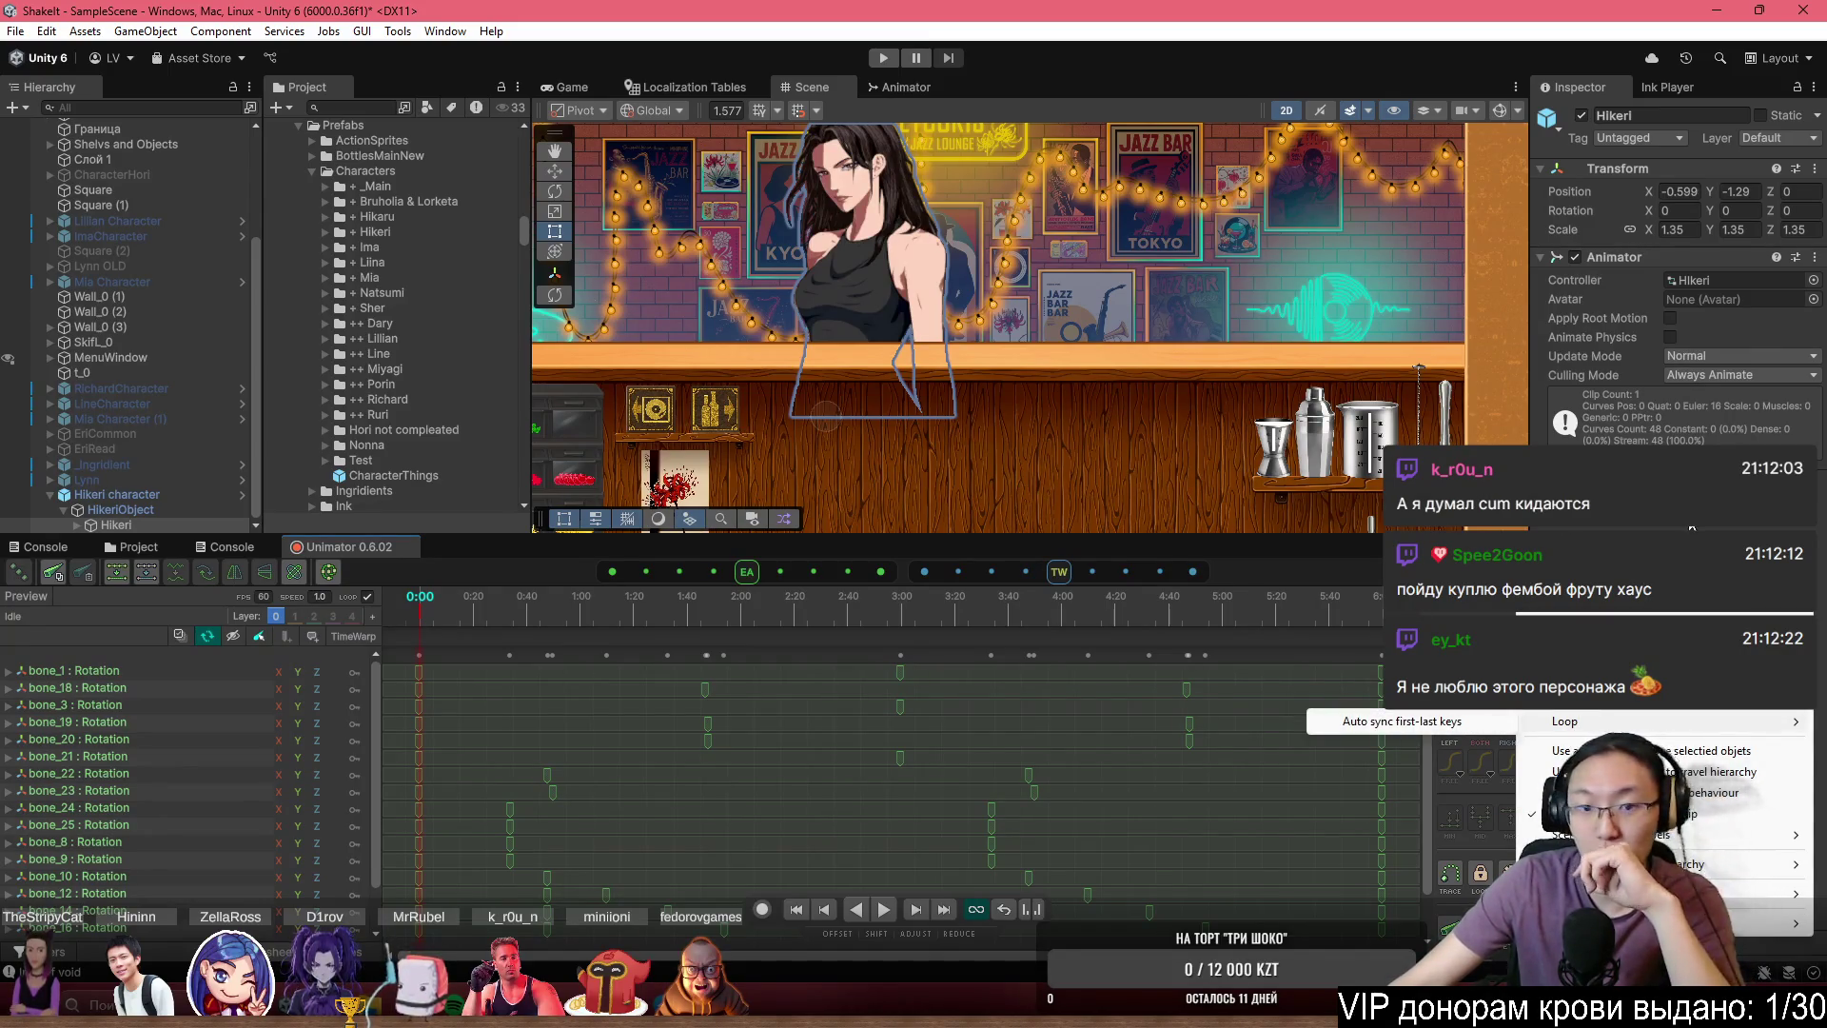
left_click(171, 494)
key("Delete")
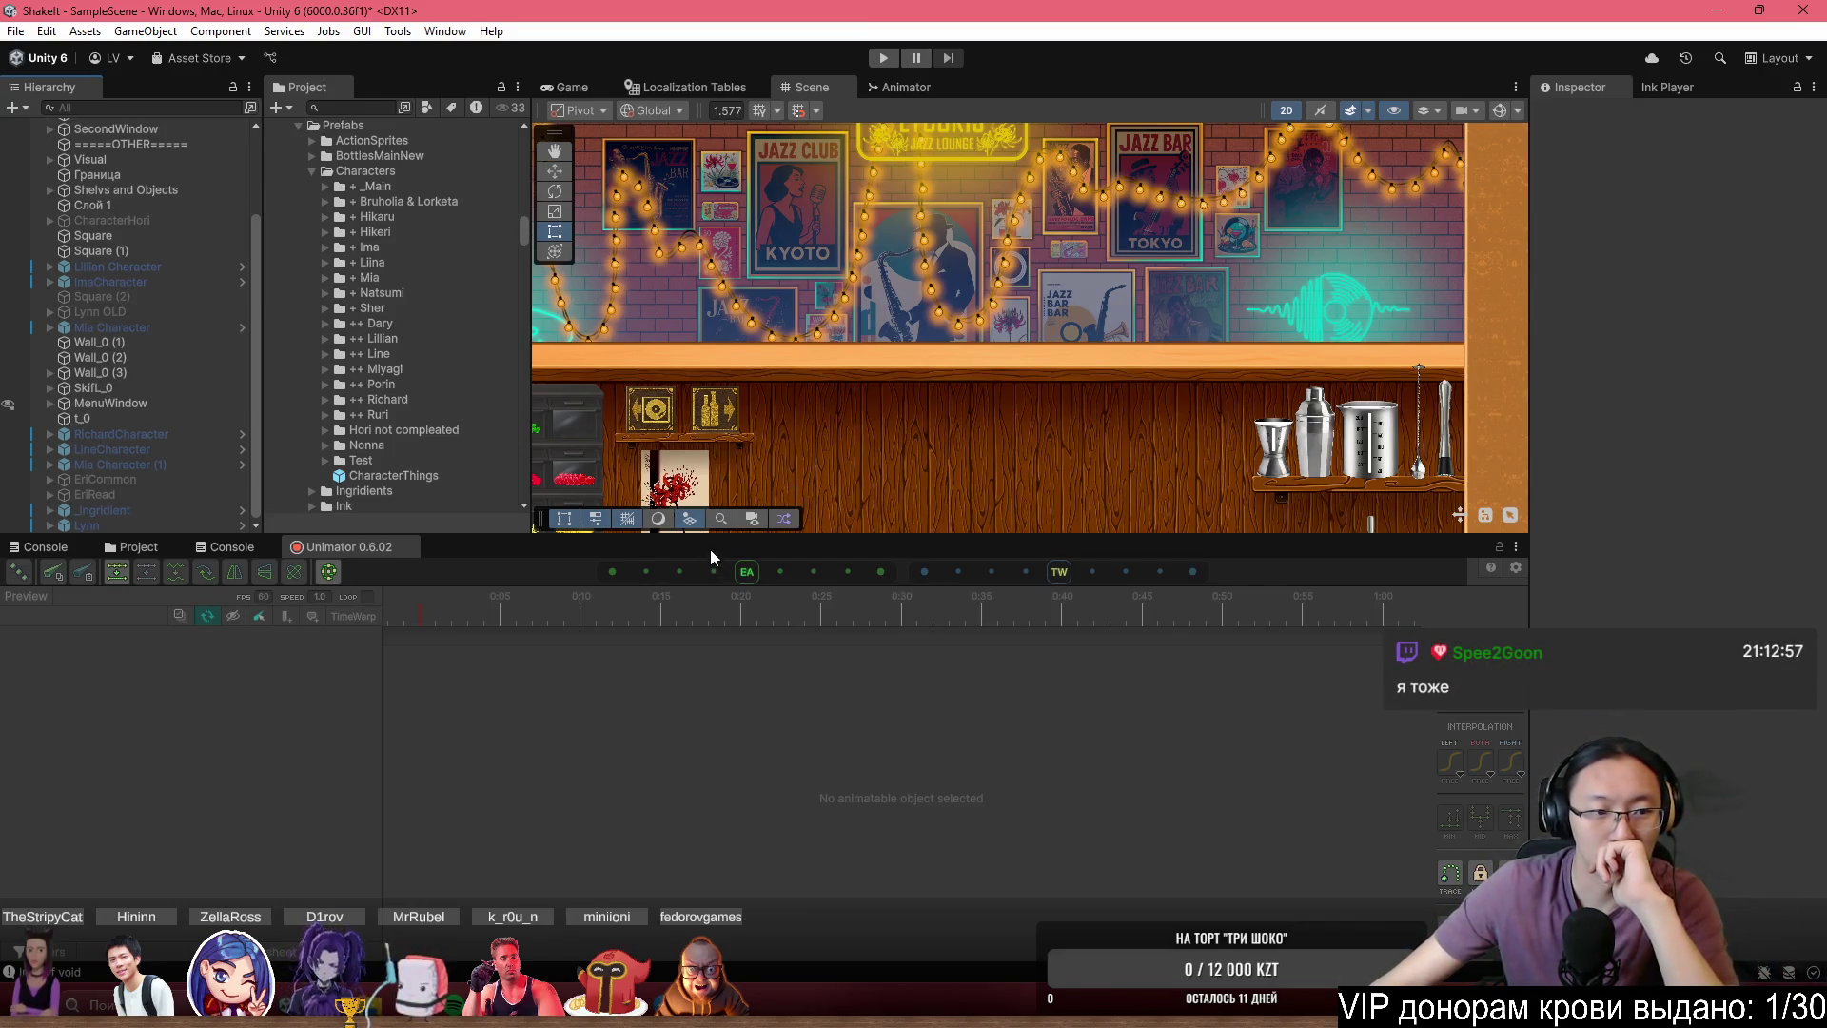
left_click_drag(935, 398, 985, 357)
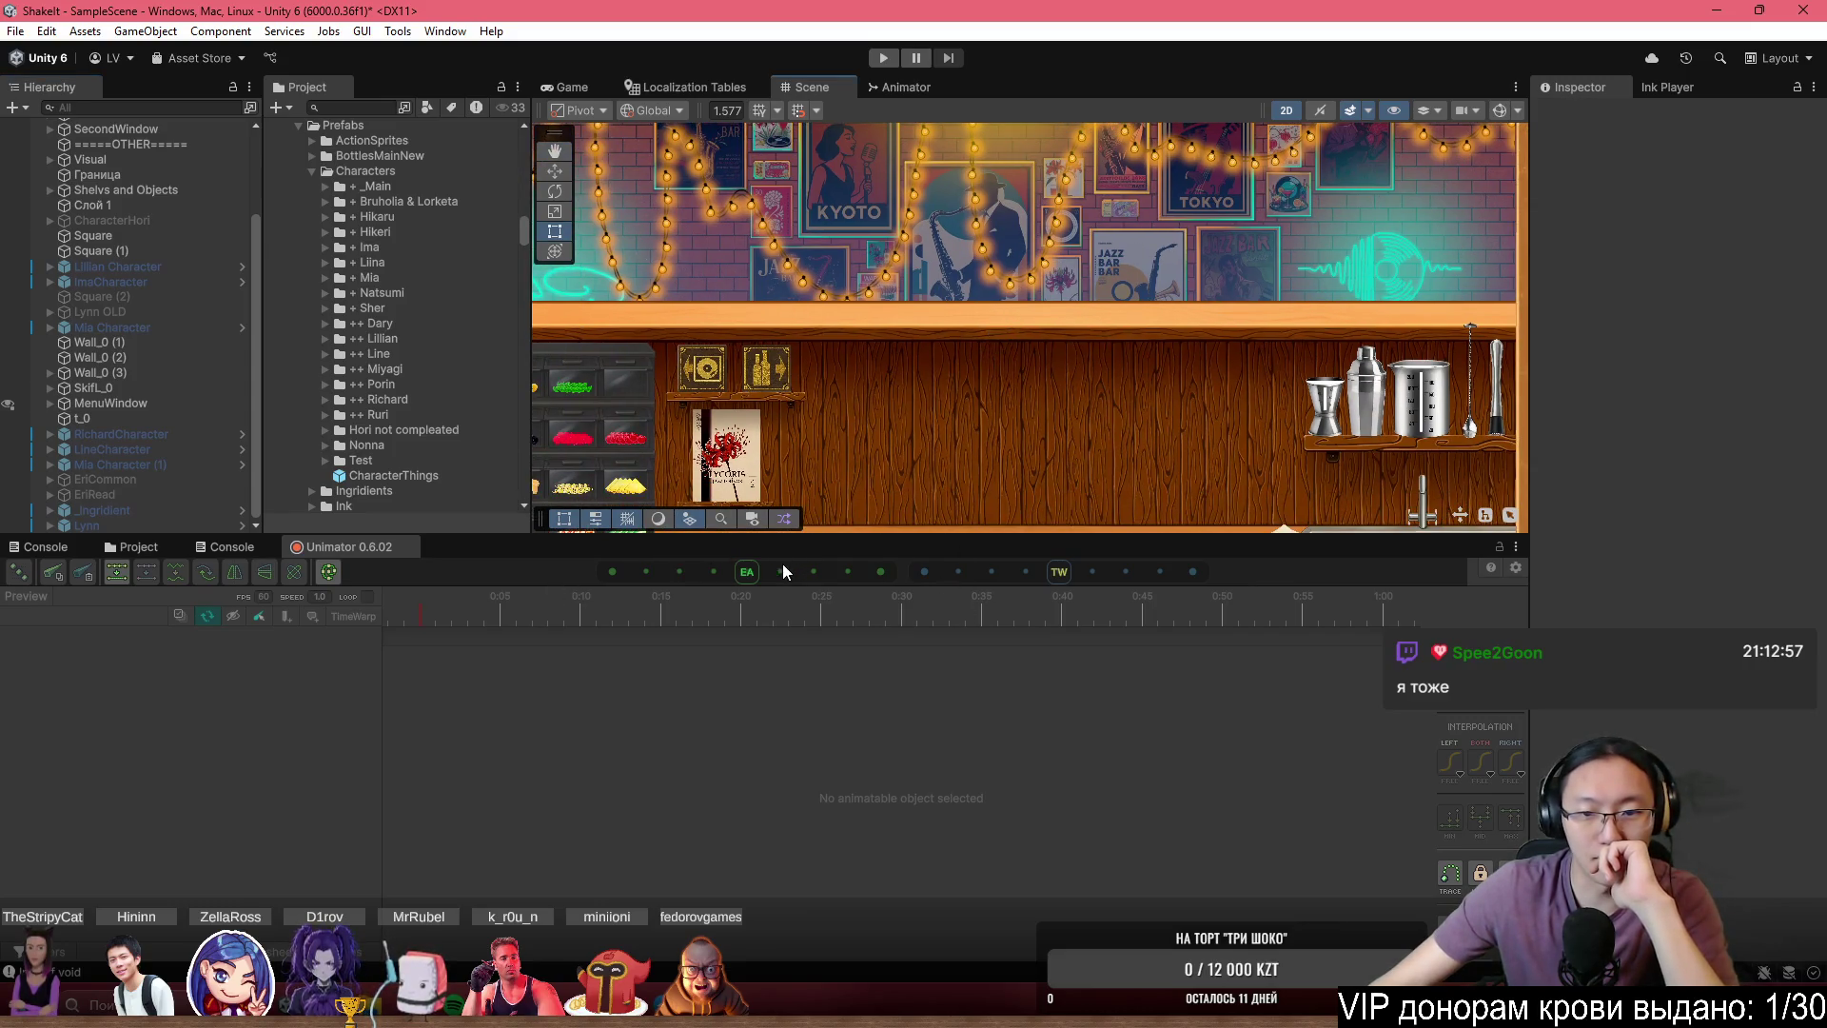
Open Window > Fedorov > Unimator > Release Notes to view the version 0.6.02 changes
left_click(746, 573)
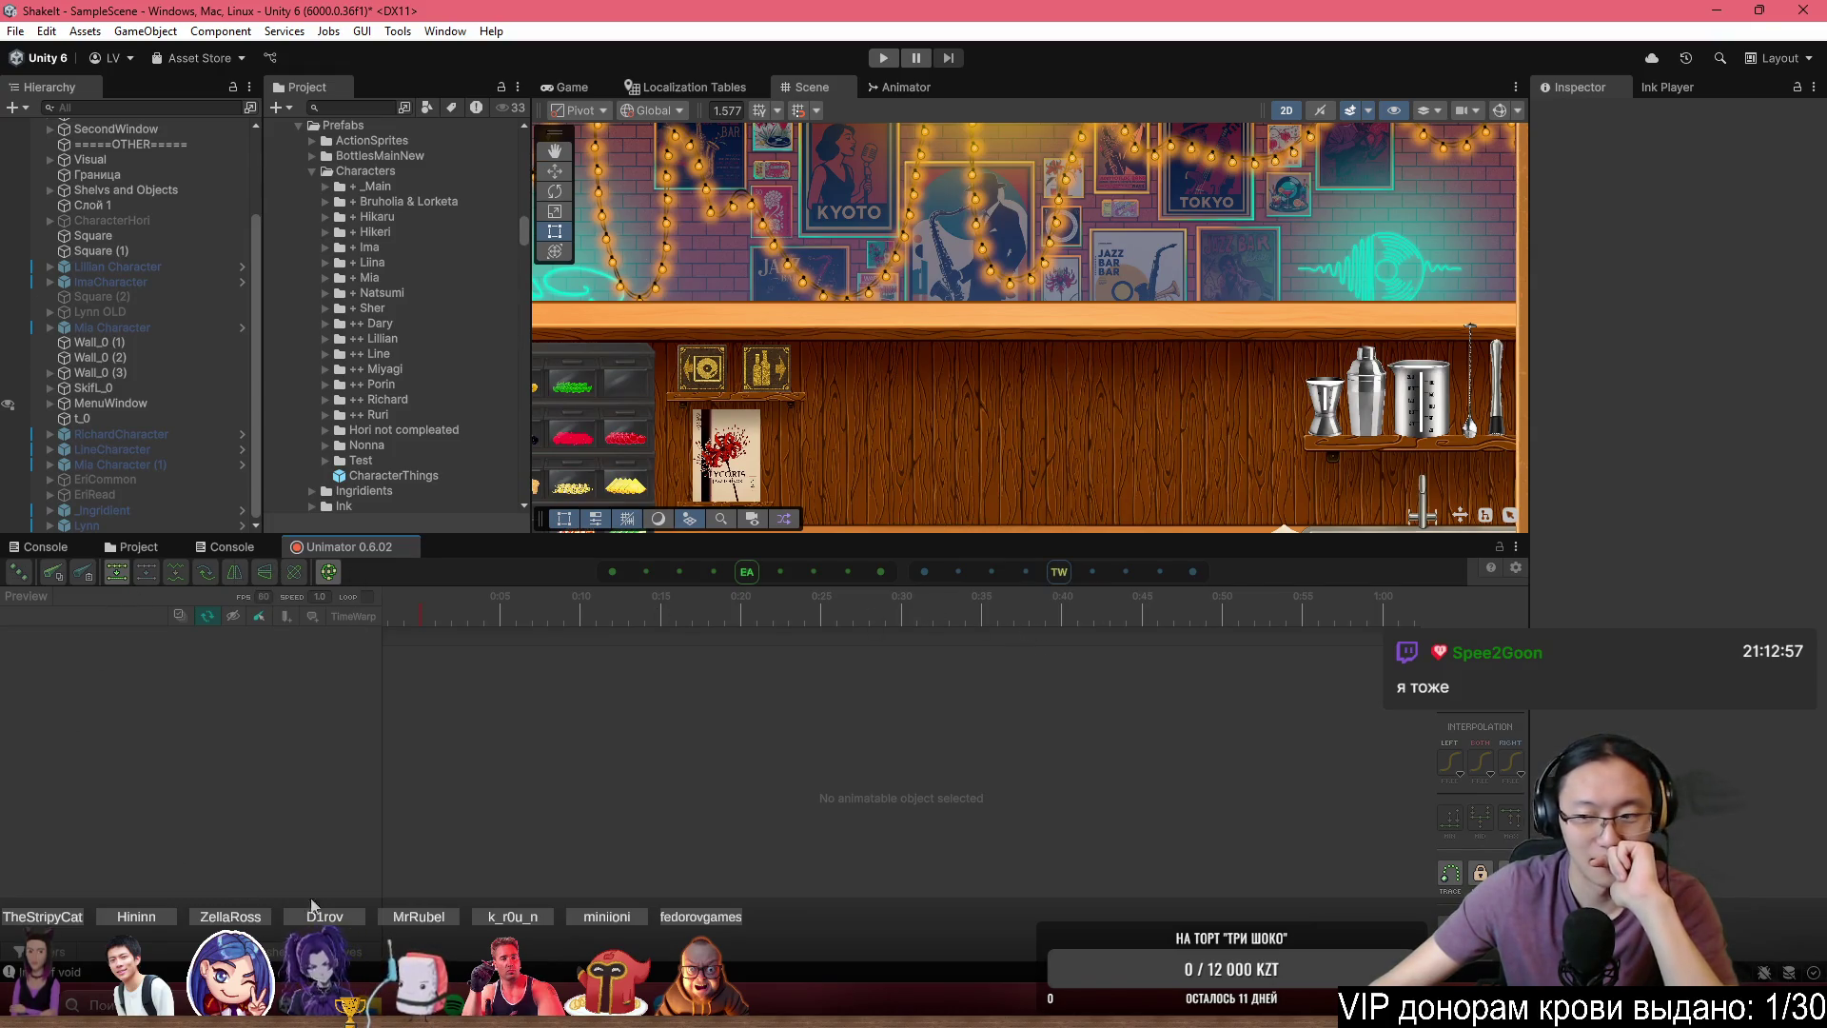
left_click(493, 32)
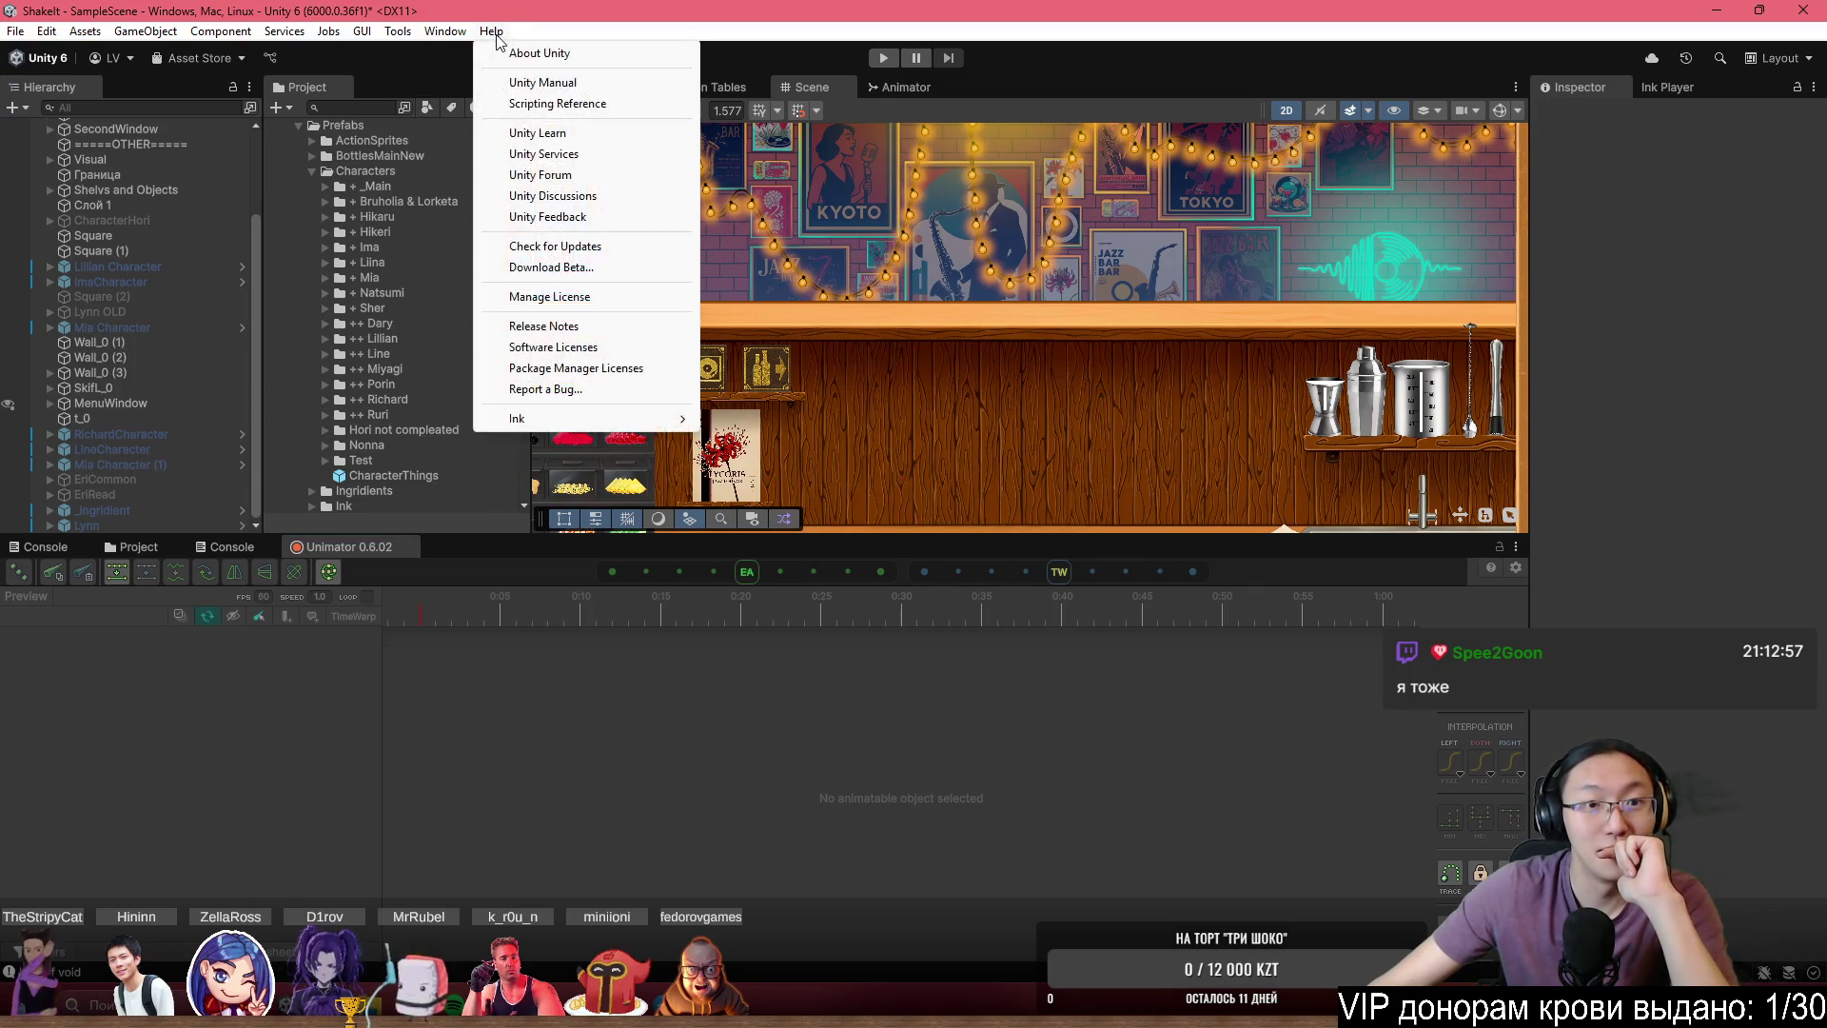
mouse_move(445, 32)
mouse_move(571, 82)
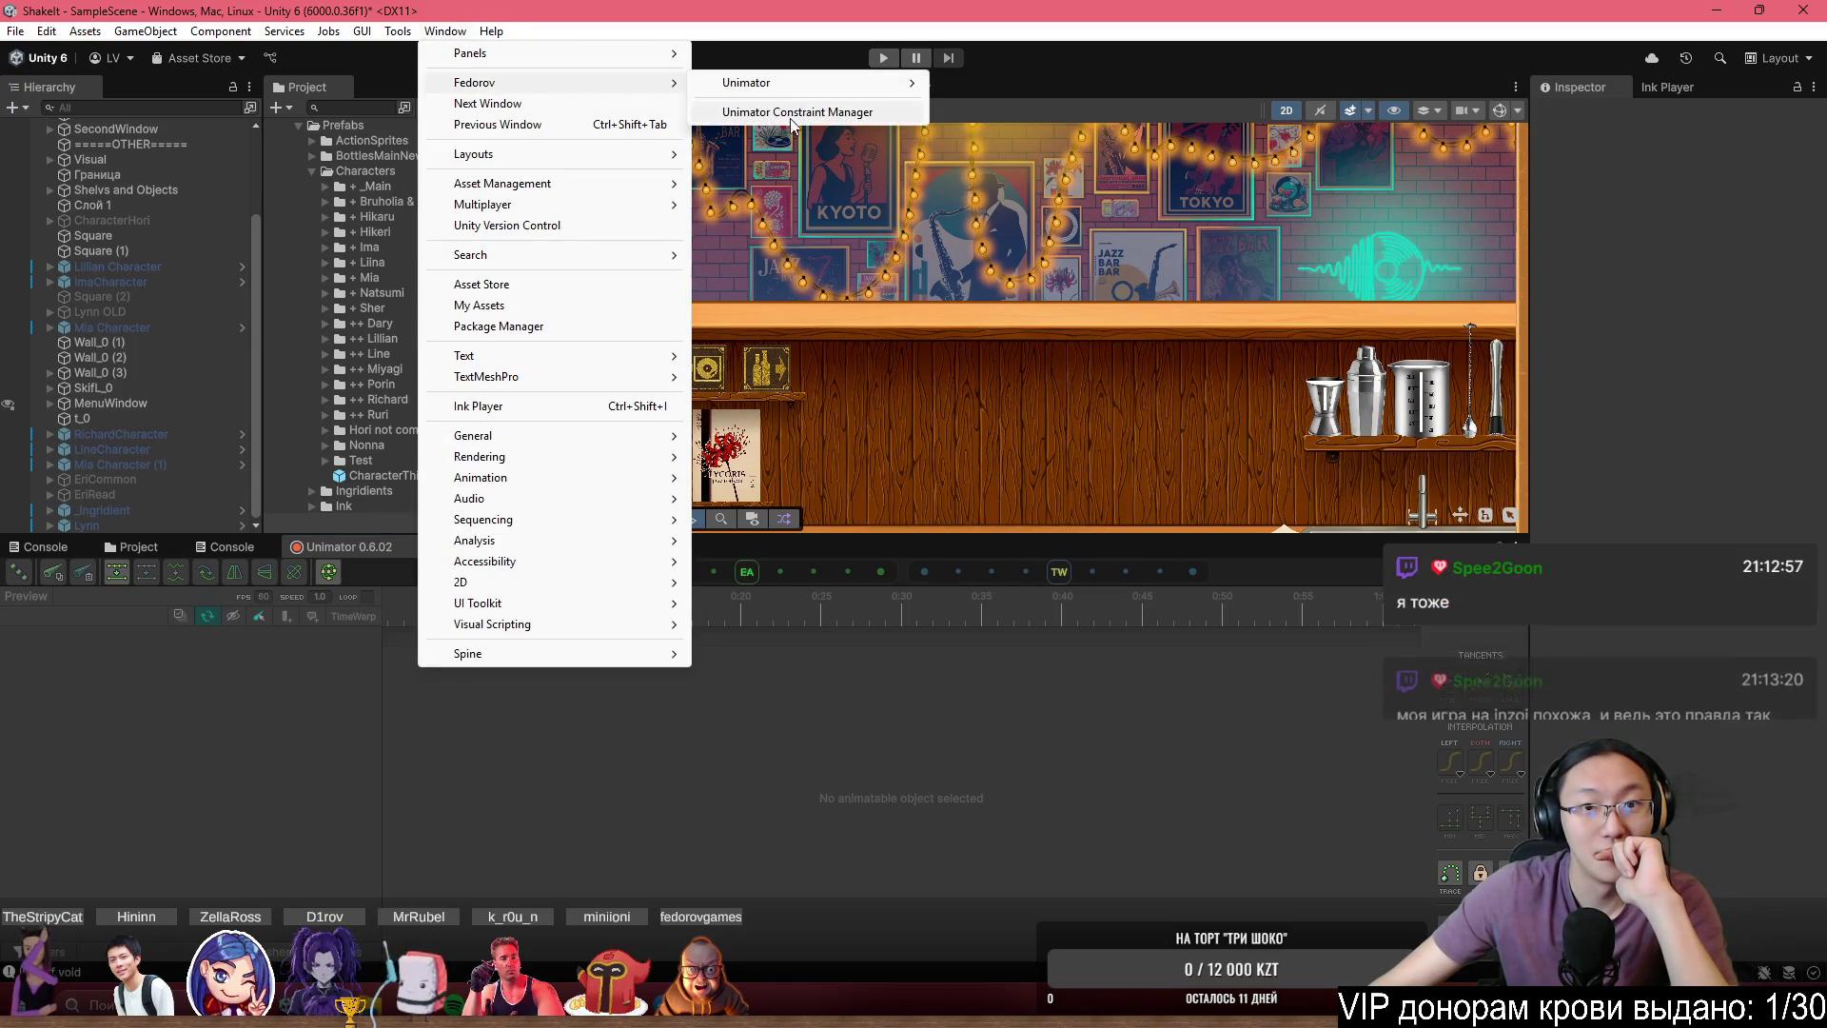
mouse_move(809, 83)
left_click(1009, 112)
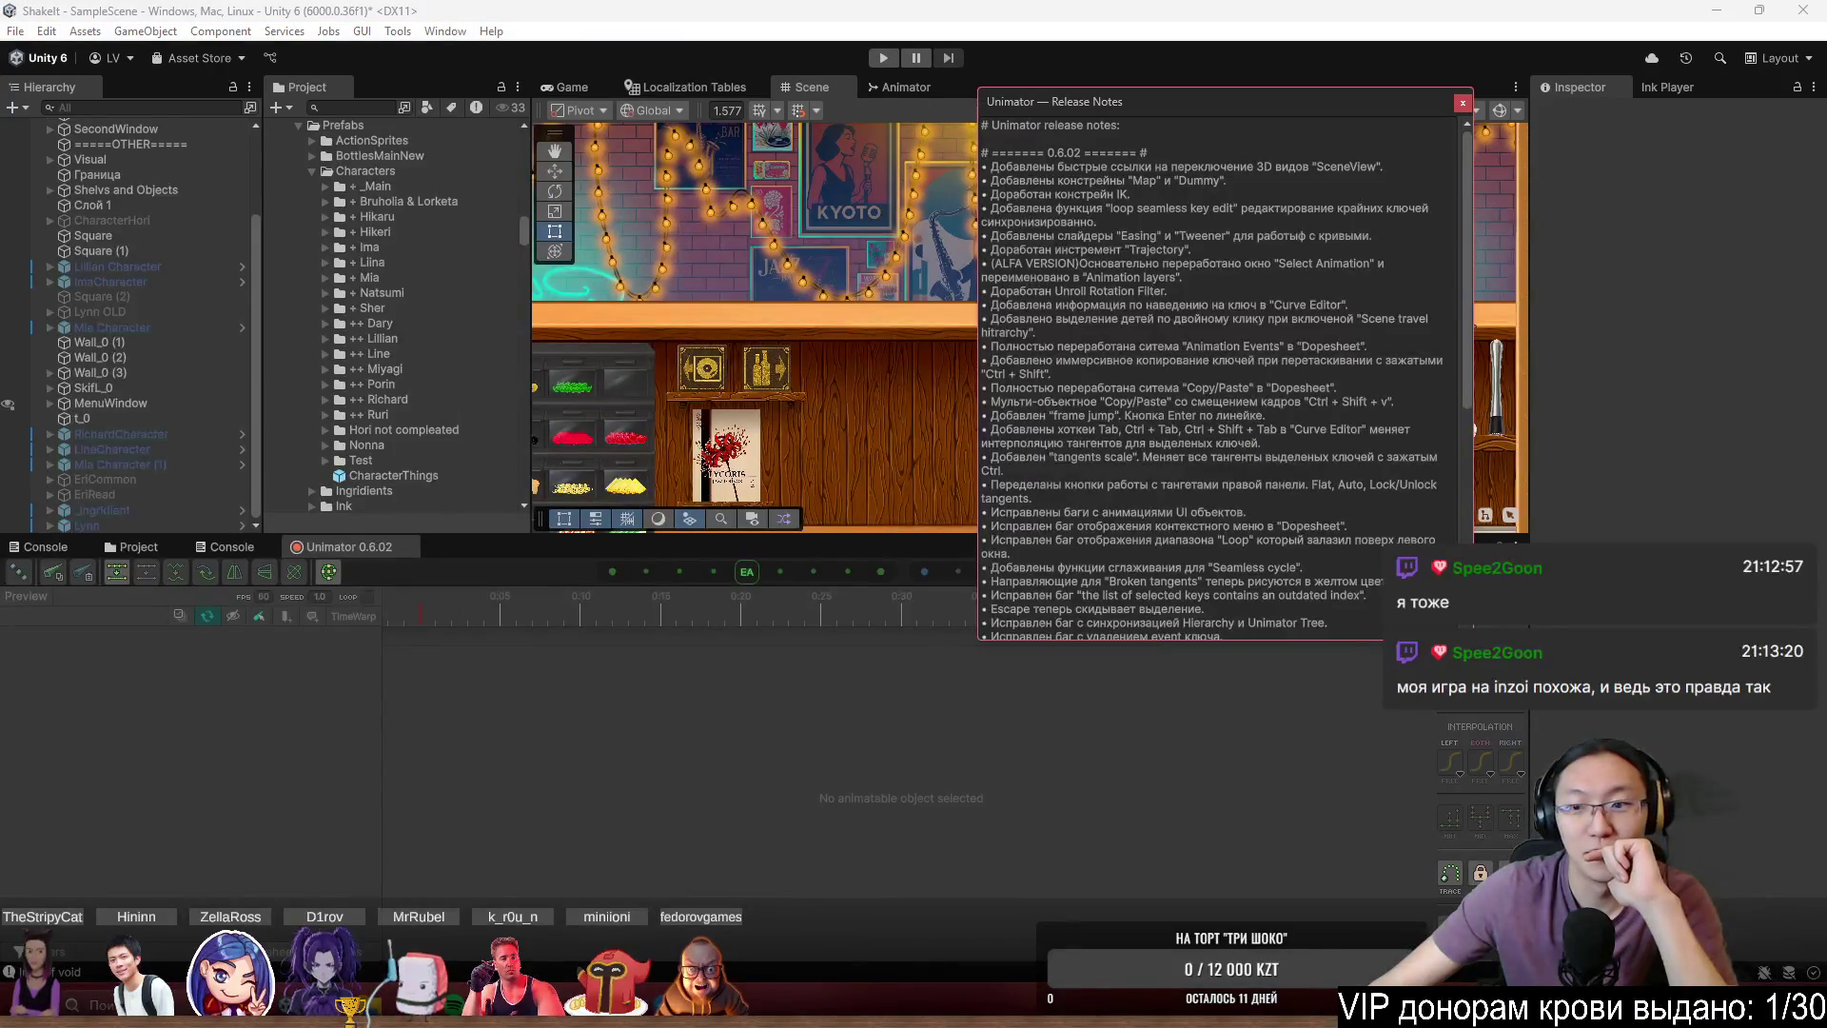
mouse_move(1472, 640)
left_mouse_down()
mouse_move(1664, 839)
mouse_move(1710, 919)
mouse_move(1749, 937)
left_mouse_up()
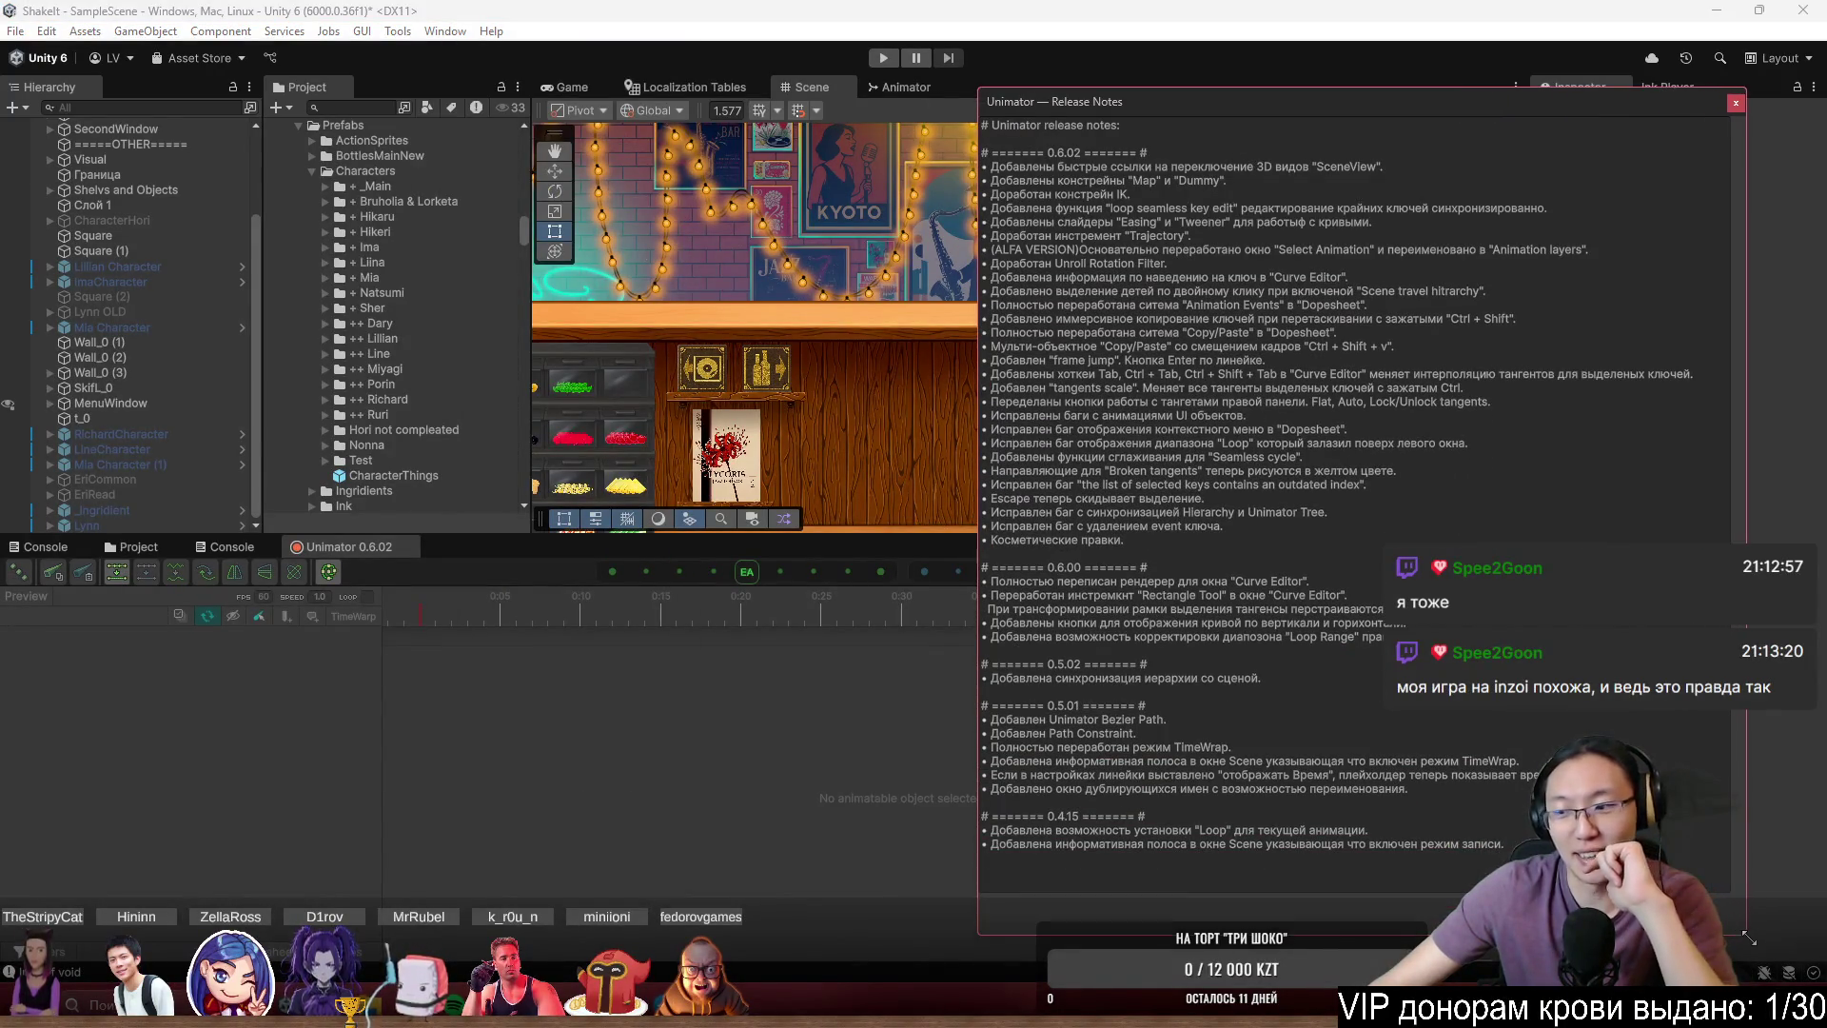
left_click_drag(1114, 101, 639, 100)
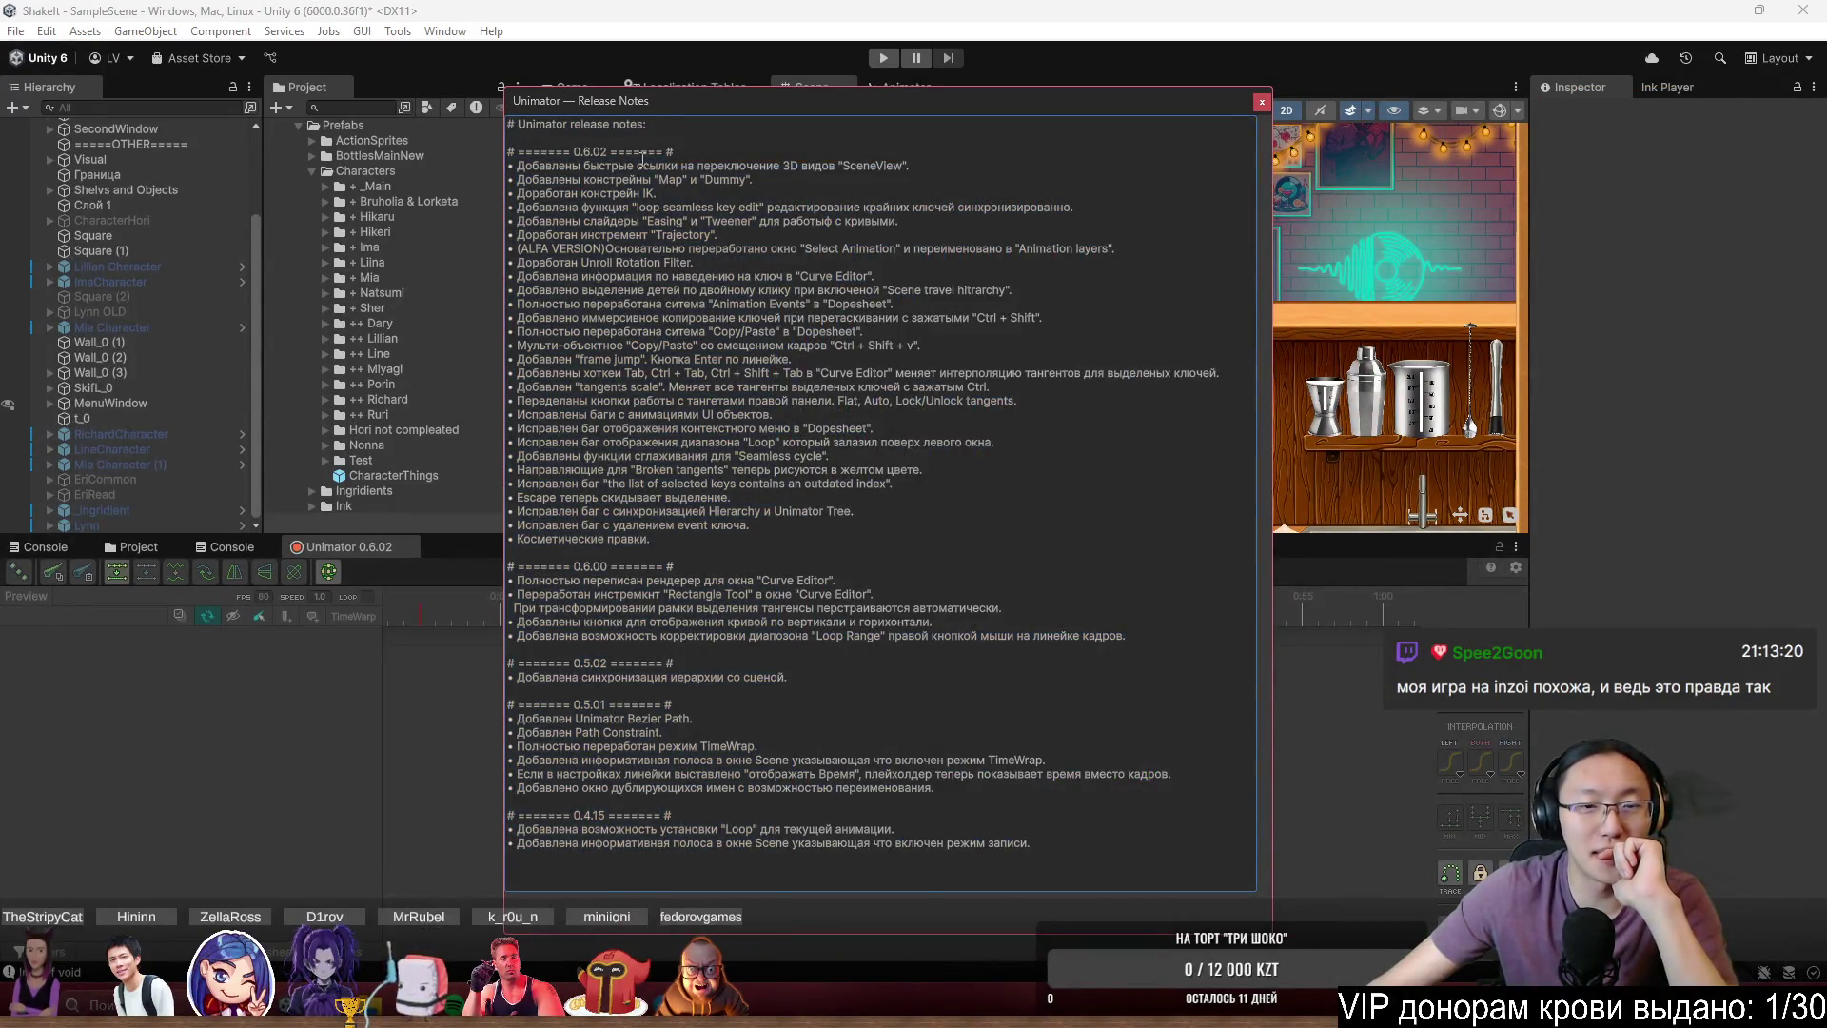
left_click_drag(648, 165, 827, 169)
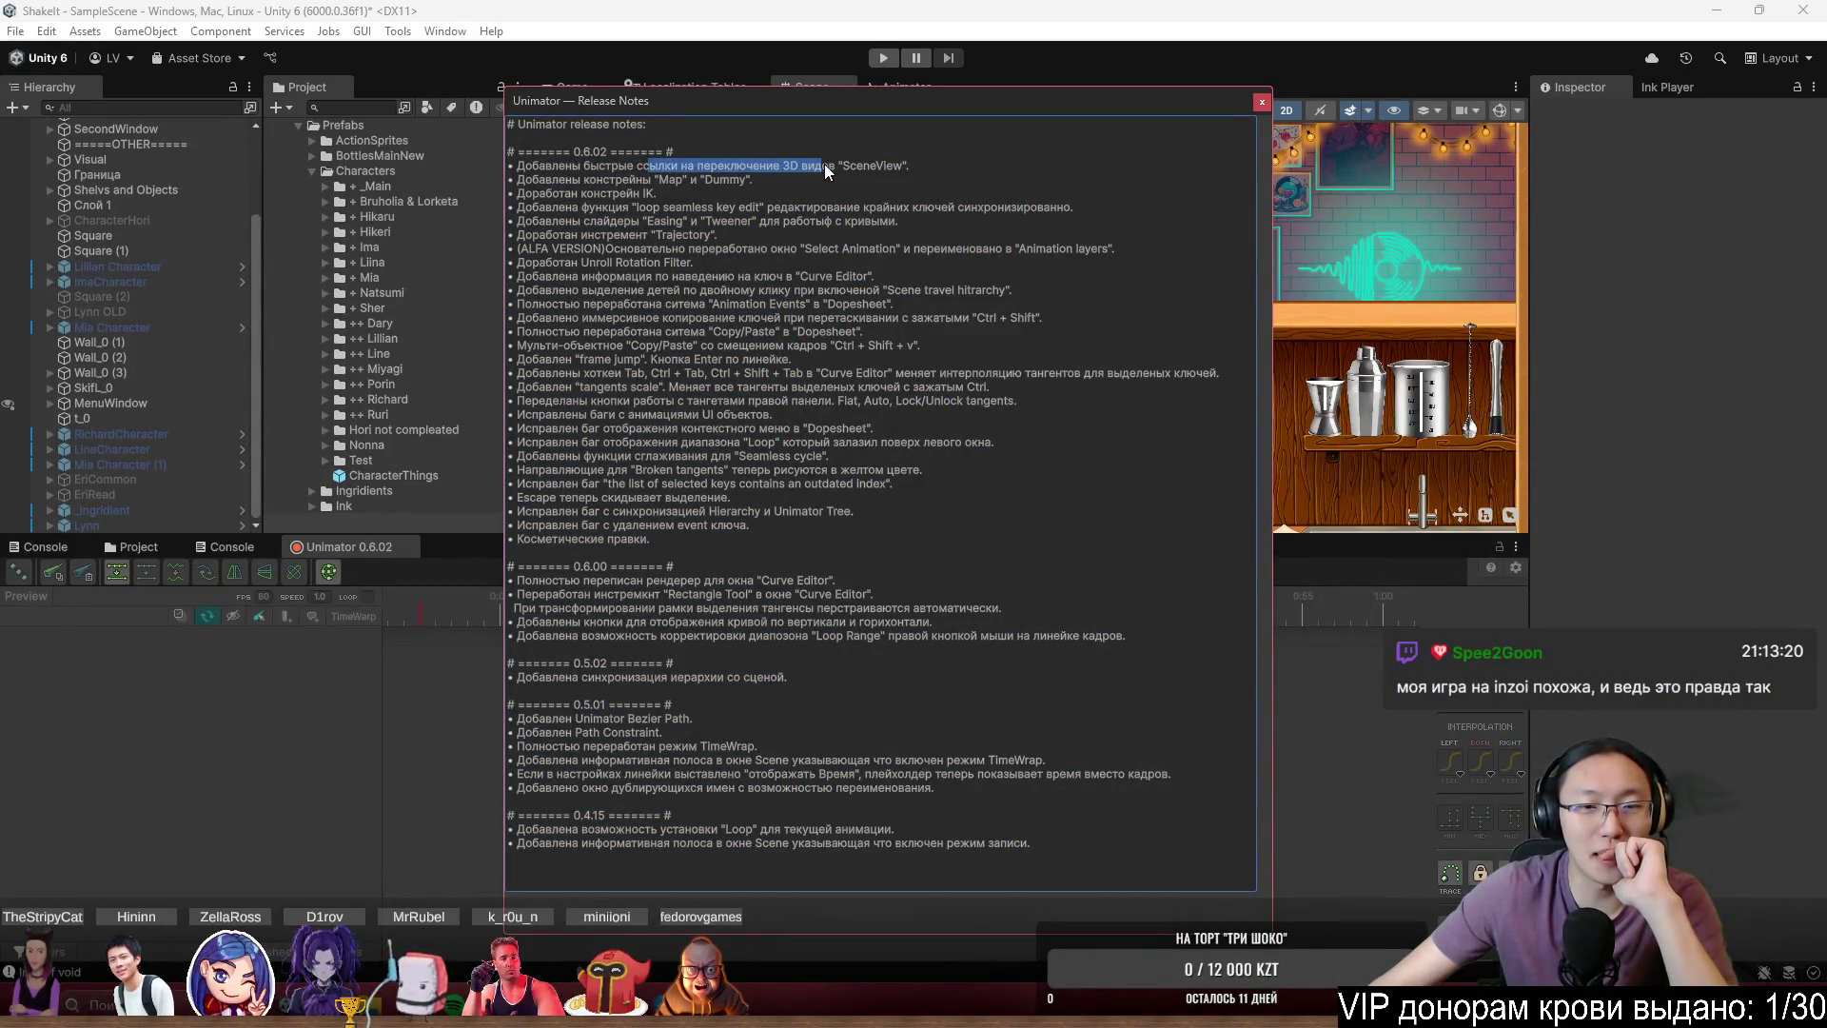
left_click(802, 185)
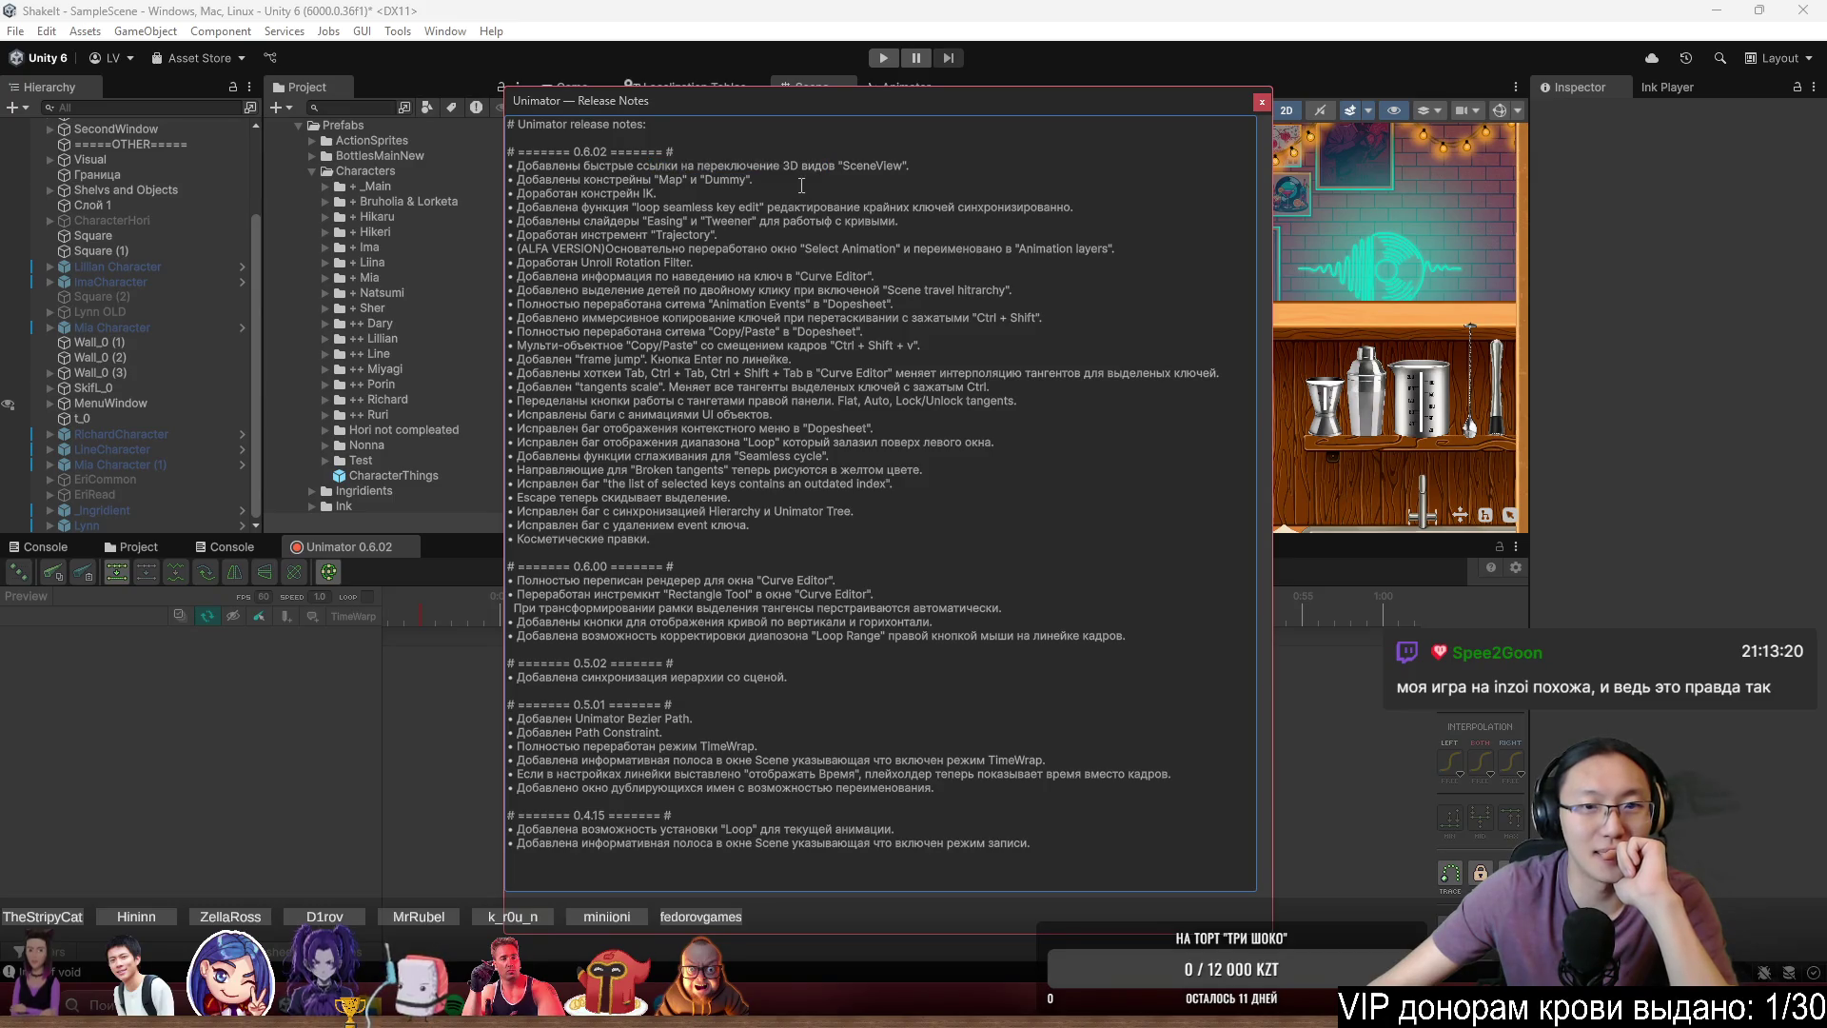
left_click_drag(539, 186, 679, 193)
left_click(680, 193)
double_click(540, 183)
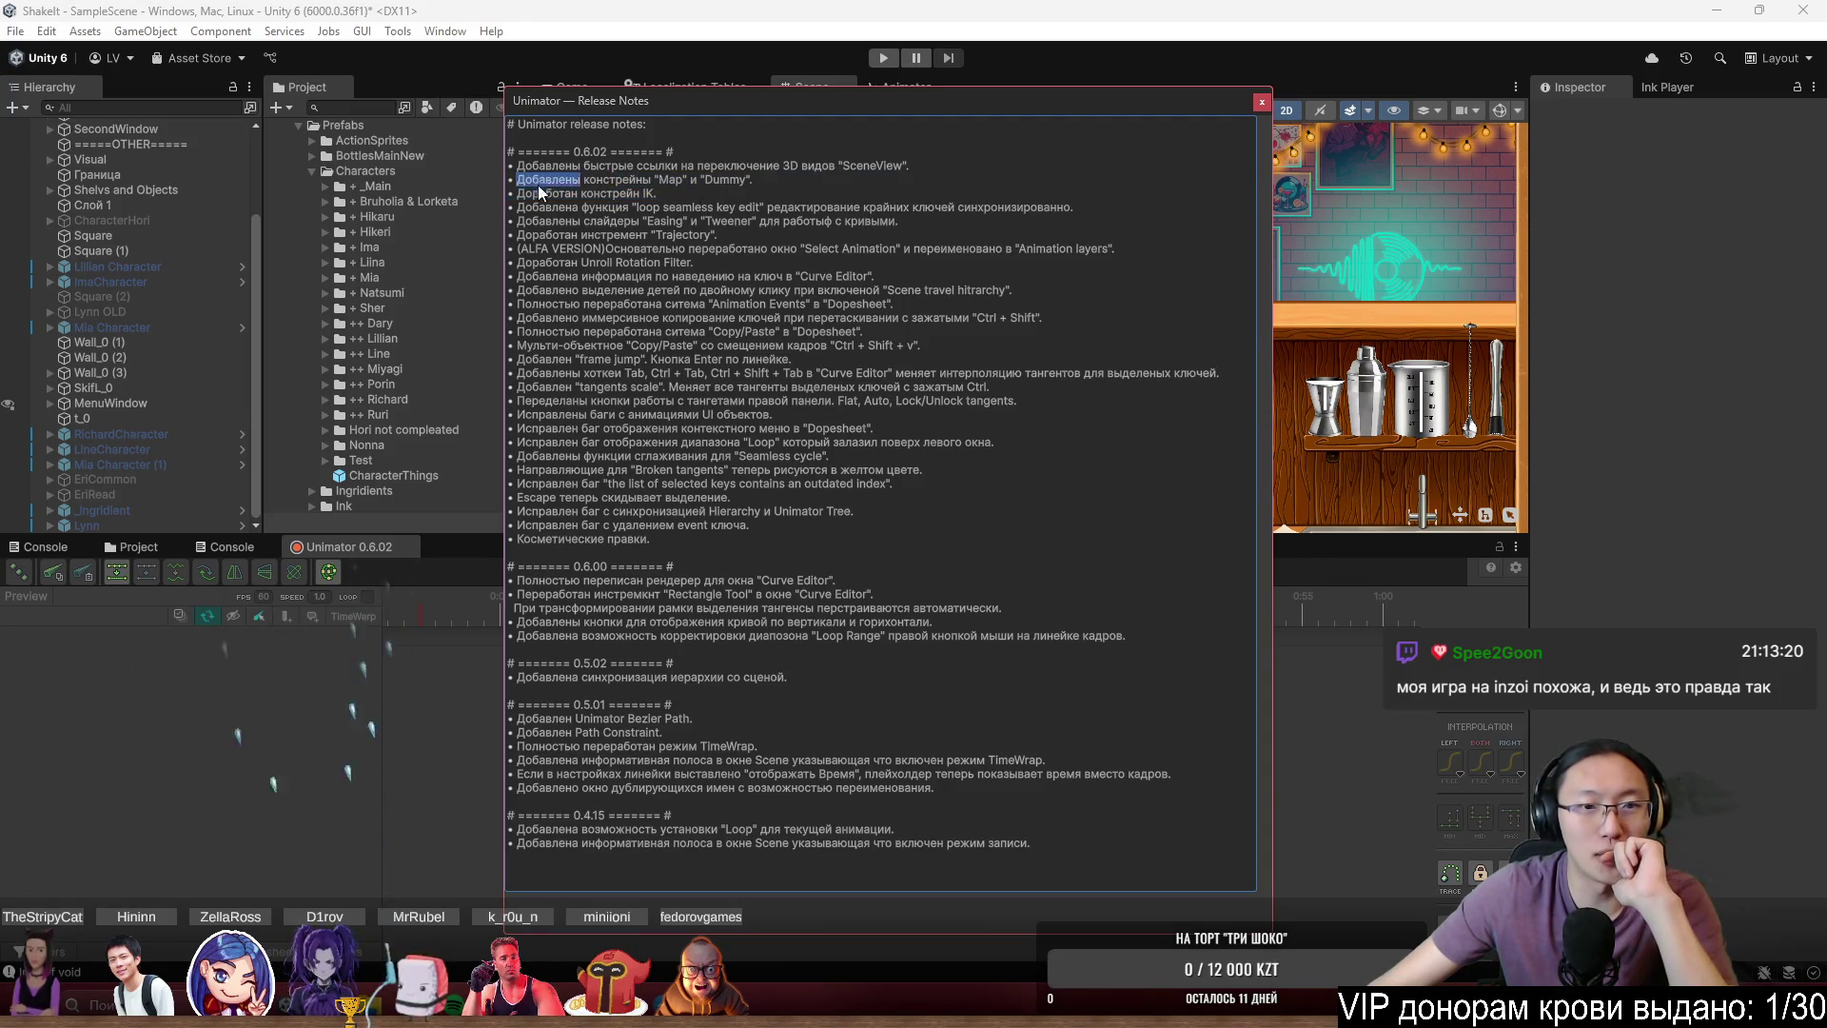
triple_click(540, 188)
left_click(640, 188)
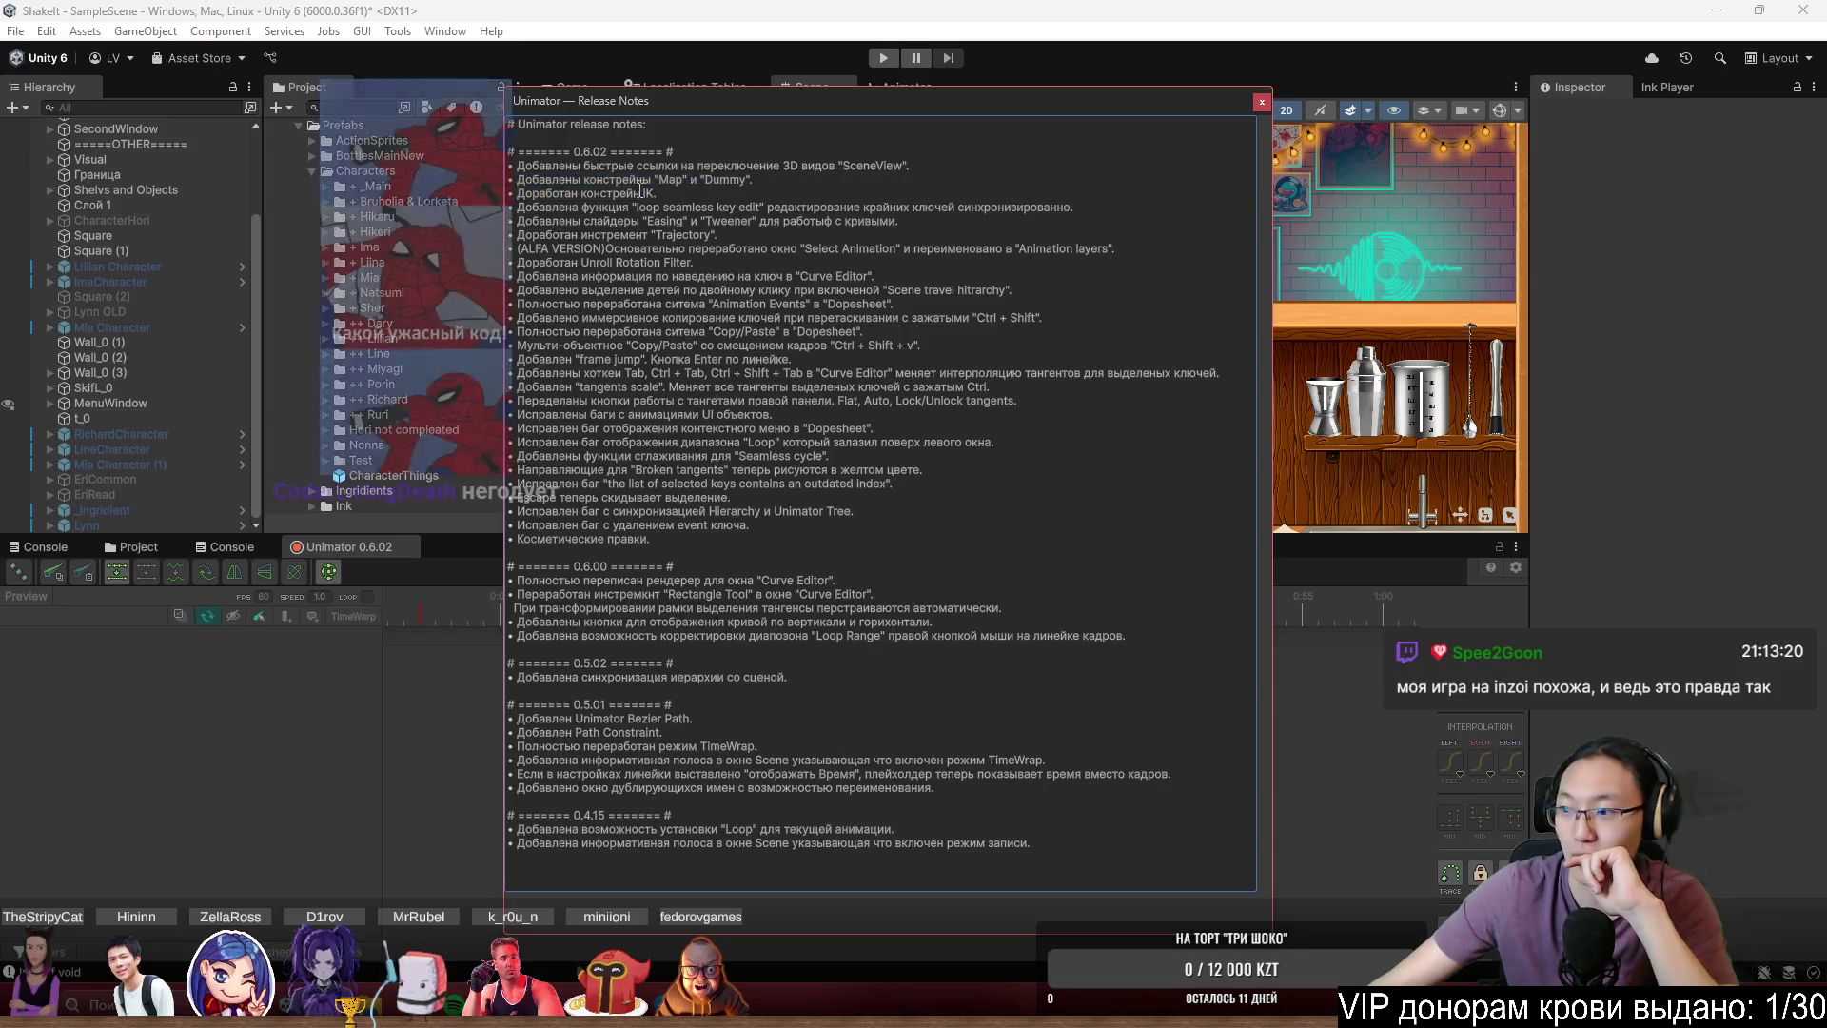
double_click(530, 207)
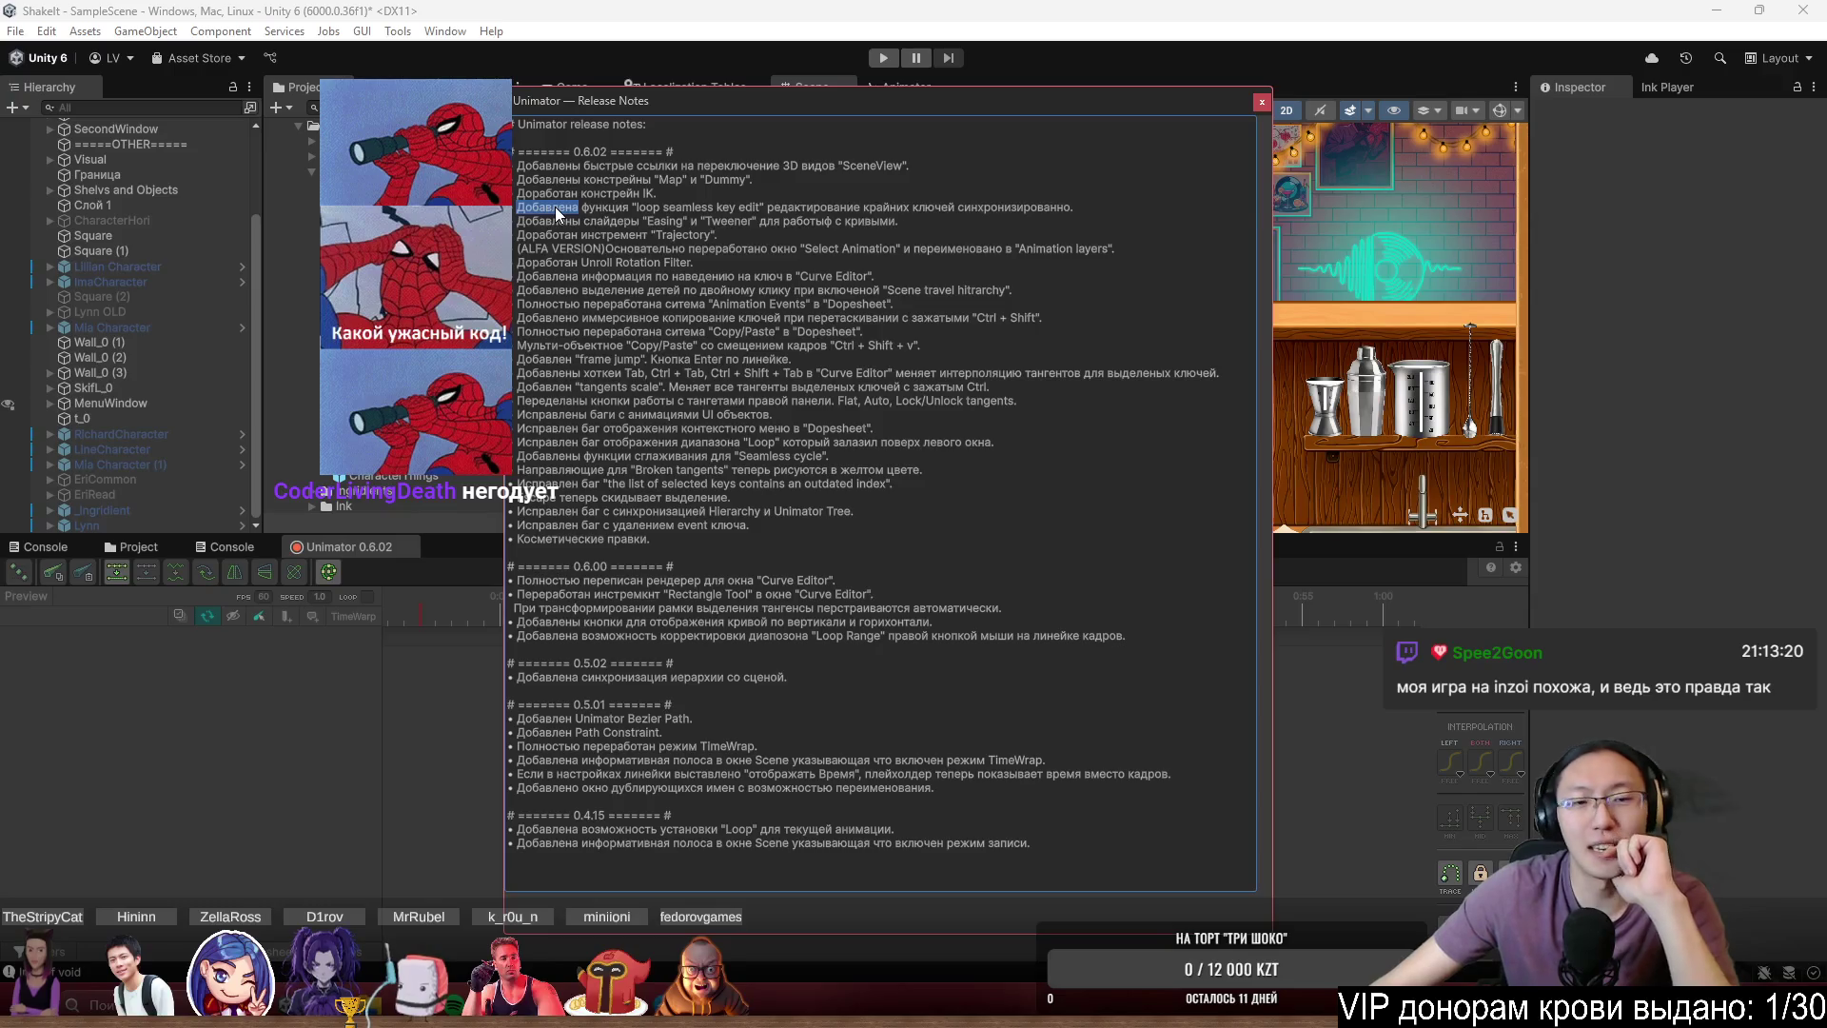
left_click(599, 194)
left_click_drag(535, 209, 984, 213)
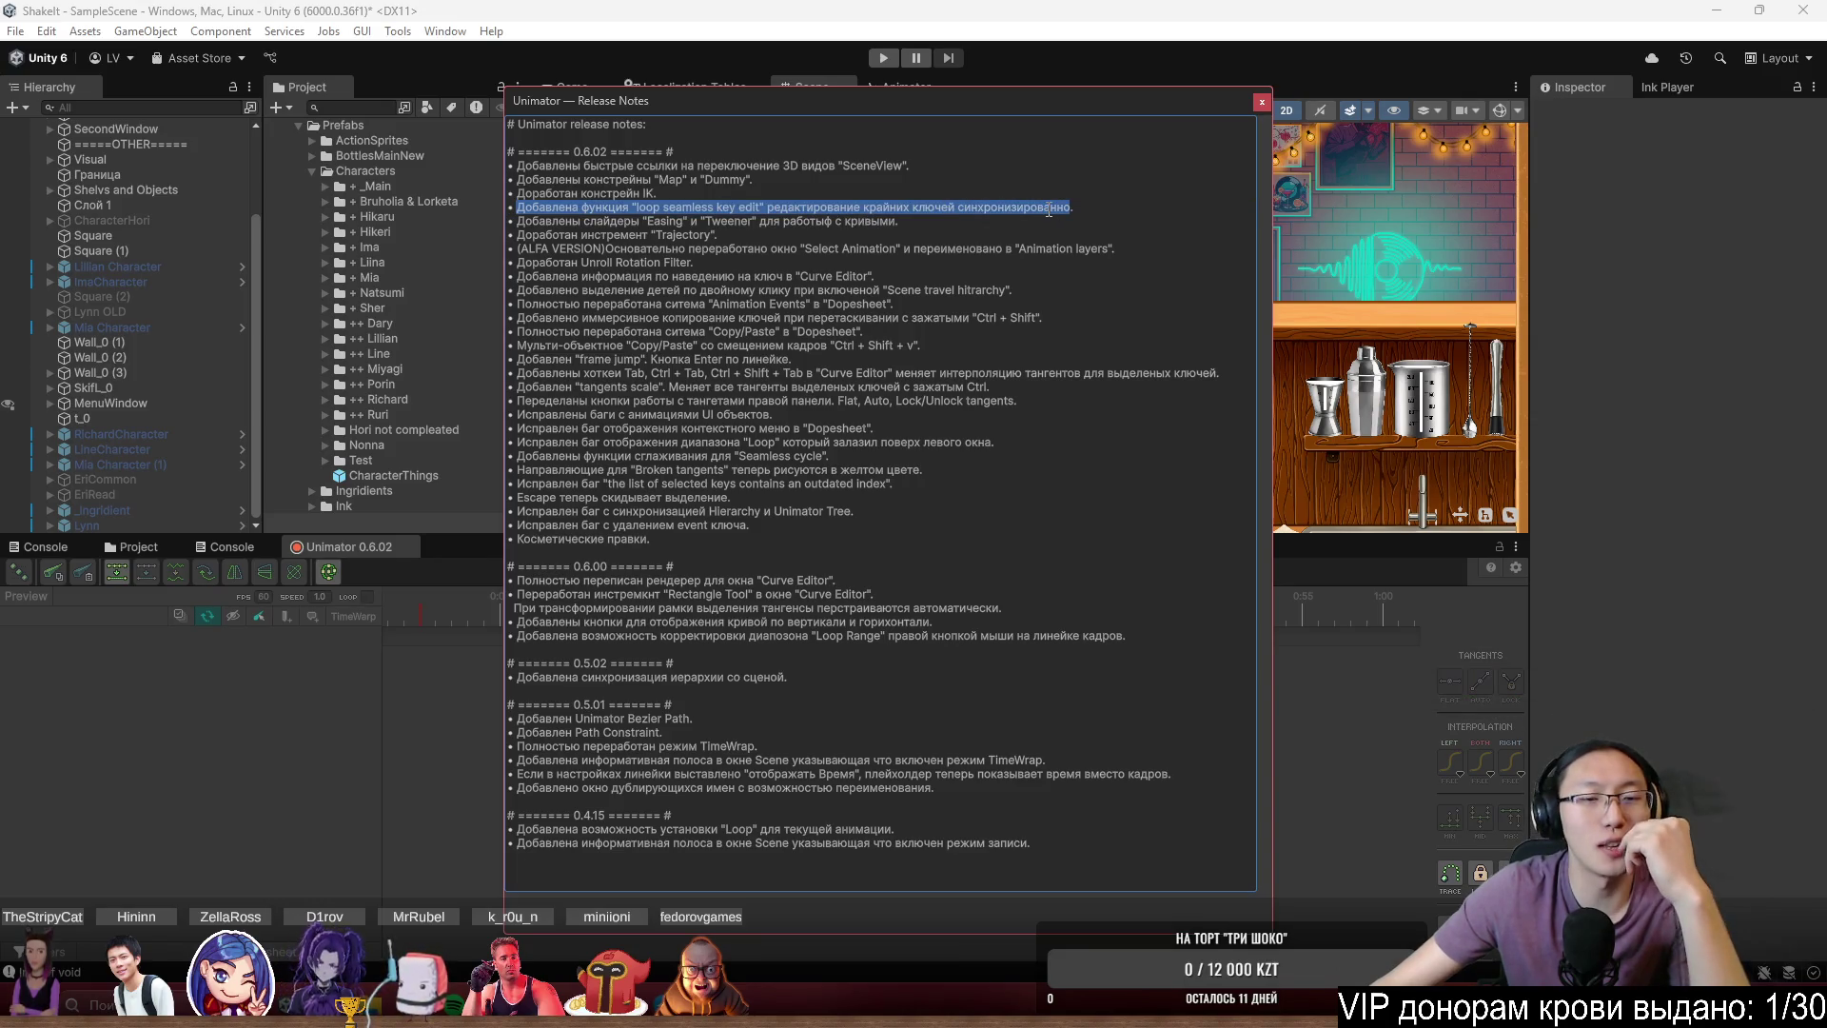
left_click_drag(552, 224, 721, 224)
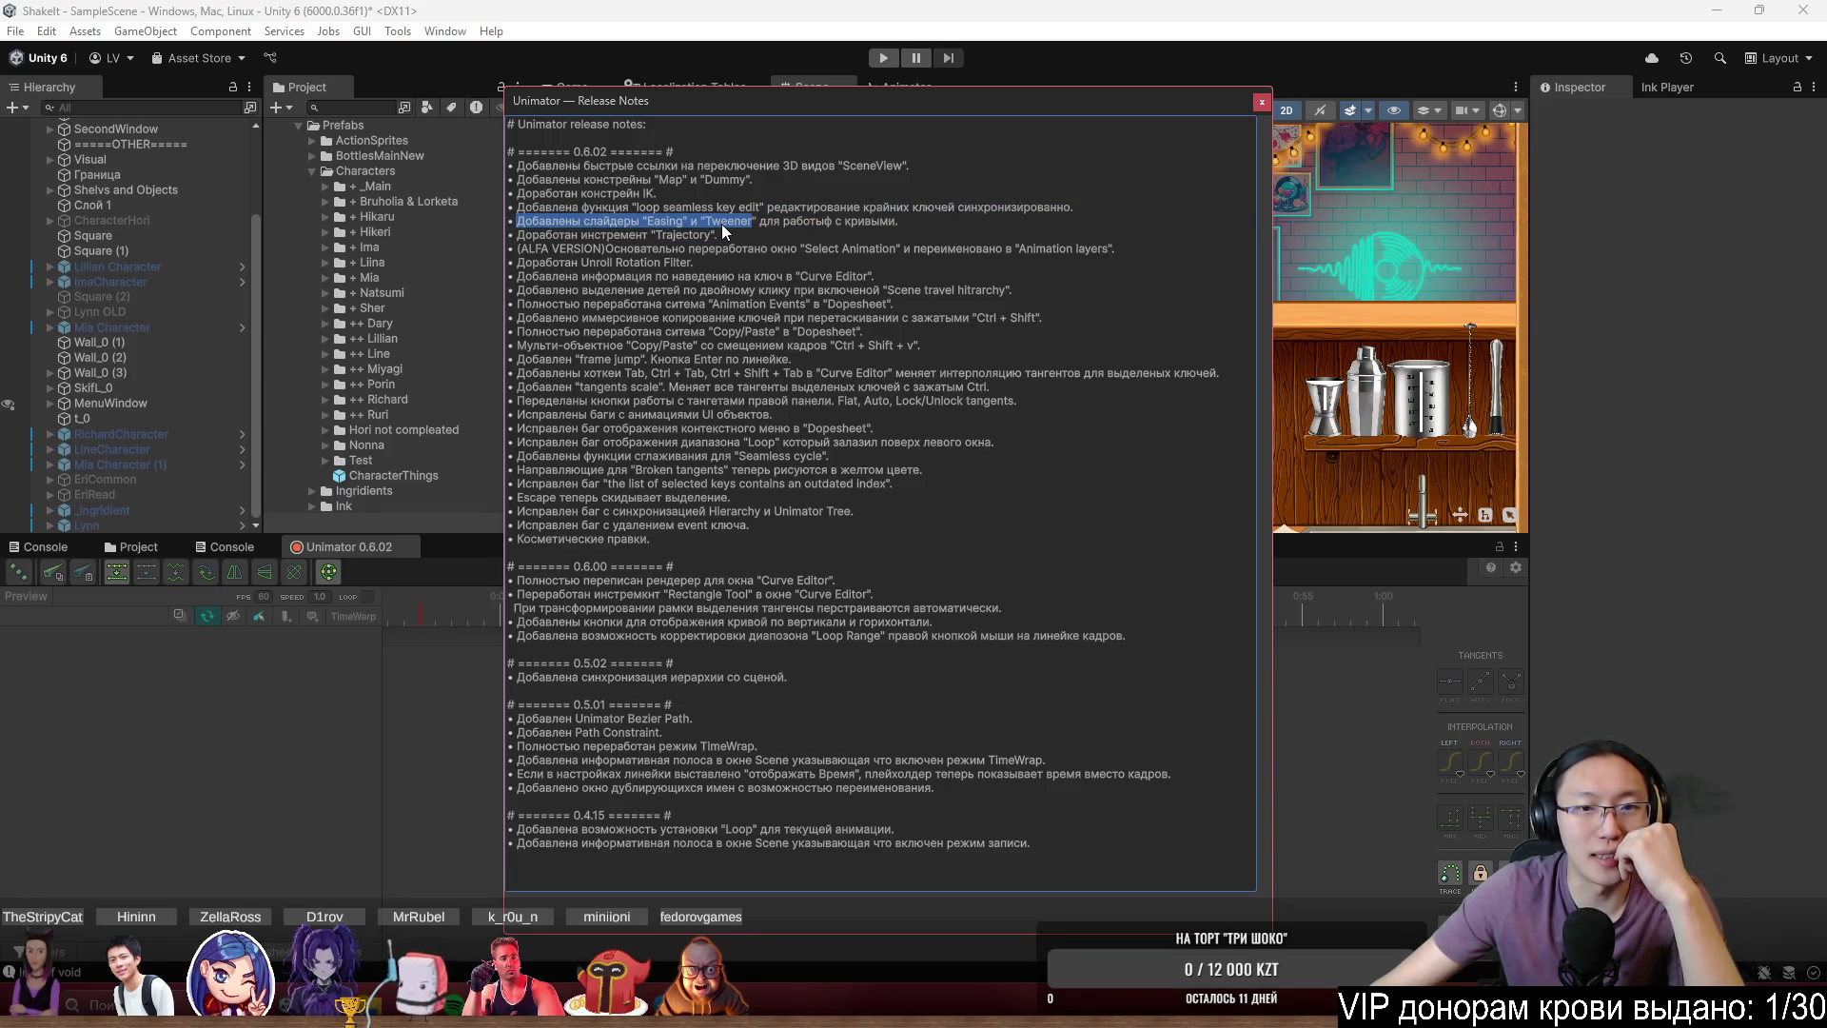
mouse_move(746, 100)
left_mouse_down()
mouse_move(1206, 488)
mouse_move(791, 572)
mouse_move(892, 643)
mouse_move(928, 186)
mouse_move(767, 98)
left_mouse_up()
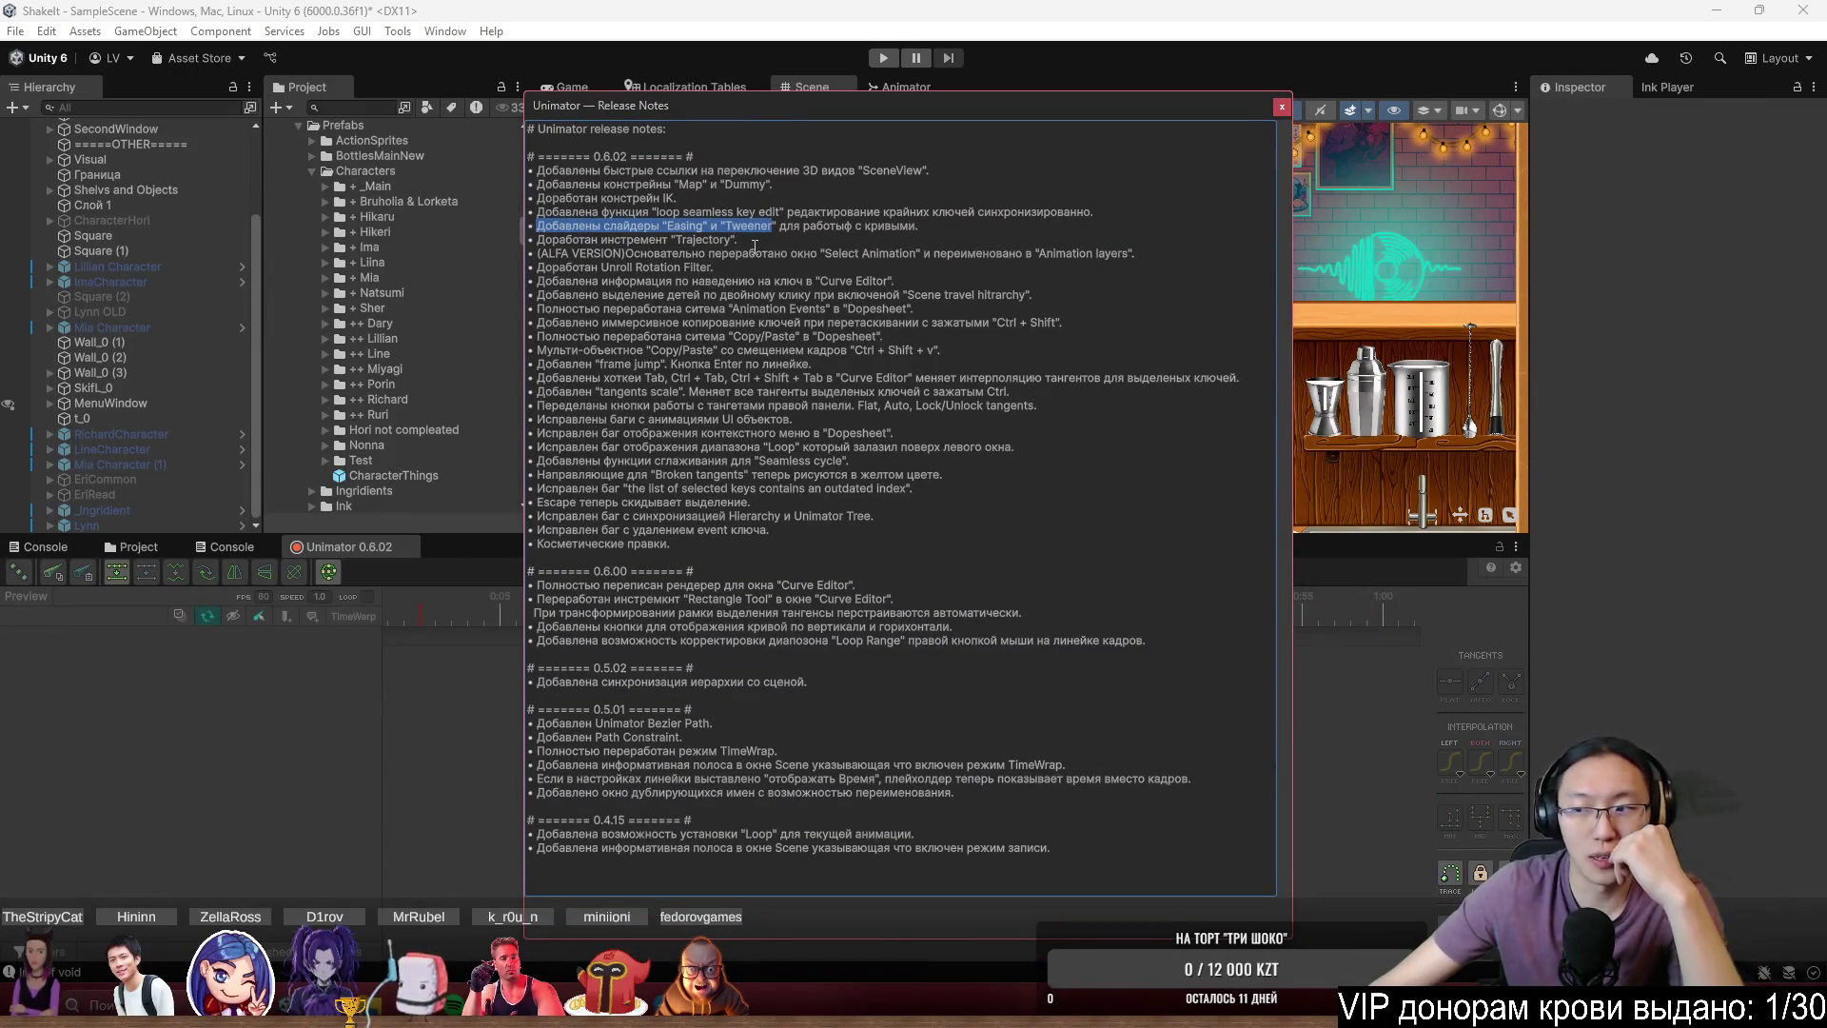
left_click(602, 244)
left_click_drag(535, 240, 673, 240)
left_click(713, 244)
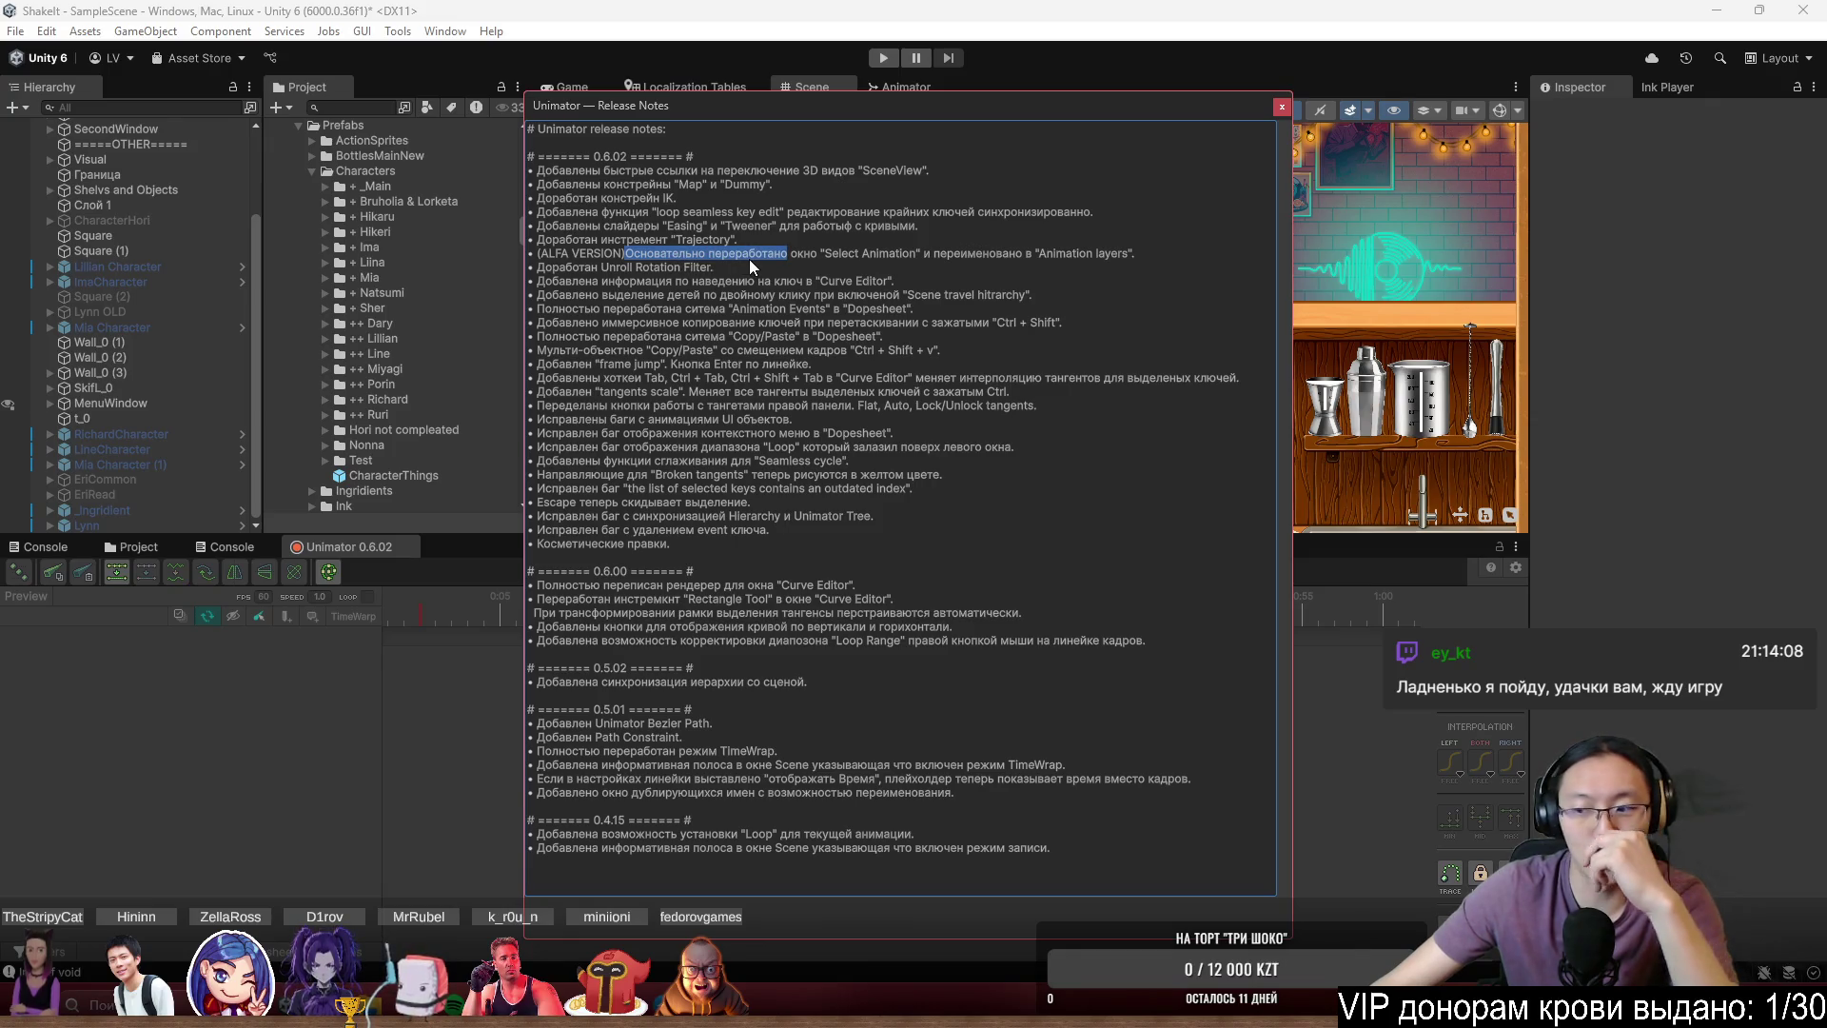
mouse_move(750, 259)
left_mouse_down()
mouse_move(702, 257)
mouse_move(1143, 257)
left_mouse_up()
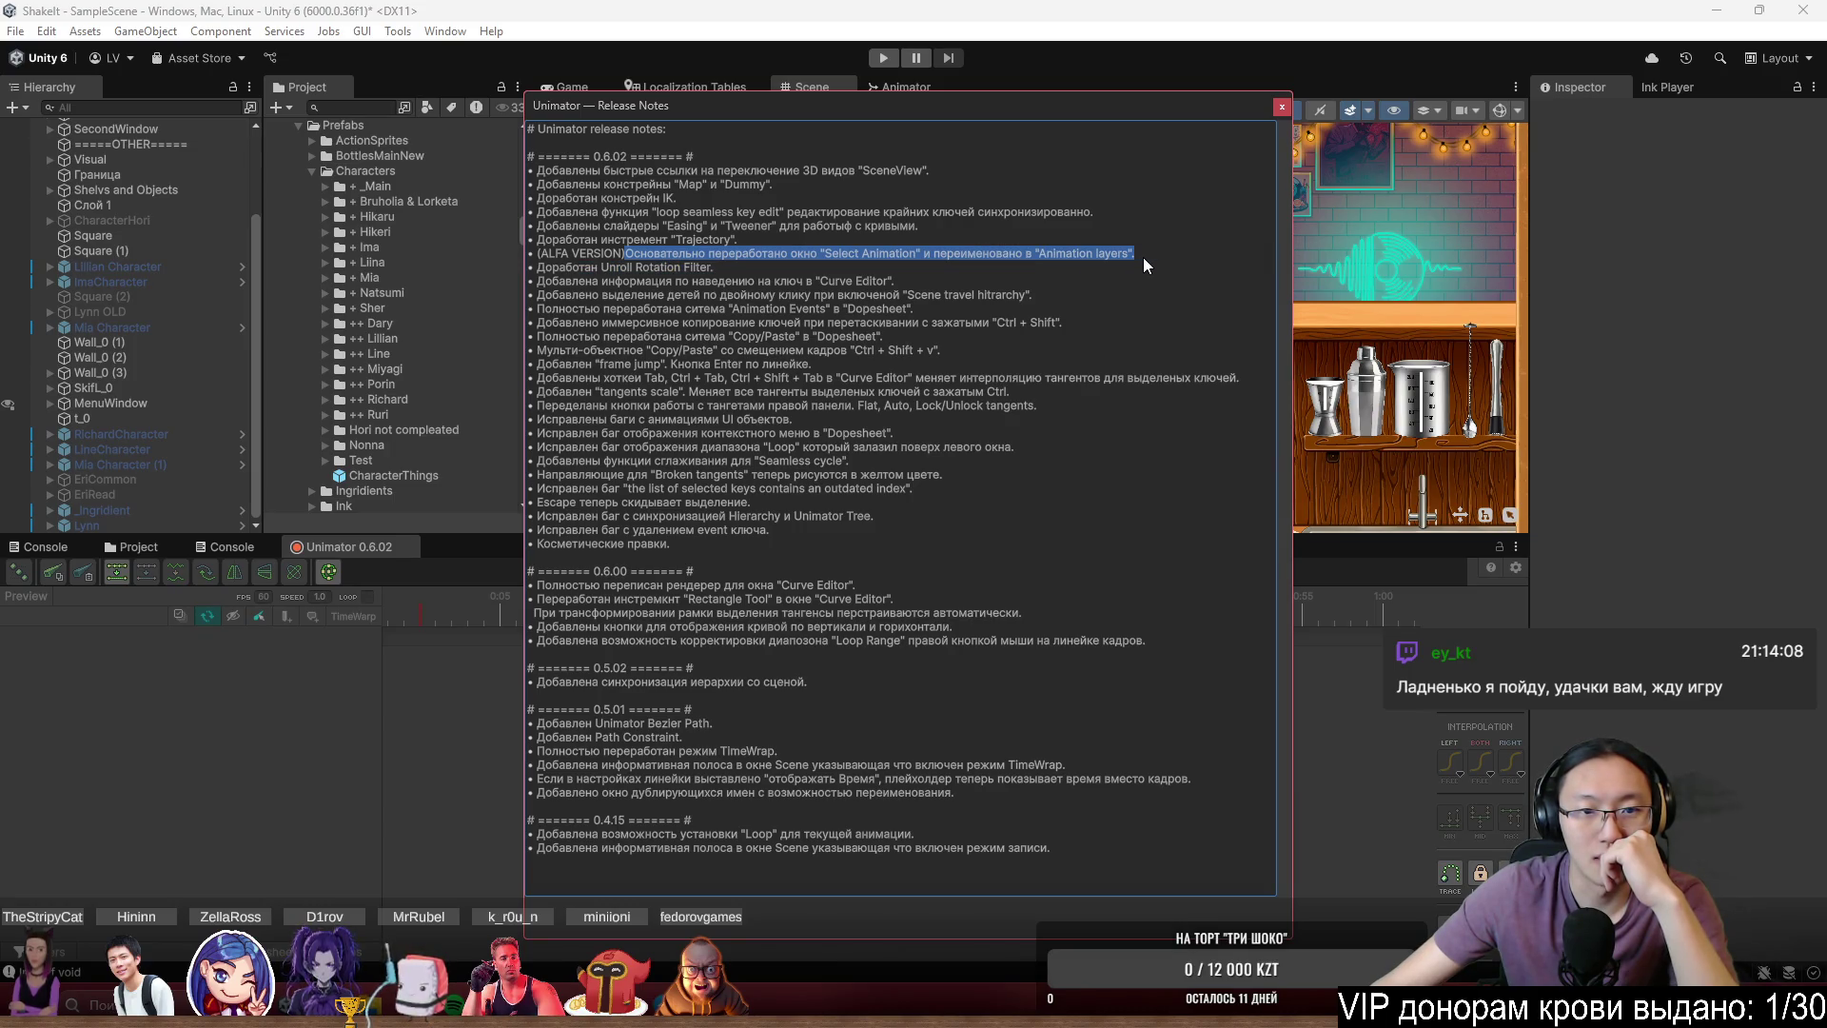
mouse_move(578, 267)
left_mouse_down()
mouse_move(837, 285)
mouse_move(797, 312)
mouse_move(706, 309)
mouse_move(1034, 294)
left_mouse_up()
left_click(739, 279)
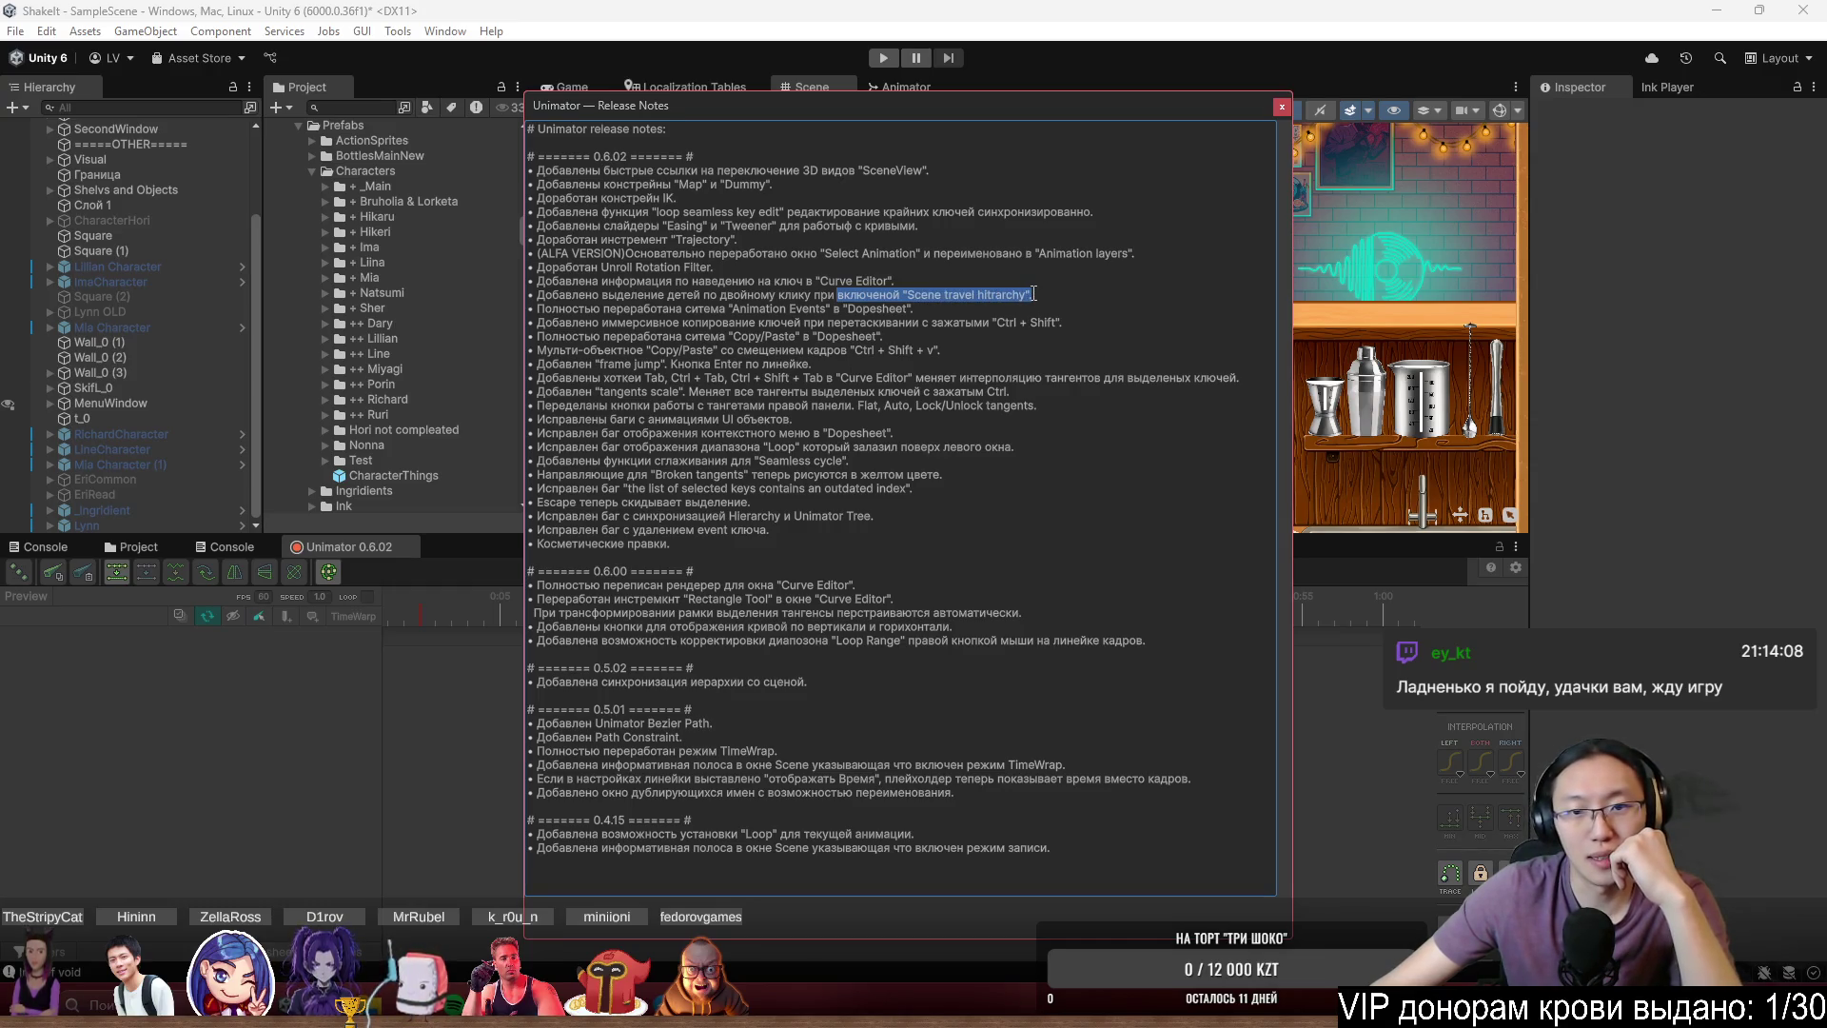
mouse_move(535, 309)
left_mouse_down()
mouse_move(751, 311)
mouse_move(877, 338)
left_mouse_up()
left_click_drag(603, 322, 1003, 329)
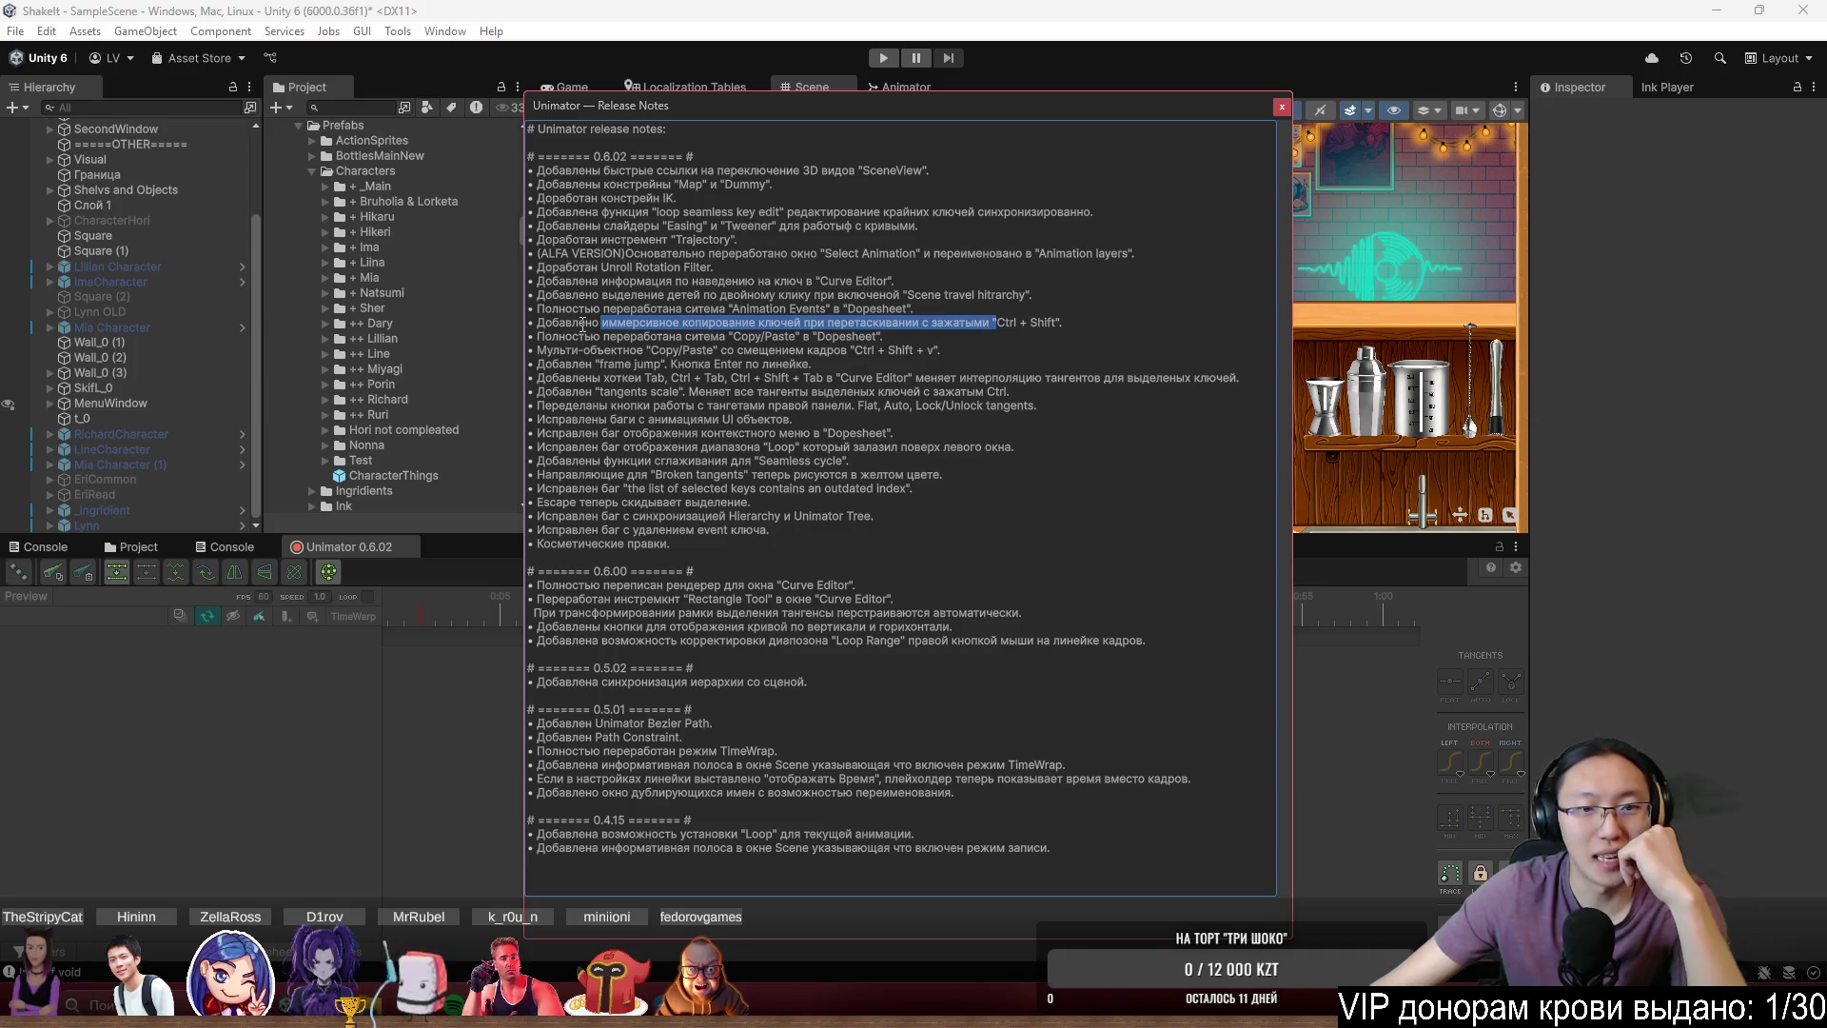
mouse_move(536, 336)
left_mouse_down()
mouse_move(813, 338)
mouse_move(876, 361)
left_mouse_up()
left_click(684, 366)
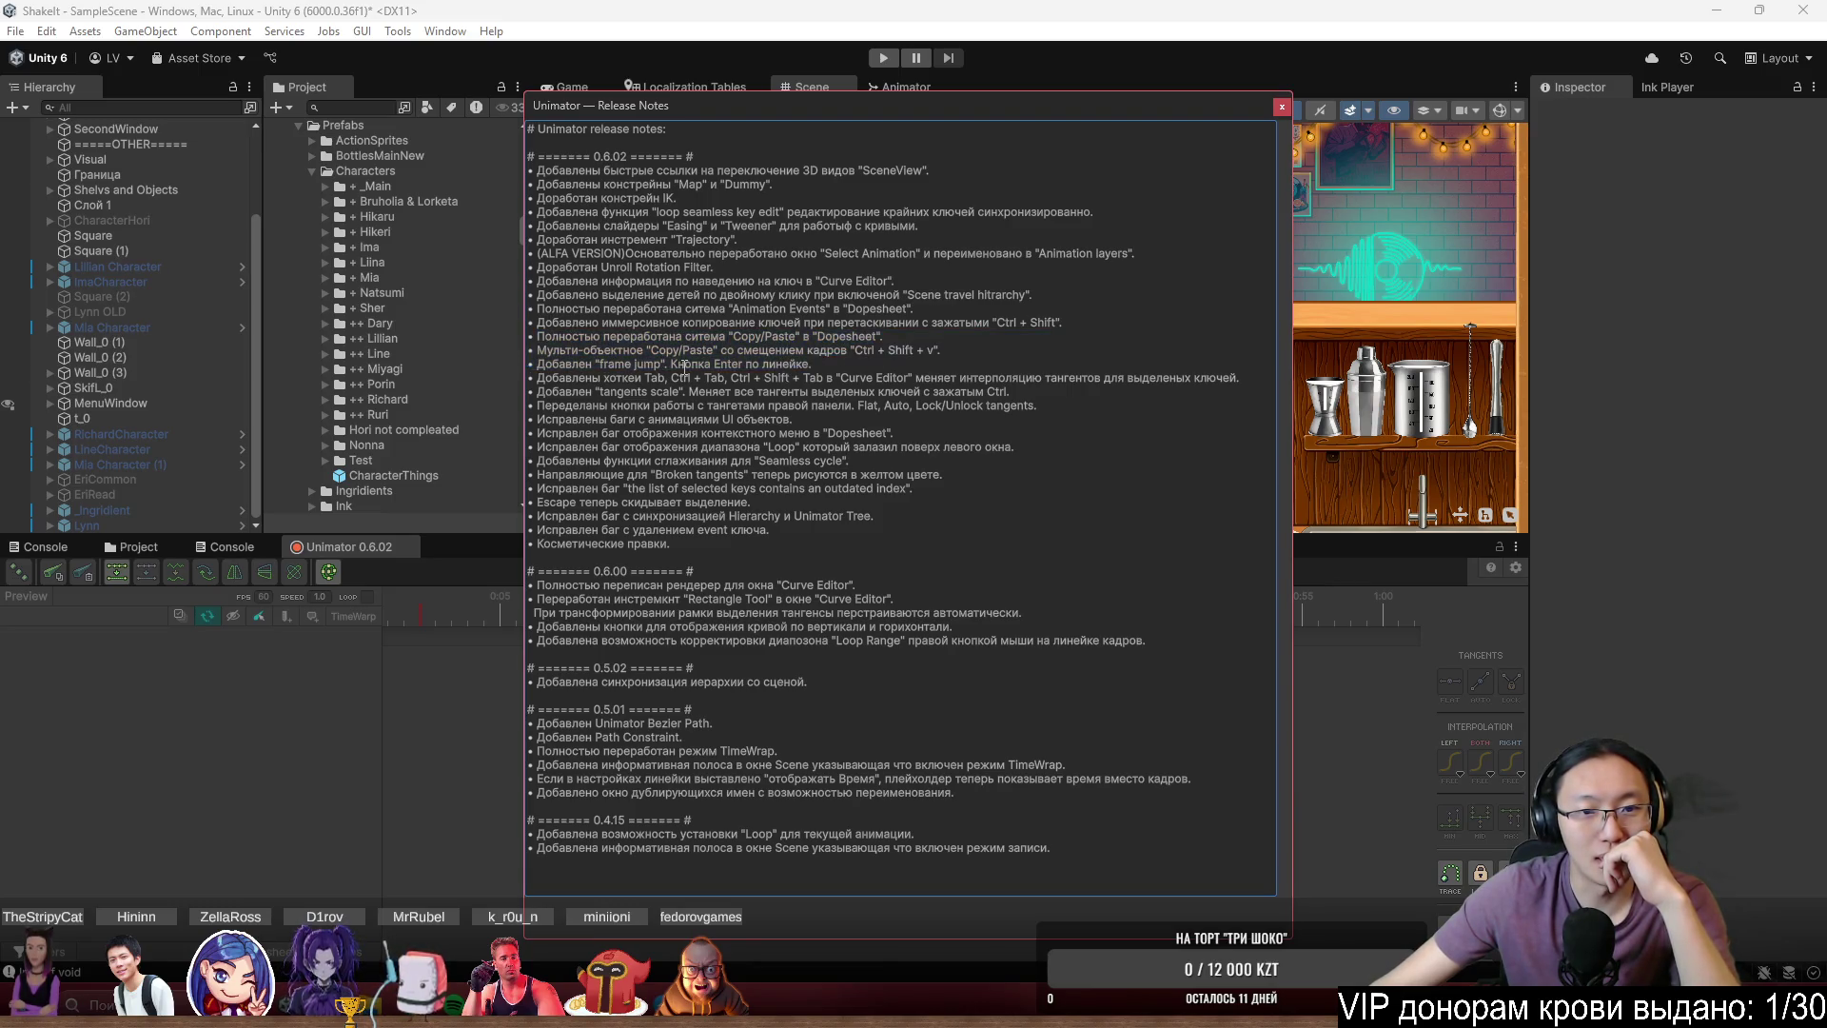
left_click_drag(583, 351, 741, 355)
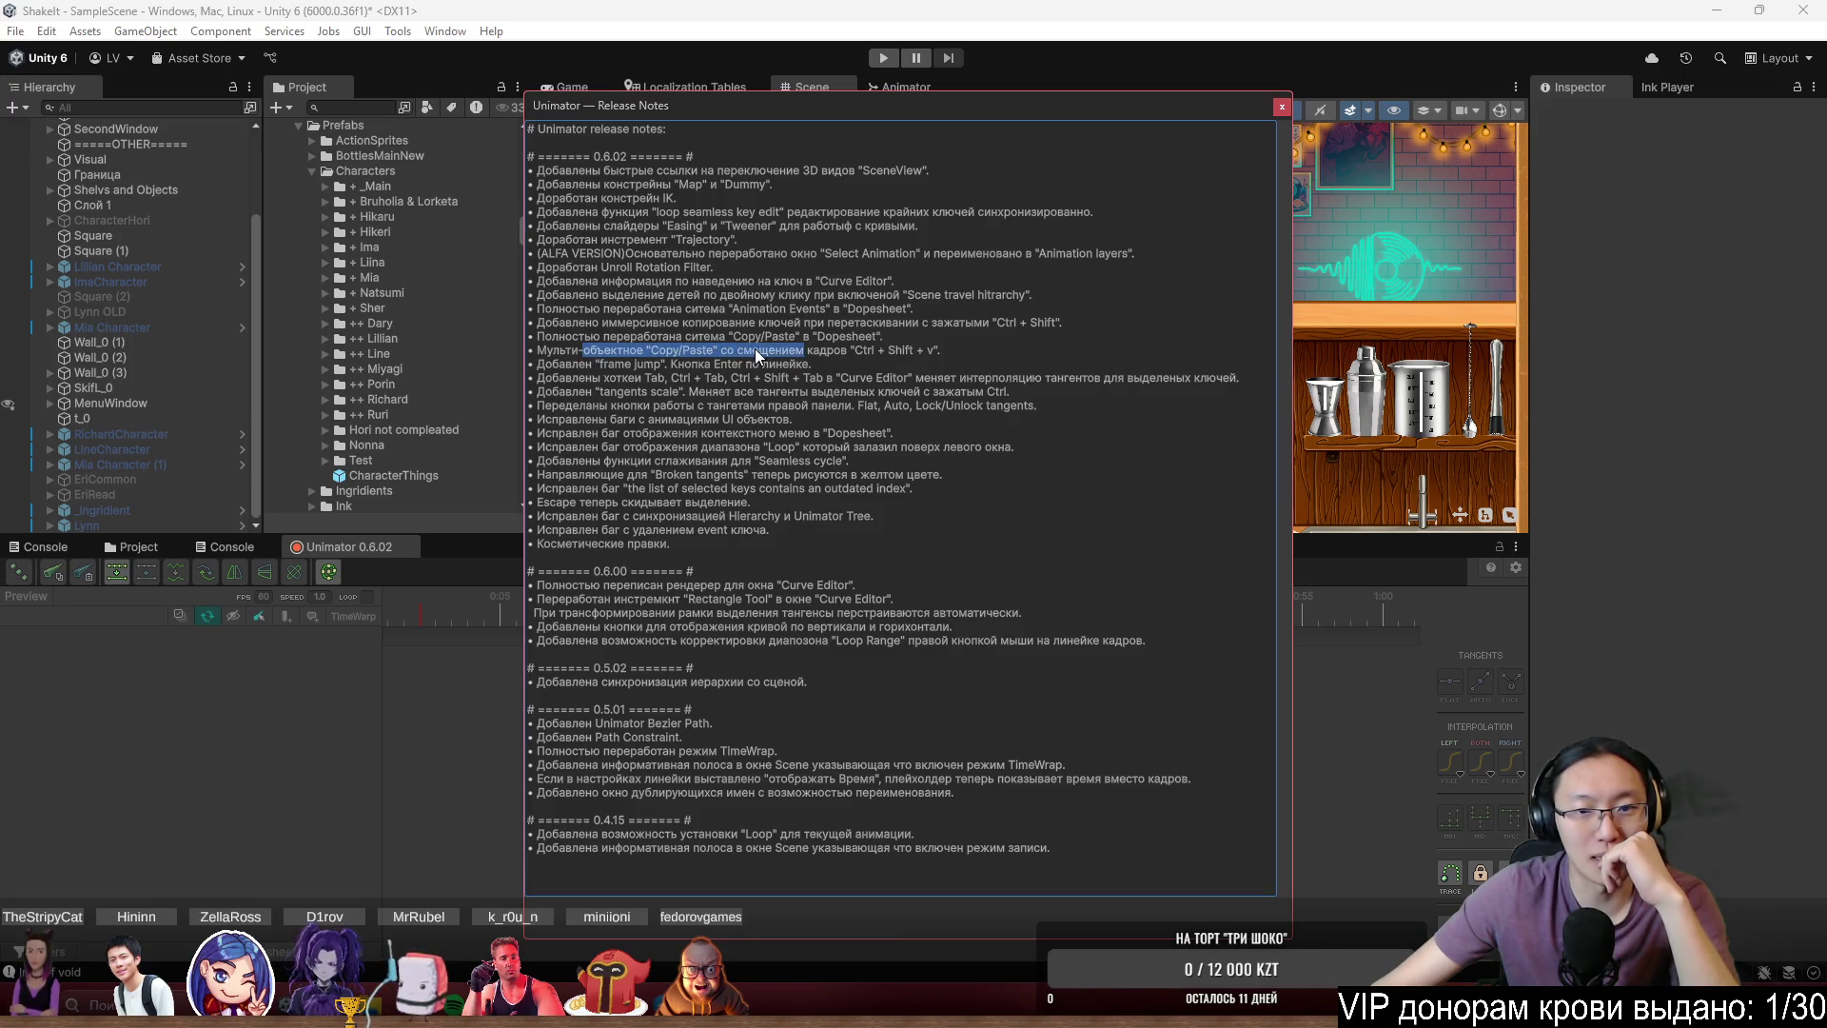
left_click_drag(873, 358, 919, 352)
mouse_move(602, 351)
left_mouse_down()
mouse_move(850, 352)
mouse_move(740, 377)
mouse_move(768, 364)
left_mouse_up()
left_click(741, 377)
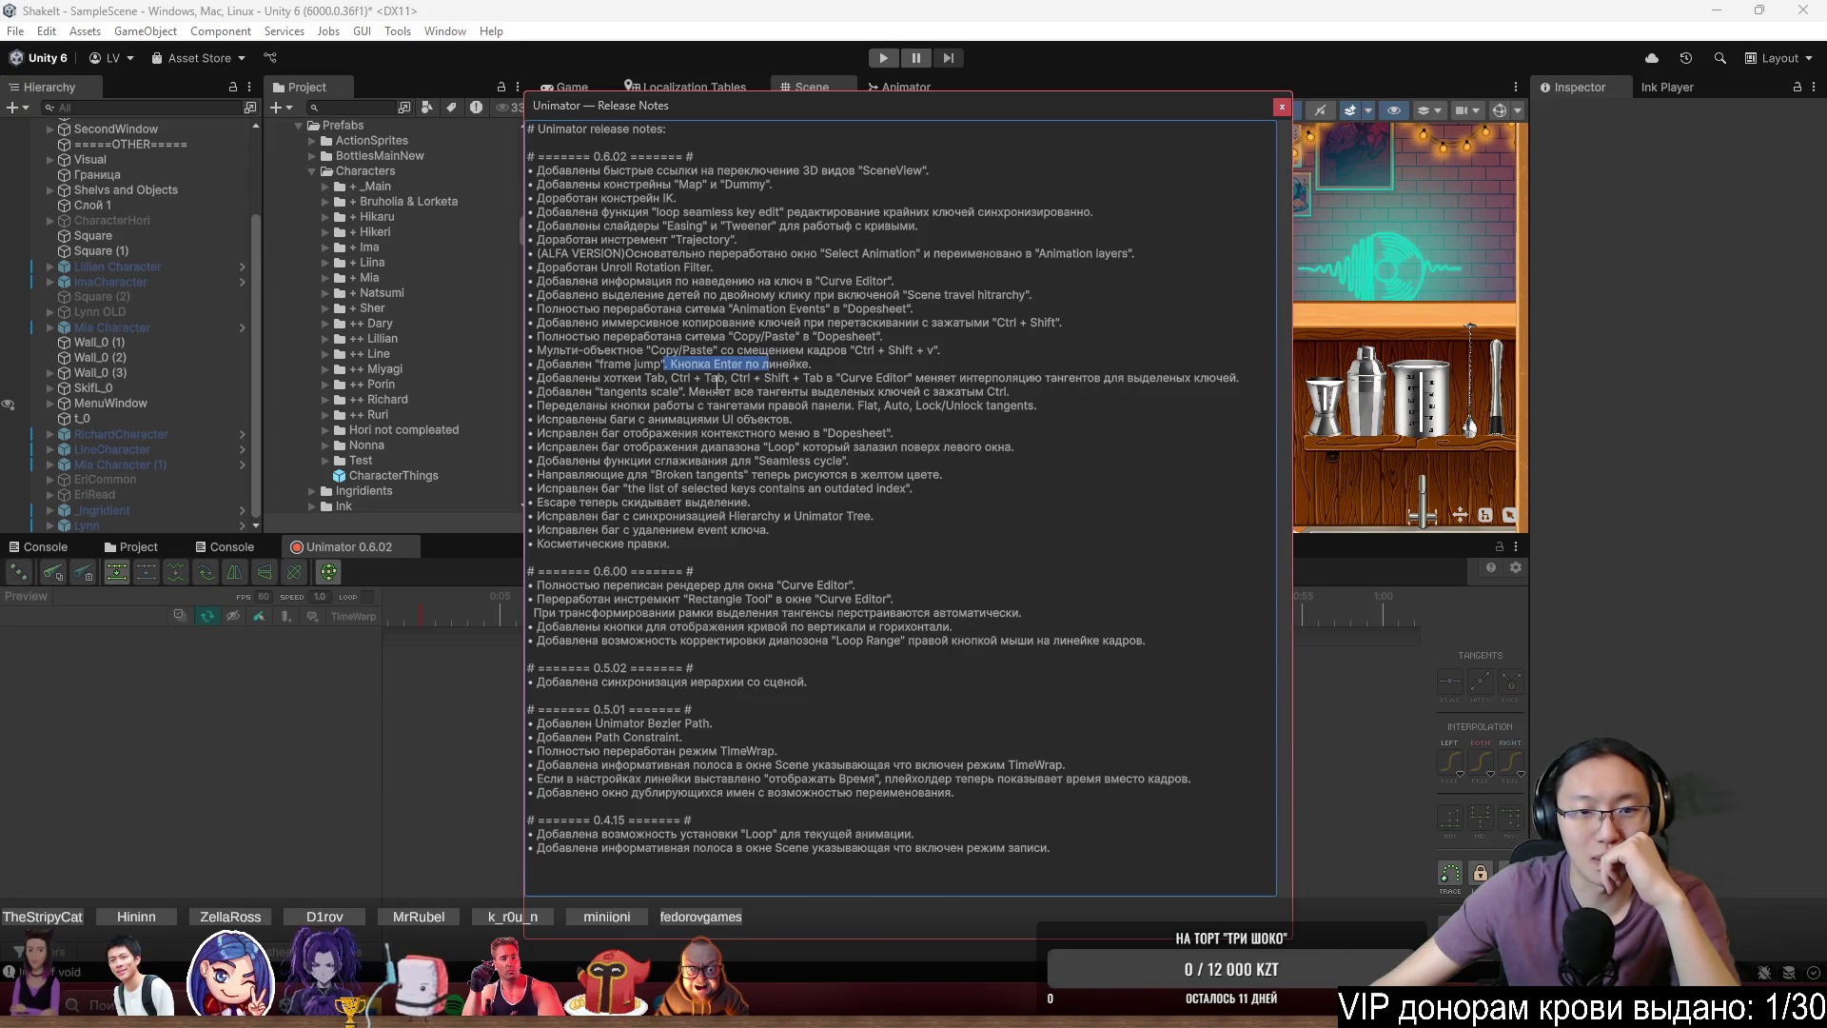
mouse_move(645, 380)
left_mouse_down()
mouse_move(790, 386)
mouse_move(952, 352)
left_mouse_up()
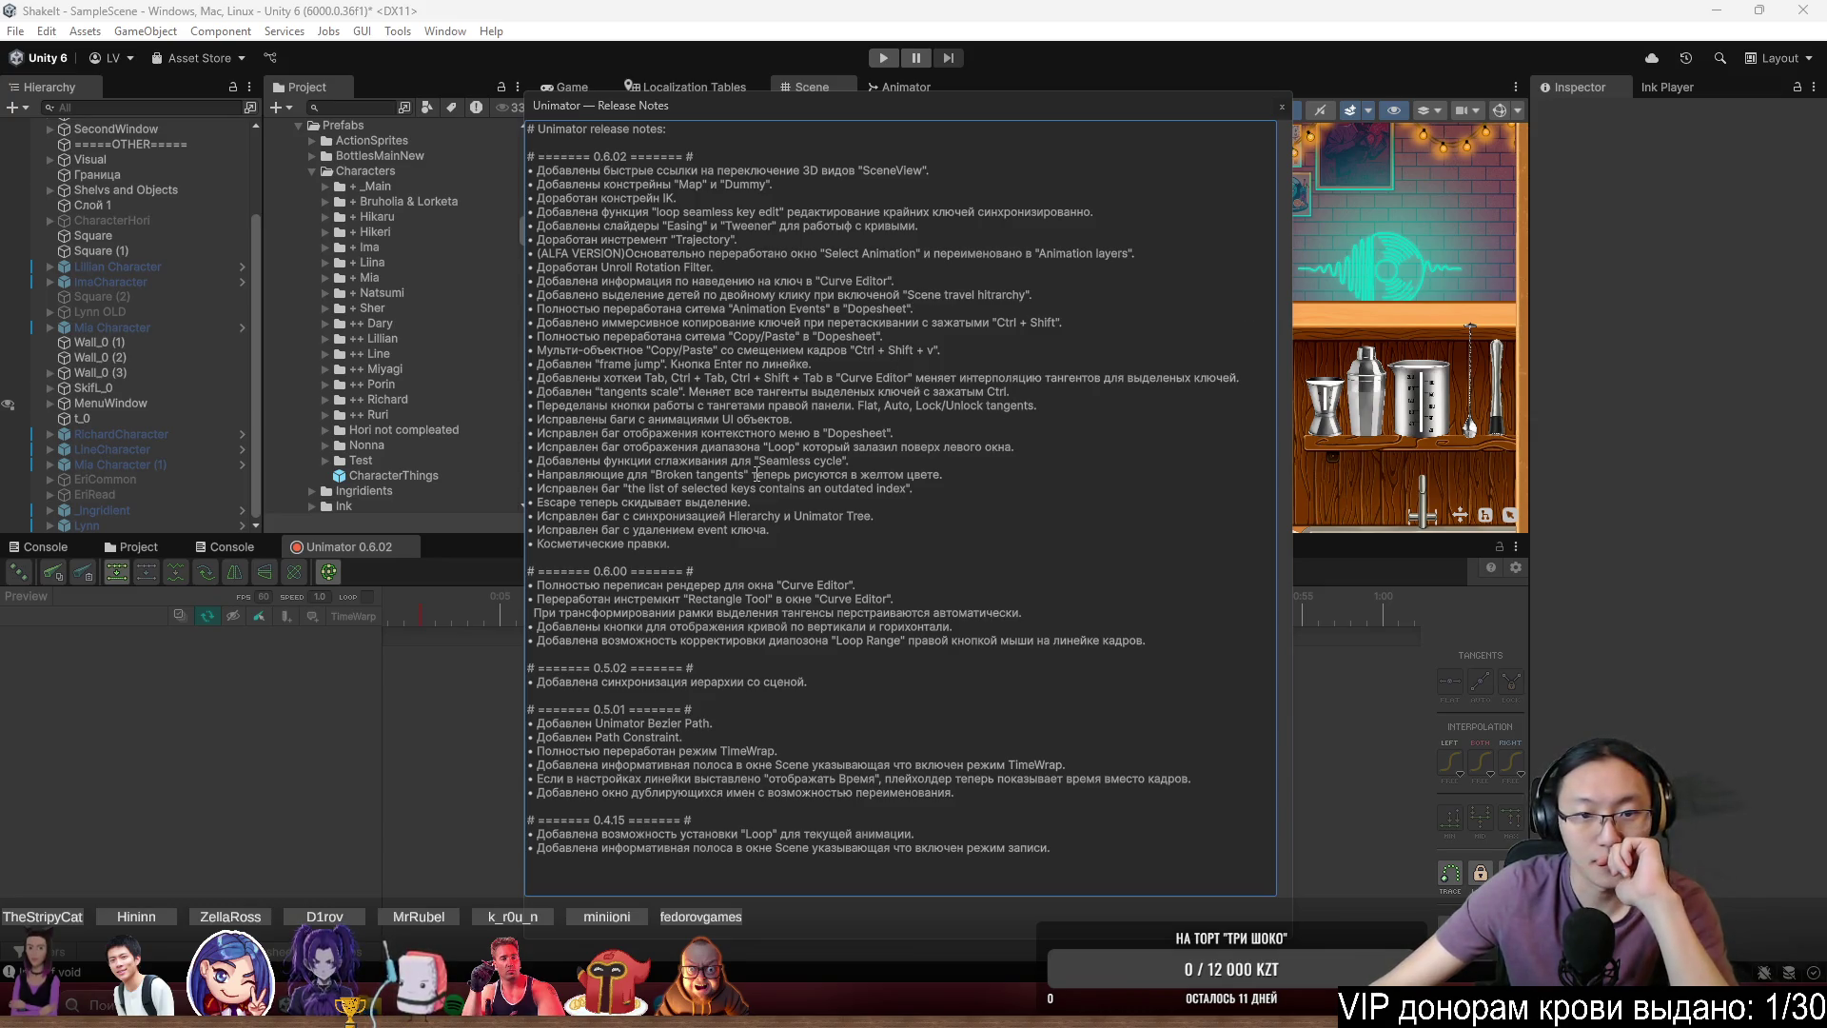
left_click_drag(606, 462, 670, 560)
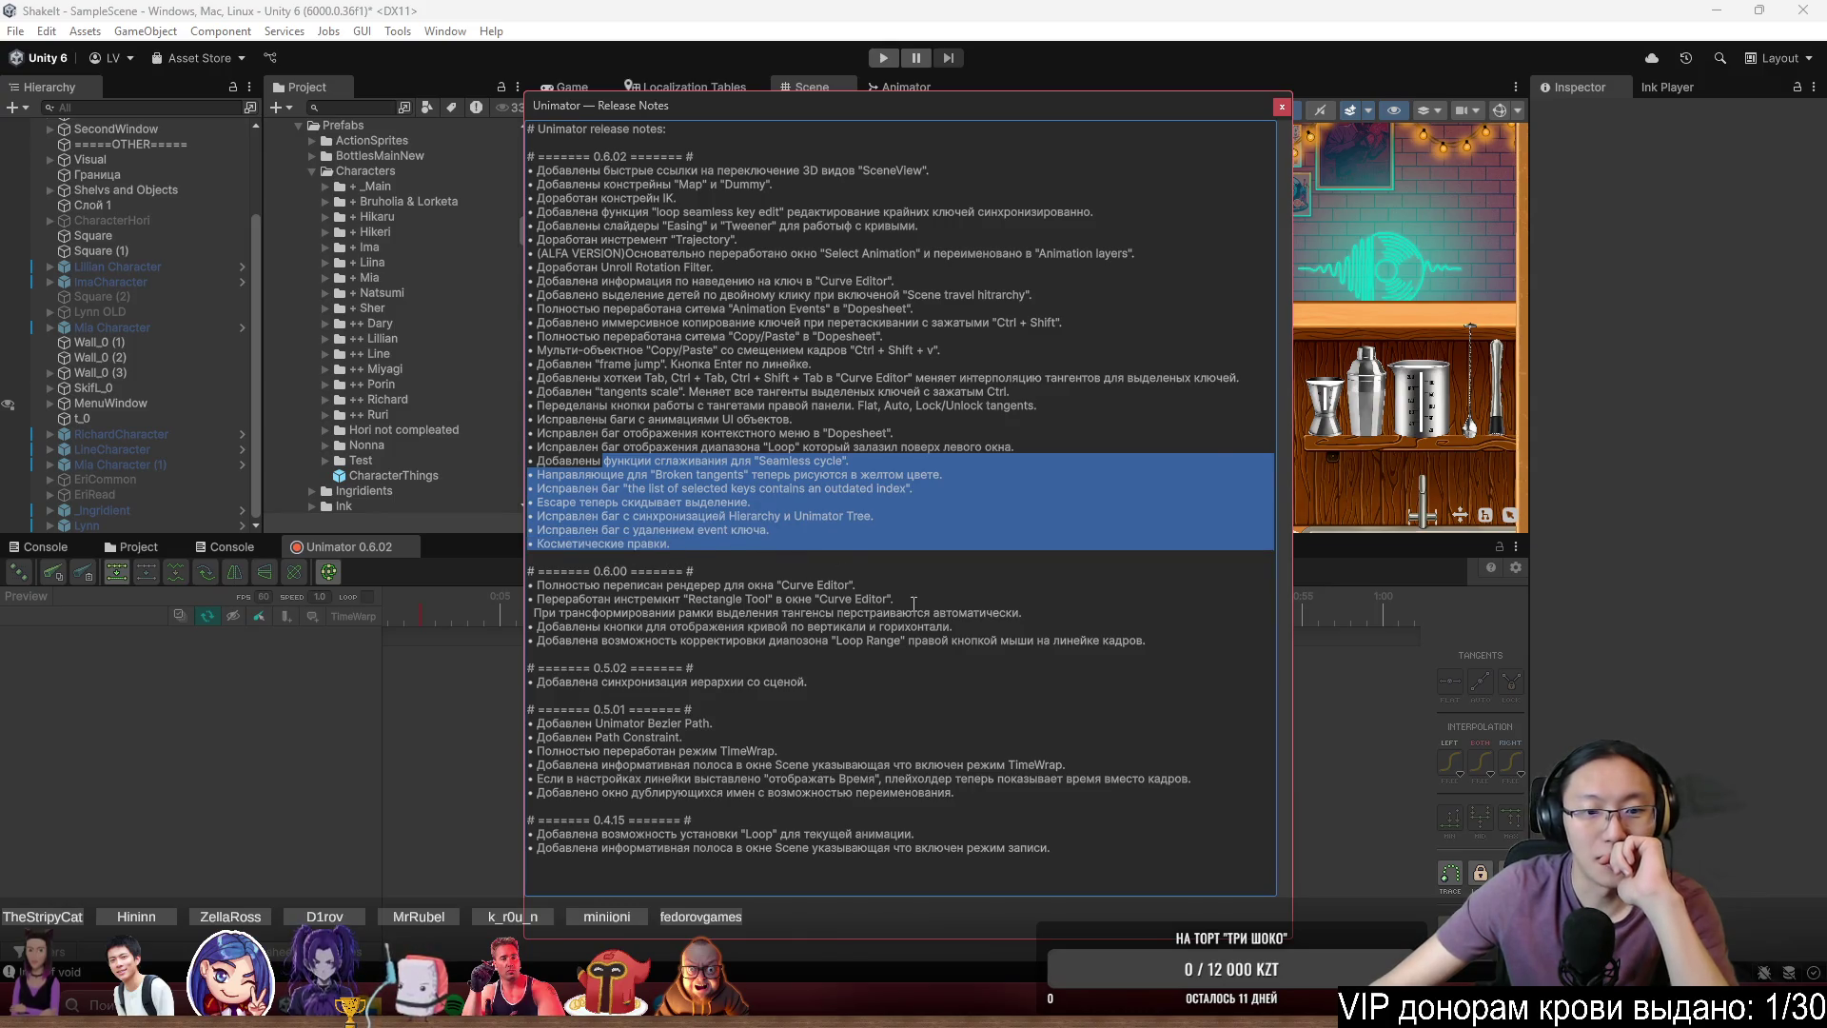
left_click(967, 346)
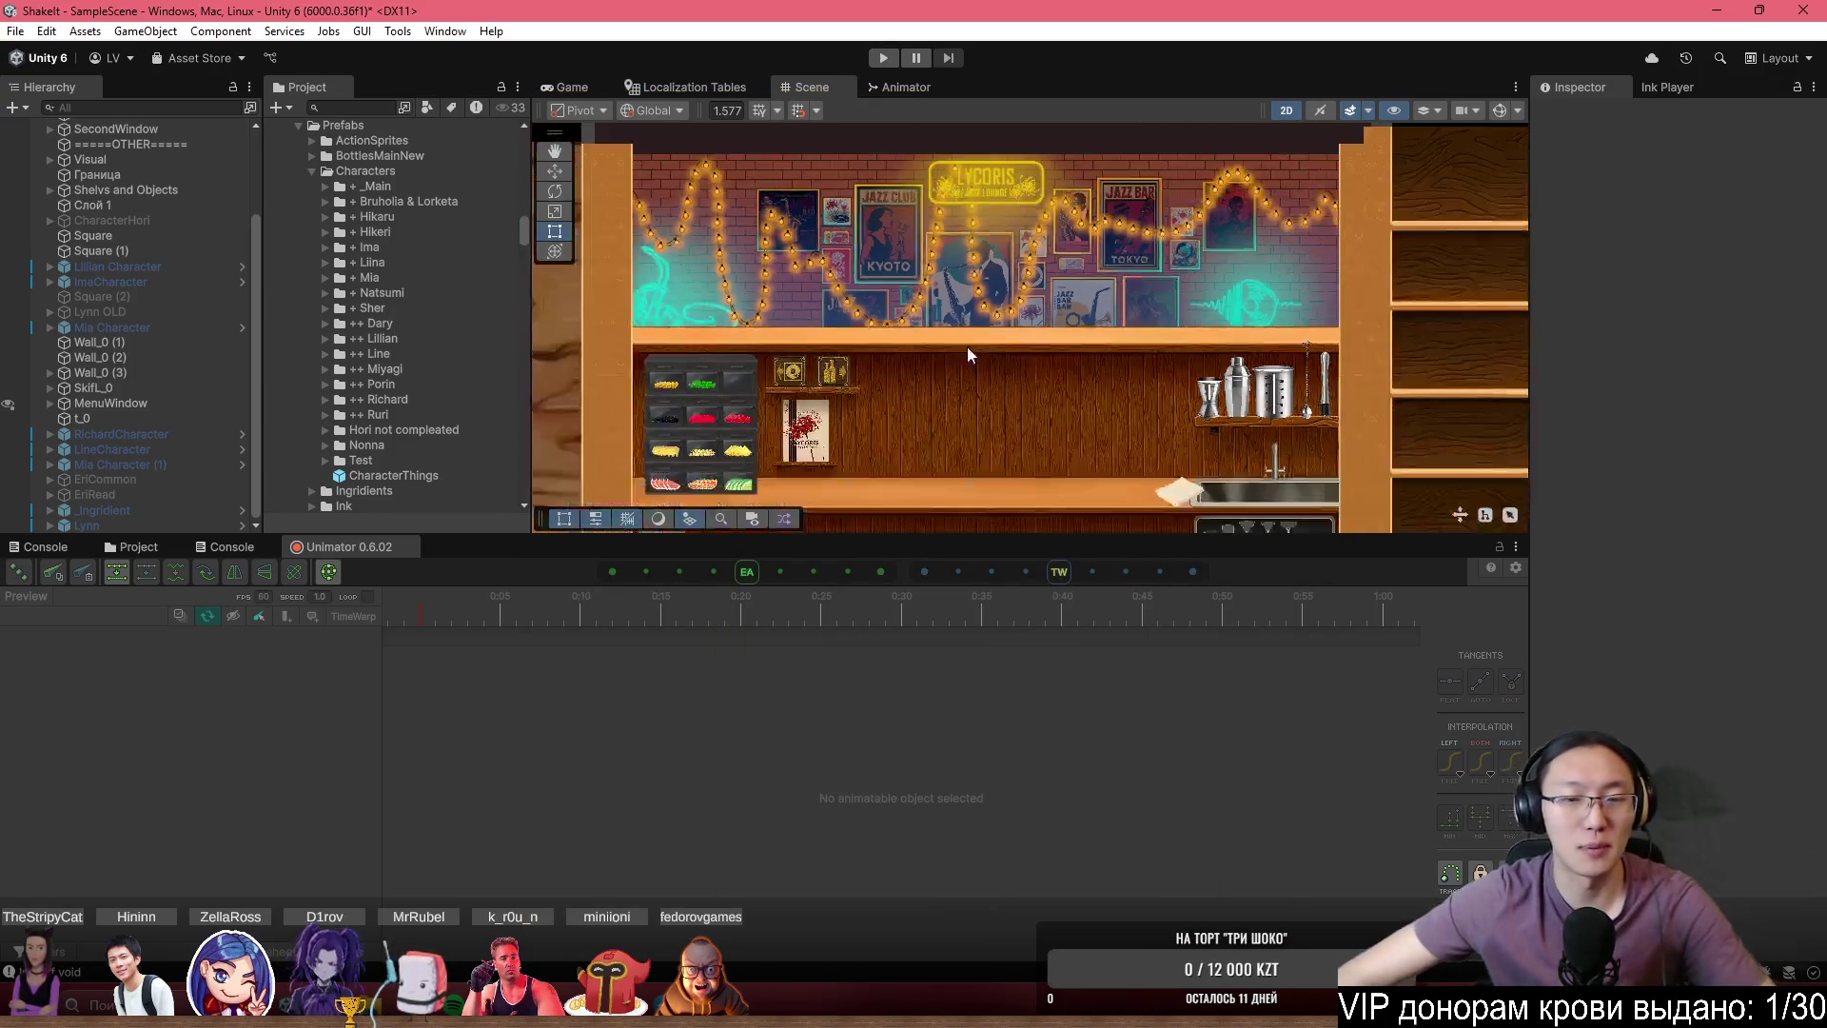
Shrink Unity, drag Kamiya.psb from the desktop toward the project, and go up to the _GAME folder
mouse_move(967, 10)
left_mouse_down()
mouse_move(727, 169)
mouse_move(956, 165)
mouse_move(769, 99)
left_mouse_up()
left_click(108, 642)
mouse_move(50, 736)
left_mouse_down()
mouse_move(84, 691)
mouse_move(163, 683)
mouse_move(89, 780)
mouse_move(361, 623)
mouse_move(483, 694)
mouse_move(652, 683)
mouse_move(568, 668)
left_mouse_up()
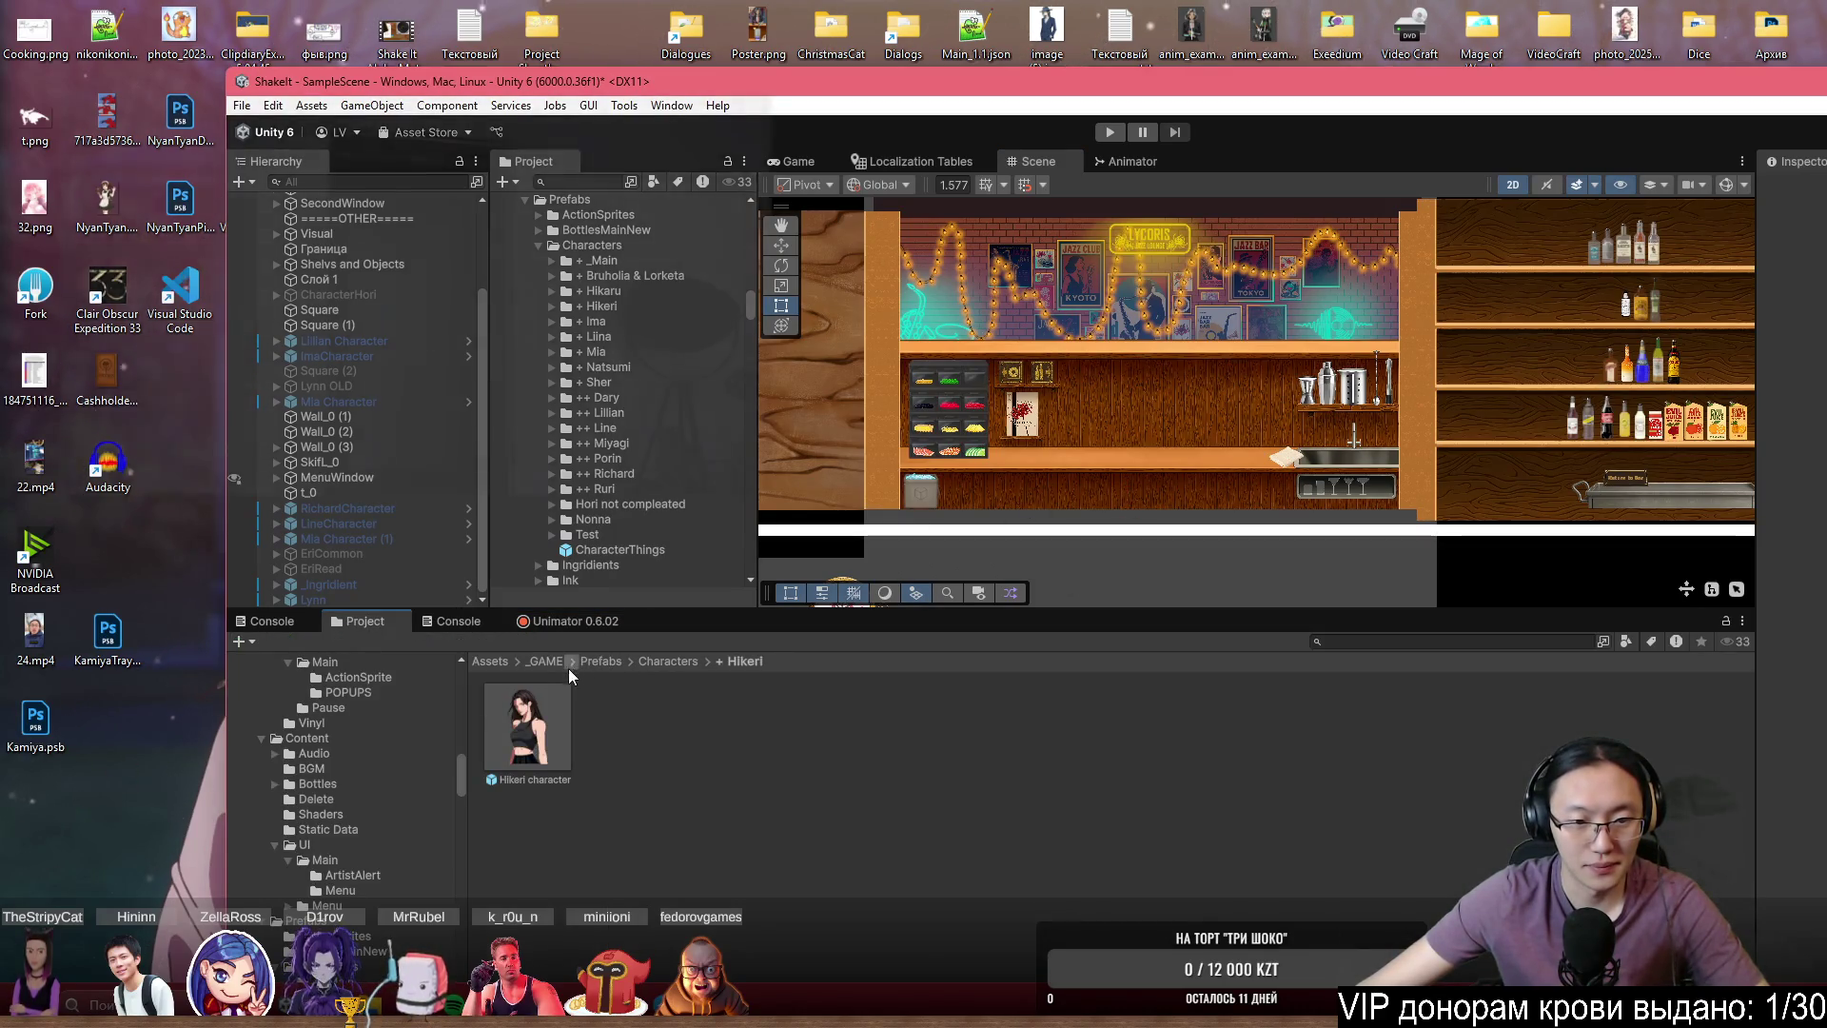
left_click(539, 659)
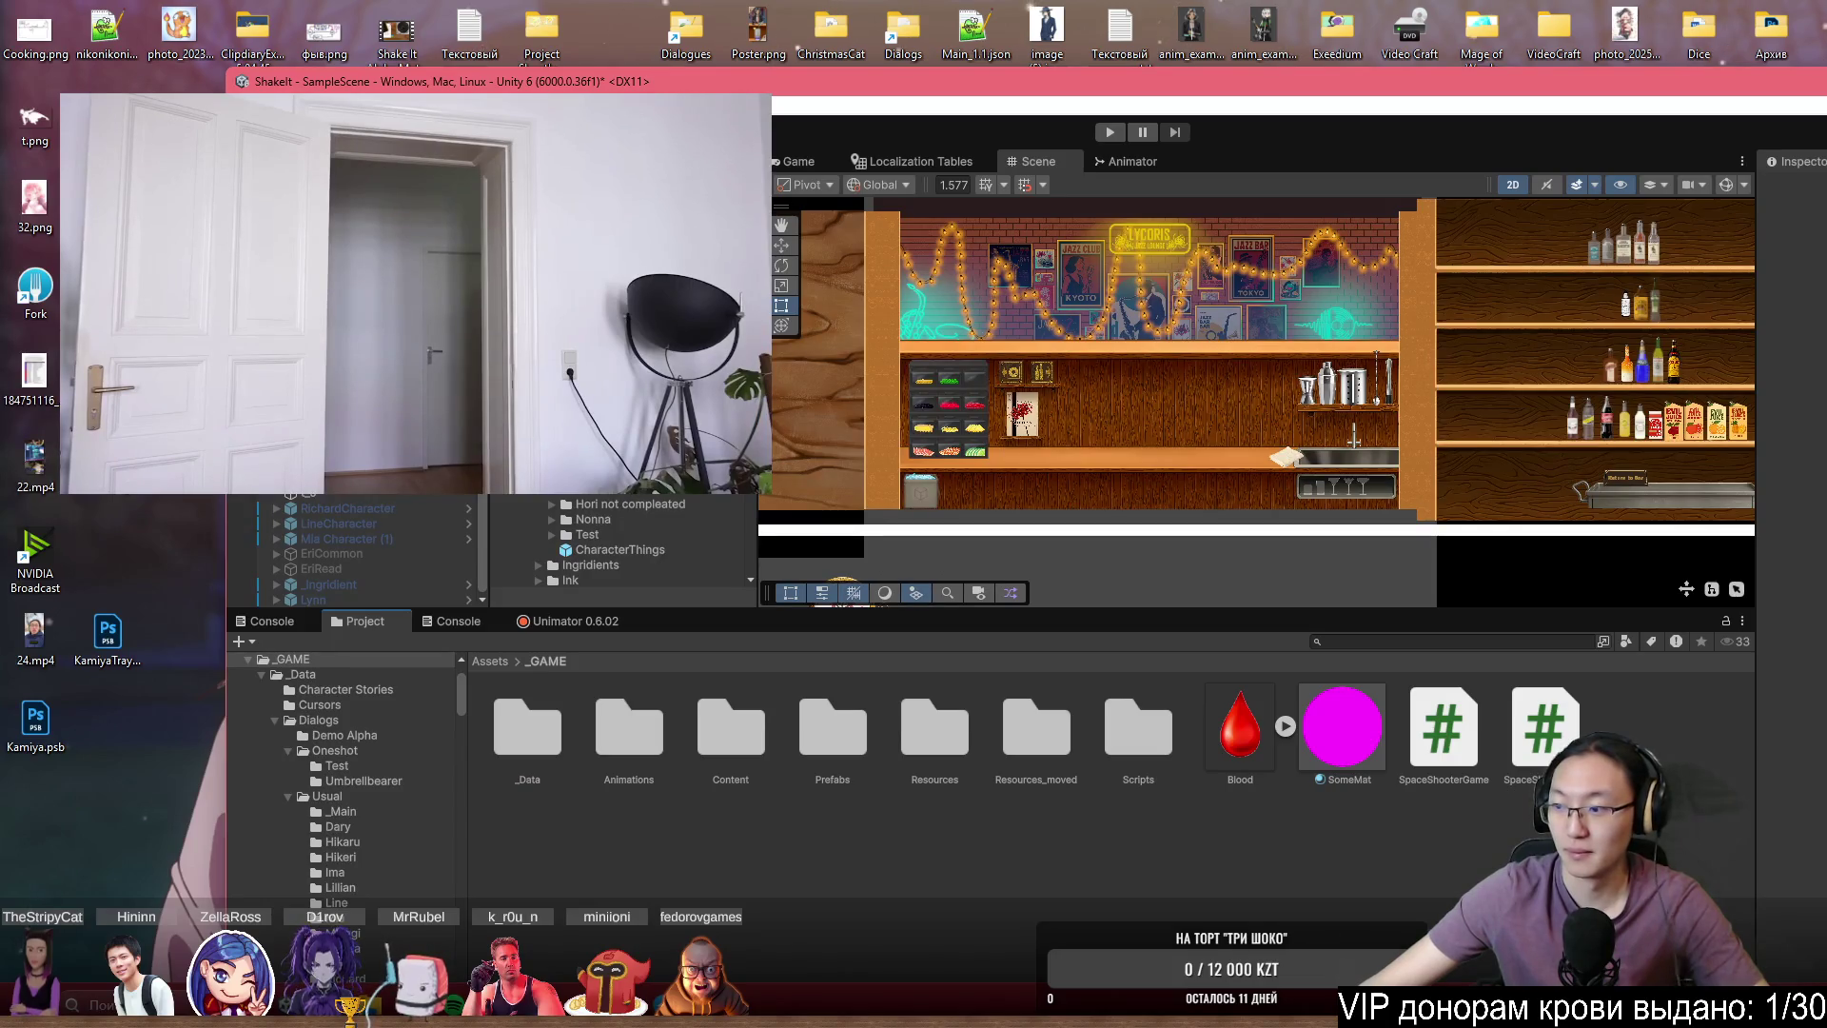
left_click_drag(1078, 86, 1044, 2)
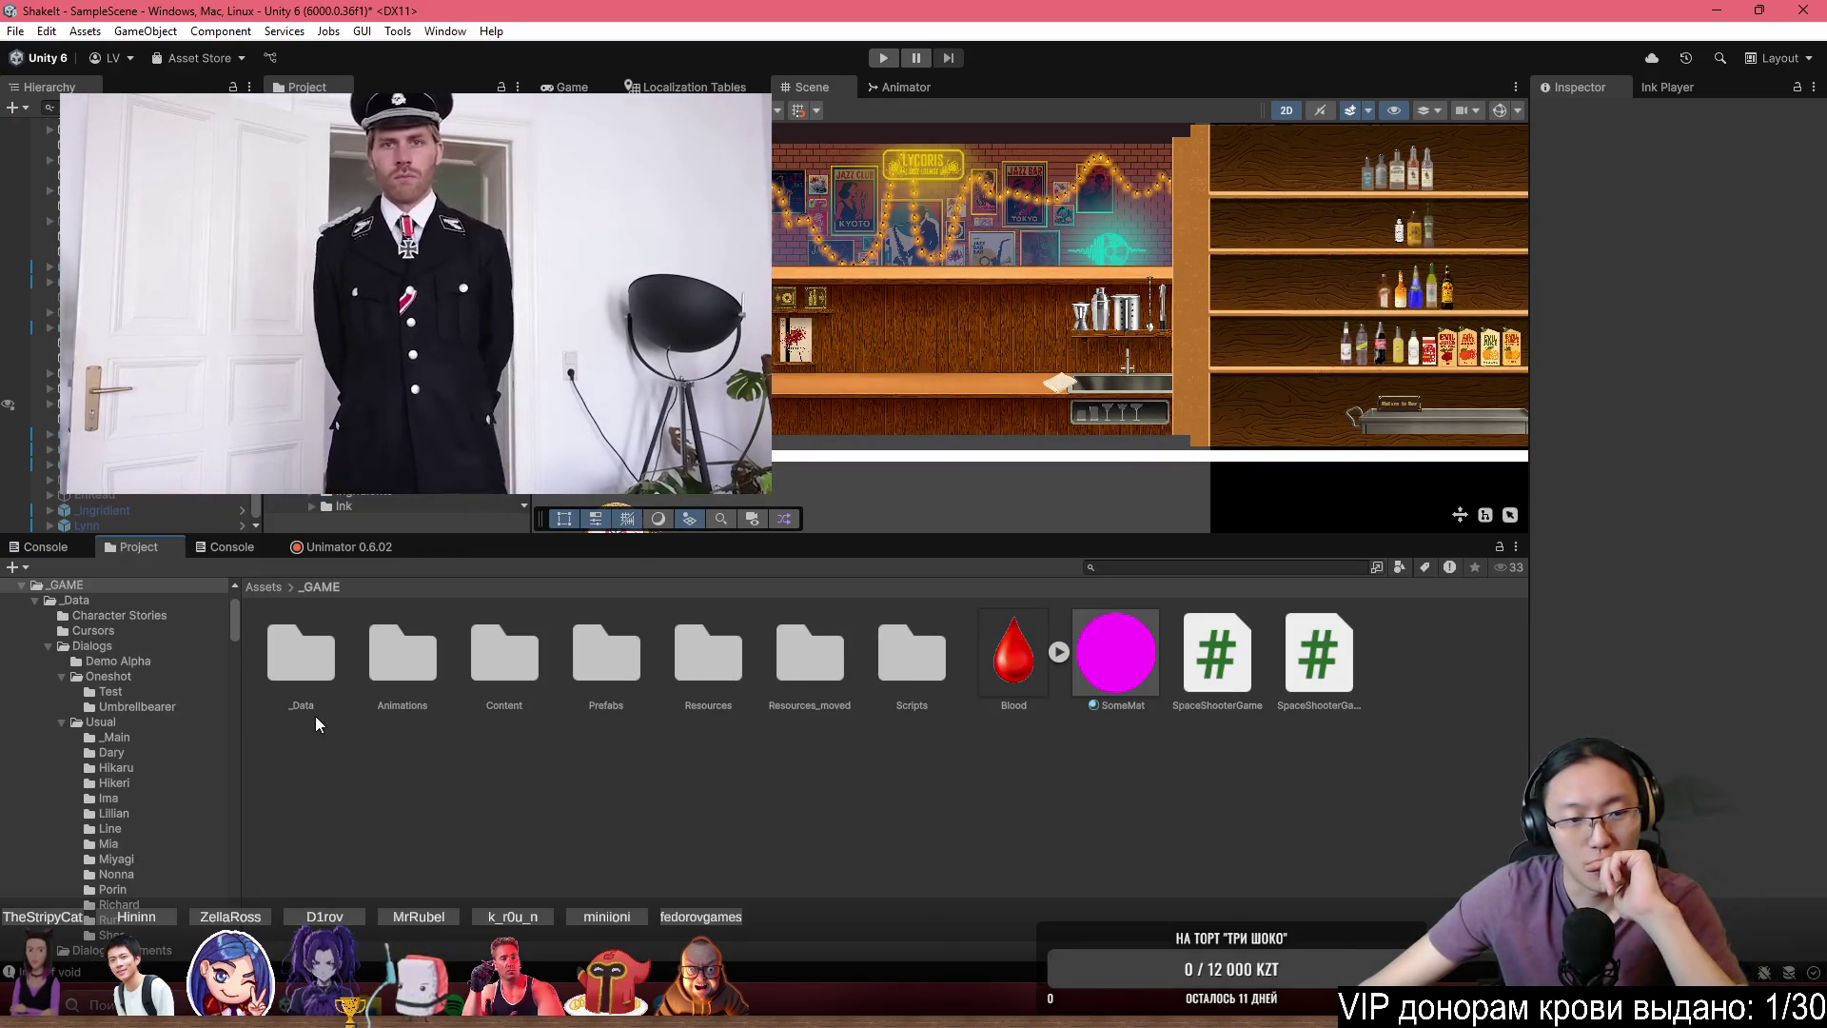
From the Assets root, open _GAME and then Prefabs, showing Characters, Ingridients, Cocktail, Rox and Shampane
left_click(268, 586)
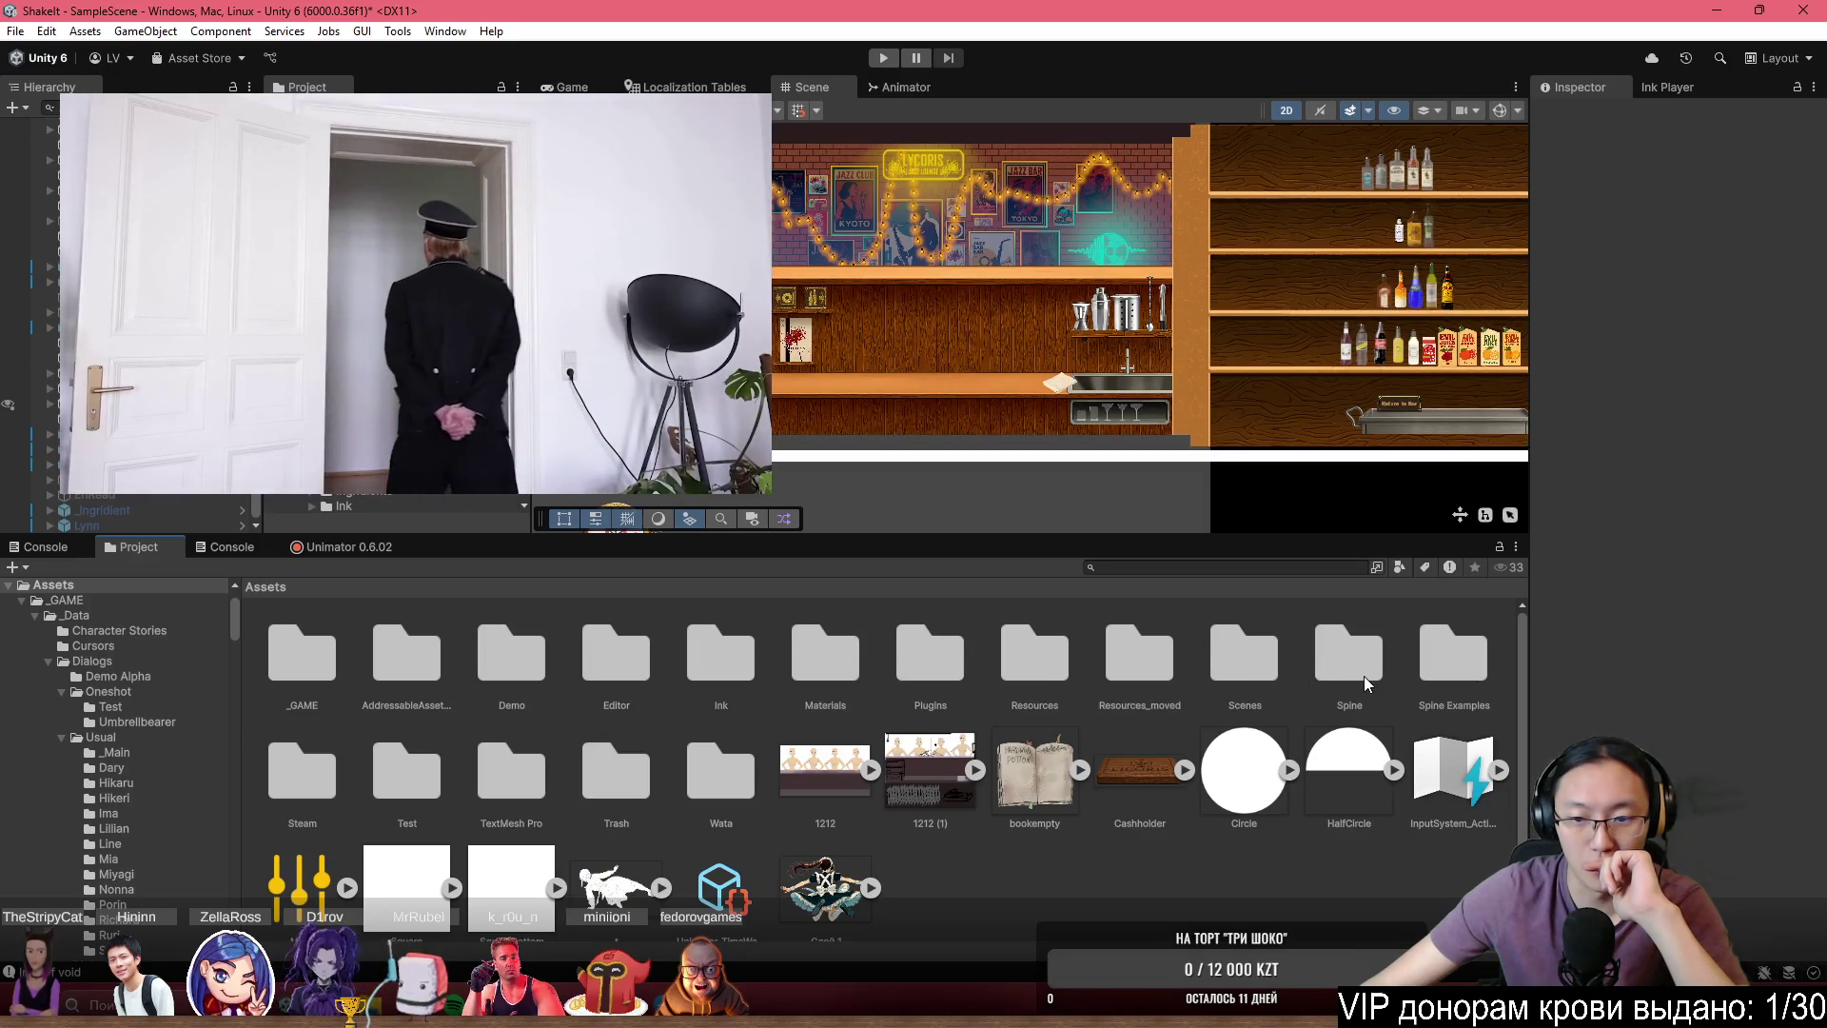
double_click(286, 662)
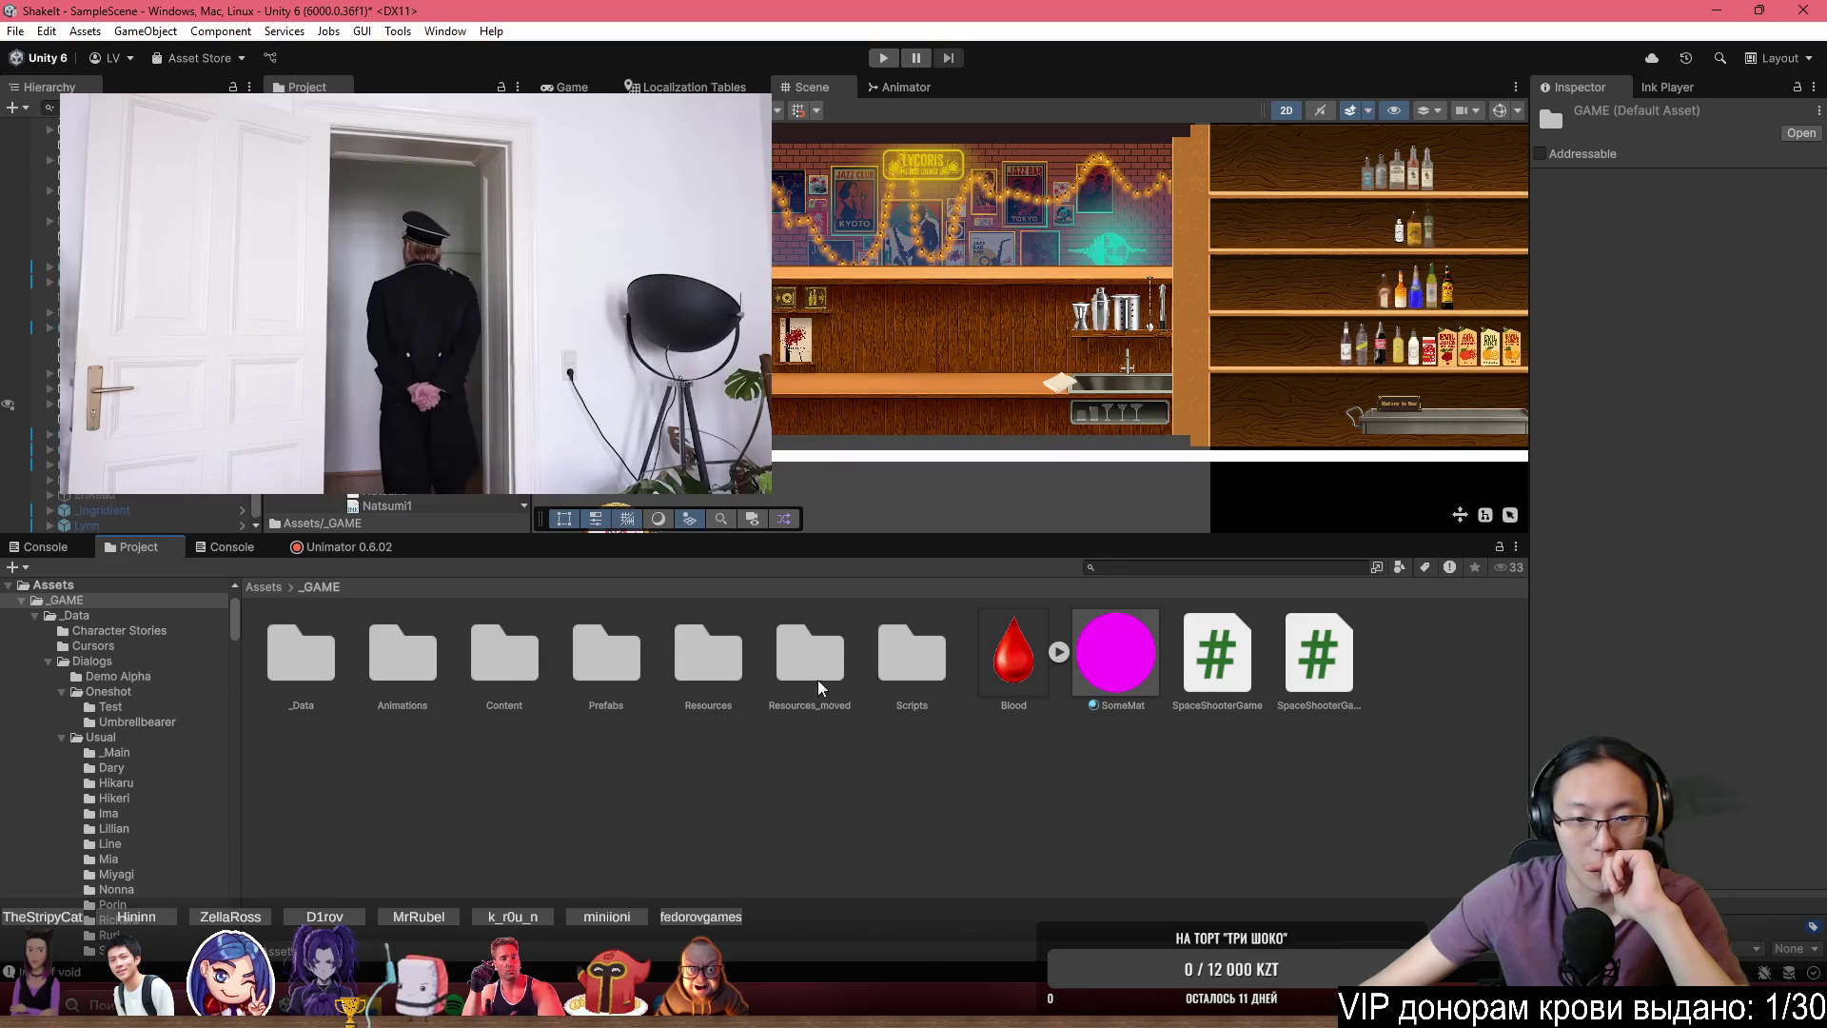
double_click(606, 670)
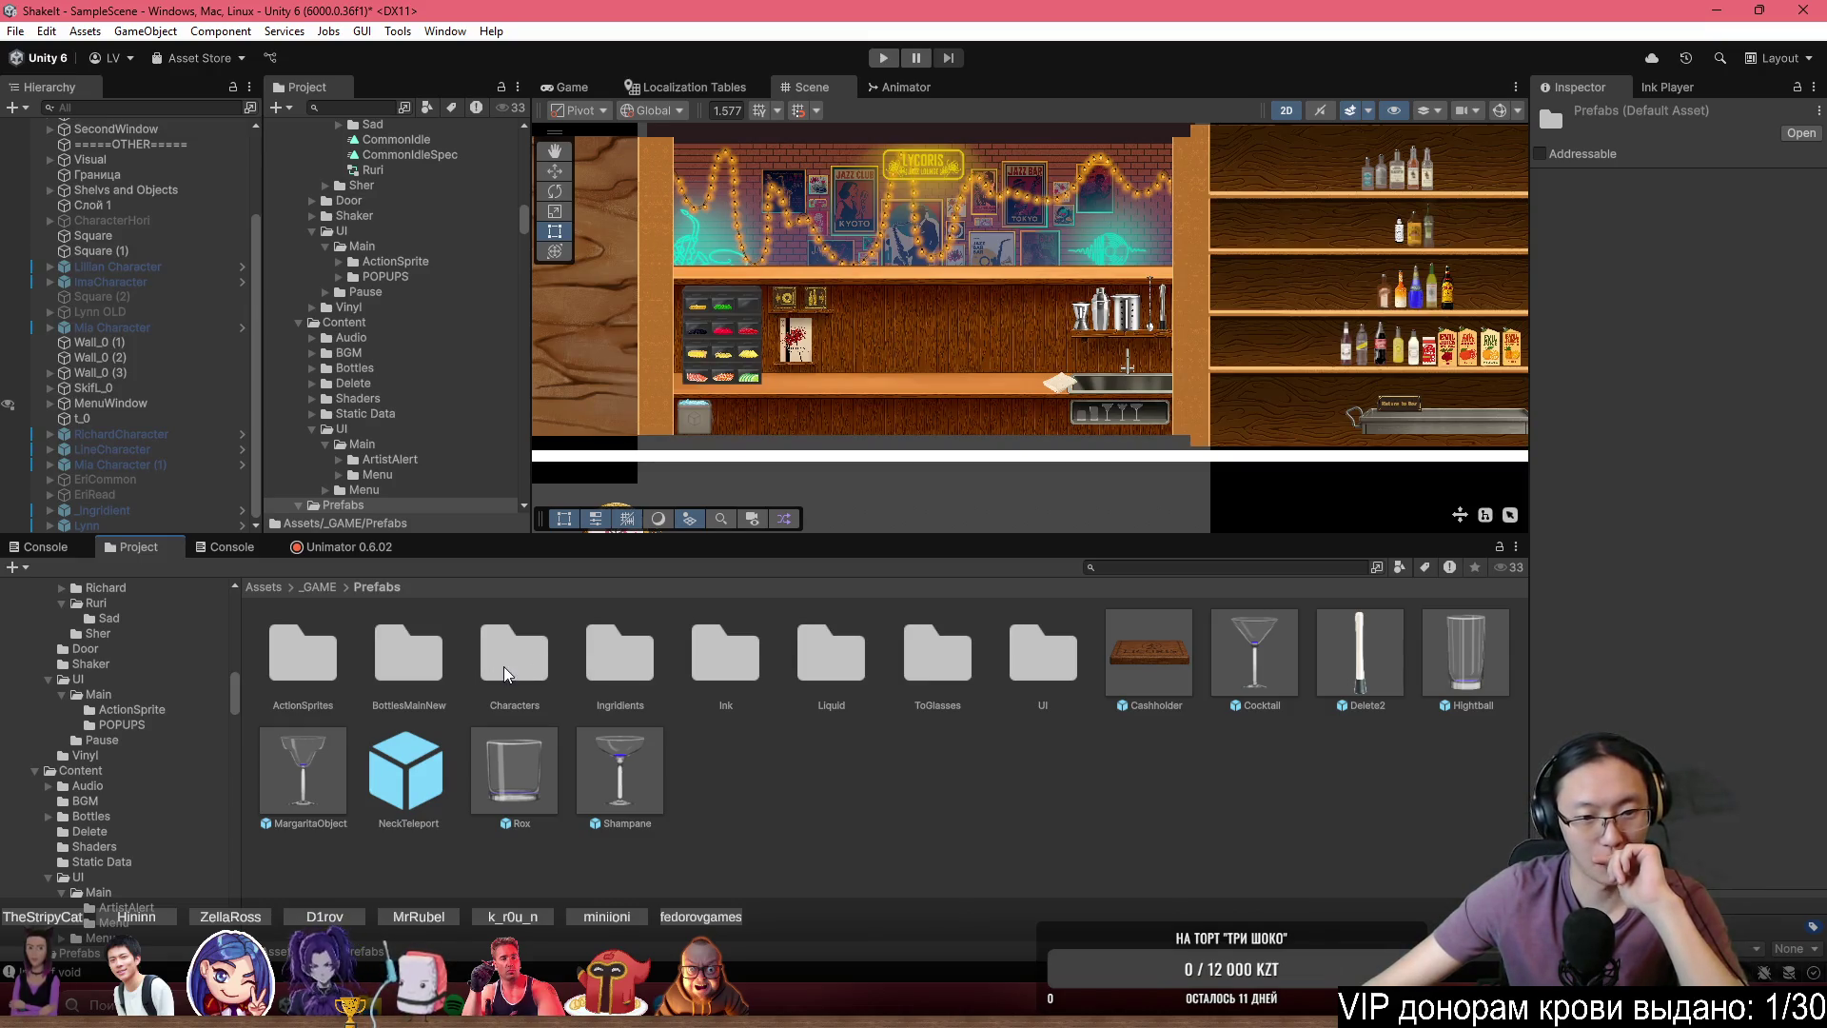
Inside Characters, create a folder named Kamiya and open it, then switch to another window
double_click(504, 666)
right_click(1195, 765)
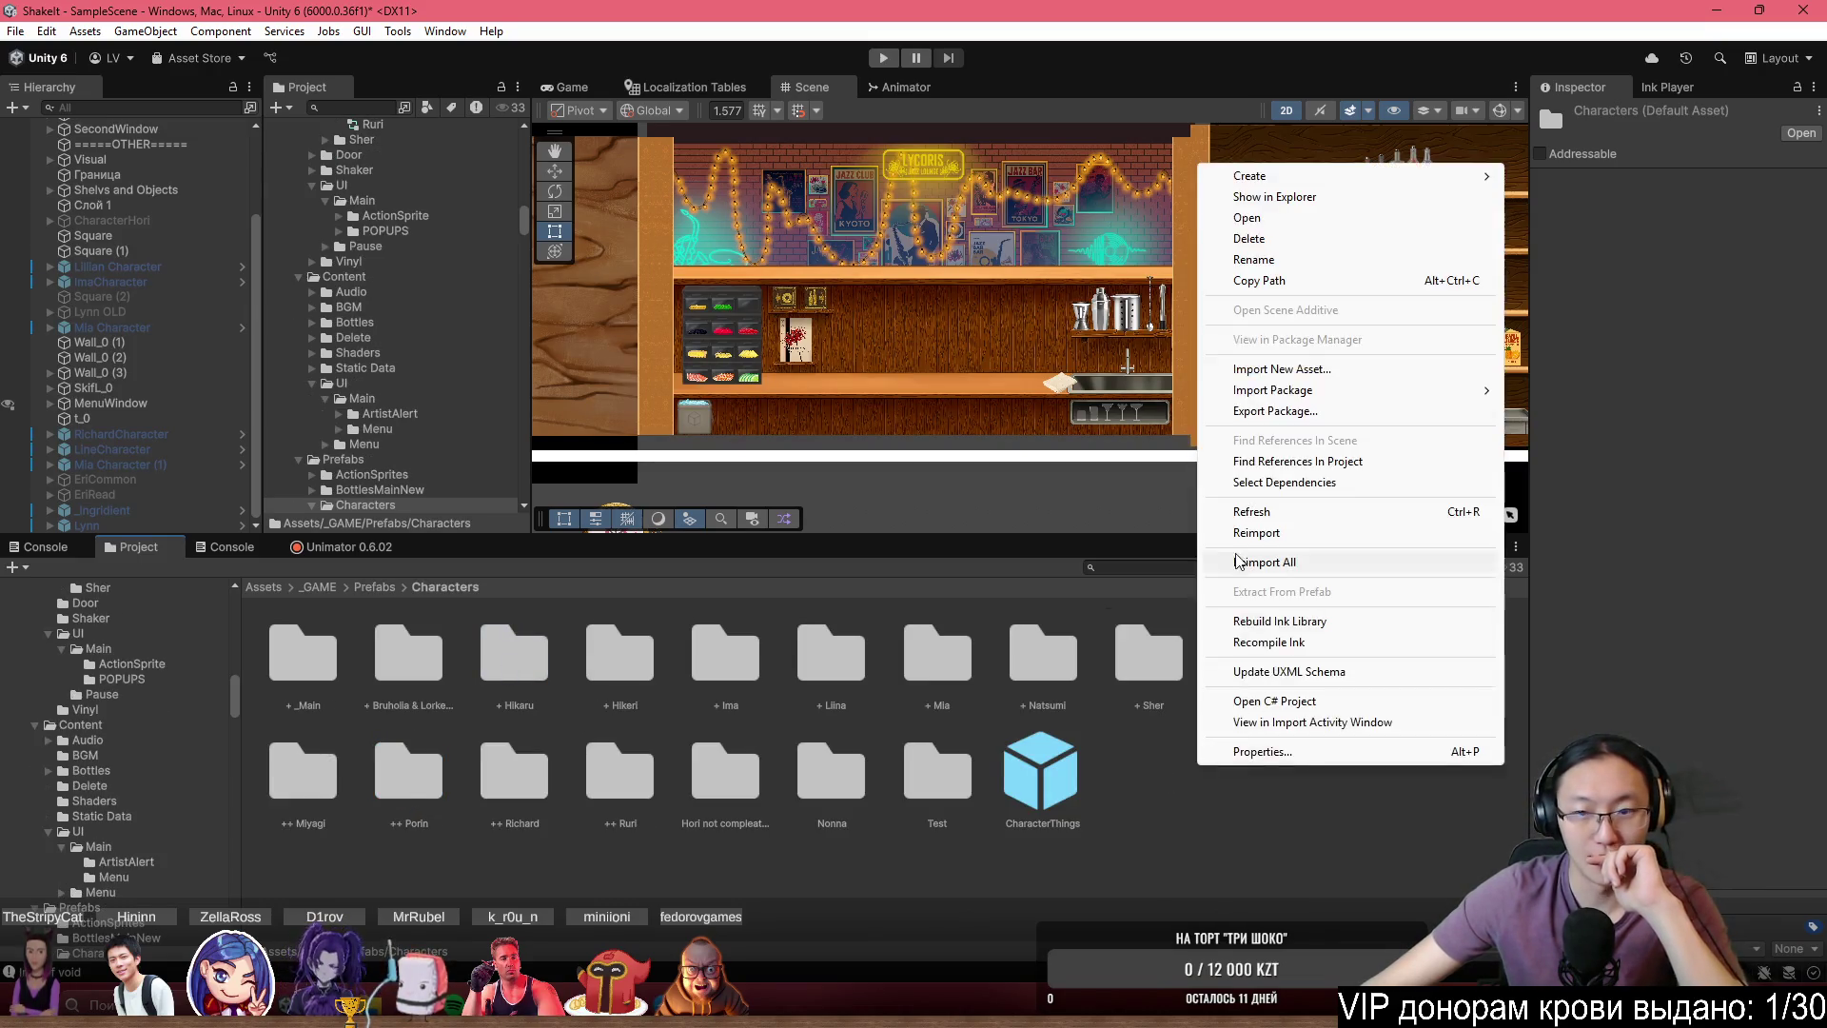
mouse_move(1351, 176)
left_click(1636, 179)
type("Kam")
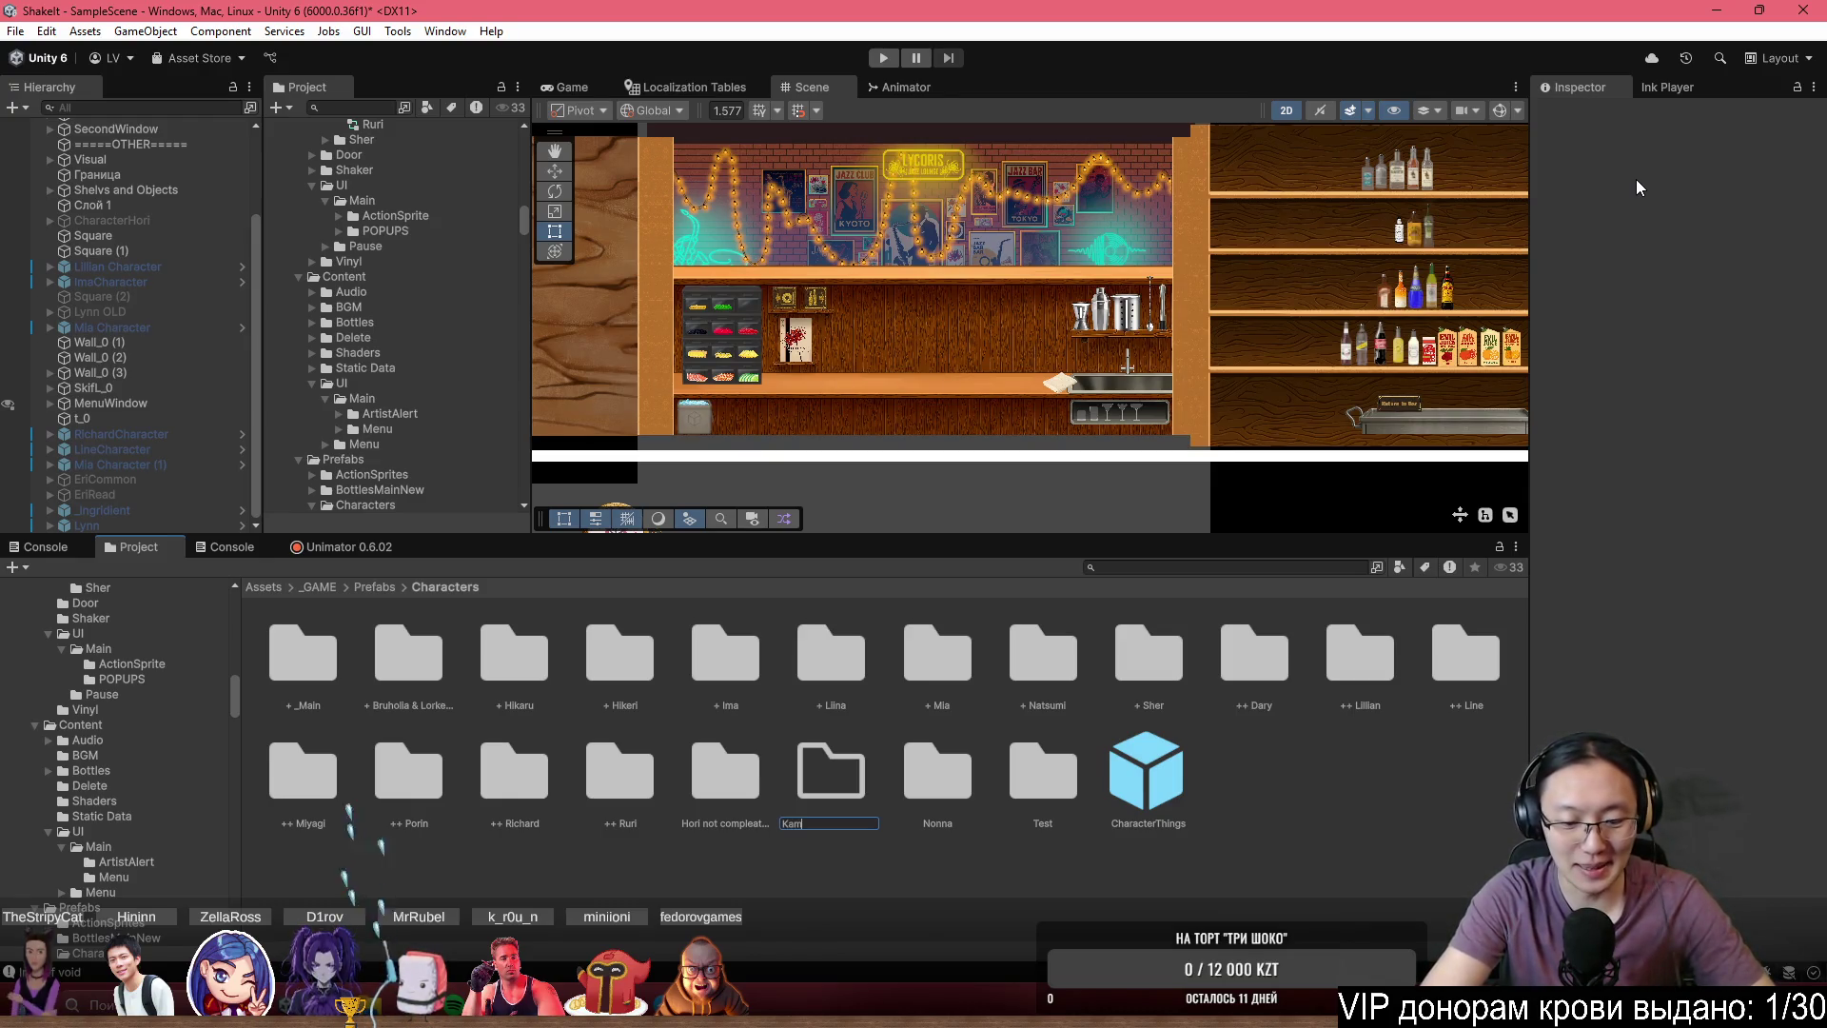
type("iya")
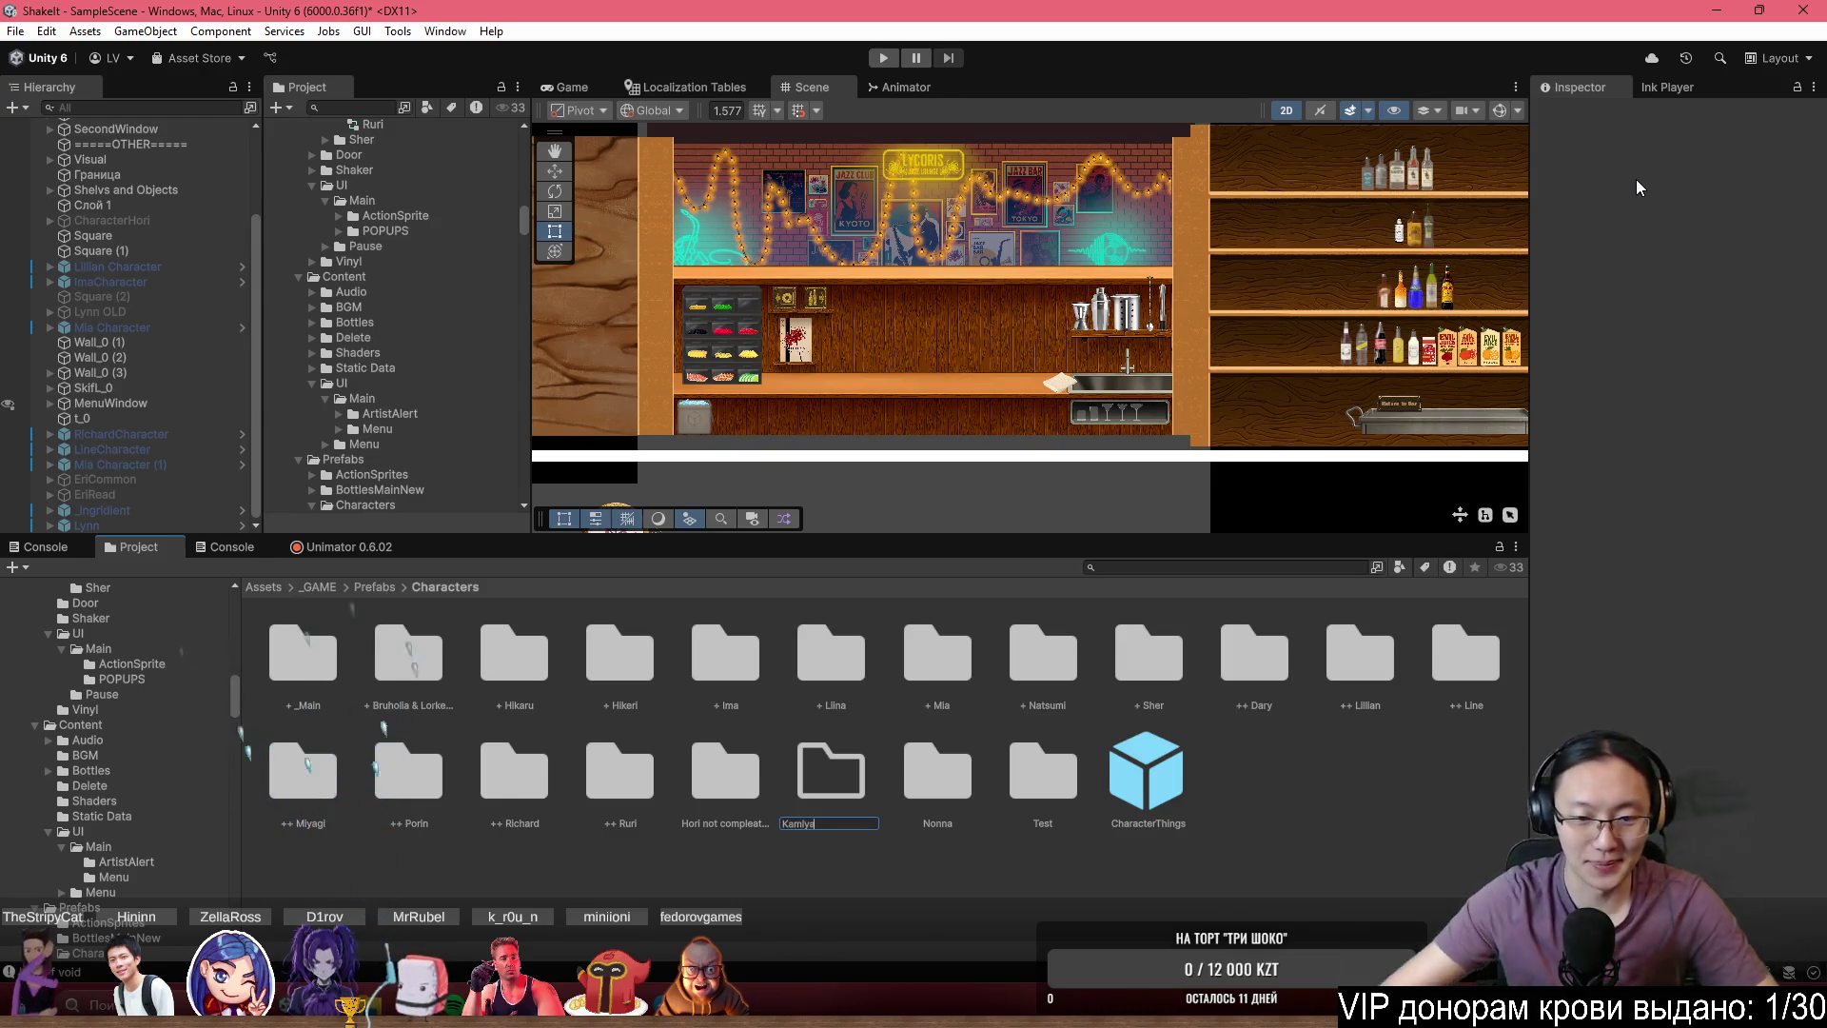
key("Return")
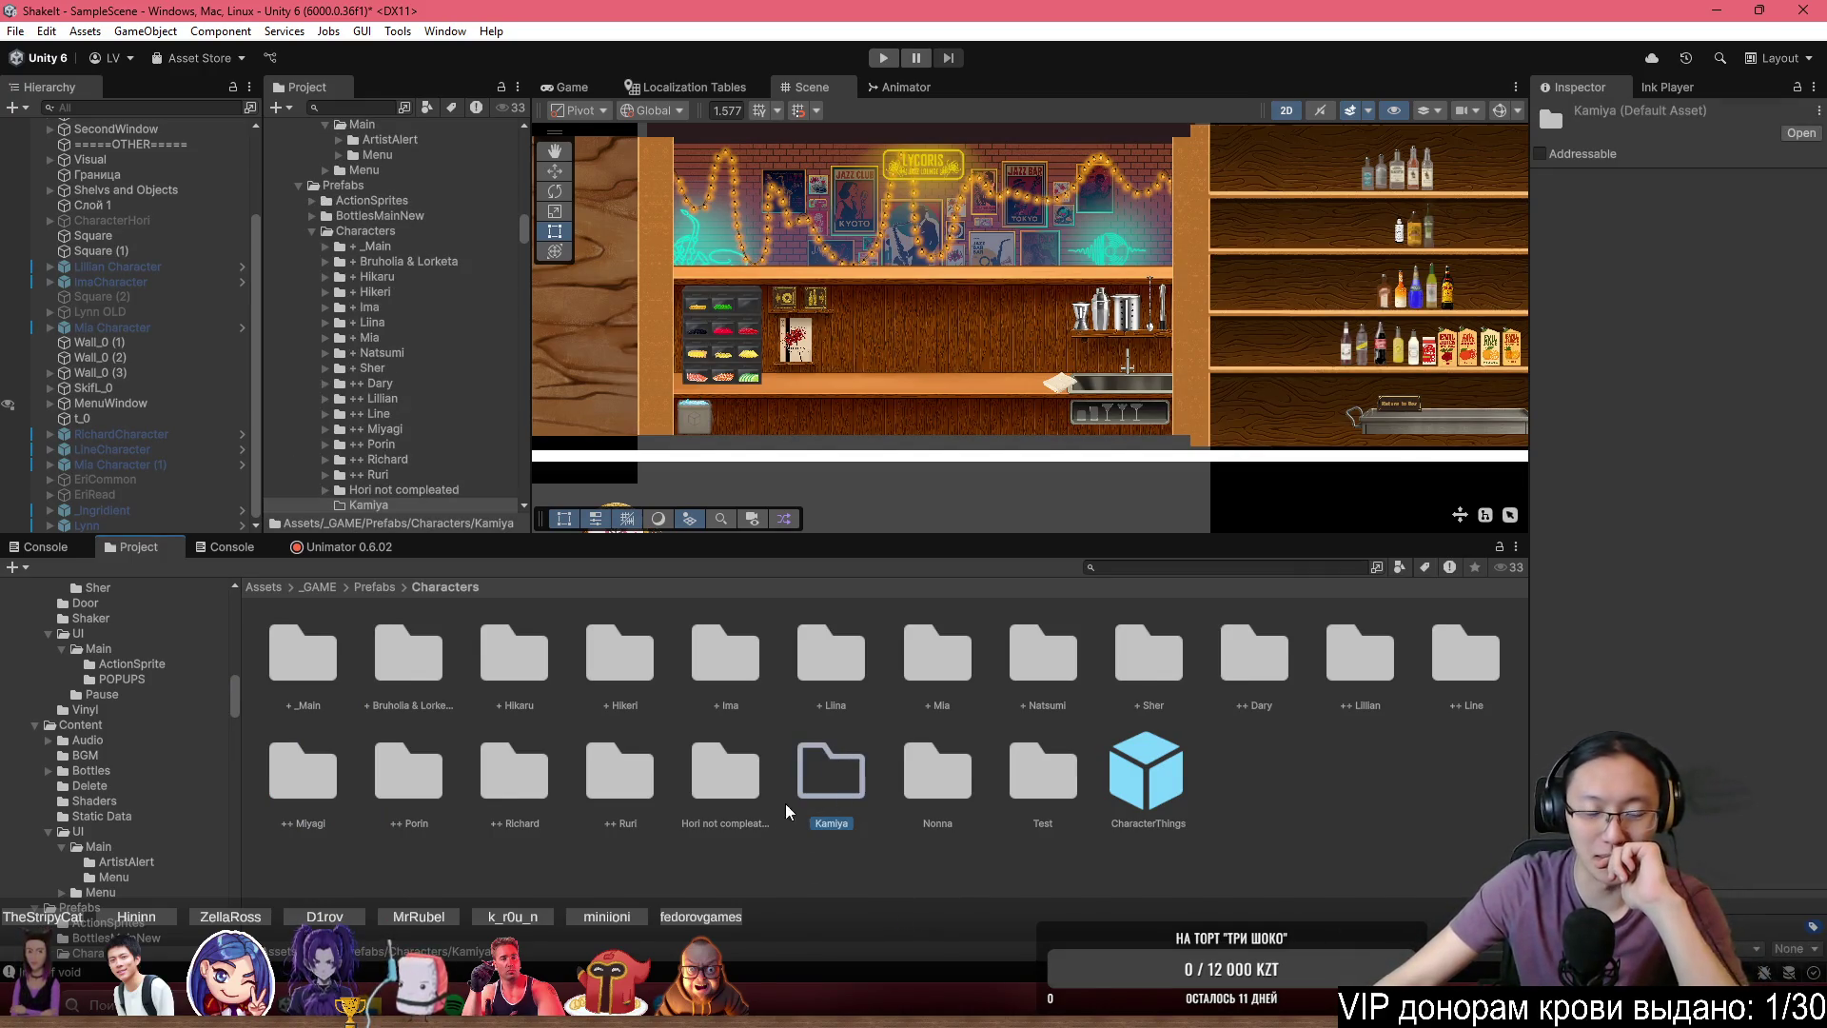
double_click(835, 786)
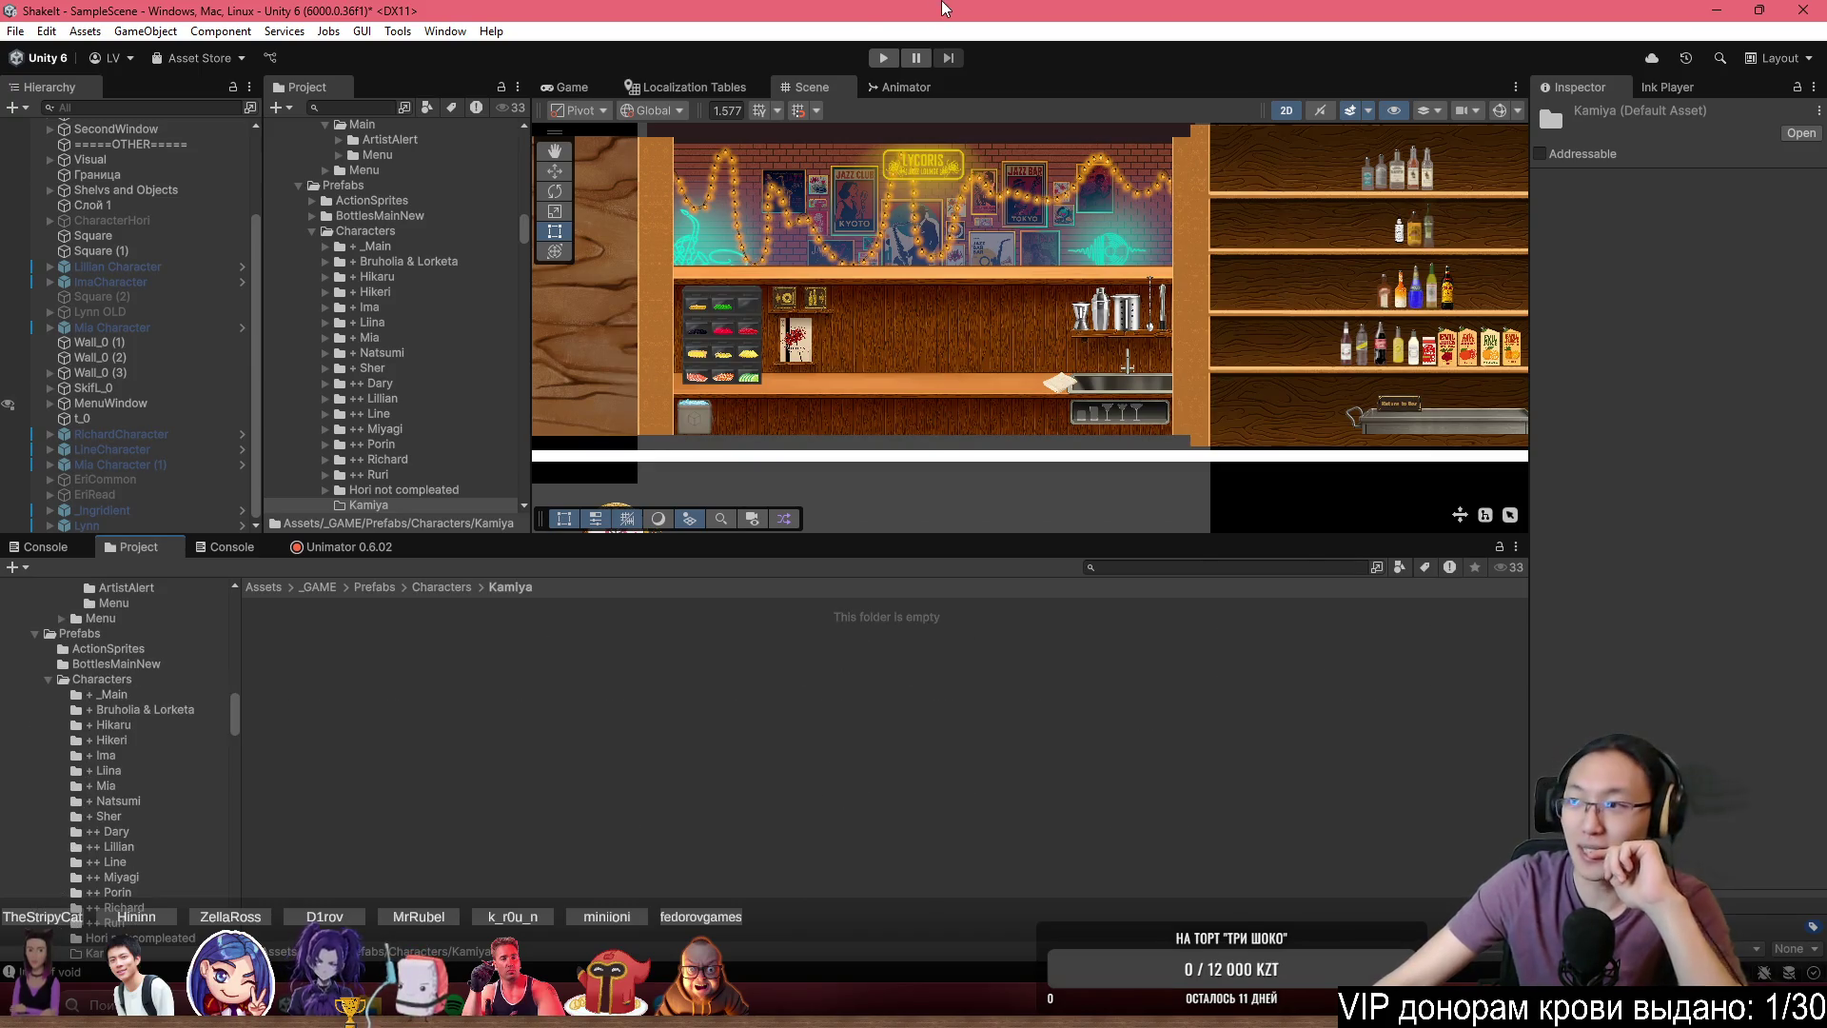
mouse_move(1168, 9)
left_mouse_down()
mouse_move(1168, 76)
mouse_move(1091, 23)
left_mouse_up()
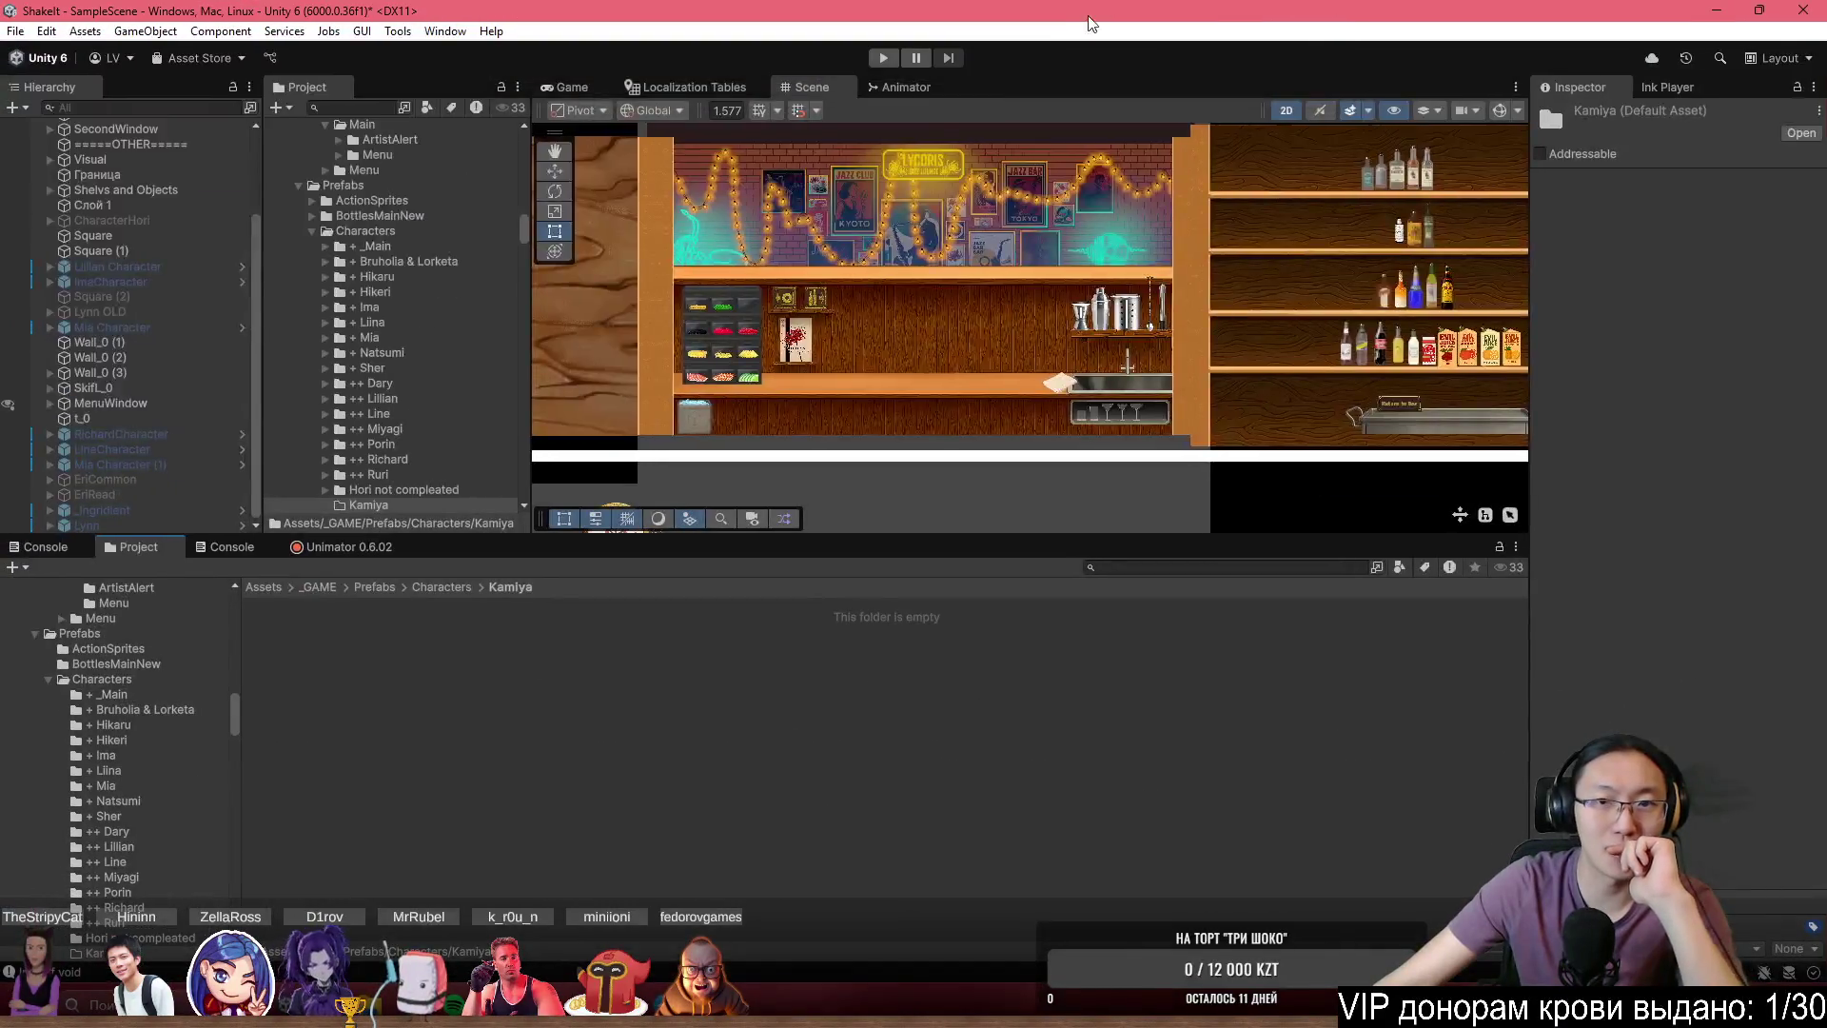
left_click(375, 1013)
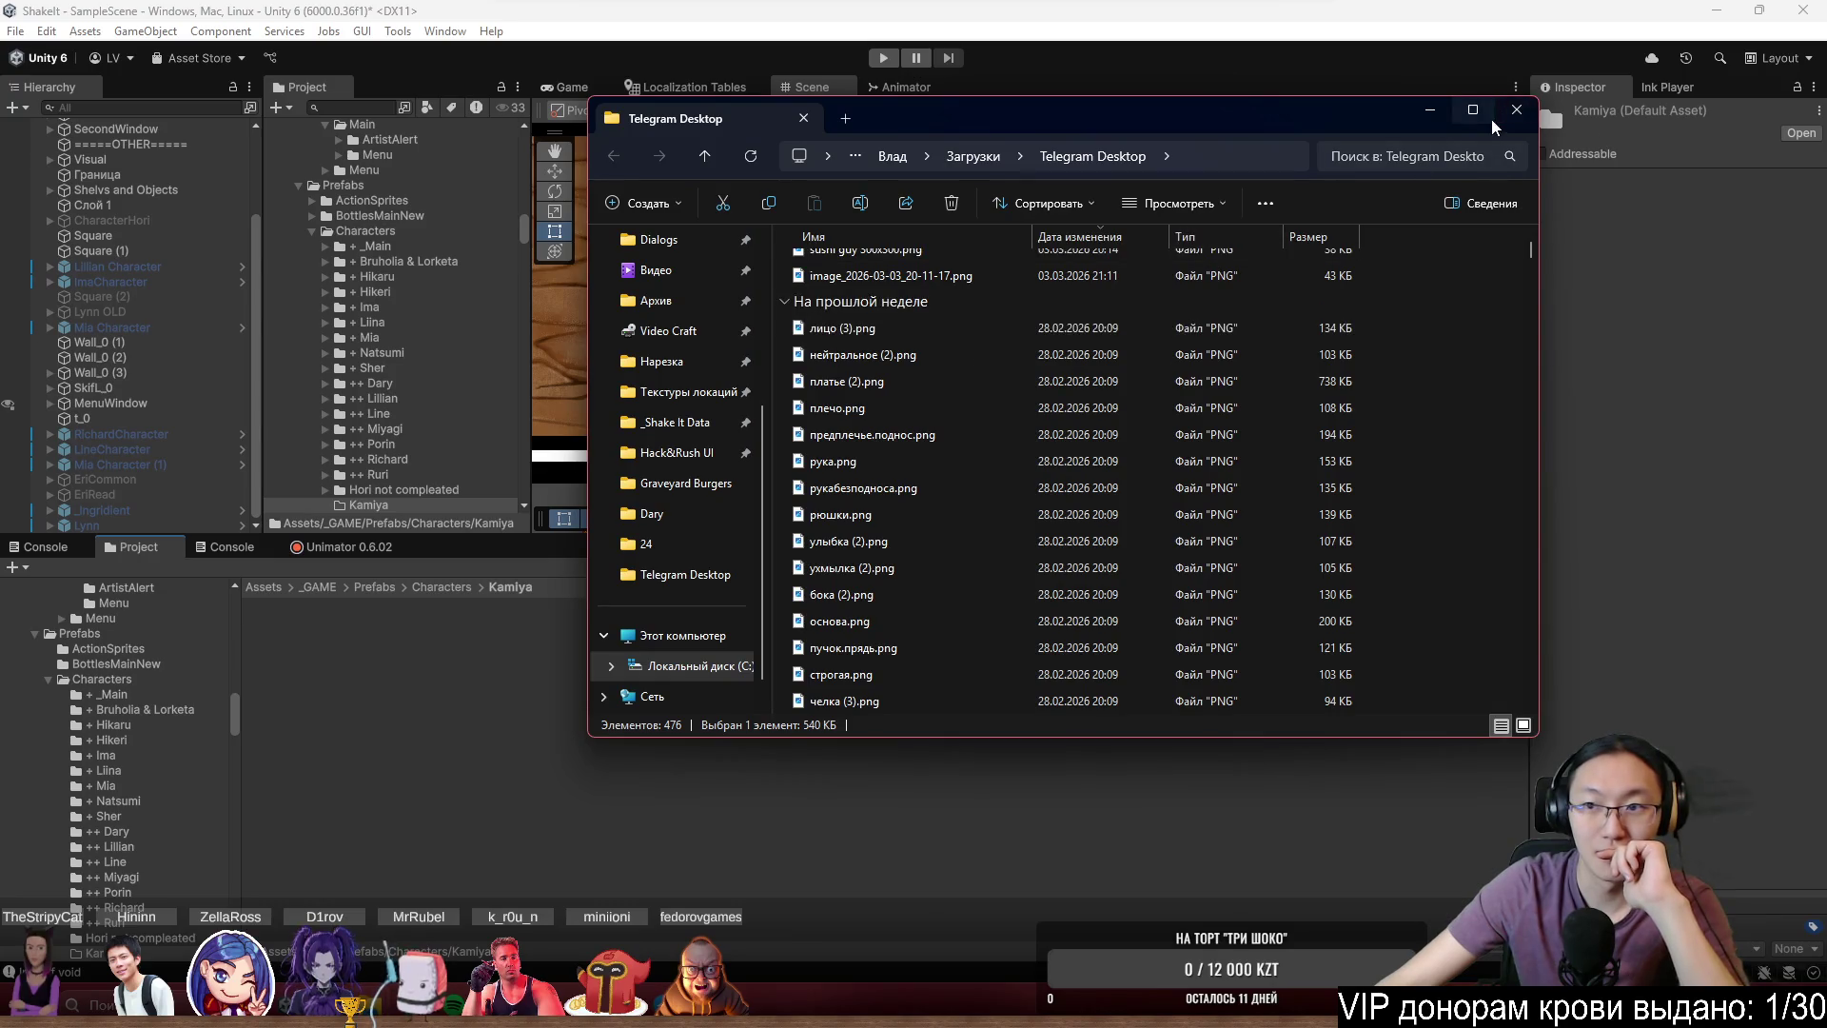
Close the Telegram Desktop Explorer window and drag Kamiya.psb and KamiyaTray.psb into Unity's Kamiya folder
left_click(1515, 109)
double_click(1236, 10)
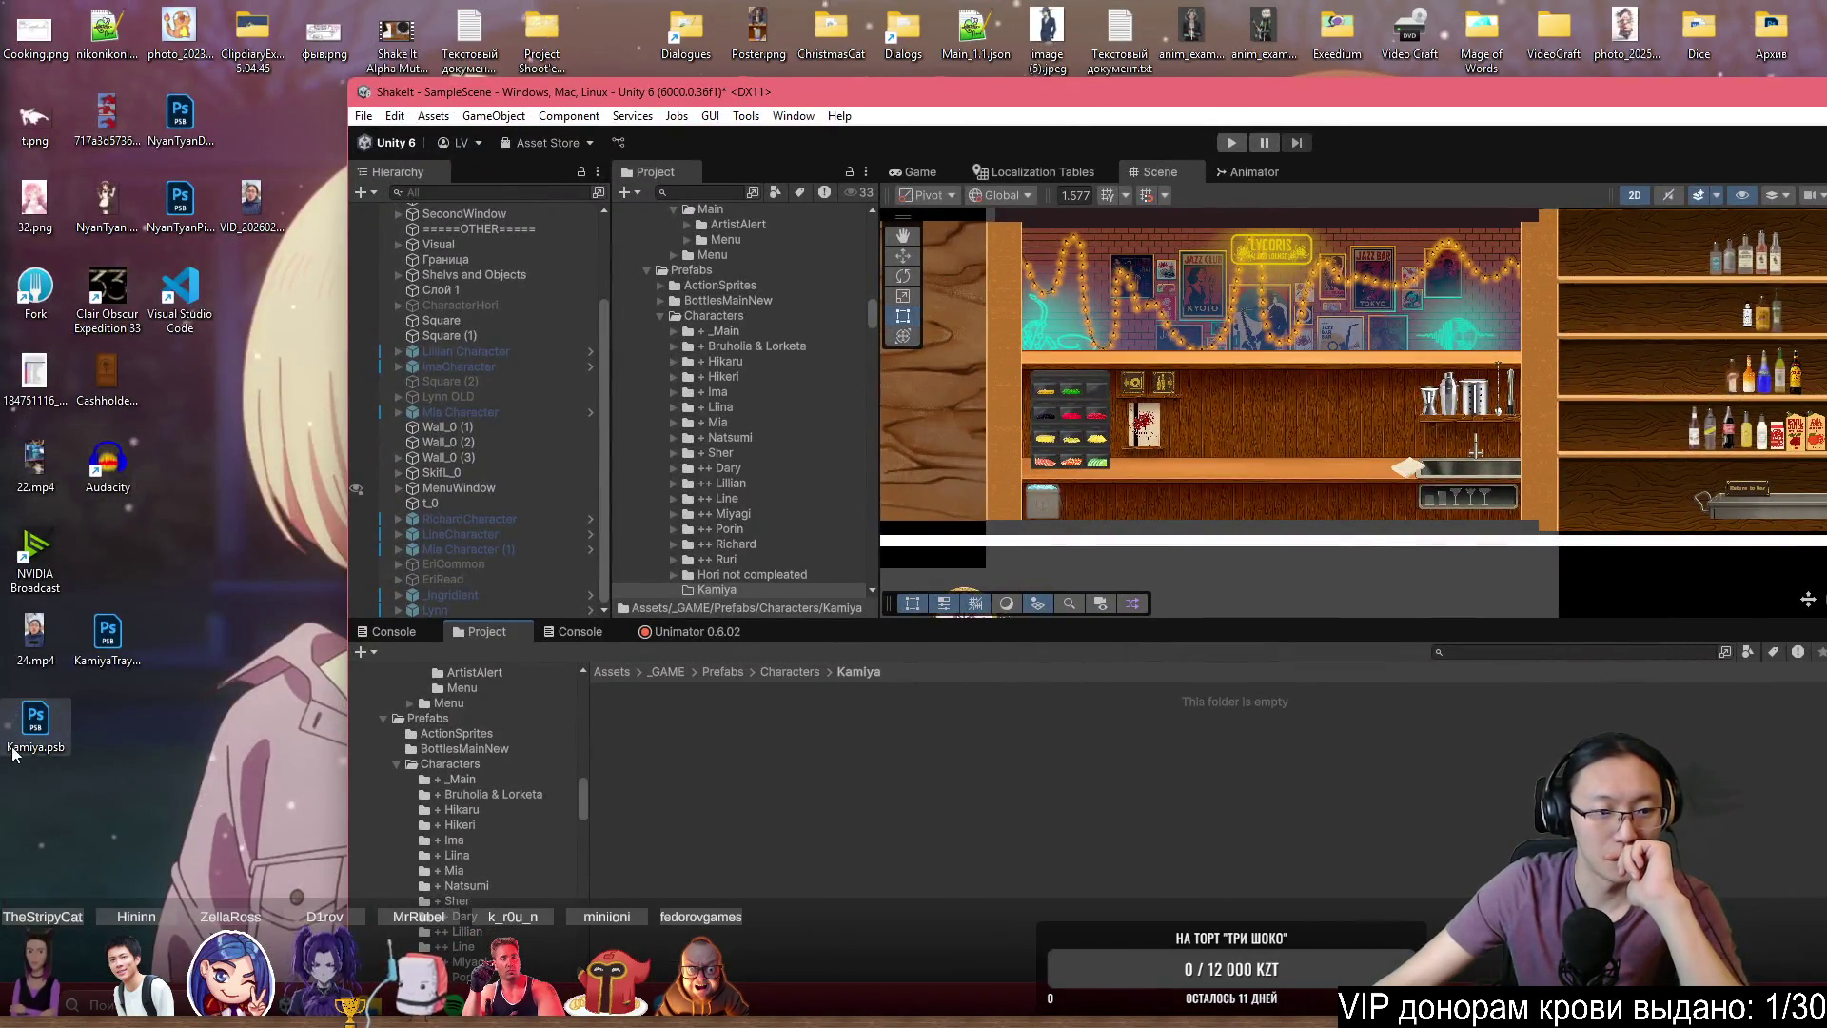
left_click_drag(13, 754, 91, 747)
mouse_move(181, 618)
left_mouse_down()
mouse_move(76, 752)
mouse_move(781, 778)
left_mouse_up()
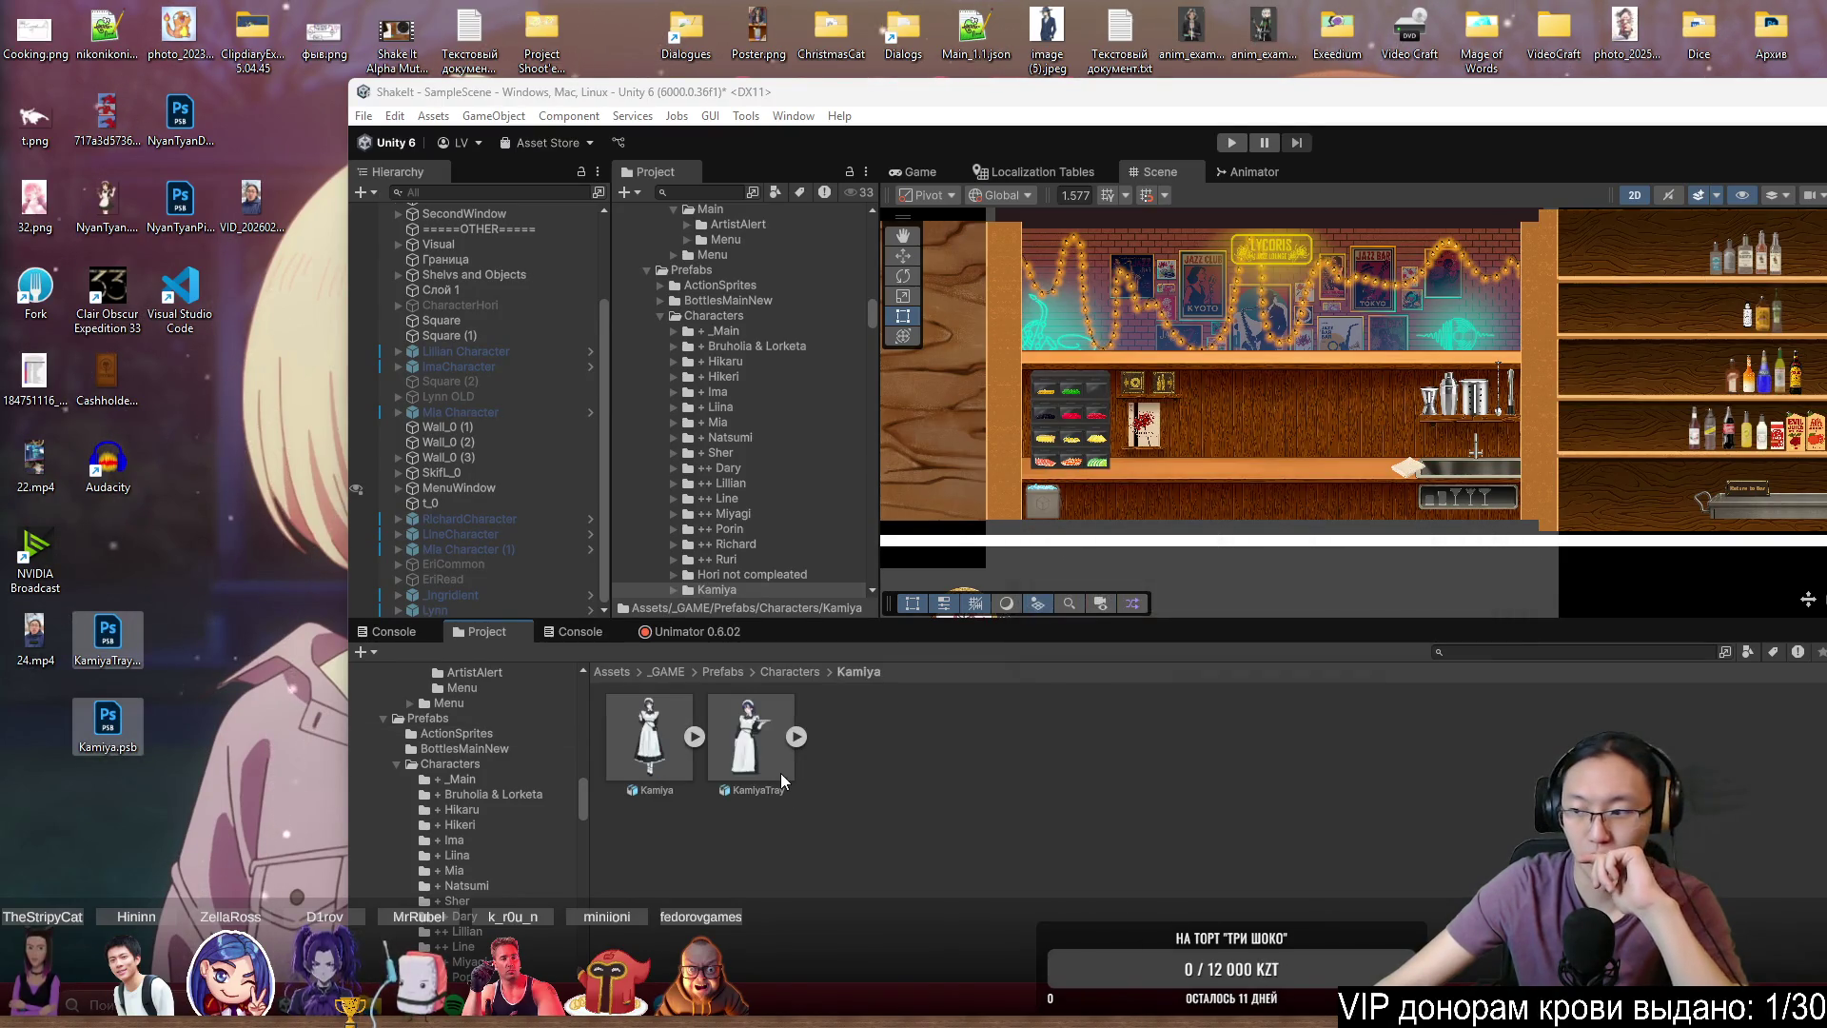
double_click(1036, 101)
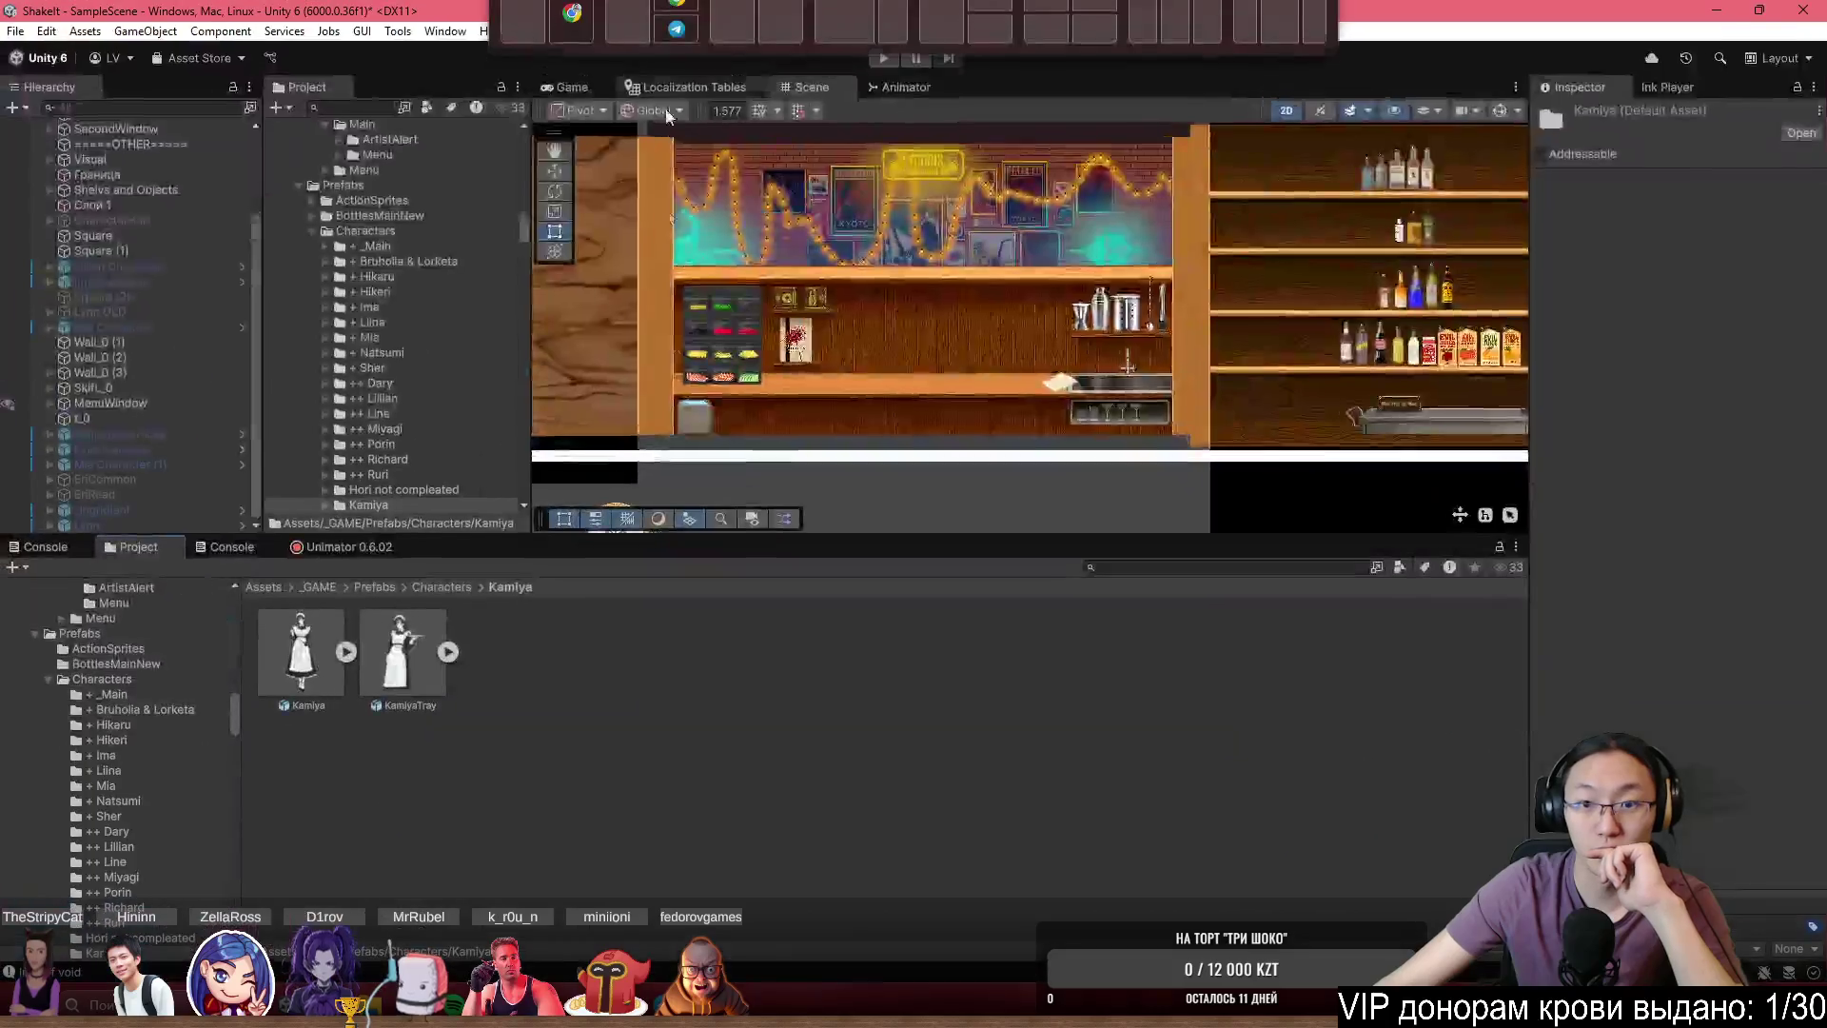
Drop the Kamiya character into the bar scene and return to the Characters folder
mouse_move(305, 666)
left_mouse_down()
mouse_move(816, 374)
mouse_move(951, 444)
left_mouse_up()
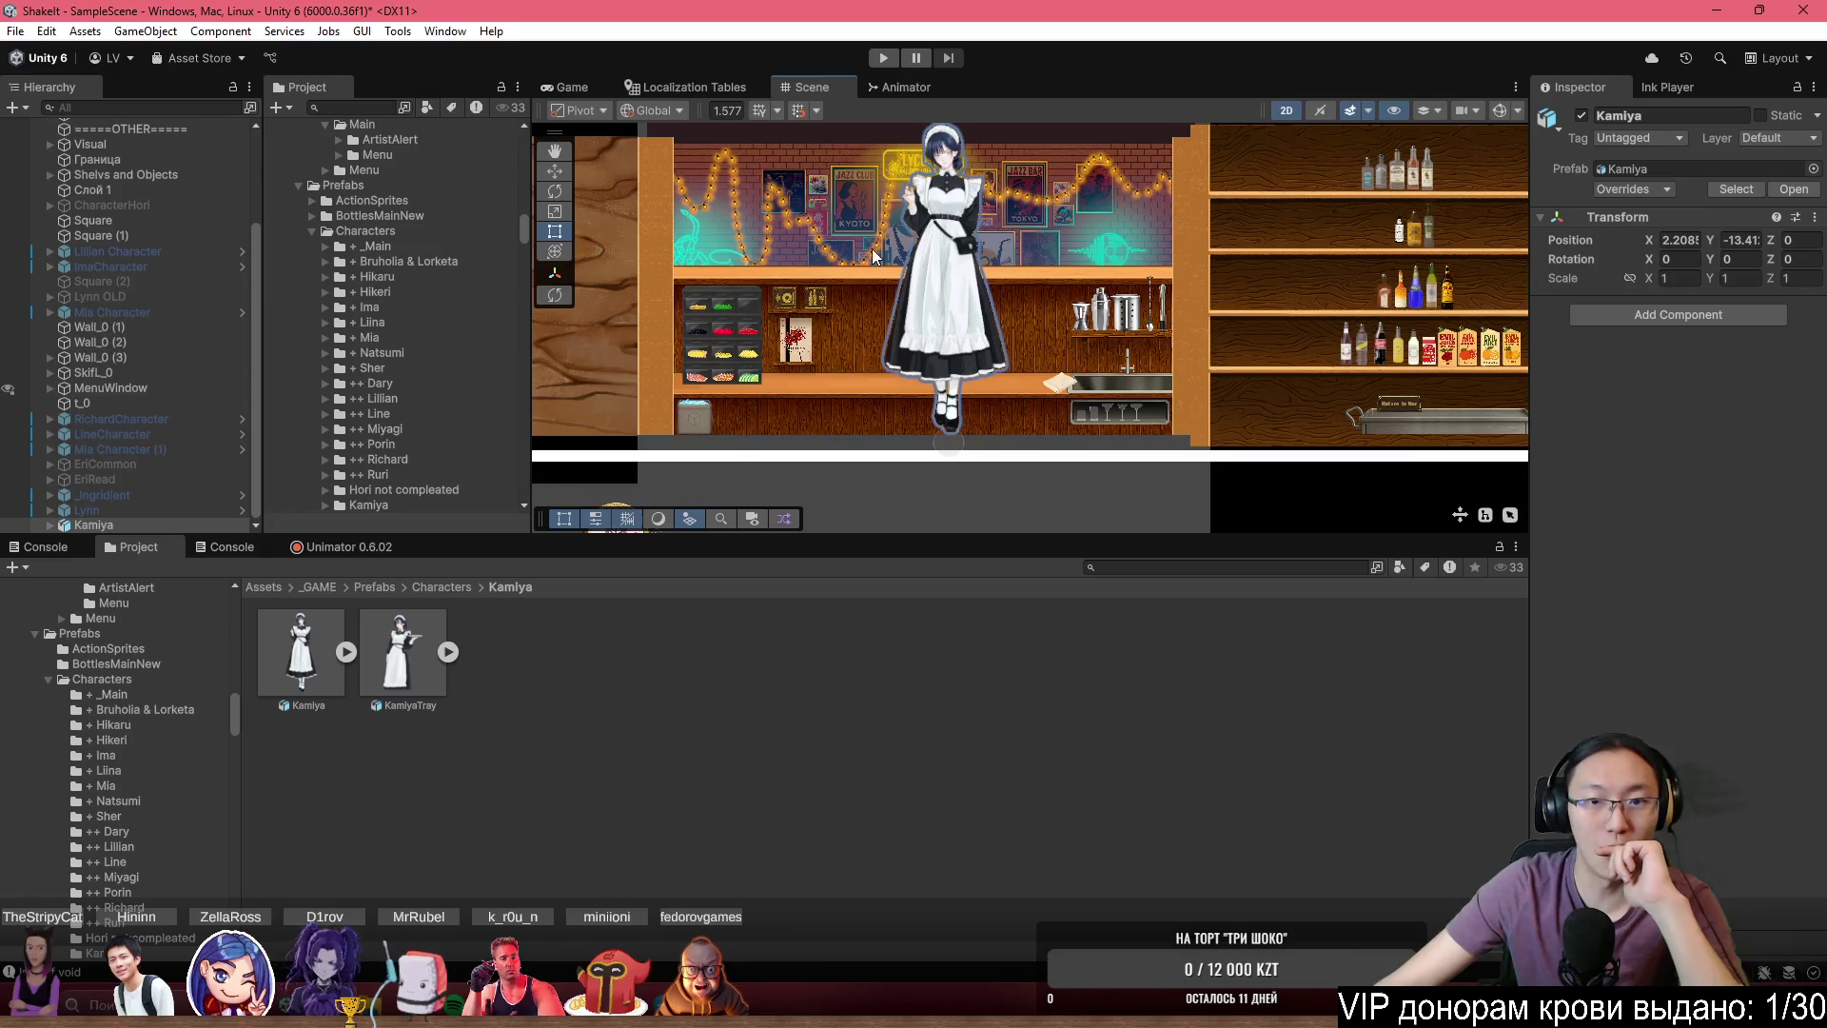
scroll(910, 205, "up", 5)
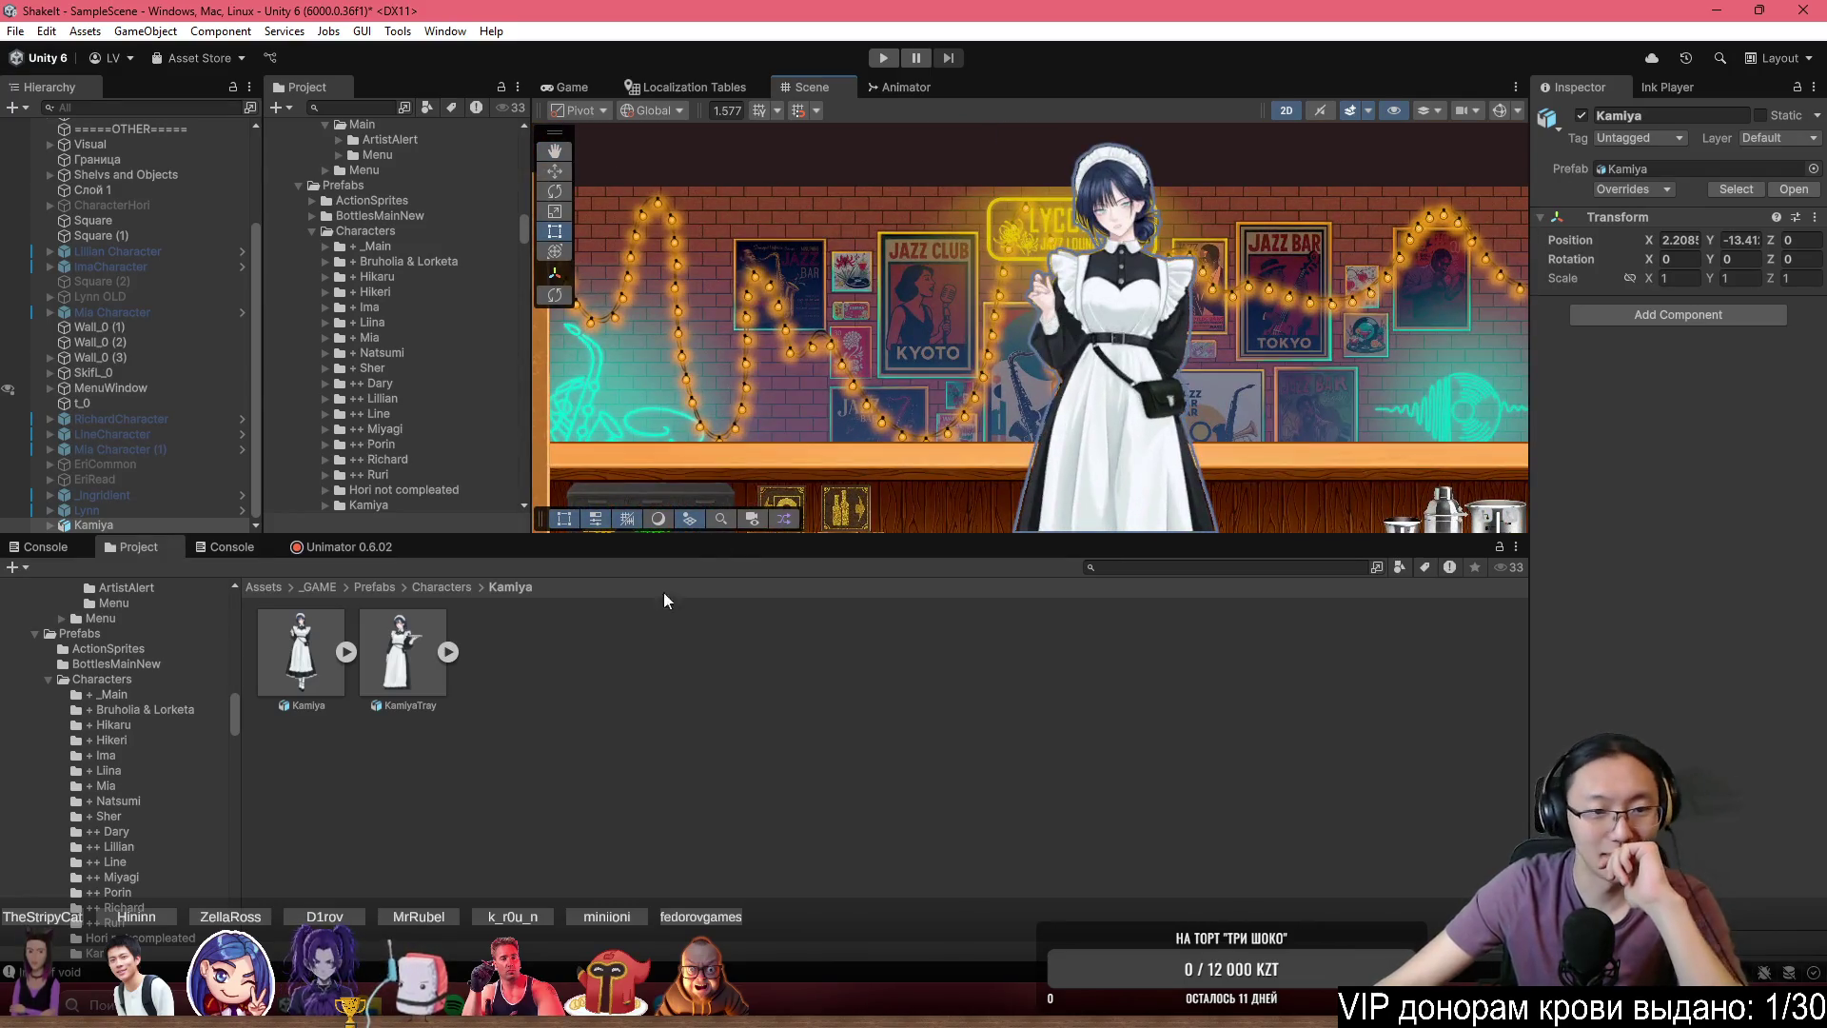
left_click(442, 587)
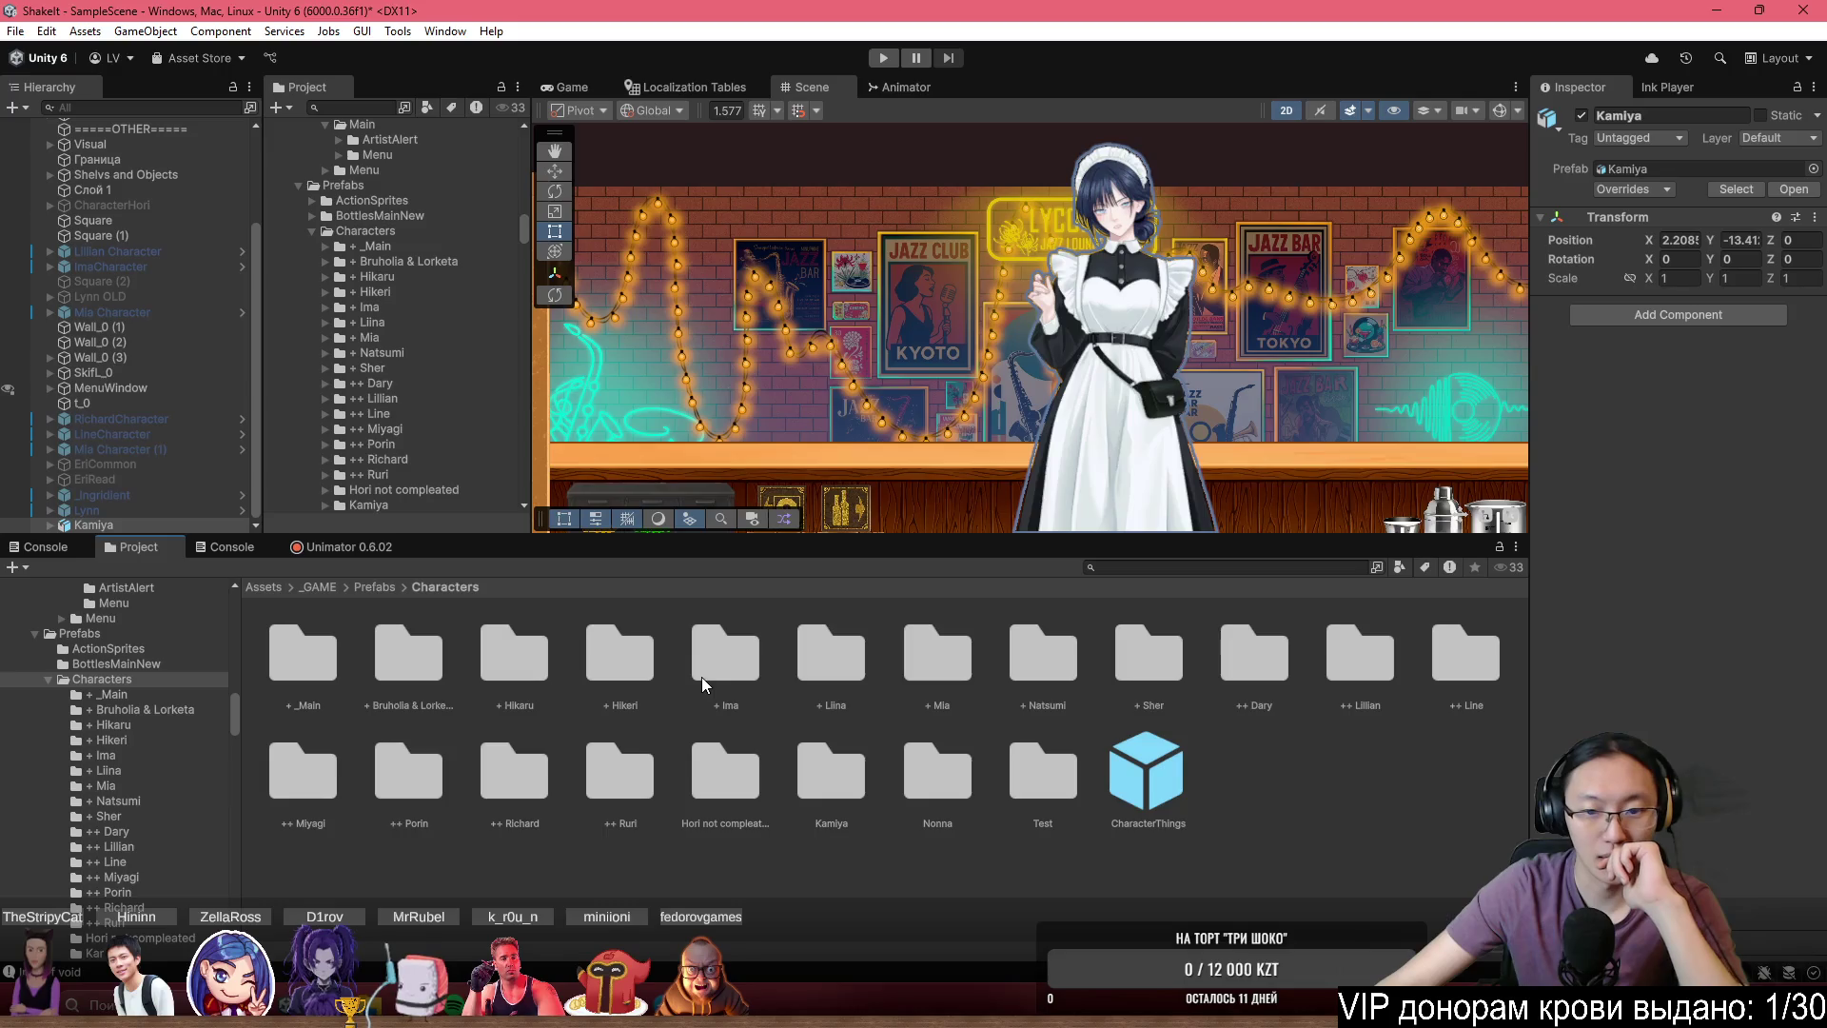
Go up to _GAME, look inside Resources, then open the Prefabs folder
left_click(319, 587)
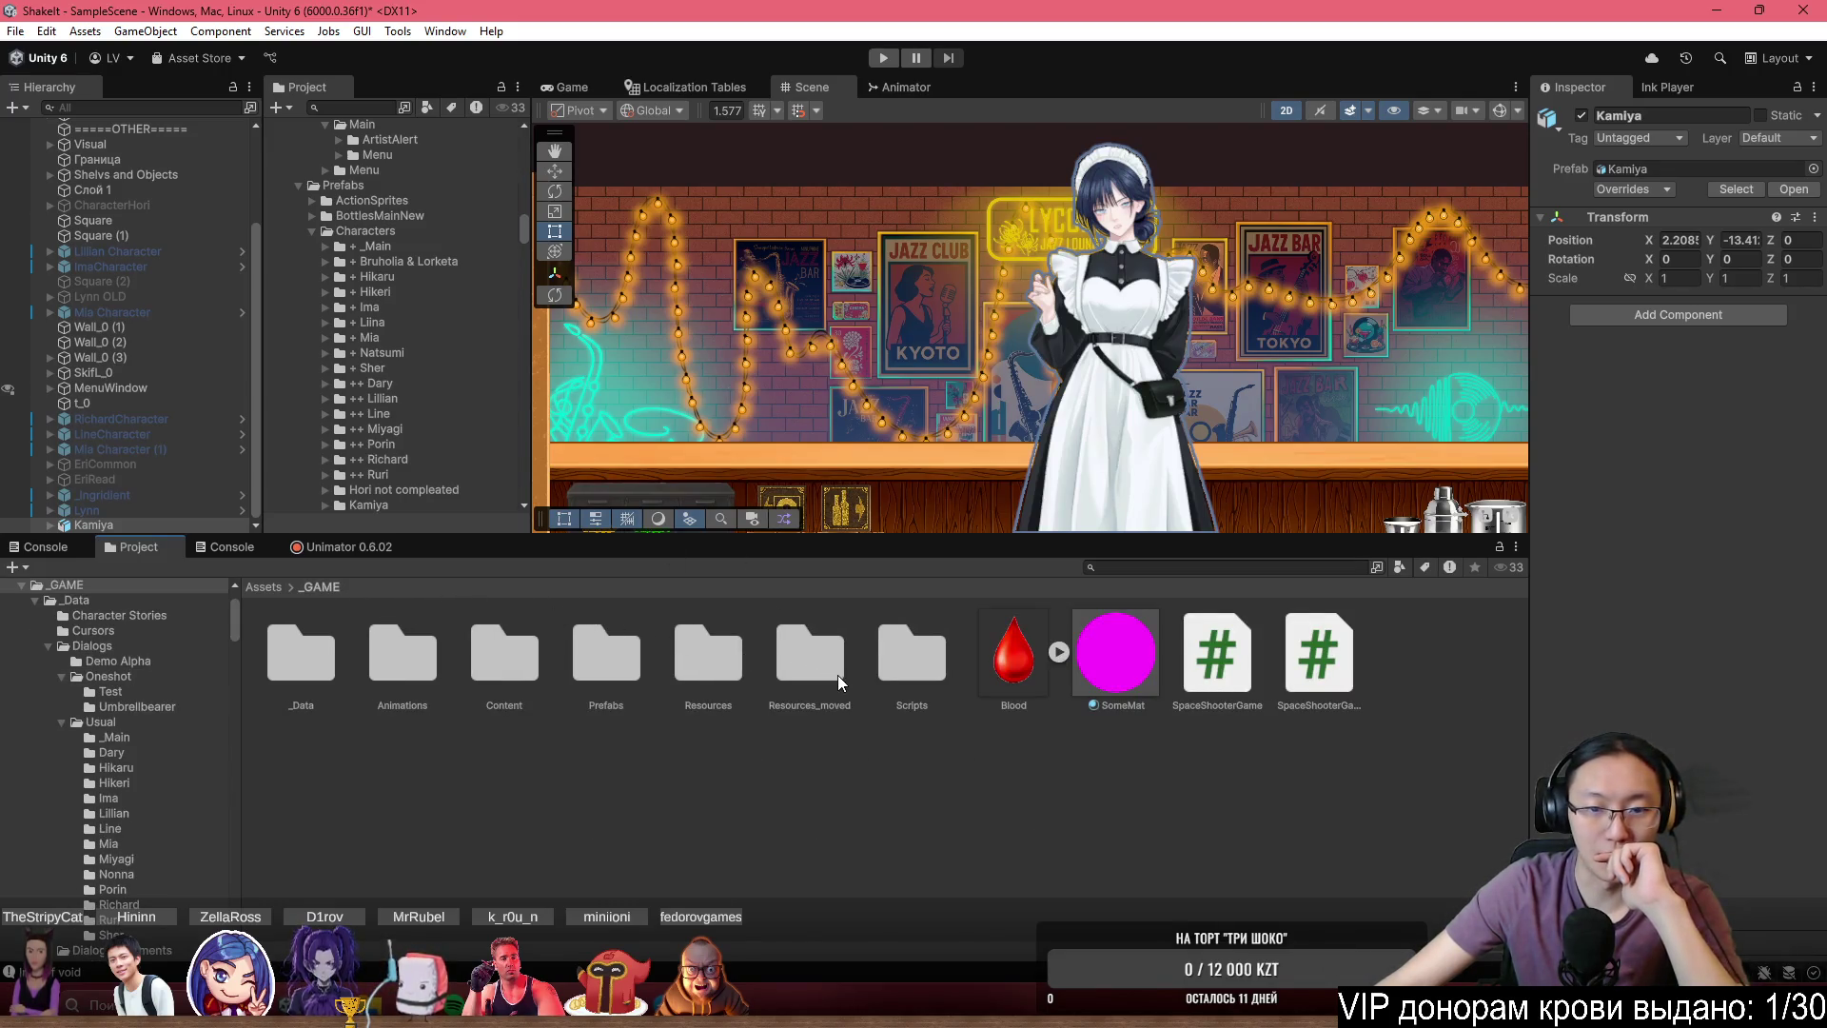
double_click(679, 670)
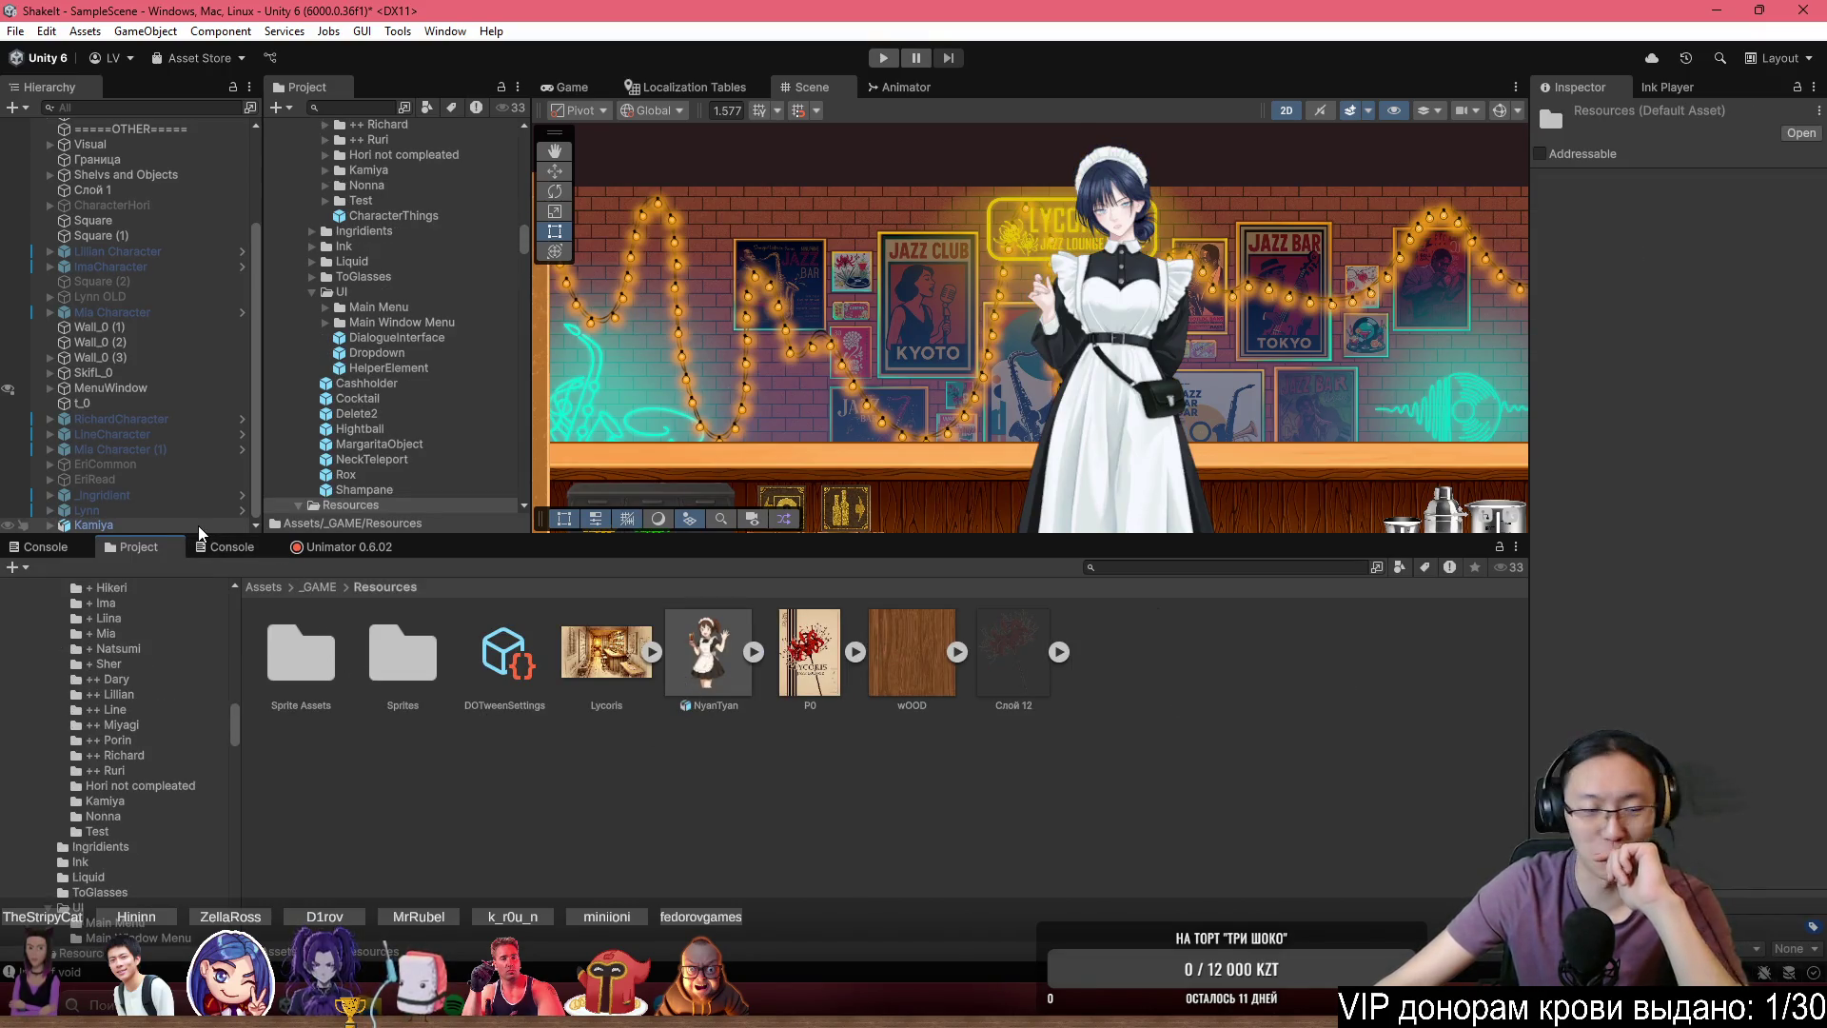
left_click(319, 587)
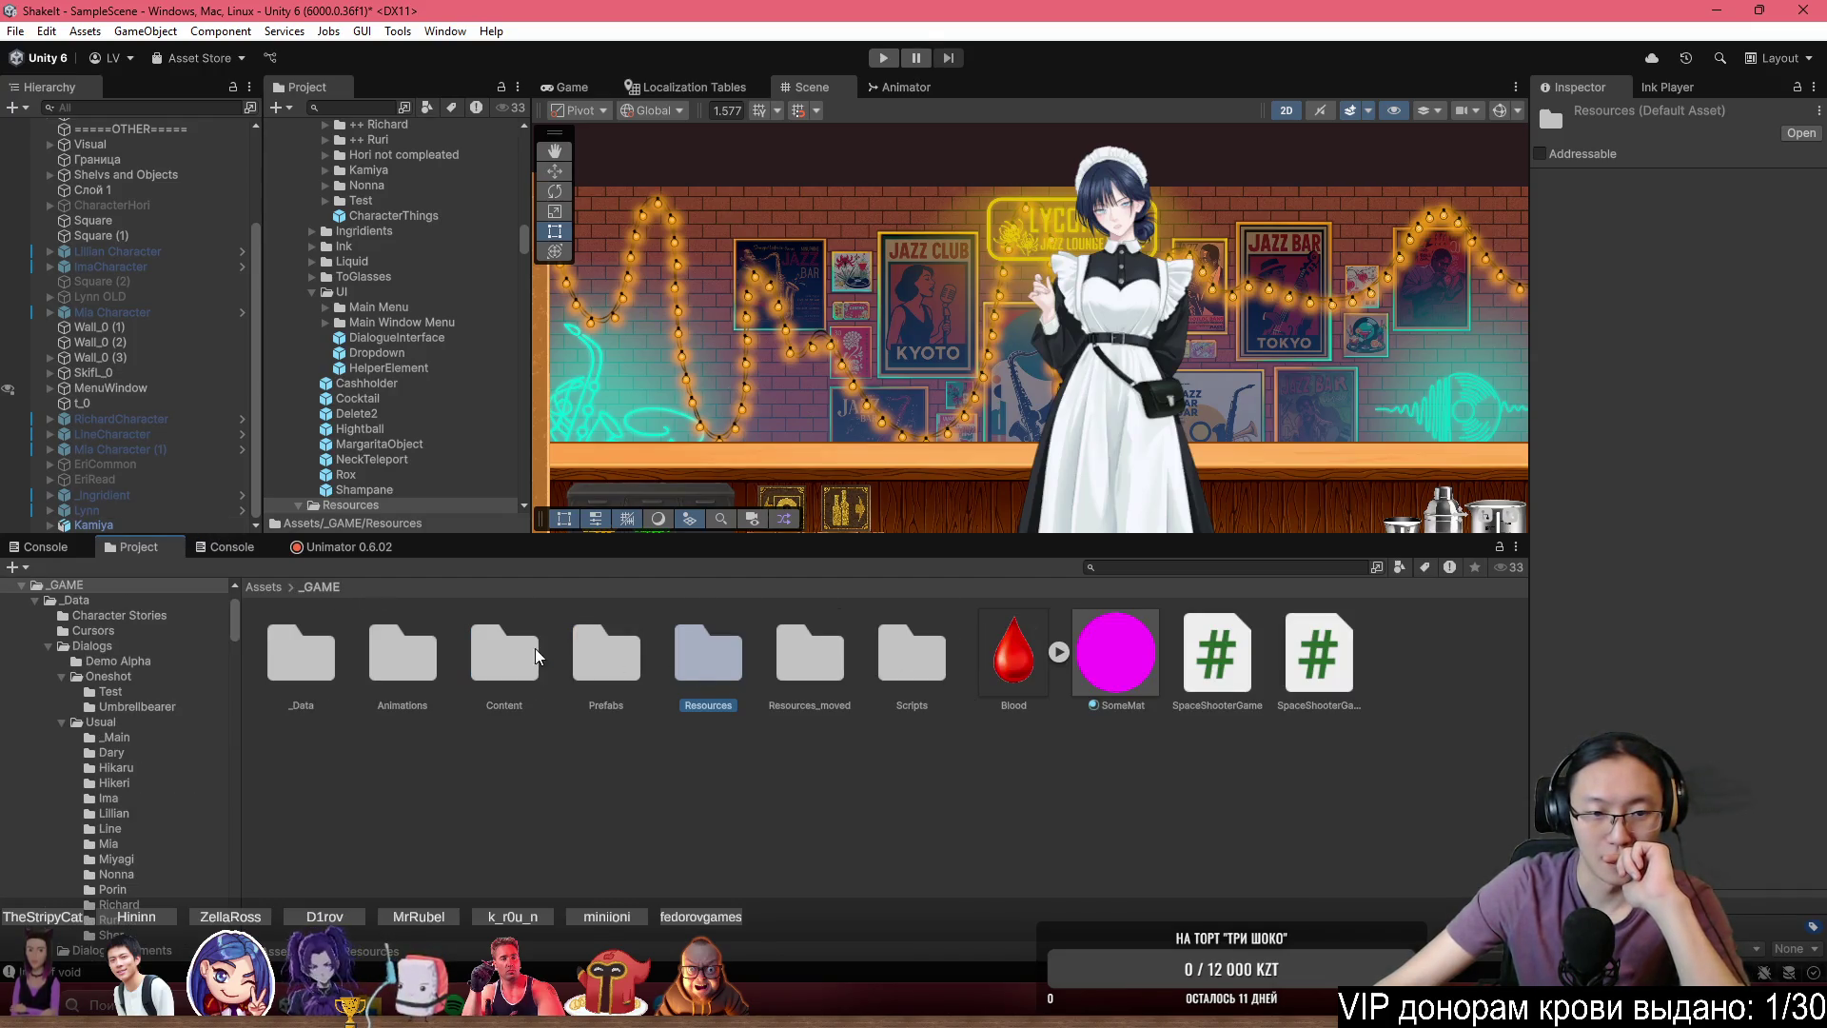
double_click(584, 643)
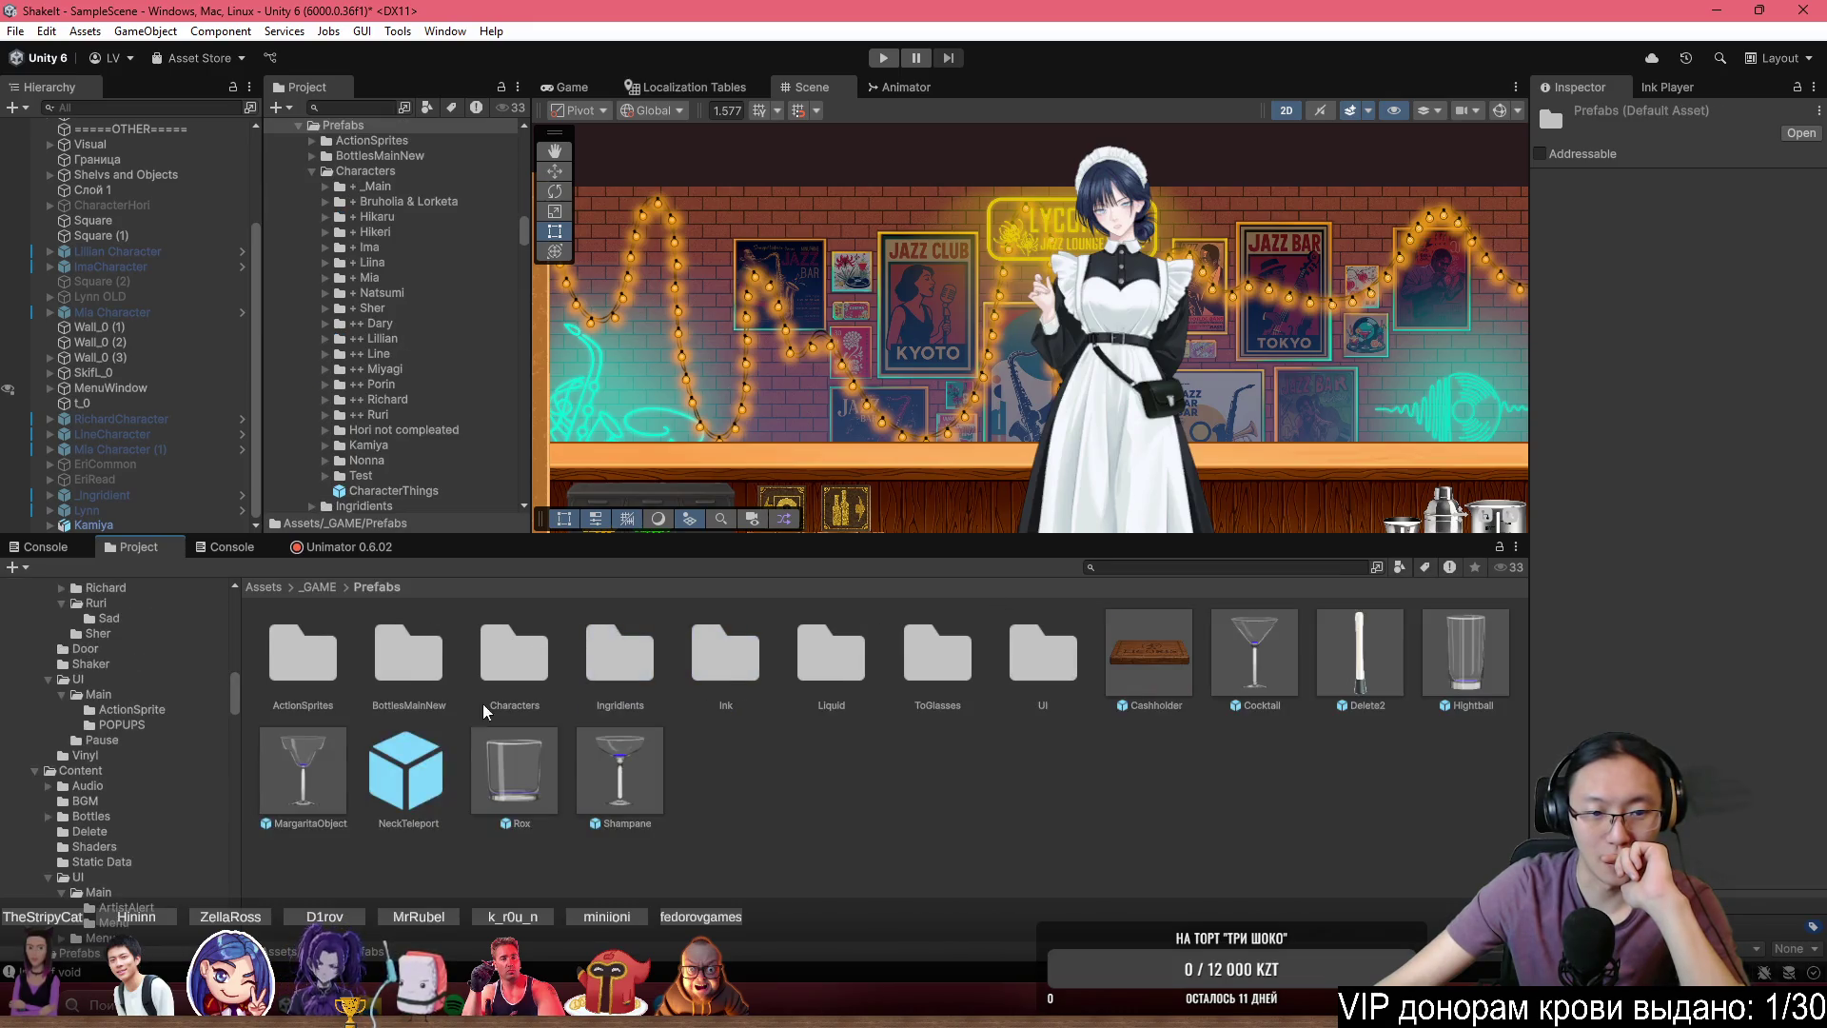
Place the Lynn prefab from Characters/+ _Main in the bar scene with Position Y 0
double_click(487, 657)
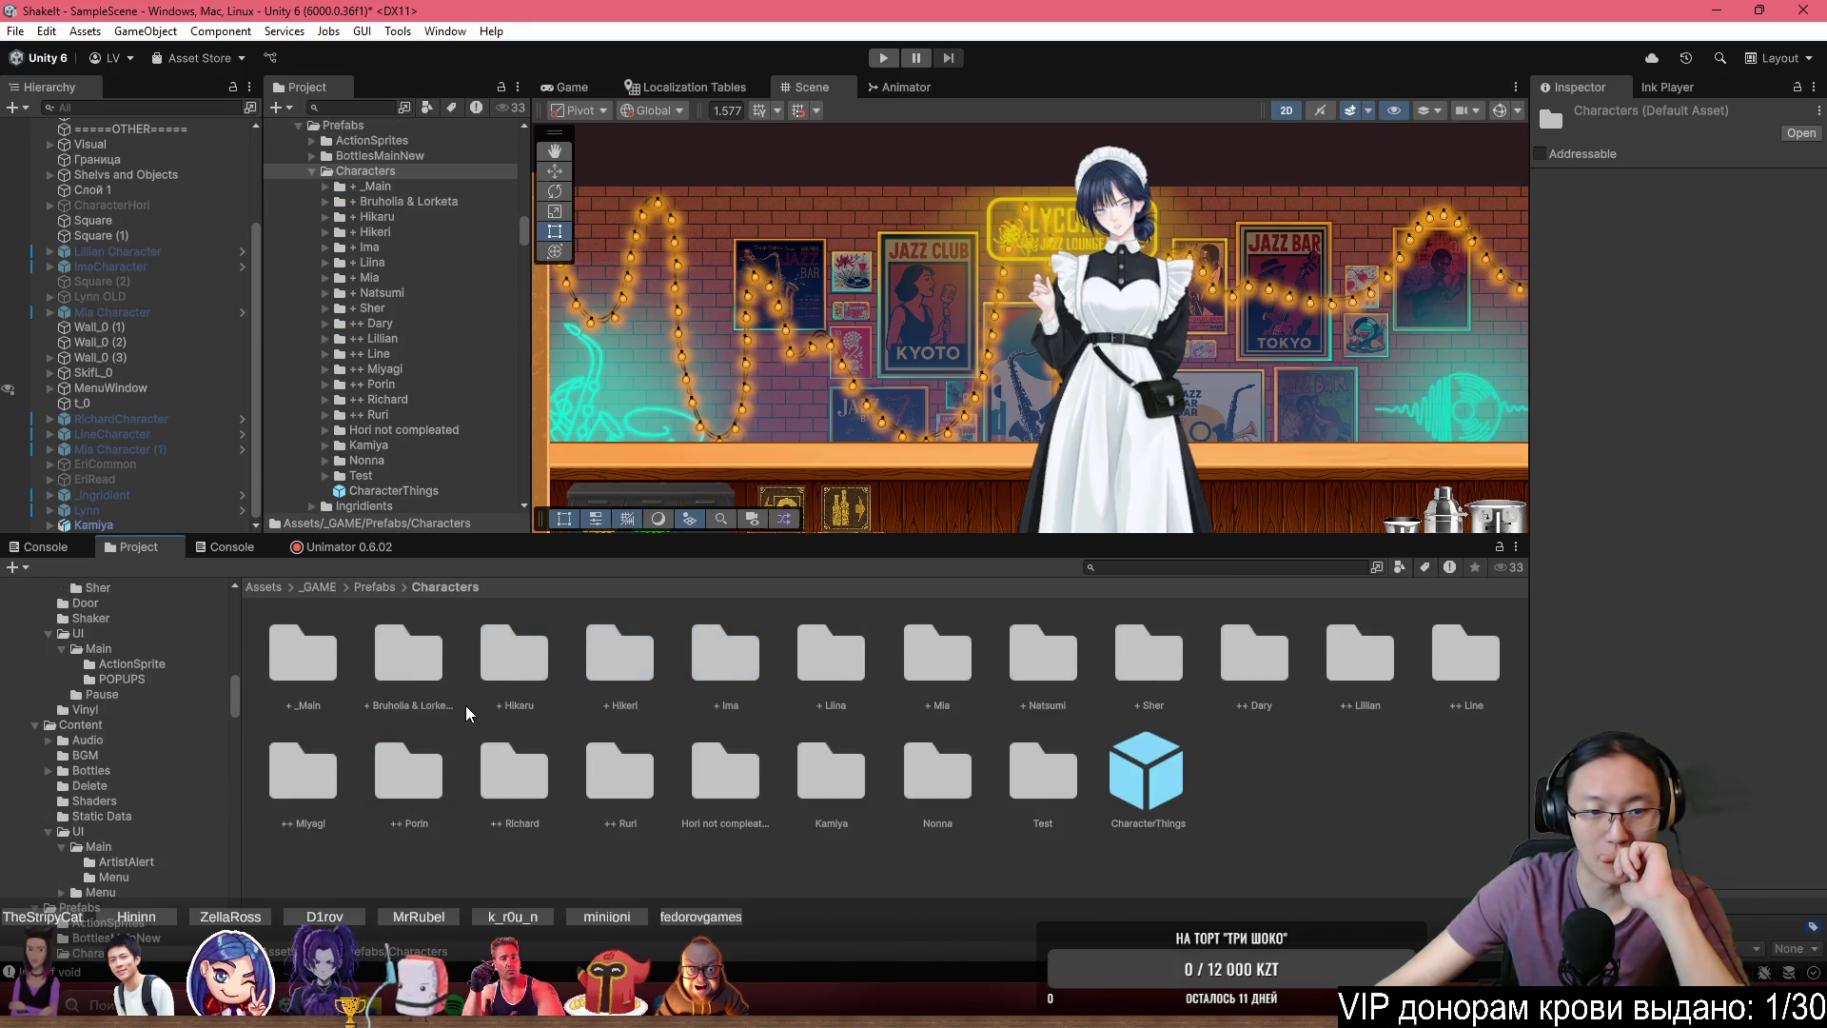
double_click(318, 683)
mouse_move(302, 652)
left_mouse_down()
mouse_move(880, 466)
mouse_move(859, 467)
left_mouse_up()
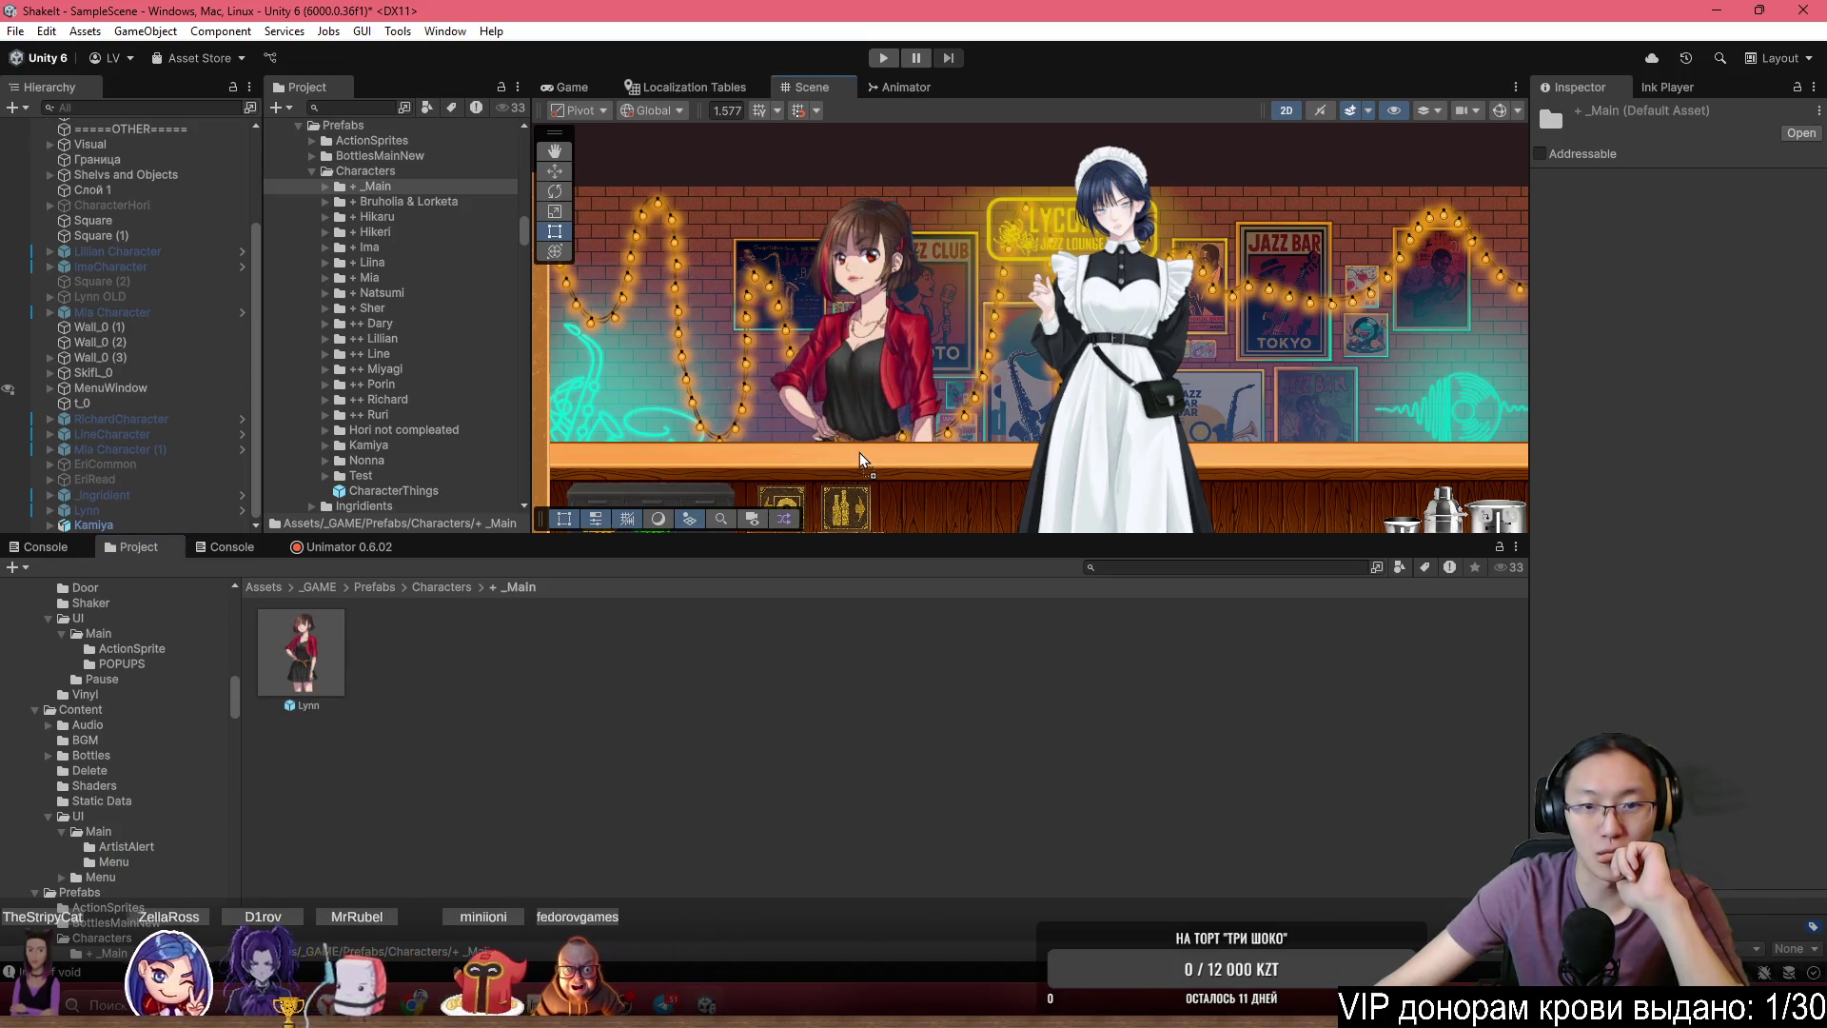
type("0")
key("Return")
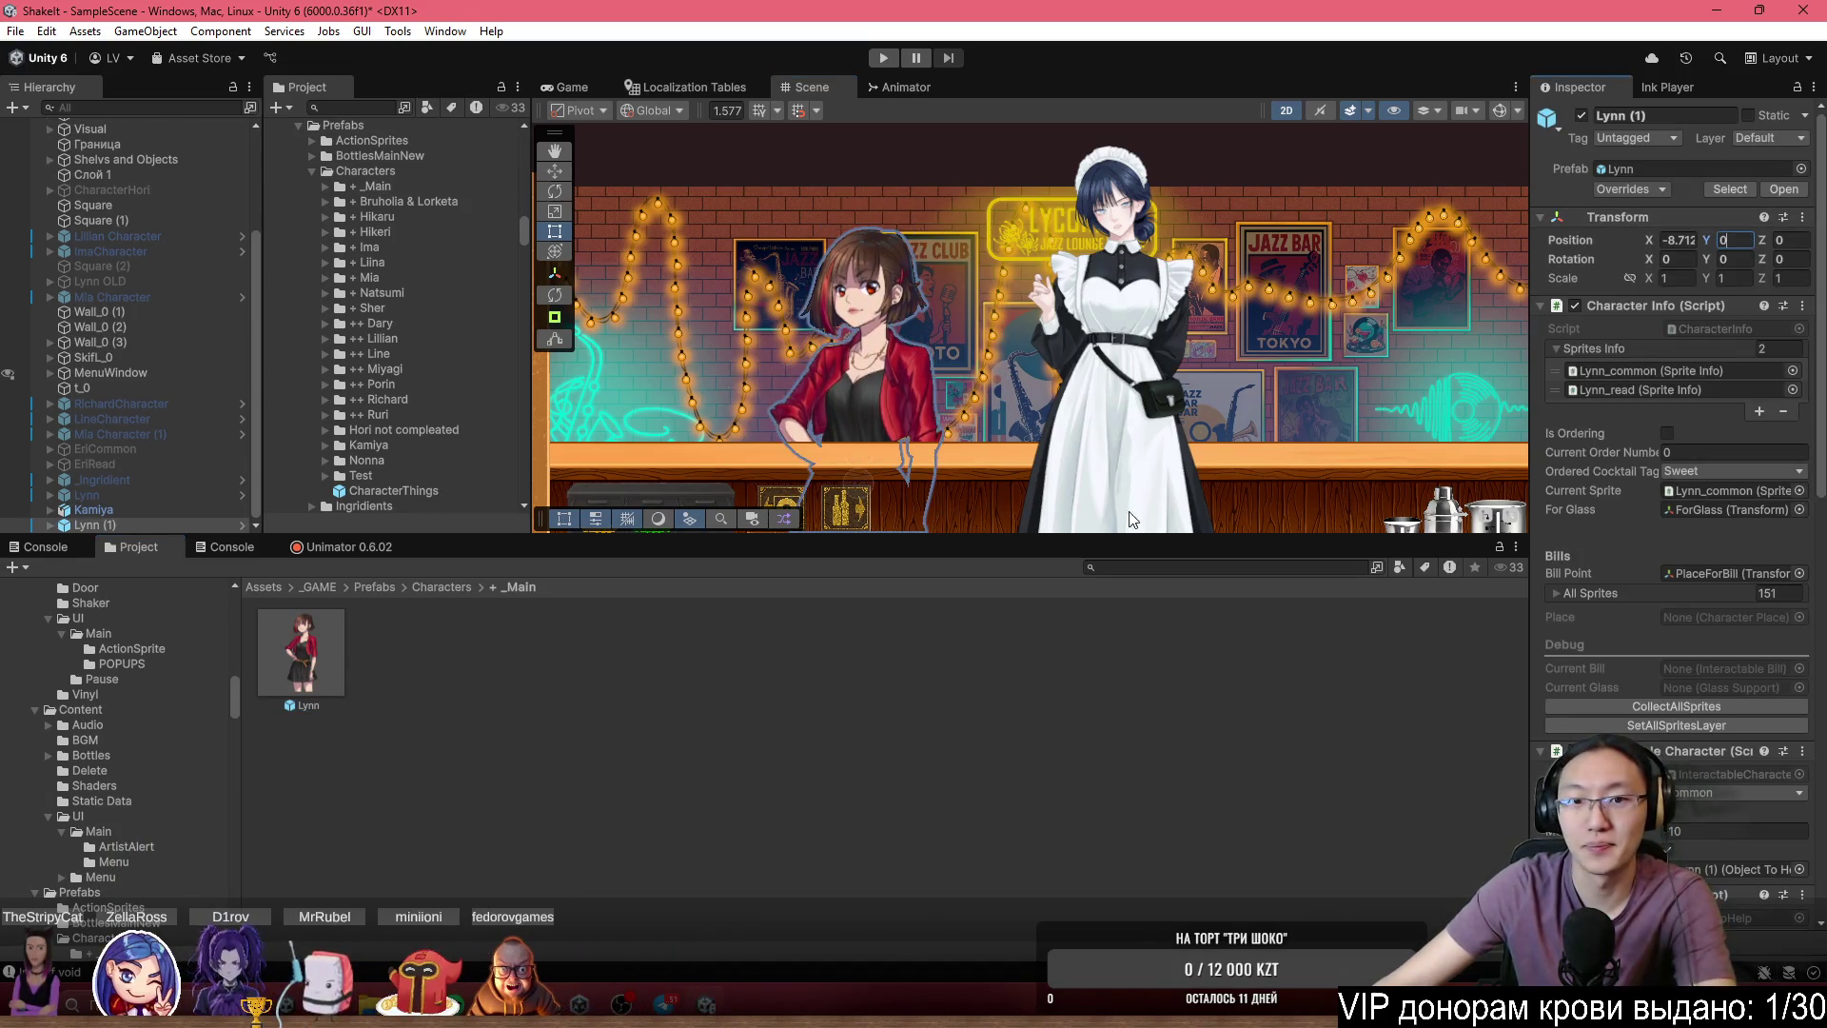
Select the Kamiya maid character in the scene
scroll(1332, 220, "up", 3)
scroll(1332, 221, "down", 4)
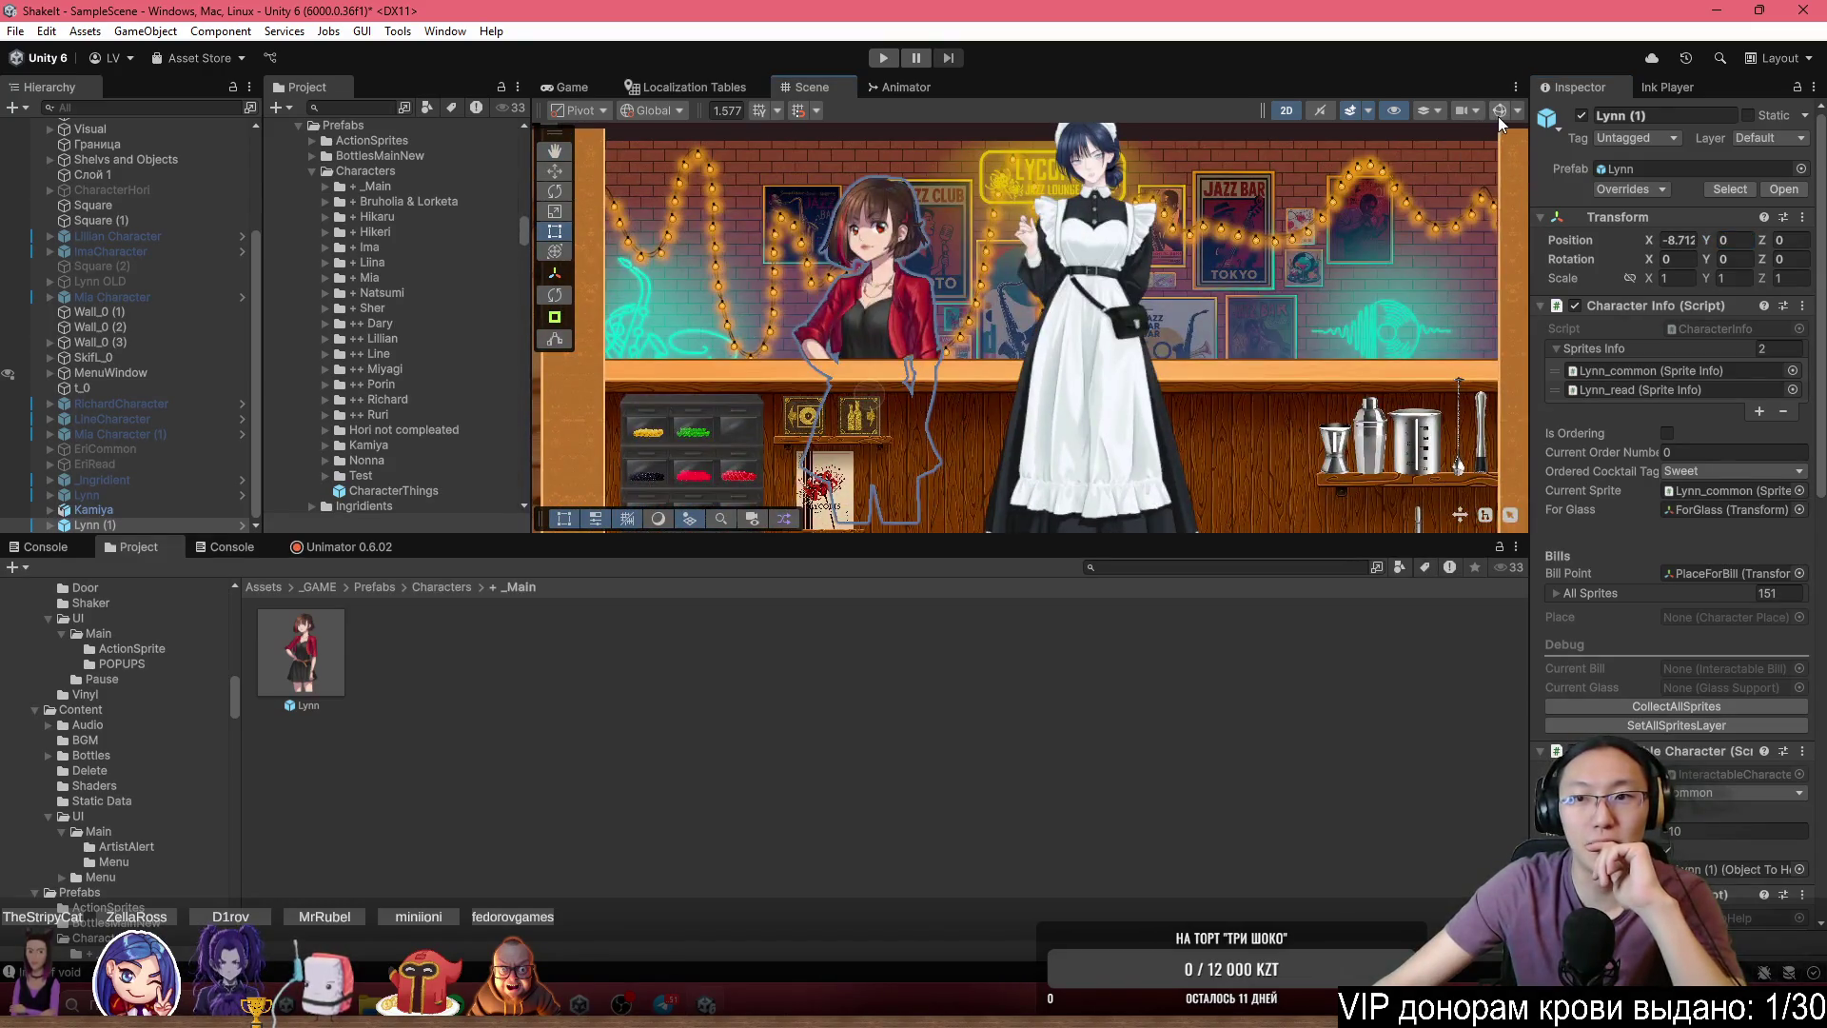
left_click(1086, 398)
left_click(1086, 398)
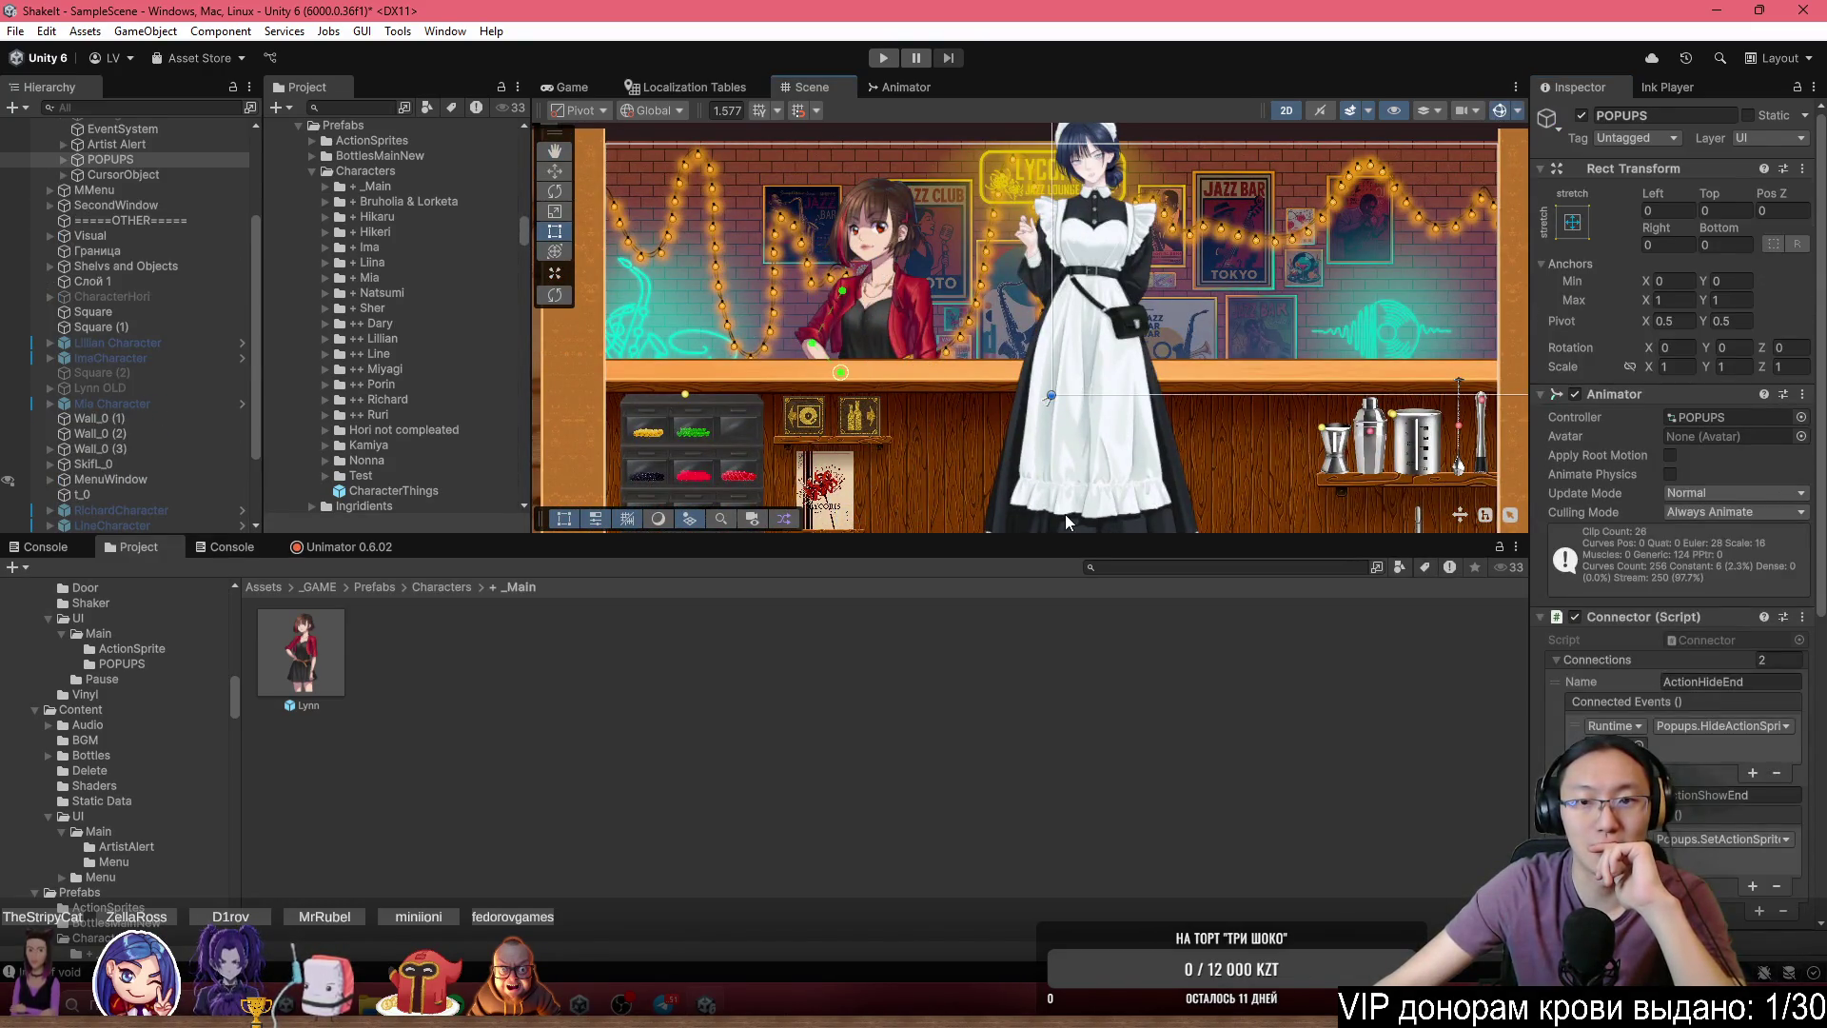
left_click(1085, 398)
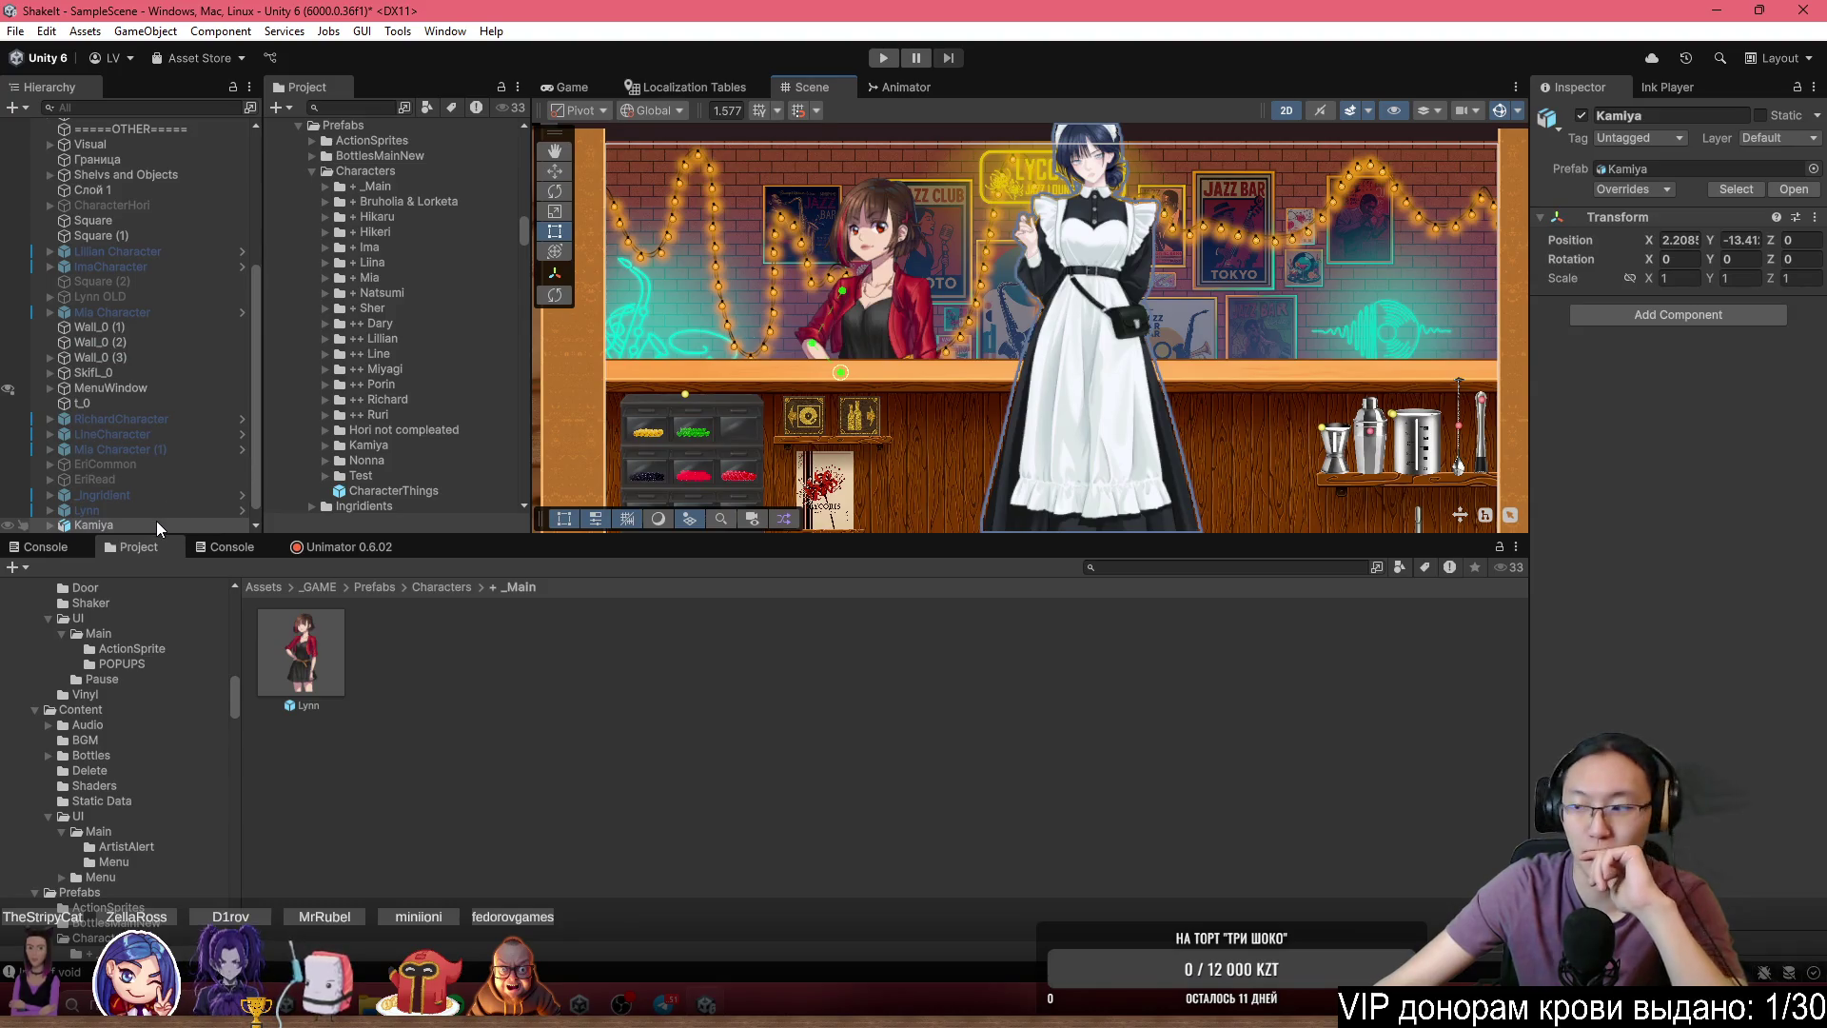
Frame Kamiya, lower her toward the counter, and set her scale to 1.28
double_click(152, 524)
left_click(555, 170)
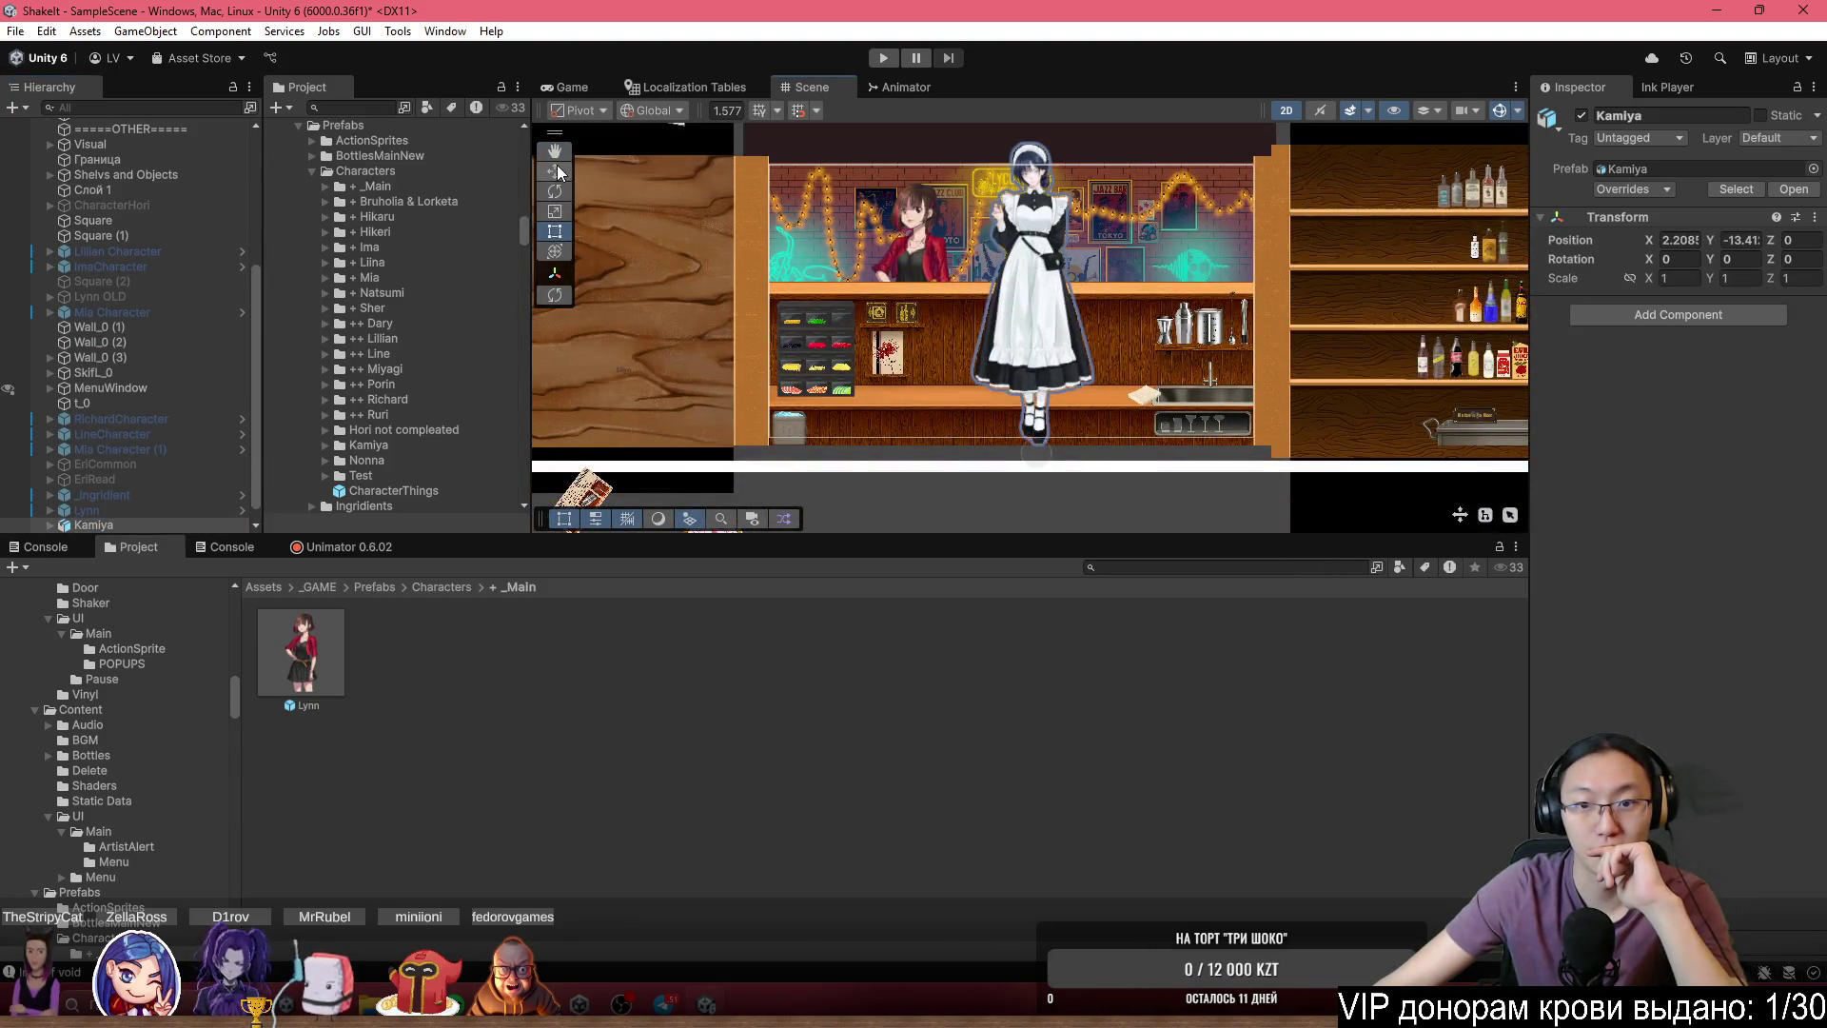
left_click_drag(1035, 436, 1027, 514)
left_click(1670, 278)
type("1.28")
Move Kamiya left and down so she stands beside Lynn along the bar
left_click_drag(928, 162, 890, 211)
scroll(890, 211, "up", 6)
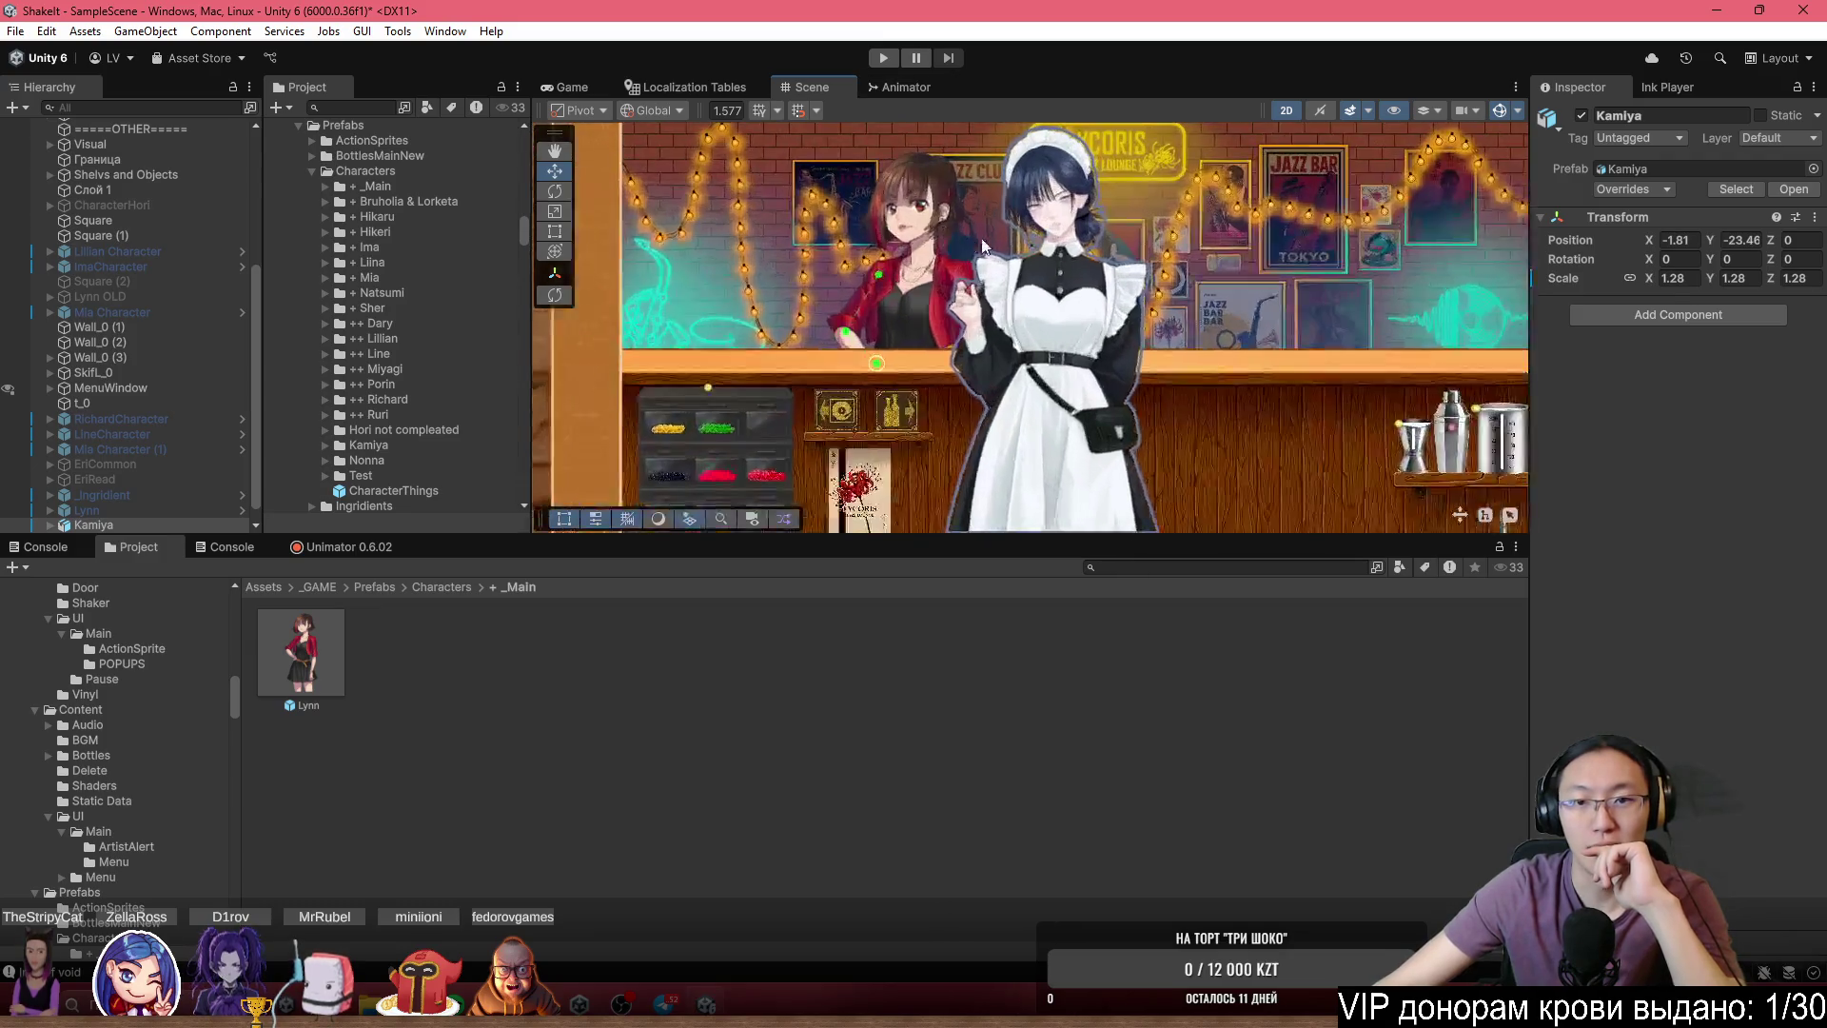
scroll(1129, 323, "down", 2)
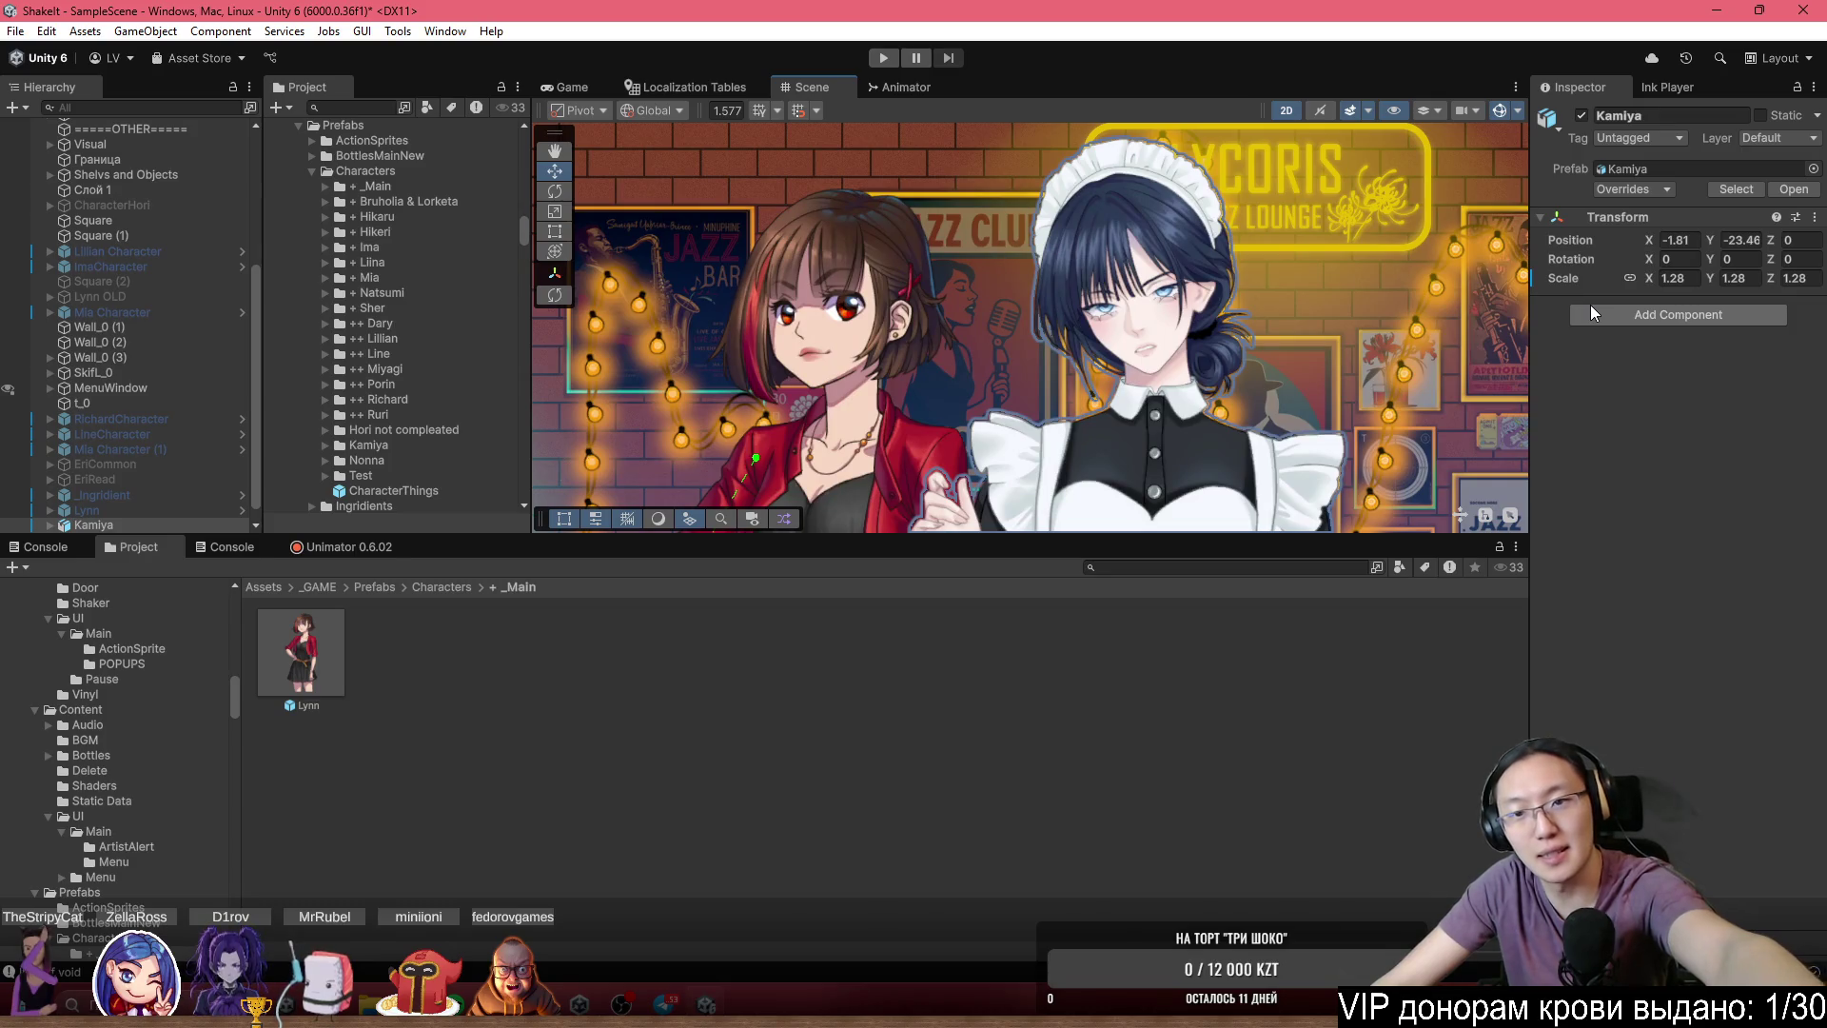
scroll(1187, 258, "down", 2)
scroll(1188, 259, "down", 4)
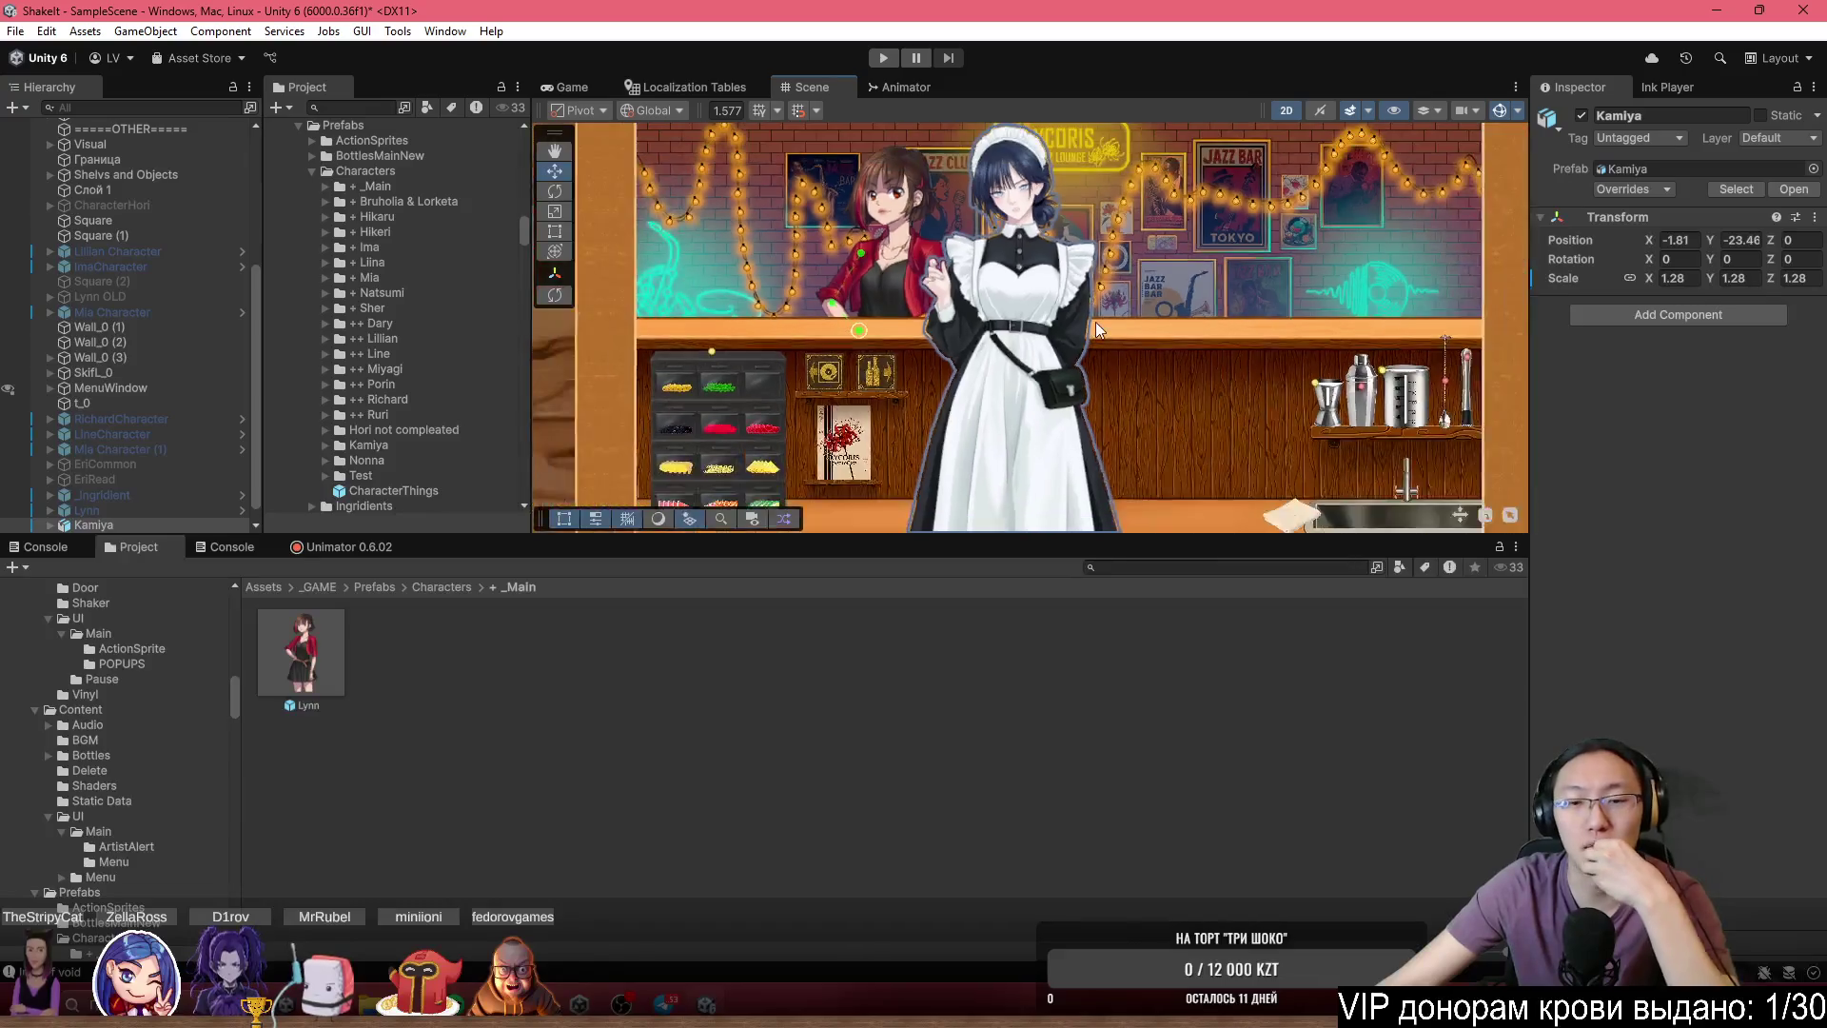
scroll(1094, 322, "down", 4)
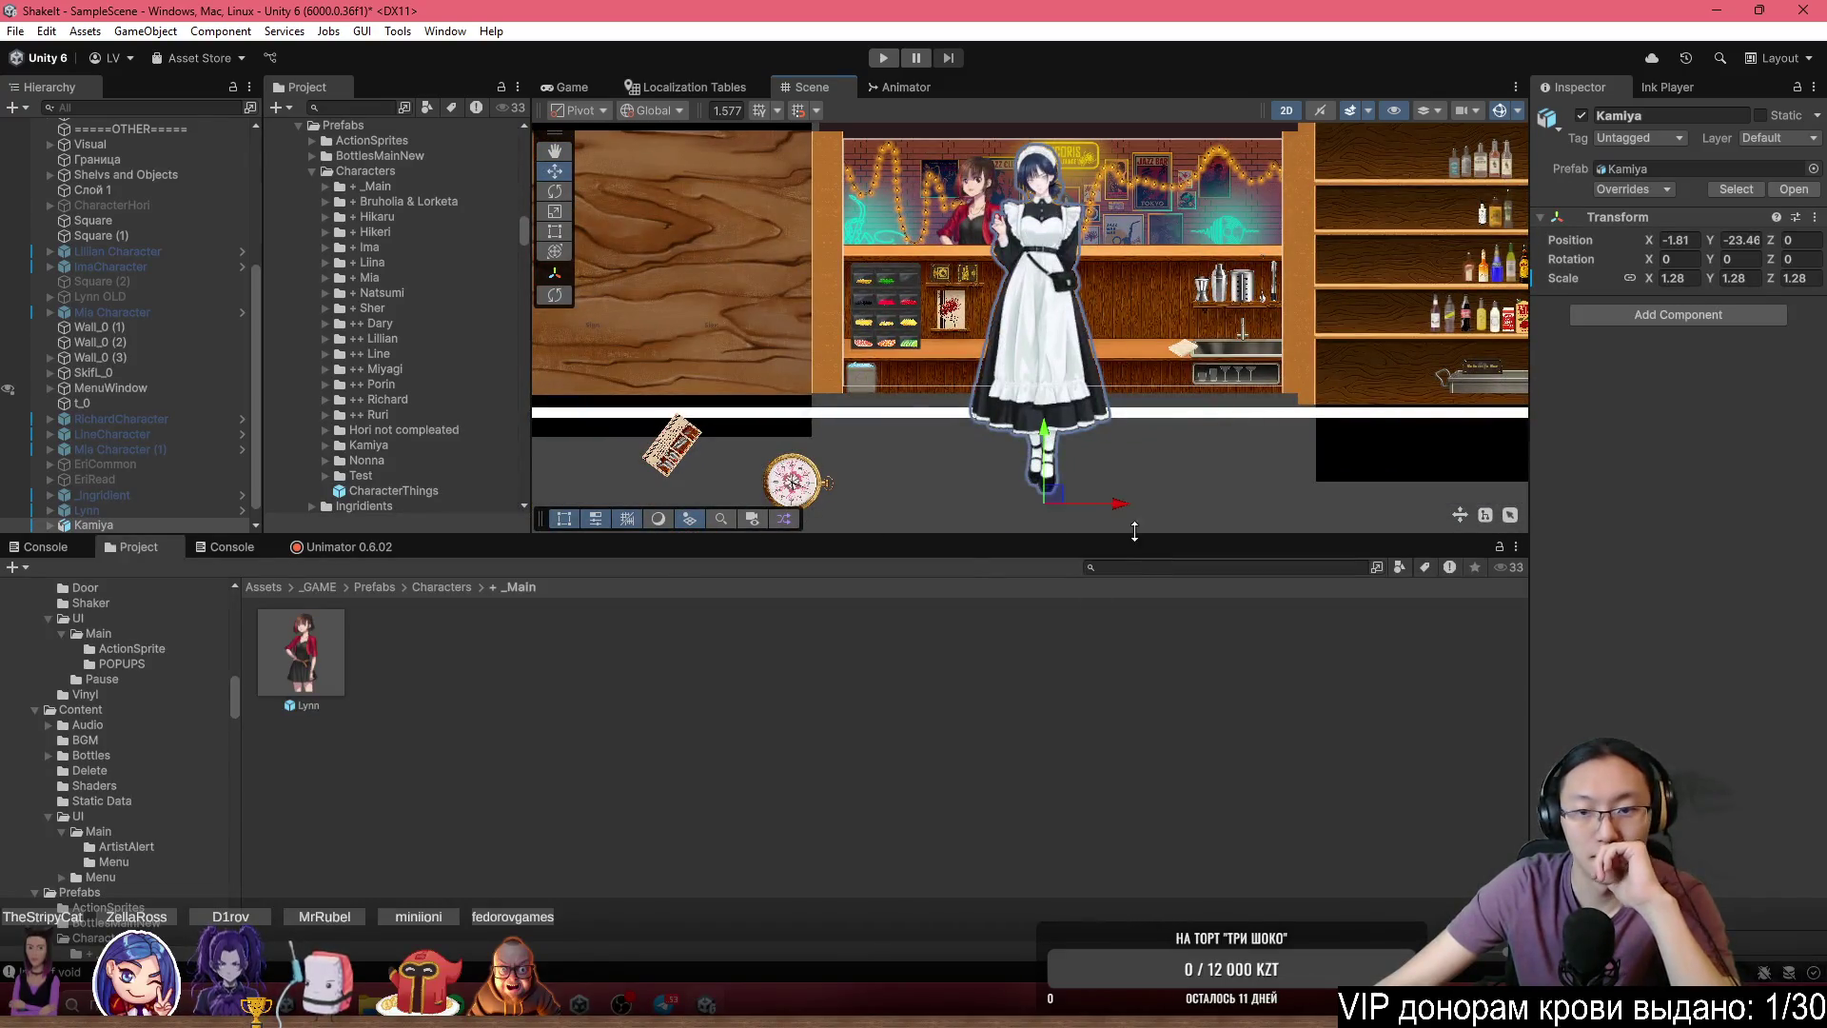
mouse_move(1118, 514)
left_mouse_down()
mouse_move(1175, 522)
mouse_move(1118, 521)
left_mouse_up()
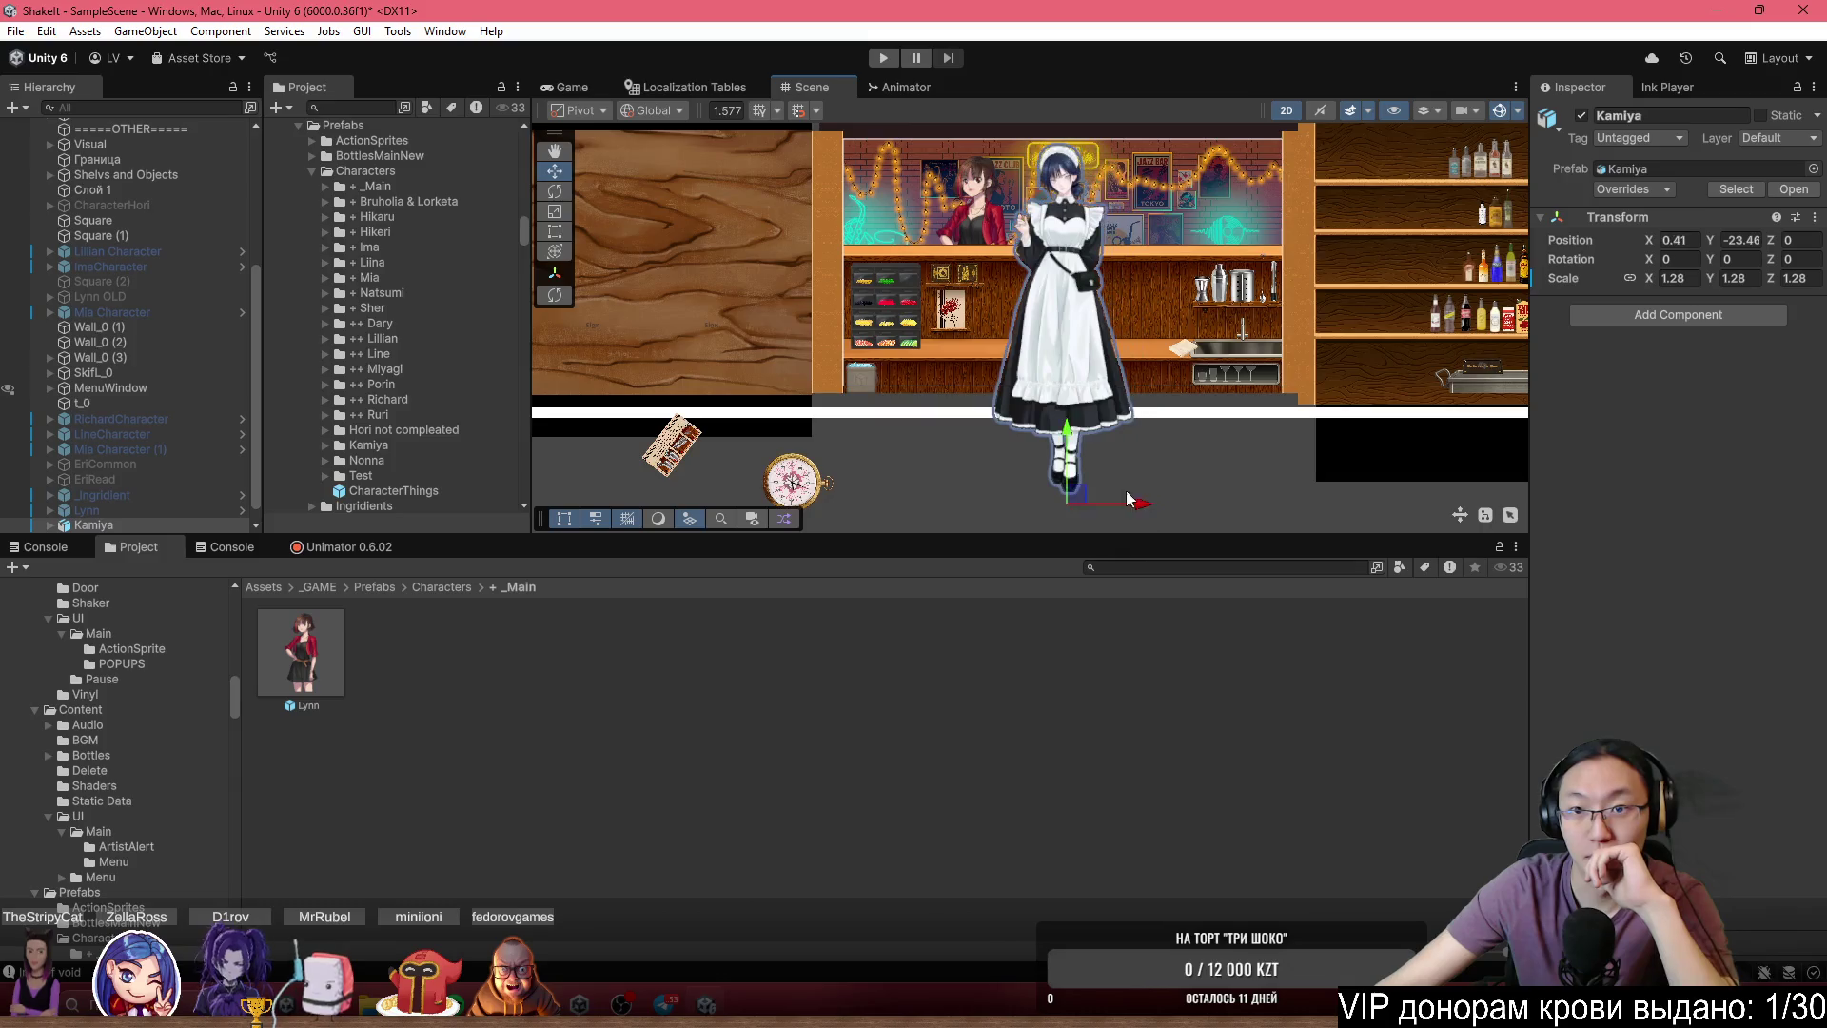
scroll(1047, 337, "up", 8)
scroll(1047, 337, "down", 5)
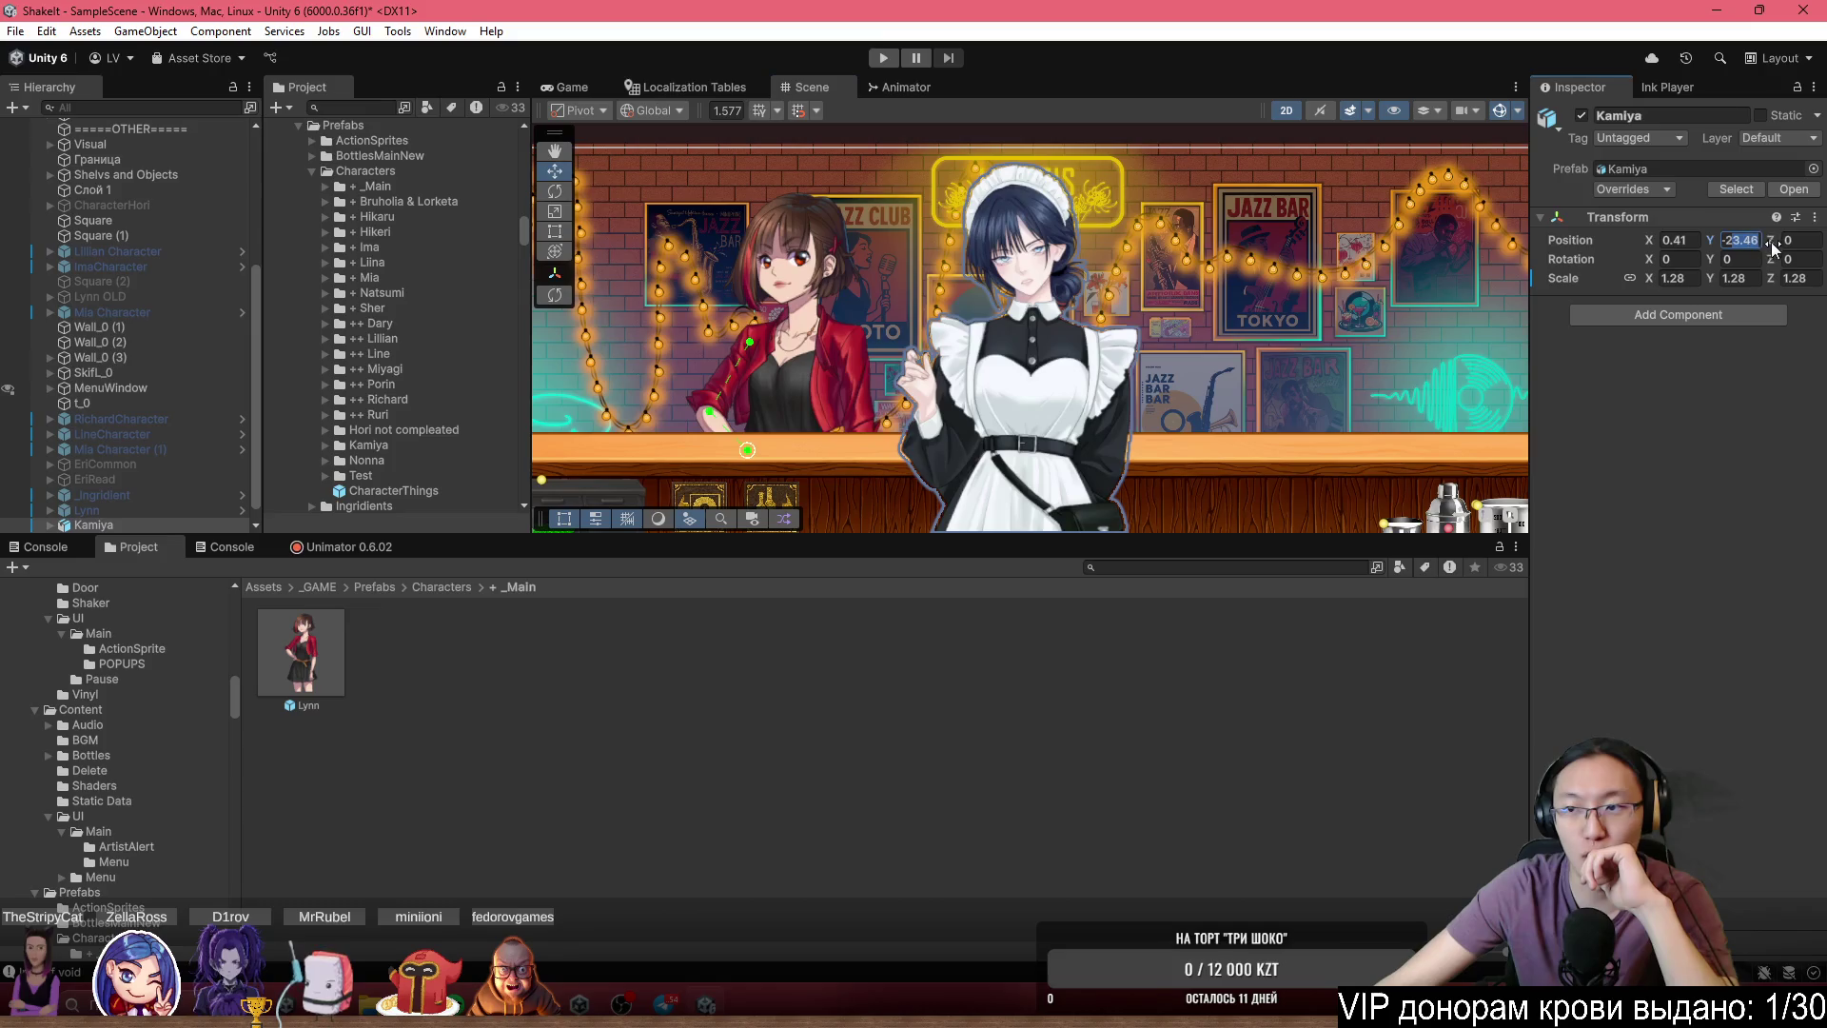
scroll(1067, 337, "down", 5)
scroll(1068, 337, "down", 3)
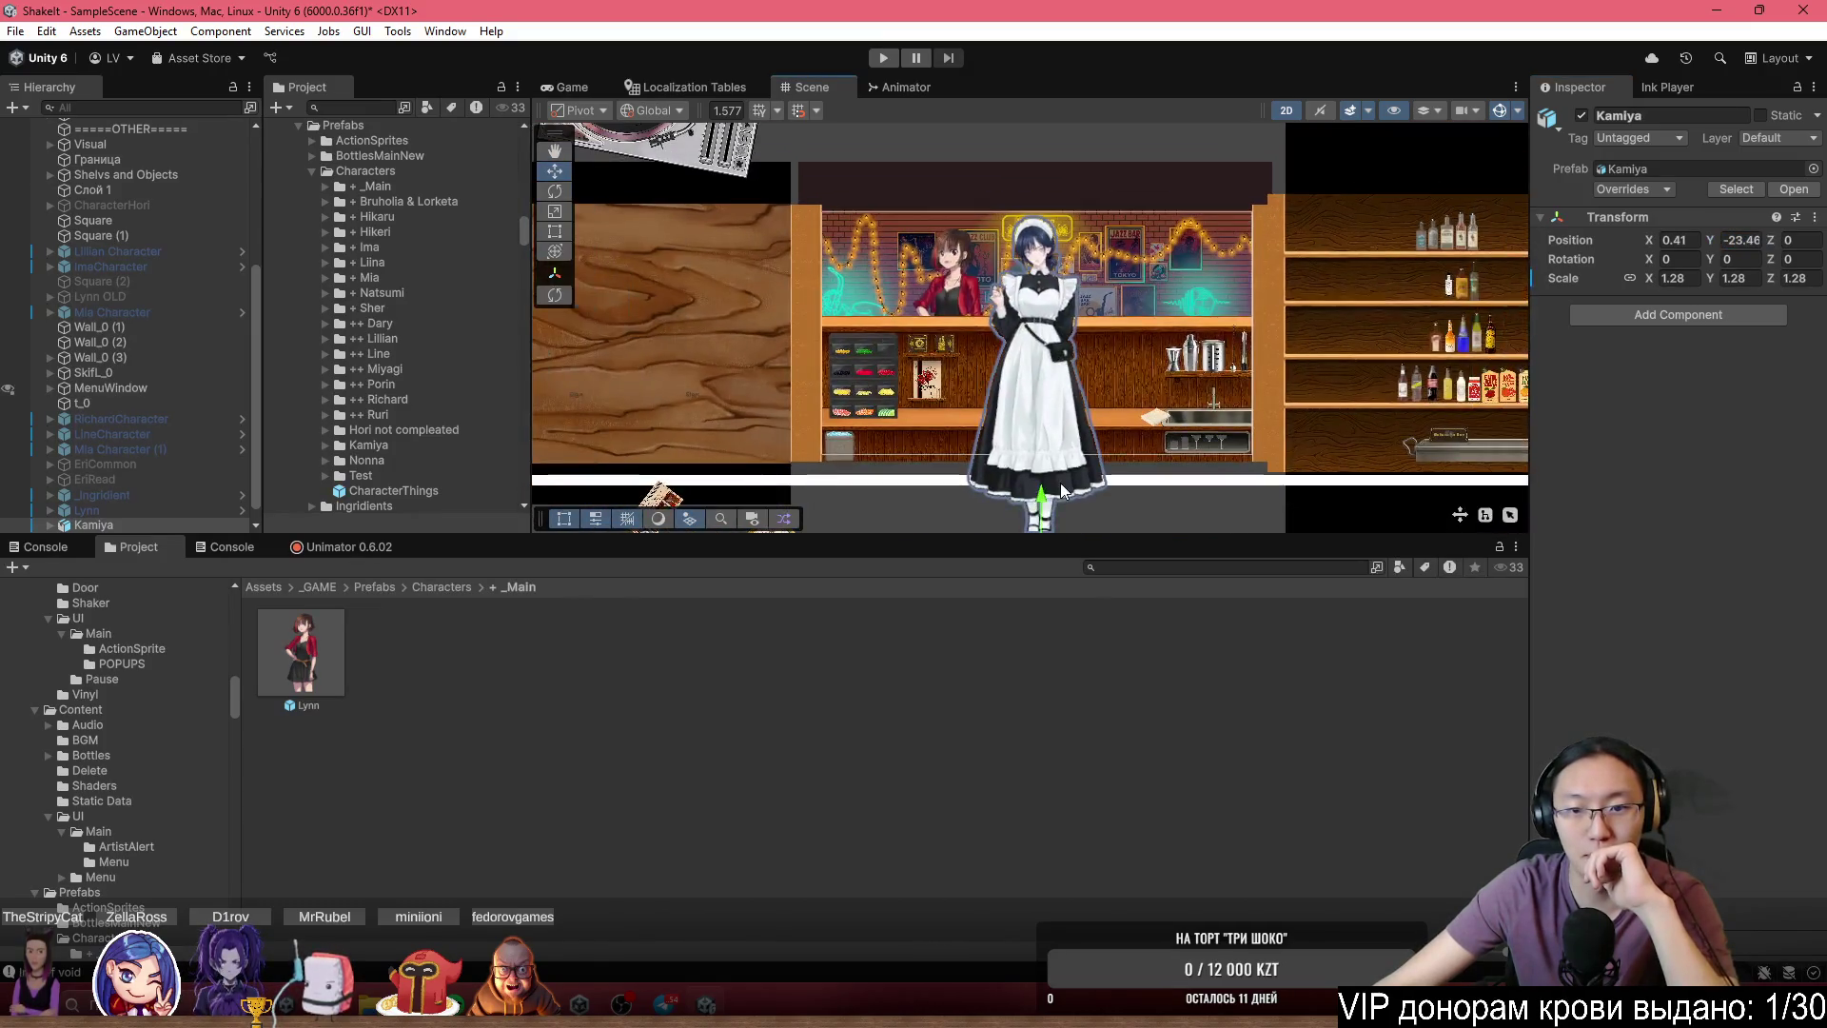
Raise Kamiya to Y -22.7 and preview the scene in a maximized Game view
left_click_drag(1050, 504, 1050, 494)
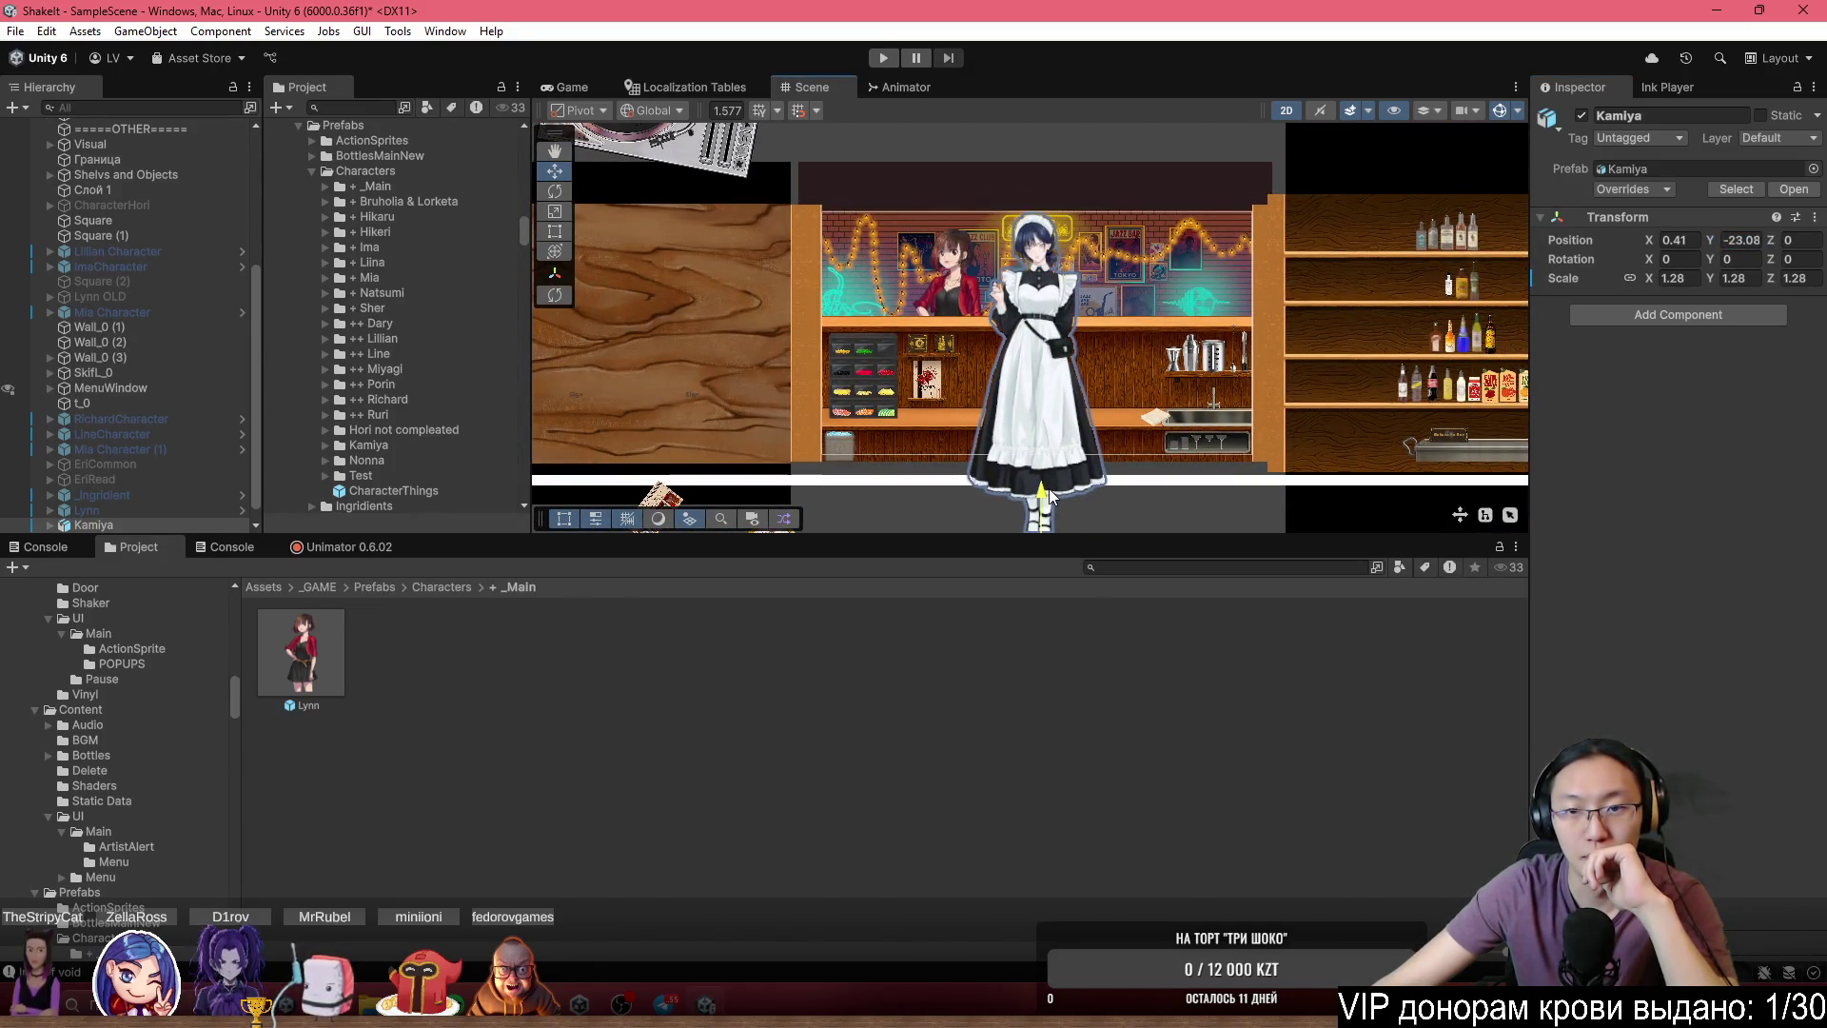
scroll(1015, 217, "up", 6)
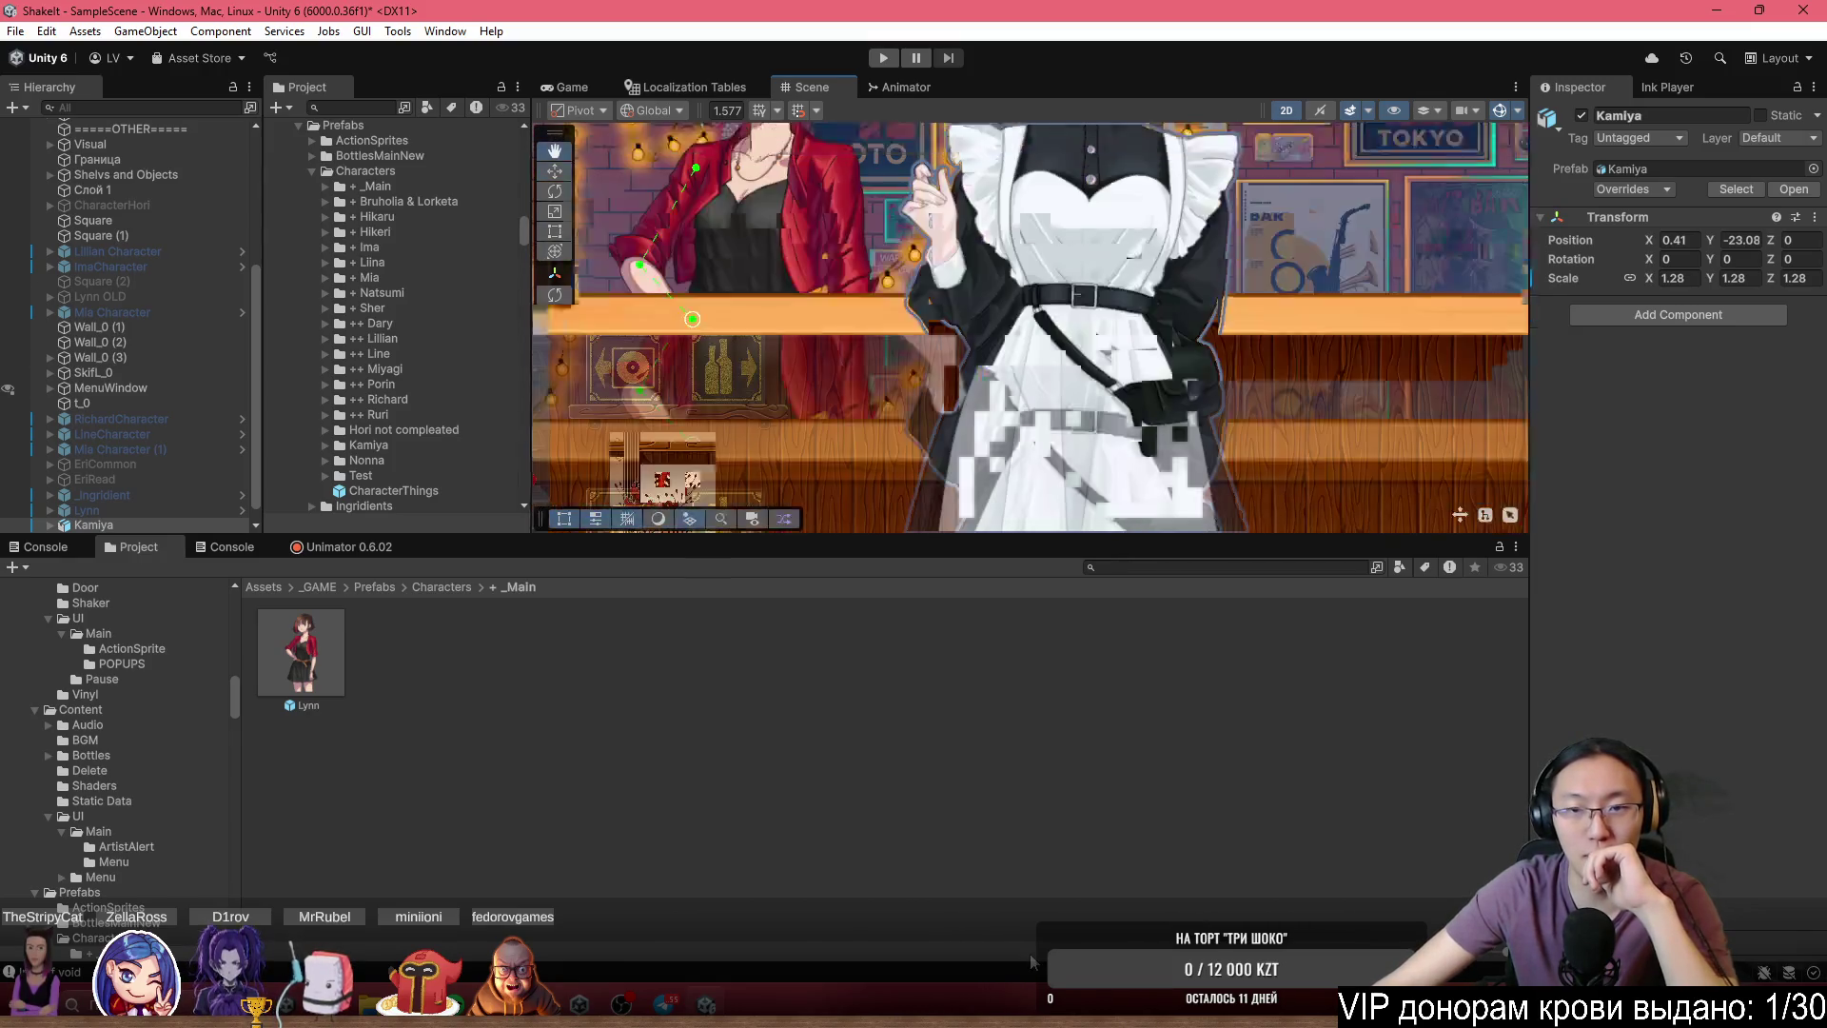
scroll(1116, 409, "down", 4)
scroll(1116, 409, "down", 5)
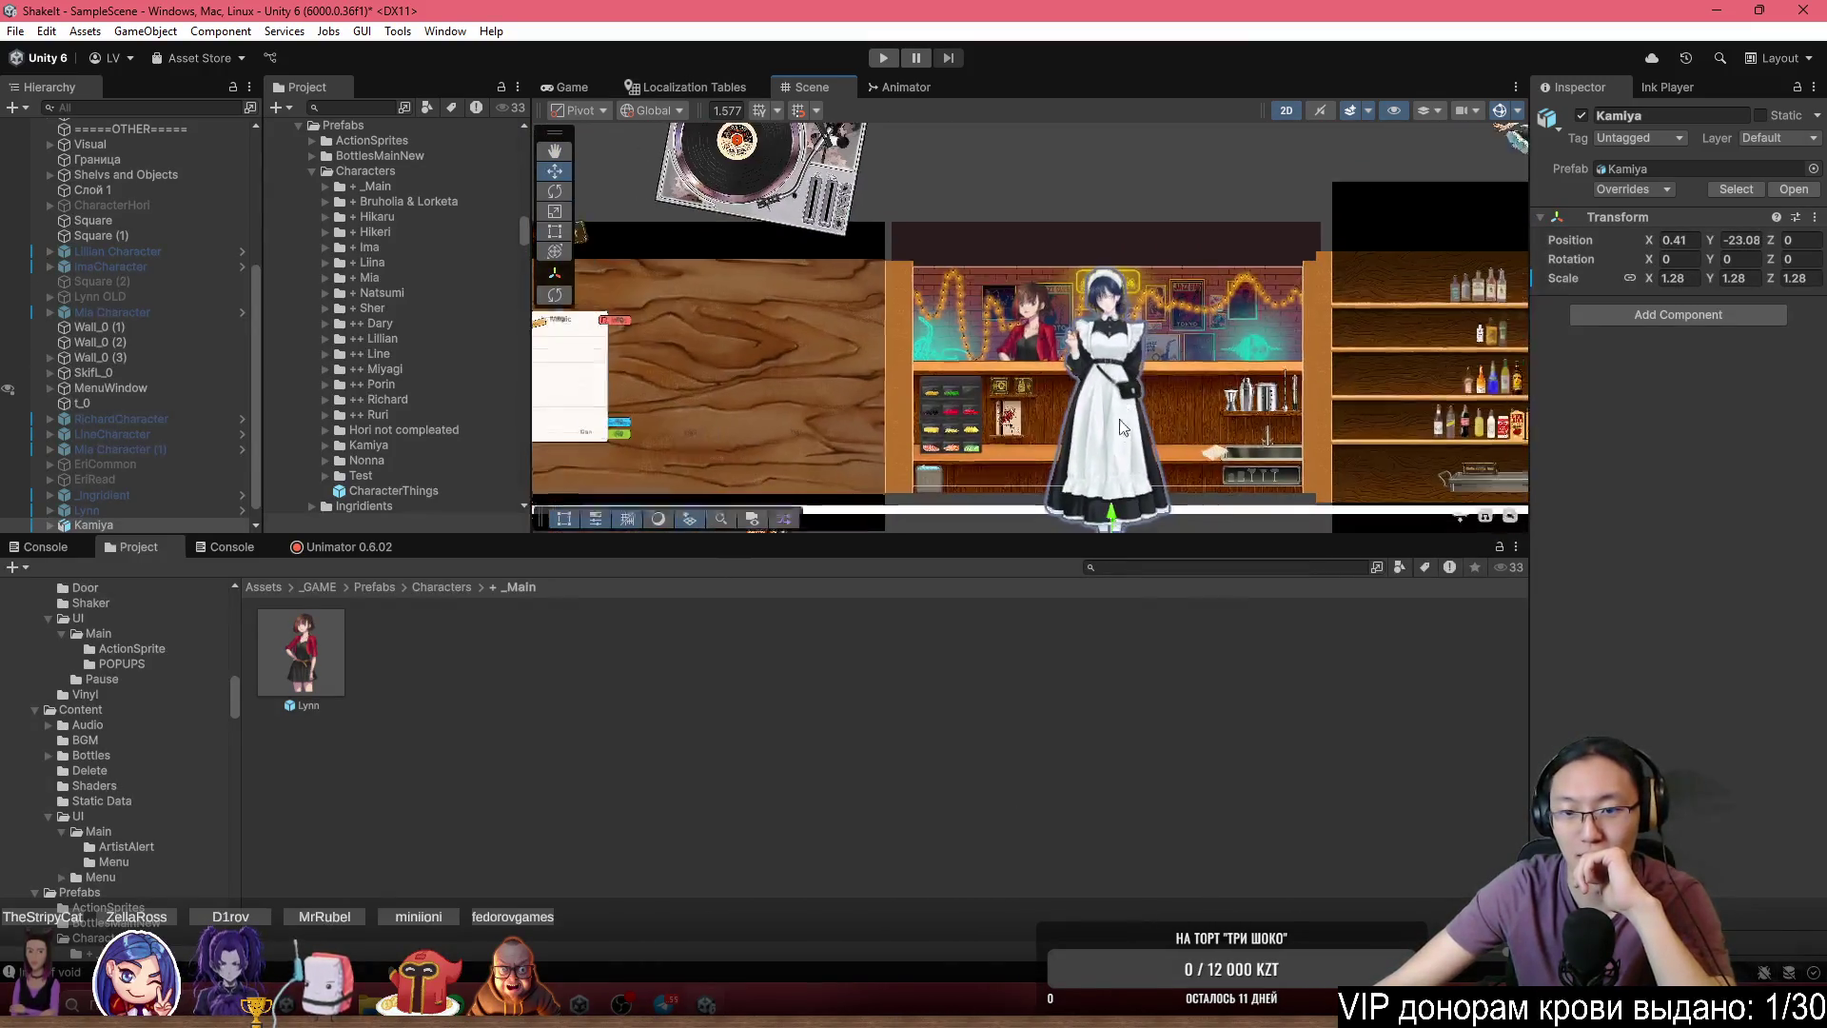
left_click_drag(1113, 504, 1113, 499)
scroll(1104, 497, "up", 5)
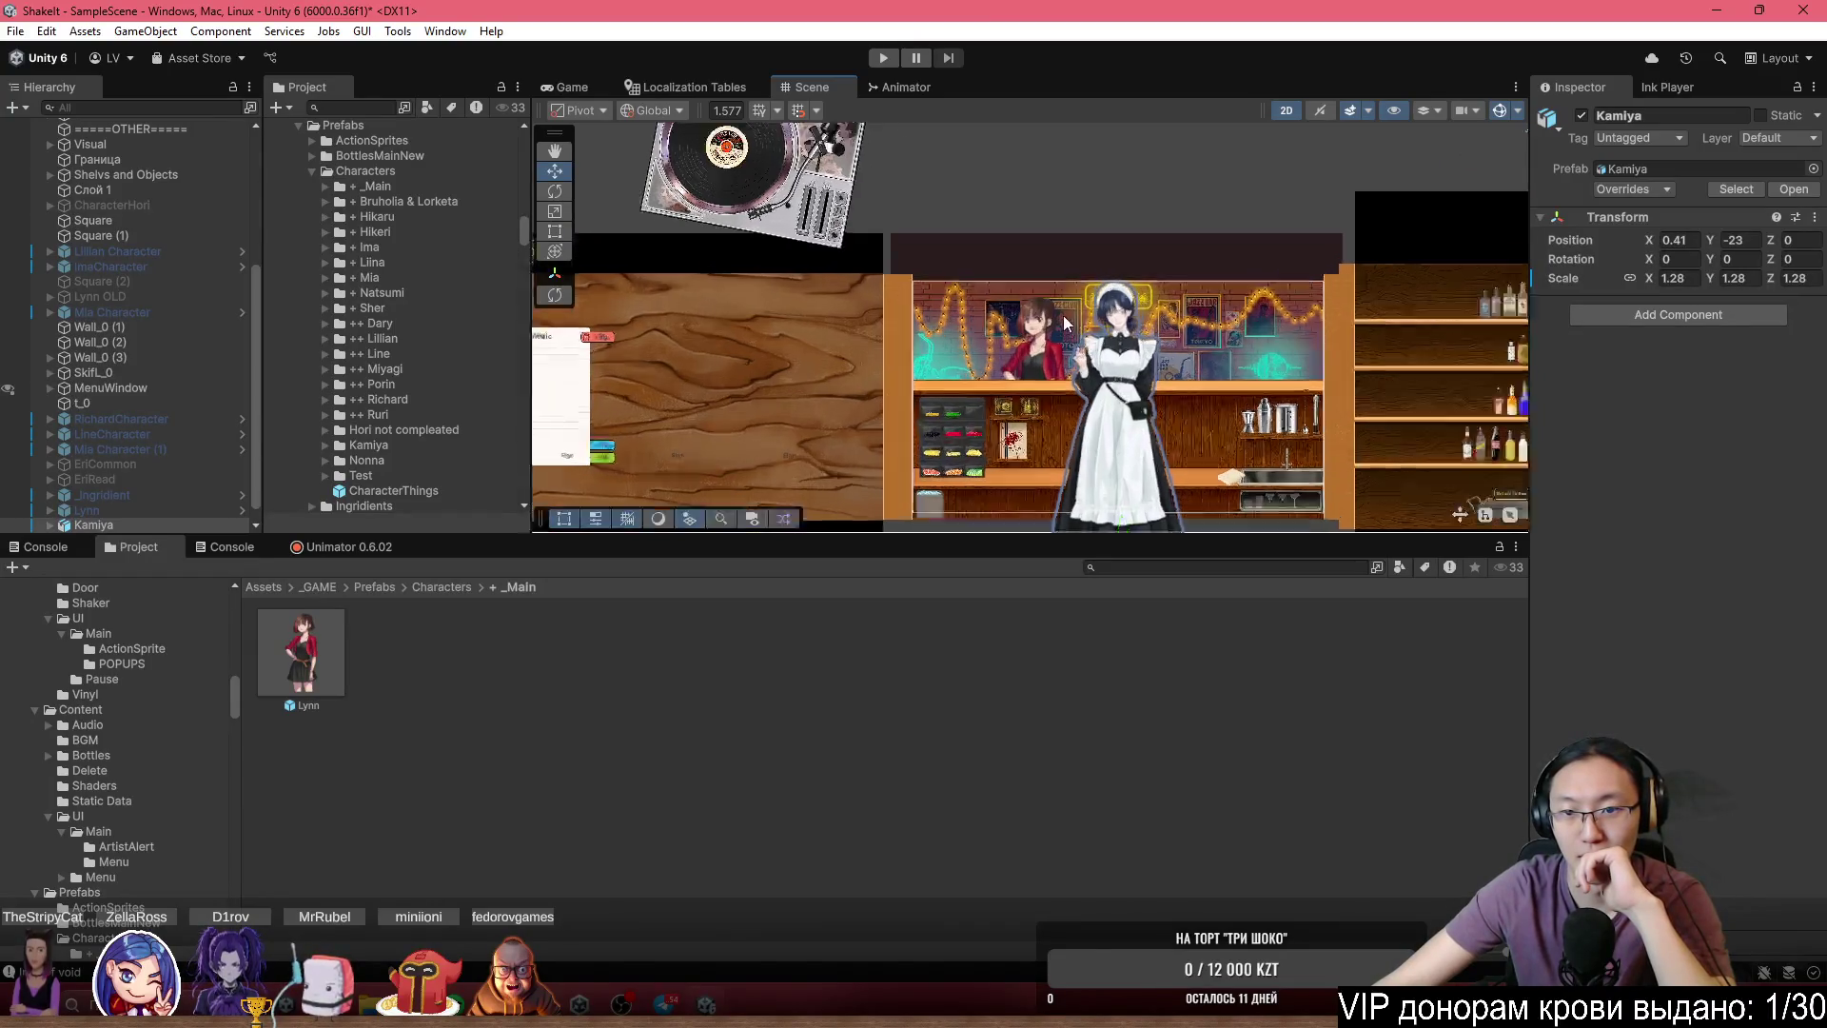
scroll(1094, 493, "down", 4)
scroll(1091, 492, "down", 2)
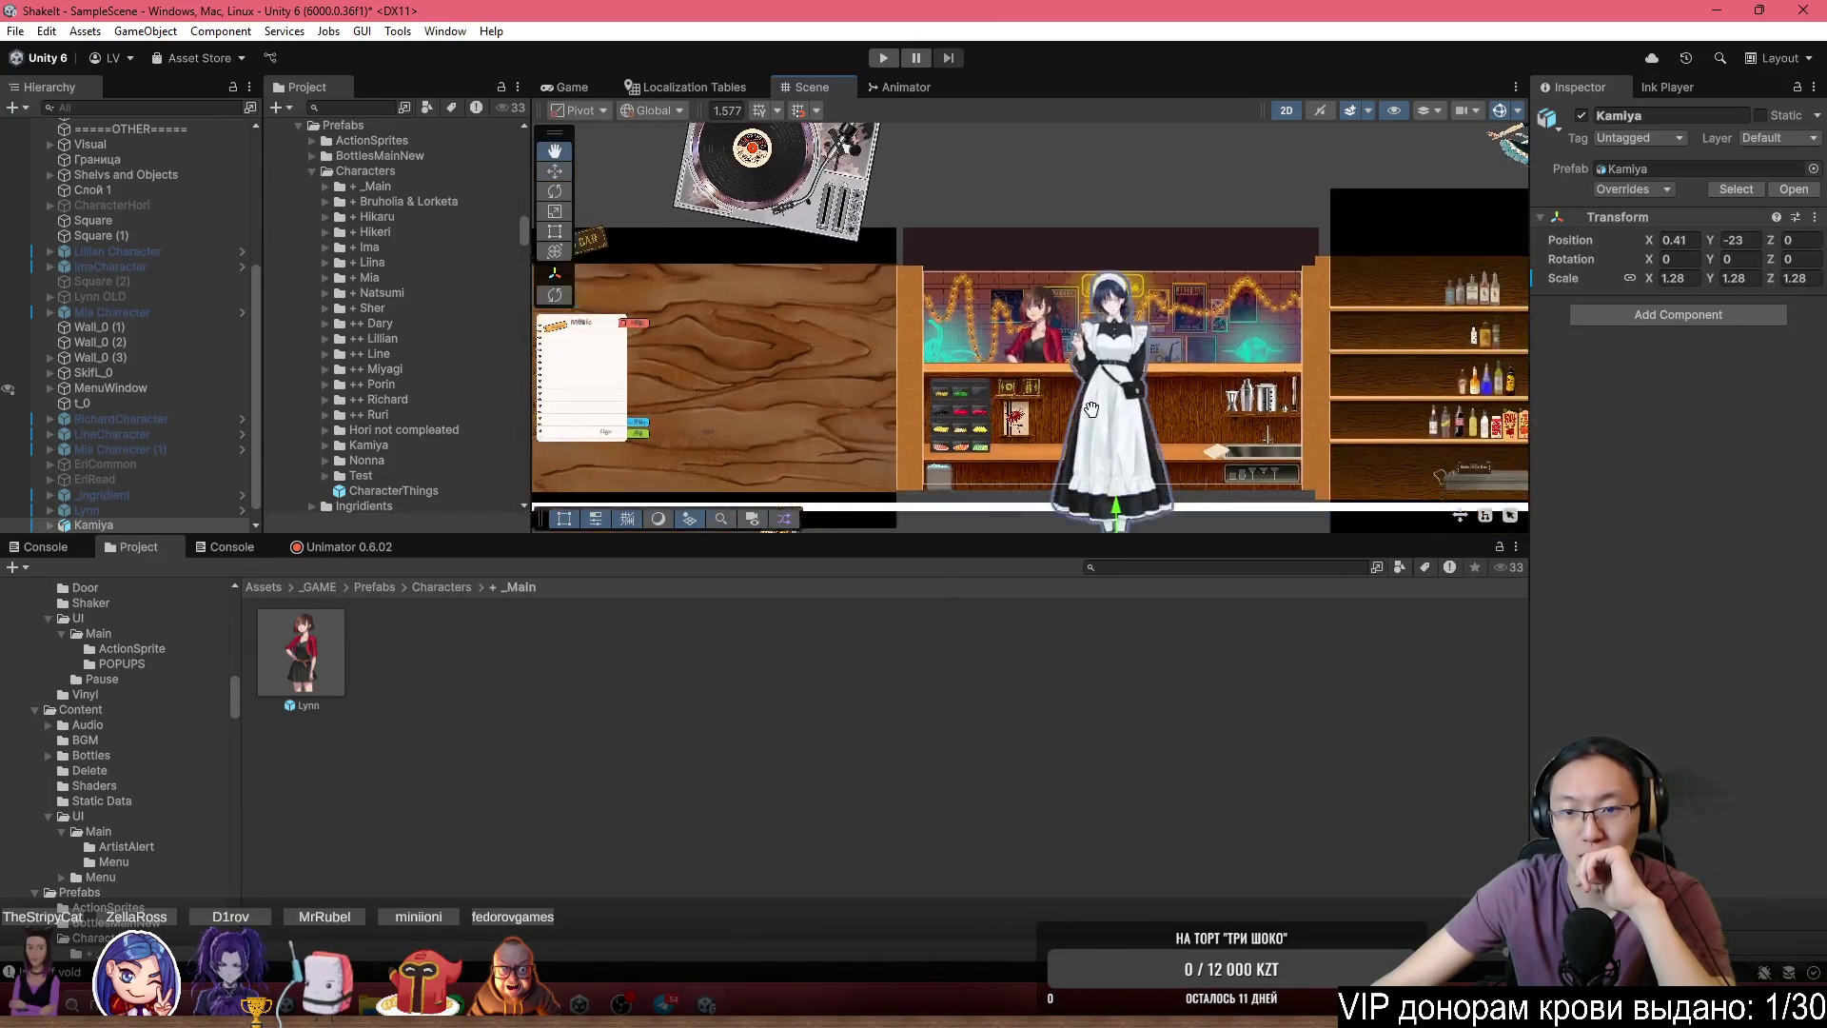
left_click_drag(1112, 502, 1112, 498)
scroll(1099, 321, "up", 6)
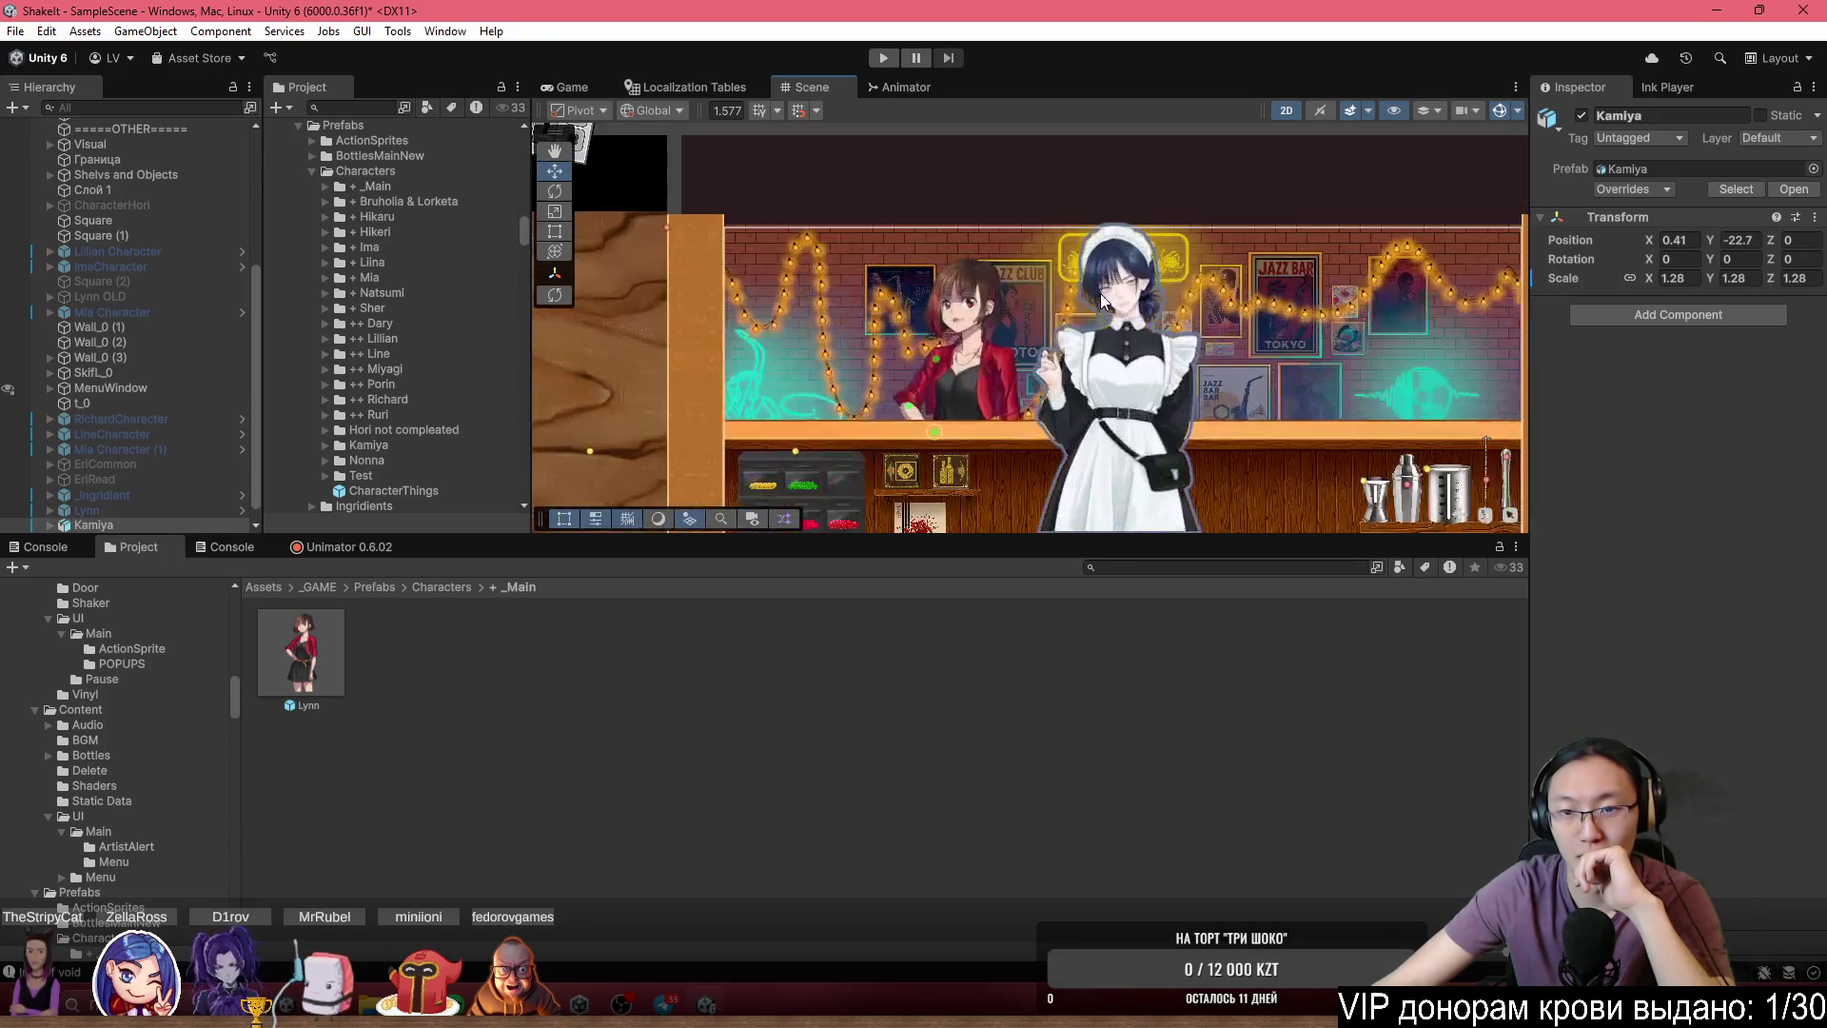
scroll(1108, 249, "down", 1)
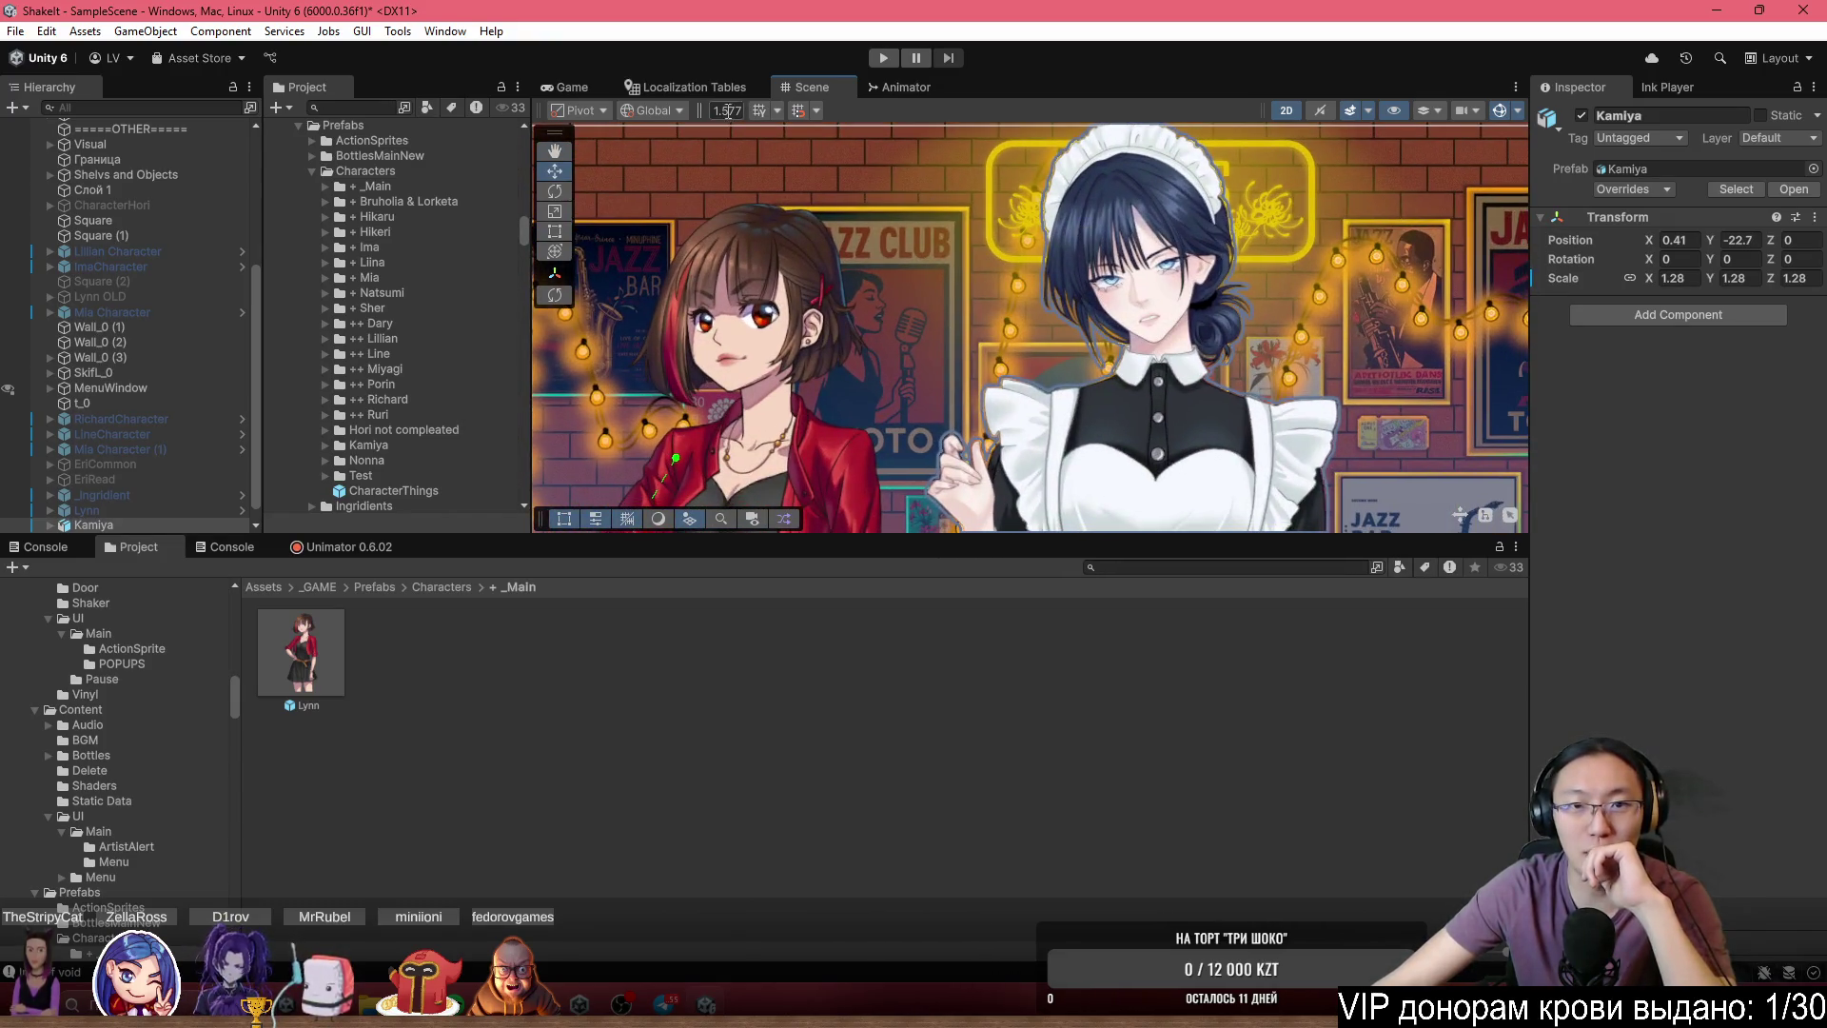
left_click(572, 87)
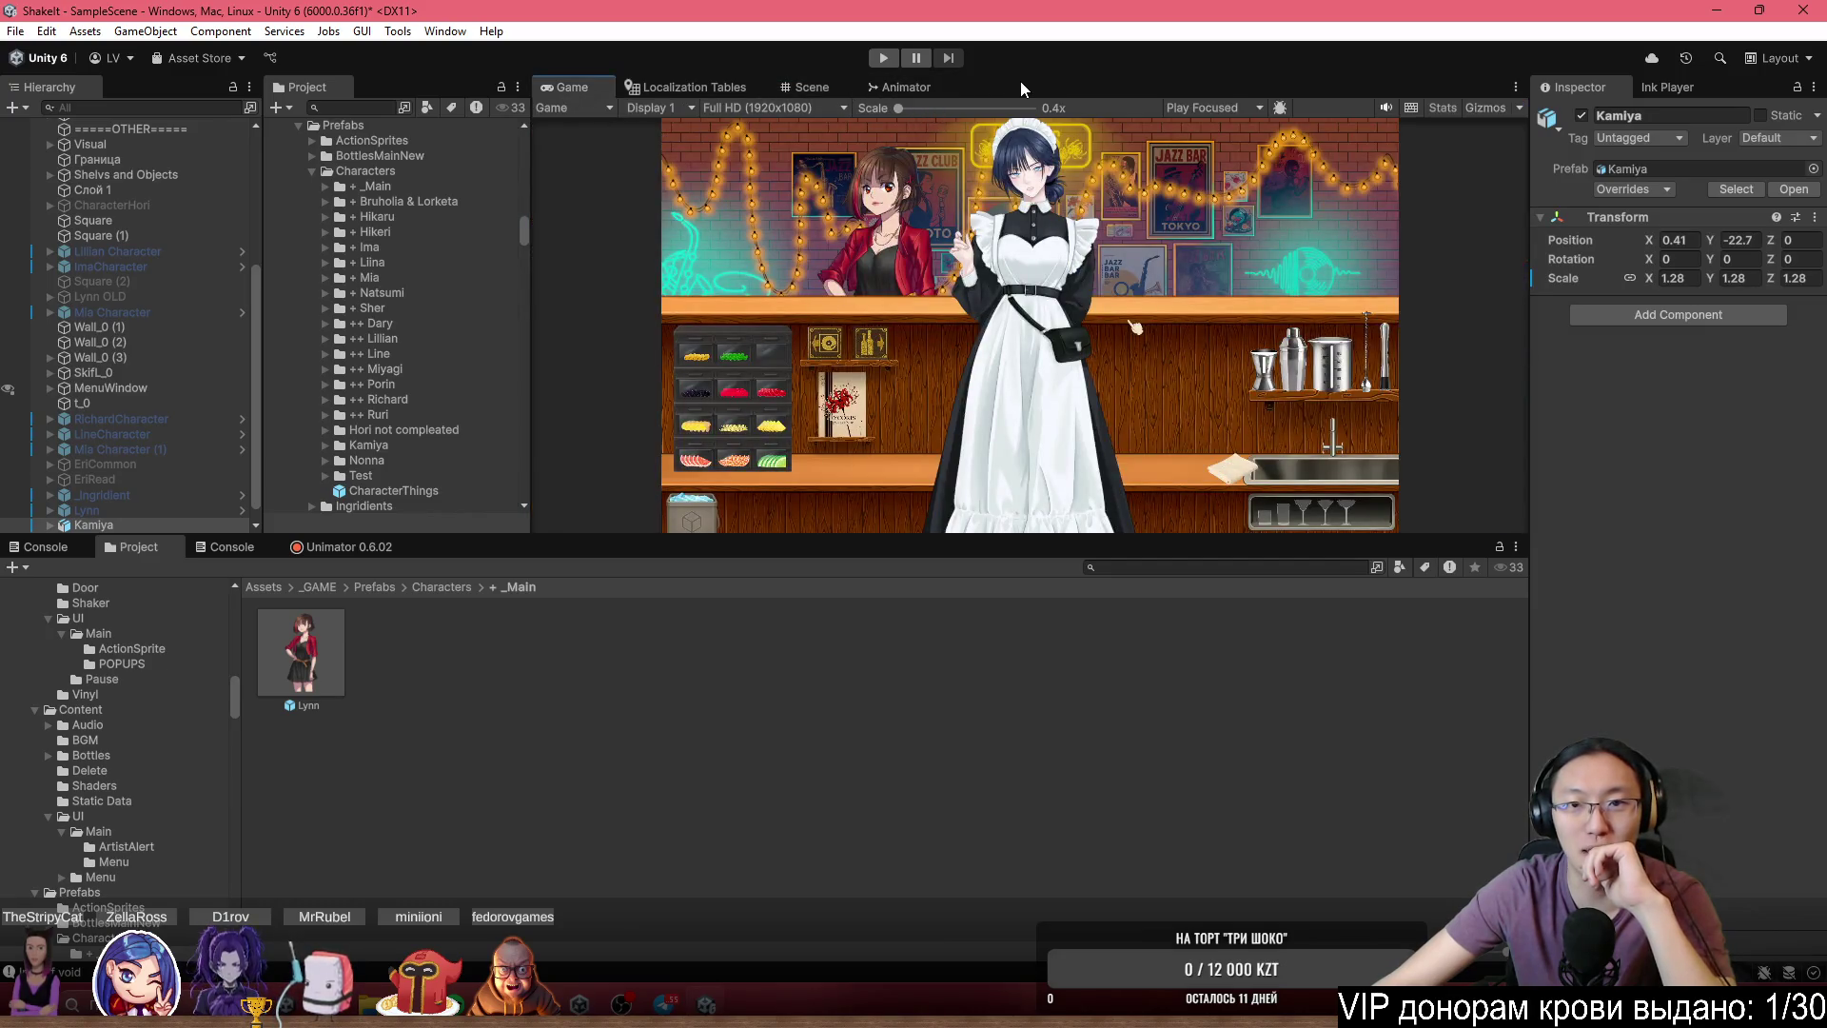
key("shift+space")
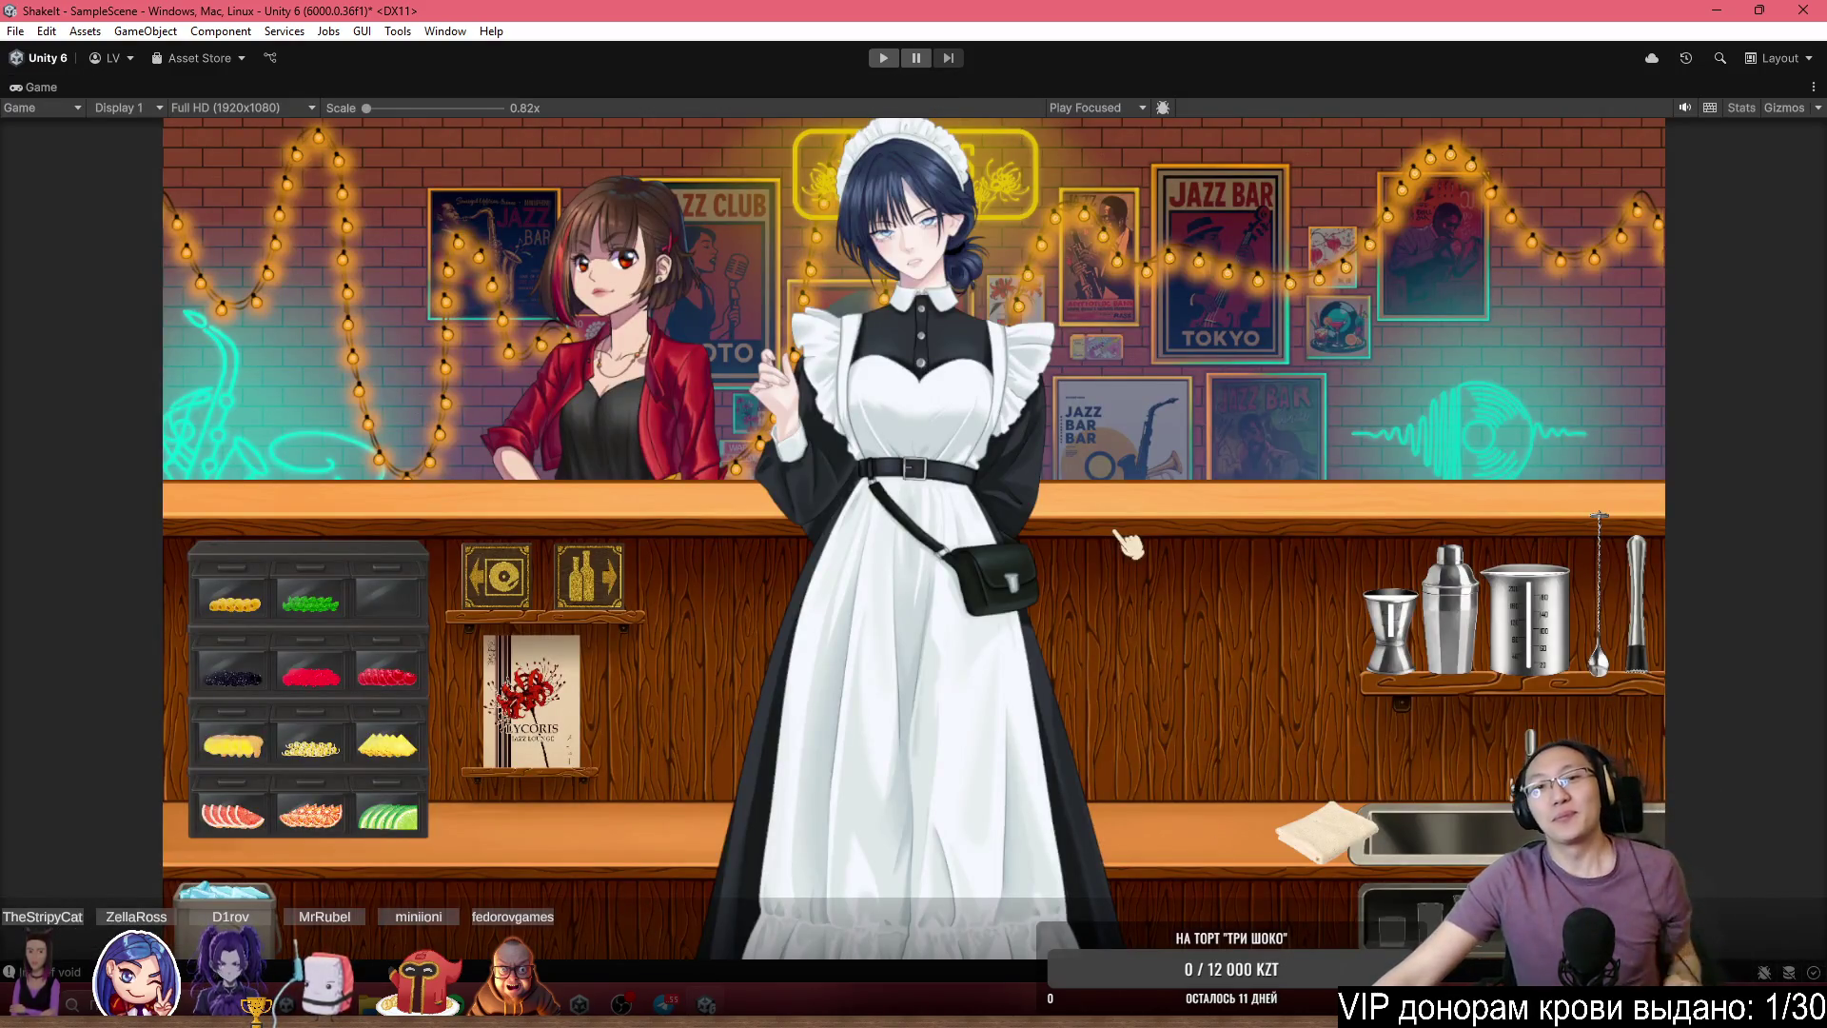
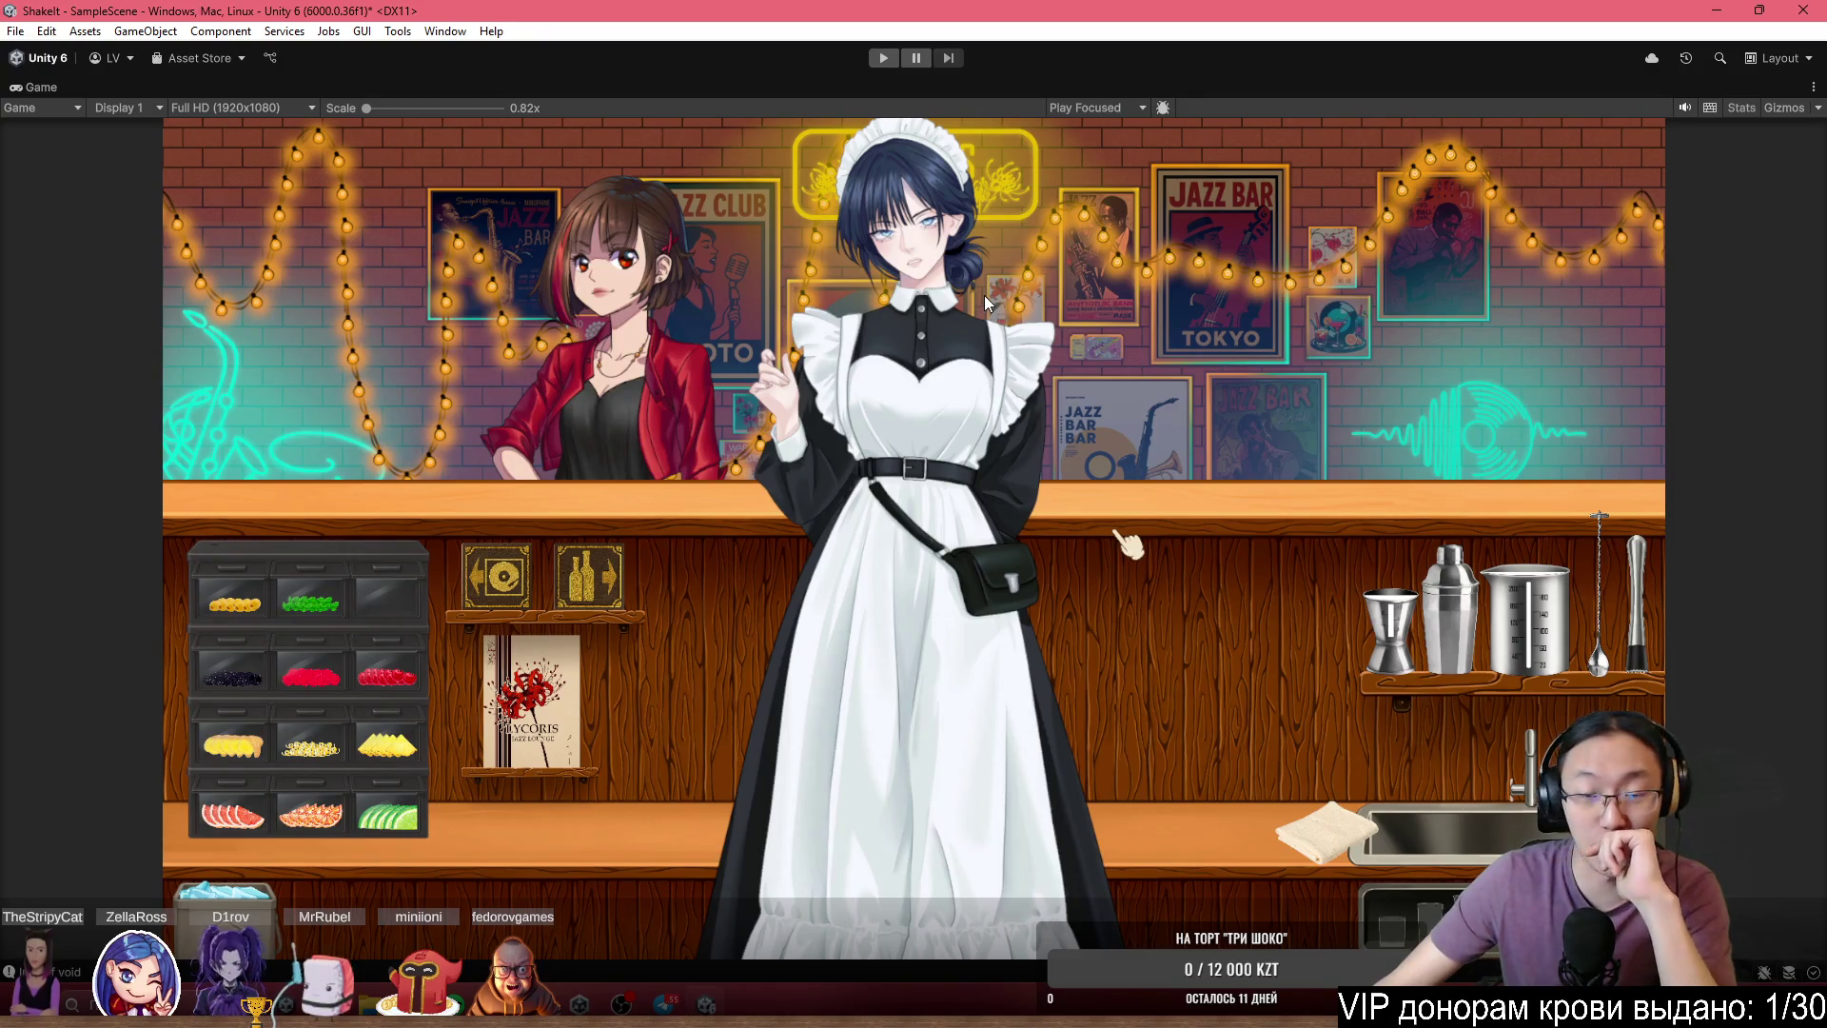
Restore the full editor layout and set Kamiya's scale to 1.30
scroll(854, 249, "up", 3)
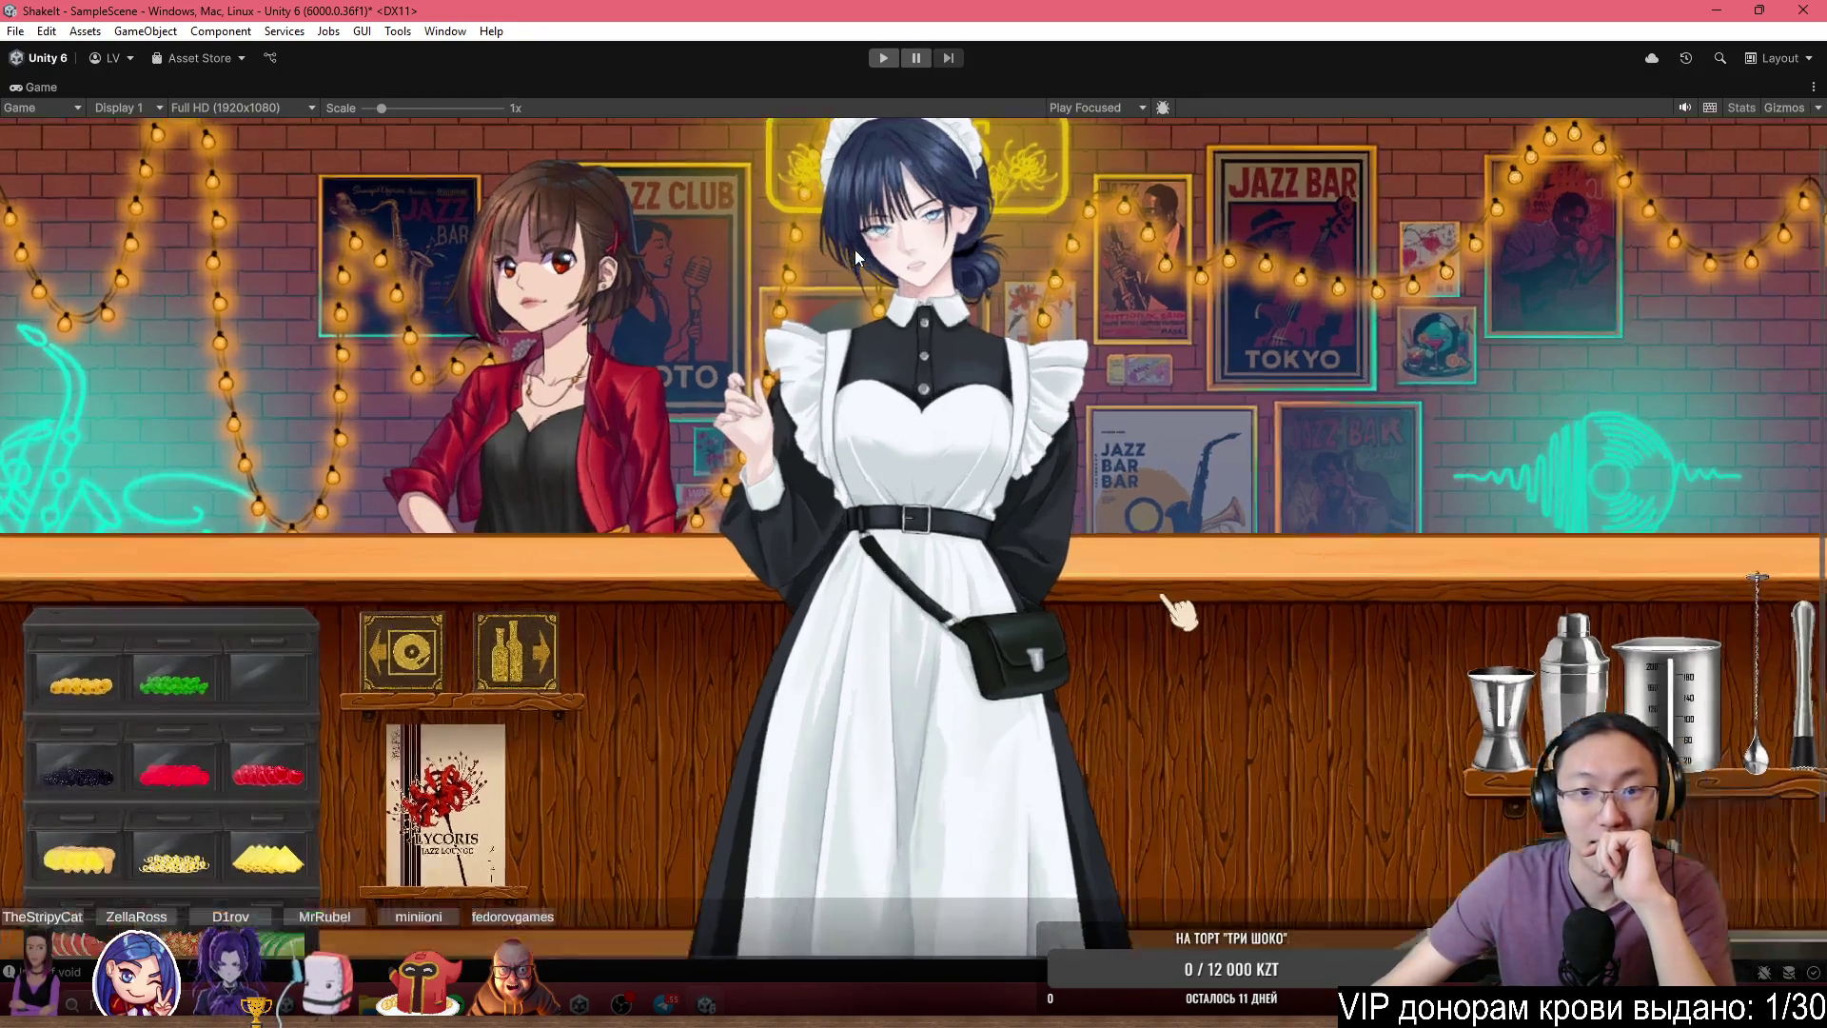
scroll(854, 249, "down", 3)
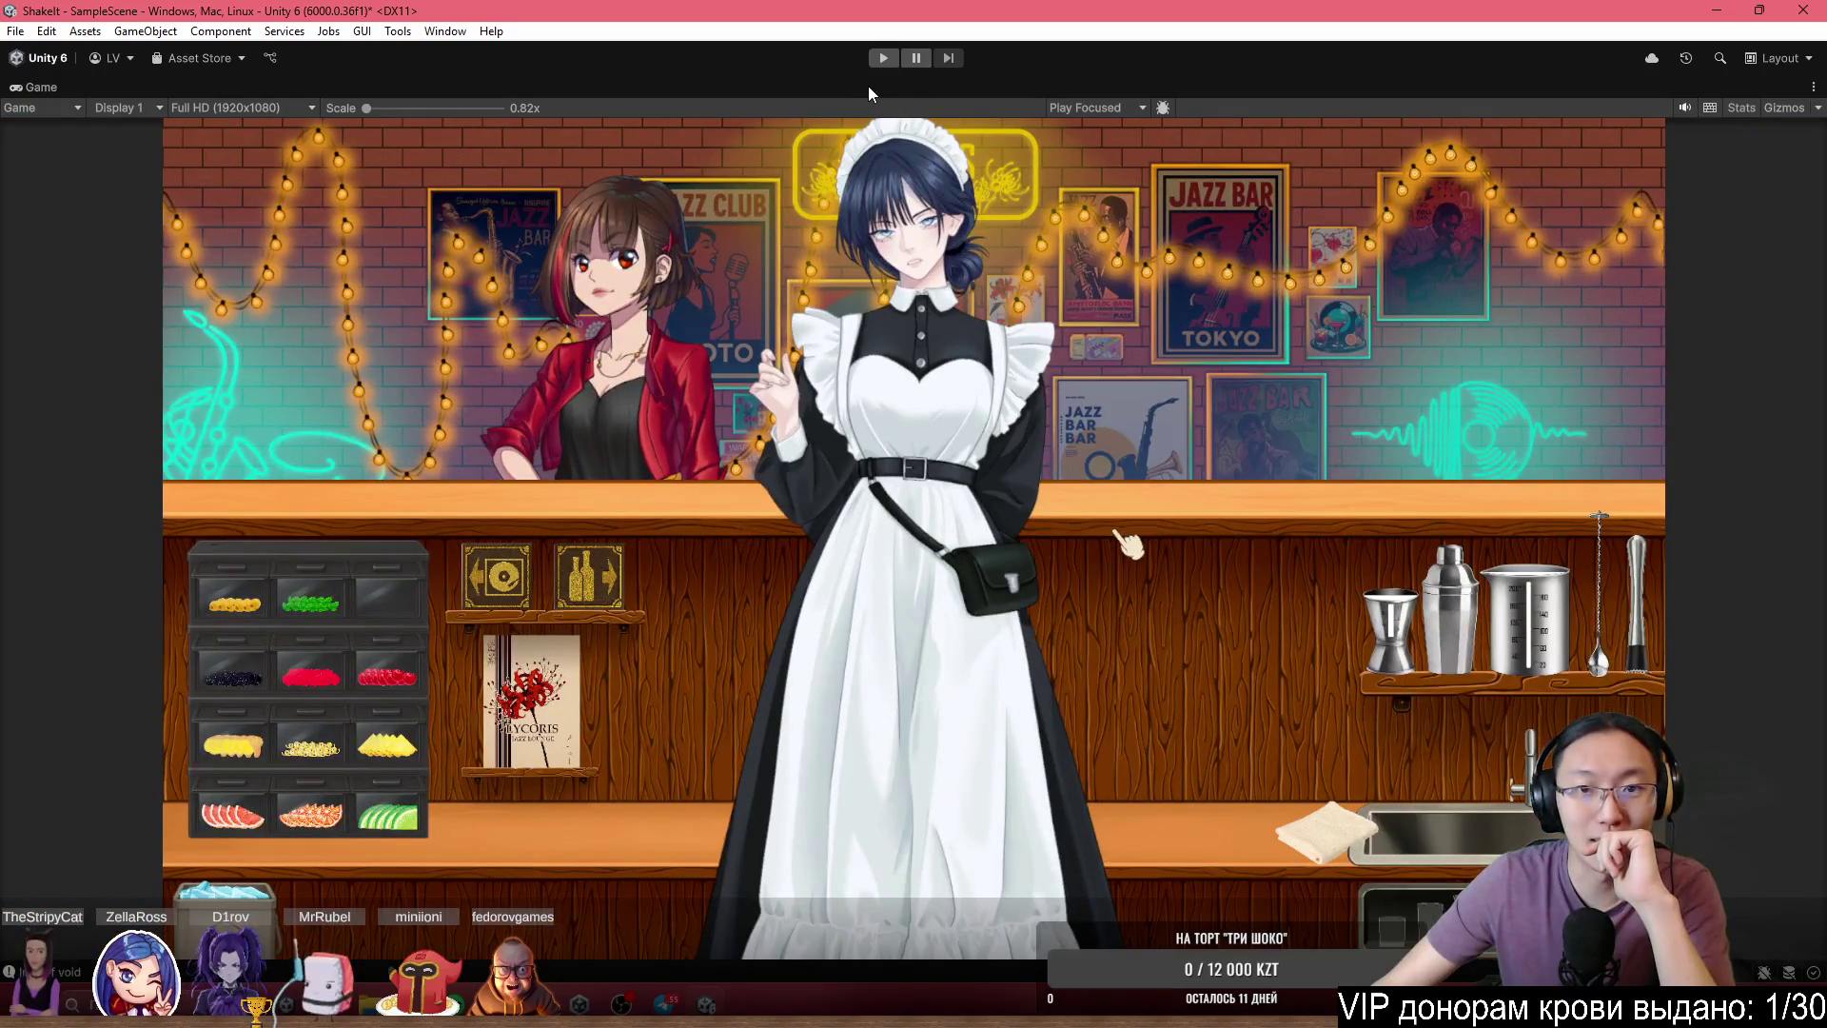
key("shift+space")
left_click(1672, 278)
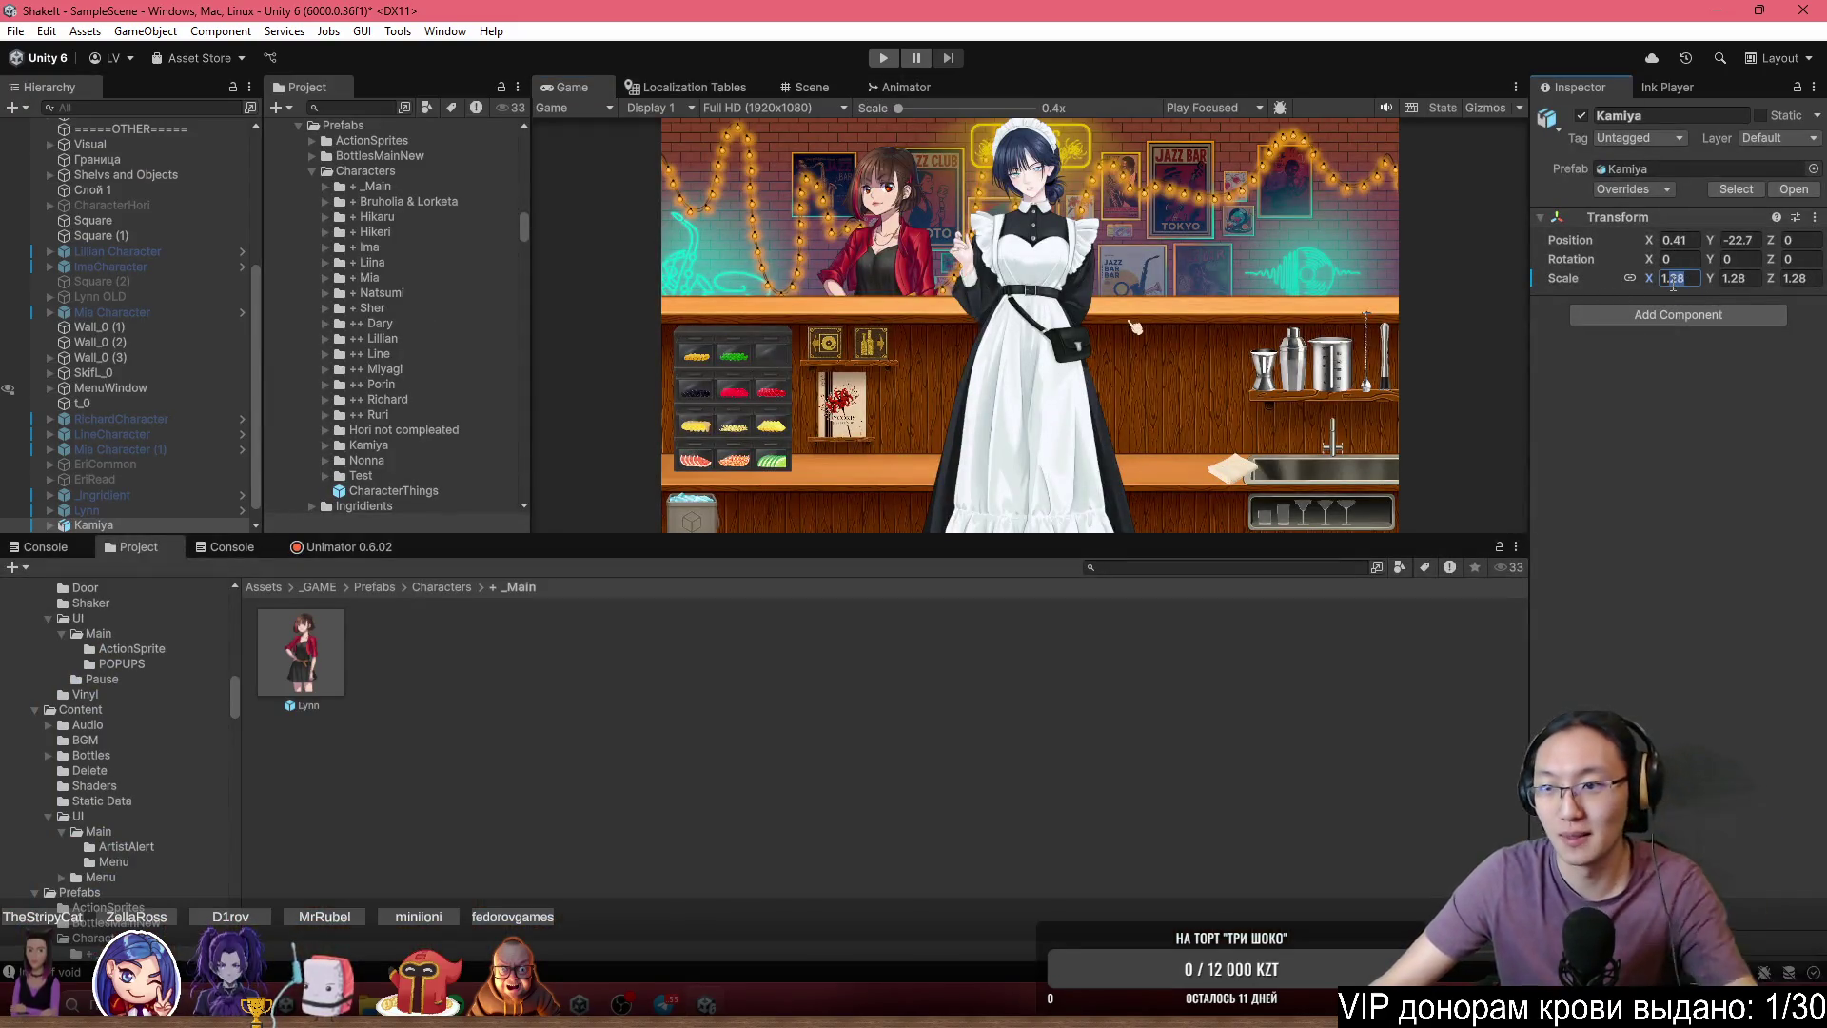
type("1.30")
Lower Kamiya slightly in the Scene view with the Move tool
left_click(811, 86)
scroll(1028, 324, "up", 3)
scroll(1028, 323, "down", 2)
scroll(1027, 323, "up", 4)
scroll(988, 409, "down", 5)
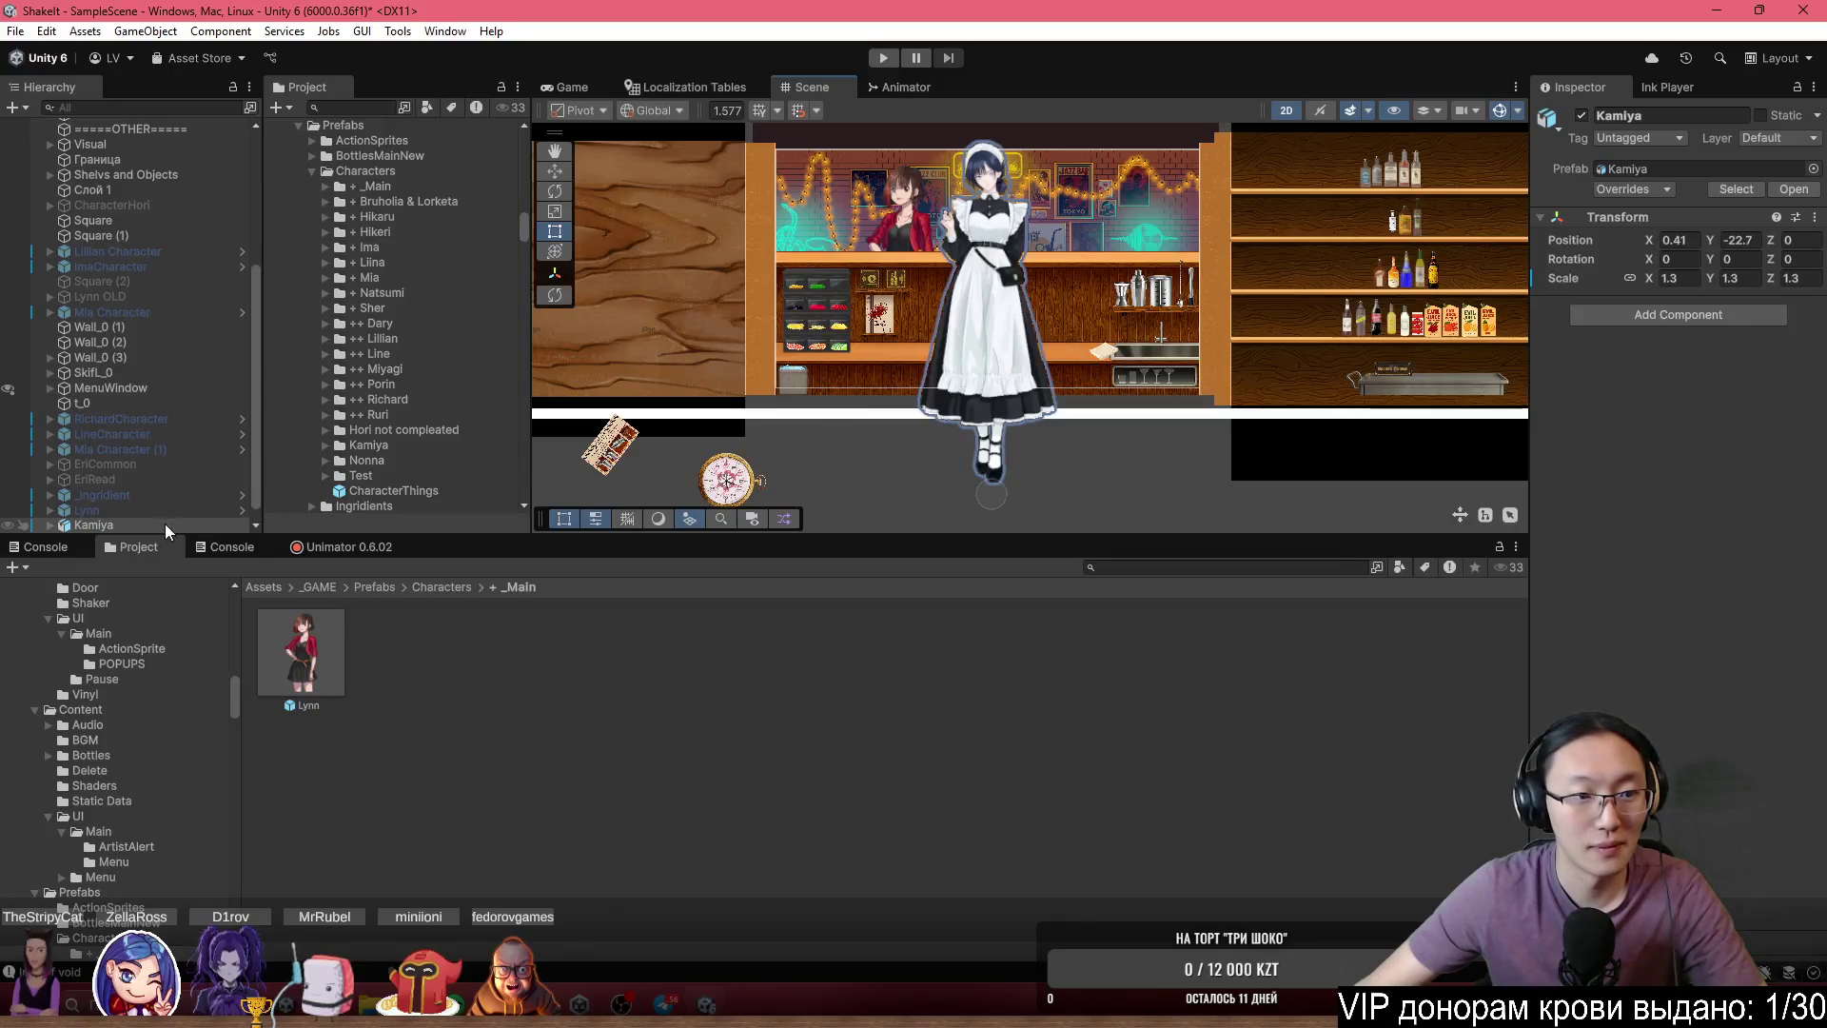
key("w")
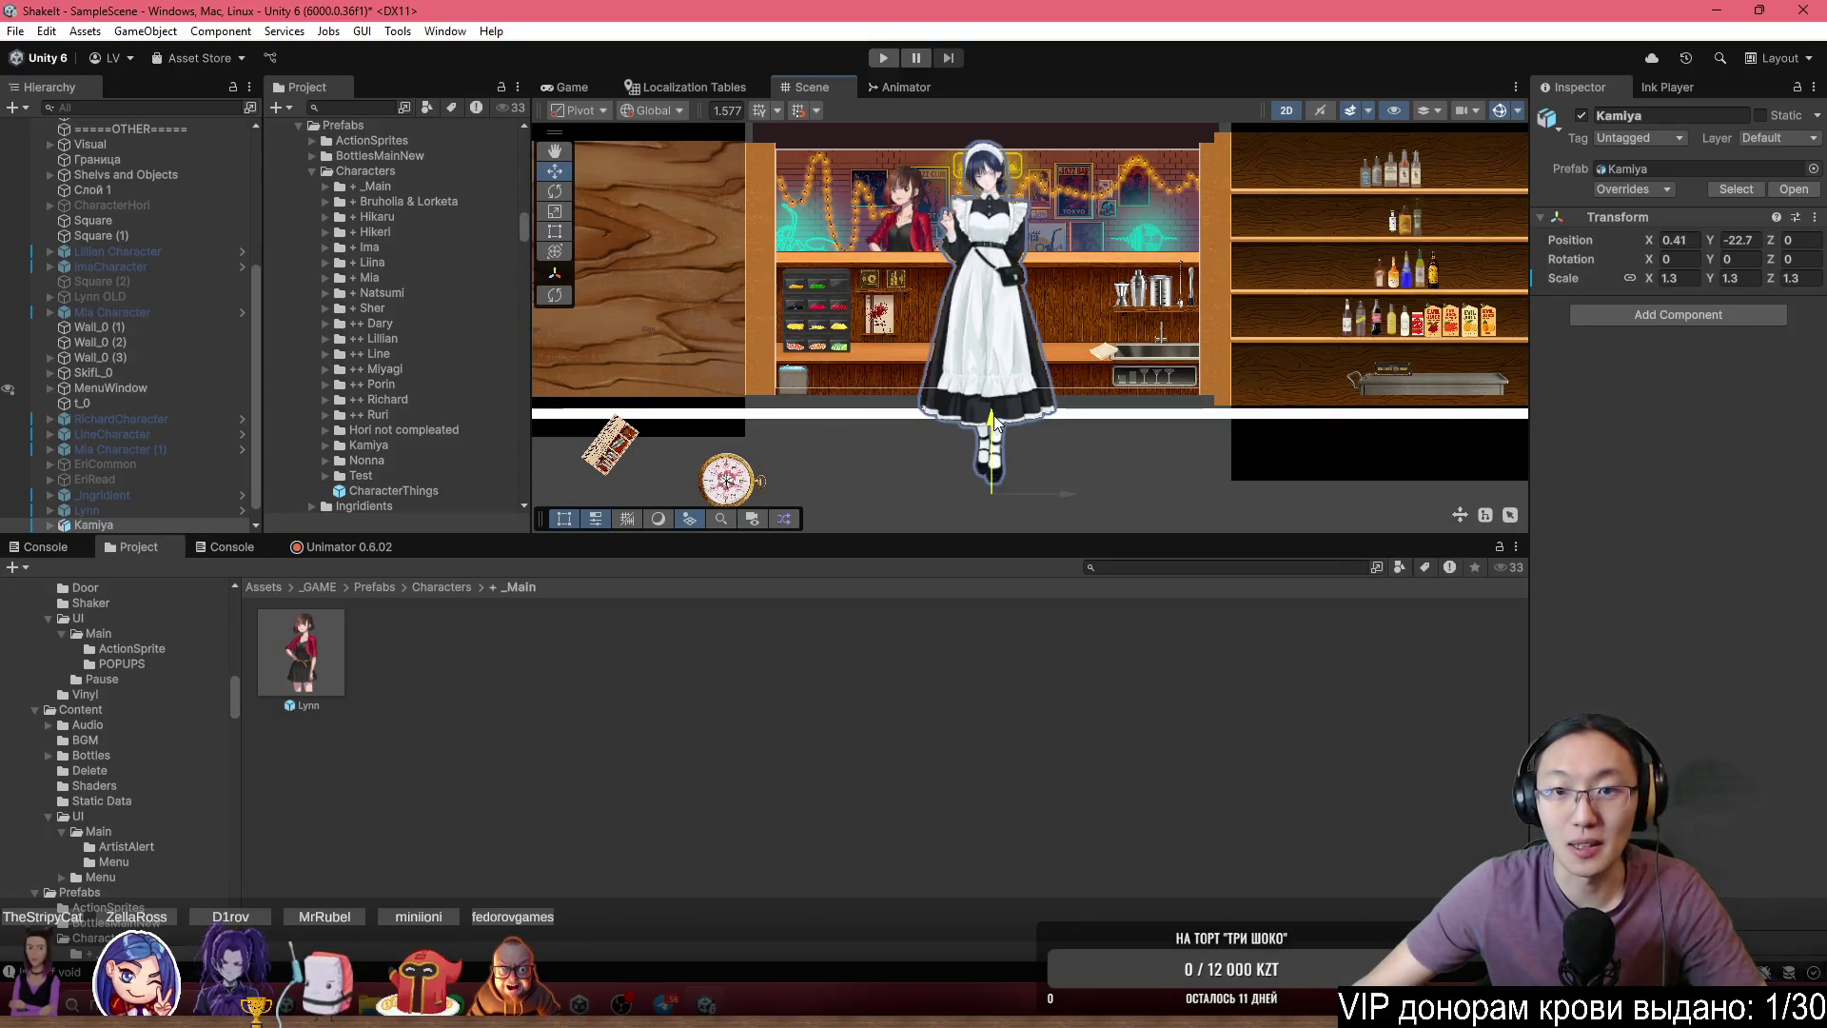
left_click_drag(1006, 379, 1006, 389)
scroll(1005, 380, "up", 10)
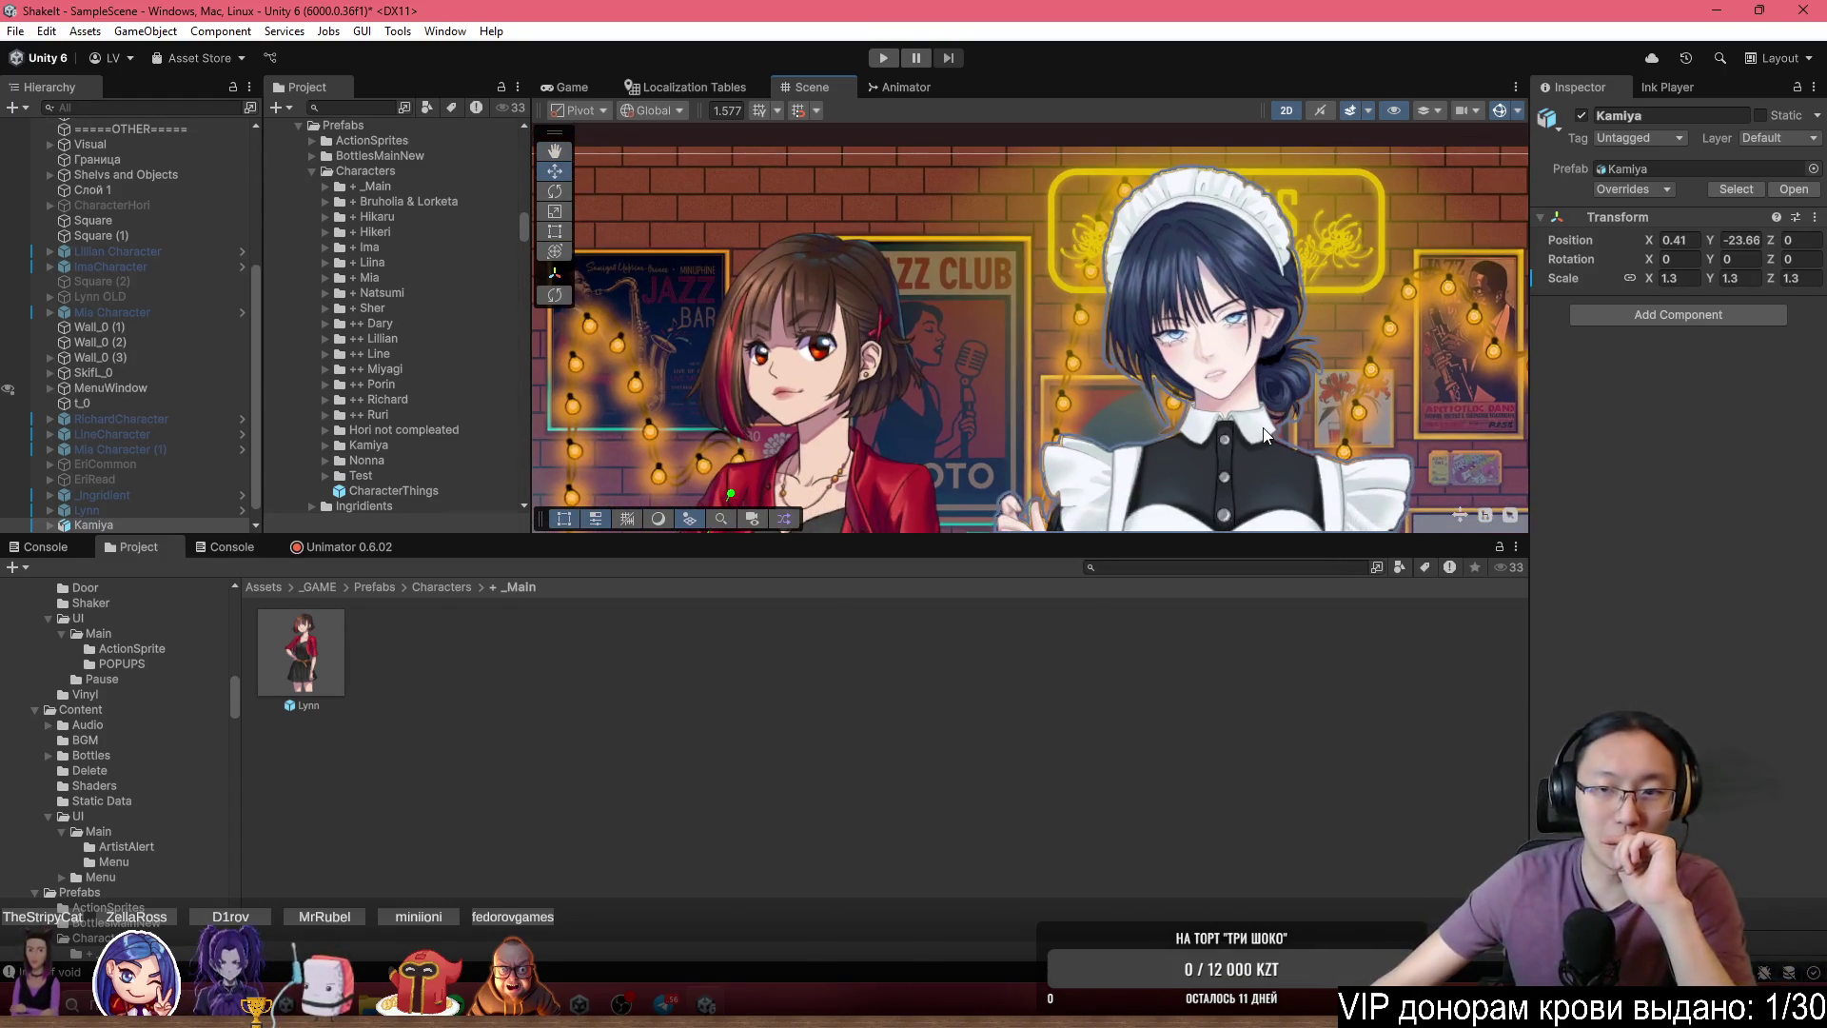
scroll(1197, 354, "down", 5)
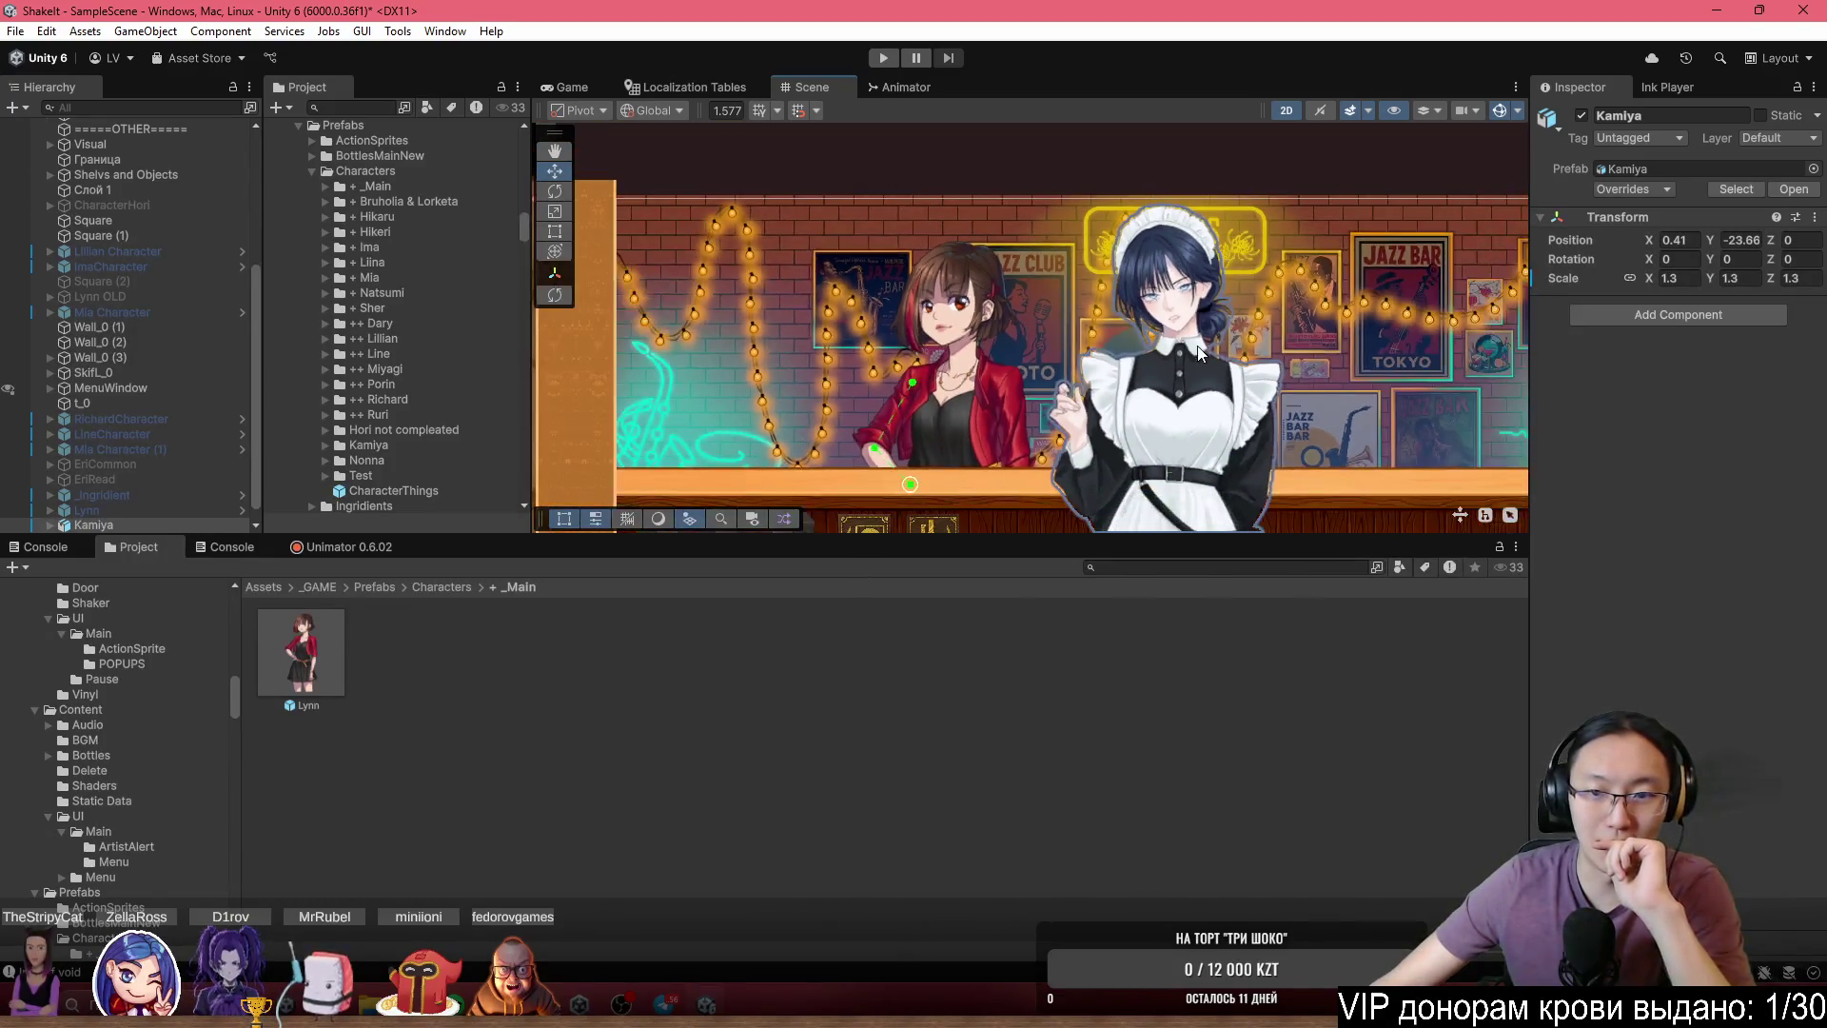
Settle Kamiya's scale at 1.37 after trying 2, 1.32 and 1.35
left_click(1670, 278)
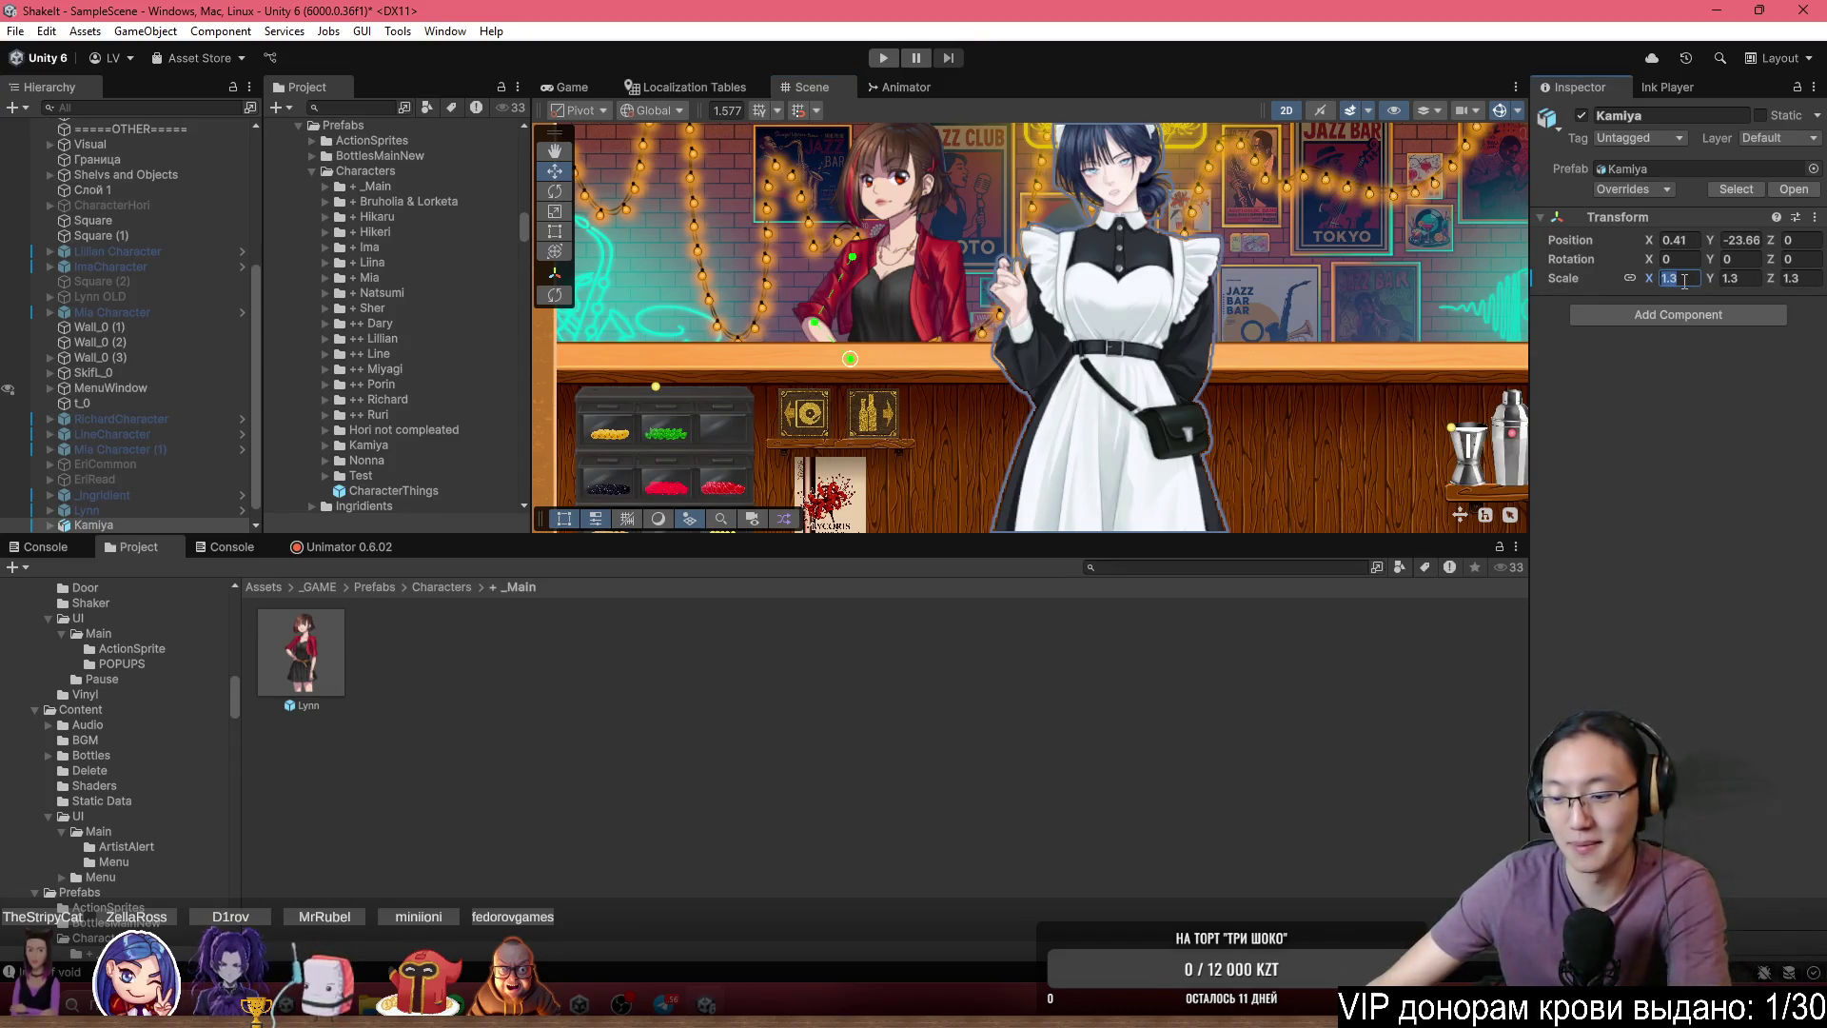
type("2")
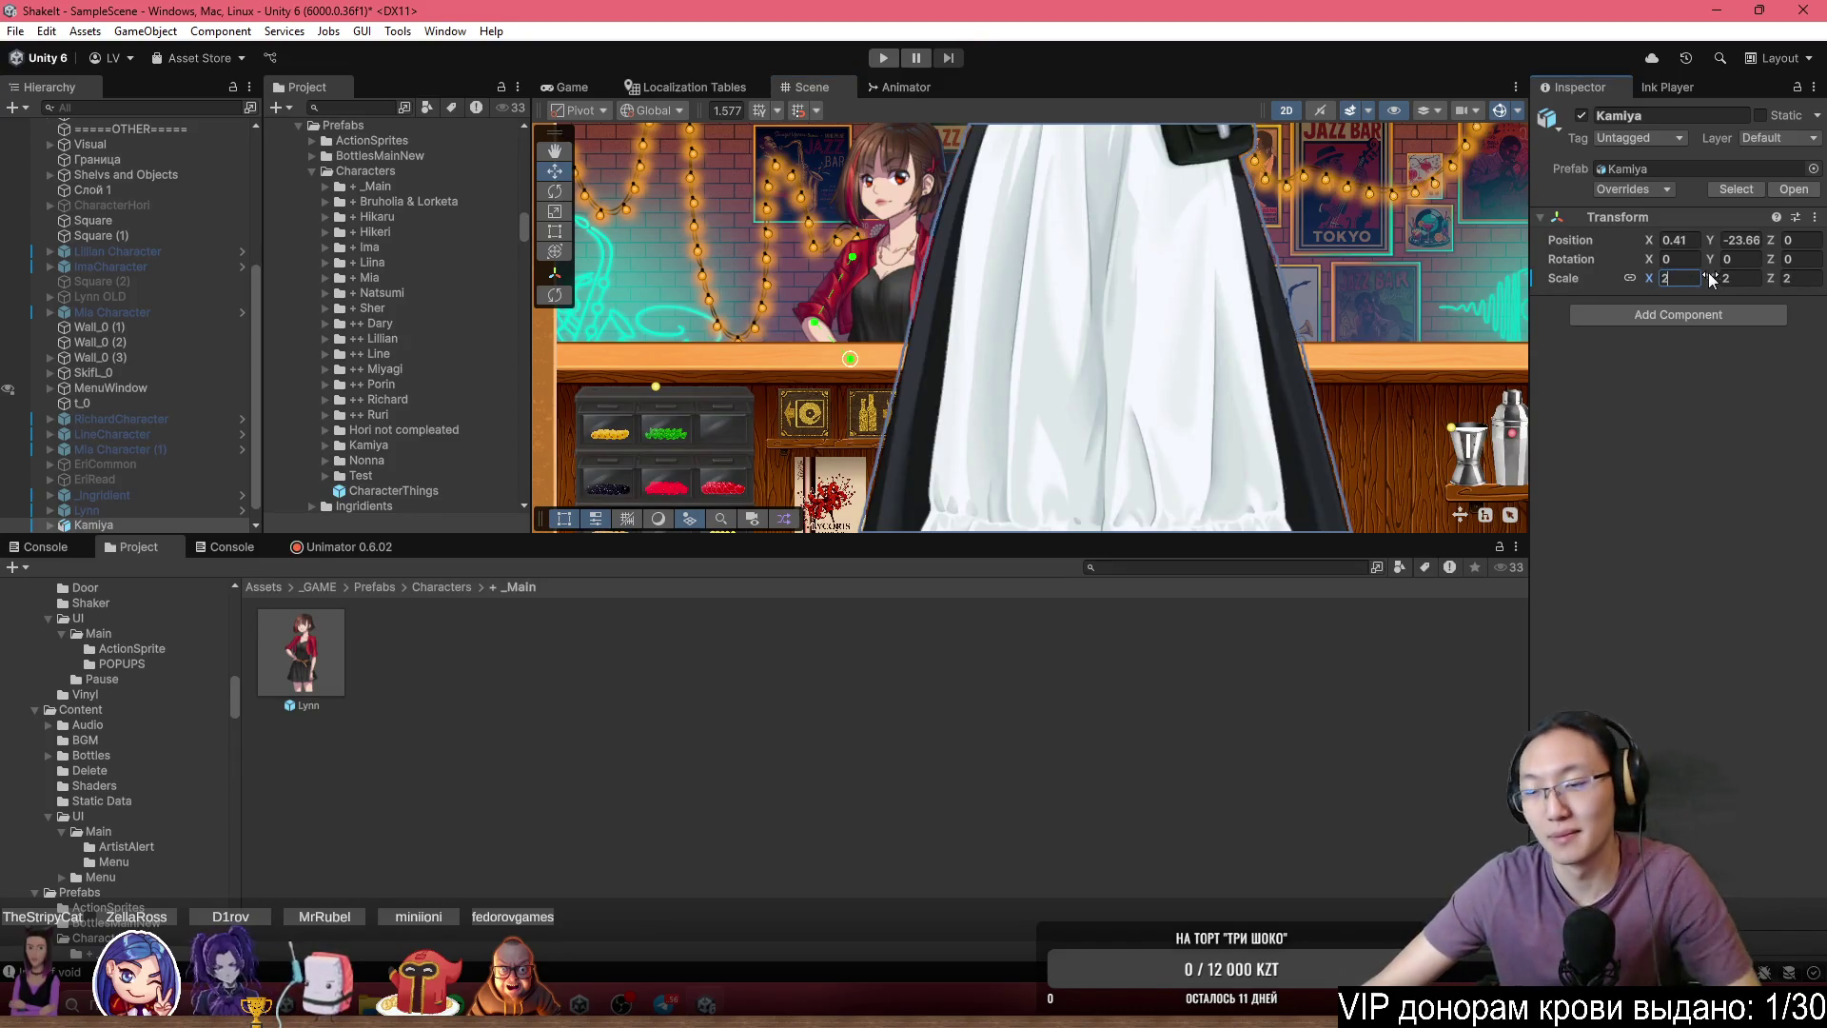
key("ctrl+z")
type("1.32")
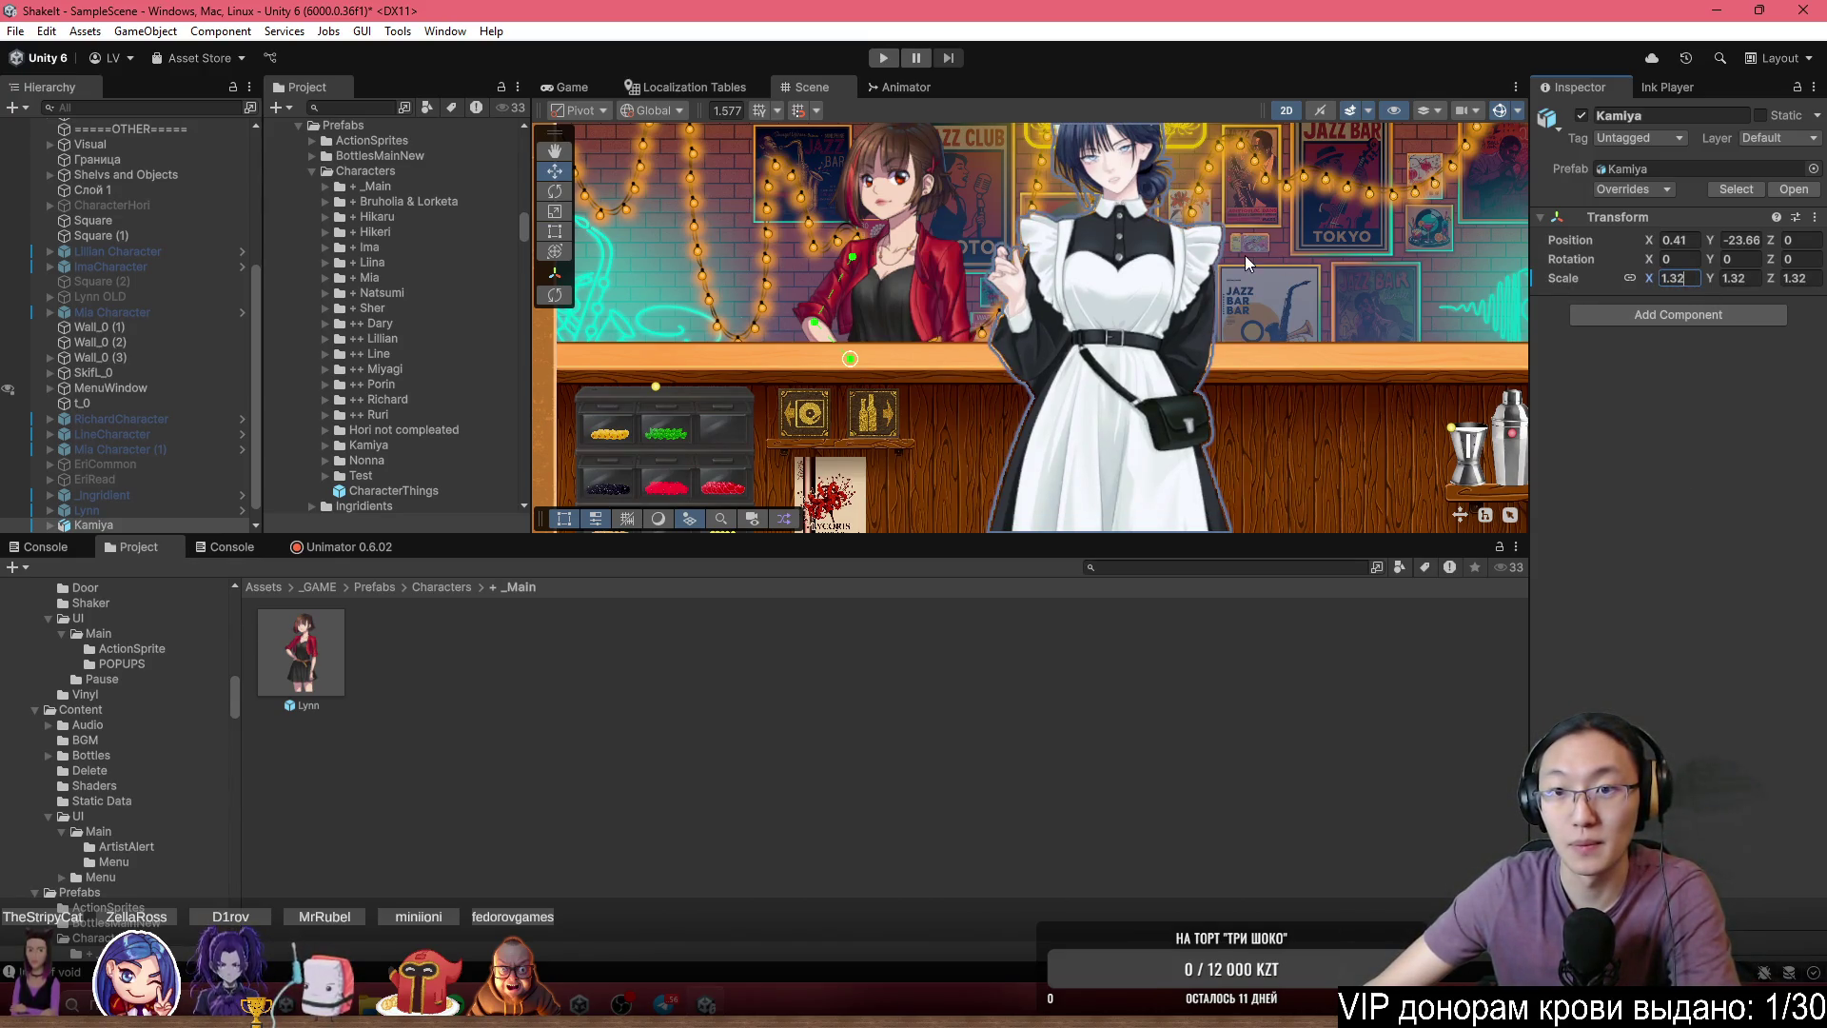
double_click(1685, 279)
type("1.35")
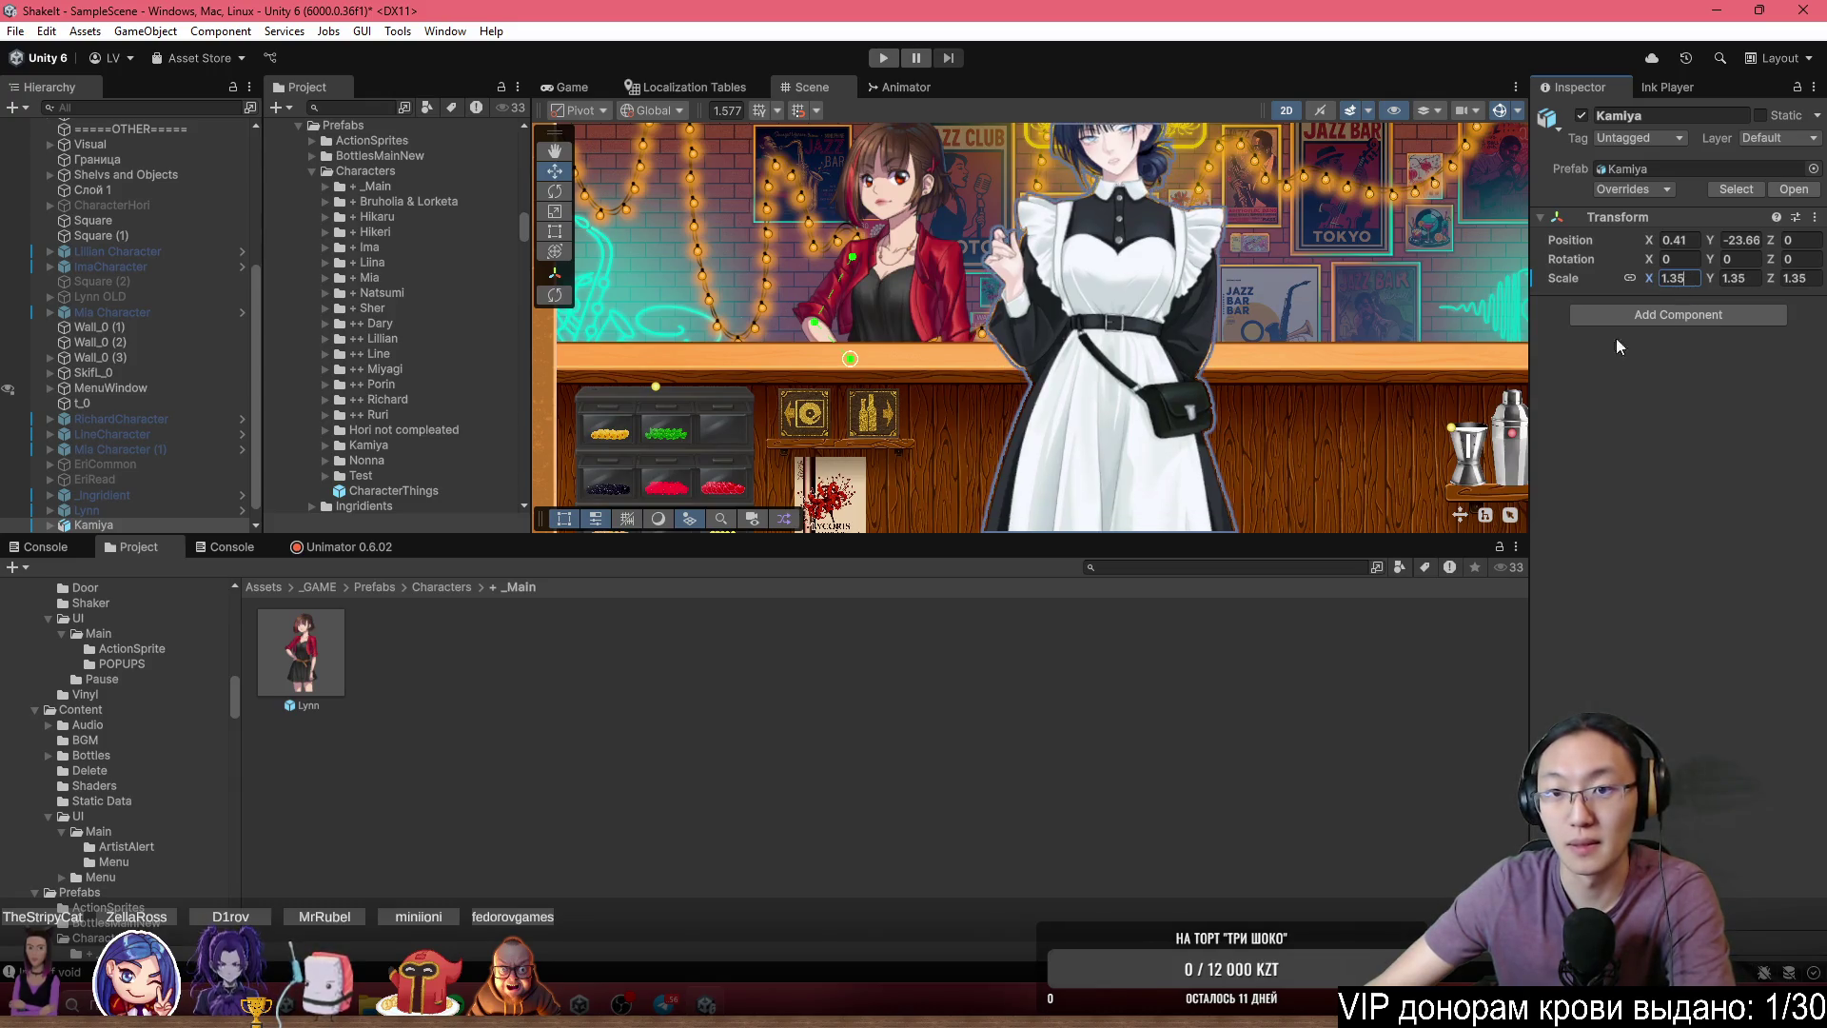
key("BackSpace")
type("7")
key("Return")
Move Kamiya down behind the counter to Position Y -25.5, then select her PSD asset
scroll(1289, 241, "down", 2)
left_click_drag(1191, 476, 1191, 497)
scroll(1203, 128, "up", 3)
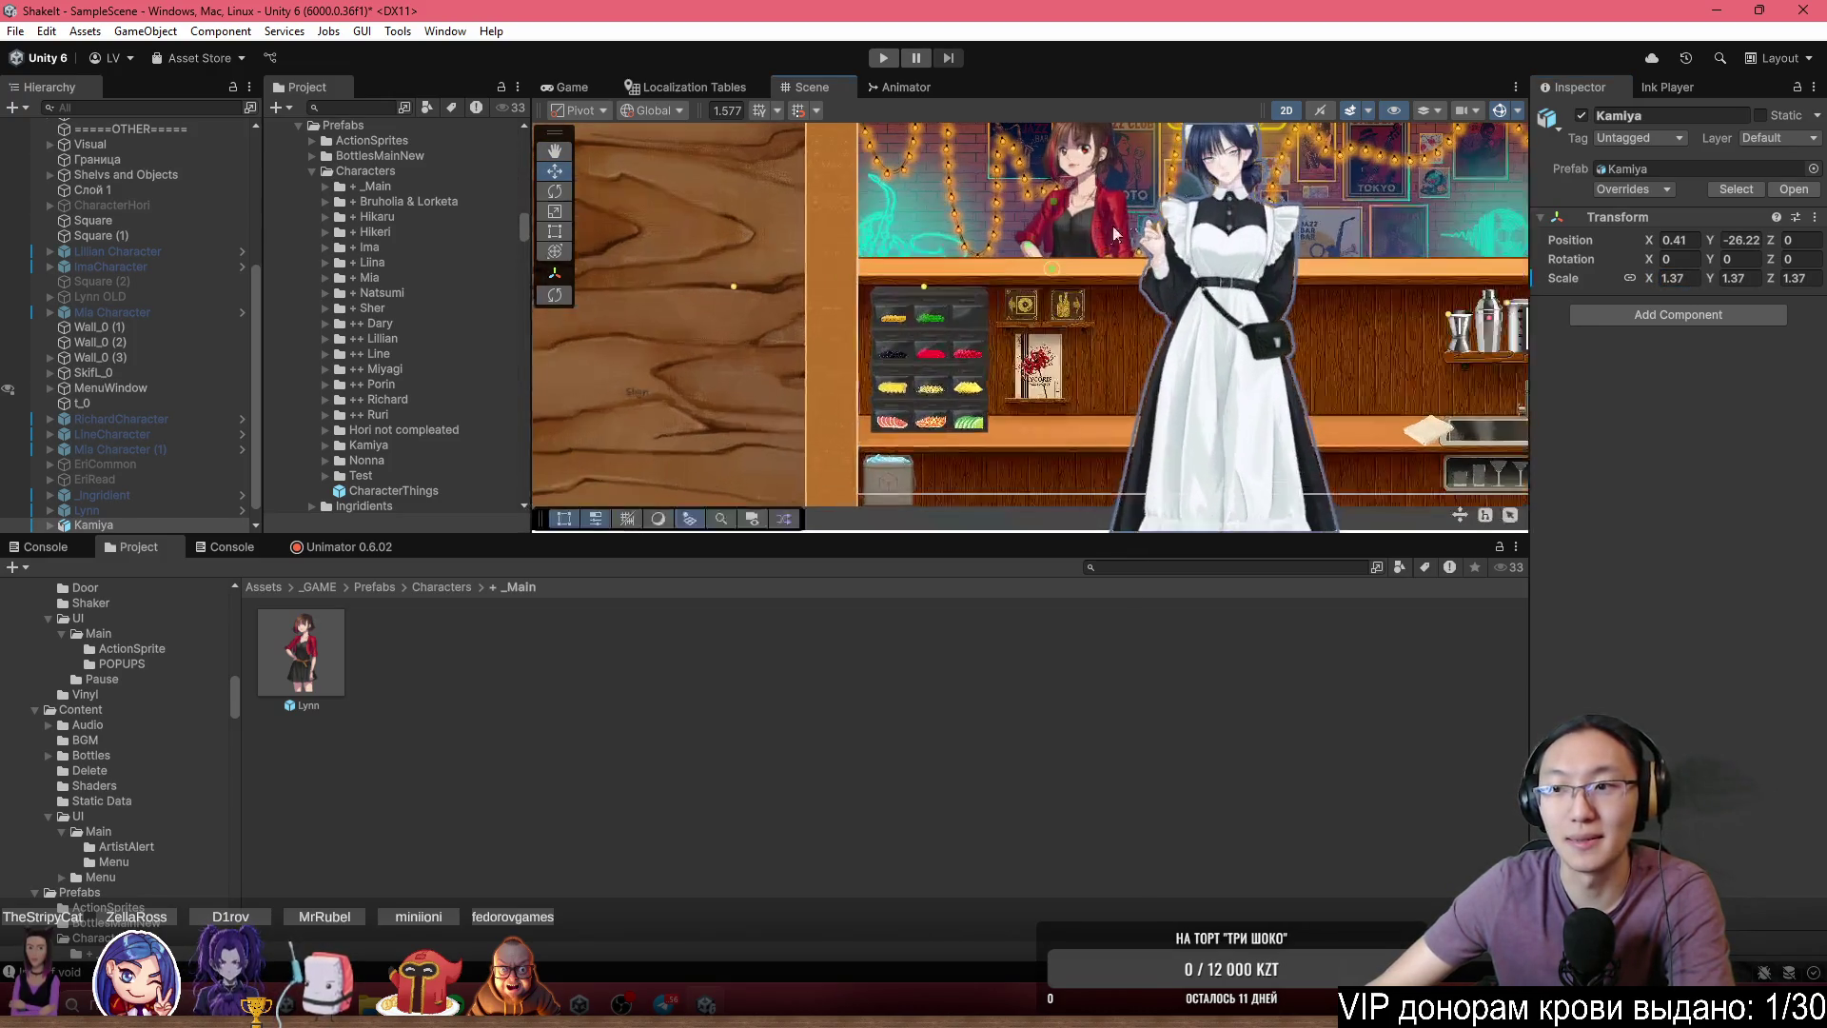
scroll(1189, 286, "up", 5)
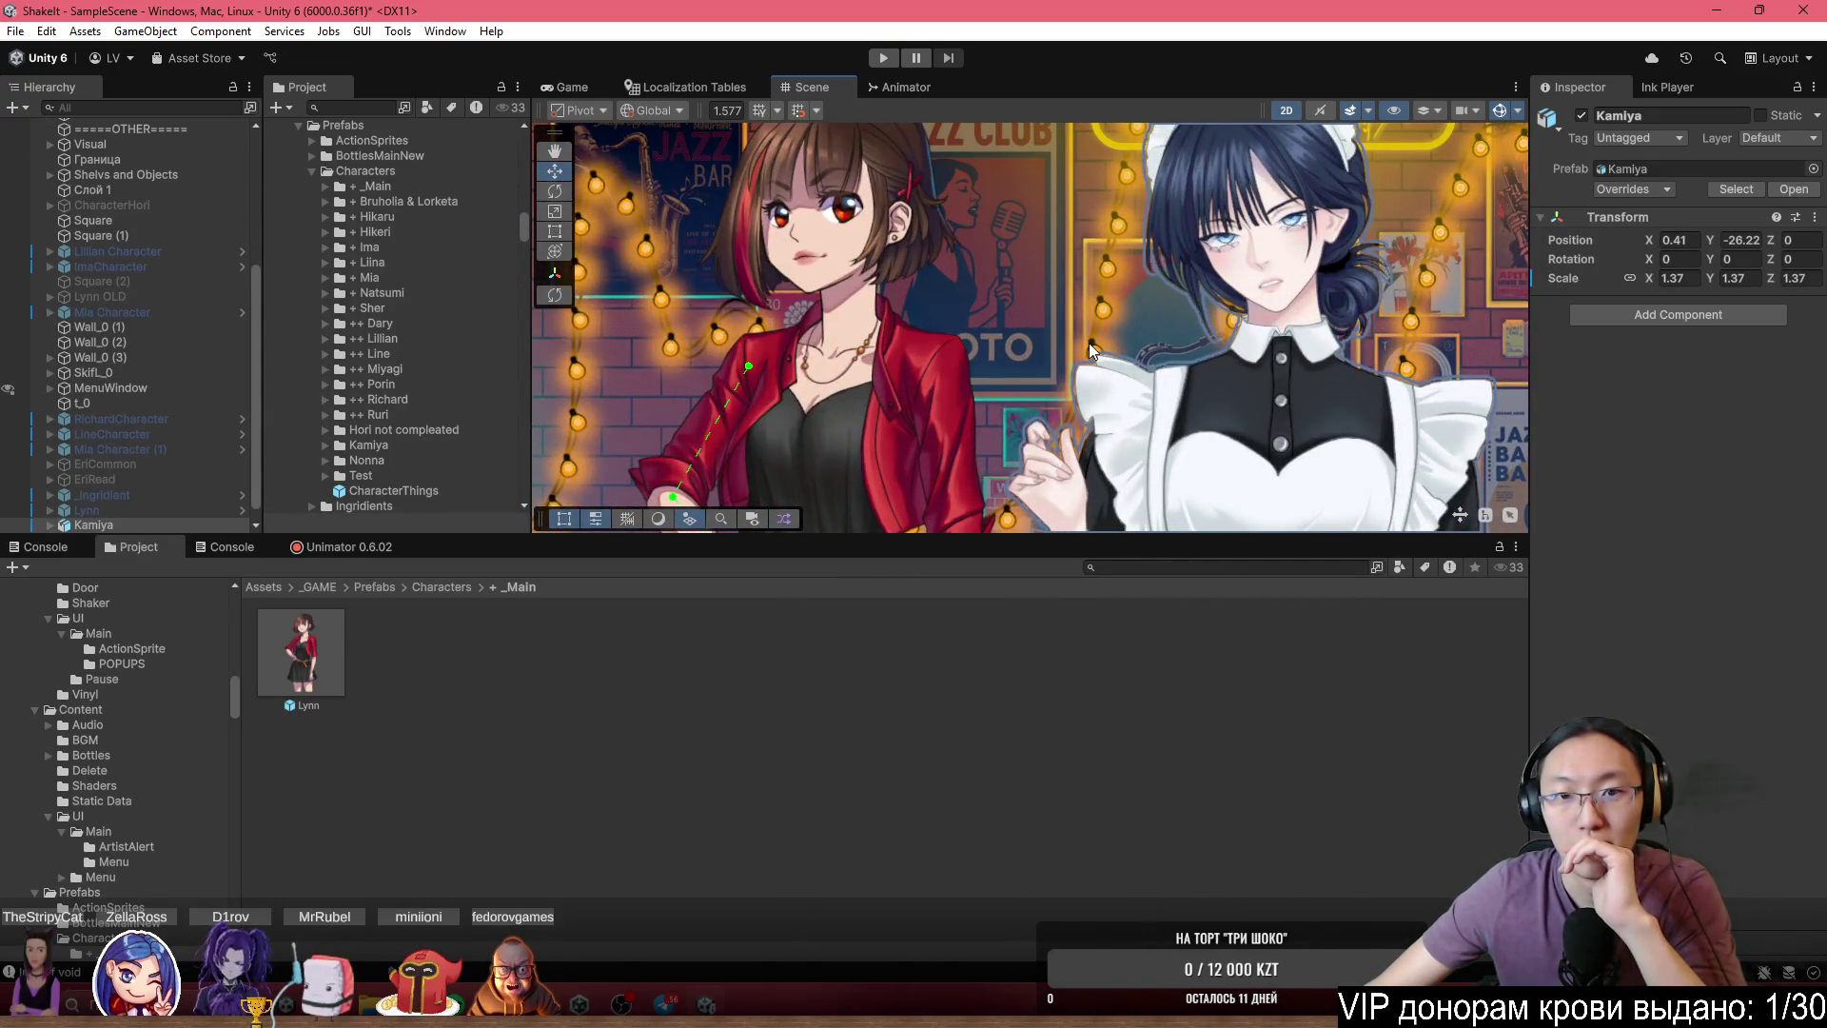
scroll(1090, 354, "down", 5)
scroll(1029, 174, "up", 5)
scroll(1029, 174, "down", 5)
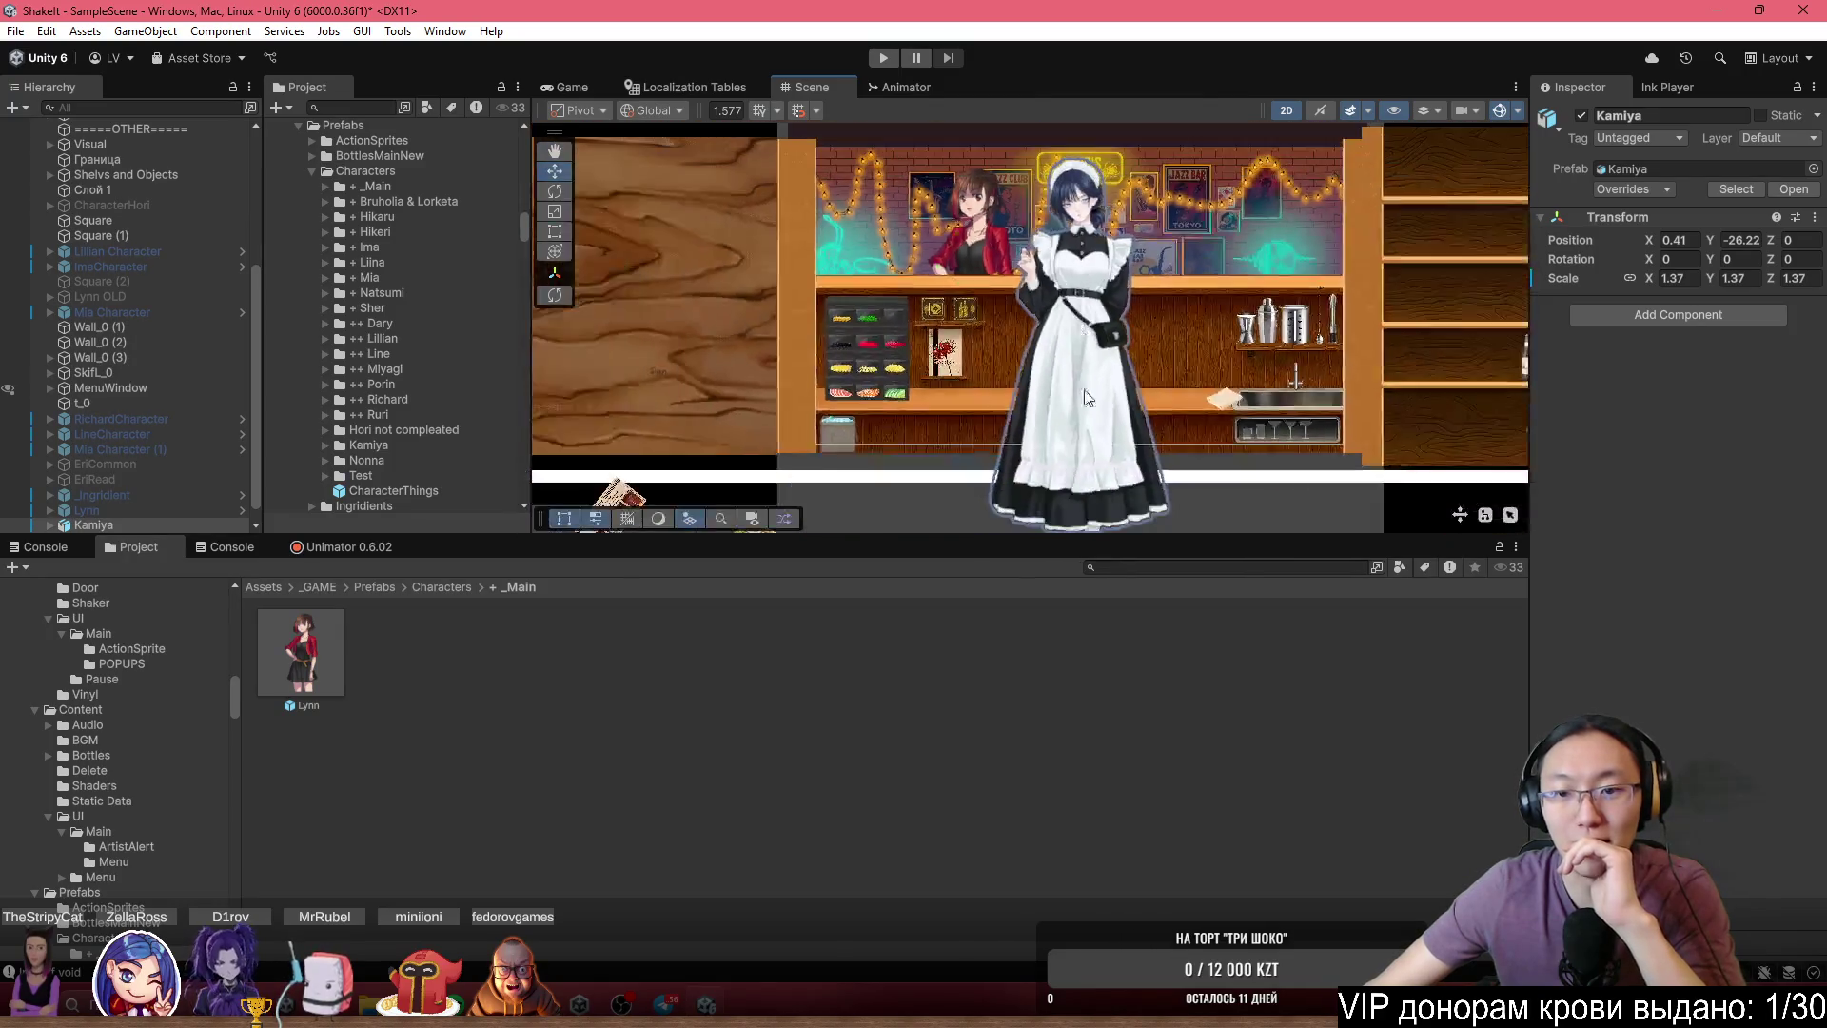
left_click_drag(1087, 499, 1097, 493)
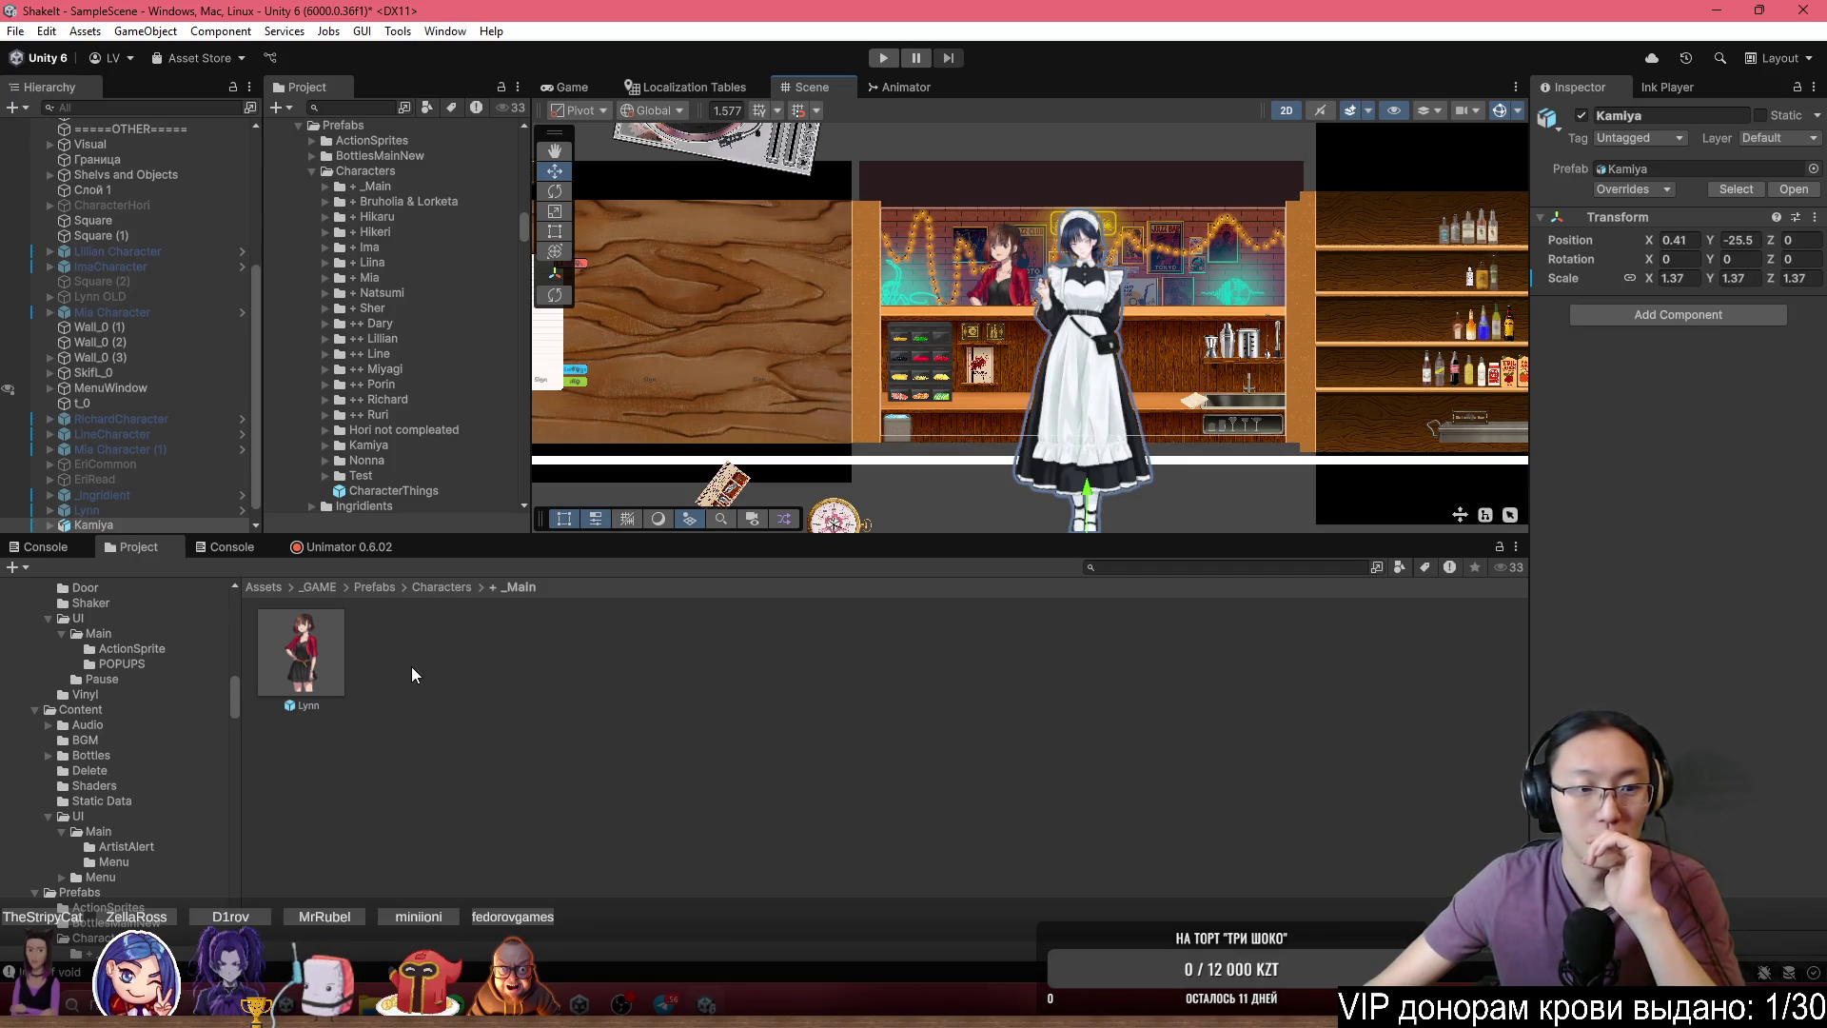
left_click(1733, 188)
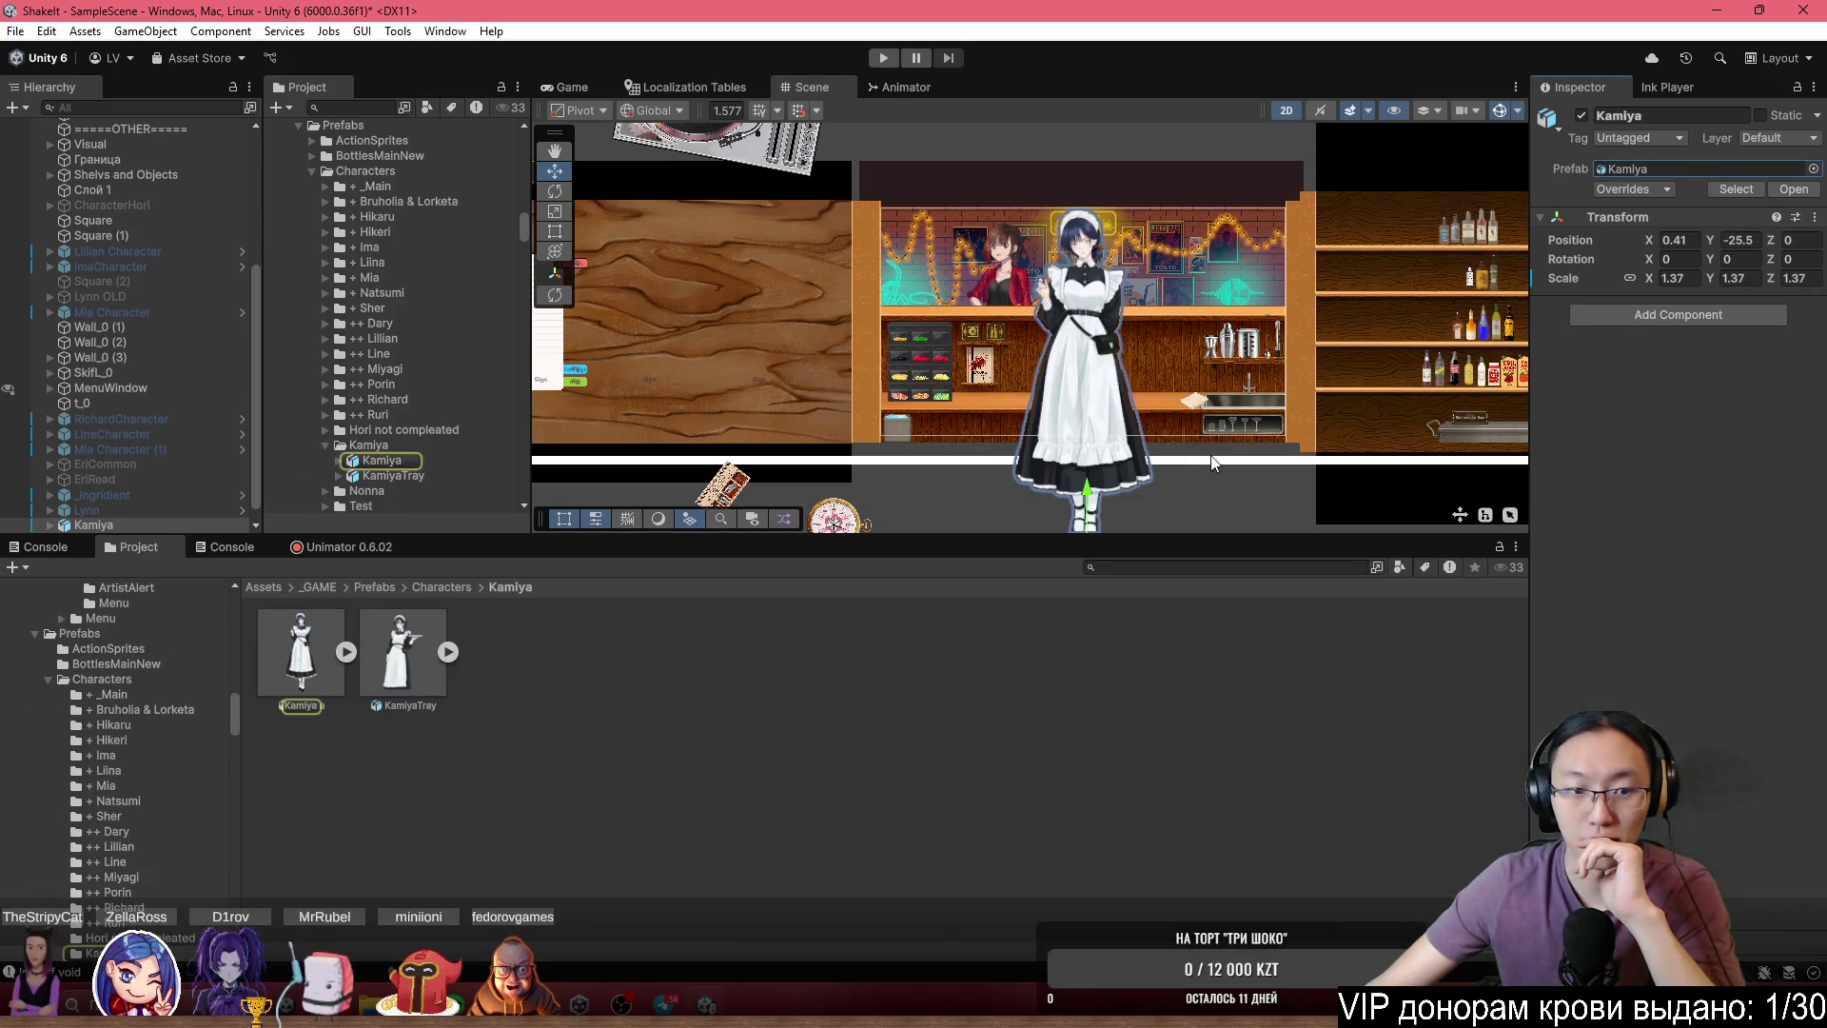
Open Kamiya's sprite in the Skinning Editor in Create Bone mode
left_click(1744, 392)
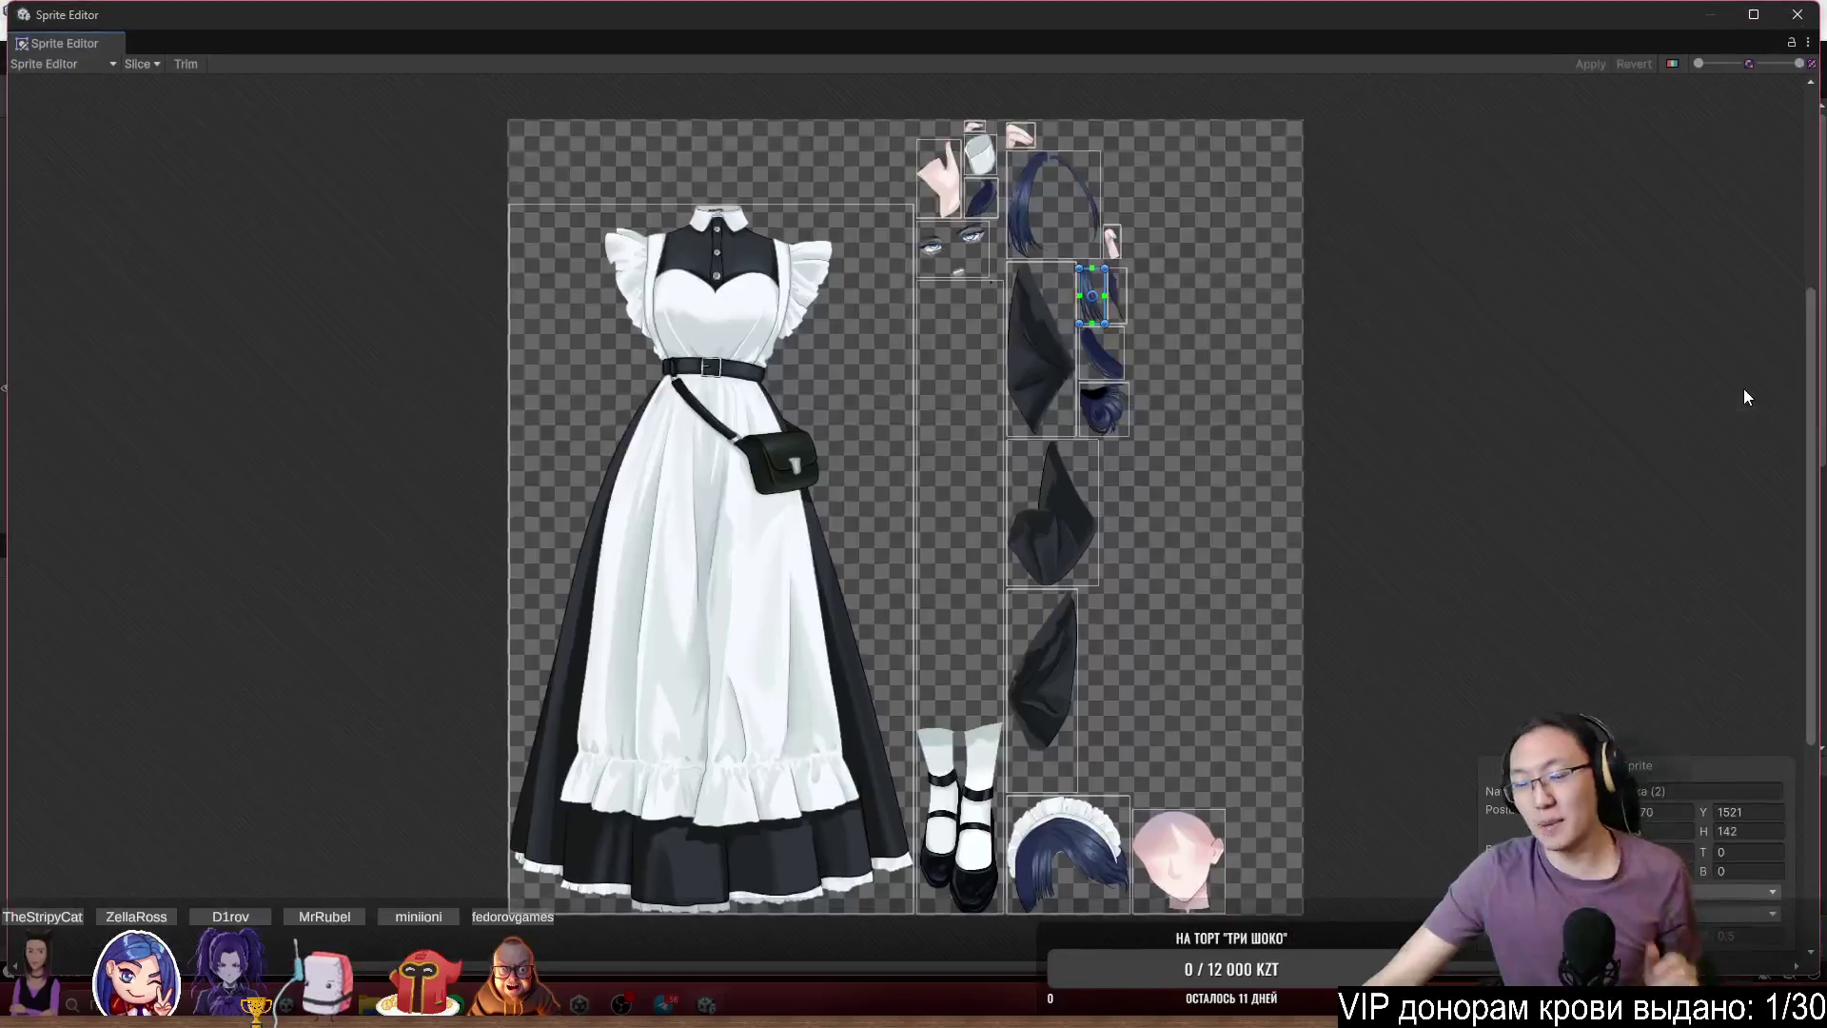
left_click(95, 68)
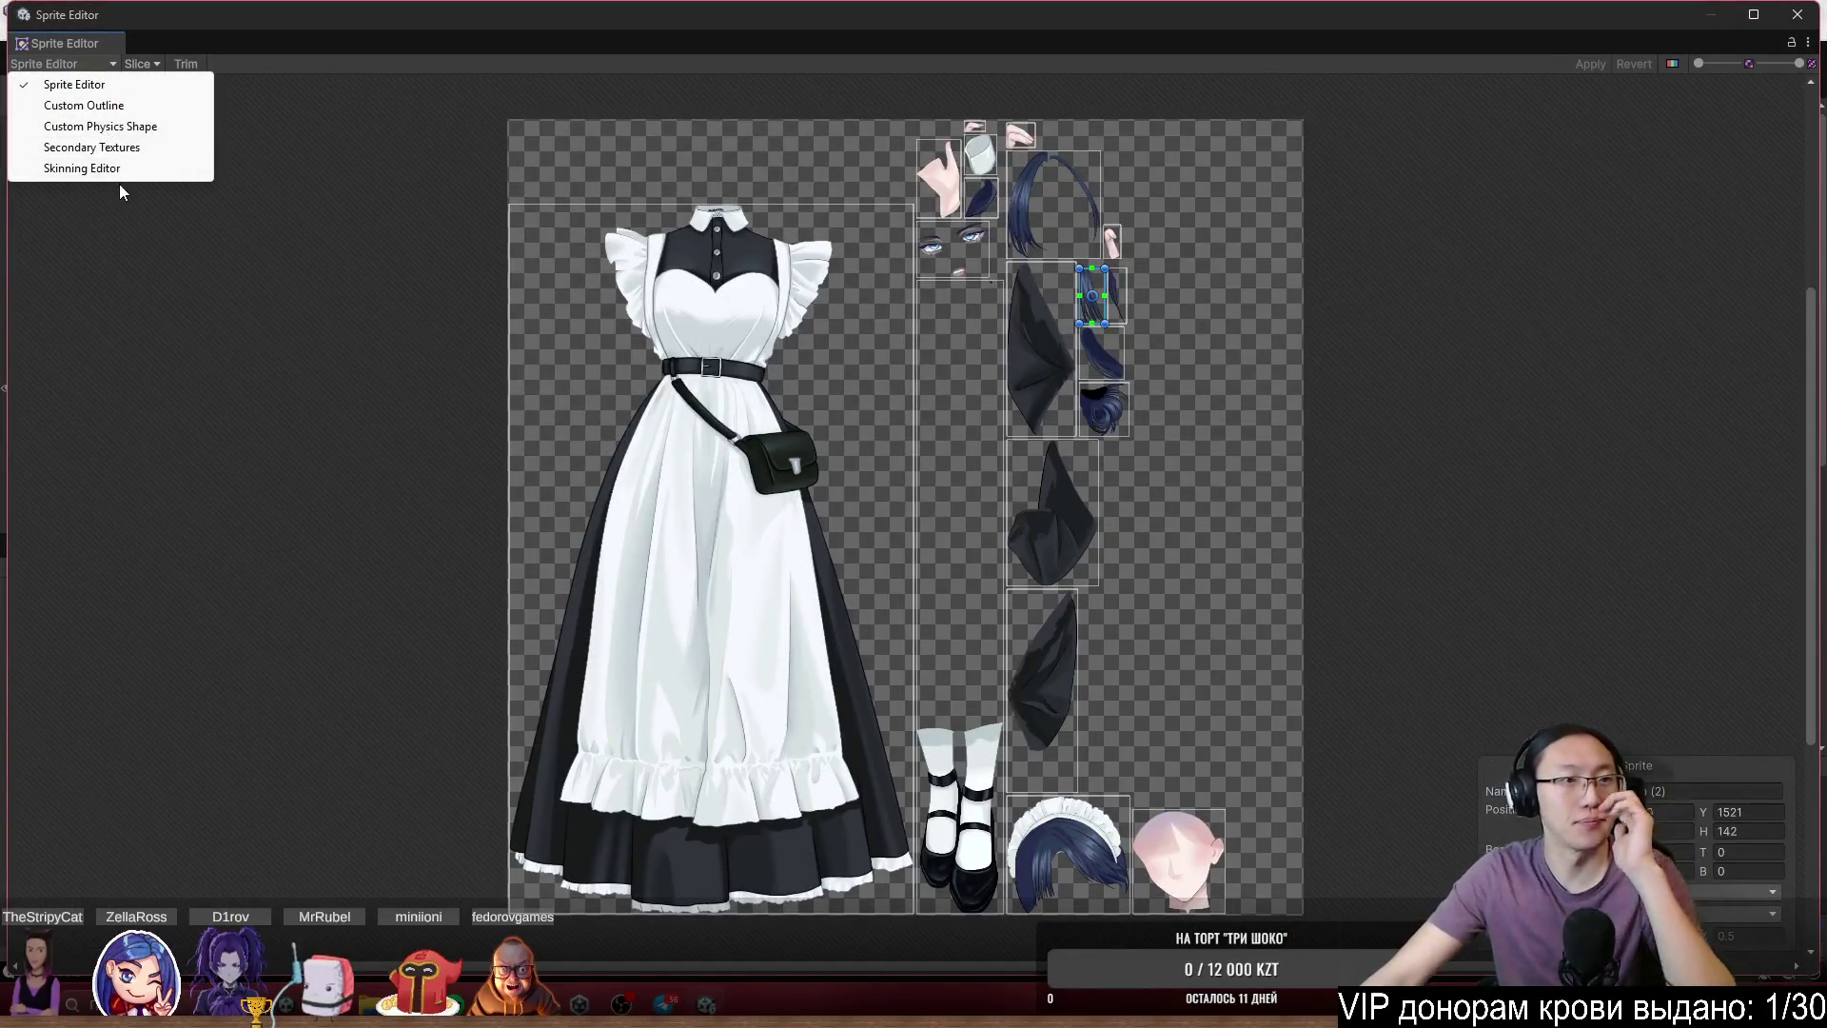
left_click(164, 161)
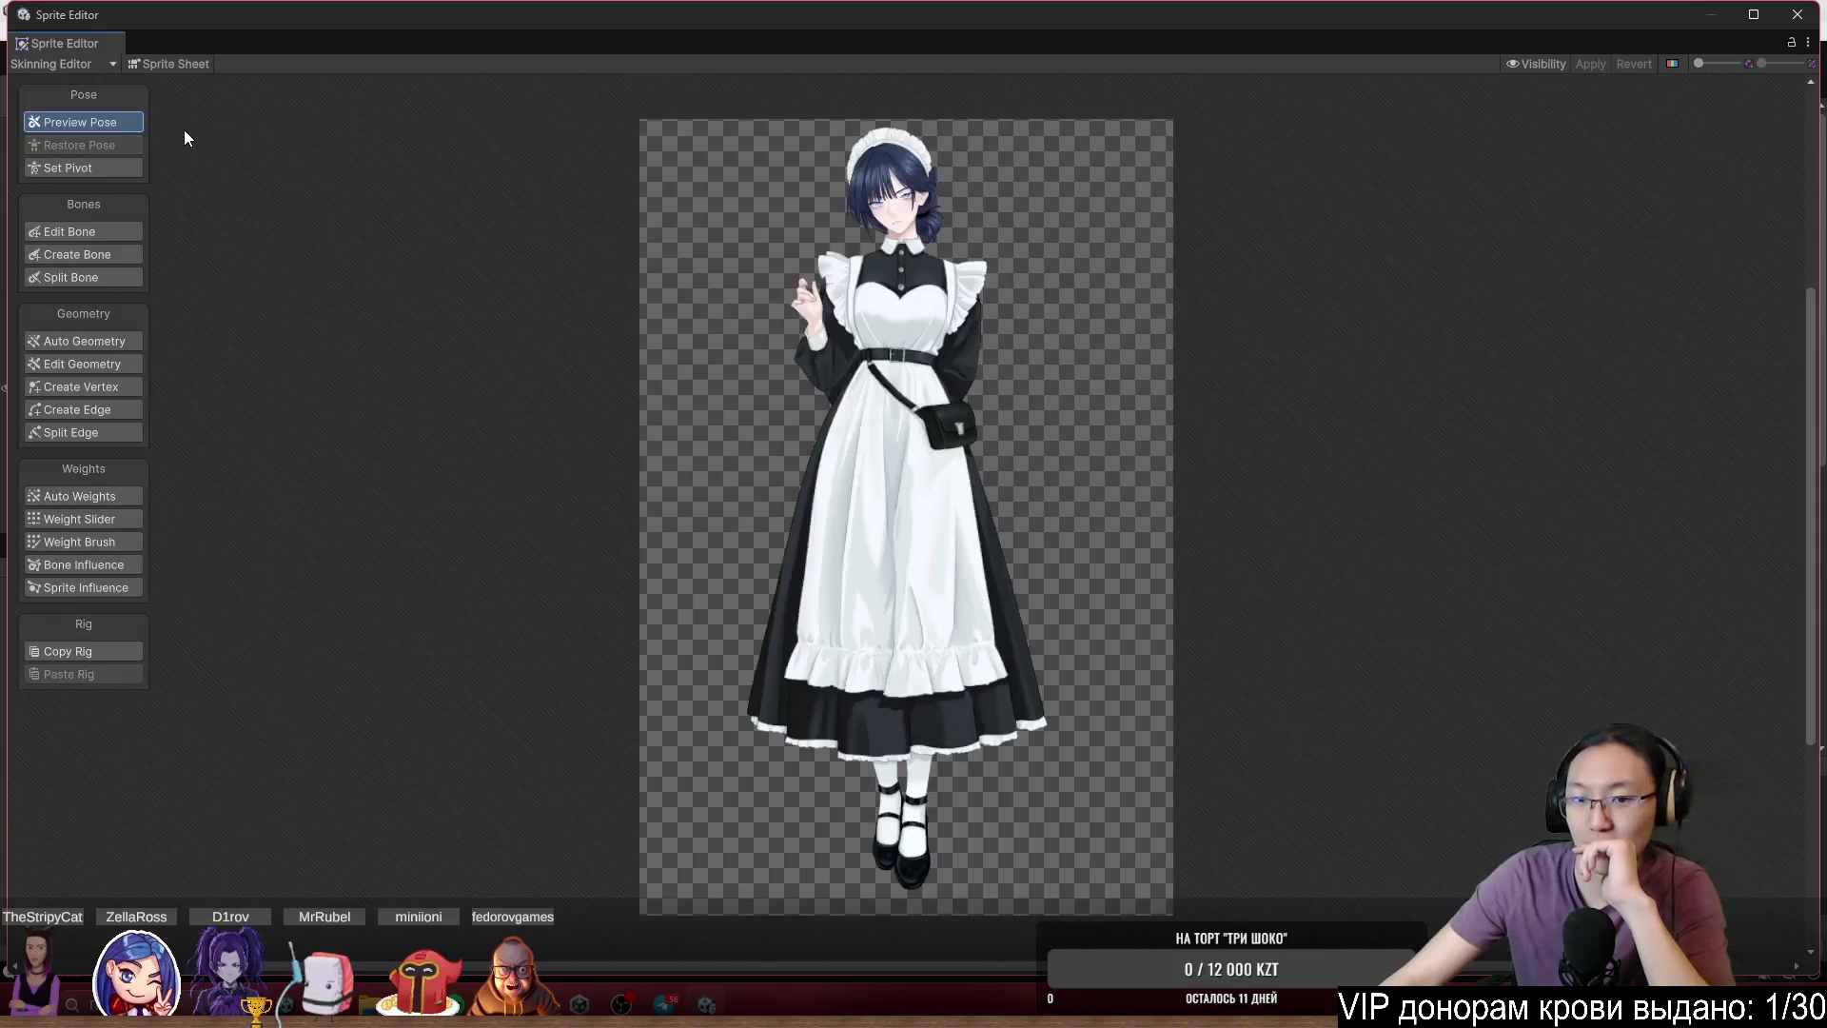
left_click(93, 254)
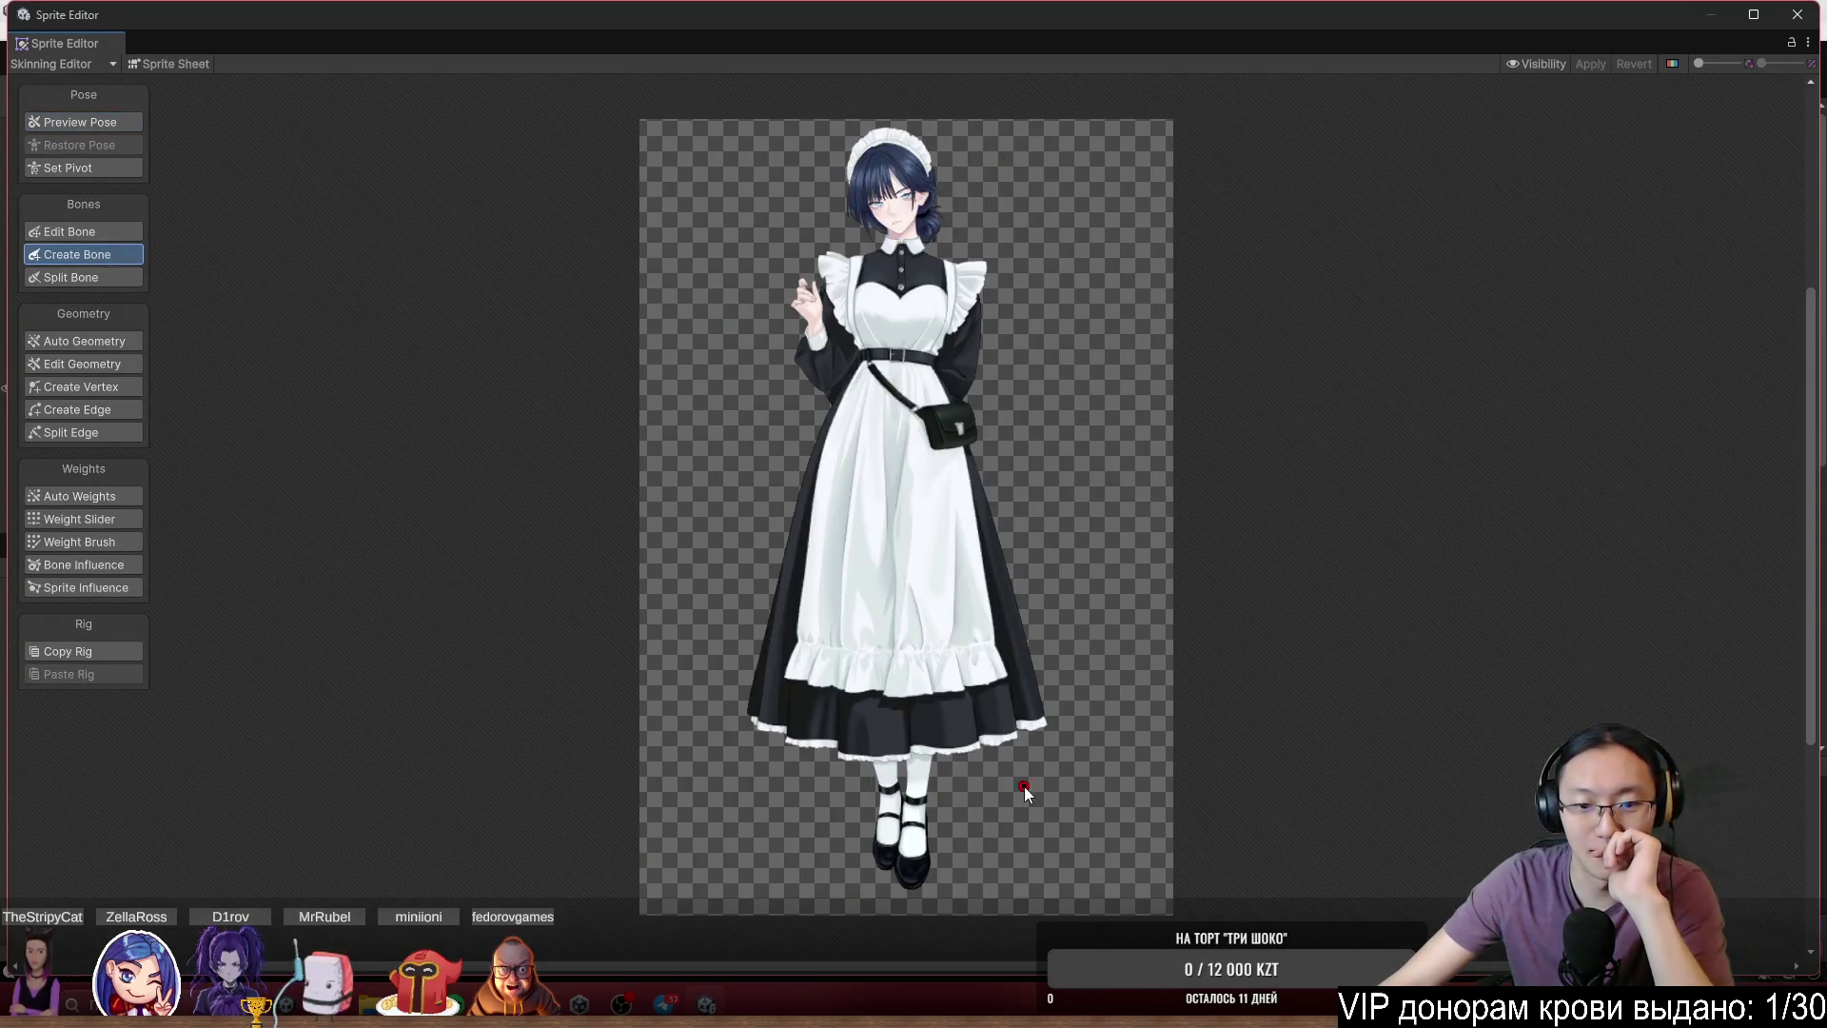
scroll(912, 873, "up", 3)
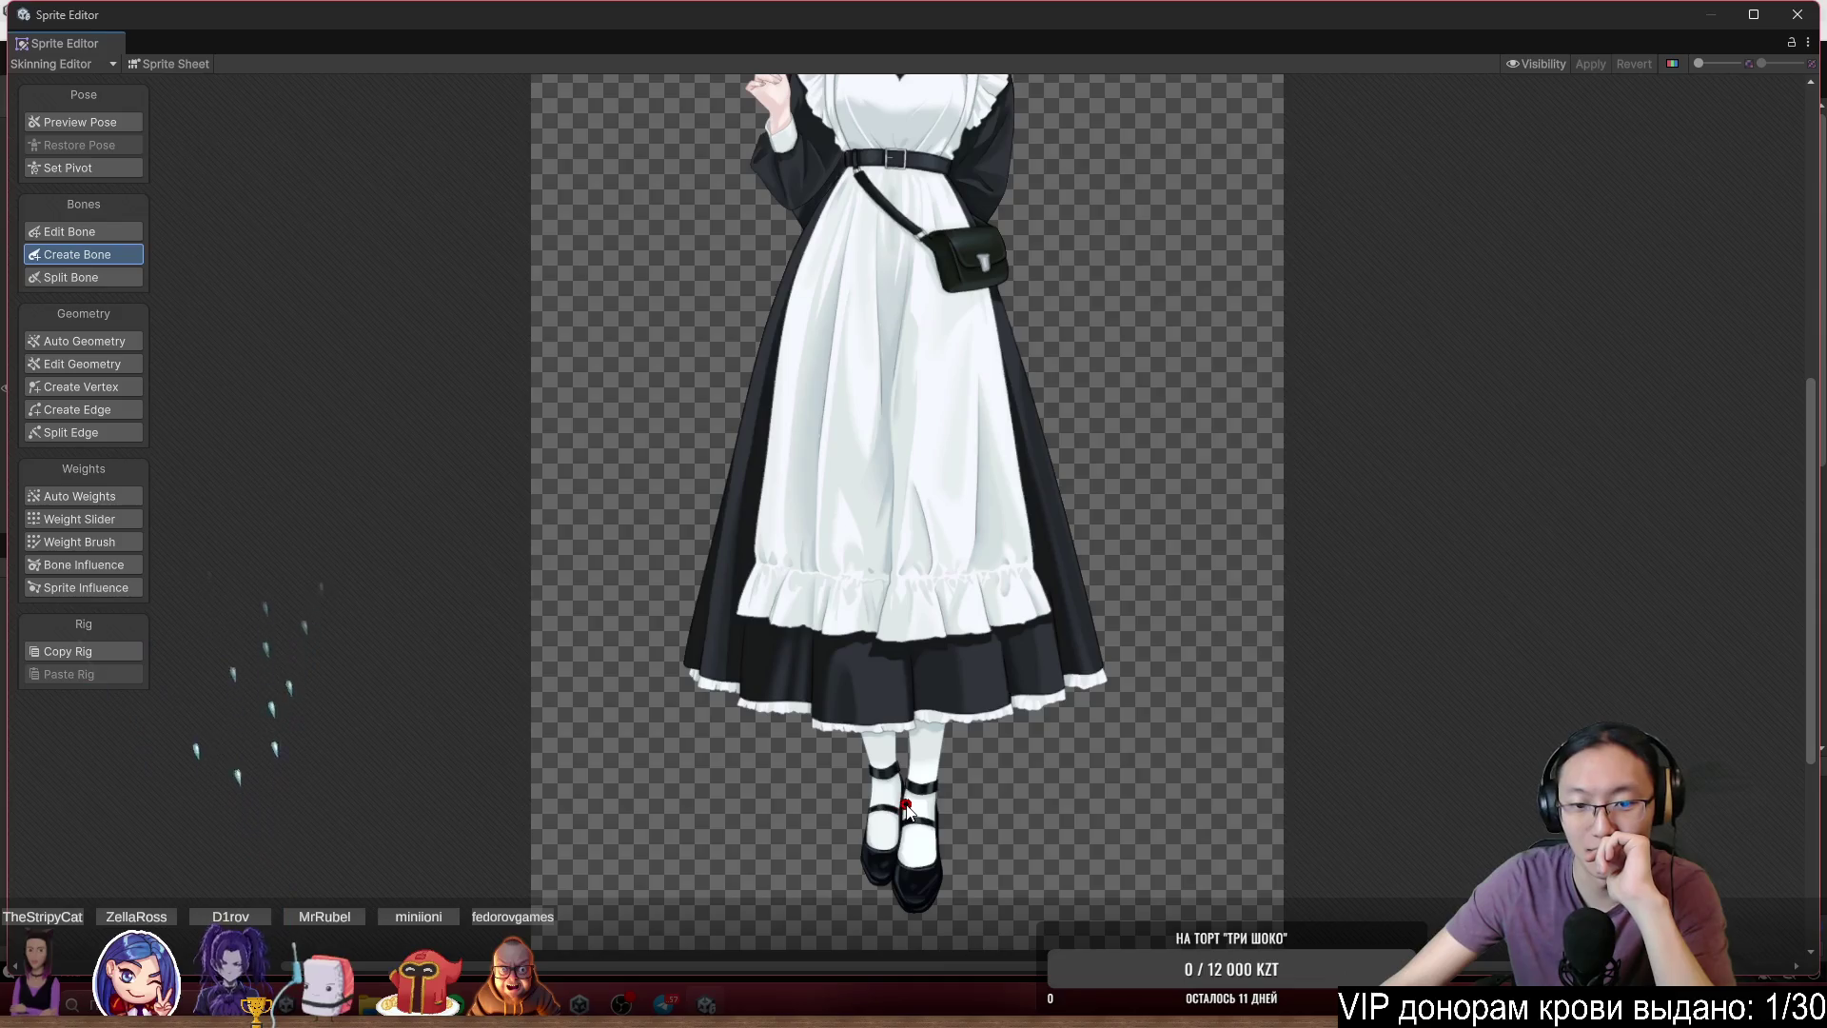
Draw bones from Kamiya's feet up to her waist and on to the collar
left_click(904, 805)
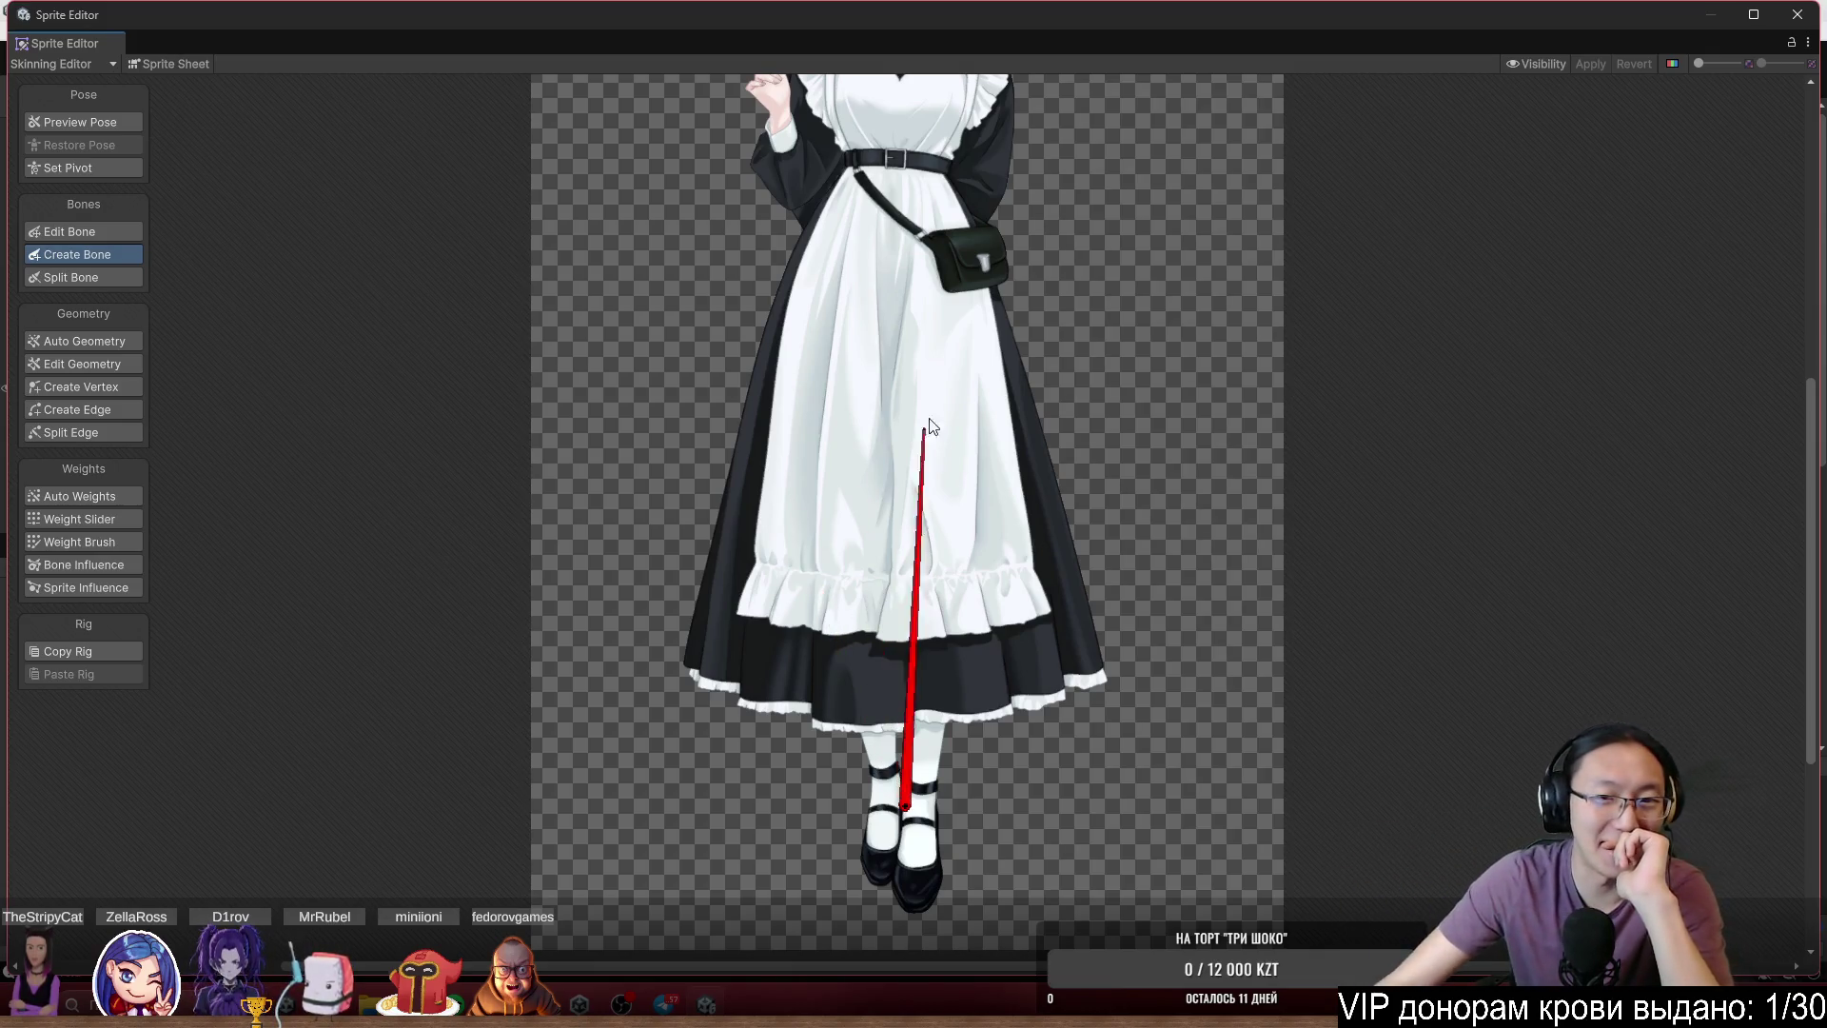
scroll(946, 452, "down", 1)
scroll(945, 453, "down", 1)
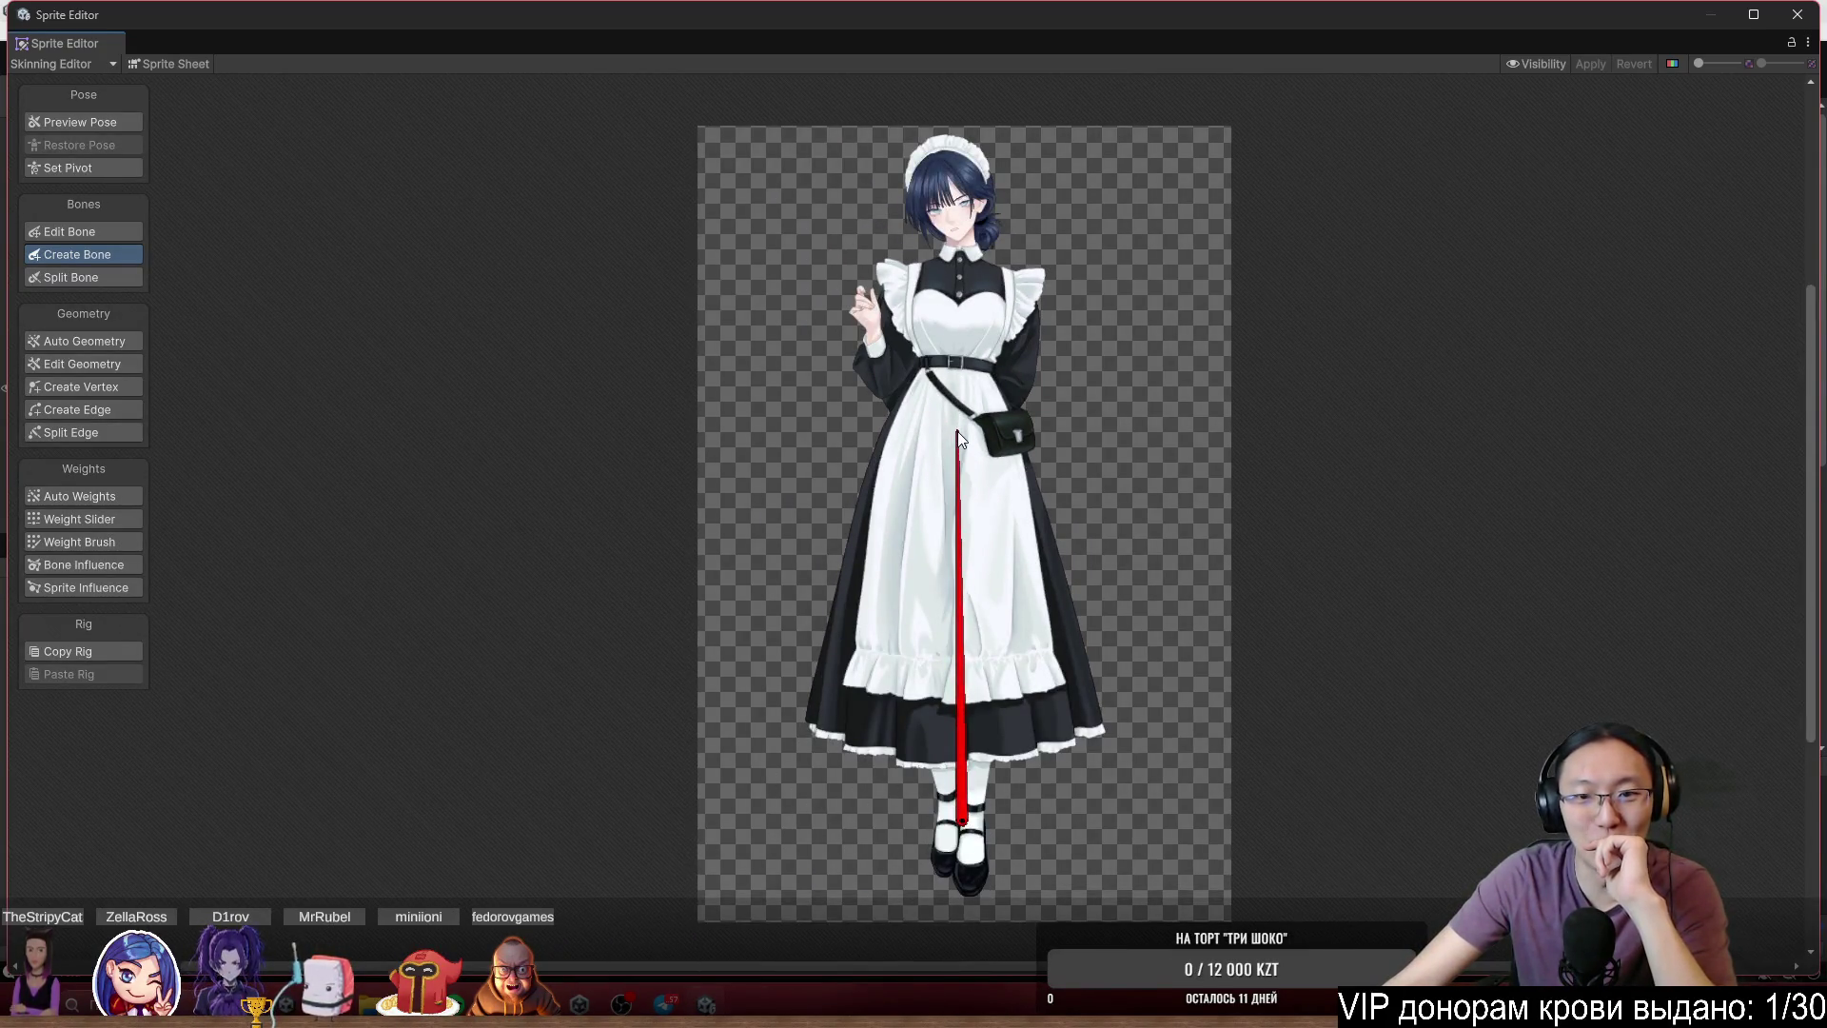
left_click(957, 431)
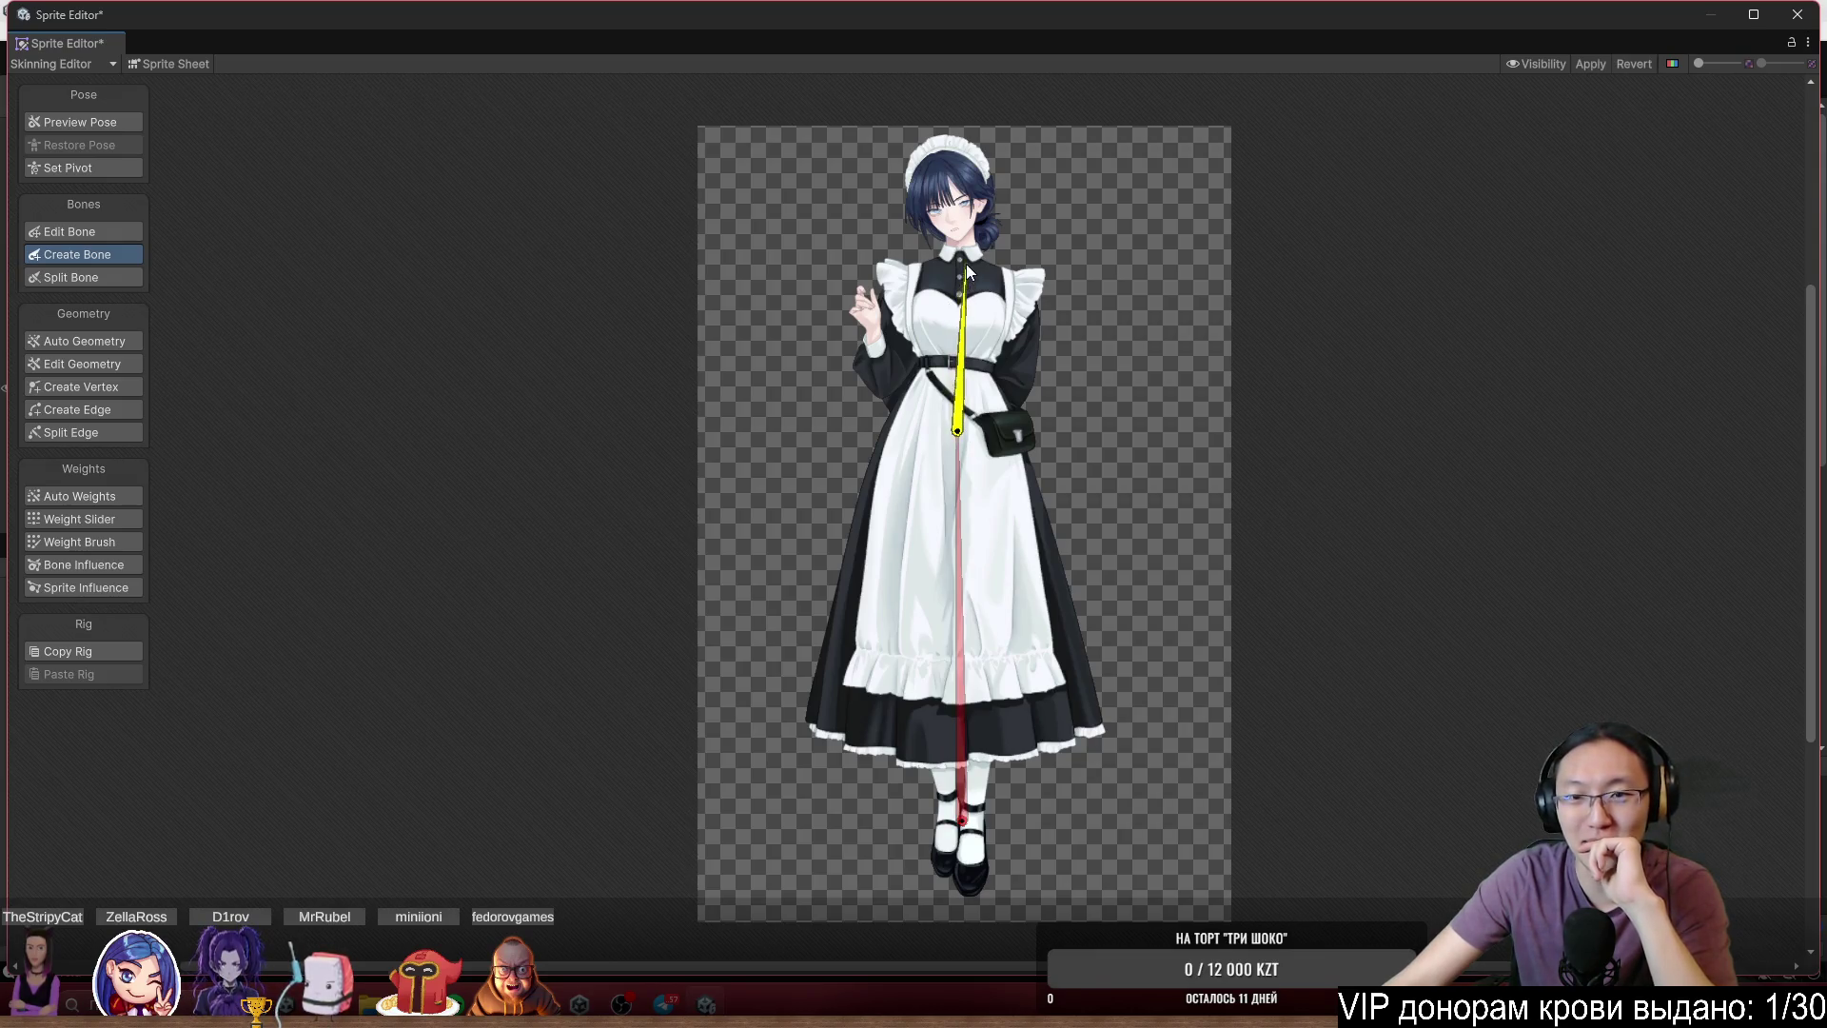
scroll(961, 259, "up", 2)
scroll(960, 257, "up", 4)
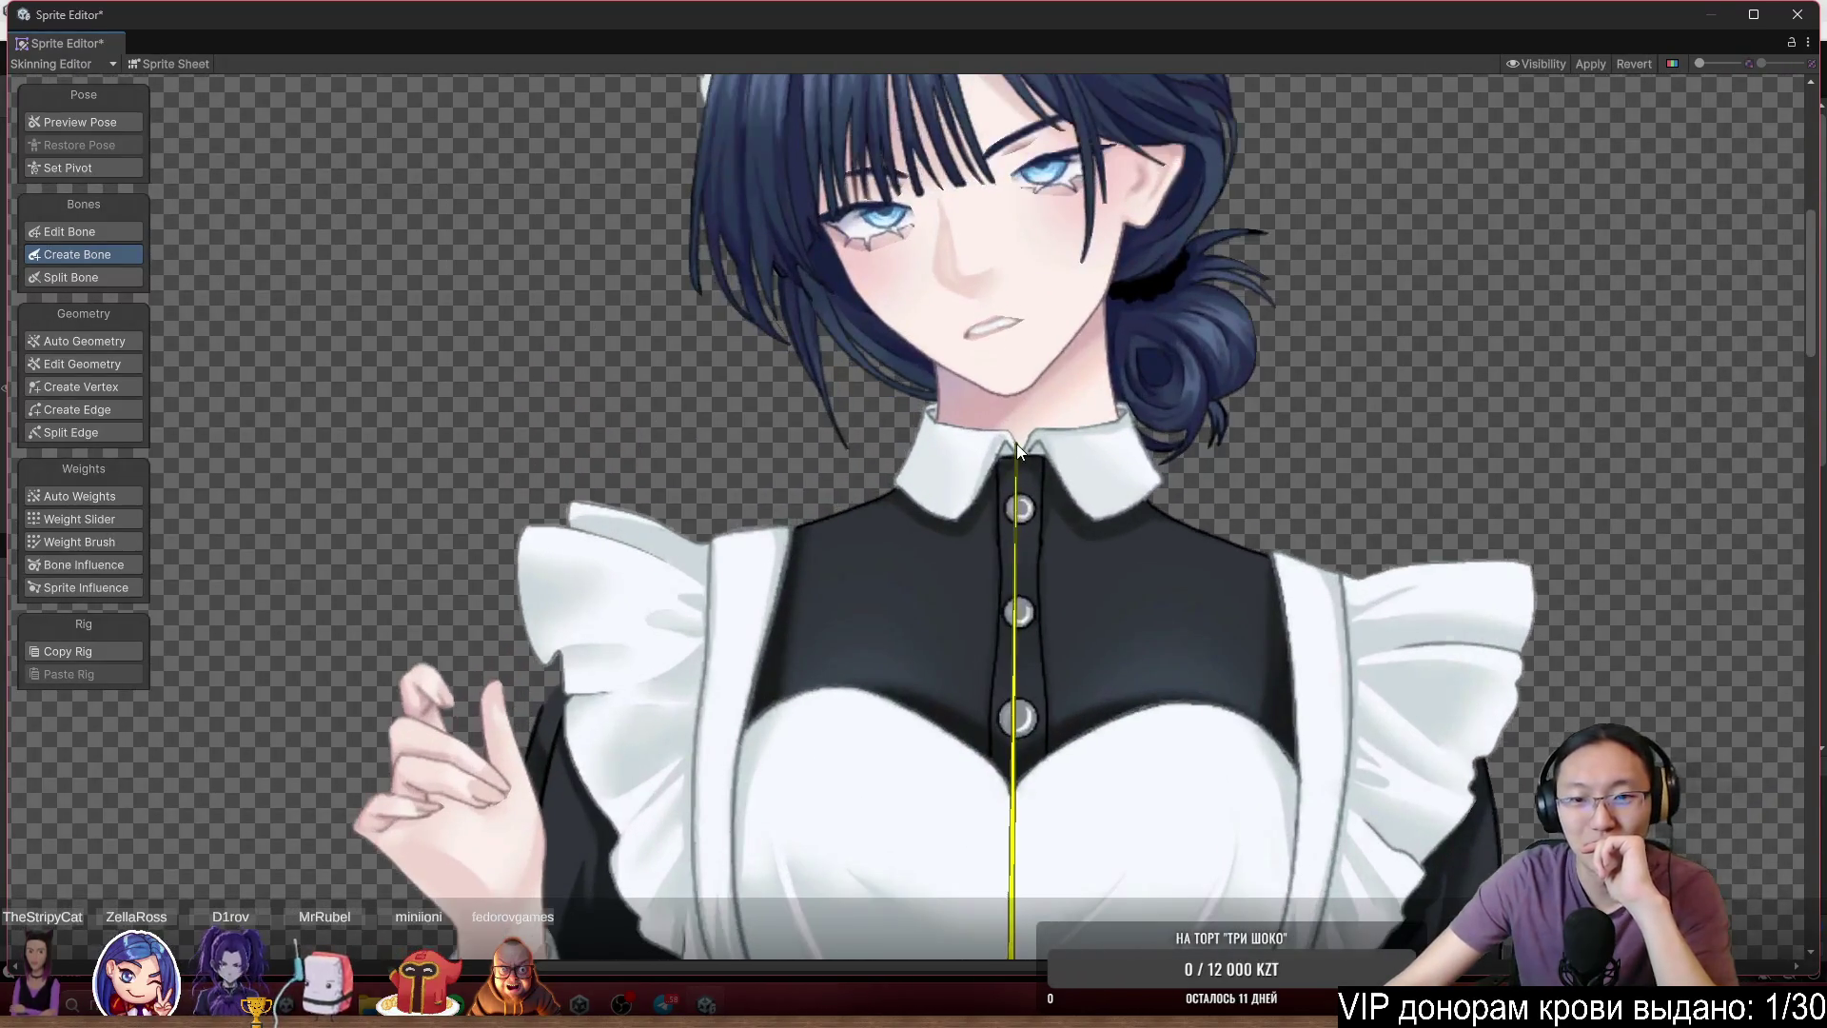
left_click(1027, 455)
Add a neck bone ending in the head, then cancel the extra pending bone
scroll(1020, 494, "down", 3)
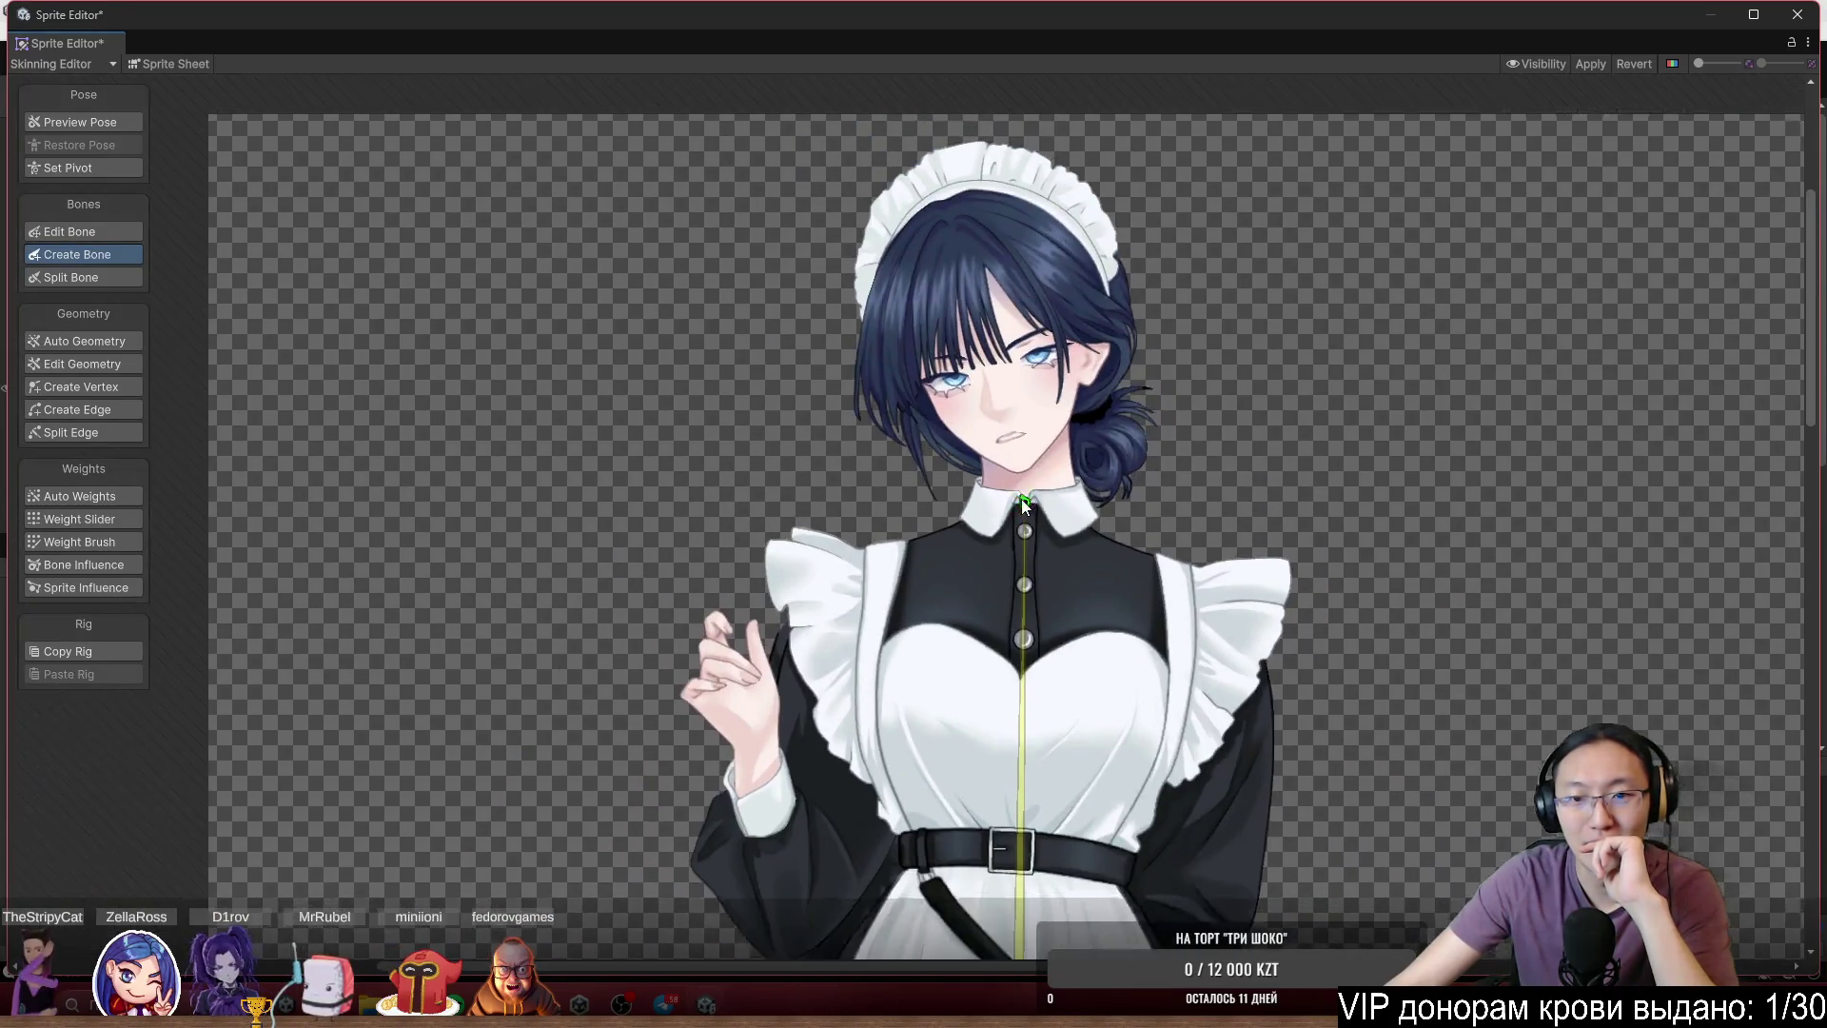
left_click(959, 220)
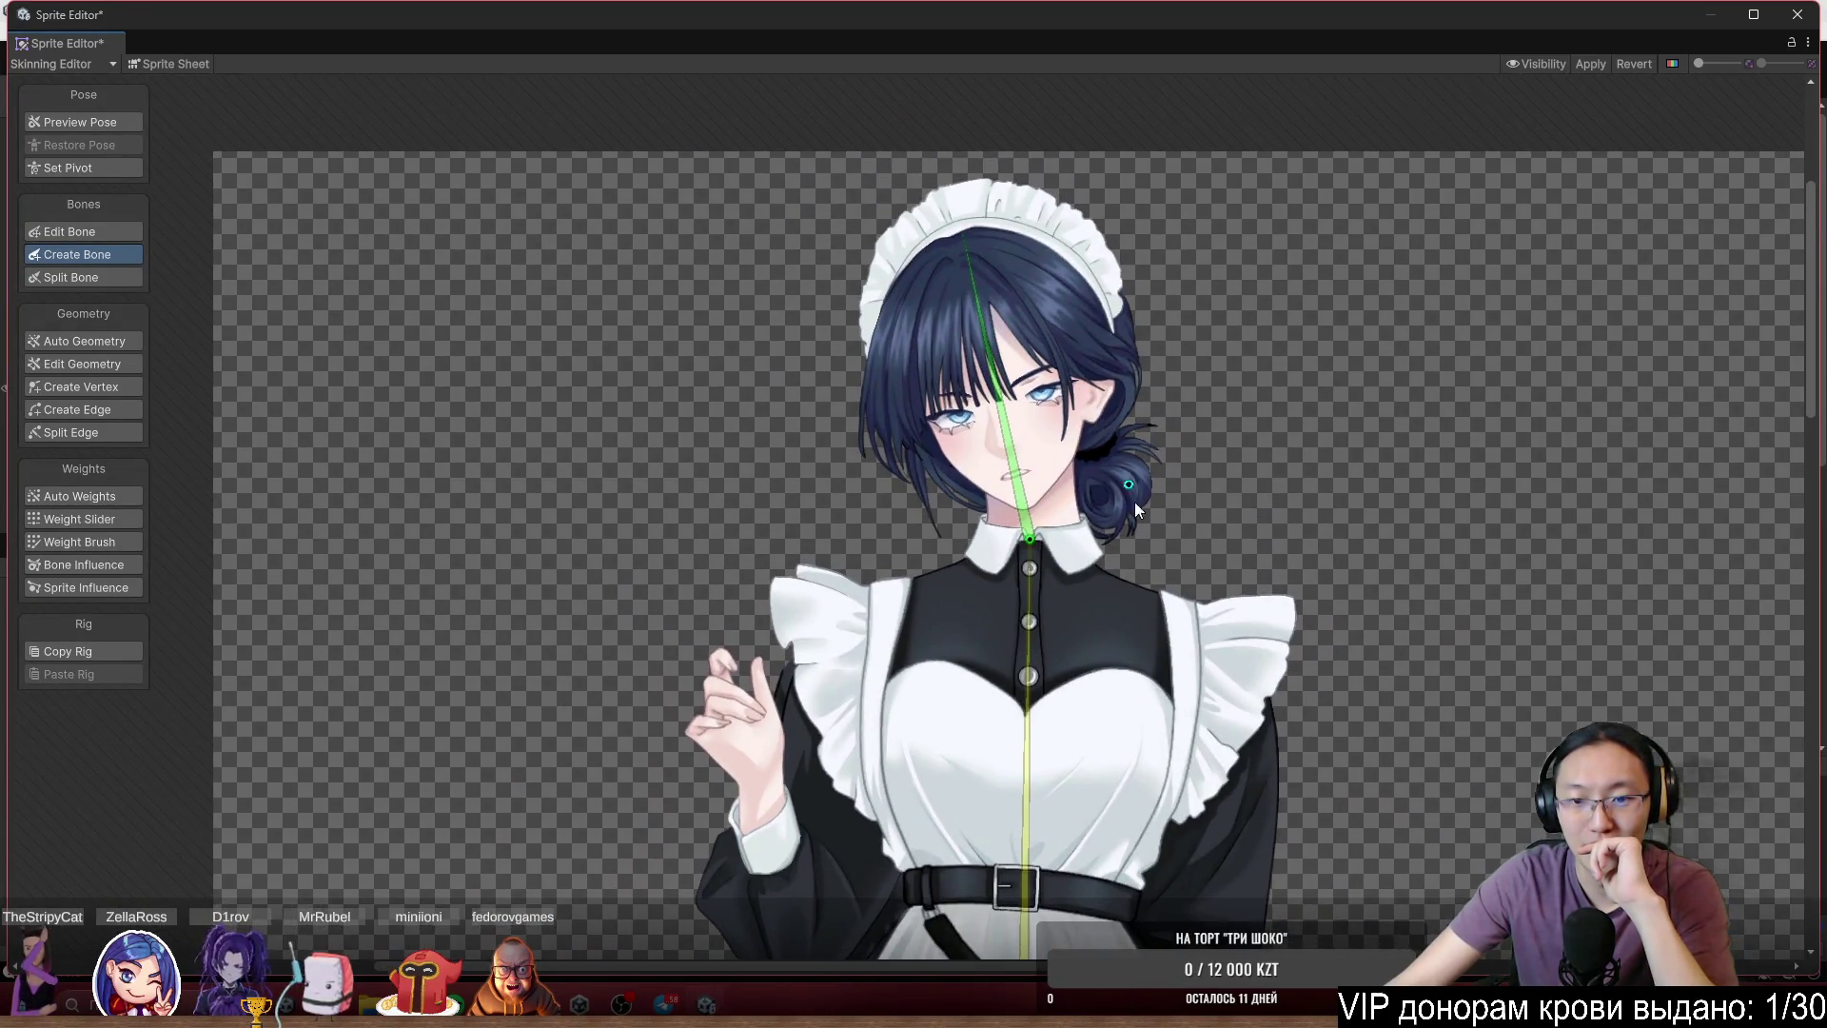
scroll(1024, 476, "down", 3)
scroll(973, 706, "up", 5)
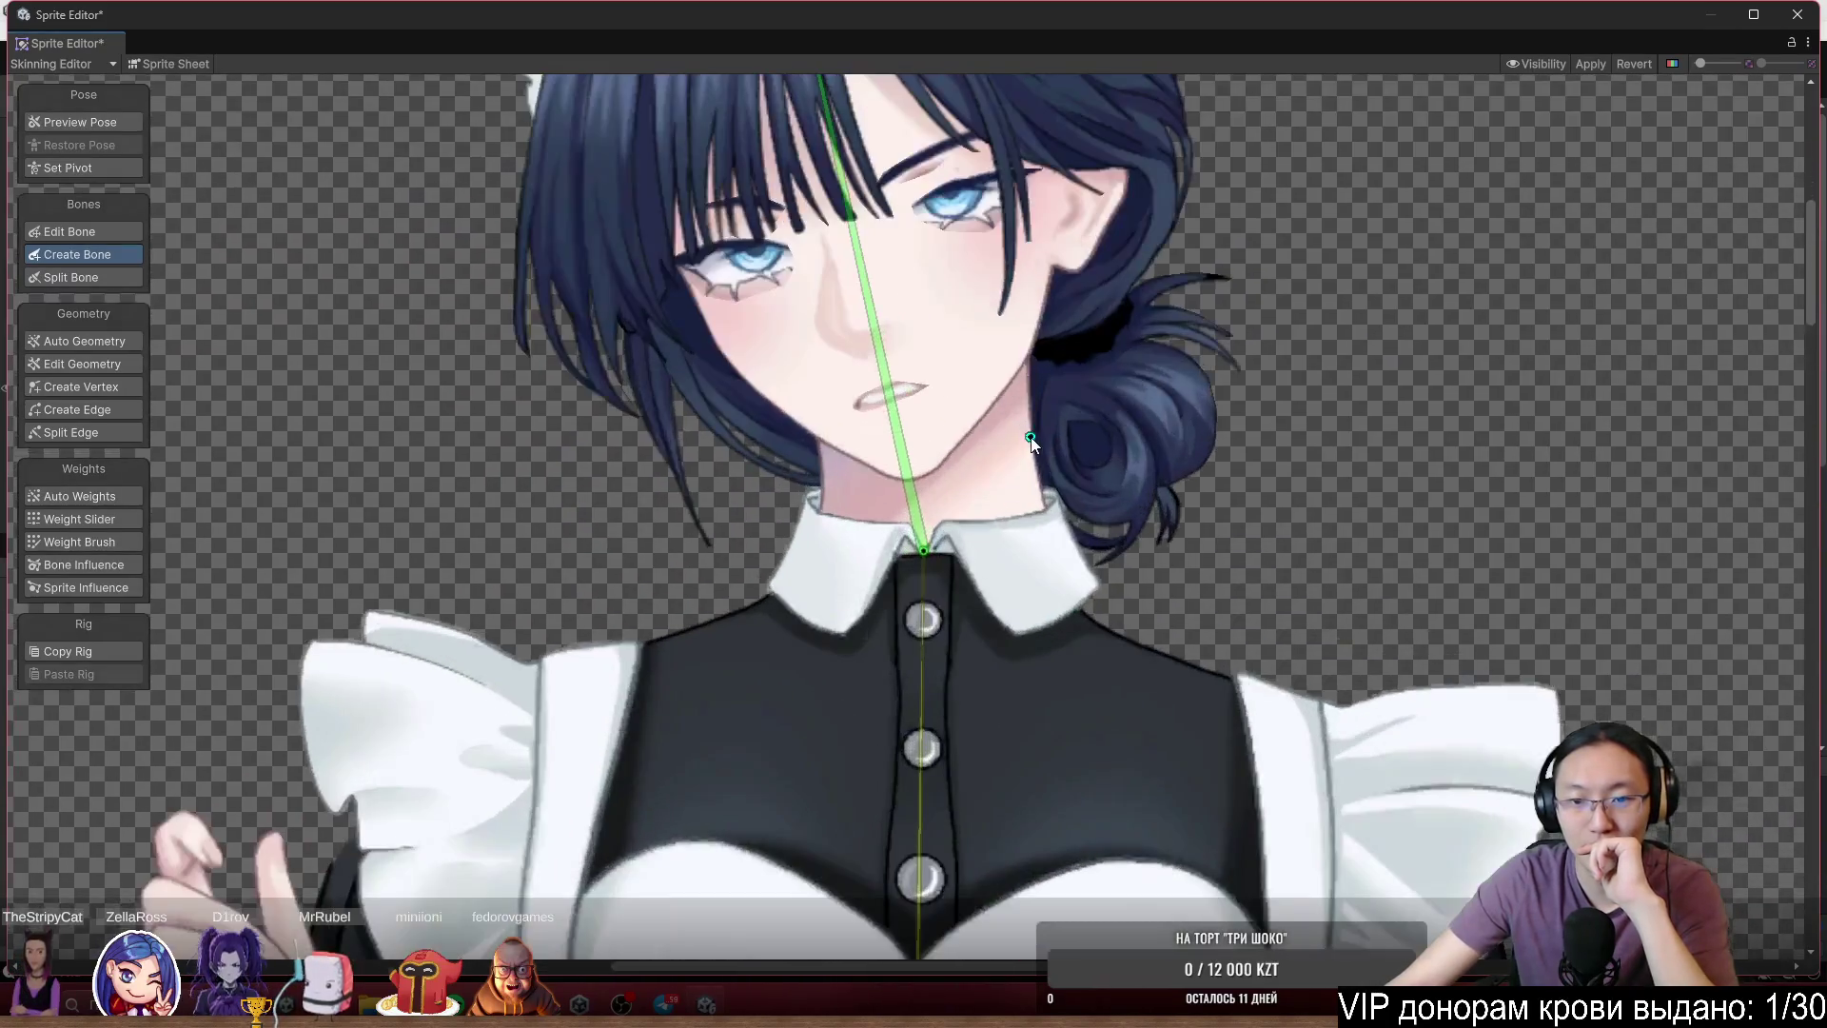
left_click(936, 687)
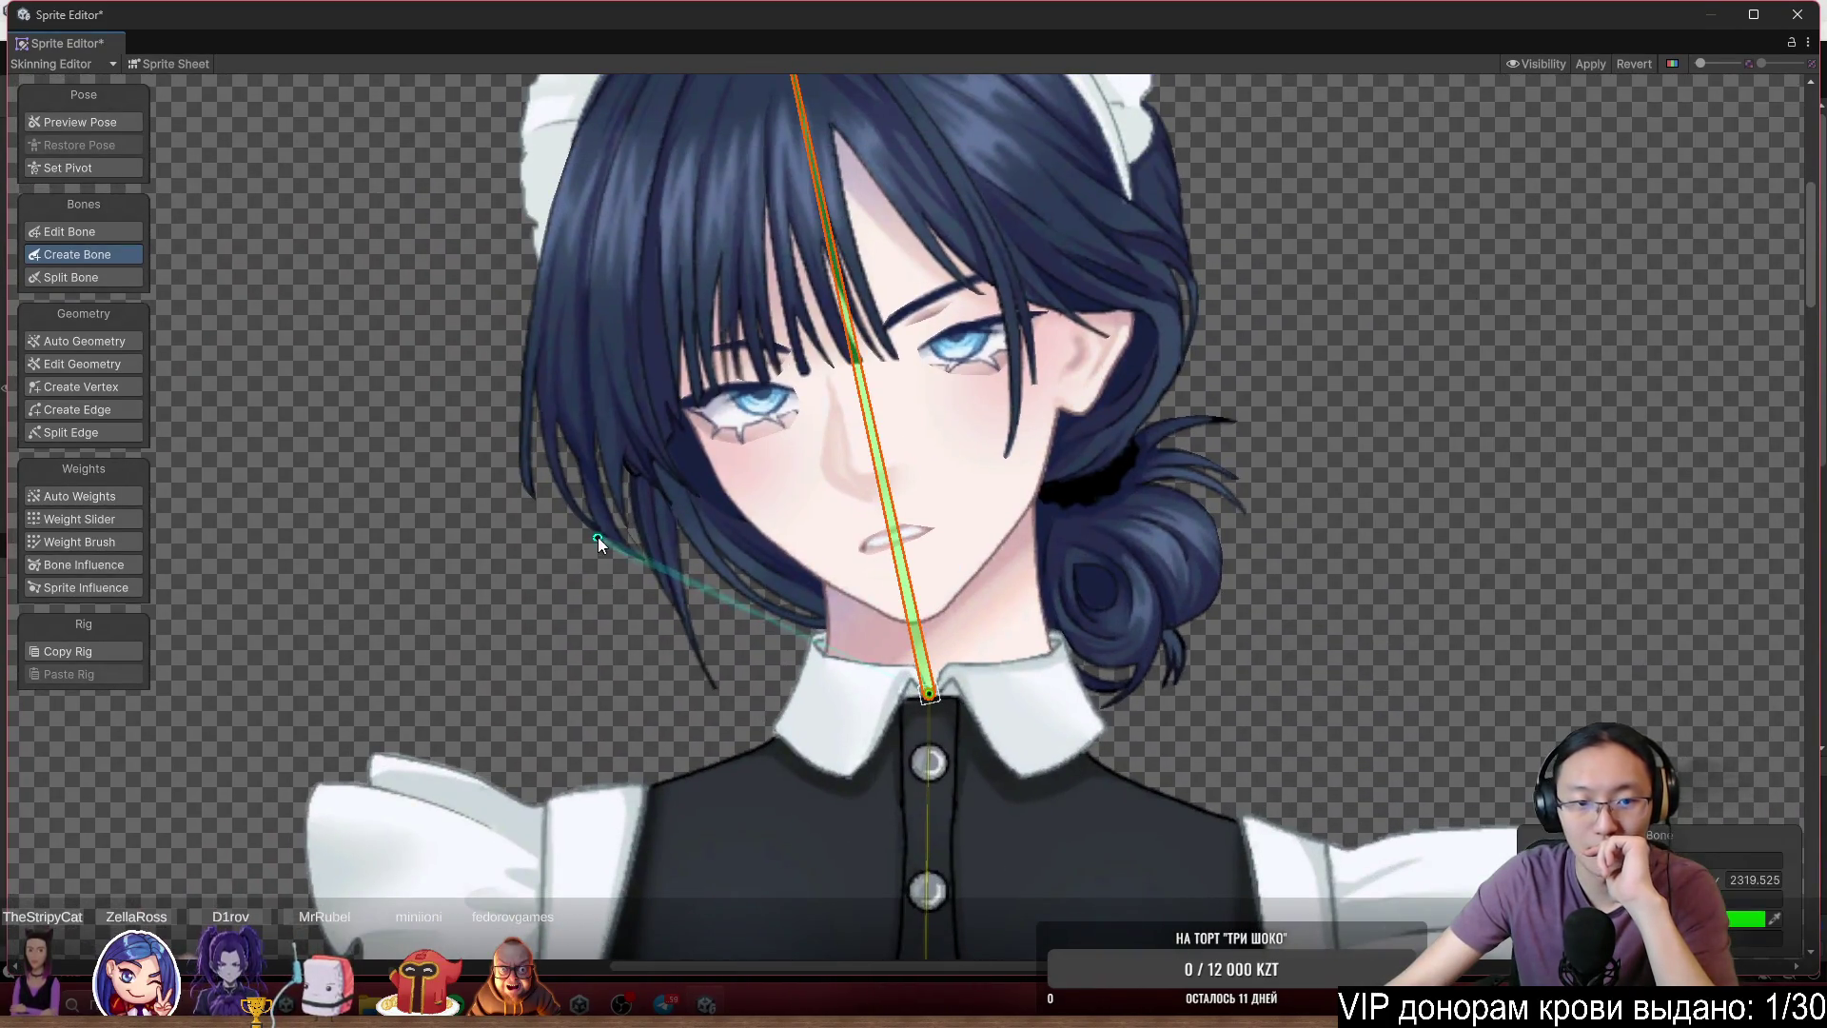
scroll(619, 514, "up", 1)
right_click(715, 489)
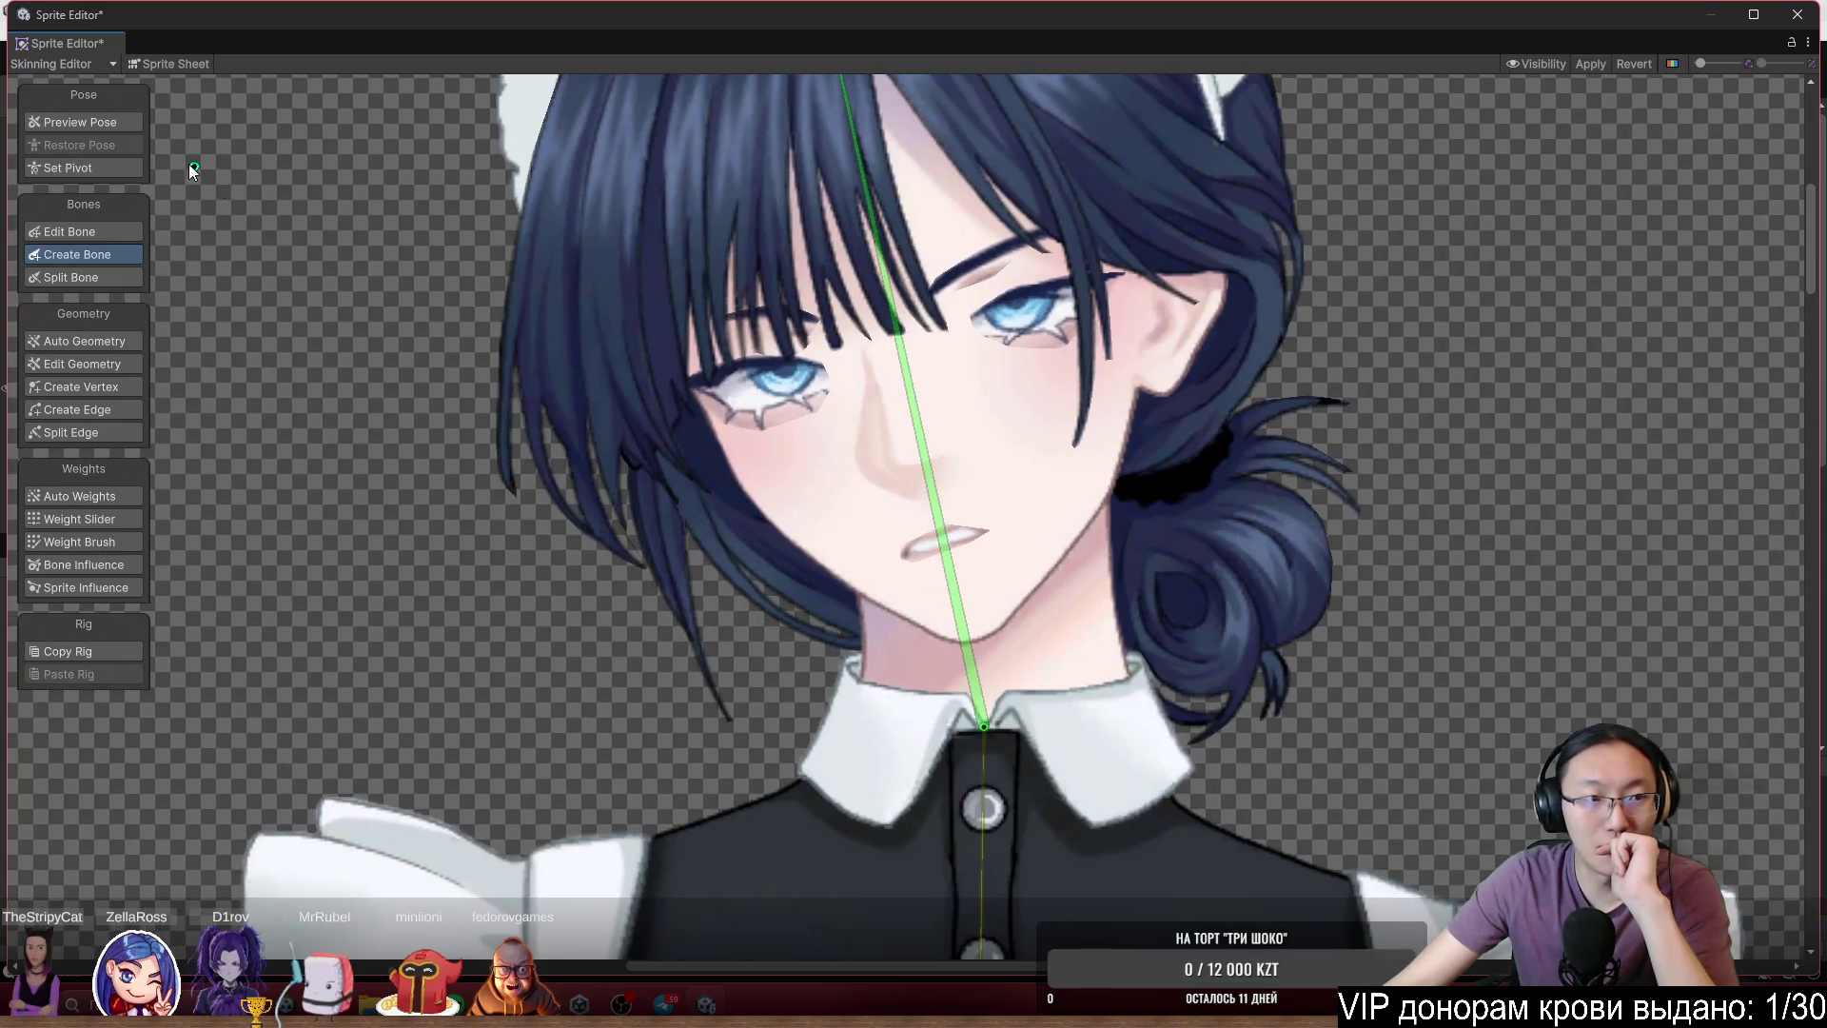
Edit the left hair strand's geometry and add a vertex below its tip
left_click(685, 603)
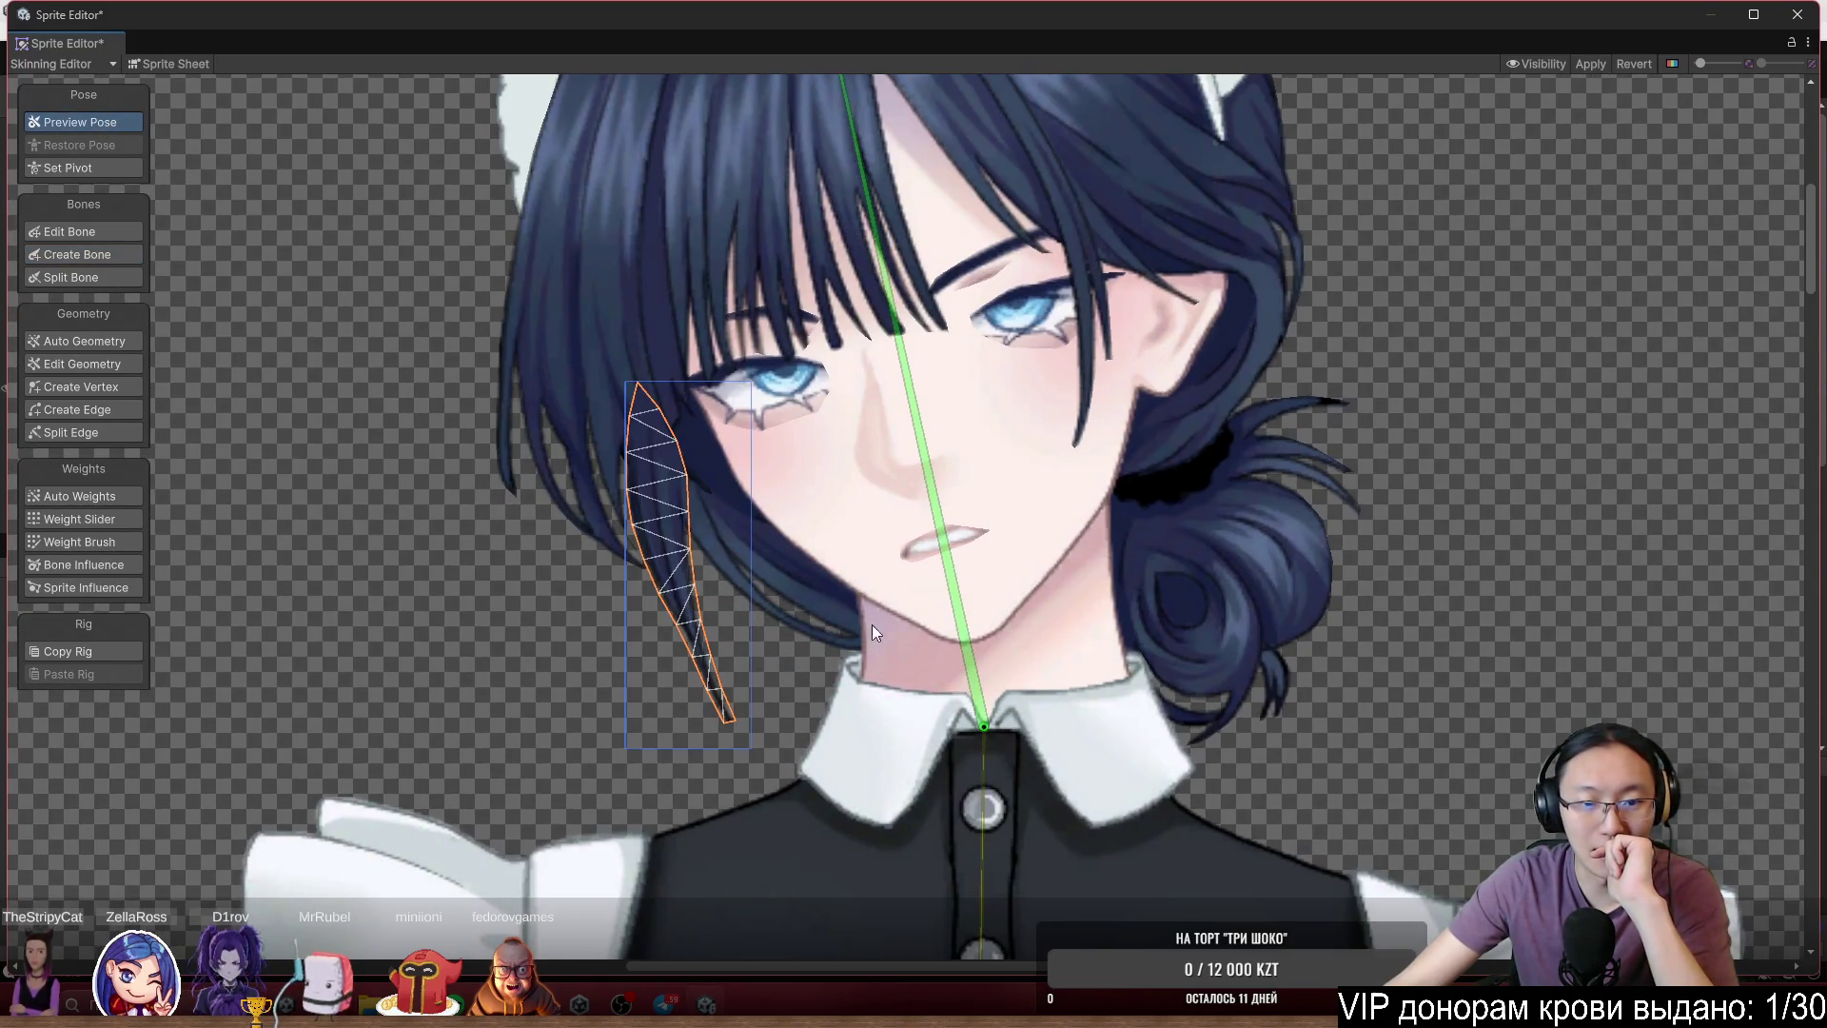
left_click(989, 723)
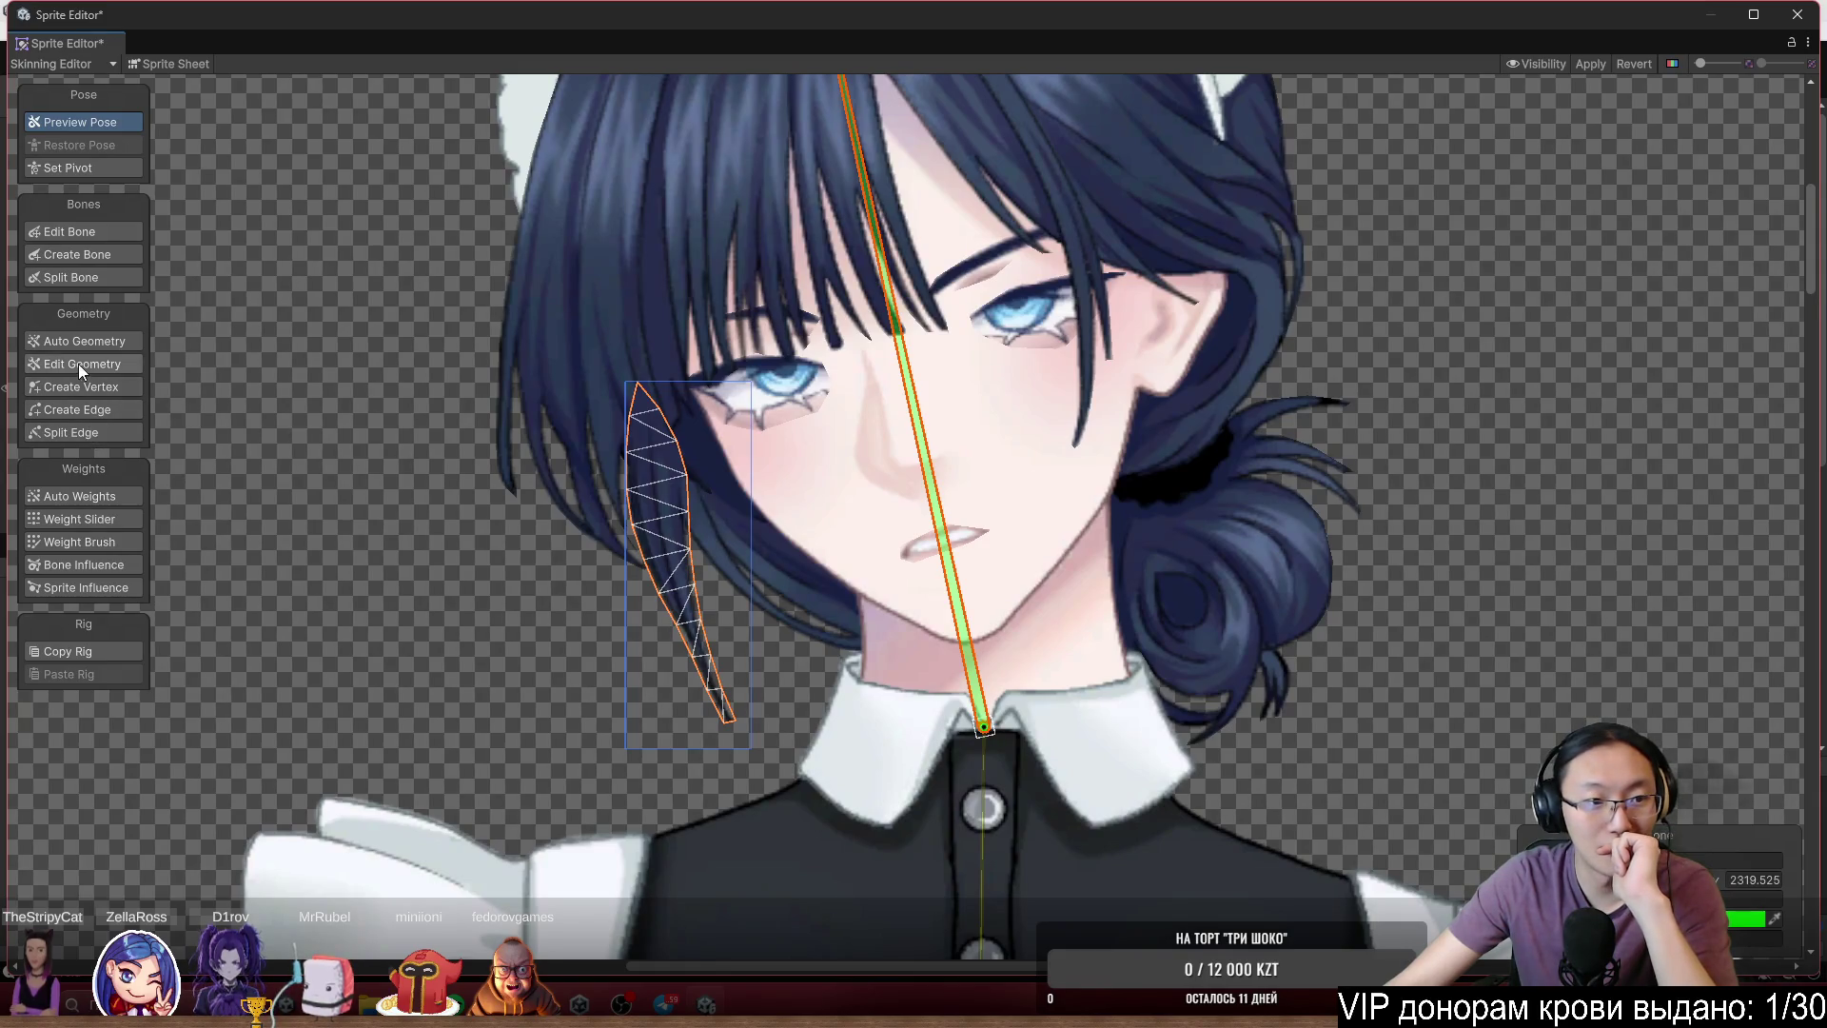
left_click(78, 363)
scroll(744, 734, "up", 8)
left_click(96, 388)
left_click(695, 740)
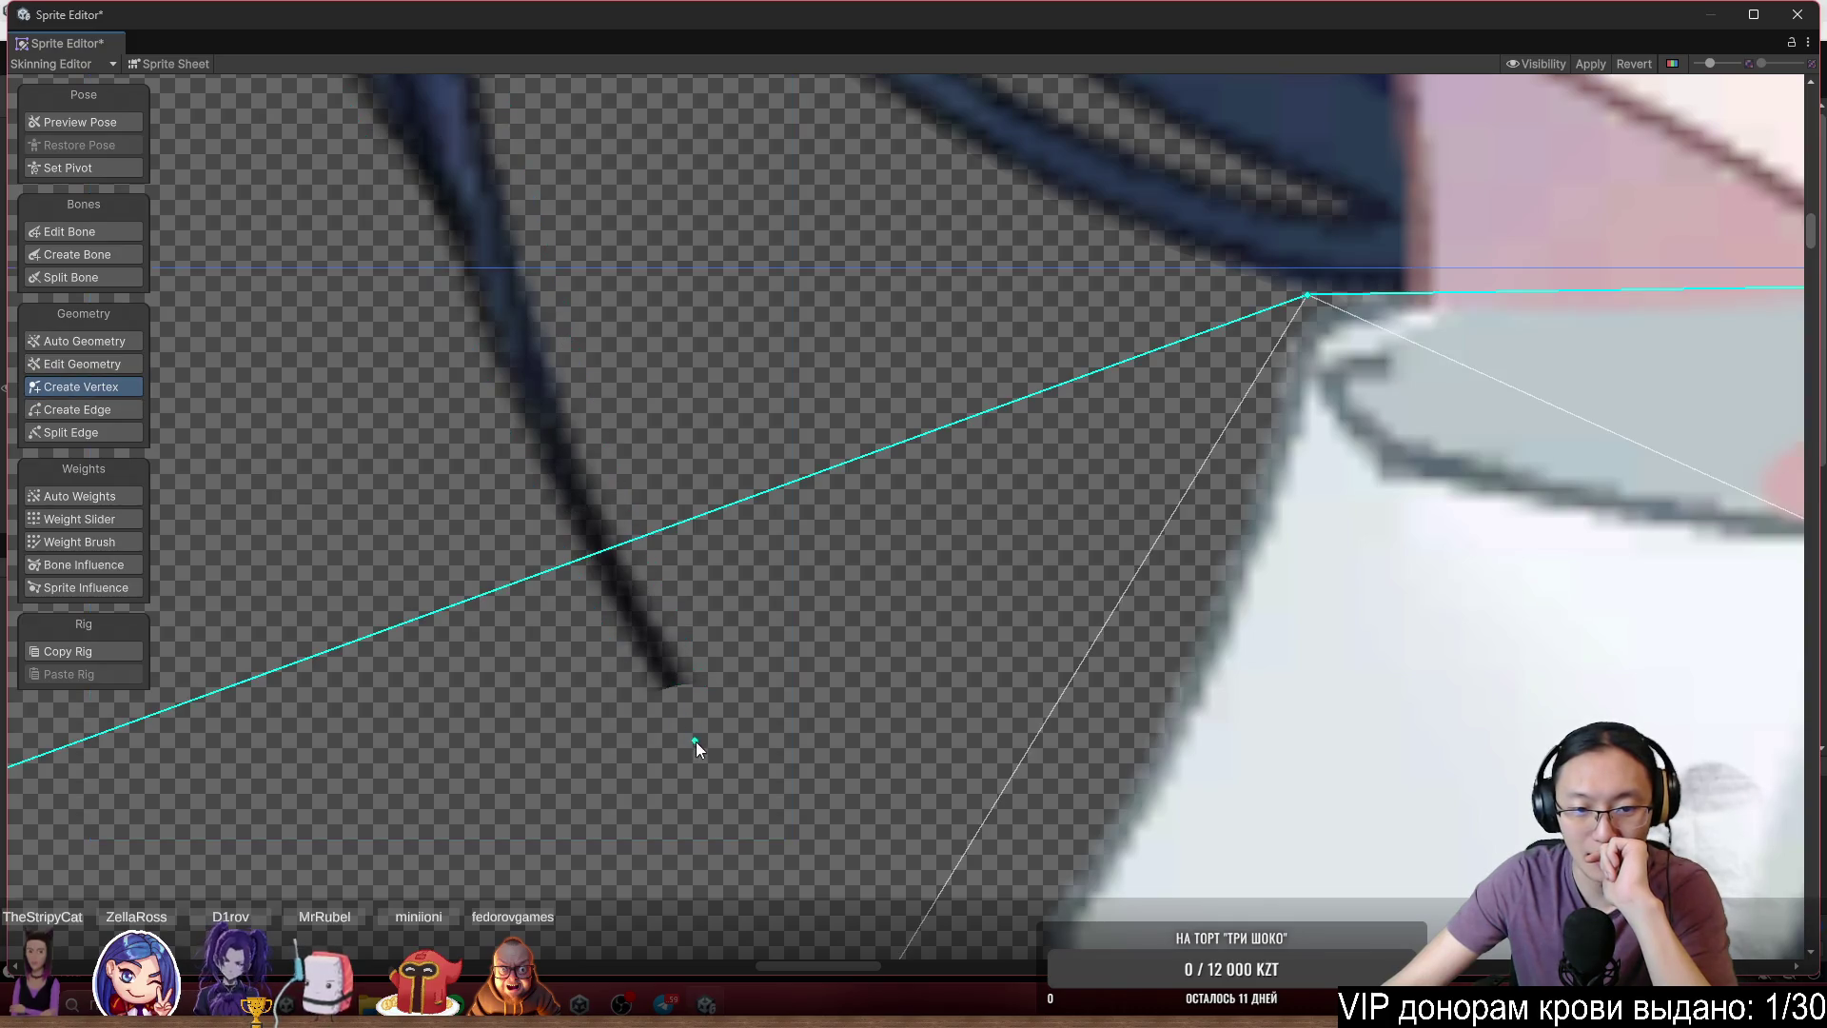
left_click(91, 124)
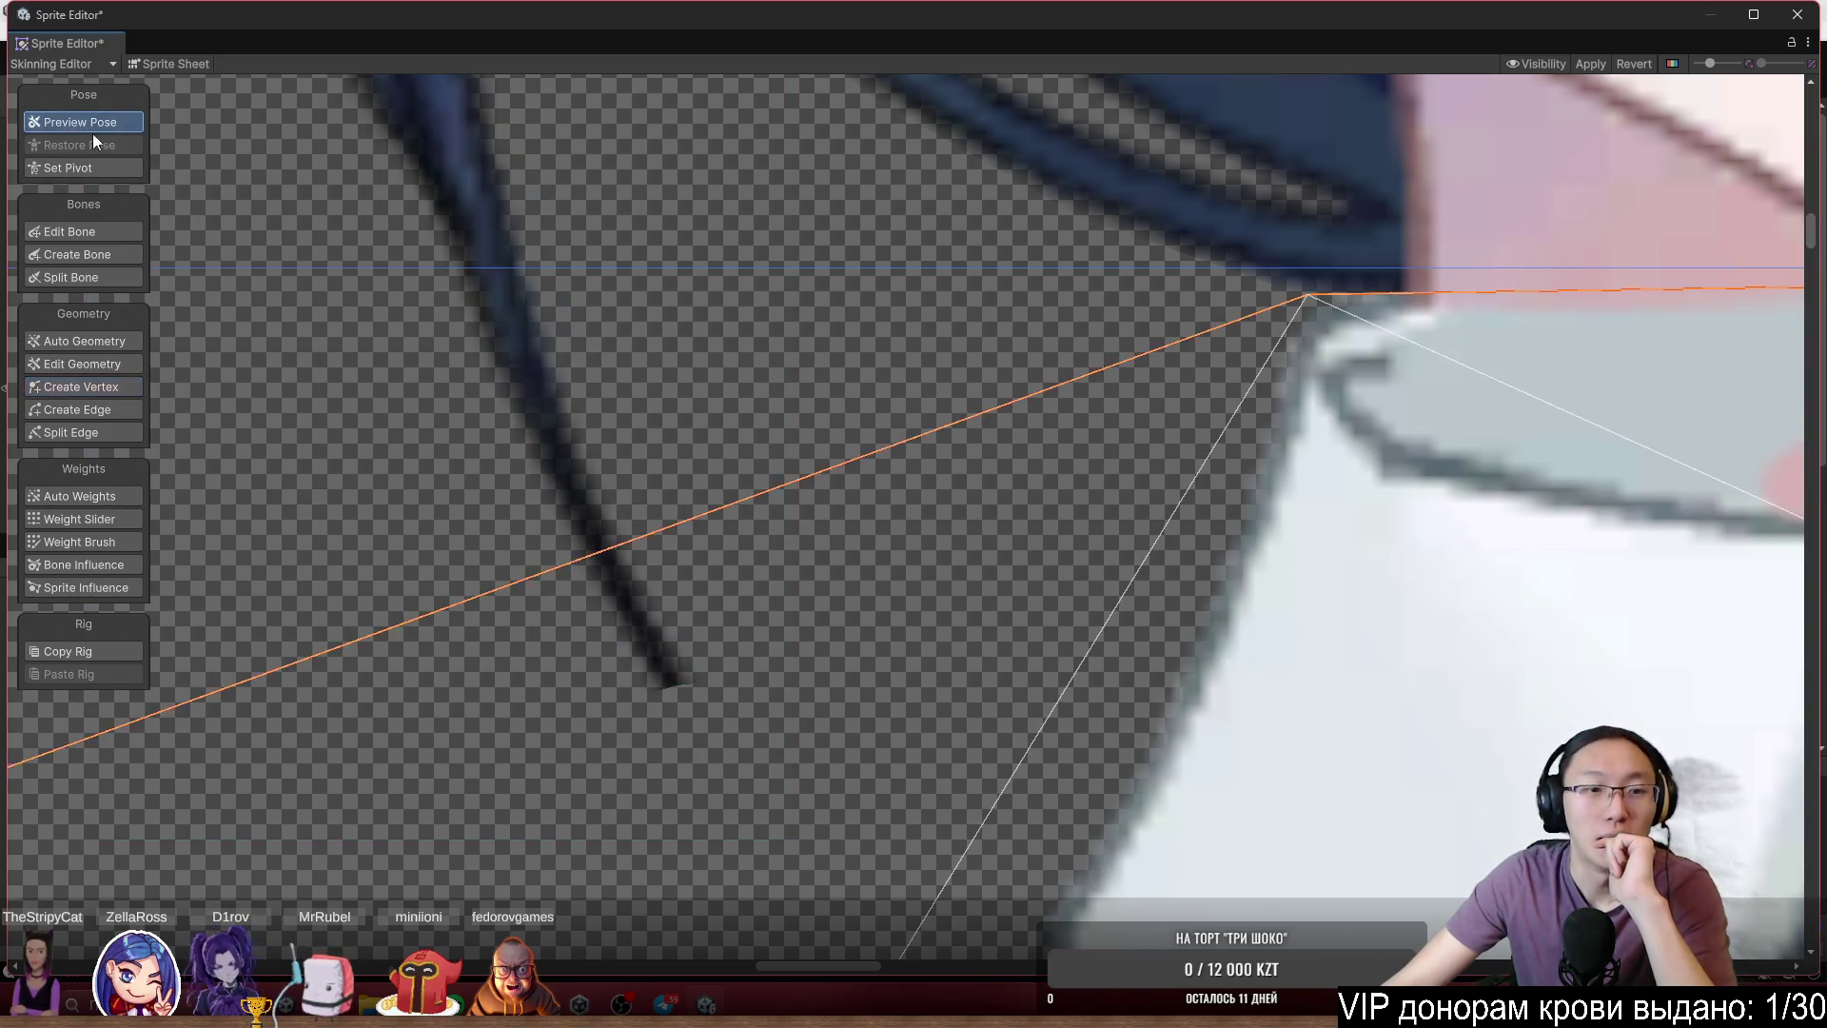
Extend the narrow strand's mesh down to its tip with an extra bottom-edge vertex
left_click(586, 485)
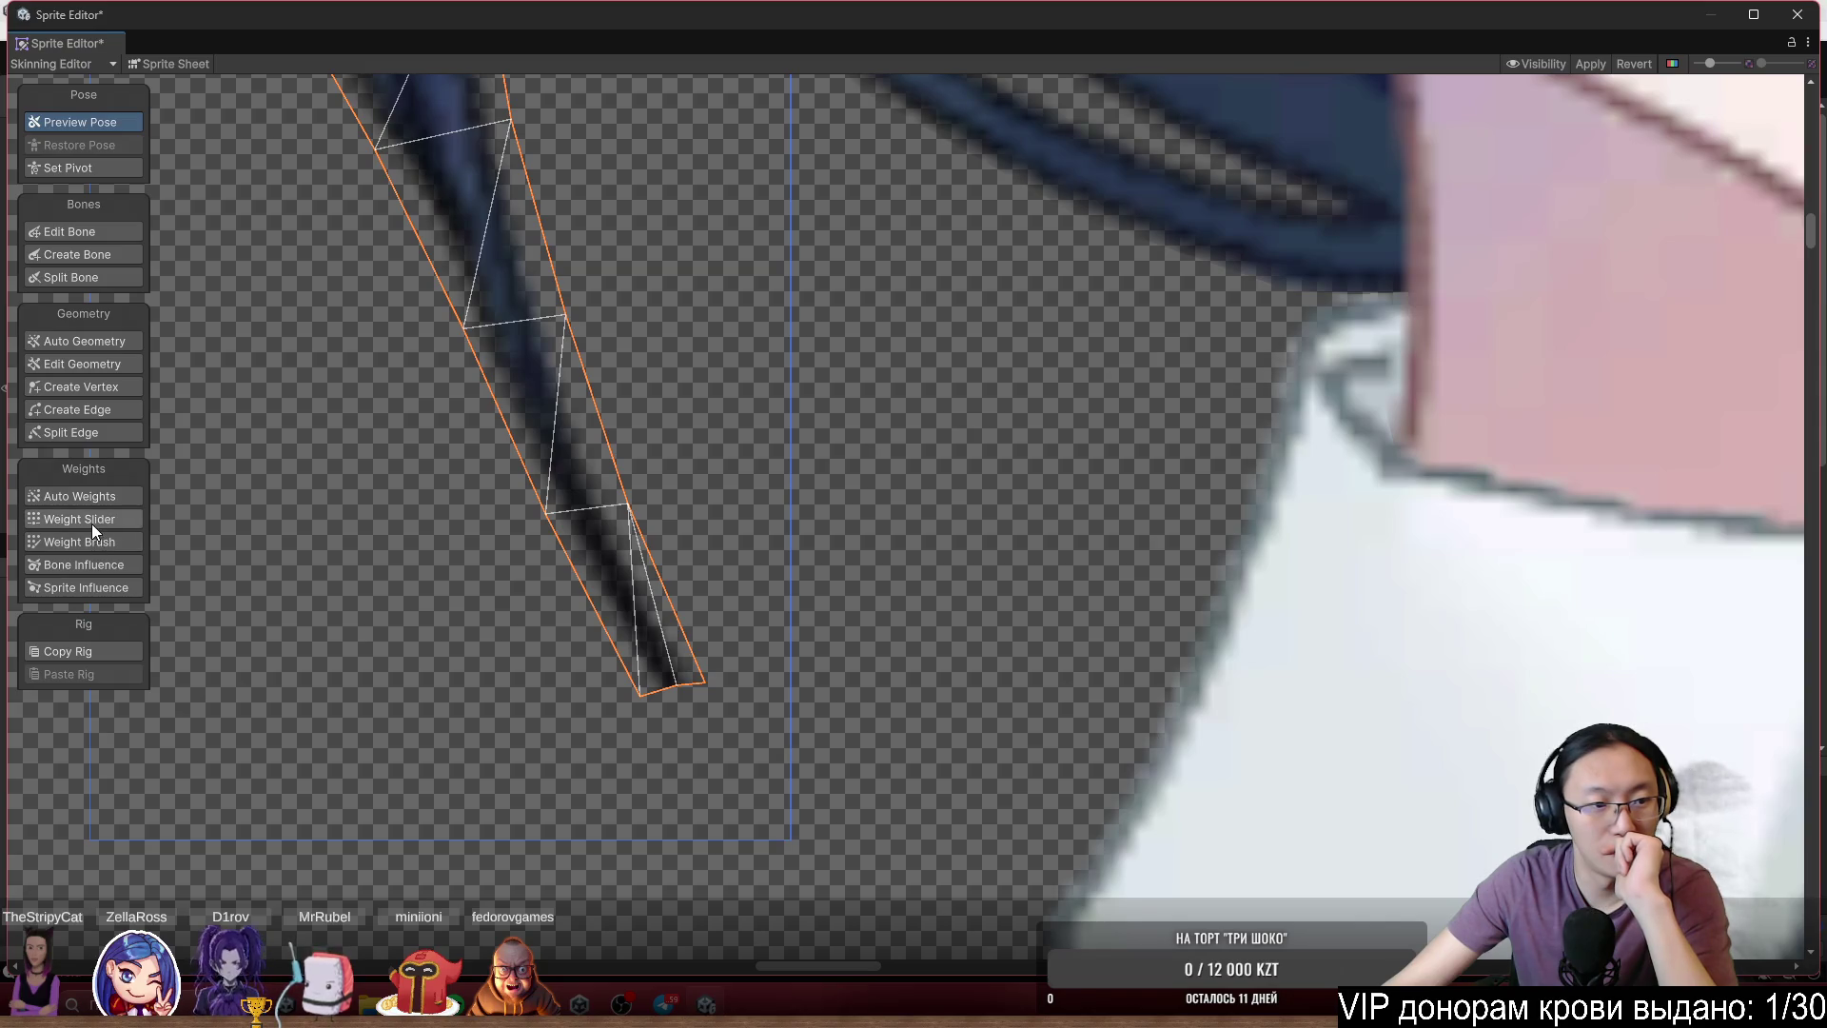
left_click(99, 387)
mouse_move(680, 671)
left_mouse_down()
mouse_move(695, 735)
mouse_move(784, 821)
mouse_move(761, 836)
left_mouse_up()
left_click(761, 809)
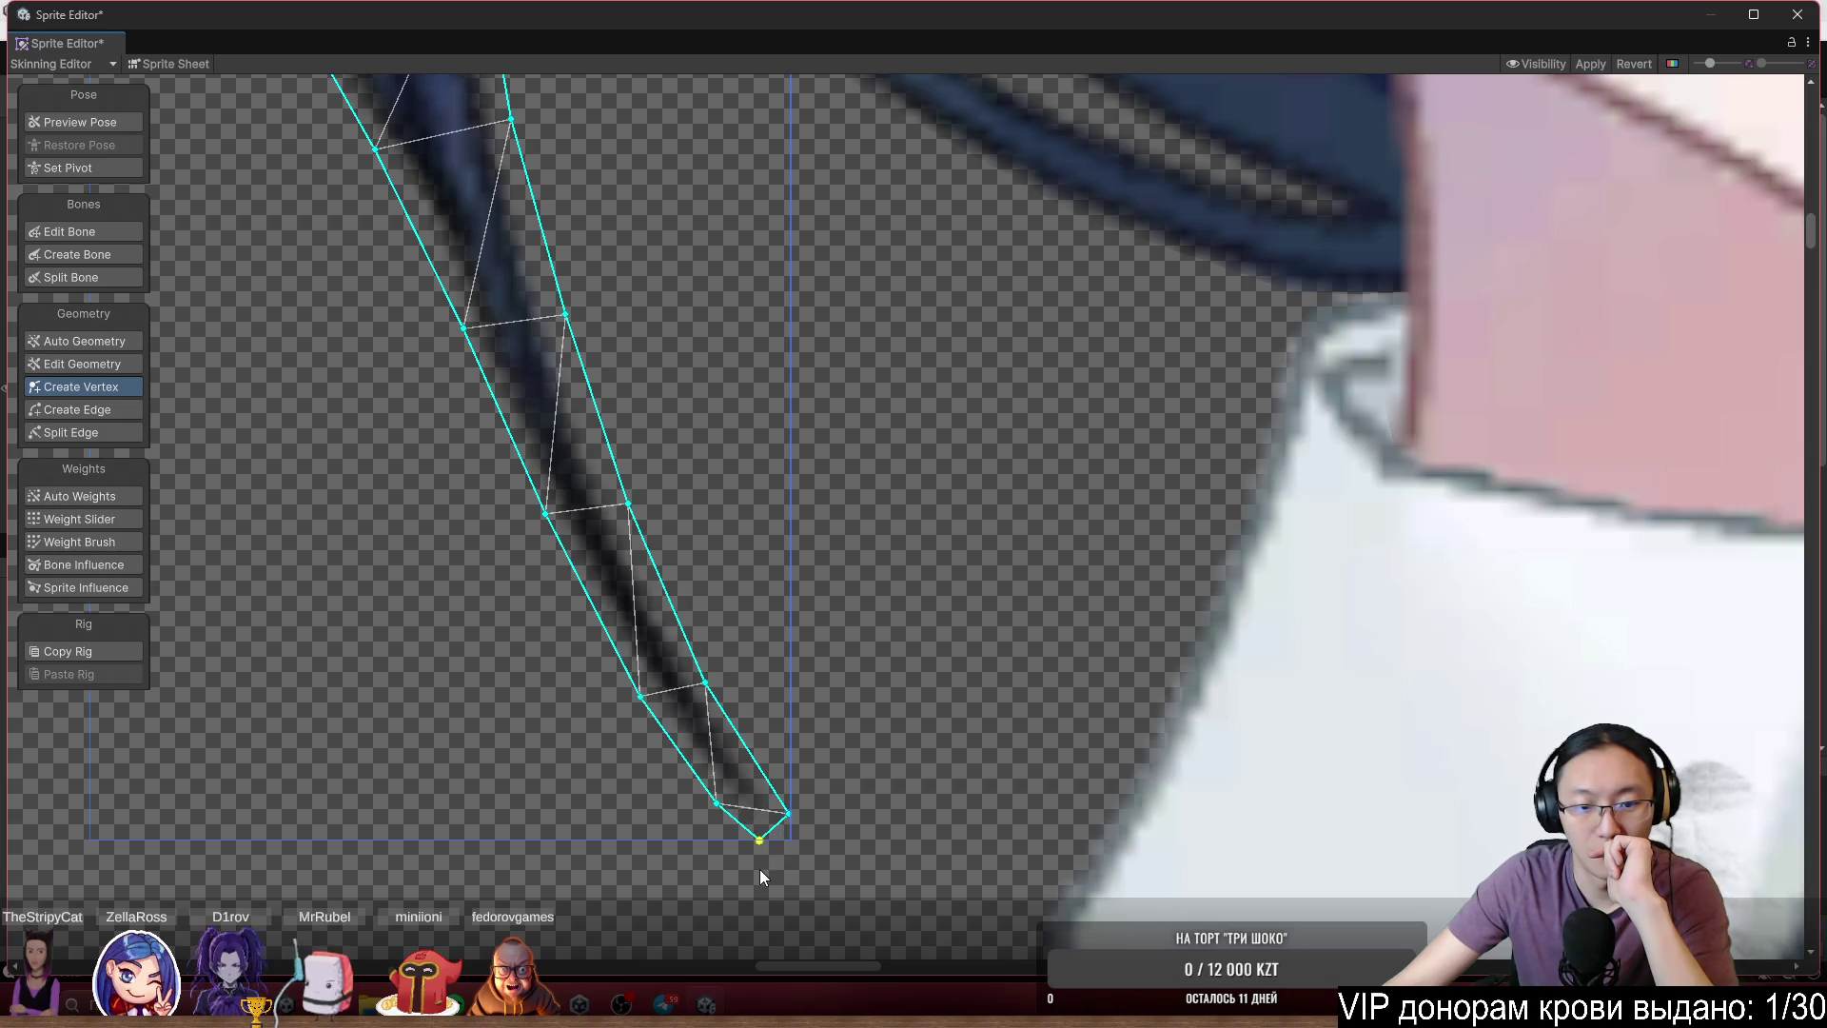
scroll(607, 409, "down", 3)
scroll(714, 504, "up", 2)
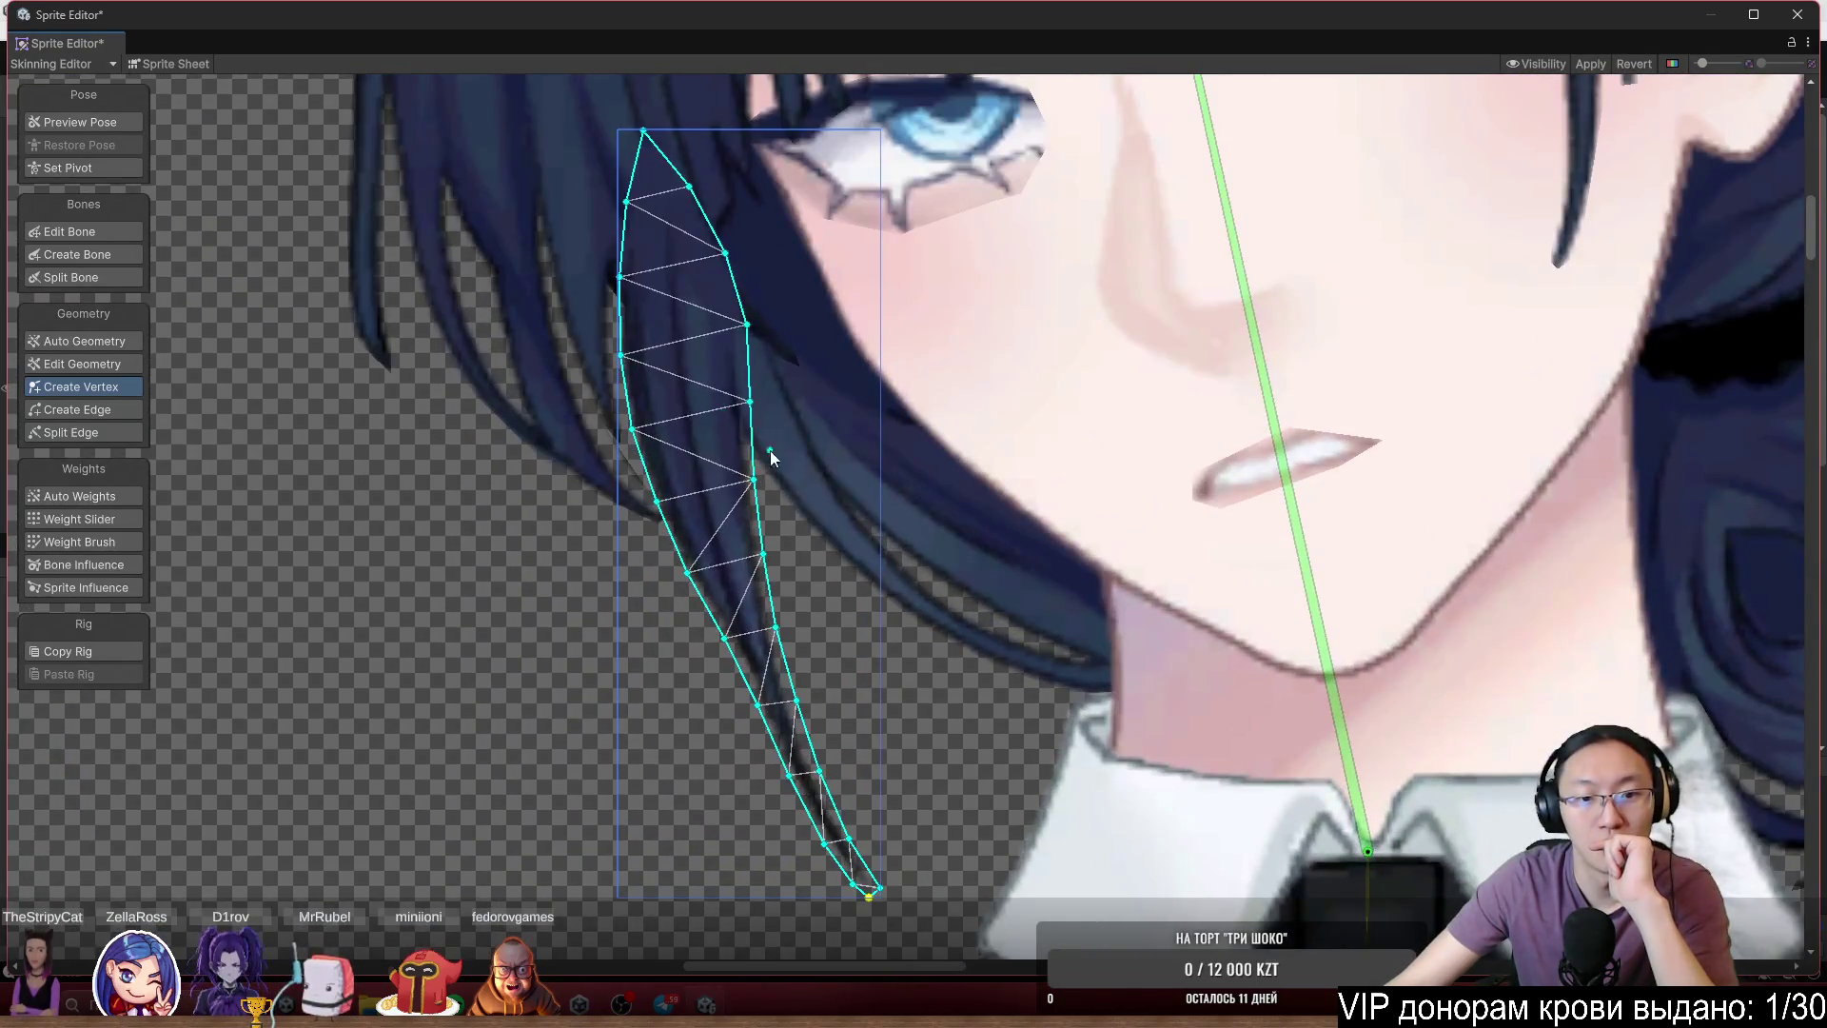
scroll(739, 735, "up", 2)
scroll(738, 734, "down", 4)
scroll(487, 476, "up", 3)
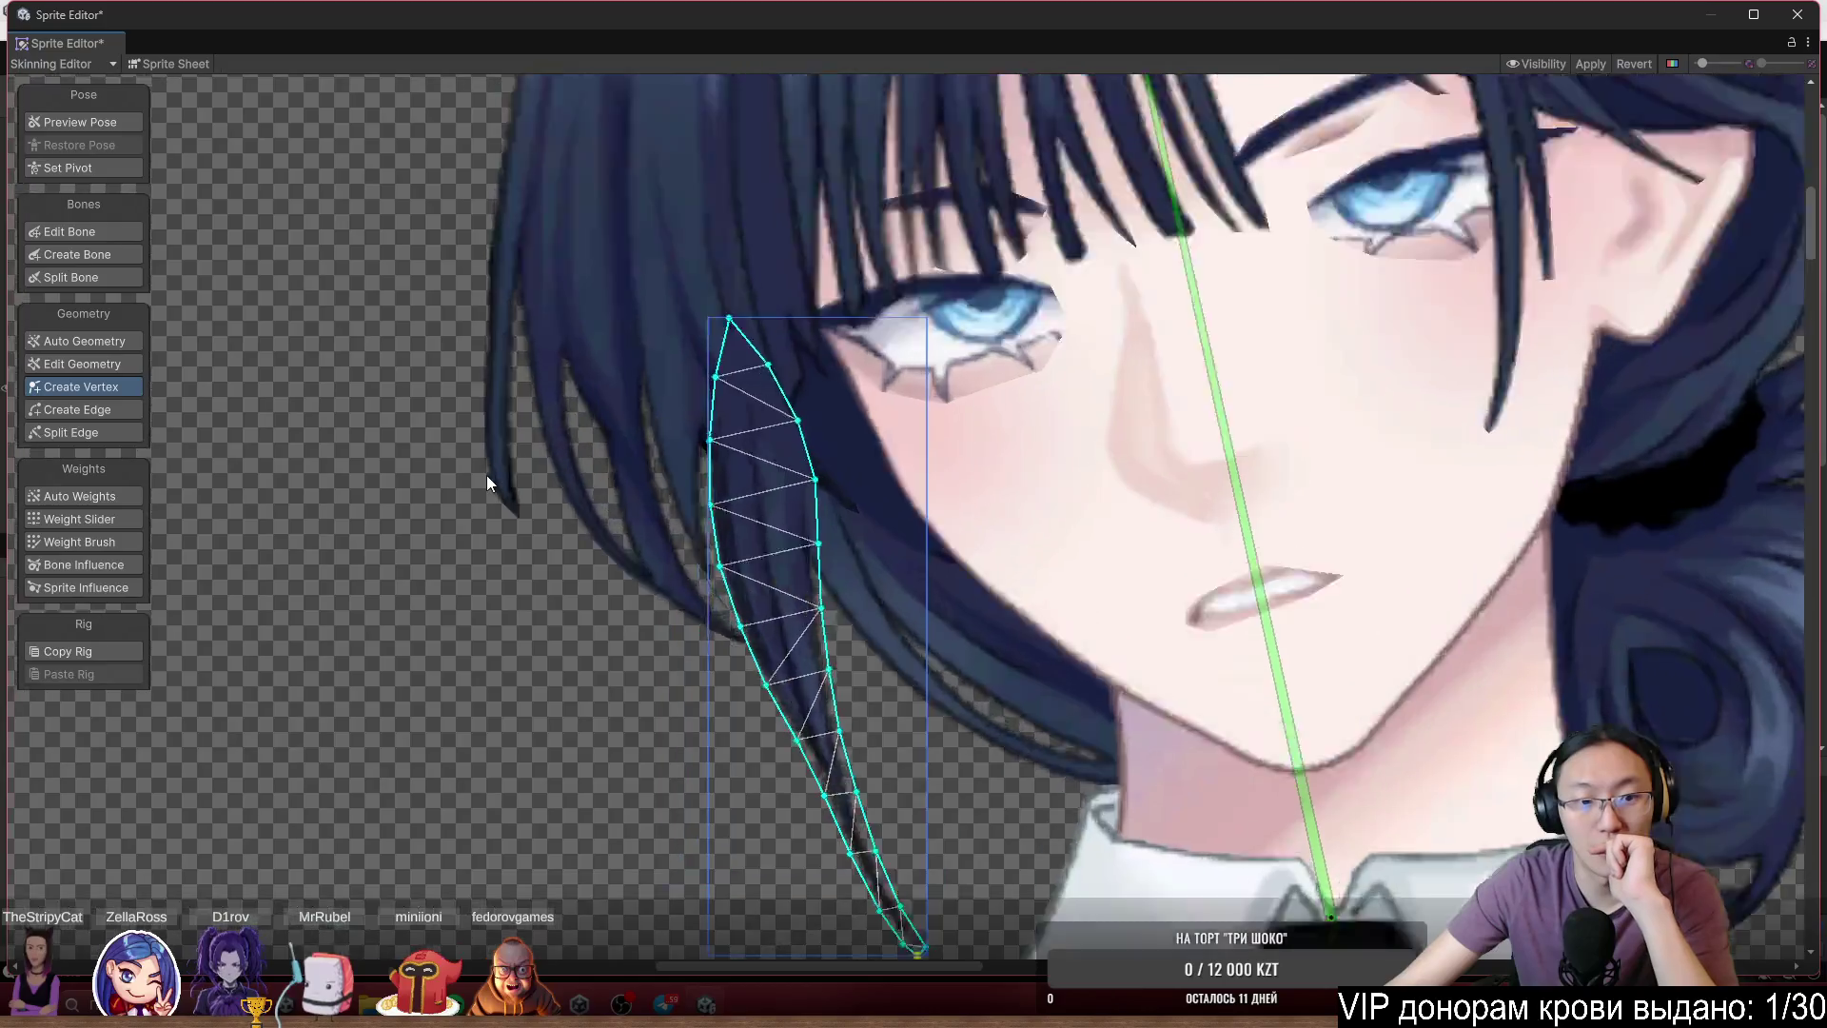
scroll(487, 476, "up", 2)
Pull the side hair-cluster mesh vertices down onto its strand tips
left_click(502, 475)
scroll(500, 495, "up", 3)
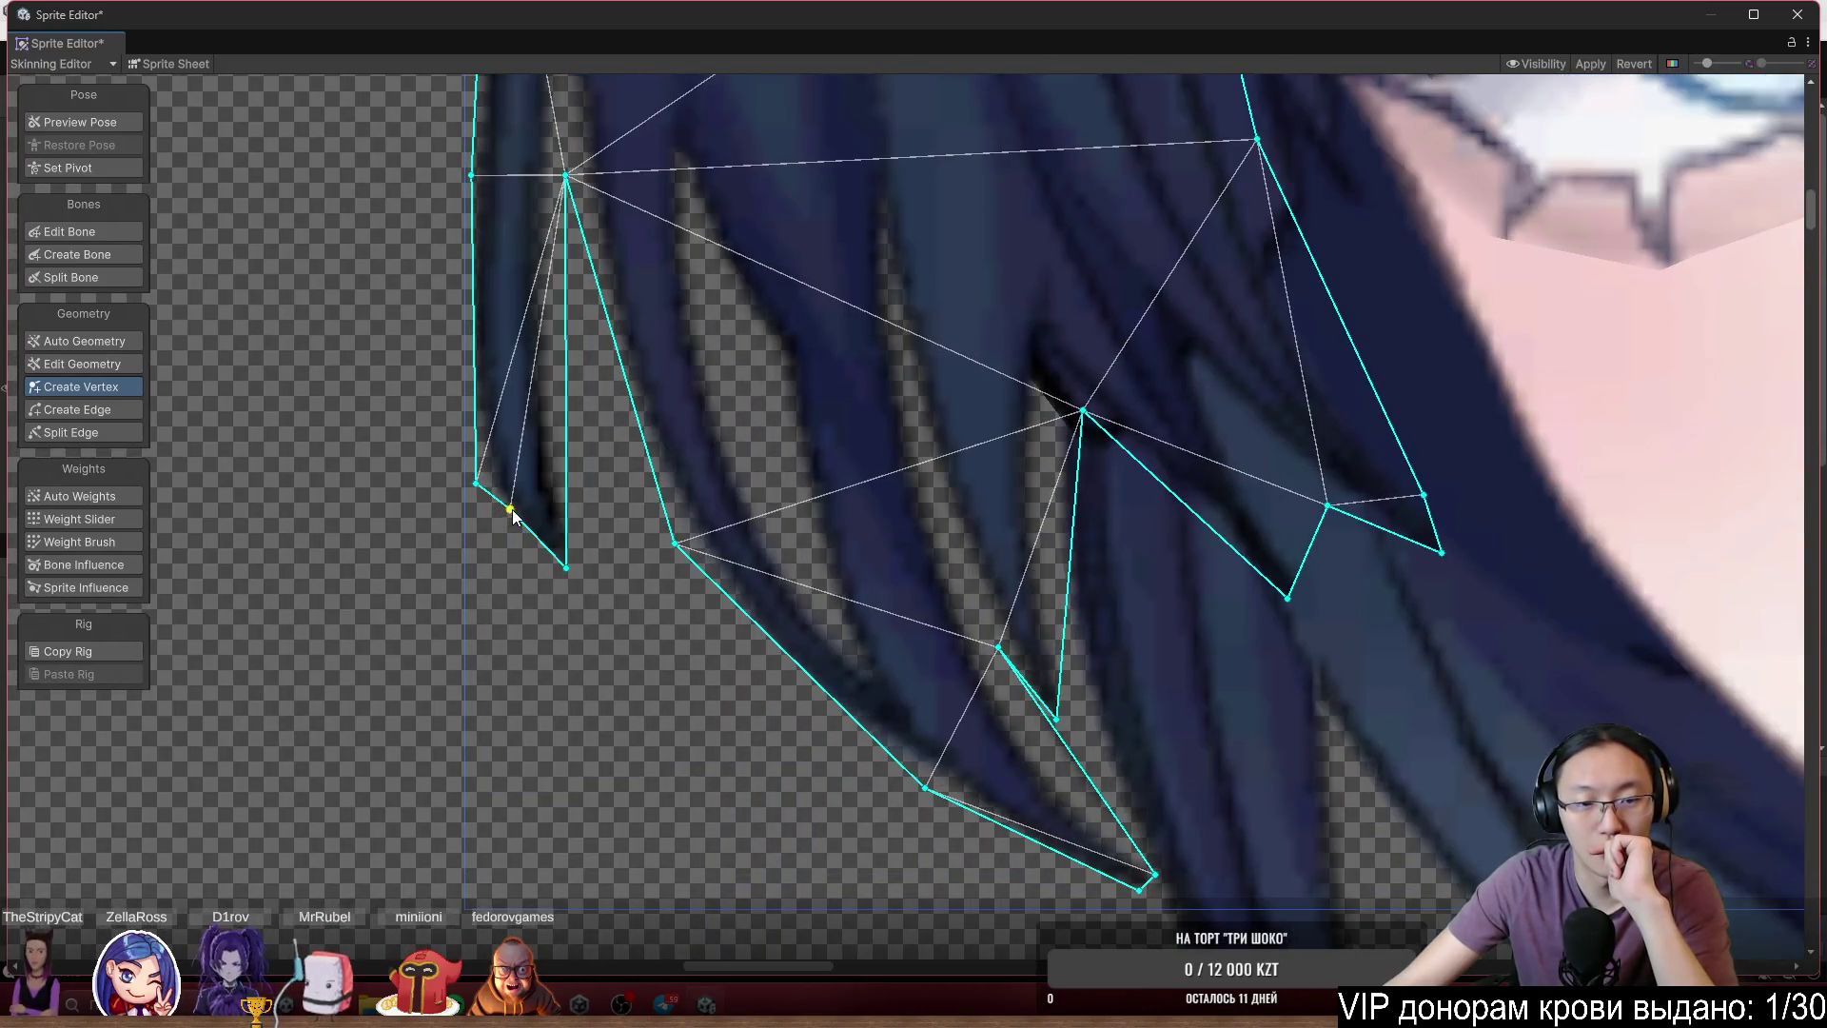
mouse_move(507, 511)
left_mouse_down()
mouse_move(499, 598)
mouse_move(648, 635)
left_mouse_up()
left_click_drag(637, 446, 574, 454)
left_click(558, 466)
left_click(603, 459)
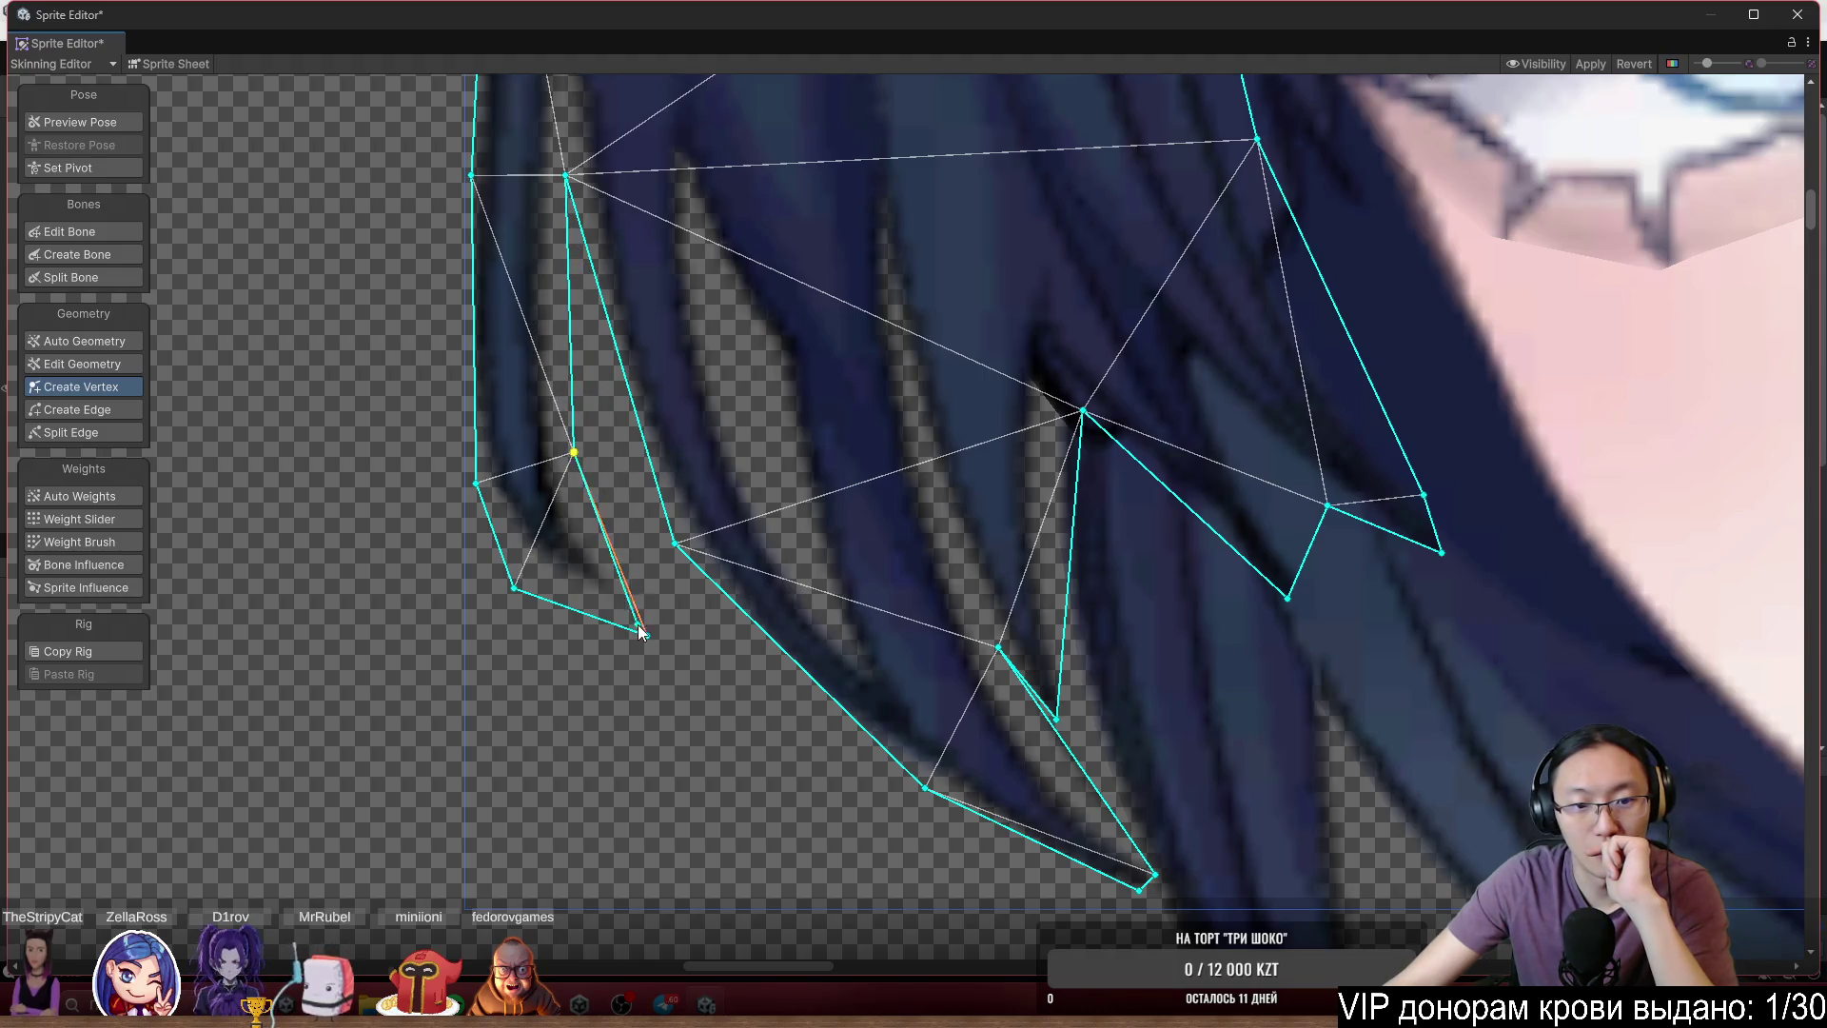
left_click_drag(649, 635, 658, 631)
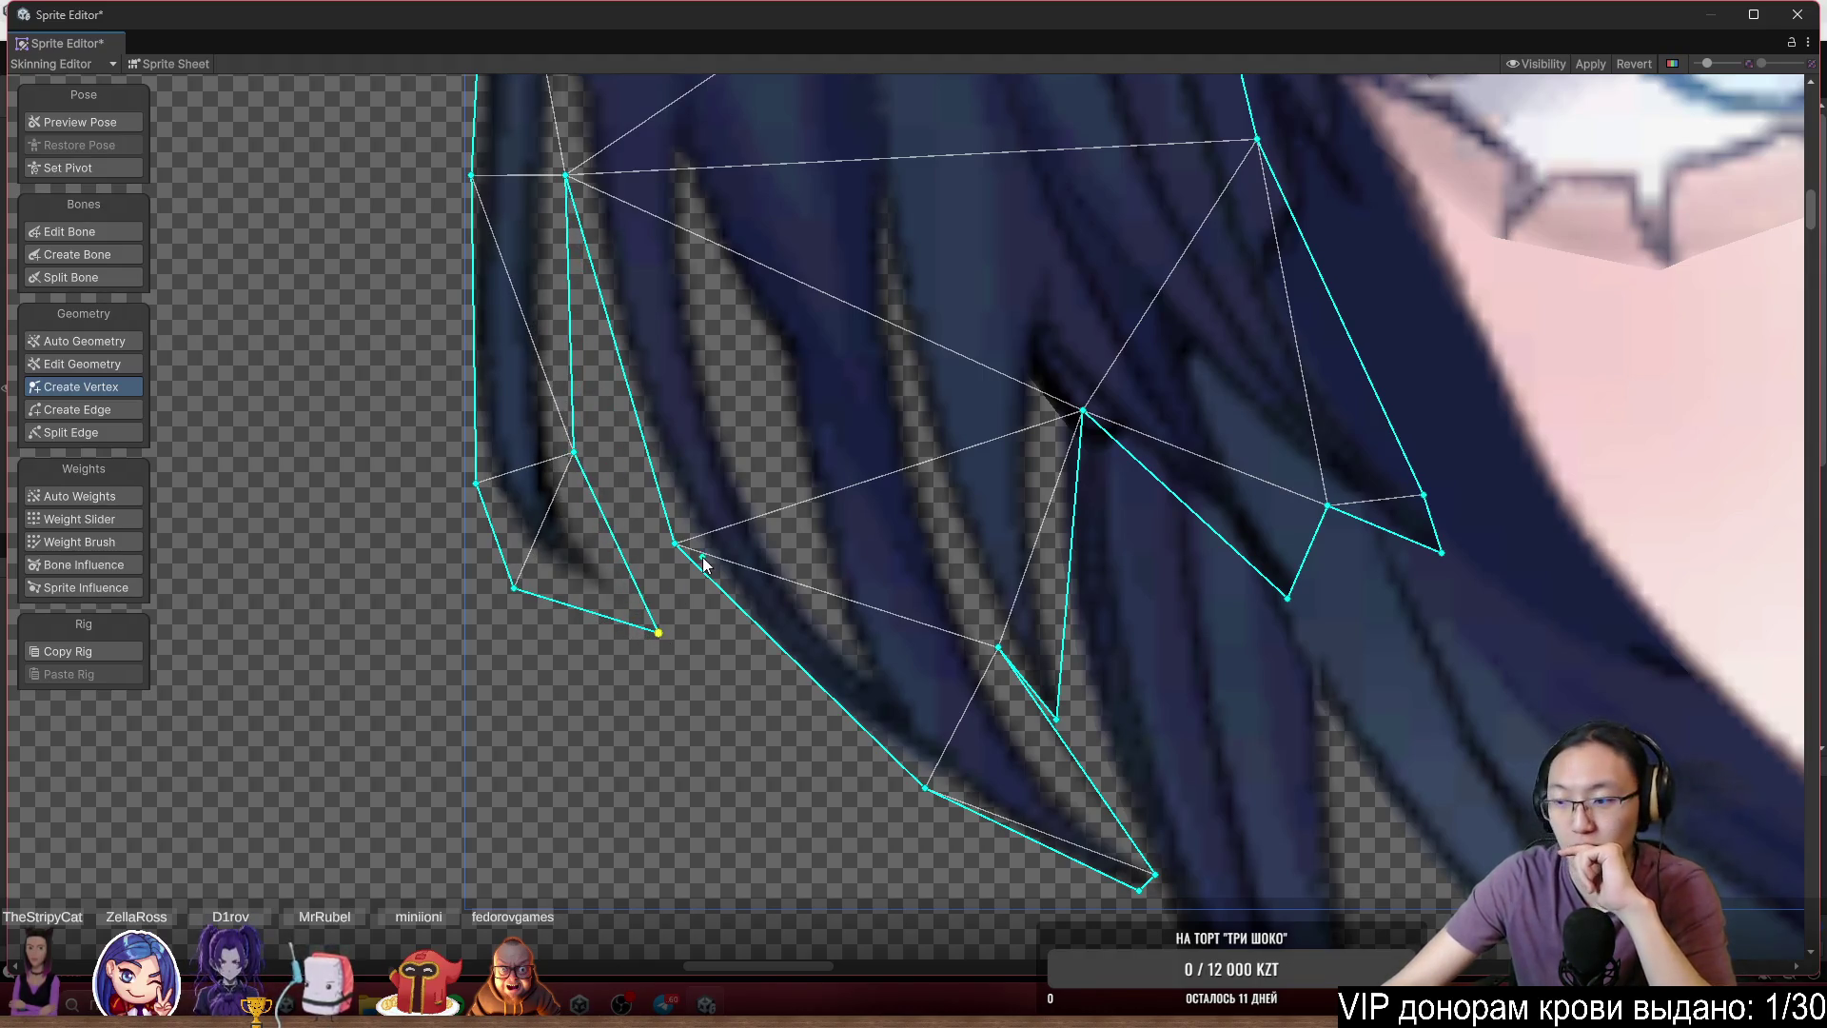
scroll(657, 629, "down", 5)
scroll(763, 580, "up", 3)
scroll(763, 581, "up", 1)
mouse_move(752, 574)
left_mouse_down()
mouse_move(784, 677)
mouse_move(854, 682)
mouse_move(854, 644)
left_mouse_up()
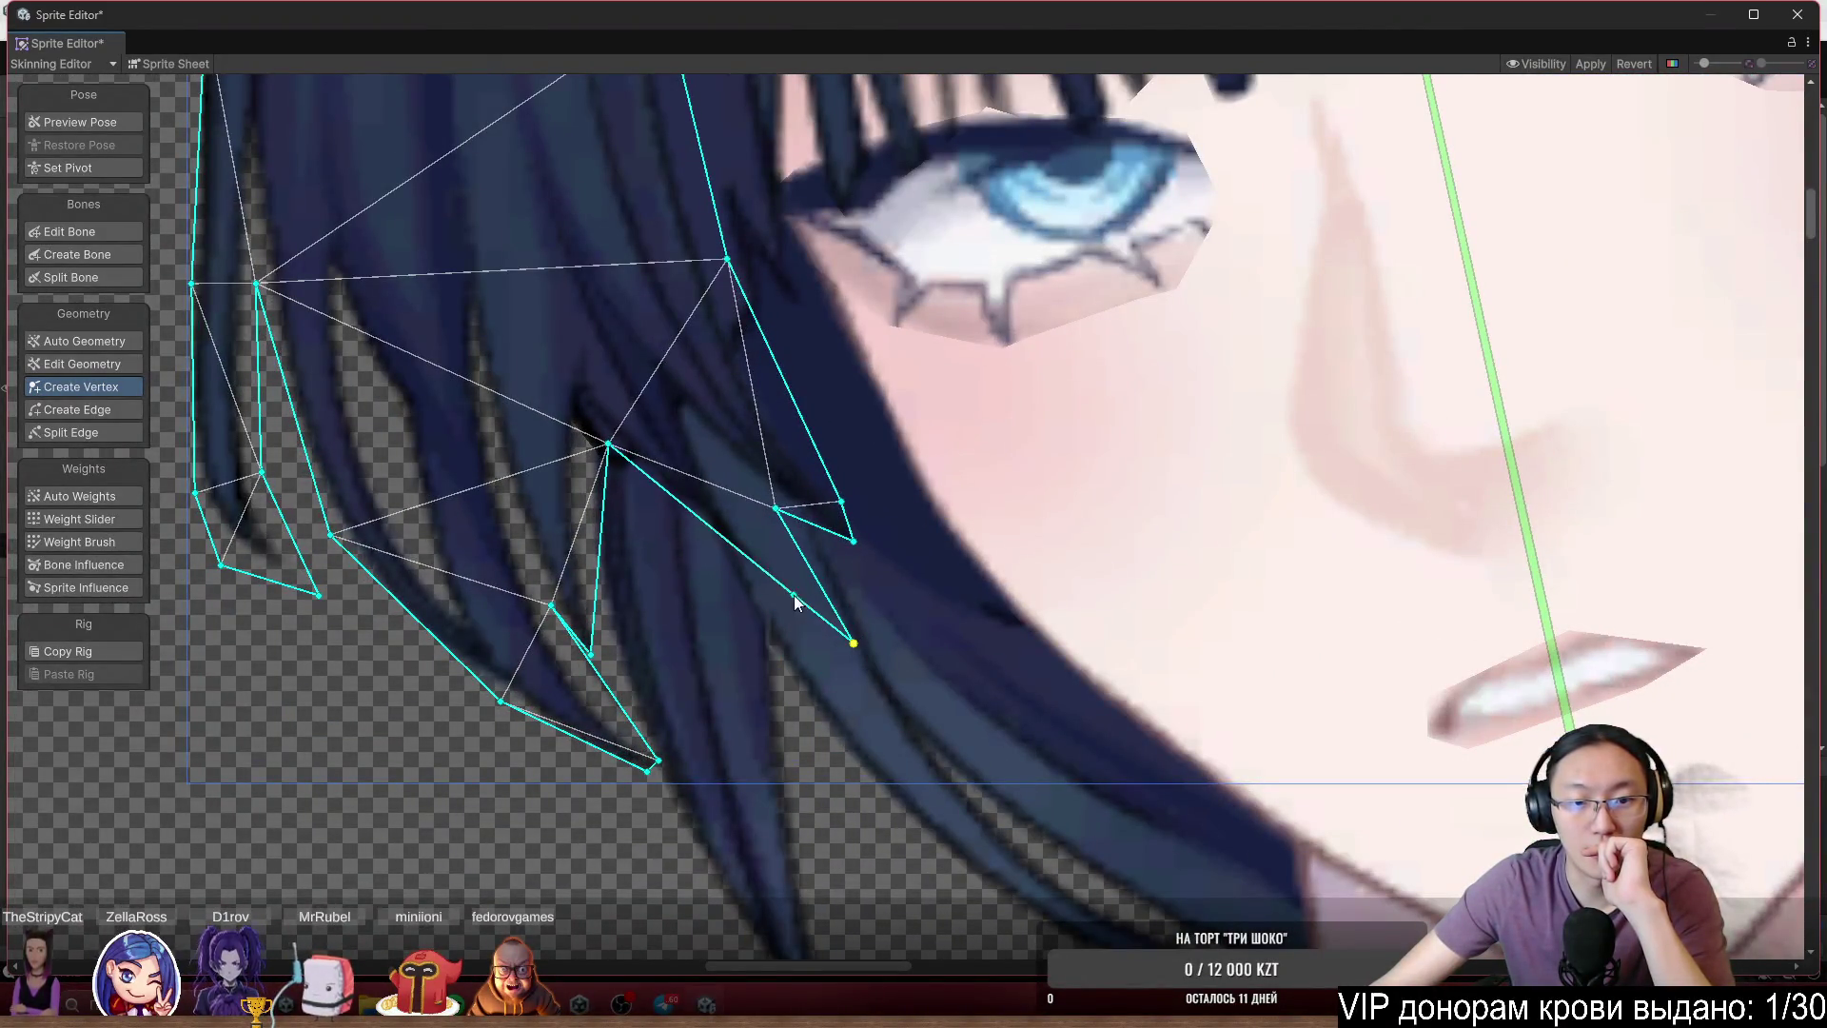
Add an edge vertex to the side hair mesh and drag lower vertices toward the tips
left_click(702, 590)
left_click(451, 388)
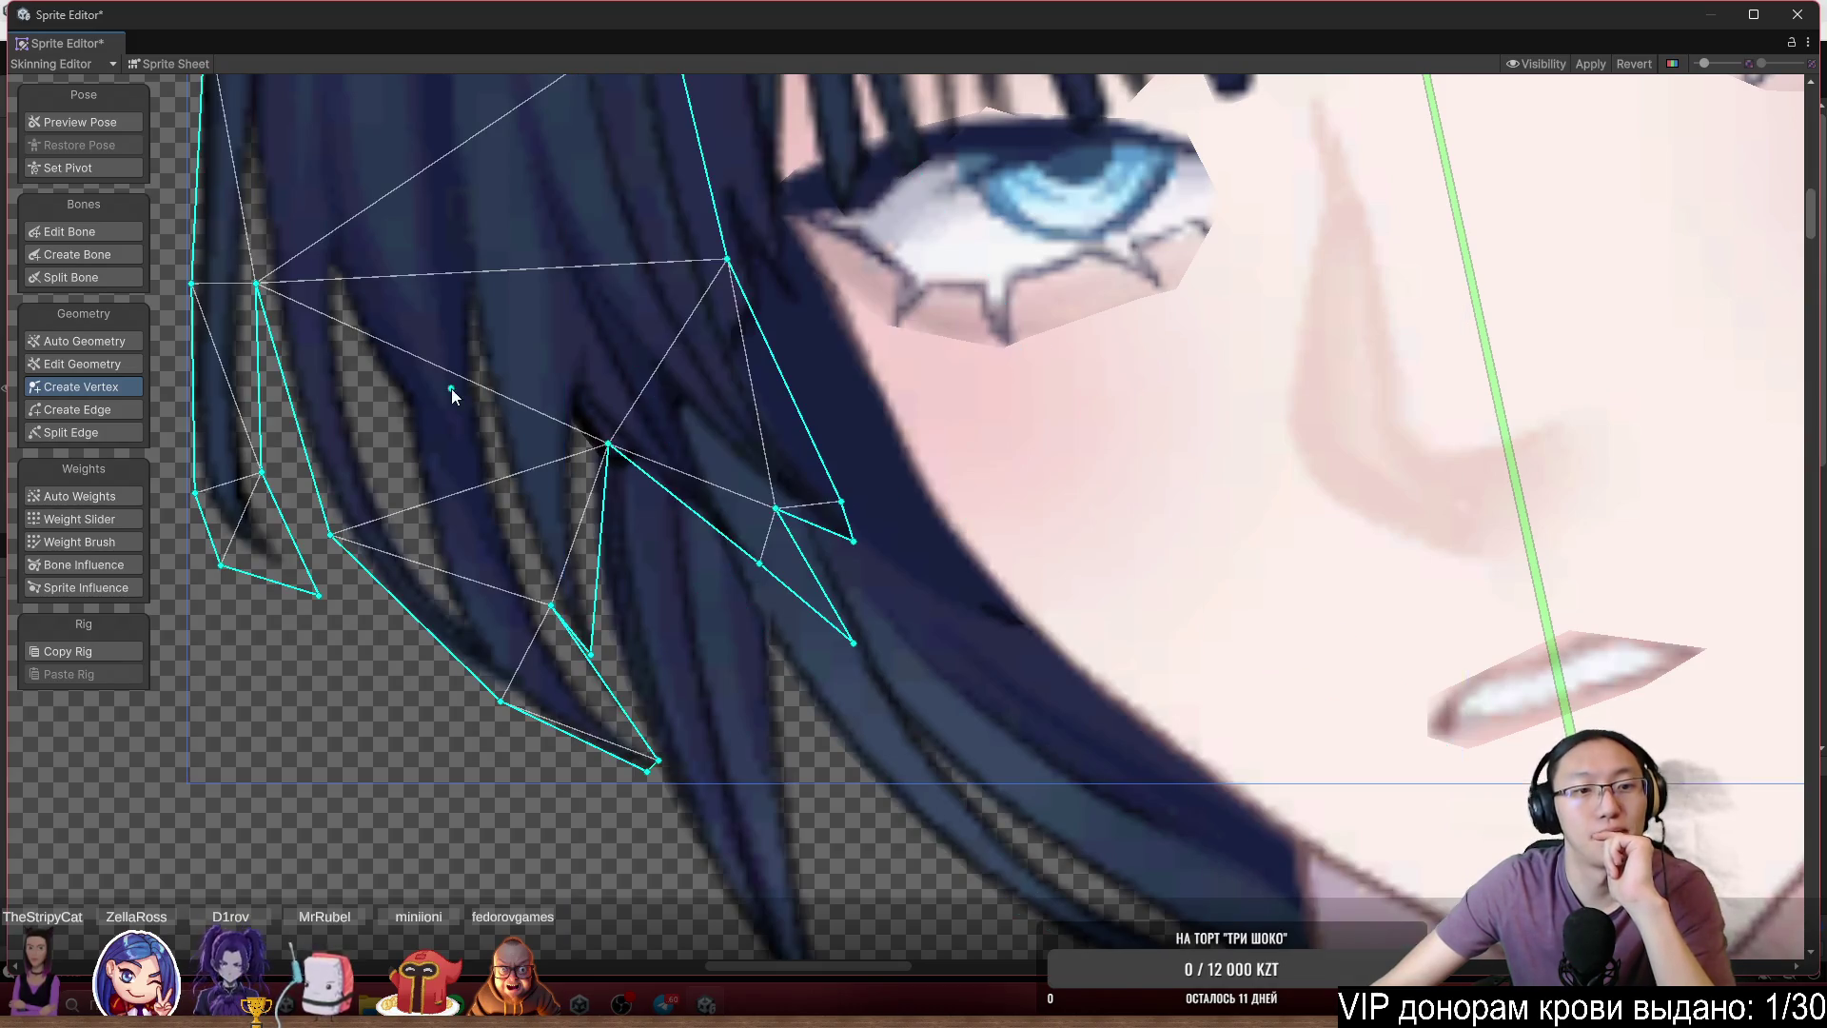
left_click(759, 564)
left_click_drag(759, 564, 709, 597)
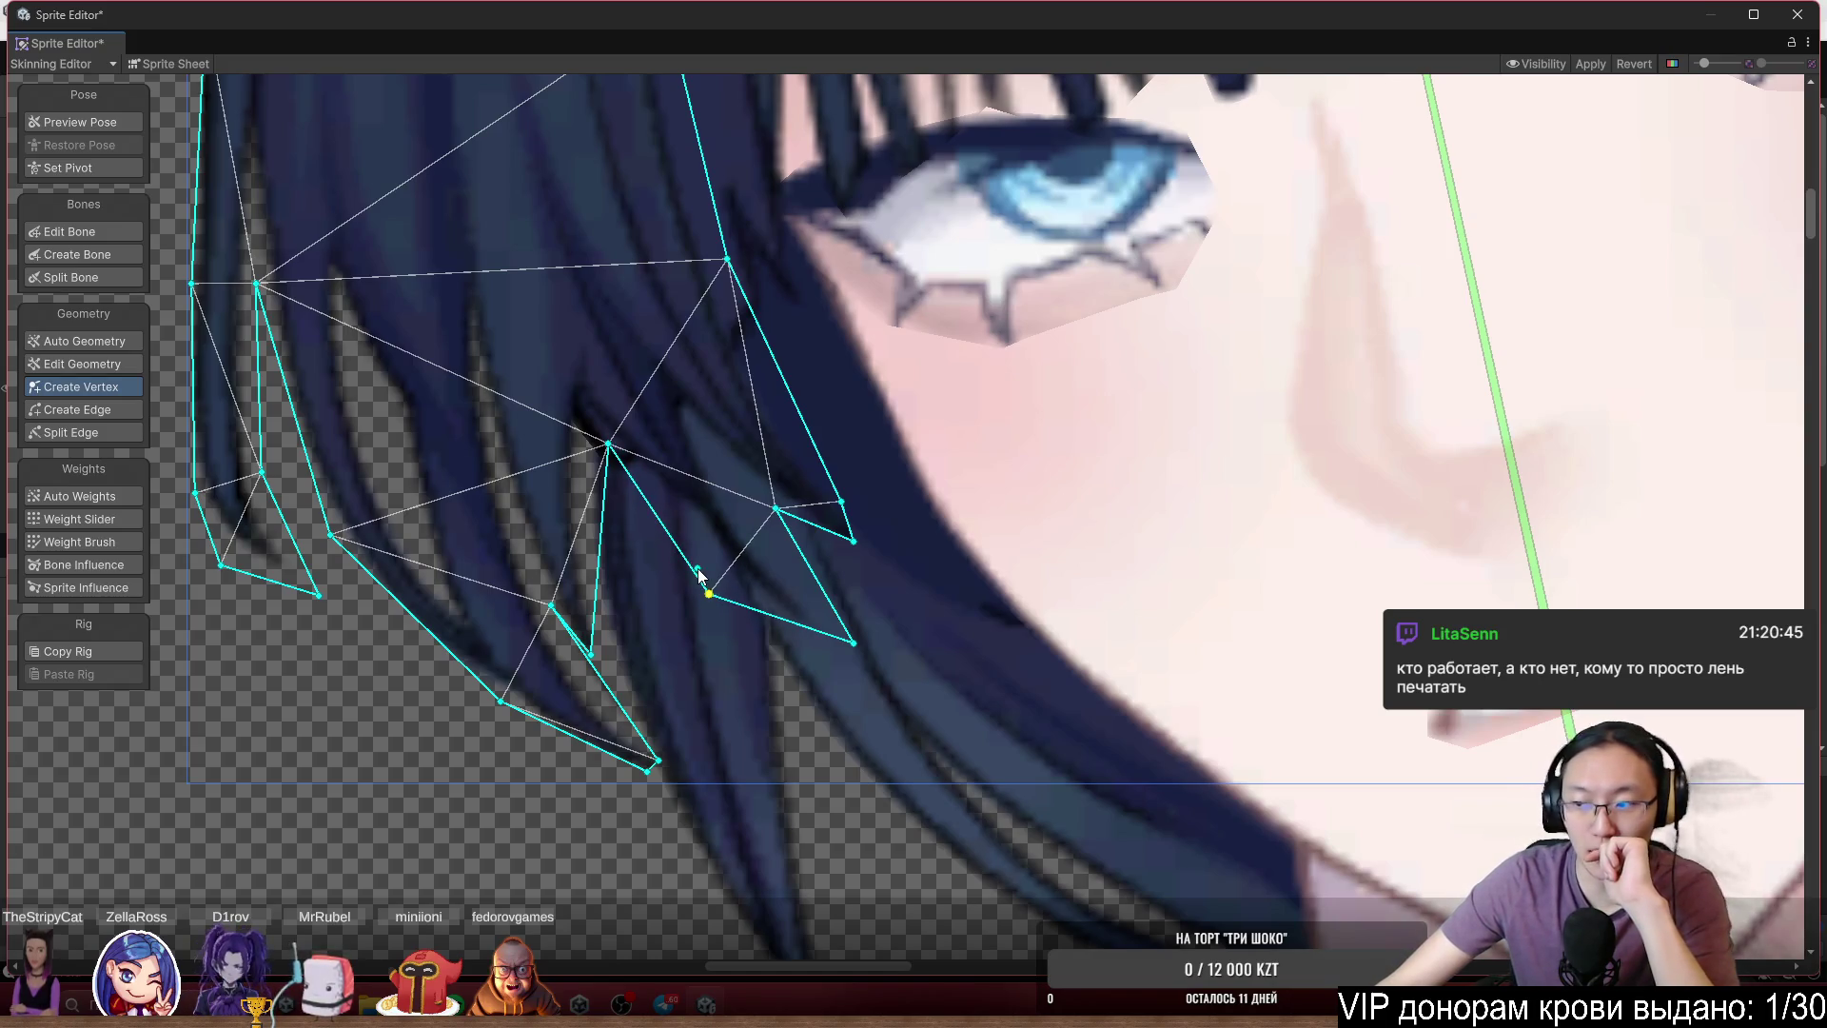
scroll(711, 568, "up", 3)
left_click(898, 607)
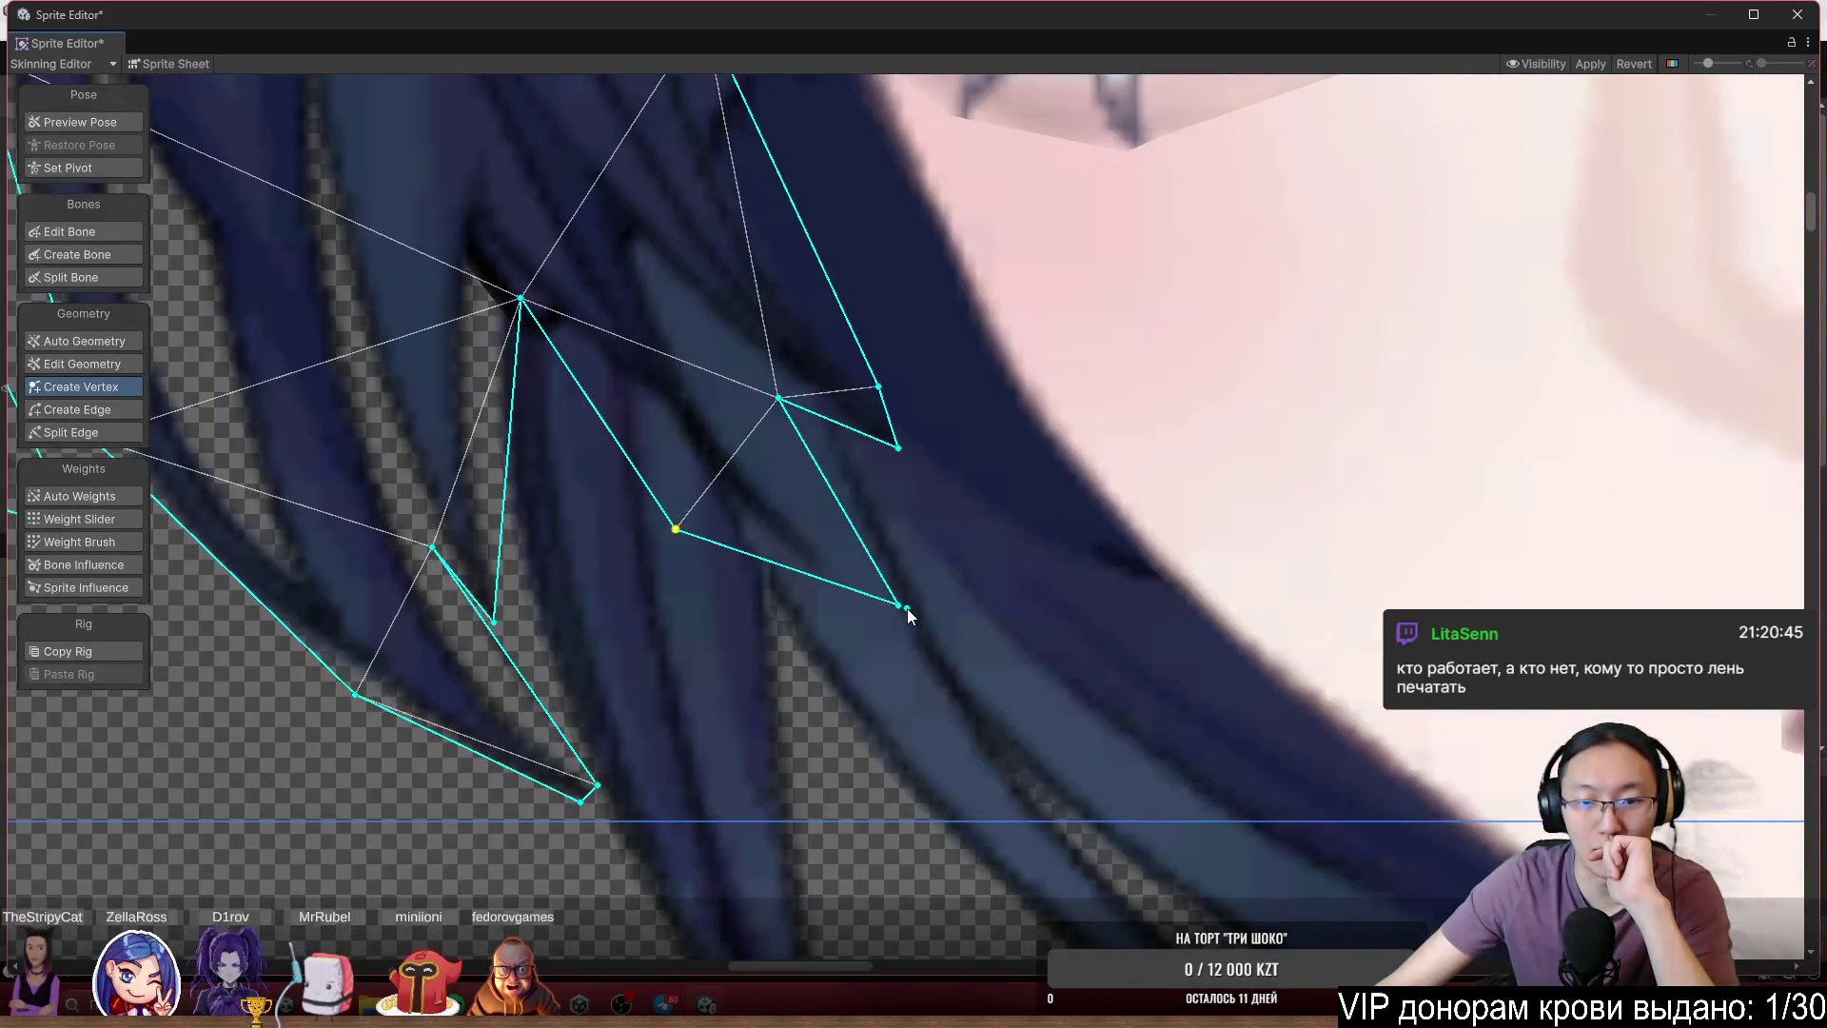
left_click_drag(900, 618, 899, 643)
left_click_drag(623, 644, 853, 614)
left_click(830, 756)
Add vertices and stretch them out to the side strand tips and hair outline
left_click(692, 582)
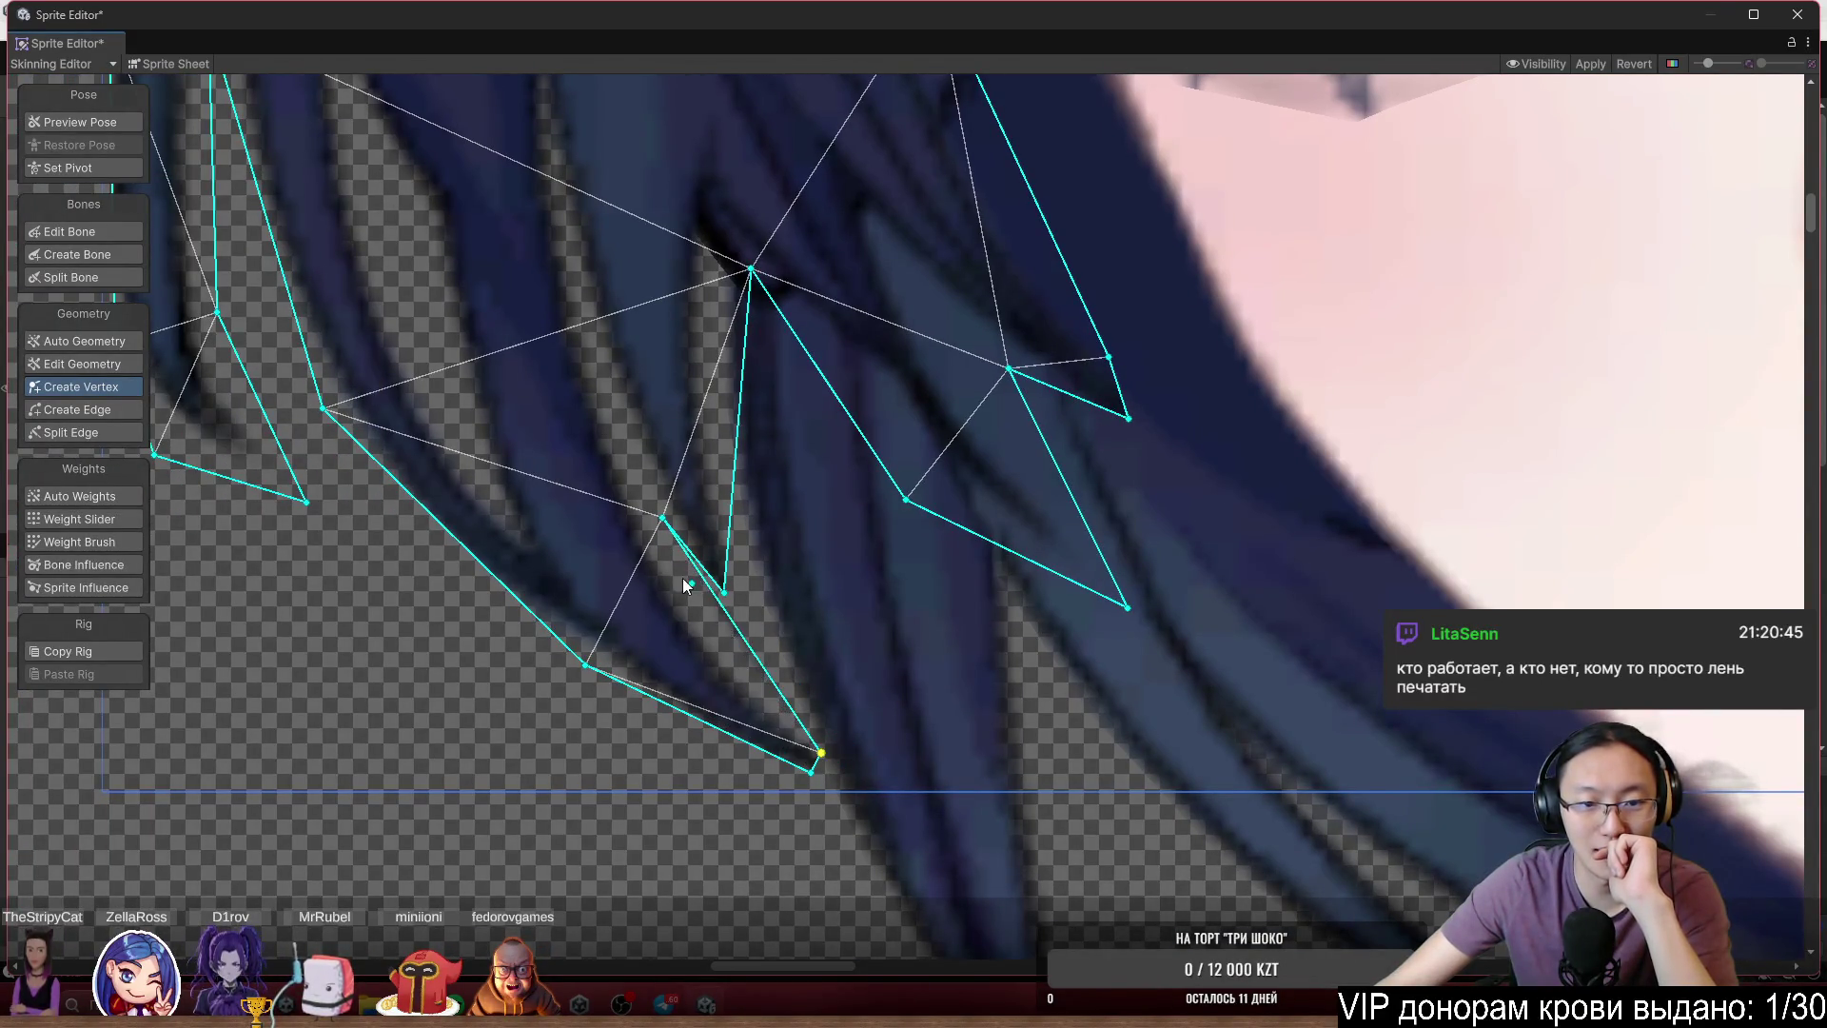
left_click_drag(663, 521, 900, 708)
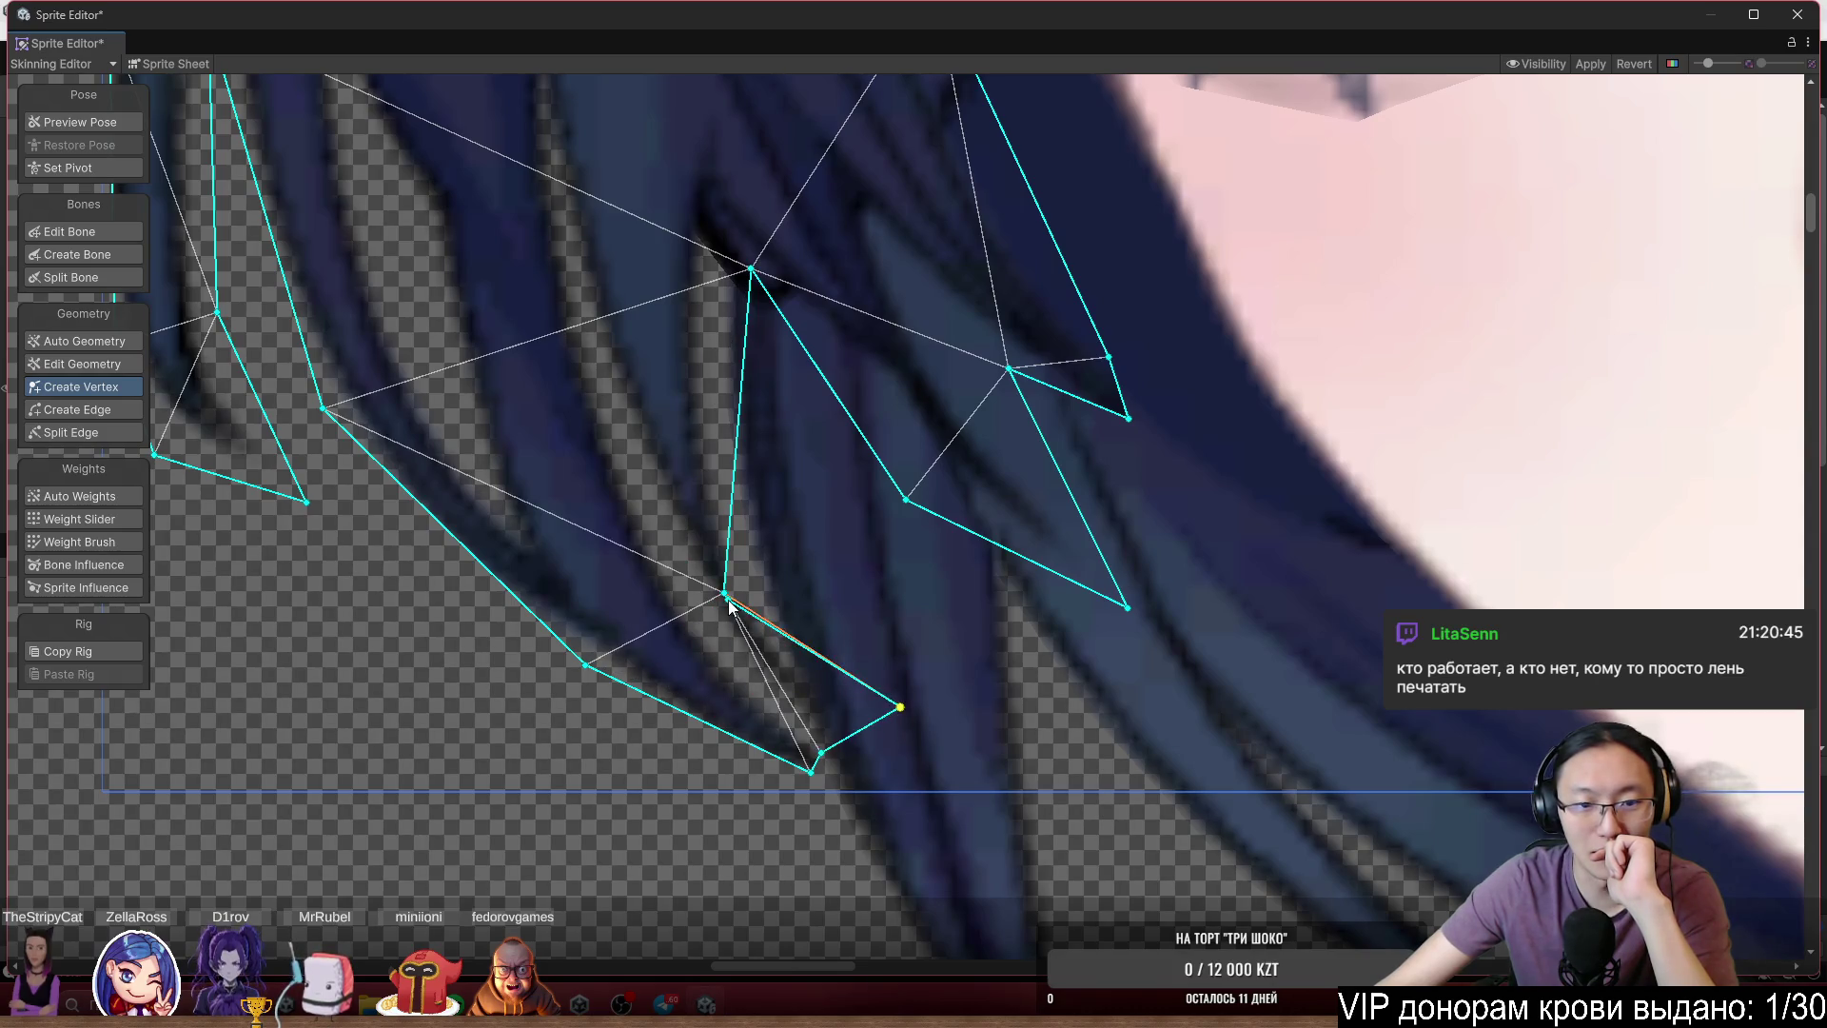
left_click_drag(725, 594, 772, 520)
mouse_move(822, 753)
left_mouse_down()
mouse_move(862, 792)
mouse_move(756, 775)
left_mouse_up()
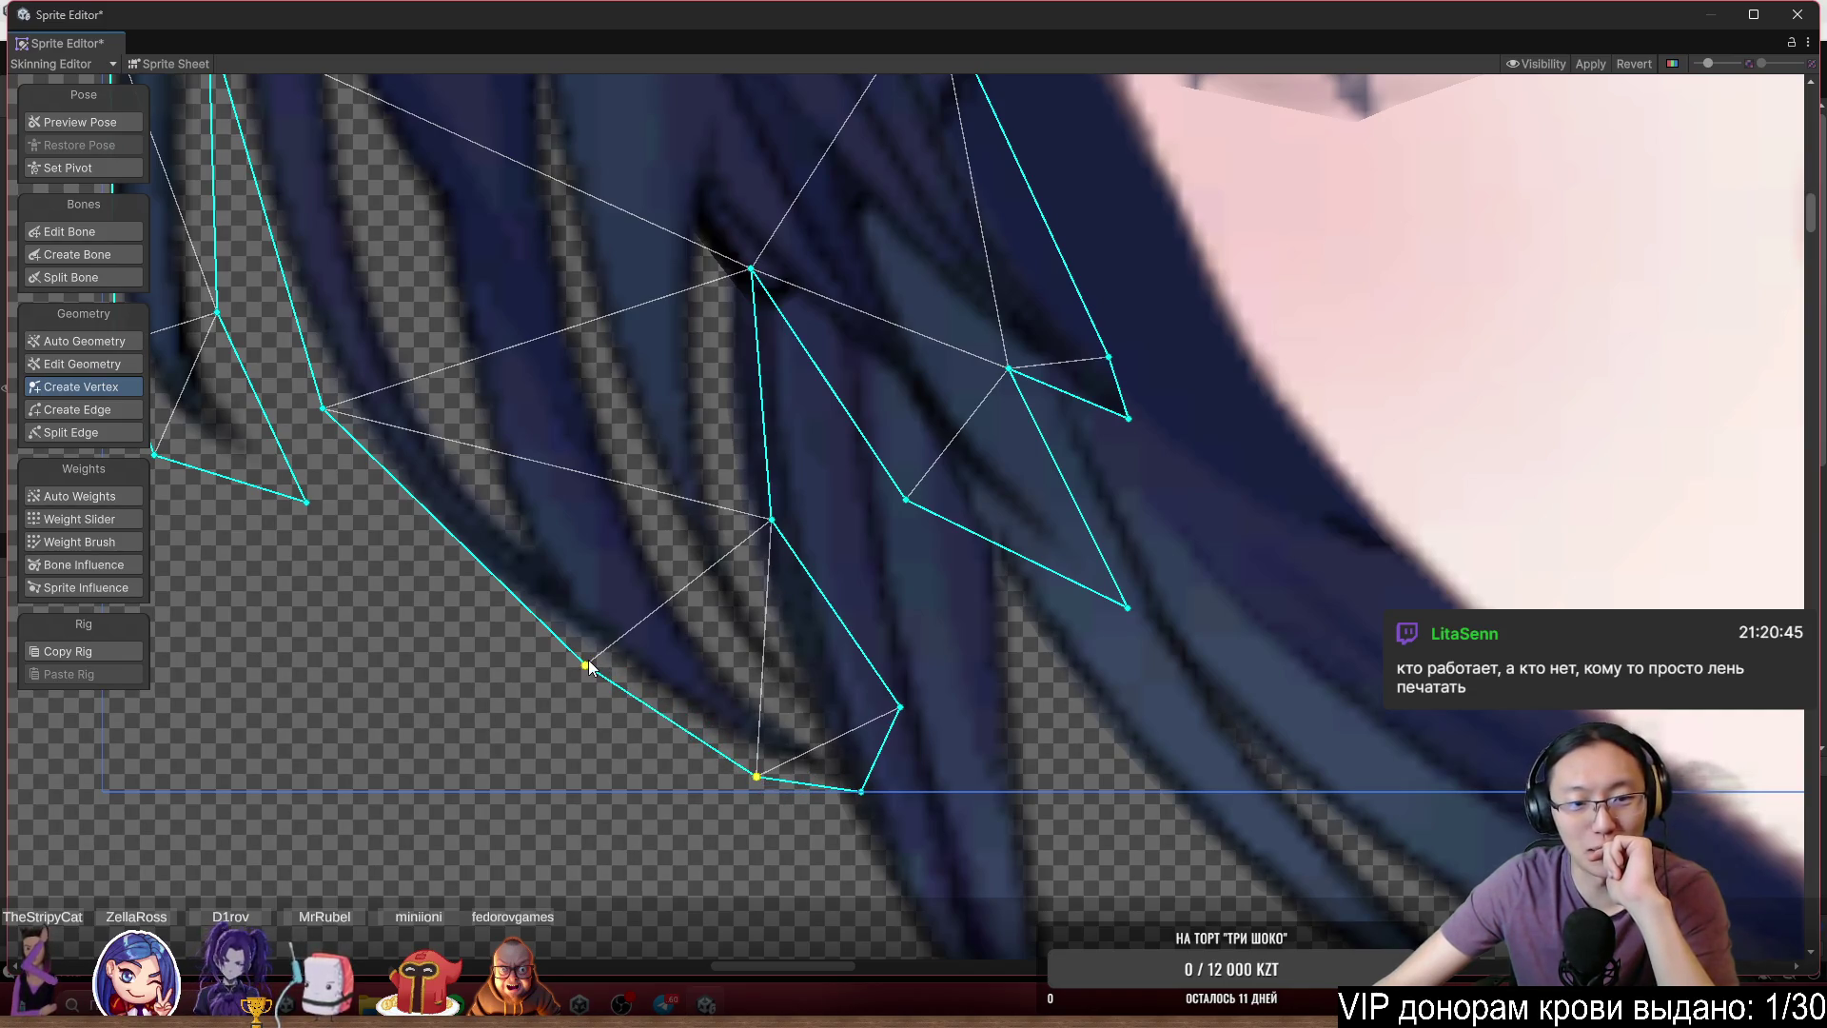
left_click_drag(586, 667, 578, 695)
left_click(453, 559)
left_click_drag(454, 560, 449, 568)
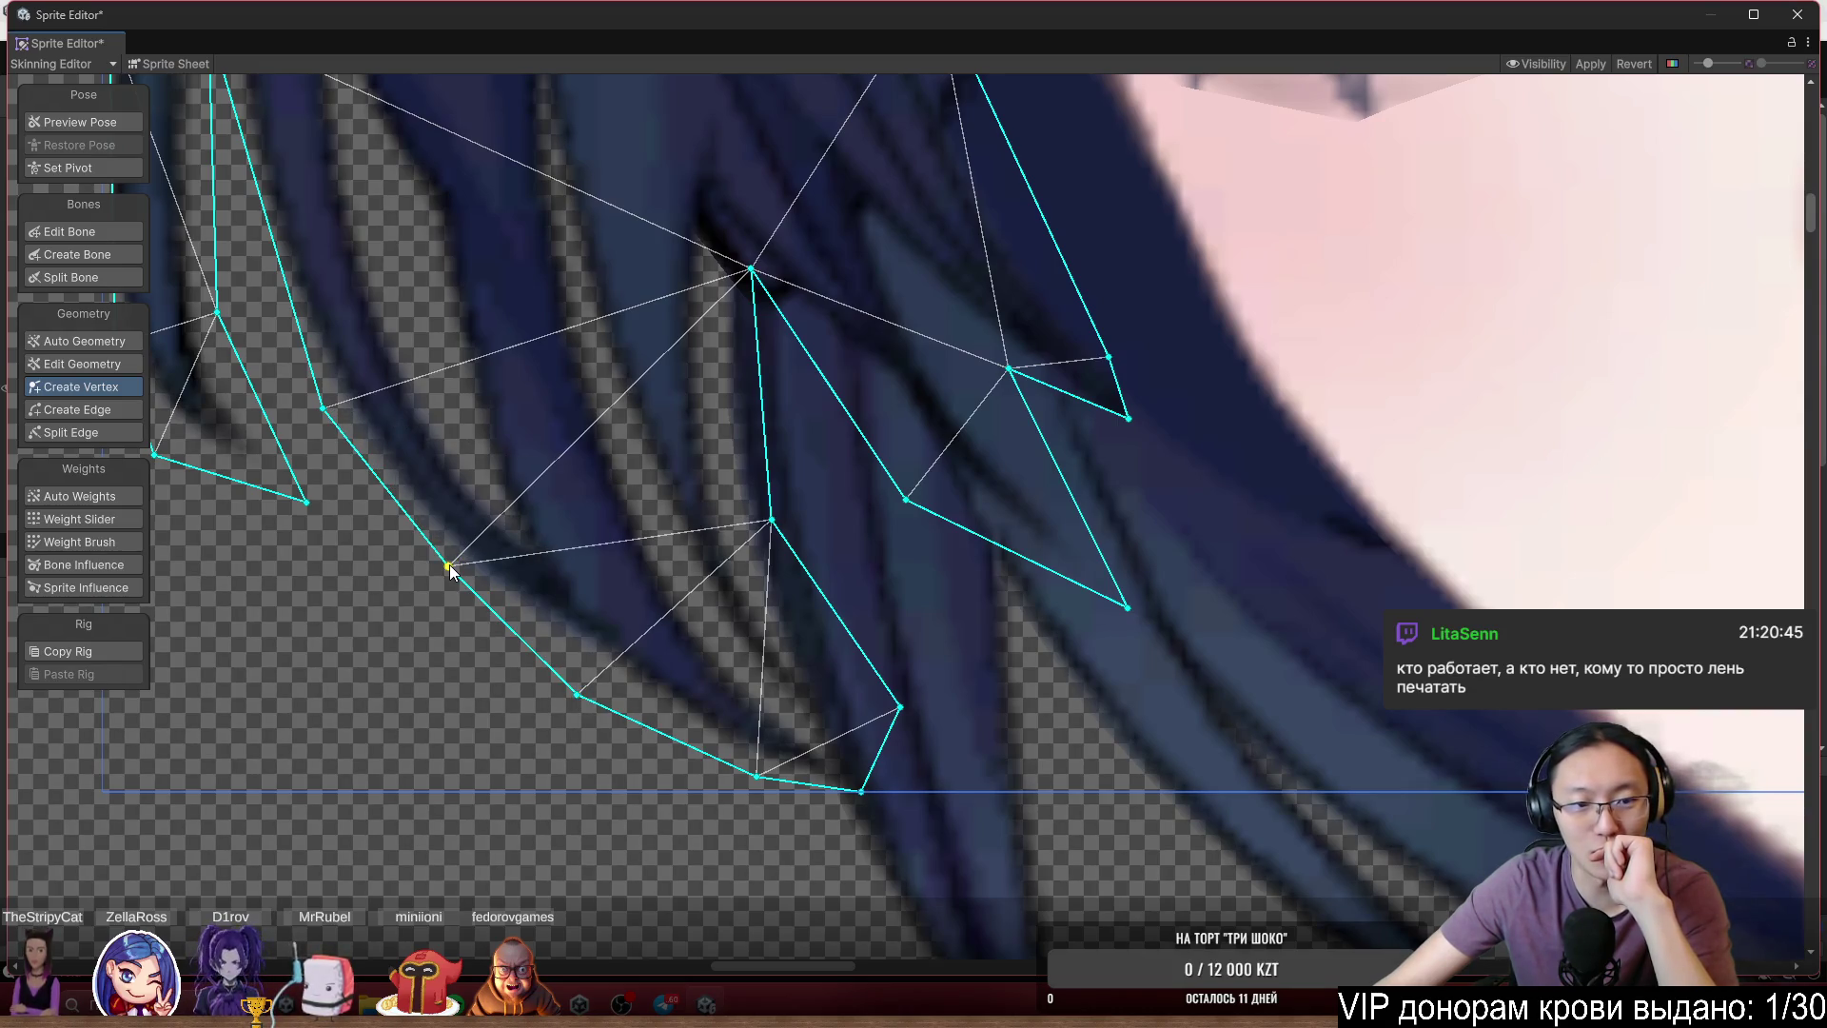
scroll(450, 569, "down", 5)
scroll(333, 363, "up", 4)
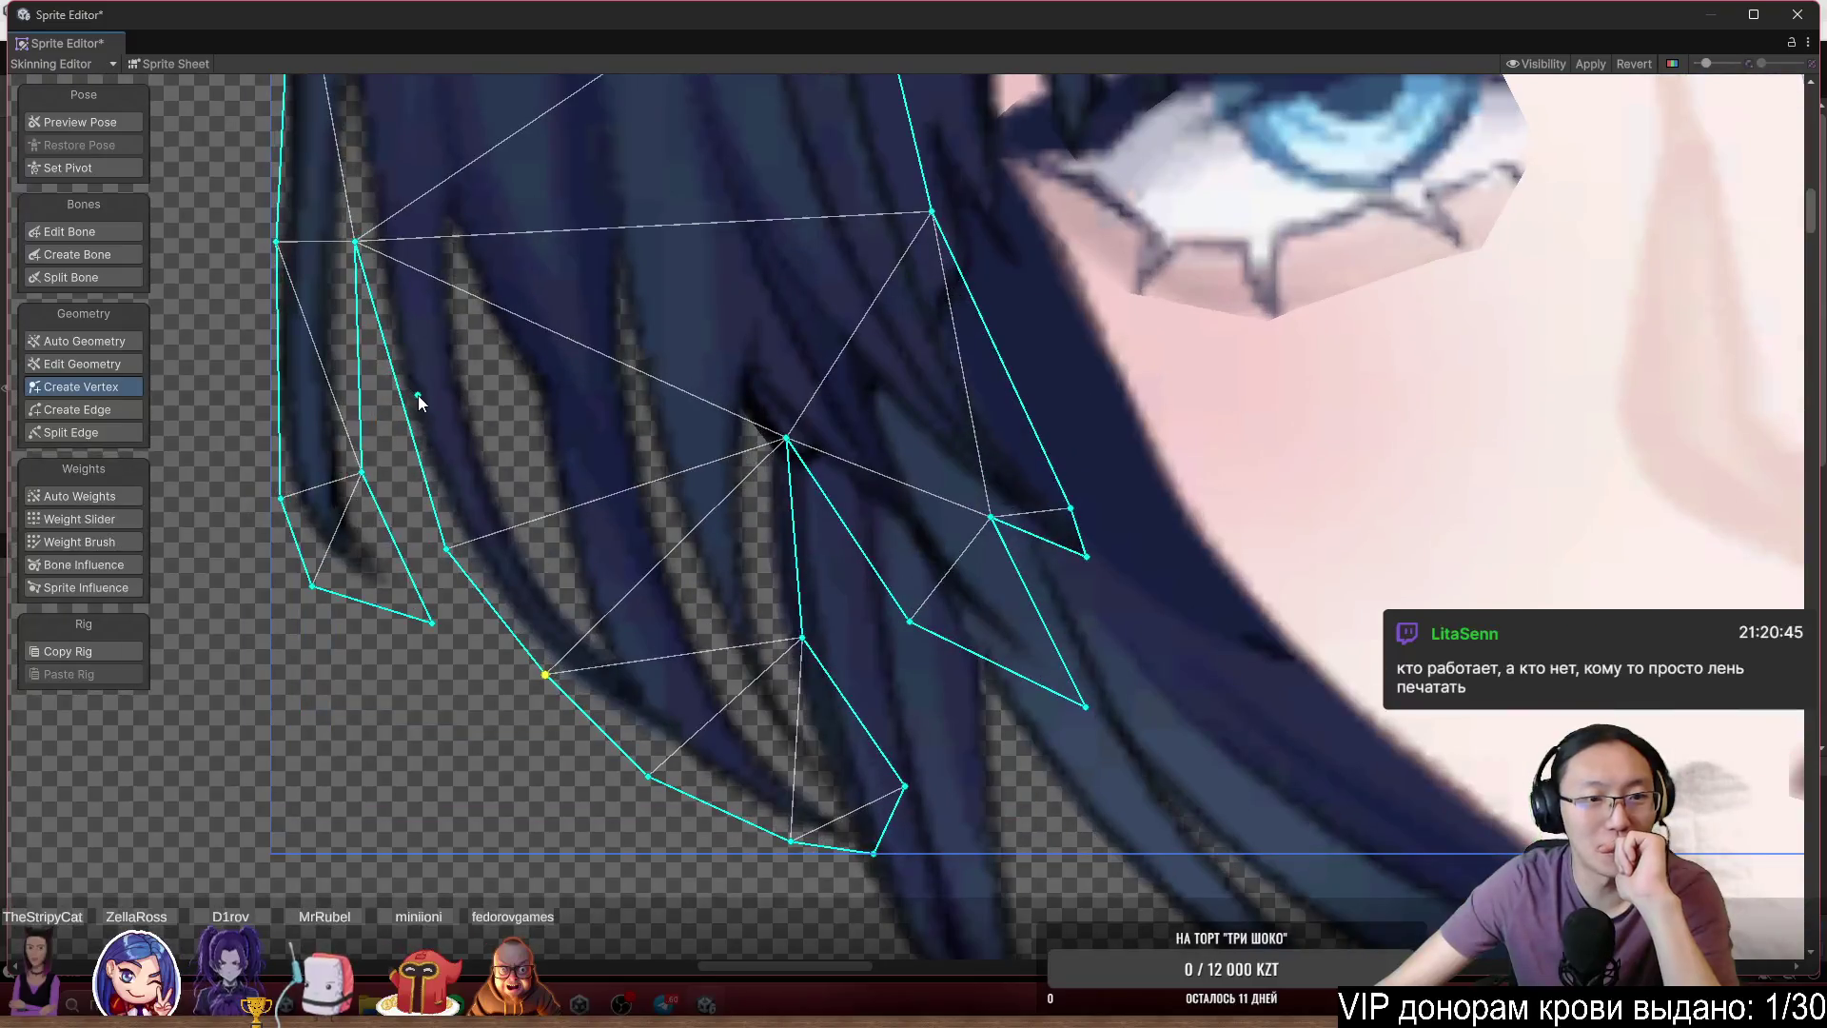
Stretch the right-hand strand mesh to its tips and add vertices along its edges
left_click_drag(408, 405, 386, 416)
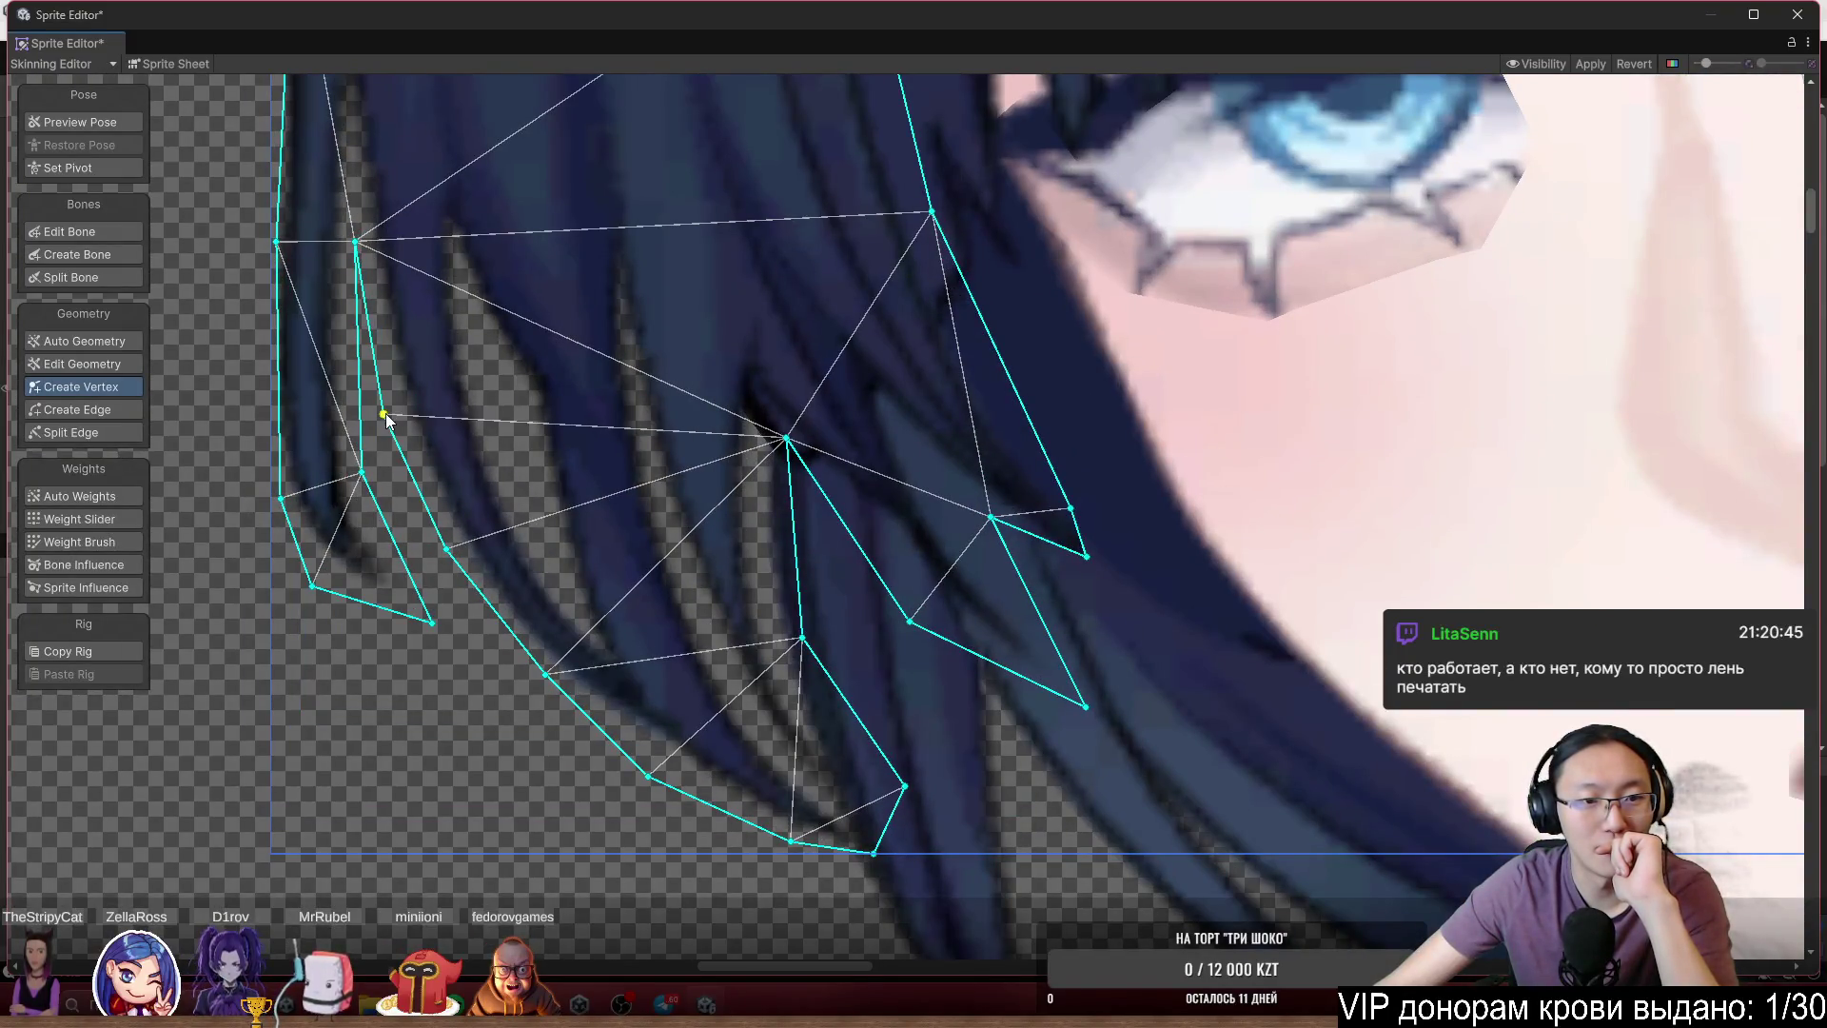
scroll(1035, 643, "up", 2)
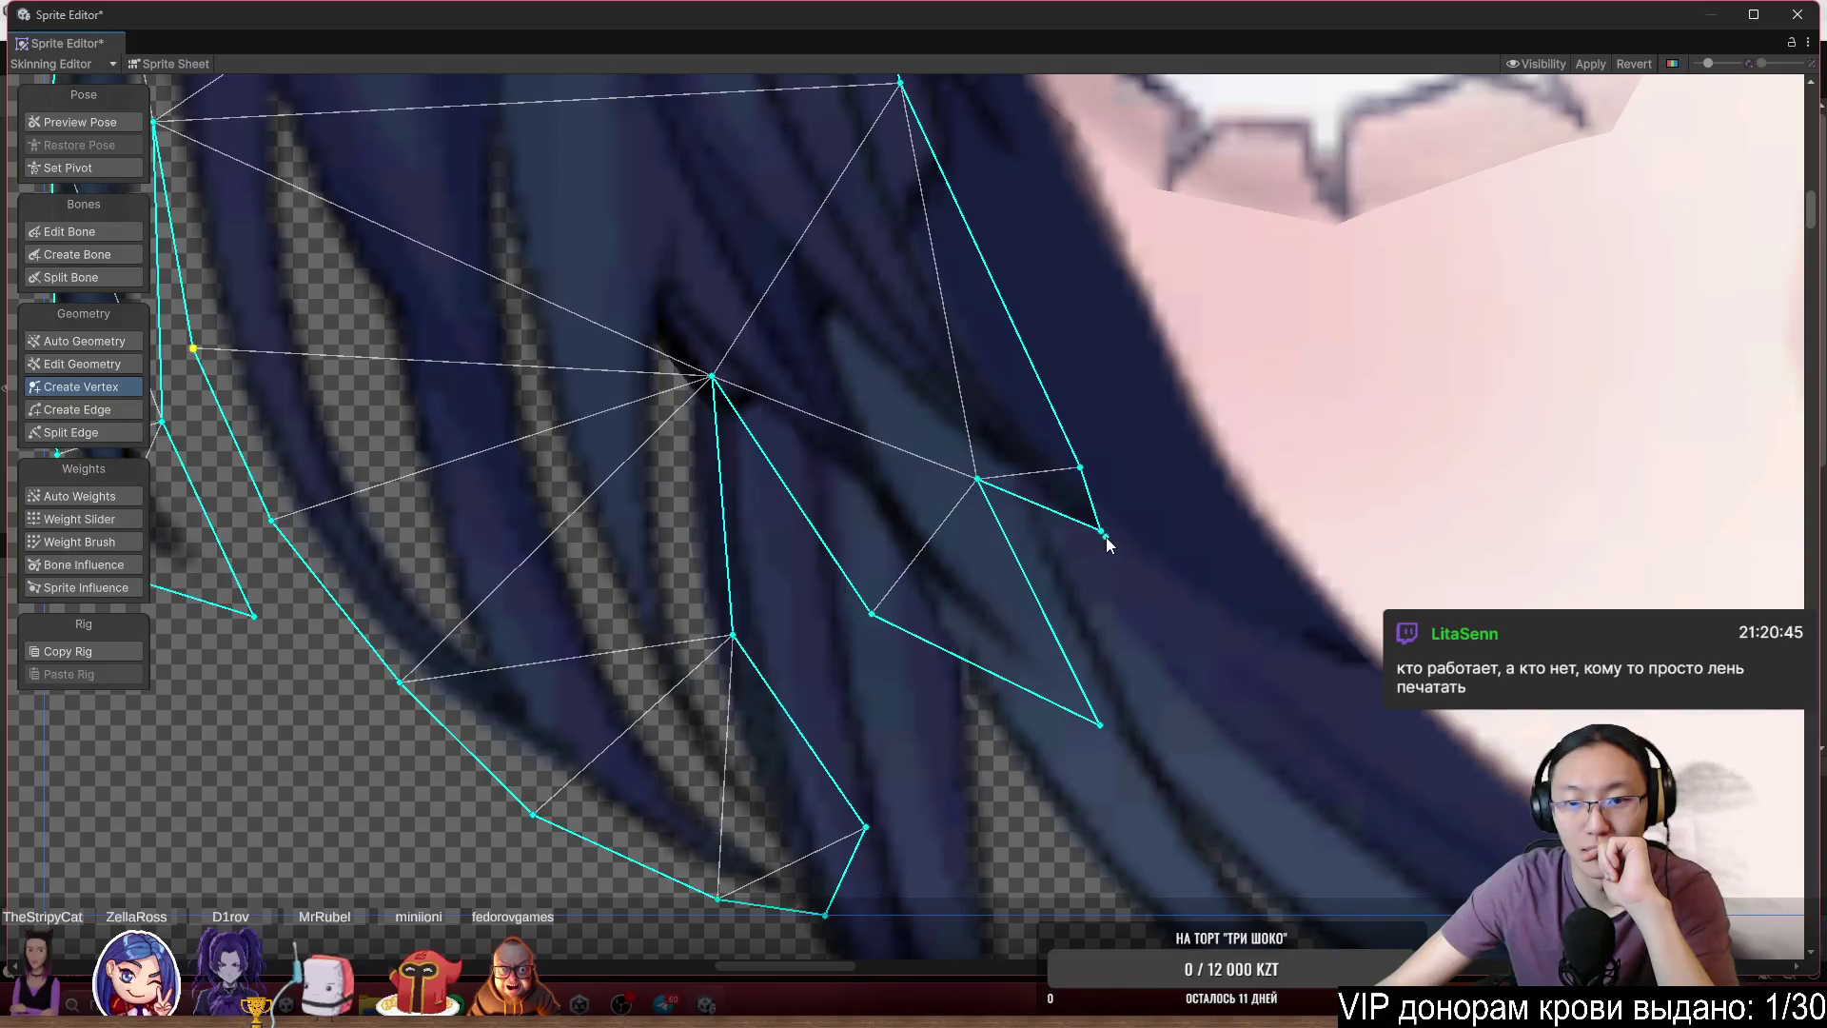
left_click_drag(1106, 534, 1264, 672)
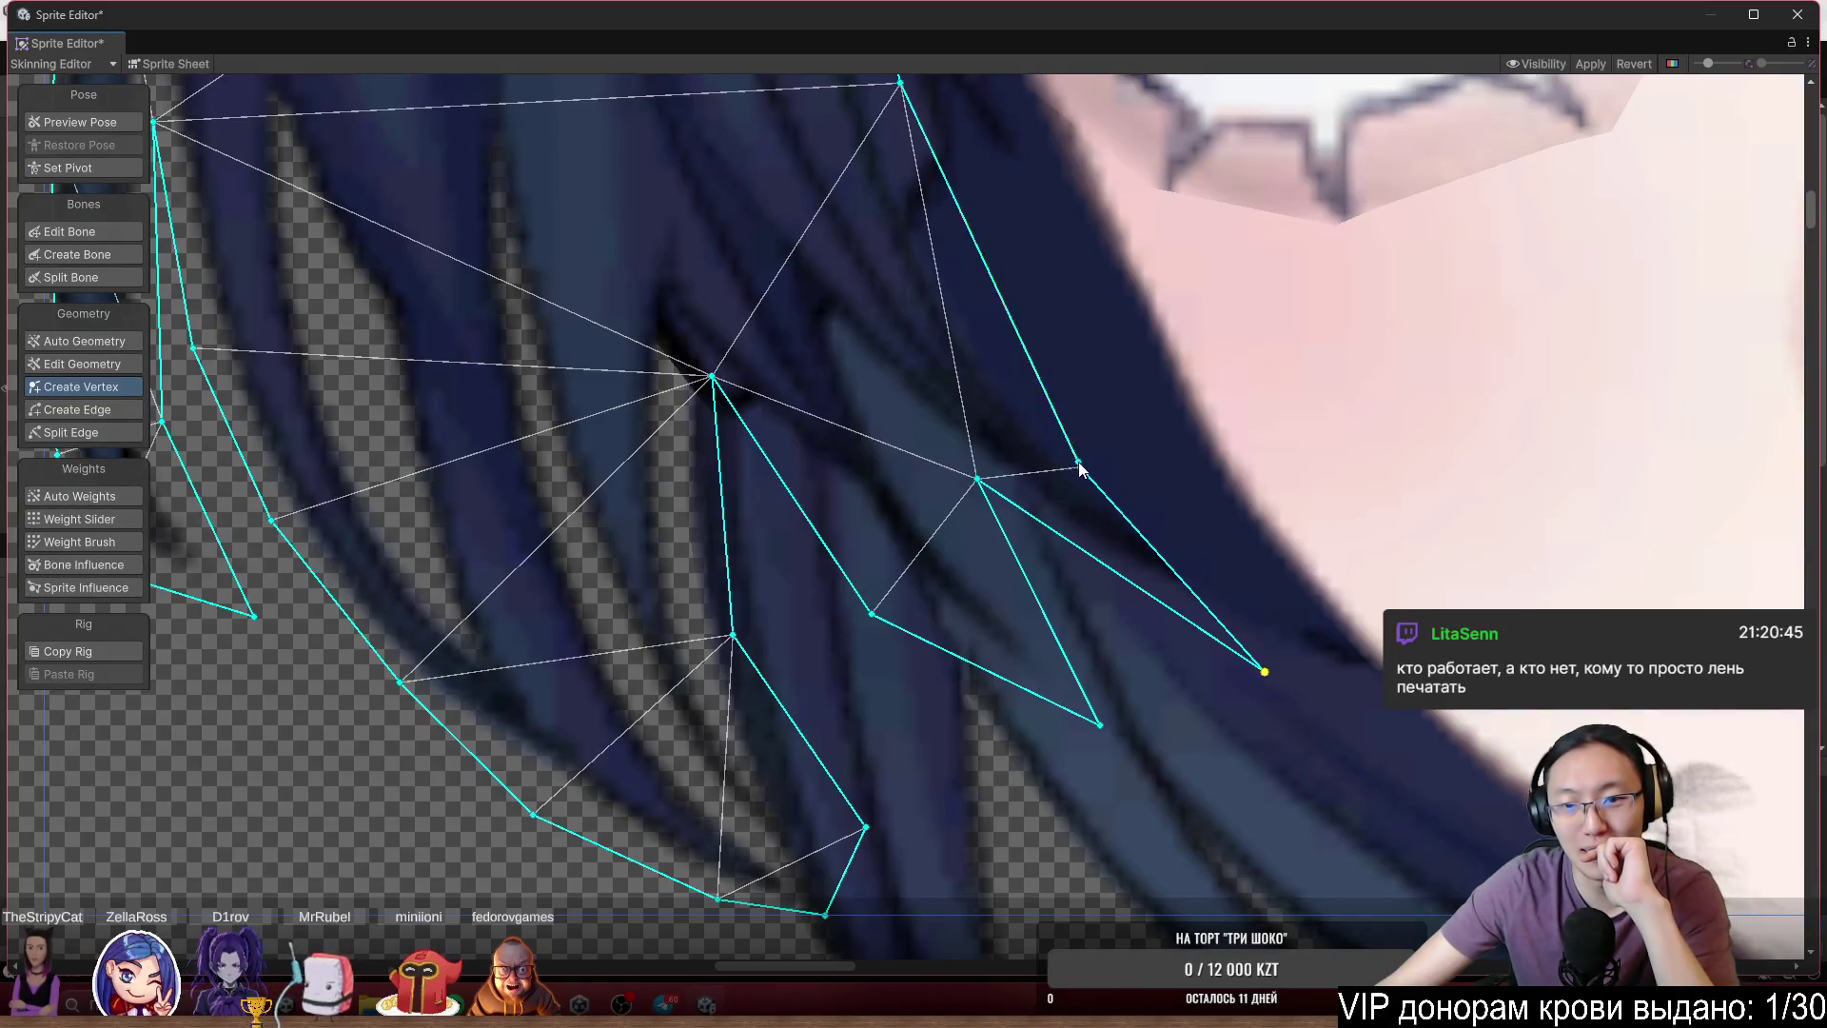
mouse_move(977, 481)
left_mouse_down()
mouse_move(1223, 704)
mouse_move(1516, 656)
mouse_move(1449, 615)
left_mouse_up()
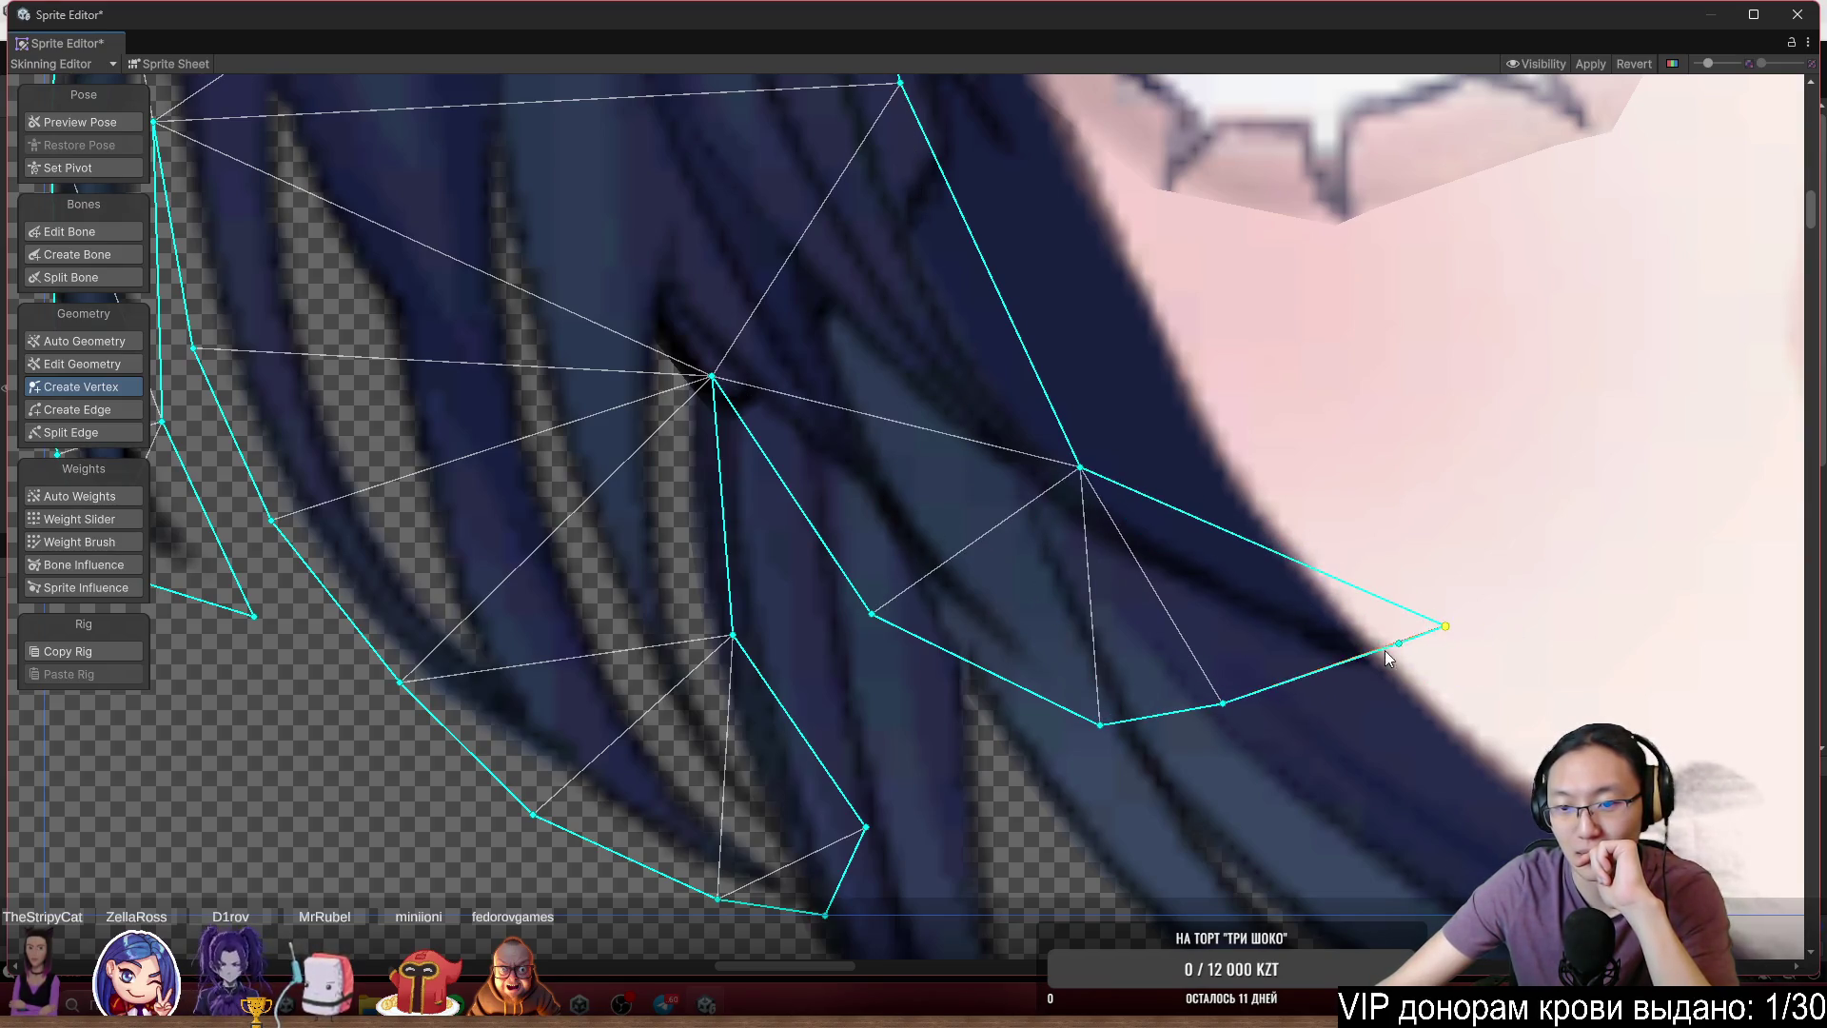
left_click_drag(1215, 716, 1280, 718)
left_click_drag(1081, 470, 1113, 397)
scroll(1189, 476, "down", 5)
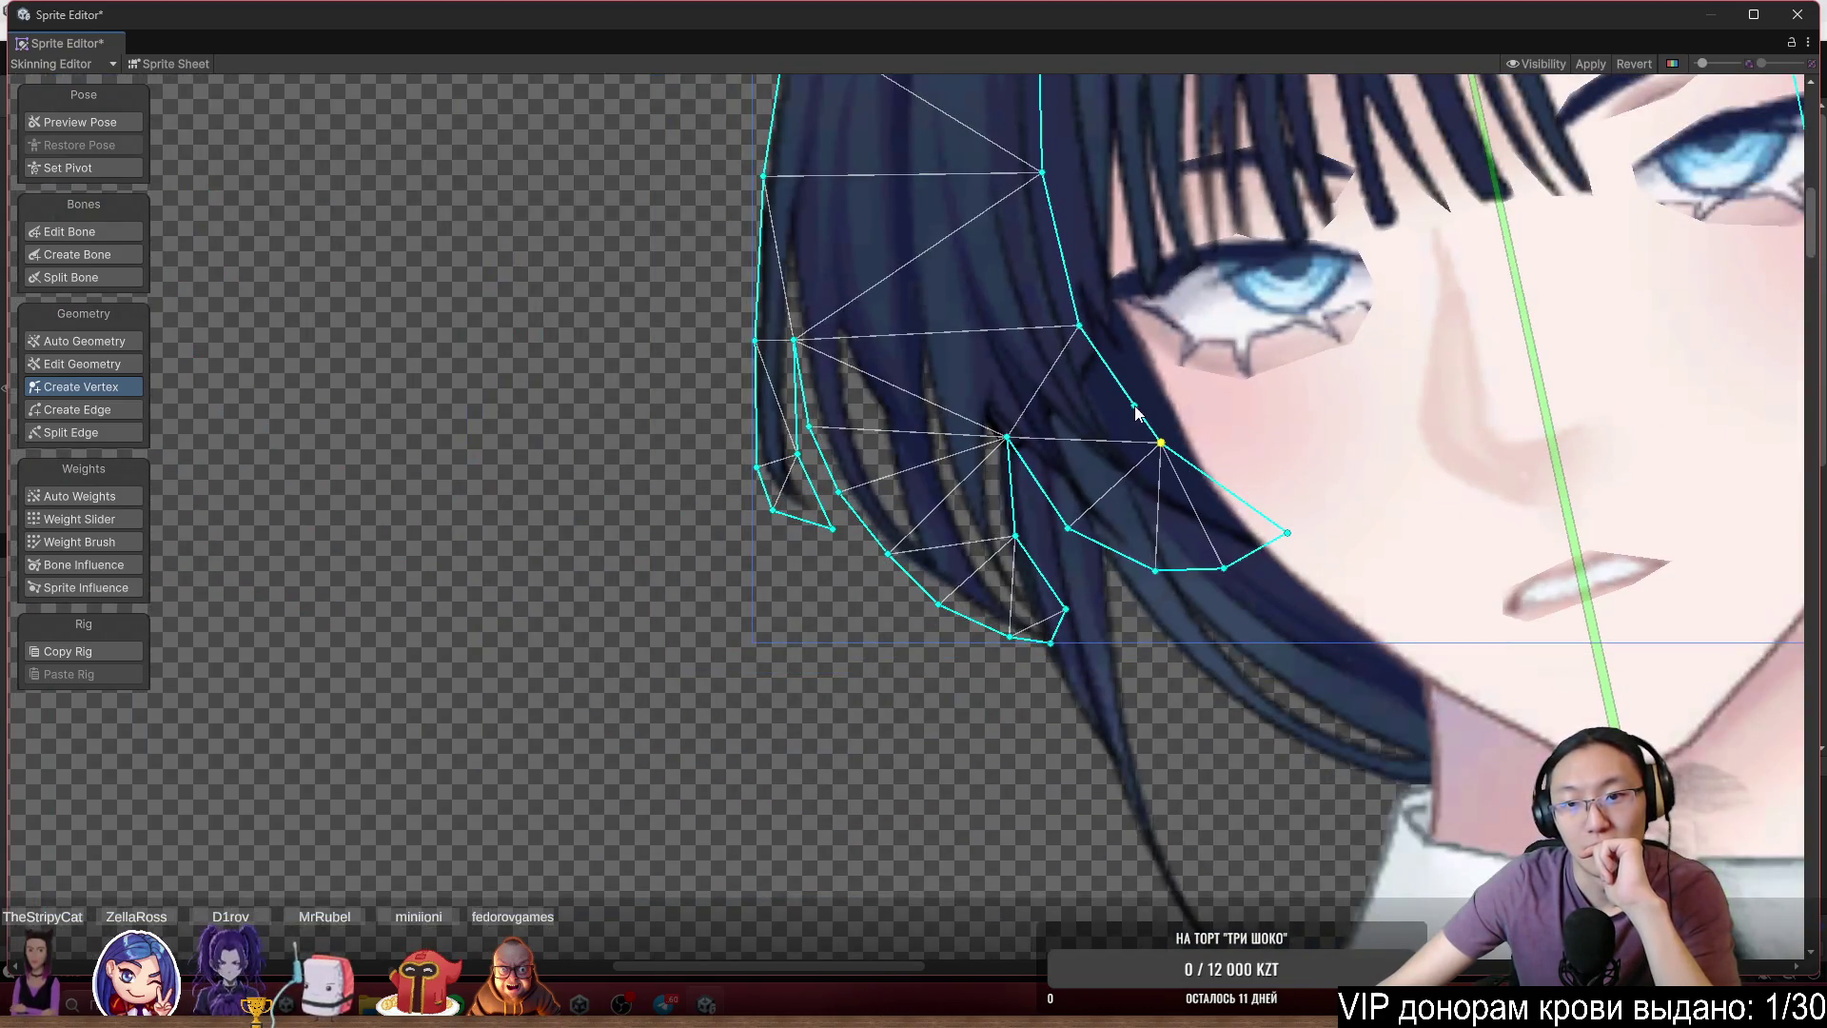
left_click(1234, 498)
left_click(1126, 396)
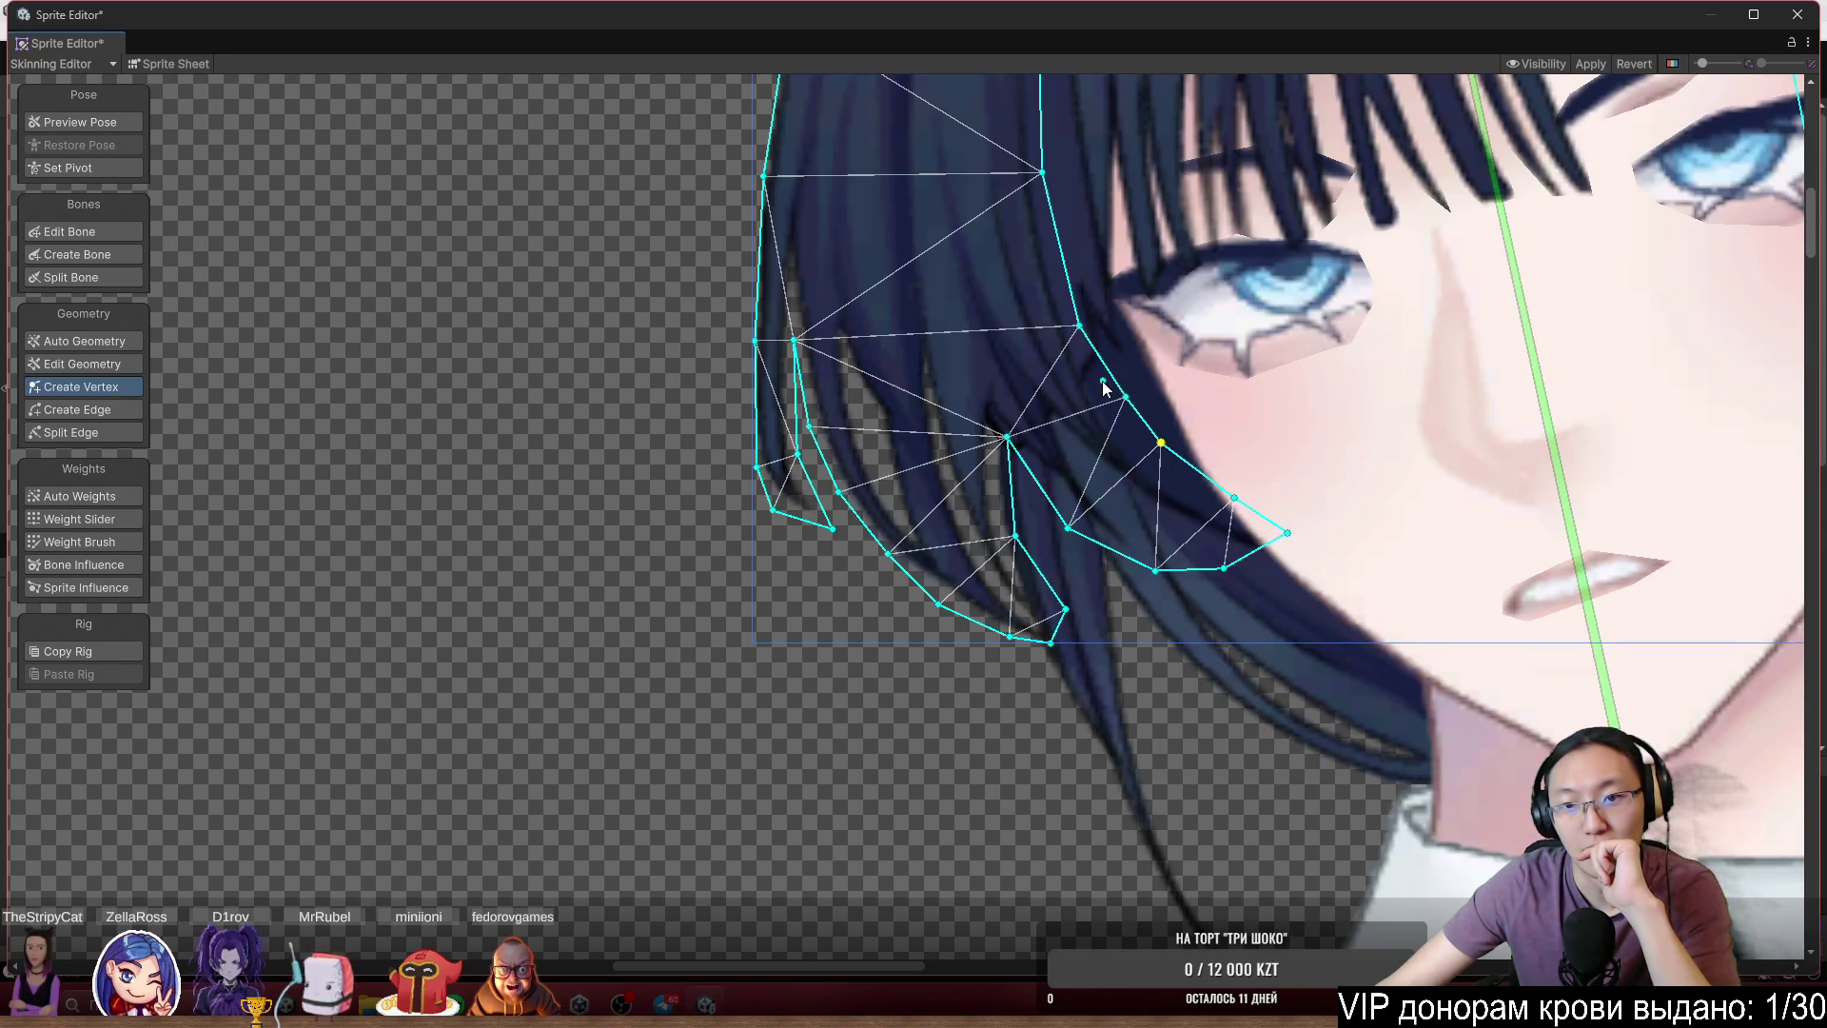
left_click(1061, 257)
scroll(1116, 493, "down", 4)
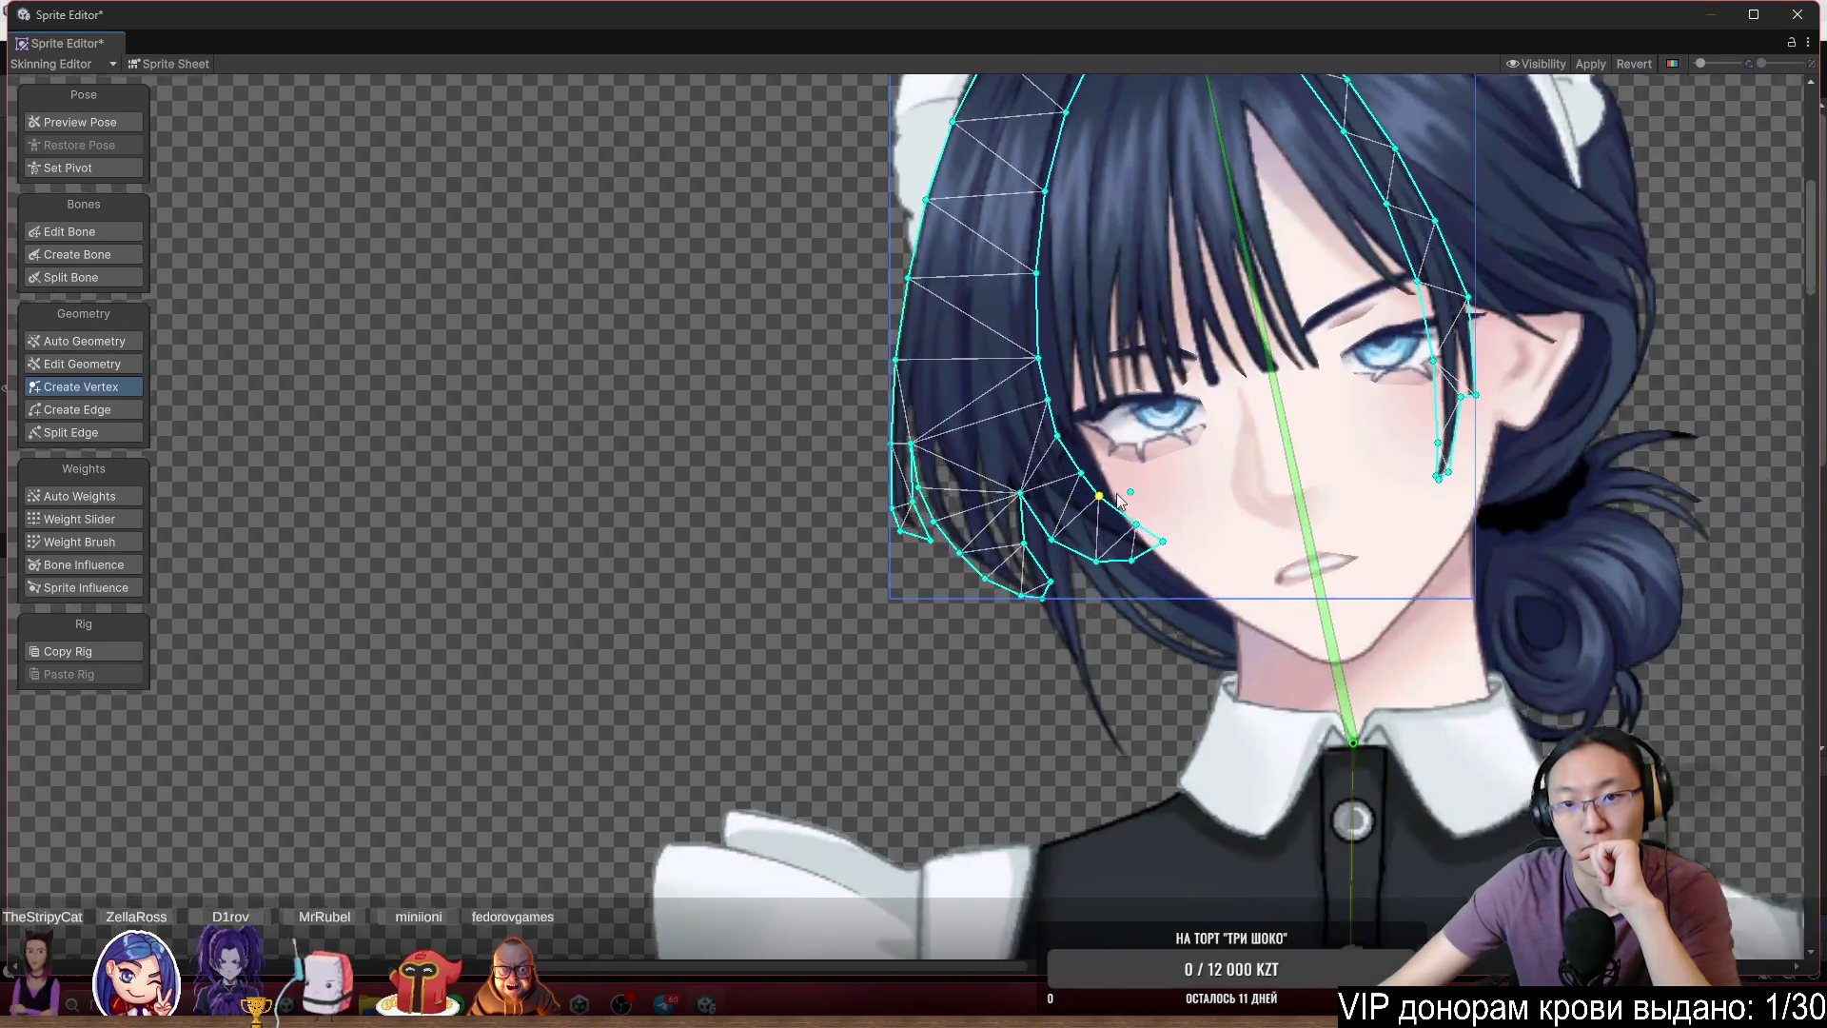
Select the bangs mesh and shift its vertices to follow the strands and right edge
scroll(1047, 534, "up", 3)
scroll(1212, 568, "down", 2)
scroll(949, 626, "up", 4)
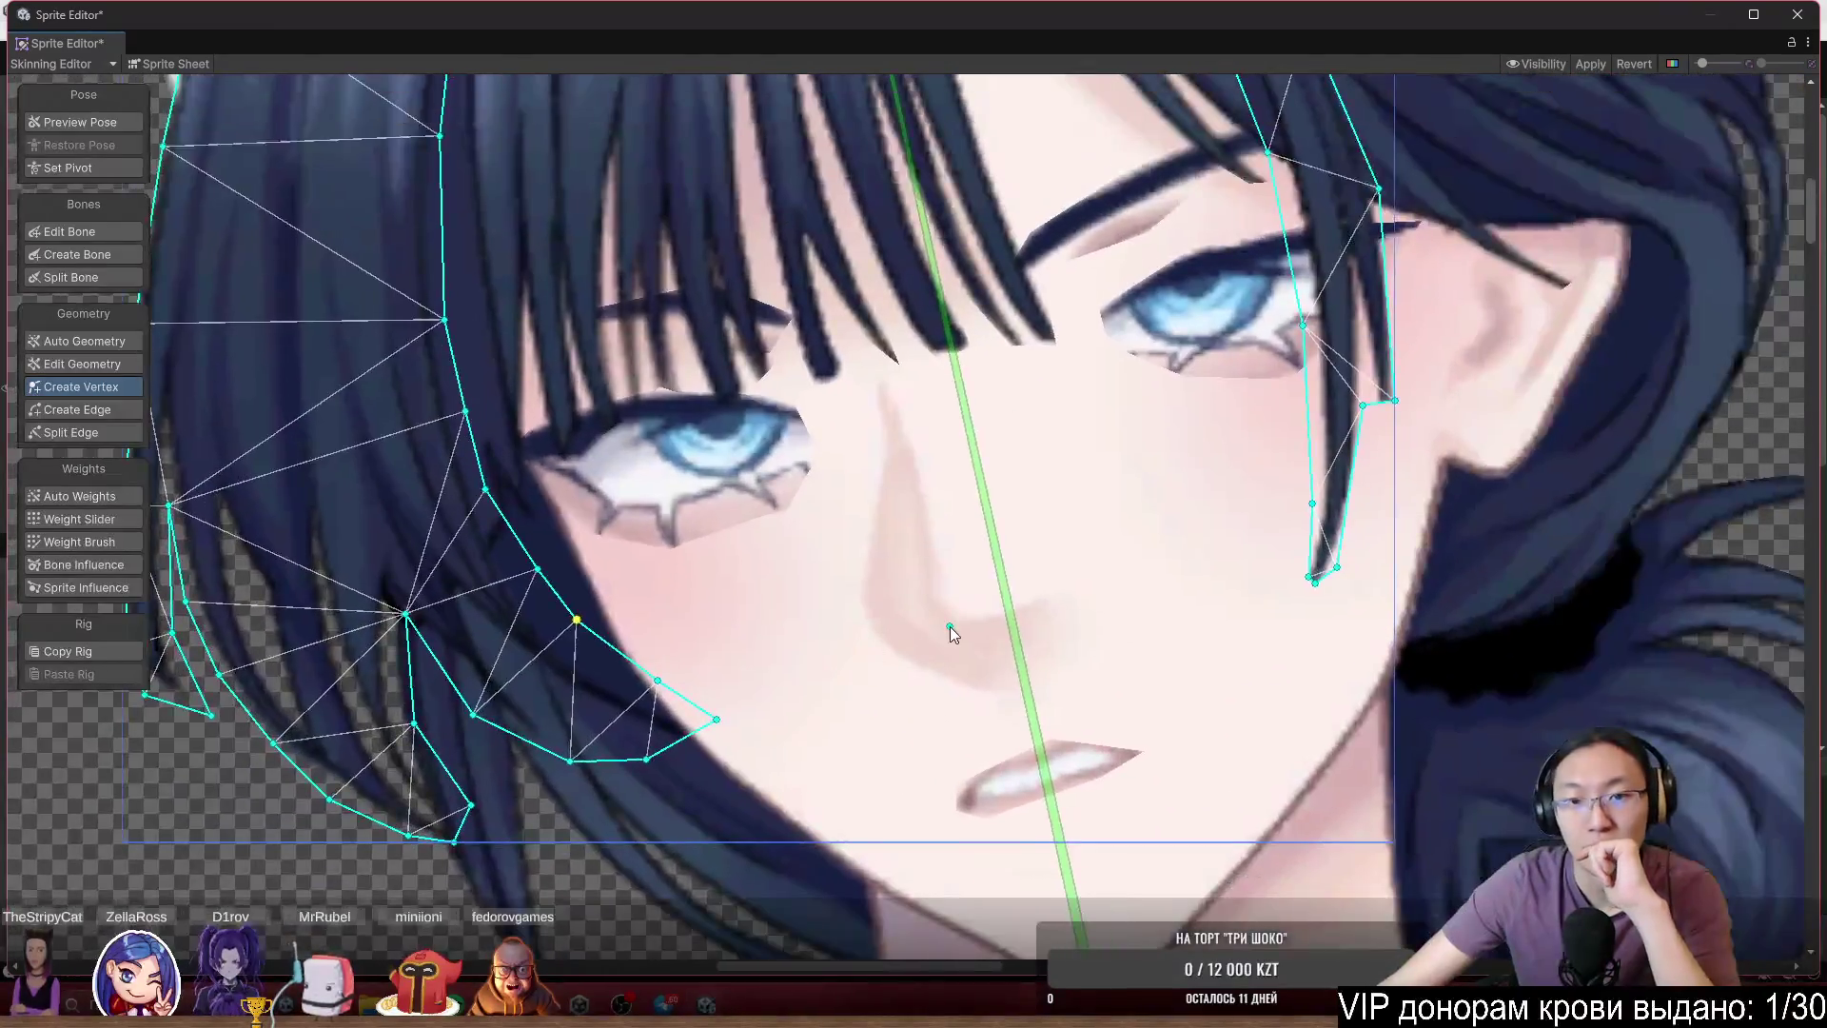
left_click(909, 340)
scroll(910, 340, "up", 5)
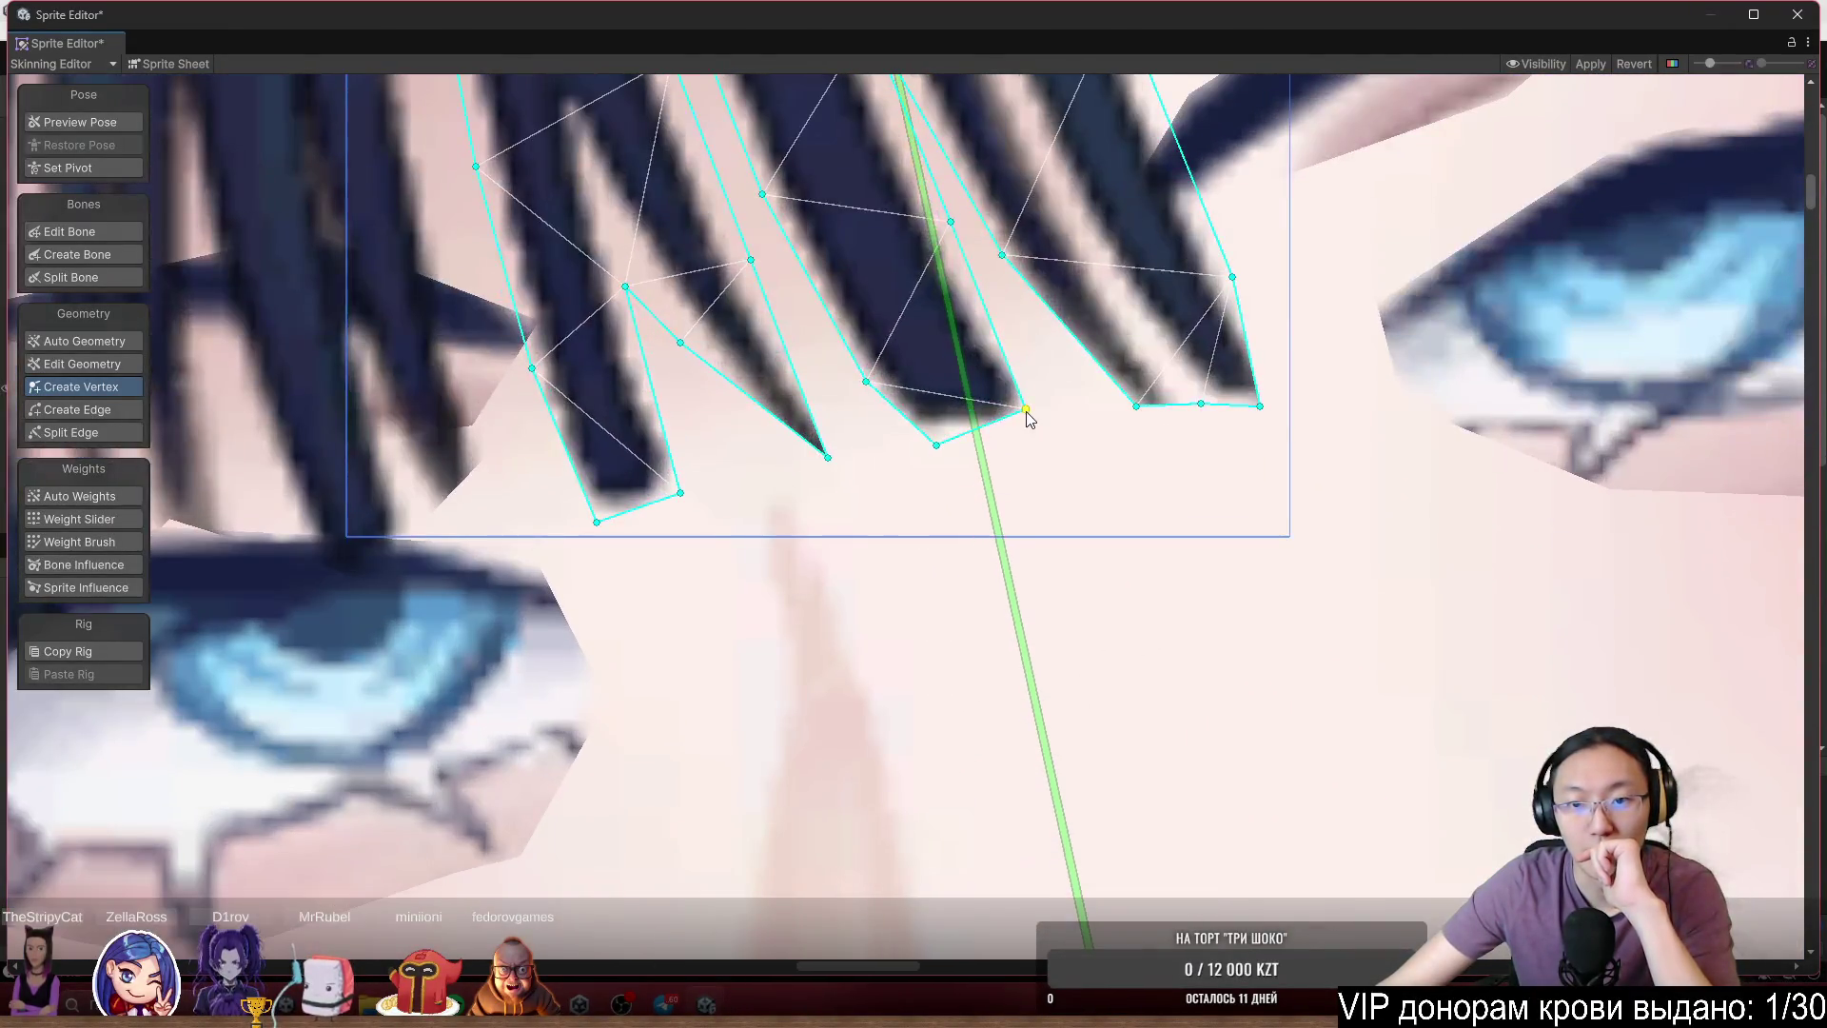
mouse_move(1019, 408)
left_mouse_down()
mouse_move(1108, 453)
mouse_move(1088, 449)
left_mouse_up()
left_click_drag(939, 445, 941, 465)
mouse_move(1136, 406)
left_mouse_down()
mouse_move(1135, 452)
mouse_move(1213, 468)
left_mouse_up()
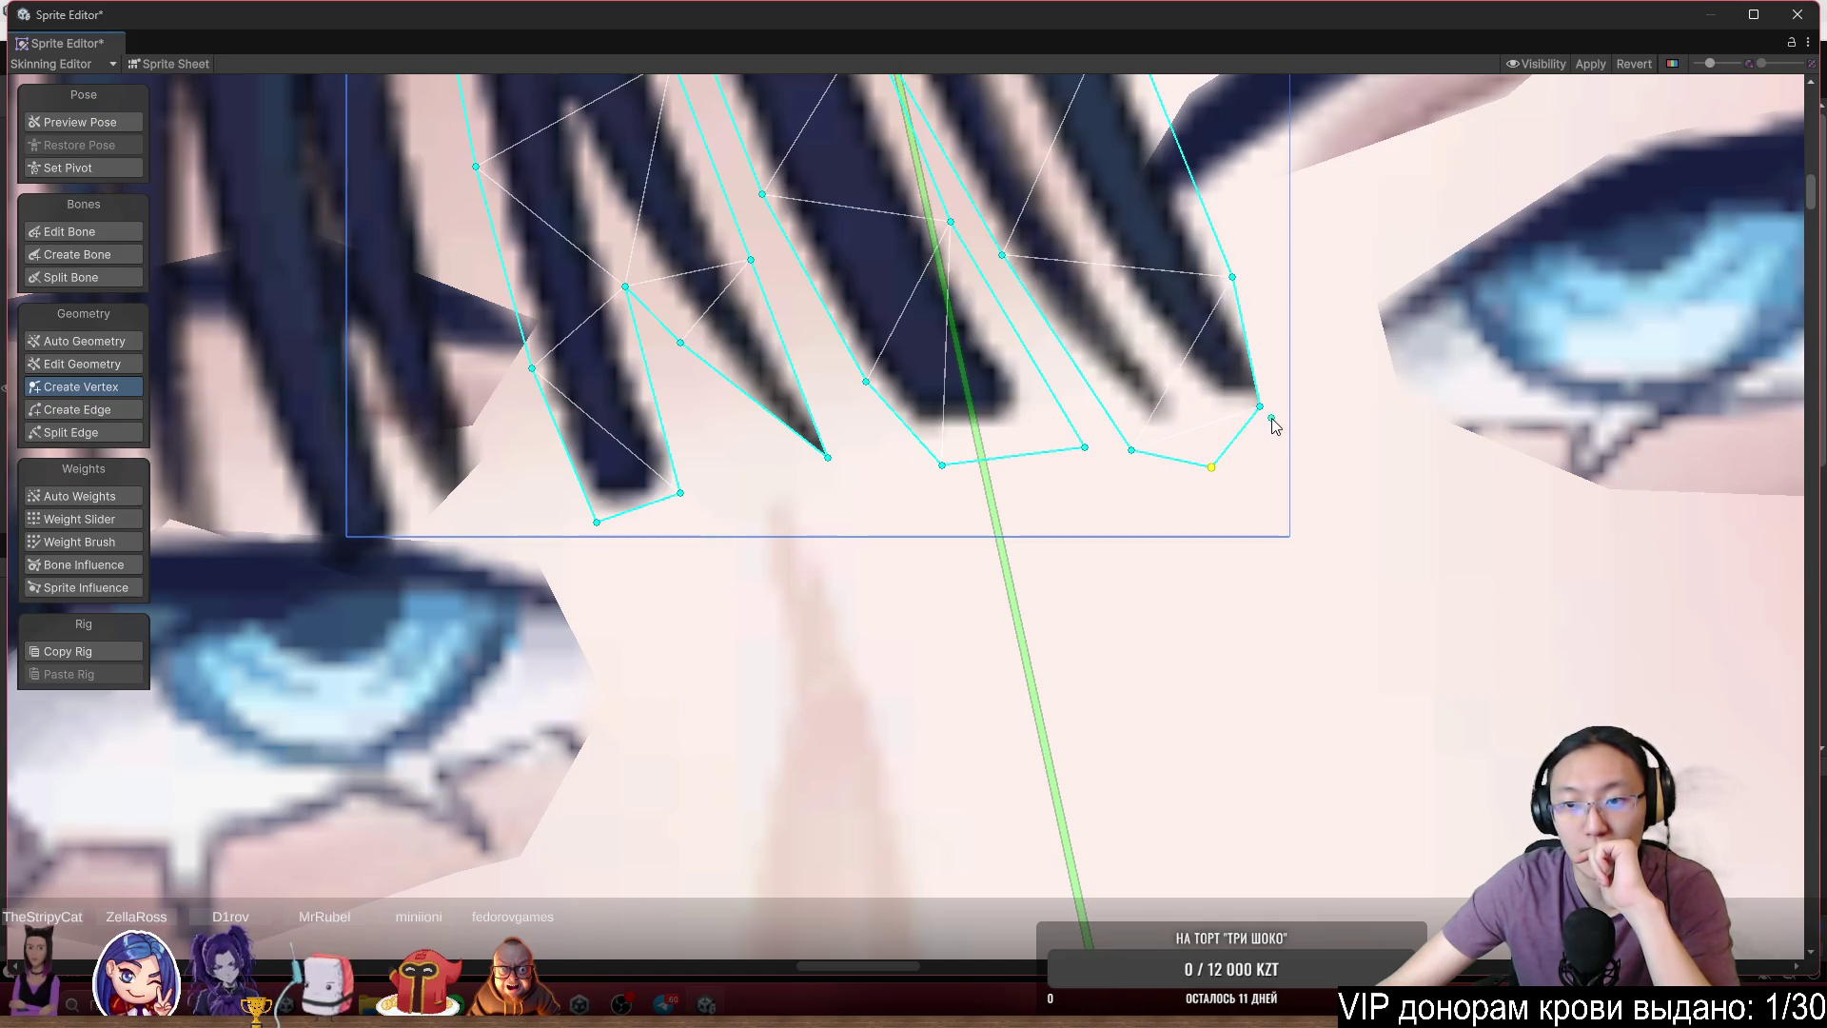
left_click_drag(1261, 409, 1288, 407)
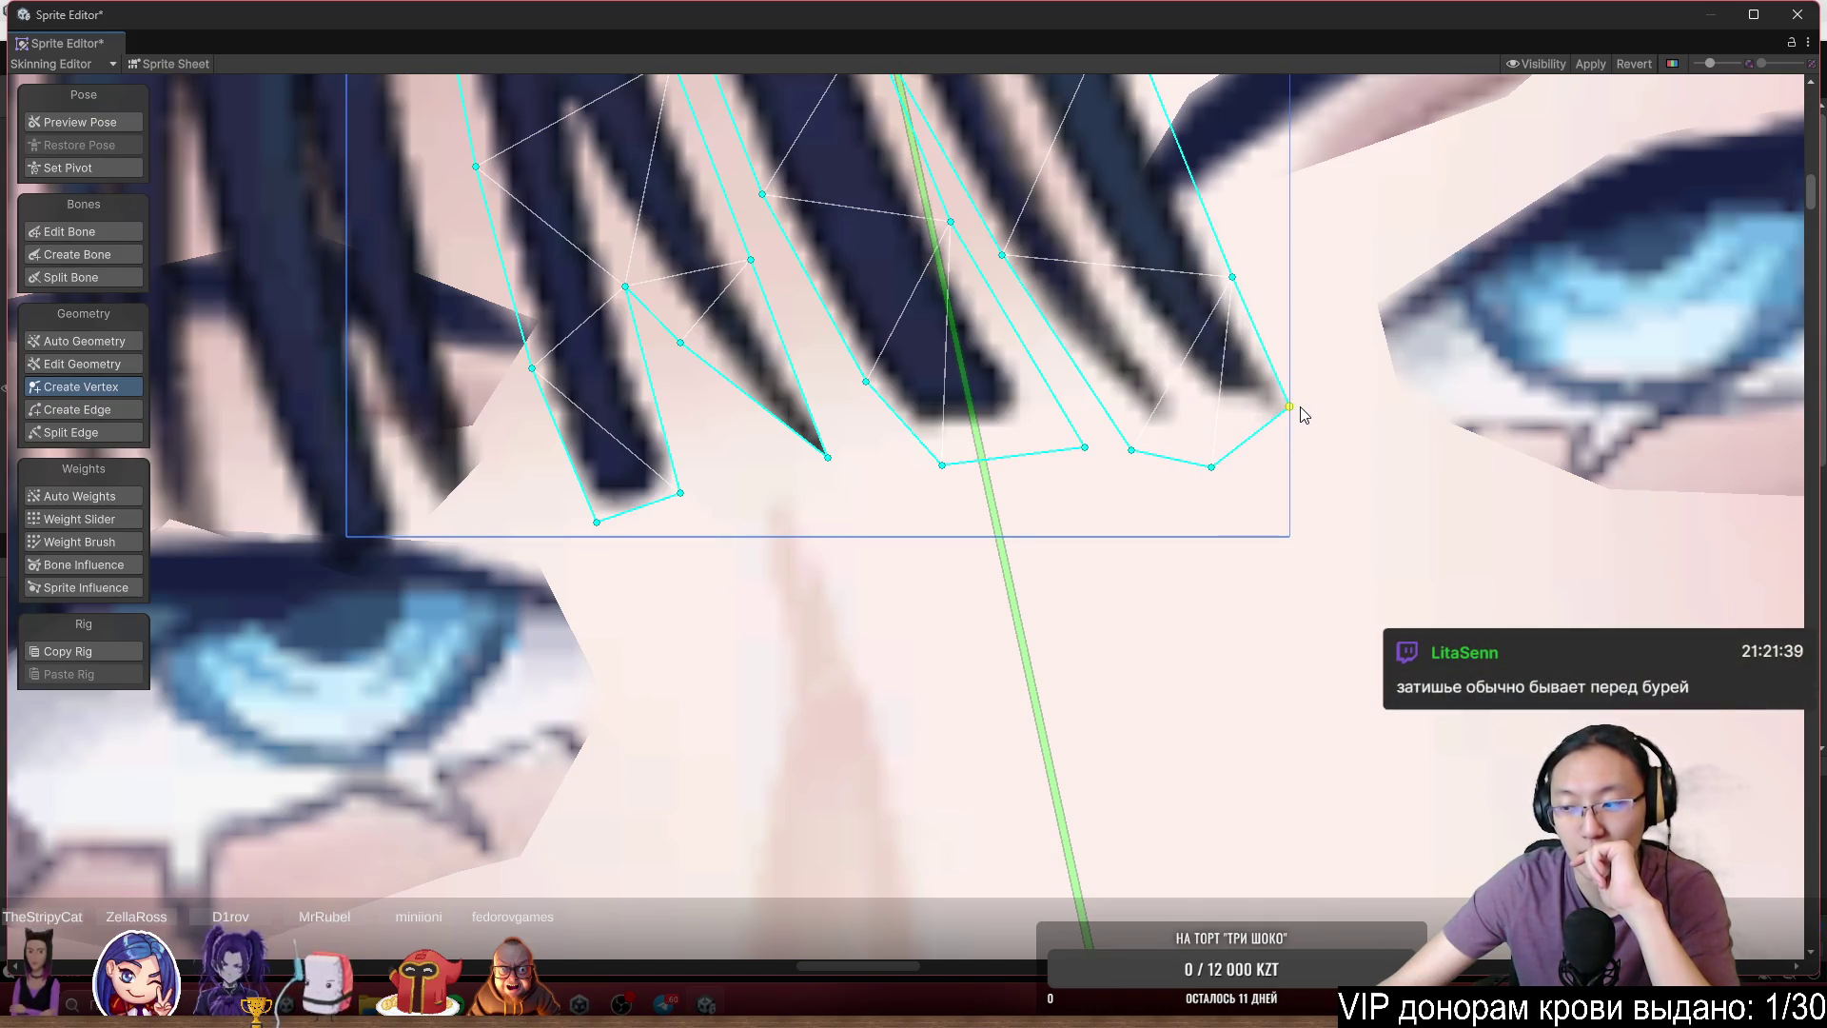
scroll(1223, 287, "up", 3)
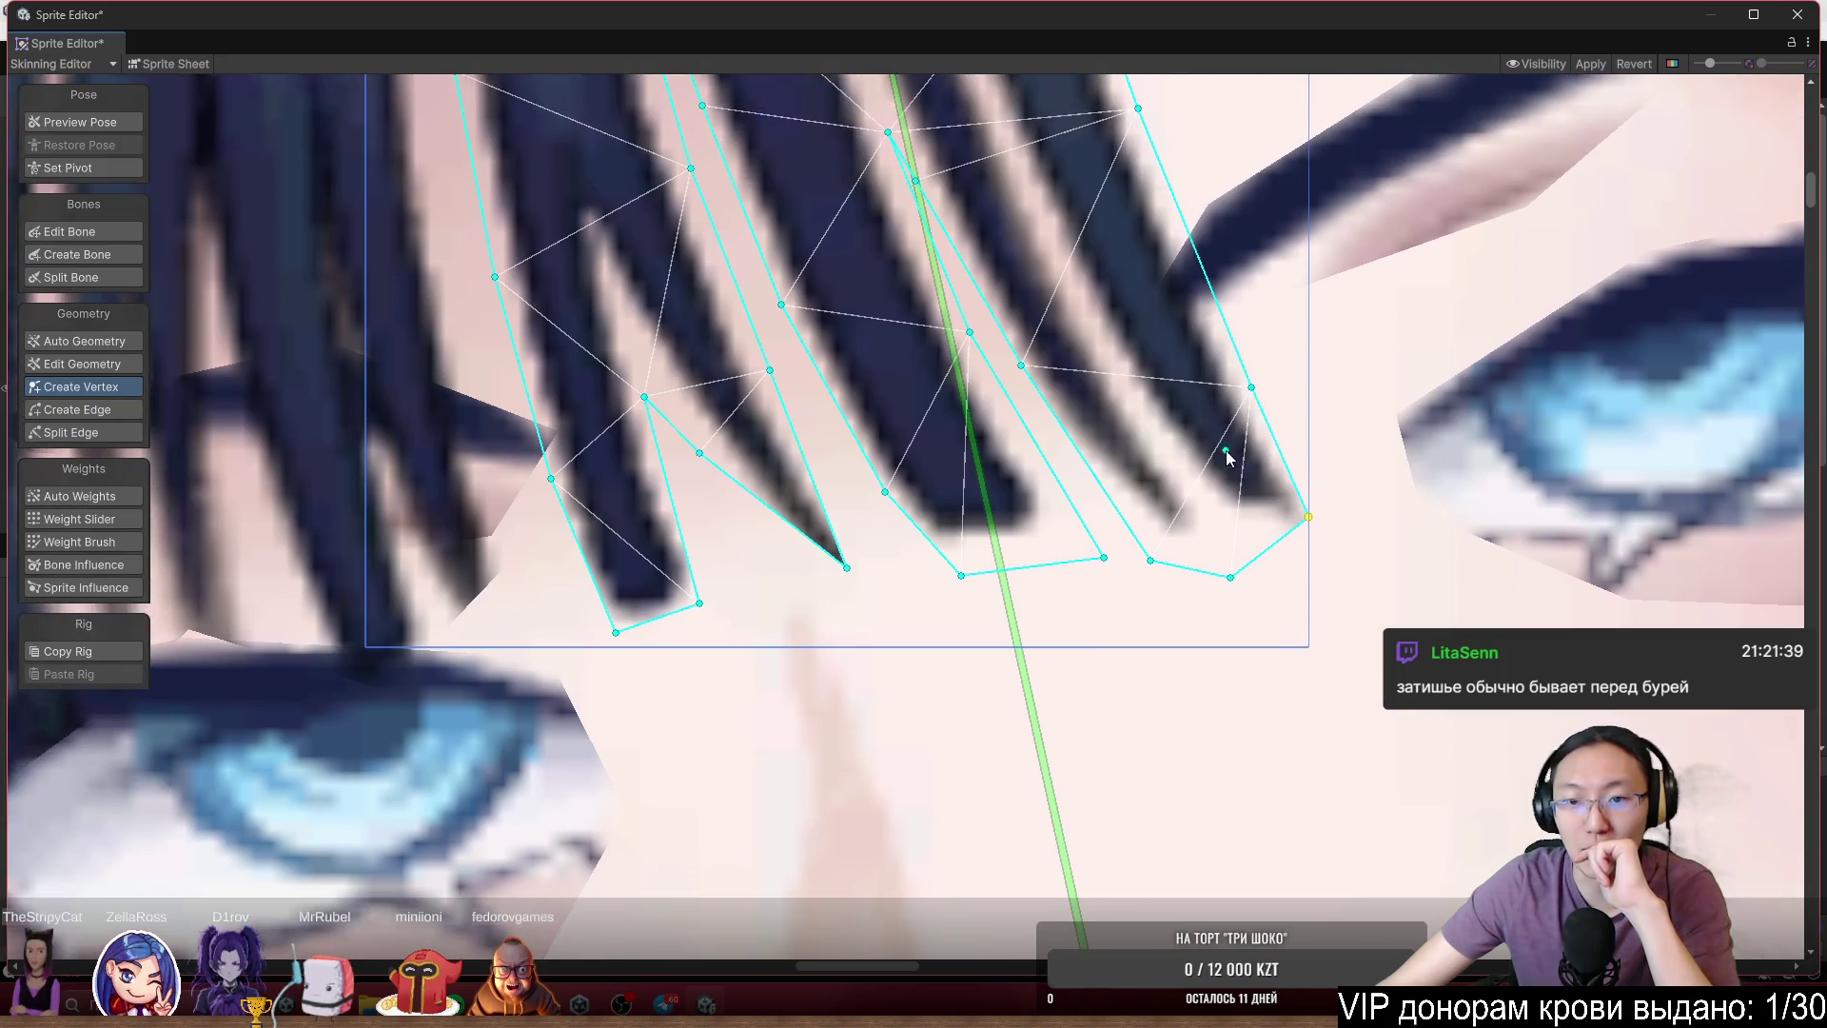
left_click(1022, 368)
left_click_drag(1023, 373, 1015, 379)
Add a bottom-edge vertex and pull the lower vertices down onto the bang tips
scroll(1014, 379, "down", 2)
scroll(1127, 517, "up", 3)
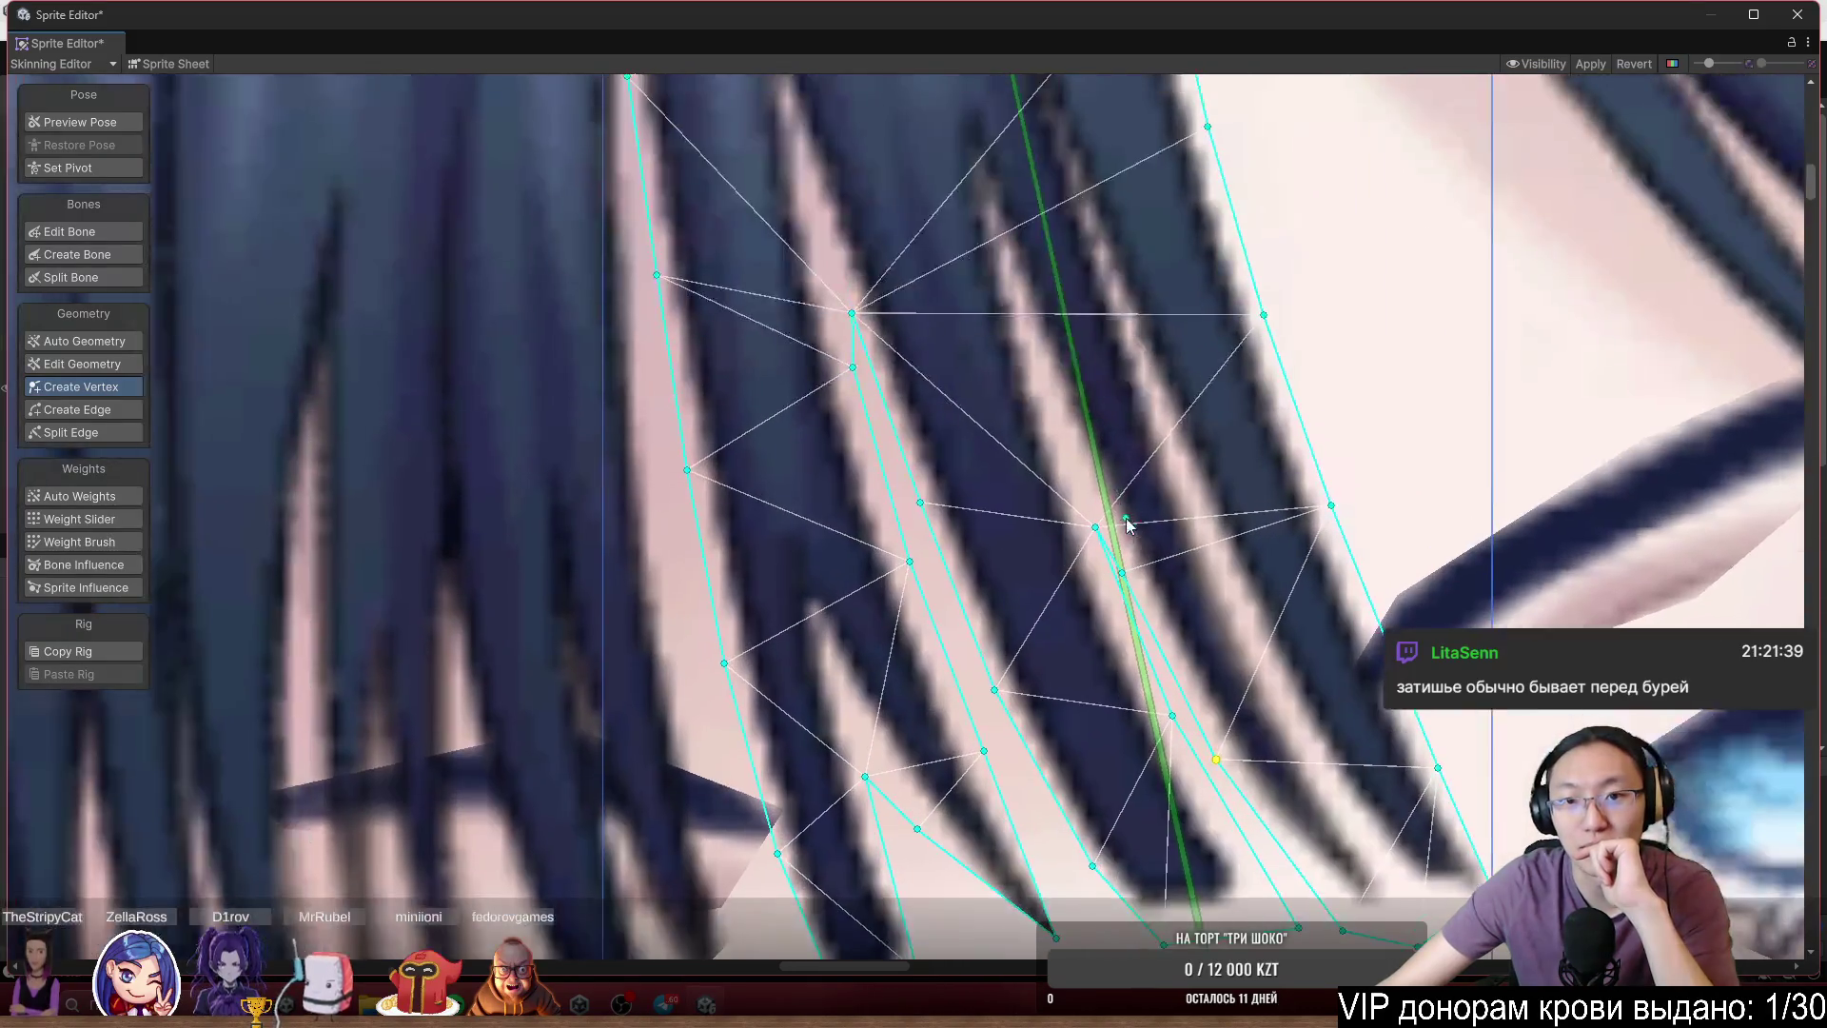
left_click_drag(1093, 529, 1024, 334)
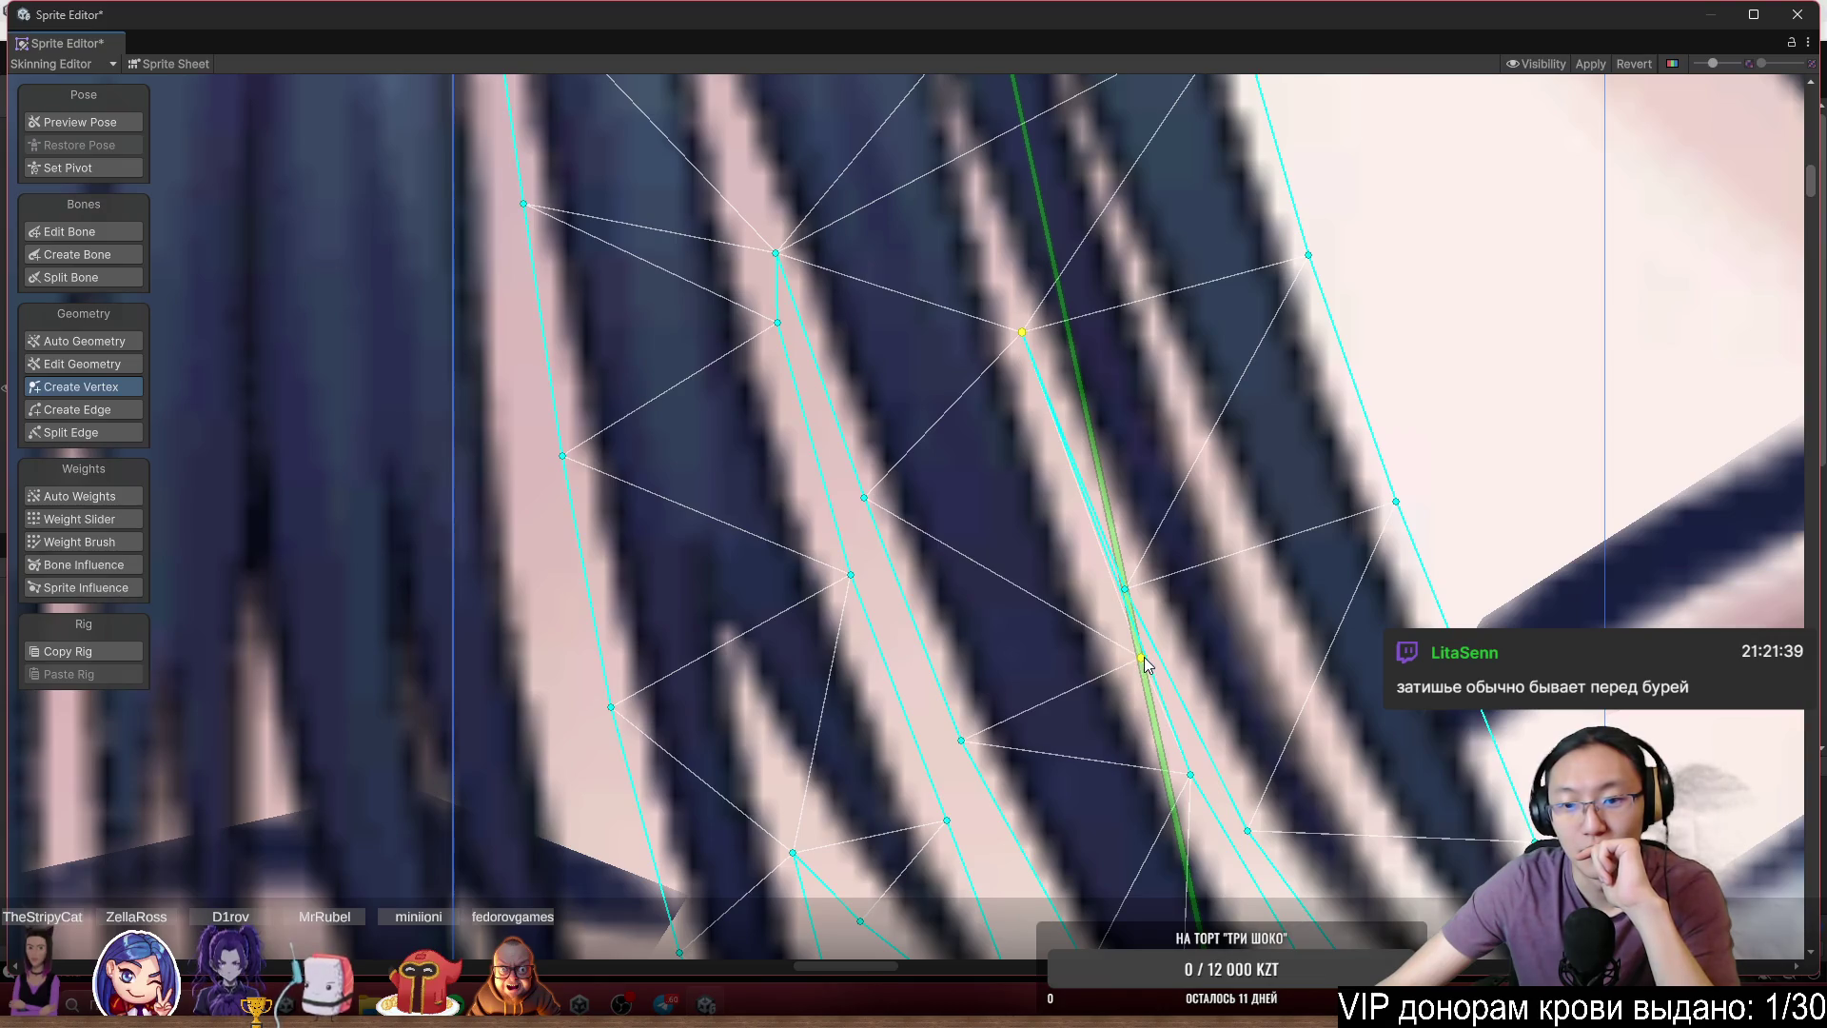
left_click(1100, 581)
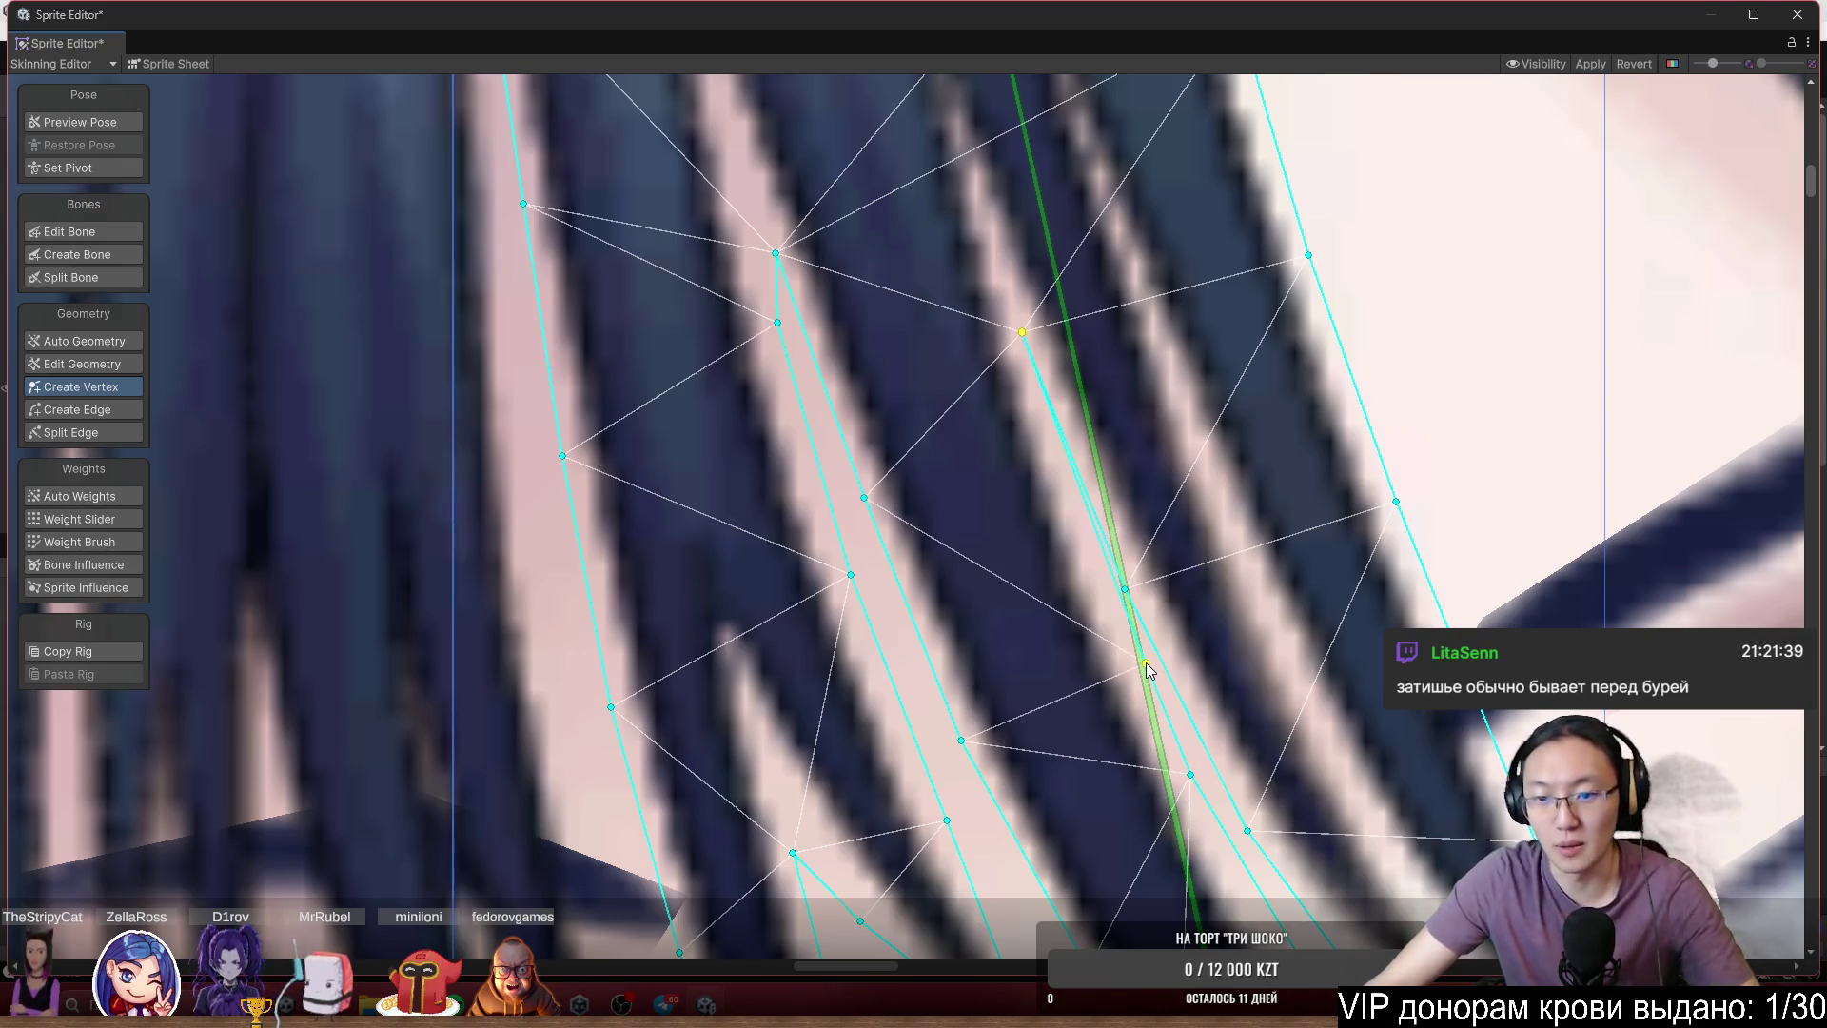
left_click_drag(1028, 333, 1012, 305)
scroll(1008, 409, "down", 5)
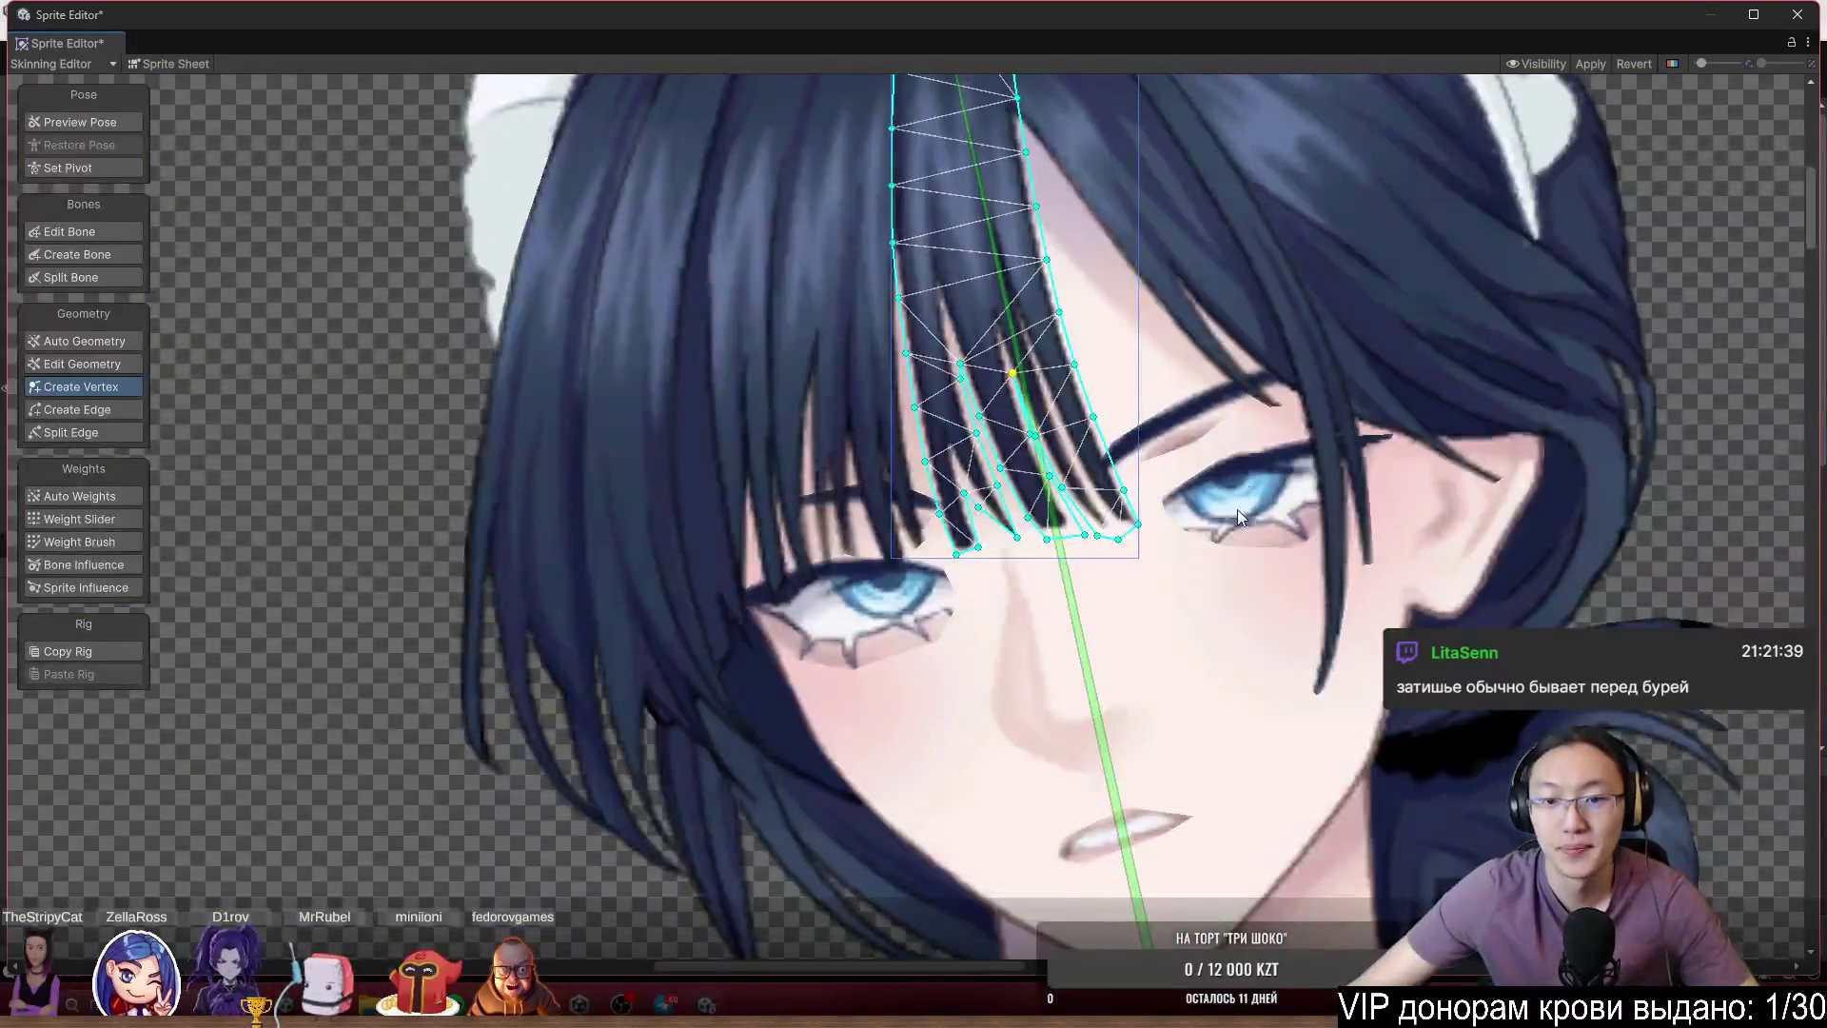
scroll(999, 542, "up", 5)
mouse_move(857, 582)
left_mouse_down()
mouse_move(828, 584)
mouse_move(837, 596)
left_mouse_up()
mouse_move(927, 420)
left_mouse_down()
mouse_move(987, 600)
mouse_move(1028, 589)
left_mouse_up()
mouse_move(1054, 520)
left_mouse_down()
mouse_move(1125, 544)
mouse_move(1137, 569)
left_mouse_up()
scroll(1059, 480, "down", 3)
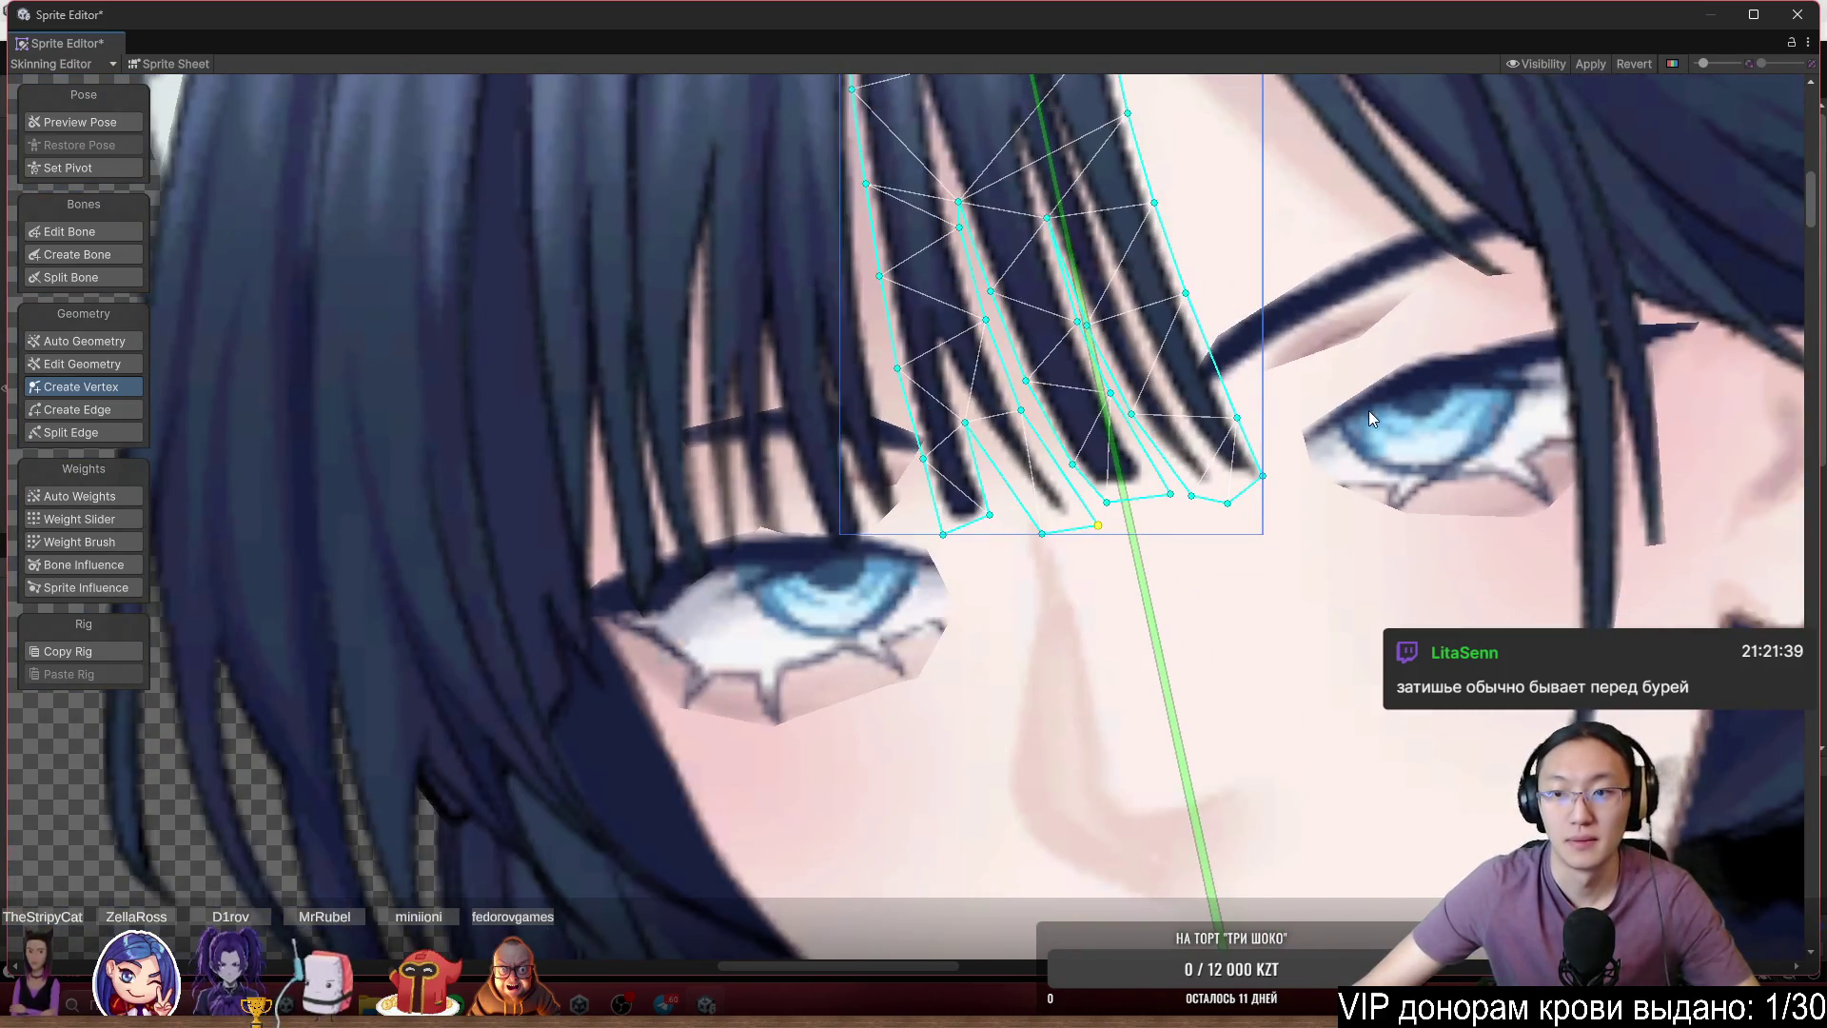
scroll(1104, 455, "down", 6)
scroll(1073, 371, "up", 5)
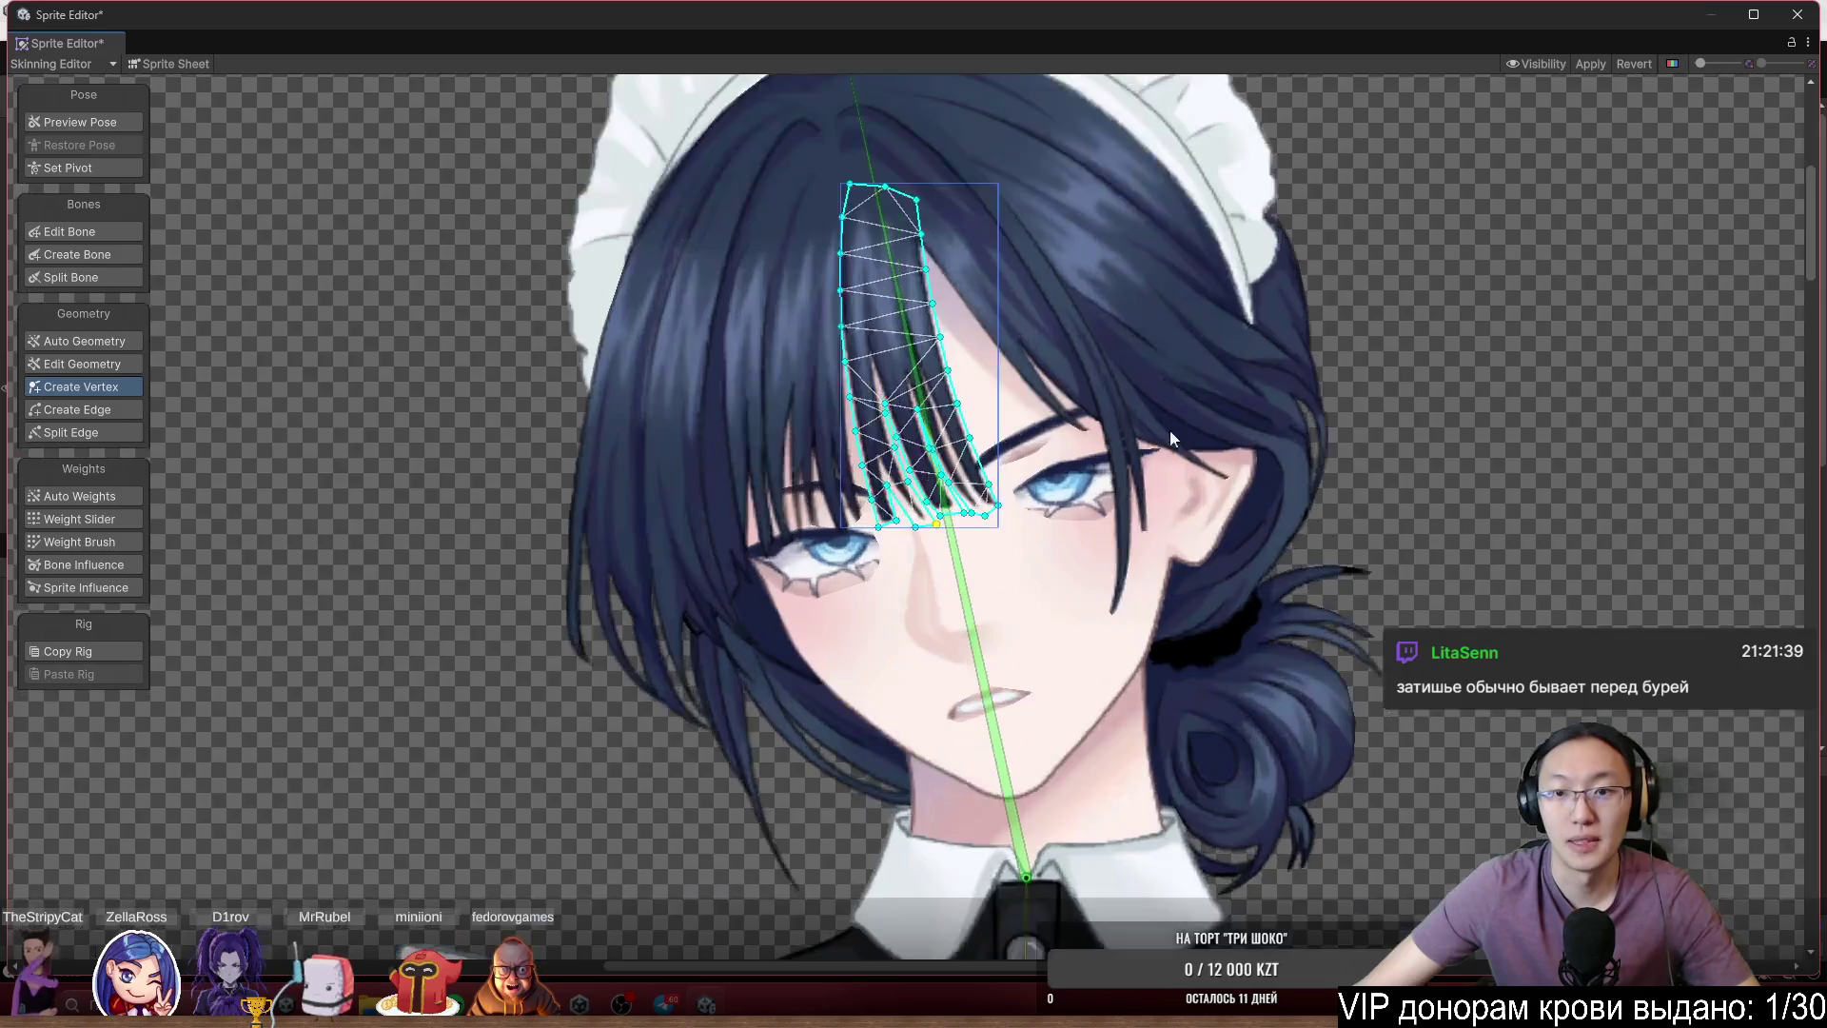
Drag the fringe outline vertices above the right eye down onto the hair edge
scroll(957, 361, "down", 2)
scroll(1062, 442, "up", 5)
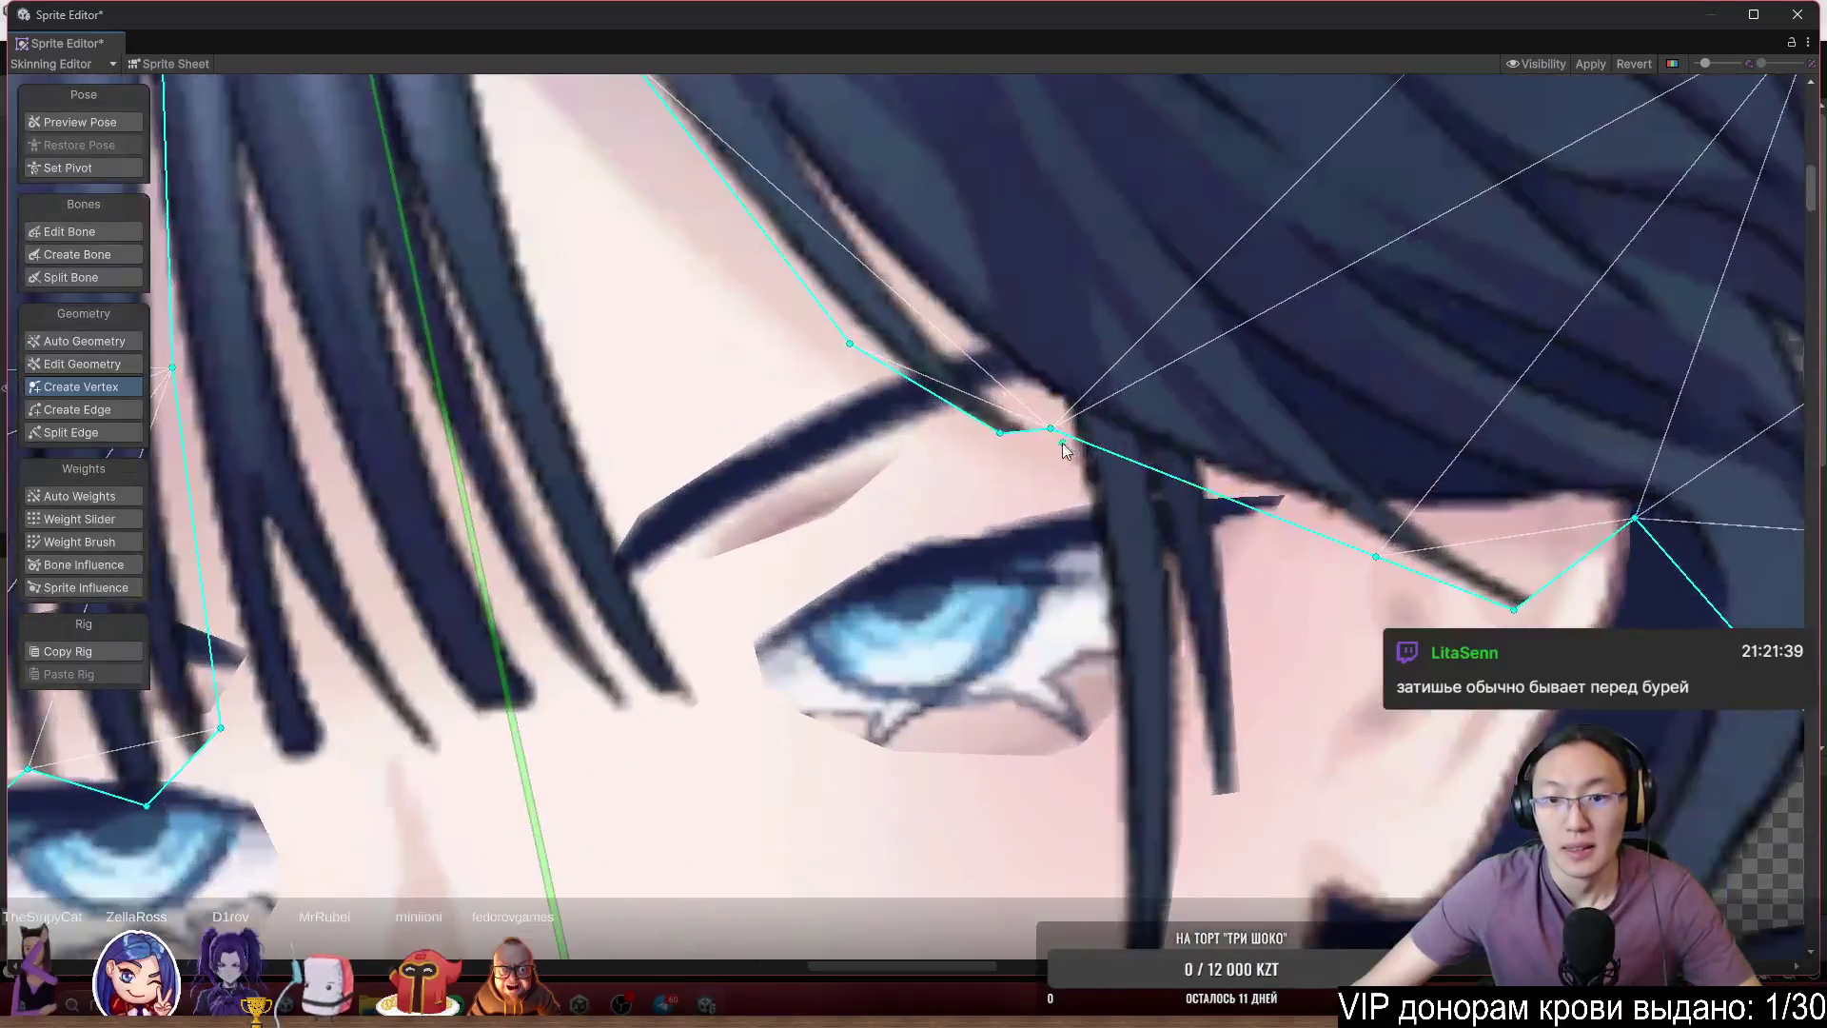
left_click_drag(1001, 434, 1061, 500)
left_click_drag(1050, 428, 1283, 563)
scroll(1053, 621, "right", 5)
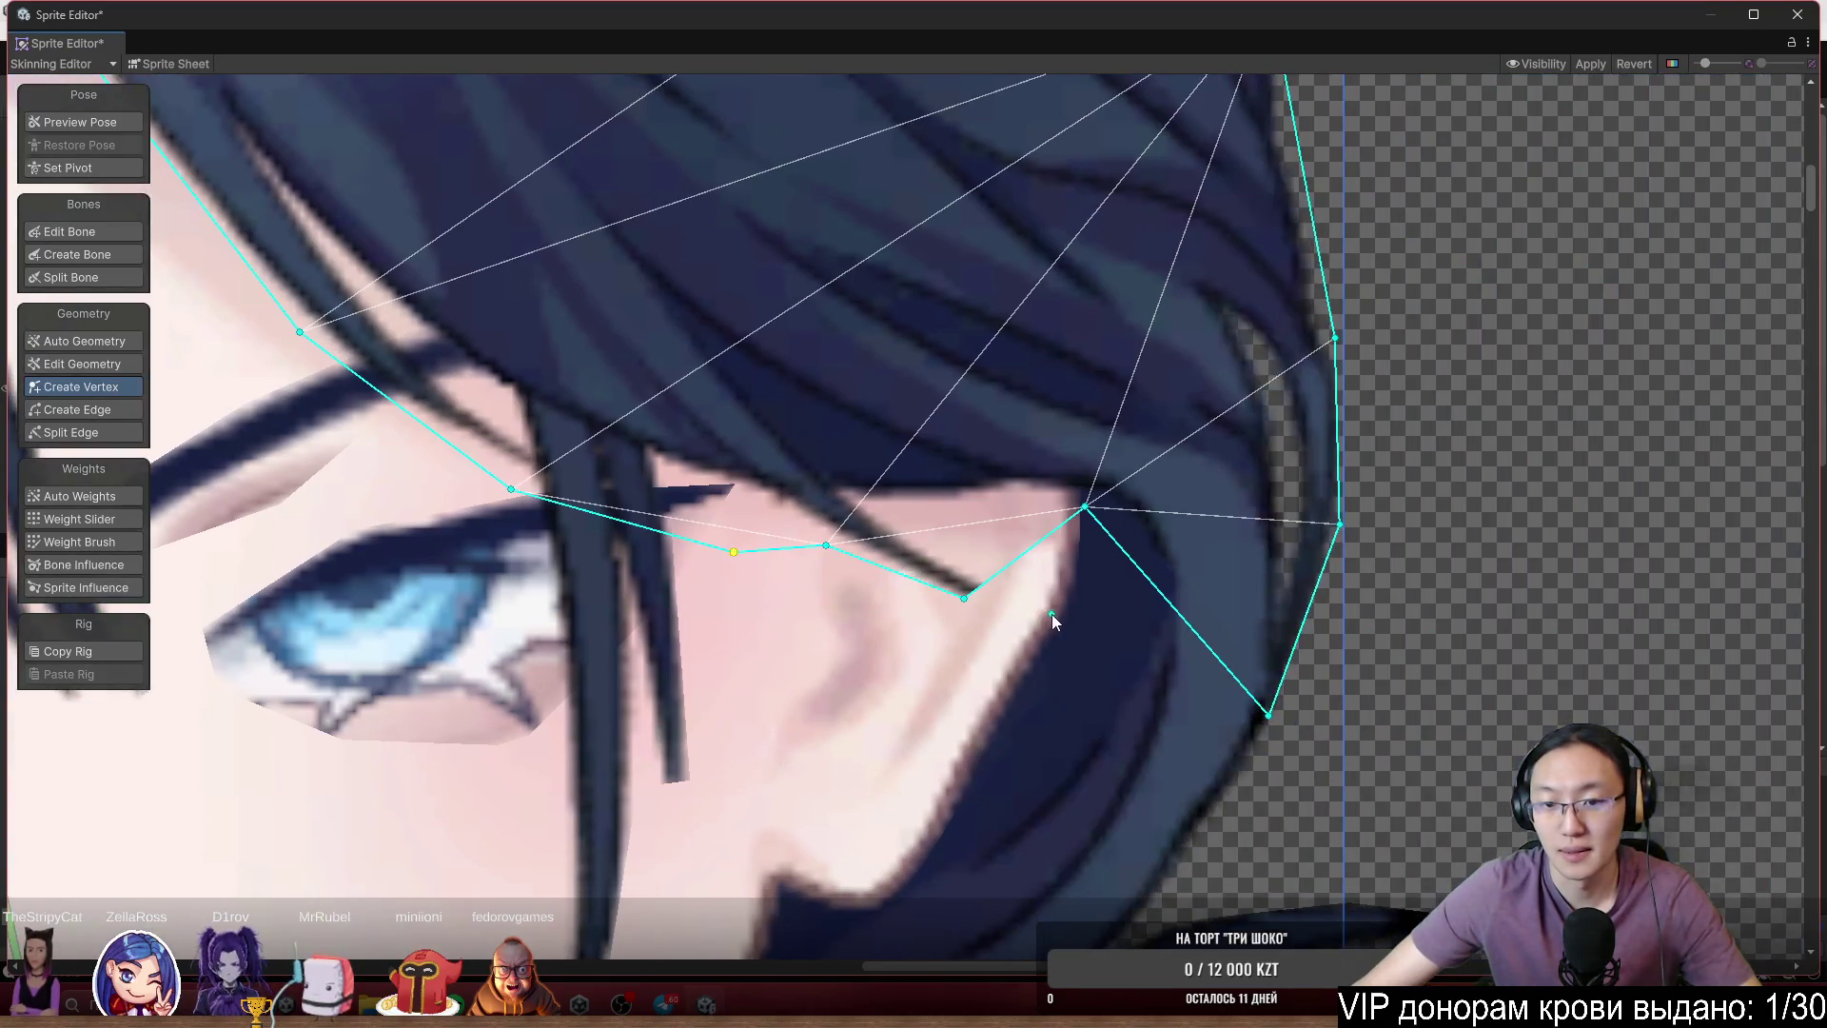
left_click_drag(1101, 515, 1125, 565)
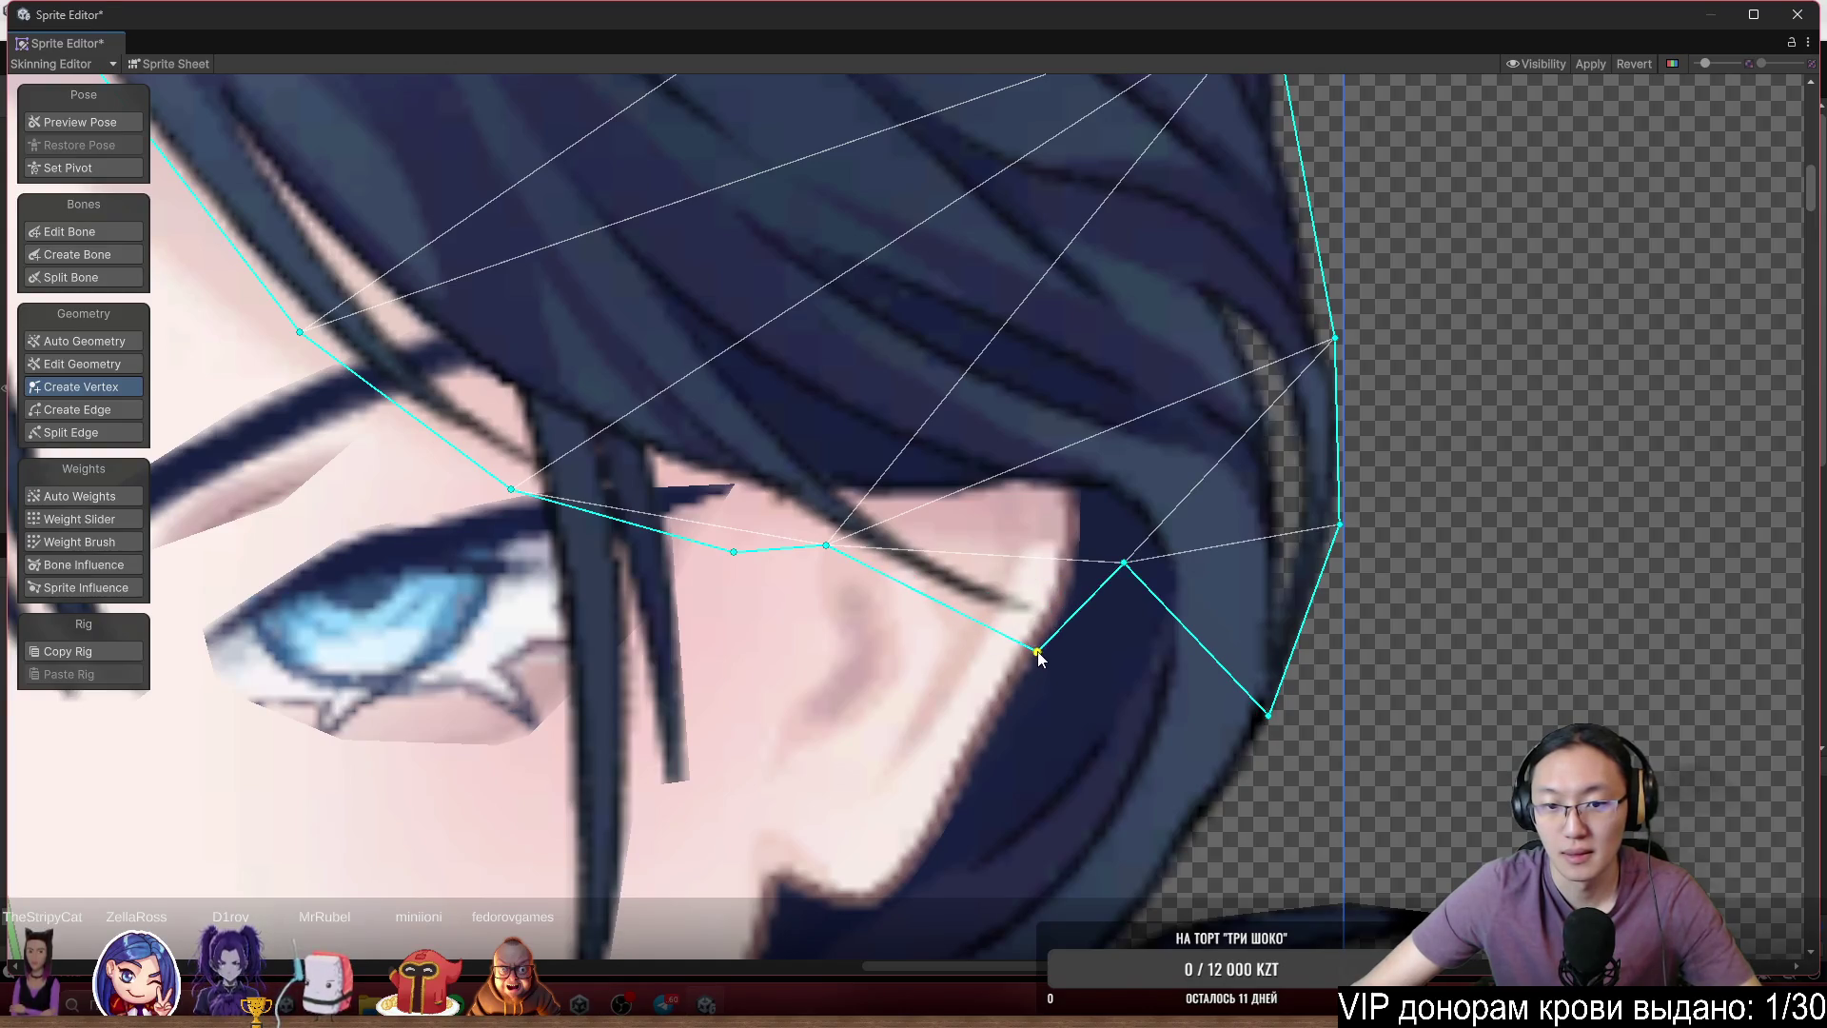
Snap the outline vertex onto the curled strand tip, then select the hair bun mesh
scroll(1039, 657, "down", 3)
scroll(1142, 666, "up", 4)
left_click(1219, 658, "shift")
left_click_drag(1224, 663, 1244, 697)
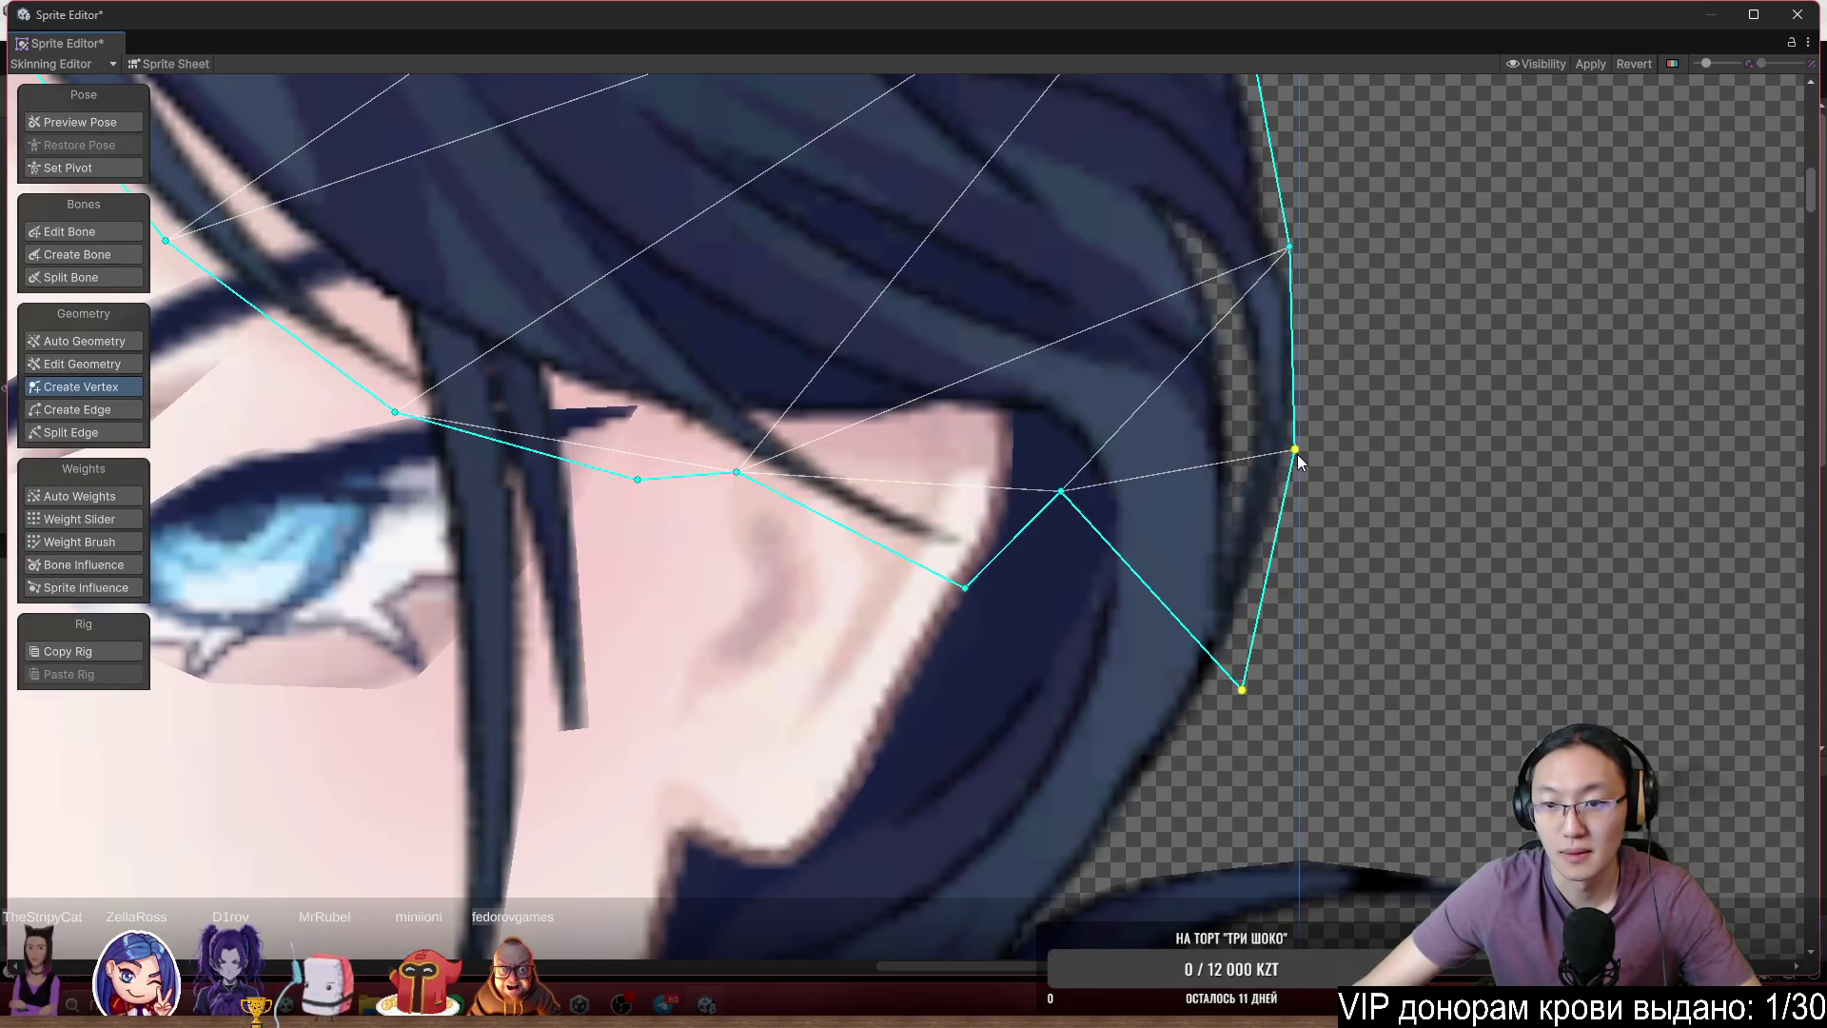
left_click_drag(1062, 492, 1109, 673)
scroll(1052, 535, "down", 8)
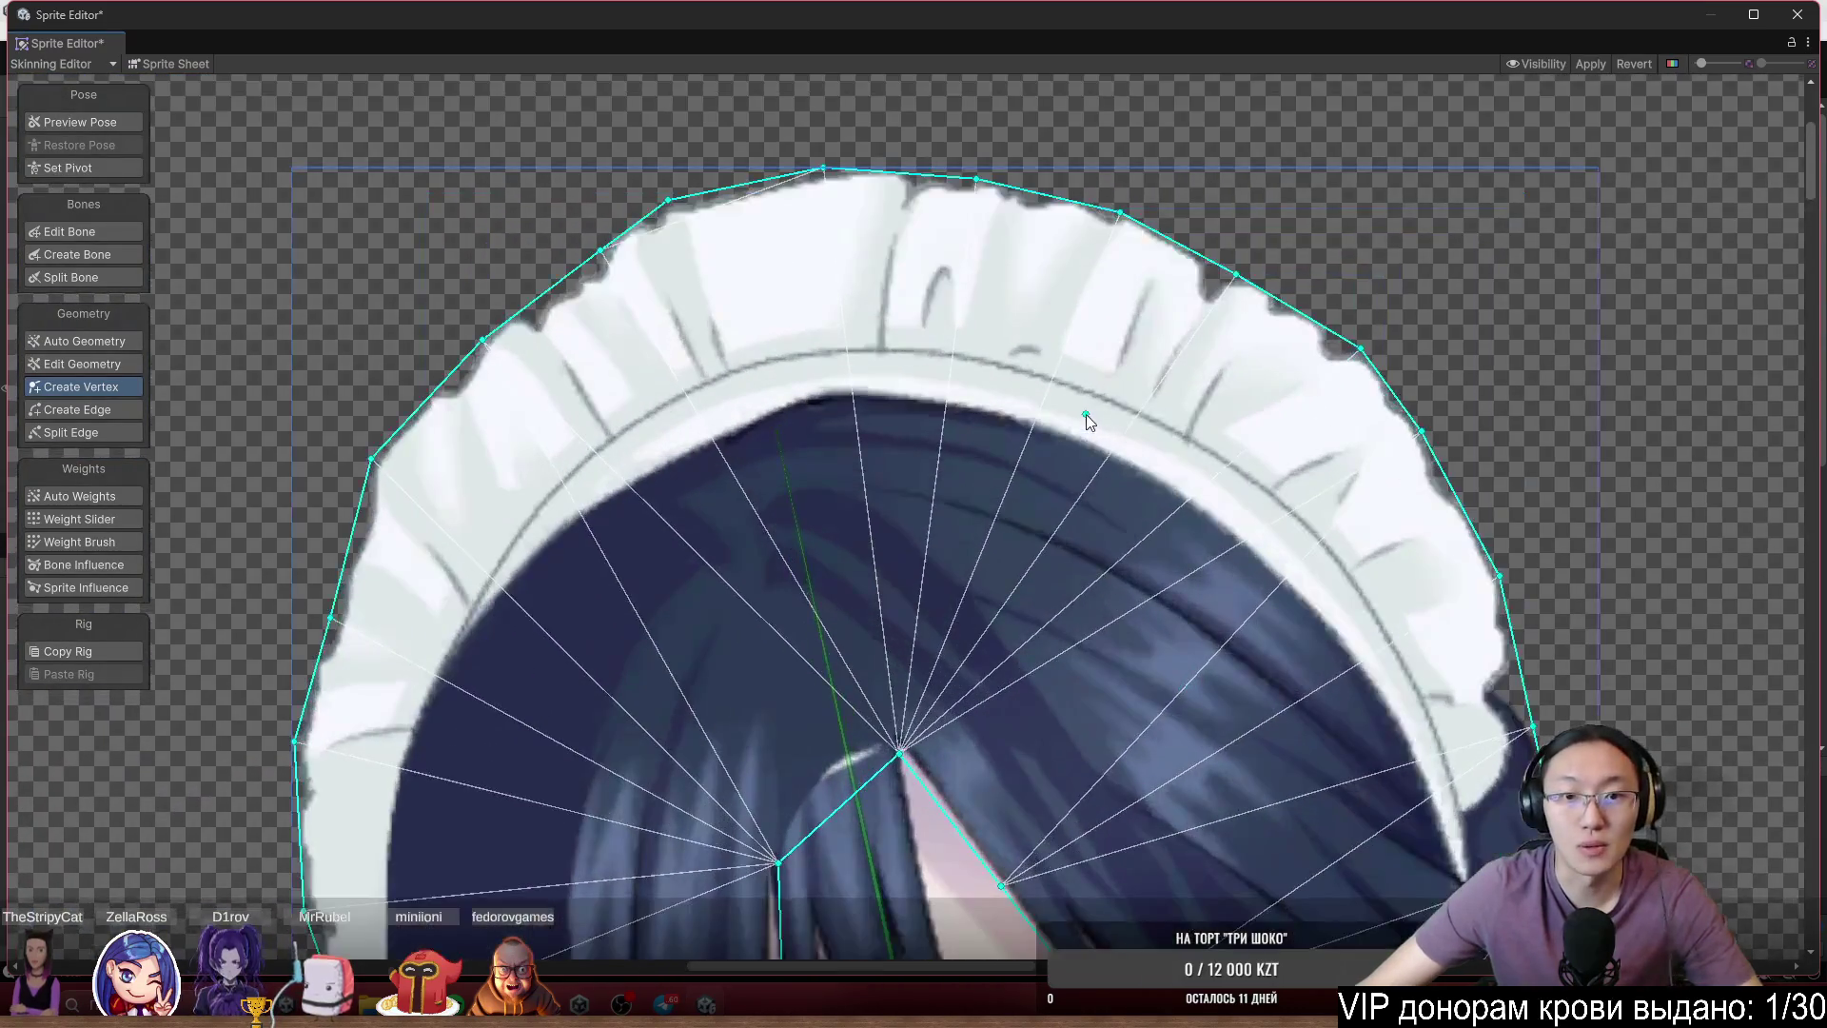
scroll(767, 367, "up", 10)
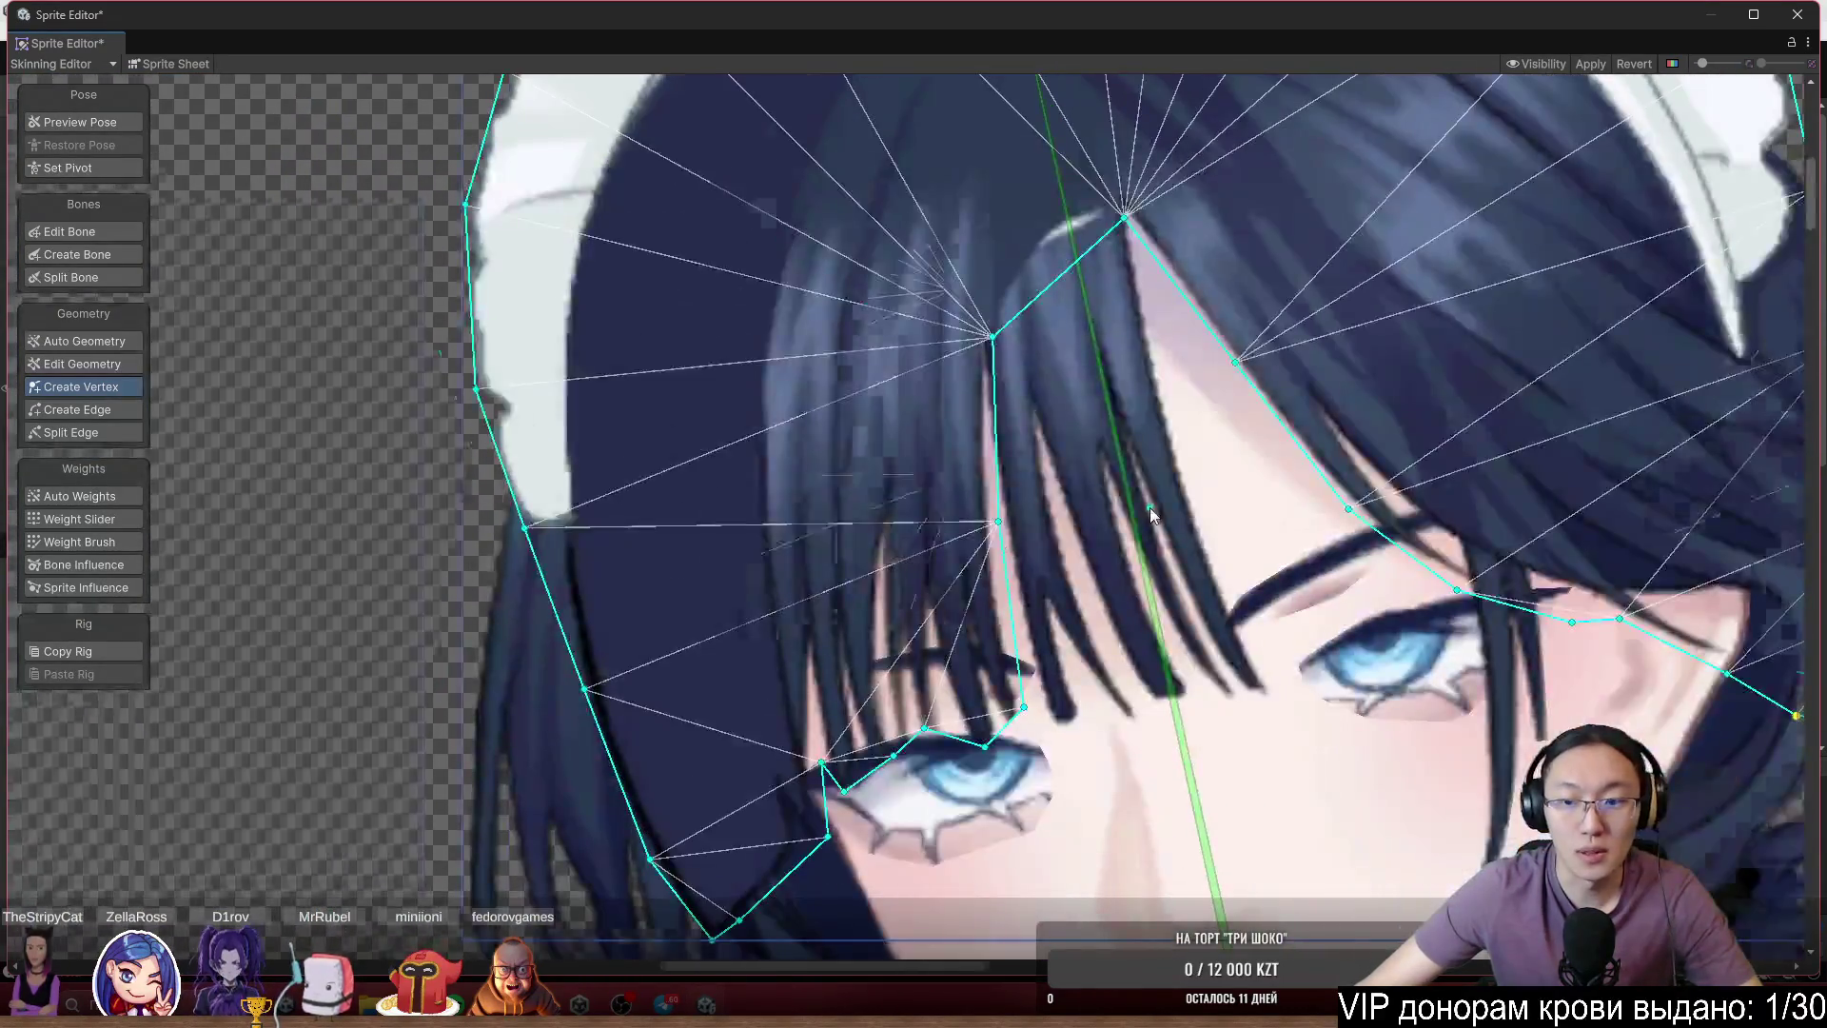
scroll(1012, 390, "up", 1)
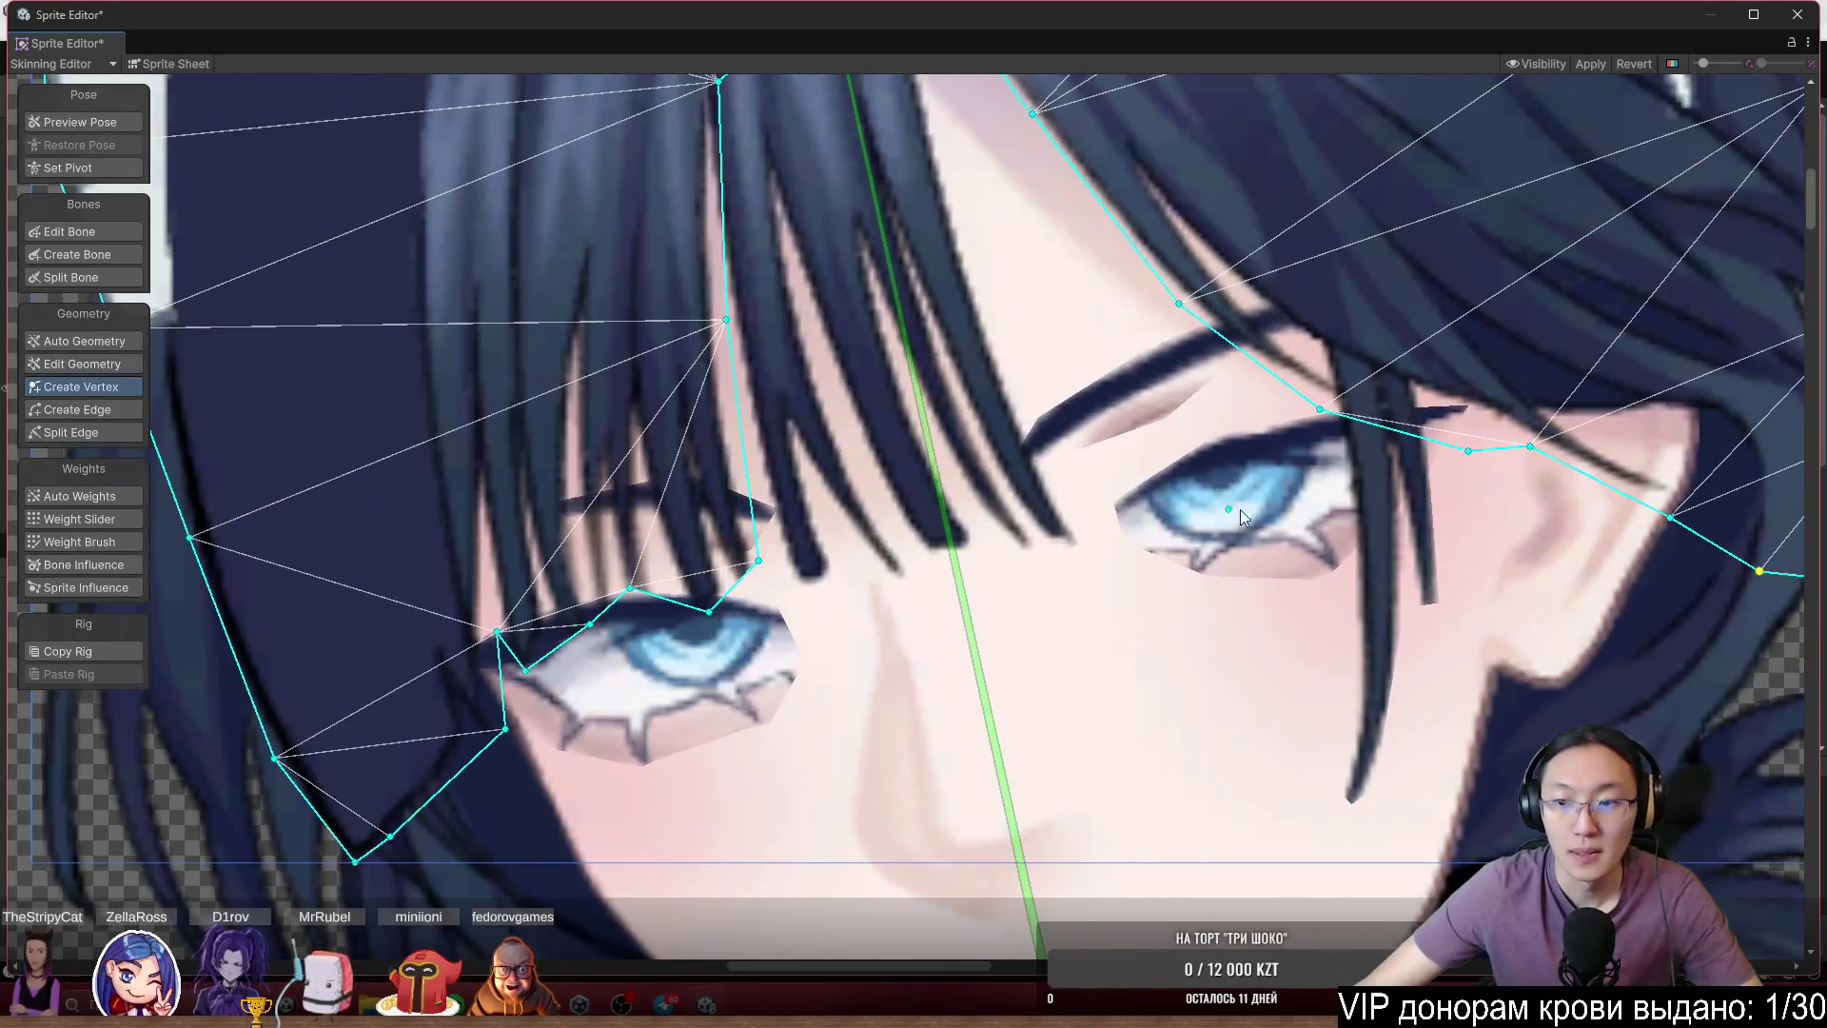
left_click_drag(1241, 510, 984, 580)
scroll(621, 364, "down", 10)
scroll(1162, 523, "up", 8)
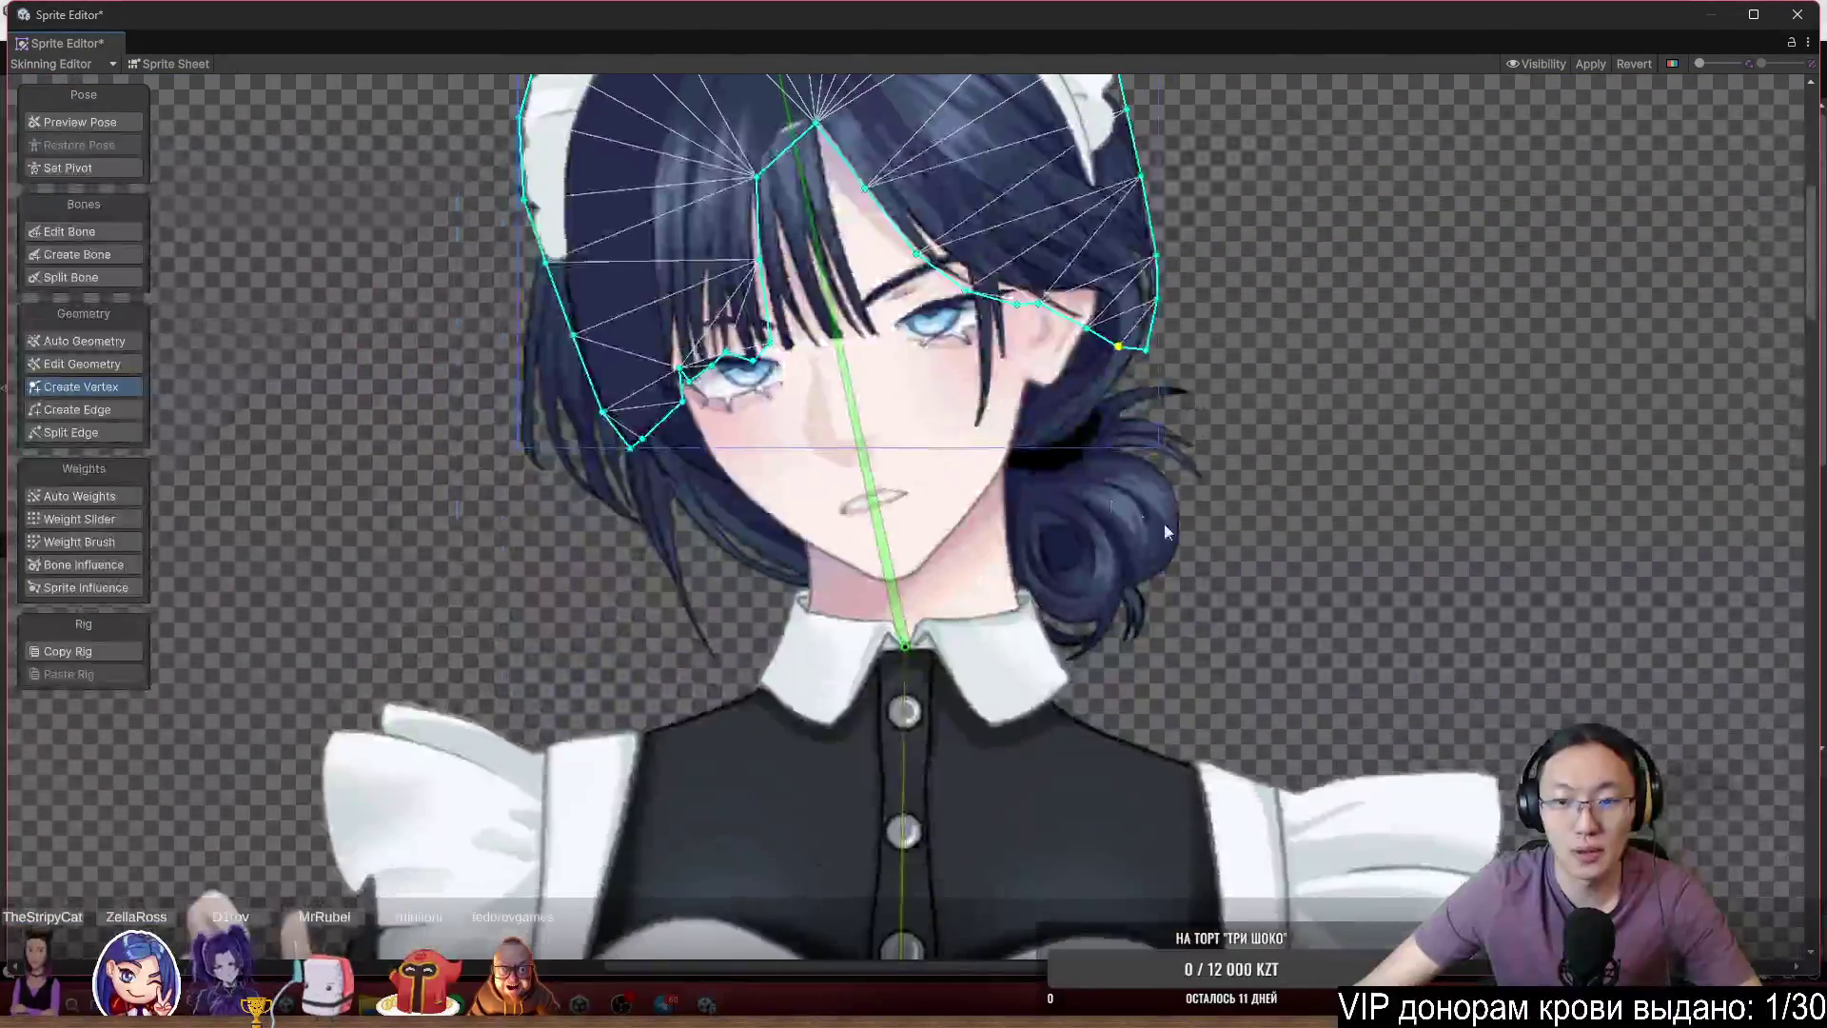
left_click(1212, 416)
scroll(1179, 457, "up", 4)
Move the bun's tip vertices onto the strand end and add a vertex on its outer edge
left_click_drag(1105, 562, 1062, 563)
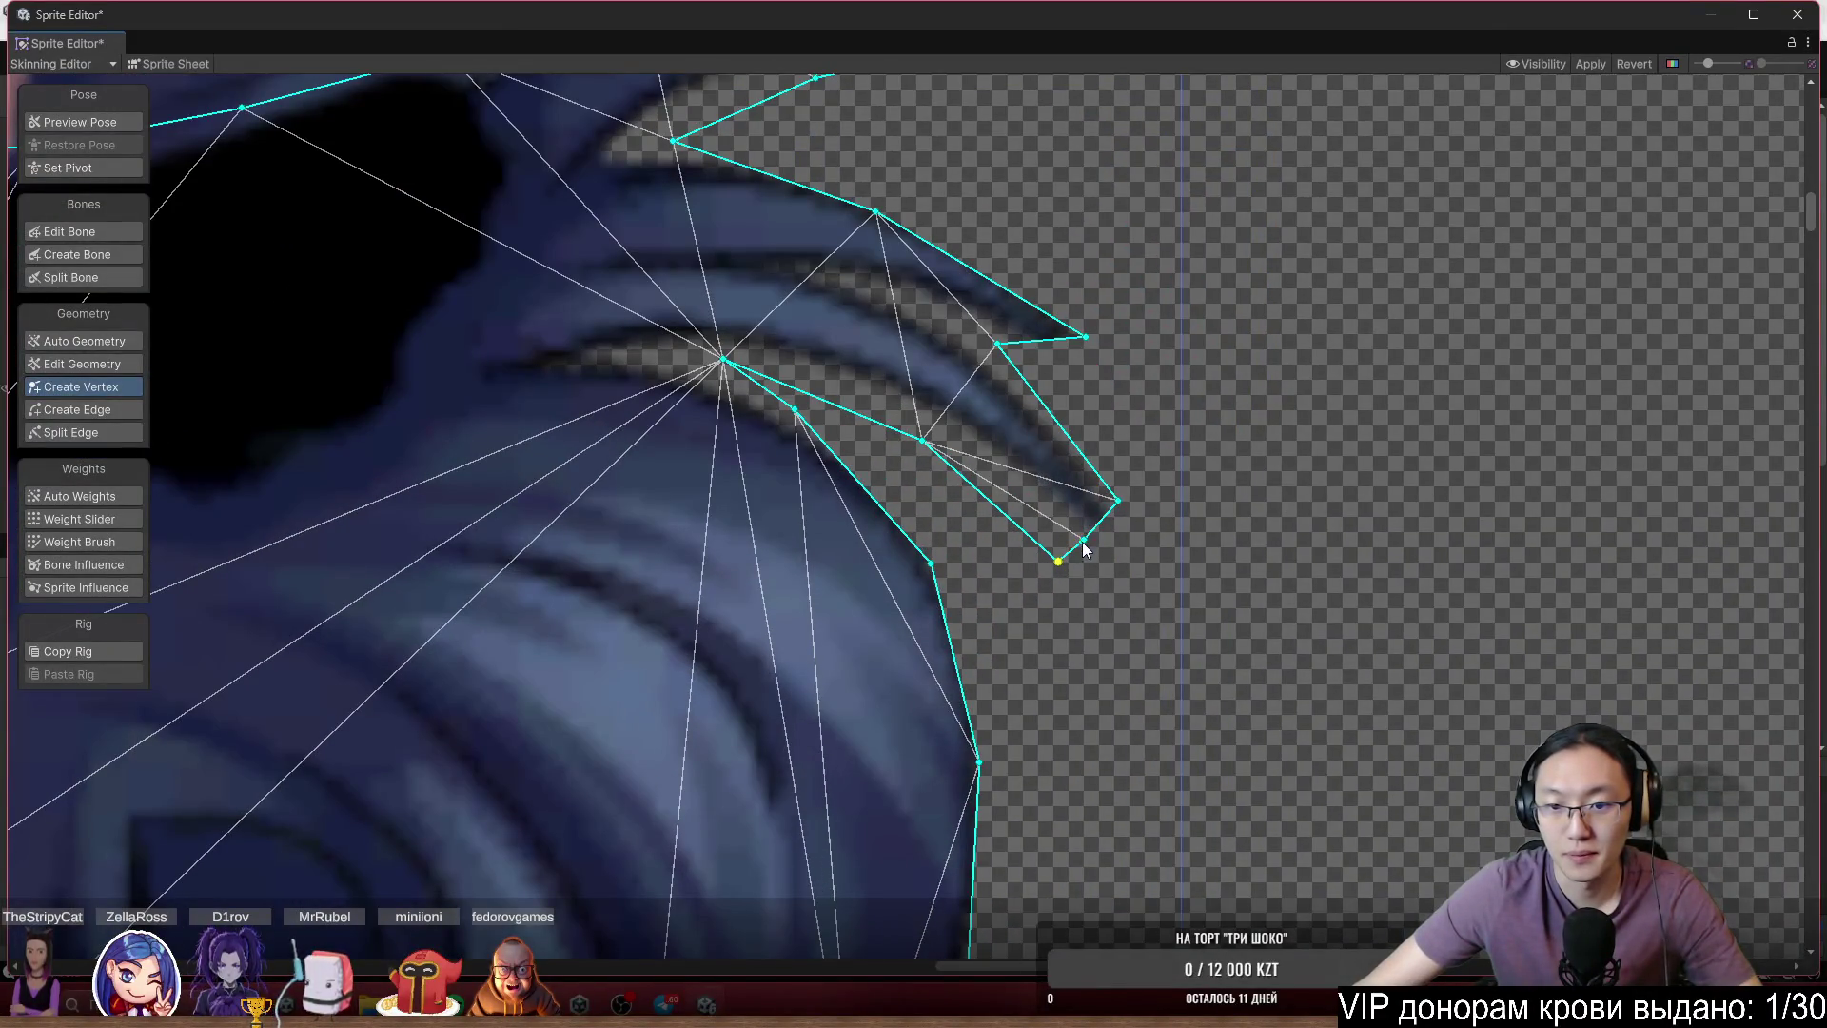
left_click_drag(1189, 637, 1174, 685)
left_click(1148, 599)
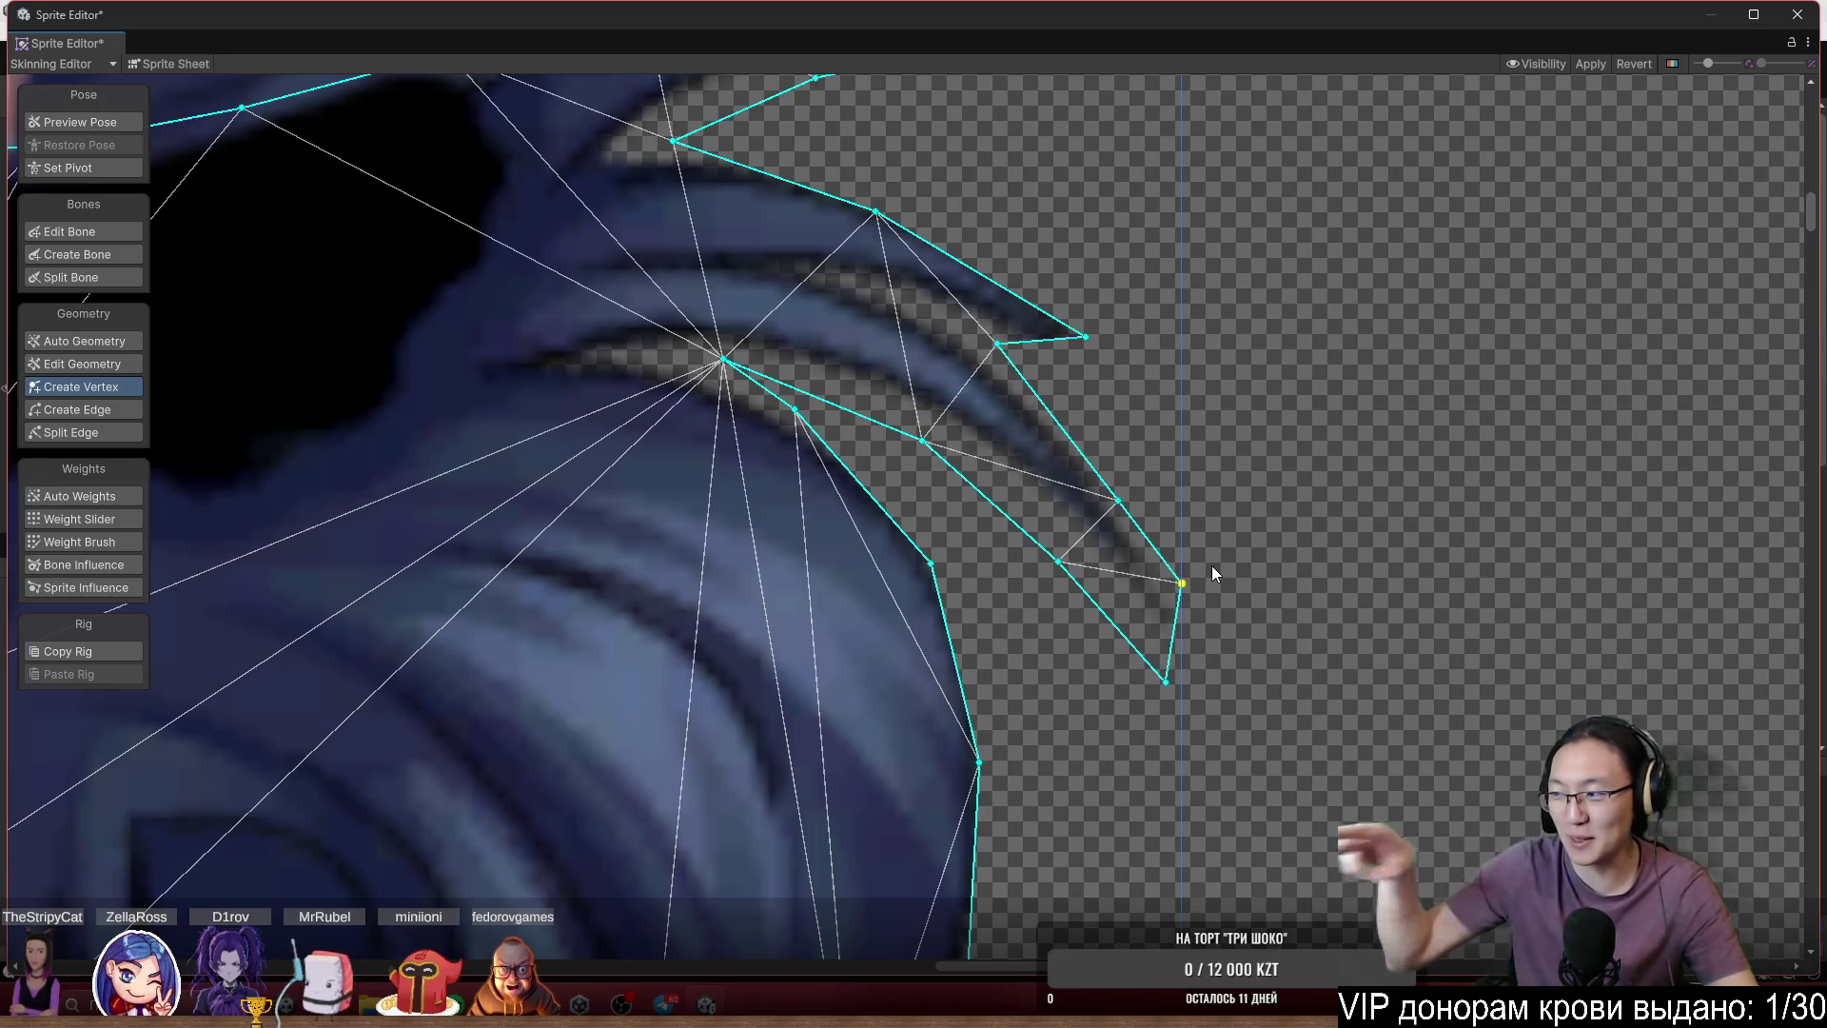
scroll(1056, 106, "up", 4)
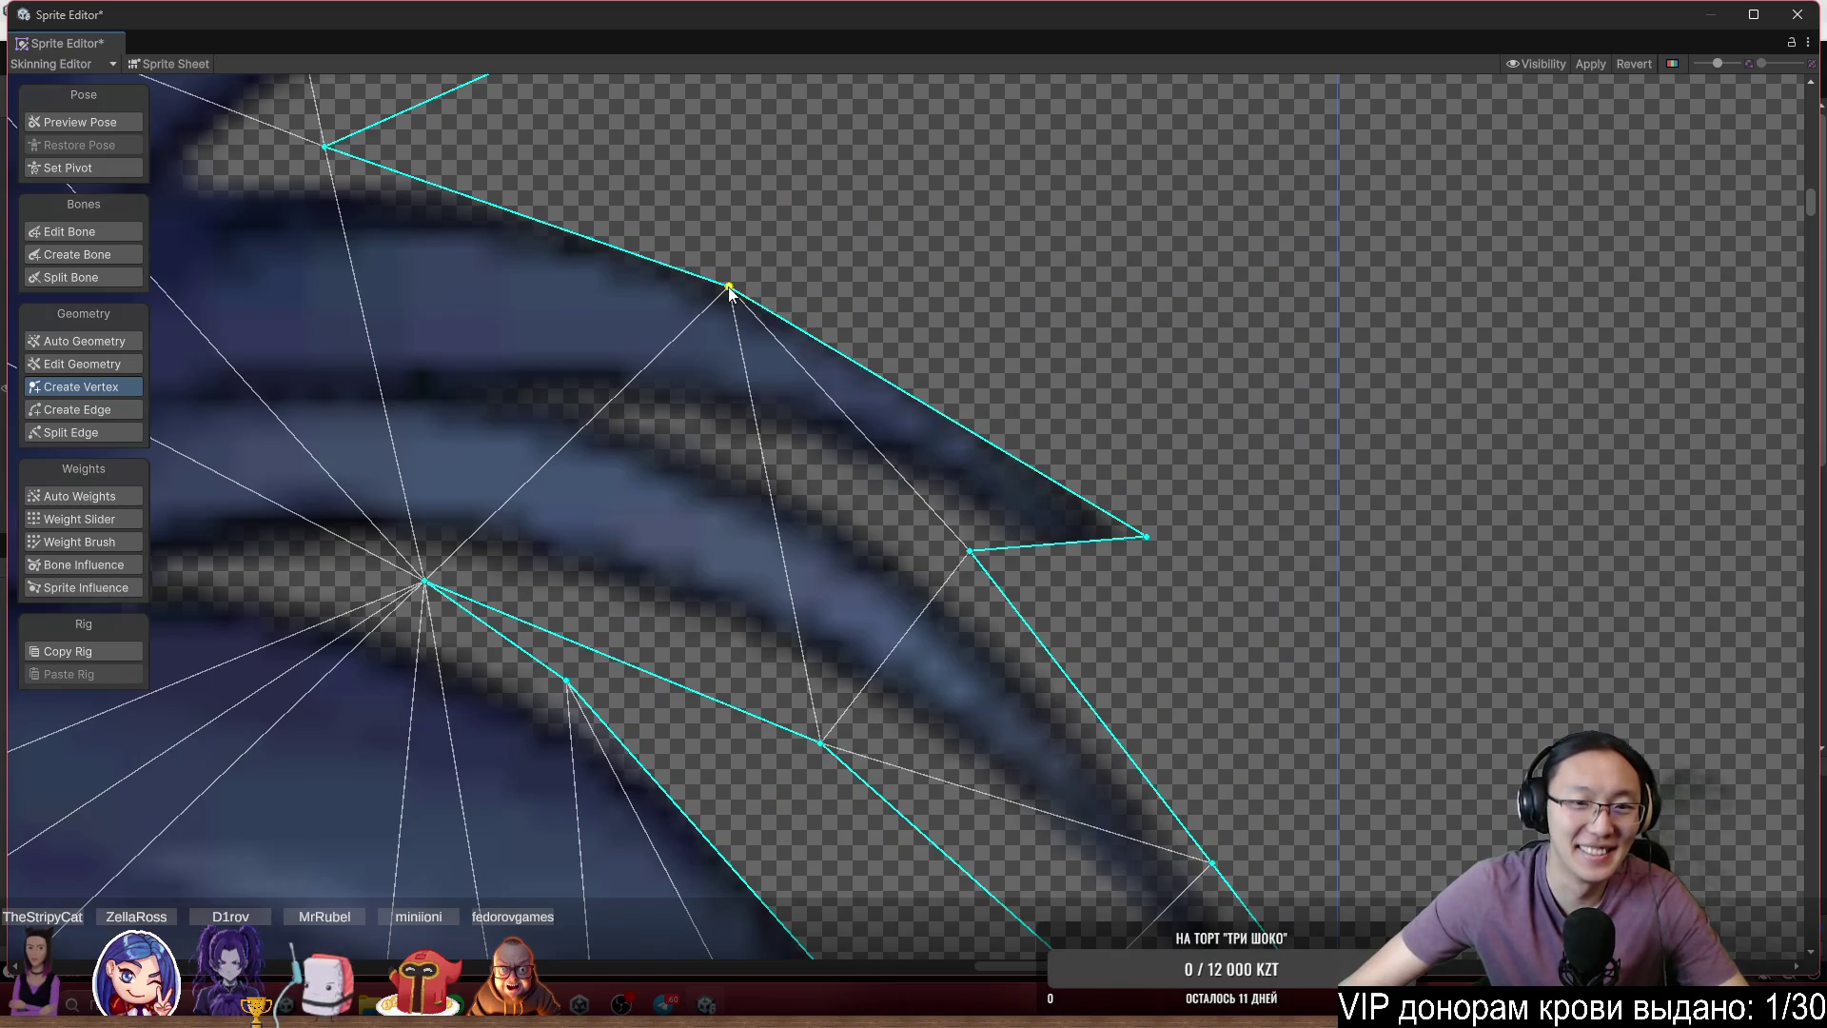
left_click_drag(740, 293, 749, 242)
mouse_move(1151, 541)
left_mouse_down()
mouse_move(1228, 527)
mouse_move(1197, 715)
mouse_move(1299, 847)
mouse_move(1286, 931)
mouse_move(1260, 840)
mouse_move(1113, 583)
mouse_move(1340, 678)
left_mouse_up()
Add a strand-edge vertex and pull it out to the strand's tip, adjusting the vertices around it
left_click(1153, 535)
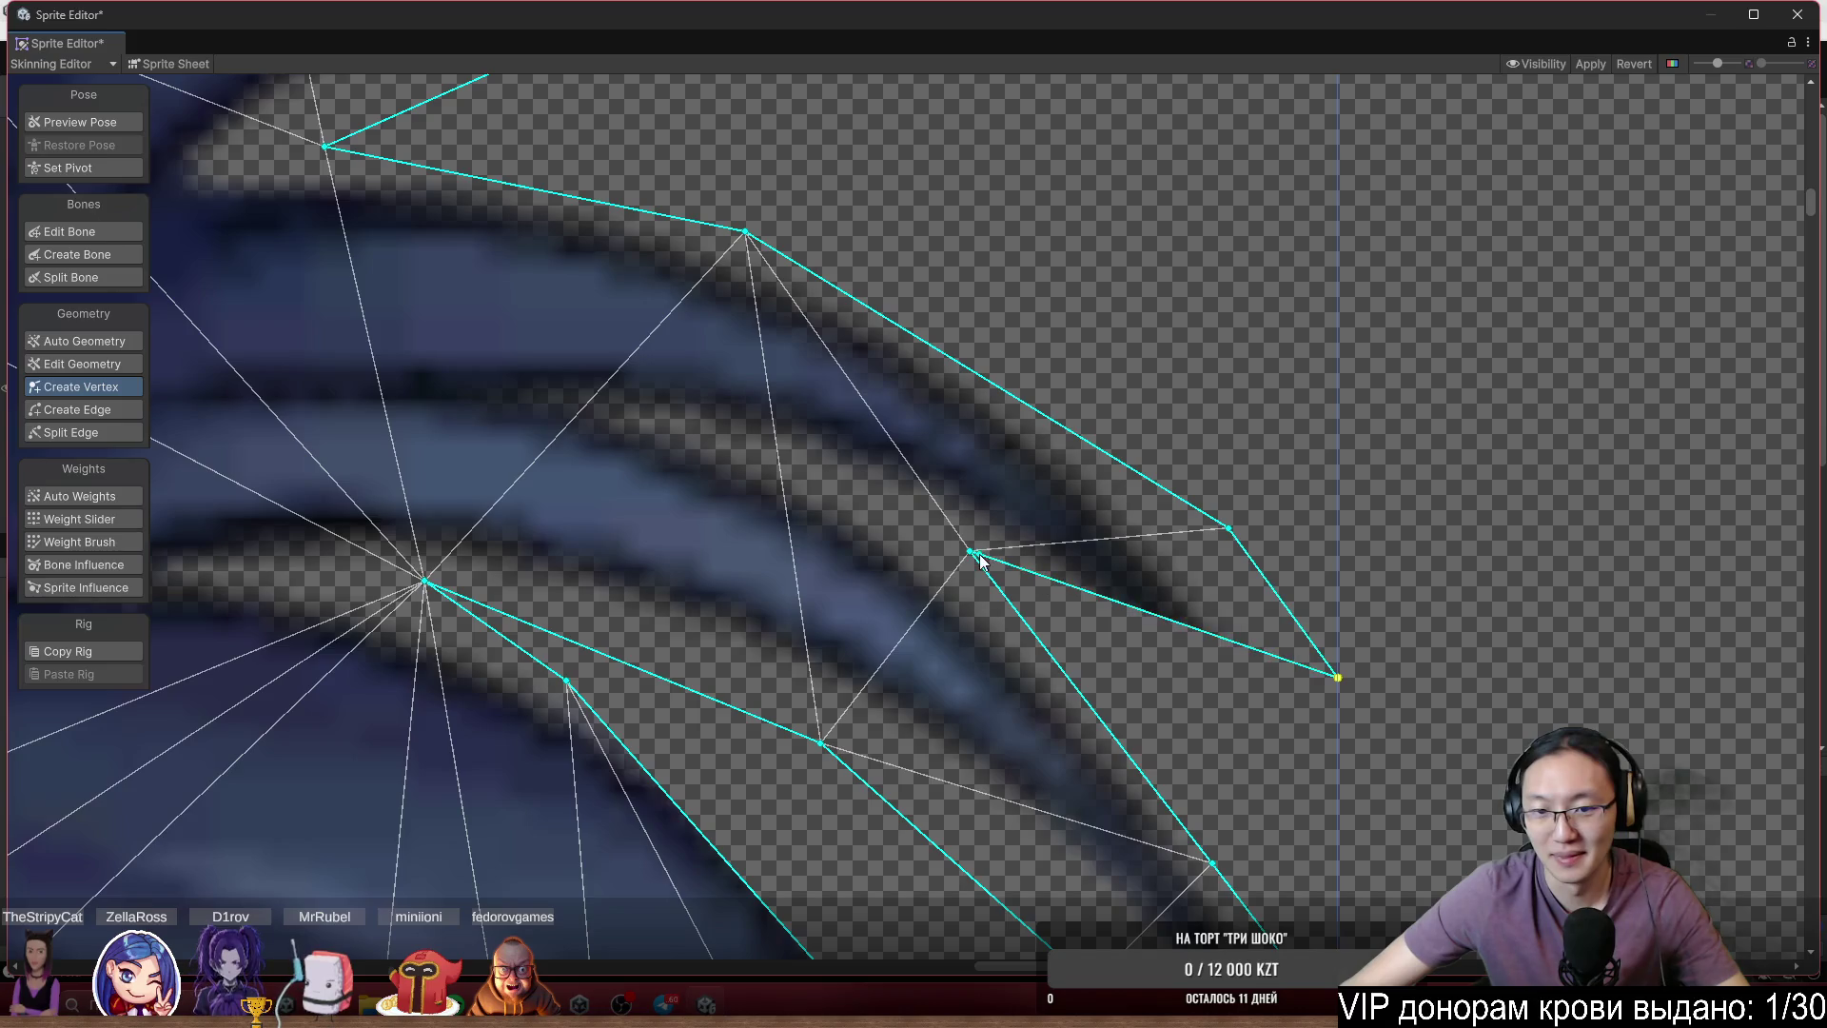
mouse_move(970, 553)
left_mouse_down()
mouse_move(1326, 858)
mouse_move(1256, 557)
mouse_move(1332, 722)
mouse_move(1339, 700)
mouse_move(1286, 877)
mouse_move(1272, 868)
left_mouse_up()
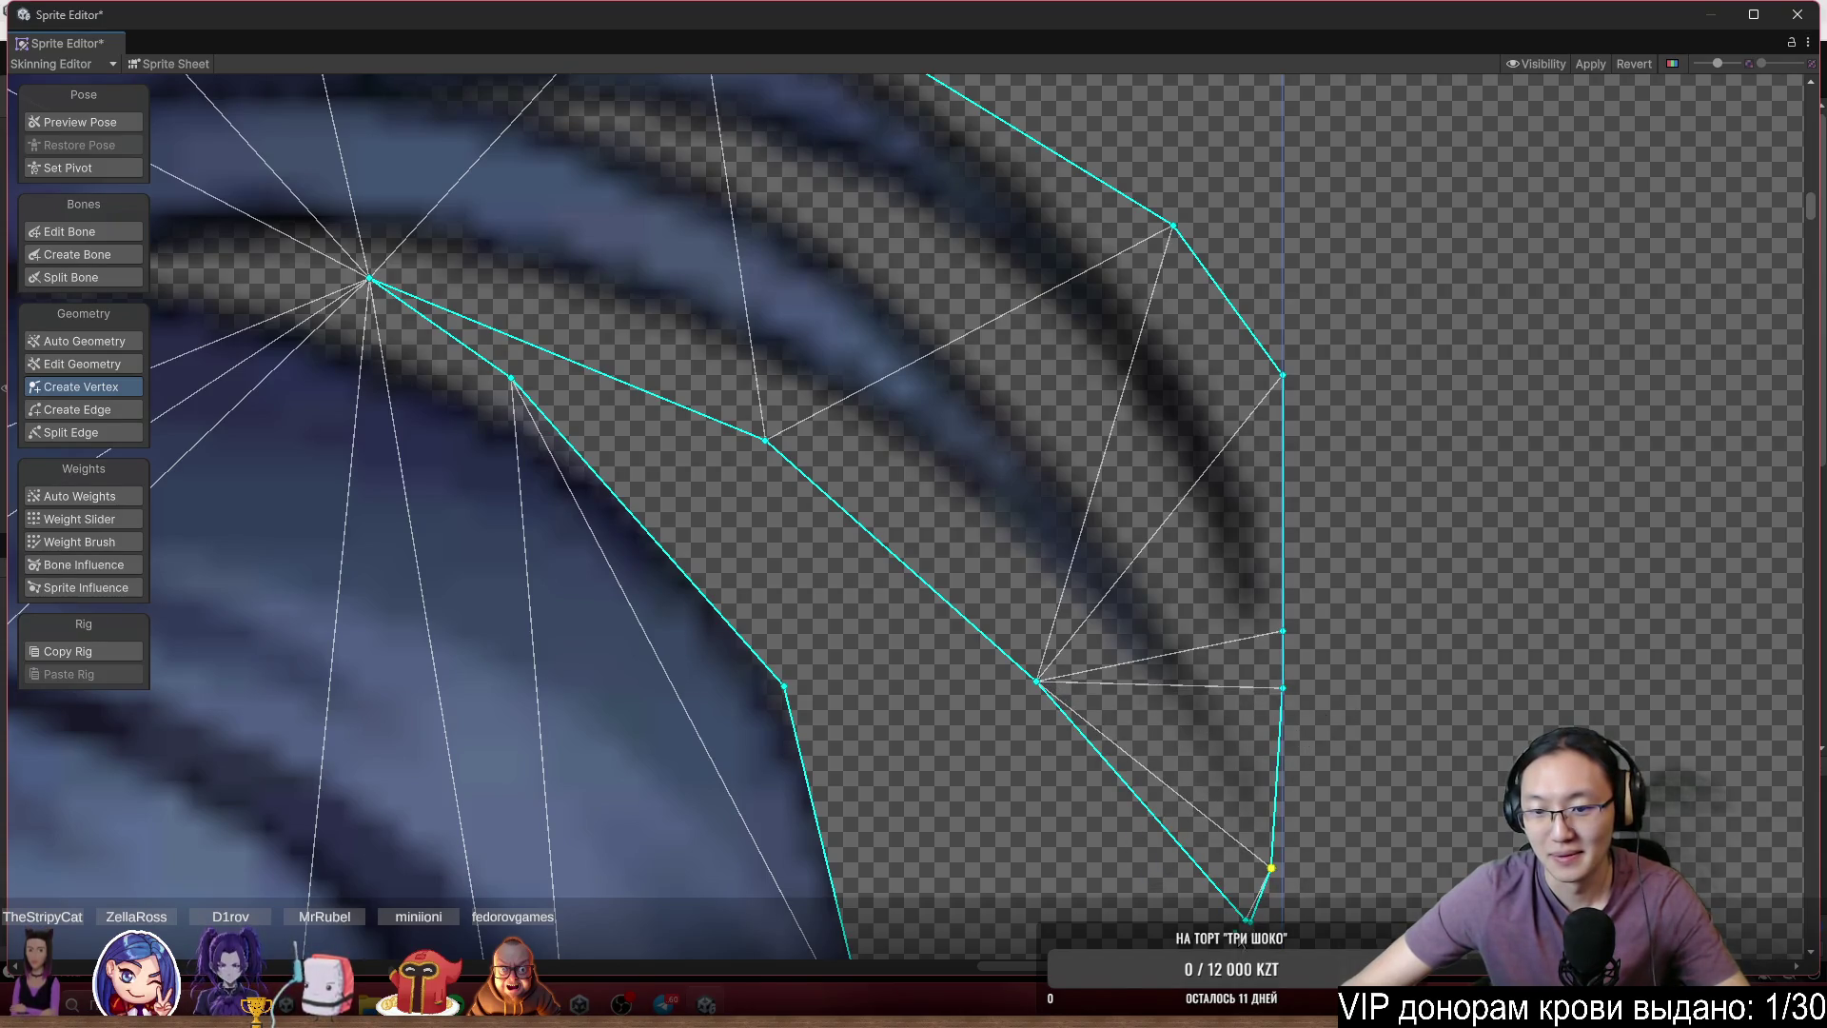
left_click_drag(1246, 920, 1117, 775)
mouse_move(1271, 869)
left_mouse_down()
mouse_move(1268, 920)
mouse_move(1275, 879)
left_mouse_up()
scroll(1222, 706, "down", 5)
scroll(1071, 318, "up", 5)
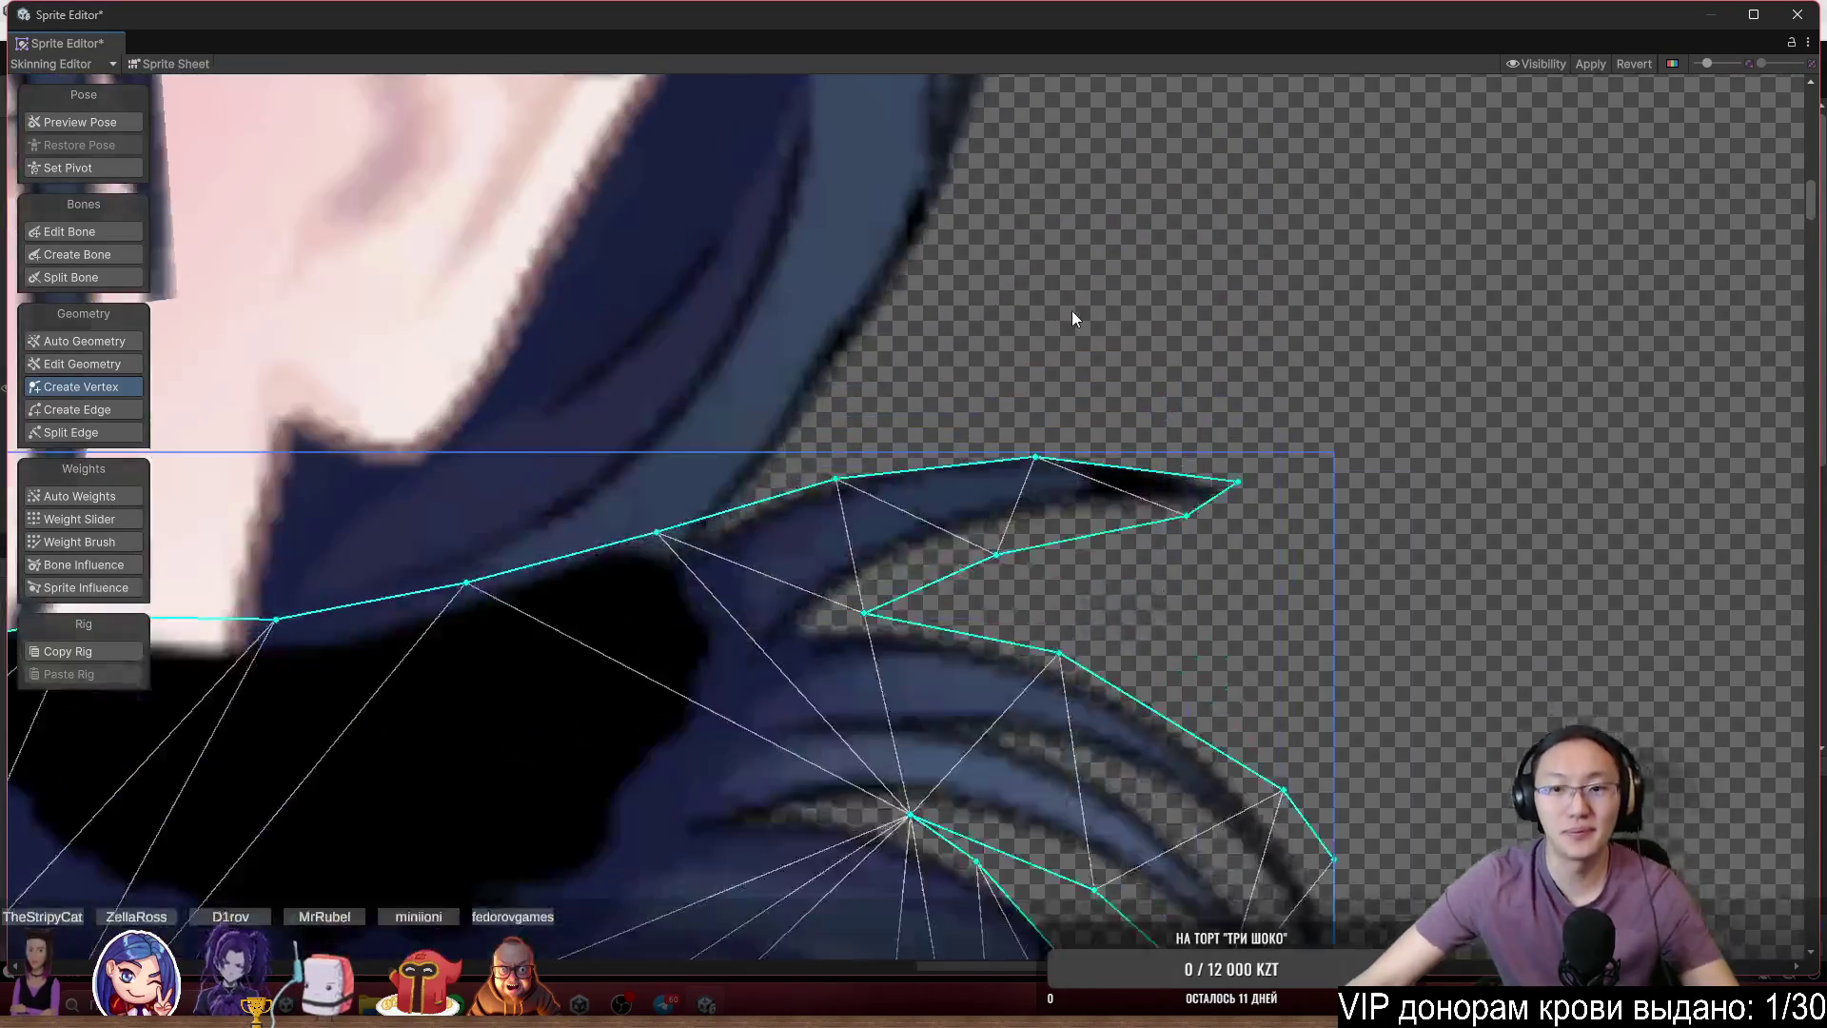
scroll(1136, 432, "up", 5)
Extend the tuft's right edge with a new vertex and fit the outline to the strand tip
left_click(1337, 626)
mouse_move(1338, 628)
left_mouse_down()
mouse_move(1488, 768)
mouse_move(1539, 748)
left_mouse_up()
mouse_move(1418, 574)
left_mouse_down()
mouse_move(1412, 511)
mouse_move(1374, 466)
mouse_move(1367, 498)
left_mouse_up()
left_click(852, 503)
scroll(704, 547, "left", 5)
left_click_drag(801, 558, 784, 506)
scroll(972, 542, "down", 3)
scroll(1098, 480, "up", 2)
scroll(959, 492, "up", 2)
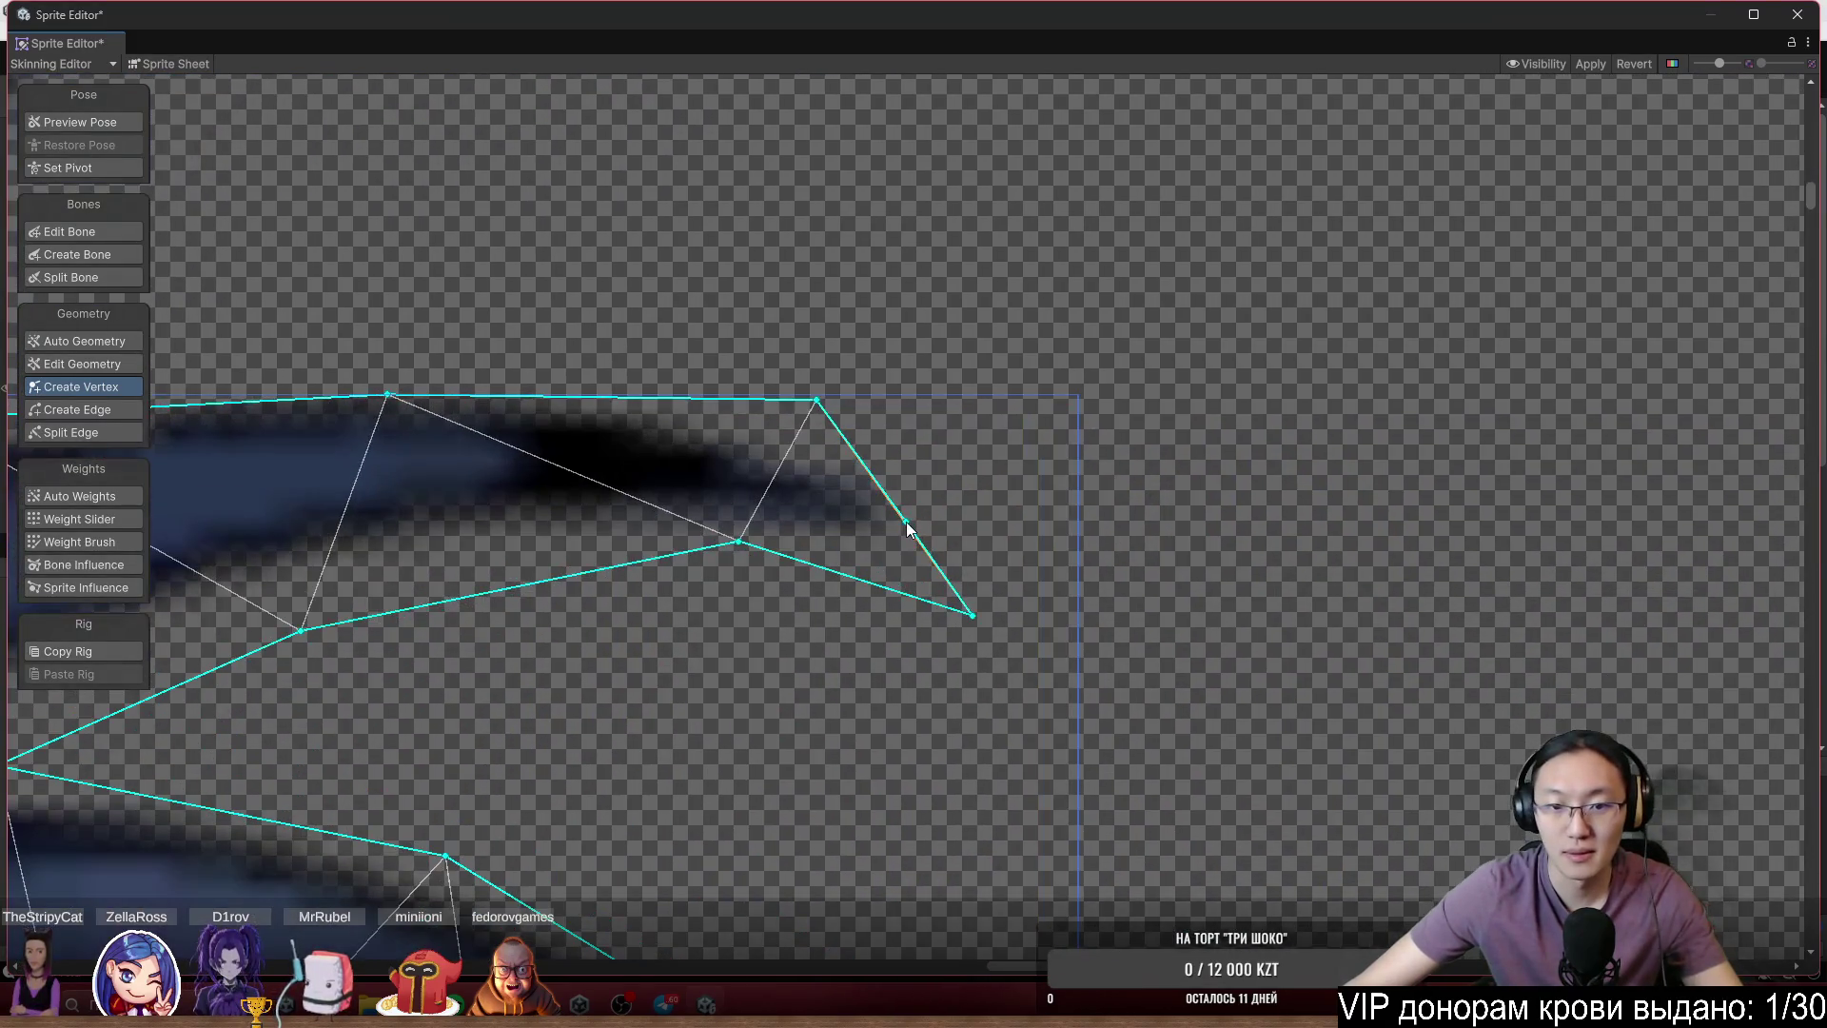
mouse_move(907, 526)
left_mouse_down()
mouse_move(1060, 496)
mouse_move(1084, 517)
left_mouse_up()
scroll(1084, 517, "down", 5)
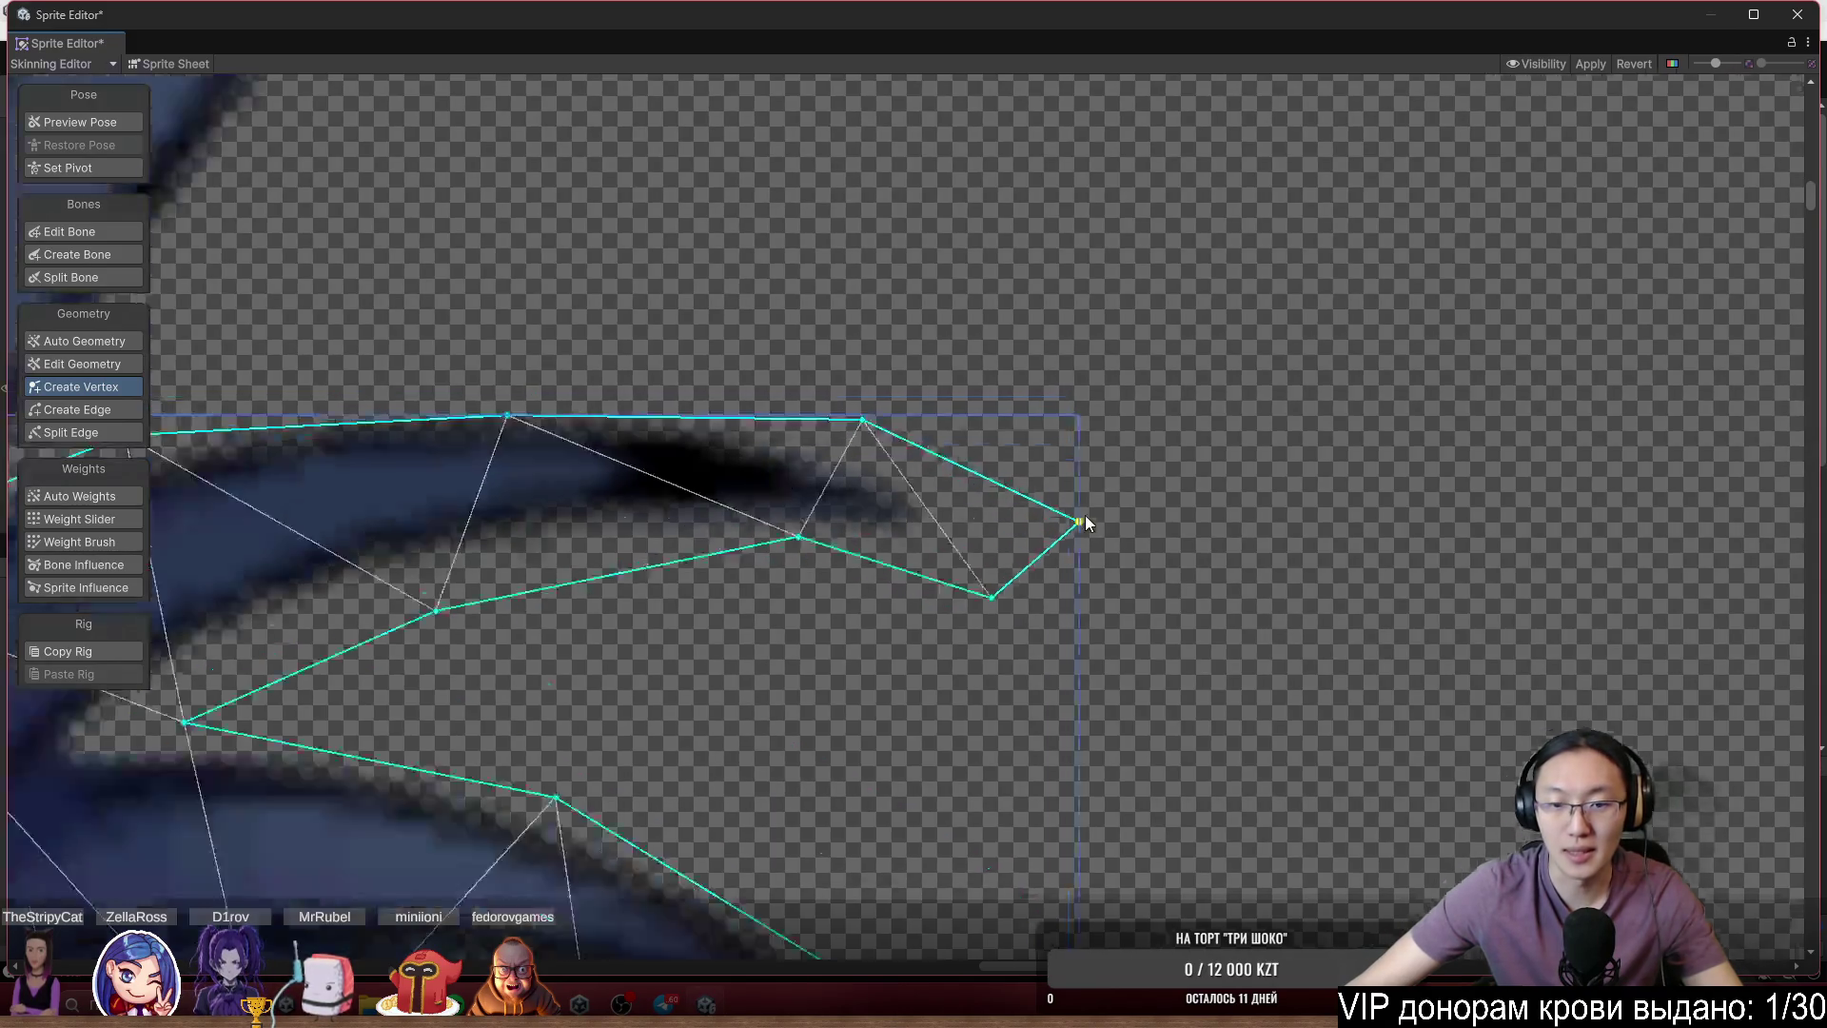
scroll(1121, 513, "down", 4)
scroll(1083, 586, "up", 8)
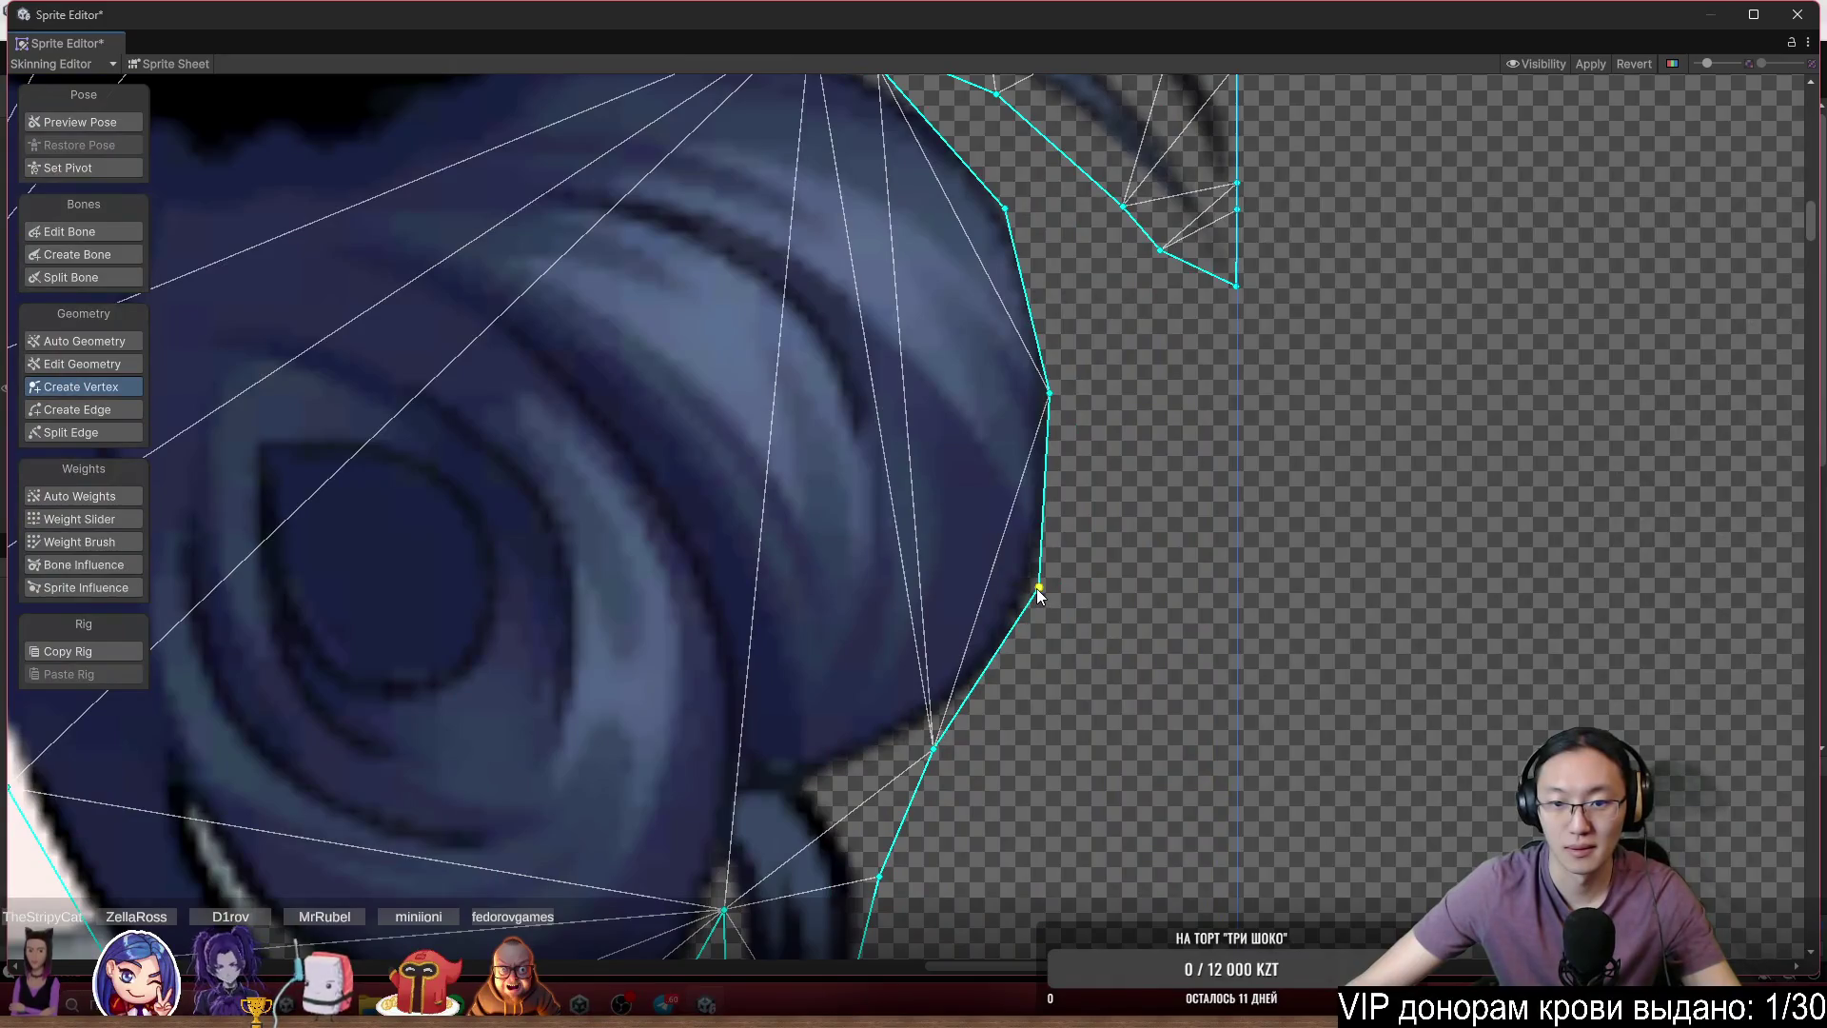
Adjust the bun's outline vertices and pull the bottom vertex down to the strand tip
mouse_move(1039, 590)
left_mouse_down()
mouse_move(1089, 595)
mouse_move(1110, 568)
left_mouse_up()
scroll(1066, 582, "down", 3)
scroll(1076, 605, "up", 4)
left_click_drag(1011, 326, 1027, 287)
scroll(1022, 295, "down", 2)
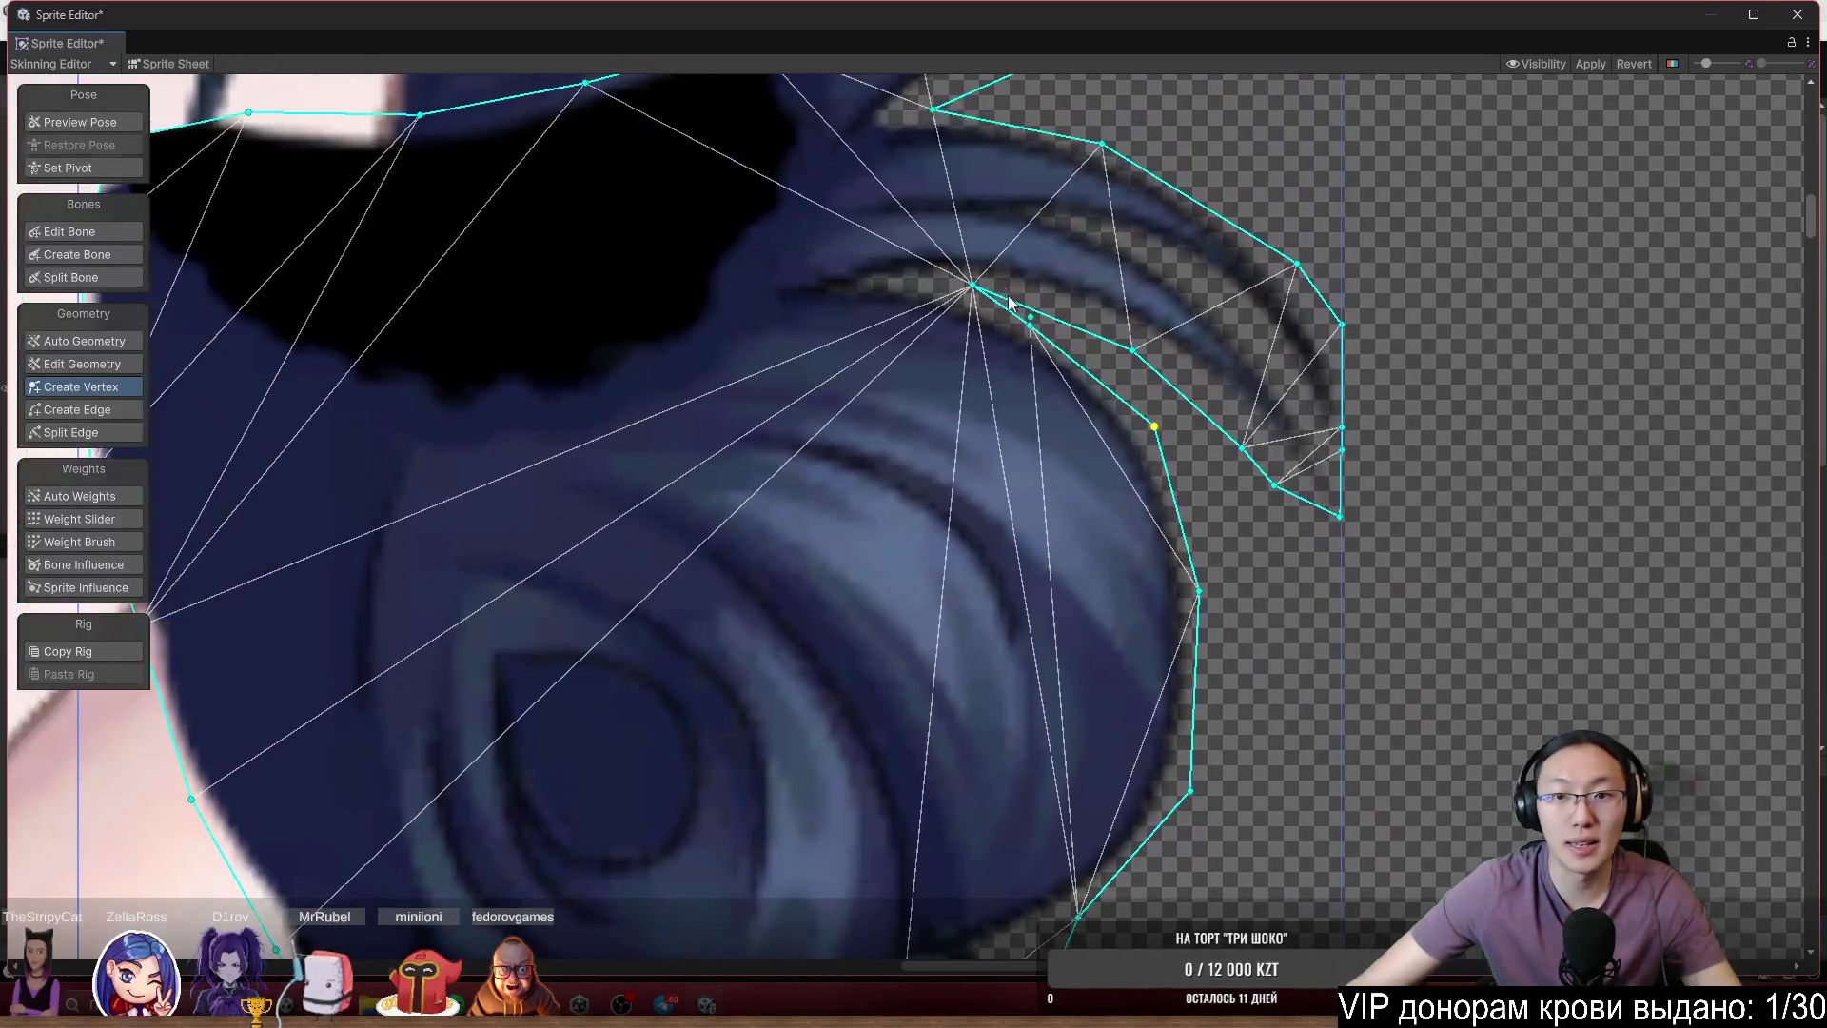
scroll(1008, 302, "up", 2)
scroll(1073, 497, "down", 3)
scroll(1082, 556, "up", 3)
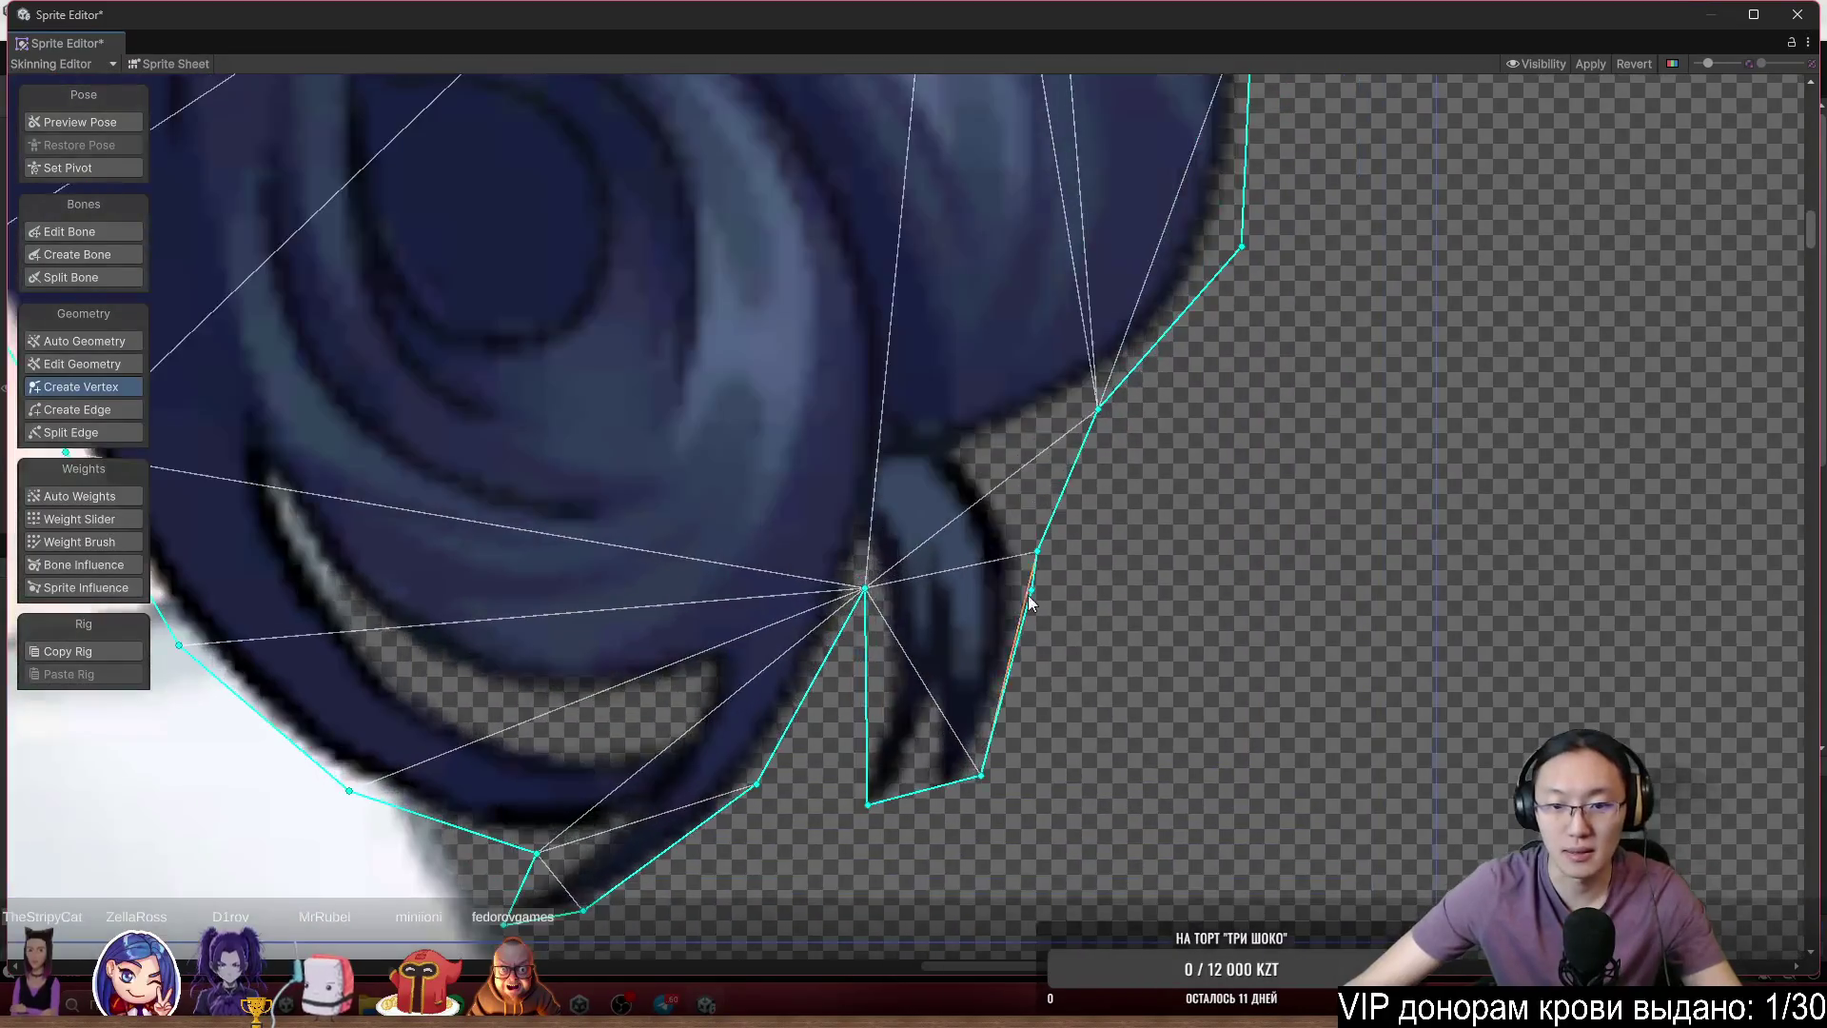
scroll(1029, 601, "up", 2)
mouse_move(985, 664)
left_mouse_down()
mouse_move(934, 812)
mouse_move(1032, 856)
left_mouse_up()
Add vertices along the bun's lower edge and drag them onto the hanging strands
left_click(1020, 685)
mouse_move(1020, 687)
left_mouse_down()
mouse_move(808, 747)
mouse_move(818, 785)
mouse_move(1287, 603)
left_mouse_up()
left_click(936, 701)
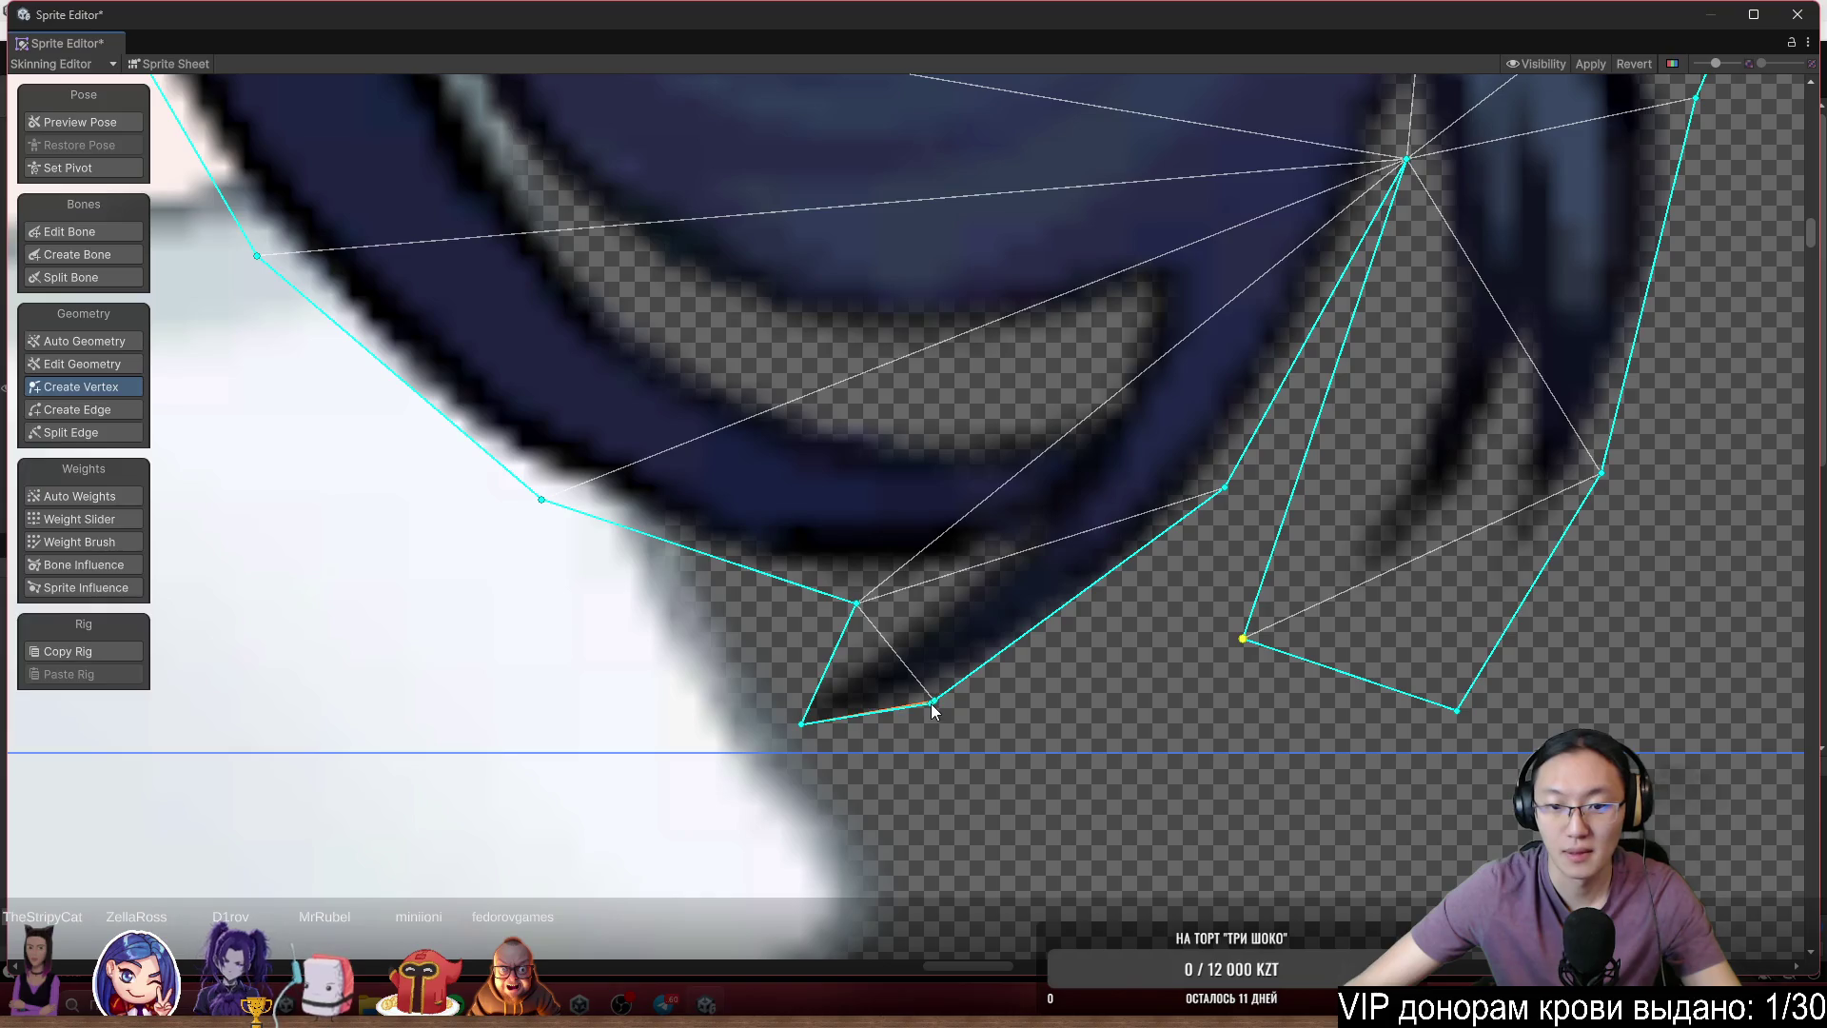
mouse_move(936, 701)
left_mouse_down()
mouse_move(958, 739)
mouse_move(1037, 677)
left_mouse_up()
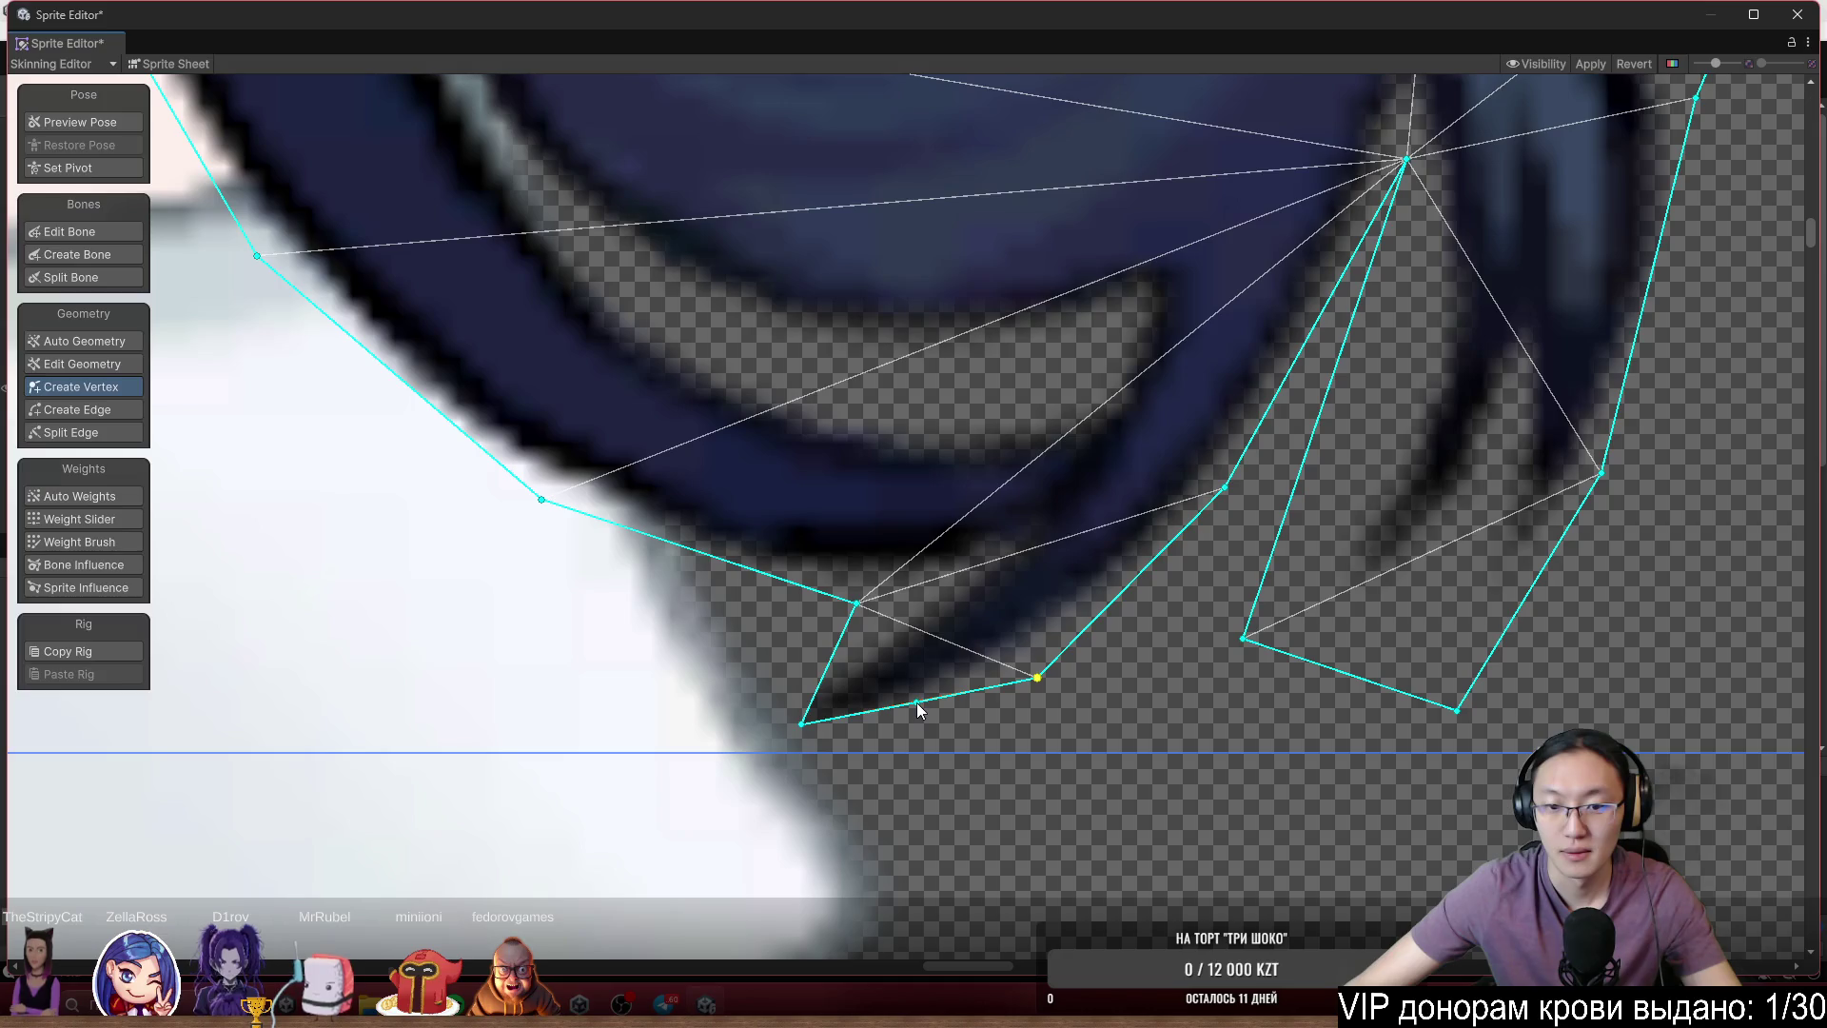
mouse_move(916, 704)
left_mouse_down()
mouse_move(871, 746)
mouse_move(1348, 701)
mouse_move(1209, 628)
left_mouse_up()
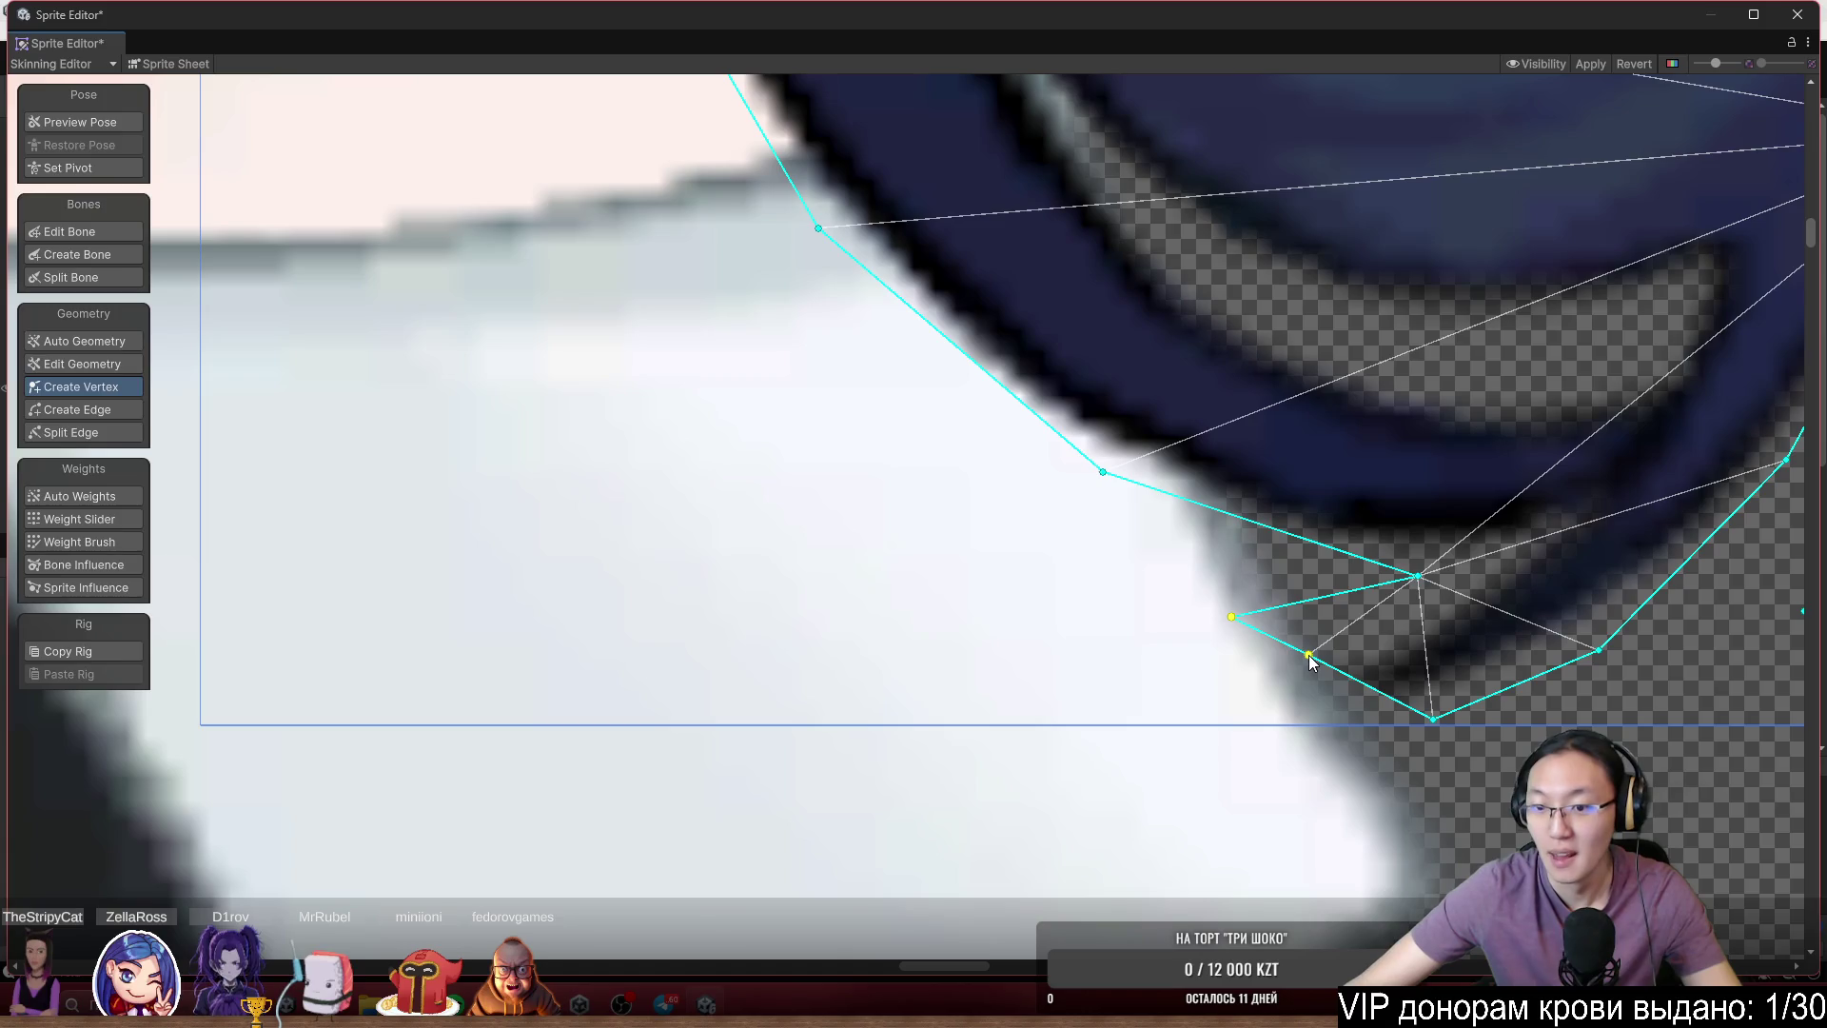
mouse_move(1309, 654)
left_mouse_down()
mouse_move(1126, 739)
mouse_move(1250, 750)
left_mouse_up()
scroll(1258, 658, "down", 3)
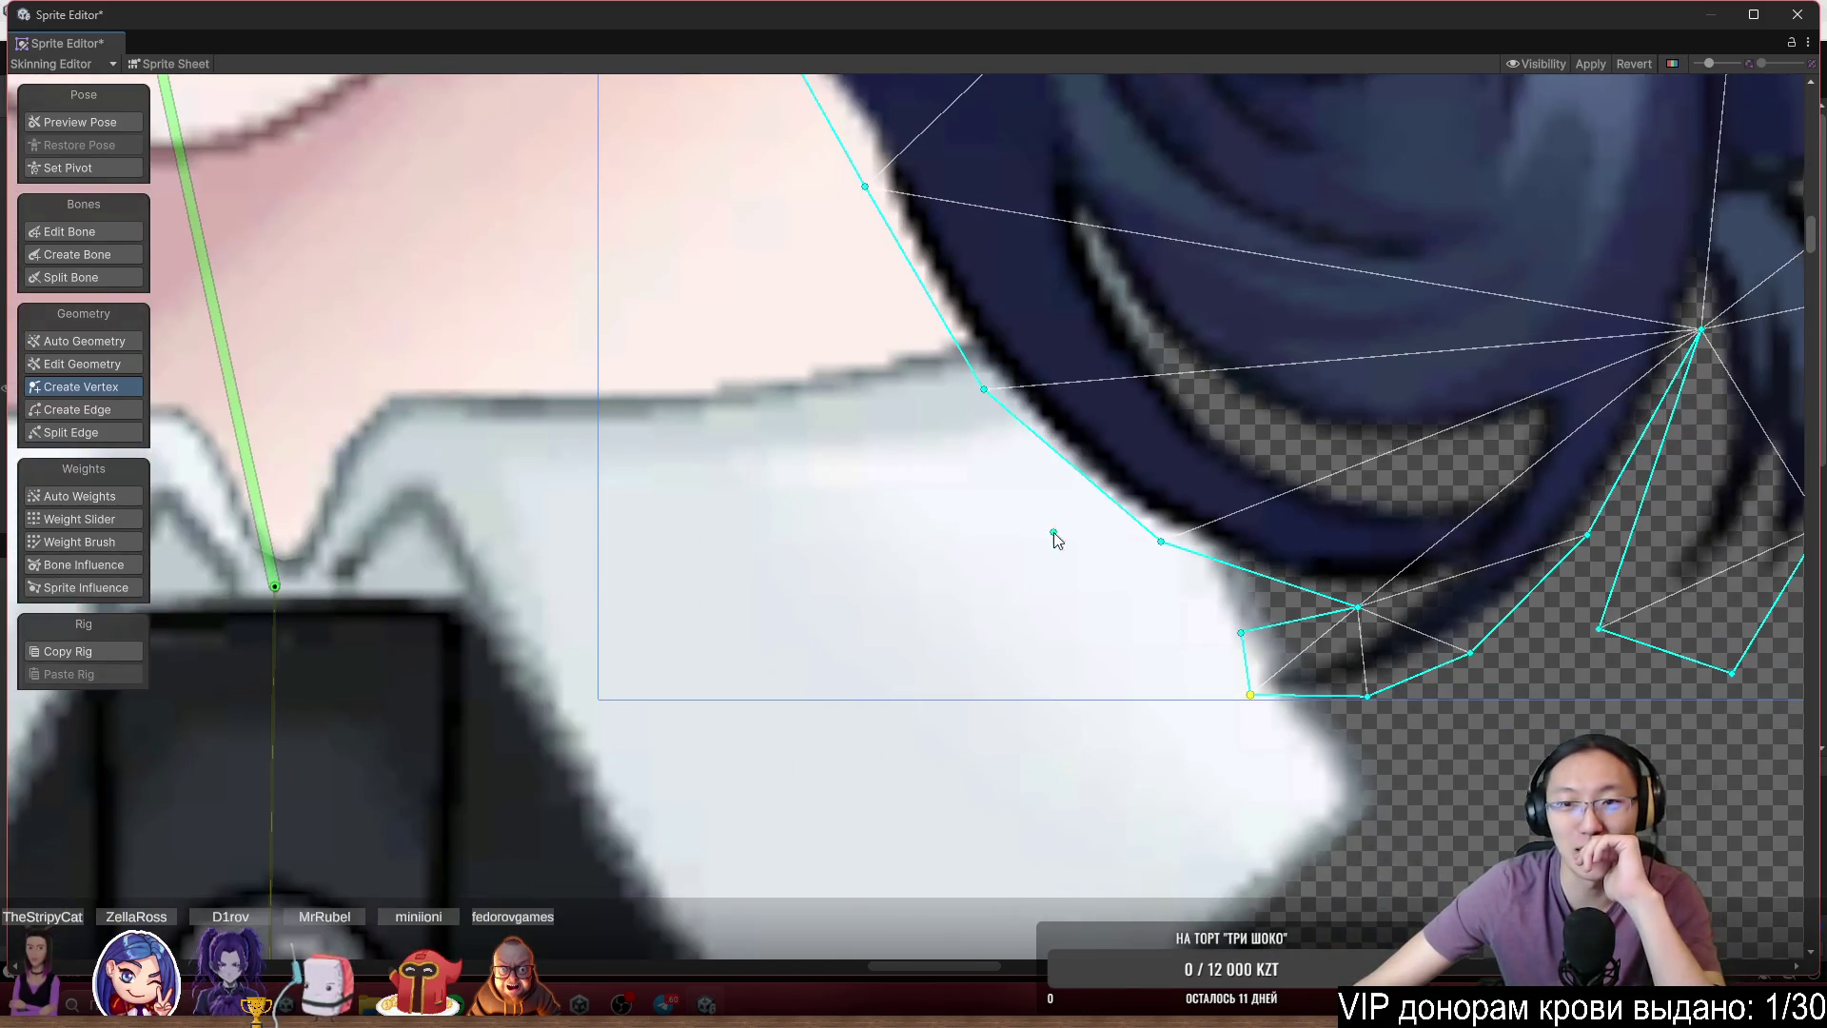
scroll(1054, 533, "up", 1)
scroll(1048, 638, "up", 1)
scroll(1184, 522, "down", 3)
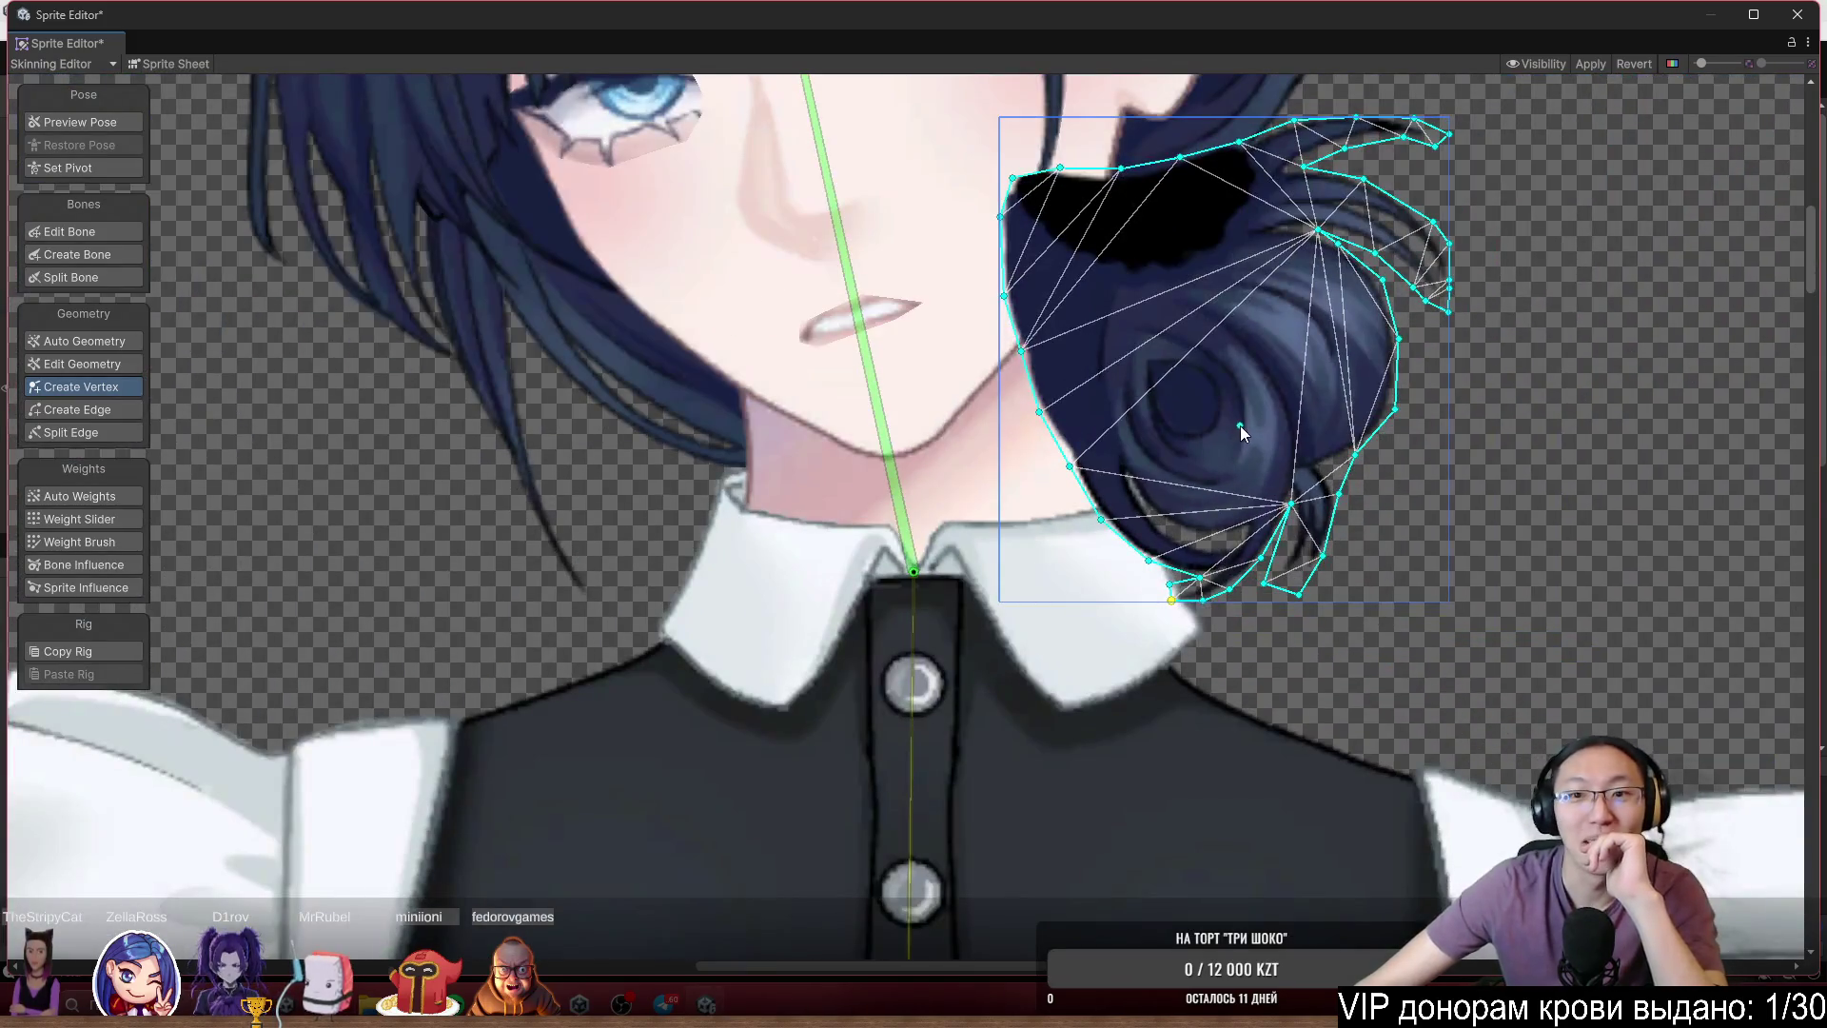
scroll(1241, 425, "up", 1)
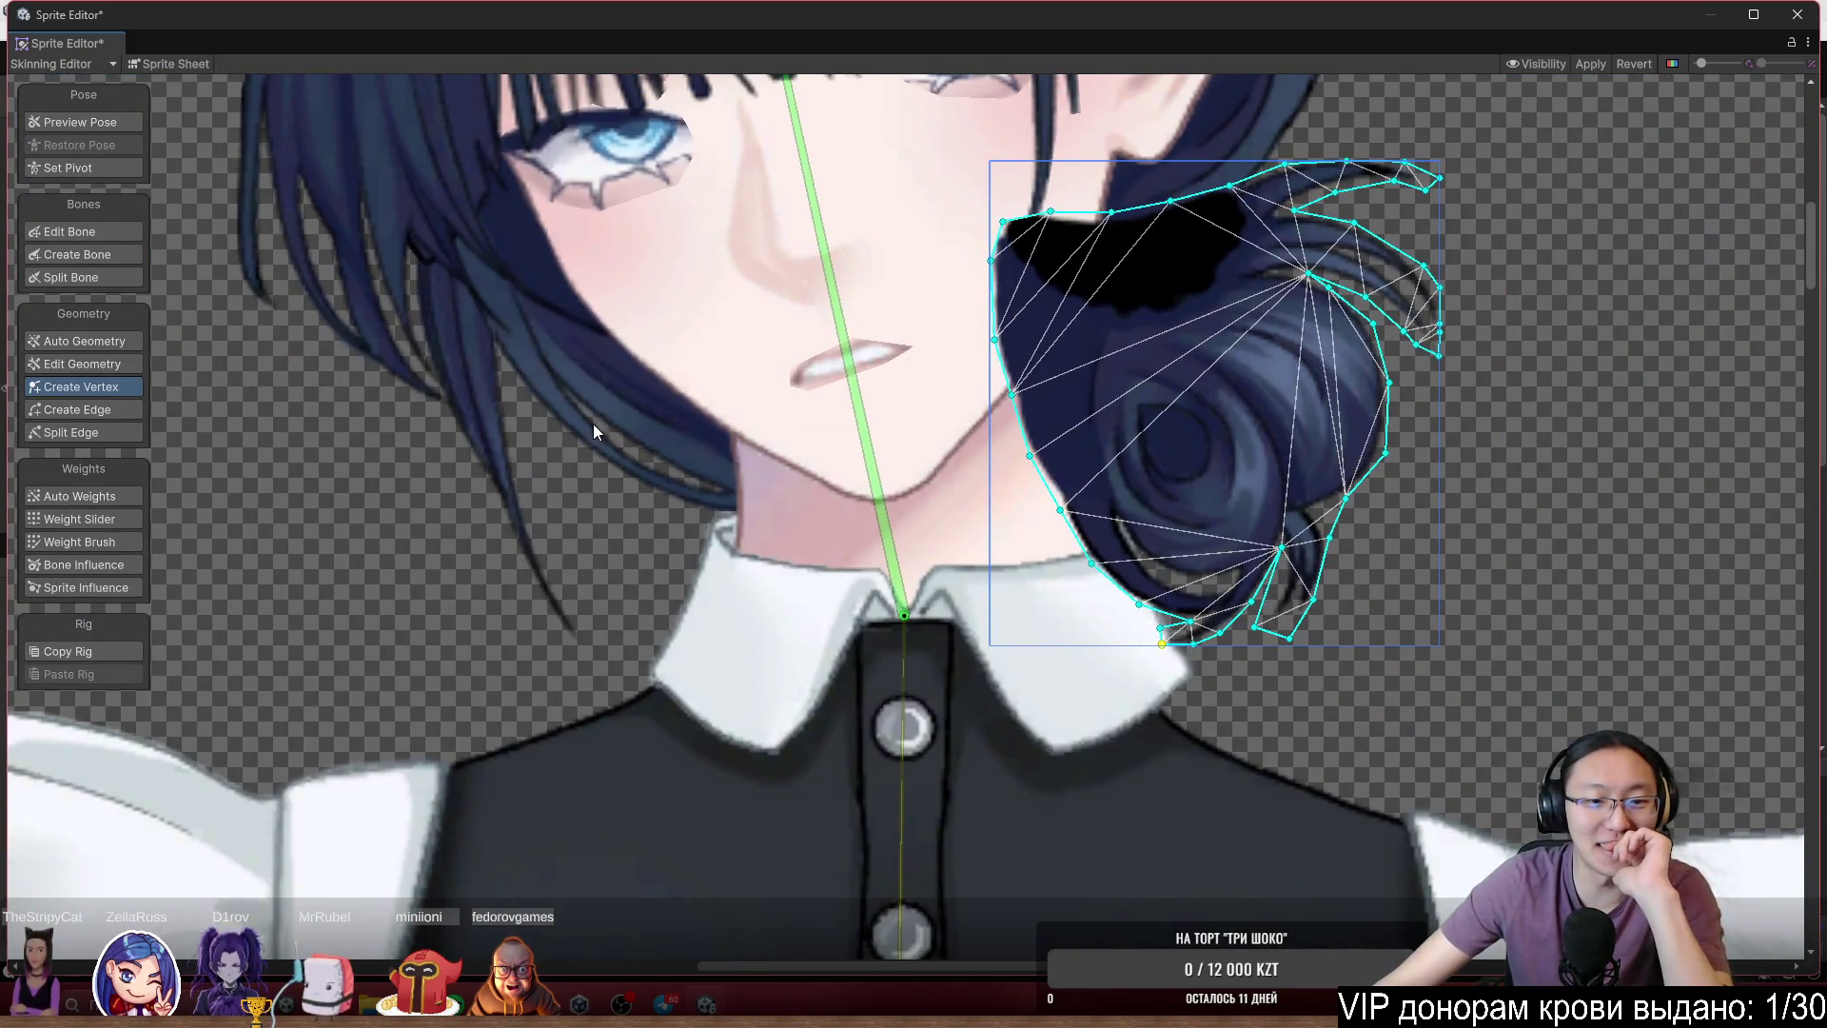
scroll(592, 424, "up", 1)
scroll(843, 466, "down", 1)
scroll(813, 464, "up", 2)
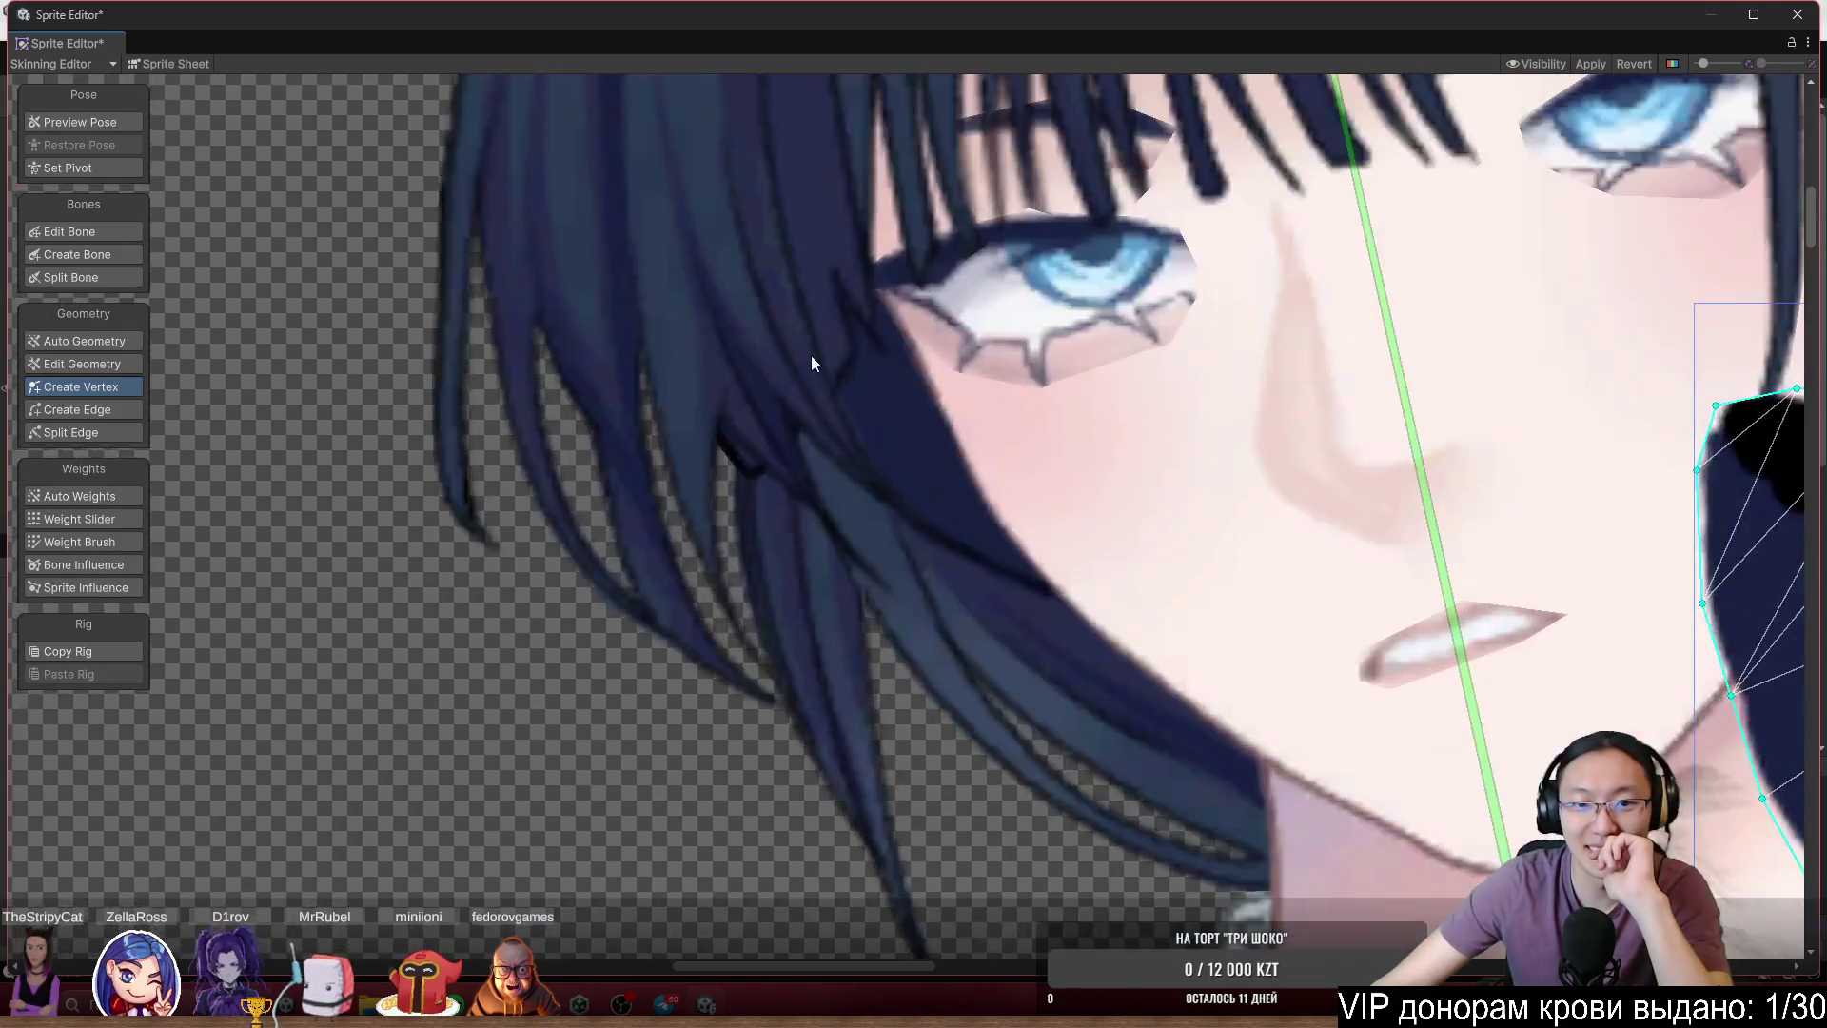